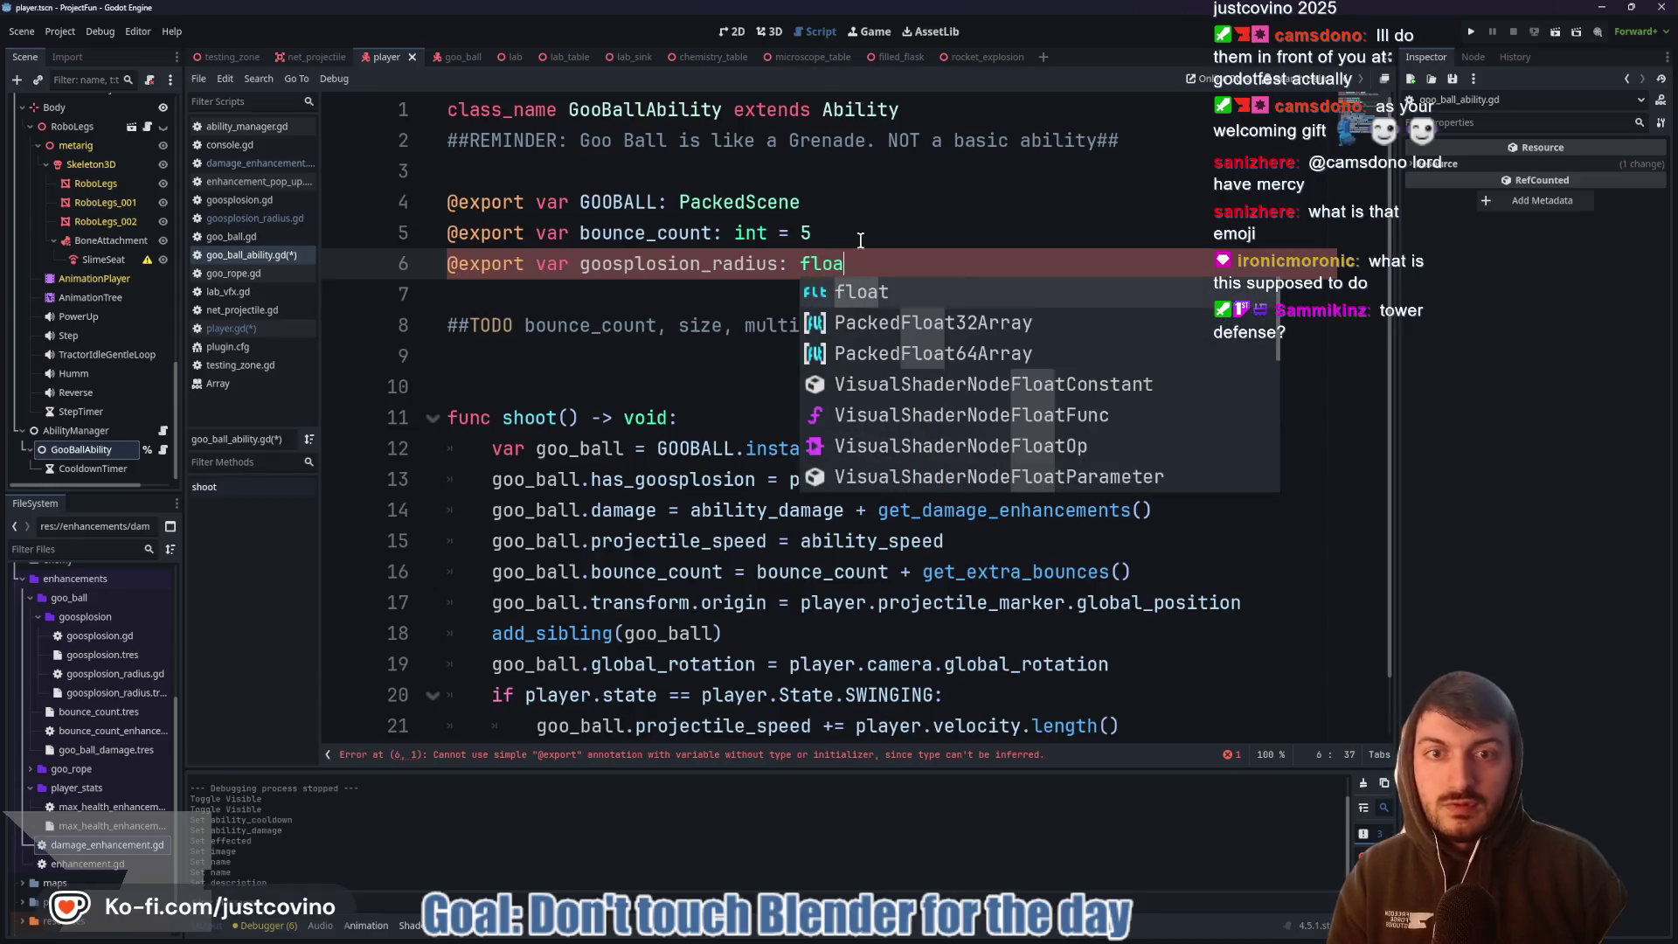
Complete line 338 so it adds %GooBallAbility.goosplosion_radius
click(912, 265)
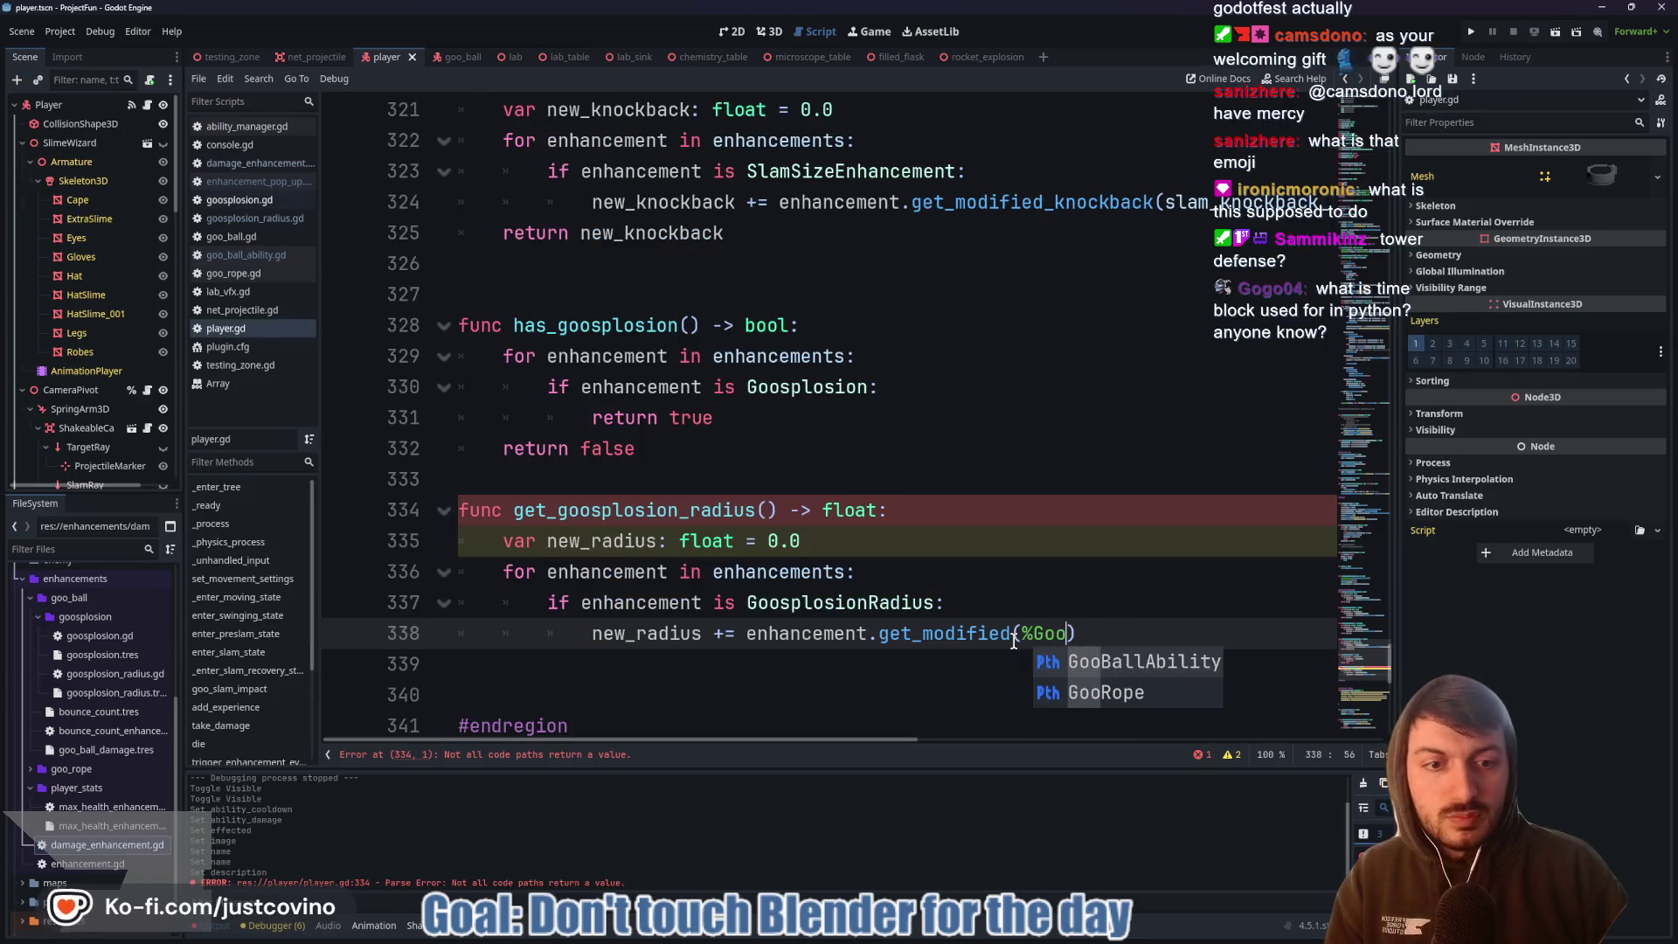
key(Return)
text(.goo_)
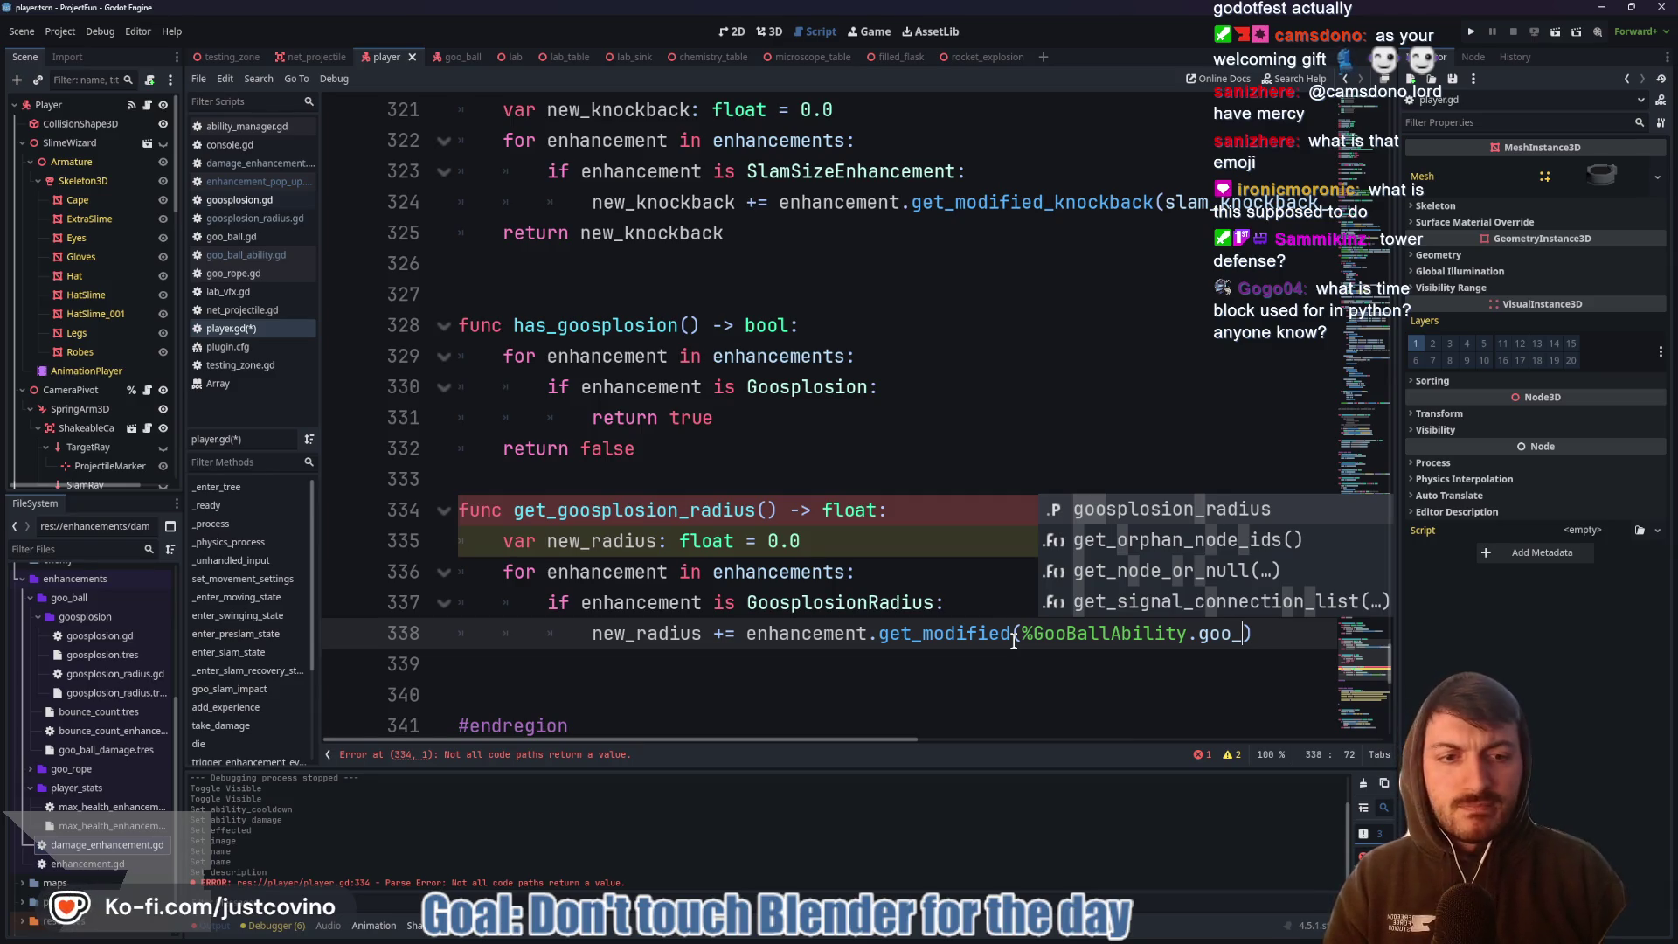
key(Return)
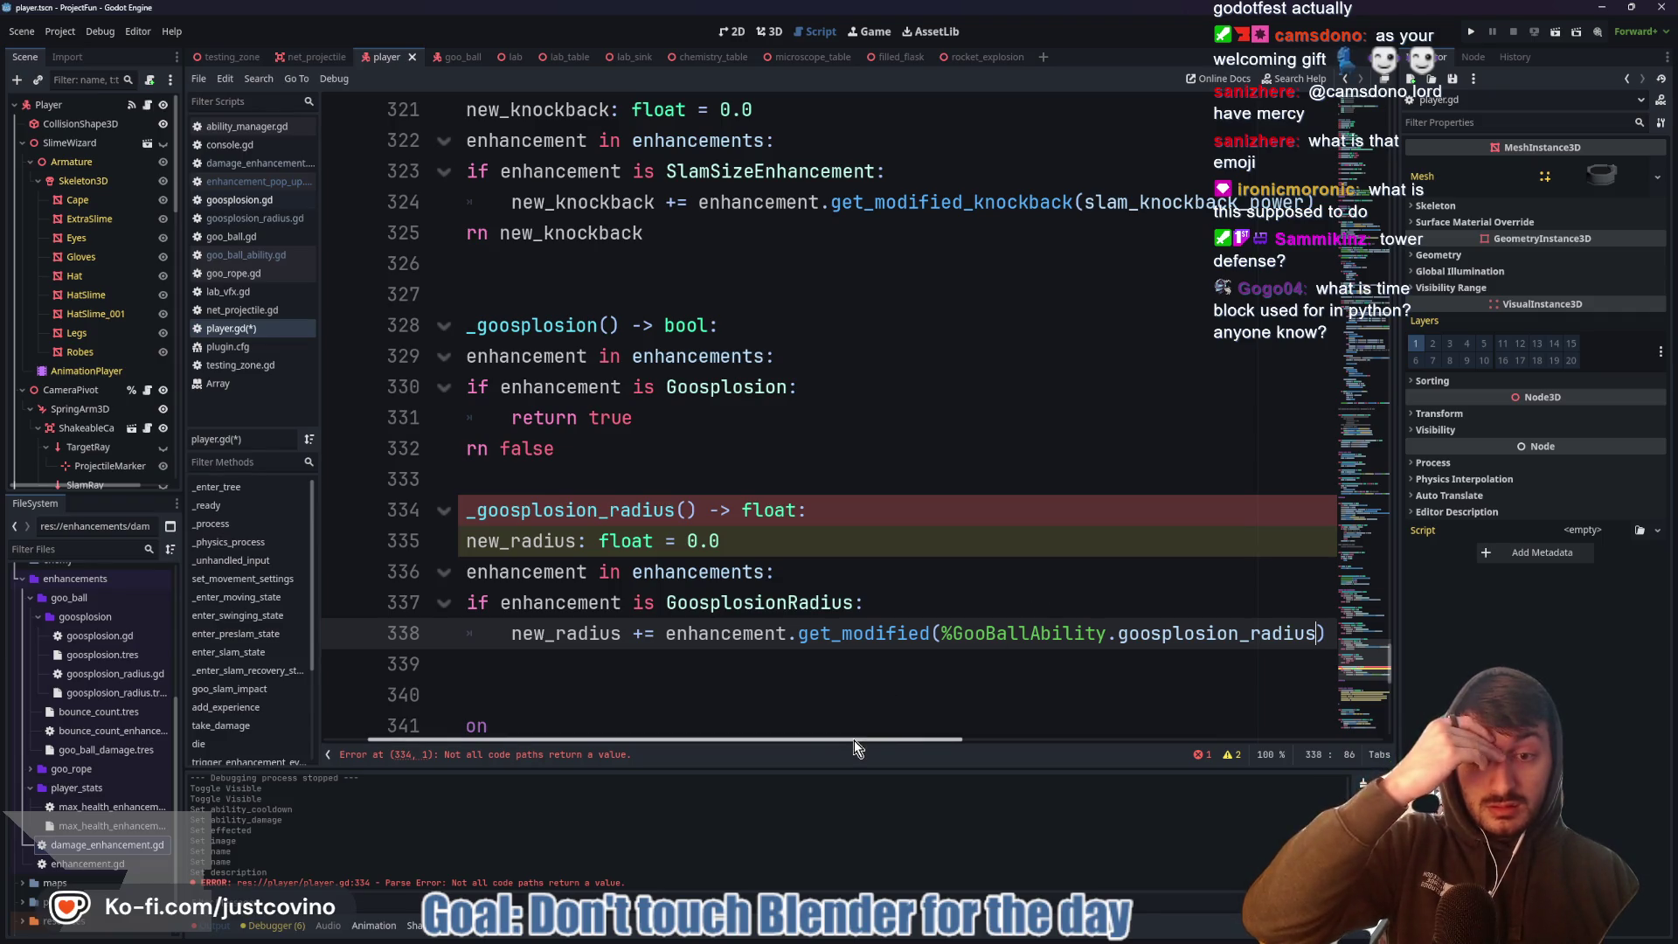
drag(851, 741, 661, 748)
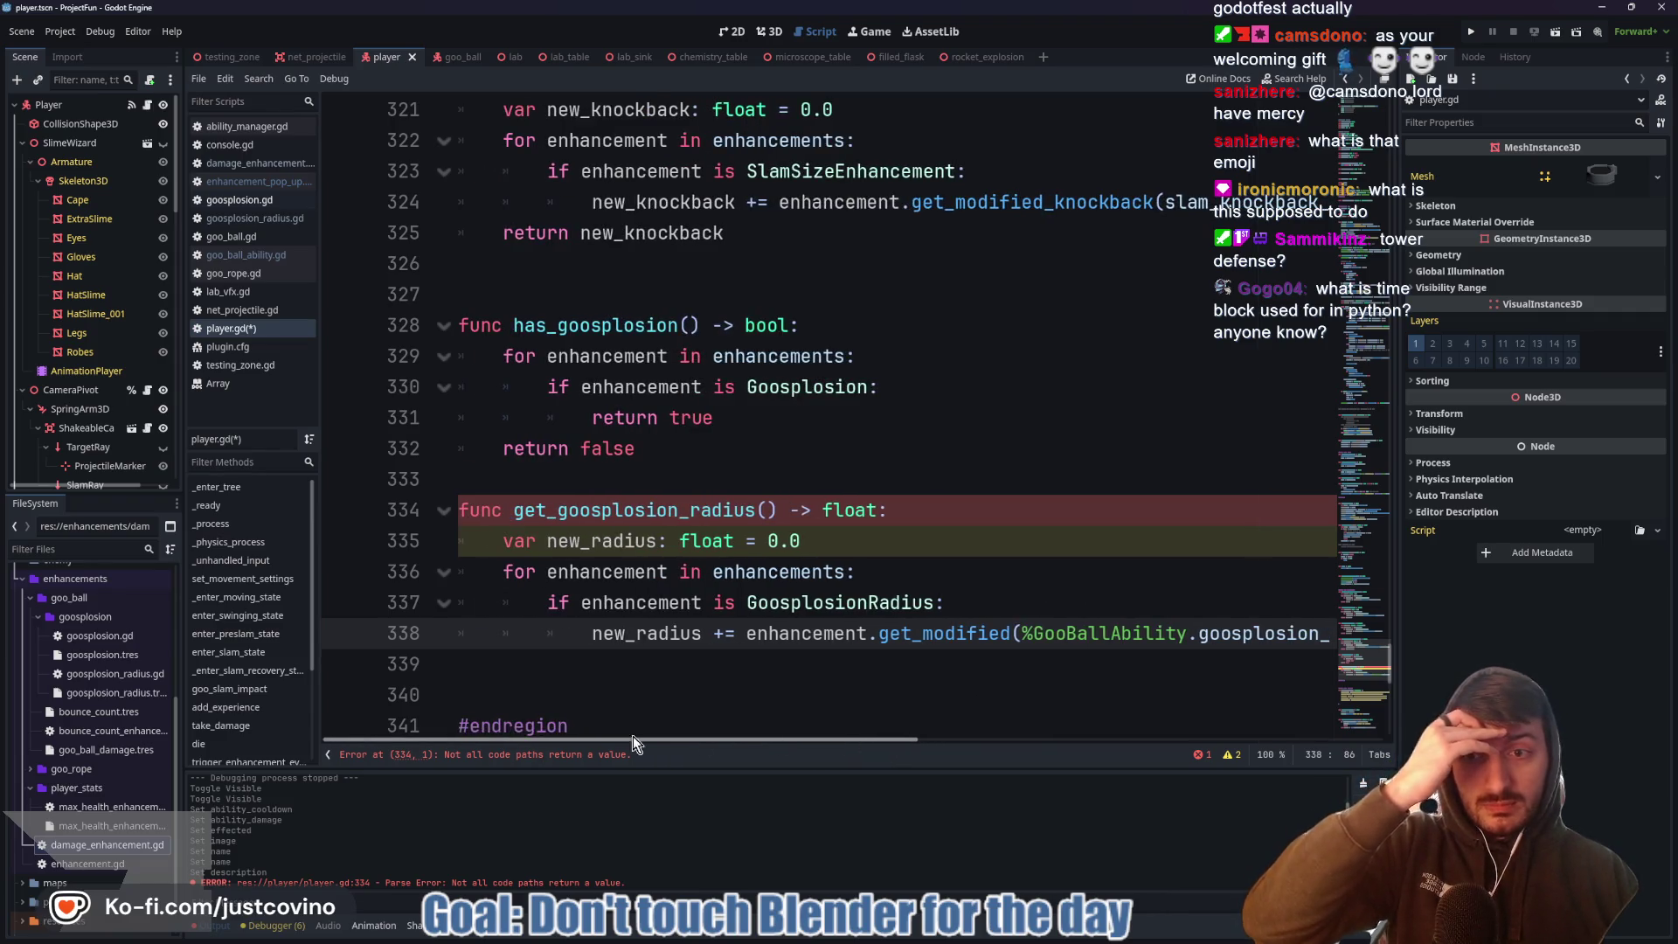
Add 'return new_radius' at the end of get_goosplosion_radius and save player.gd
click(593, 666)
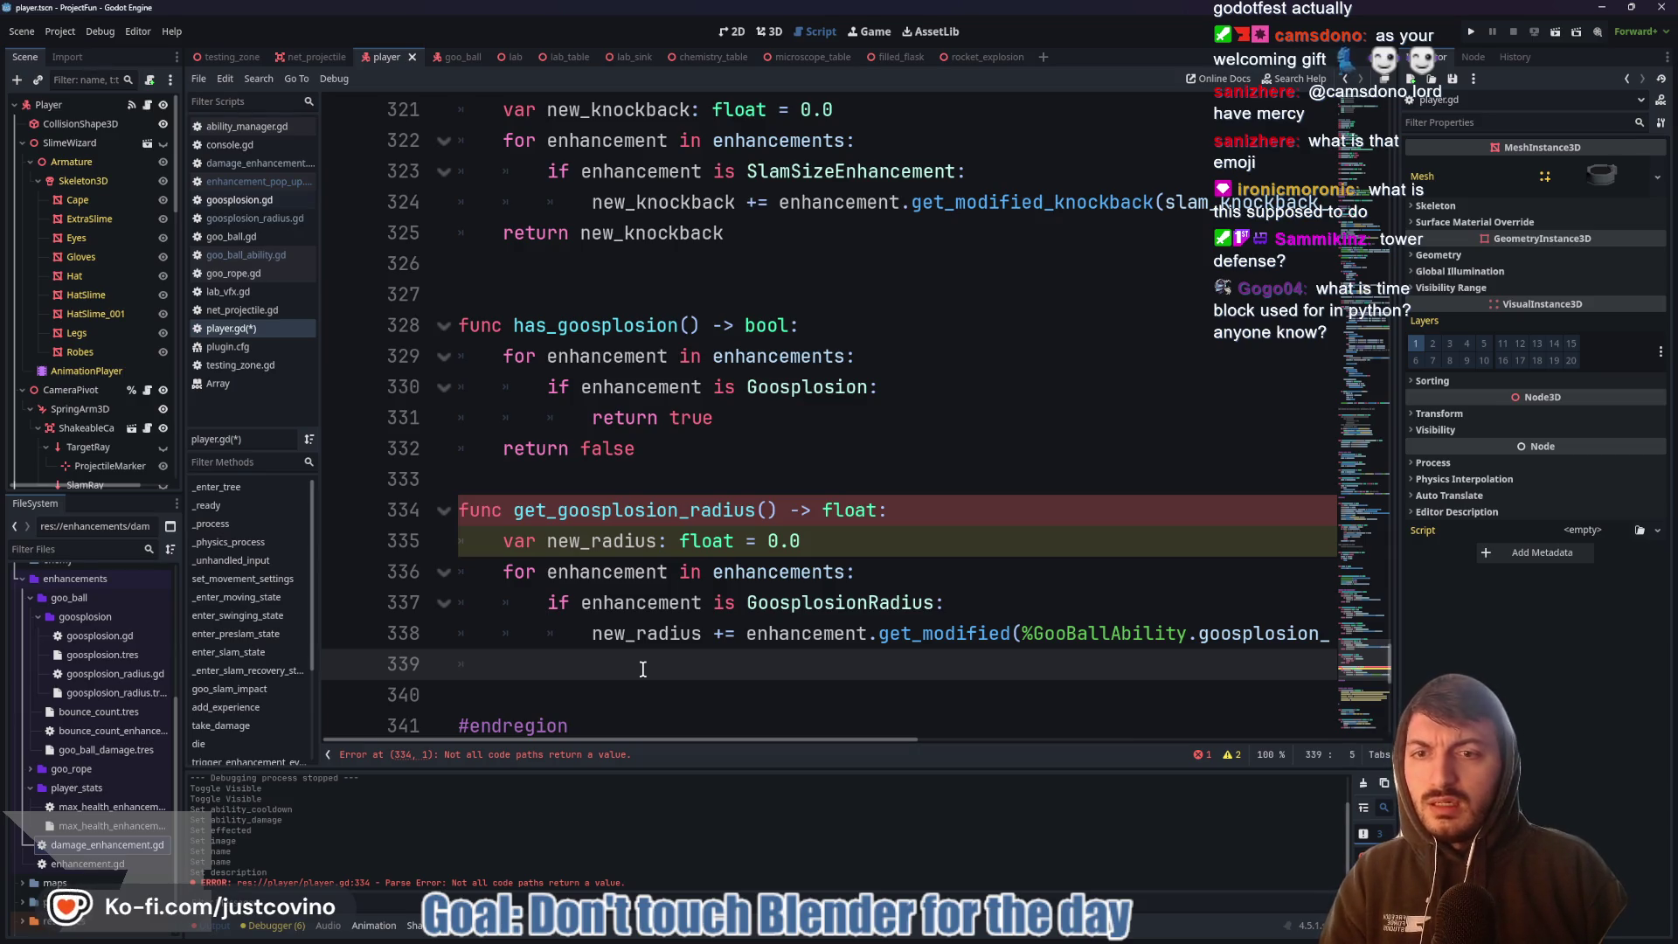
key(Tab)
text(retu)
key(Return)
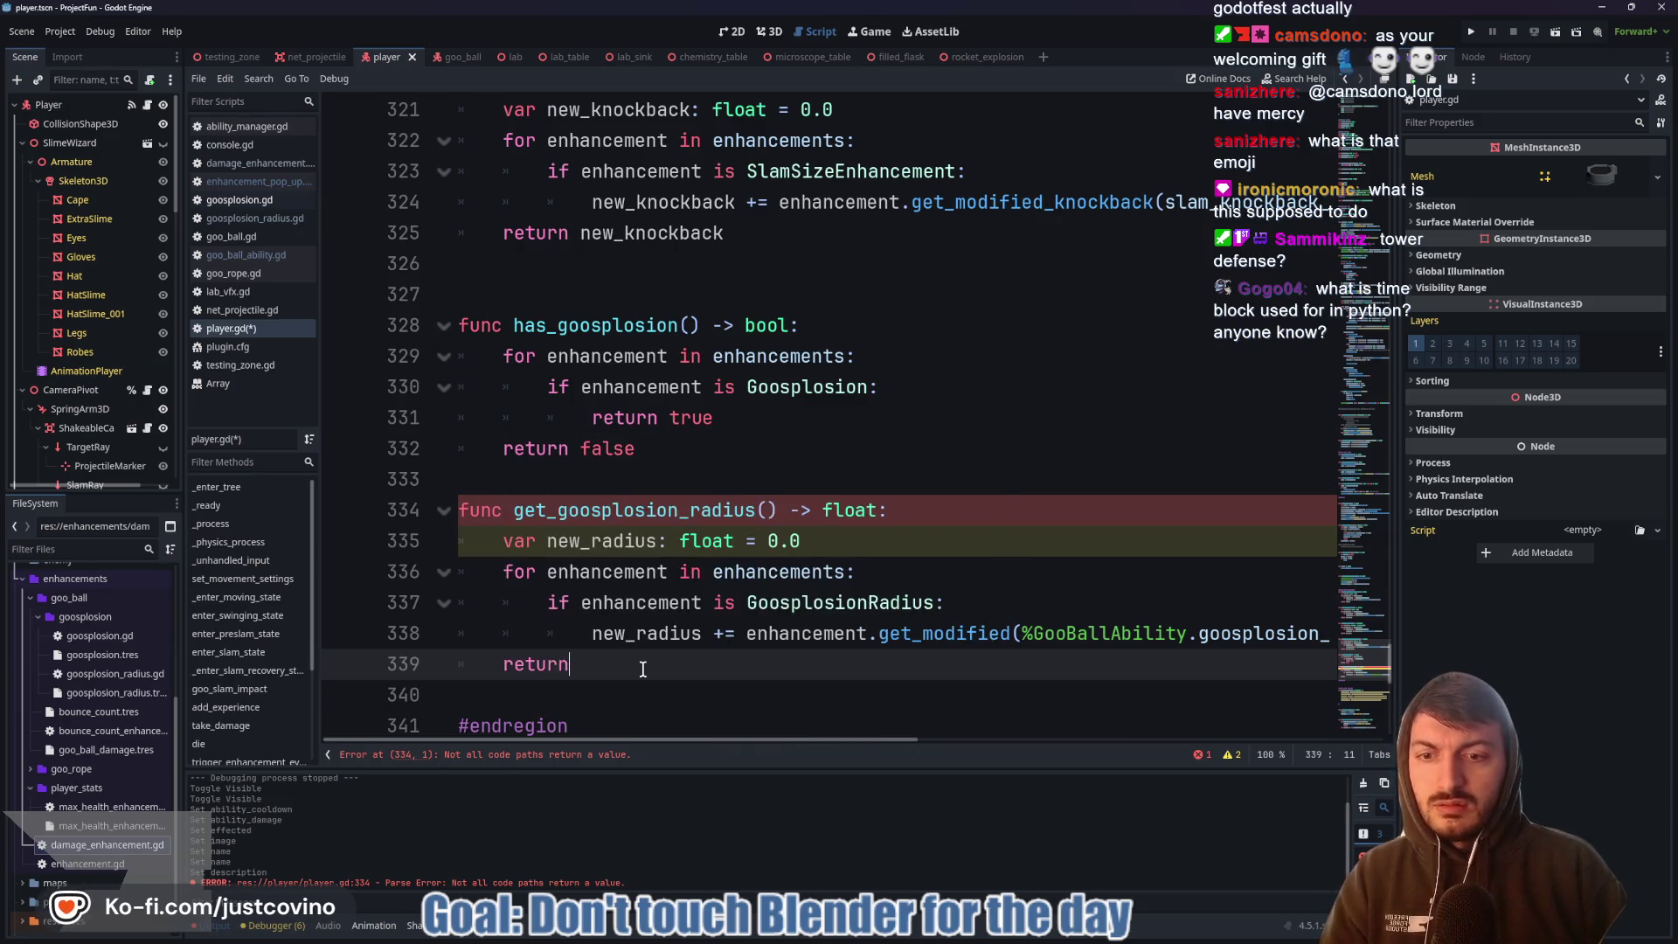
text(new_ra)
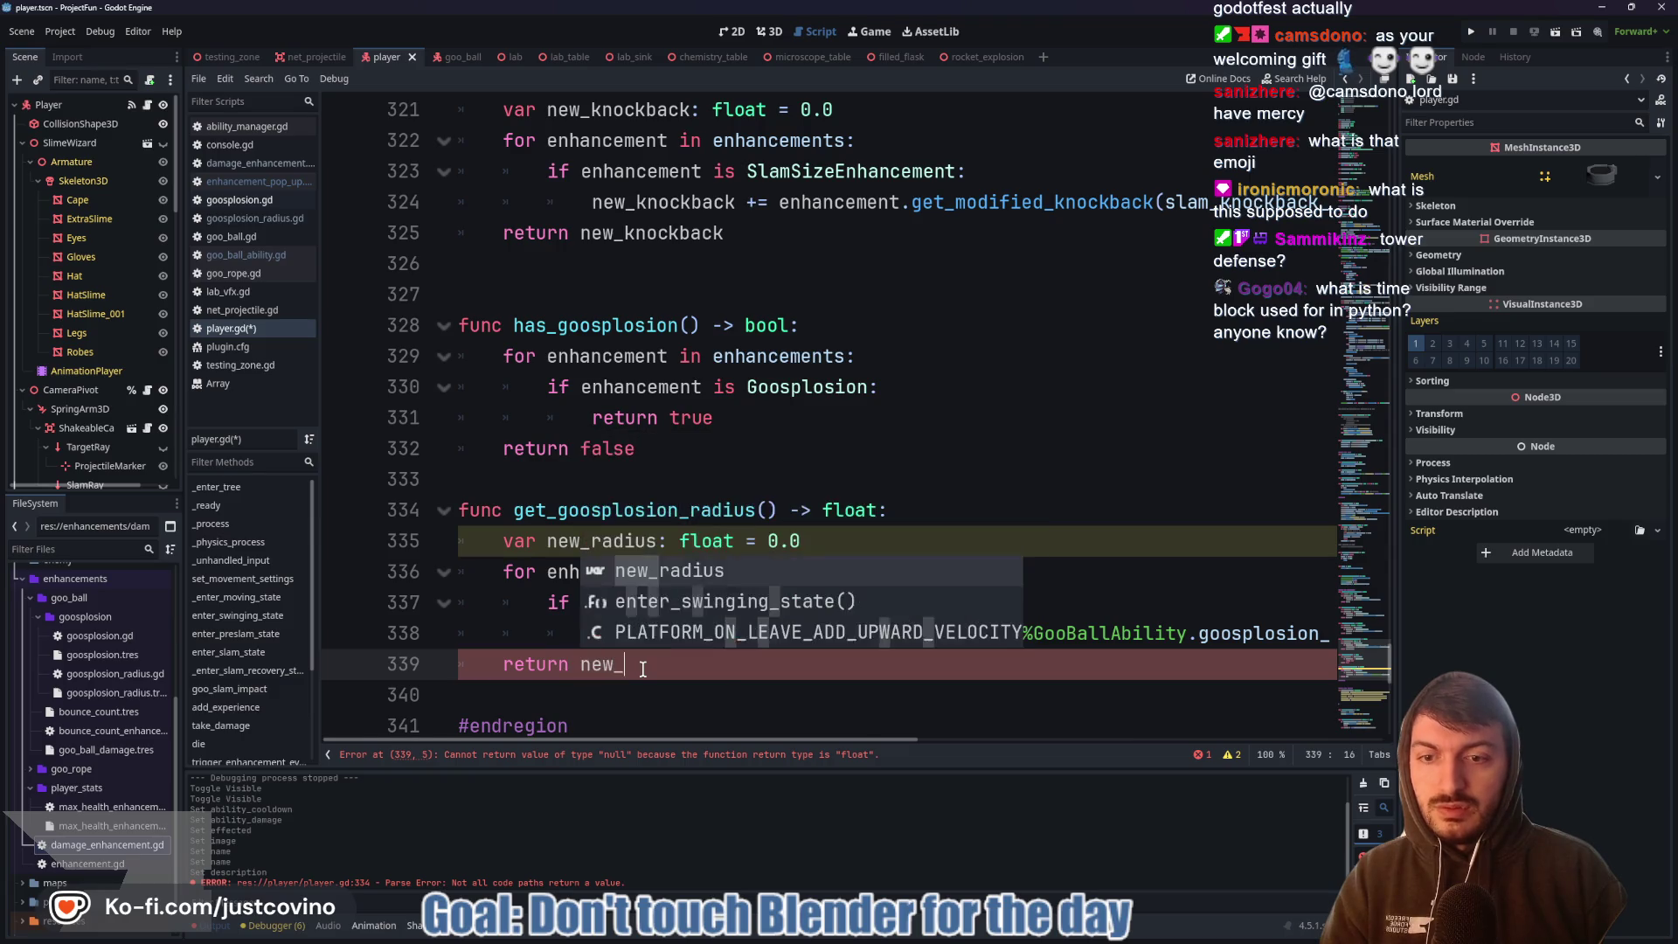
key(Return)
key(ctrl+s)
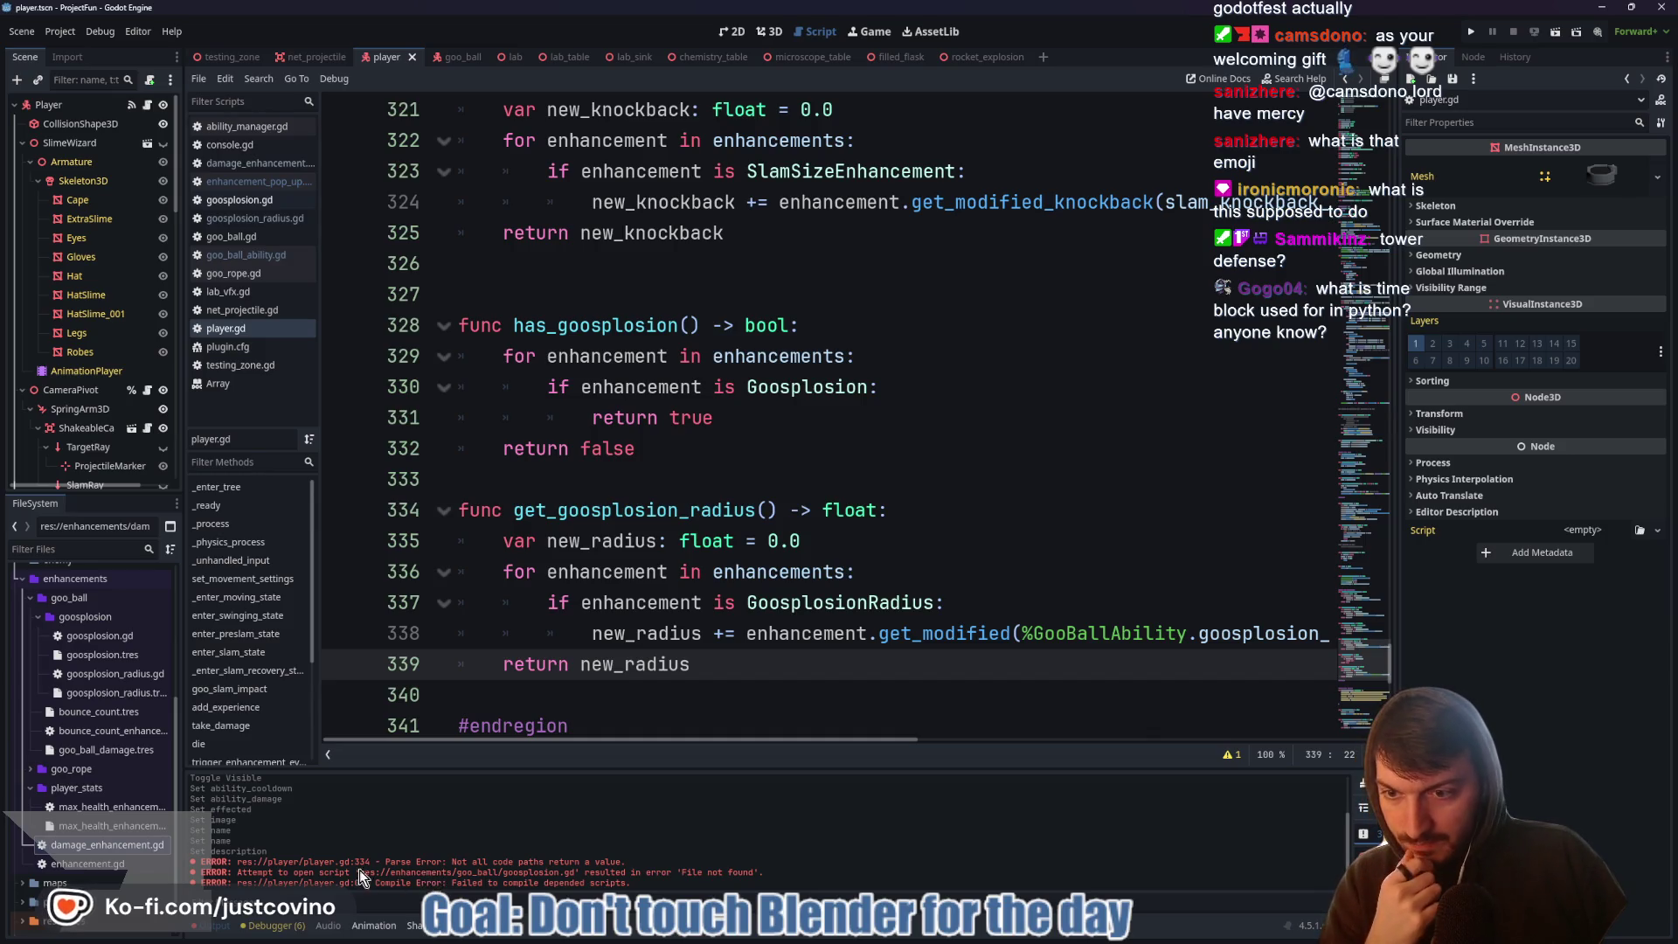
Insert the missing goosplosion/ folder into the goosplosion path in debug_enhancements and save
scroll(675, 696, up, 1)
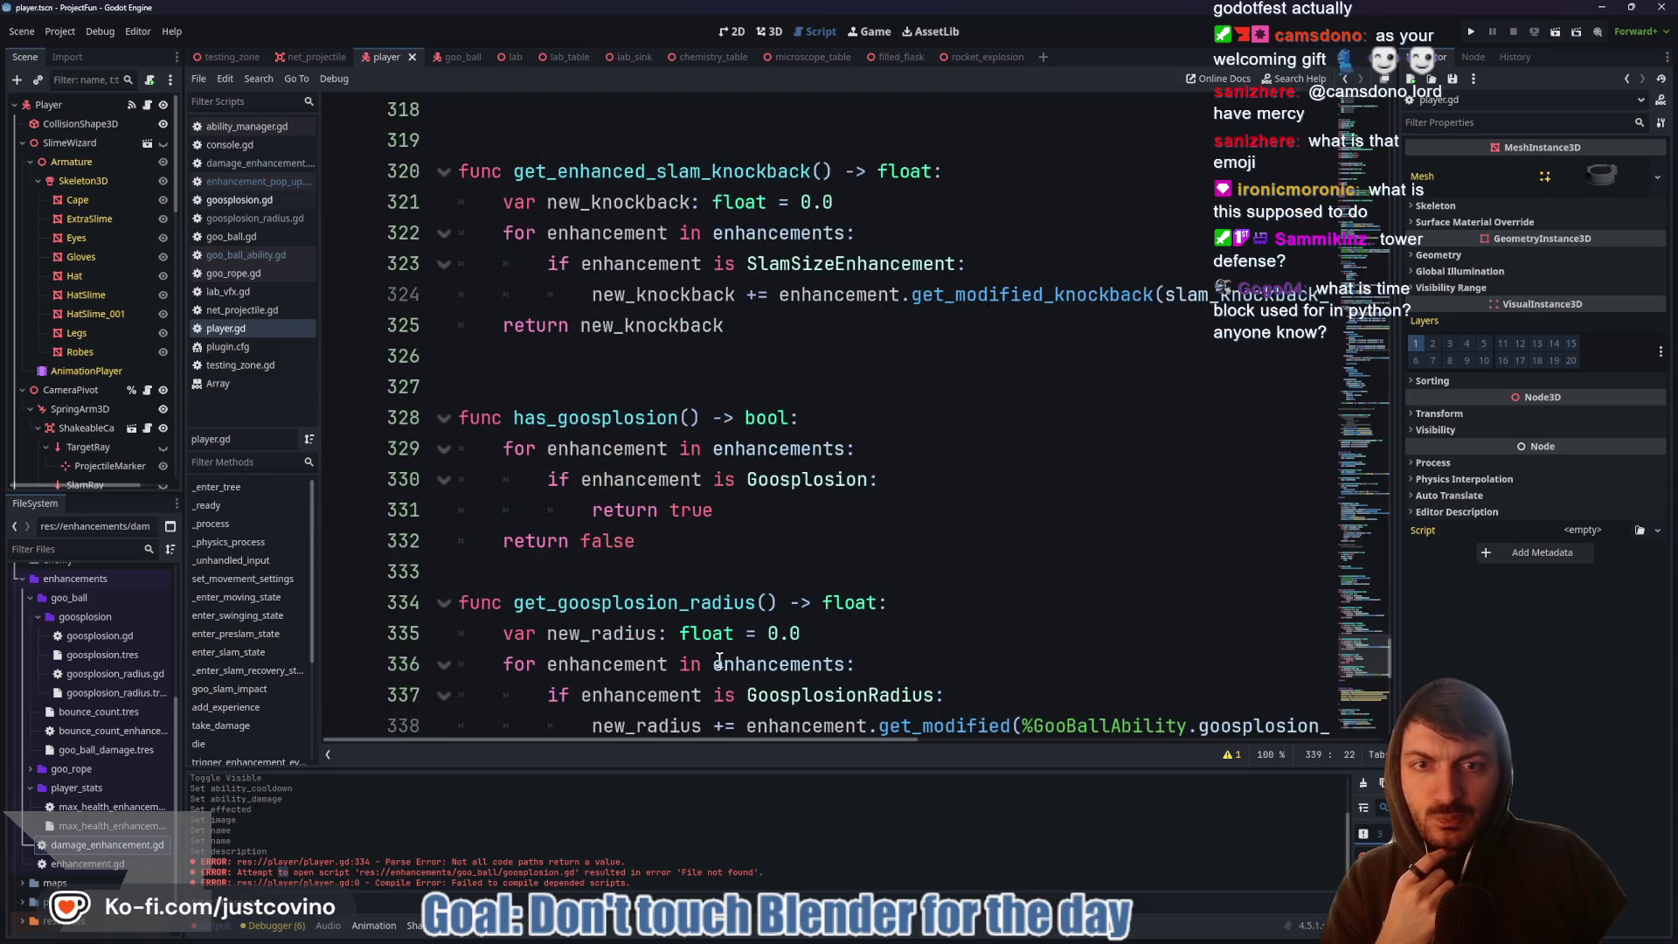
scroll(699, 673, up, 7)
scroll(723, 651, up, 9)
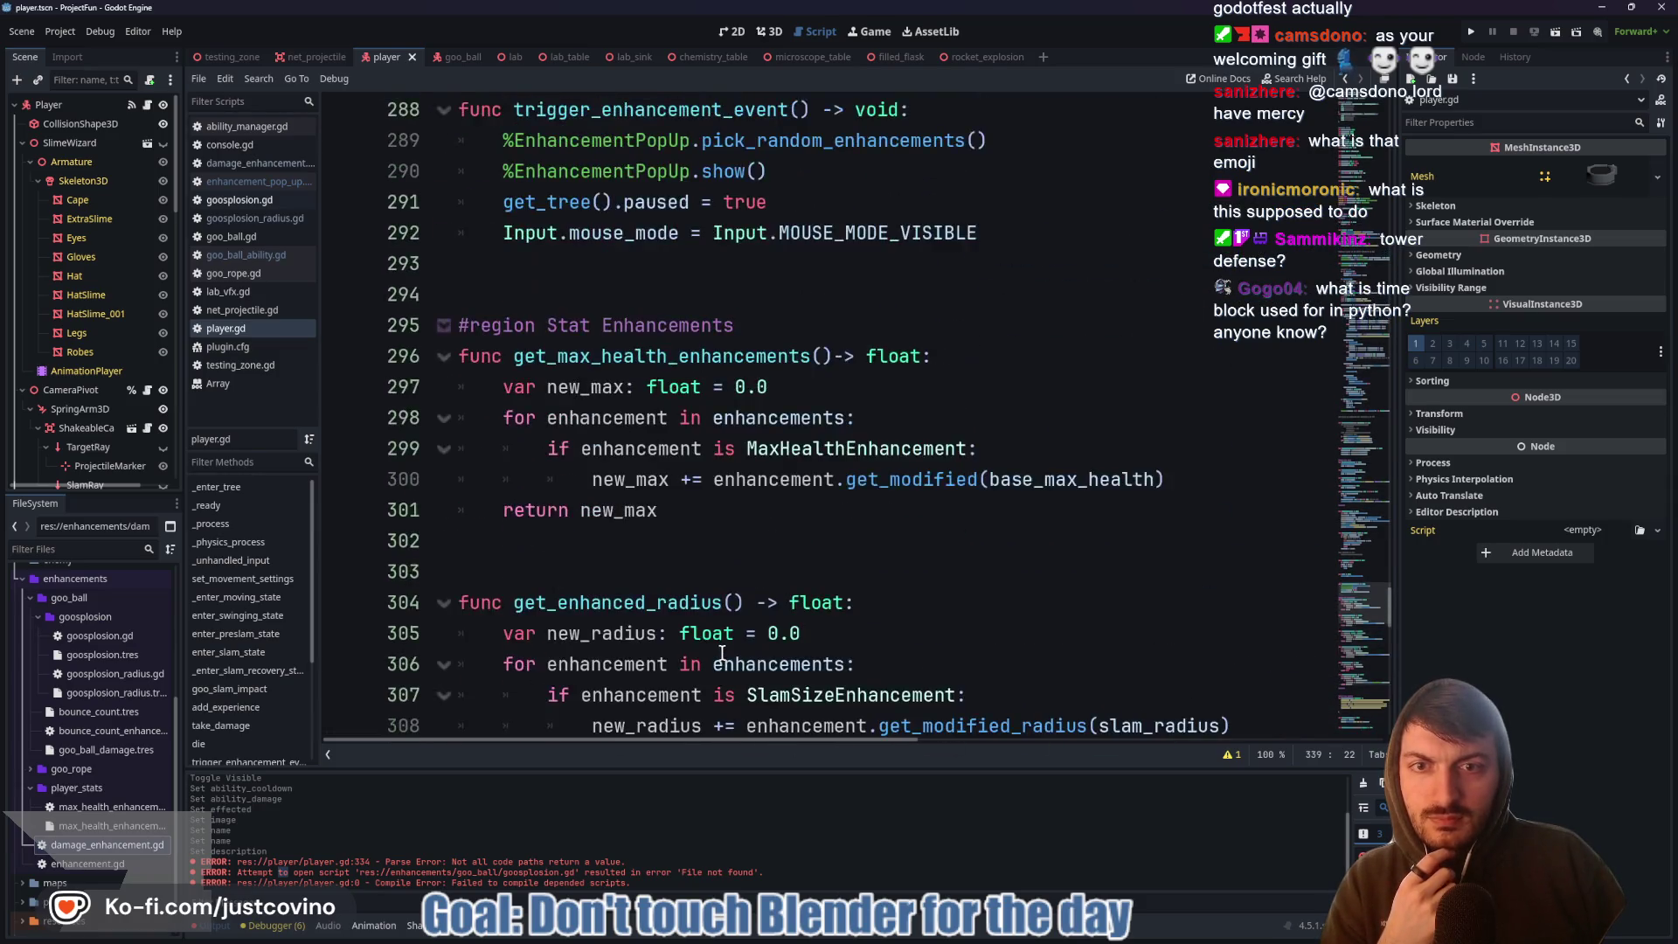
scroll(717, 660, down, 11)
scroll(708, 657, down, 13)
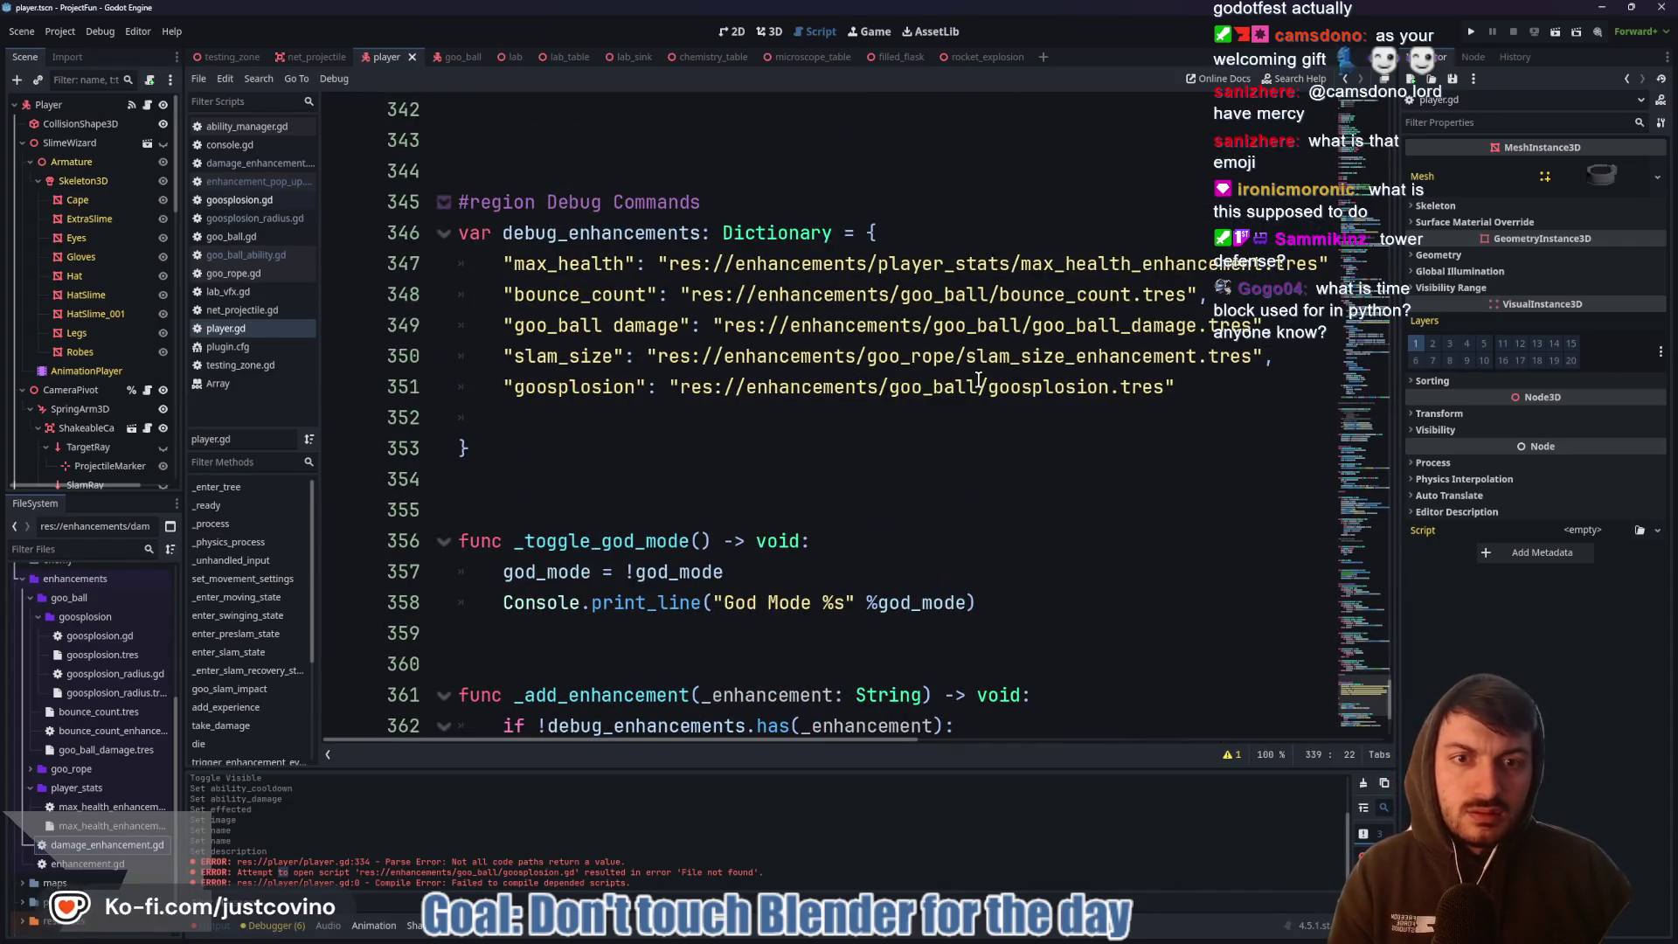
click(993, 389)
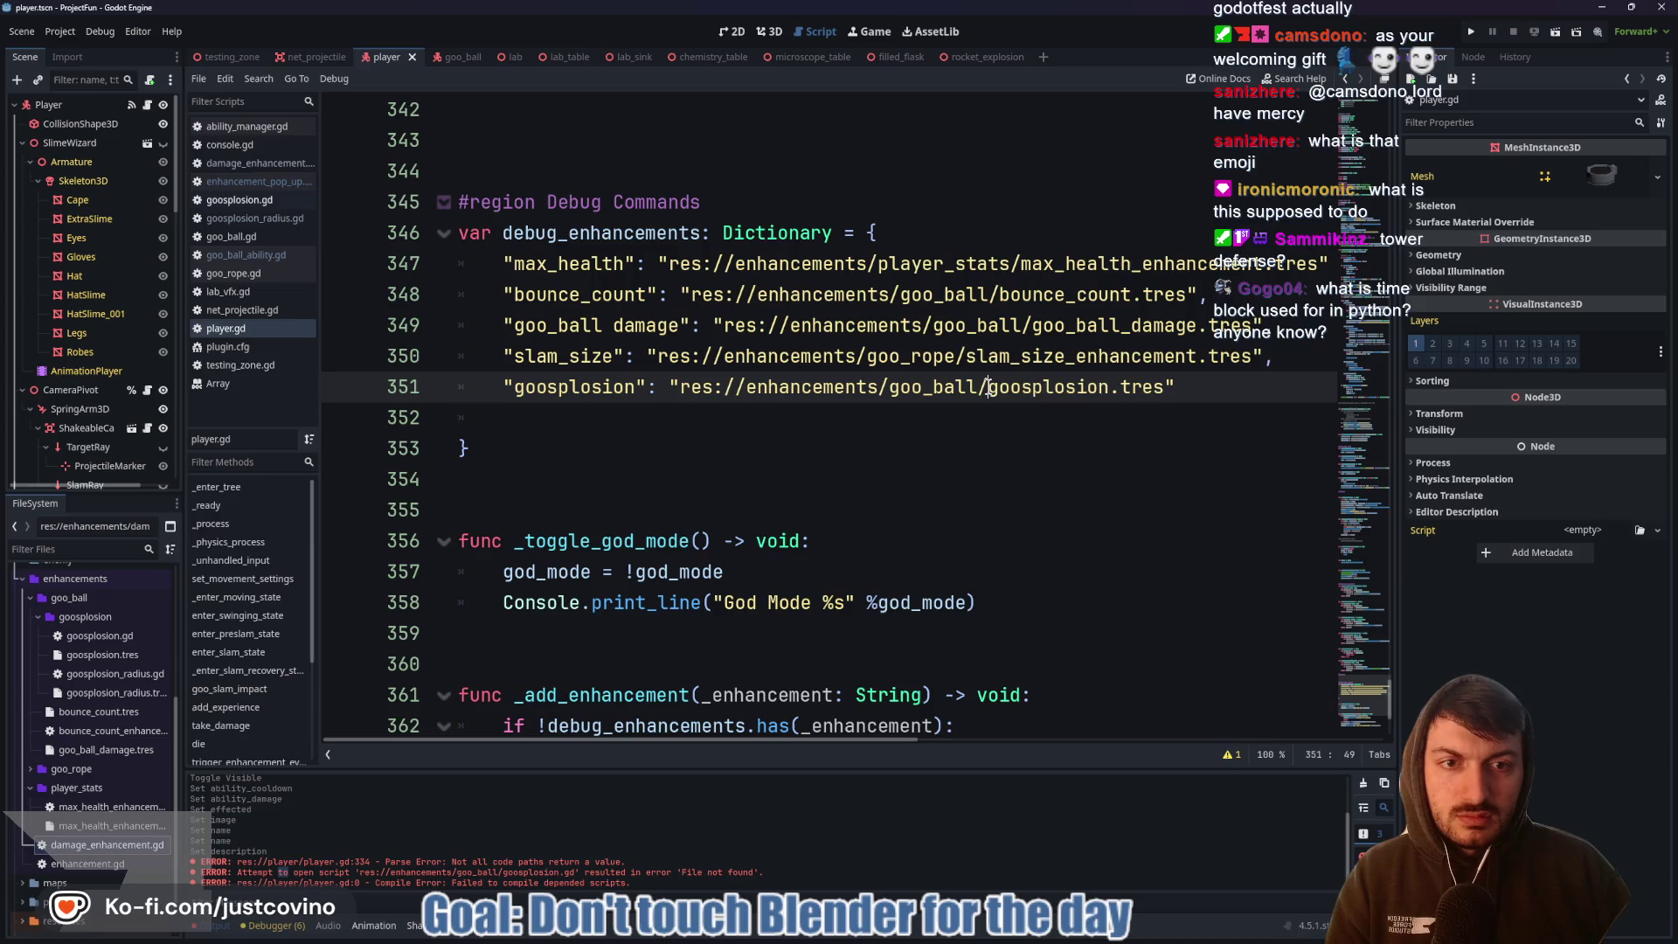
double_click(996, 389)
key(ctrl+c)
key(Left)
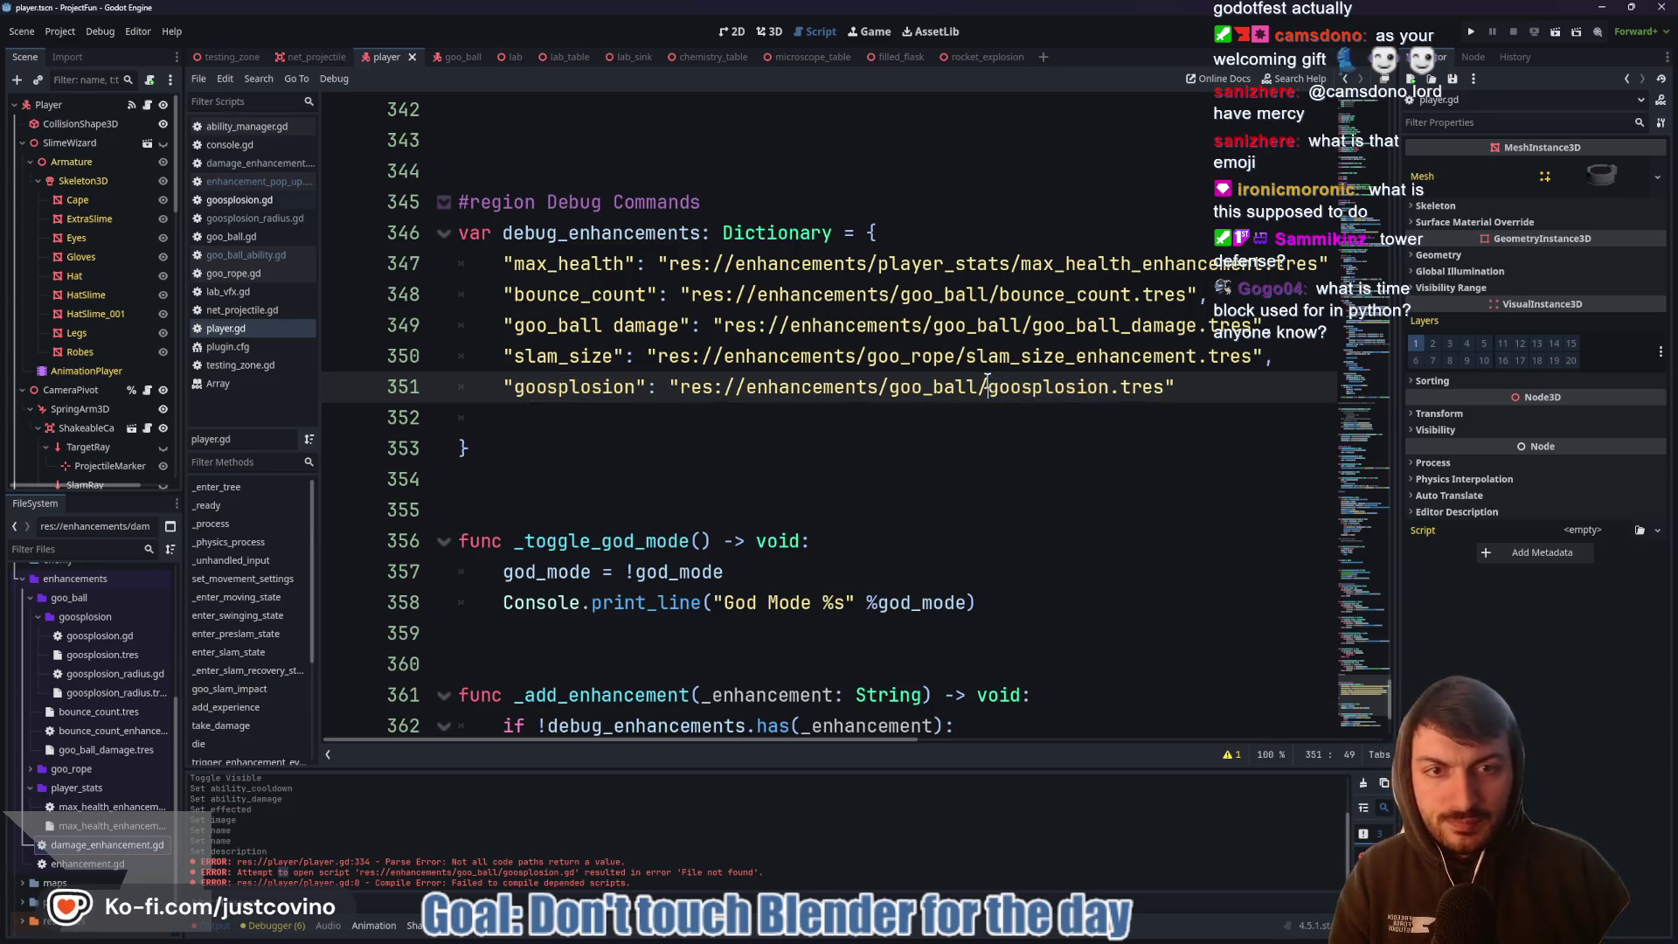
key(ctrl+v)
text(/)
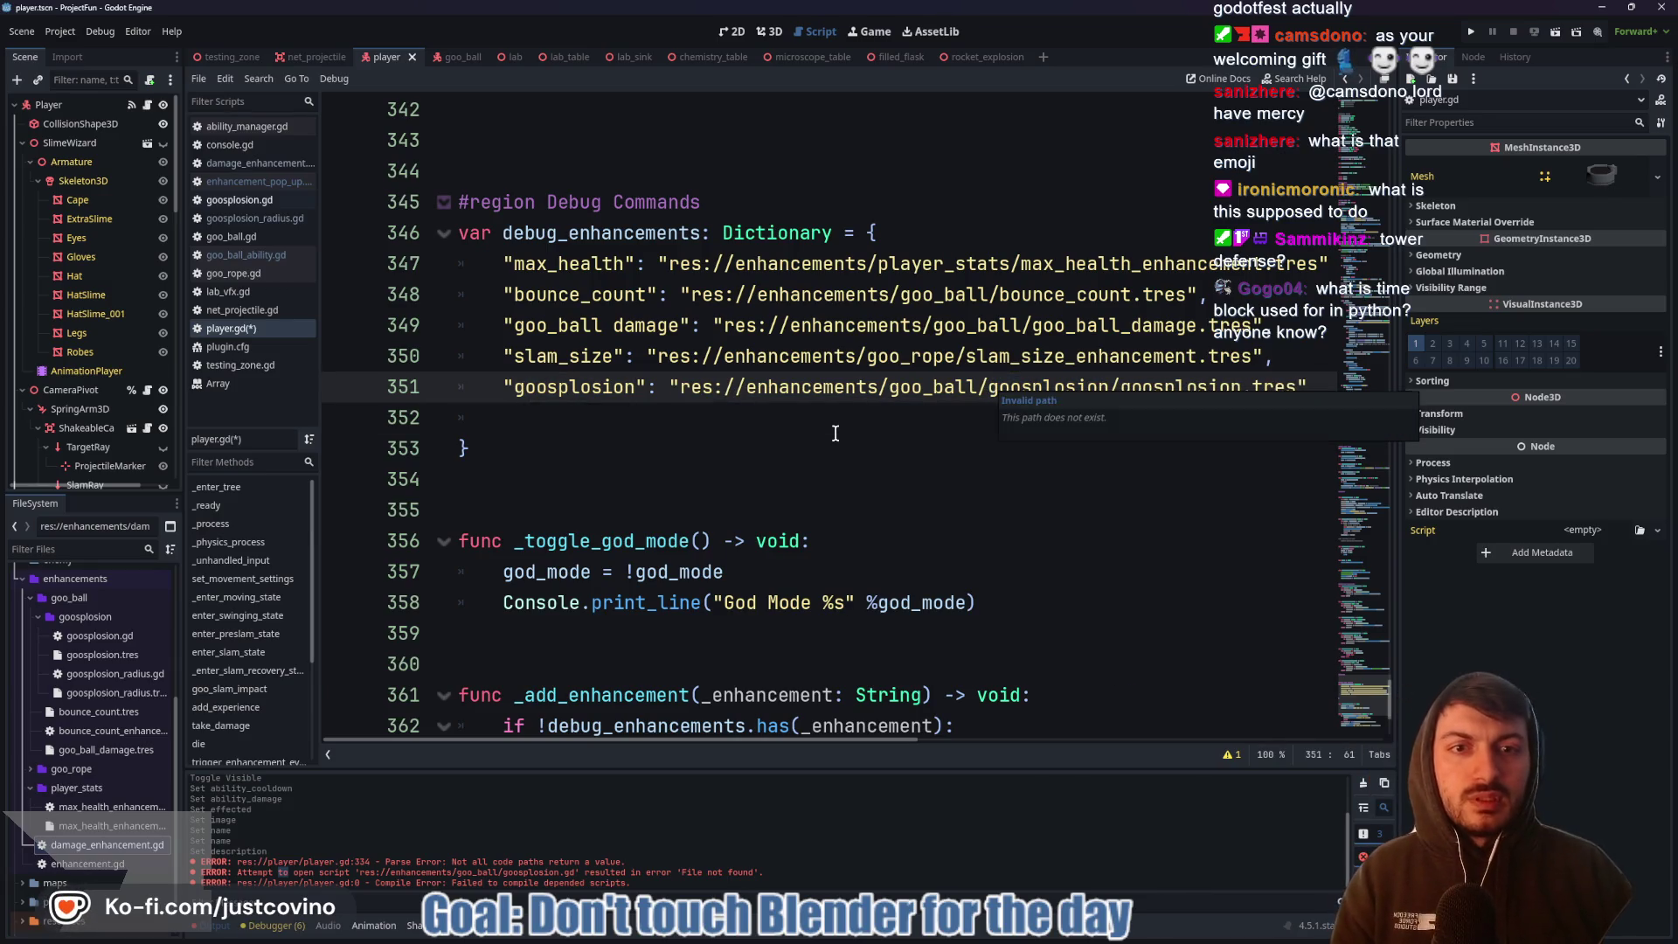
click(825, 427)
key(ctrl+s)
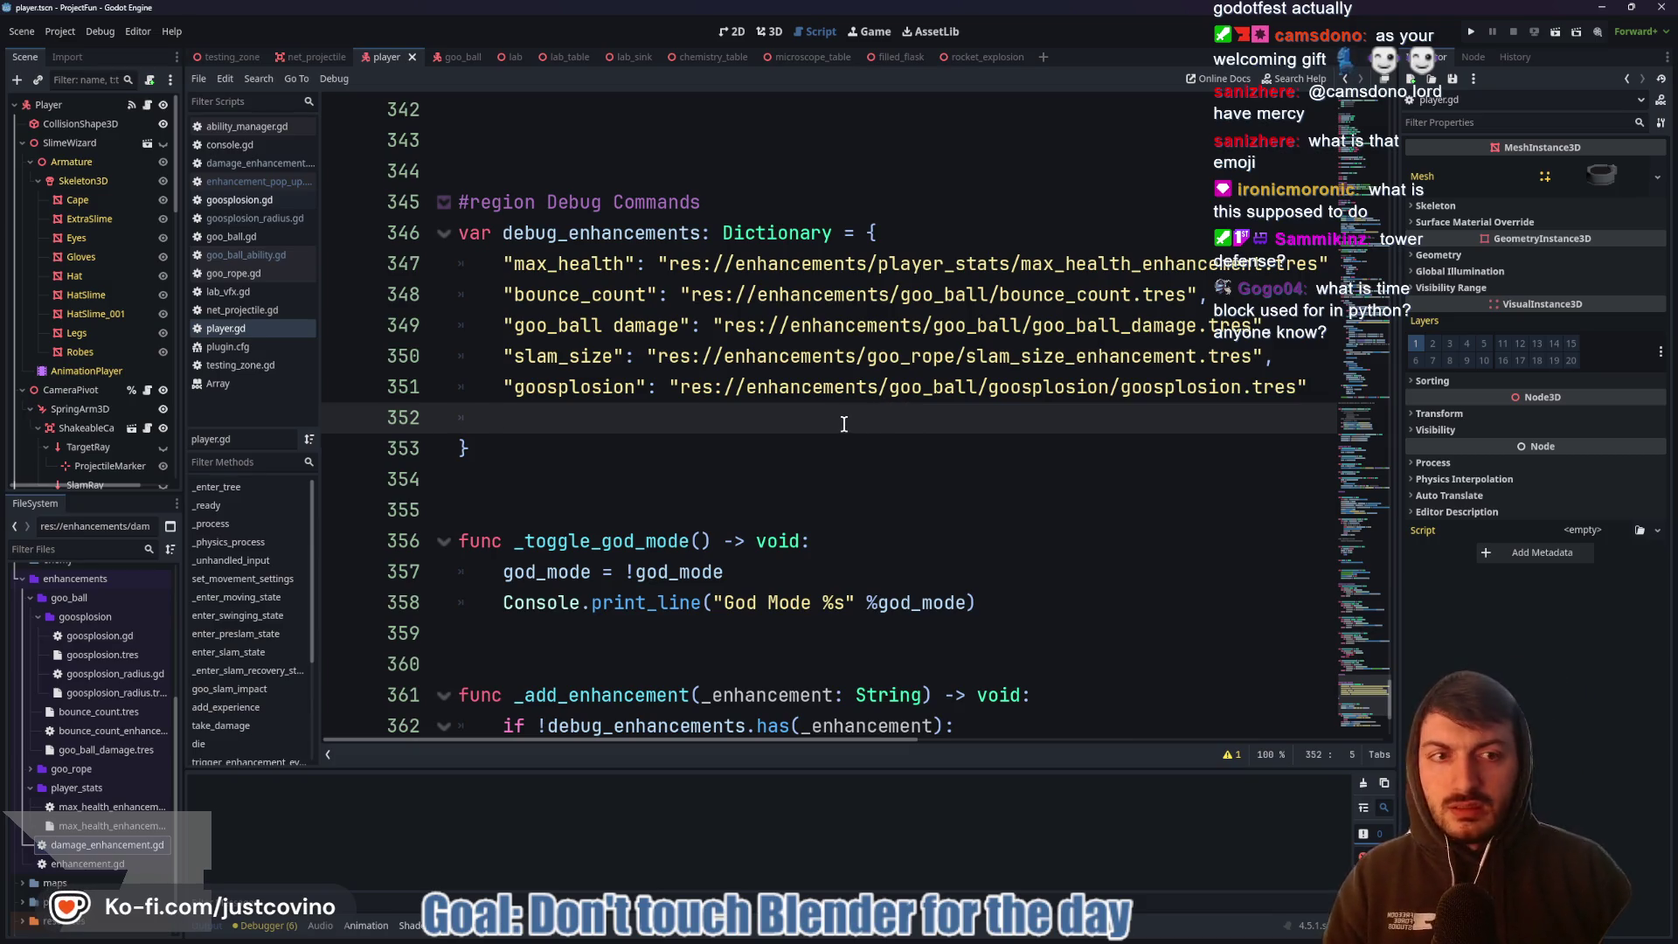
Add a "goosplosion_radius": key below the goosplosion entry and fix the goo_ball damage key's spacing
click(1316, 388)
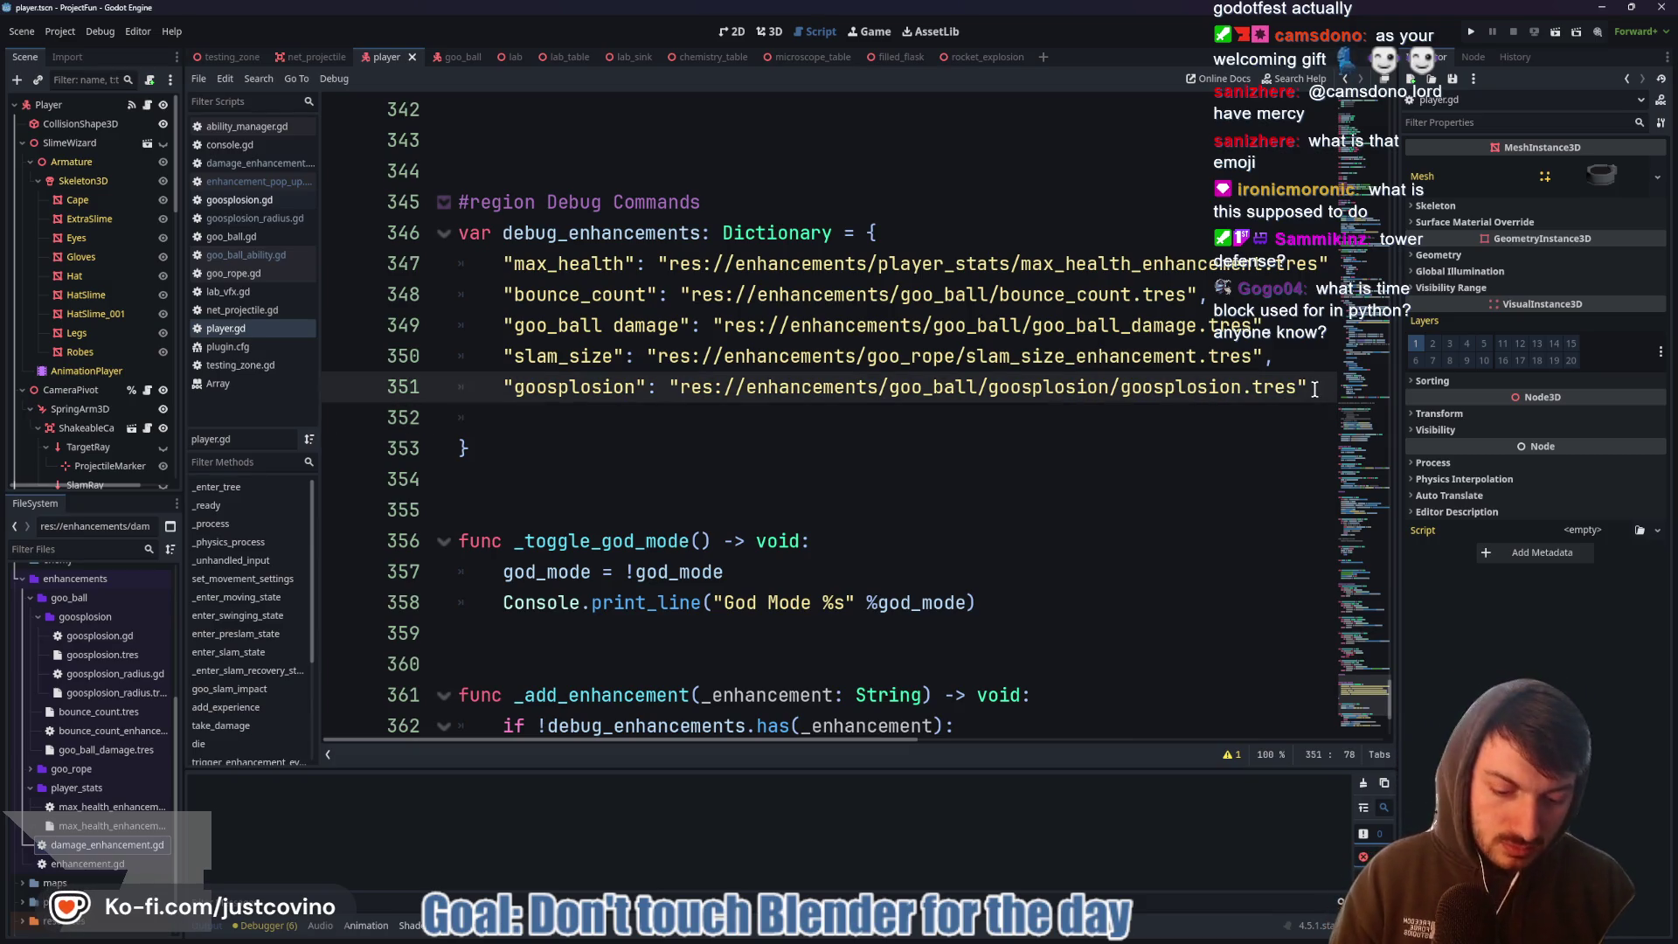
key(Return)
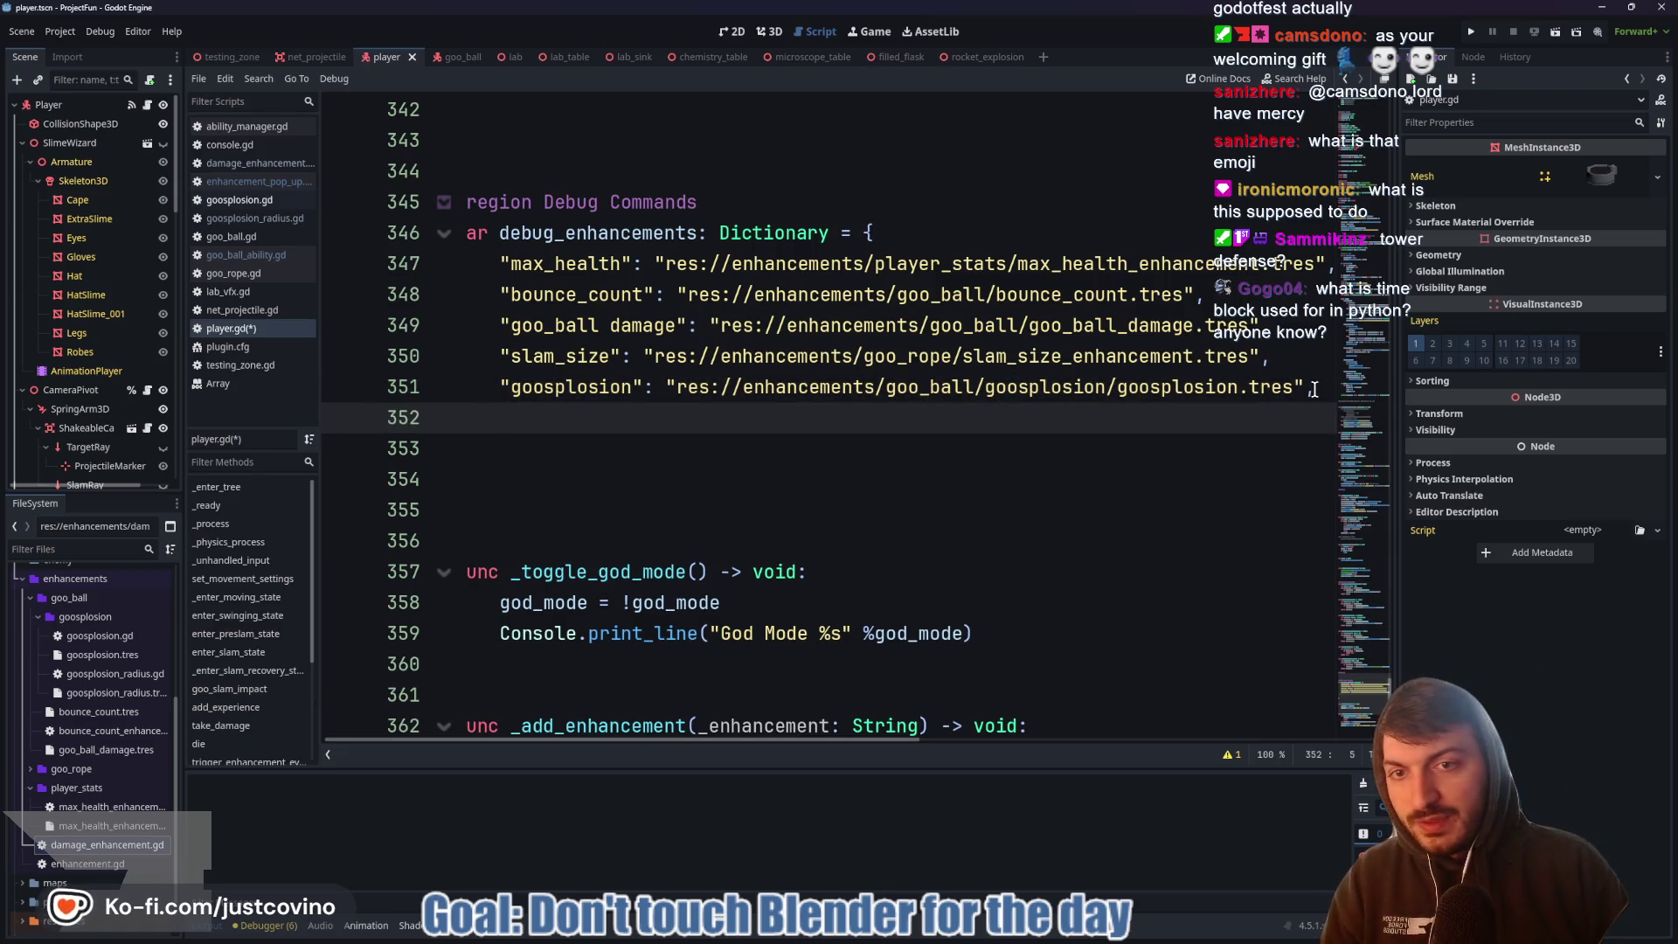
text("goosplosion_radius)
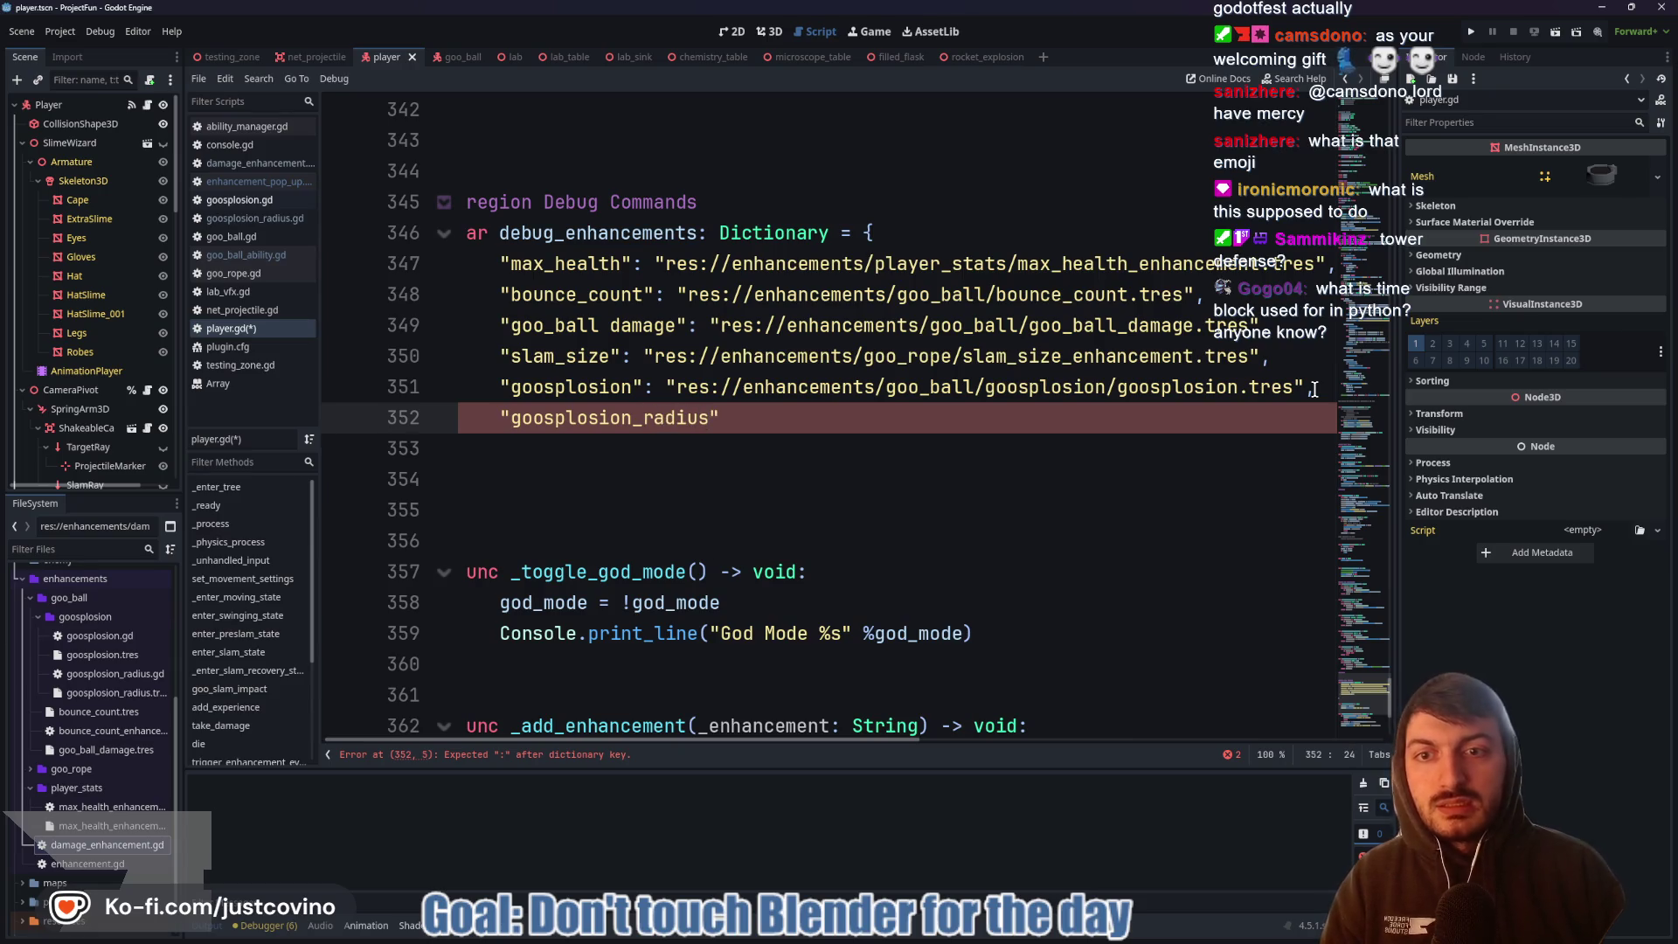
click(611, 327)
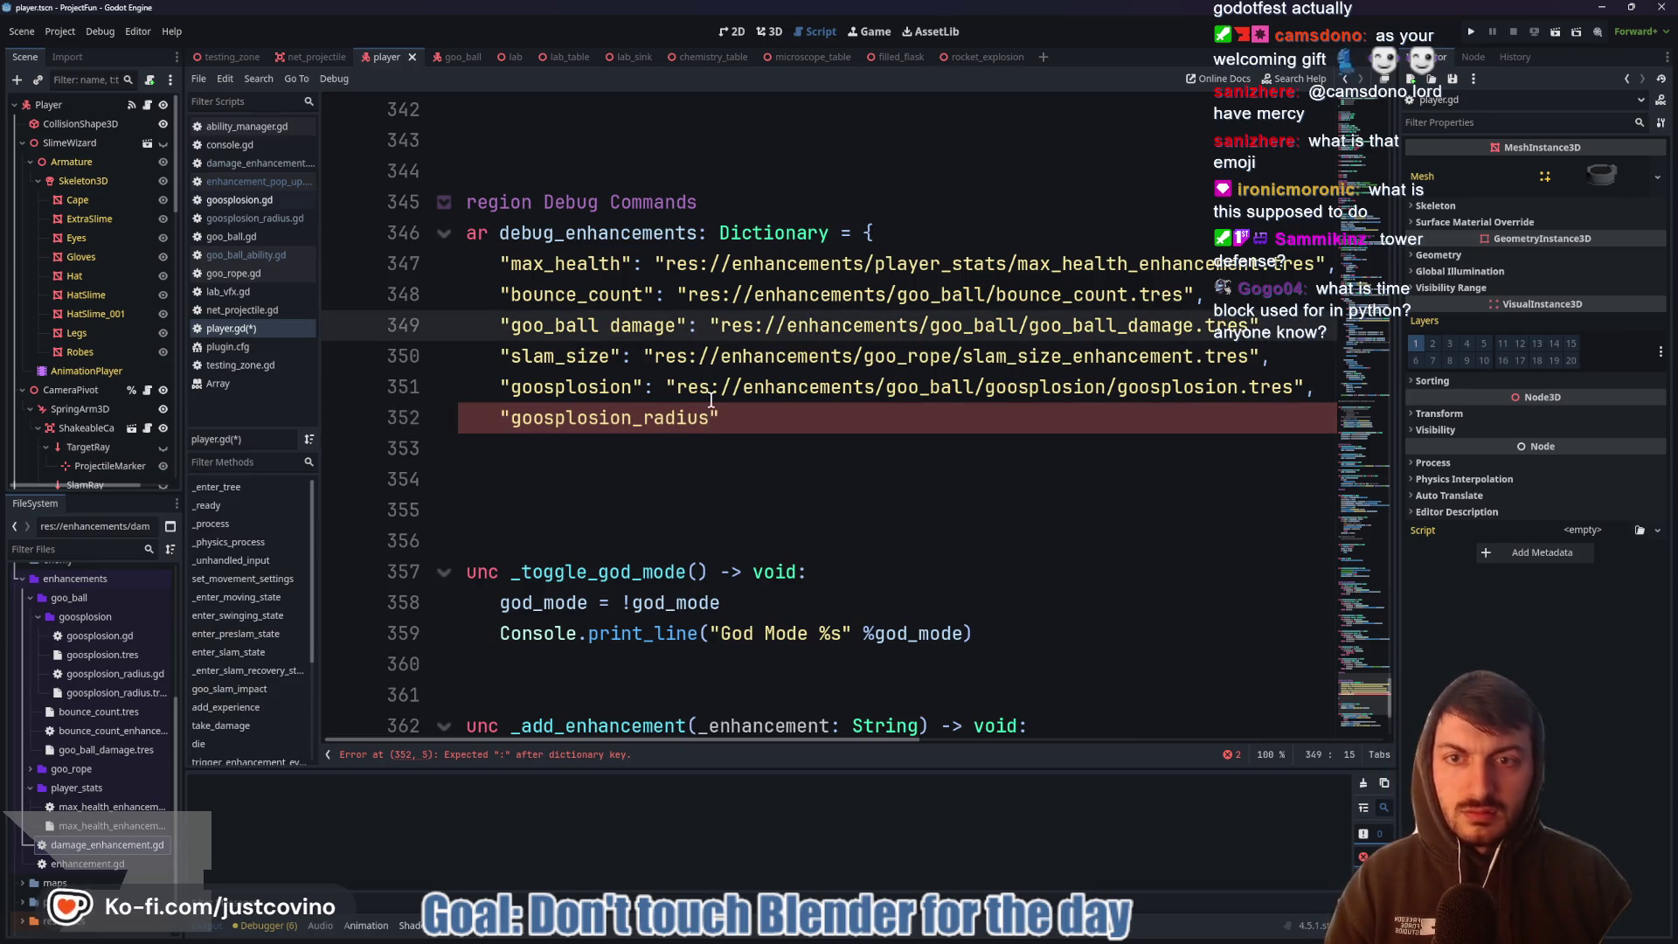
mouse_move(713, 398)
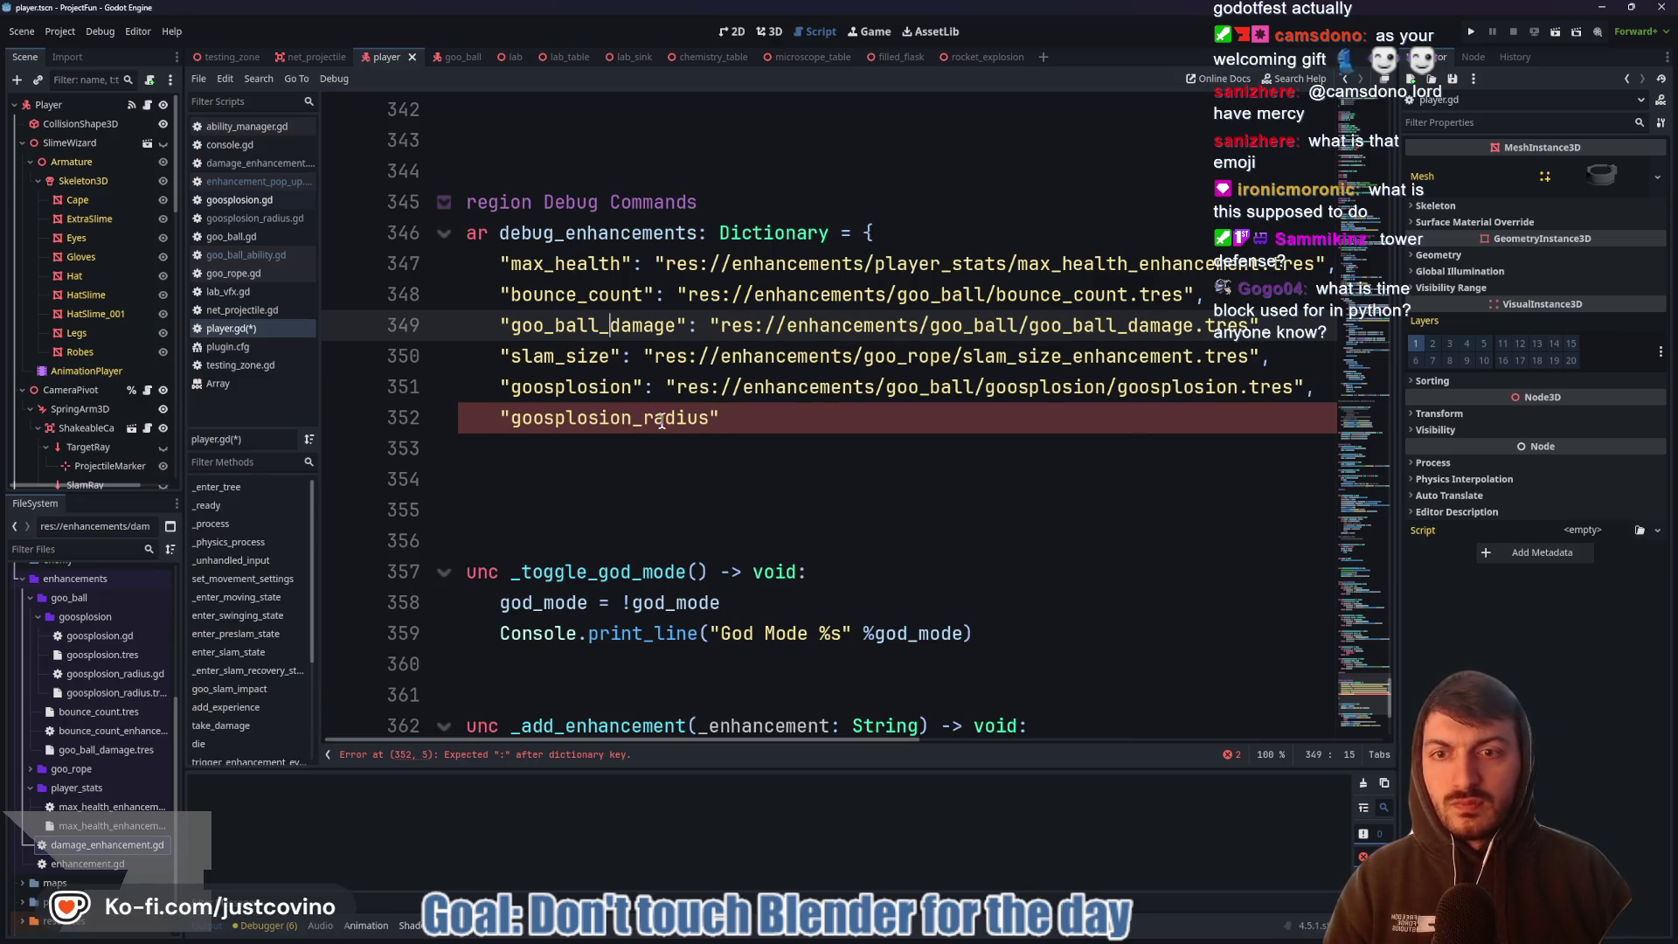
click(726, 420)
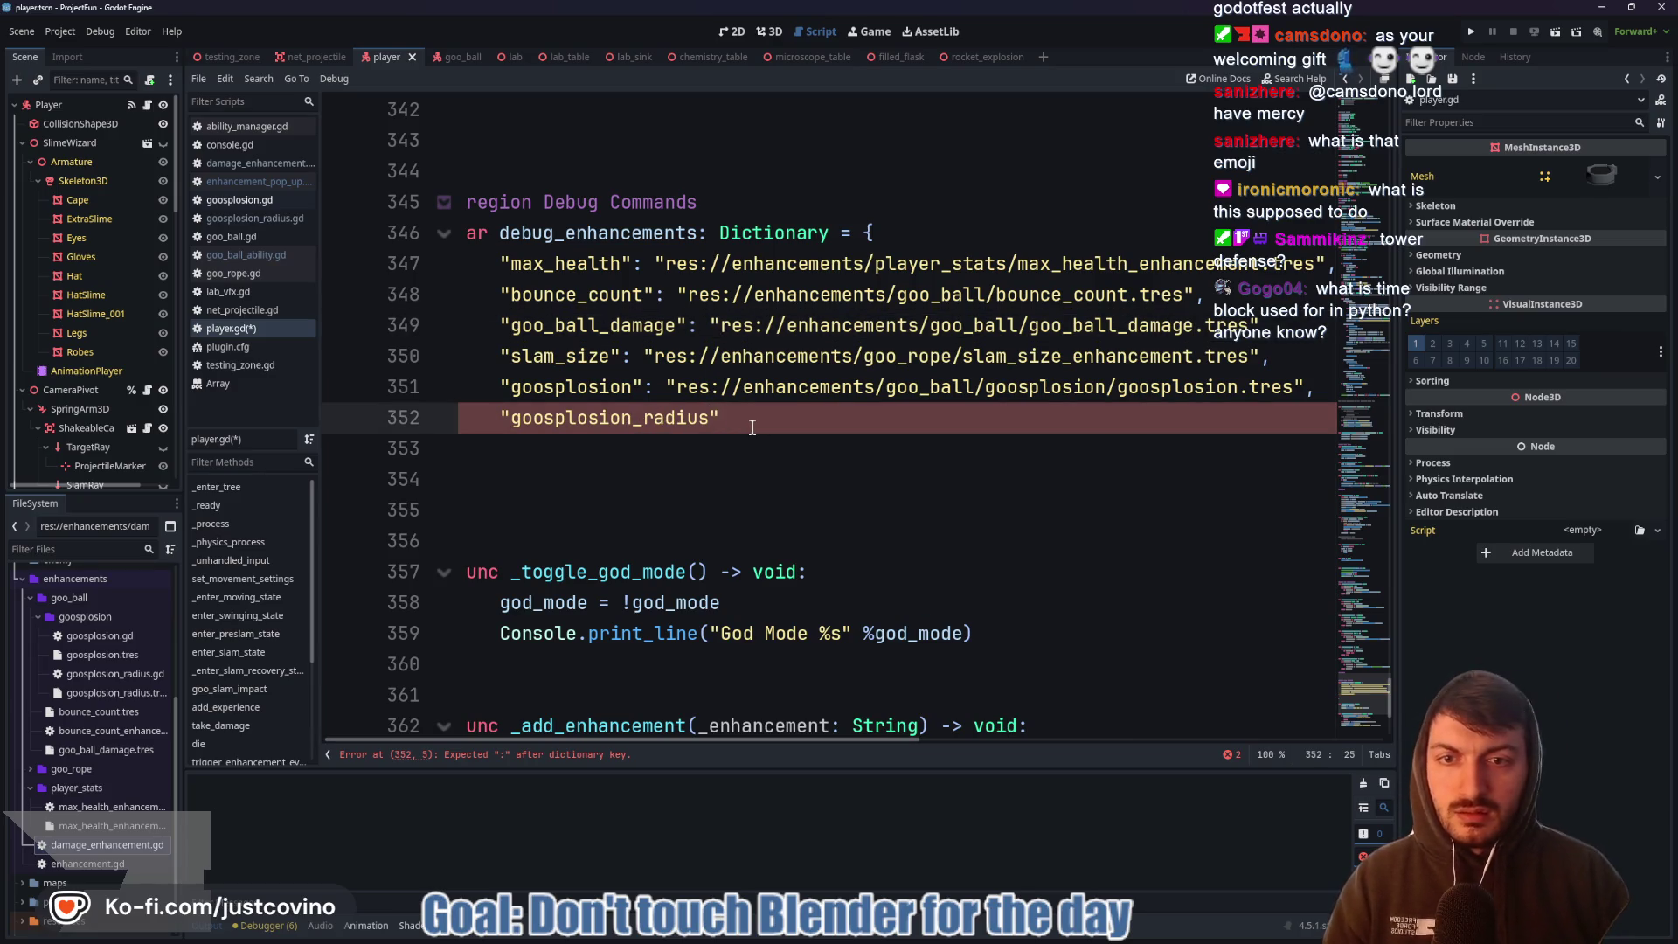
text(:)
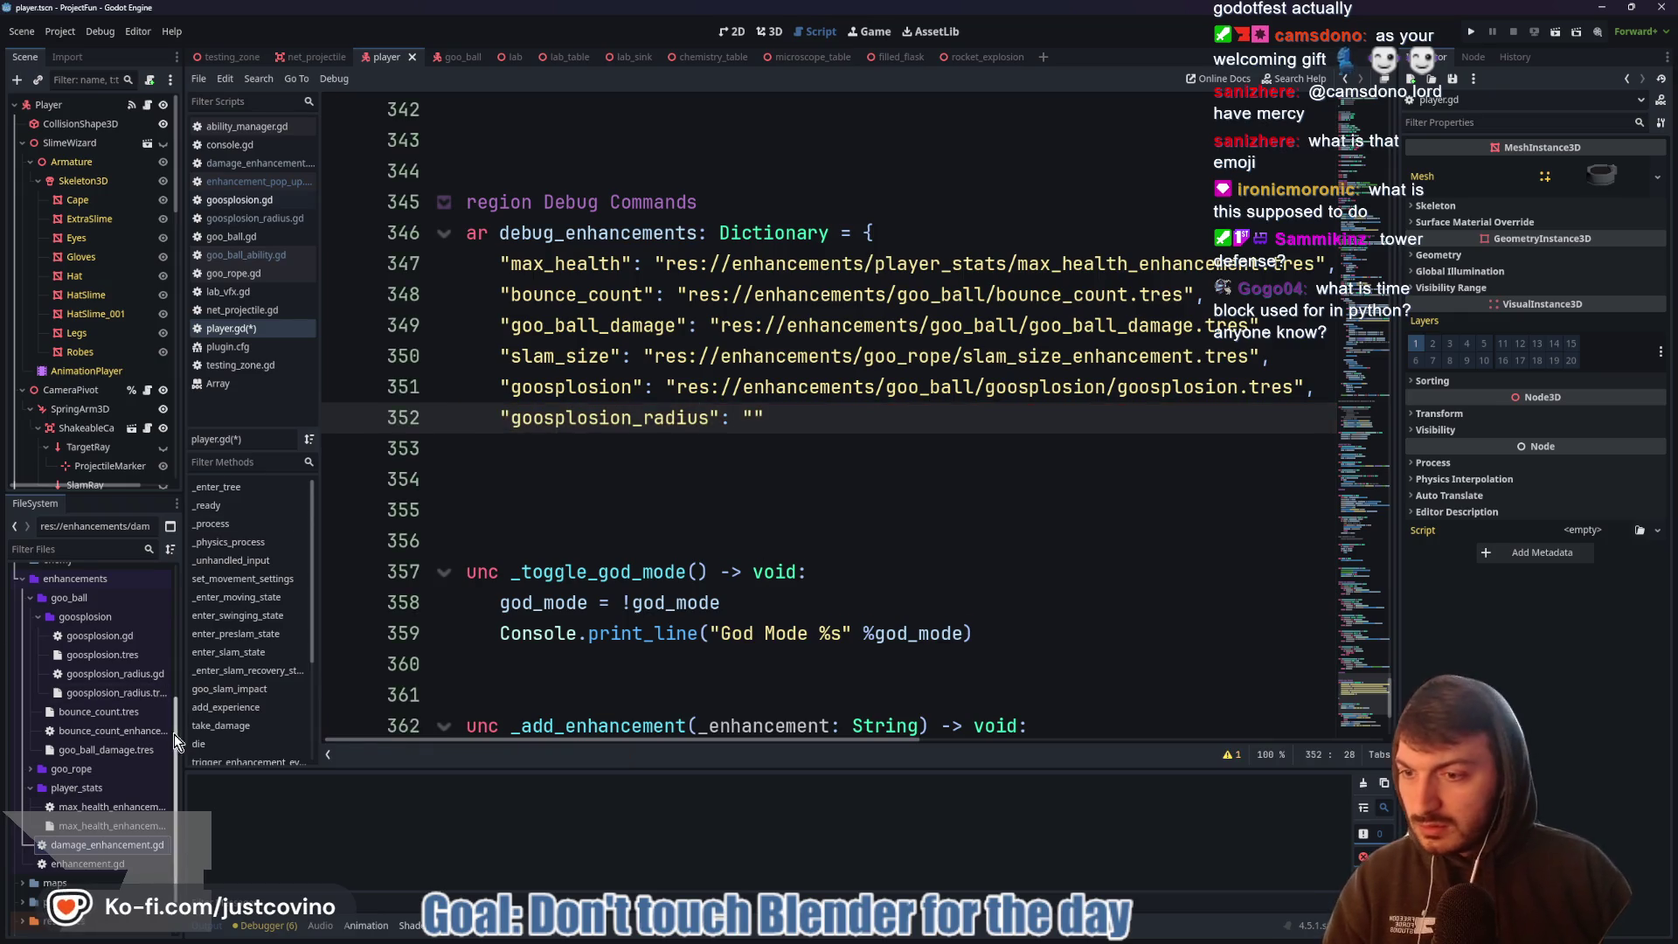
Paste goosplosion_radius.tres's copied path as the key's value and save player.gd
right_click(103, 690)
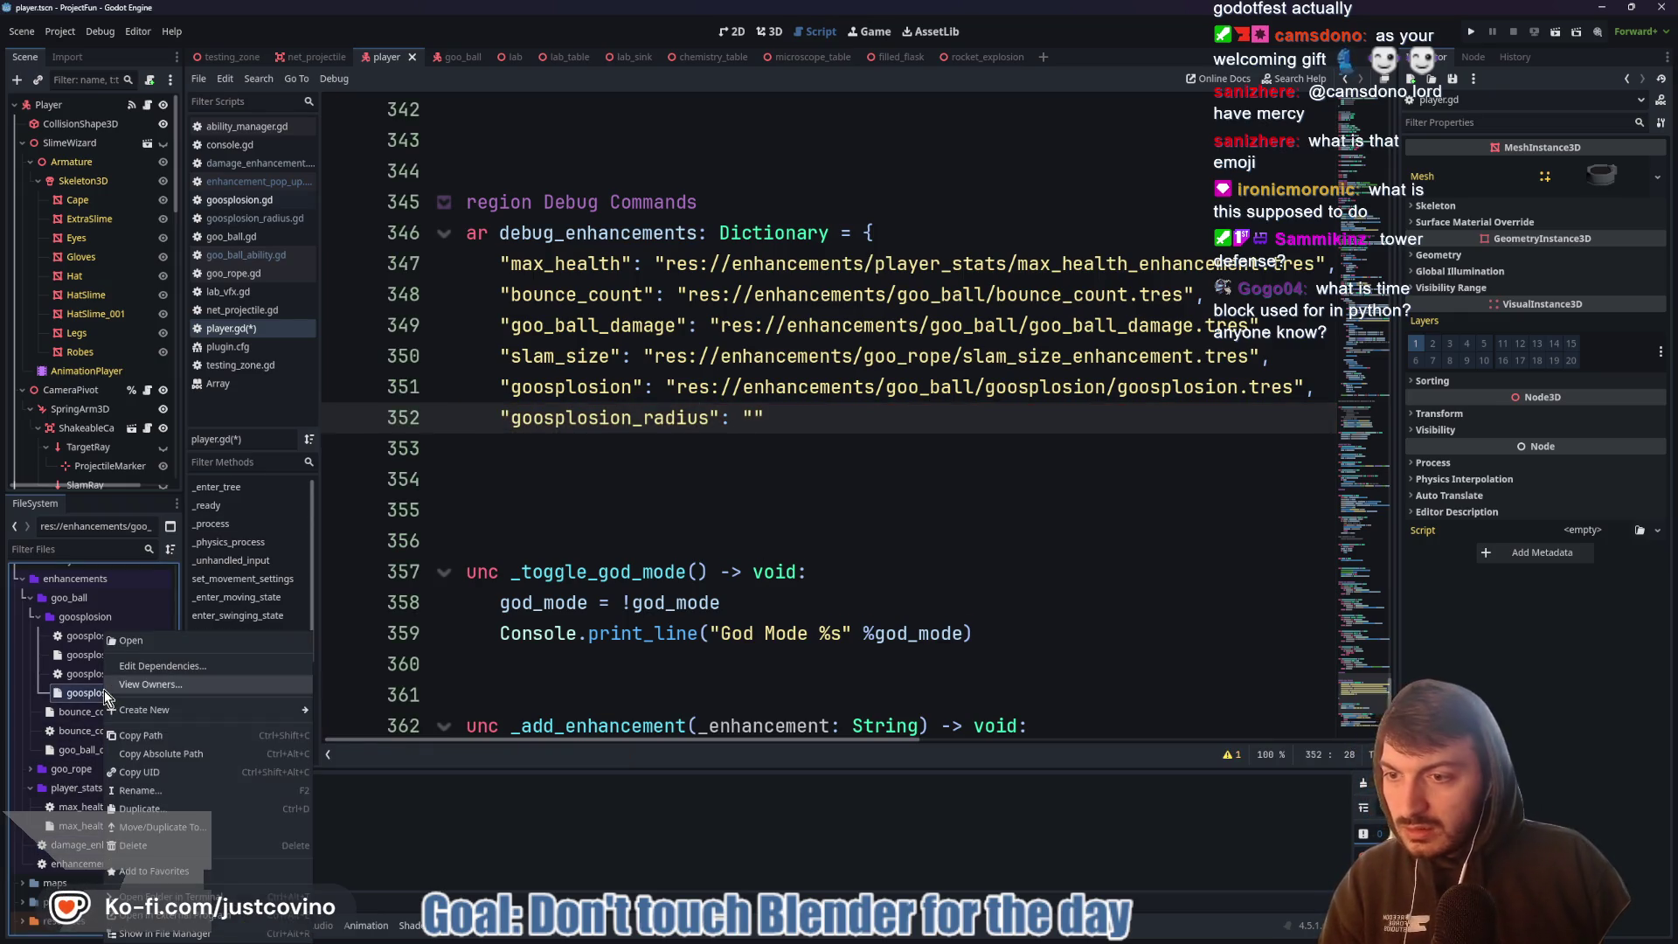
click(120, 735)
click(757, 419)
key(ctrl+v)
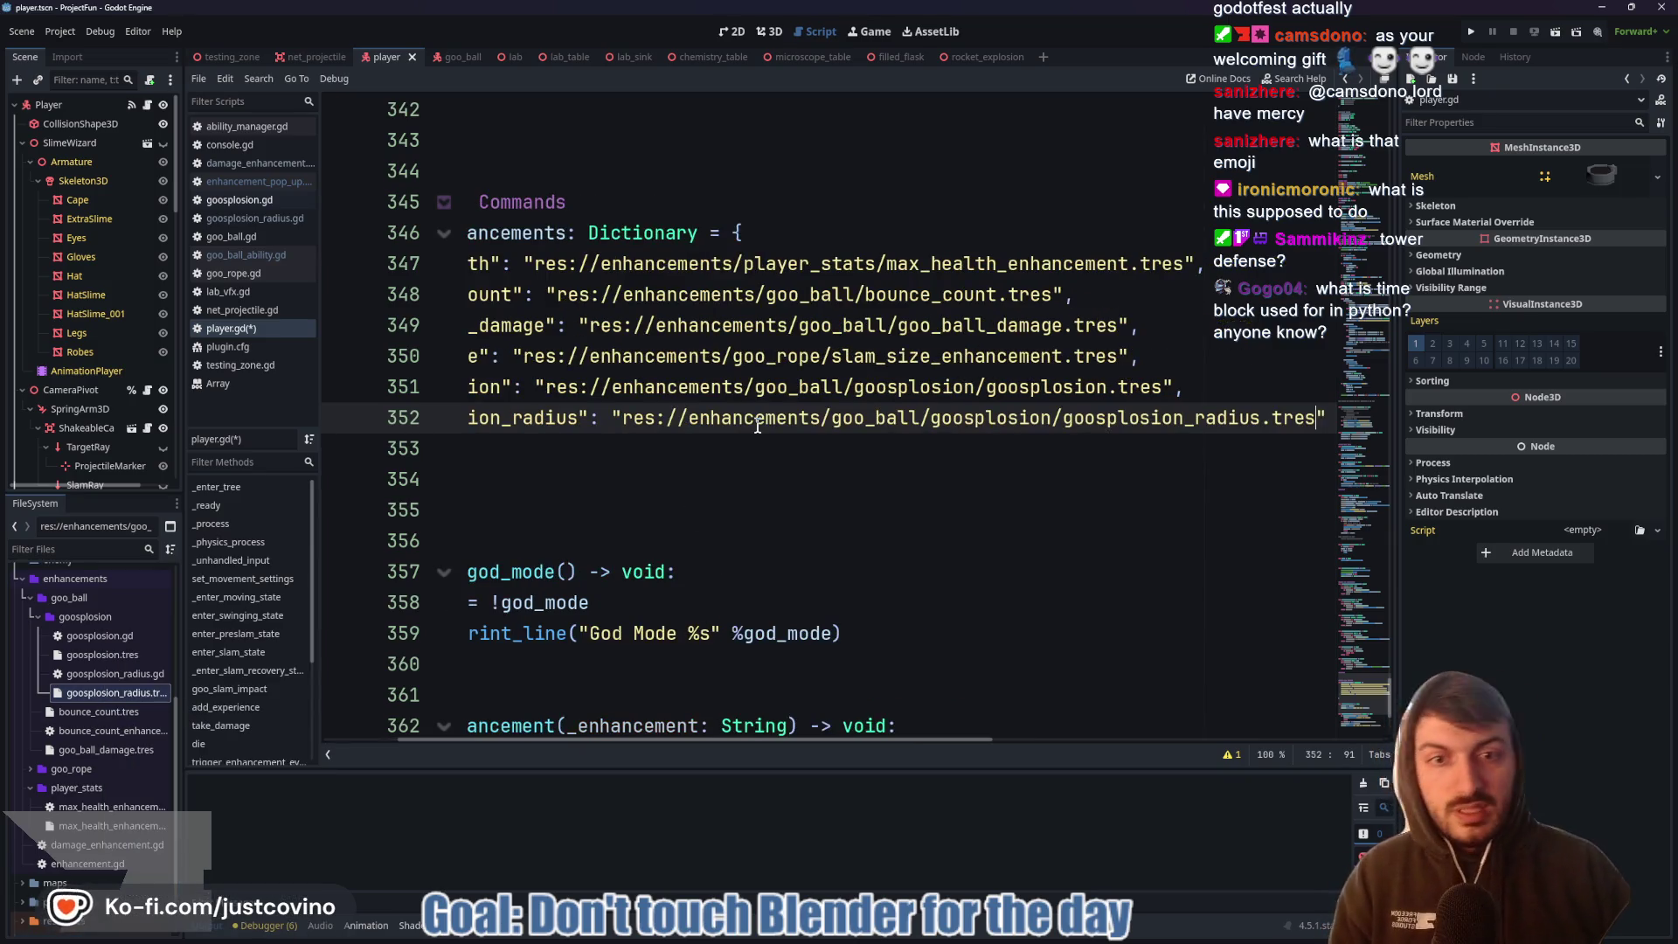
key(ctrl+s)
scroll(725, 736, left, 3)
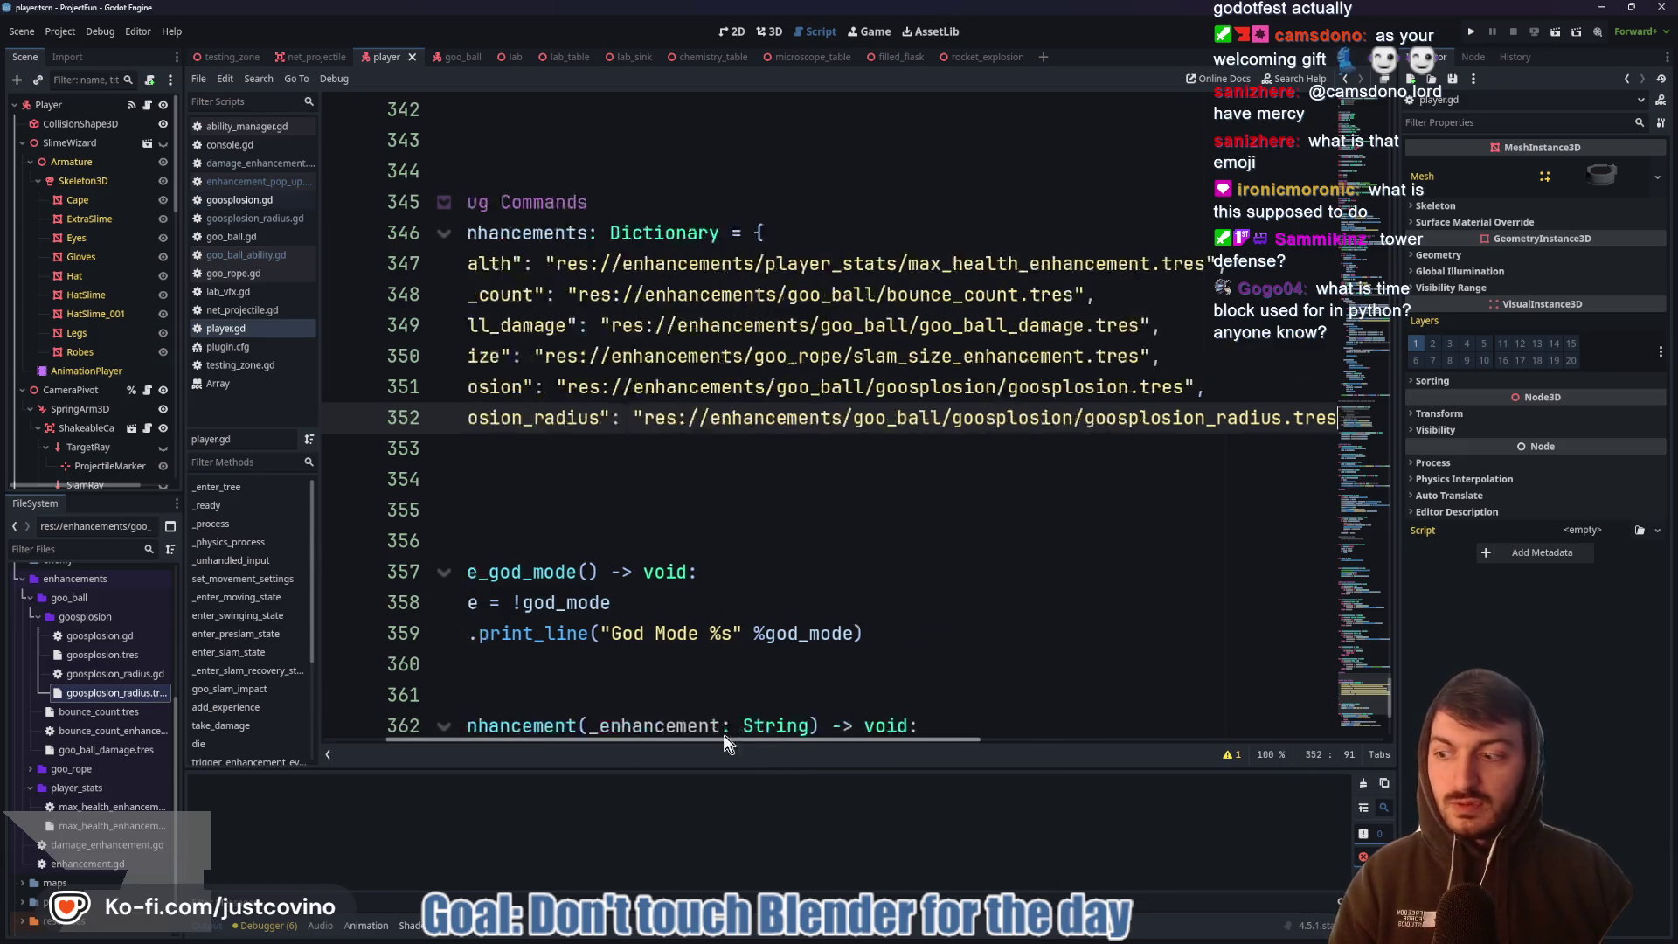
click(608, 455)
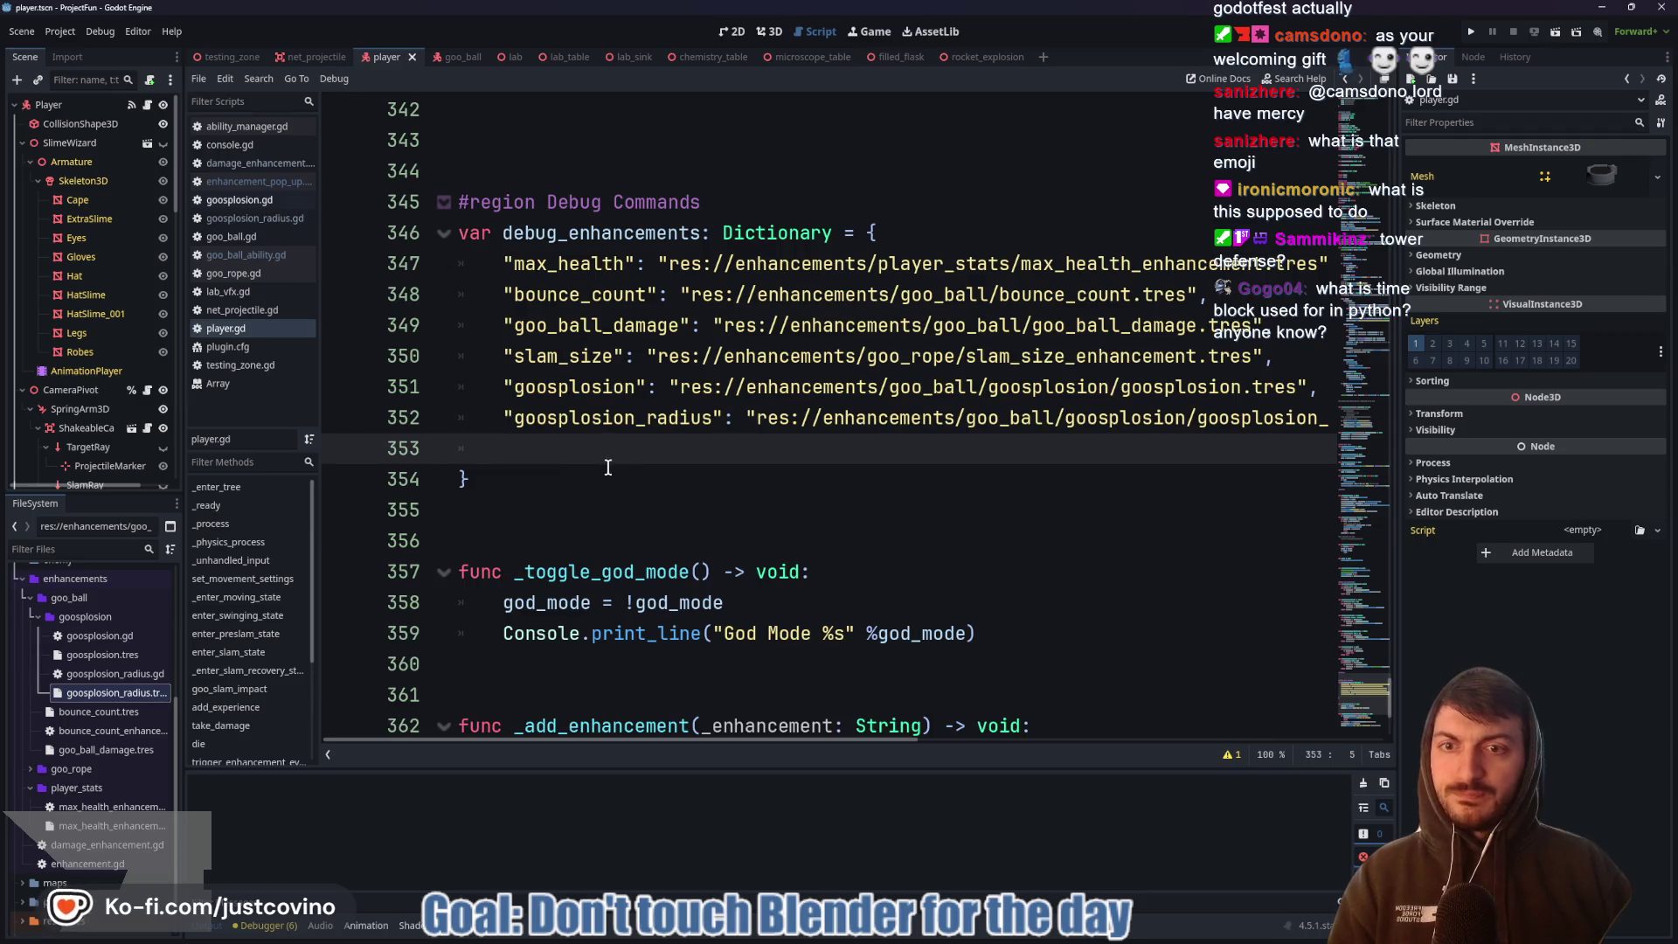
scroll(614, 463, down, 3)
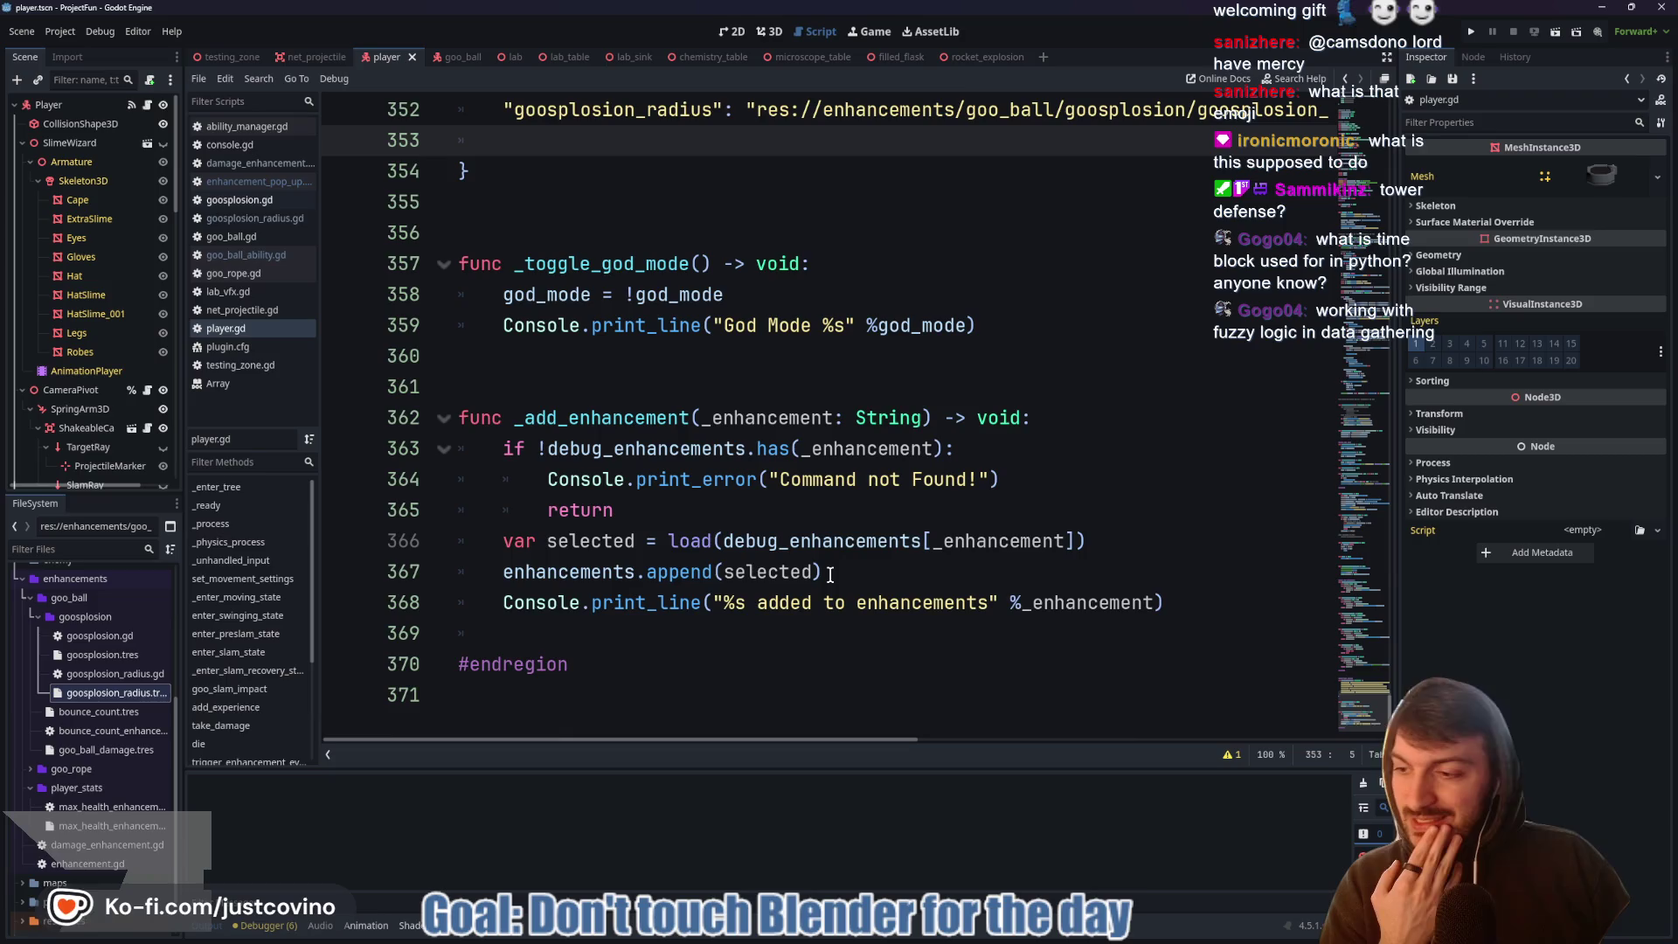
Open goo_ball_ability.gd from the GooBallAbility node's script icon to reach shoot()
click(677, 385)
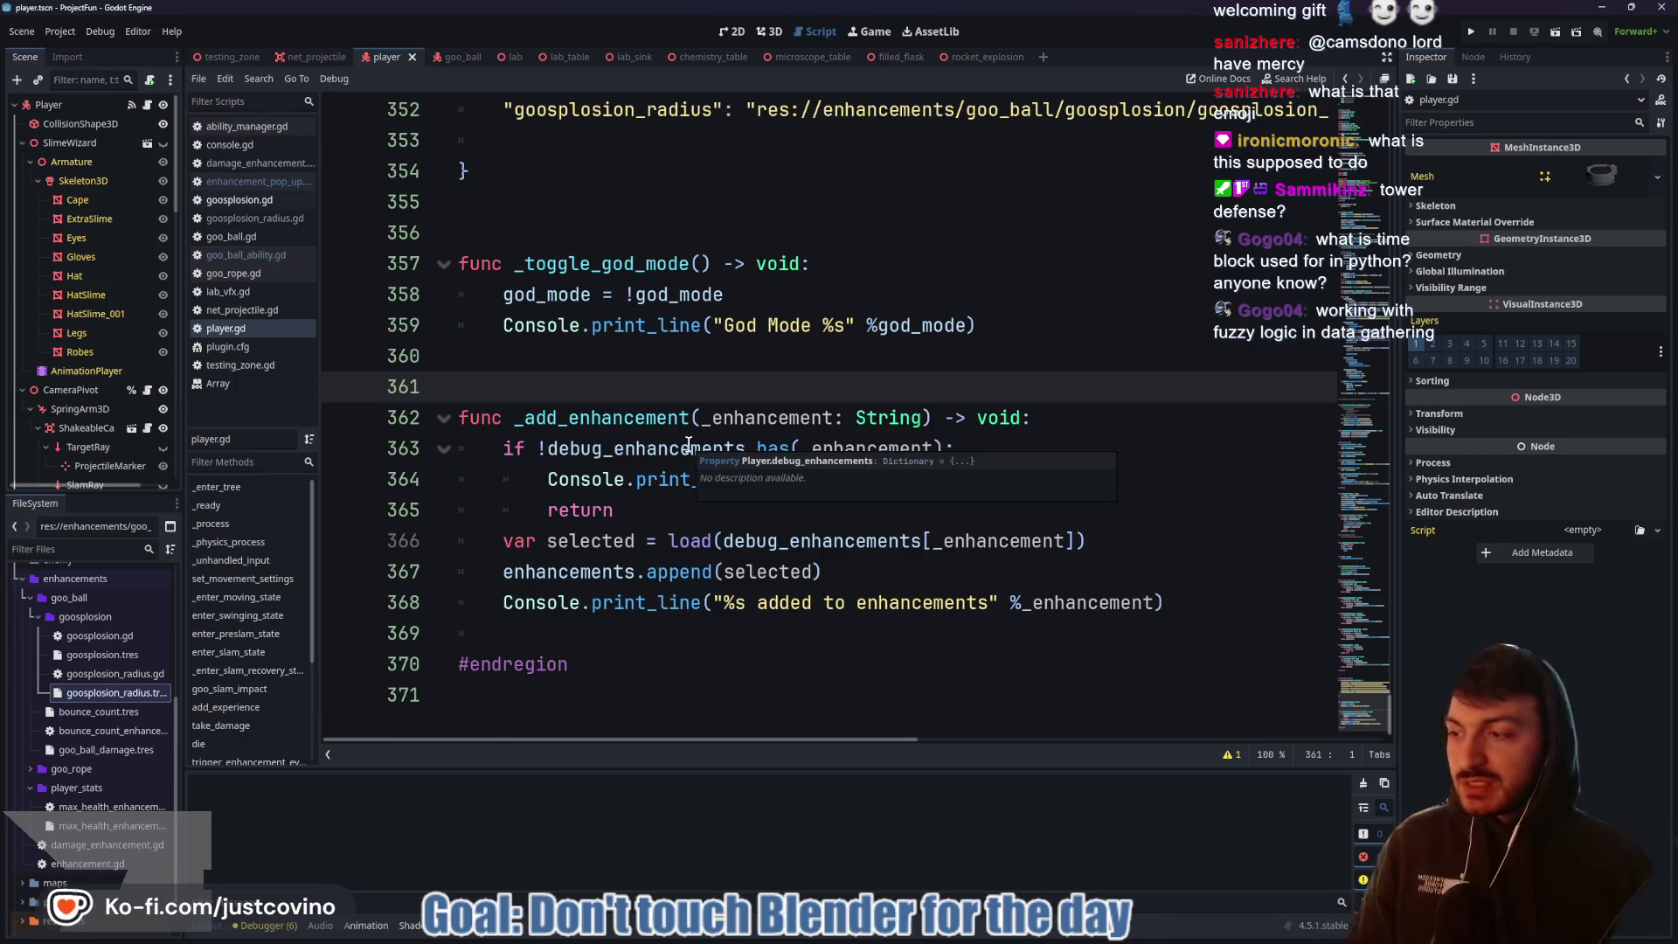
scroll(662, 359, up, 2)
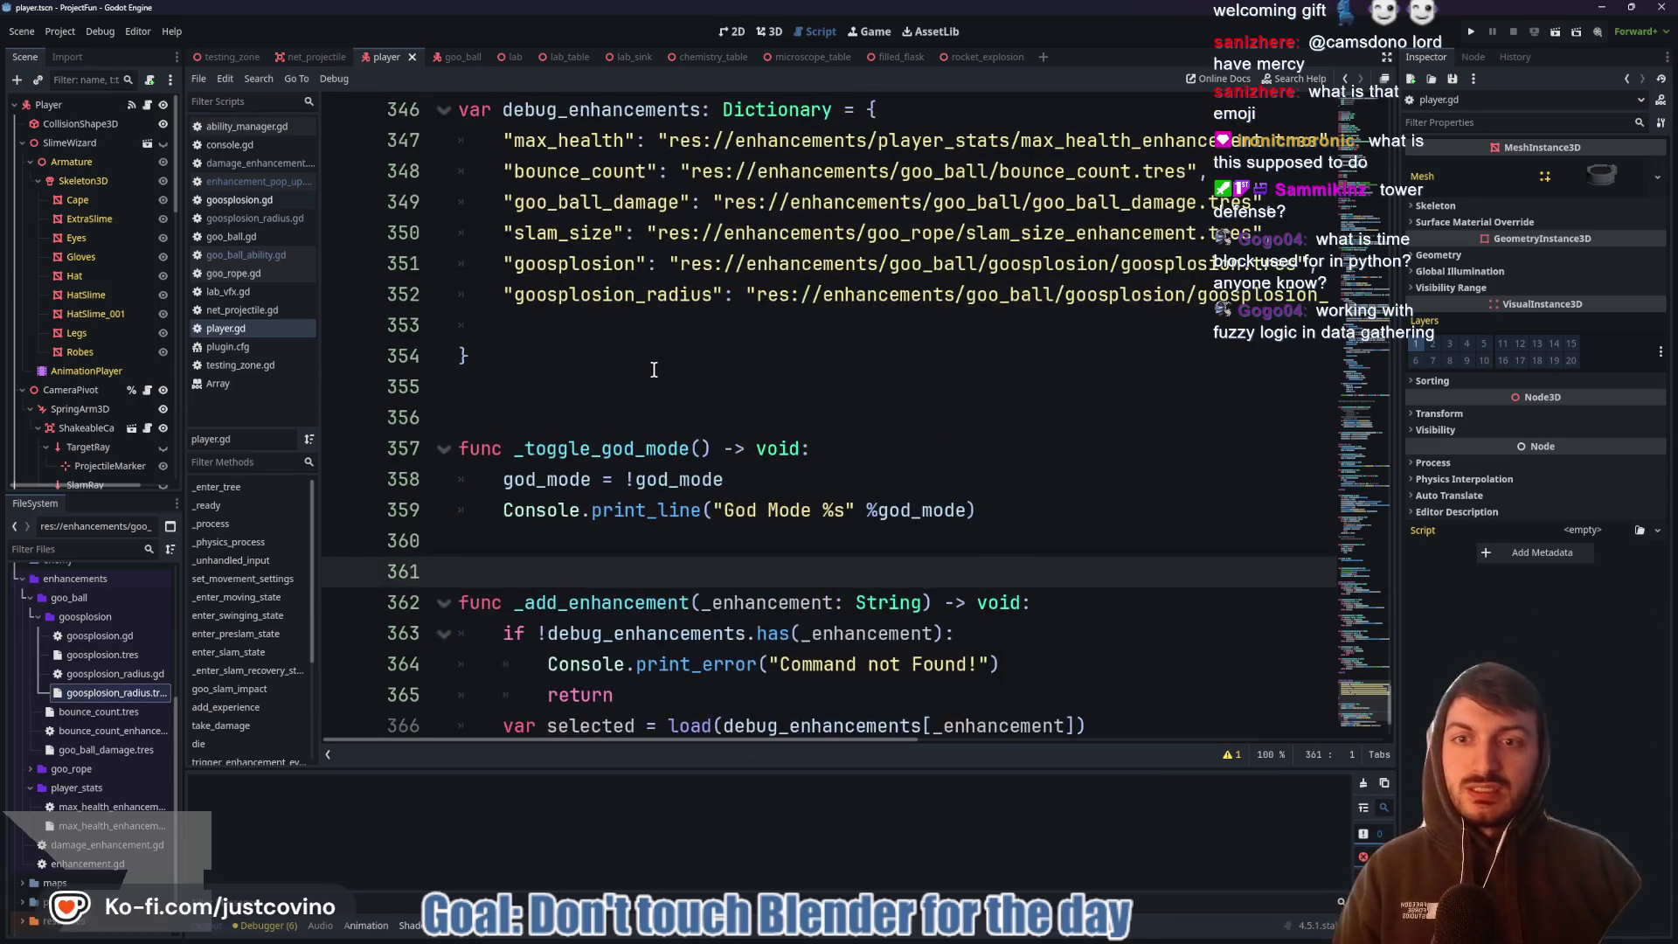
click(619, 355)
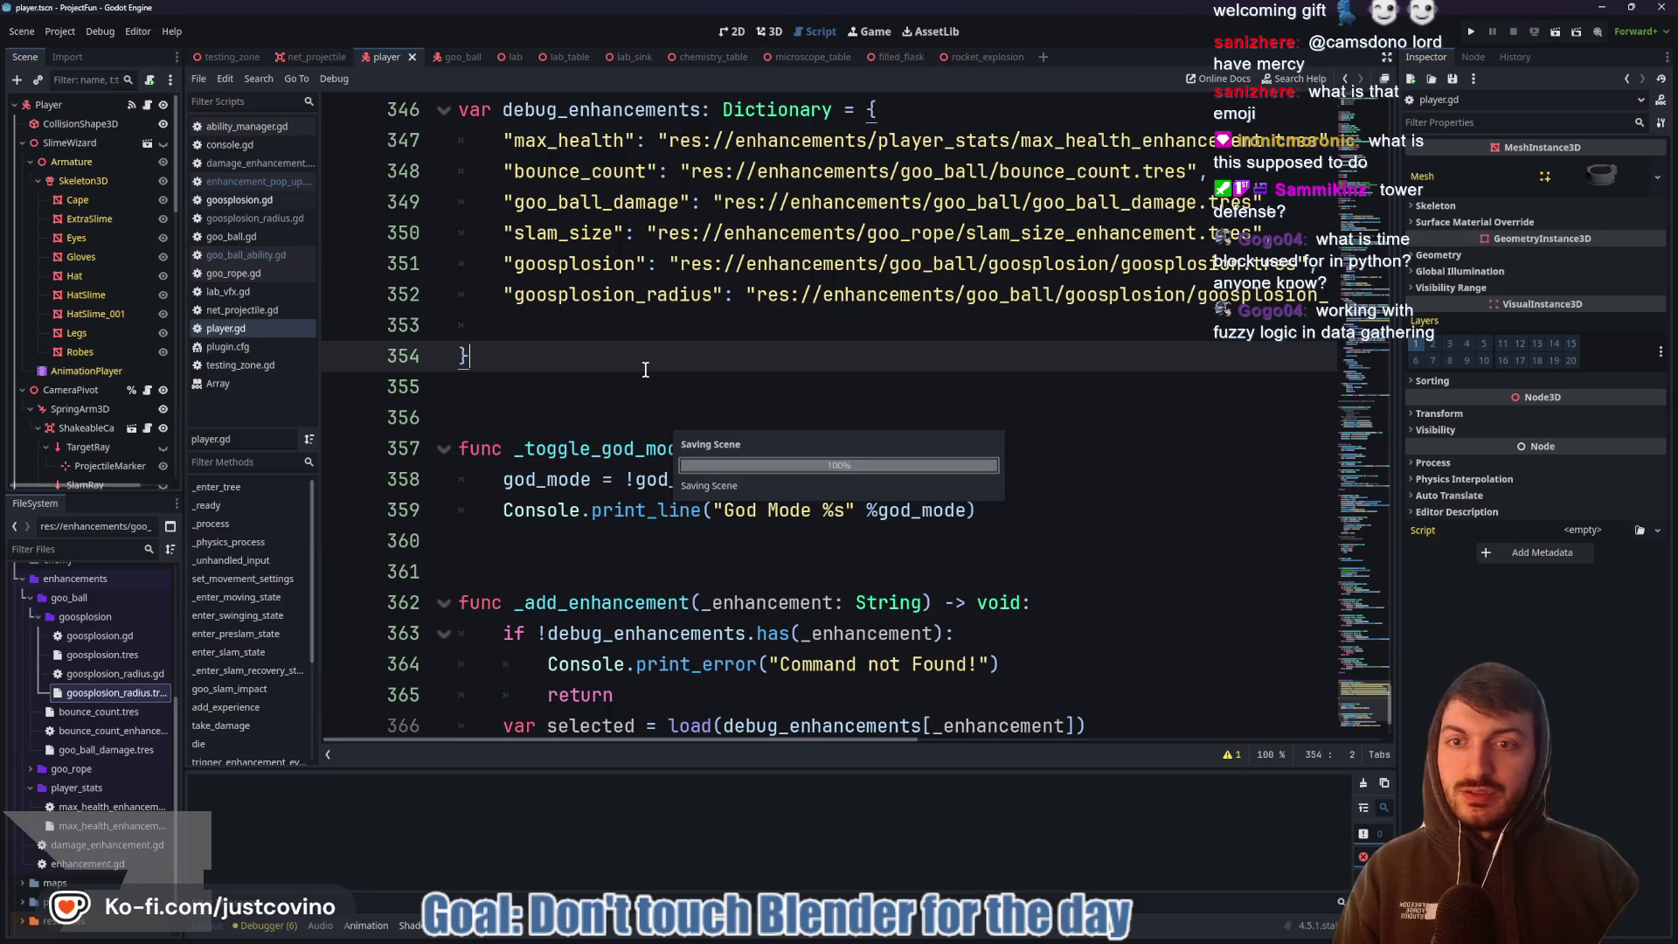
click(586, 329)
scroll(866, 363, up, 8)
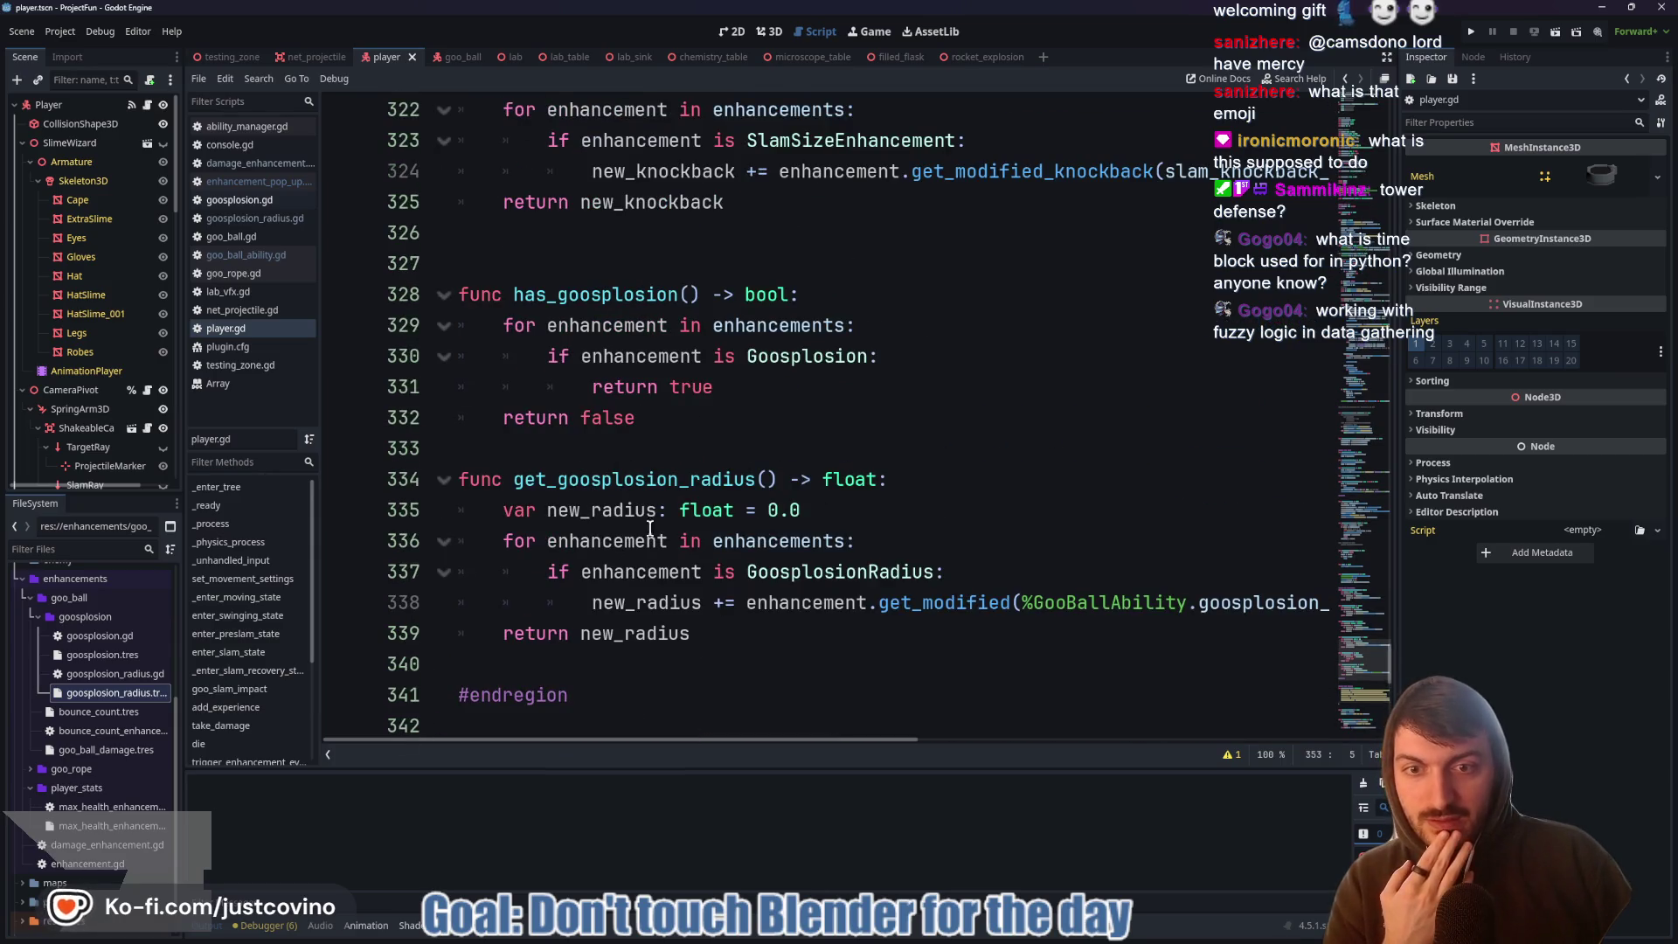
scroll(113, 376, down, 10)
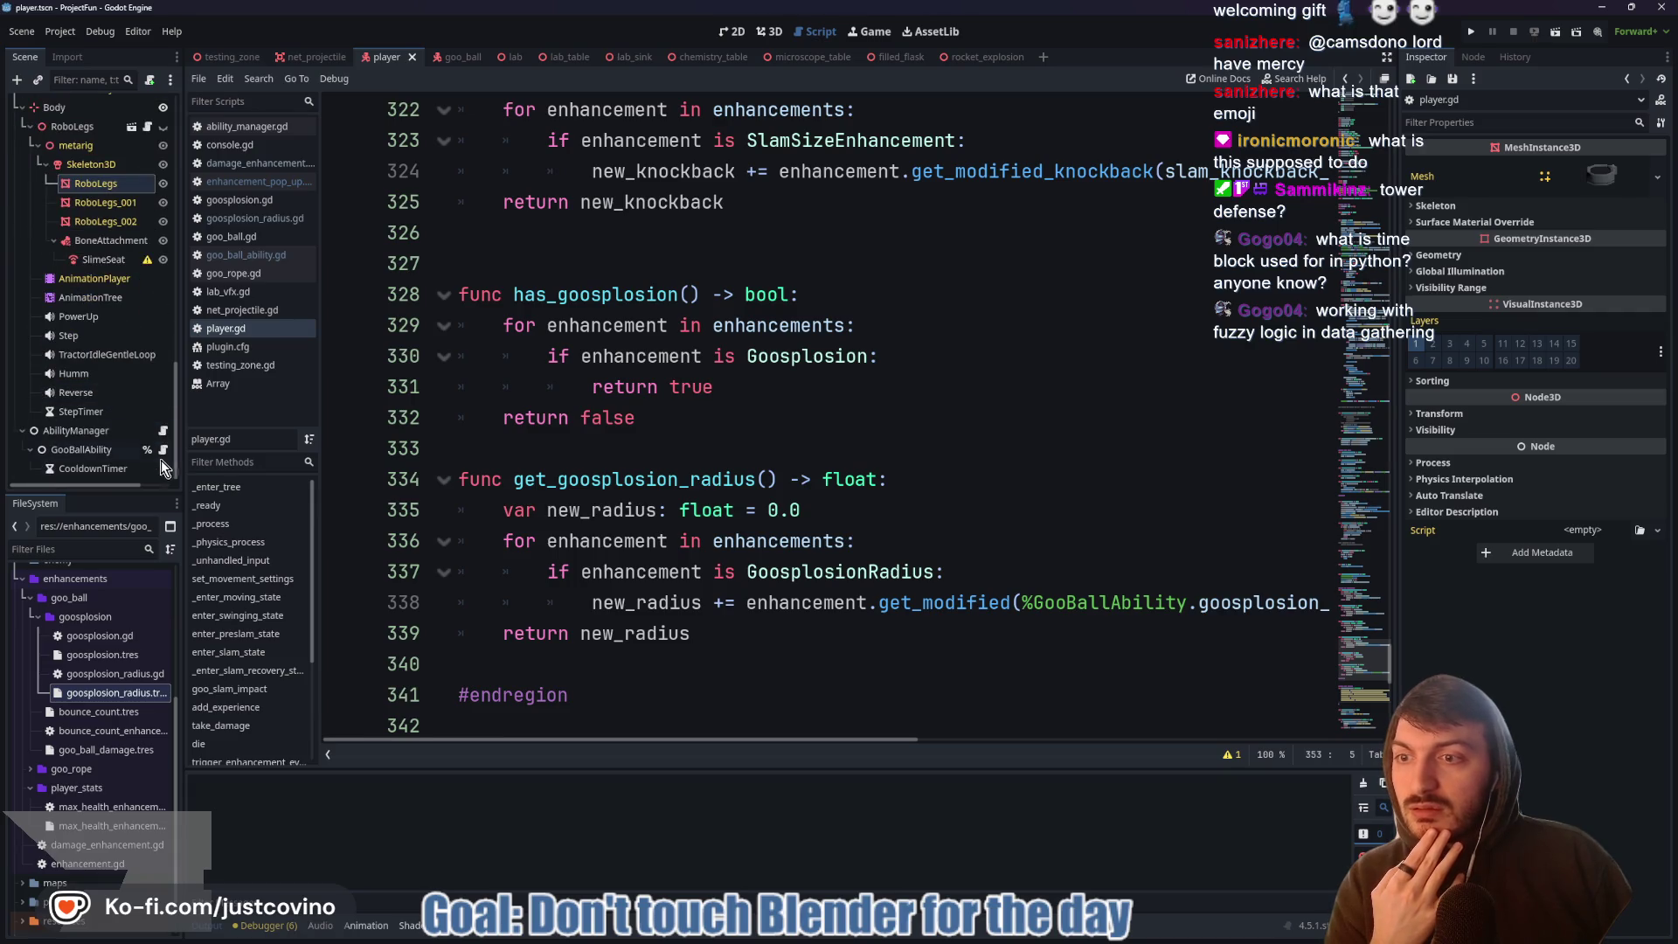
click(162, 449)
scroll(767, 437, down, 1)
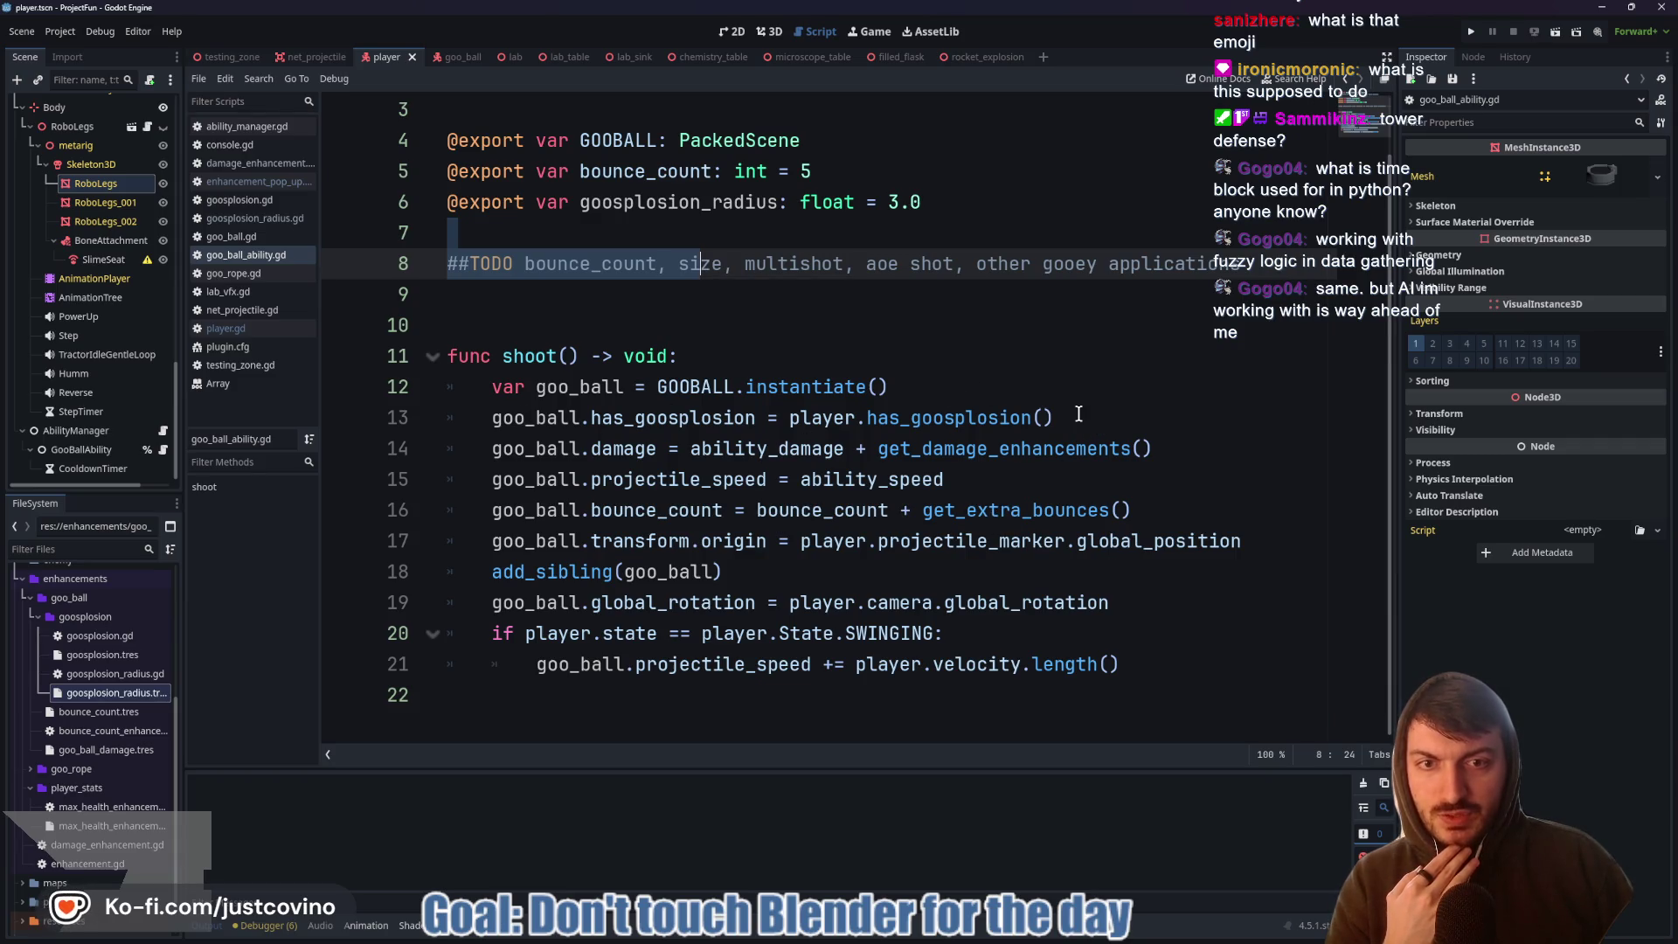
Add 'if goo_ball.has_goosplosion:' below line 13 in shoot()
click(1068, 418)
key(Return)
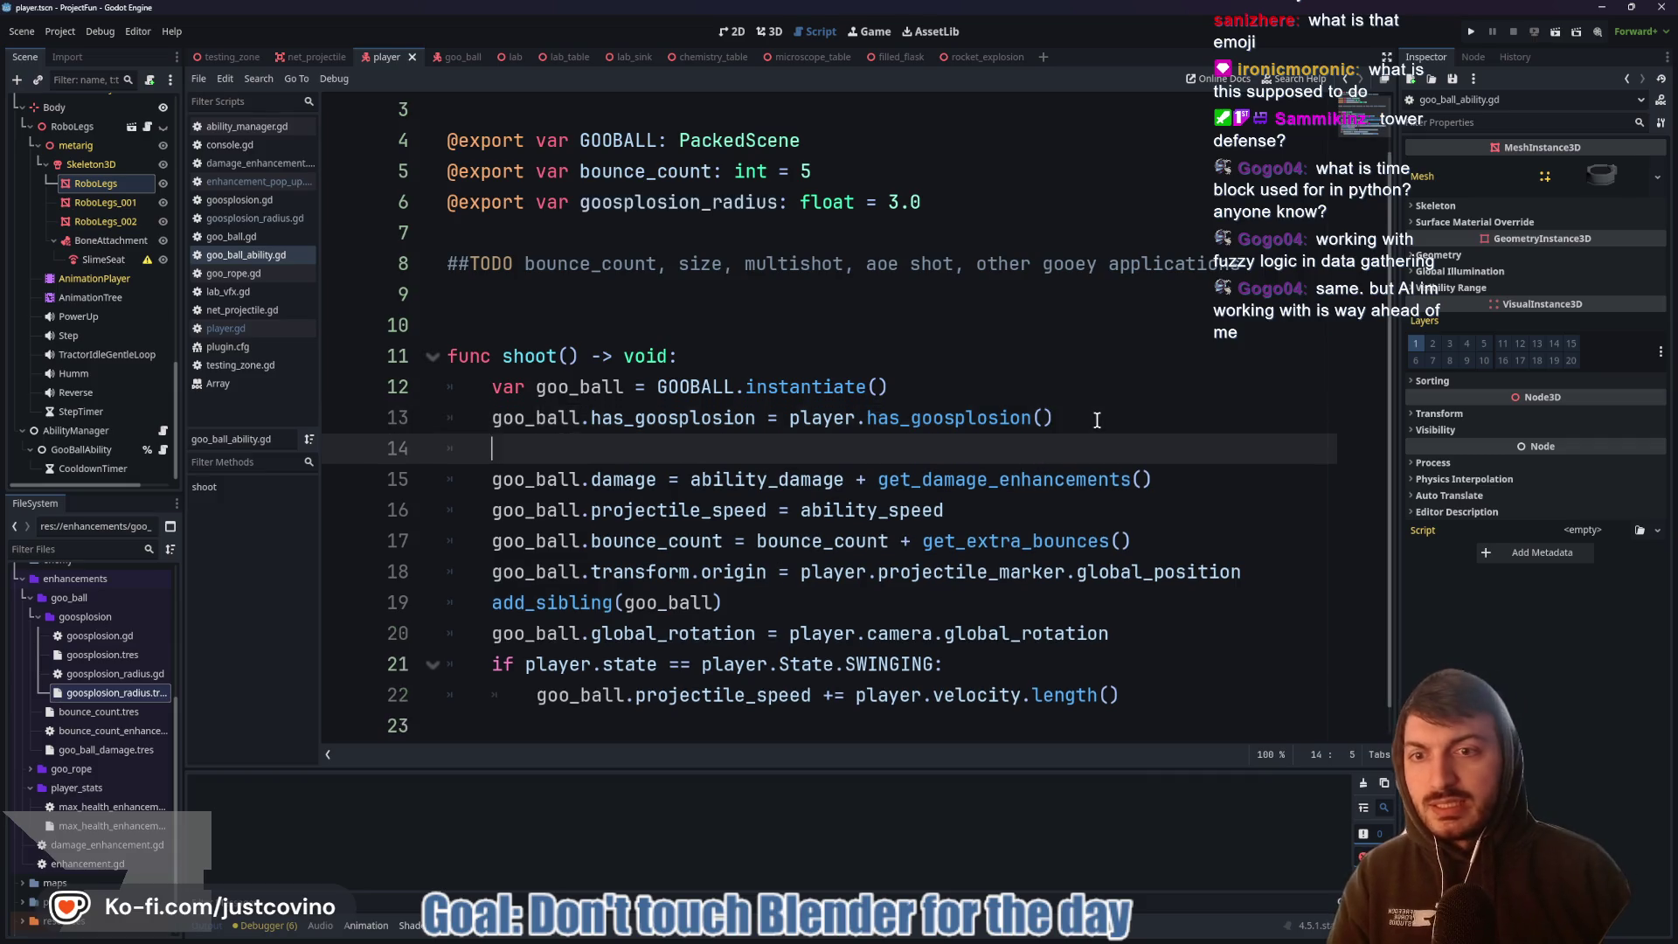
text(if goo)
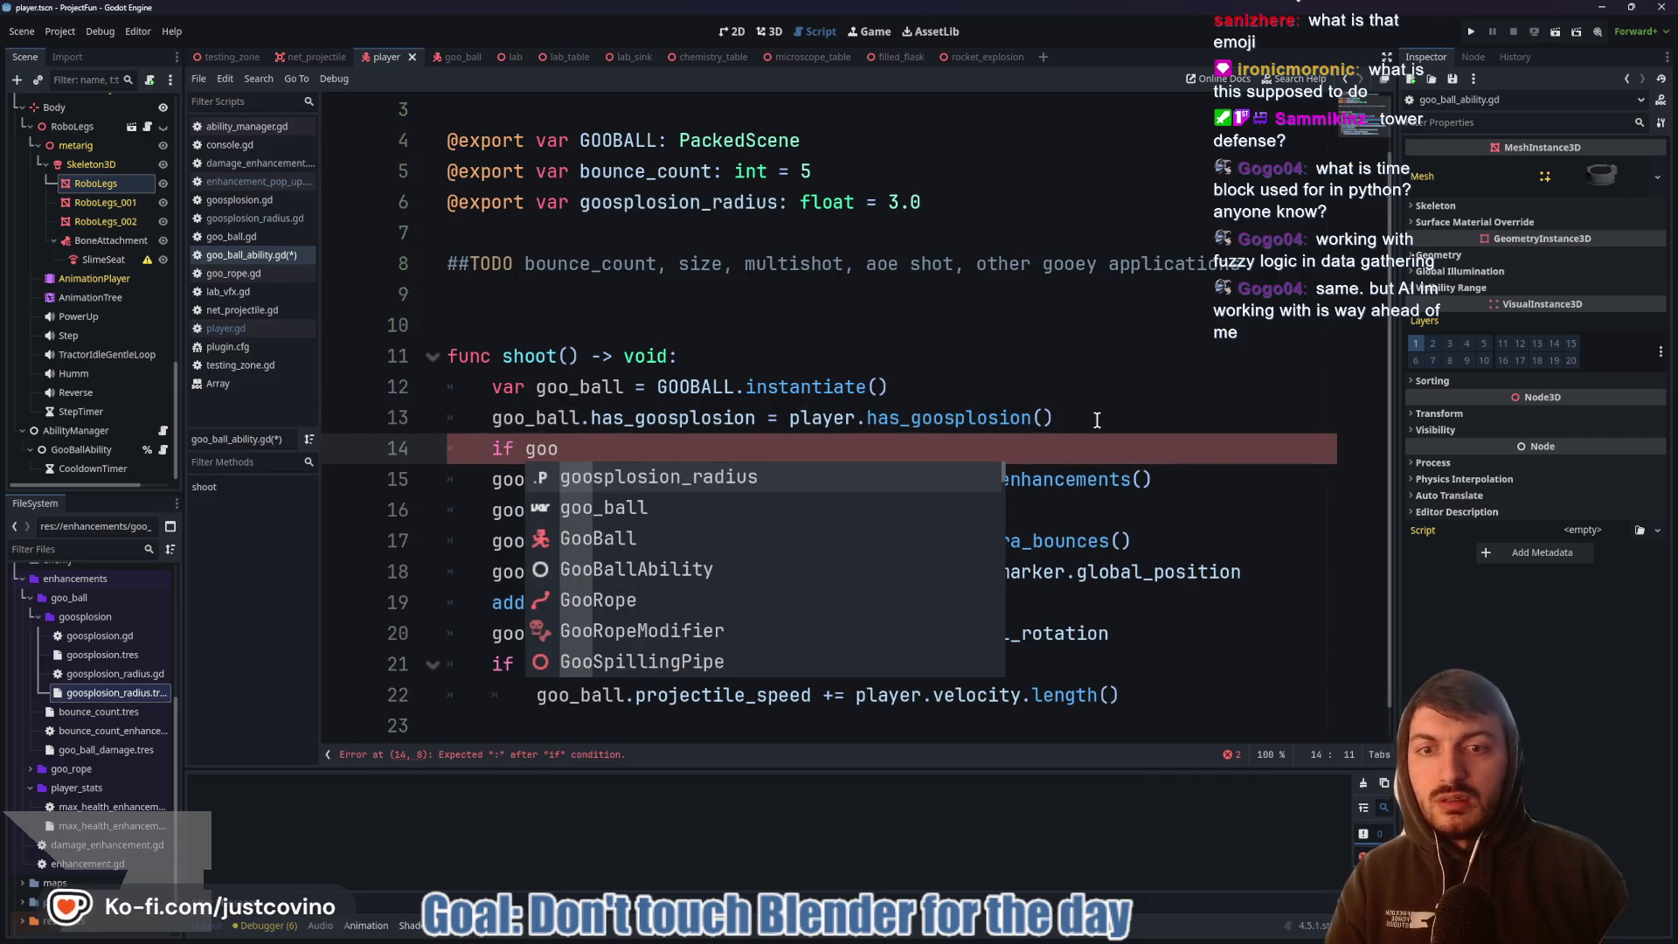
key(Down)
key(Return)
text(.has_)
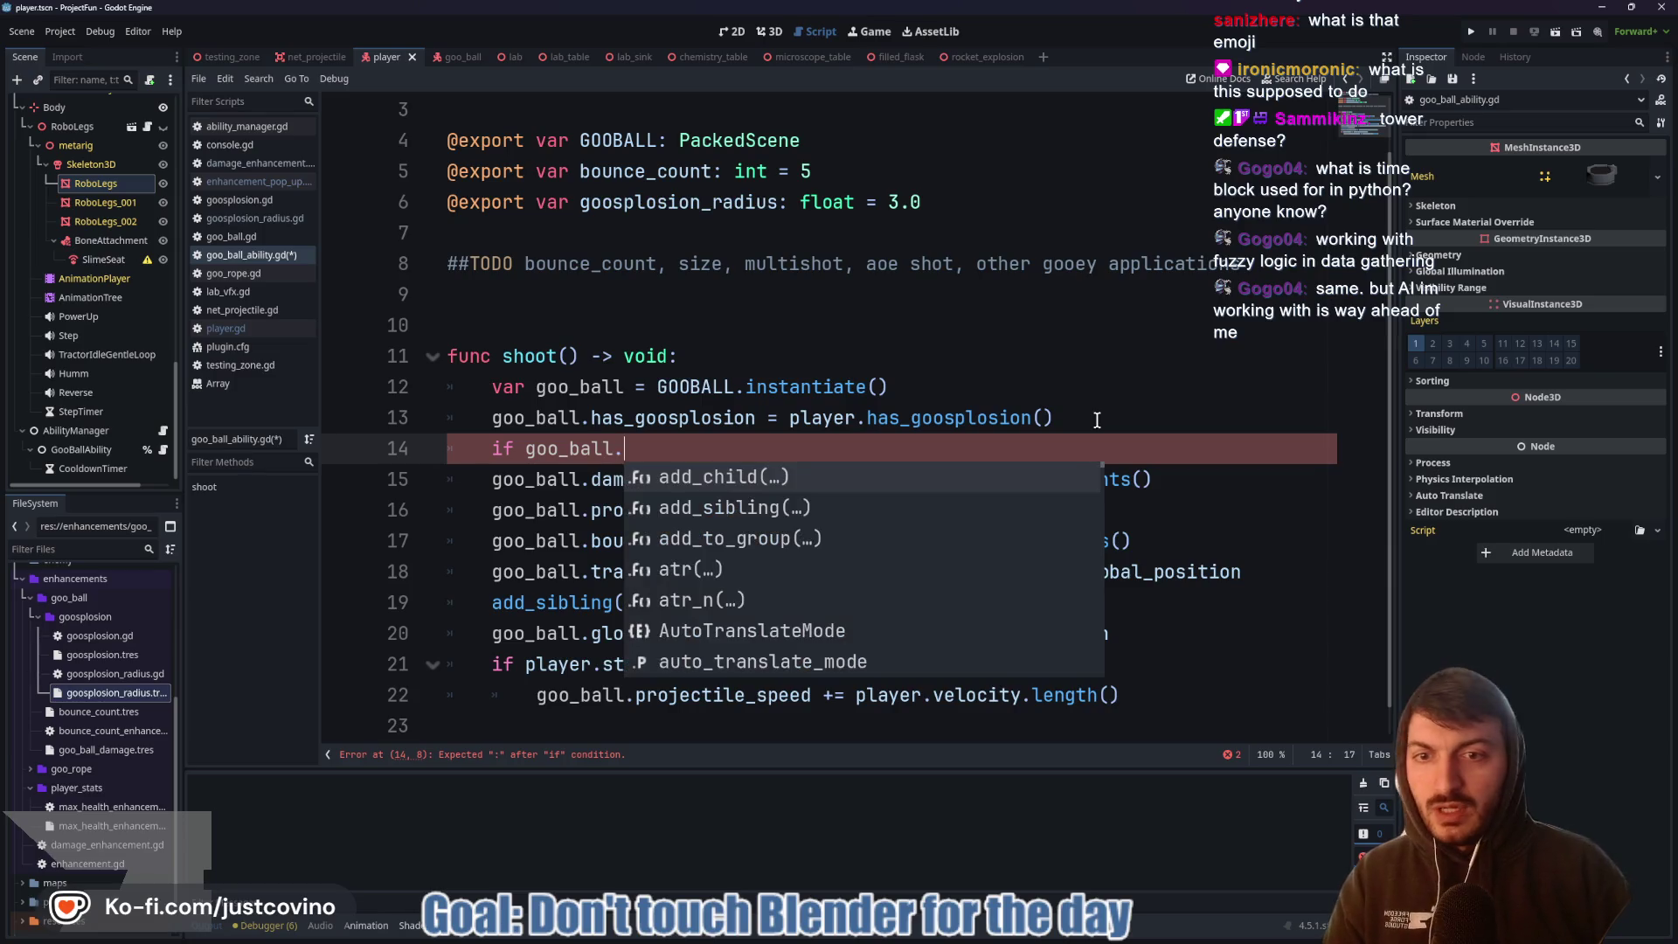
text(goosplosion:)
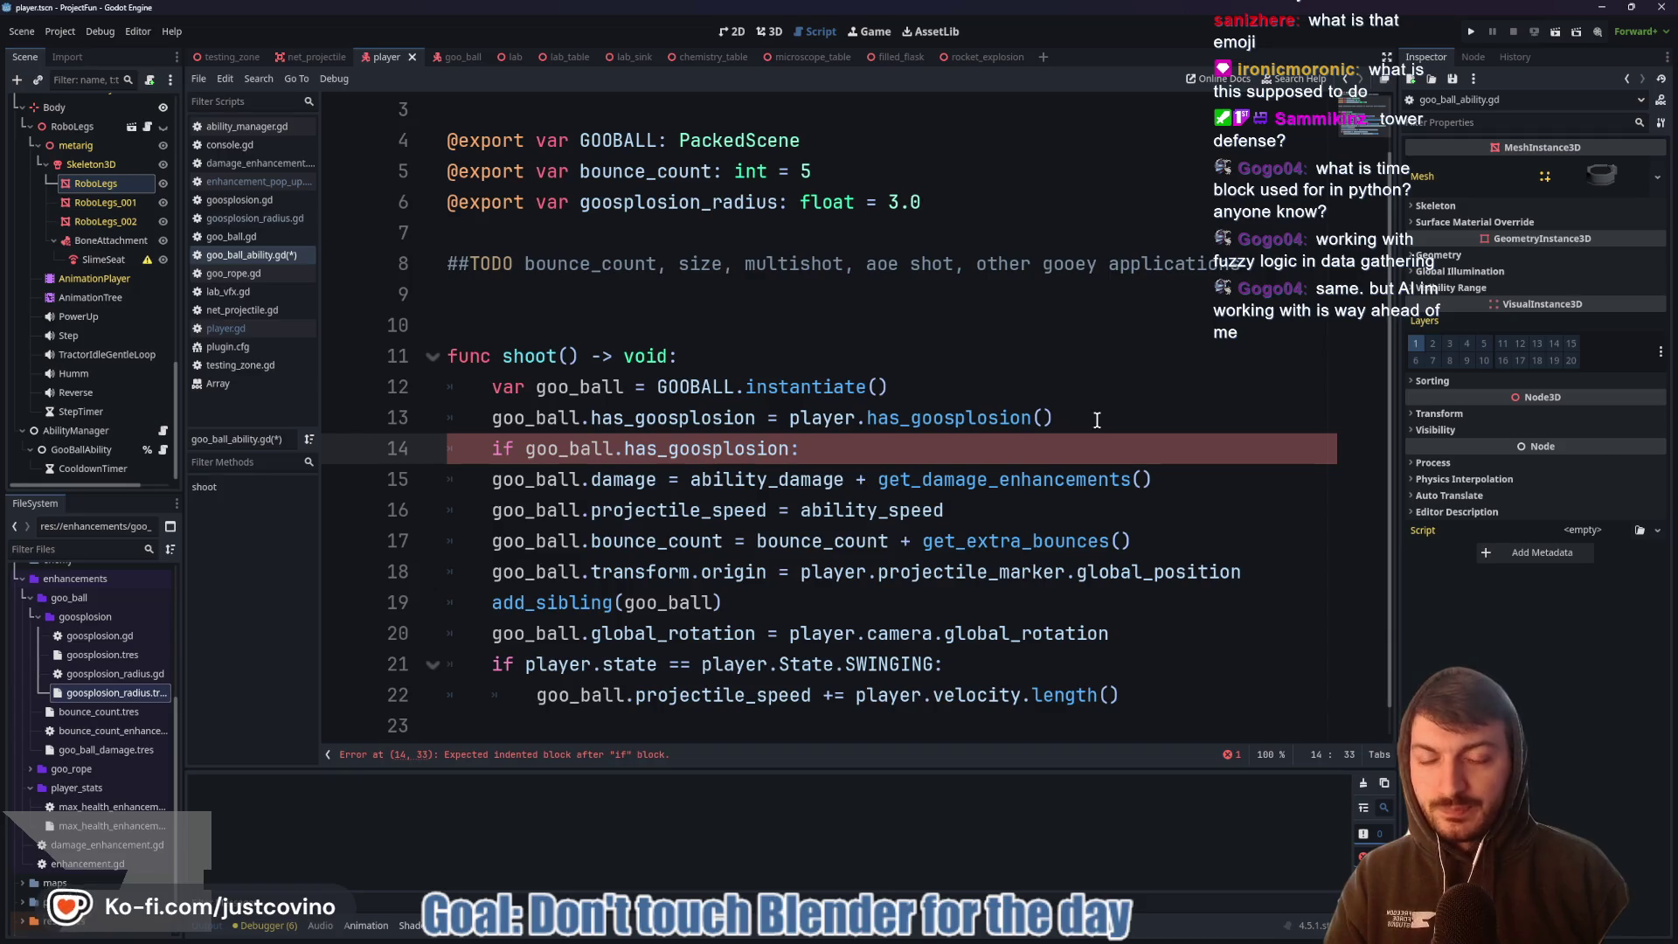
Inside it, set goo_ball.goosplosion_radius = goosplosion_radius + player.get_goosplosion_radius() and save
key(Return)
text(goo)
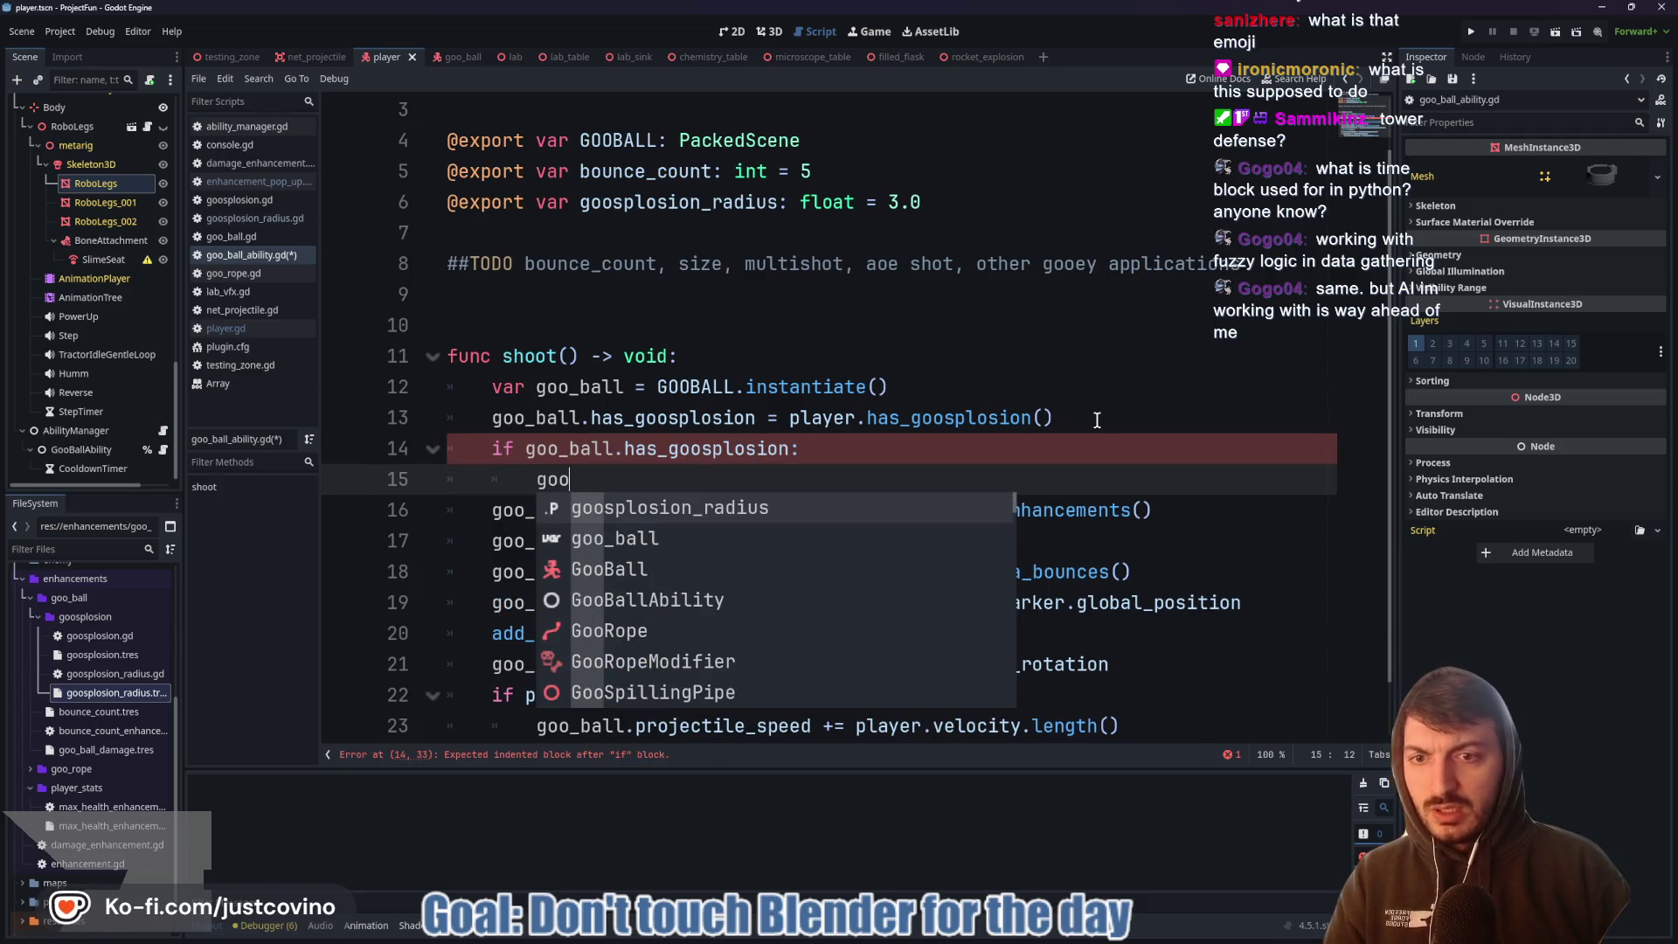
key(Down)
key(Return)
text(.goo)
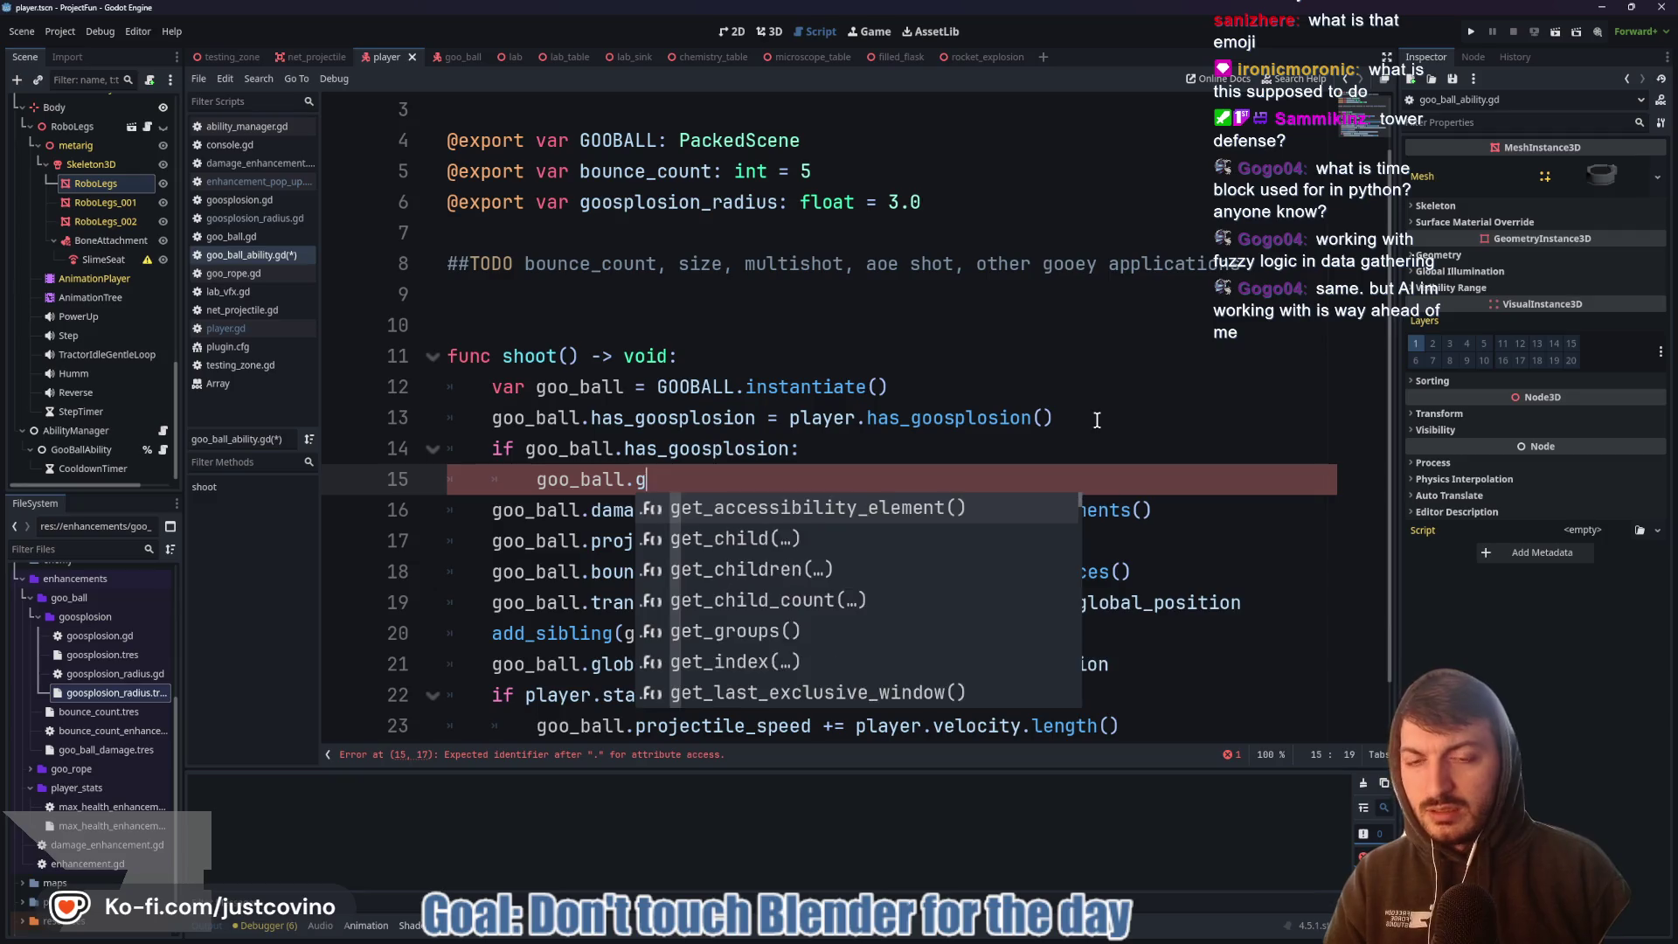
text(splosion_radius )
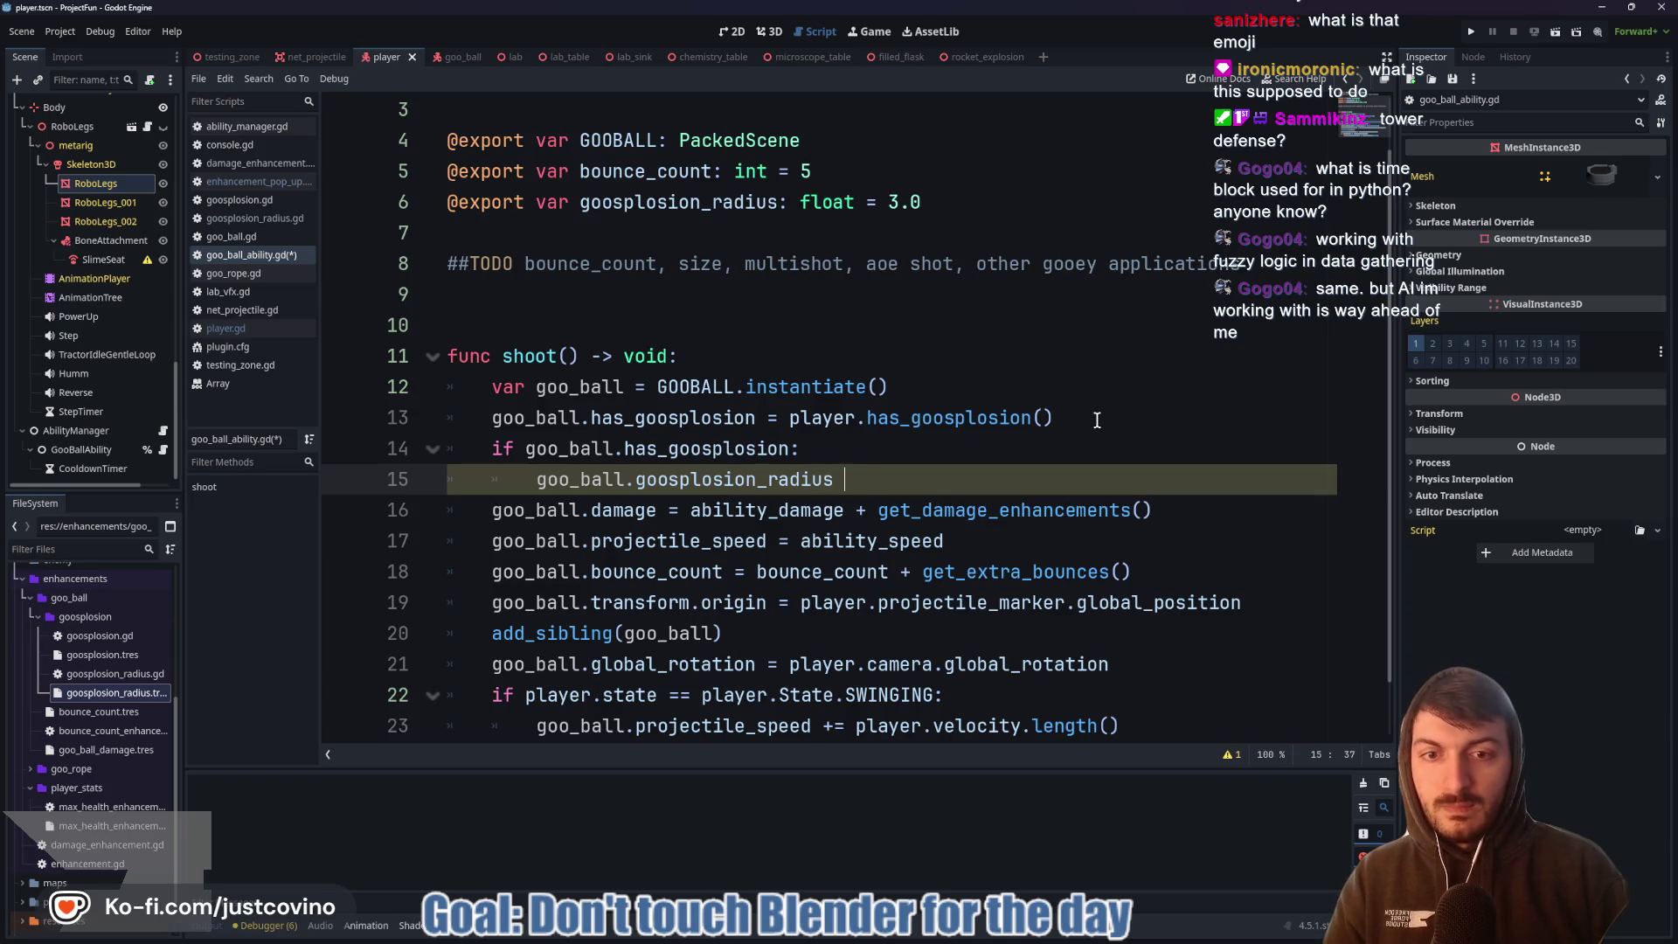
text(= )
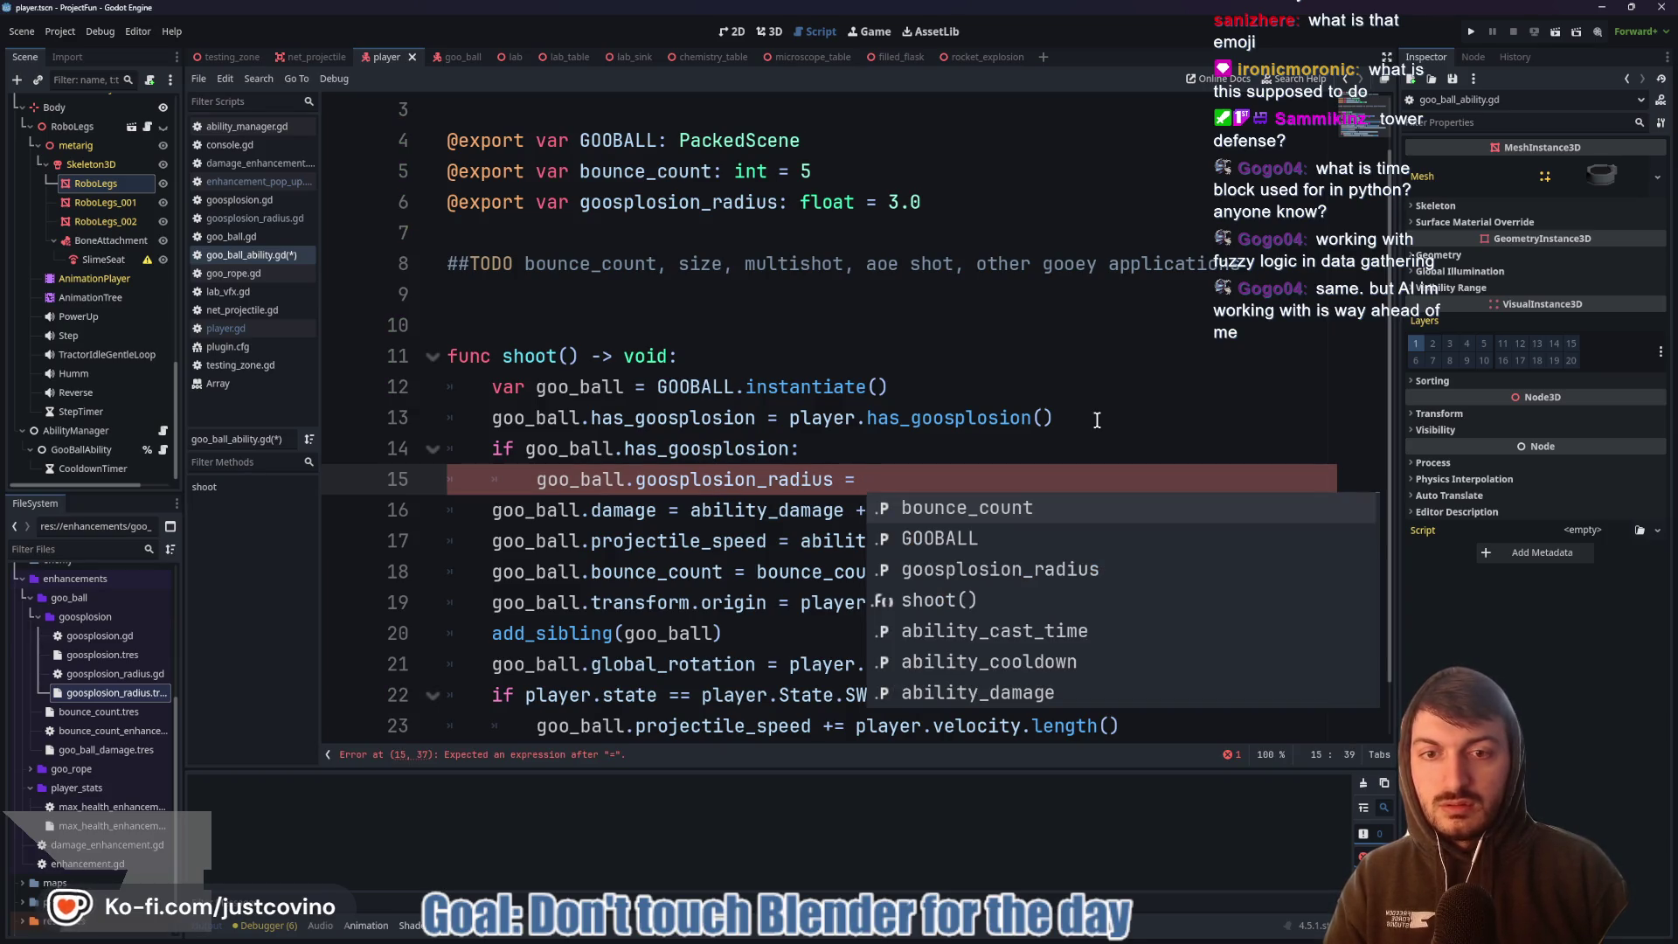
text(goo)
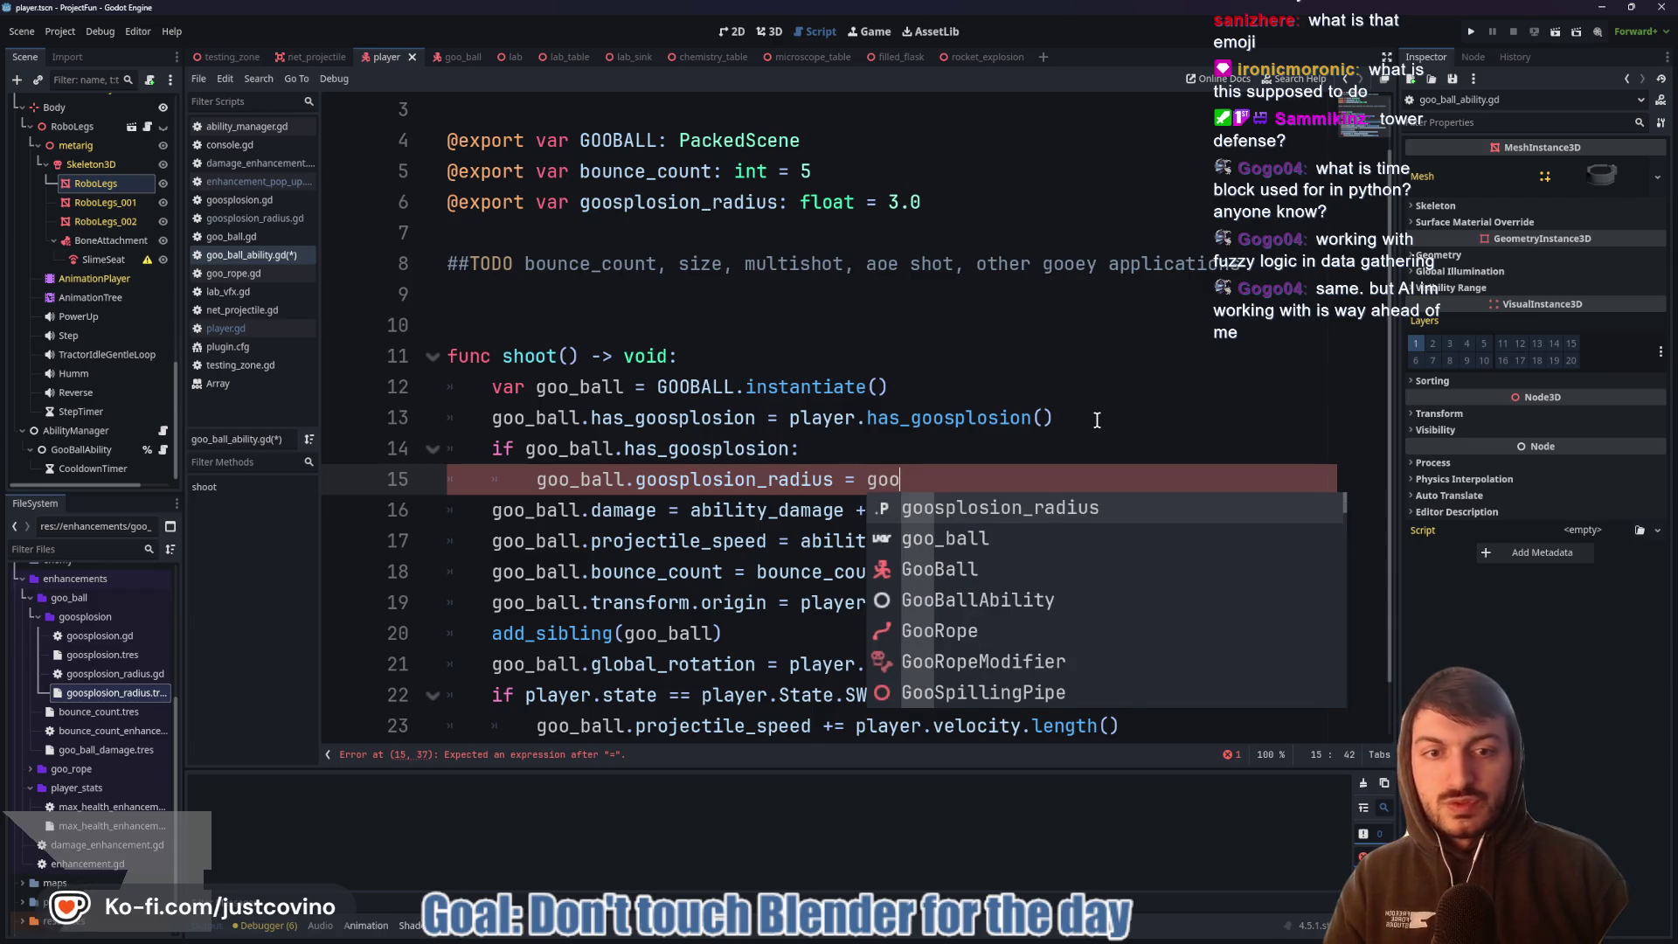
key(Return)
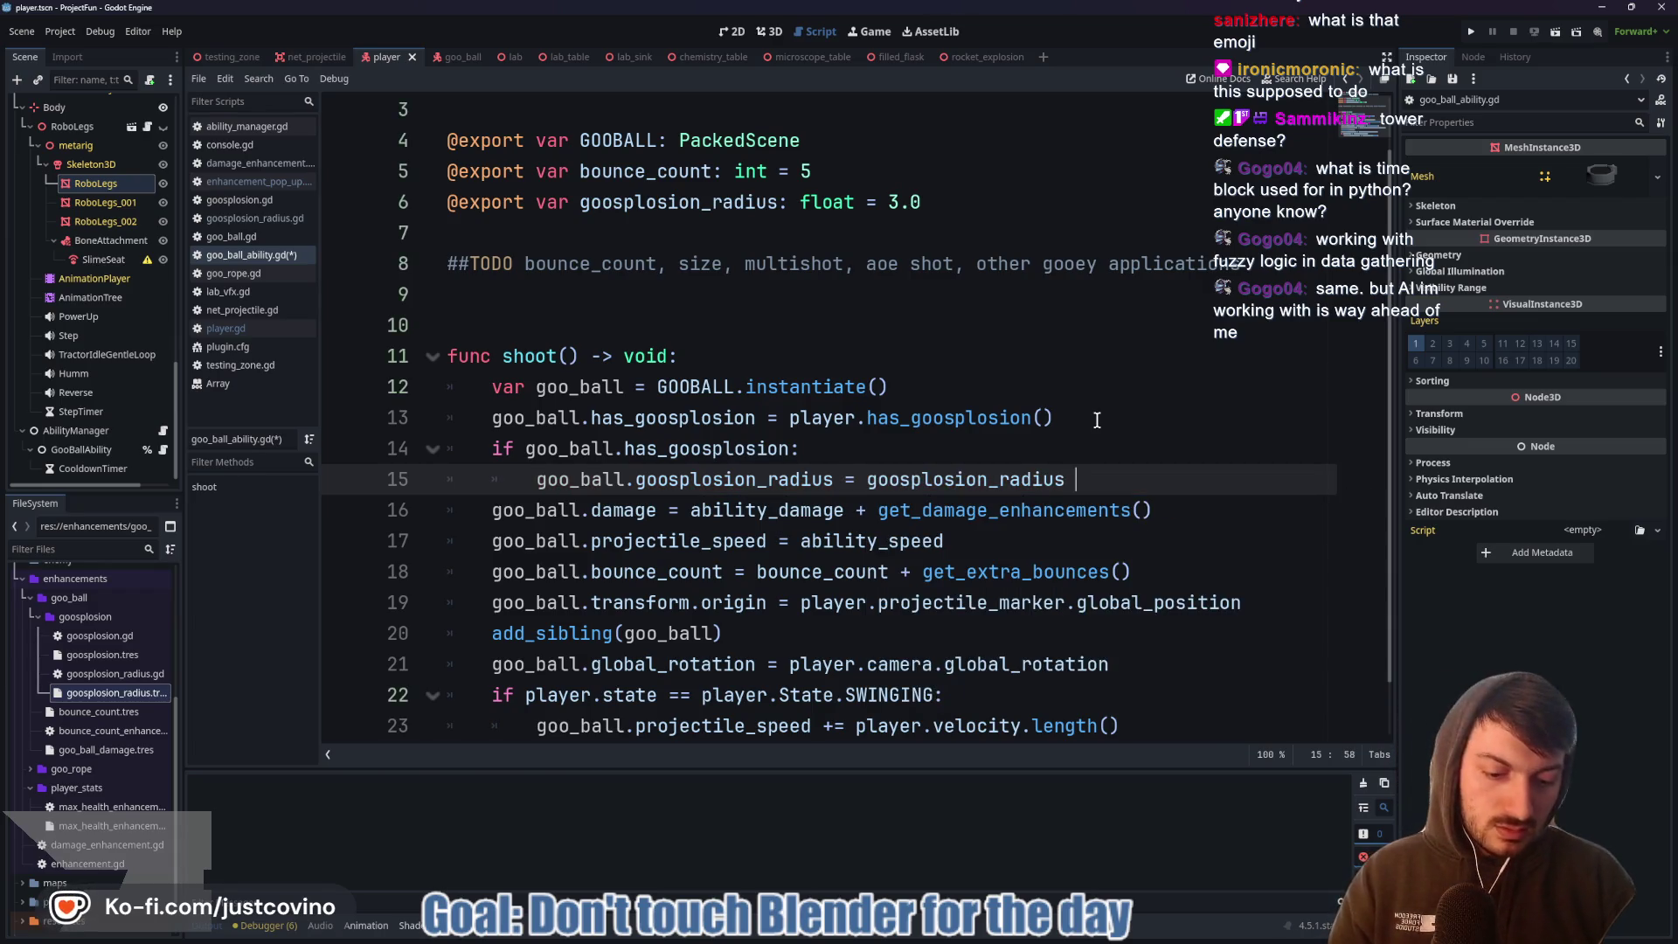
text(+ player.)
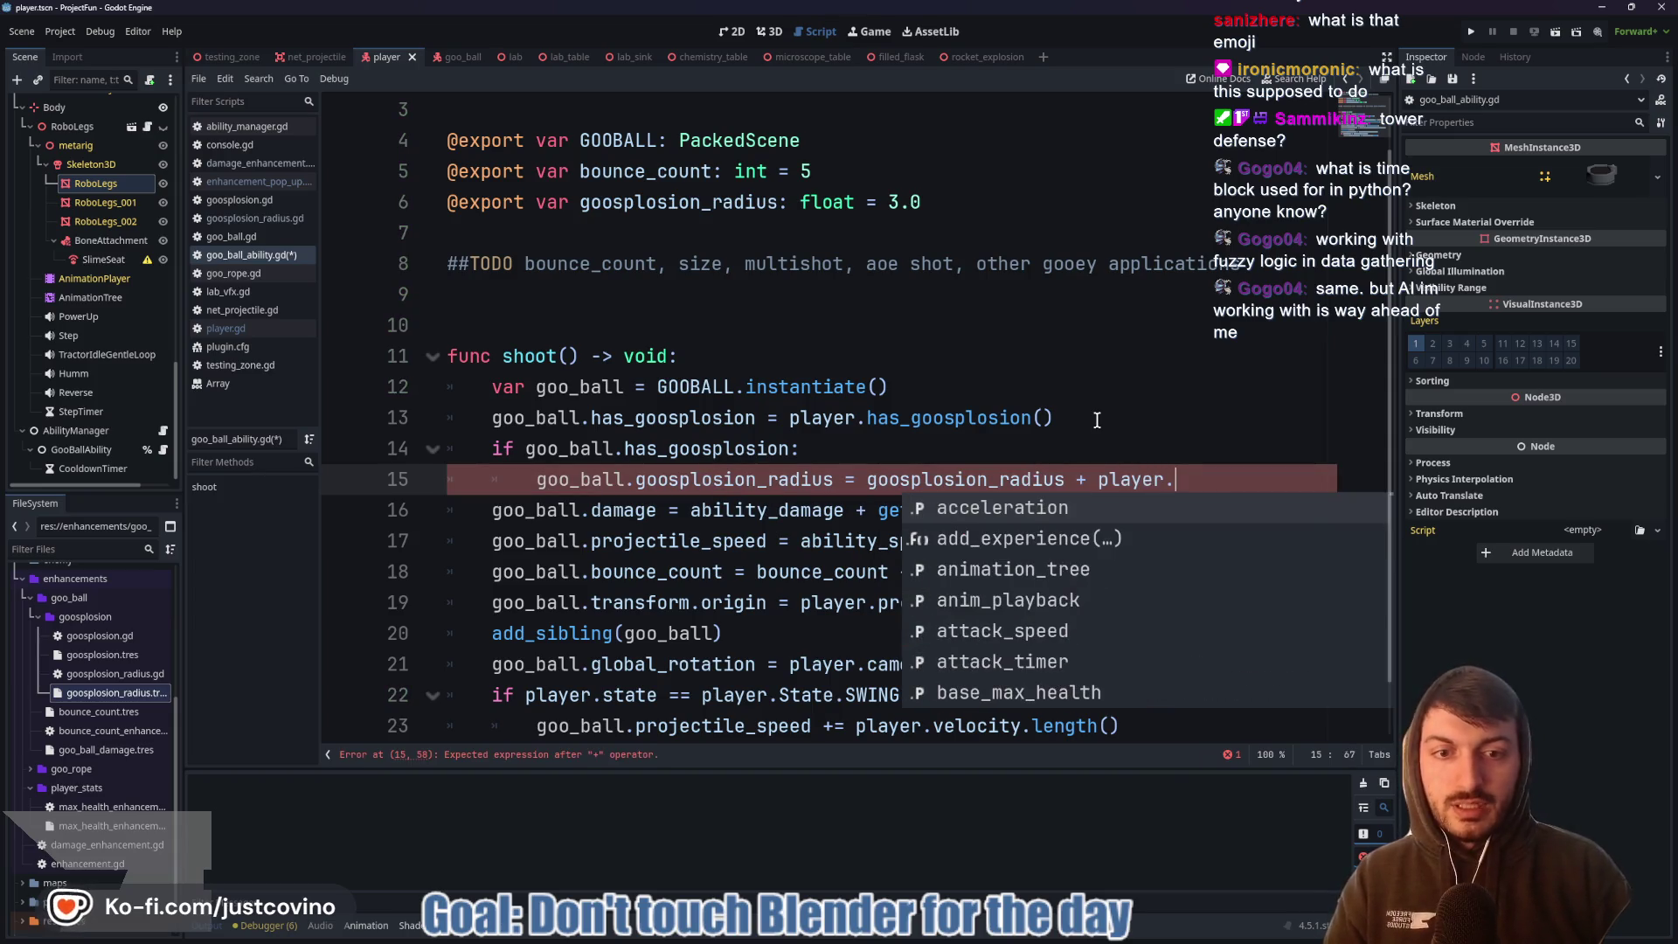
text(get)
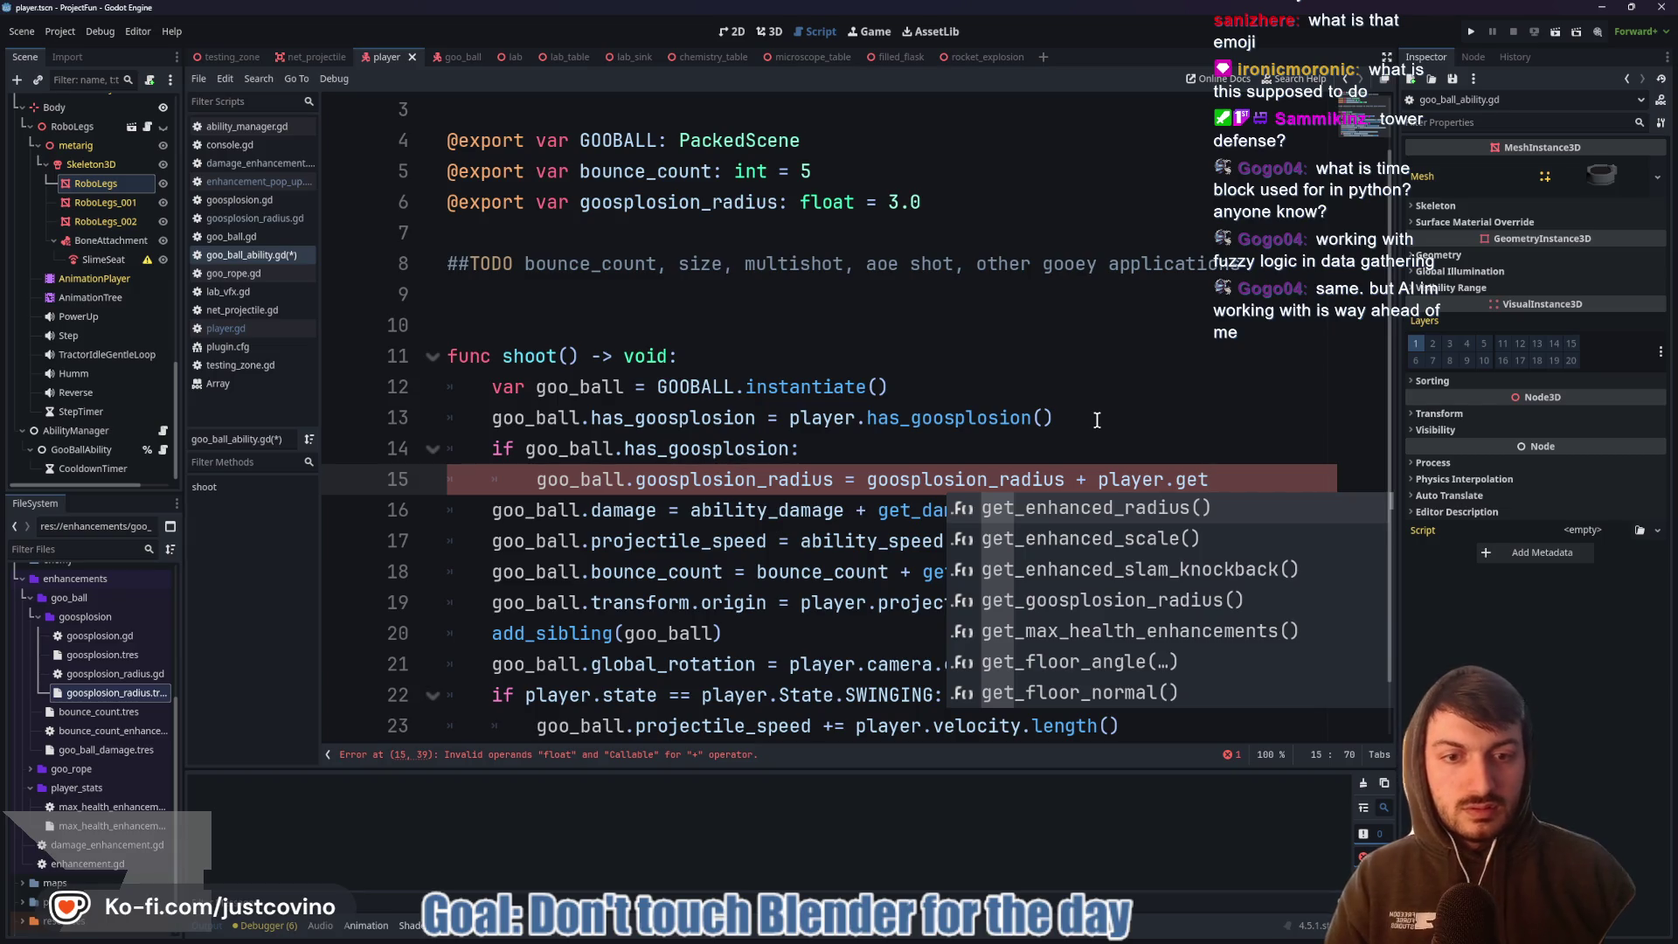
key(Down)
key(Down)
key(Down)
key(Return)
click(1032, 461)
key(ctrl+s)
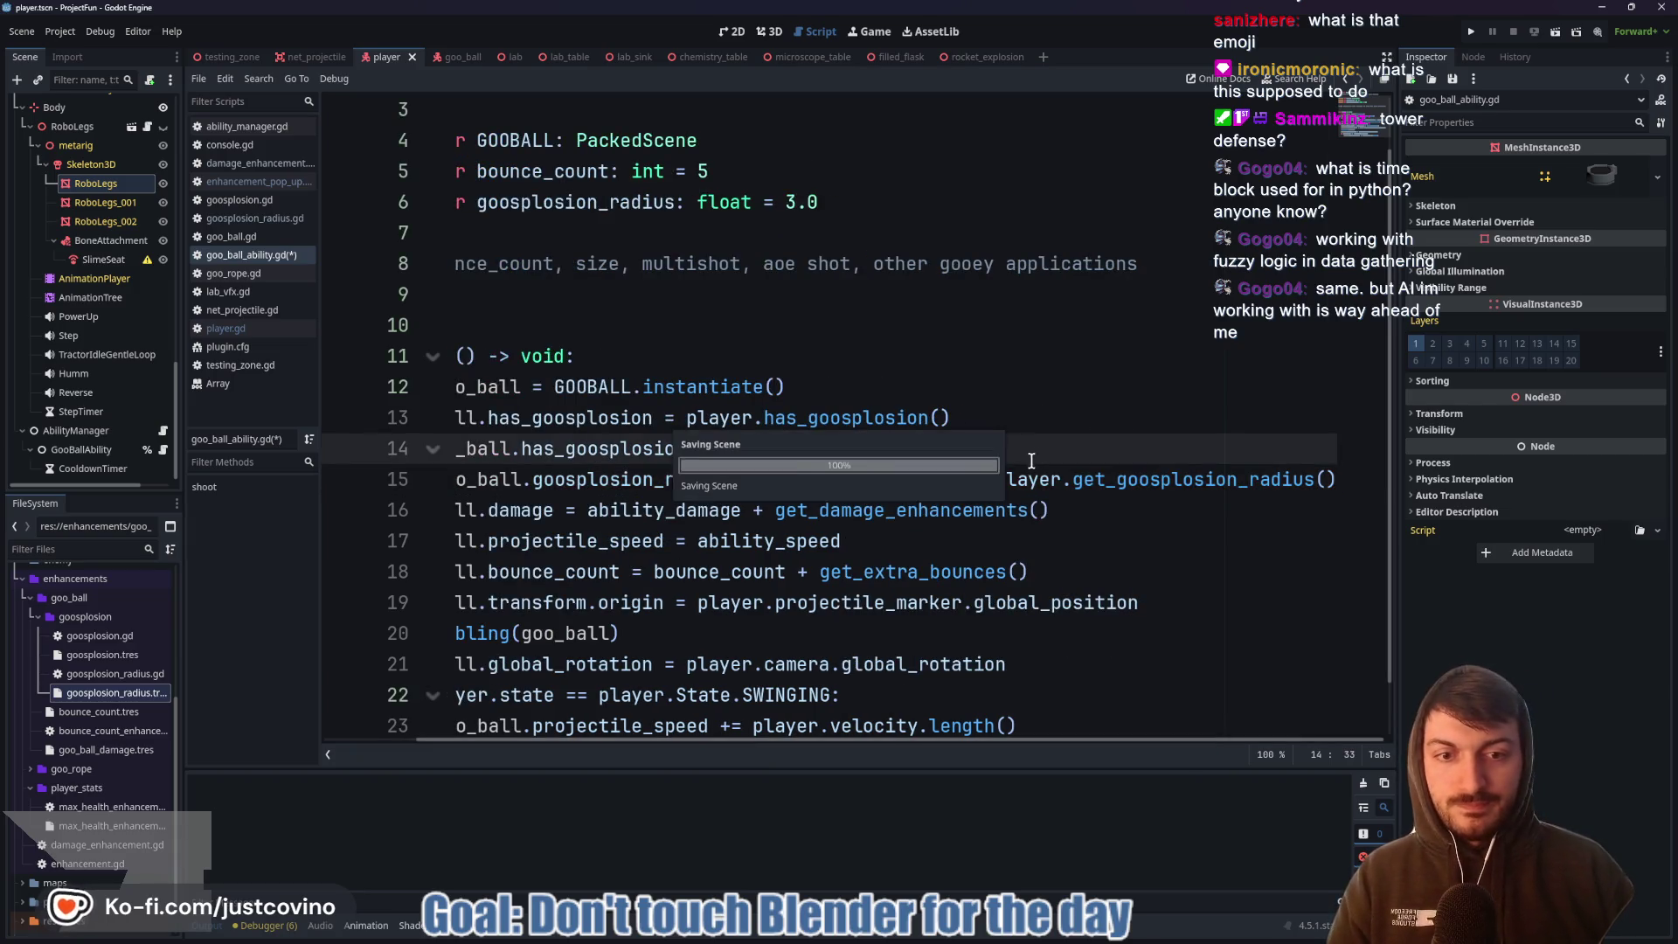
drag(873, 742, 757, 743)
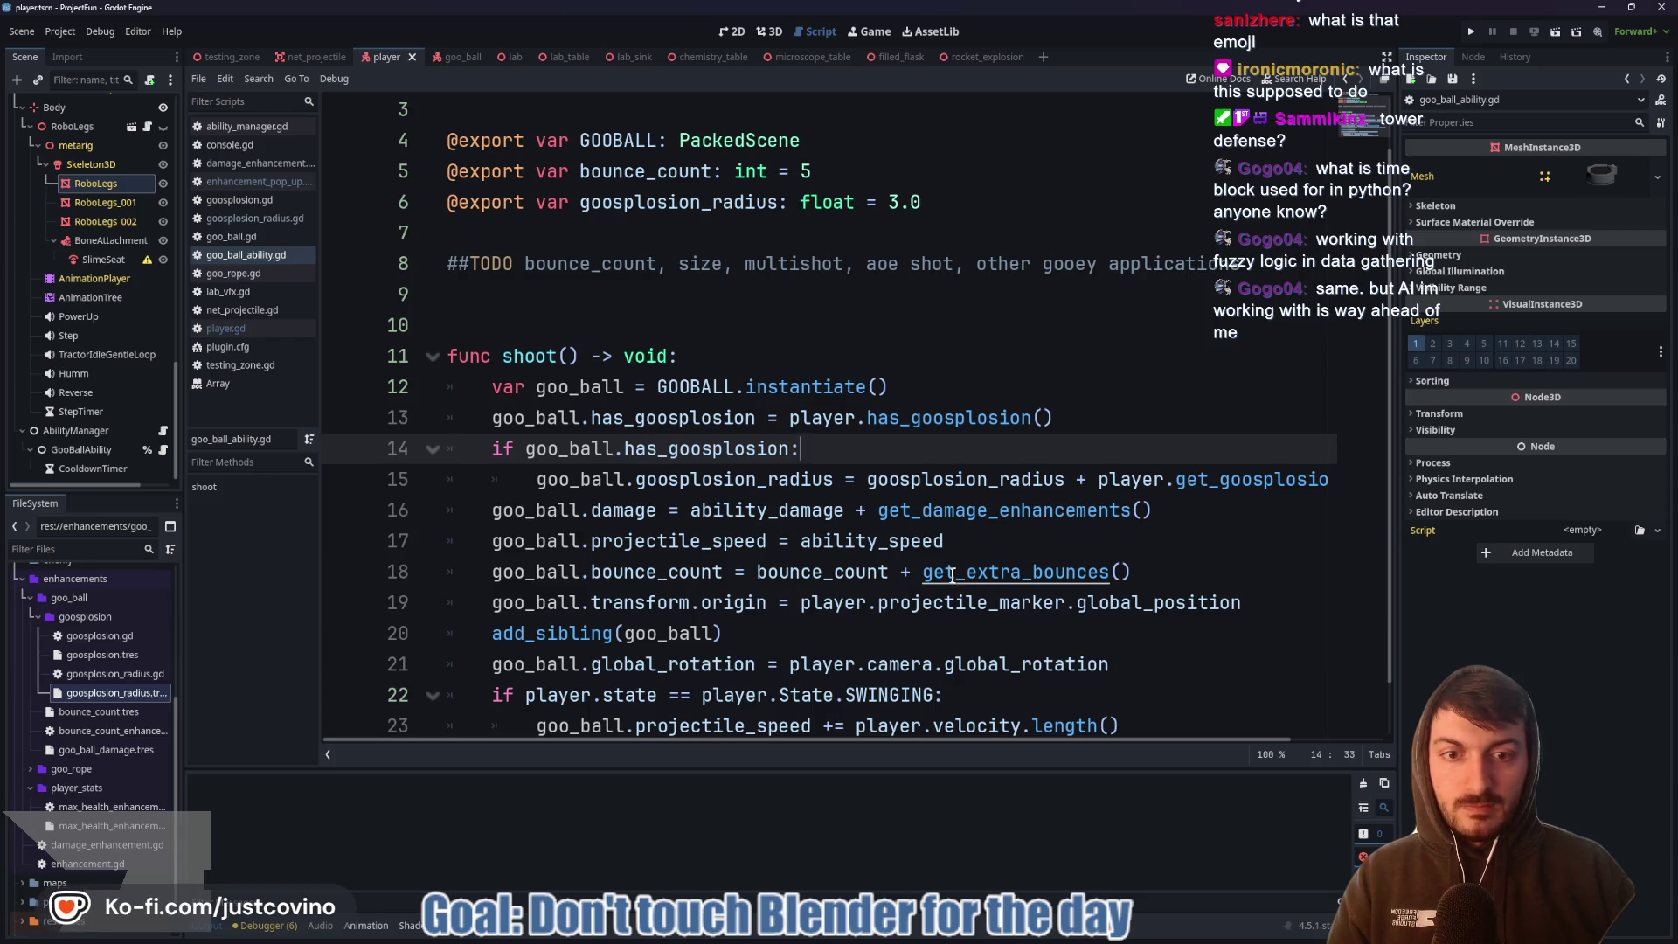
scroll(948, 417, up, 2)
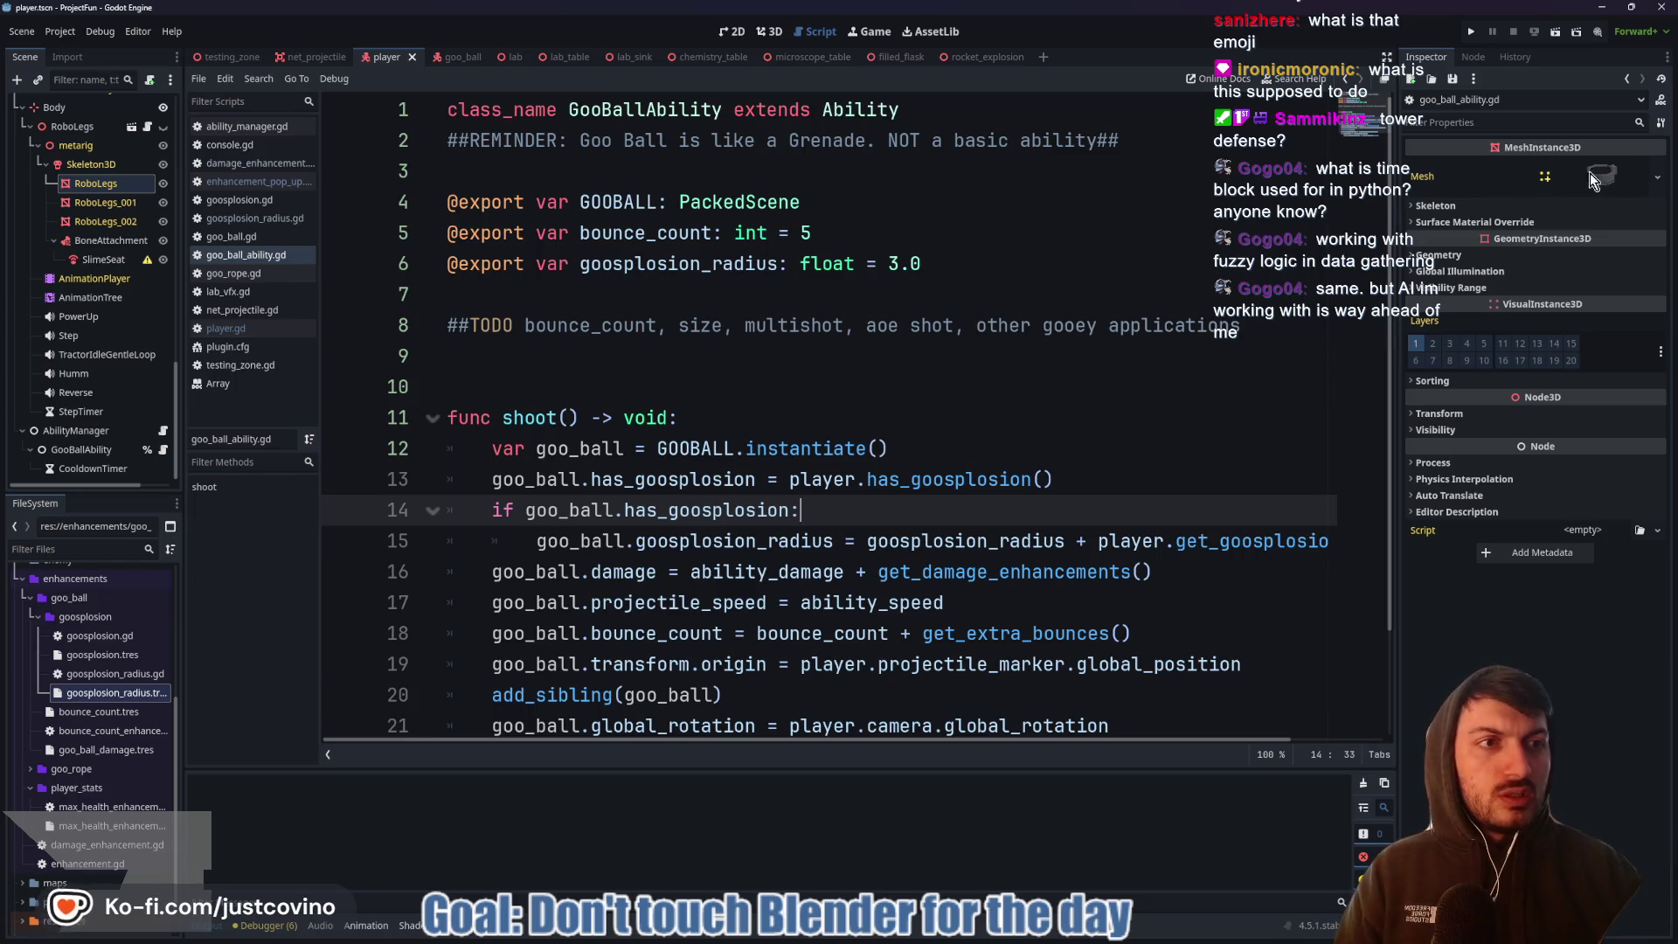
click(94, 453)
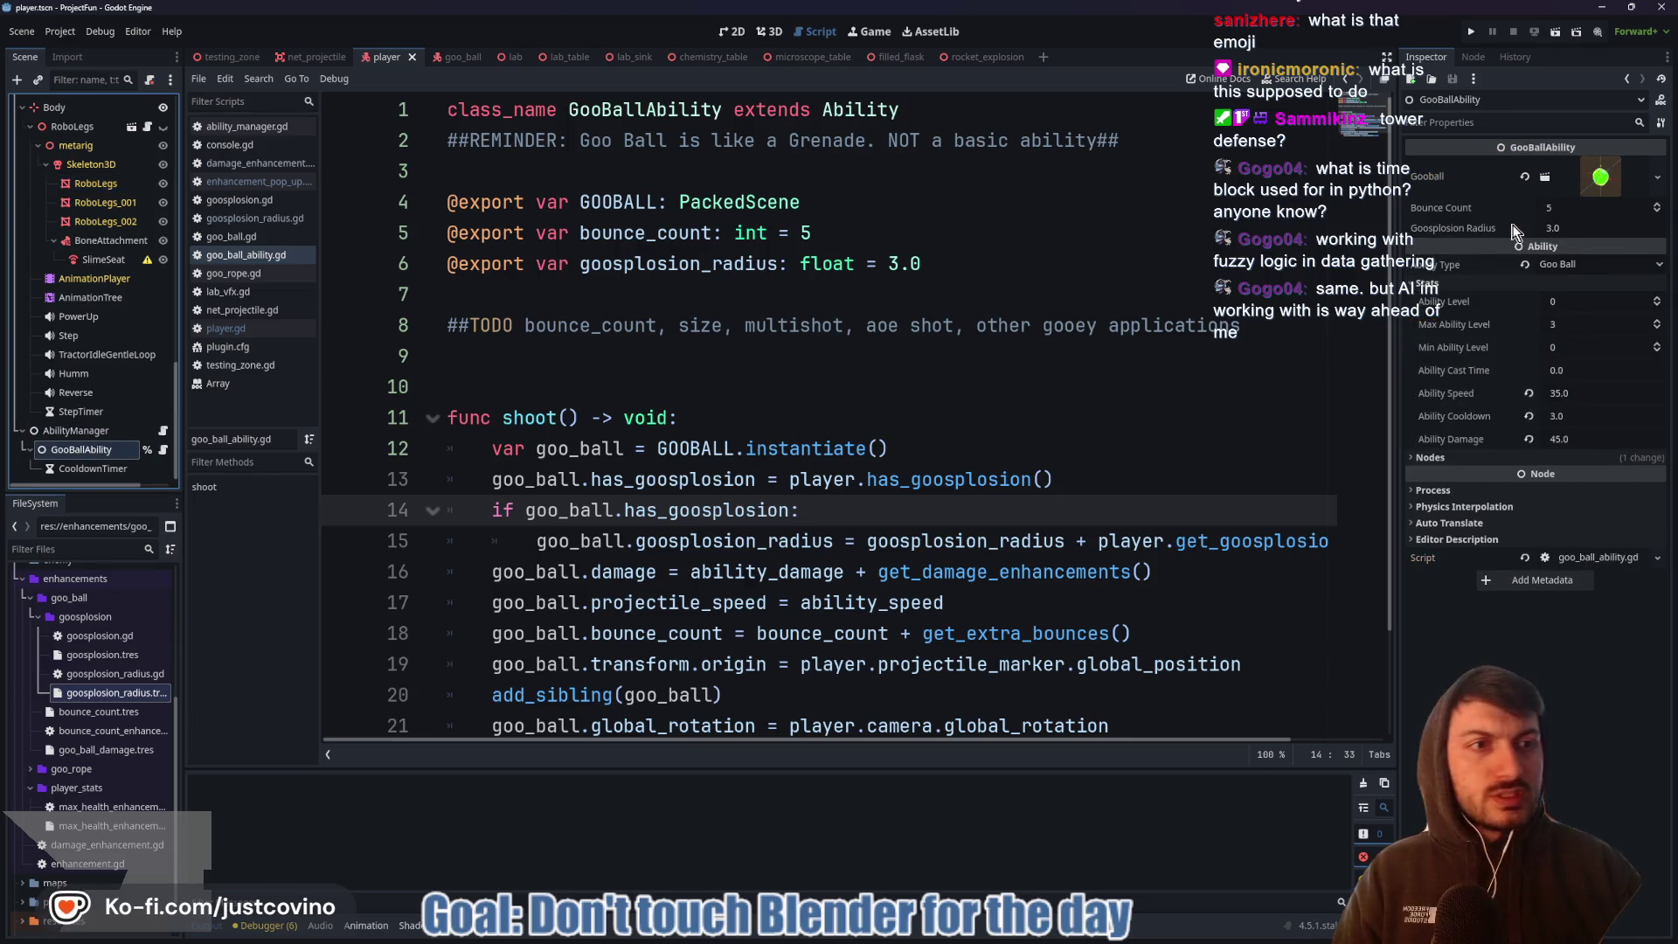
click(1540, 212)
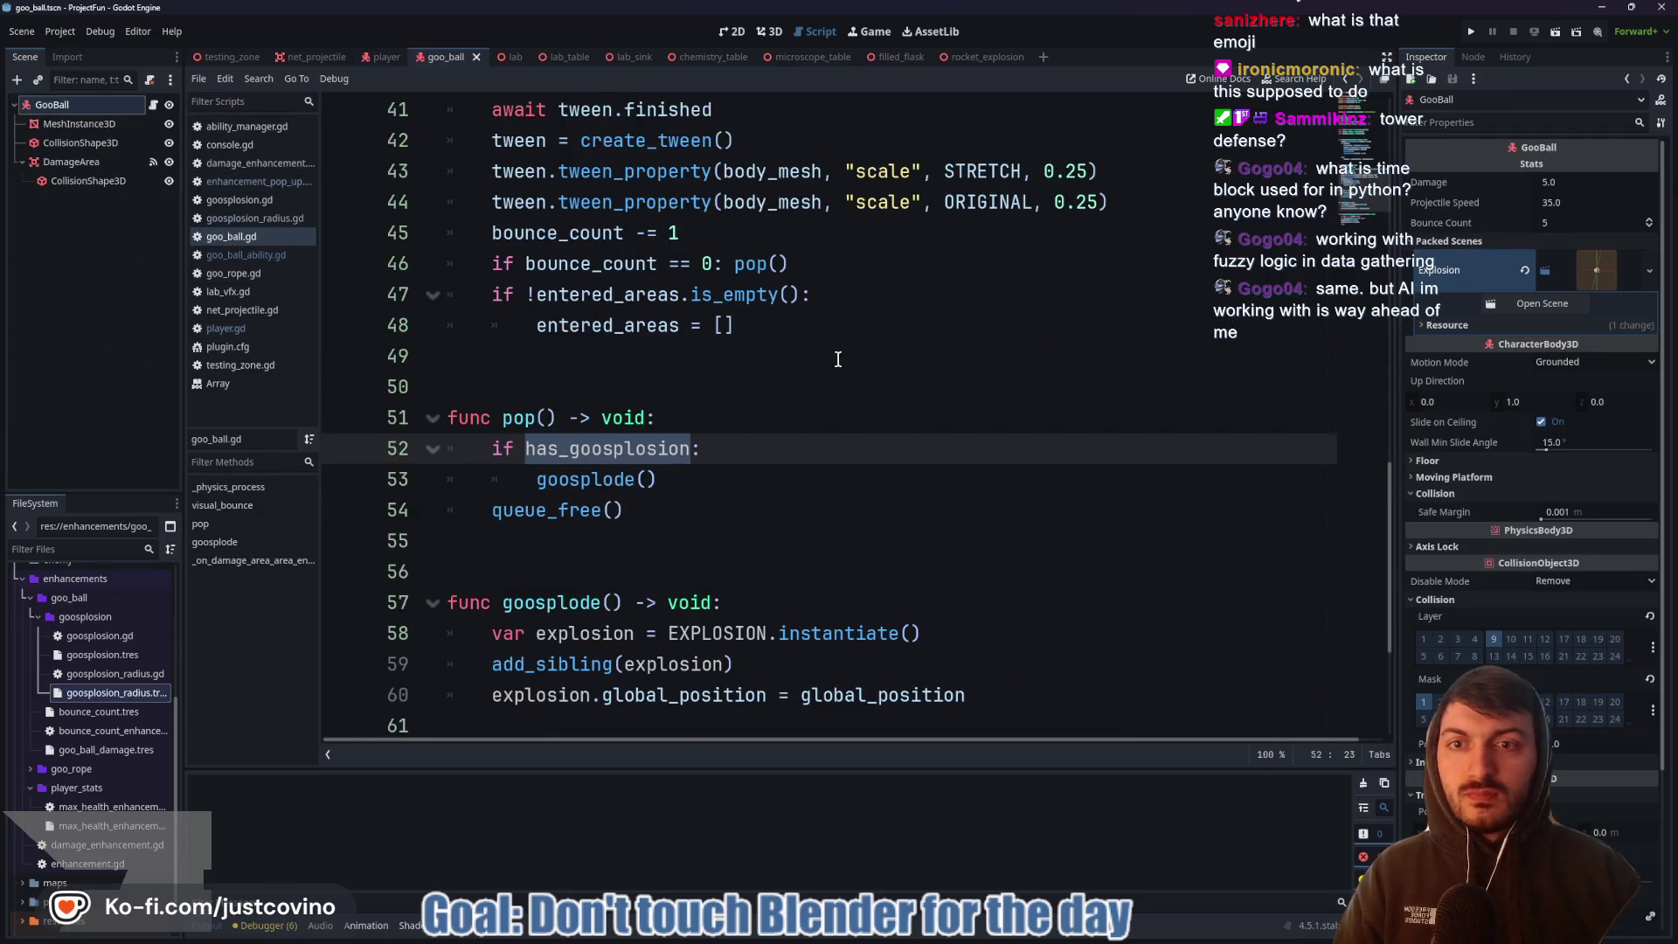
scroll(751, 460, up, 10)
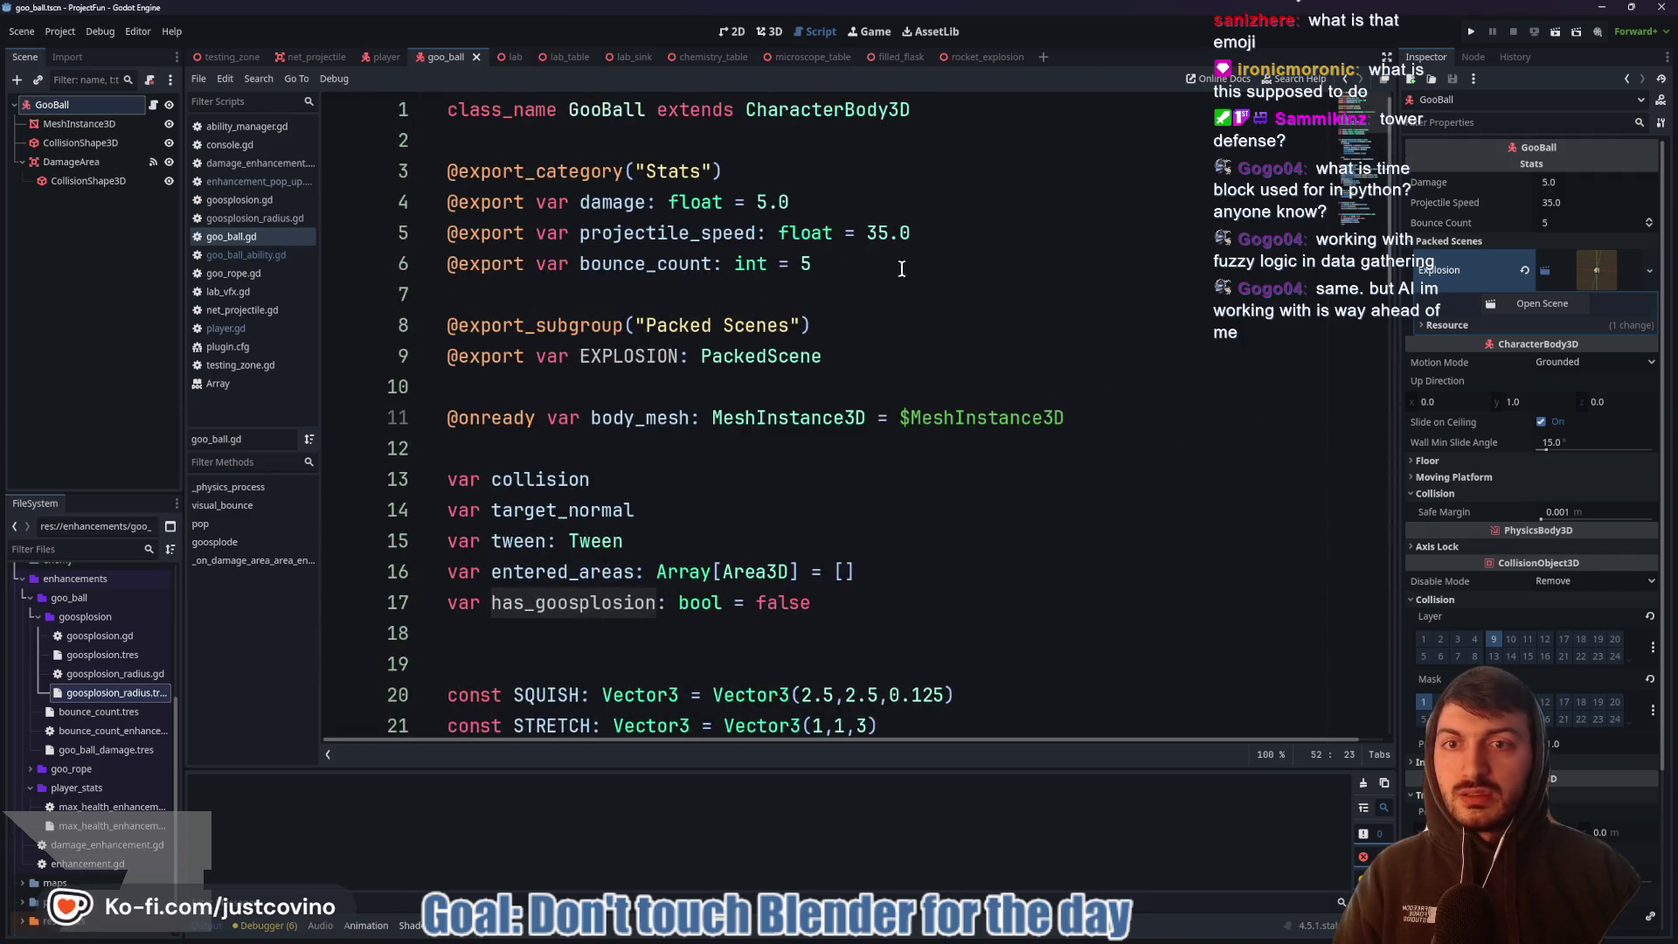
click(870, 265)
key(Return)
text(@export var goosplosion)
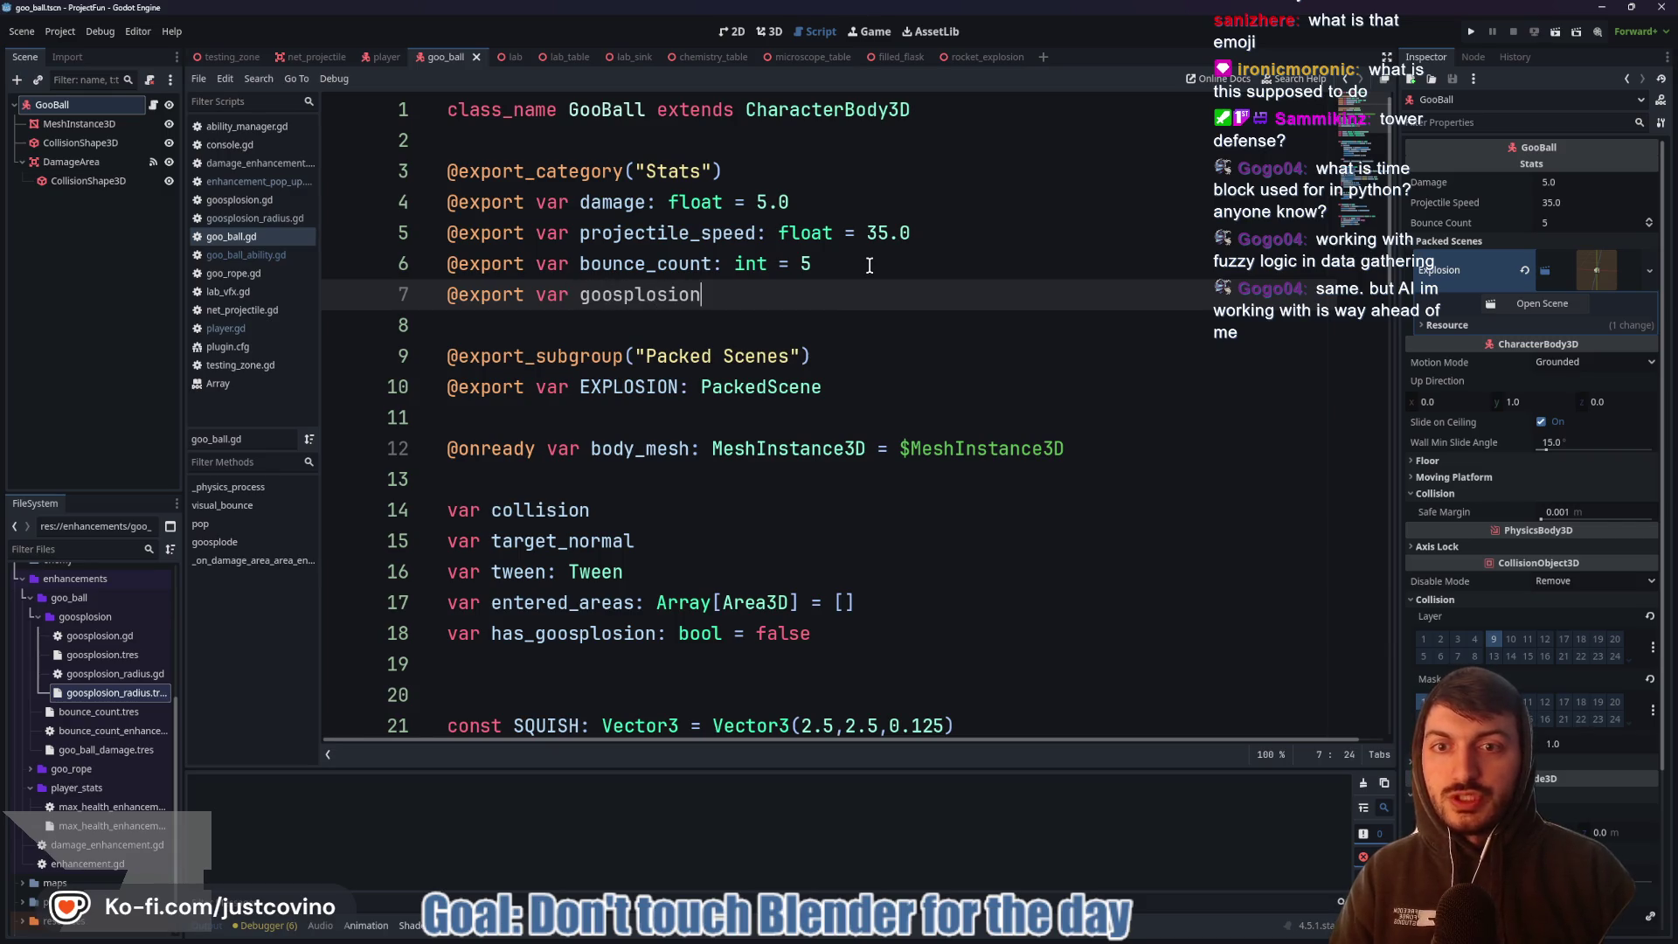
text(_radius:)
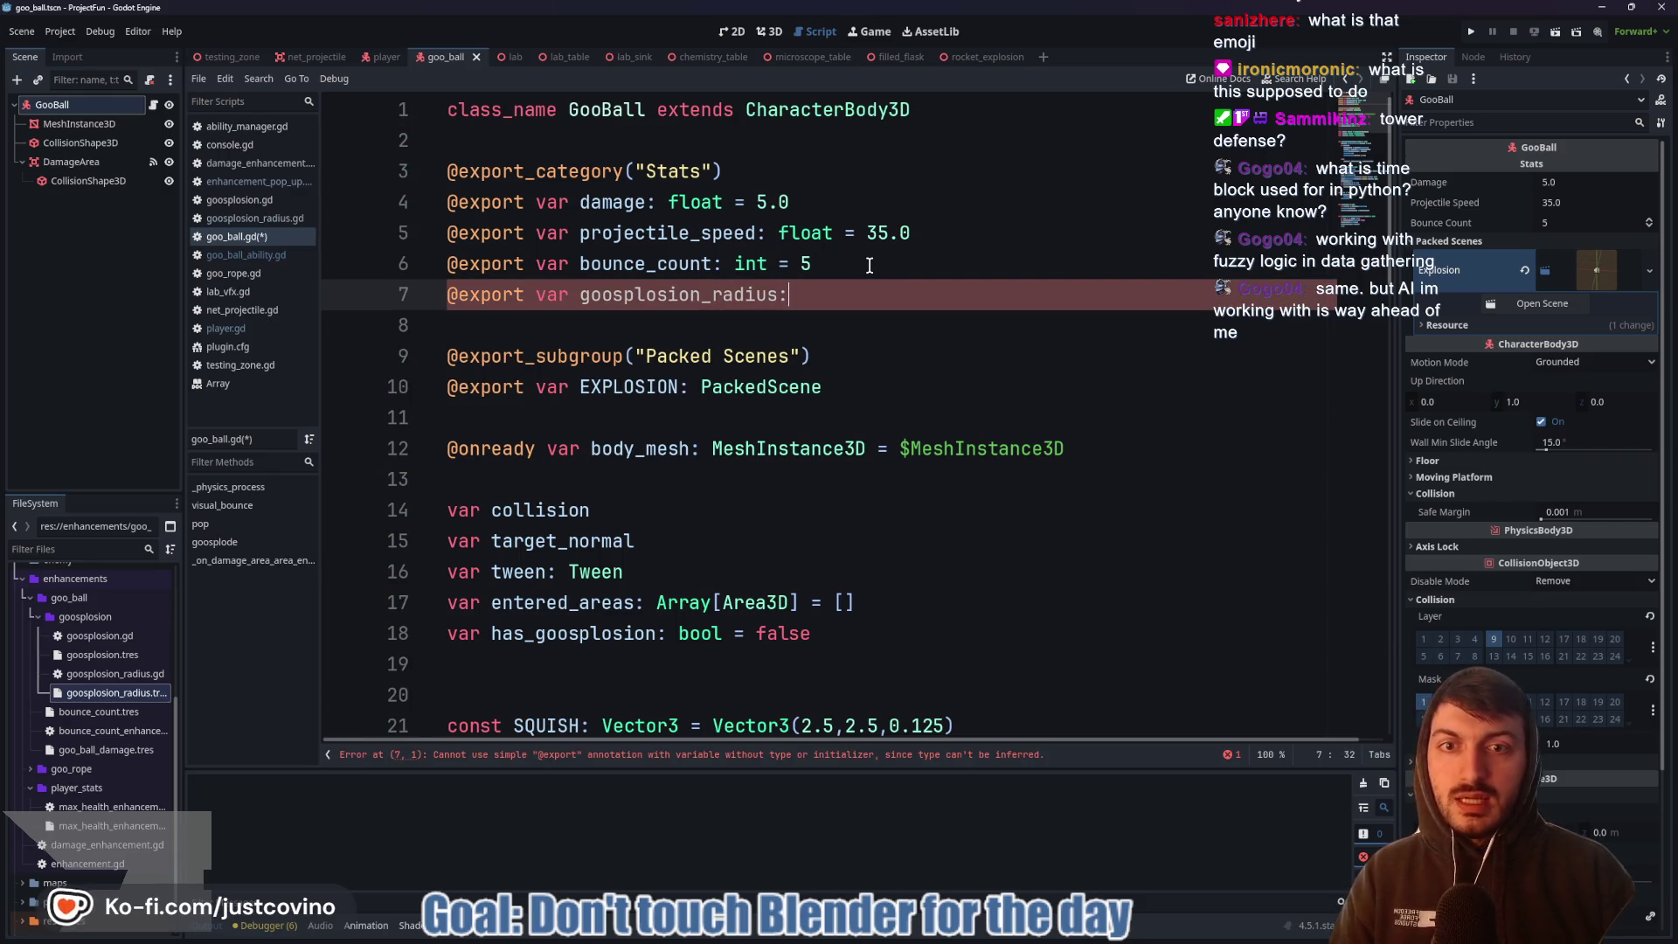
text( float )
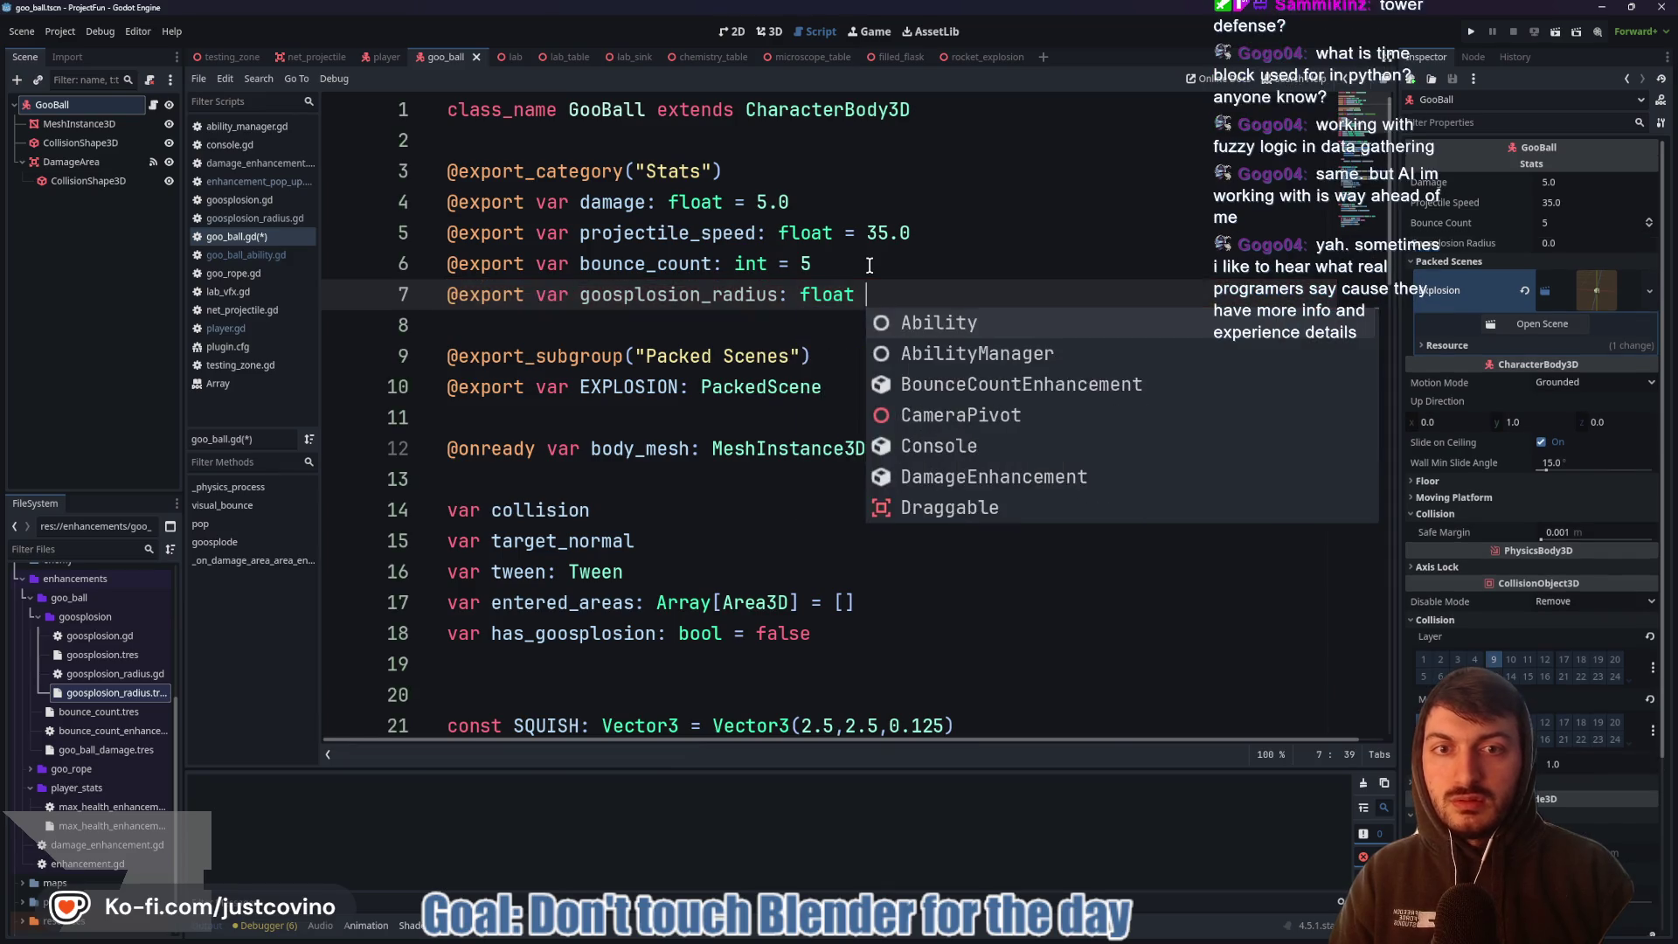
text(= 3.0)
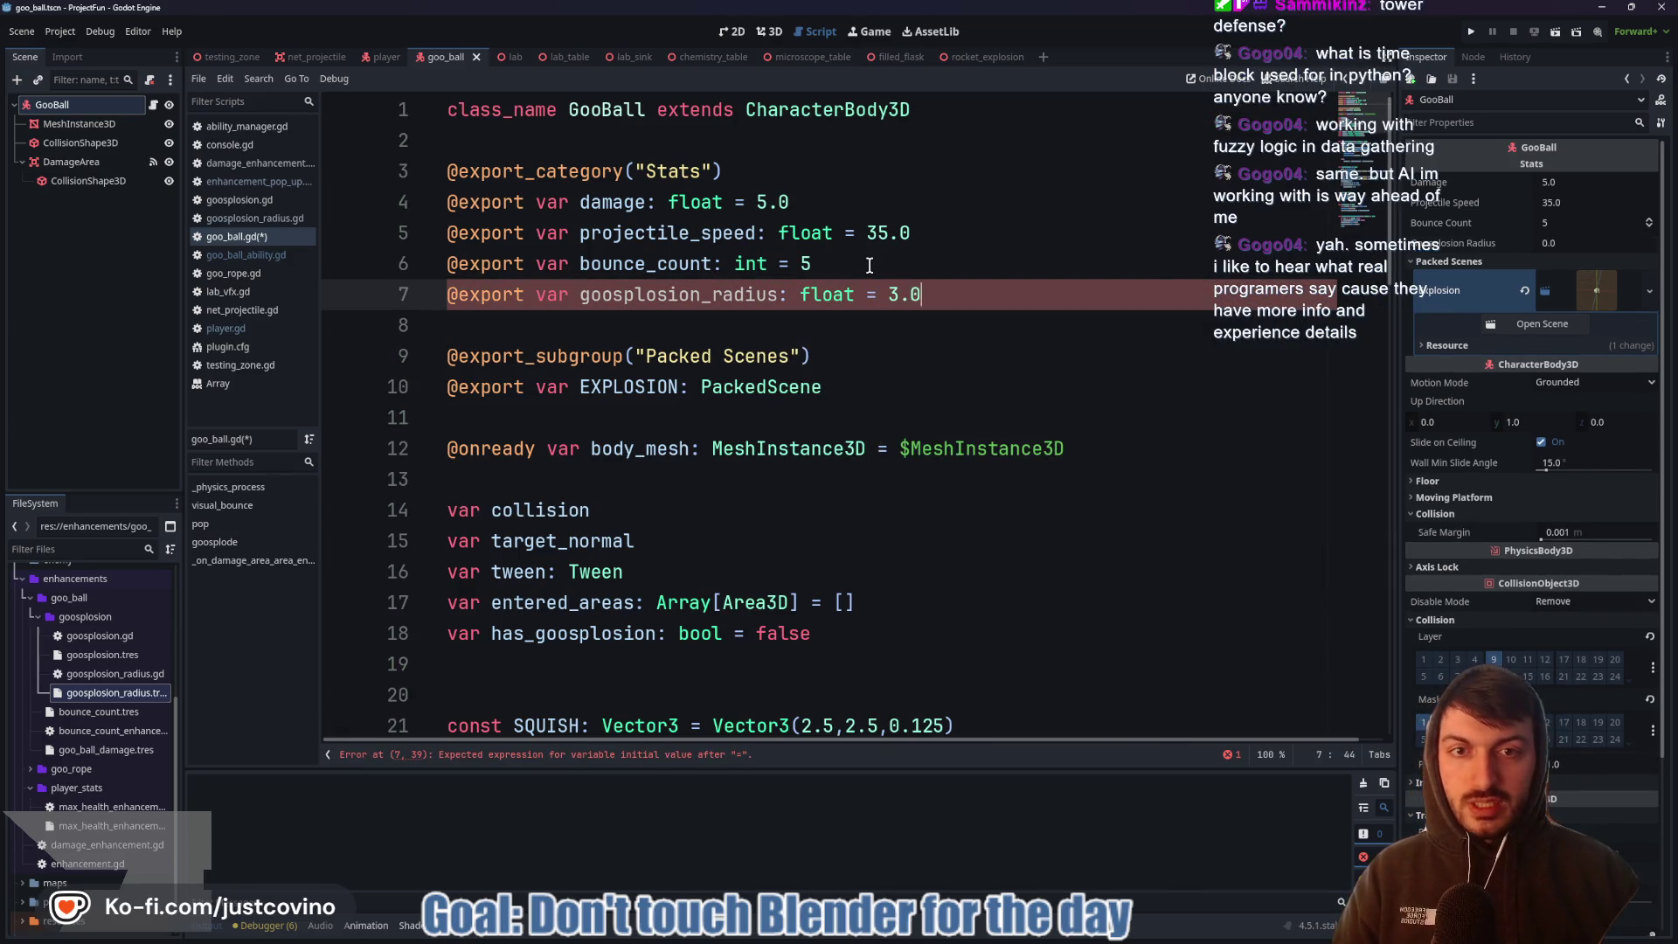
key(ctrl+s)
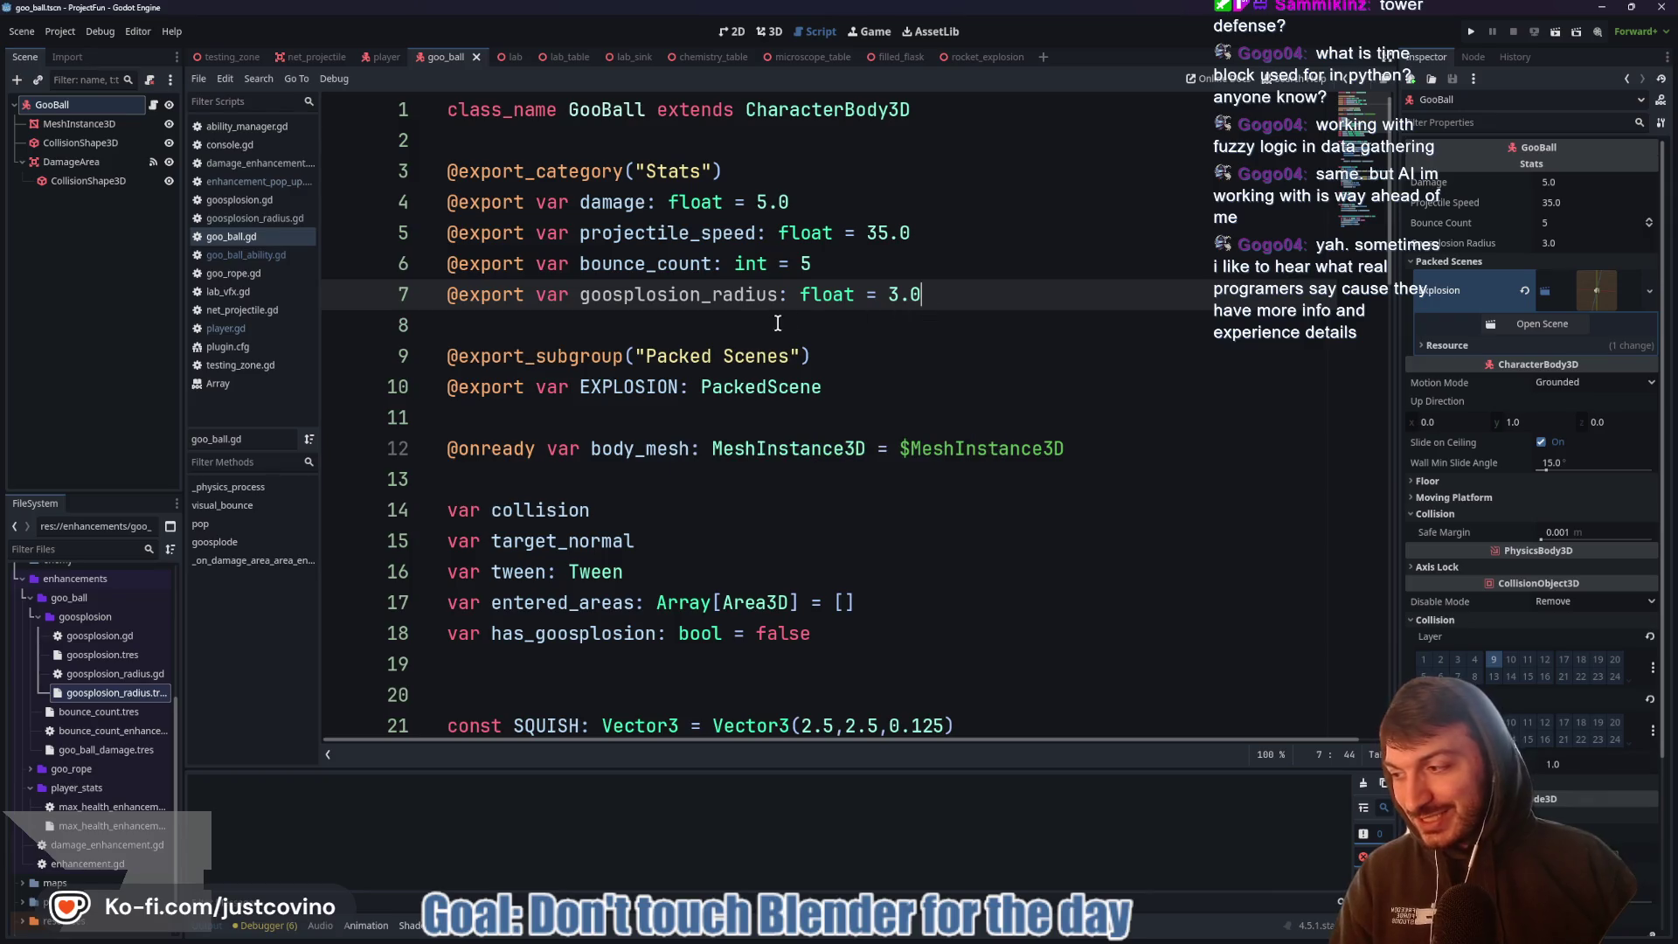
click(648, 336)
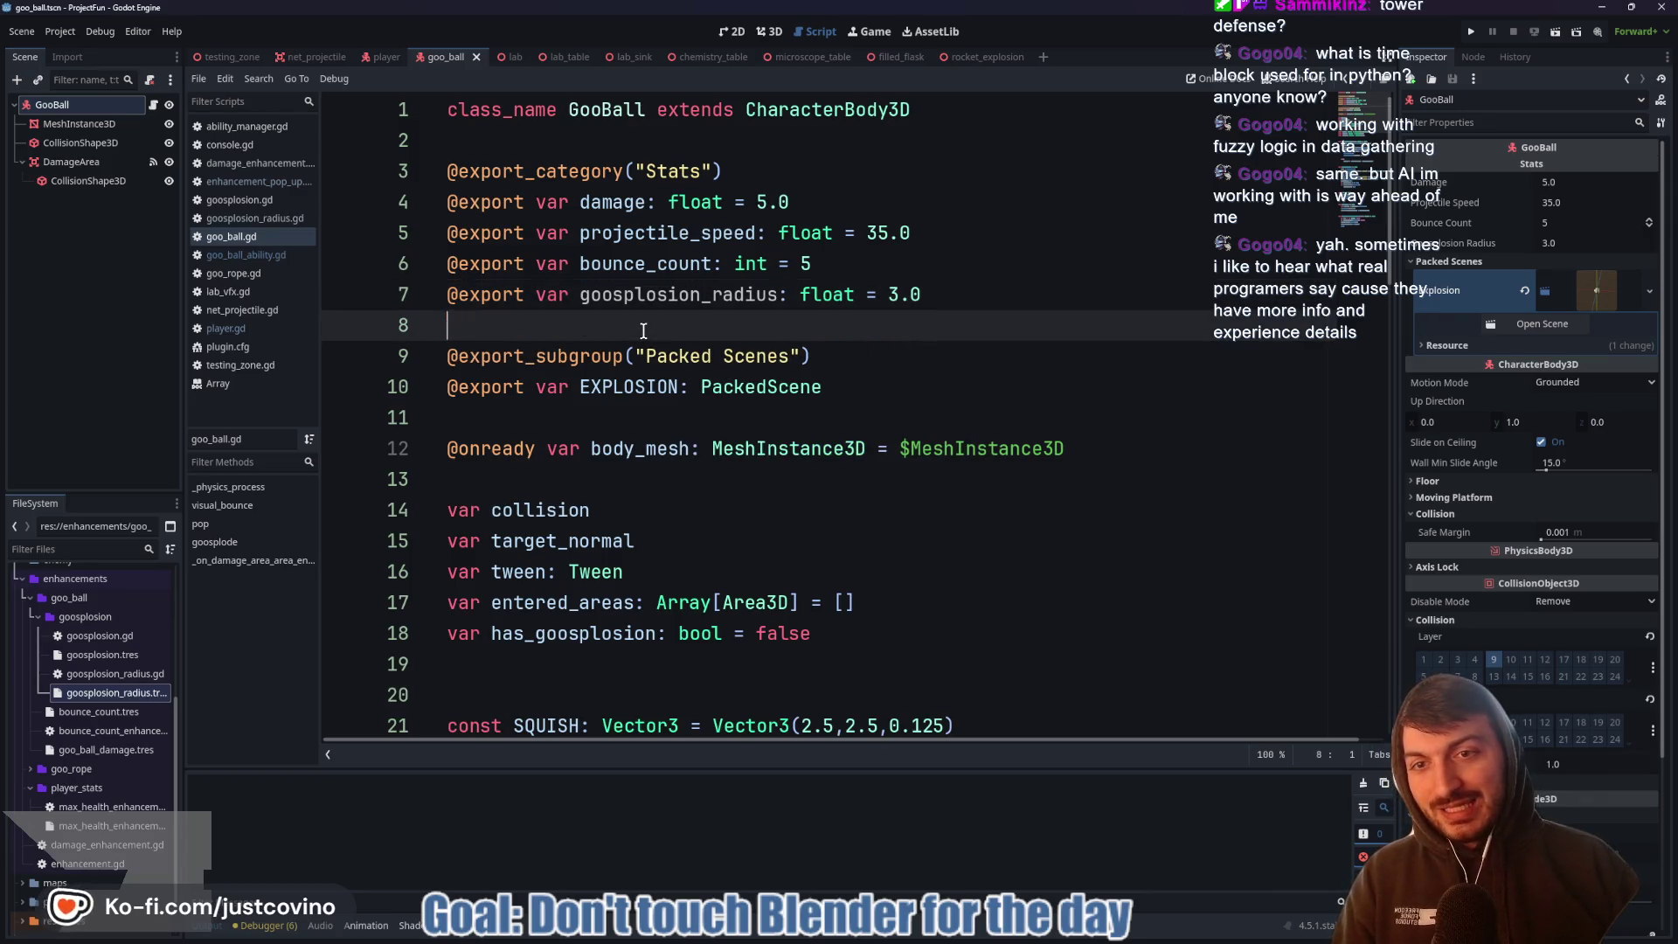
key(Return)
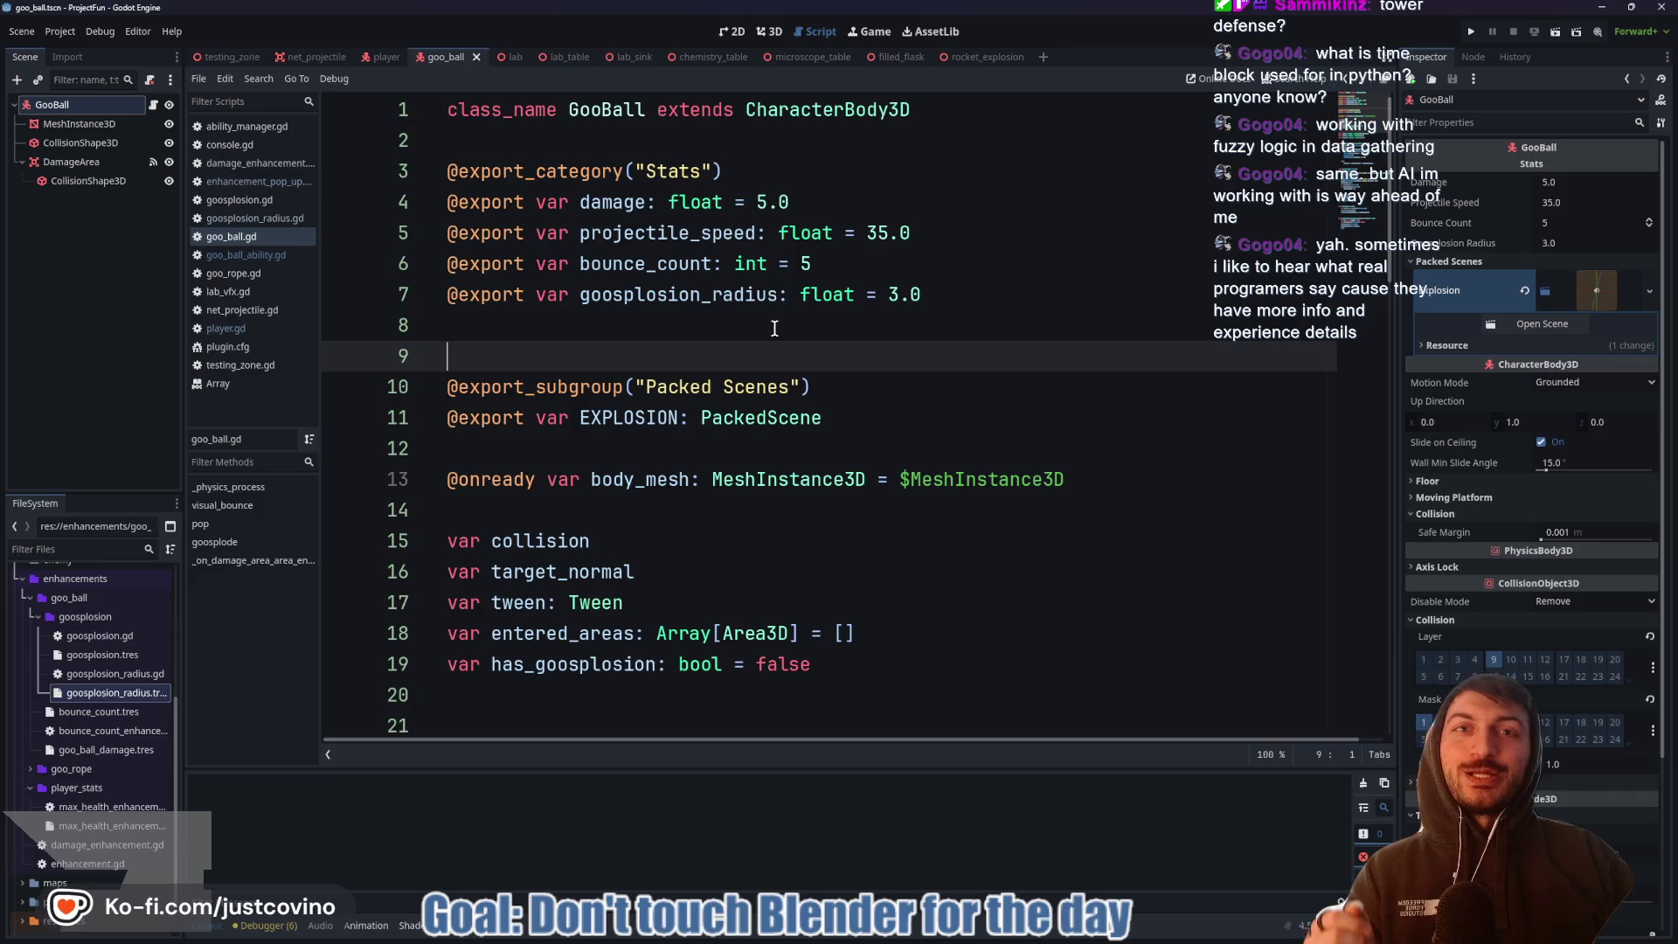
Start a new line after the instantiate call in goosplode()
click(674, 320)
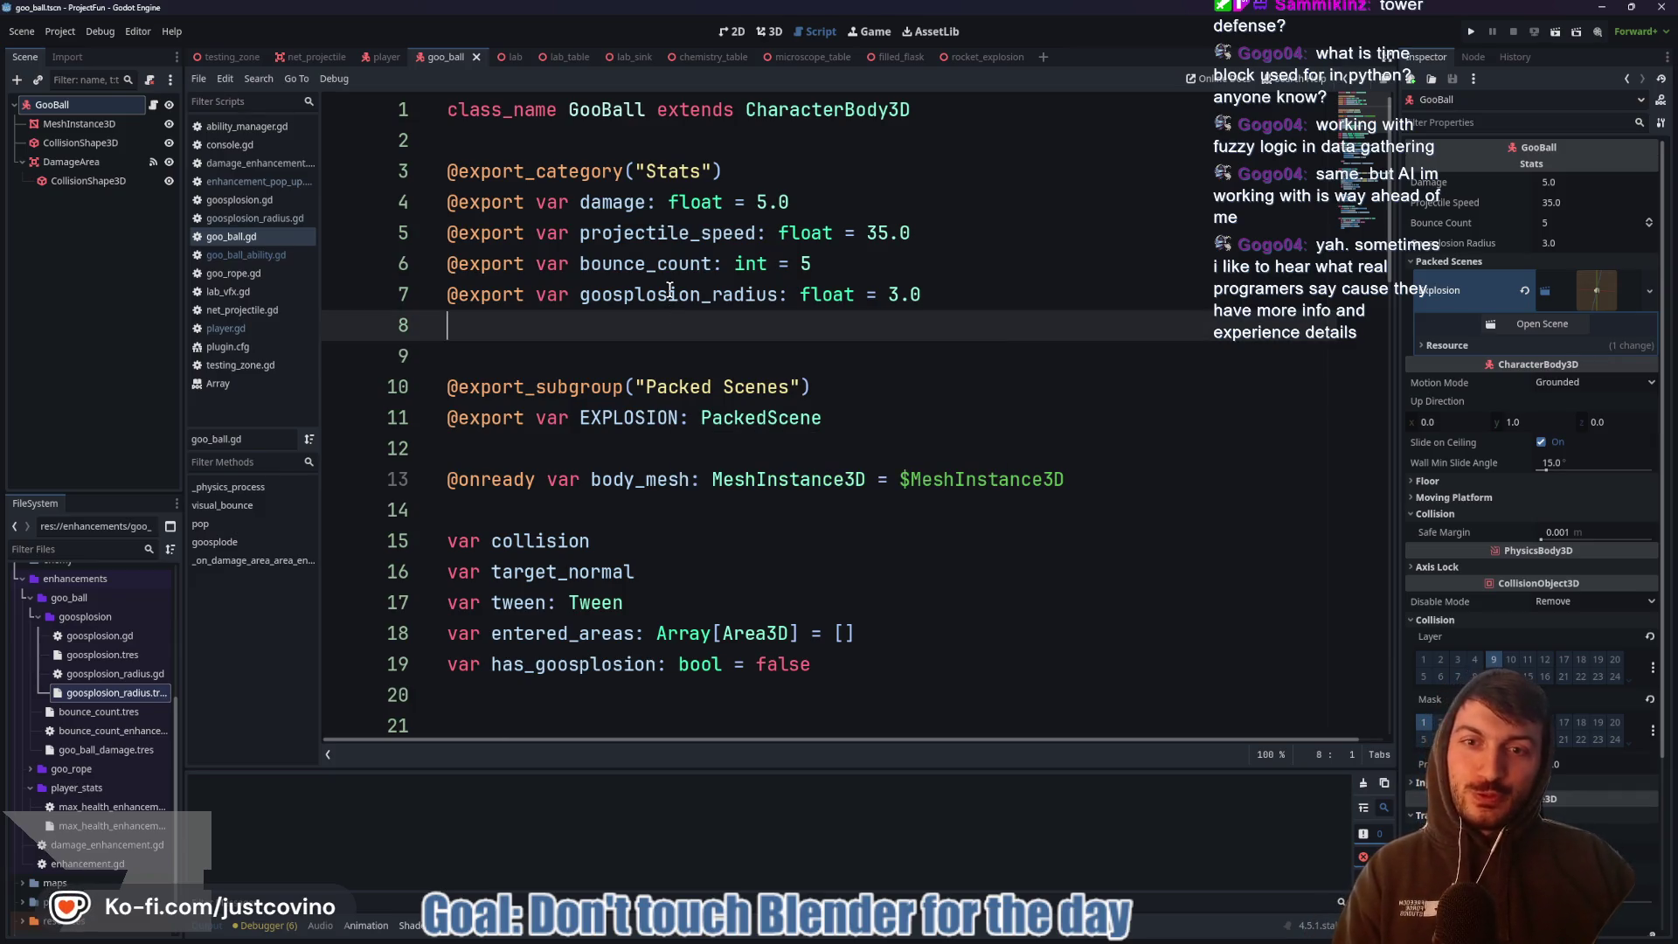
scroll(592, 458, down, 1)
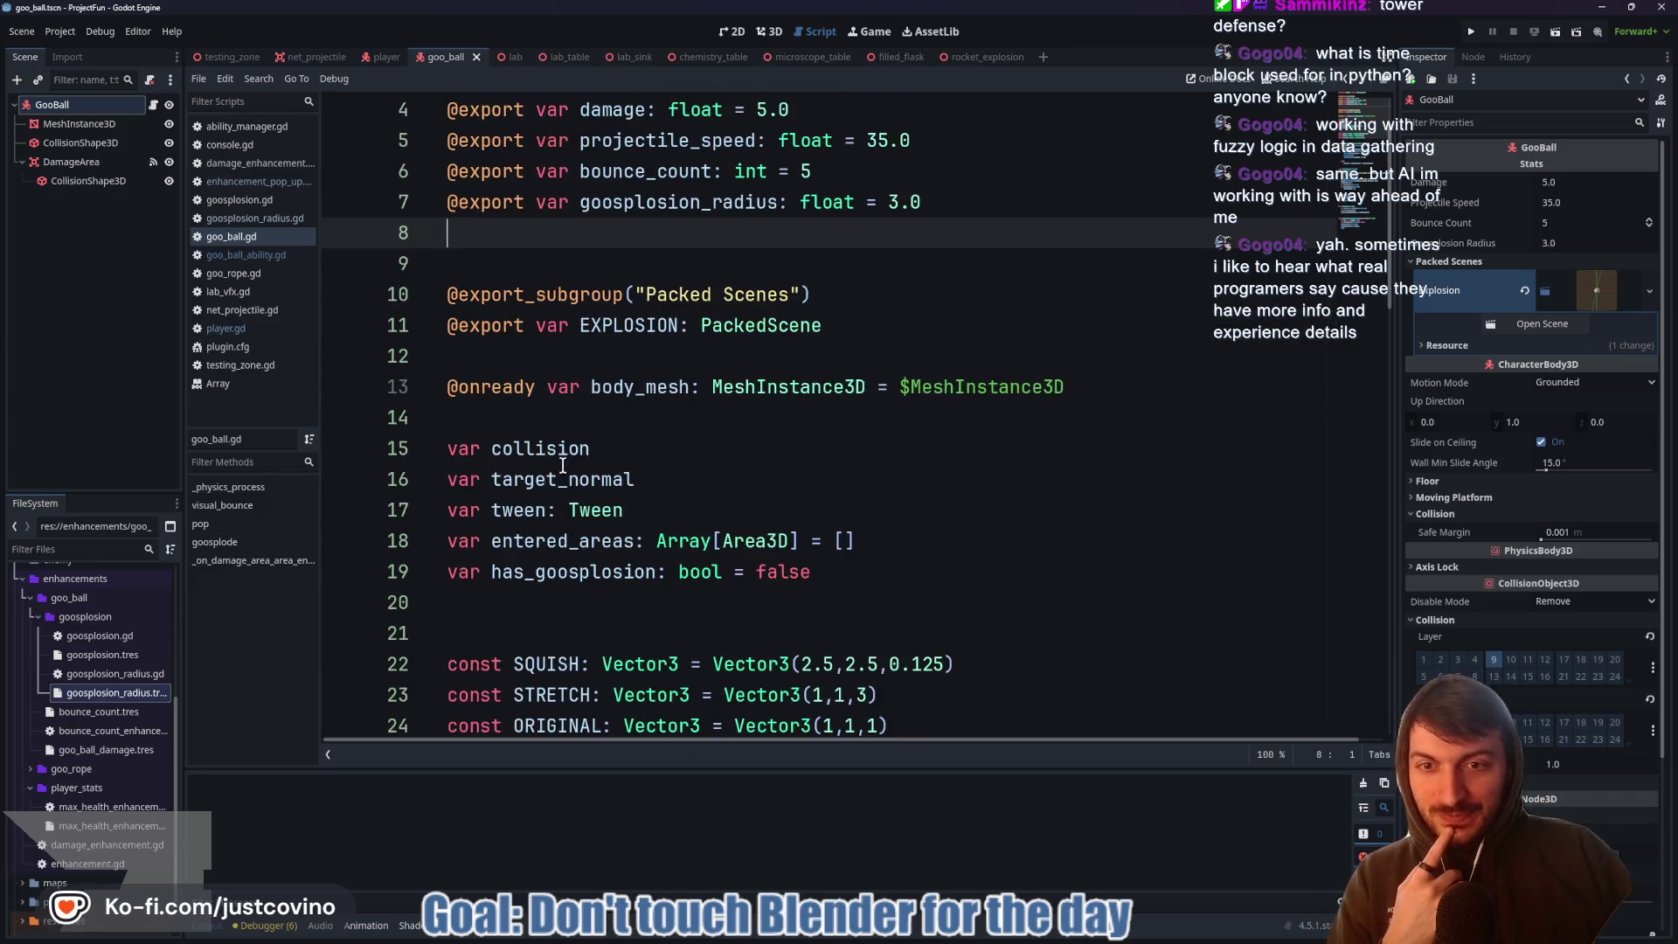
click(586, 428)
scroll(584, 419, down, 7)
scroll(583, 404, down, 1)
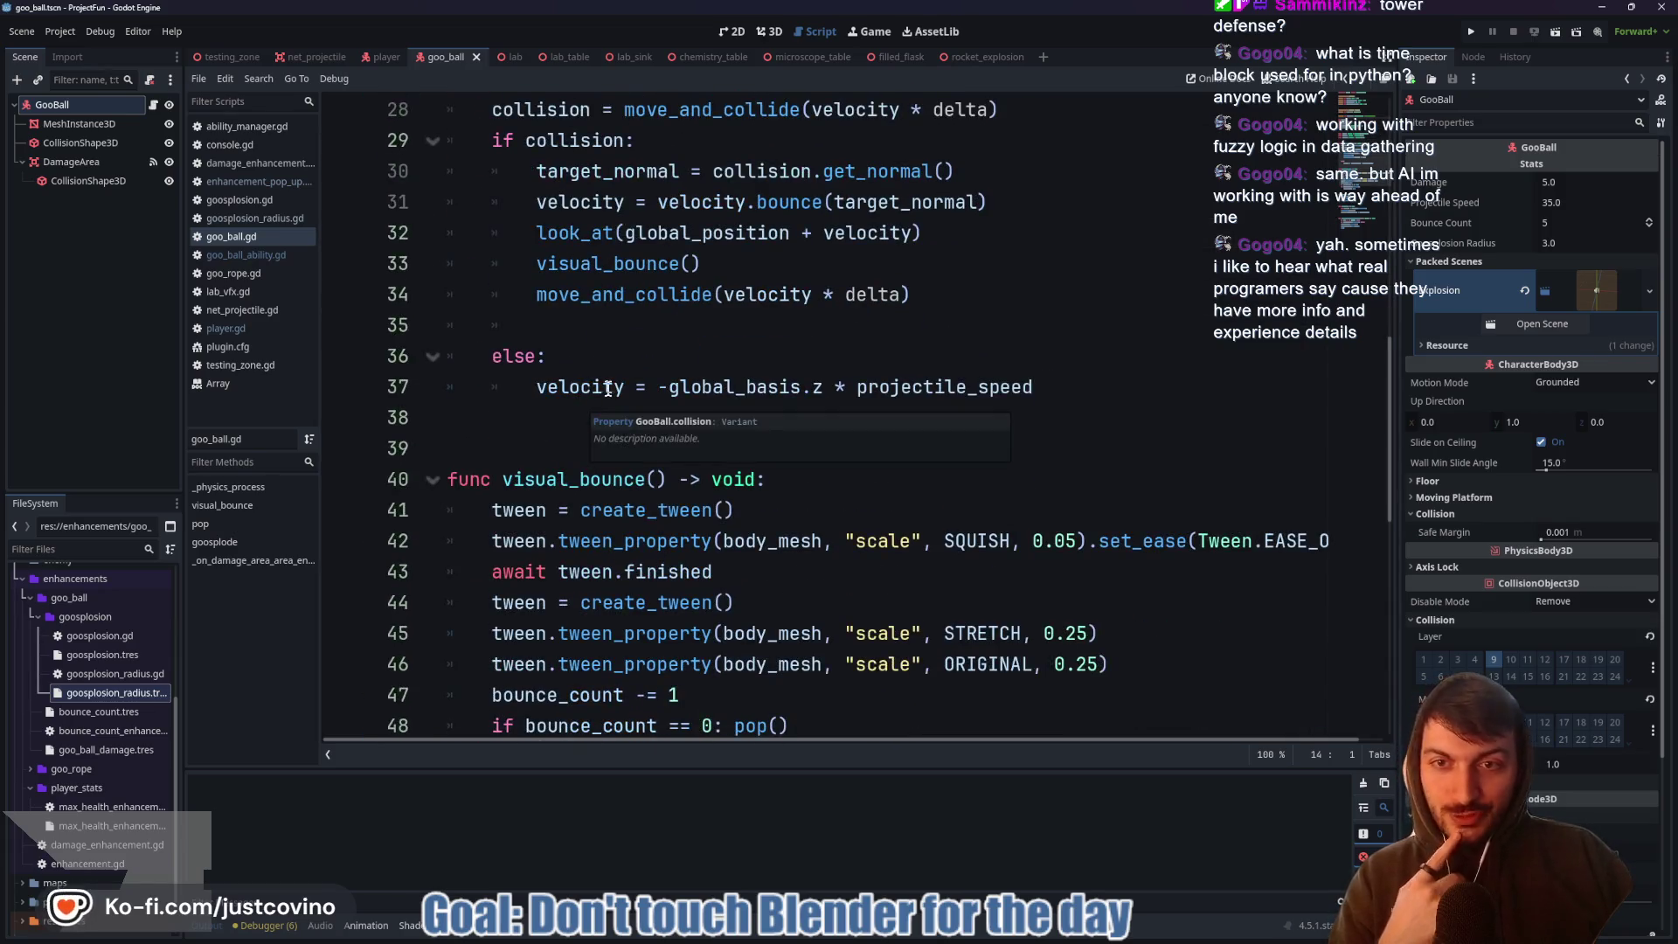
click(560, 428)
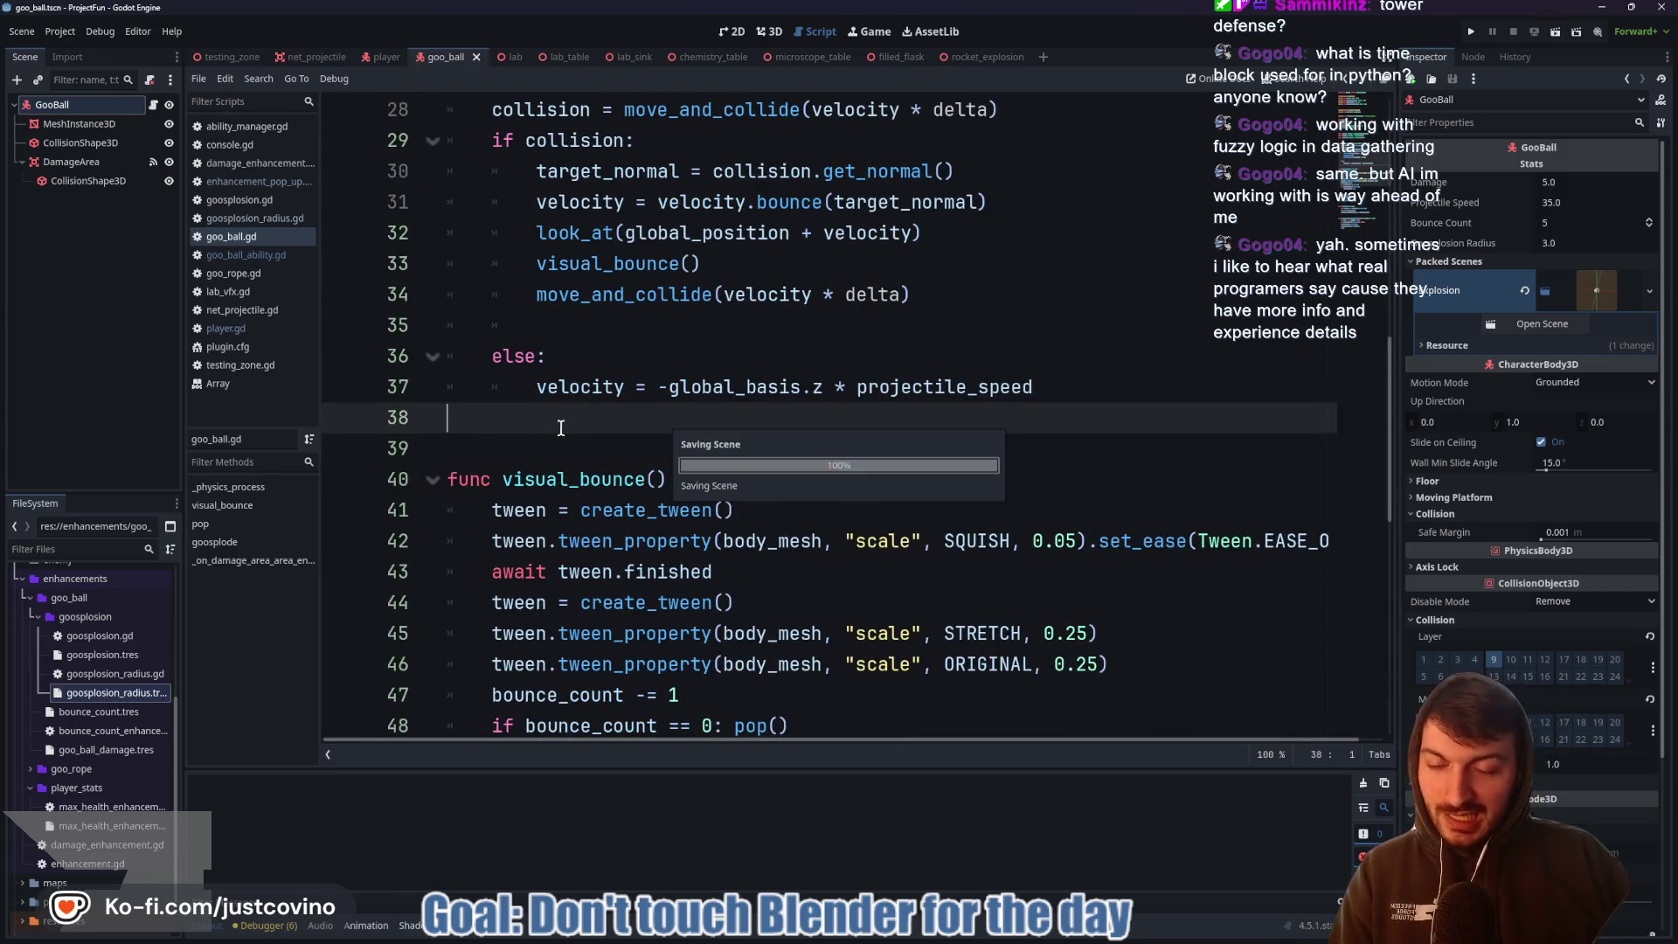
scroll(564, 426, down, 7)
scroll(564, 424, down, 1)
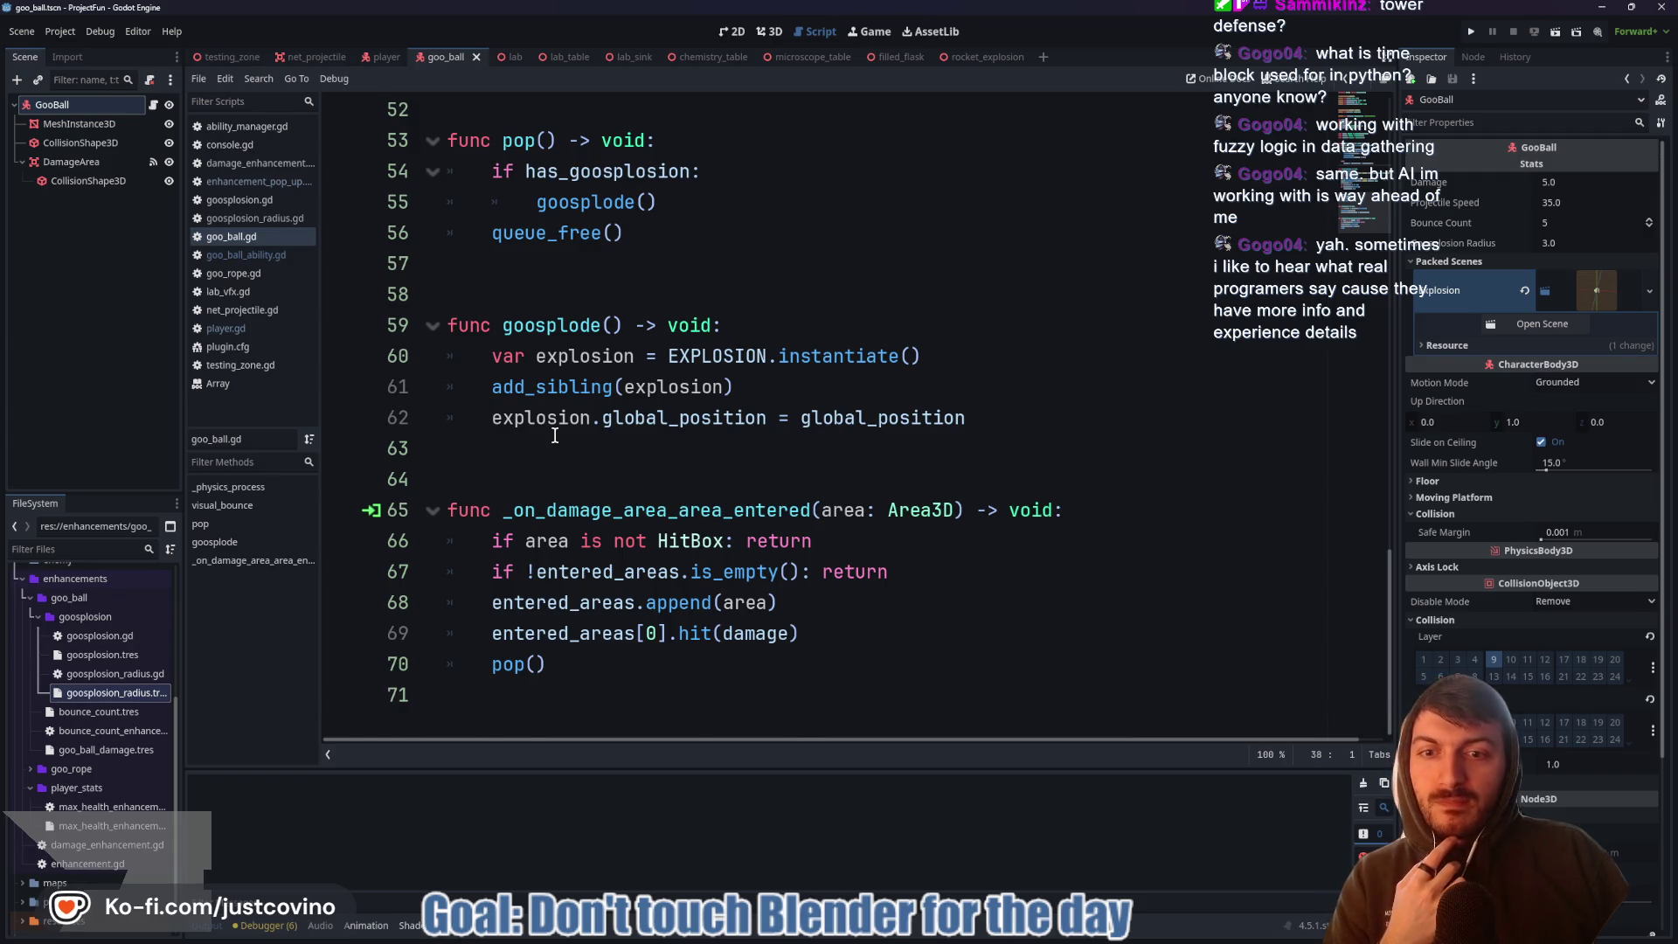
scroll(559, 432, up, 6)
scroll(690, 407, down, 4)
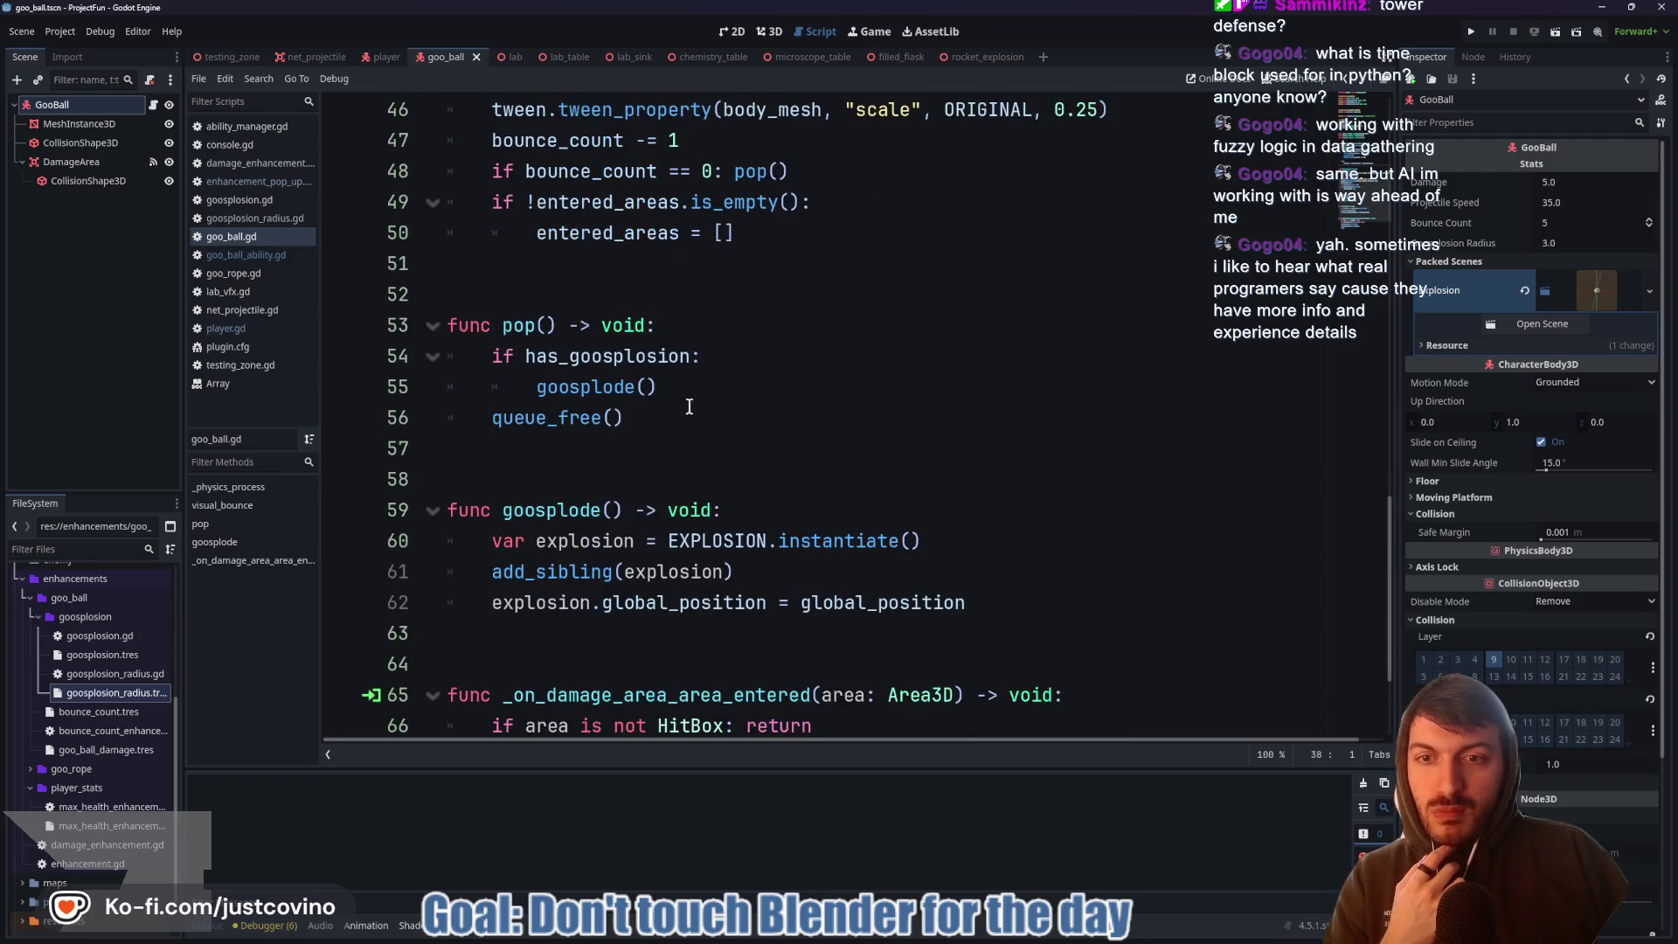
mouse_move(586, 388)
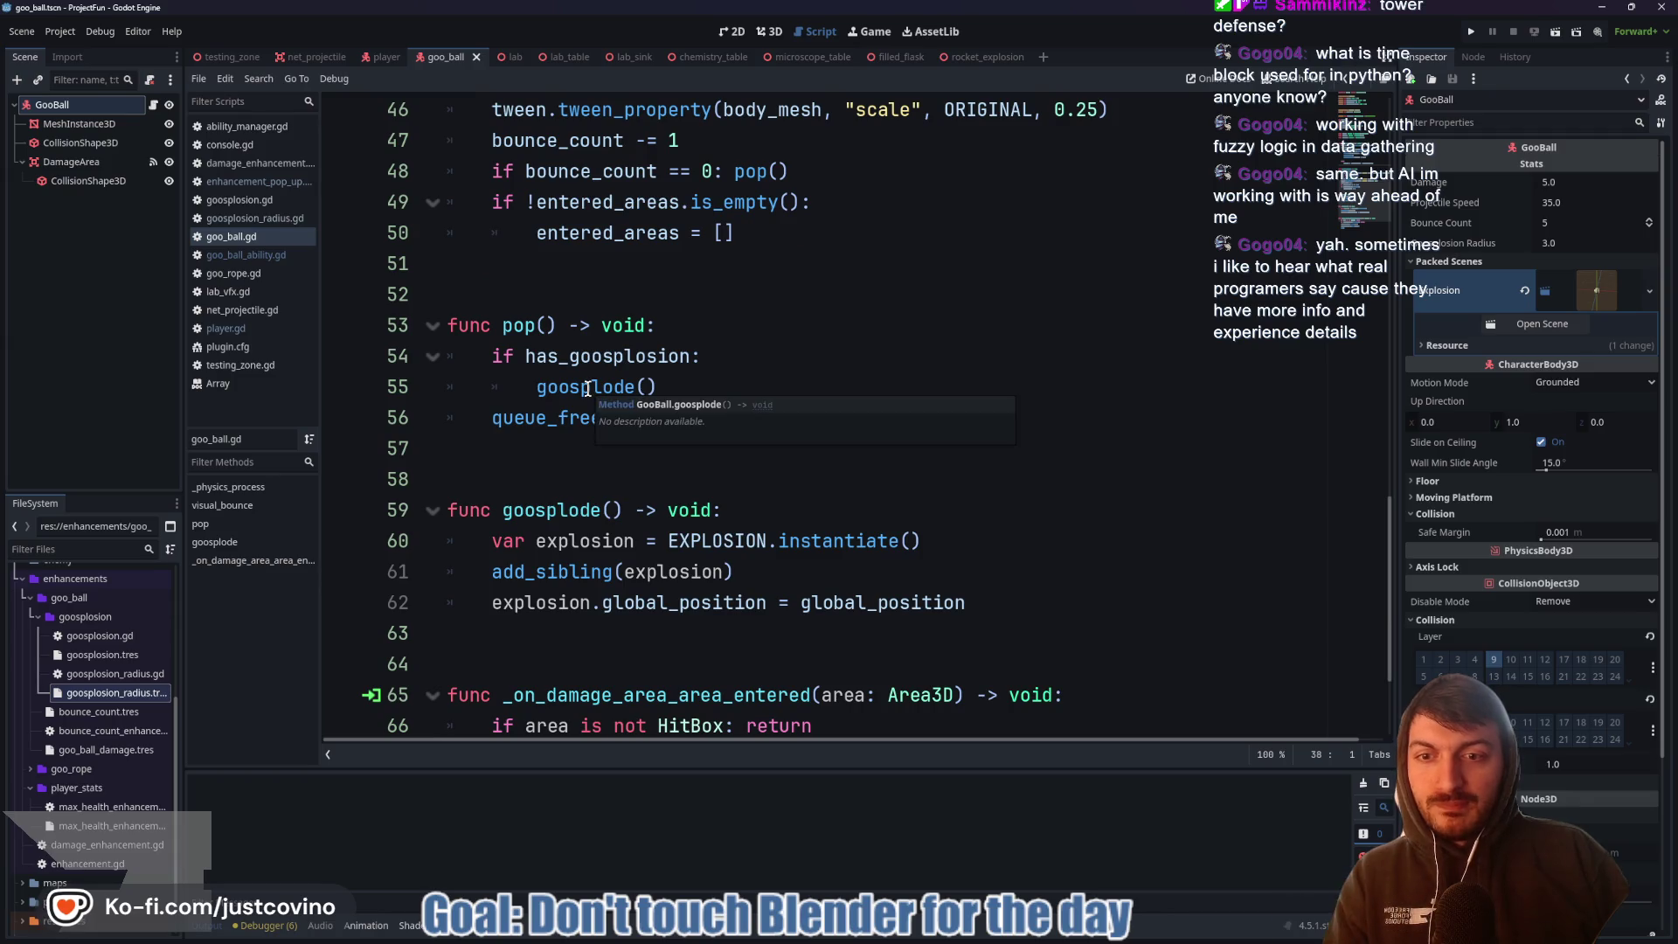
click(967, 539)
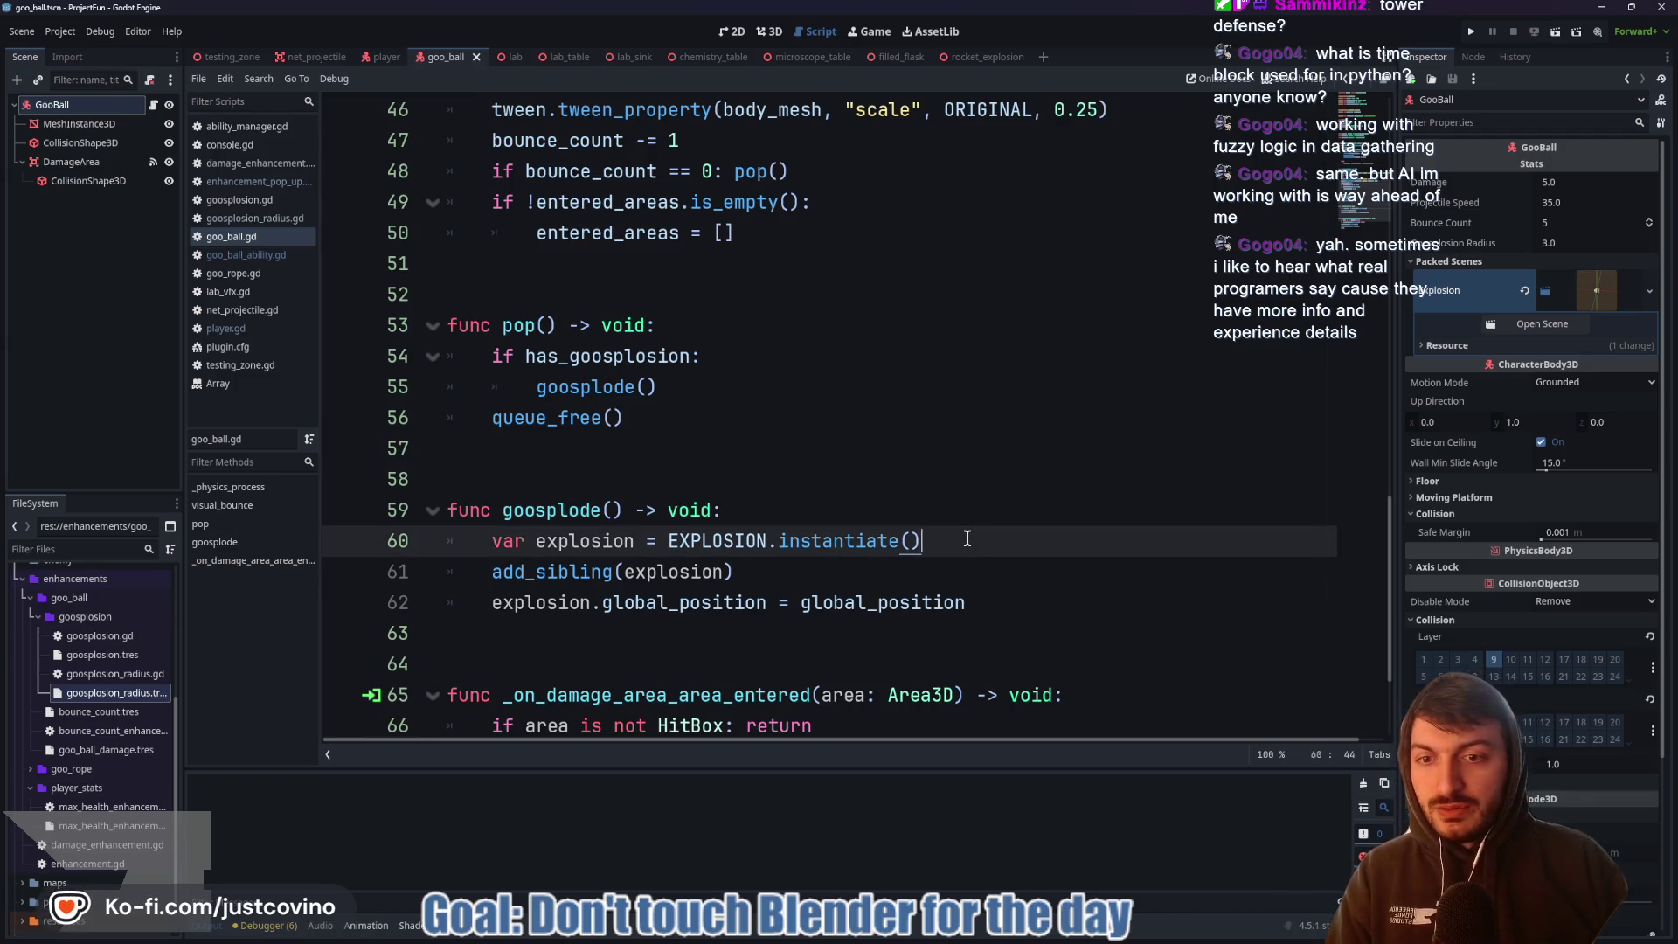
key(Return)
Write 'explosion.radius = goosplosion_radius' there and save goo_ball.gd
text(explosiojn)
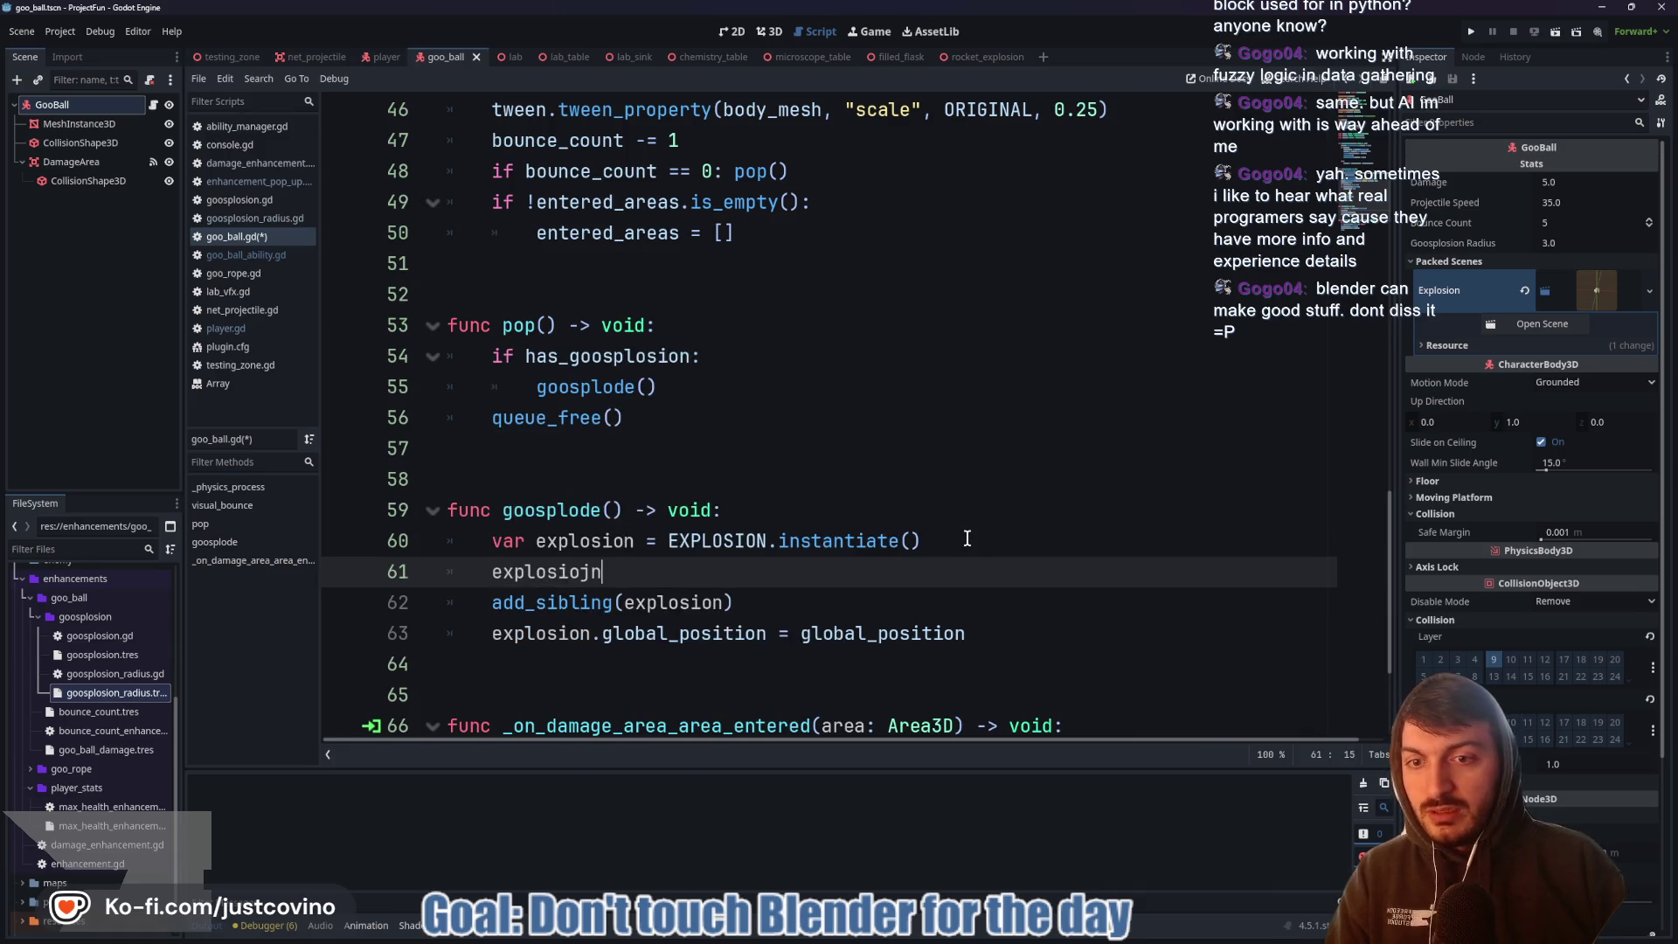
key(BackSpace)
key(BackSpace)
text(n.radiu)
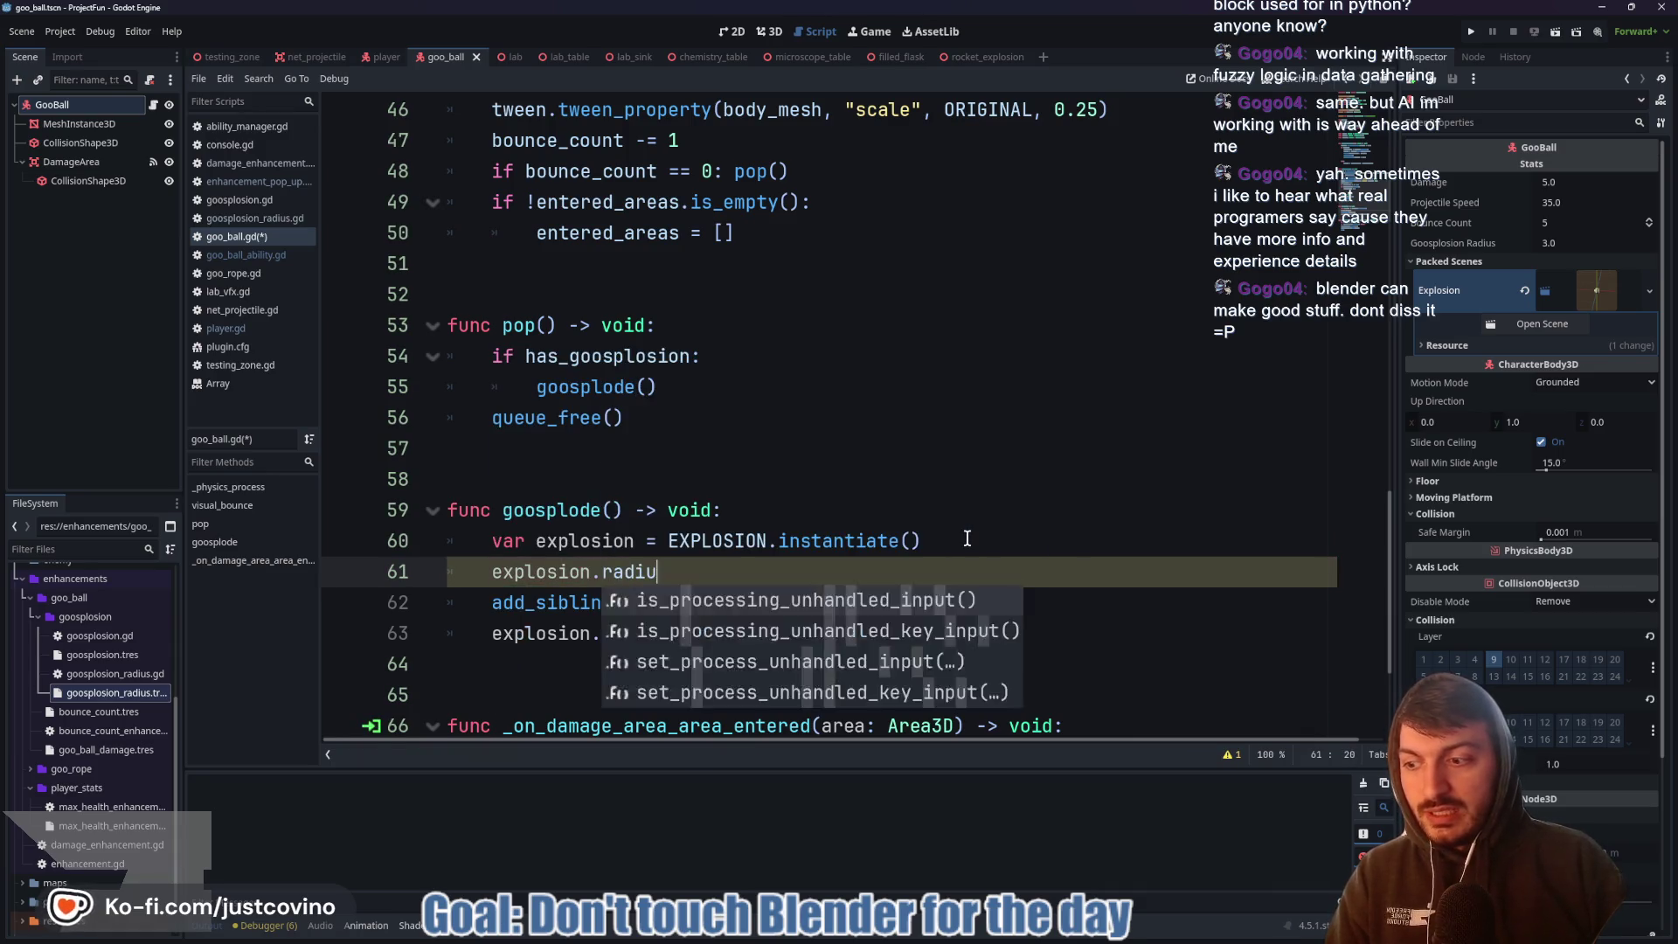
text(s)
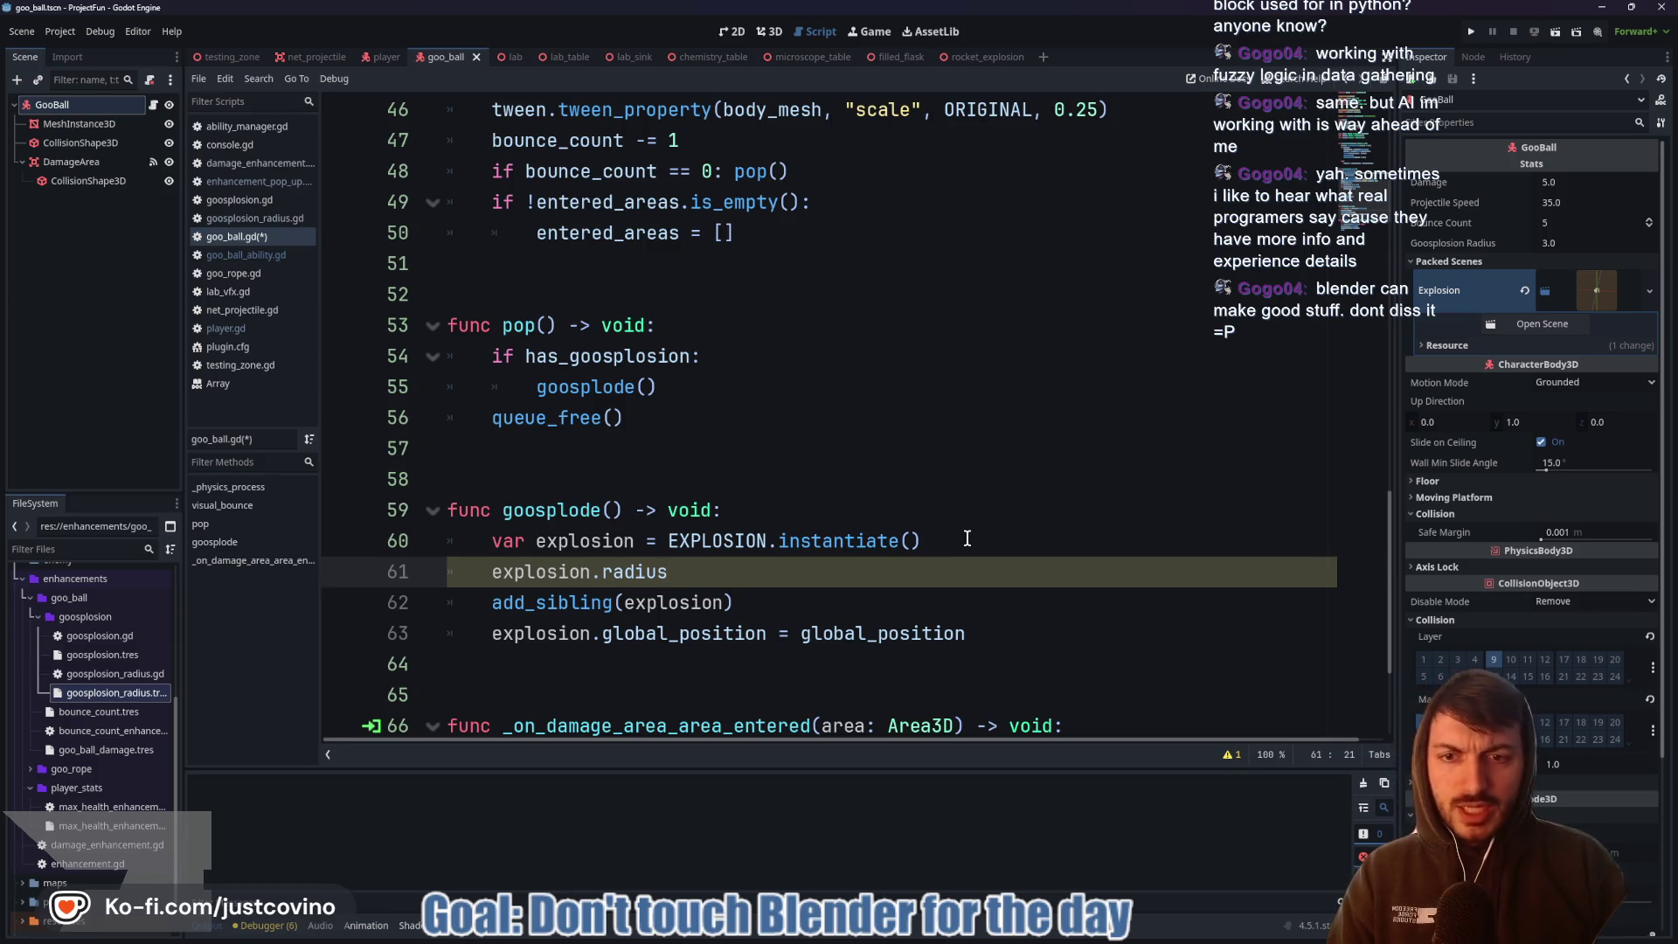
text( = )
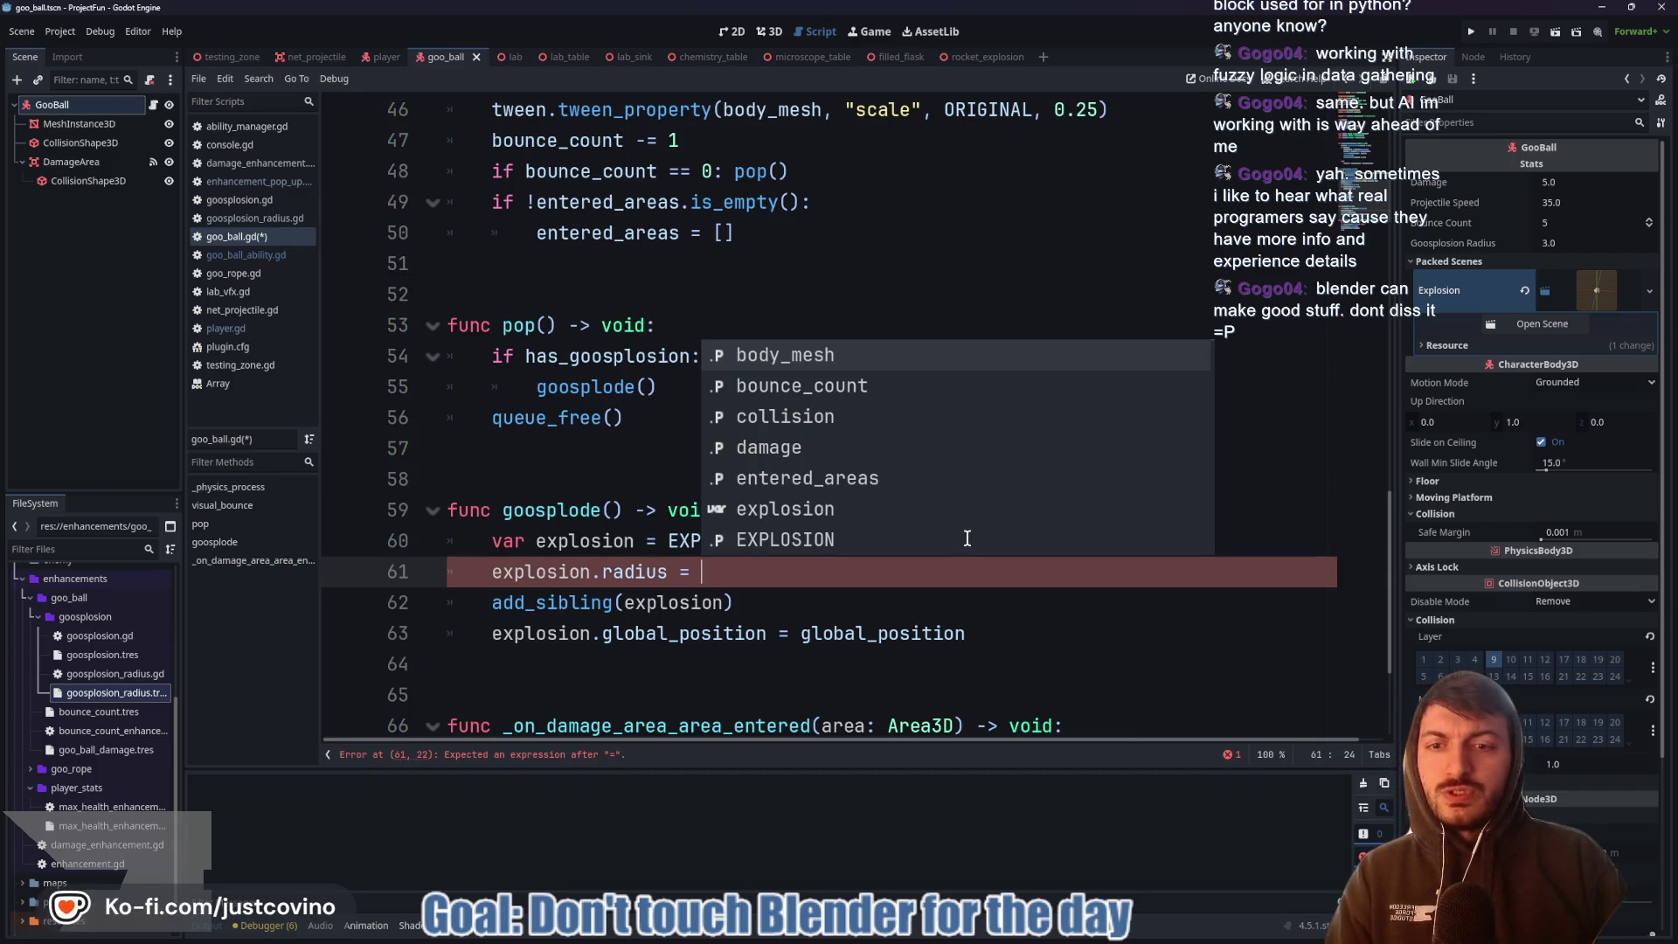
text(goosplo)
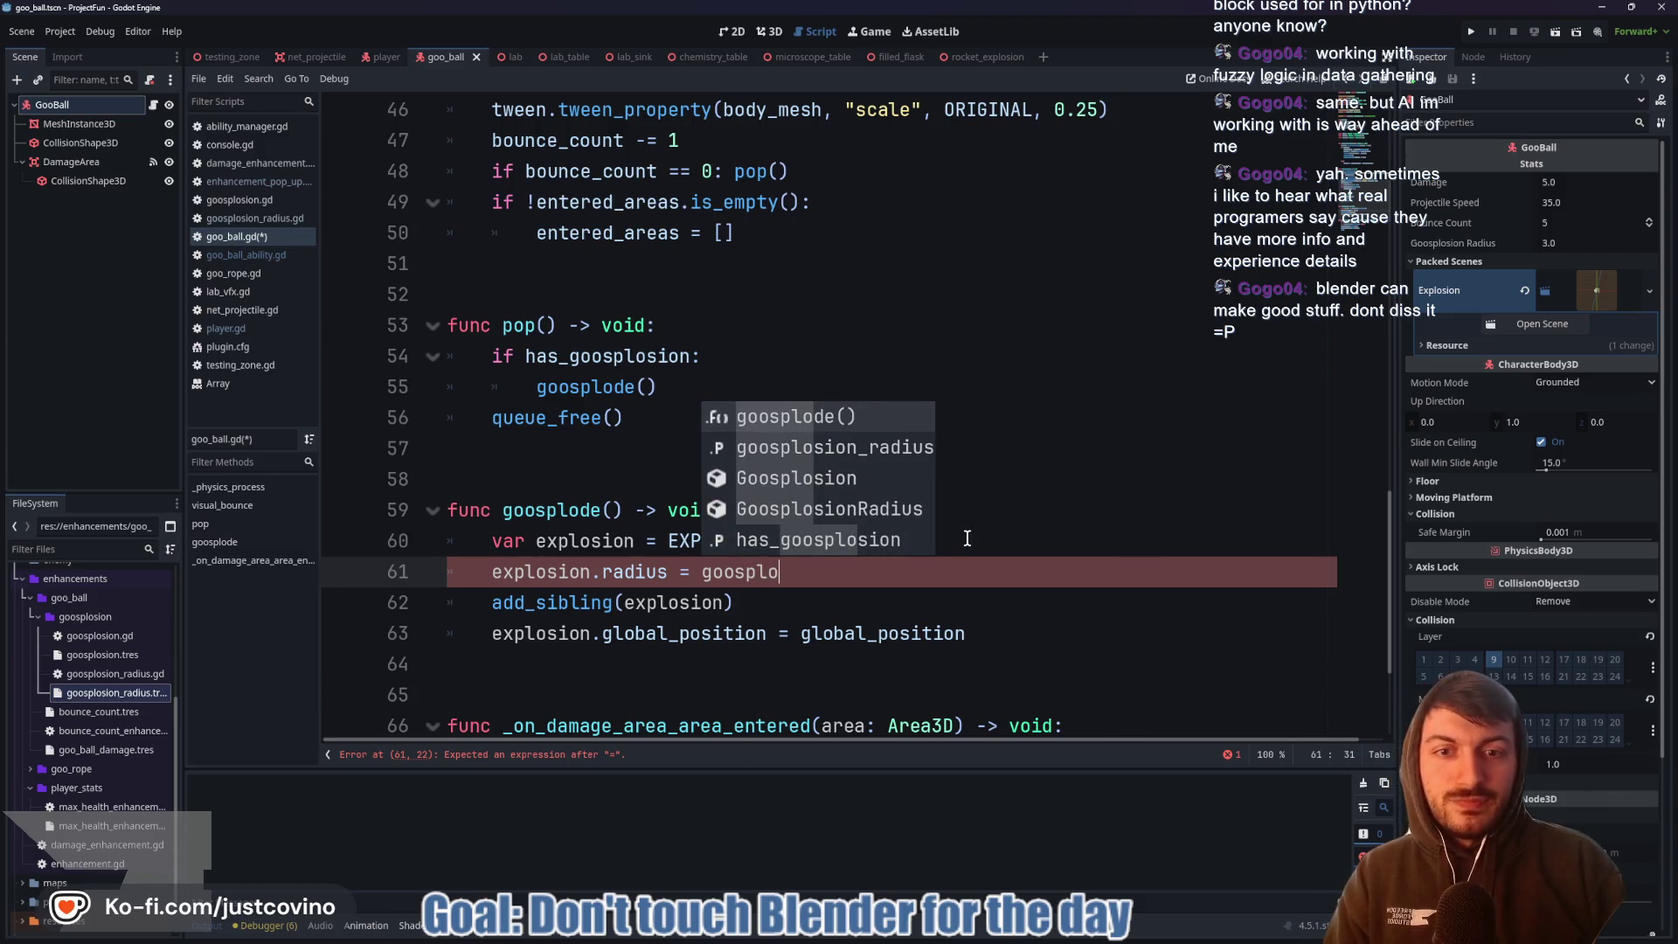
key(Down)
key(Return)
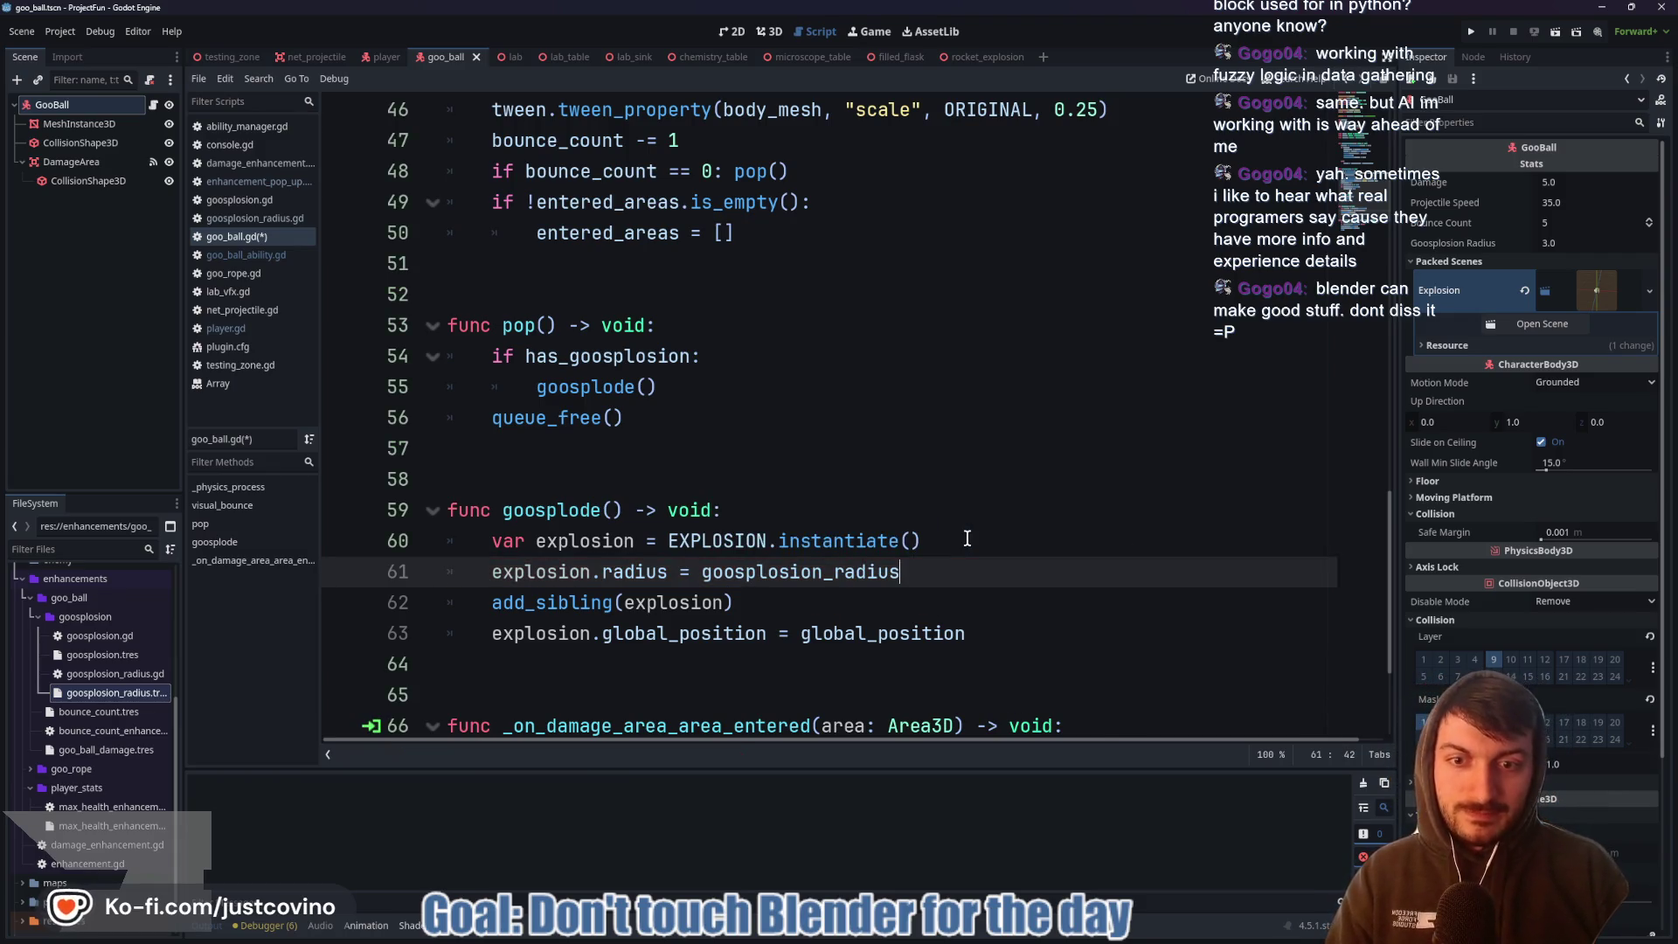
key(ctrl+s)
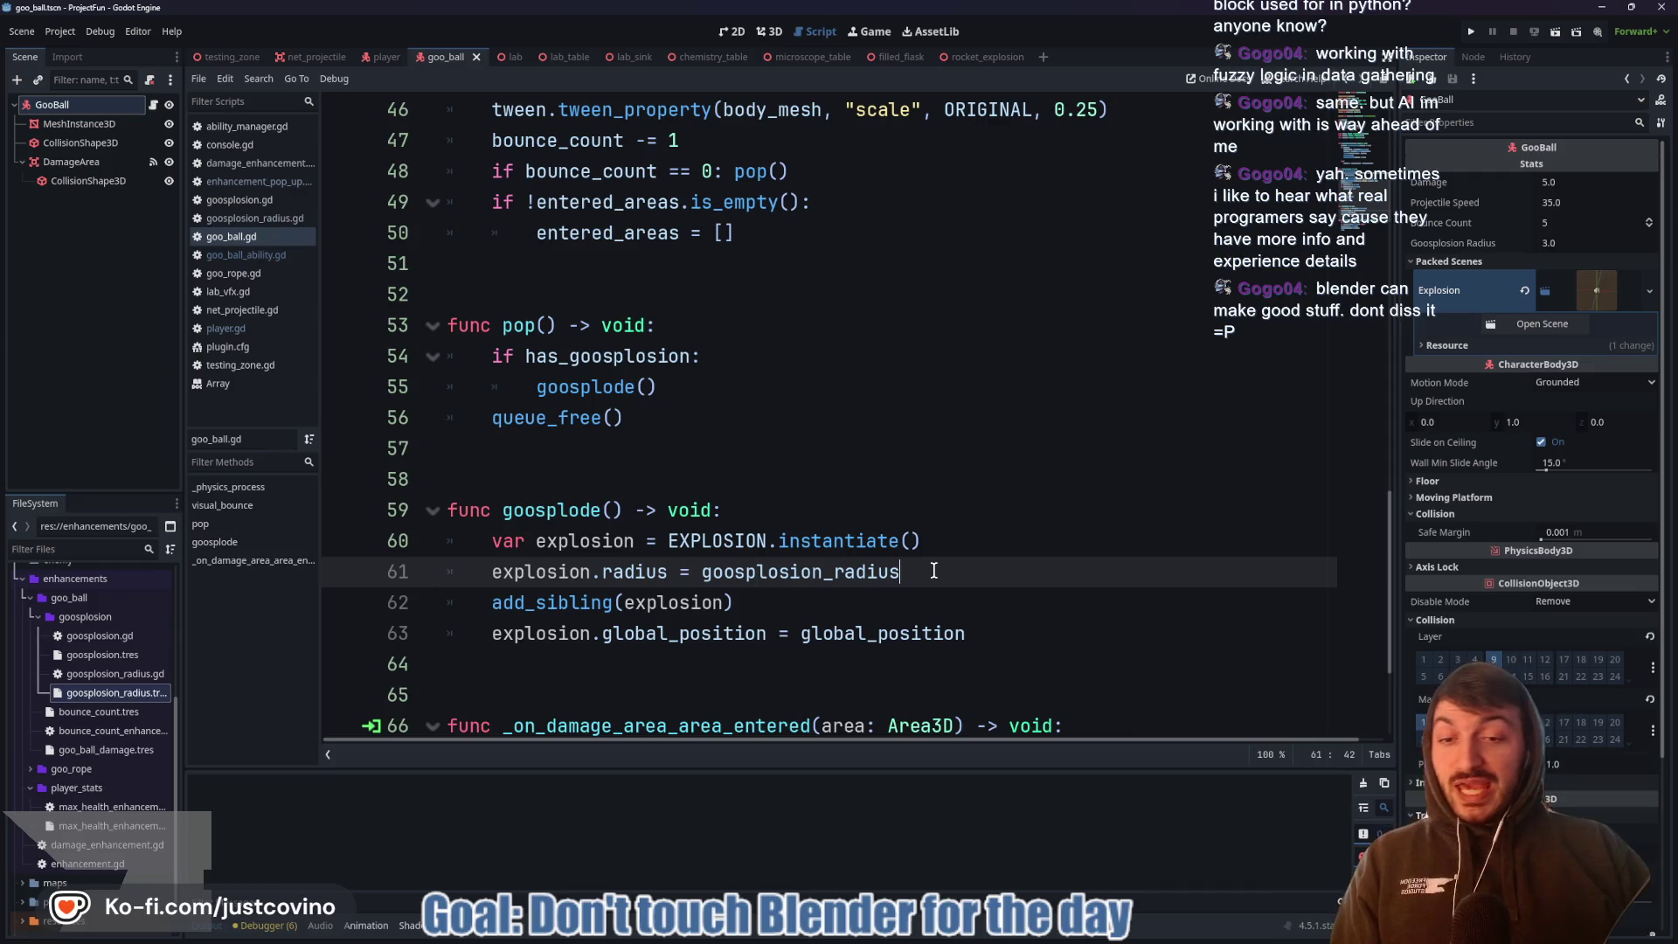
right_click(951, 387)
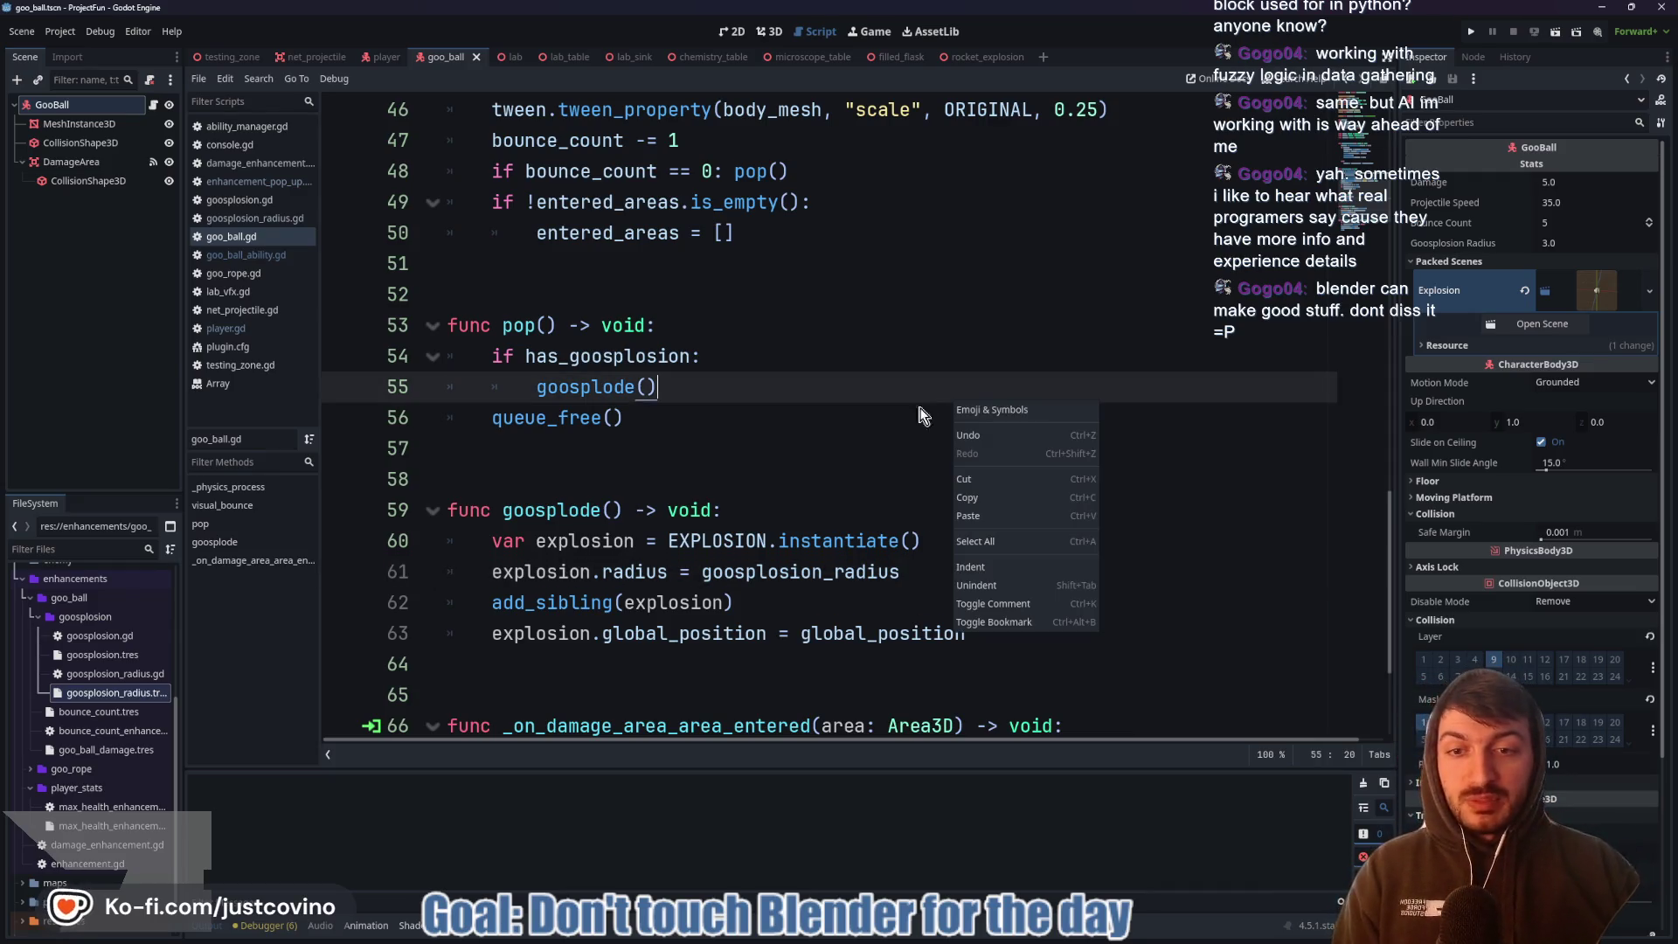
key(Escape)
click(662, 479)
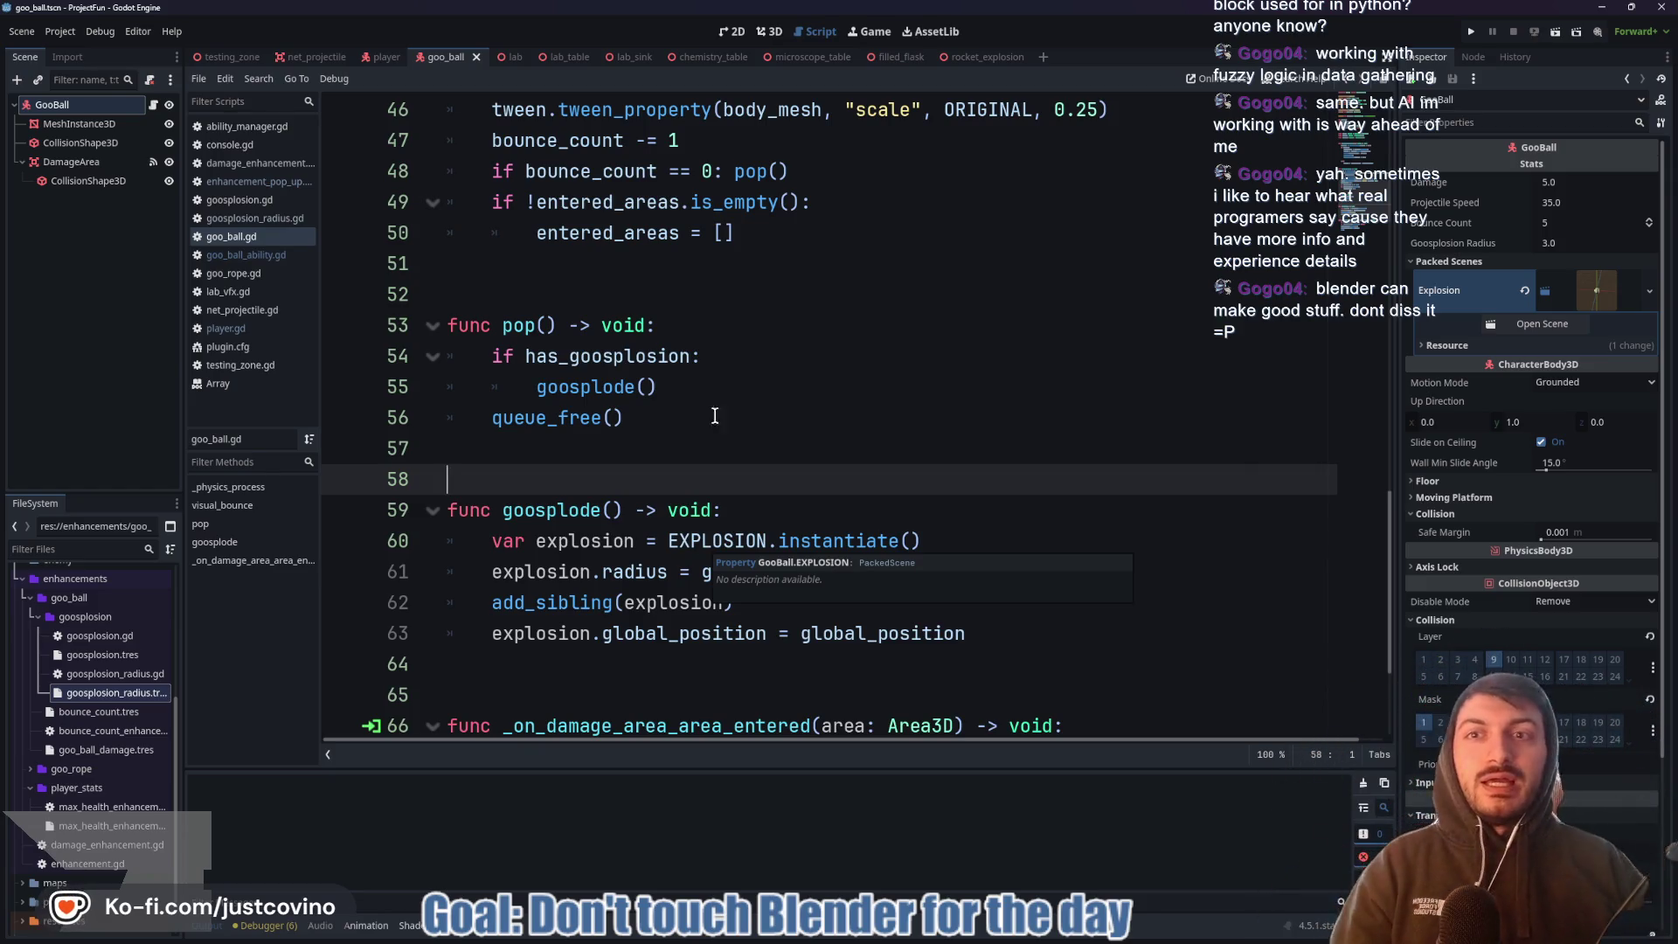
Switch to the lab scene and fly around the 3D view to inspect the central tank's goosplosion effect
click(512, 57)
click(769, 31)
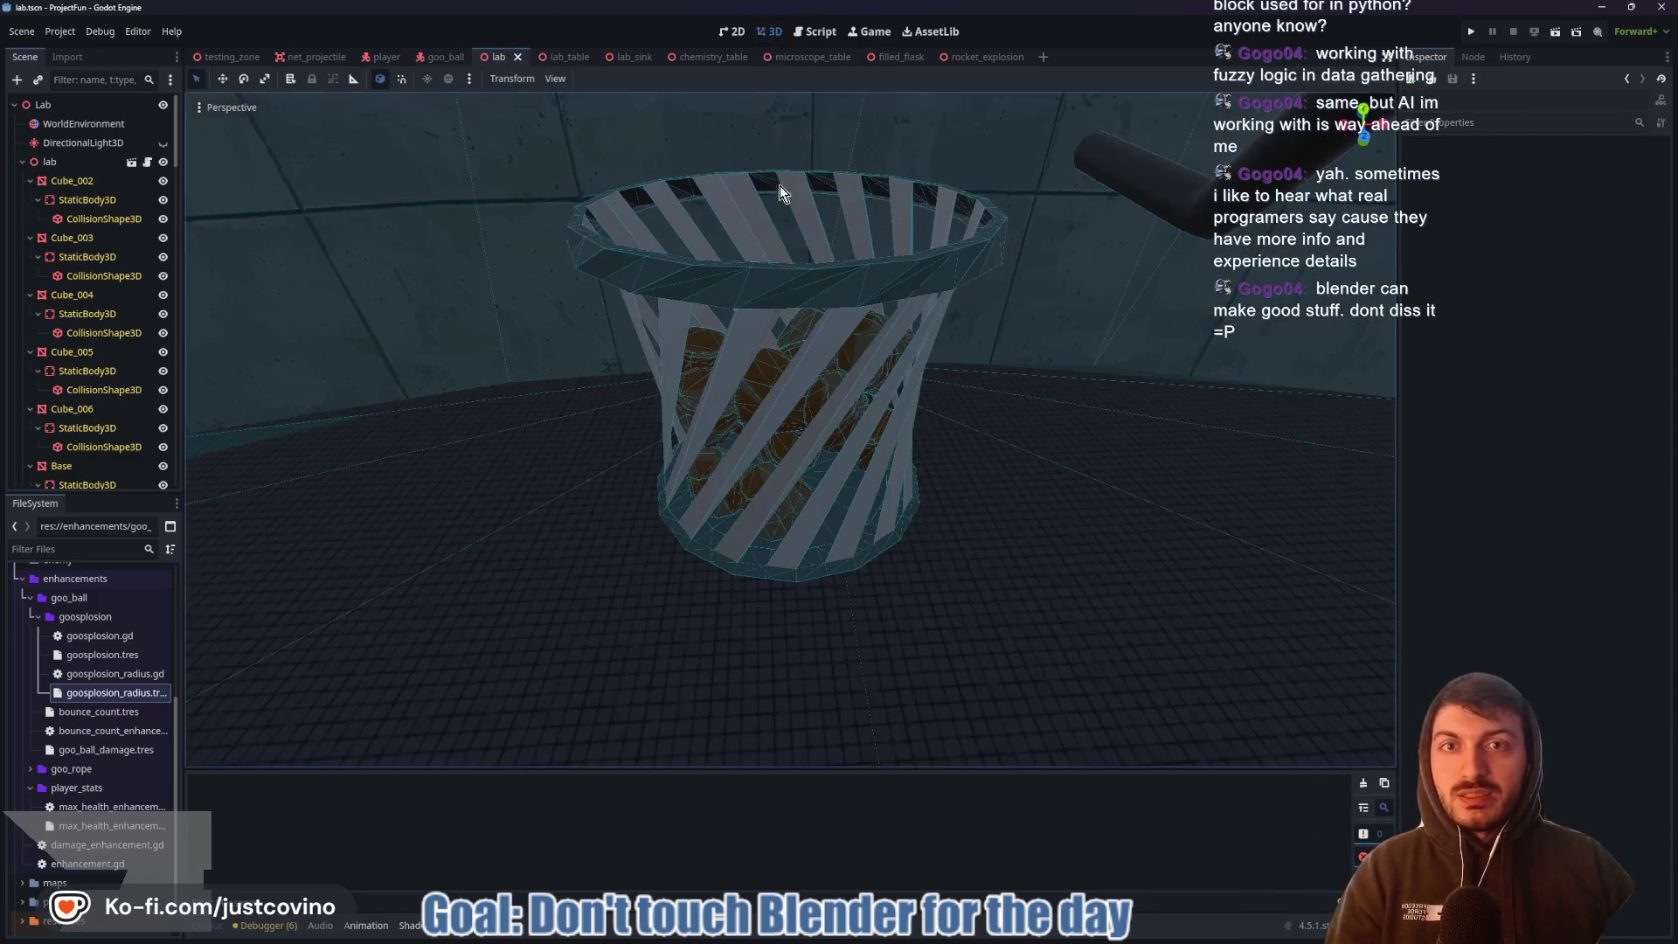
mouse_move(779, 185)
mouse_down()
mouse_move(742, 140)
mouse_move(760, 131)
mouse_move(743, 166)
mouse_up()
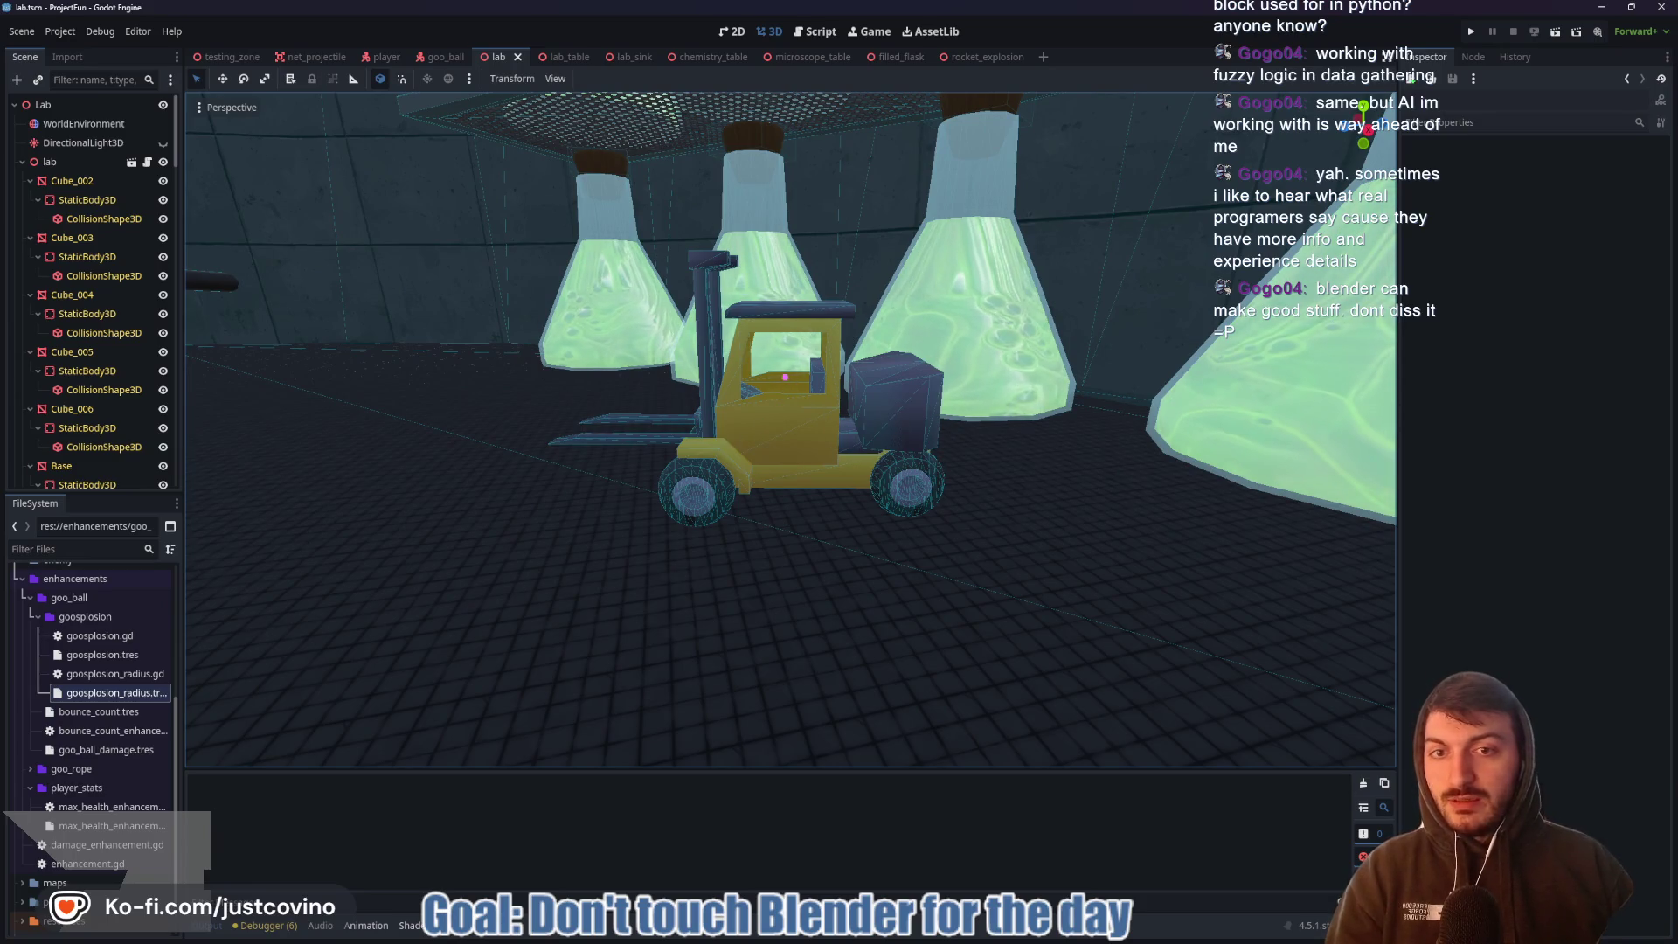
mouse_move(712, 379)
mouse_down()
mouse_move(612, 384)
mouse_move(594, 450)
mouse_move(716, 453)
mouse_up()
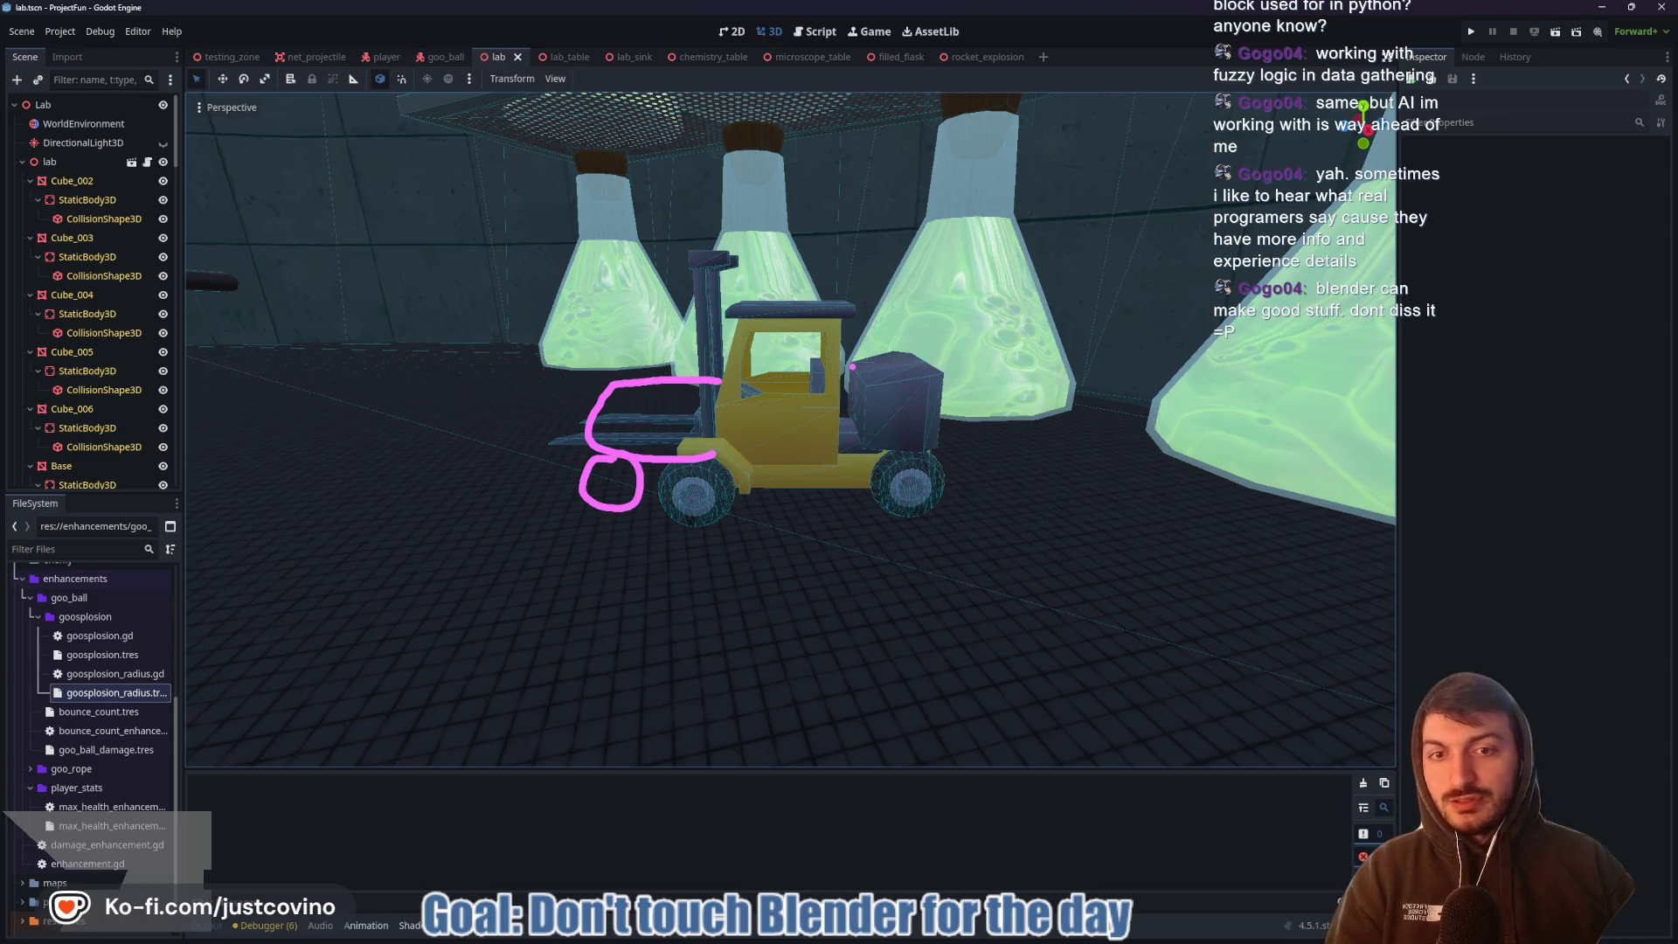
mouse_move(820, 430)
mouse_down()
mouse_move(1034, 349)
mouse_move(828, 332)
mouse_up()
mouse_move(996, 456)
mouse_down()
mouse_move(835, 551)
mouse_move(909, 437)
mouse_up()
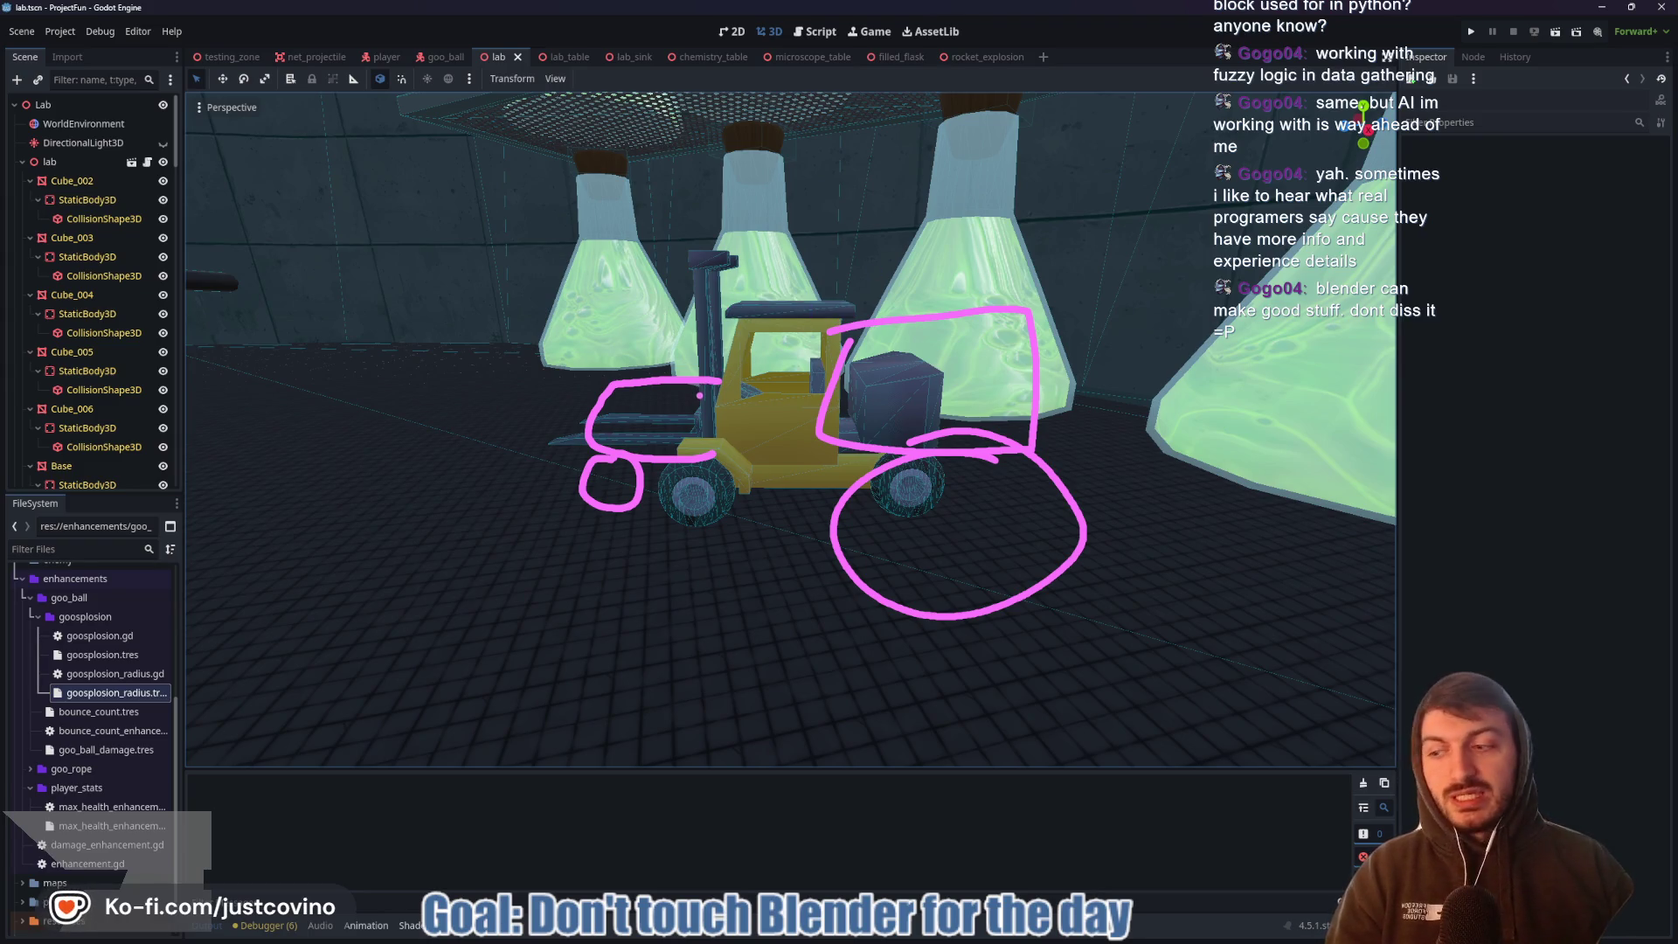
drag(581, 343, 694, 479)
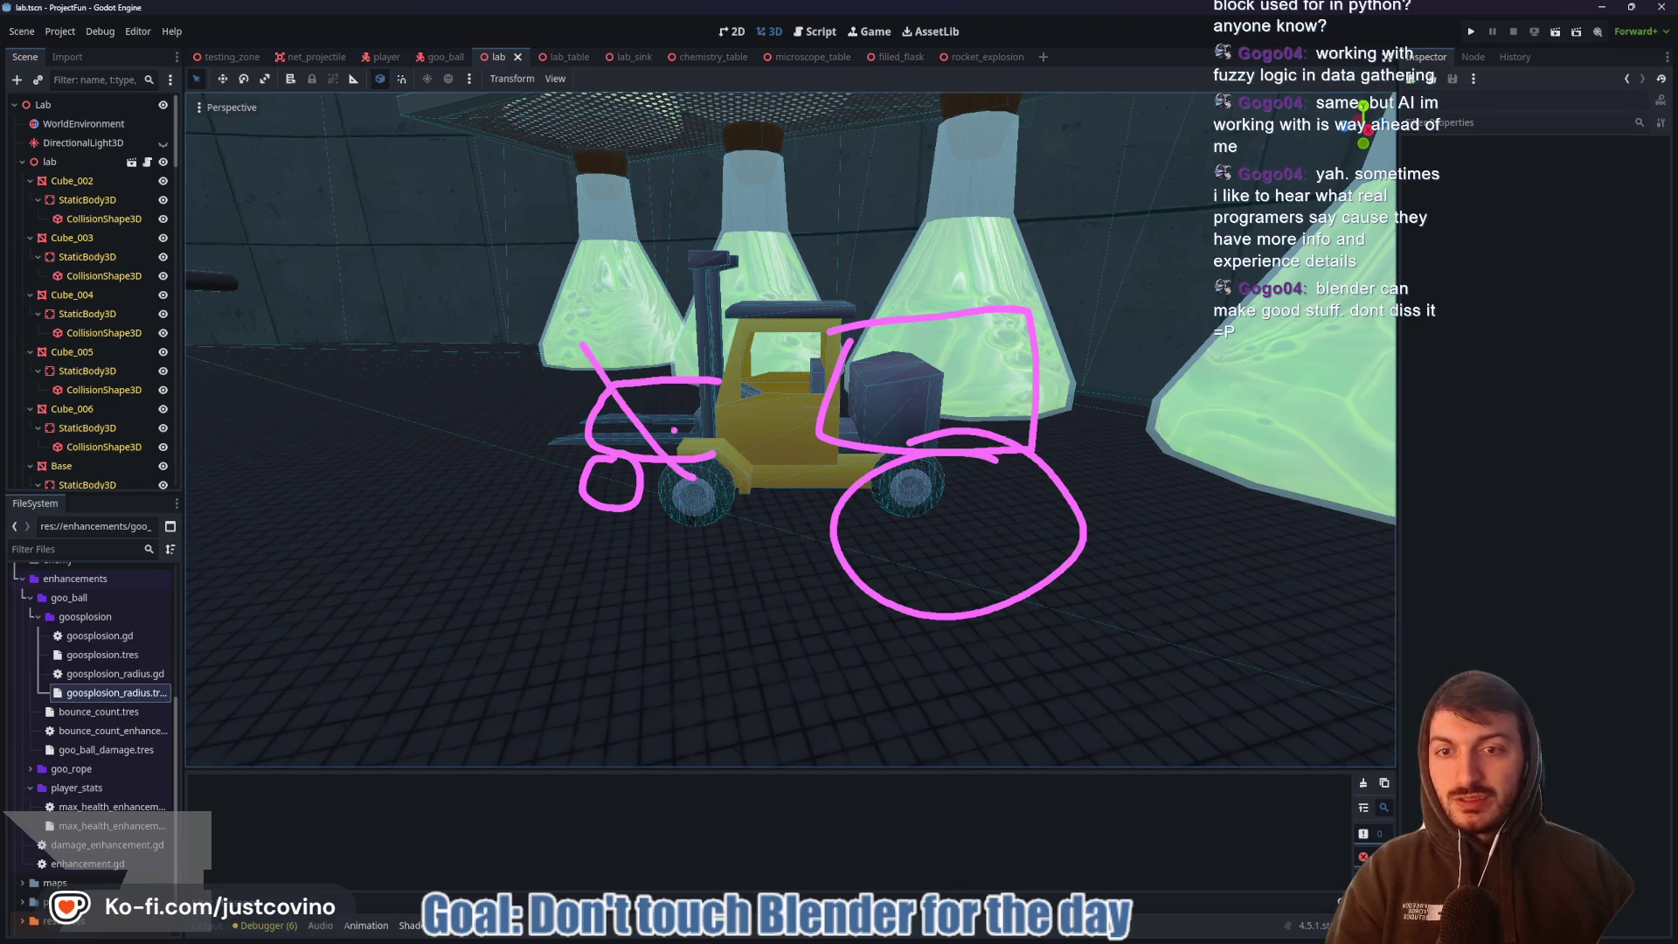
drag(659, 325, 595, 441)
key(Escape)
mouse_move(895, 517)
mouse_down()
mouse_move(524, 516)
mouse_move(560, 516)
mouse_move(550, 533)
mouse_move(572, 511)
mouse_move(524, 511)
mouse_move(892, 519)
mouse_move(787, 530)
mouse_move(848, 514)
mouse_move(773, 369)
mouse_move(721, 393)
mouse_move(813, 414)
mouse_move(863, 461)
mouse_move(870, 433)
mouse_up()
scroll(791, 428, up, 2)
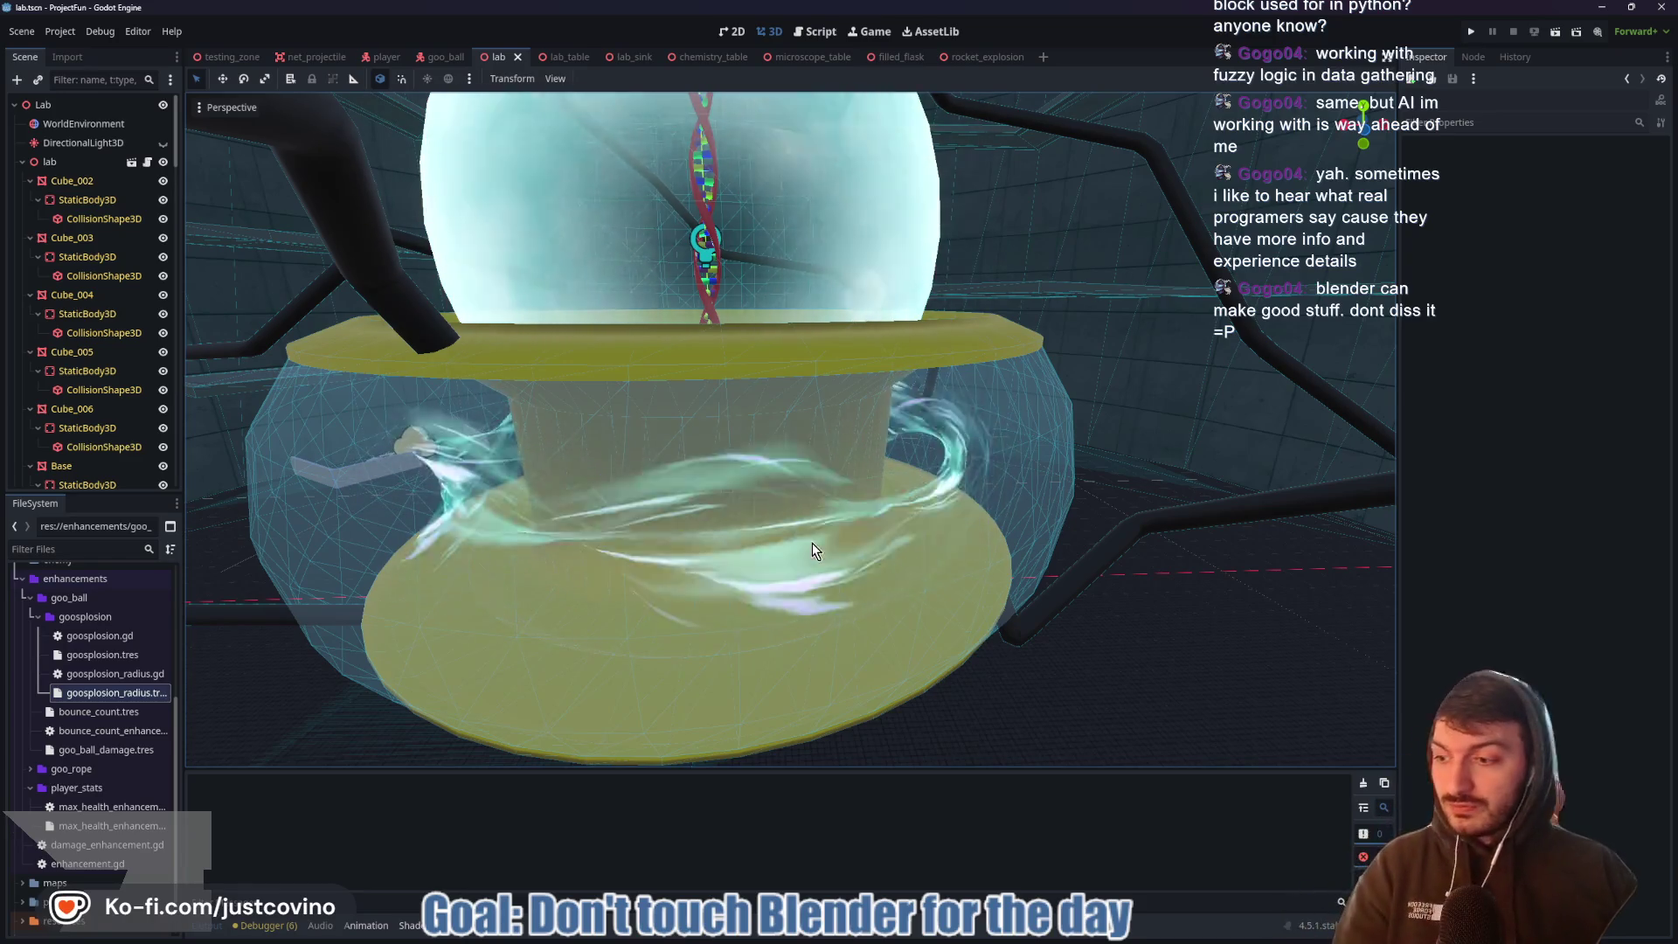
right_click(813, 529)
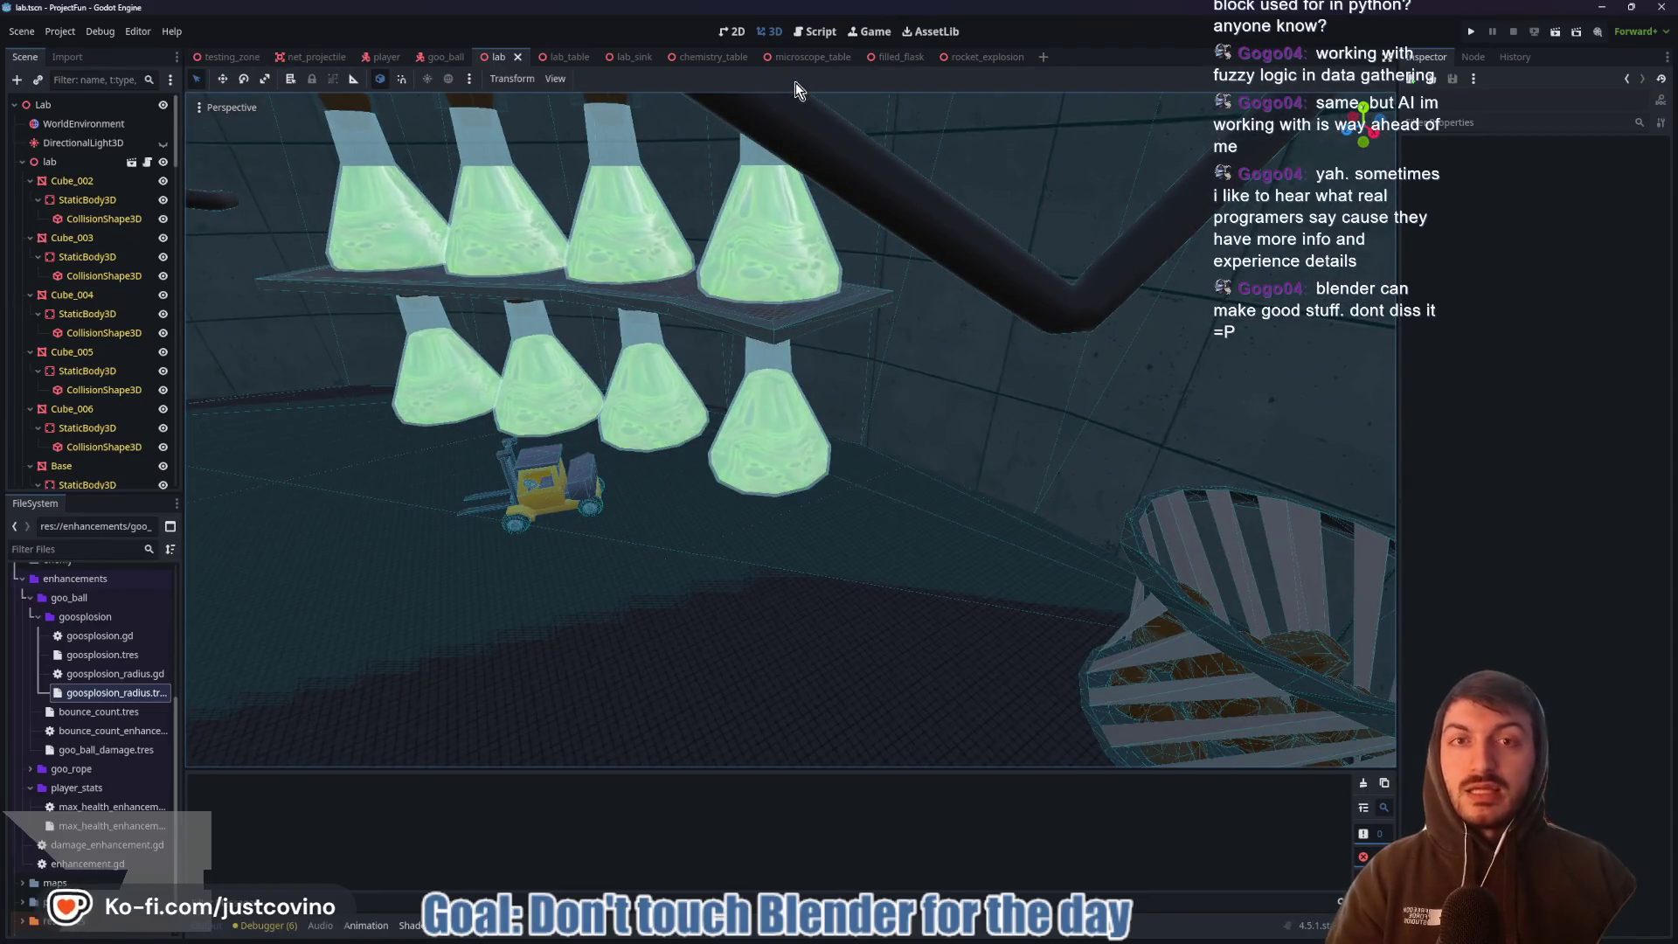
Visit goo_ball, collapse the enhancements folder in FileSystem, then switch to the rocket_explosion scene
click(444, 57)
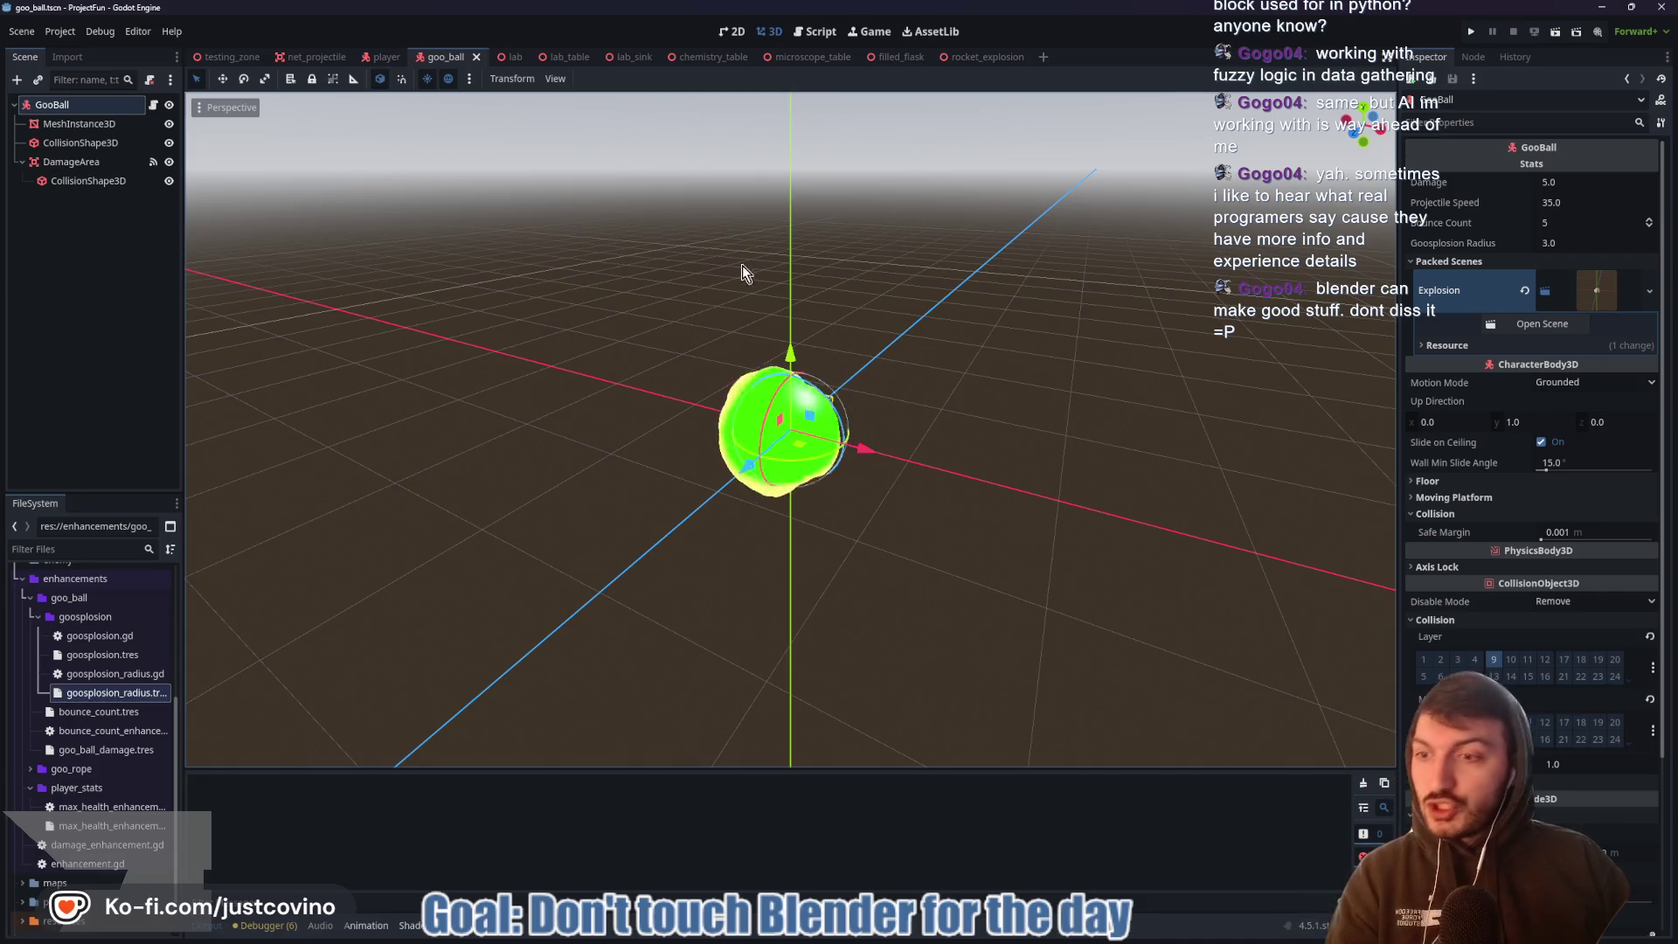
scroll(98, 682, down, 3)
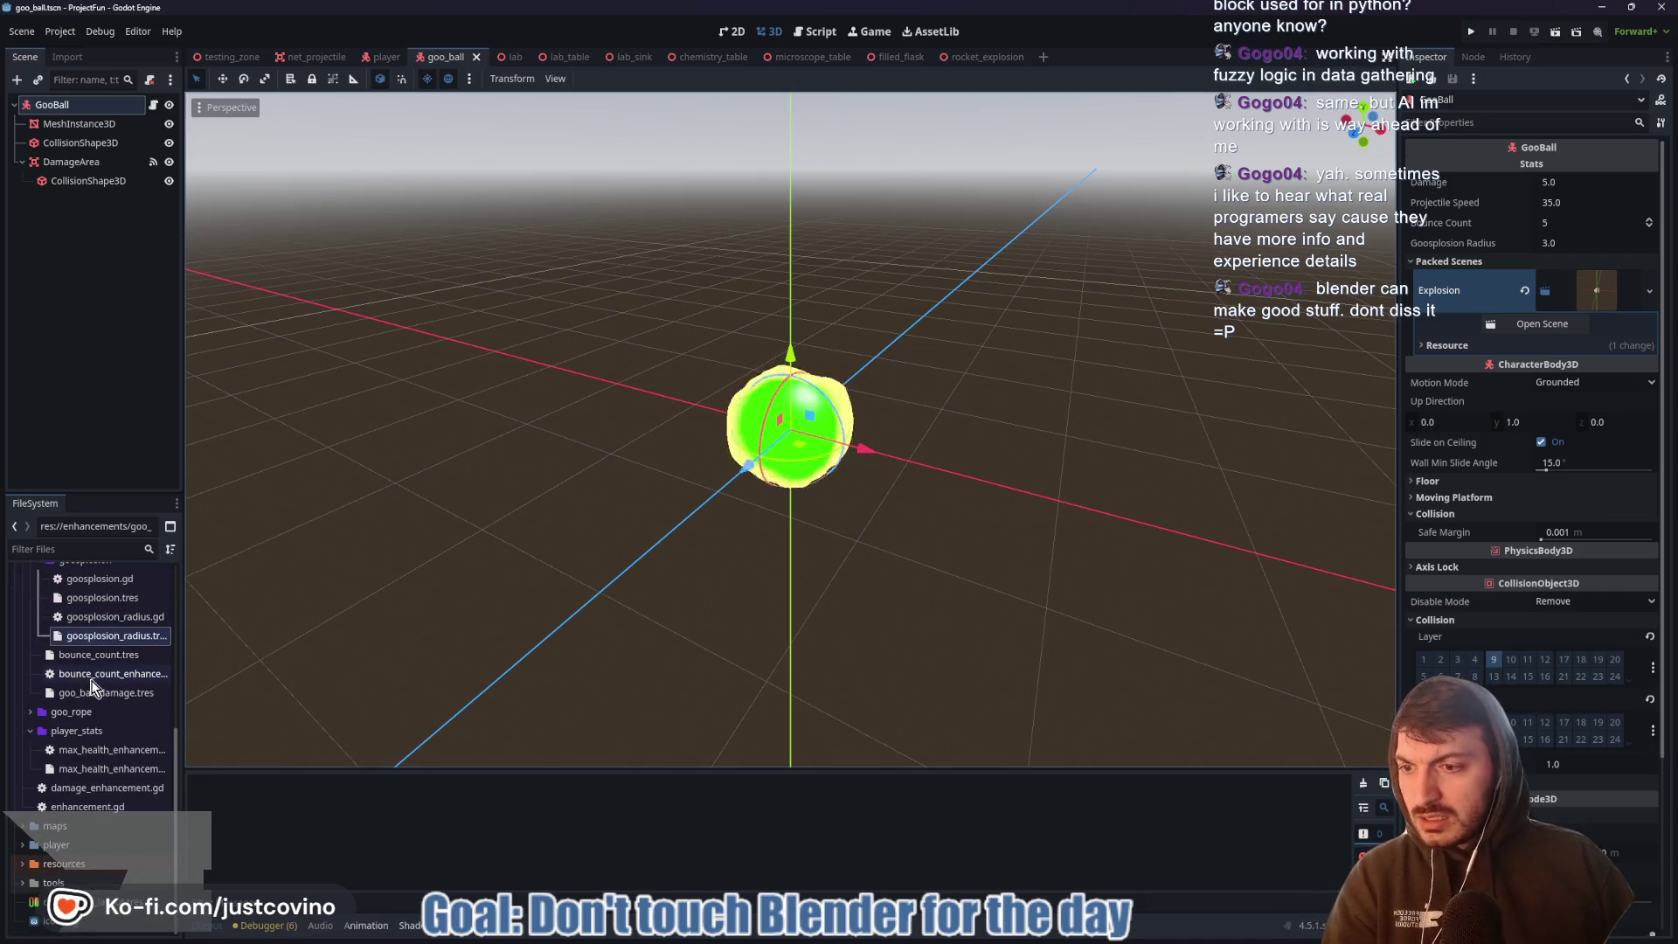
scroll(33, 751, up, 10)
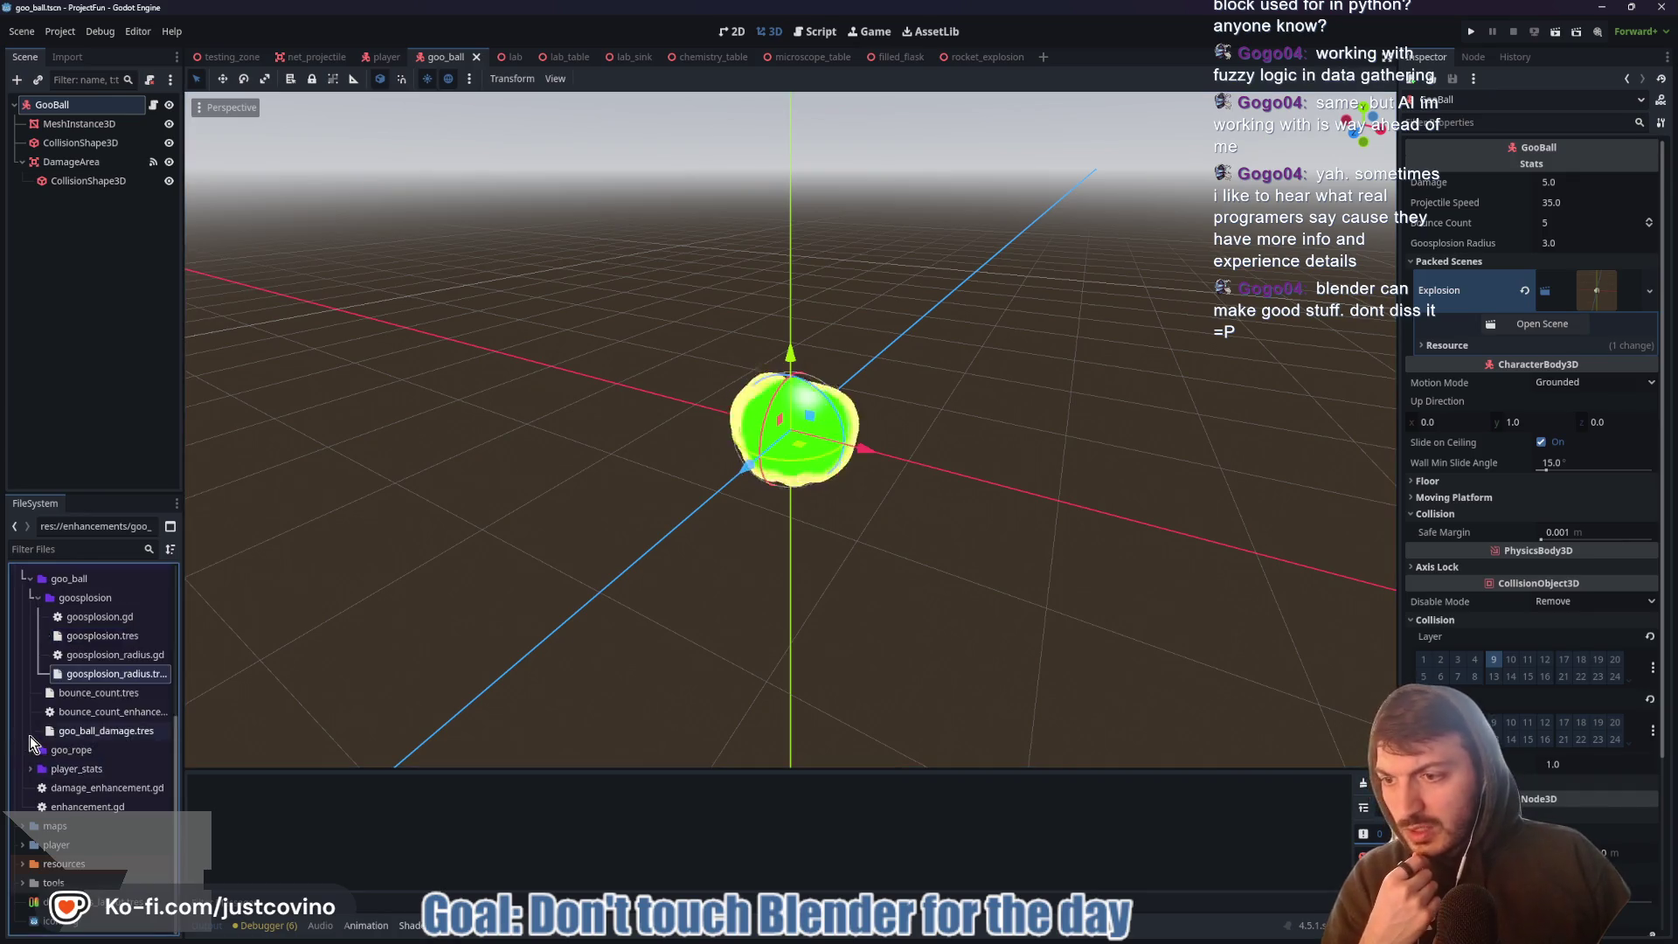
click(21, 744)
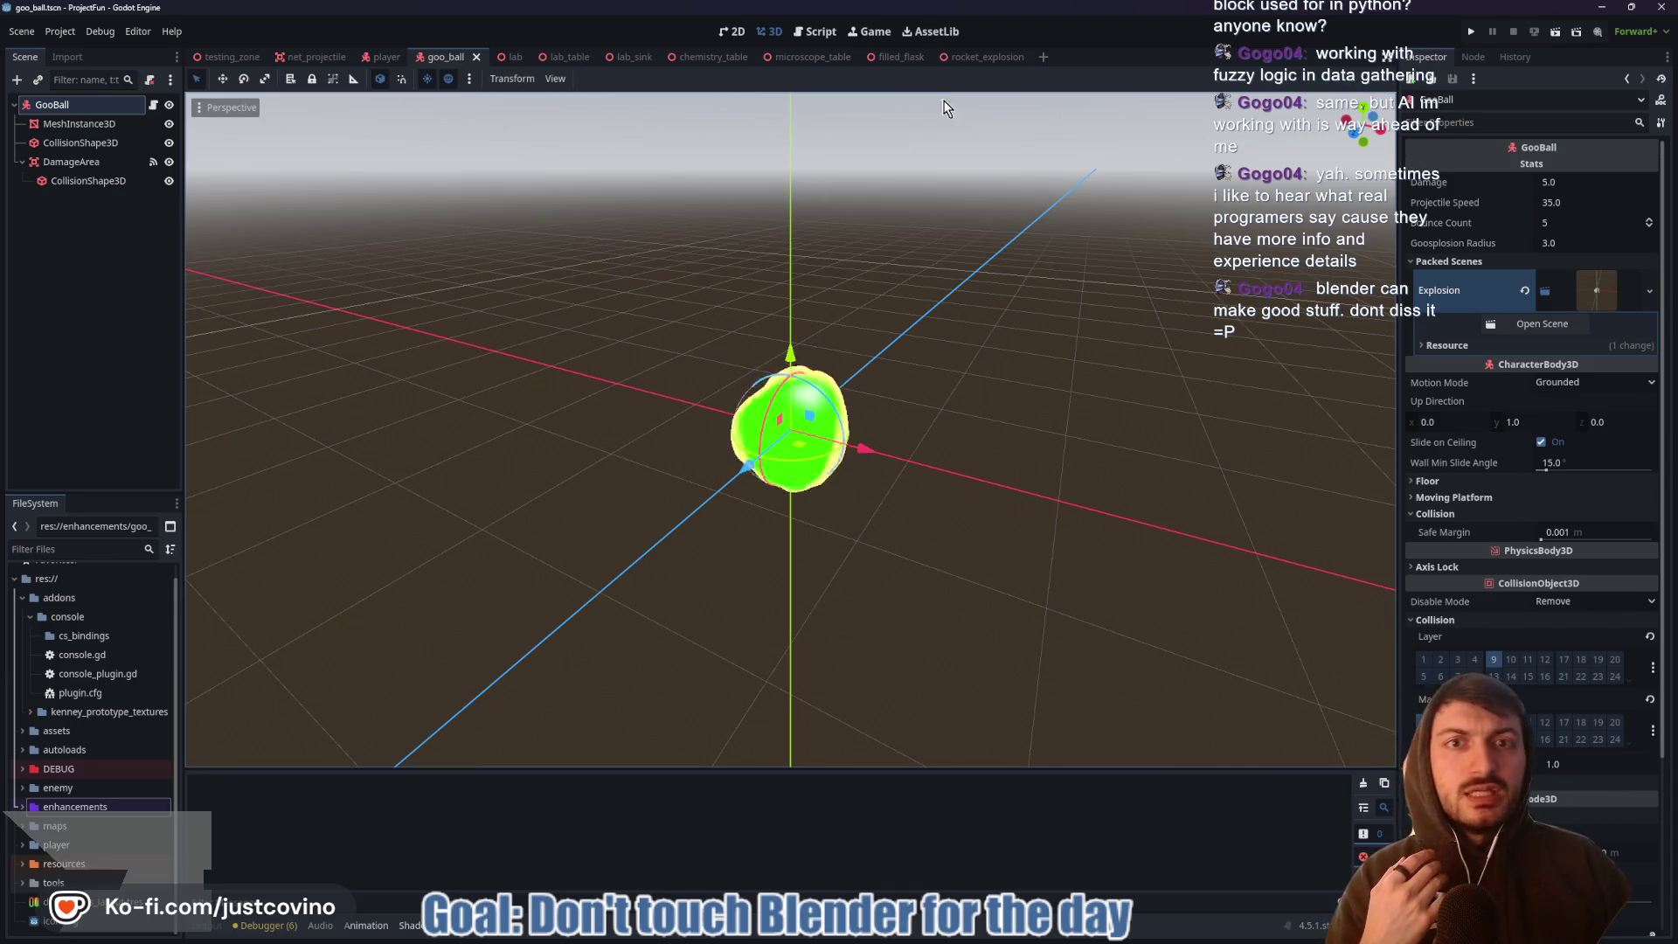
click(998, 56)
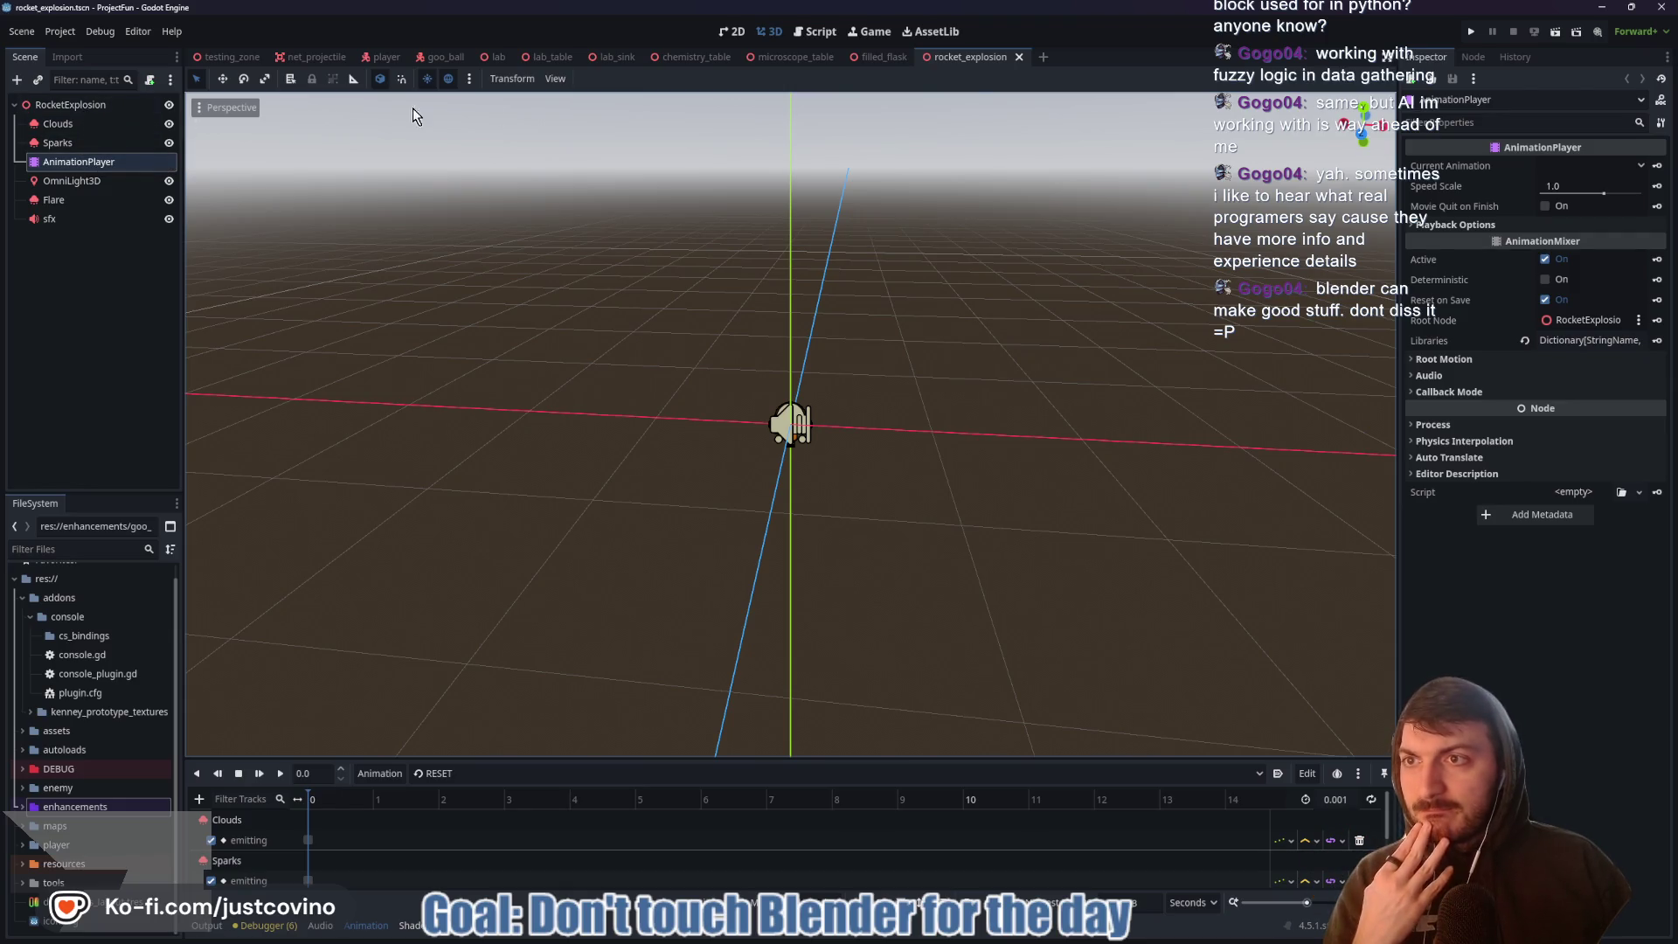
Select RocketExplosion, then add a new empty scene tab
click(73, 107)
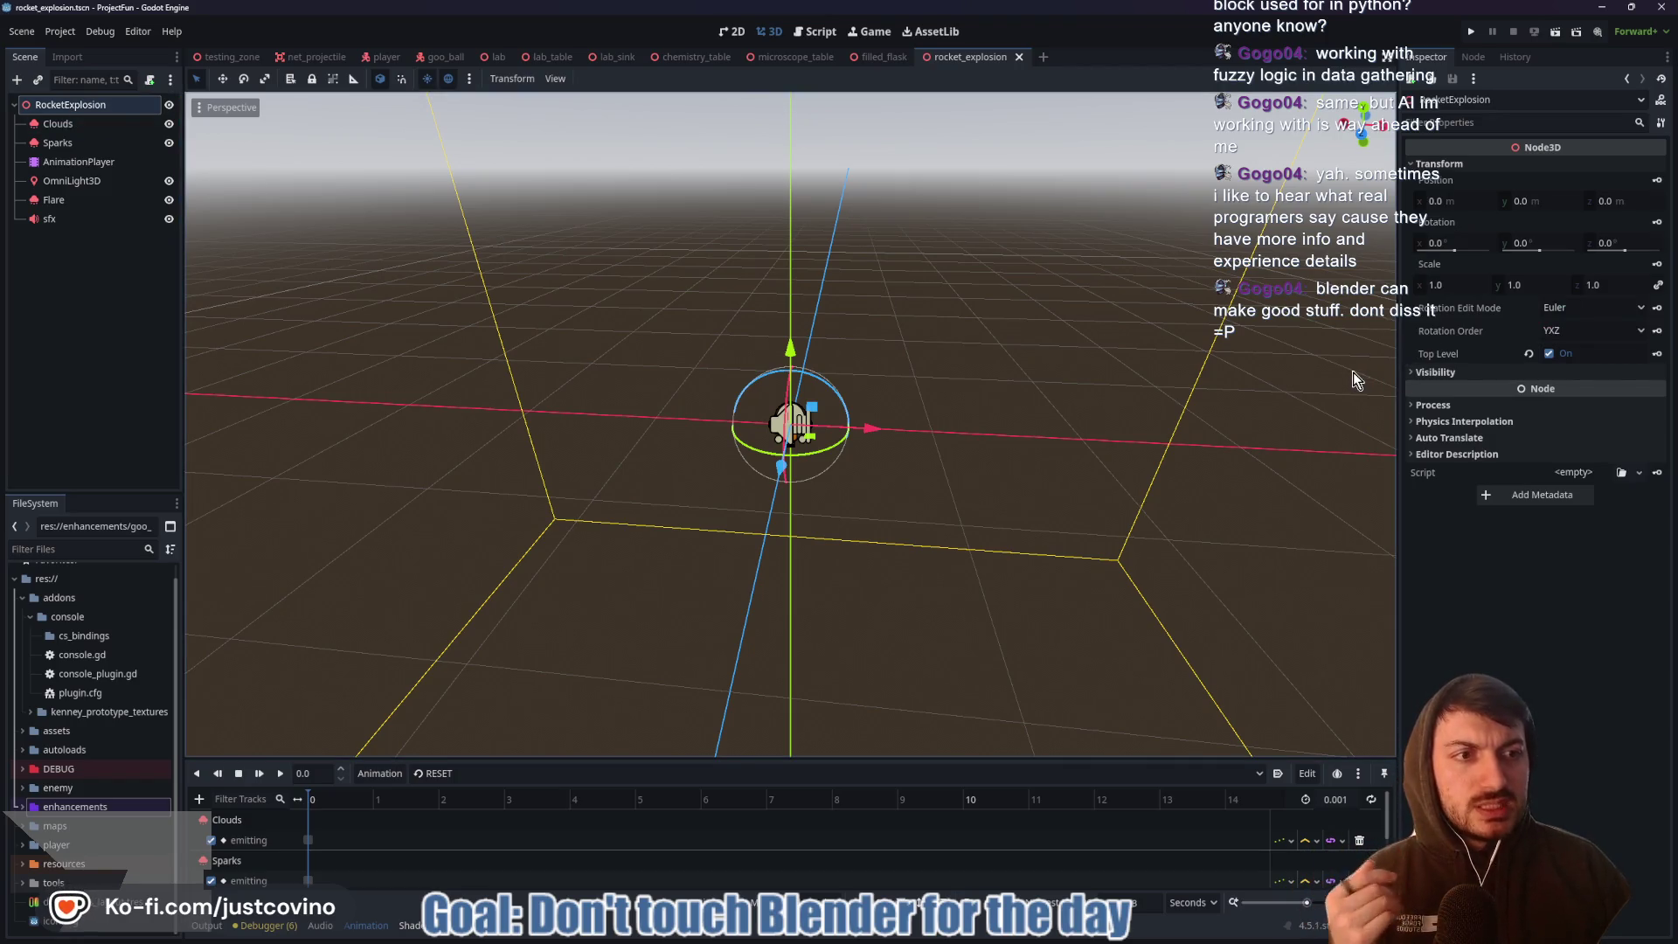
click(1043, 57)
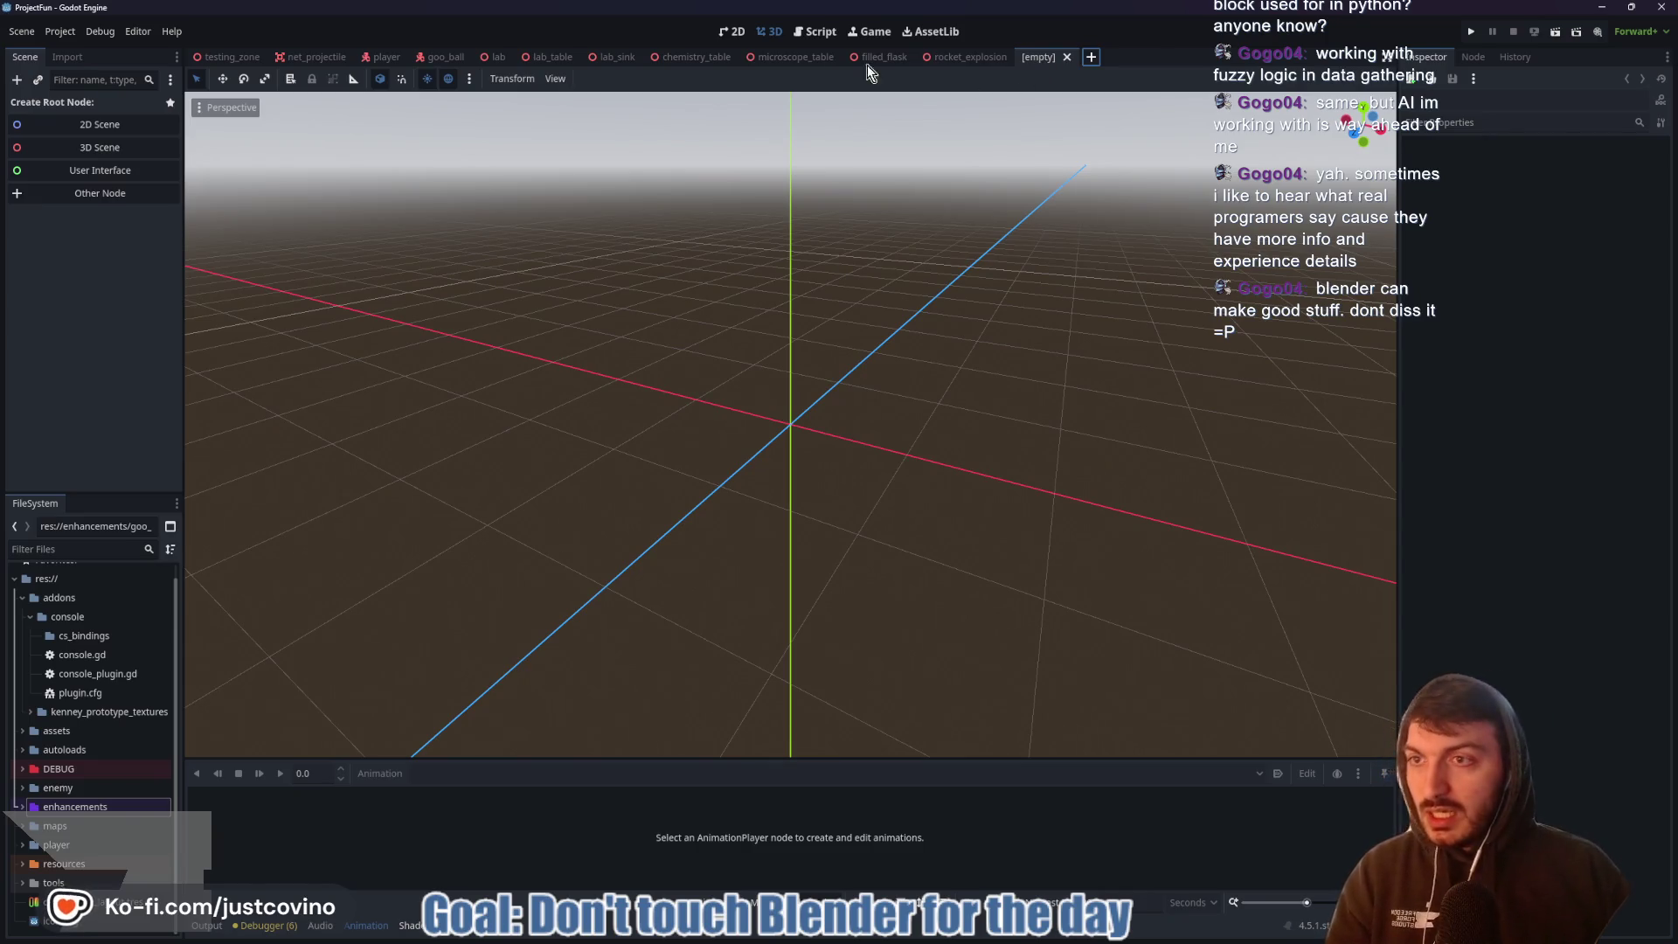
Create a Node3D root named GoosplosionExplosion and begin saving it as goosplosion_explosion.tscn
click(150, 149)
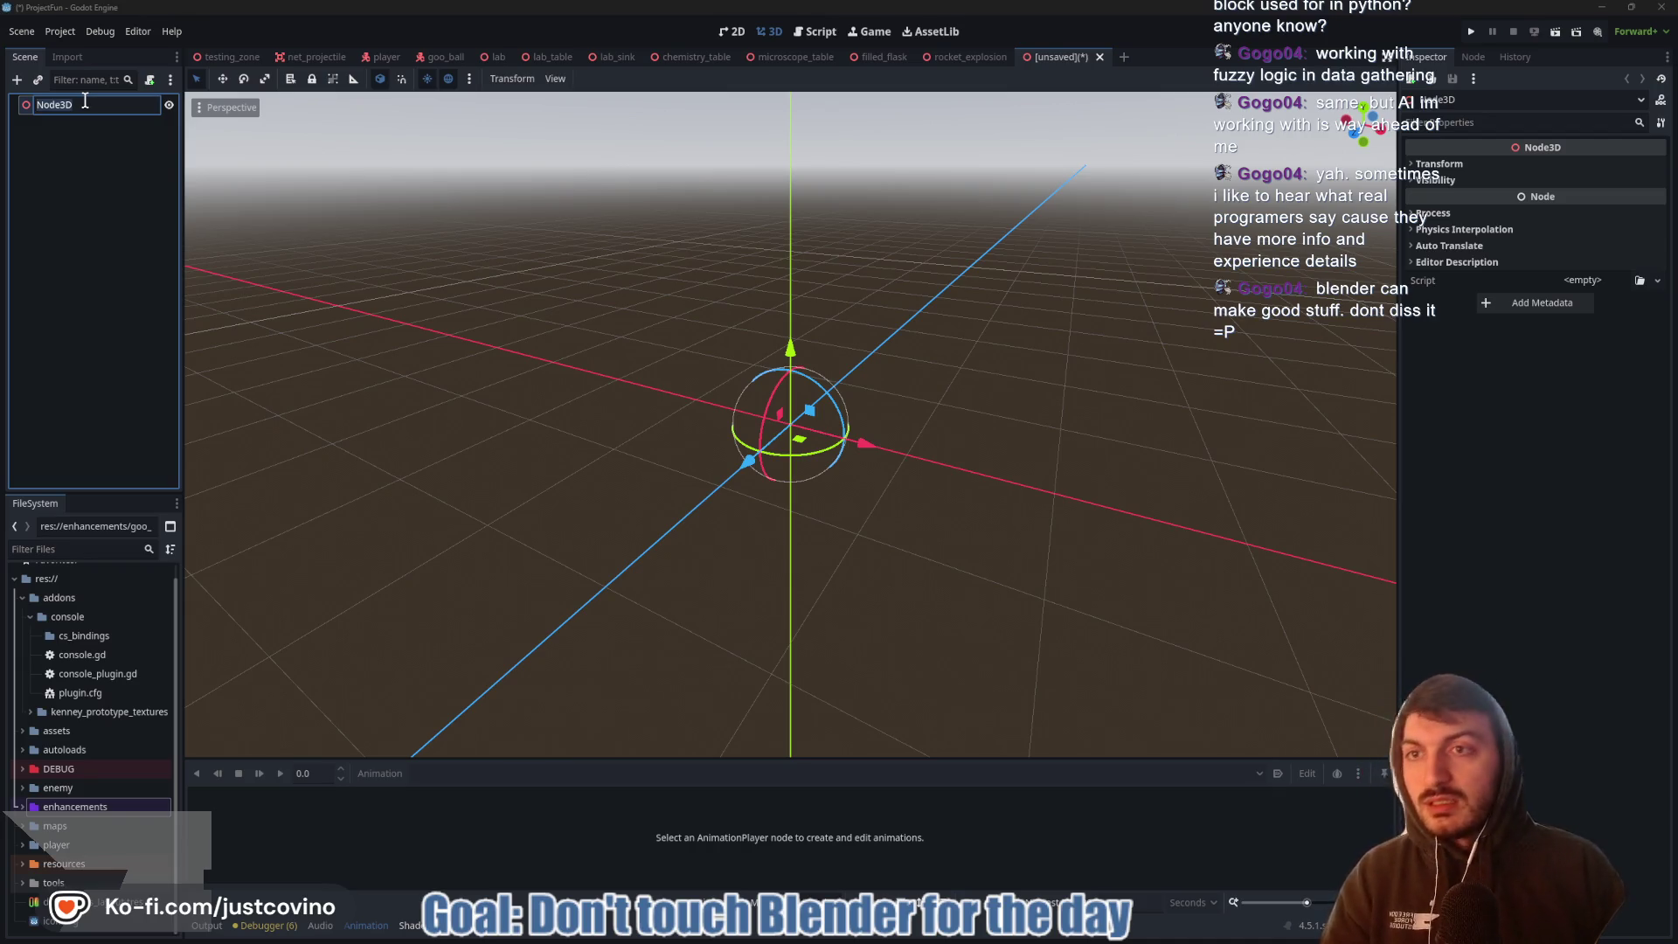
text(Goospl)
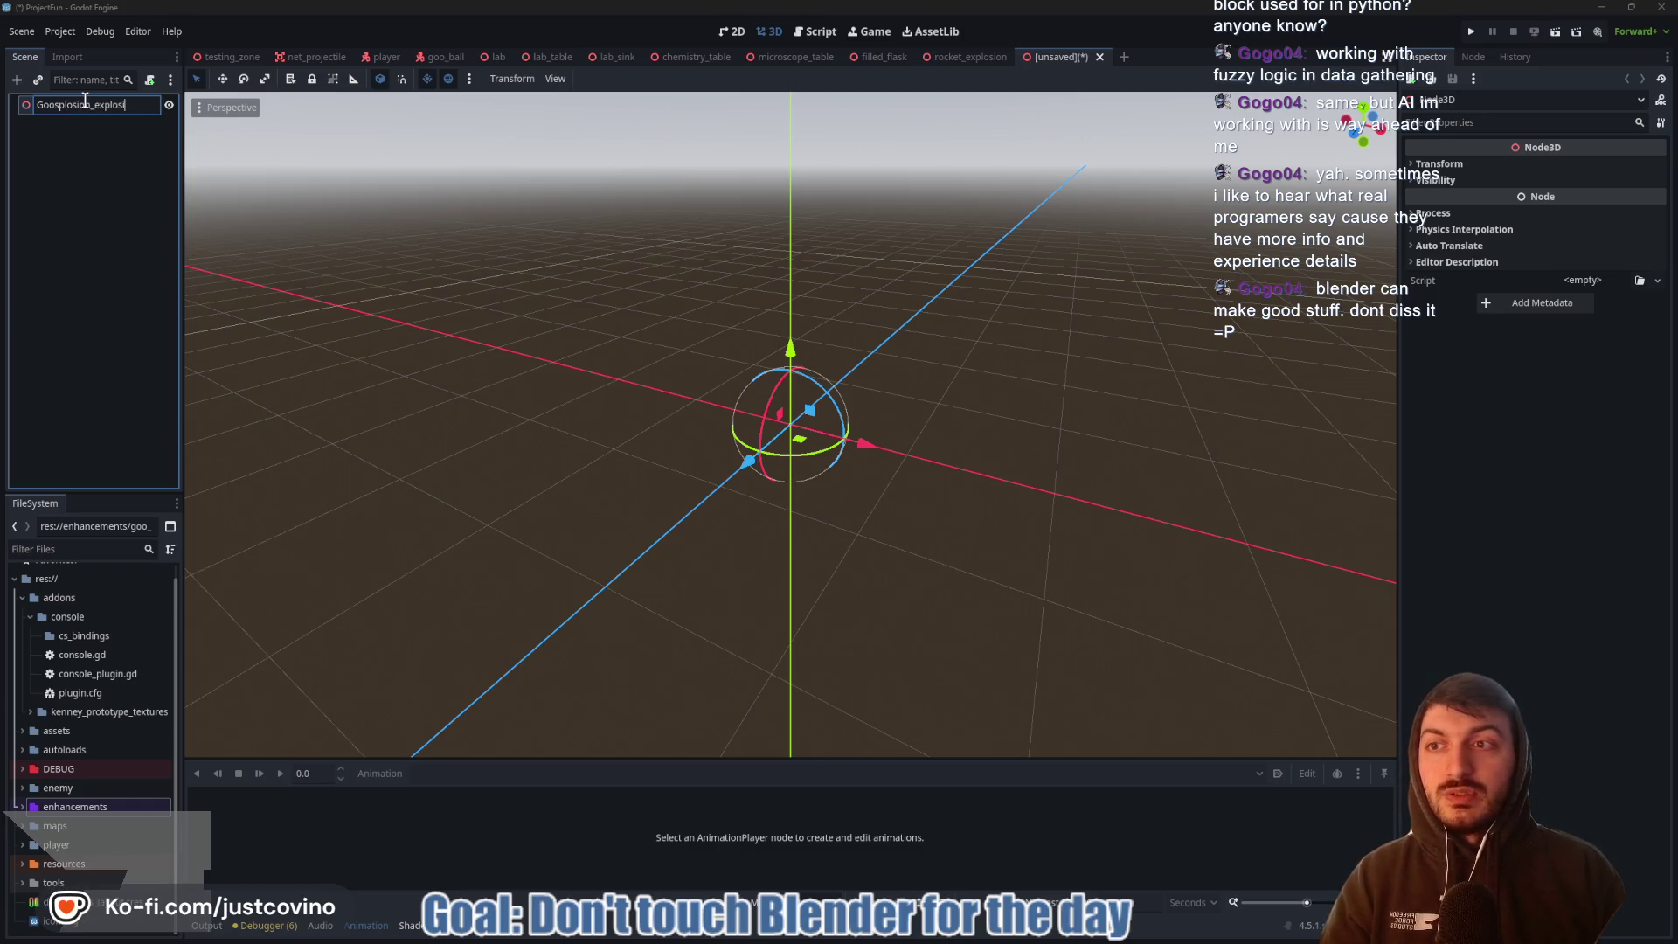
text(osion)
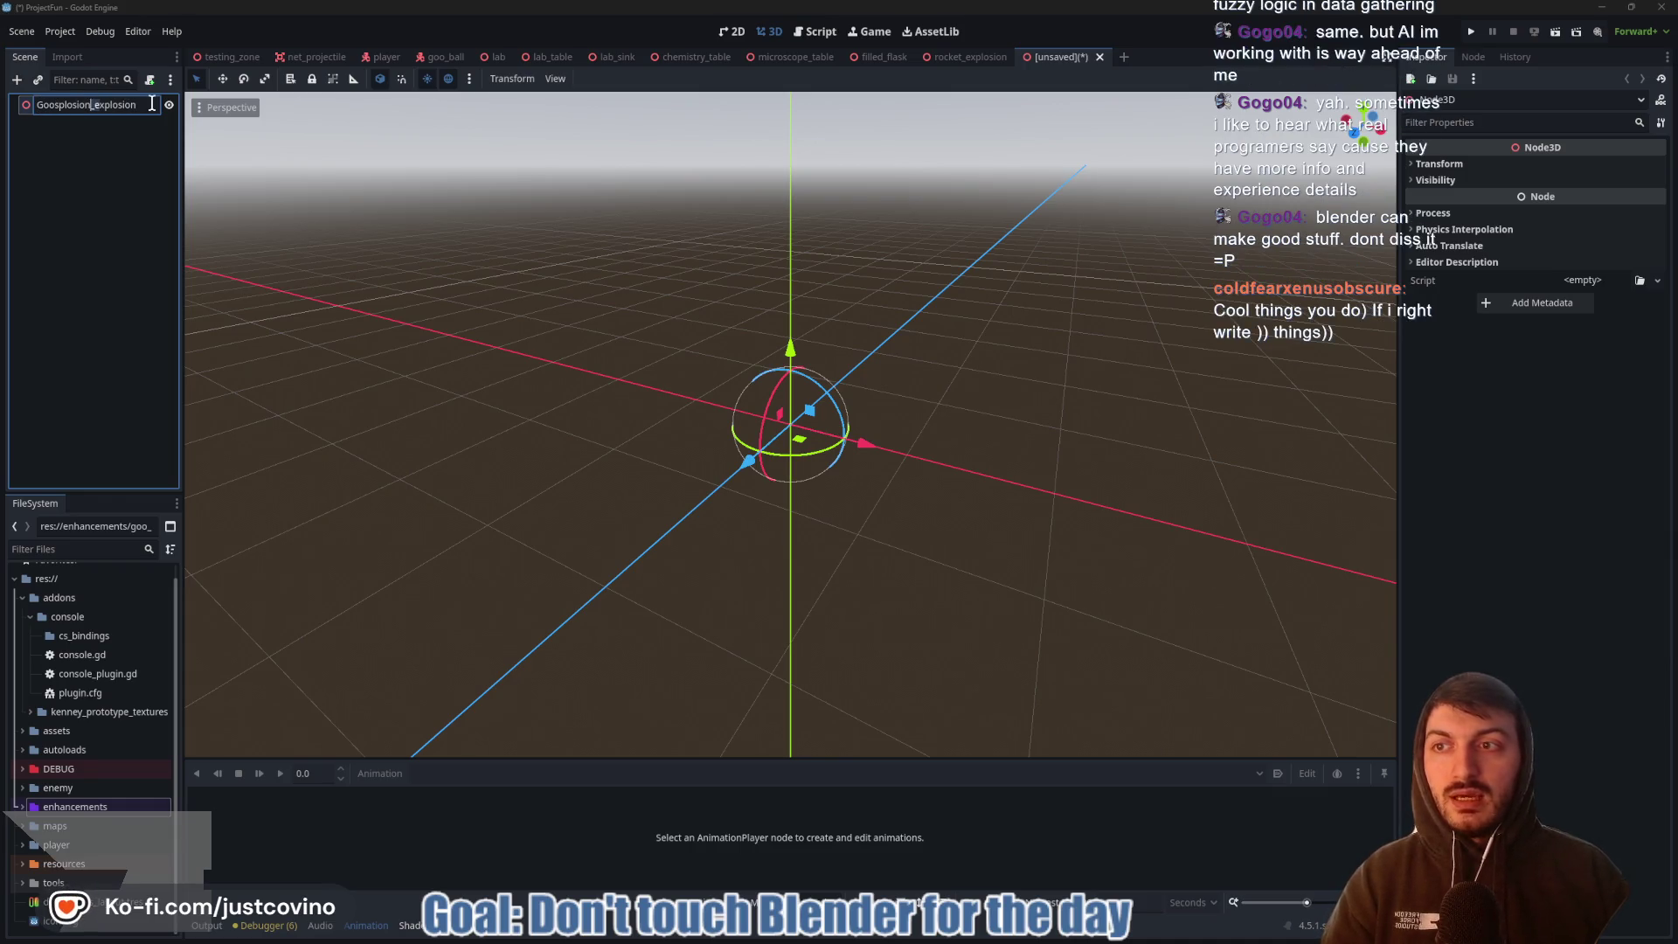
key(Return)
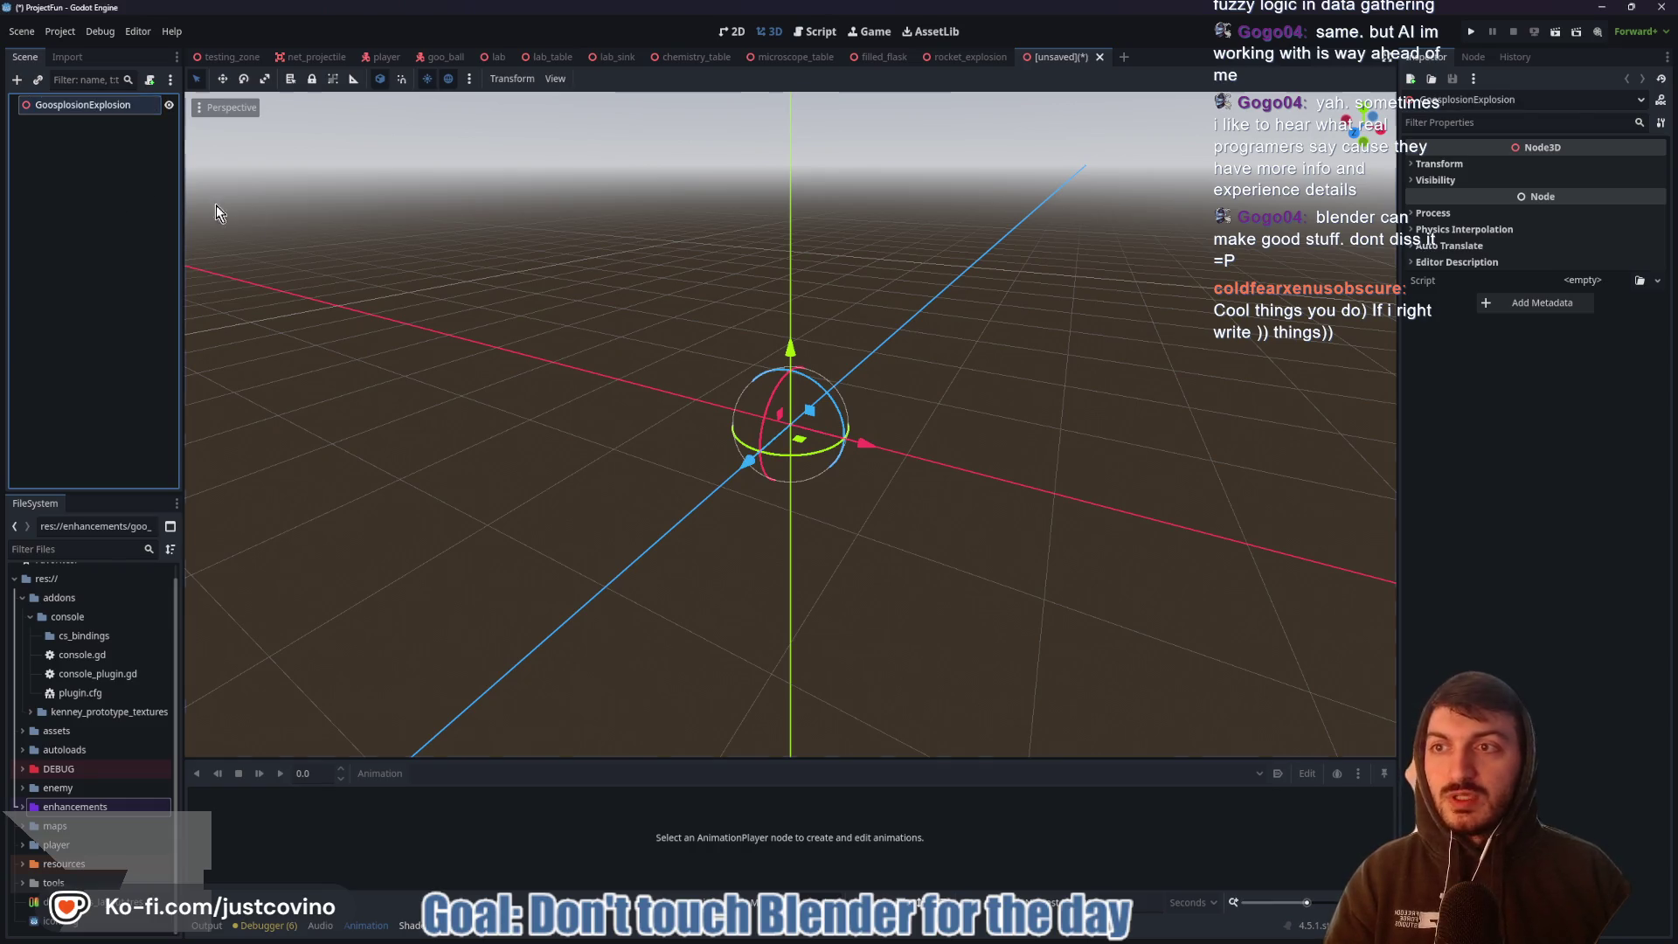
key(ctrl+s)
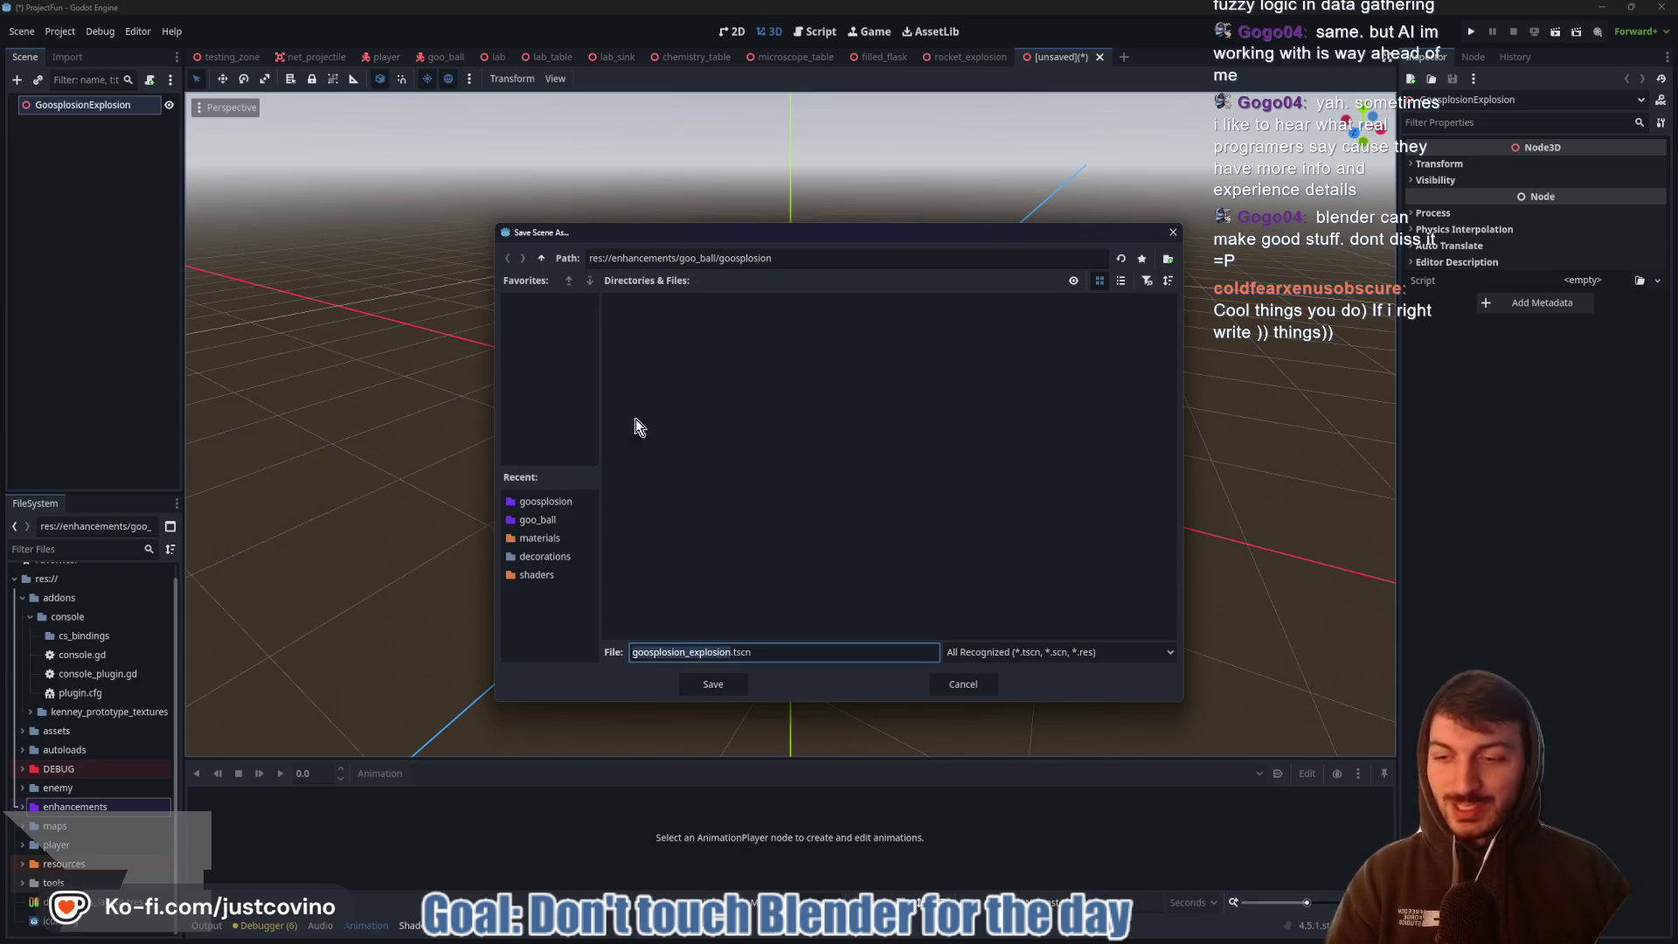
Save the scene as goosplosion_explosion.tscn in res://resources/vfx
click(542, 259)
click(542, 259)
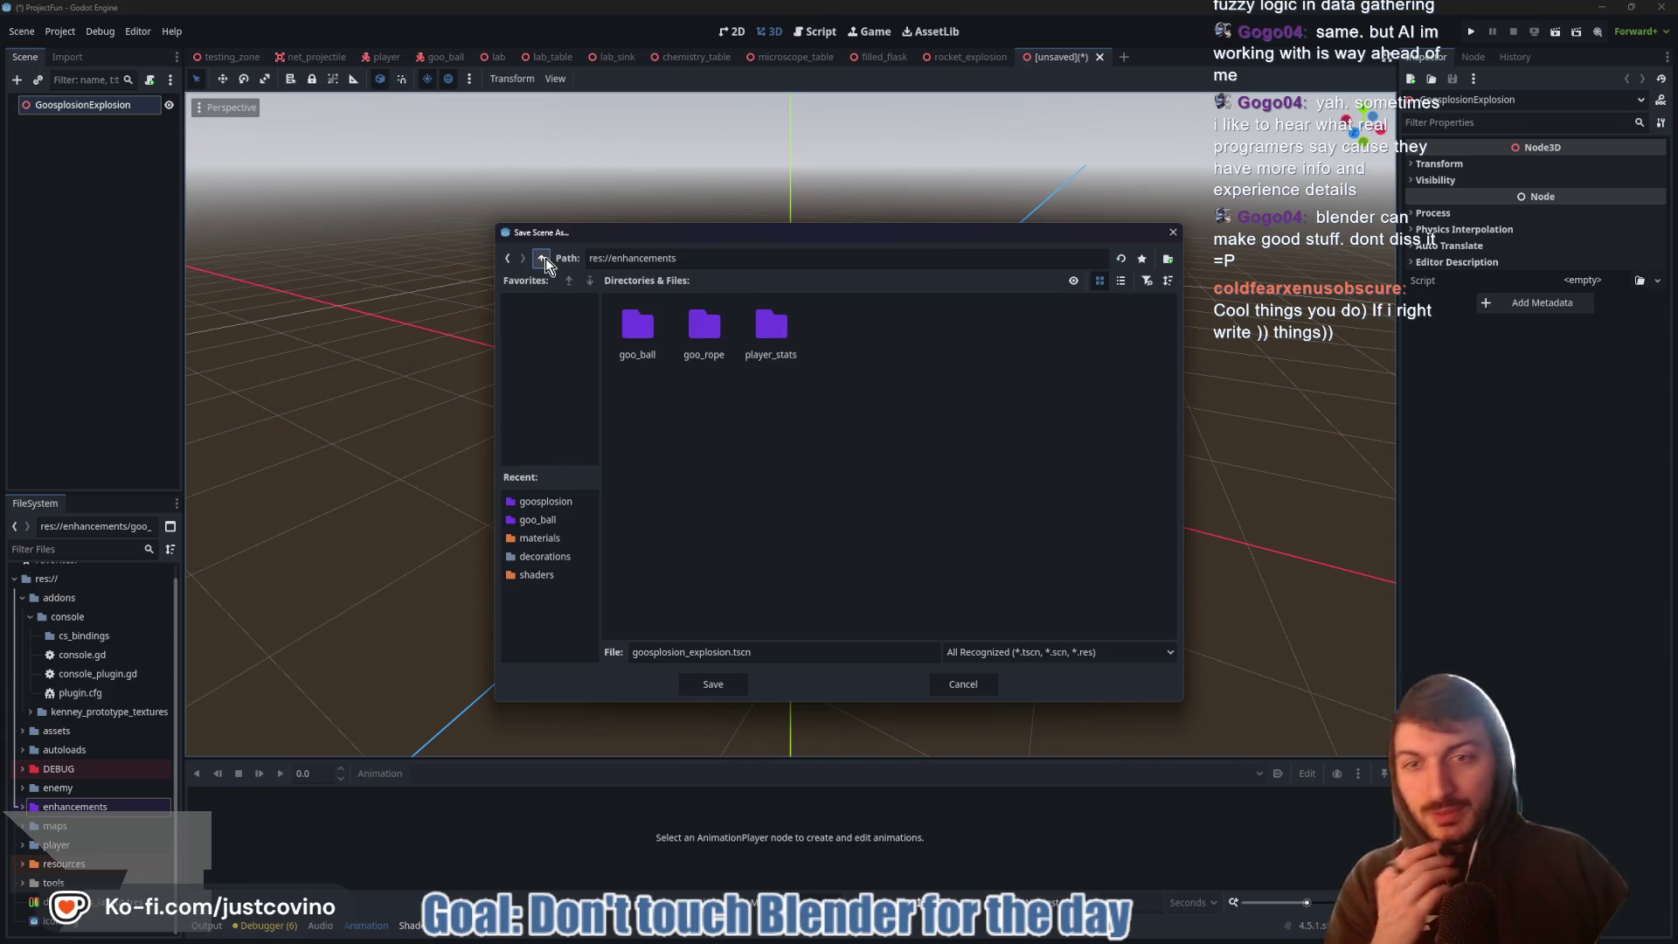
click(542, 258)
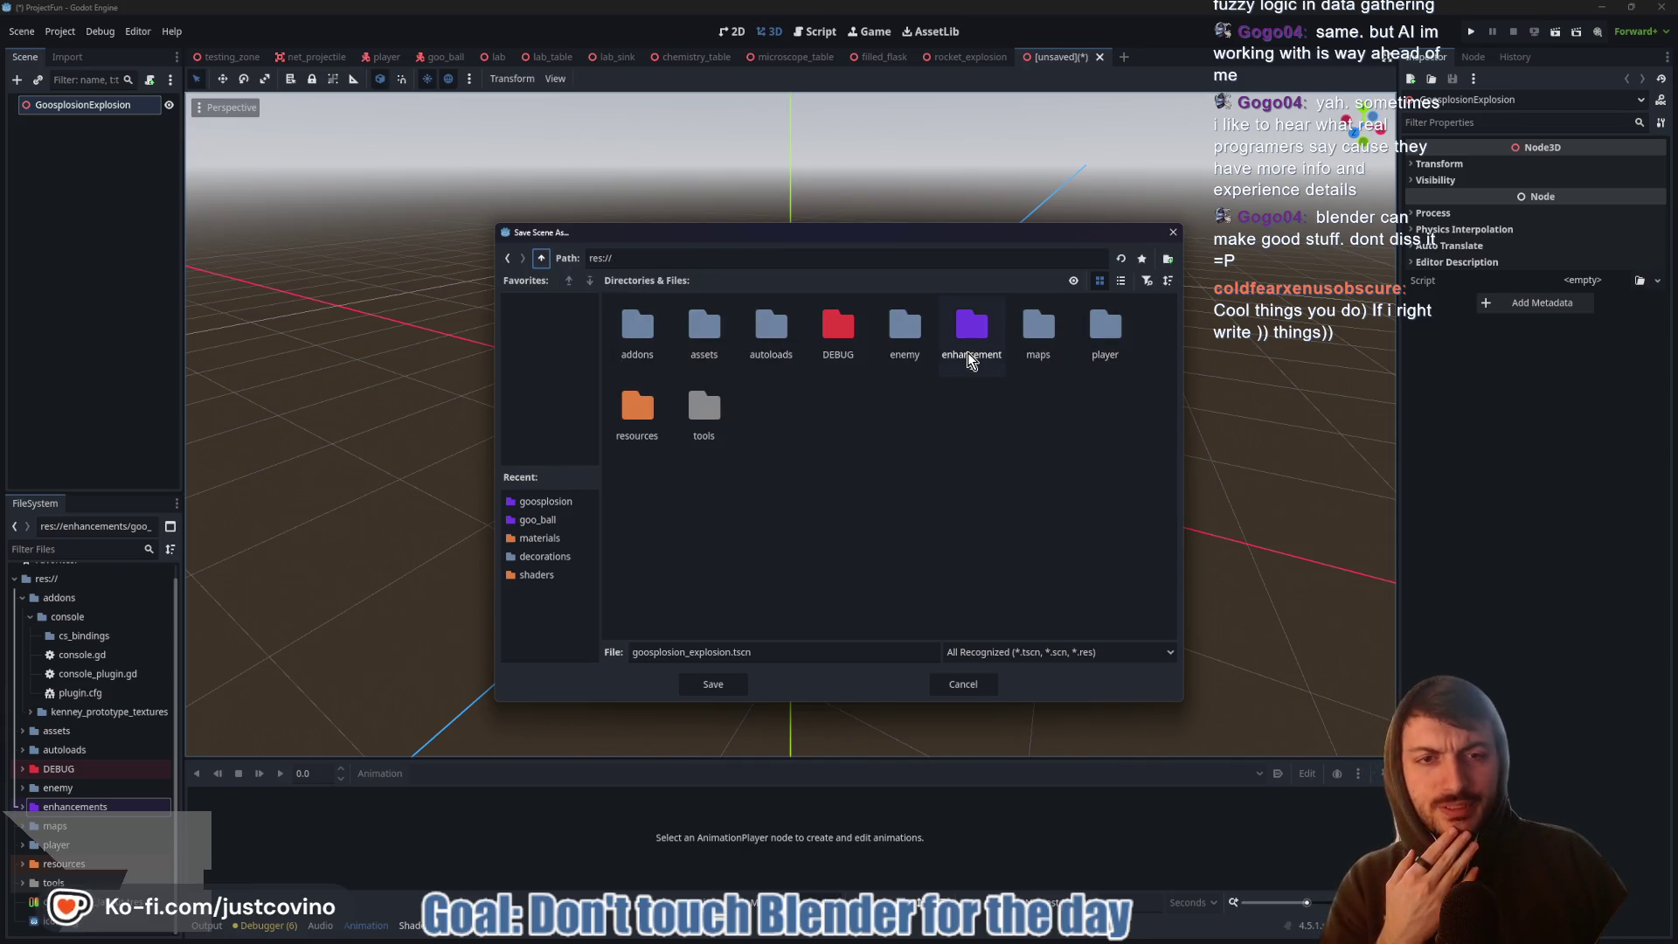
double_click(651, 428)
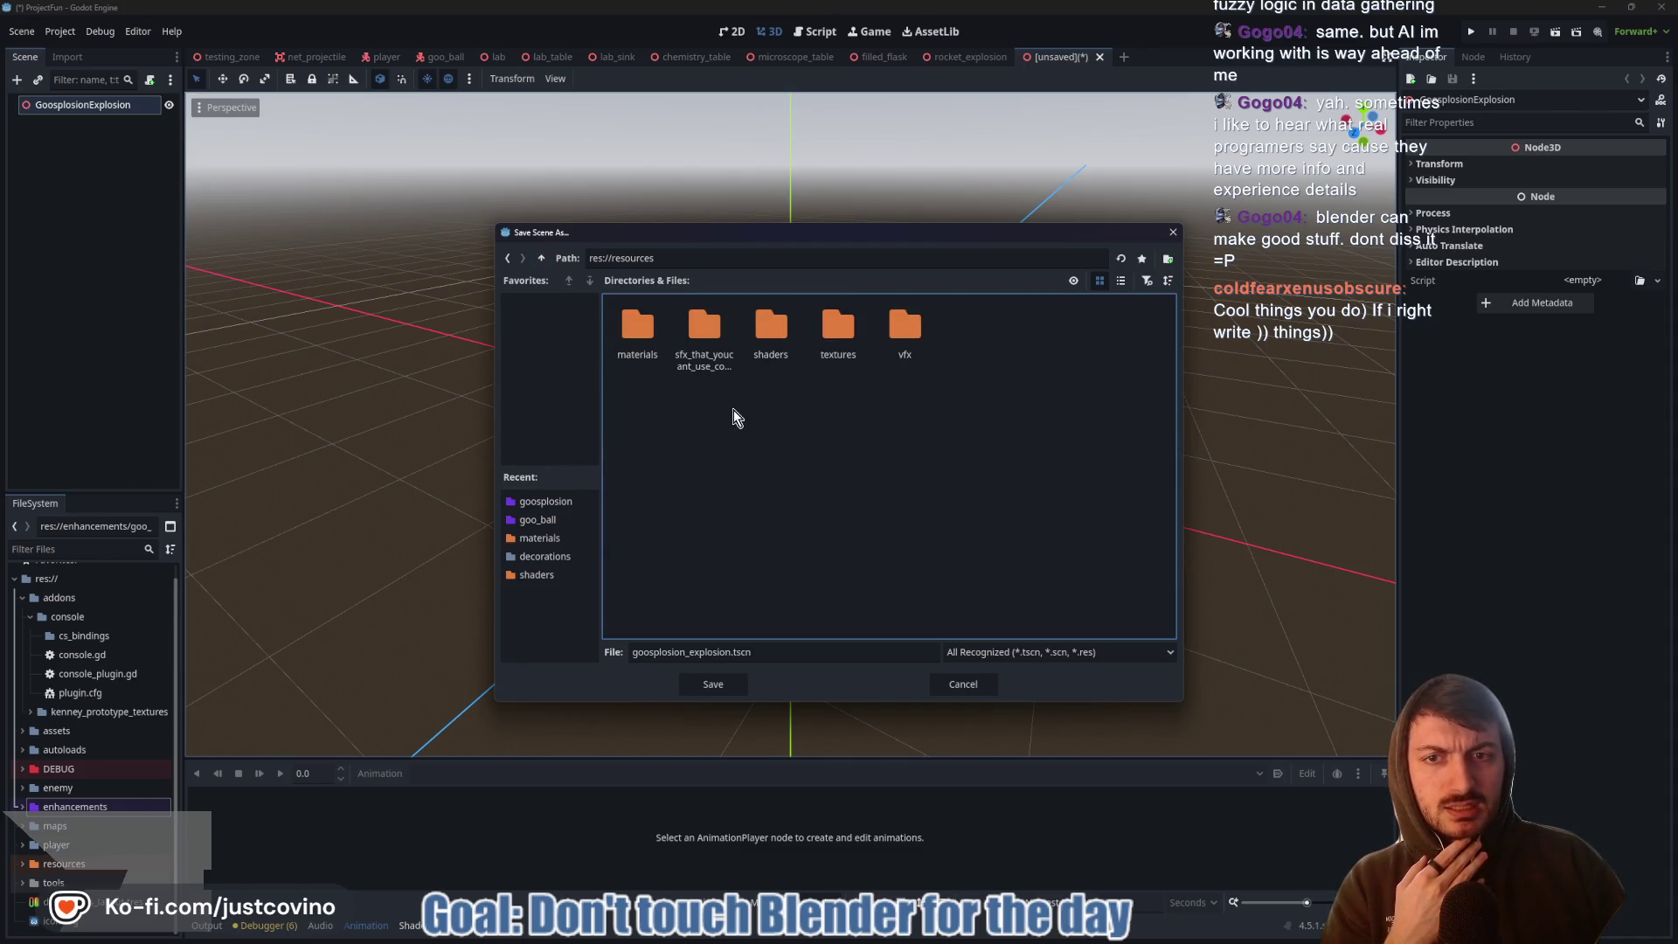
double_click(902, 345)
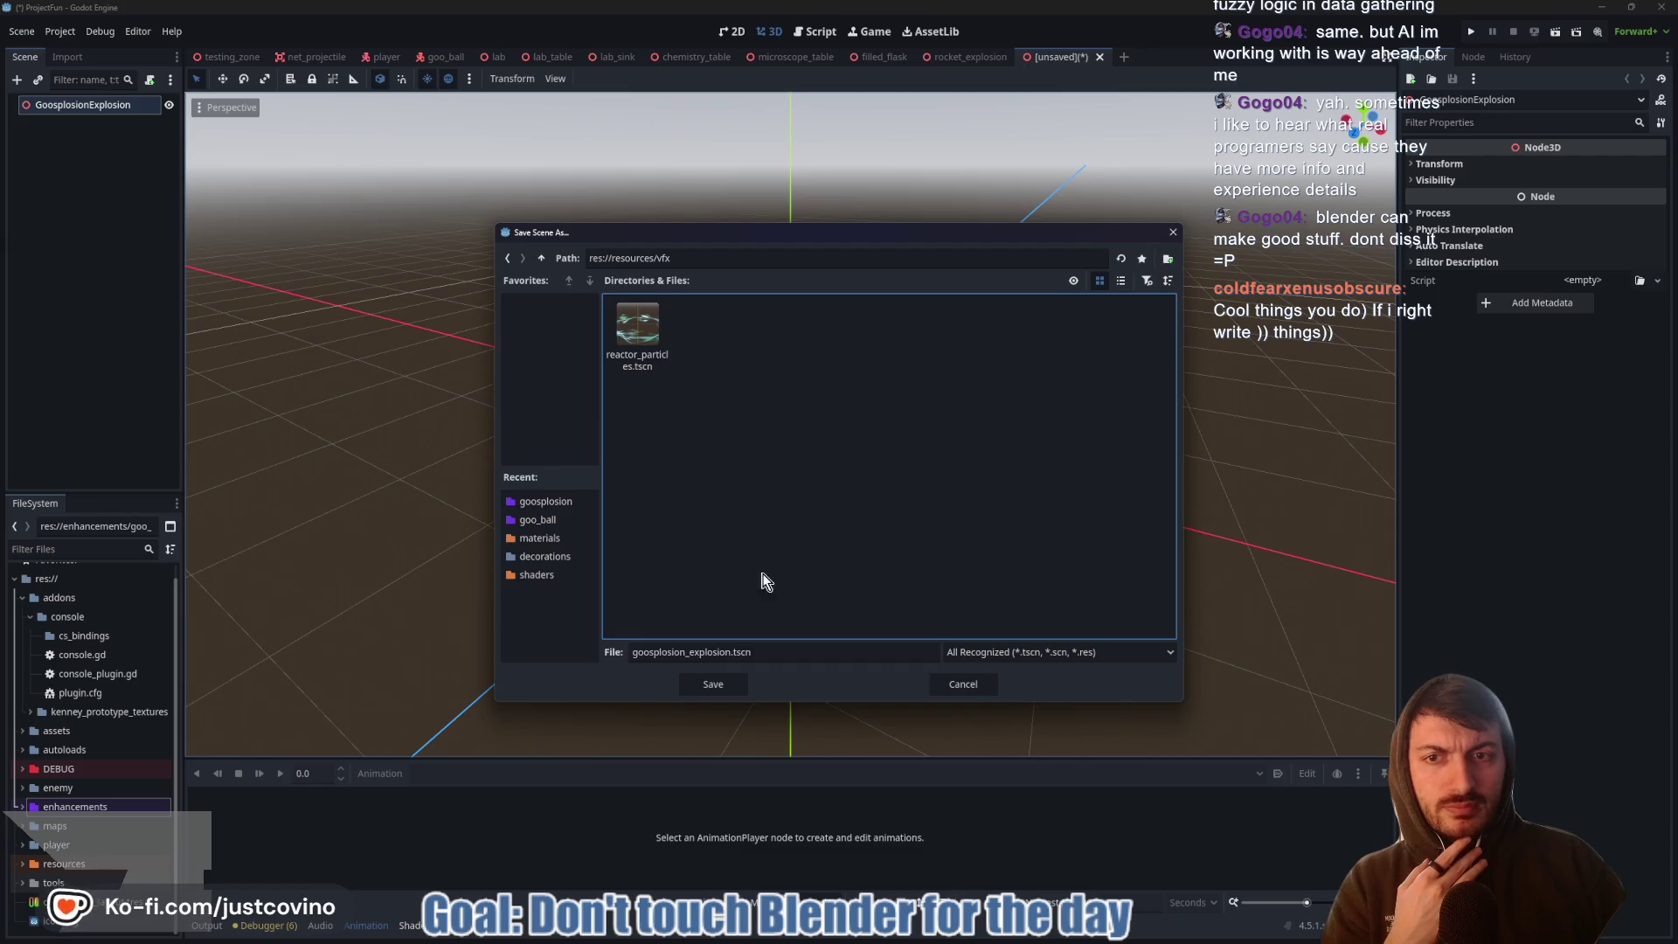
click(718, 685)
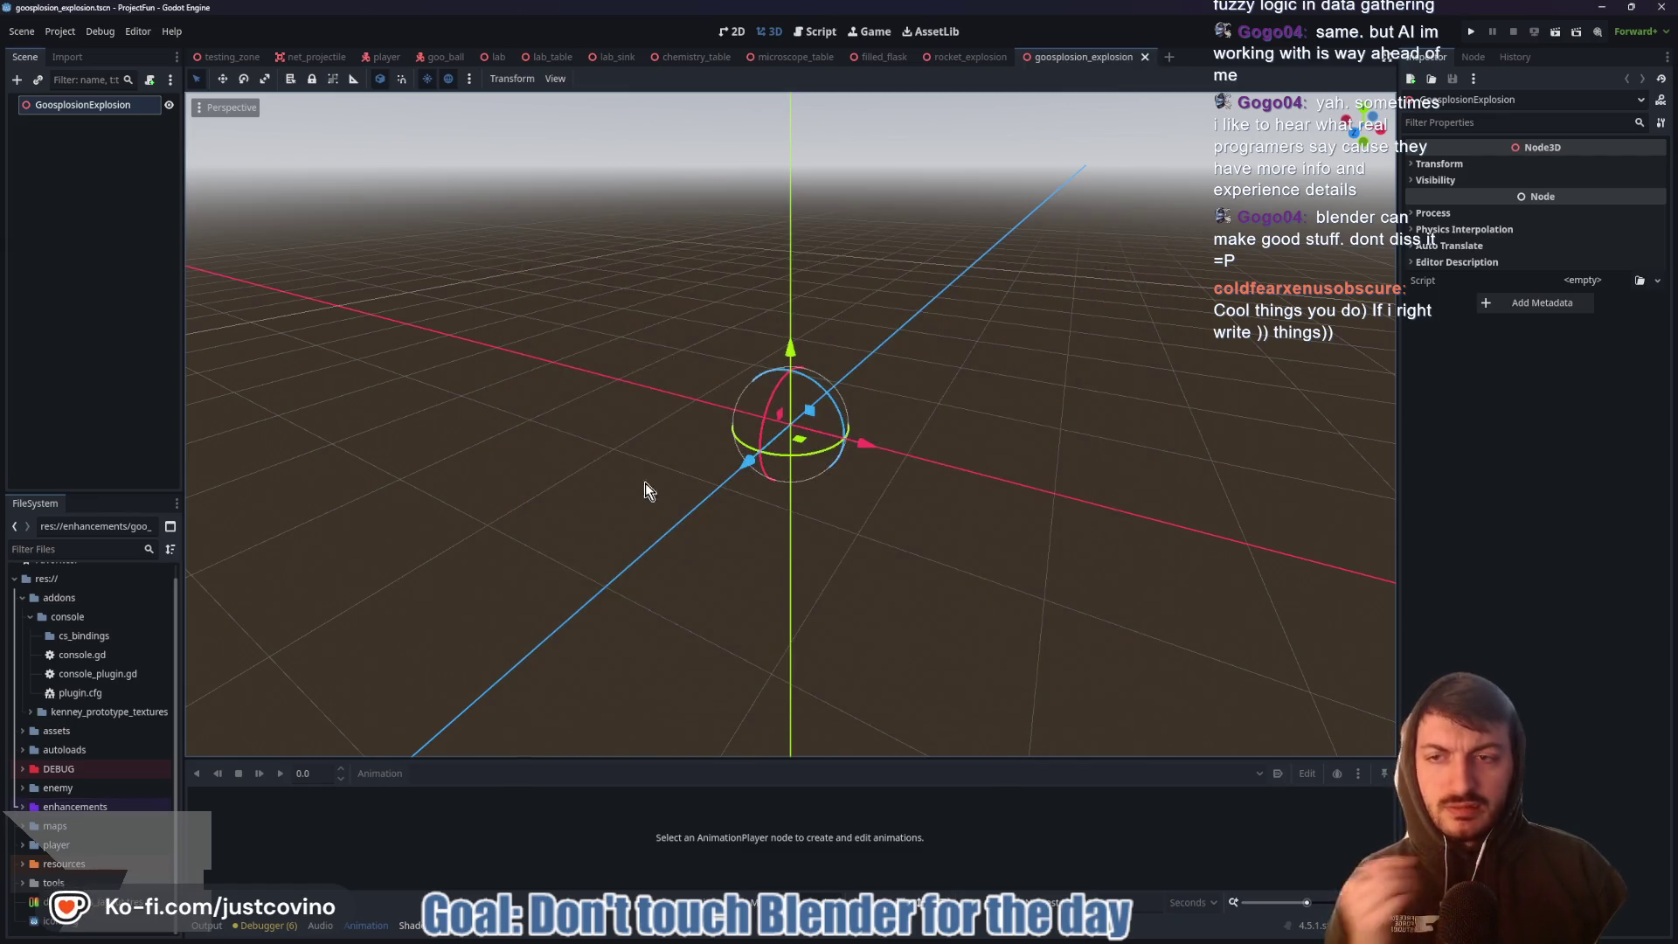
drag(654, 357, 605, 423)
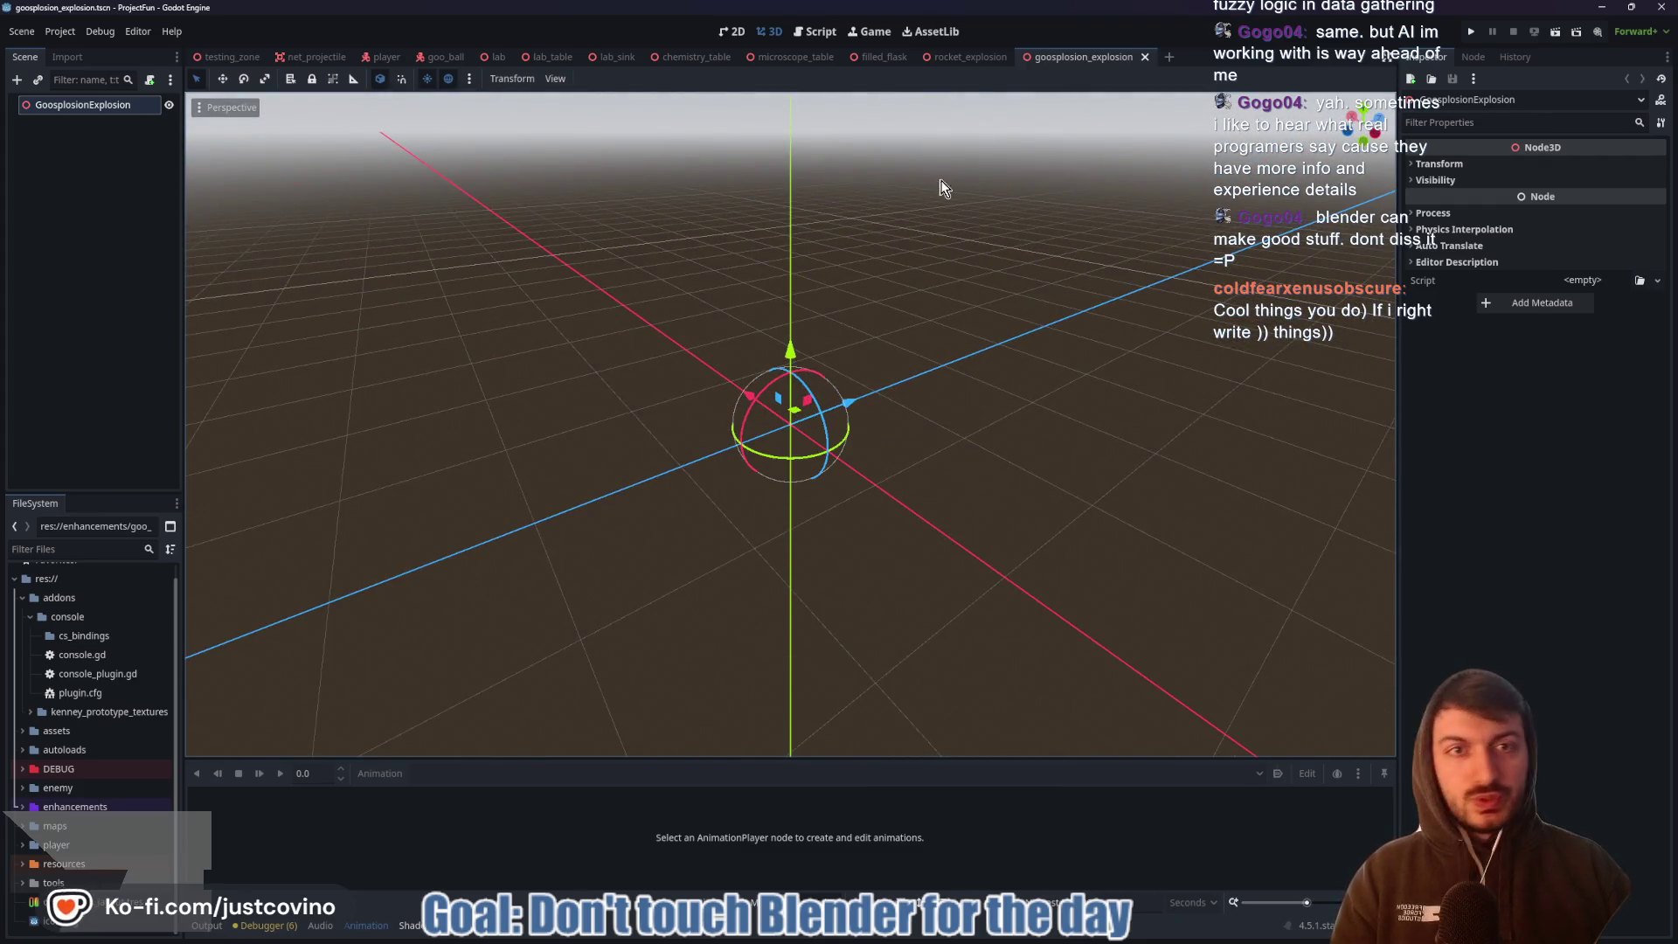
click(969, 56)
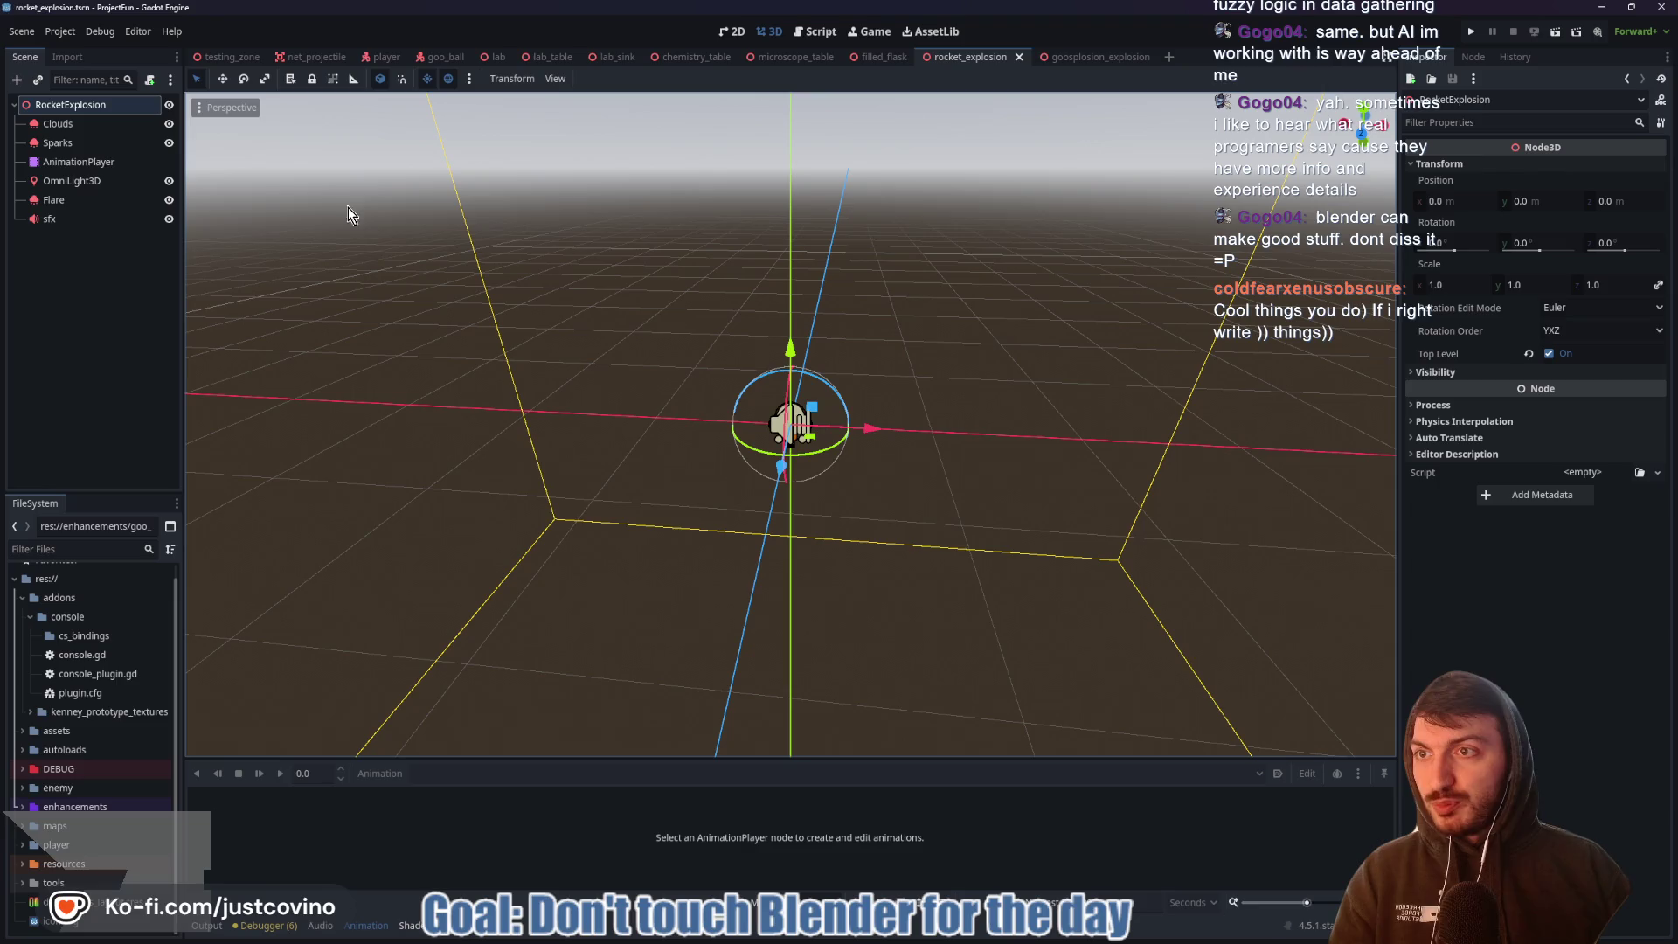
click(75, 127)
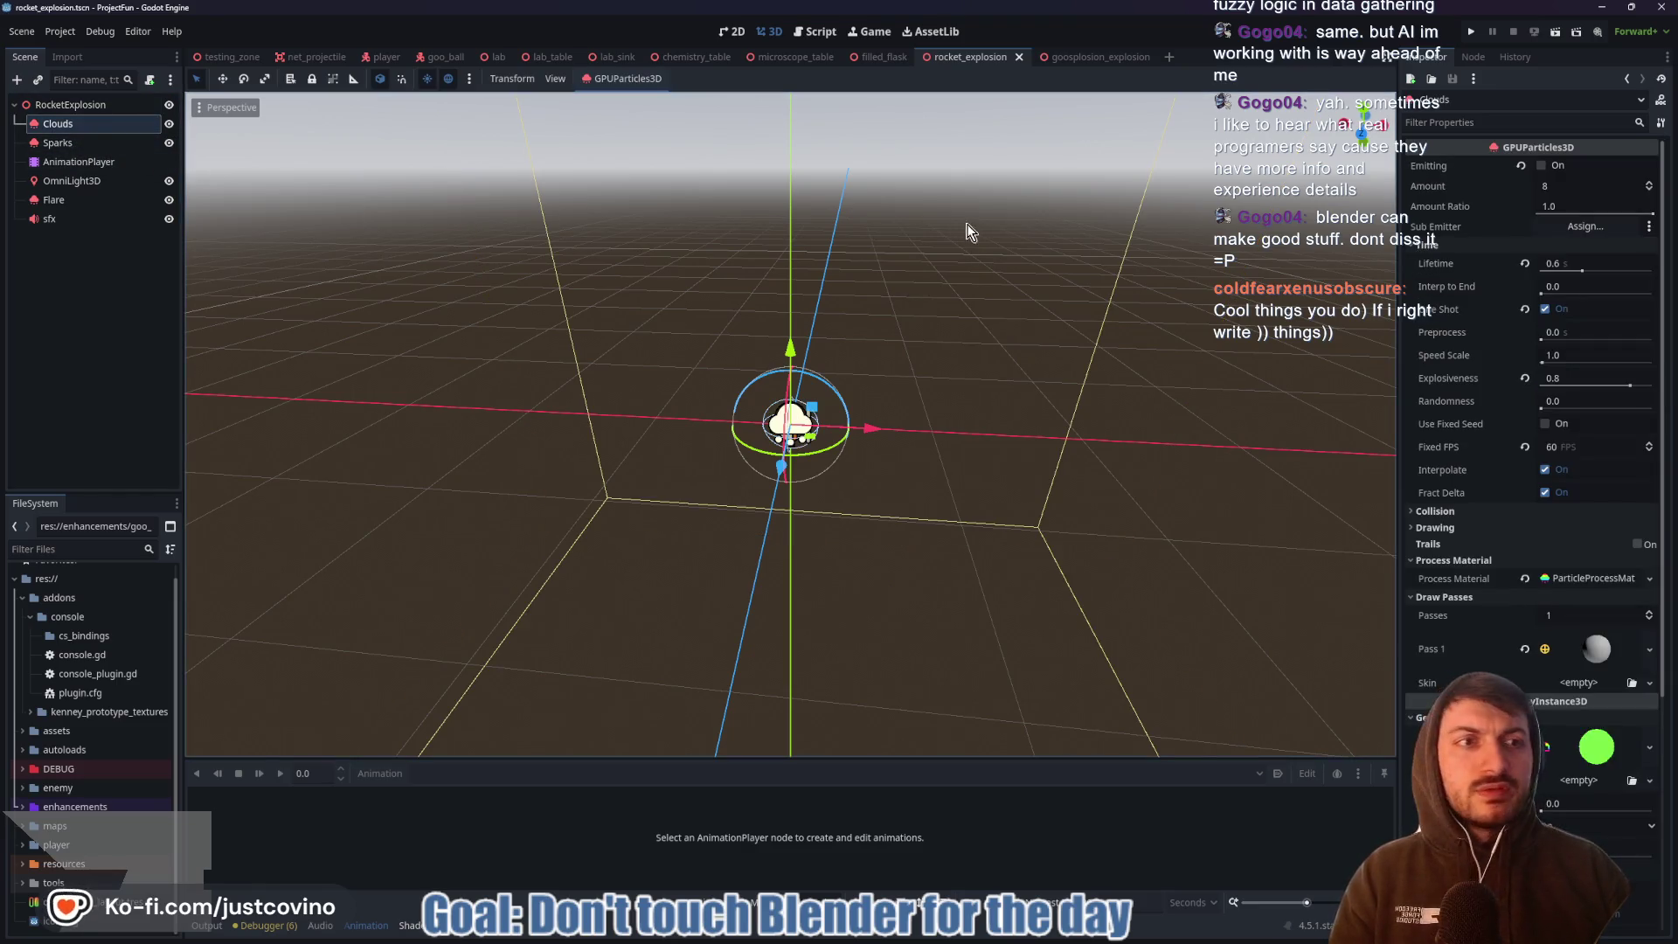
click(1545, 310)
click(1544, 165)
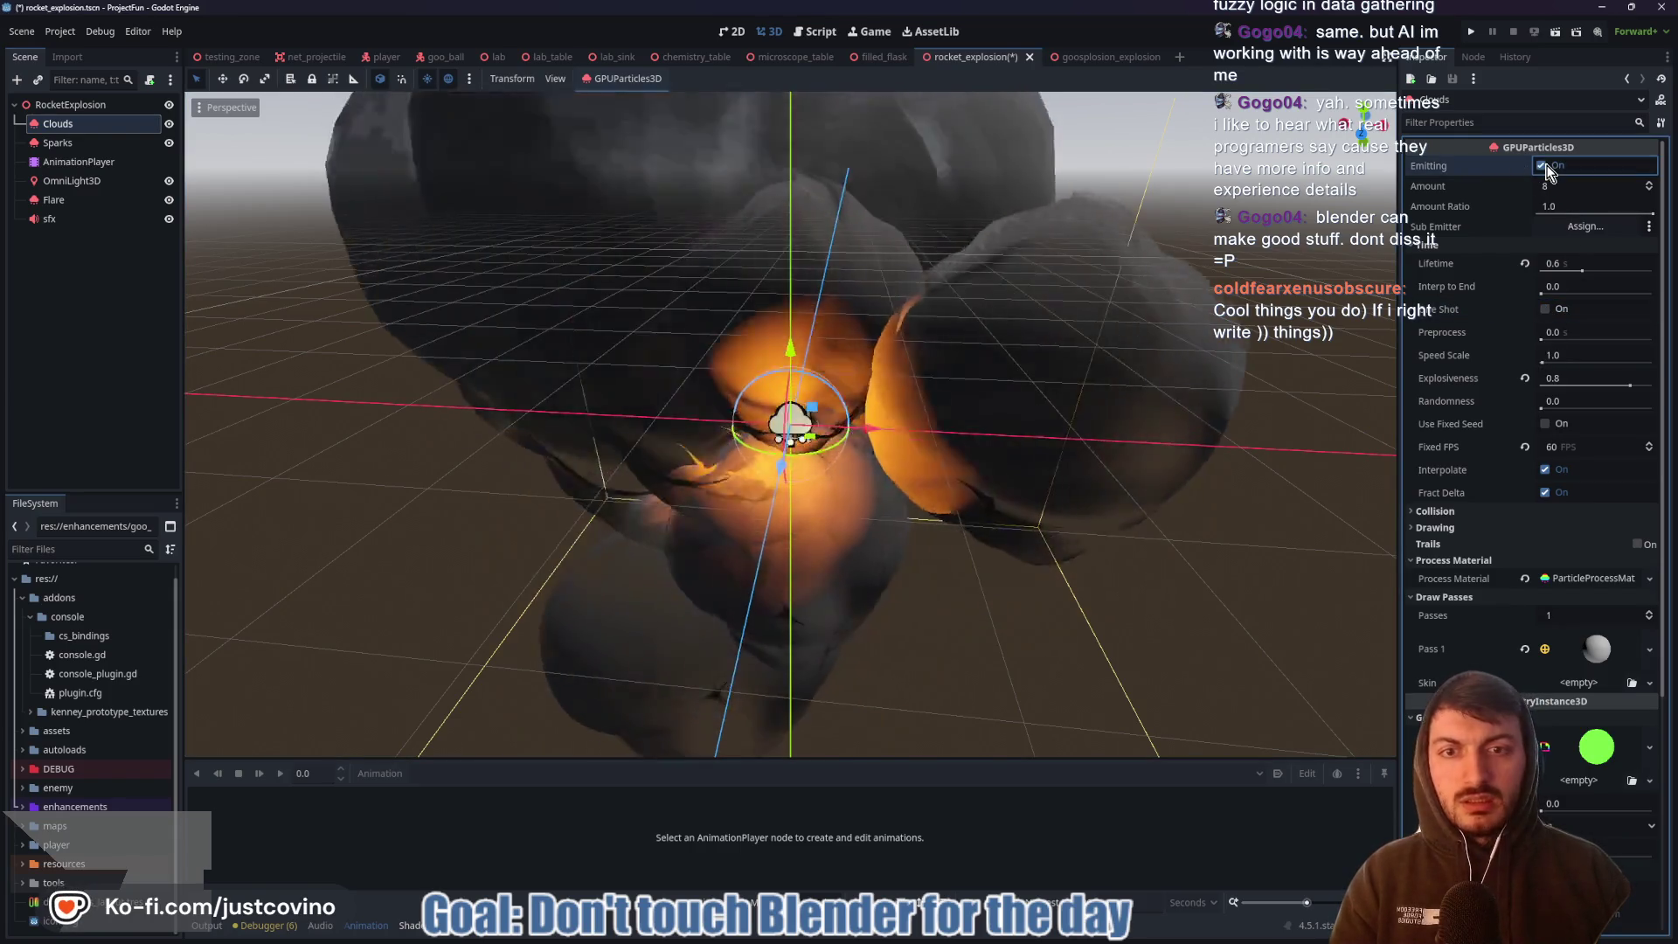
scroll(988, 323, down, 3)
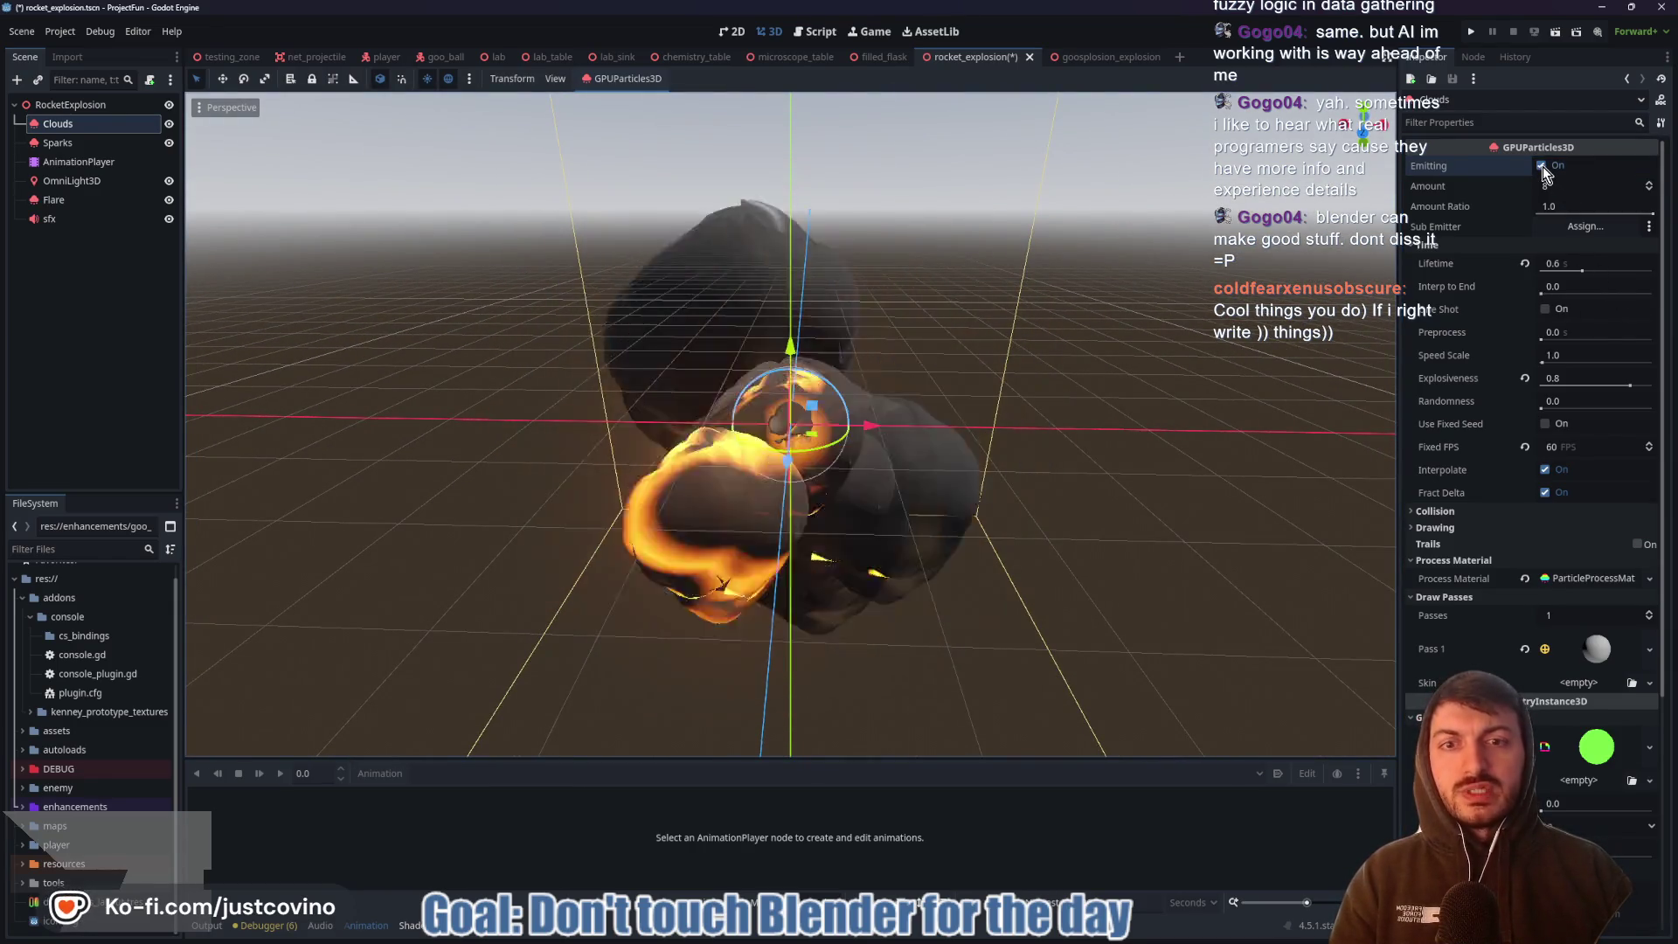
click(1543, 166)
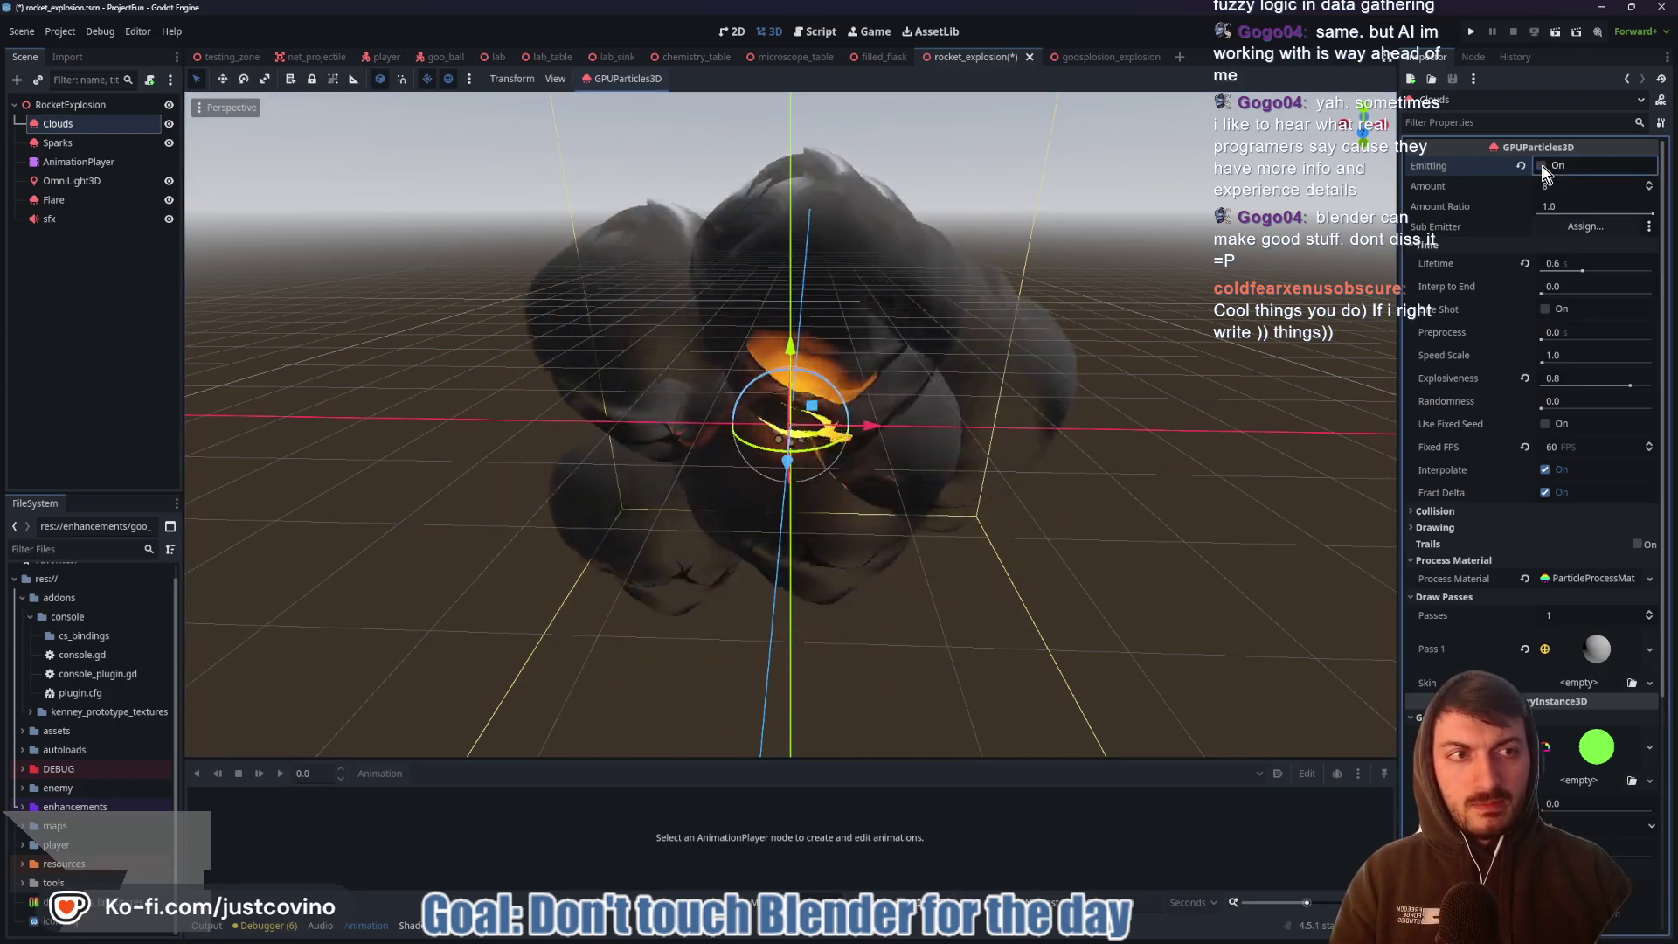
click(87, 145)
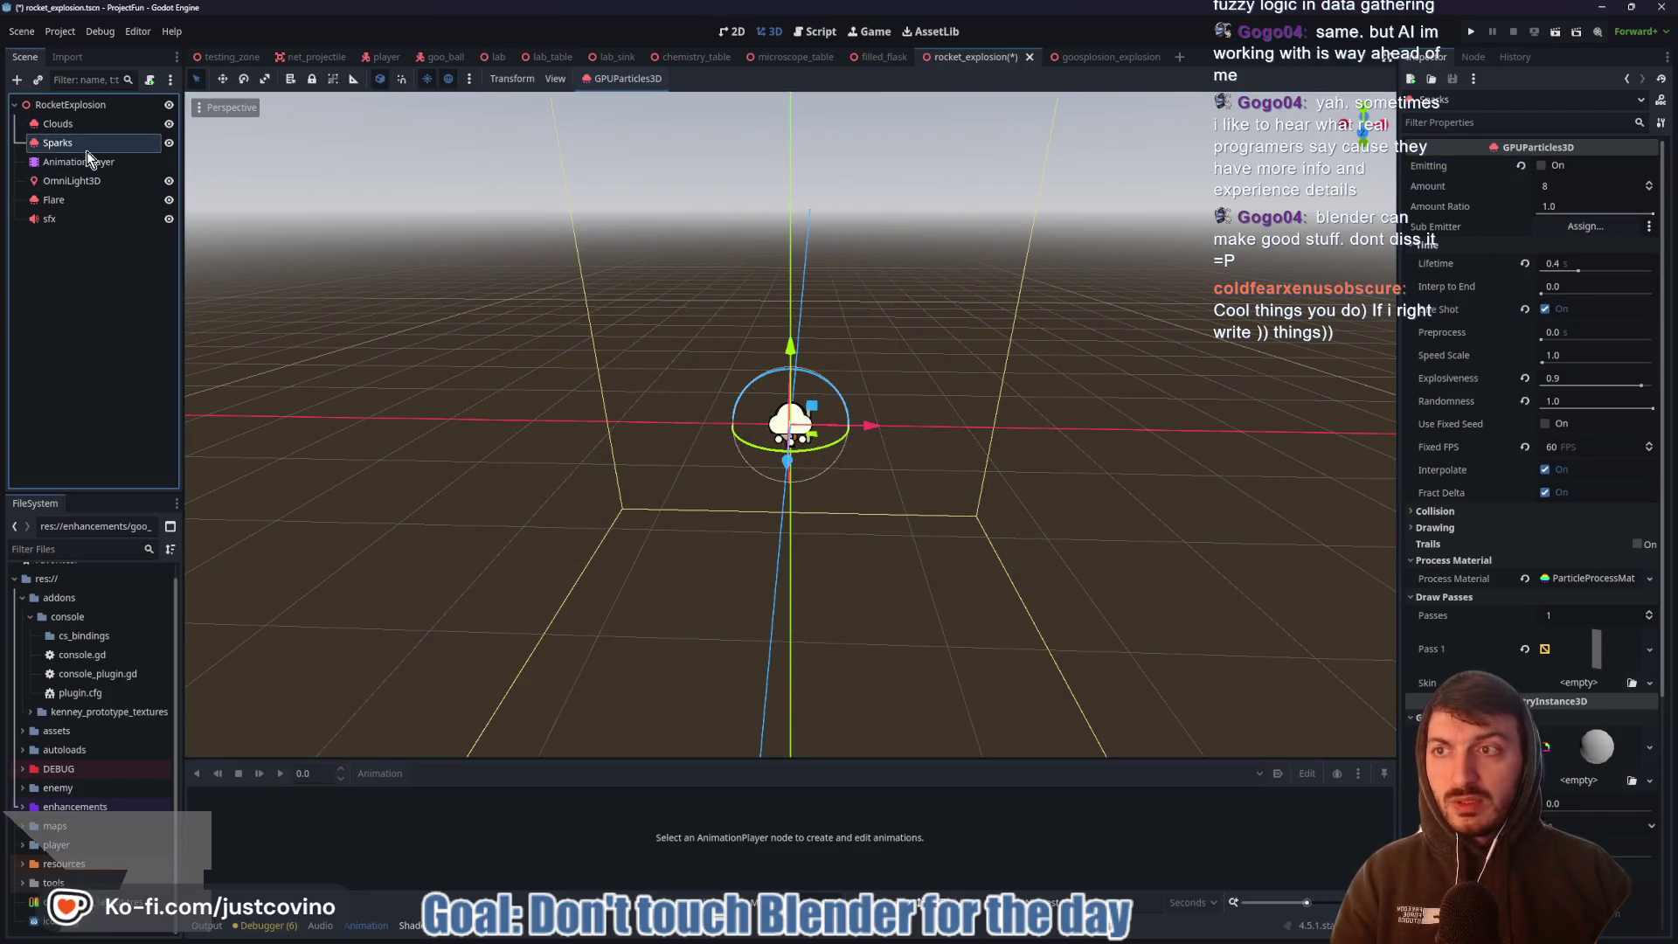
click(1546, 309)
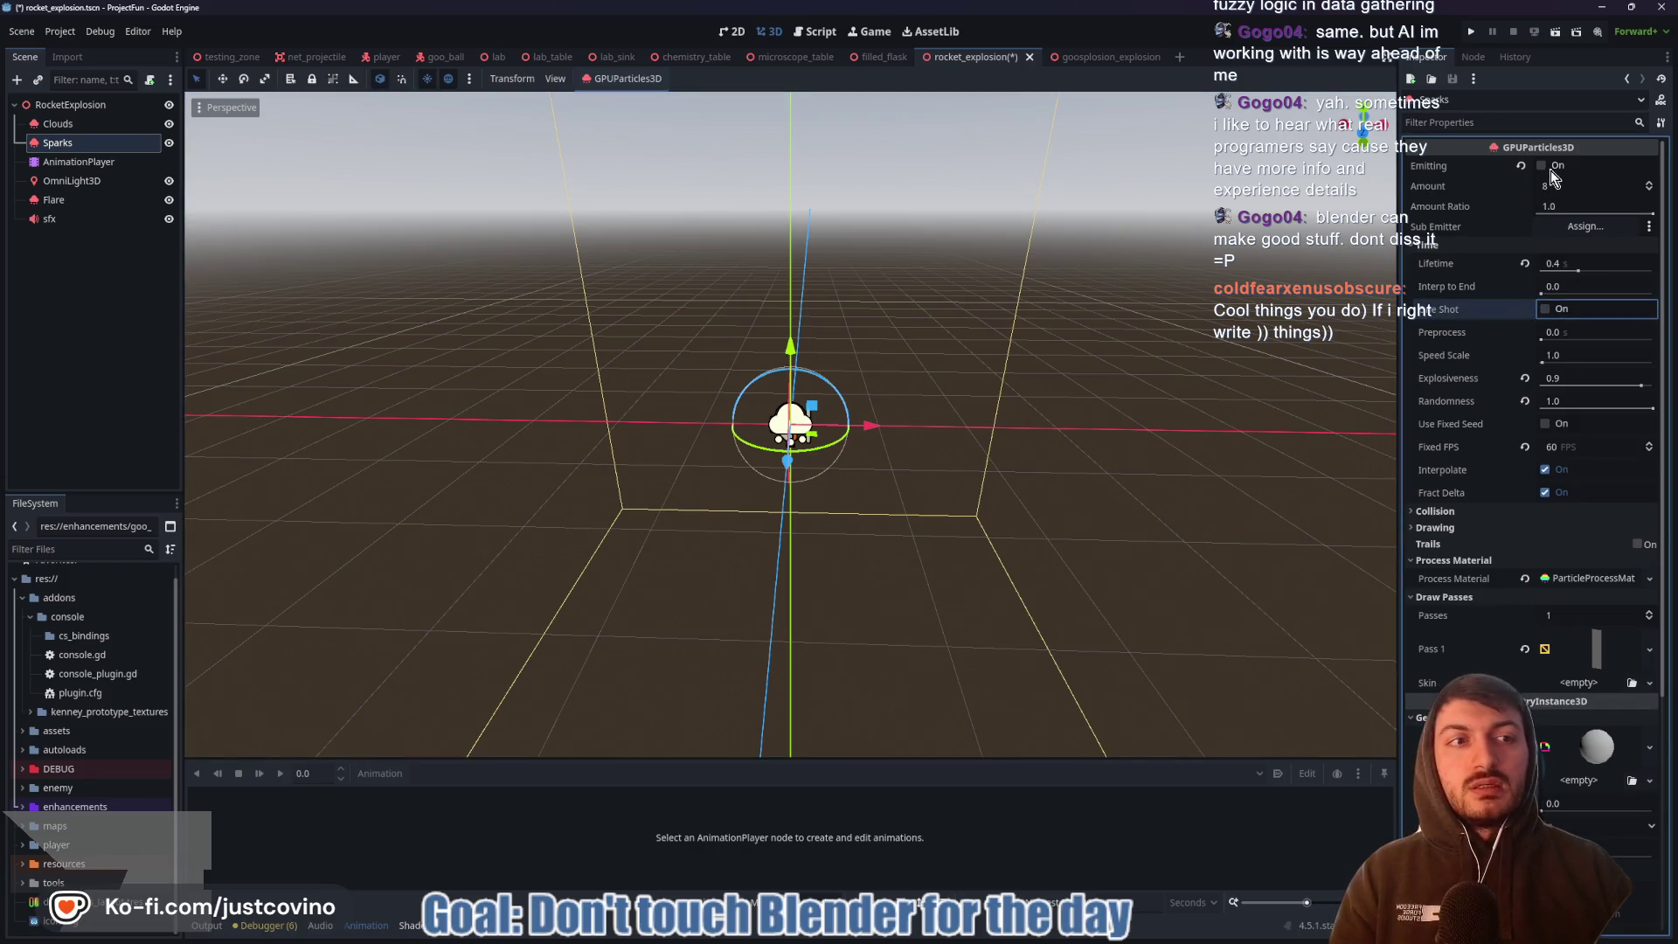
click(1544, 166)
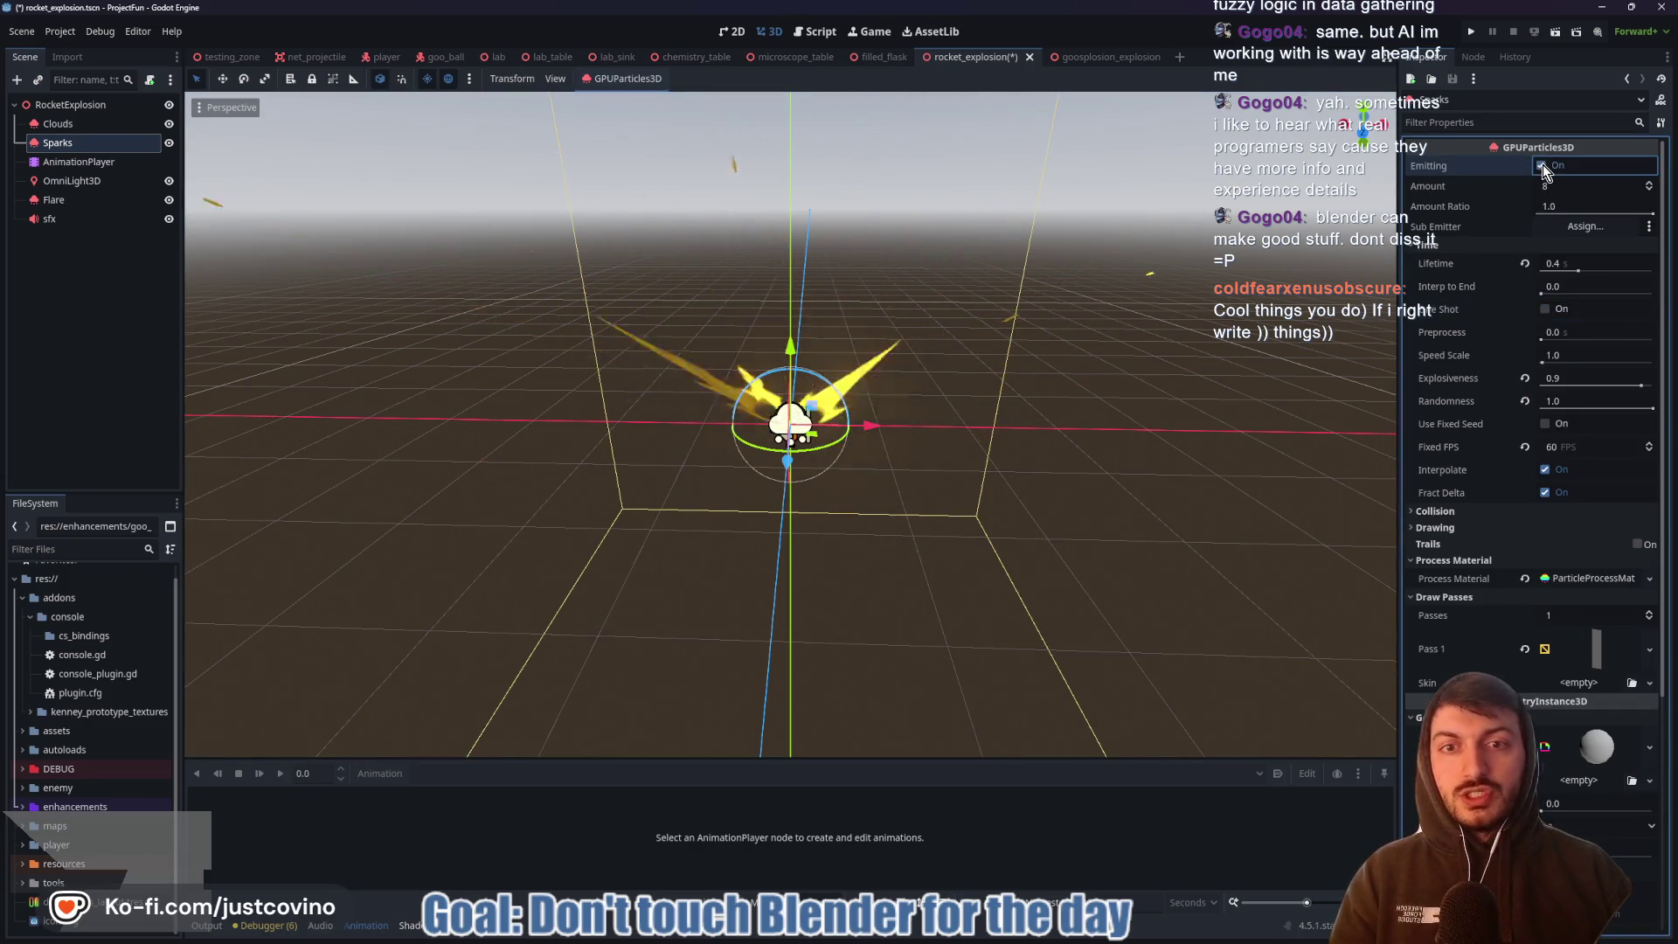
click(1543, 166)
click(1545, 308)
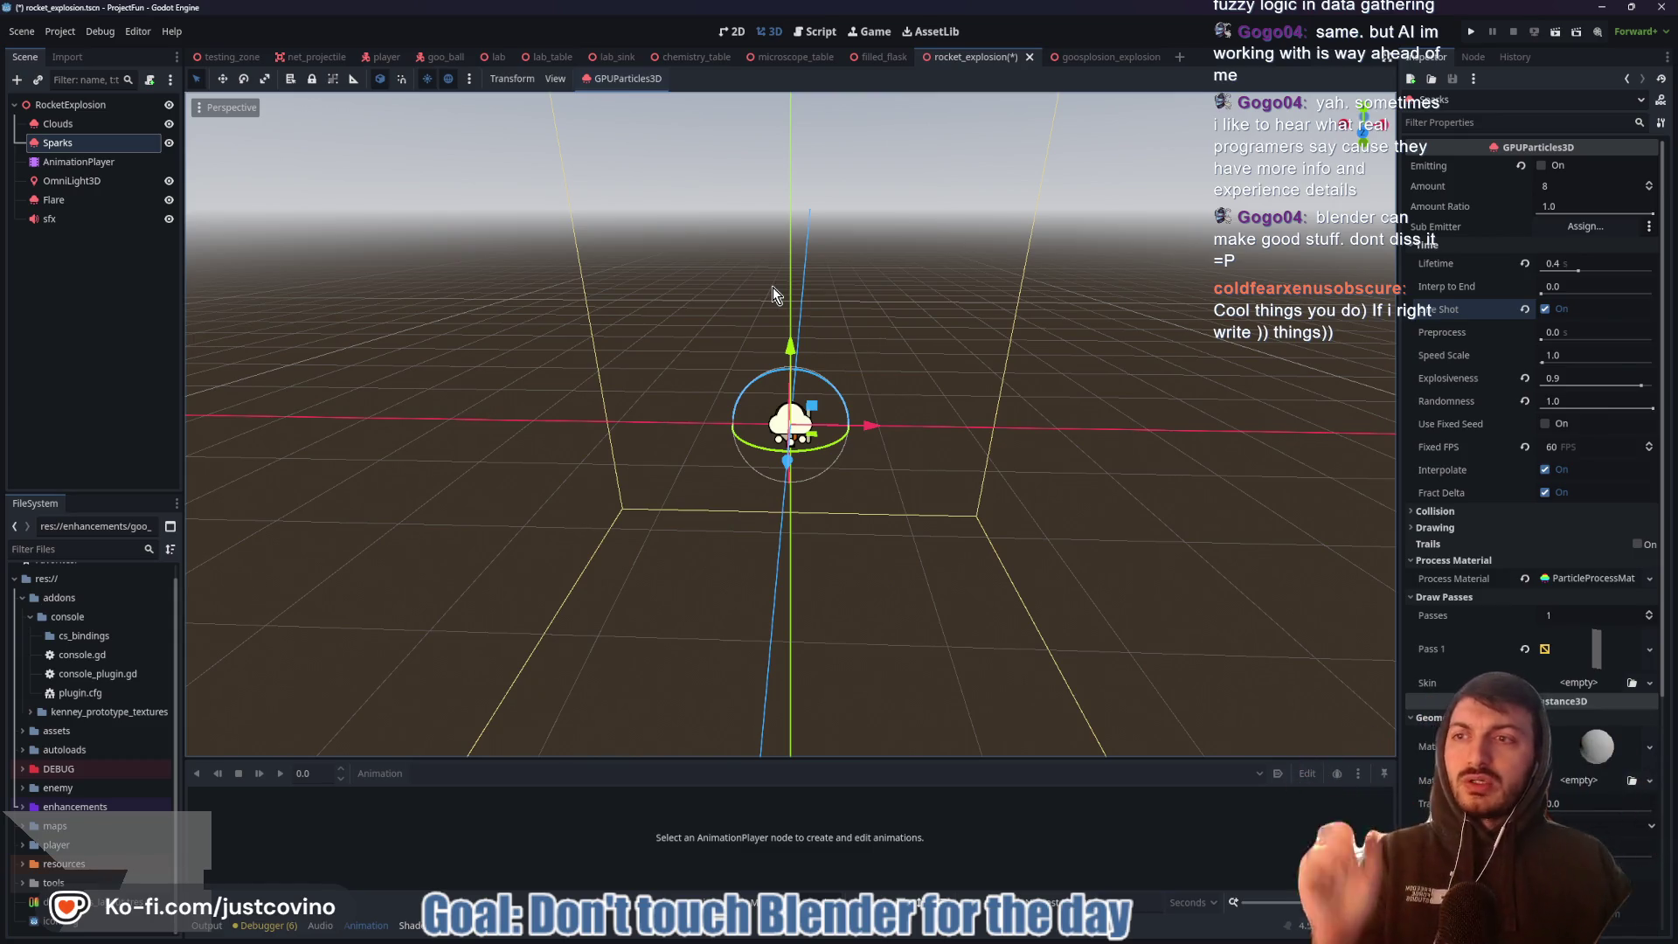
click(75, 203)
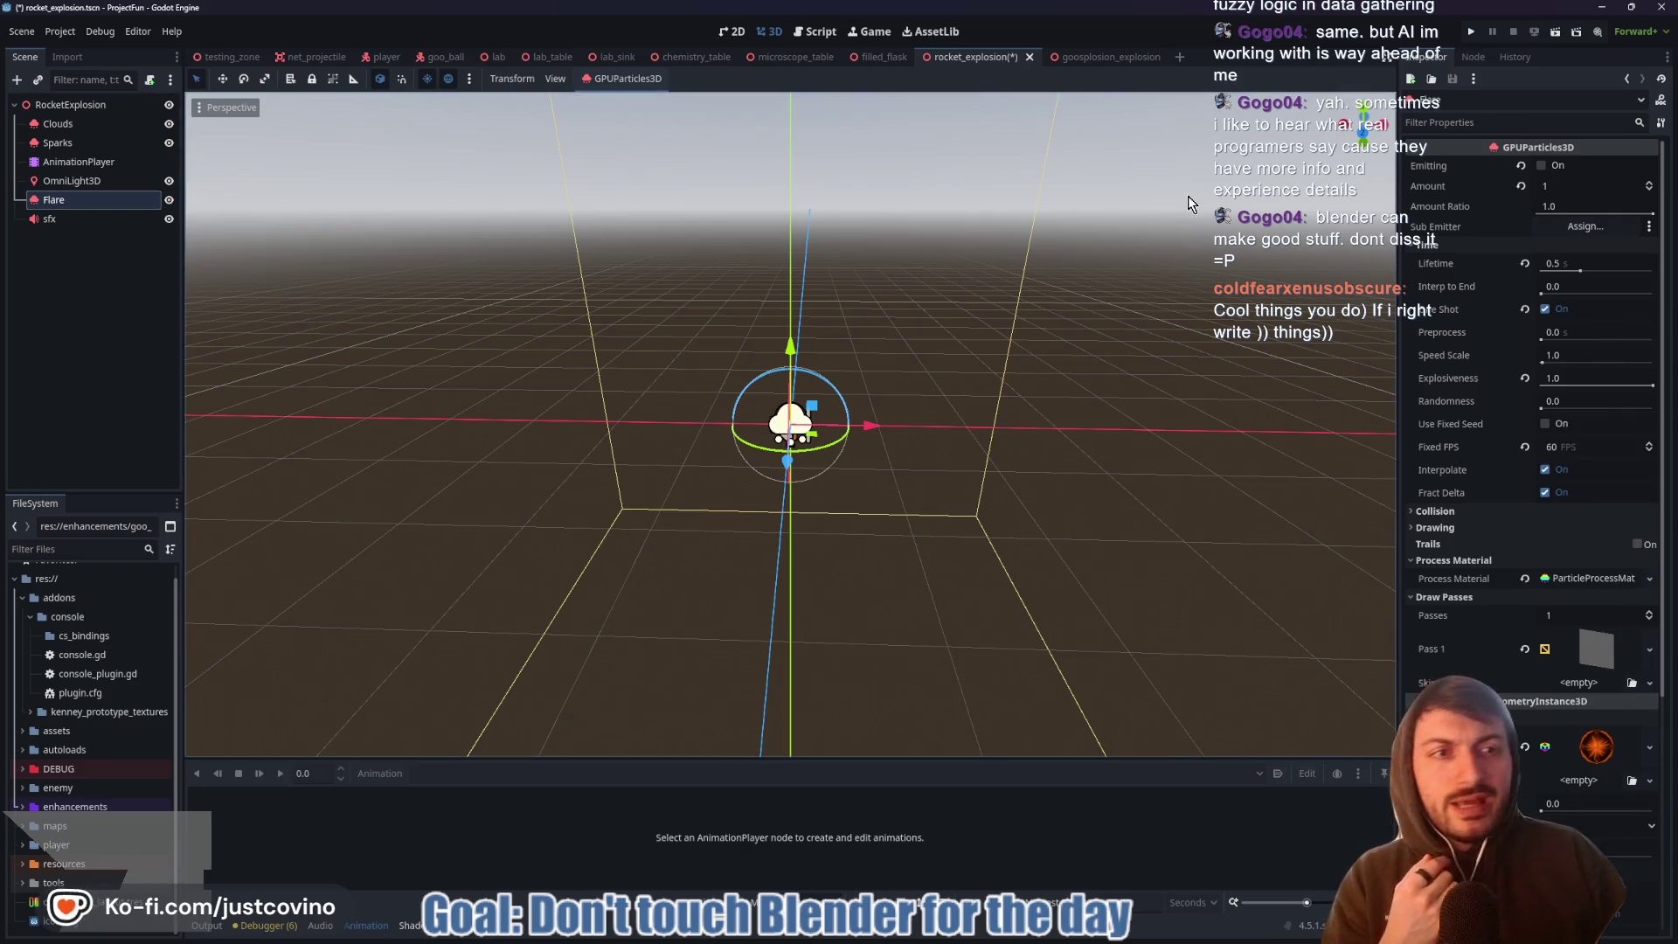
click(1543, 169)
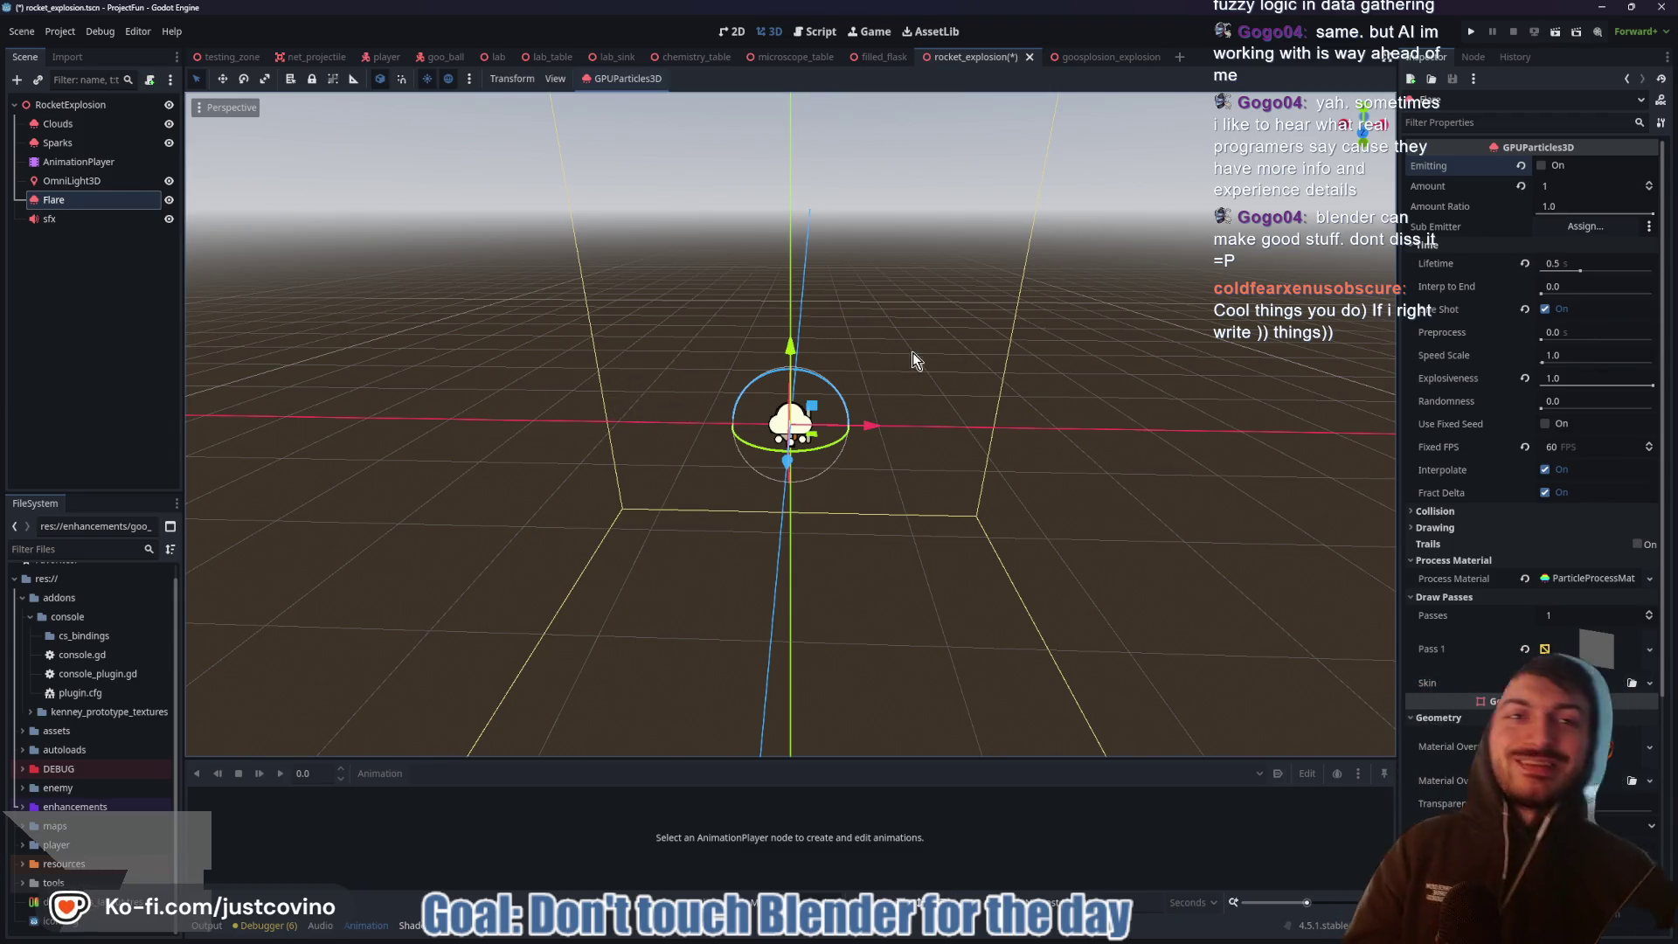
drag(895, 331, 919, 341)
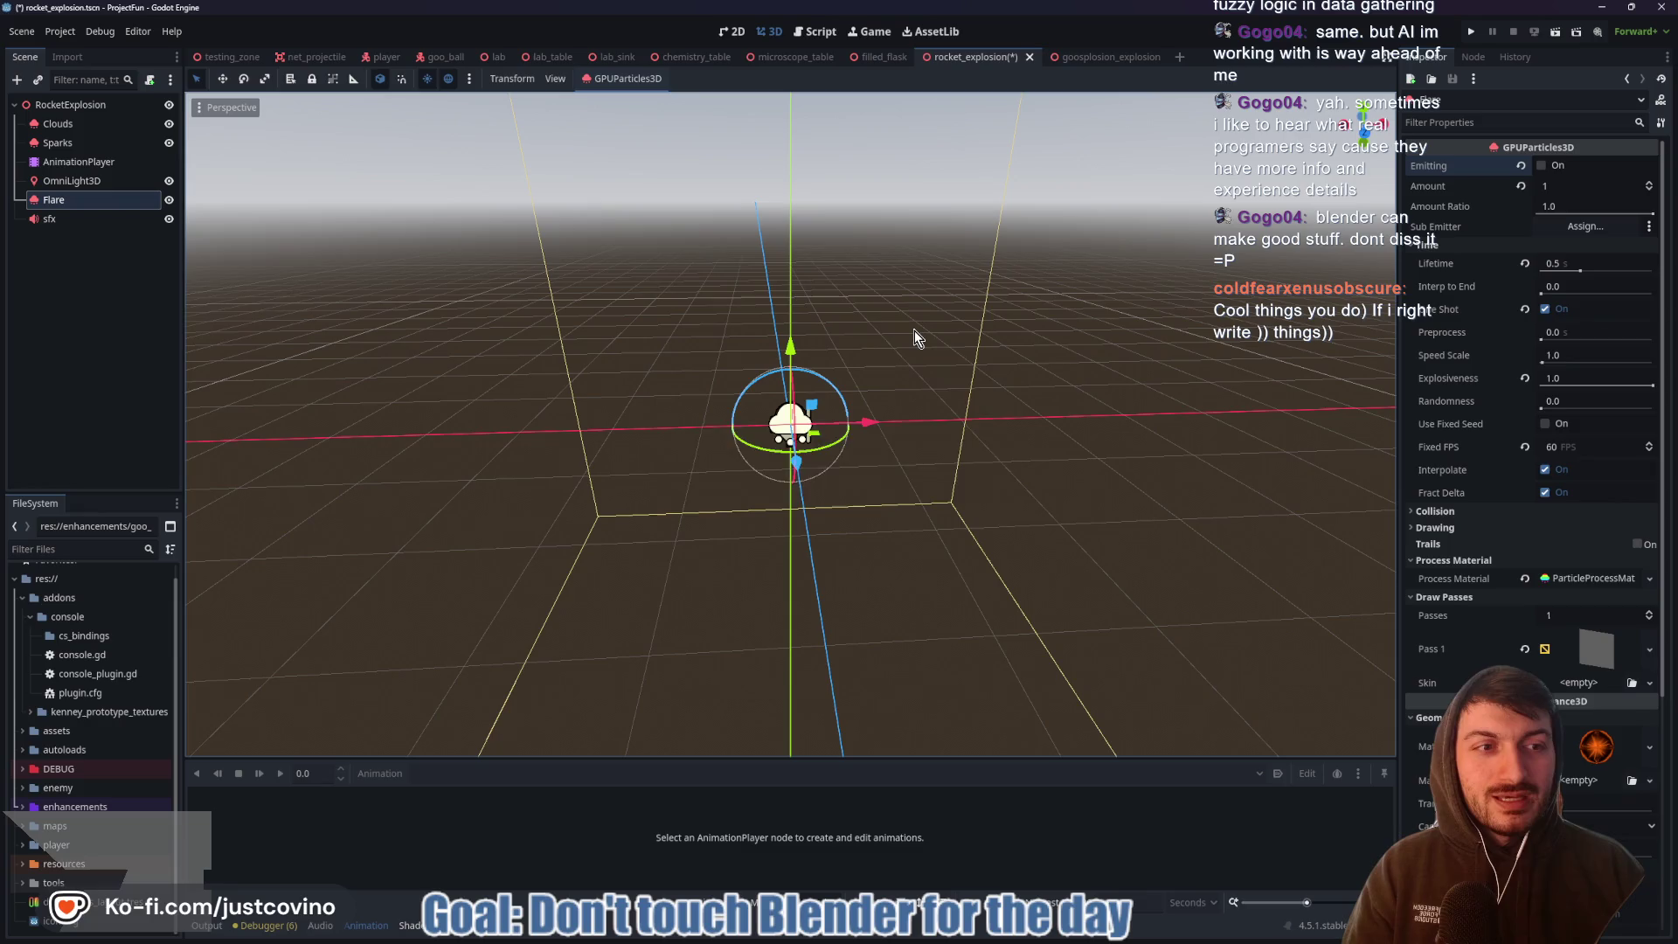
key(ctrl+s)
click(94, 125)
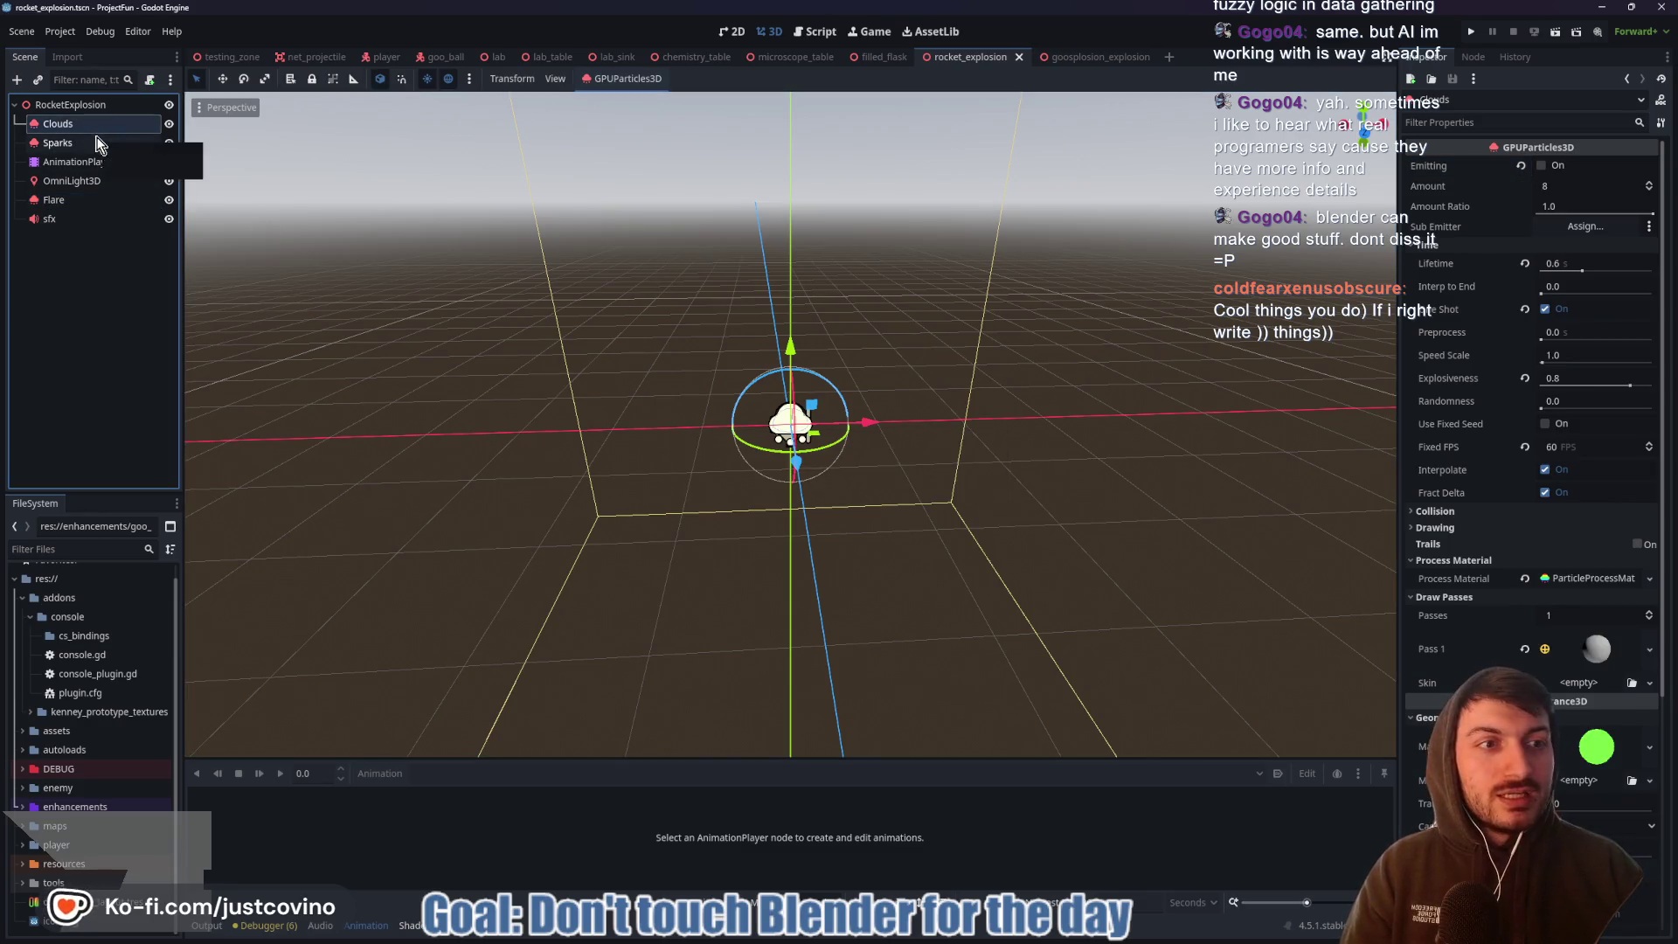
click(98, 143)
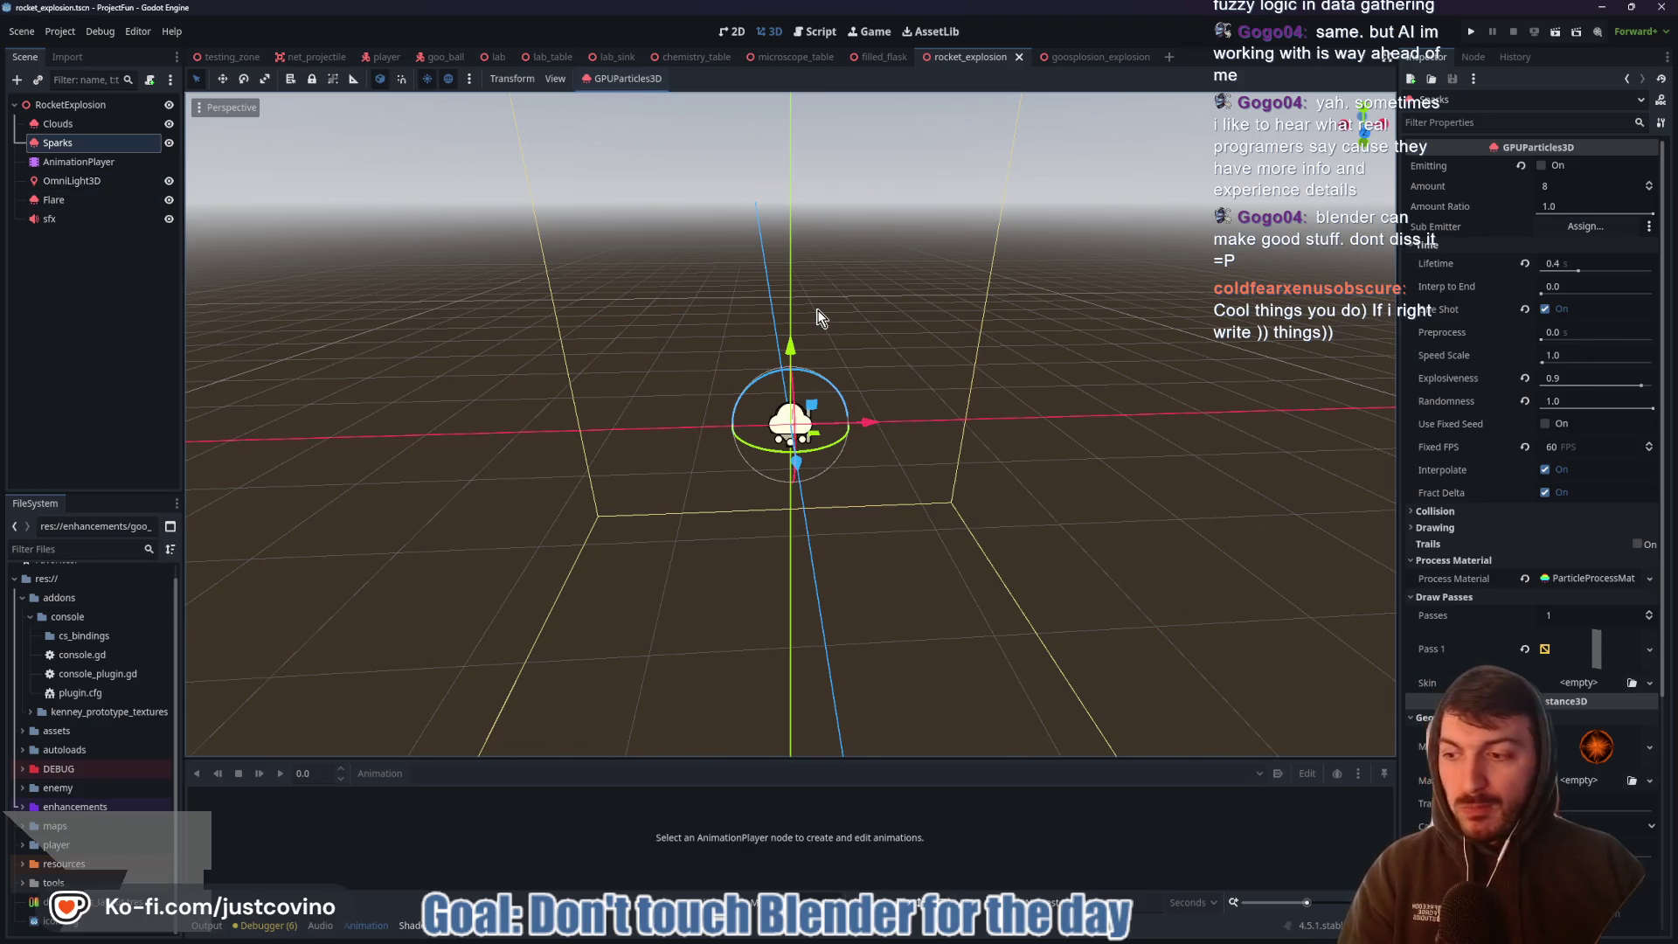
click(1103, 56)
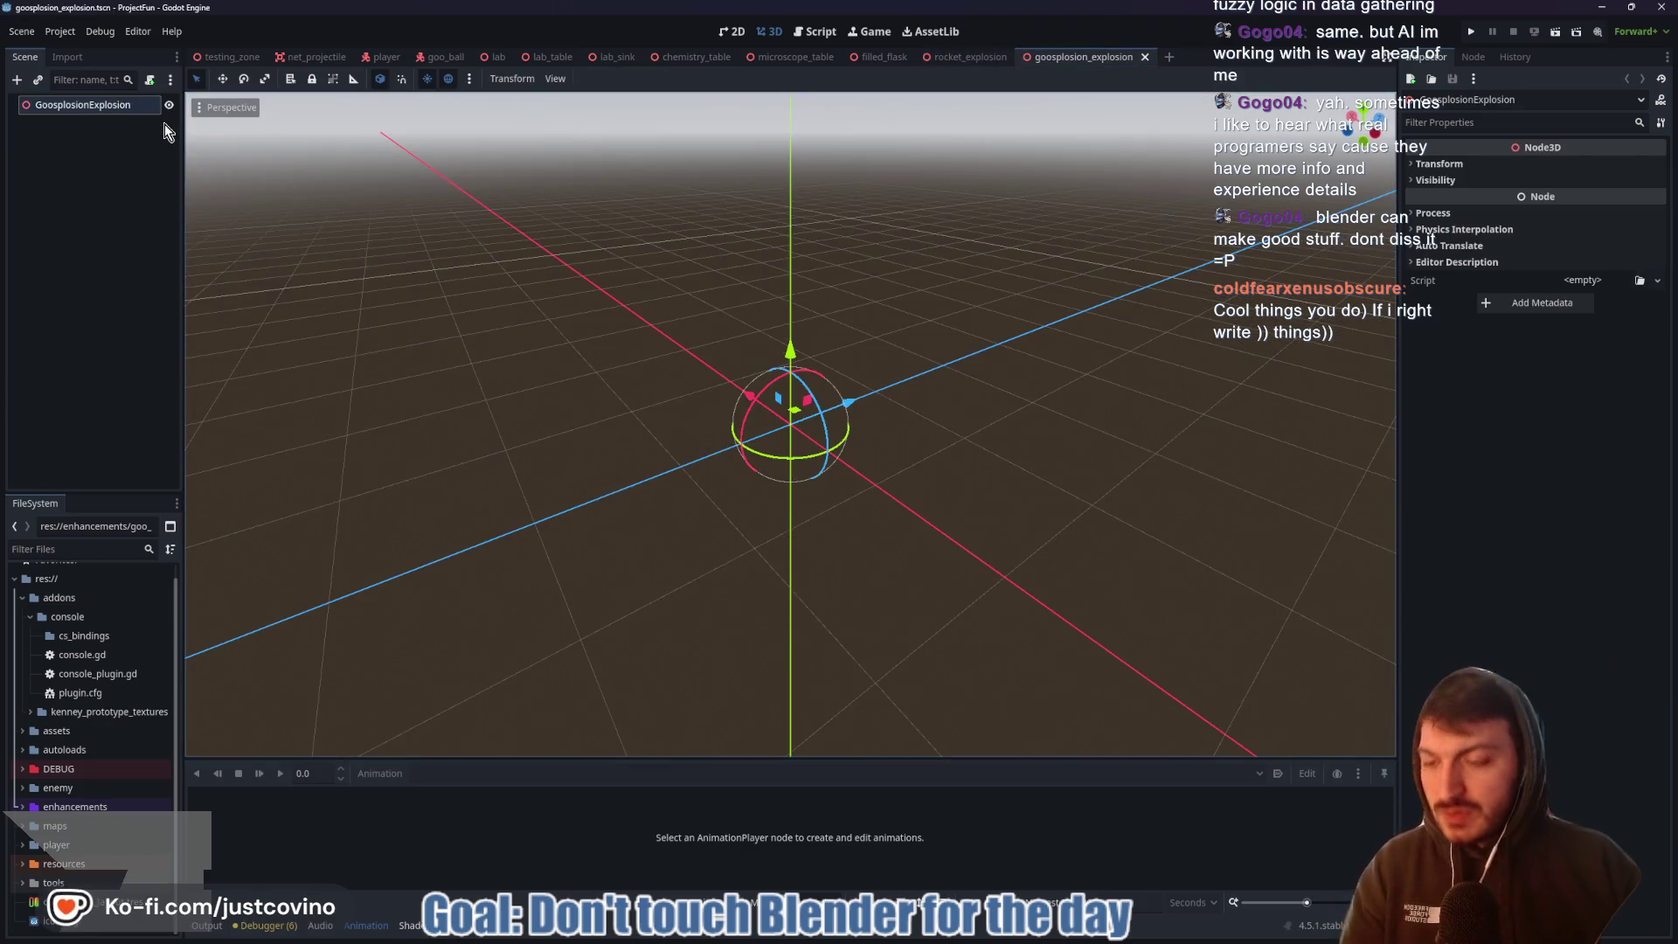
Add a GPUParticles3D child under the root and give Draw Pass 1 a SphereMesh
key(ctrl+a)
text(gpu)
key(Return)
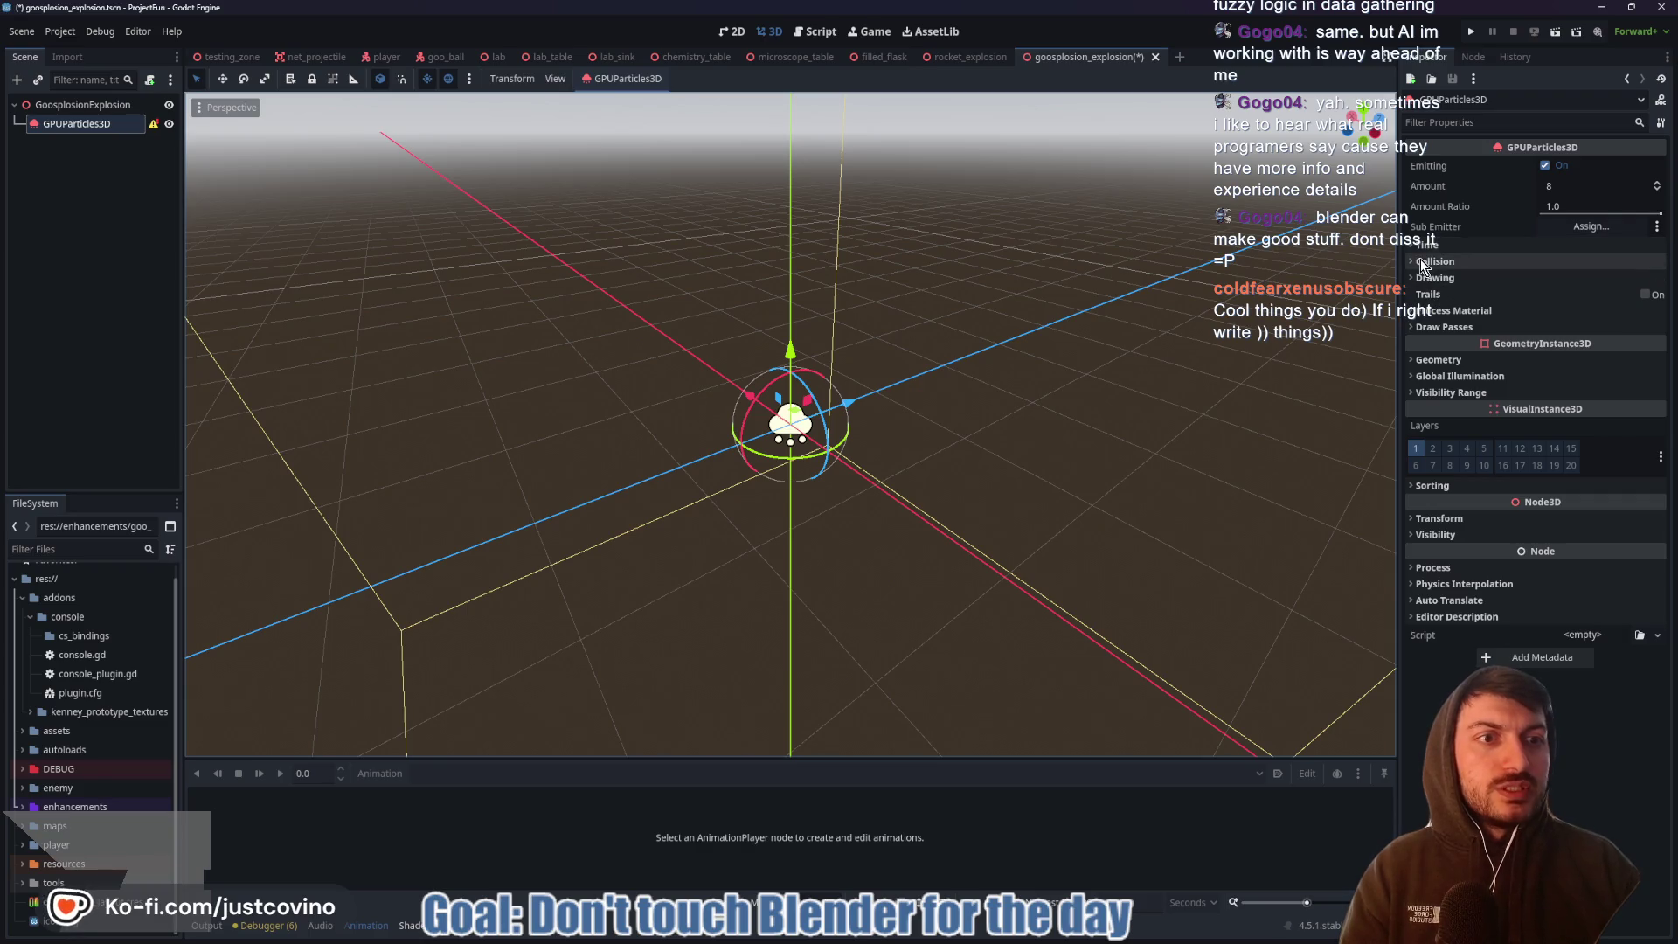
click(1440, 315)
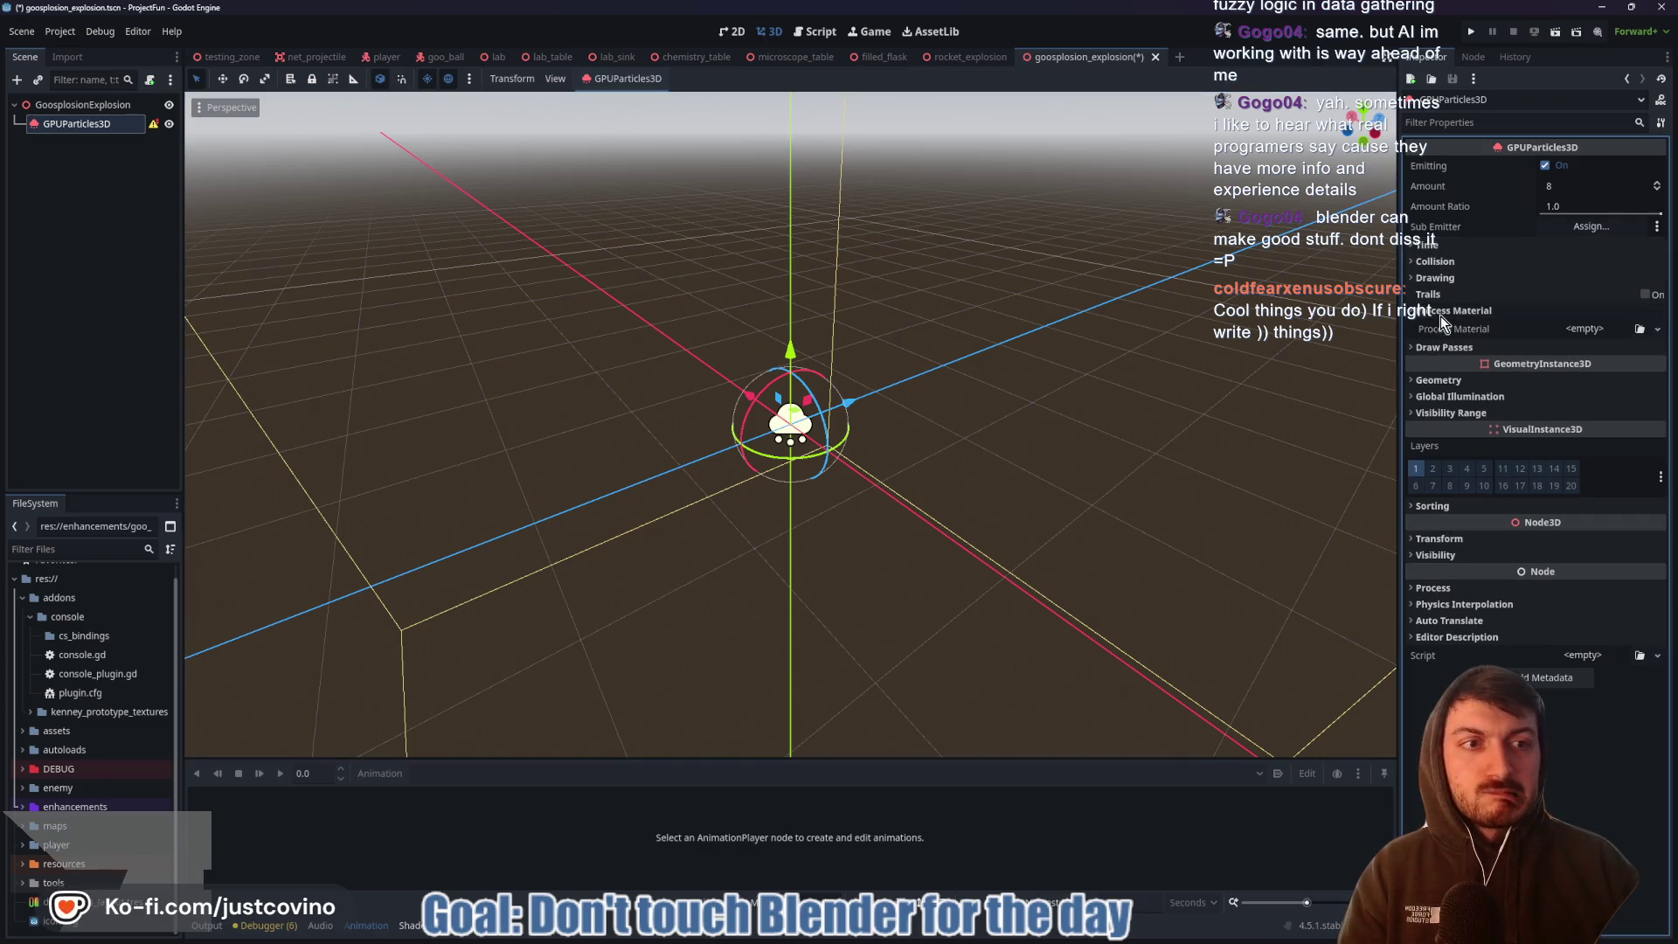
click(1465, 346)
click(1589, 389)
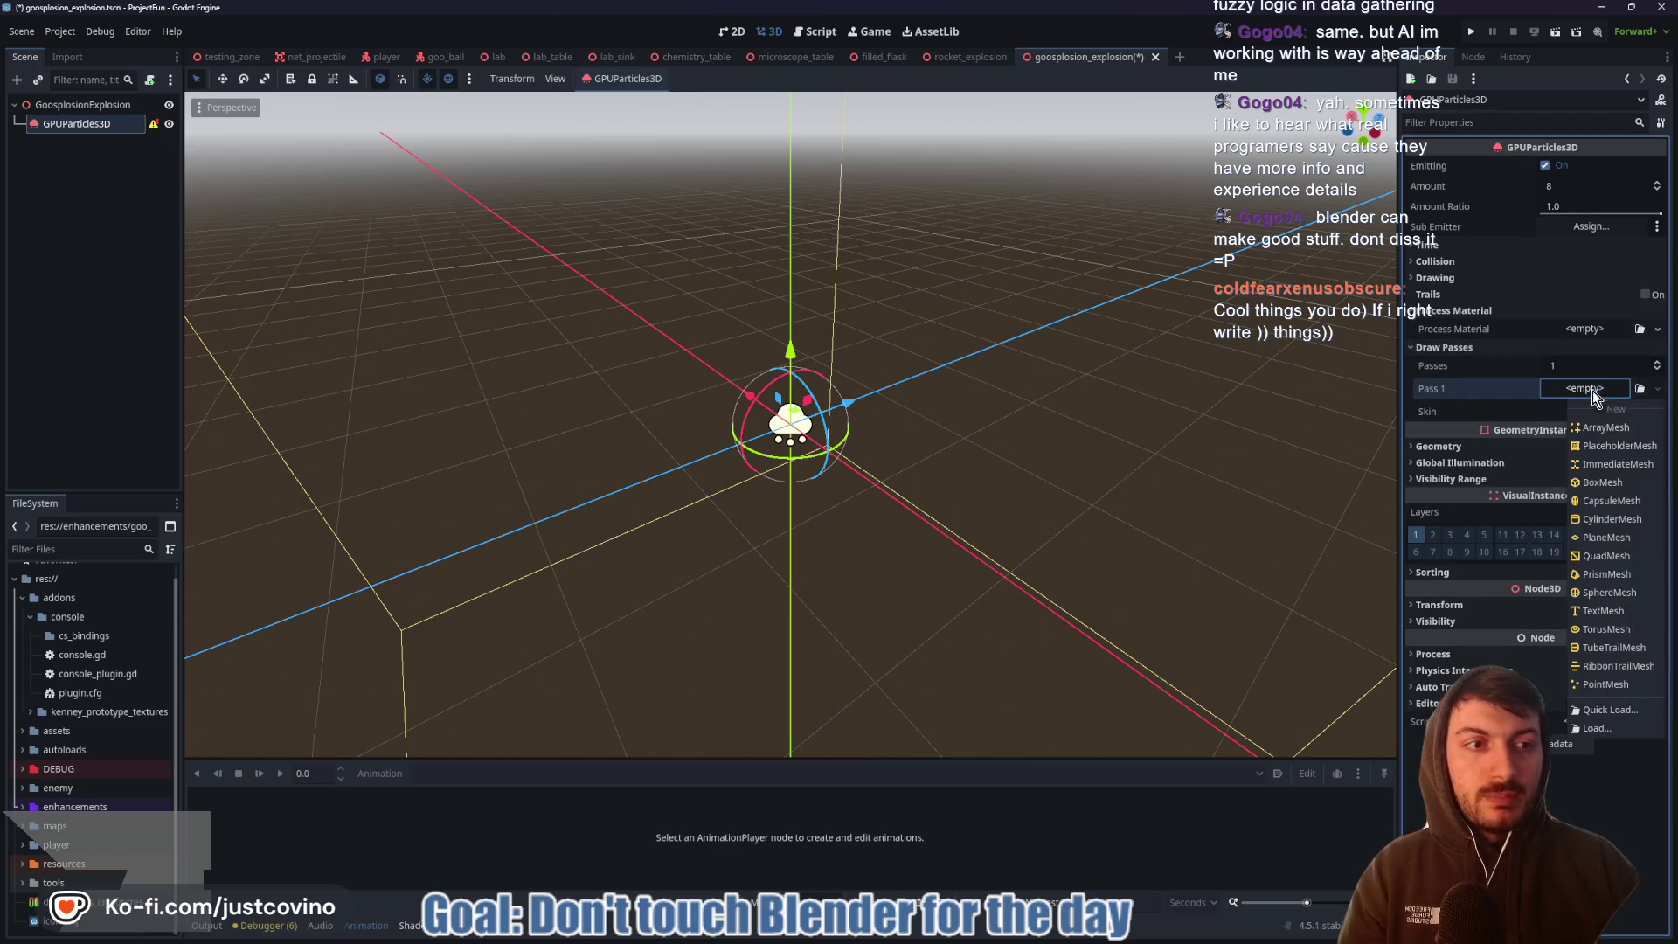
click(1612, 710)
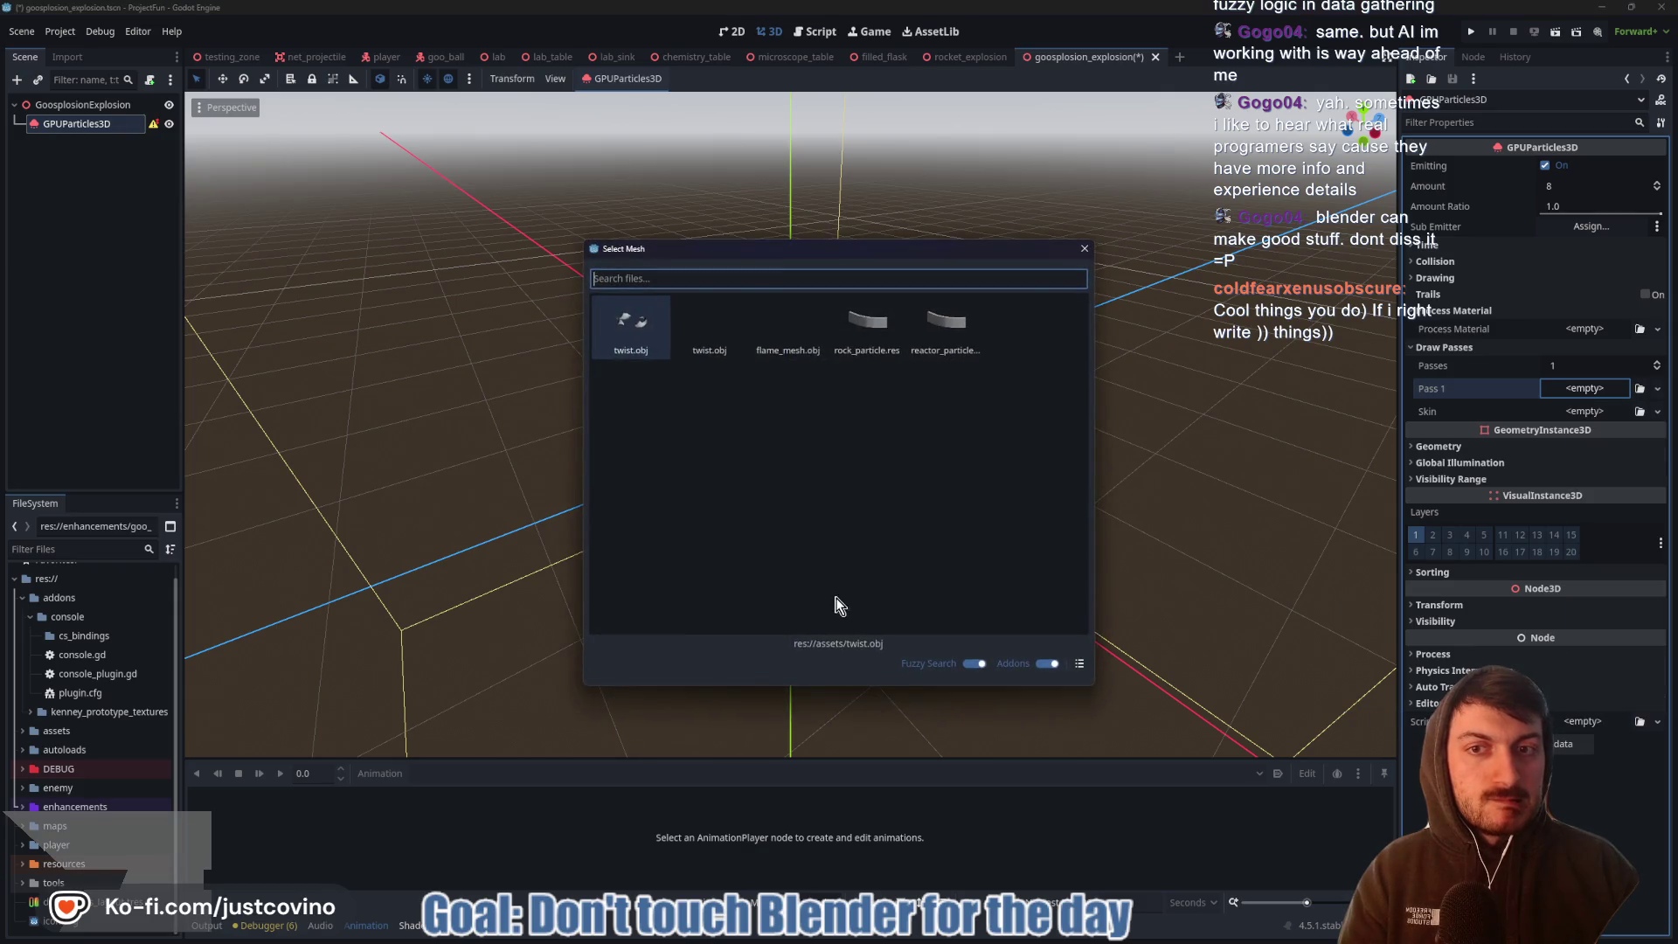
click(1084, 249)
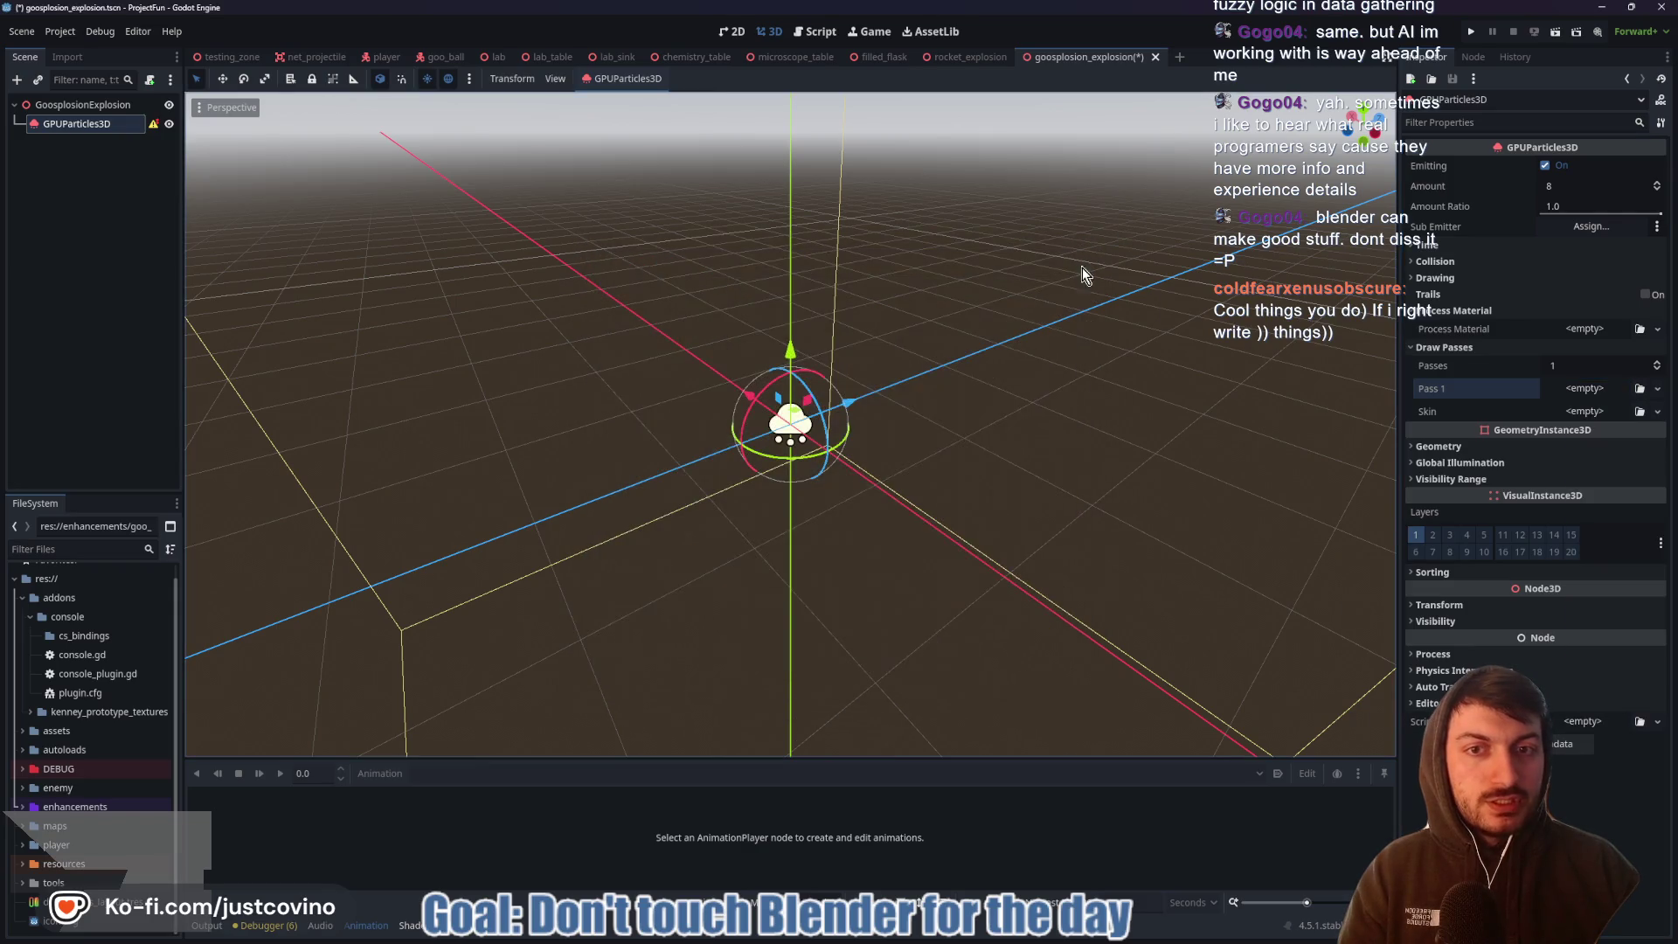
click(1584, 388)
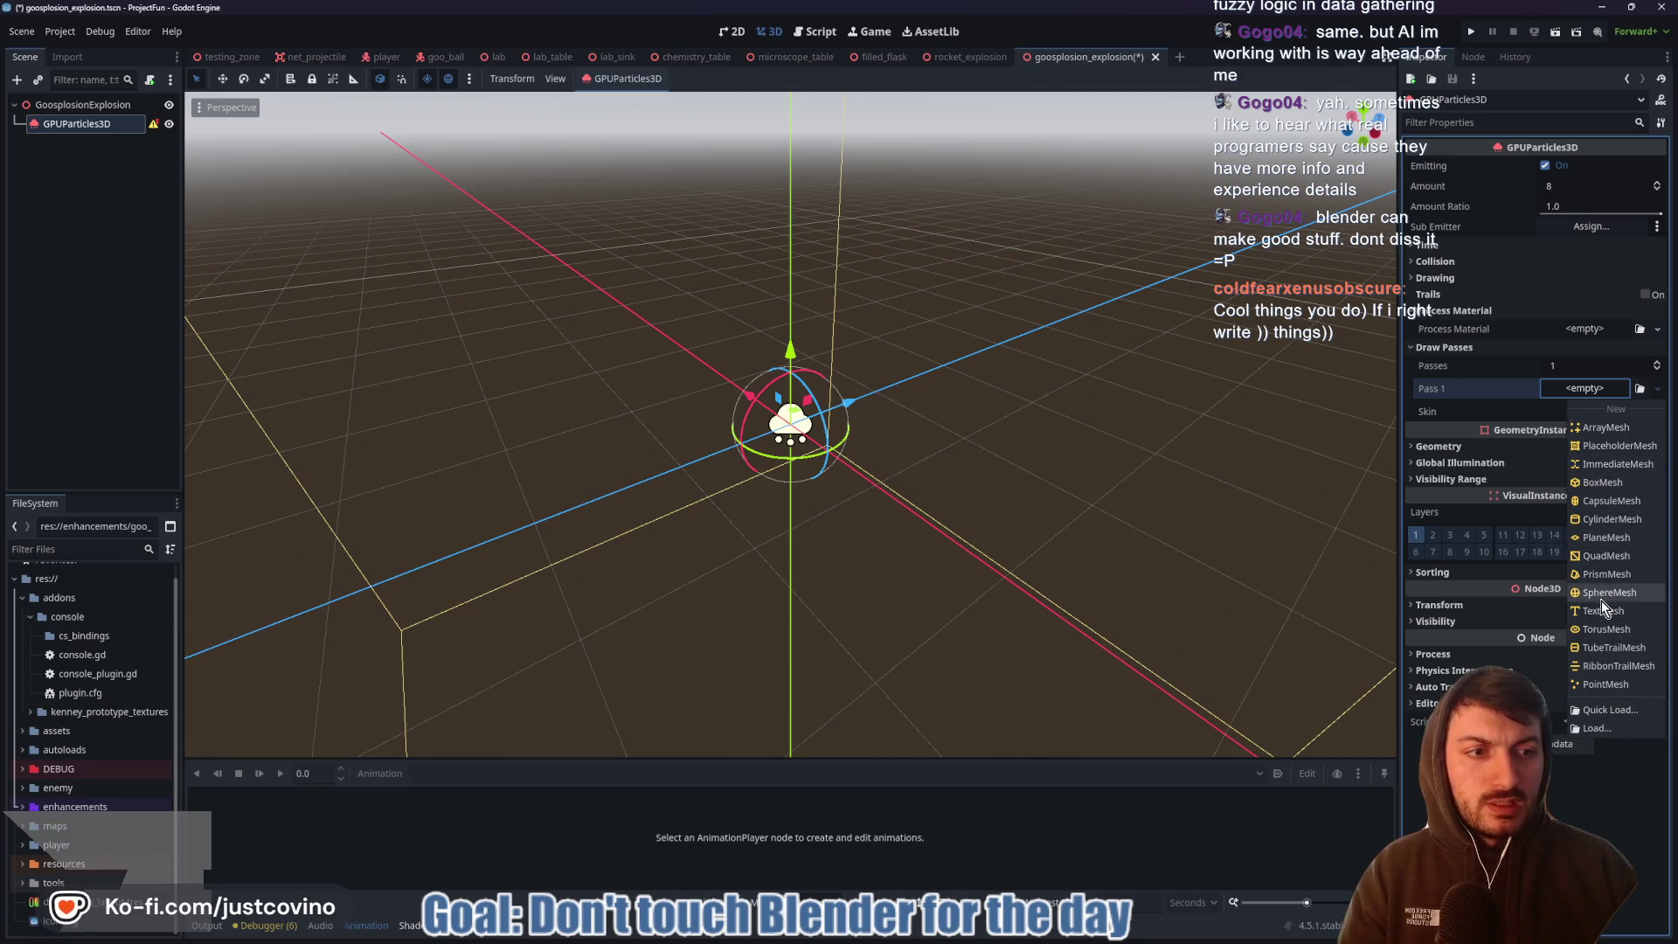
click(1609, 592)
Set the sphere mesh radius to 0.25 and height to 0.5, then save
drag(1152, 469, 1066, 462)
scroll(1260, 449, down, 2)
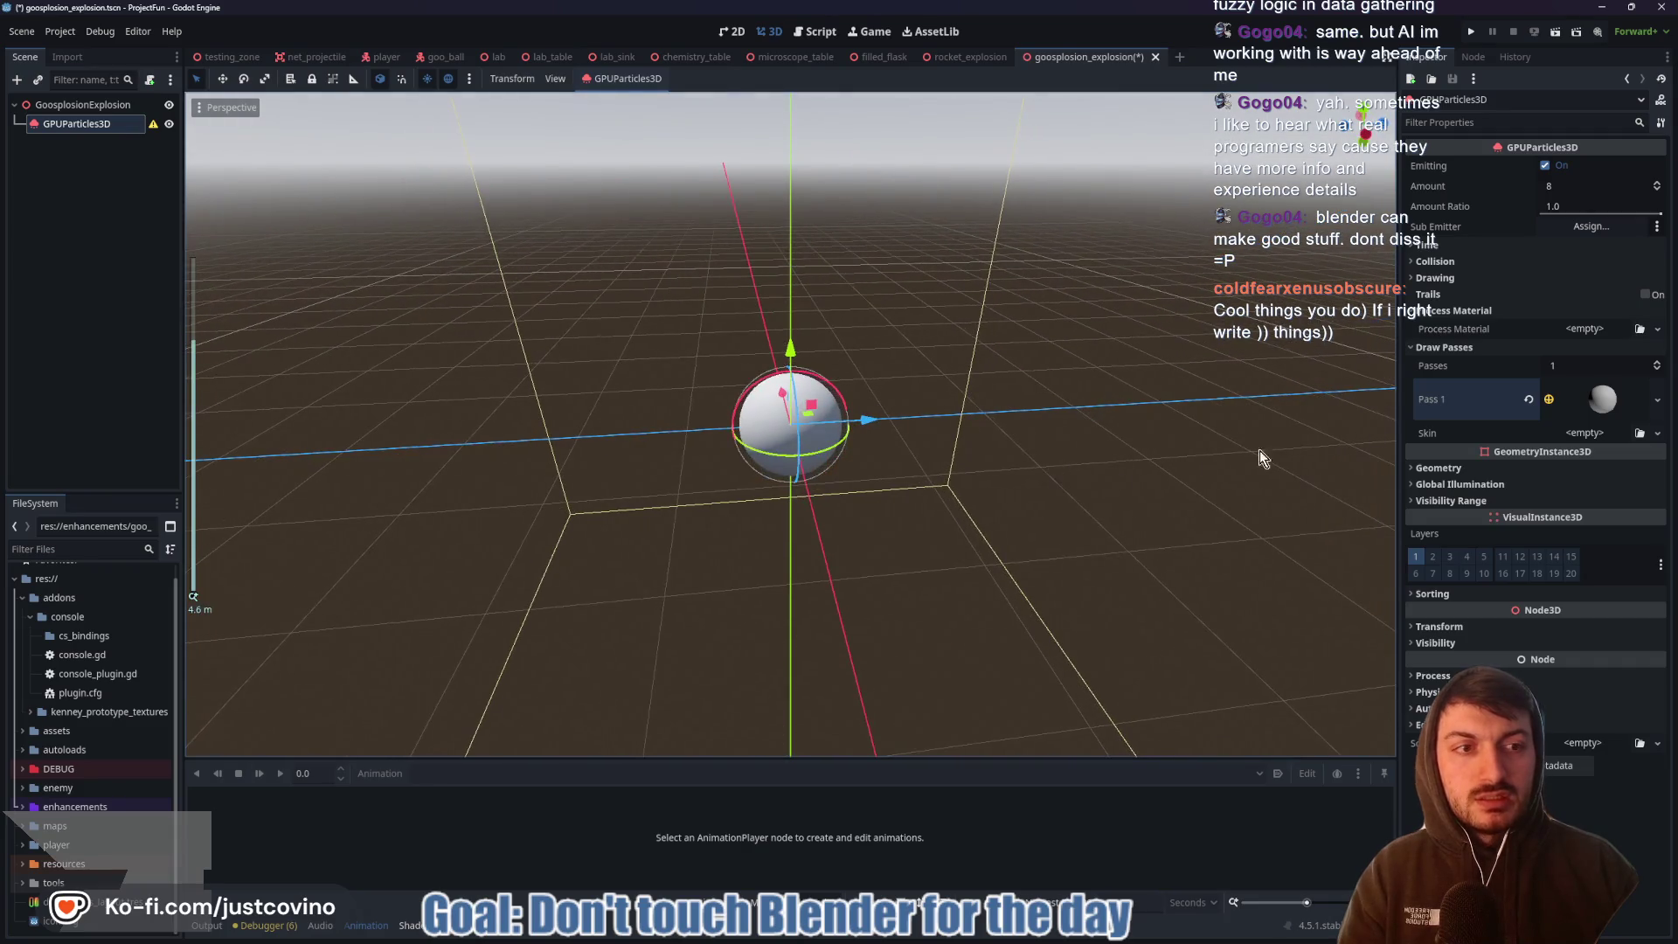
click(1597, 398)
click(1596, 529)
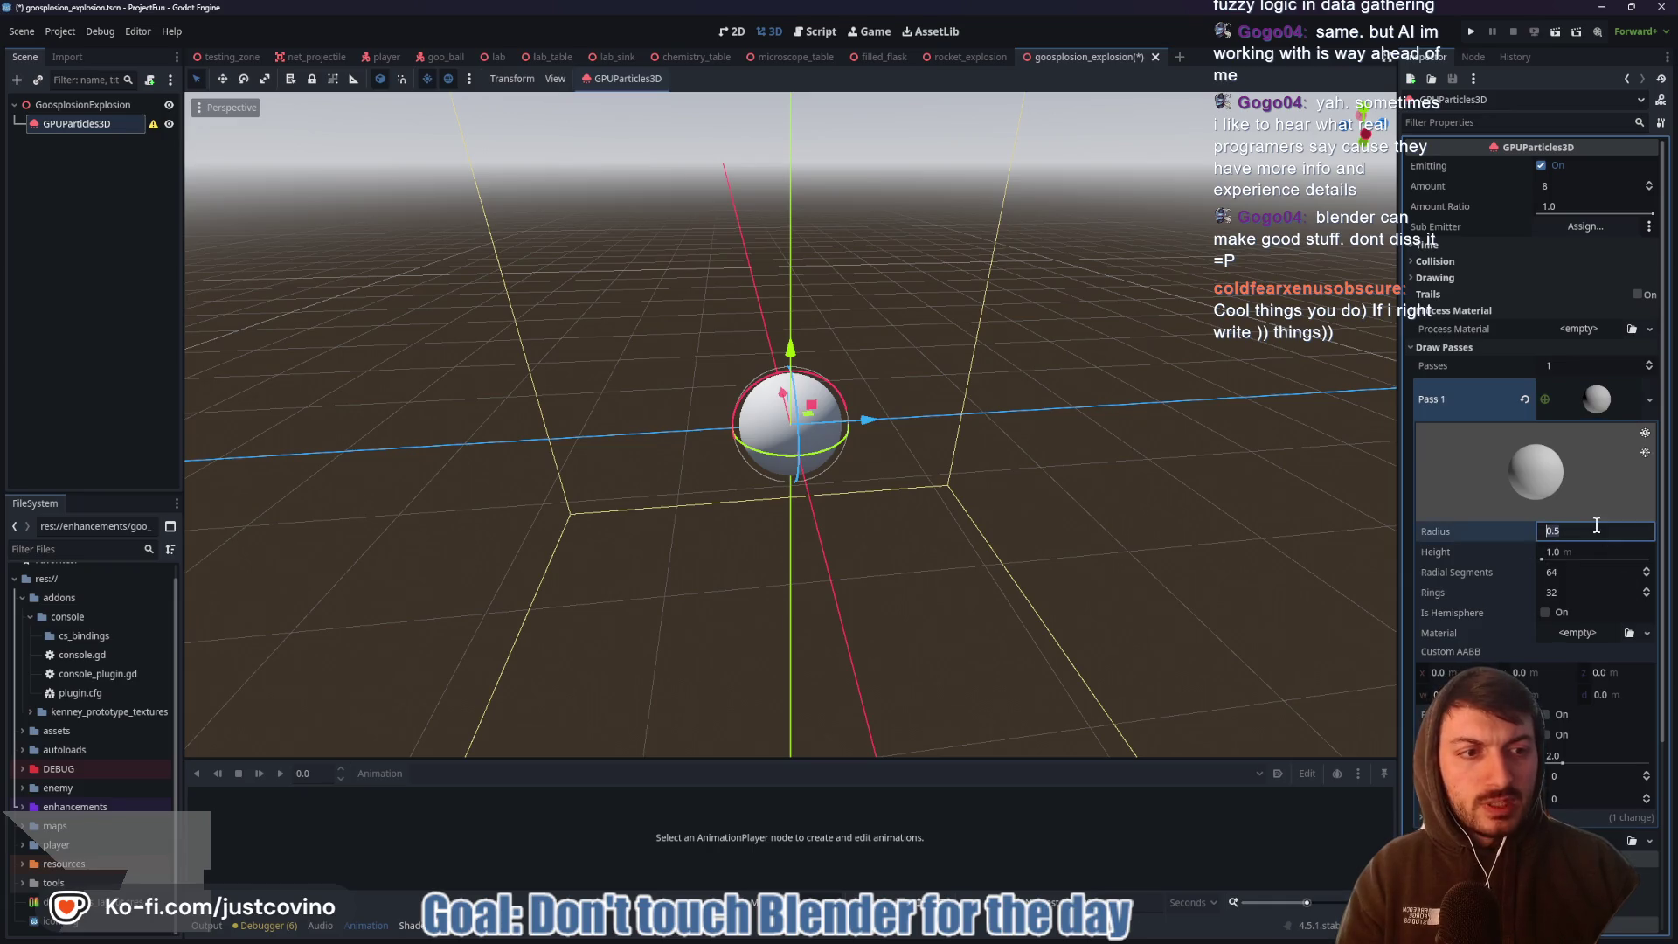
text(0.25)
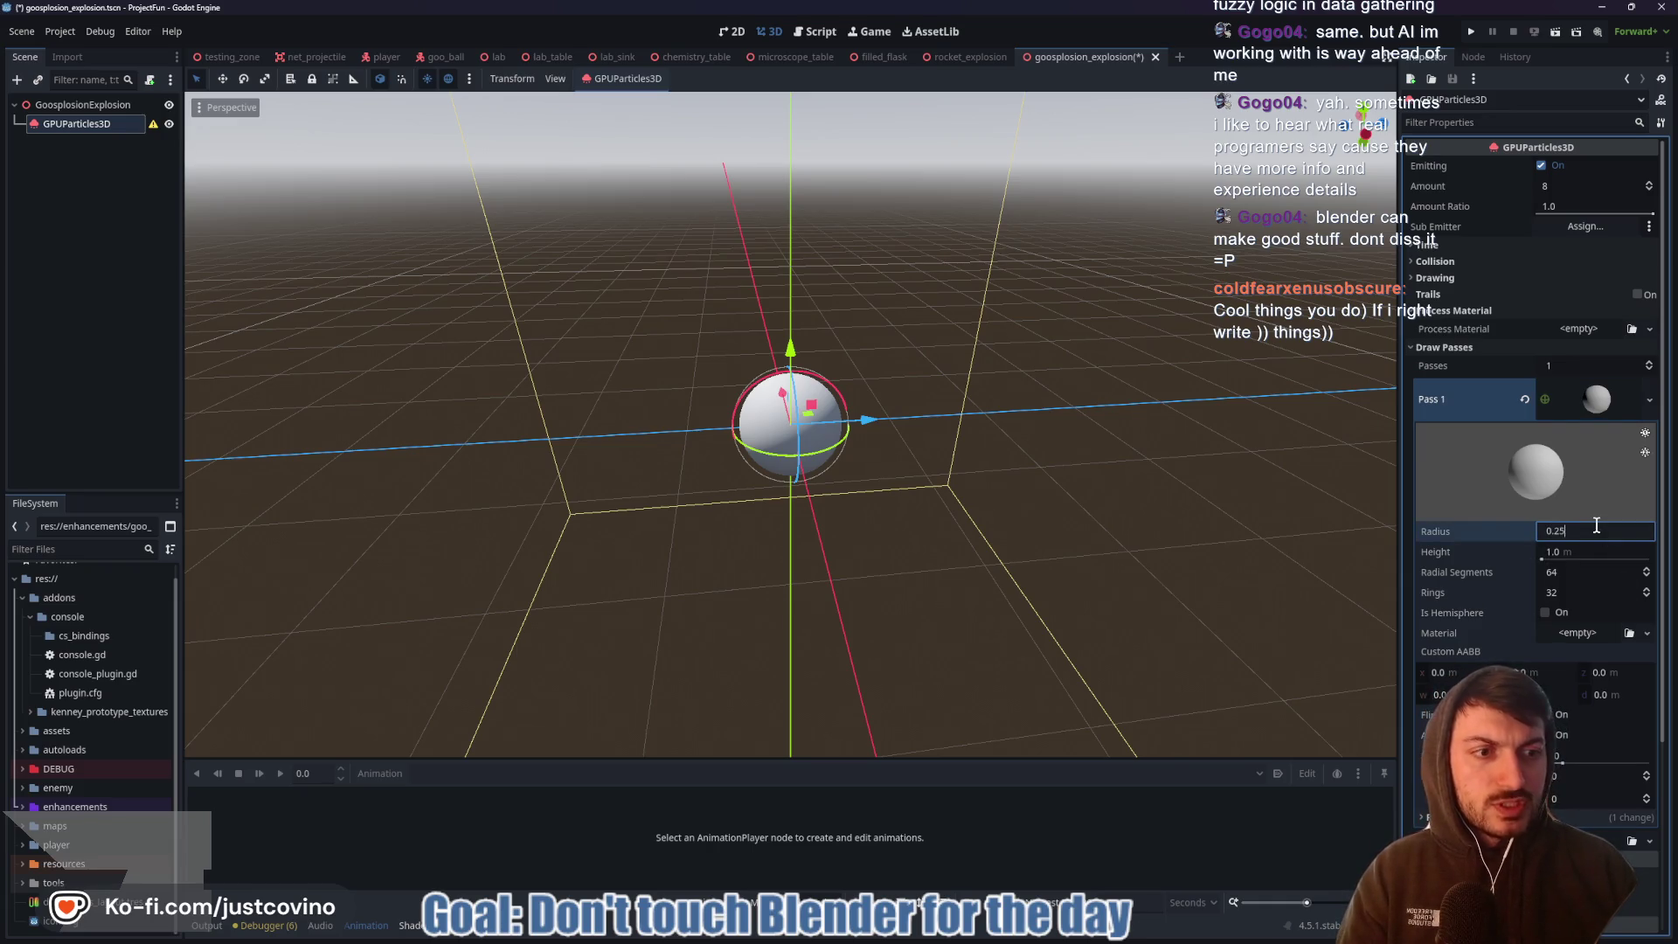
key(Tab)
text(0.5)
key(Return)
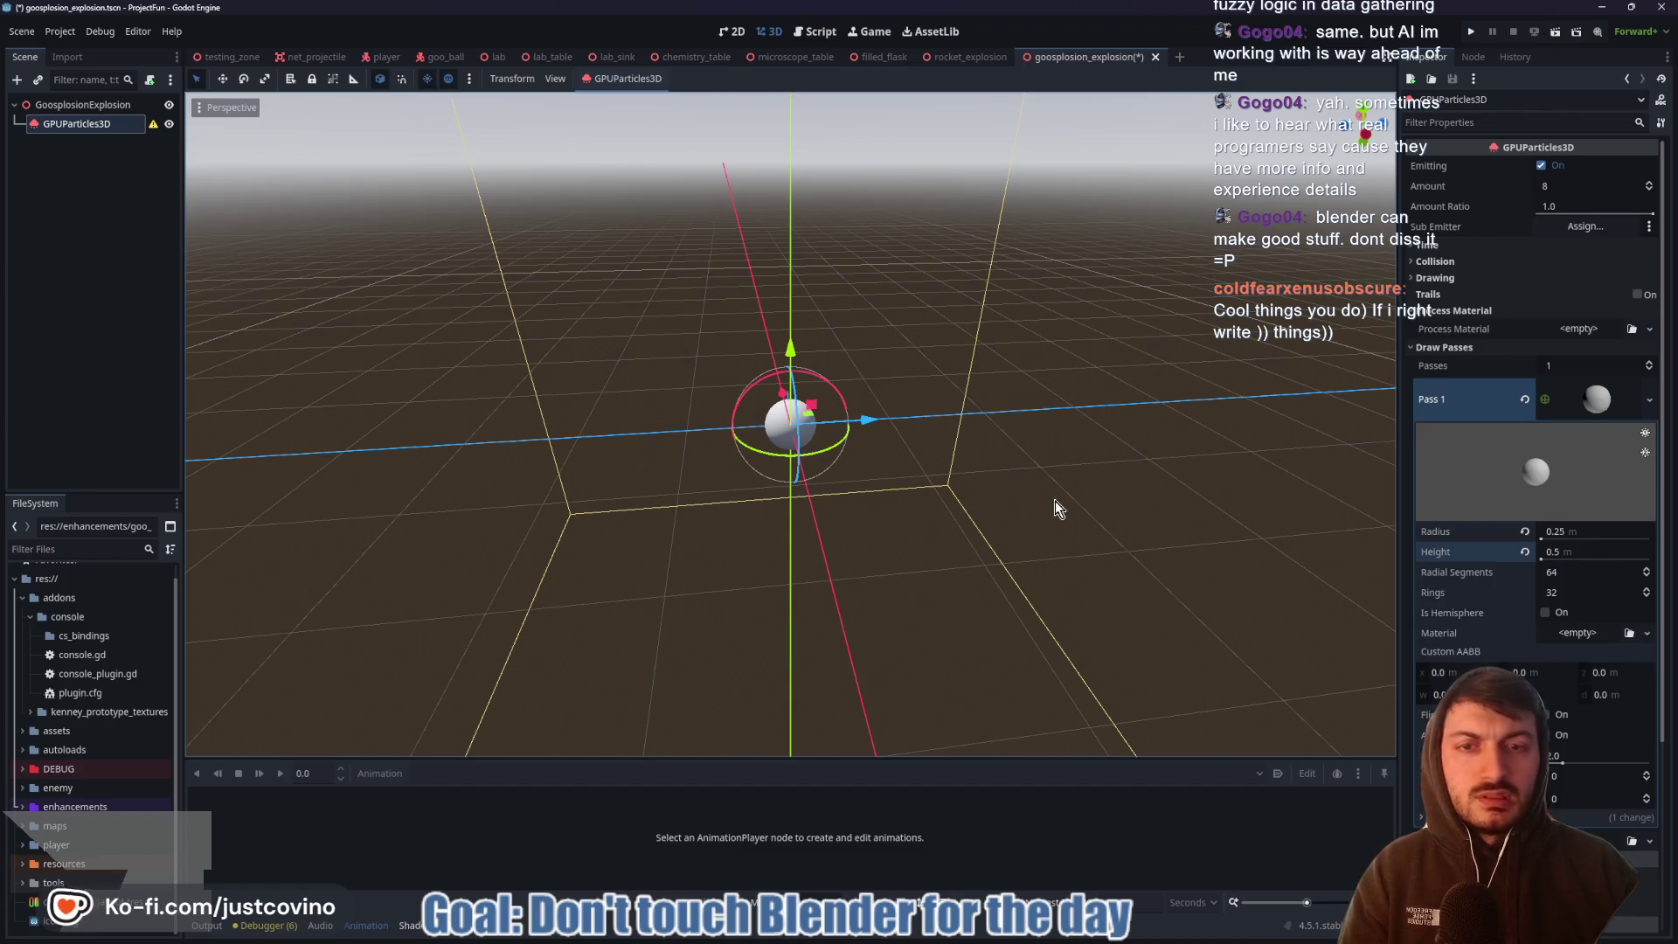
key(ctrl+s)
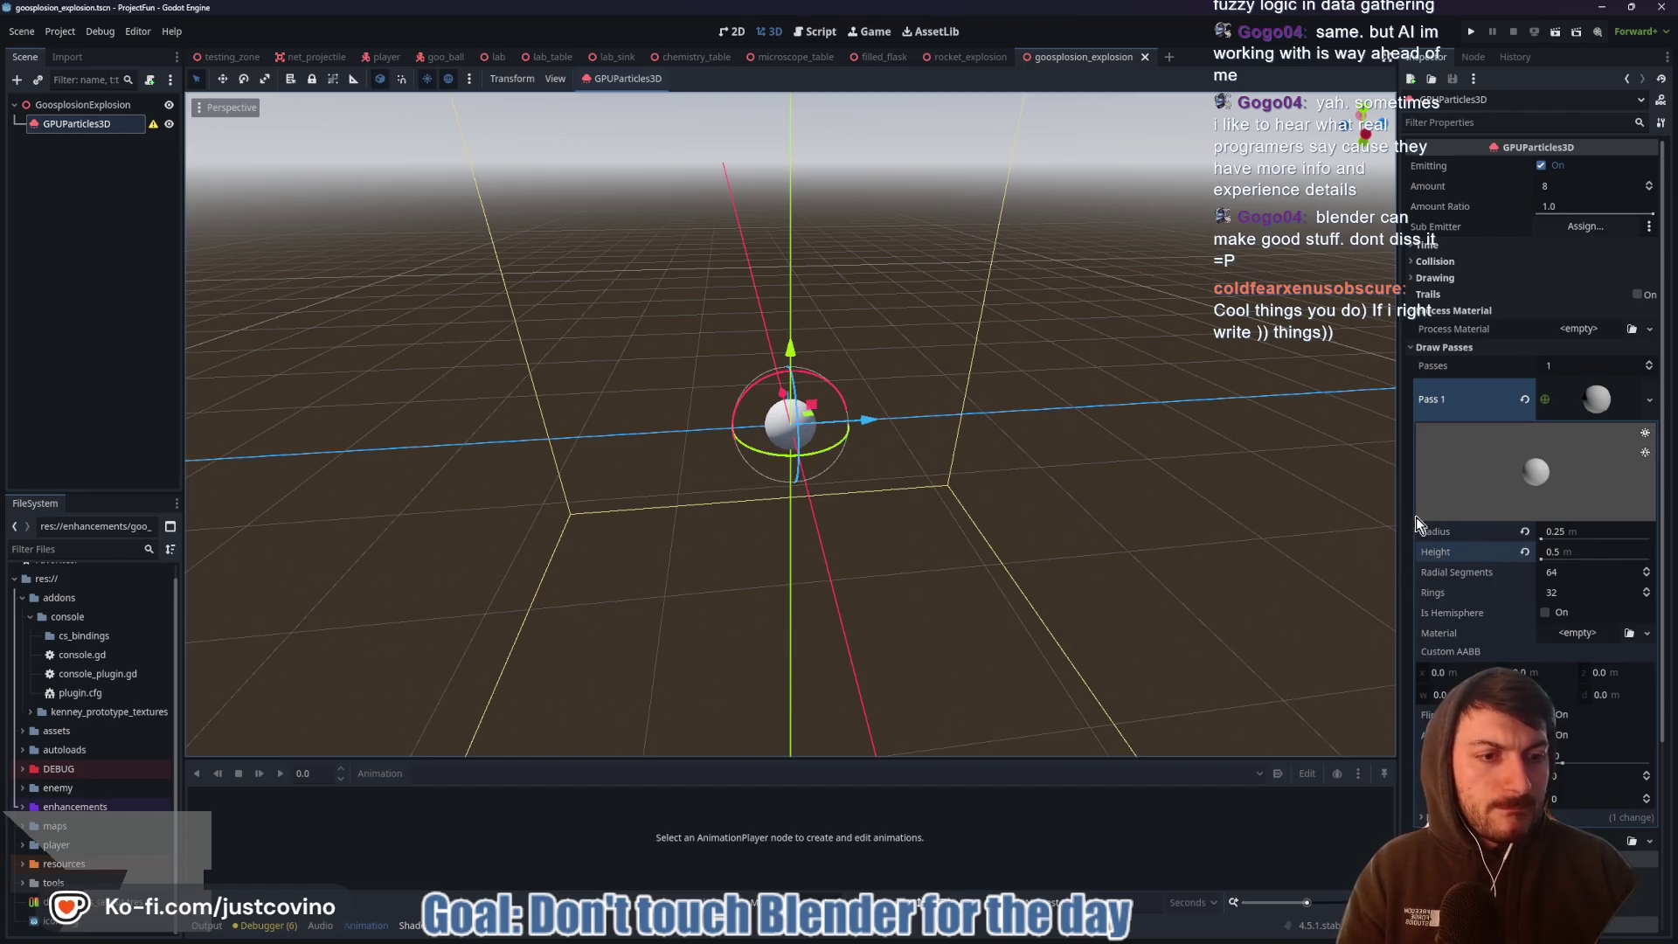
Change the sphere's radial segment count and reduce its rings to 8
scroll(1005, 568, up, 5)
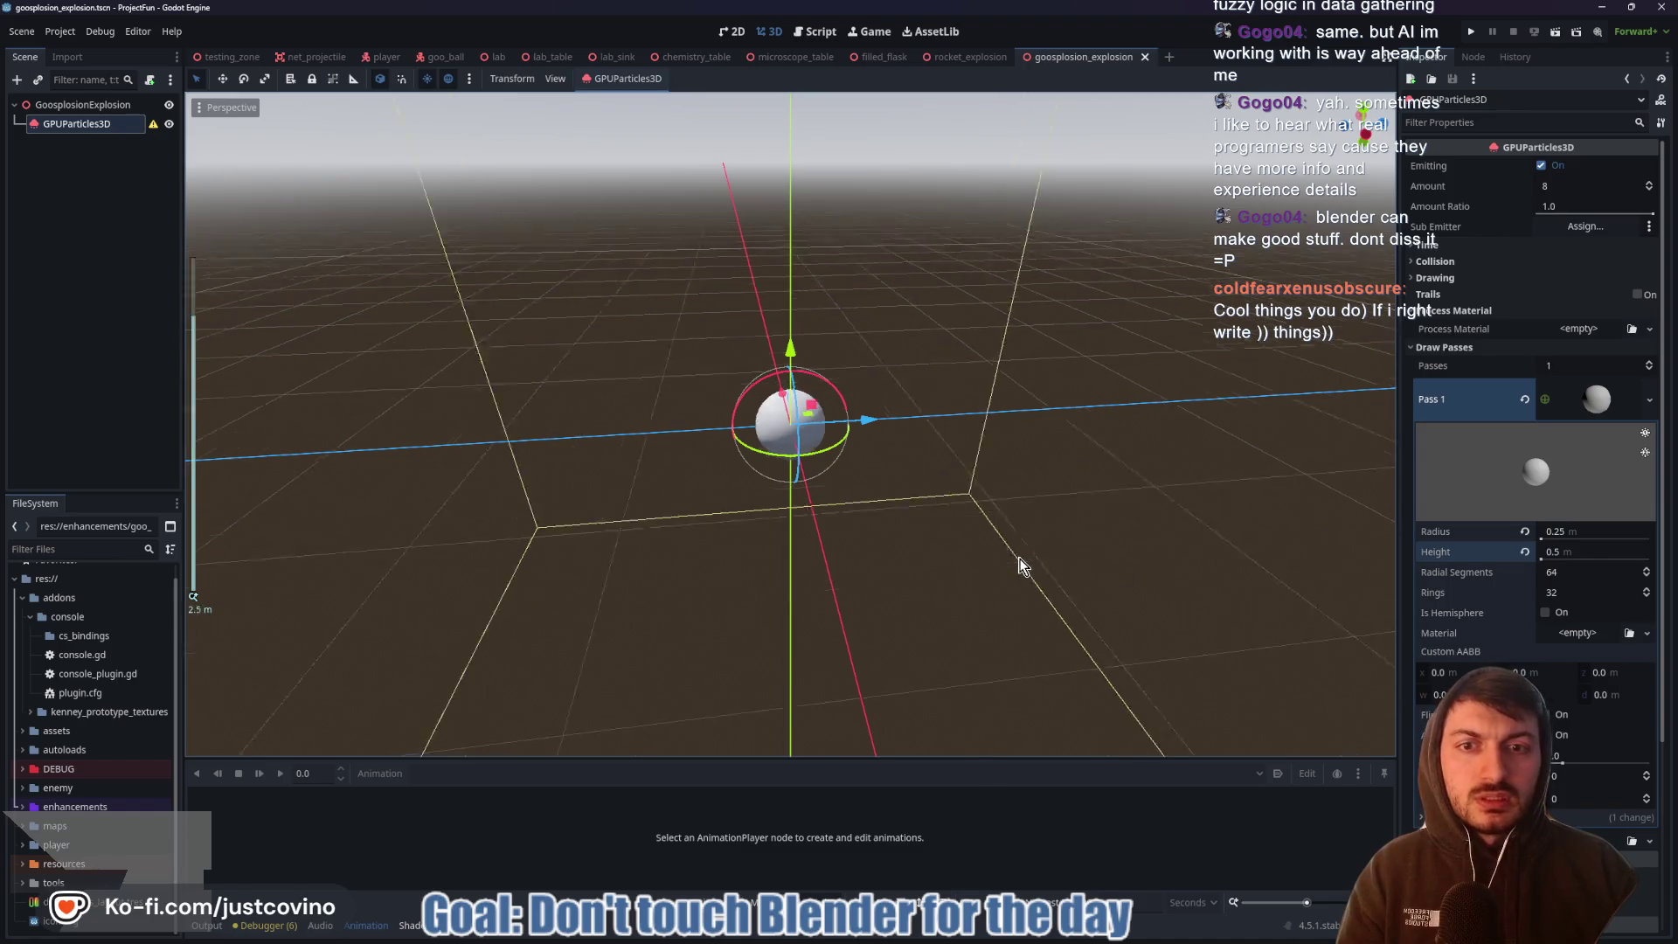
click(1577, 572)
text(14)
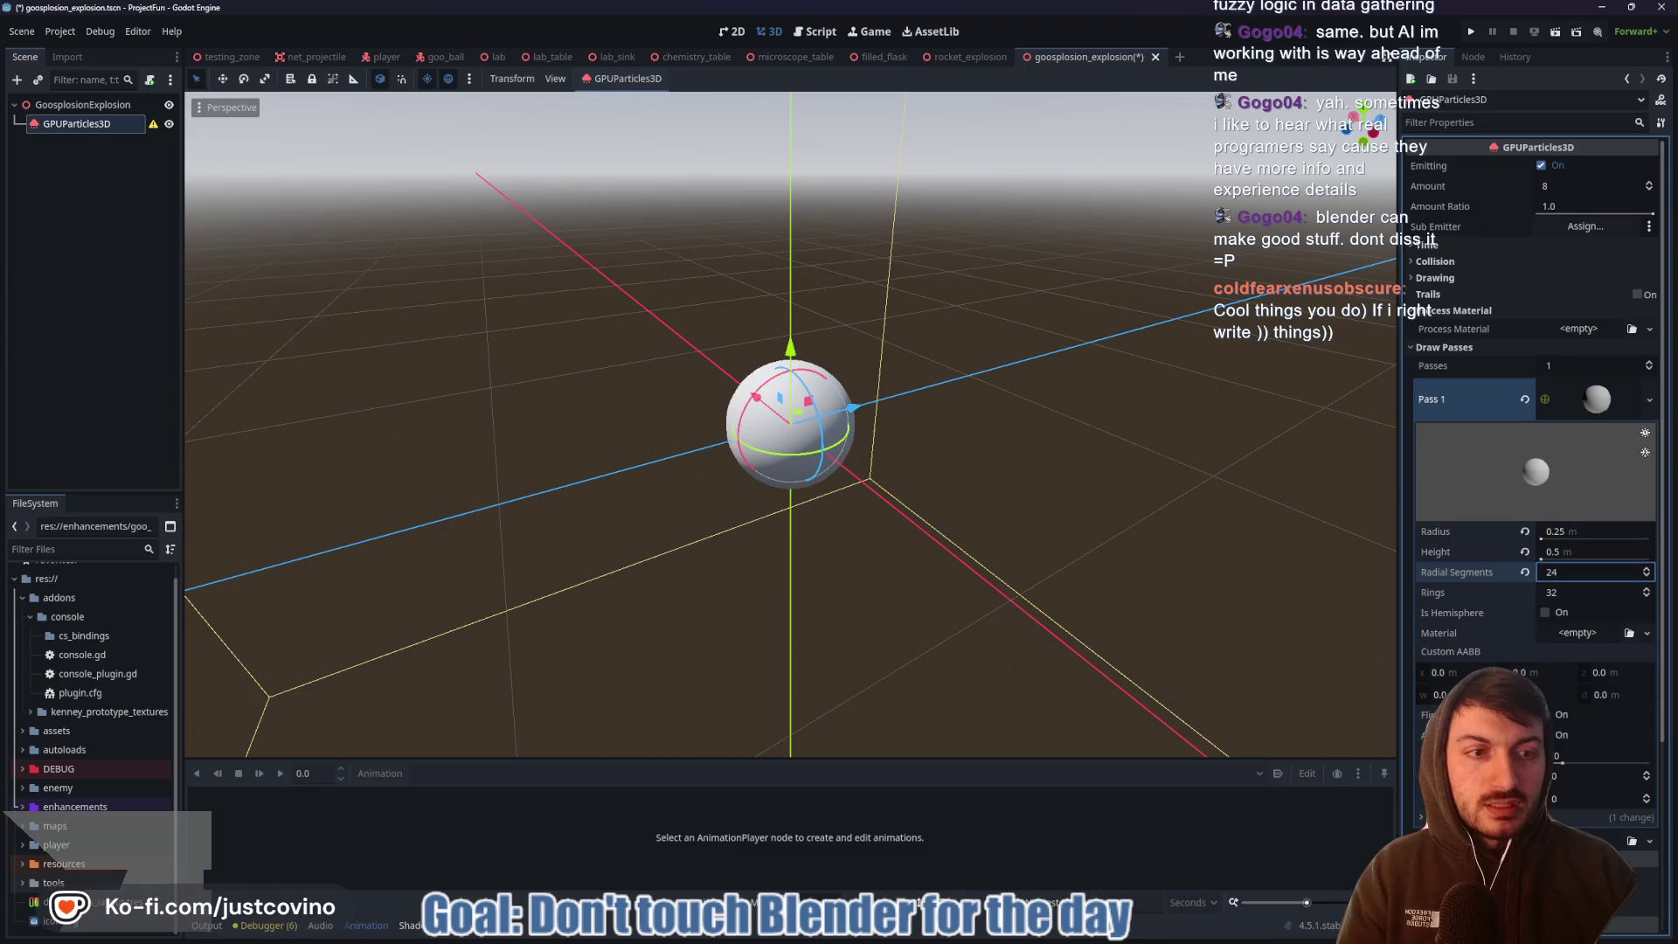
mouse_move(1101, 584)
mouse_down()
mouse_move(1044, 585)
mouse_move(1140, 493)
mouse_move(1197, 552)
mouse_move(1297, 554)
mouse_up()
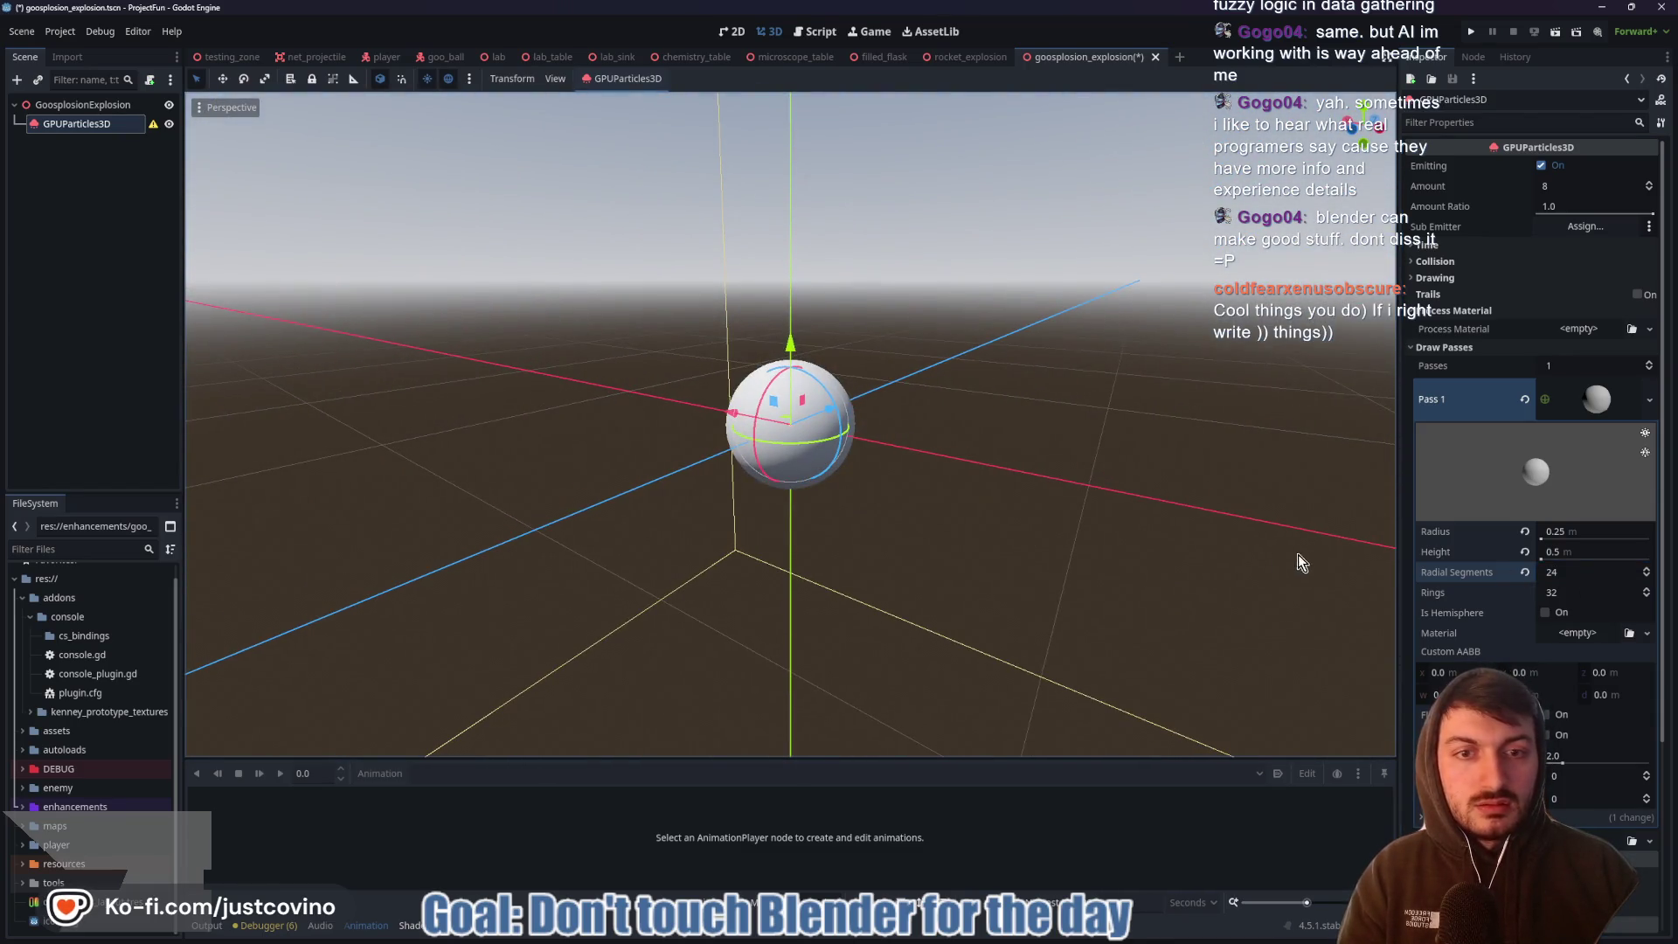
click(1587, 593)
text(16)
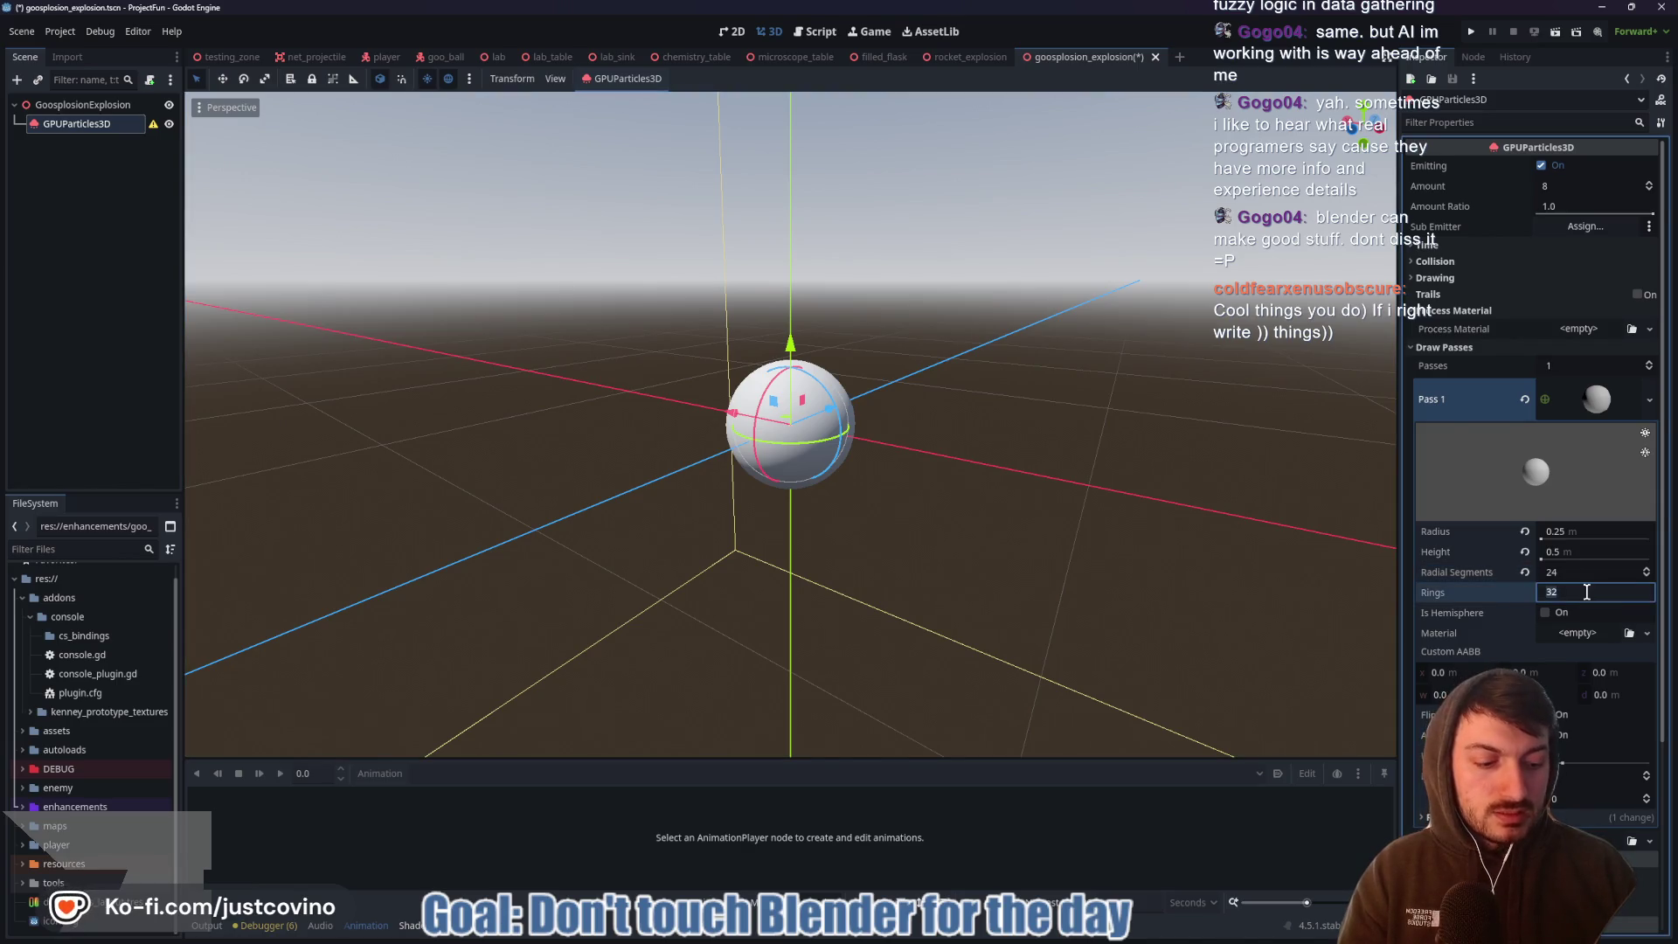
key(Return)
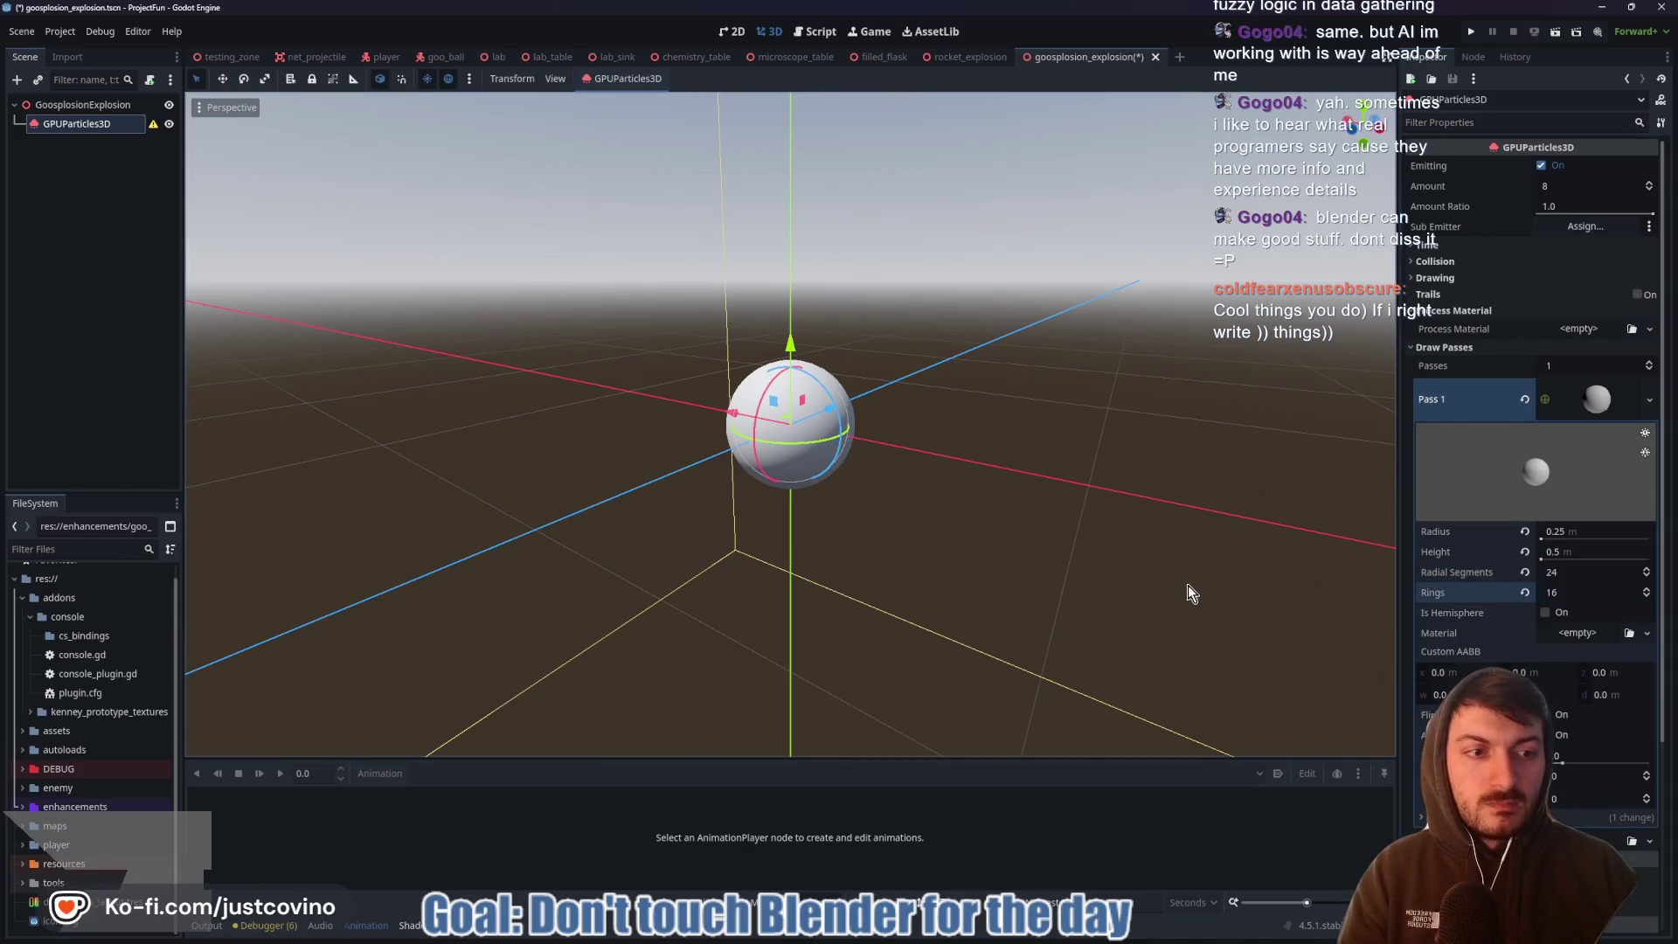
click(1585, 593)
text(8)
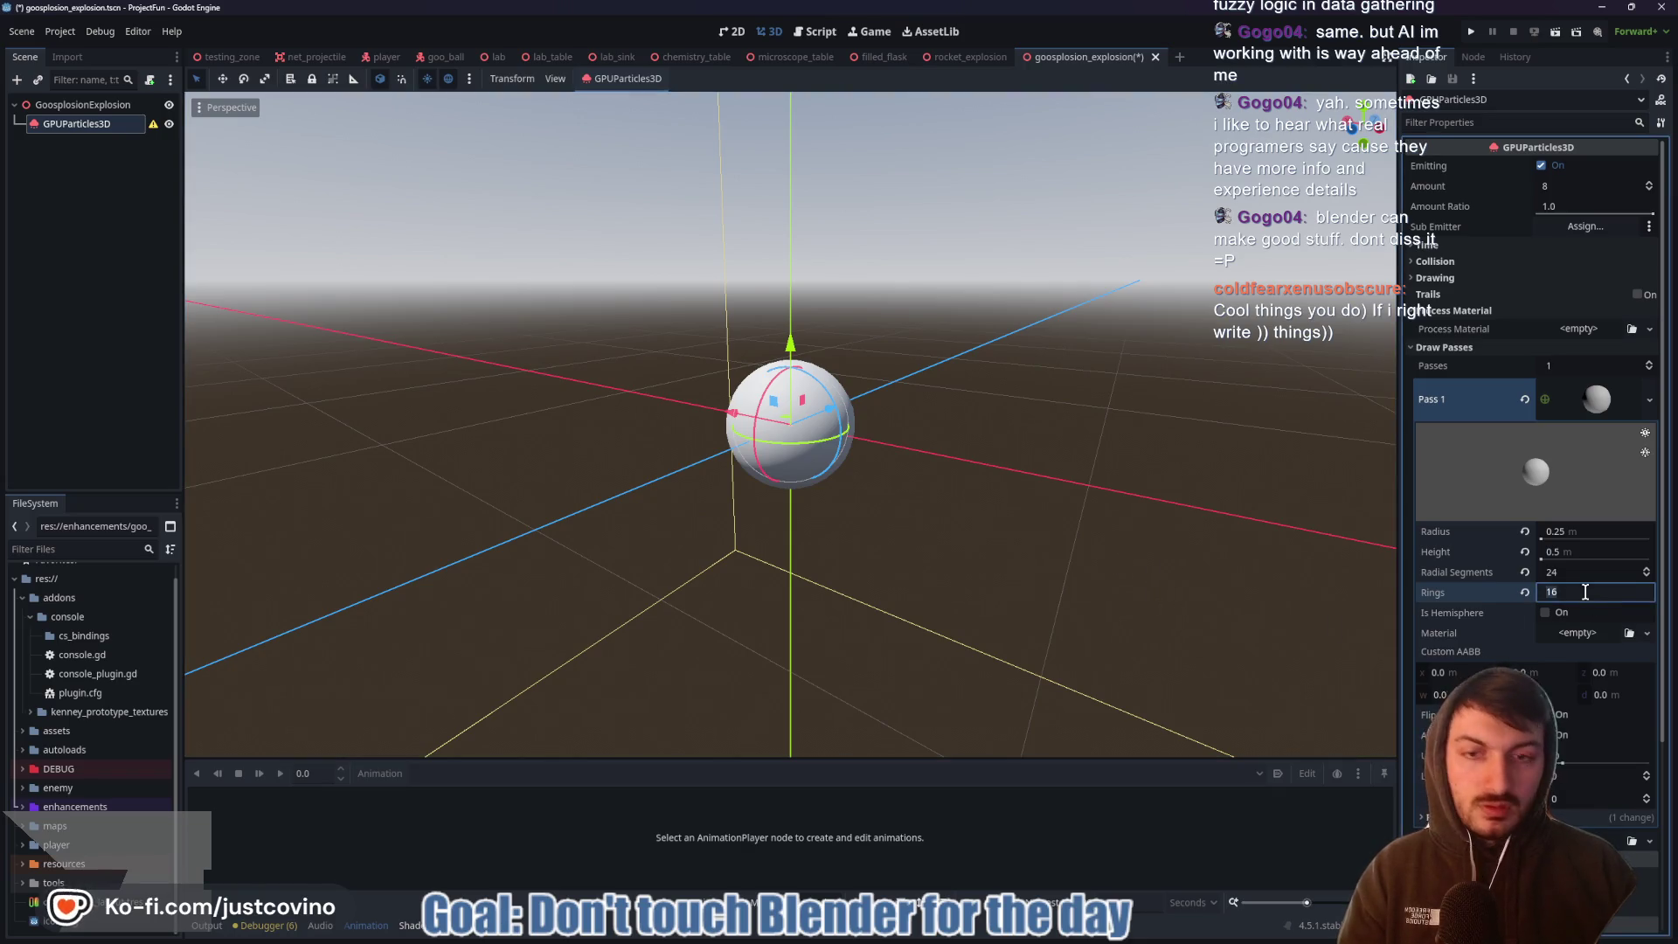
mouse_move(1318, 629)
mouse_down()
mouse_move(966, 644)
mouse_move(1114, 601)
mouse_up()
Re-edit the sphere's radial segment count, check the lower-poly sphere, and save
click(1580, 571)
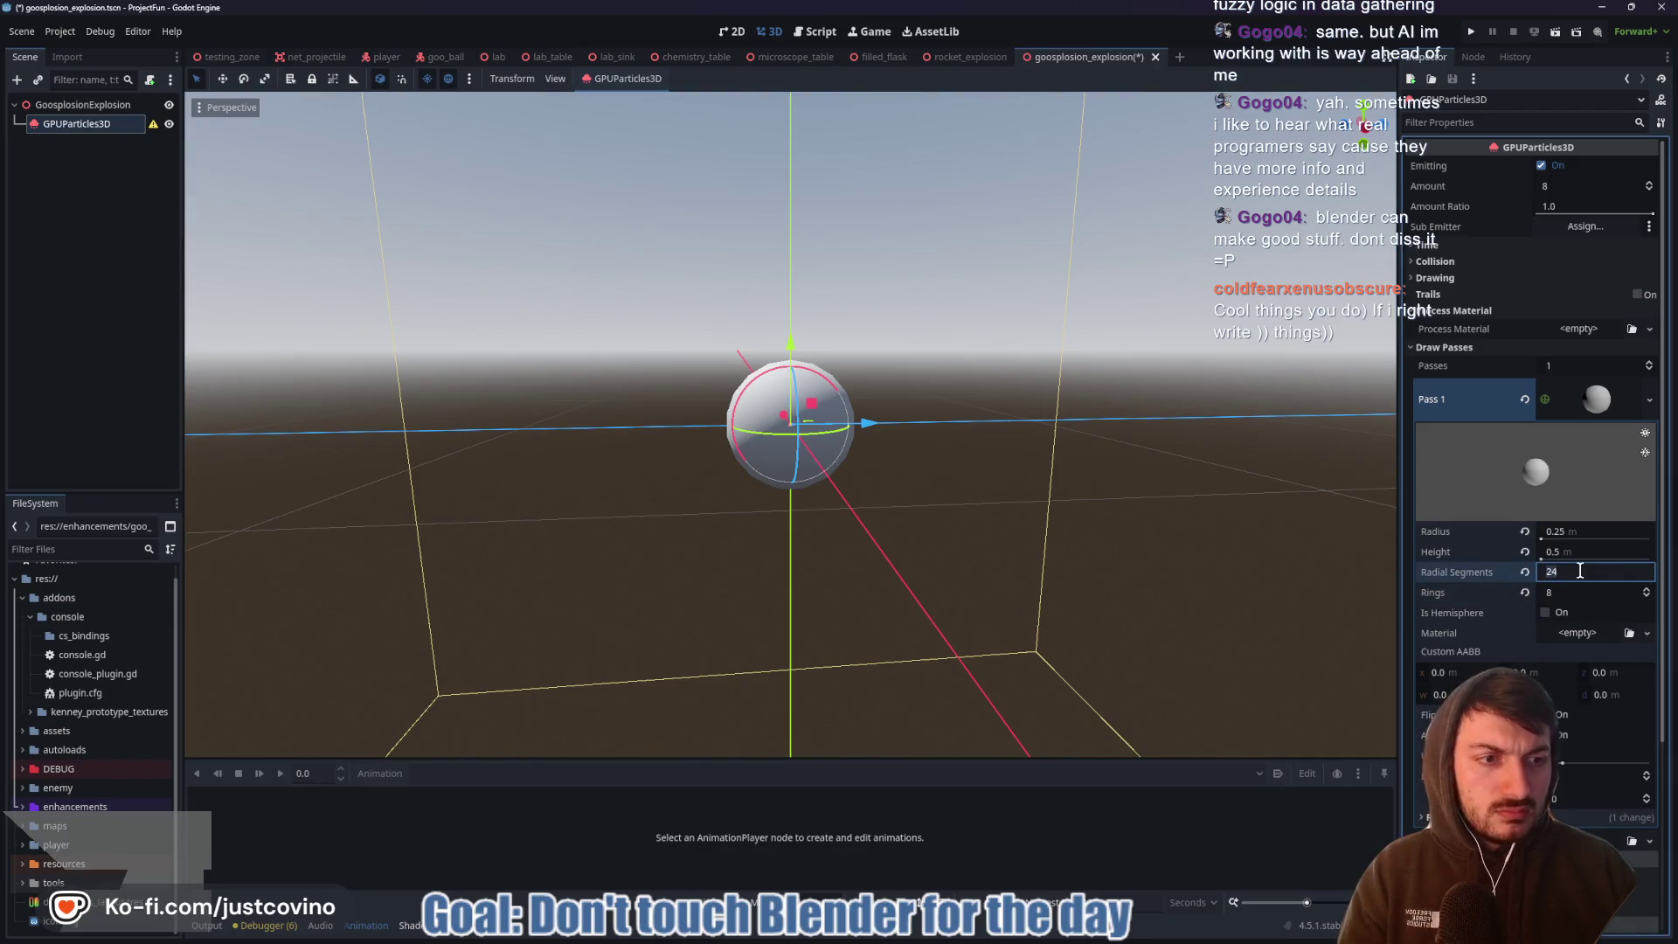
text(18)
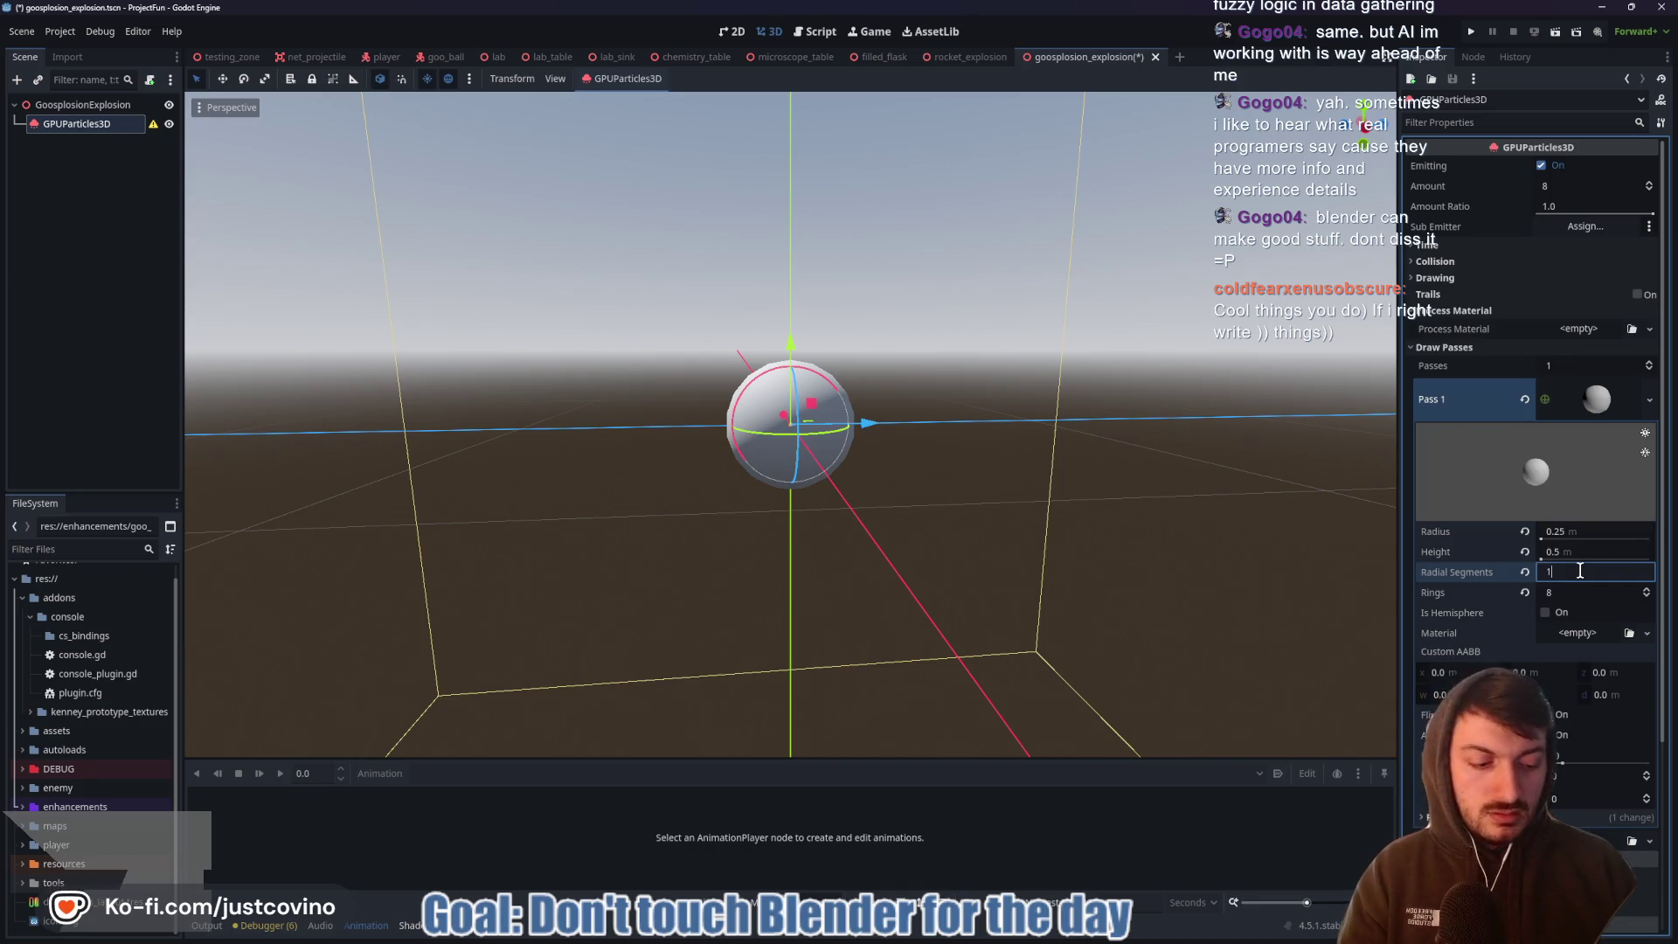
mouse_move(1093, 554)
mouse_down()
mouse_move(854, 588)
mouse_move(958, 554)
mouse_move(1031, 573)
mouse_up()
key(ctrl+s)
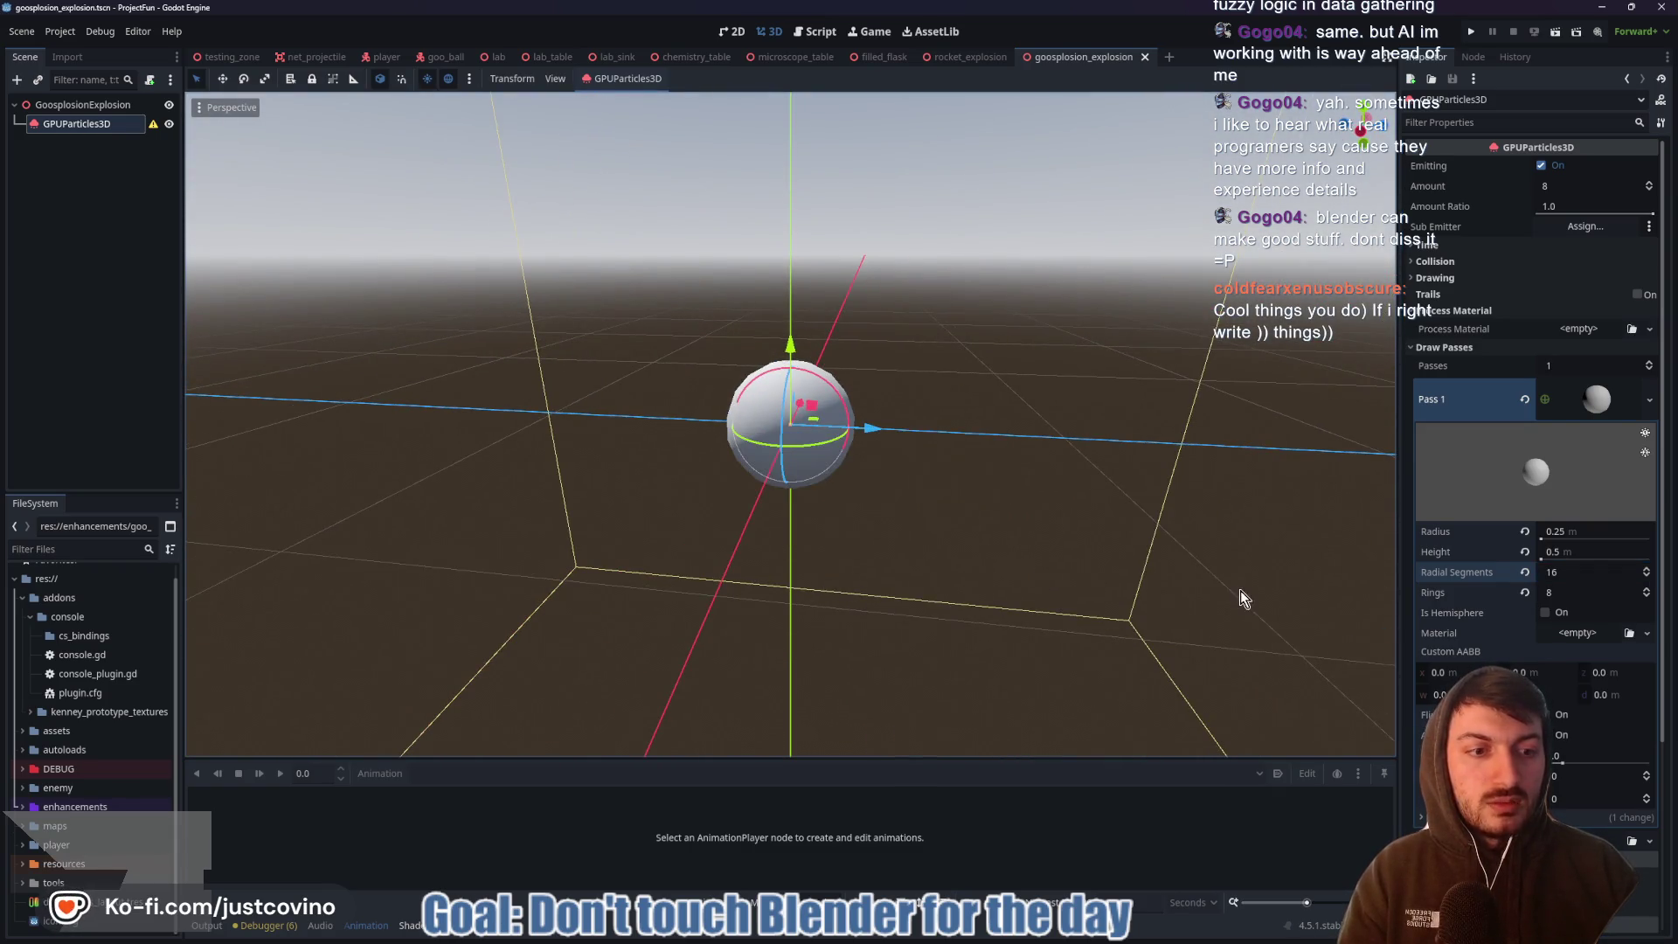
click(1591, 402)
mouse_move(846, 548)
mouse_down()
mouse_move(891, 542)
mouse_move(839, 551)
mouse_move(821, 603)
mouse_move(804, 524)
mouse_move(790, 576)
mouse_move(791, 550)
mouse_up()
scroll(791, 424, up, 2)
scroll(791, 424, down, 10)
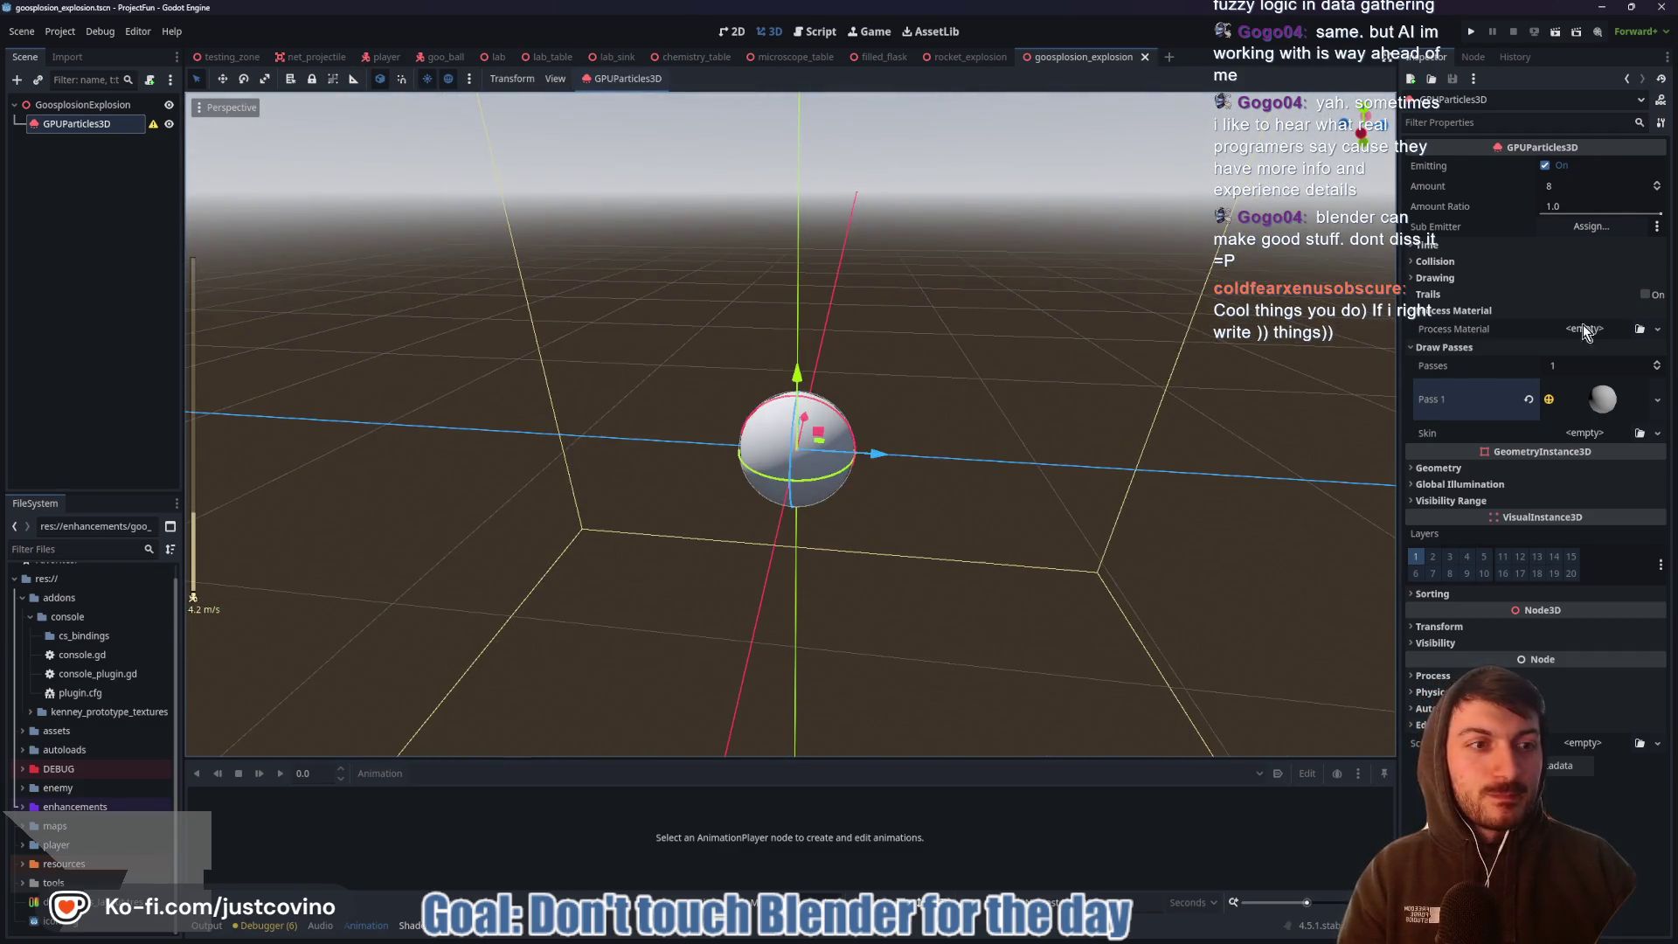
Assign a new ParticleProcessMaterial to the particles and expand its settings
click(1596, 328)
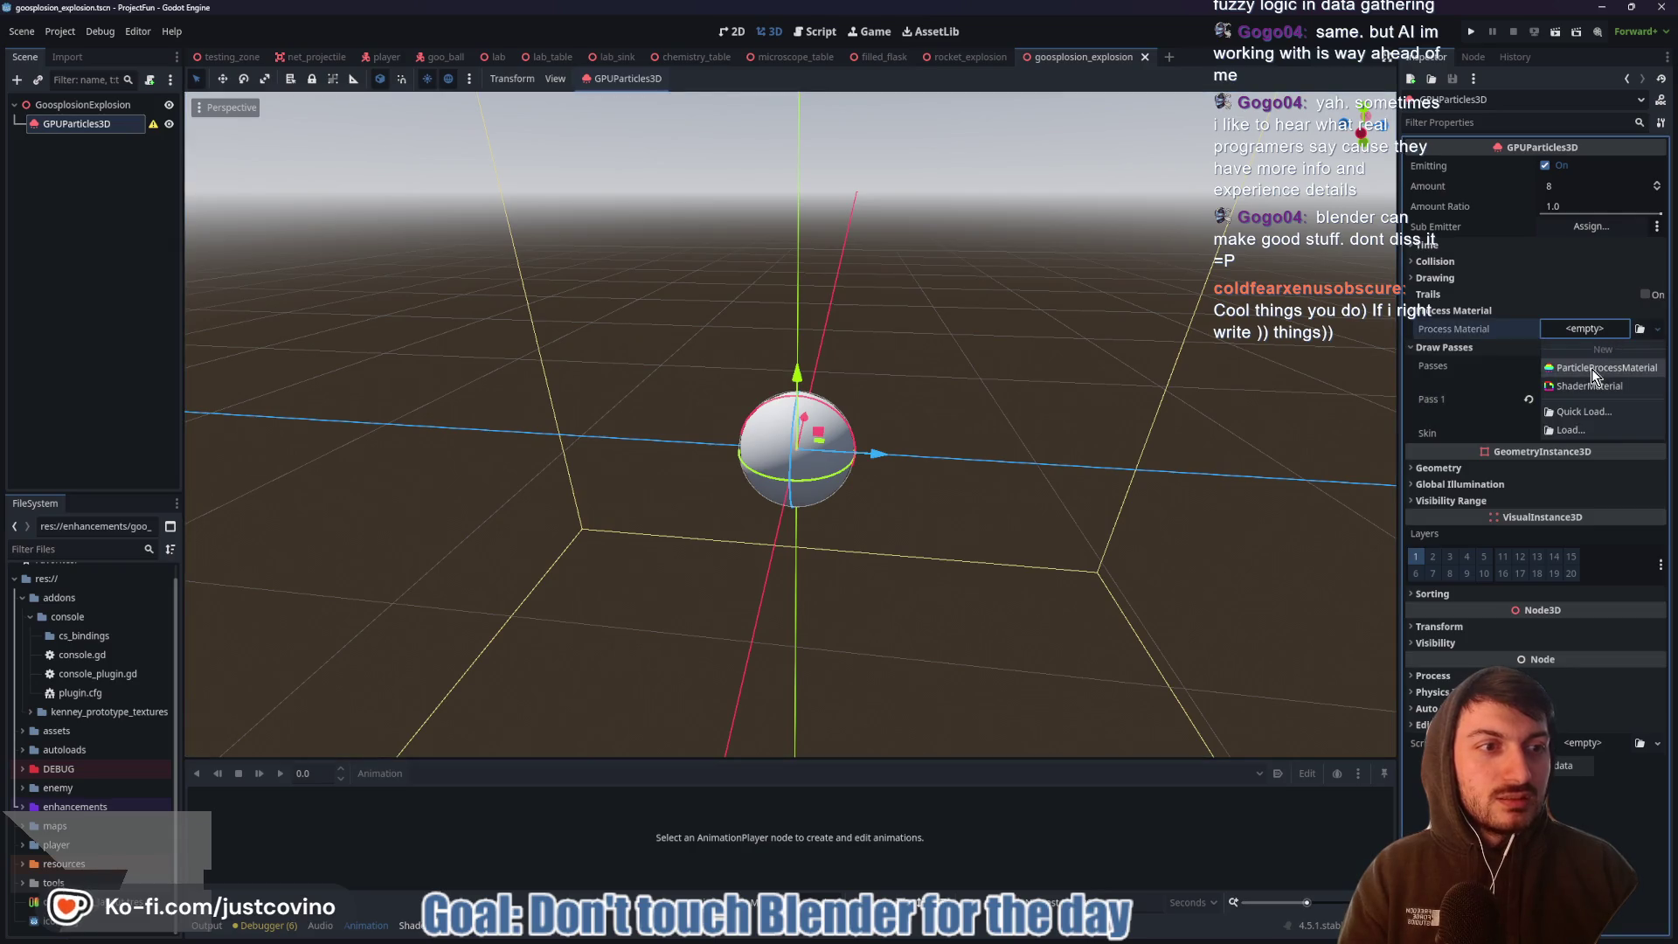
click(1592, 369)
click(1597, 327)
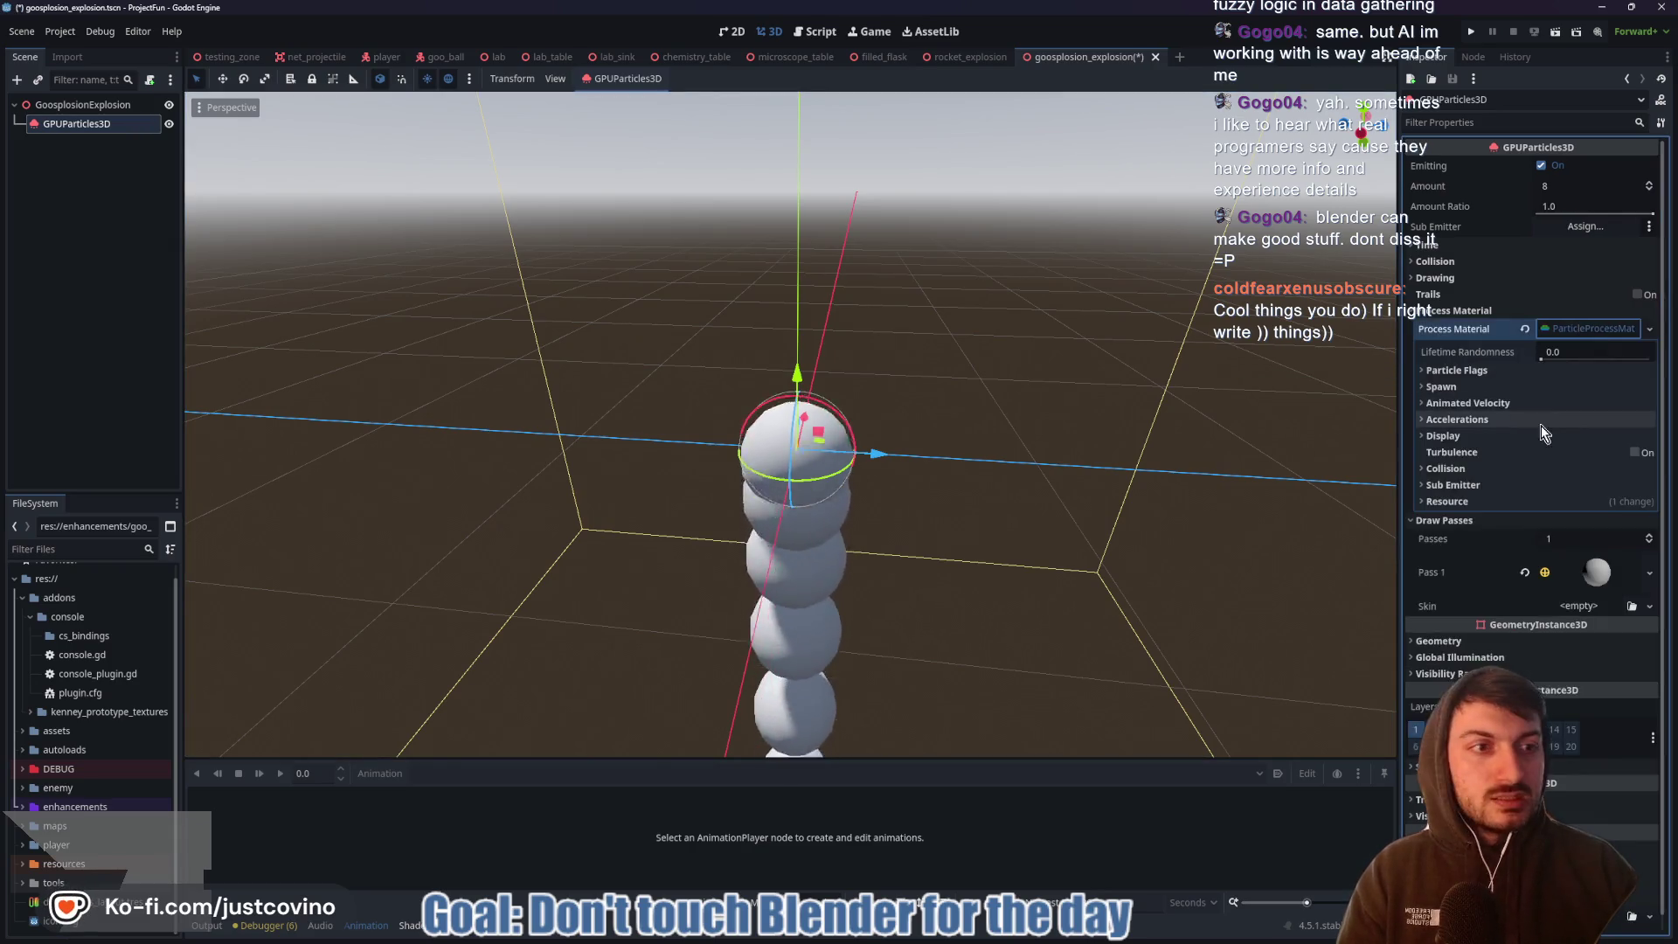
click(1475, 436)
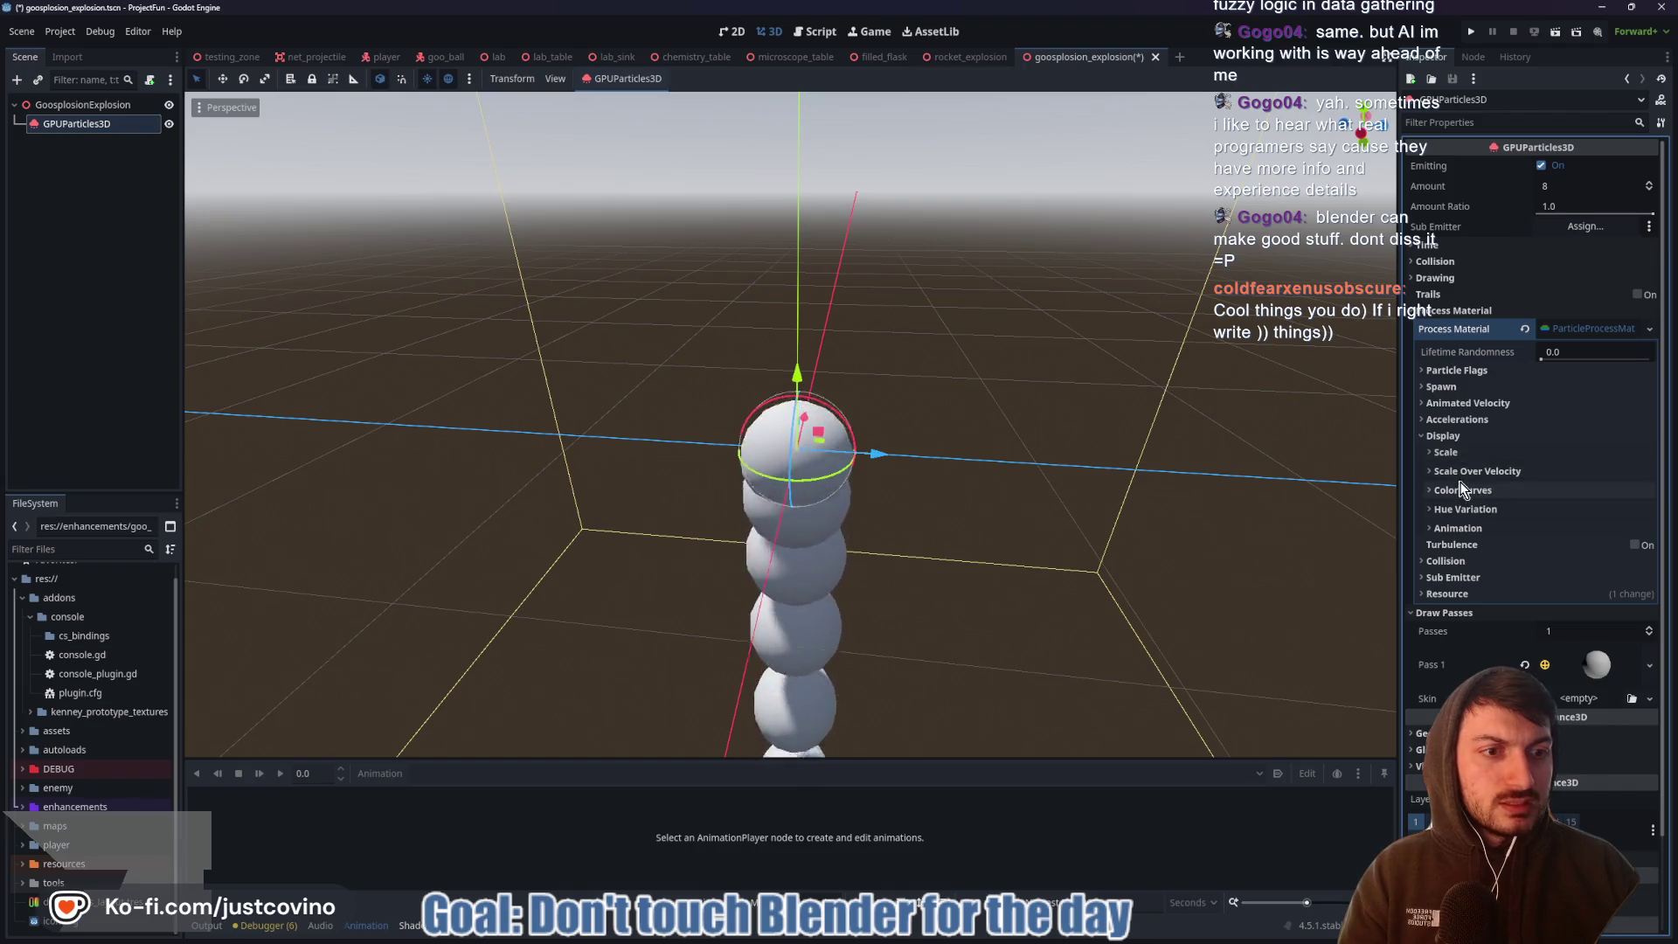
click(1443, 436)
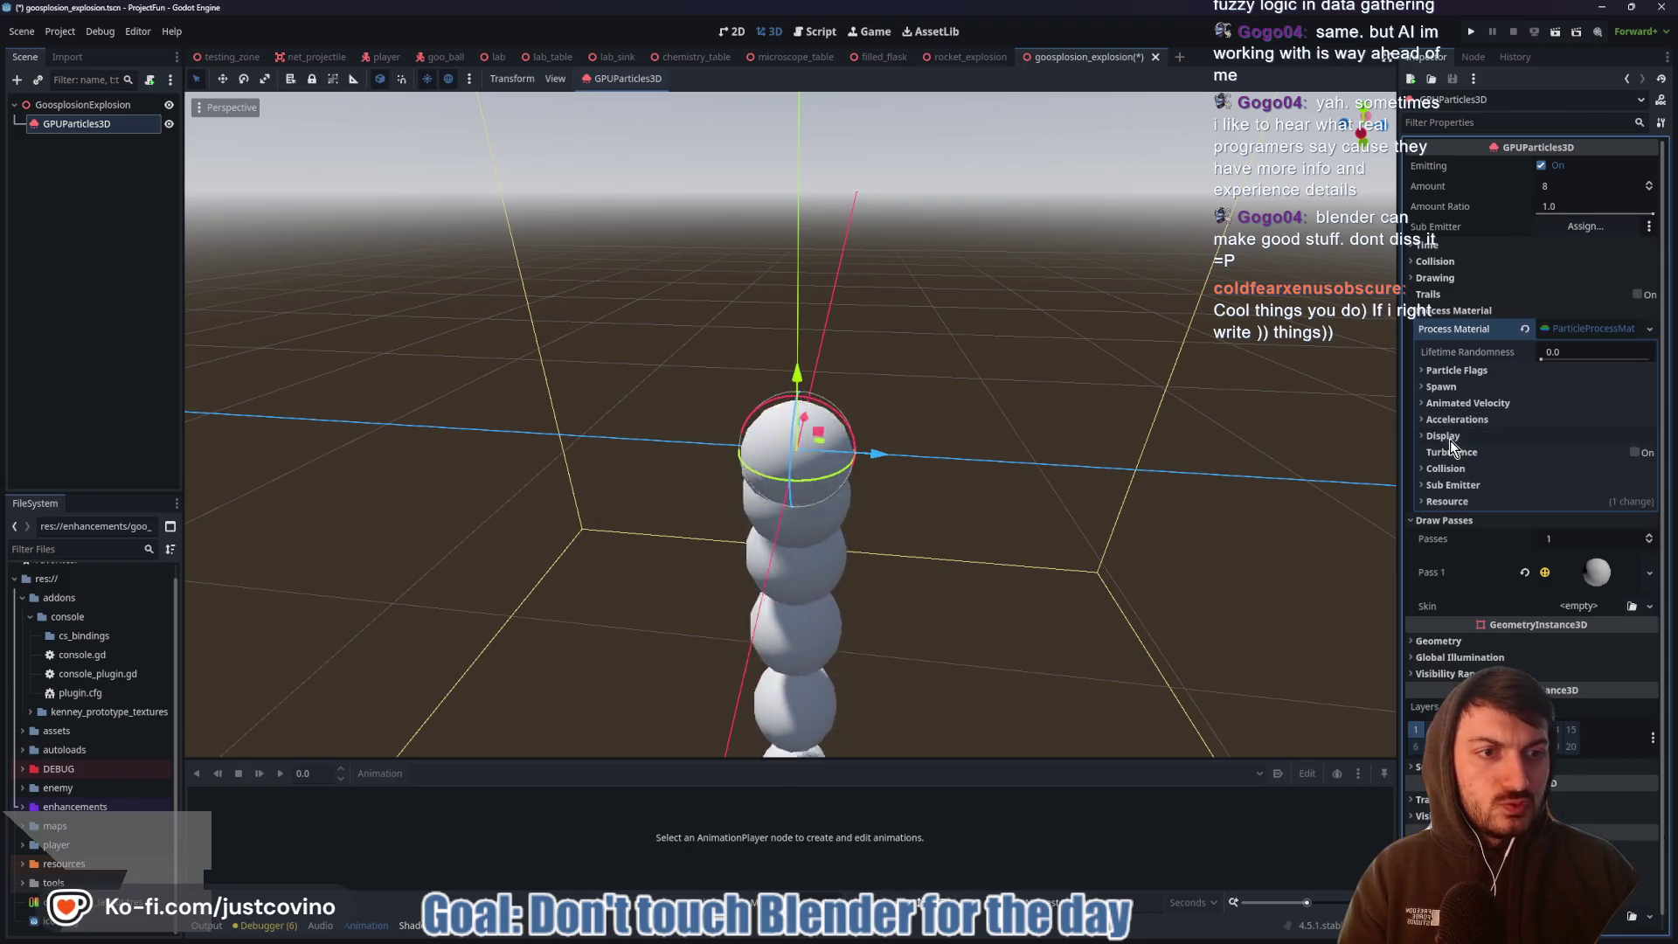
Review the Accelerations gravity settings, then bring up Spawn > Velocity
click(1447, 387)
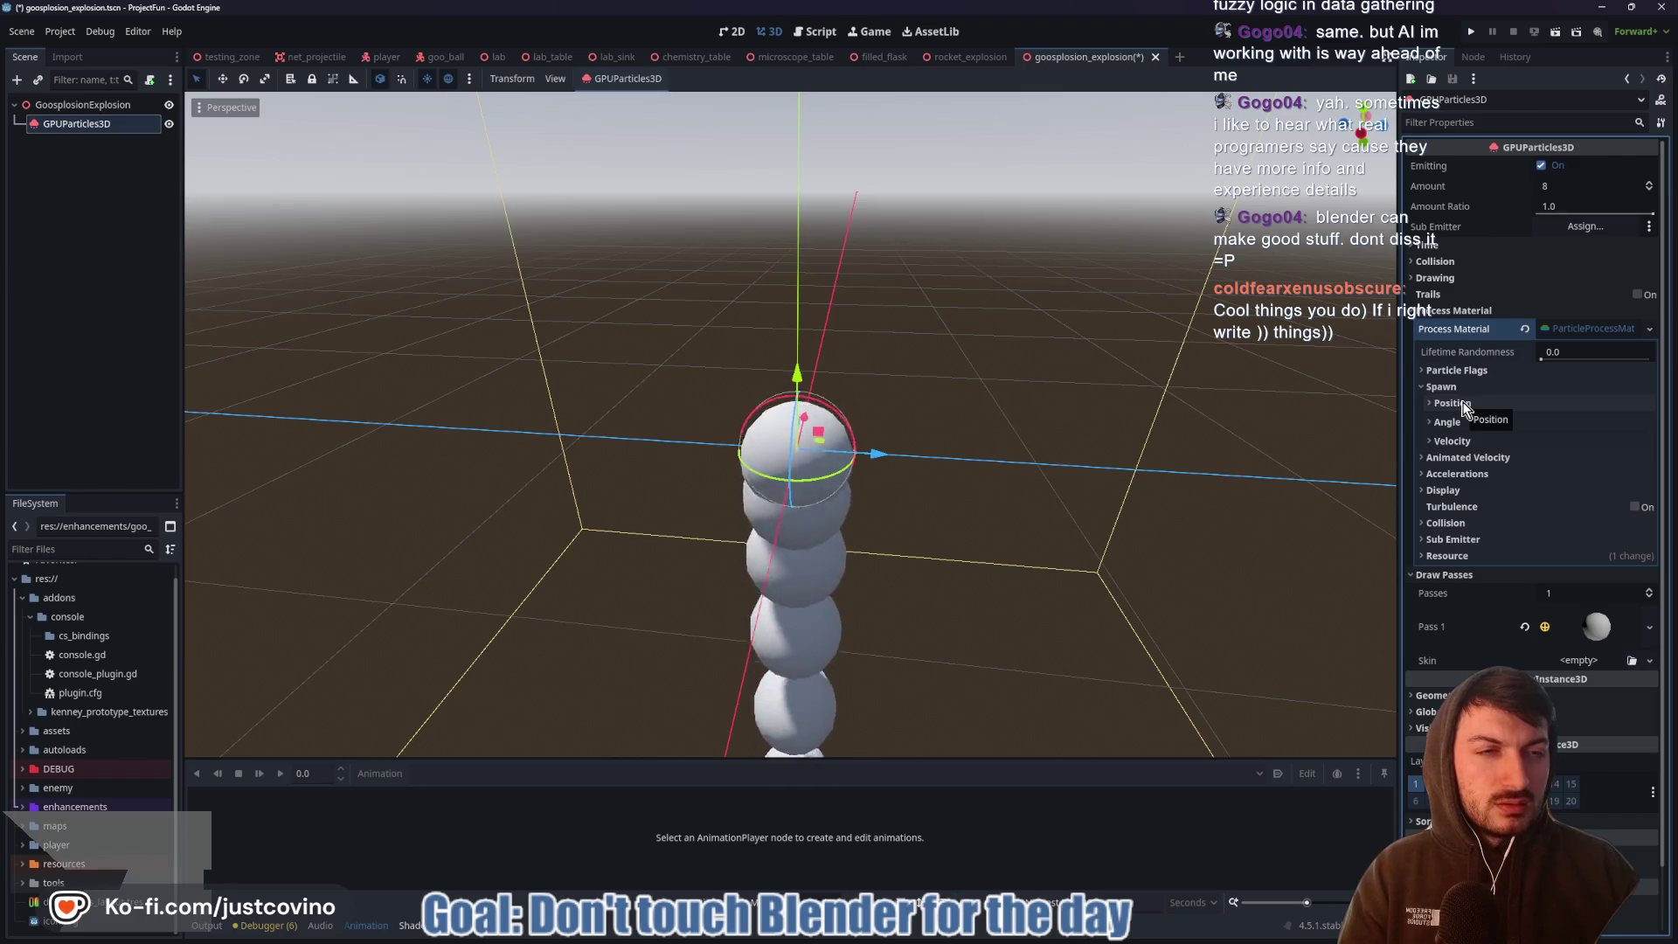
click(1451, 386)
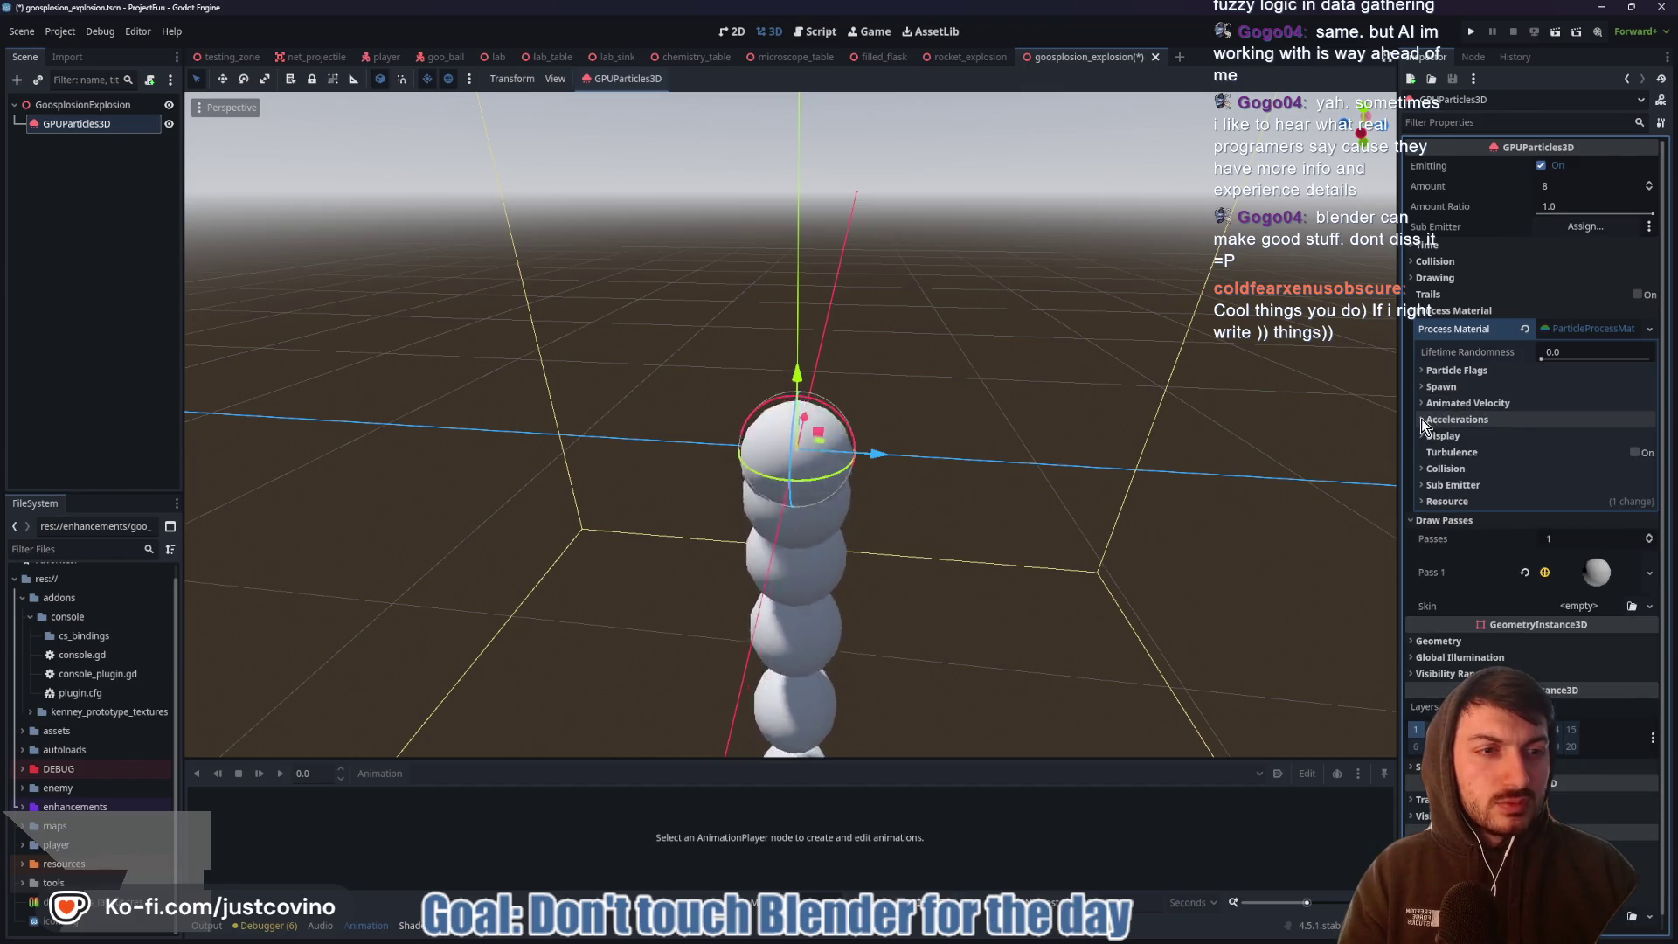
click(1449, 419)
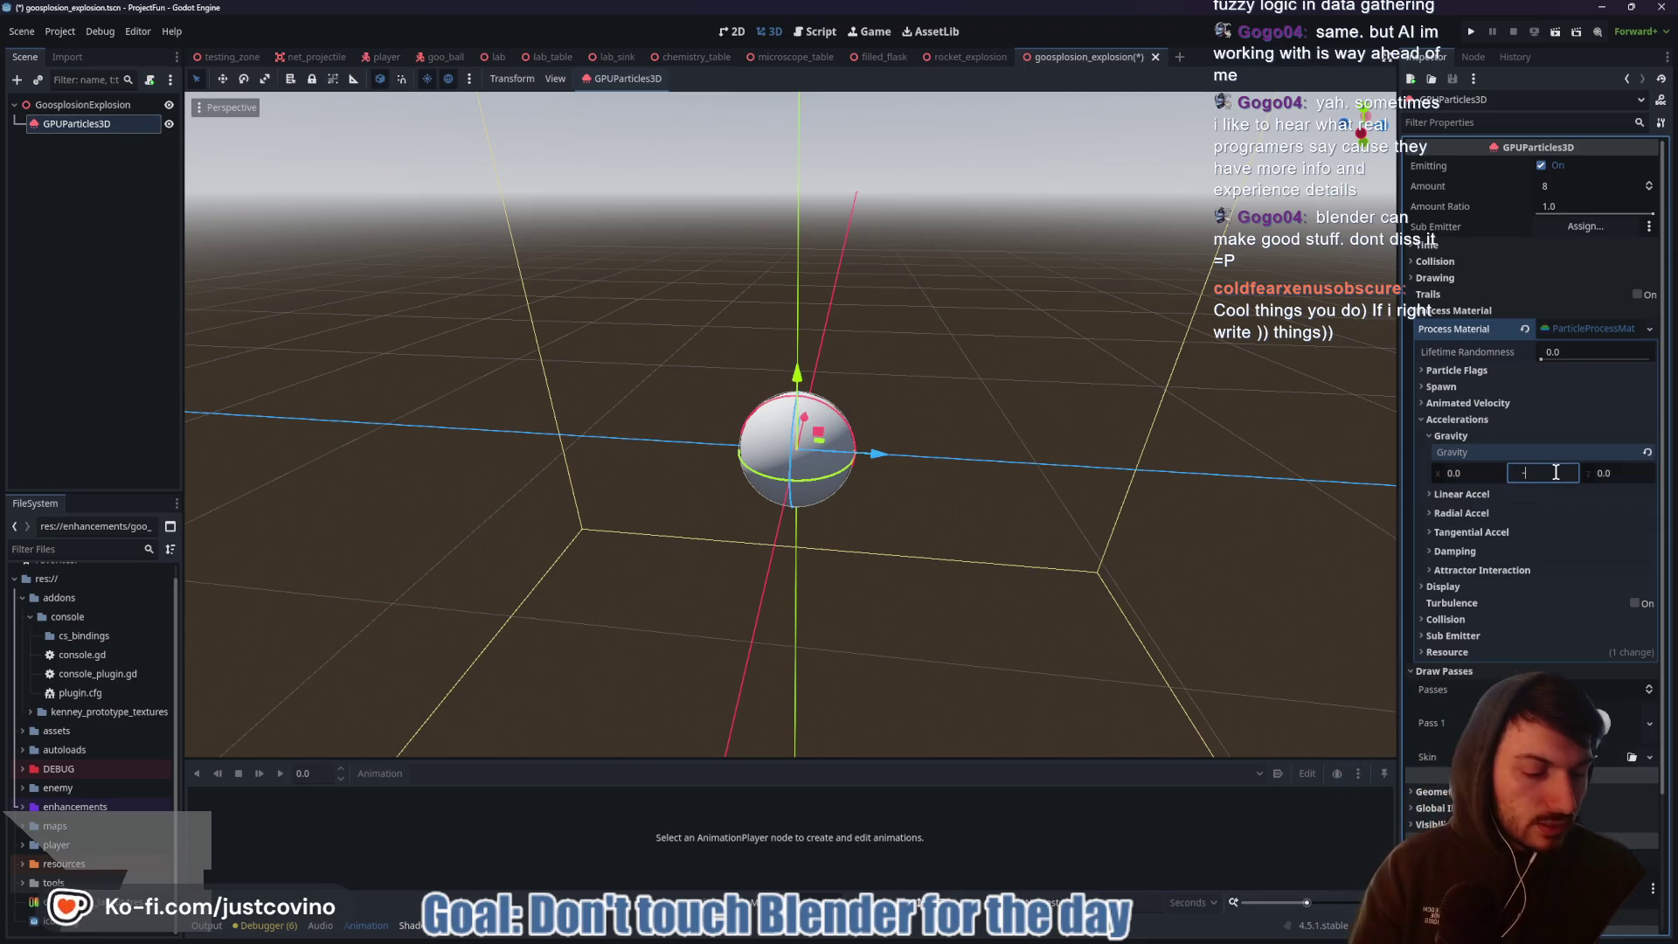
click(1434, 436)
click(1434, 456)
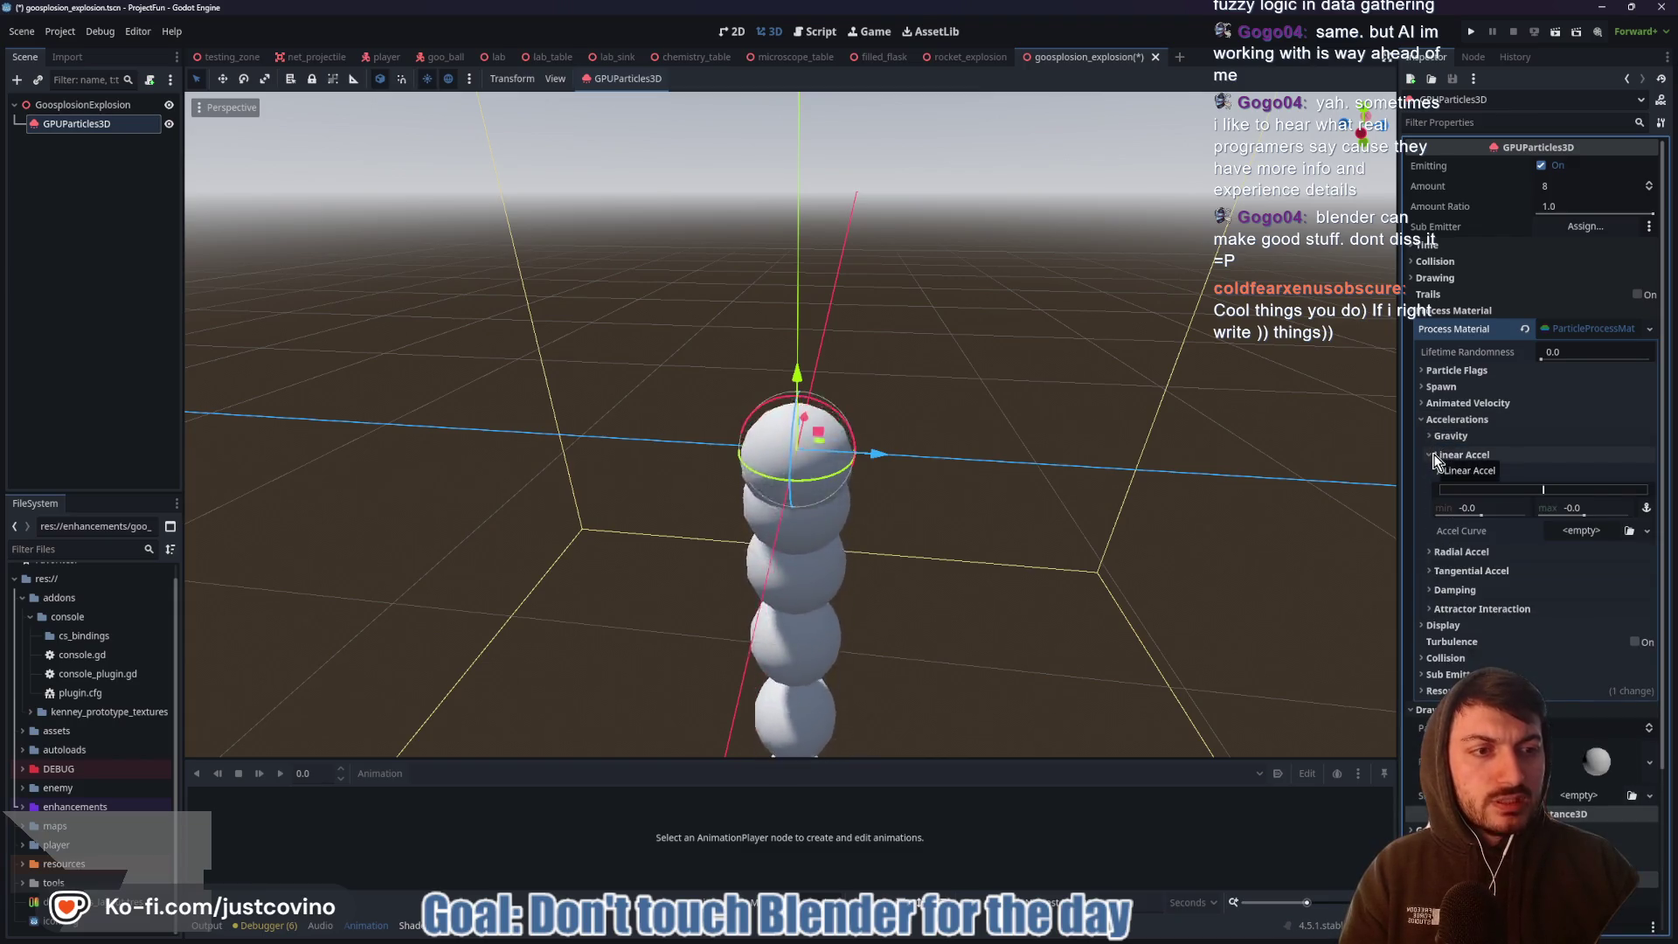
click(1460, 456)
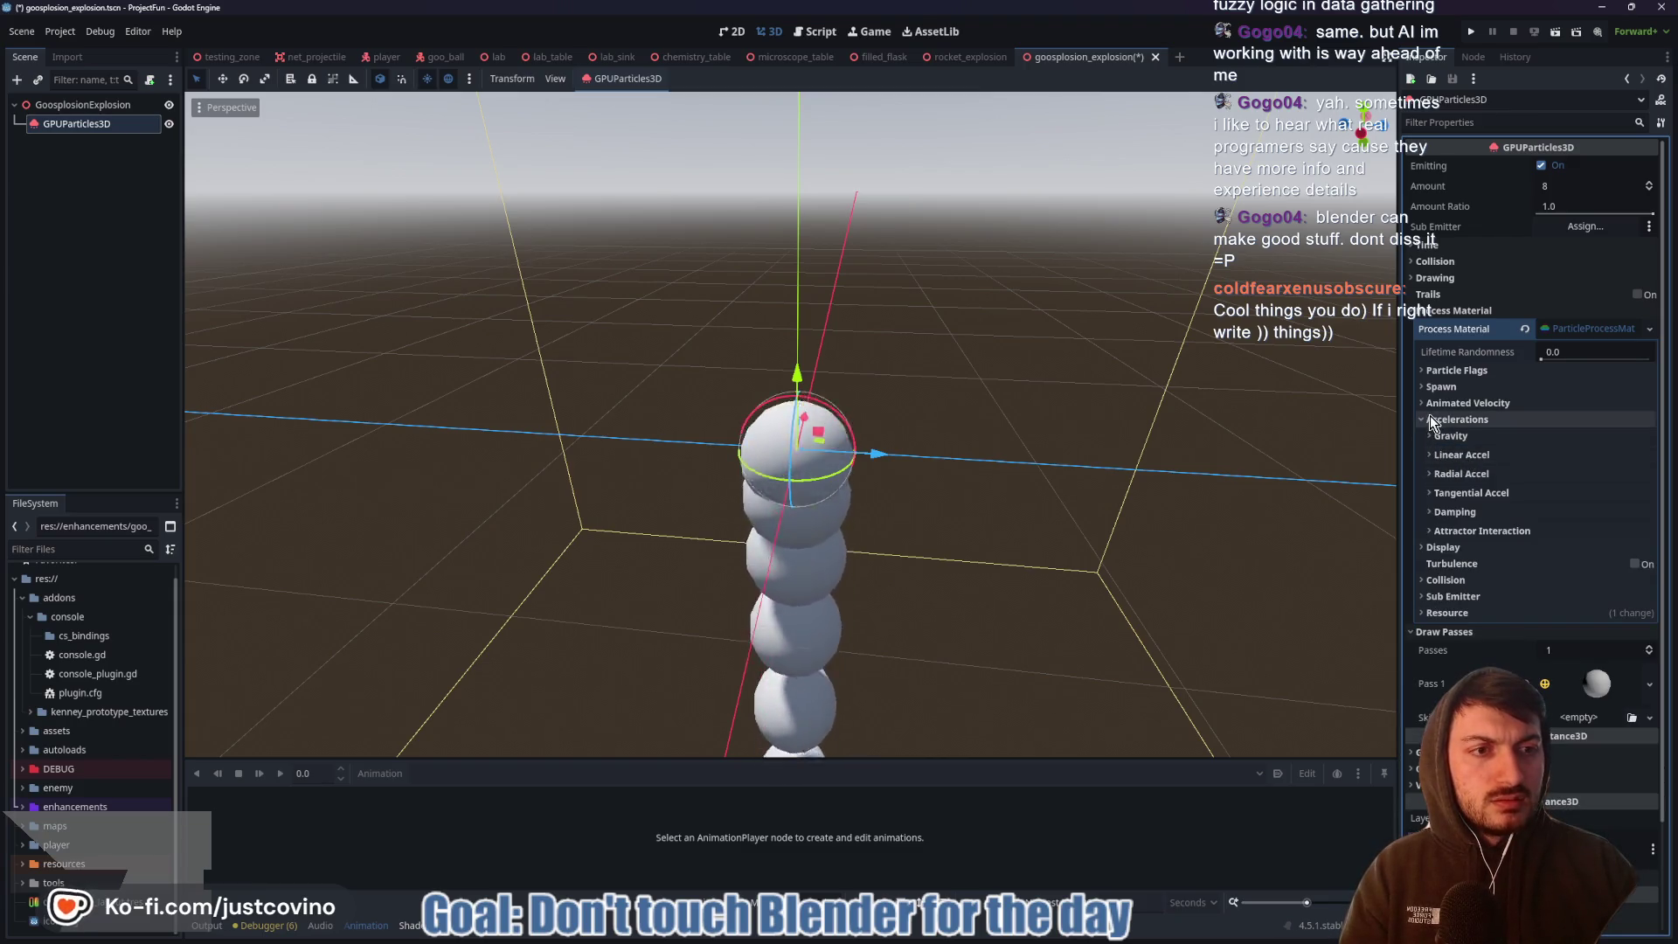
click(1447, 387)
click(1433, 441)
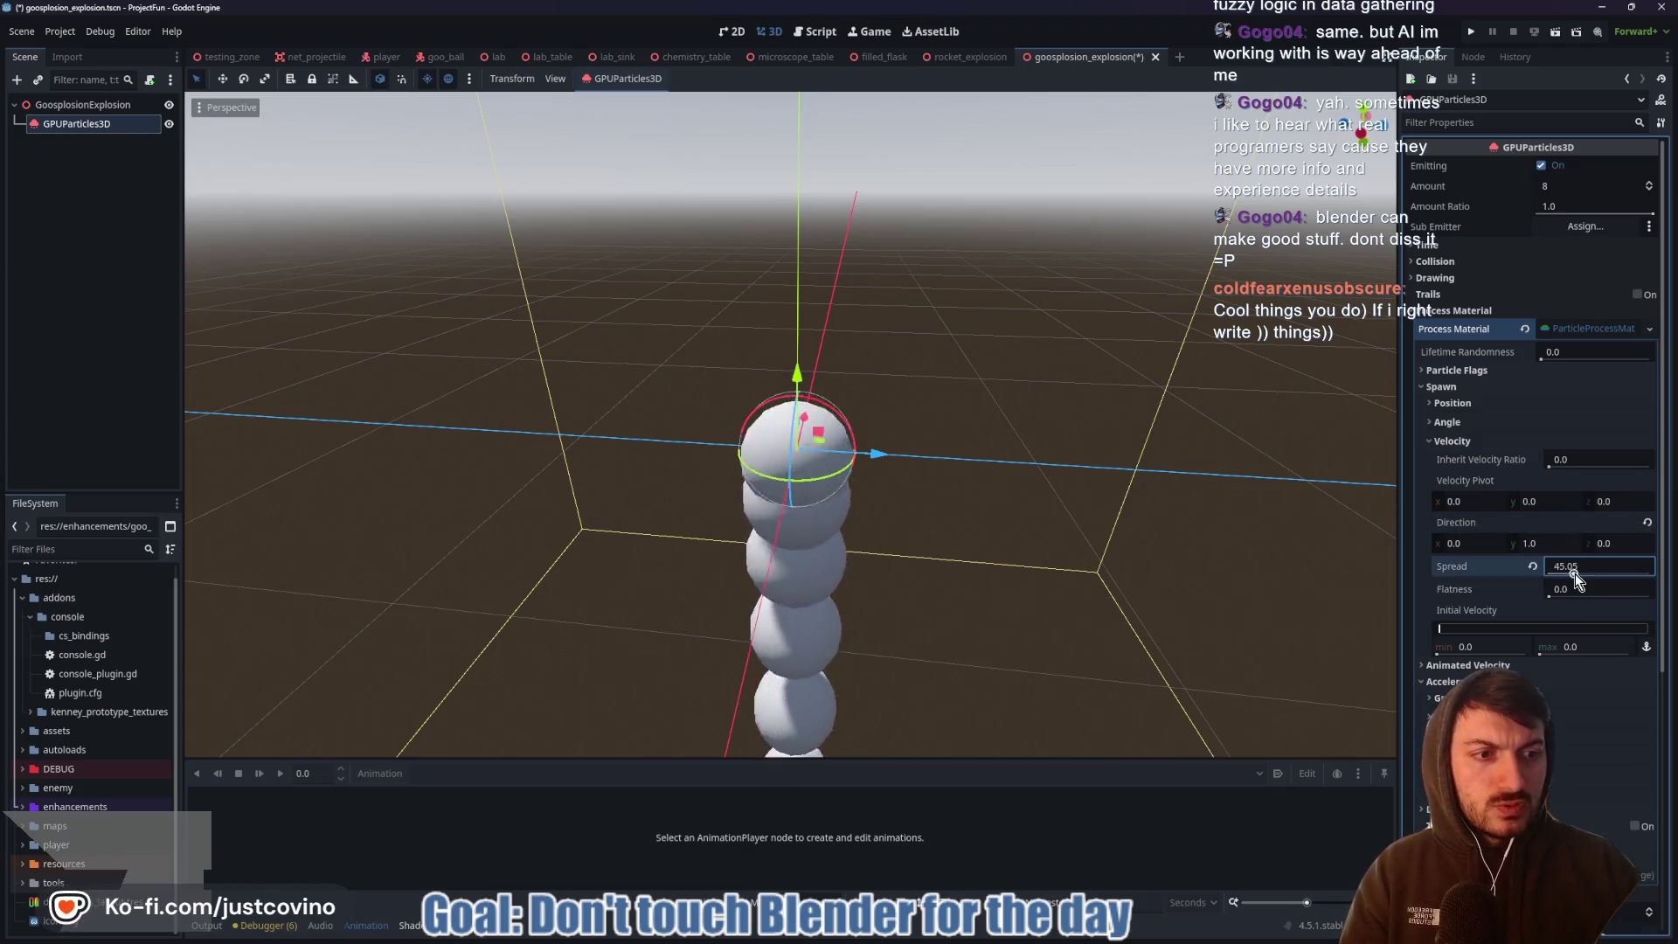
Set velocity Spread to 180 and Initial Velocity to min 10, max 15
drag(1575, 573, 1650, 573)
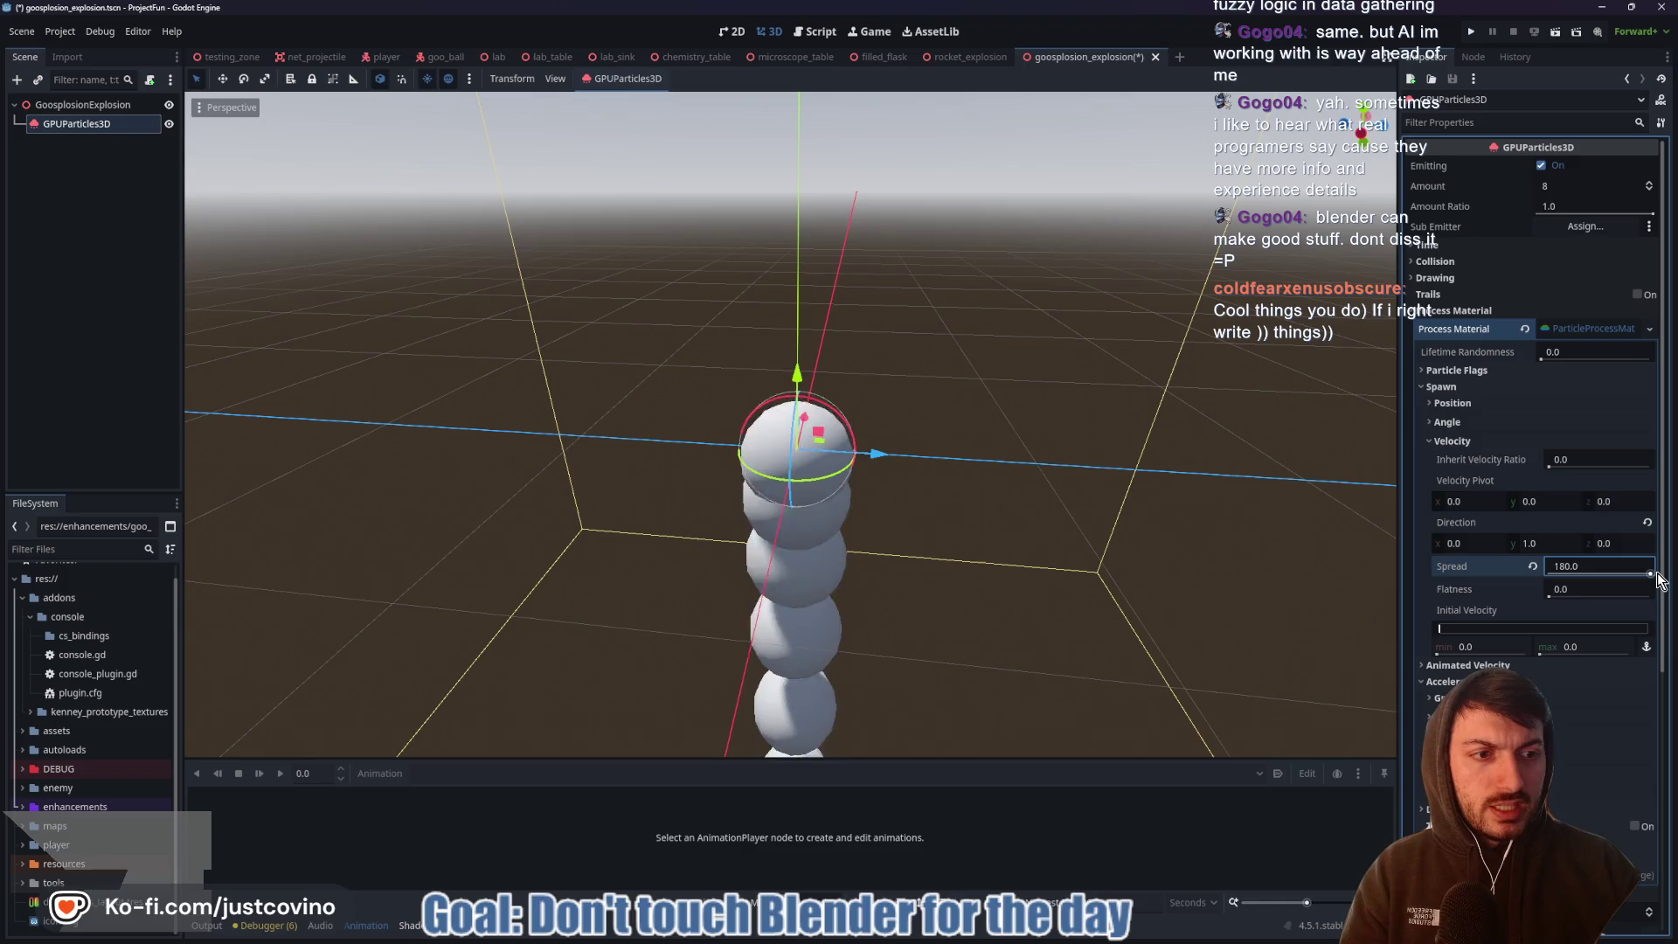
click(1591, 648)
text(10)
key(Return)
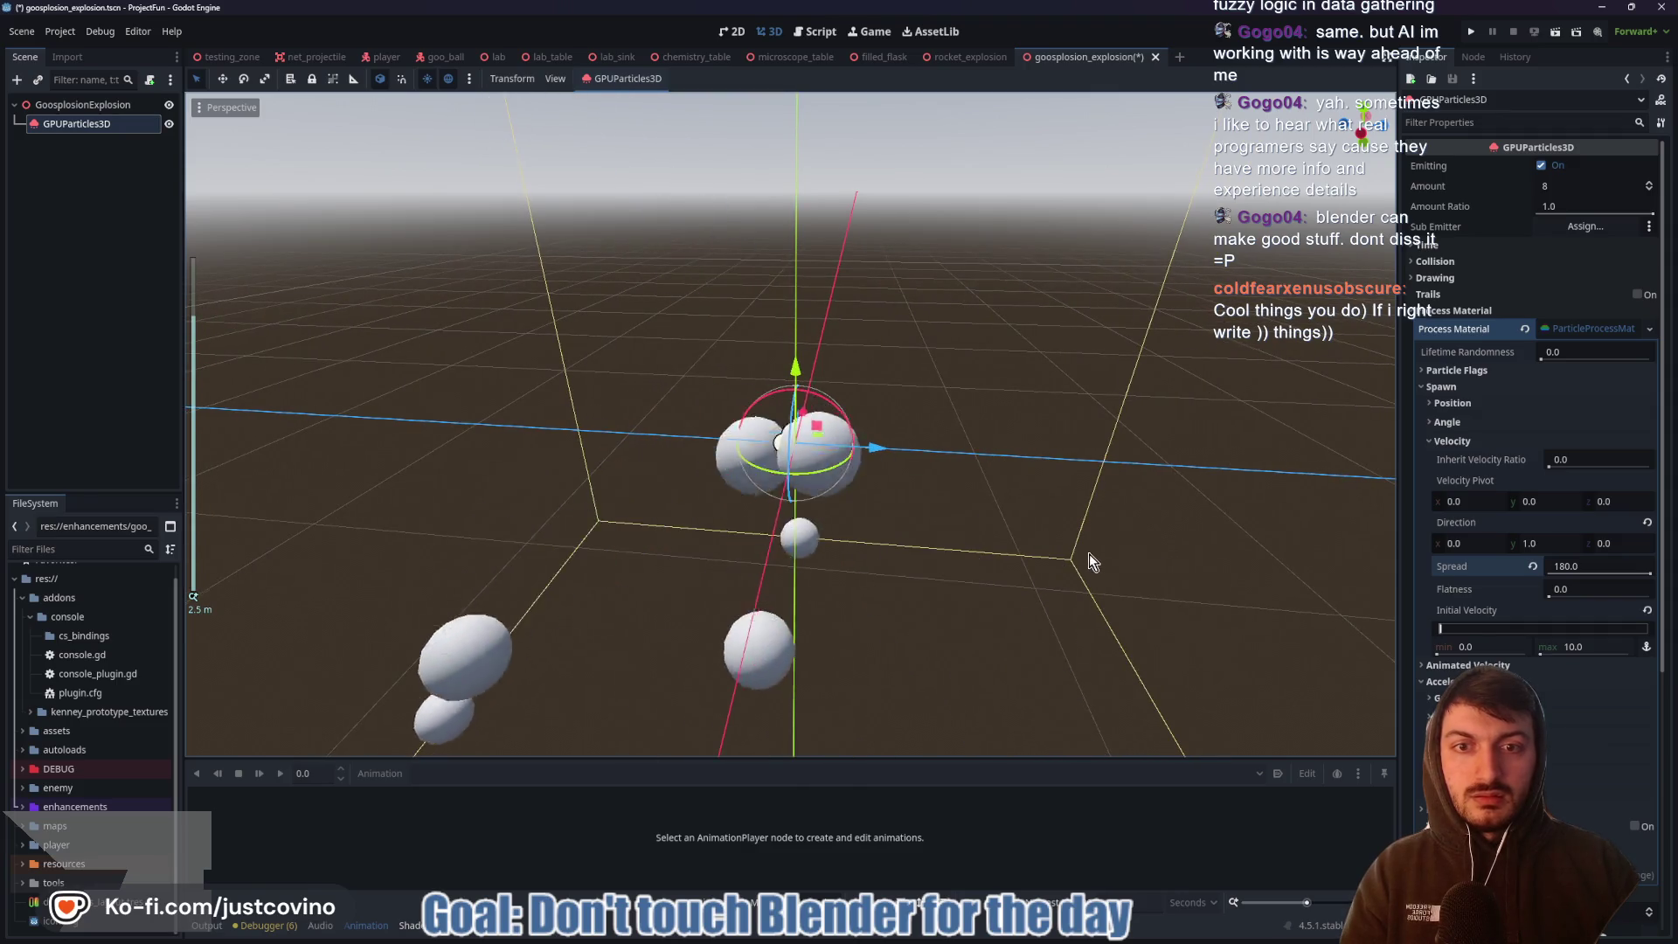
scroll(1162, 556, down, 5)
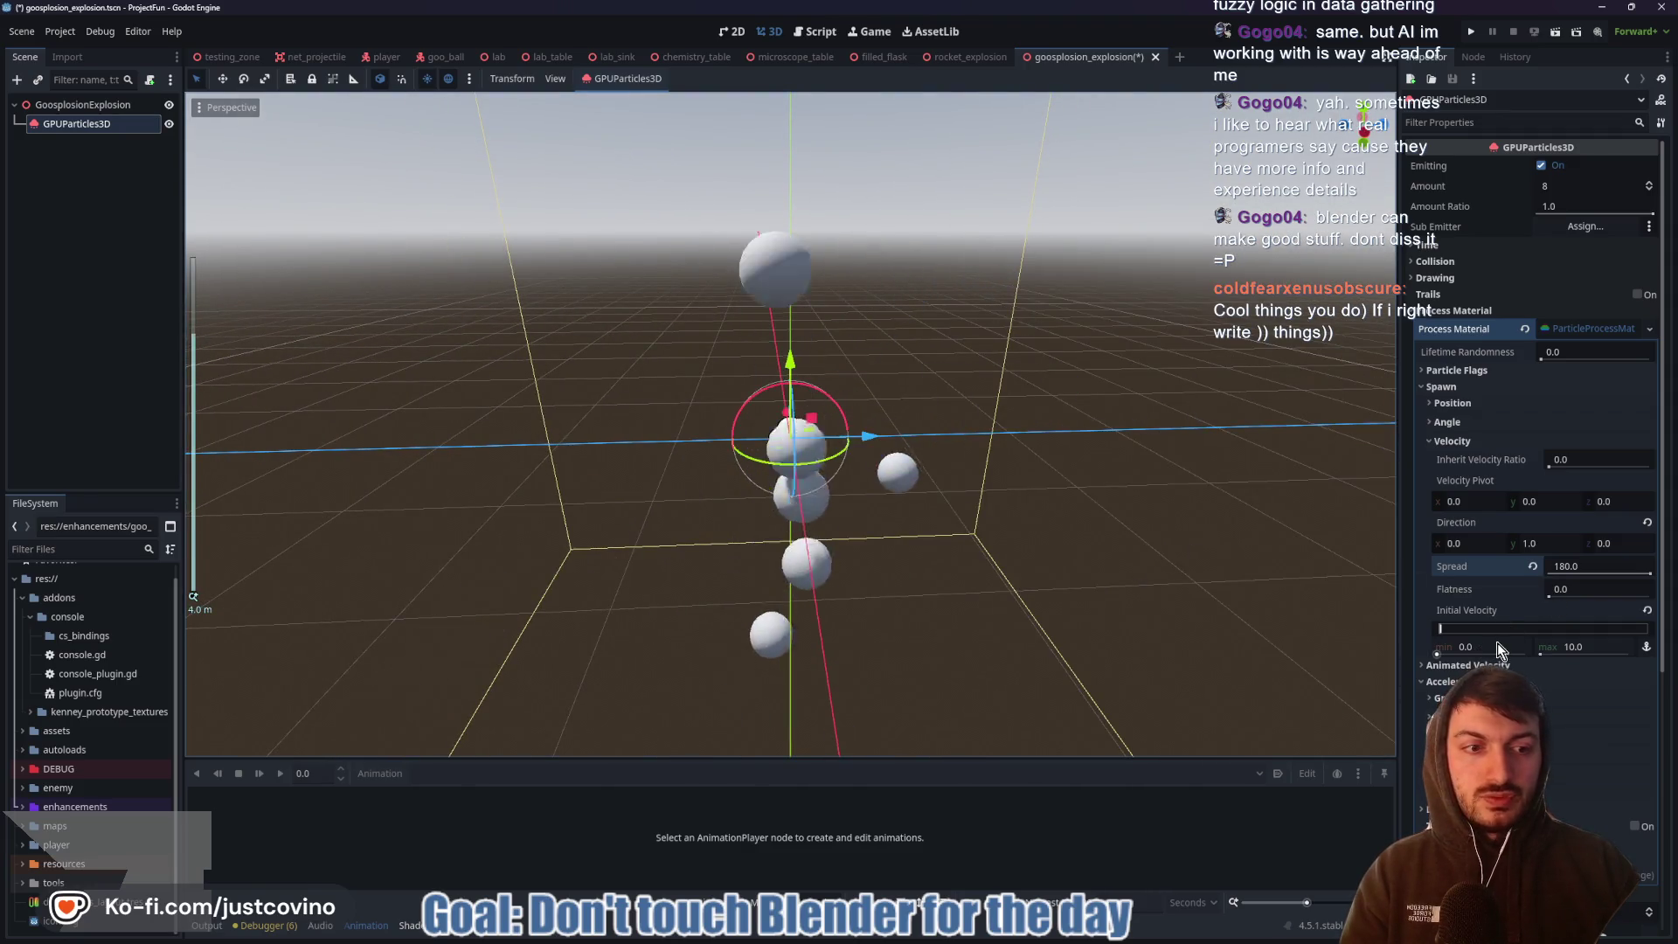
text(10)
key(Return)
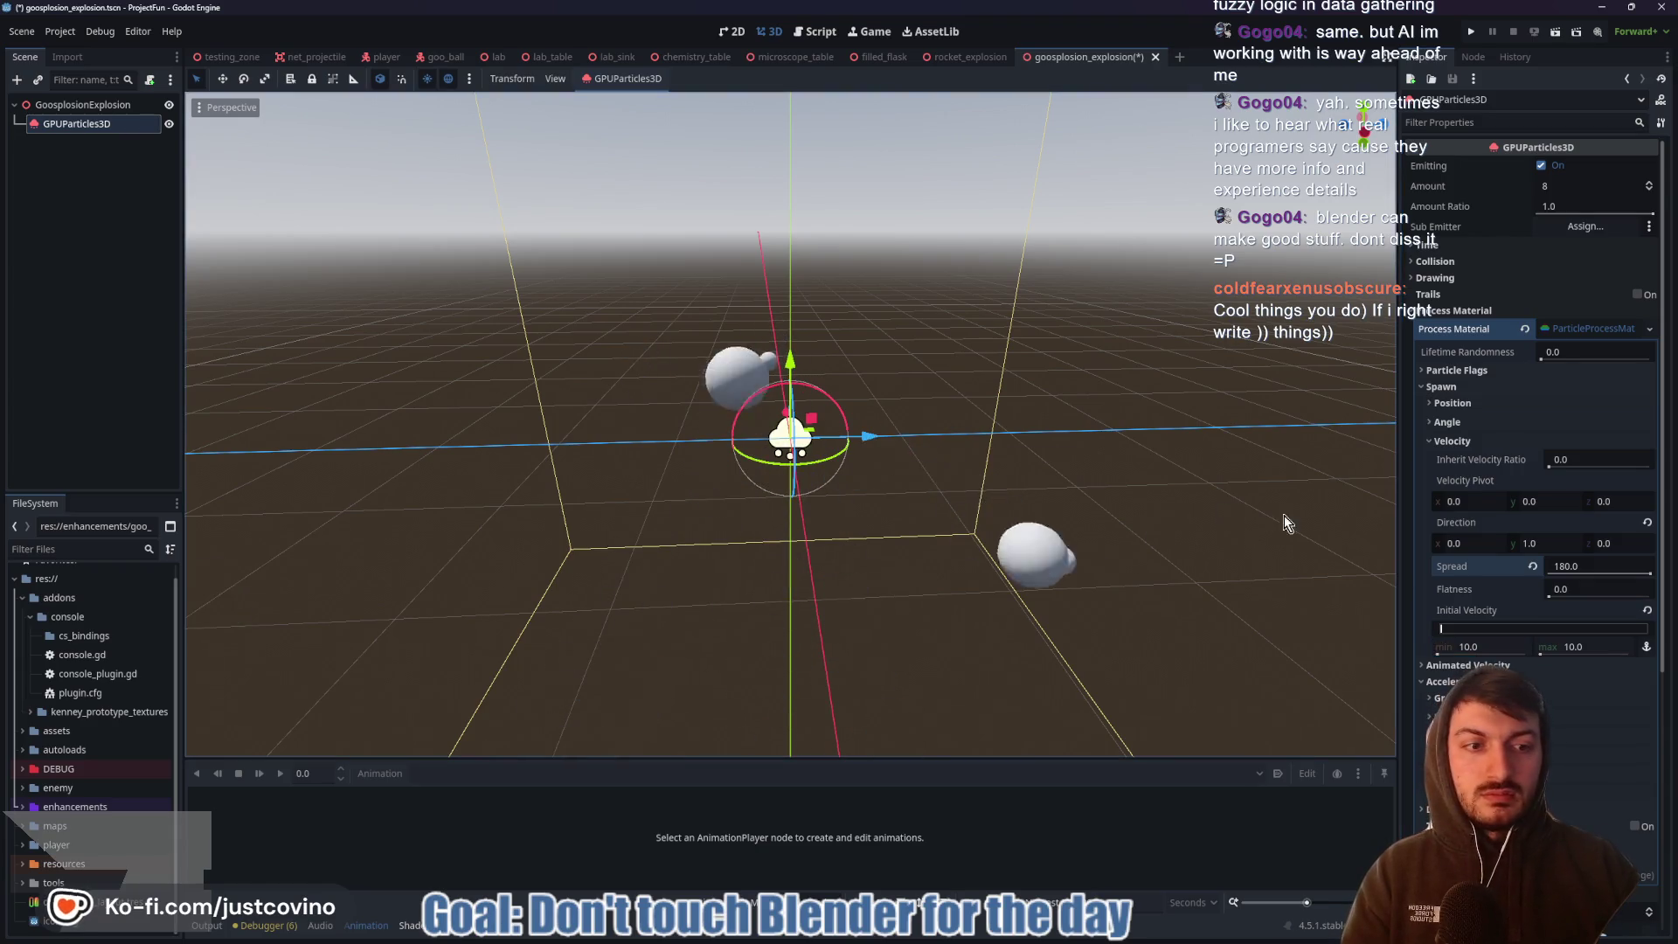
mouse_move(1099, 491)
mouse_down()
mouse_move(1103, 464)
mouse_move(1130, 466)
mouse_move(1033, 474)
mouse_up()
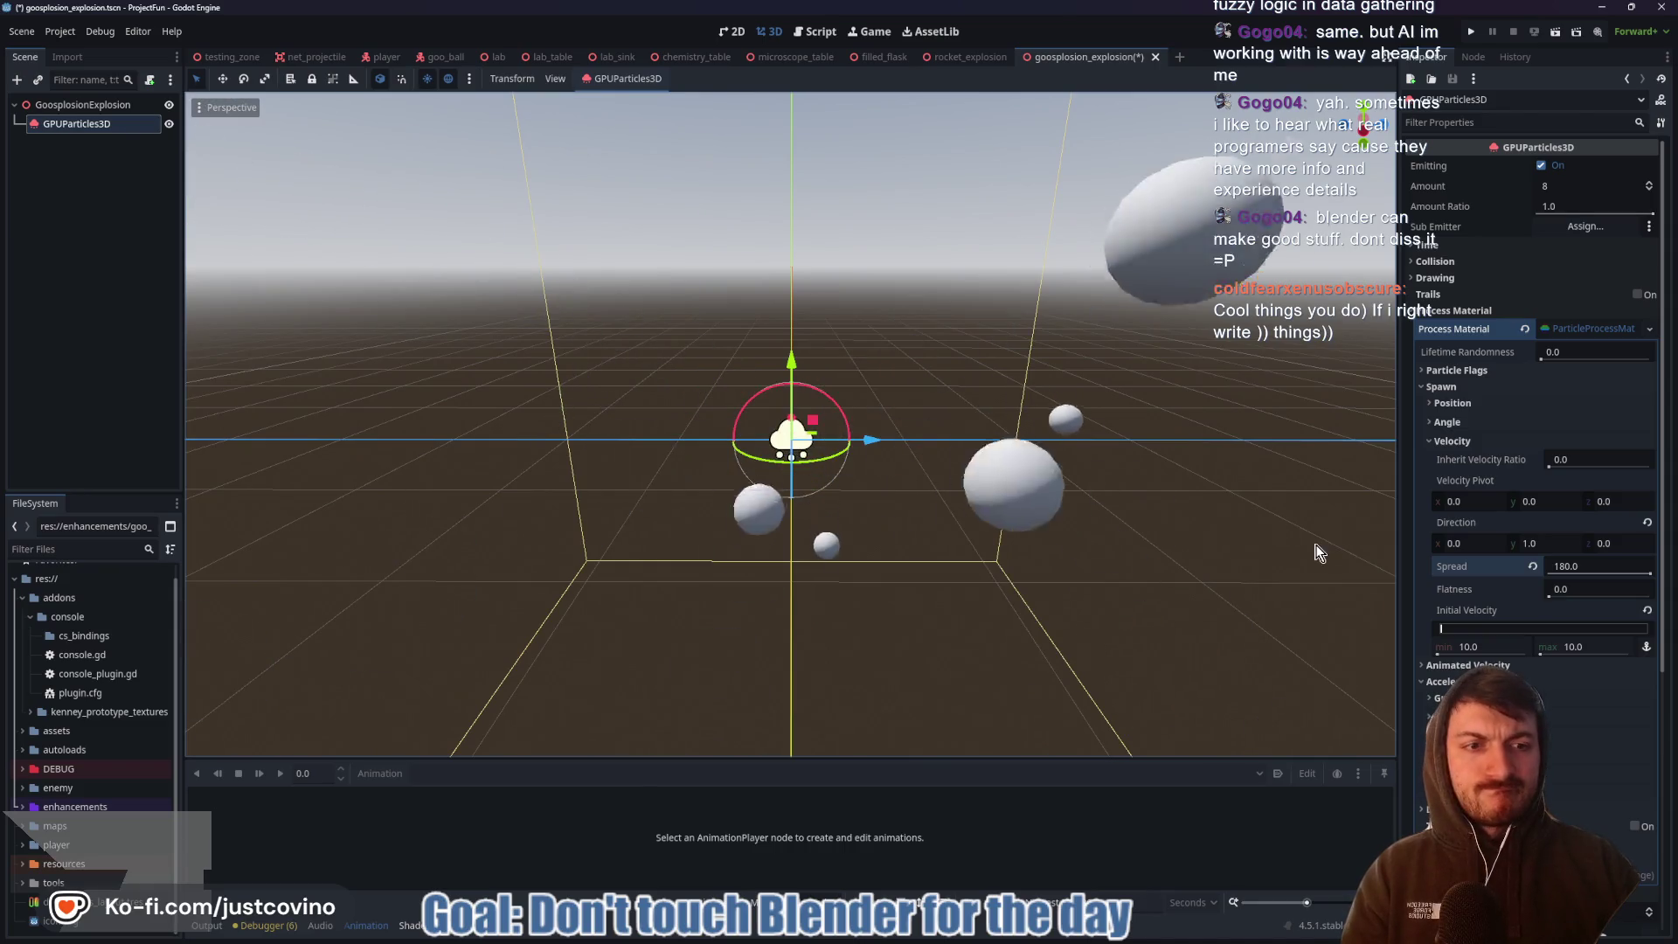
mouse_move(1182, 543)
mouse_down()
mouse_move(1031, 550)
mouse_move(1150, 562)
mouse_up()
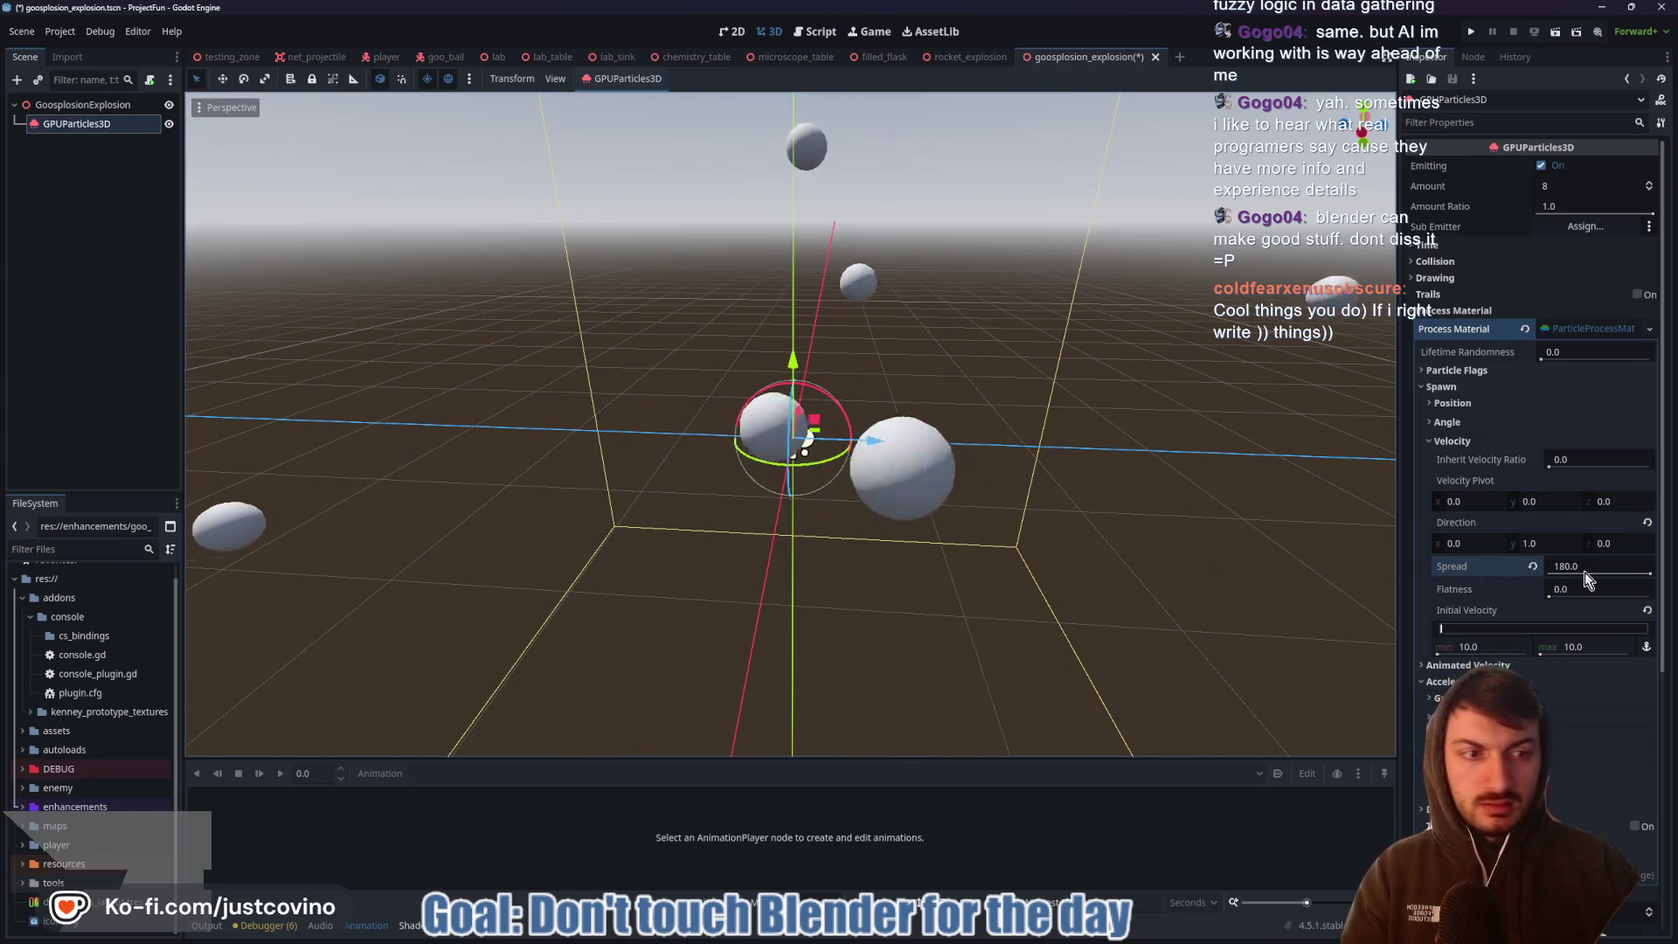
click(1582, 646)
text(15)
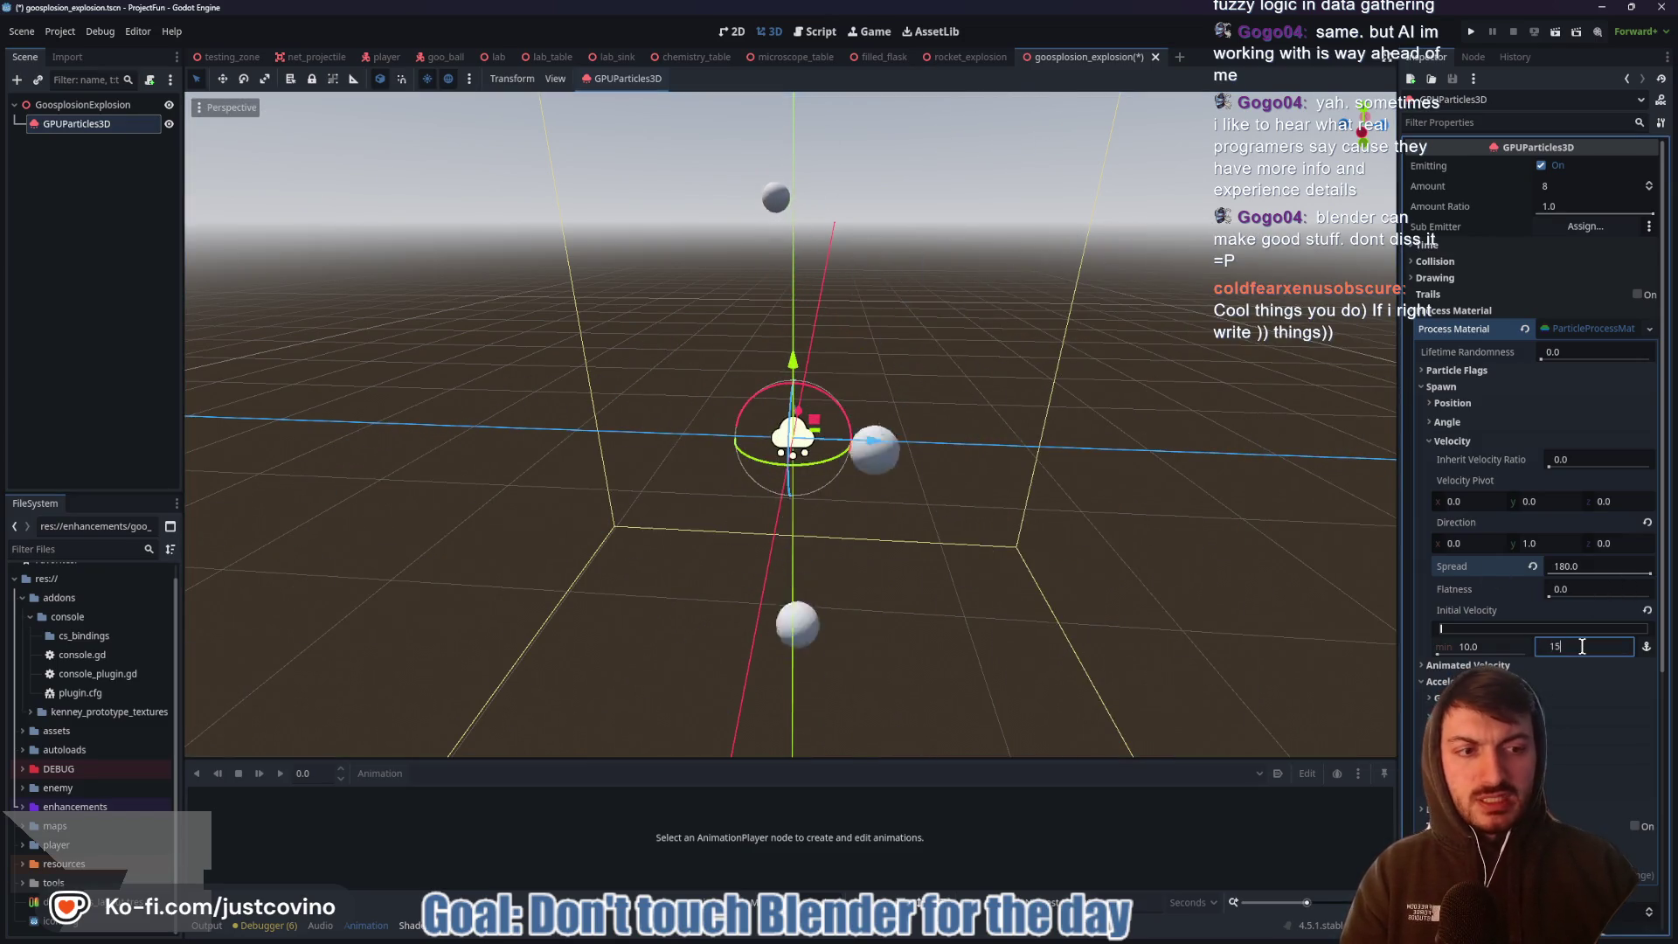
key(Return)
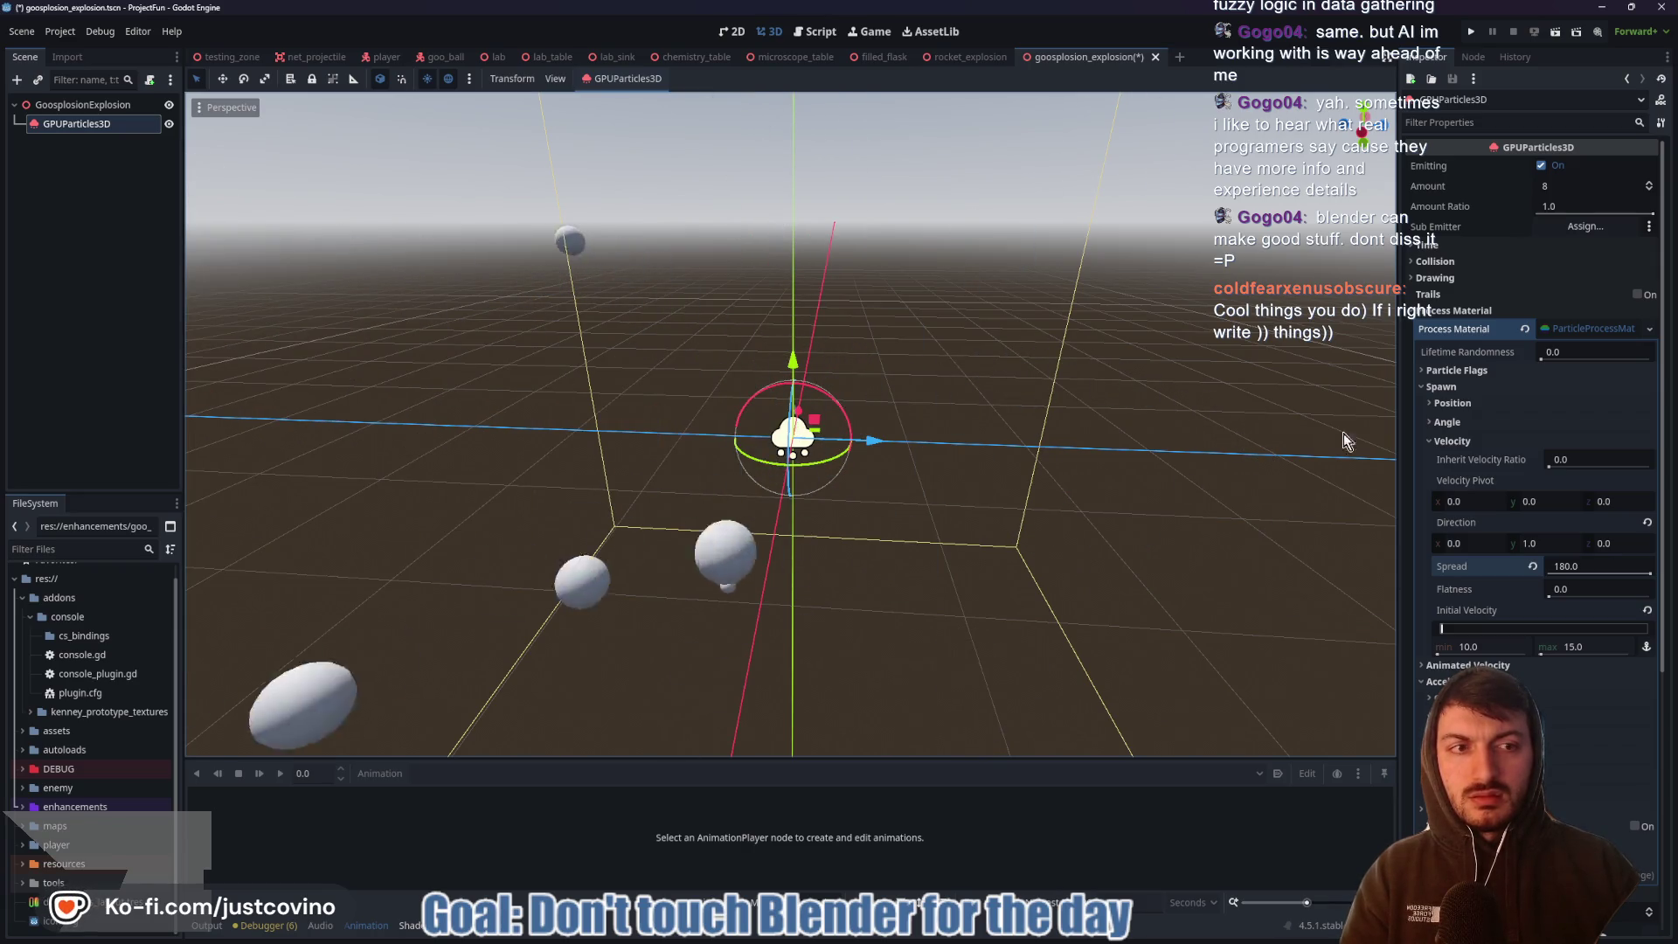
Set Explosiveness to 1 and the particle Amount to 24
click(1438, 248)
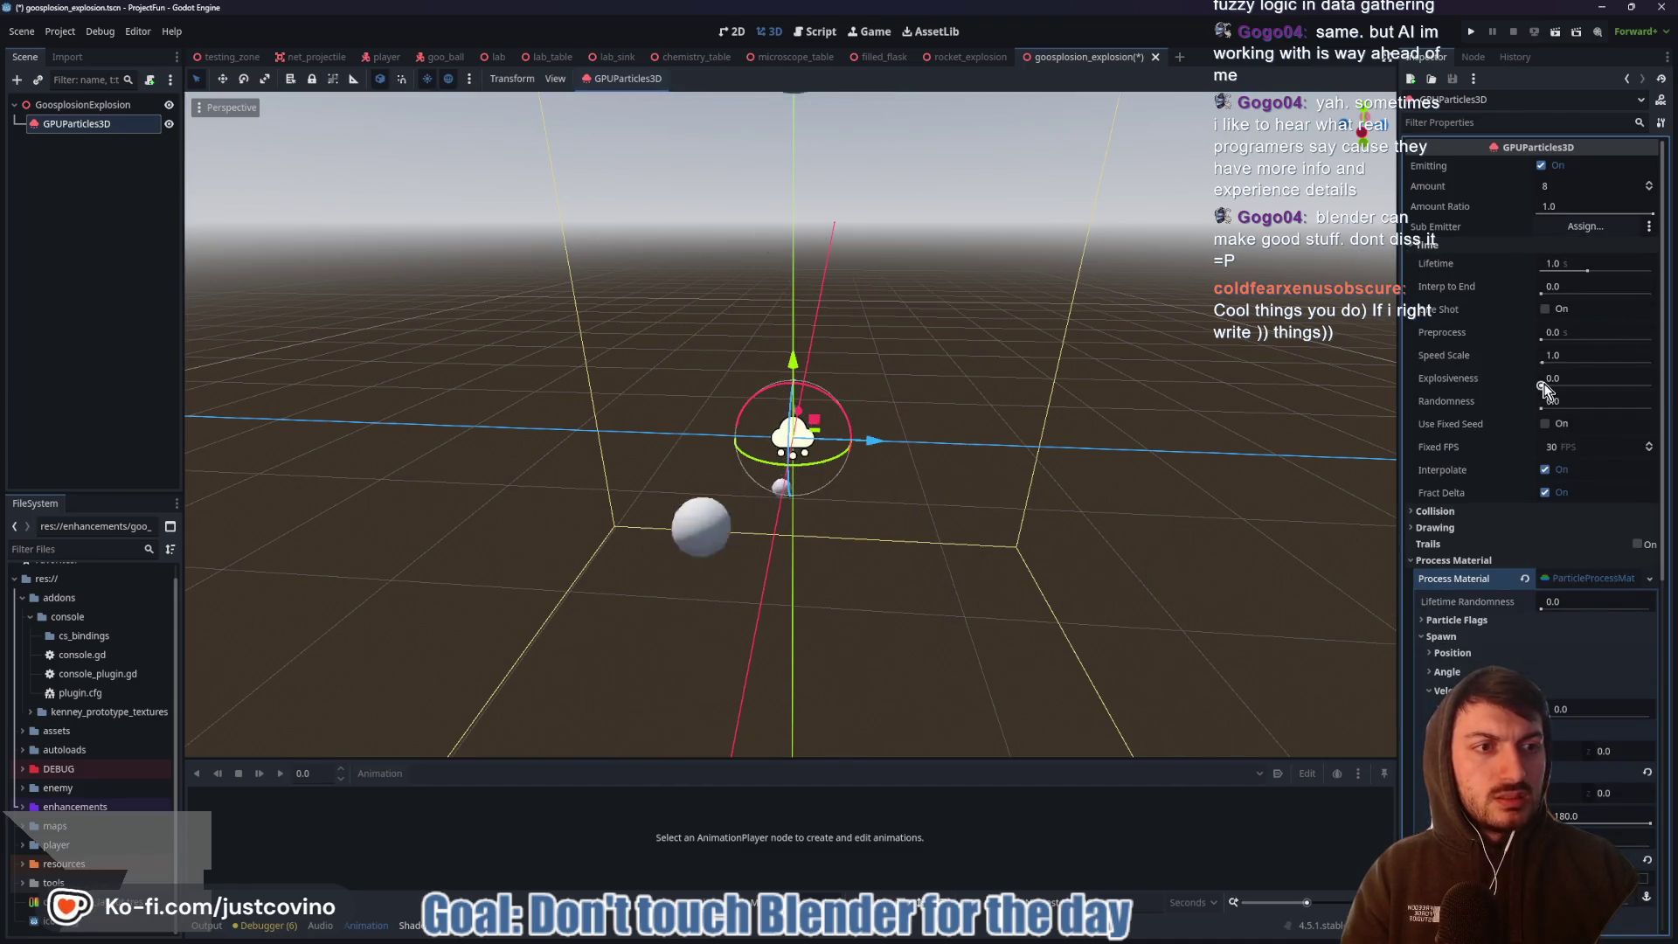
drag(1542, 385, 1652, 385)
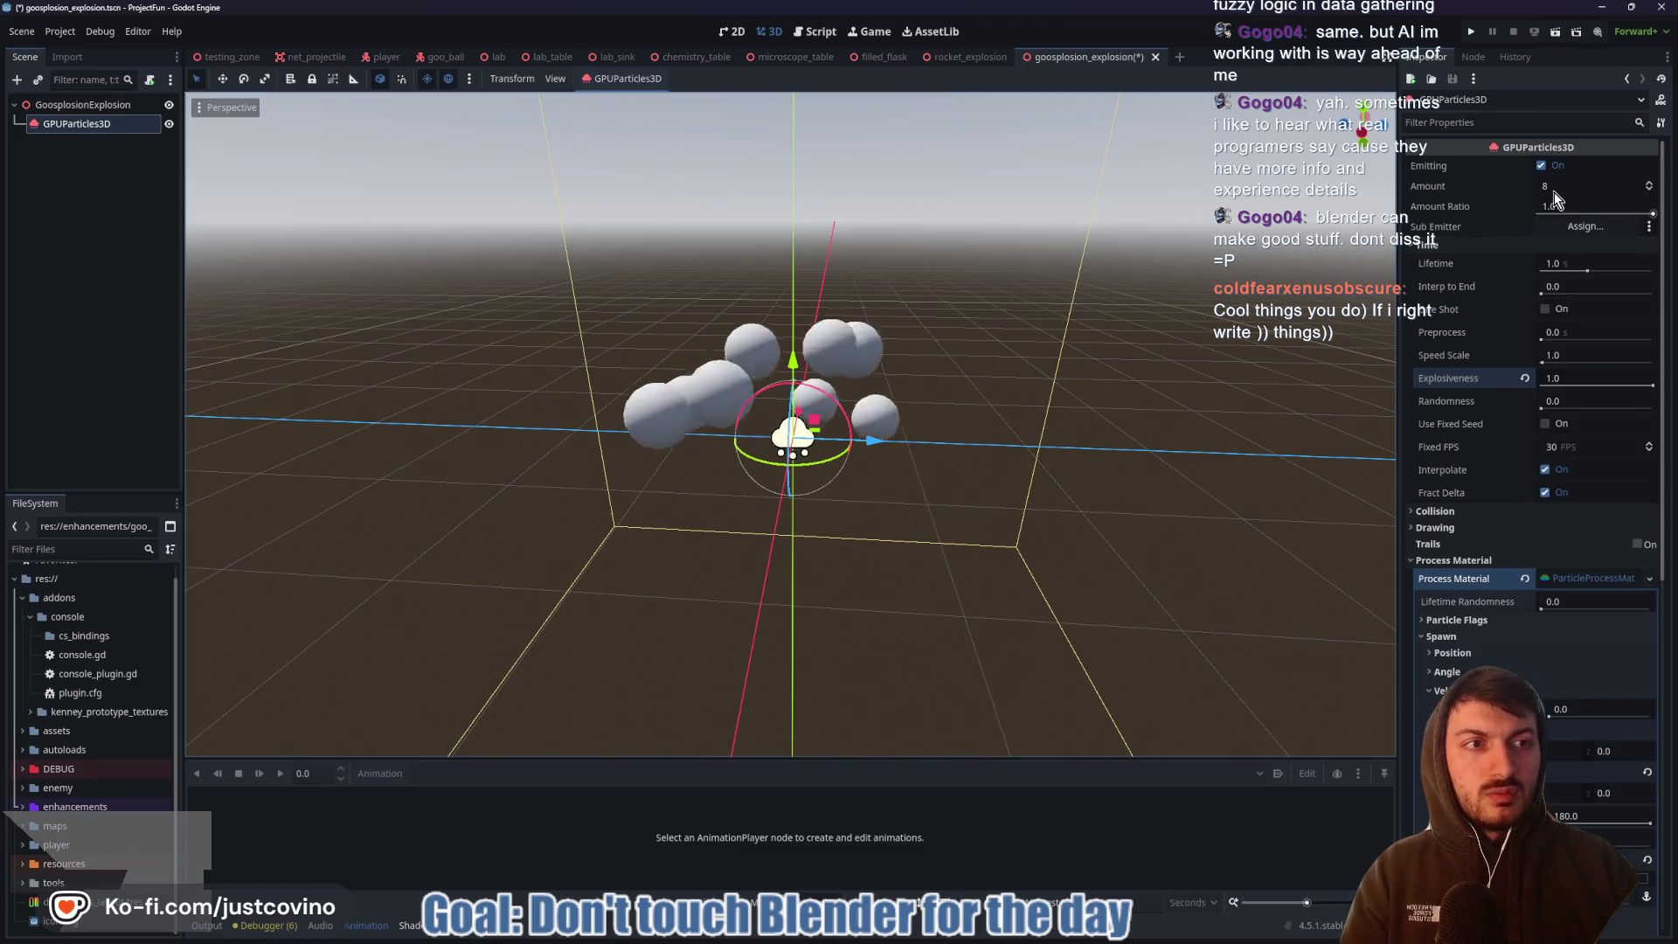
text(12)
key(Return)
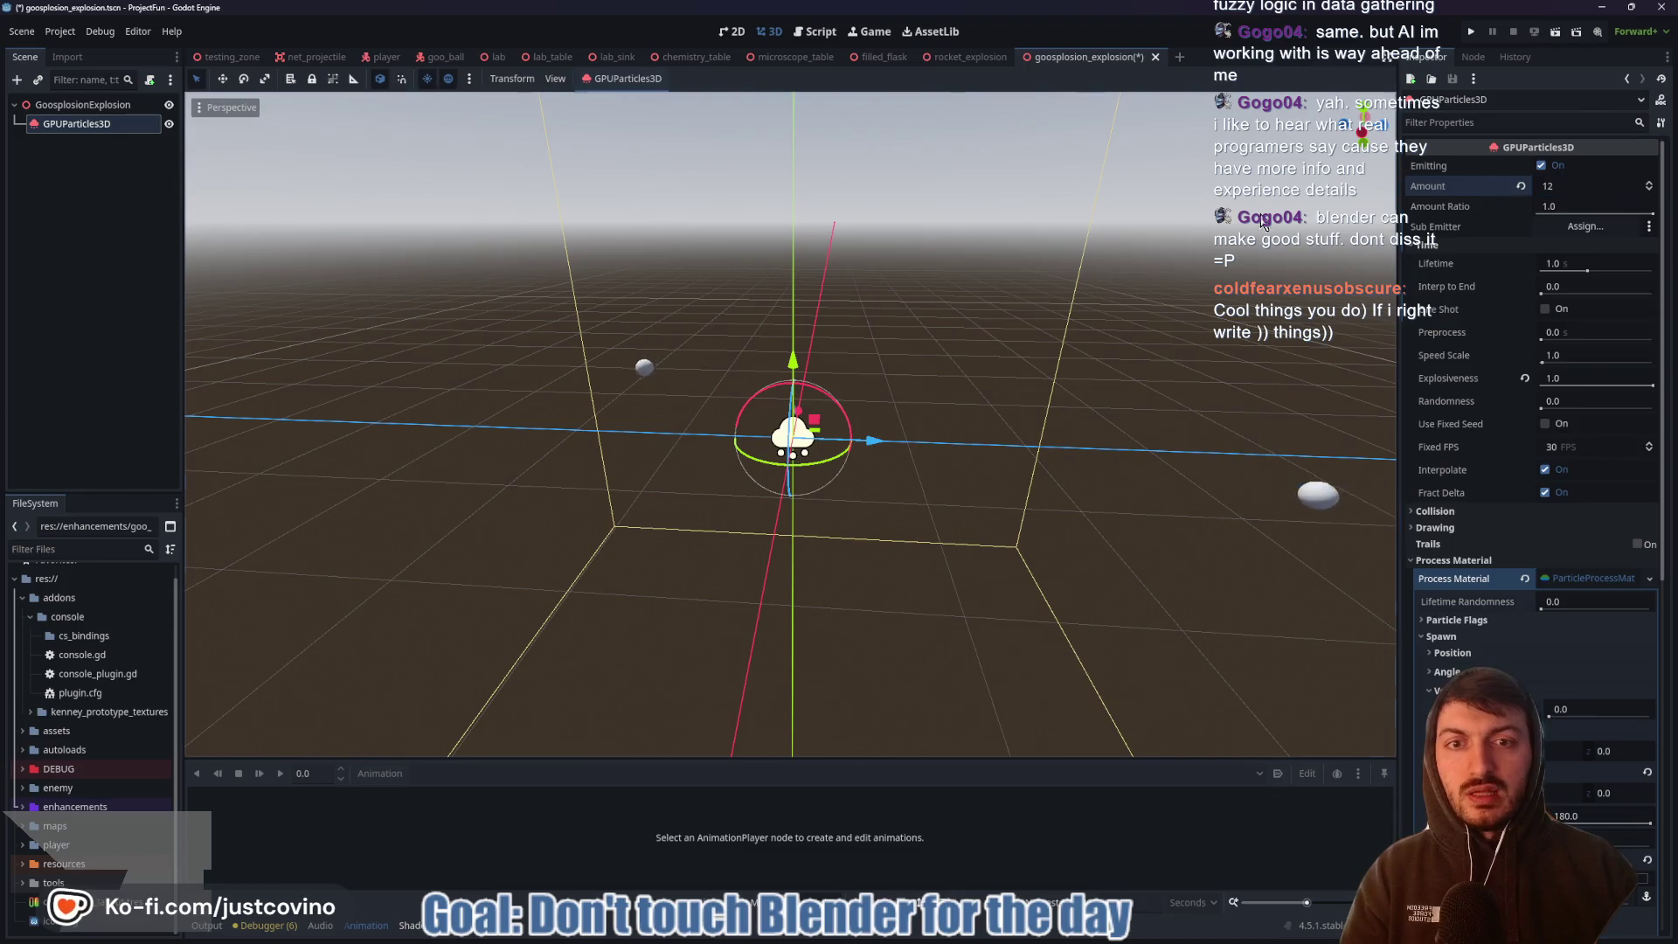
click(1577, 183)
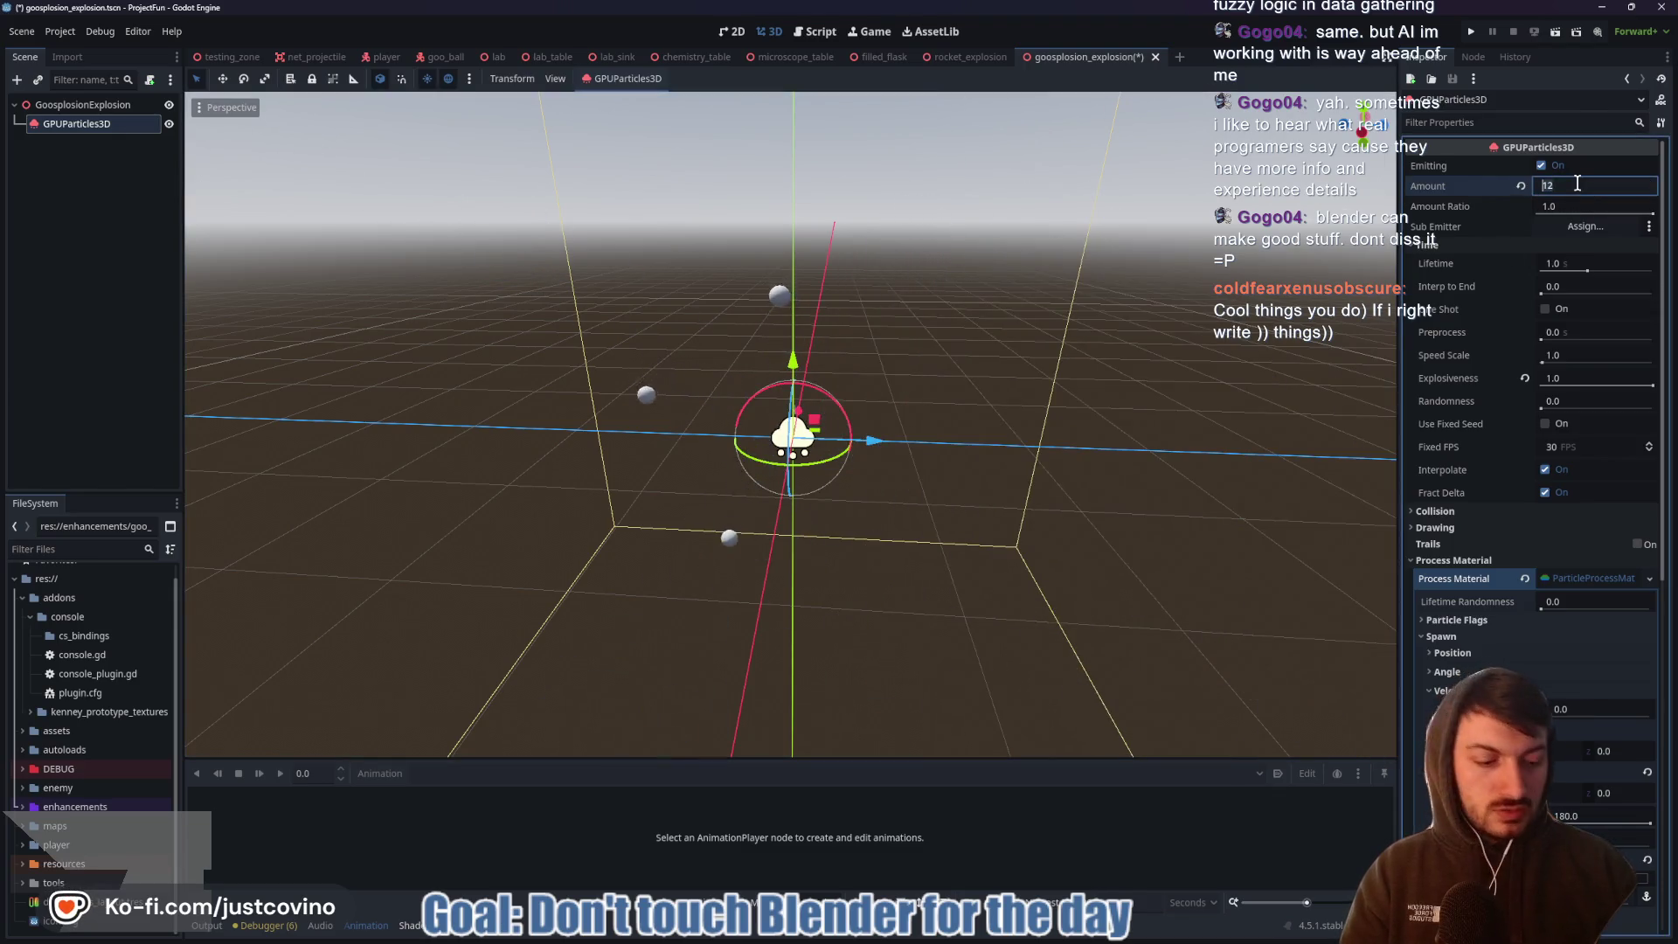
text(24)
key(Return)
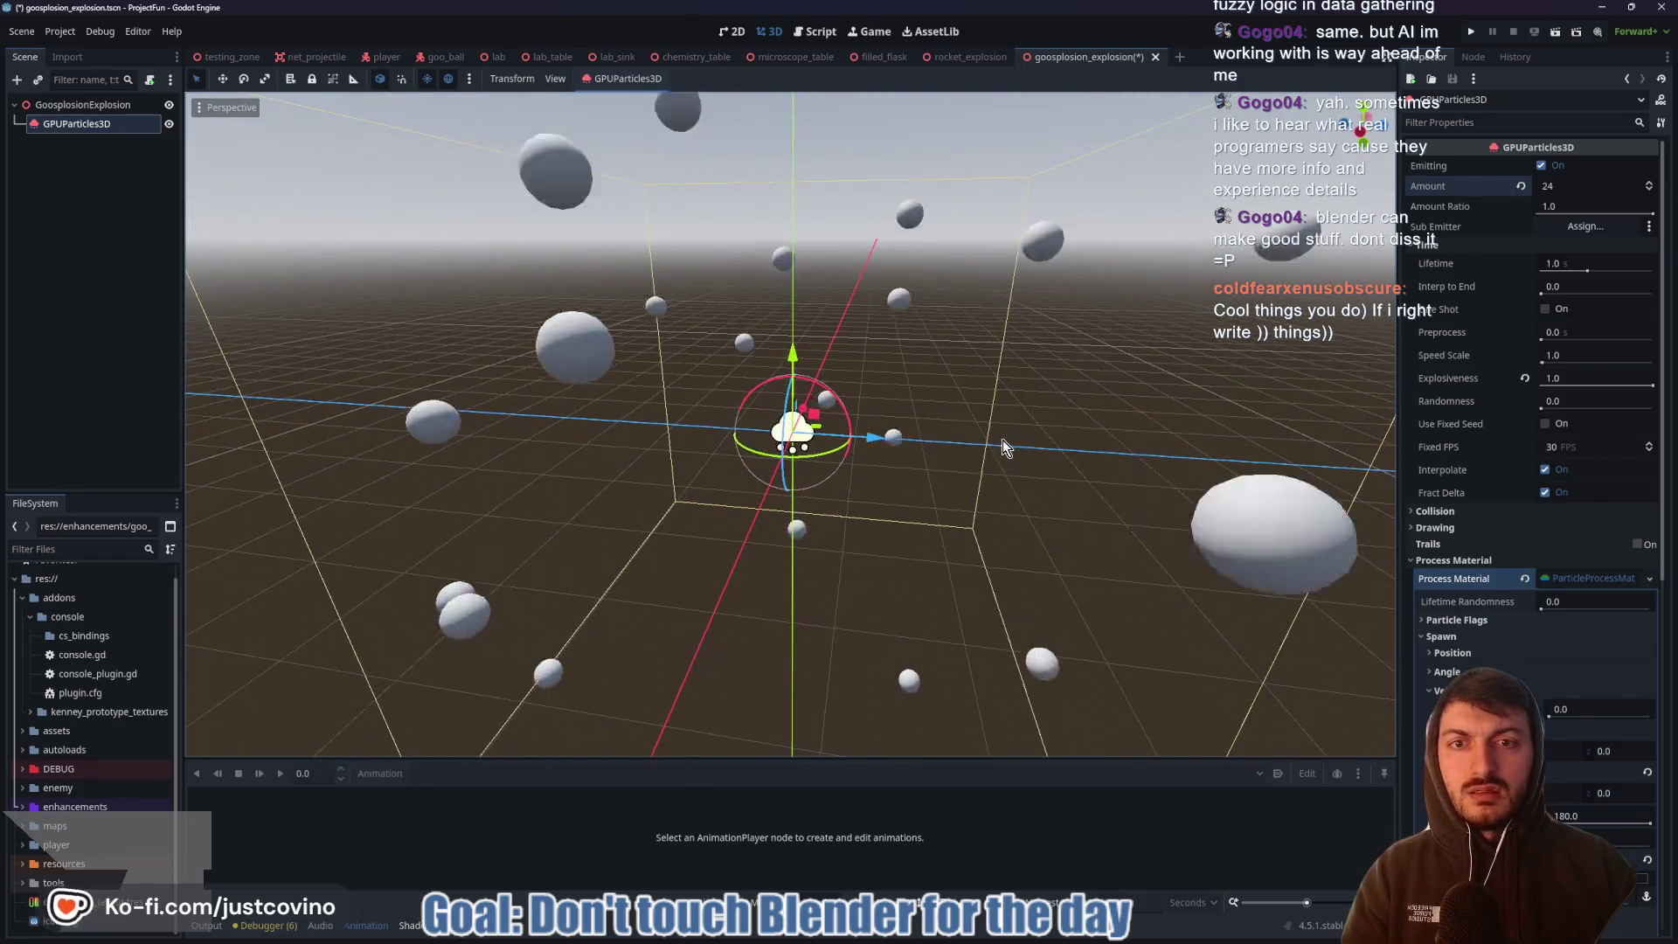
Change the Initial Velocity minimum to 12
scroll(988, 444, up, 2)
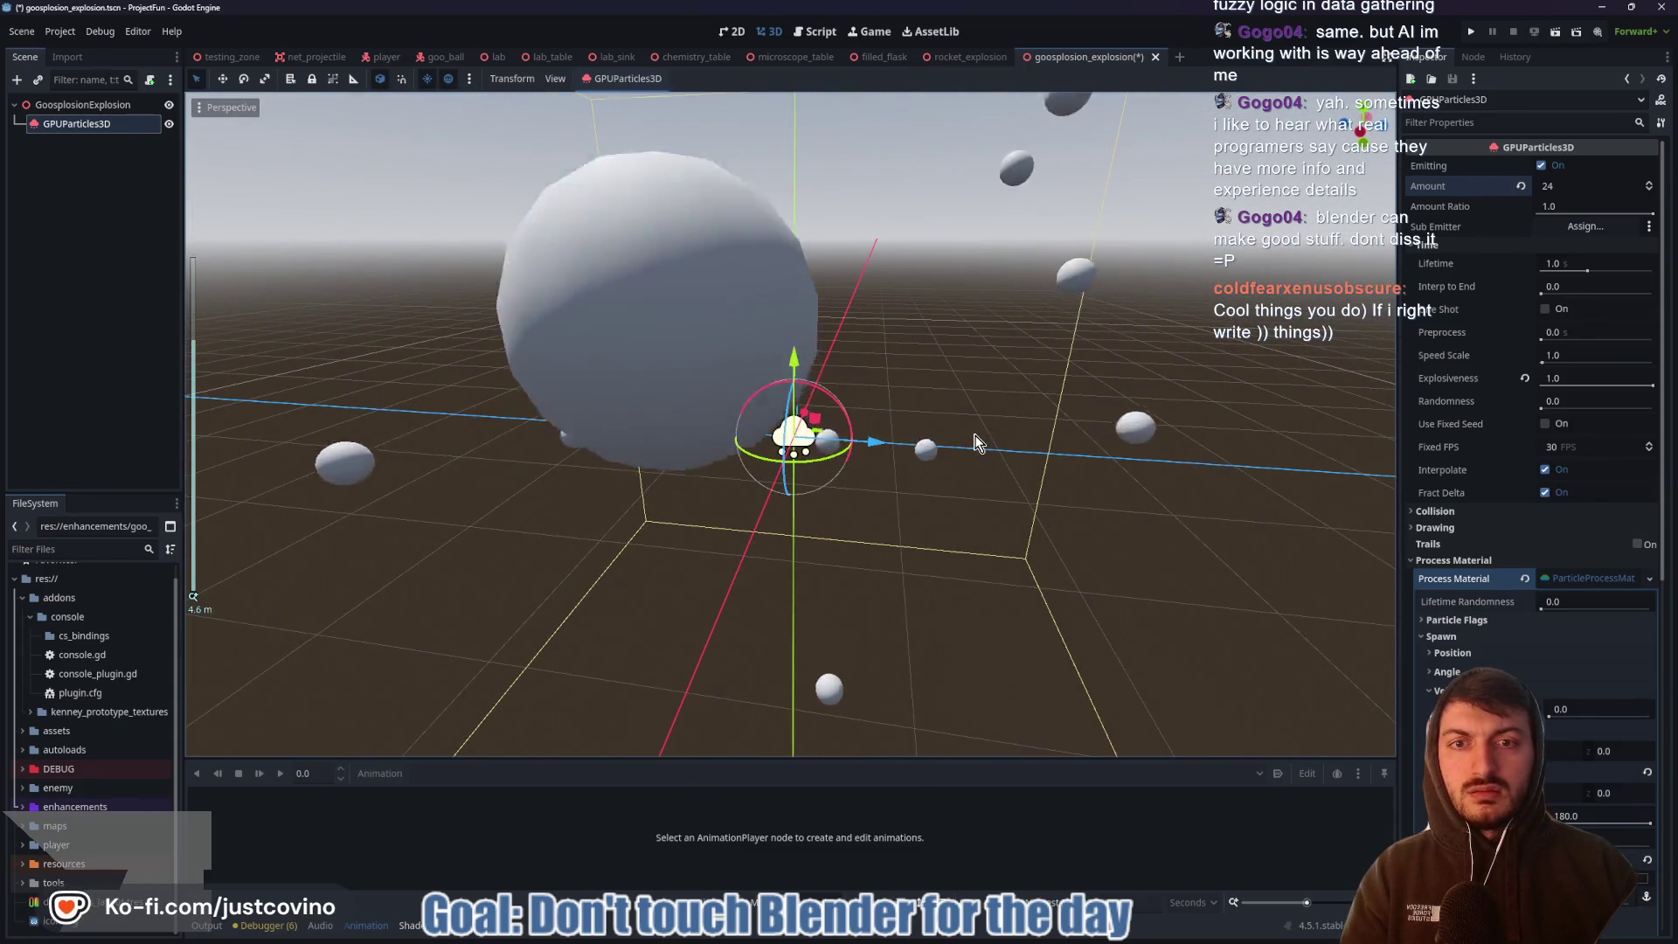
drag(976, 443, 1137, 489)
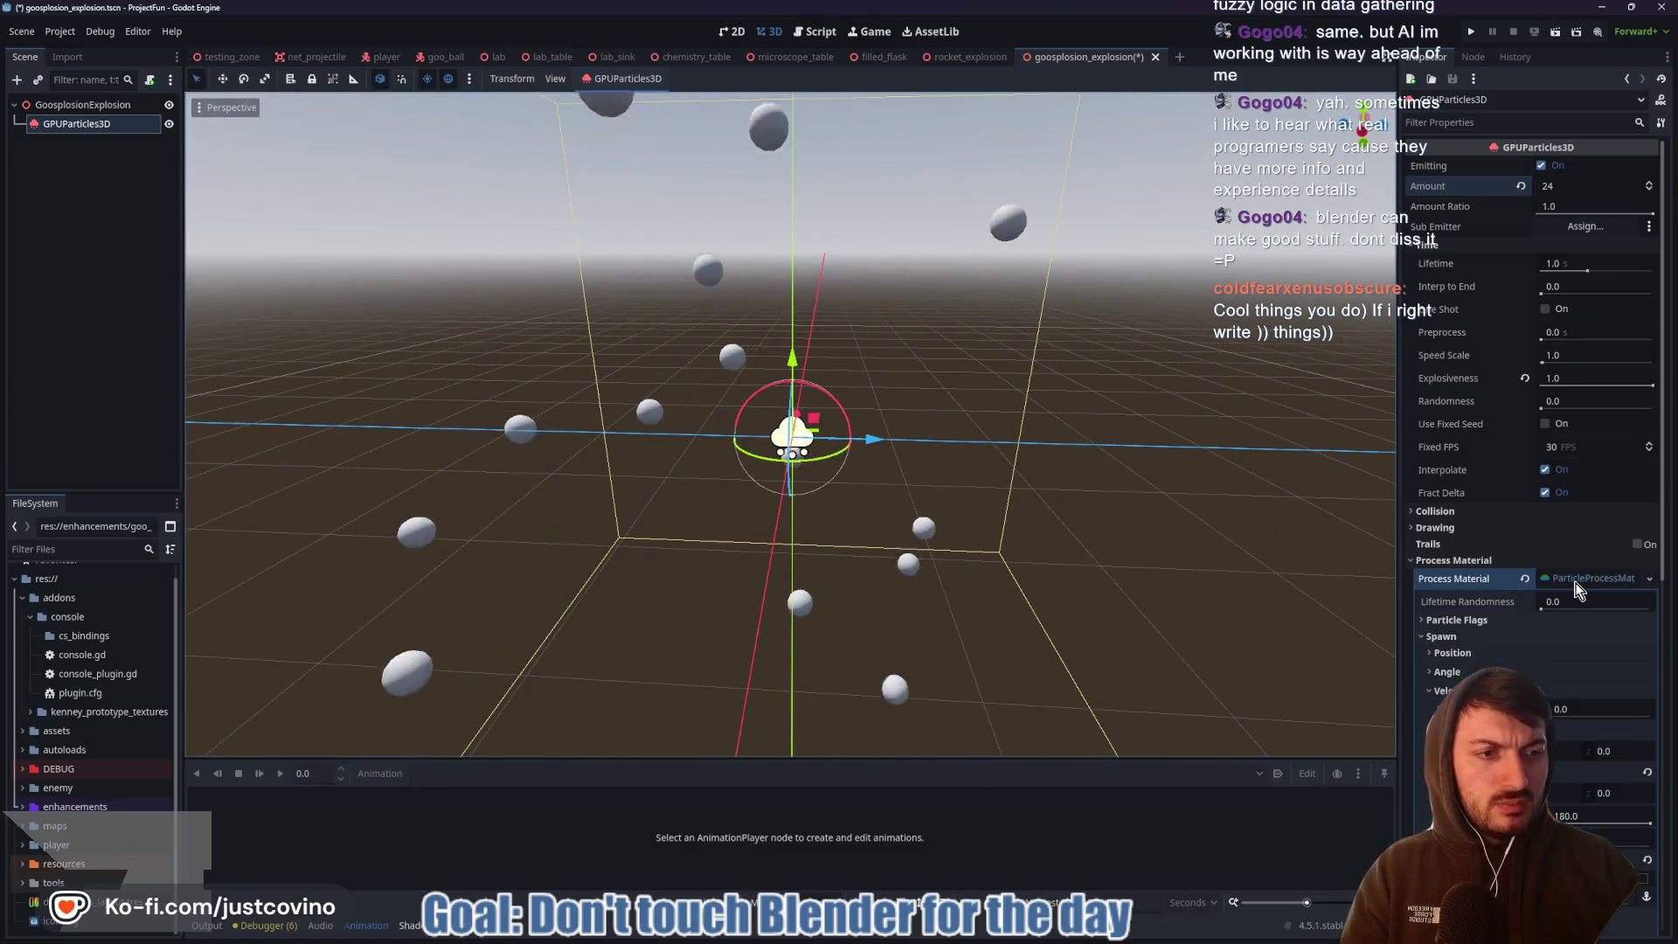
scroll(1502, 645, down, 4)
click(1578, 599)
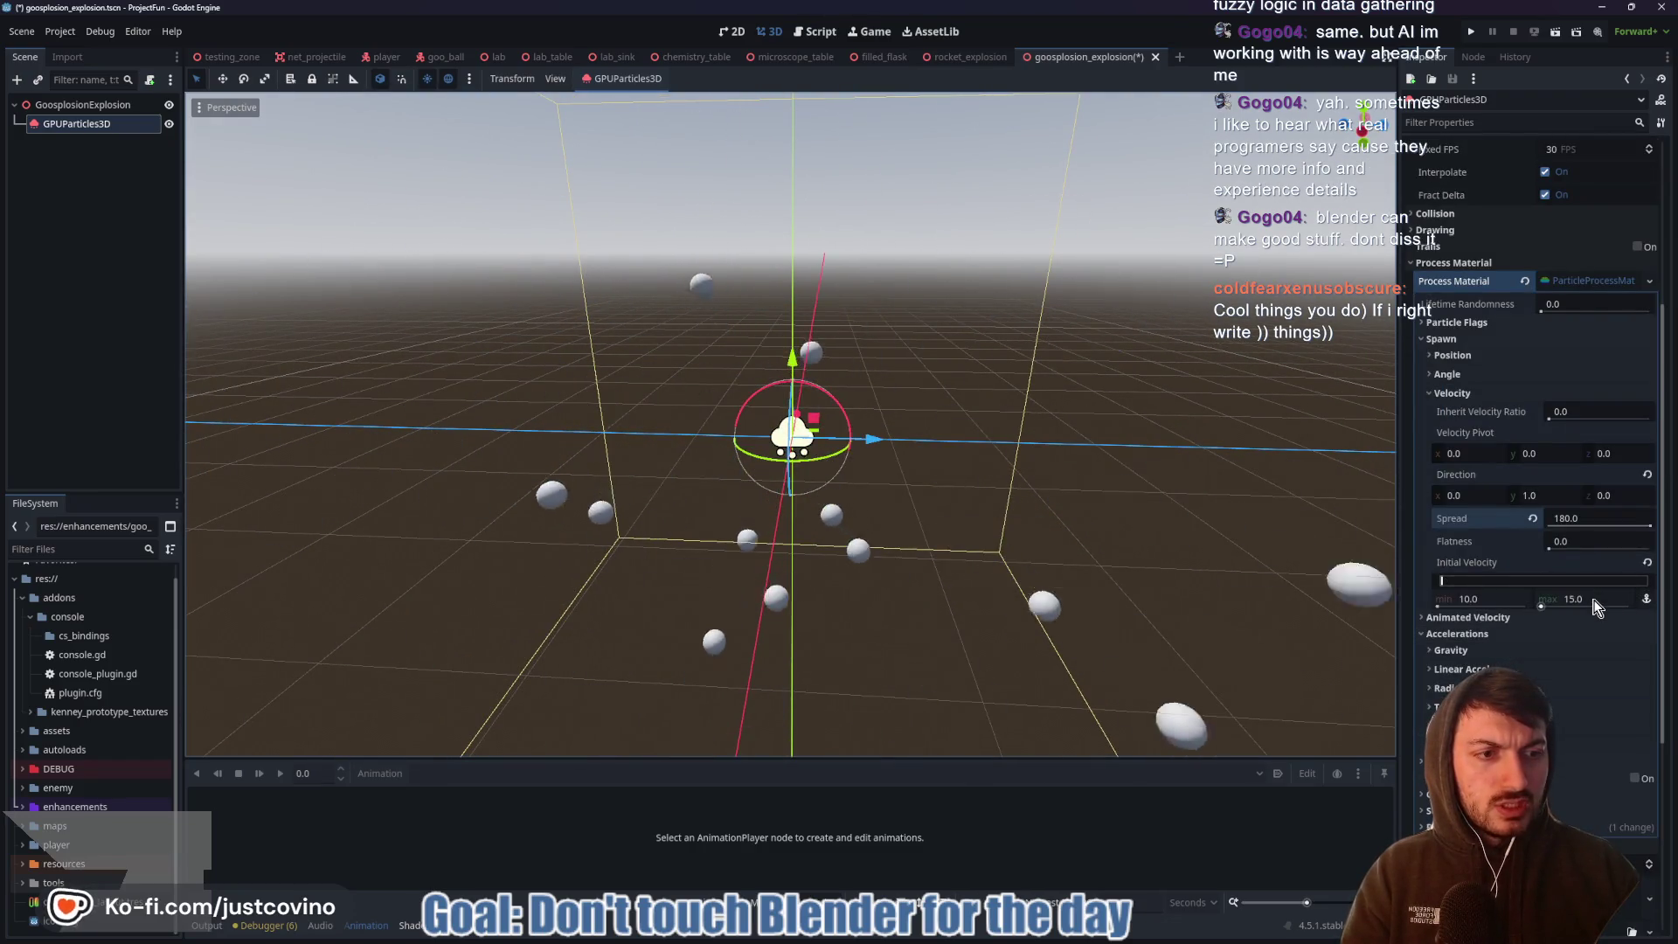
click(1494, 600)
text(12)
key(Return)
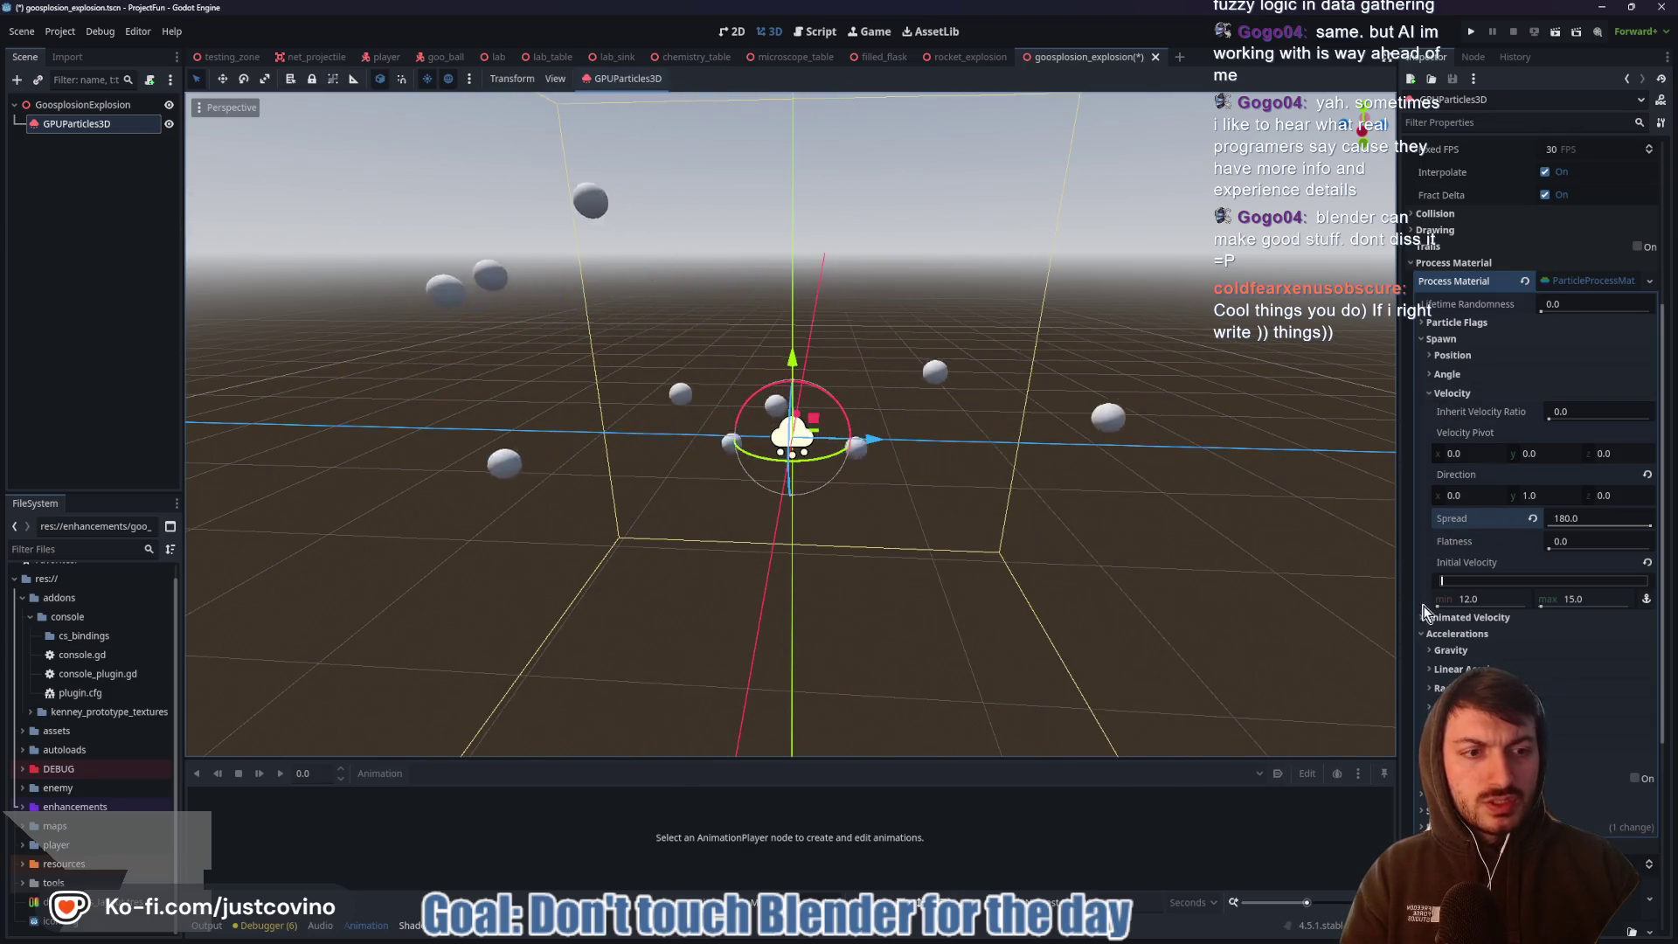
Expand Gravity and try a gravity y value of 5
click(1449, 651)
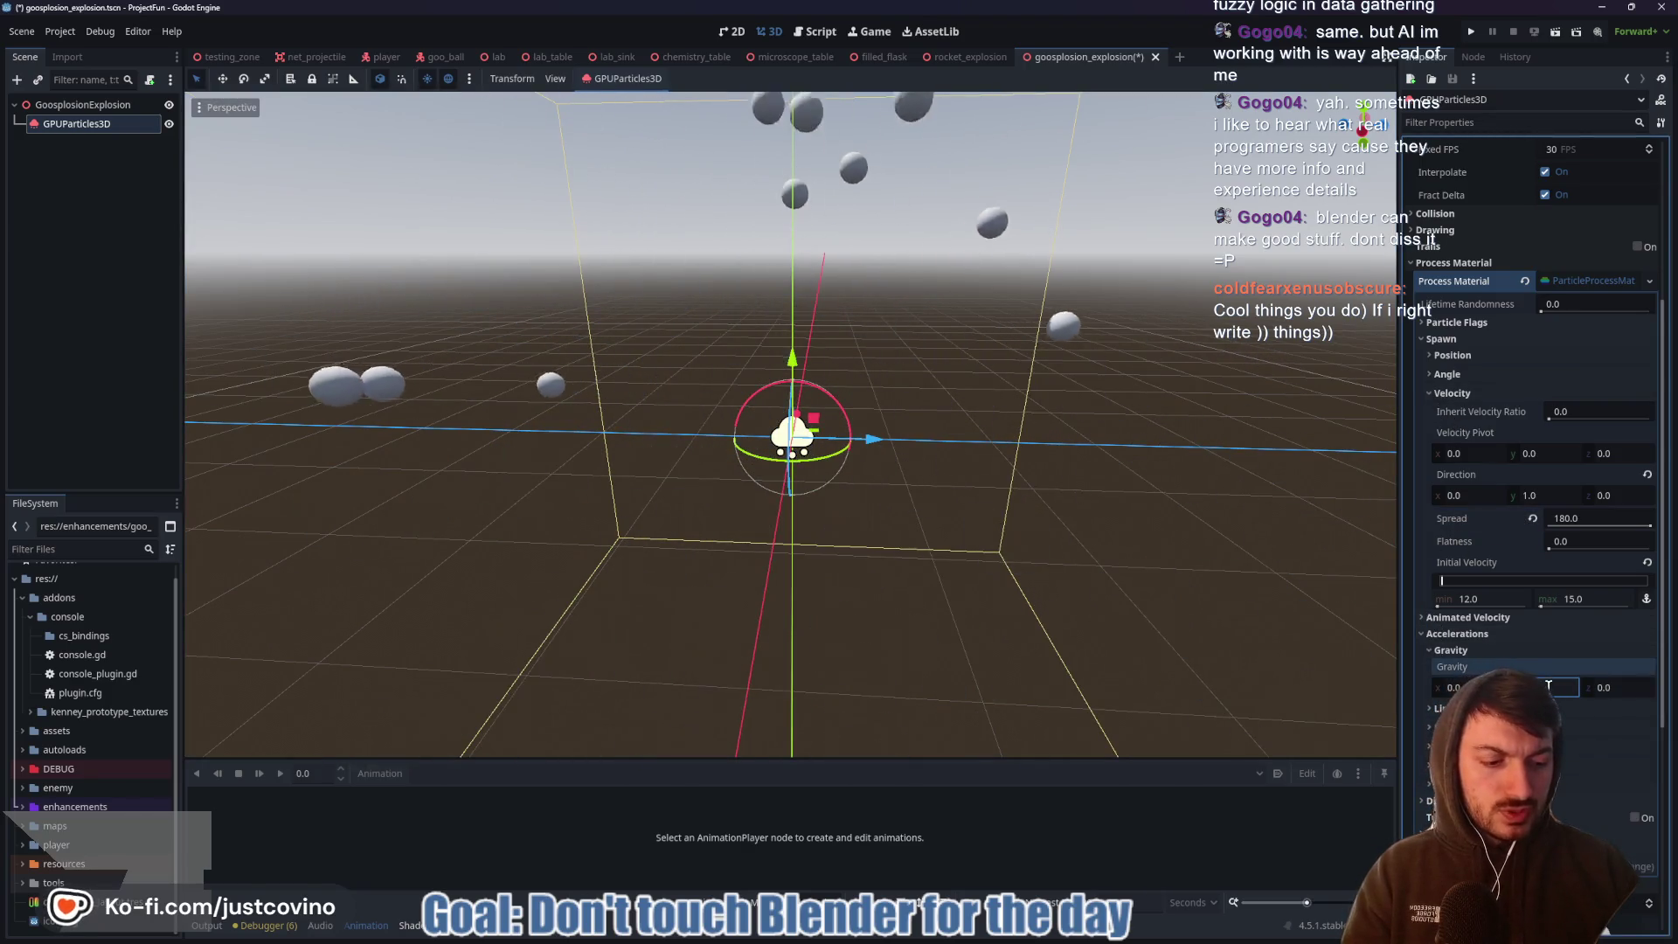
key(Return)
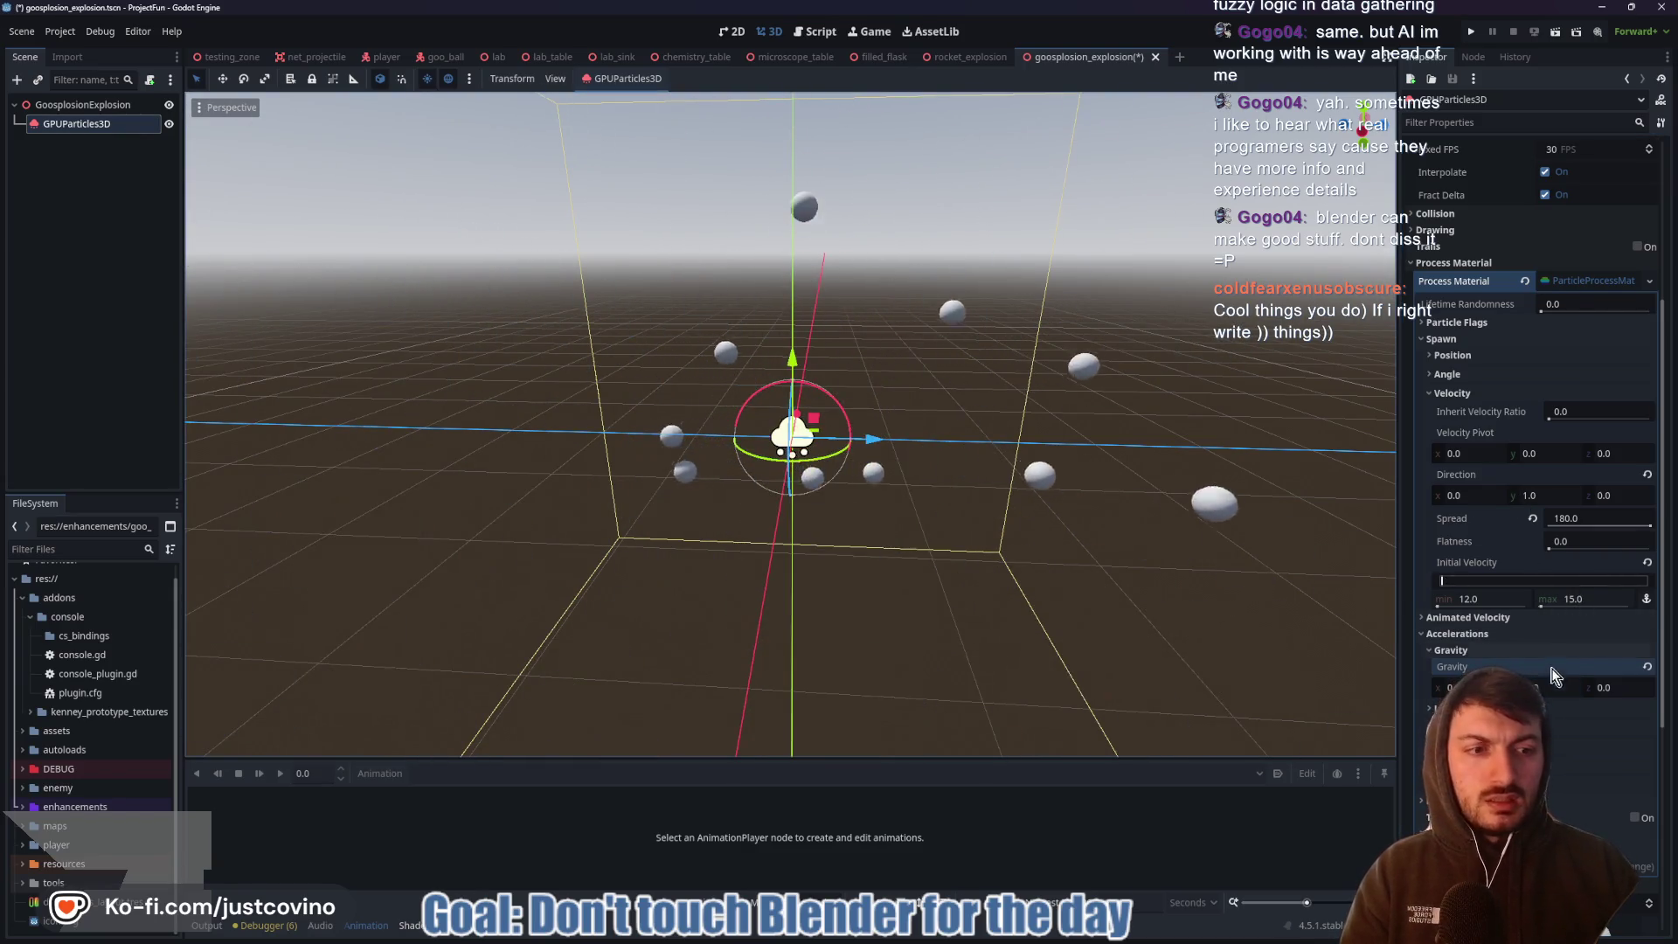
click(1544, 686)
text(5)
key(Return)
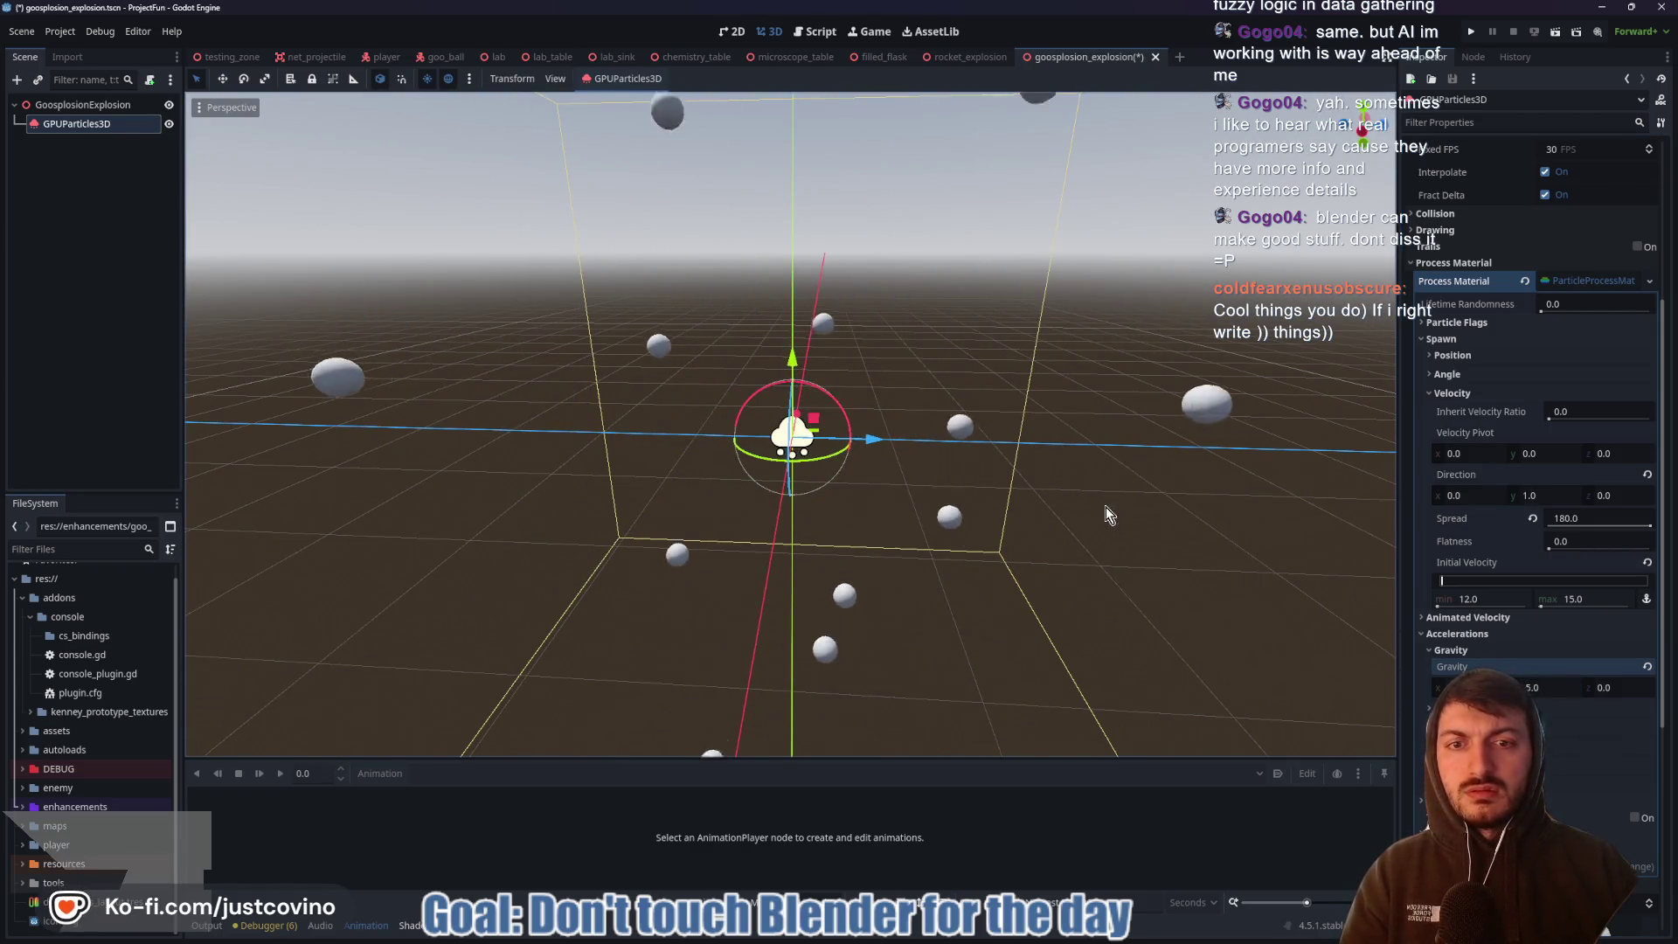
Lower the Initial Velocity max to 12, adjust the minimum, and set gravity y to -8
click(1598, 600)
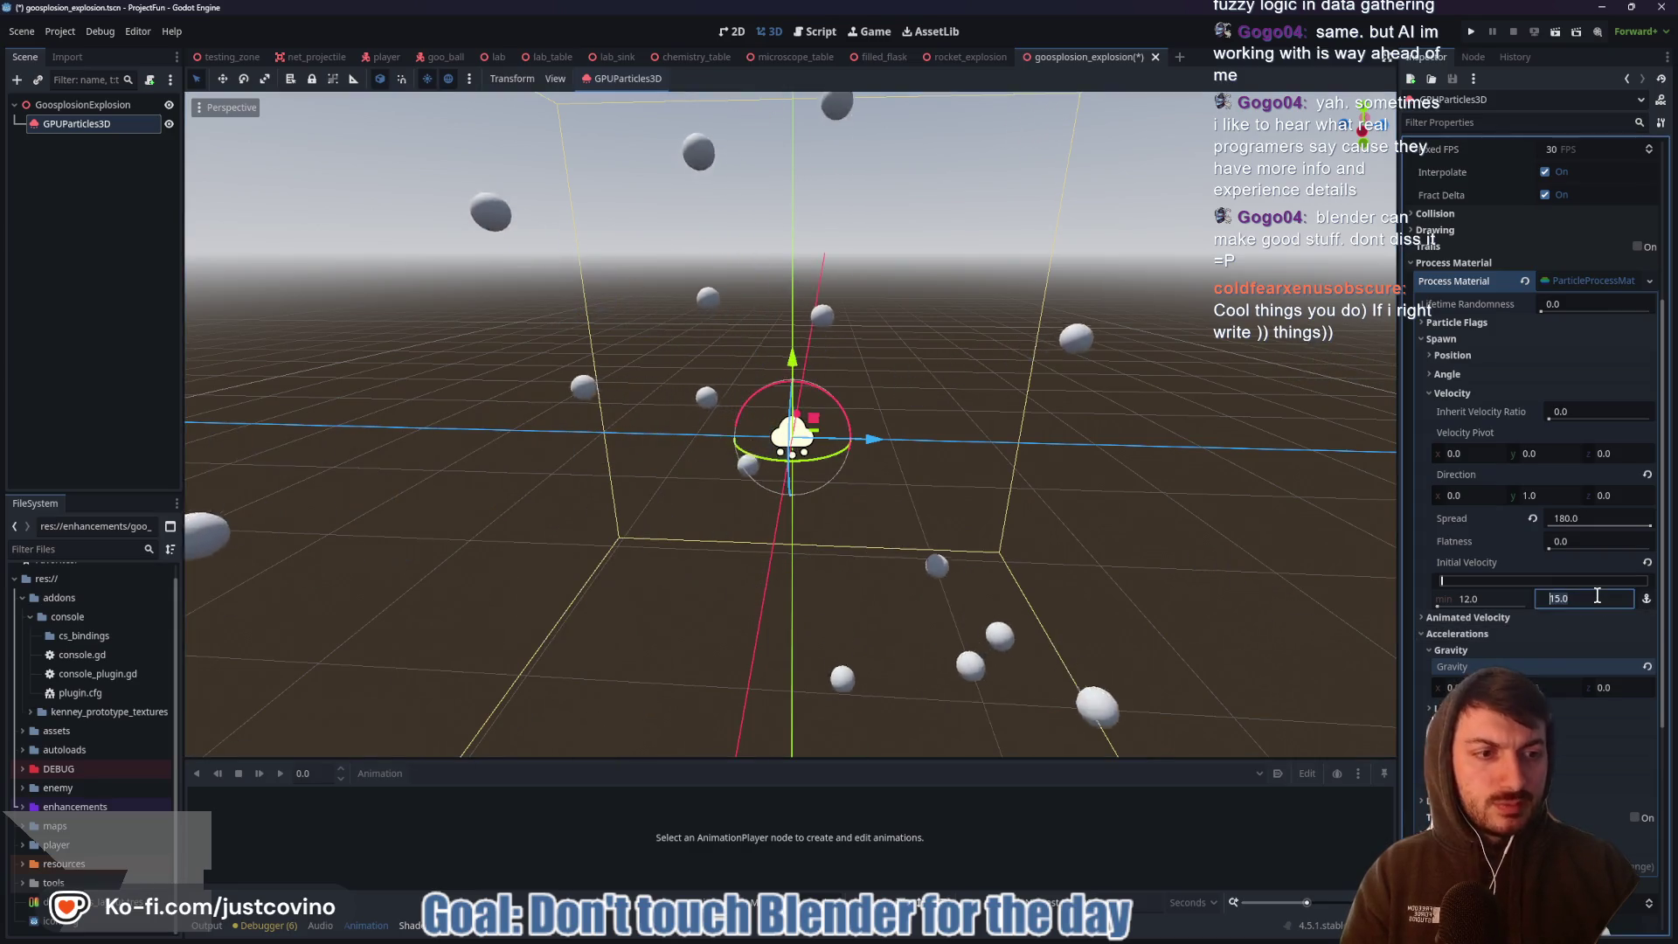
text(12)
click(1491, 598)
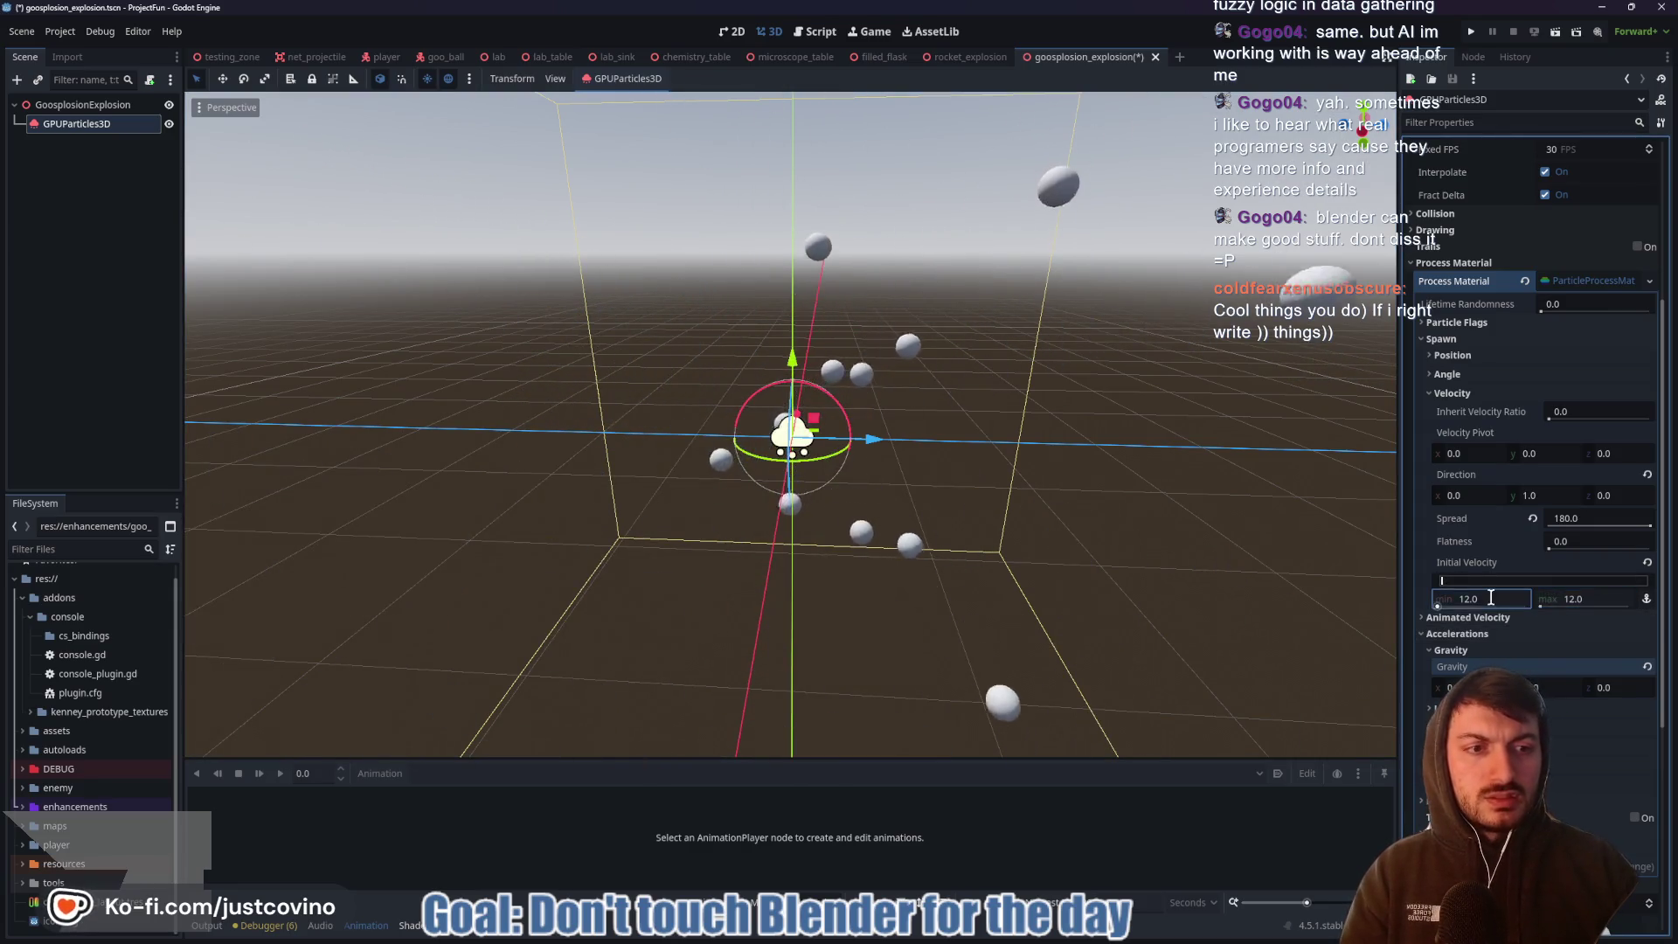
text(8)
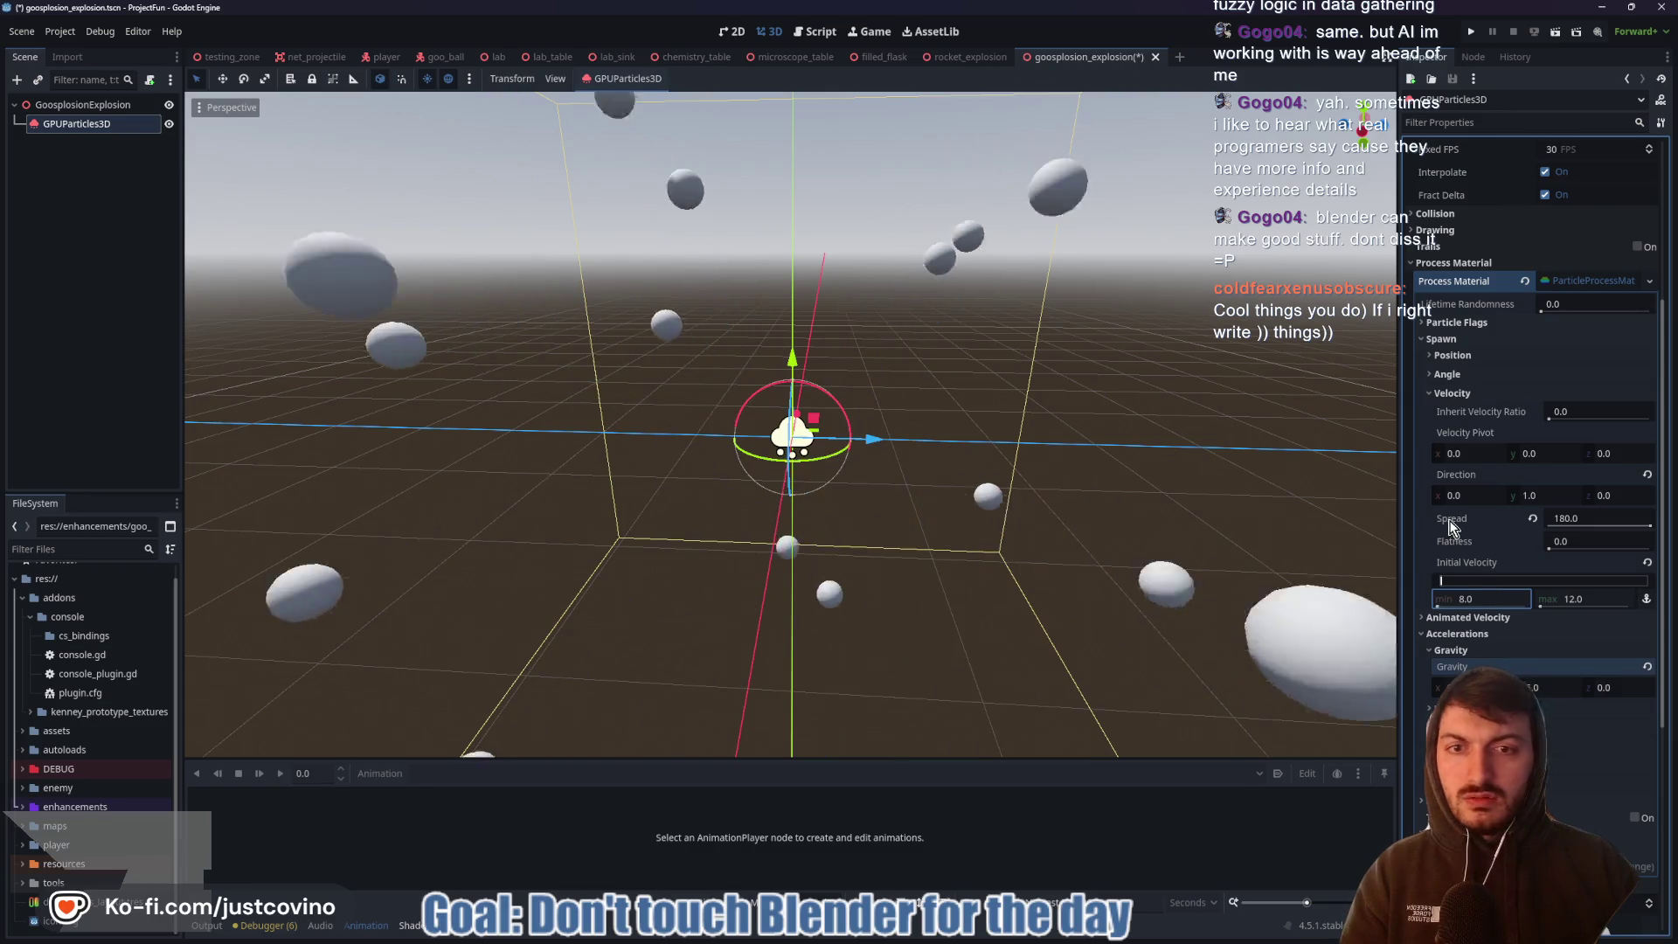
click(1486, 598)
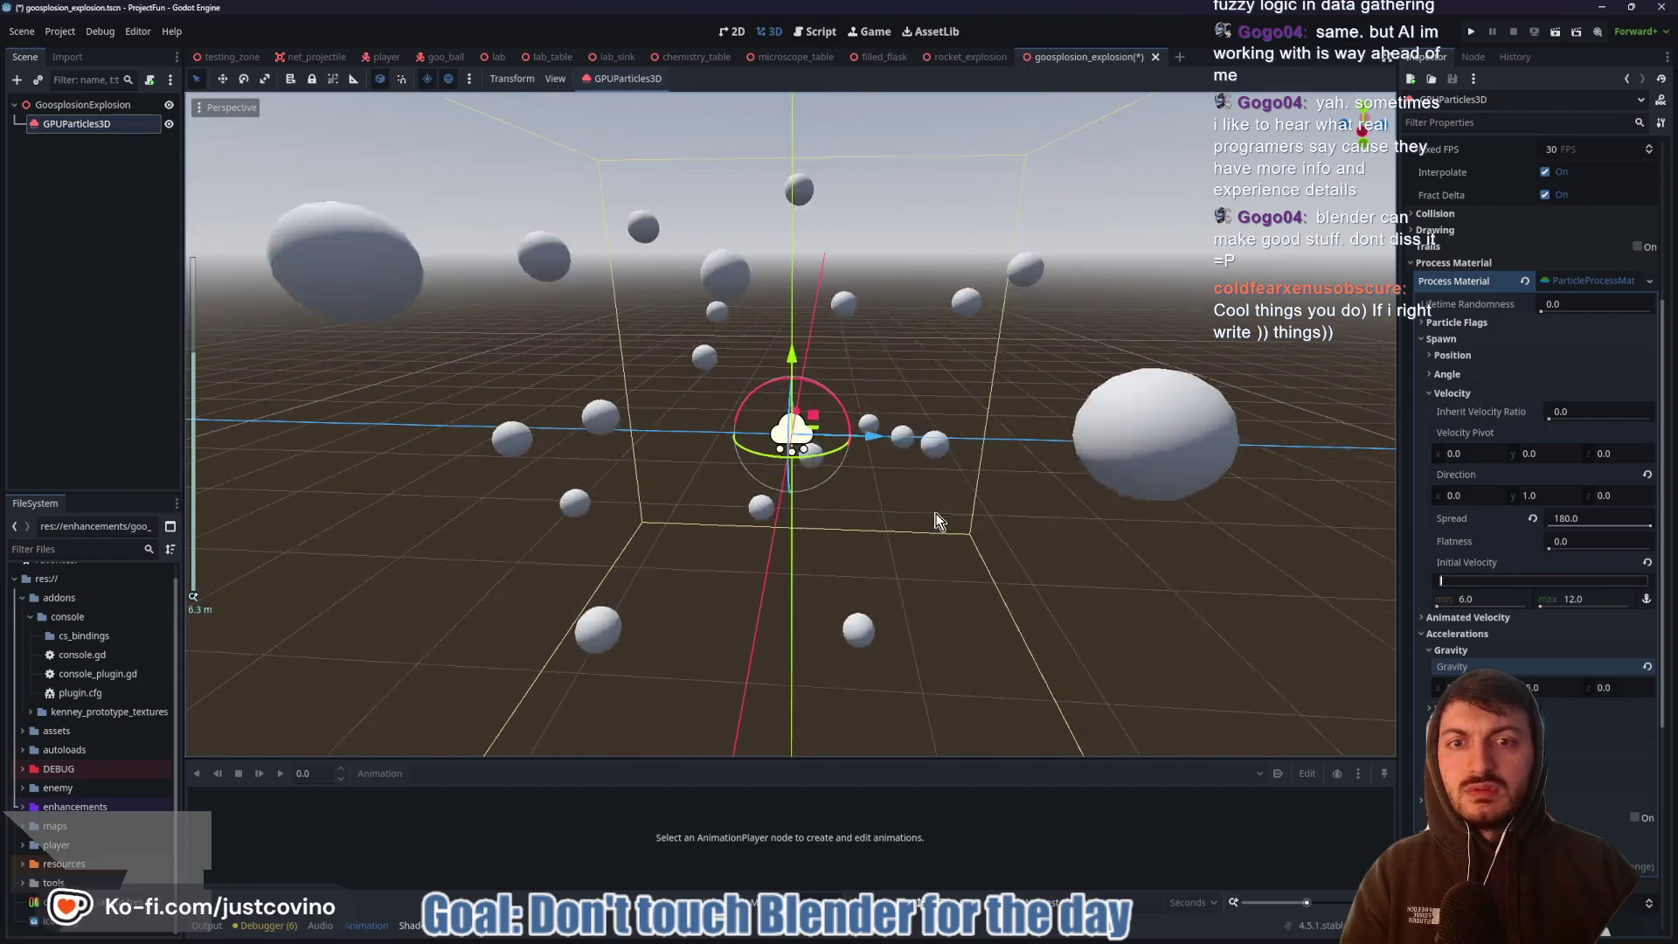
mouse_move(977, 491)
mouse_down()
mouse_move(1009, 513)
mouse_move(893, 505)
mouse_up()
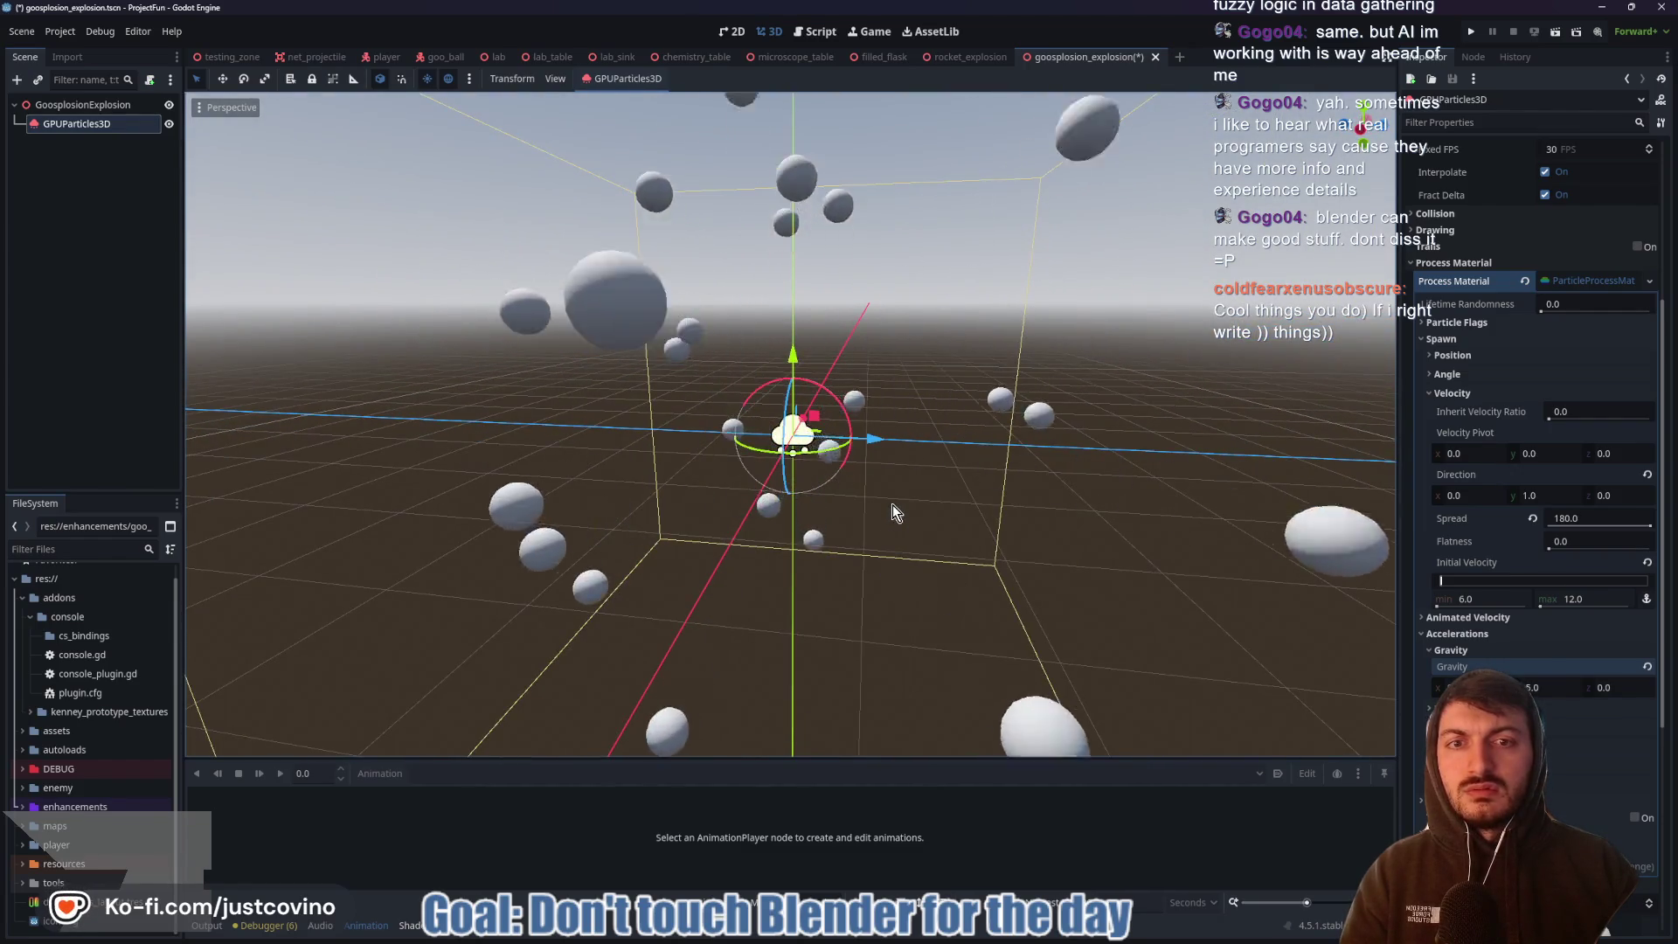
scroll(888, 500, up, 1)
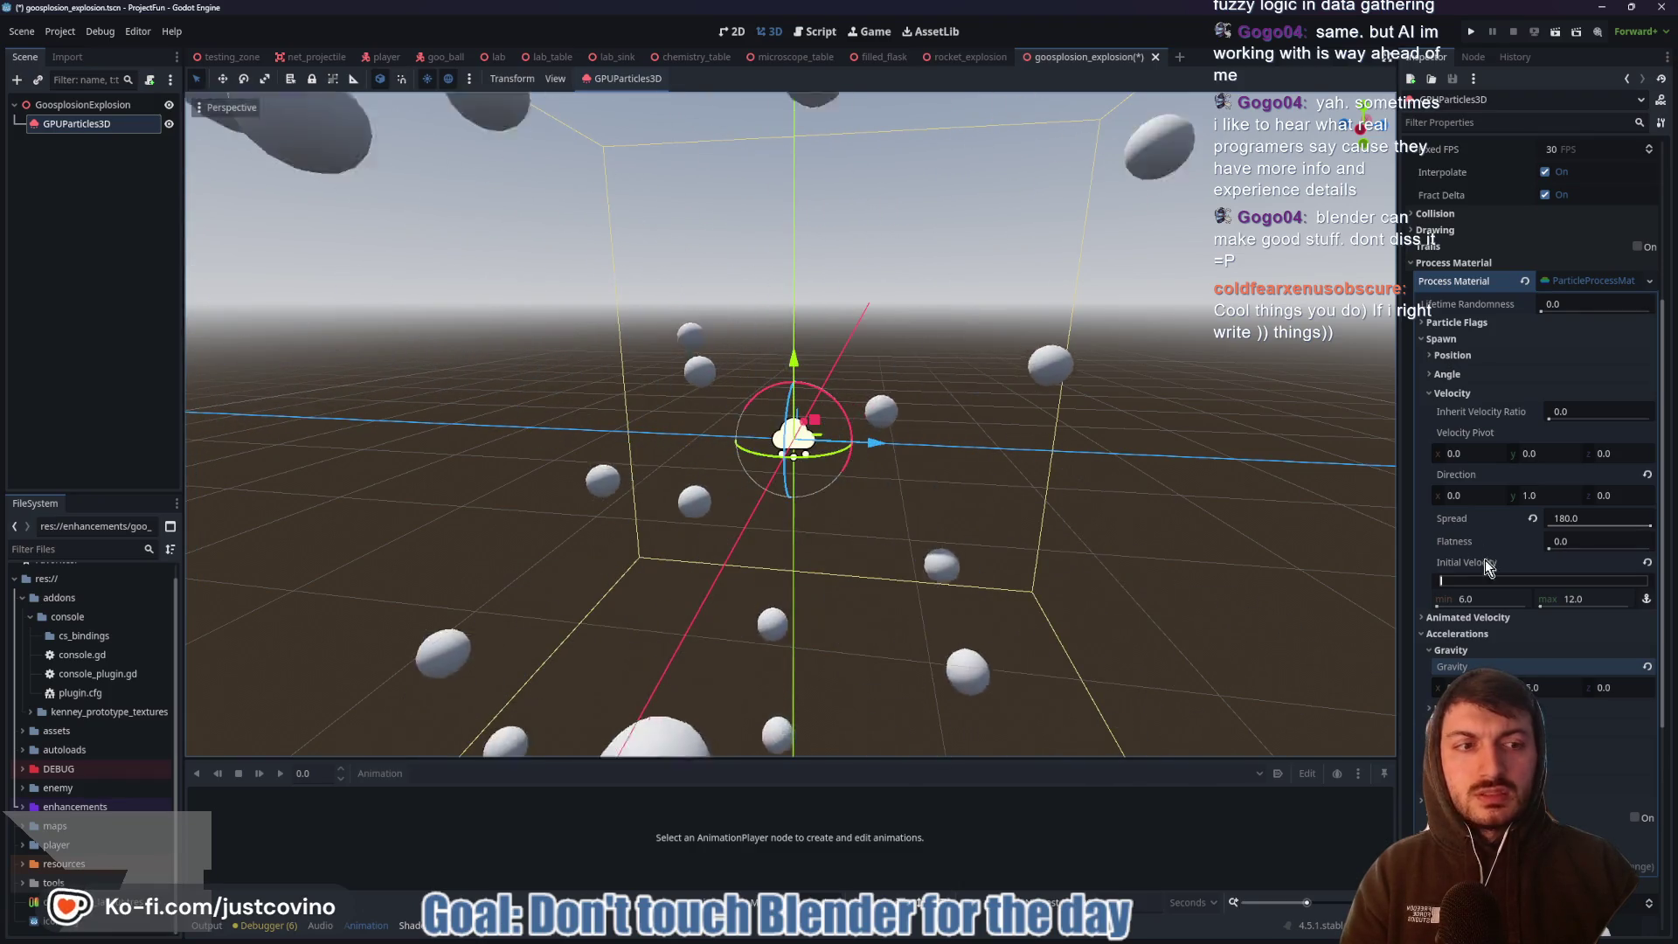
click(1553, 685)
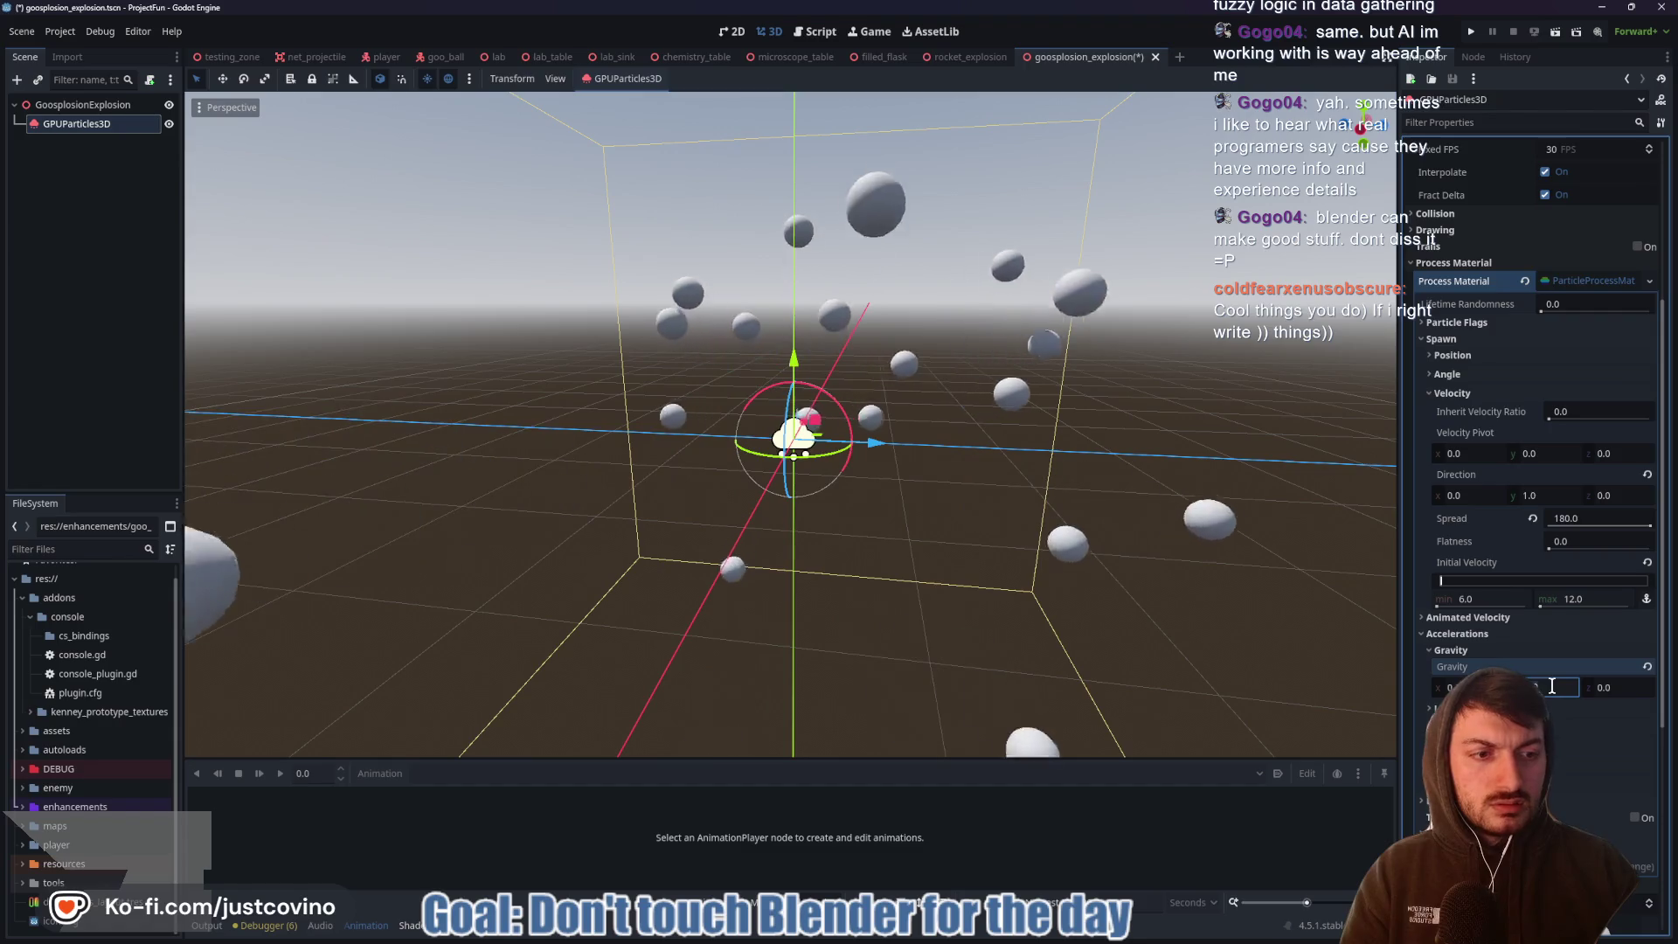
text(8)
key(Return)
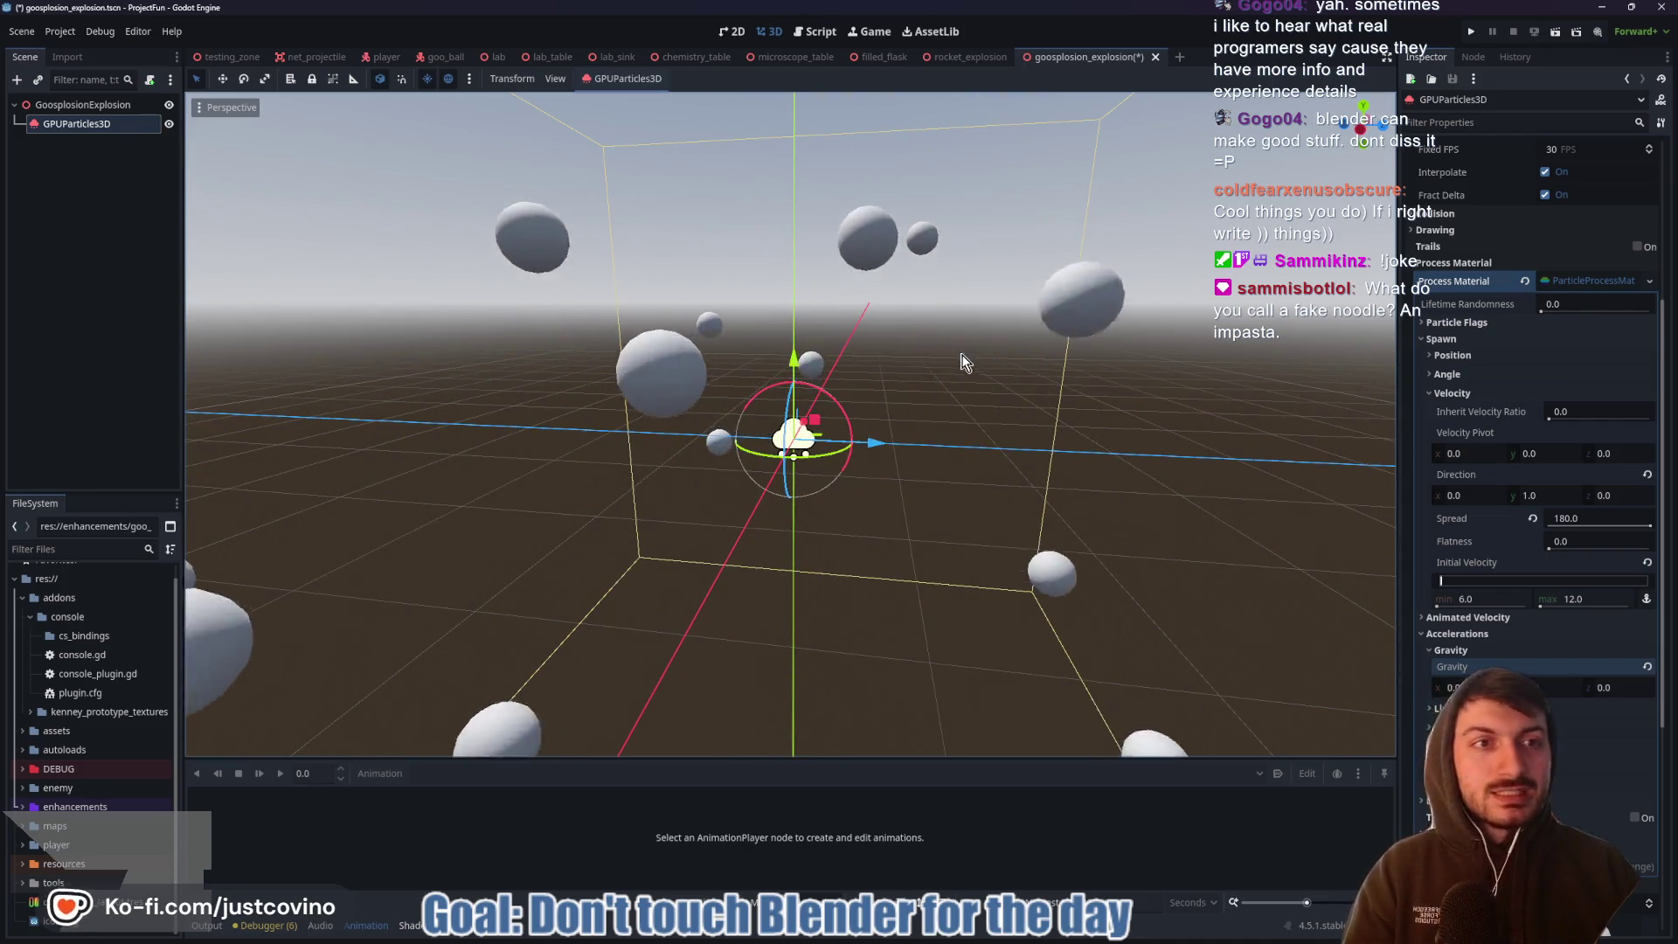
Check the sphere burst from new angles and save goosplosion_explosion.tscn
mouse_move(959, 363)
mouse_down()
mouse_move(897, 367)
mouse_move(906, 427)
mouse_move(1133, 336)
mouse_move(924, 405)
mouse_move(899, 359)
mouse_up()
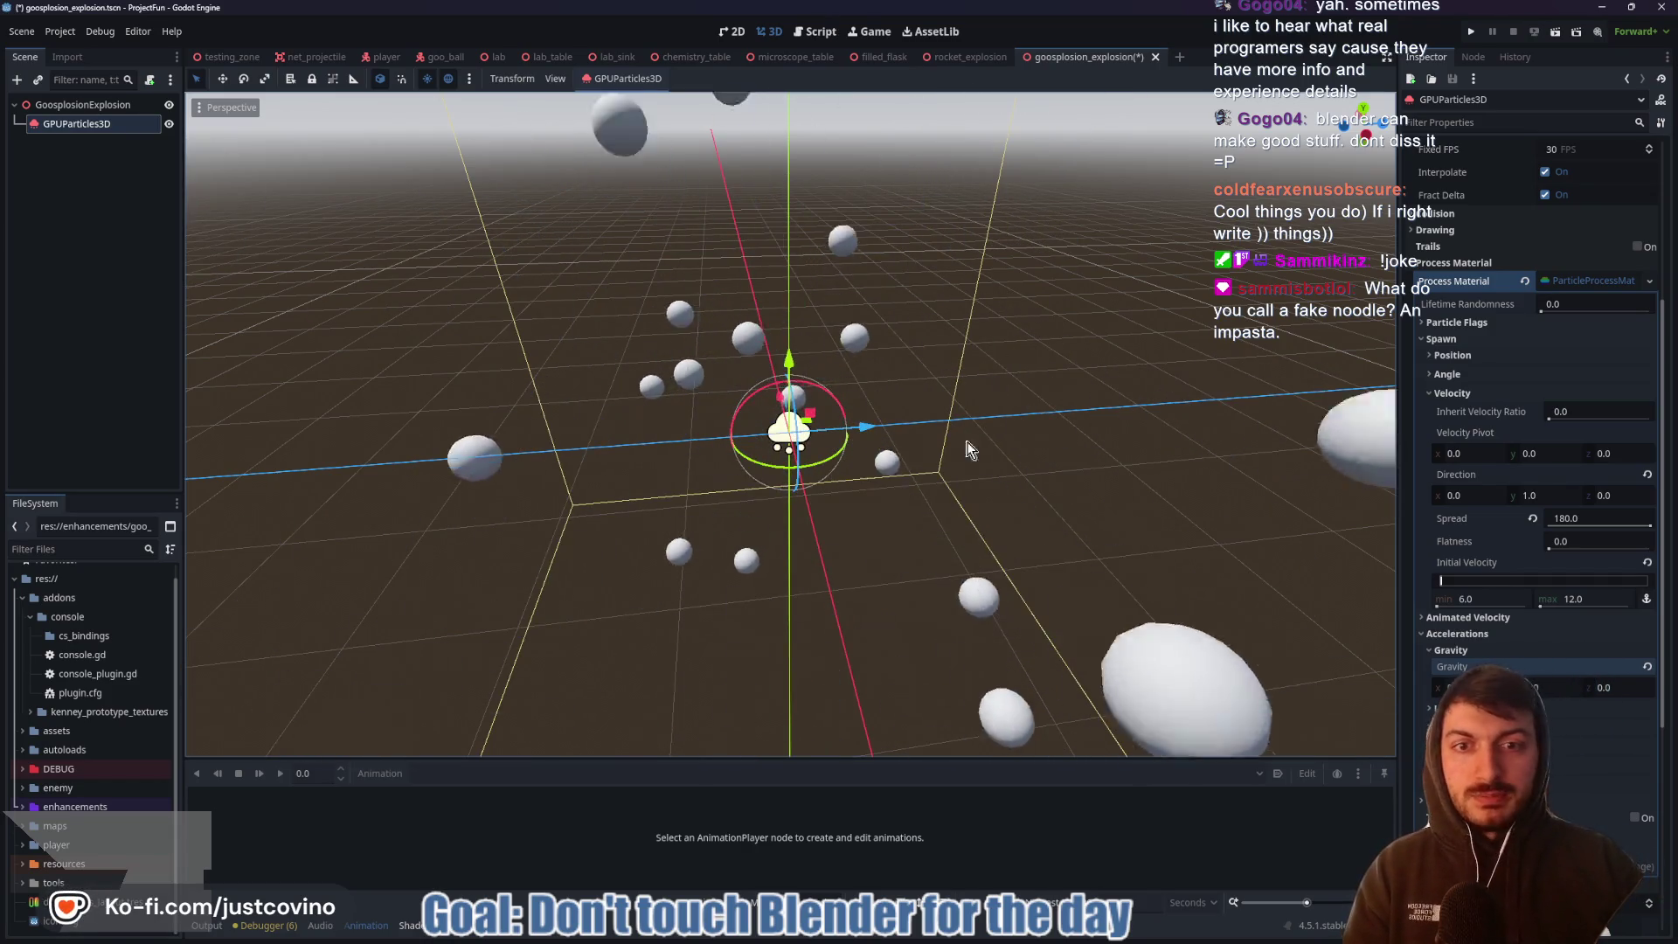
drag(946, 496, 958, 525)
key(ctrl+s)
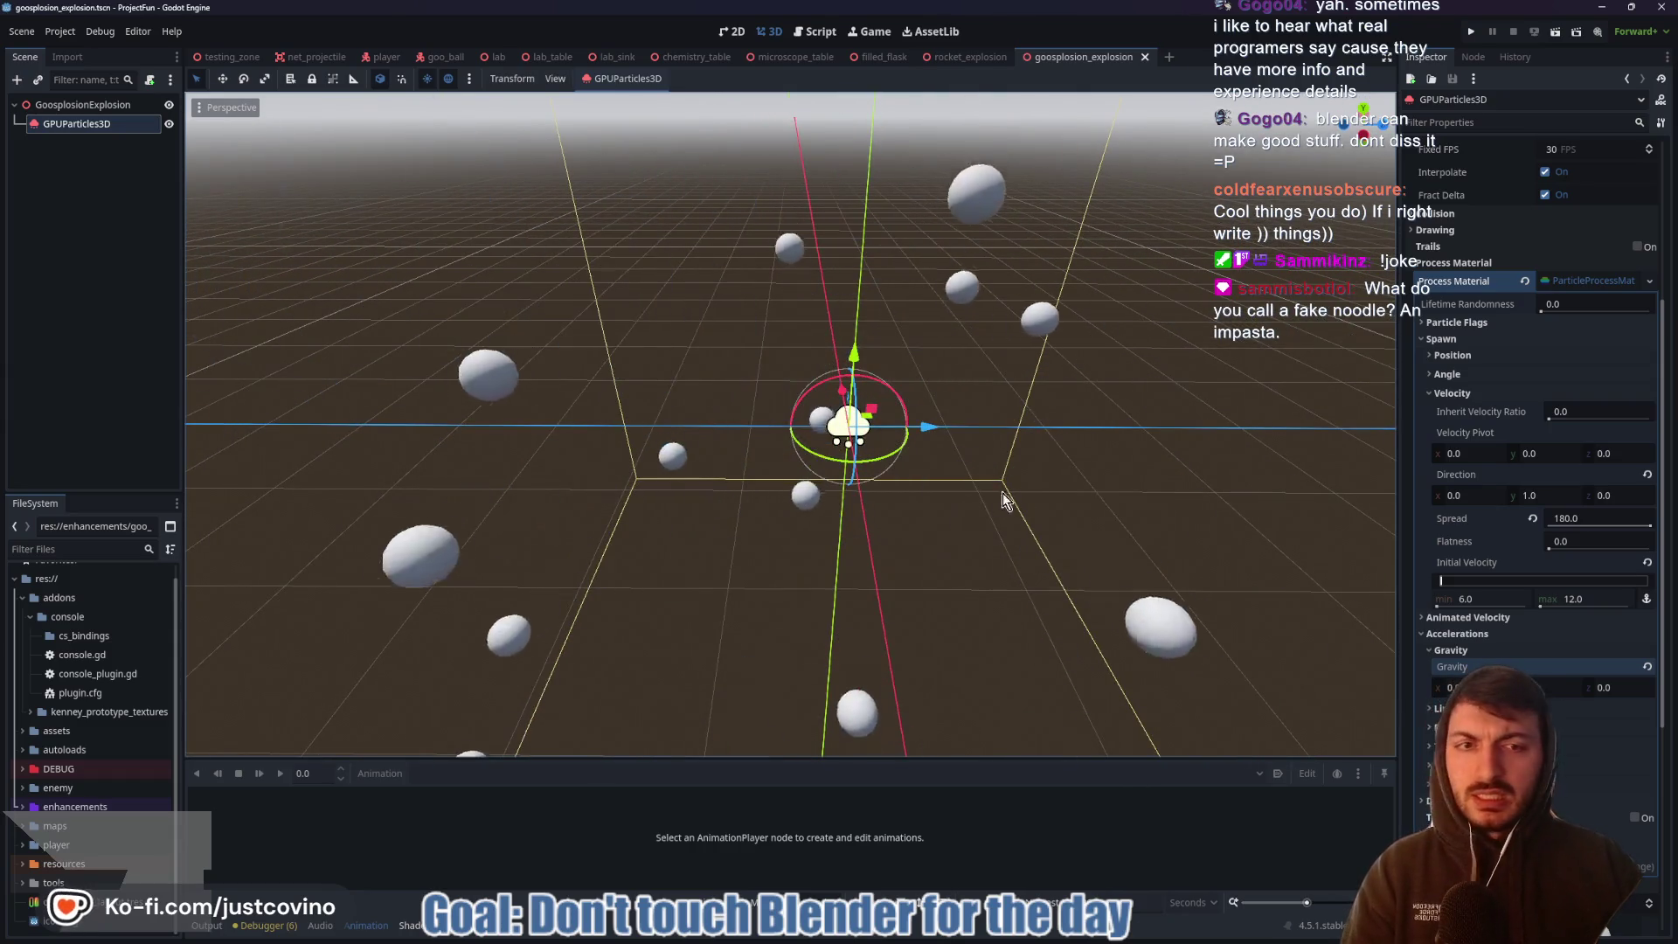
Set the minimum particle scale to 0.25 under Display > Scale
click(1453, 393)
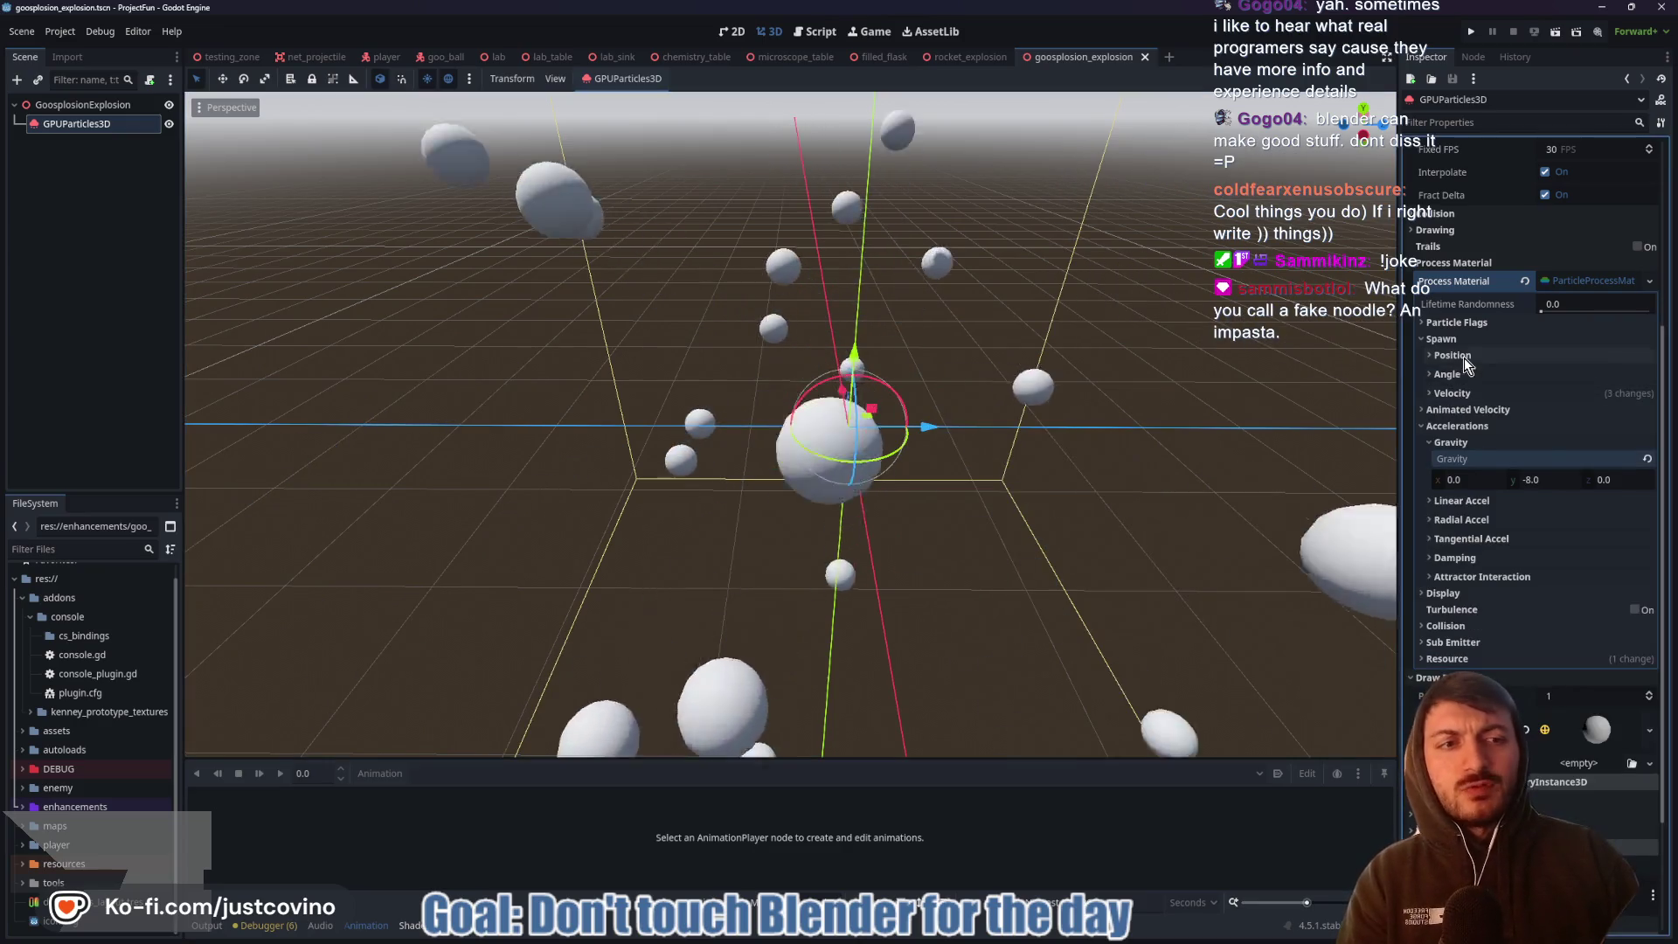
click(1464, 356)
click(1464, 356)
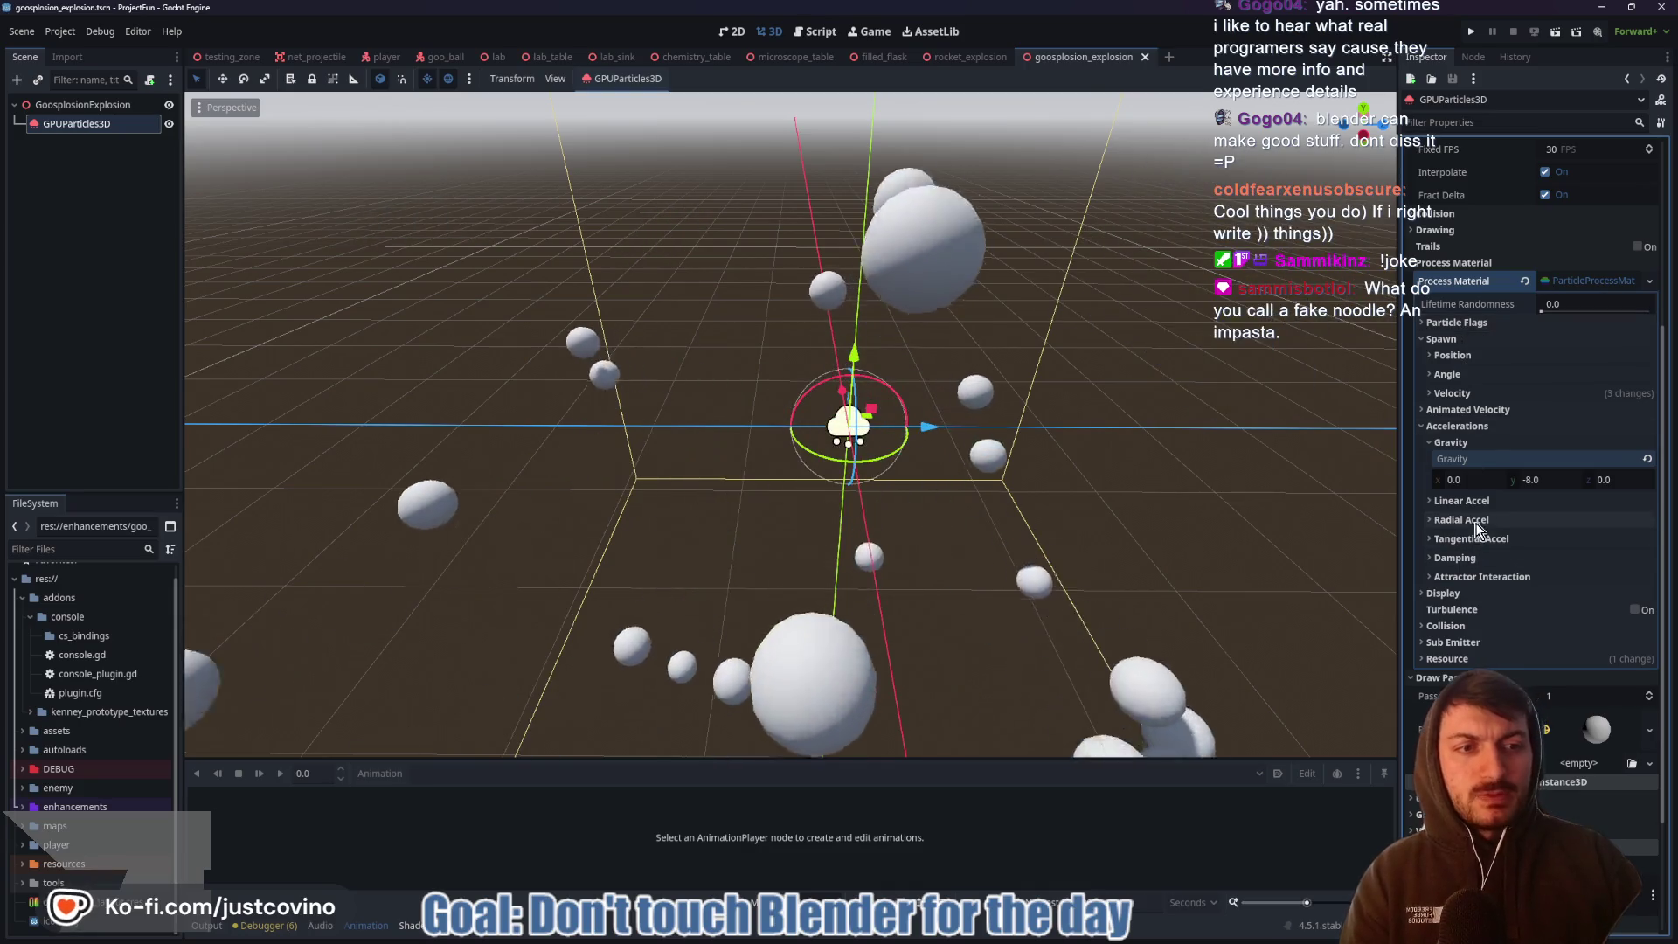
click(1455, 592)
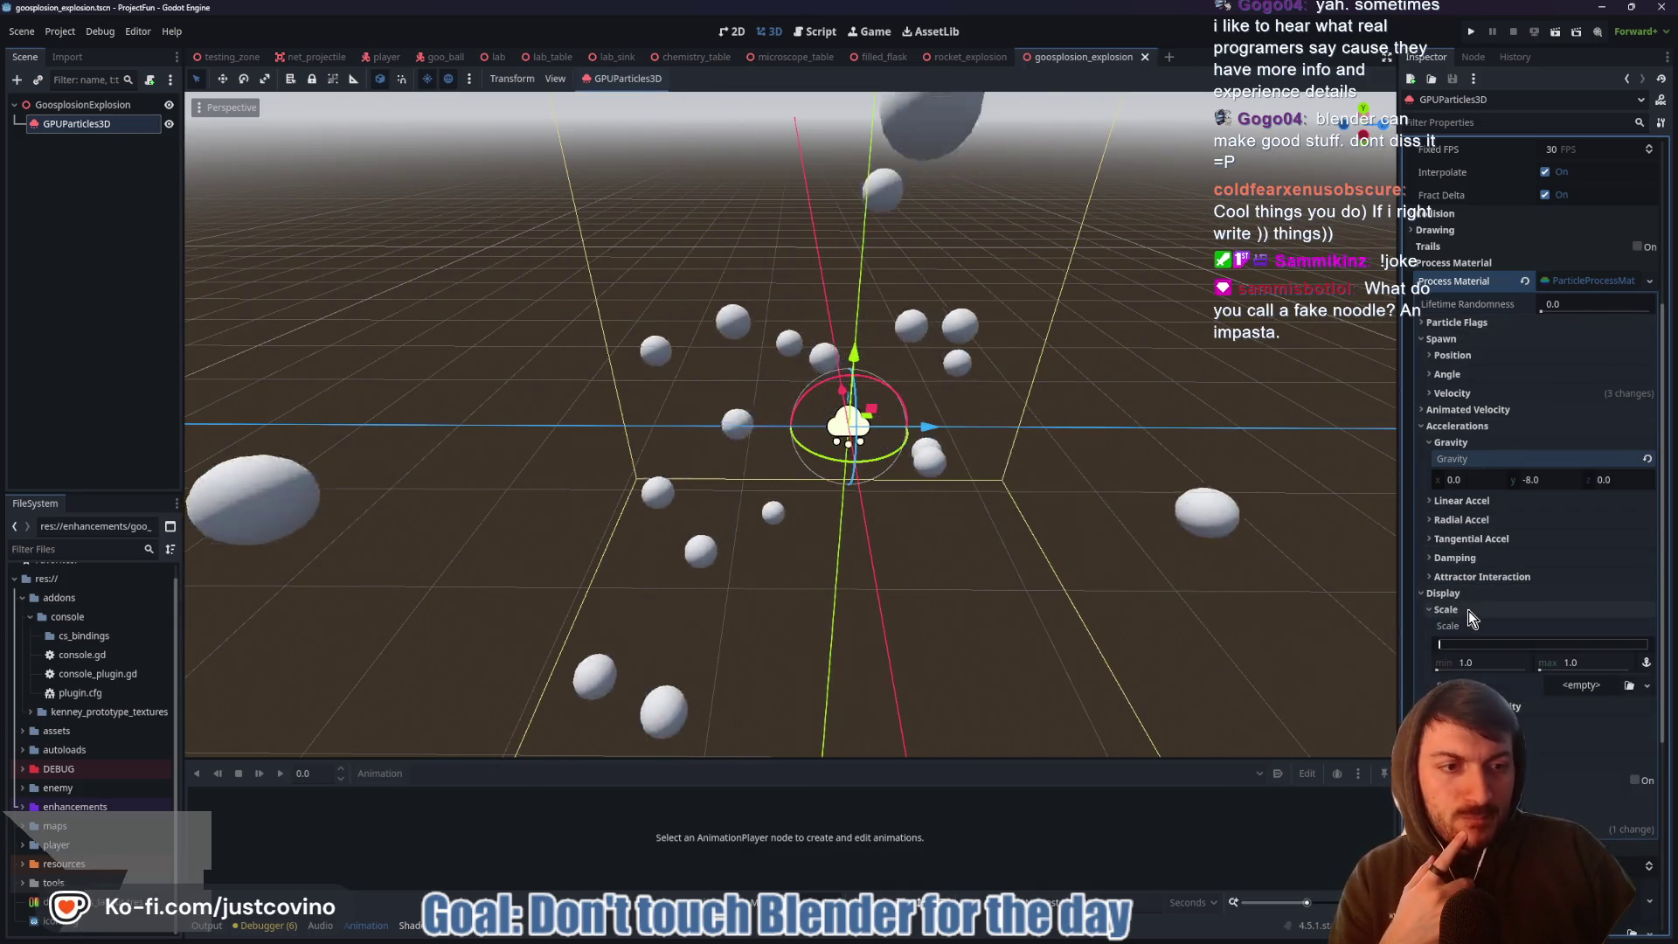
click(1487, 662)
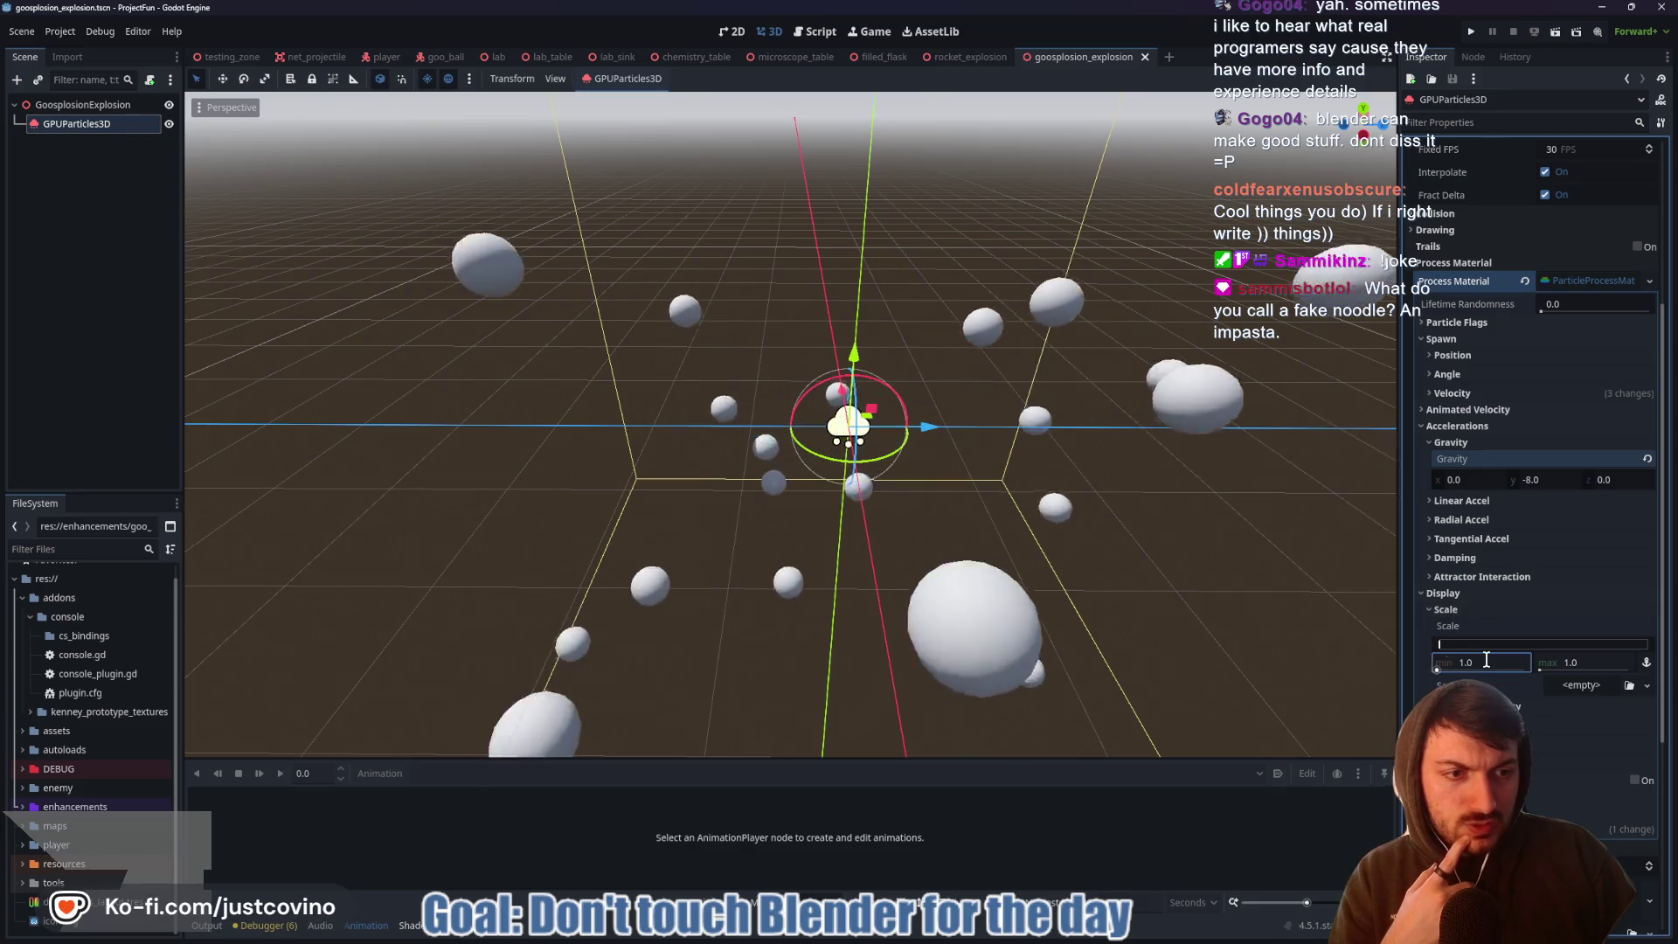
text(0.25)
key(Return)
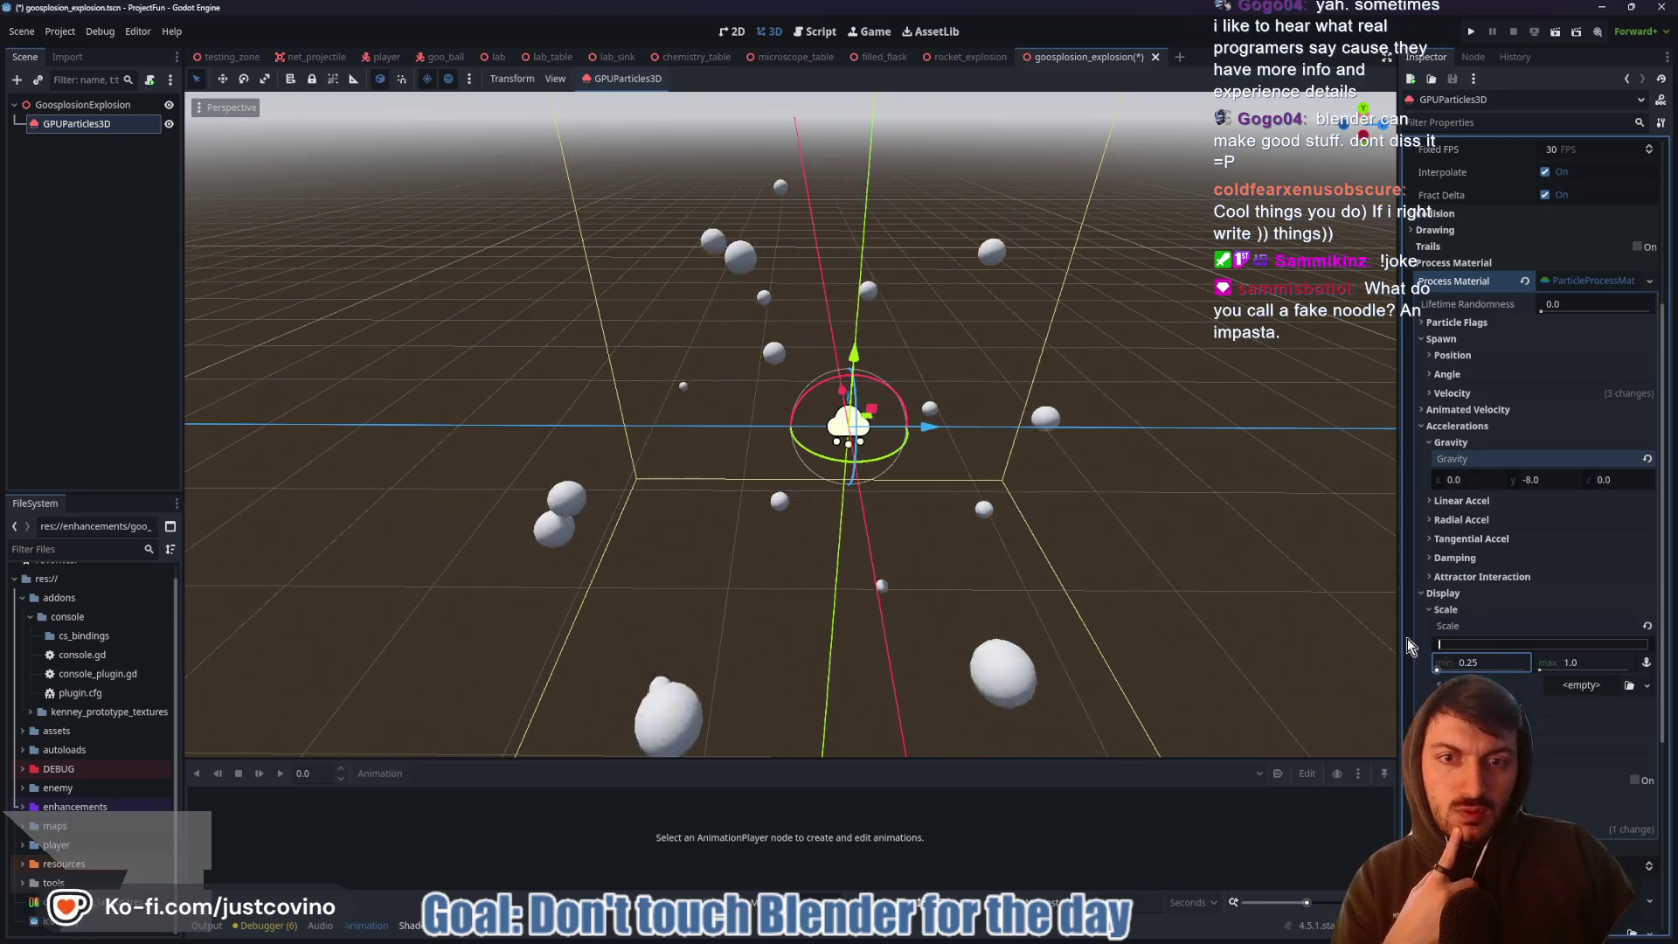
Add a Scale Curve that drops from 1.0 to 0 over the particle lifetime
drag(1167, 495, 1084, 482)
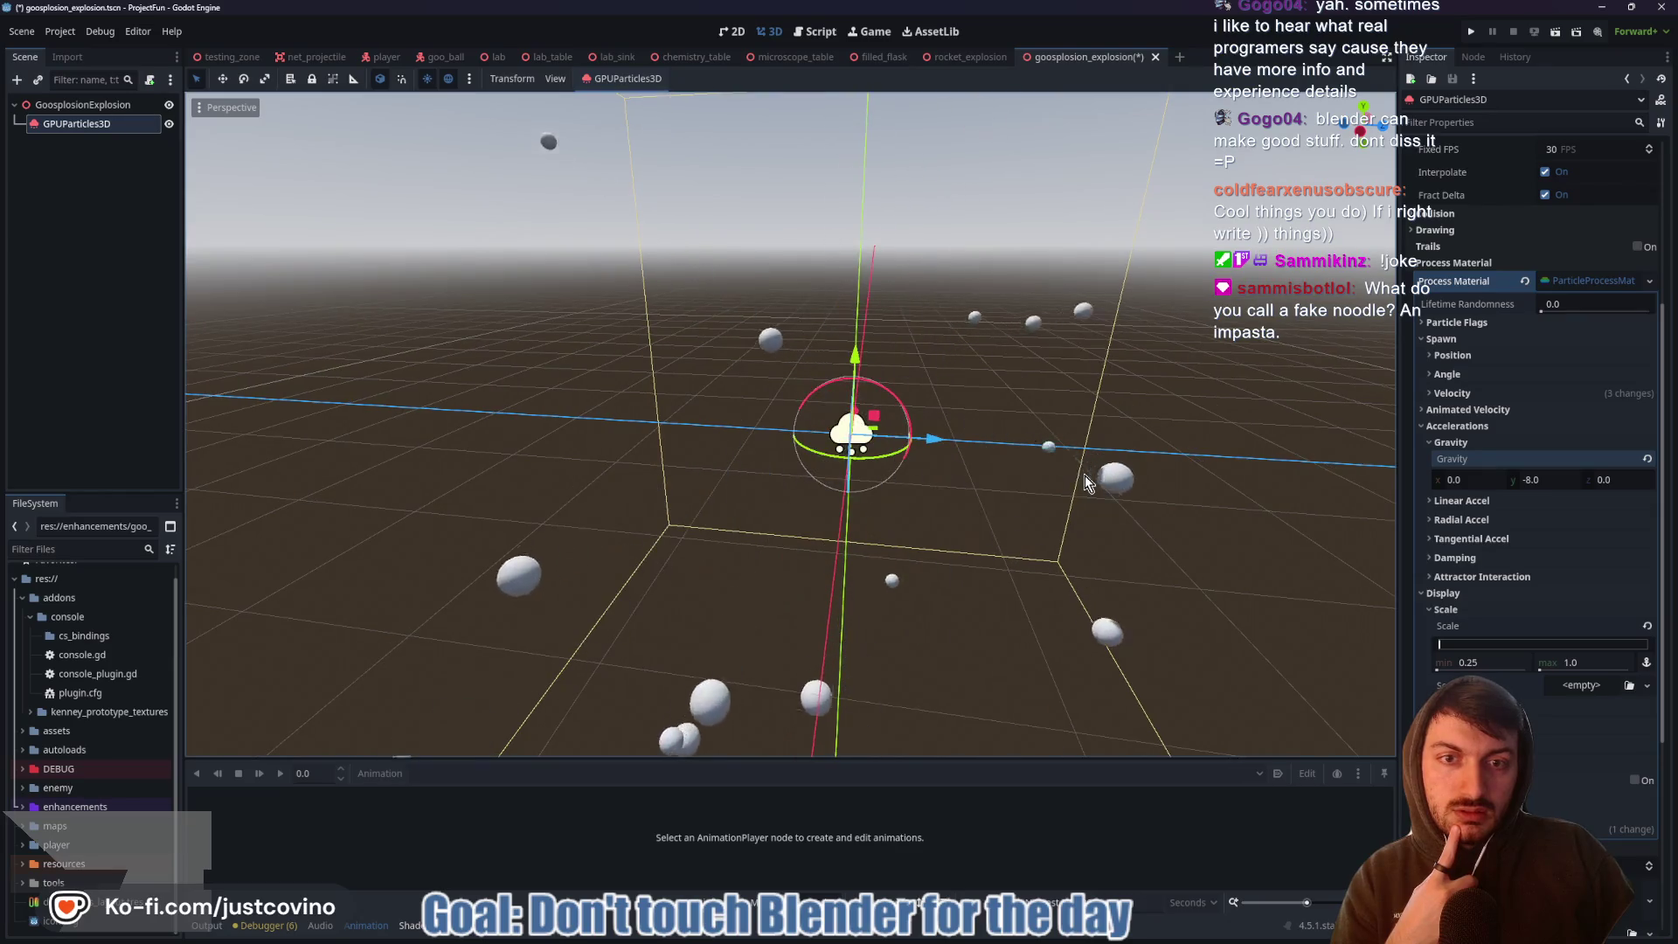
click(1559, 687)
click(1575, 717)
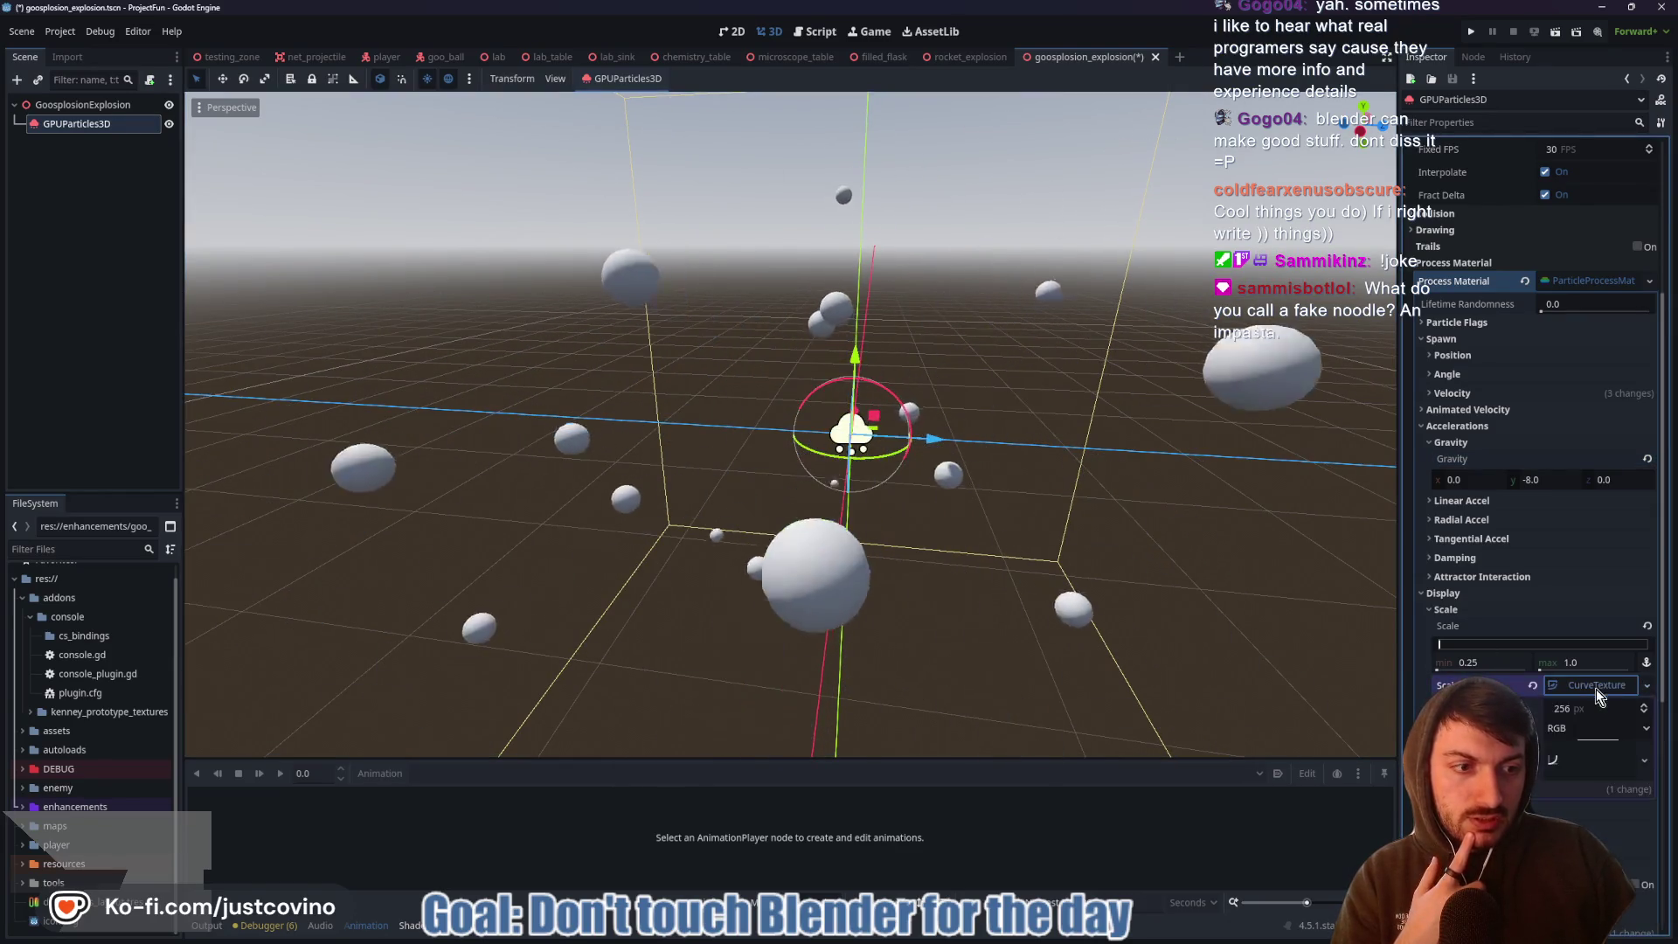
scroll(1596, 689, down, 3)
click(1591, 559)
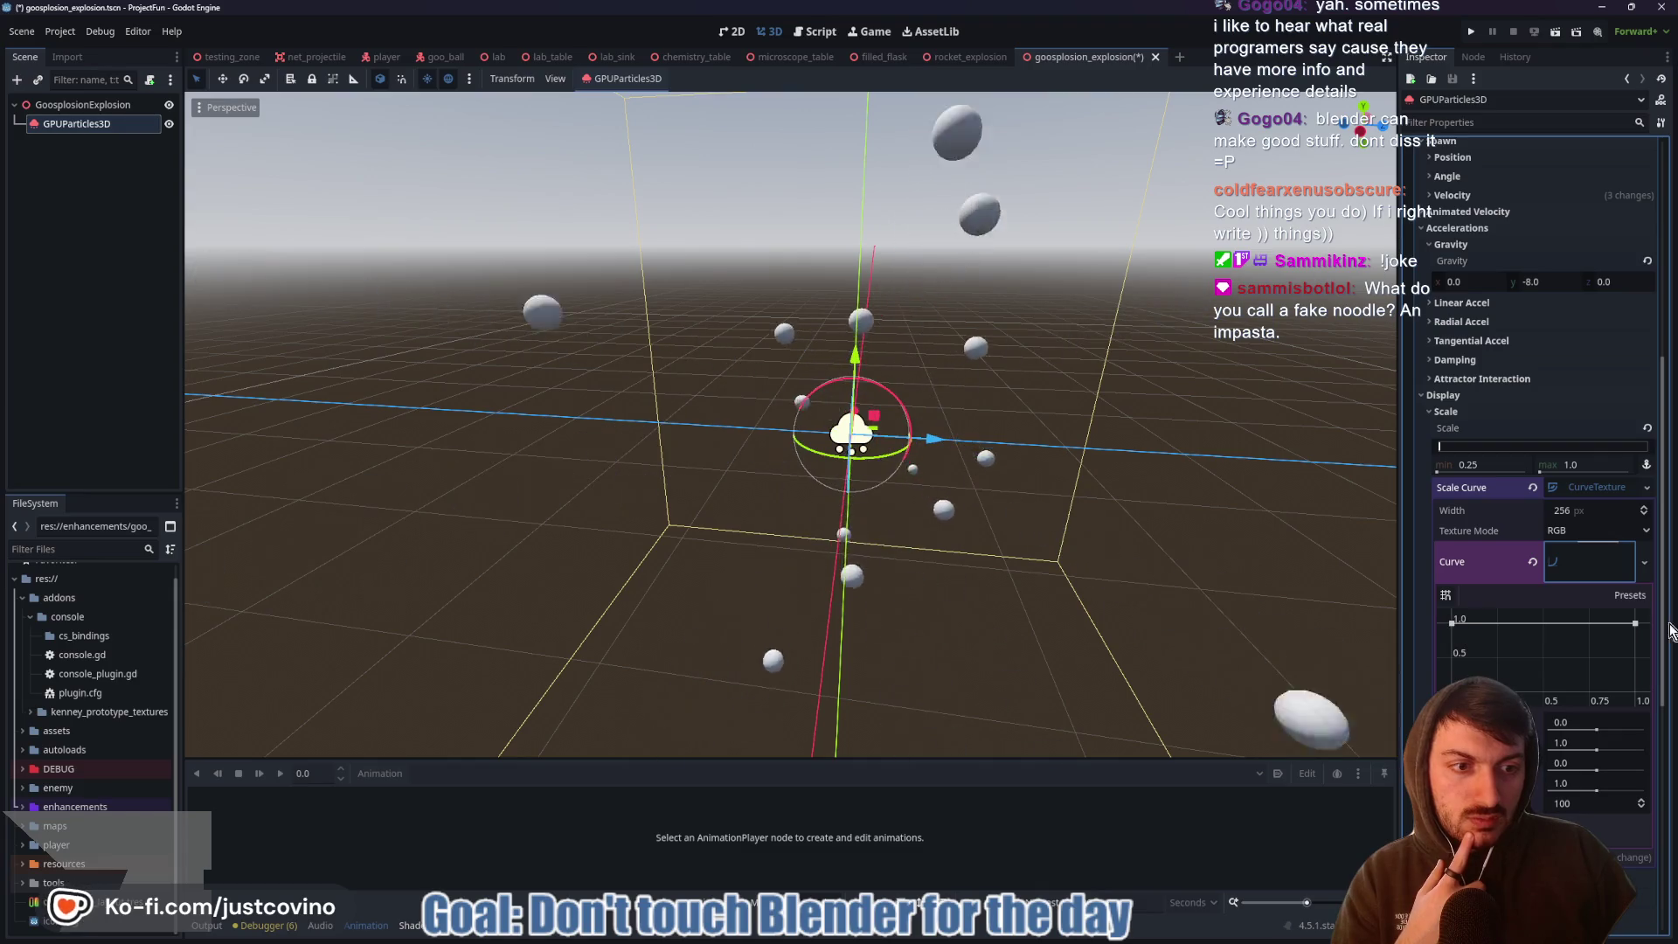
drag(1634, 622, 1637, 640)
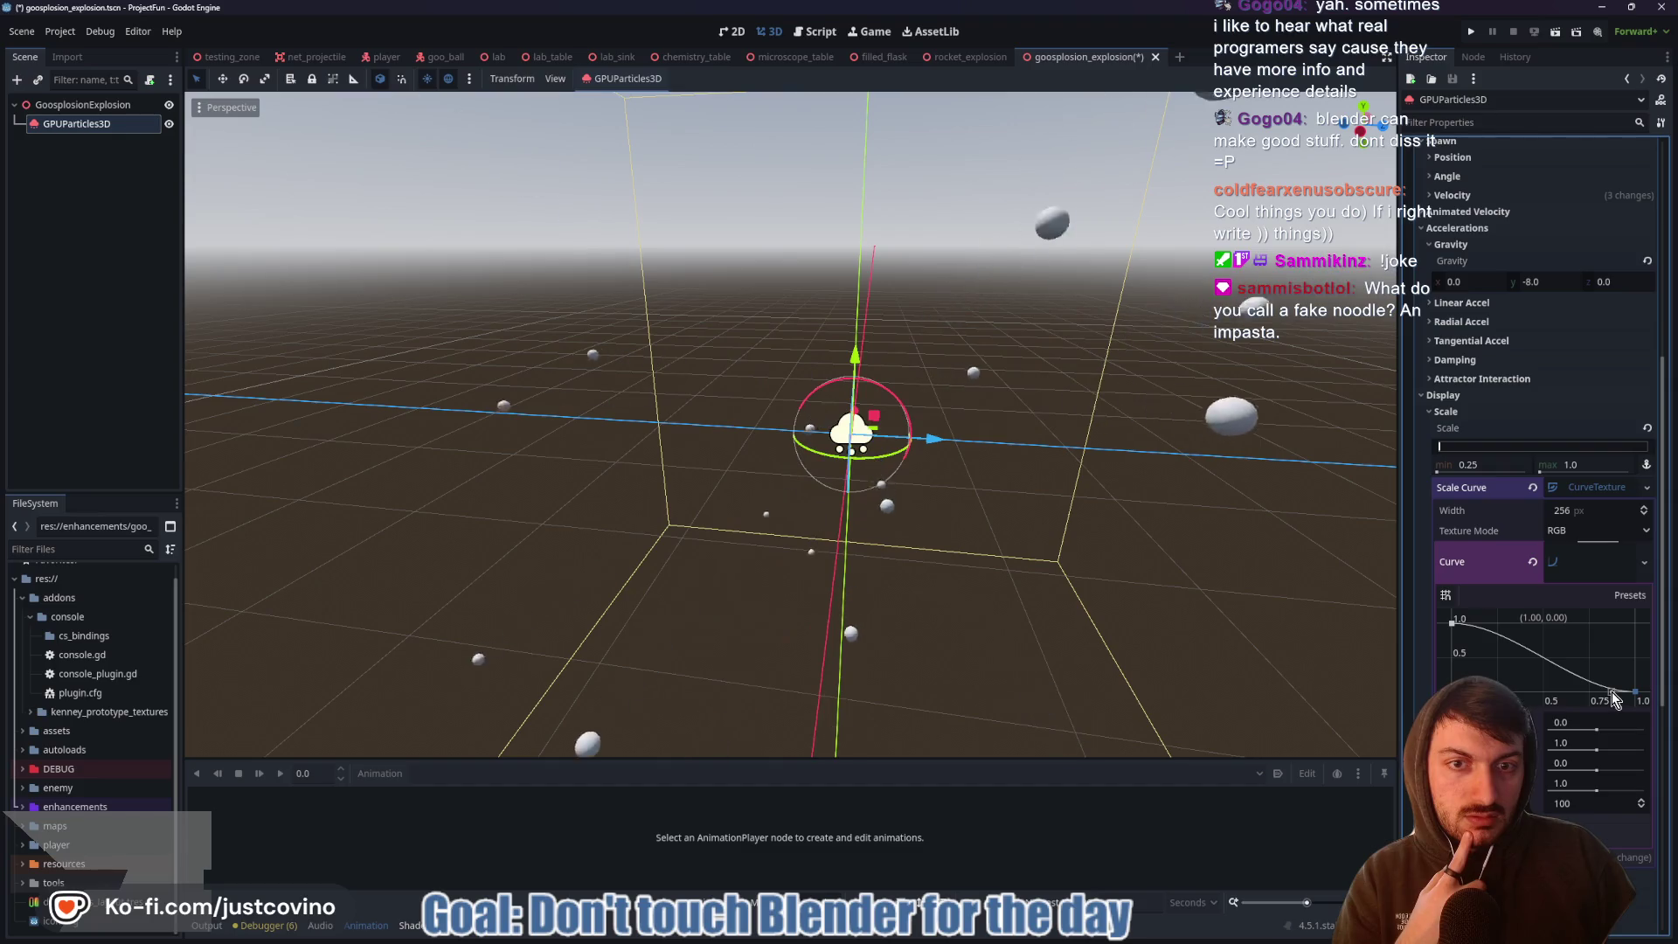
drag(1612, 690, 1604, 699)
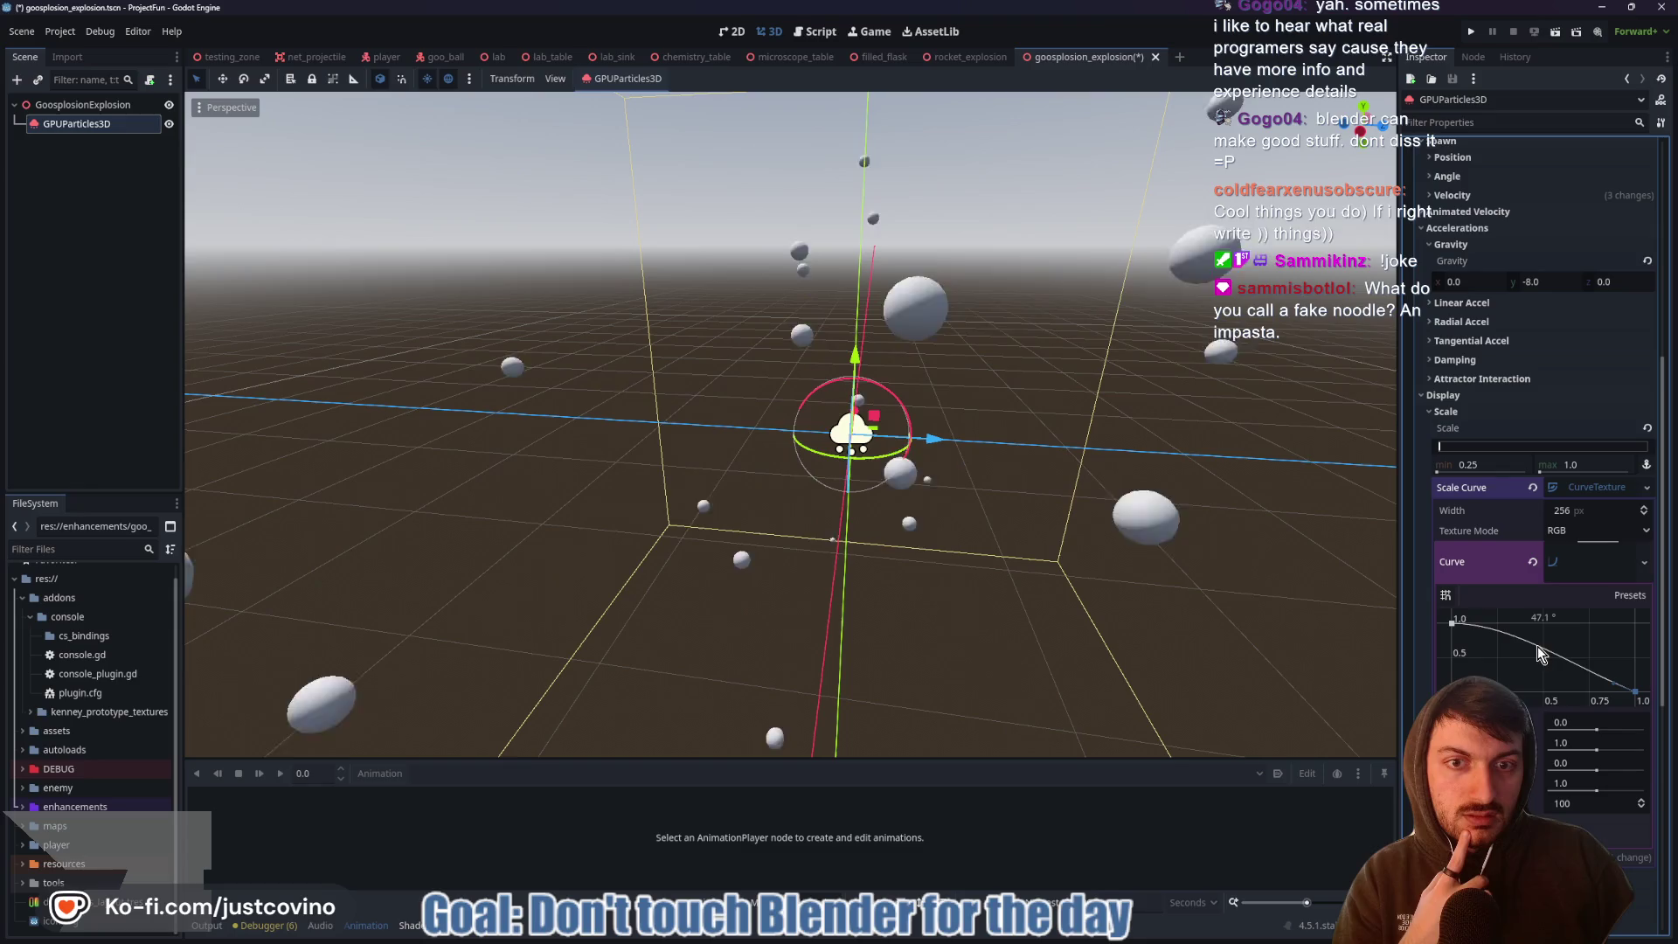
click(1582, 561)
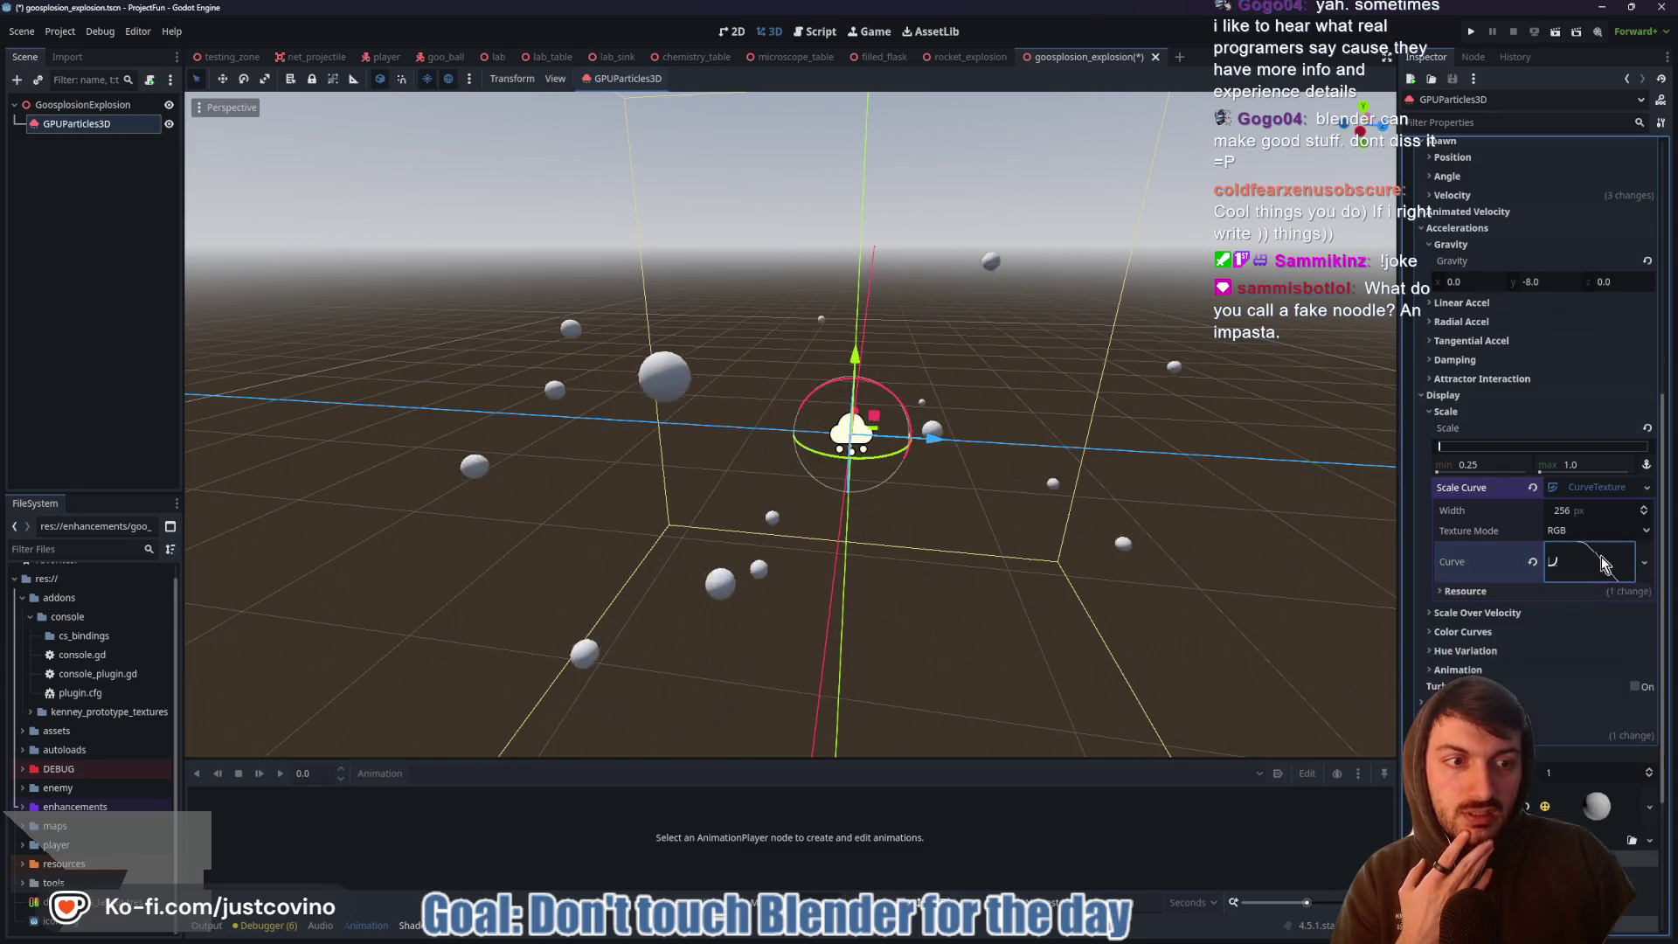
click(1491, 631)
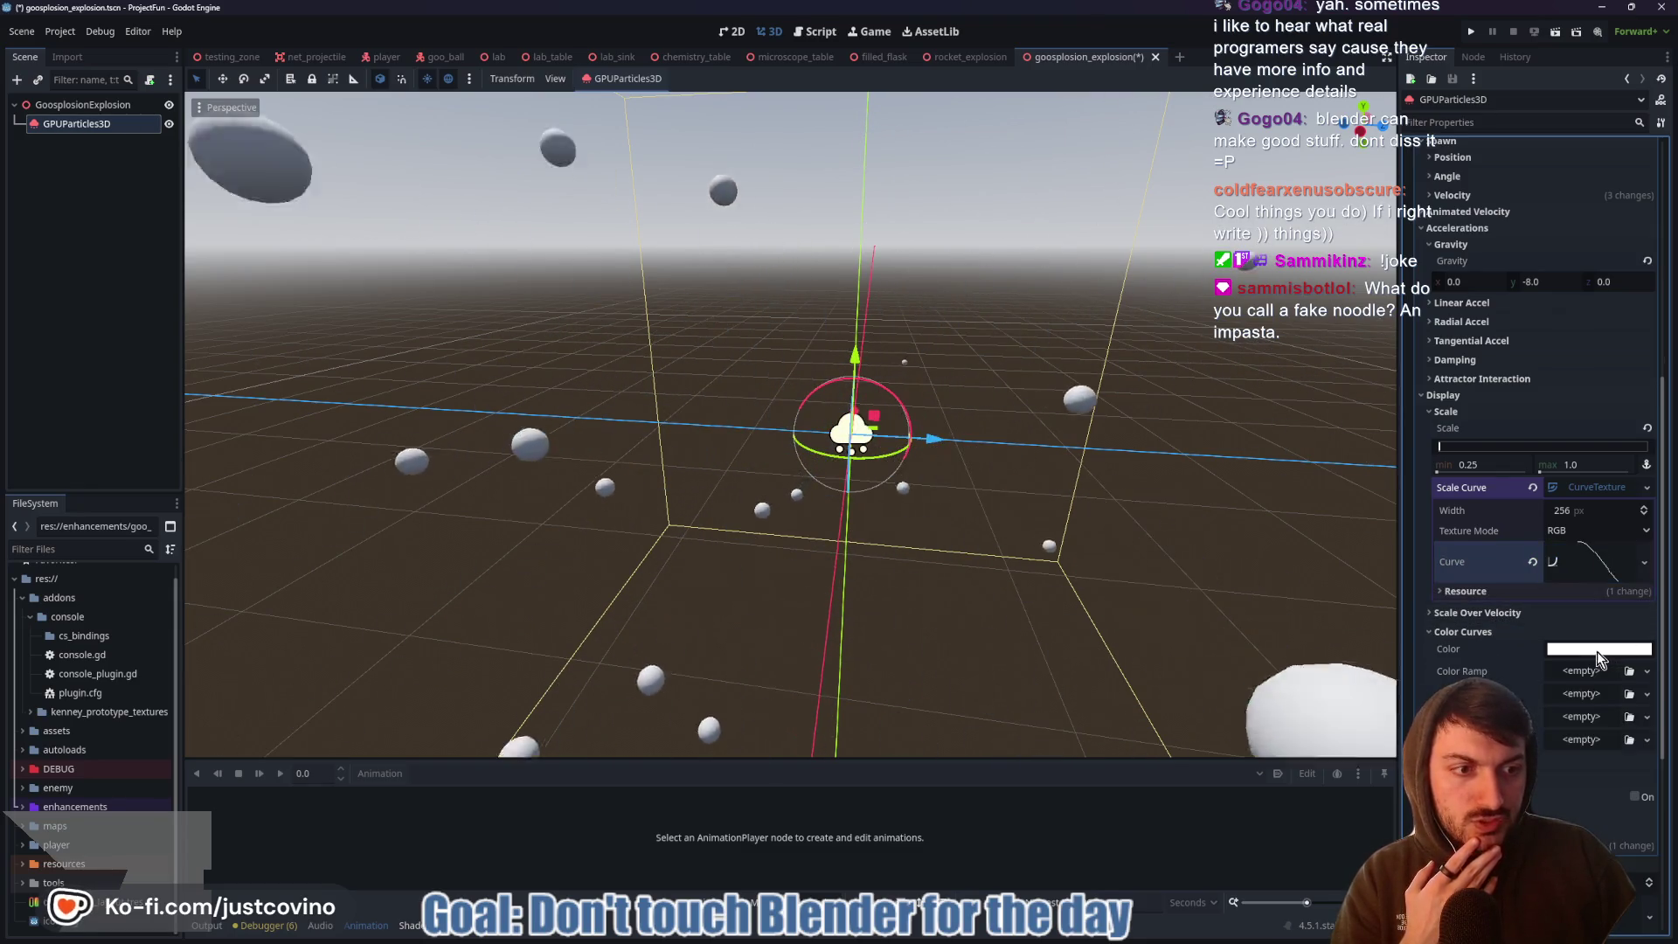
Give the Pass 1 sphere mesh a new StandardMaterial3D
scroll(1569, 677, down, 2)
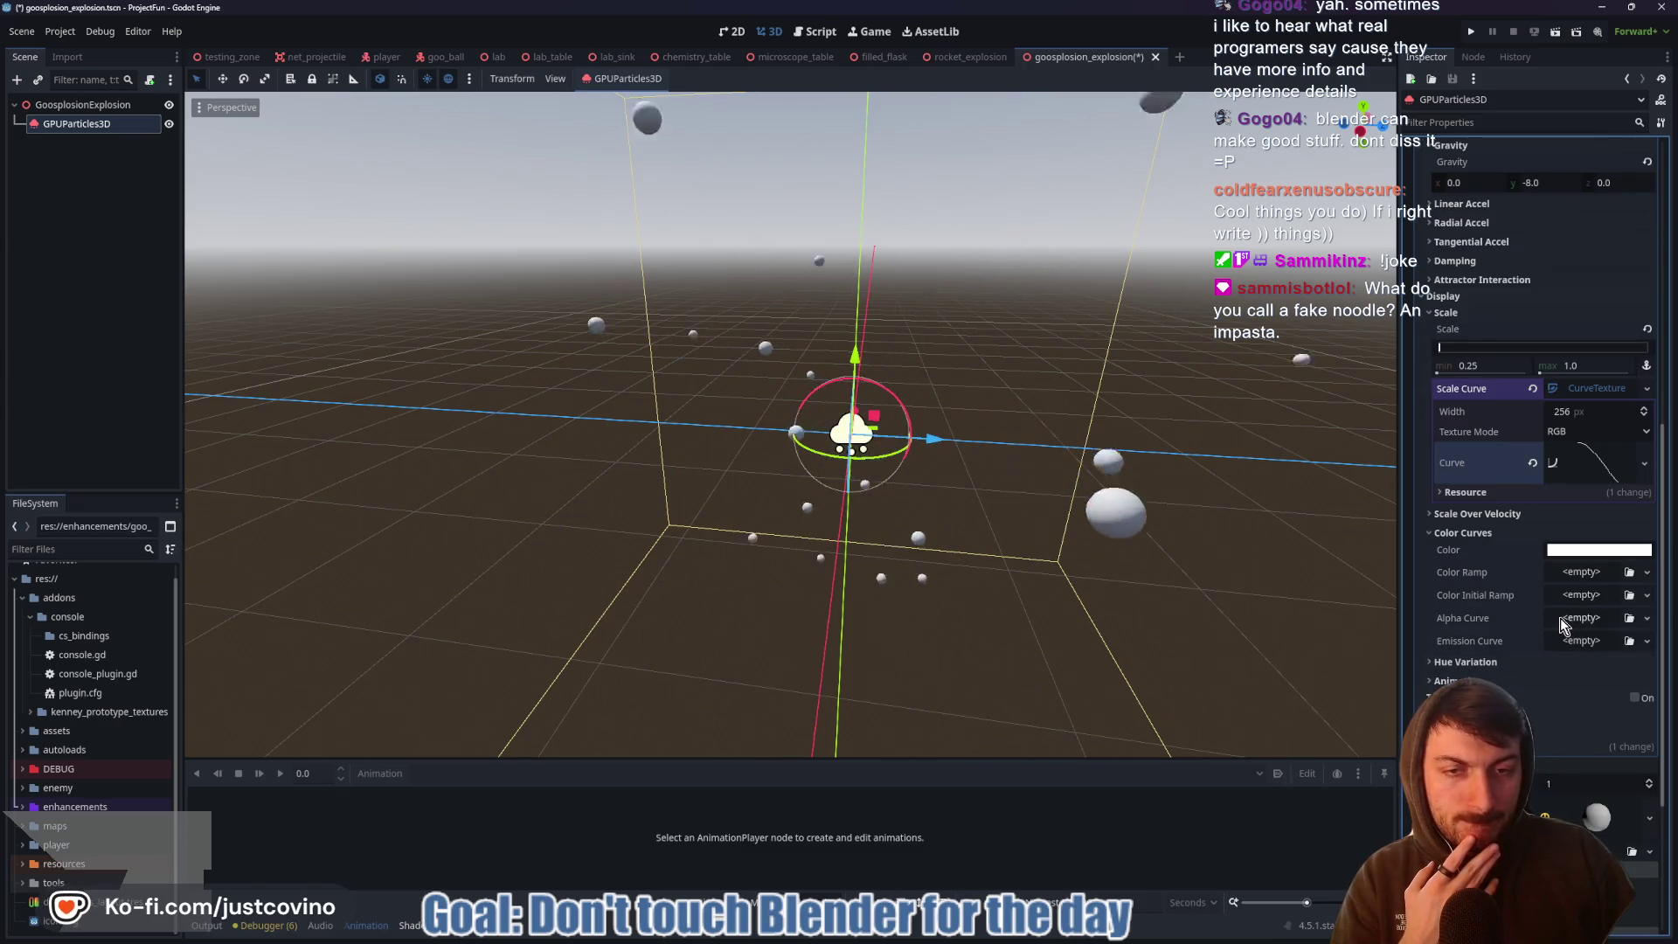
scroll(1560, 617, down, 4)
click(1593, 624)
scroll(1543, 663, down, 8)
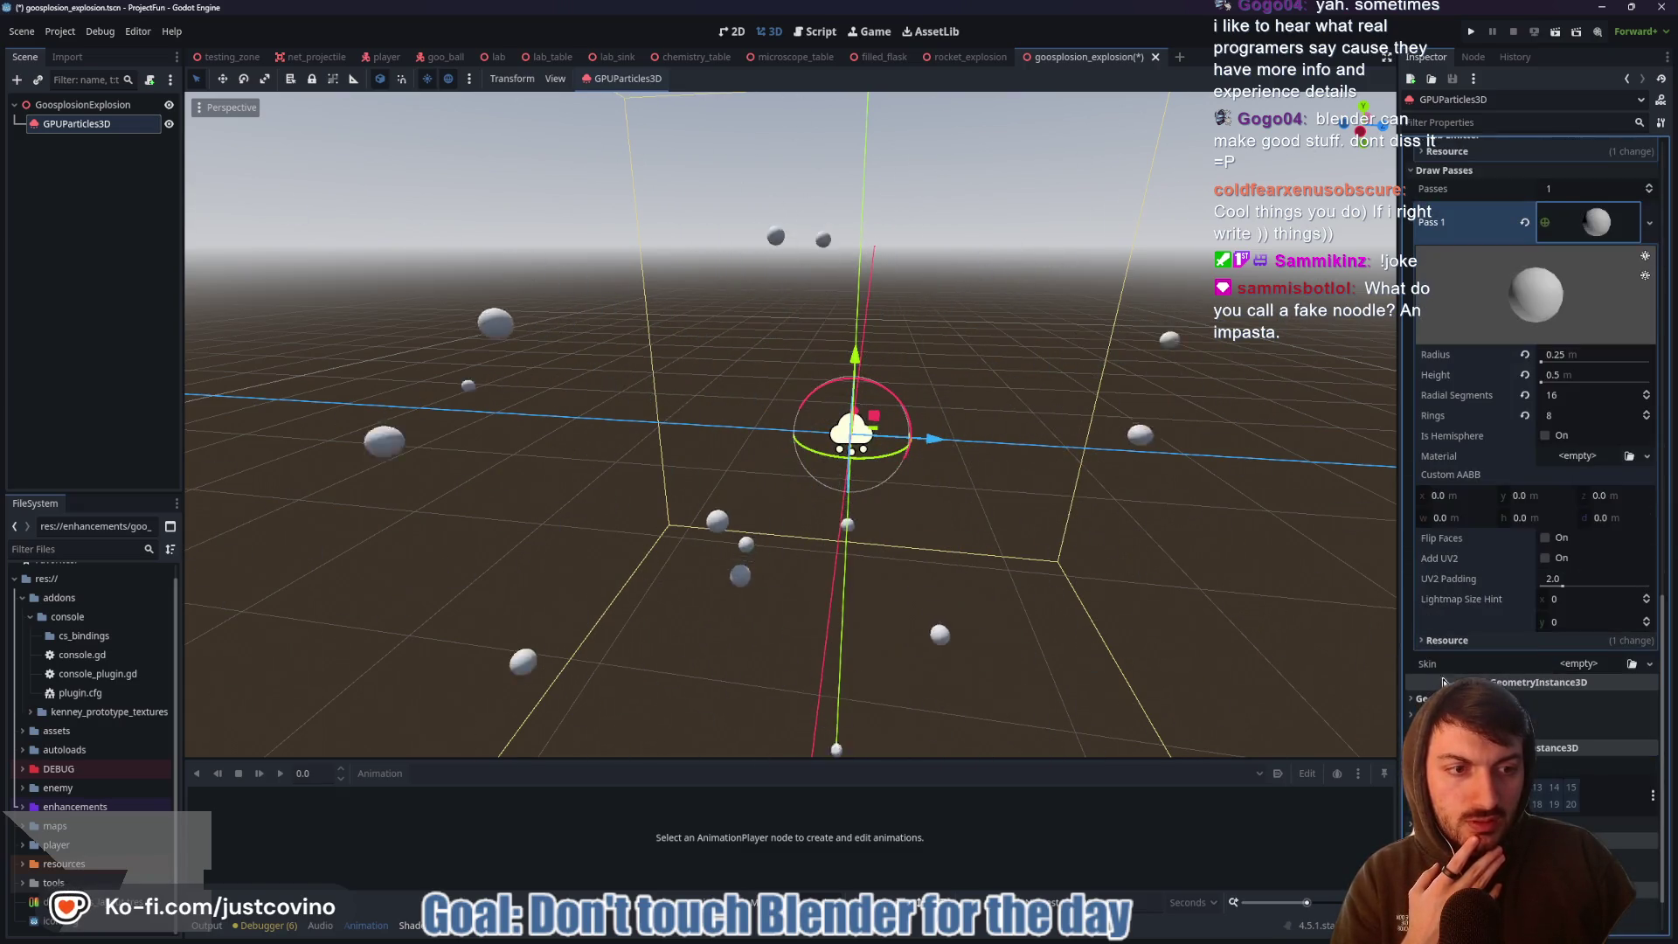
click(1580, 456)
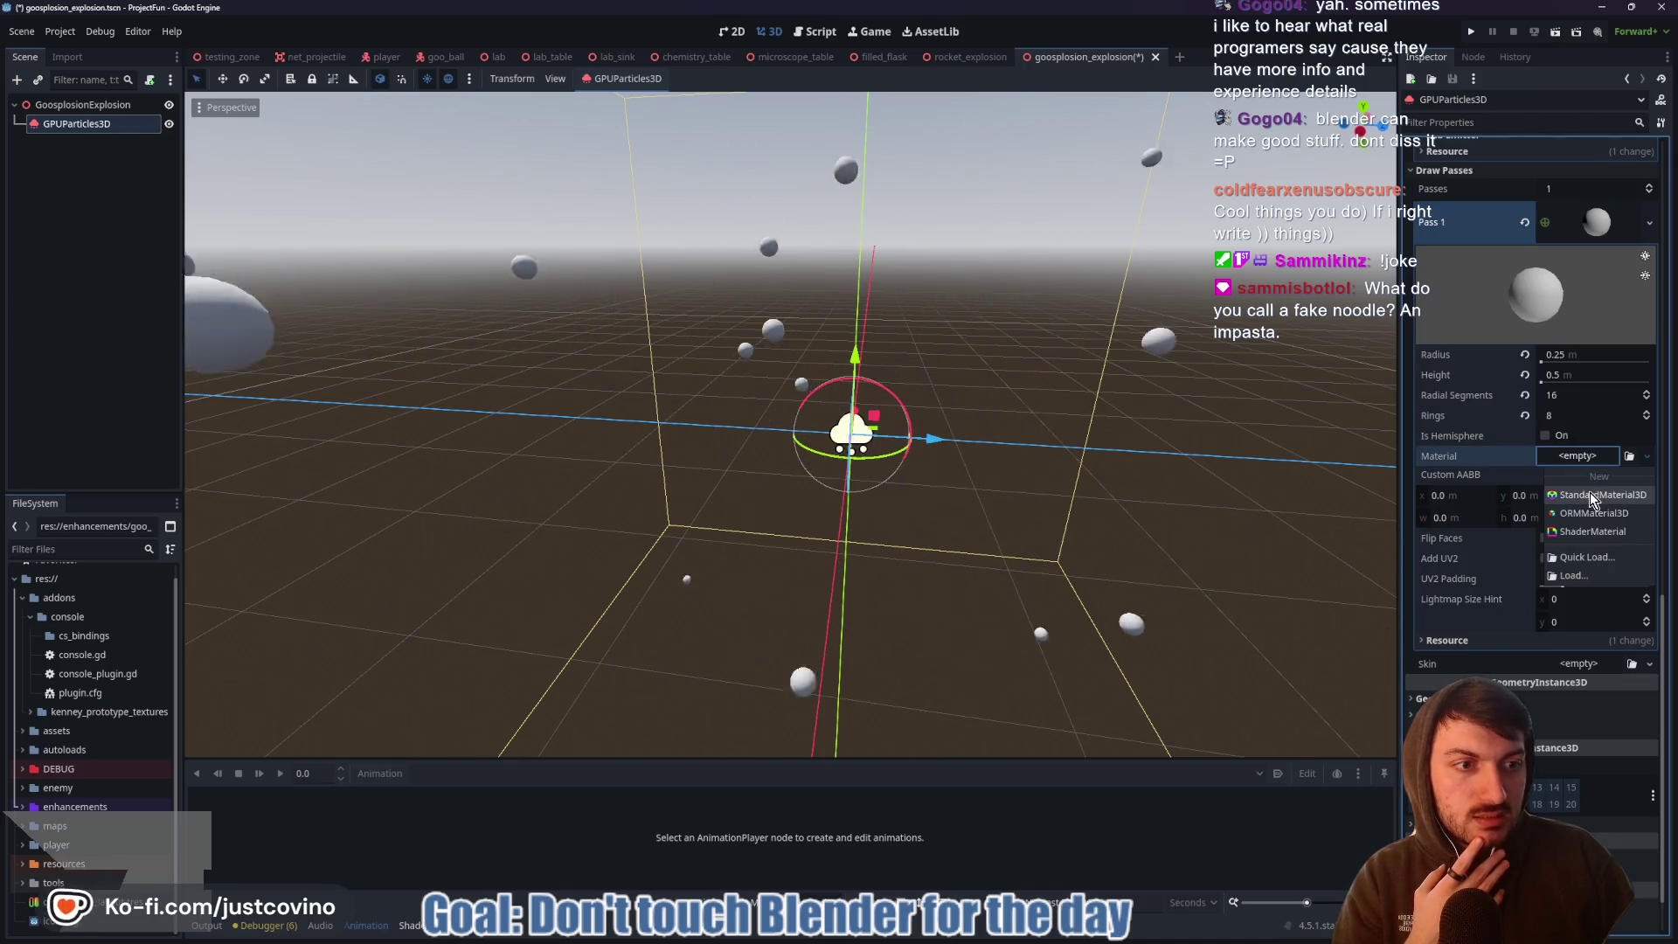
click(1589, 495)
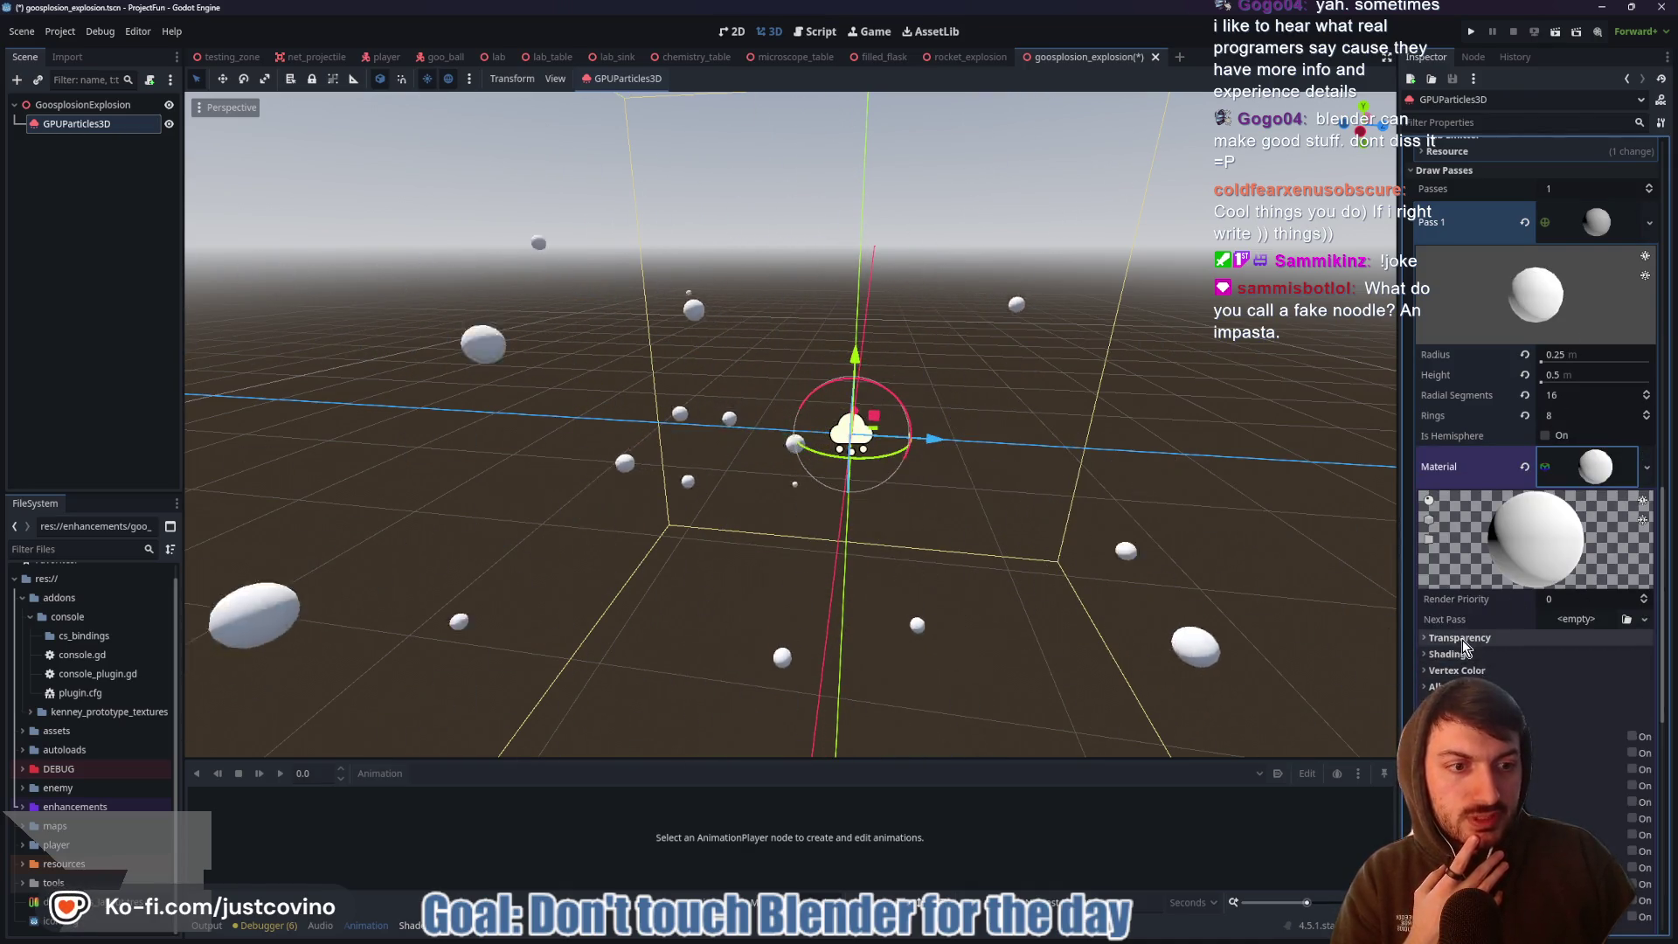
Set the material's transparency to Alpha Scissor and blend mode to Add
click(1461, 640)
click(1575, 654)
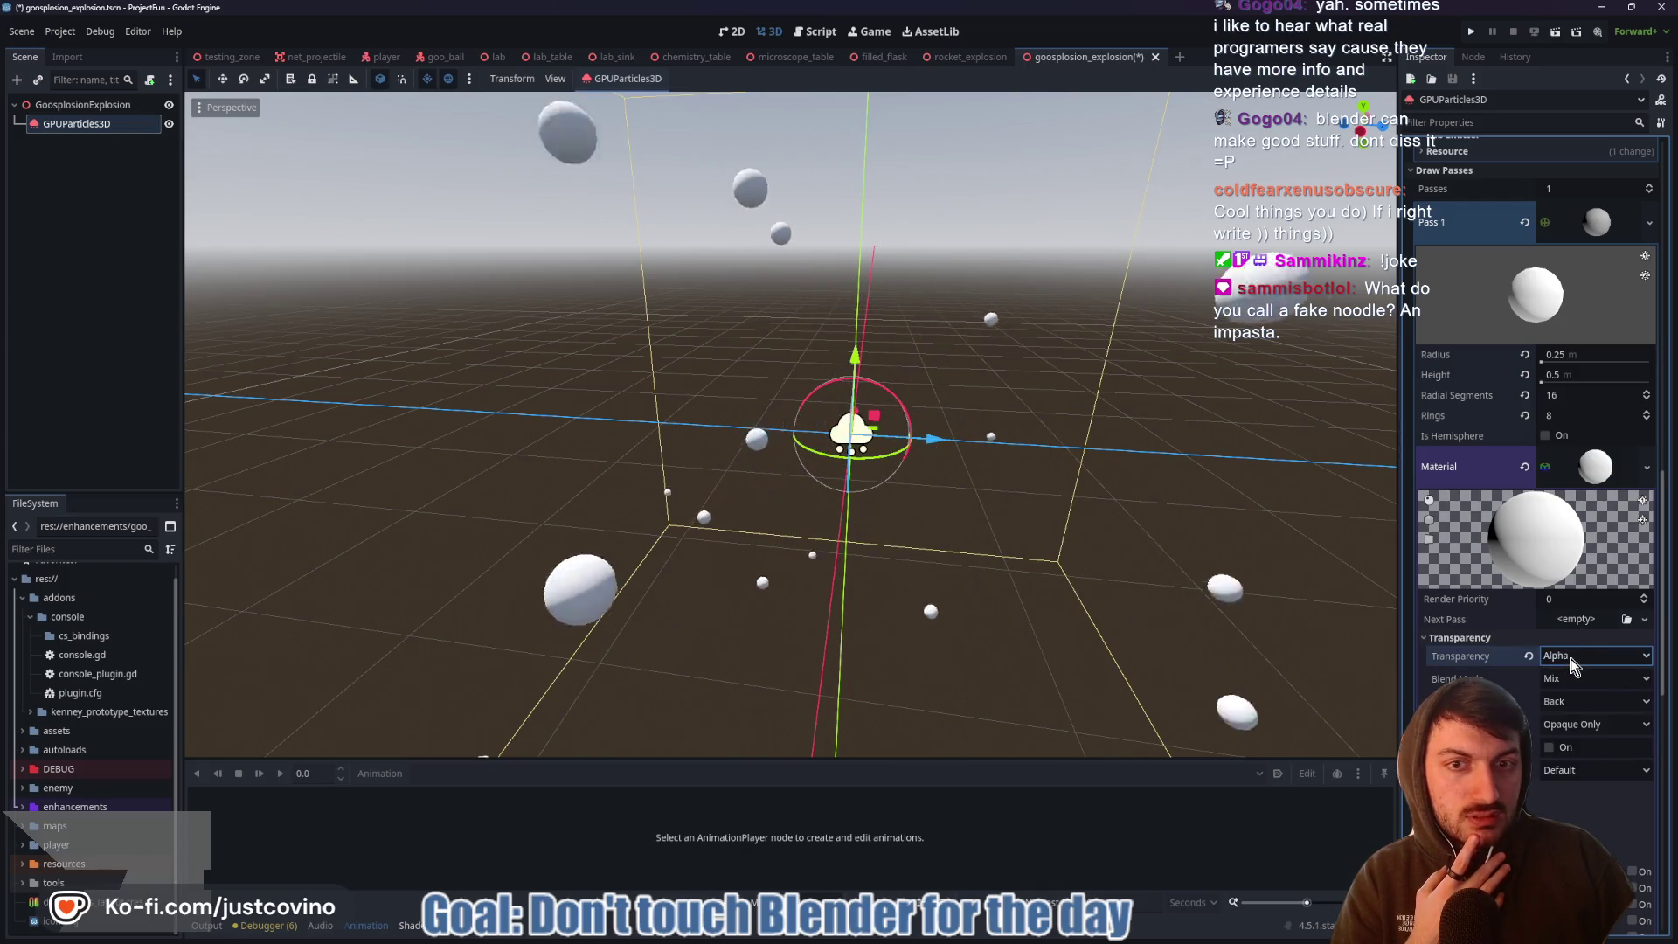
click(1569, 656)
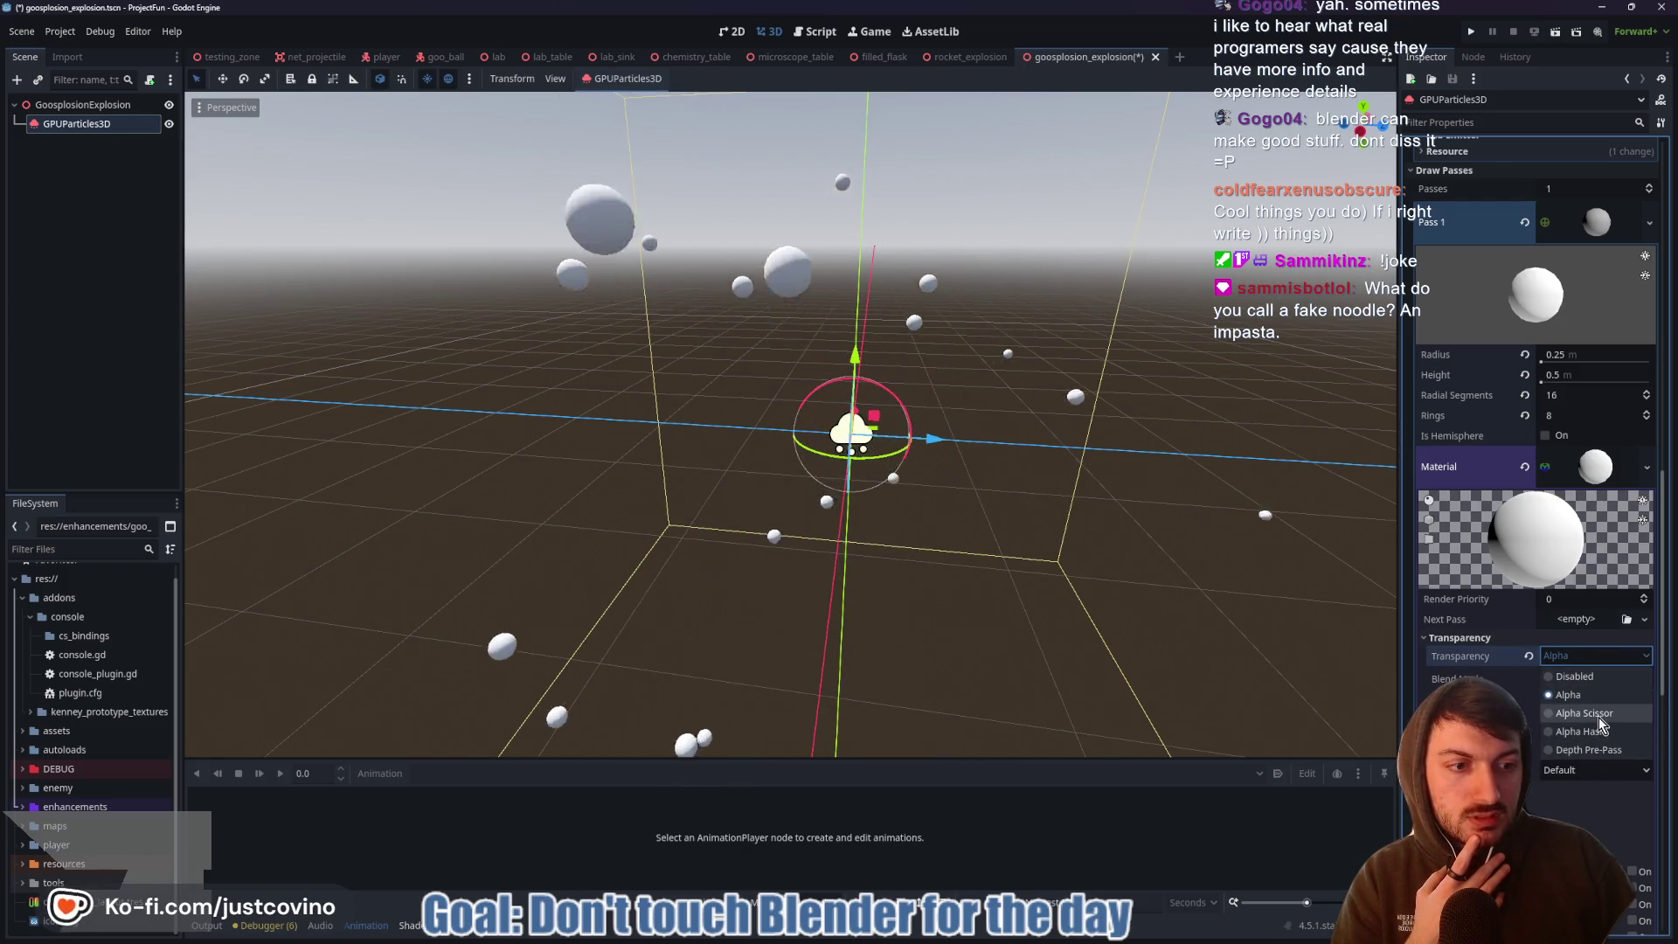
click(1596, 715)
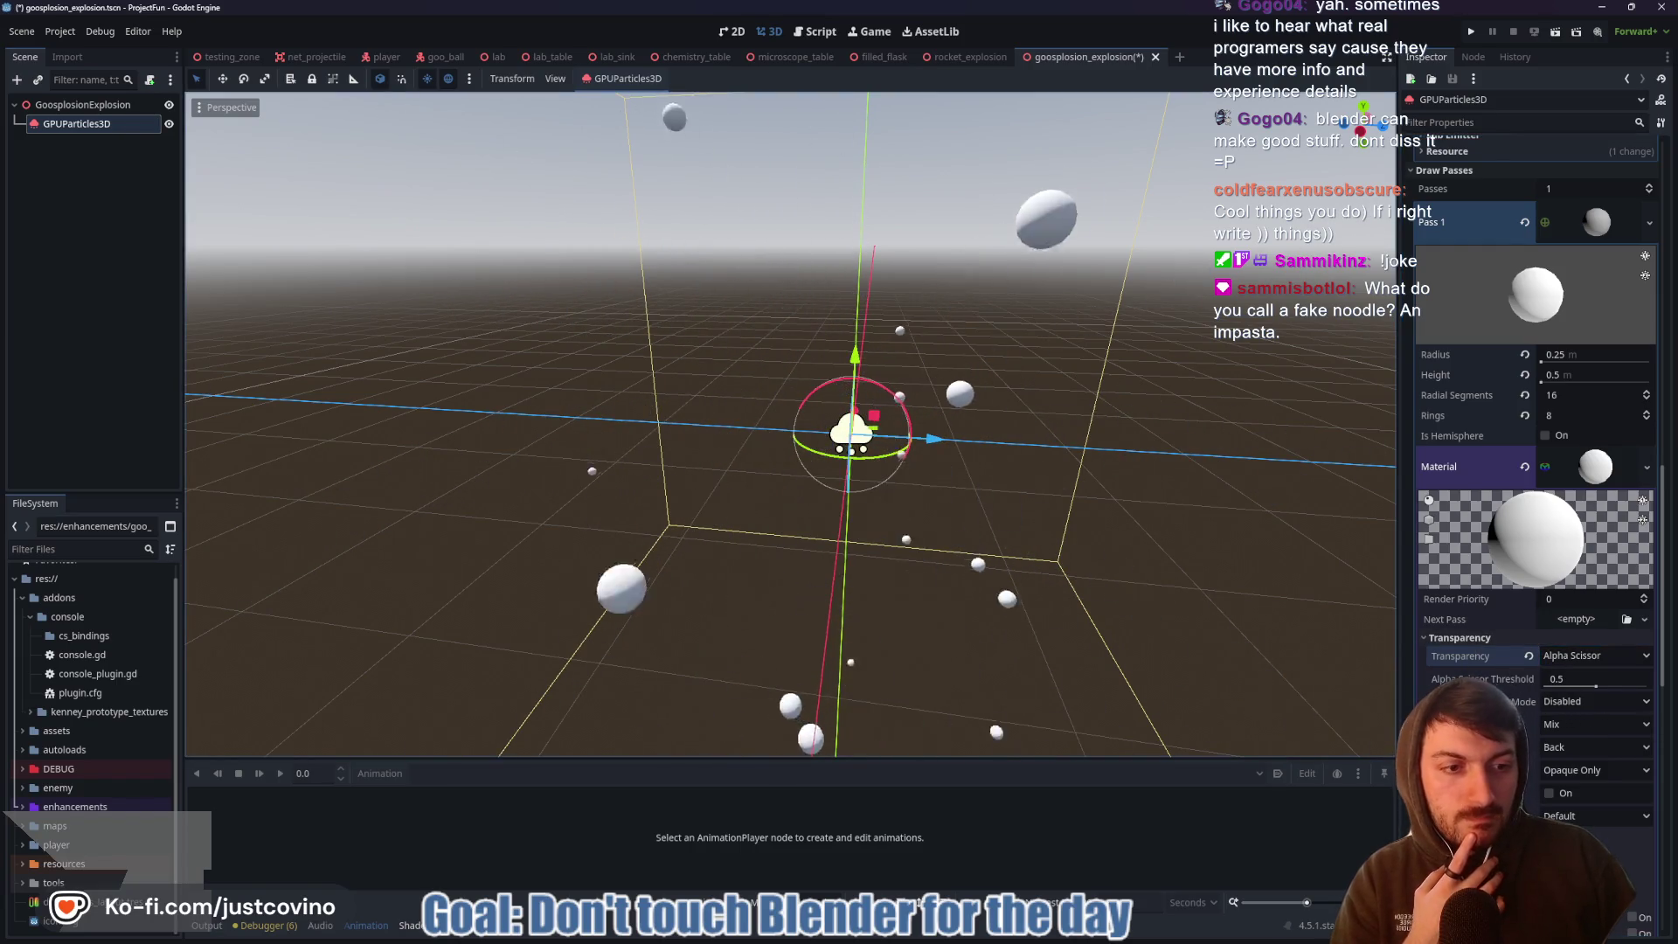
scroll(1569, 699, down, 1)
click(1582, 659)
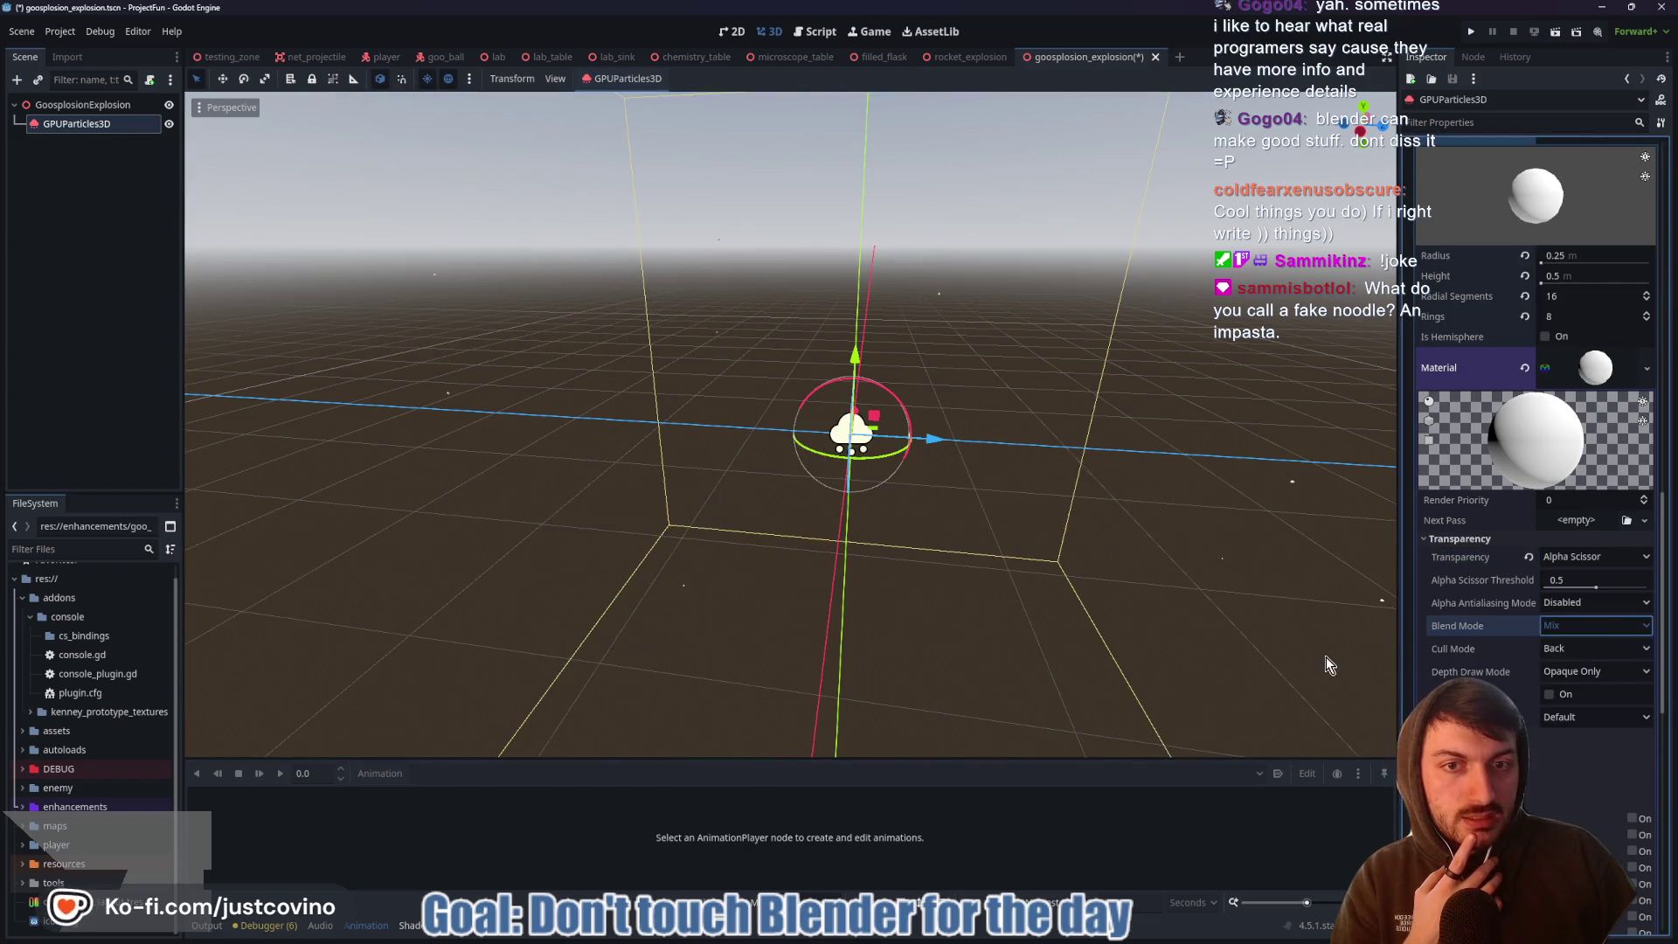
Add an Alpha Curve CurveTexture with a curve running from 1.0 down to 0
scroll(1560, 553, up, 5)
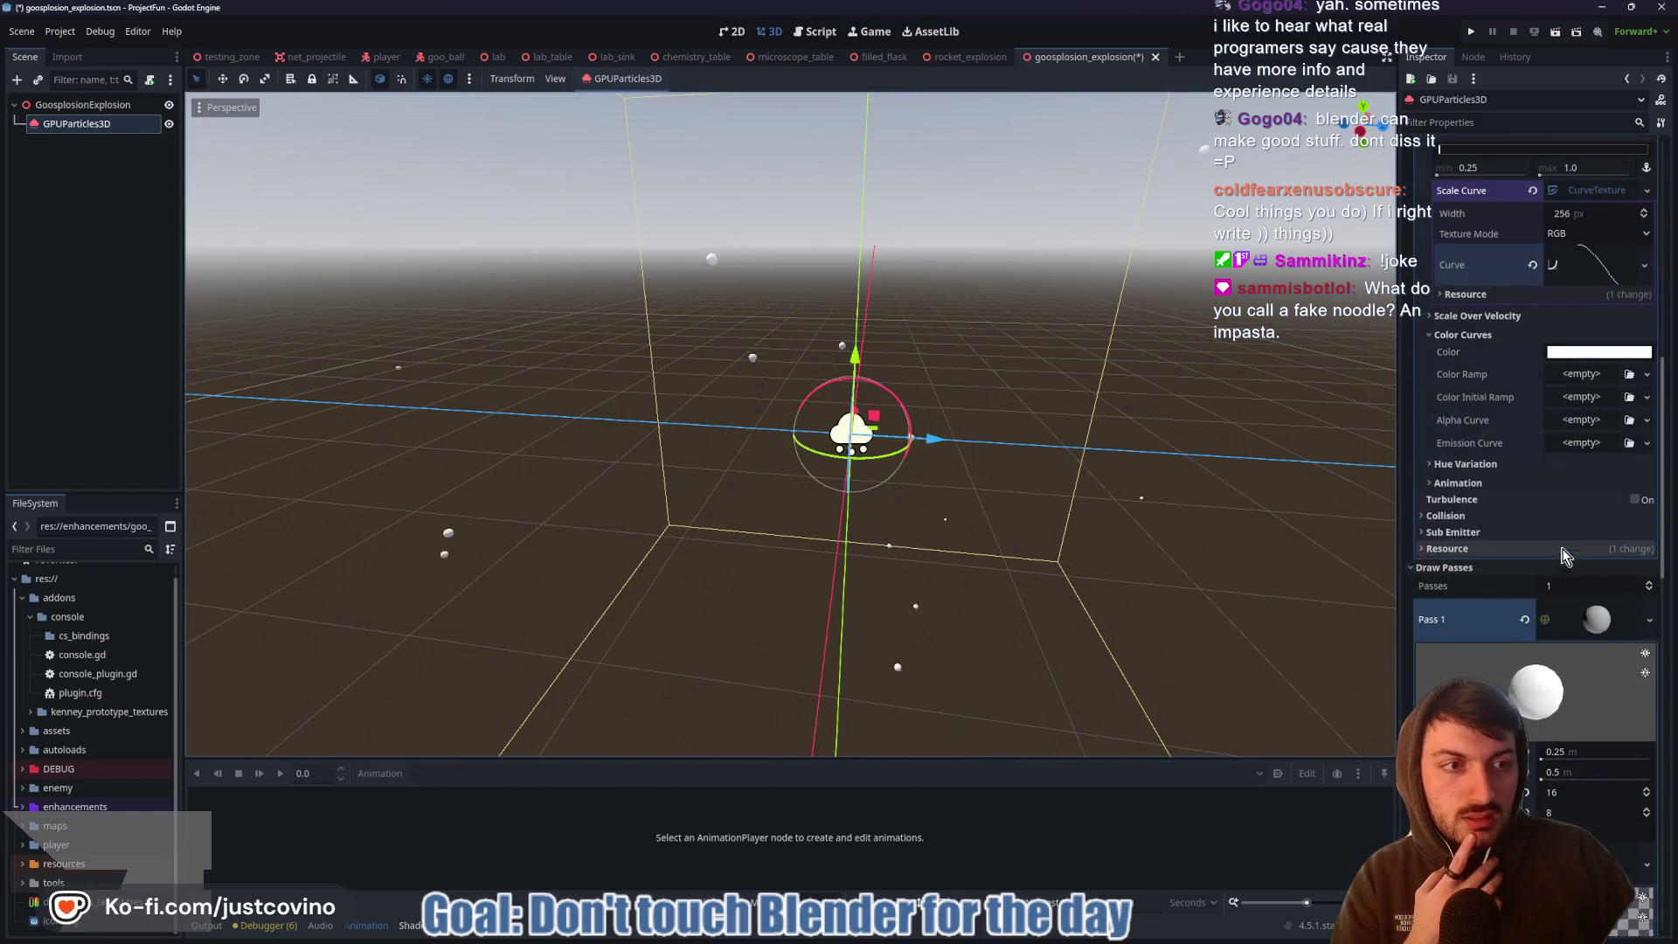
click(1573, 420)
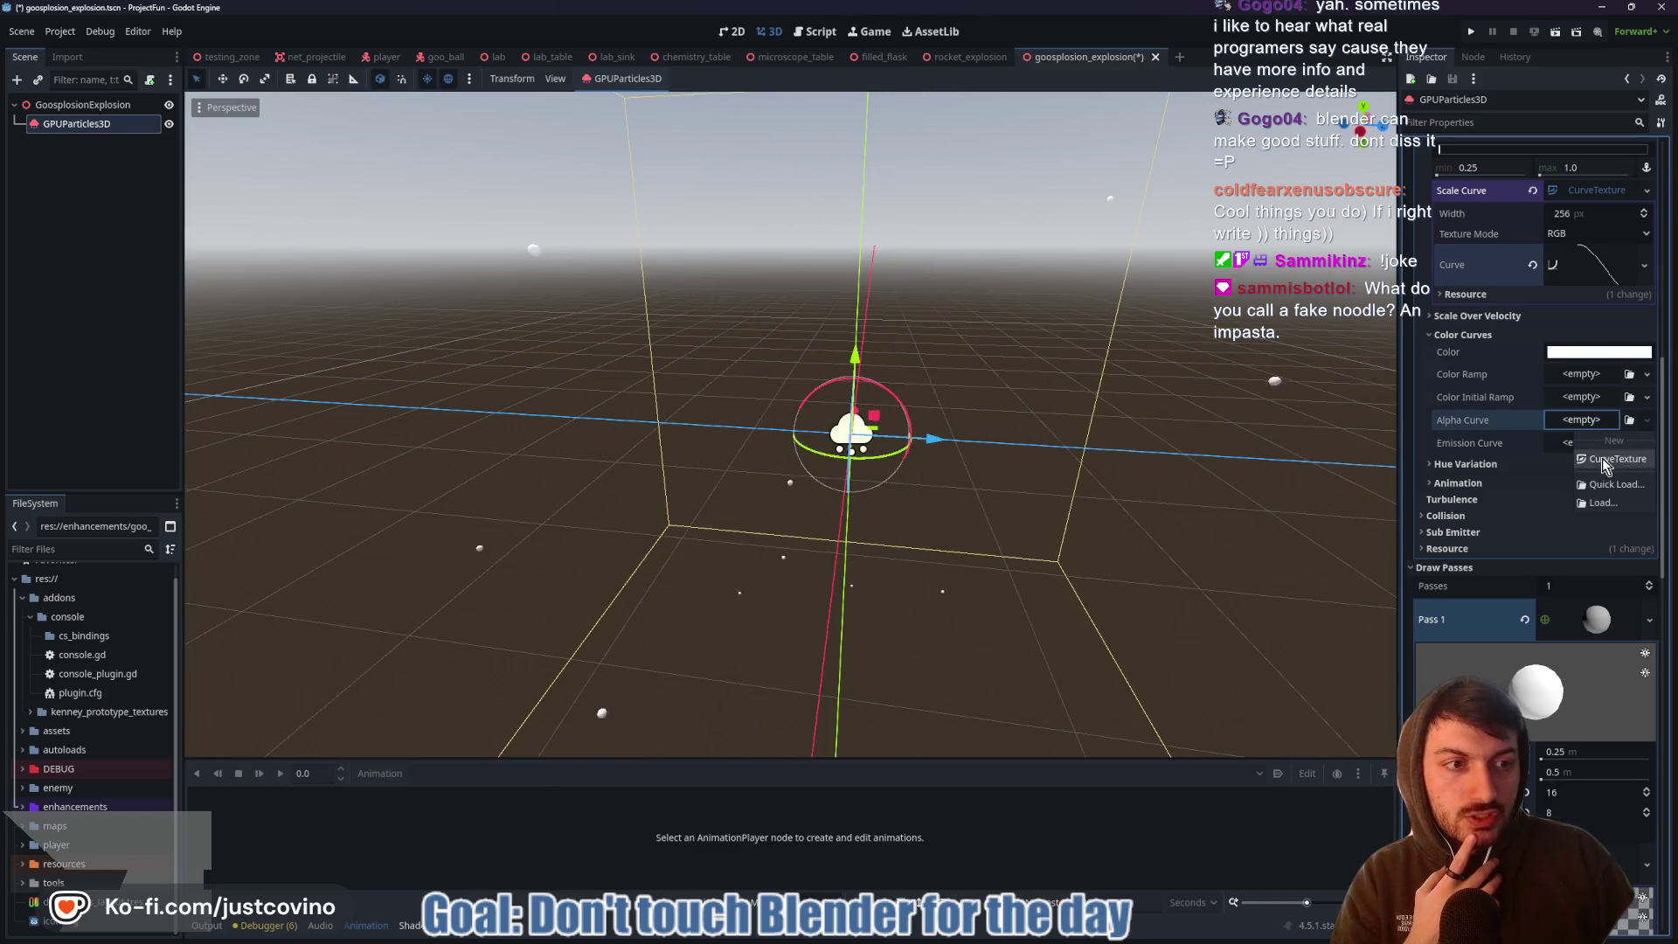
click(1582, 428)
click(1581, 483)
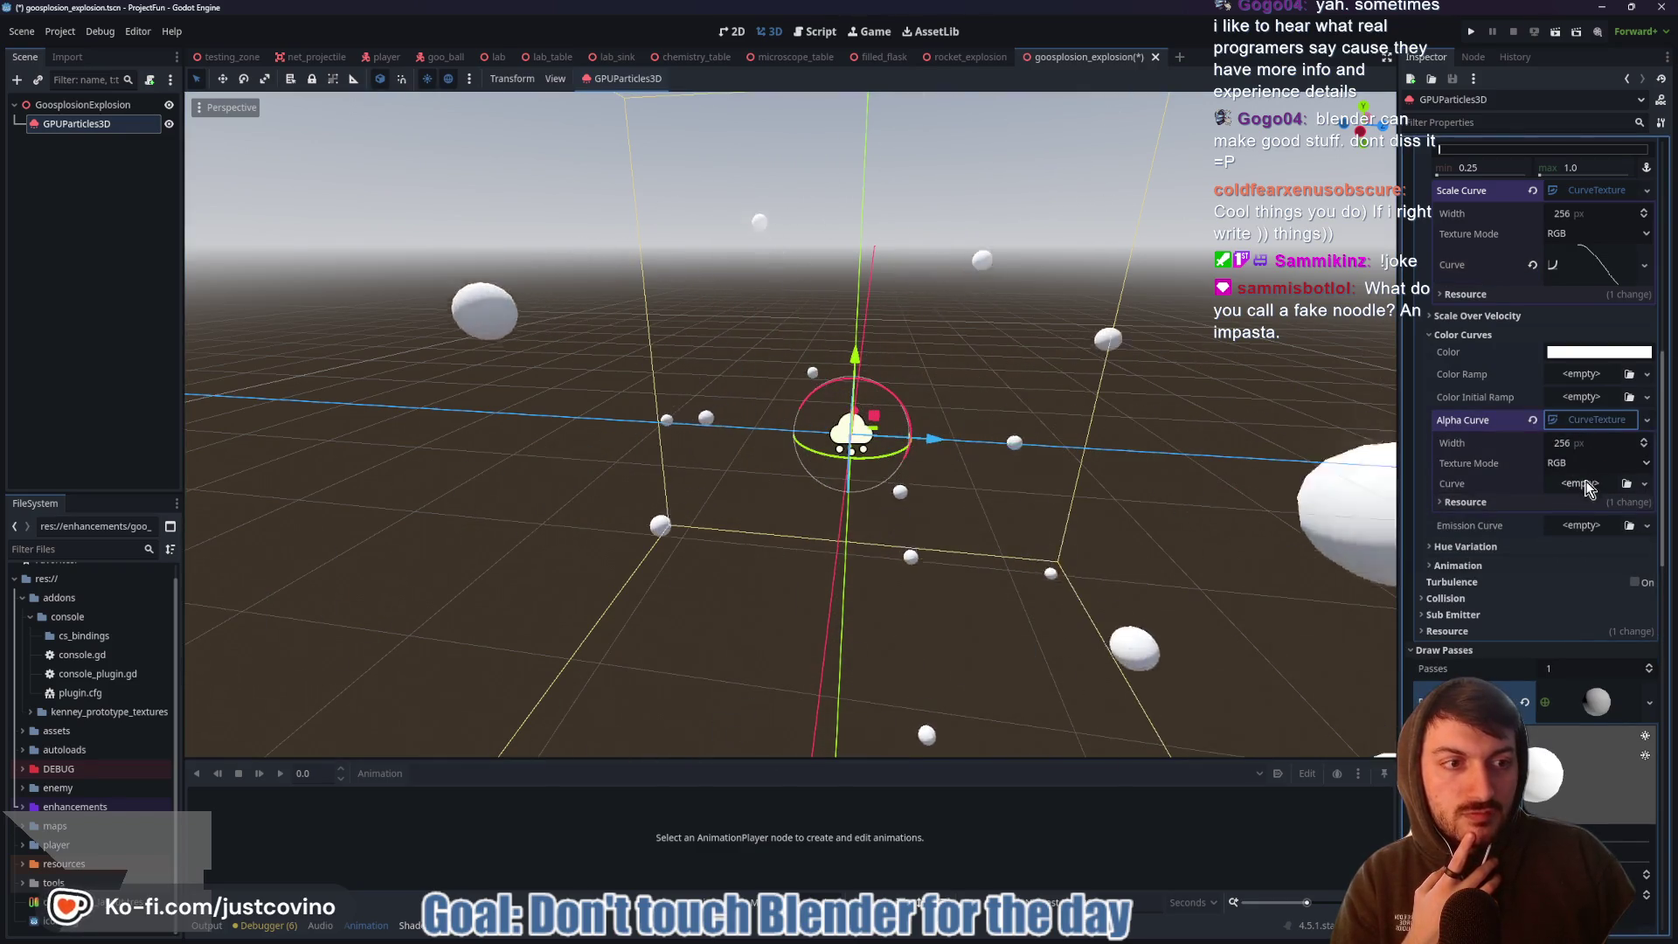
click(1583, 505)
click(1602, 495)
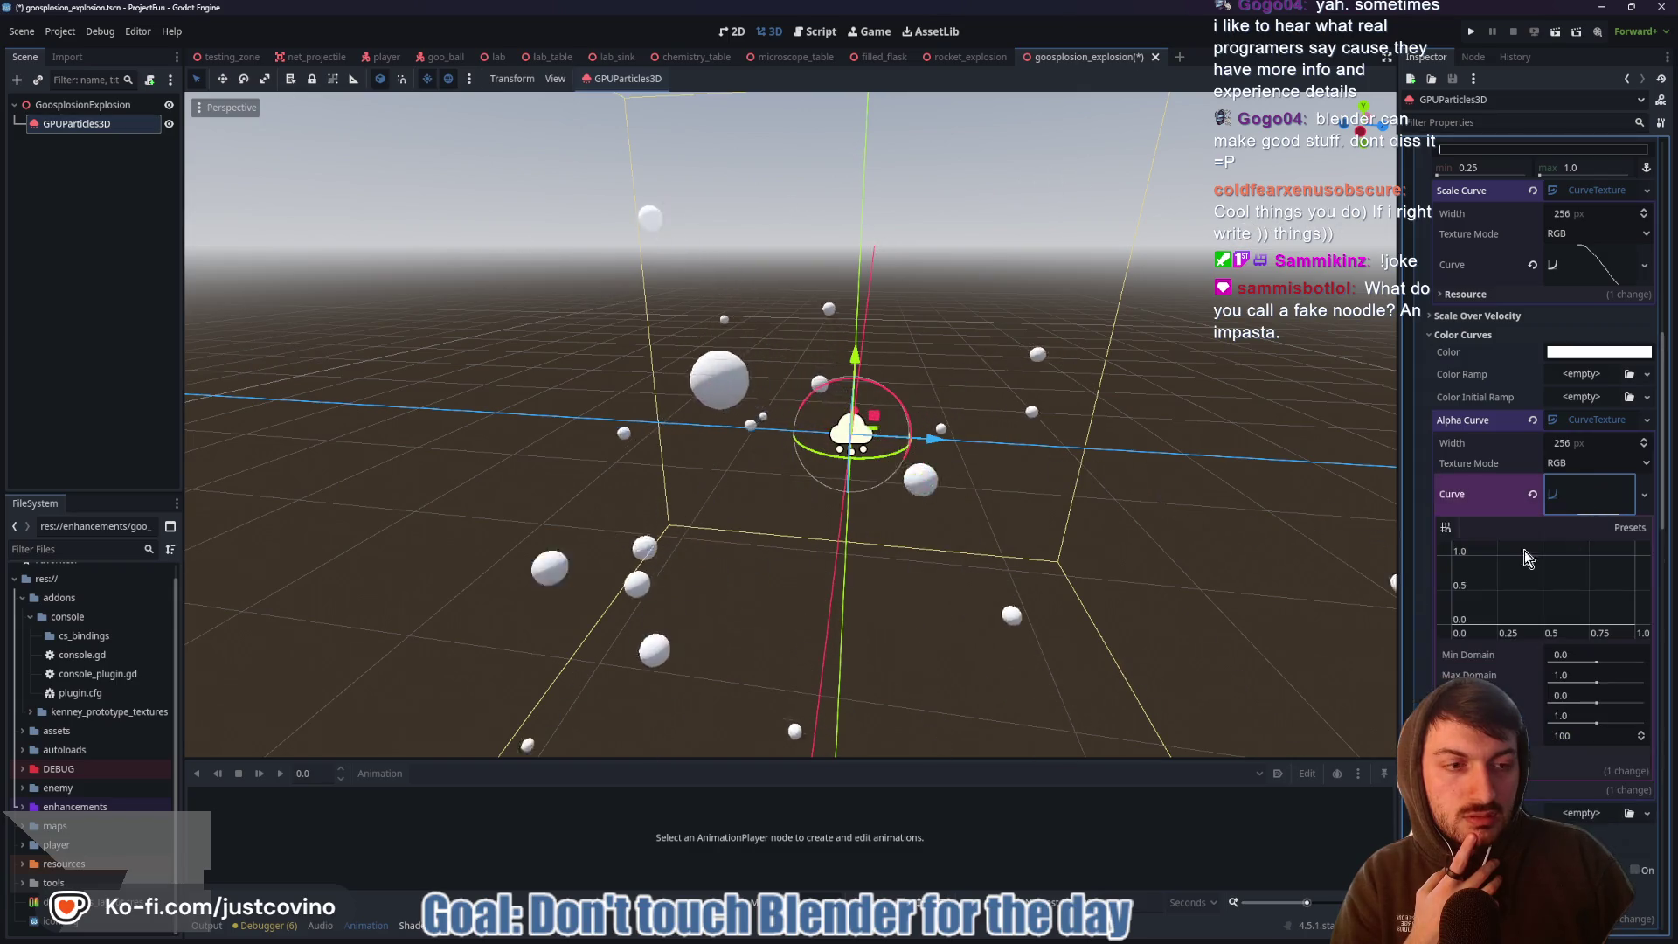
click(1467, 561)
mouse_move(1628, 619)
mouse_down()
mouse_move(1654, 656)
mouse_move(1612, 624)
mouse_move(1619, 601)
mouse_up()
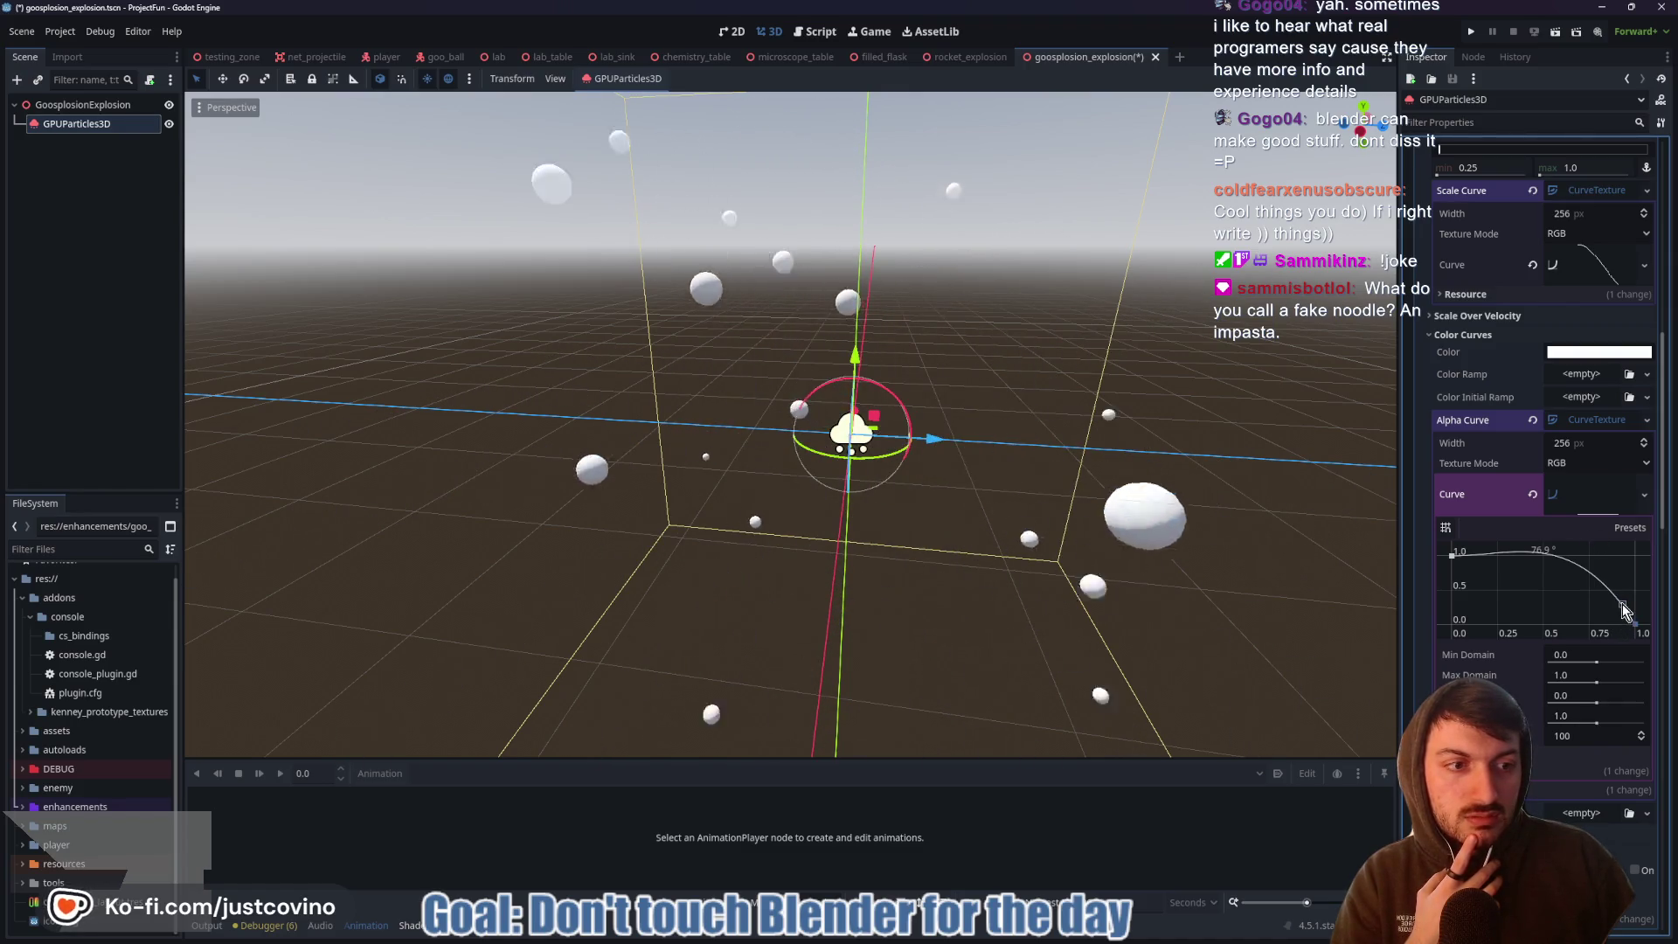
drag(1621, 605, 1627, 577)
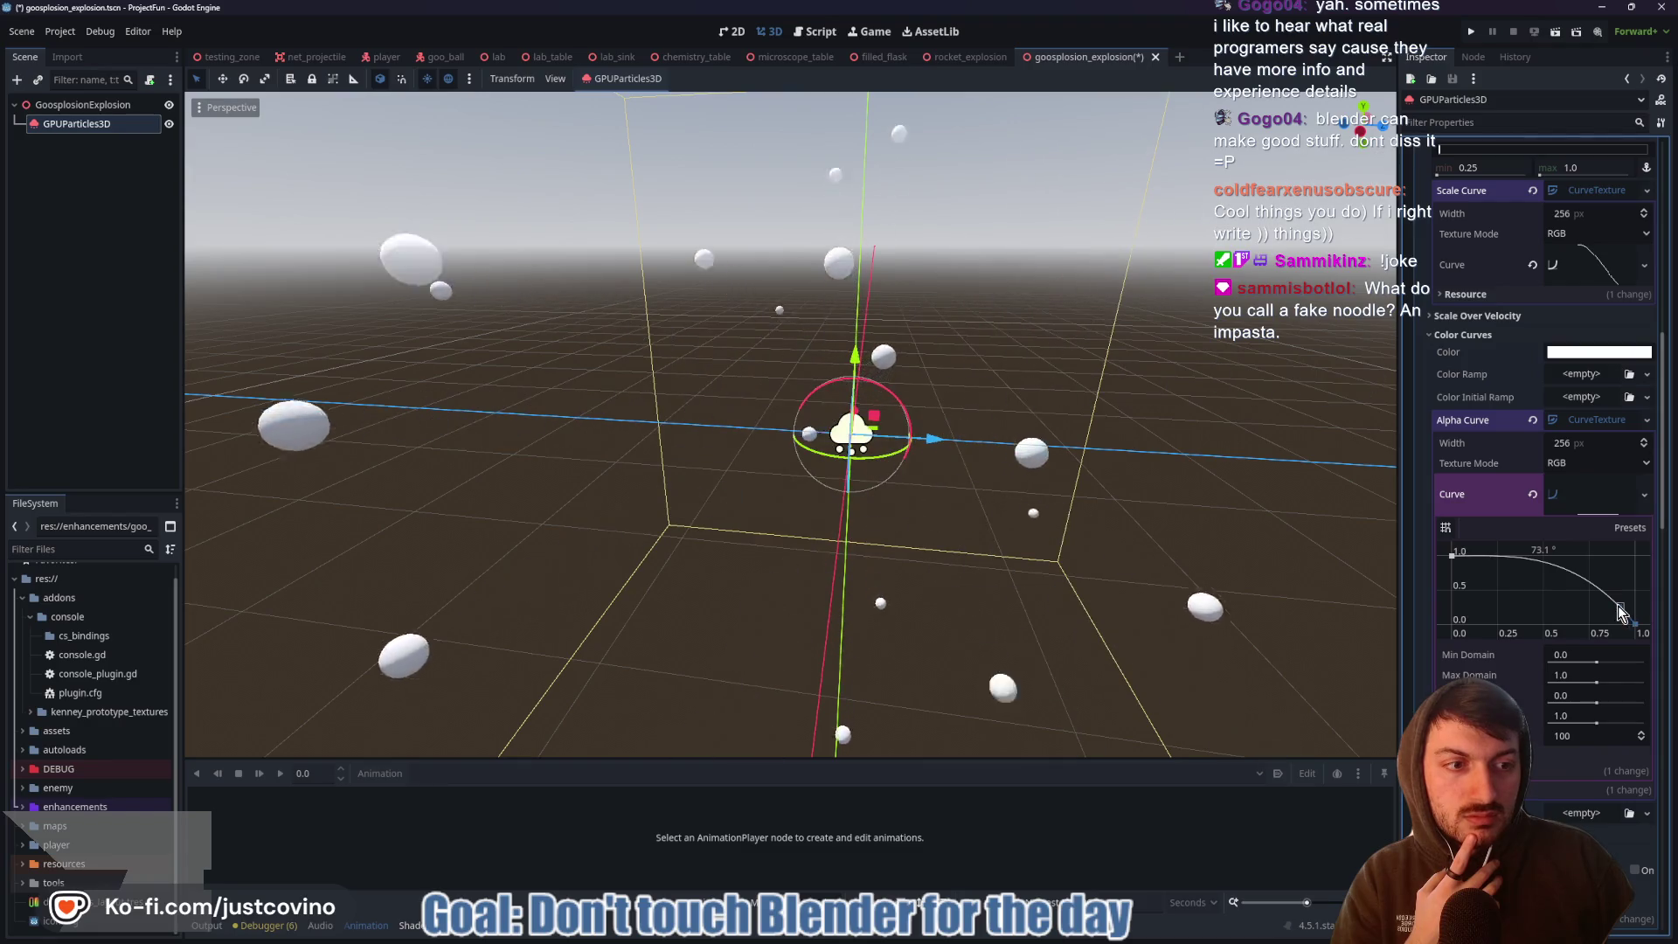
click(1589, 494)
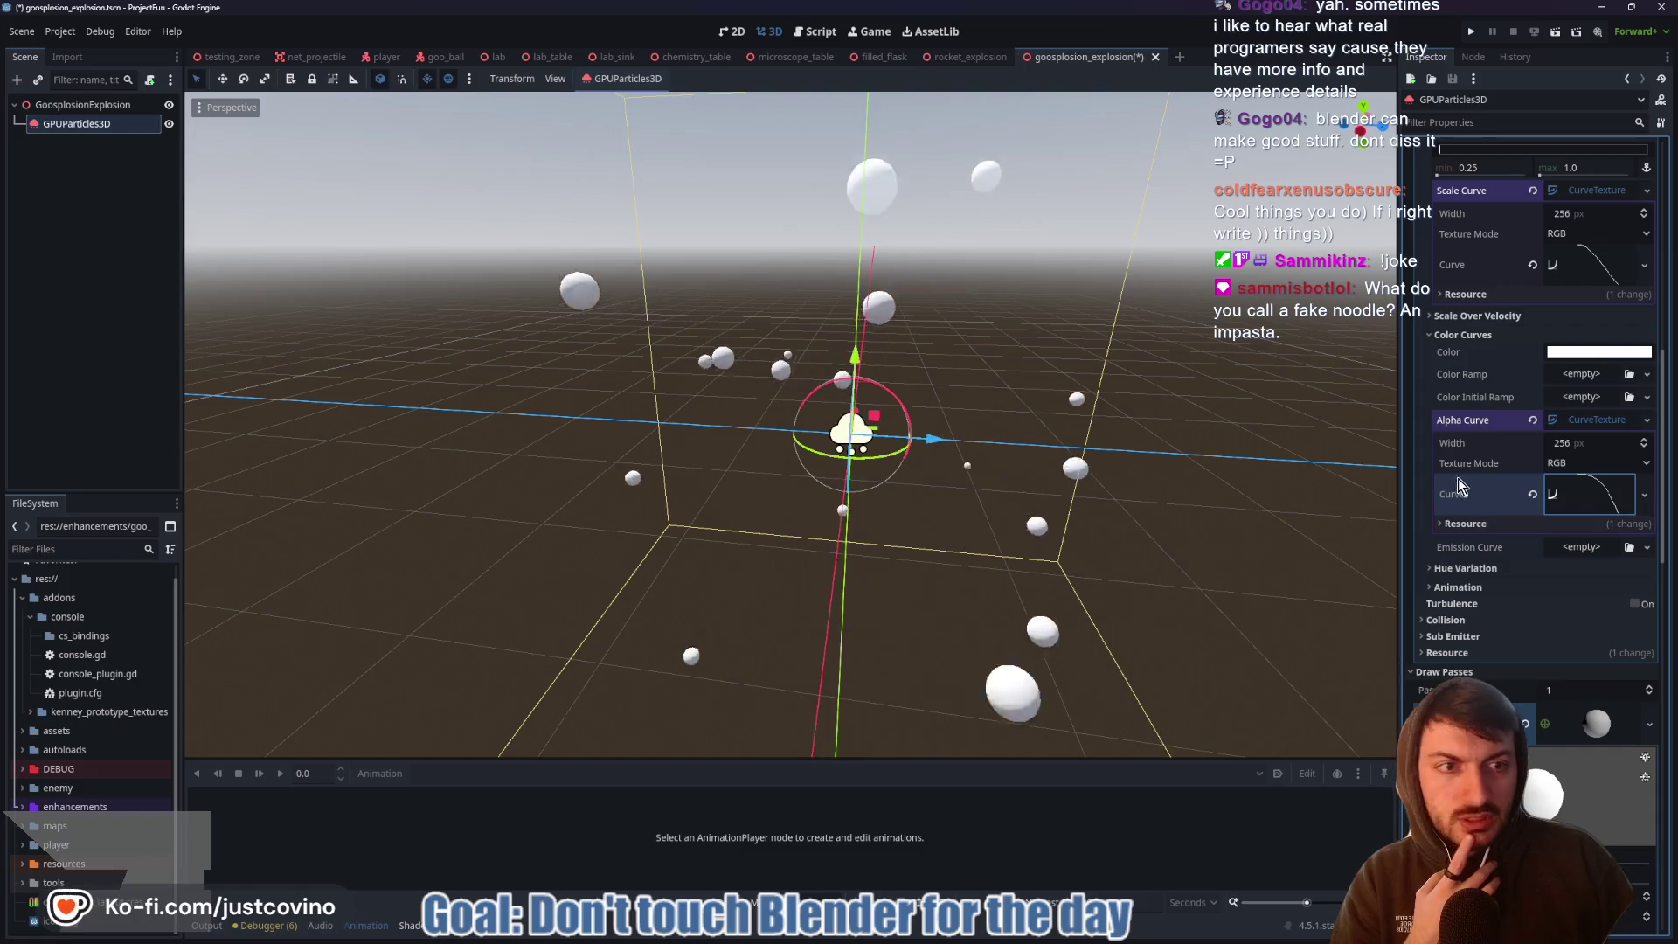
scroll(1109, 501, down, 2)
mouse_move(1109, 502)
mouse_down()
mouse_move(1078, 528)
mouse_move(1150, 534)
mouse_move(1049, 537)
mouse_up()
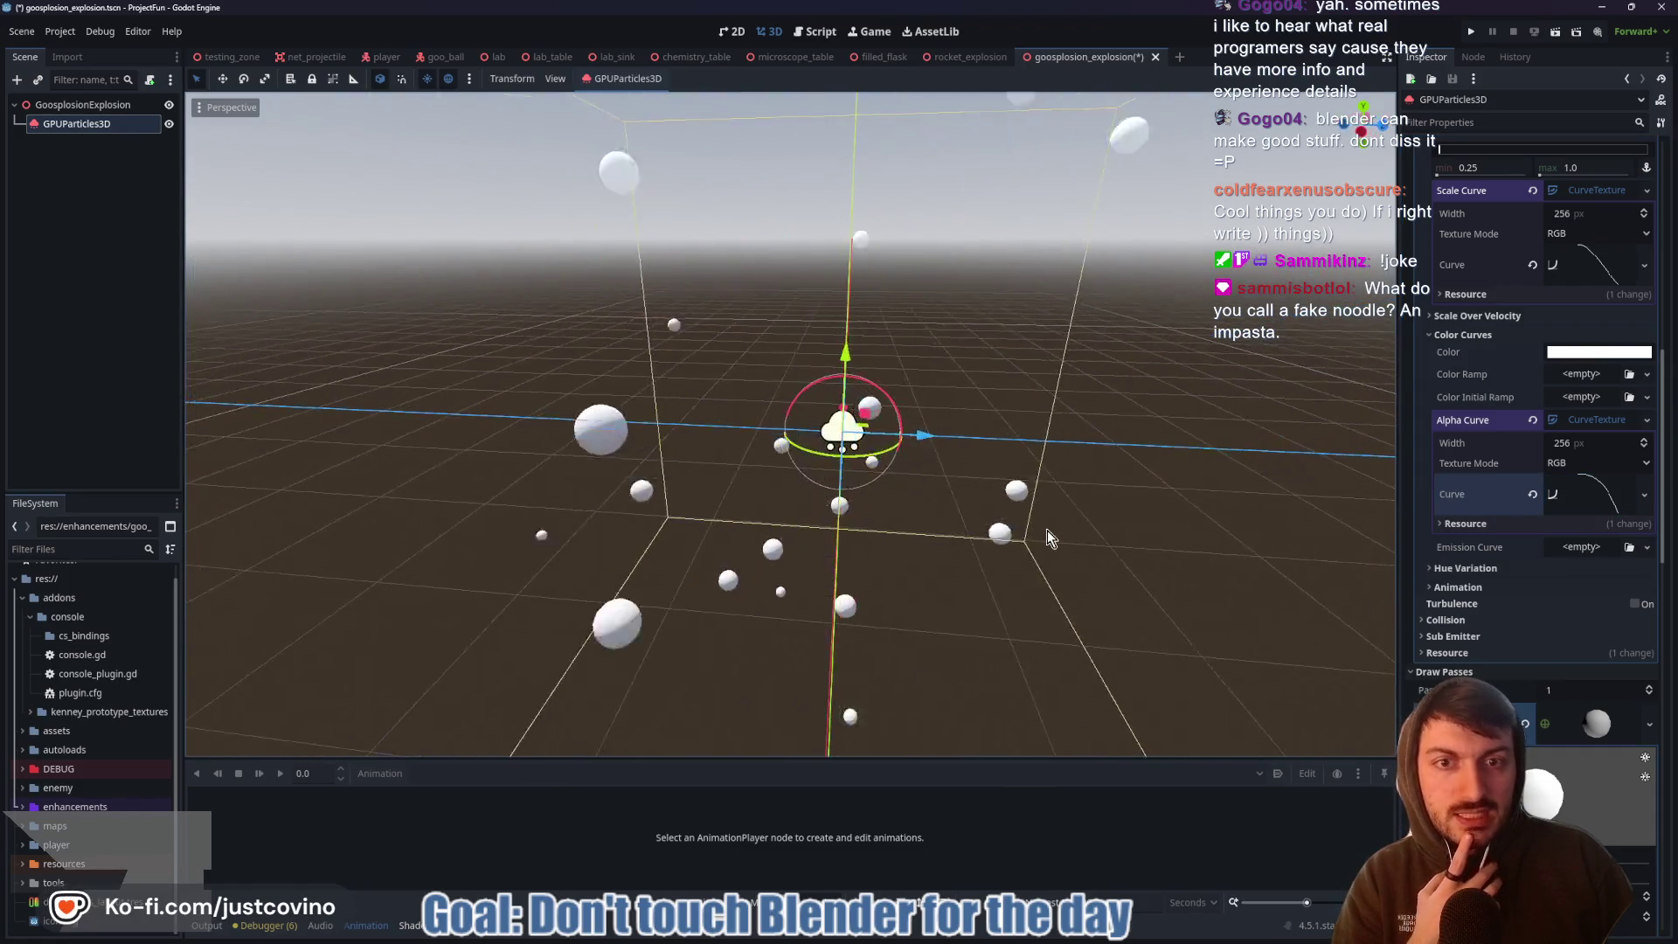
click(1617, 352)
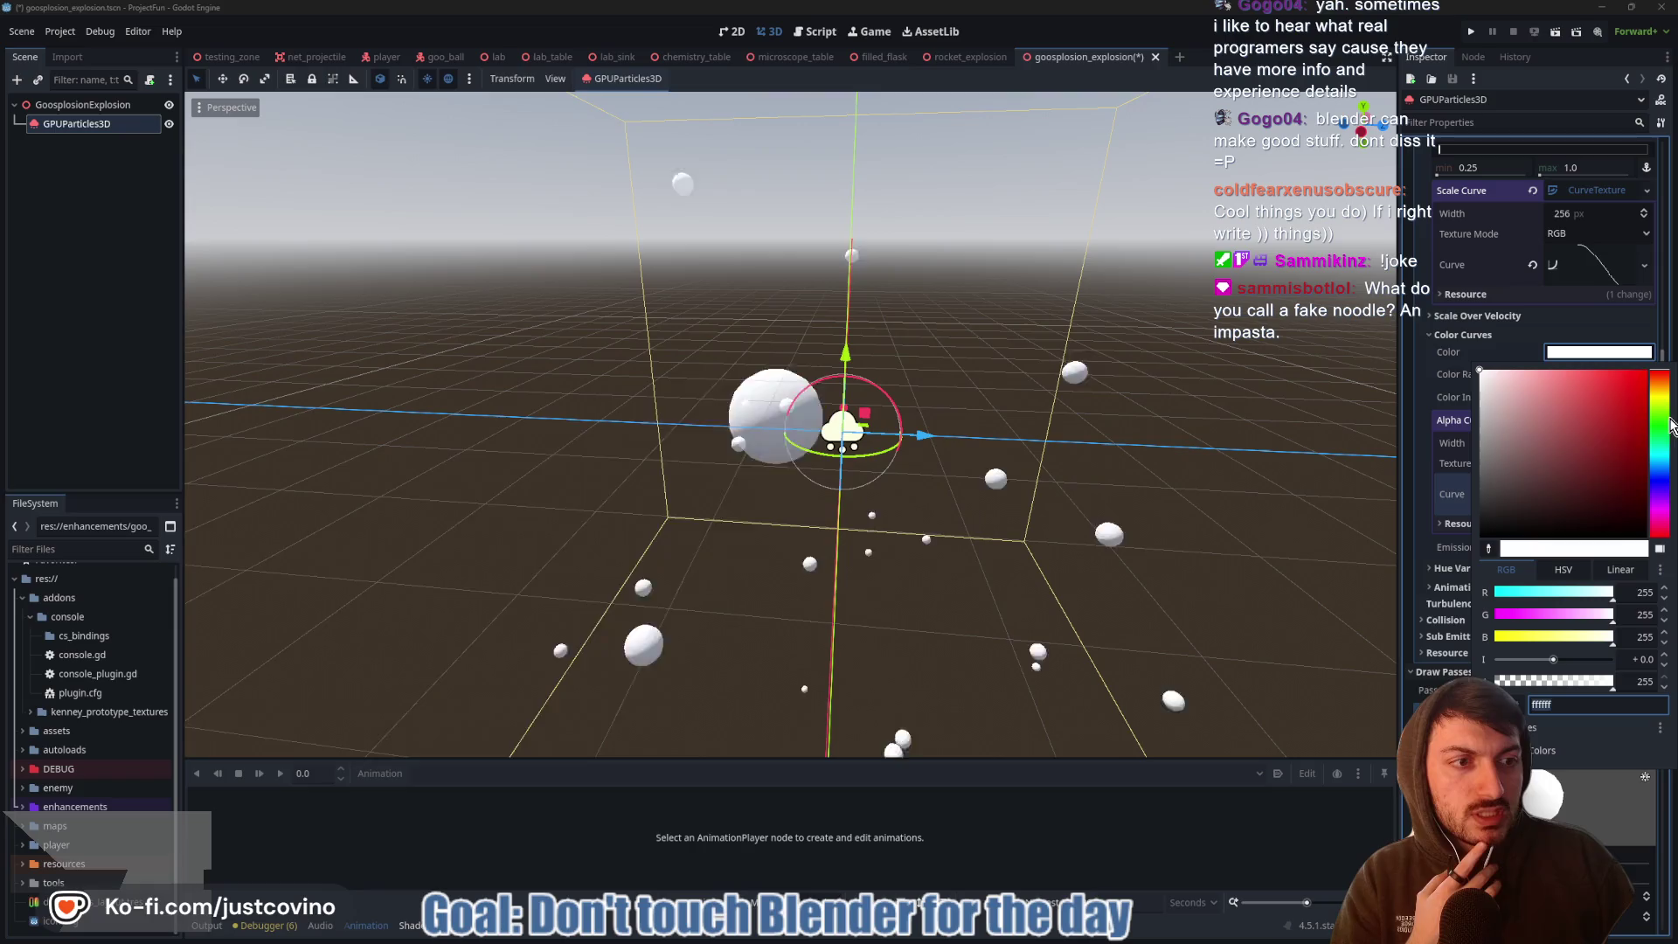
Pick green 00ba0c as the particle colour and collapse the Alpha Curve CurveTexture
click(1666, 426)
click(1647, 415)
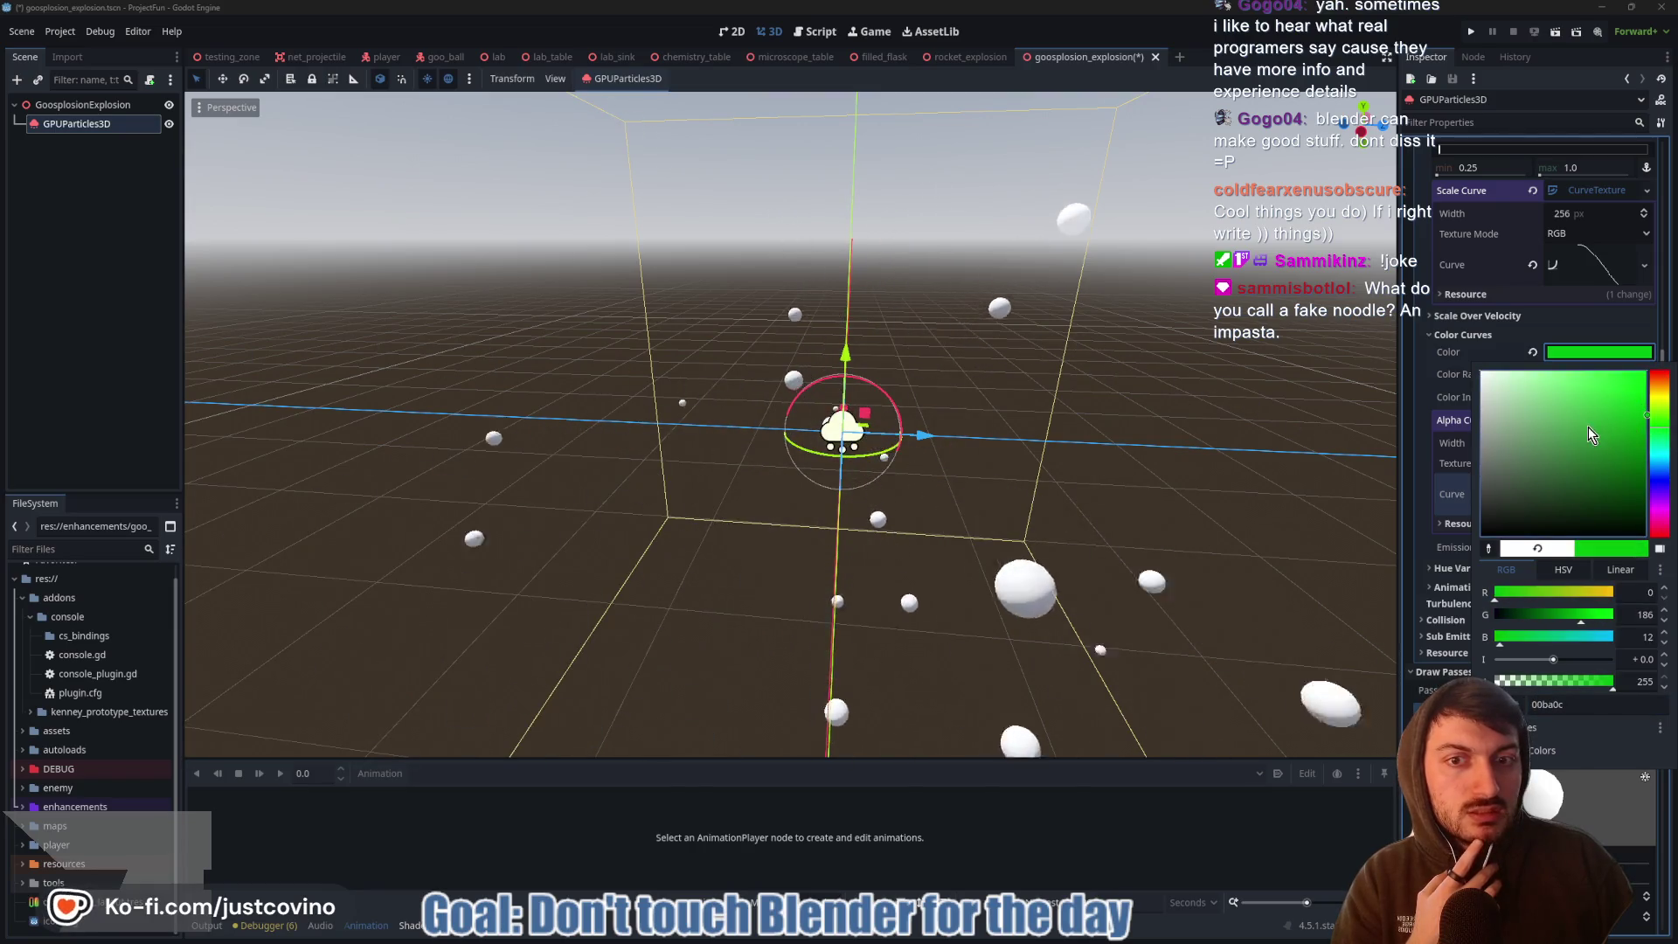
click(1613, 350)
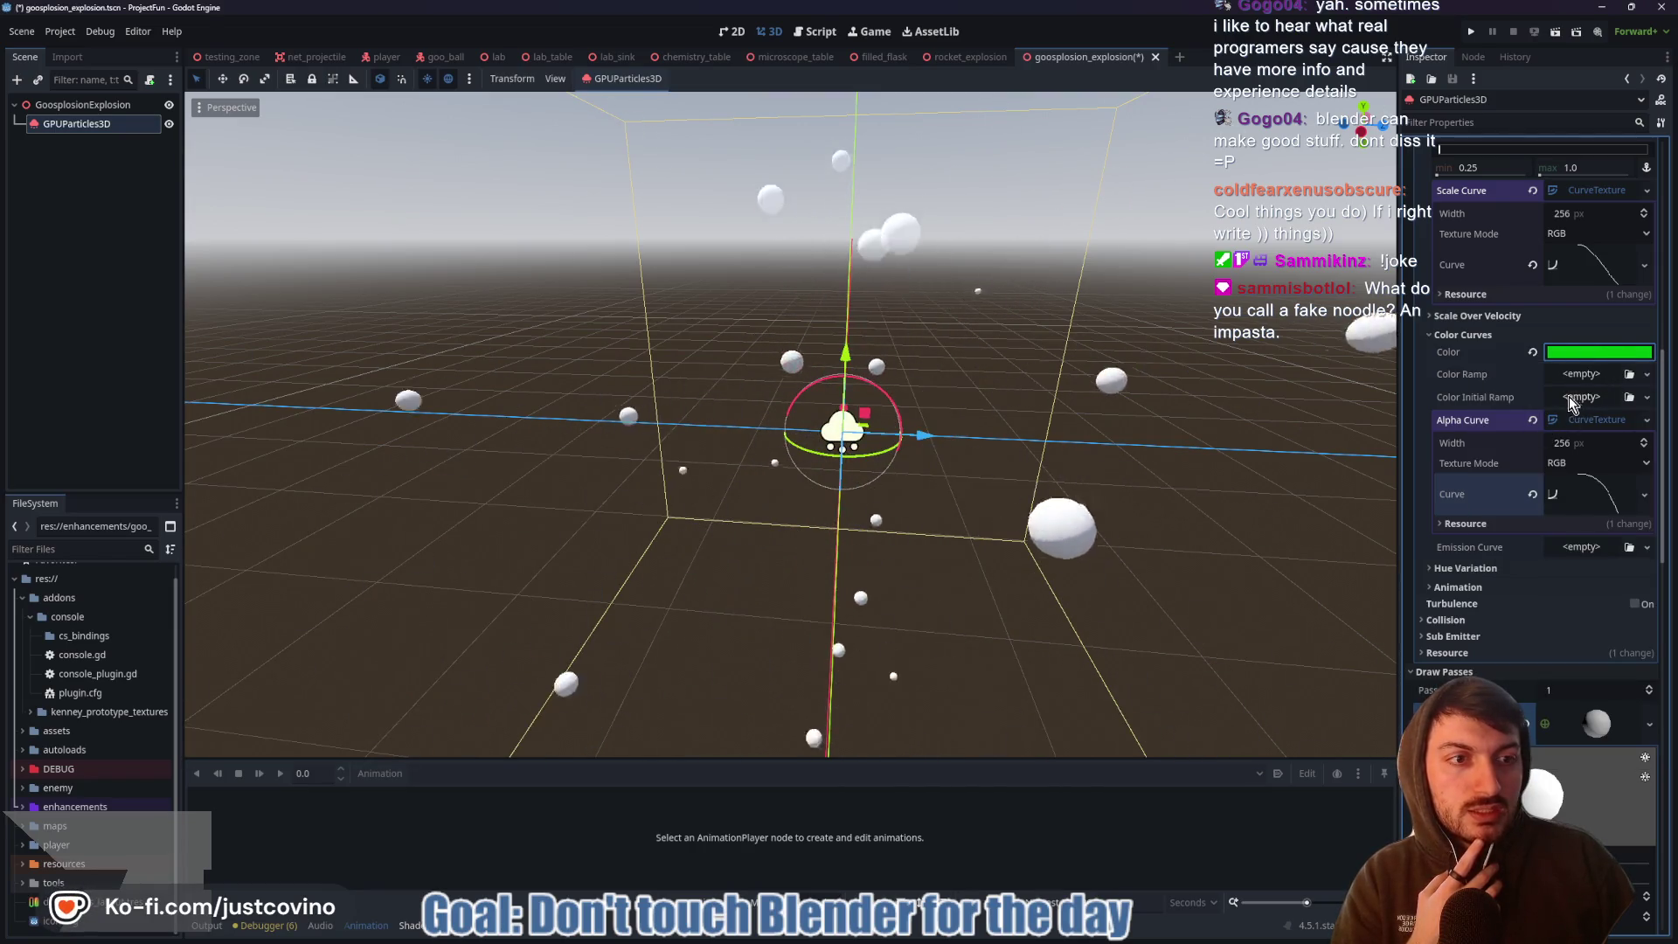
click(1579, 416)
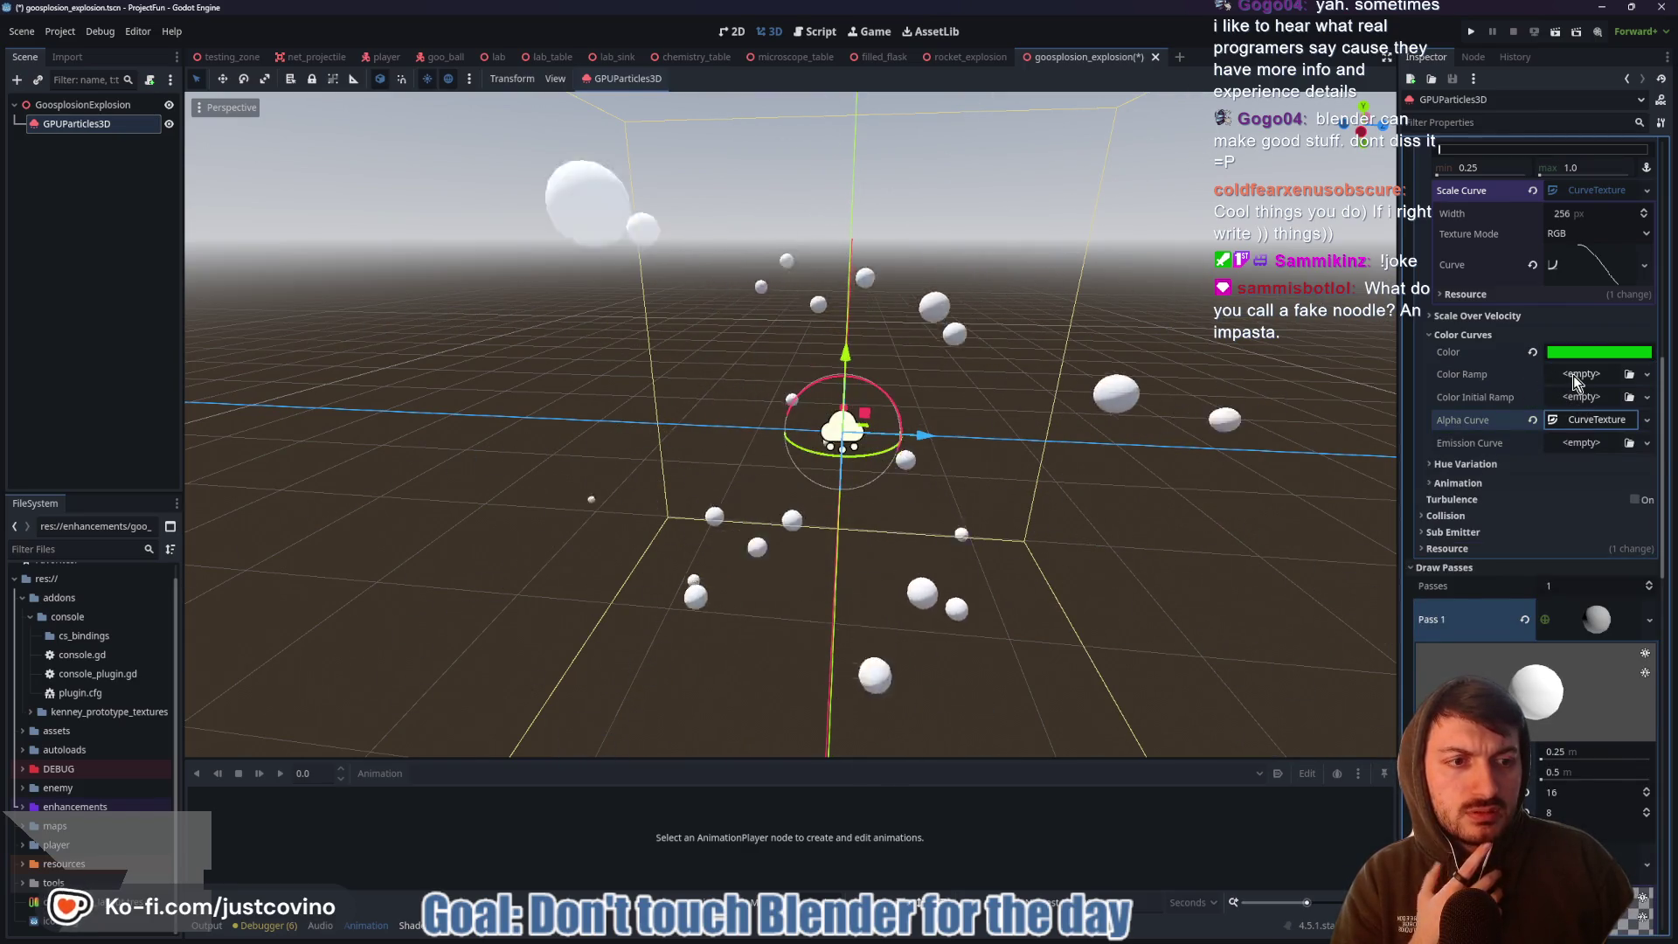
scroll(1540, 437, down, 5)
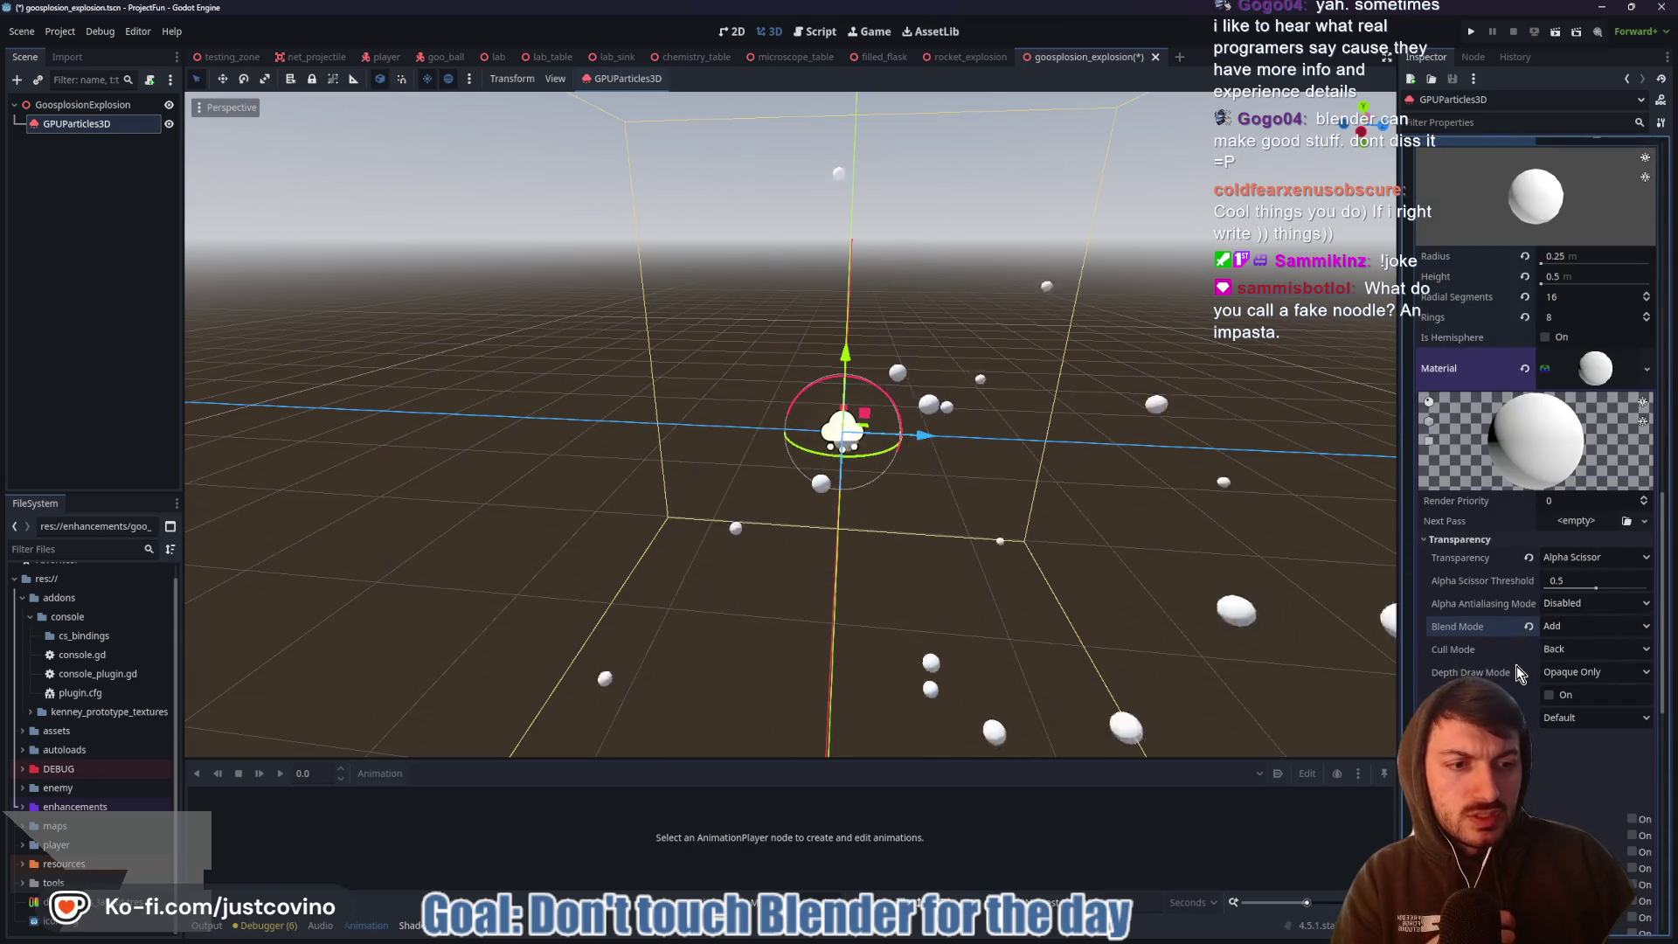
Enable Vertex Color > Use as Albedo on the particle sphere's material
scroll(1516, 666, down, 2)
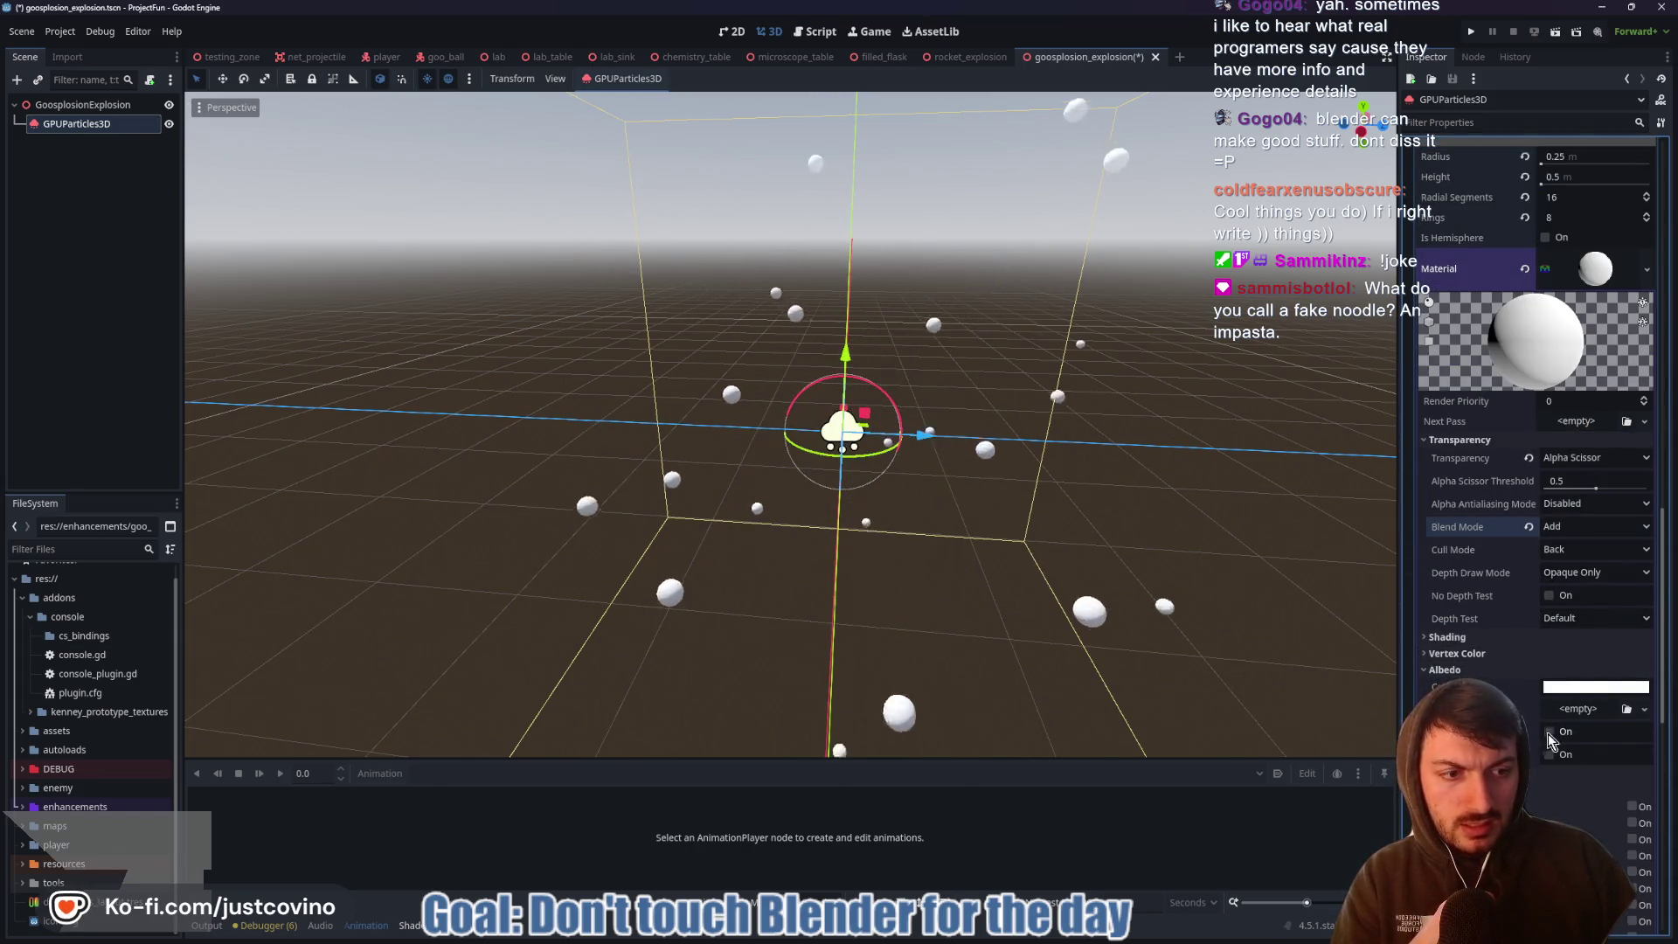
click(1542, 654)
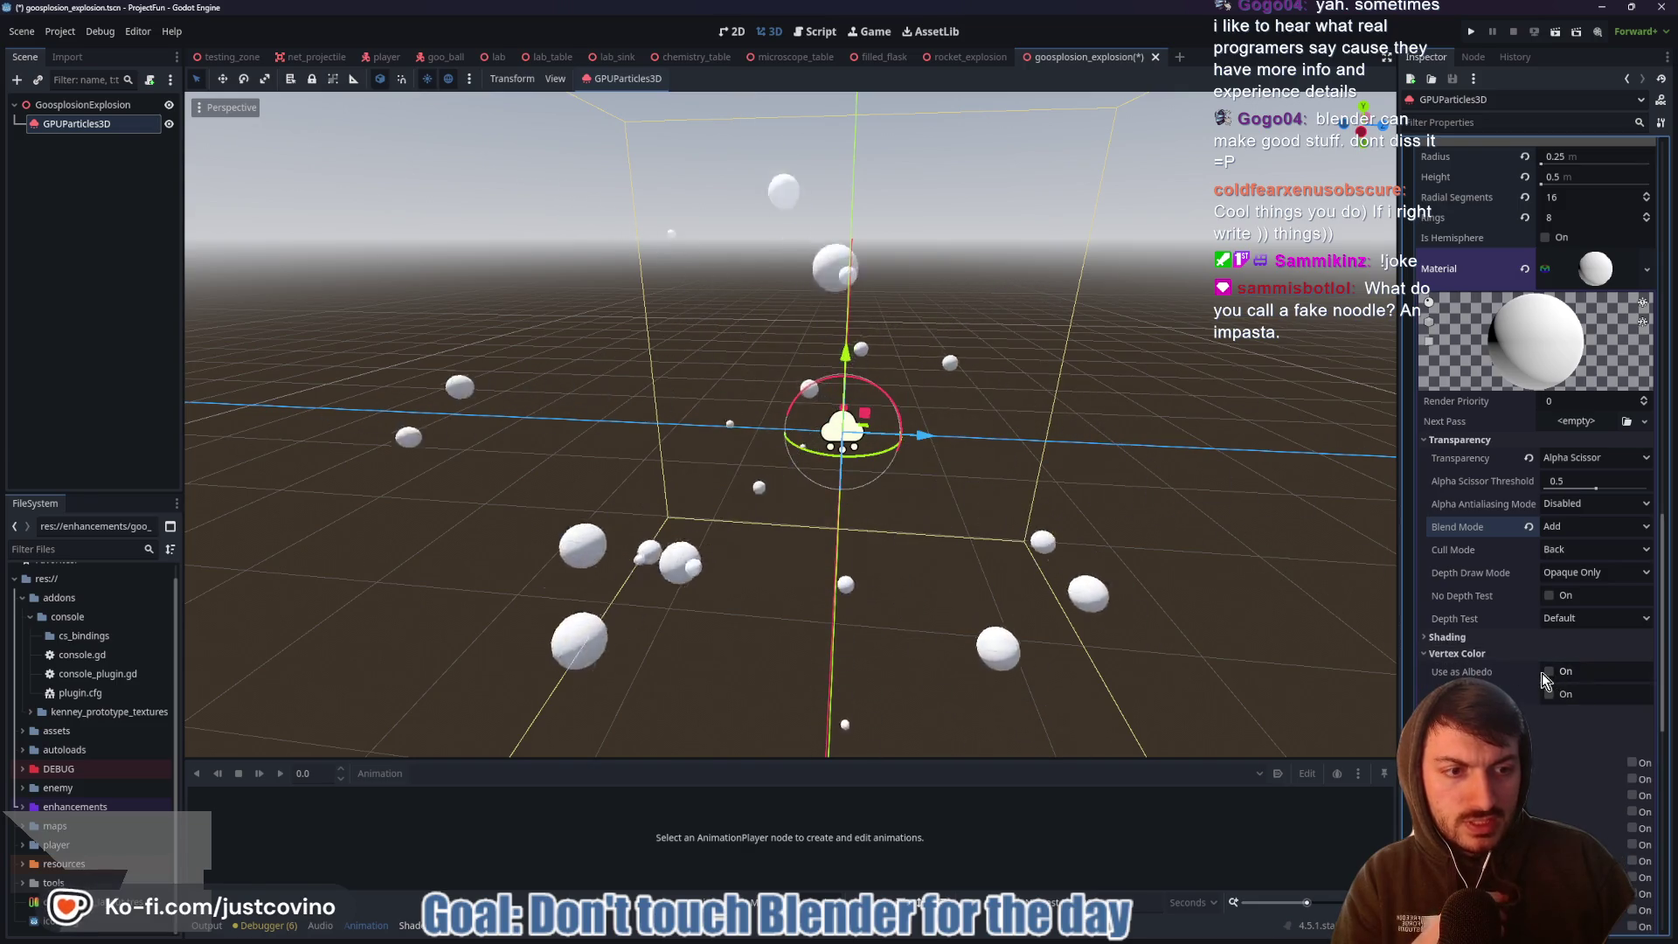
click(1547, 671)
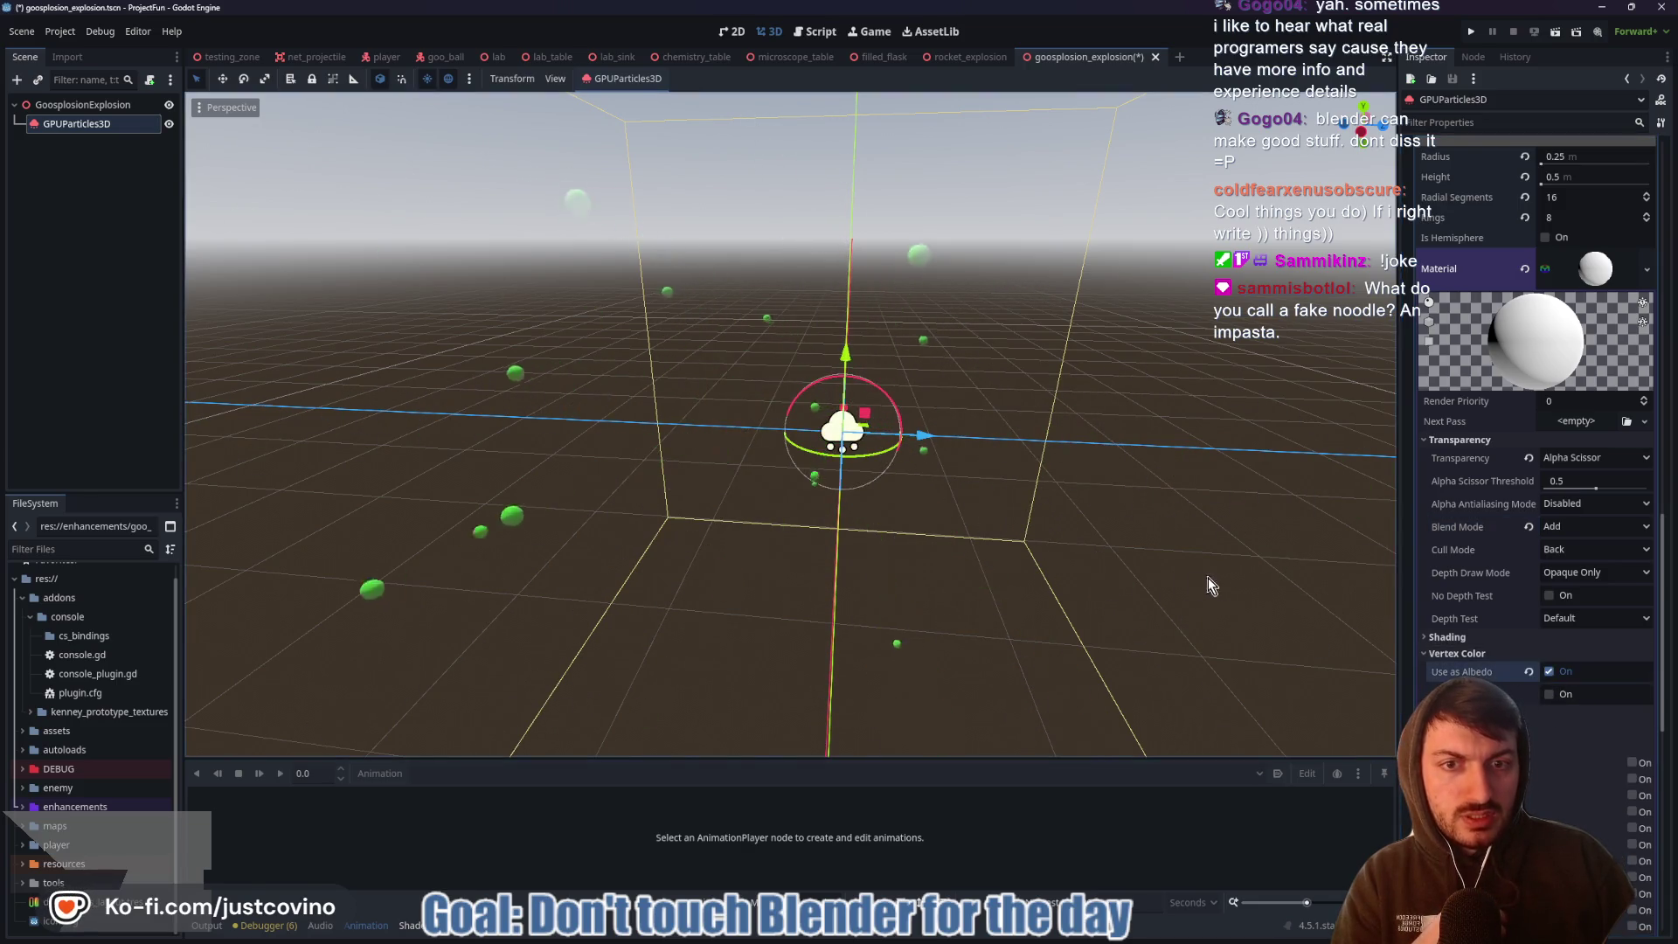
mouse_move(1102, 532)
mouse_down()
mouse_move(1042, 520)
mouse_move(1151, 521)
mouse_move(1078, 517)
mouse_up()
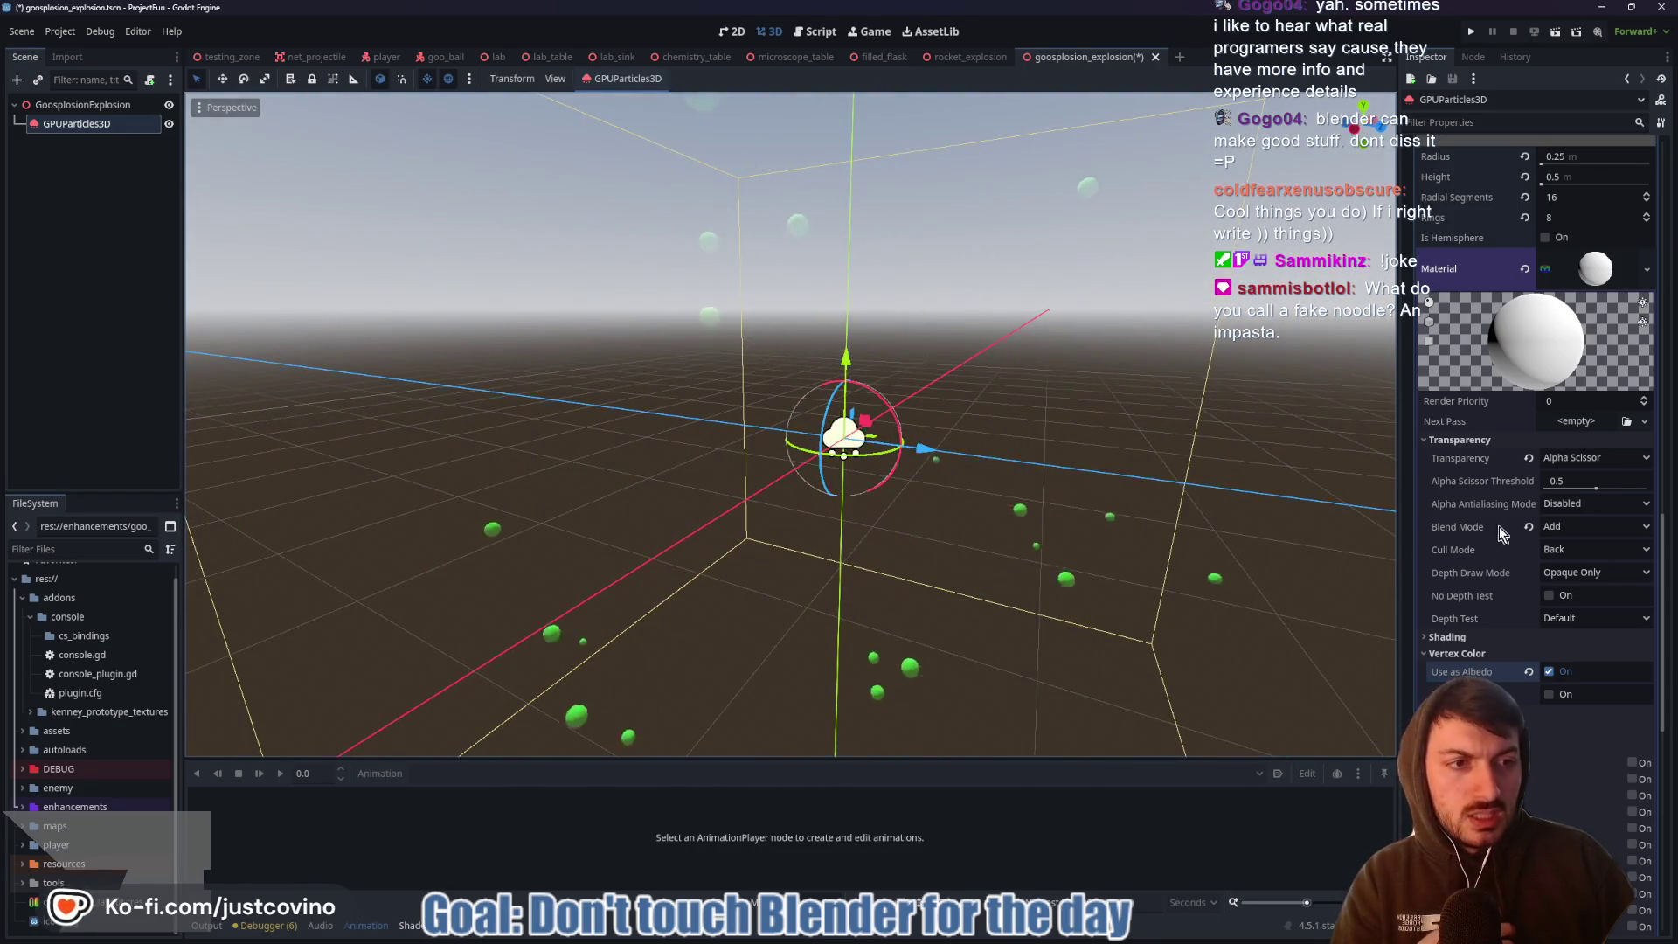
Keep the material's blend mode on Add and scroll back up to Color Curves
click(1529, 527)
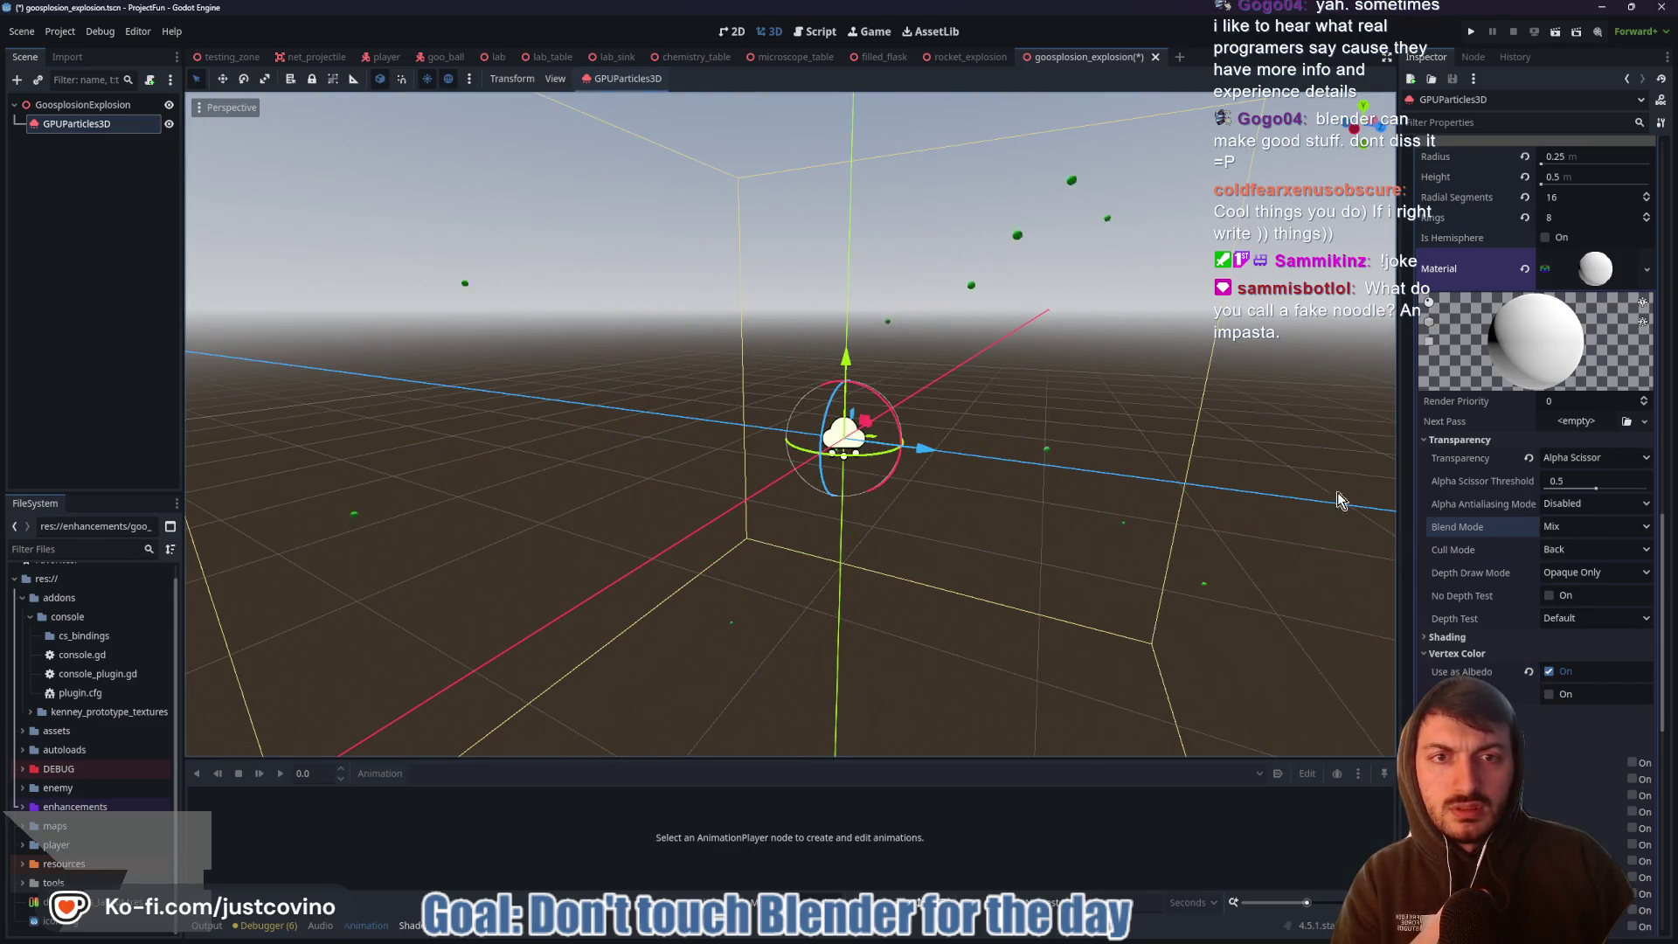
click(1560, 527)
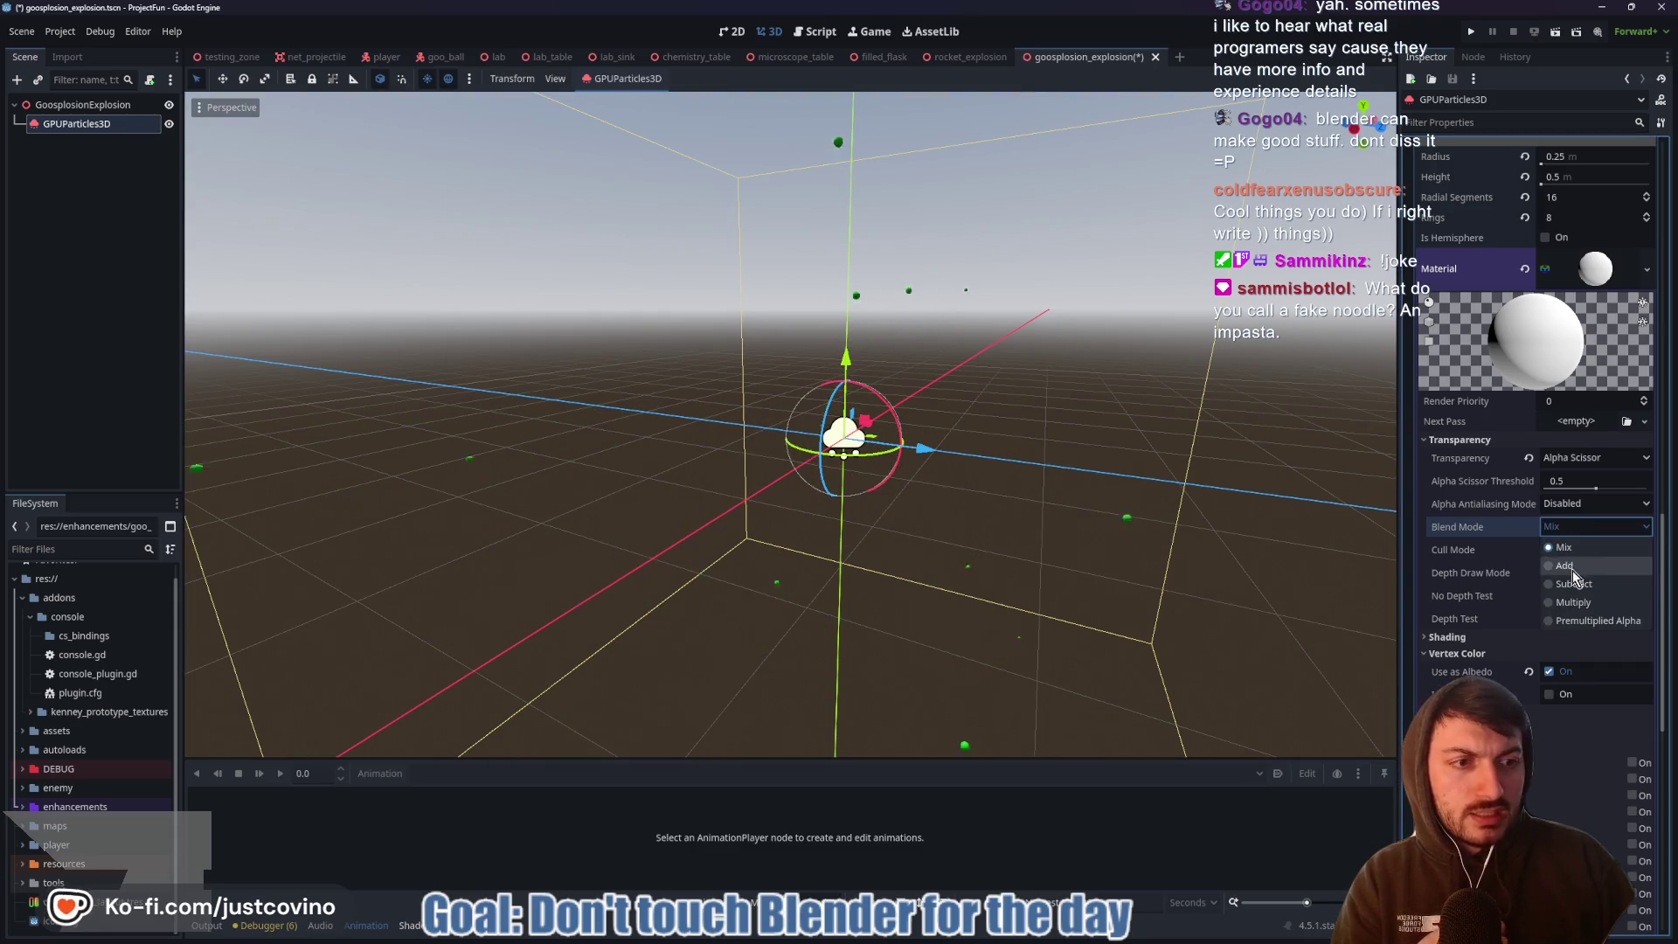
click(1569, 566)
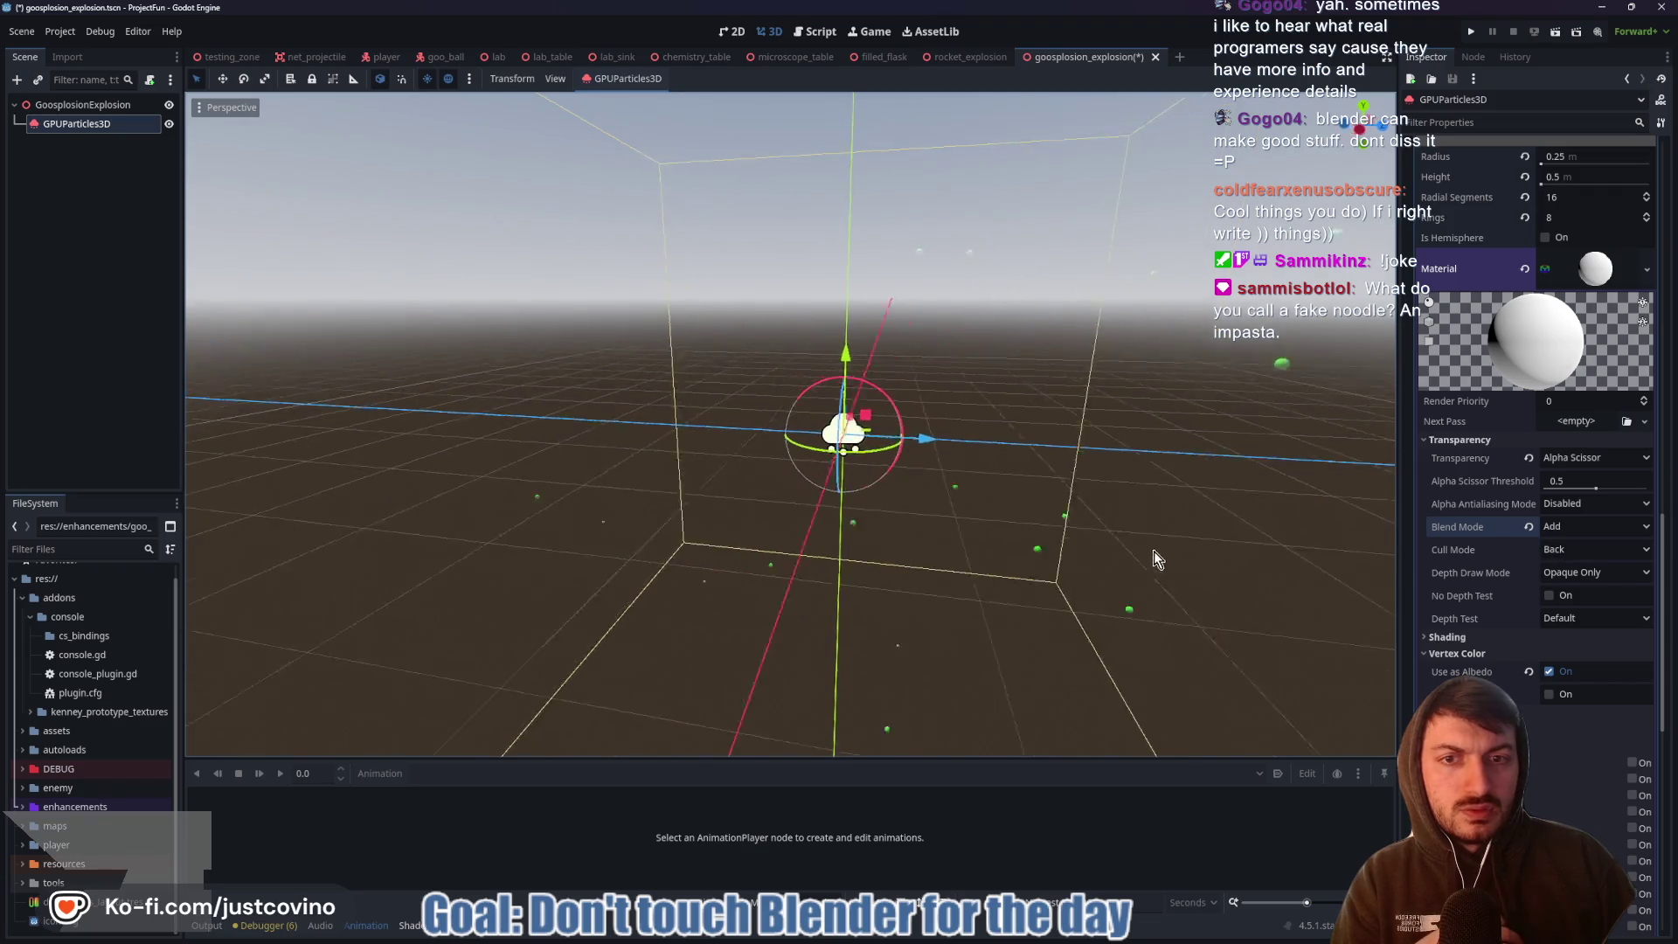
drag(1154, 551, 1110, 565)
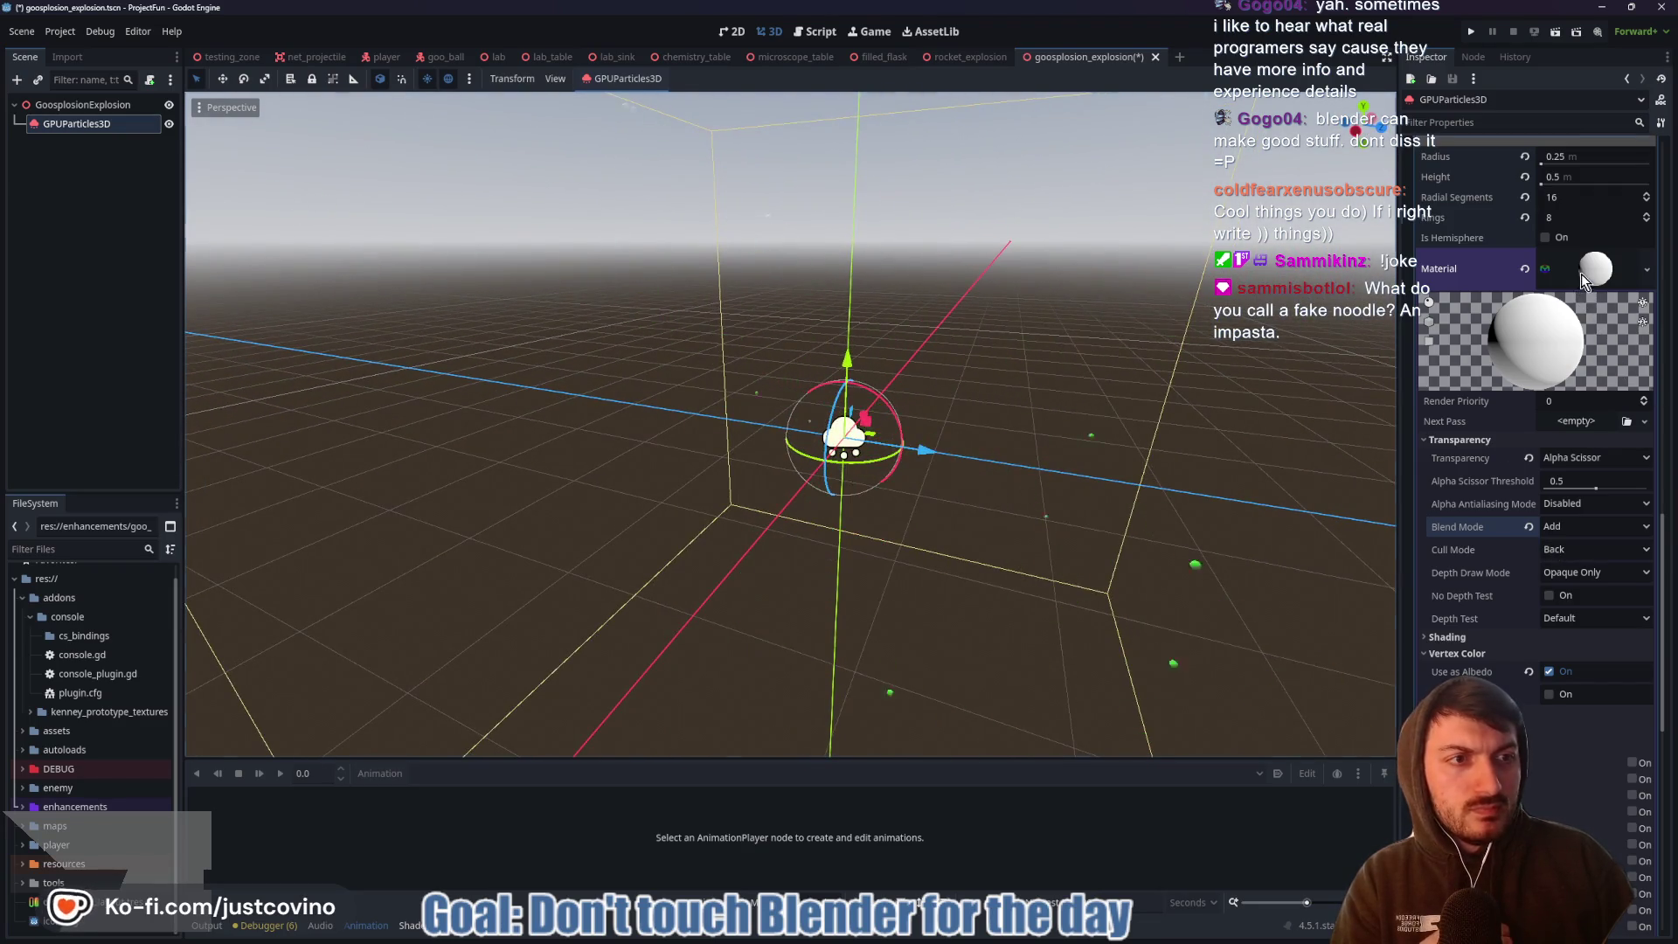
scroll(1560, 525, up, 10)
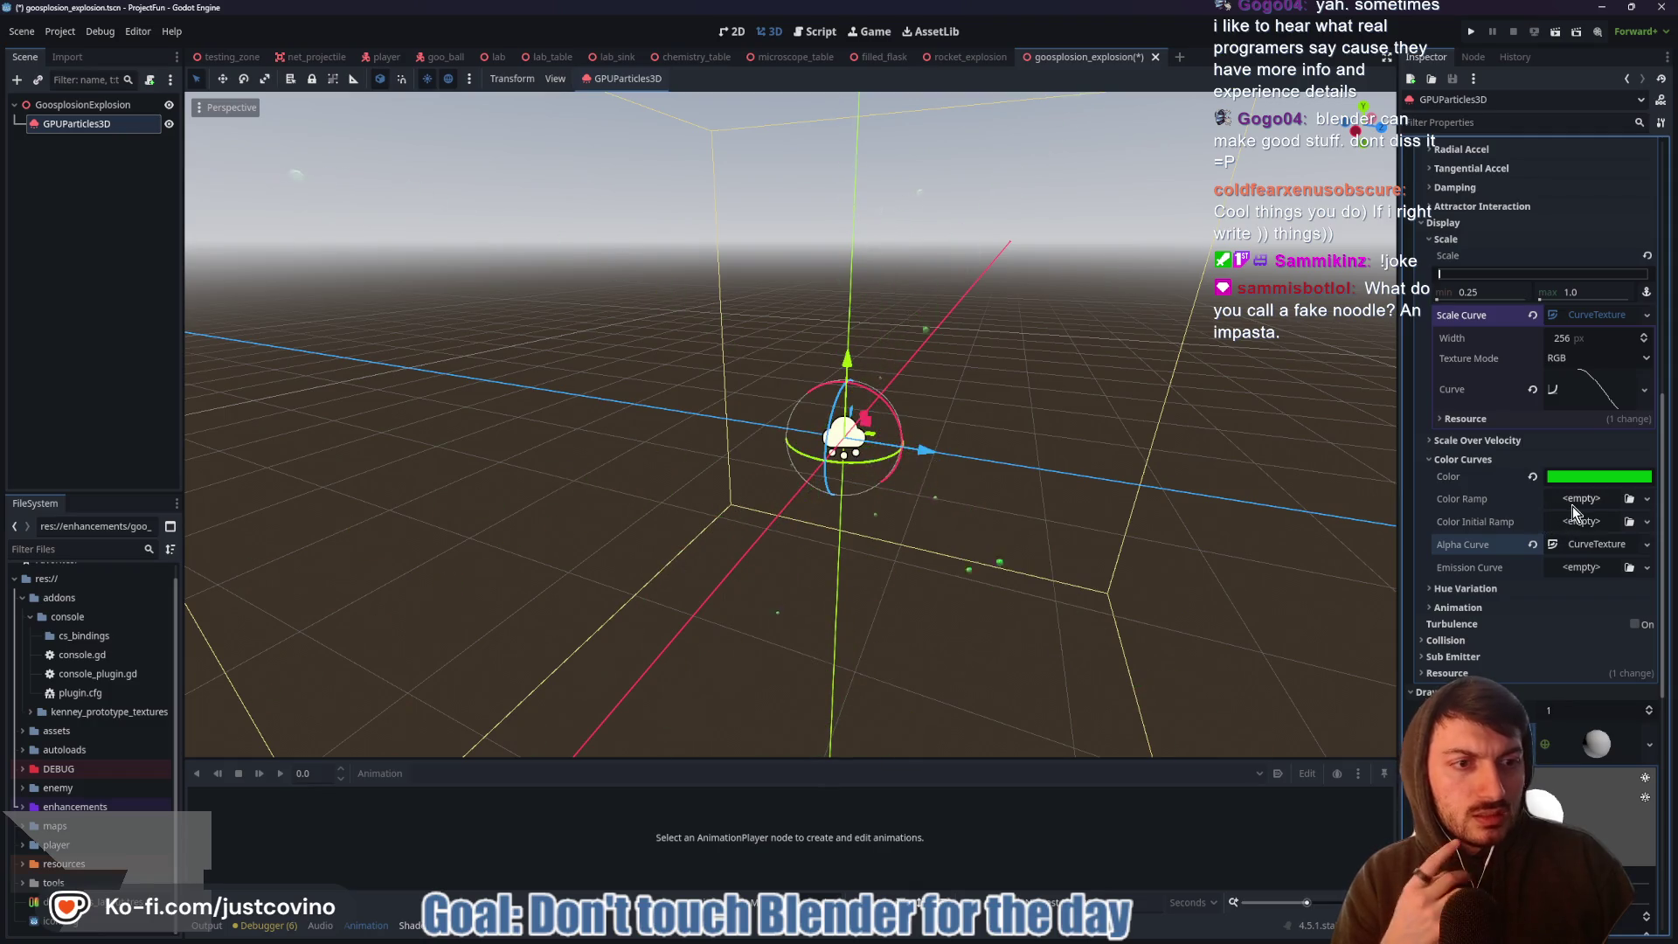
Create a GradientTexture1D Color Ramp with a bright green start stop
click(1575, 496)
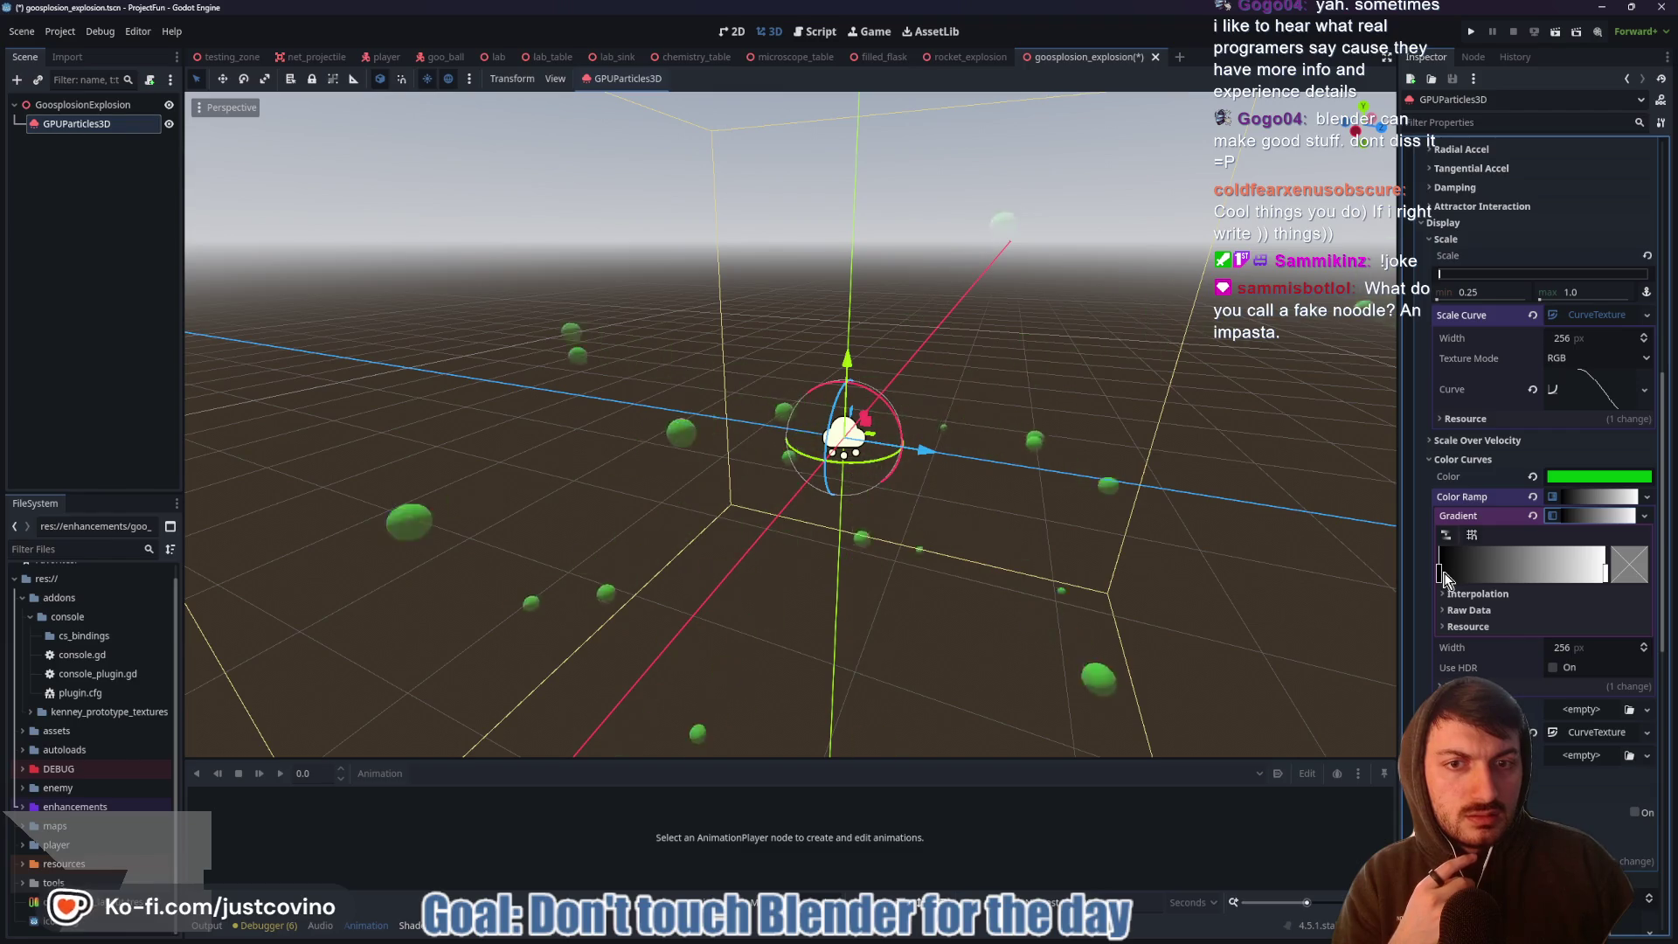
double_click(1440, 574)
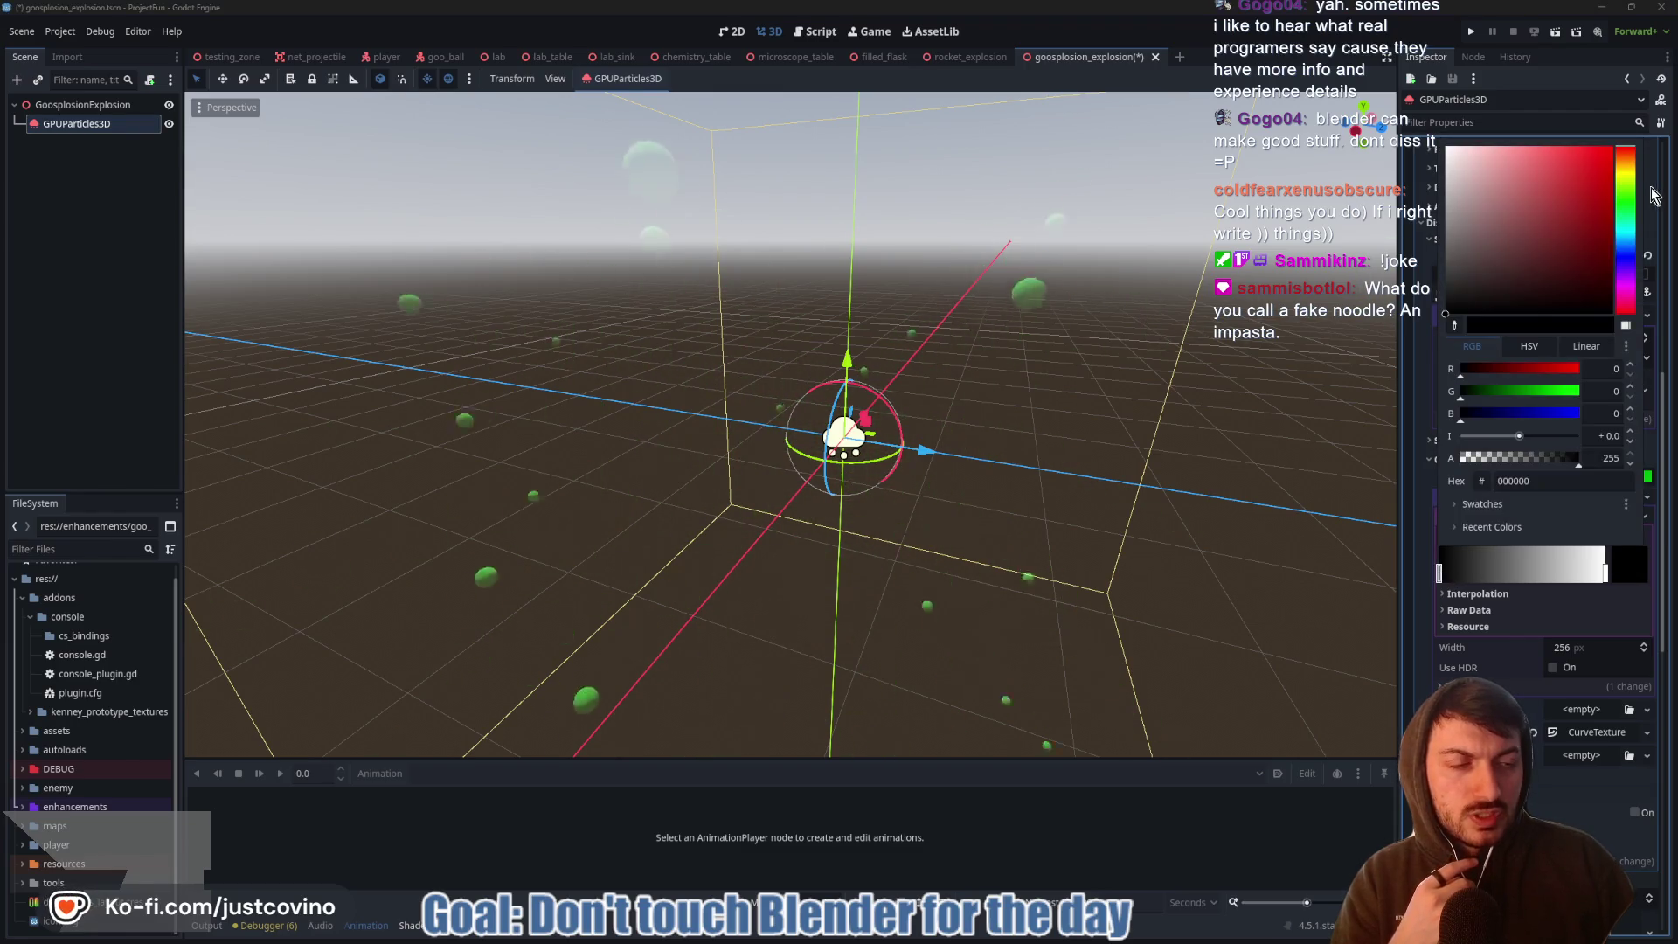
drag(1628, 187, 1625, 198)
click(1610, 197)
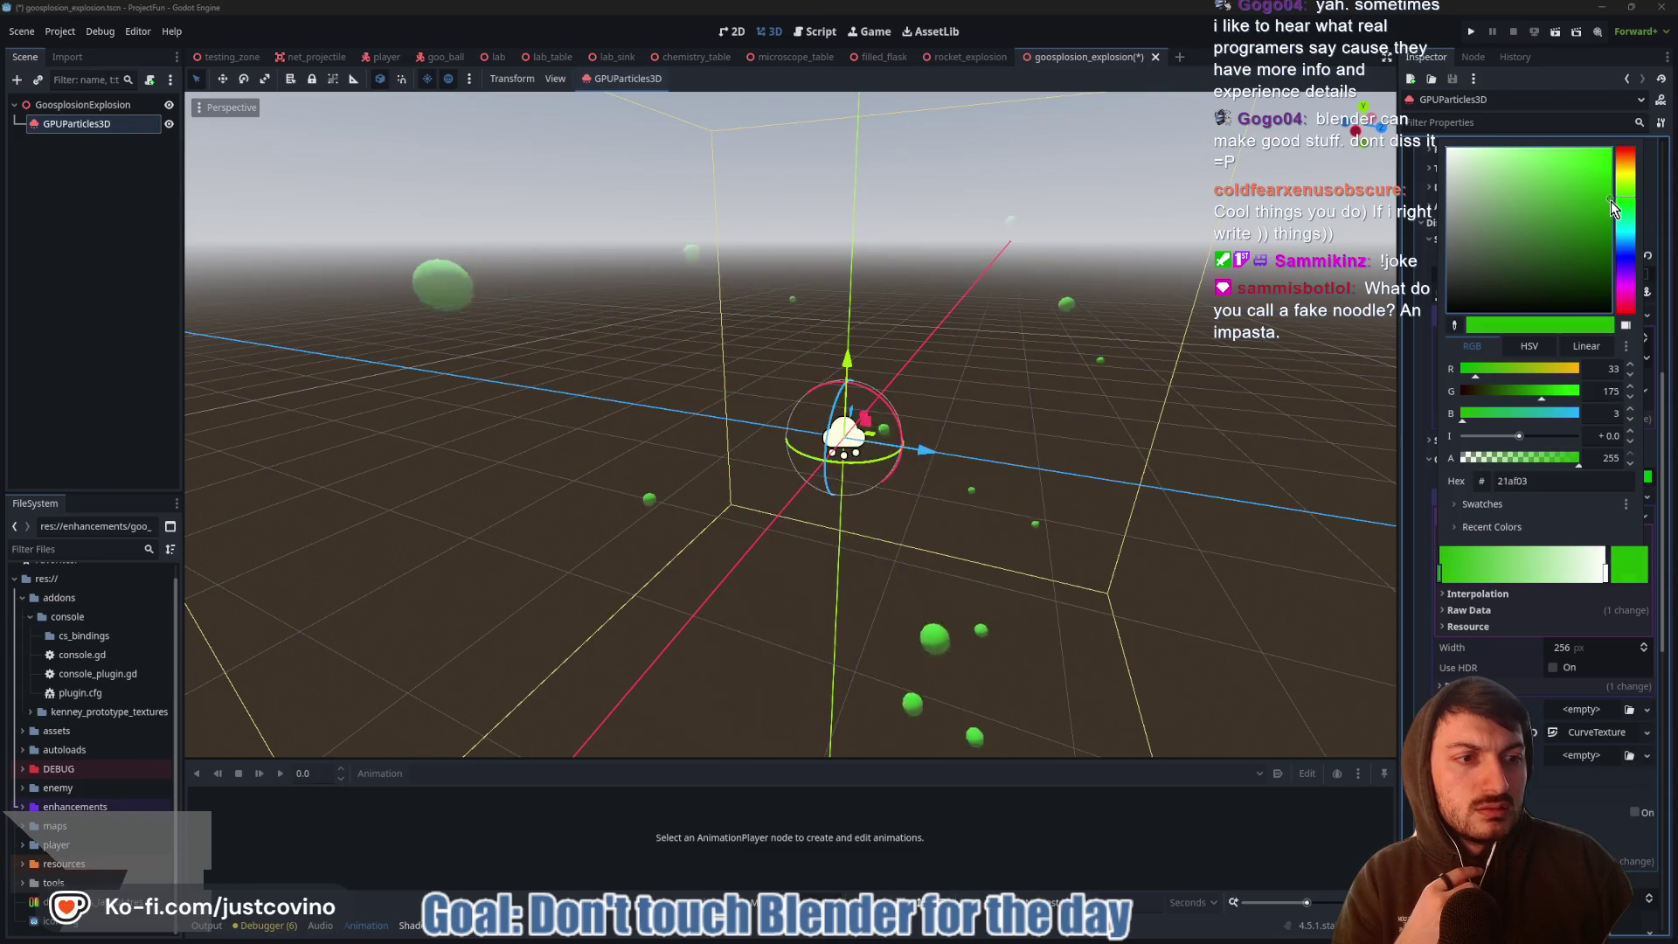
click(1606, 577)
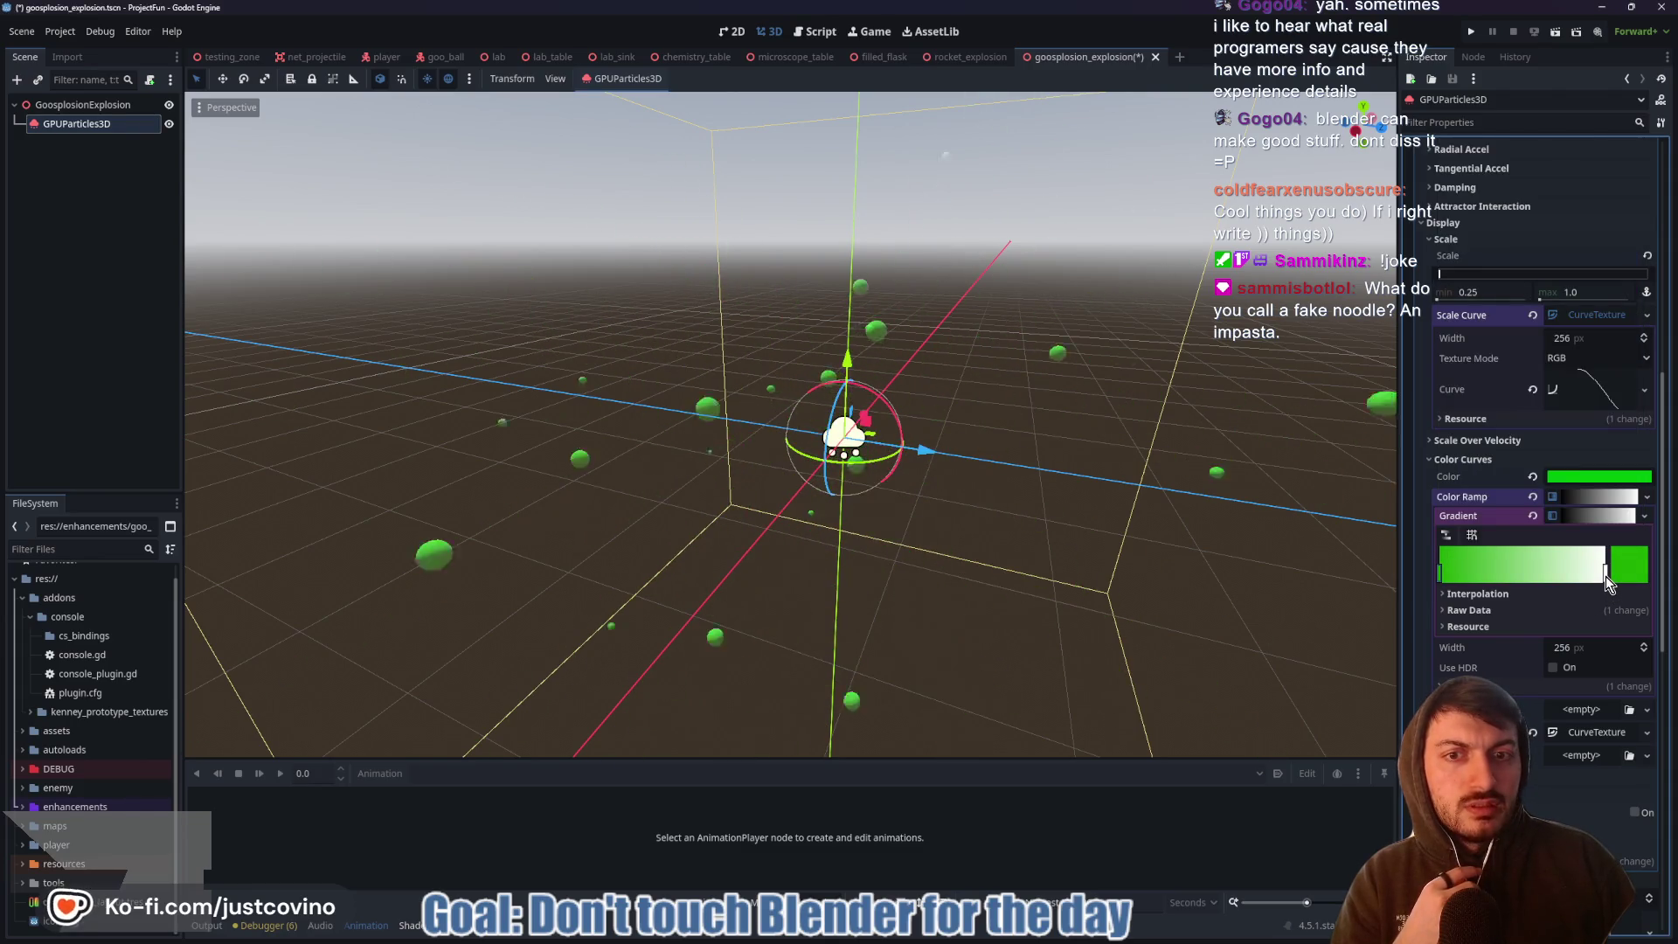
Set the gradient's end stop to dark green 137000
double_click(1607, 575)
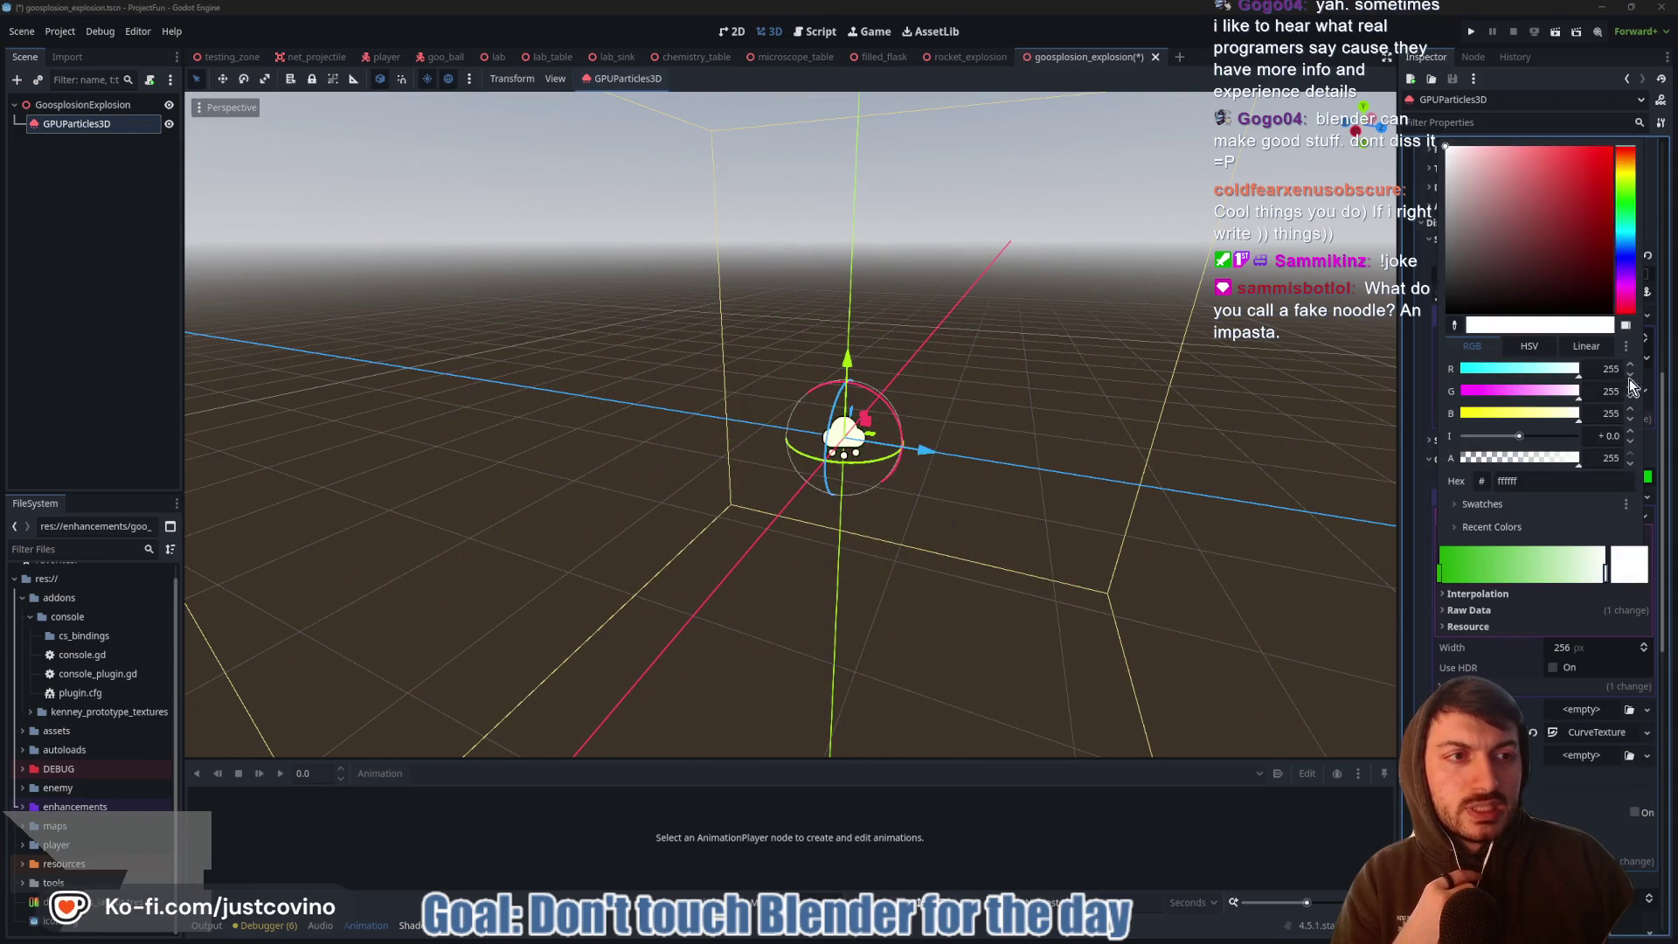
click(1609, 194)
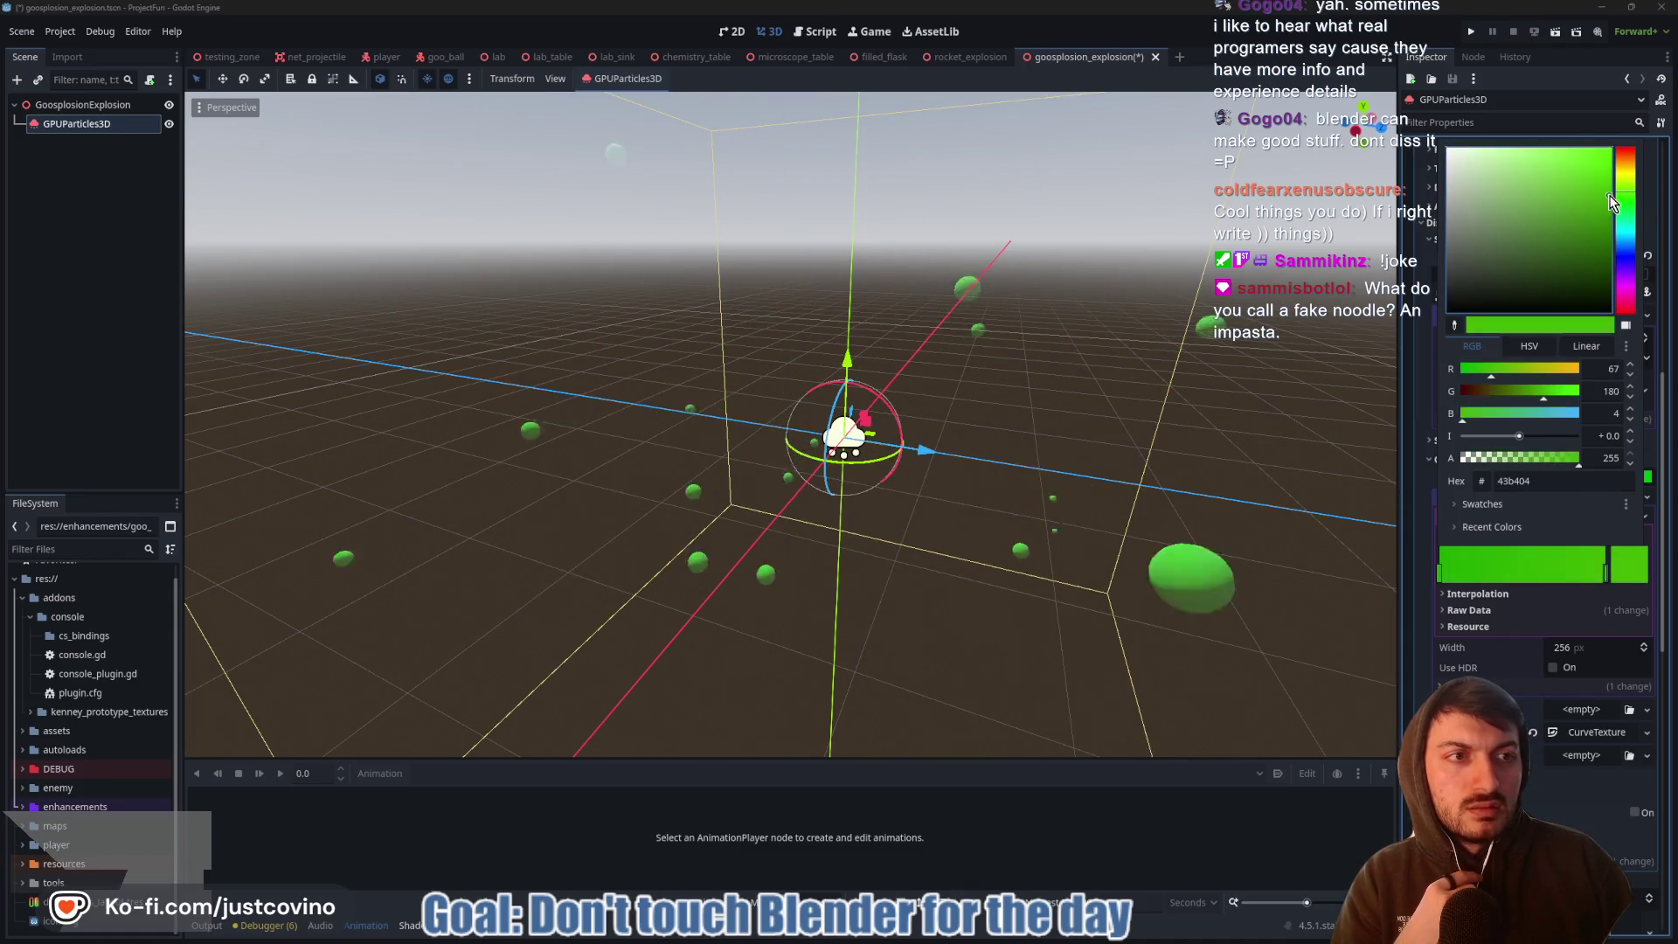
drag(1602, 194, 1612, 156)
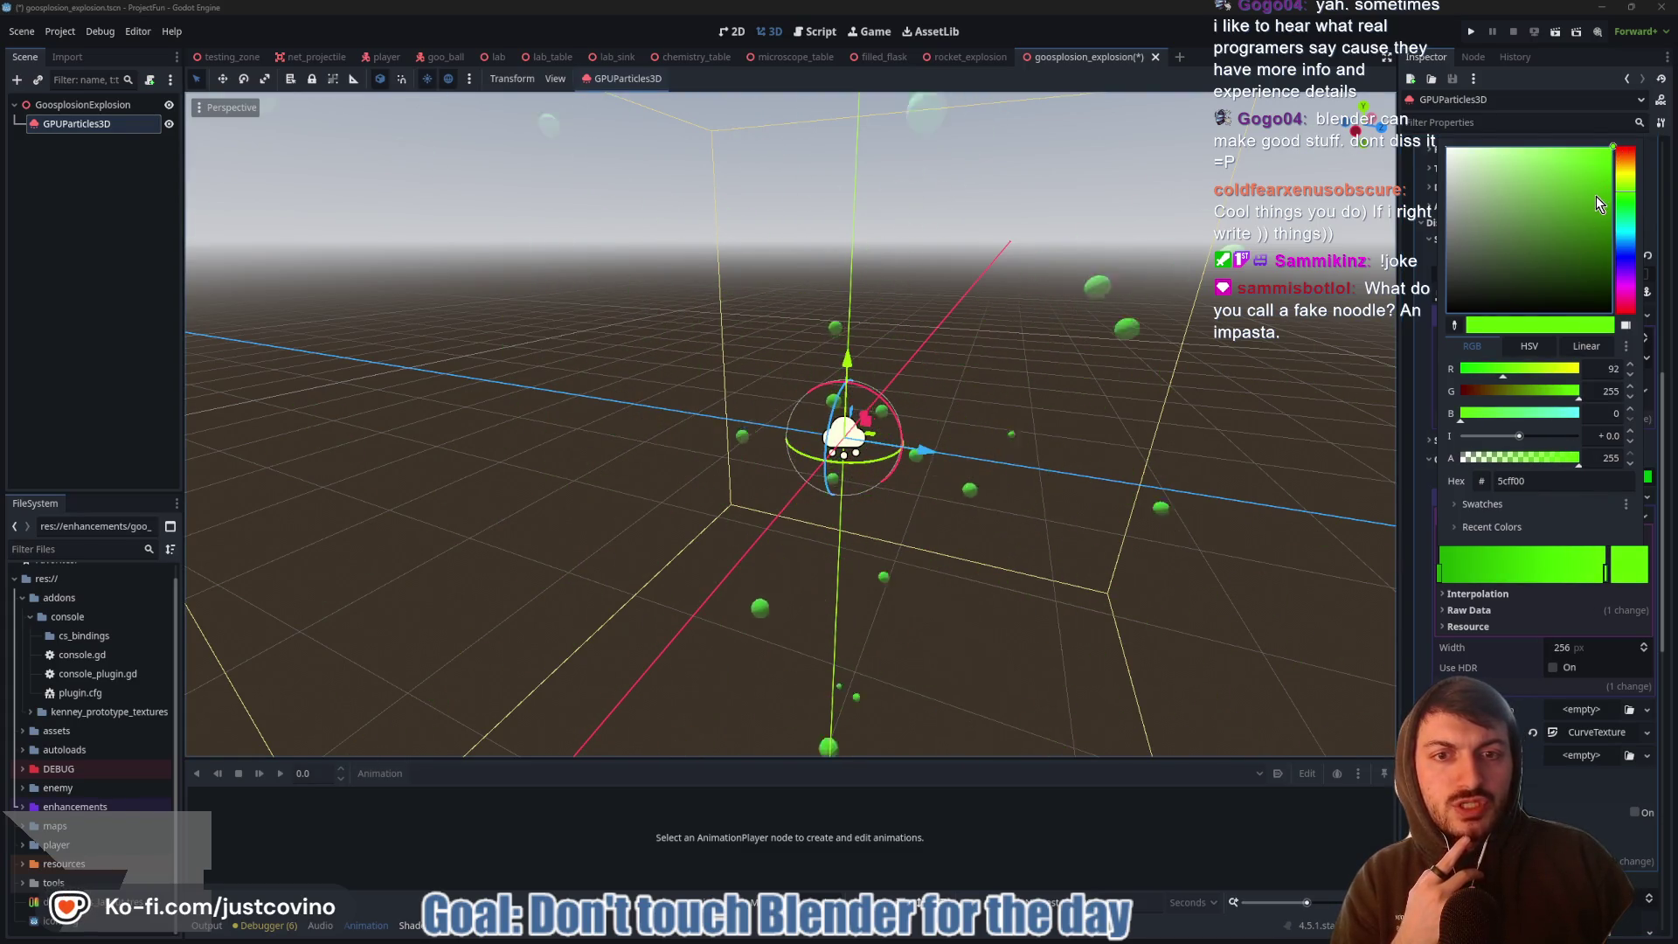
click(1602, 570)
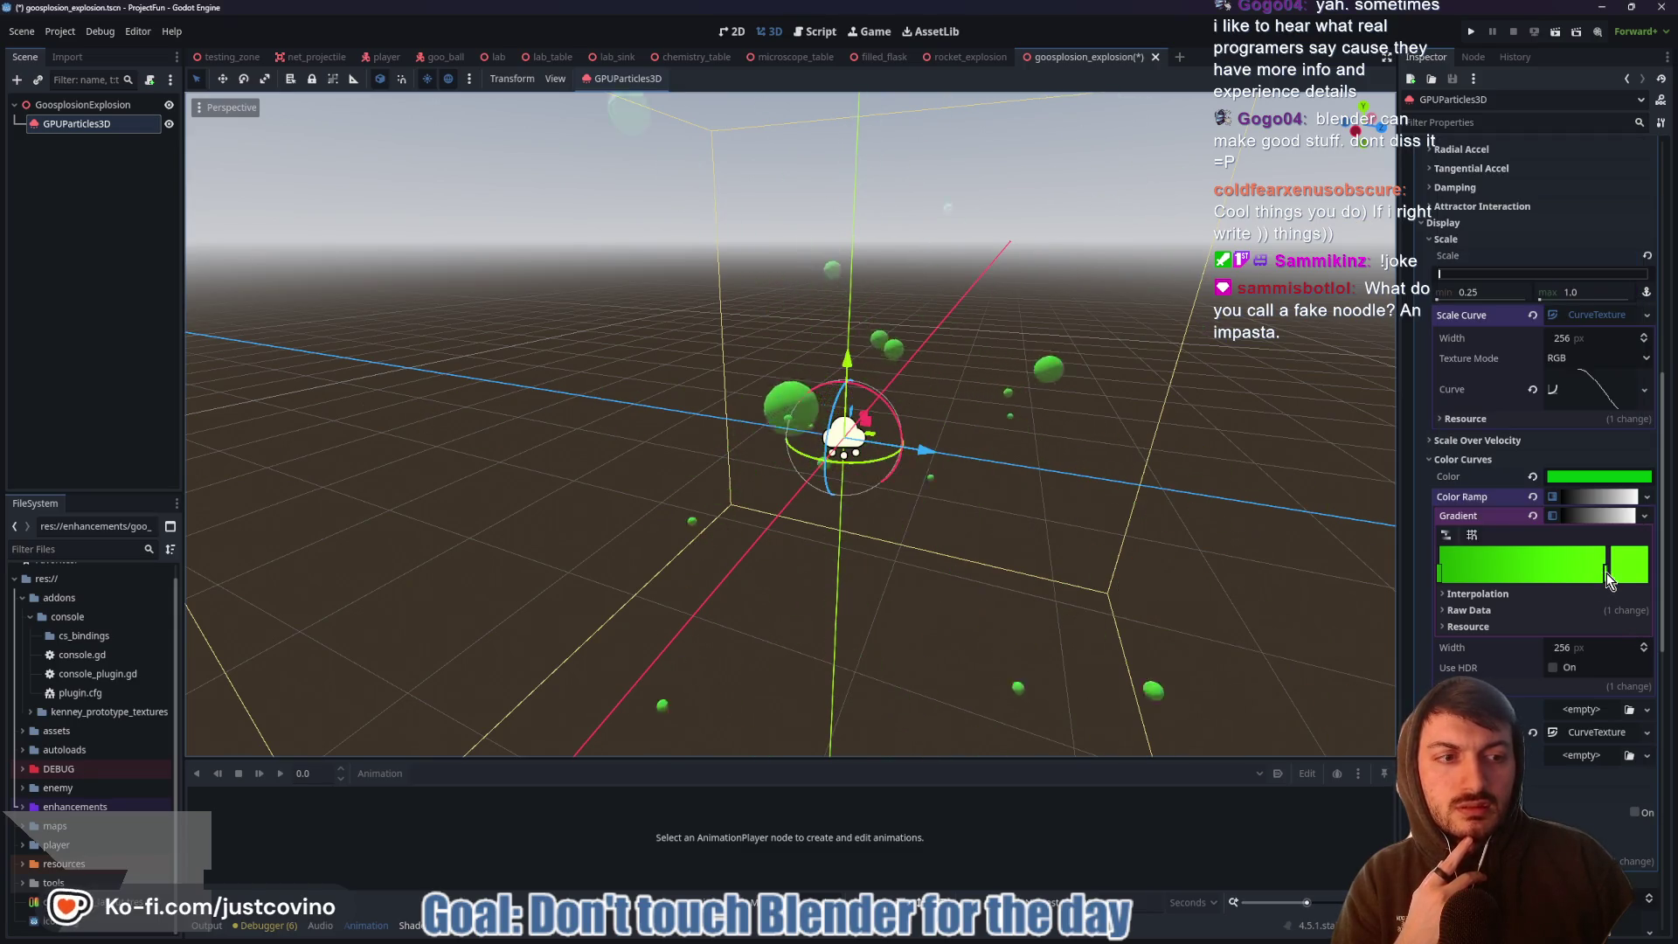
drag(1607, 573, 1437, 581)
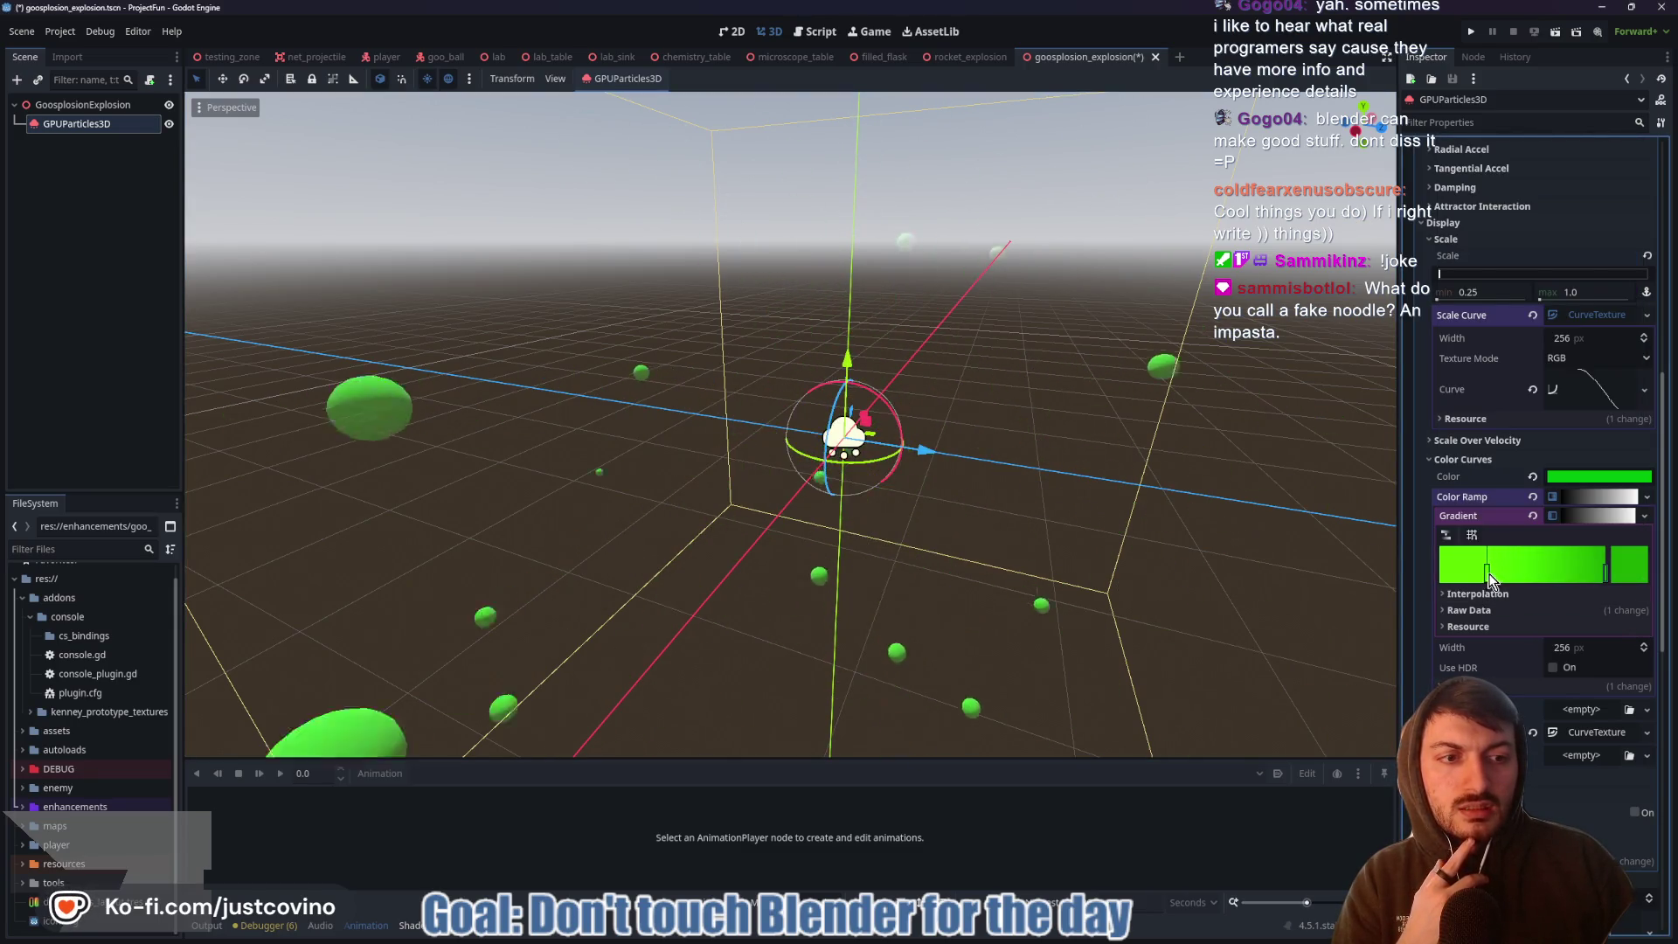
double_click(1439, 578)
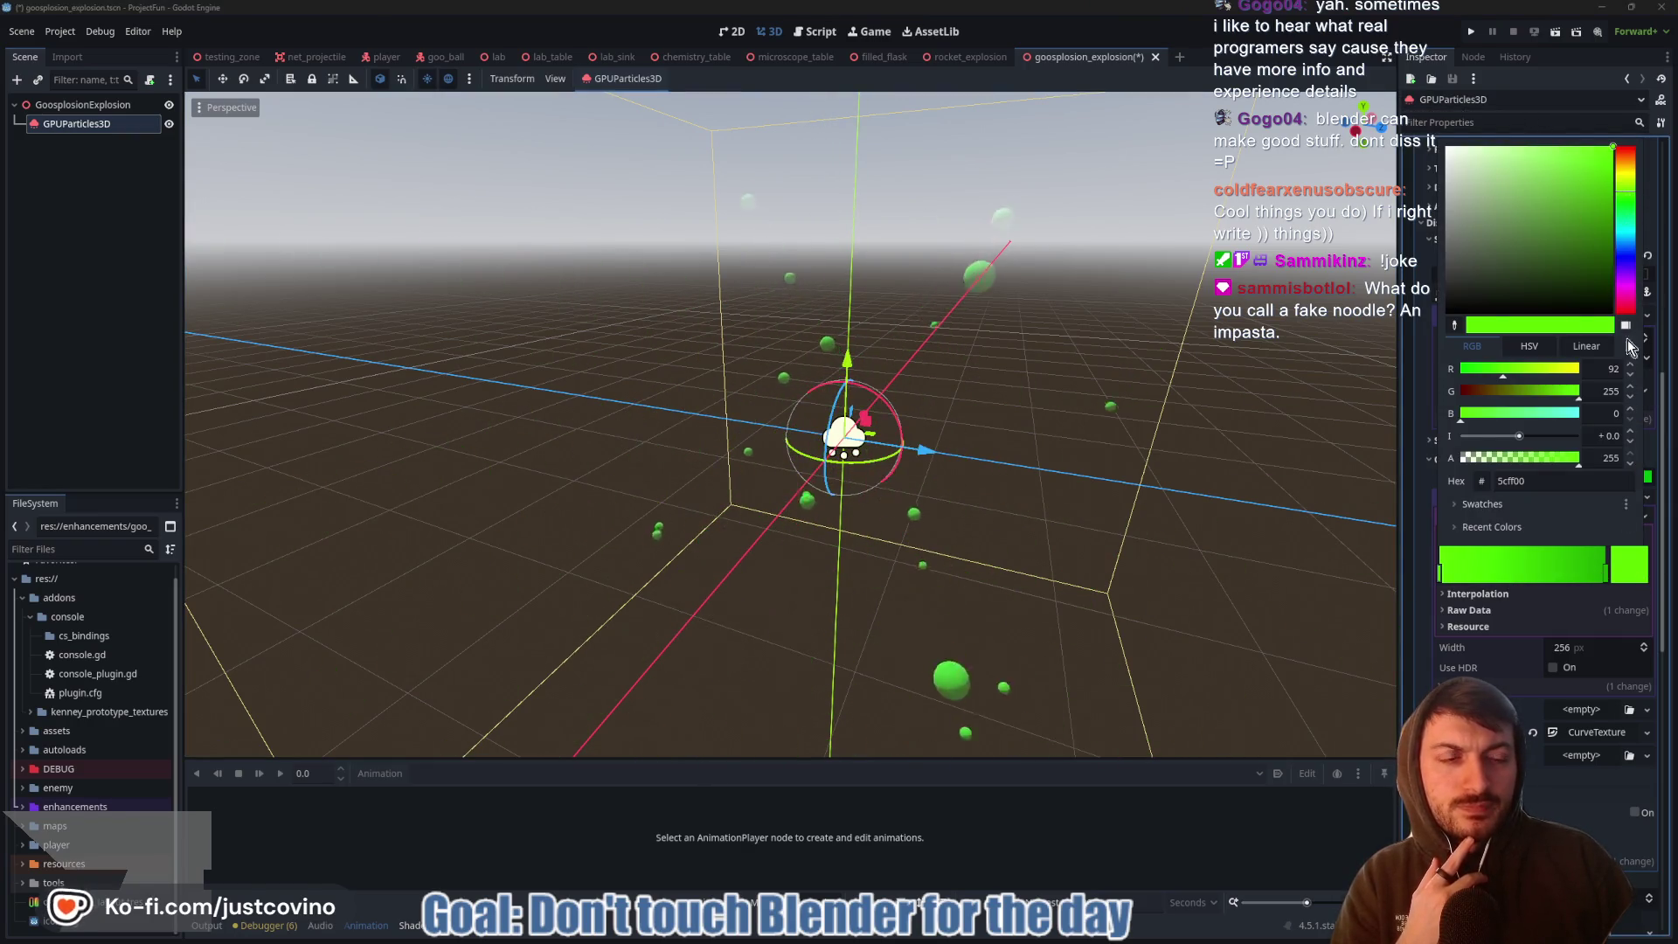
click(1608, 586)
double_click(1607, 577)
click(1611, 212)
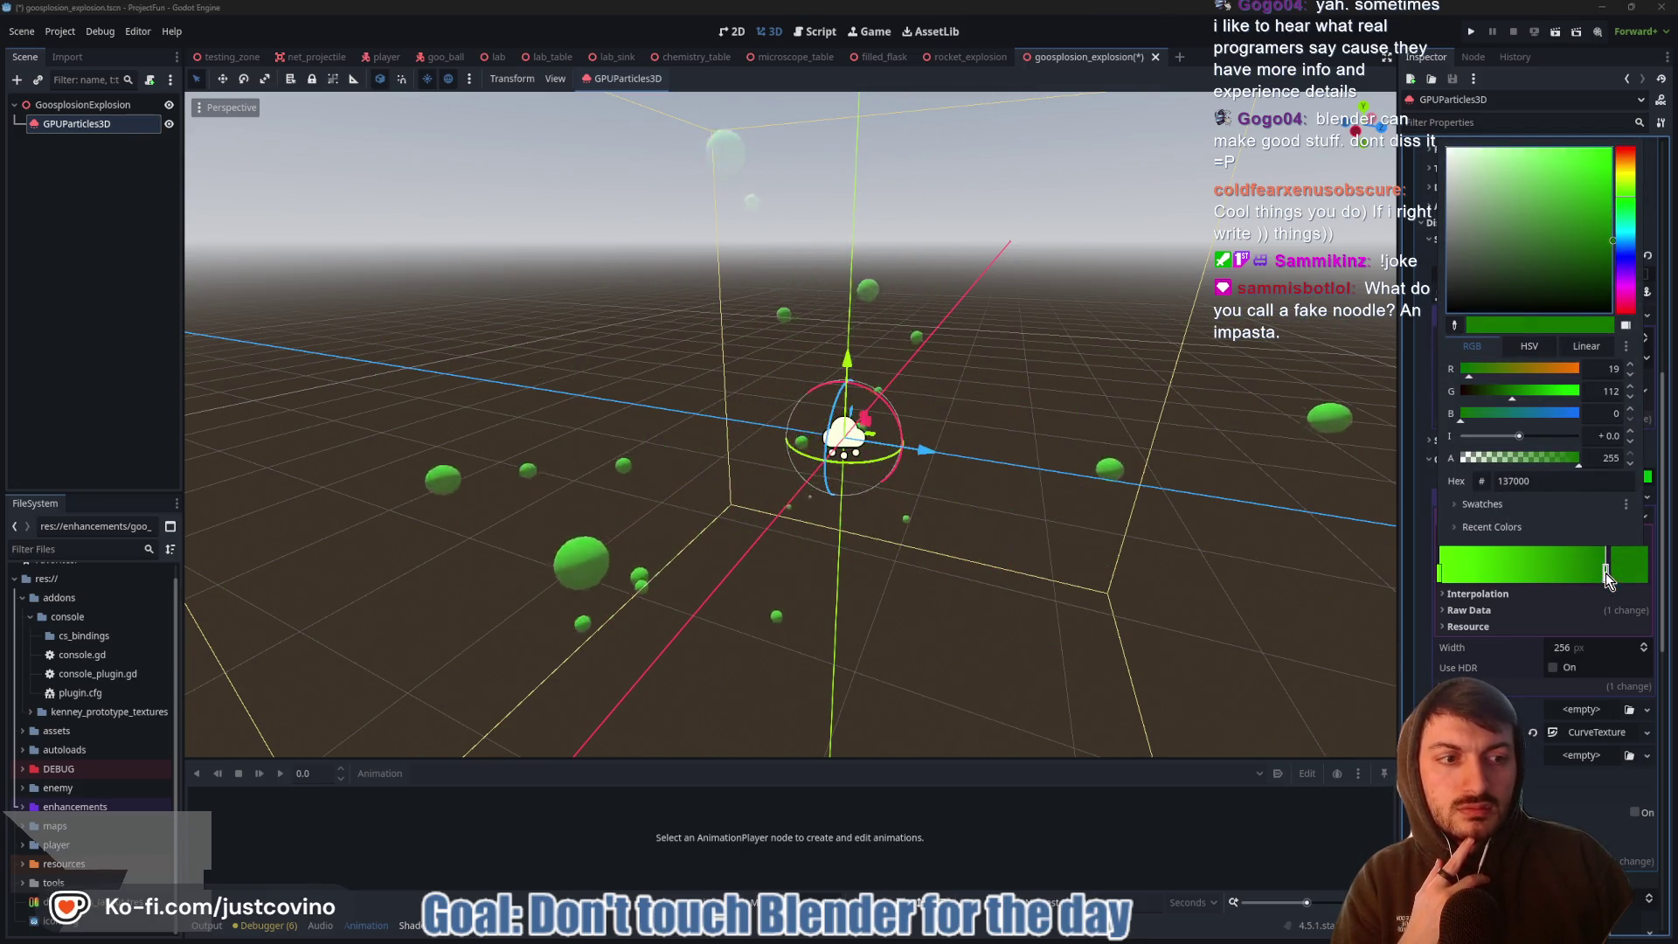
click(1565, 578)
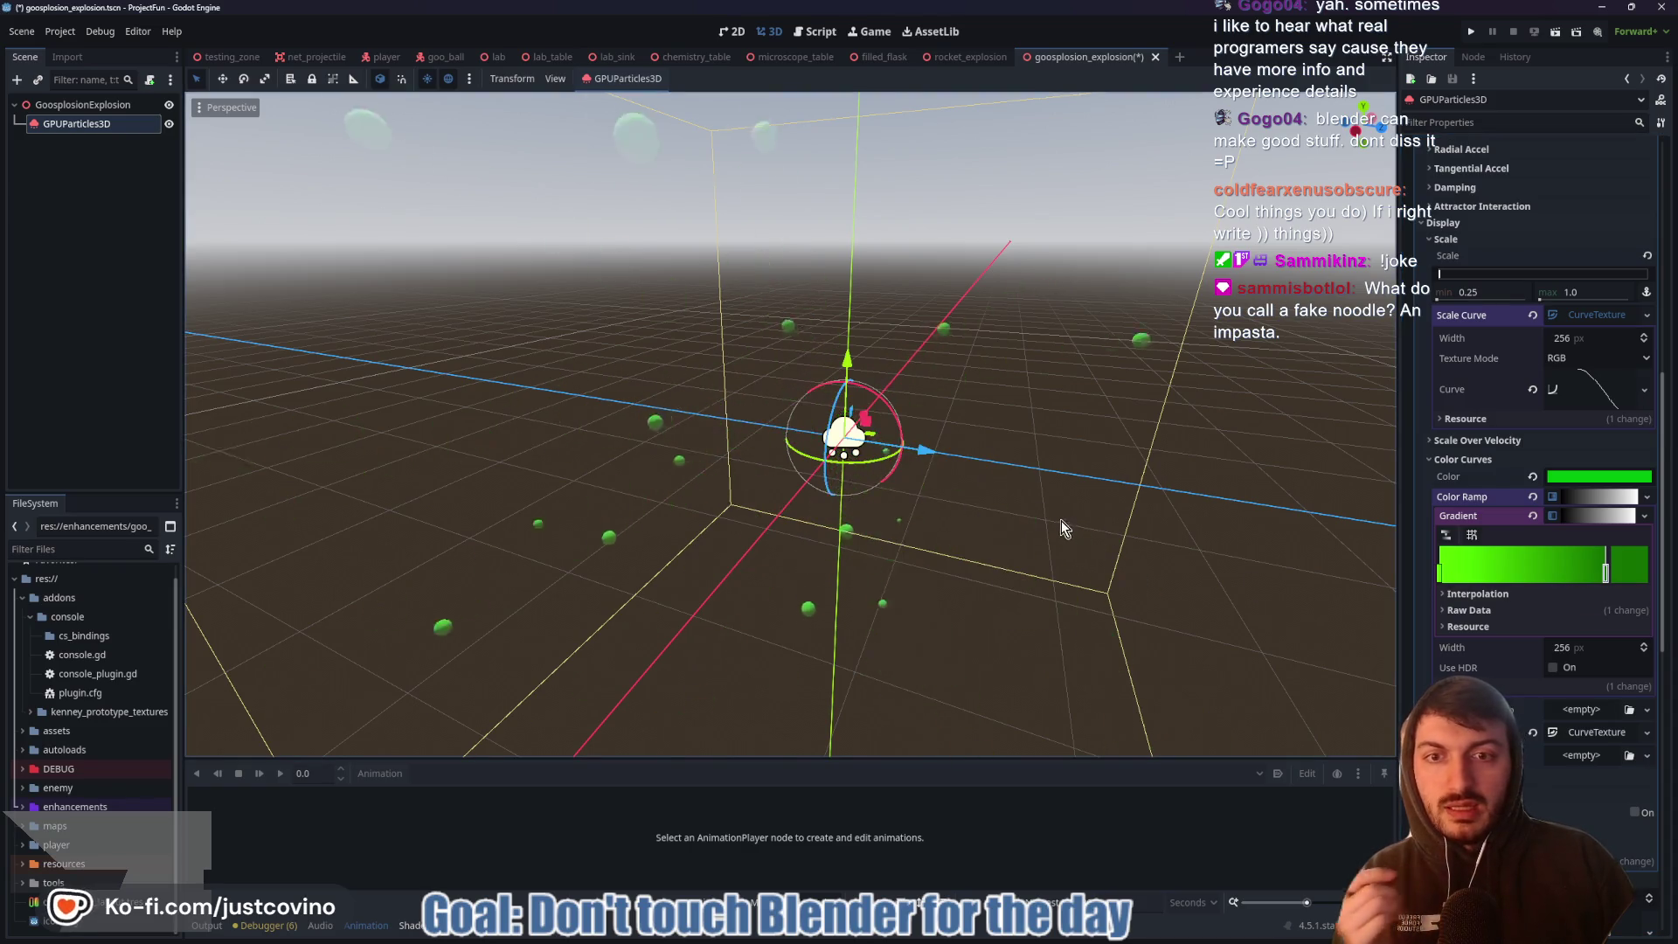
mouse_move(1061, 520)
mouse_down()
mouse_move(1170, 515)
mouse_move(1100, 512)
mouse_up()
click(1170, 515)
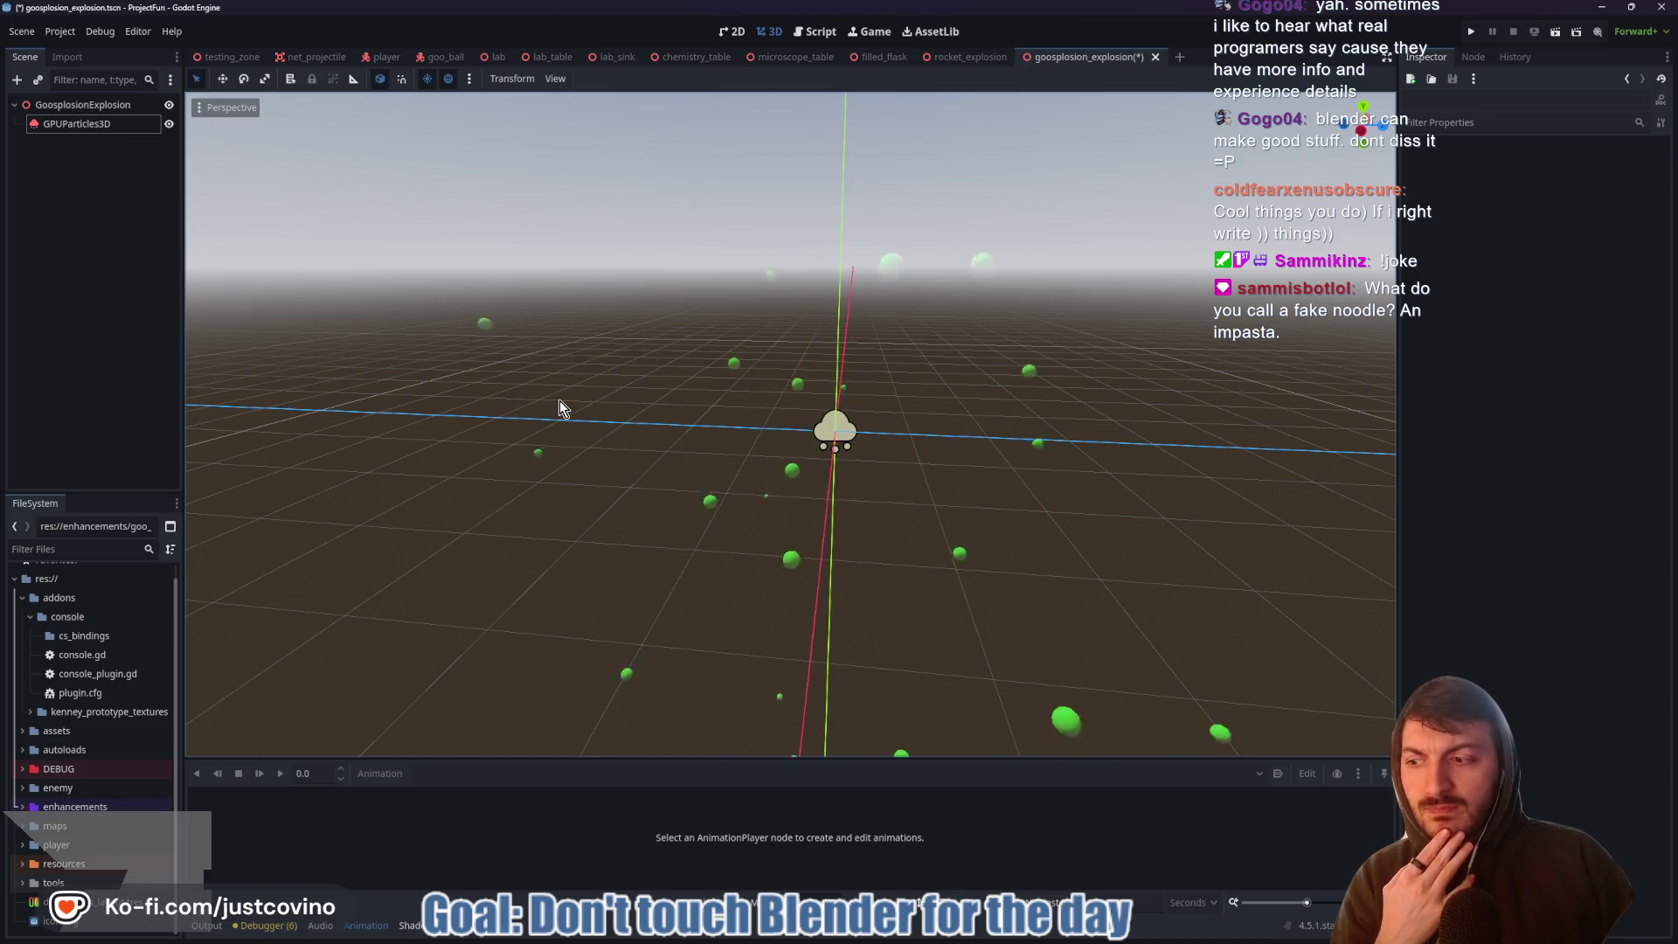
Reselect GPUParticles3D and clear the material on Draw Passes > Pass 1's sphere mesh
click(101, 123)
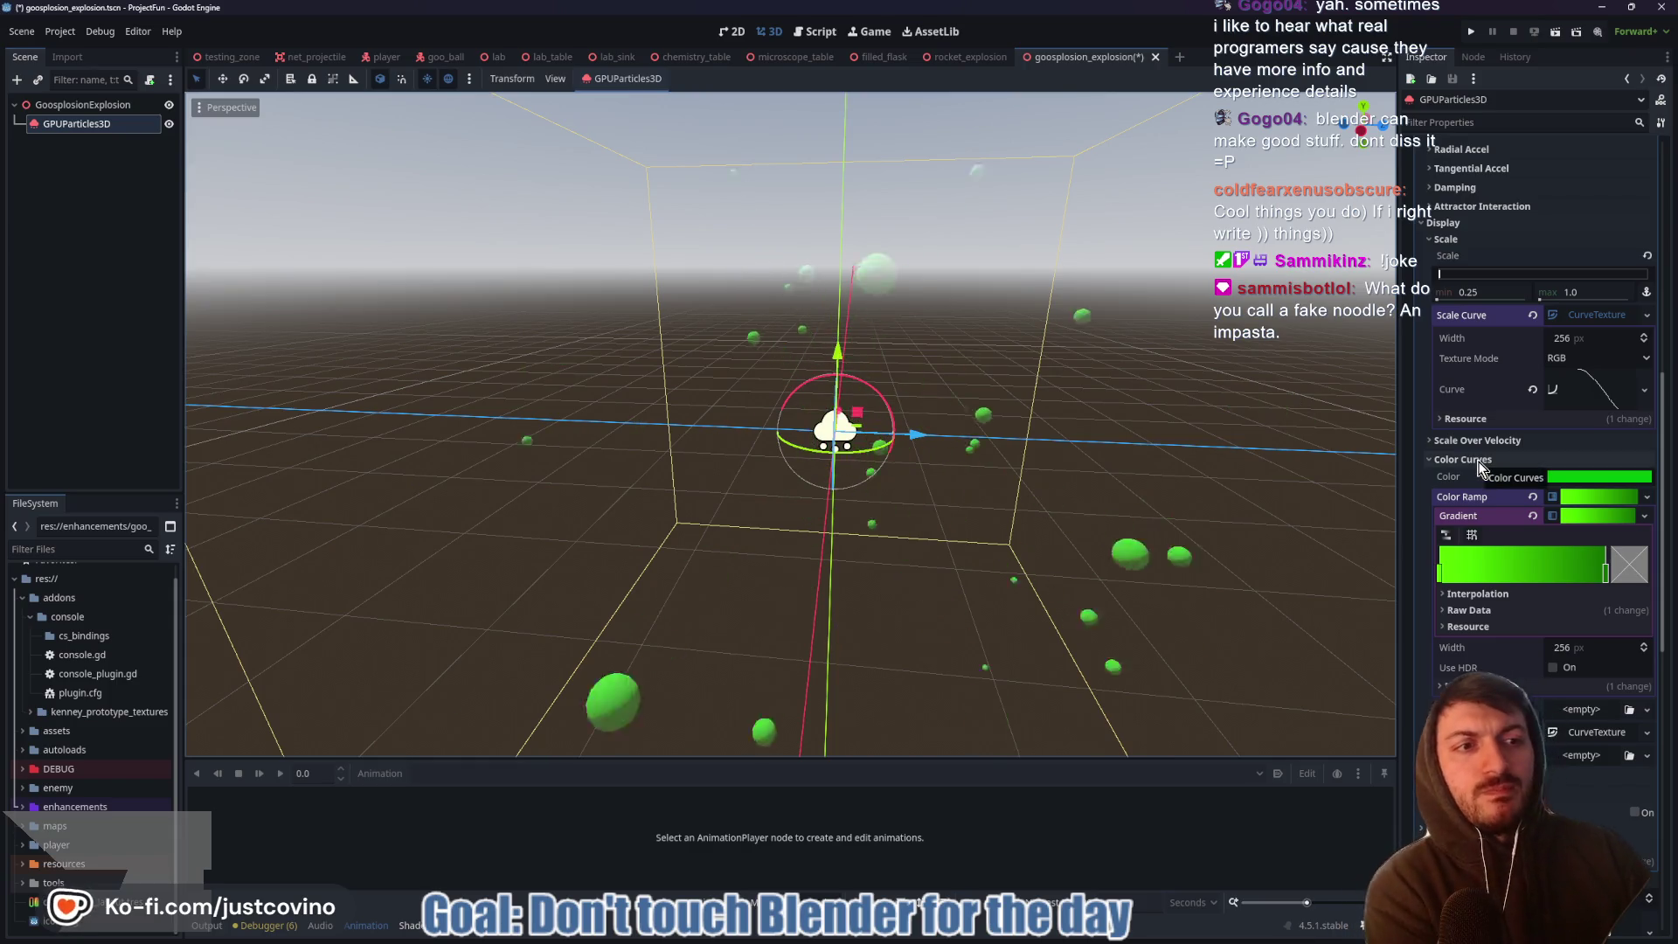
scroll(1487, 464, down, 10)
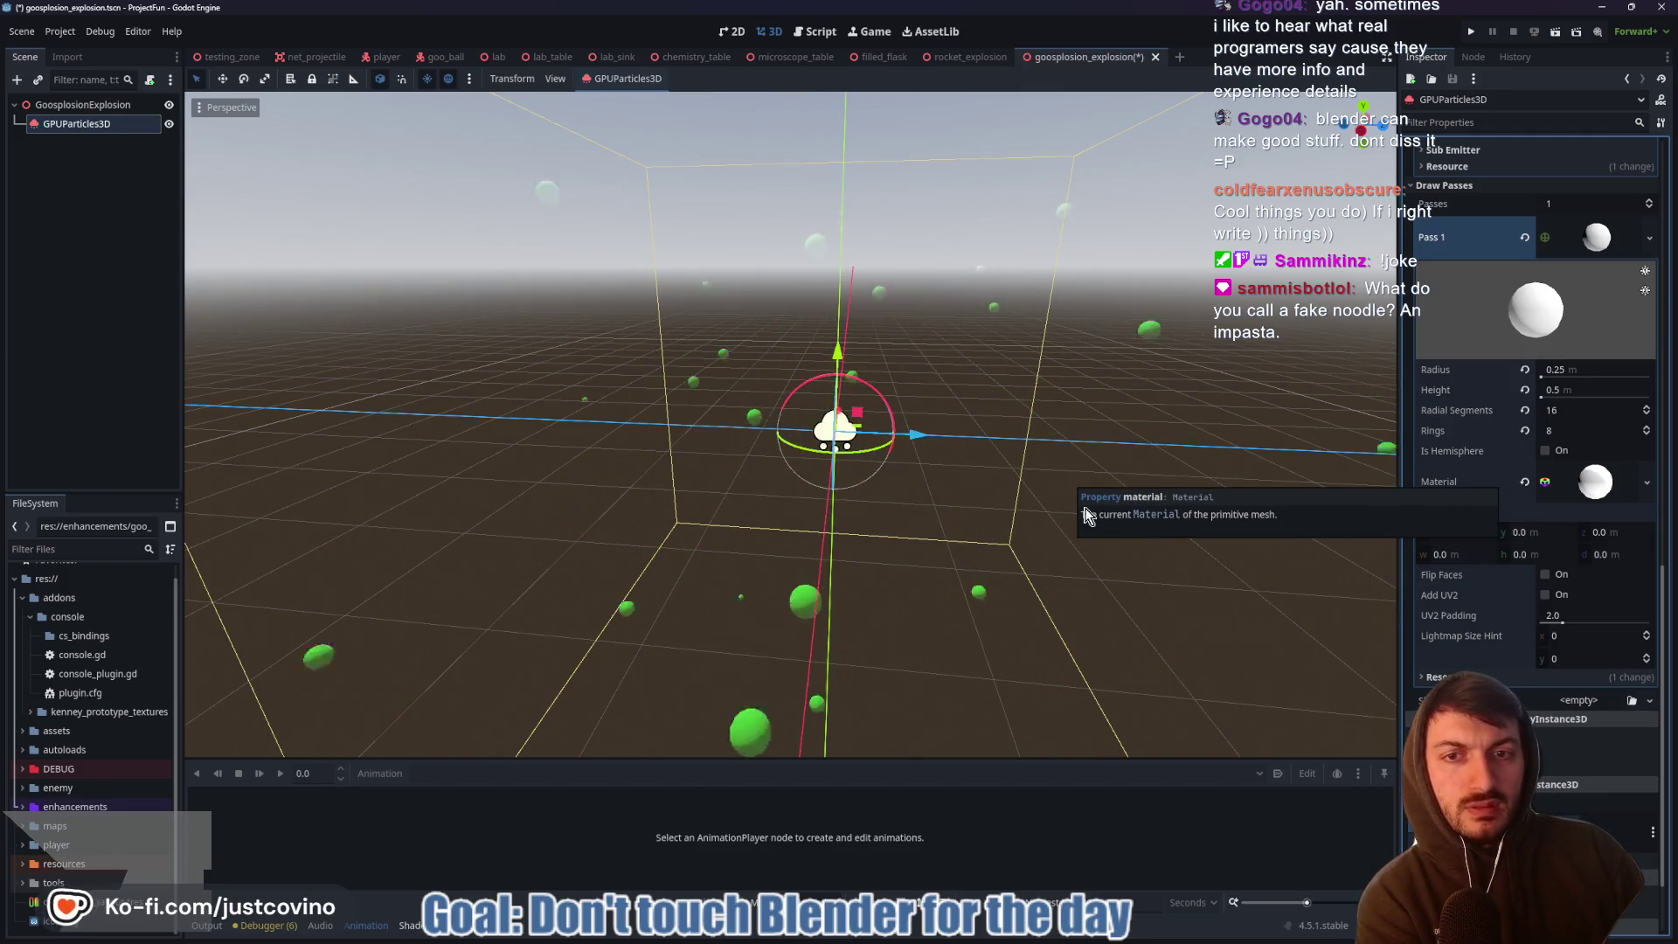
click(1521, 485)
Quick Load green_goo.tres as the sphere mesh material and expand it
click(1575, 475)
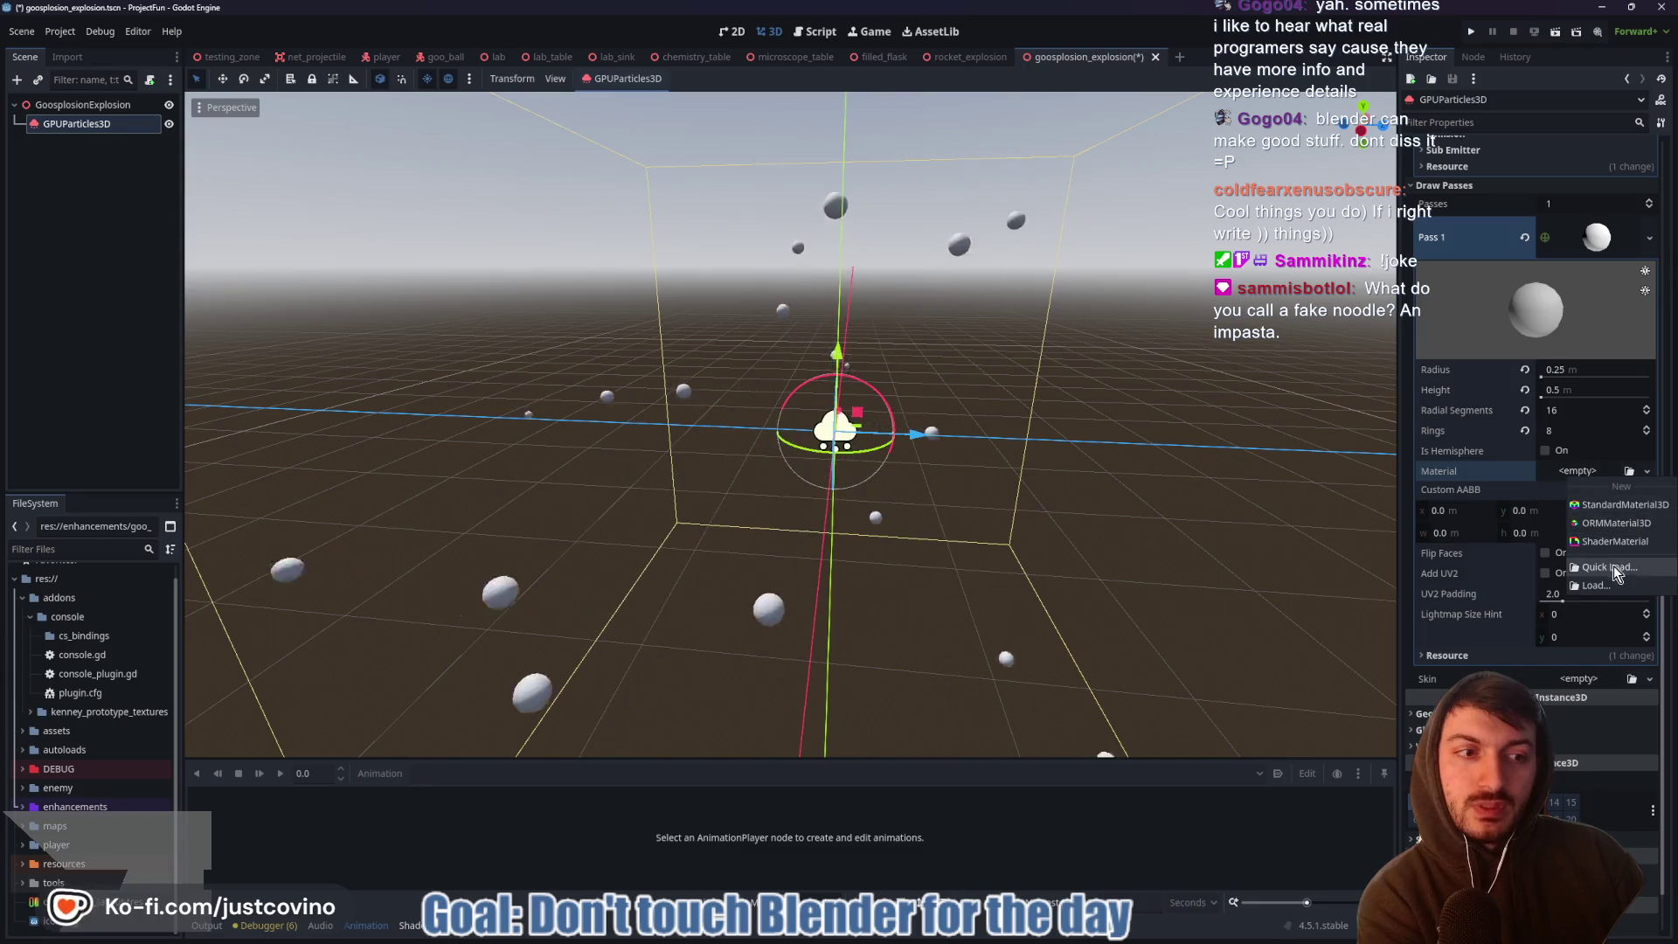
click(1614, 565)
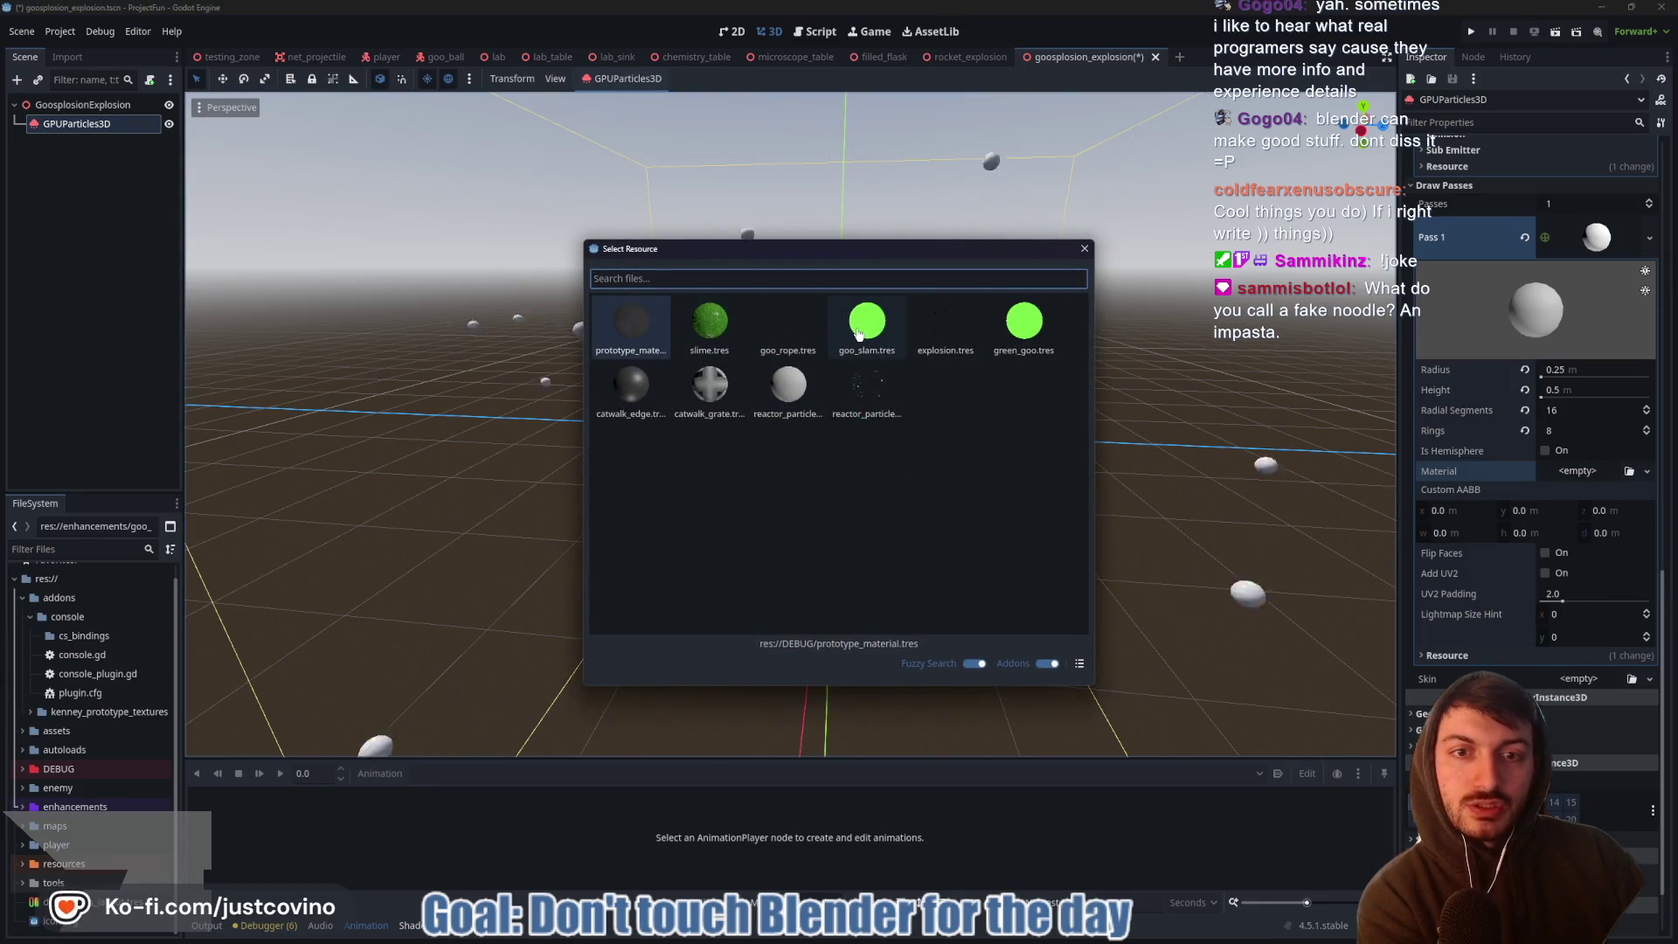
double_click(1013, 331)
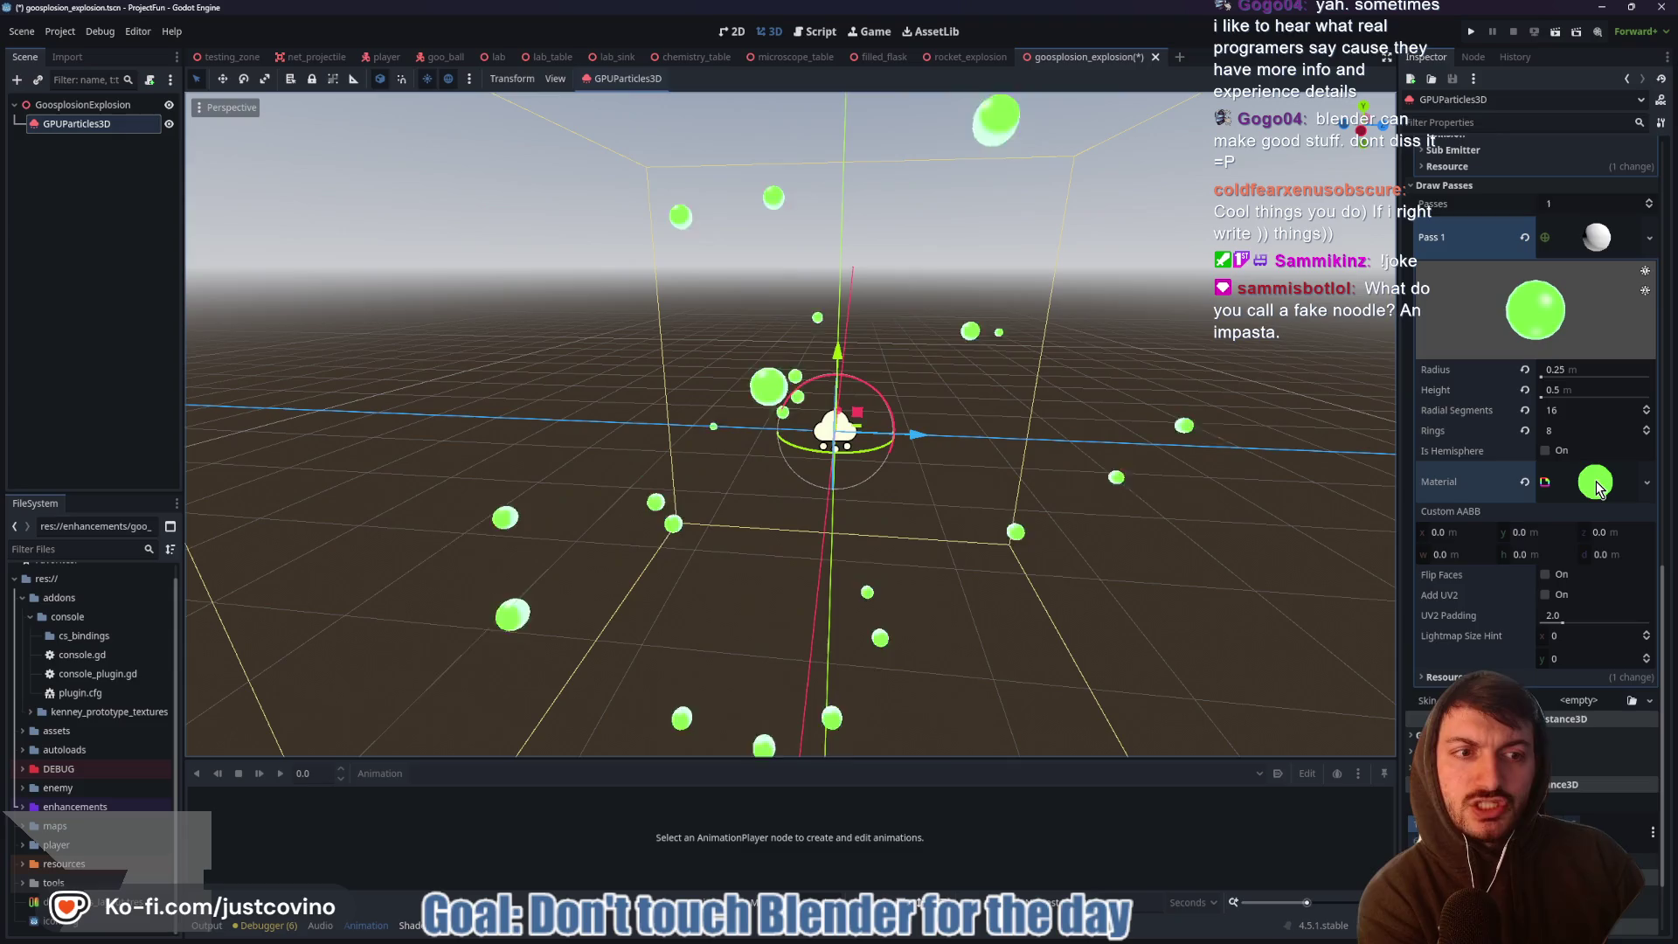
click(1589, 481)
Expand the goo material's Shader Parameters and orbit around the green goo burst
click(1484, 672)
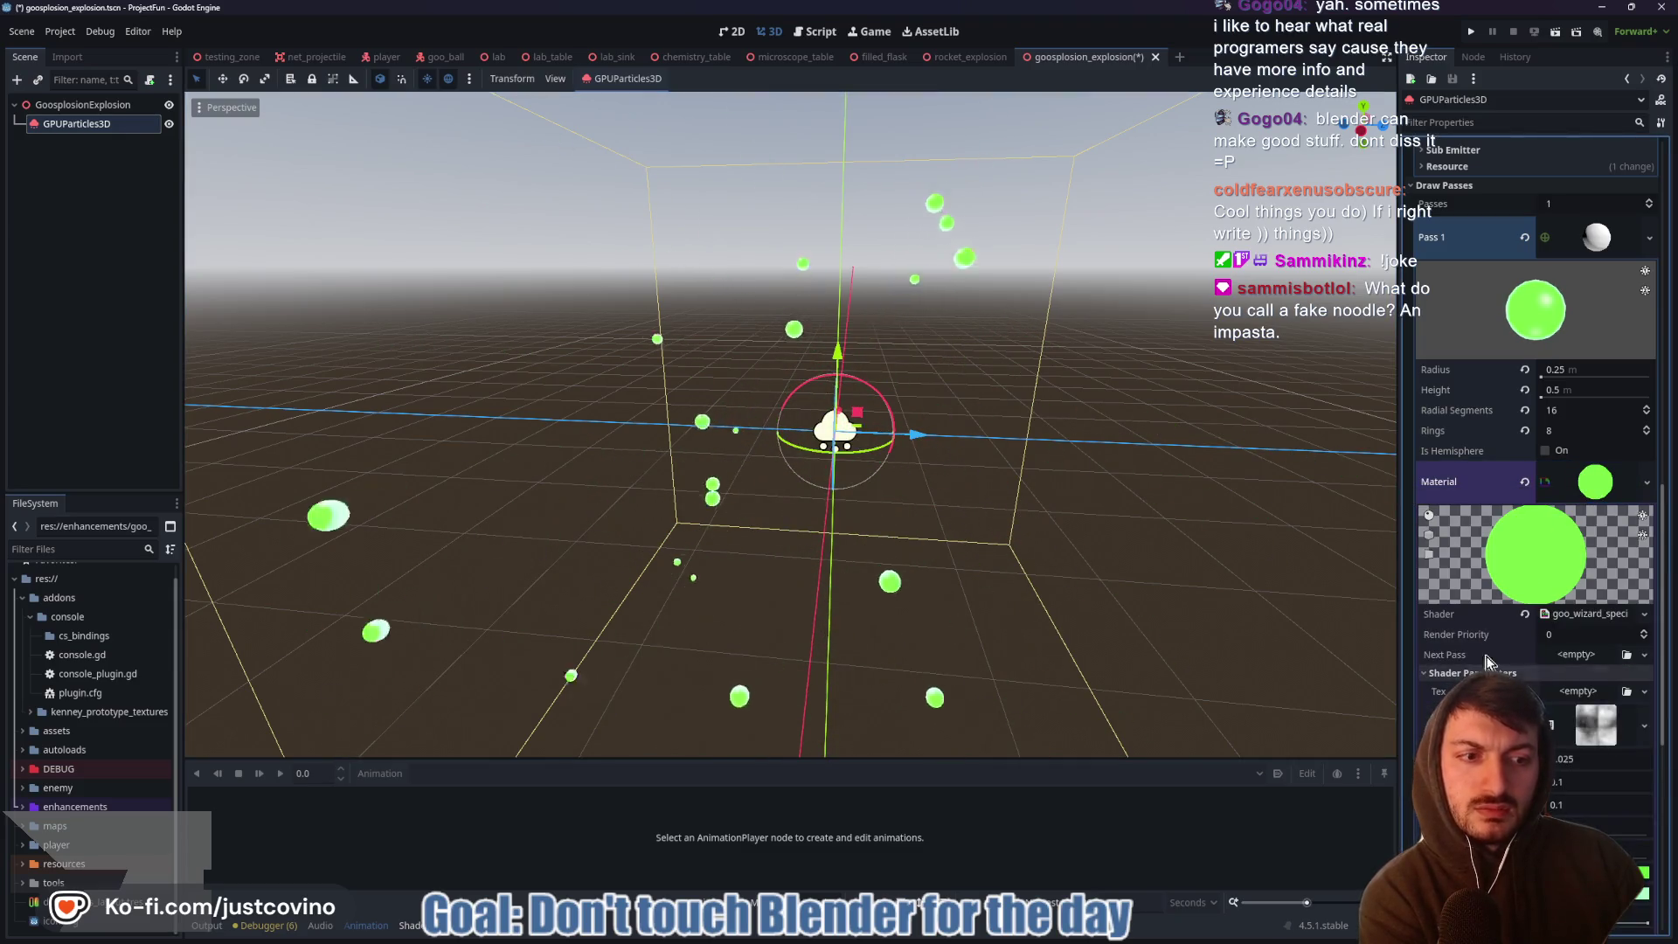
scroll(1487, 594, down, 2)
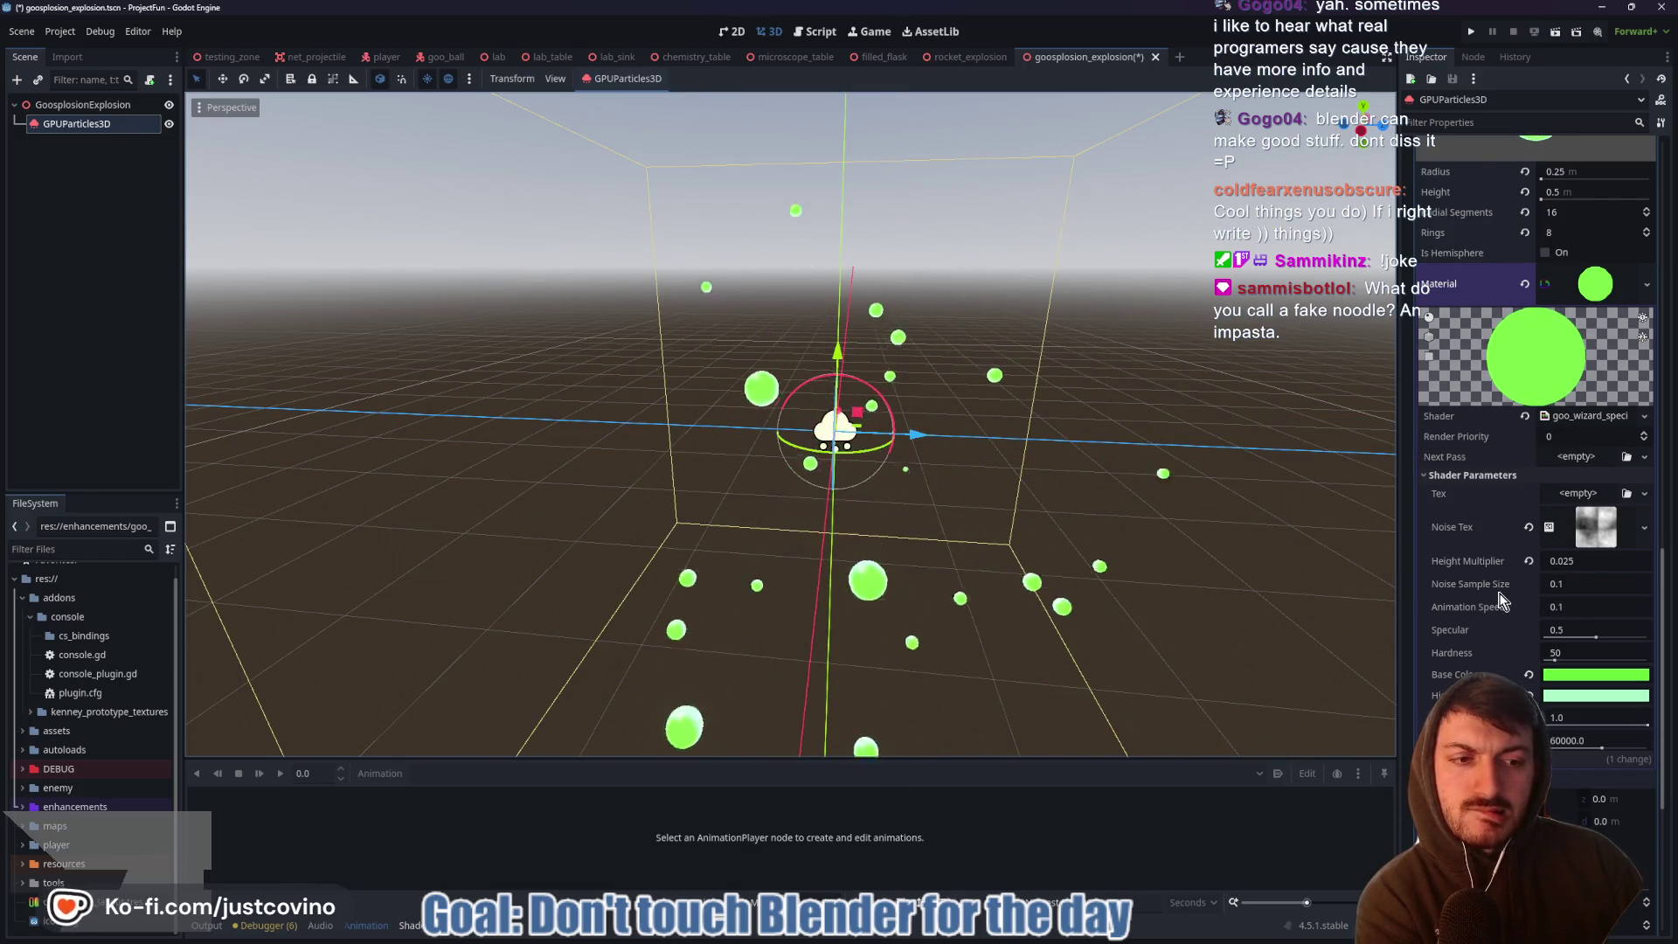
mouse_move(1131, 568)
mouse_down()
mouse_move(962, 498)
mouse_move(1162, 524)
mouse_move(1224, 495)
mouse_move(1193, 487)
mouse_up()
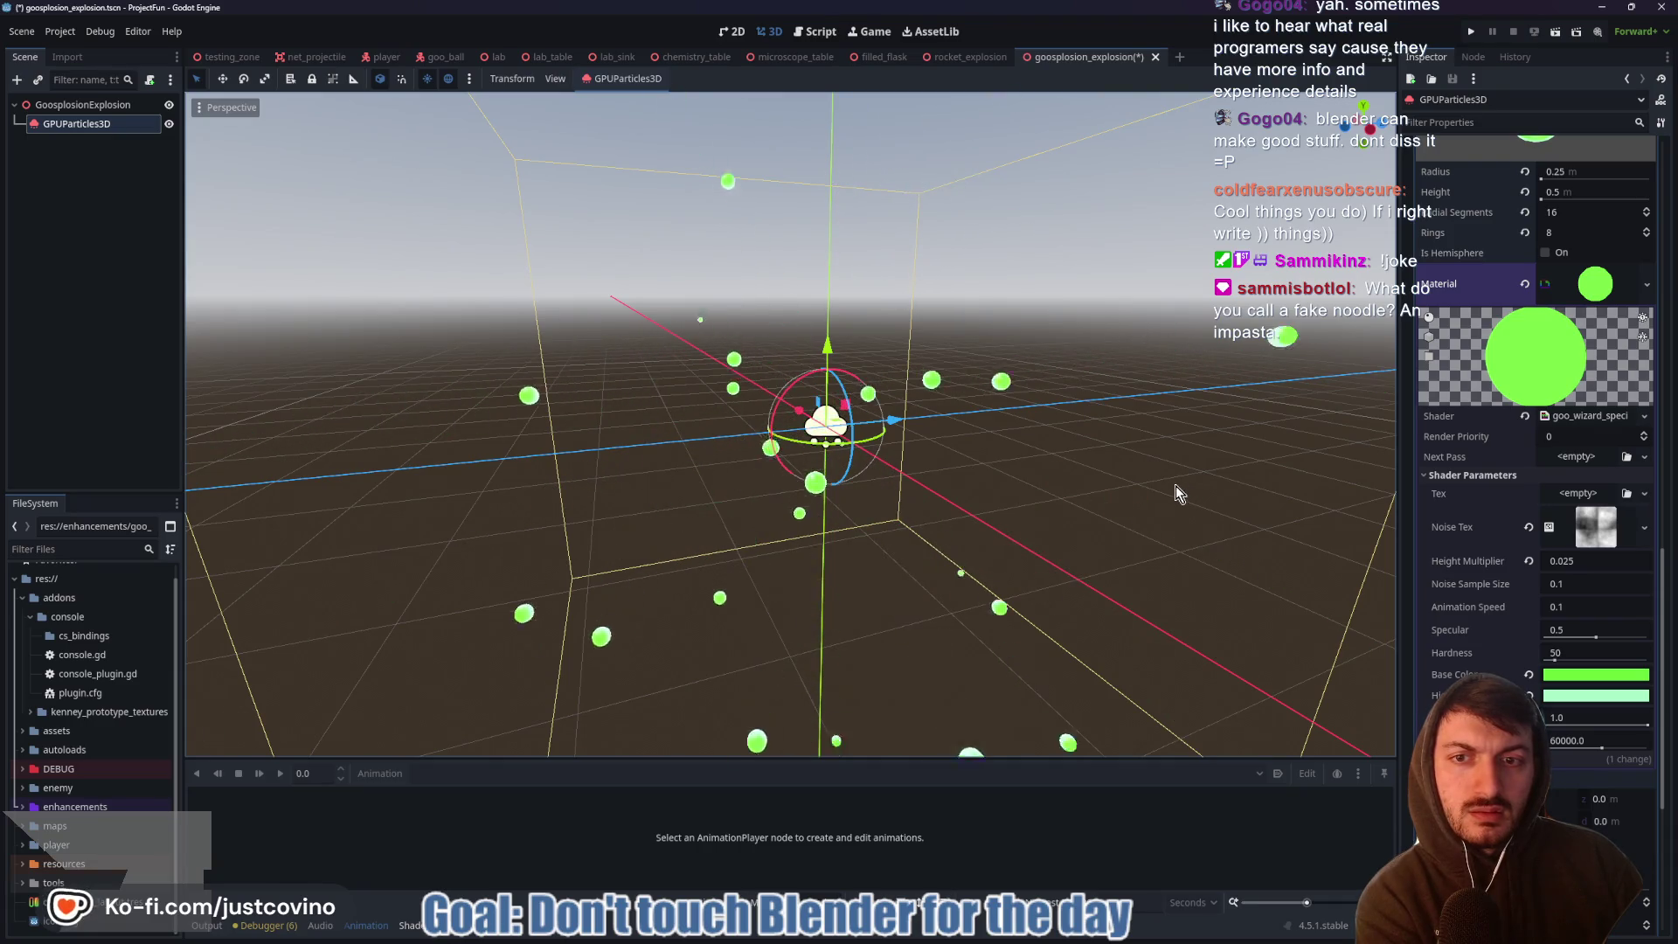
mouse_move(1177, 485)
mouse_down()
mouse_move(912, 476)
mouse_move(1269, 487)
mouse_up()
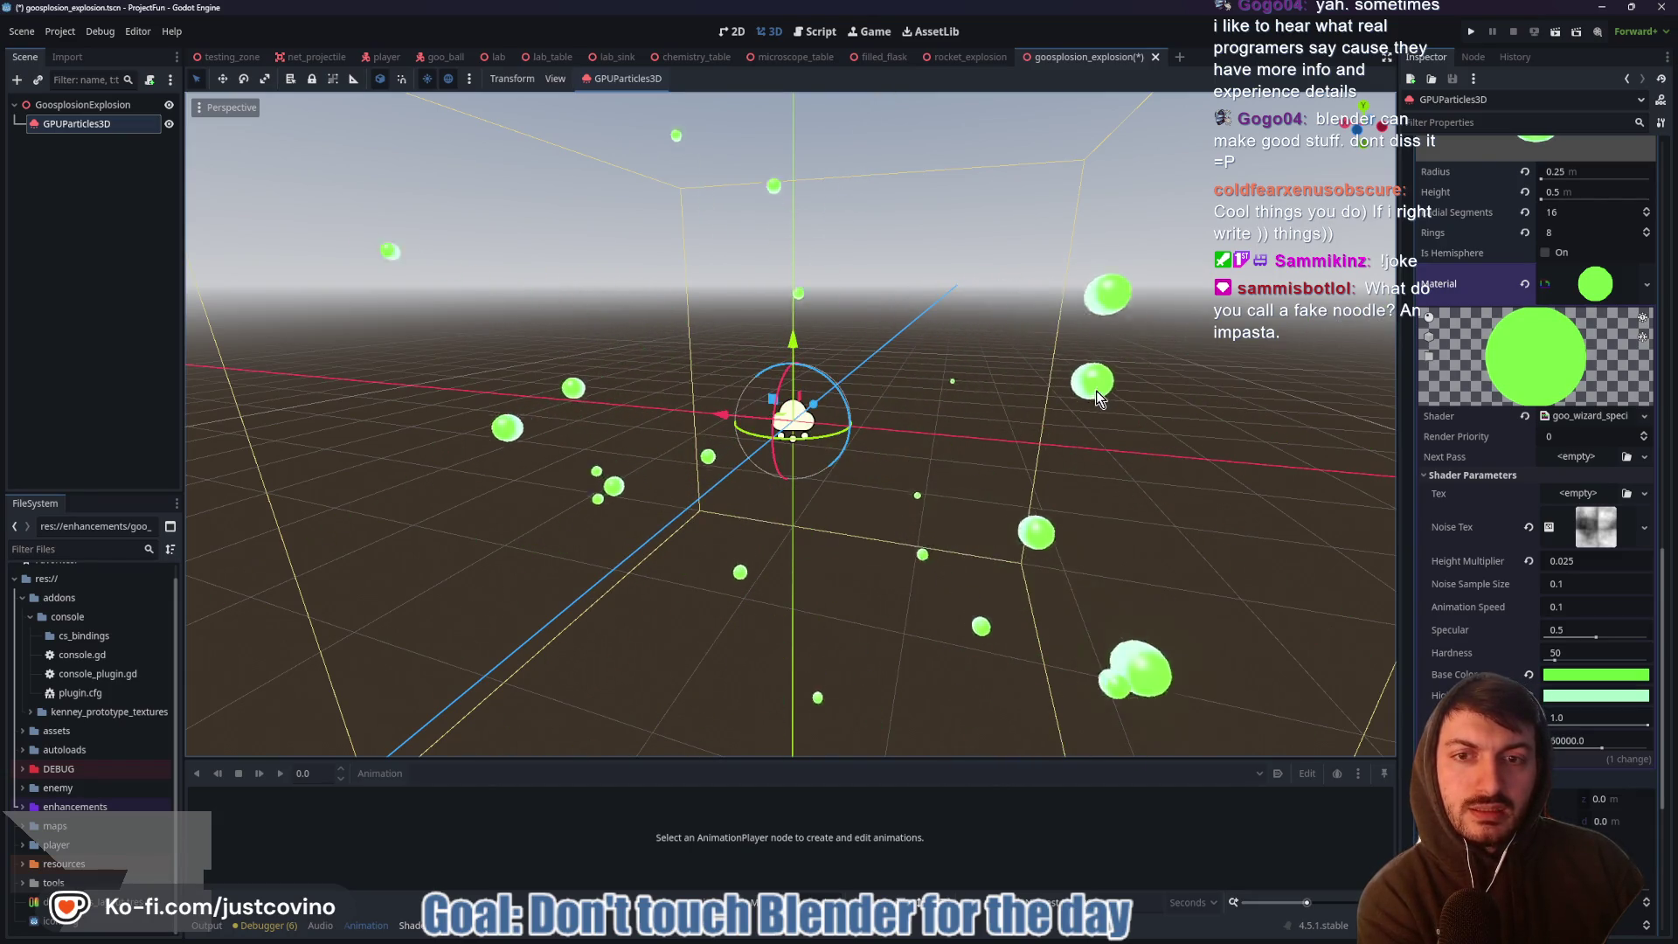
drag(1089, 398, 1019, 405)
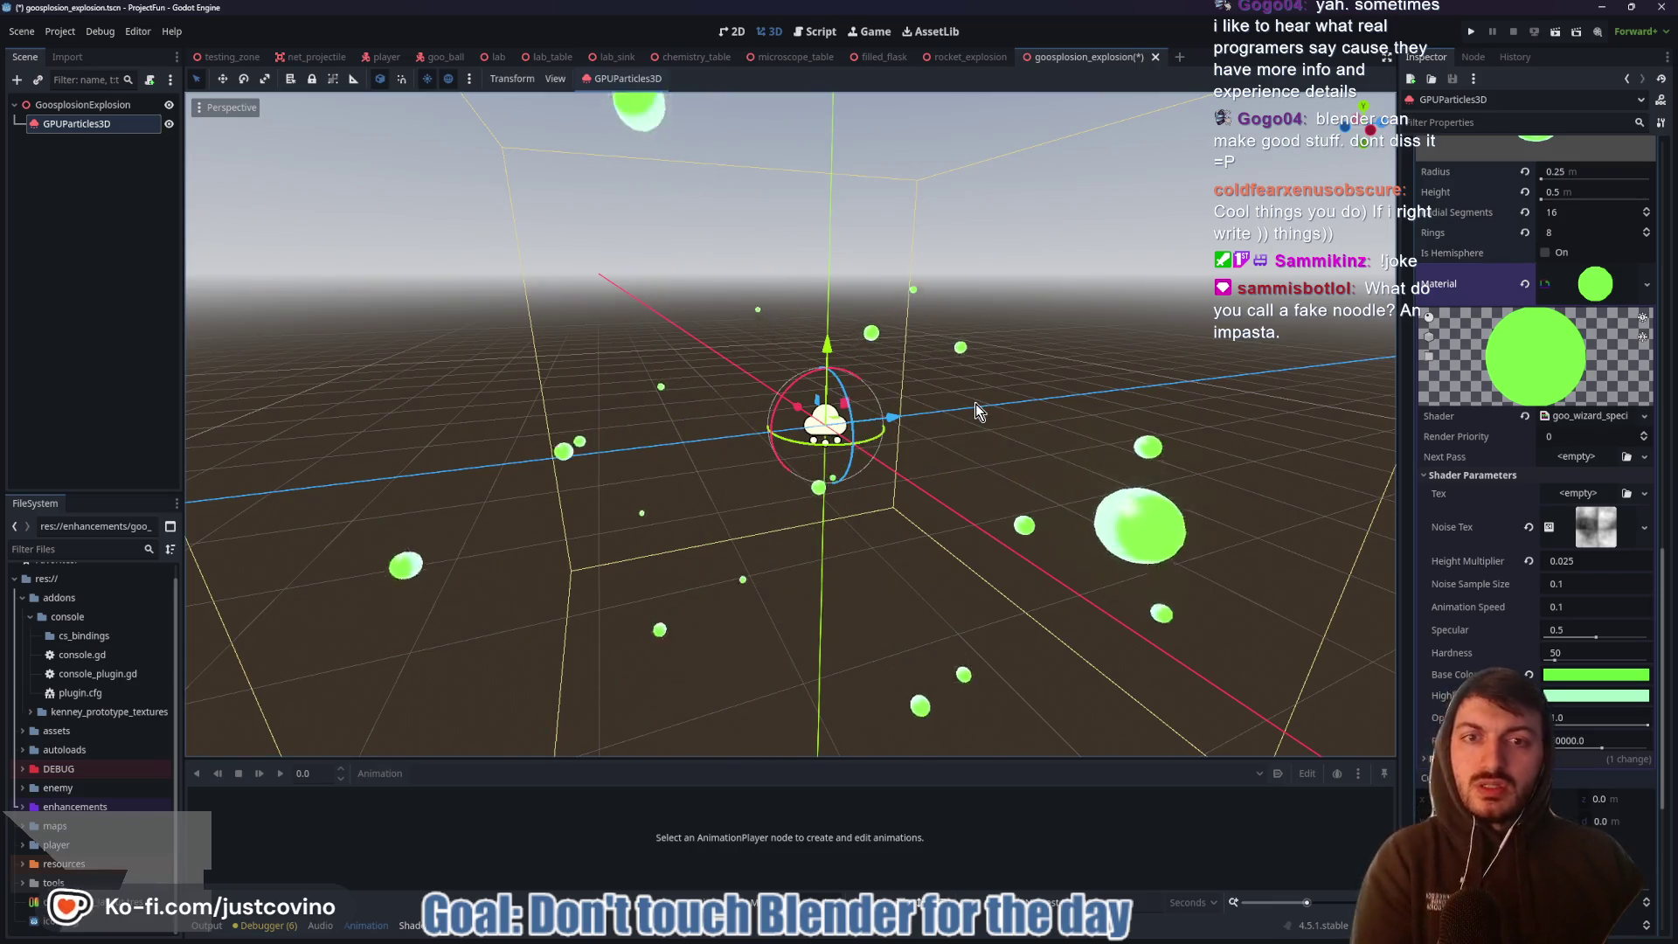
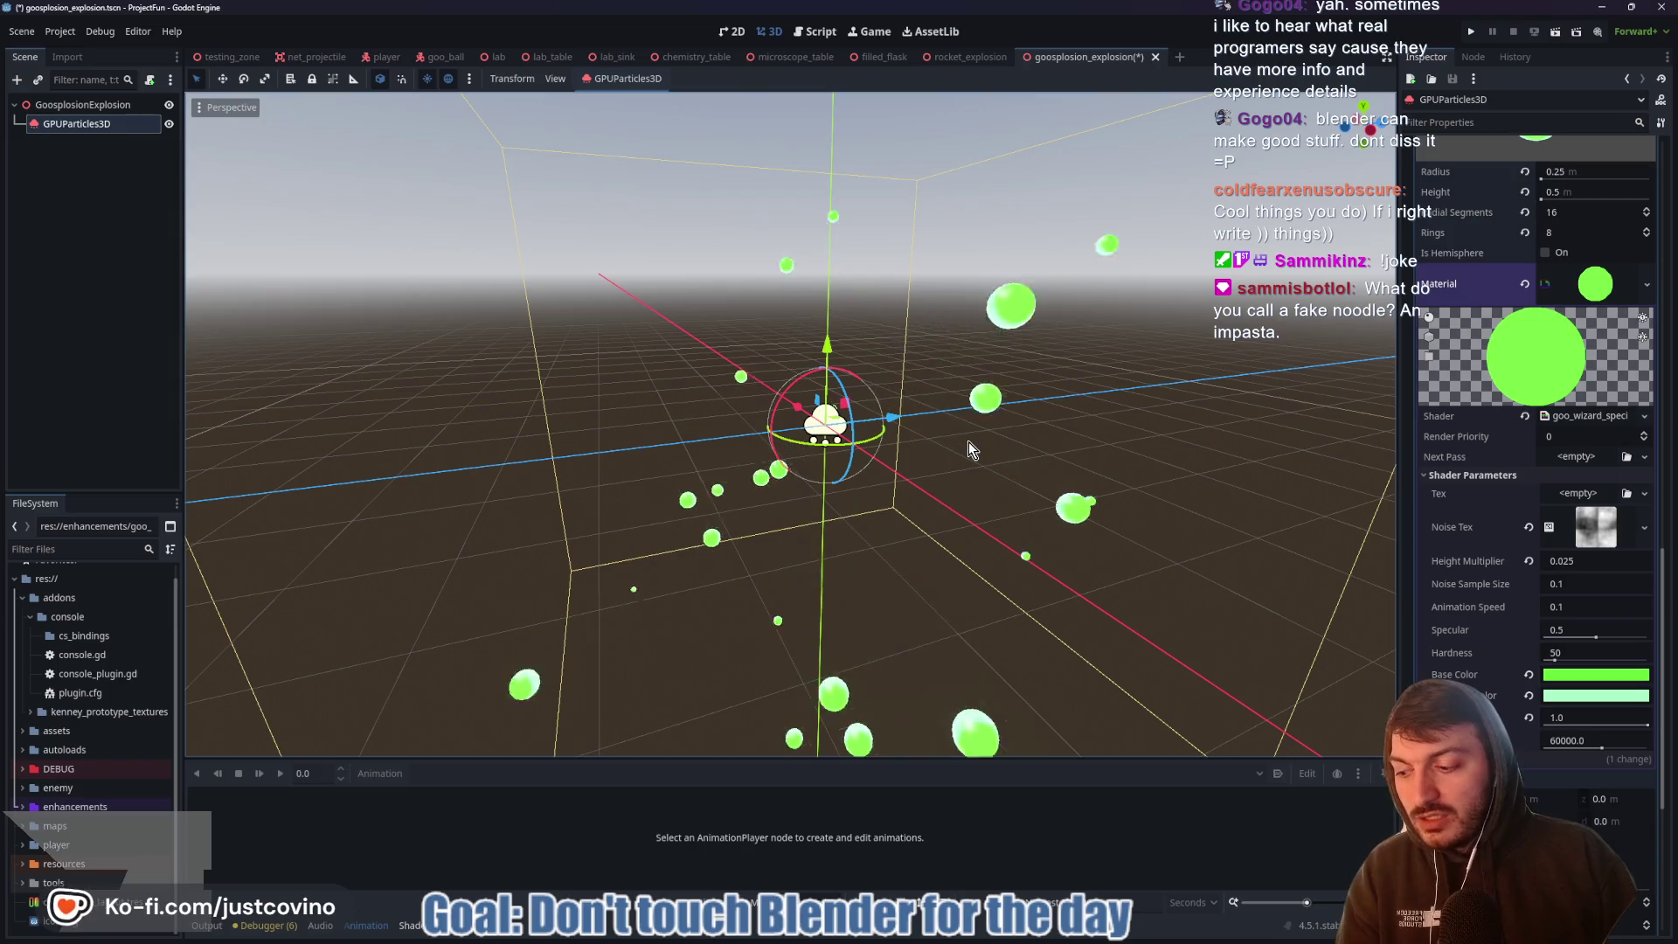
Collapse the particle Material and Pass 1 mesh sections, then start renaming GPUParticles3D
click(1595, 283)
scroll(1482, 430, up, 3)
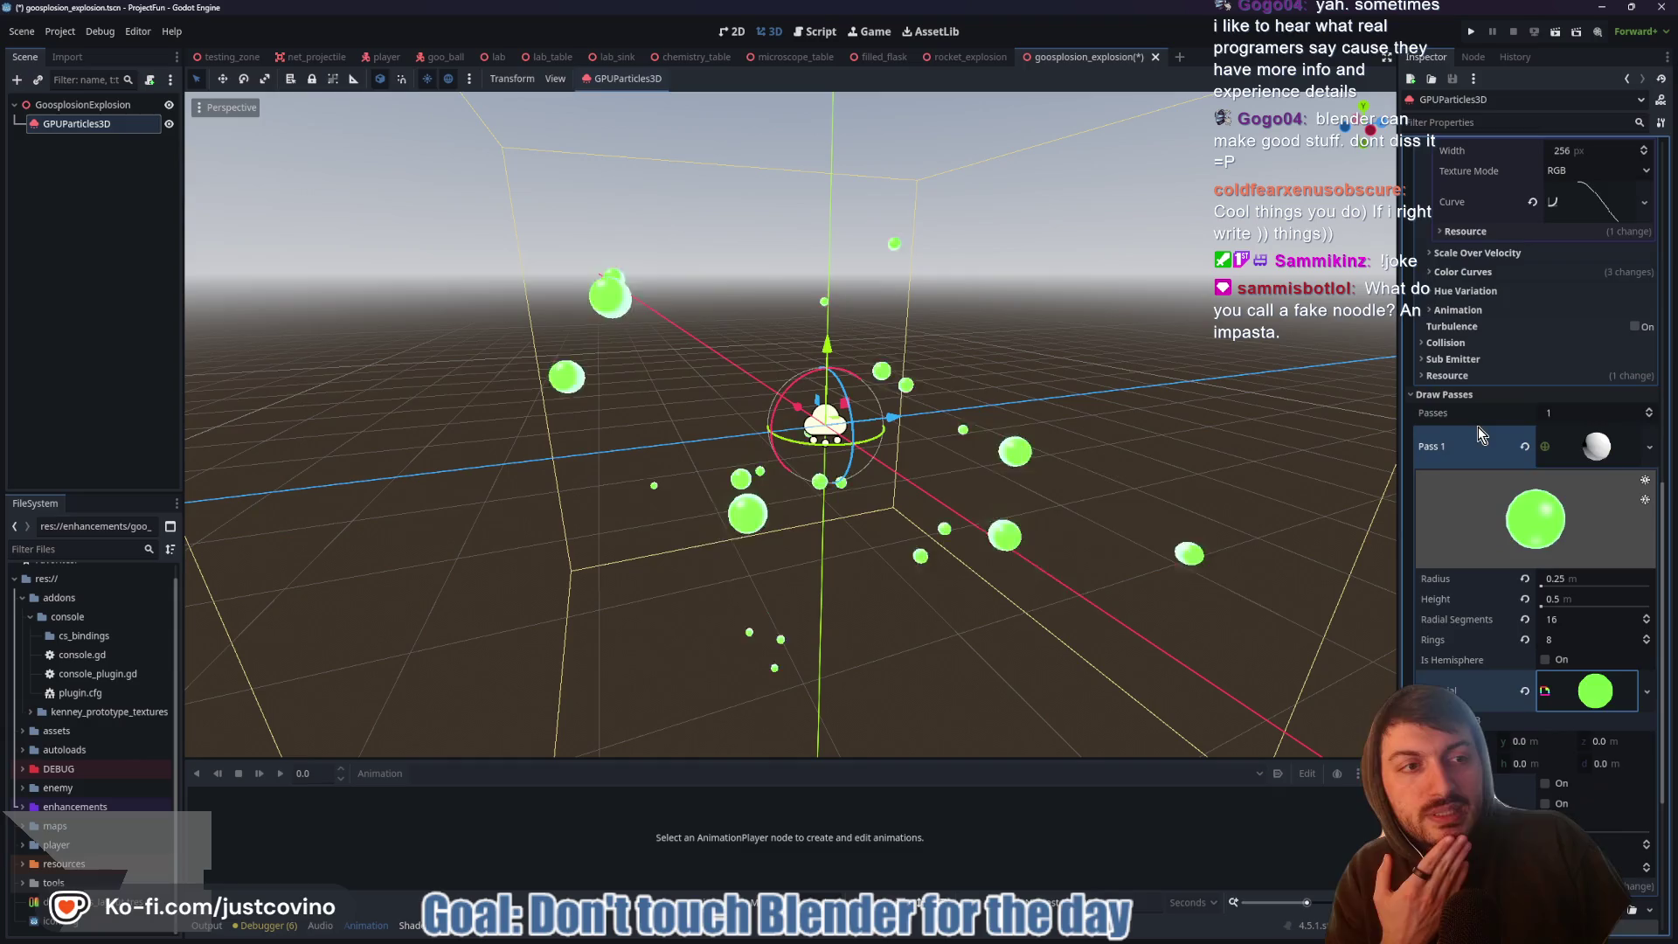
click(1589, 452)
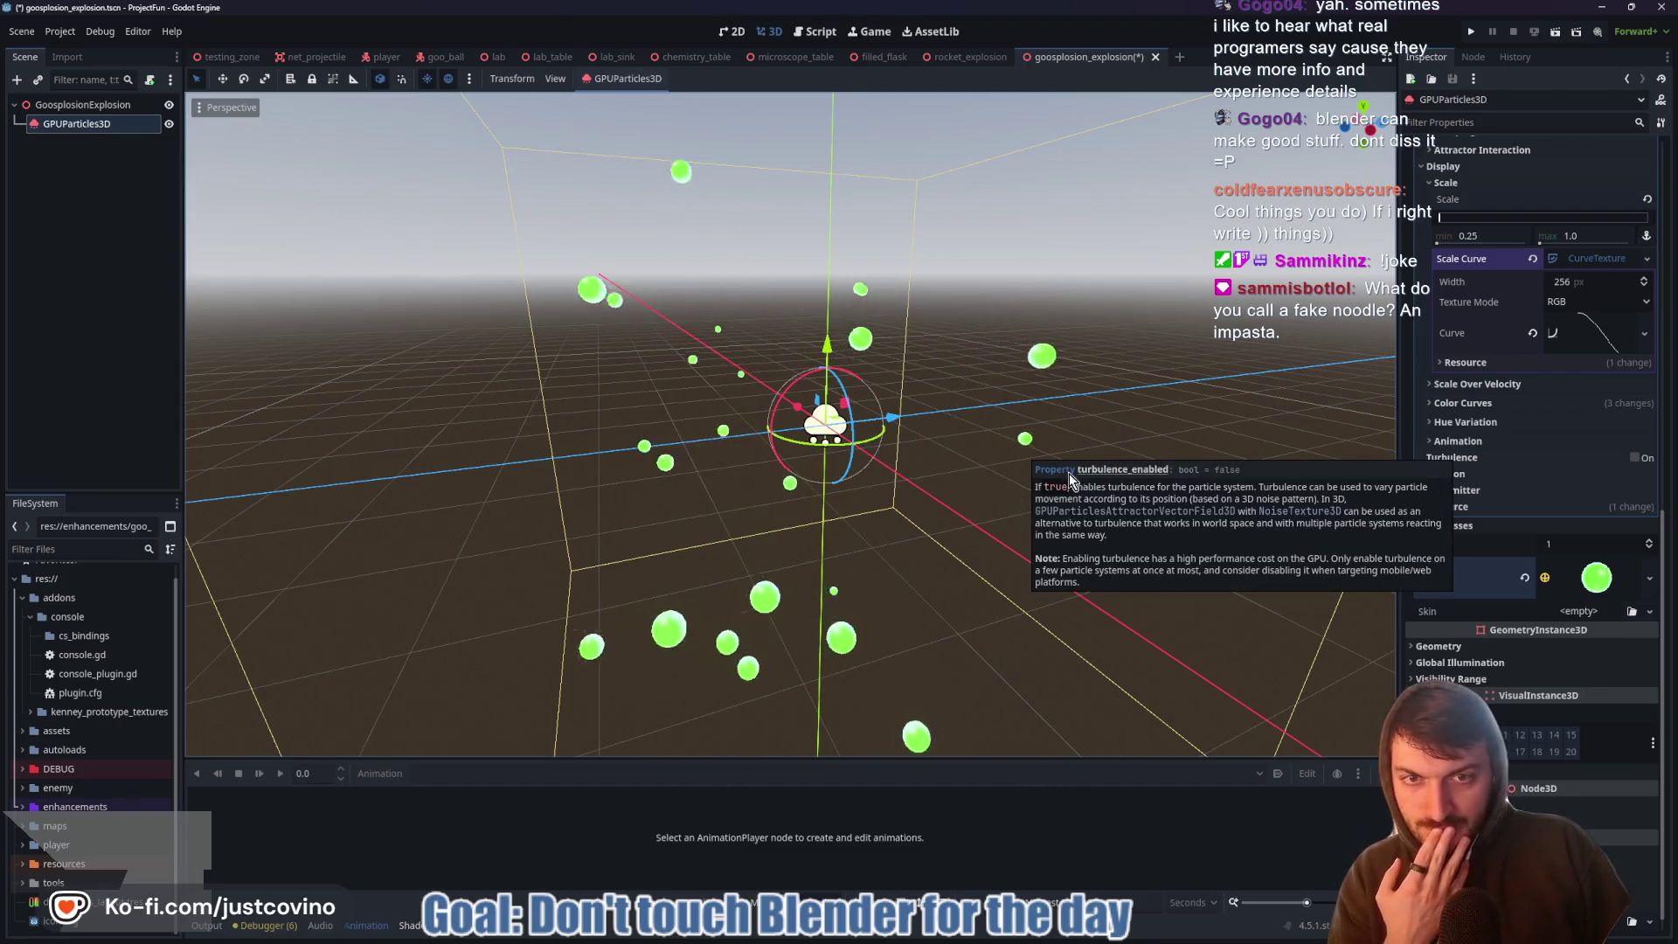
double_click(113, 125)
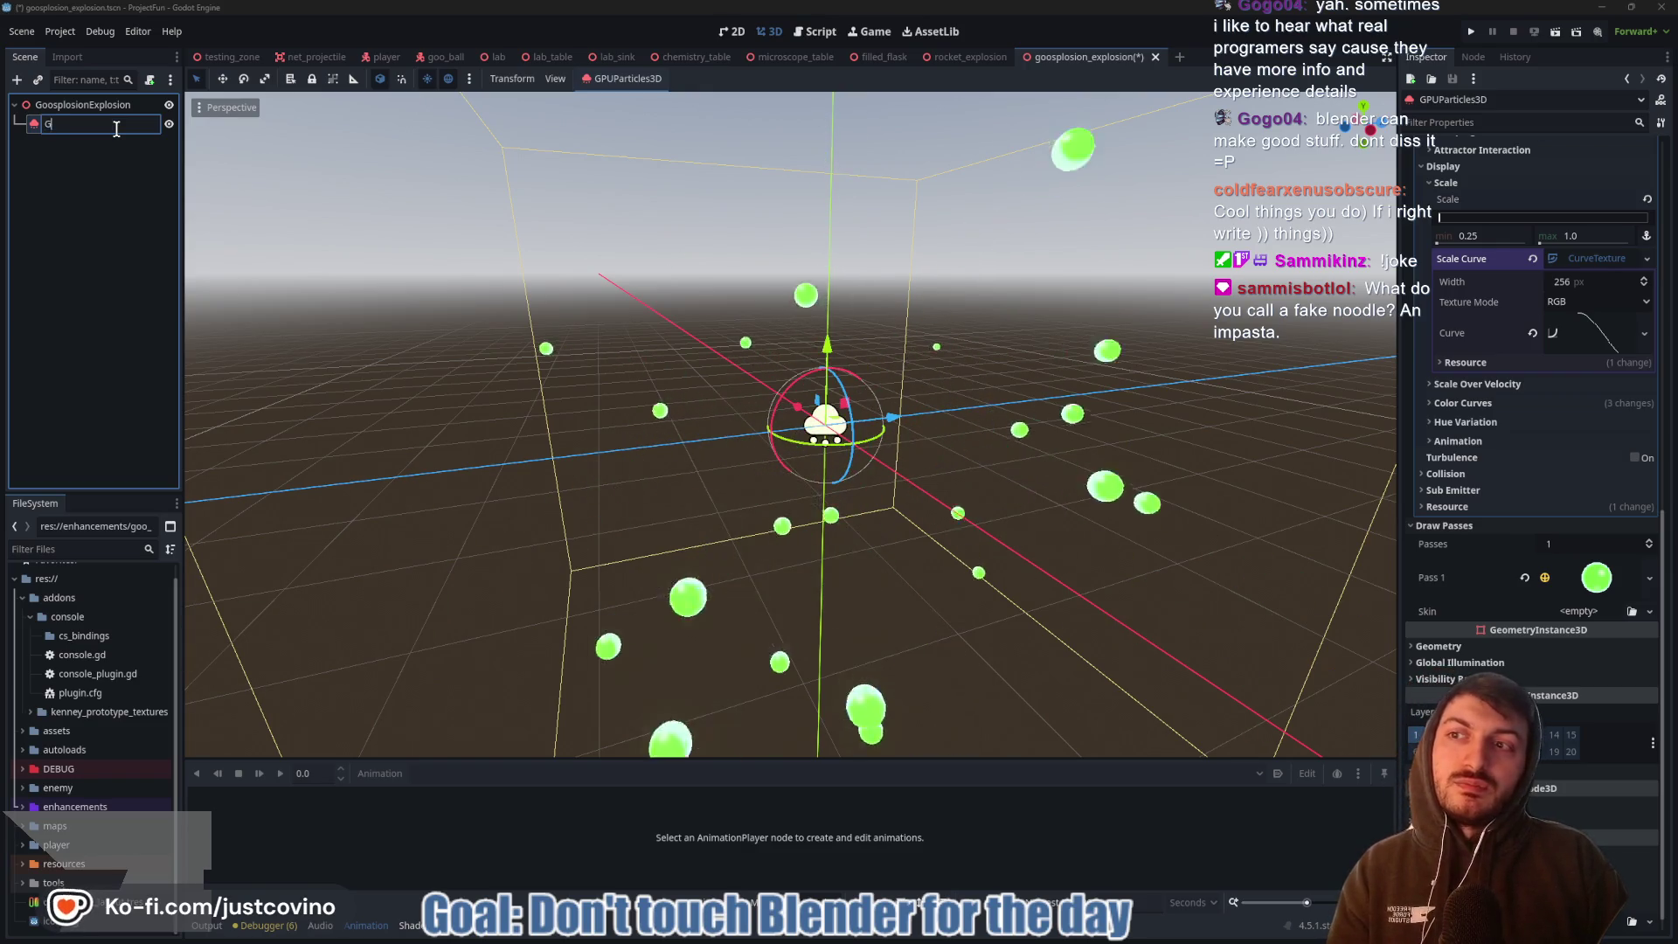
Rename the particles node to GooParticles
text(GooParticles)
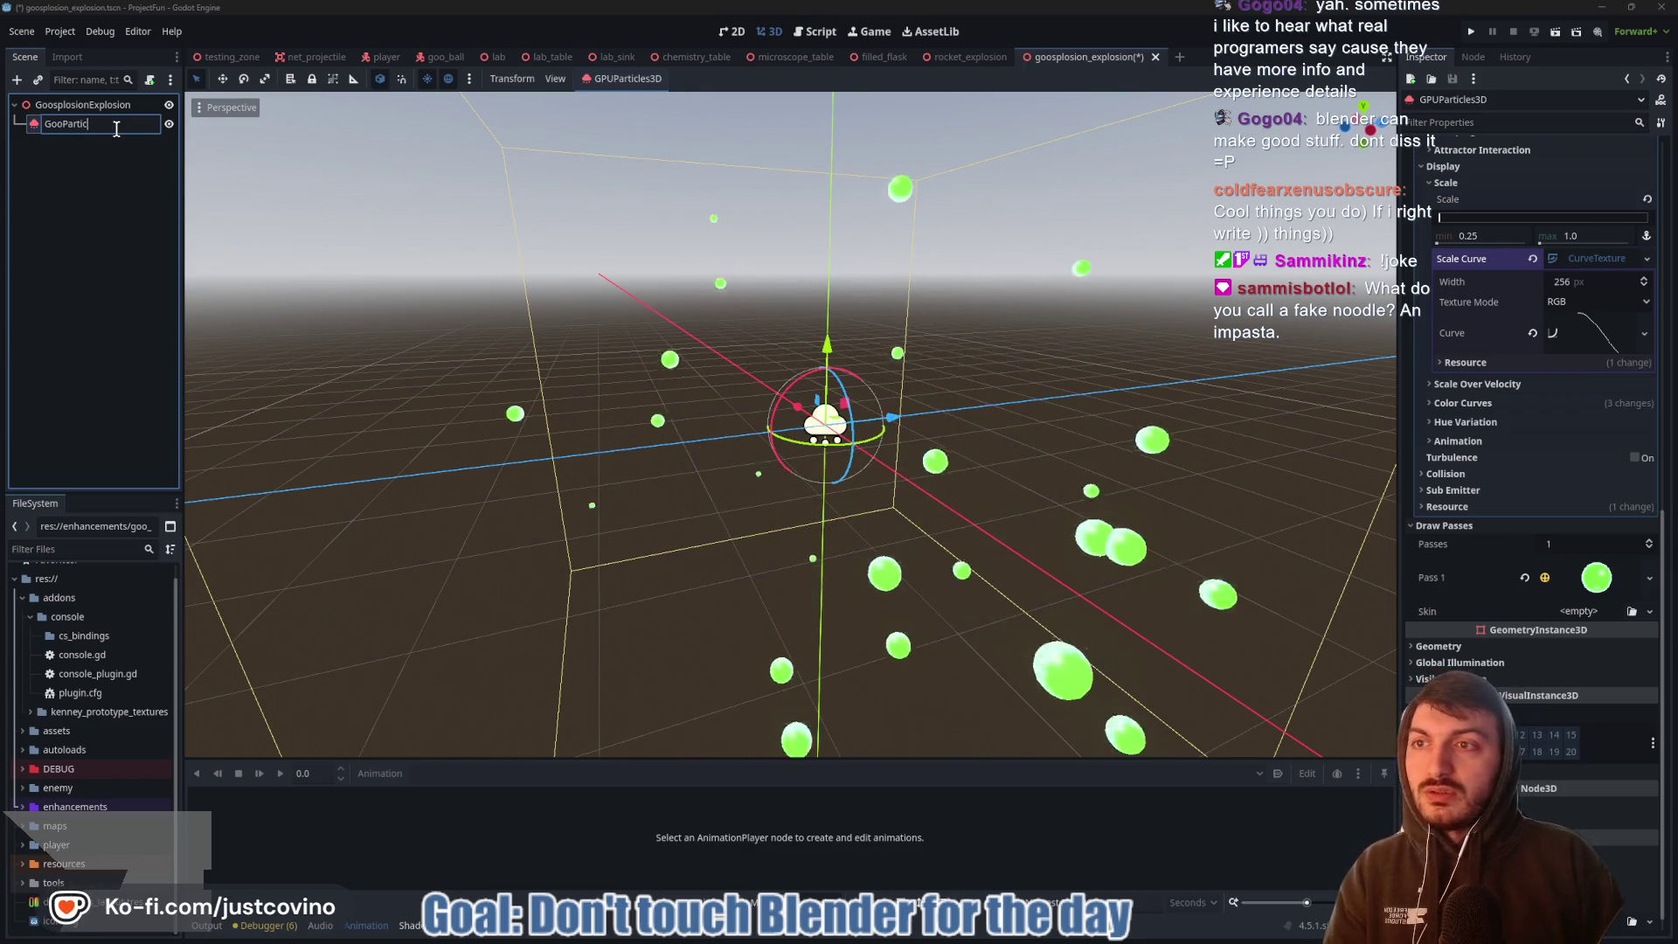
key(Return)
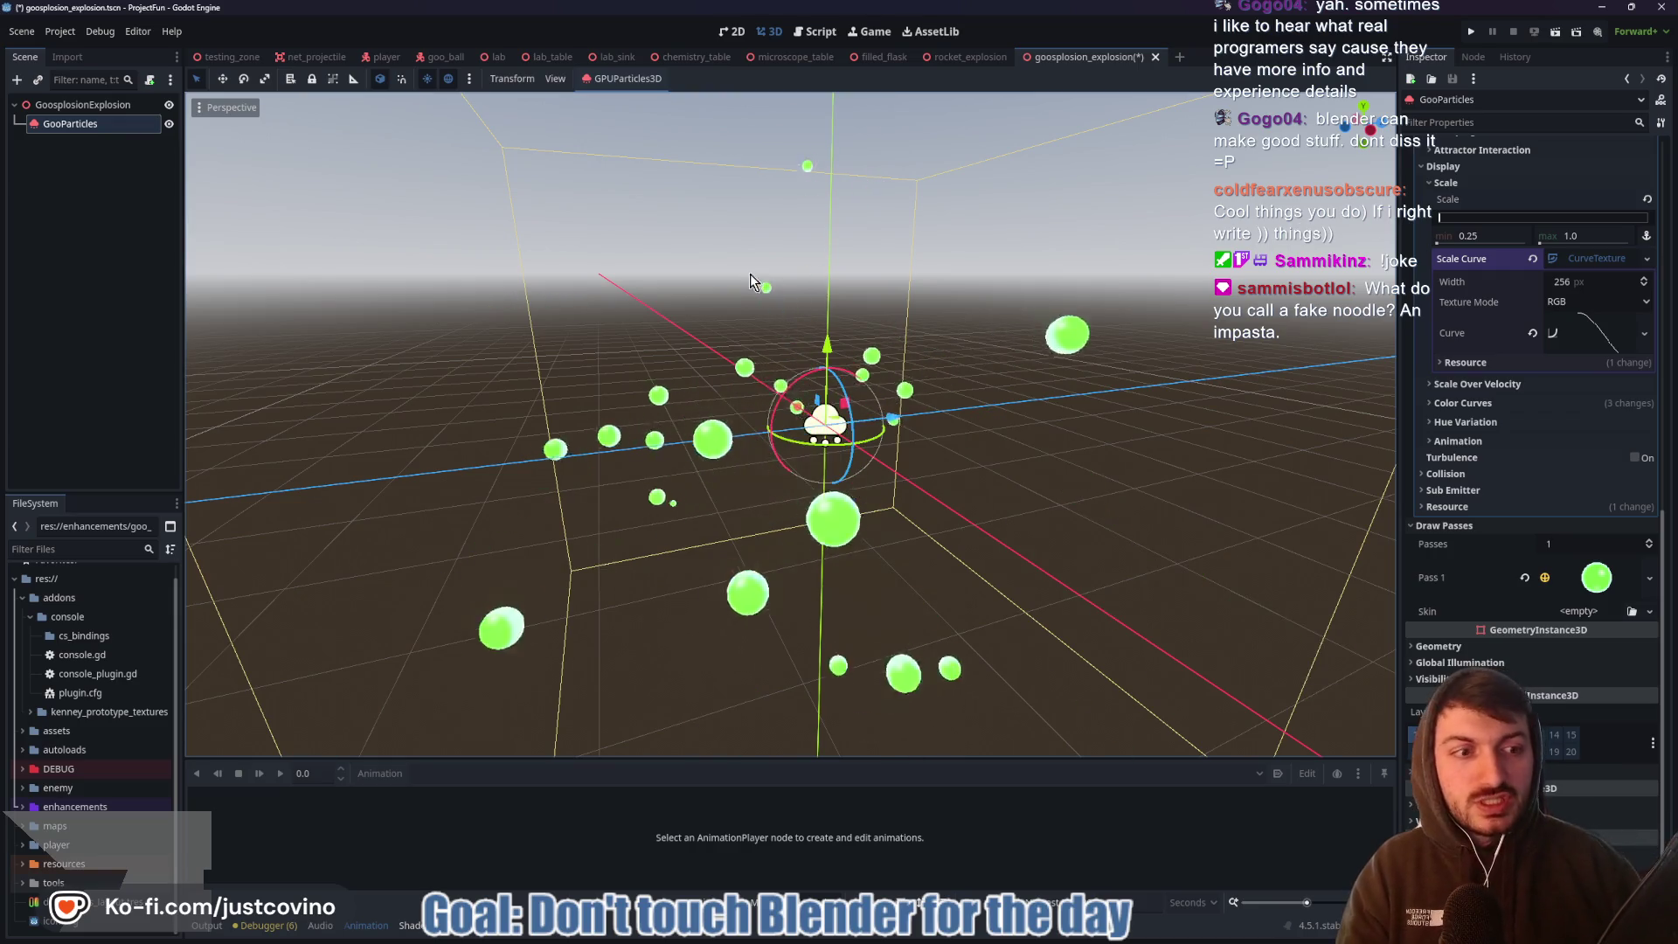
drag(995, 433, 673, 402)
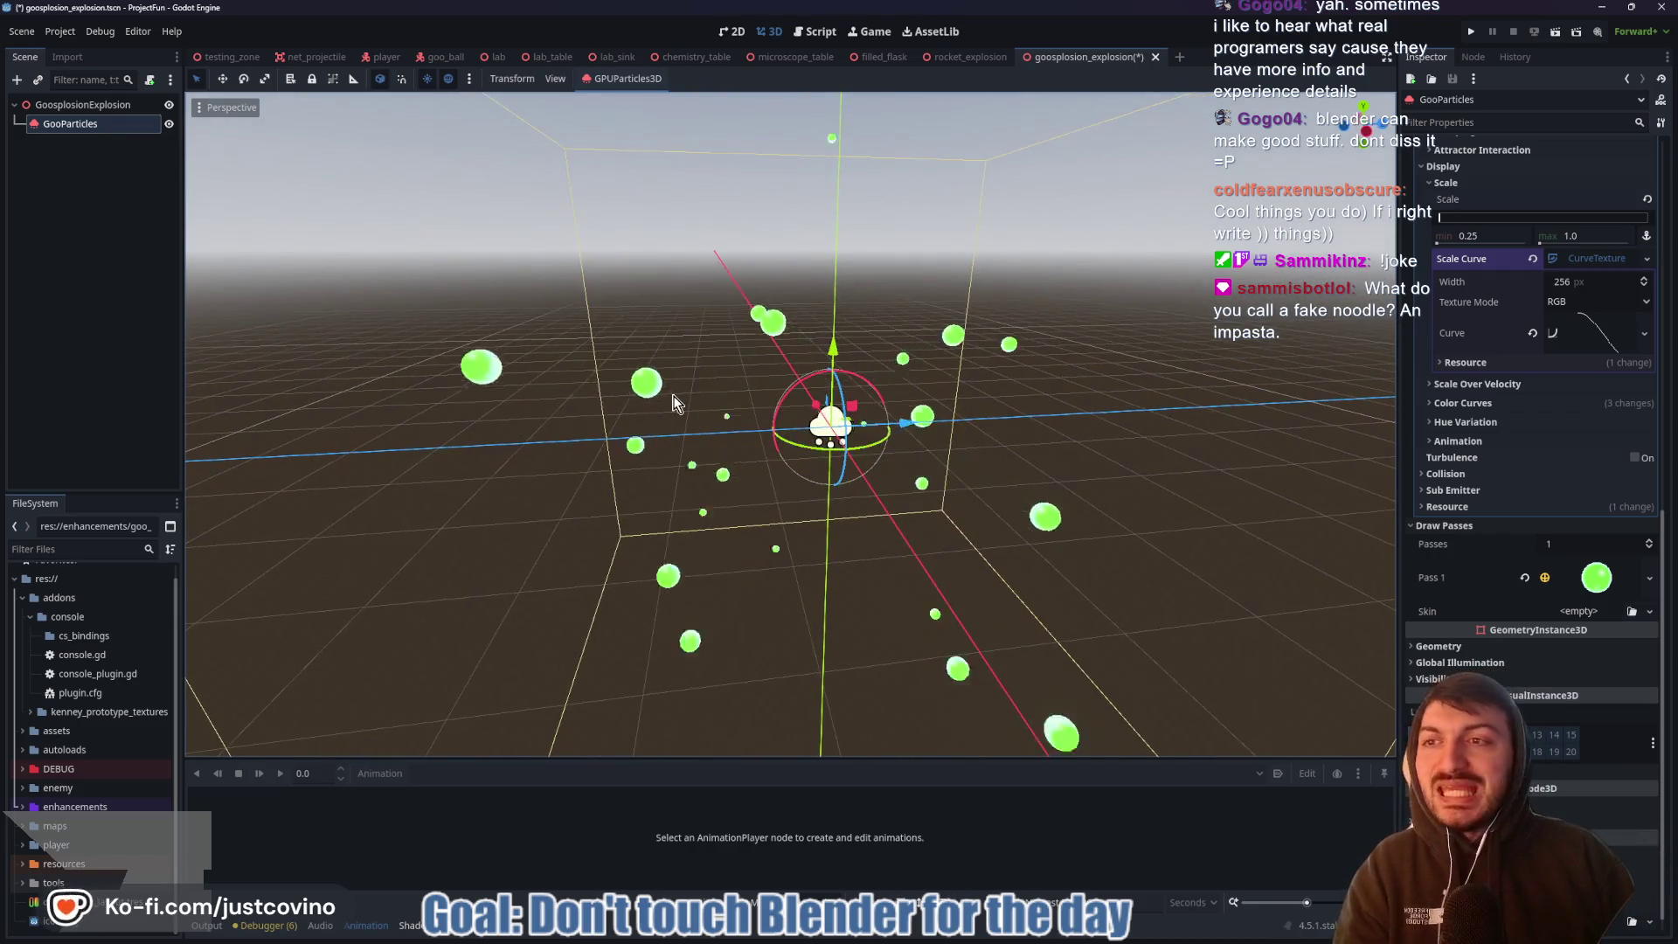
scroll(1587, 299, up, 10)
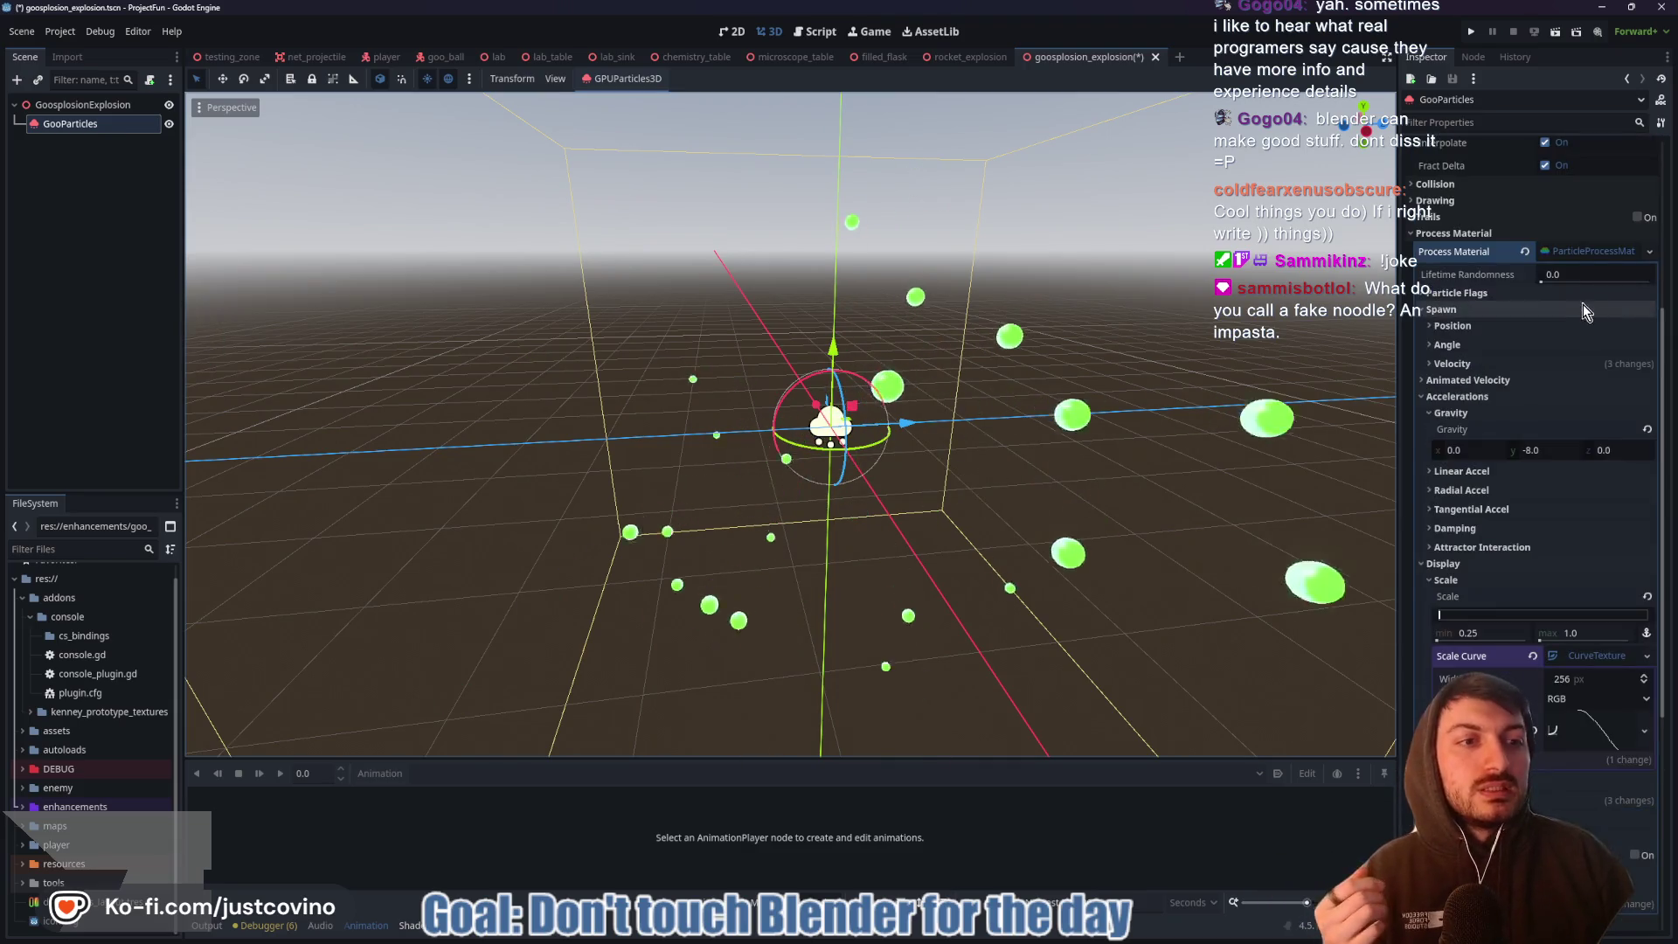
Collapse the Process Material section and save the goosplosion_explosion scene
click(1586, 450)
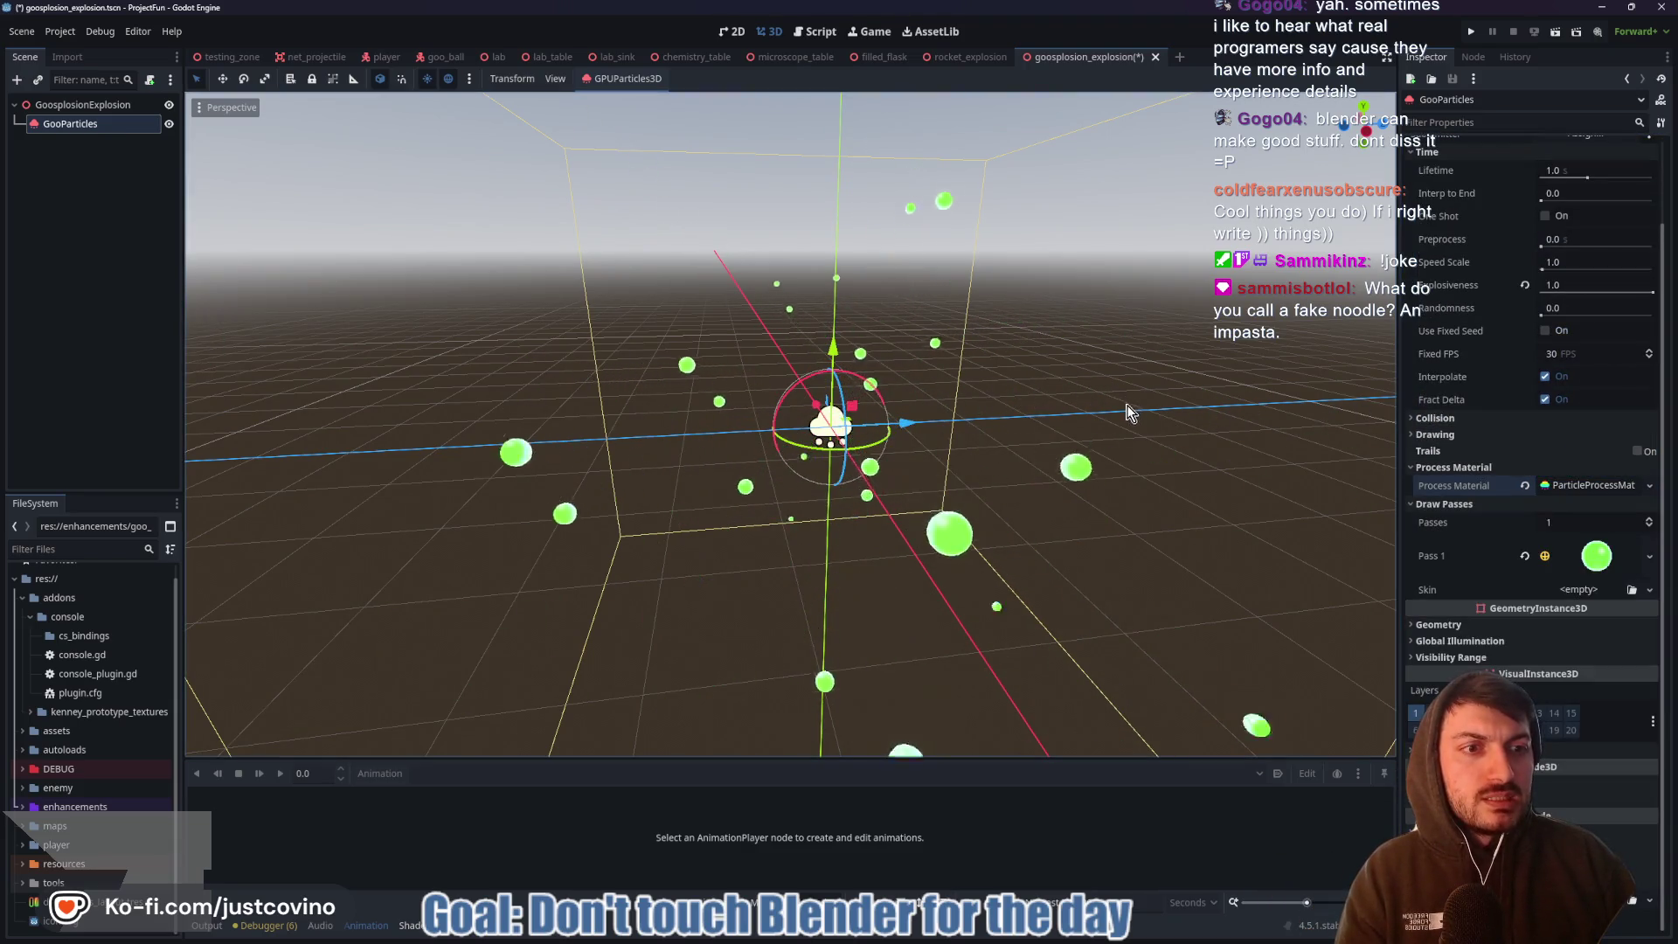
click(1449, 469)
key(ctrl+s)
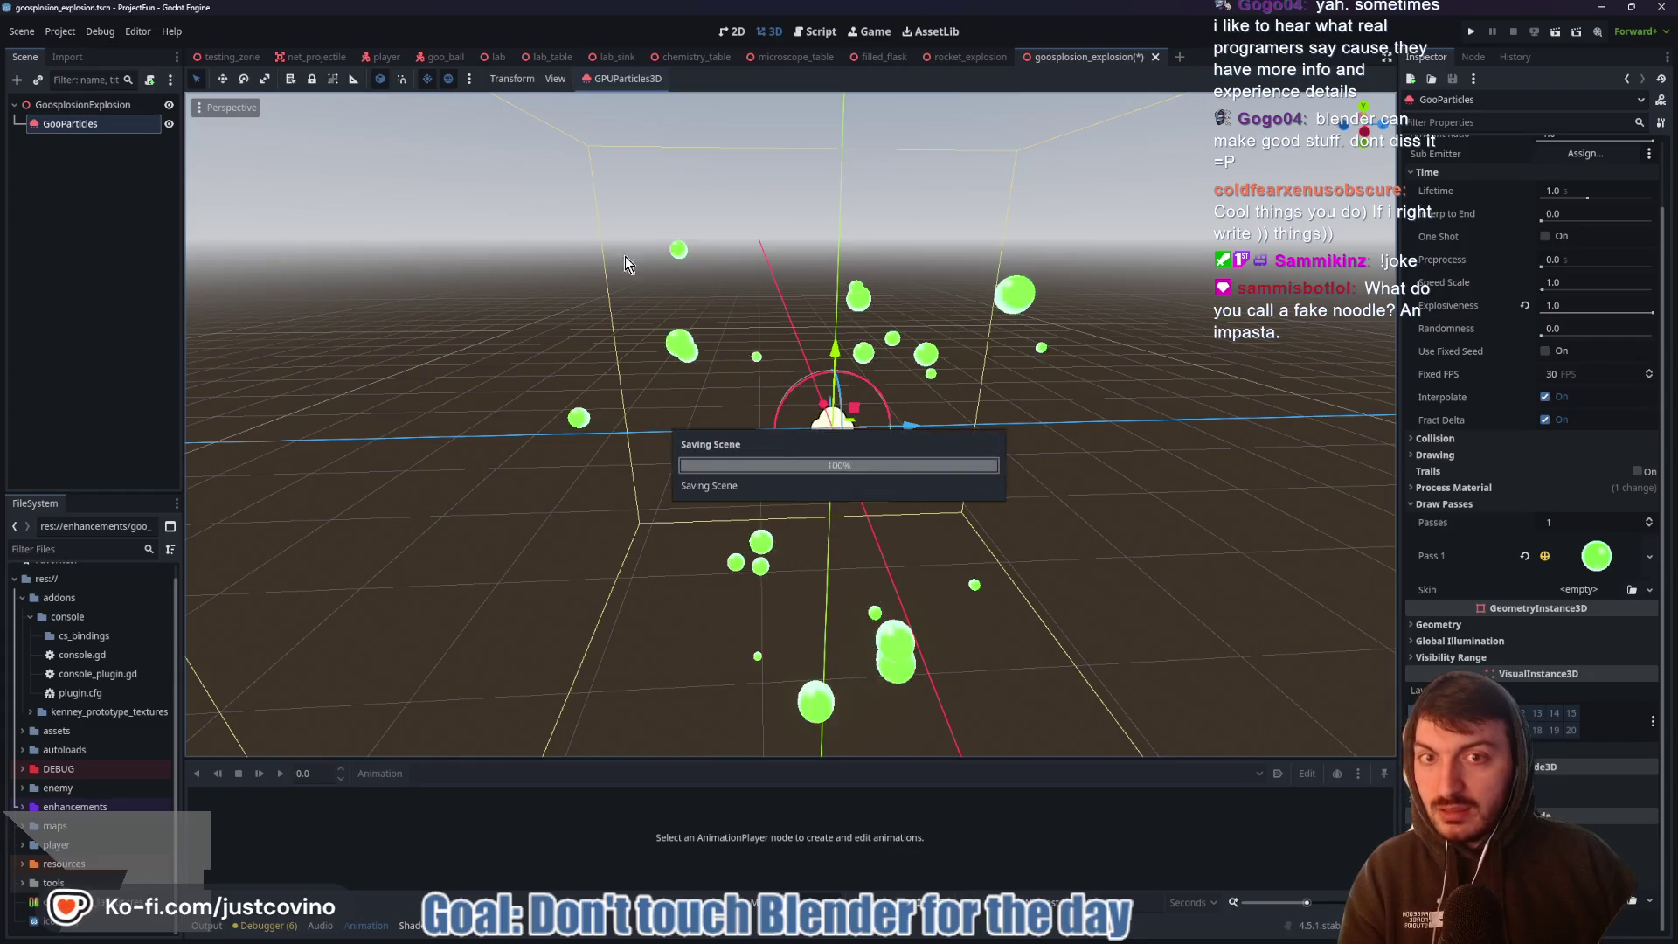
Add a GPUParticles3D child node under the GoosplosionExplosion root
click(67, 112)
key(ctrl+a)
text(gpu)
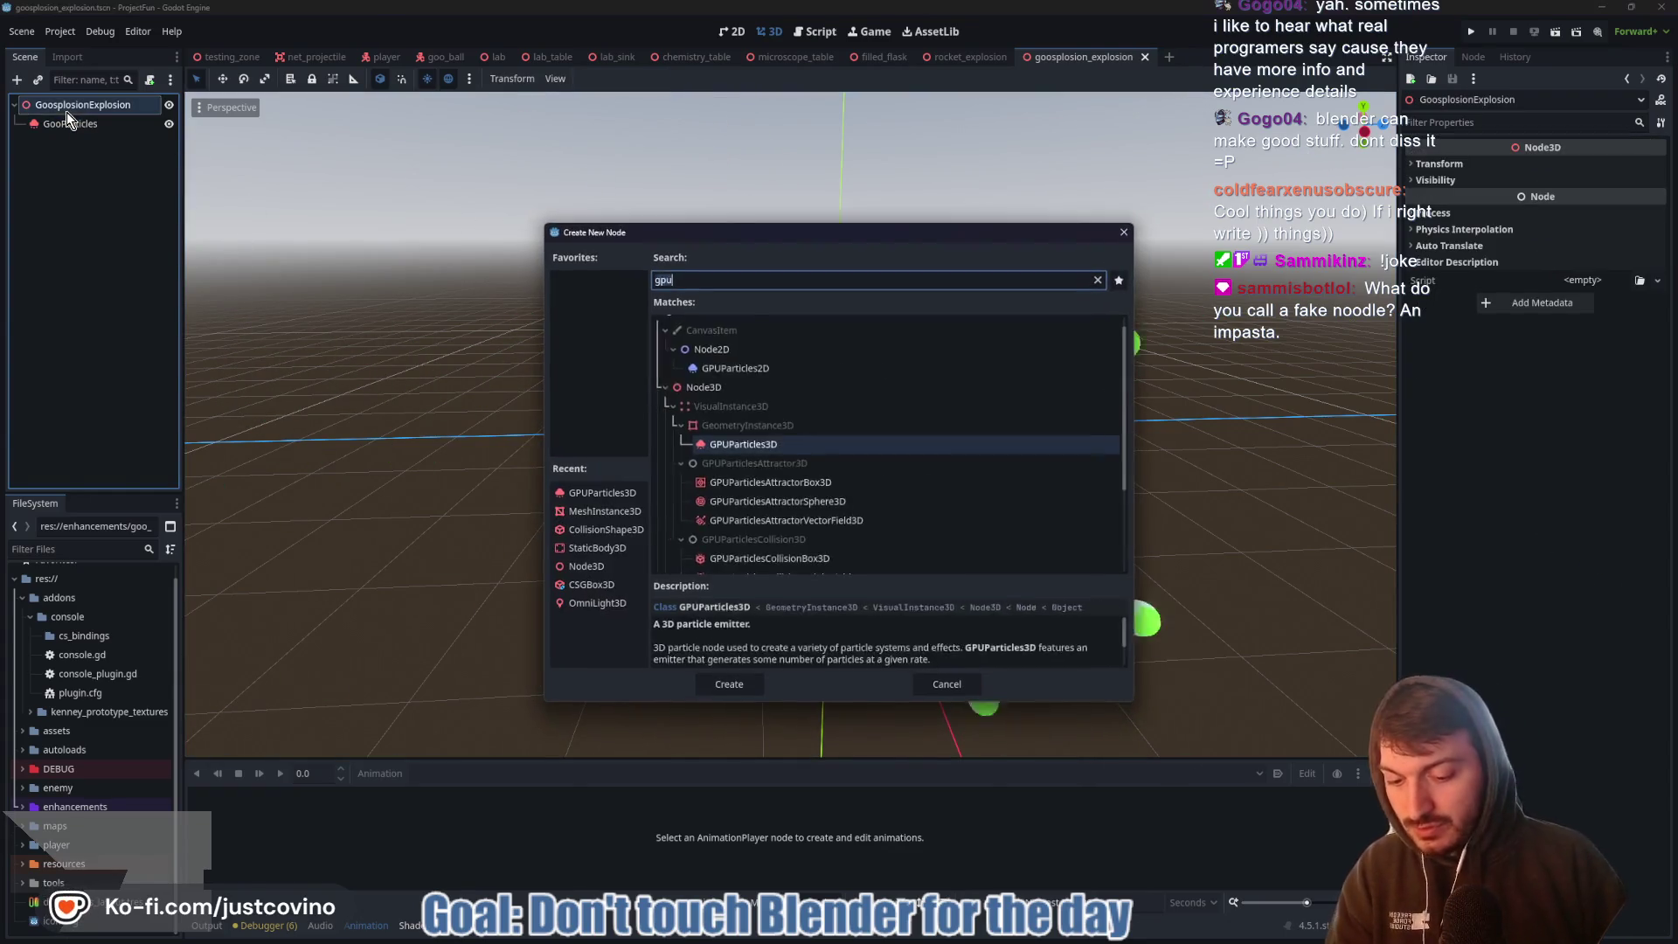
key(Return)
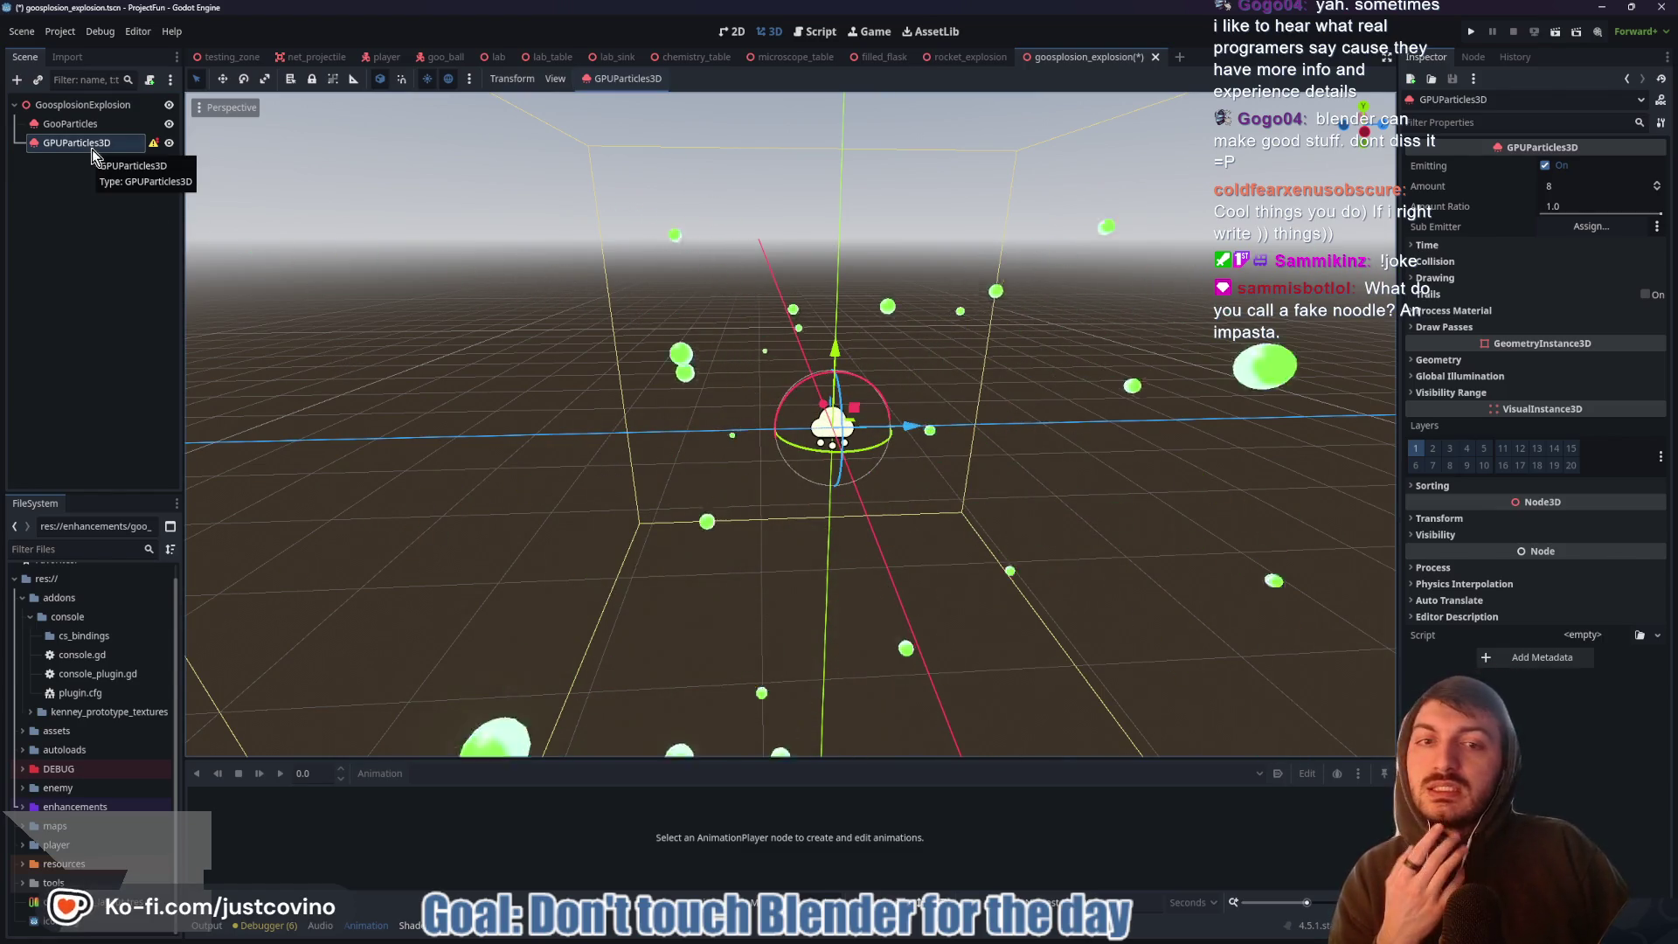
Make GooParticles One Shot with Fixed FPS 60 and a 1.5 s lifetime, saving the scene
click(102, 124)
click(1547, 259)
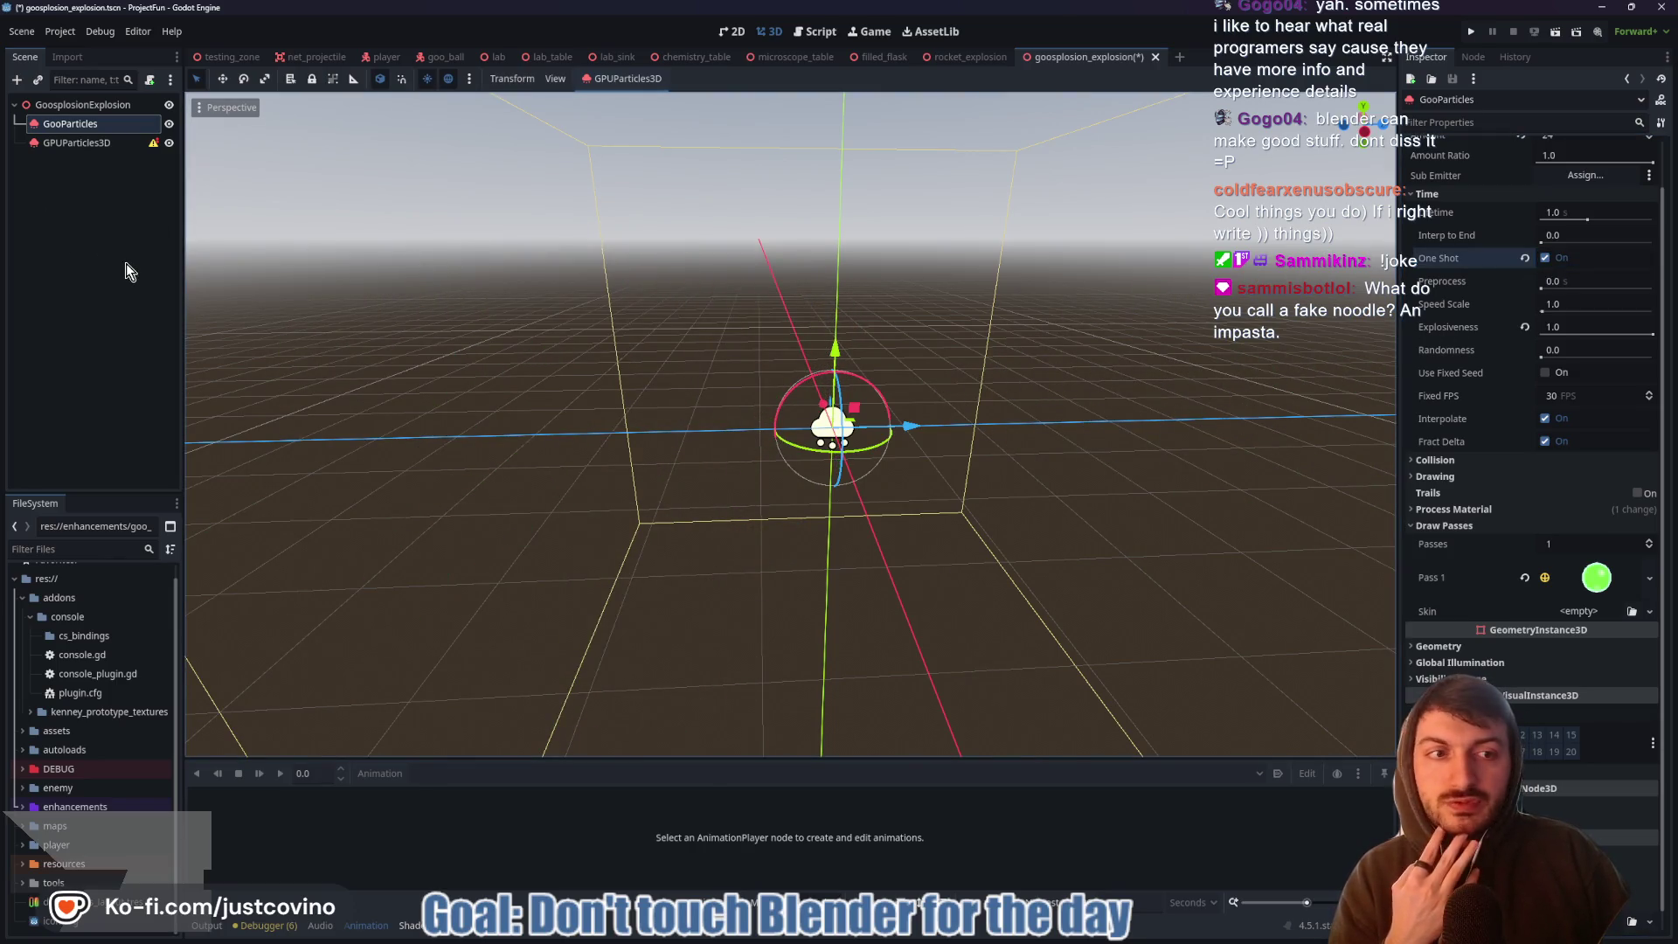
click(1548, 394)
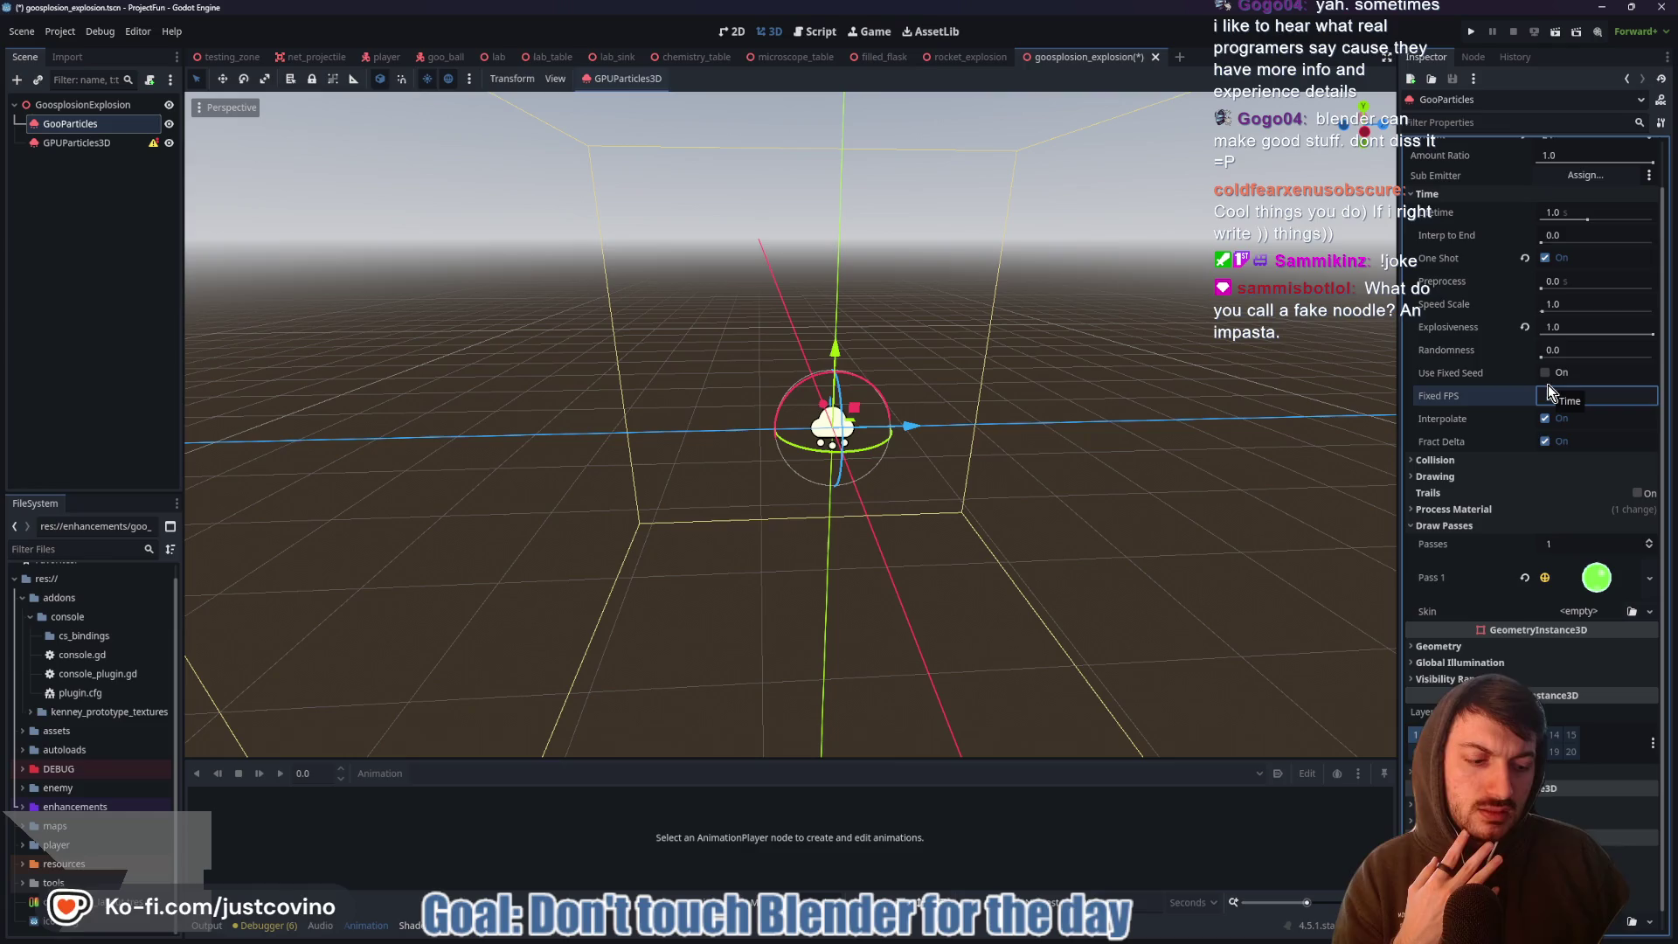
text(60)
key(Return)
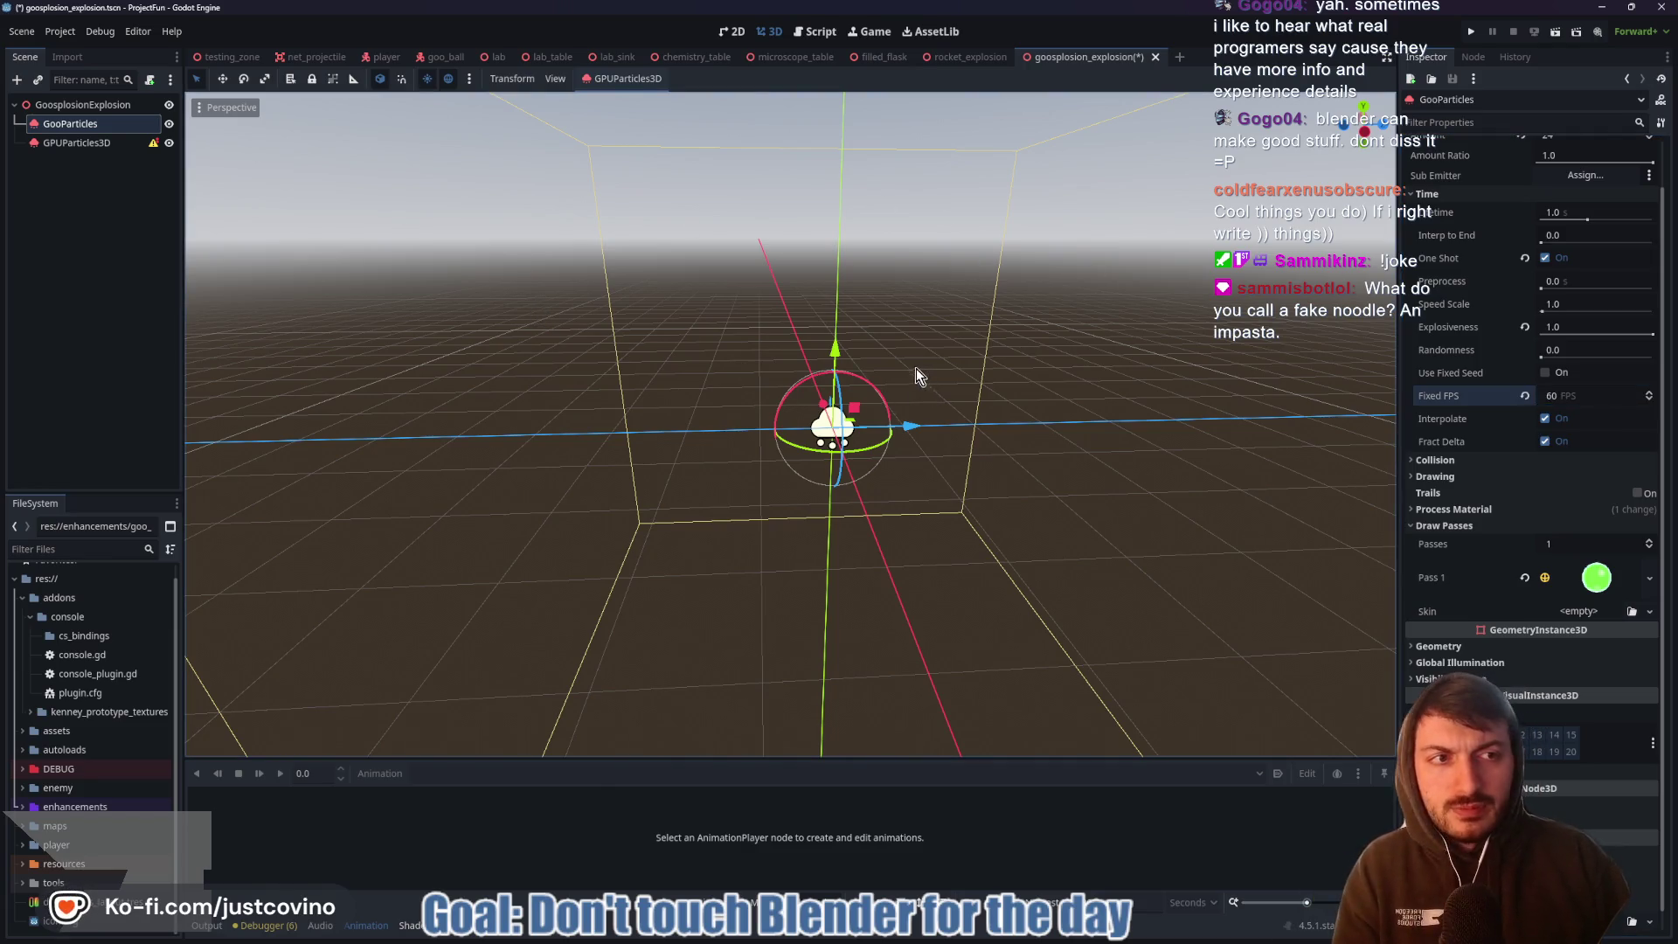
key(ctrl+s)
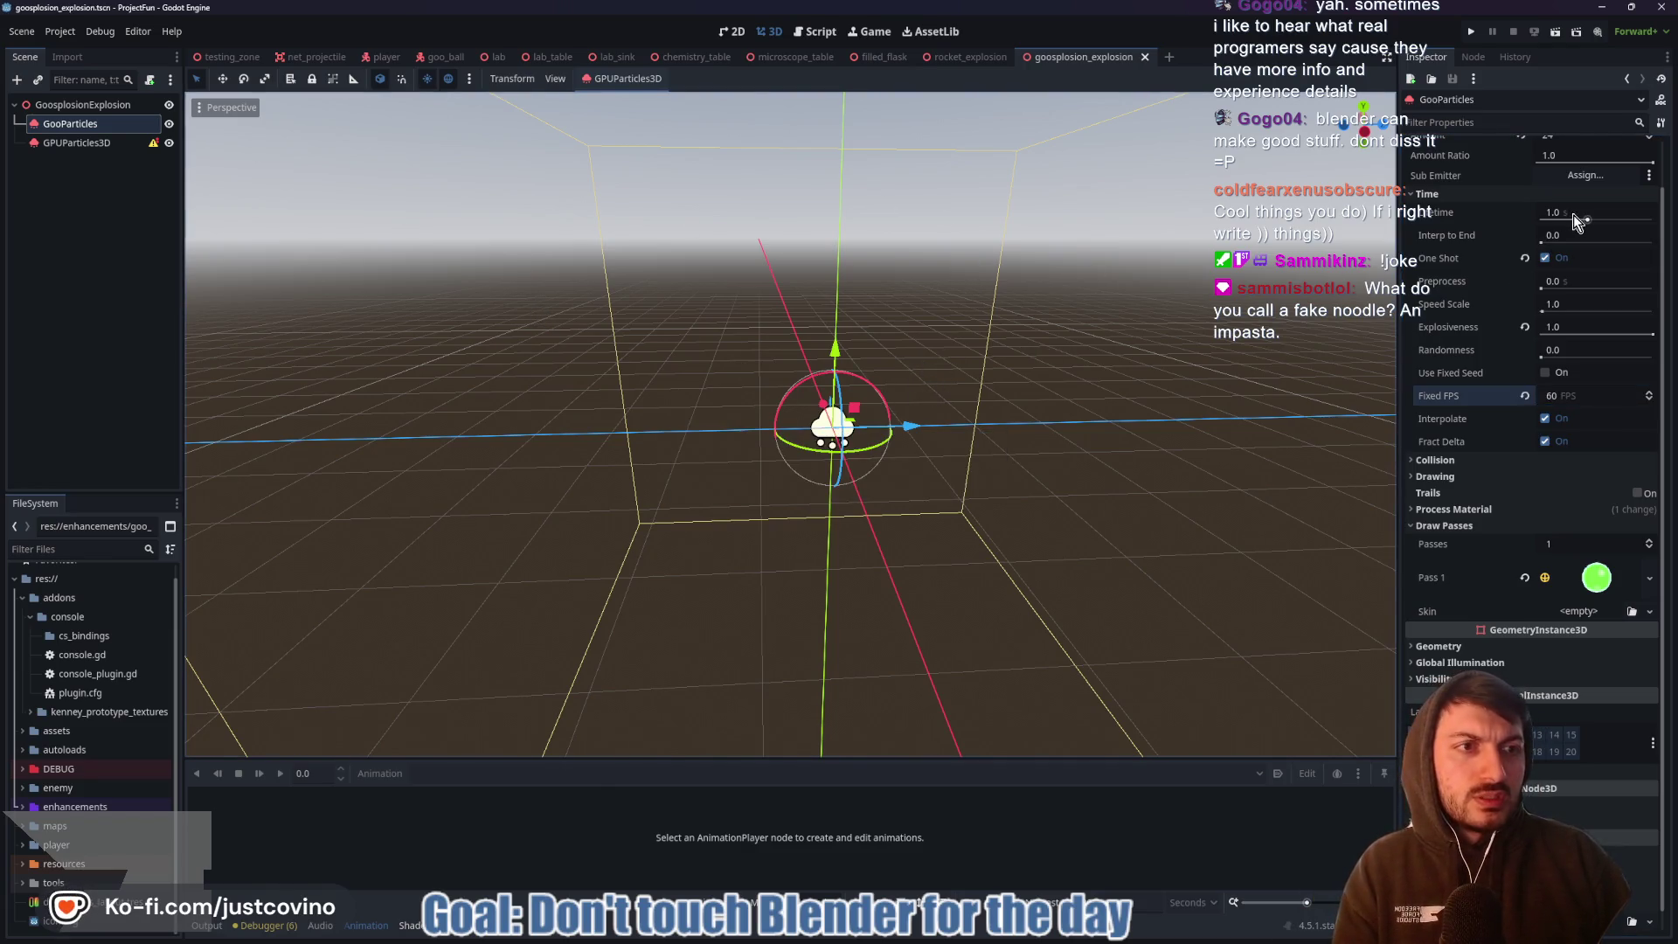
click(1573, 214)
text(.5)
key(Return)
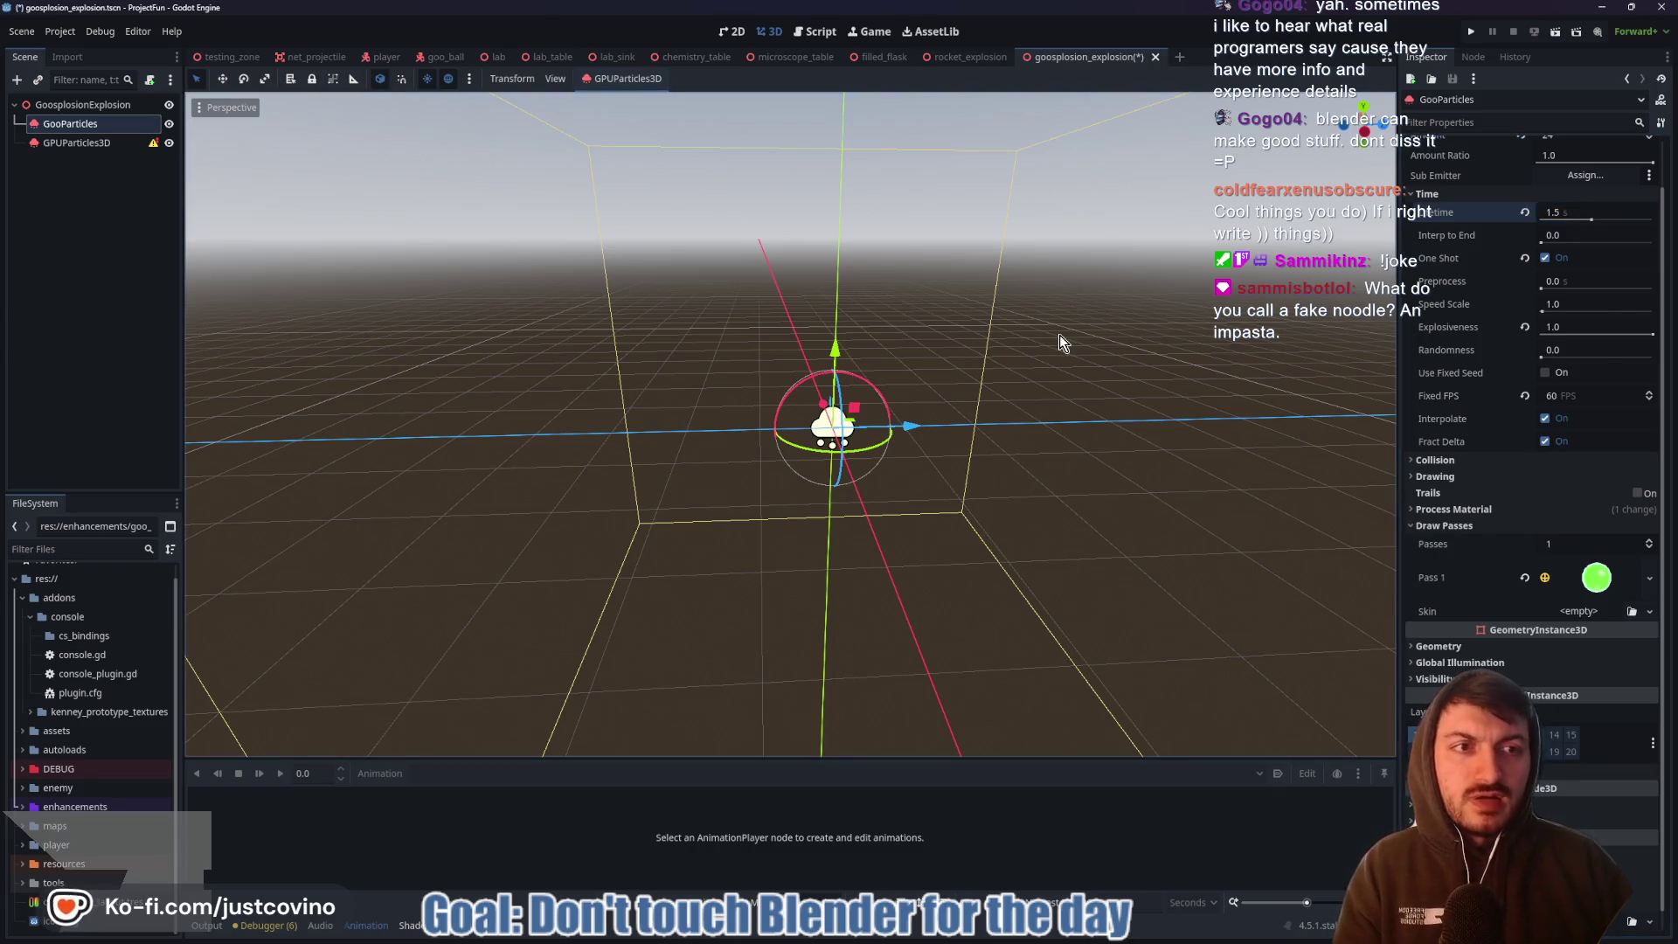
scroll(1510, 393, up, 2)
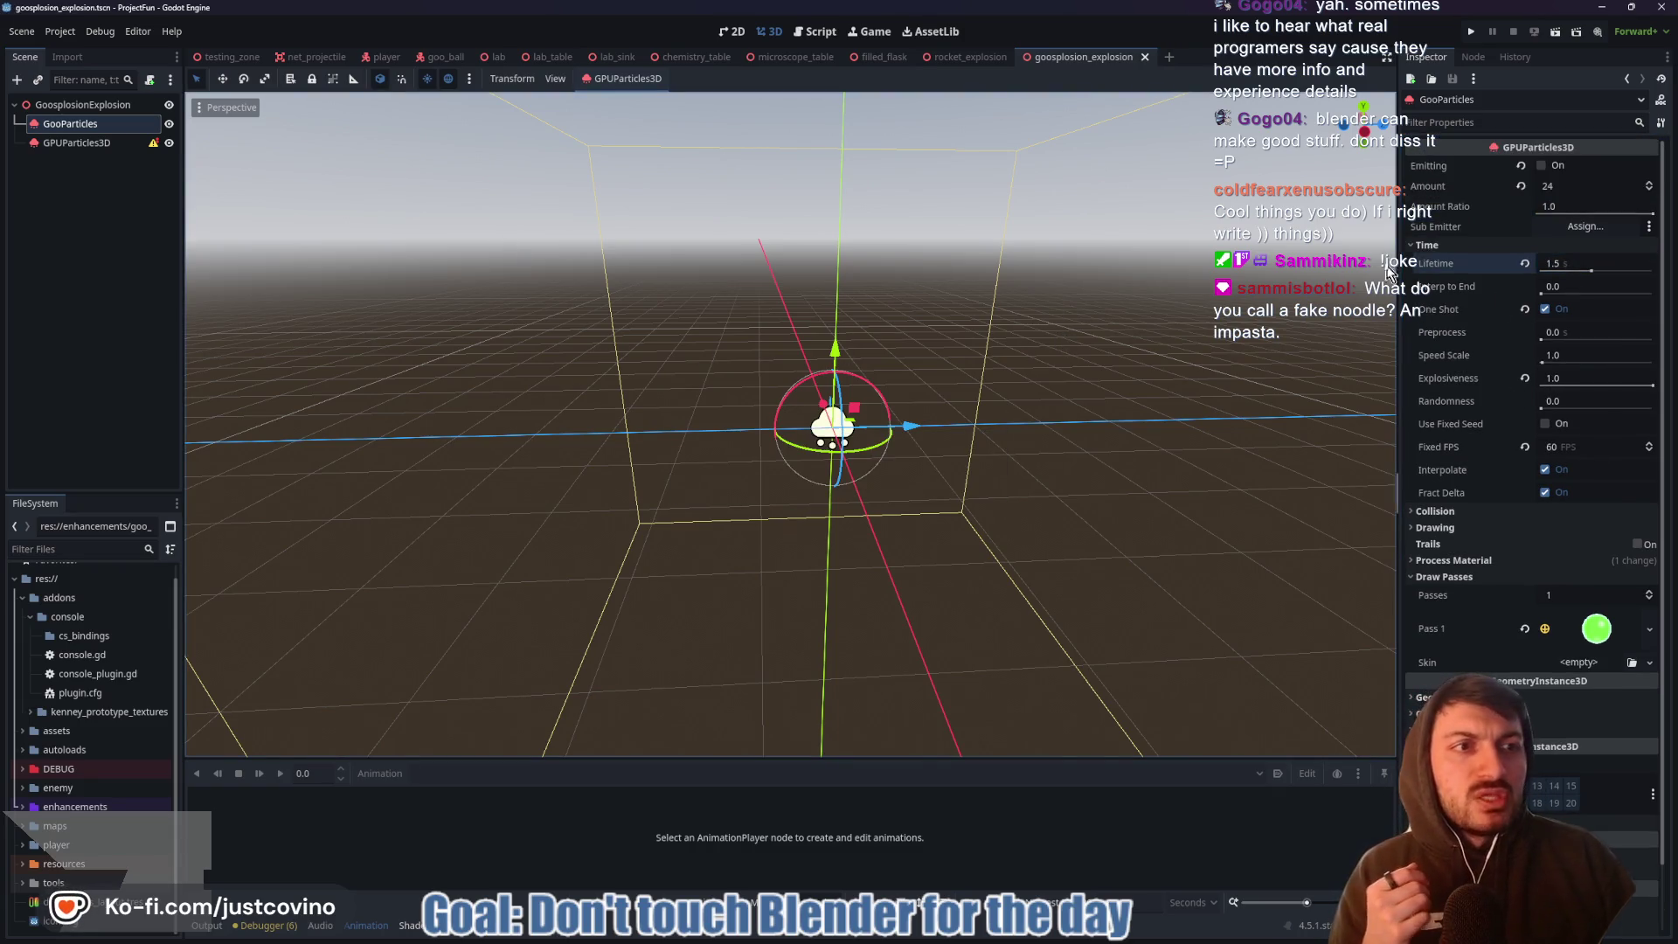
click(75, 142)
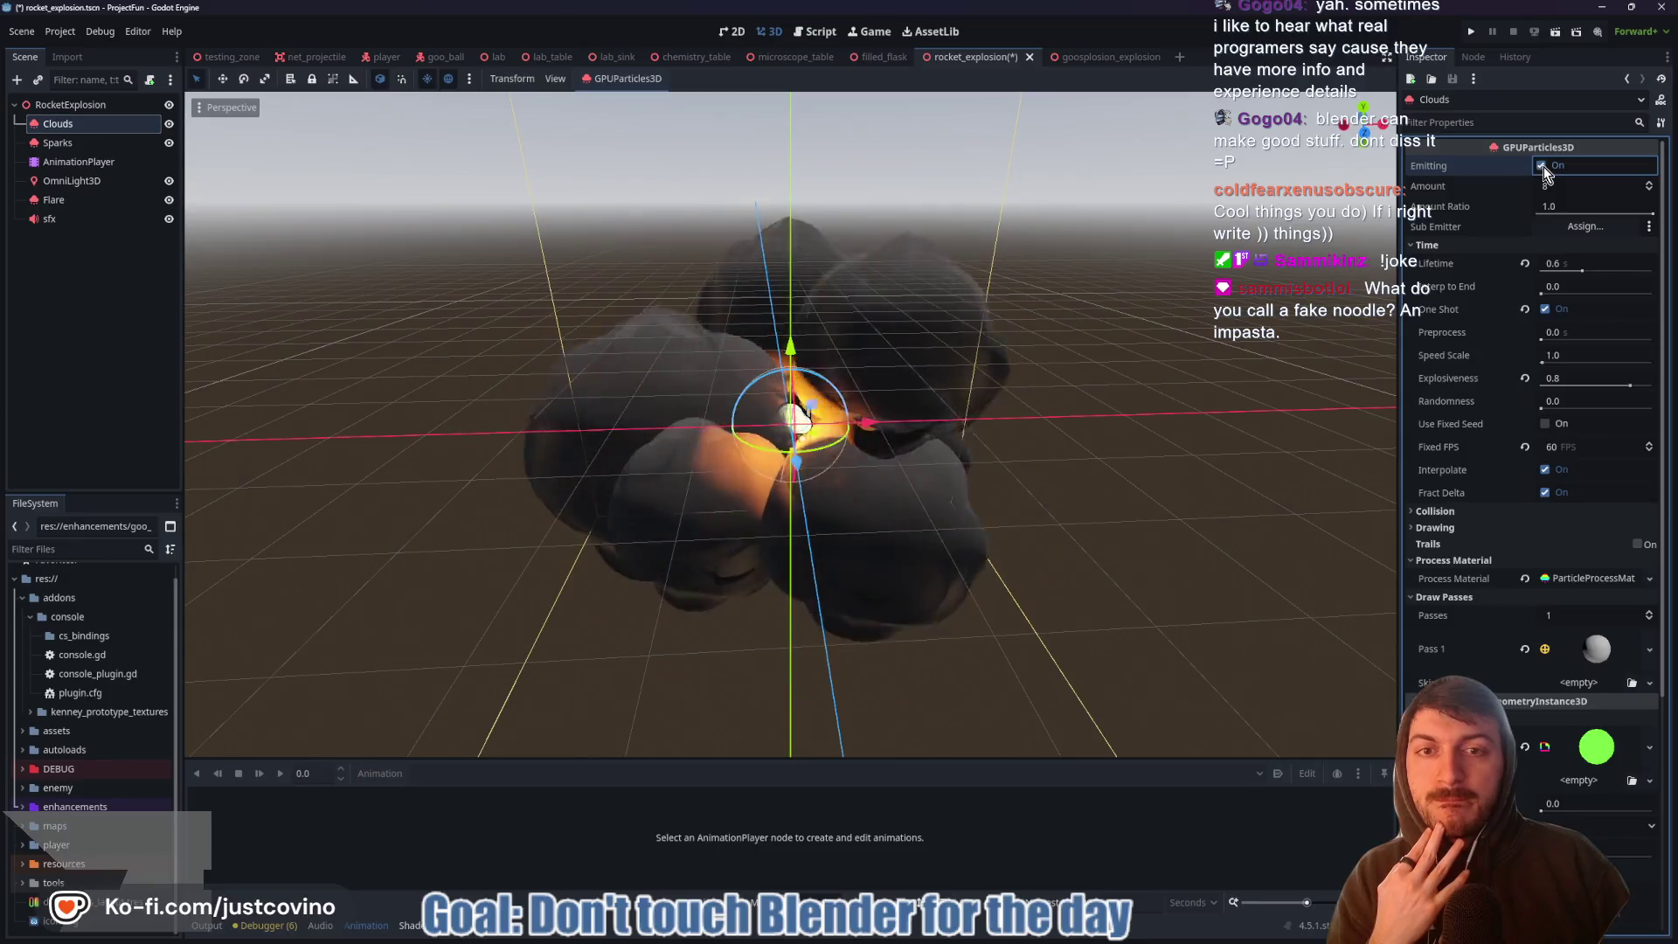
Preview the Clouds burst in rocket_explosion by toggling Emitting repeatedly
click(1545, 166)
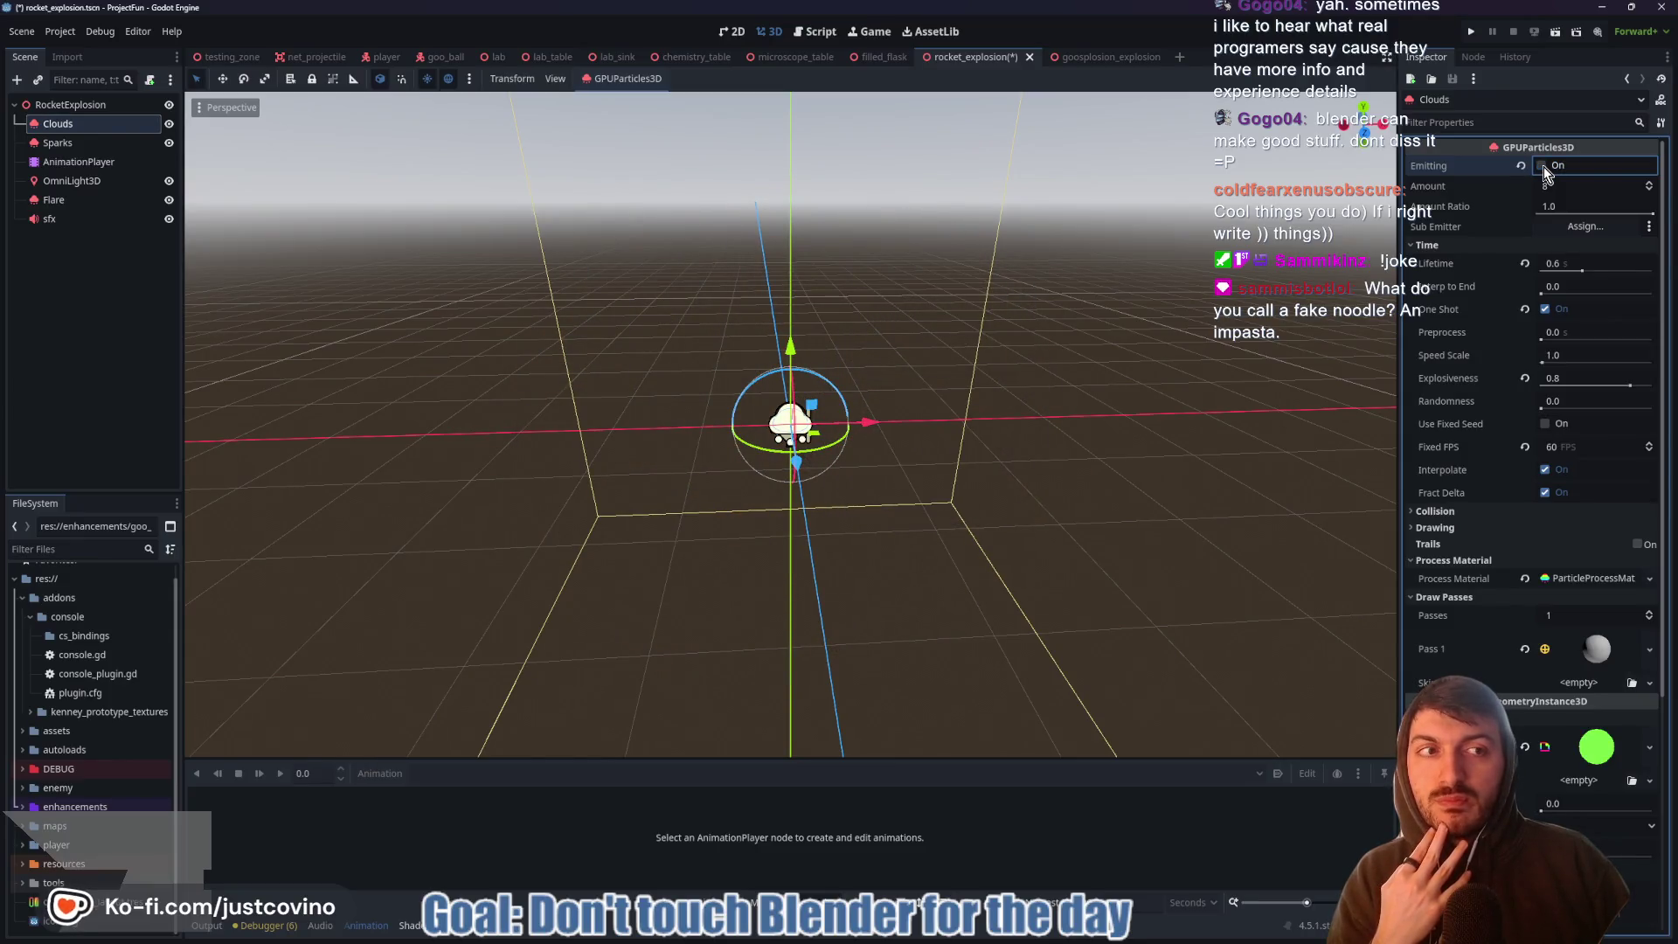
click(1544, 166)
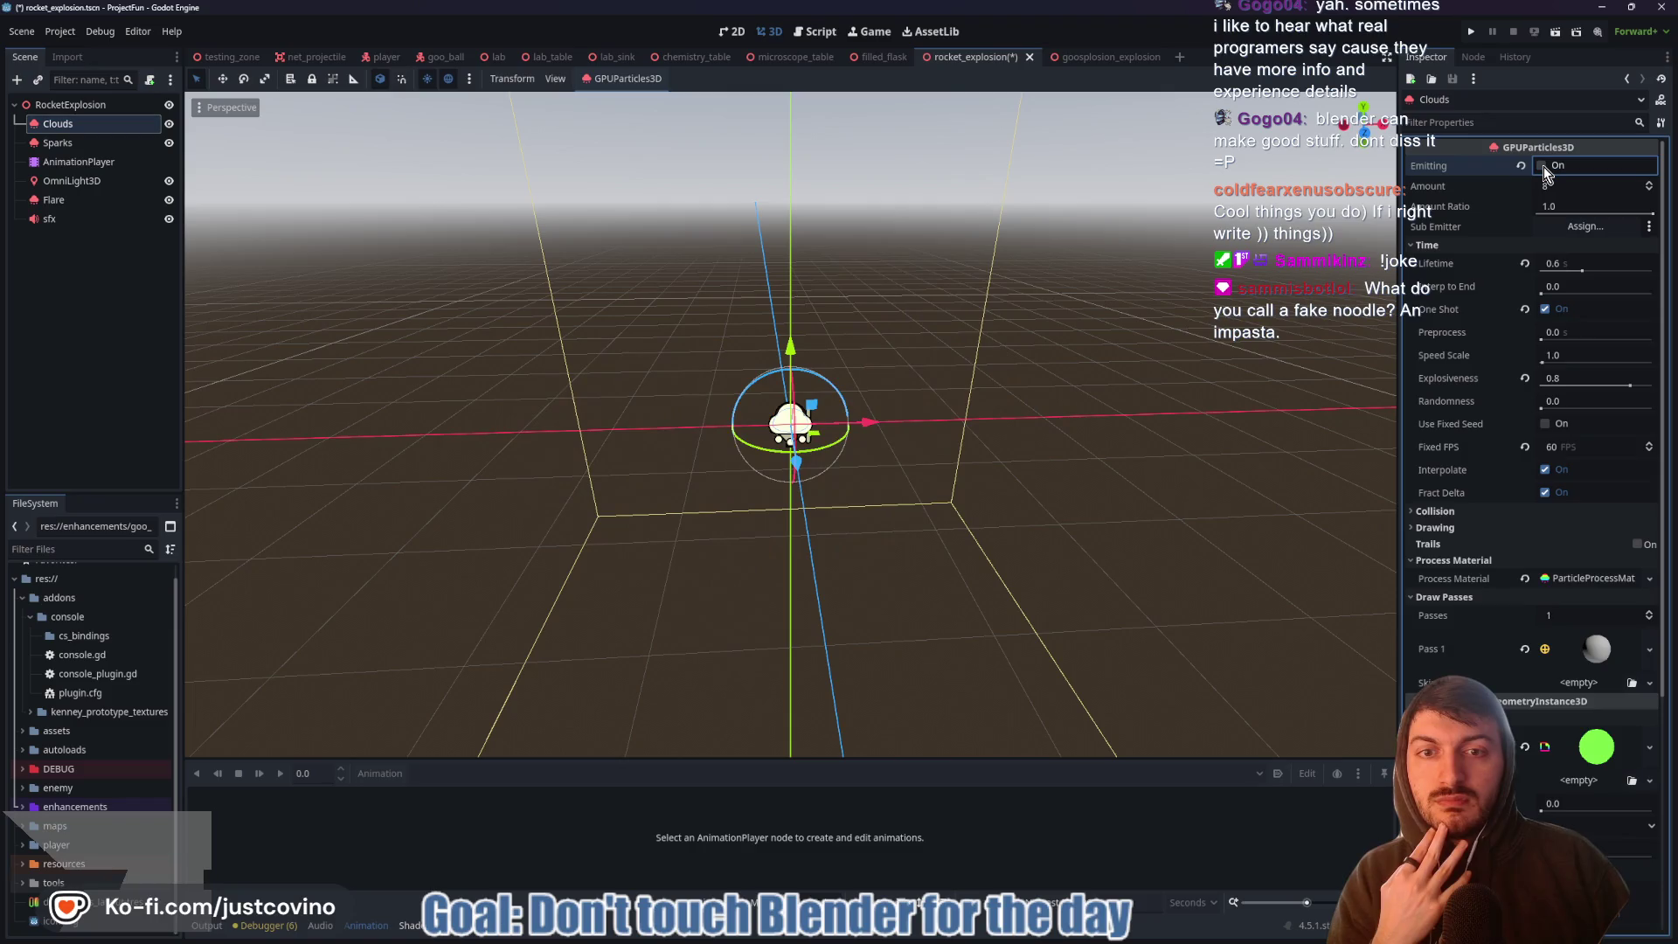
click(1545, 166)
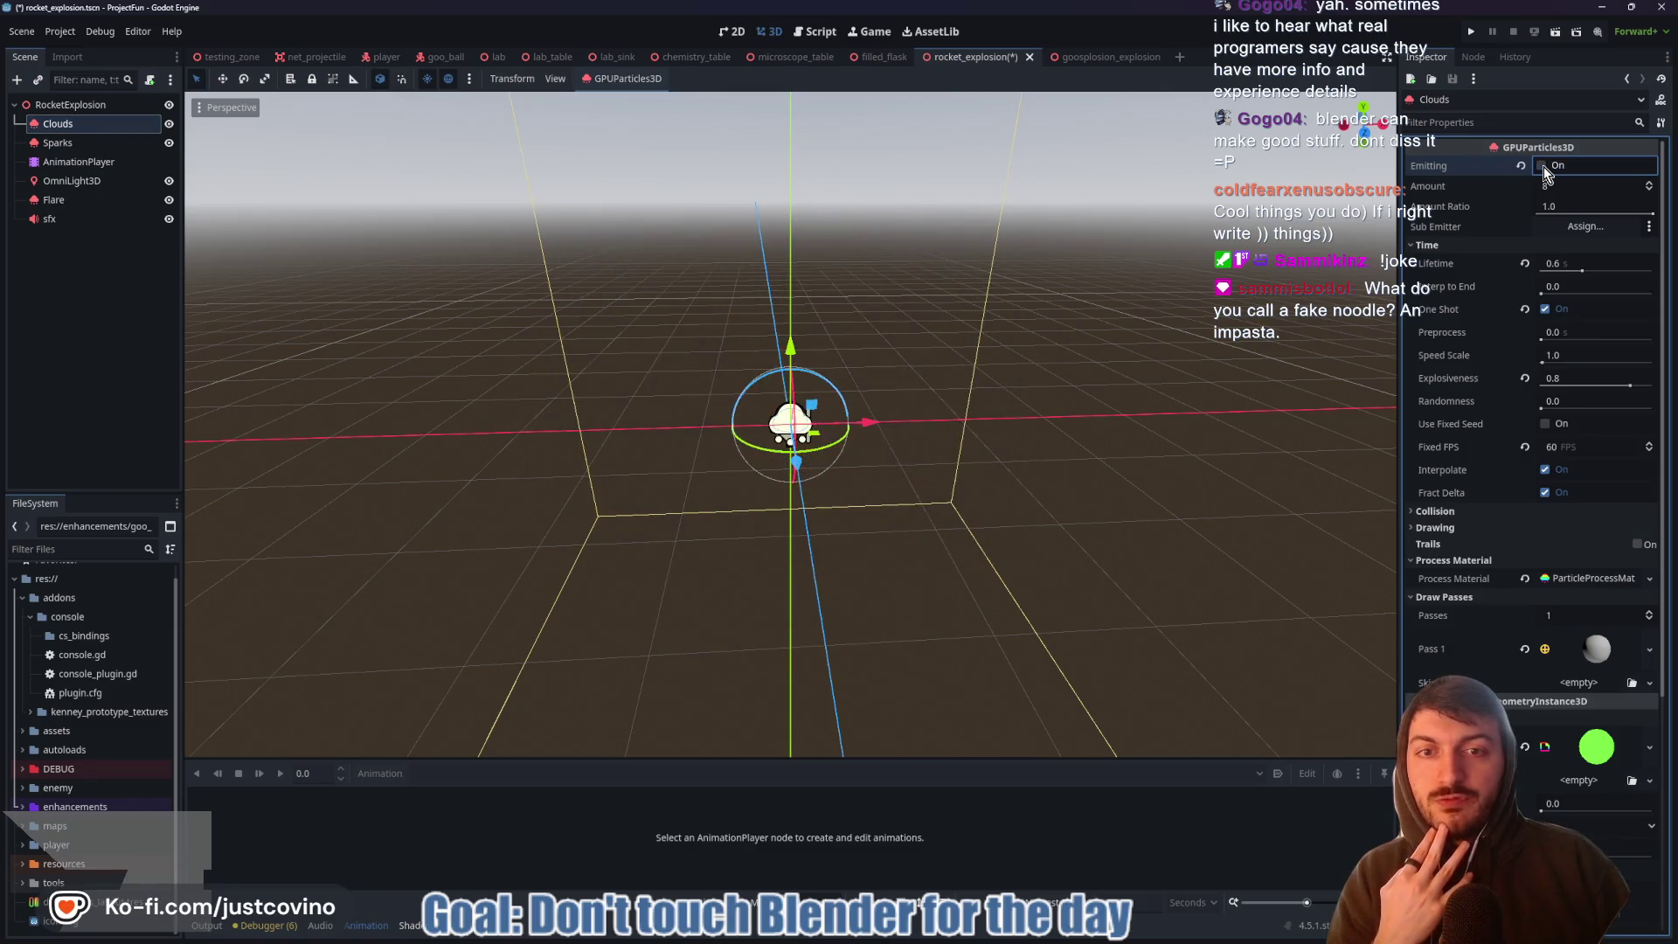
click(1089, 58)
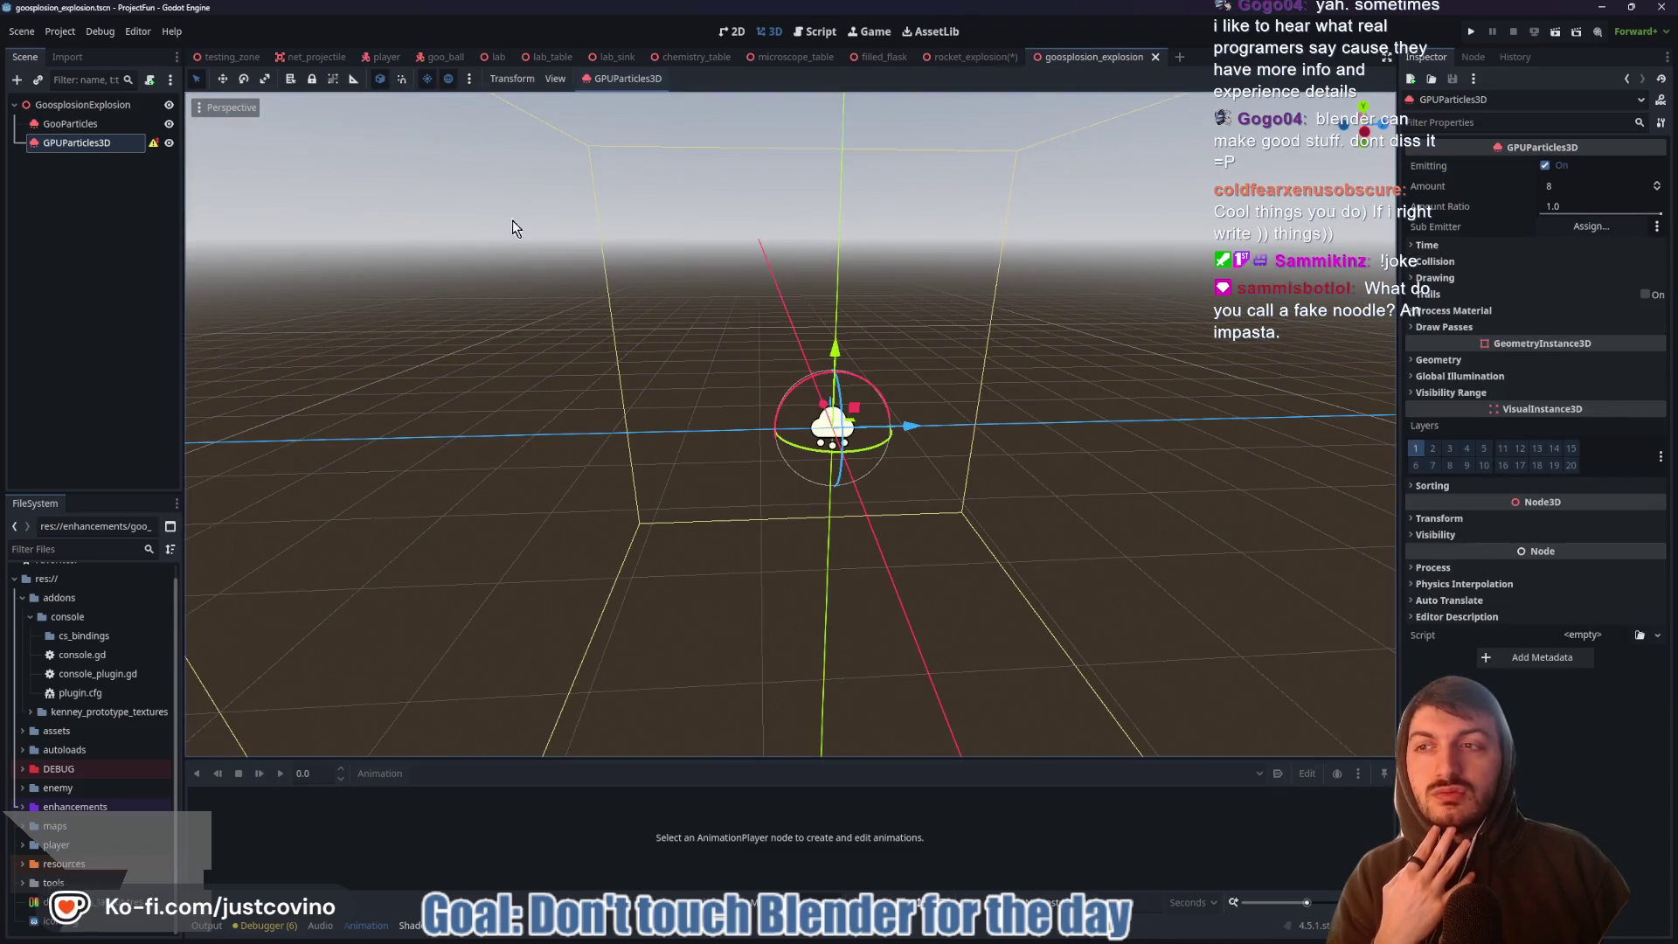
click(968, 49)
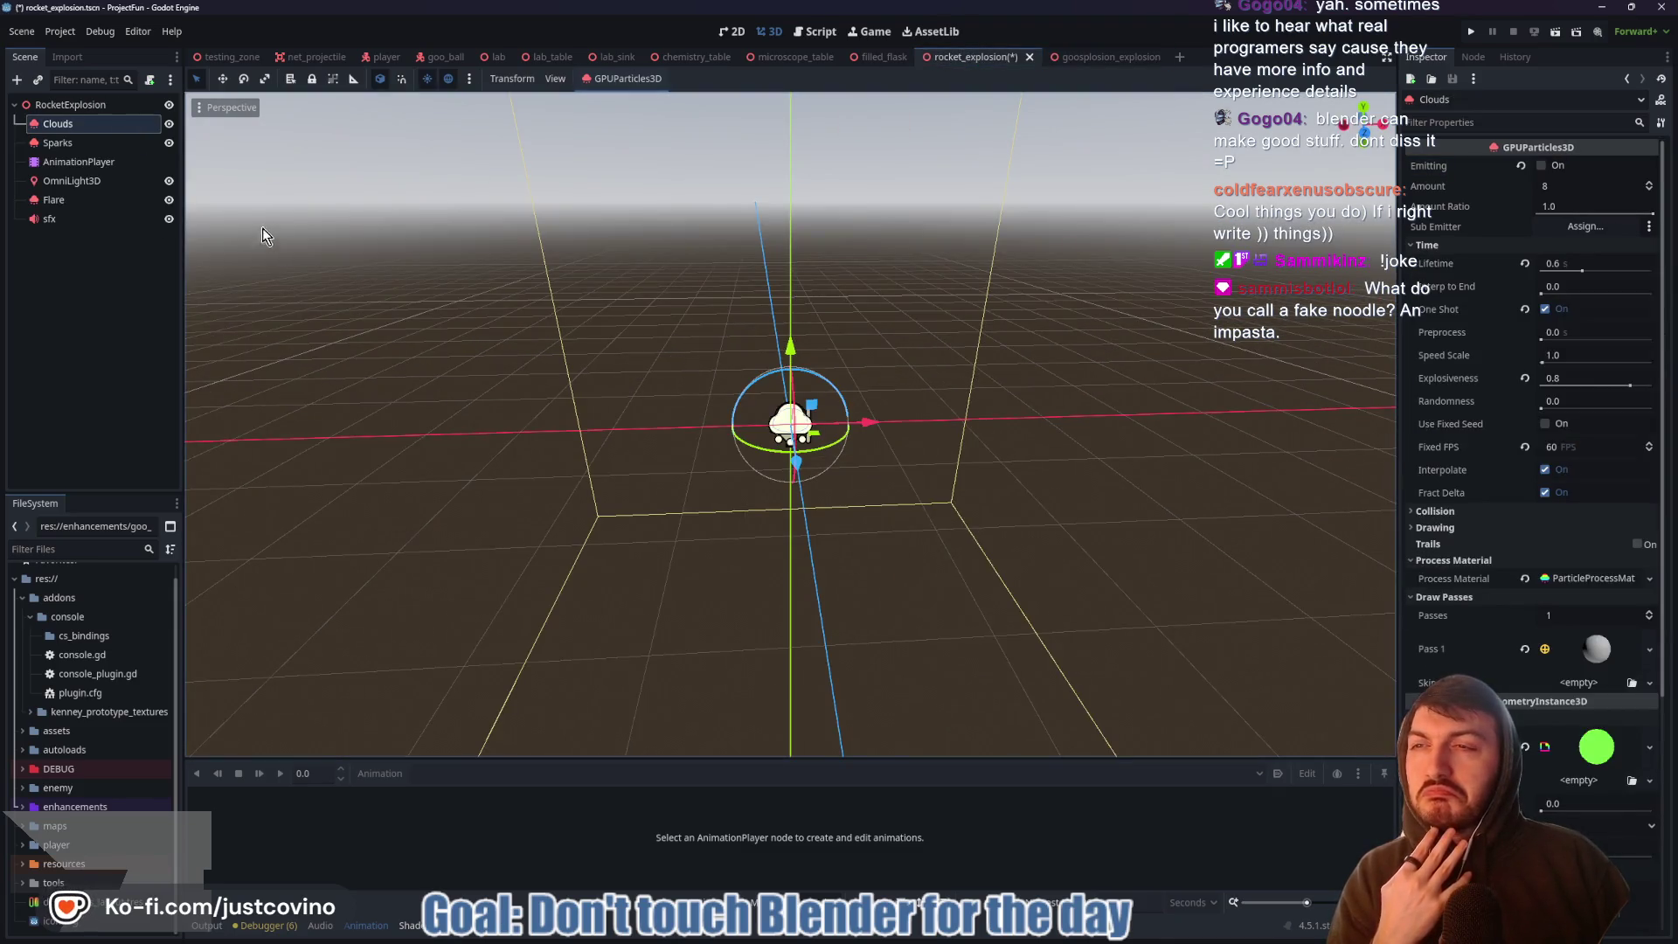
Copy the Clouds node and paste it under the GoosplosionExplosion root
click(73, 120)
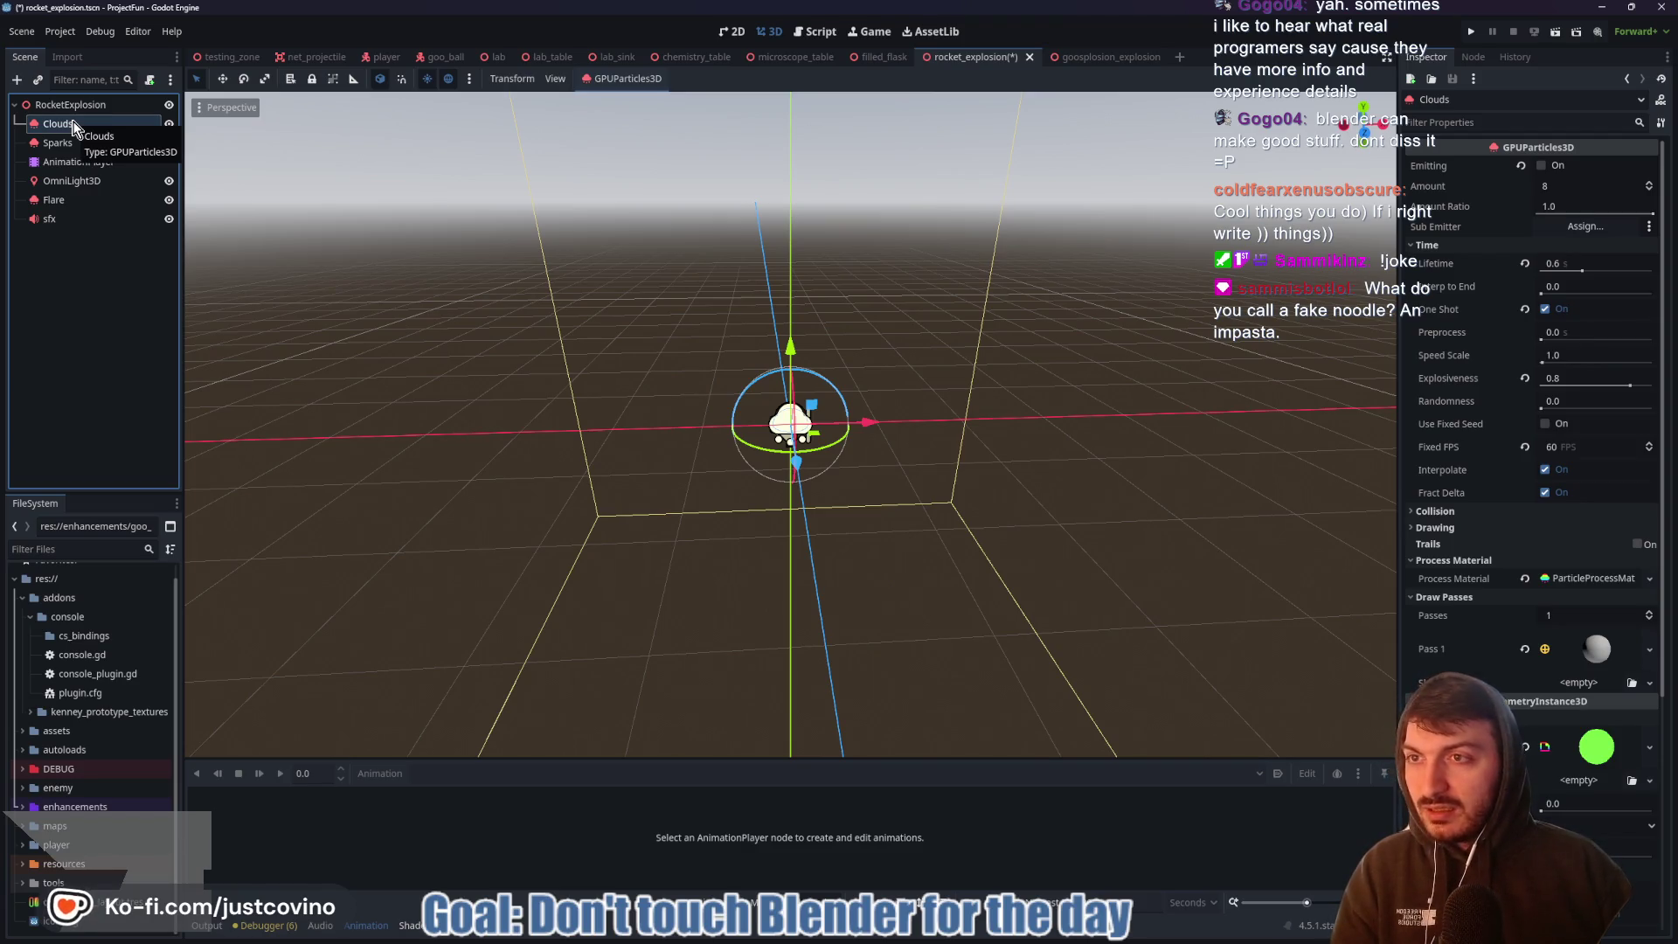
key(ctrl+Tab)
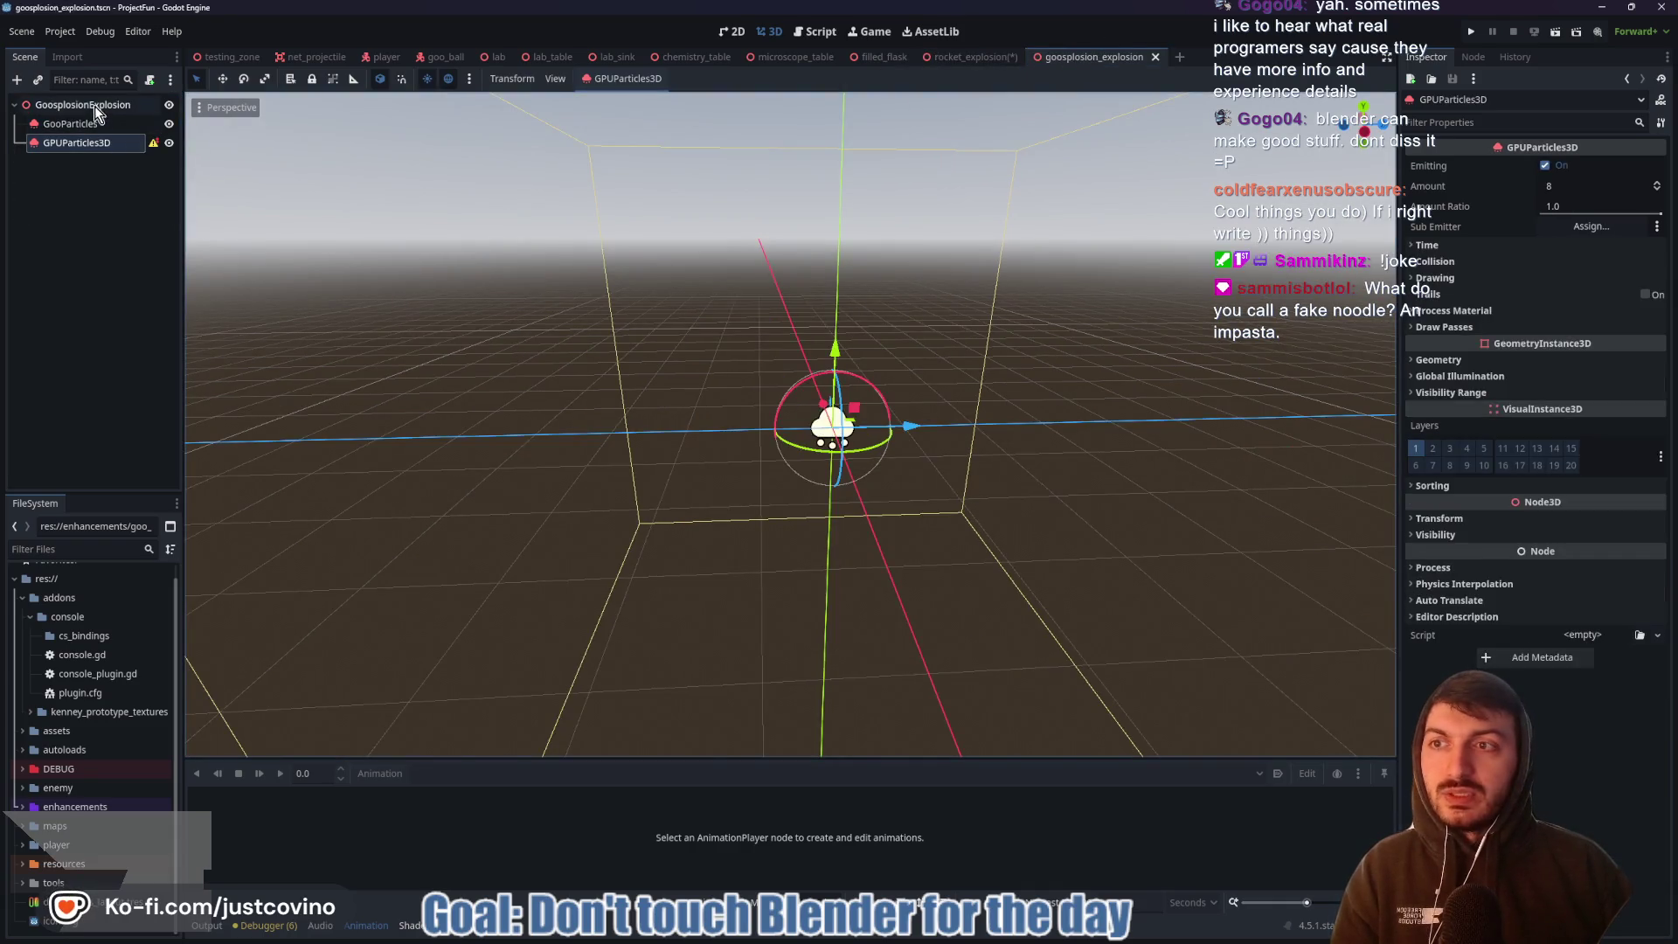
click(93, 105)
key(ctrl+v)
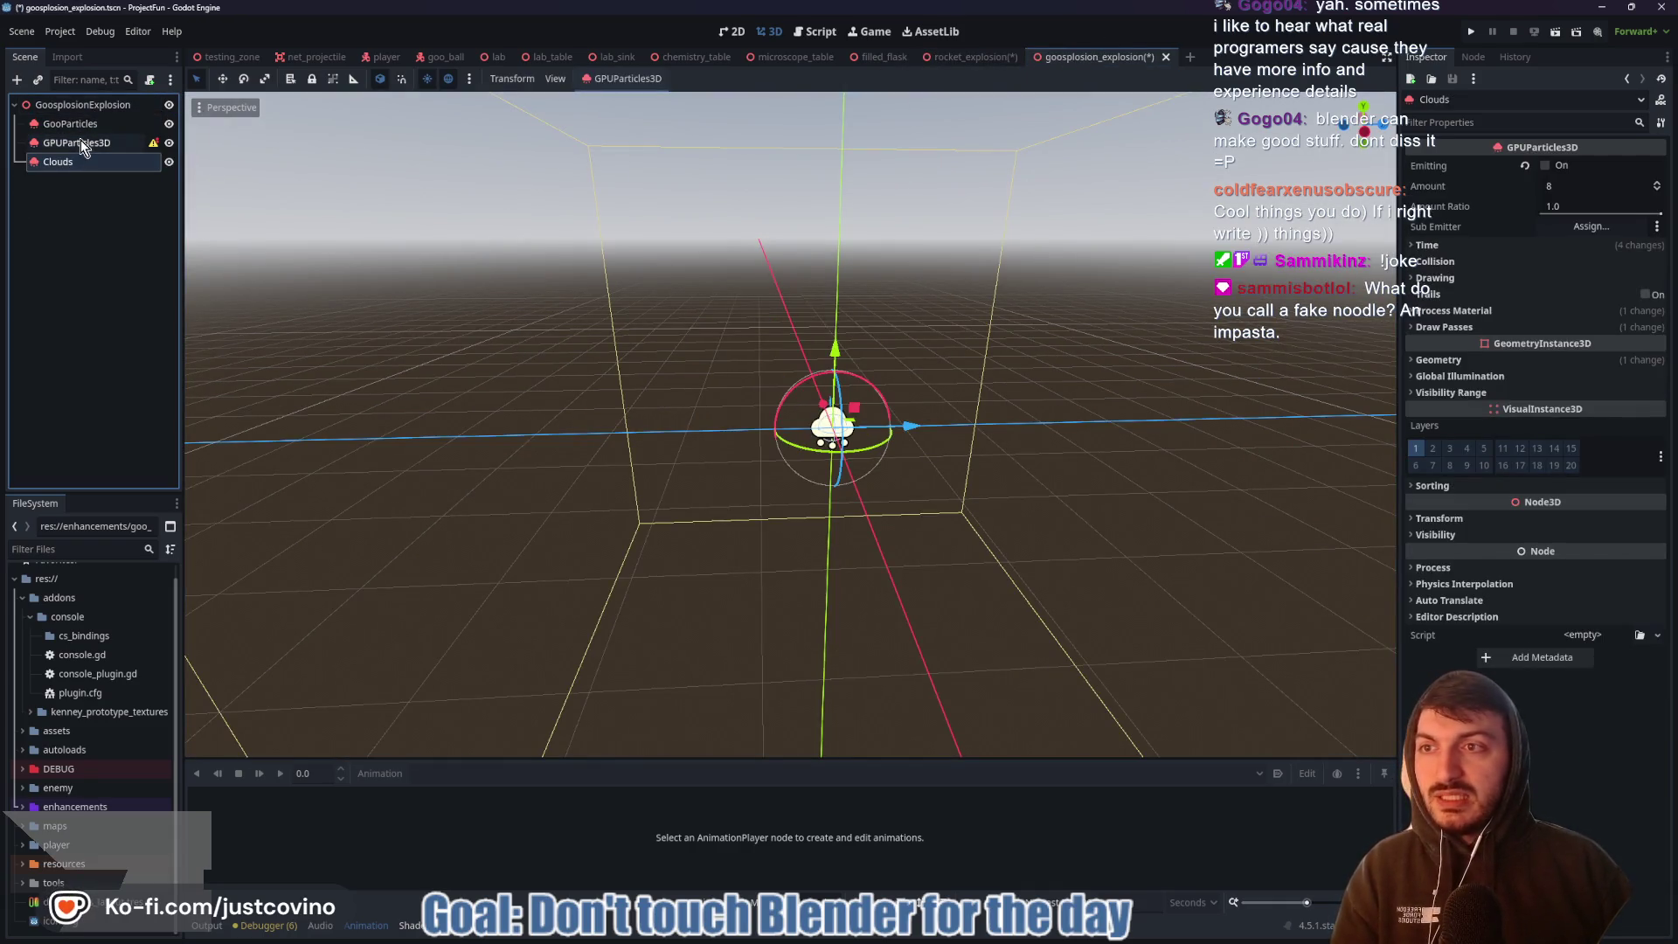
Delete the leftover GPUParticles3D node
click(83, 145)
key(Delete)
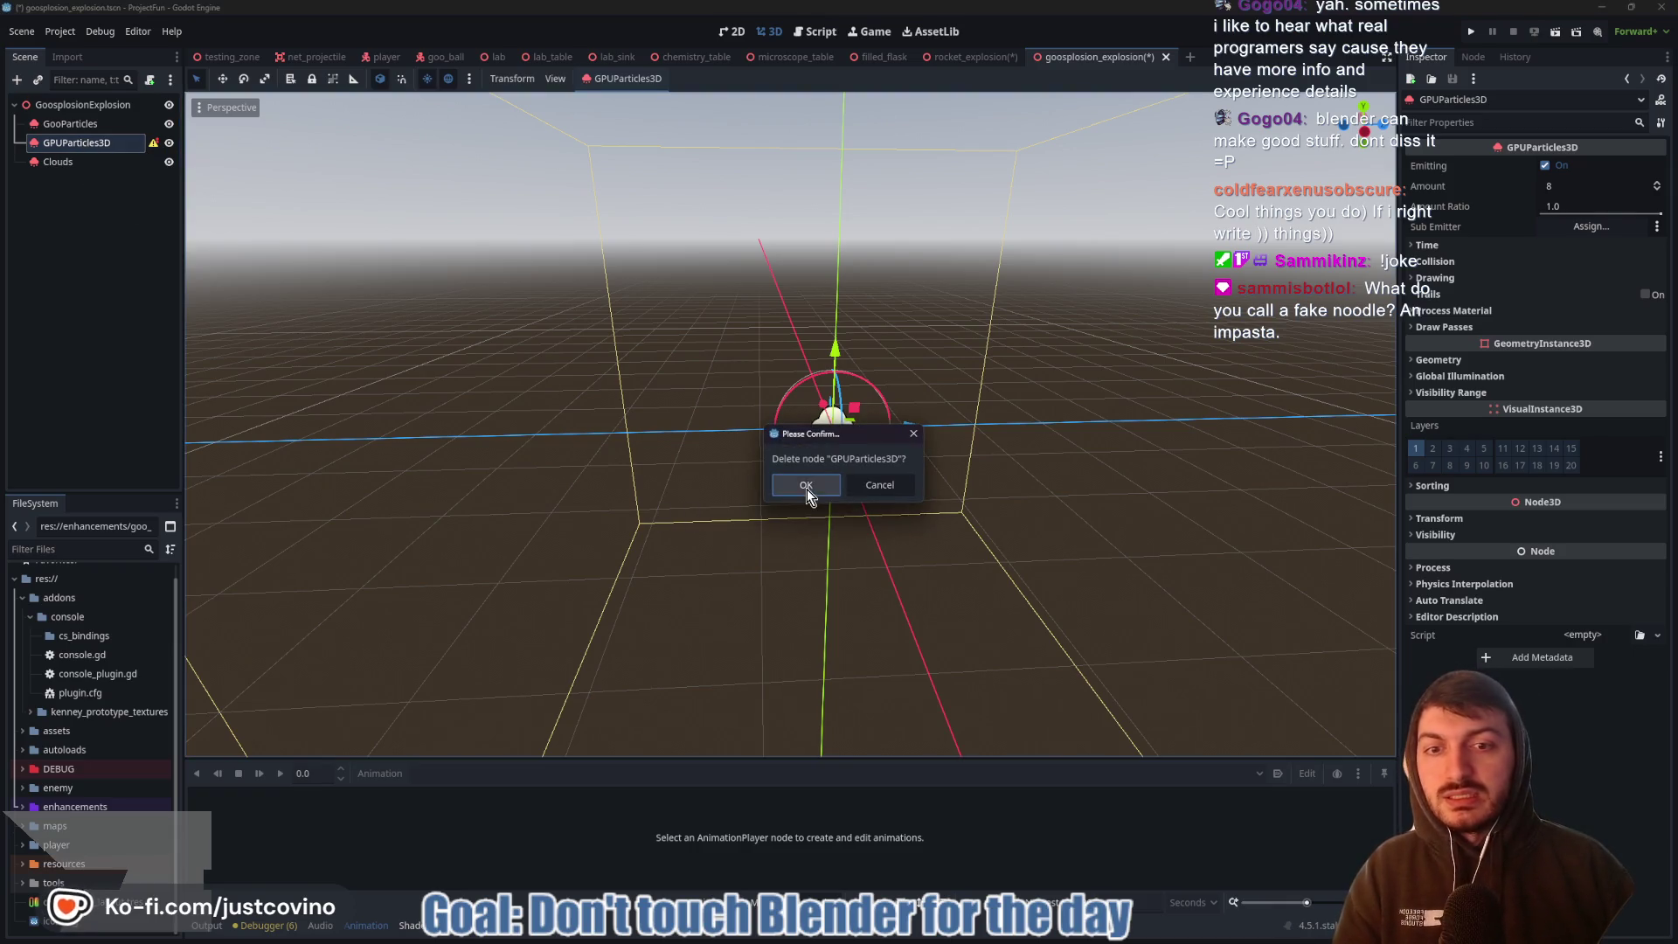
click(806, 486)
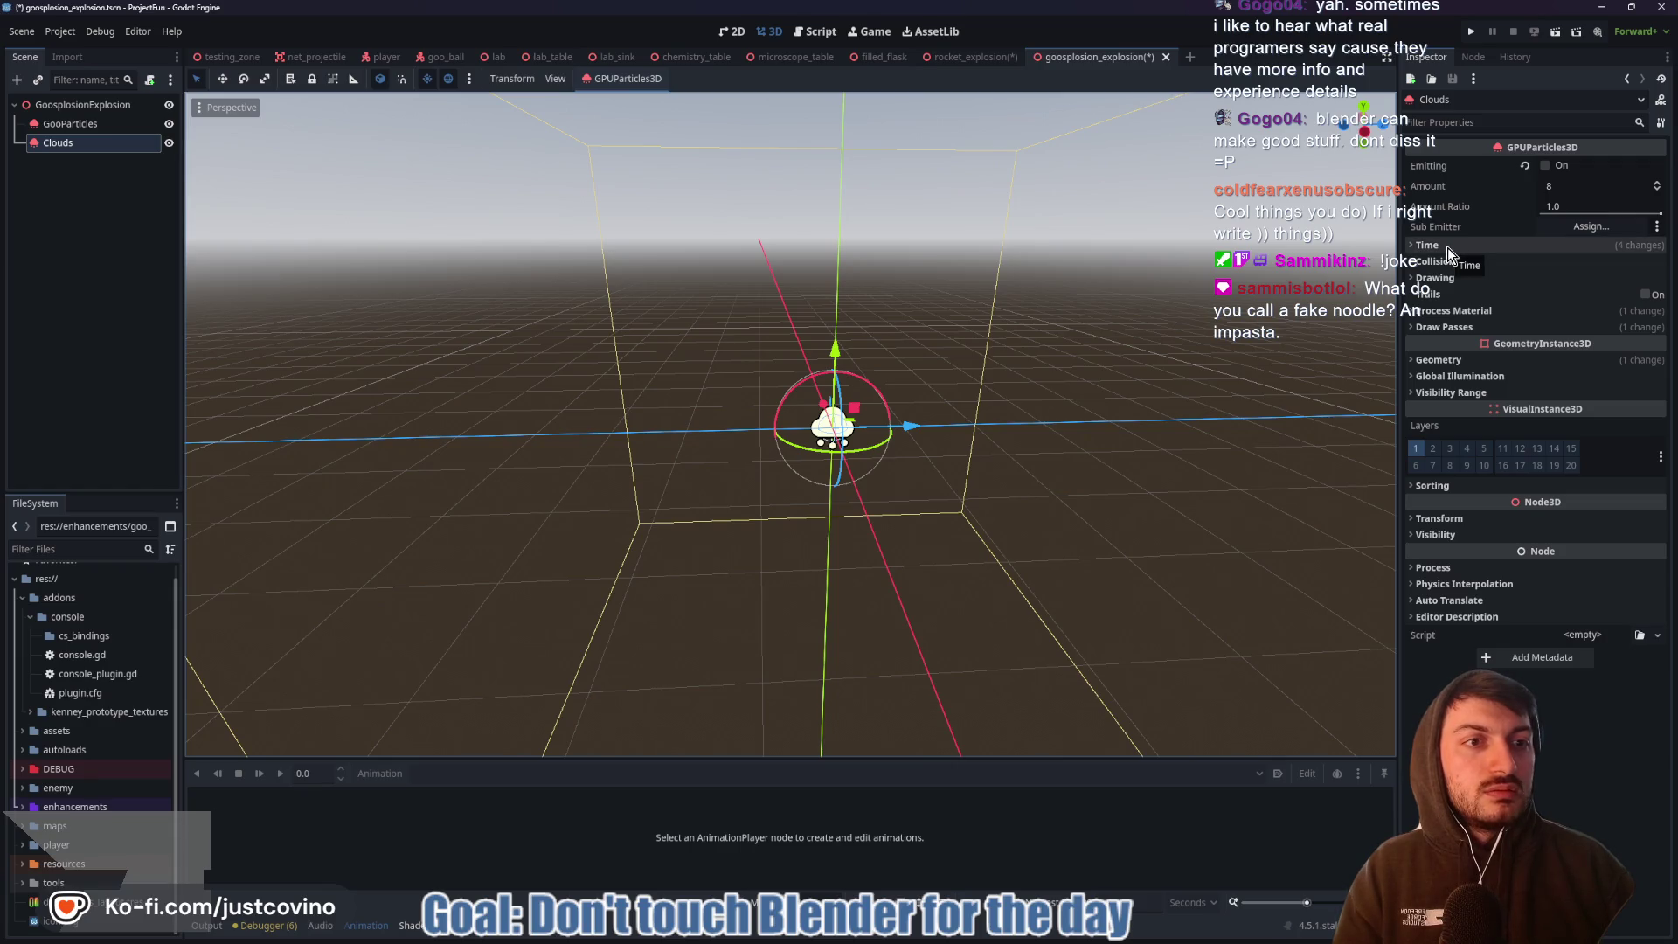
Make the Clouds Process Material unique (recursive)
click(1465, 312)
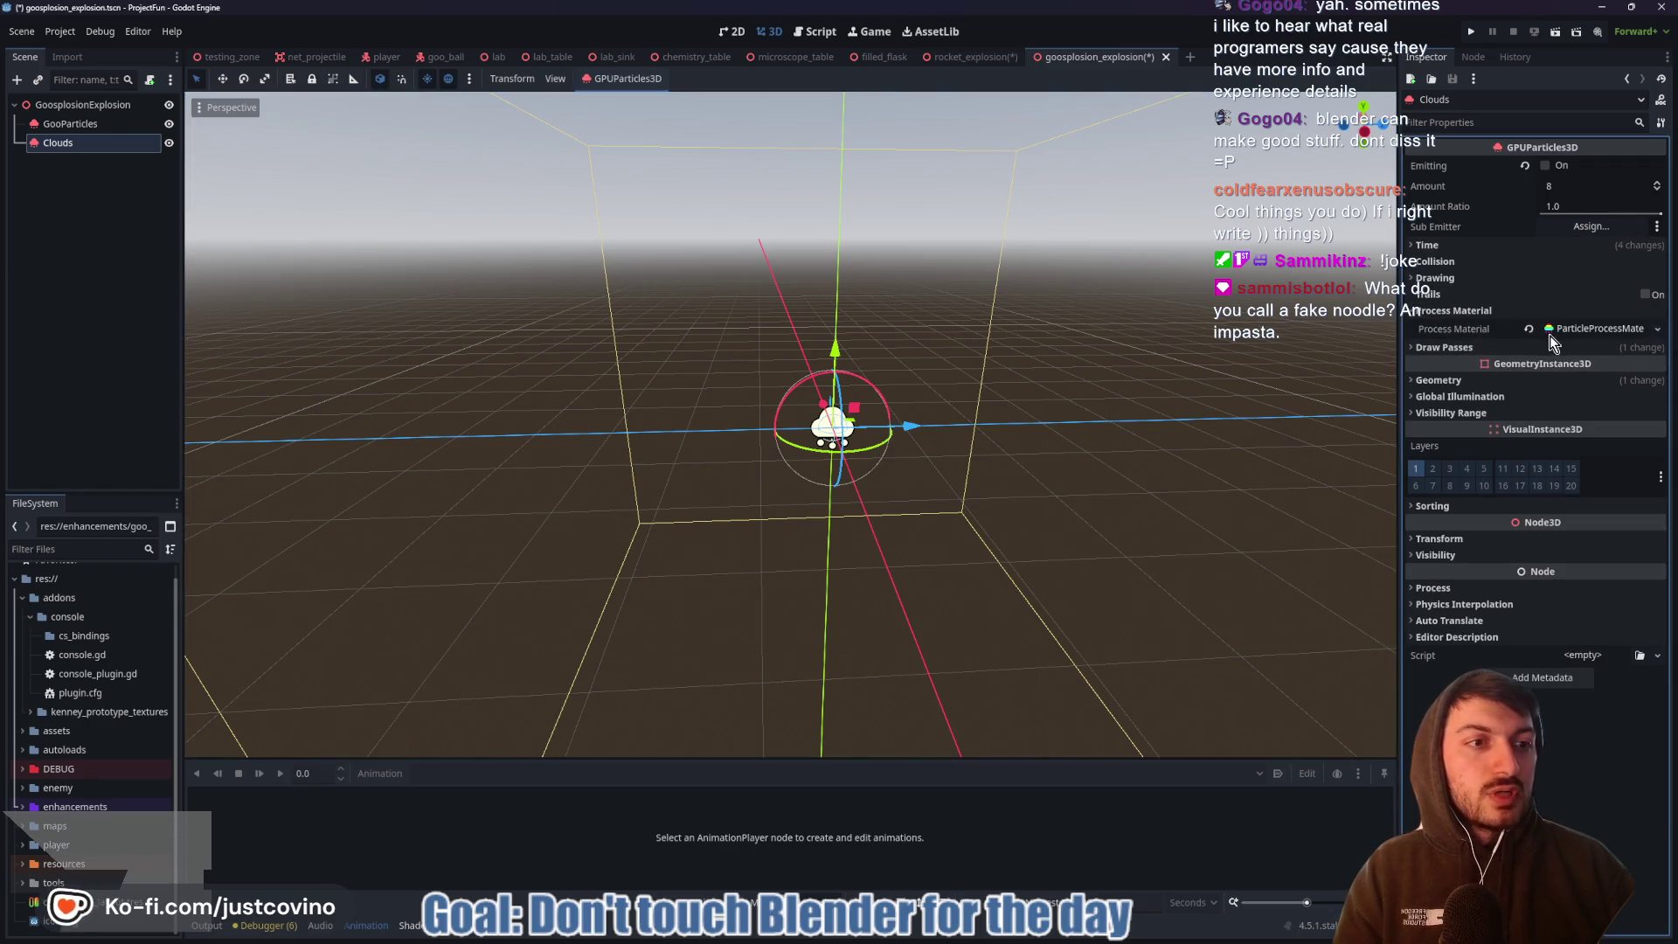
right_click(1575, 329)
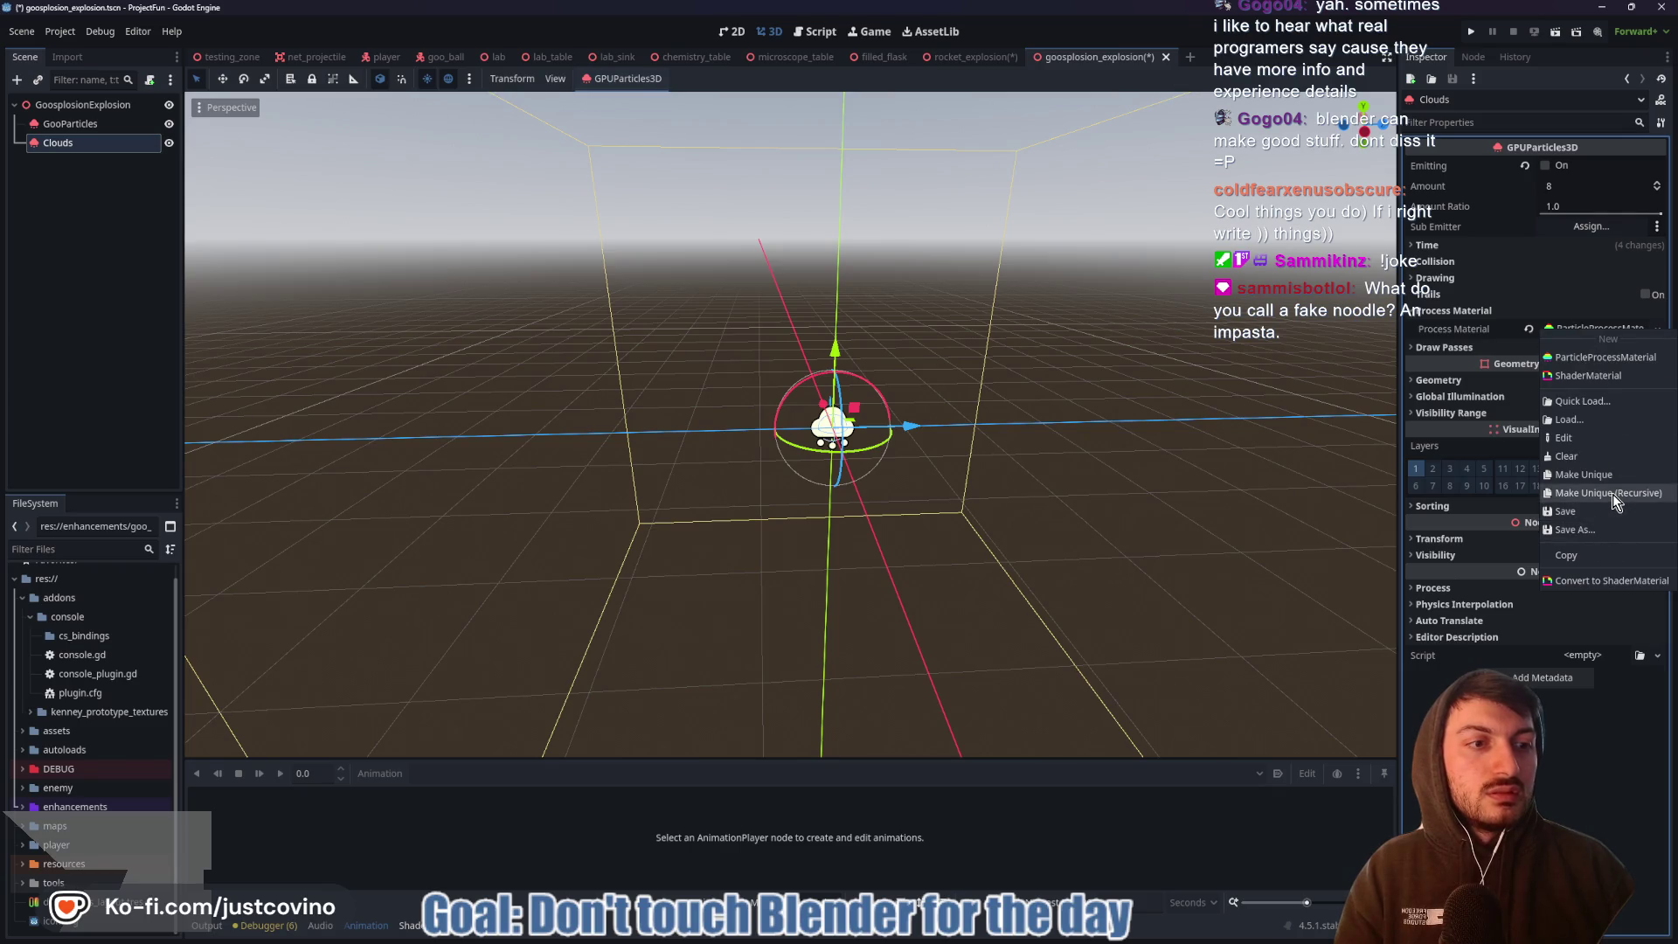
click(1612, 494)
click(768, 586)
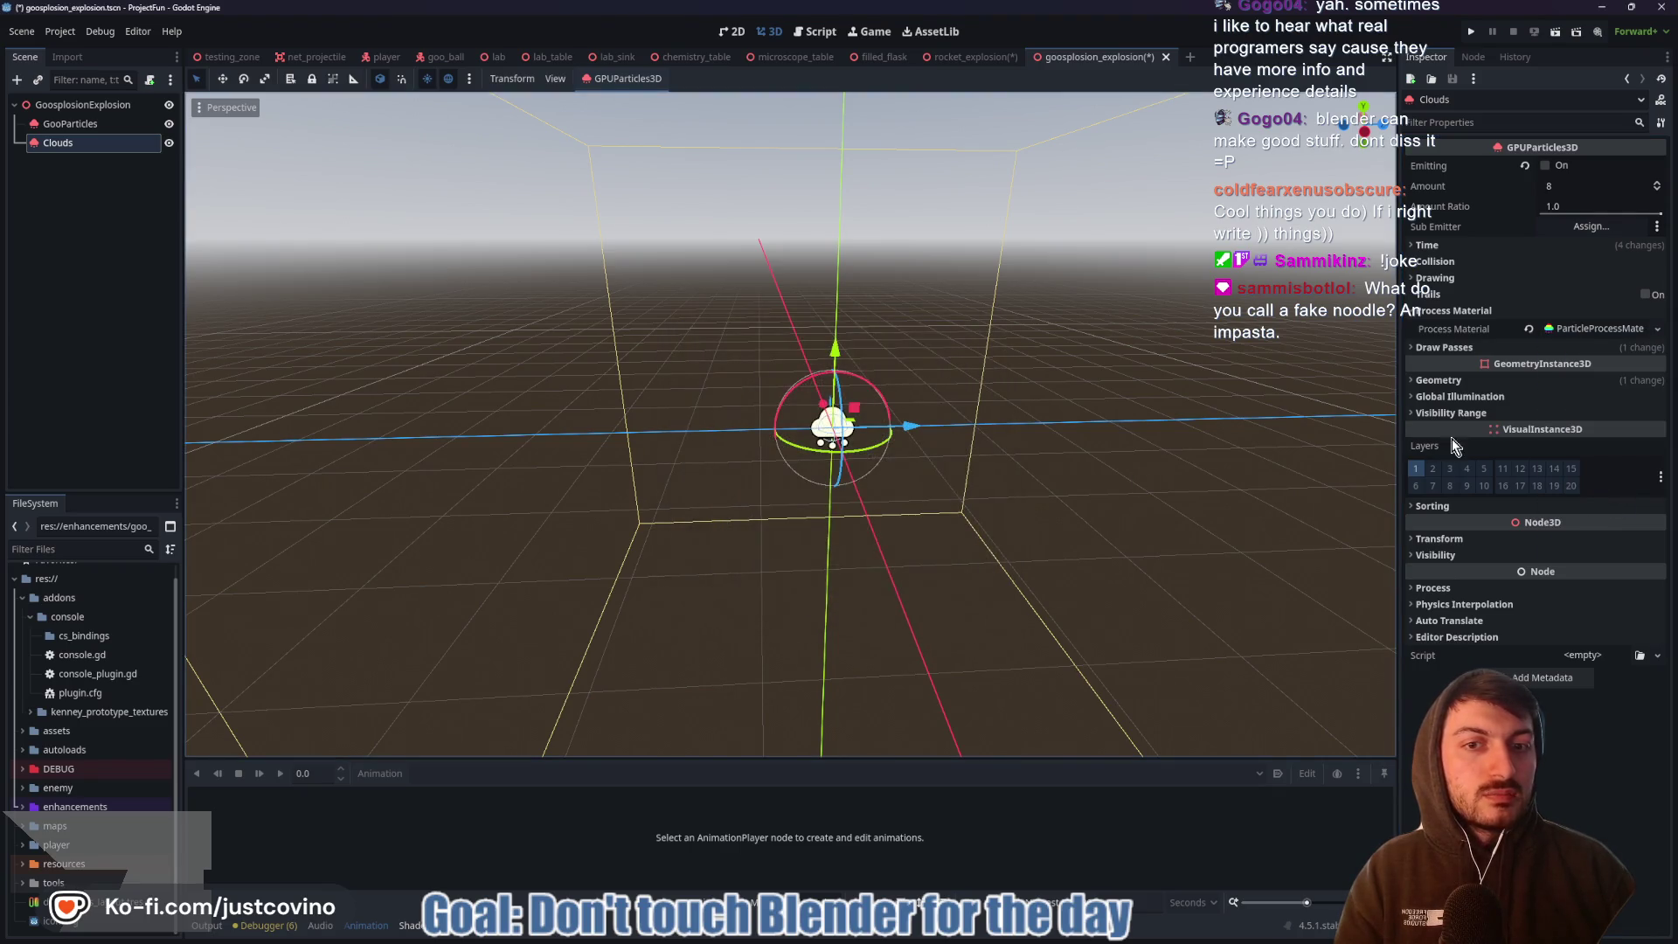
click(1463, 381)
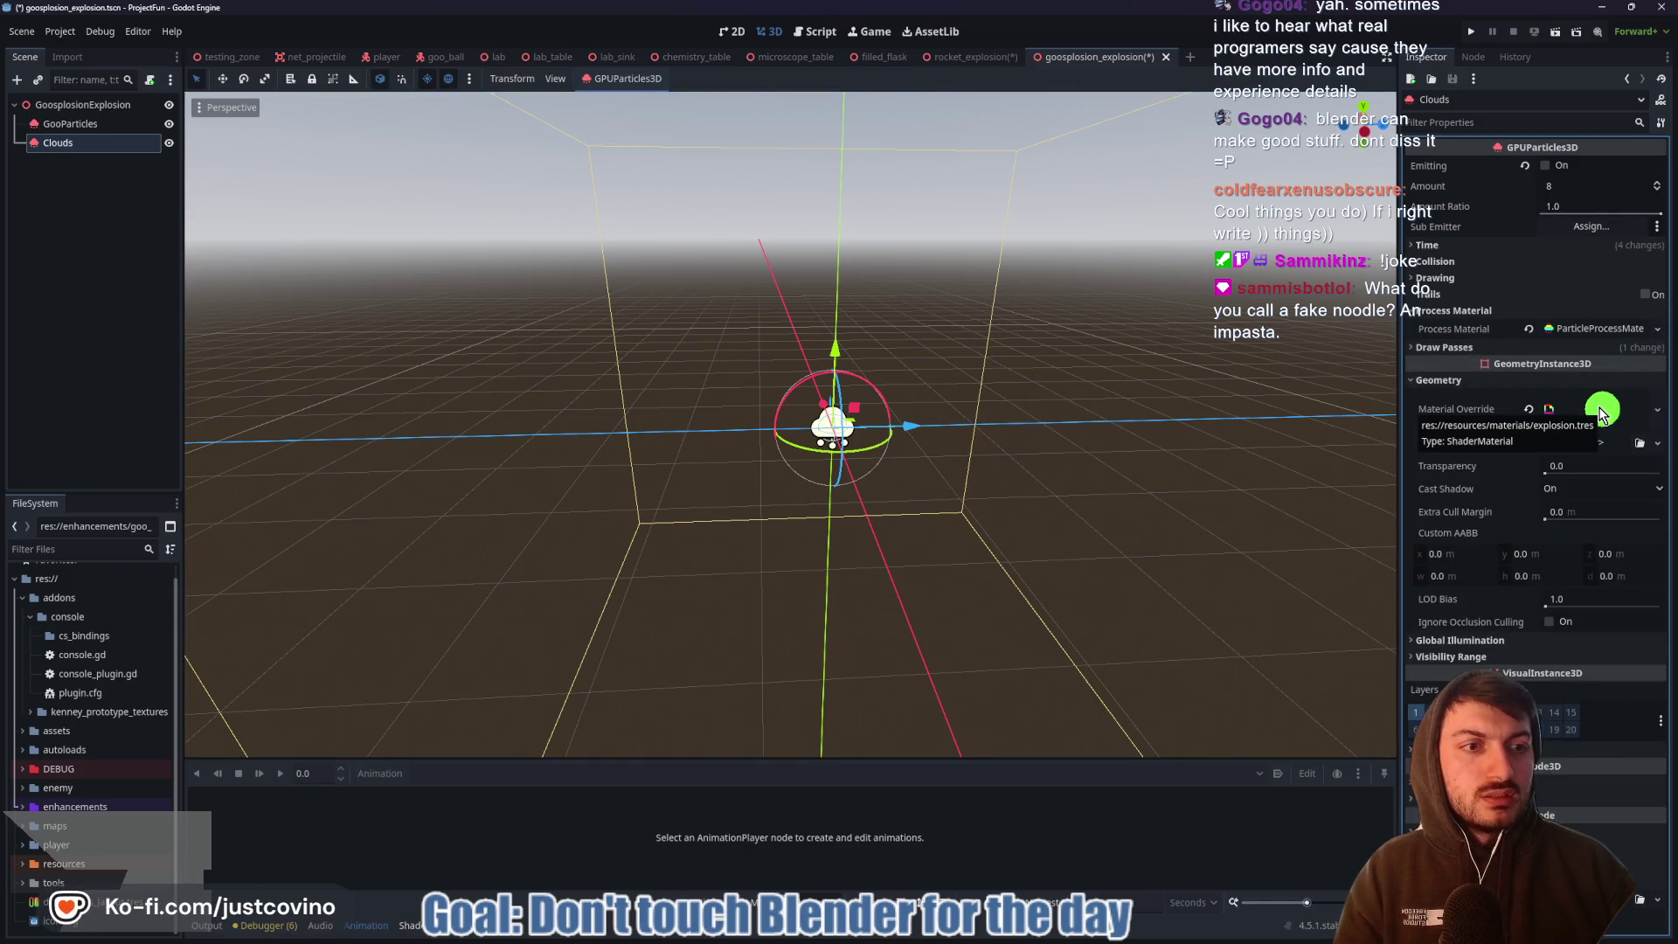
Make the Clouds Material Override and its shader unique (recursive)
right_click(1602, 414)
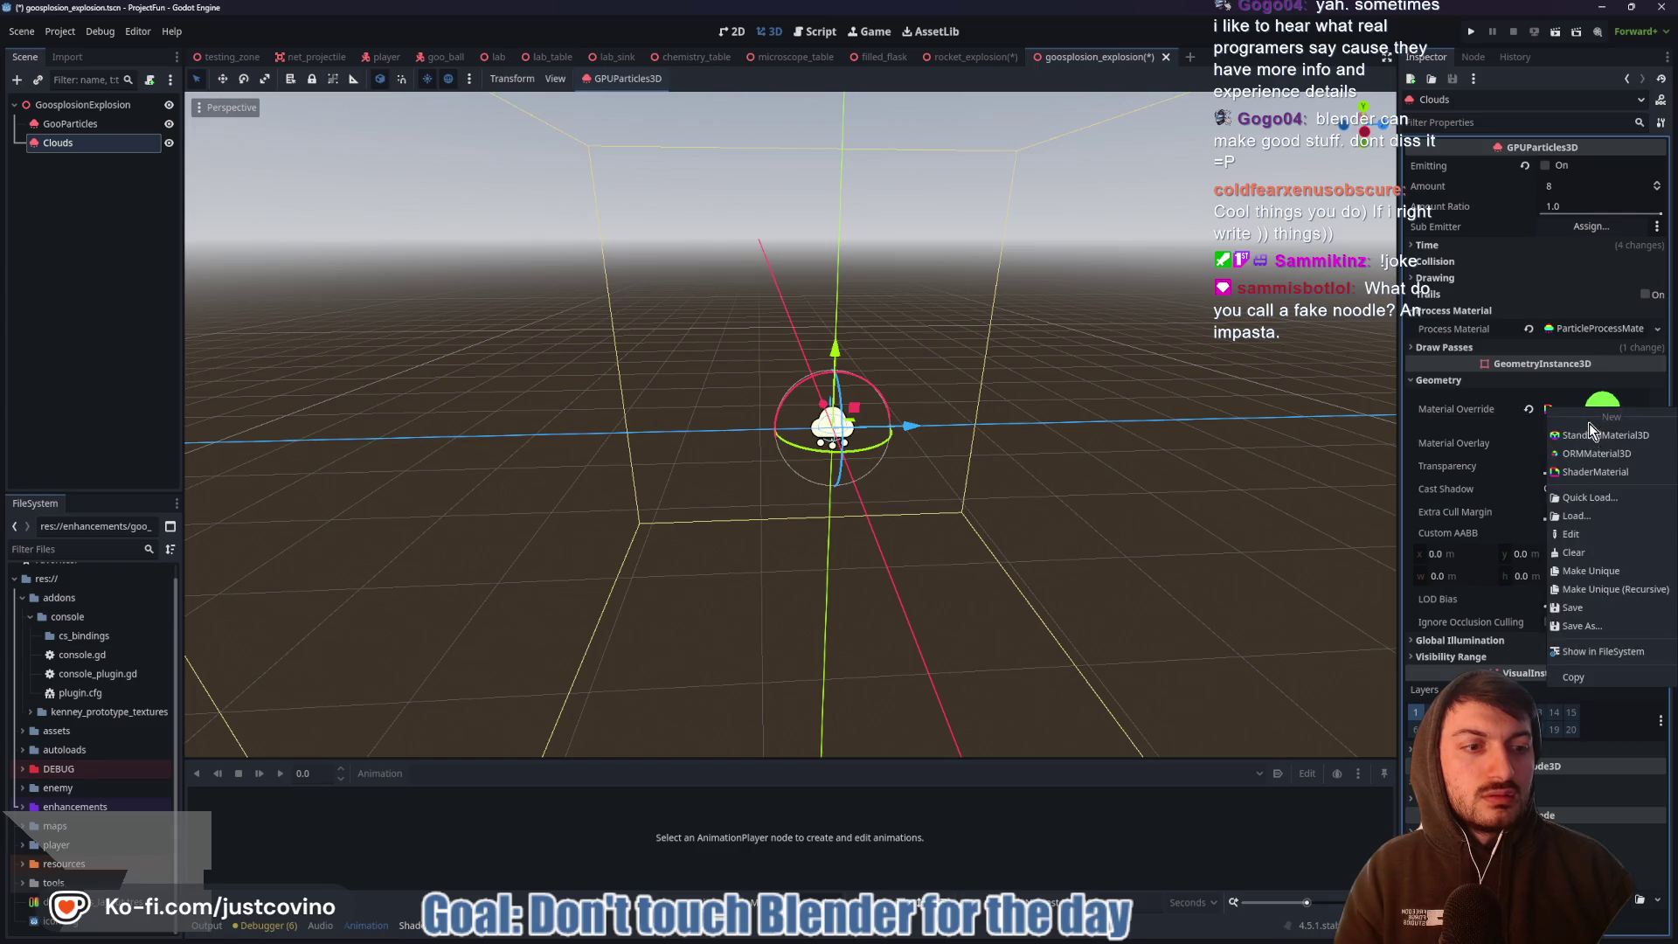
click(1475, 419)
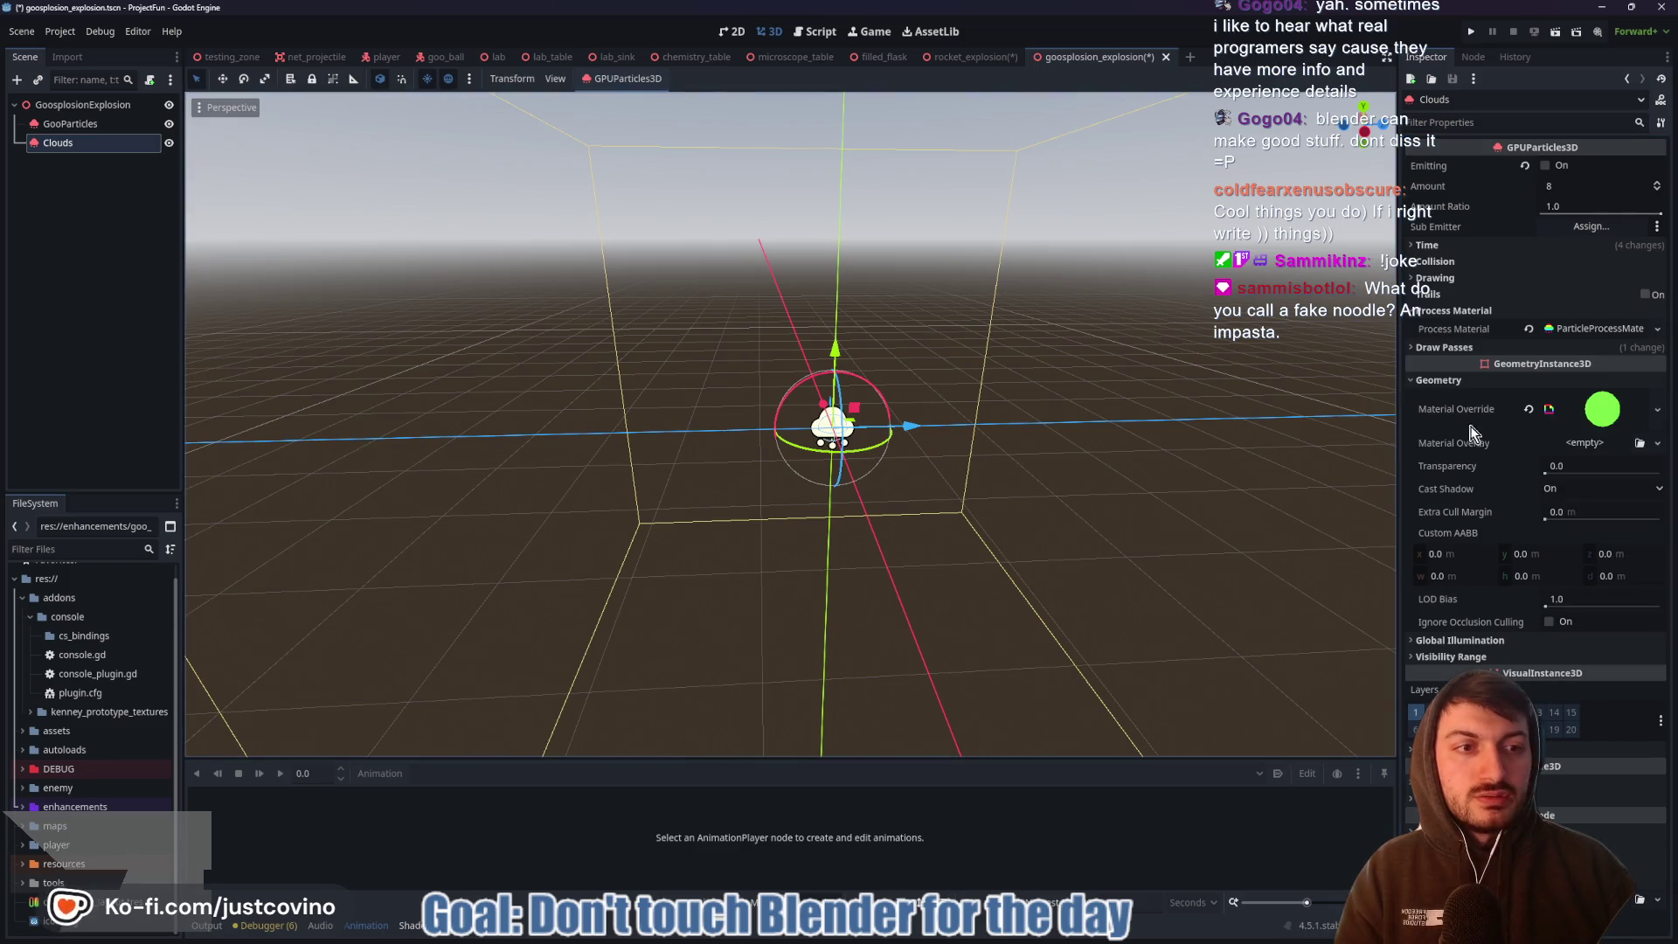
click(1591, 410)
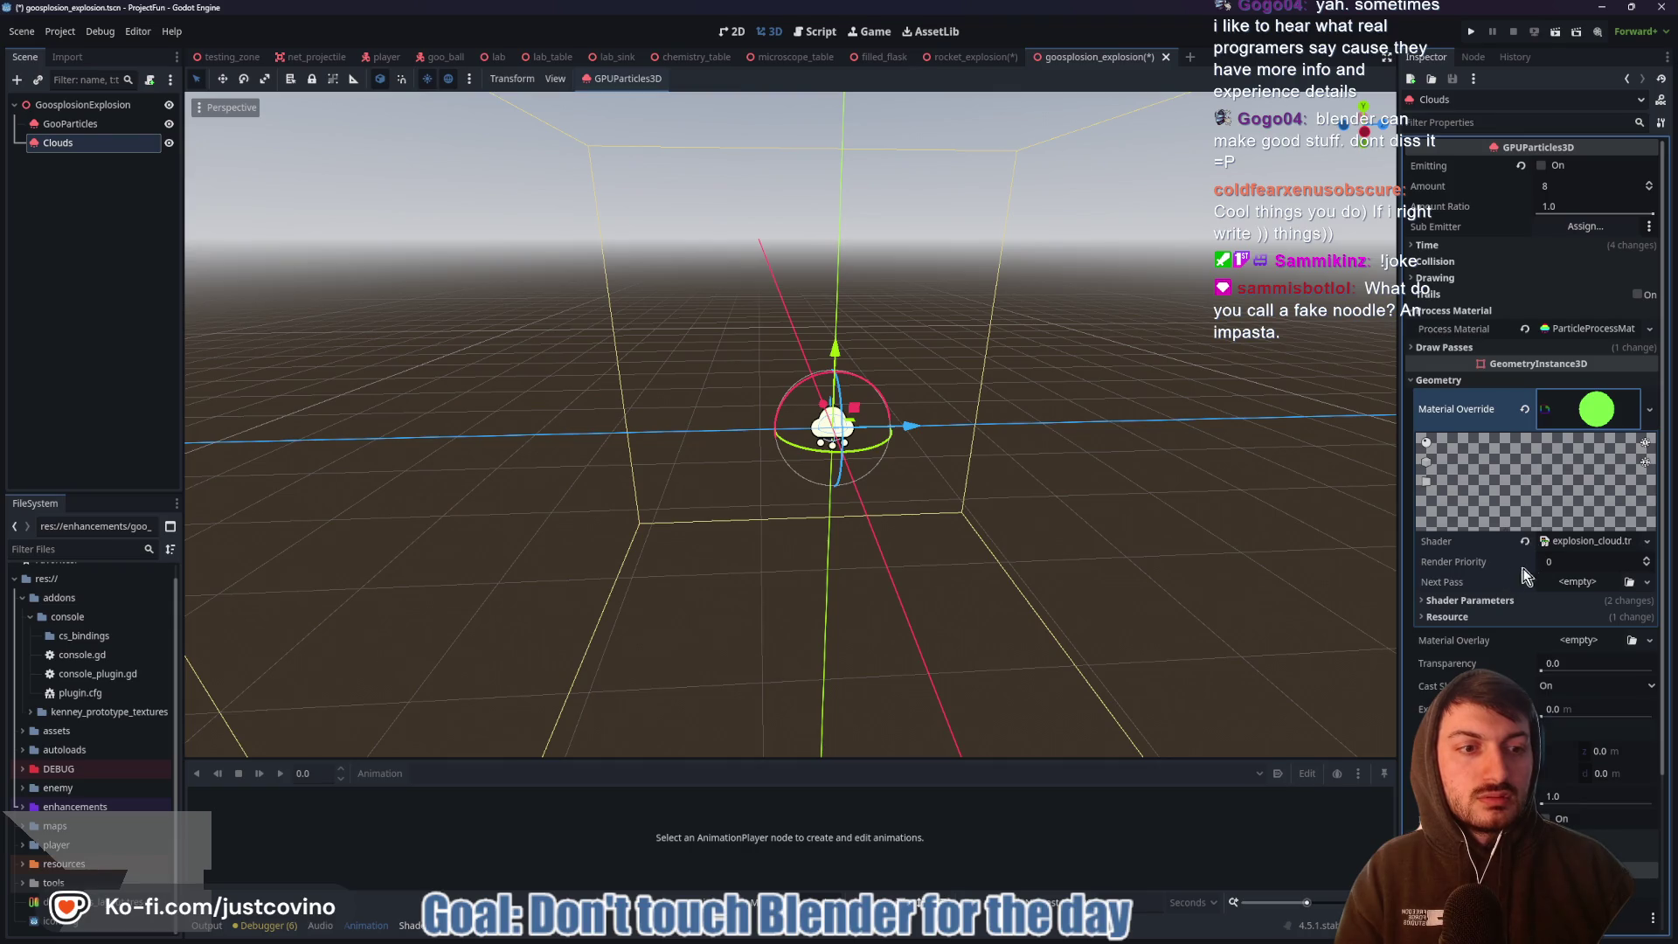
click(1505, 603)
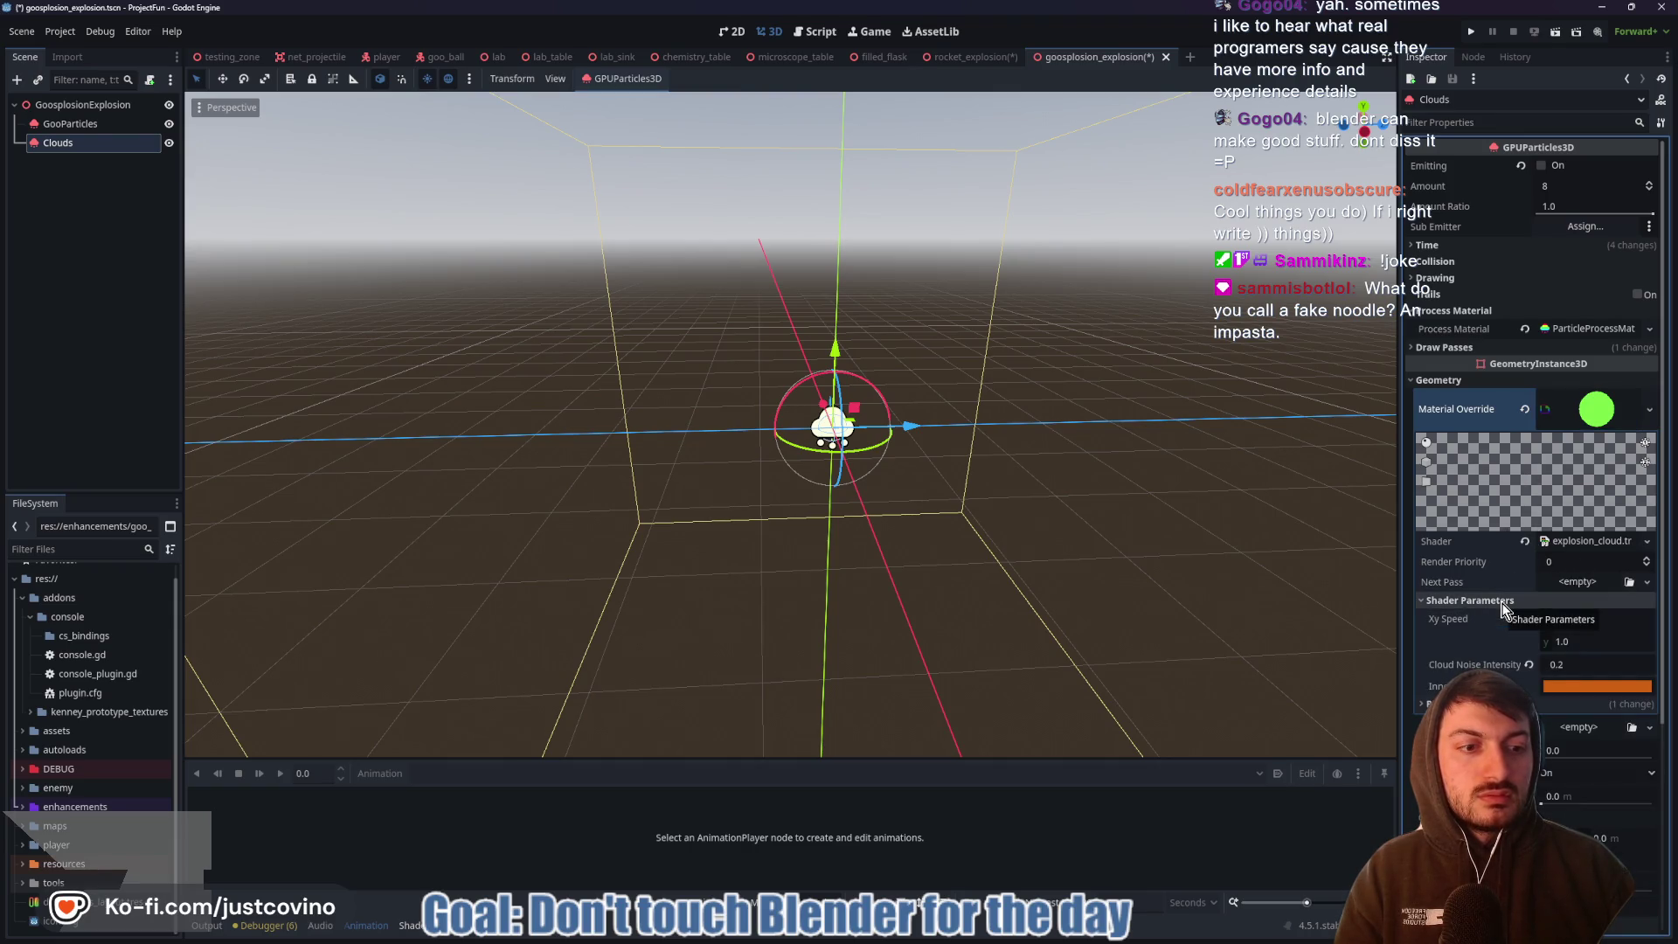
click(1504, 603)
right_click(1598, 412)
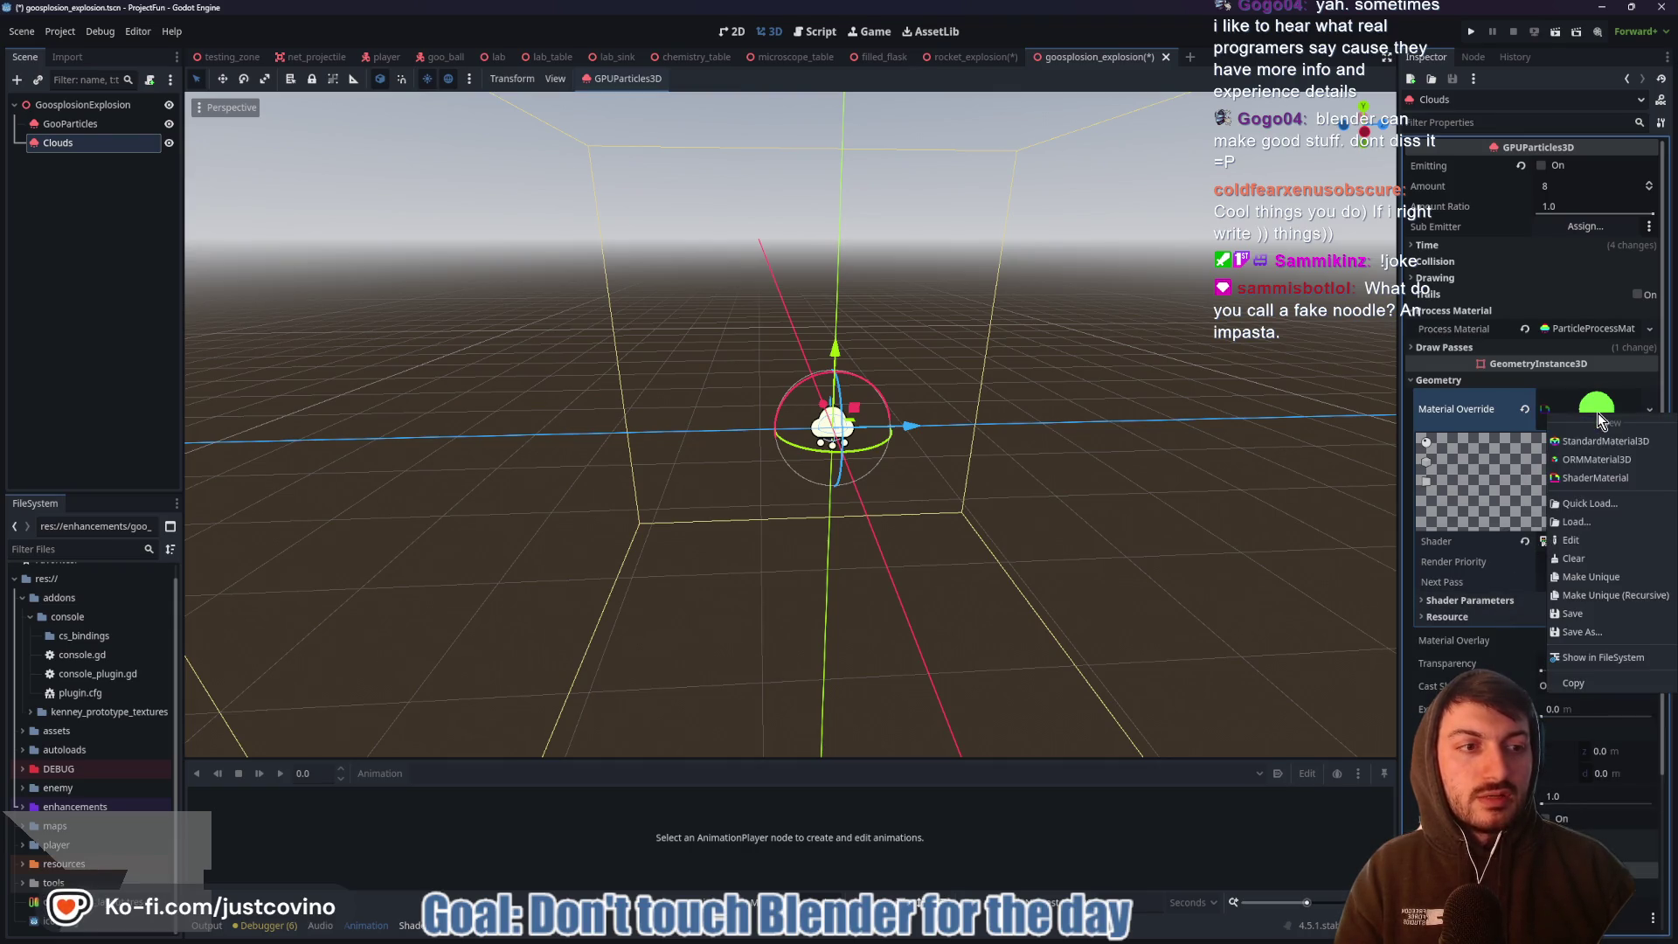
click(1617, 596)
click(788, 580)
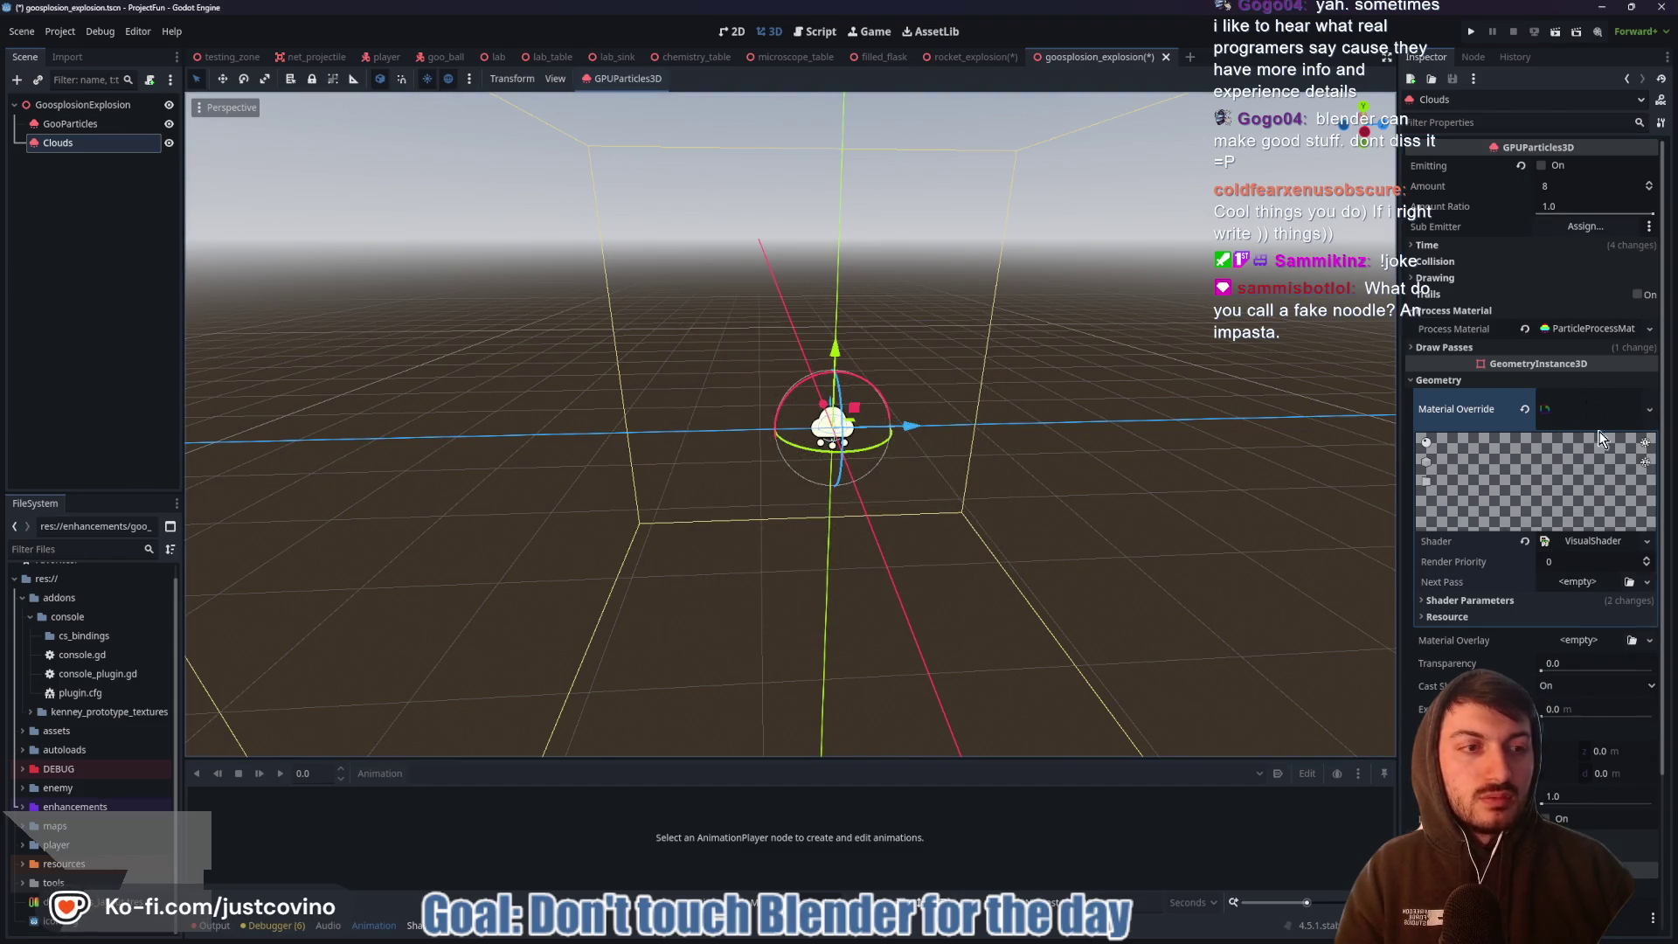
Change the shader's inner colour from orange to dark green (188d03) and preview the burst
click(1484, 601)
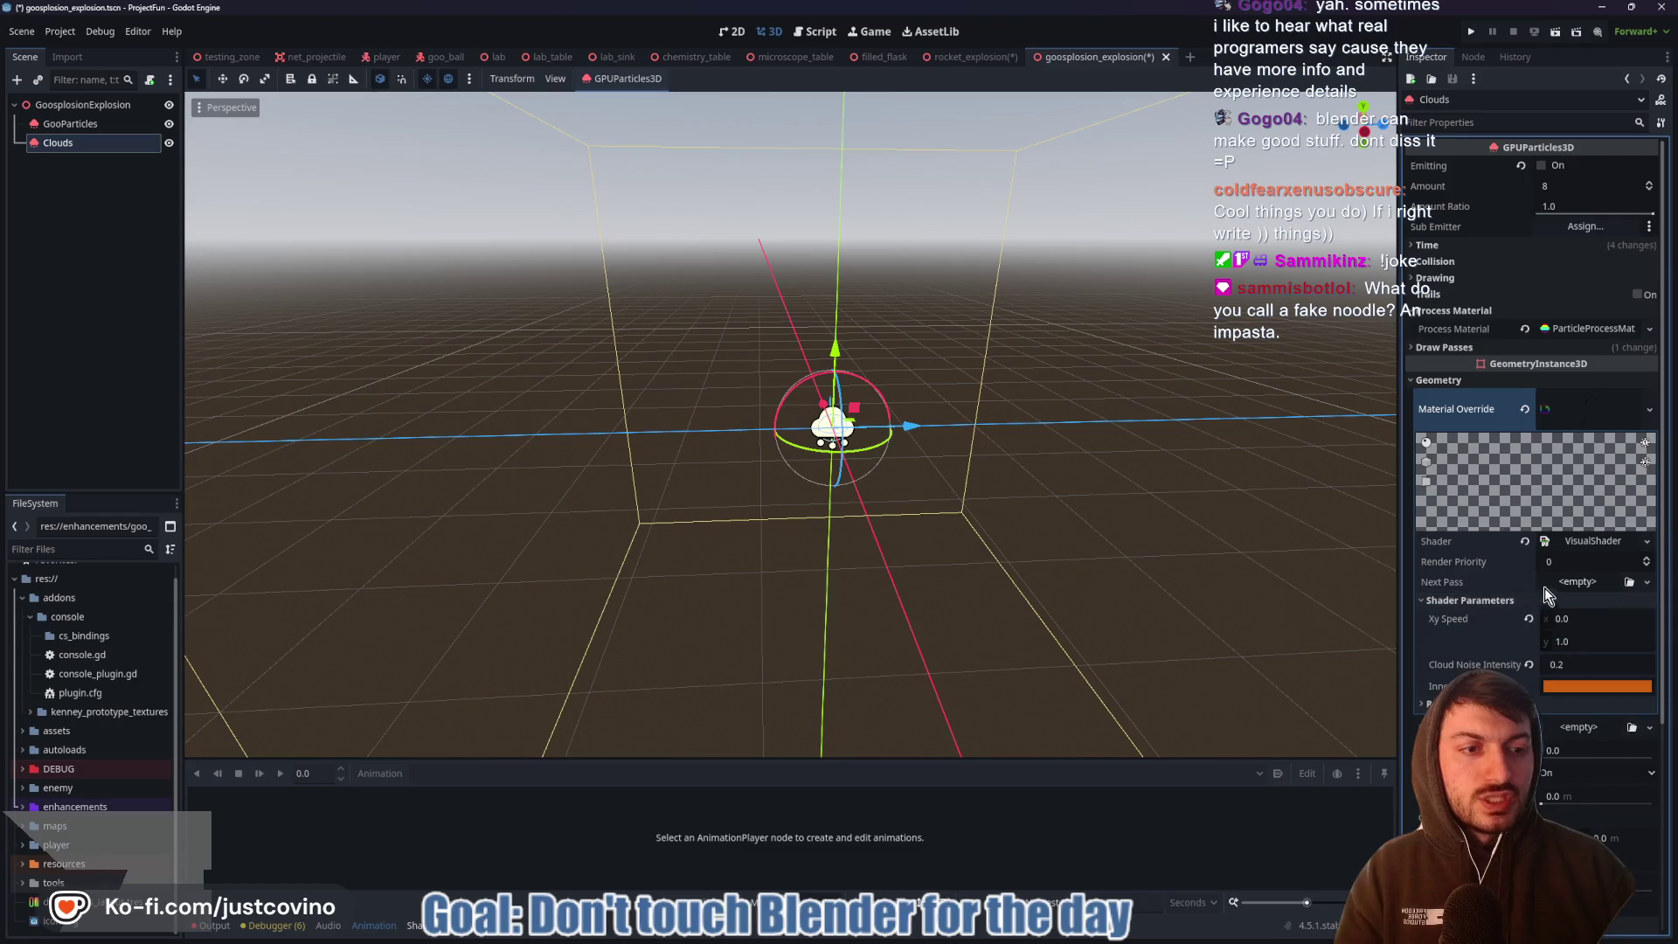
click(1580, 686)
click(1663, 338)
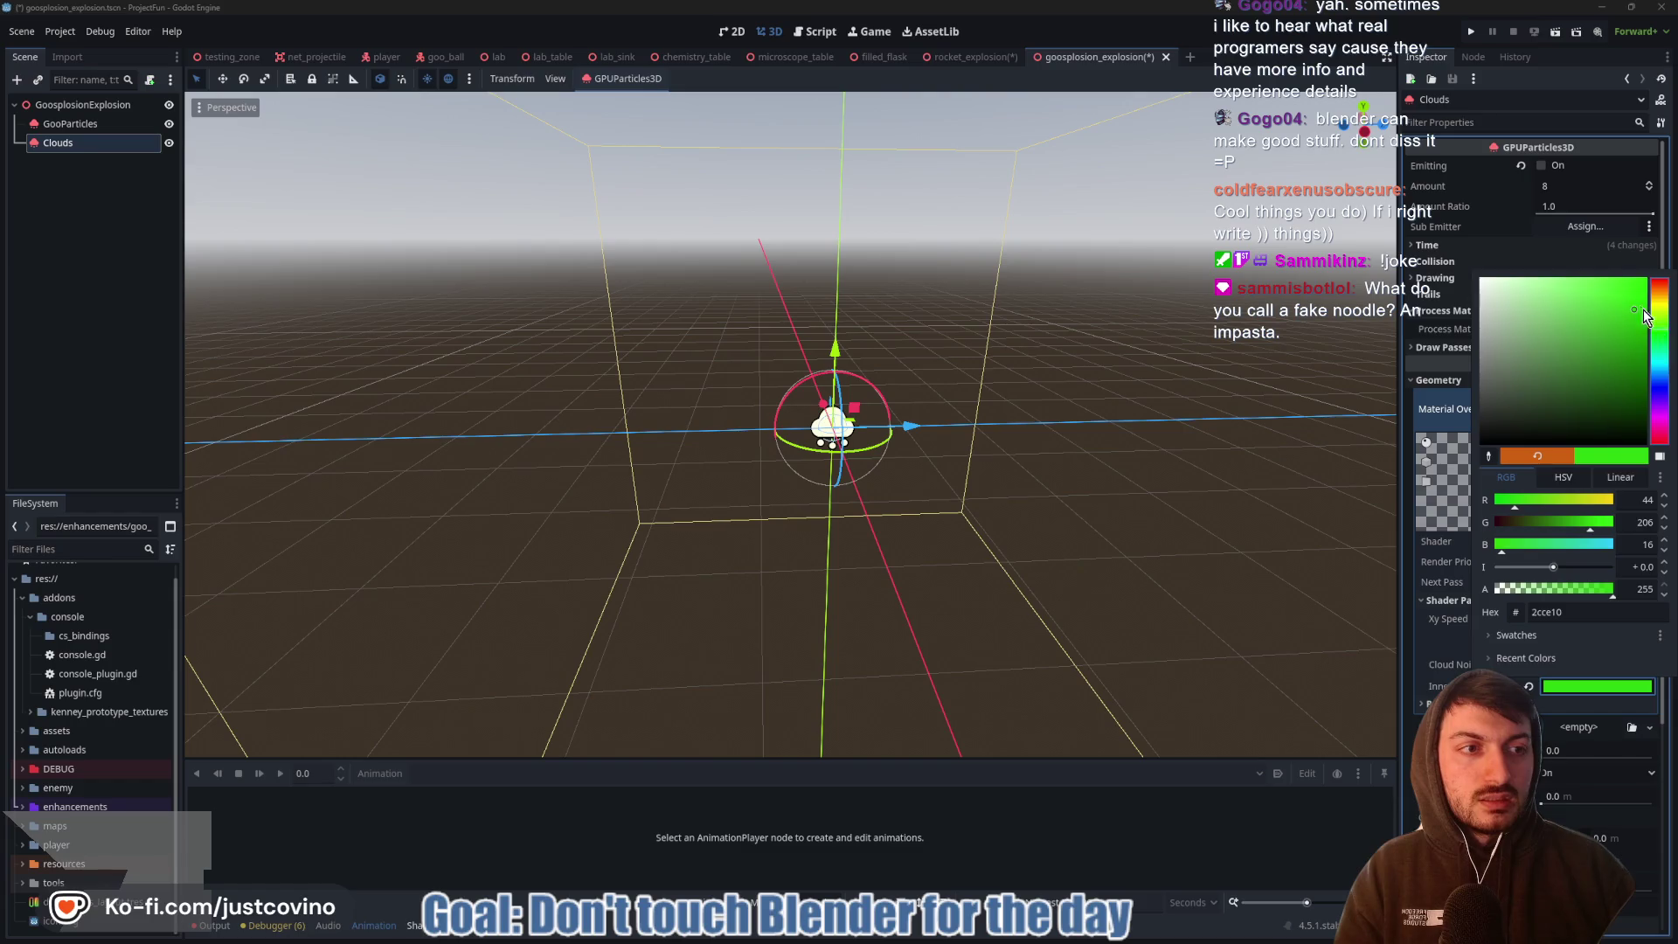
drag(1645, 317, 1645, 354)
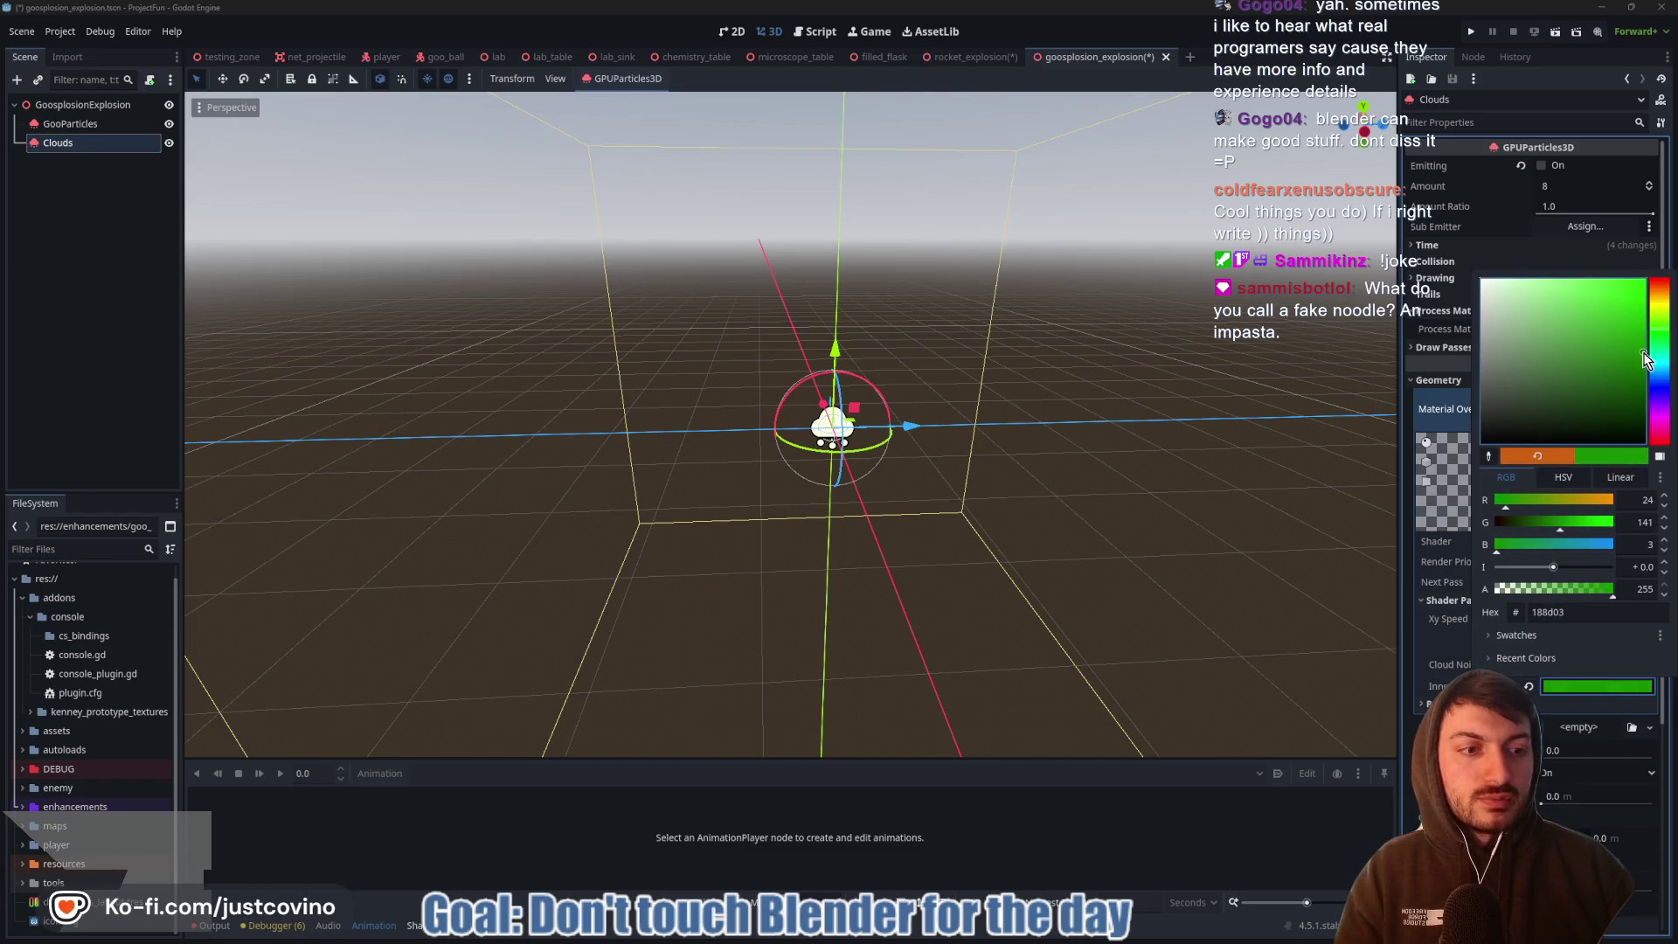
click(1583, 691)
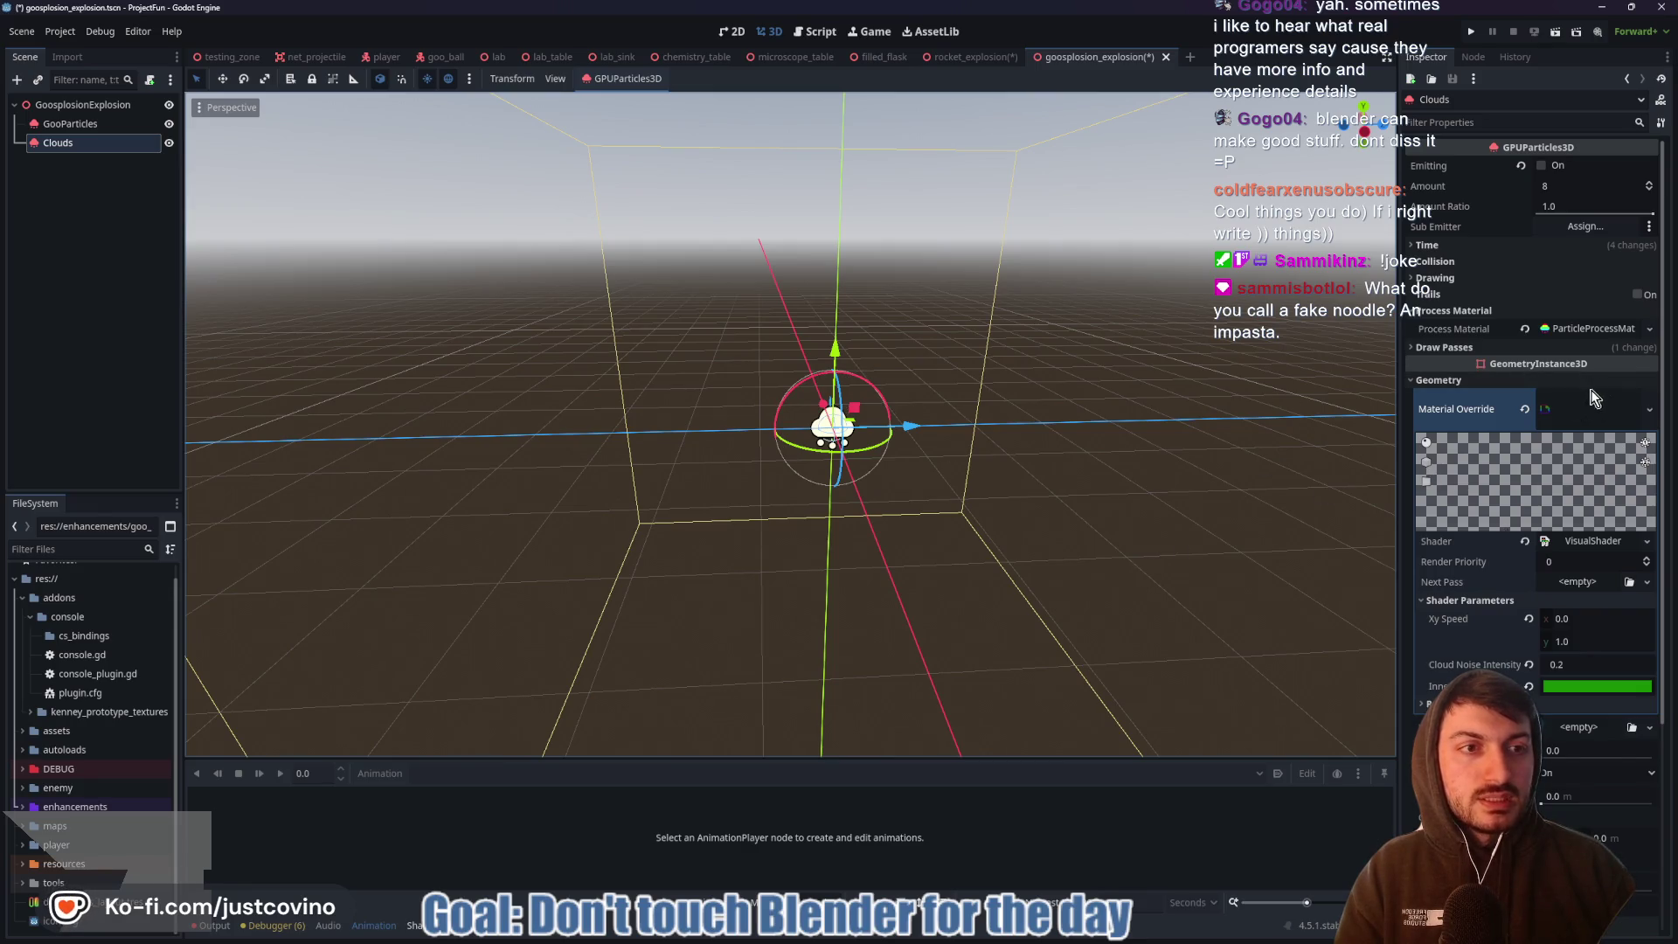
click(1540, 165)
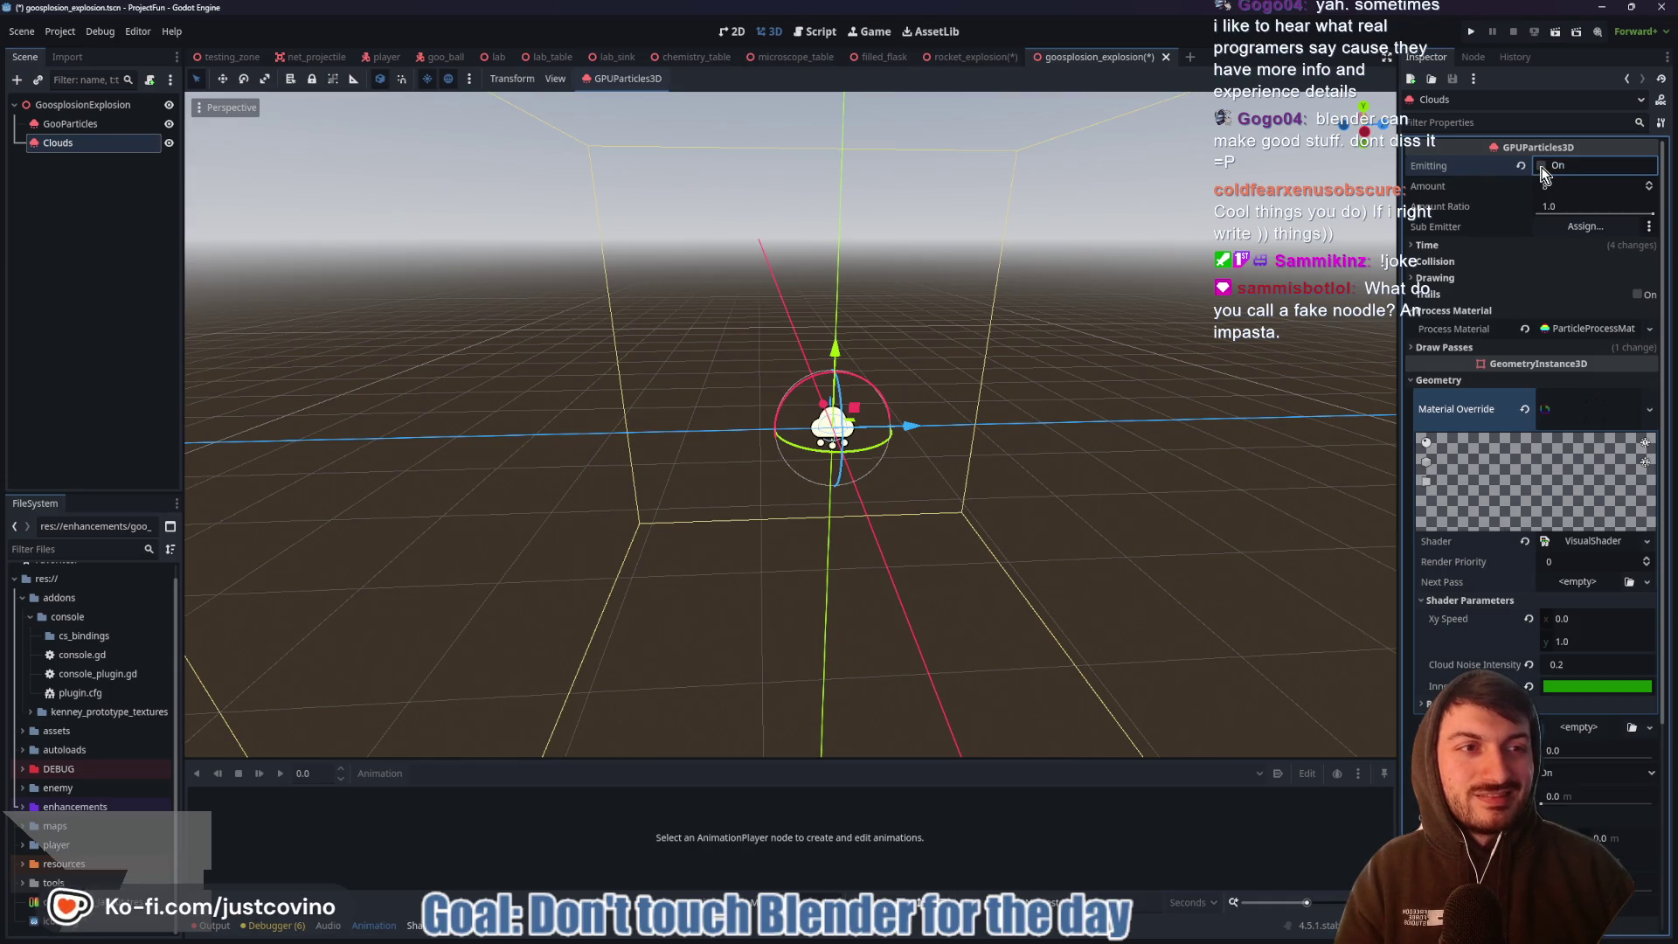
click(1541, 168)
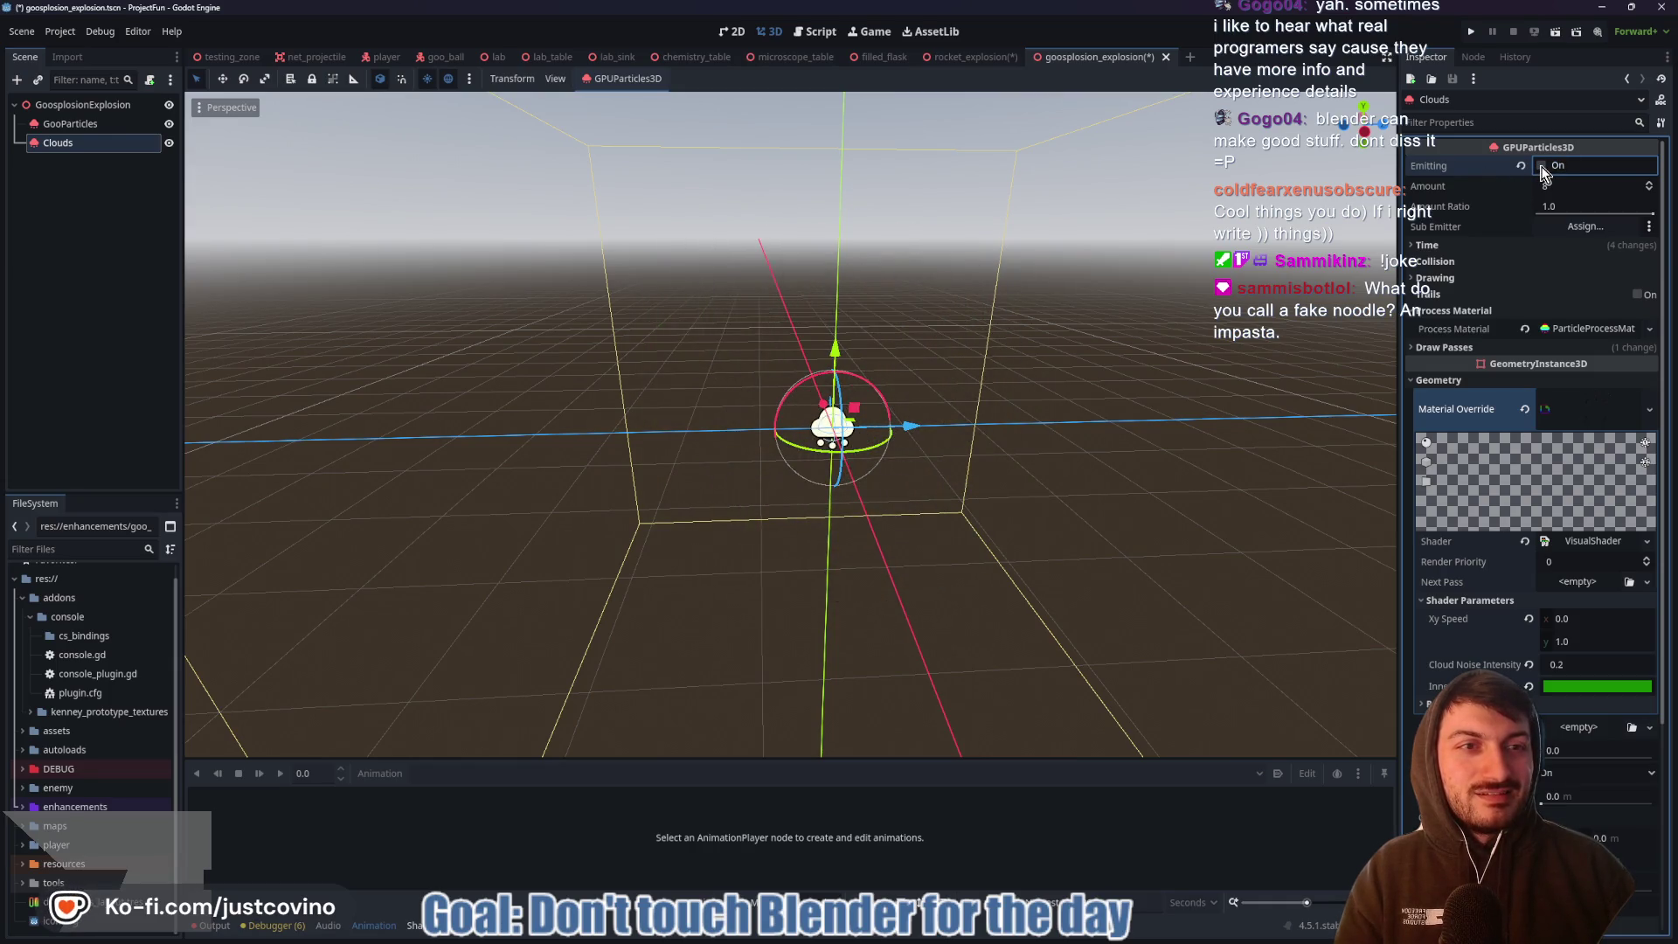
click(1541, 166)
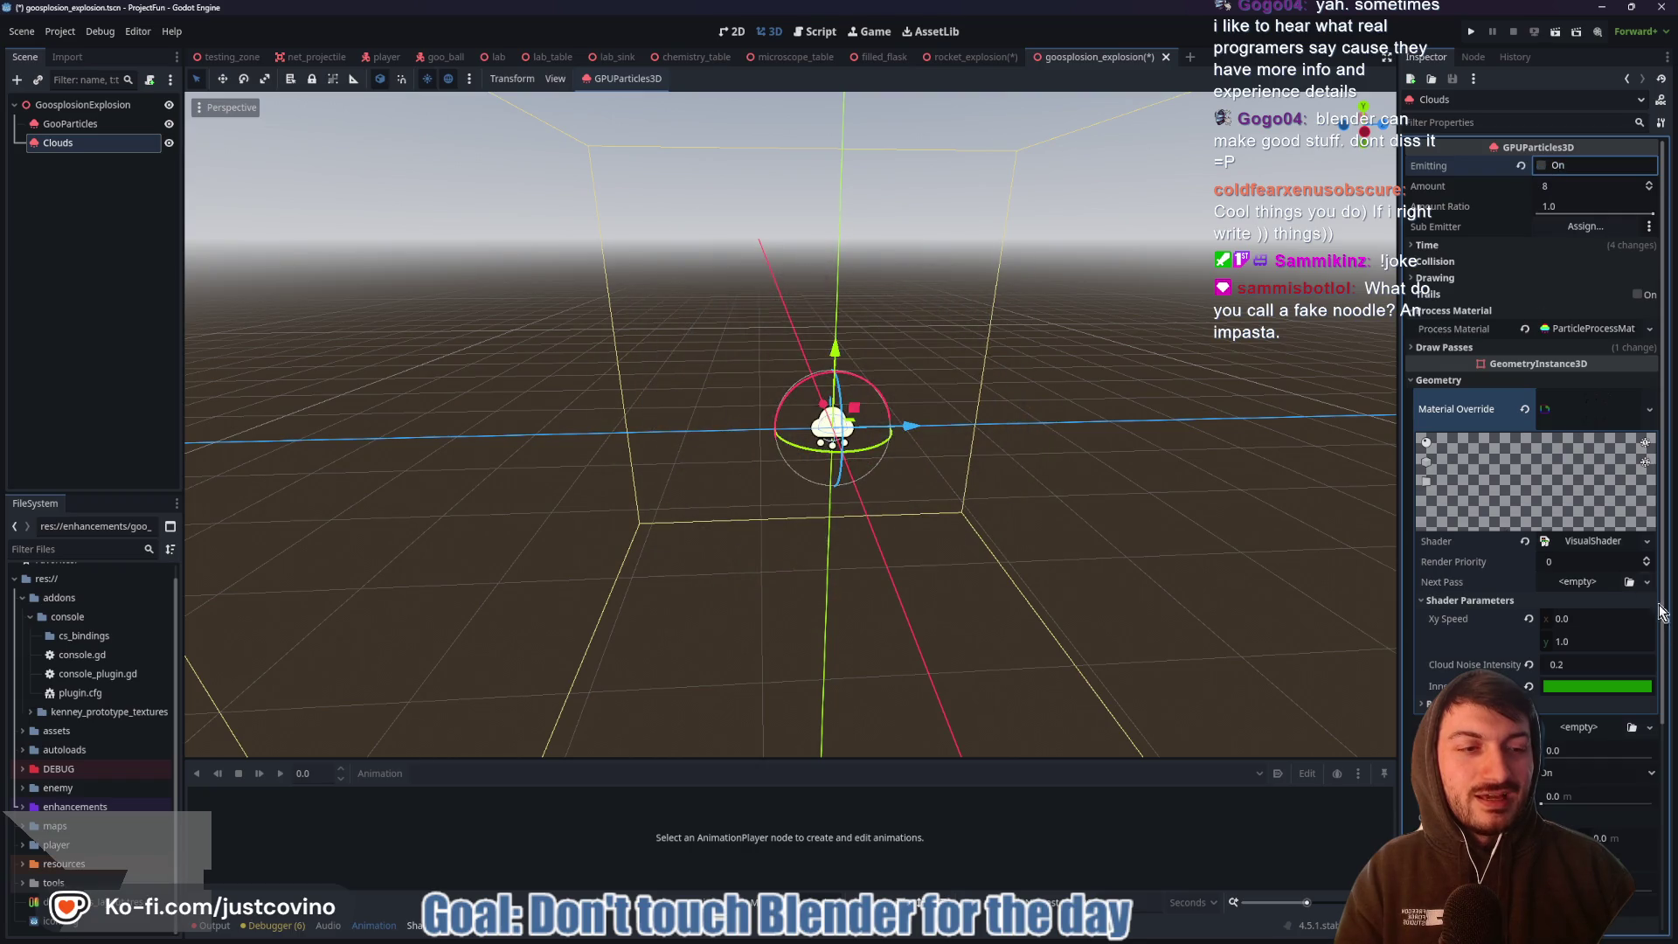
Open the Clouds visual shader graph and pan through its texture, UV and Output nodes
click(1592, 541)
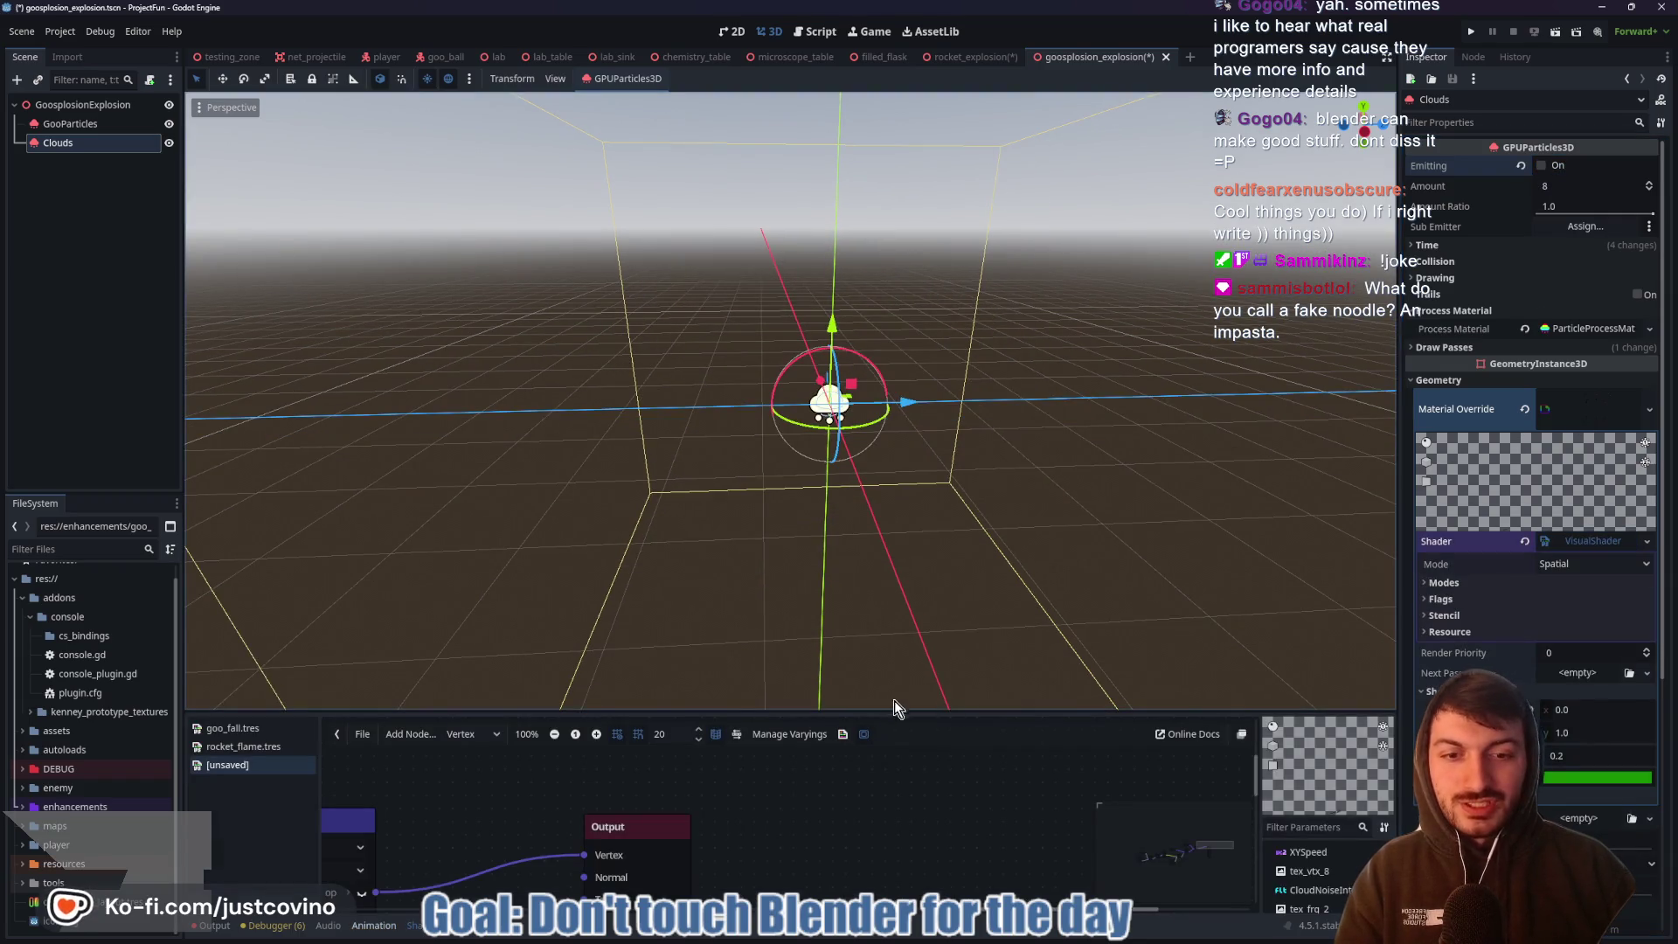
drag(913, 713, 913, 224)
mouse_move(349, 554)
mouse_down()
mouse_move(664, 610)
mouse_move(1098, 564)
mouse_up()
scroll(694, 558, left, 10)
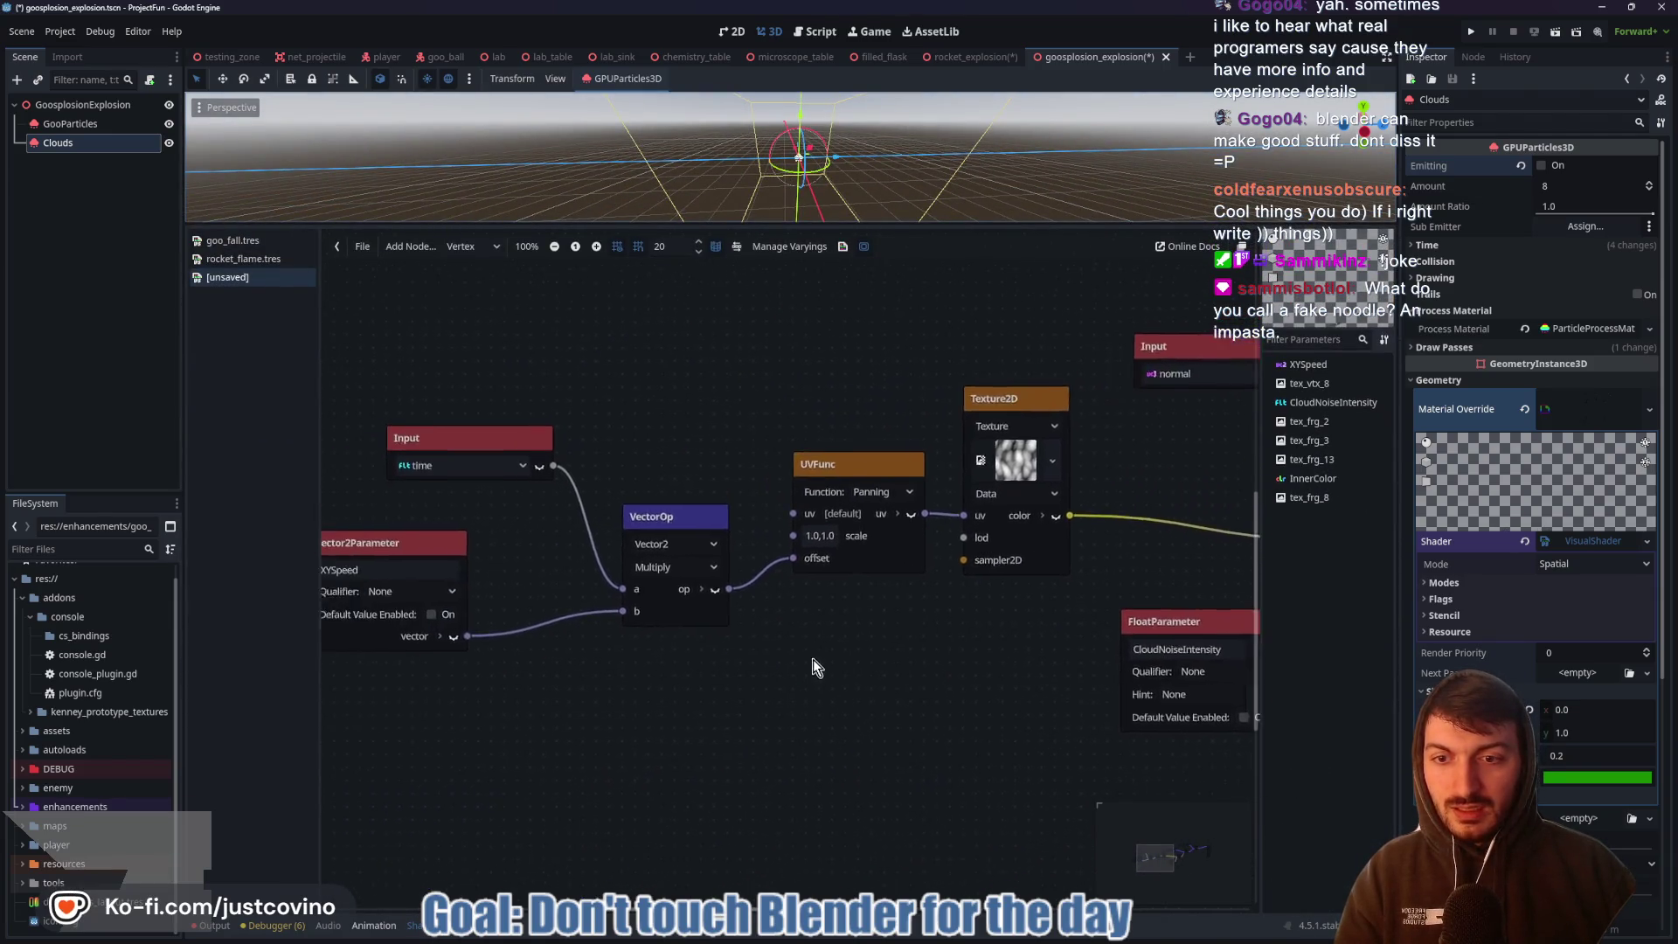
drag(935, 652, 458, 641)
scroll(458, 641, up, 1)
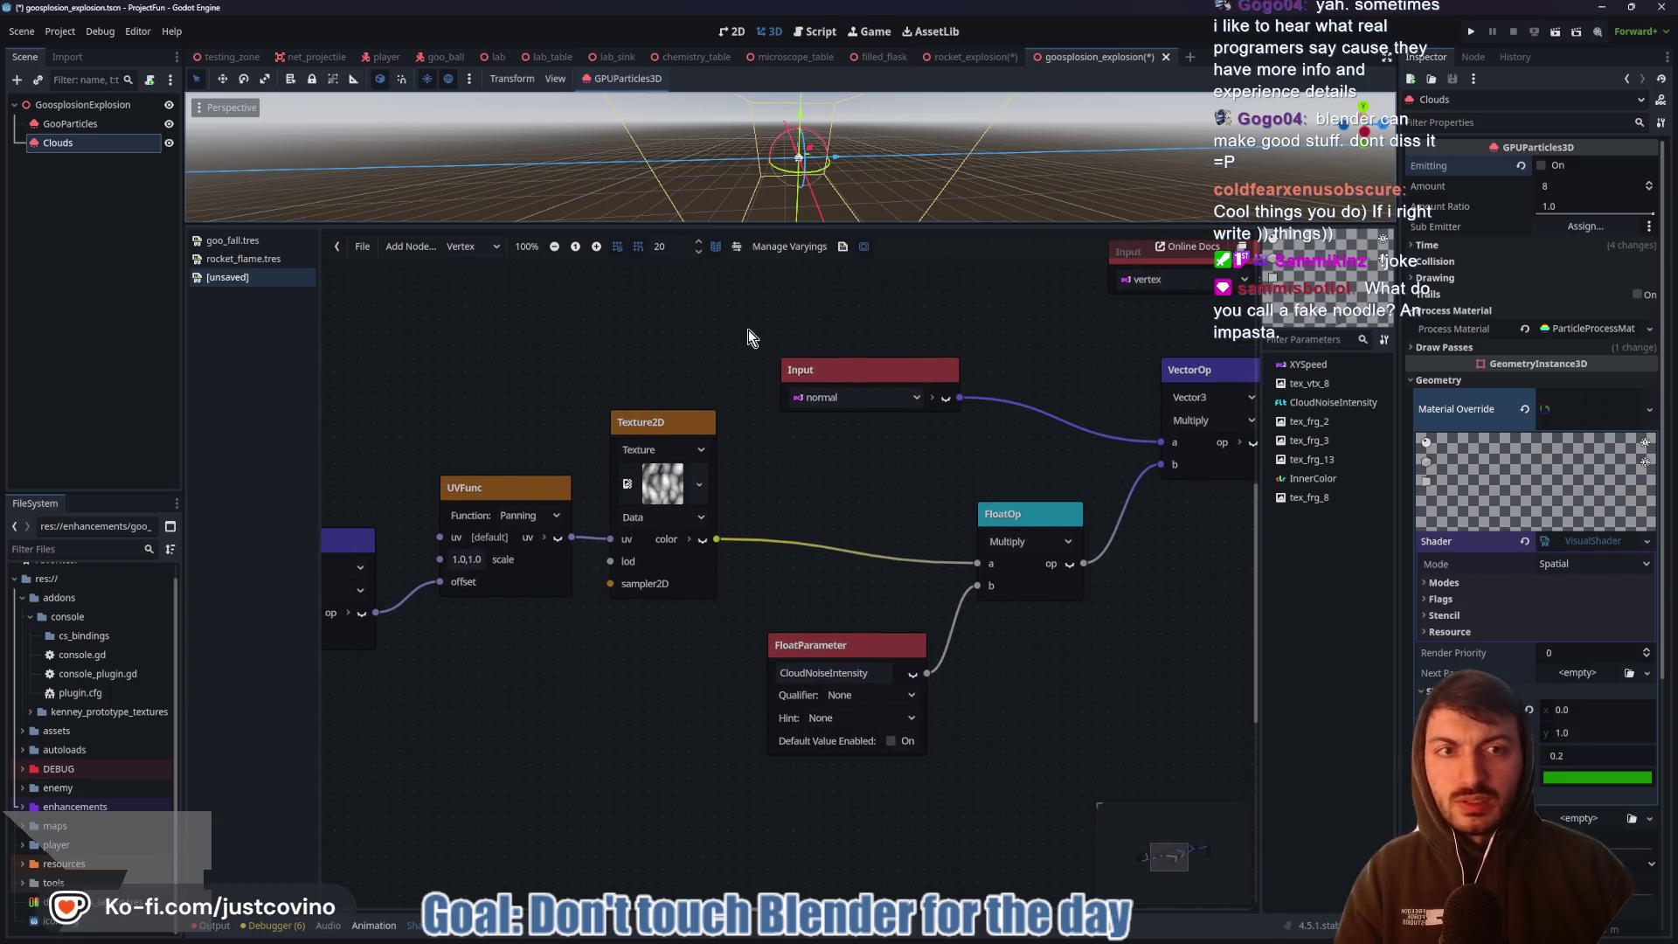
drag(748, 328, 380, 474)
drag(662, 428, 442, 452)
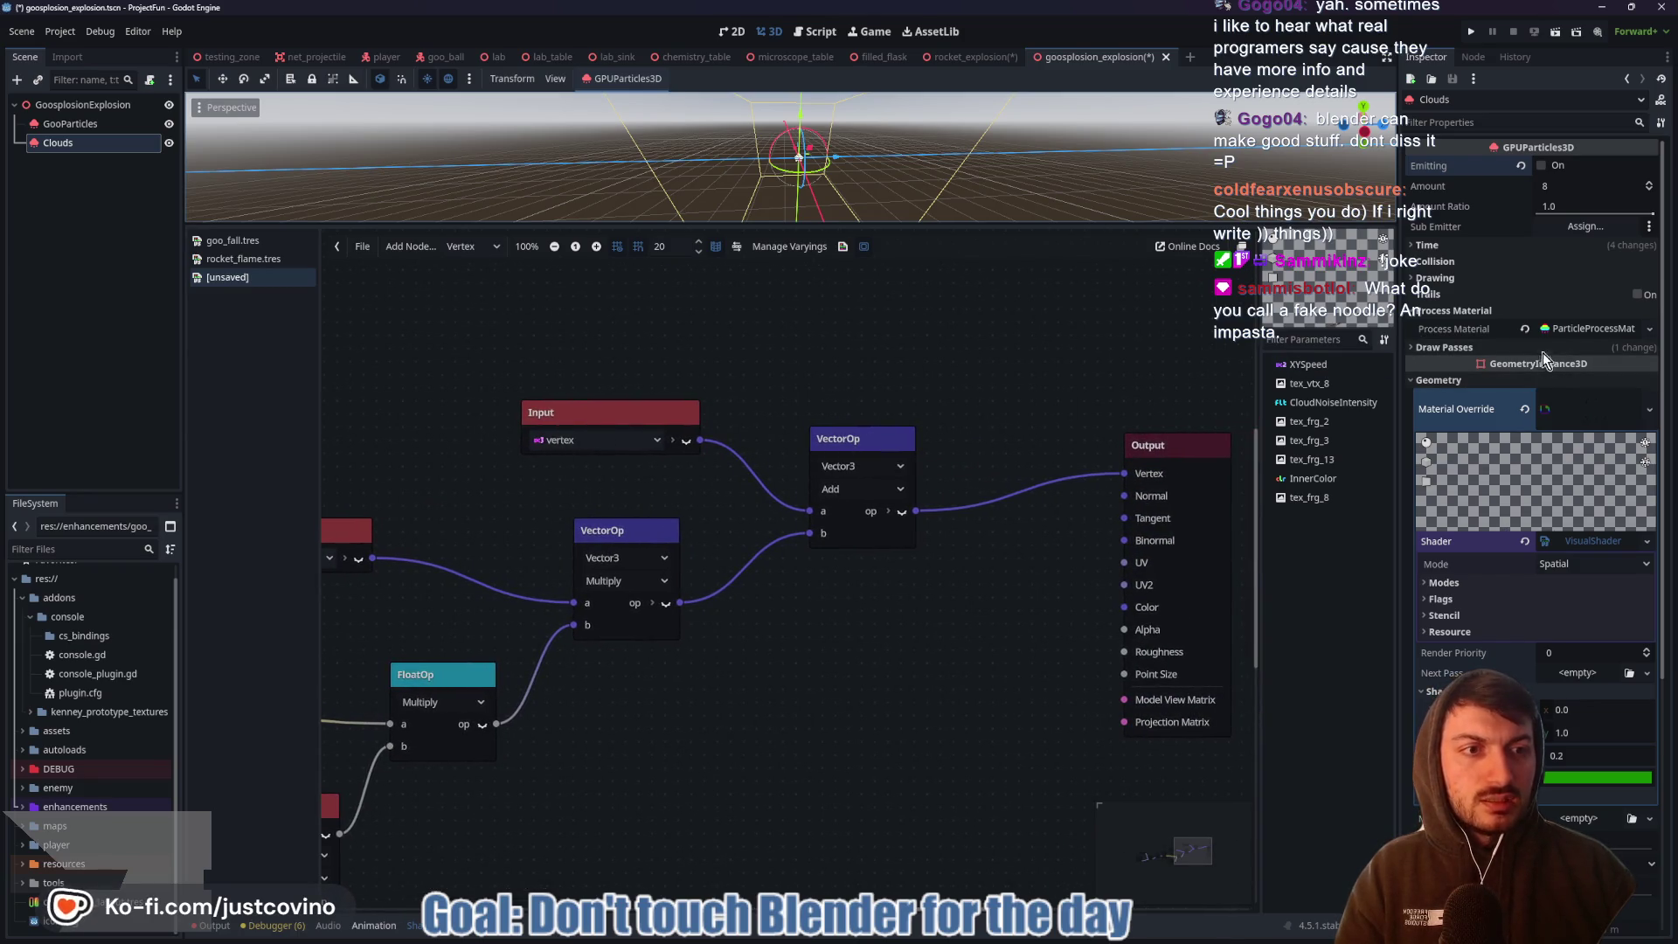
Expand Process Material > Display > Color Curves to show the Color Ramp gradient
click(1586, 329)
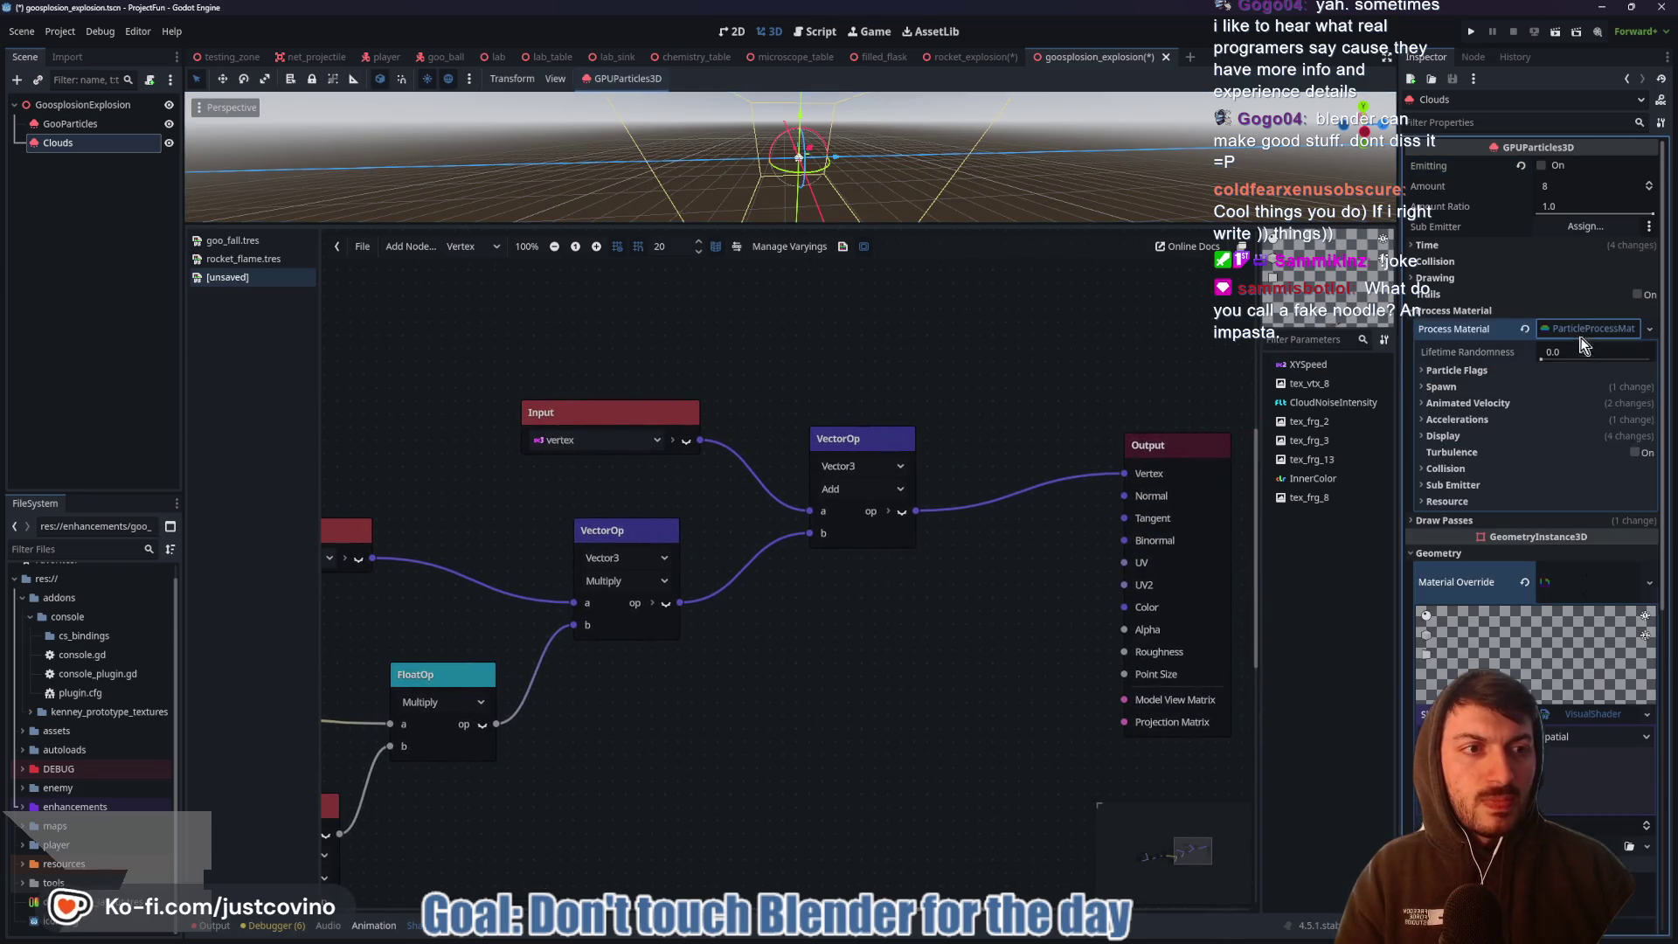
click(1456, 437)
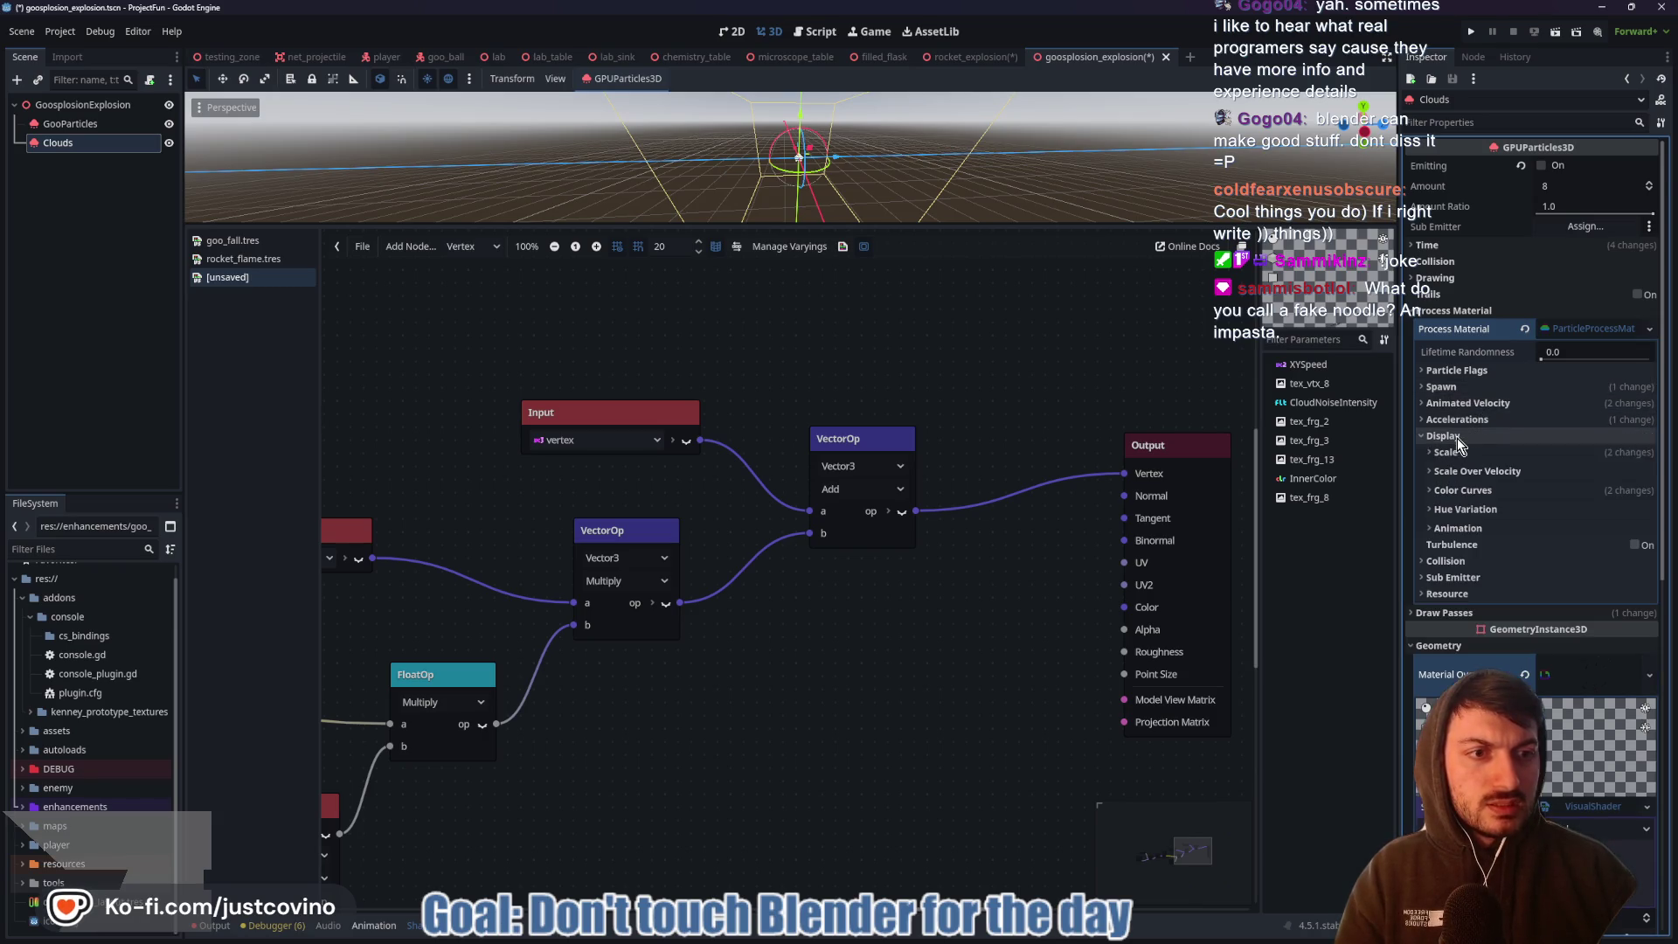
click(1463, 490)
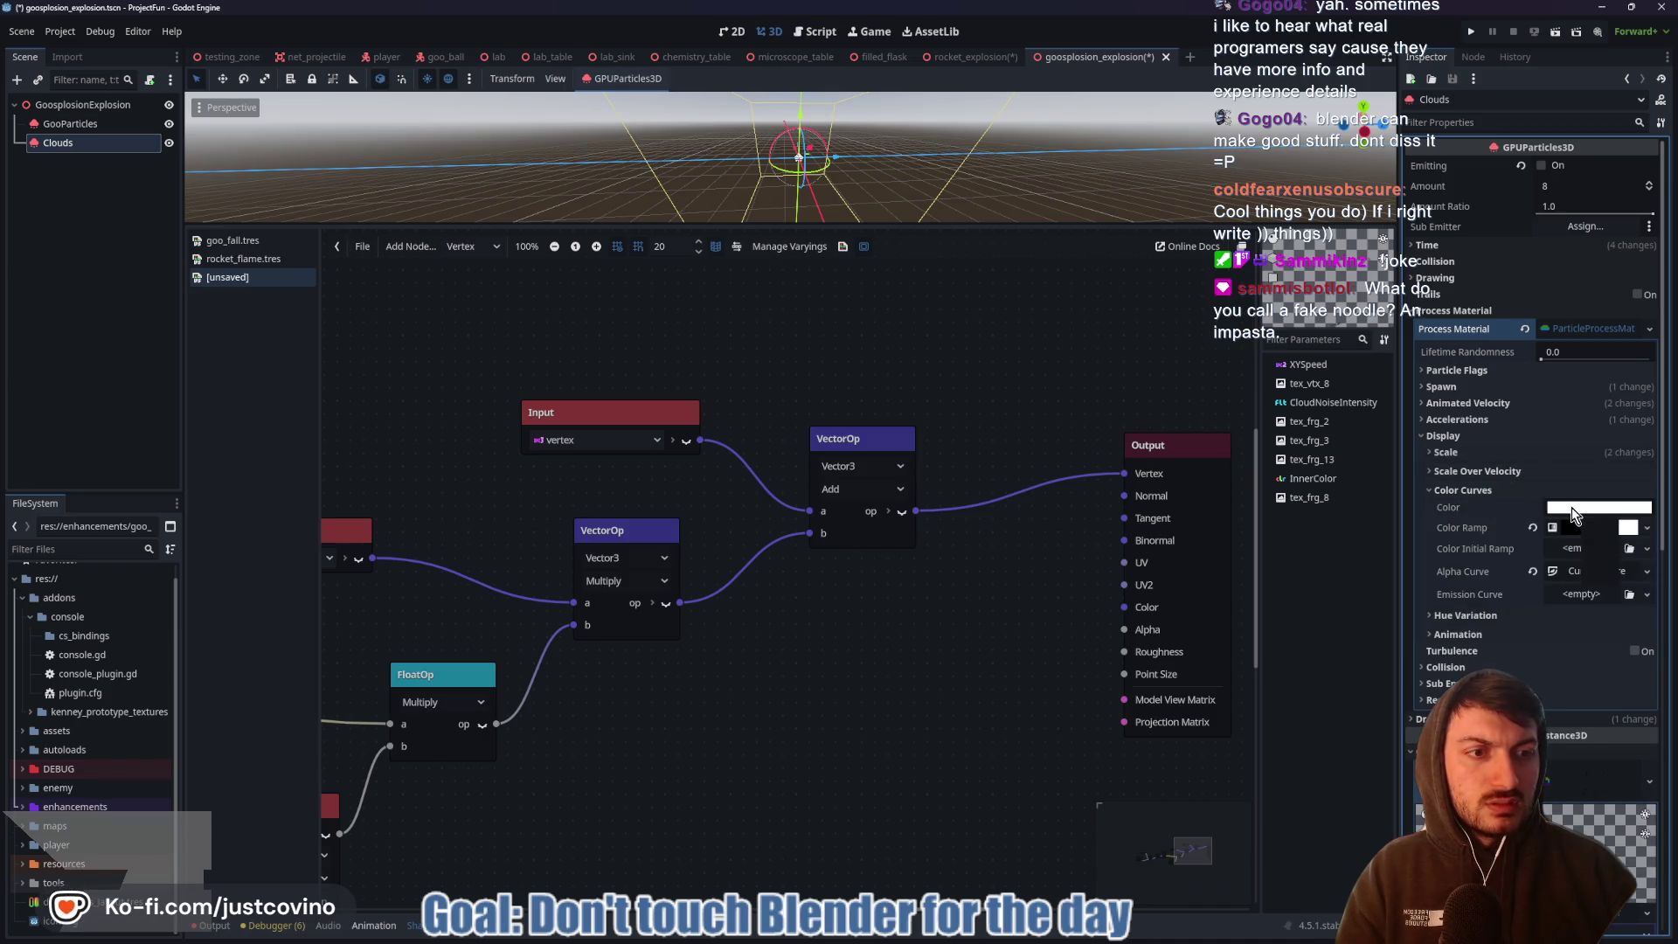
click(1580, 528)
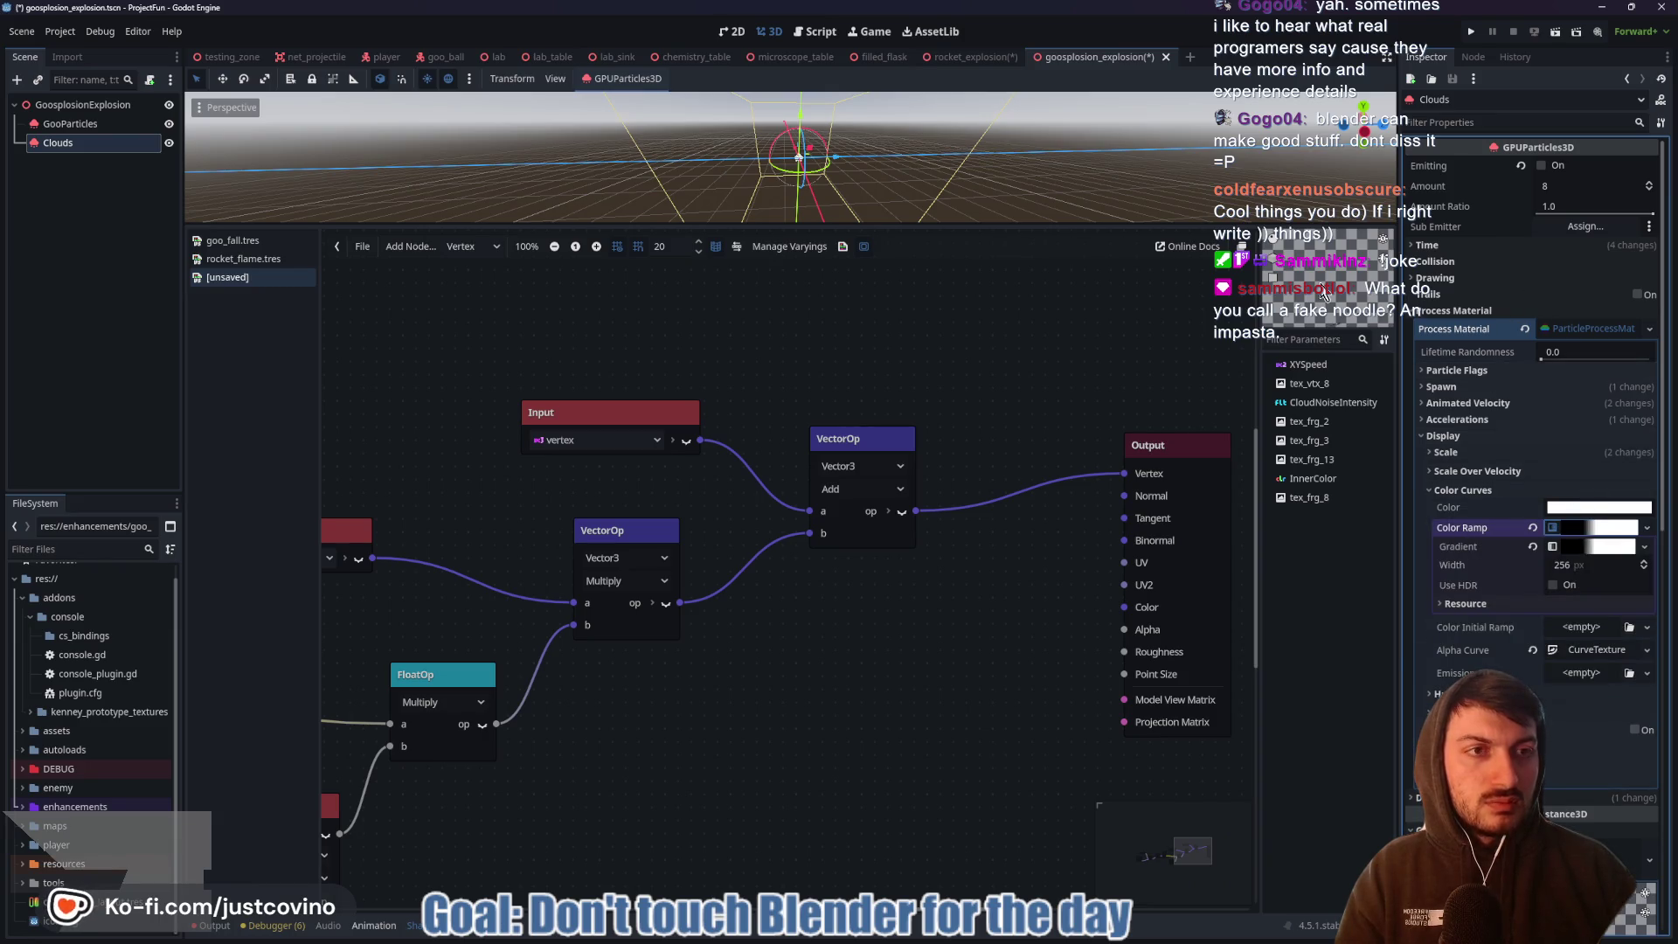
drag(934, 229, 927, 605)
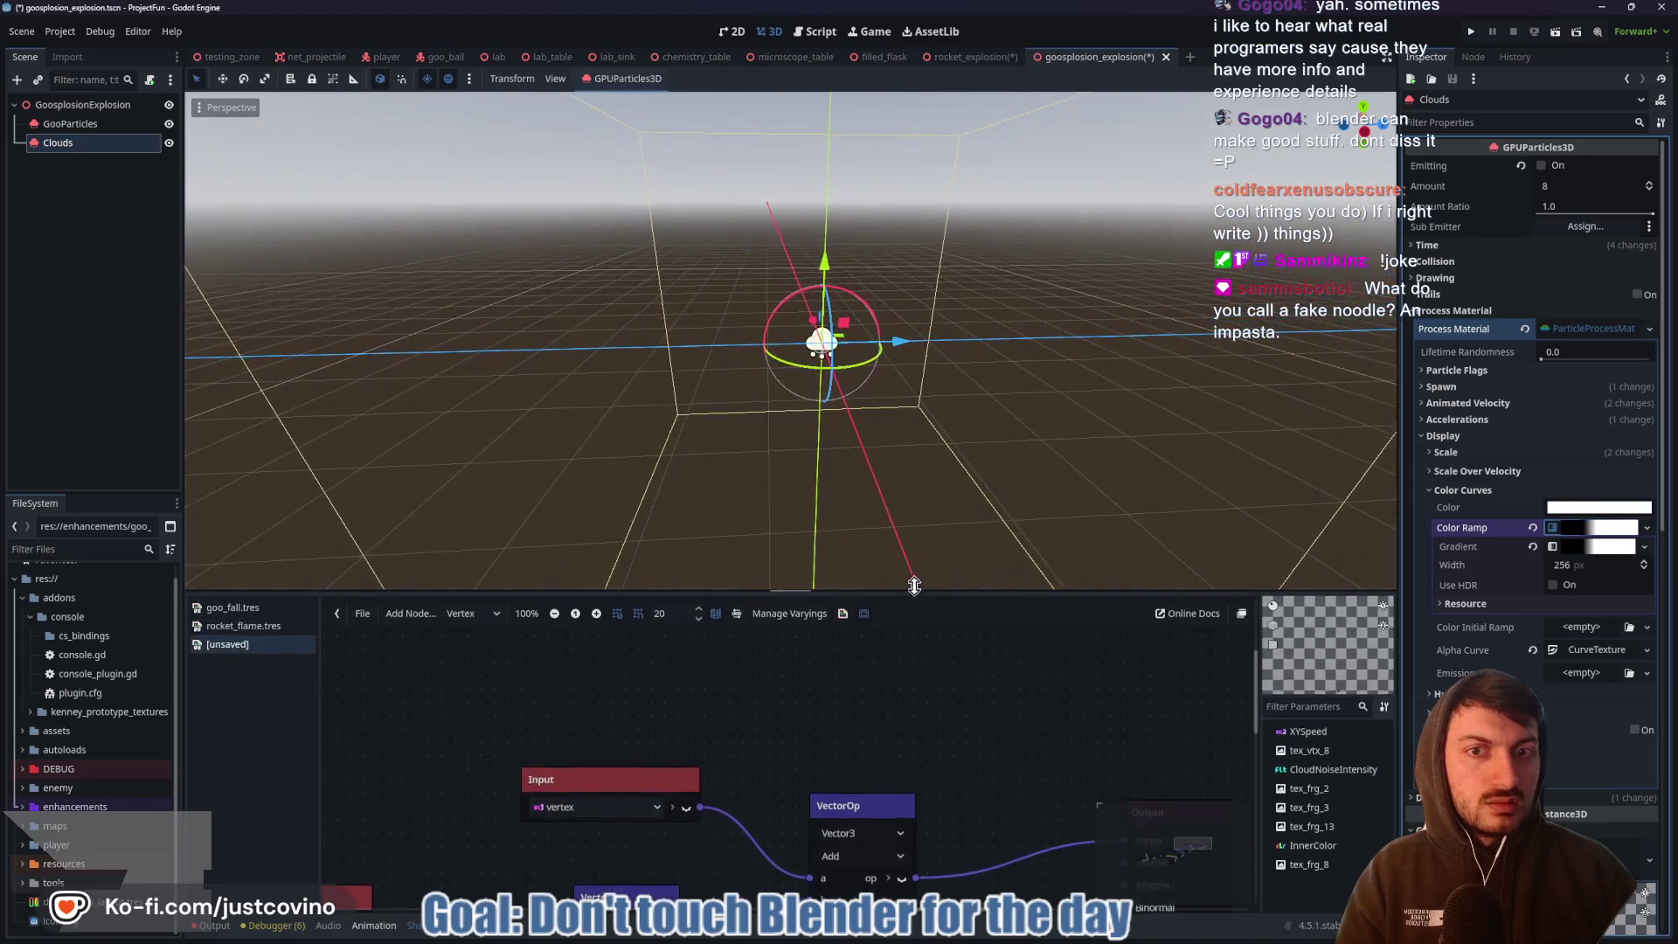
Turn off One Shot and enable Emitting so Clouds emit continuously
click(1439, 245)
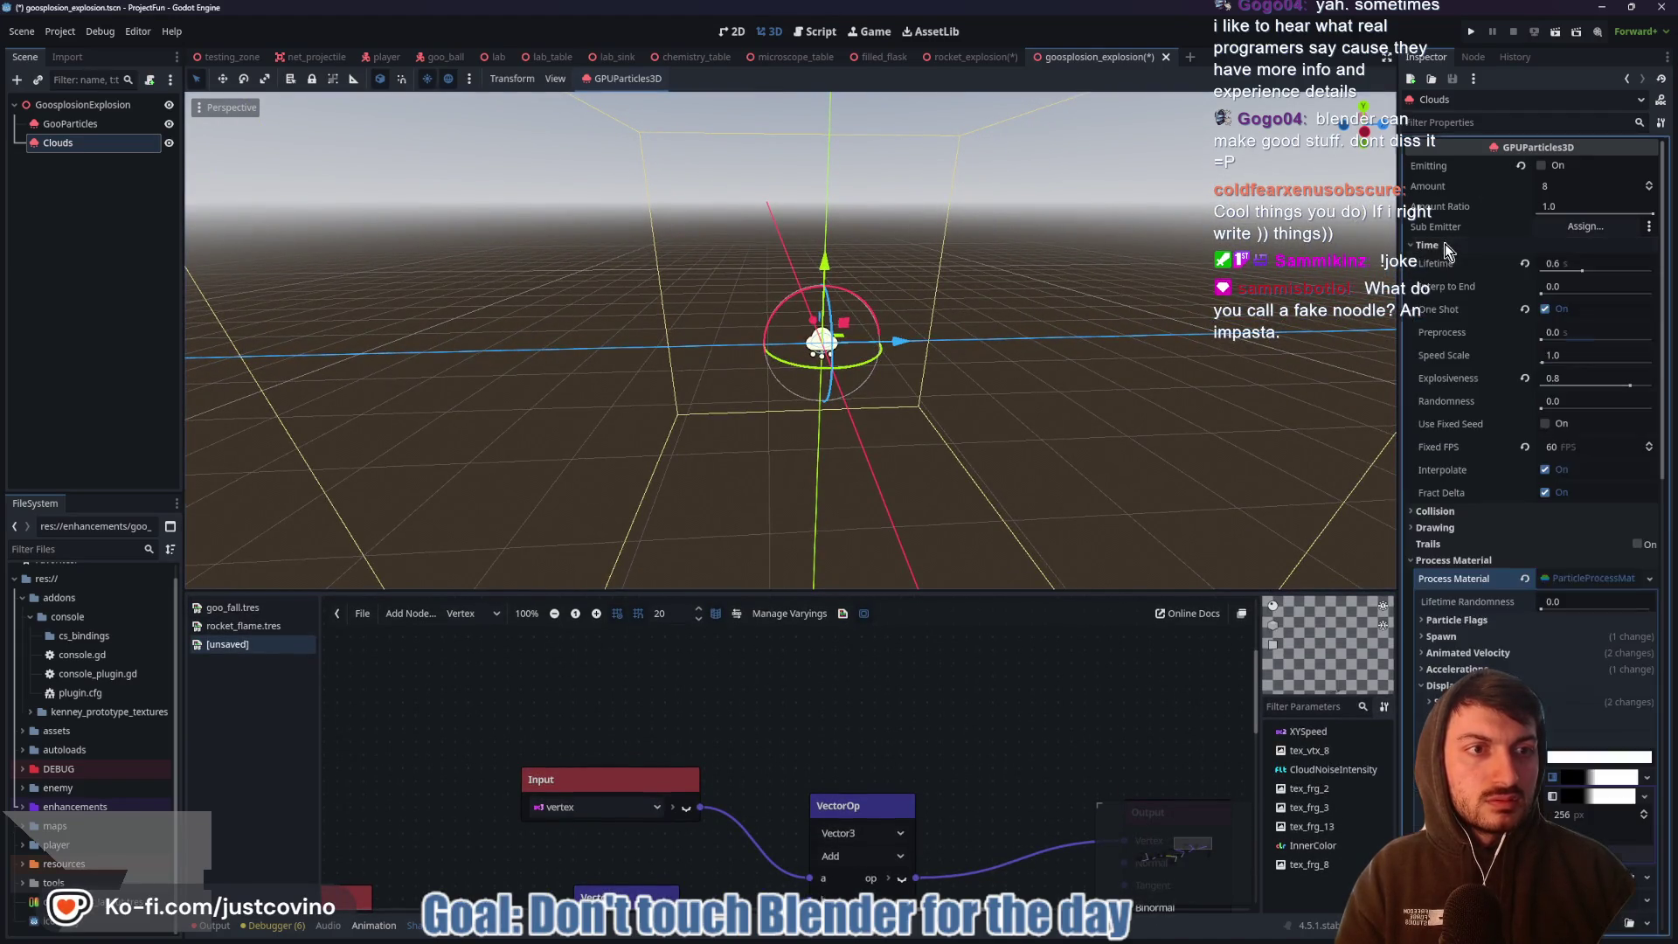
click(1546, 310)
click(1544, 166)
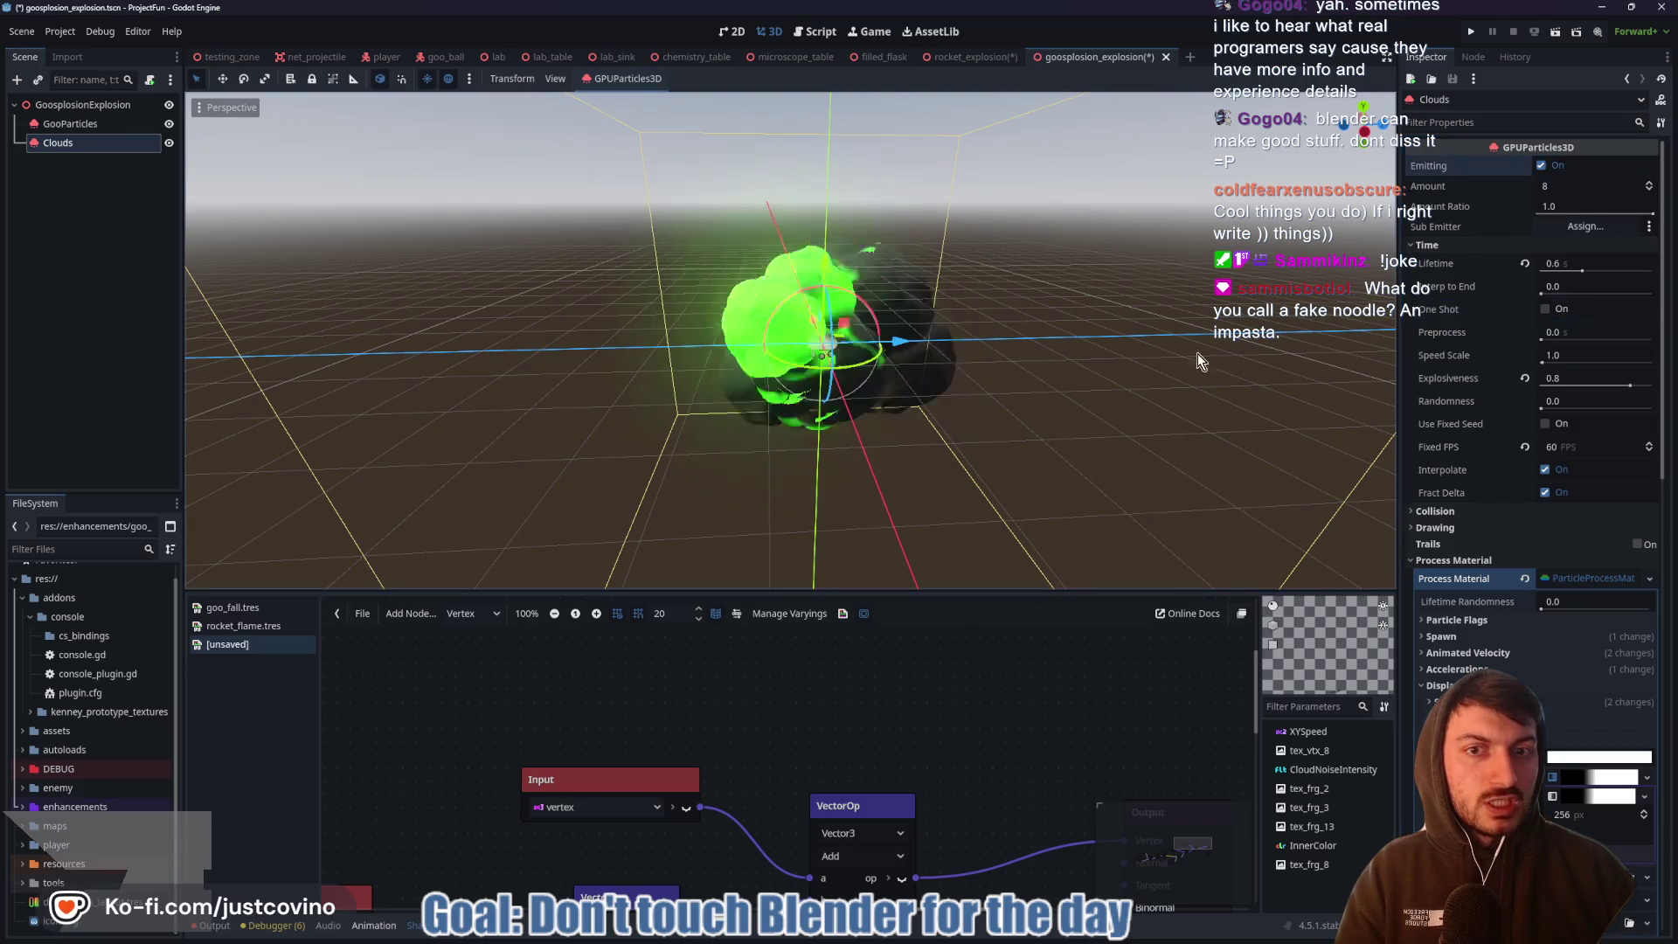
Edit the gradient colours and drop the black-to-white gradient into the Color Ramp slot
click(1600, 757)
mouse_move(1614, 385)
mouse_down()
mouse_move(1502, 401)
mouse_move(1632, 437)
mouse_move(1647, 352)
mouse_up()
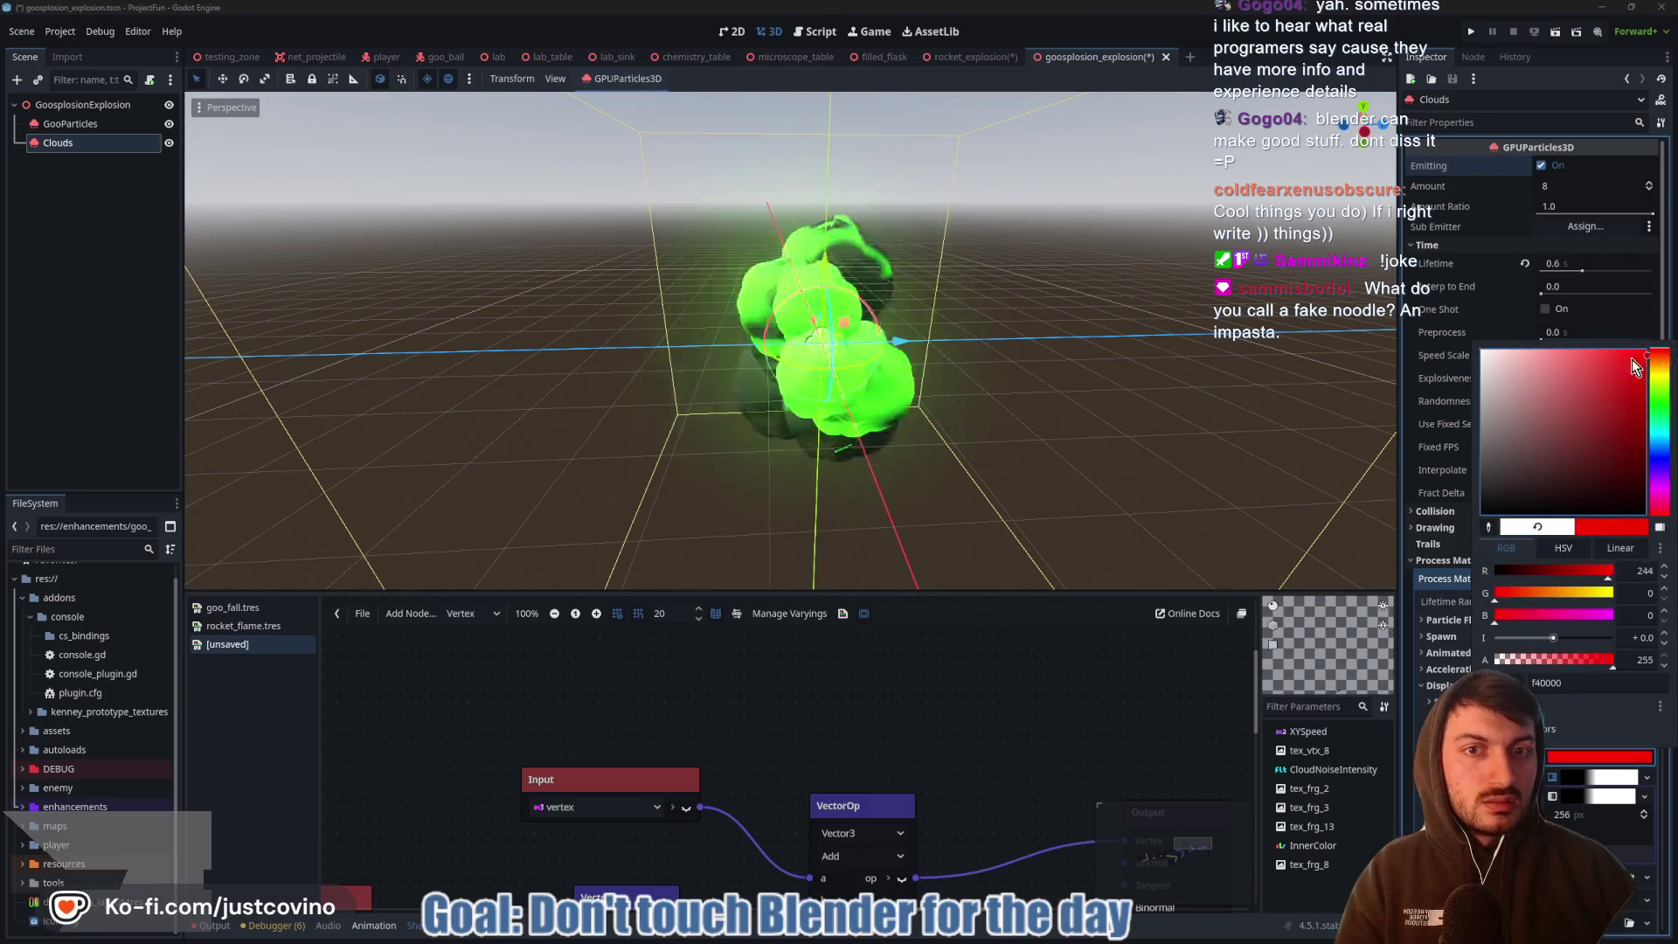
click(1479, 350)
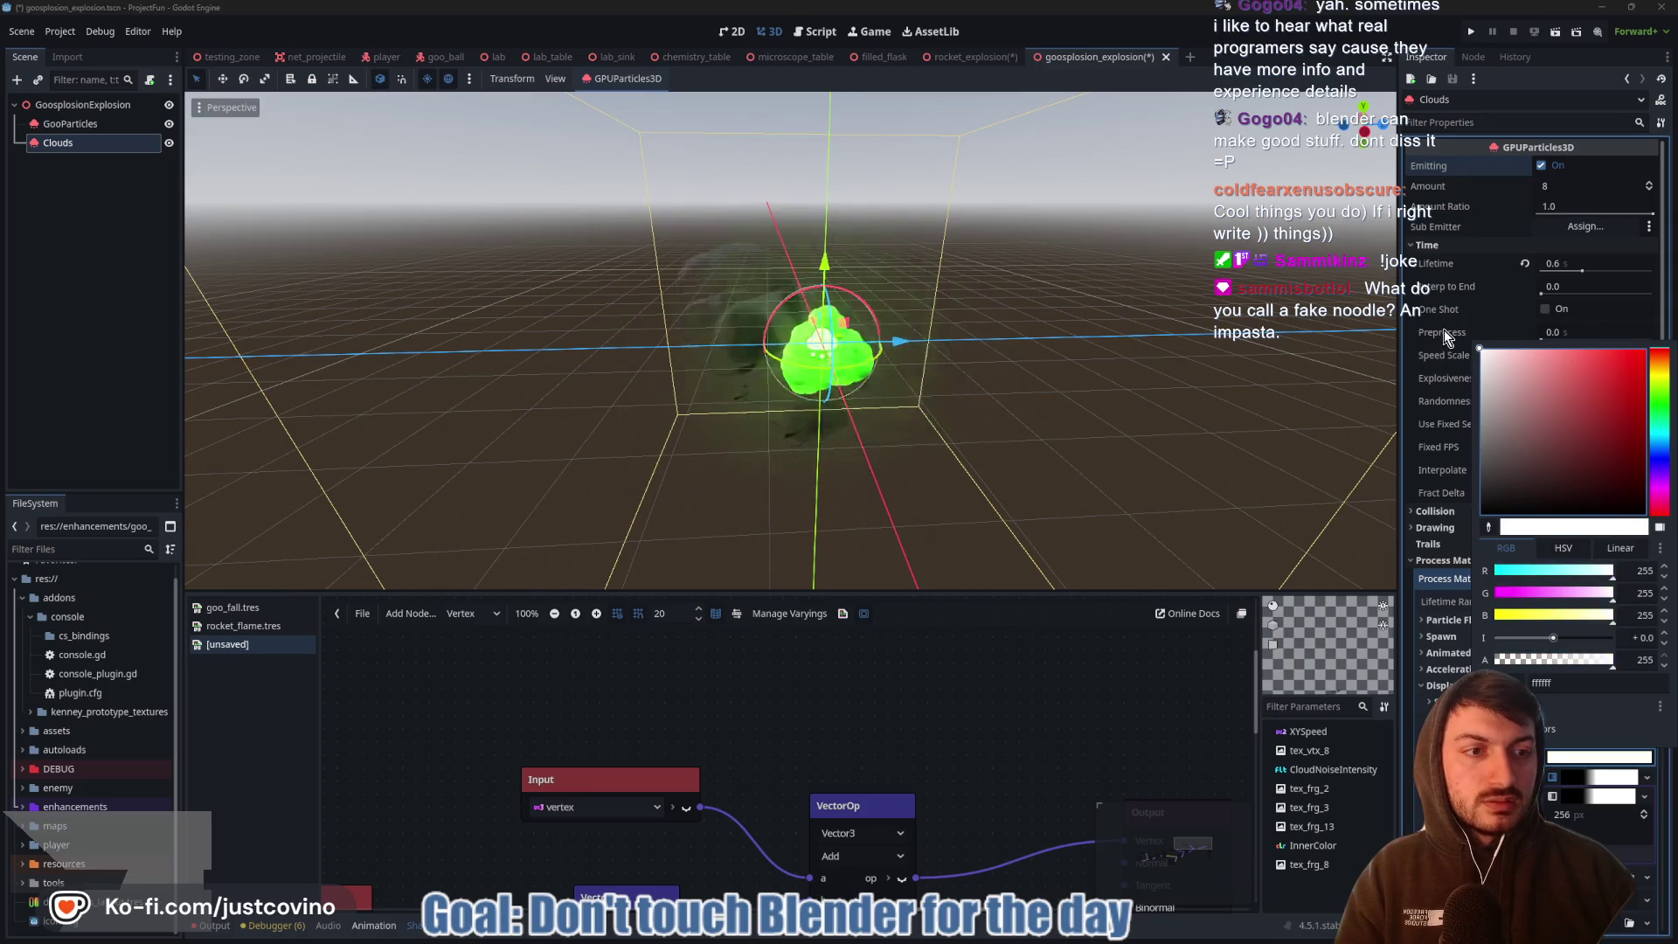
click(1587, 715)
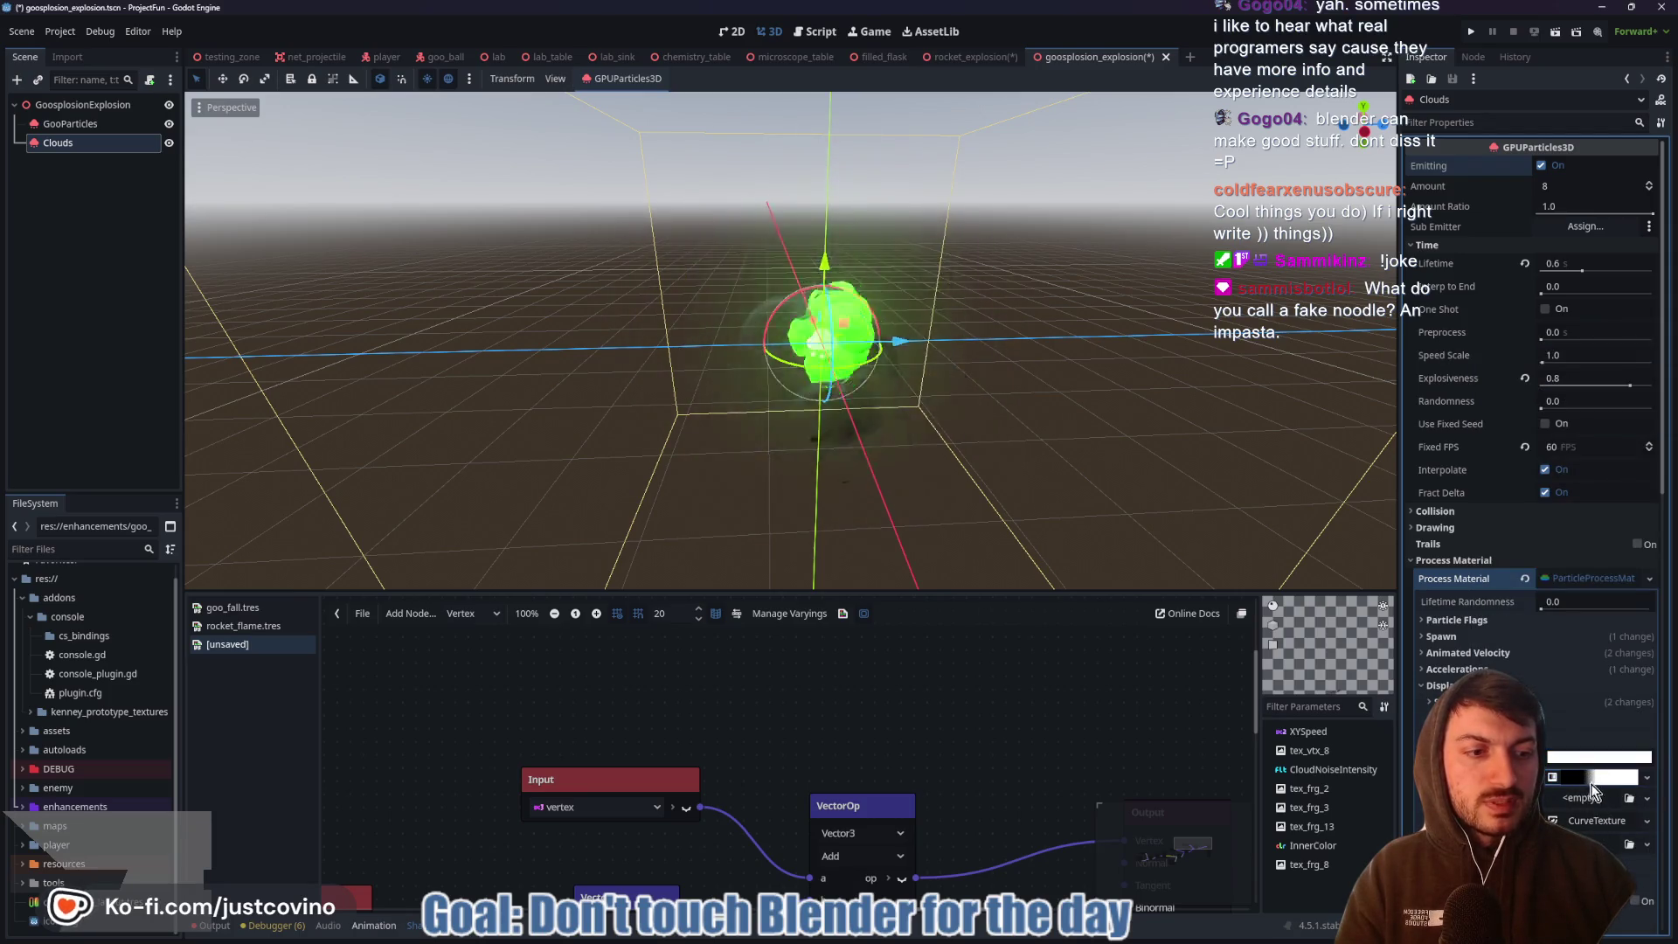
drag(1587, 784, 1592, 798)
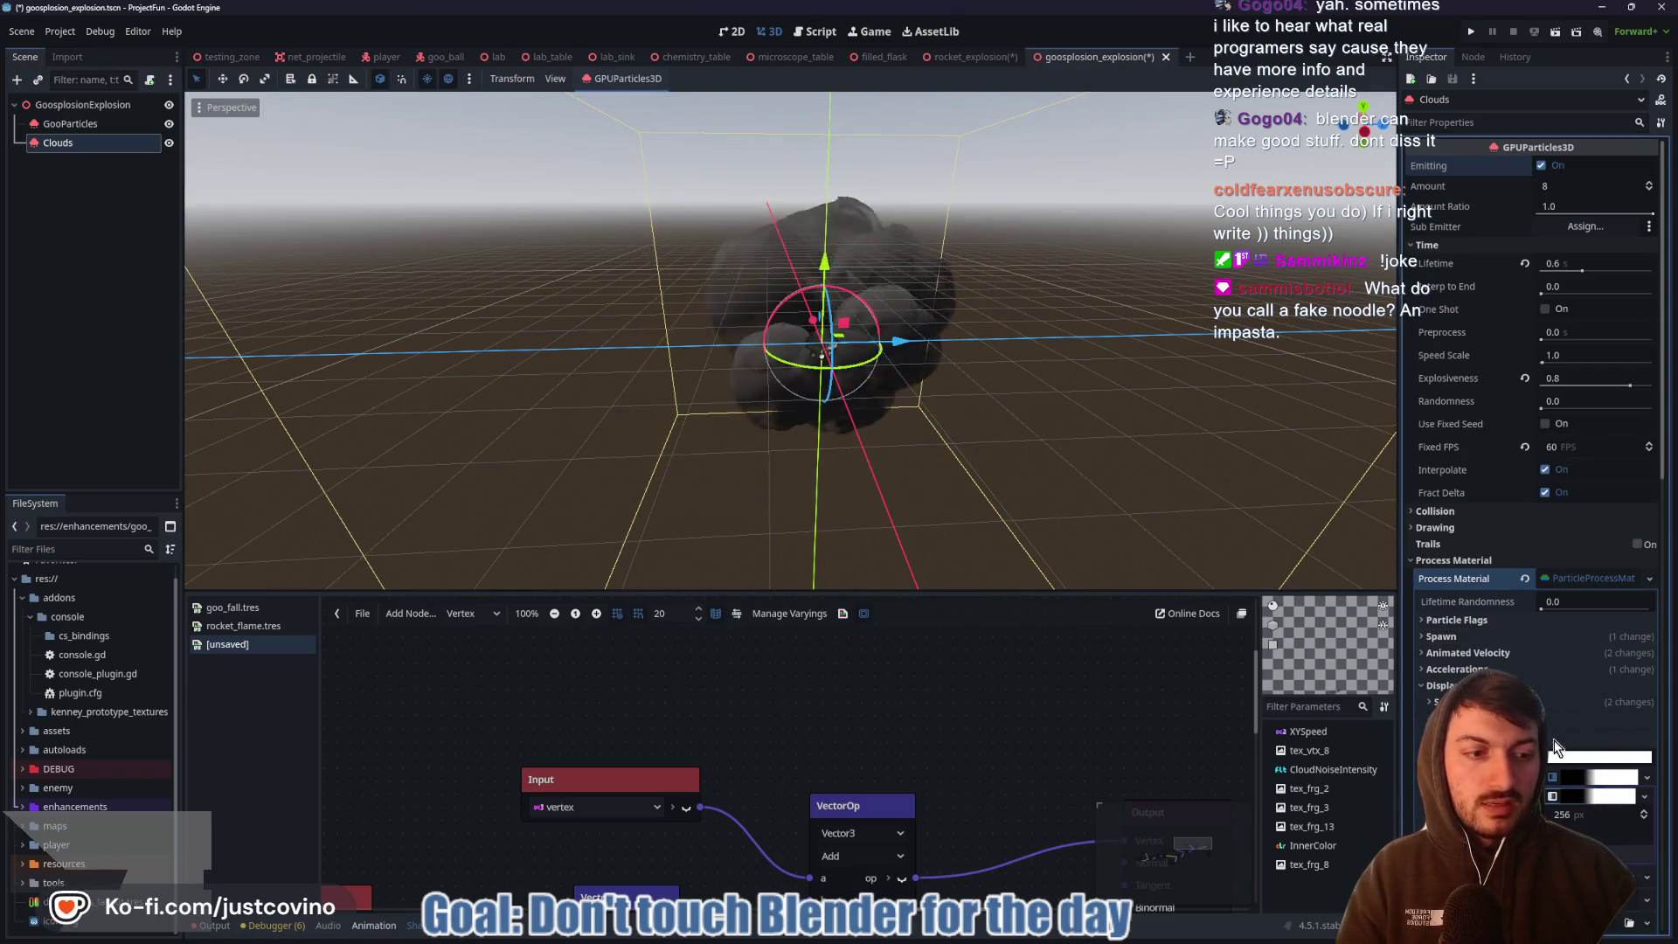
click(472, 614)
Switch the shader graph to Fragment and try green shades on the gradient's end stop
click(495, 662)
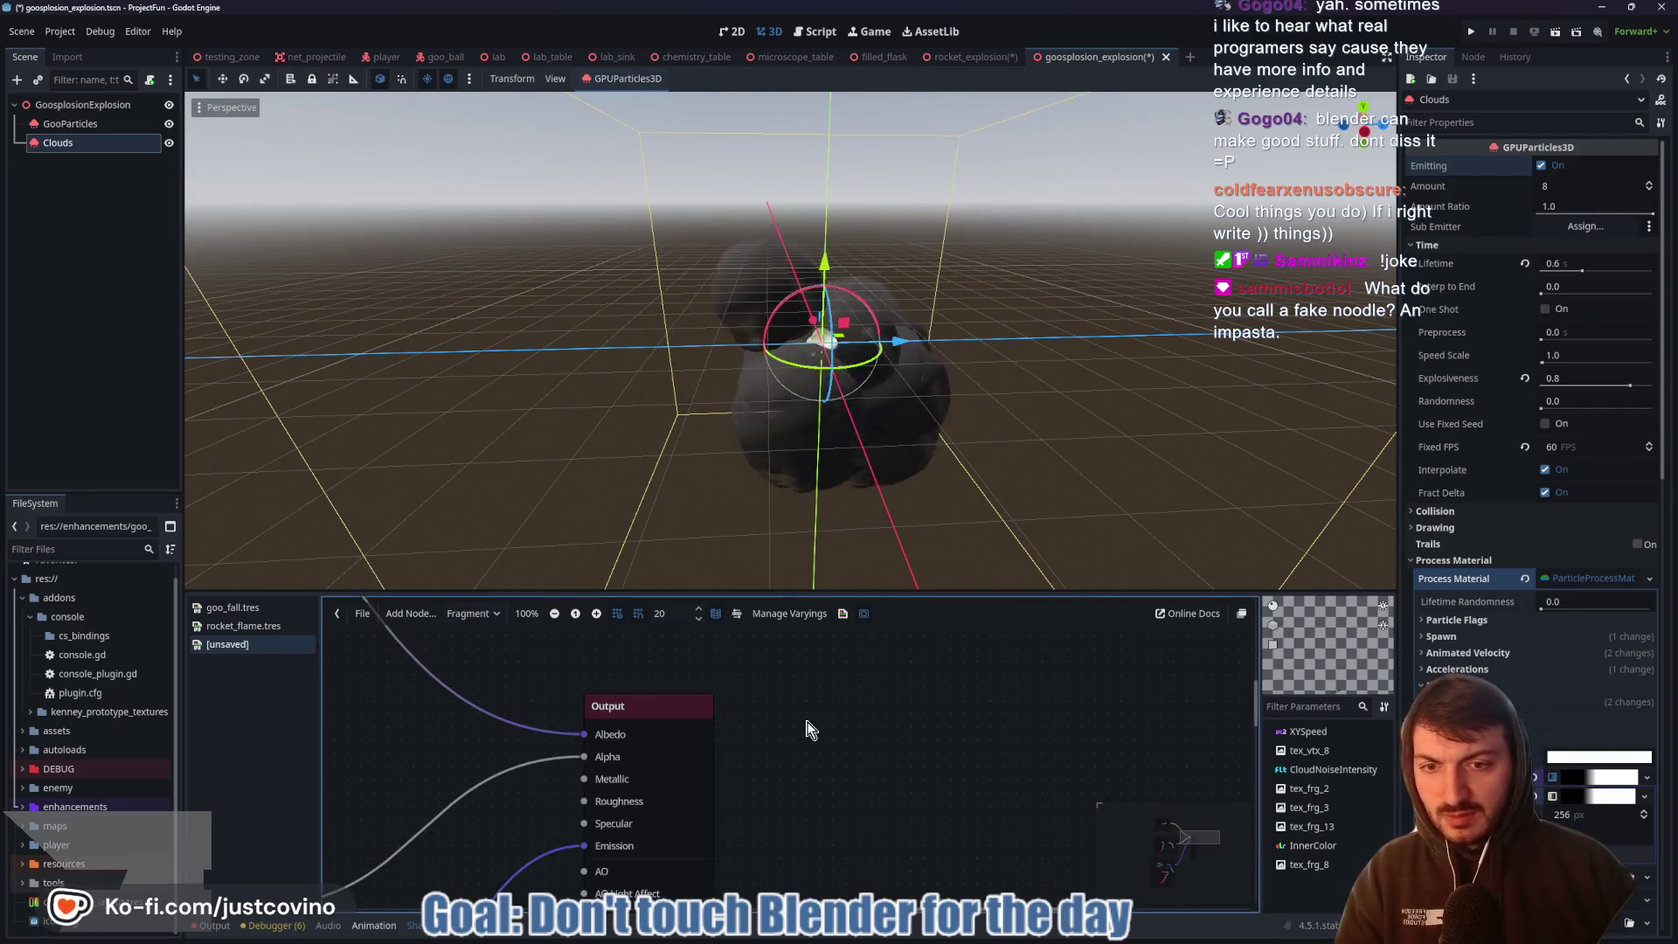
scroll(1005, 799, up, 3)
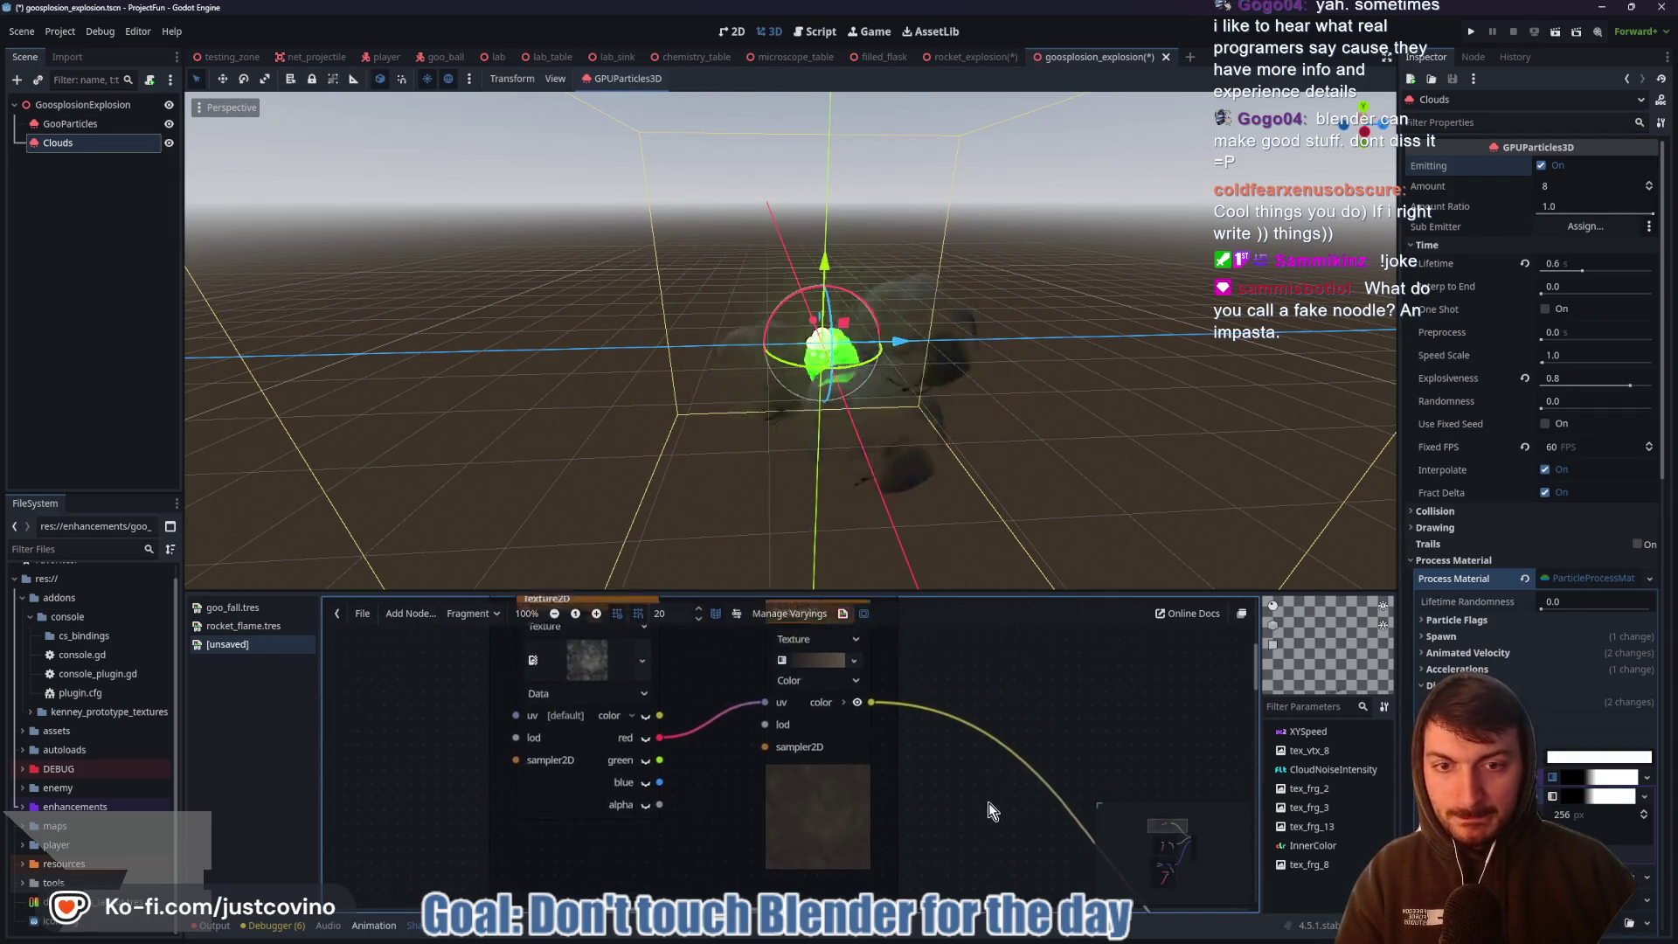
click(819, 695)
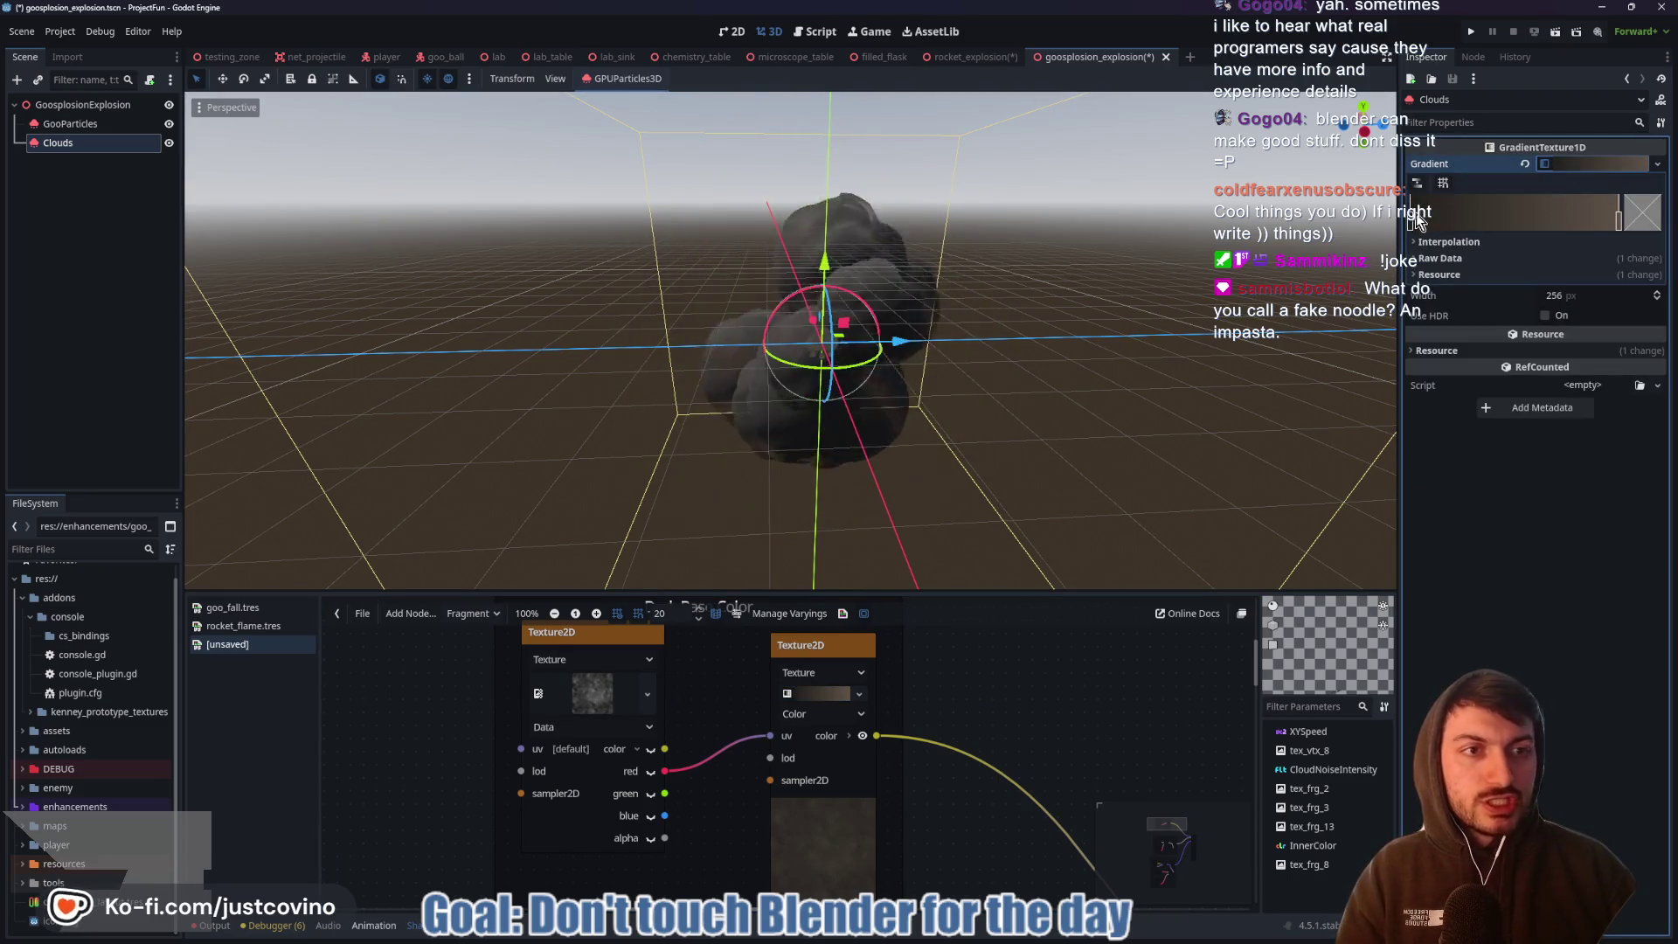
click(1619, 220)
click(1598, 291)
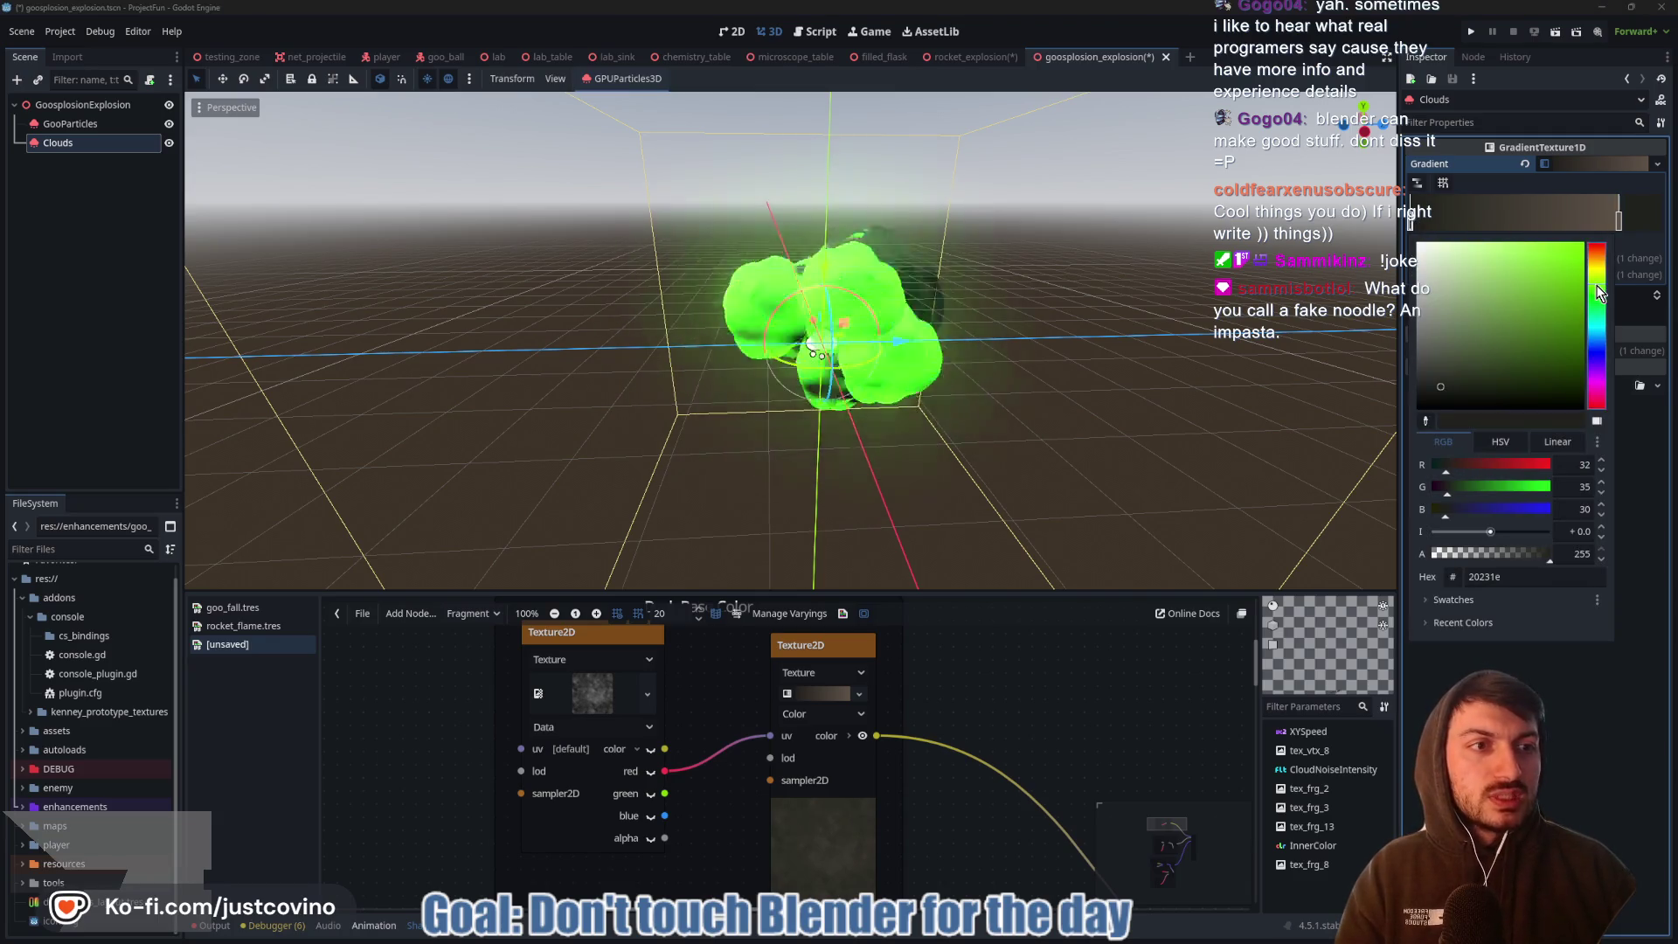
click(1487, 349)
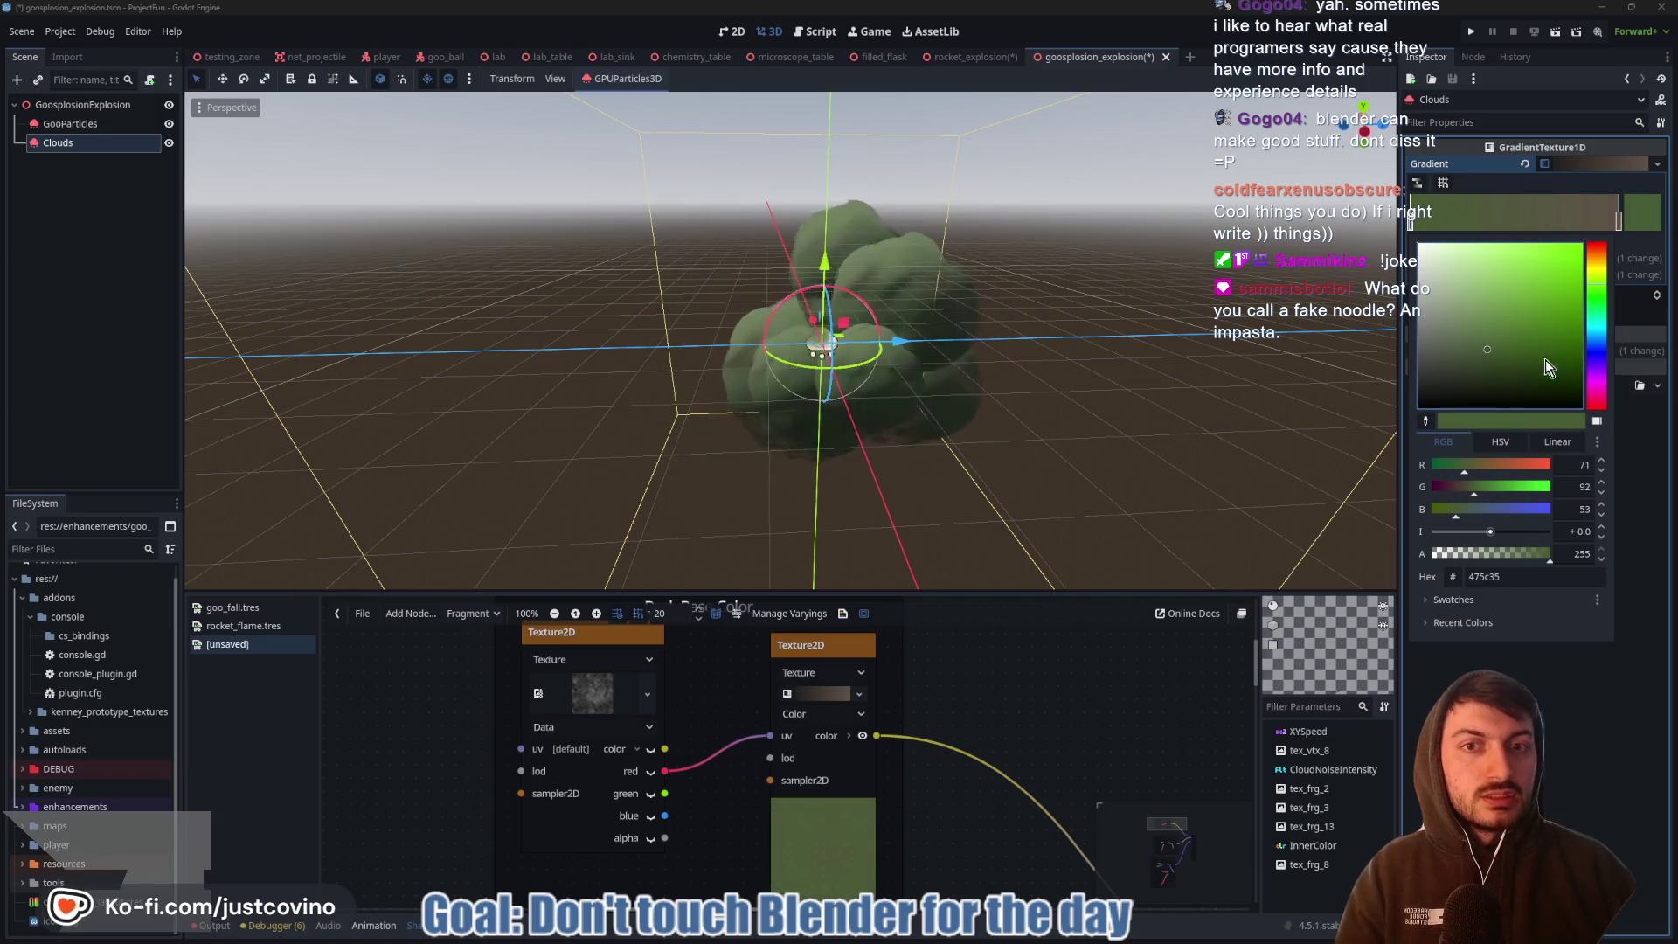
click(1499, 361)
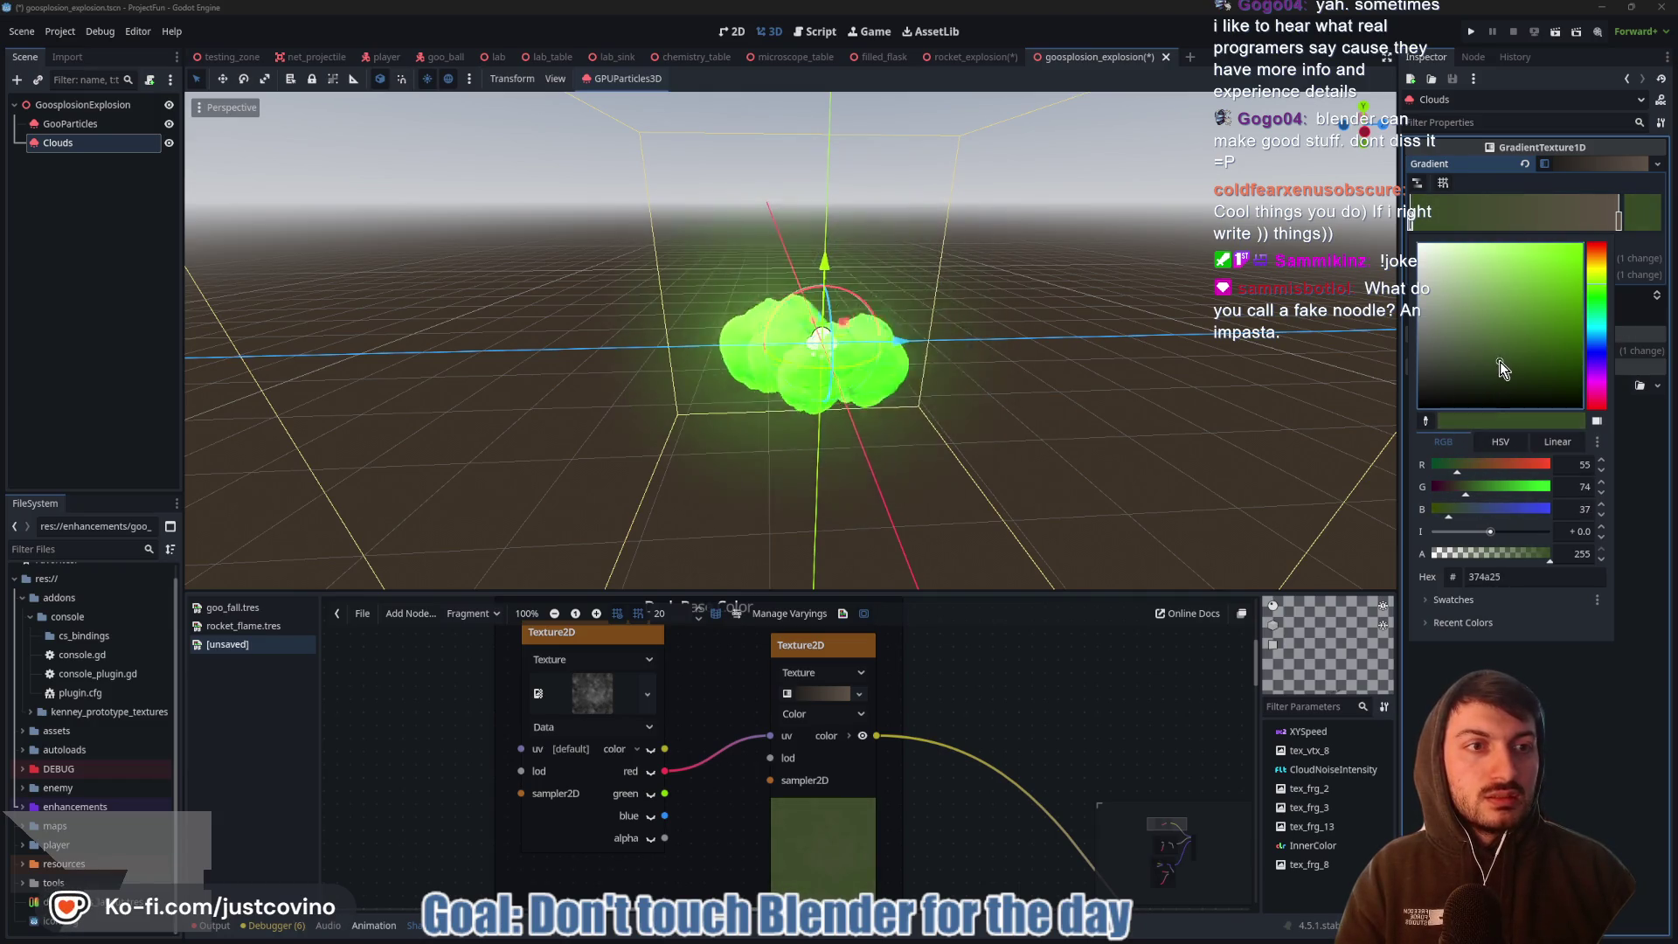
Make the gradient's right colour stop bright green (21cd03)
click(1619, 223)
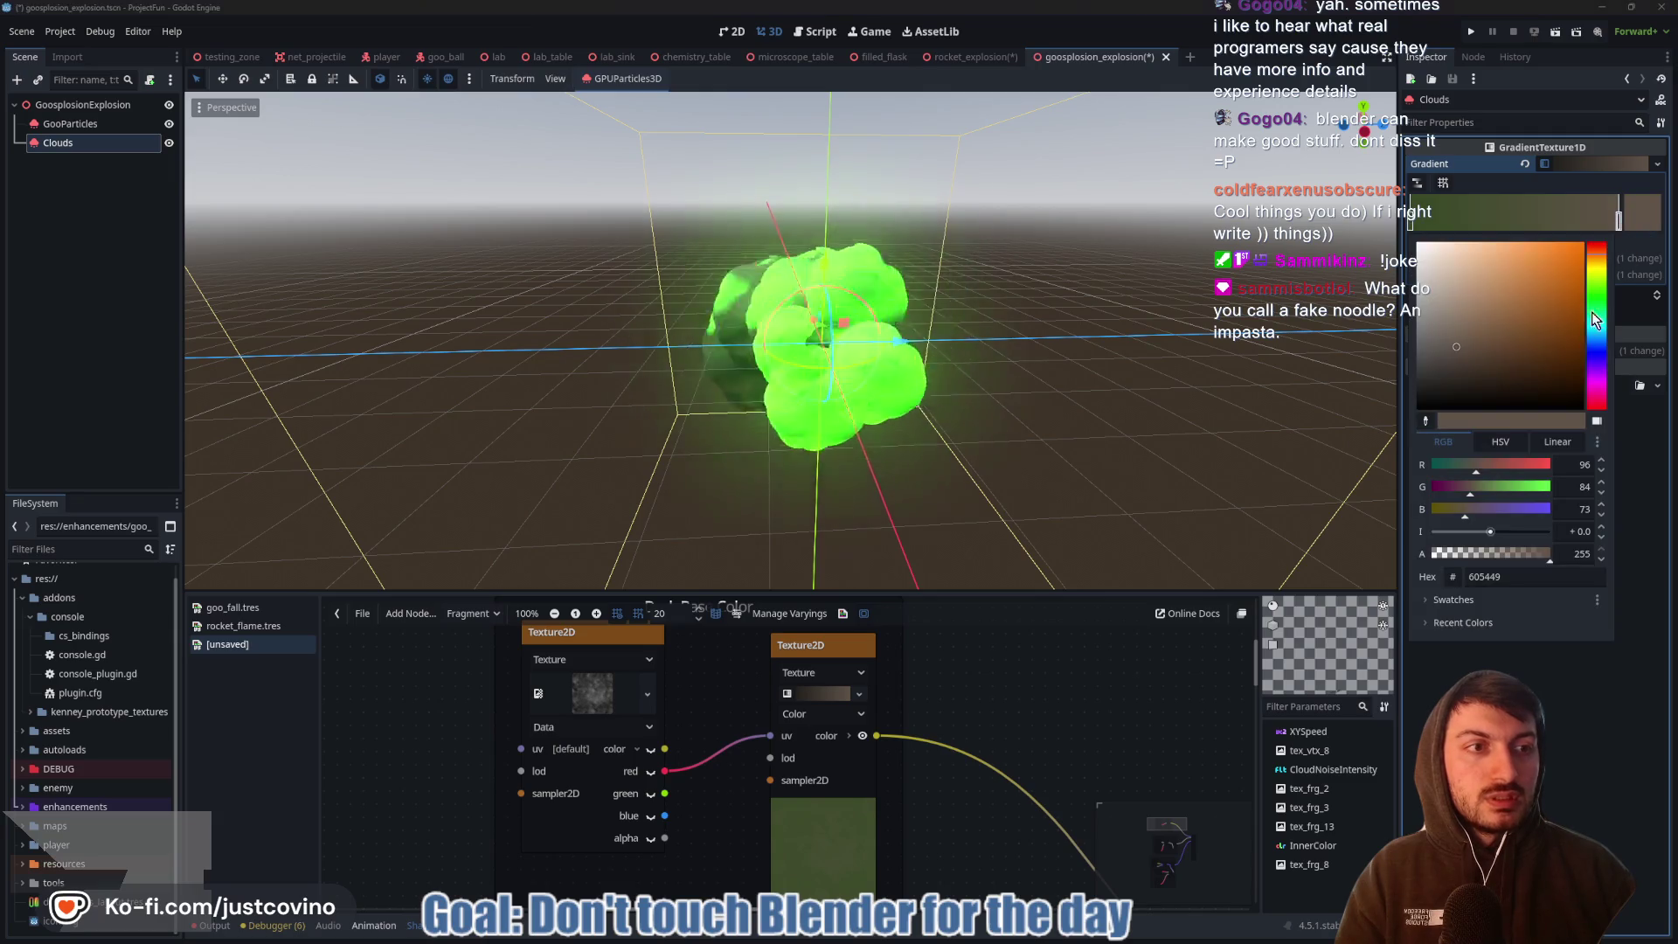
click(1595, 281)
drag(1469, 341, 1559, 296)
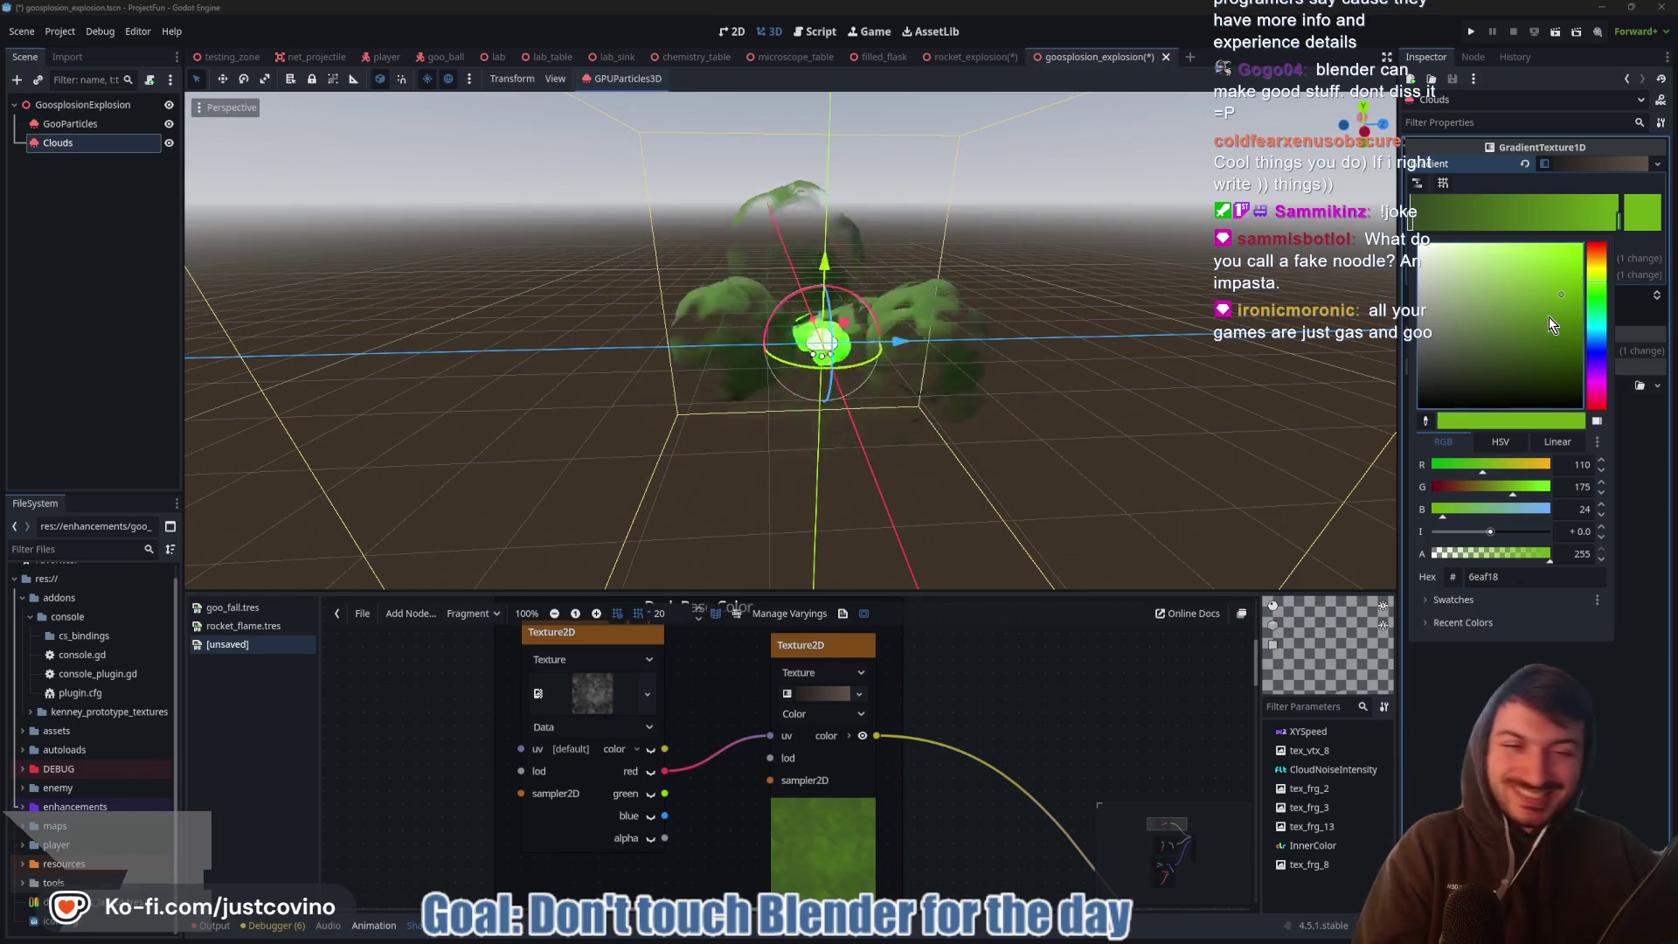
drag(1559, 293, 1575, 283)
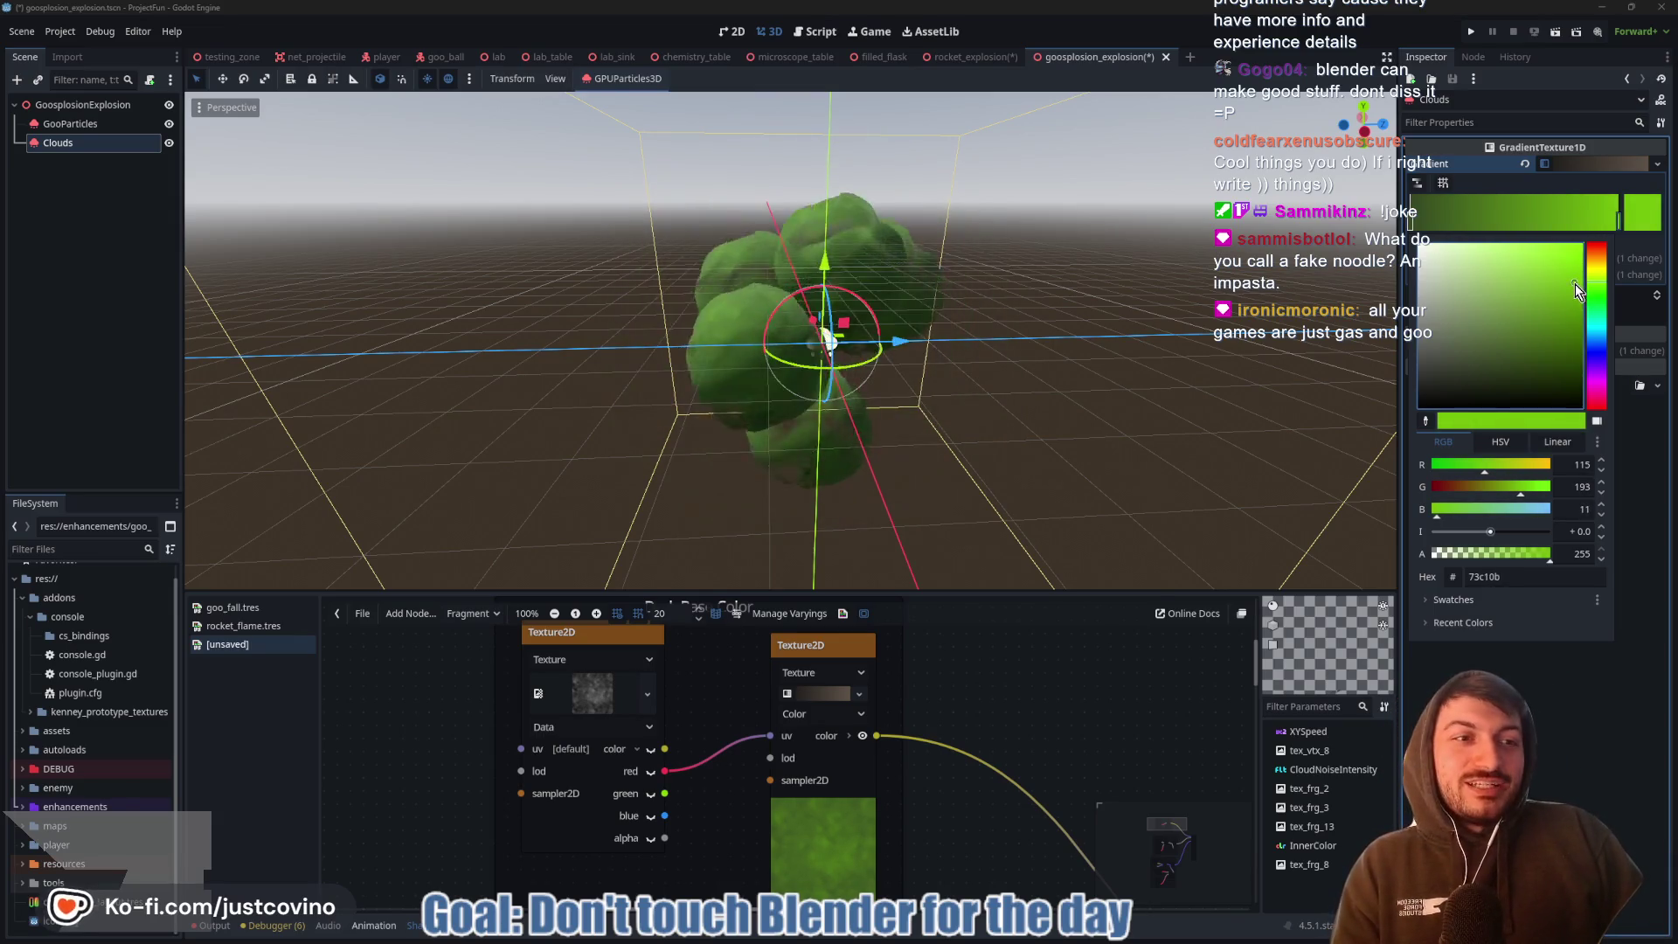
click(1592, 297)
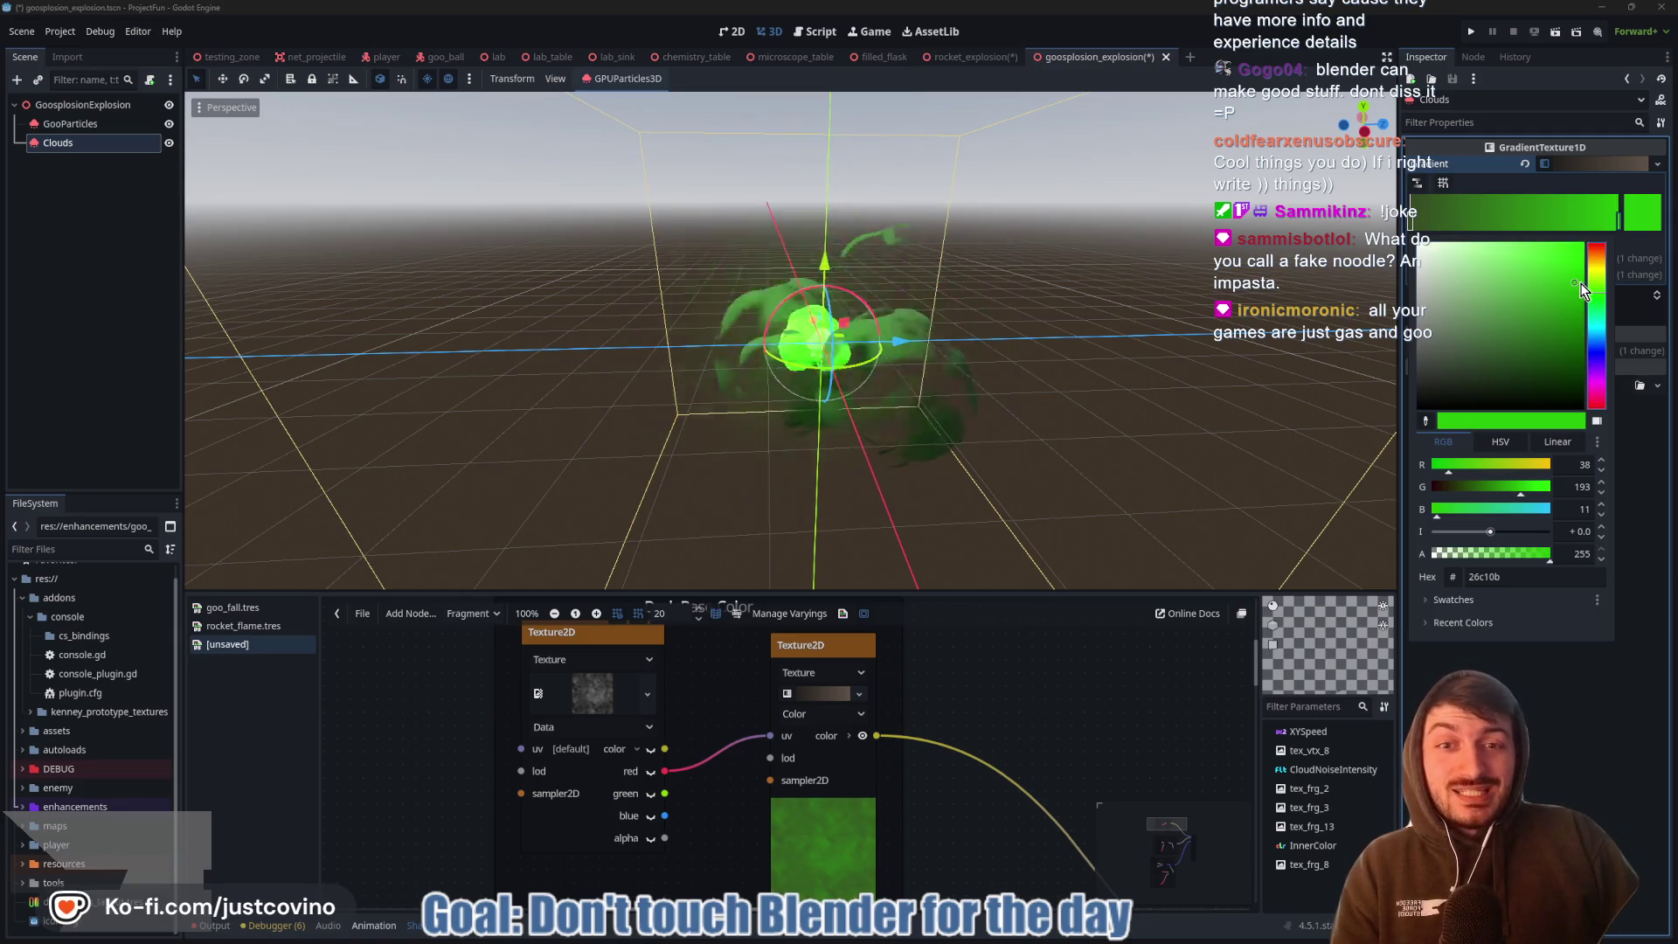
drag(1581, 283, 1582, 275)
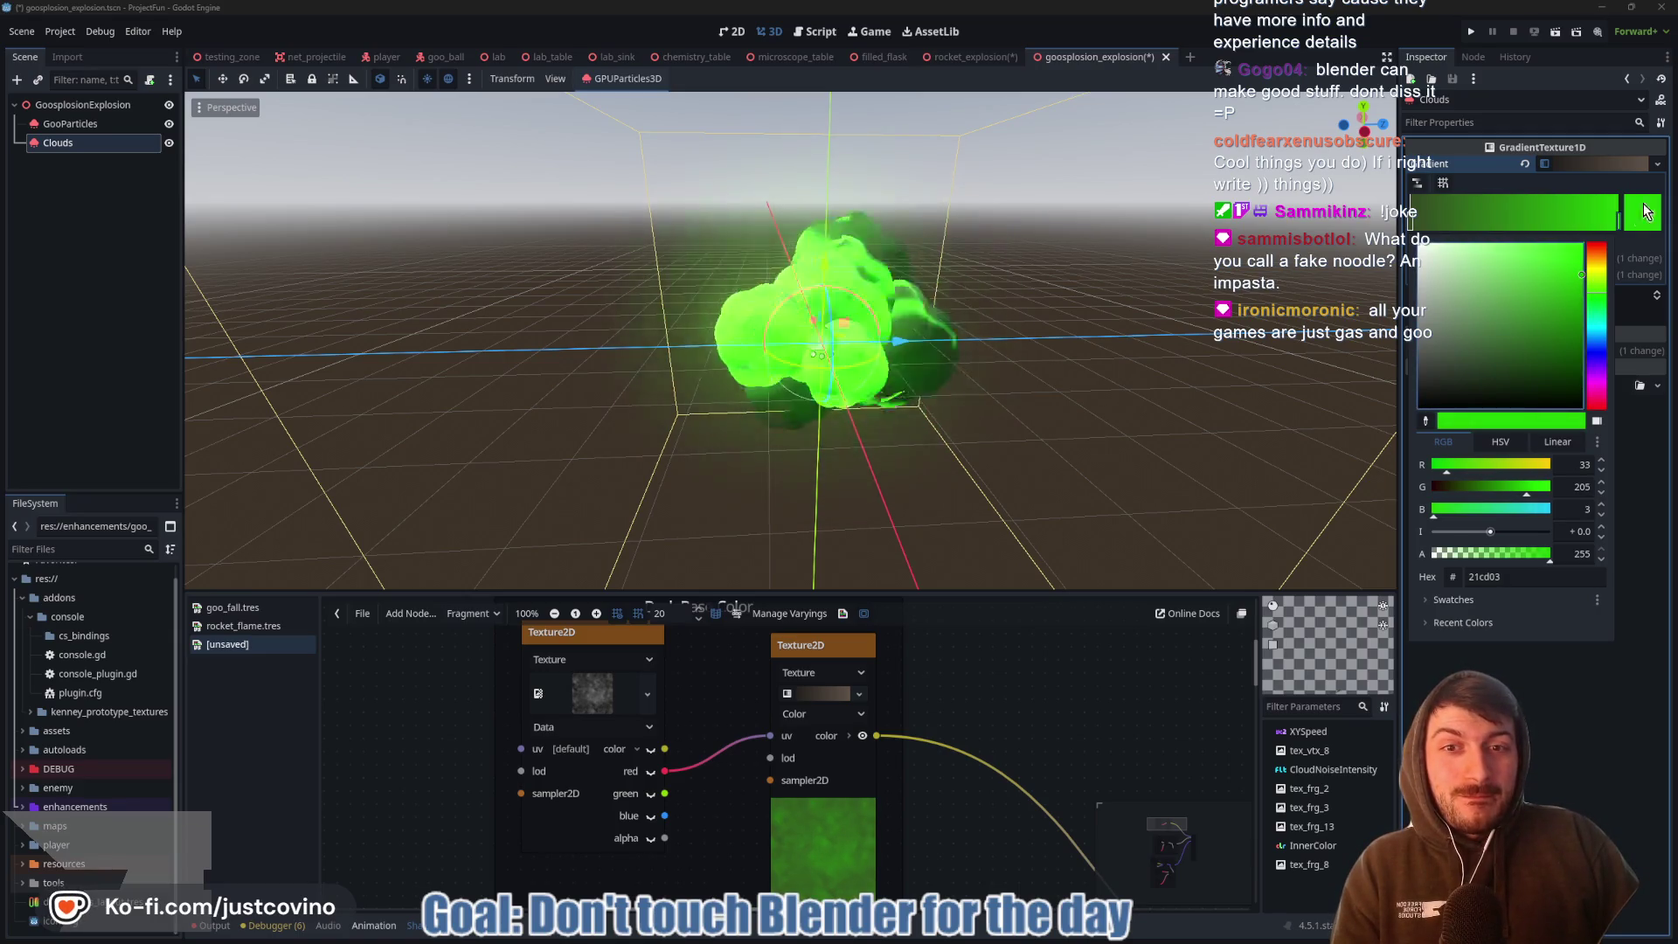
click(1087, 320)
Orbit around the green clouds and save the scene
mouse_move(1087, 320)
mouse_down()
mouse_move(968, 322)
mouse_move(1049, 312)
mouse_up()
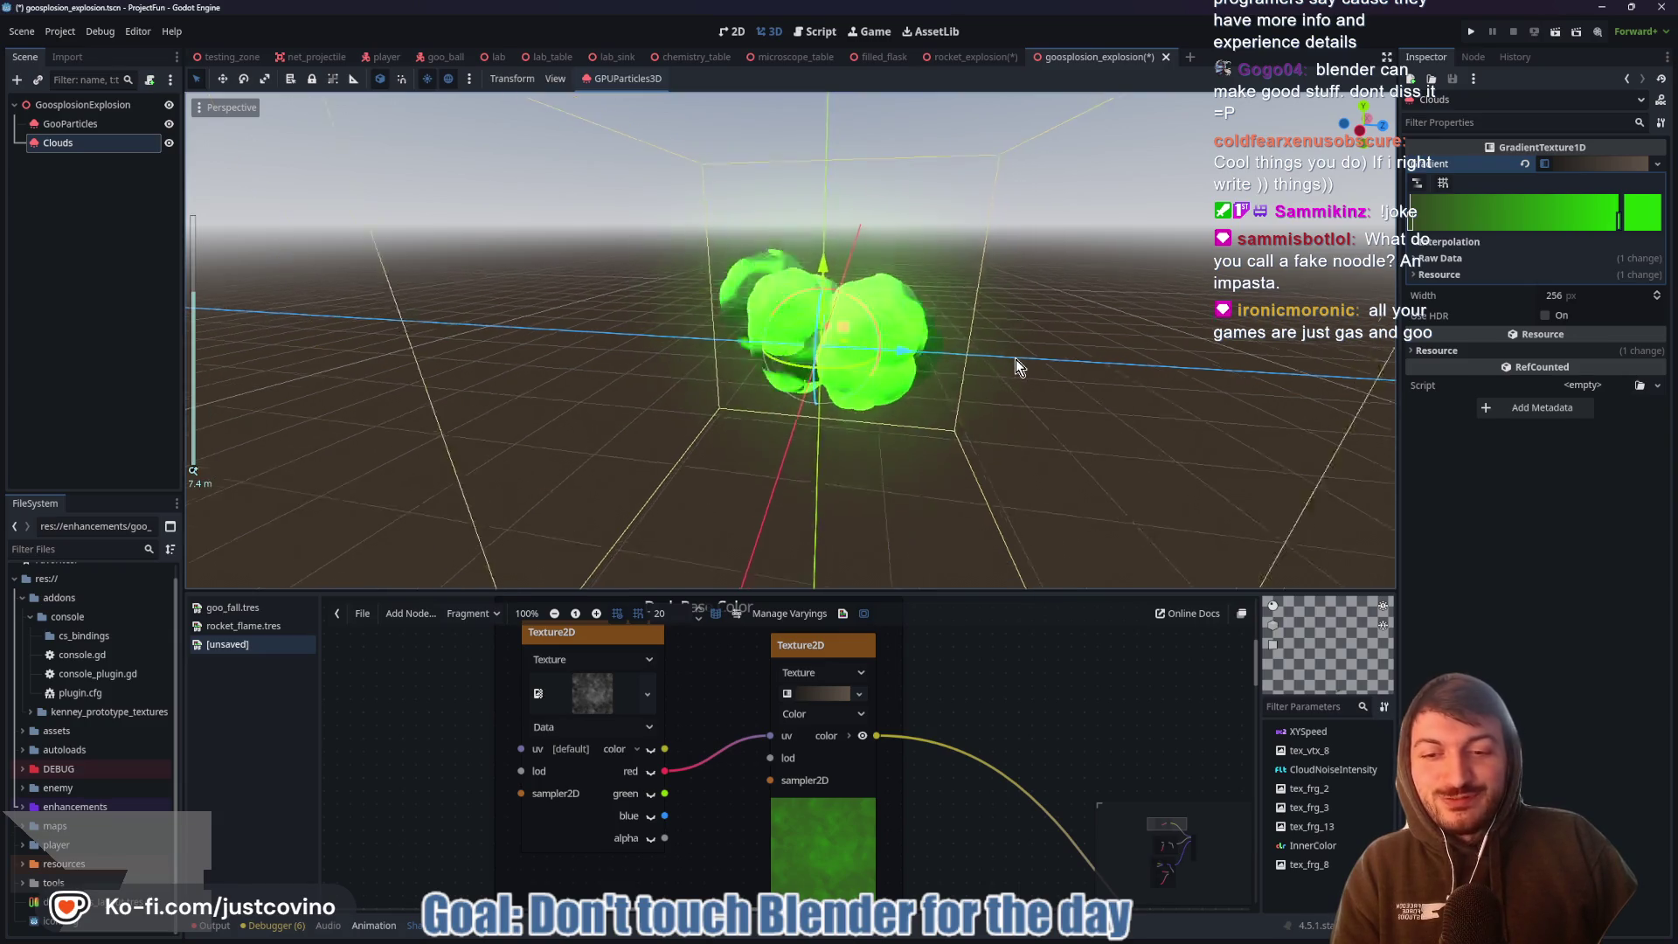
drag(1019, 364, 750, 375)
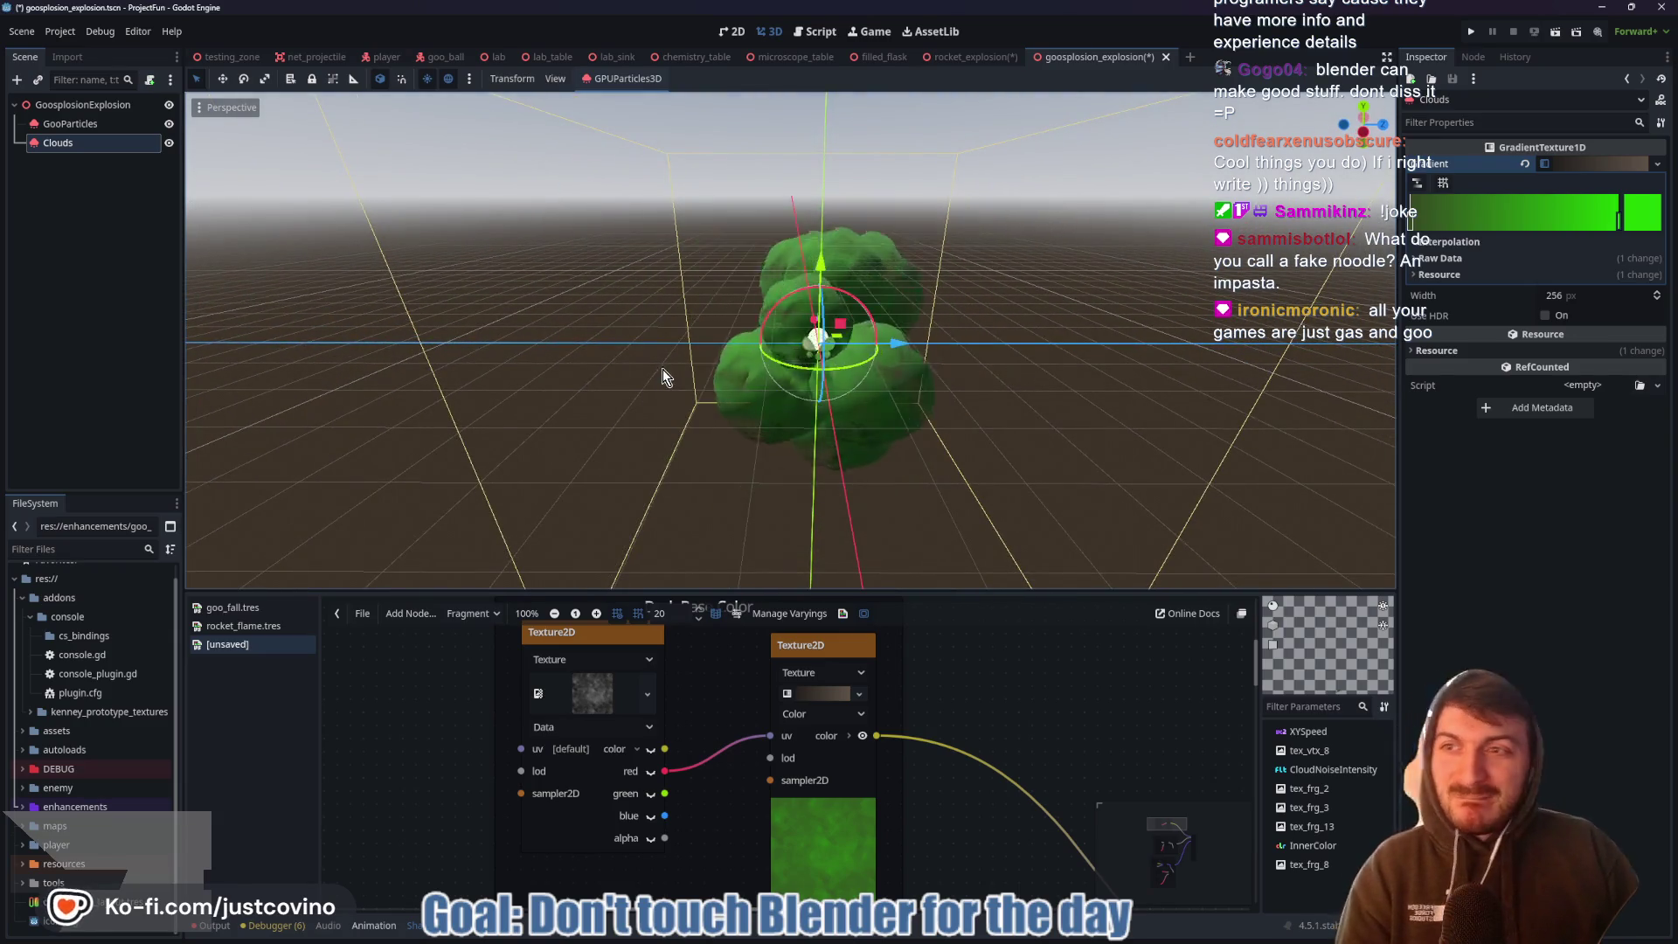
key(ctrl+s)
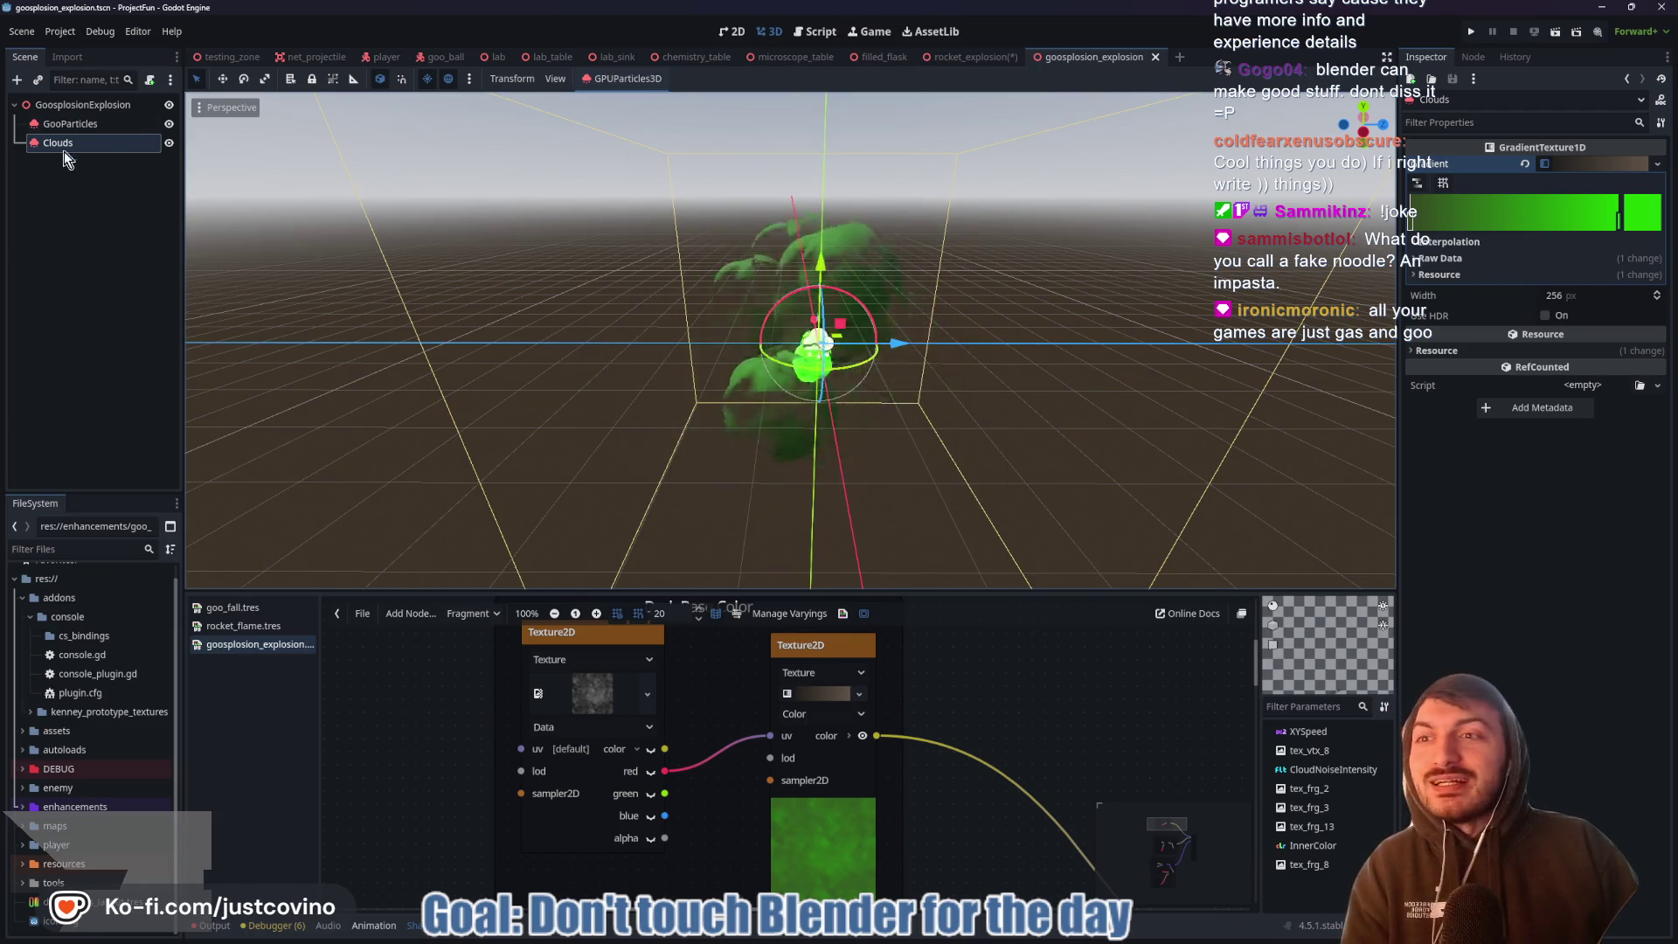
Set Clouds to fire once: uncheck Emitting and check One Shot
click(58, 142)
click(1560, 172)
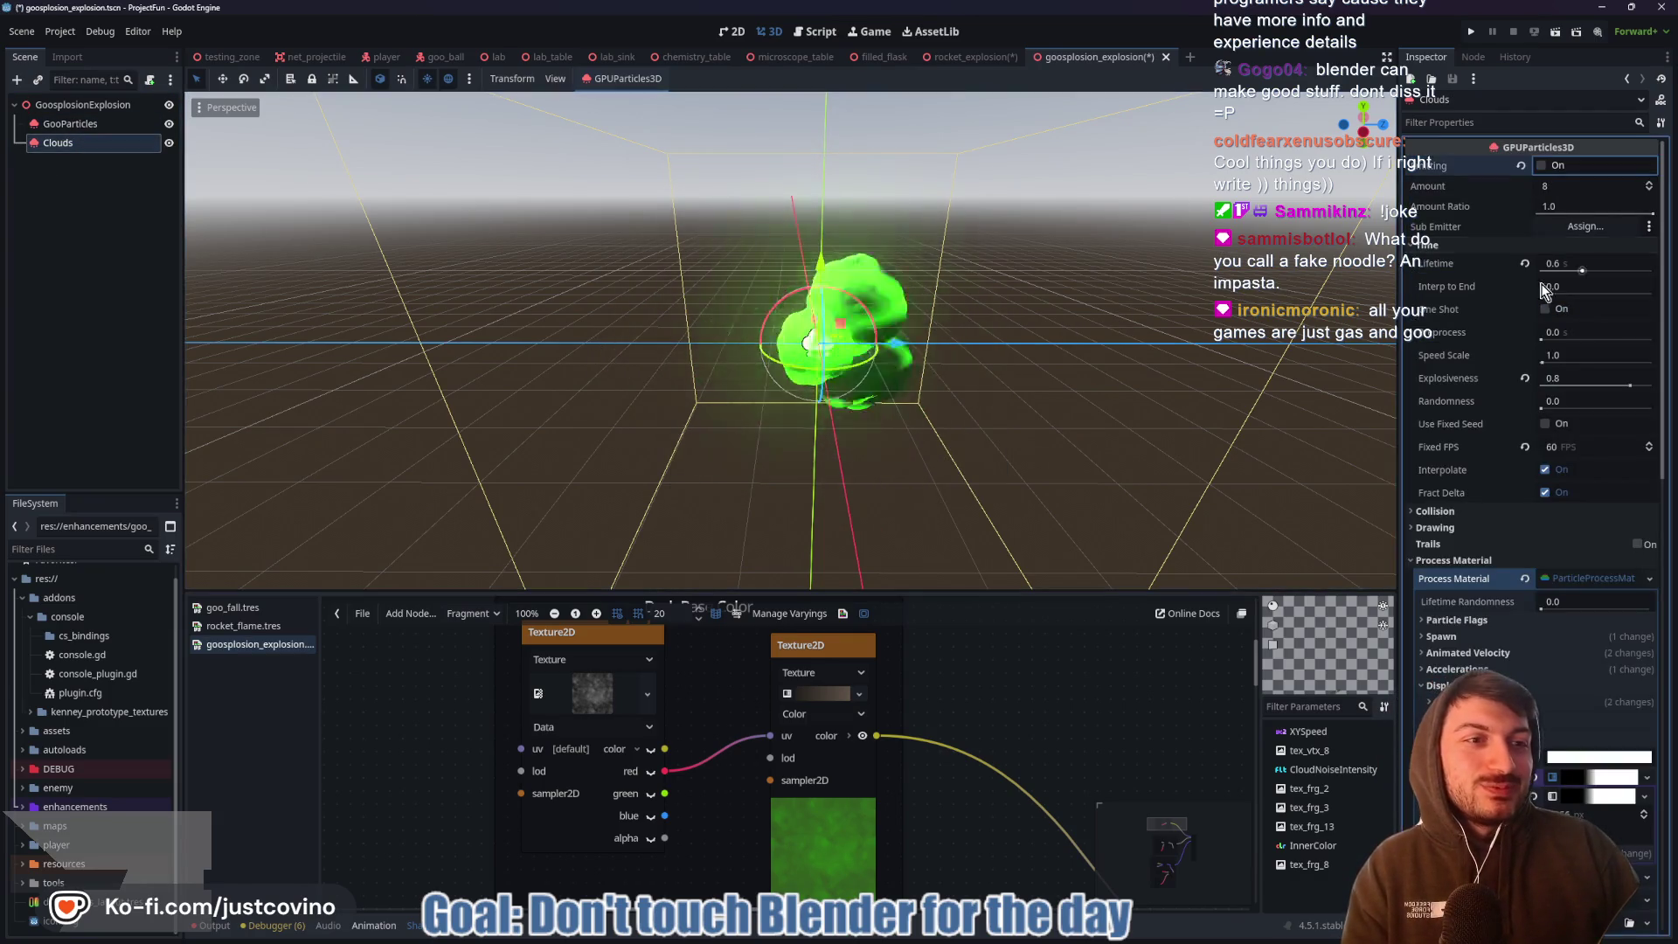
click(1543, 311)
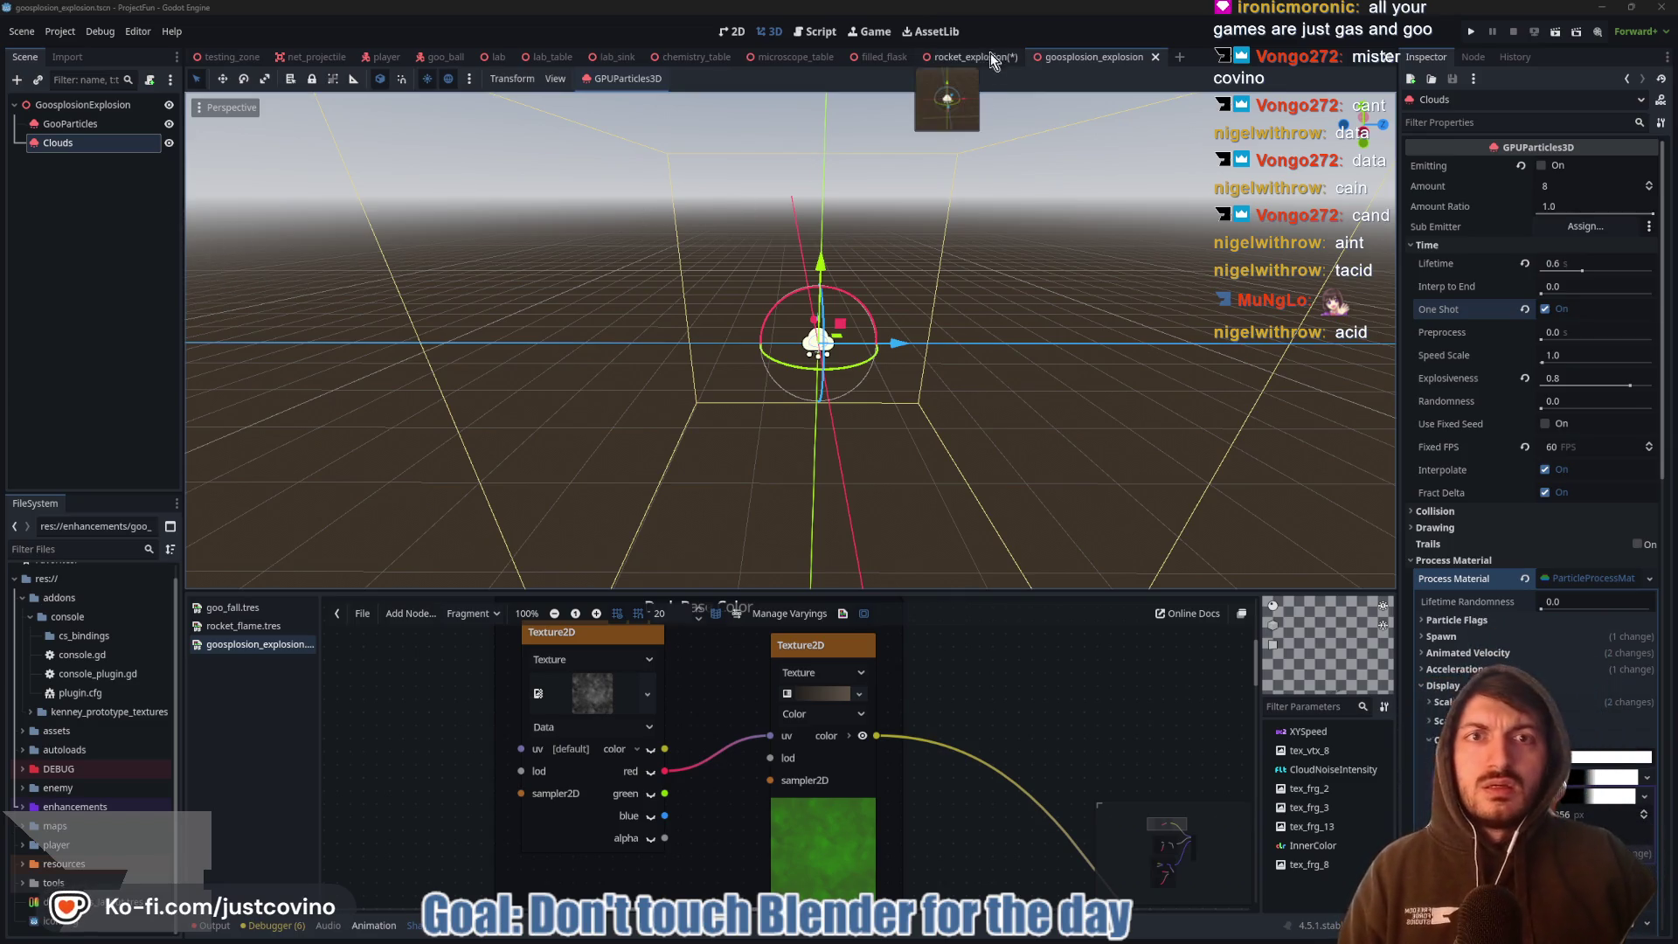
Add an OmniLight3D under the GoosplosionExplosion root
drag(930, 382, 1041, 383)
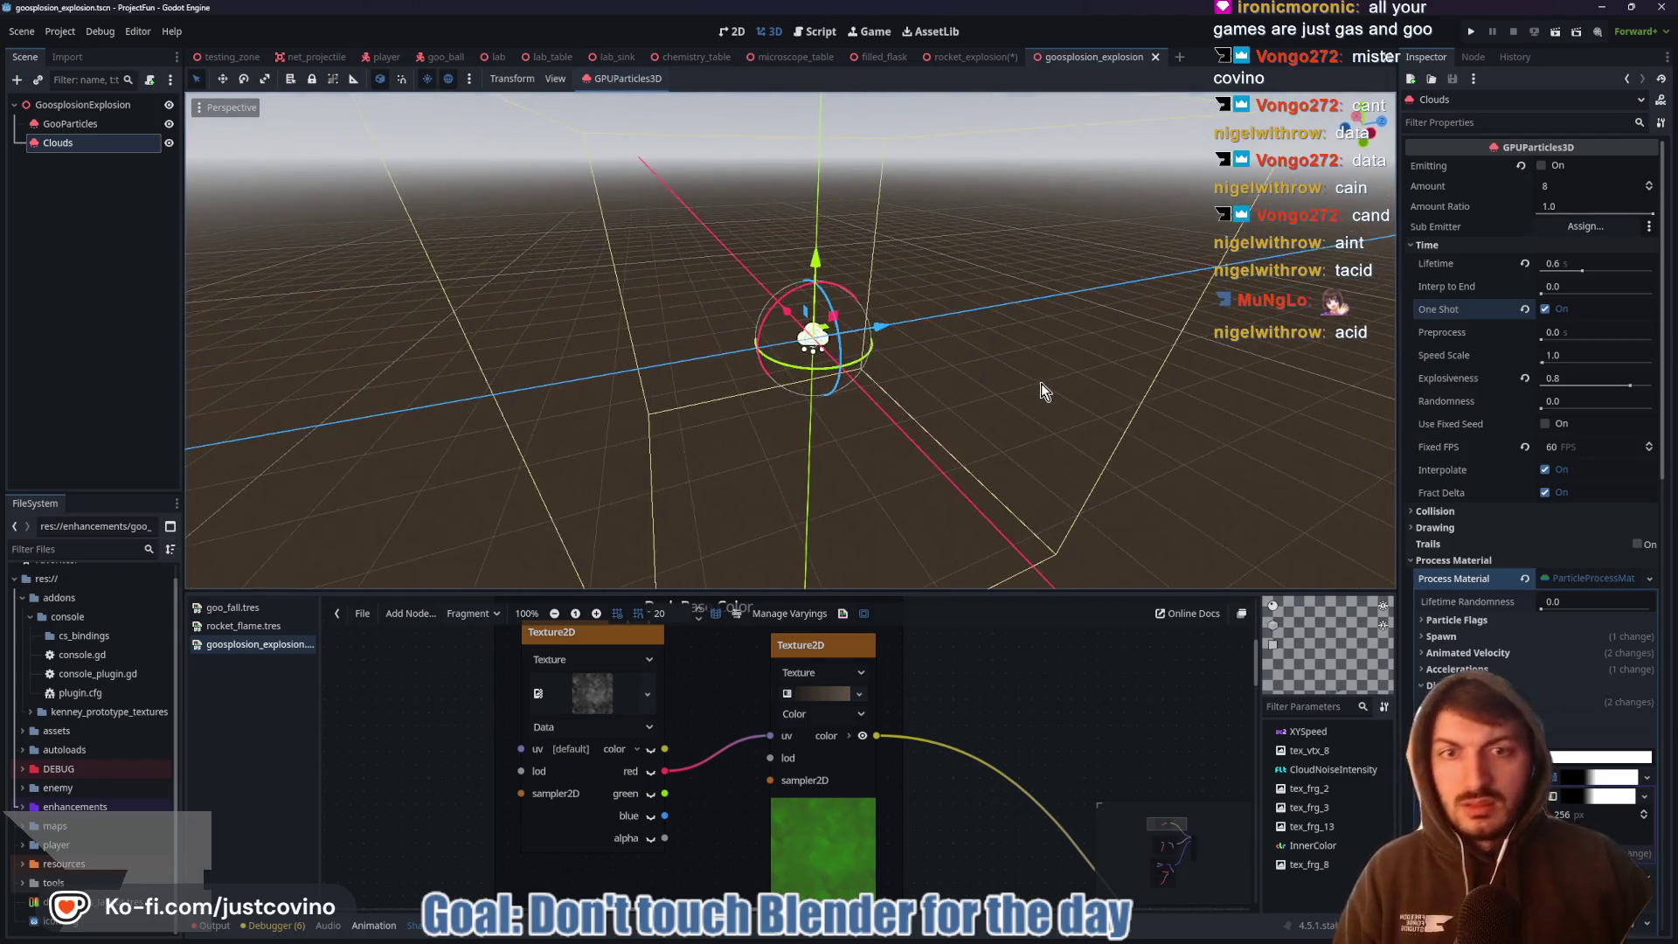
click(970, 58)
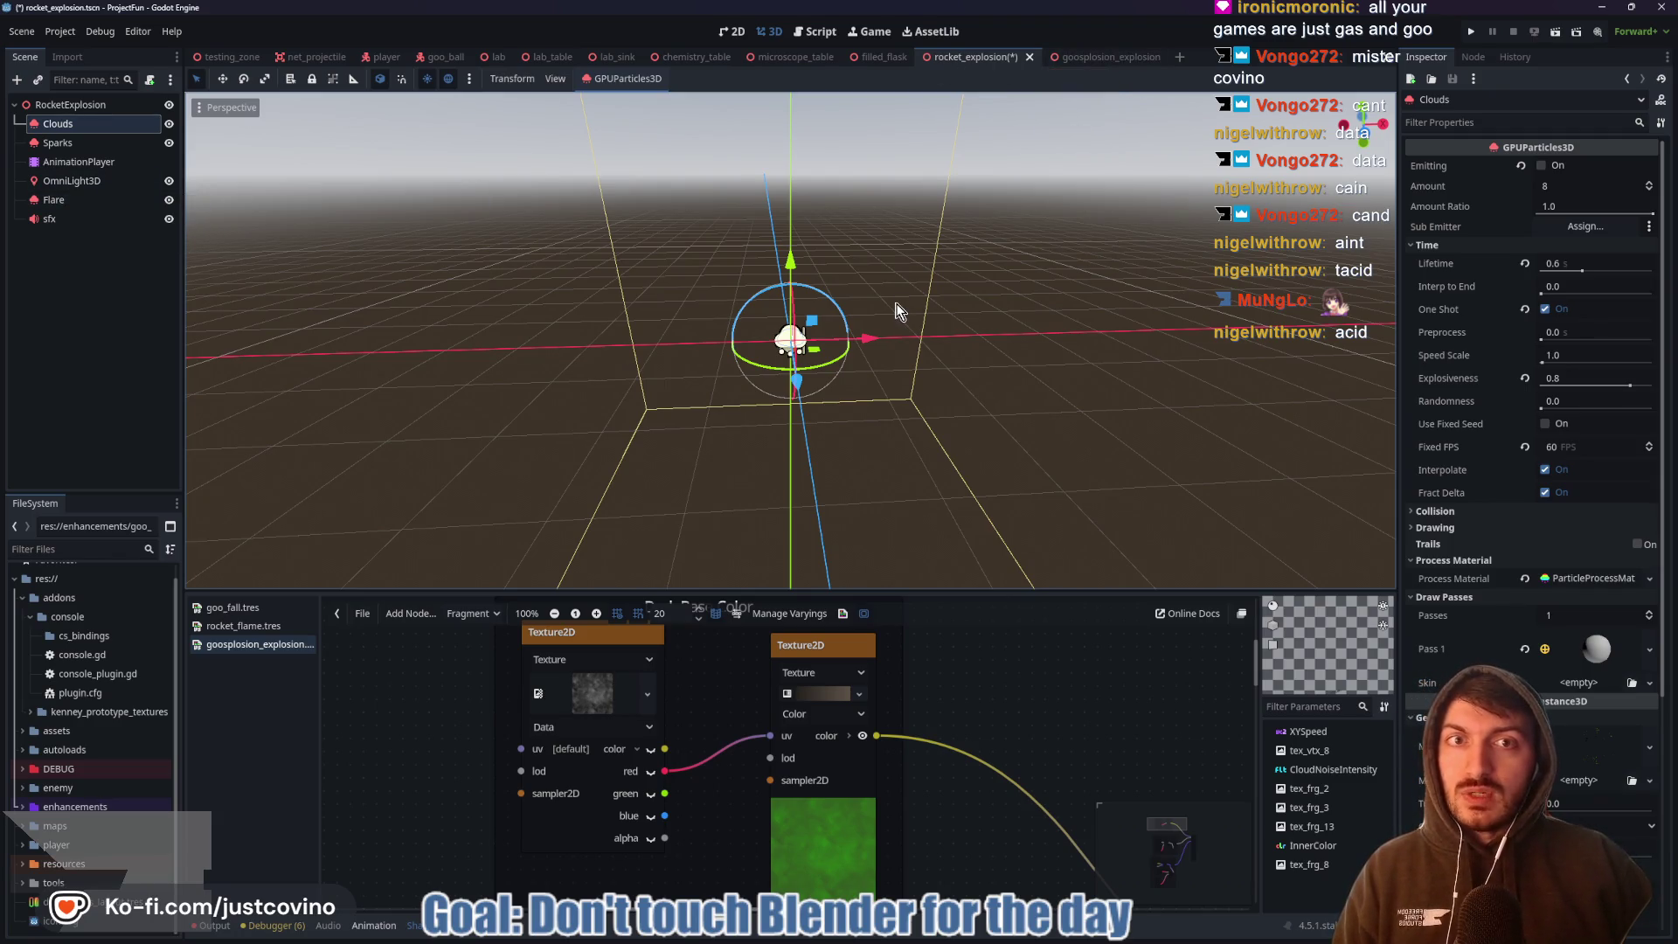
click(1093, 60)
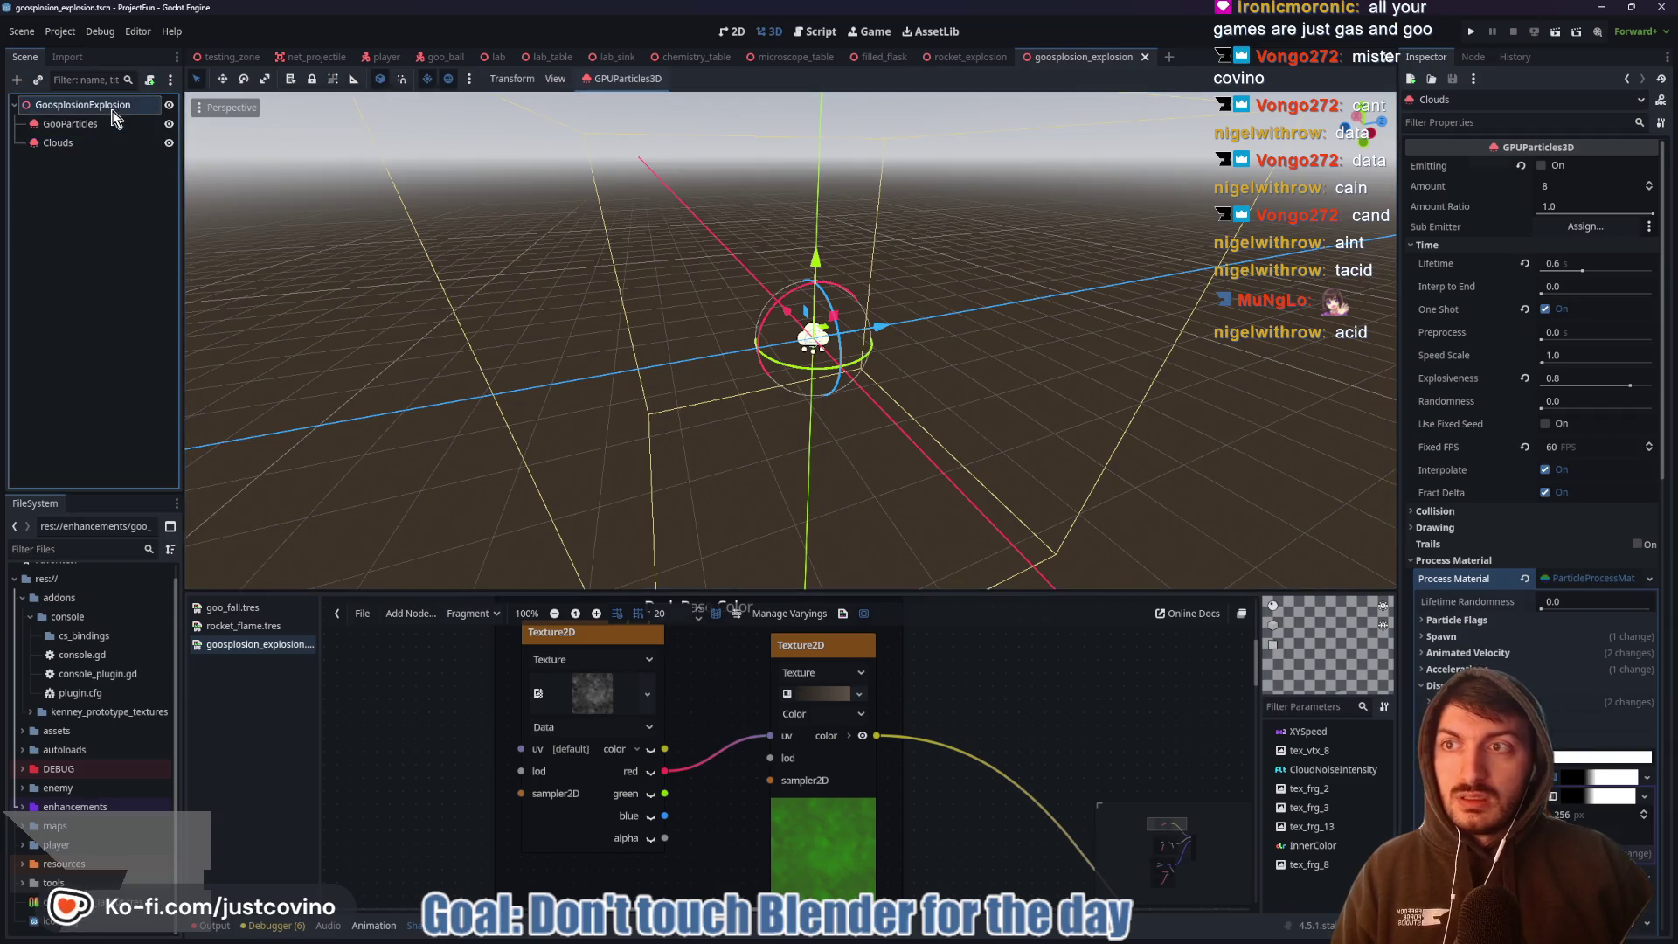
click(114, 118)
key(ctrl+a)
text(gpu)
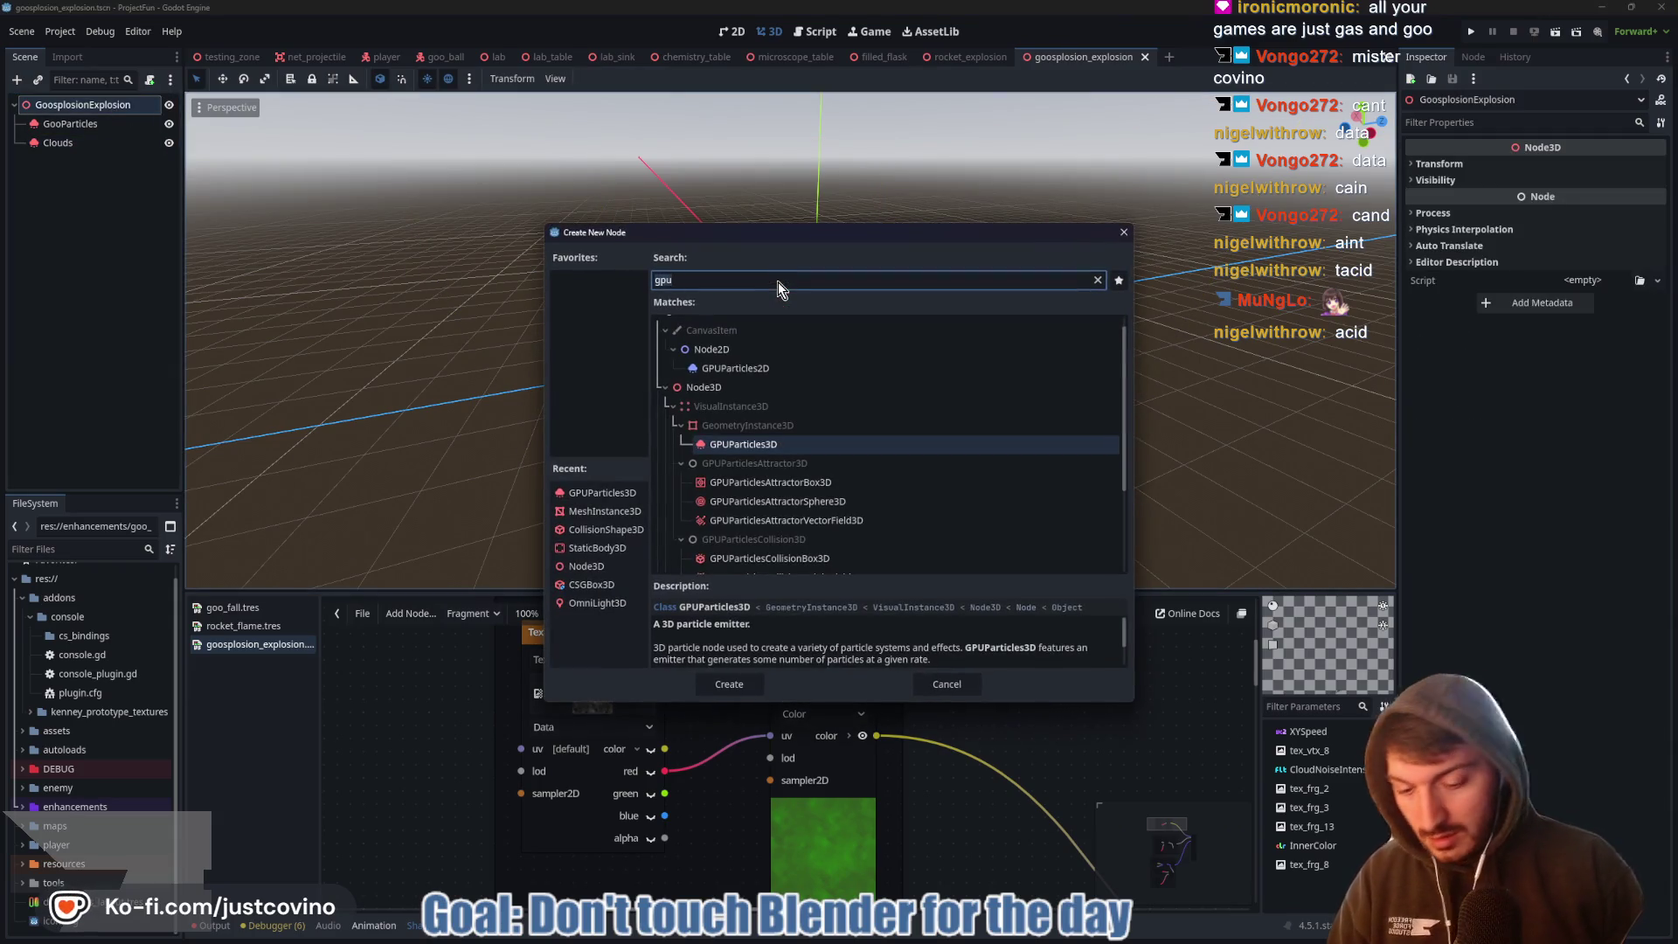
key(BackSpace)
key(BackSpace)
key(BackSpace)
text(omni)
key(Return)
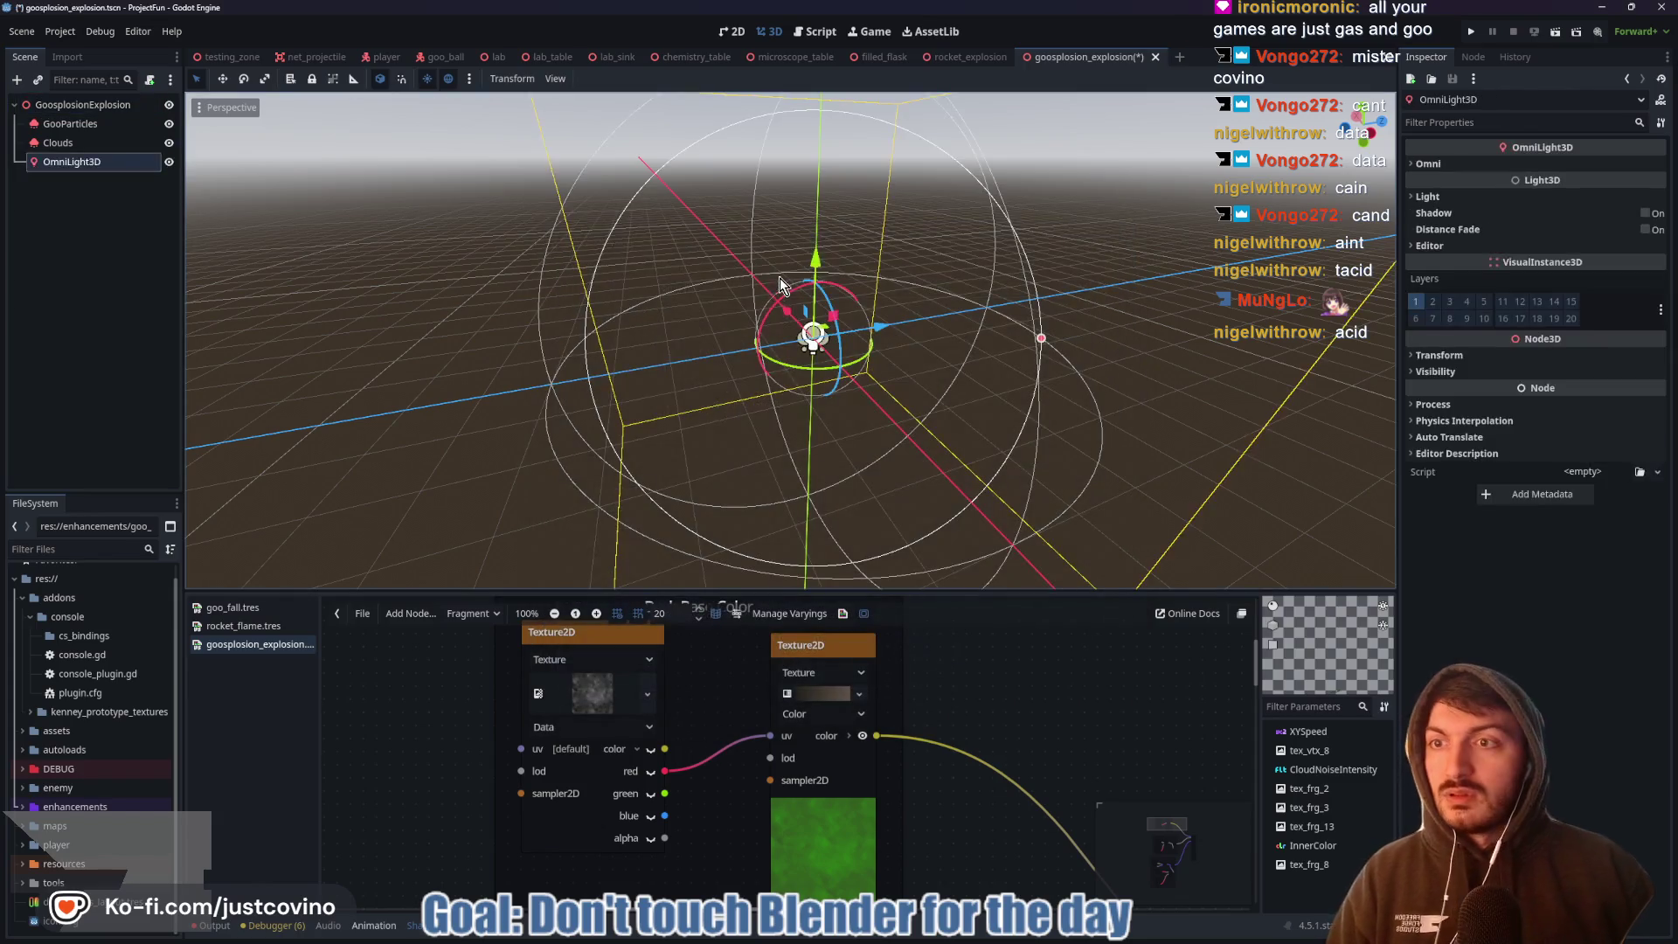
Set the omni light's range to 6.0
click(1449, 165)
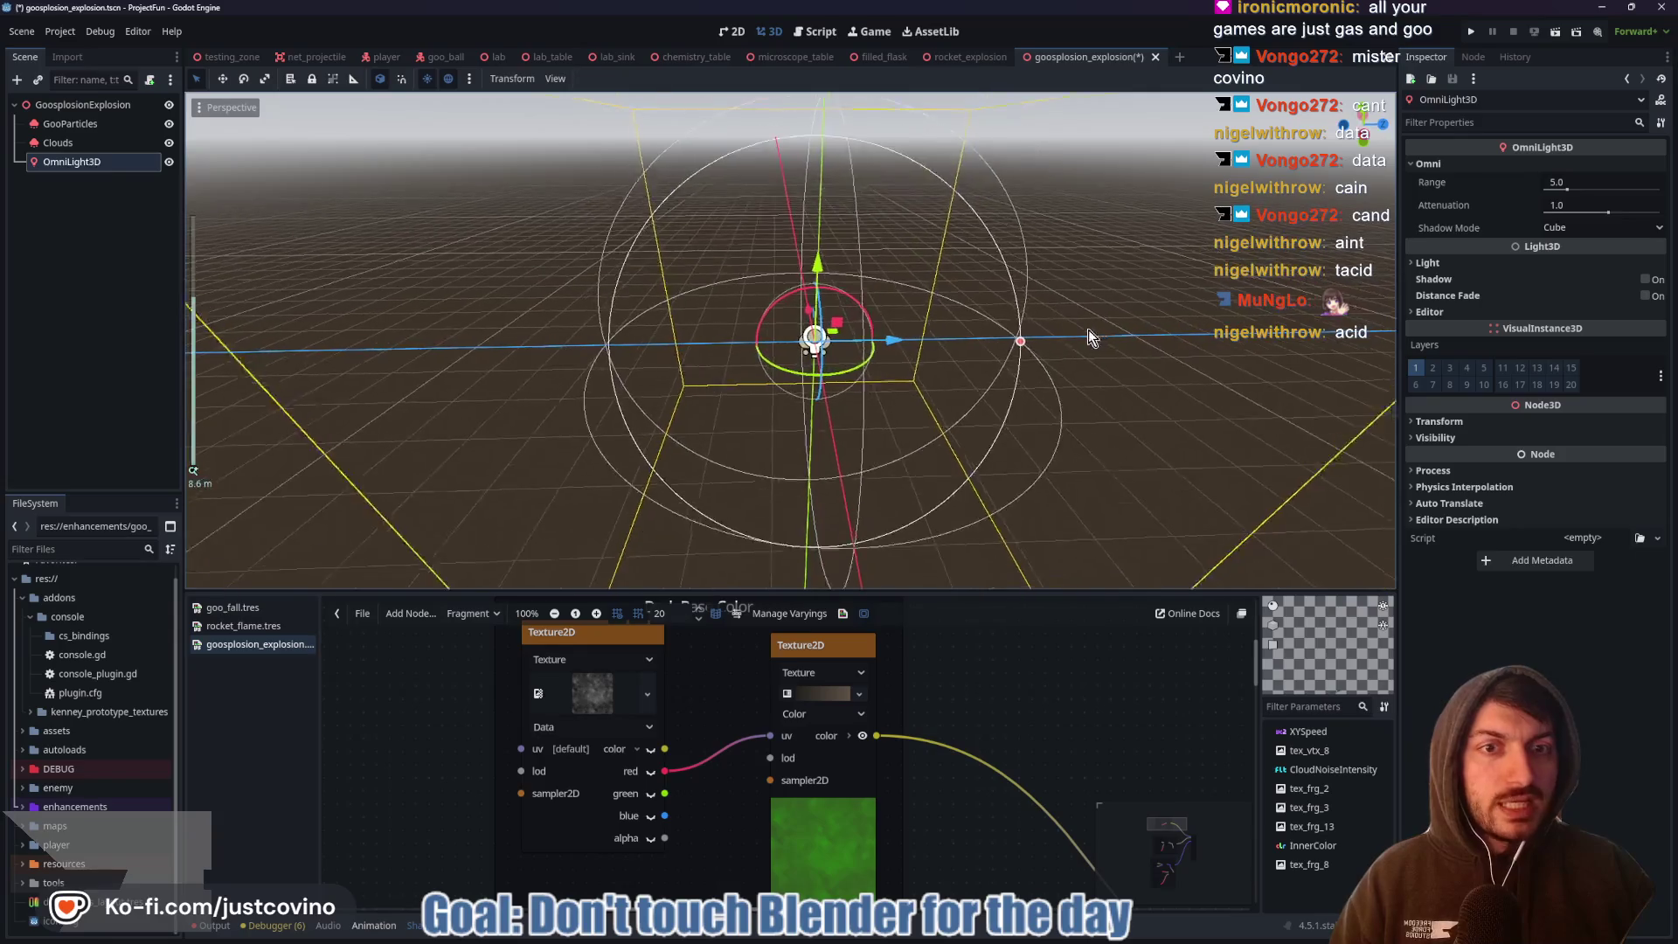
drag(1019, 340, 1036, 340)
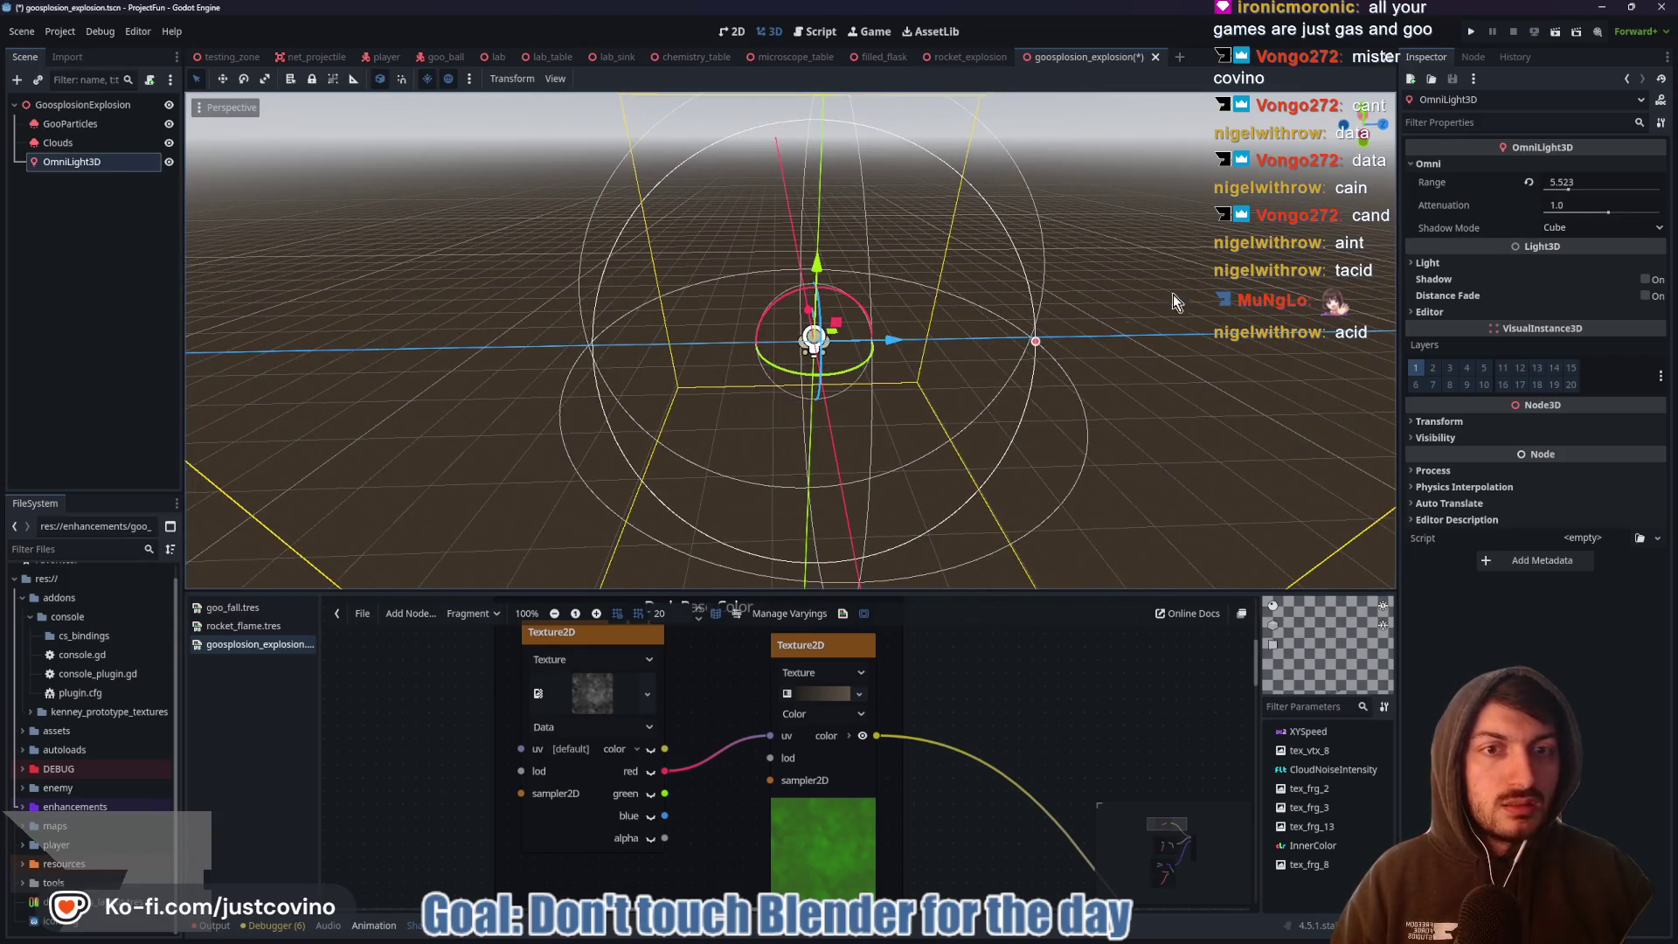
click(1578, 182)
text(6)
key(Return)
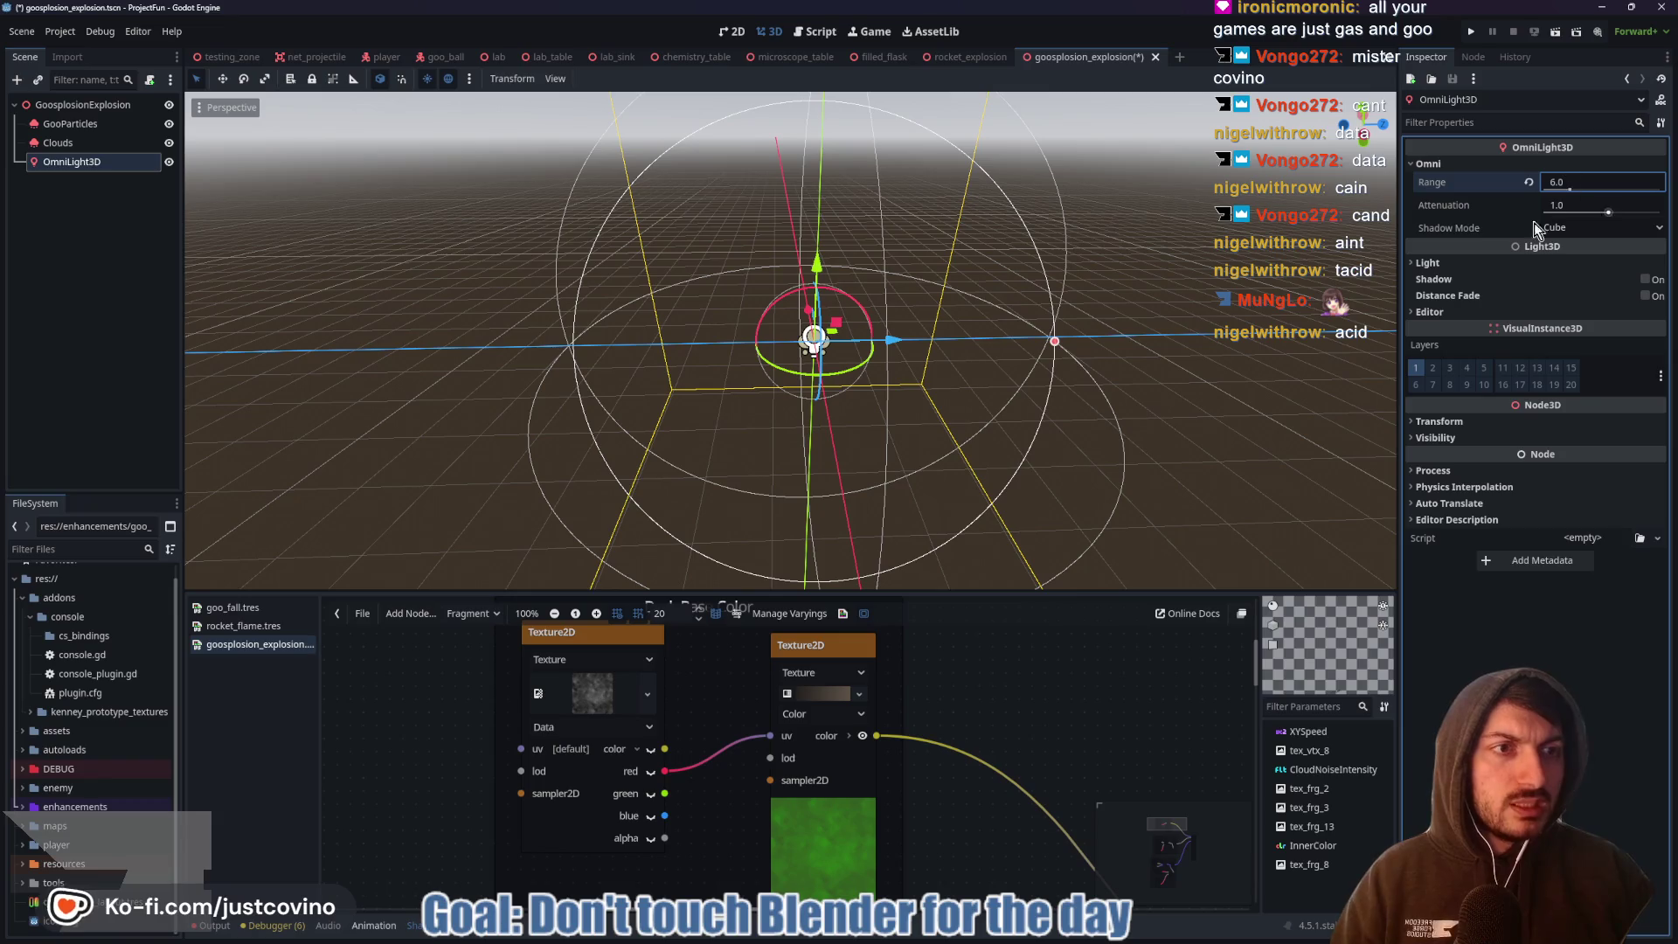
Make the light green with energy 20 and save the scene
click(1491, 262)
click(1602, 280)
click(1667, 359)
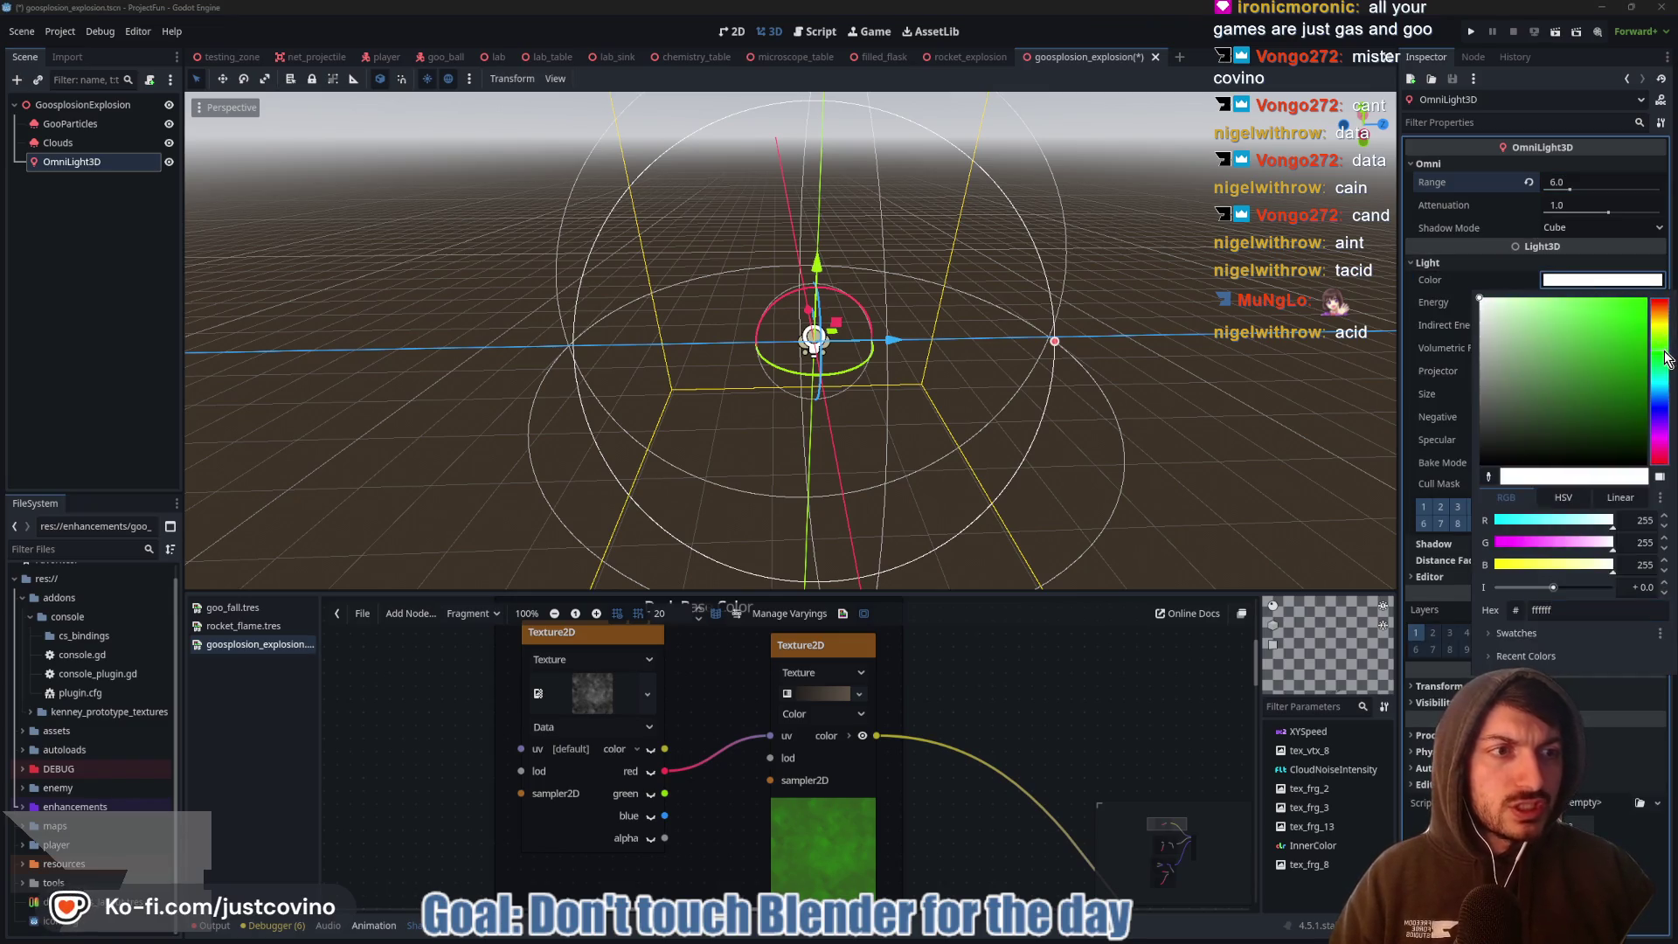
click(1644, 349)
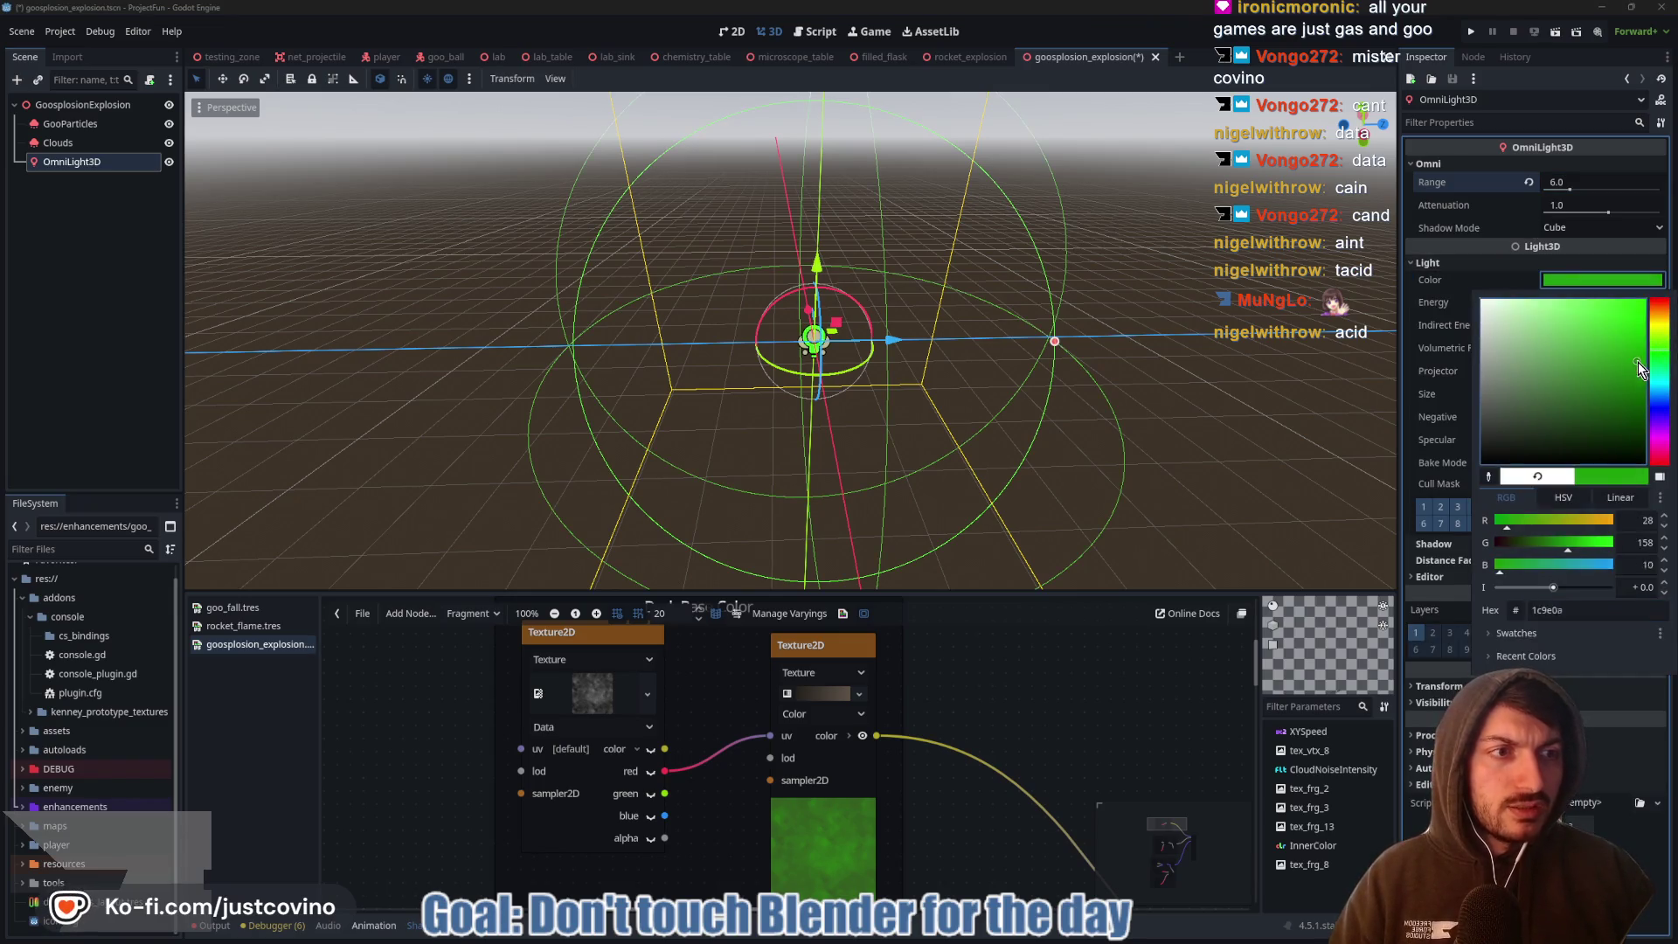
click(1596, 302)
click(1595, 304)
text(20)
key(Return)
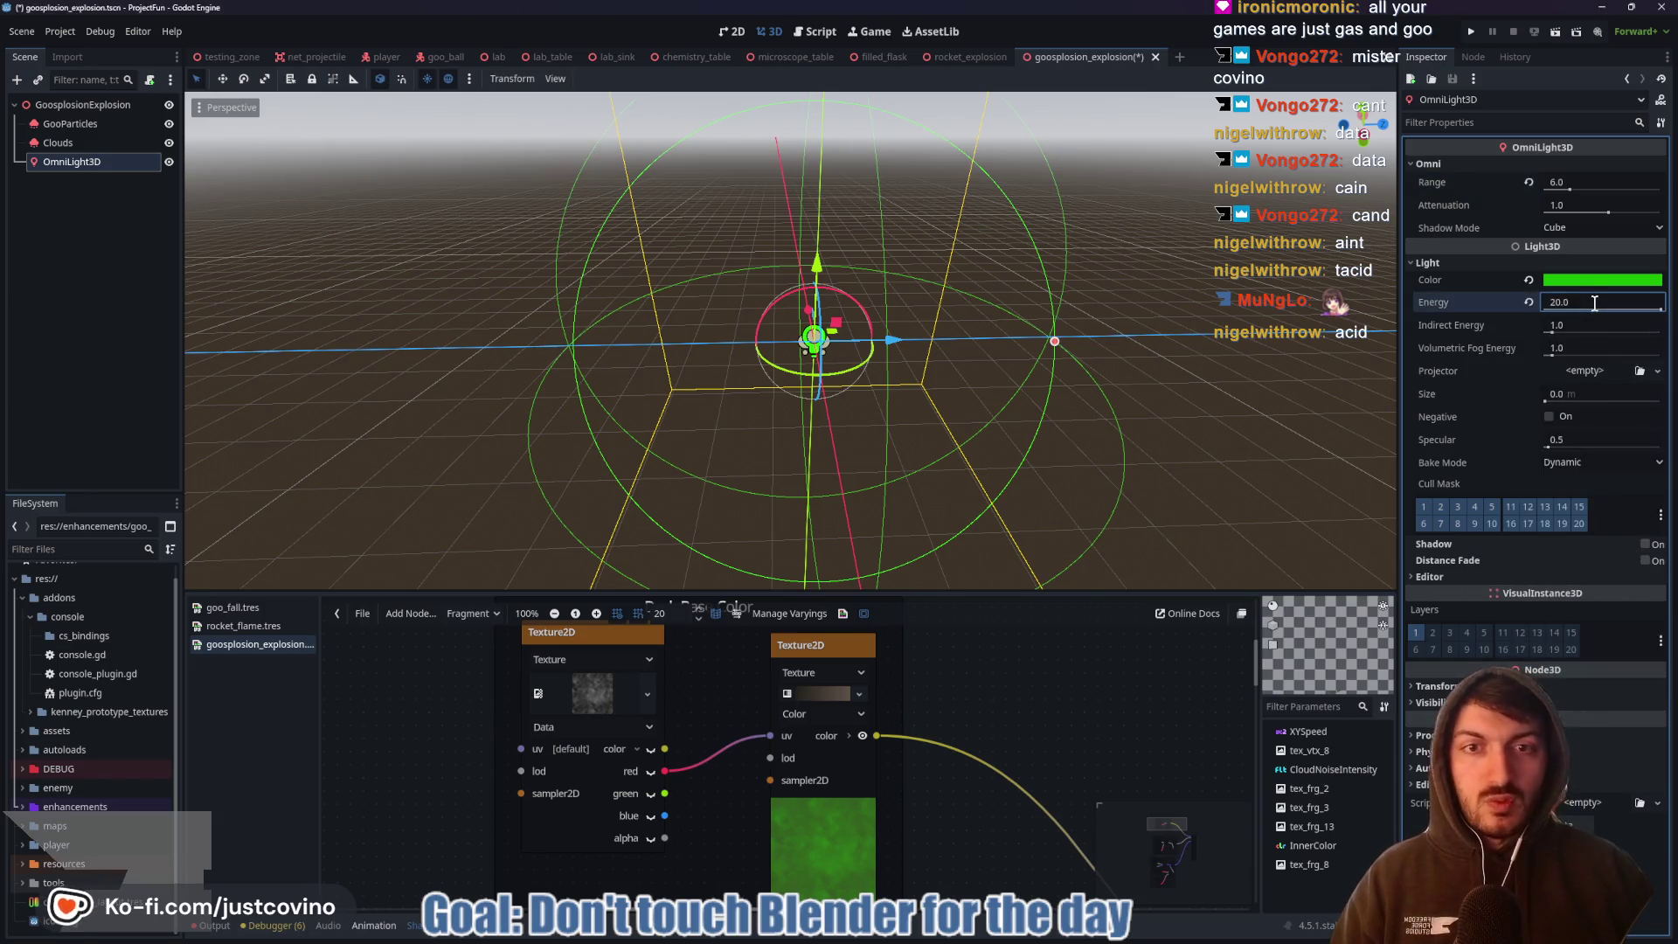
key(ctrl+s)
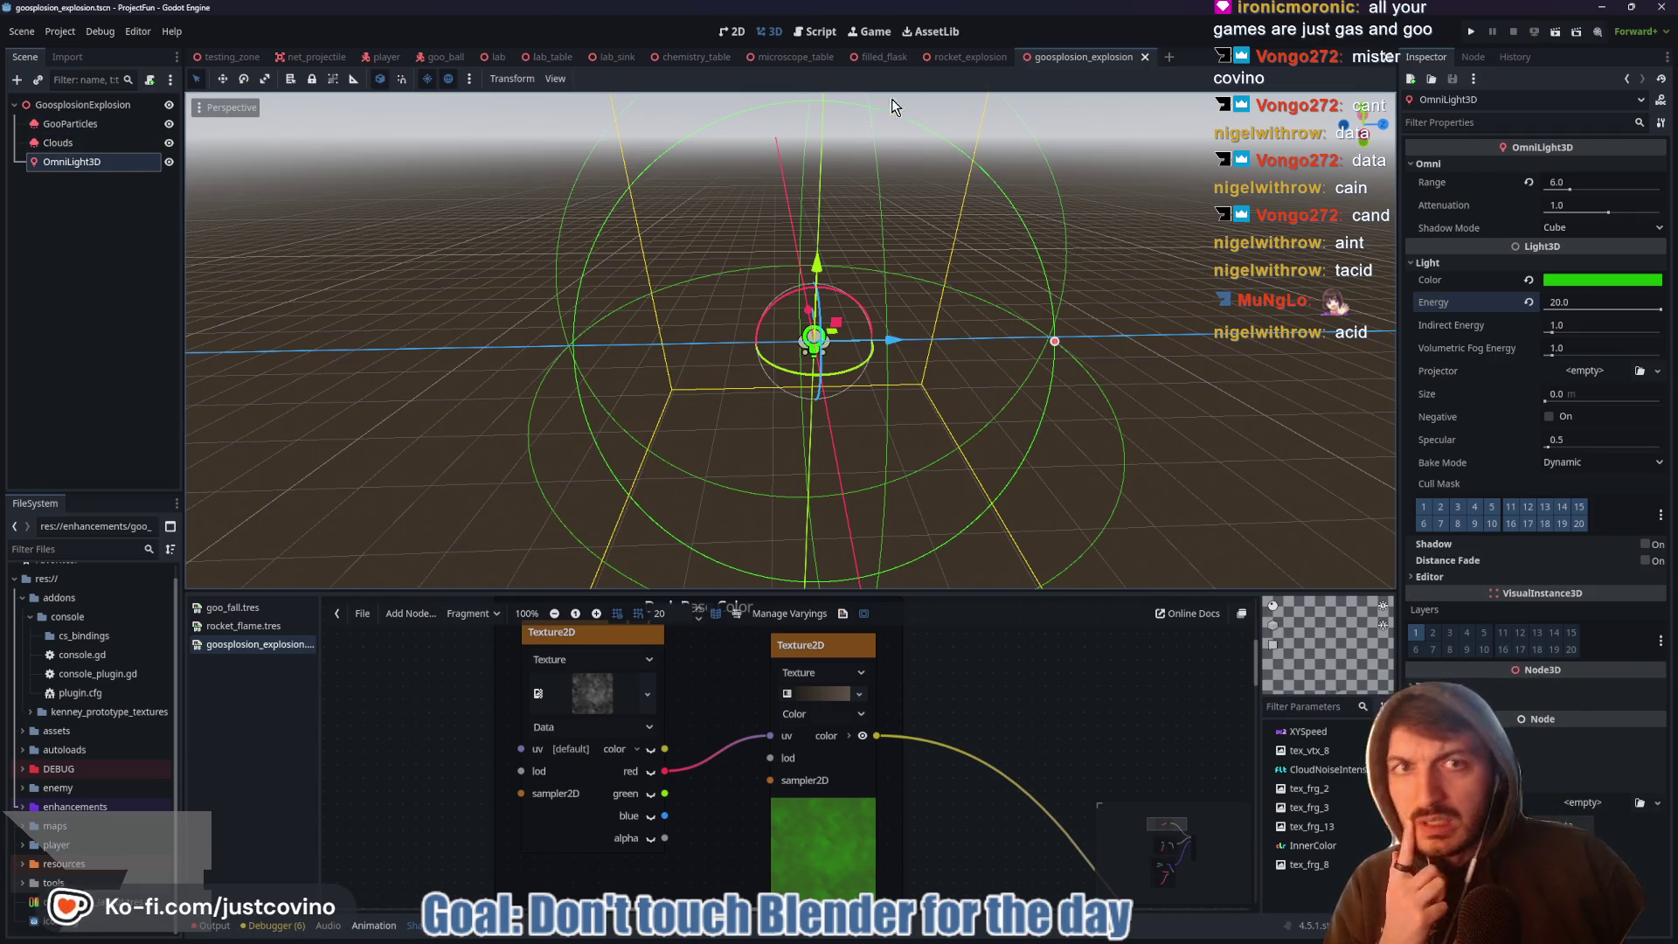
In the rocket_explosion scene, load the 'explosion' animation on the AnimationPlayer
click(960, 65)
click(79, 162)
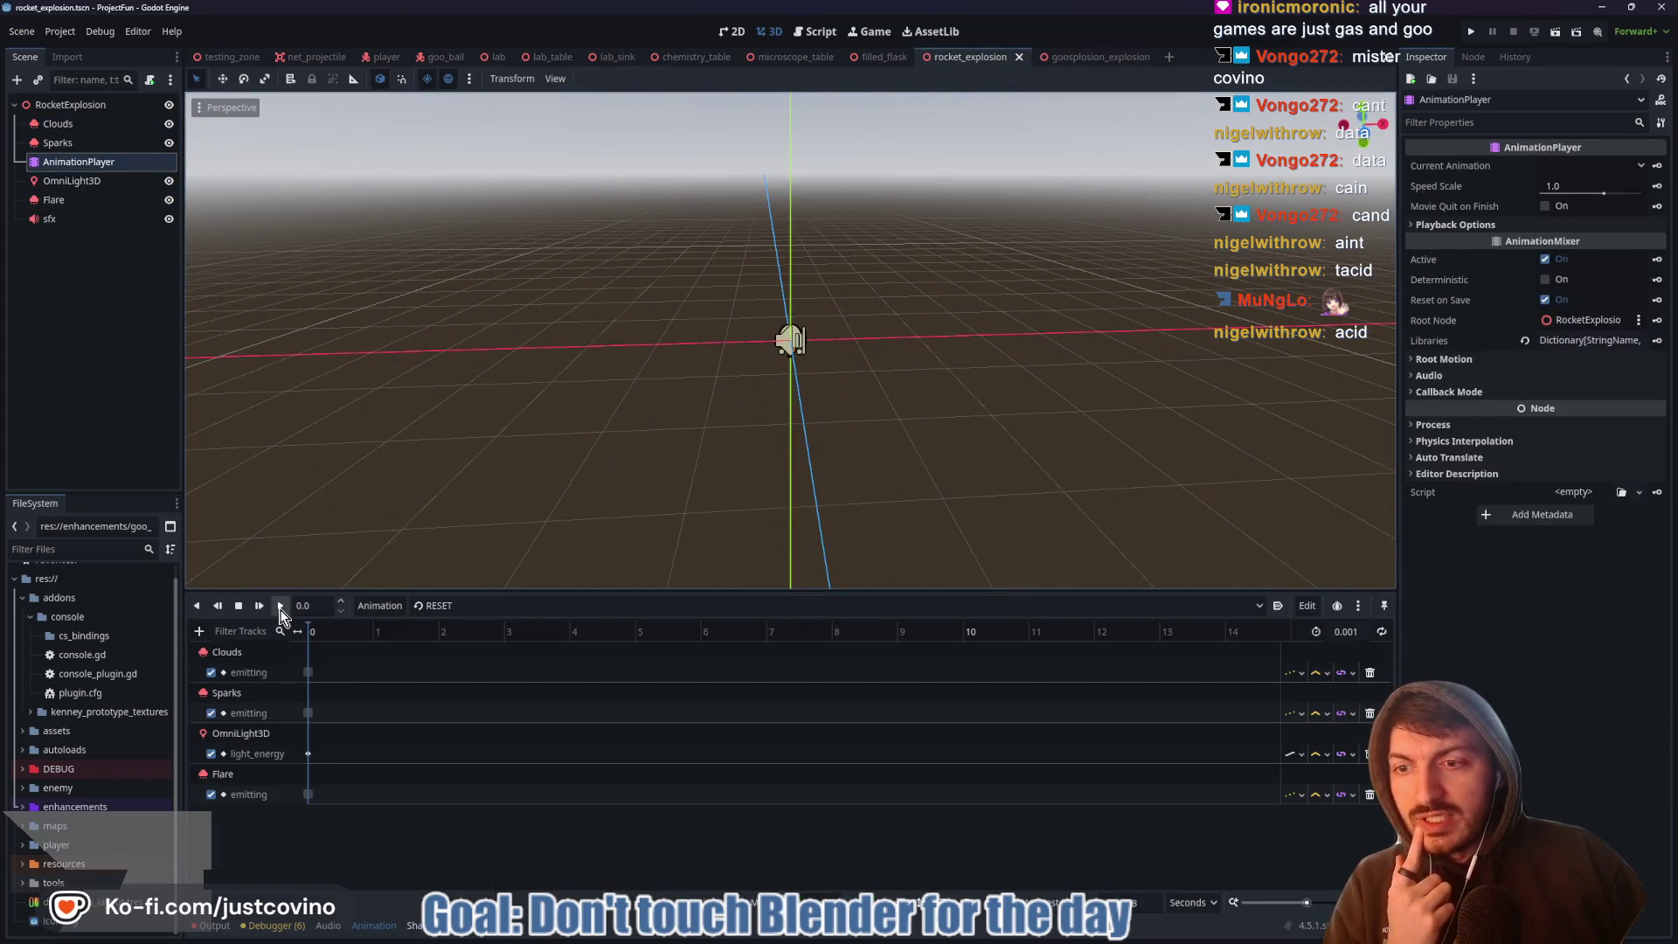
click(474, 606)
click(463, 643)
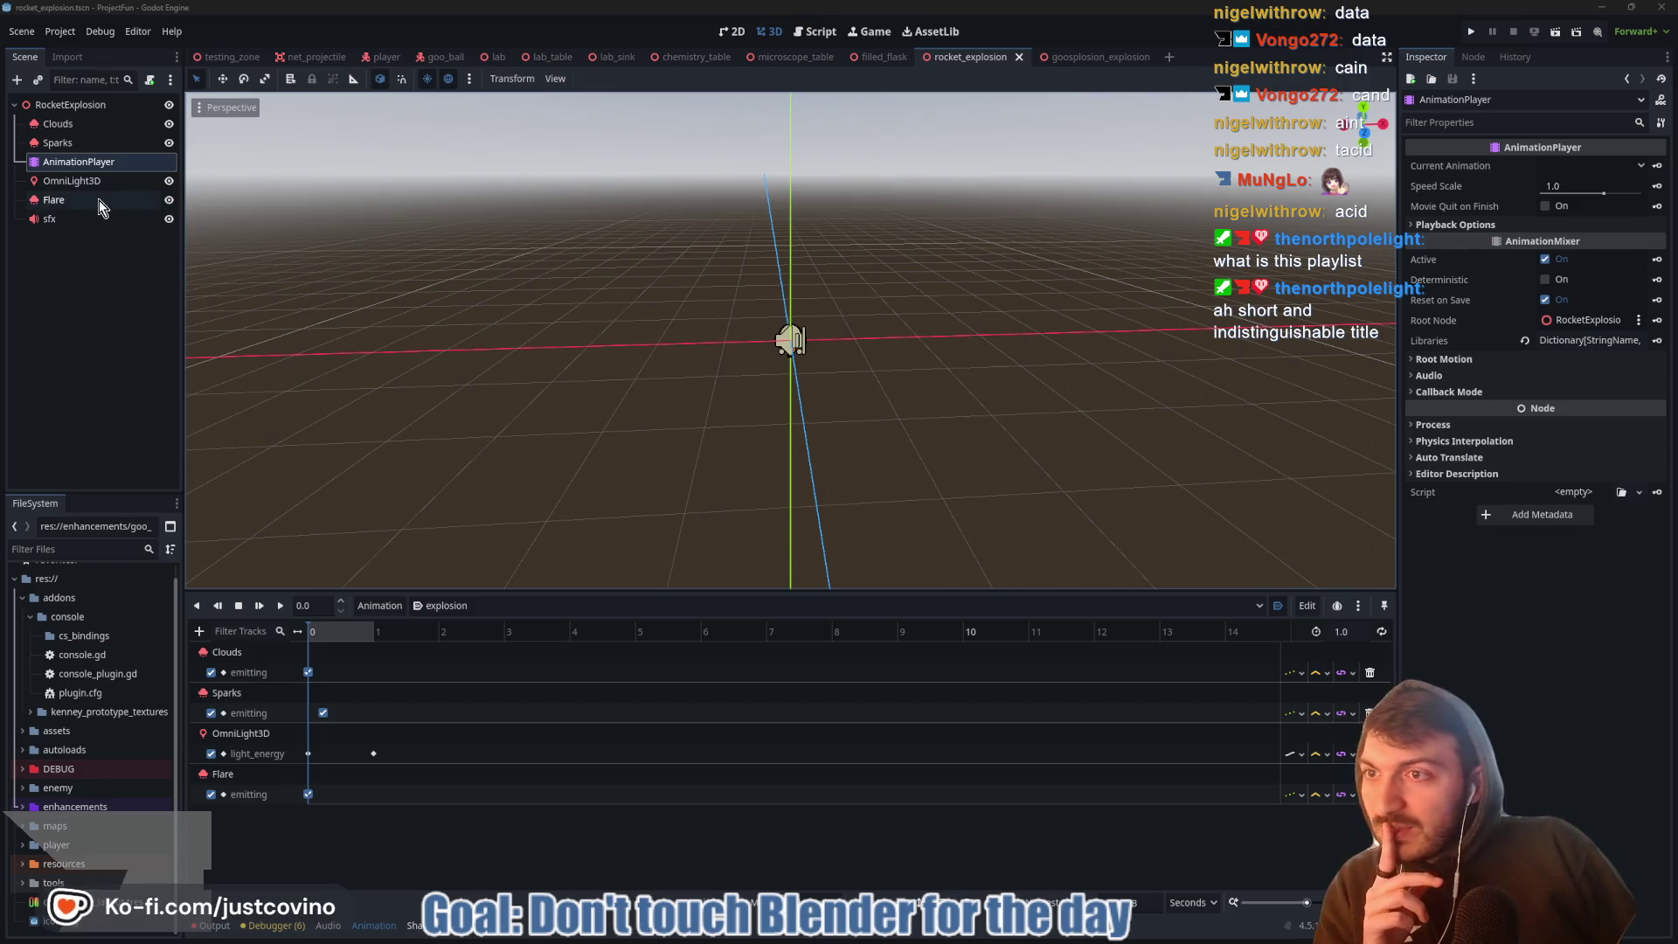
Play the explosion animation four times, tilting the view over the blast, then select Clouds
click(279, 607)
click(279, 606)
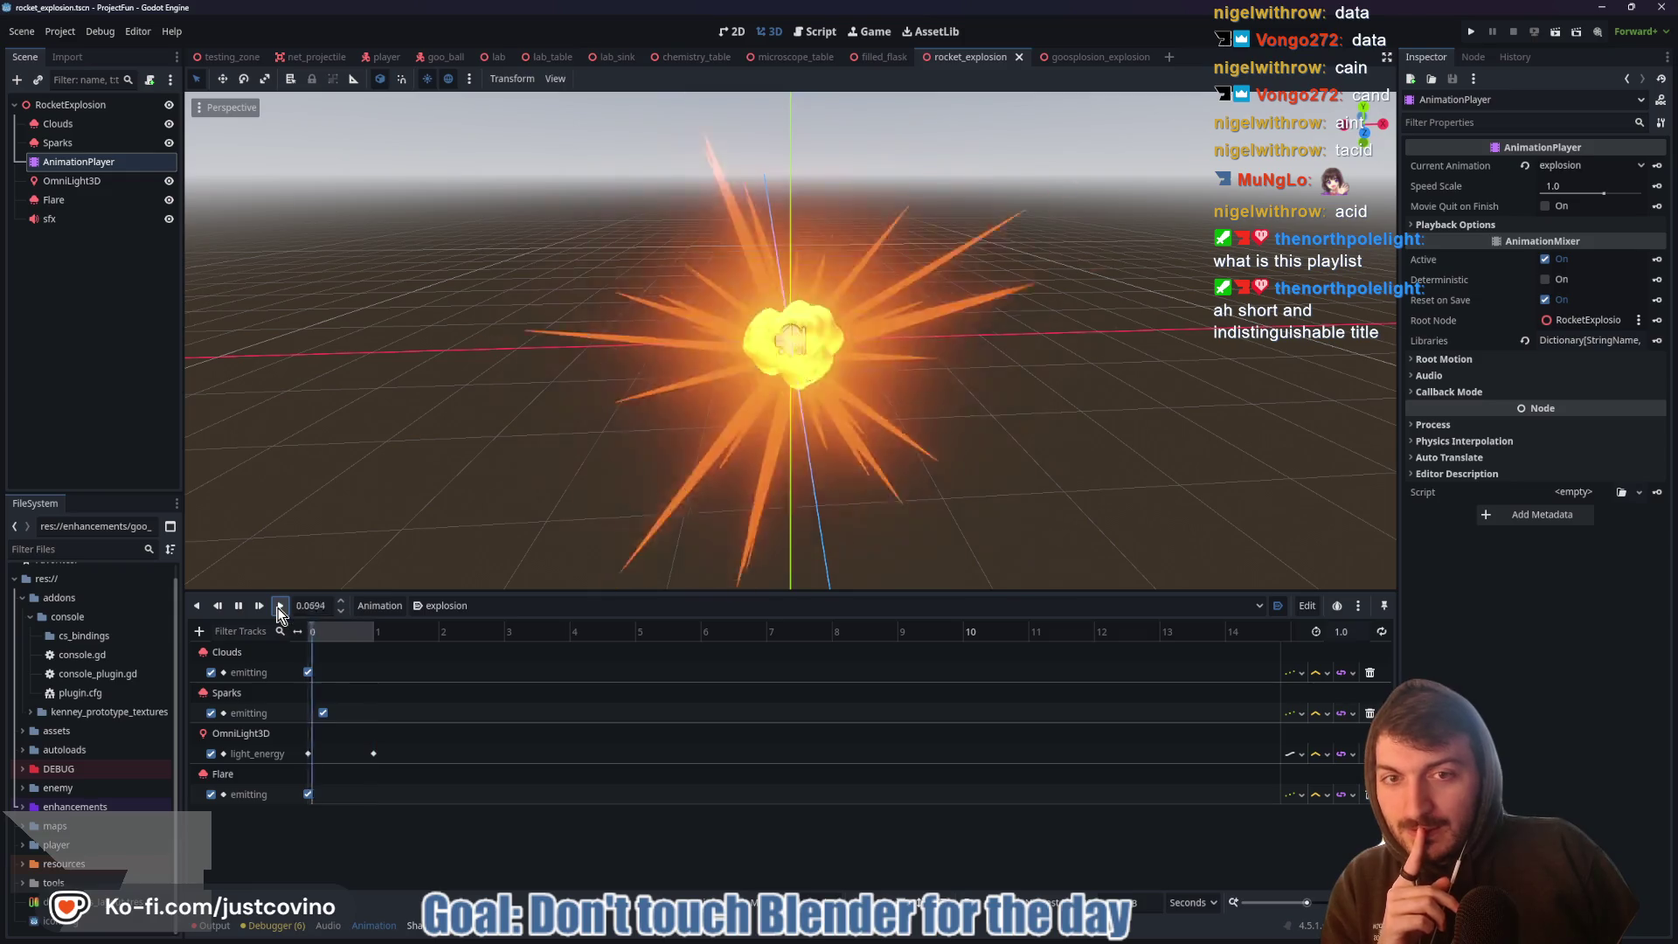
click(279, 607)
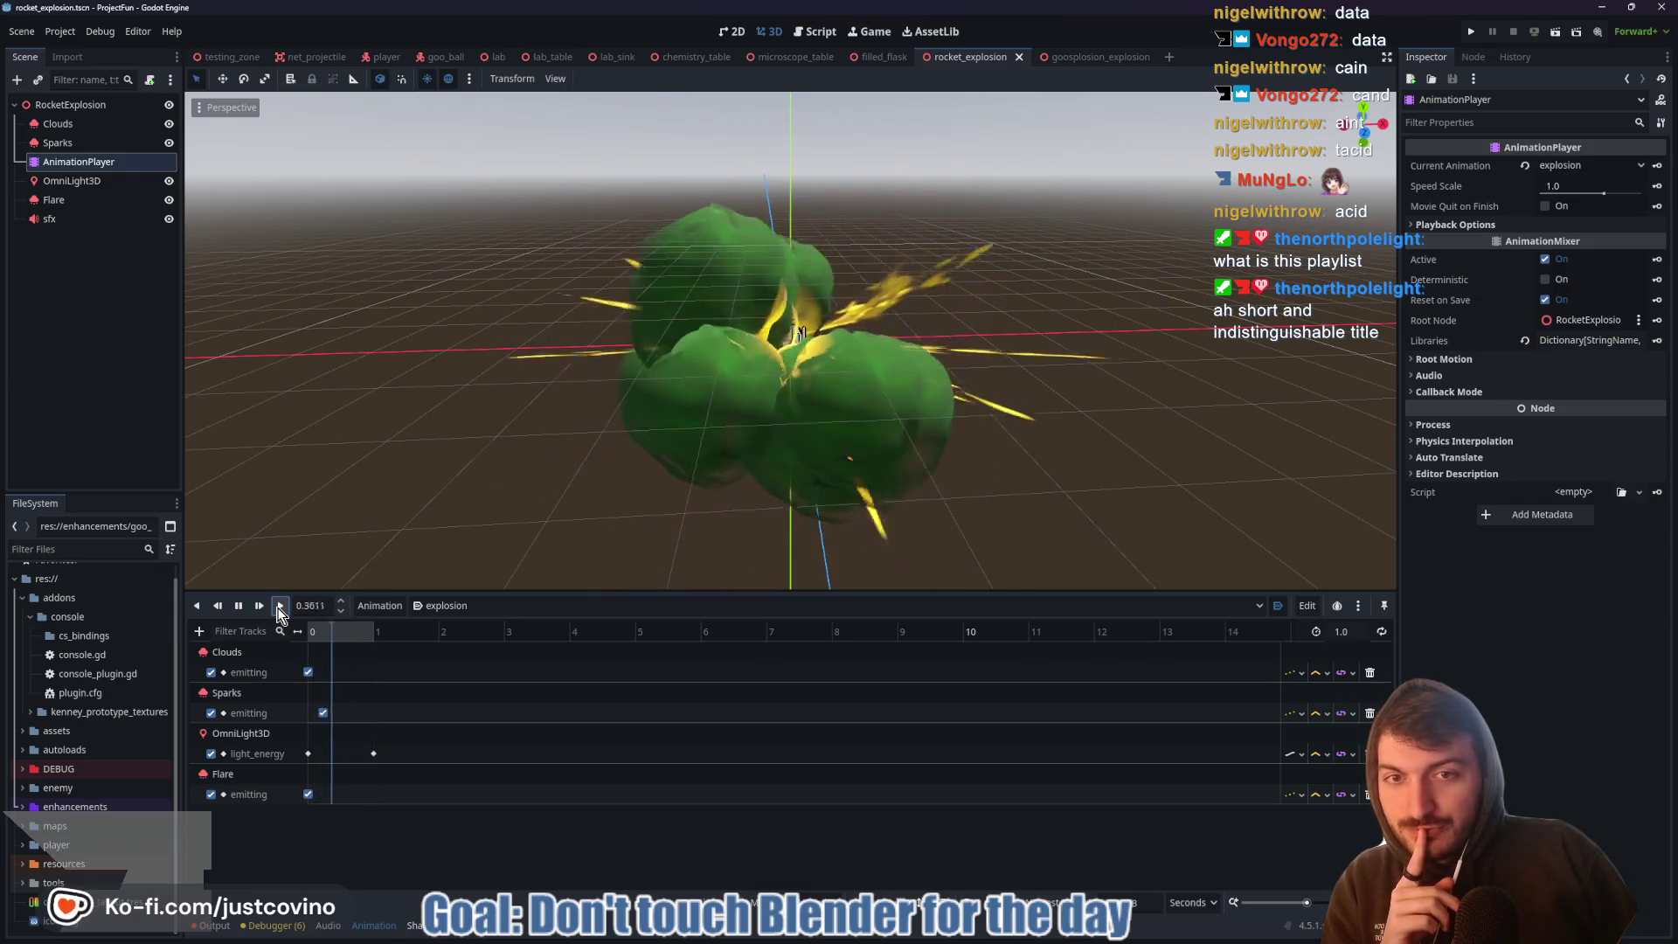
click(278, 606)
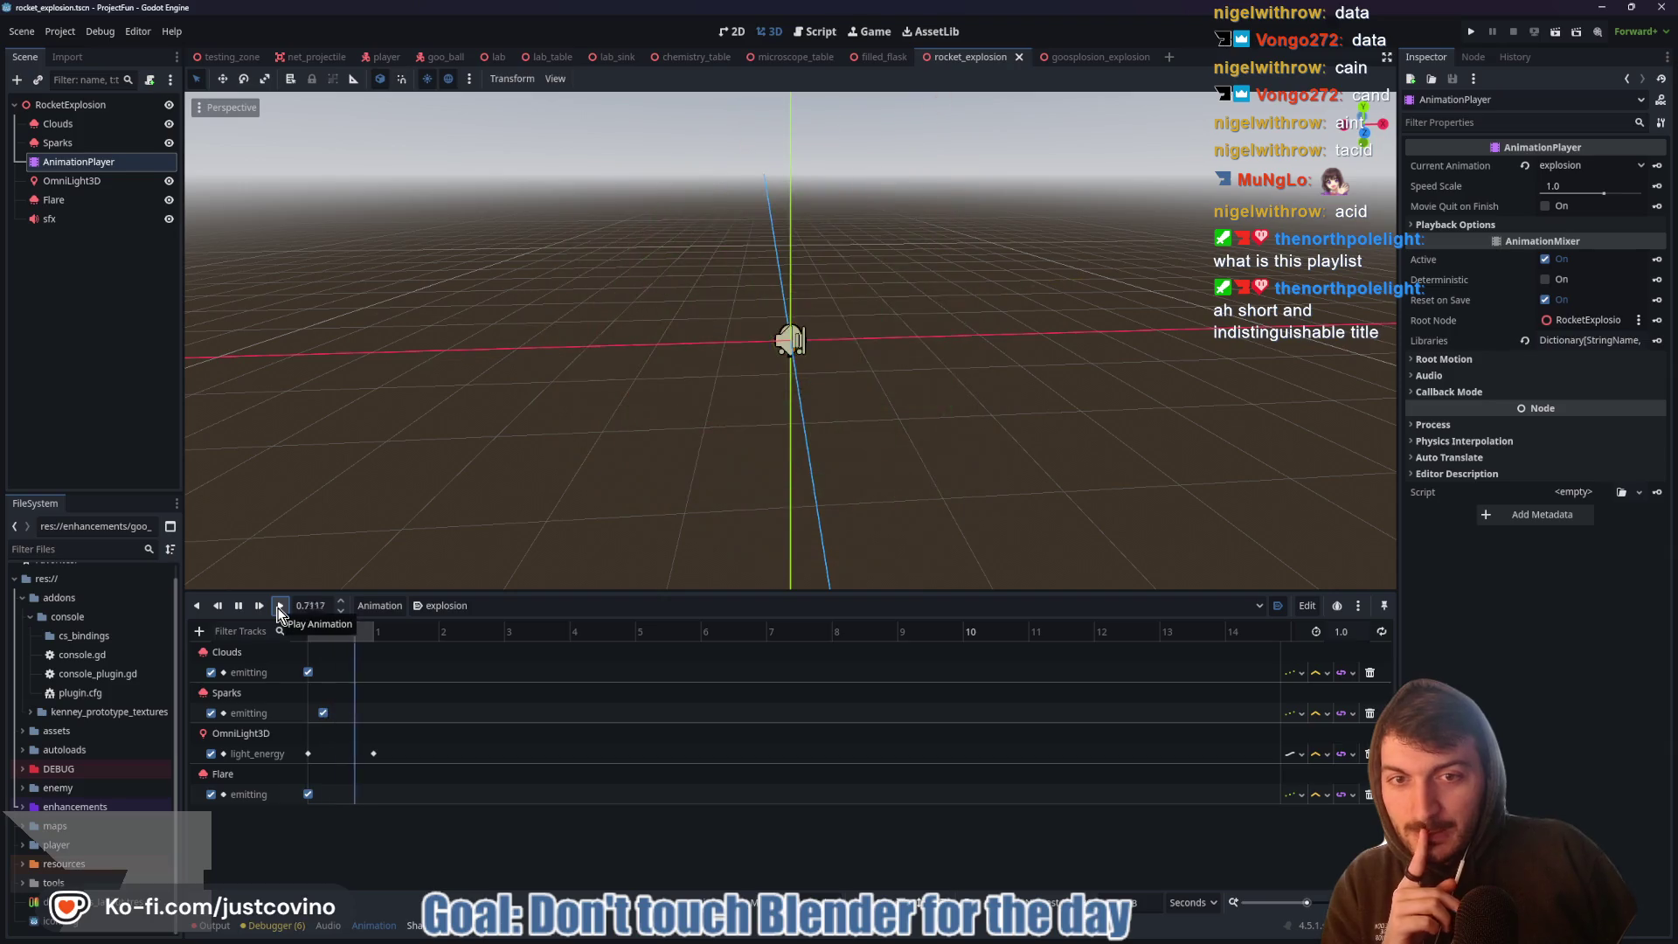
mouse_move(546, 511)
mouse_down()
mouse_move(678, 443)
mouse_move(683, 486)
mouse_up()
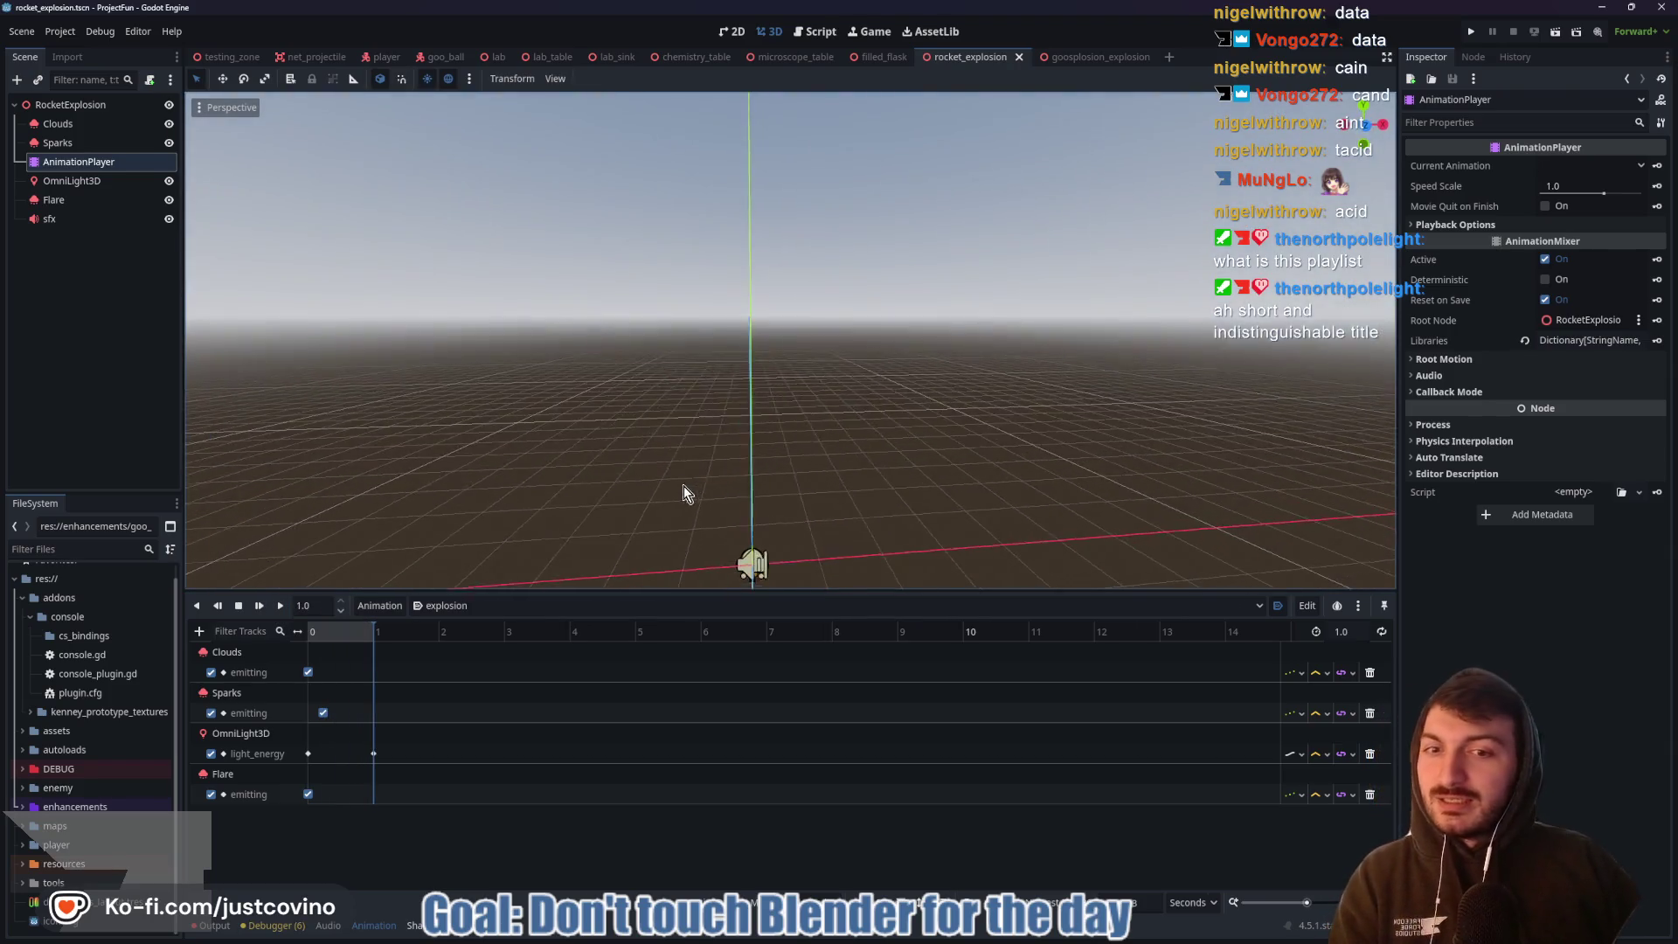
scroll(684, 486, down, 3)
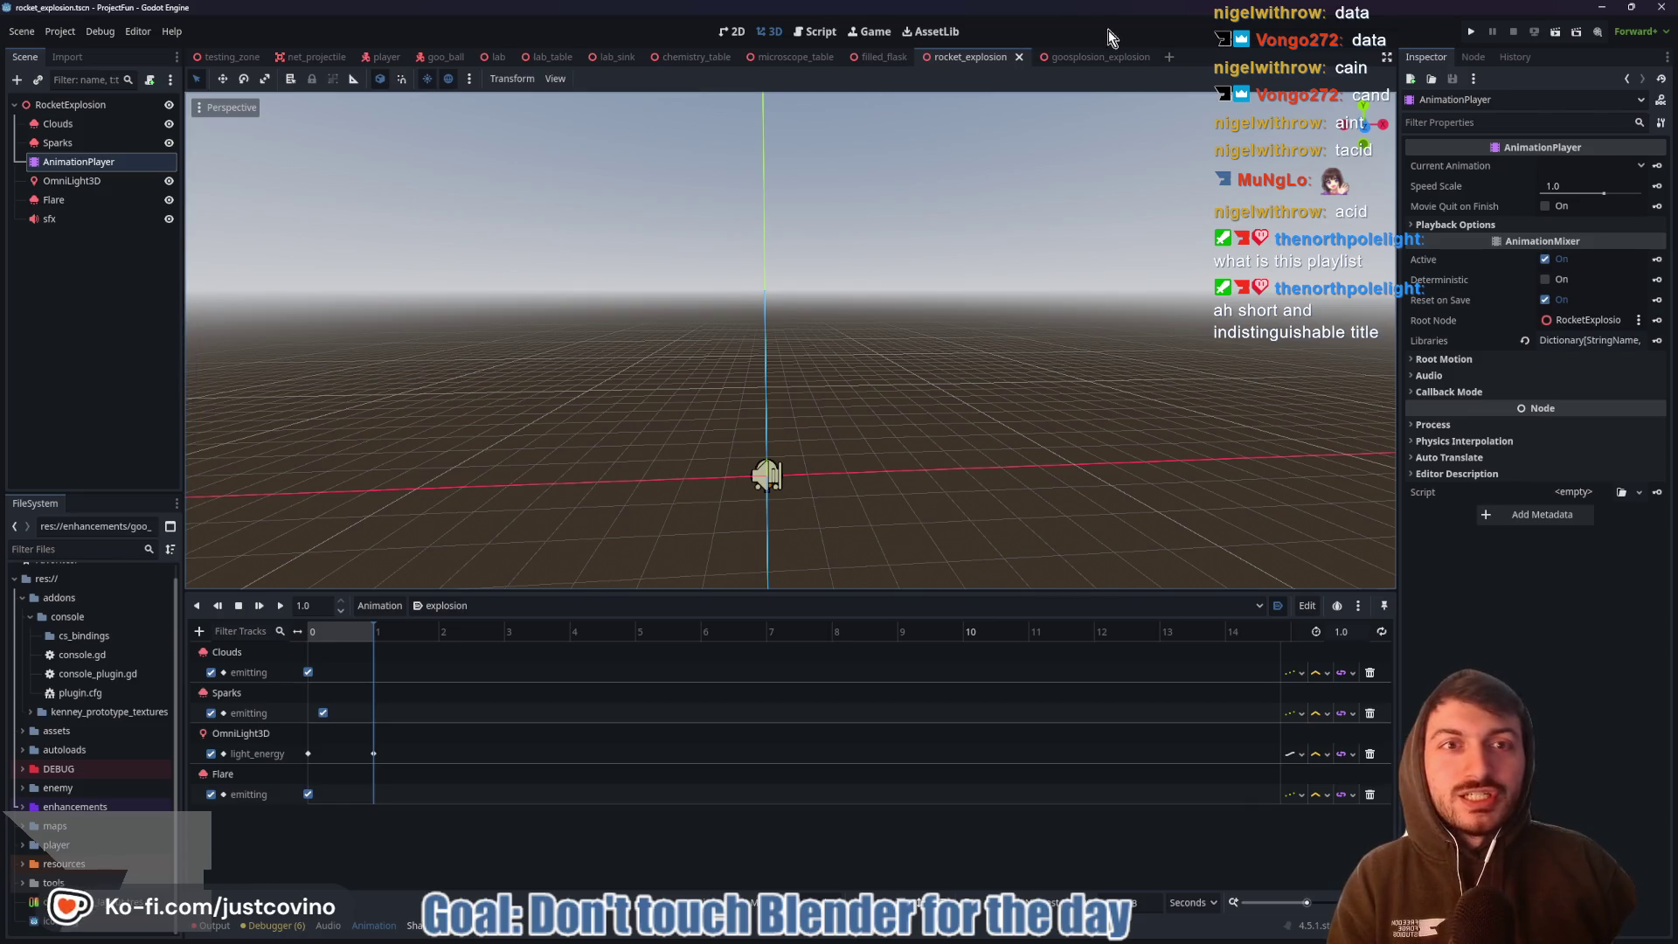
click(81, 127)
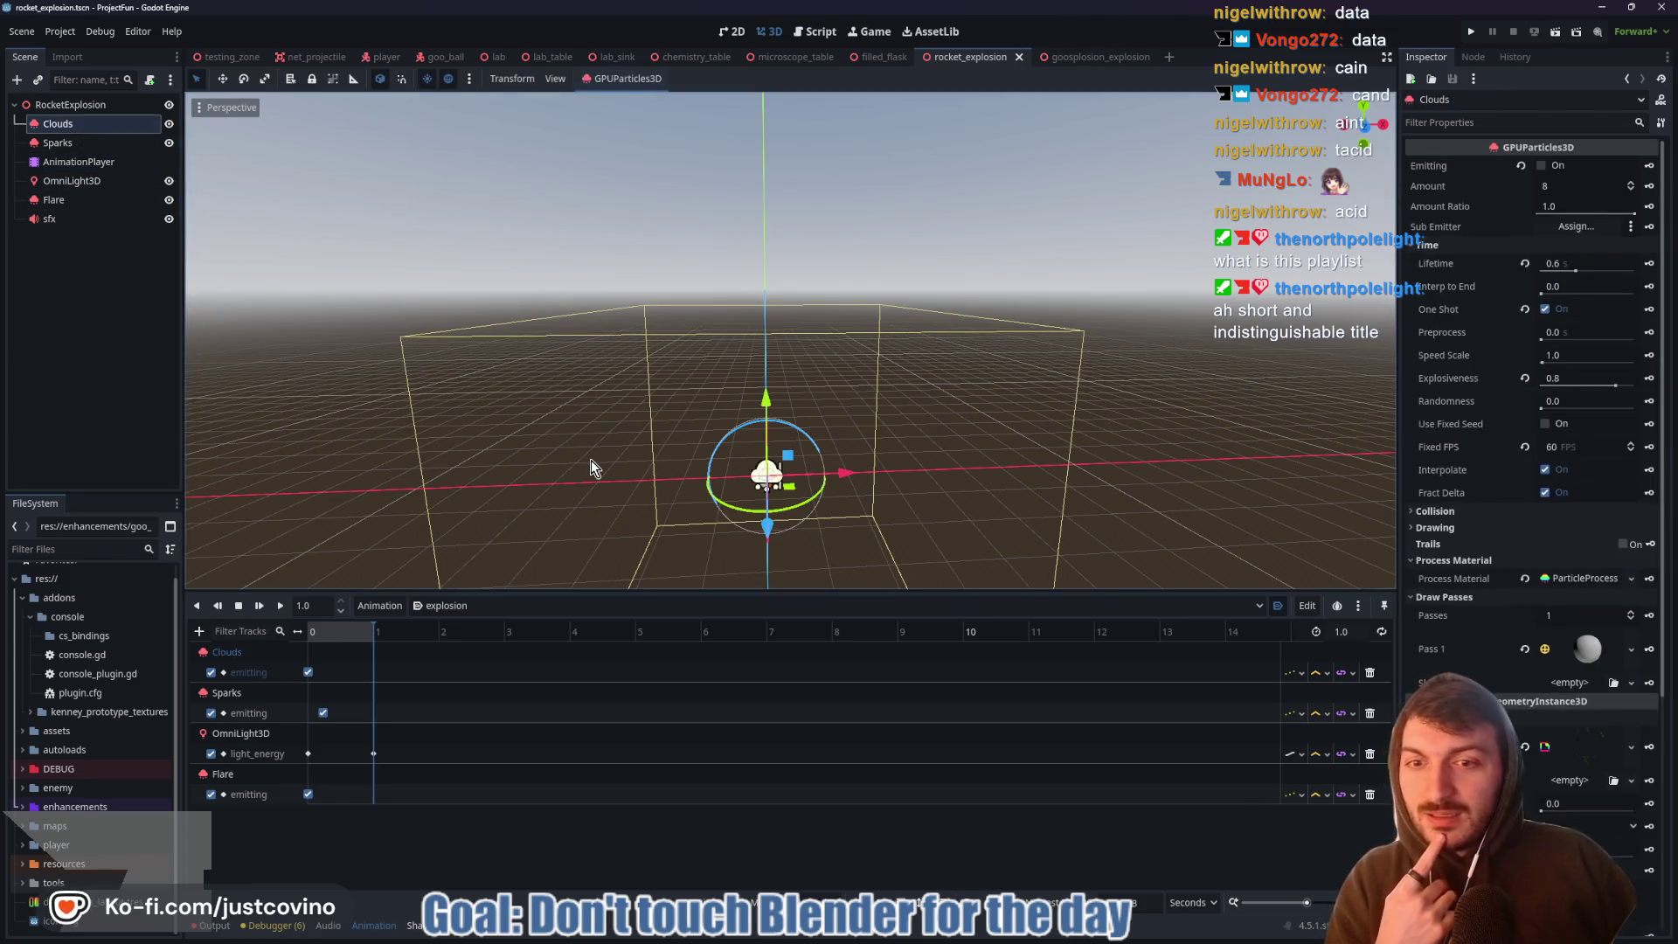
Open the visual shader on the Clouds' Material Override
click(1584, 580)
click(1584, 580)
scroll(1585, 584, down, 5)
click(1577, 449)
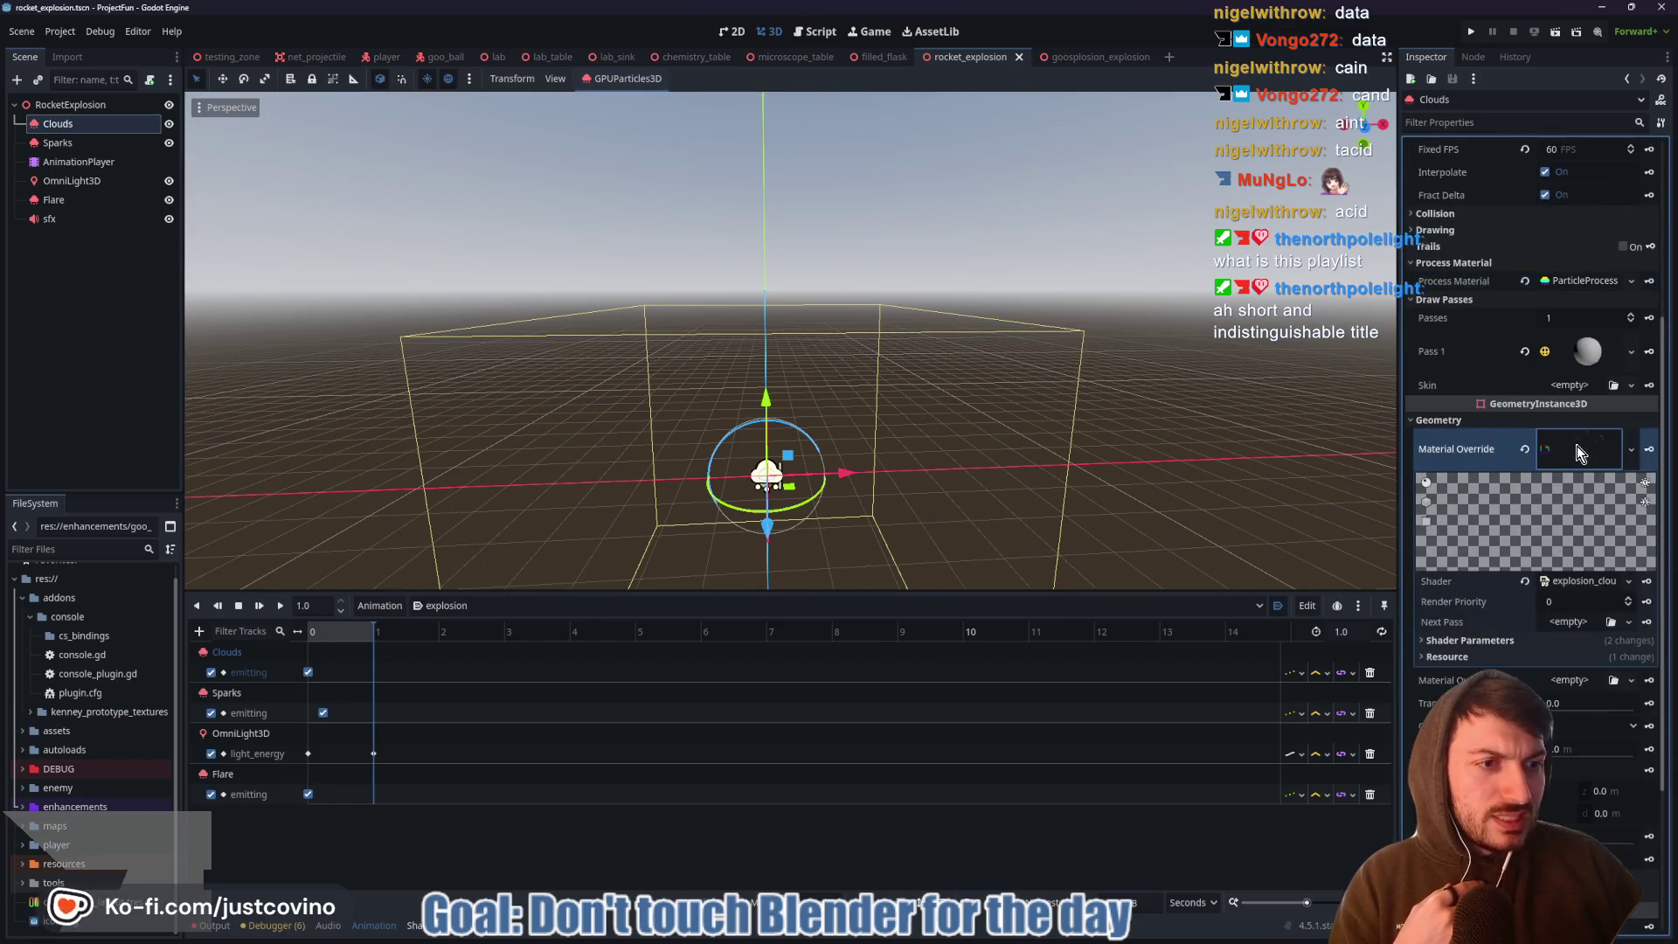
click(1578, 581)
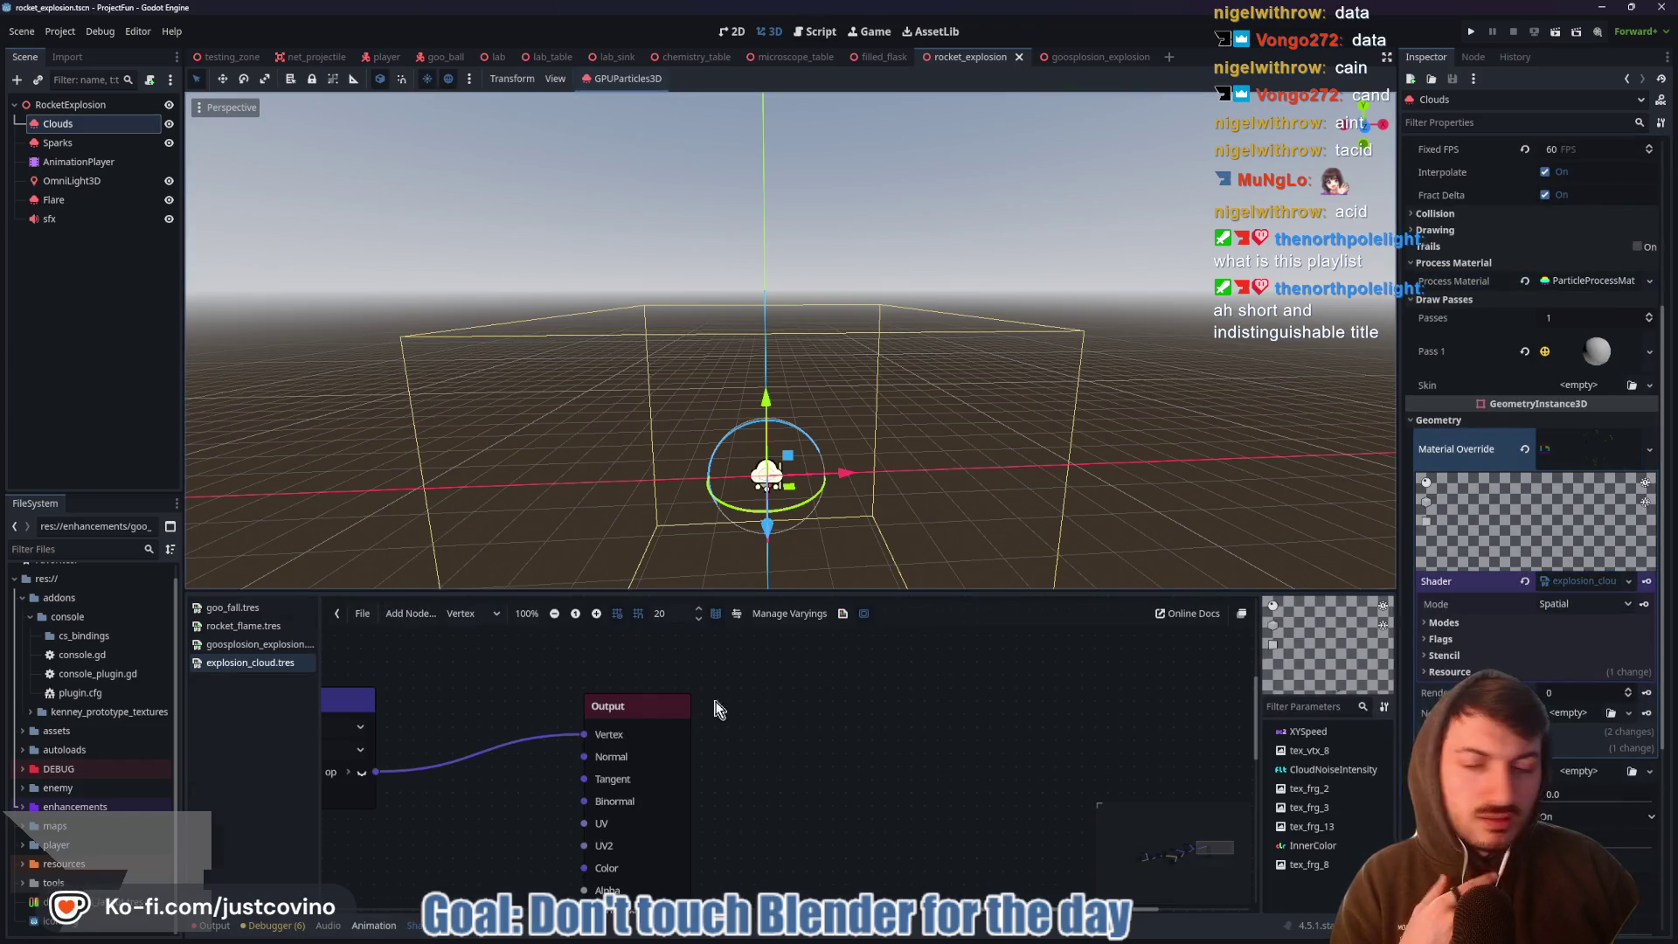
Show the Fragment graph at Dark Base Color and open its green gradient texture
scroll(1038, 666, down, 6)
drag(674, 799, 963, 692)
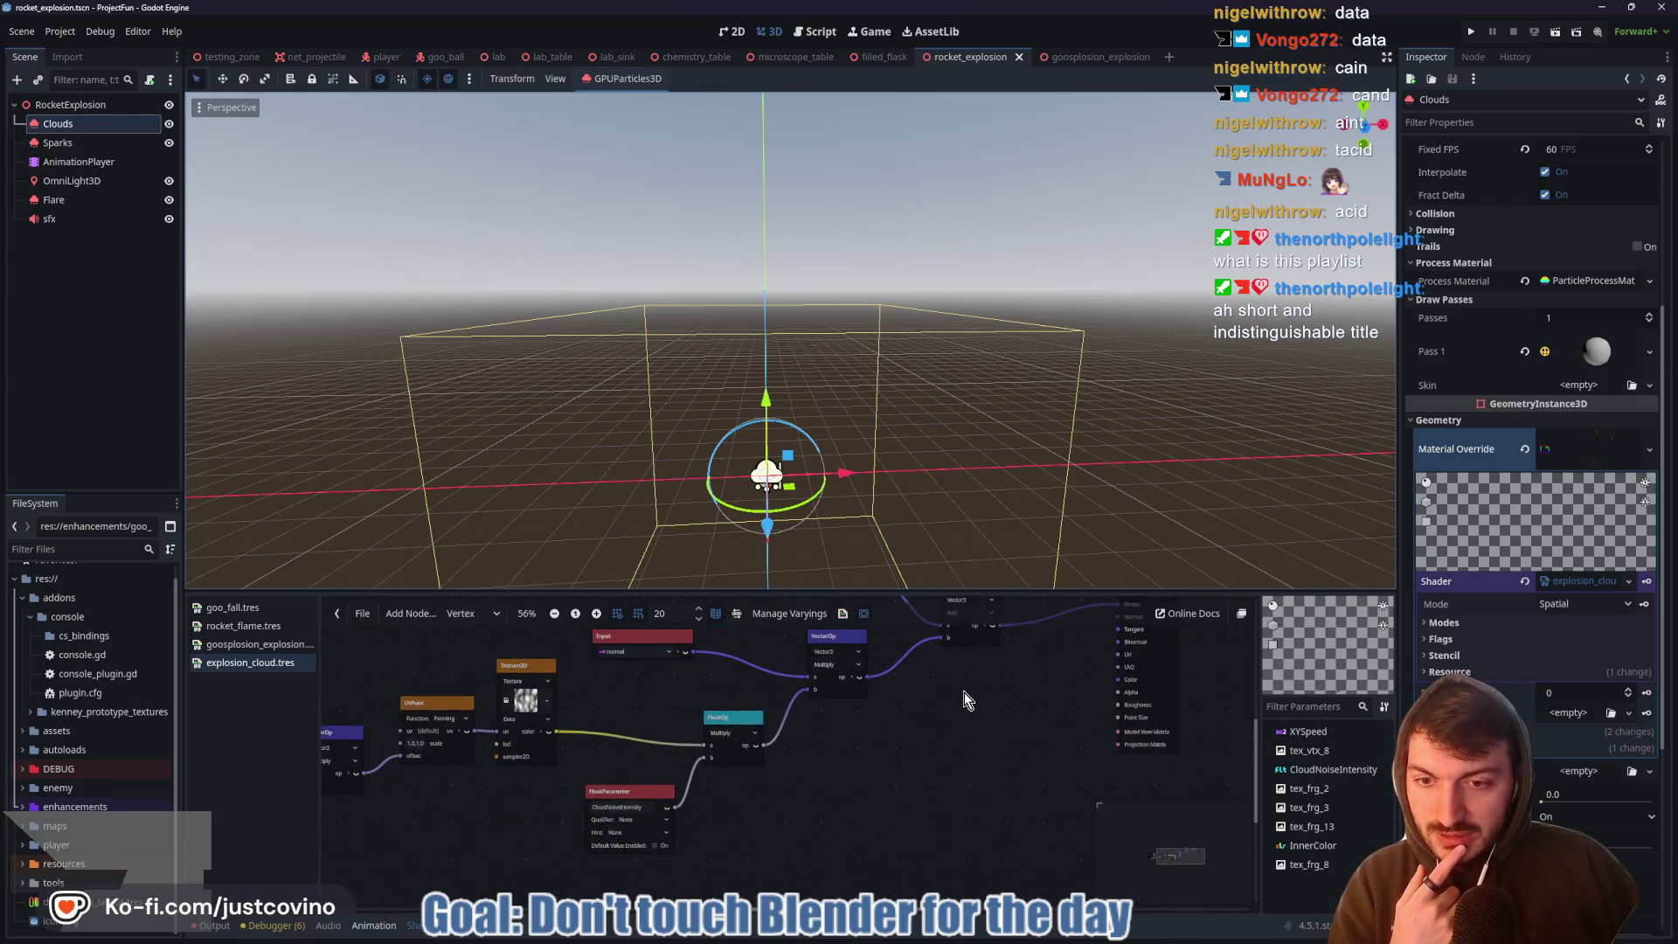
click(488, 614)
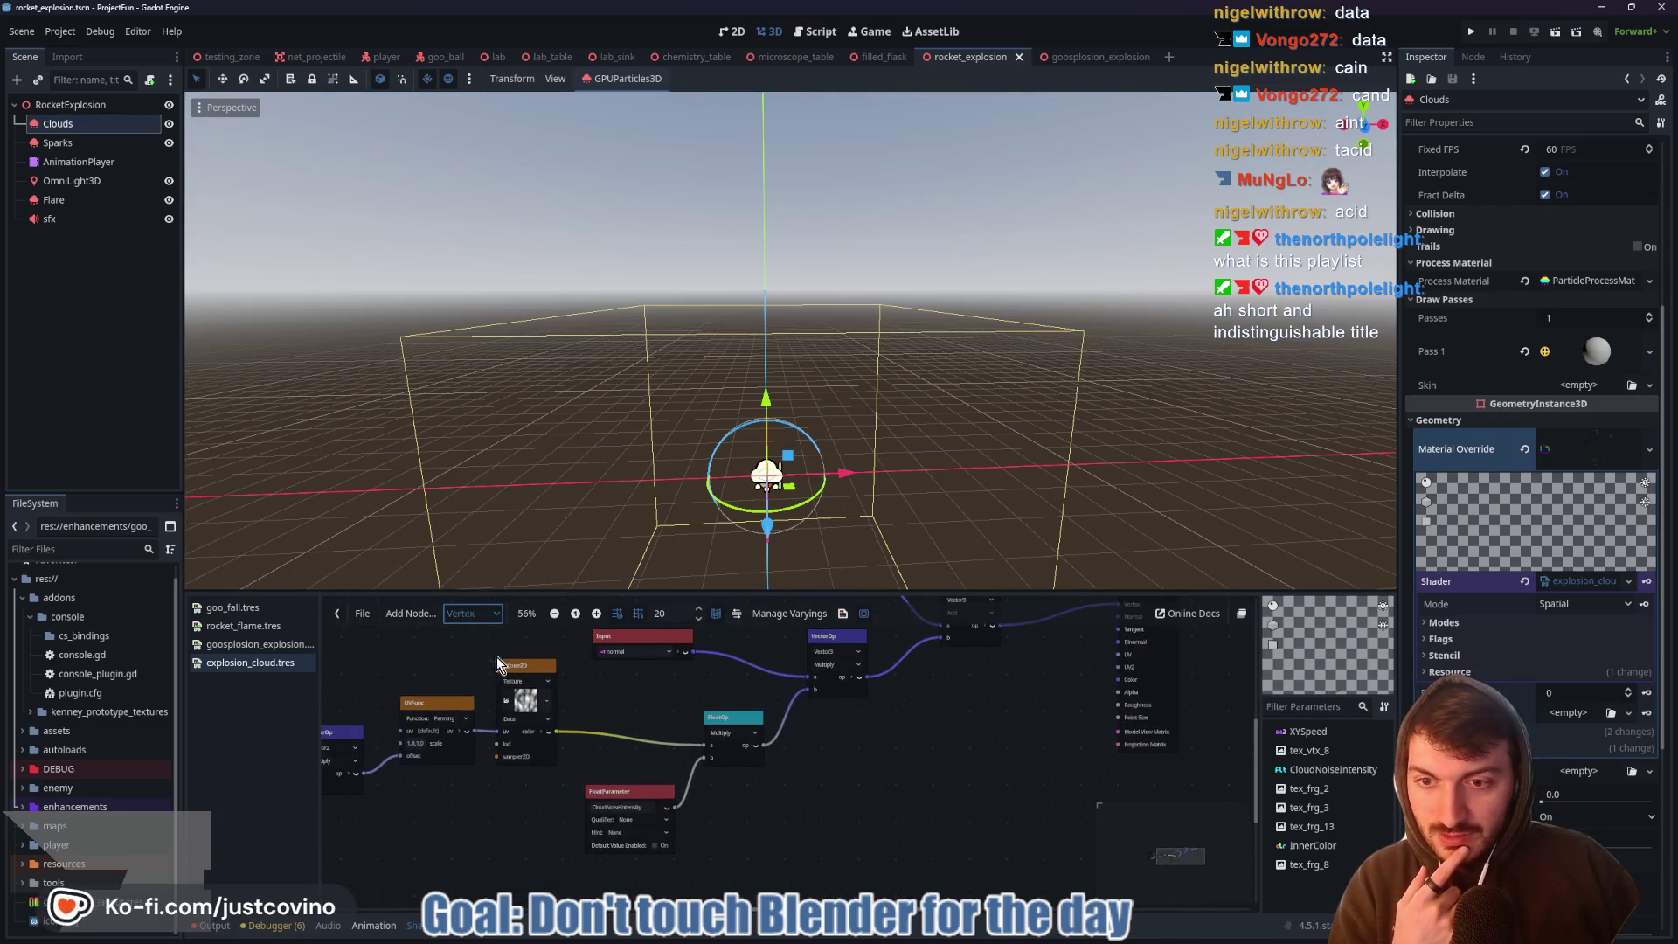
click(497, 657)
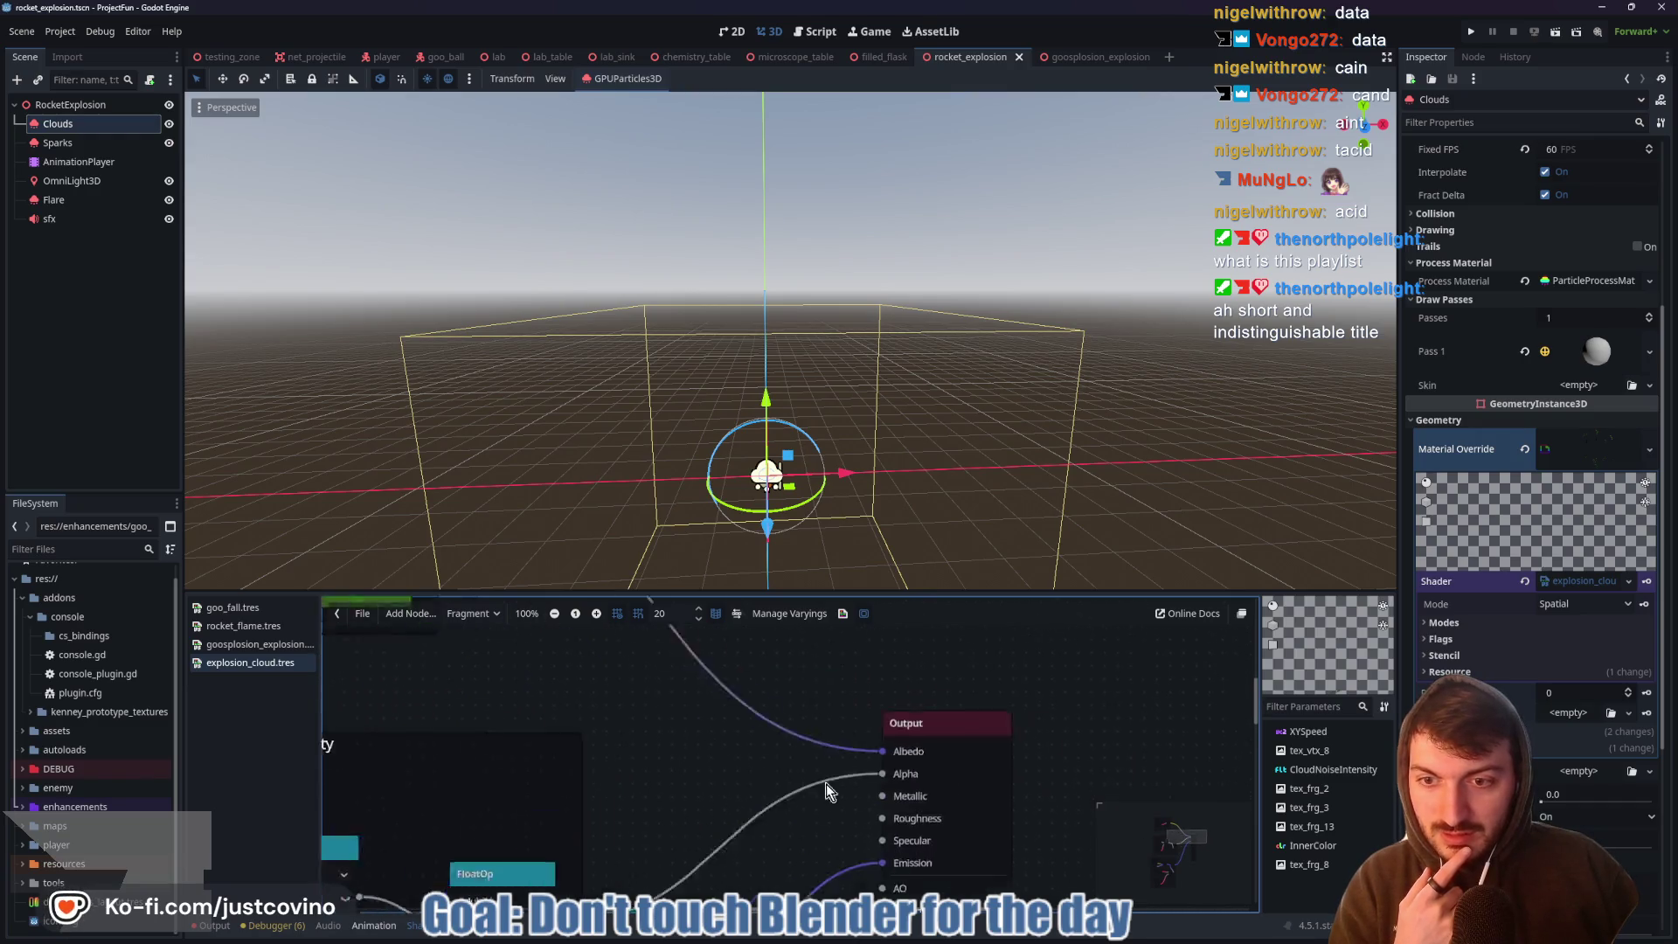
mouse_move(826, 784)
mouse_down()
mouse_move(738, 726)
mouse_move(972, 769)
mouse_up()
scroll(971, 768, down, 1)
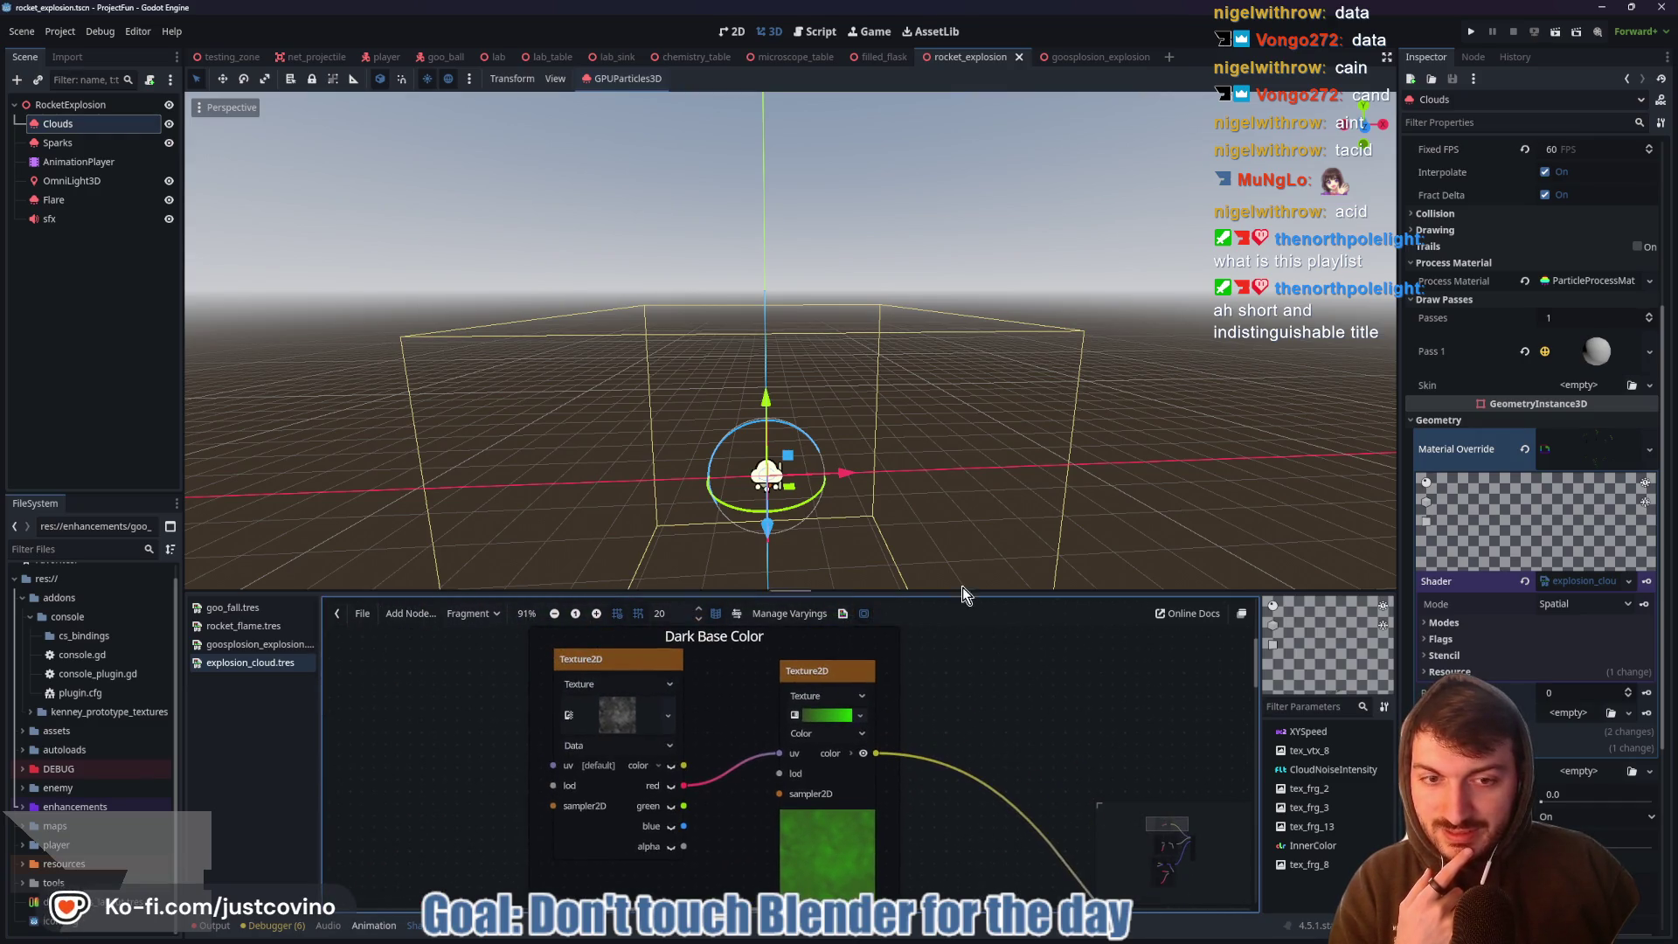
drag(964, 594, 960, 426)
click(826, 546)
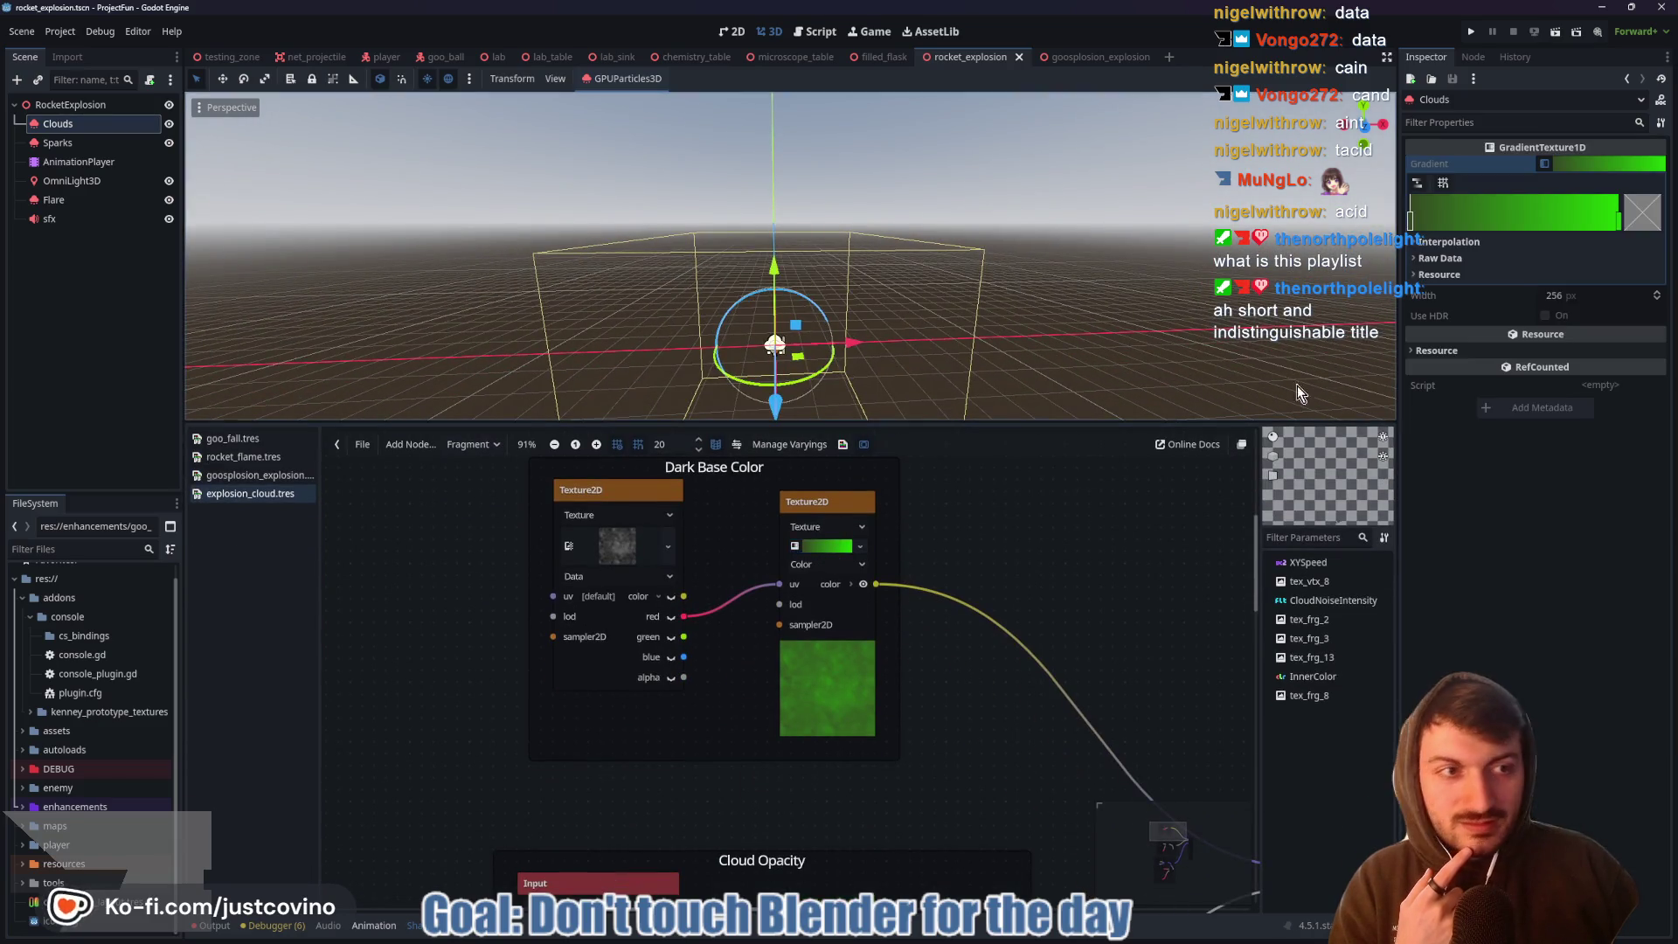
Recolour the gradient's left stop to a dark, dull grey-brown
click(1412, 224)
click(1643, 216)
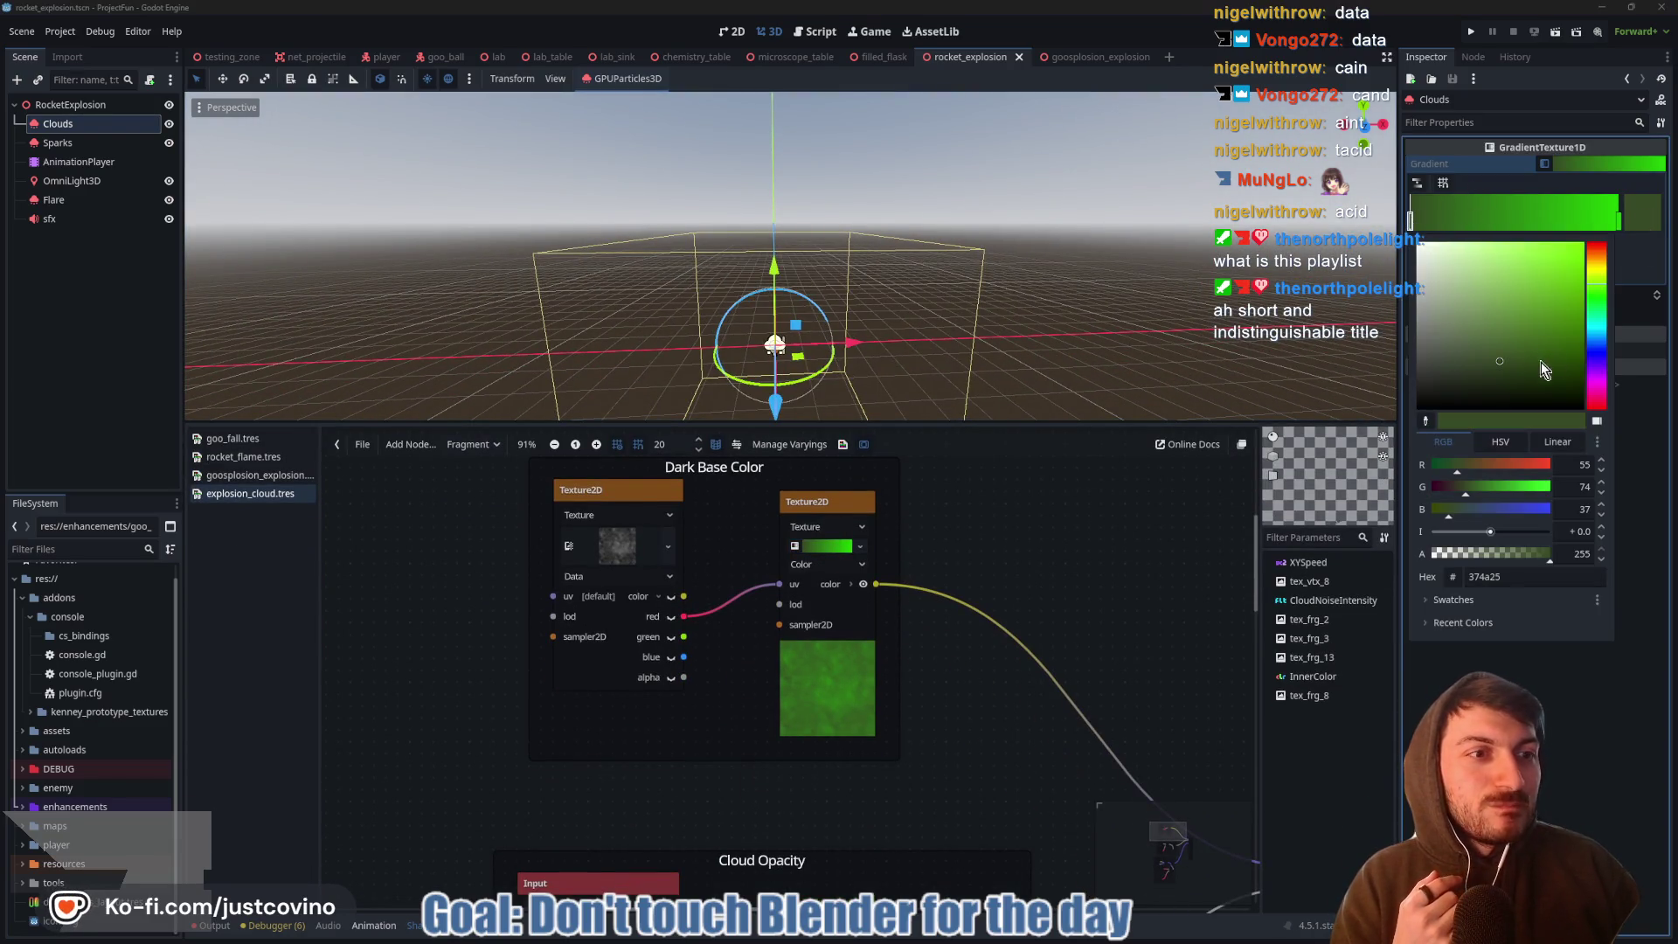
drag(1595, 295, 1601, 273)
click(1476, 374)
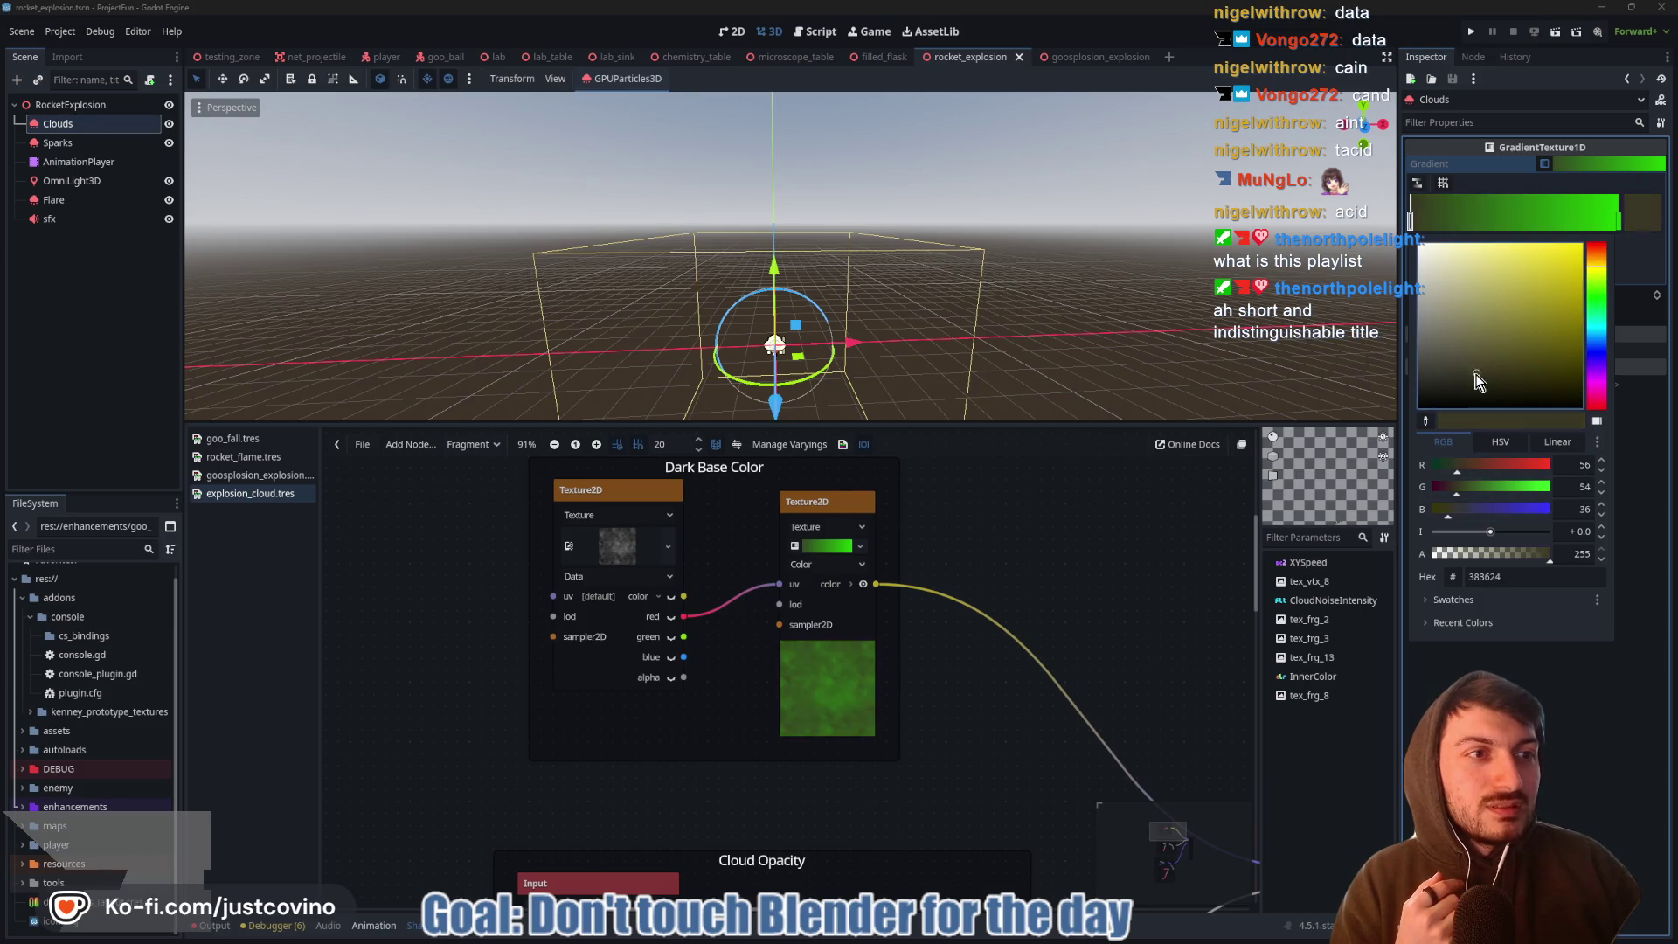
click(1436, 379)
click(1622, 226)
Make the right stop a darkened, desaturated golden brown and save rocket_explosion
click(1622, 226)
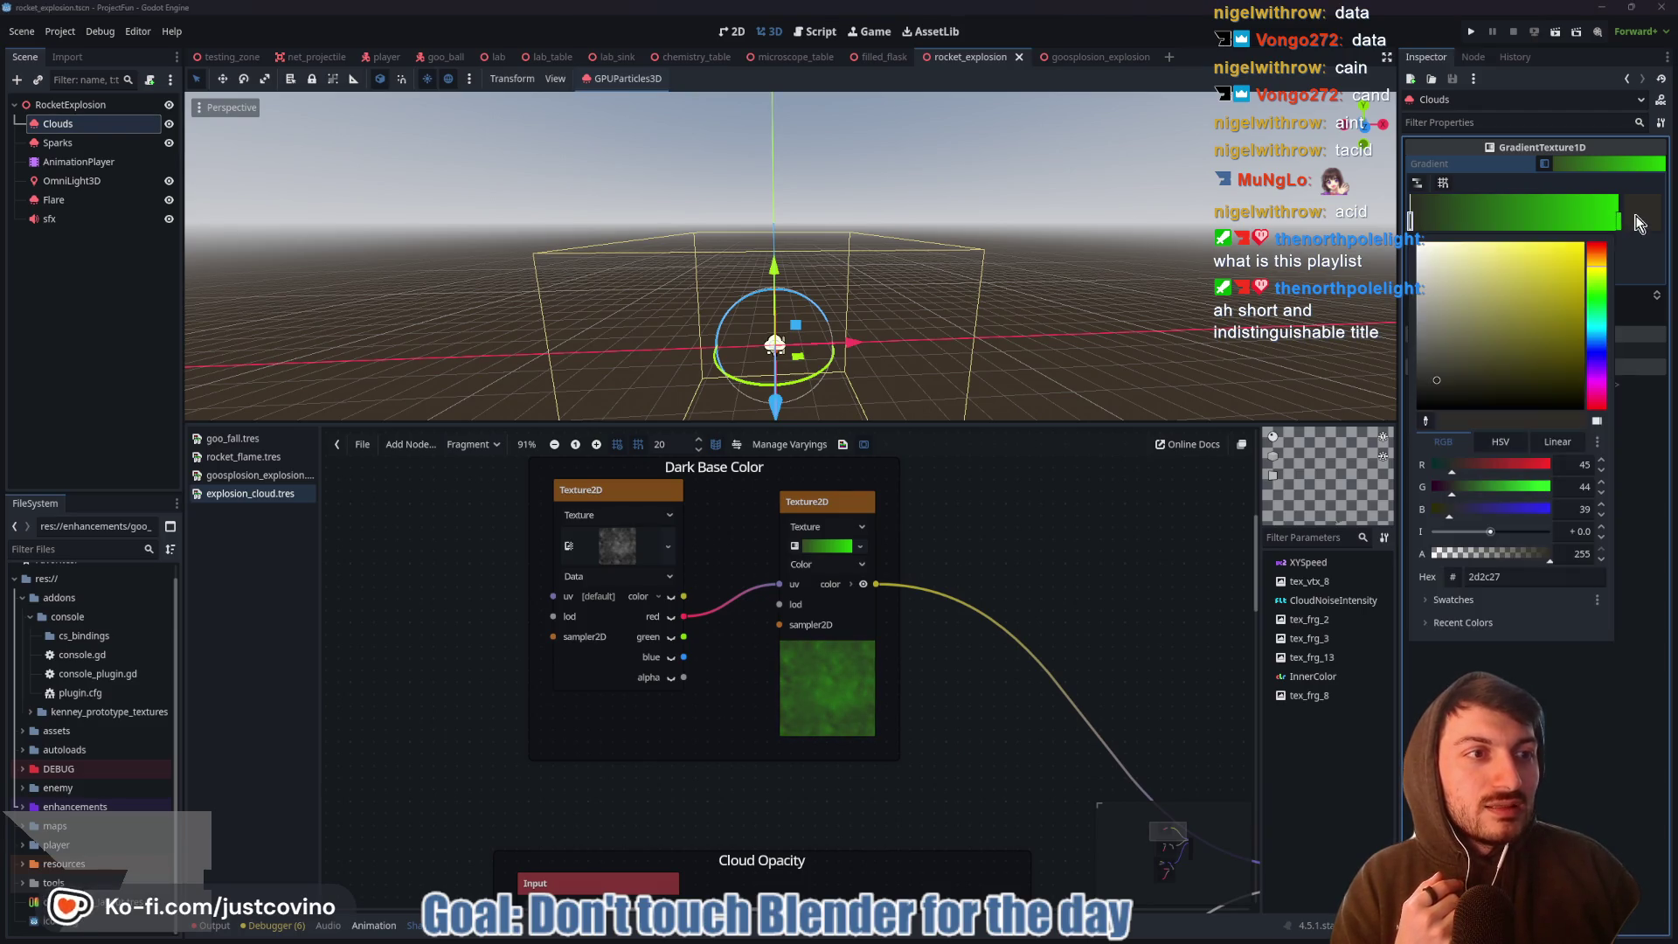
click(1618, 222)
click(1620, 222)
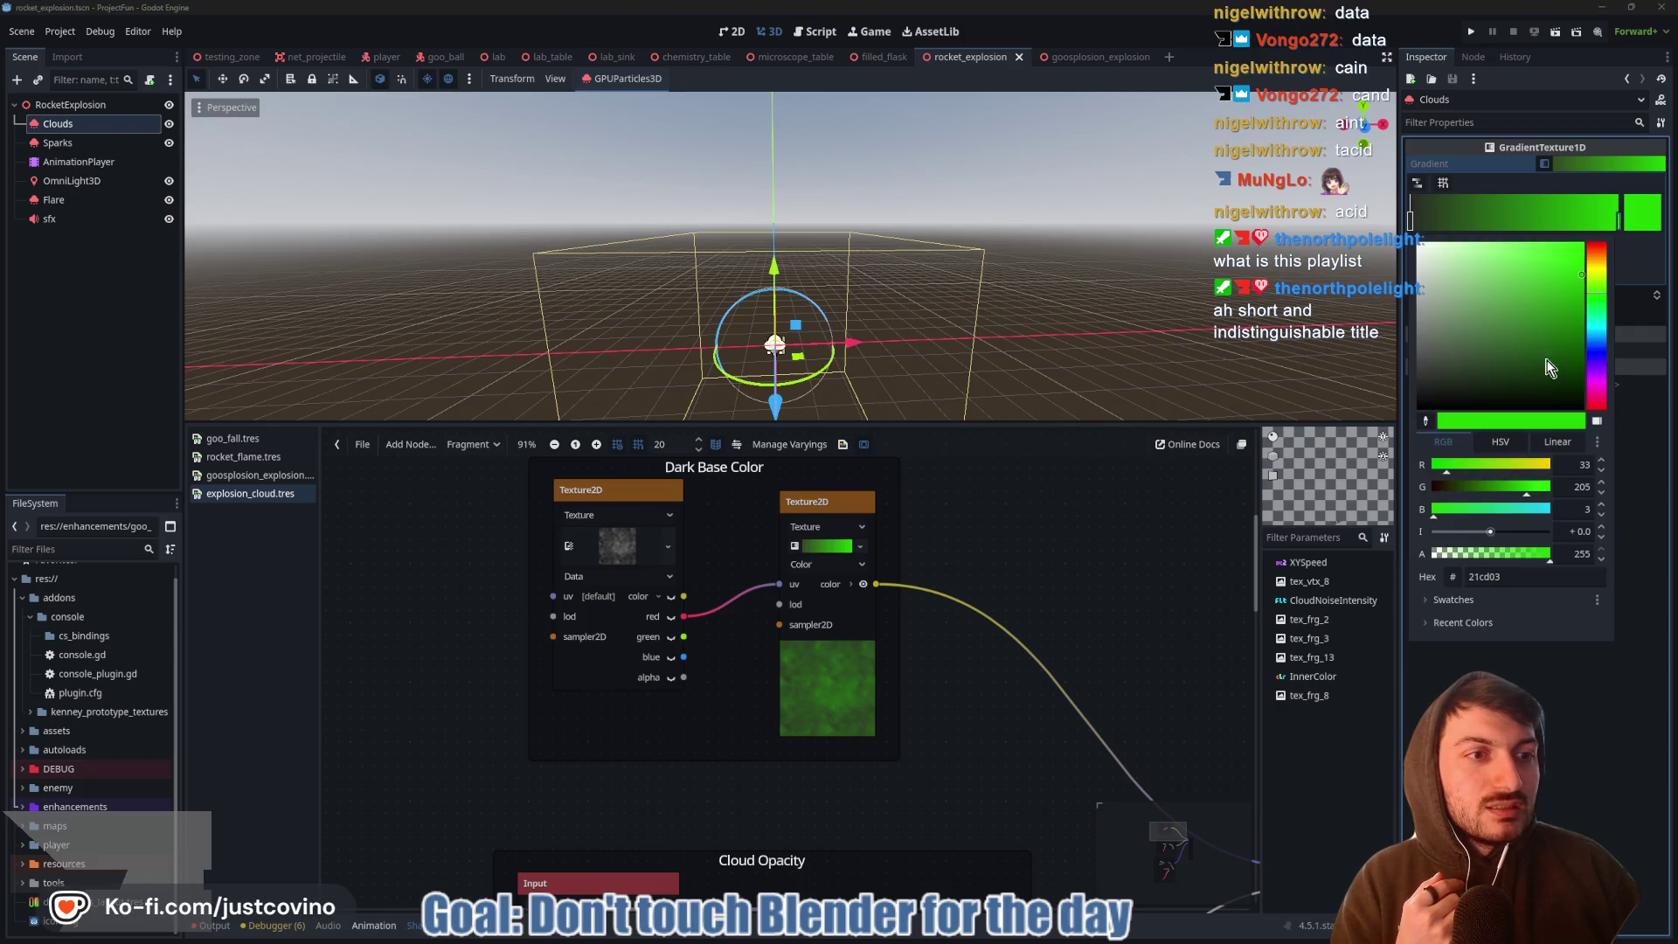
click(1600, 271)
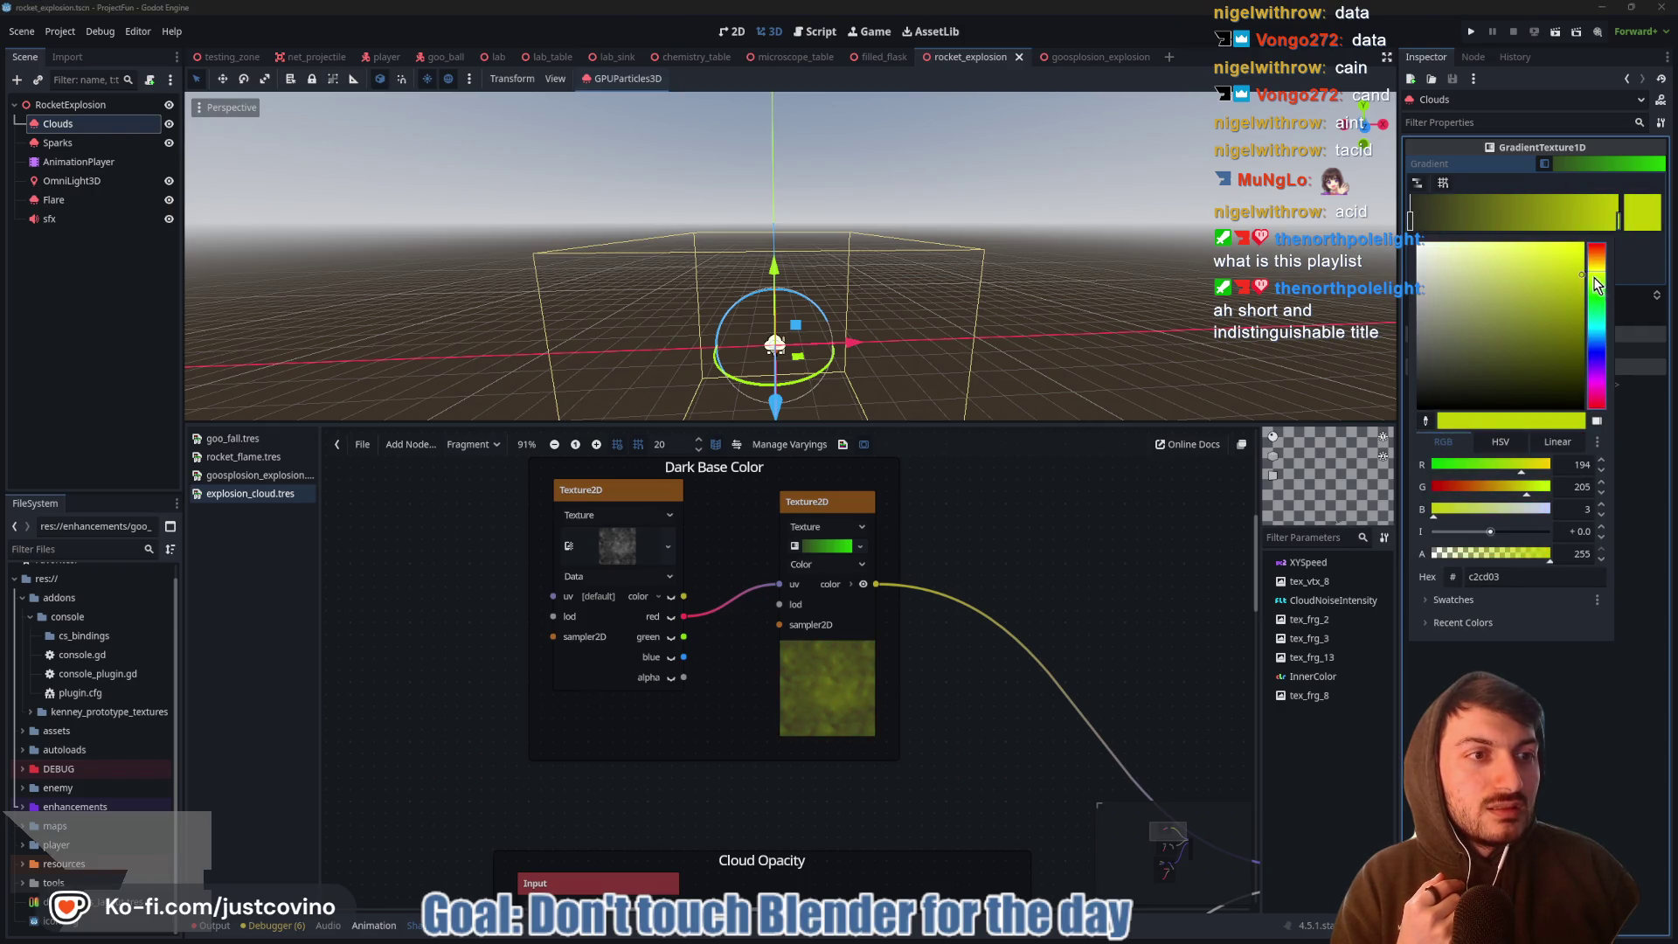
click(1598, 262)
mouse_move(1577, 350)
mouse_down()
mouse_move(1559, 371)
mouse_move(1455, 365)
mouse_move(1440, 334)
mouse_up()
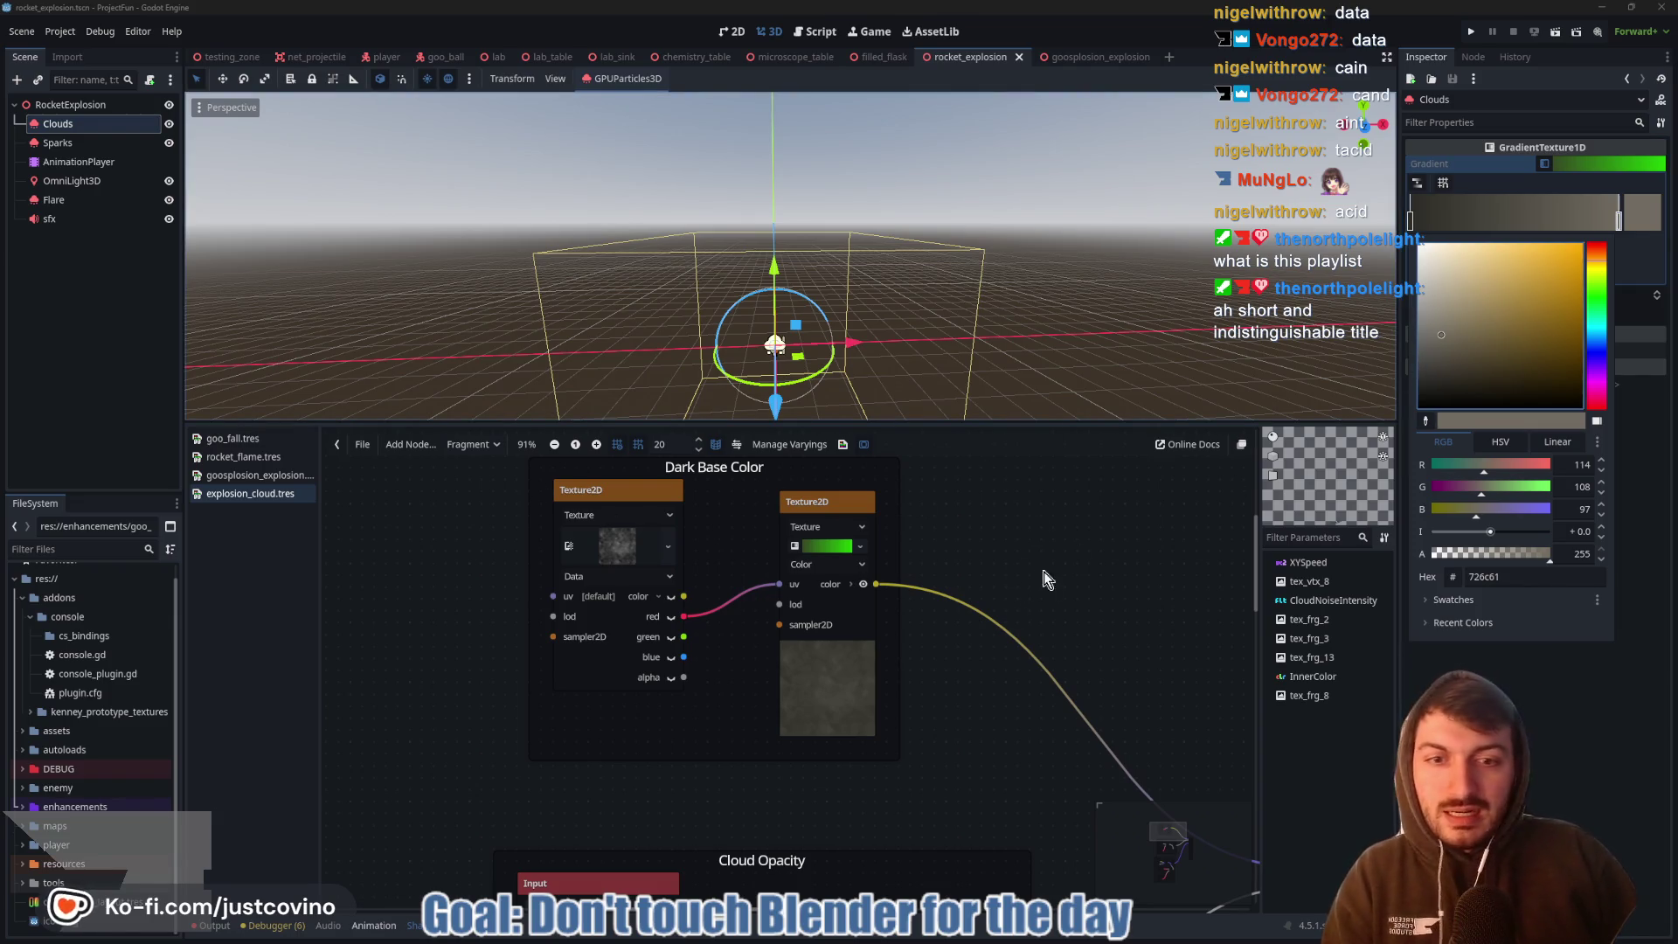
click(1059, 554)
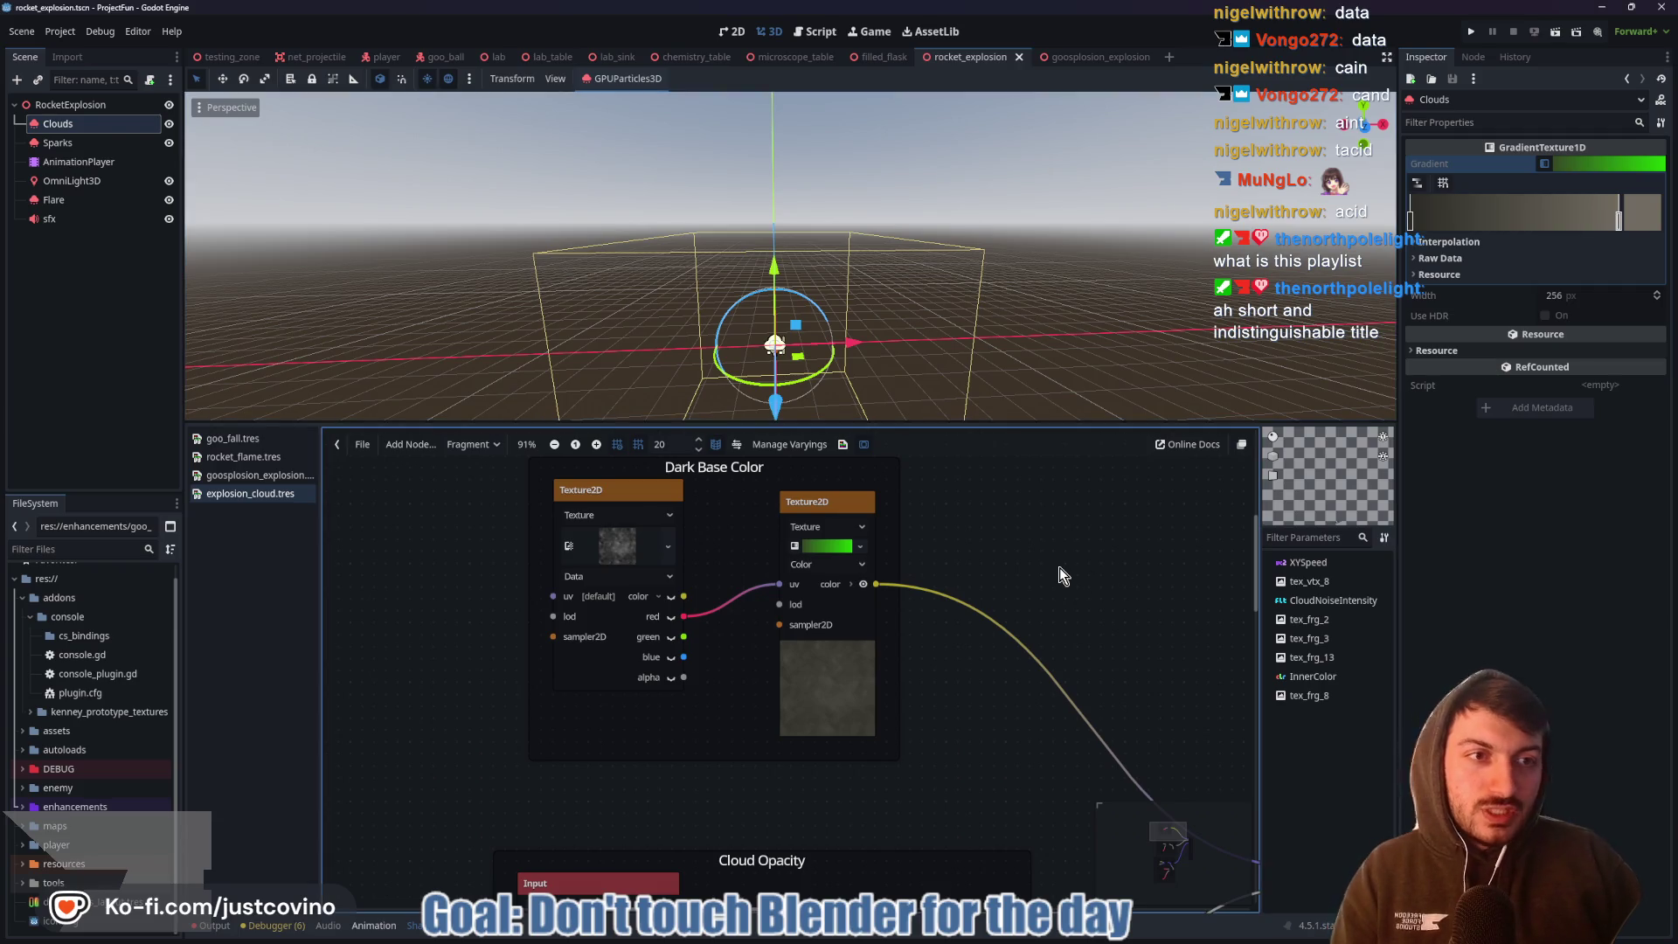
key(ctrl+s)
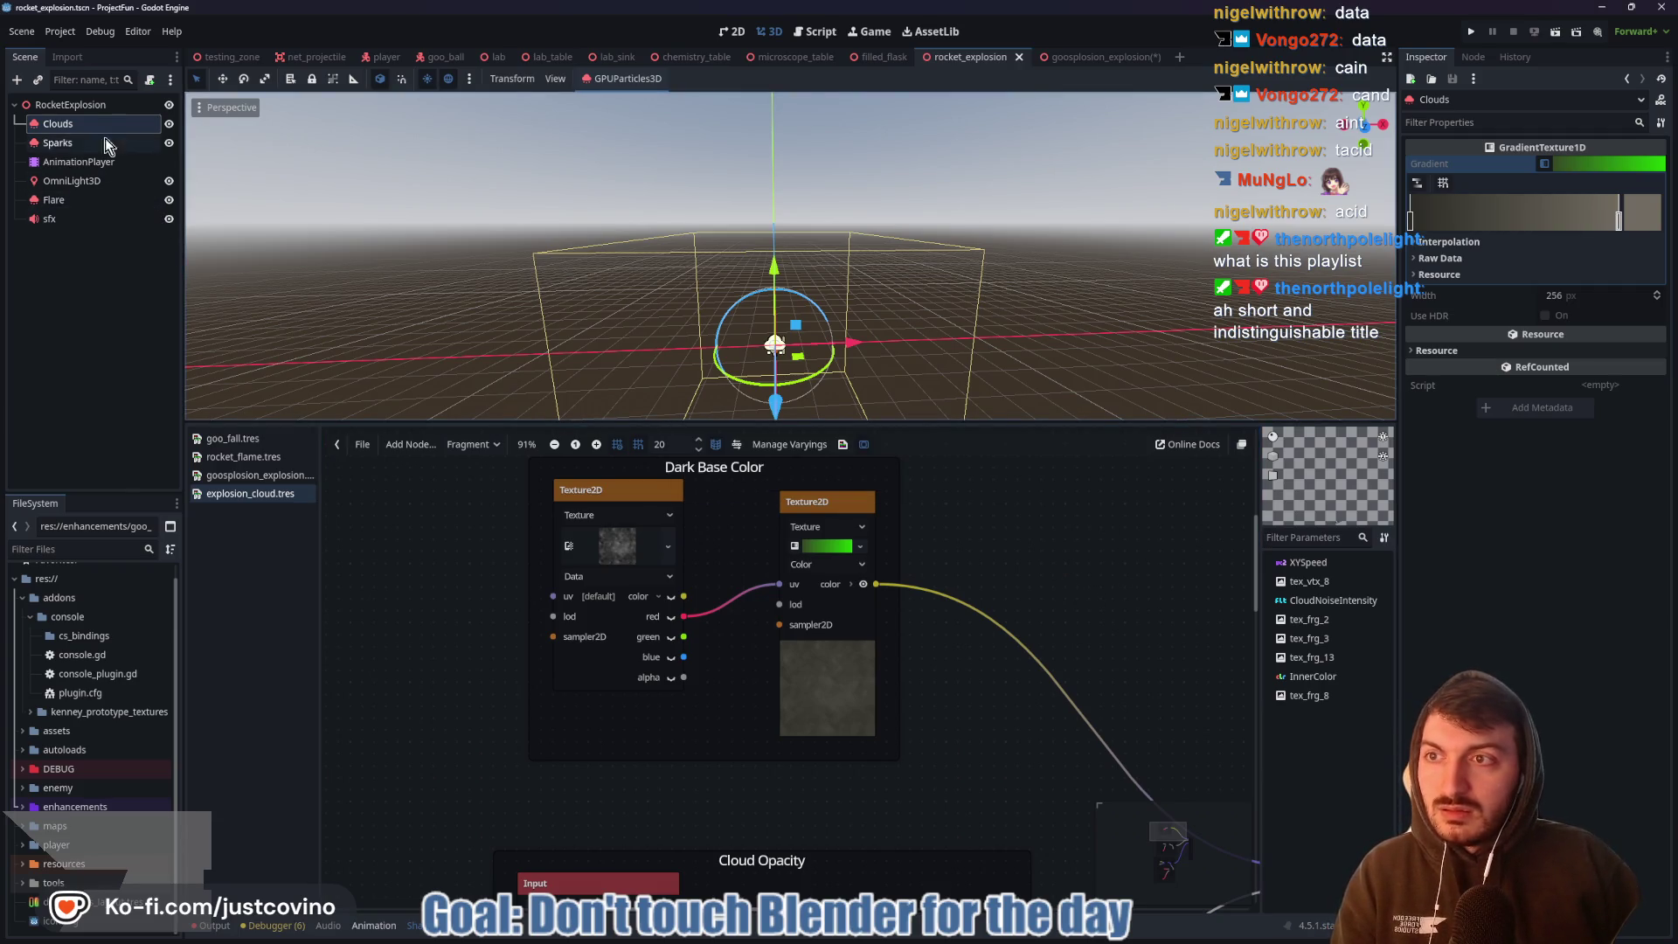
Play the rocket 'explosion' animation twice with brown clouds, then go to goosplosion_explosion
click(77, 158)
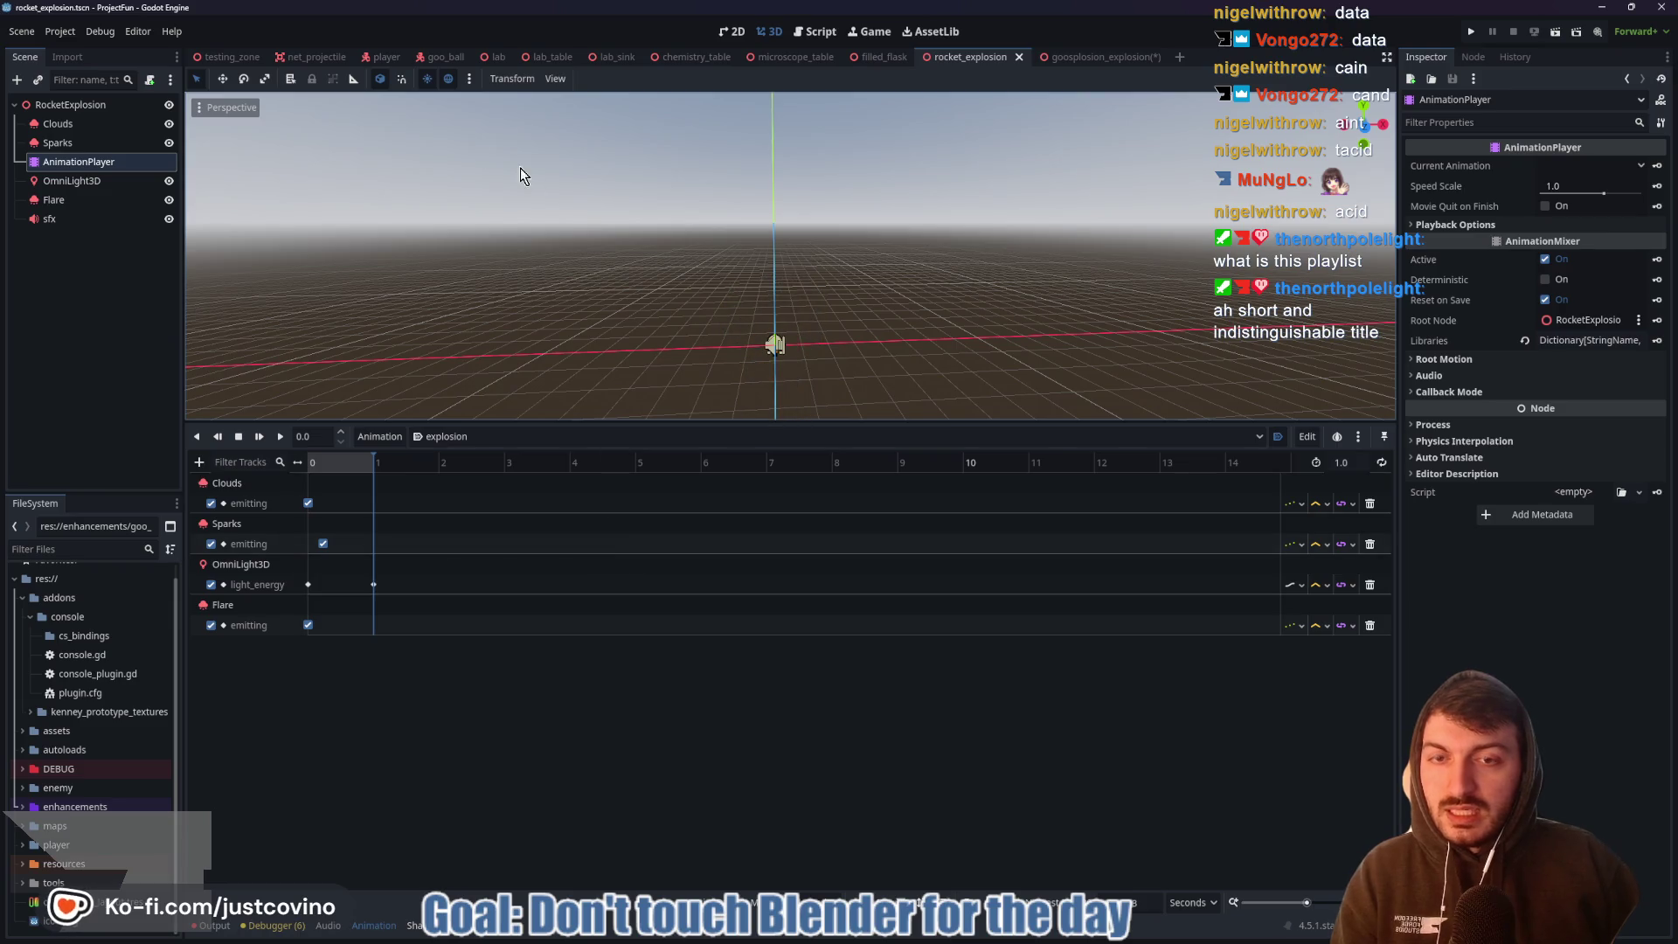
click(280, 439)
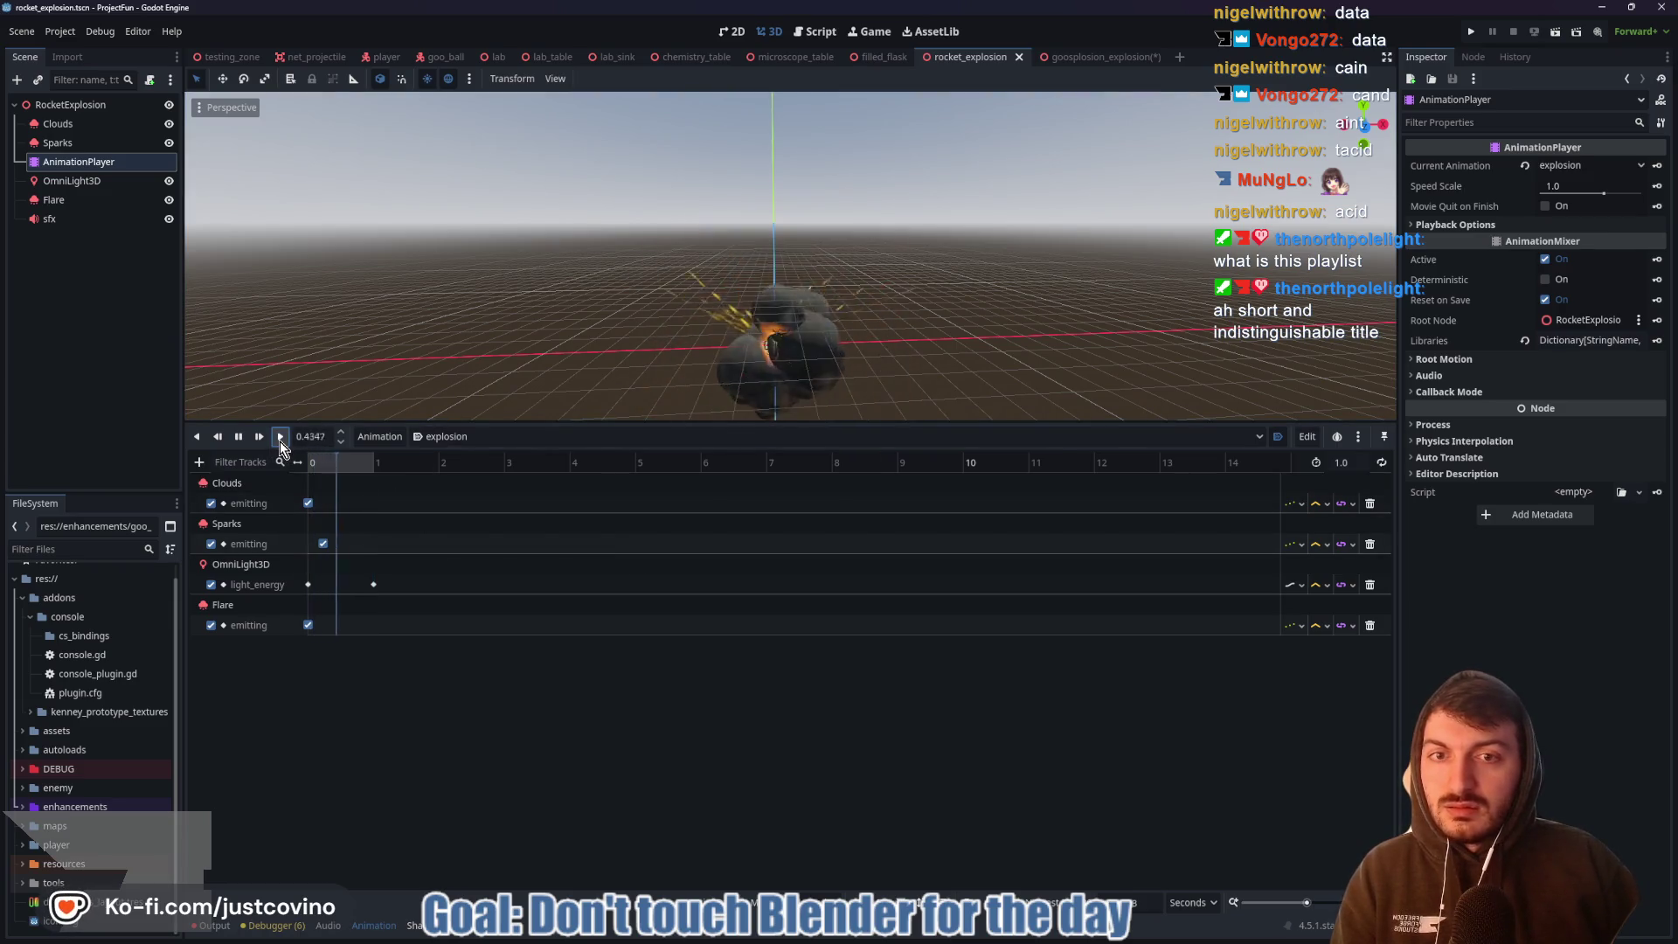
click(280, 439)
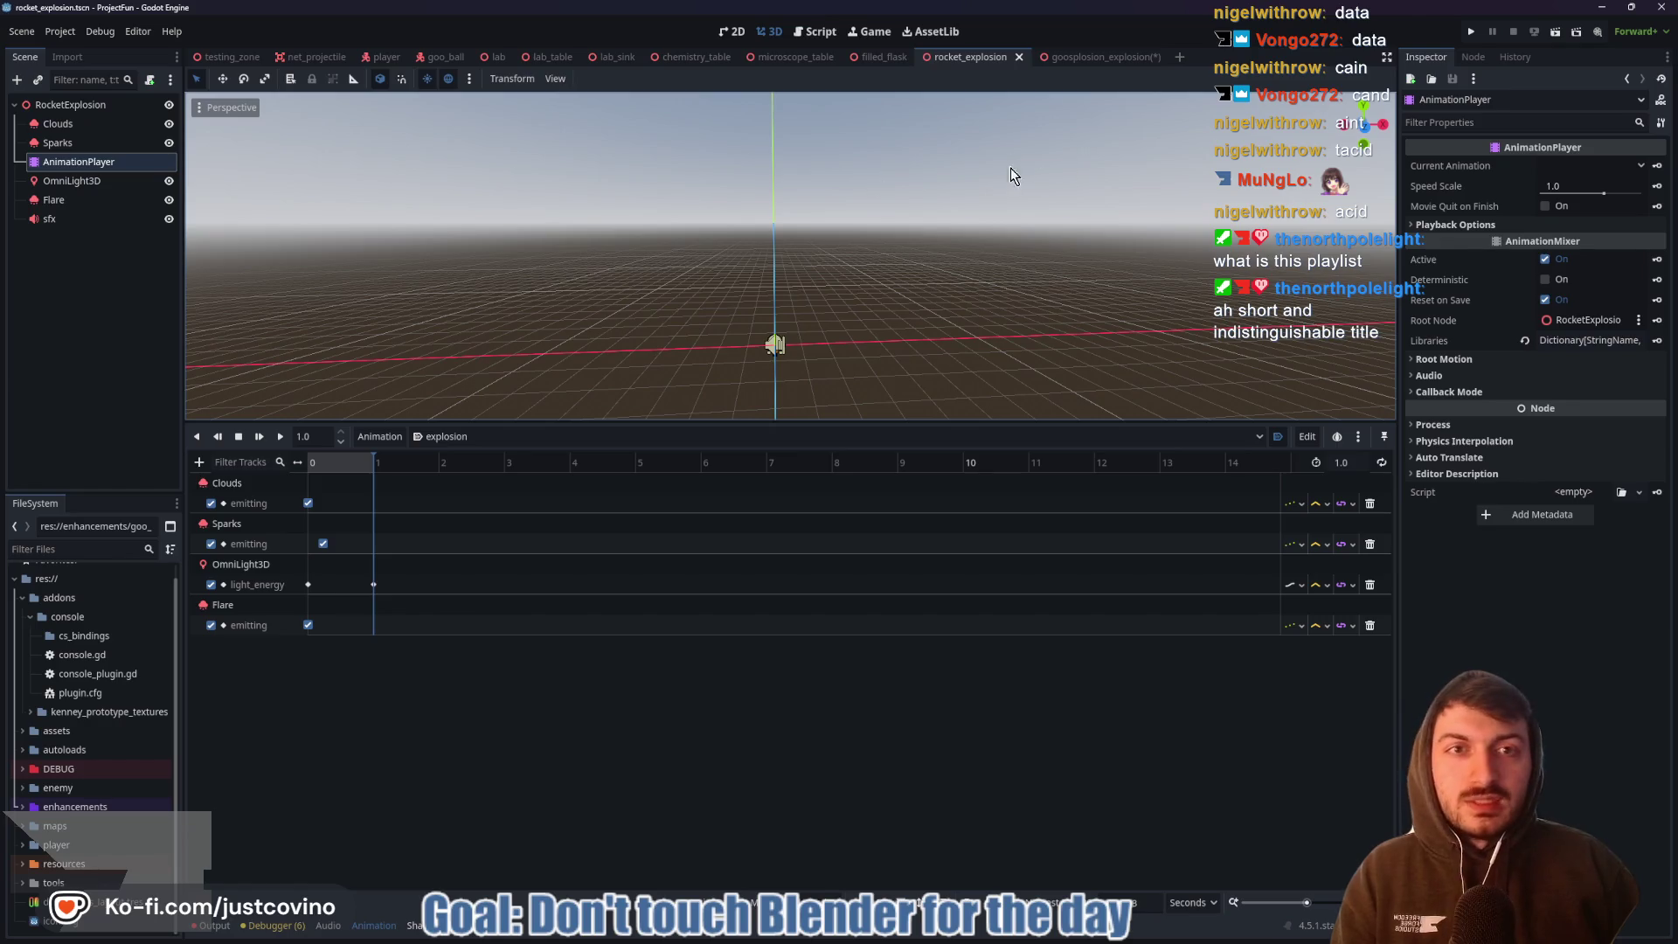
click(1073, 59)
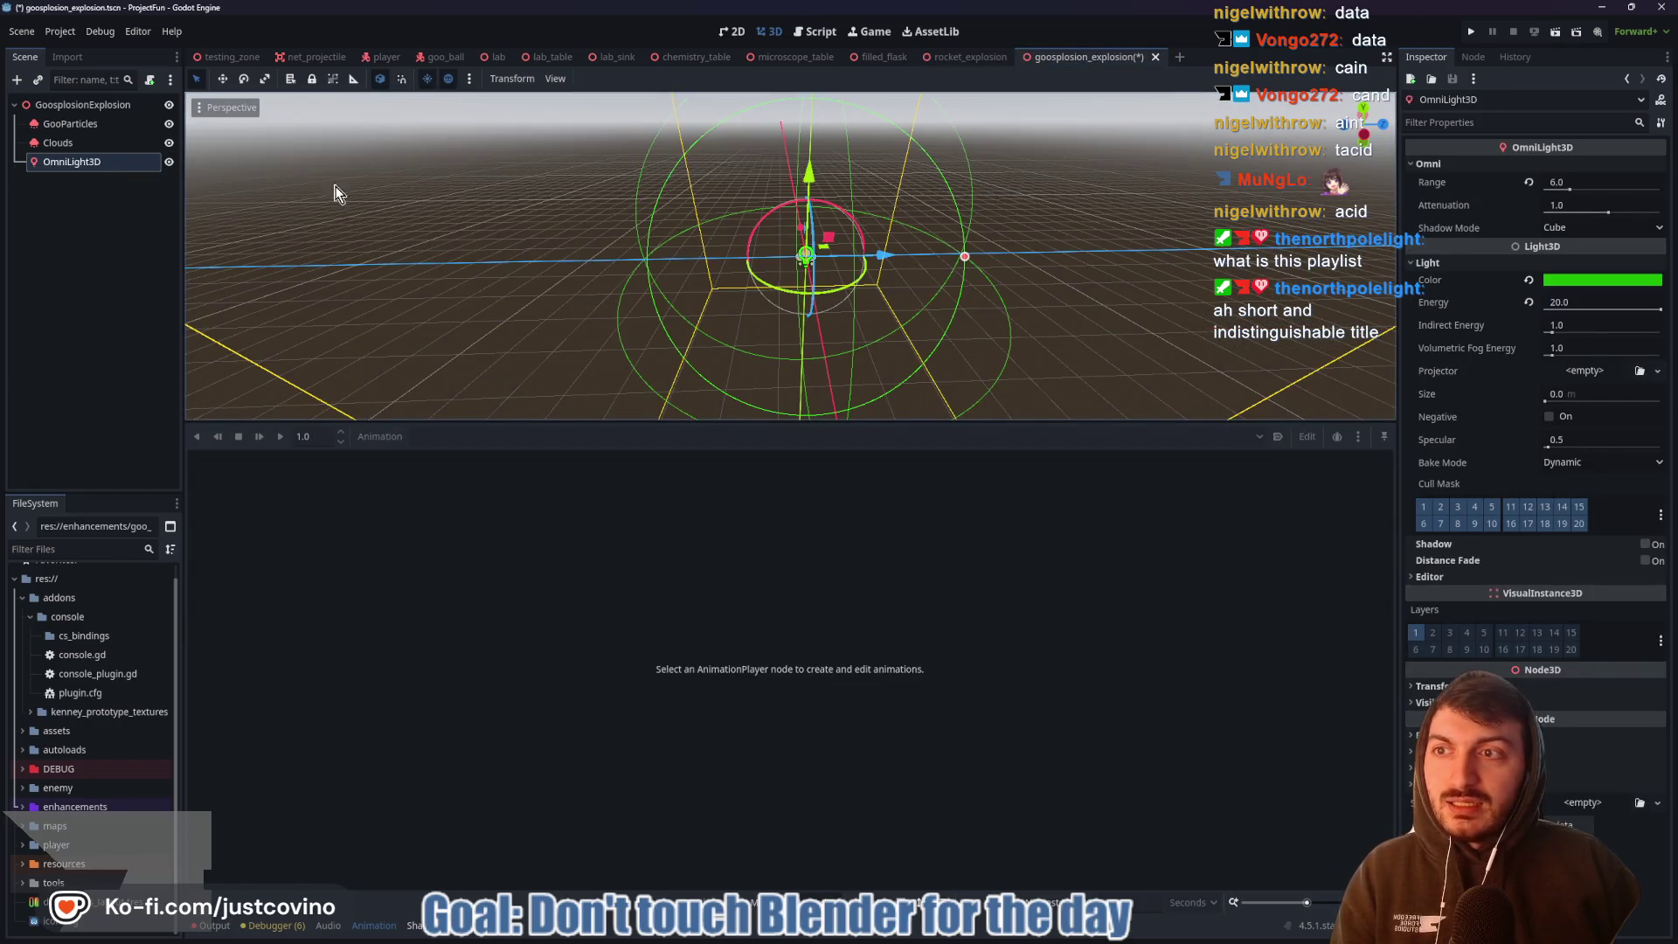
Save goosplosion_explosion and inspect the Clouds' Dark Base Color gradient texture
key(ctrl+s)
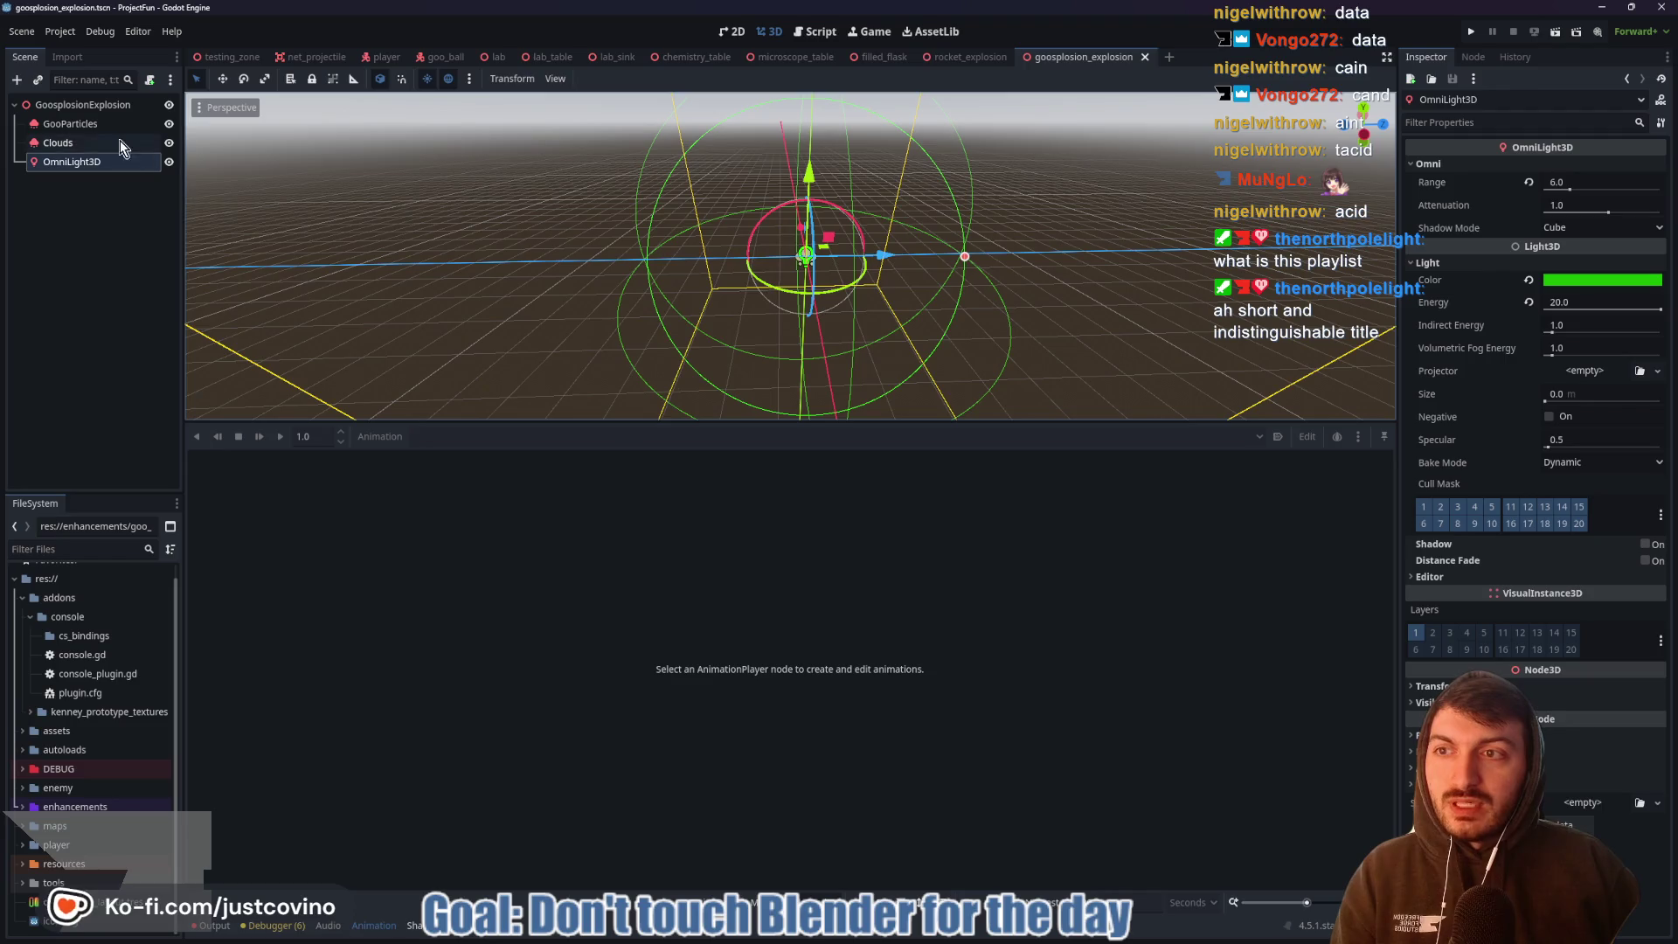
click(119, 142)
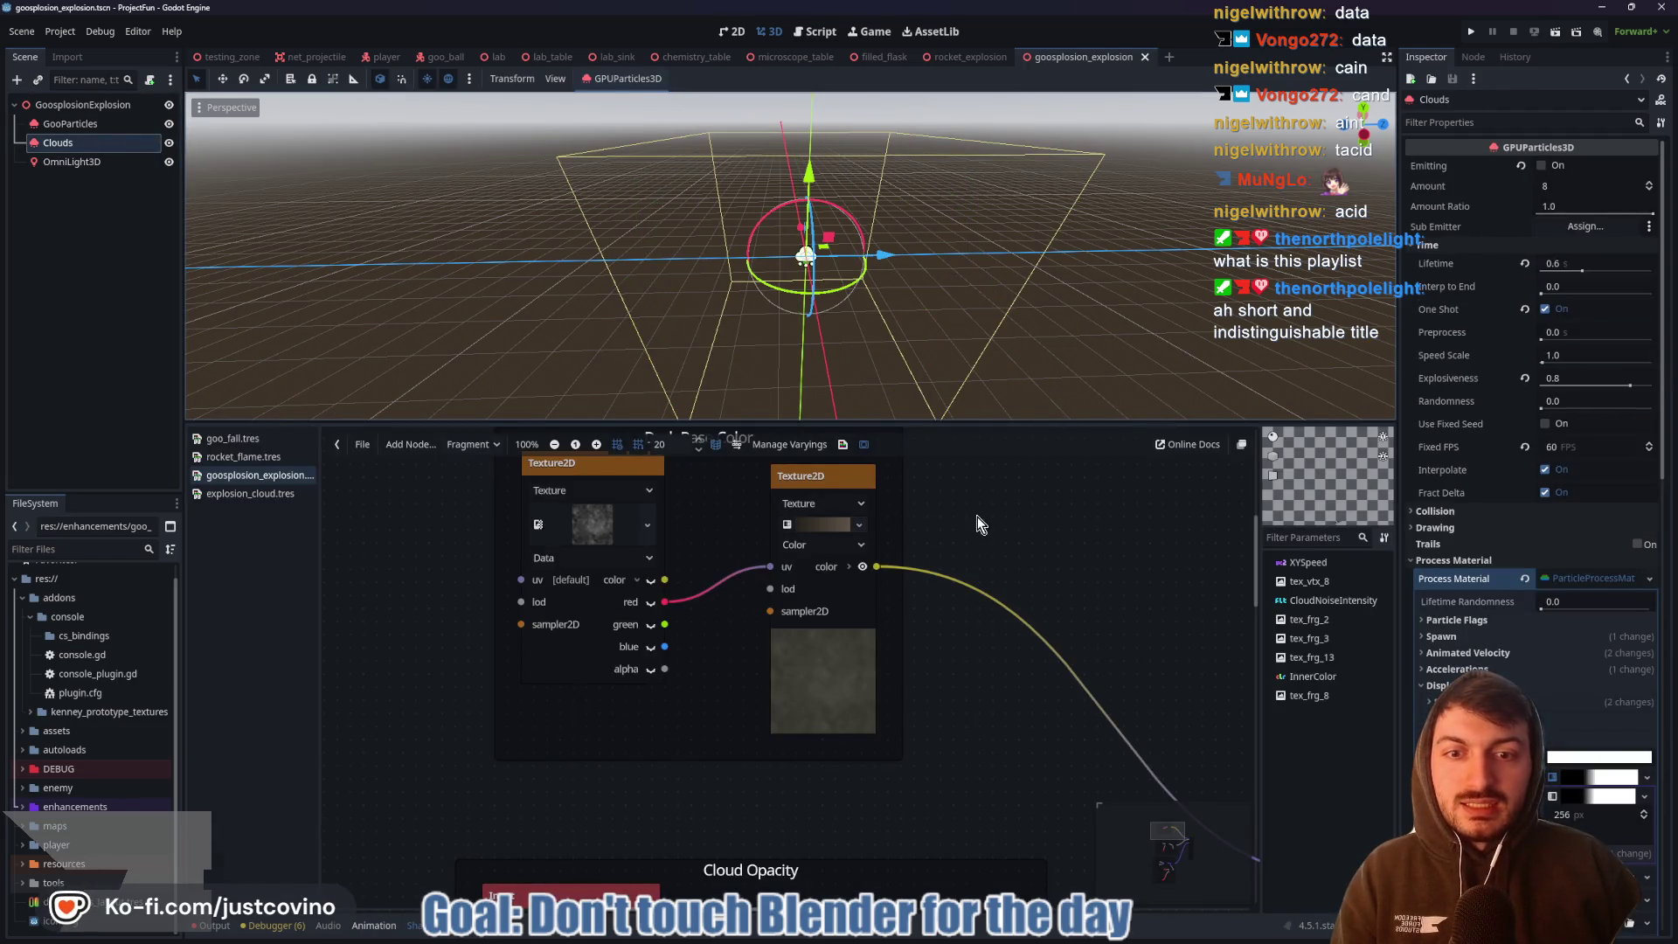
click(820, 525)
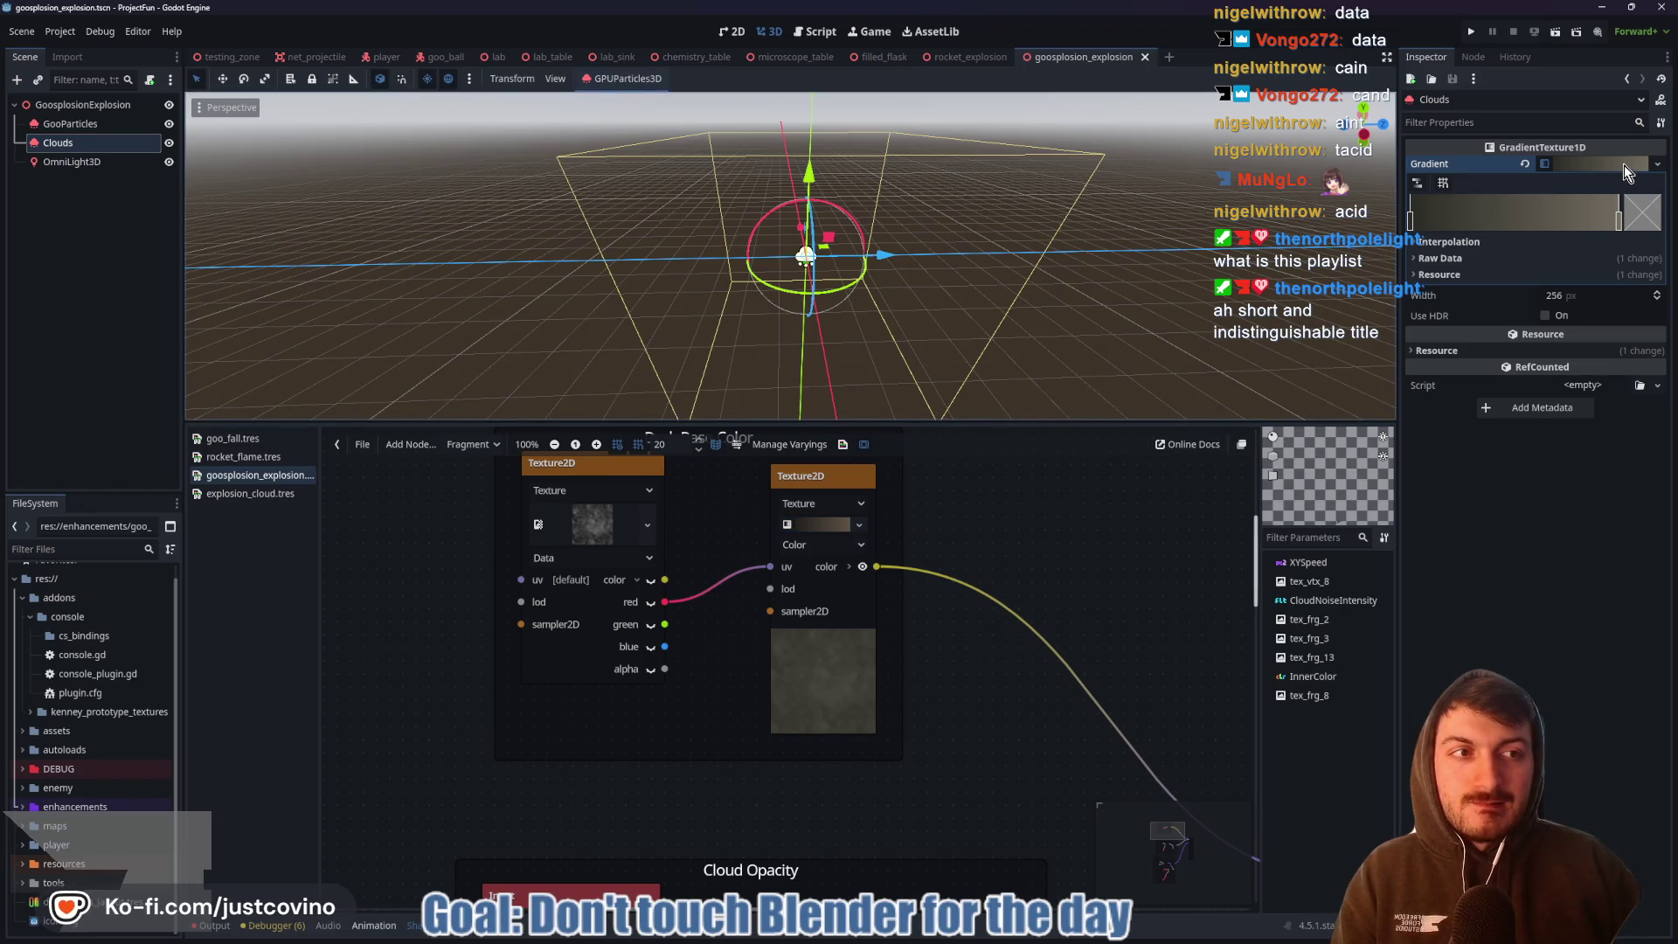
click(87, 105)
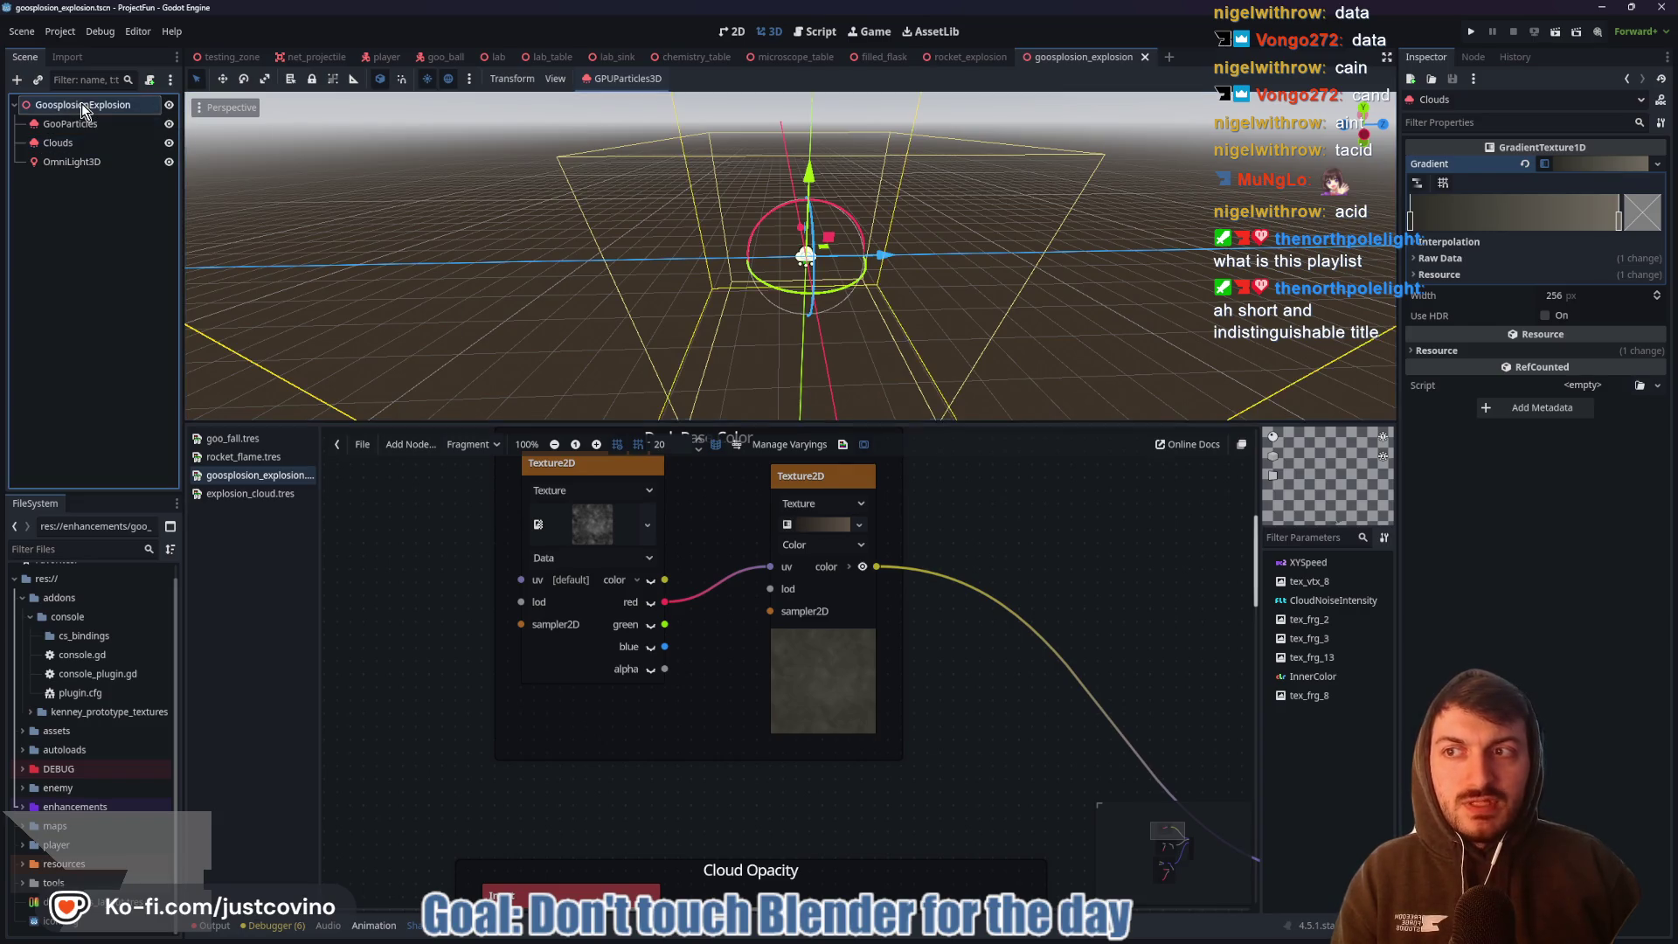
click(58, 142)
Revert the Shader on the Clouds' Material Override so the slot is empty
scroll(1443, 582, down, 5)
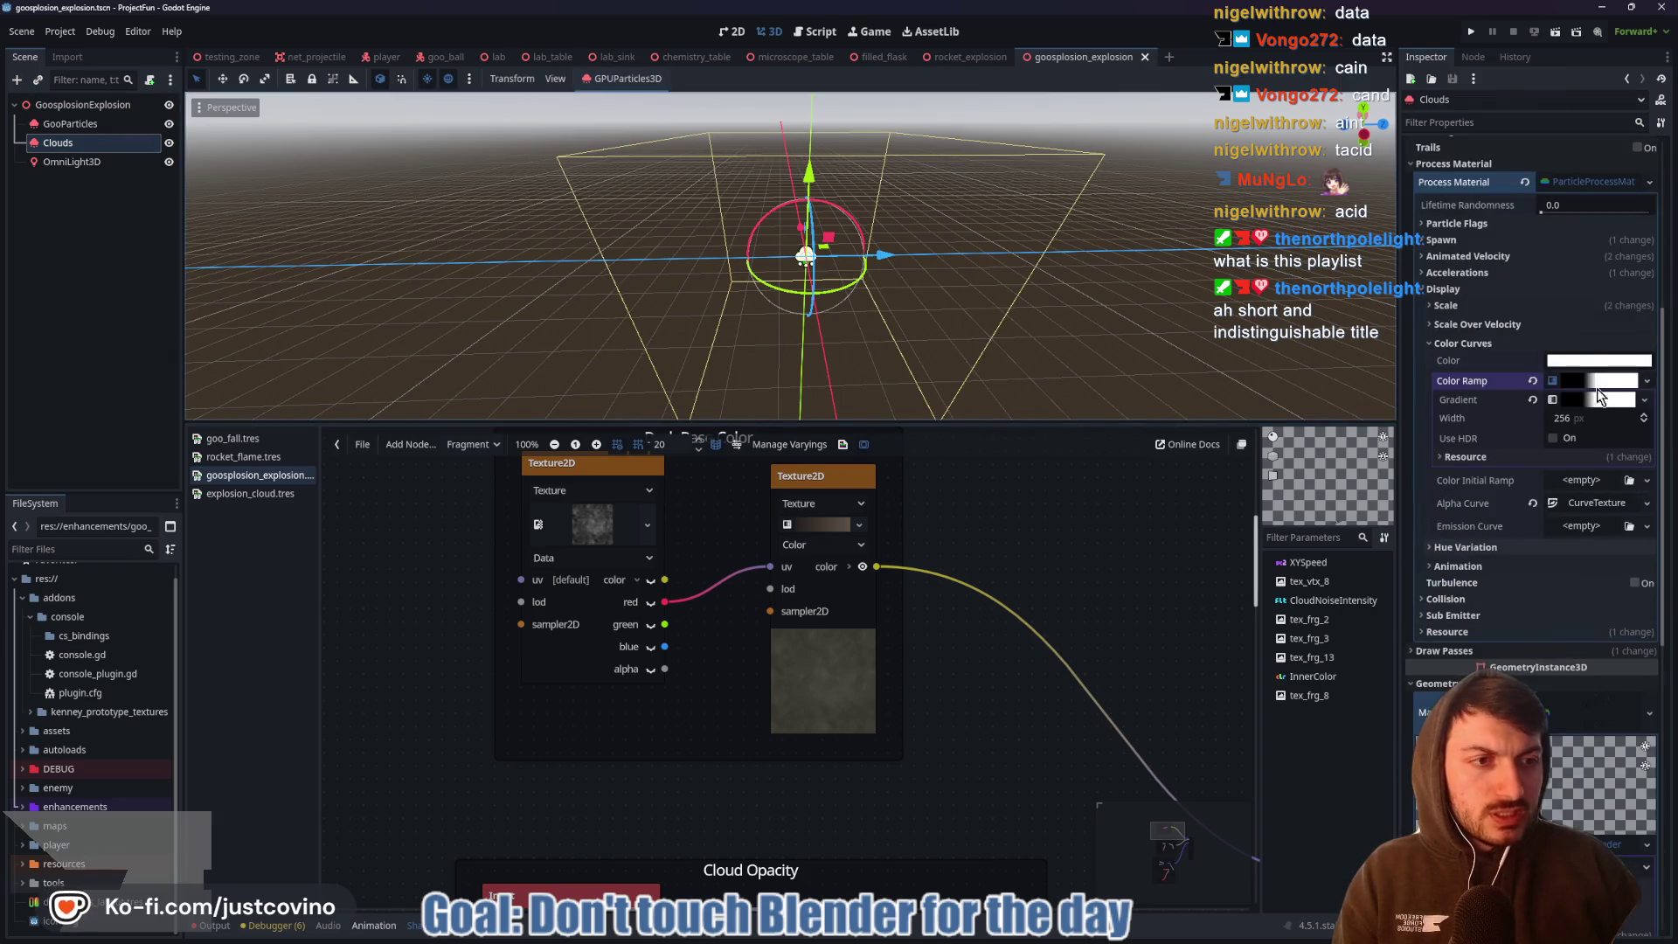
click(1566, 189)
scroll(1561, 450, down, 3)
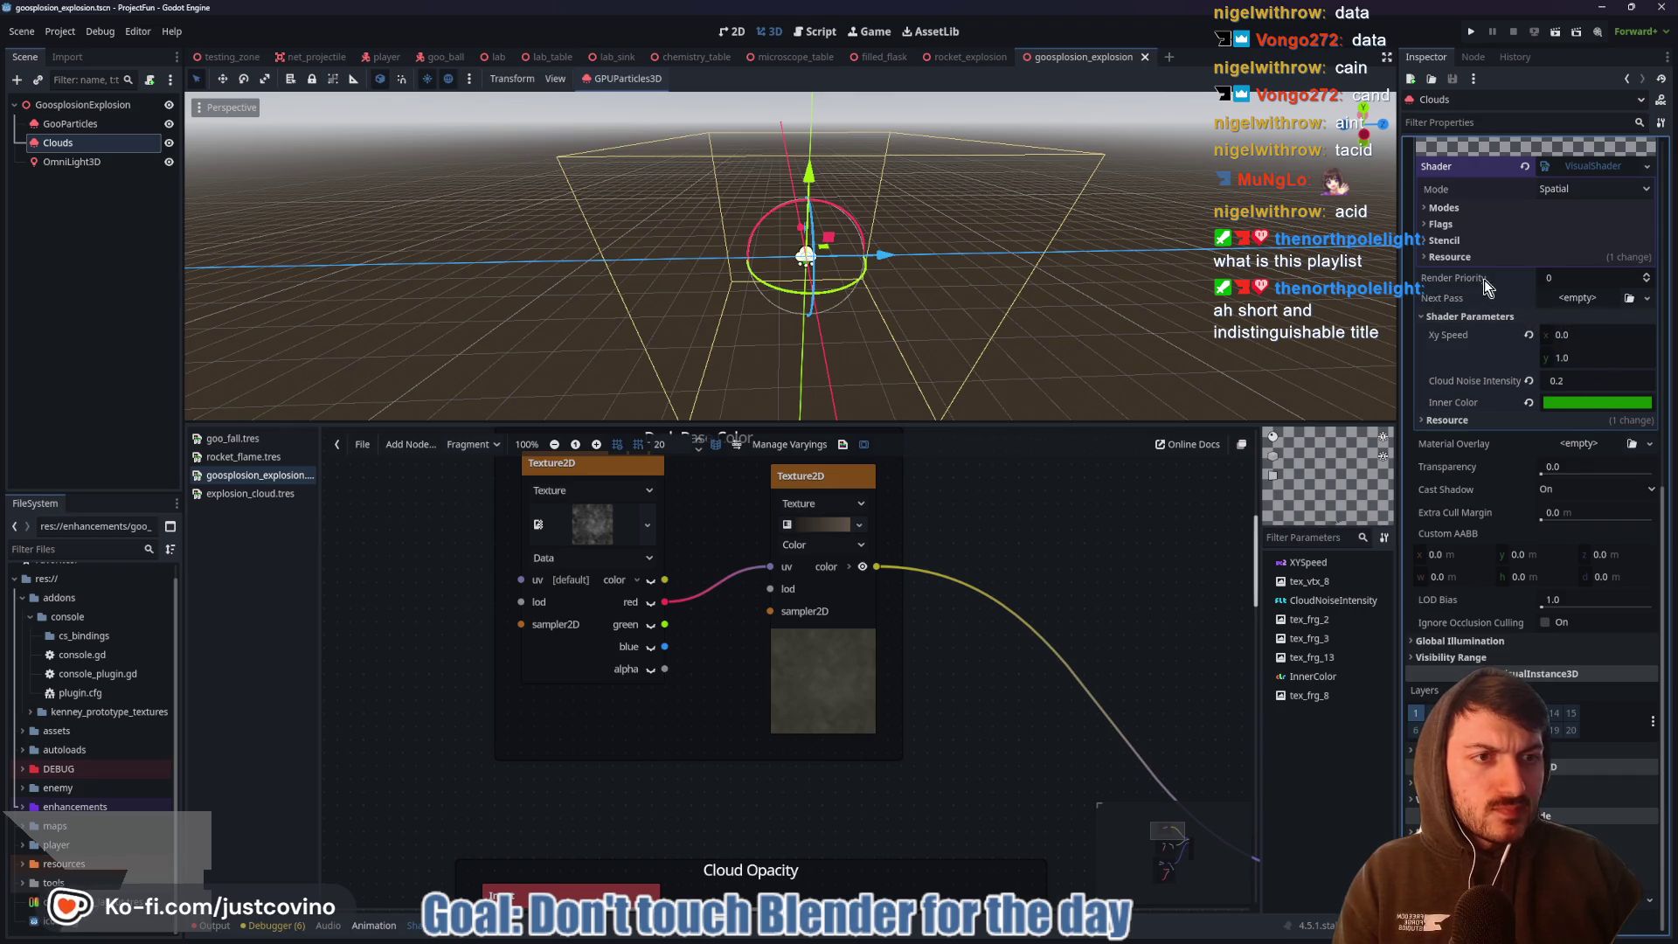
scroll(1575, 301, up, 4)
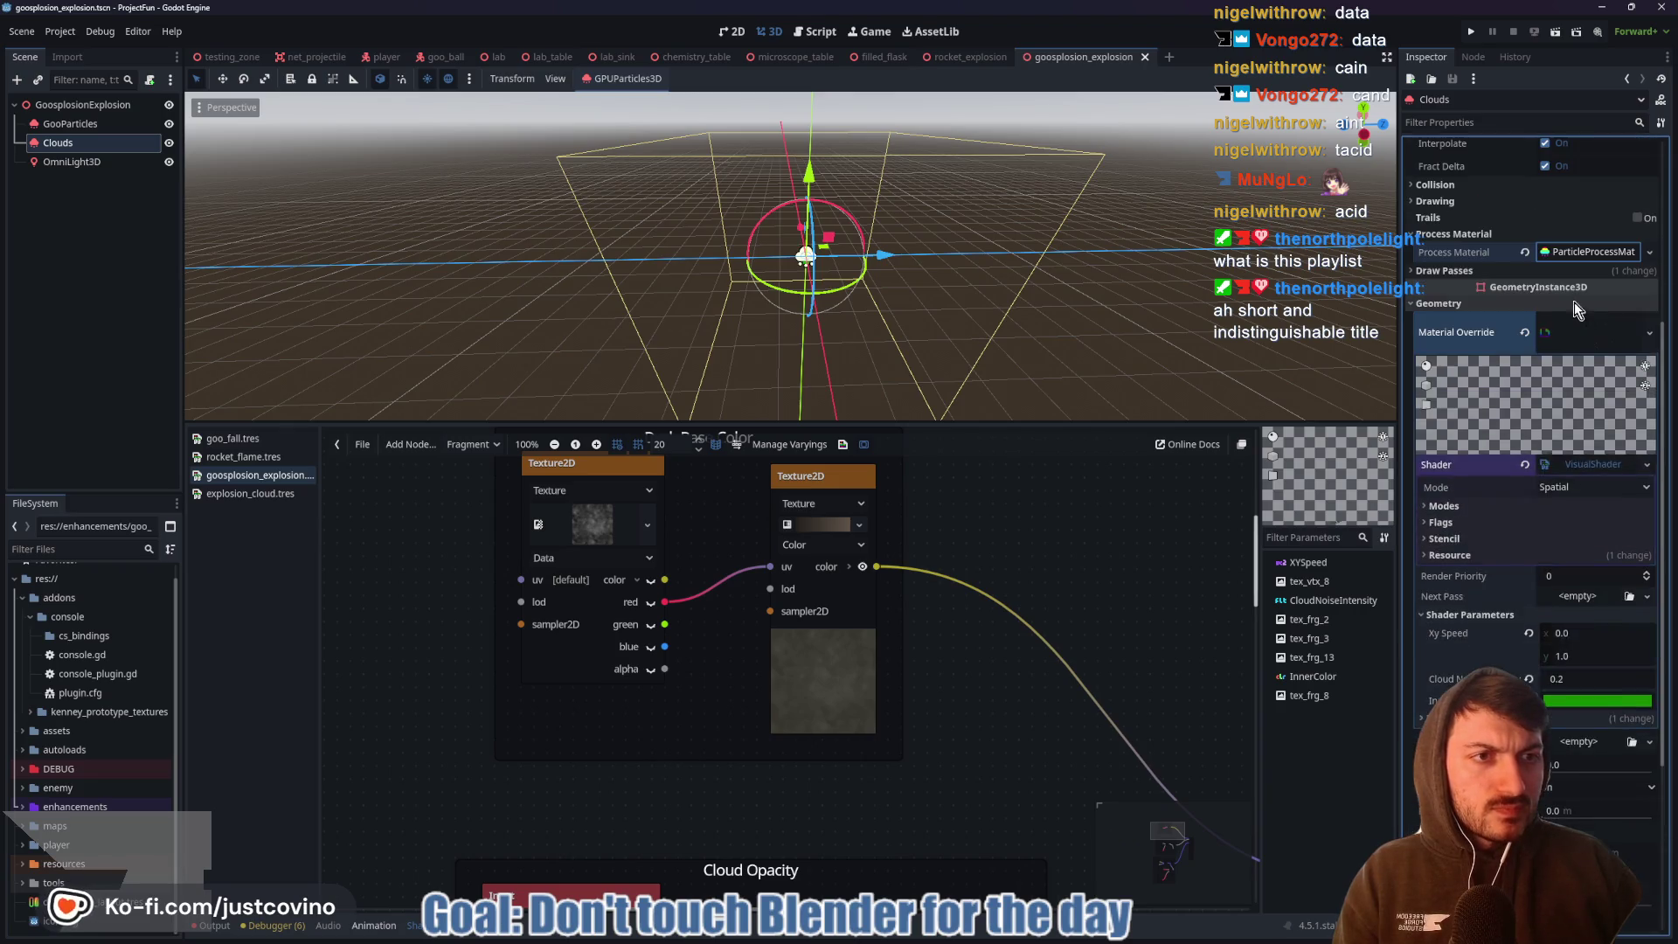
click(1523, 465)
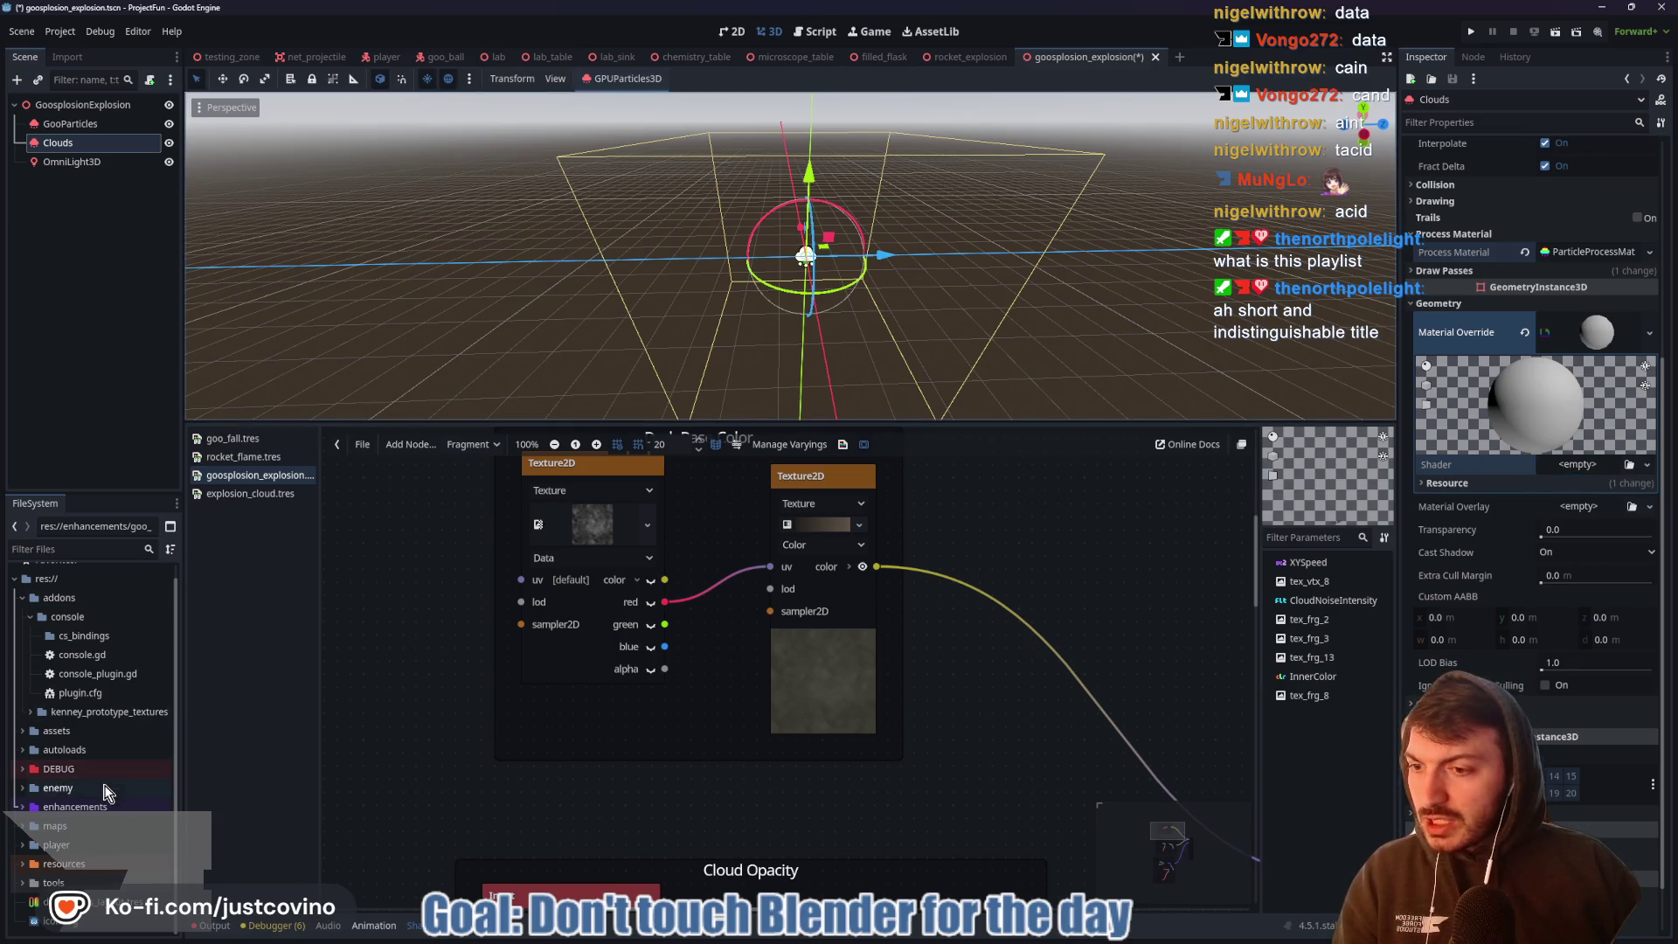
Locate and select explosion_cloud.tres in the FileSystem shaders folder
click(26, 869)
scroll(30, 787, down, 5)
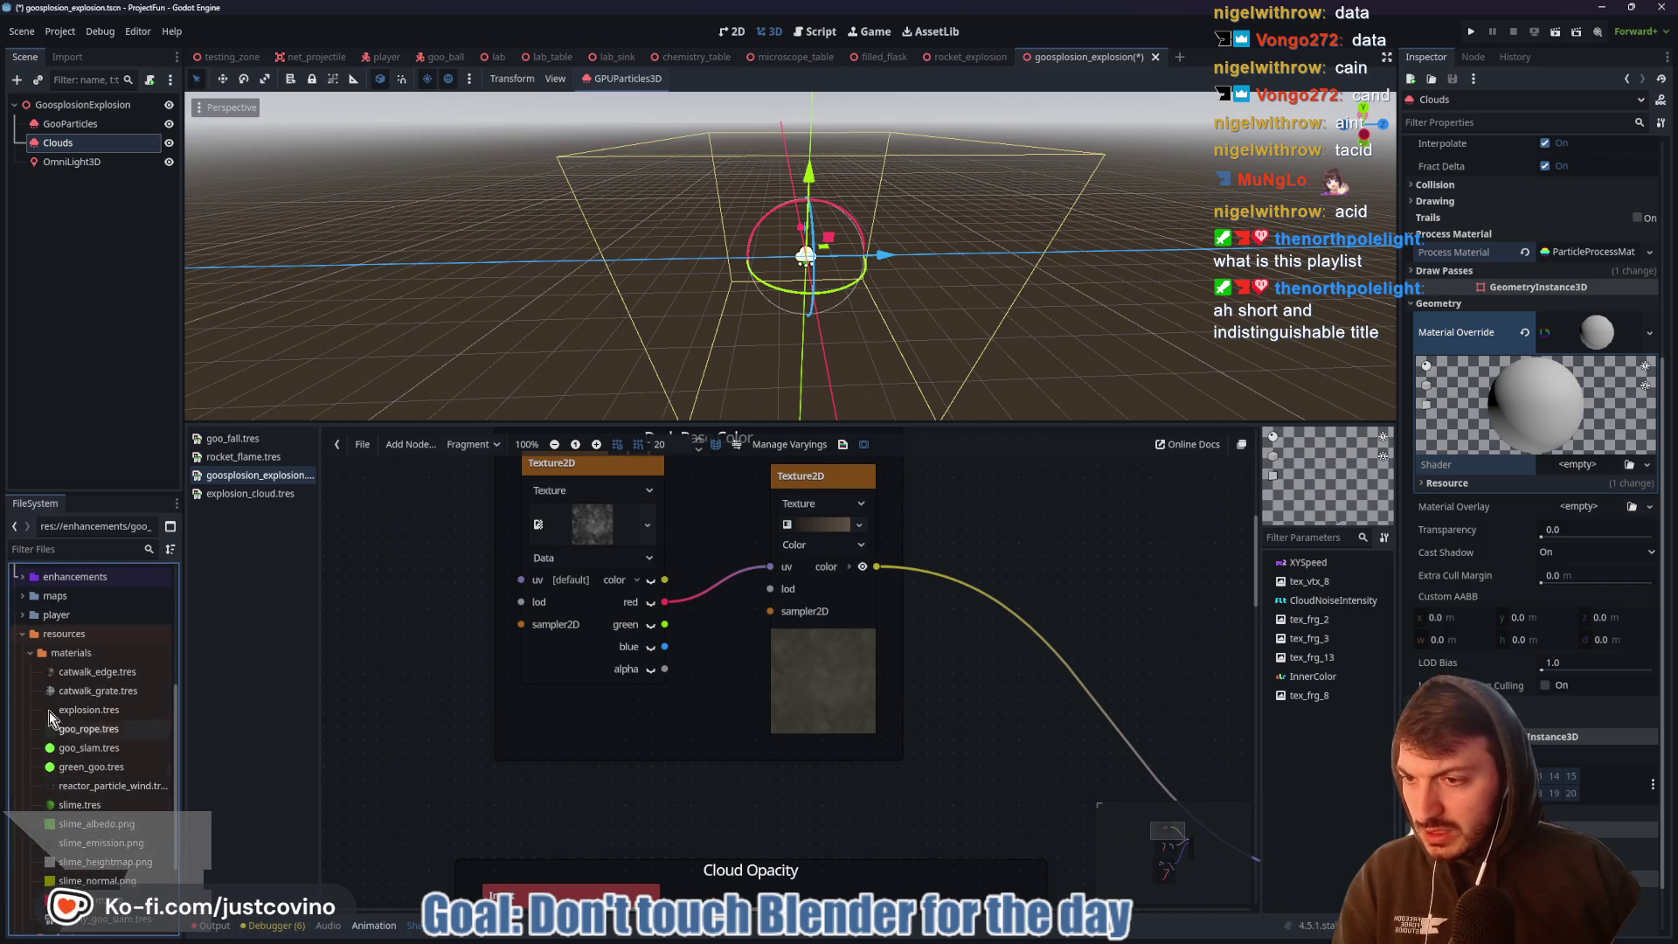
click(31, 656)
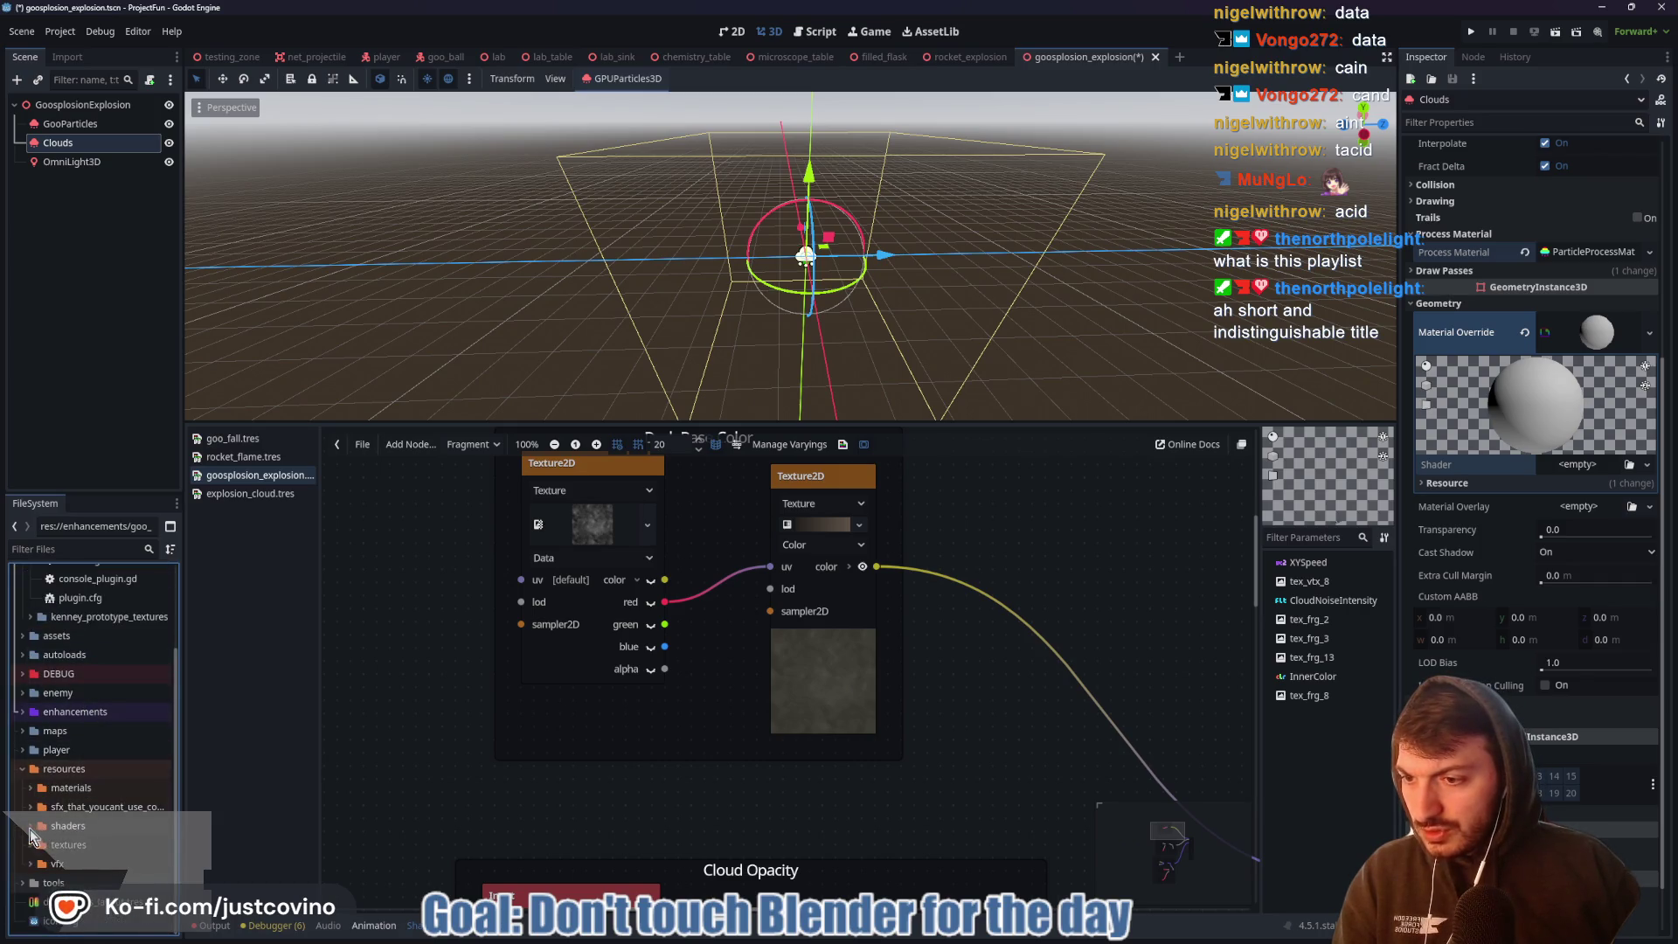
scroll(84, 796, down, 5)
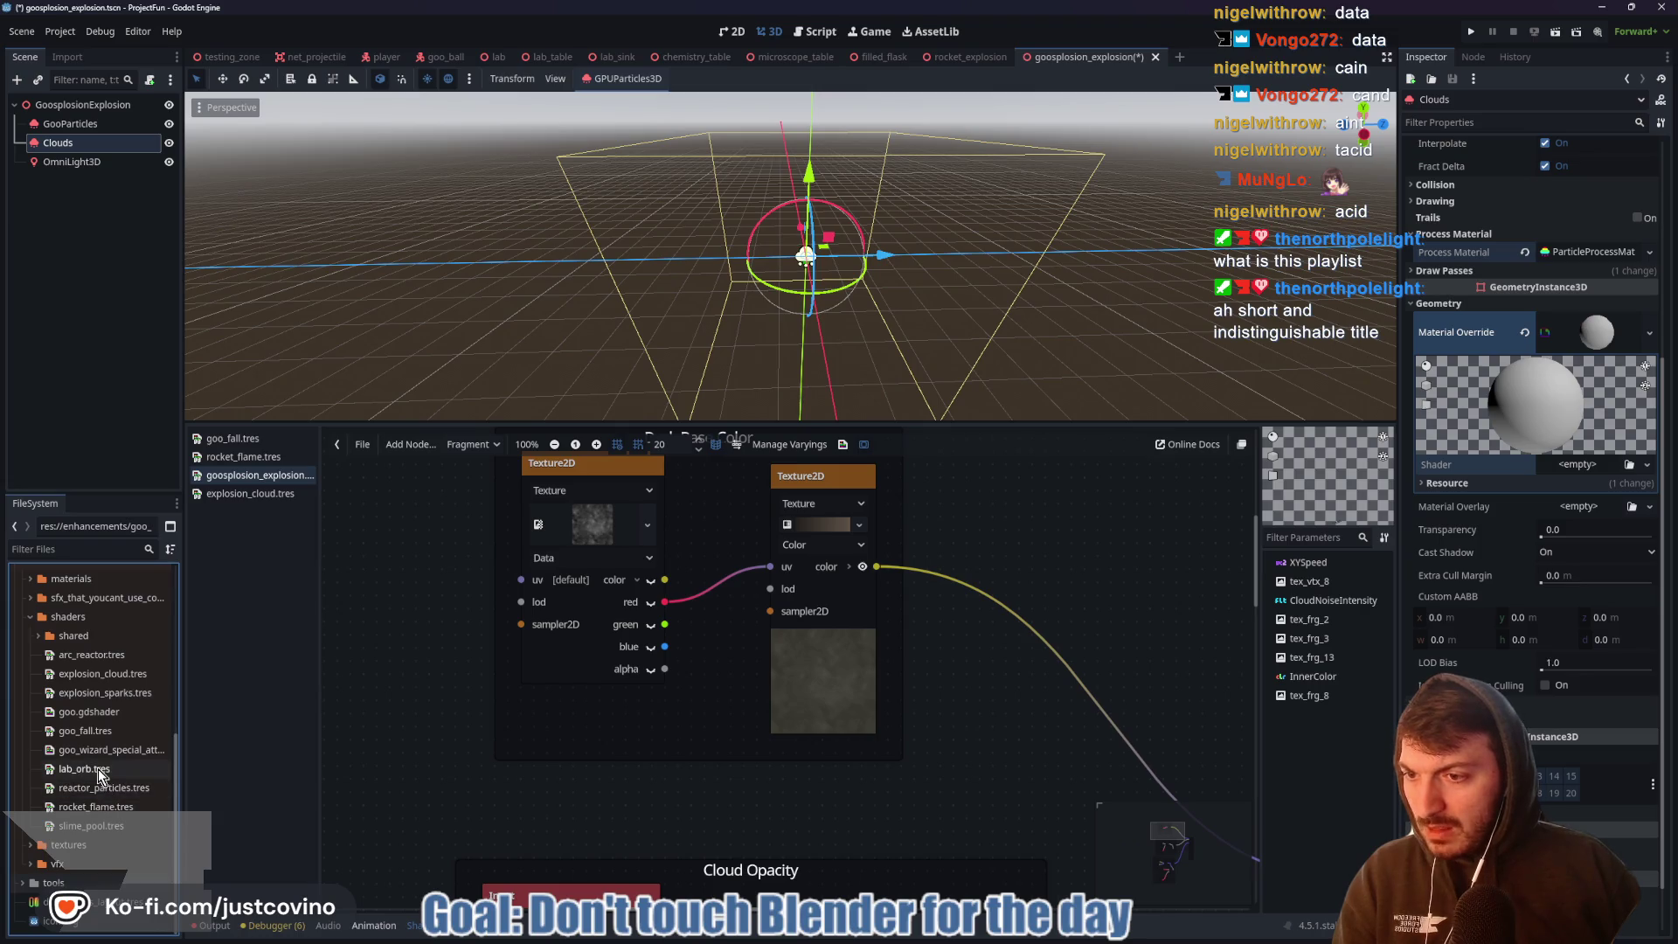
click(101, 677)
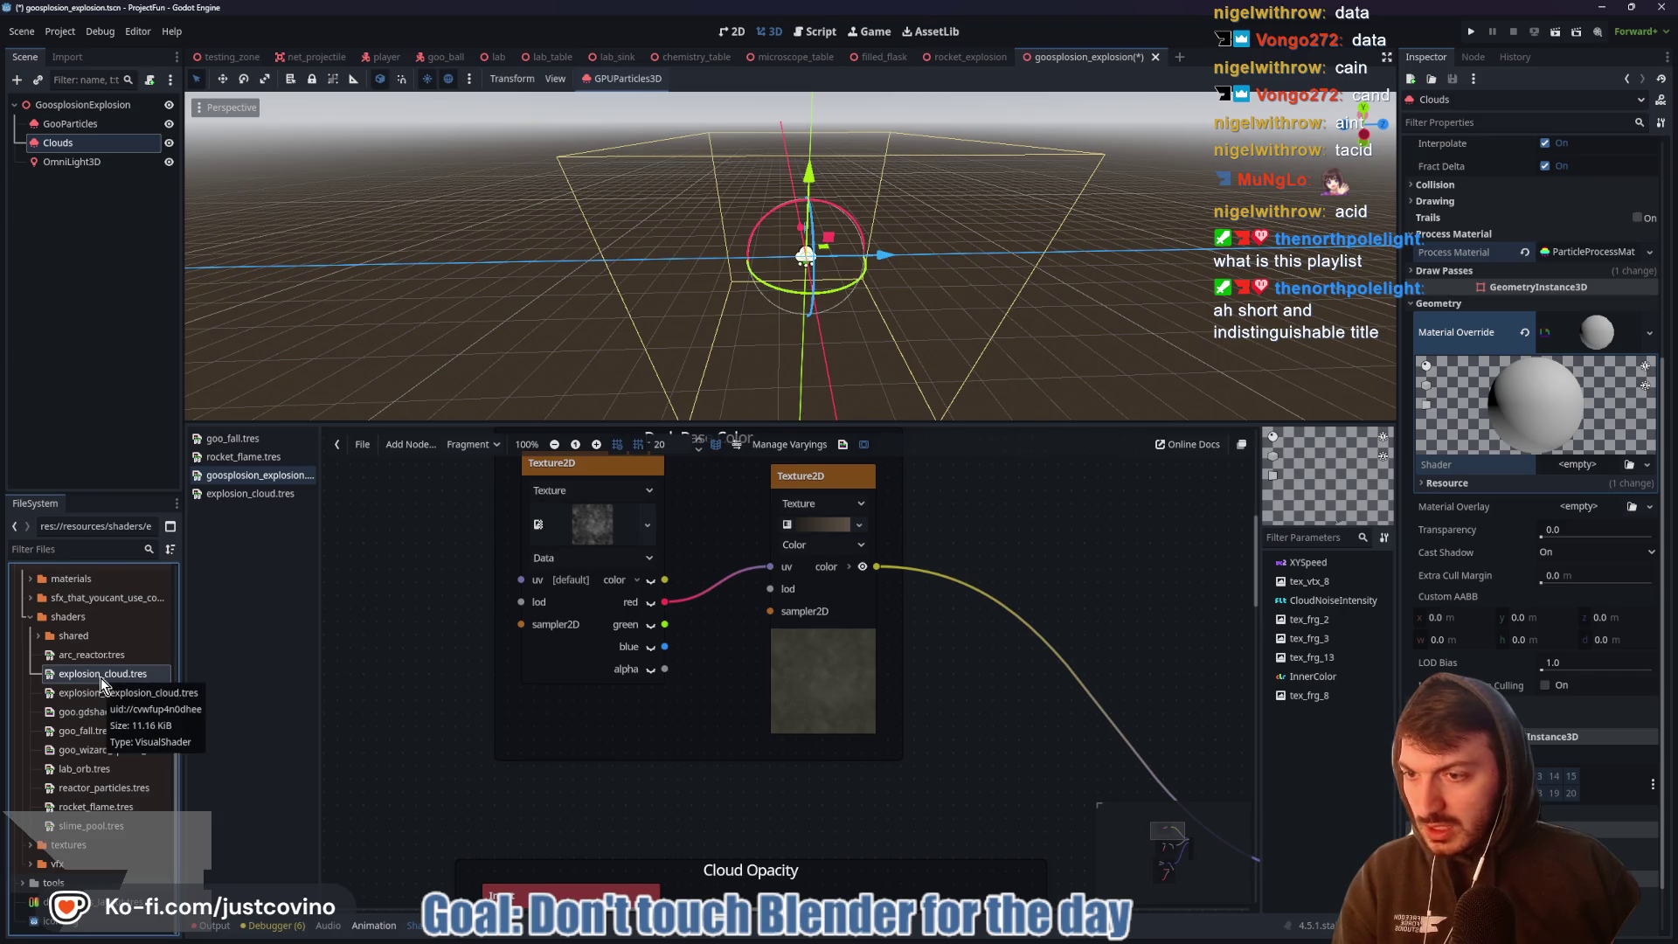
Duplicate it as goosplosion_cloud.tres
key(ctrl+d)
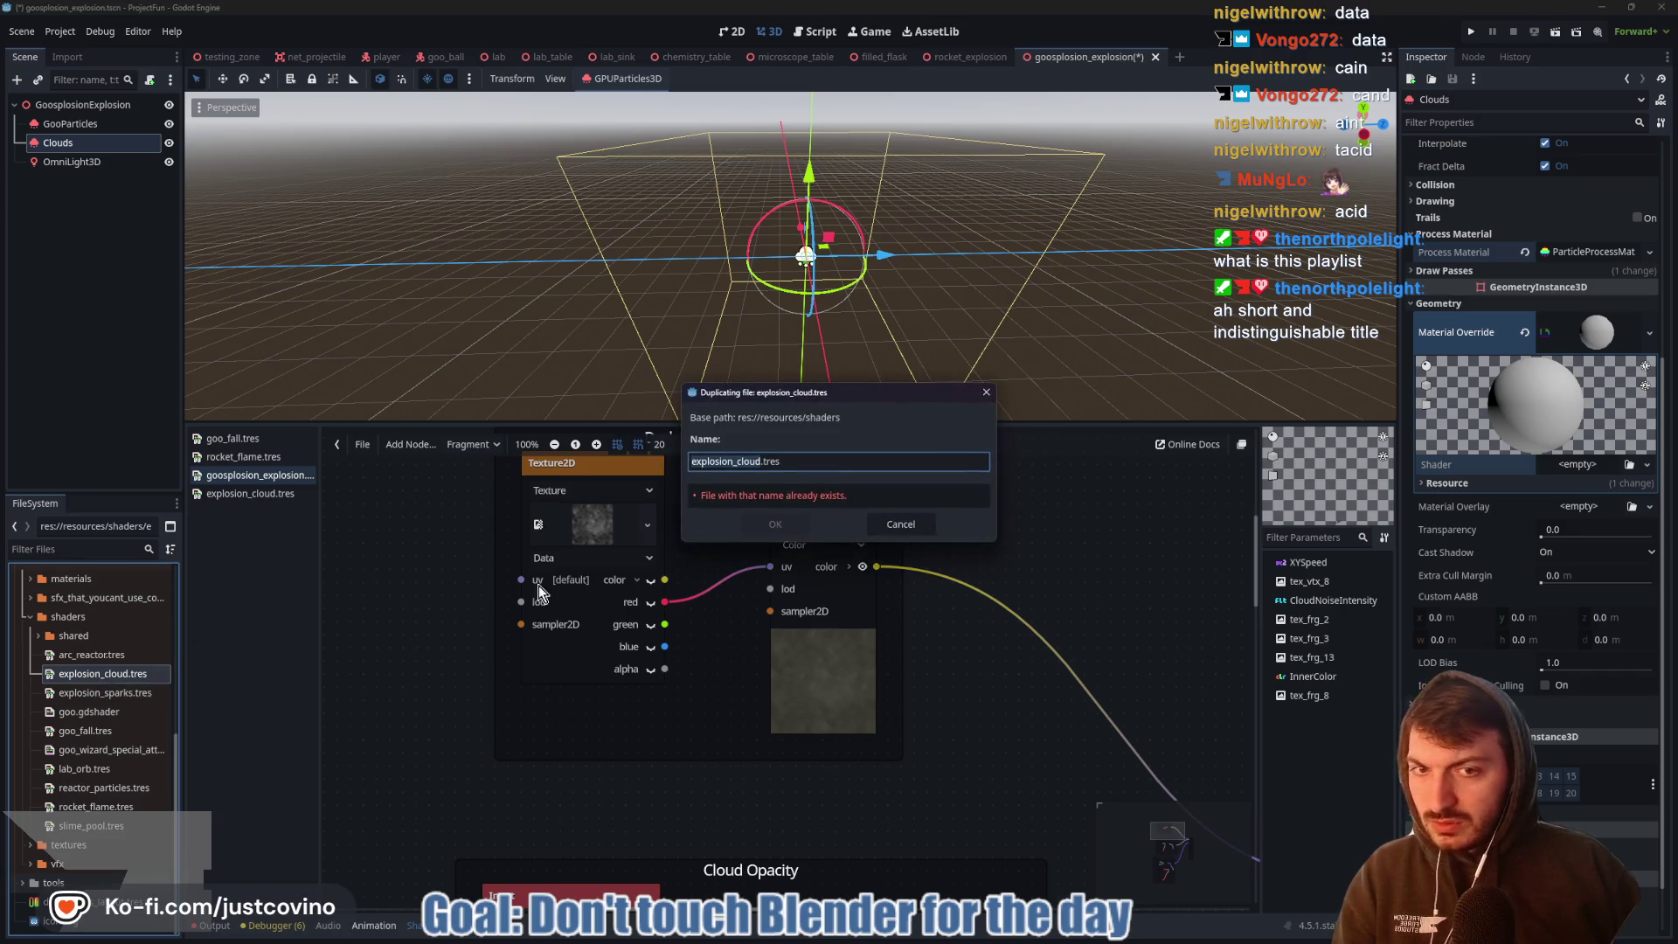
click(692, 461)
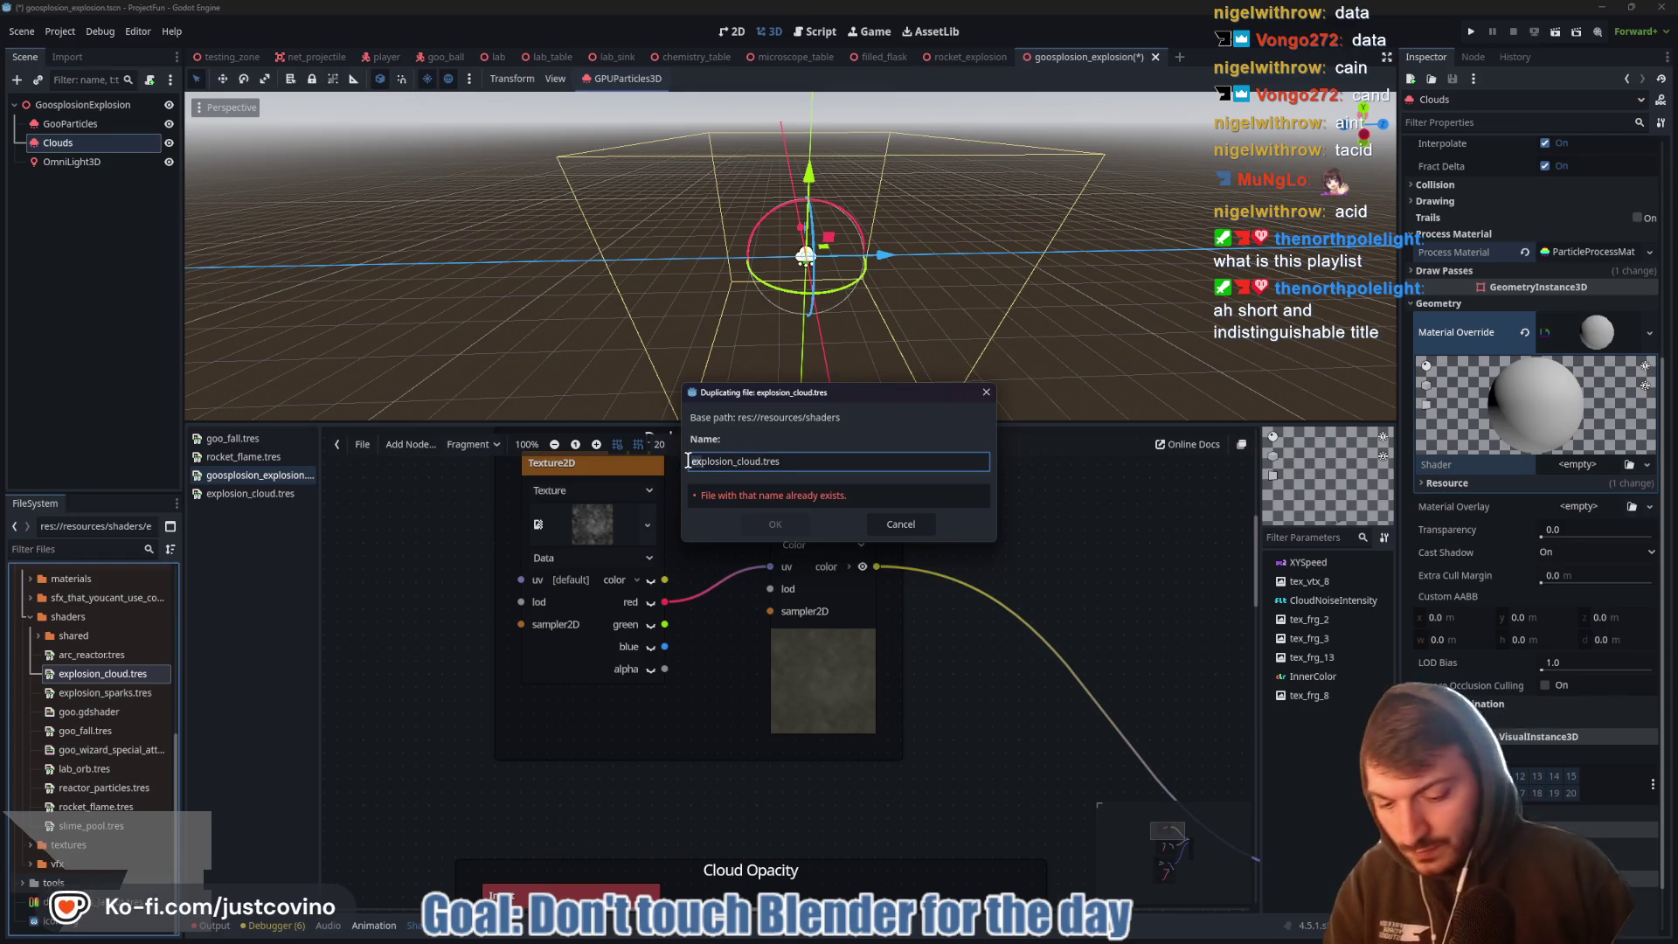
key(Delete)
key(Delete)
text(goos)
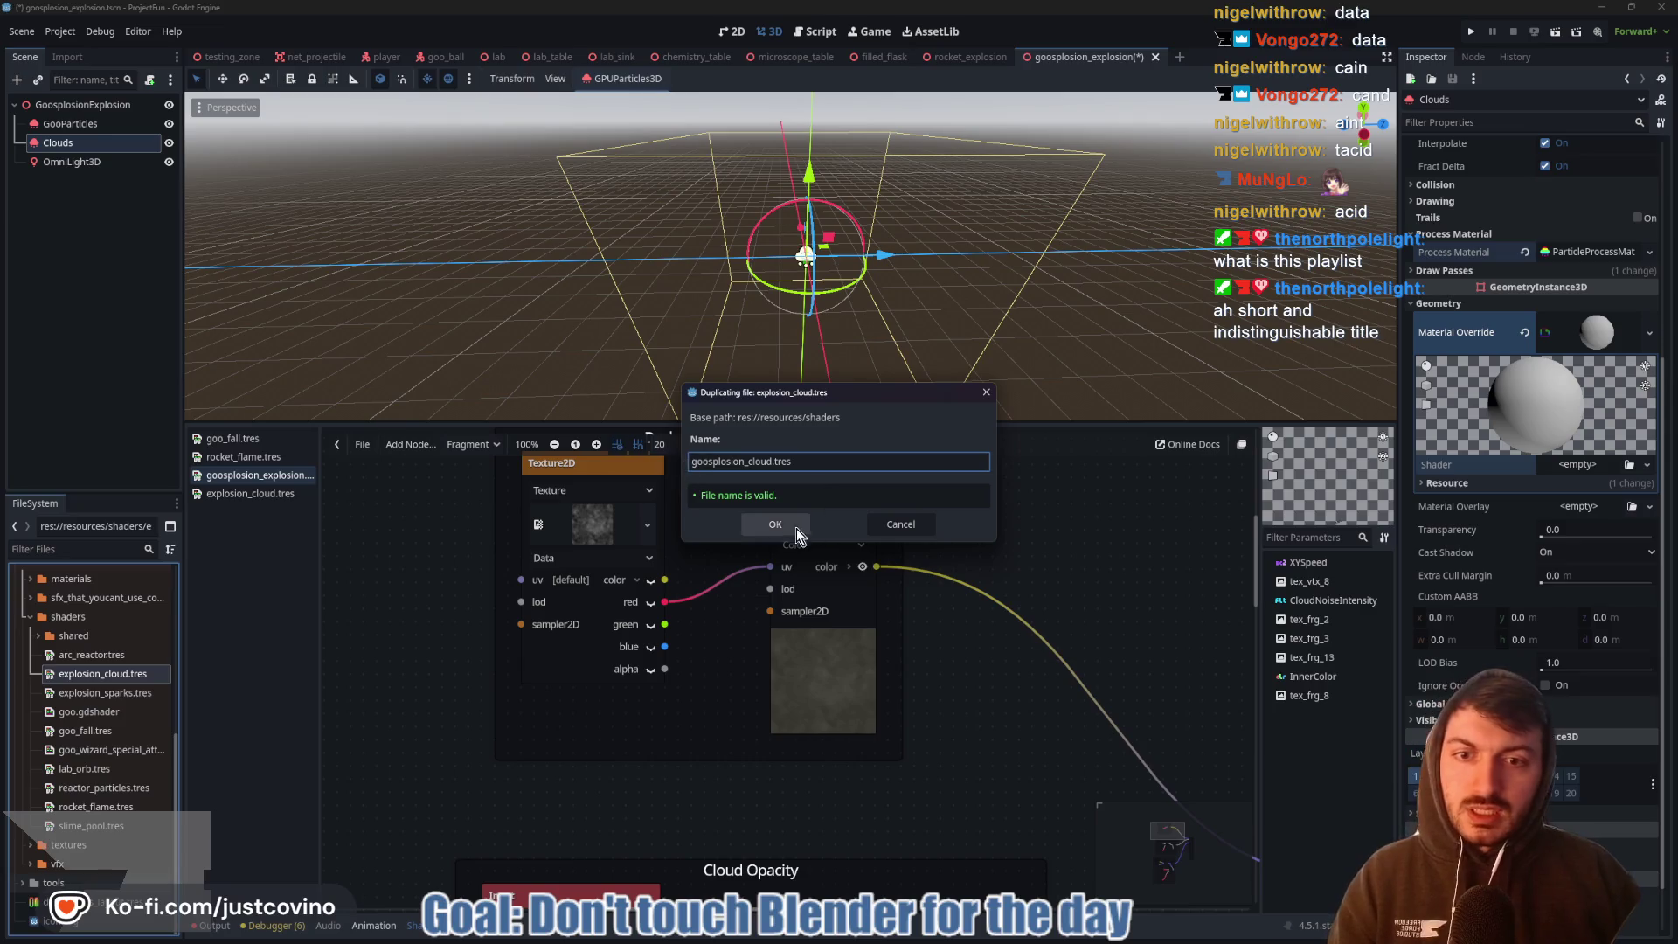
click(796, 528)
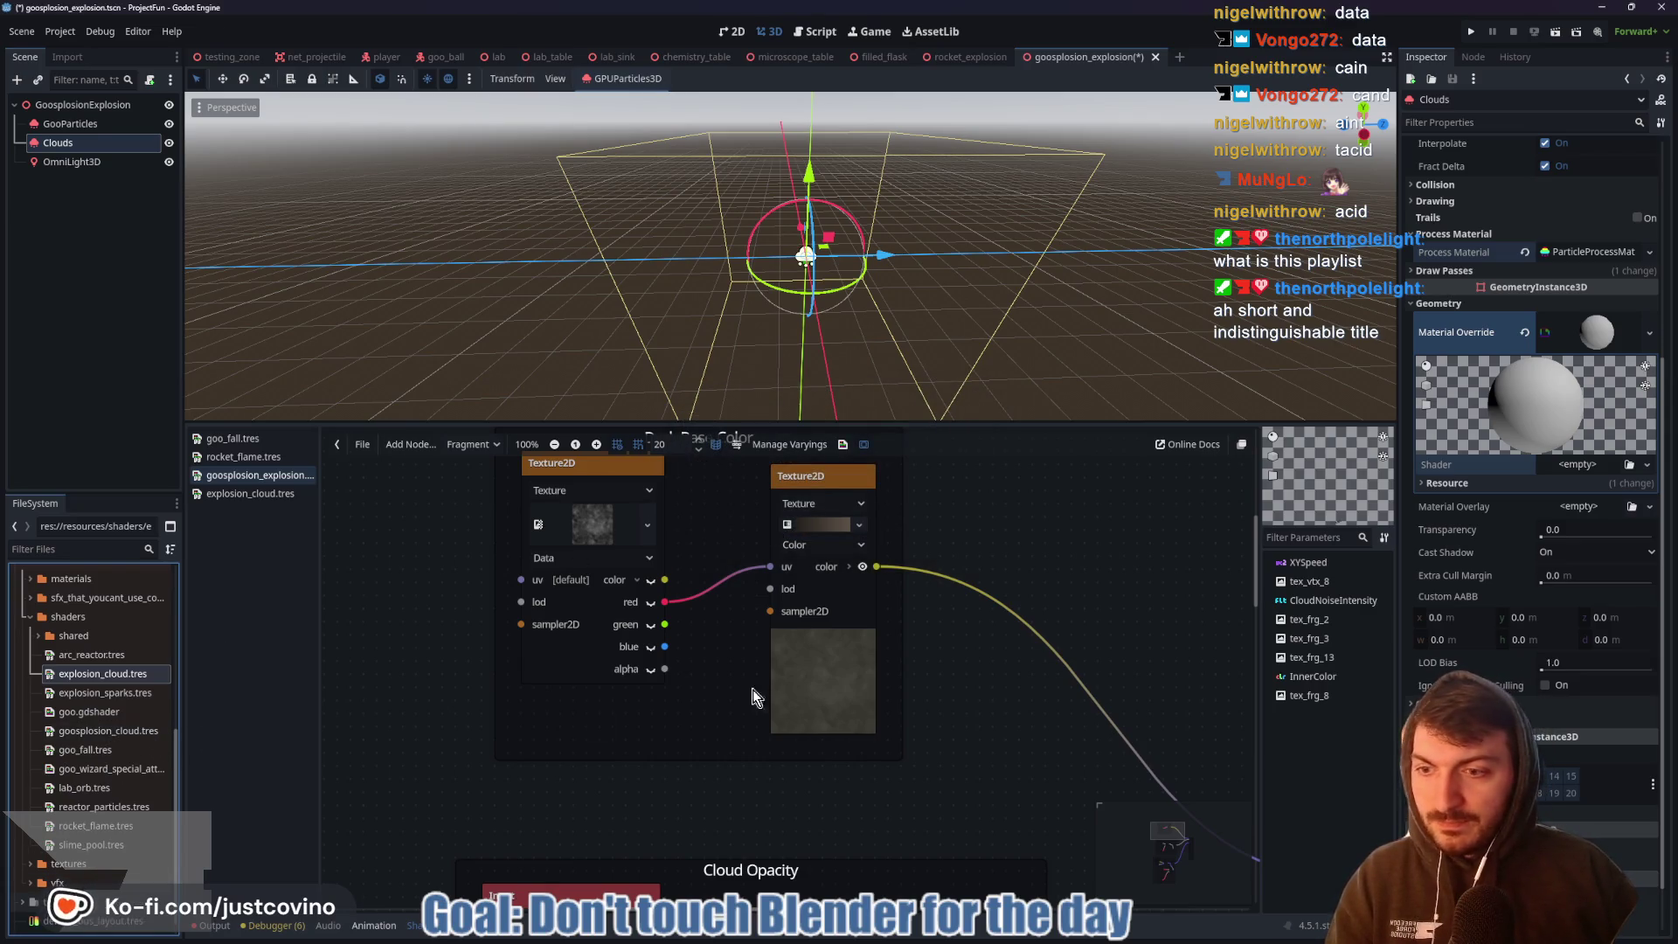
Assign goosplosion_cloud.tres as the Clouds material override's shader
click(1629, 464)
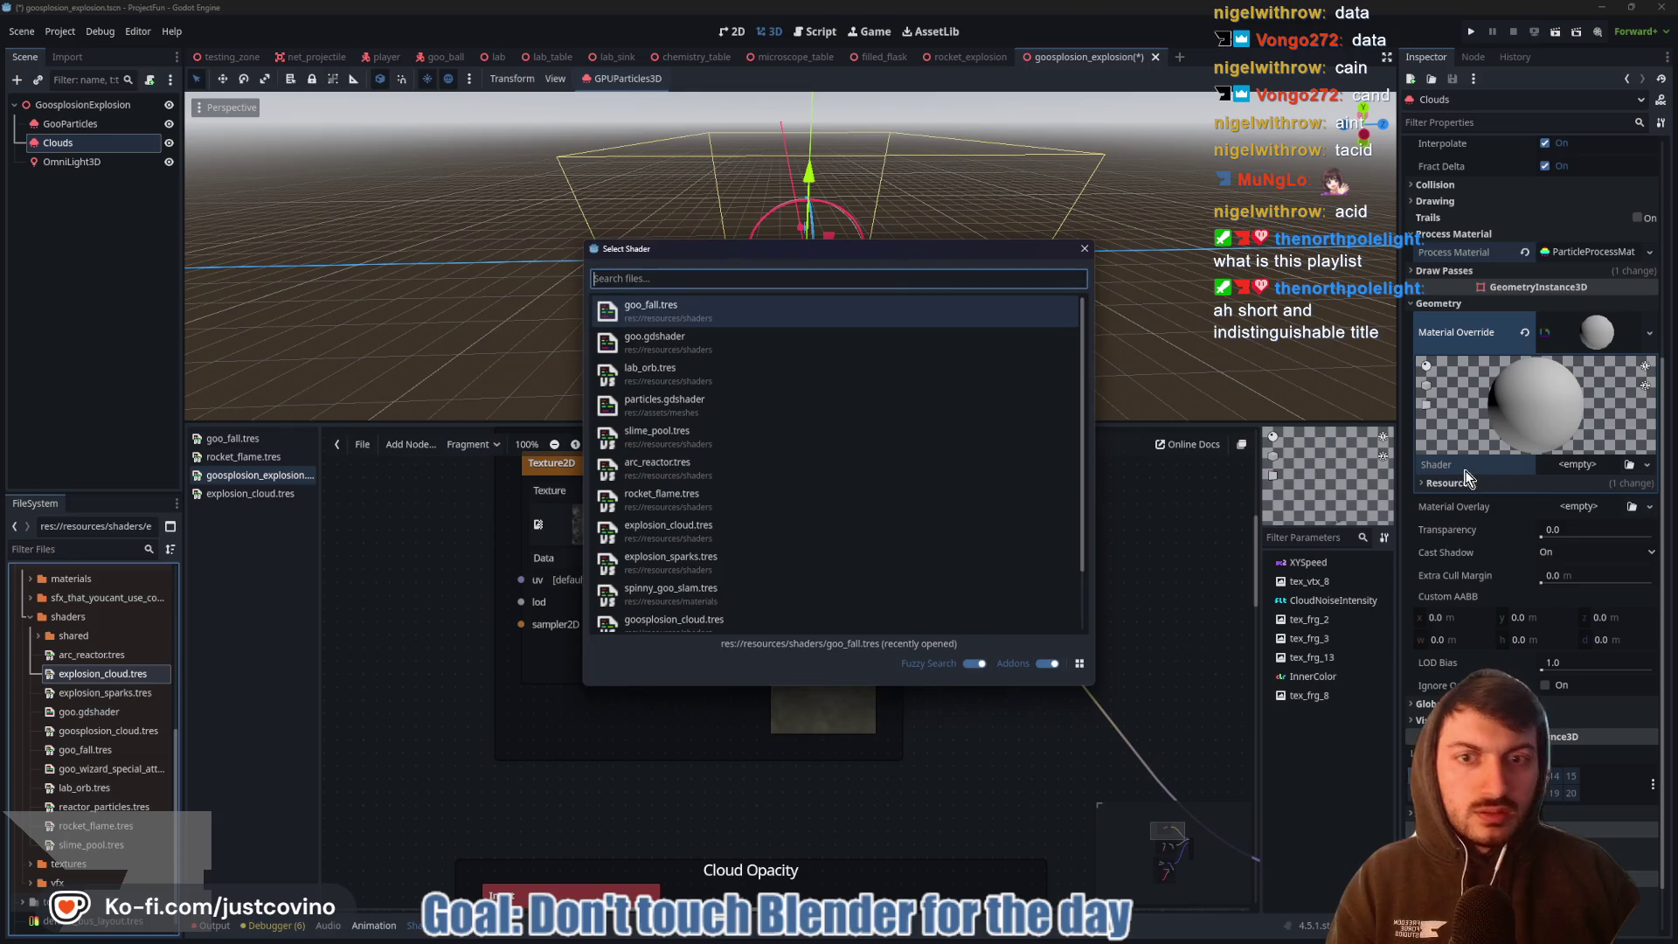
text(goosplo)
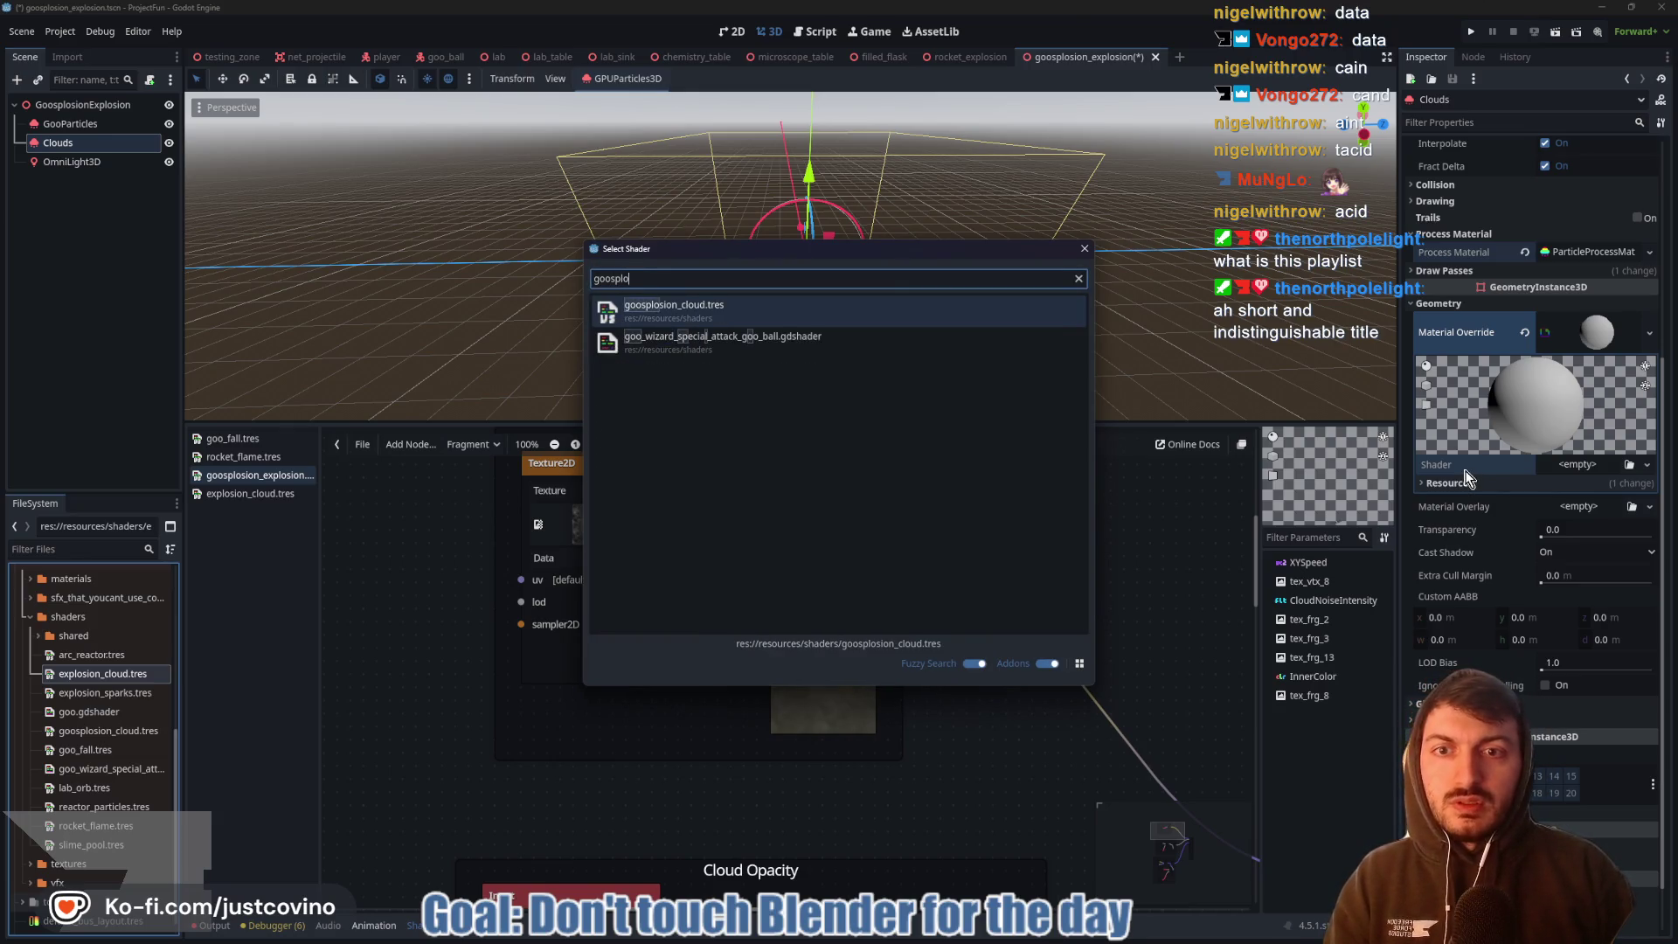
click(756, 318)
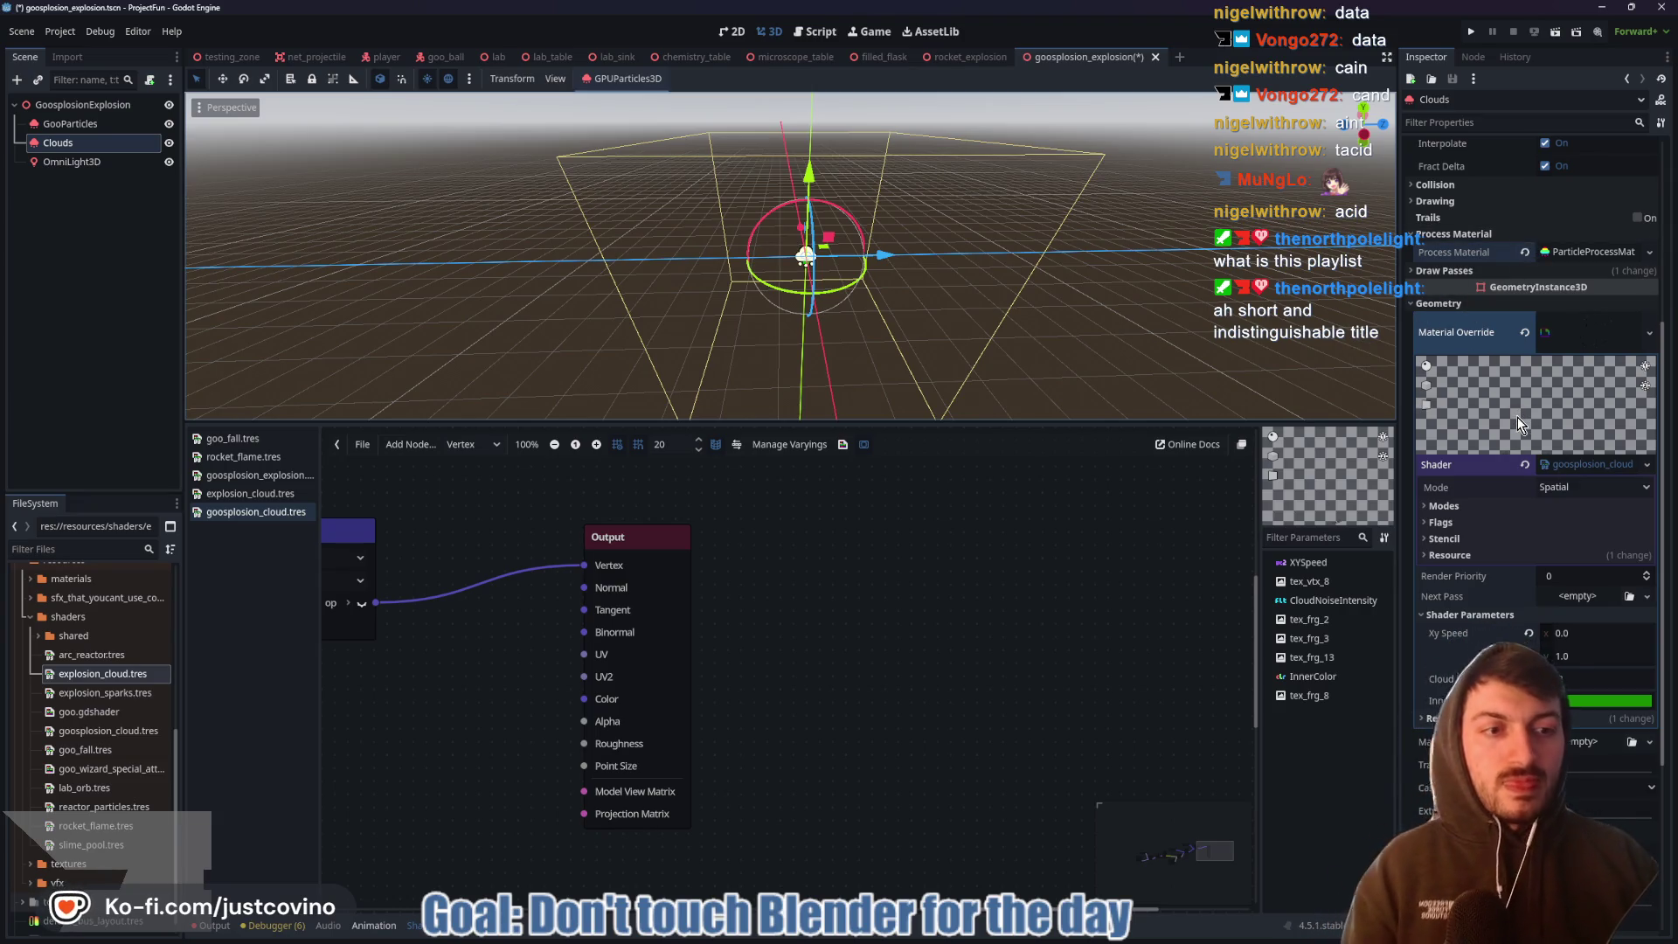
click(1449, 510)
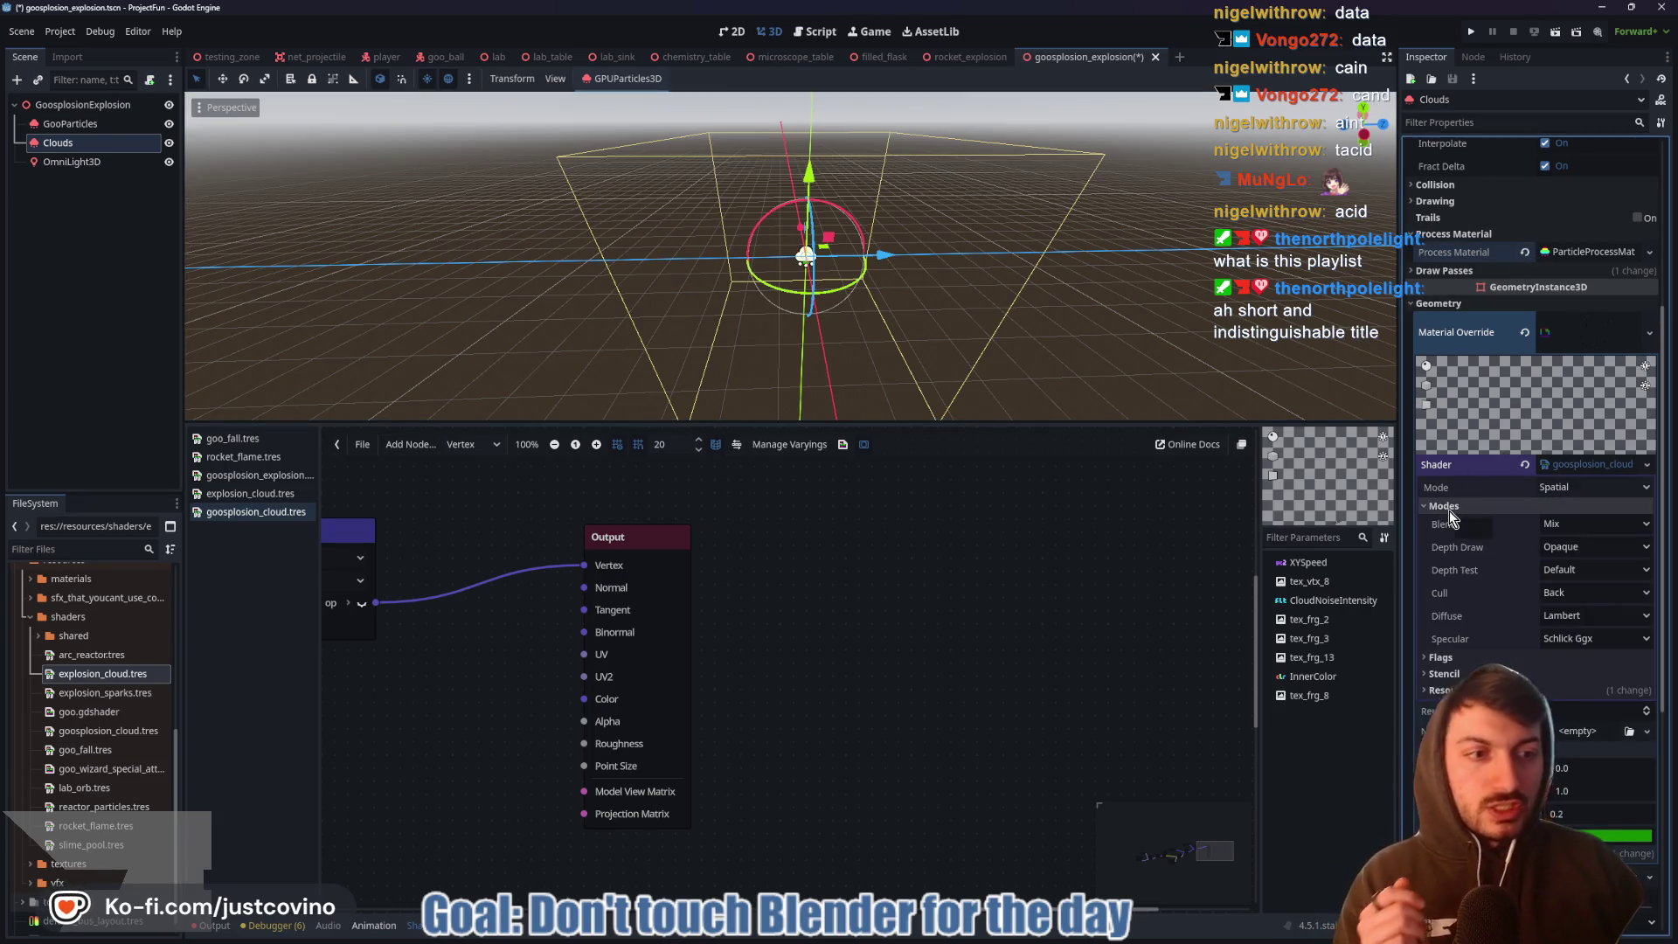
click(1449, 511)
drag(898, 589, 1164, 610)
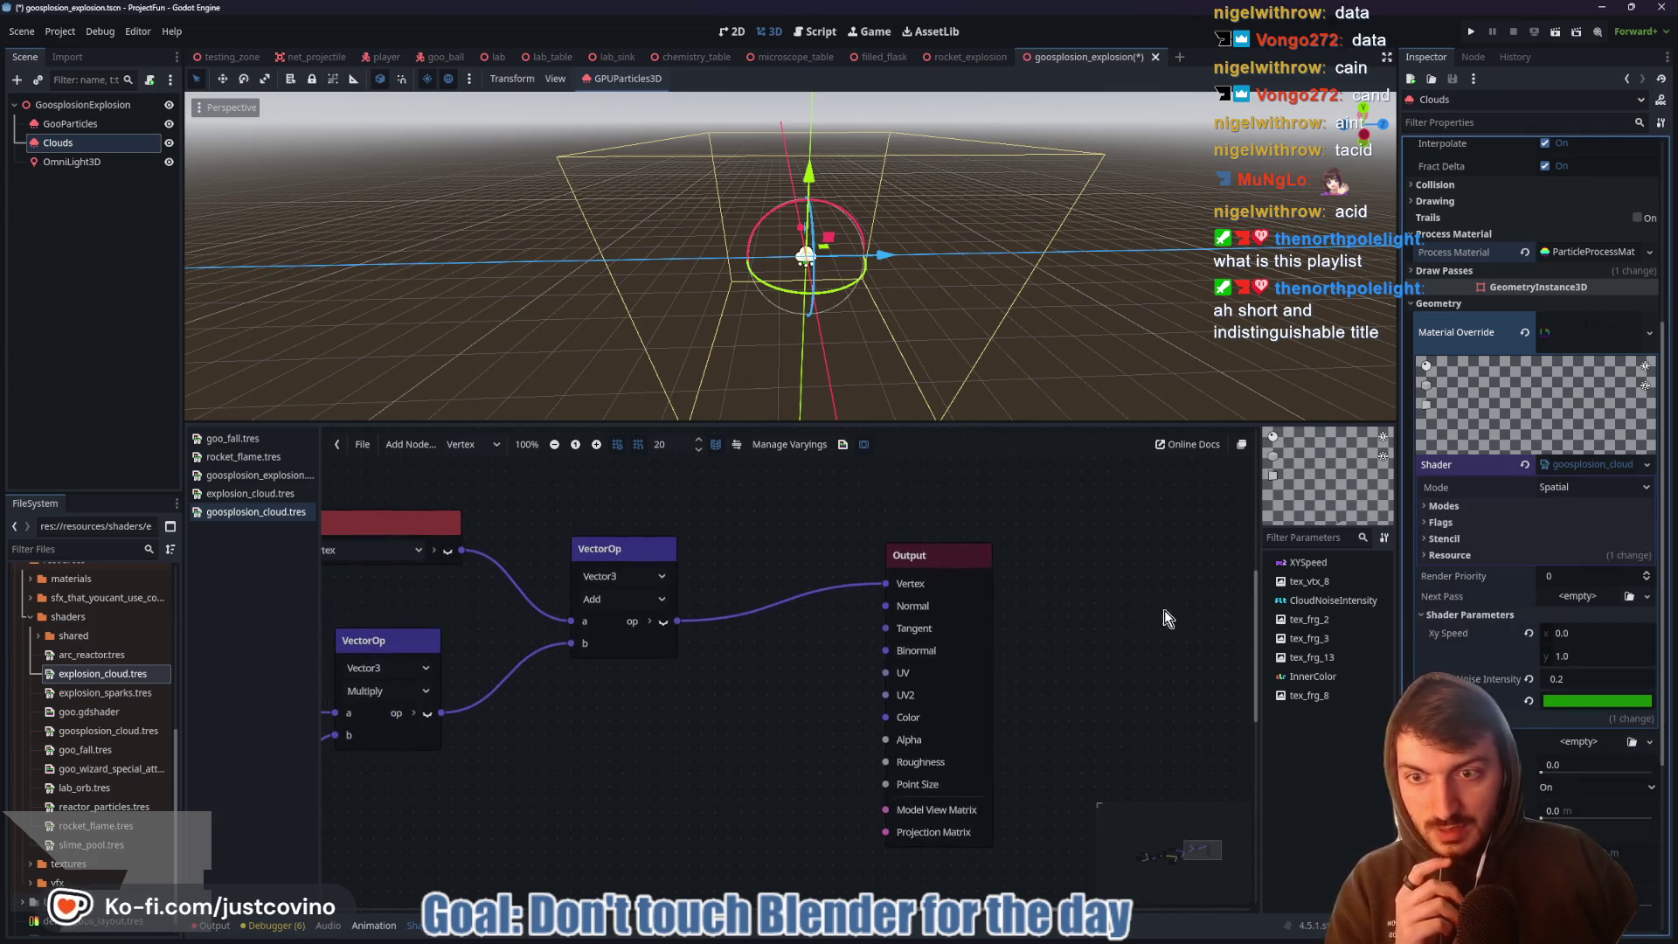
scroll(787, 559, down, 1)
drag(786, 559, 1035, 554)
scroll(1525, 453, up, 5)
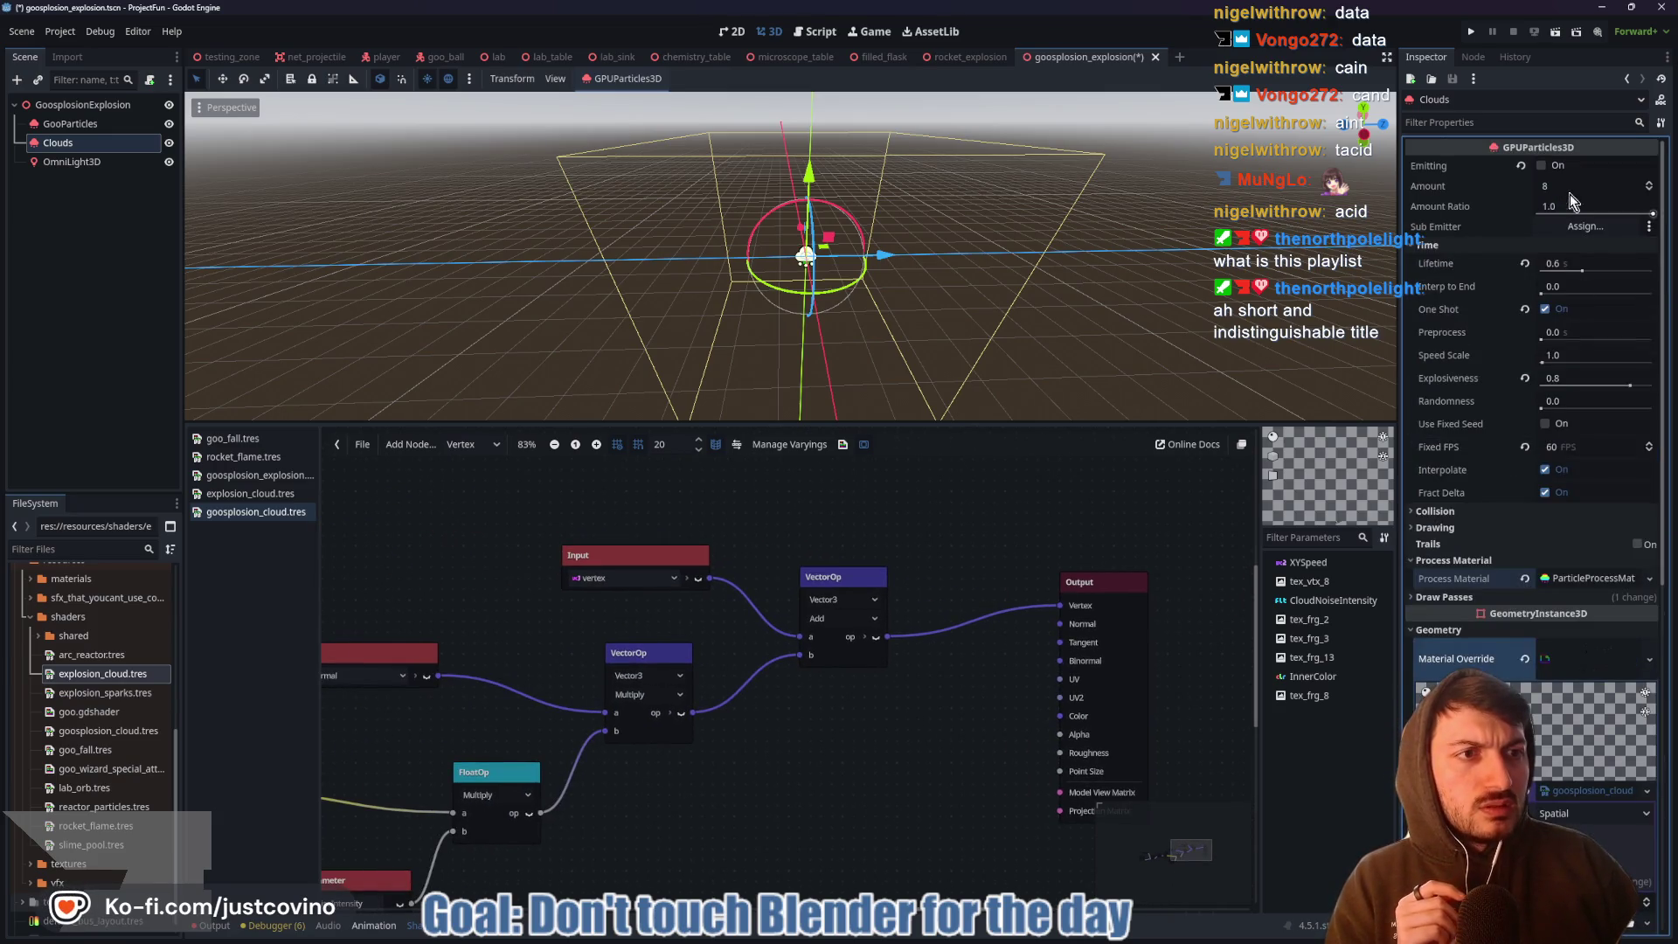
Turn off One Shot and enable Emitting so the Clouds emit continuously
click(1543, 165)
click(1545, 309)
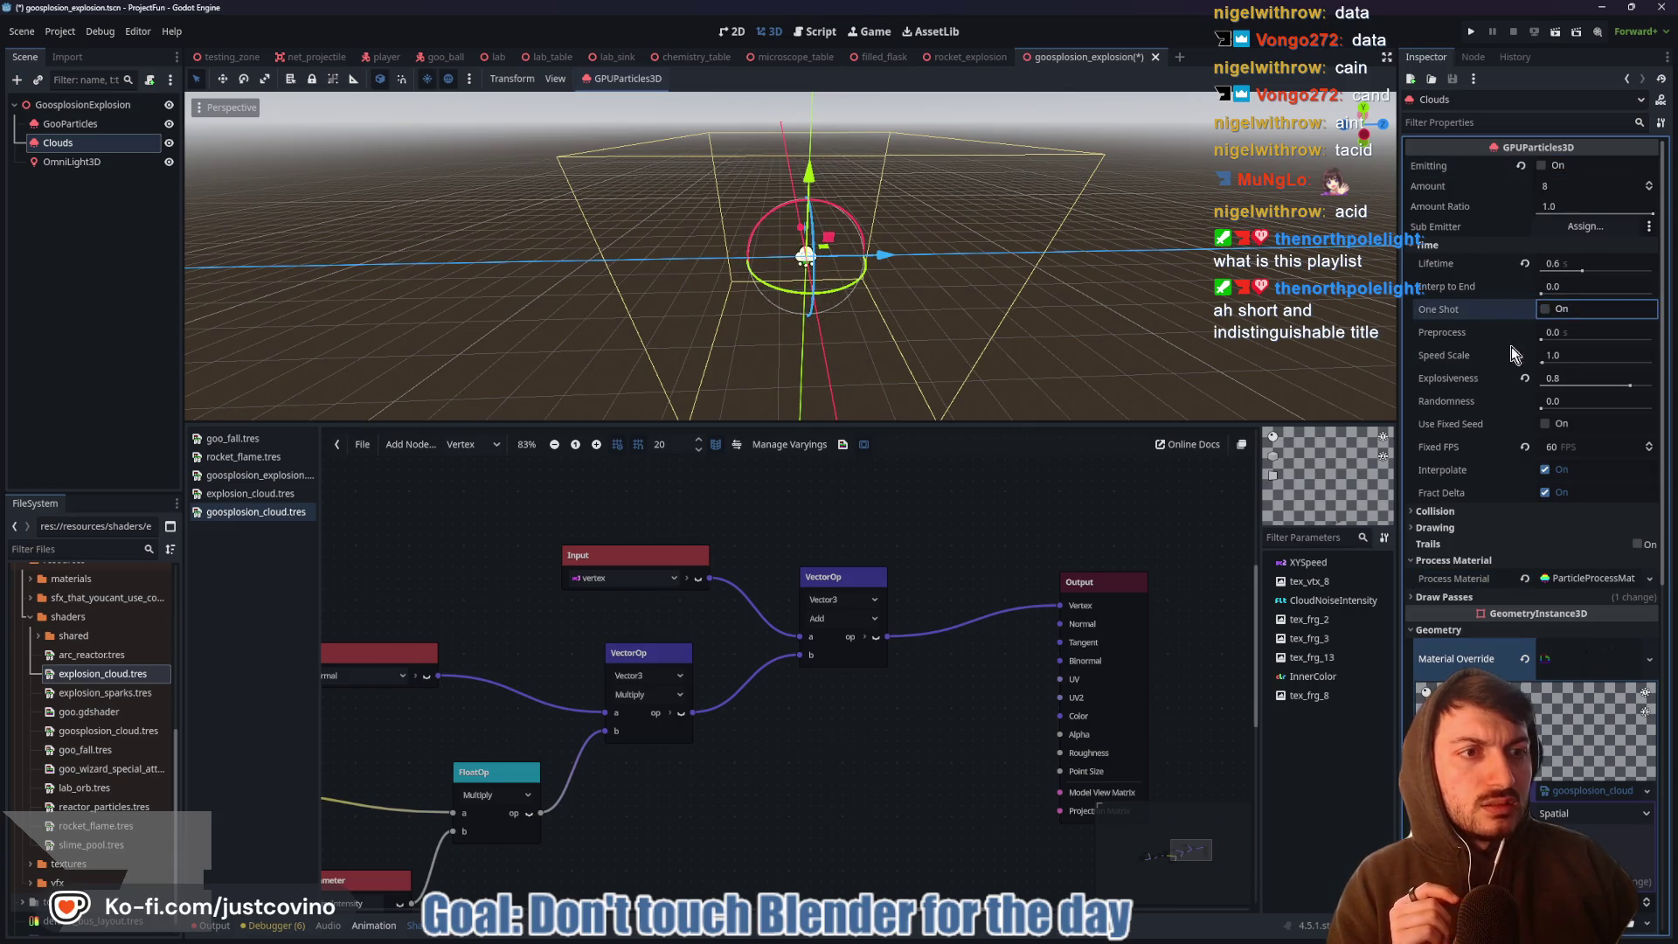
click(1543, 165)
scroll(979, 289, up, 2)
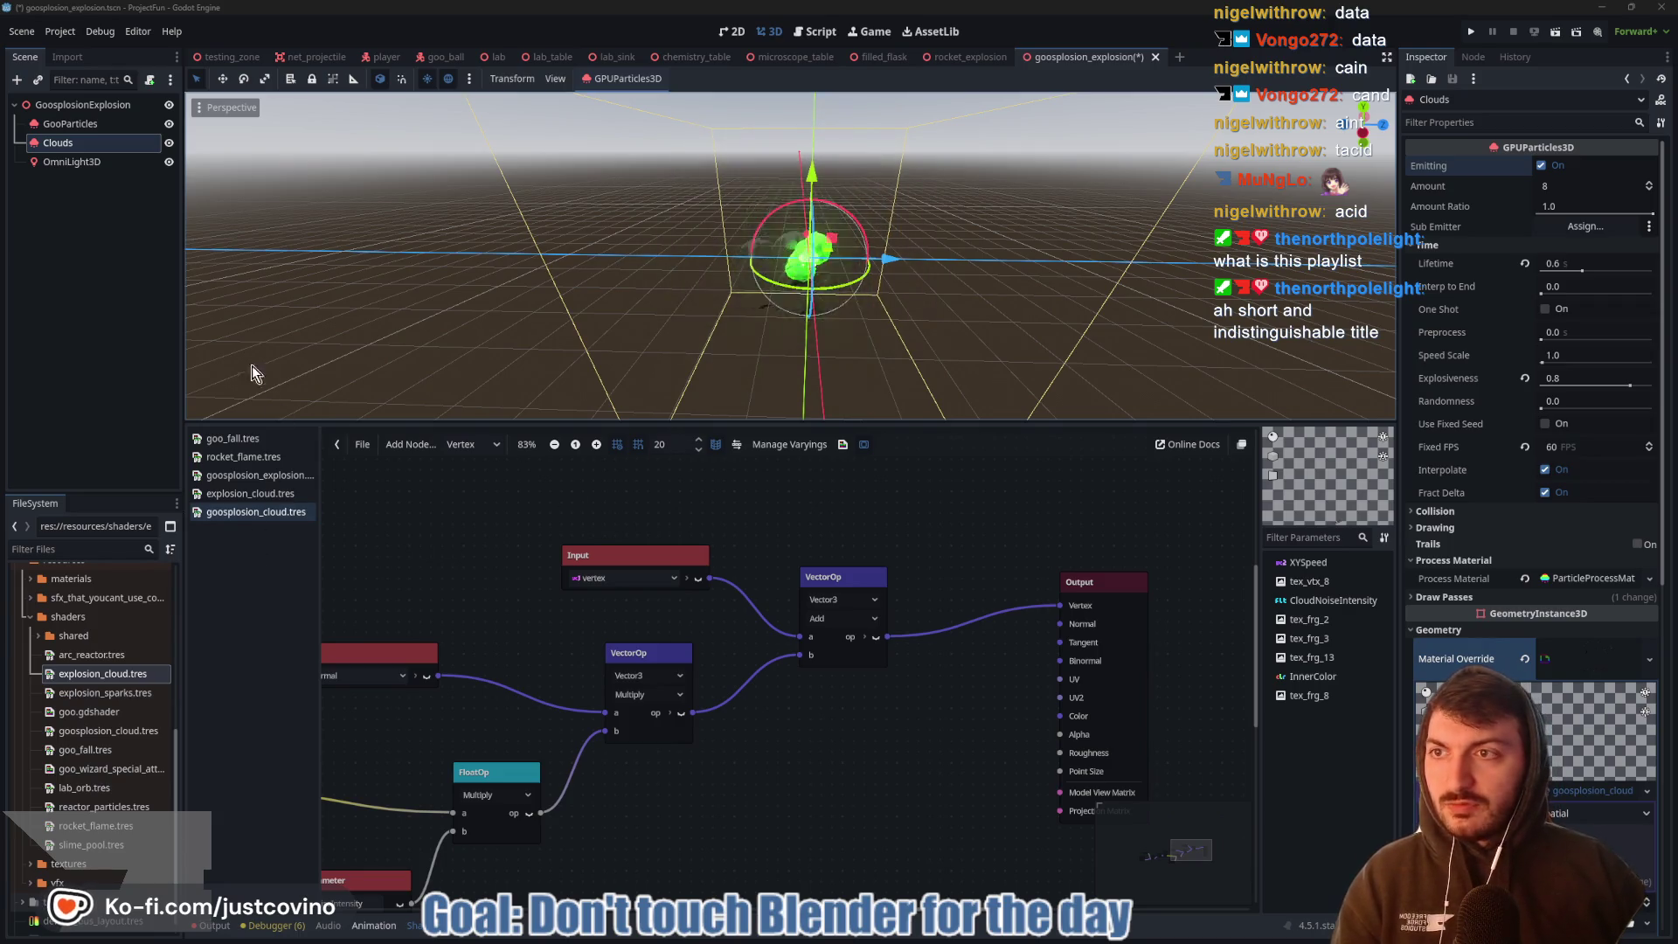
click(472, 444)
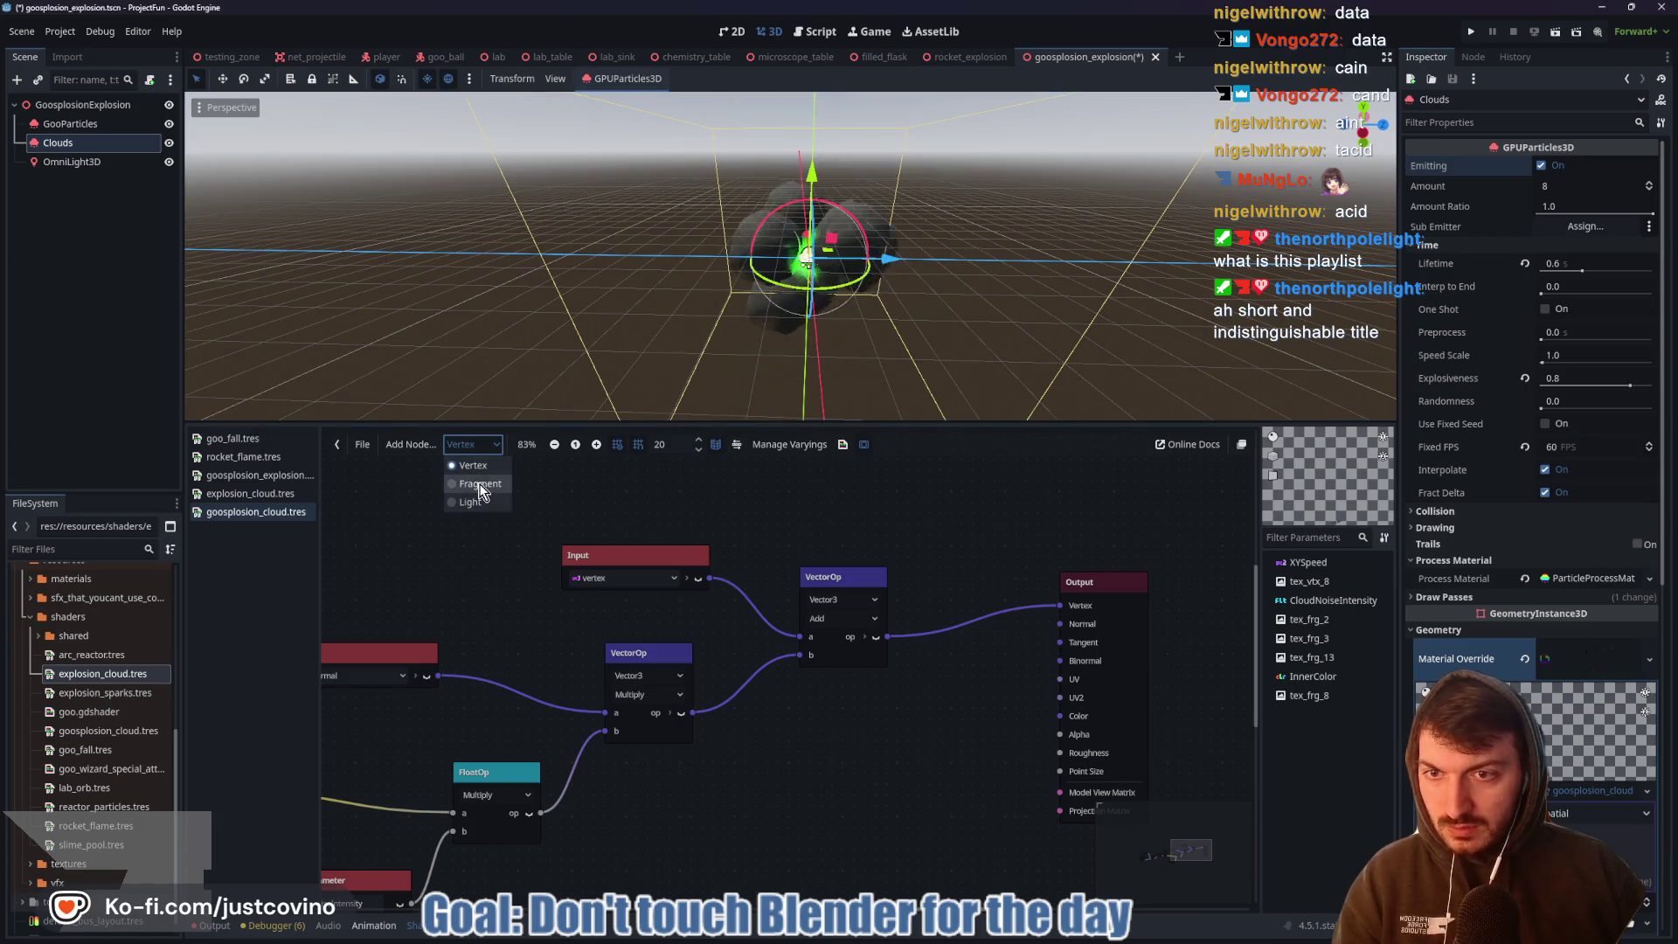
In the Fragment graph, make the cloud gradient's left stop a muted dark green
click(472, 479)
scroll(737, 524, left, 8)
scroll(737, 524, up, 5)
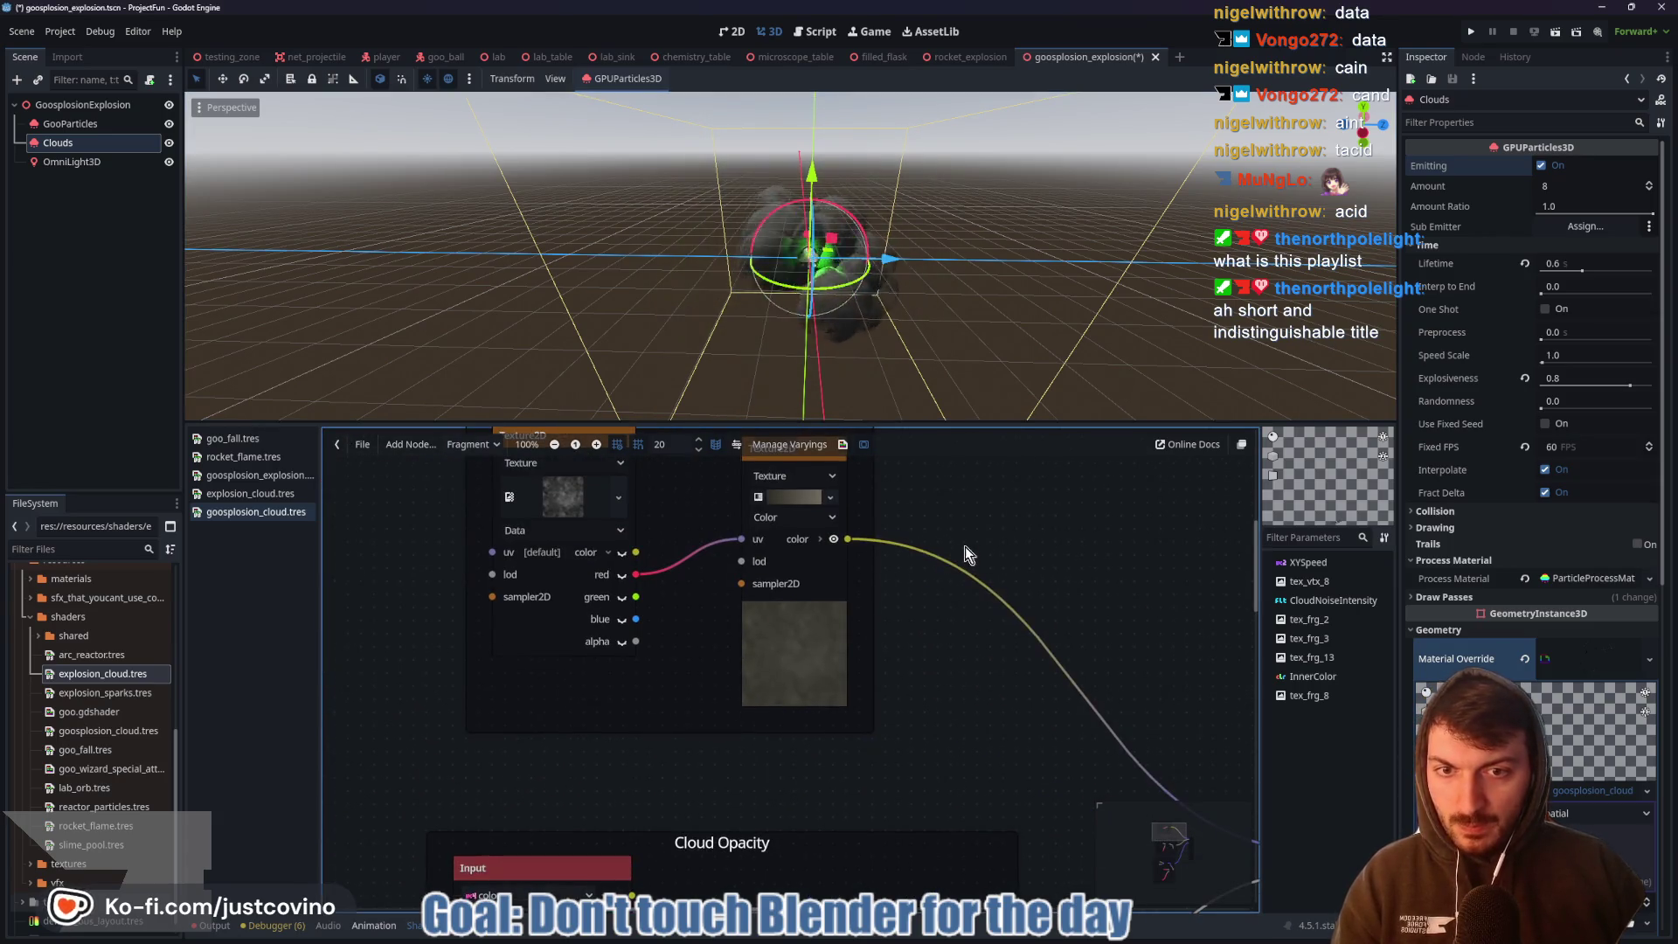
click(789, 537)
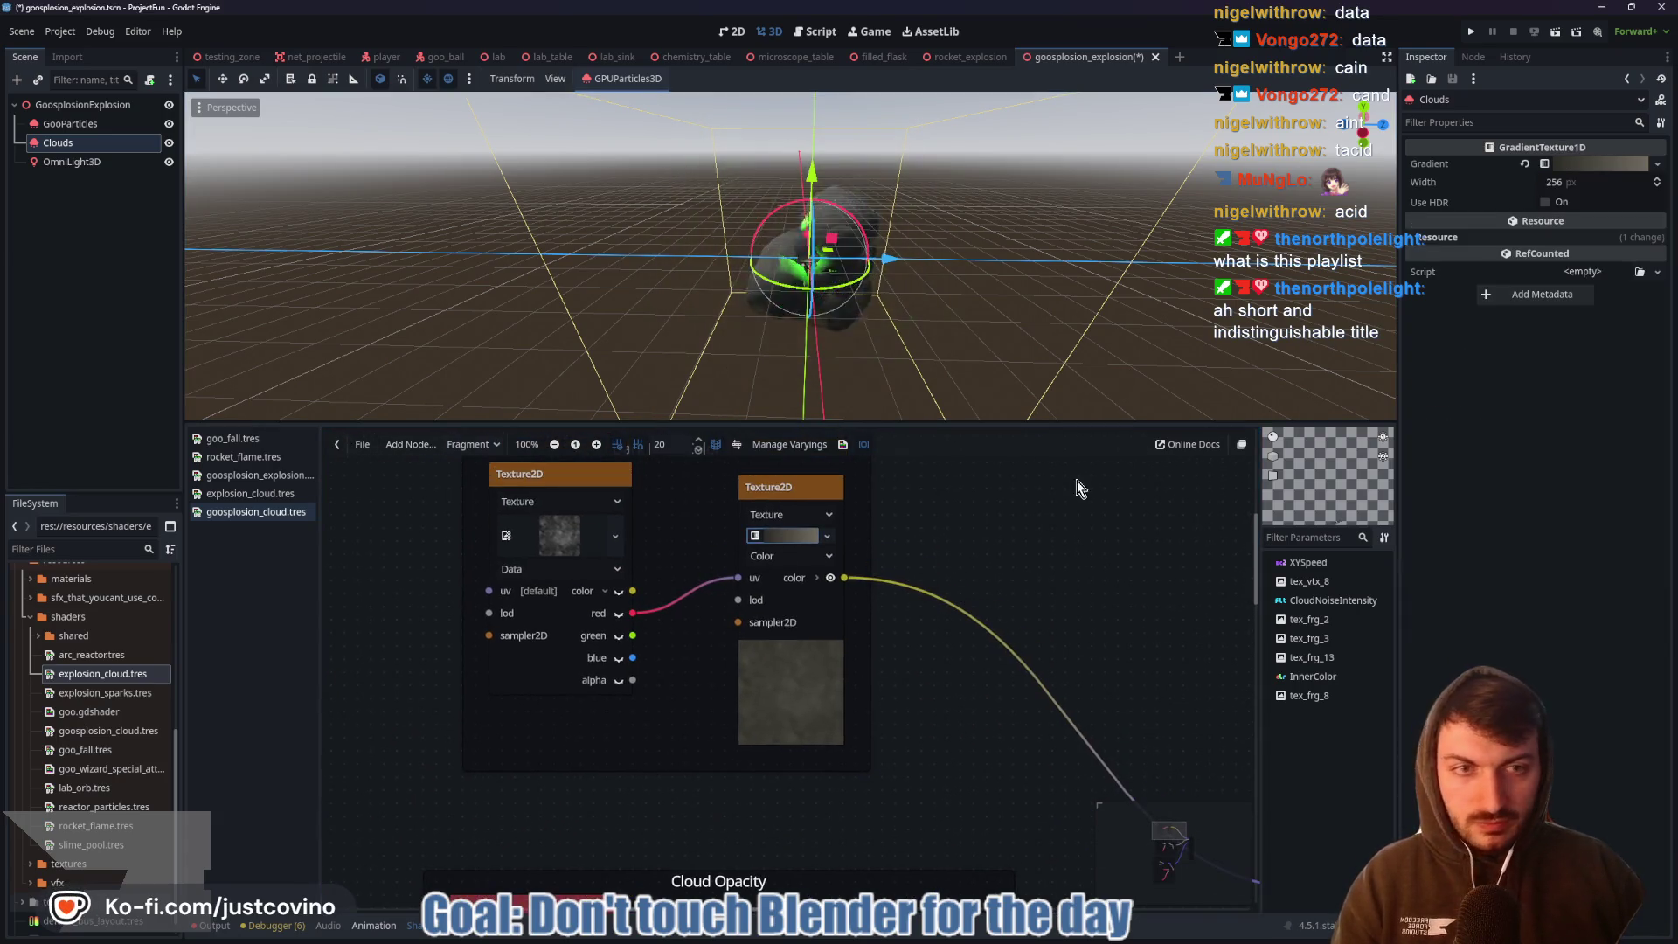
click(1581, 164)
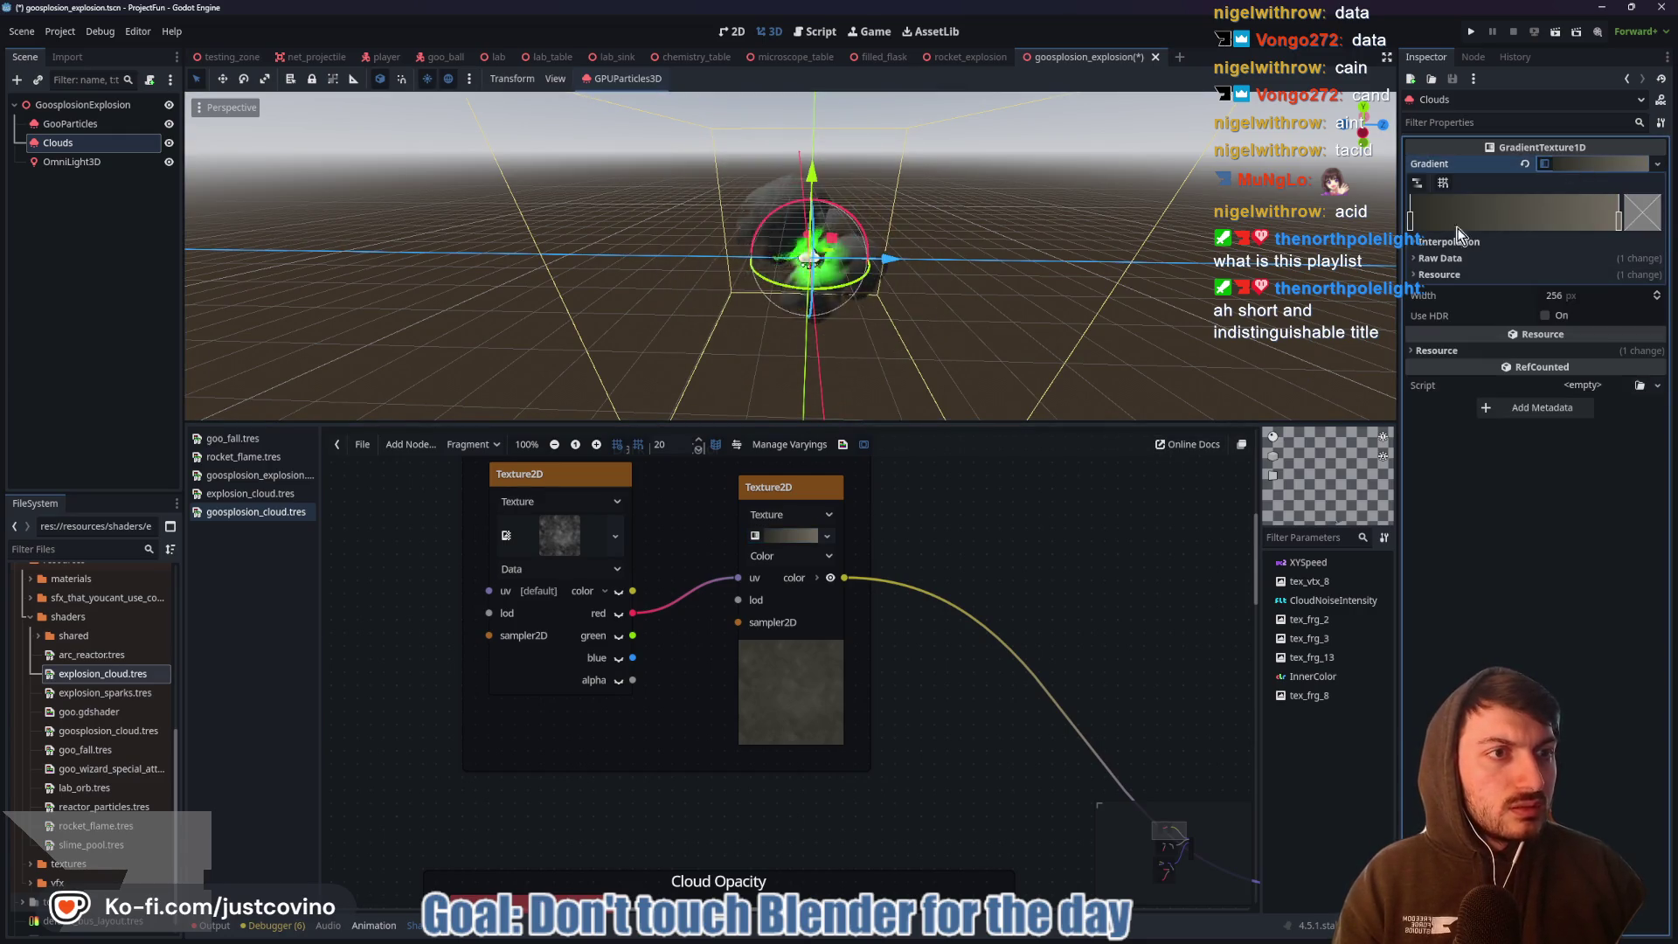
click(1633, 229)
click(1596, 294)
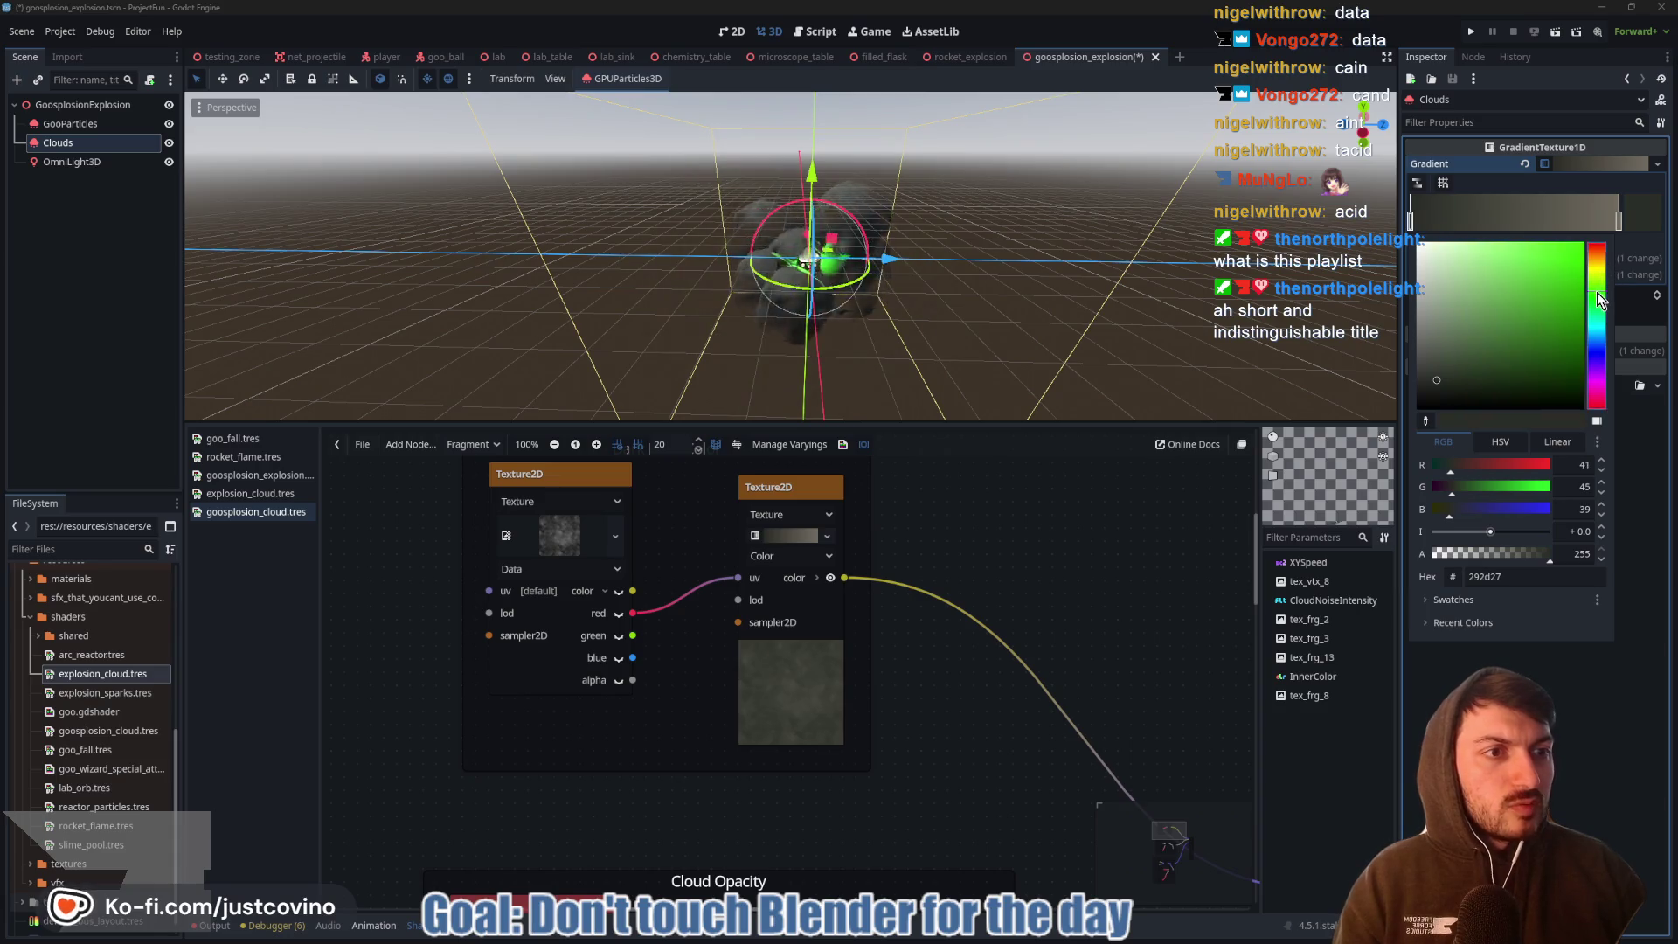
drag(1441, 379, 1503, 371)
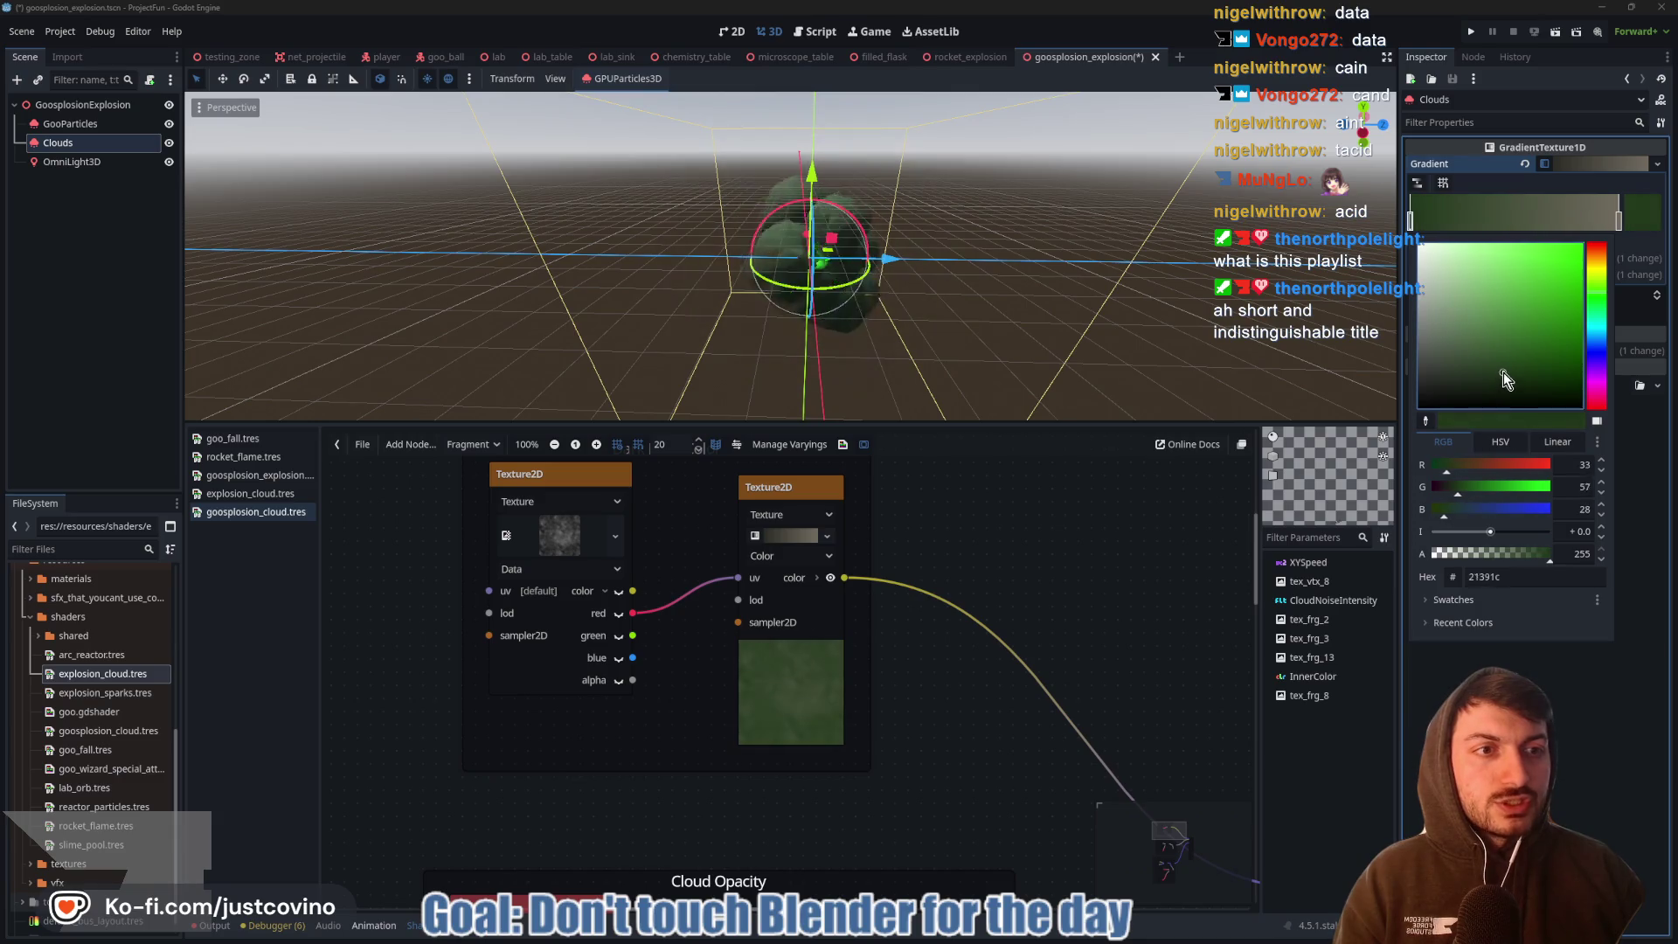
click(1619, 222)
Make the right gradient stop bright green and save goosplosion_explosion
click(1618, 222)
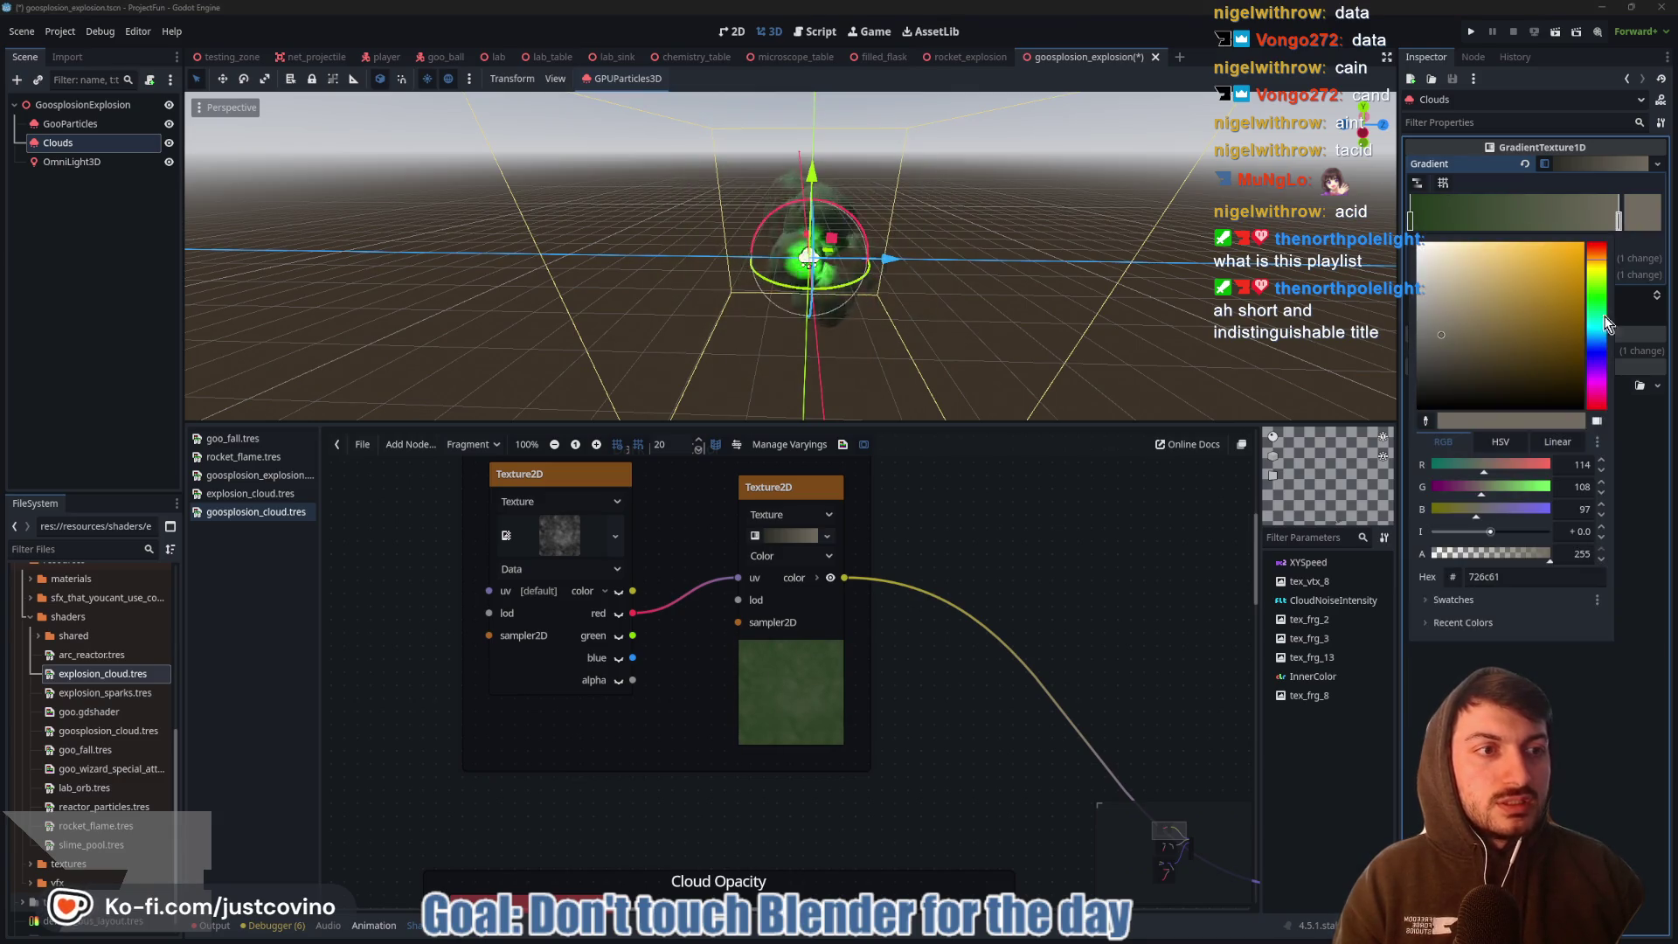
drag(1573, 334, 1580, 325)
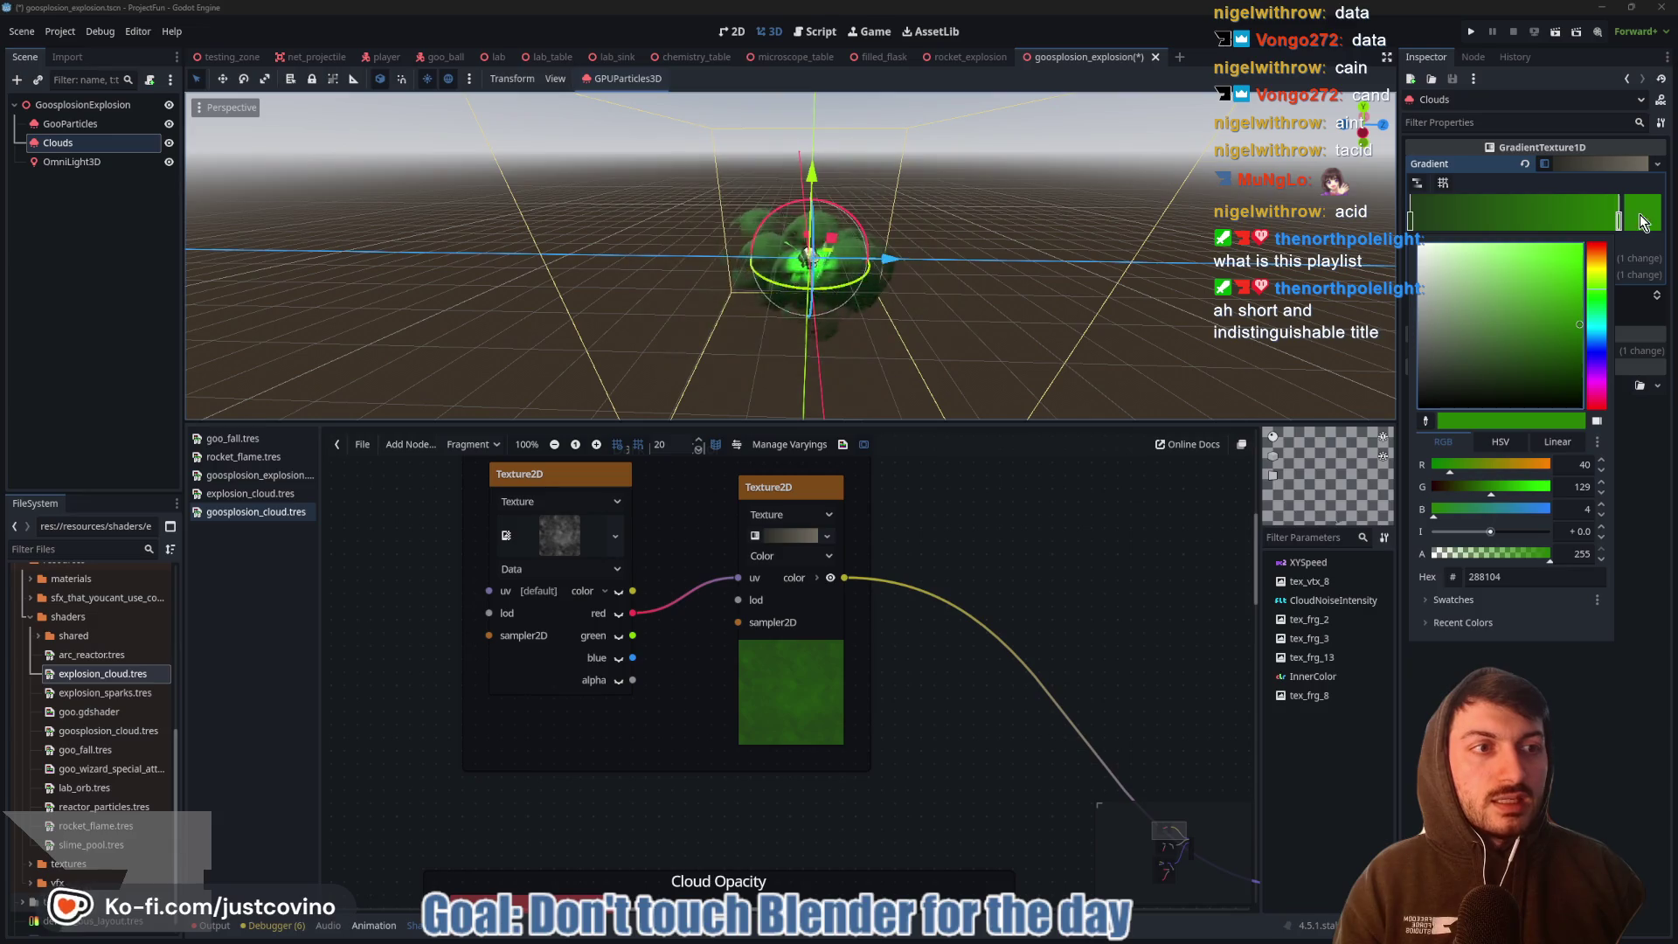
click(1115, 278)
click(1115, 278)
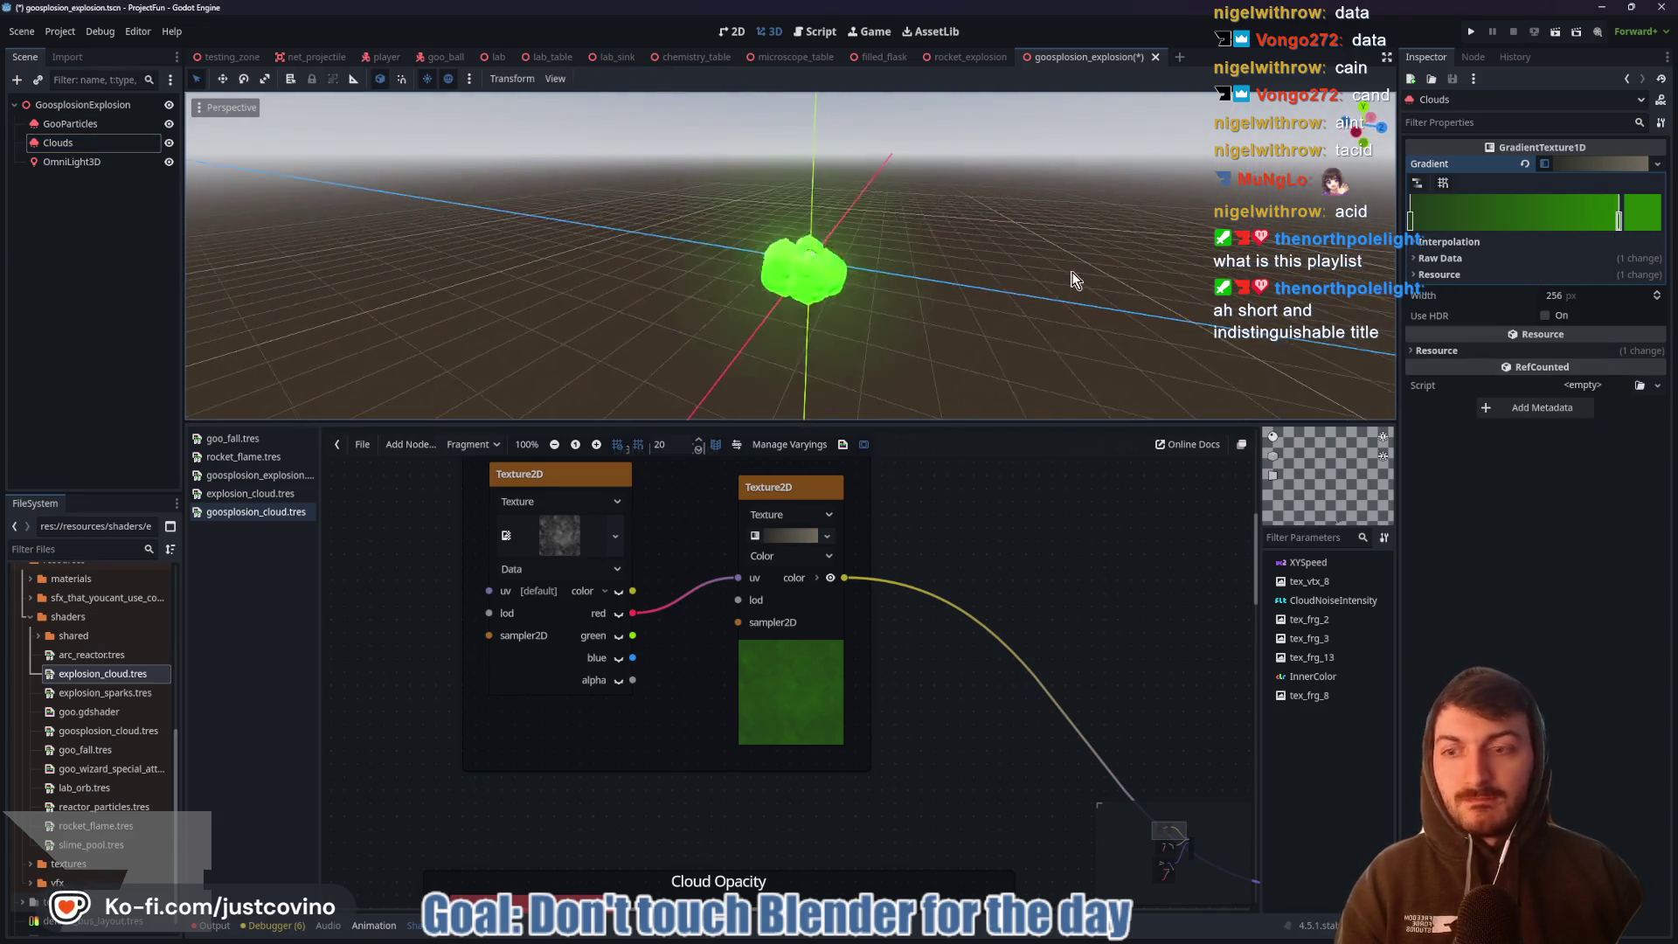
key(ctrl+s)
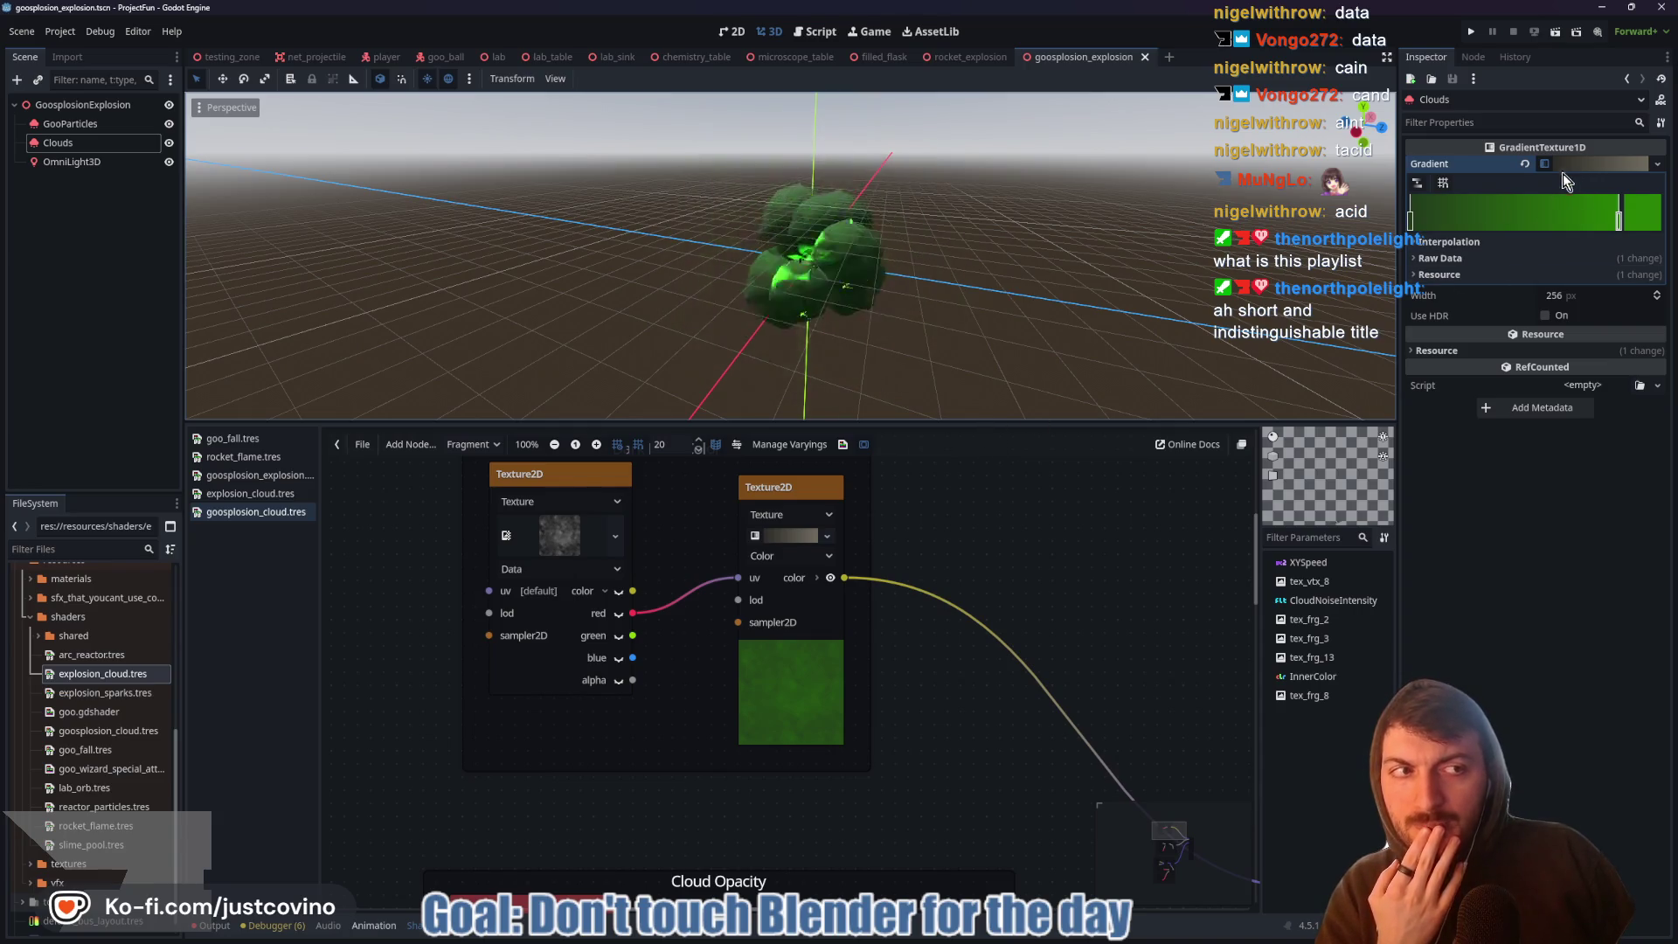
Replay the GooParticles burst in the goosplosion scene
click(87, 104)
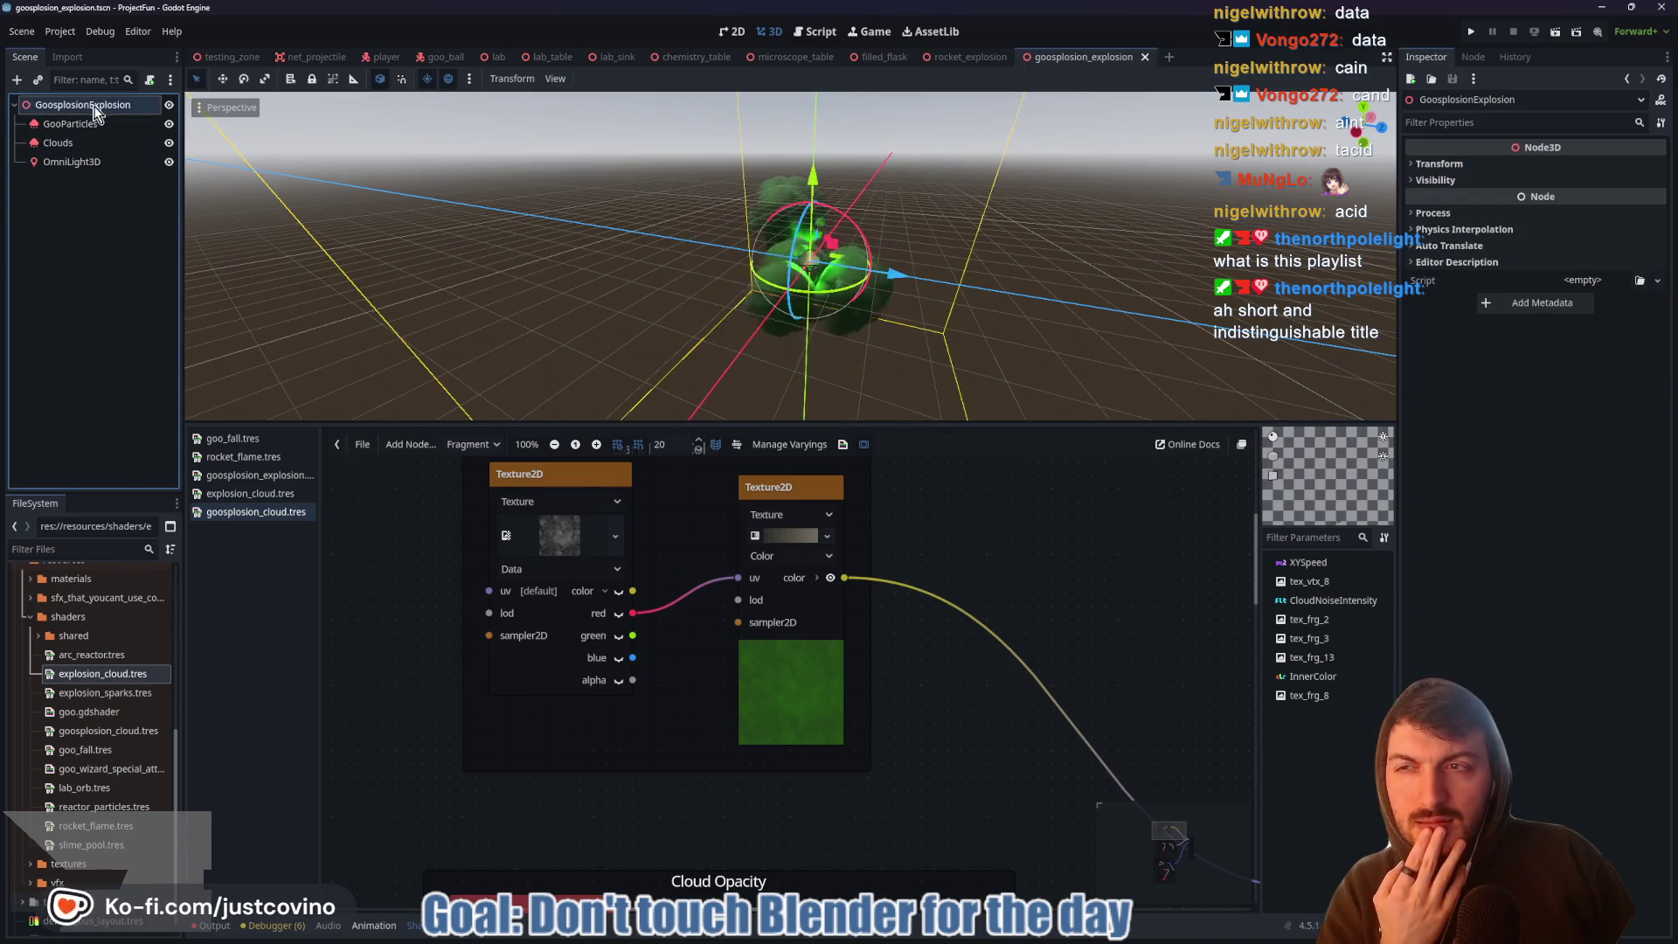
click(1434, 166)
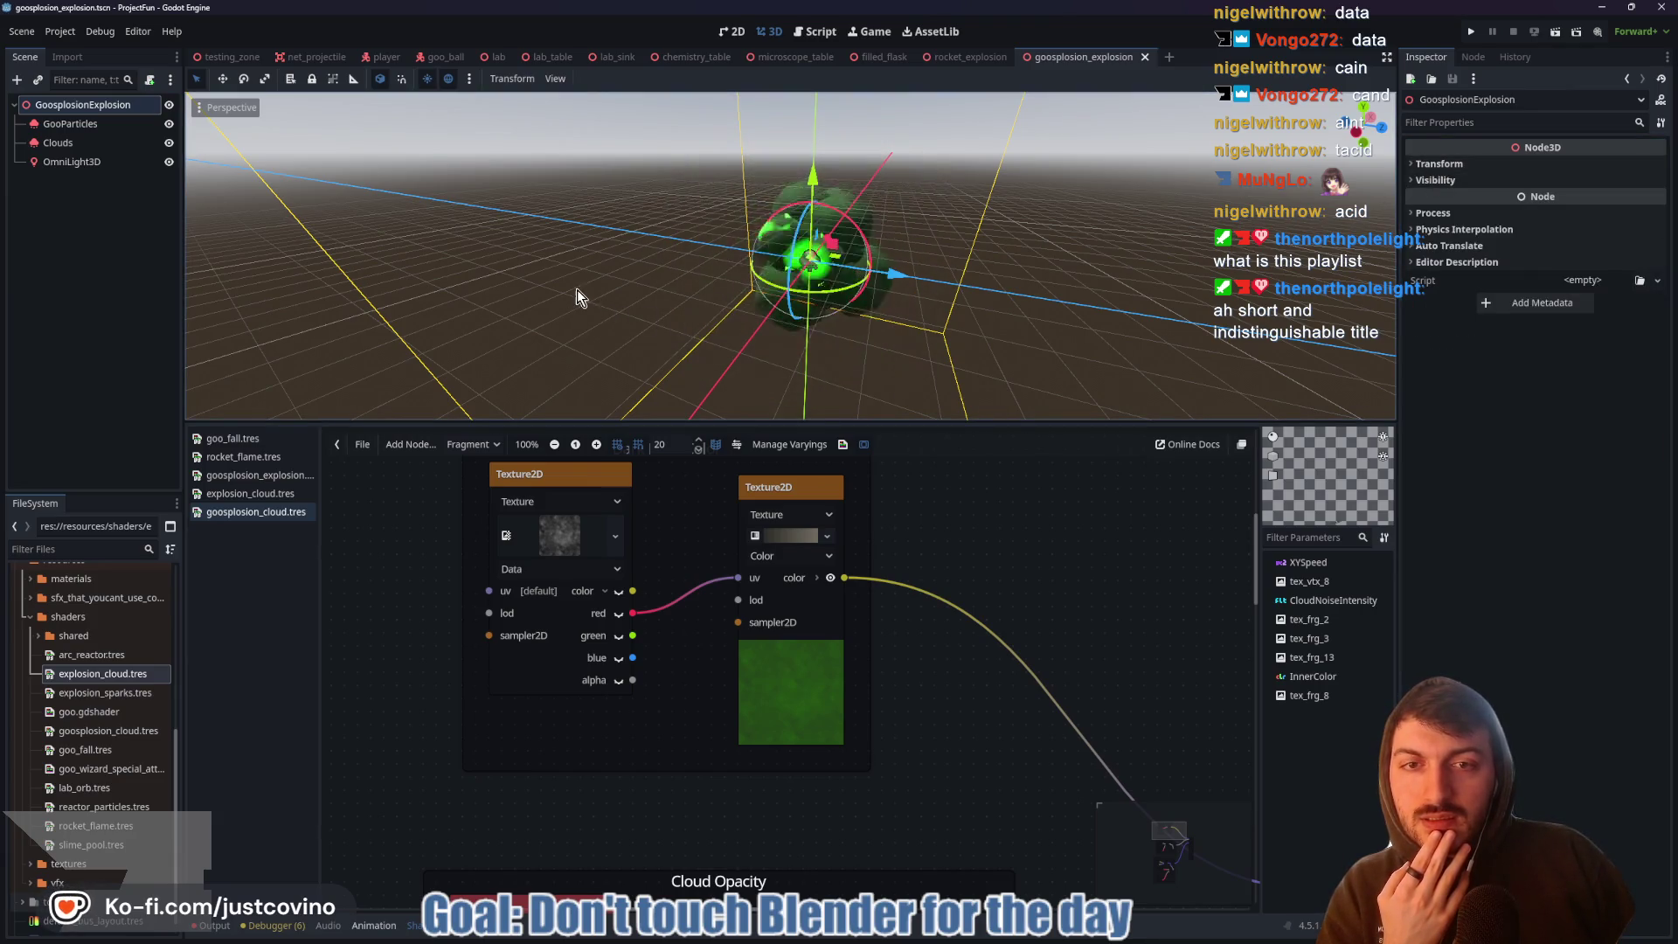
click(77, 127)
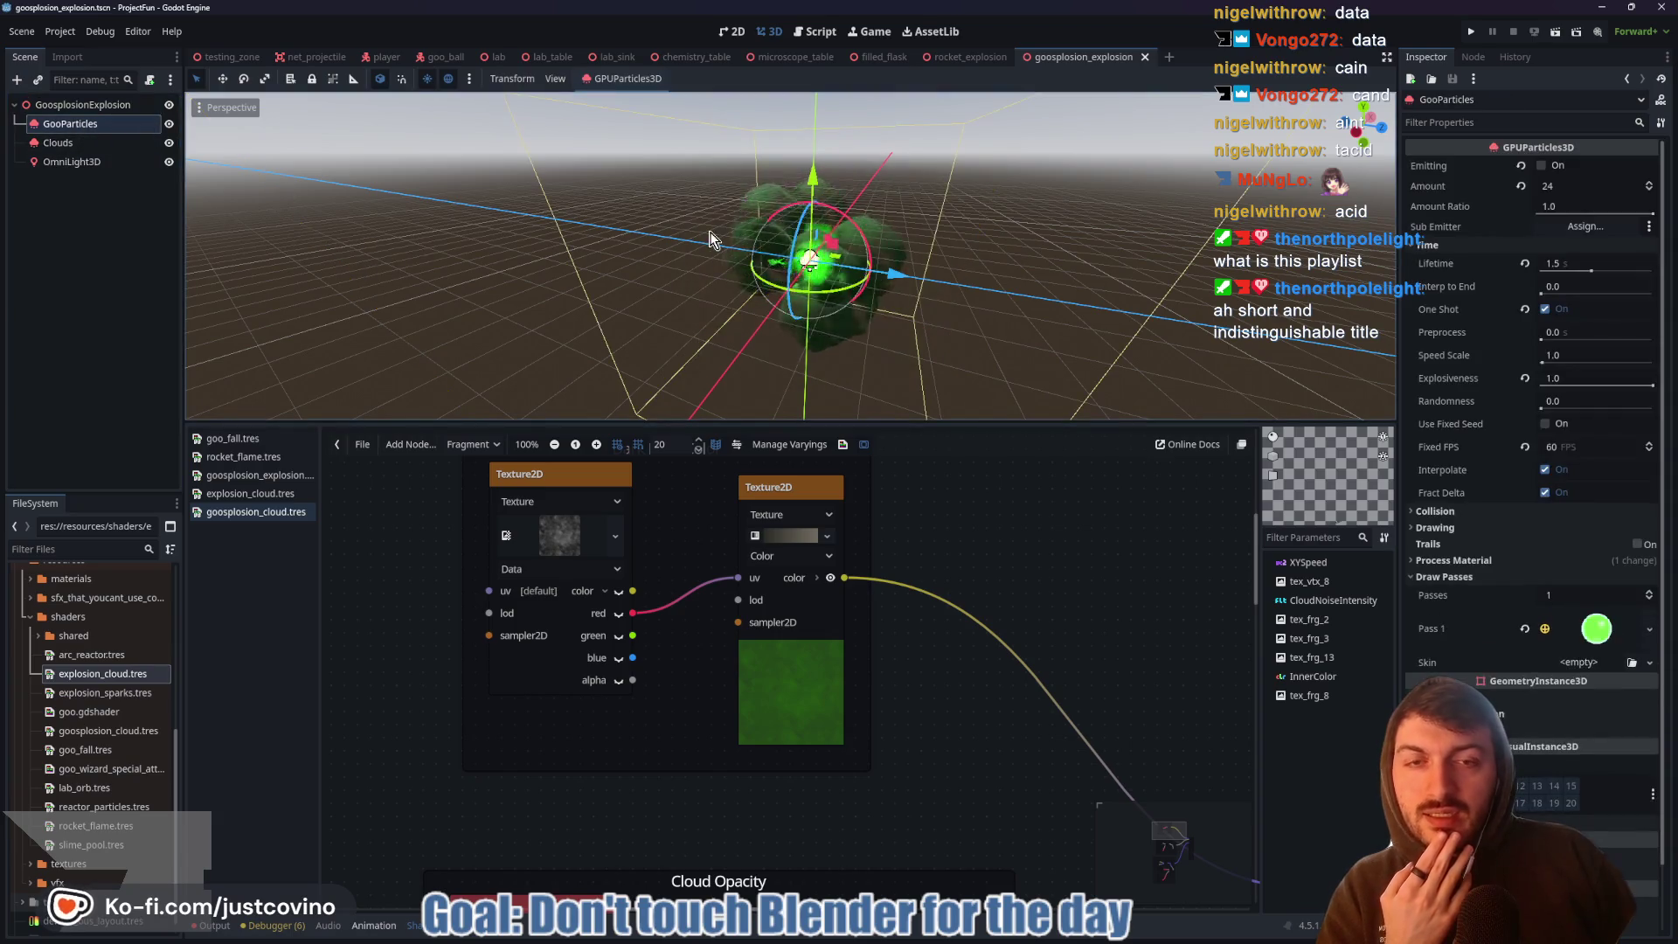
click(1543, 166)
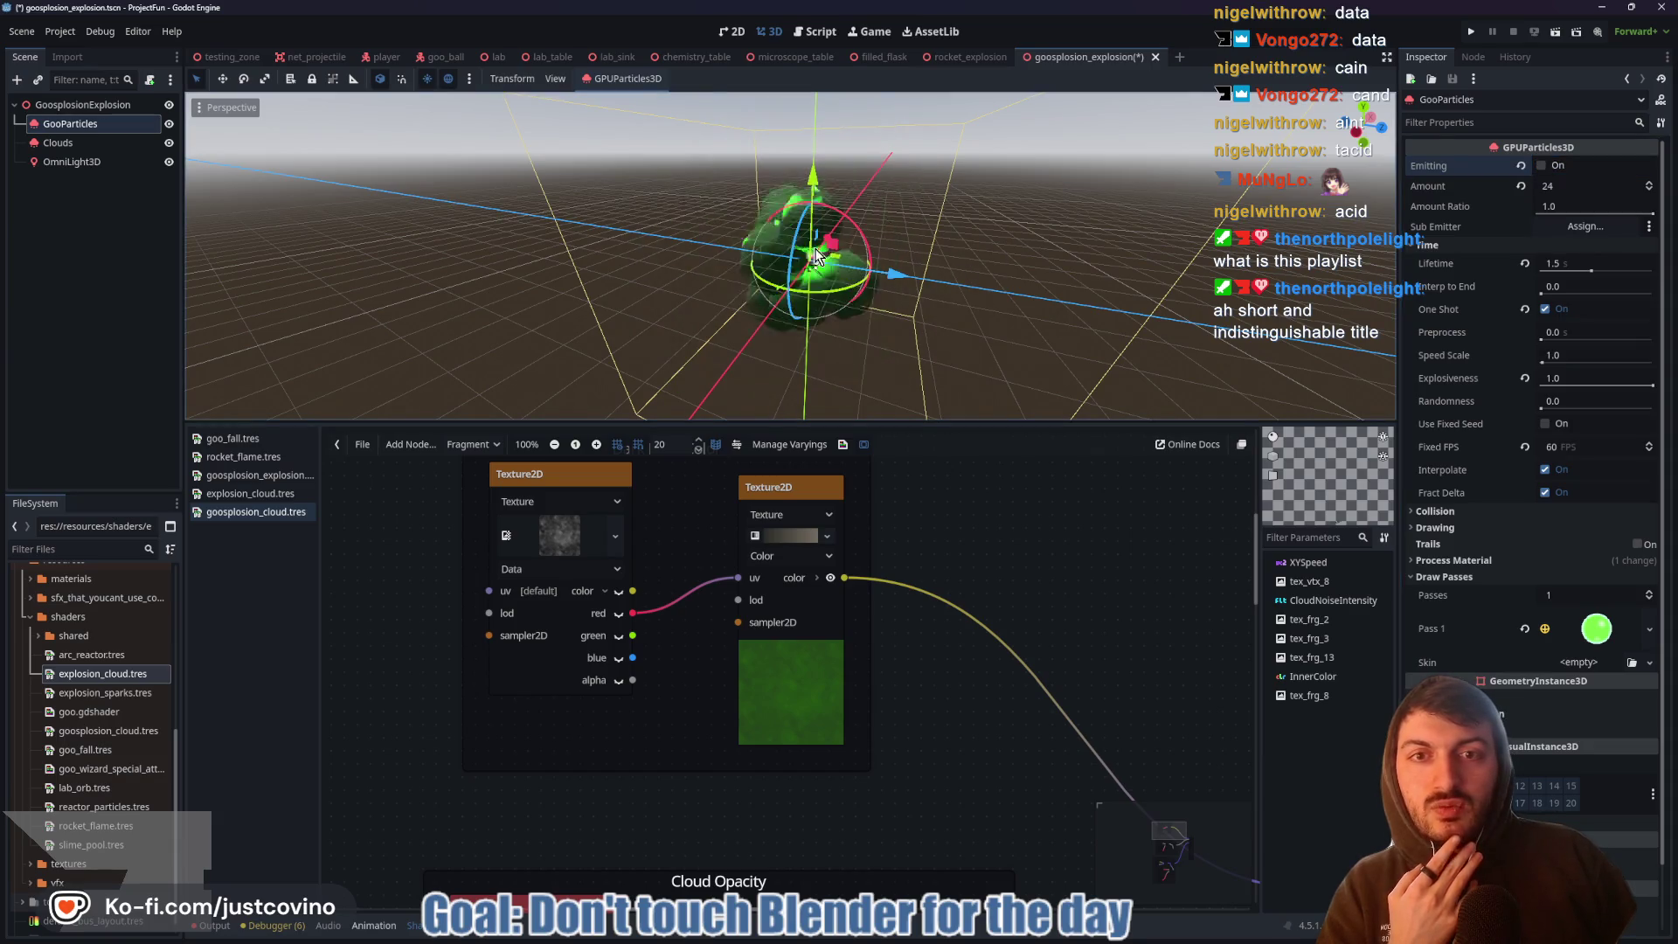
Re-enable One Shot on Clouds, enlarge the viewport, and open rocket_explosion
click(57, 142)
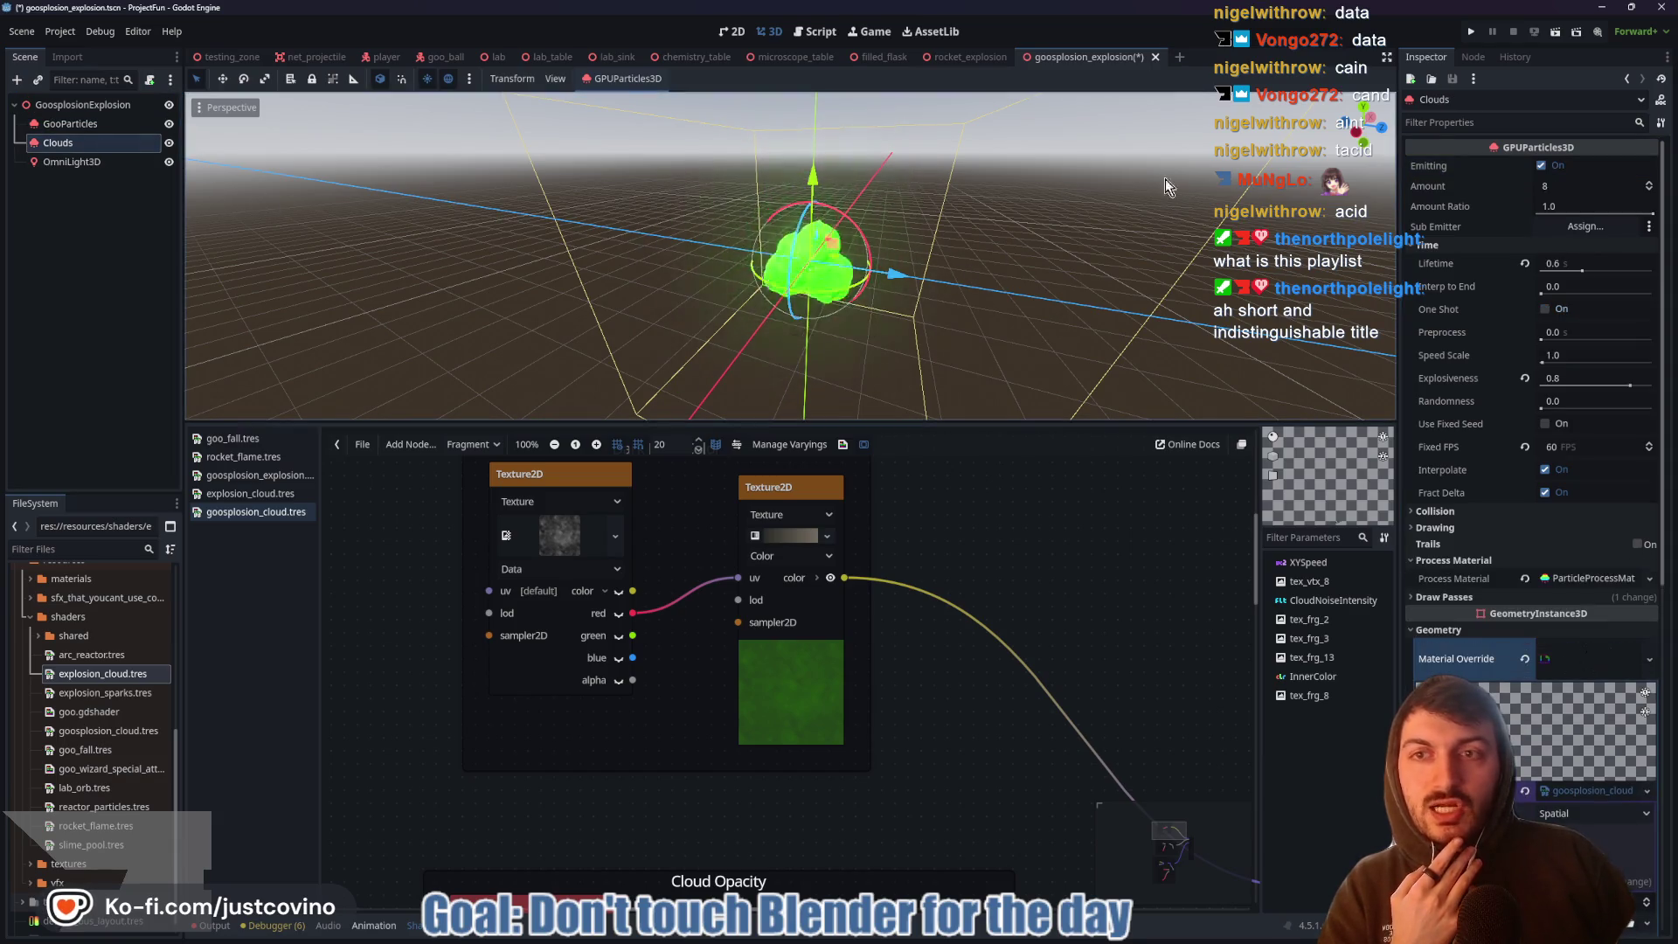
click(1546, 309)
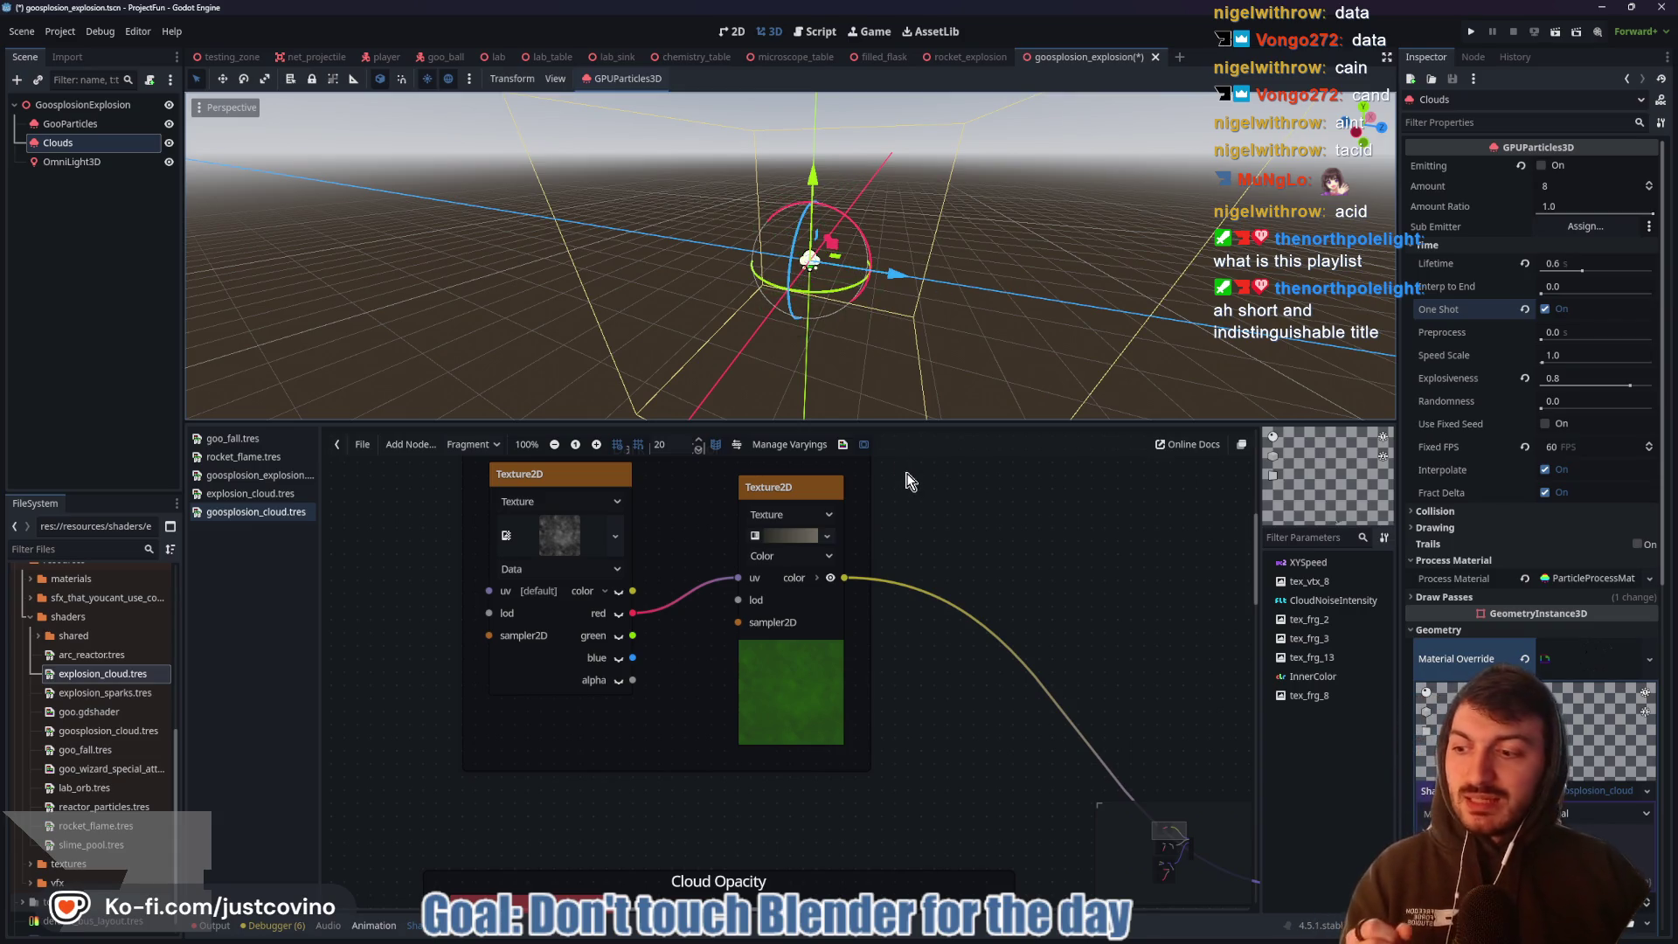
drag(916, 423, 918, 712)
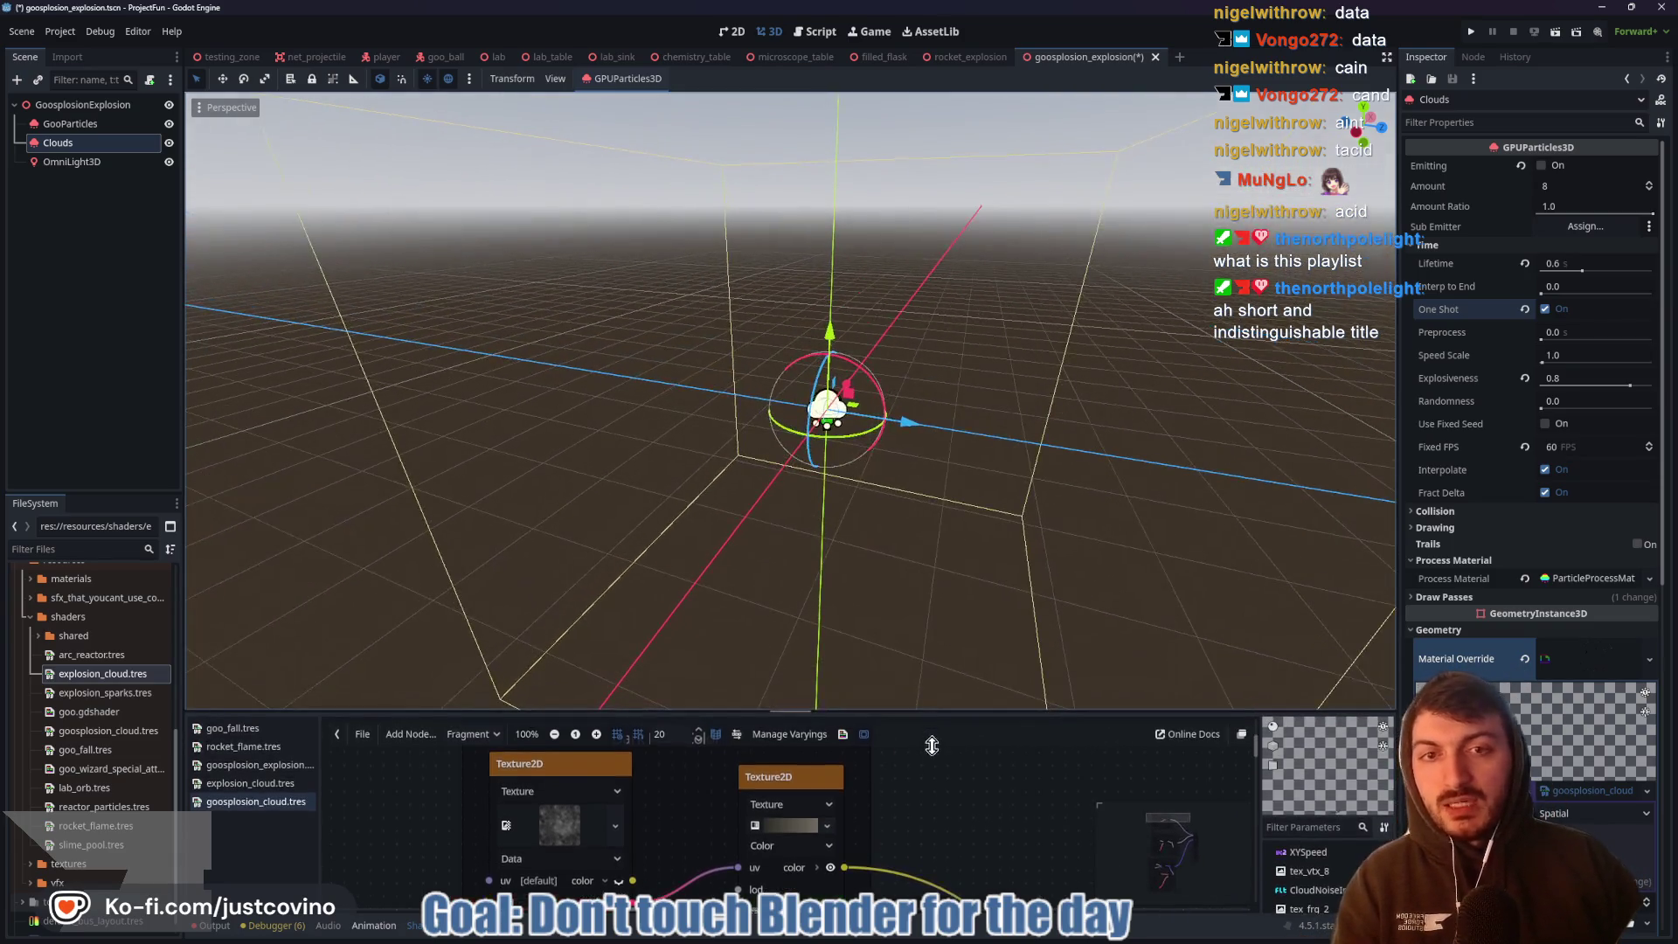
click(965, 57)
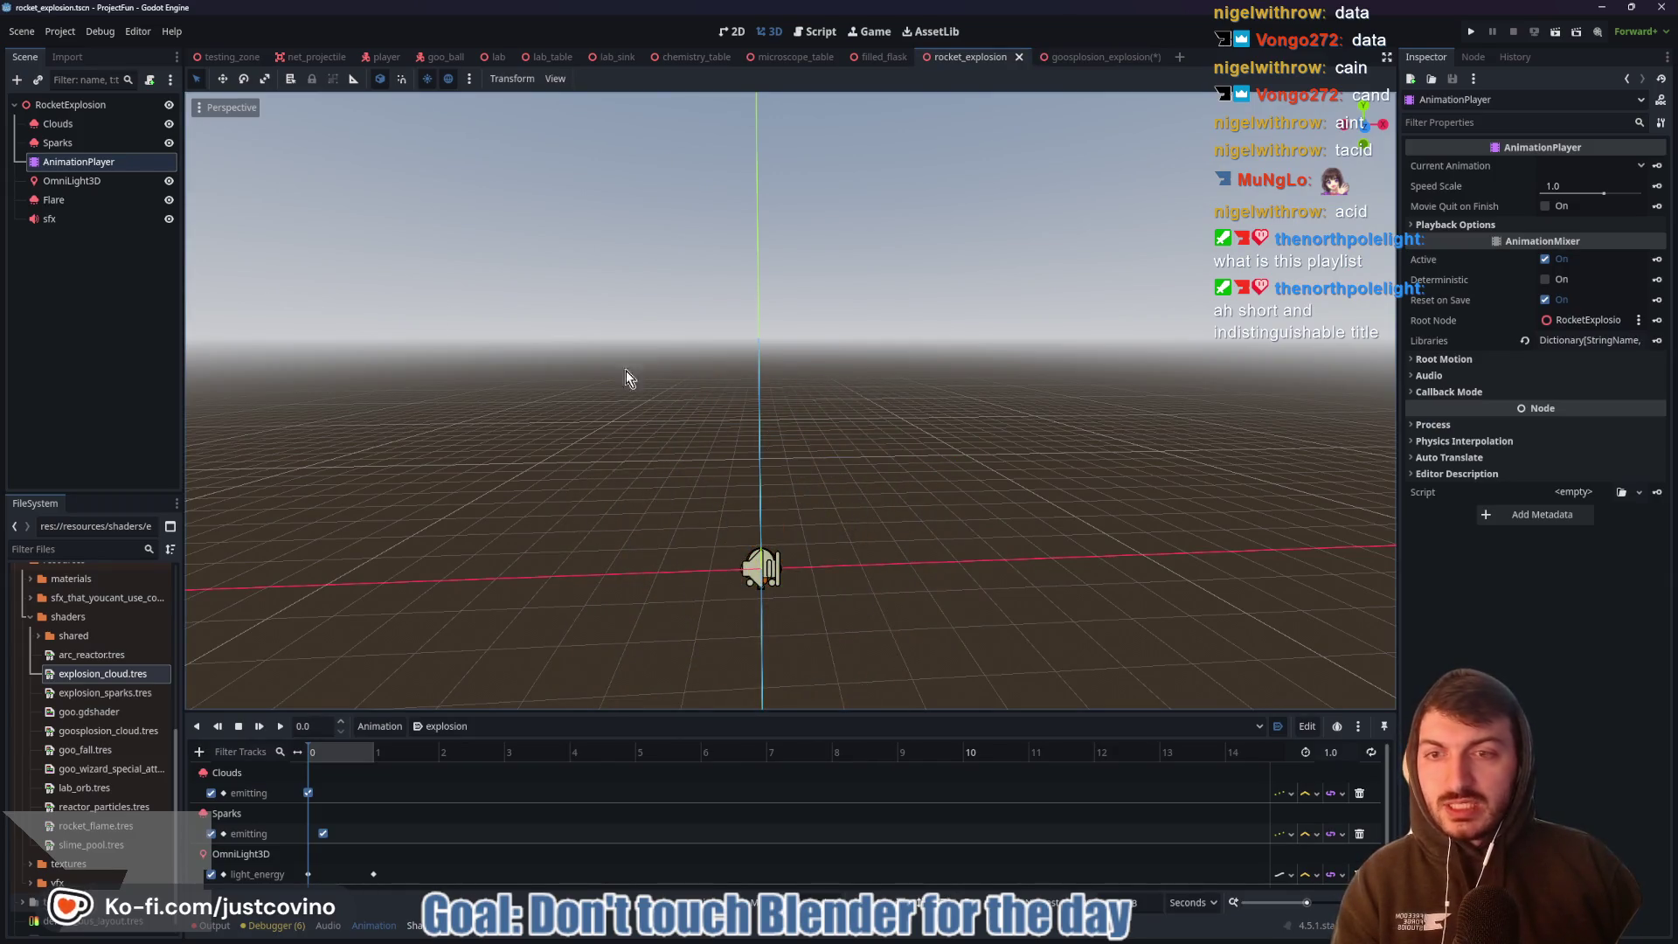
Play the rocket 'explosion' animation once, then go back to goosplosion_explosion
click(281, 726)
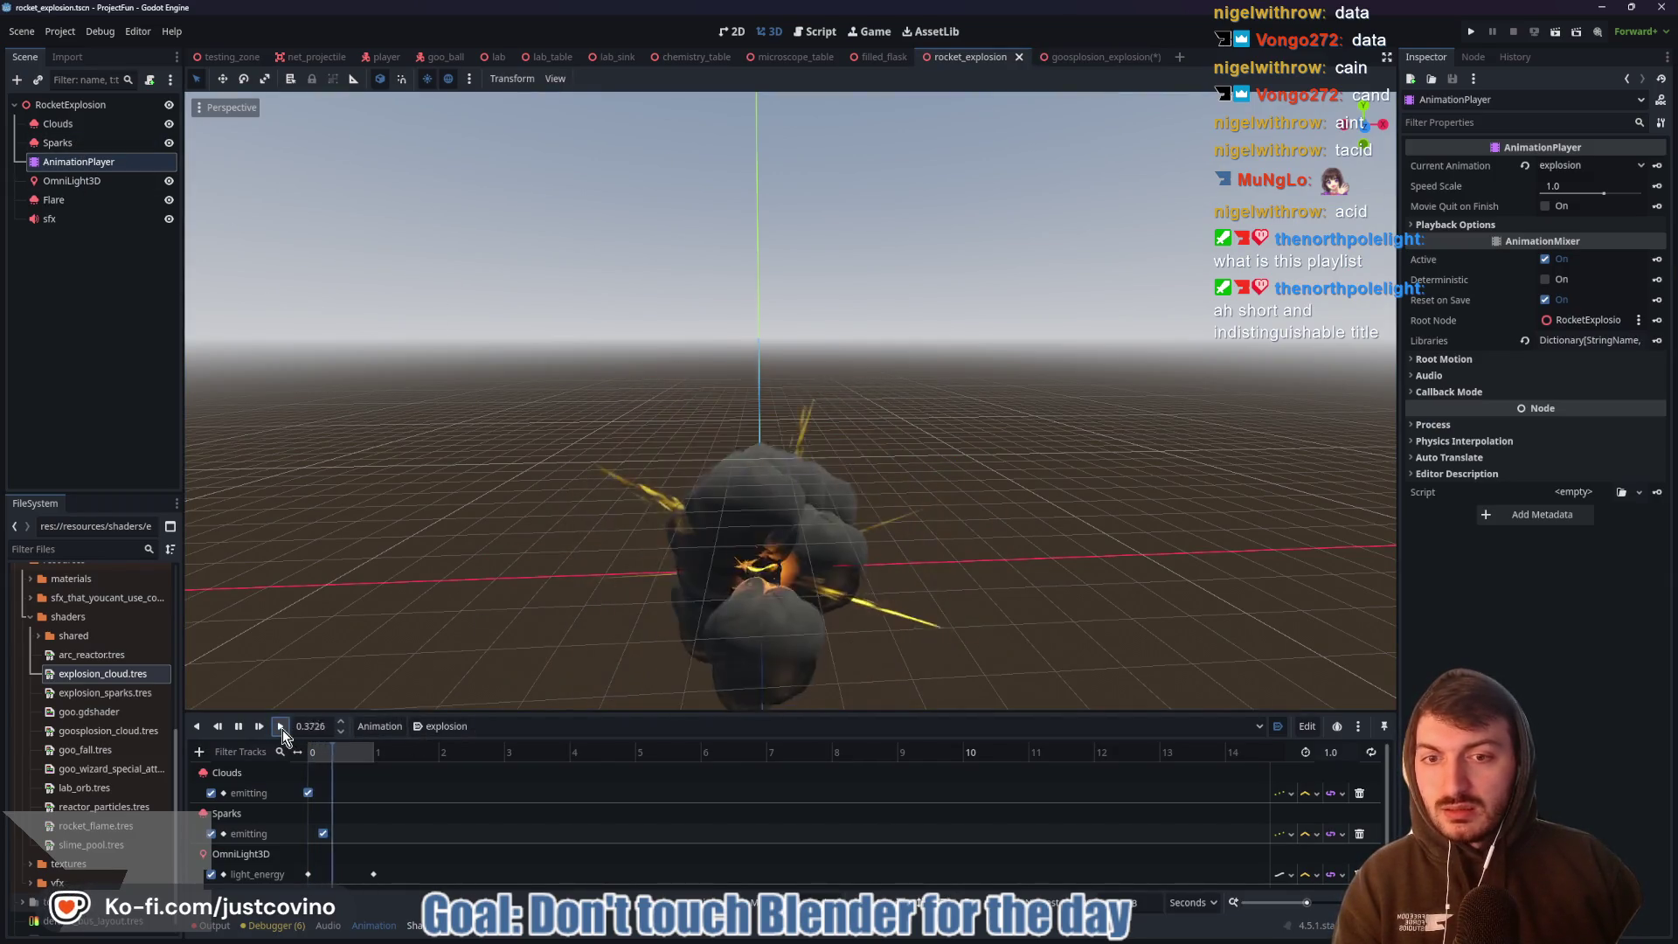
click(1100, 56)
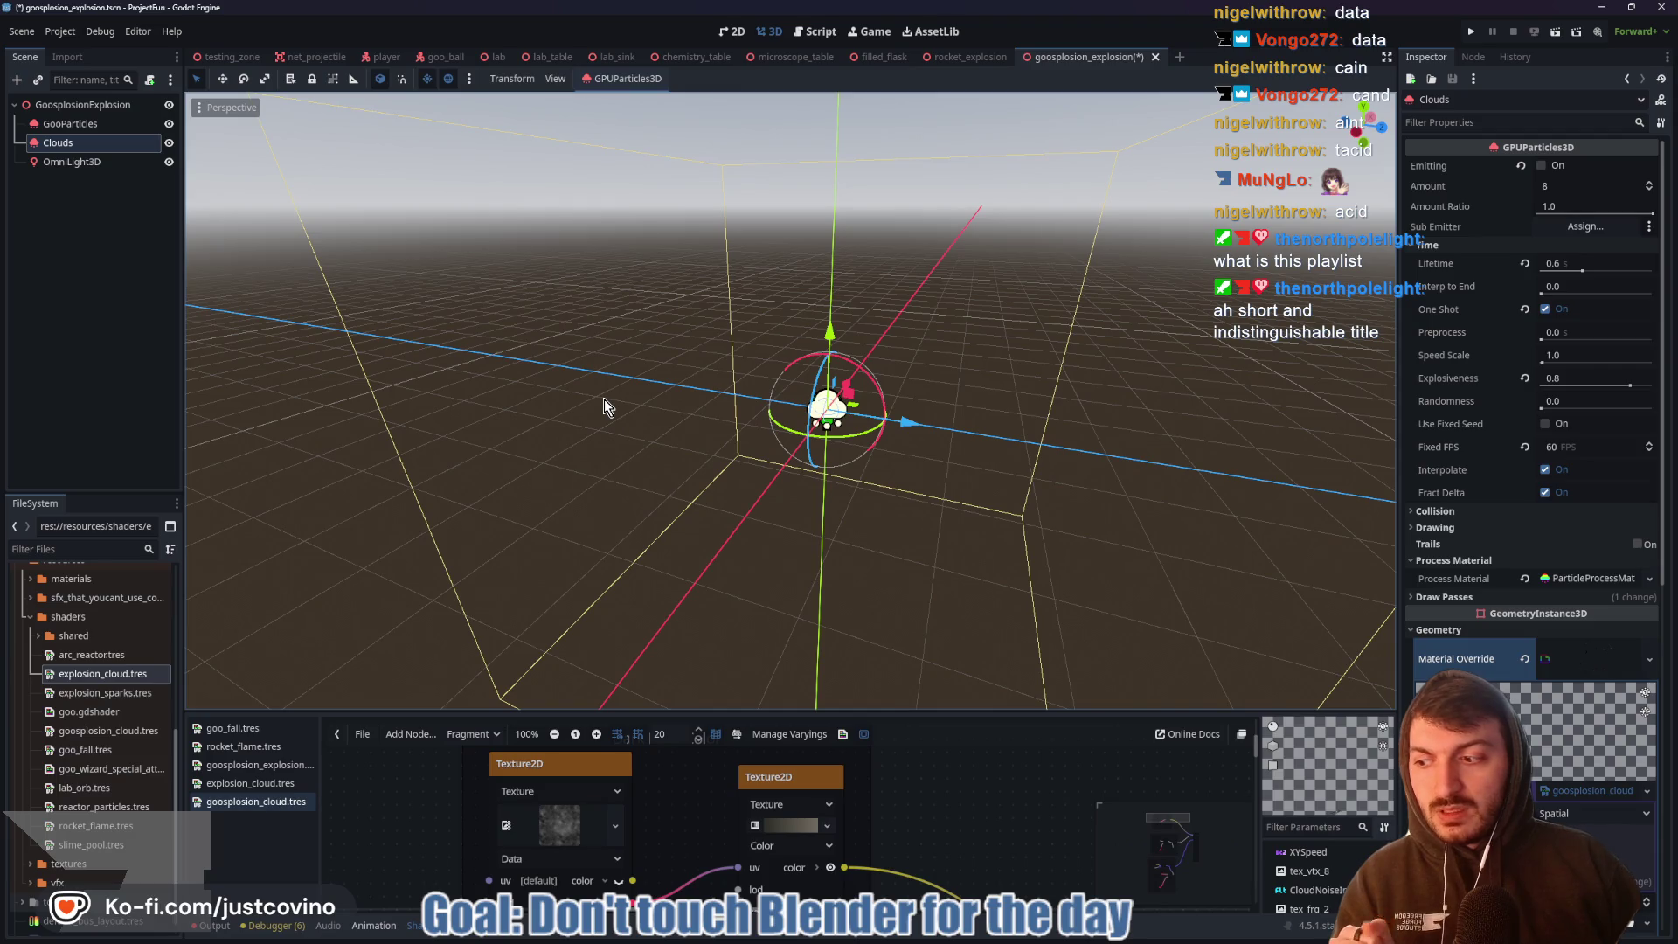
Orbit around the Clouds particles, then deselect them and select the GoosplosionExplosion root node
mouse_move(676, 479)
mouse_down()
mouse_move(760, 463)
mouse_move(818, 363)
mouse_move(1068, 437)
mouse_up()
drag(885, 355, 1036, 422)
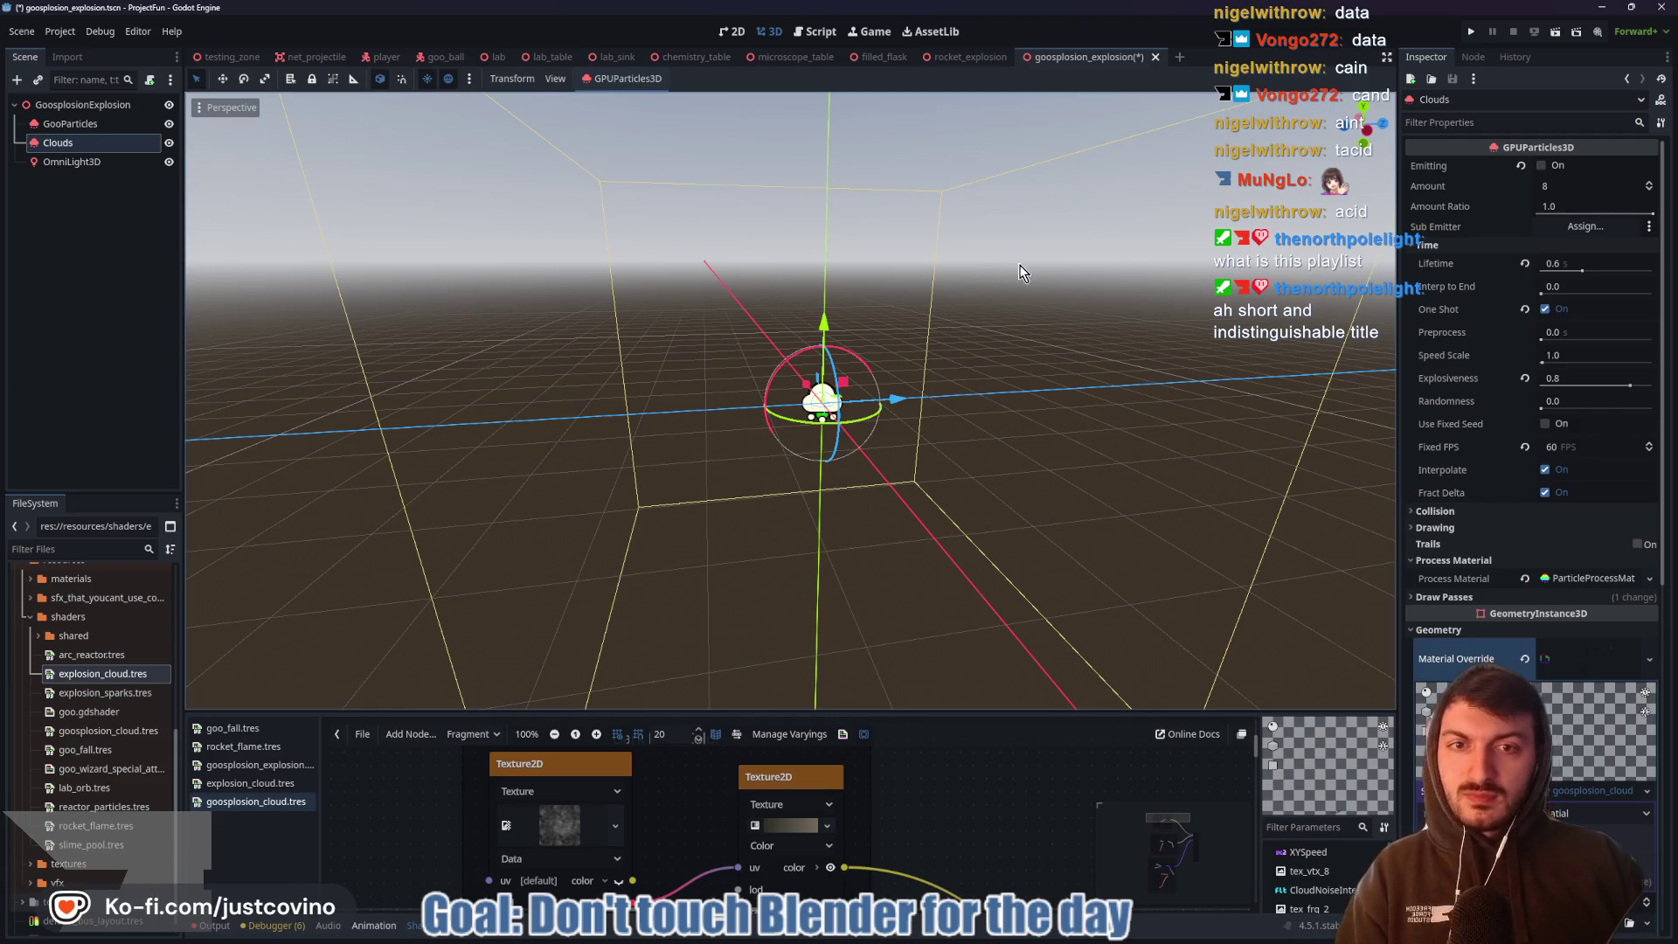
drag(1023, 273, 524, 271)
click(118, 280)
click(118, 104)
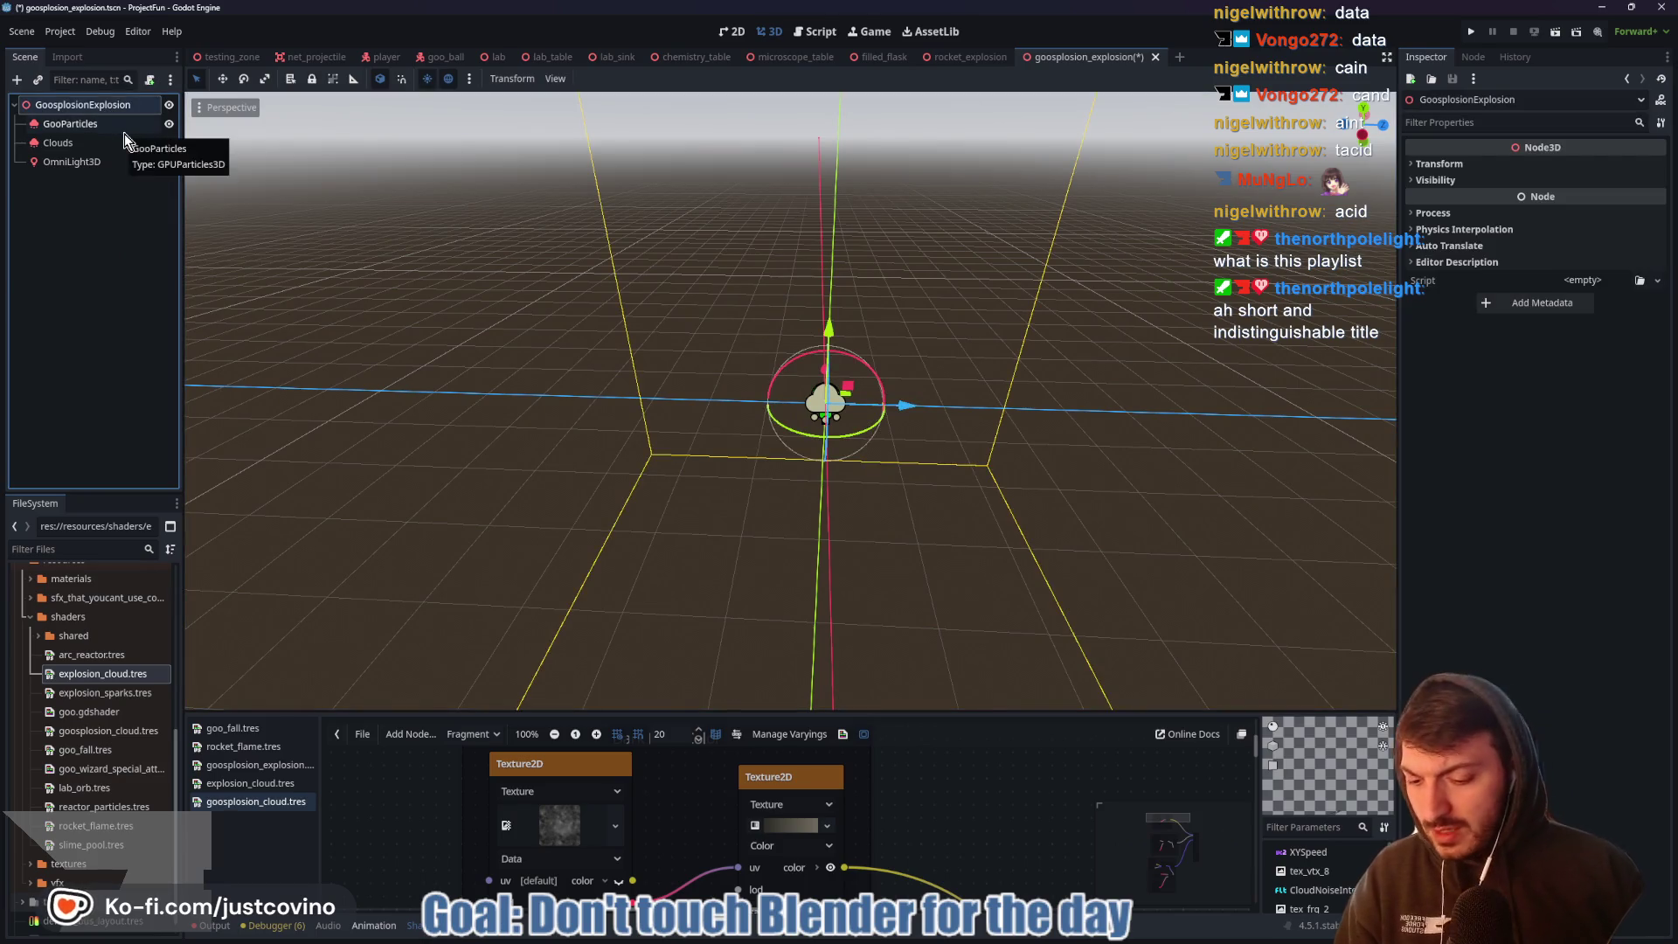
Add an AnimationPlayer child node via the 'anima' search
key(ctrl+a)
text(an)
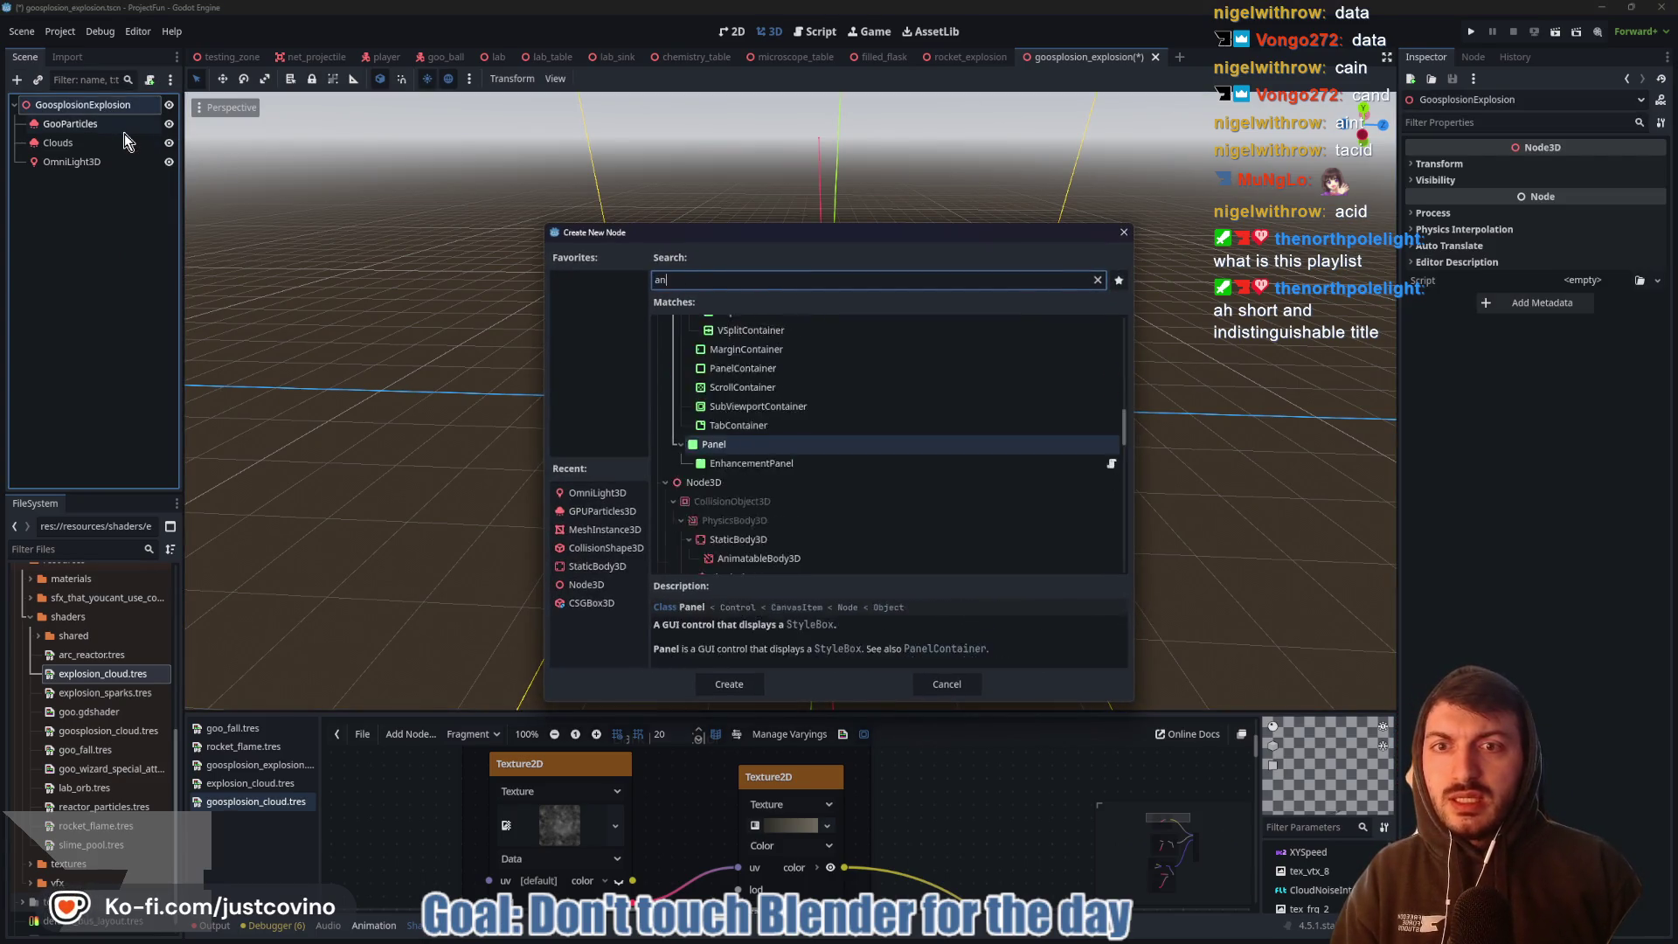
text(ima)
key(Up)
key(Return)
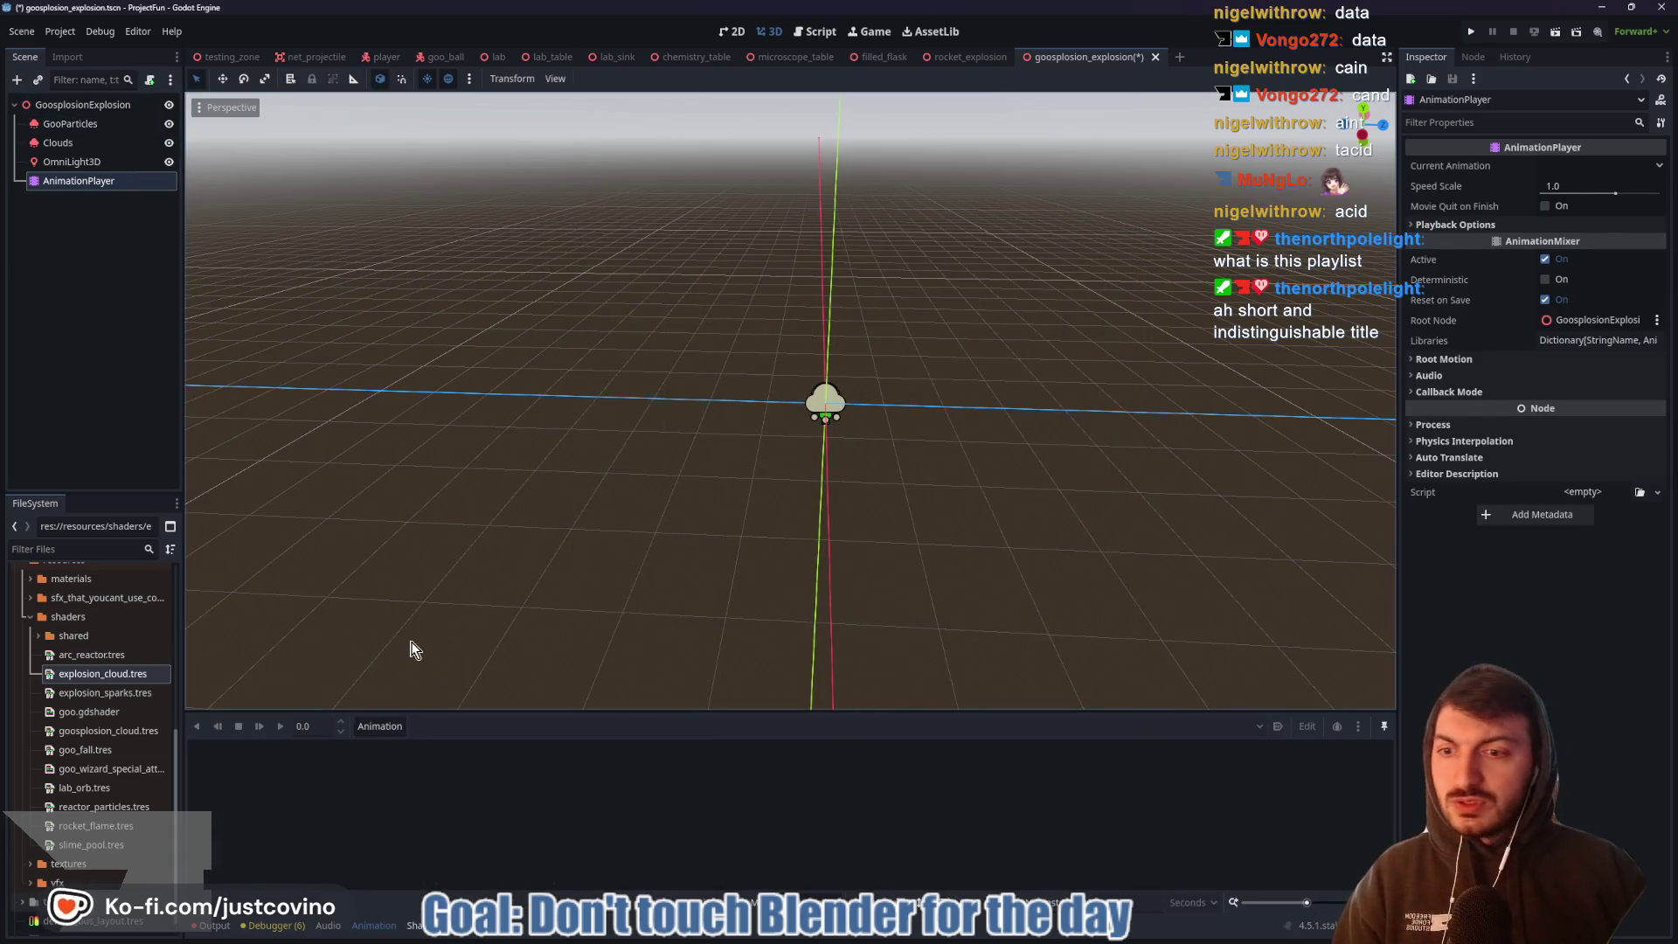
Create a new animation named goosplosion and enlarge the animation timeline
click(380, 725)
click(409, 750)
text(goosplosion)
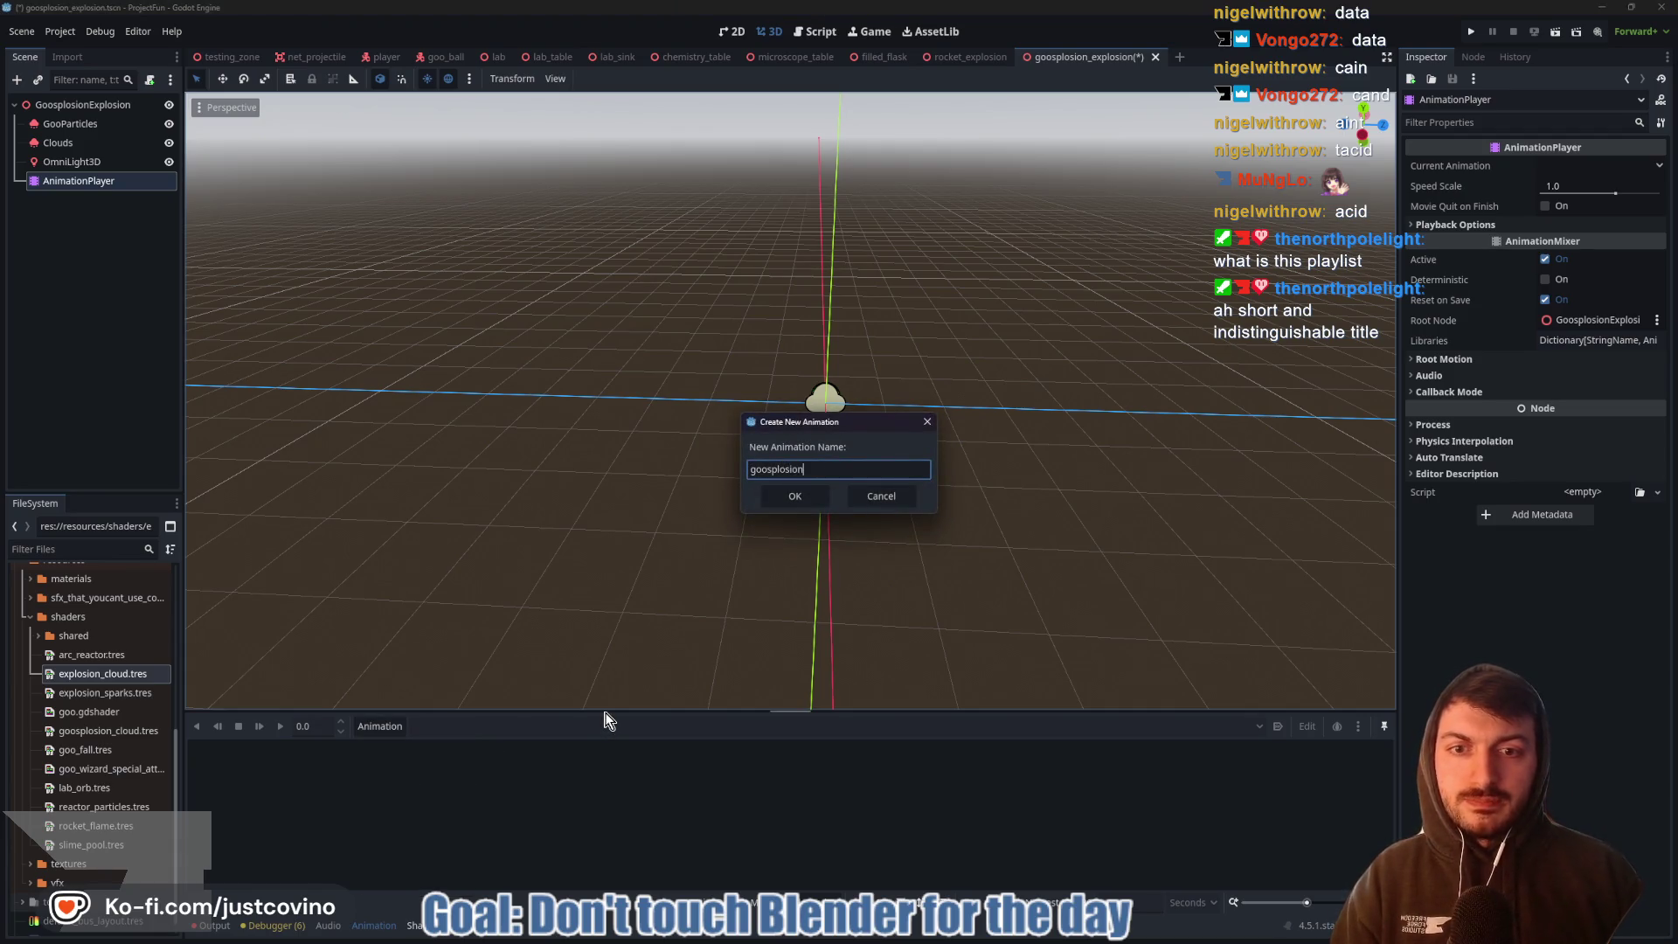
click(797, 495)
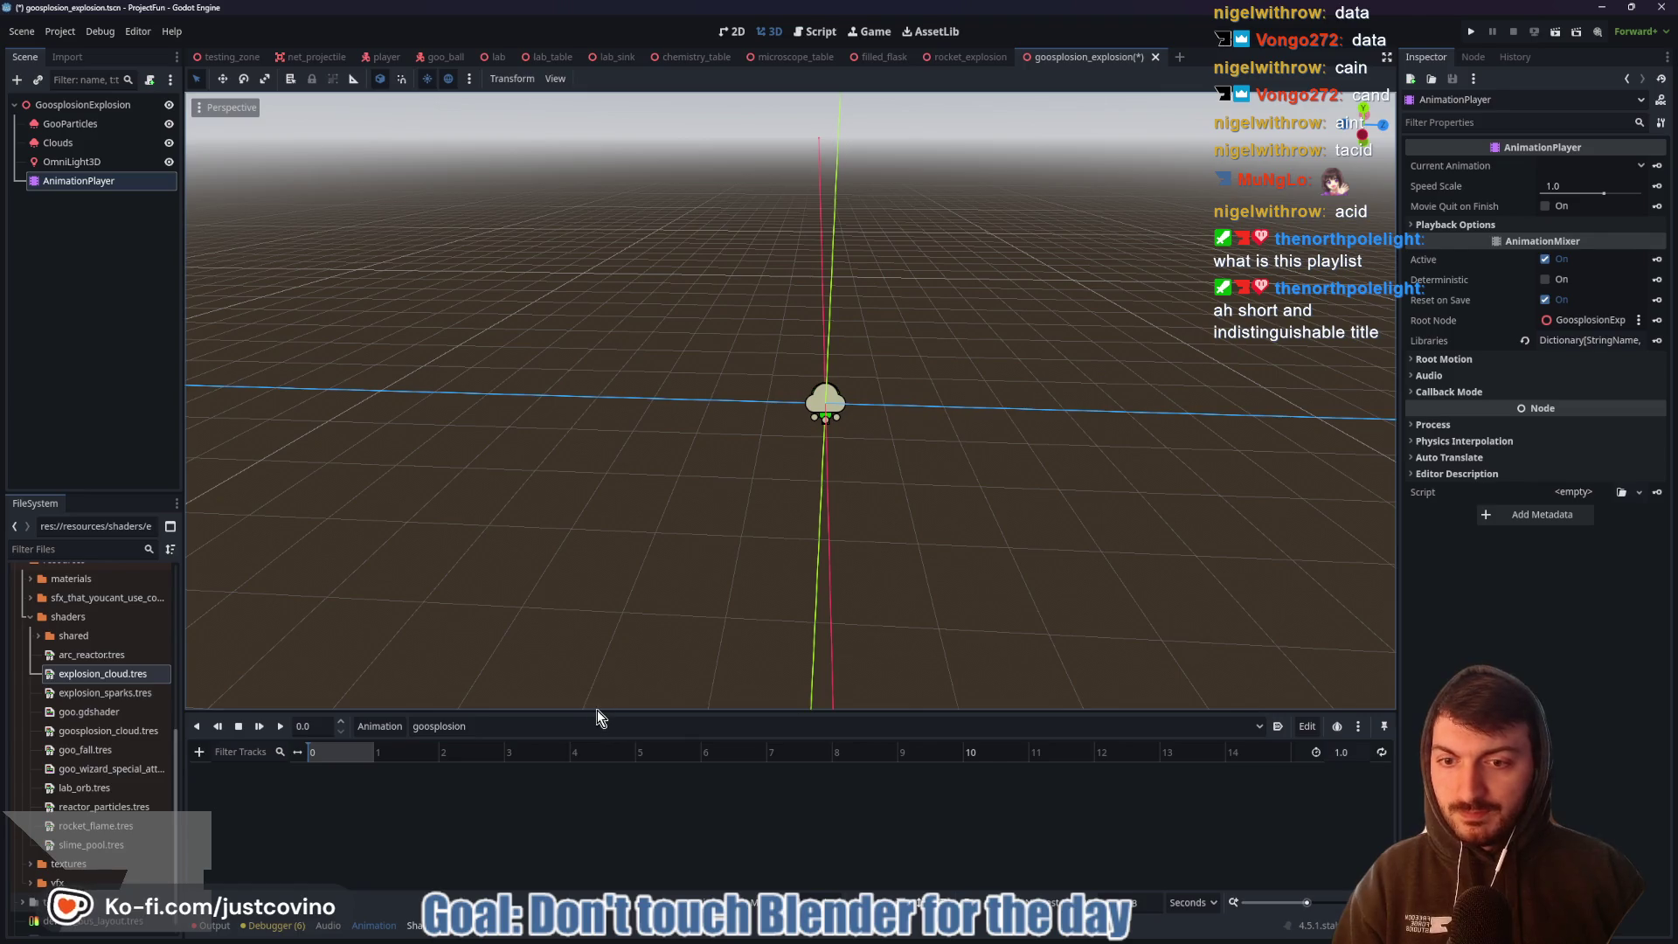
drag(603, 710, 637, 523)
mouse_move(909, 354)
mouse_down()
mouse_move(916, 380)
mouse_move(768, 421)
mouse_move(138, 211)
mouse_up()
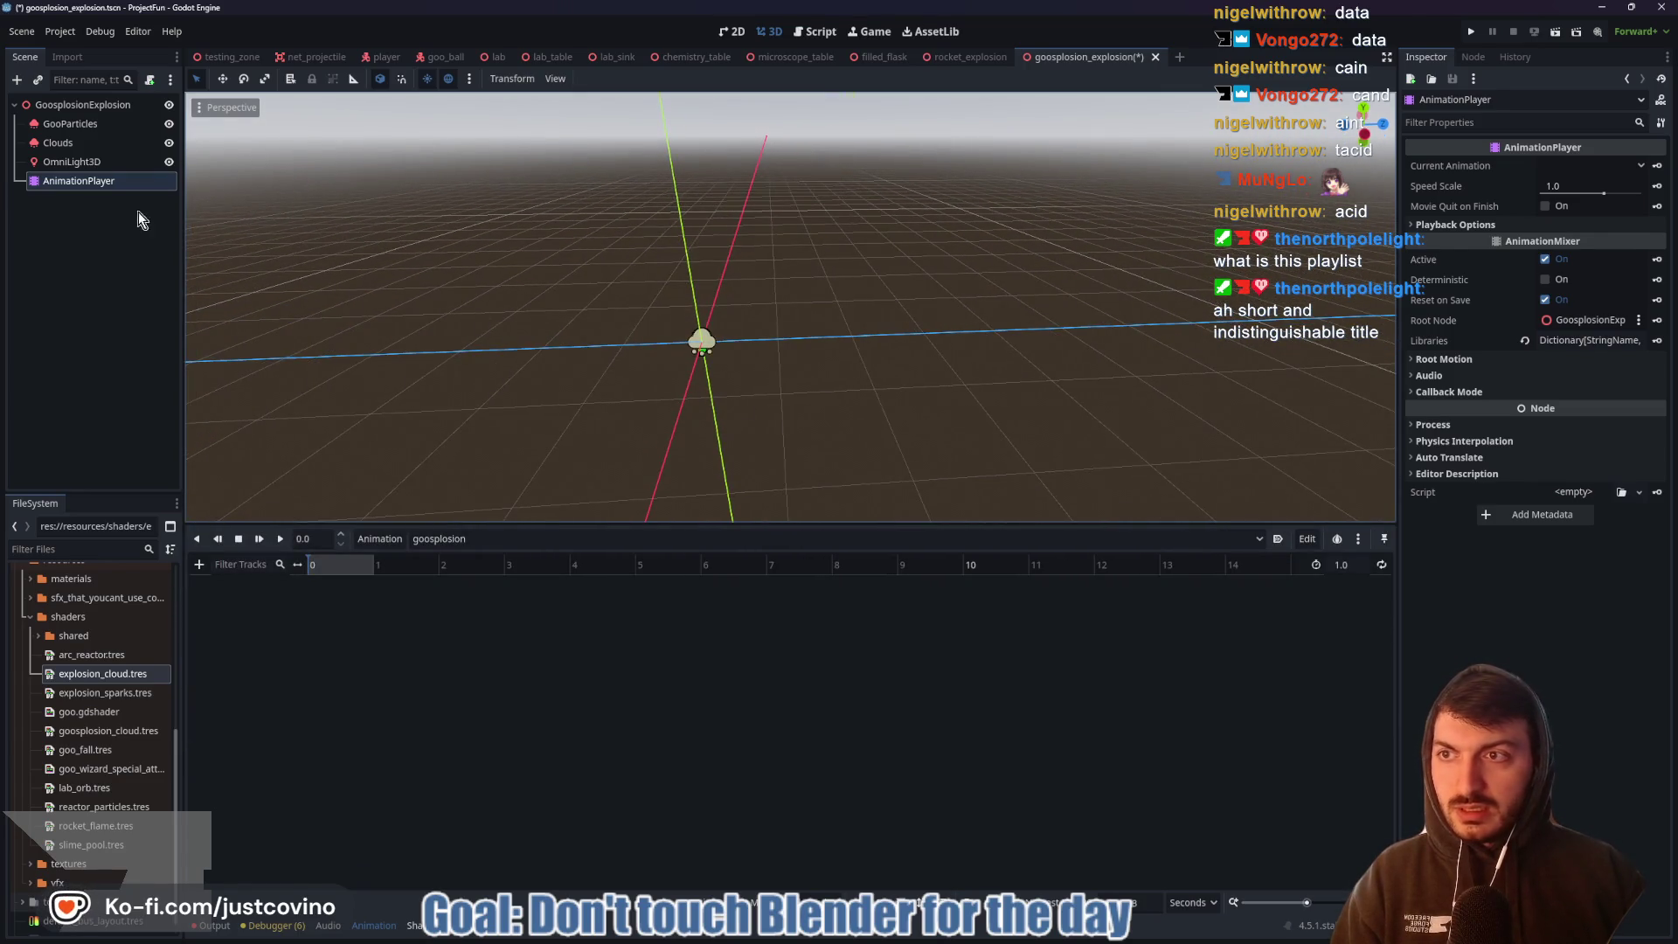
Add a keyframe track for GooParticles' Emitting property
click(87, 124)
click(1649, 166)
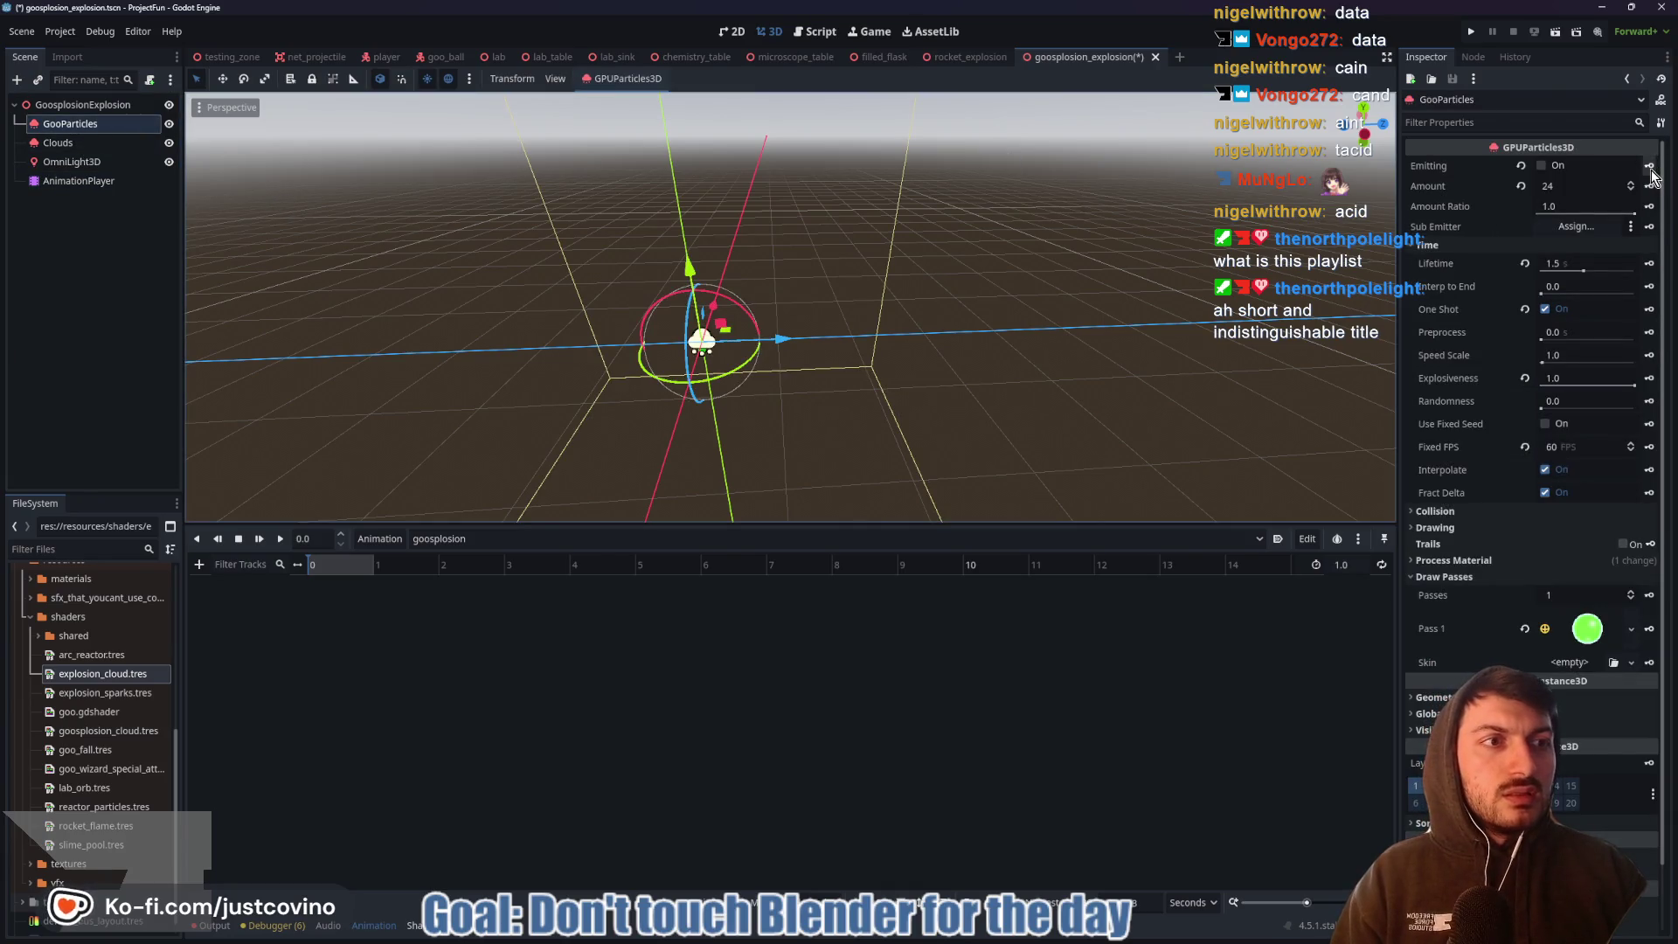
click(790, 511)
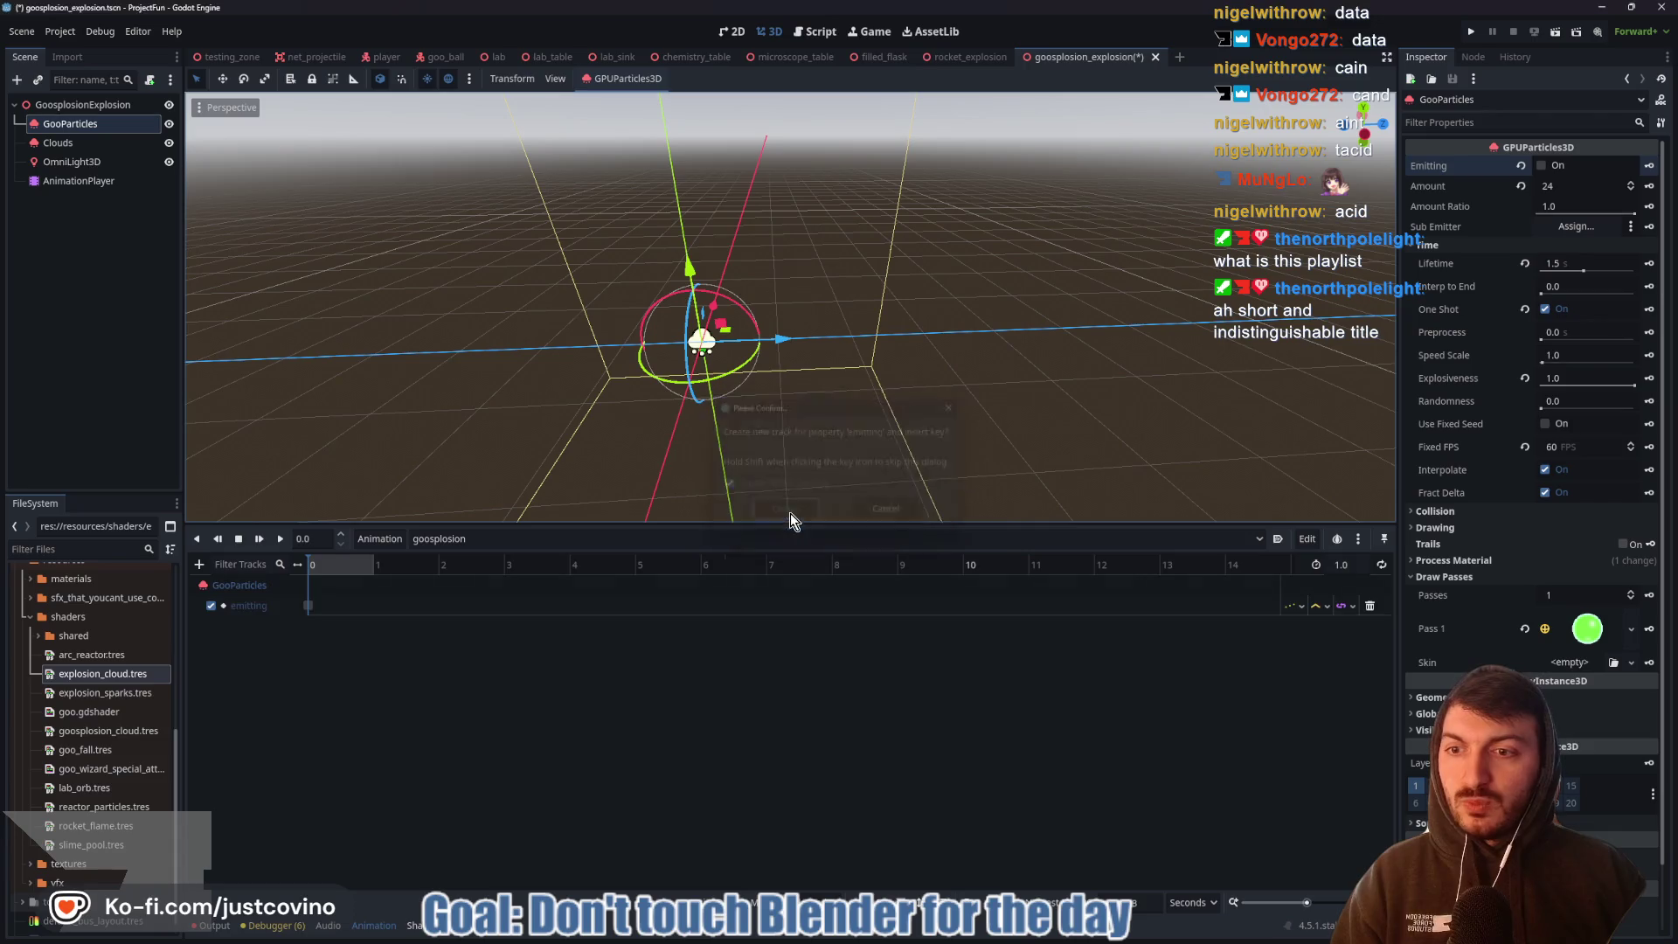
Add a Clouds Emitting keyframe track, then bring up the rocket_explosion scene for reference
click(57, 143)
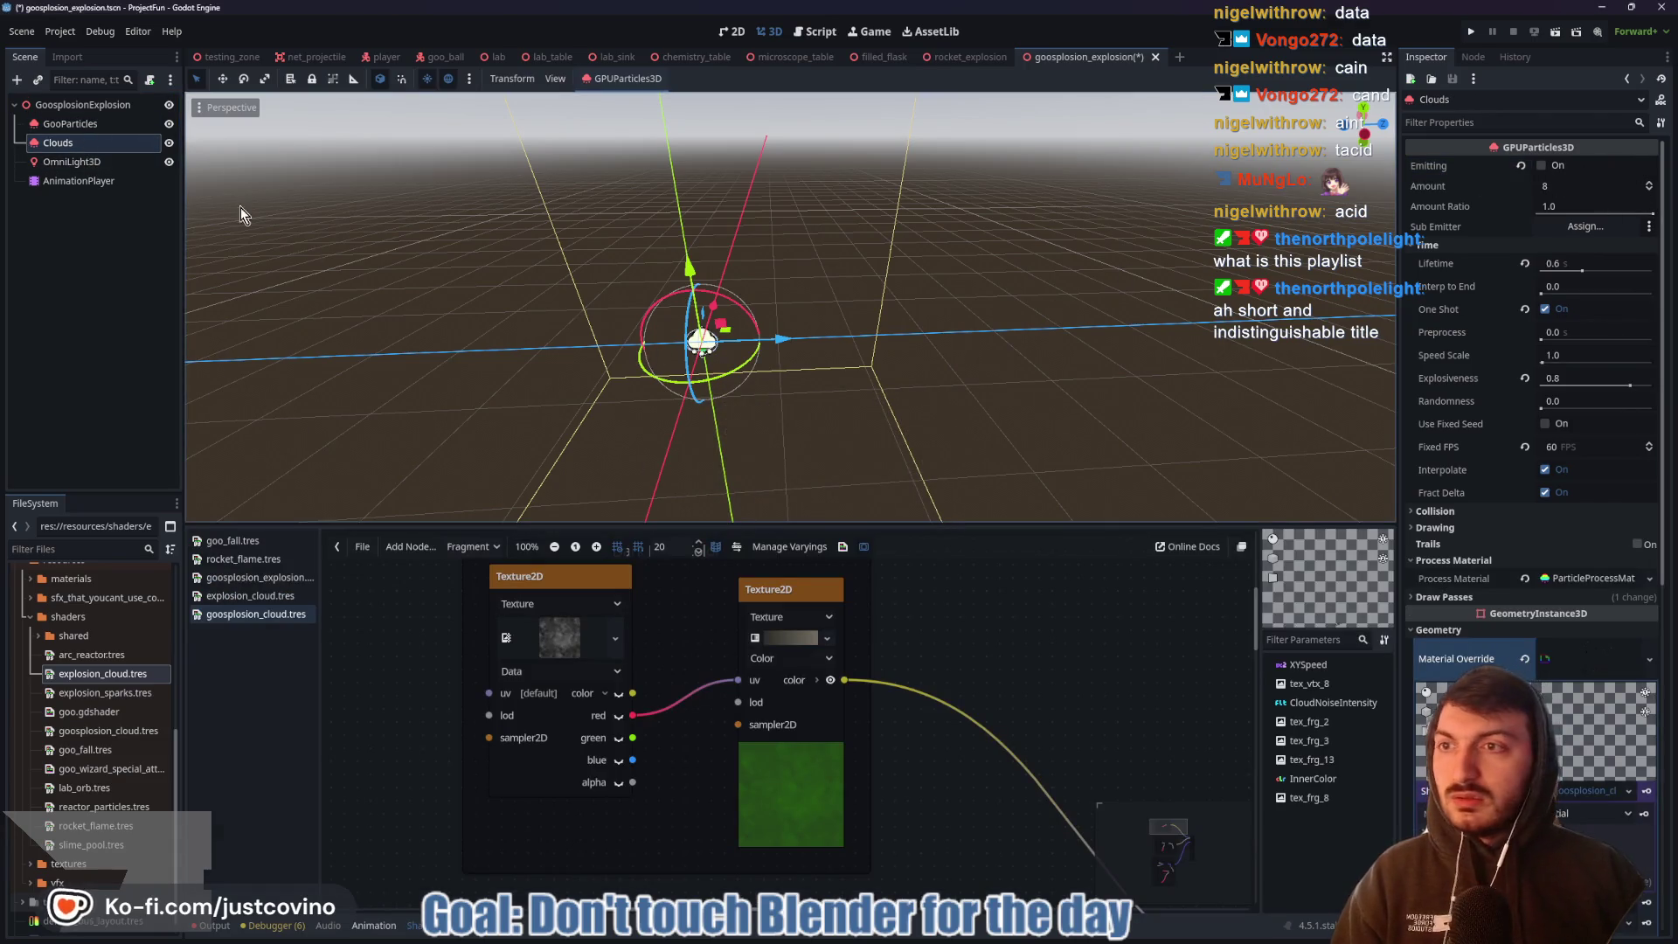
click(79, 181)
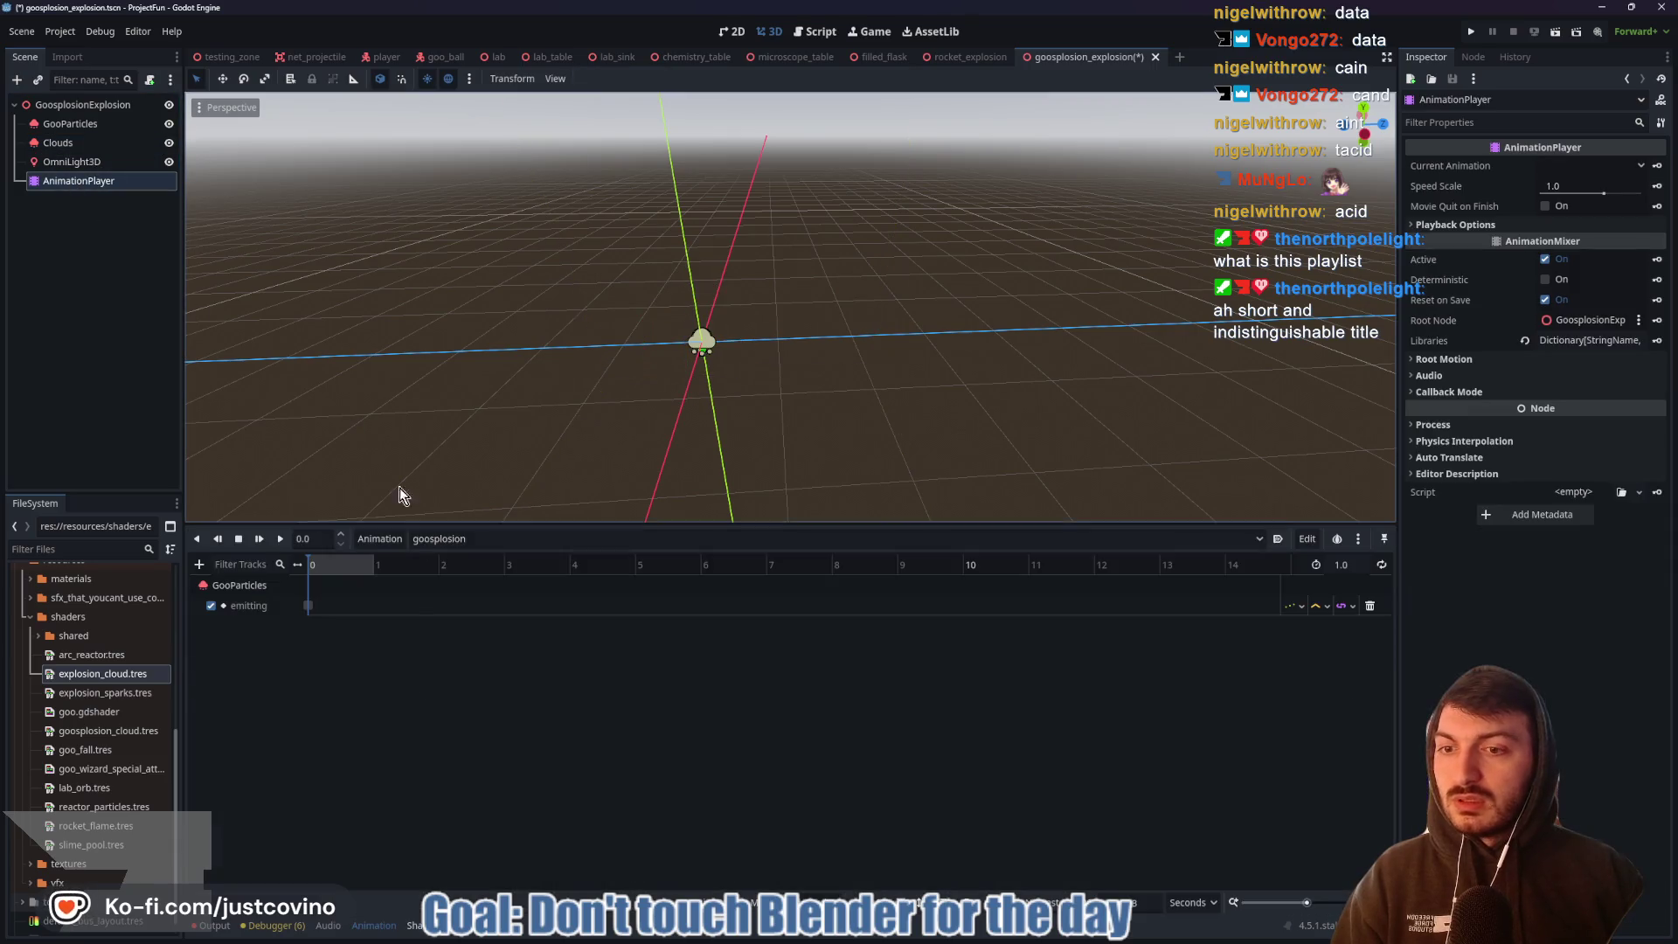
click(84, 145)
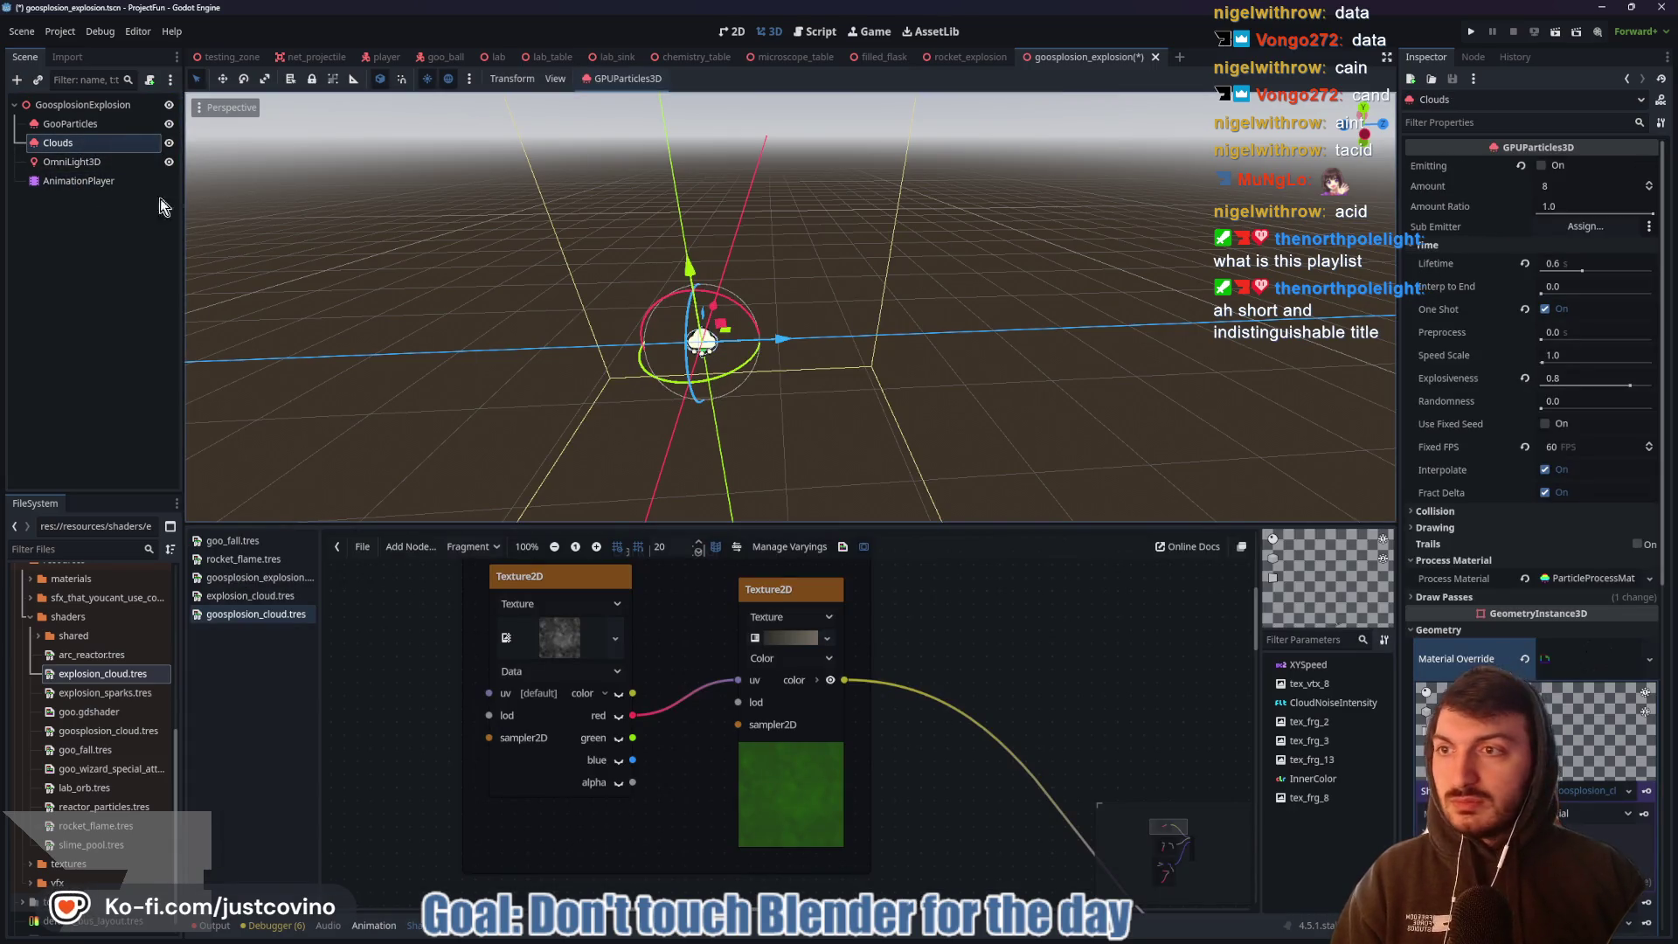
click(374, 926)
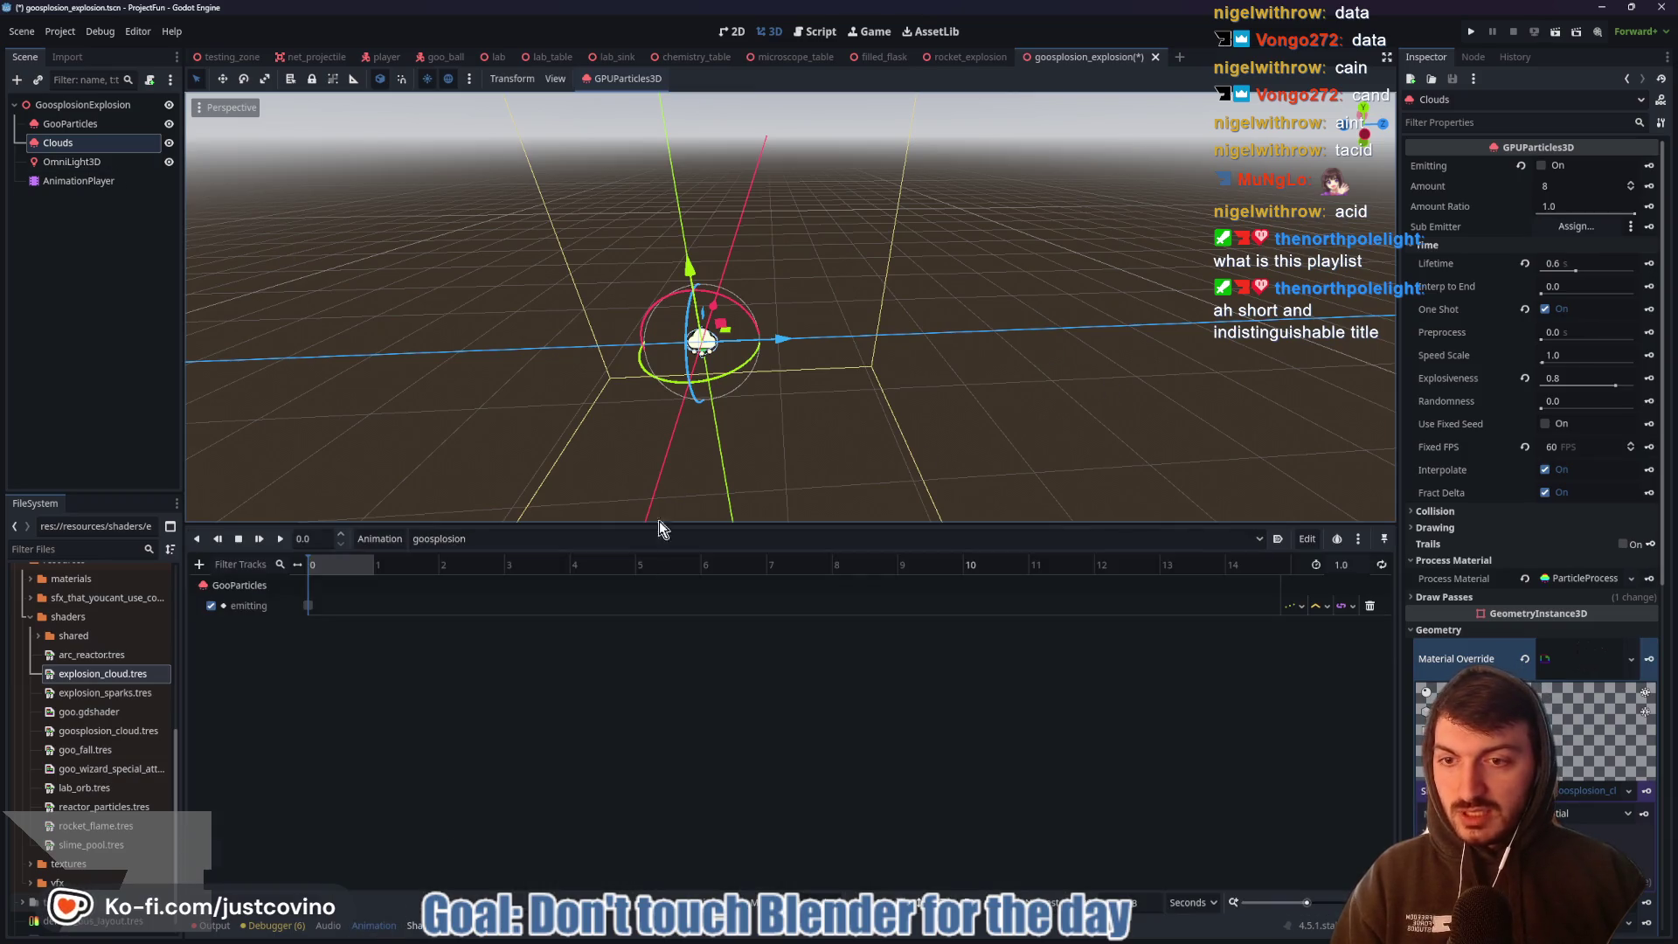
click(1649, 166)
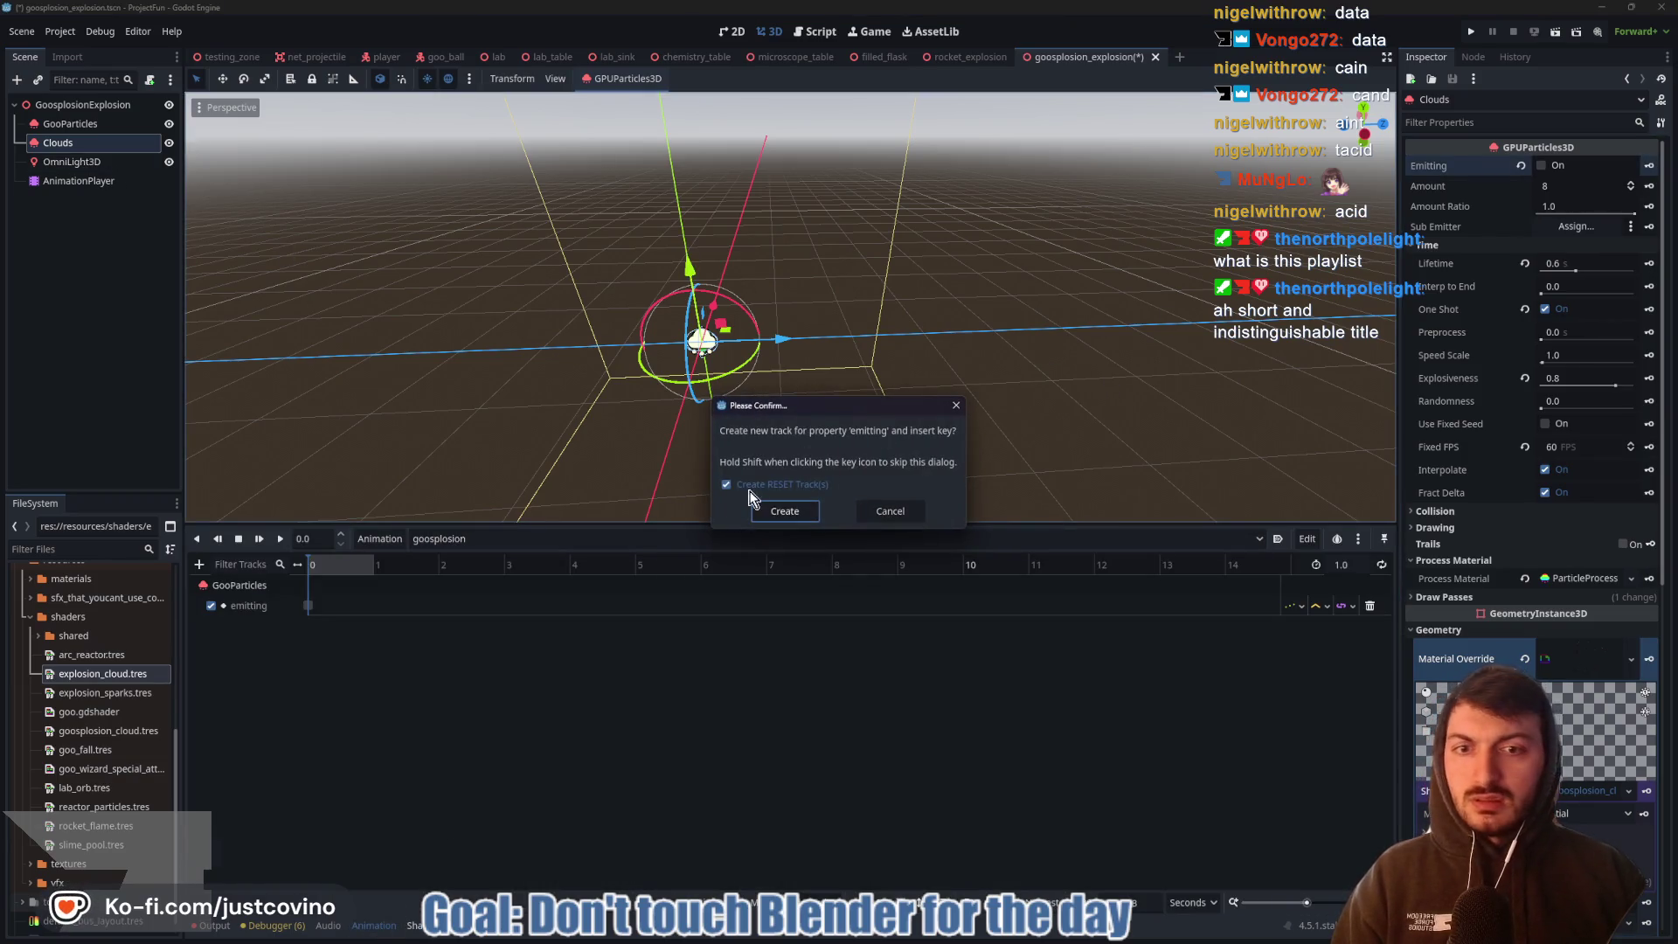
click(778, 509)
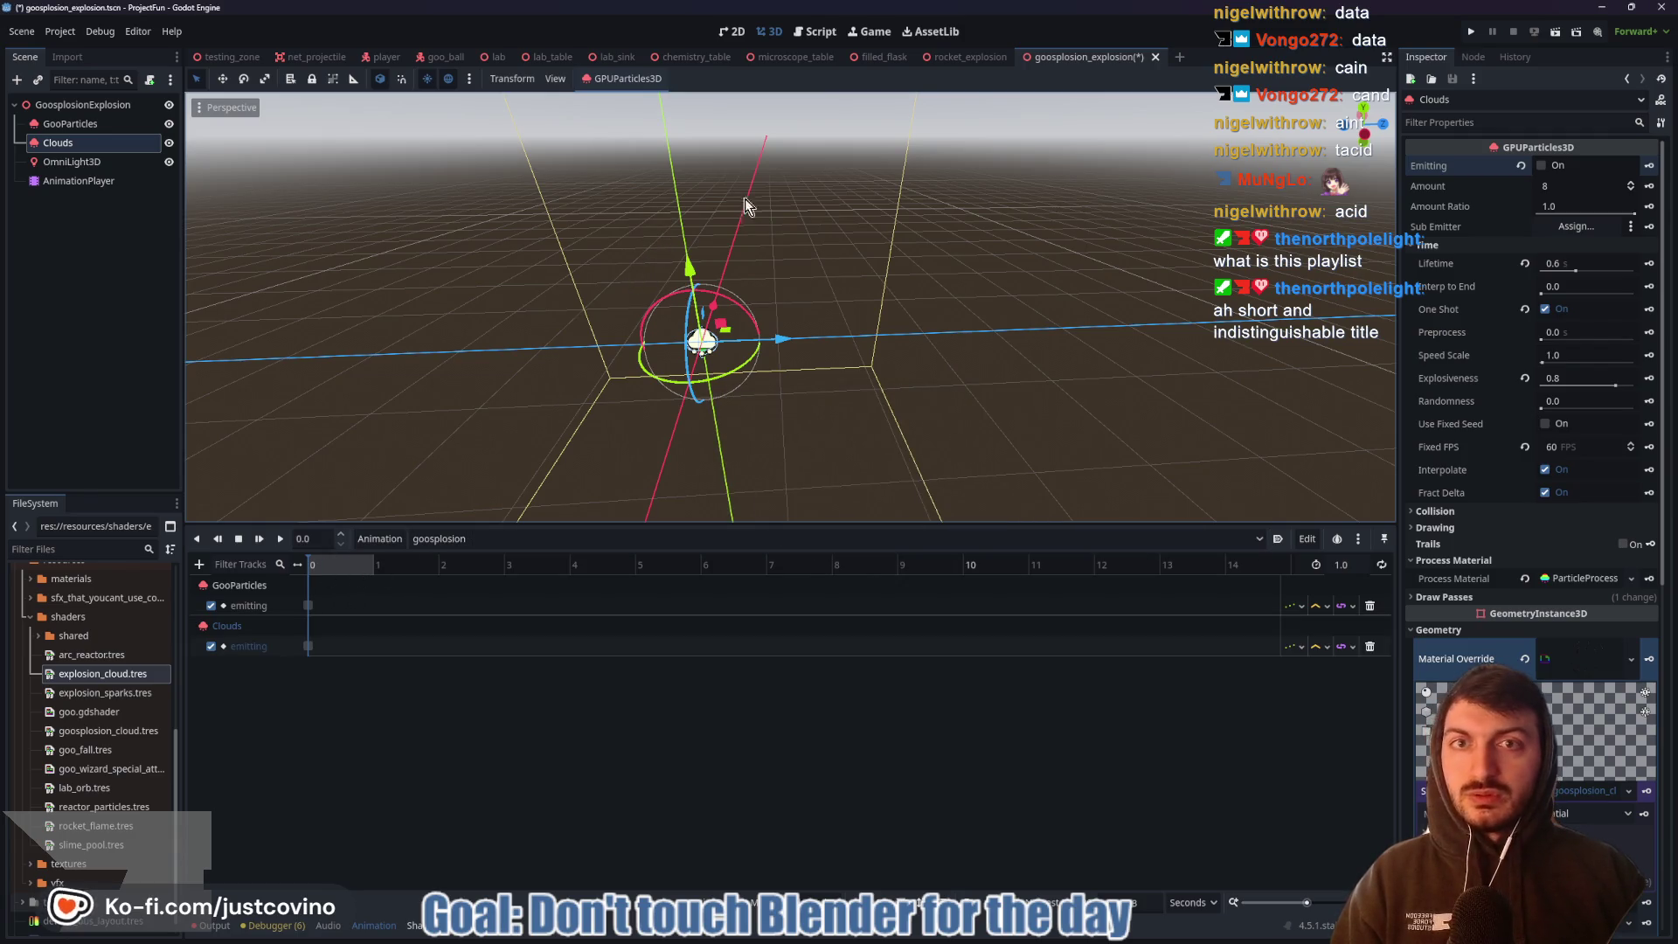
click(970, 58)
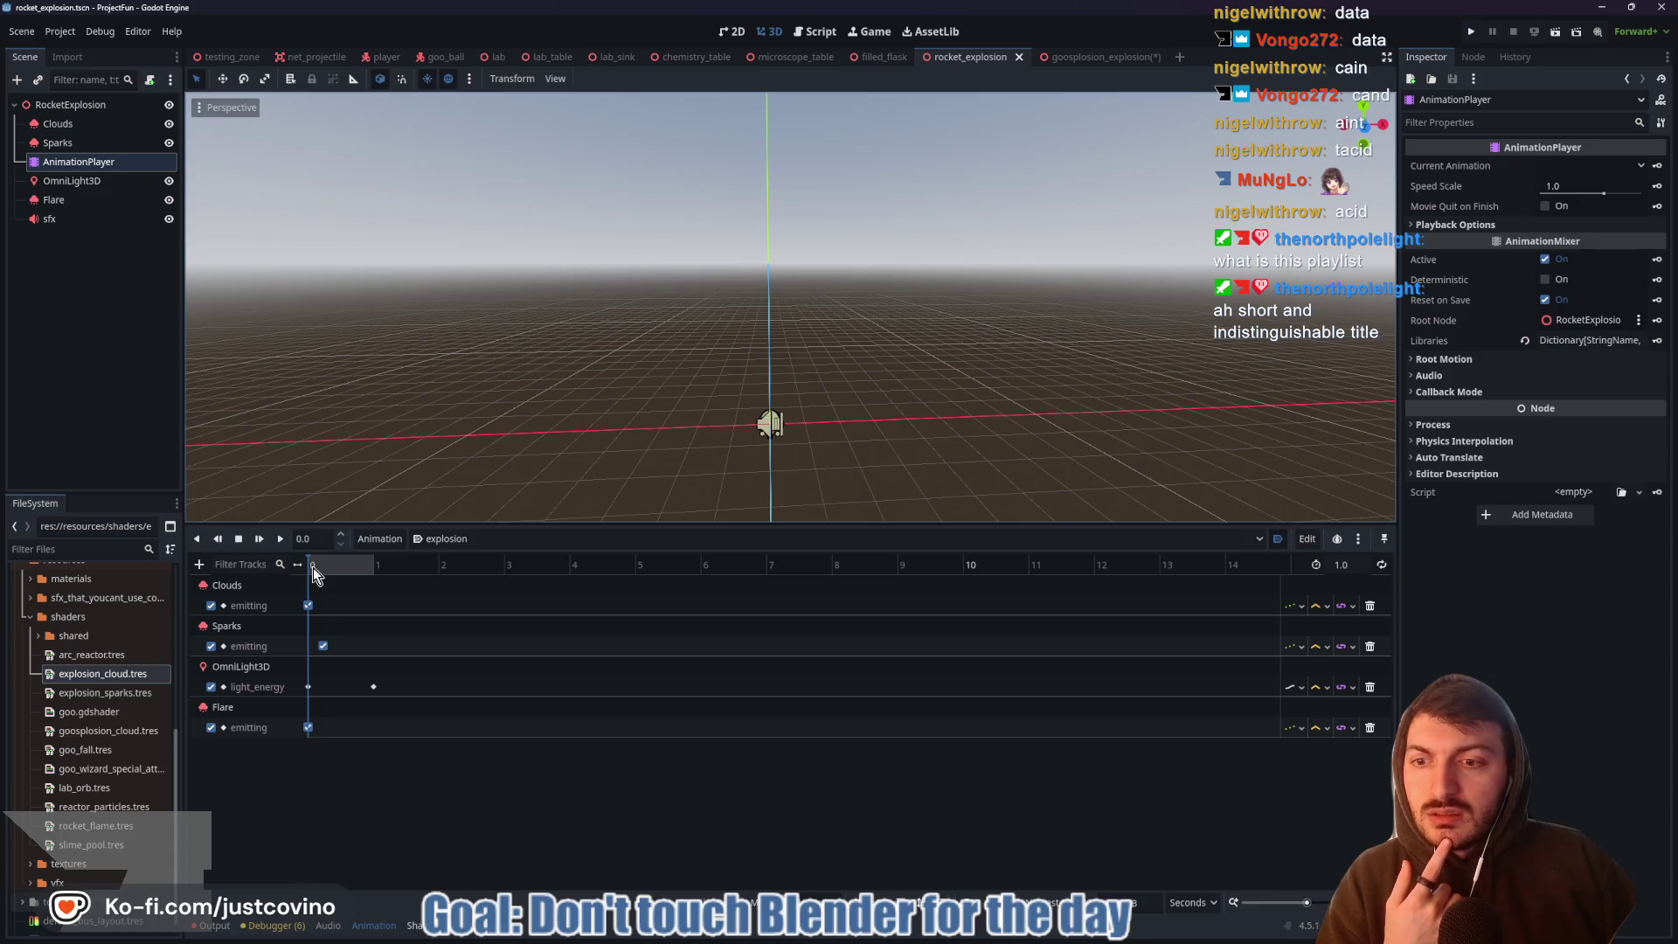
Return to goosplosion_explosion and select the OmniLight3D node
click(1105, 50)
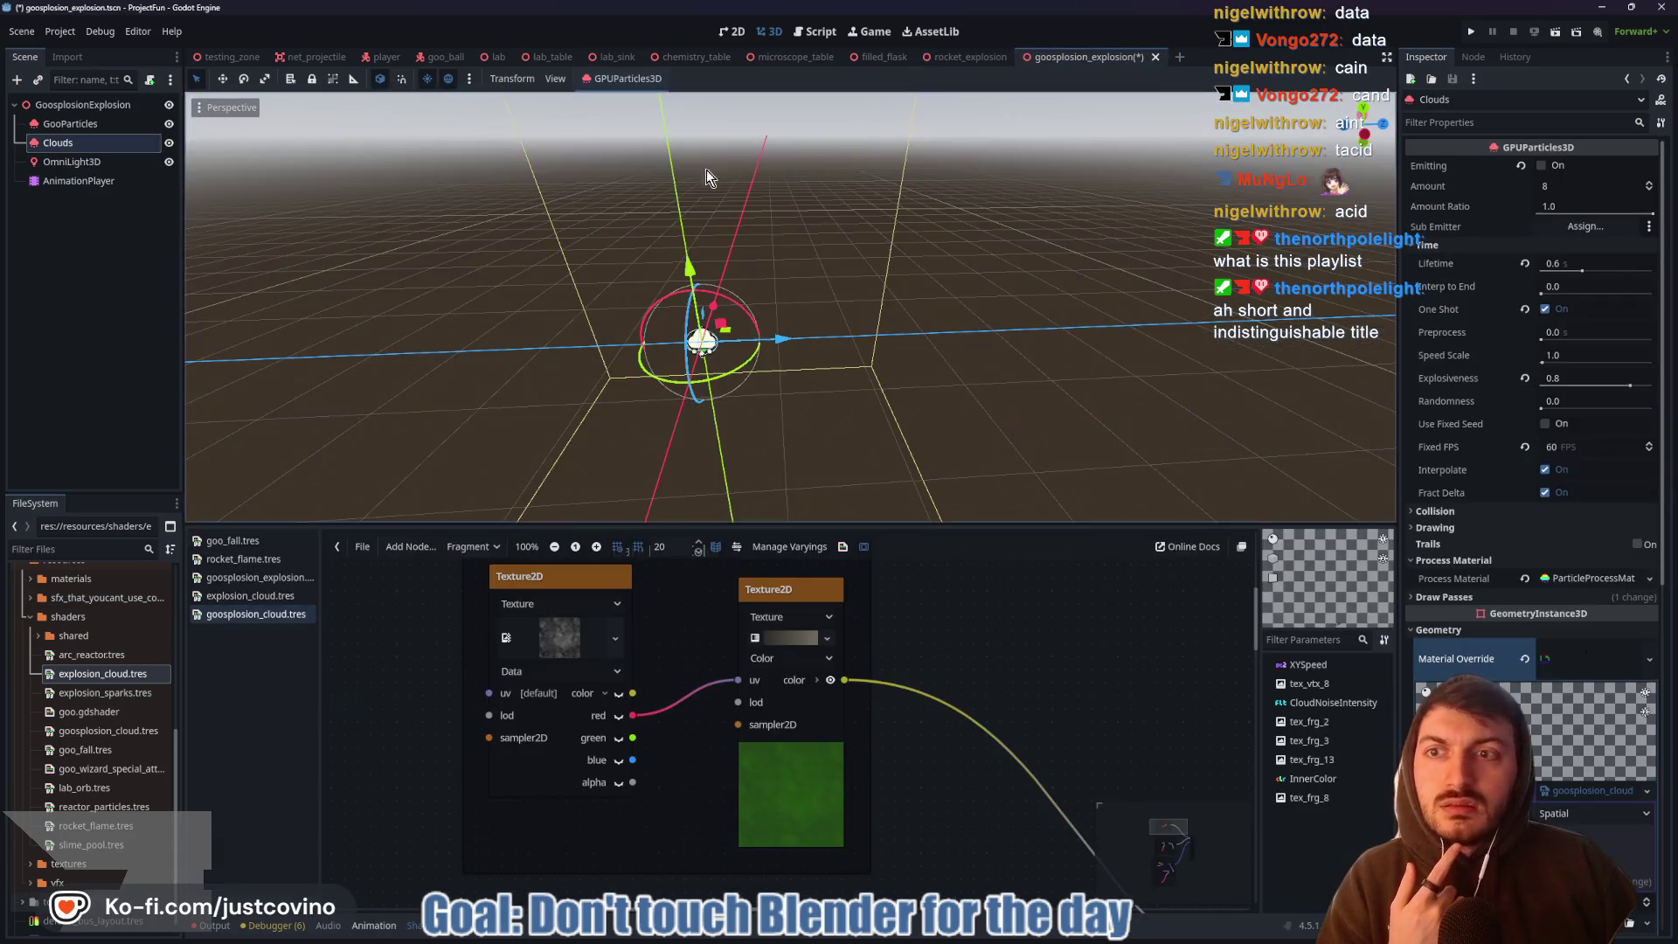
click(60, 182)
click(71, 162)
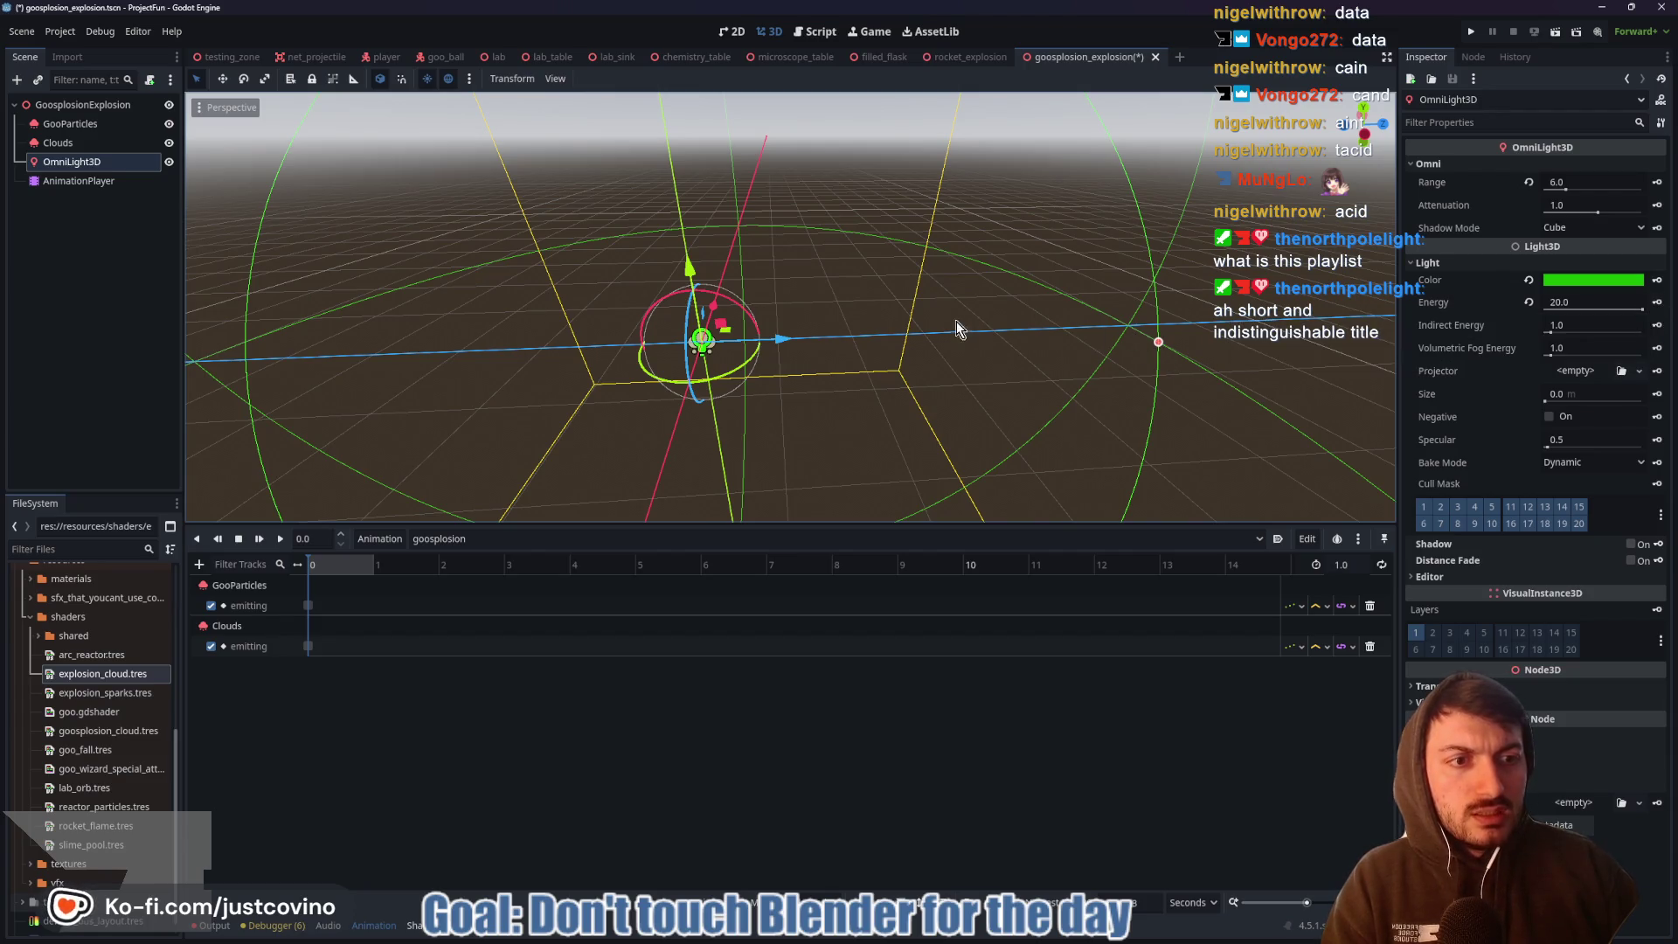
Inspect the rocket_explosion light_energy keys, then return to goosplosion_explosion
click(962, 57)
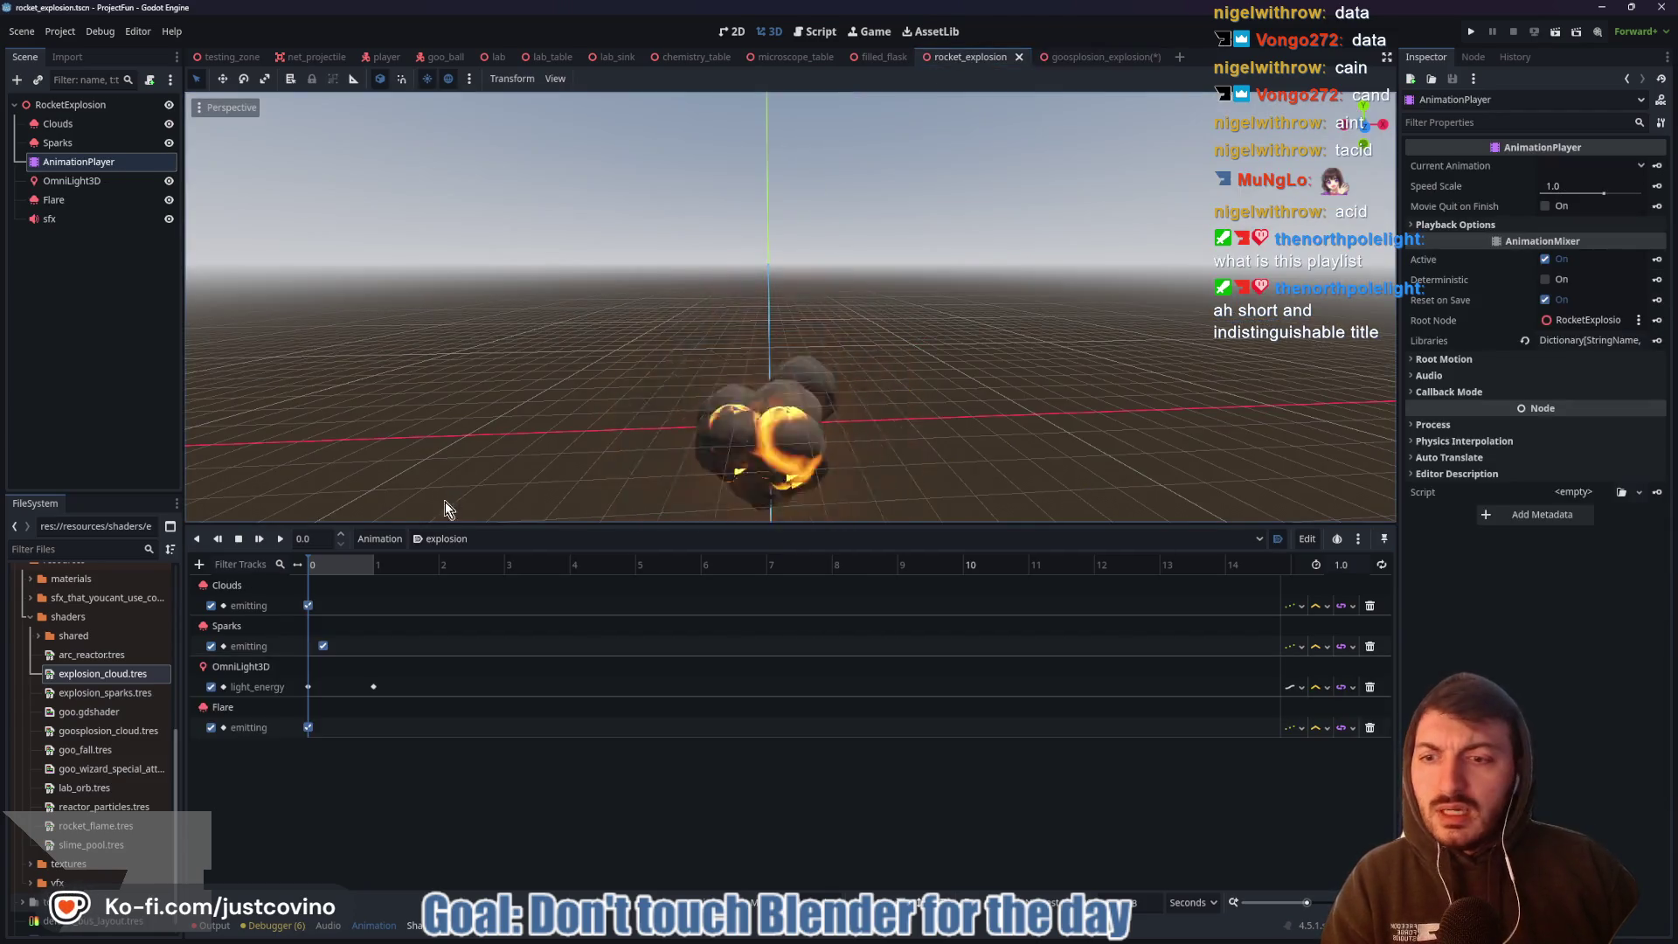
right_click(375, 687)
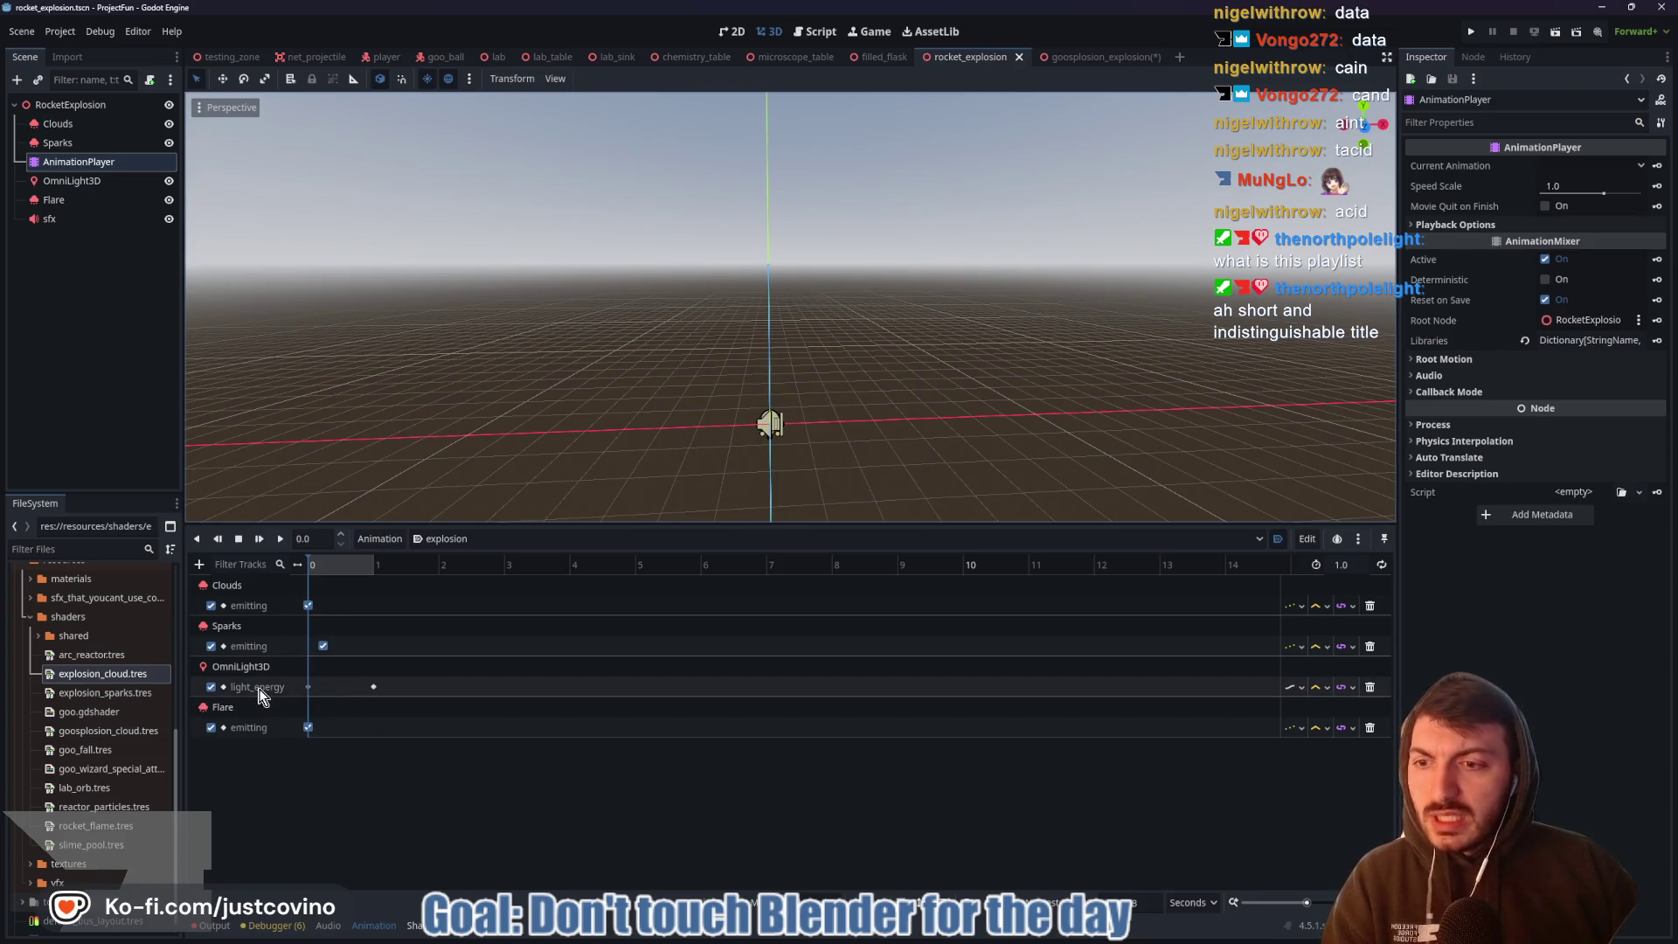
click(402, 700)
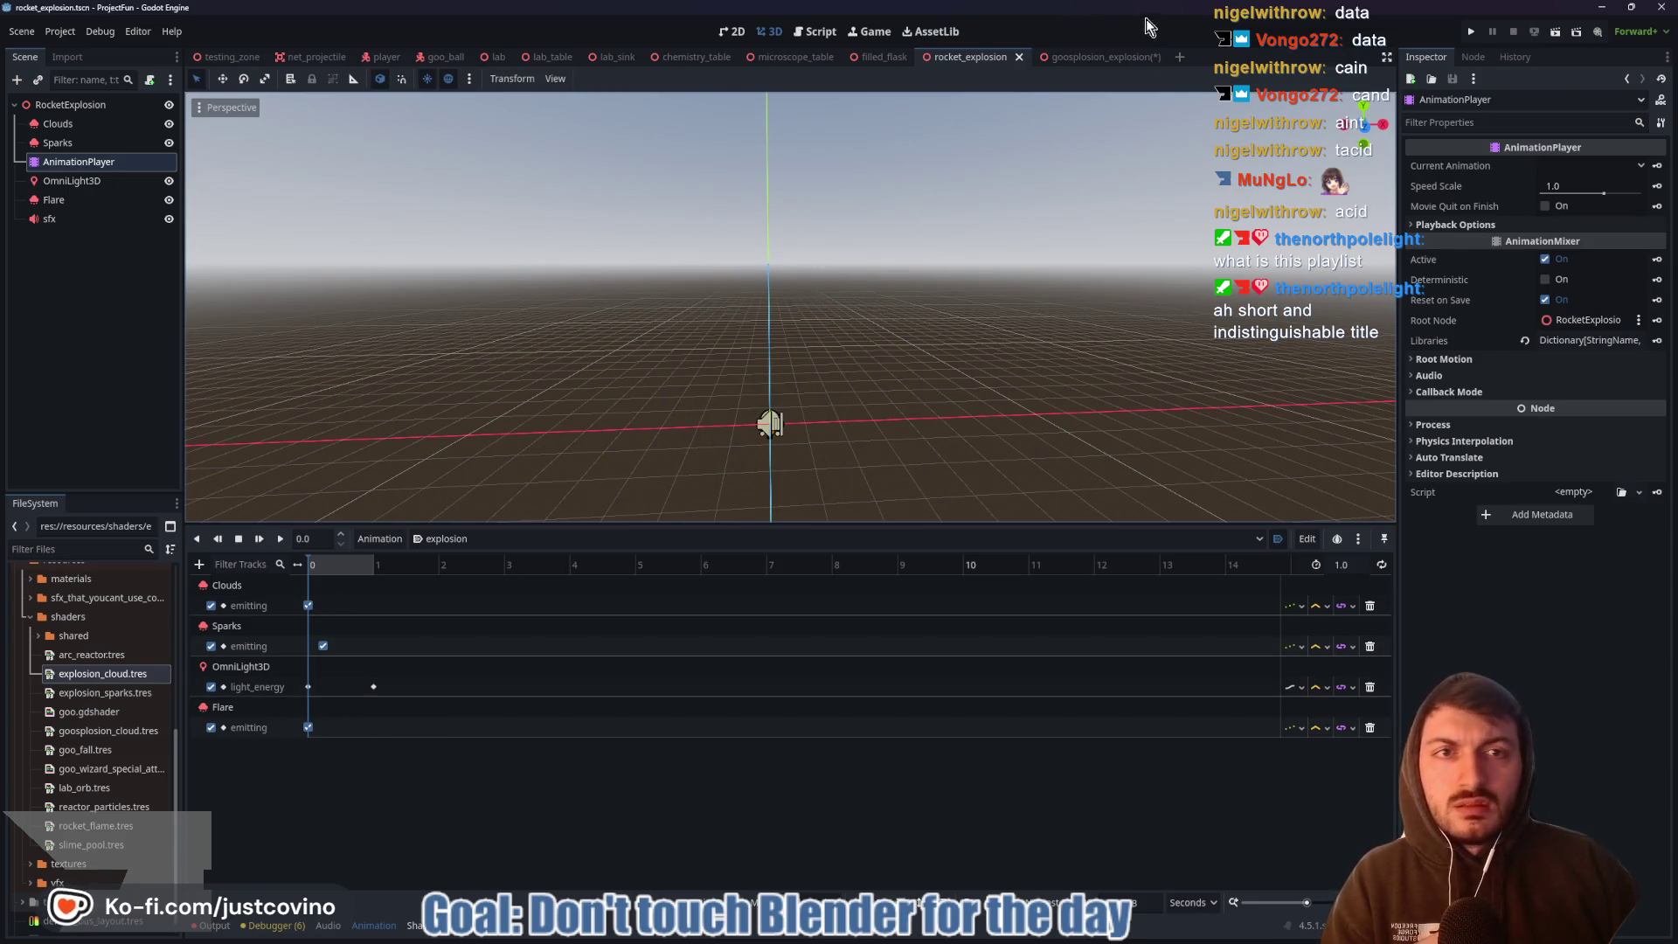
click(1108, 58)
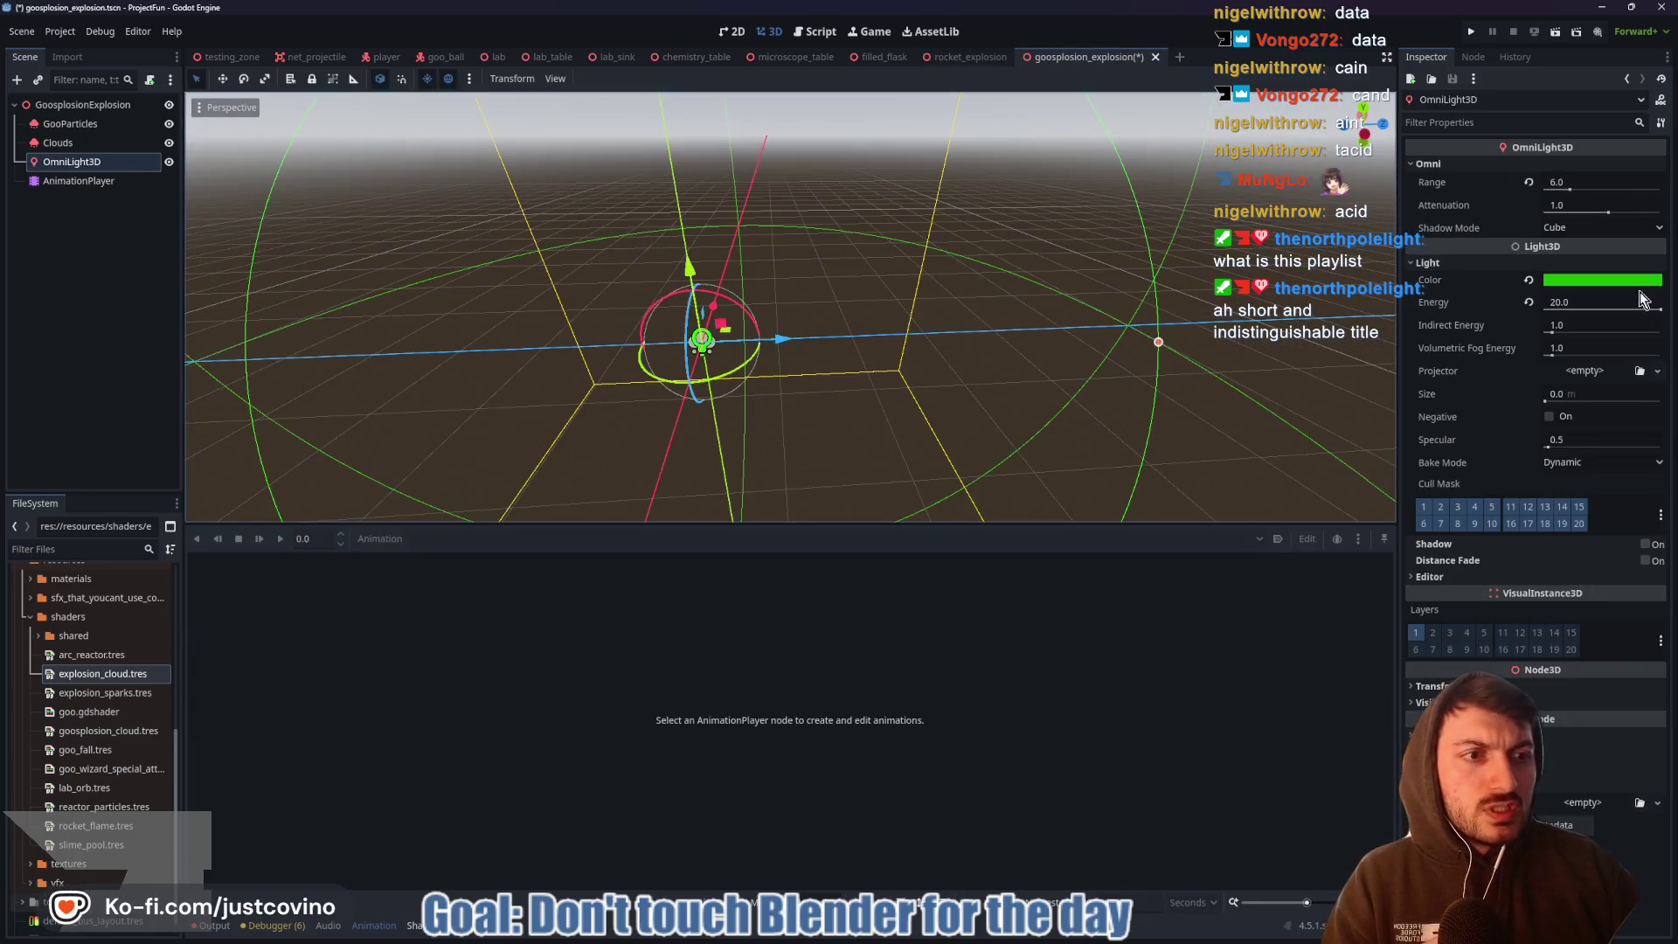
Key OmniLight3D Energy at 0 s and 1 s, setting the first key to 0
click(67, 182)
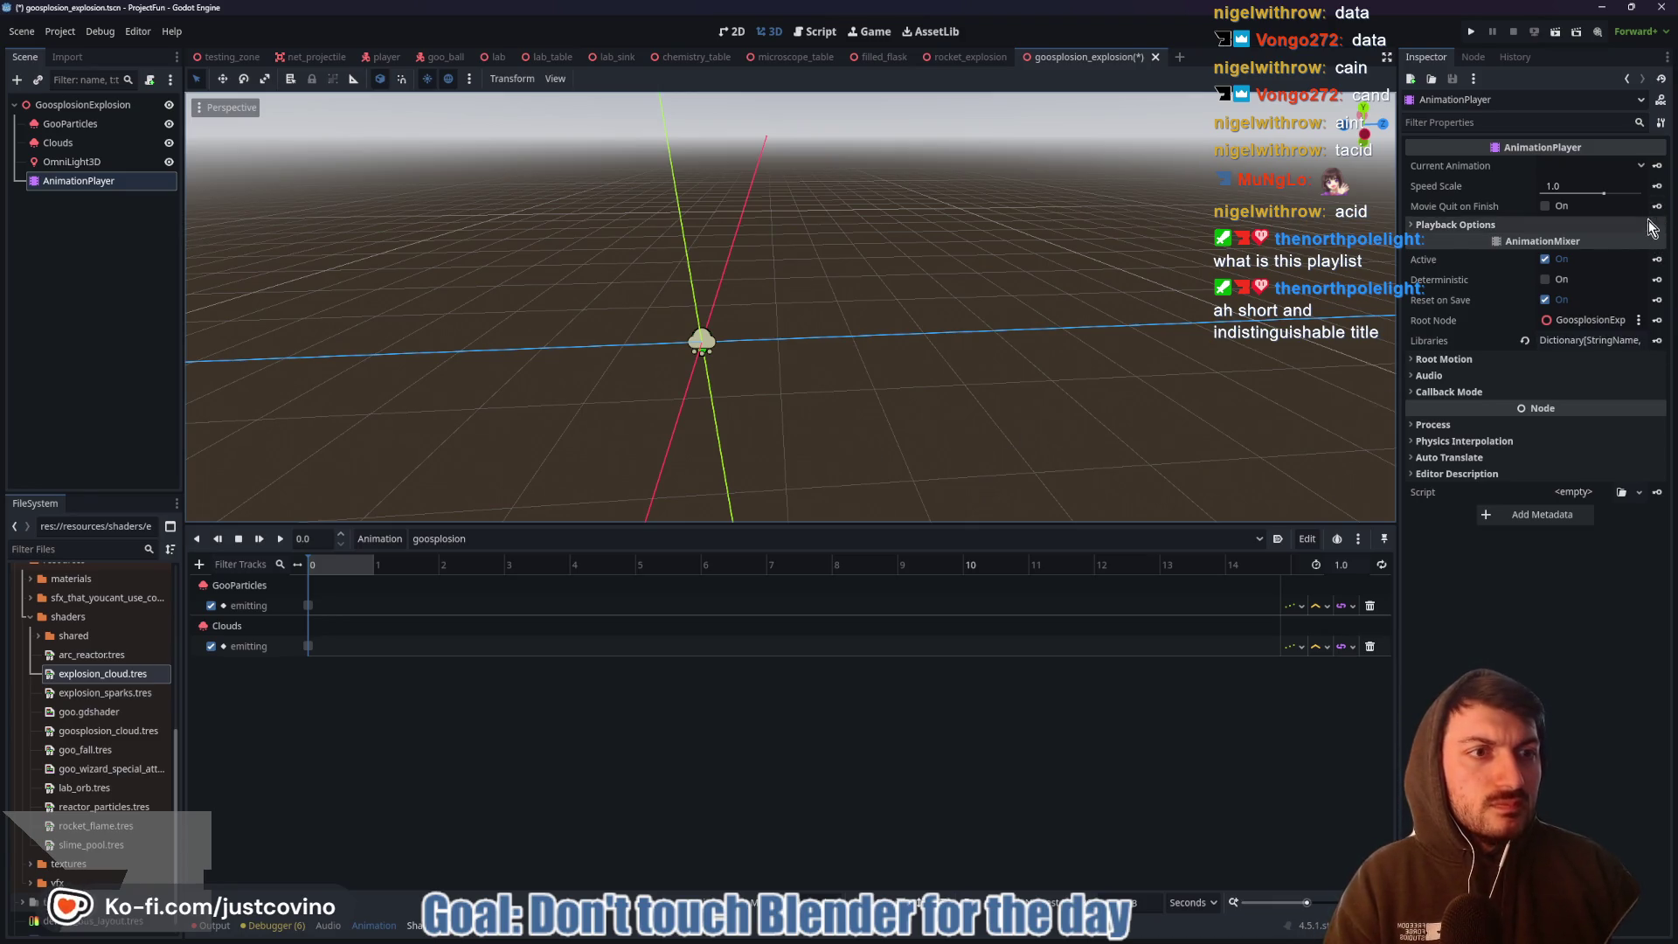
click(88, 162)
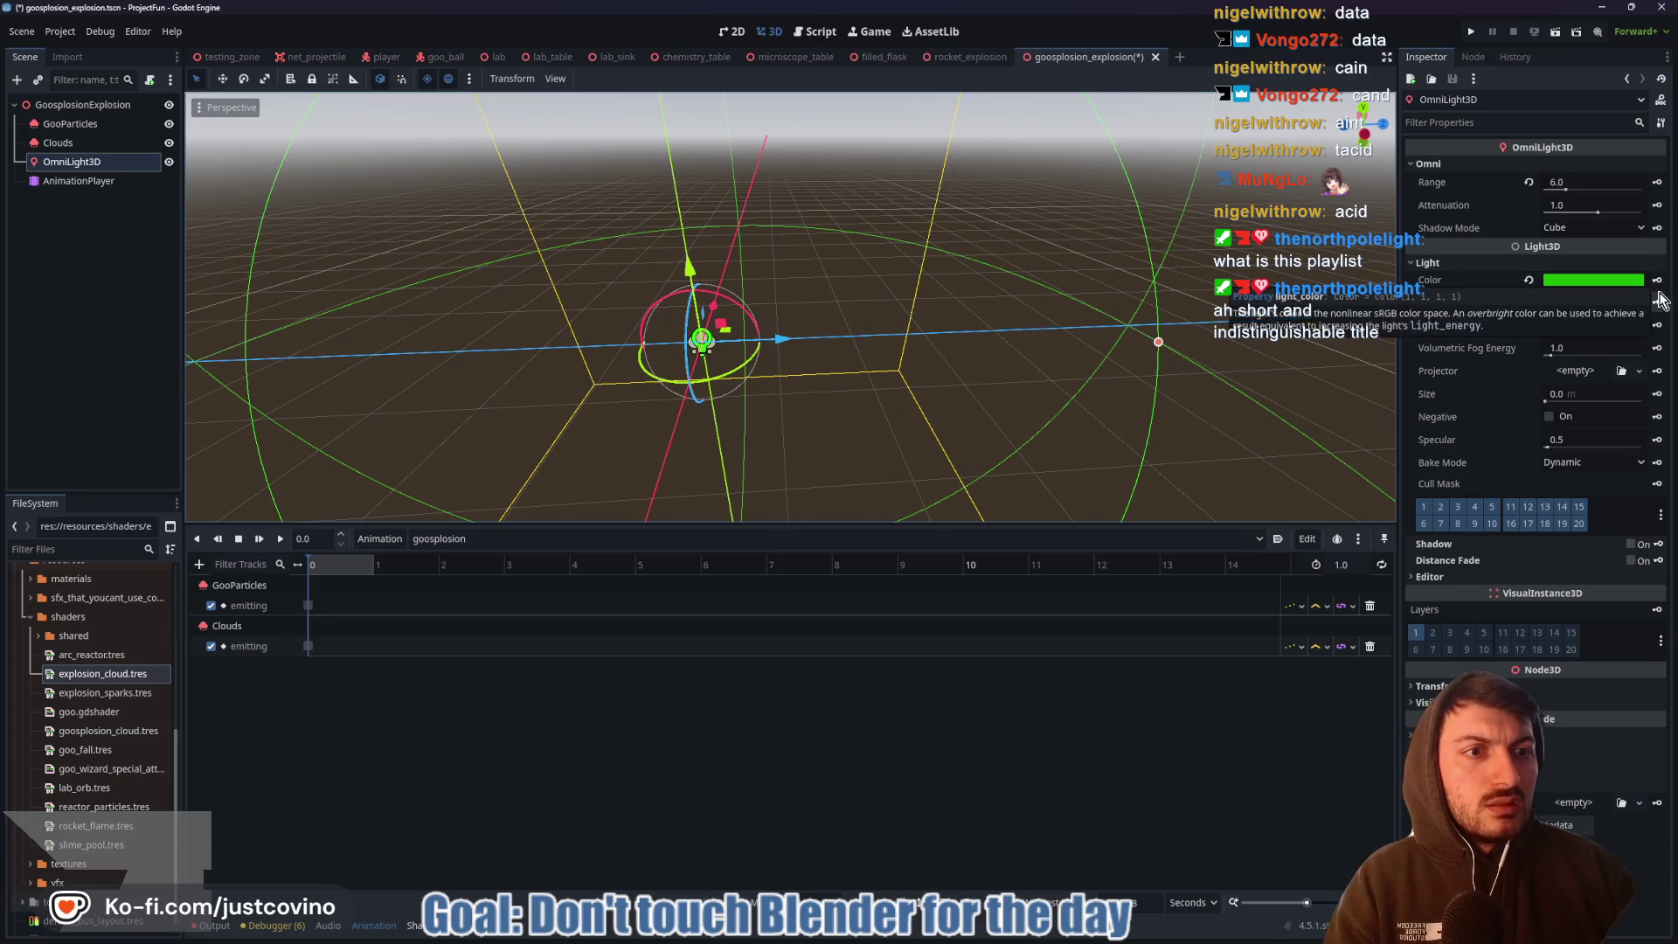
click(1657, 302)
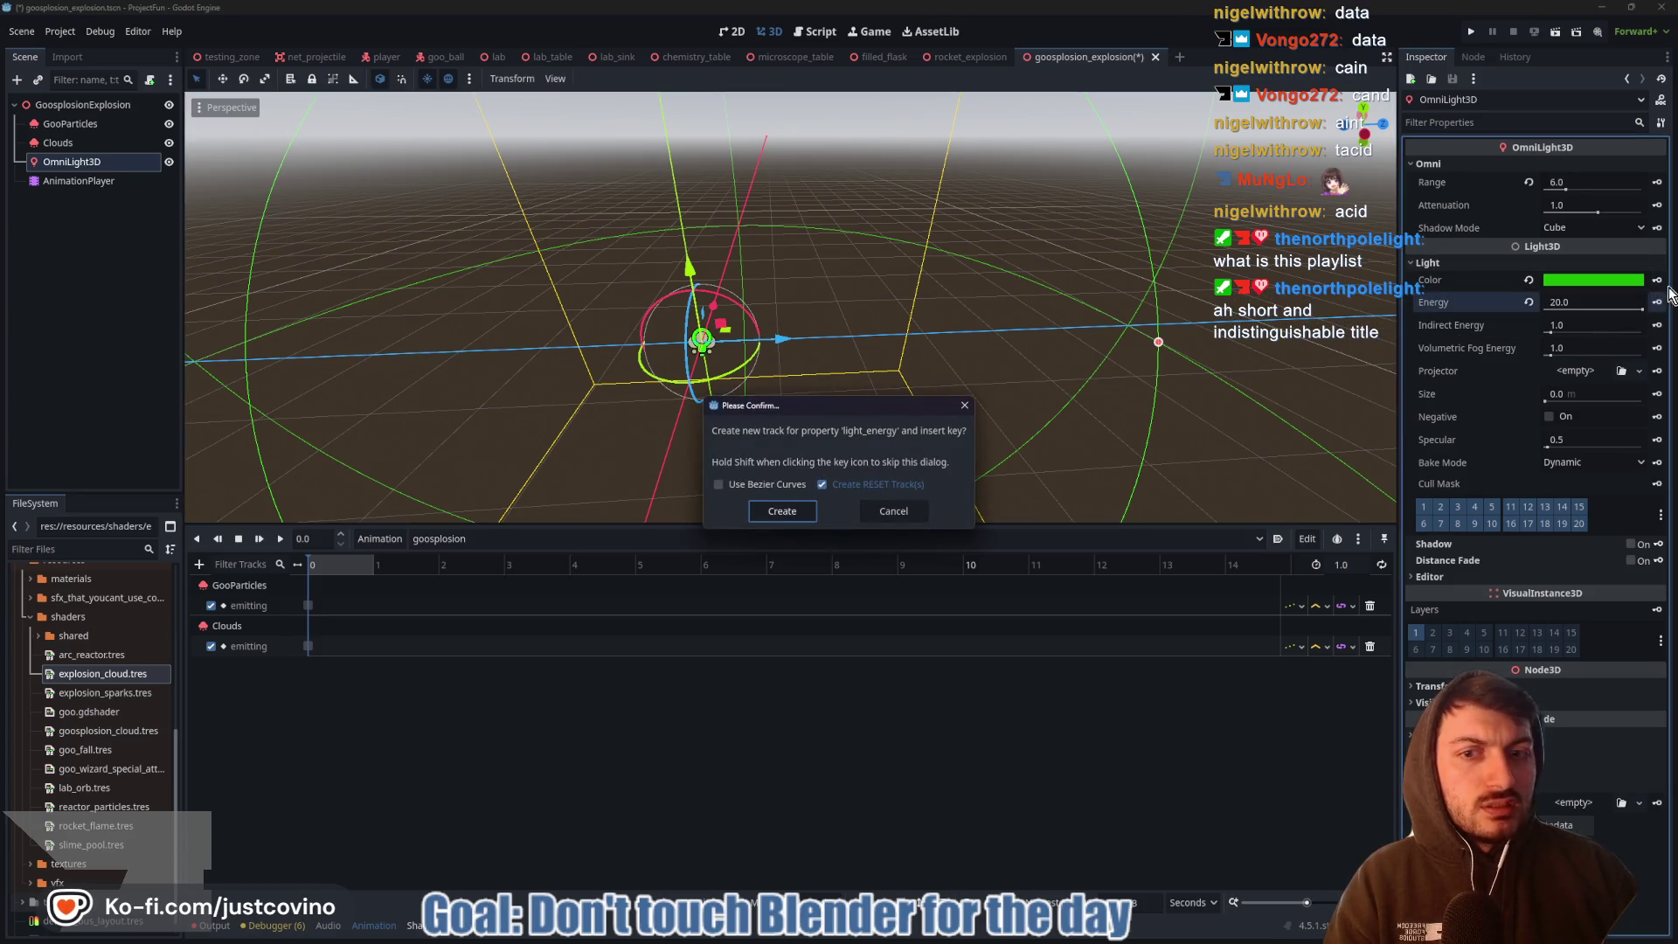
click(783, 512)
drag(327, 565, 378, 564)
click(1657, 303)
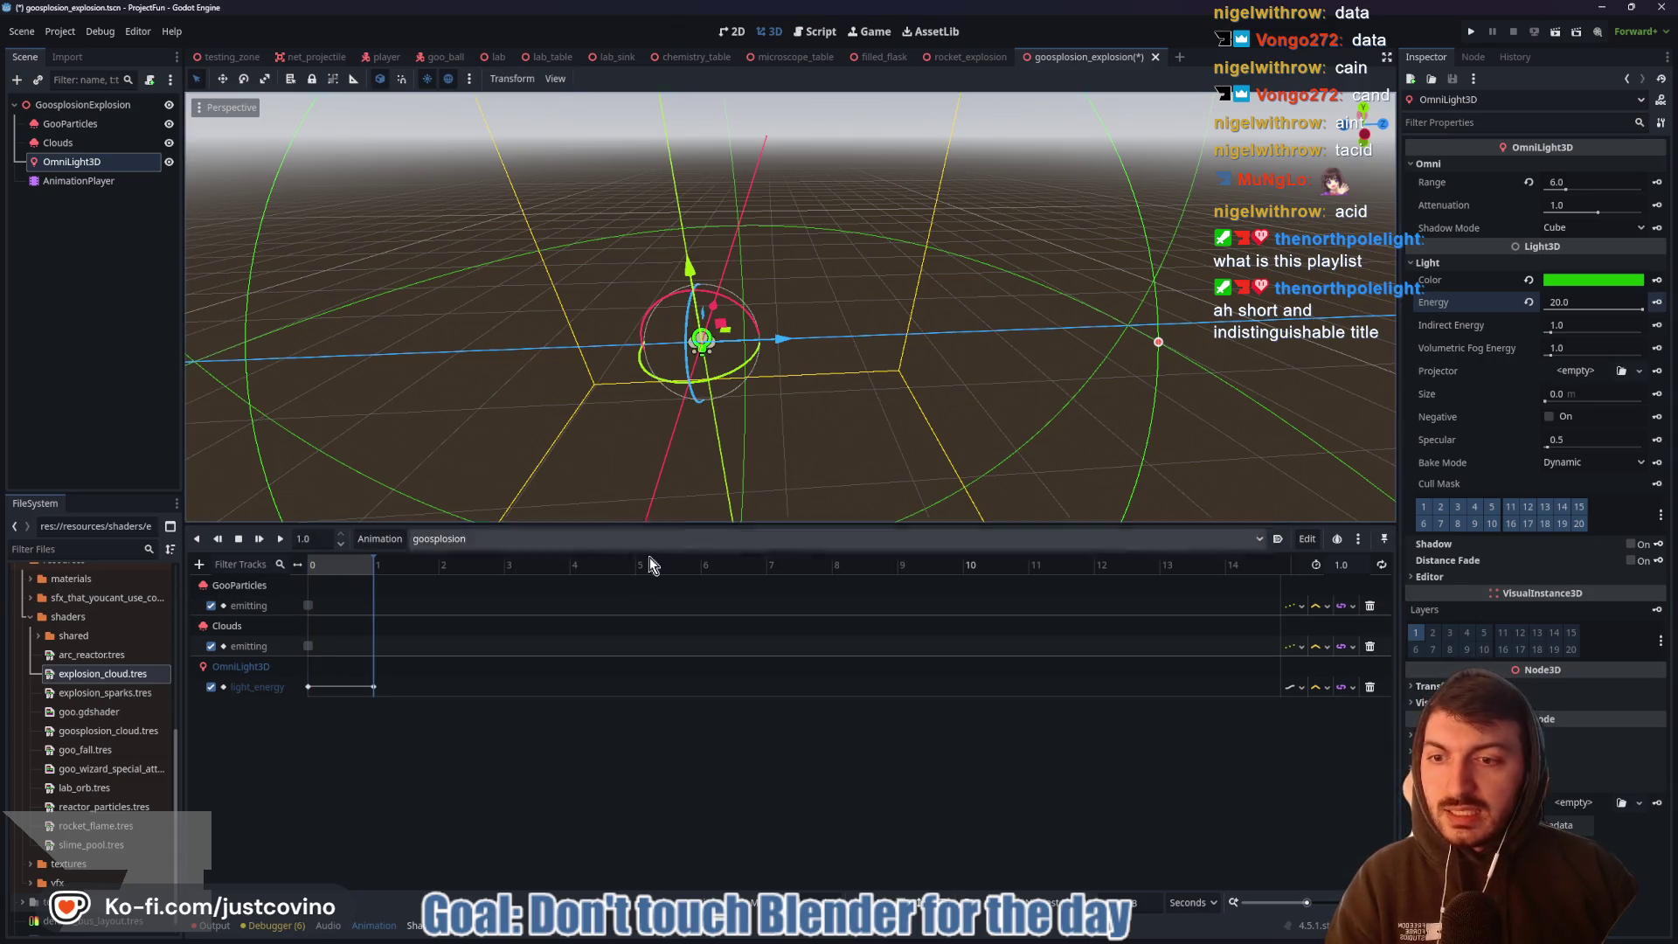
click(308, 687)
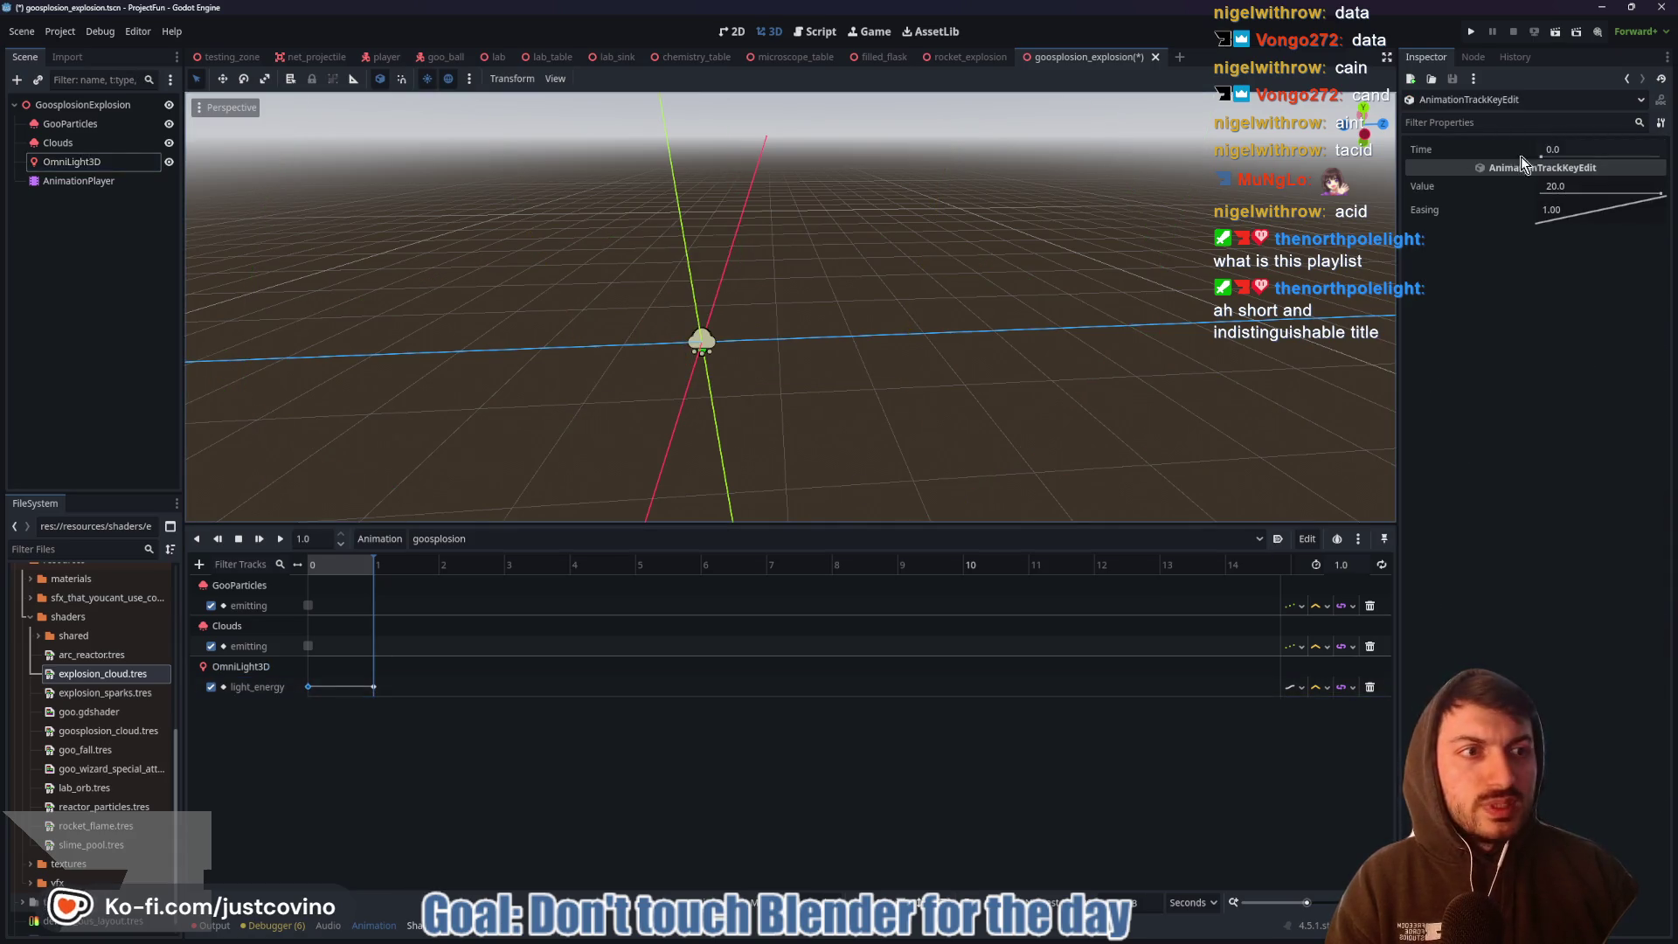
click(1575, 185)
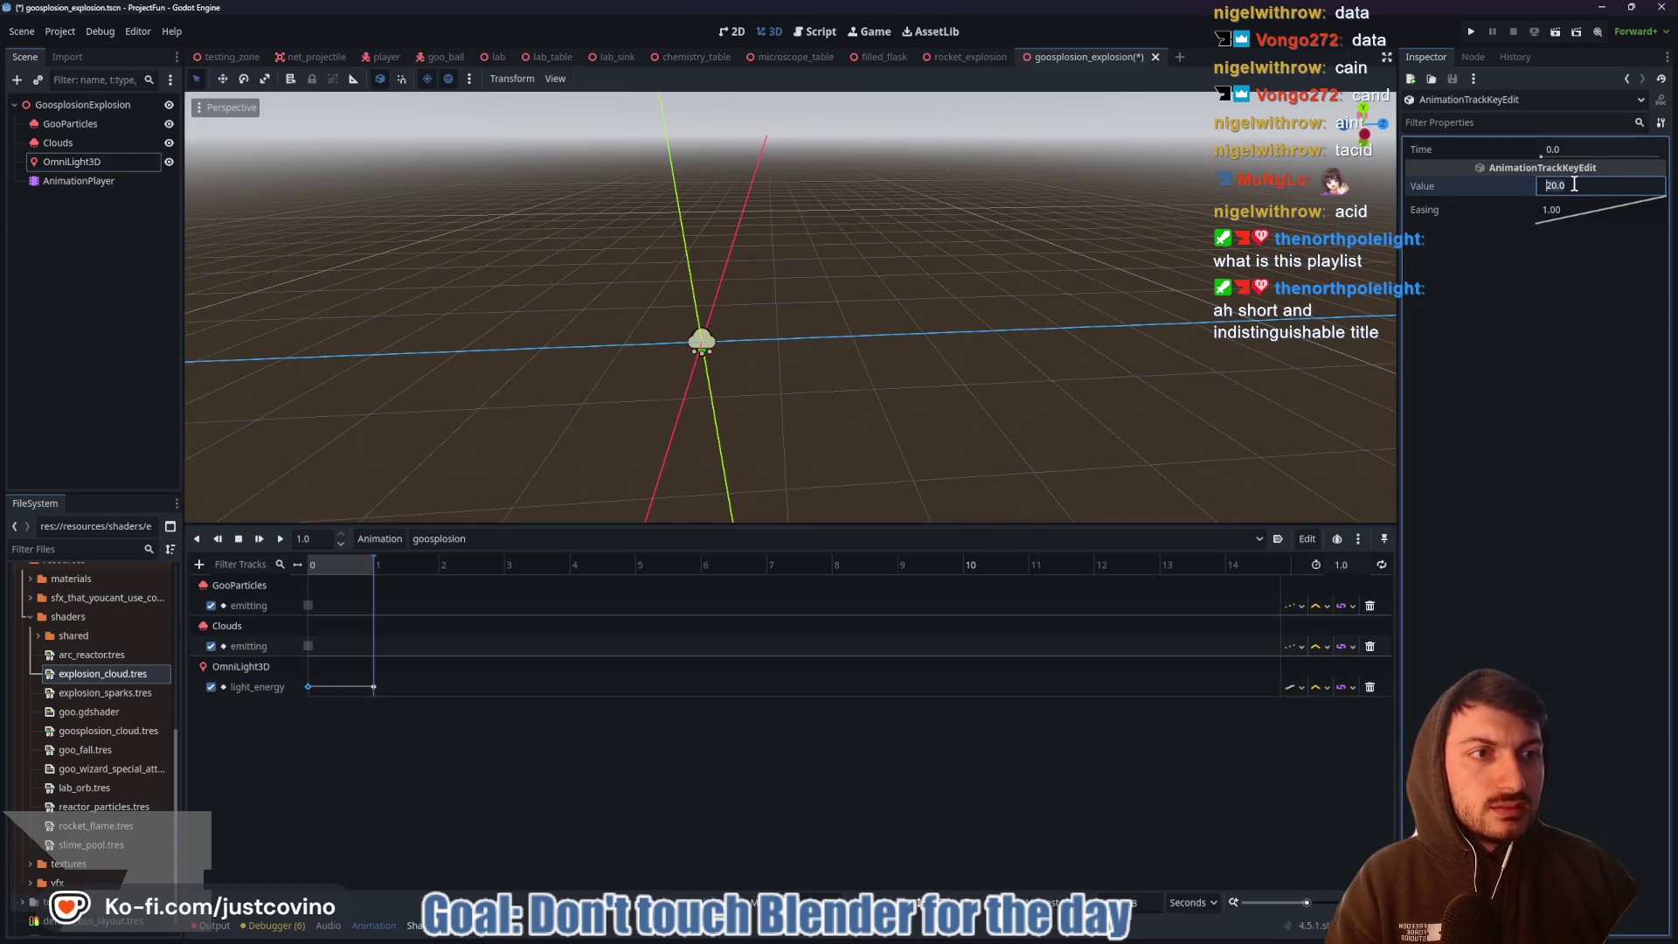
text(0)
key(Return)
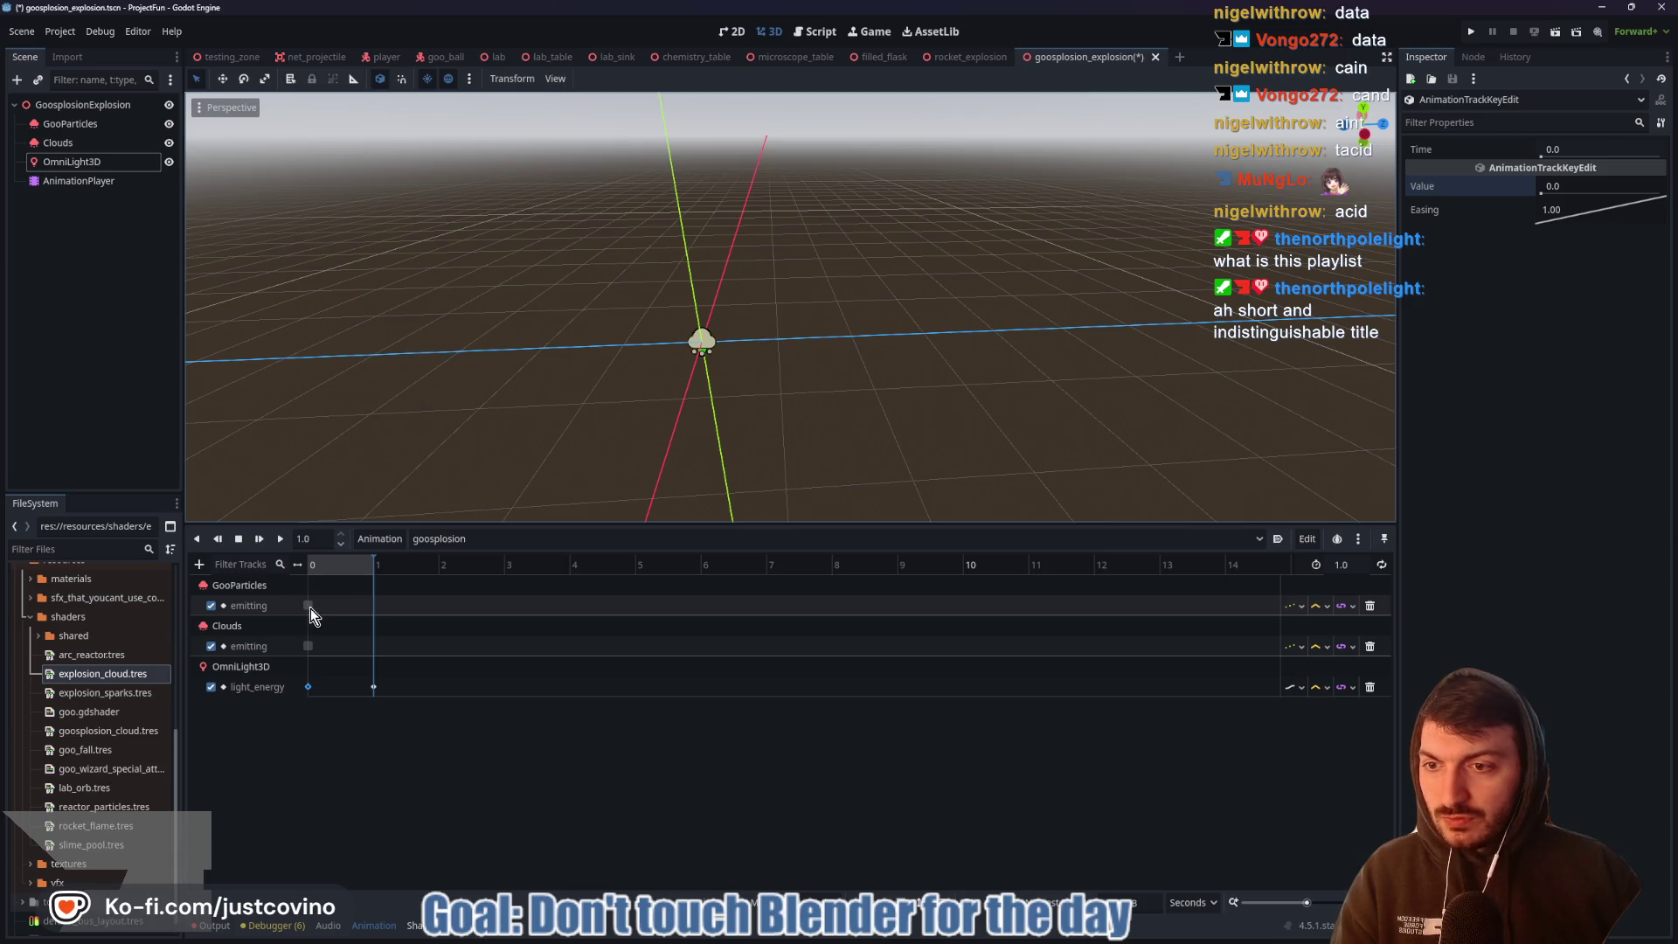
Move the GooParticles key to 0.33 s, turn on both emitting keys, save, enable Autoplay on Load
mouse_move(353, 566)
mouse_down()
mouse_move(328, 564)
mouse_move(324, 612)
mouse_up()
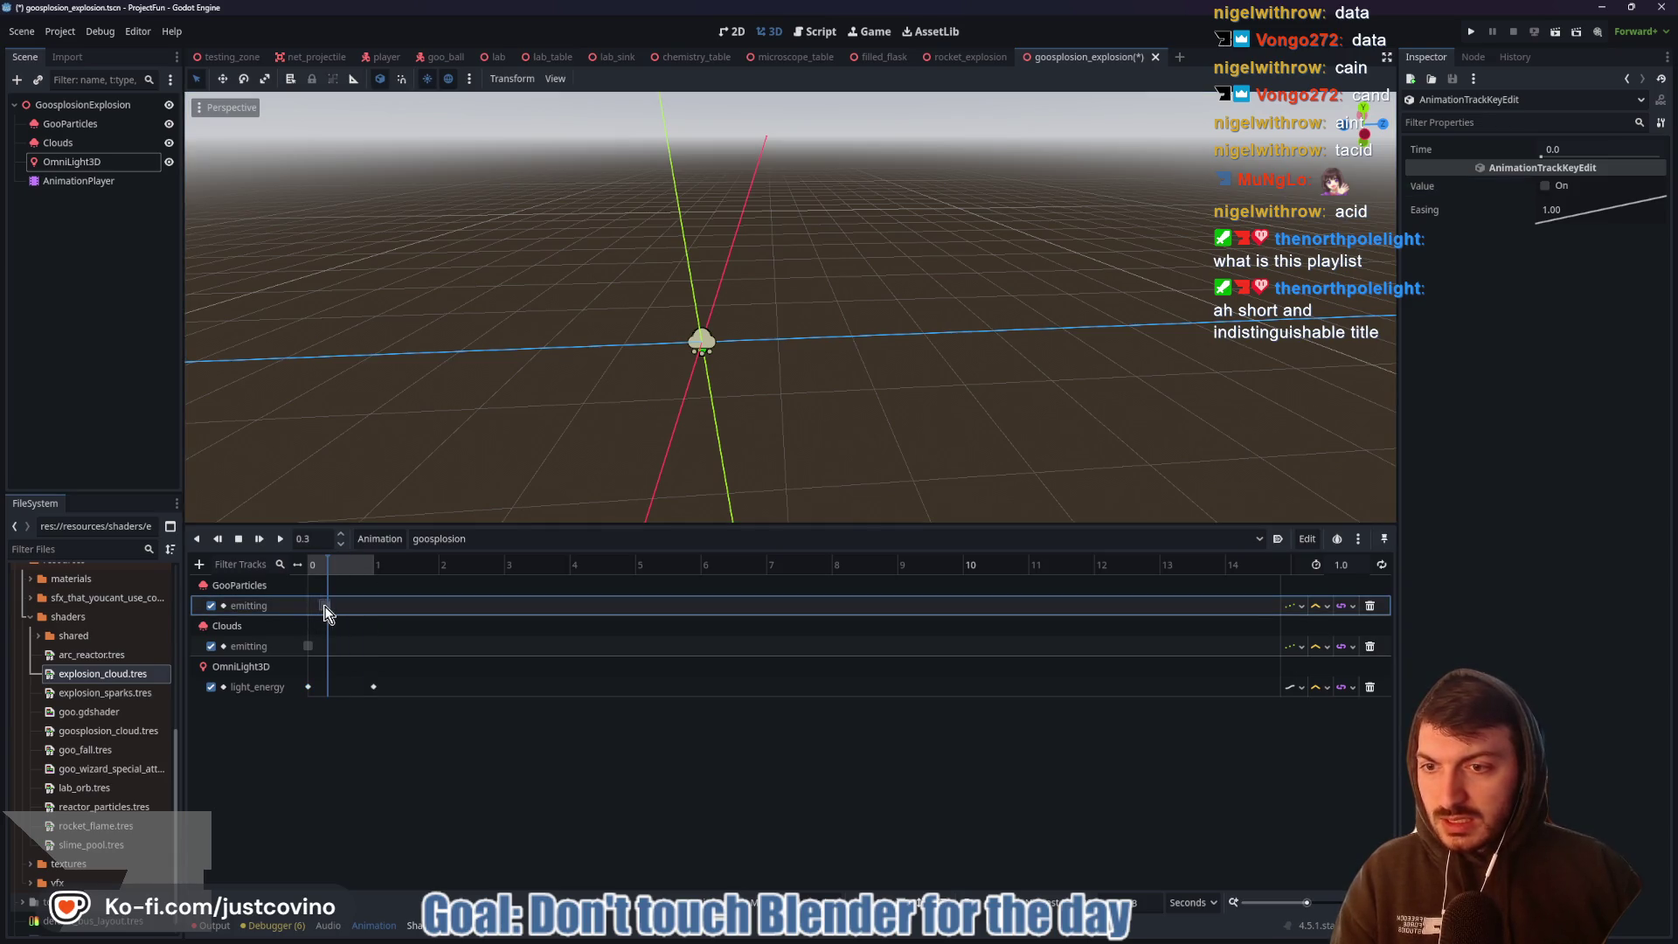
click(1545, 185)
click(309, 646)
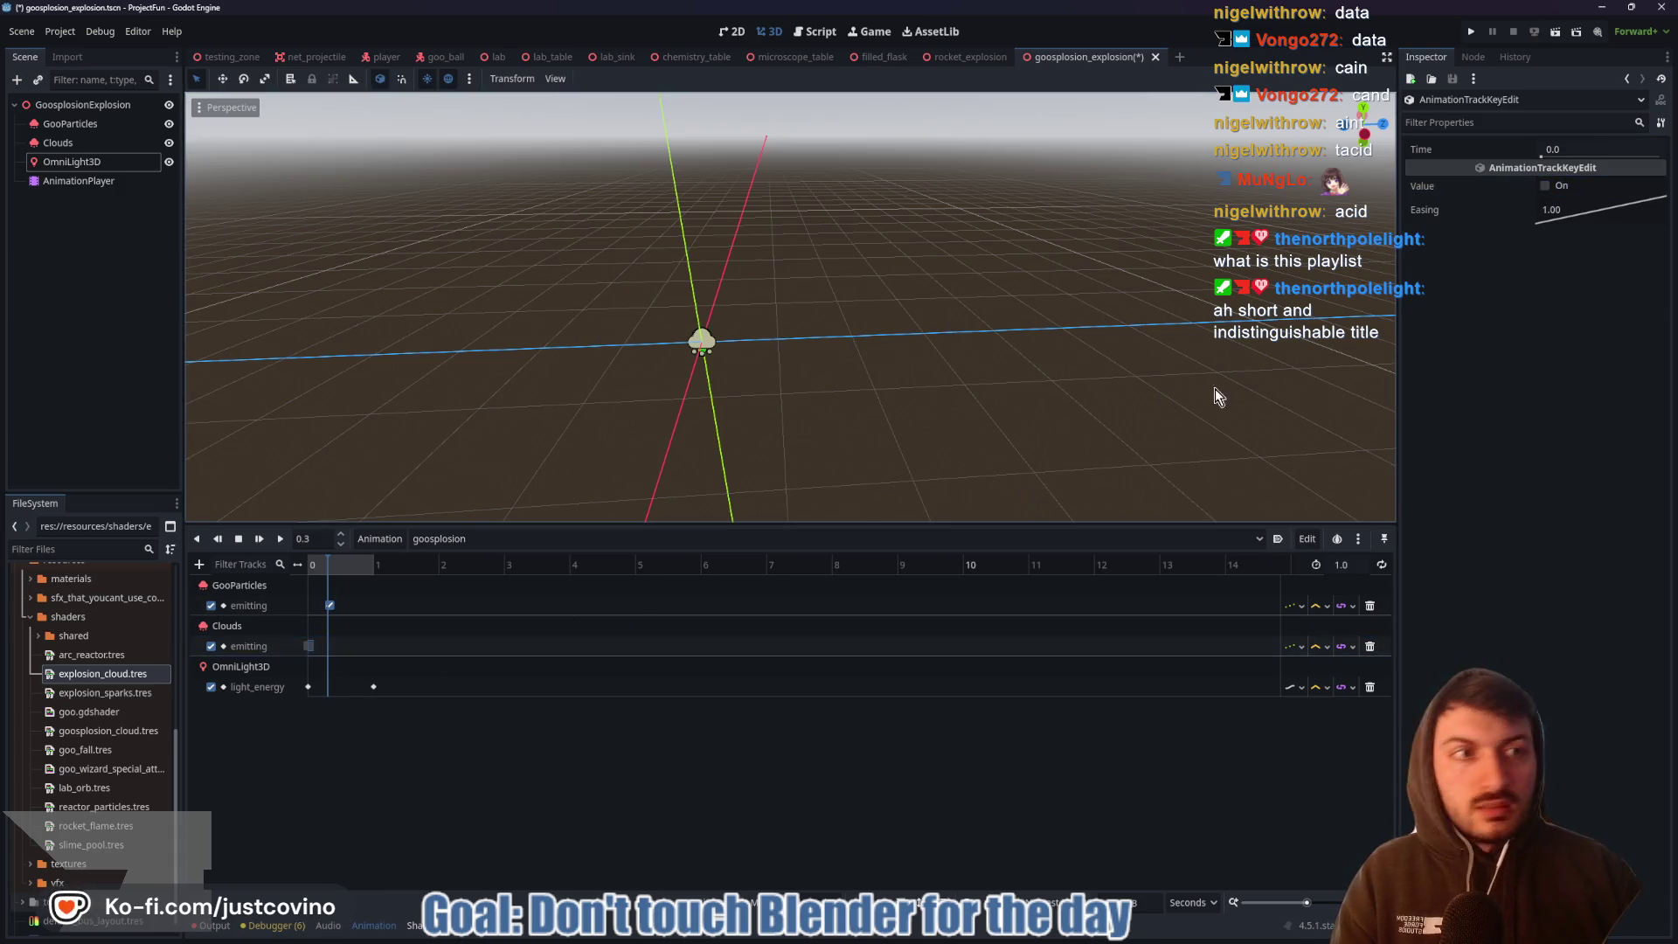
click(1546, 185)
key(ctrl+s)
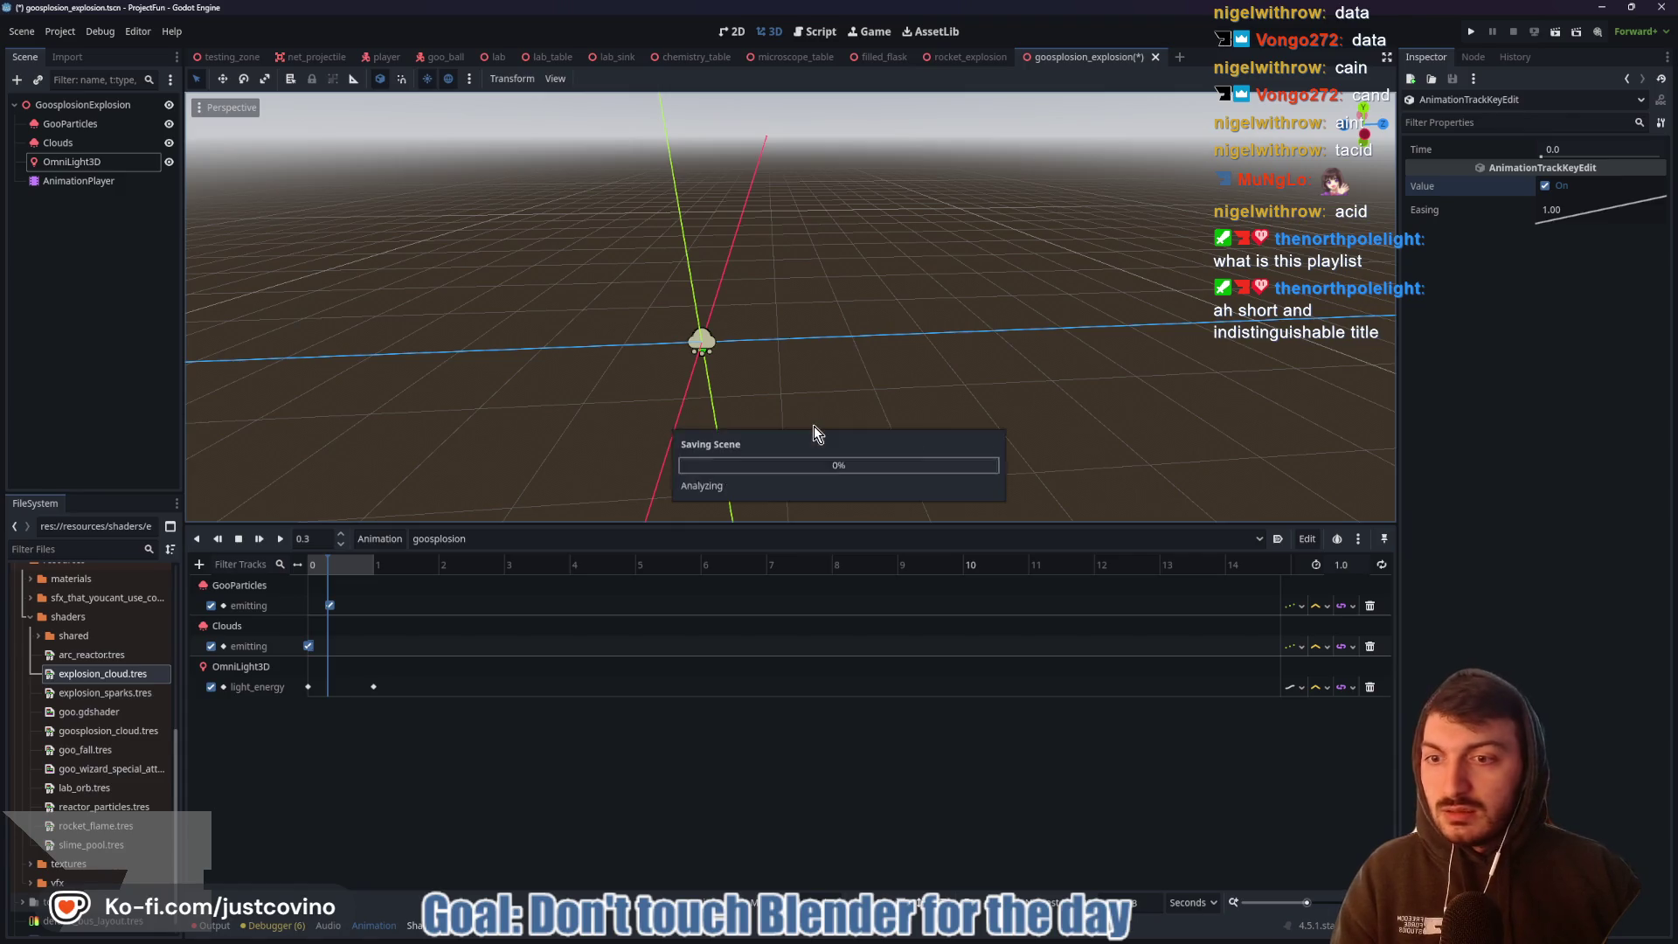
click(1278, 538)
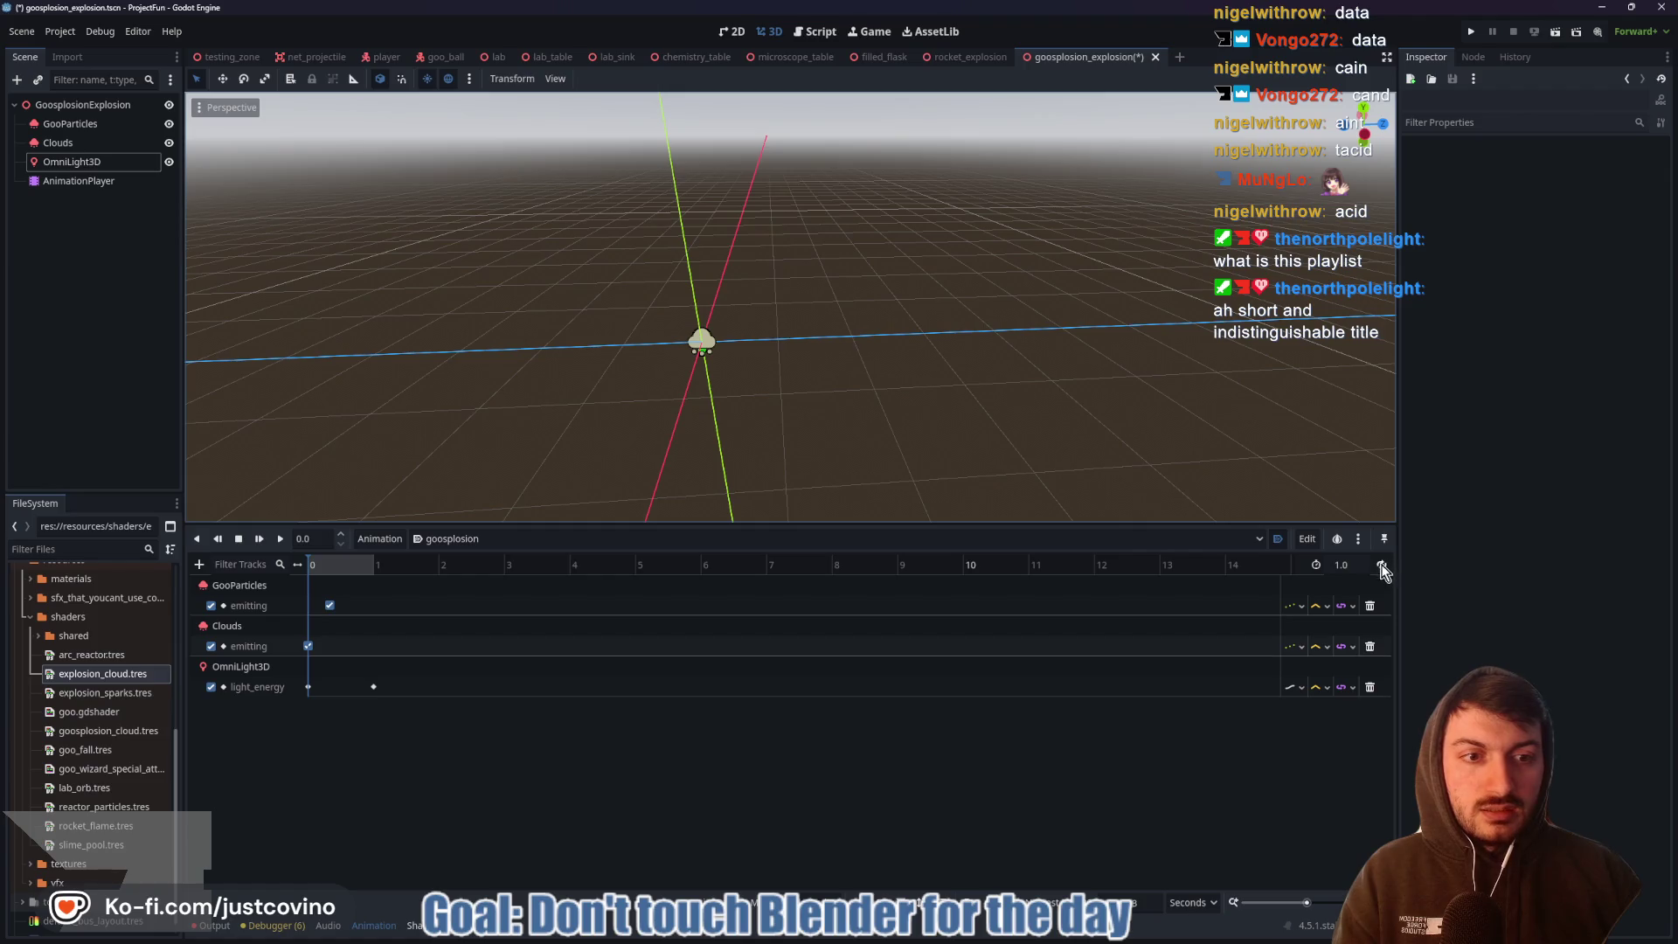
Shift the GooParticles emitting key to 0.2333 s and replay the animation to check timing
scroll(878, 424, up, 2)
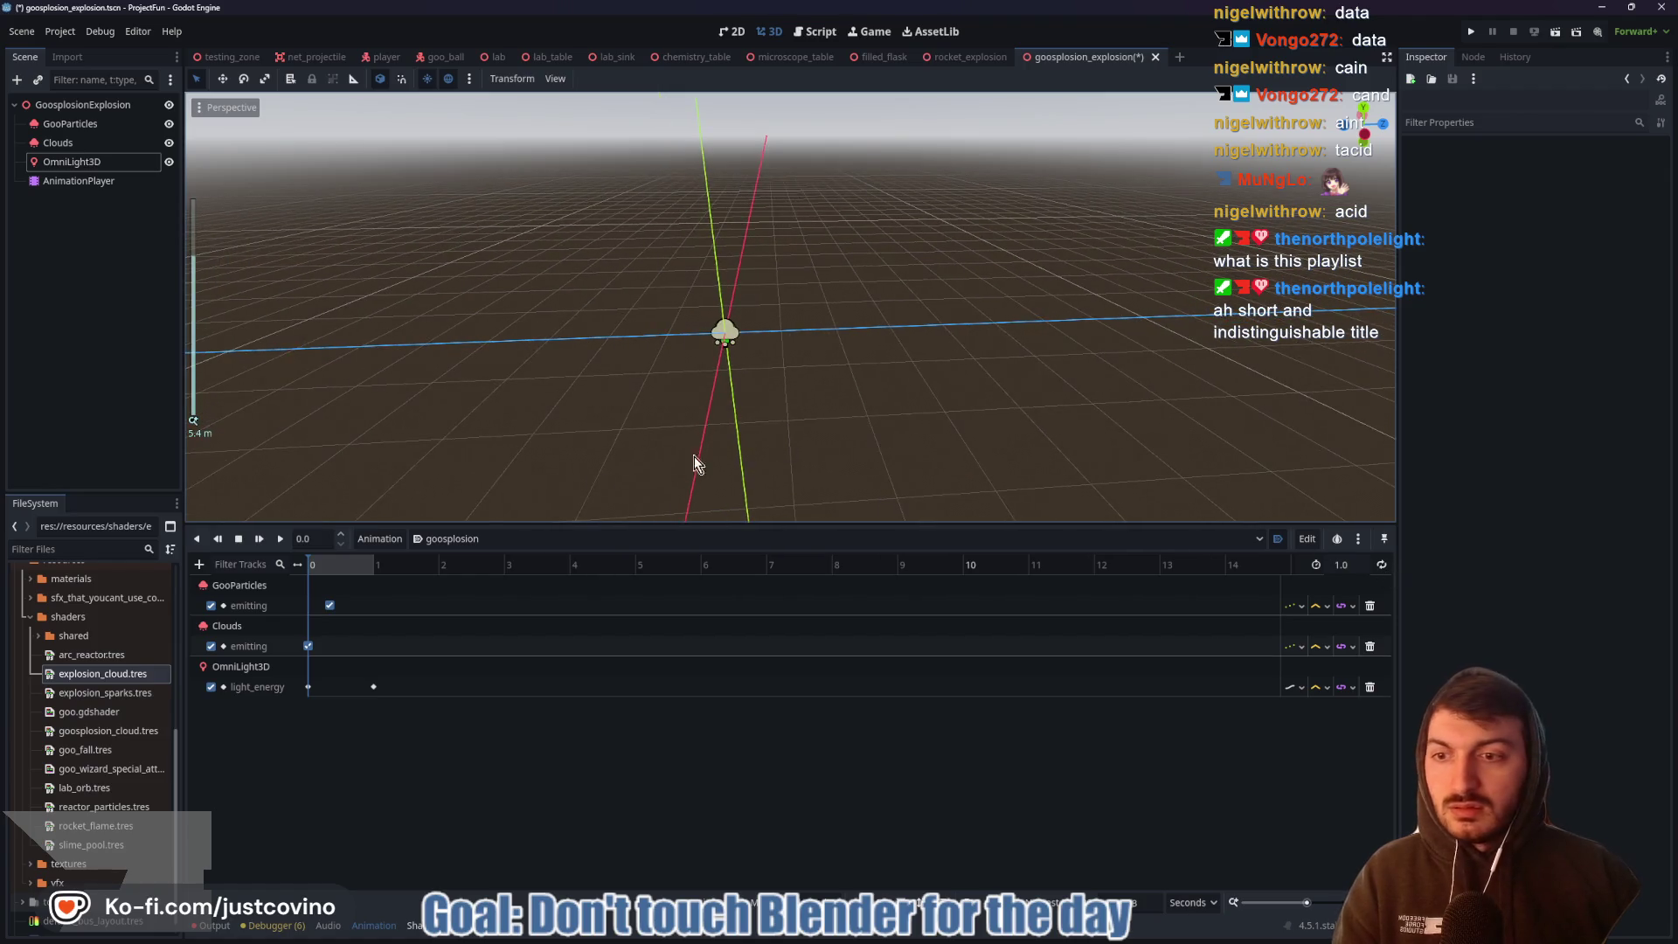
click(279, 539)
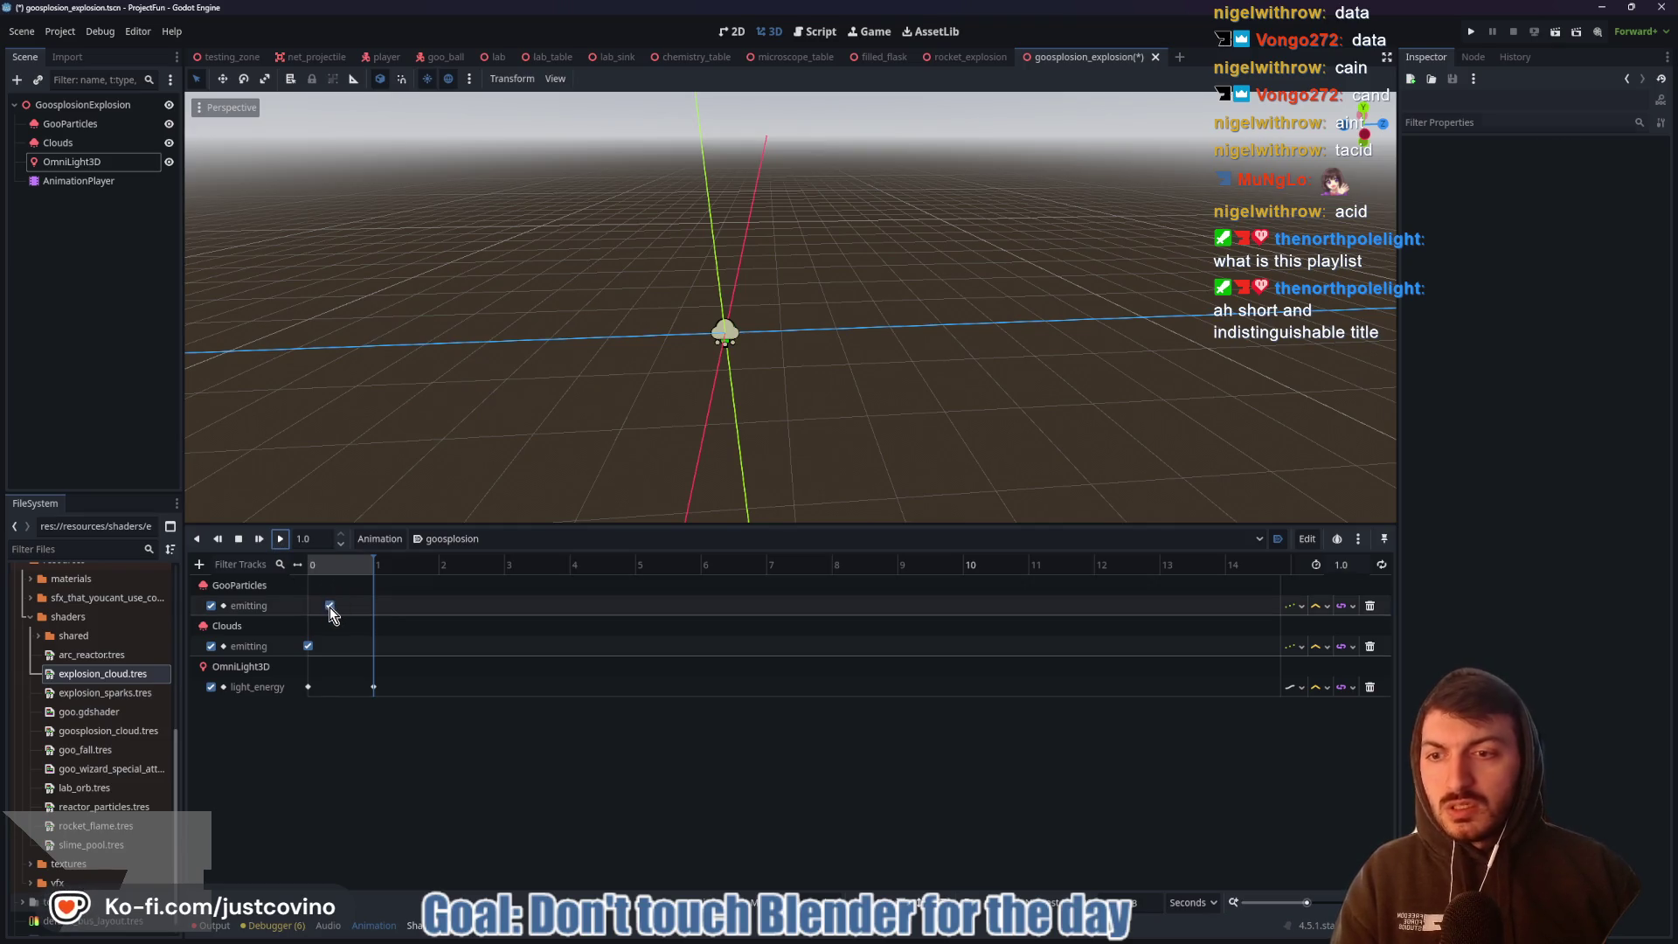
drag(328, 607, 323, 607)
click(278, 541)
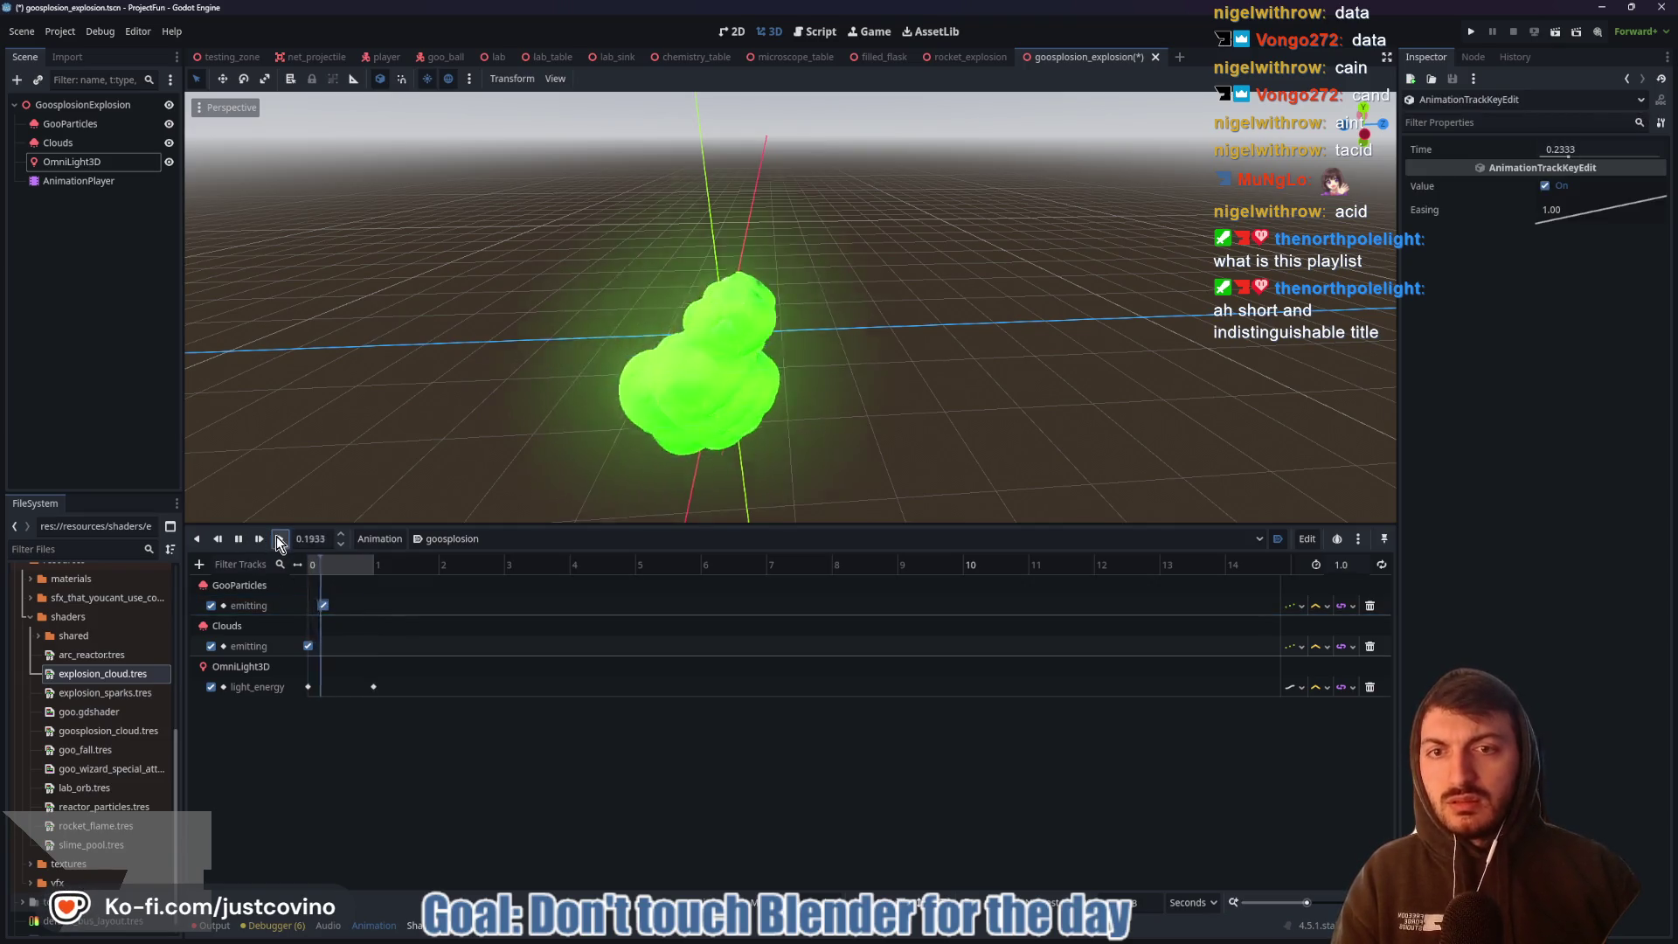
scroll(832, 399, down, 2)
drag(831, 399, 816, 385)
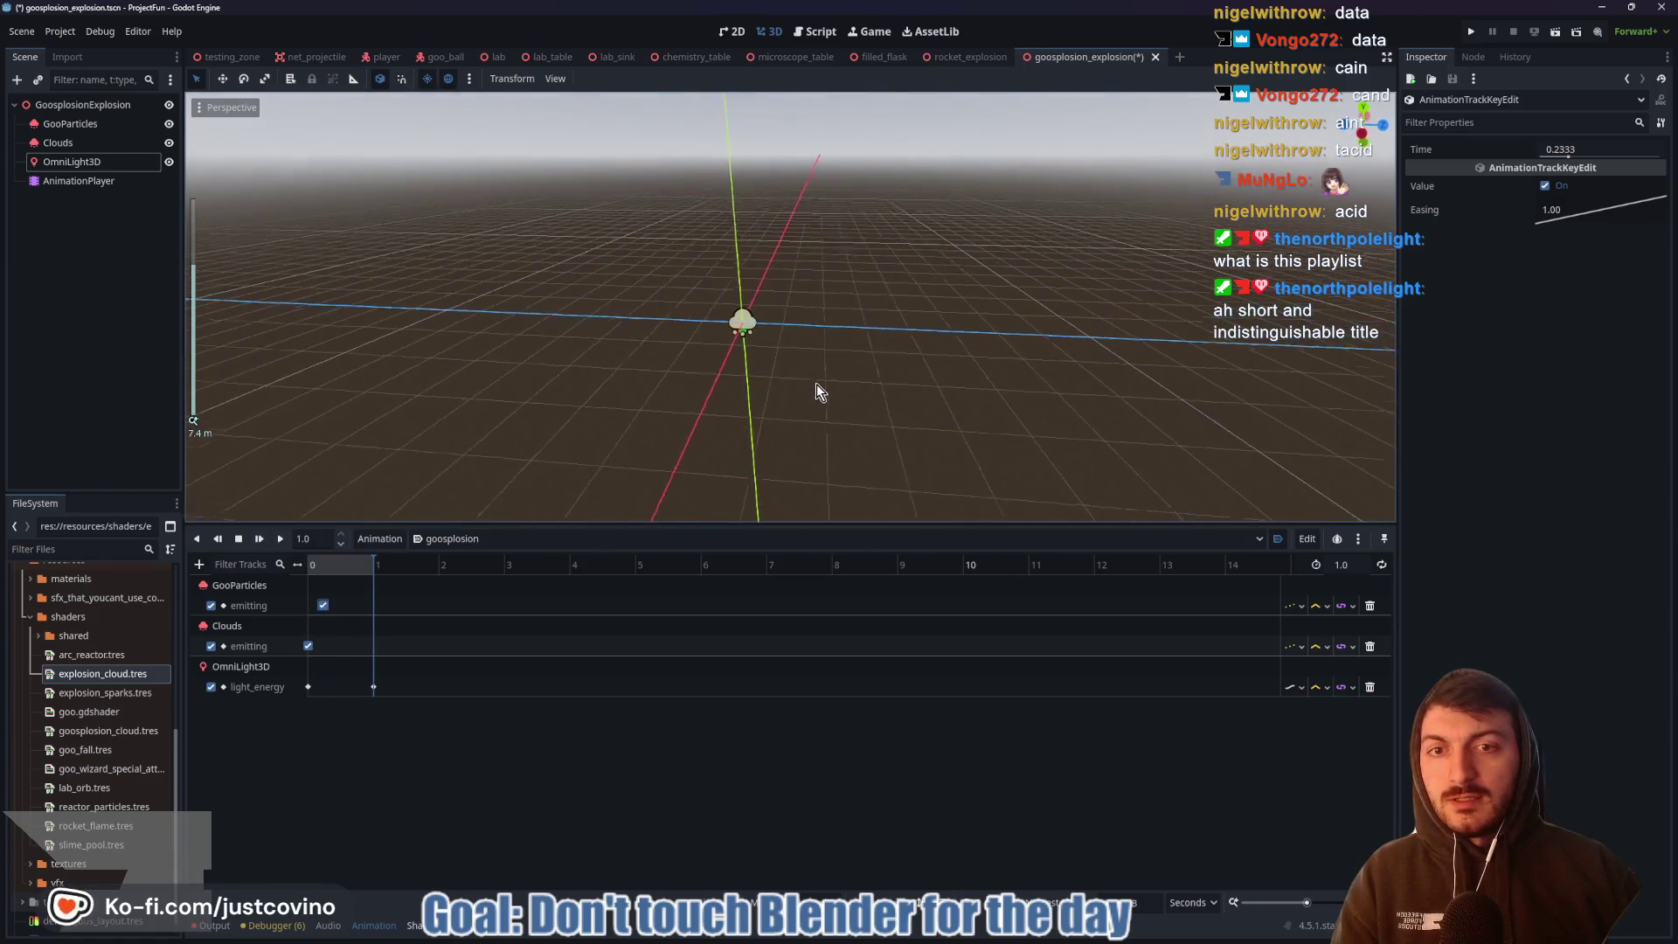
click(280, 540)
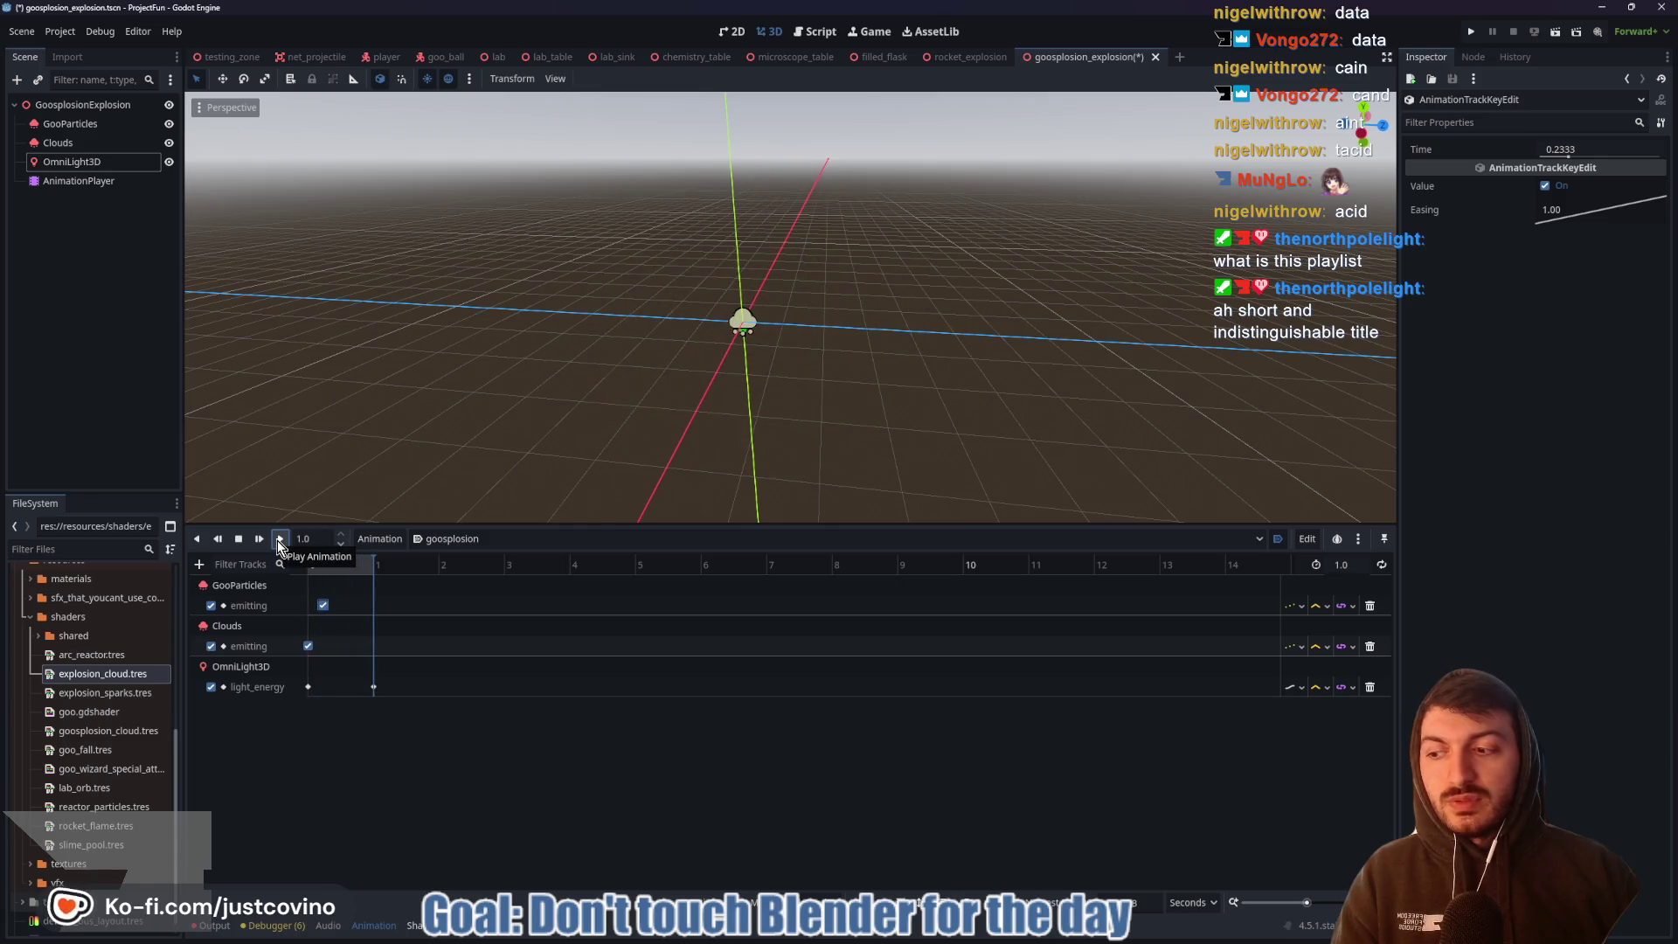
click(278, 542)
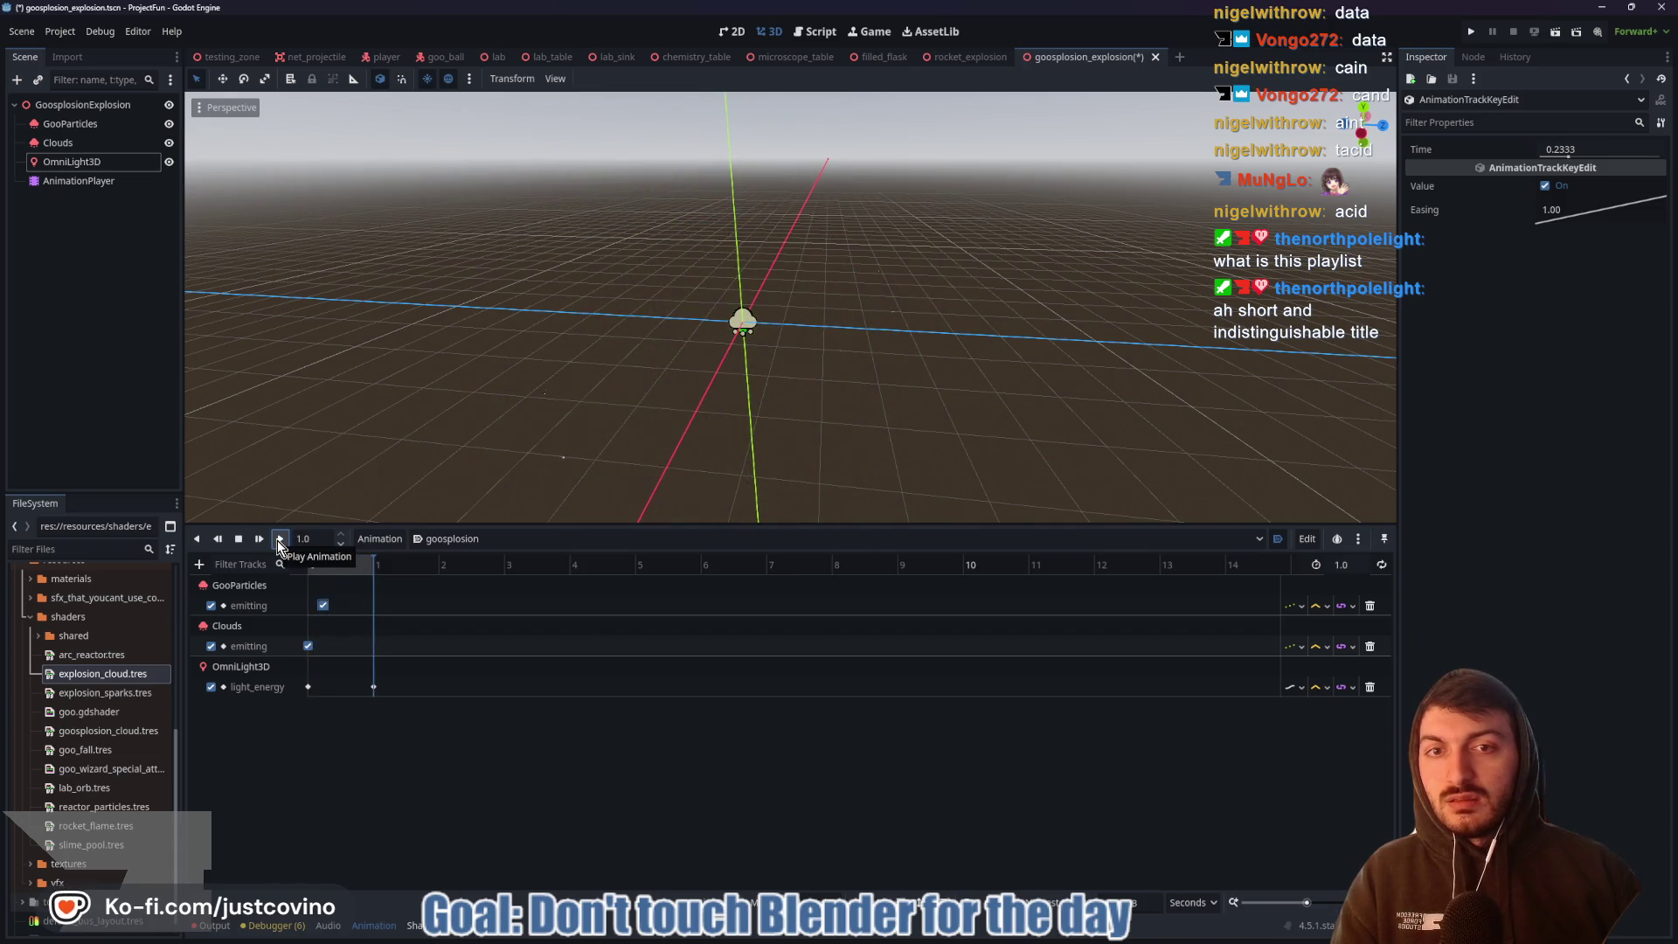
Save goosplosion_explosion, play the goosplosion animation, then switch to rocket_explosion
key(ctrl+s)
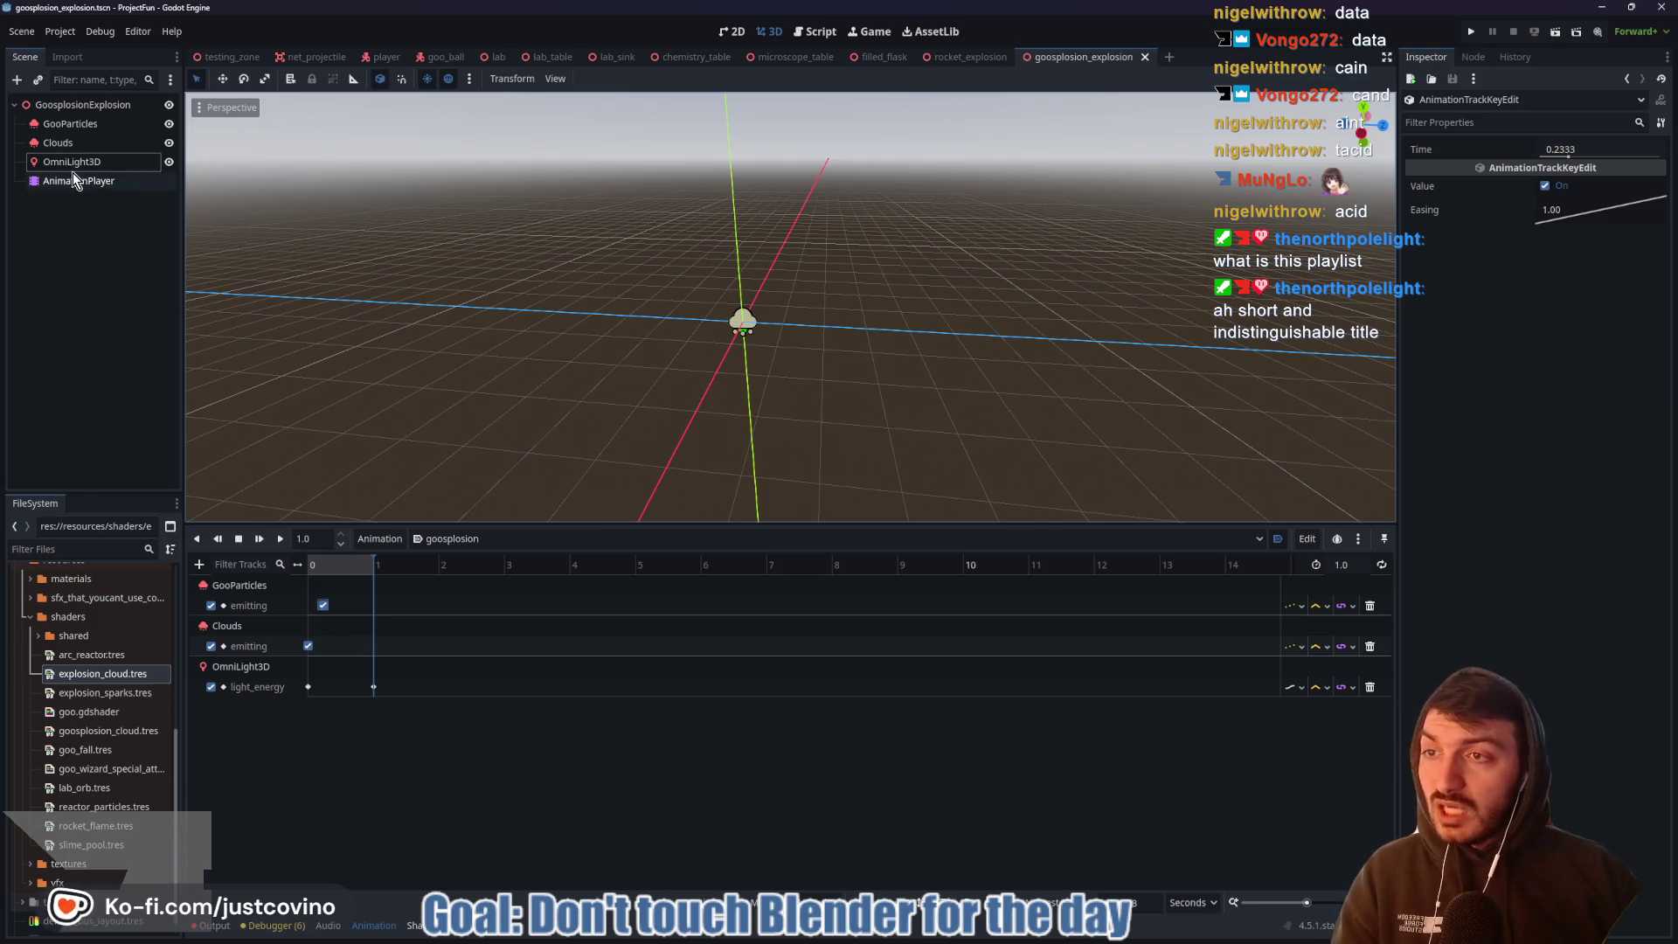
click(91, 186)
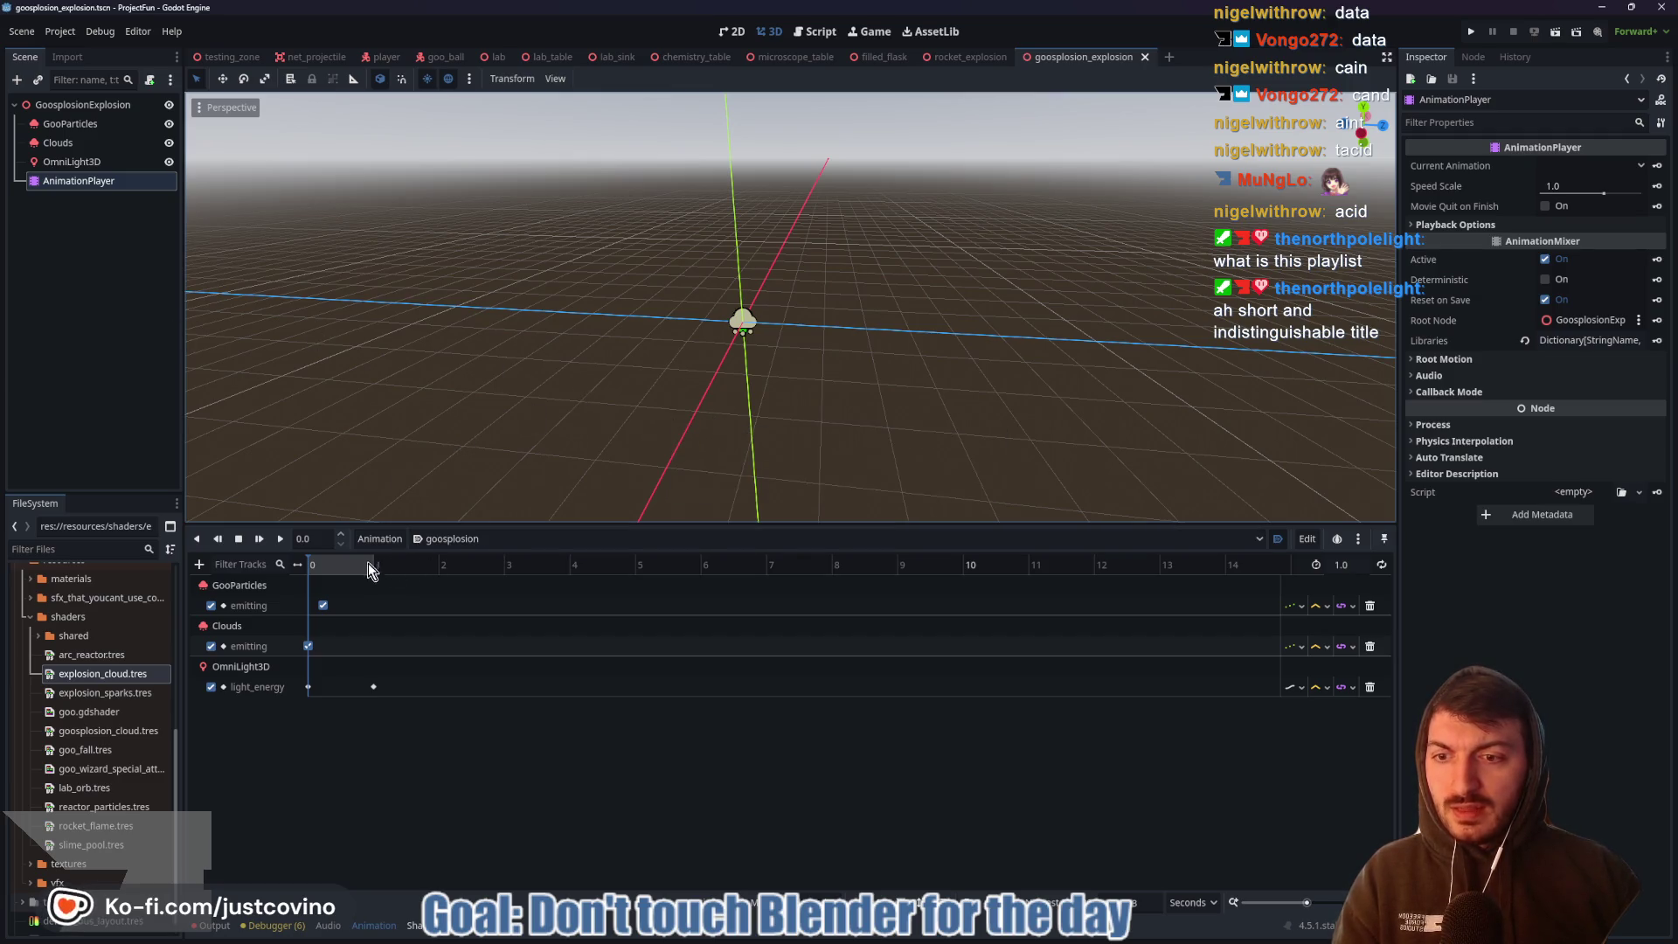
click(280, 540)
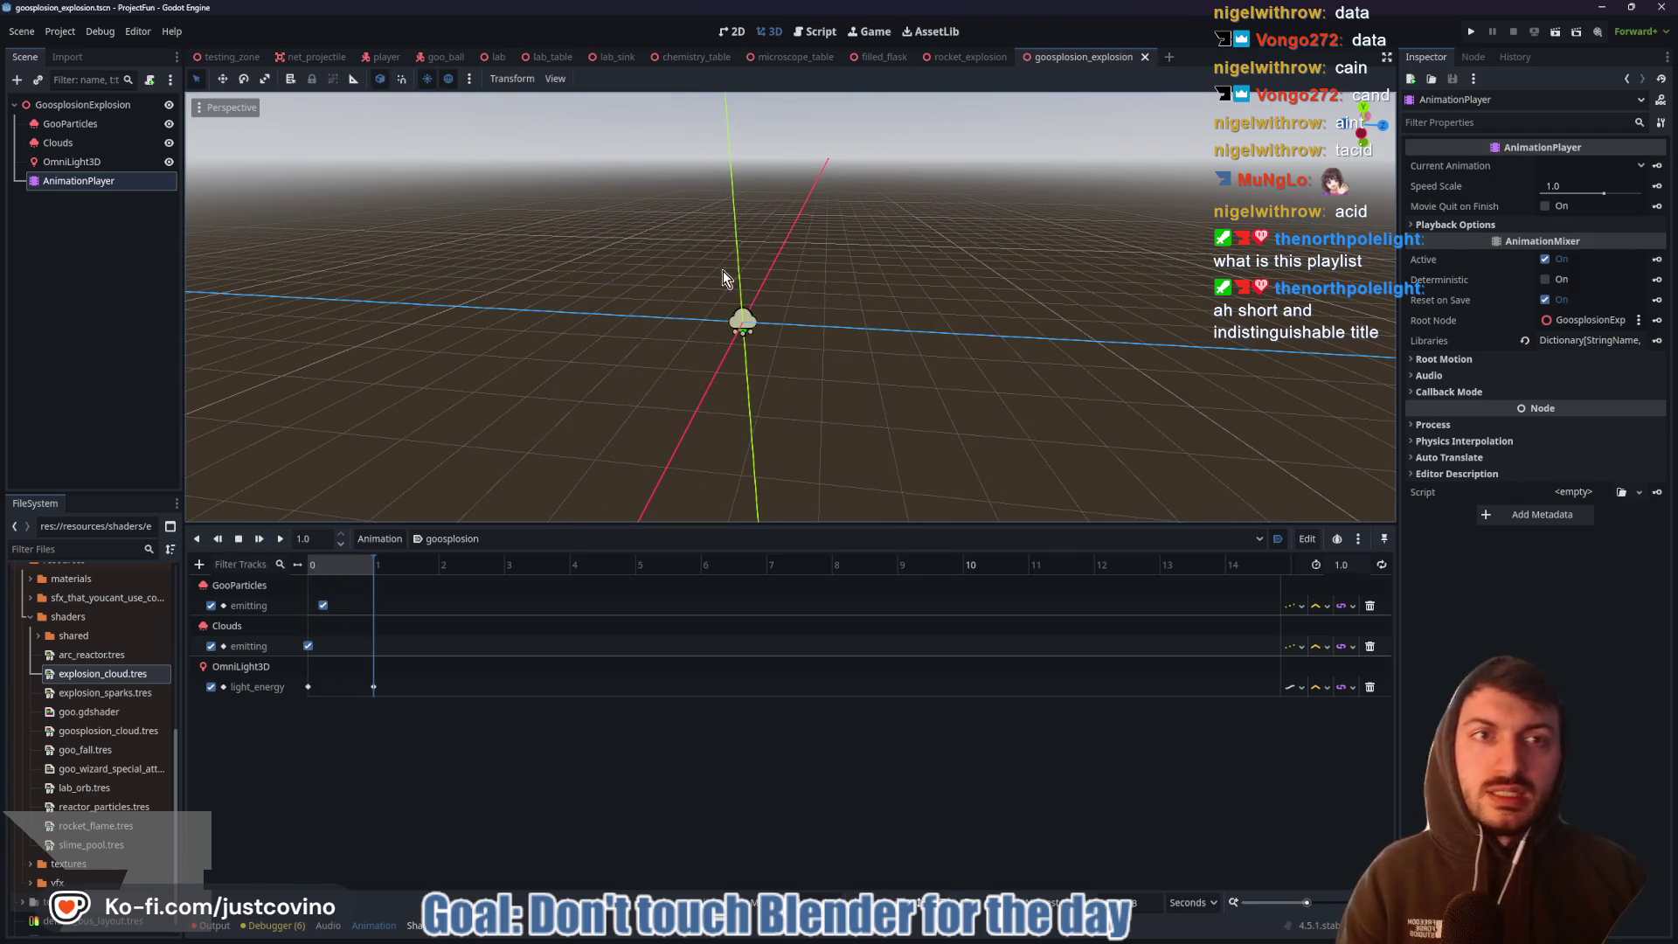
click(977, 61)
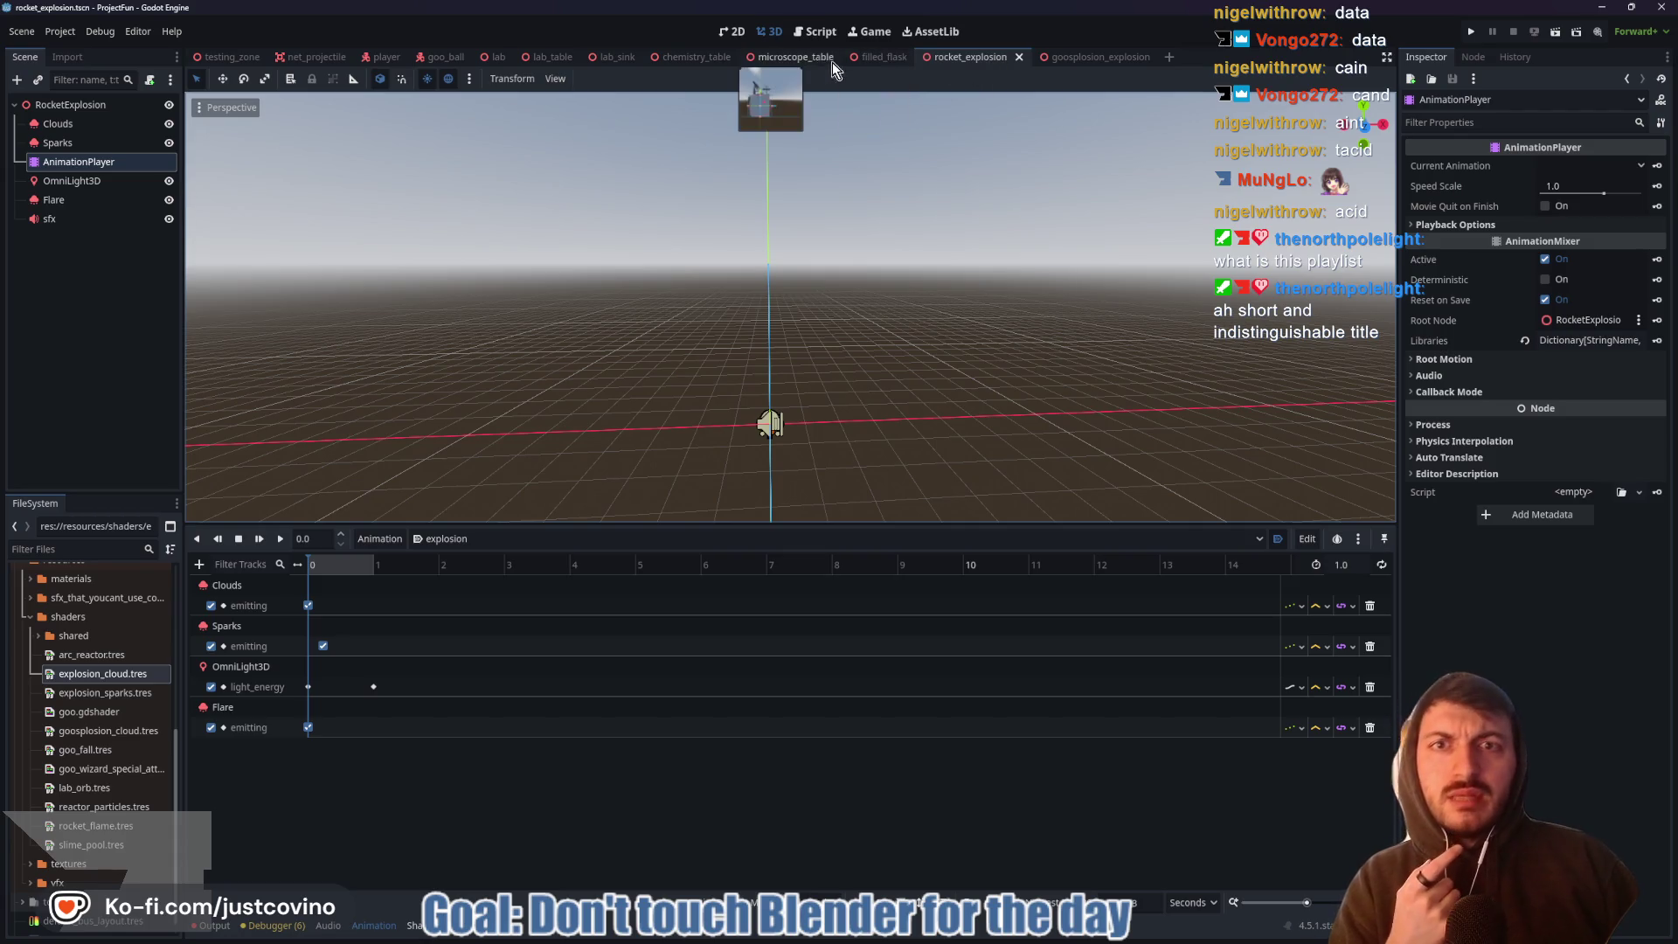
Filter the FileSystem for 'proj' and open enemy_projectile.tscn
click(90, 552)
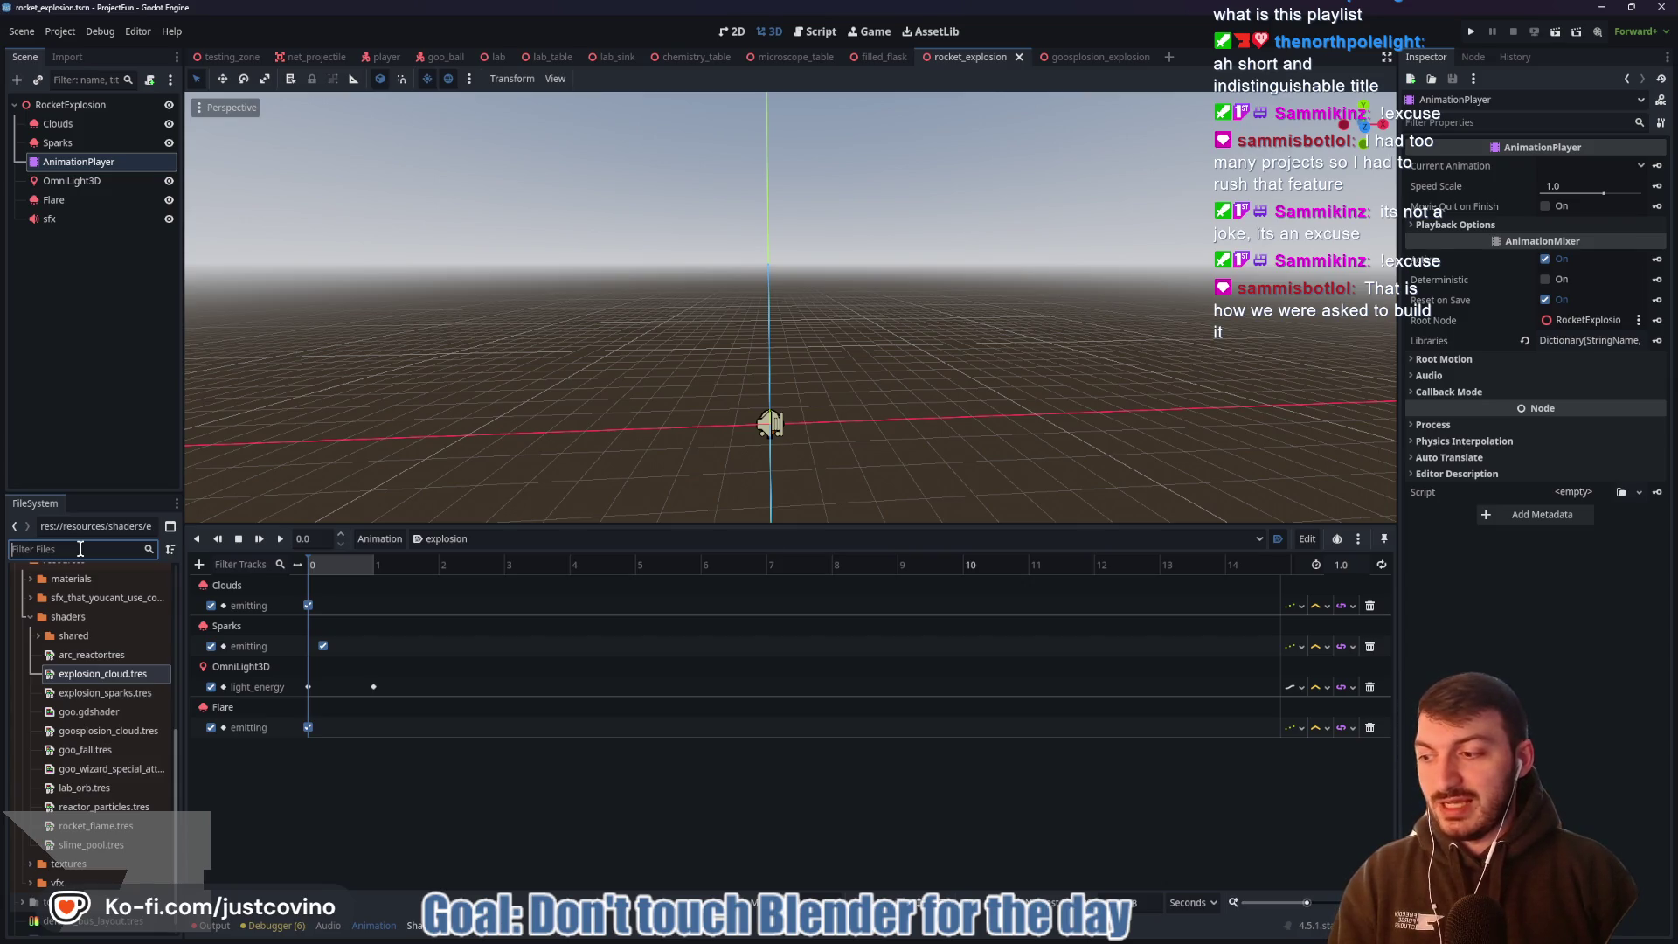
text(rocket)
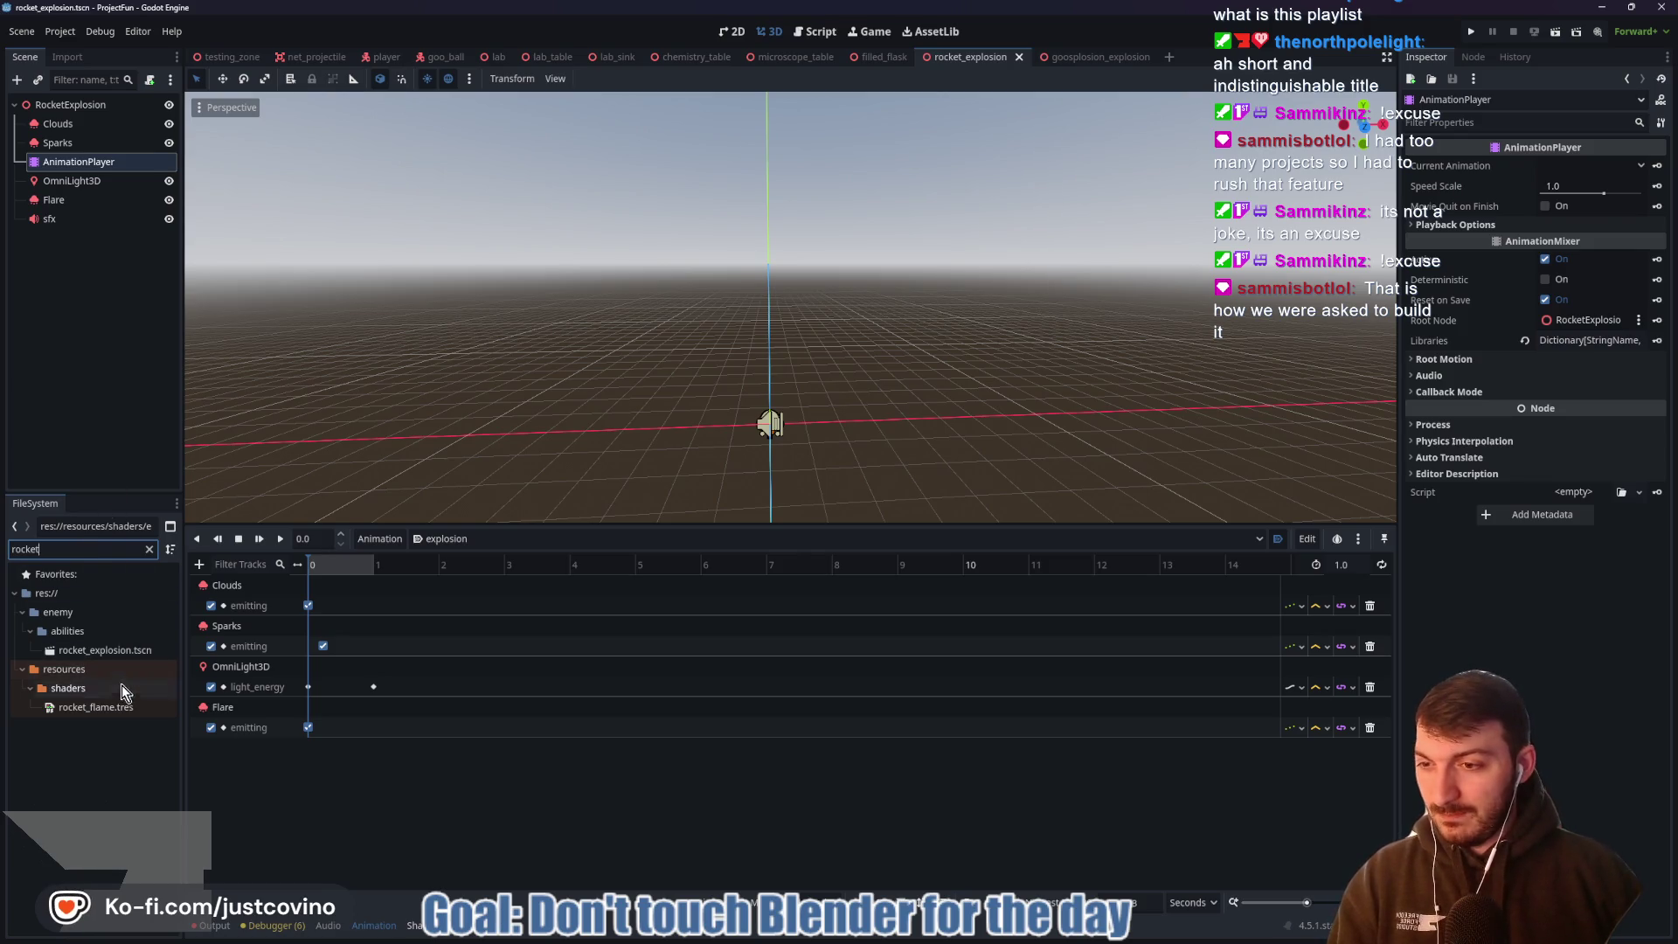
key(ctrl+a)
key(BackSpace)
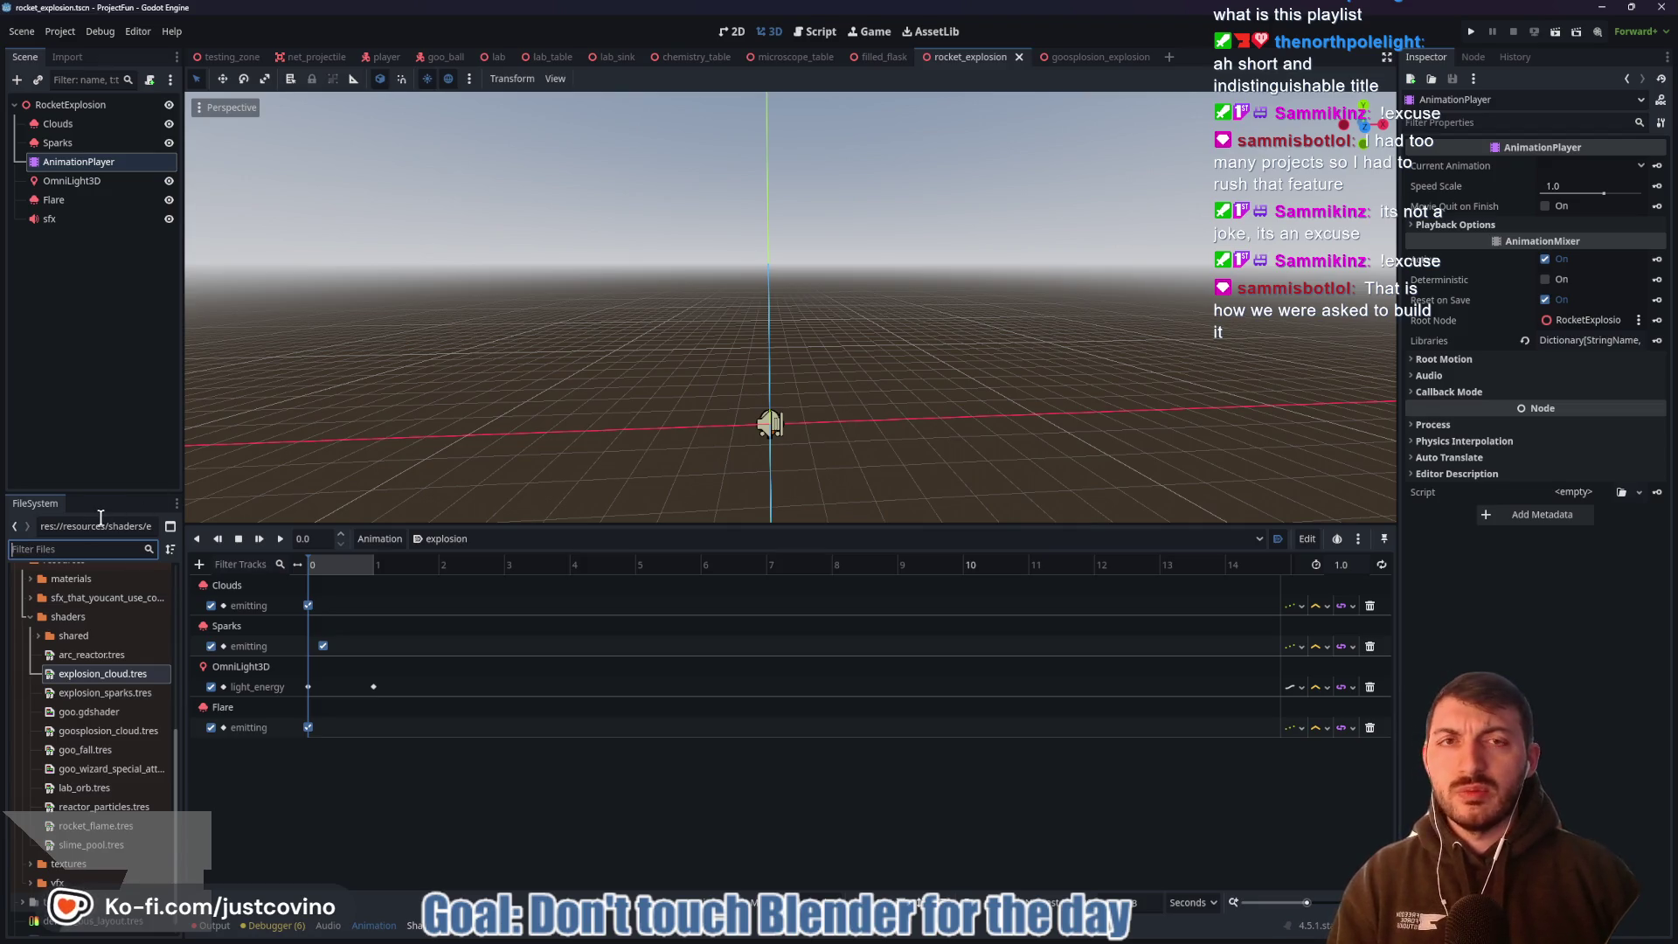
text(projec)
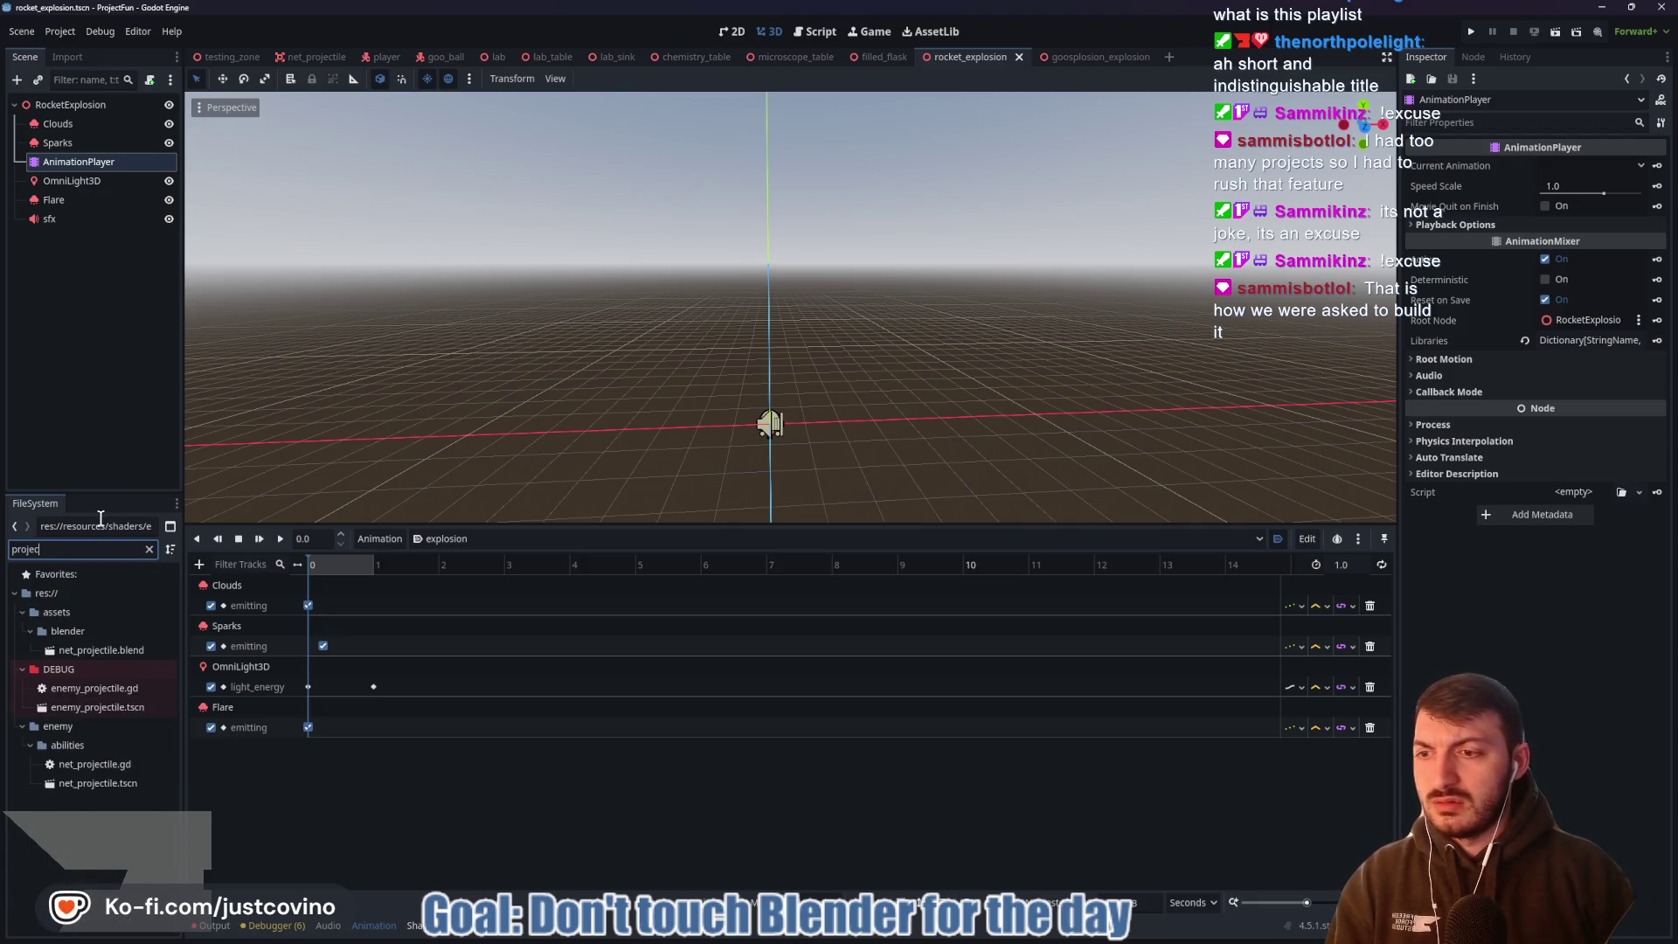
double_click(113, 710)
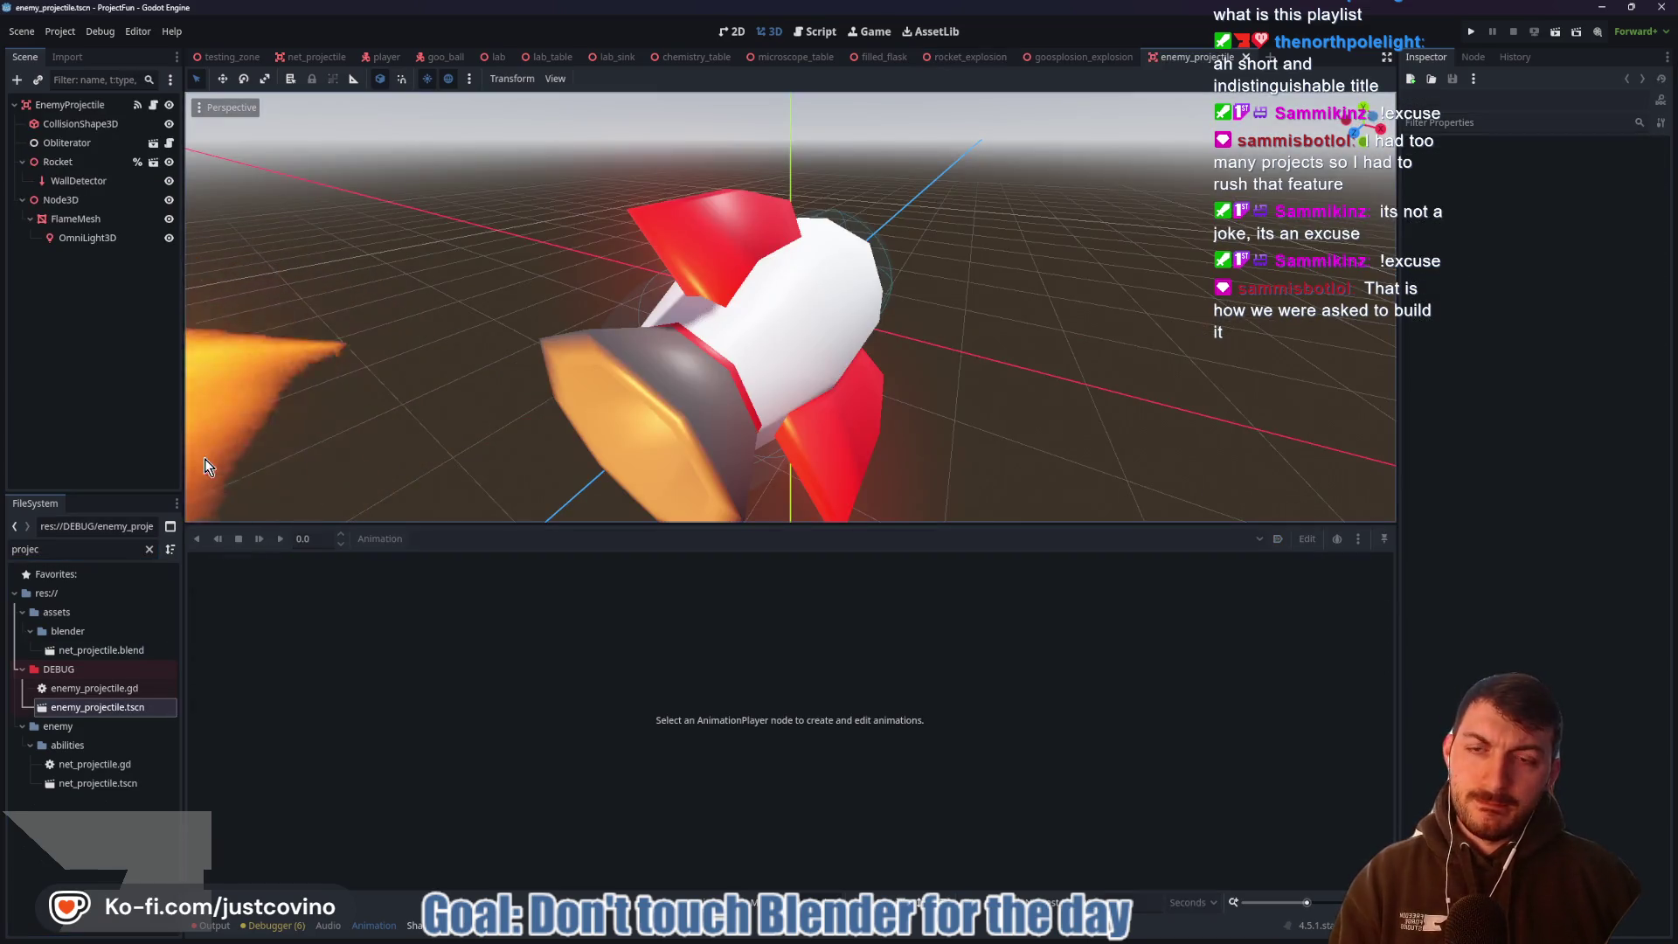
Read the explode code in enemy_projectile.gd with an enlarged editor, then run the project
click(139, 105)
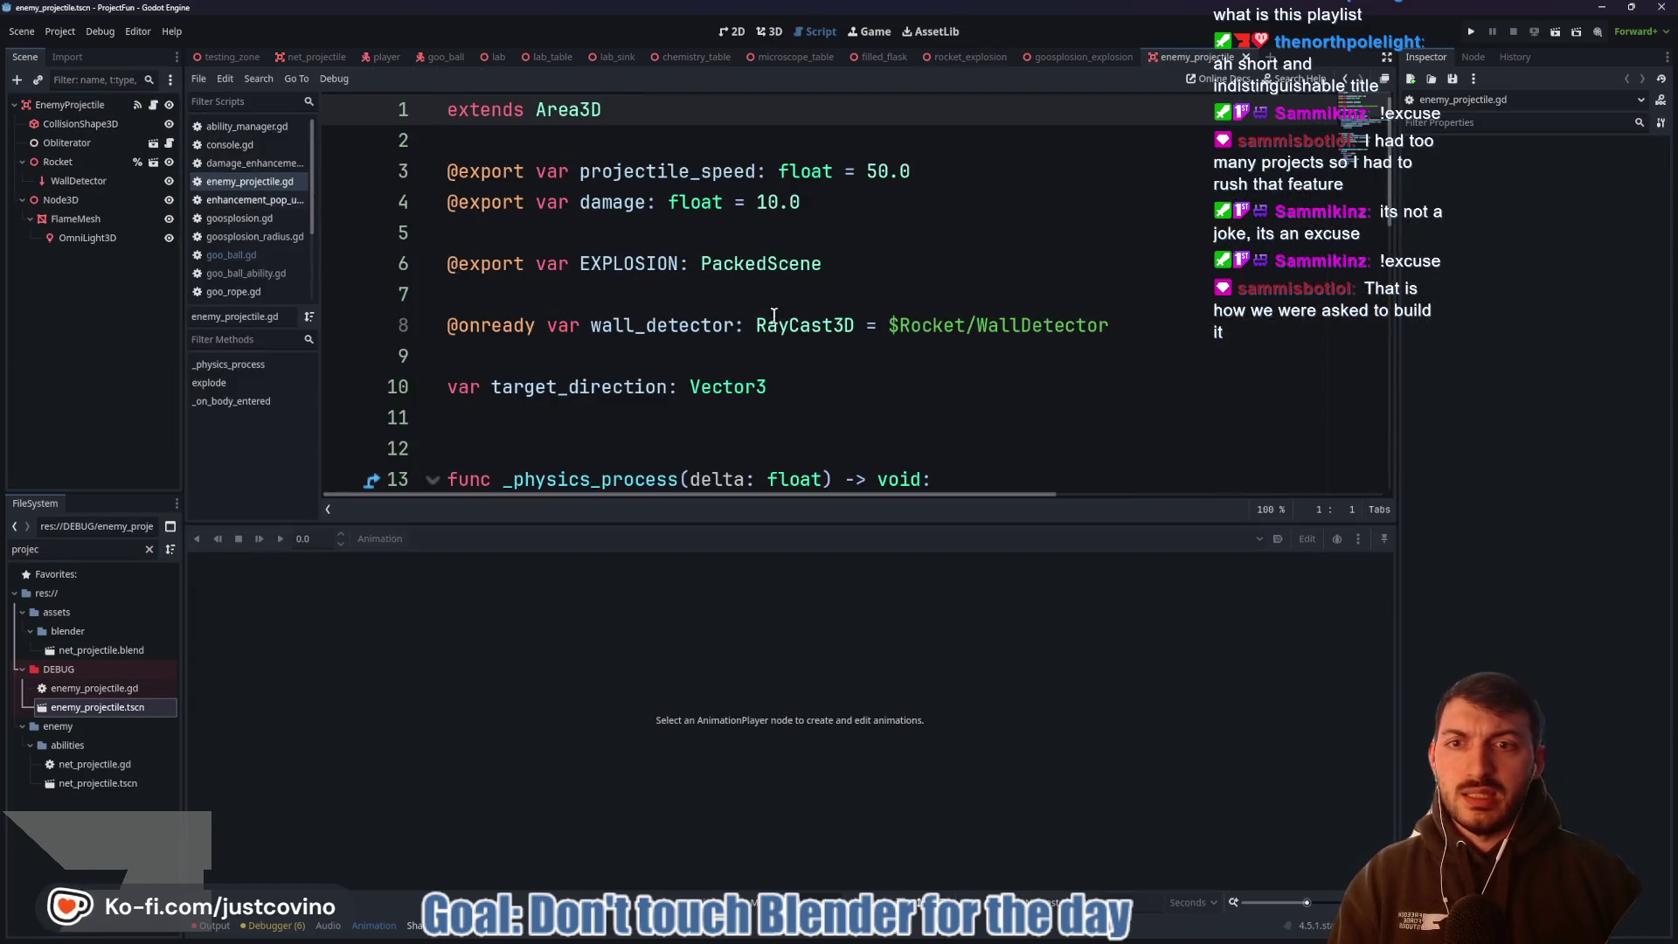
scroll(748, 411, down, 5)
scroll(746, 388, down, 2)
scroll(738, 391, up, 2)
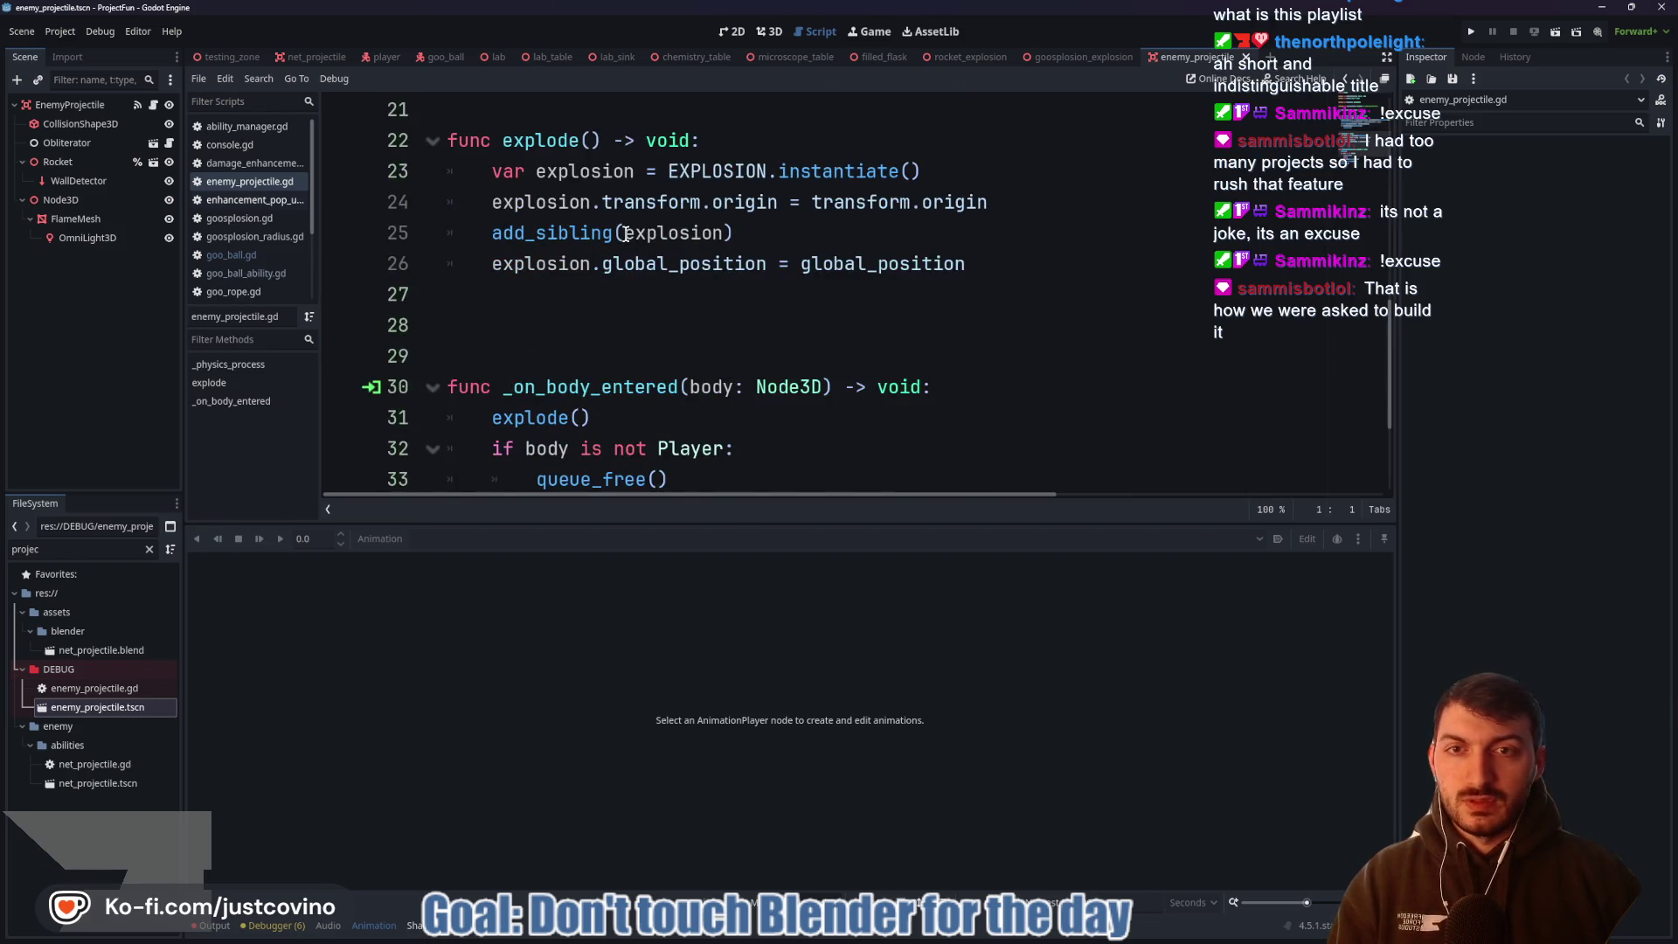
scroll(624, 236, down, 2)
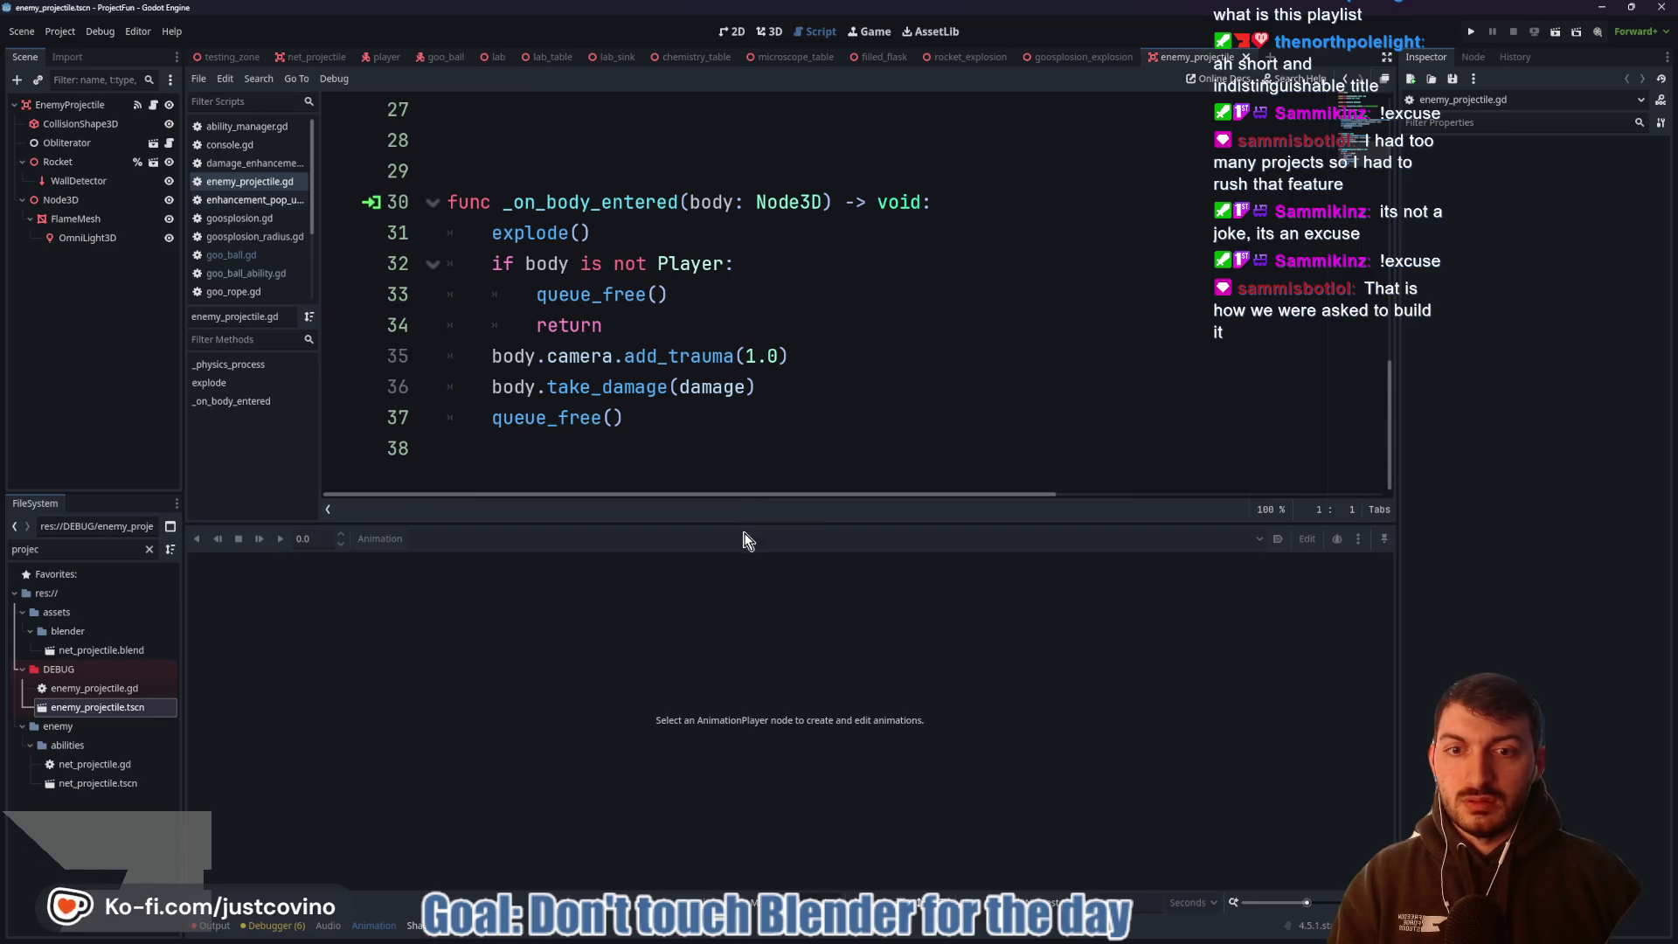
drag(735, 523, 747, 818)
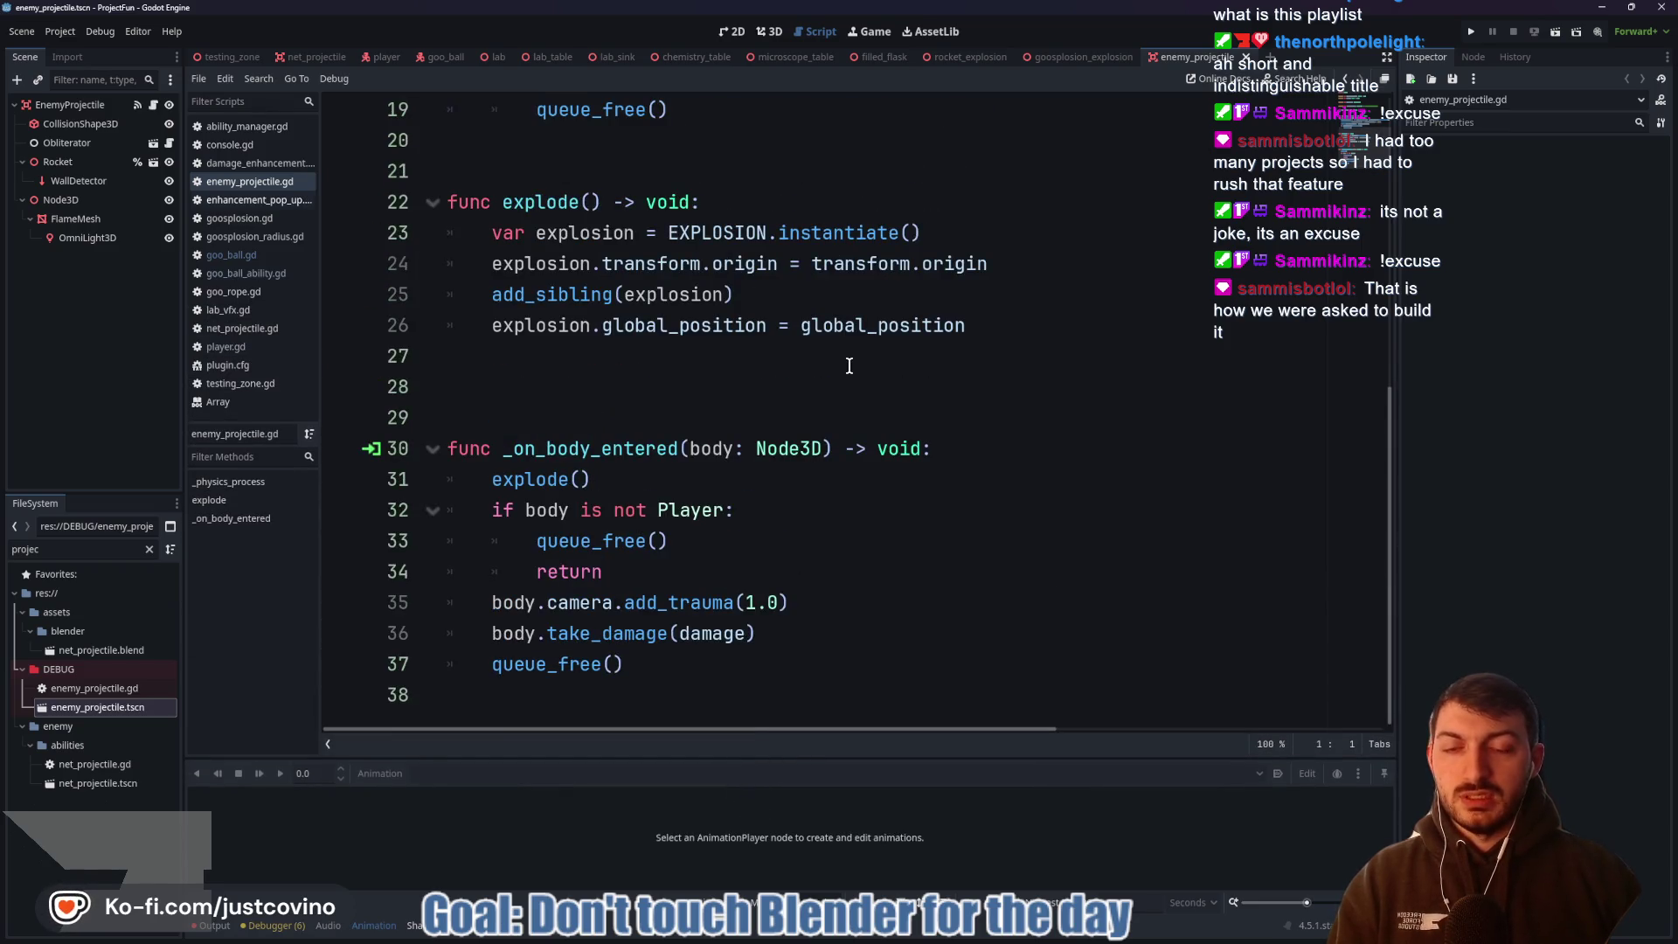
scroll(844, 368, up, 2)
scroll(839, 378, down, 1)
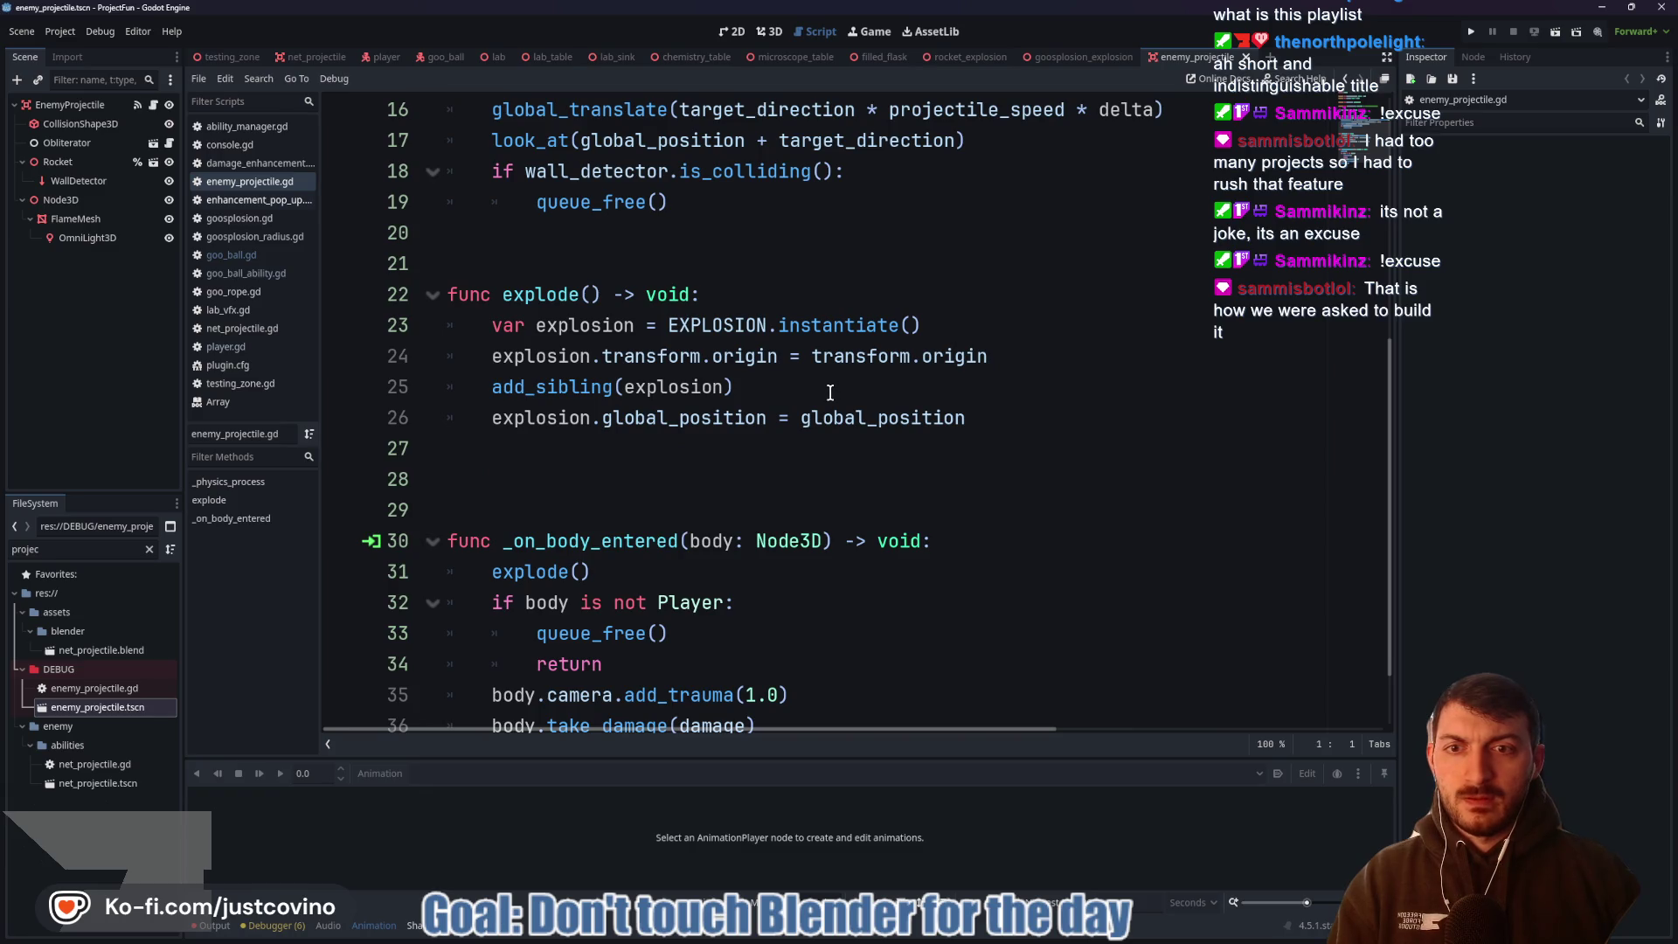
scroll(825, 392, up, 2)
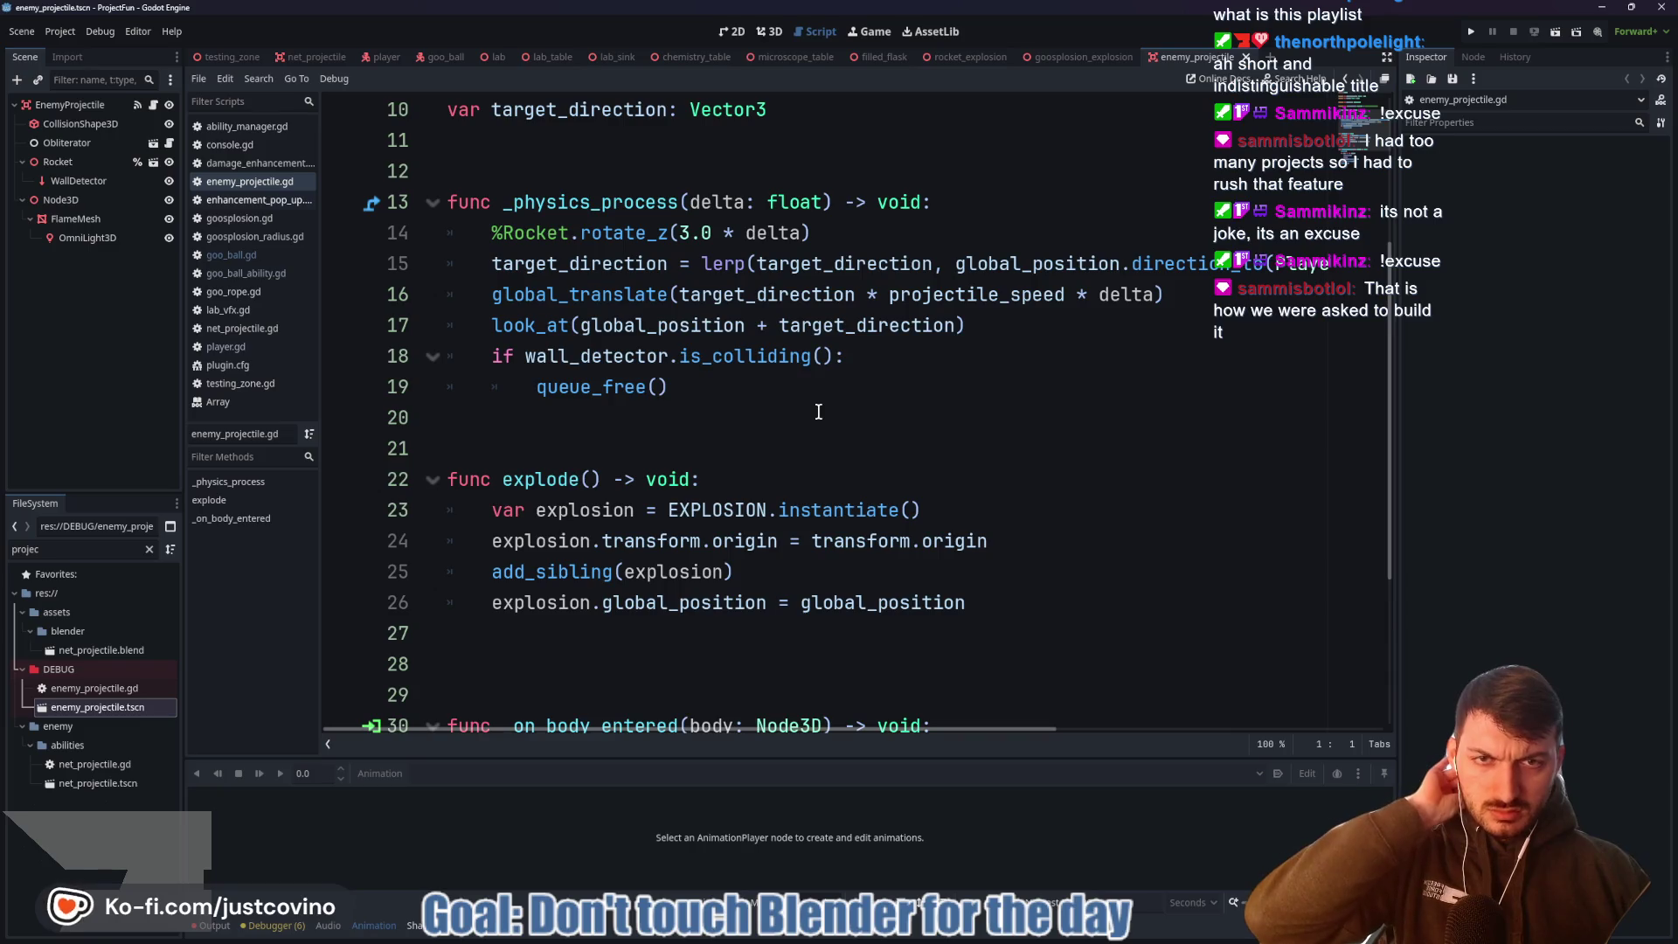
scroll(819, 411, up, 2)
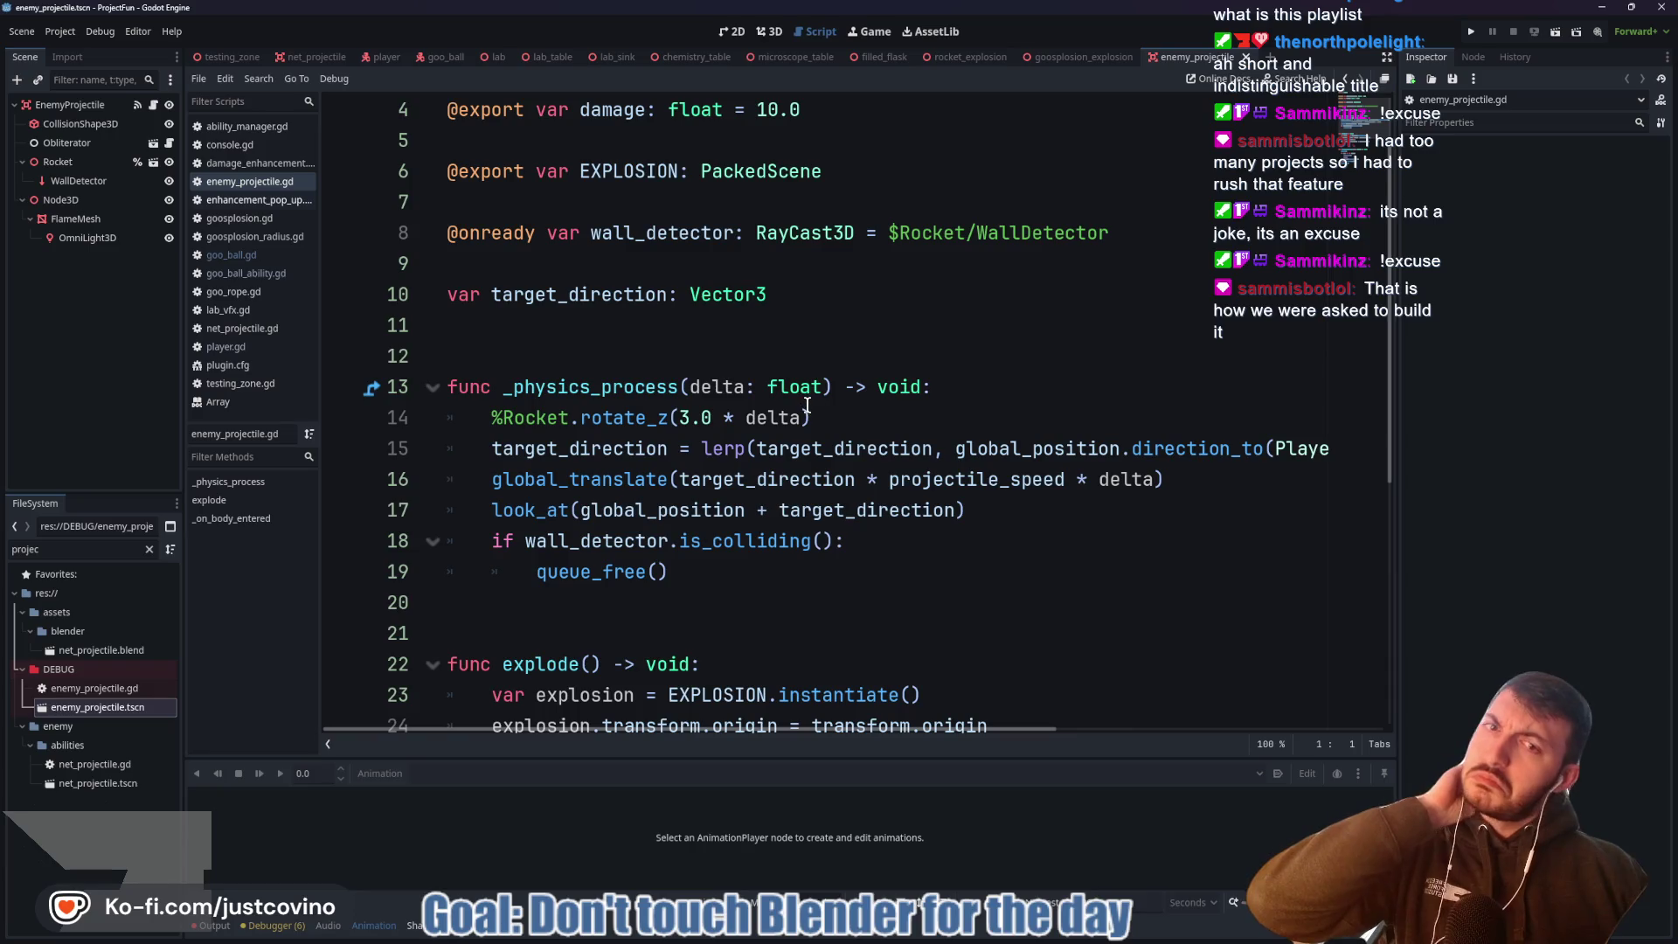
scroll(808, 407, up, 1)
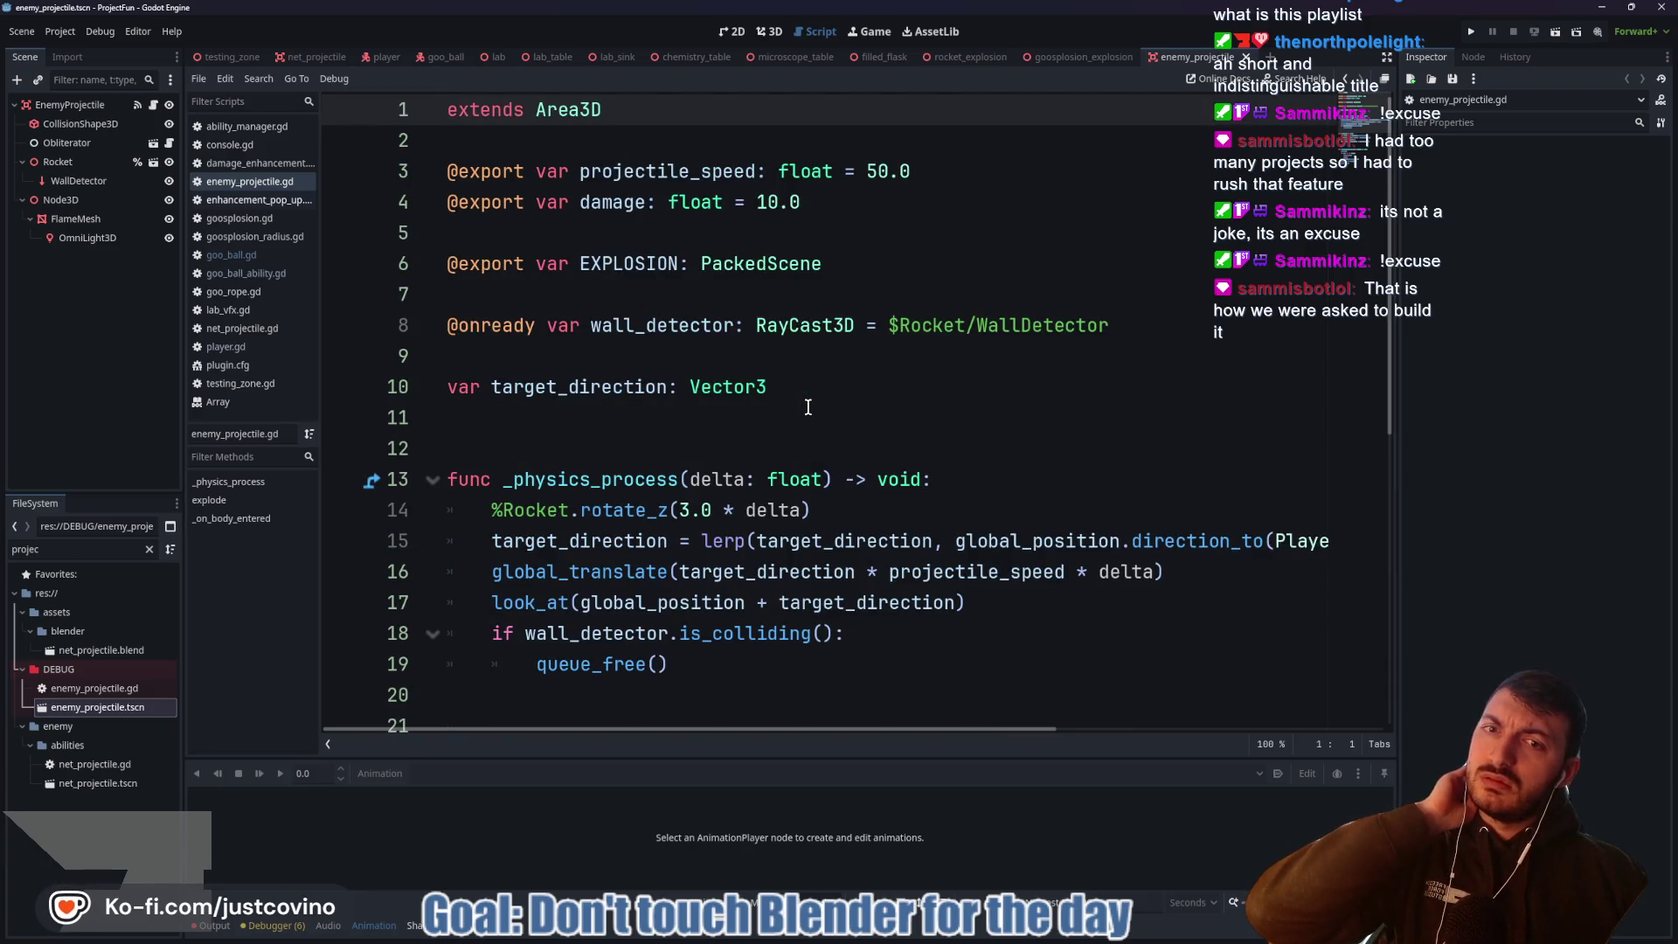
scroll(808, 407, down, 6)
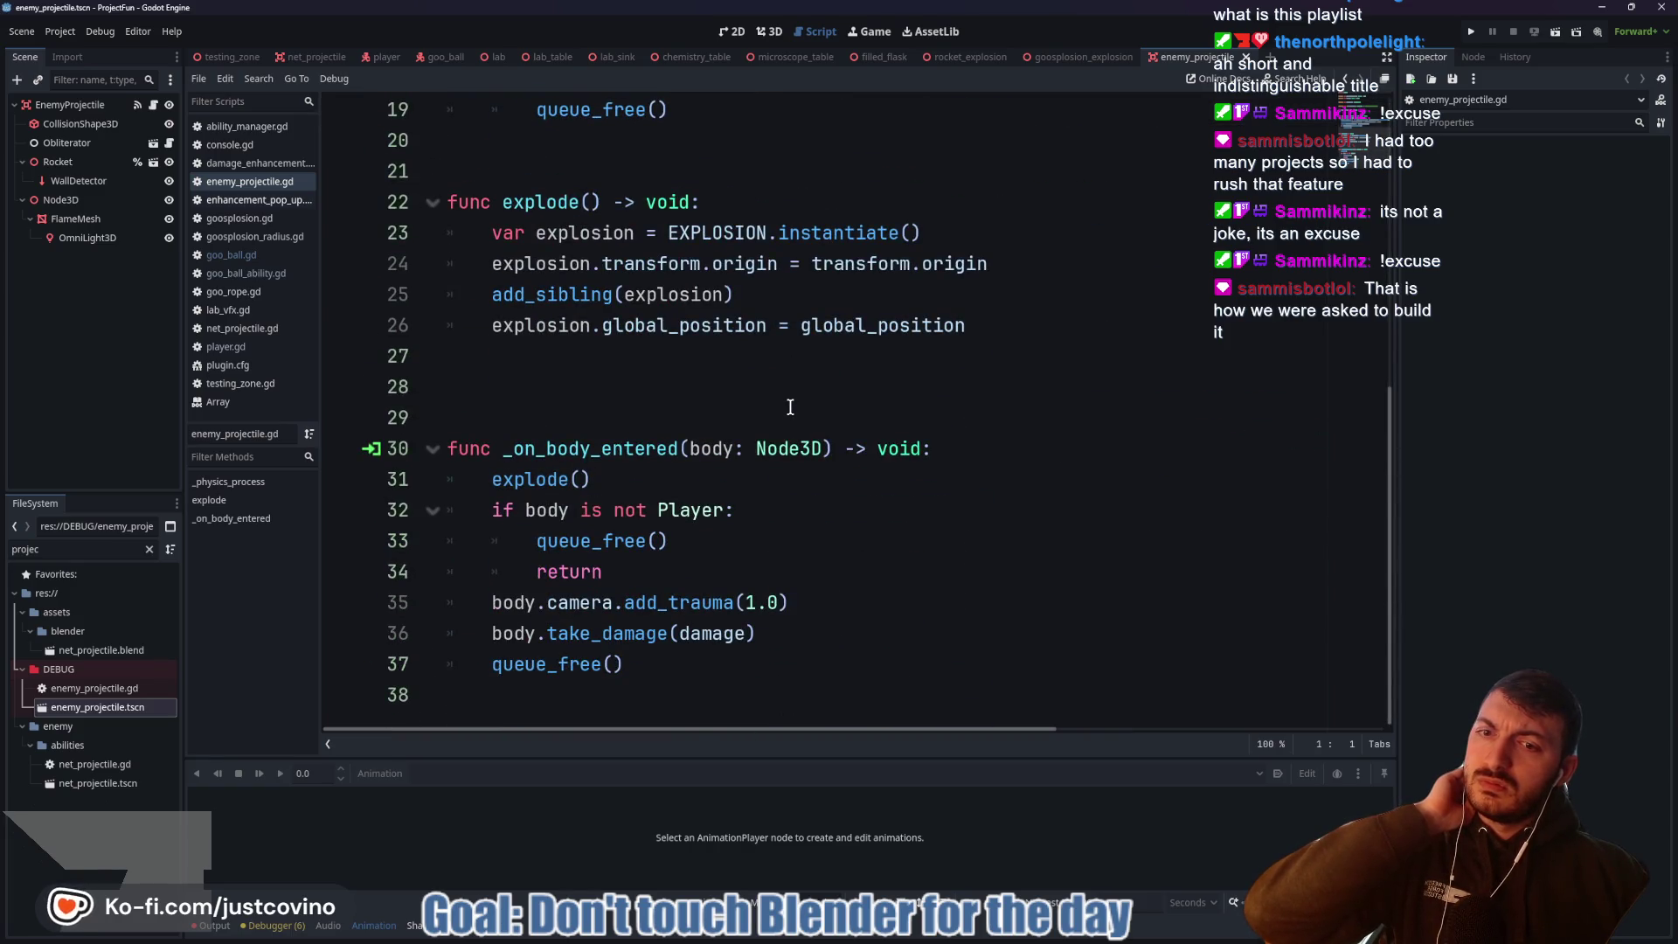
click(1471, 31)
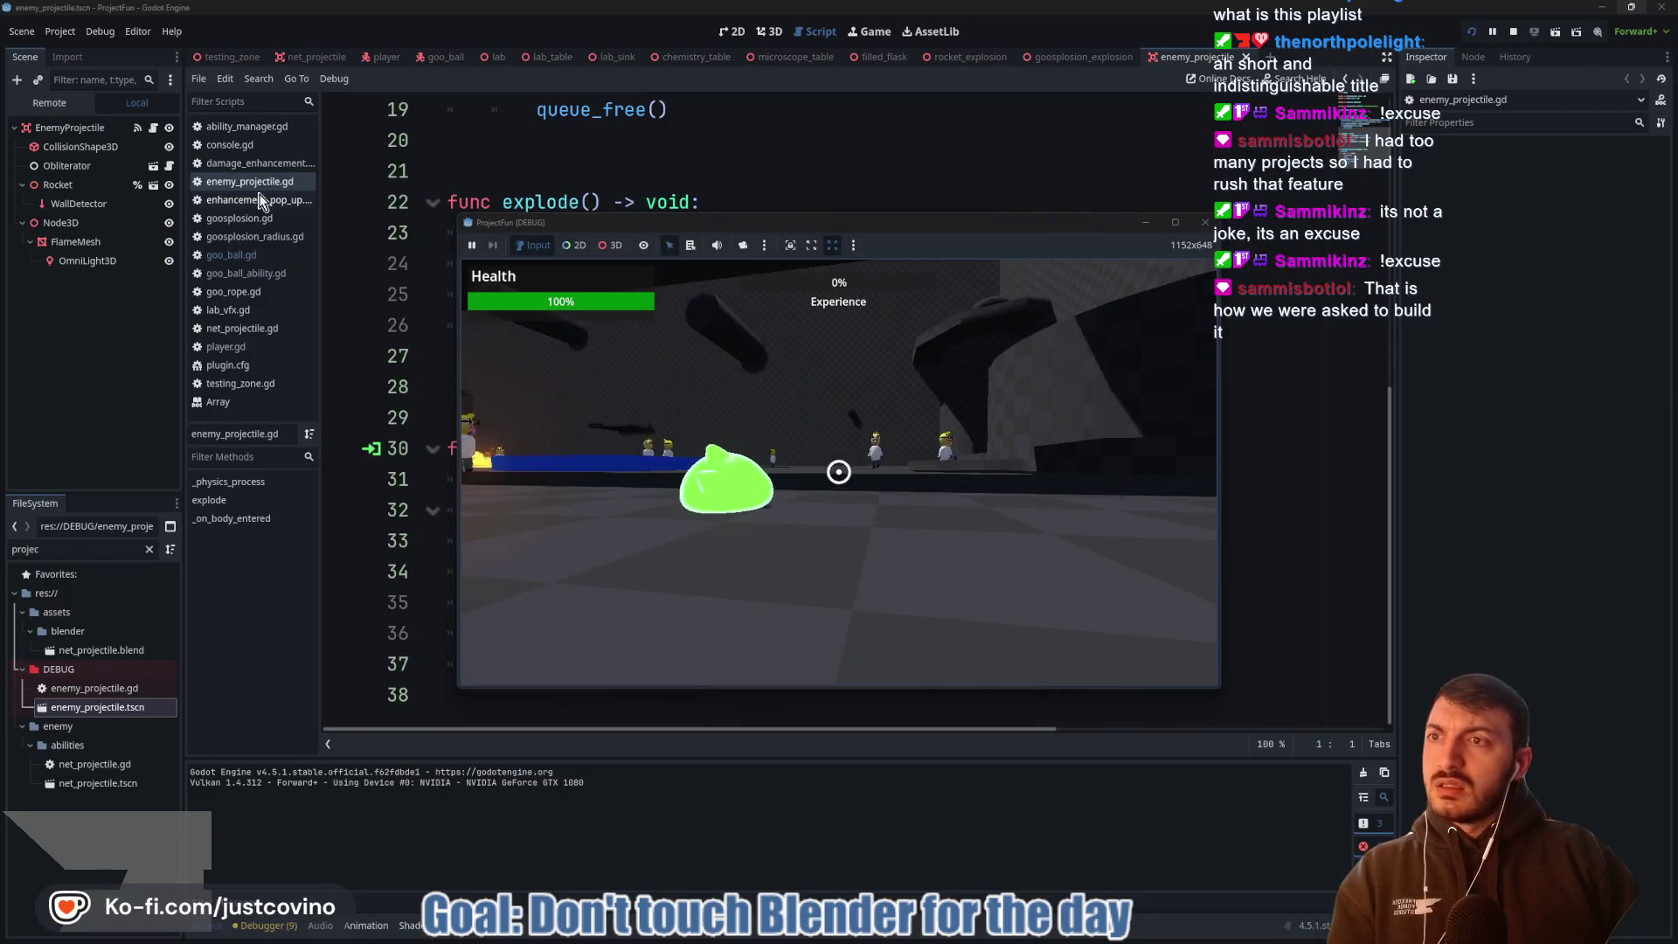
Expand TestingZone > Enemies in the Remote scene tree to check spawned enemies
click(60, 102)
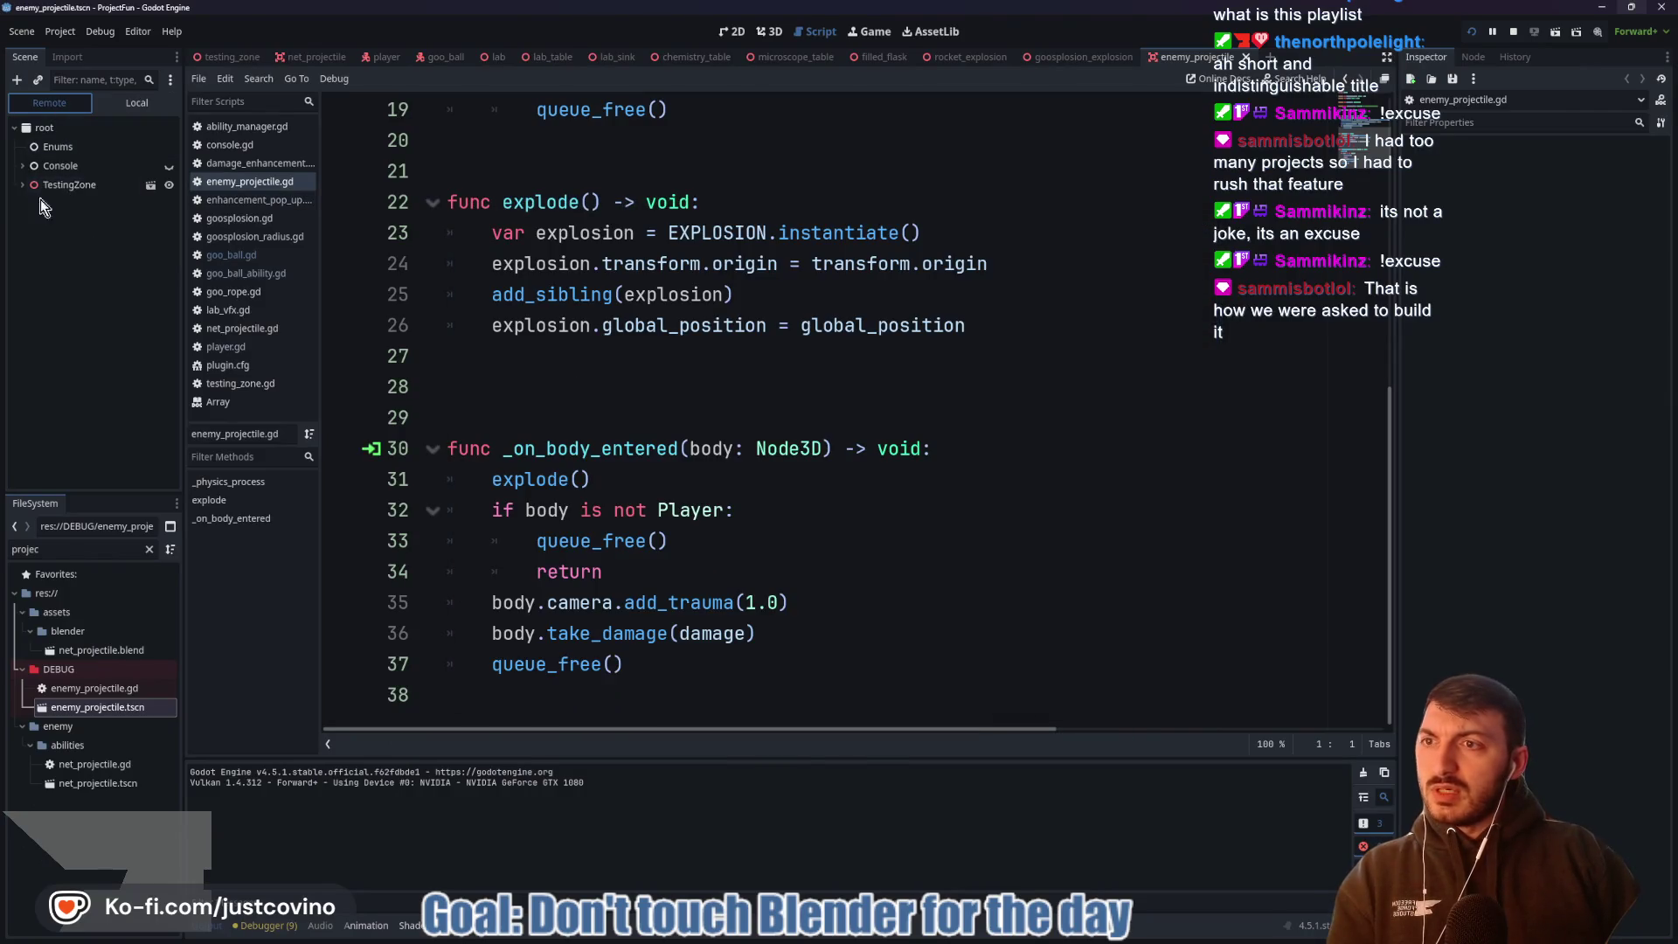
click(20, 186)
scroll(93, 330, down, 1)
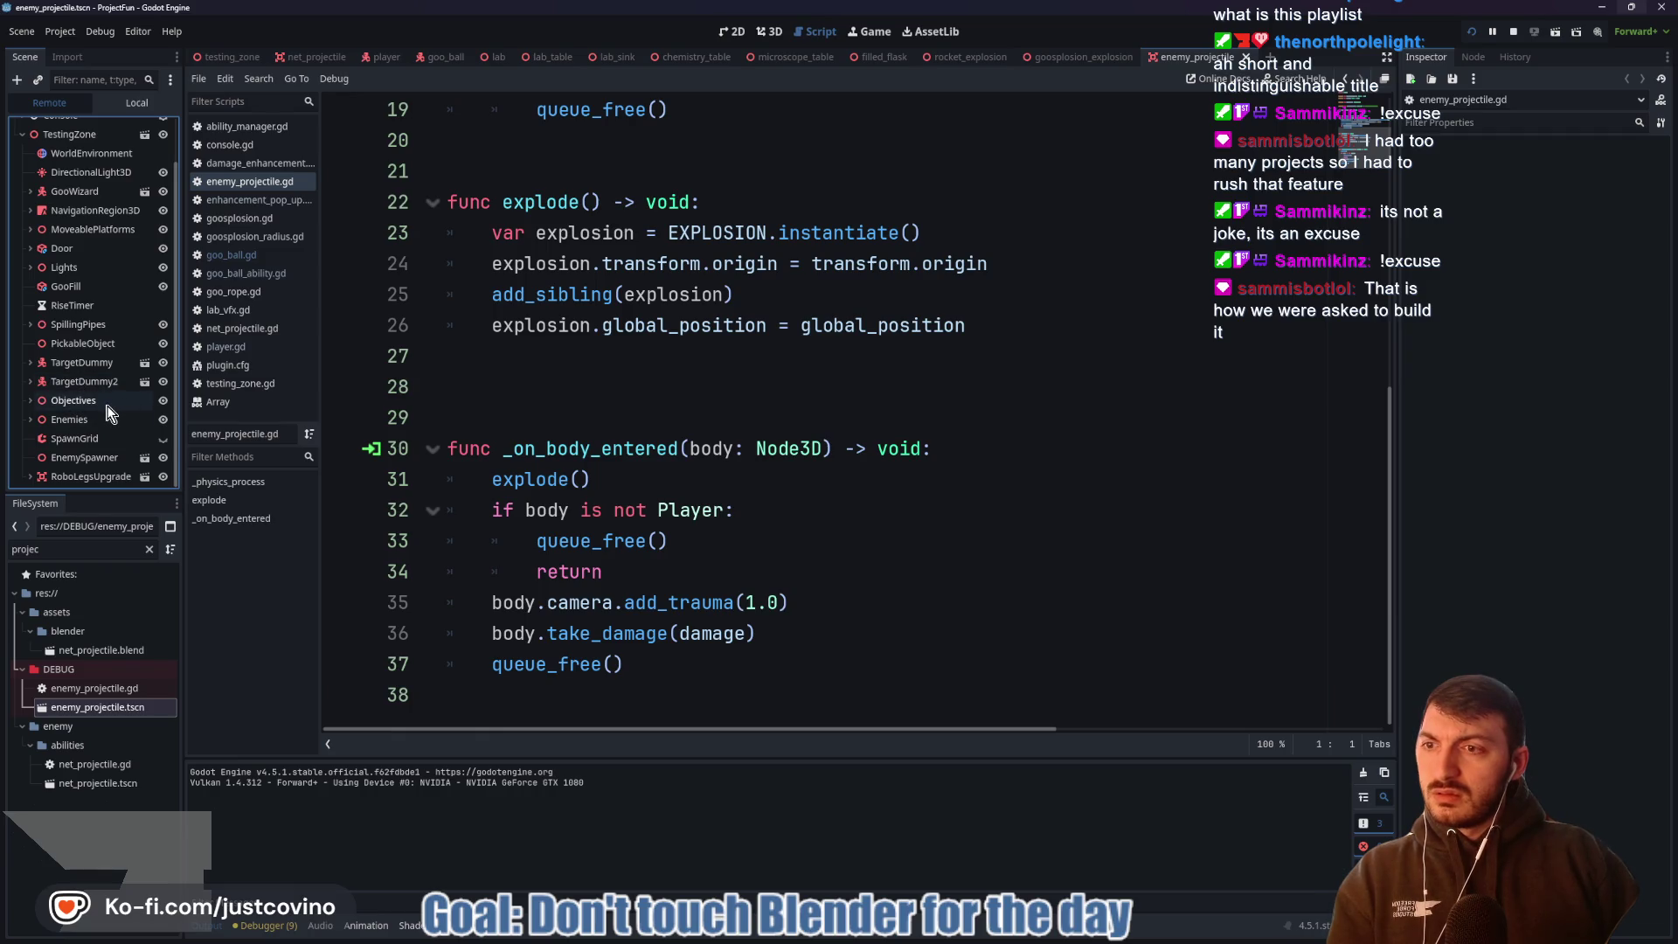
click(29, 420)
scroll(100, 424, down, 4)
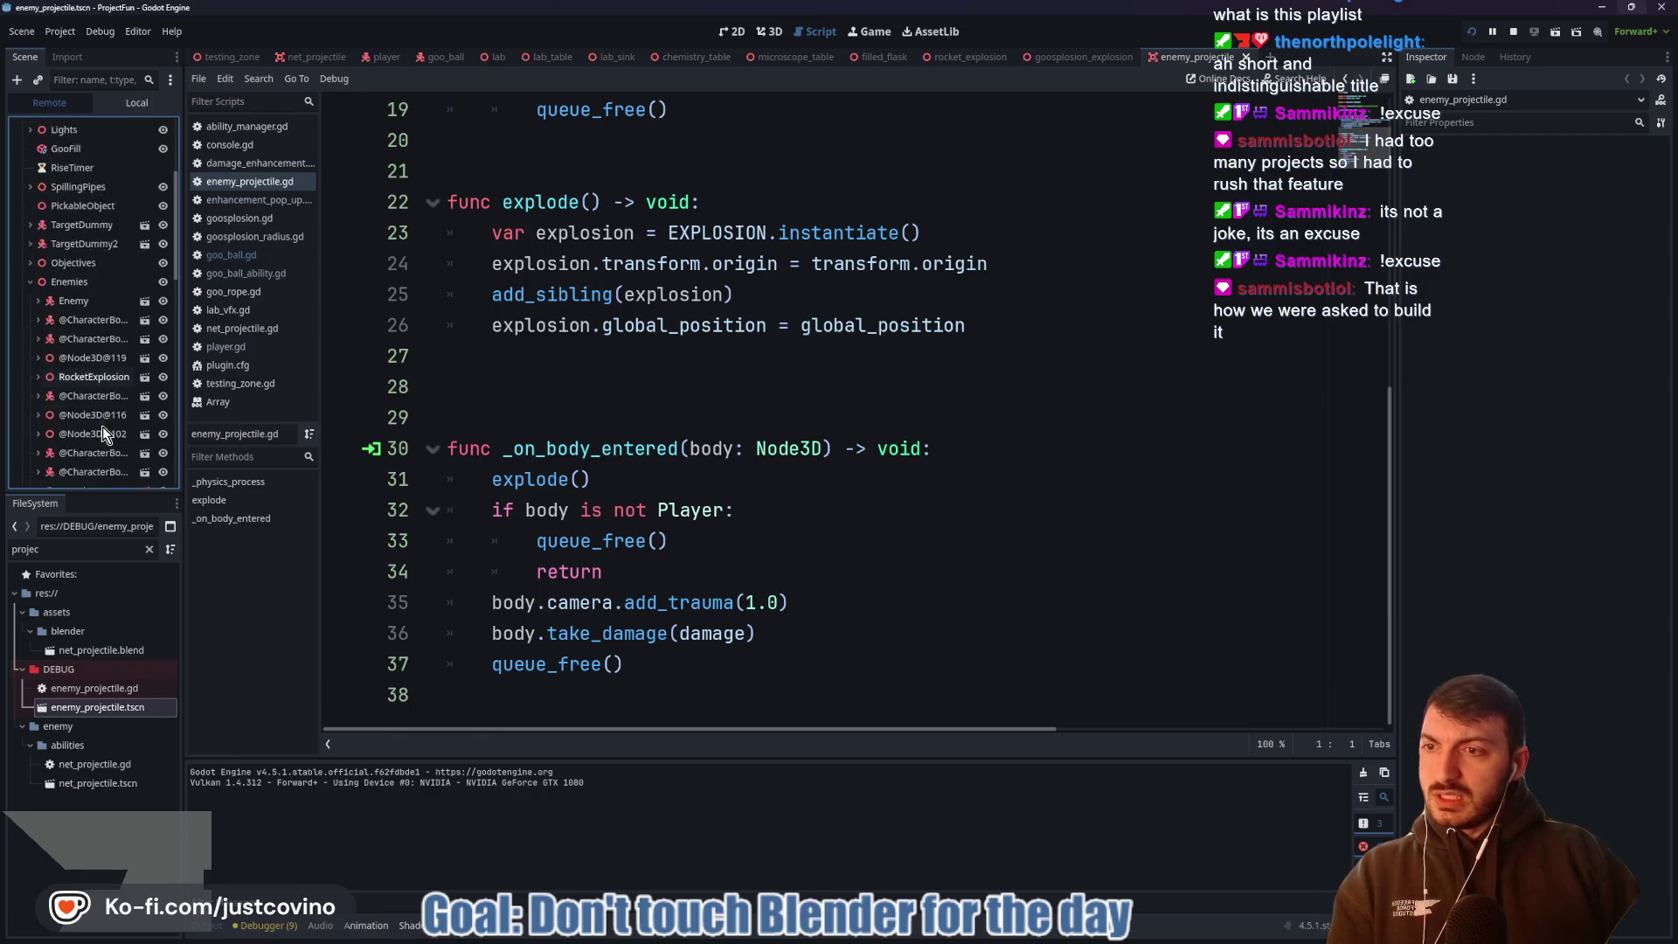
mouse_move(90, 390)
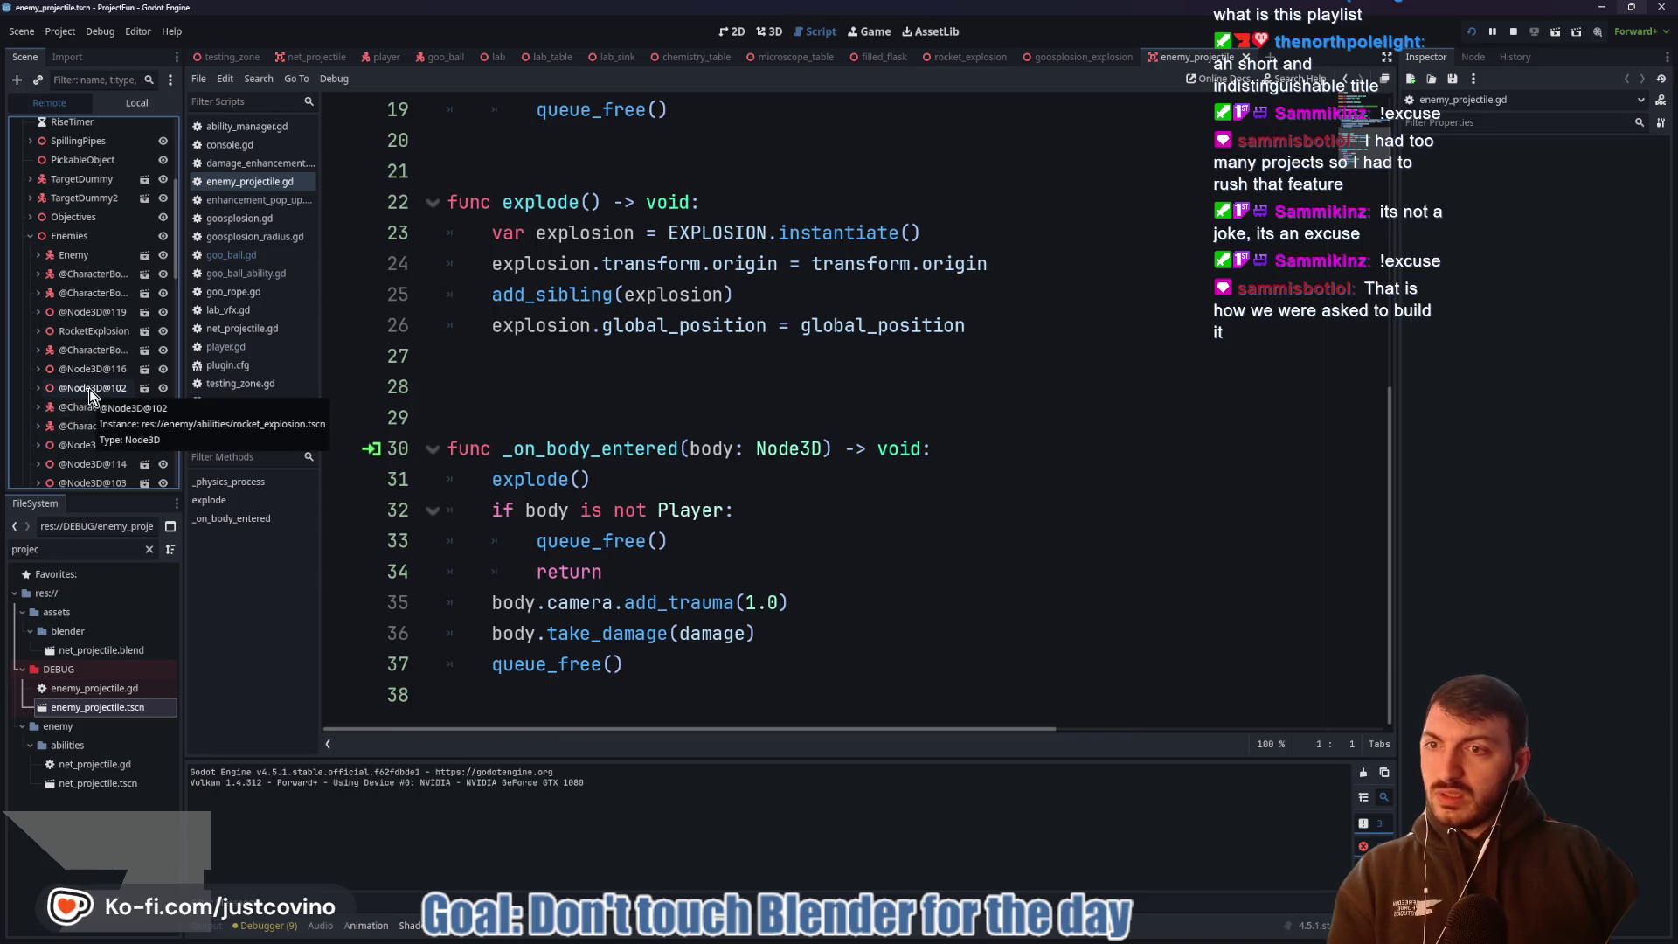
Stop the game and return to the goosplosion_explosion scene in 3D
click(1515, 32)
click(1055, 59)
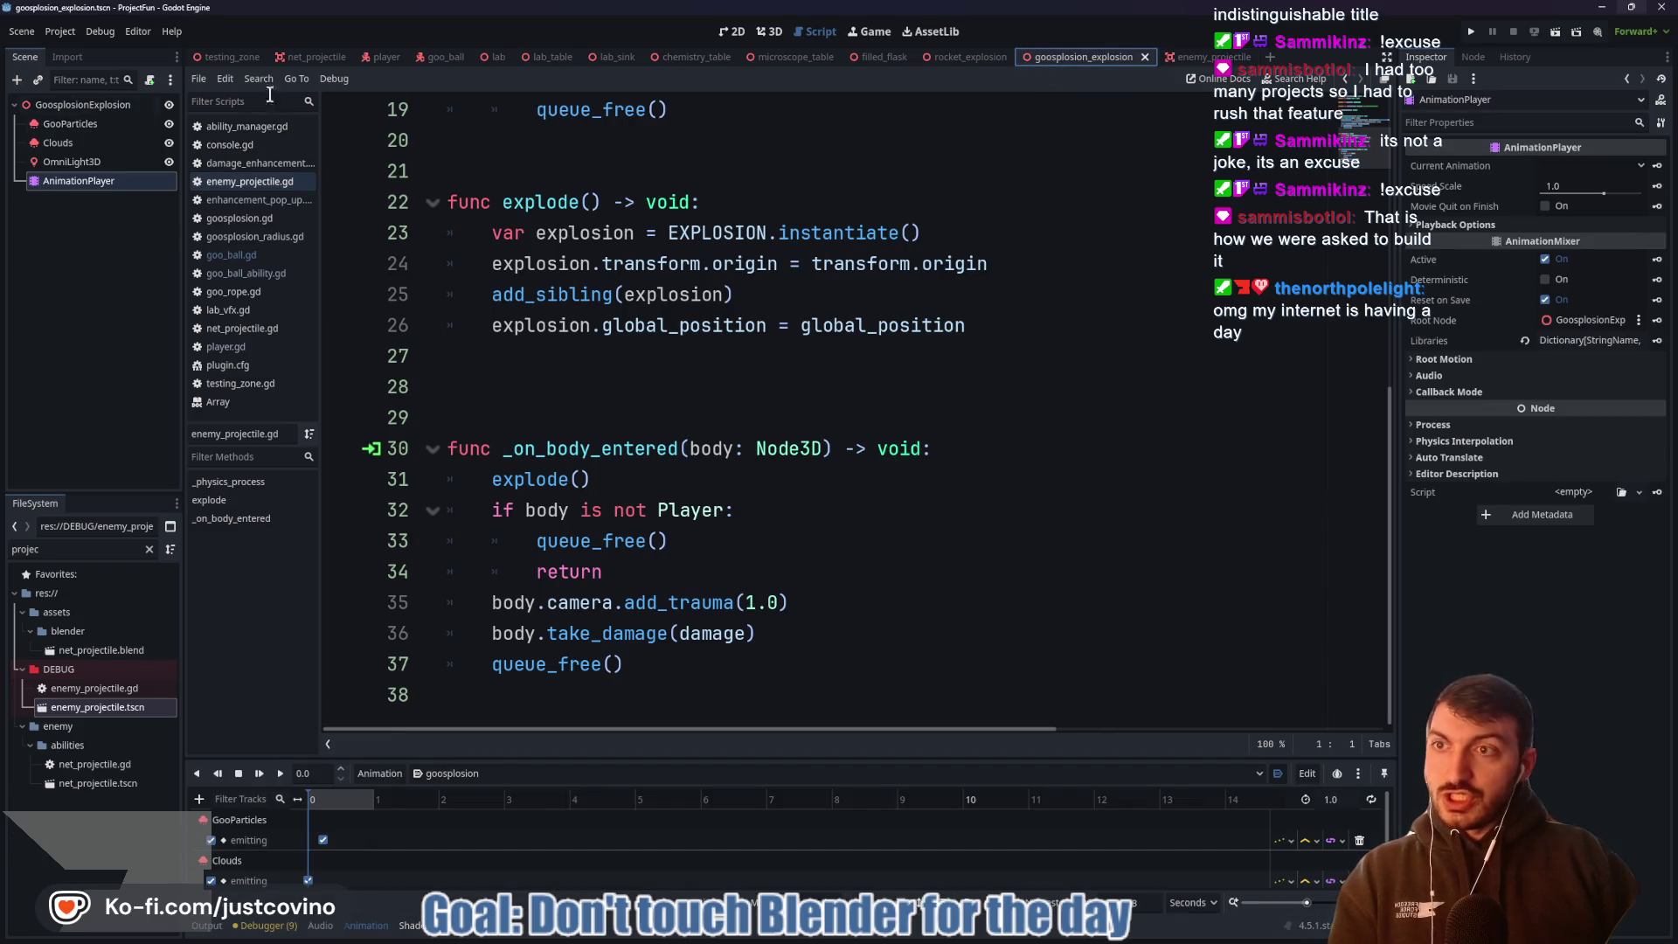
click(758, 26)
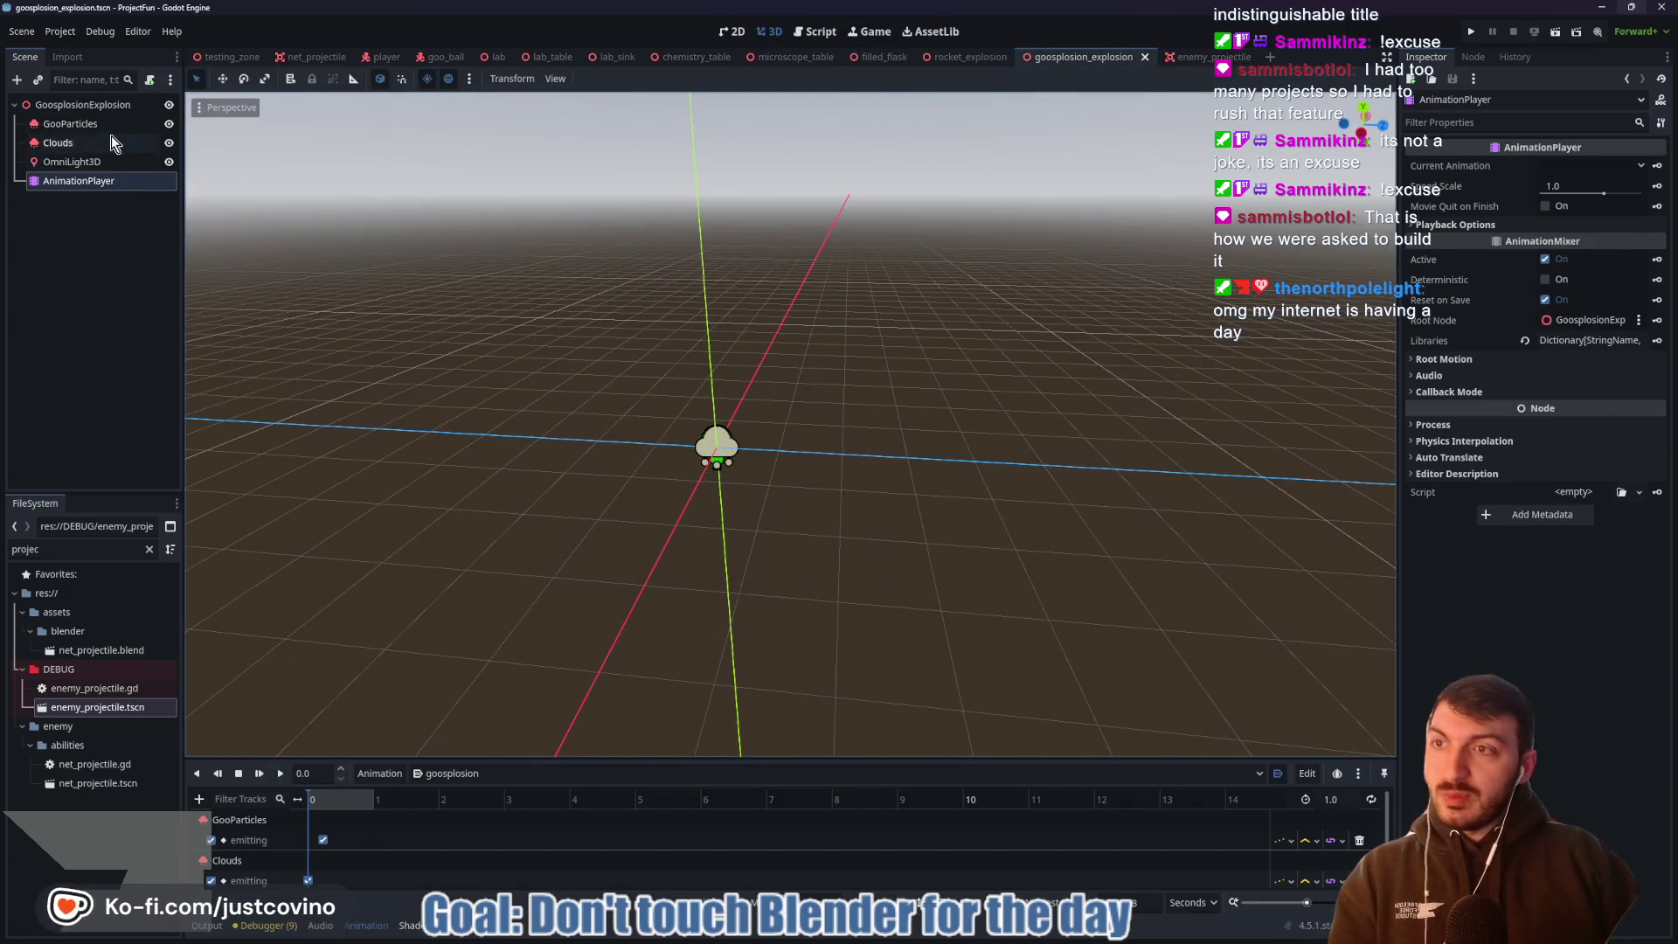
Add an Obliterator node under the GoosplosionExplosion root
click(77, 107)
key(ctrl+a)
text(ob)
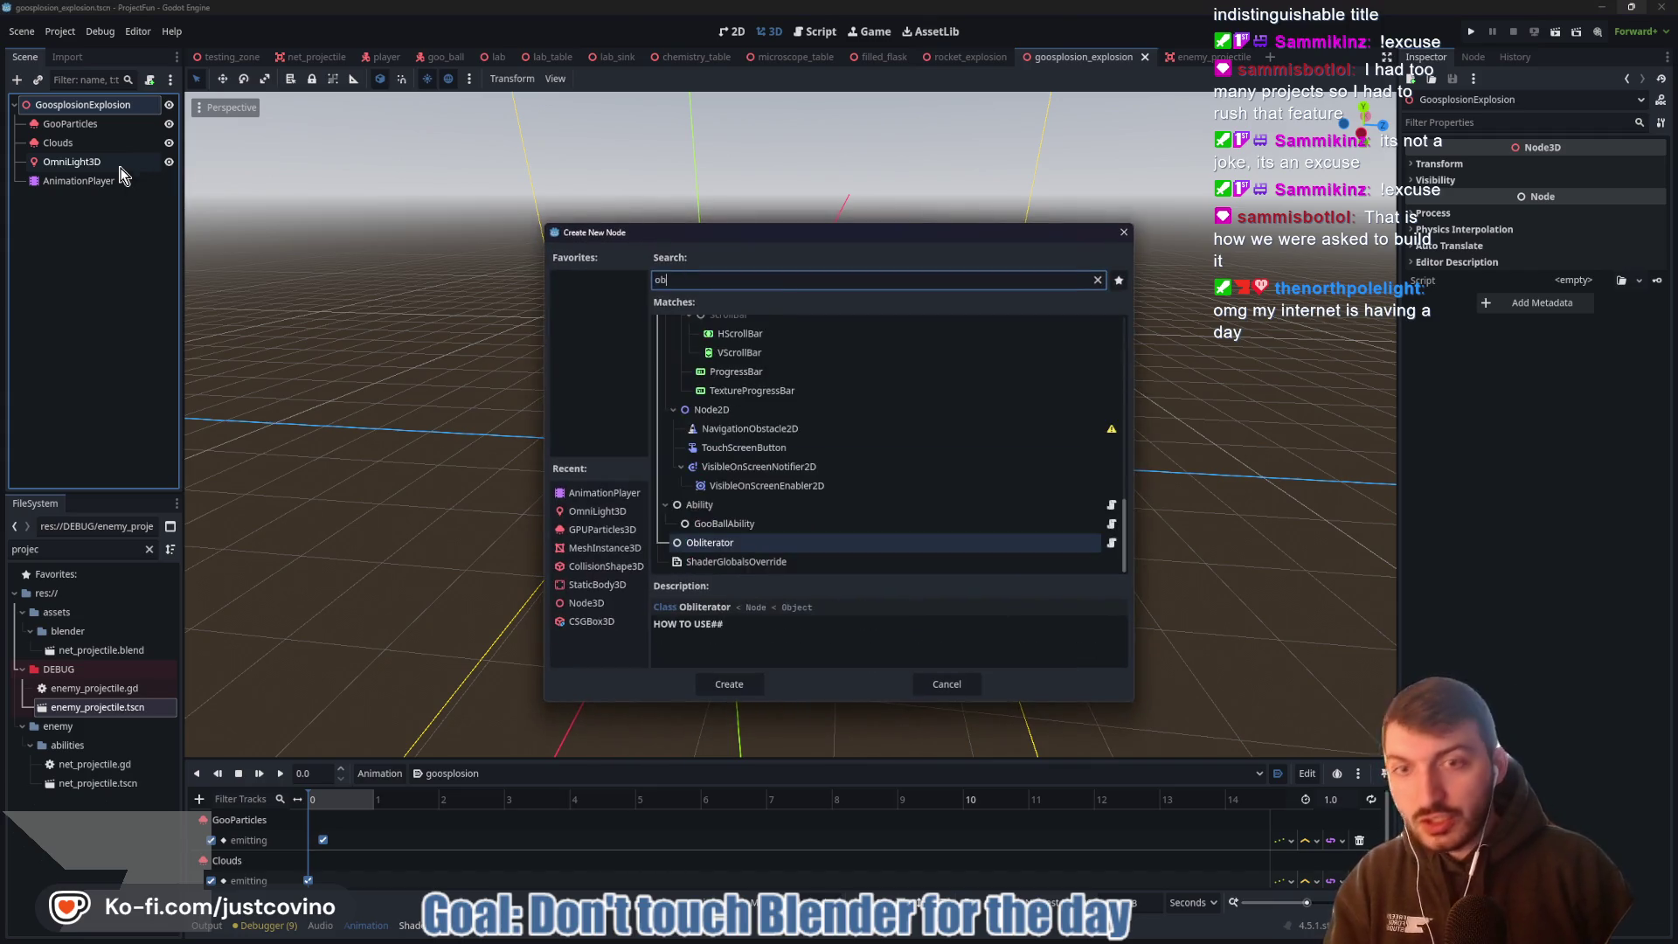
key(Return)
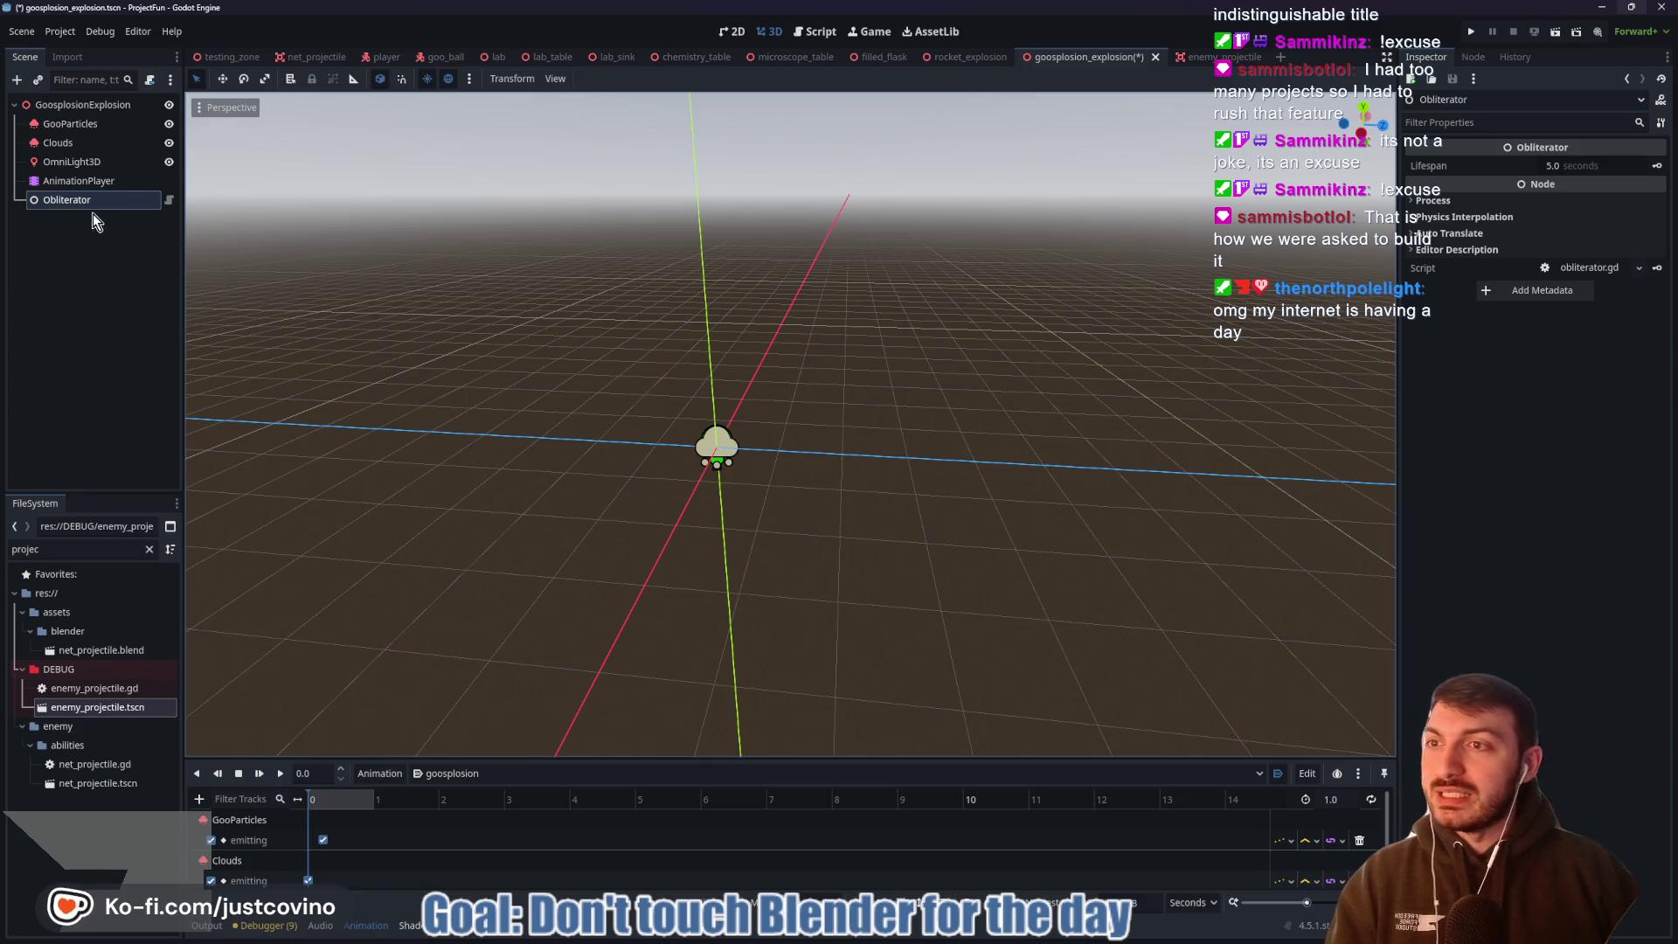
Set the Obliterator's Lifespan to 1.5 seconds and save the scene
click(1571, 165)
text(1.25)
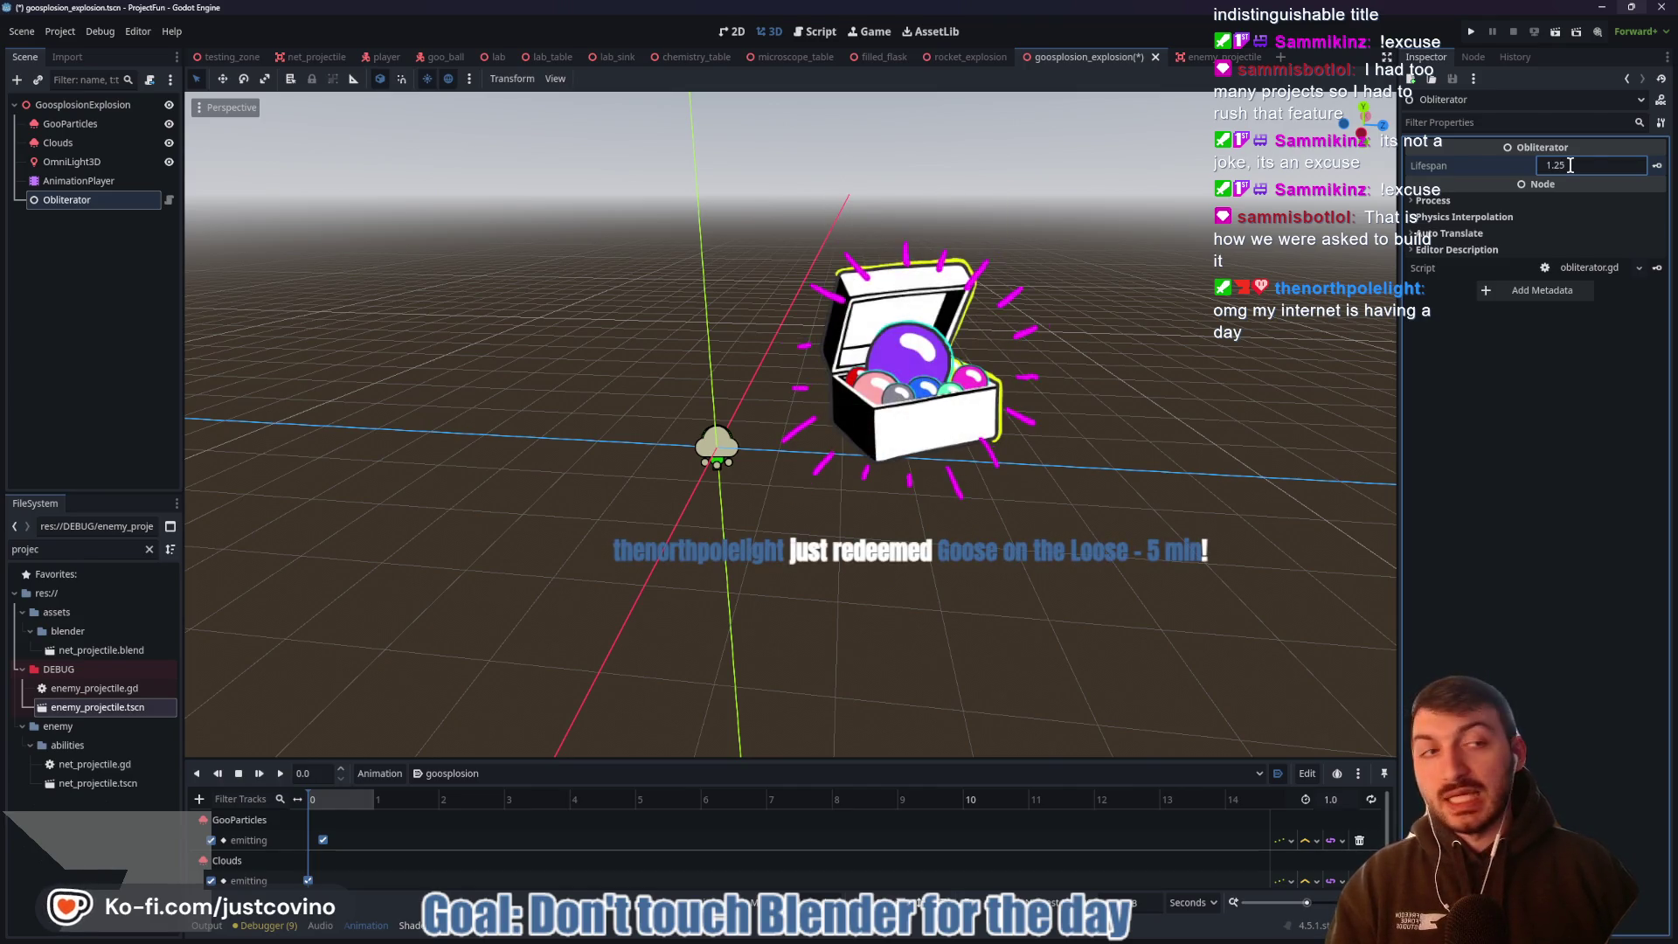
text(3)
key(ctrl+s)
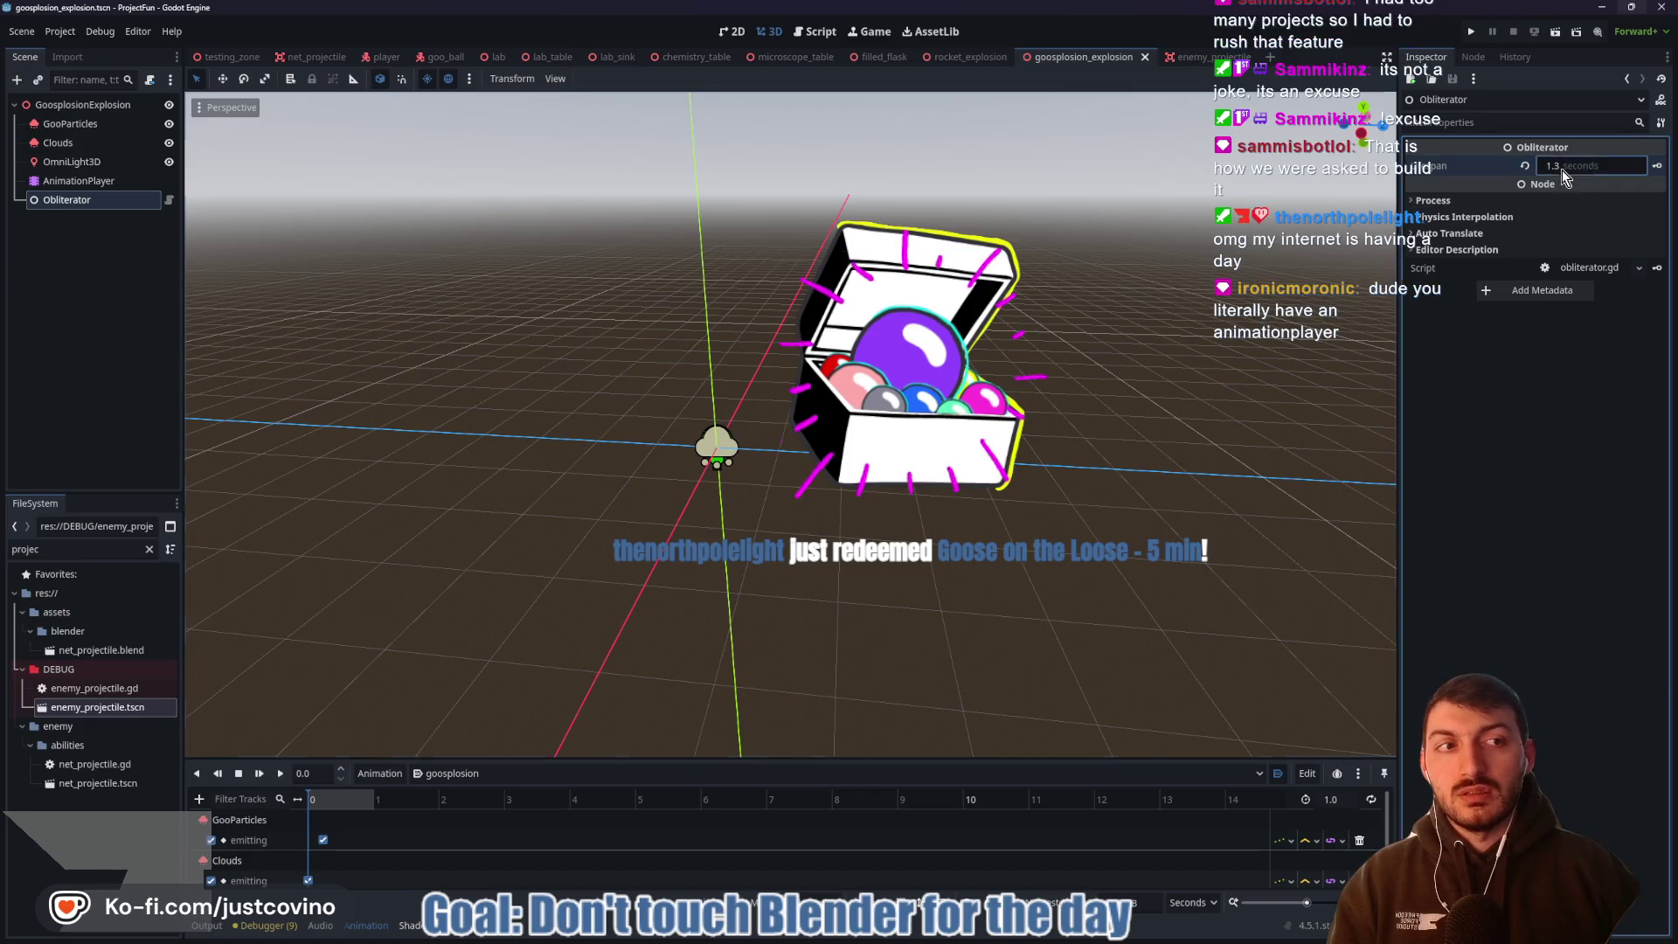
key(Return)
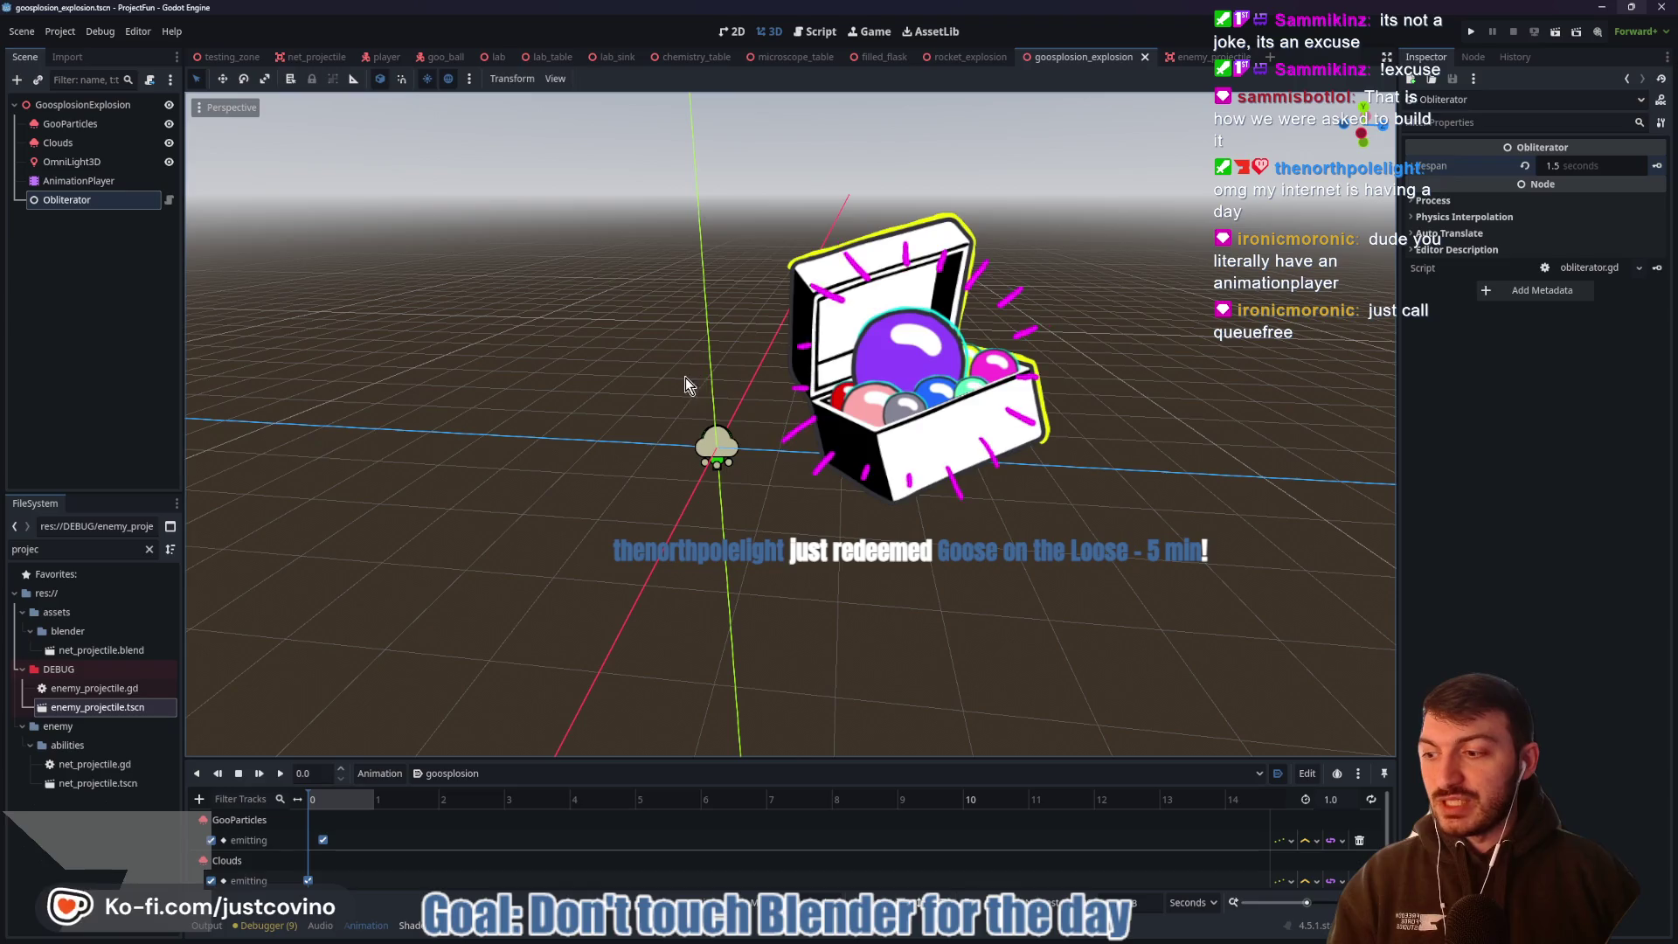
click(87, 180)
Make the animation track area taller and launch the GooseDesktop app from system search
scroll(420, 839, down, 2)
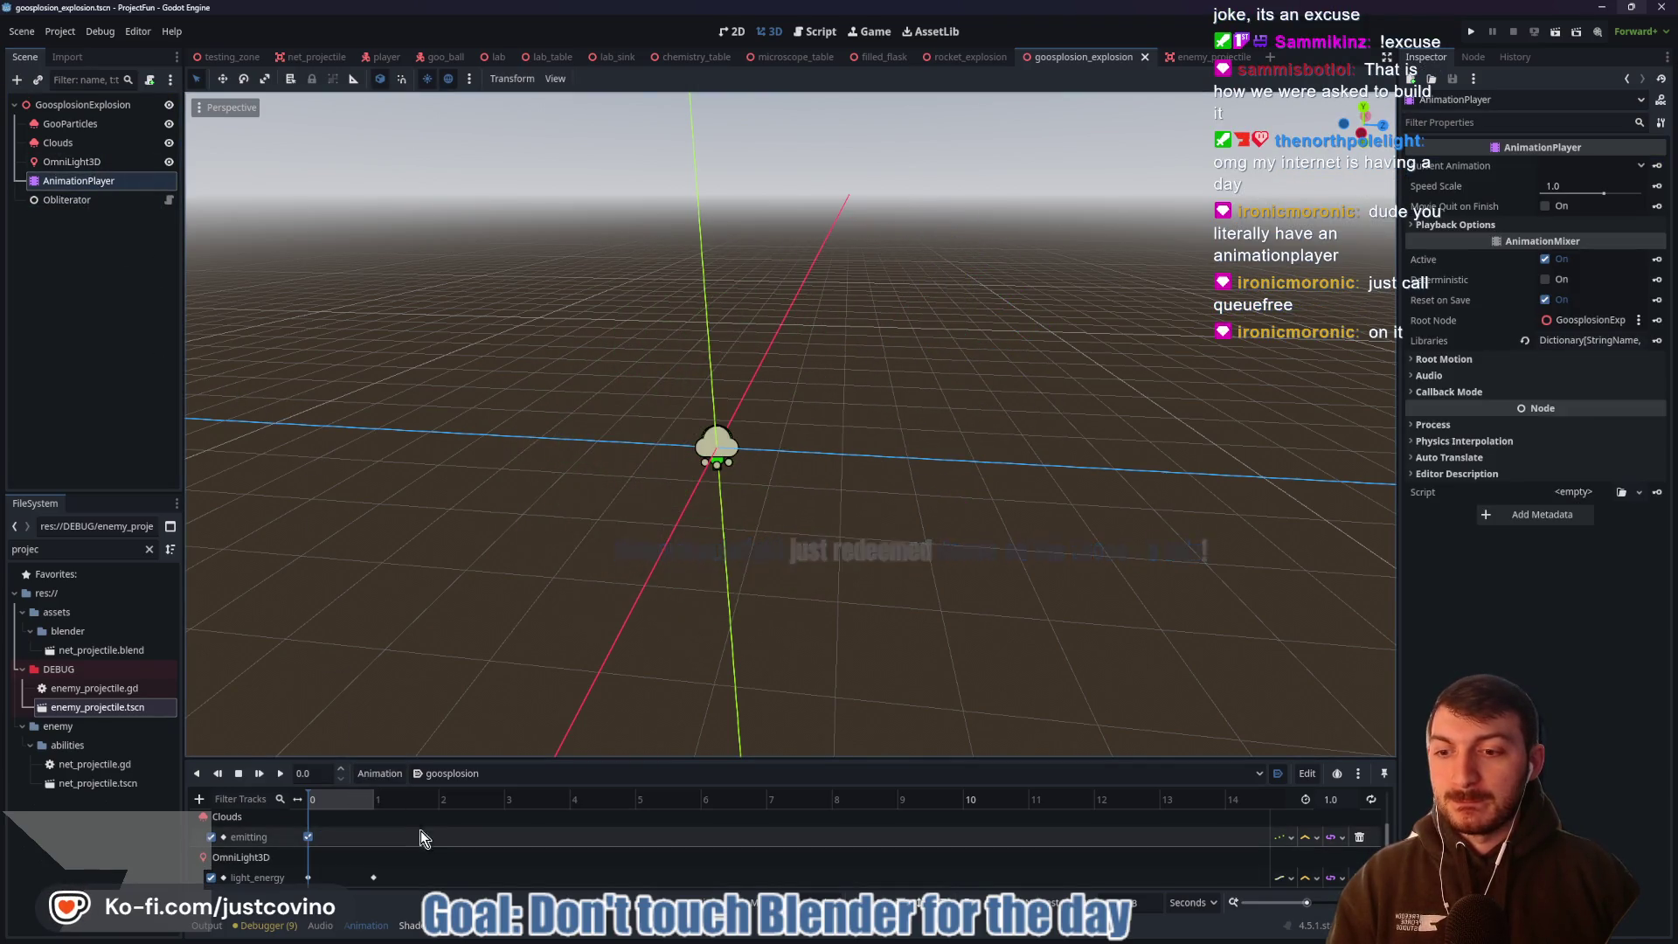
mouse_move(591, 756)
mouse_down()
mouse_move(367, 407)
mouse_move(458, 443)
mouse_up()
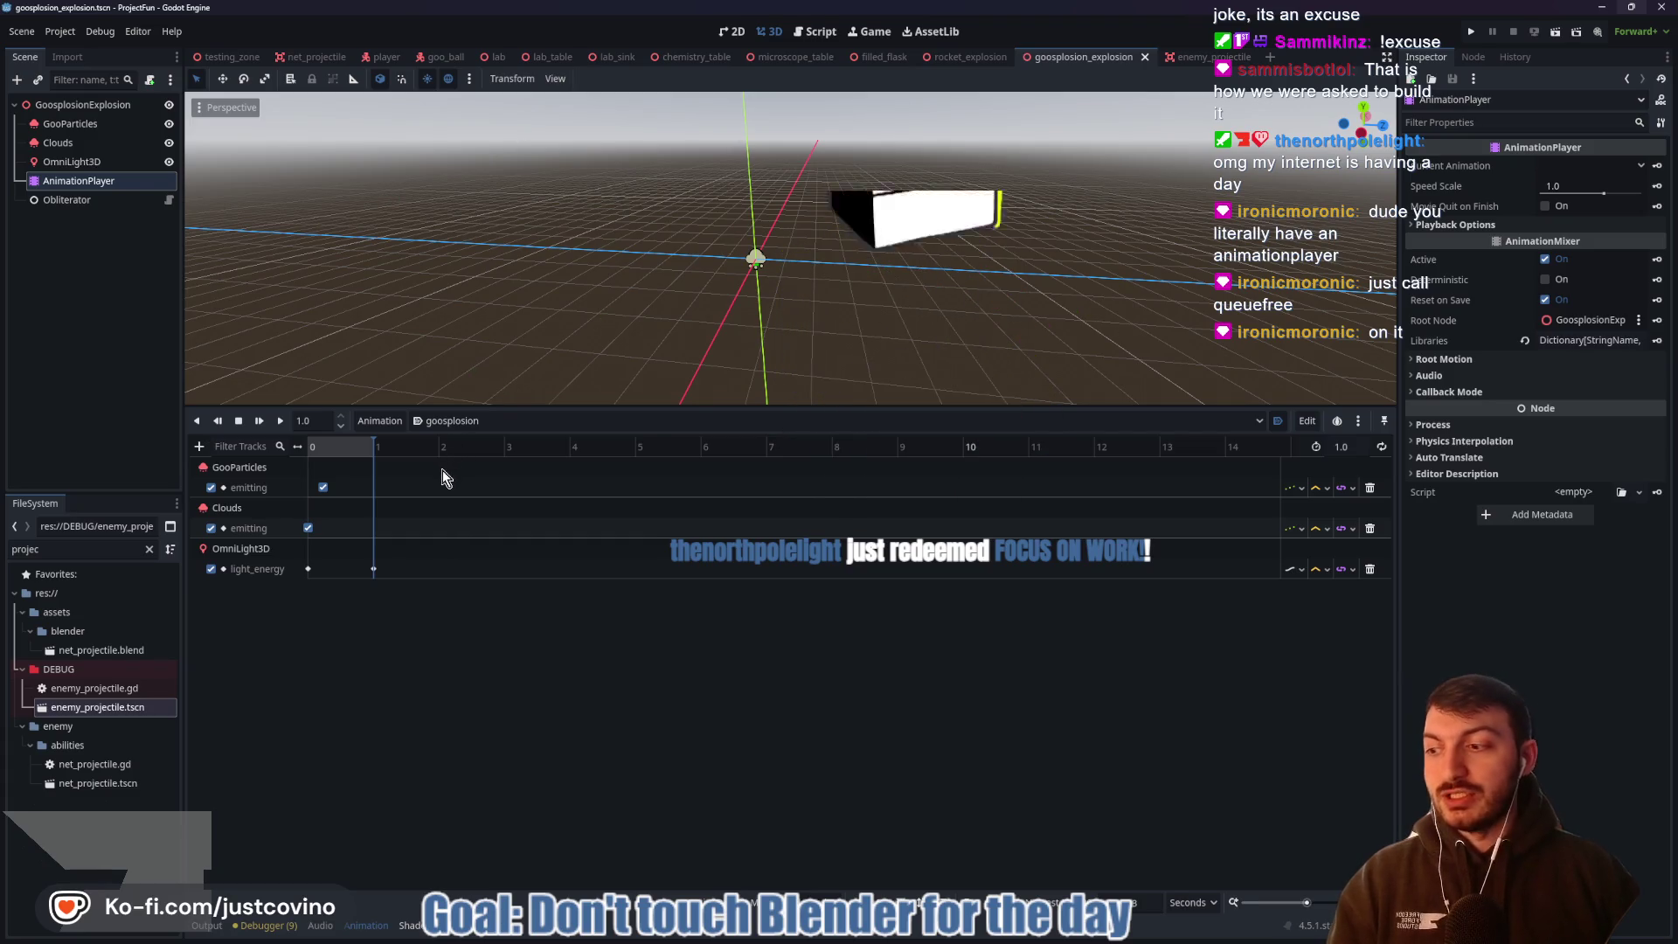
key(super)
text(goose)
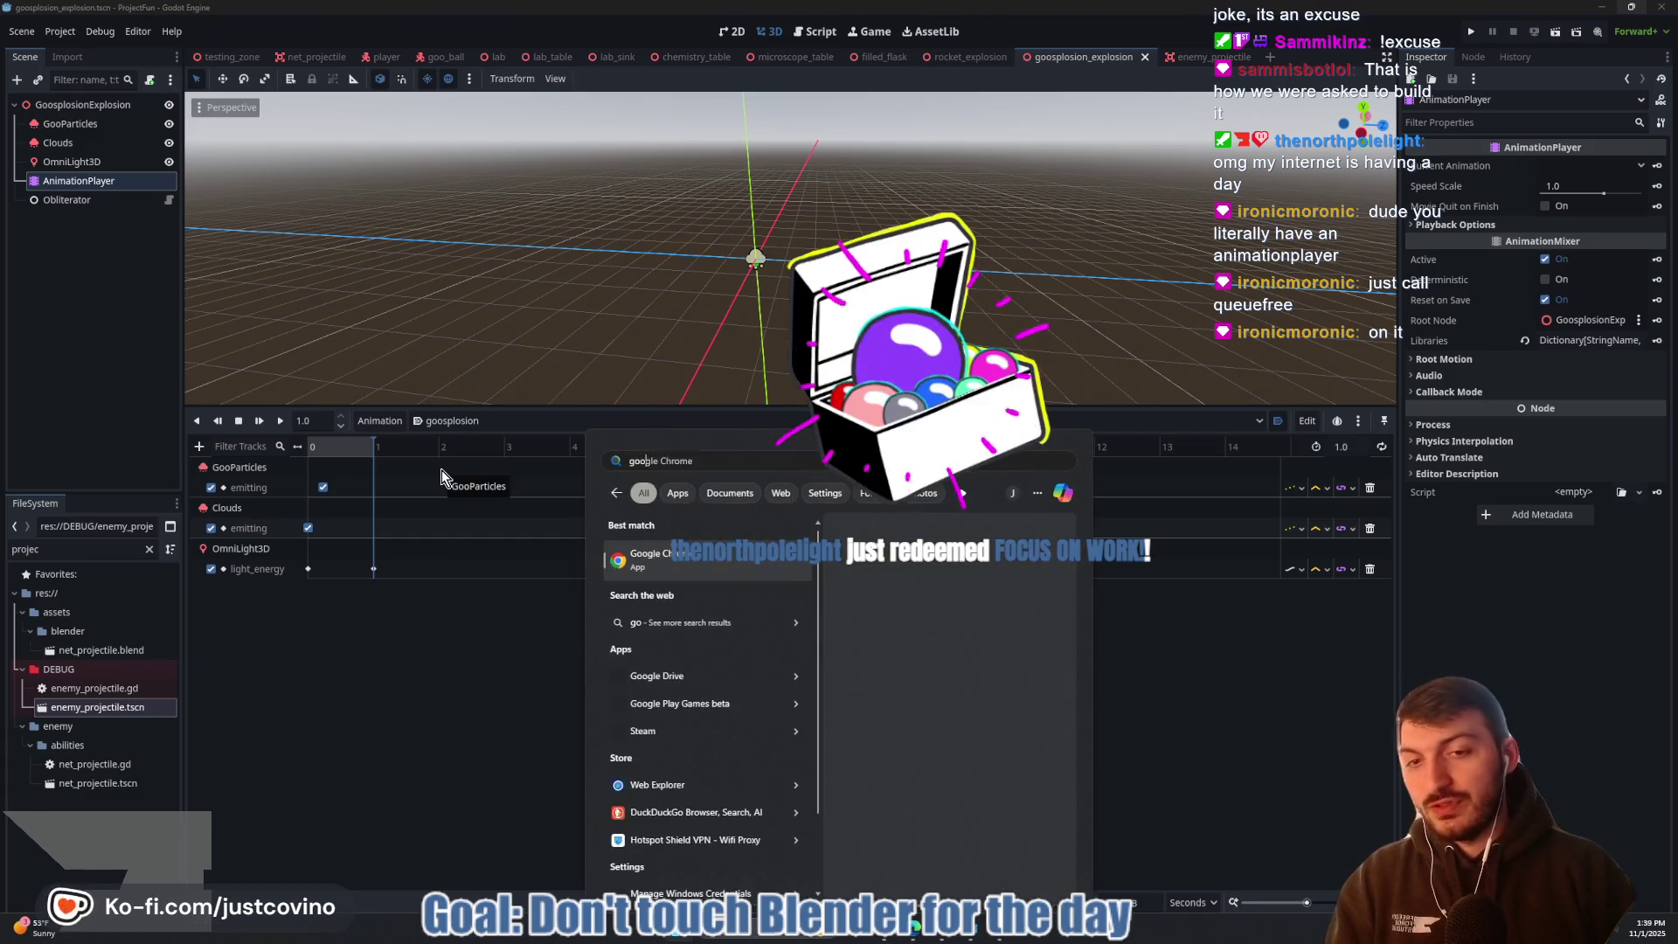
key(Return)
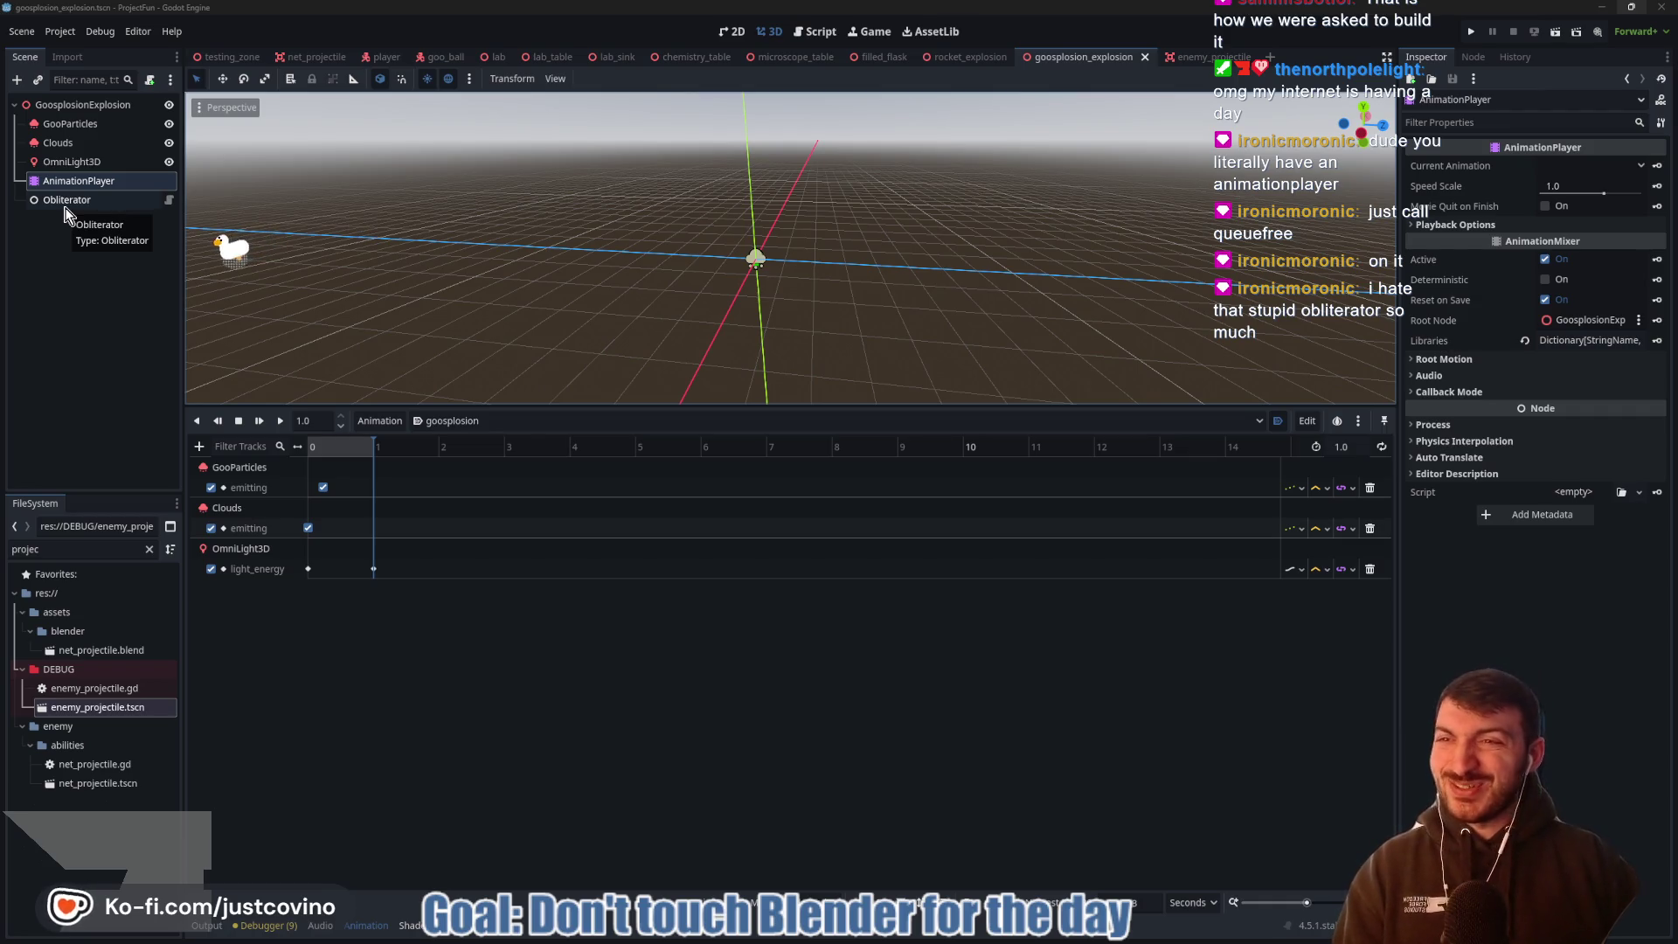
Select the Obliterator node, peek at the enemy_projectile scene, and return to goosplosion_explosion
click(66, 202)
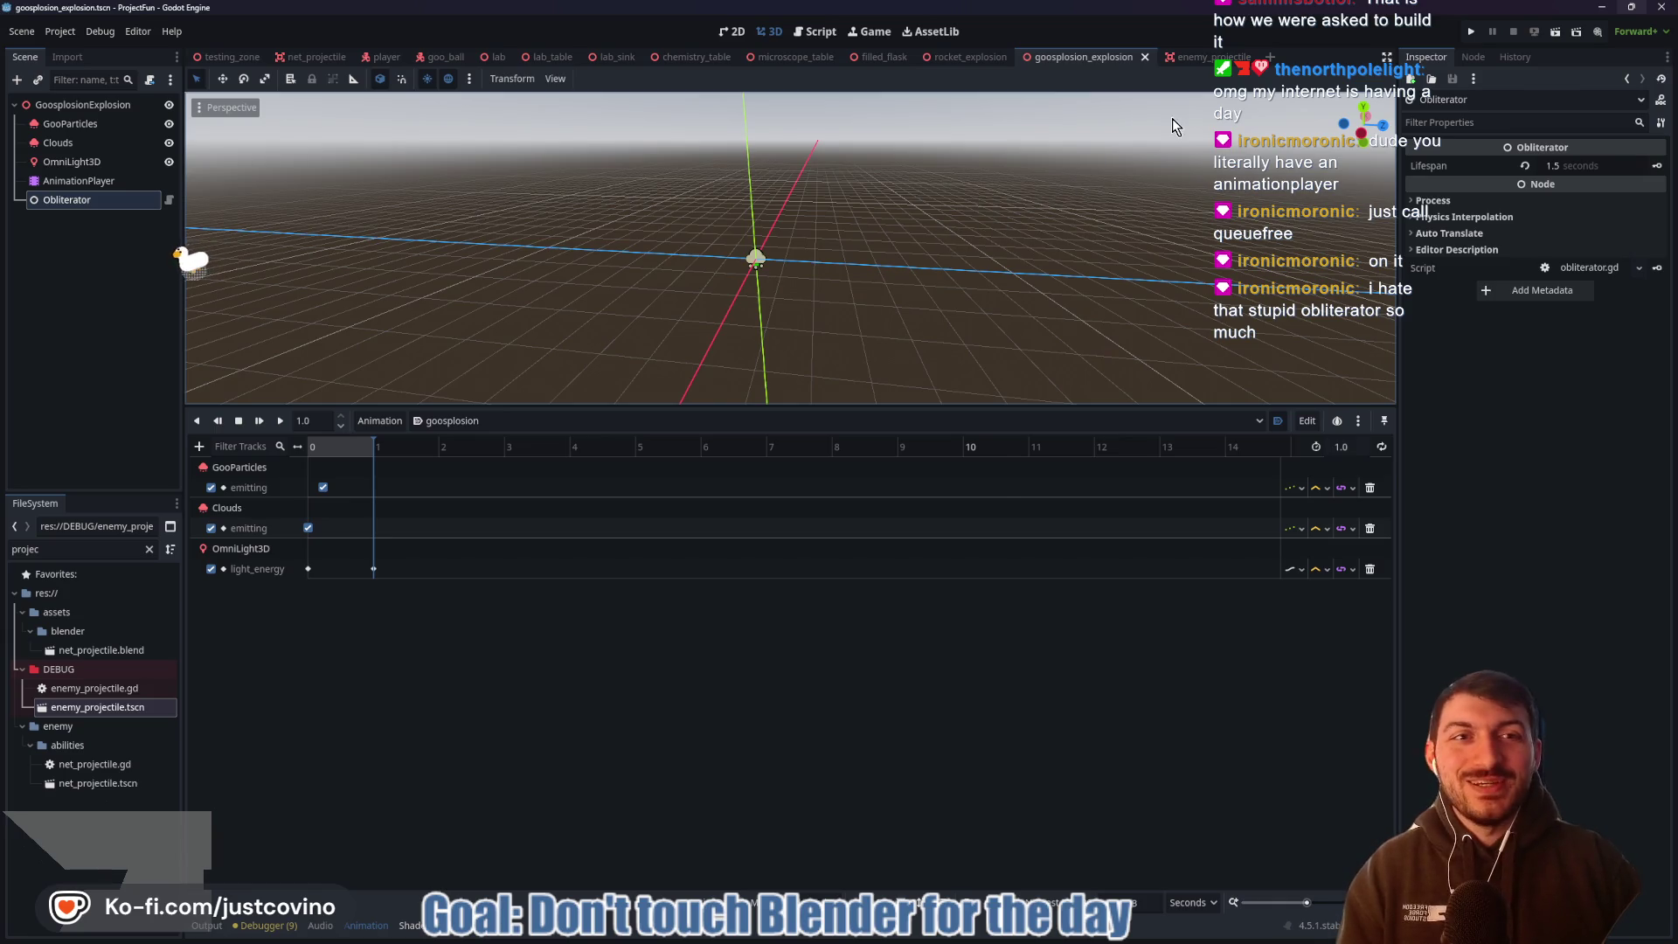
click(1204, 57)
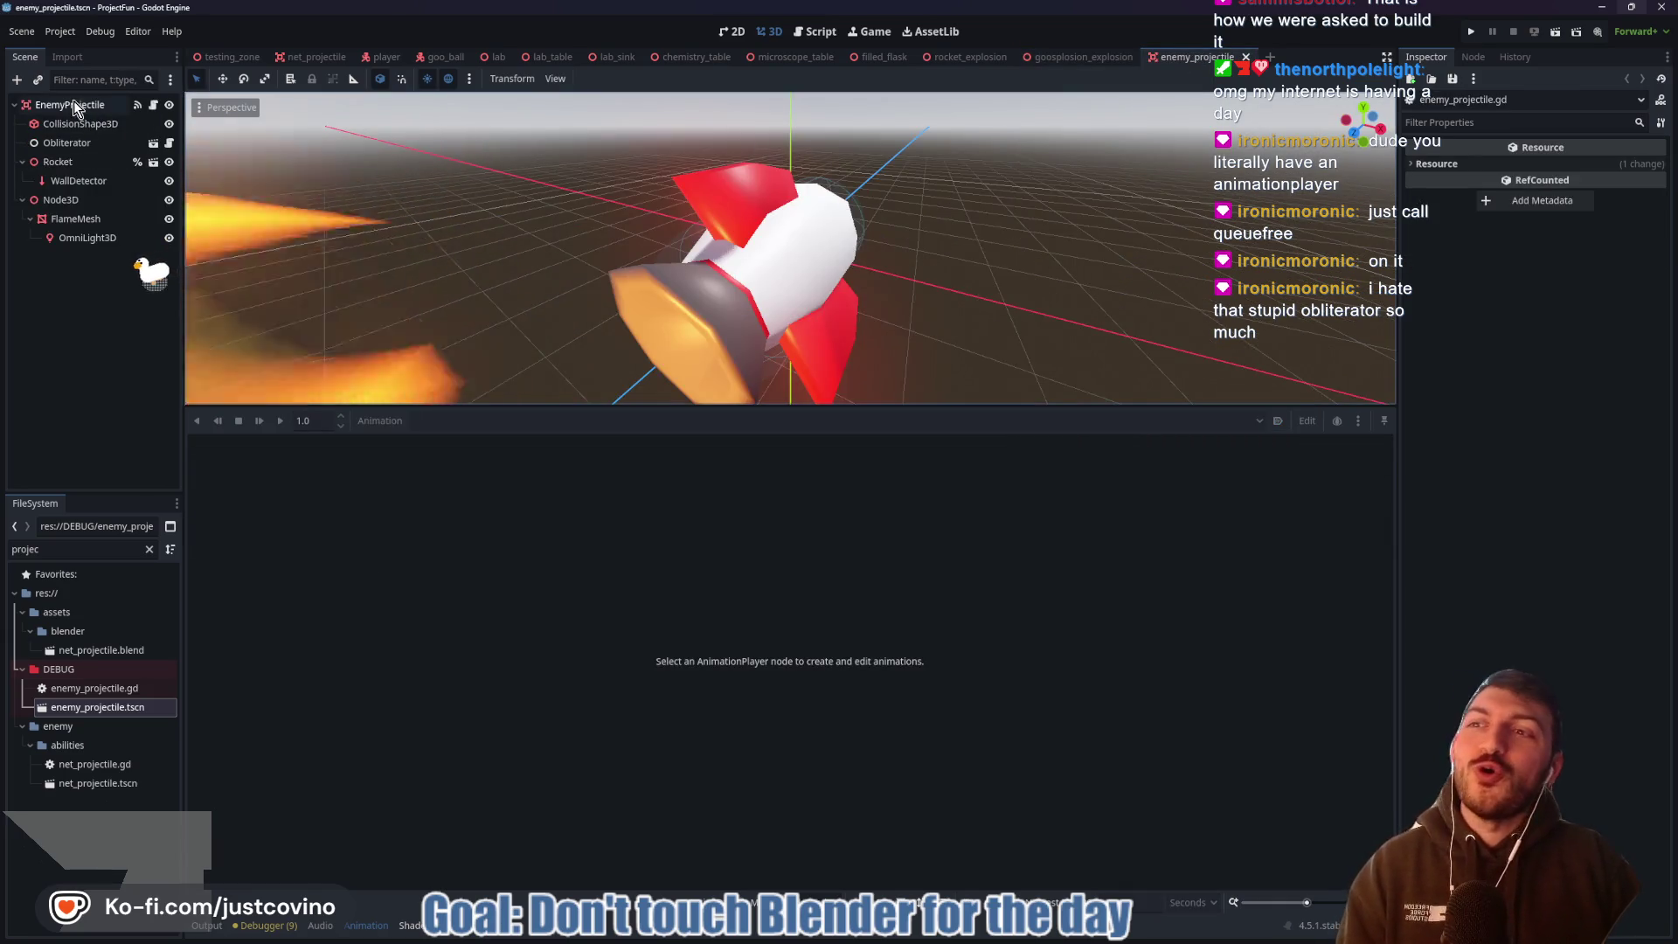
click(1084, 58)
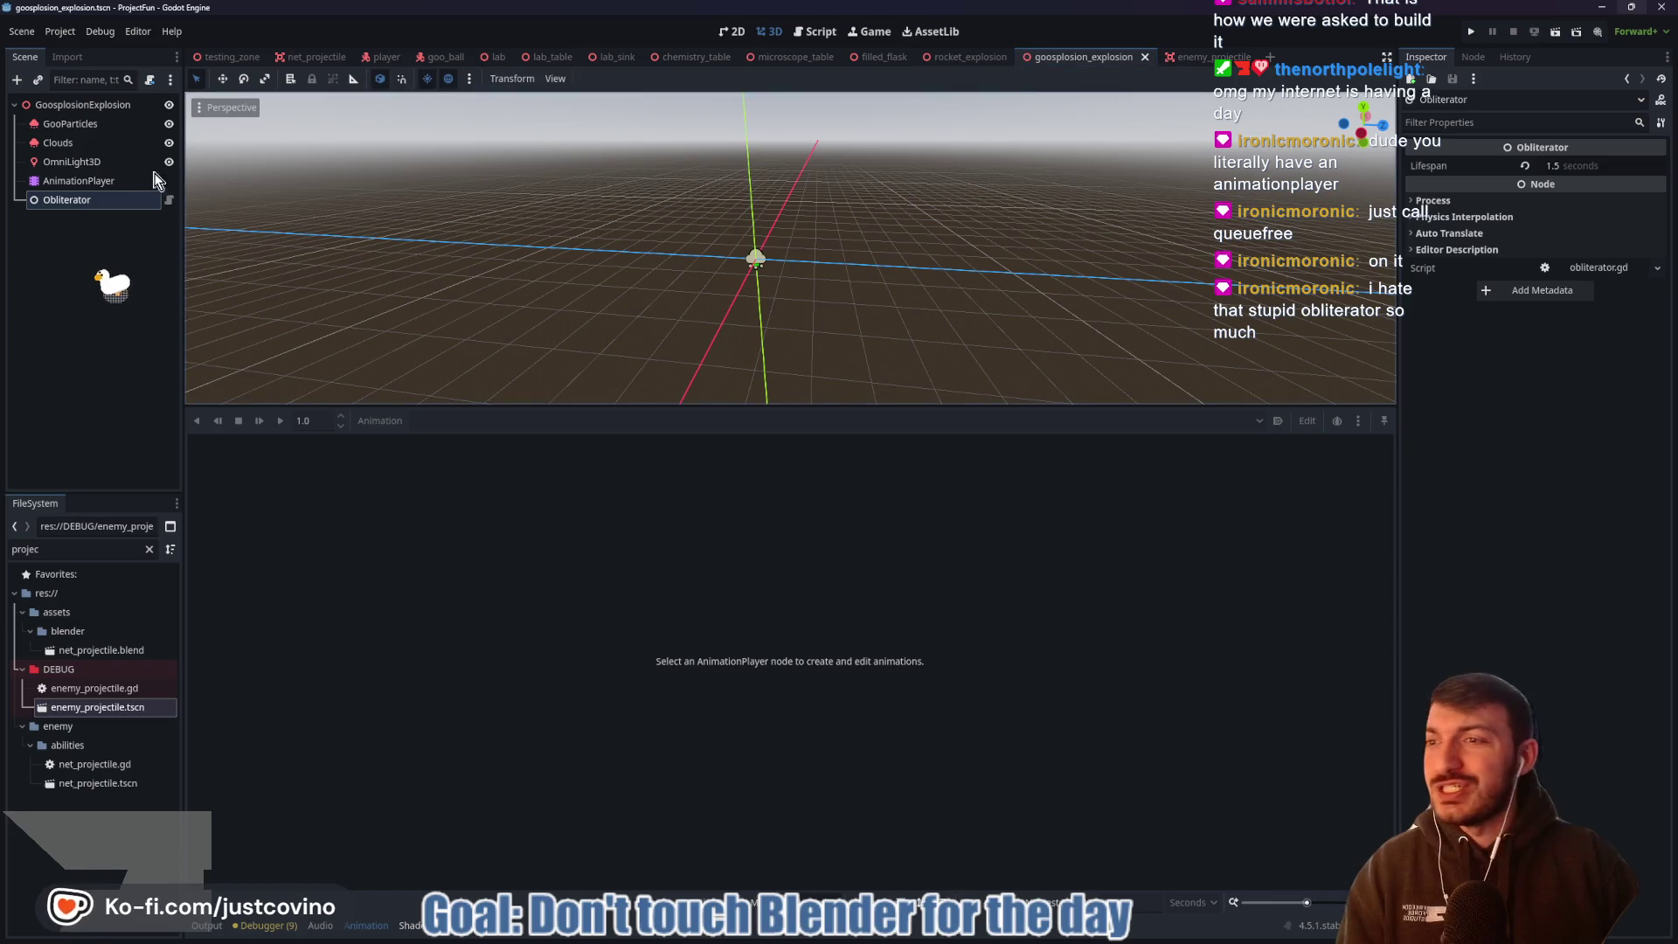
Add an Obliterator node with a 1.5-second lifespan to RocketExplosion and save the scene
click(953, 57)
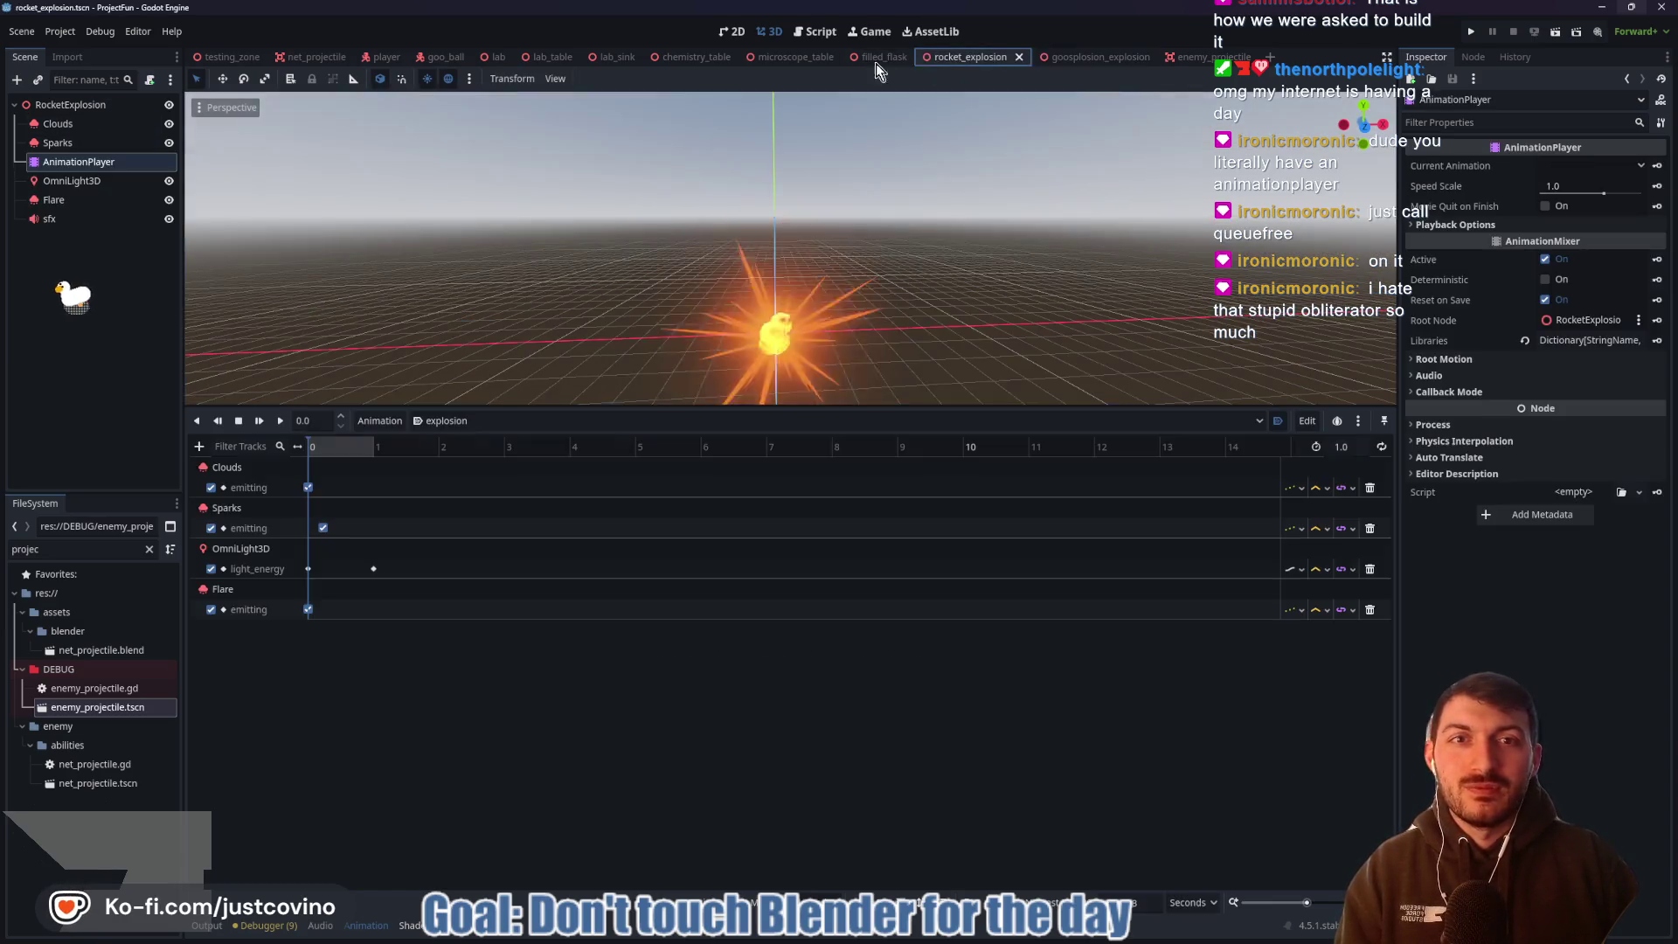
click(70, 104)
key(ctrl+a)
text(ob)
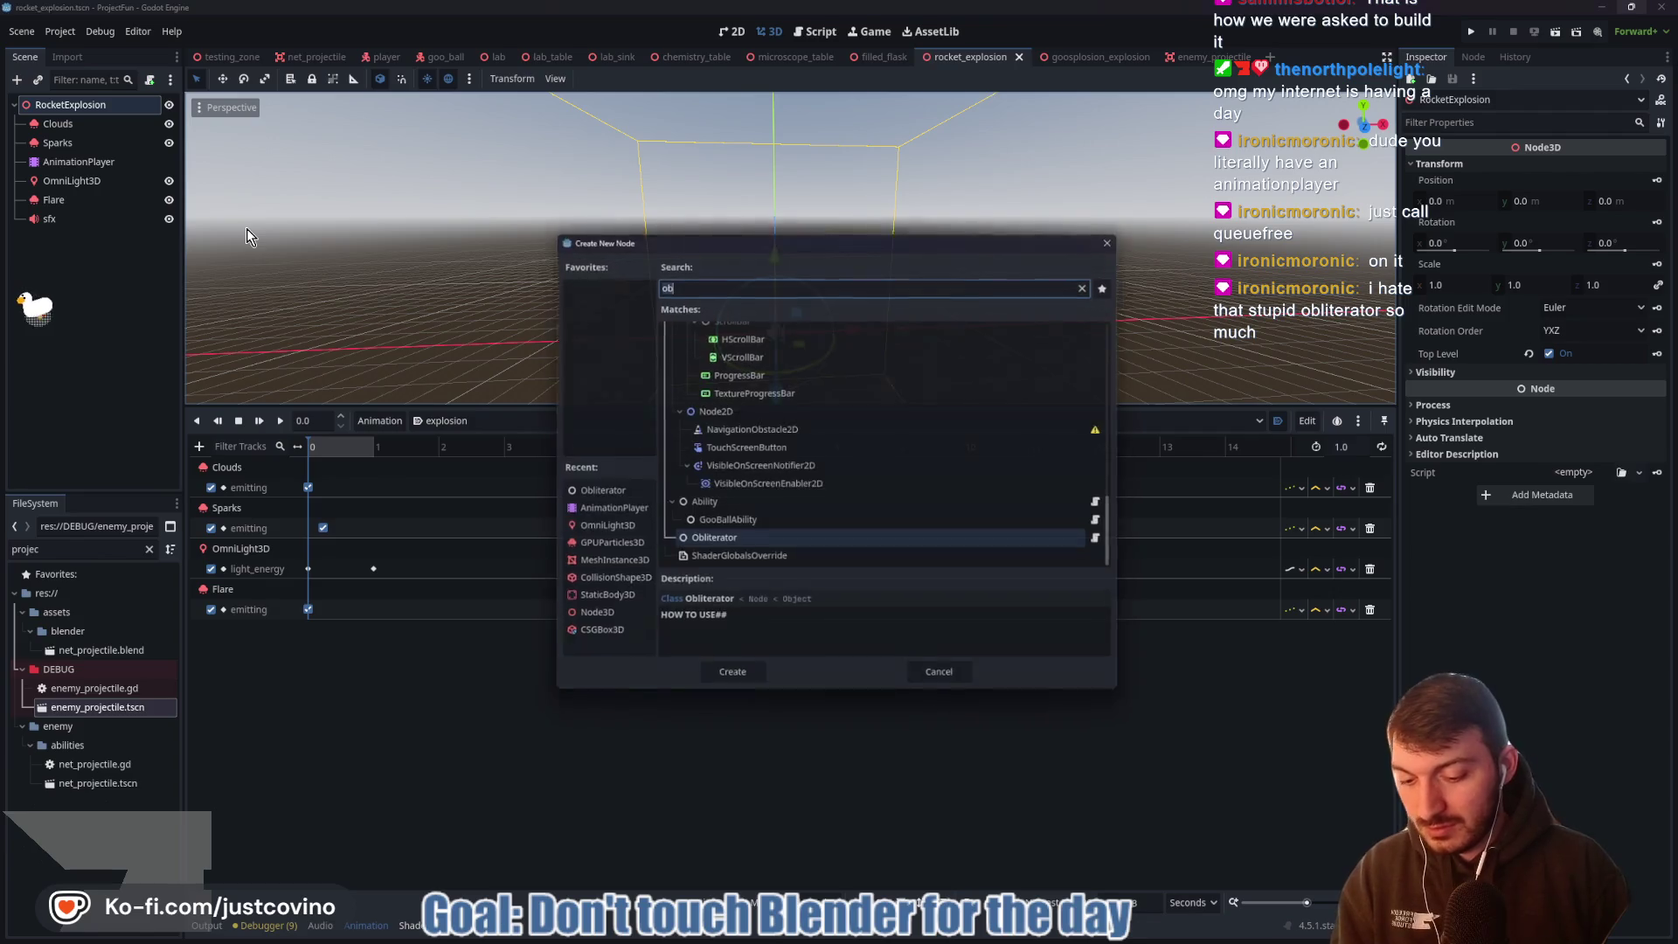
text(liter)
key(Return)
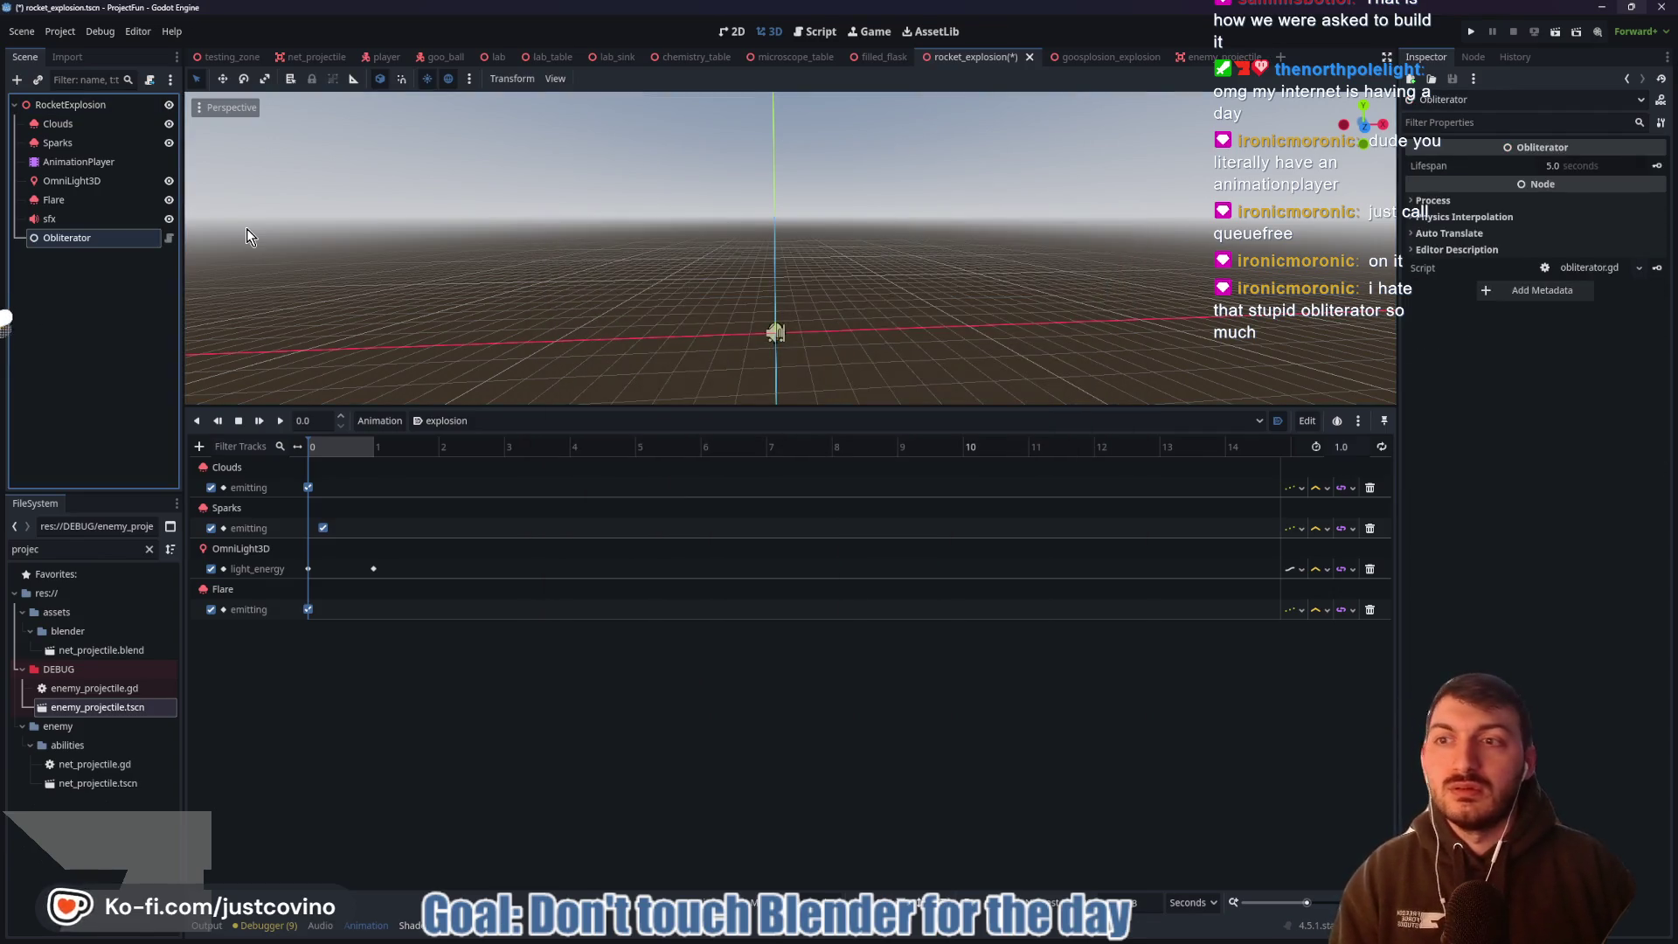
click(1563, 164)
text(1.5)
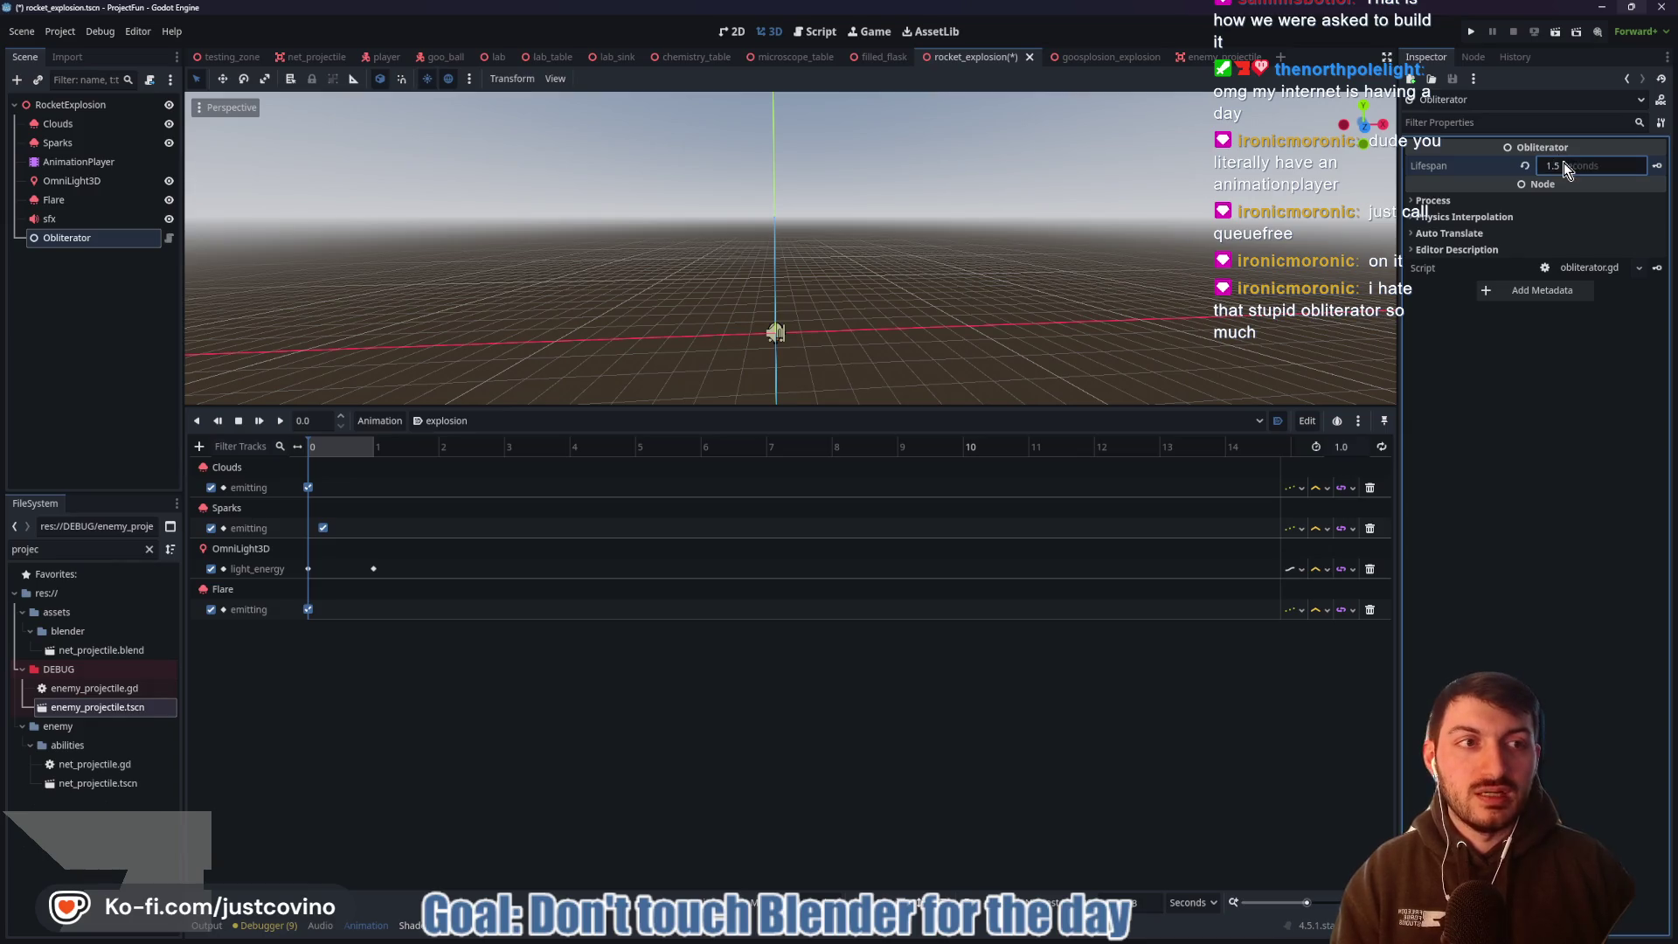
key(Return)
key(ctrl+s)
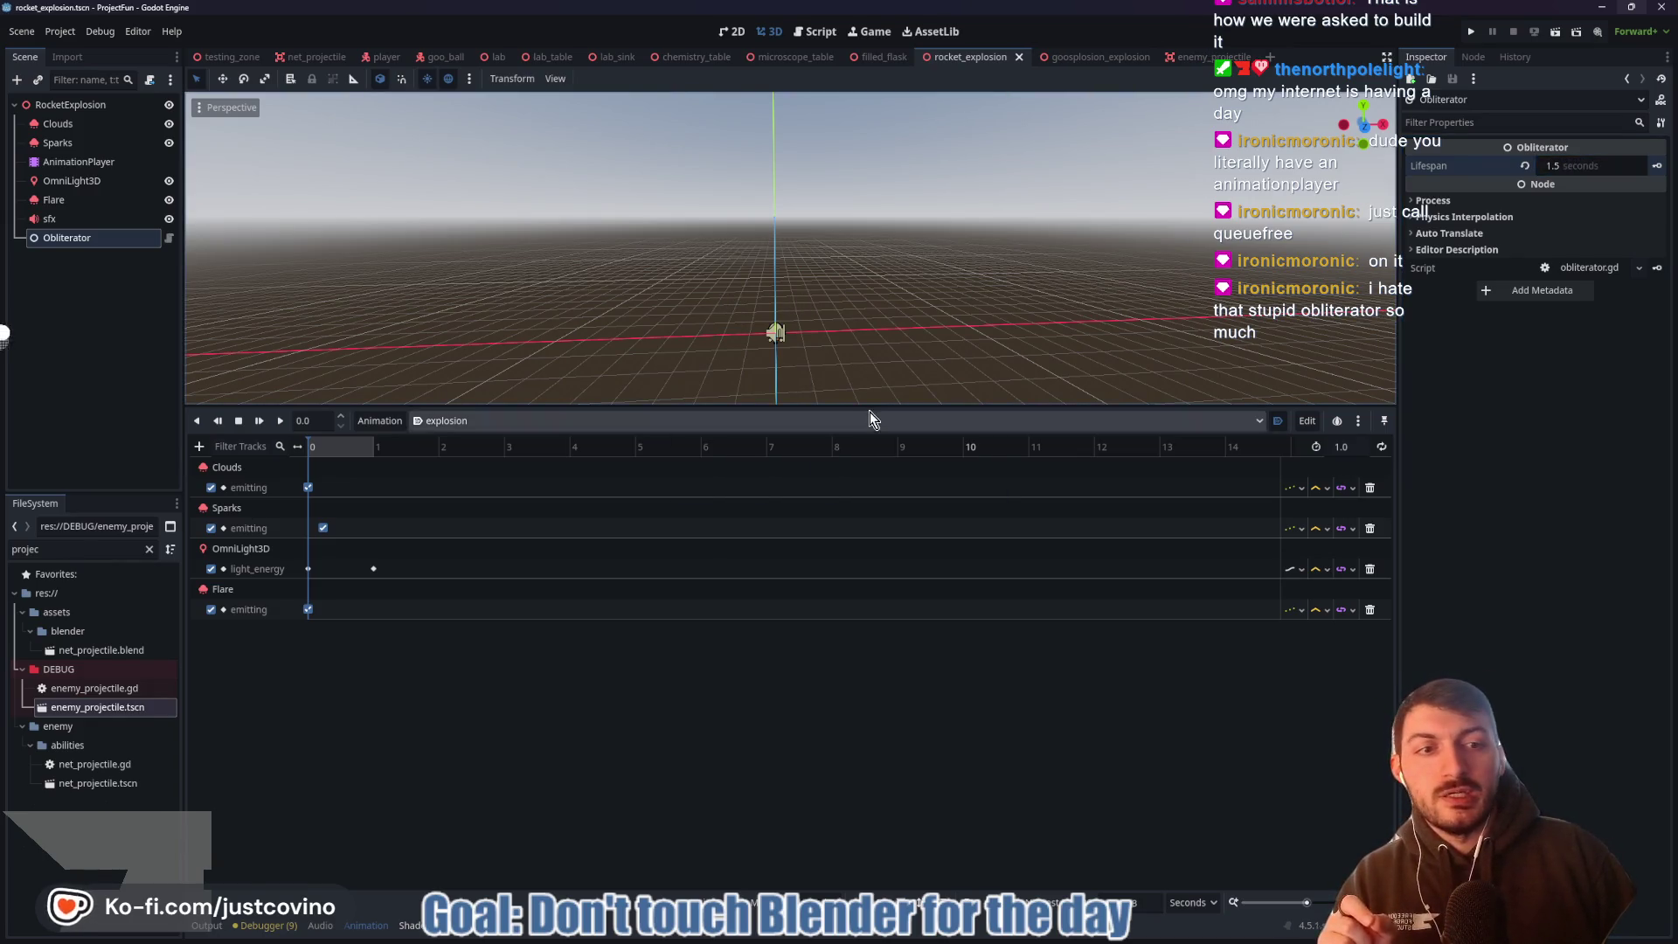
Shrink the animation panel to enlarge the 3D view, then save to run the game
scroll(839, 373, up, 2)
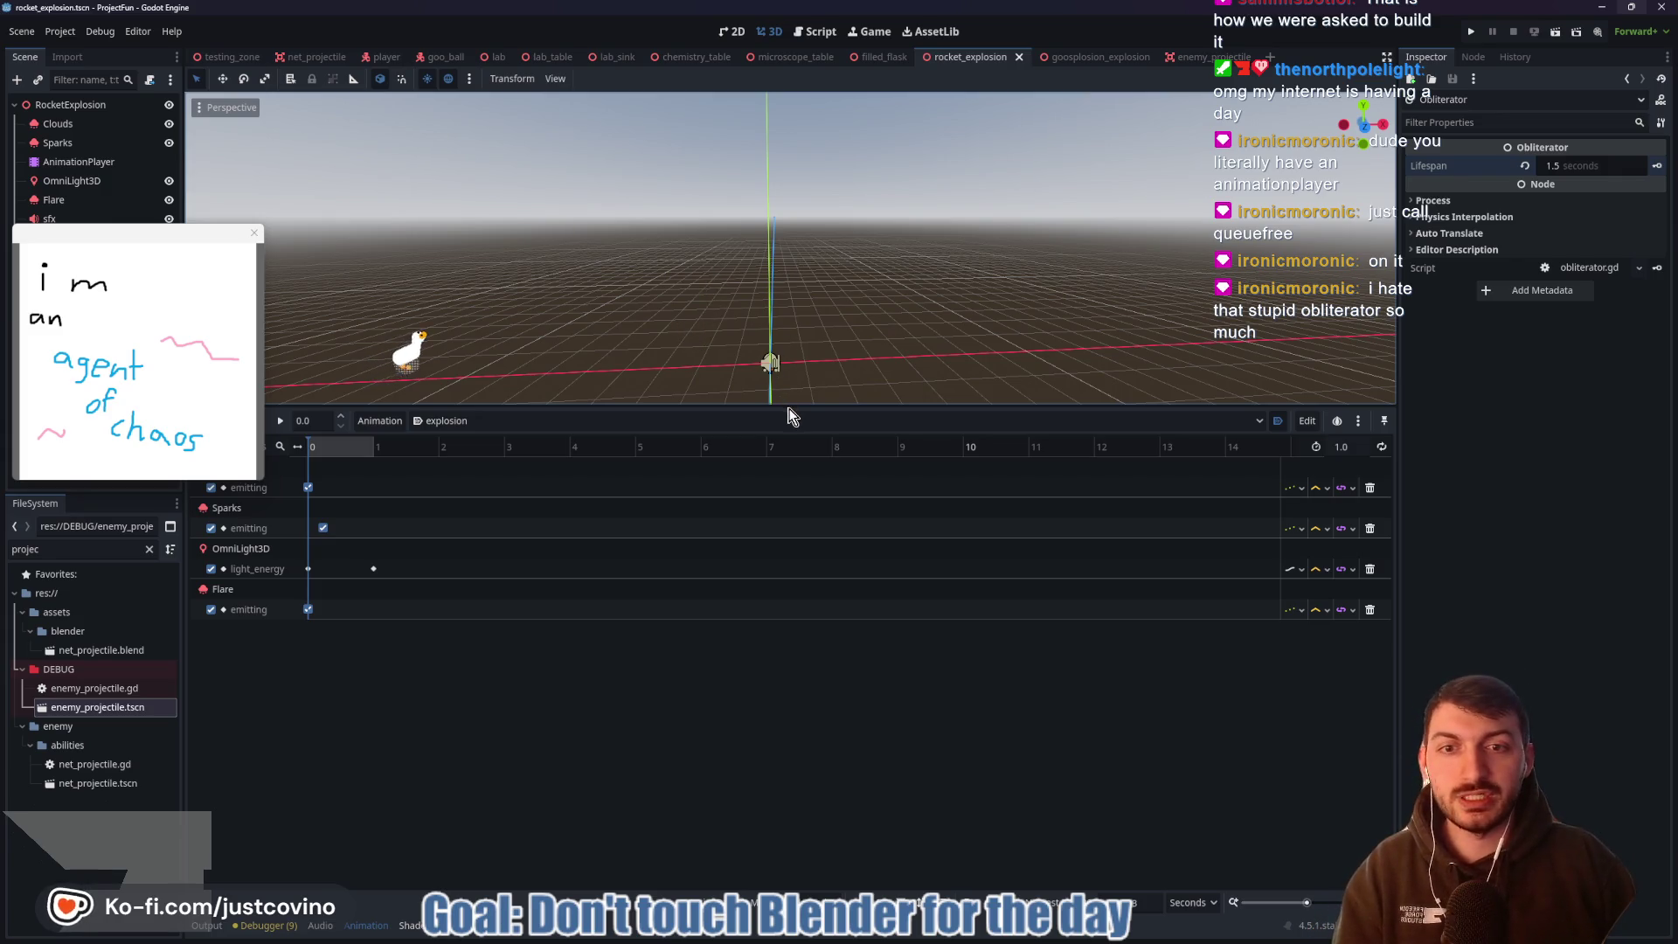
drag(789, 409, 789, 670)
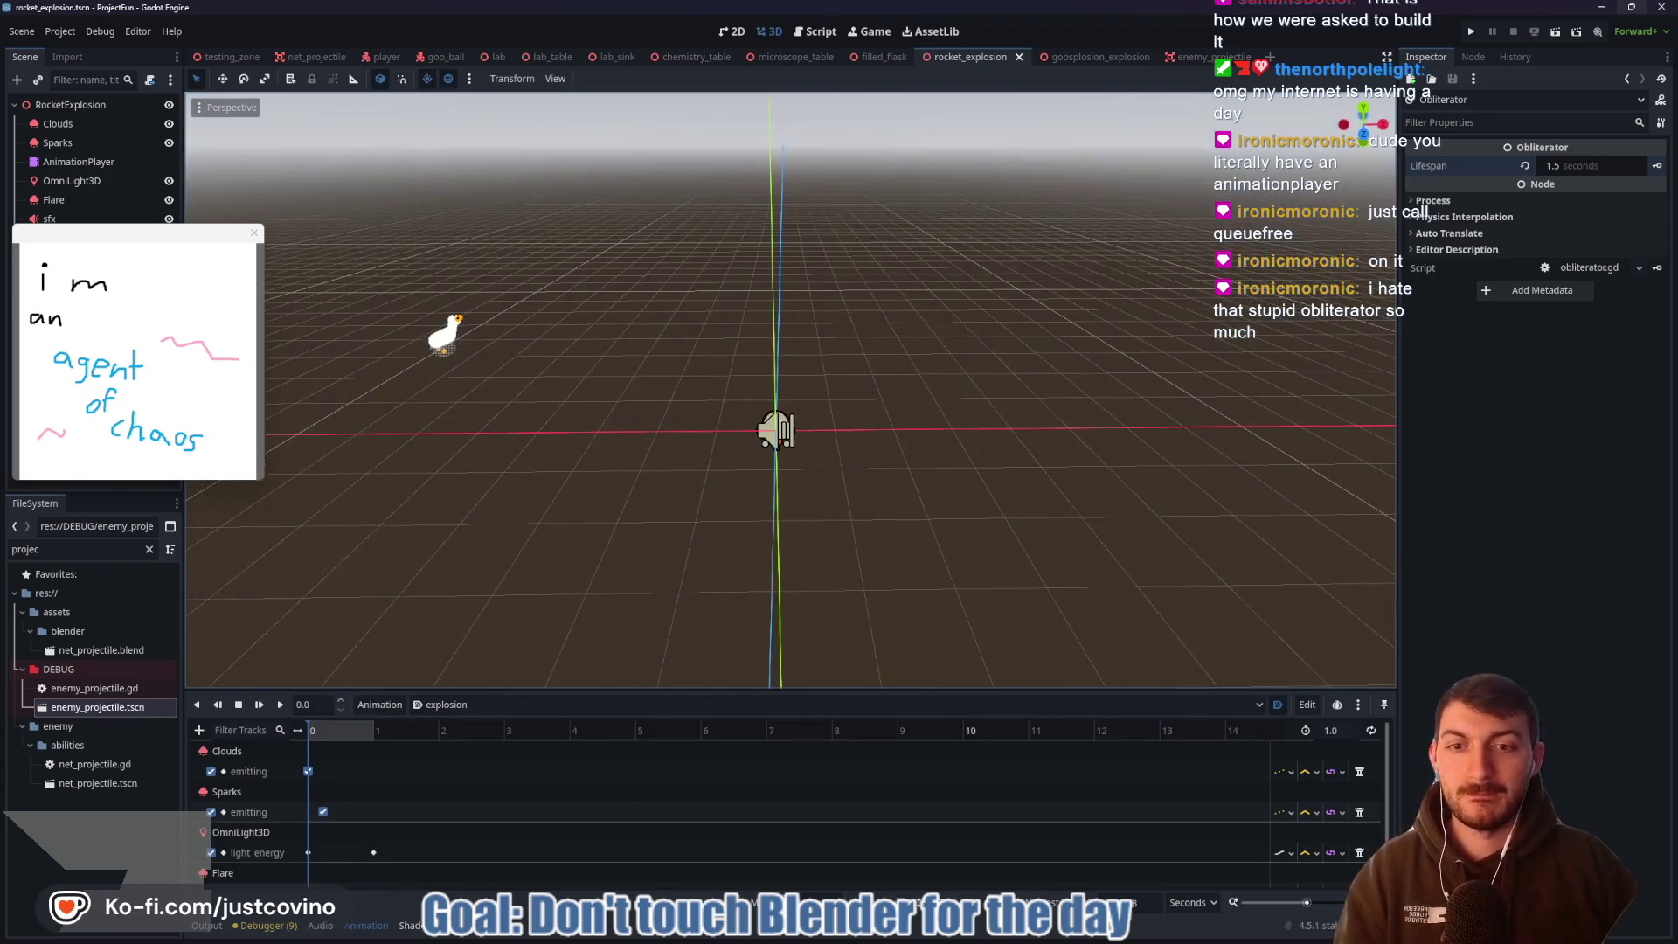
key(ctrl+s)
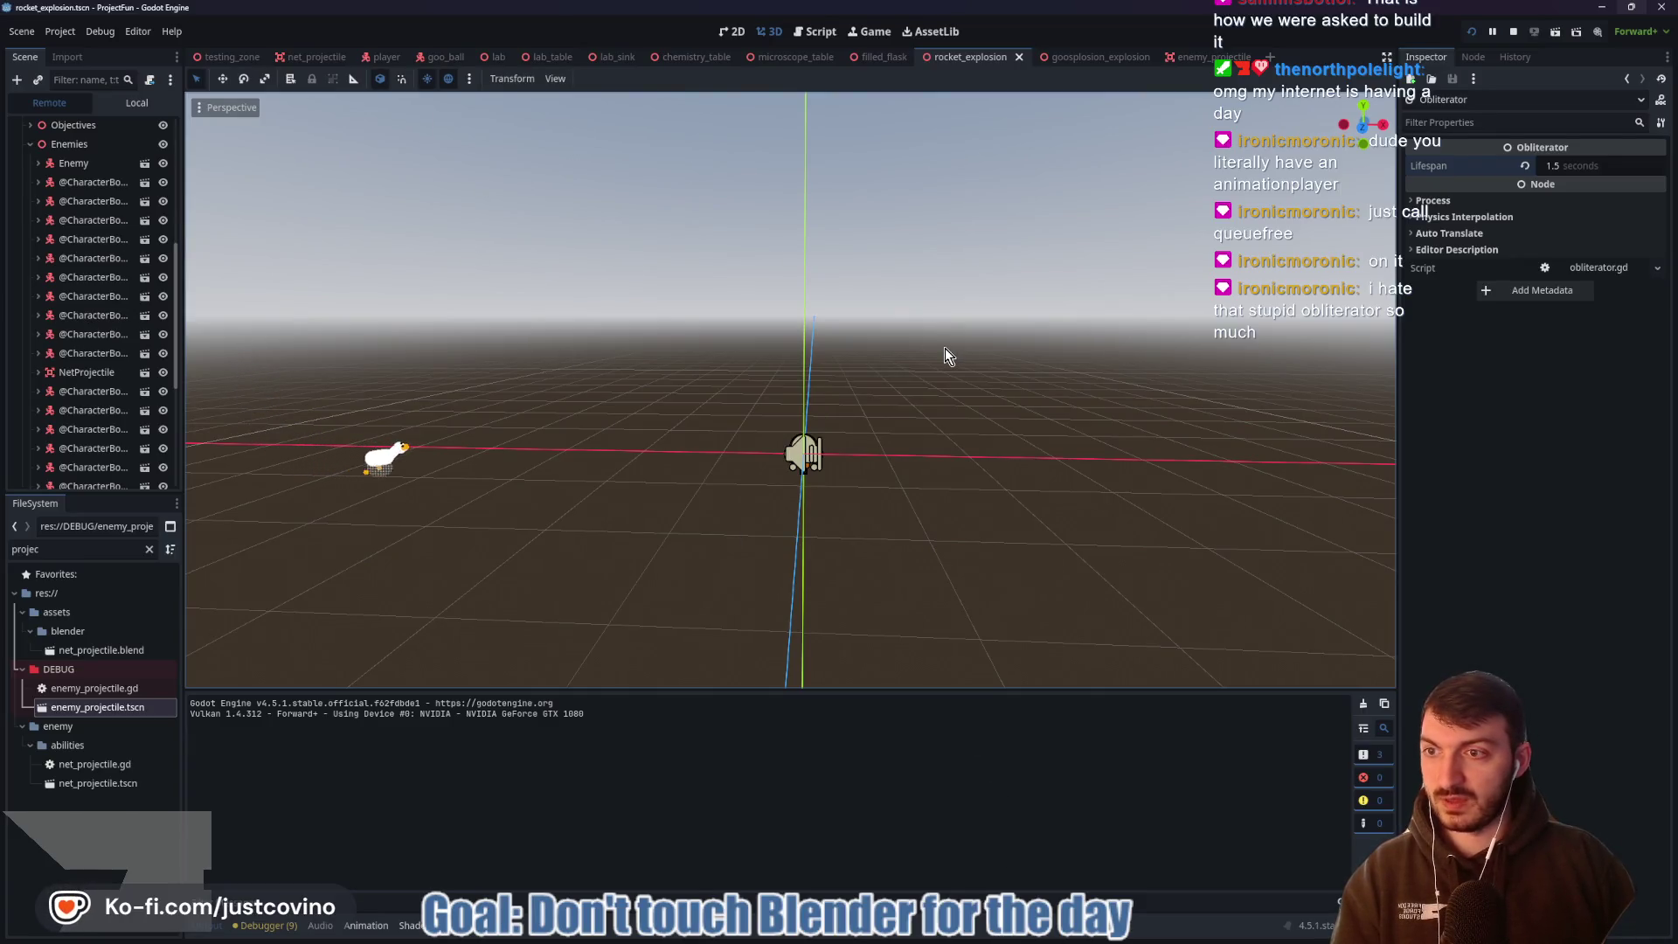
Stop the running game and orbit the explosion's 3D view
scroll(84, 314, down, 1)
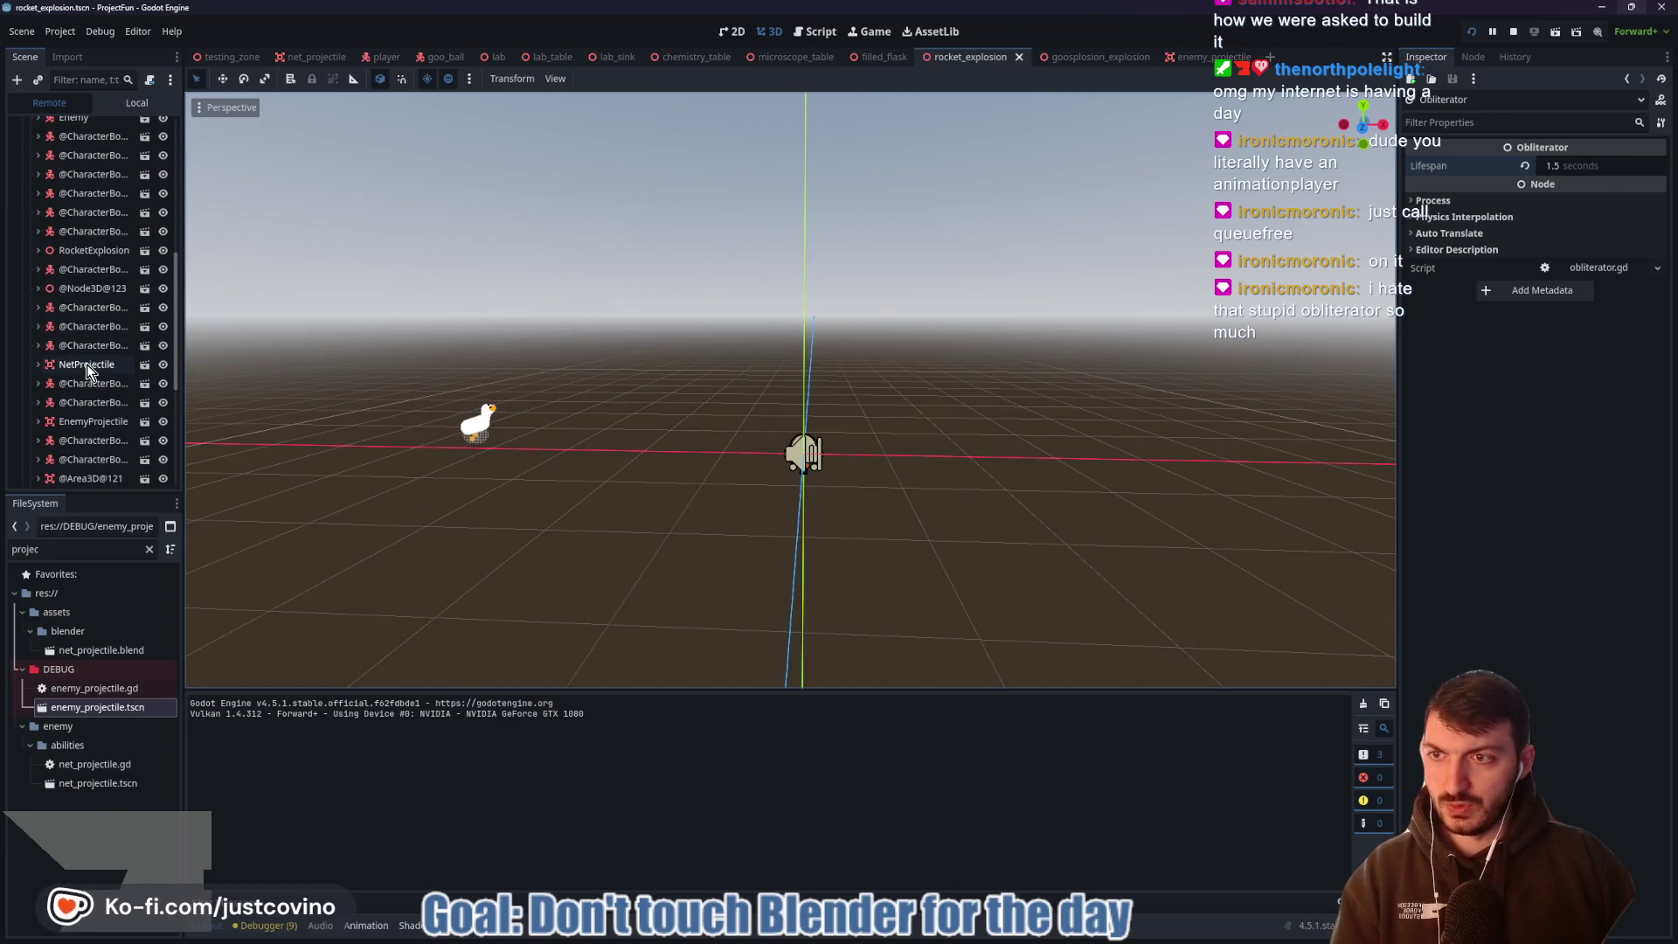
click(1515, 31)
drag(989, 357, 909, 350)
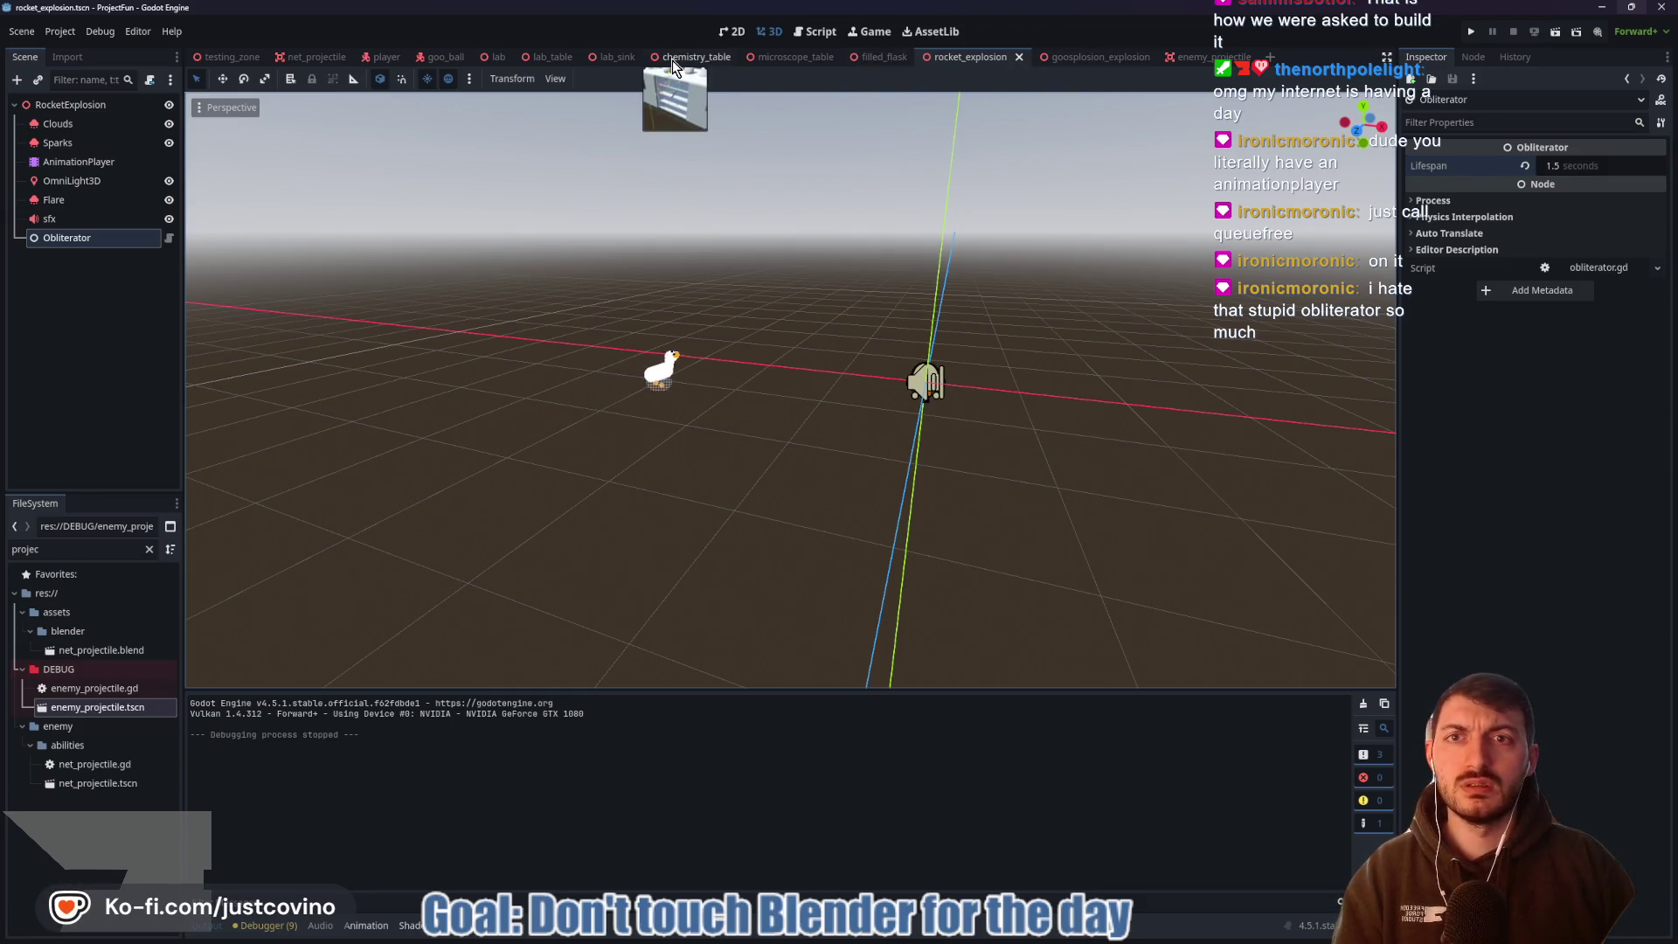
Playtest from the lab scene with F5, then close the game window
click(492, 57)
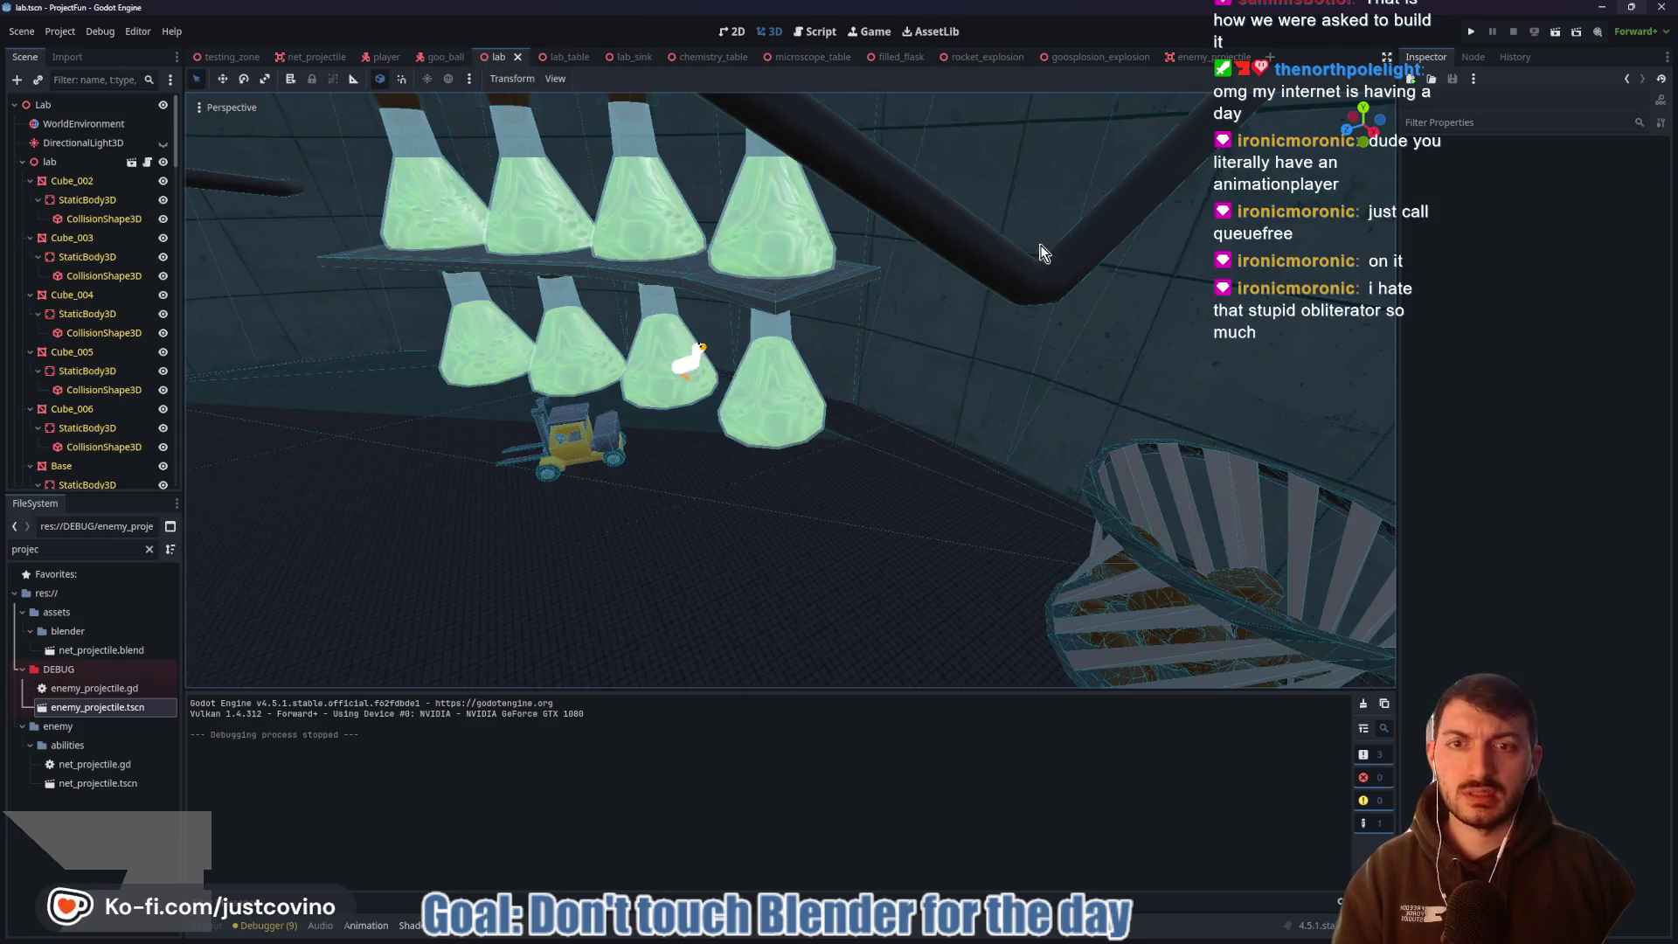
key(F5)
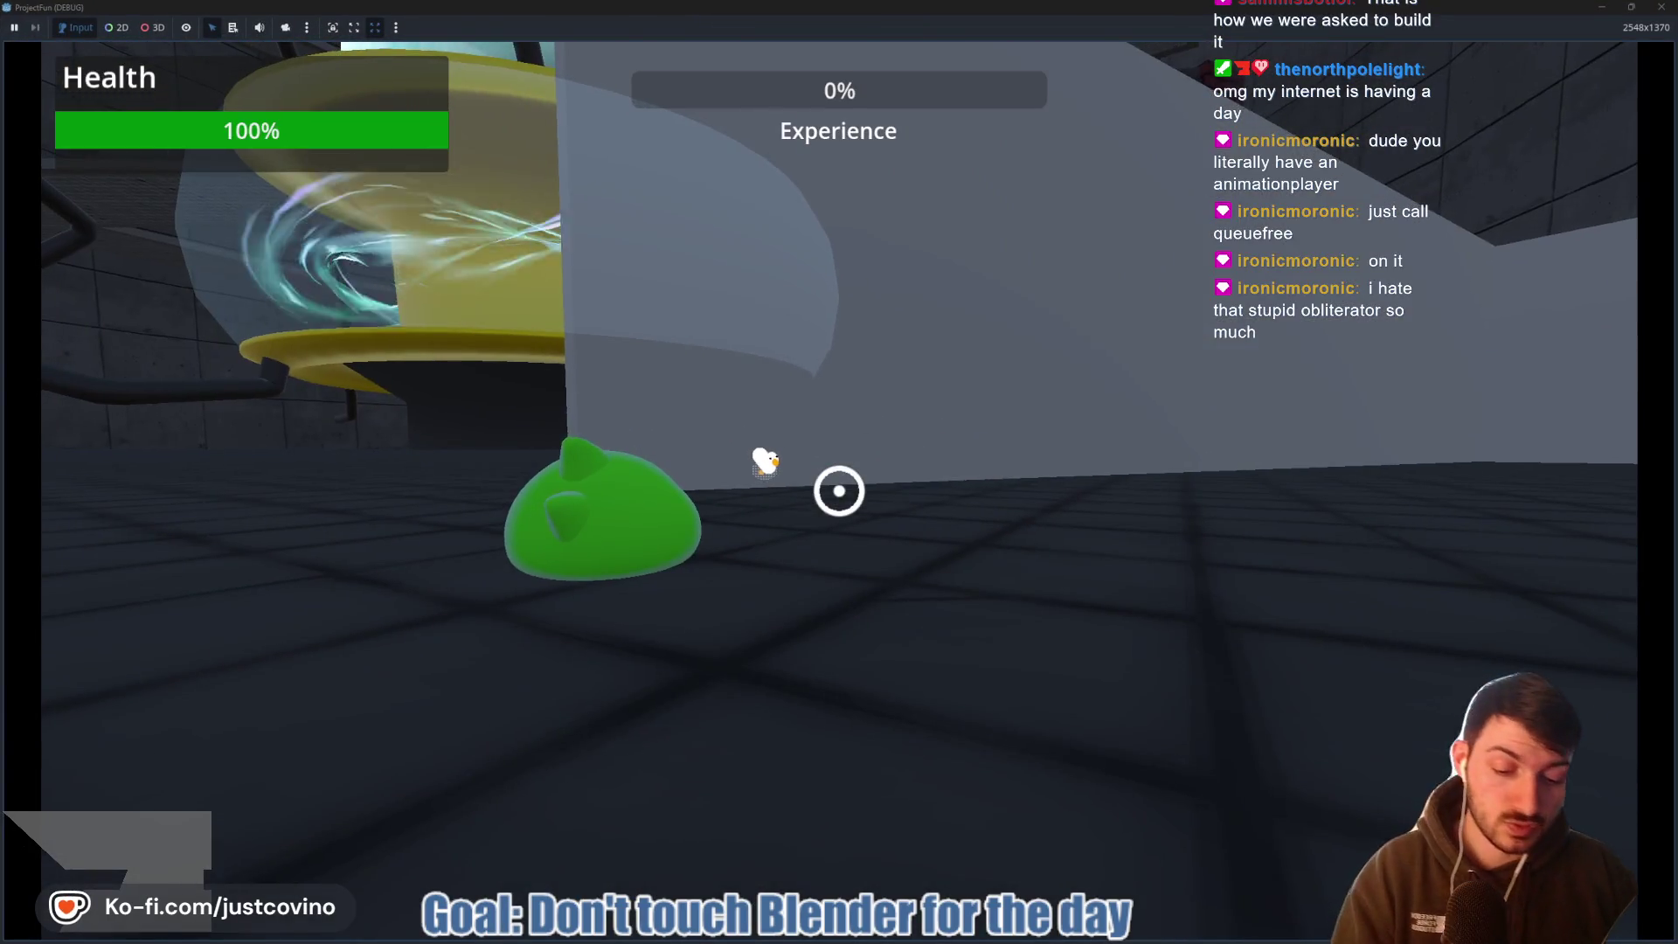
key(Escape)
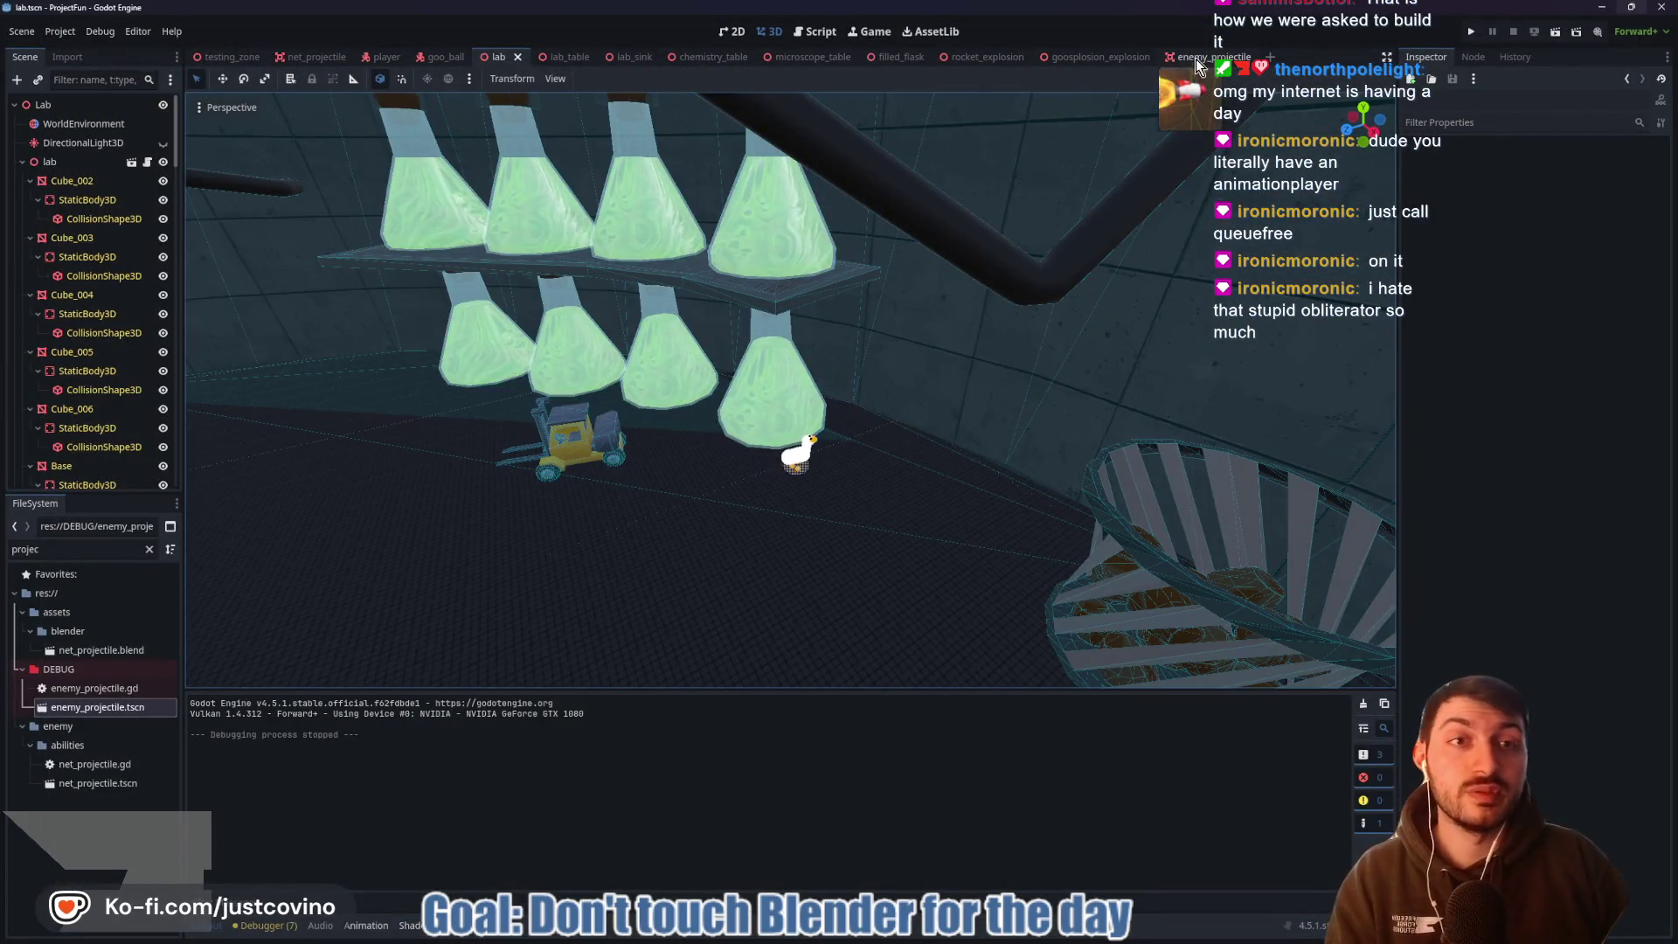
Replace GooBall's Explosion scene rocket_explosion.tscn with goosplosion_explosion.tscn via Quick Load and save
click(443, 57)
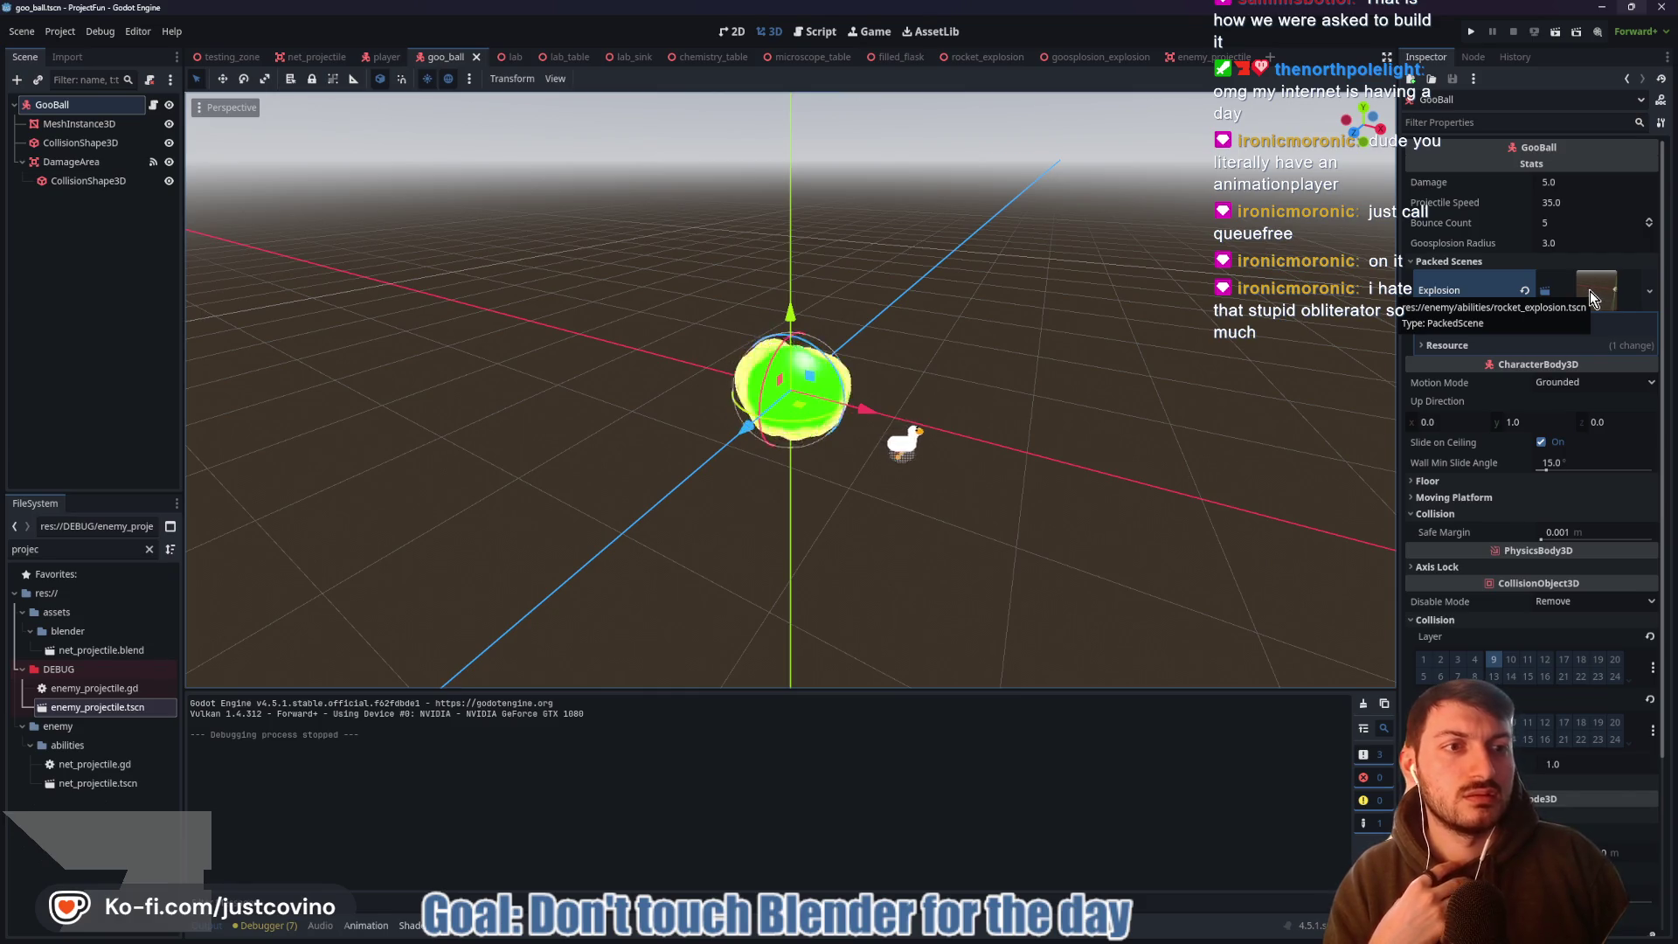
click(1526, 296)
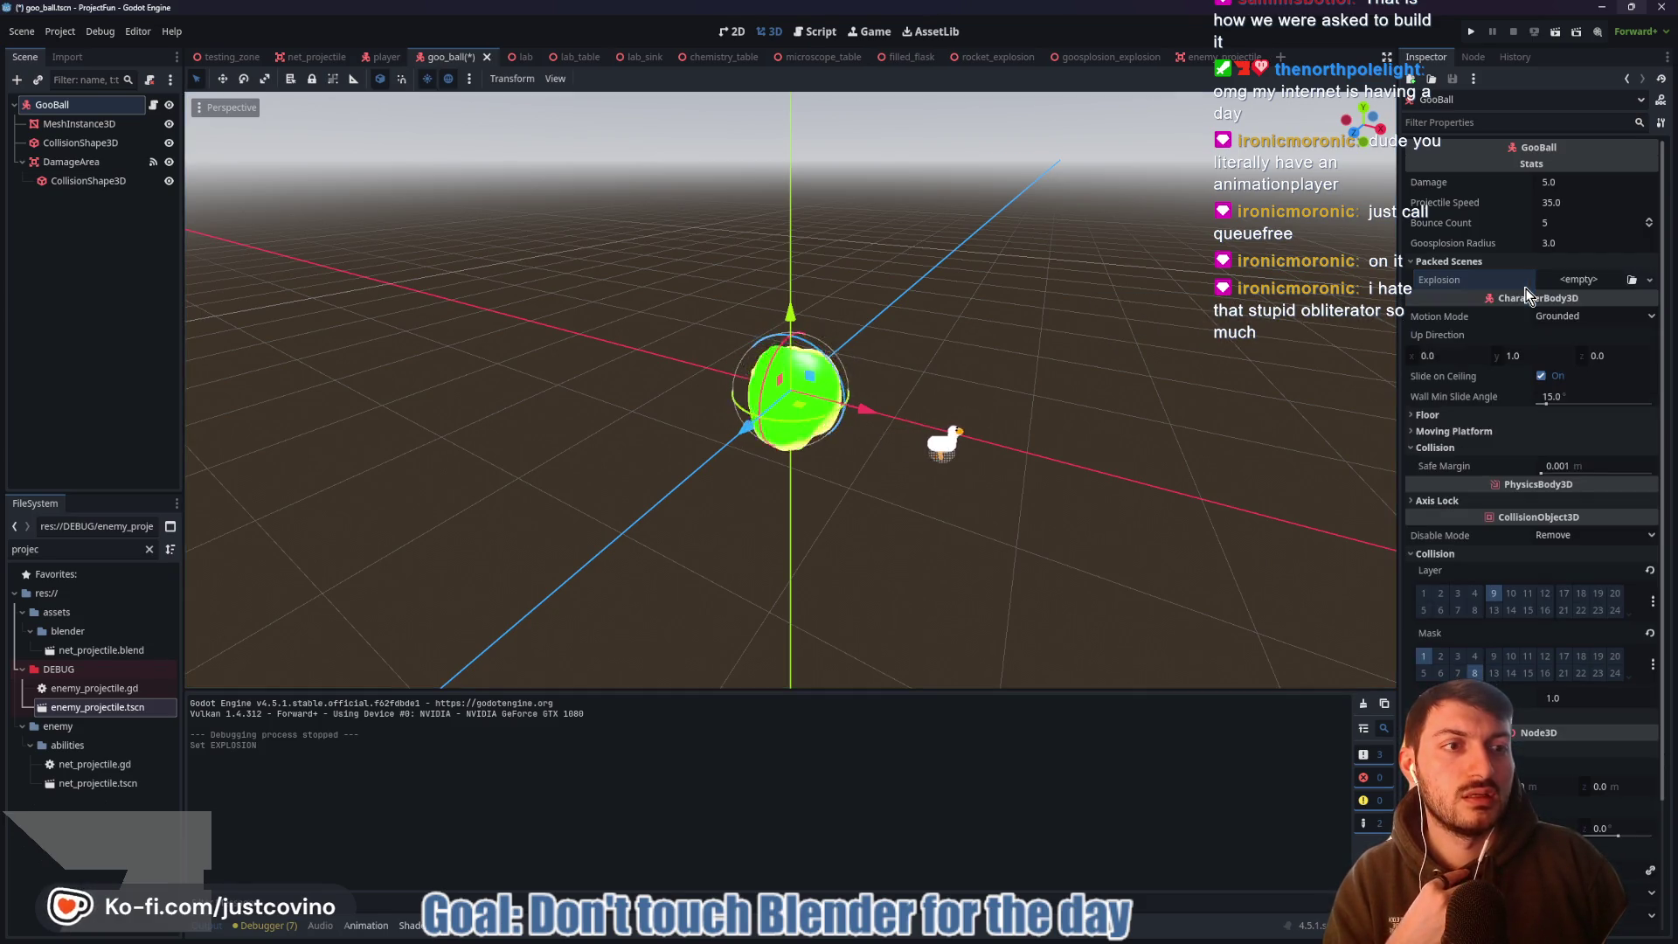
click(1596, 281)
click(1609, 345)
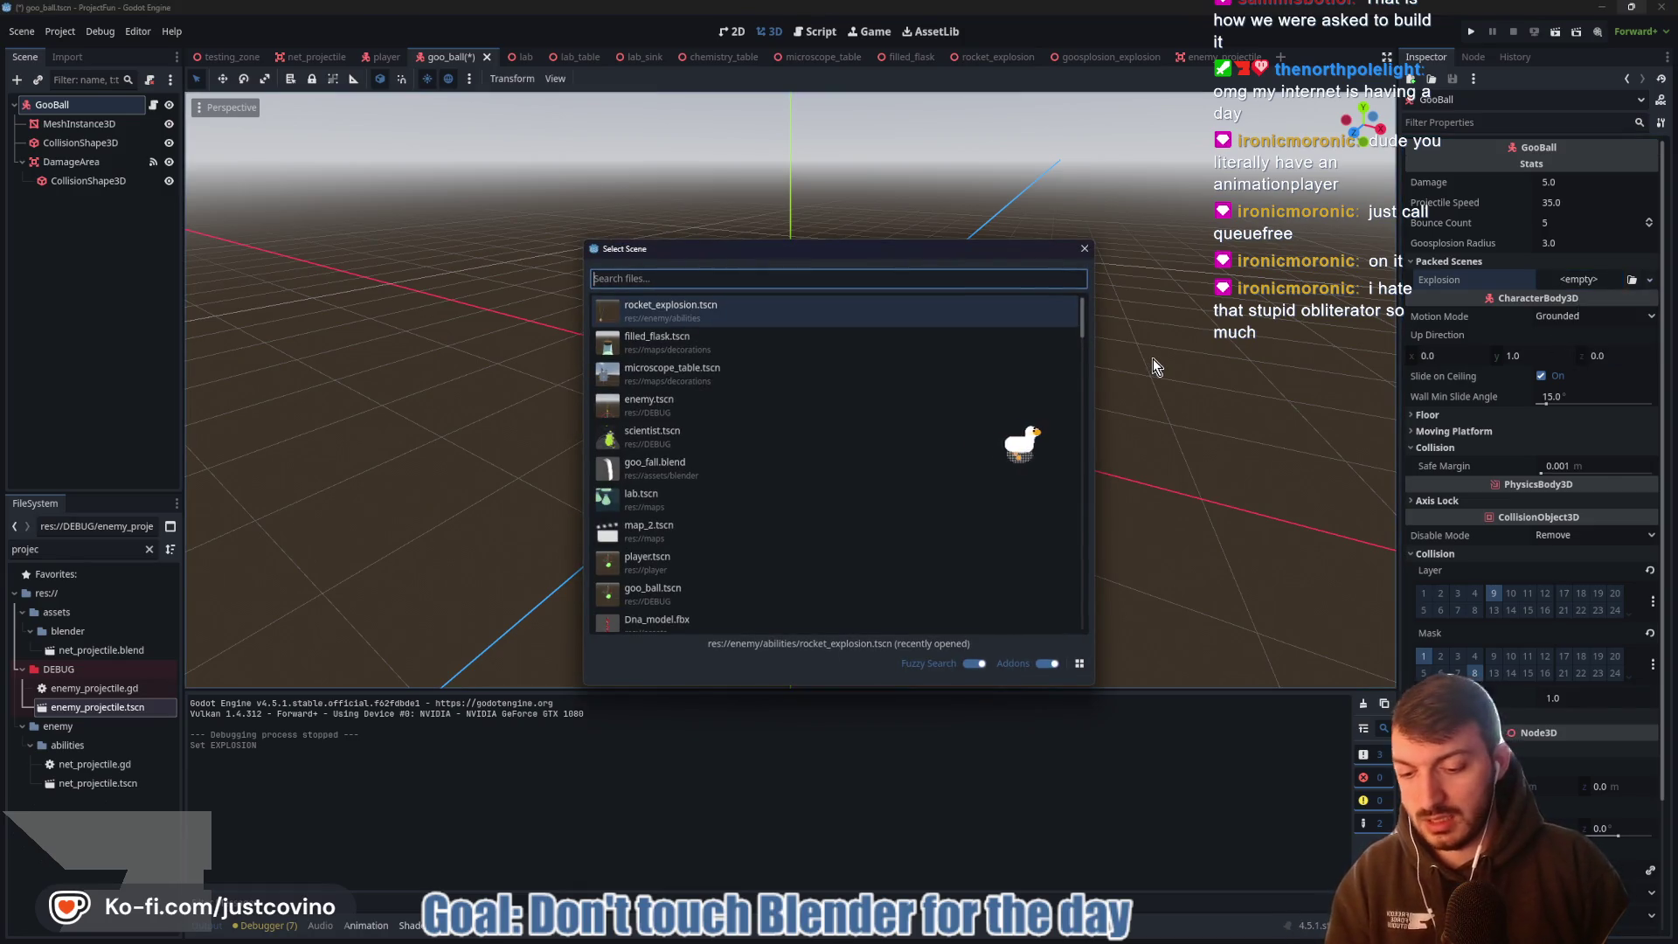
text(goosplo)
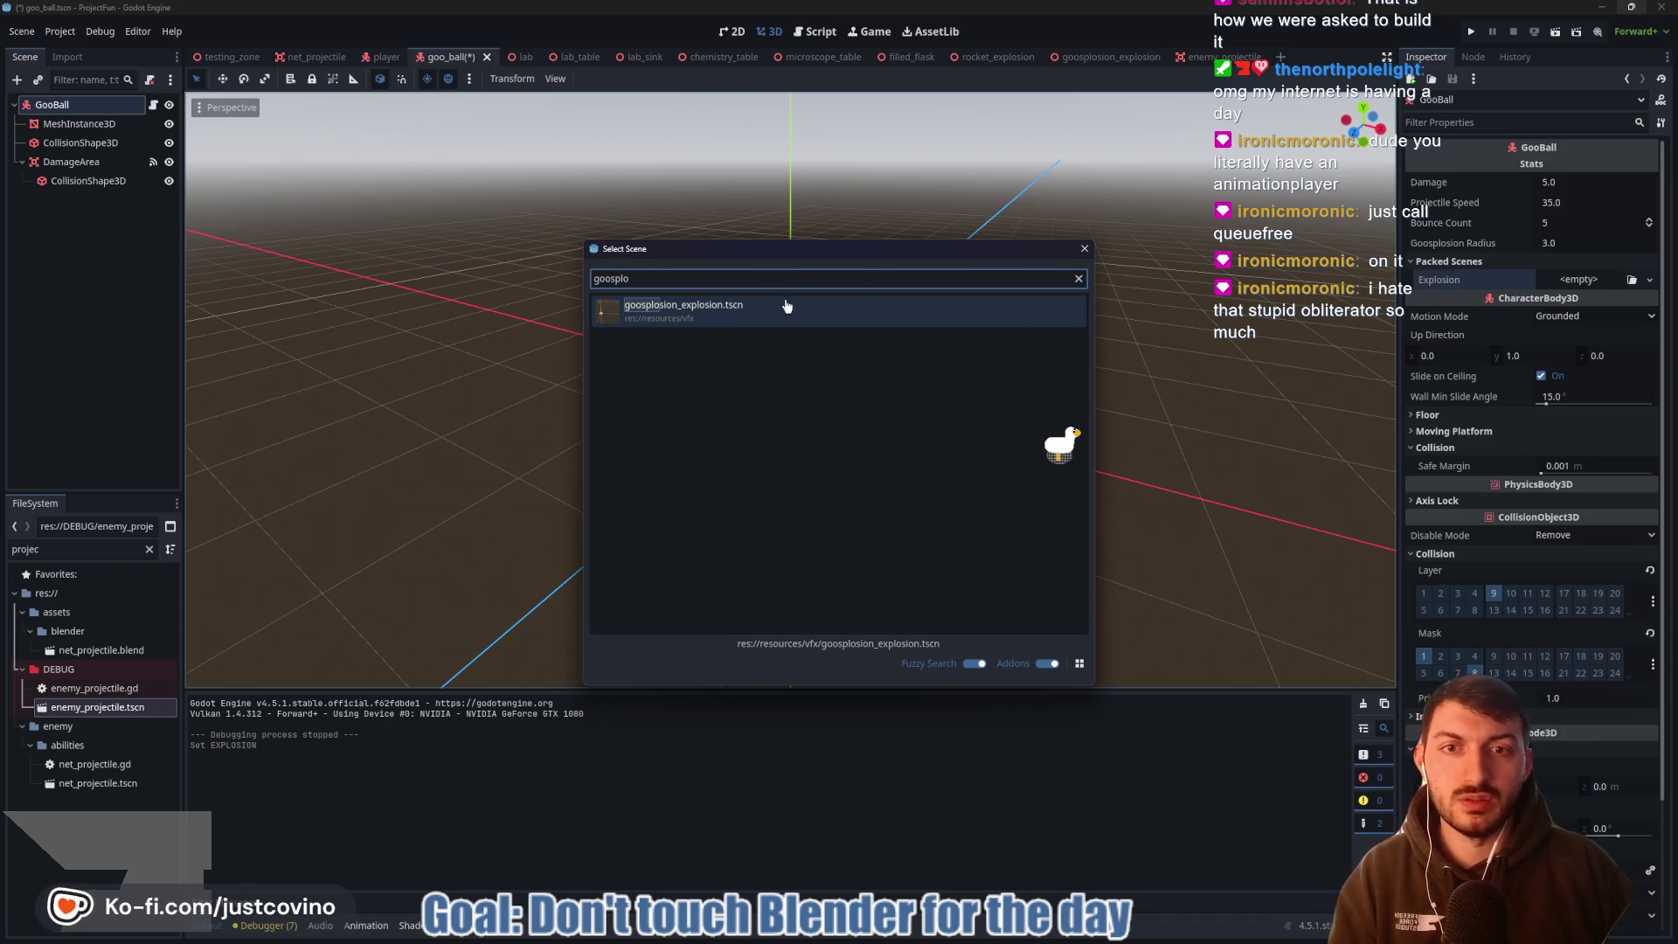
double_click(791, 305)
key(ctrl+s)
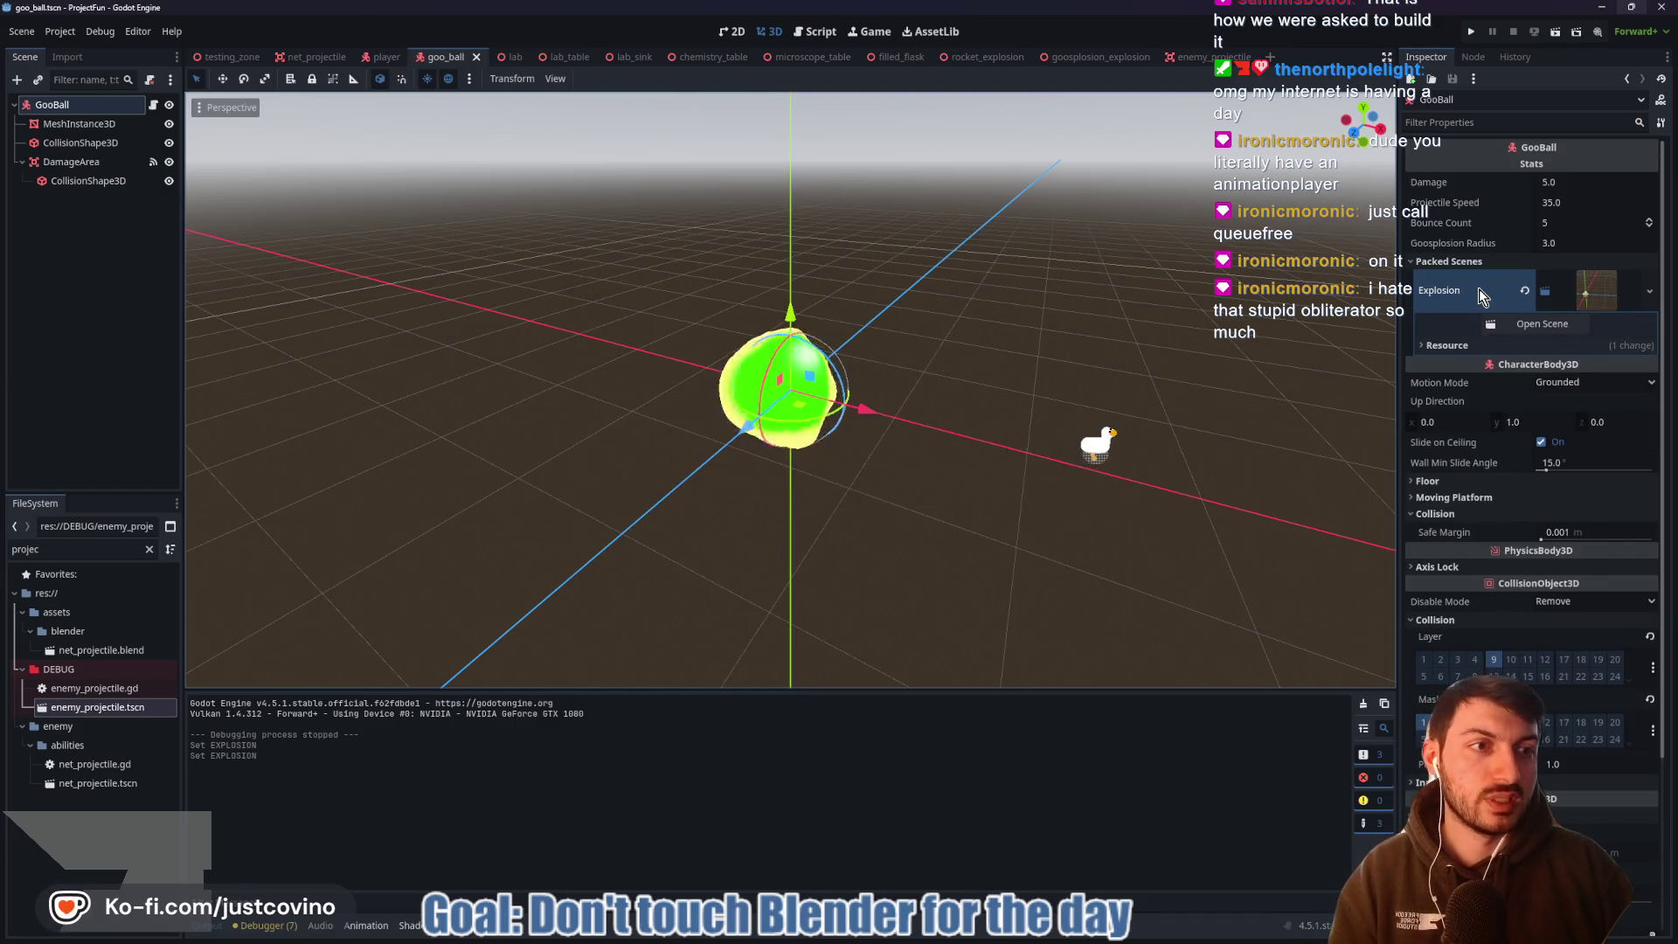
In goo_ball.gd, select the explosion.radius assignment on line 61
click(154, 107)
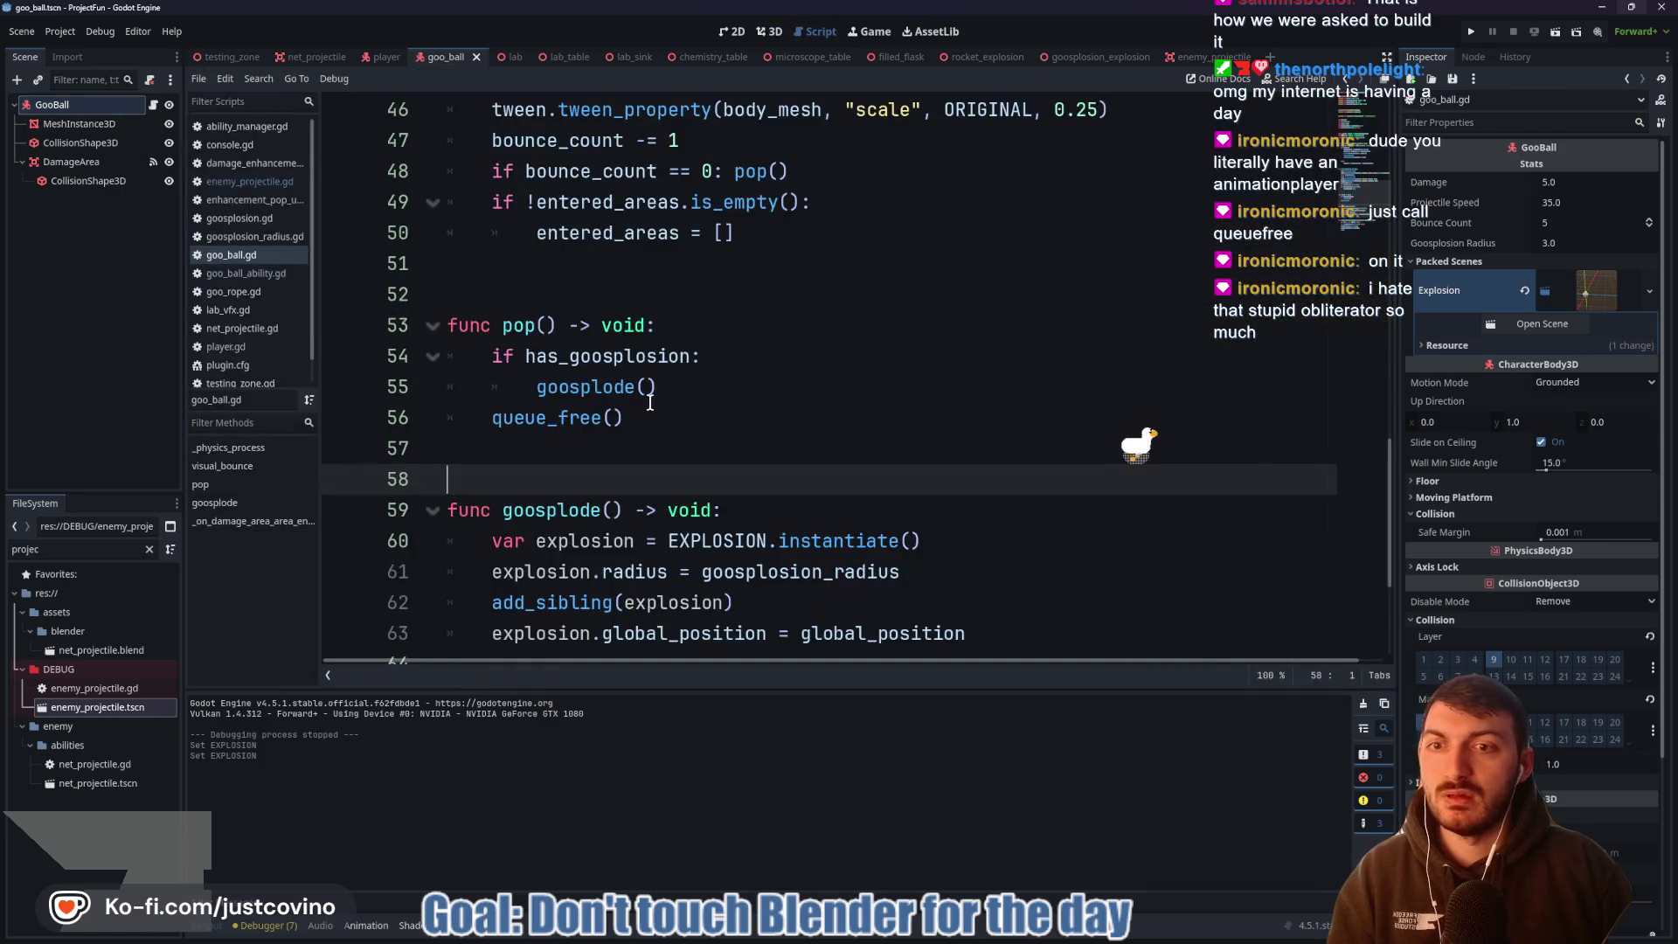
scroll(833, 415, down, 2)
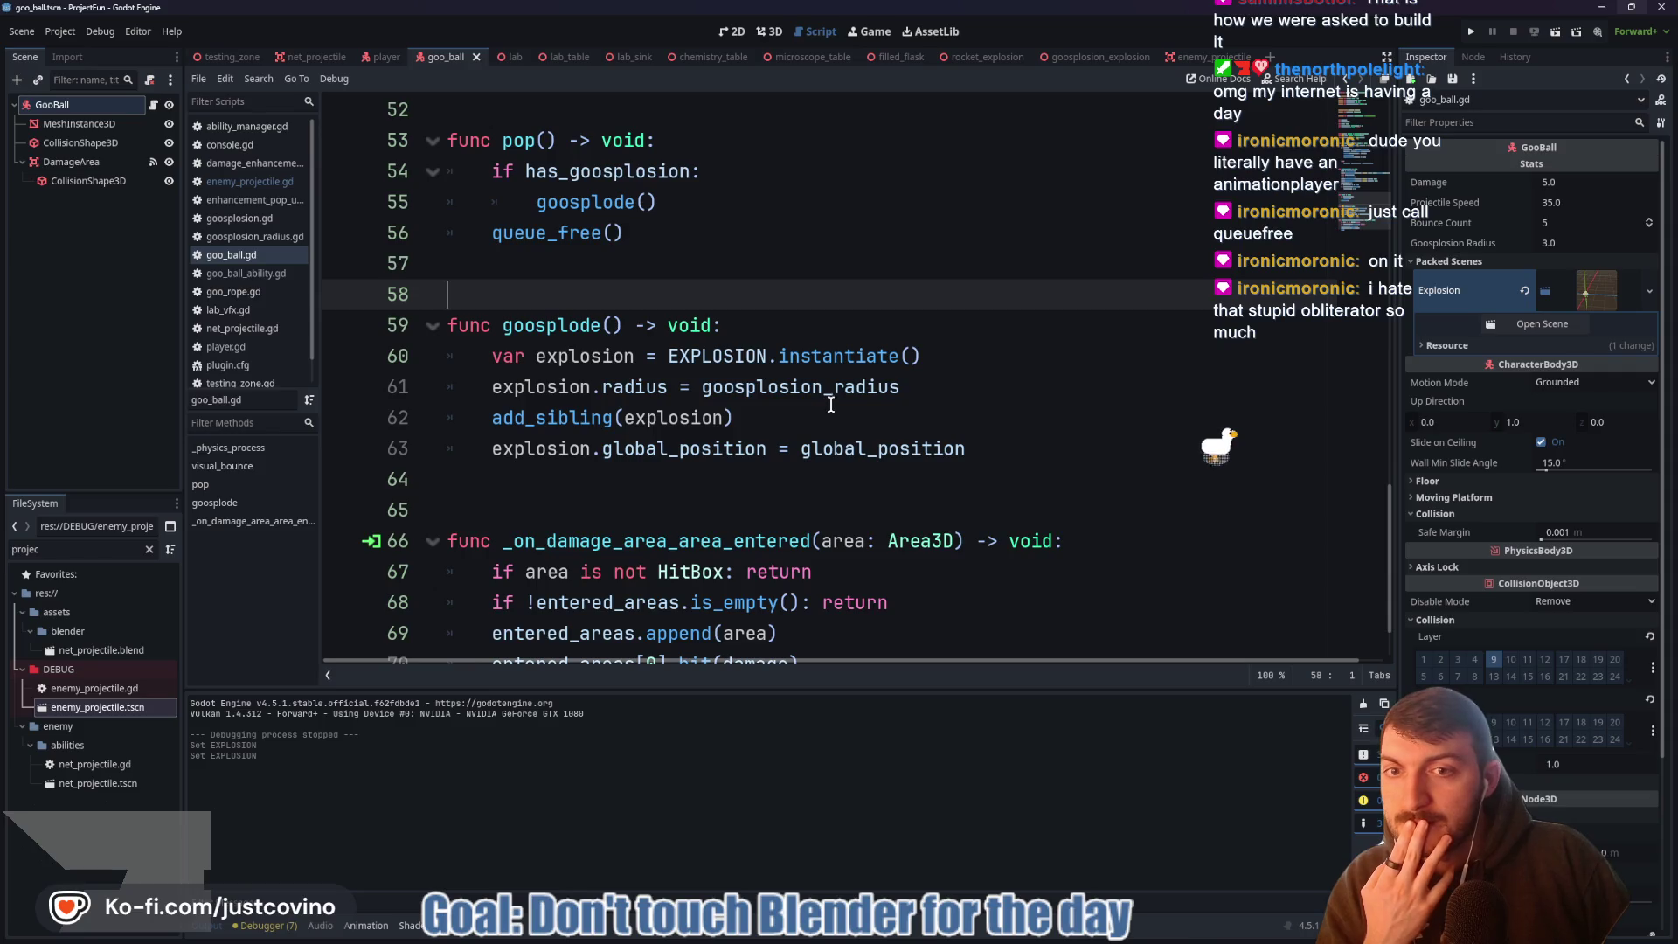
drag(931, 386, 522, 386)
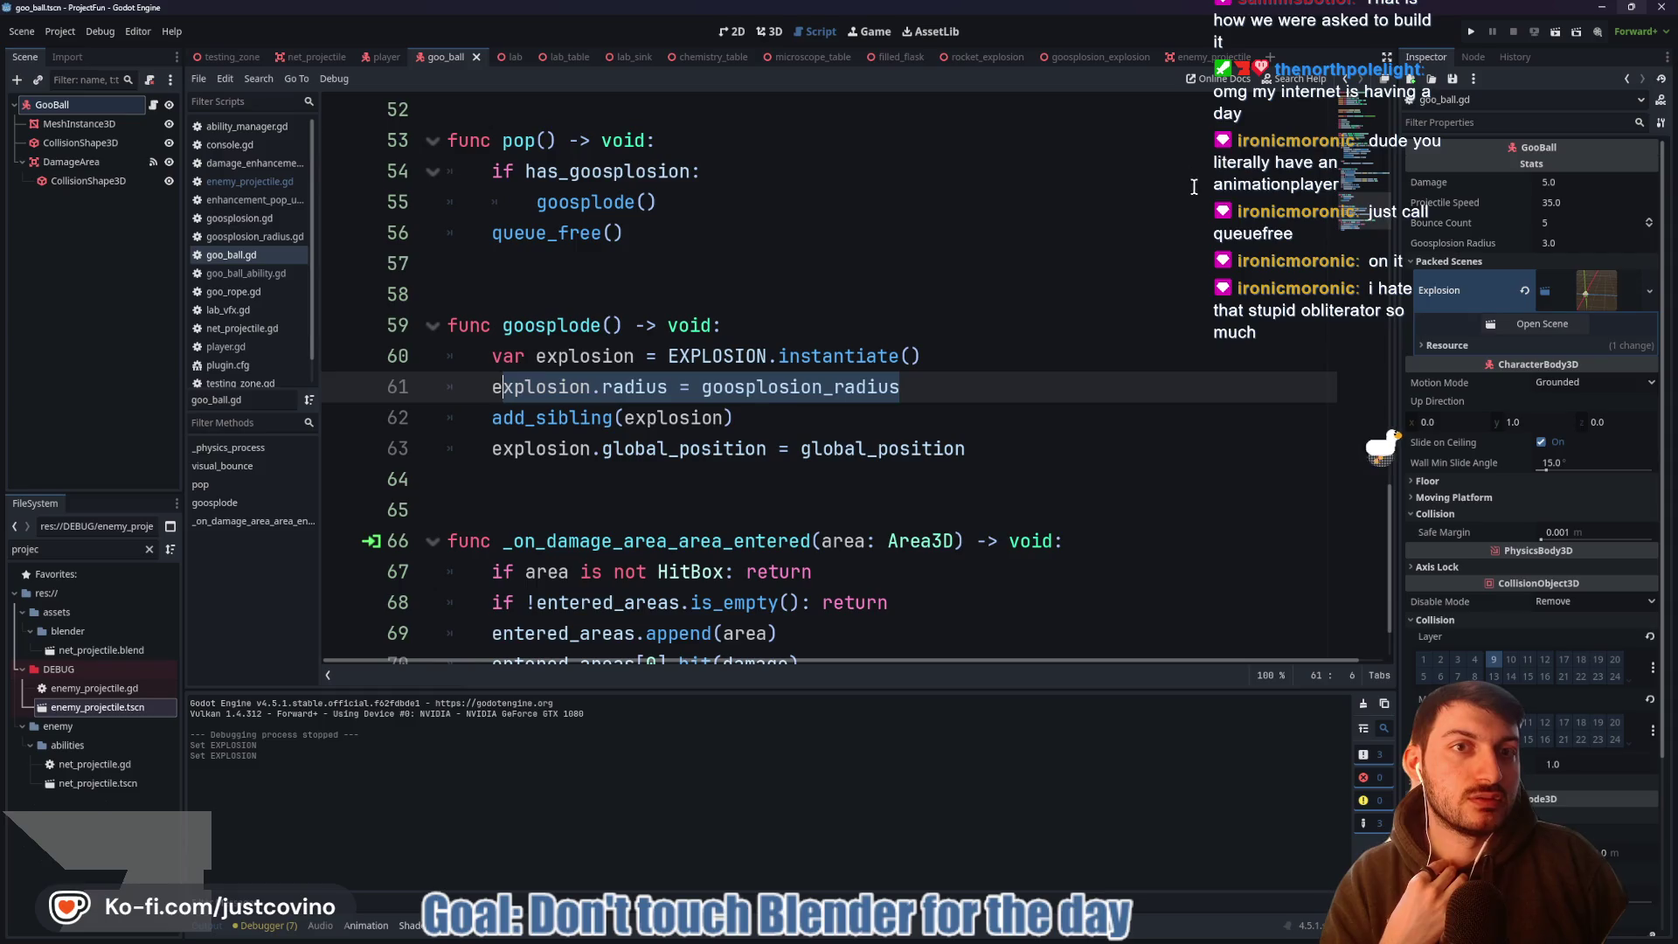
key(shift+Left)
key(shift+Left)
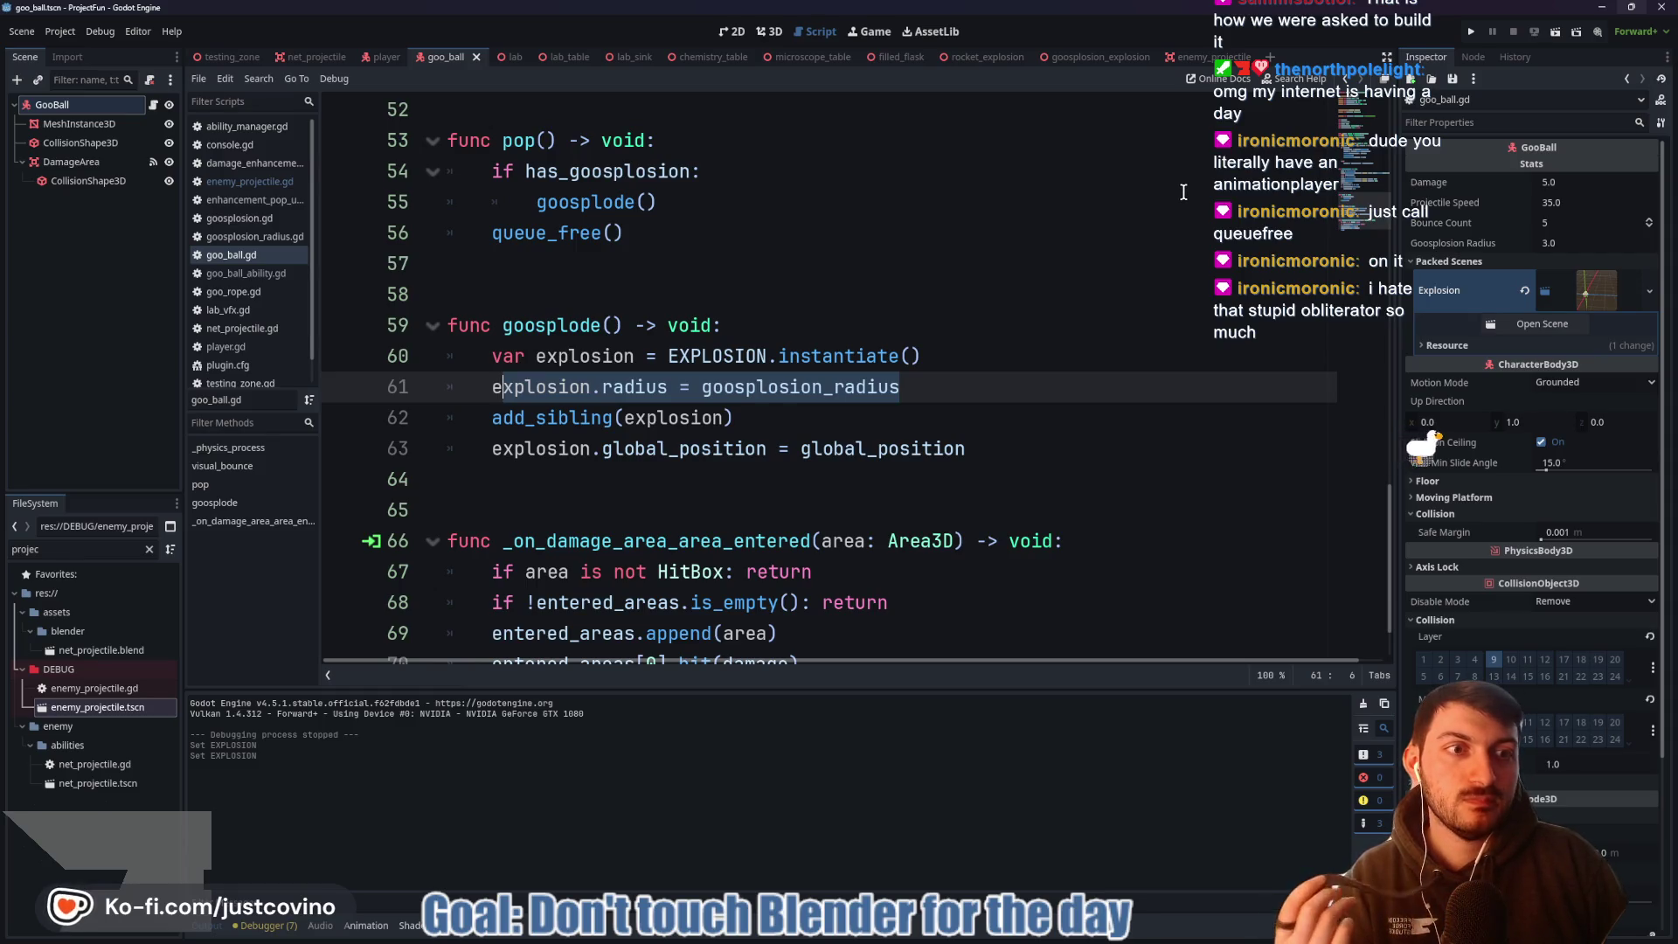
Switch to goosplosion_explosion and inspect its AnimationPlayer and Obliterator nodes
click(1098, 59)
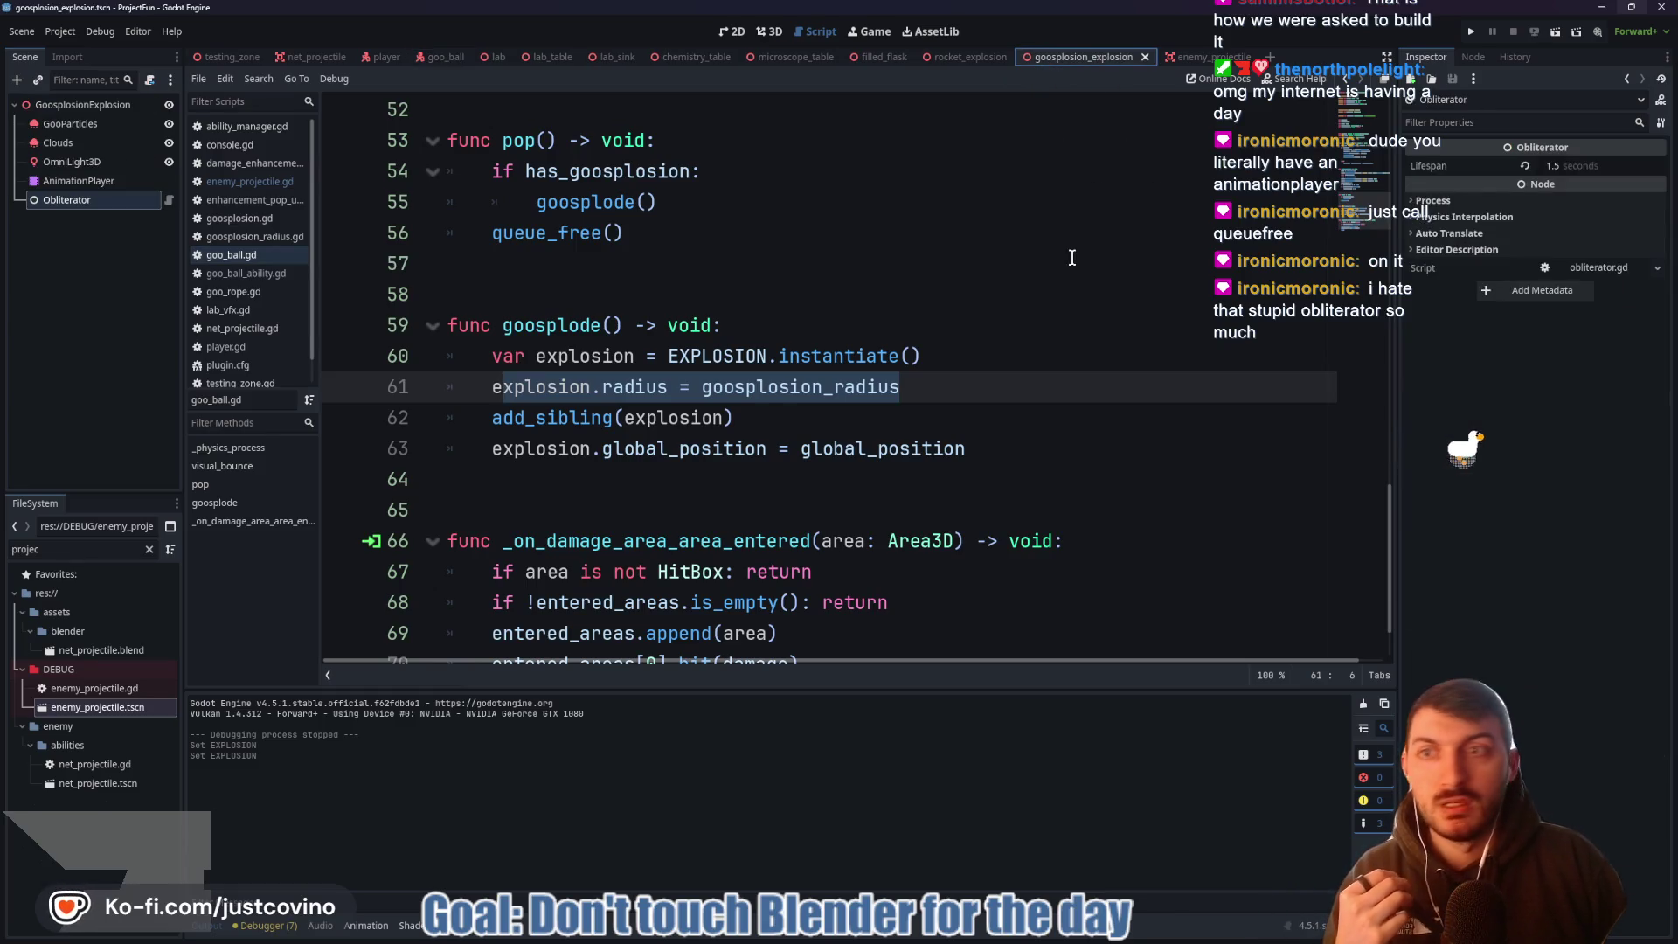
click(98, 180)
click(95, 203)
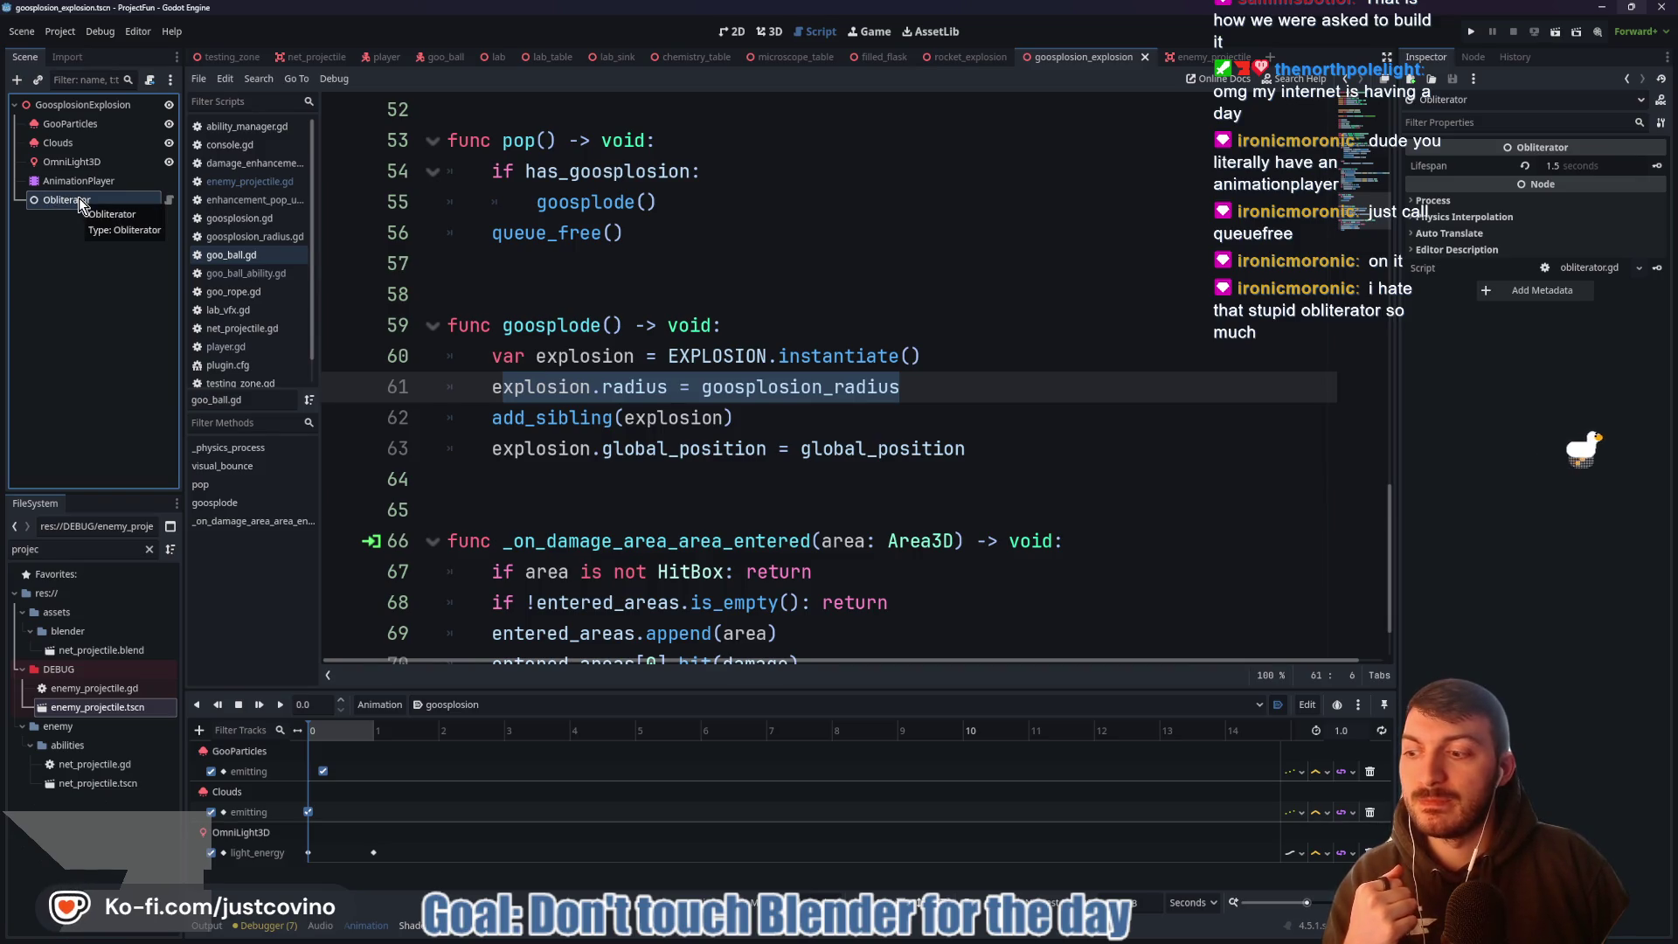
Delete the Obliterator node, then select the GoosplosionExplosion root in the 3D view
click(71, 200)
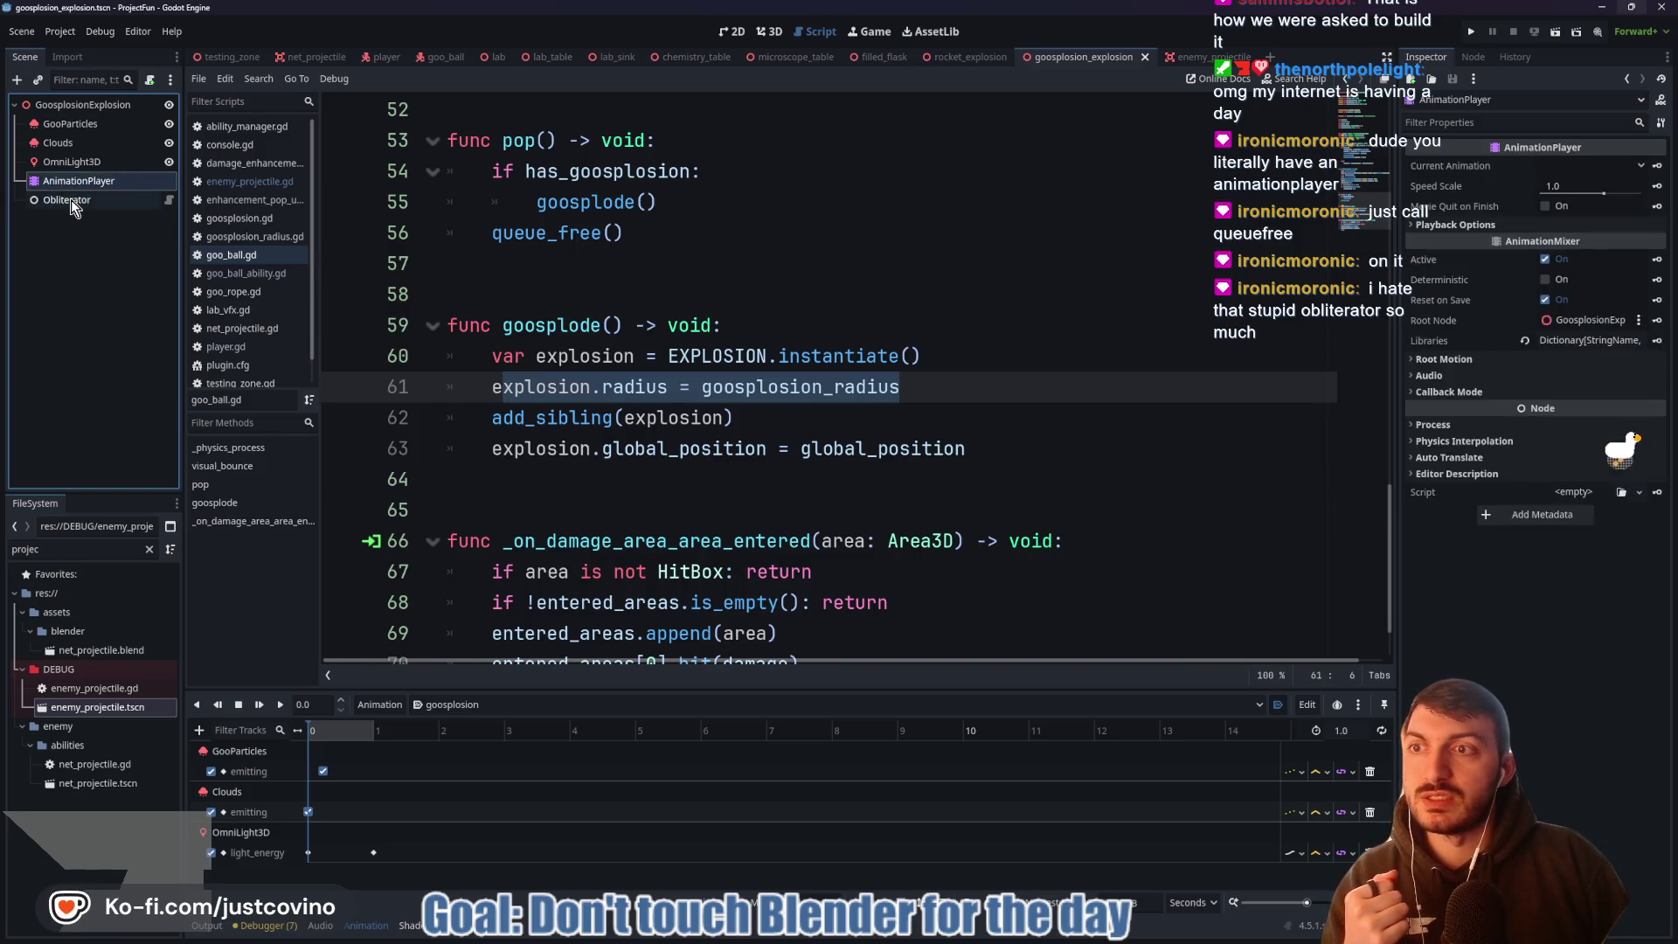
key(Delete)
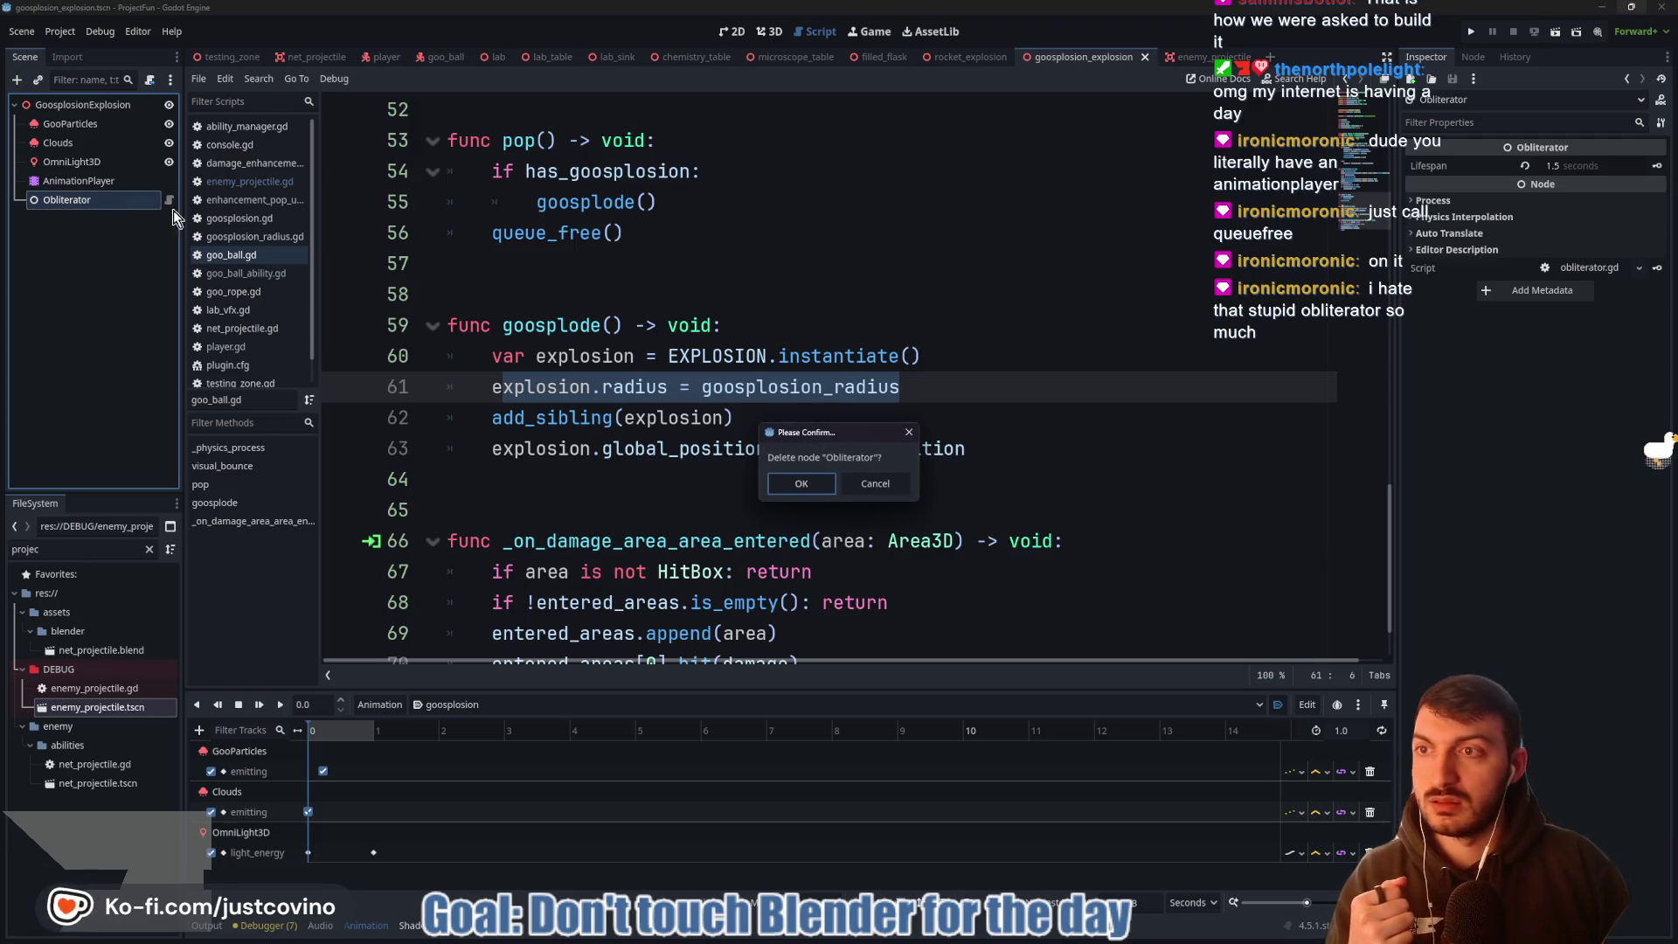
click(801, 485)
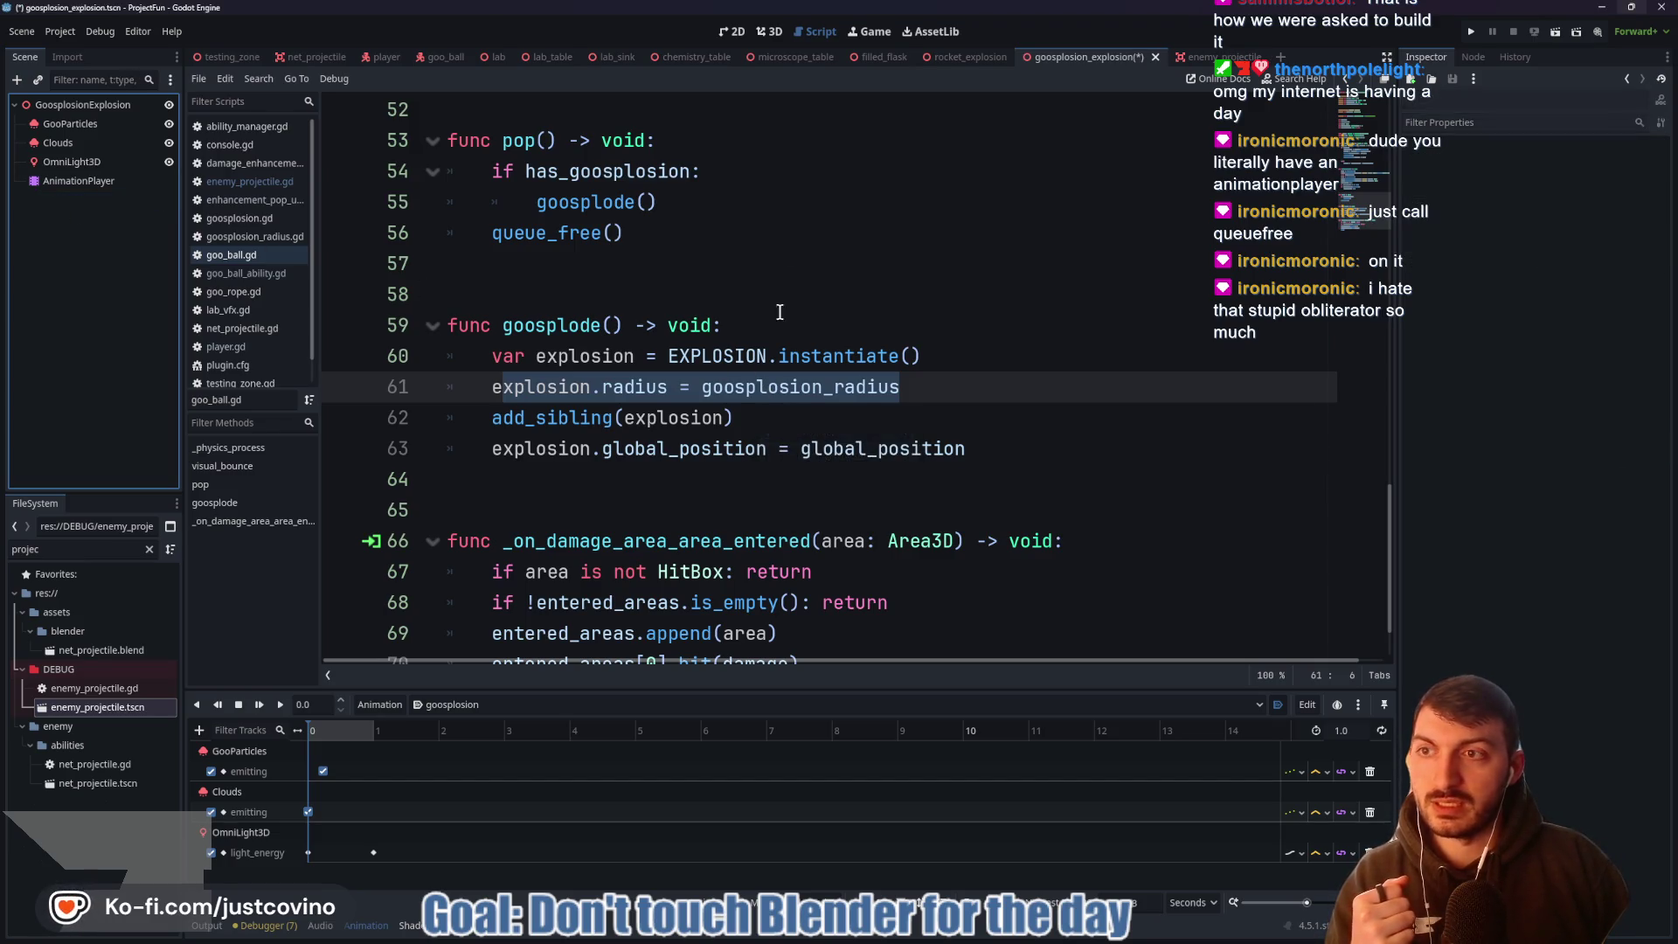
click(774, 32)
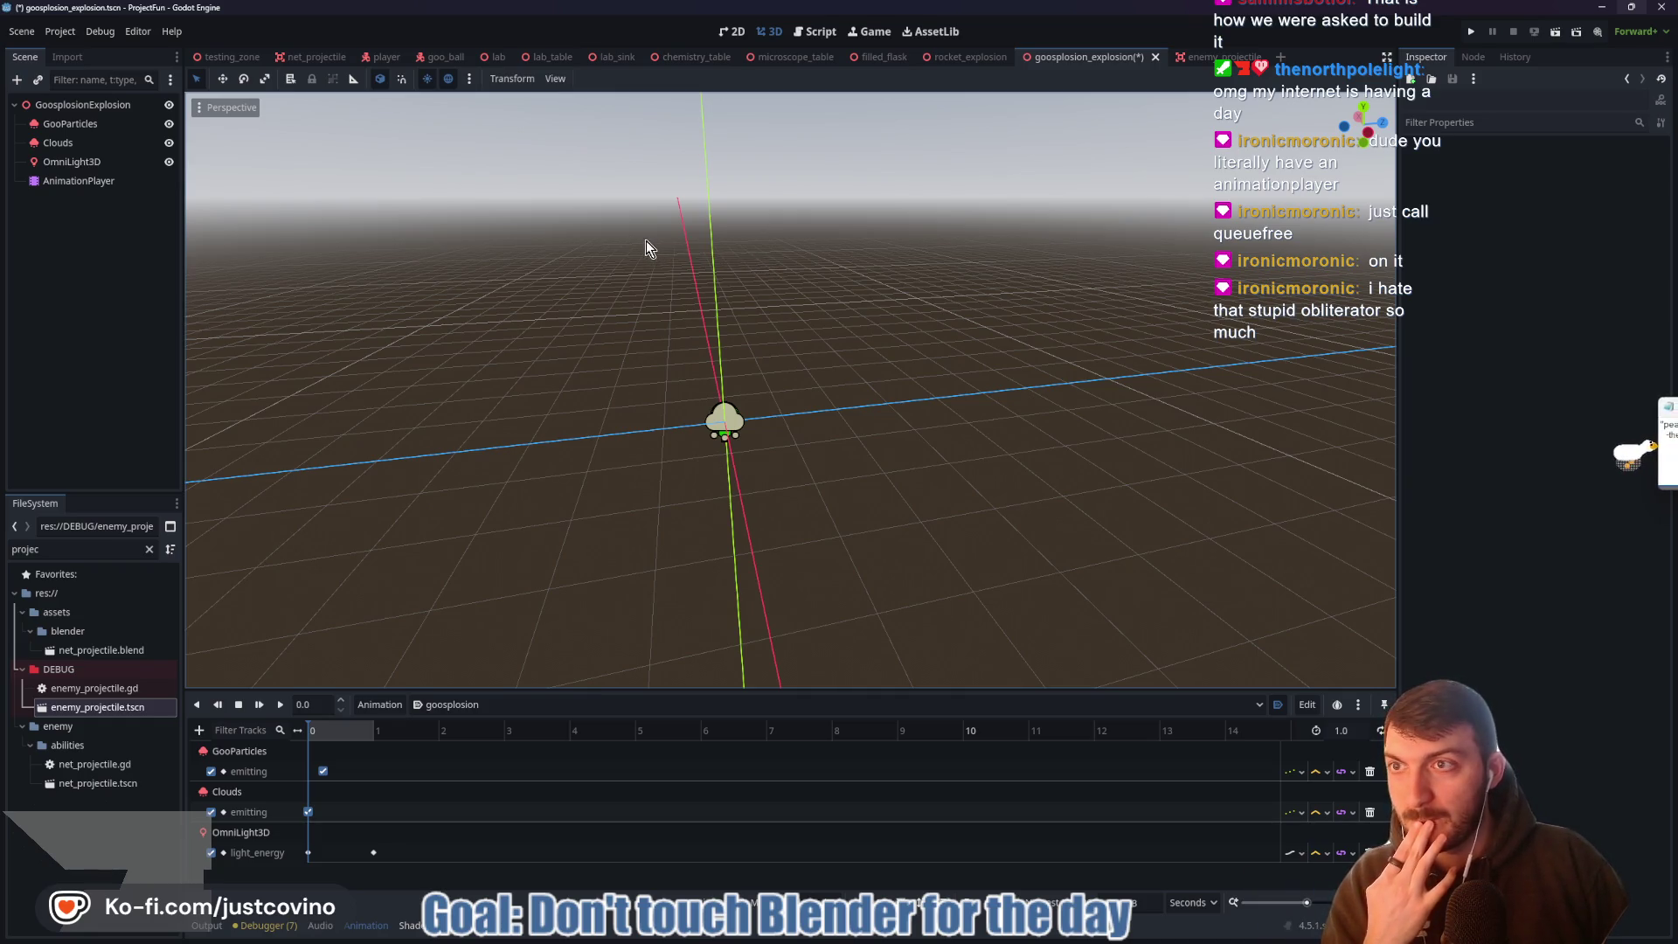
click(107, 106)
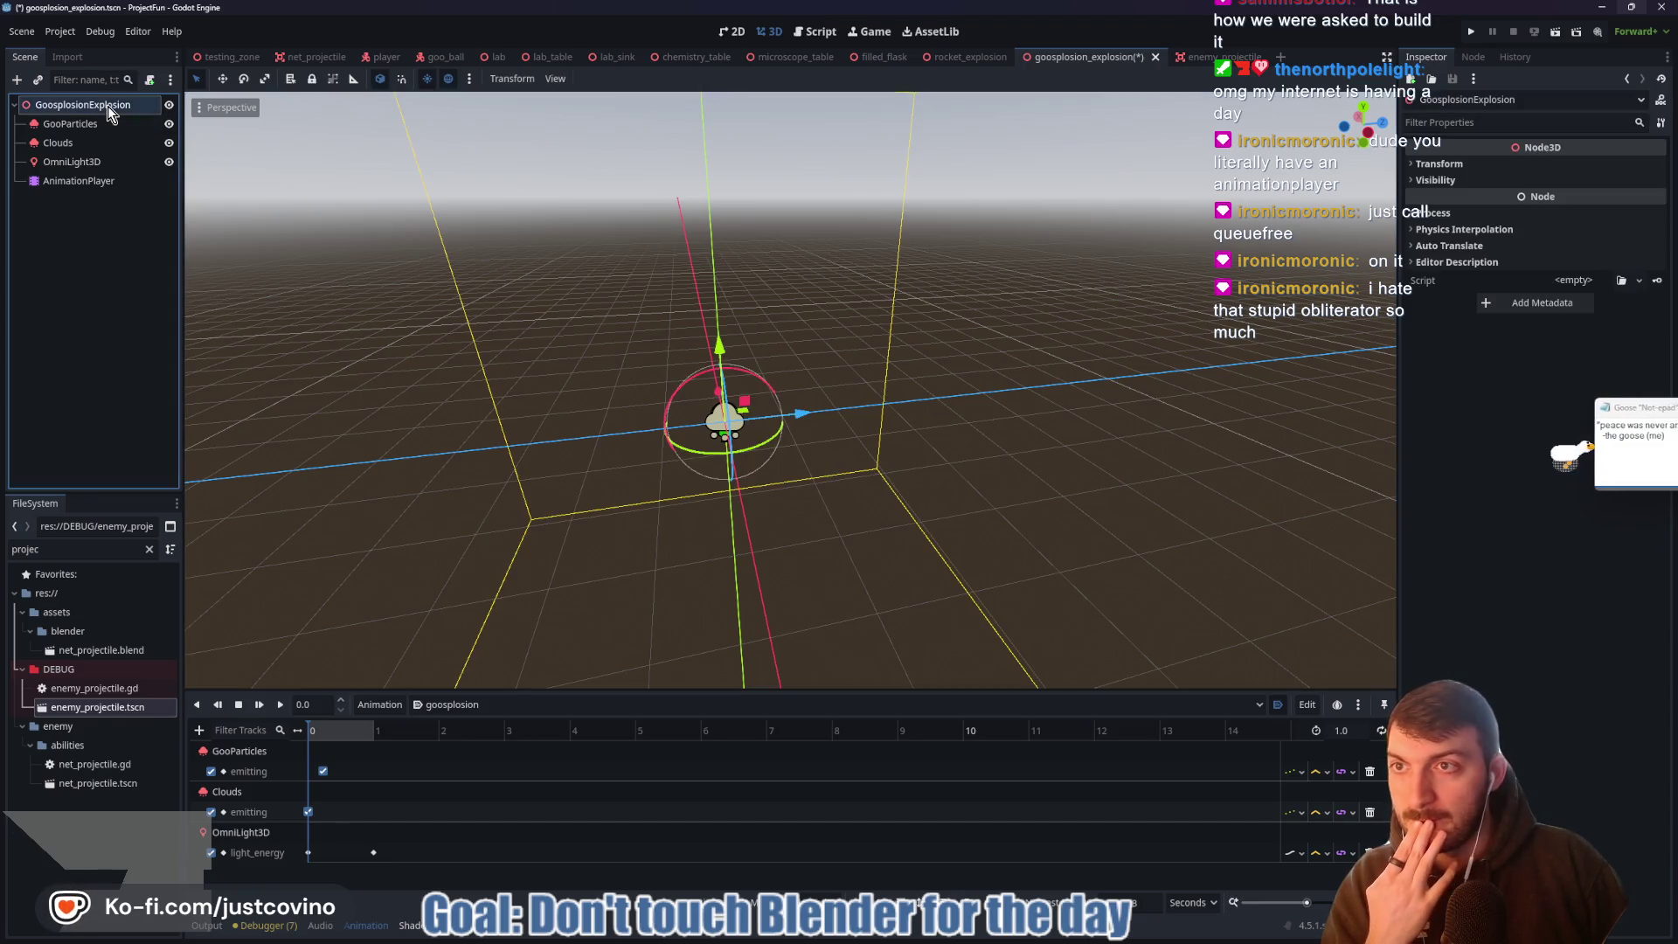
Attach goosplosion_explosion.gd with class_name GoosplosionExplosion, deleting the _ready and _process stubs
click(150, 80)
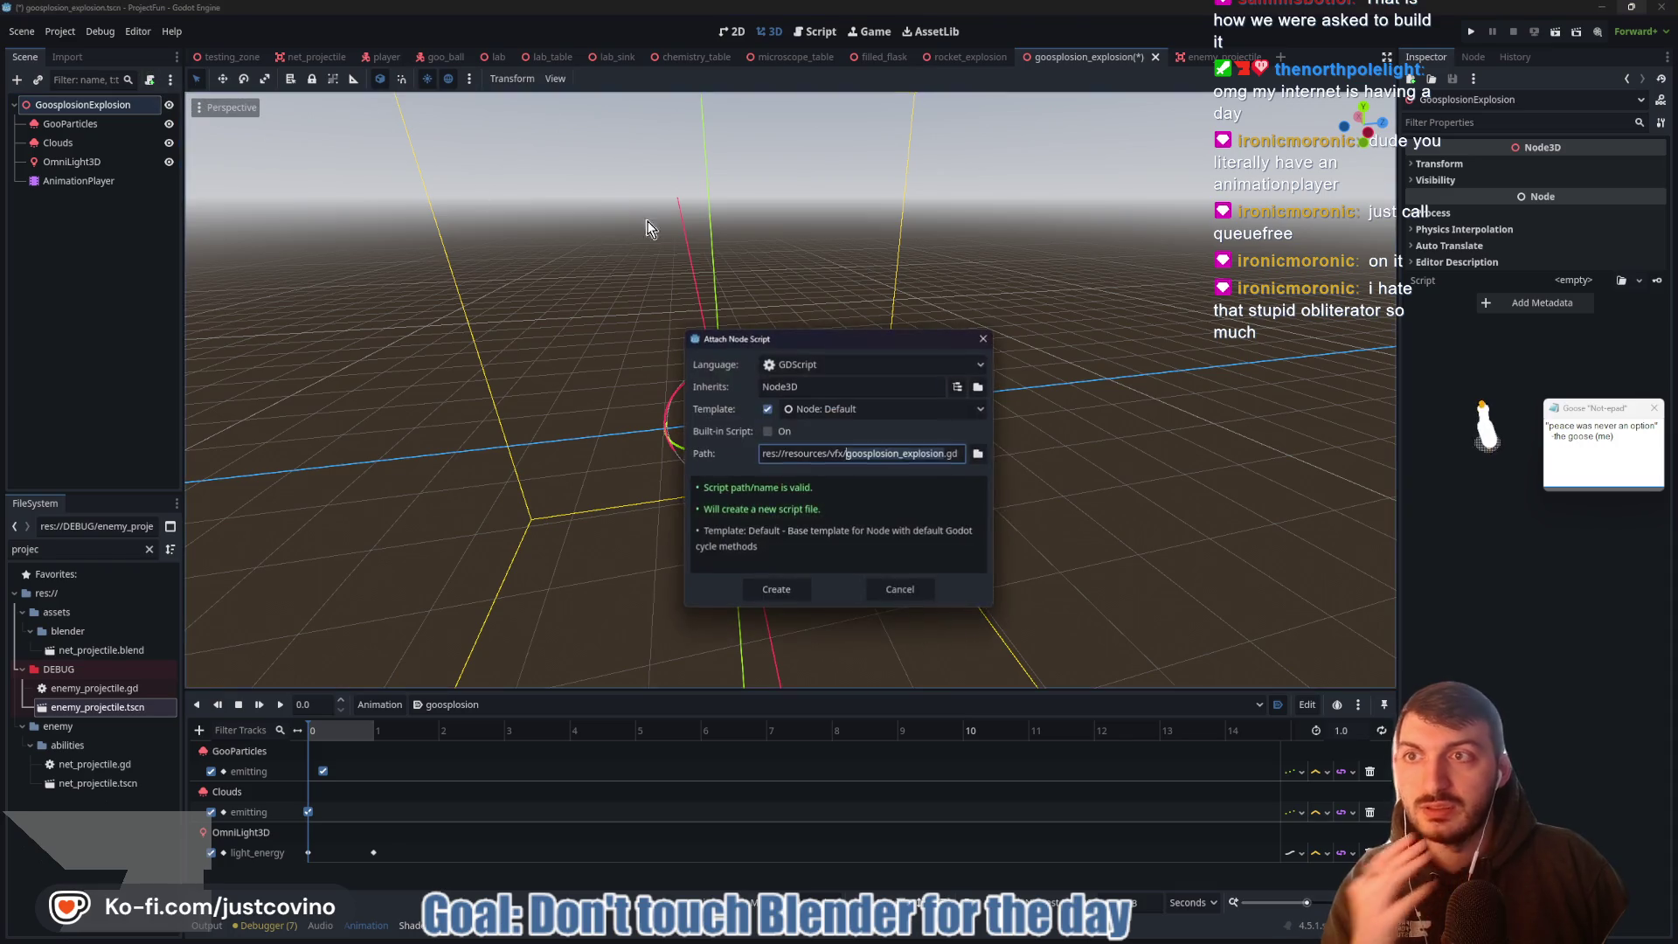
click(803, 590)
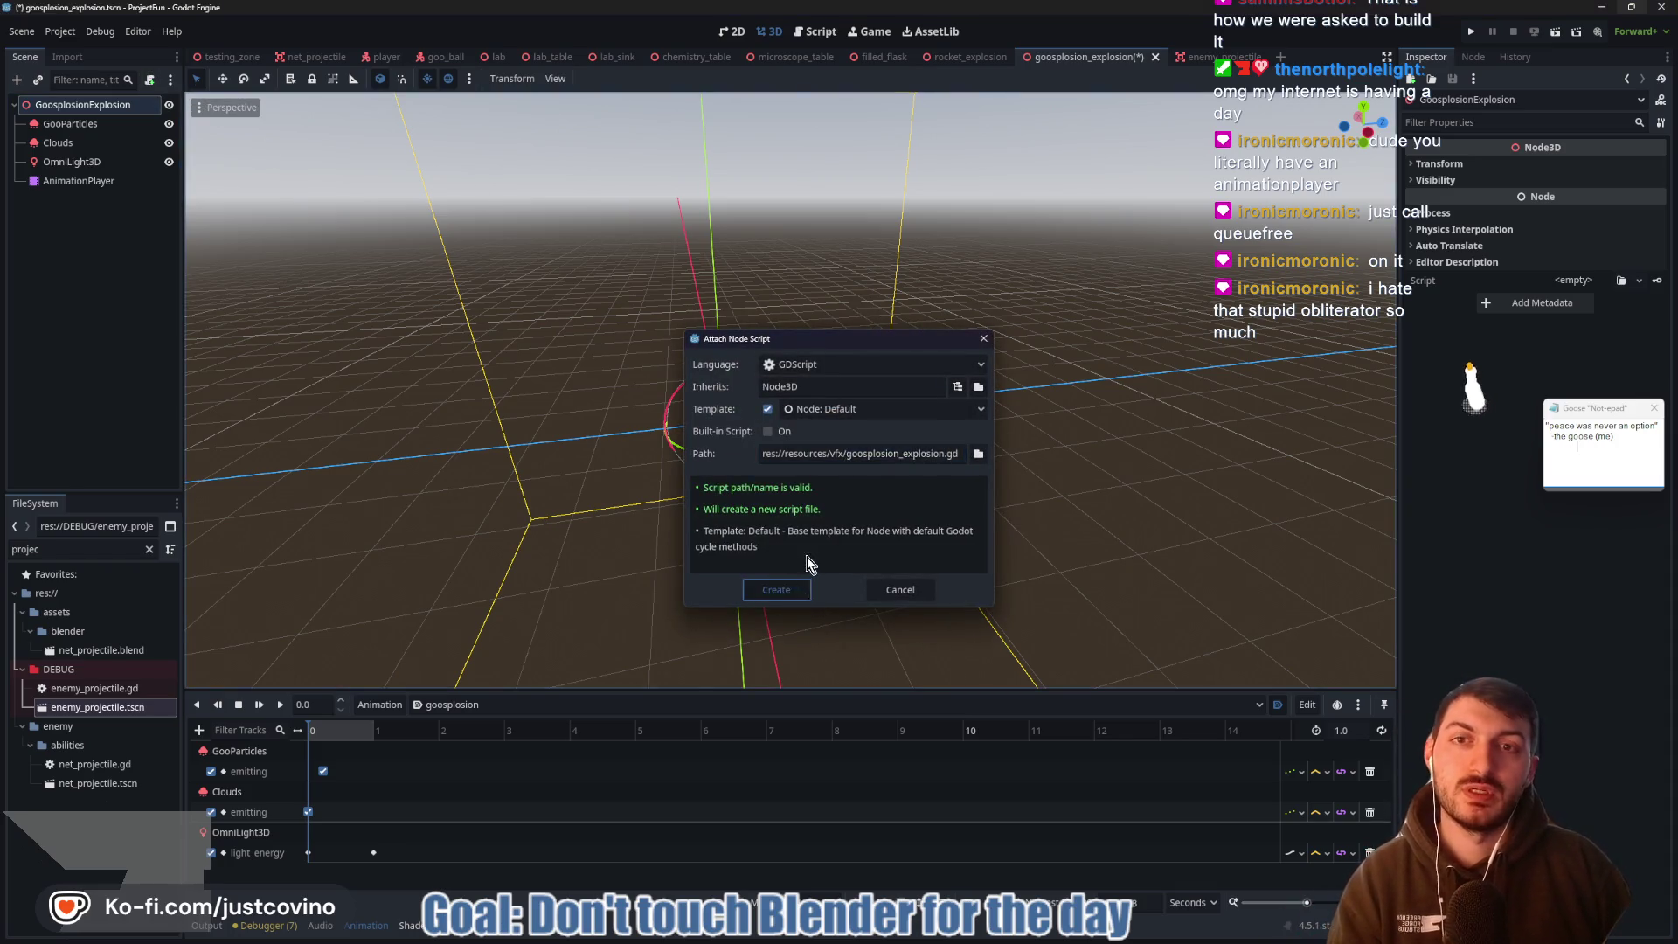
text(class_name )
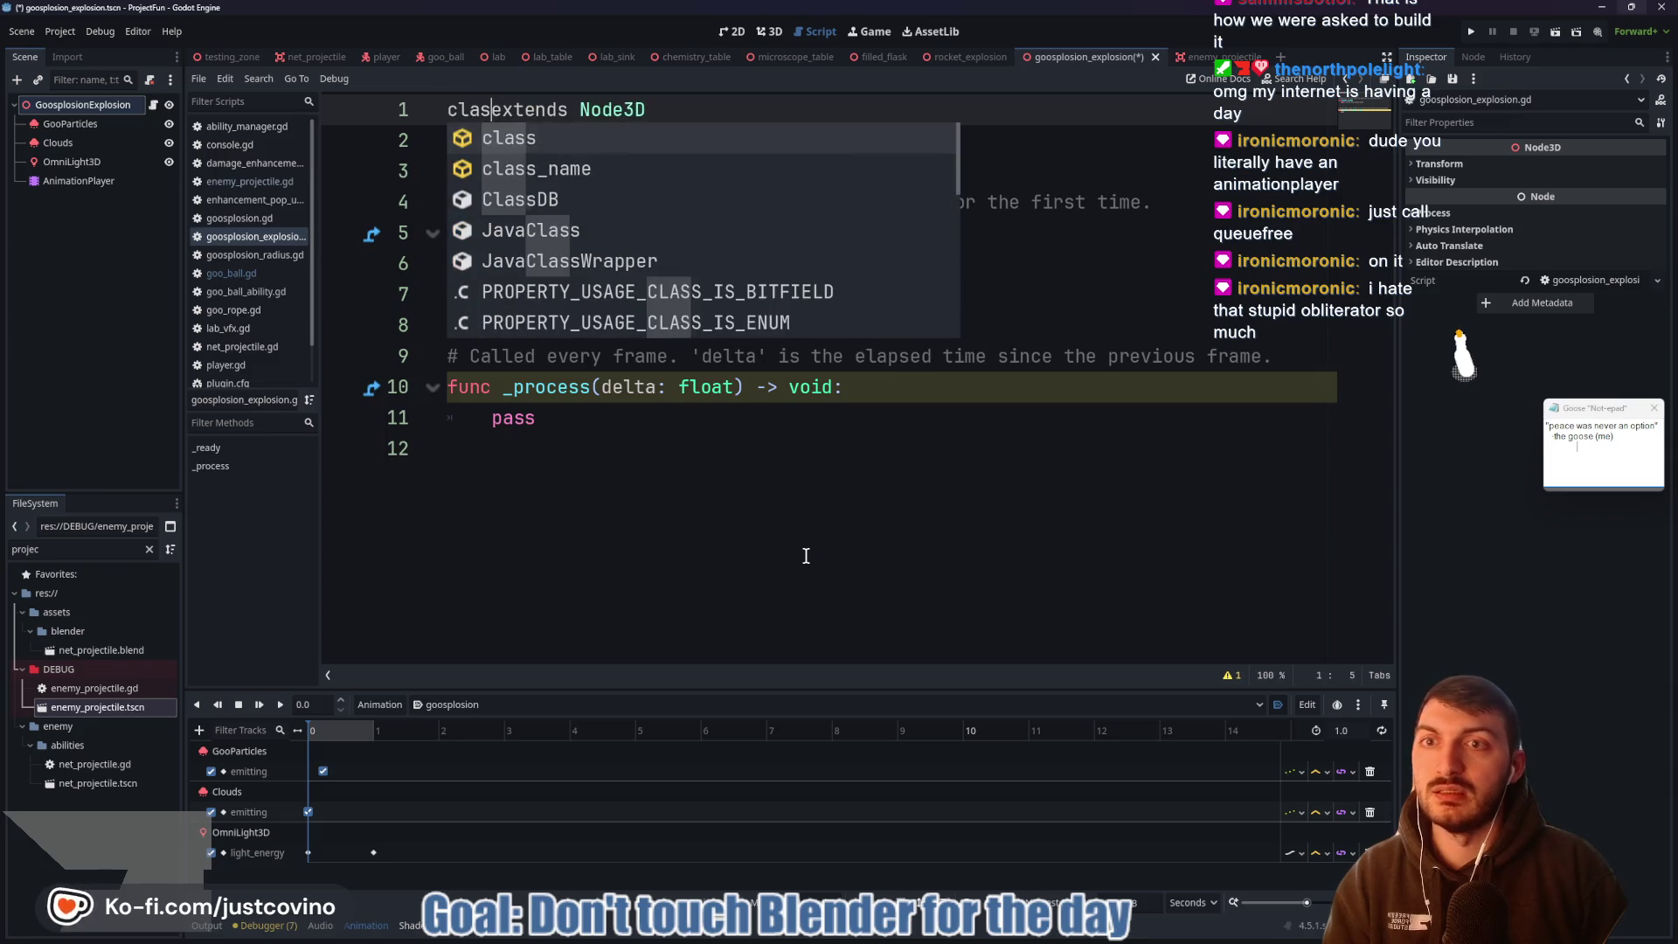
text(Goosplosion)
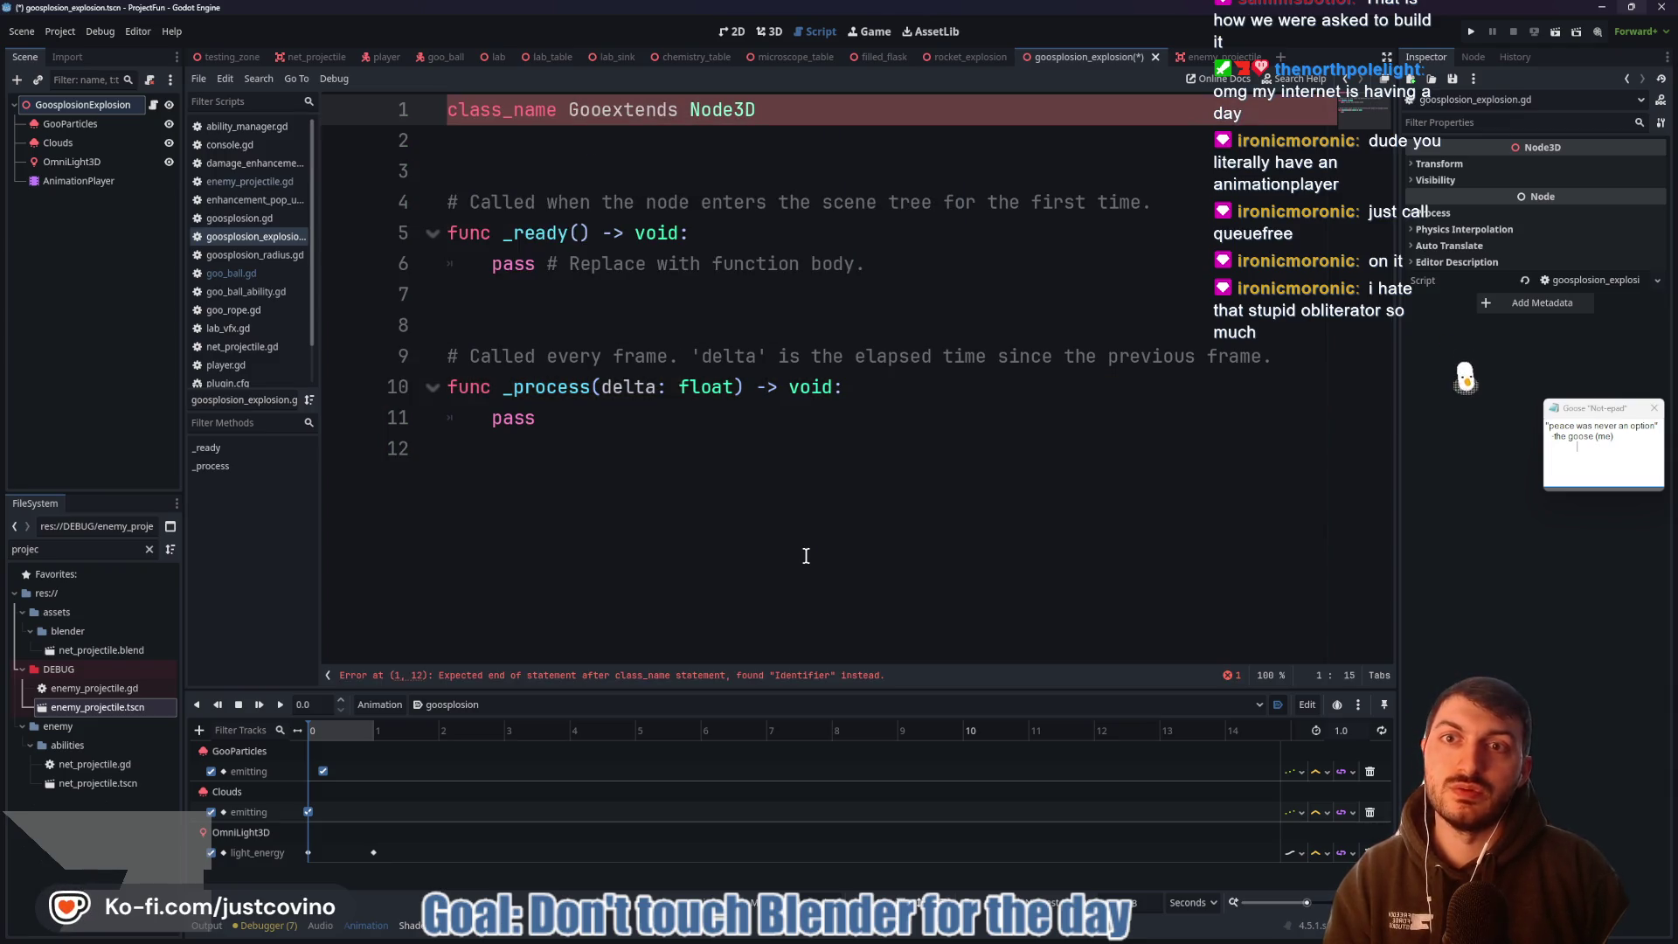
text(Explosion)
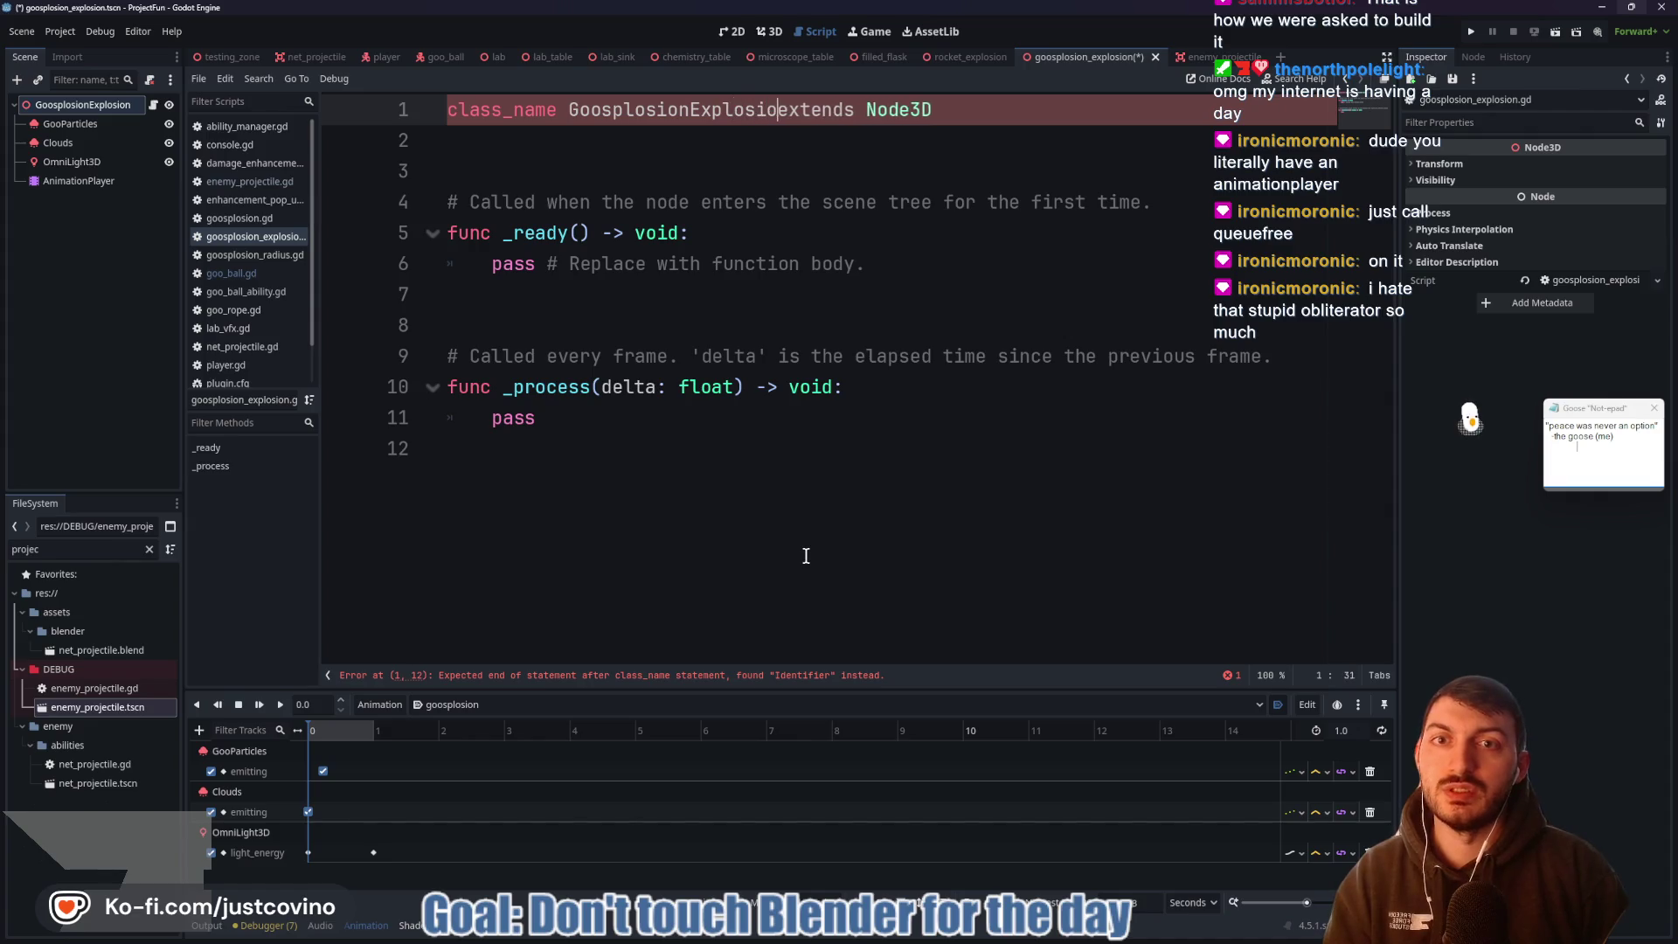
mouse_move(624, 458)
mouse_down()
mouse_move(423, 223)
mouse_move(423, 191)
mouse_up()
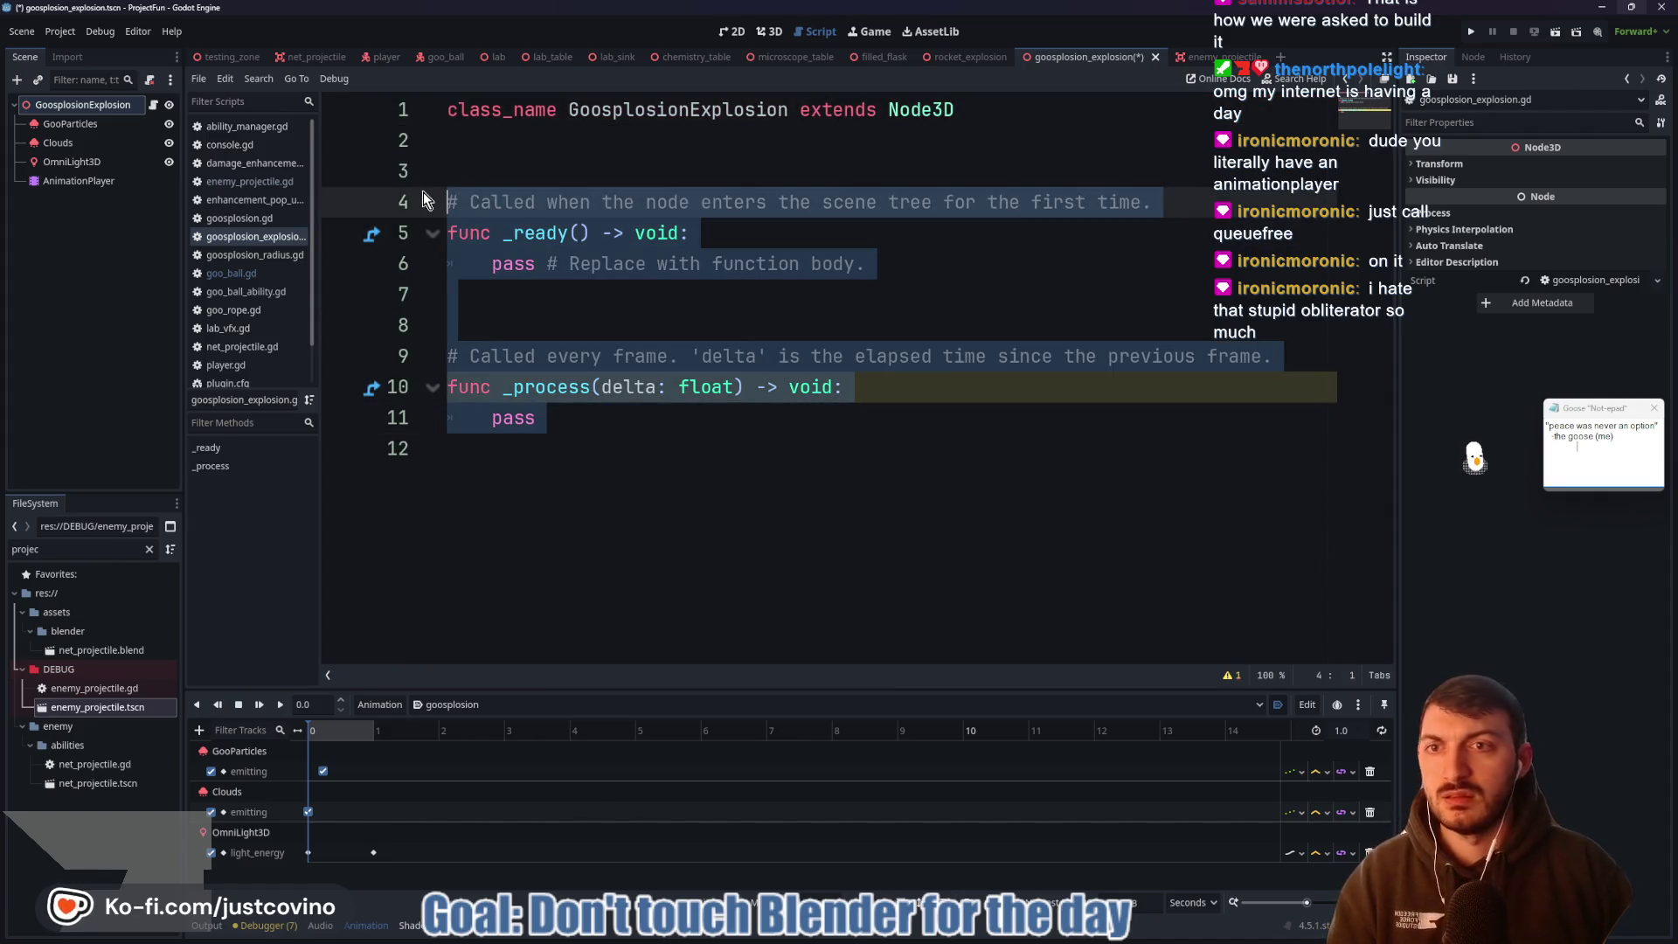
key(BackSpace)
key(BackSpace)
key(BackSpace)
key(ctrl+s)
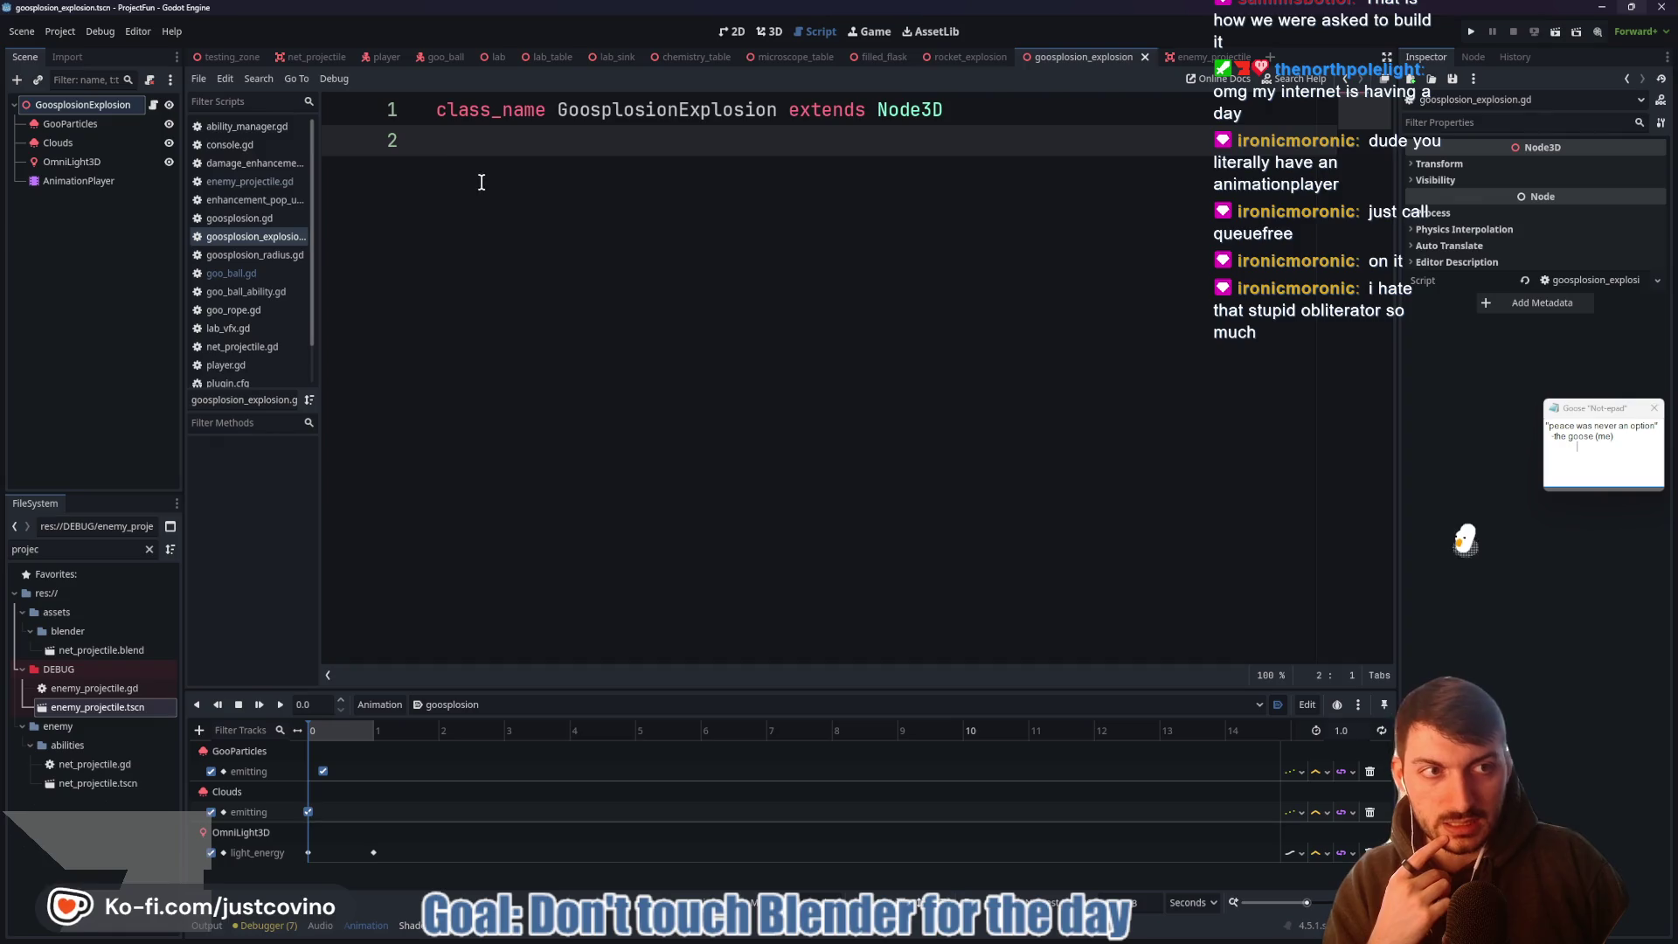
key(Return)
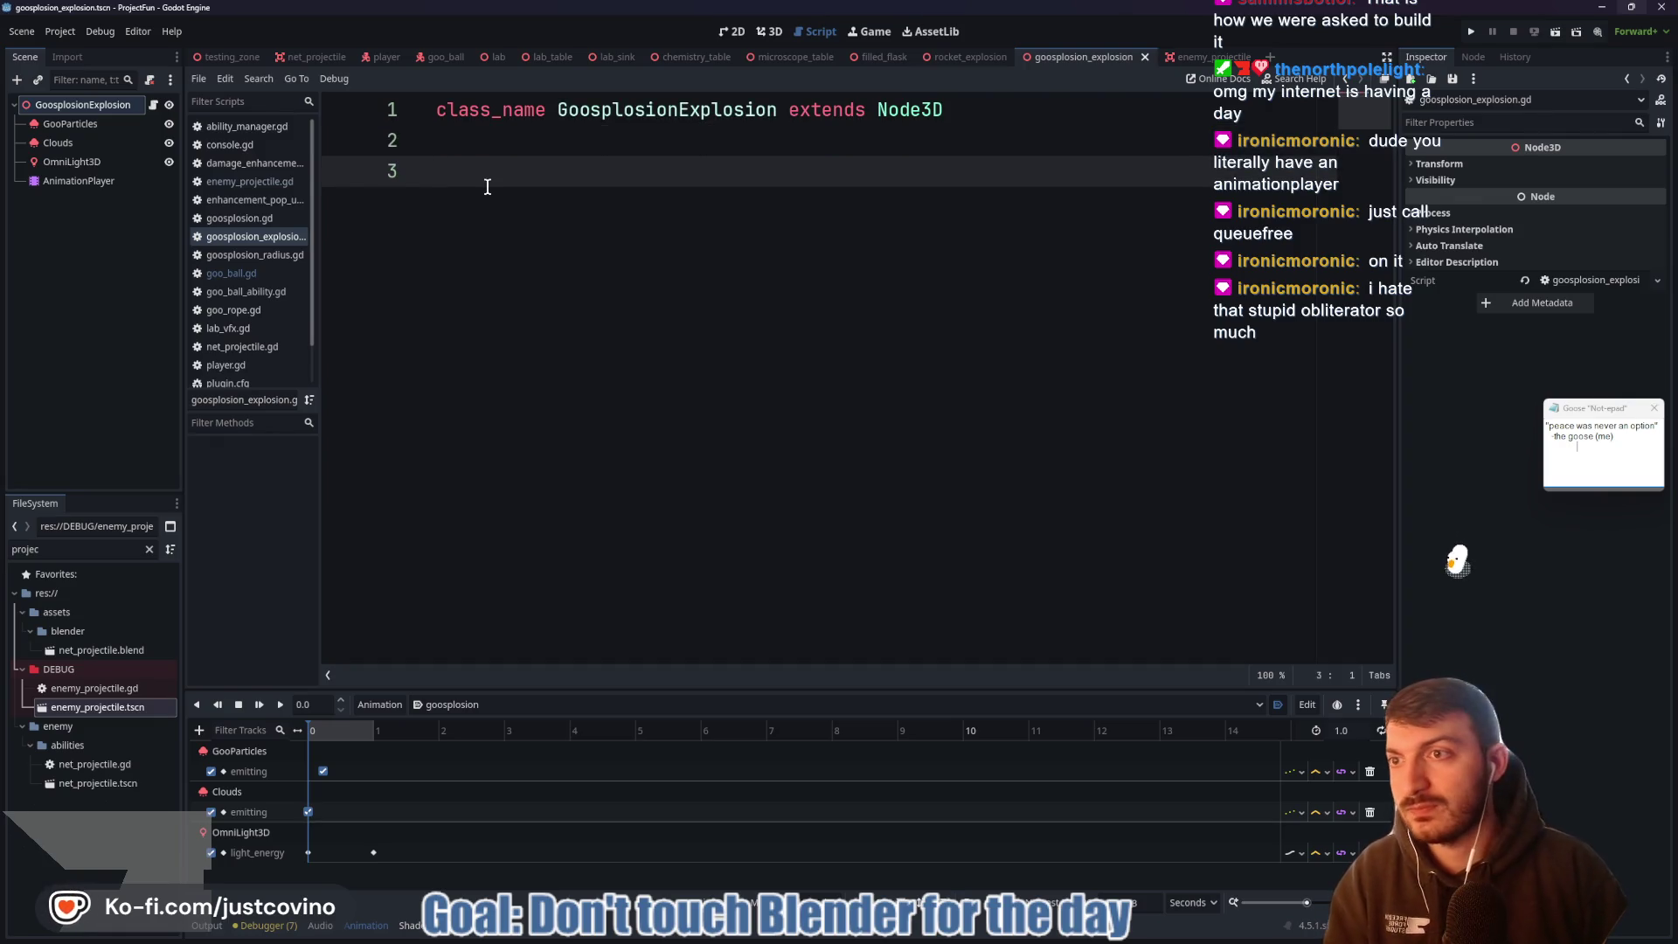
Pin the AnimationPlayer's timeline open, save, and add a blank line for a new variable
click(131, 181)
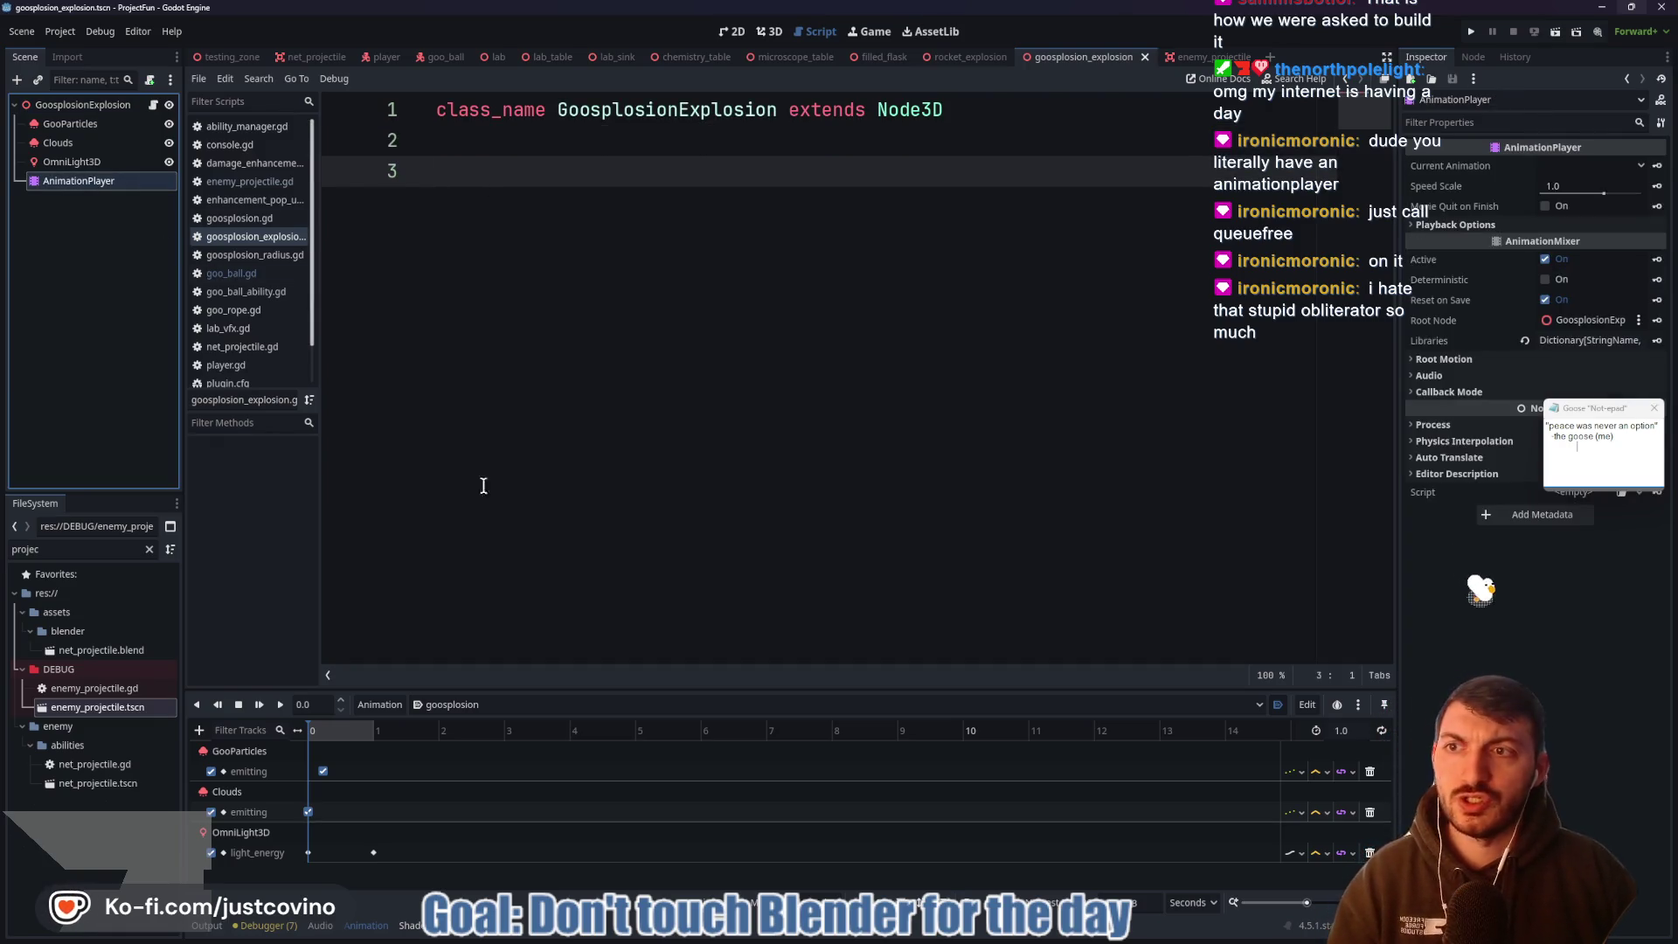
click(1278, 704)
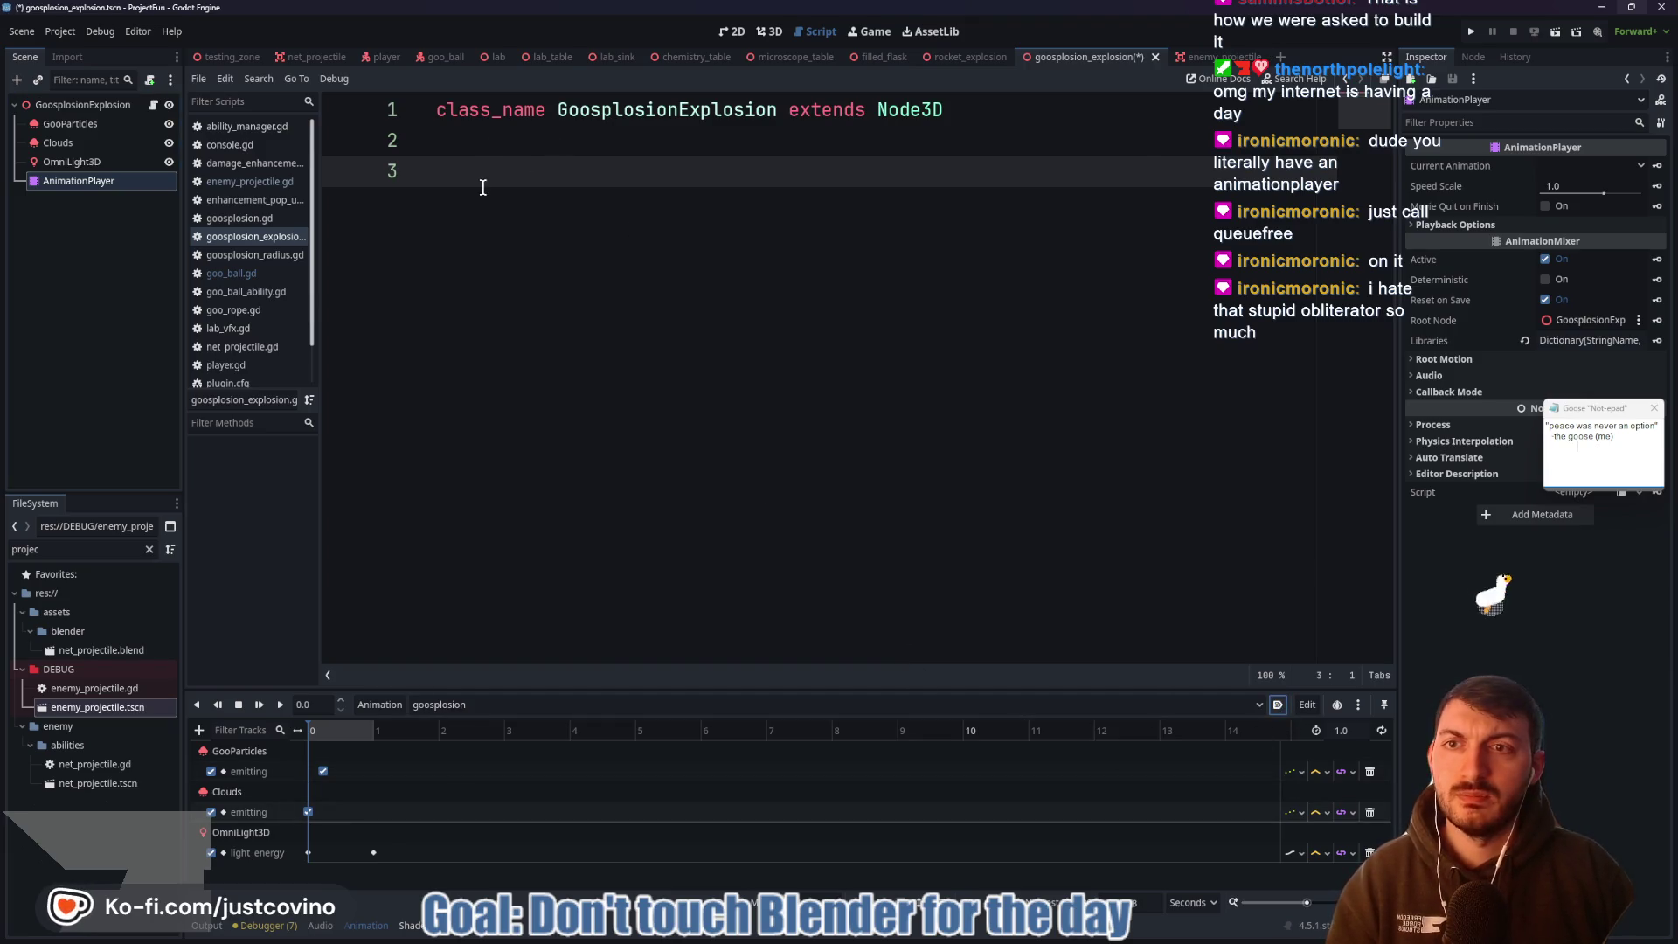
key(ctrl+s)
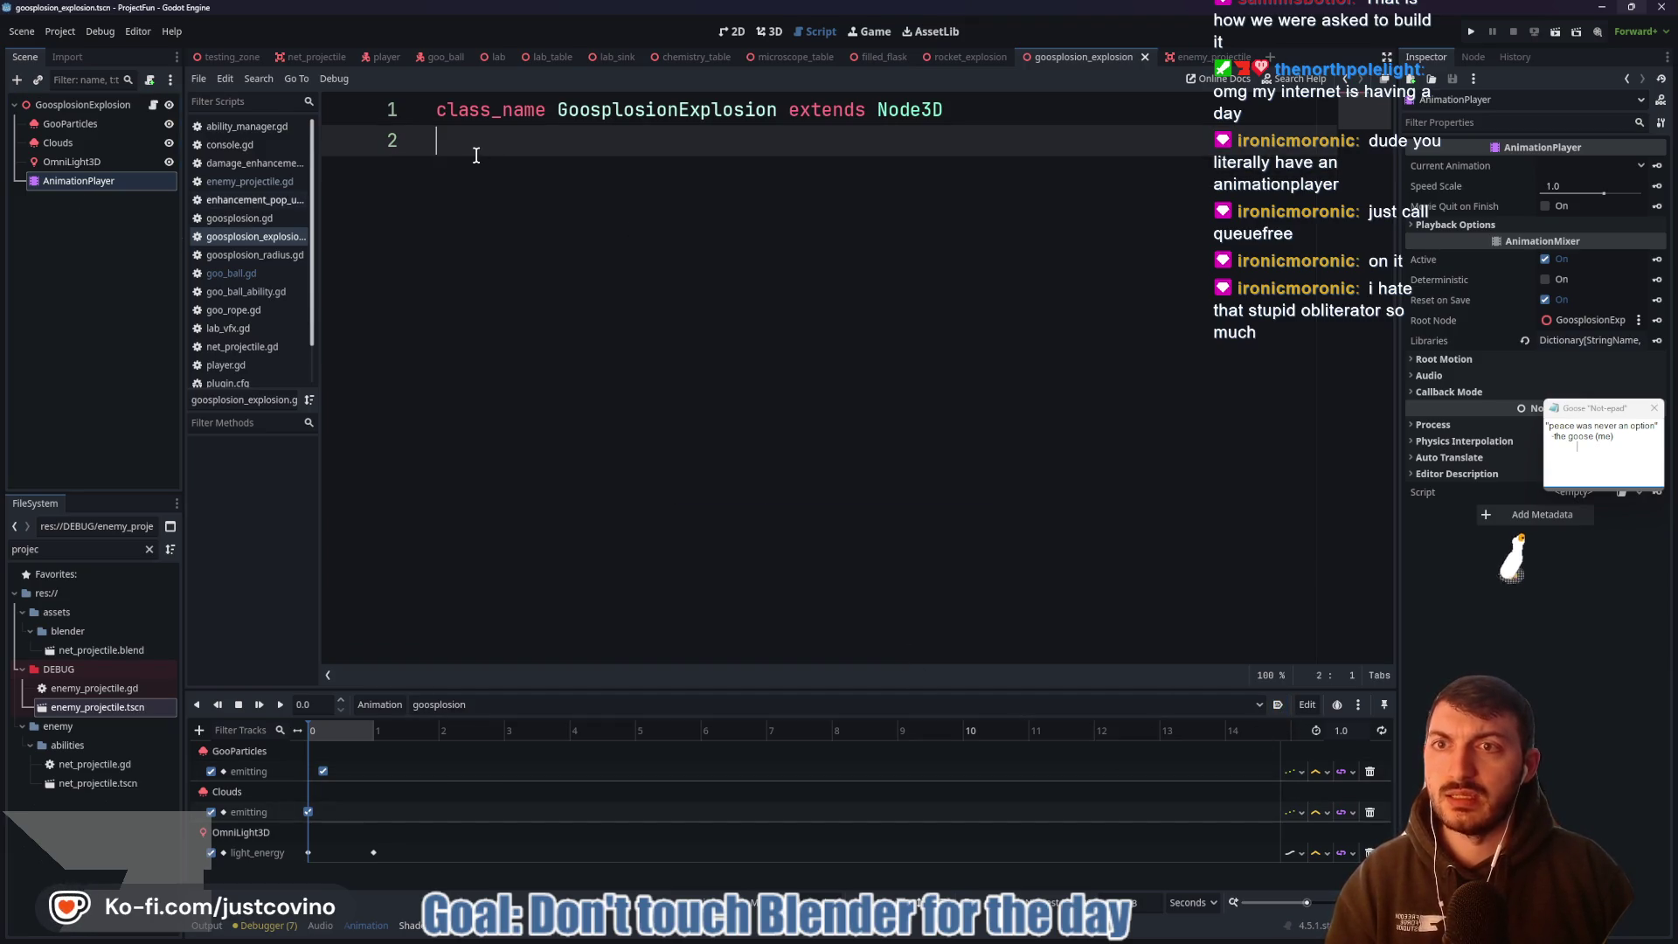
key(Return)
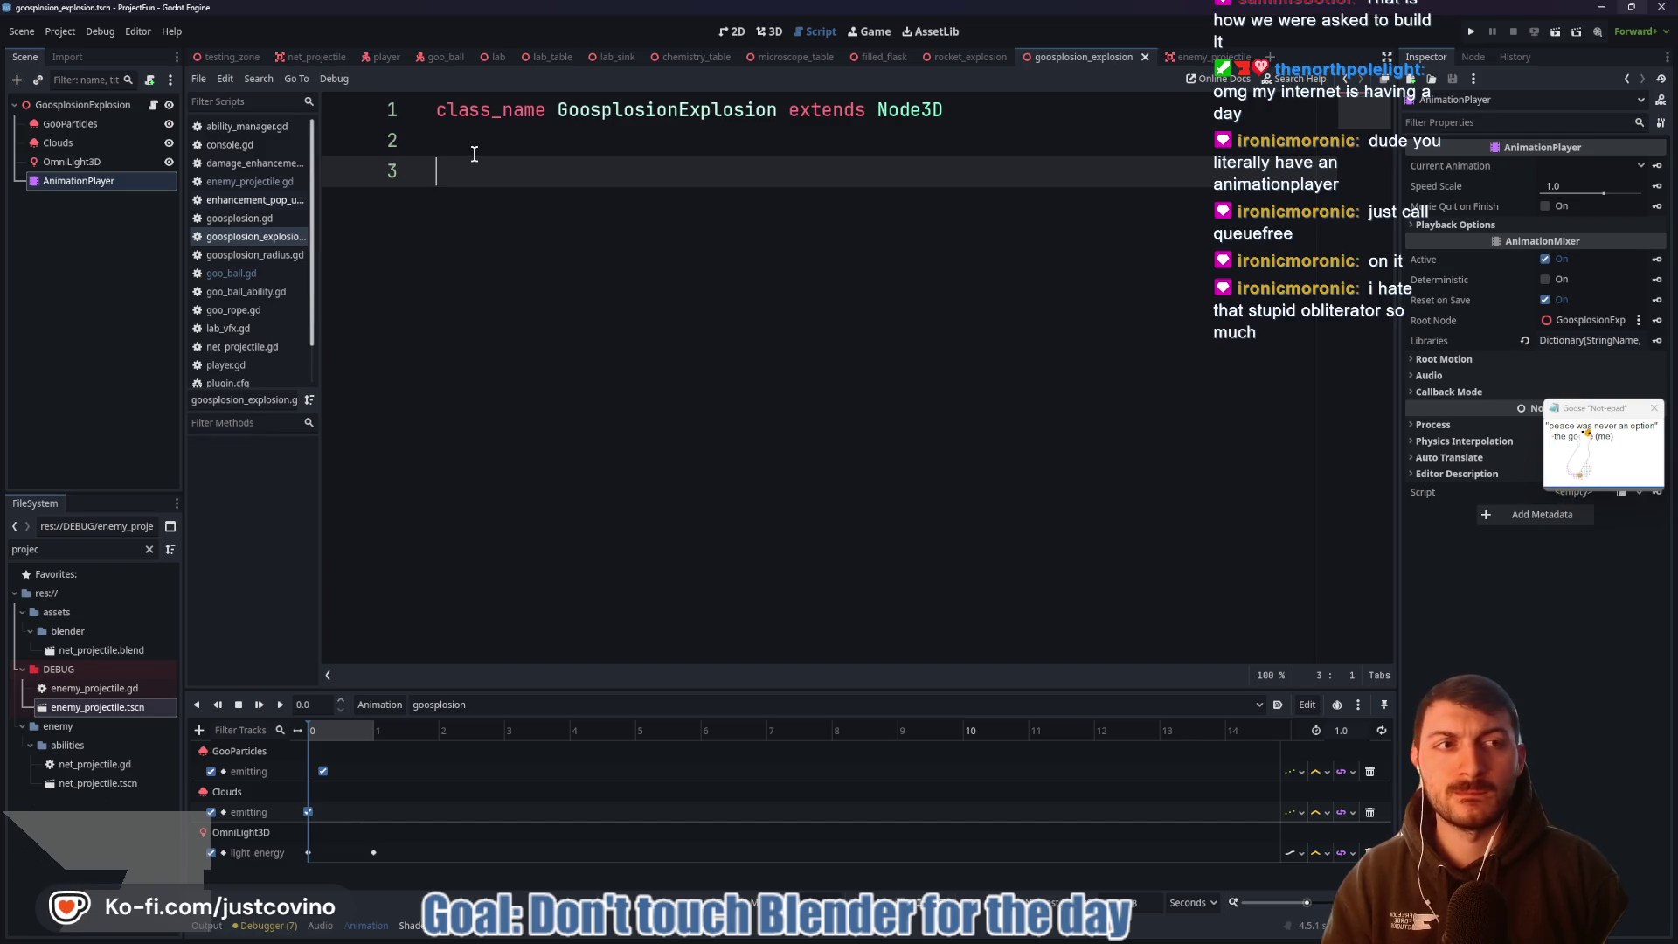
text(@export bar)
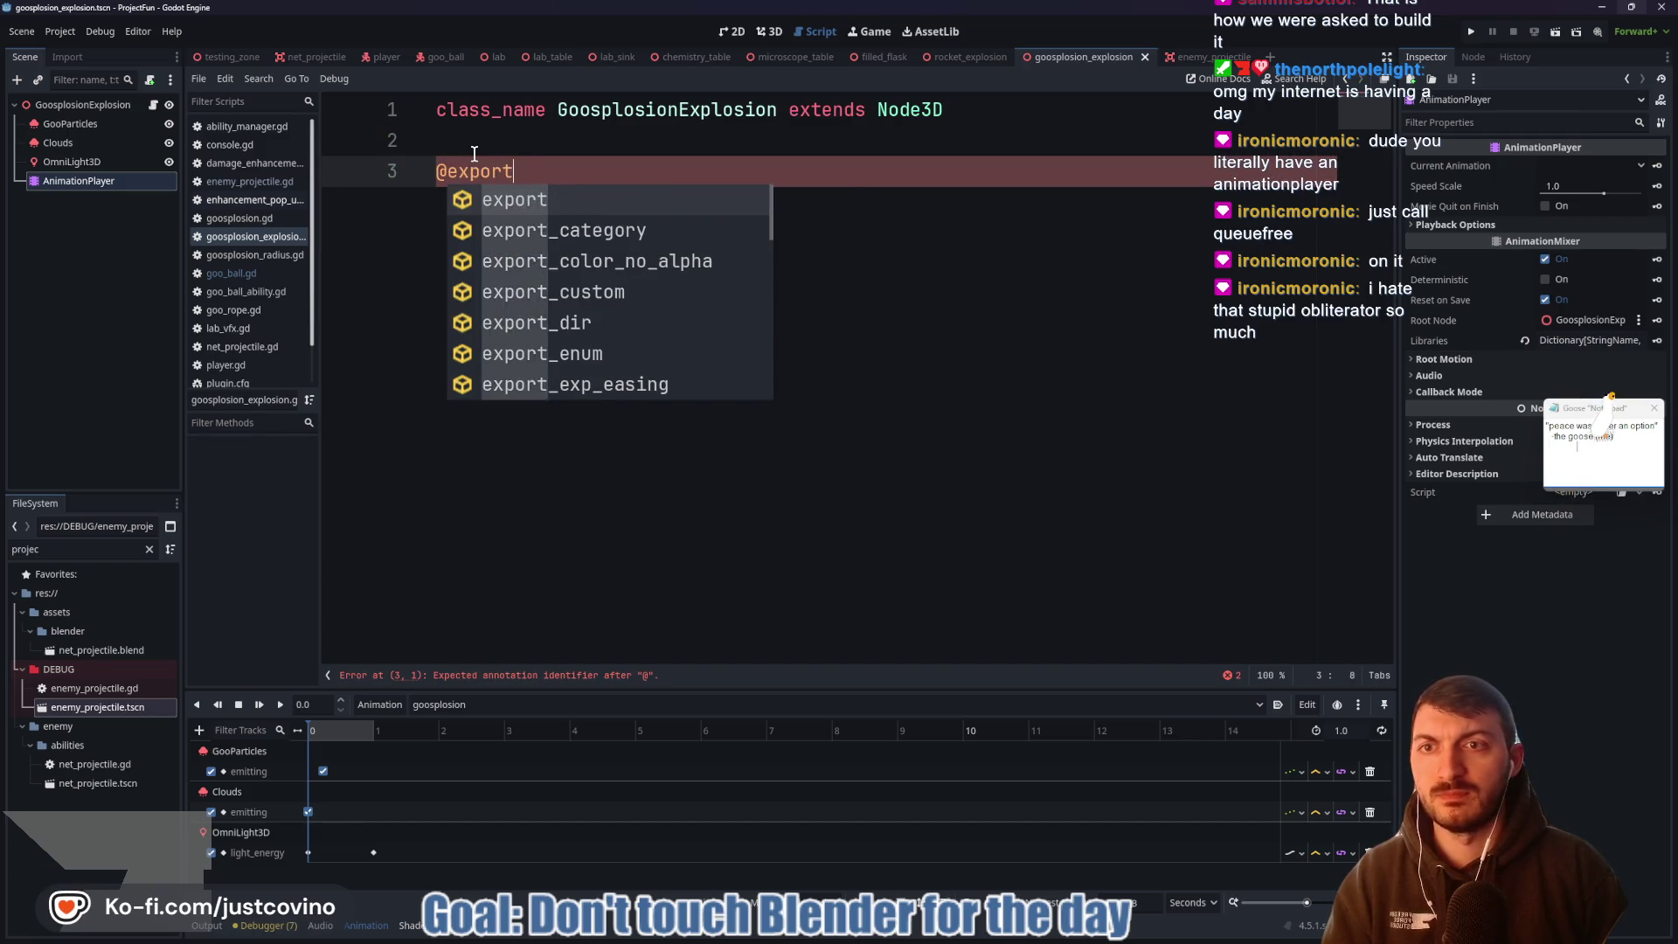
key(BackSpace)
key(BackSpace)
key(BackSpace)
text(var go)
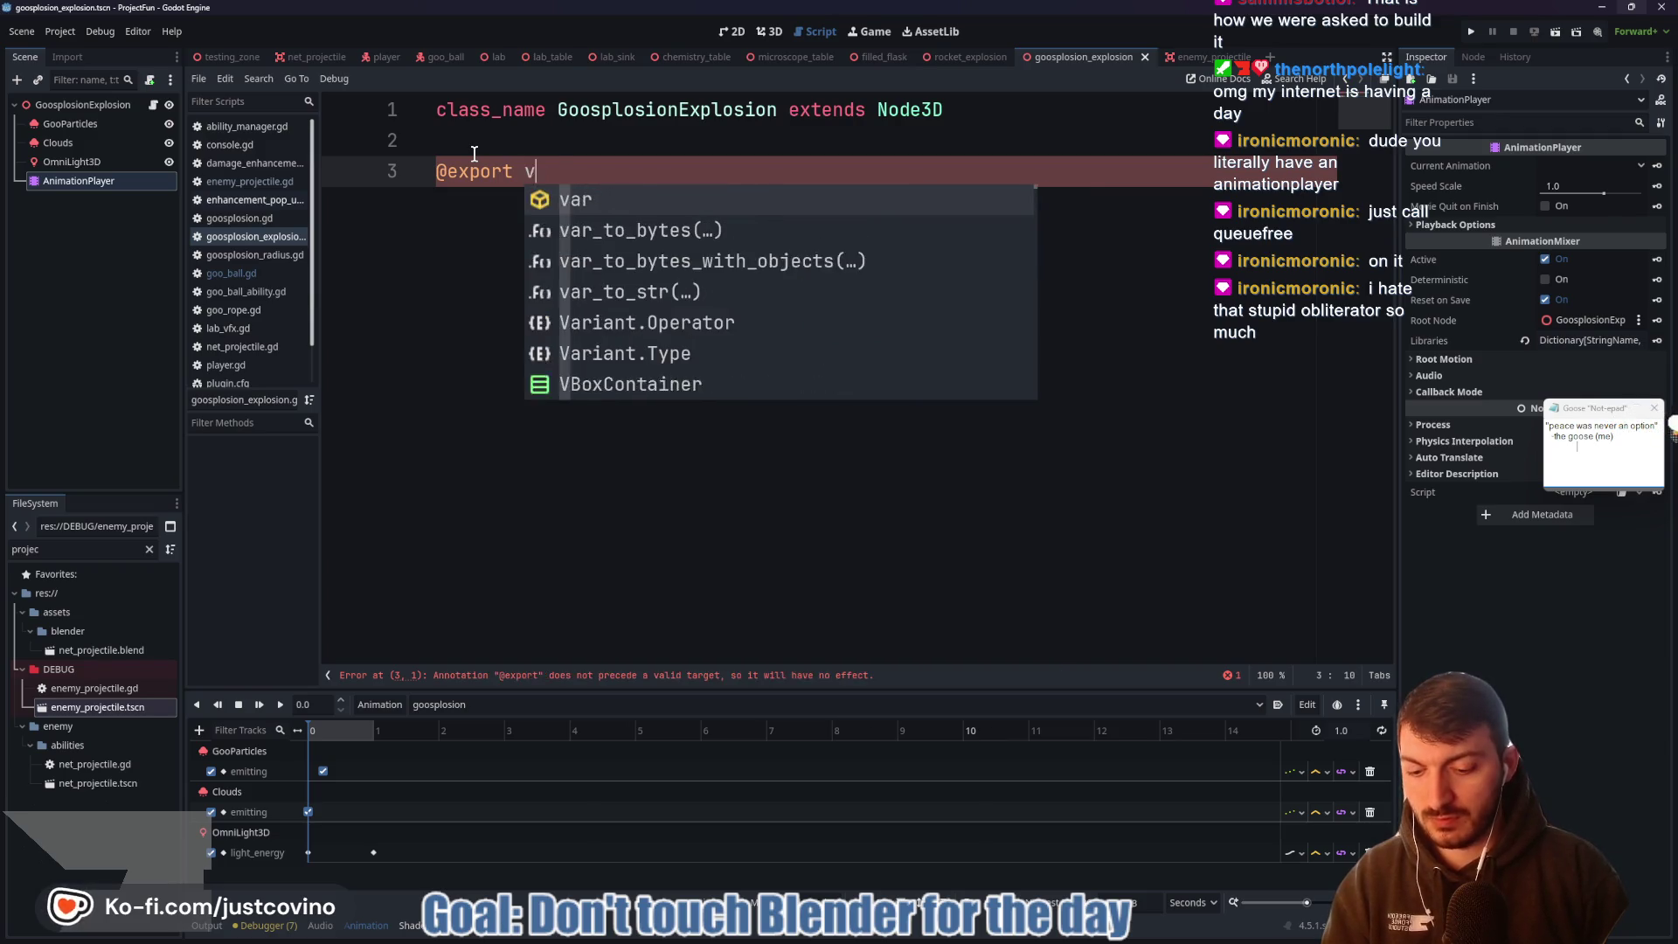
text(o)
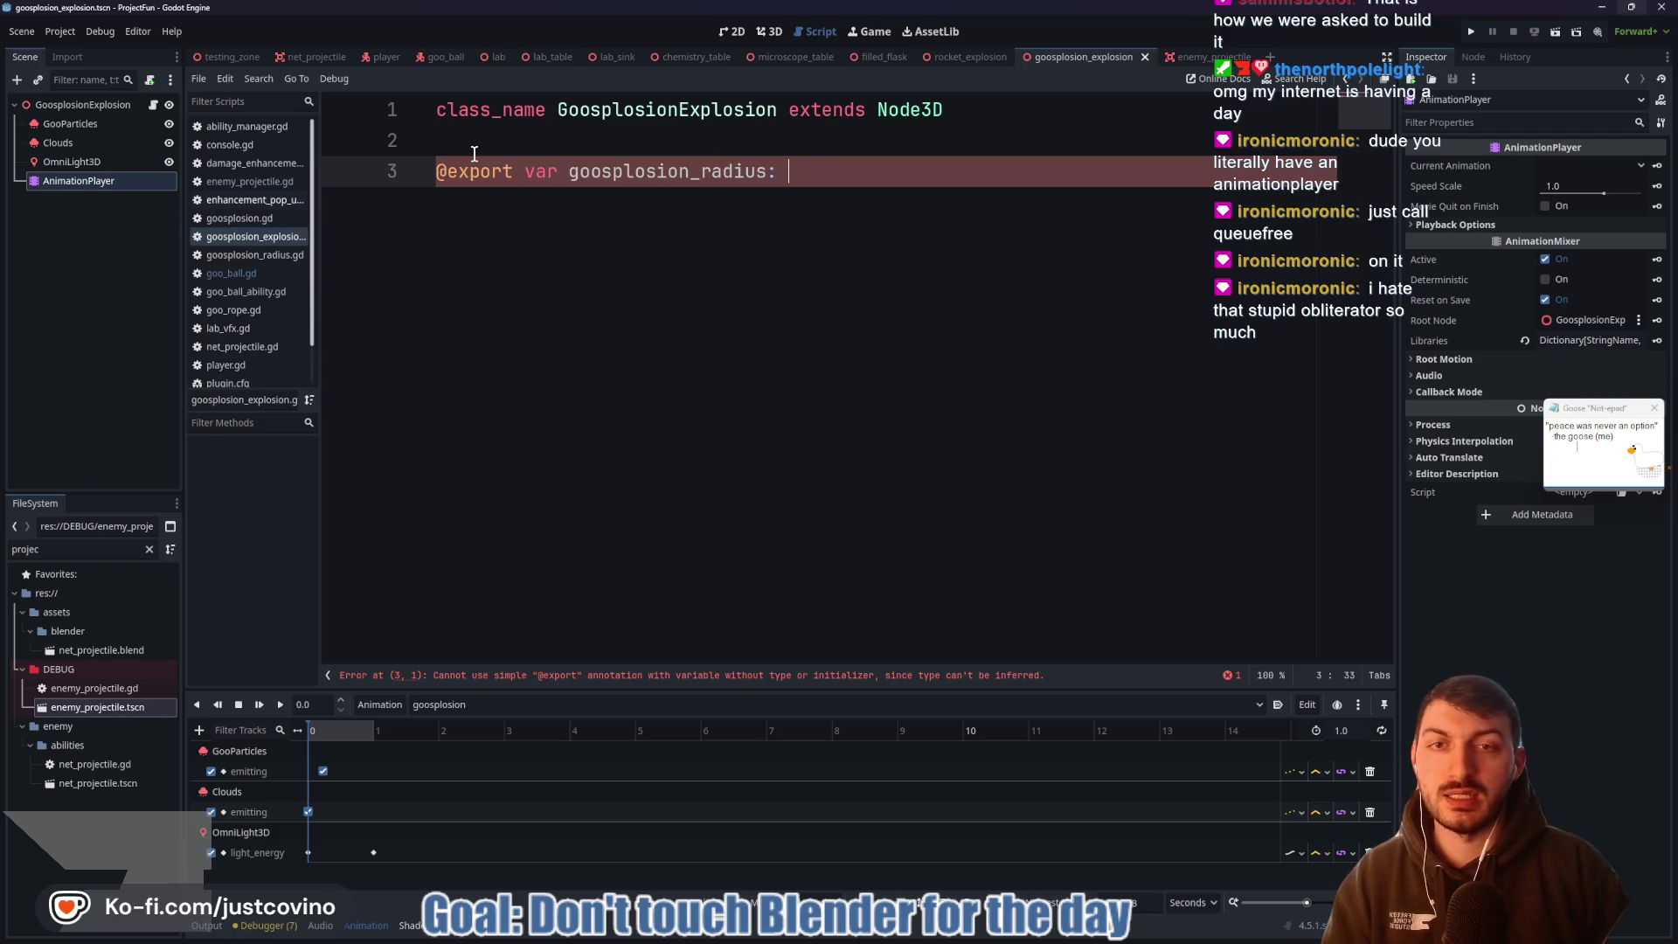
text(float =)
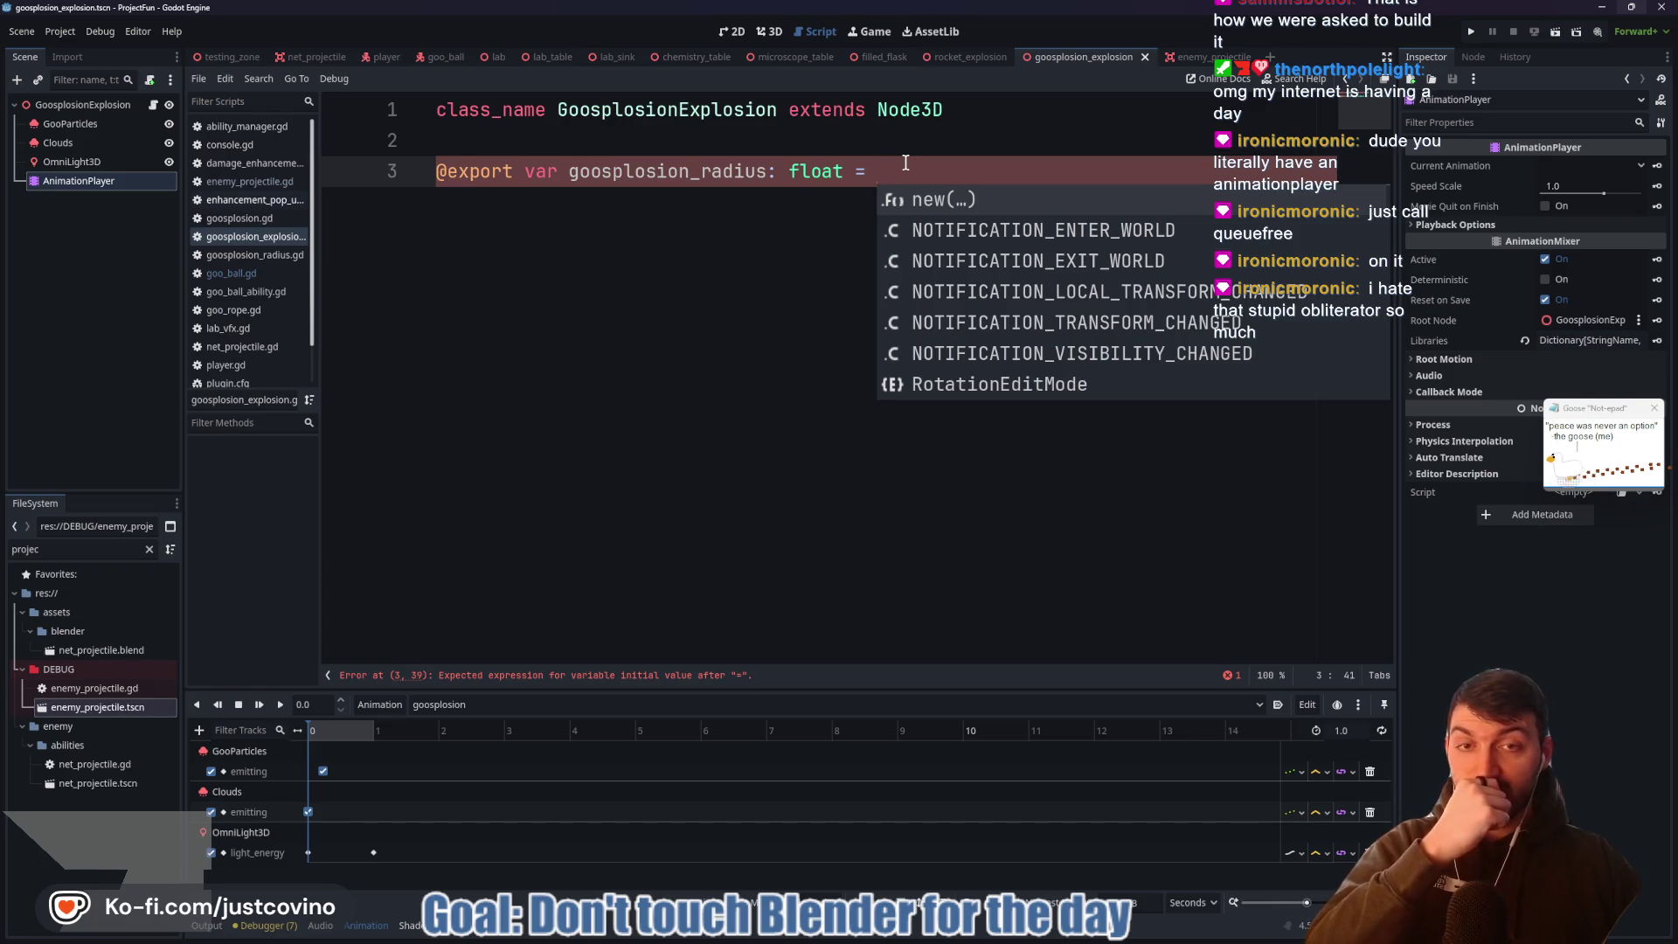
key(Escape)
Review the Clouds and GooParticles nodes, then type 1.0 as goosplosion_radius's default
click(99, 144)
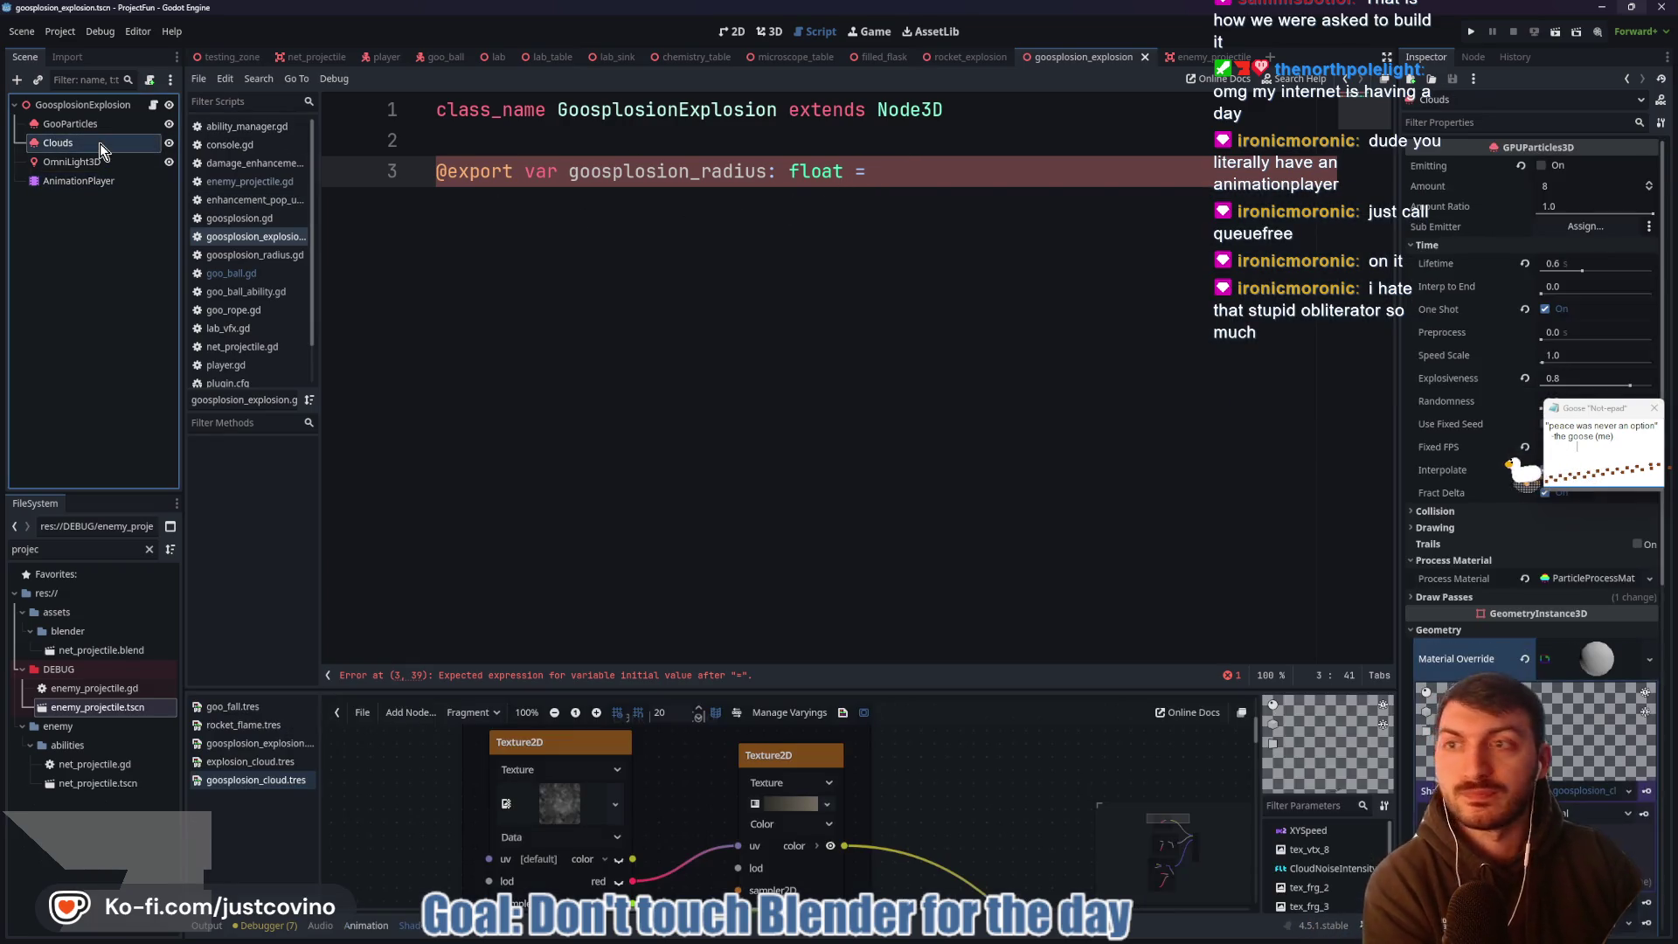
right_click(1167, 237)
click(1049, 249)
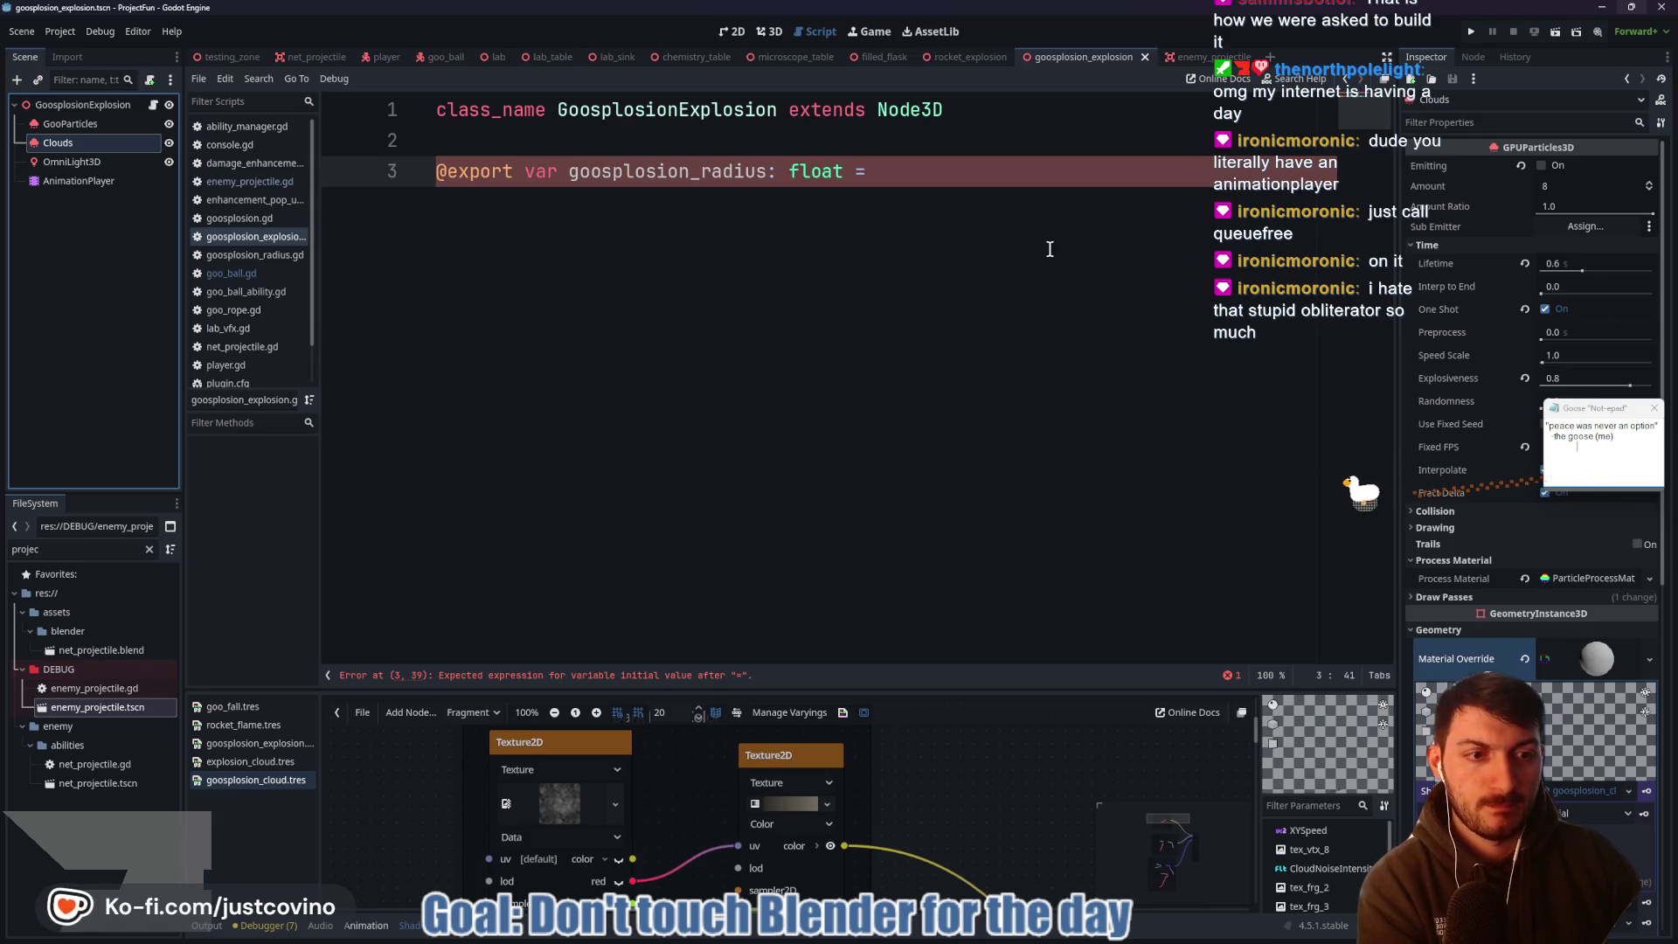
click(1589, 662)
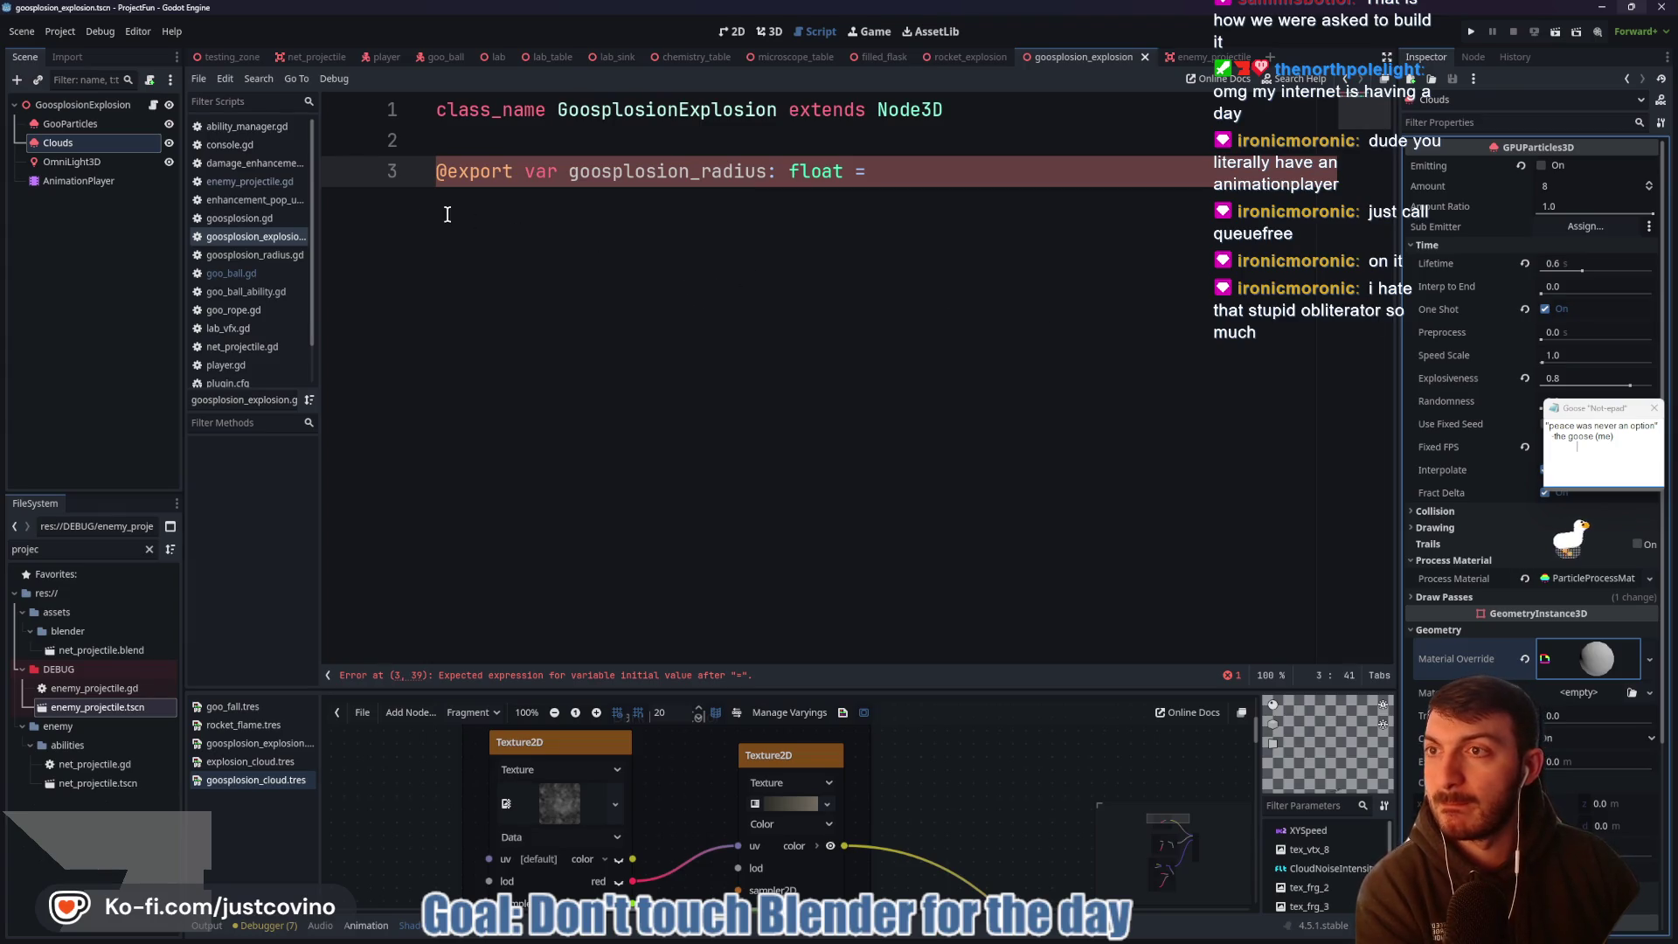
click(94, 126)
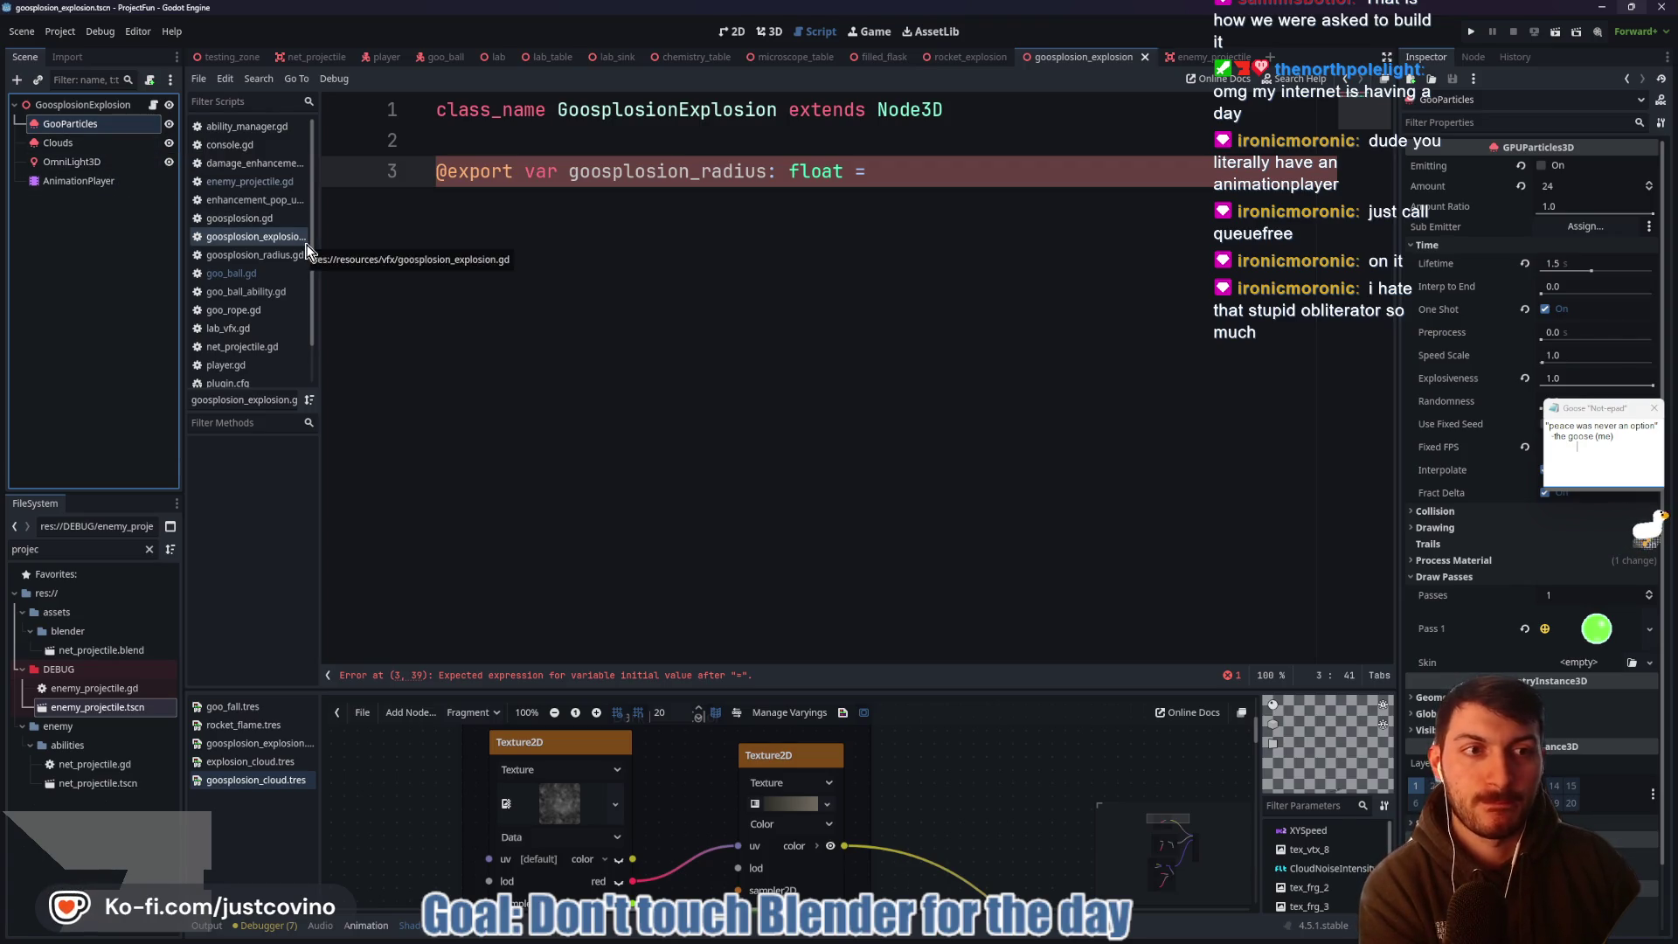
click(100, 146)
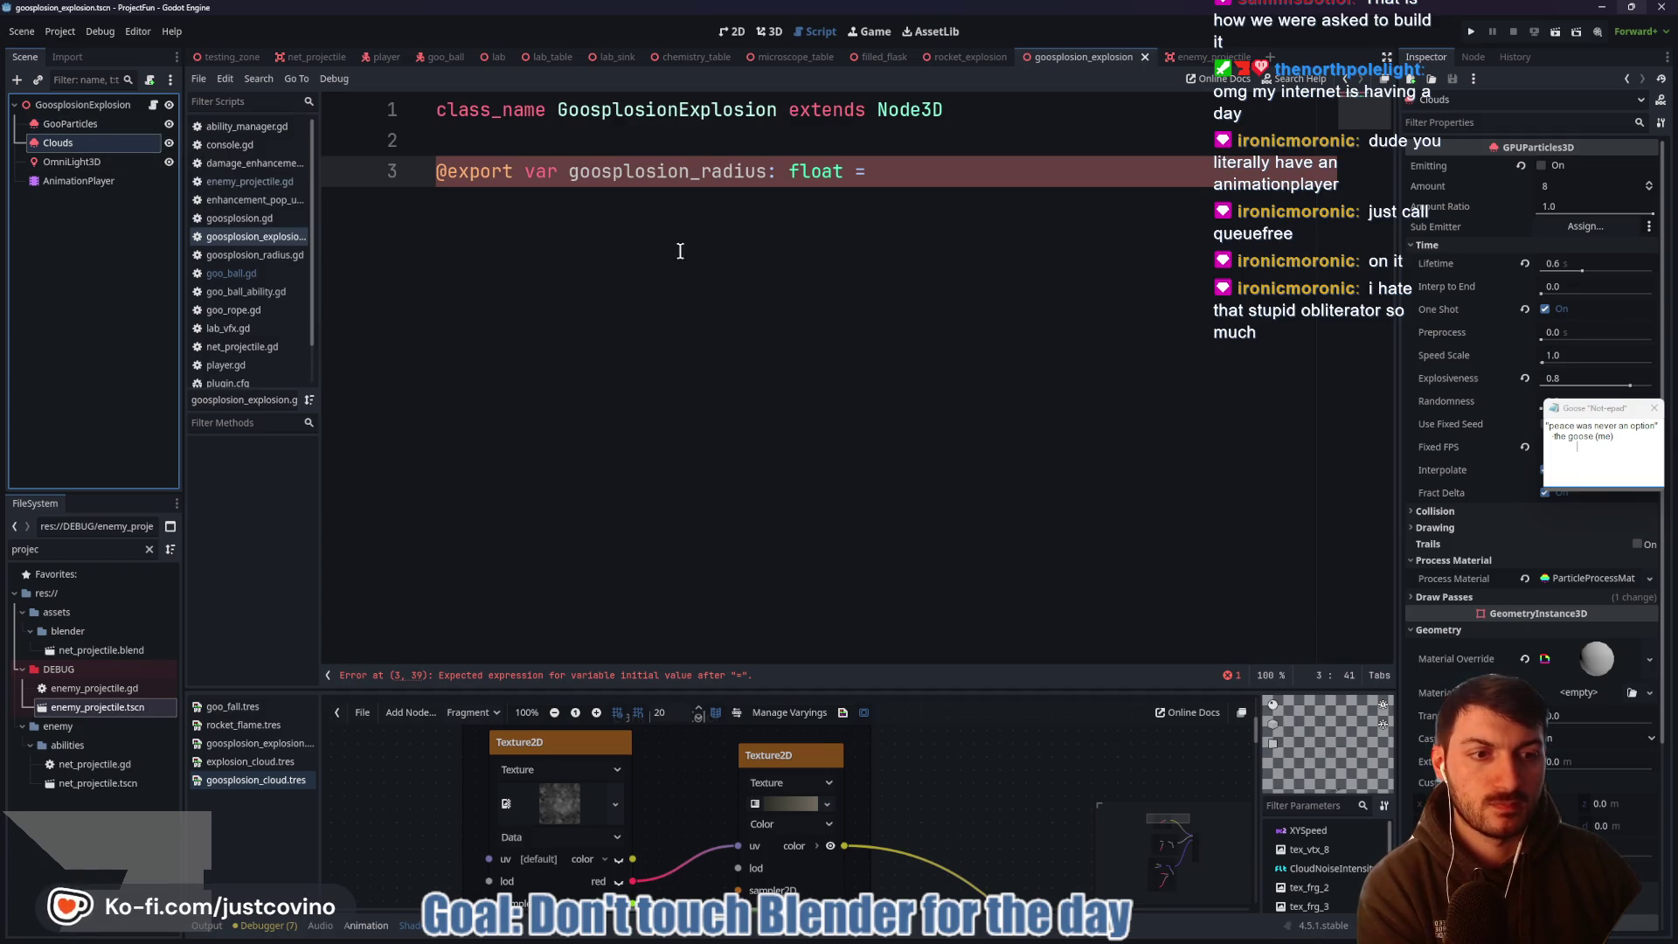
click(897, 167)
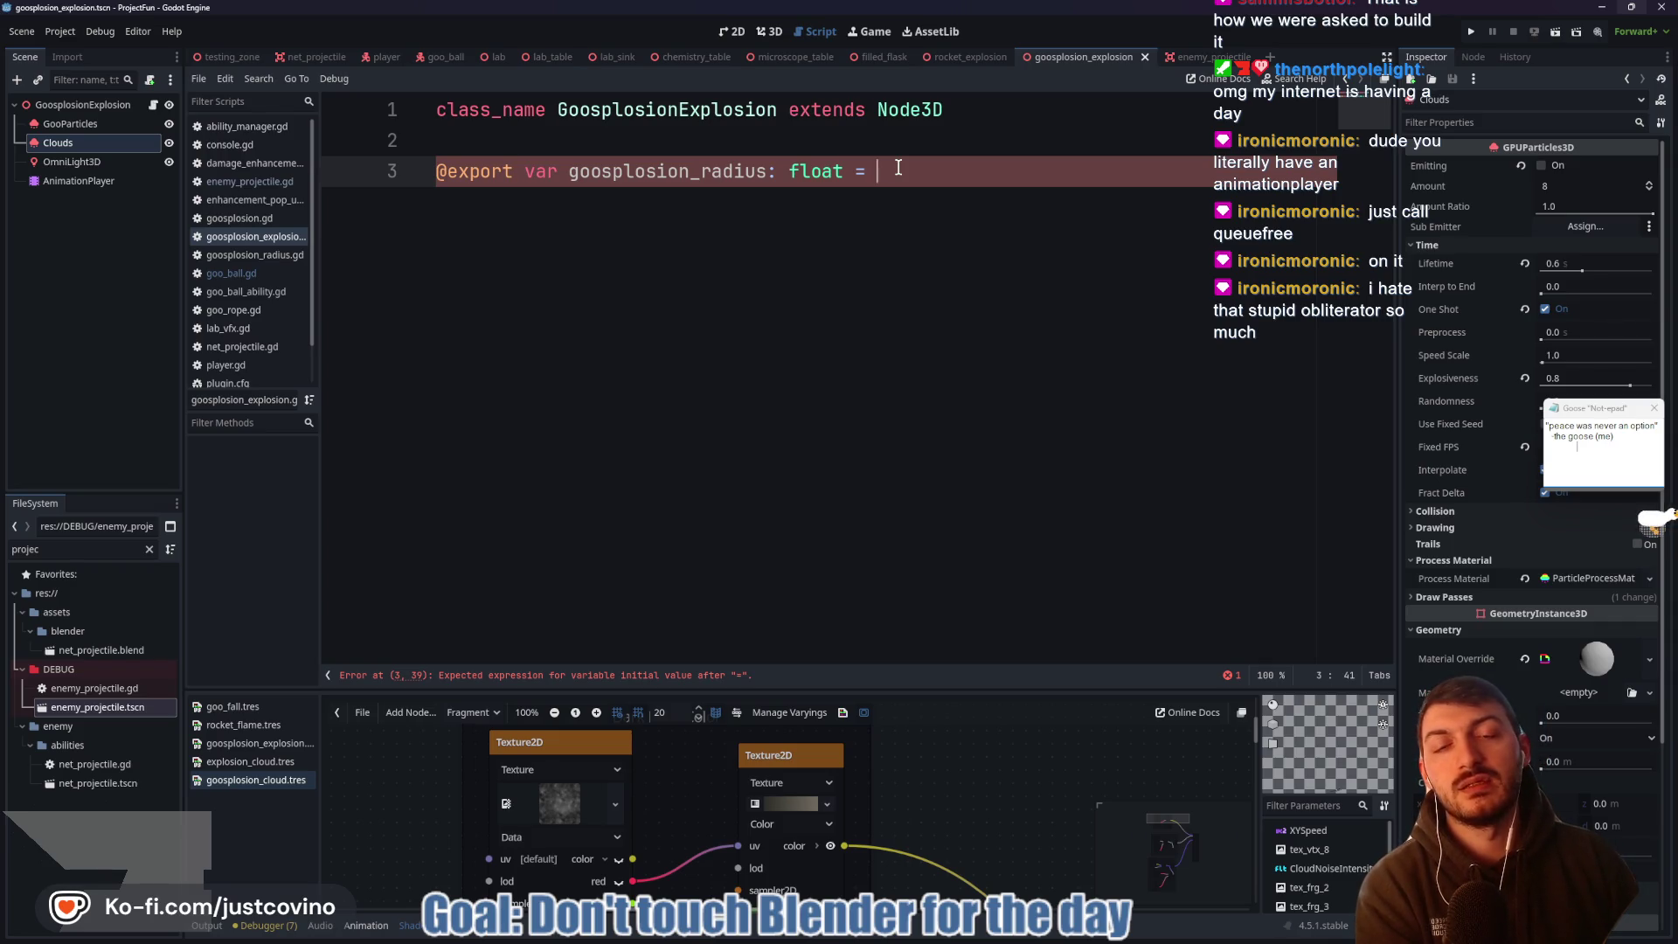
text(1.0)
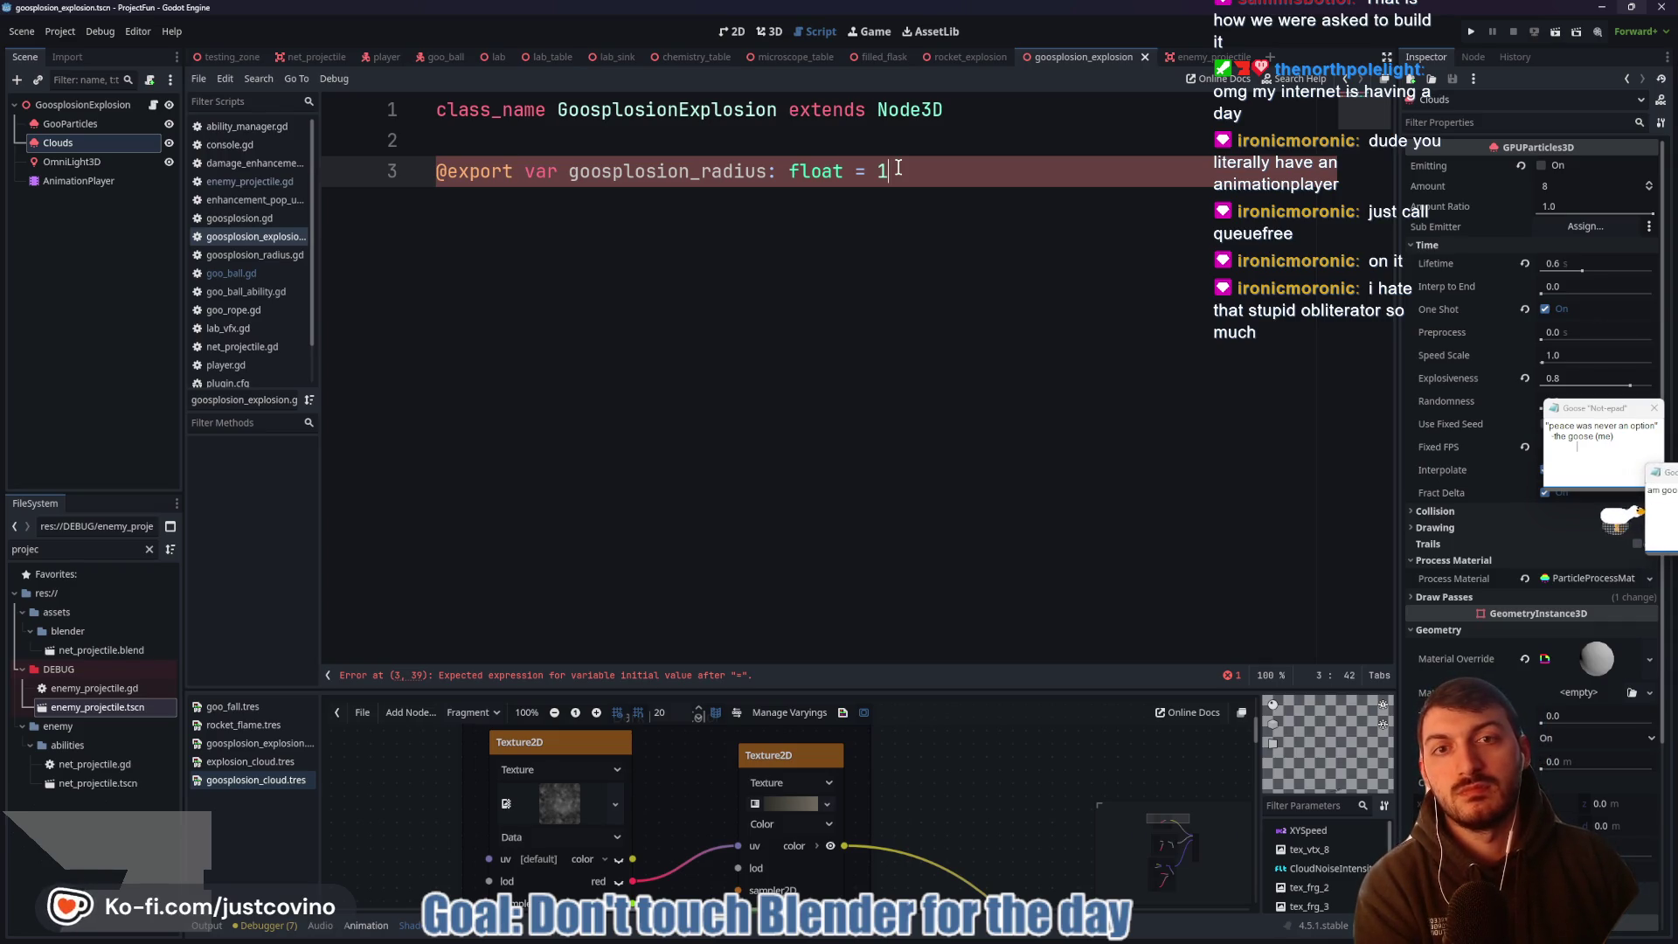
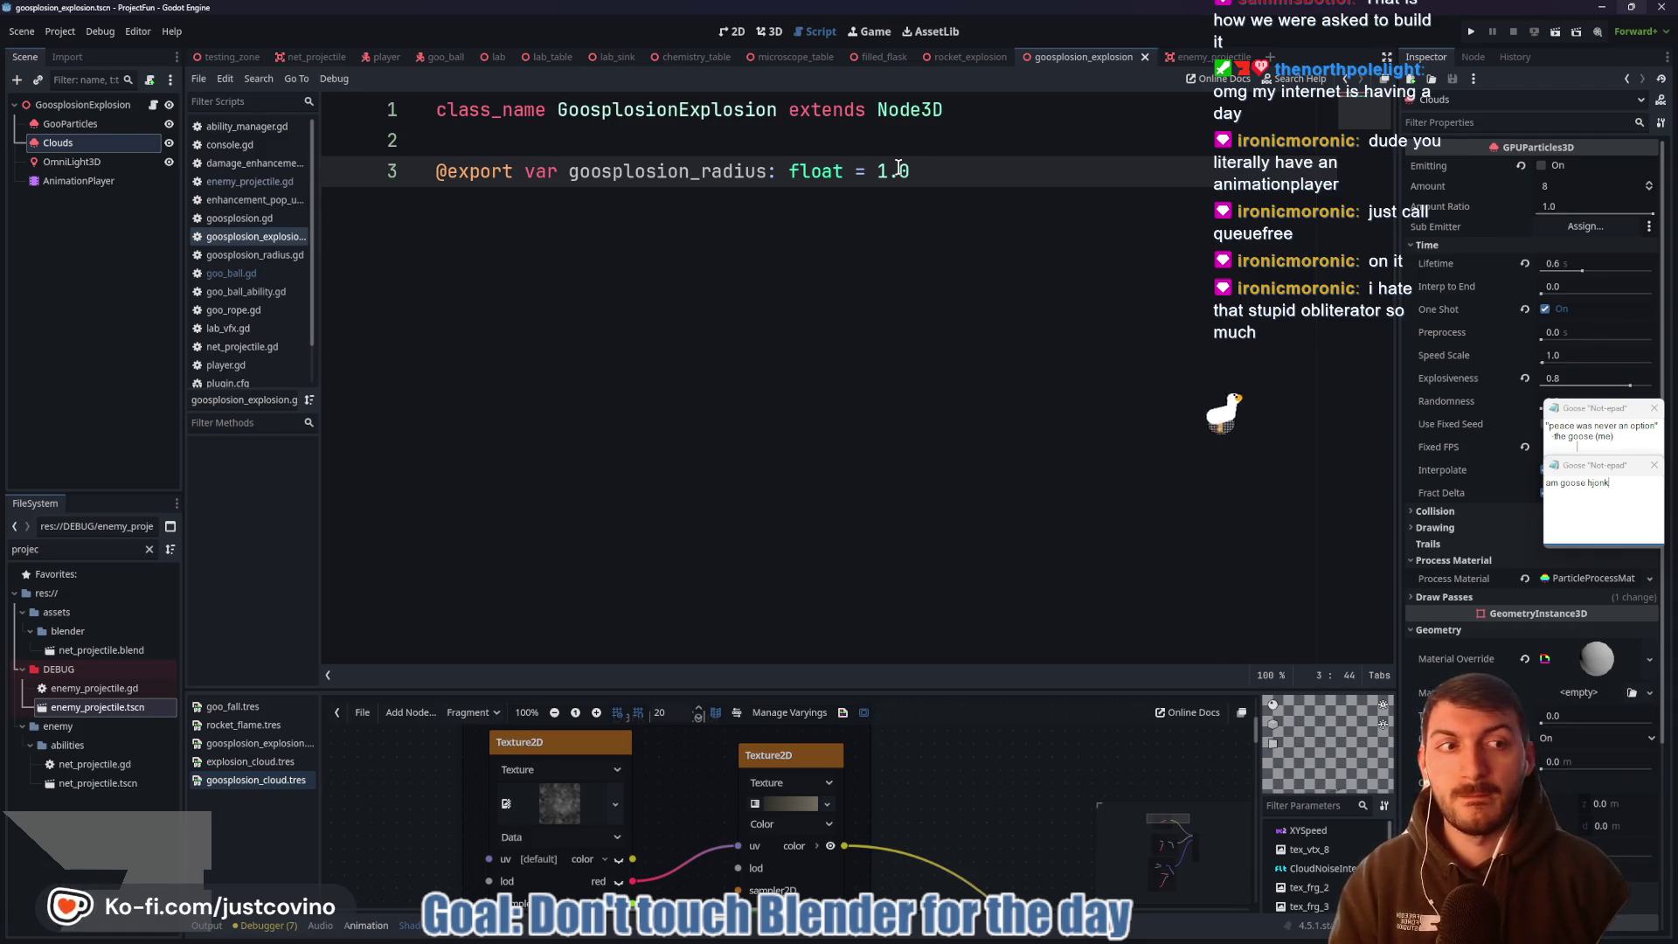
Declare func _update_size() -> void: below the goosplosion radius export
key(Return)
key(Return)
key(Return)
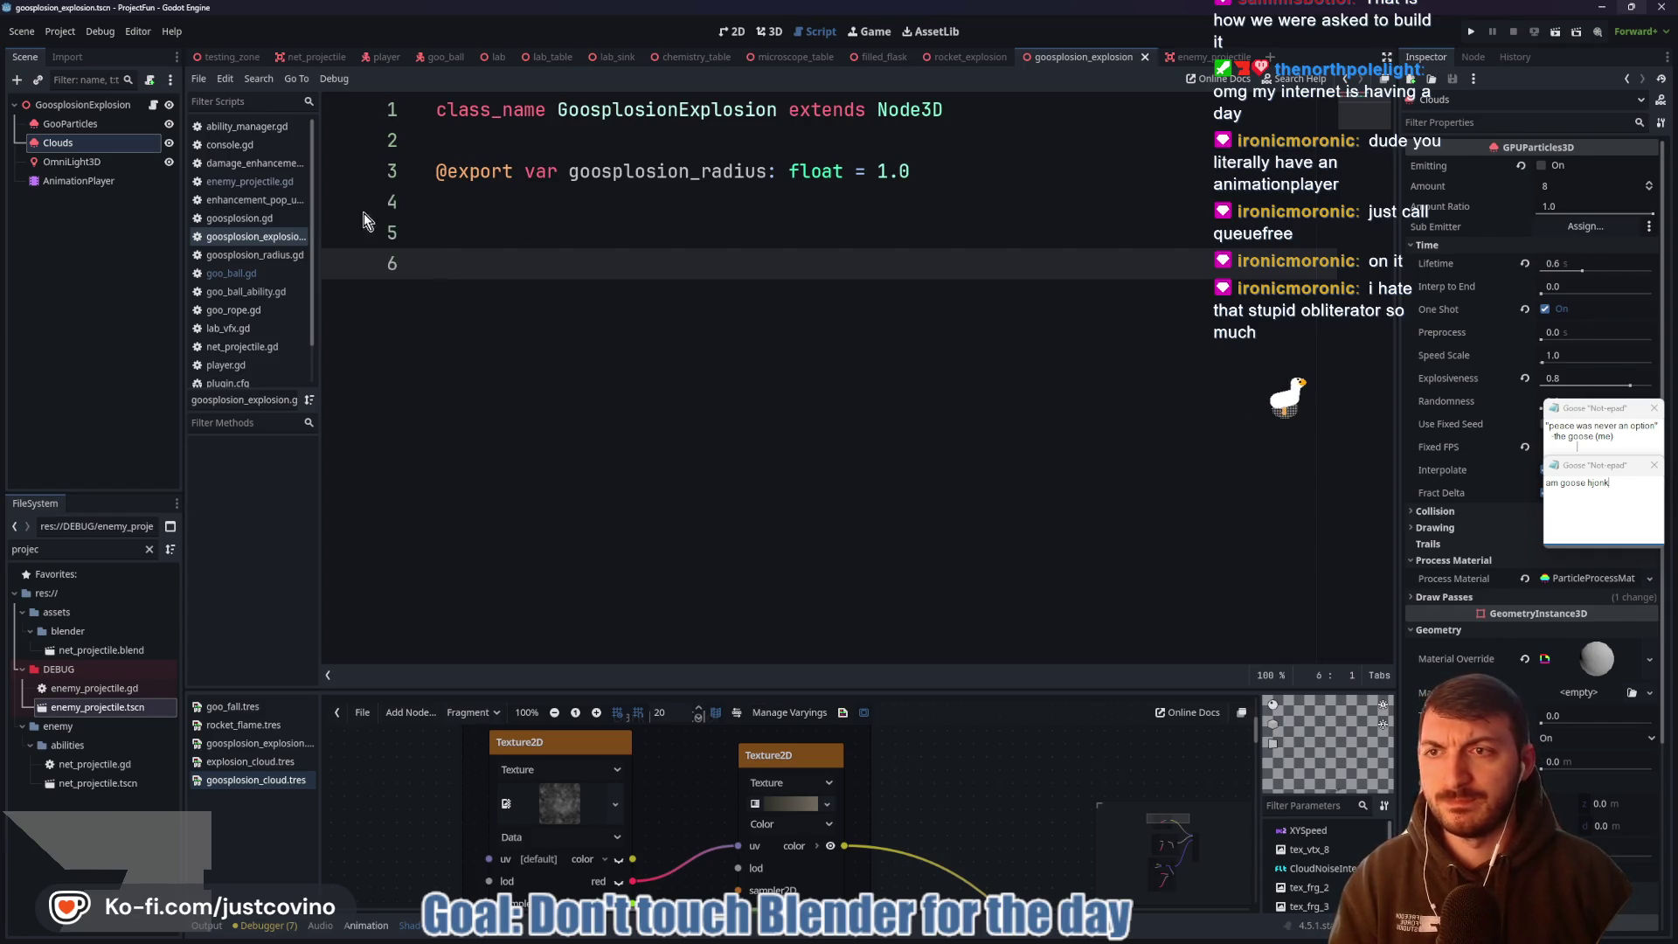
text($GooPartcil)
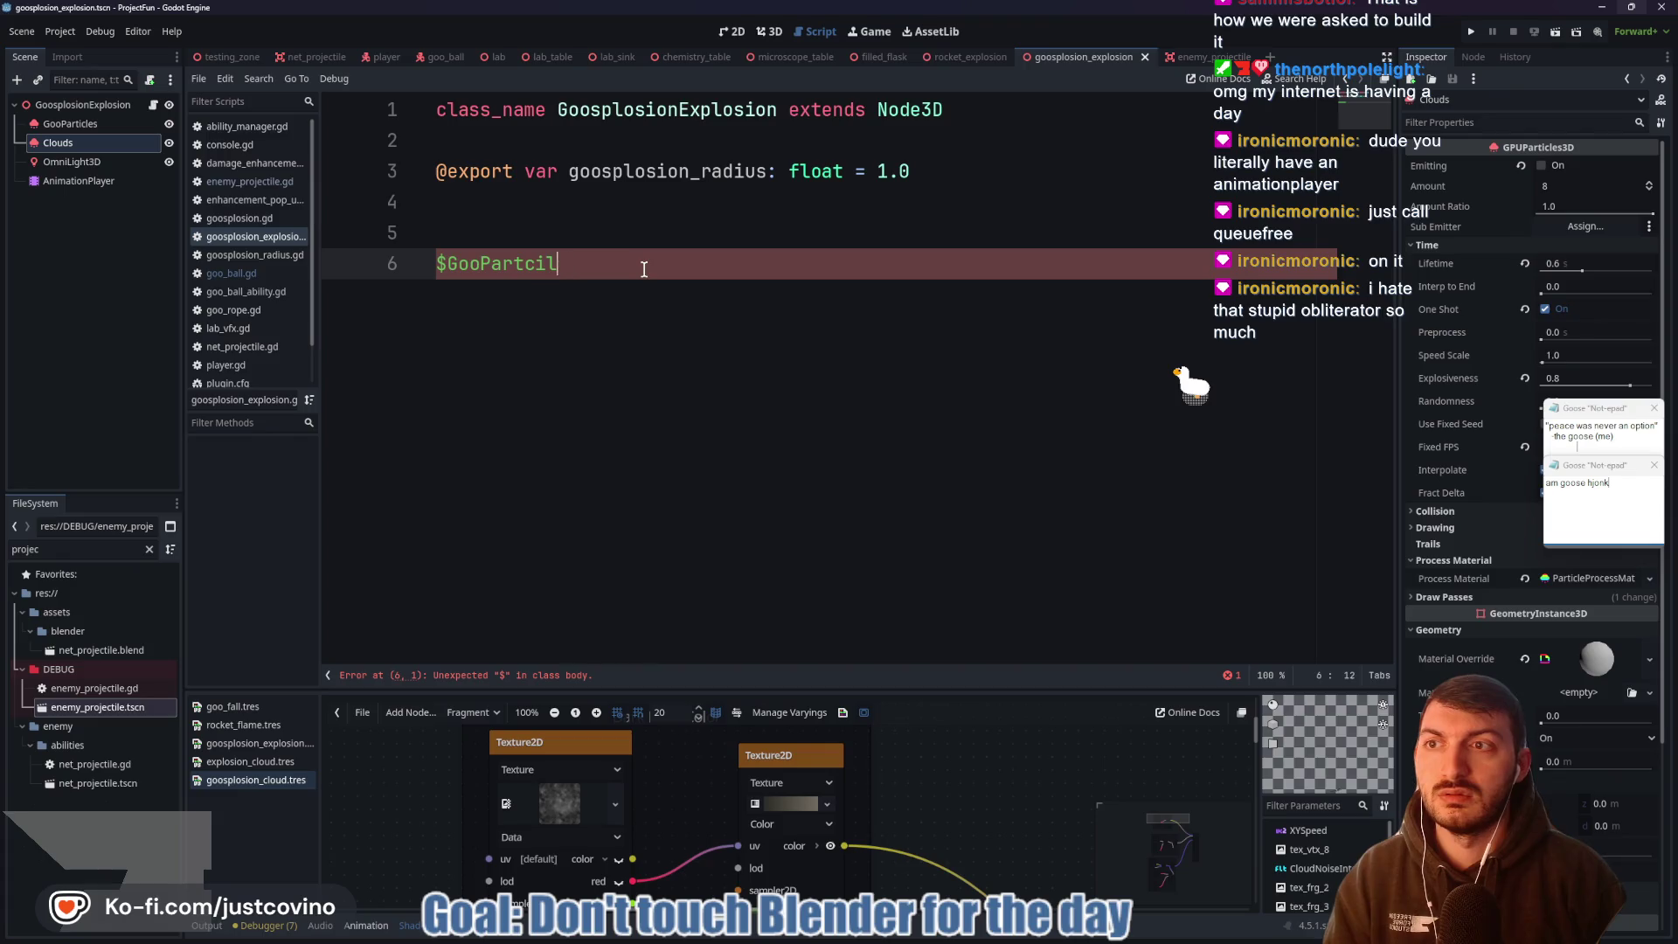
key(BackSpace)
key(BackSpace)
key(BackSpace)
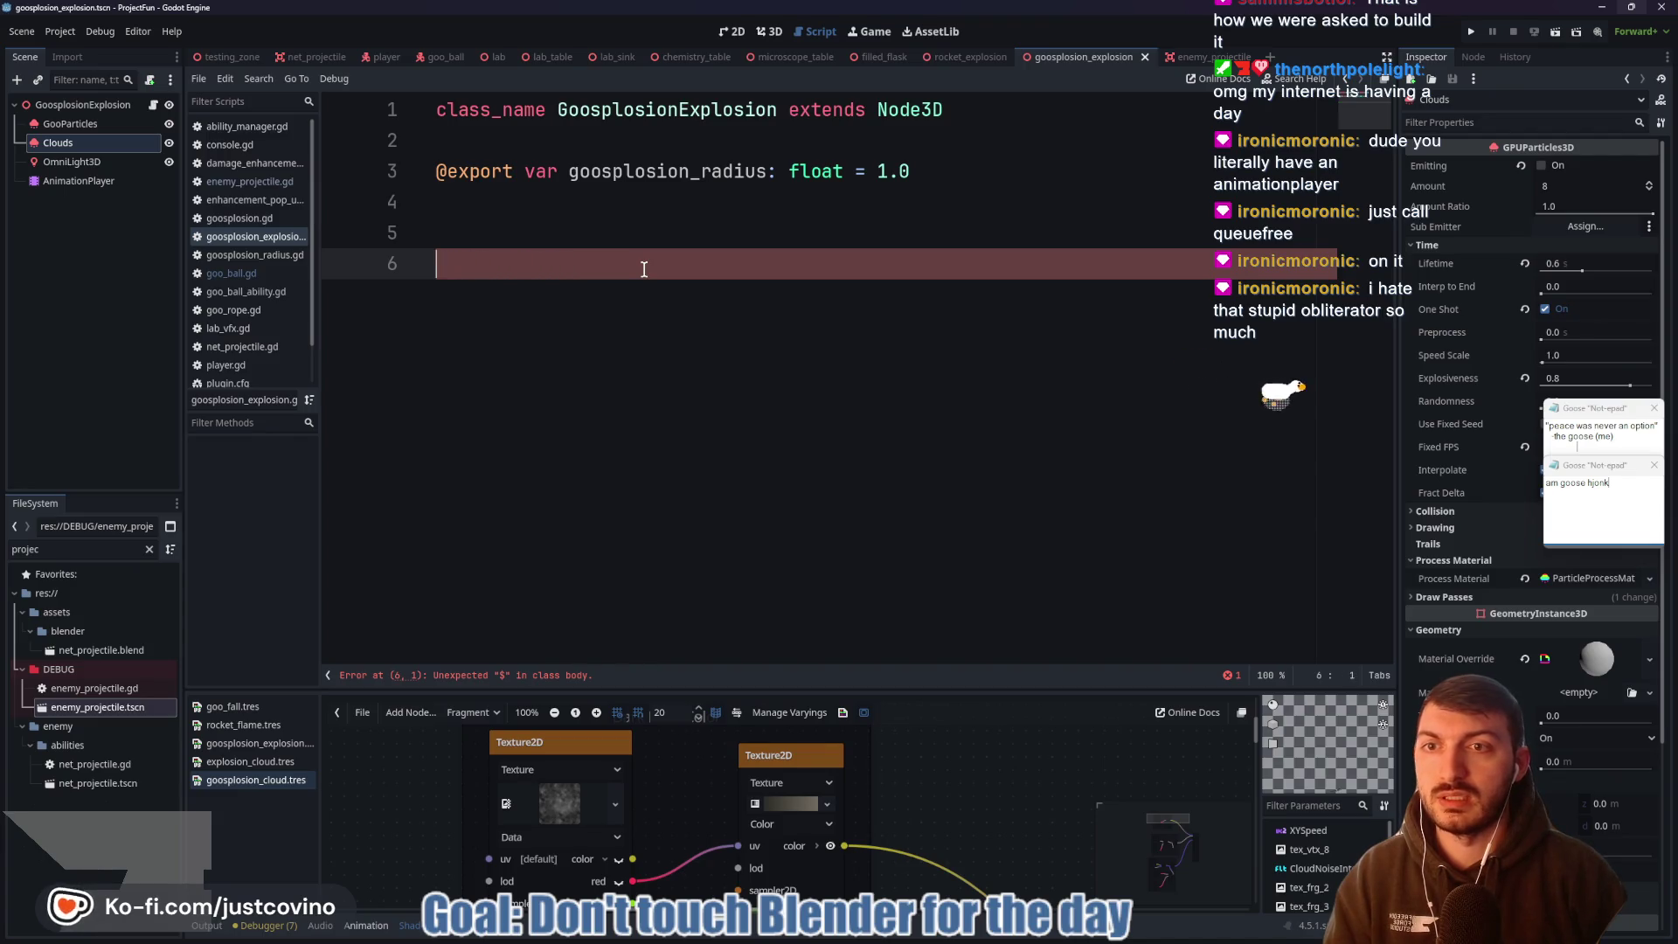
text(func _r)
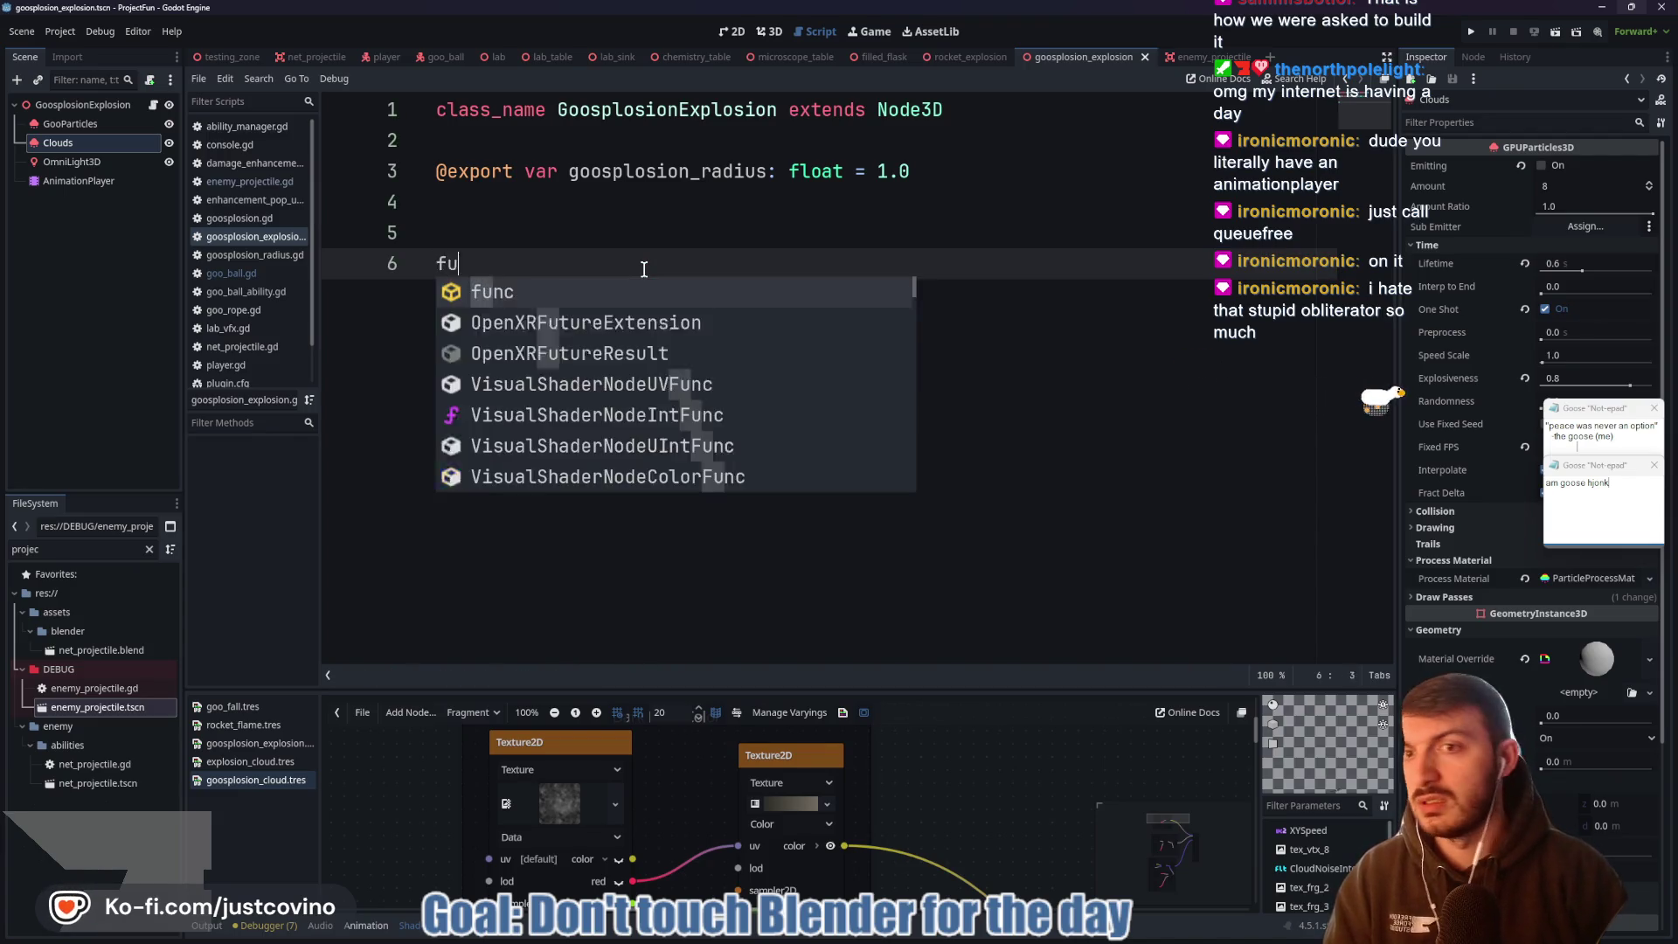
key(Return)
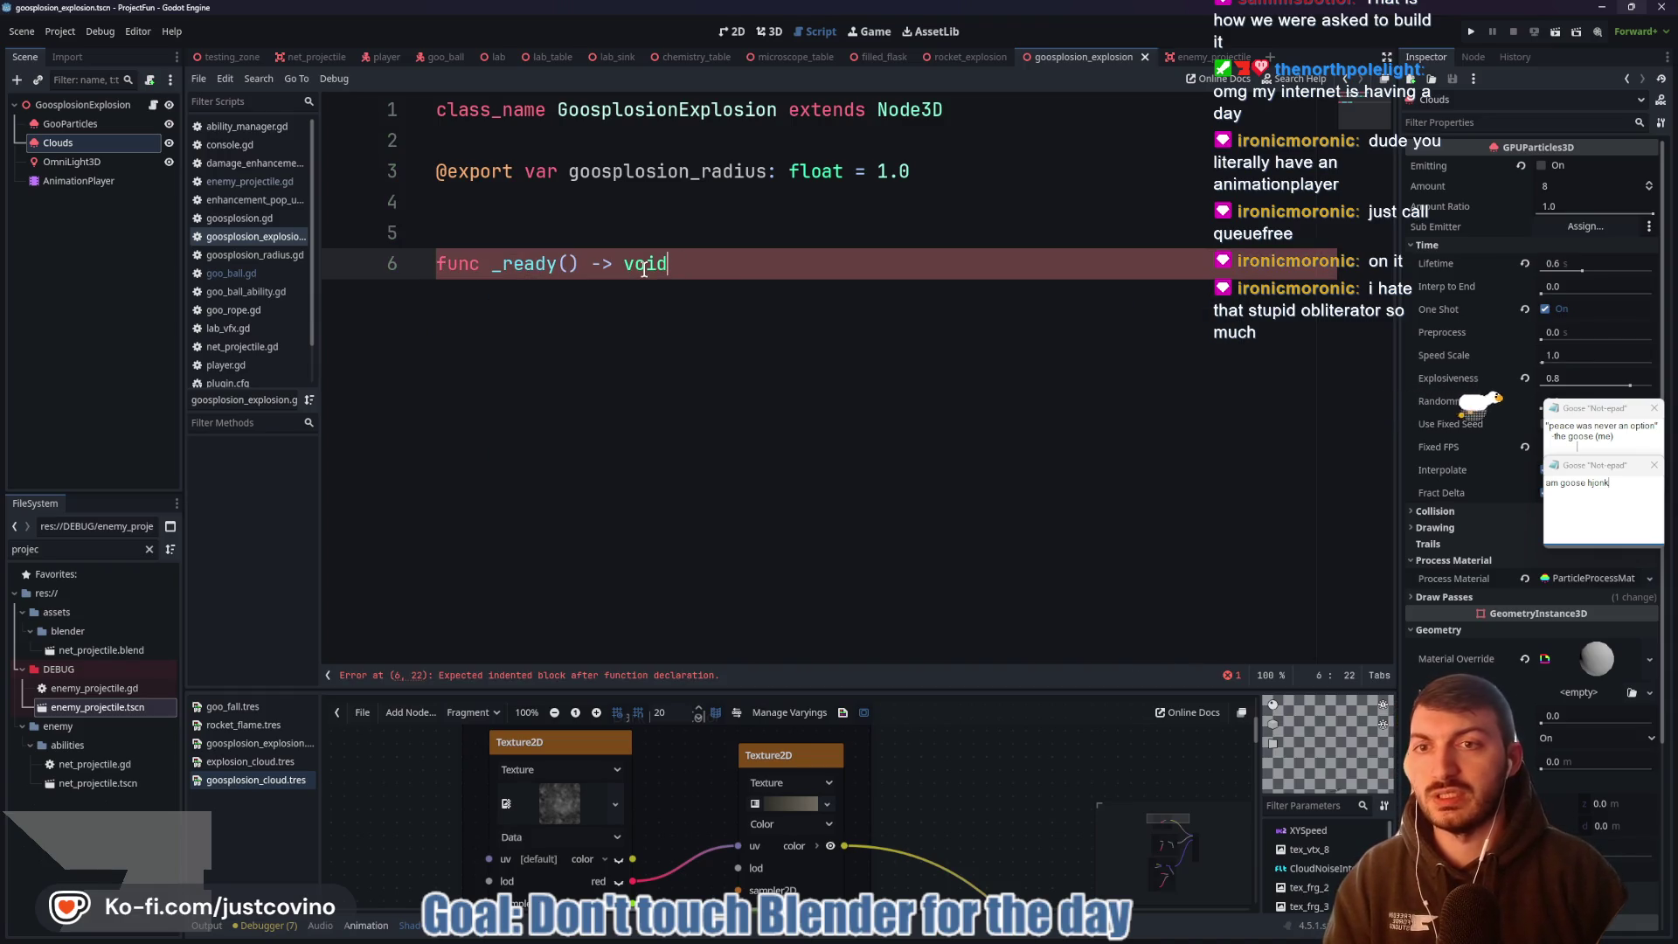
key(BackSpace)
key(BackSpace)
key(BackSpace)
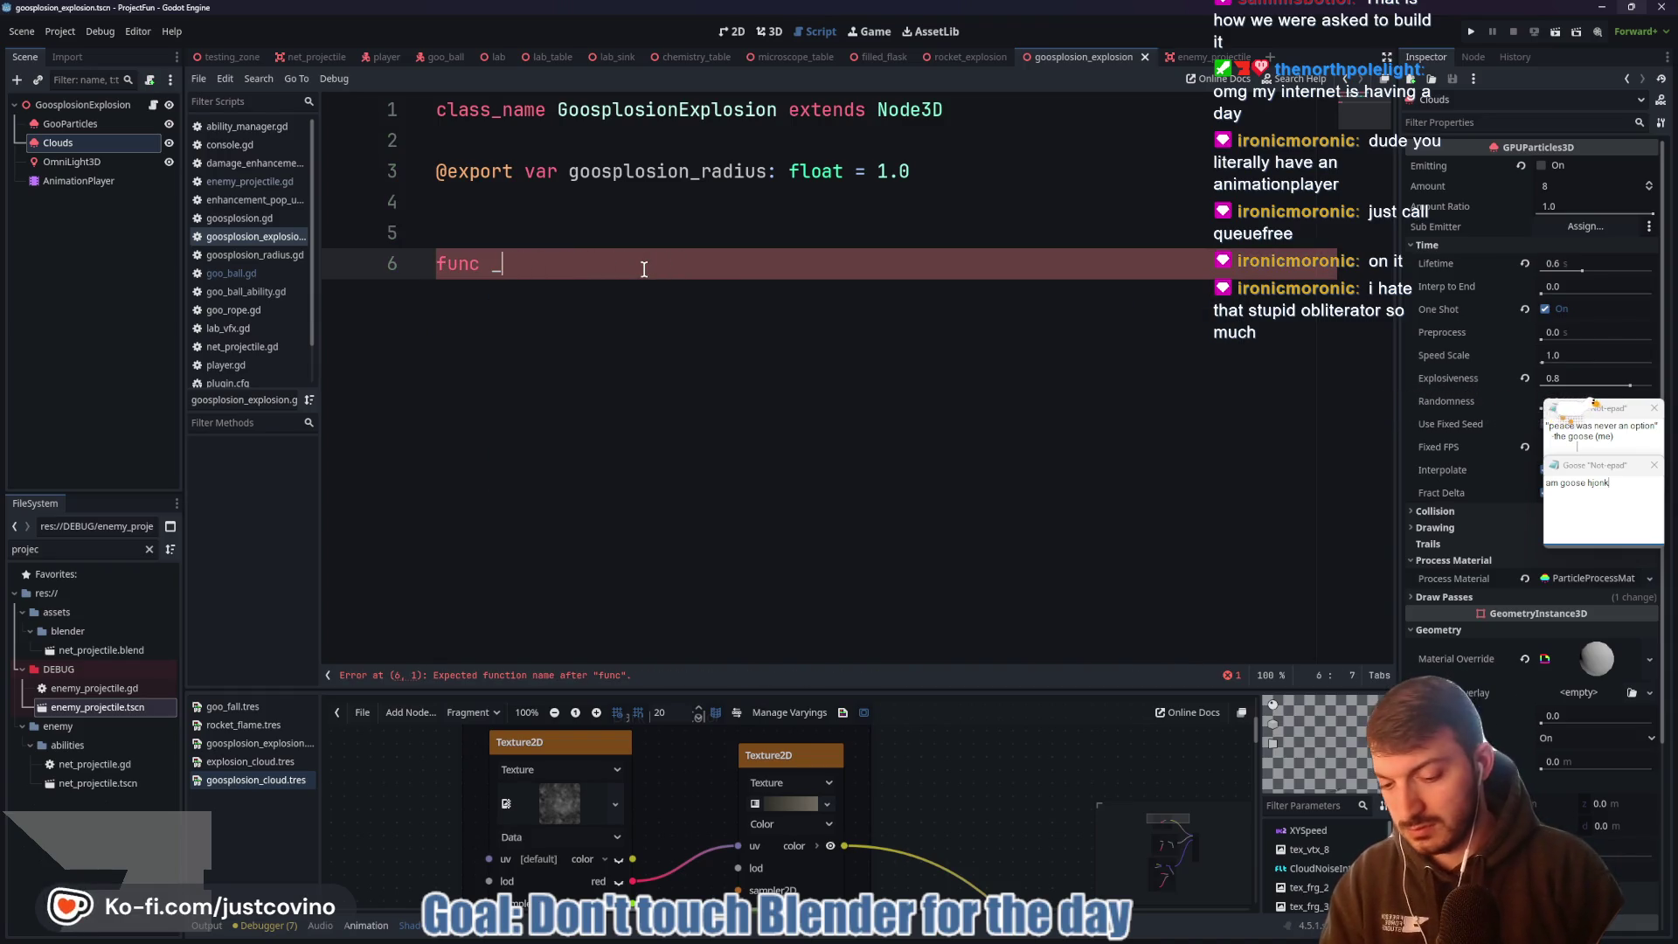
text(uoda)
key(BackSpace)
text(pdate_size() ->)
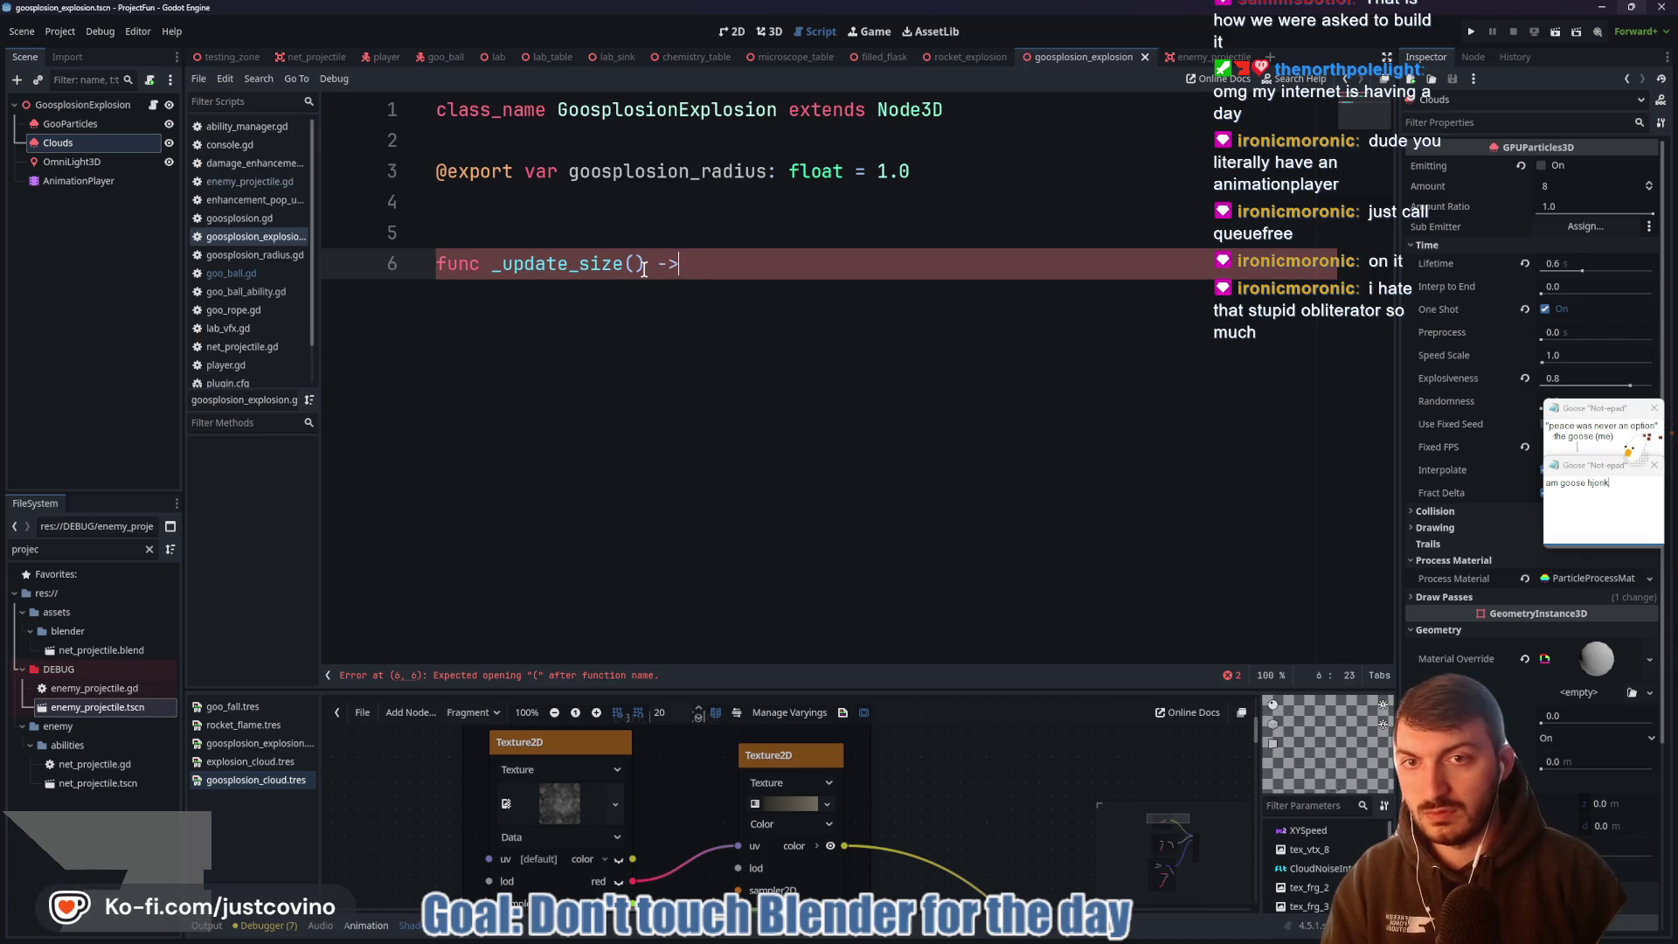
text(void:)
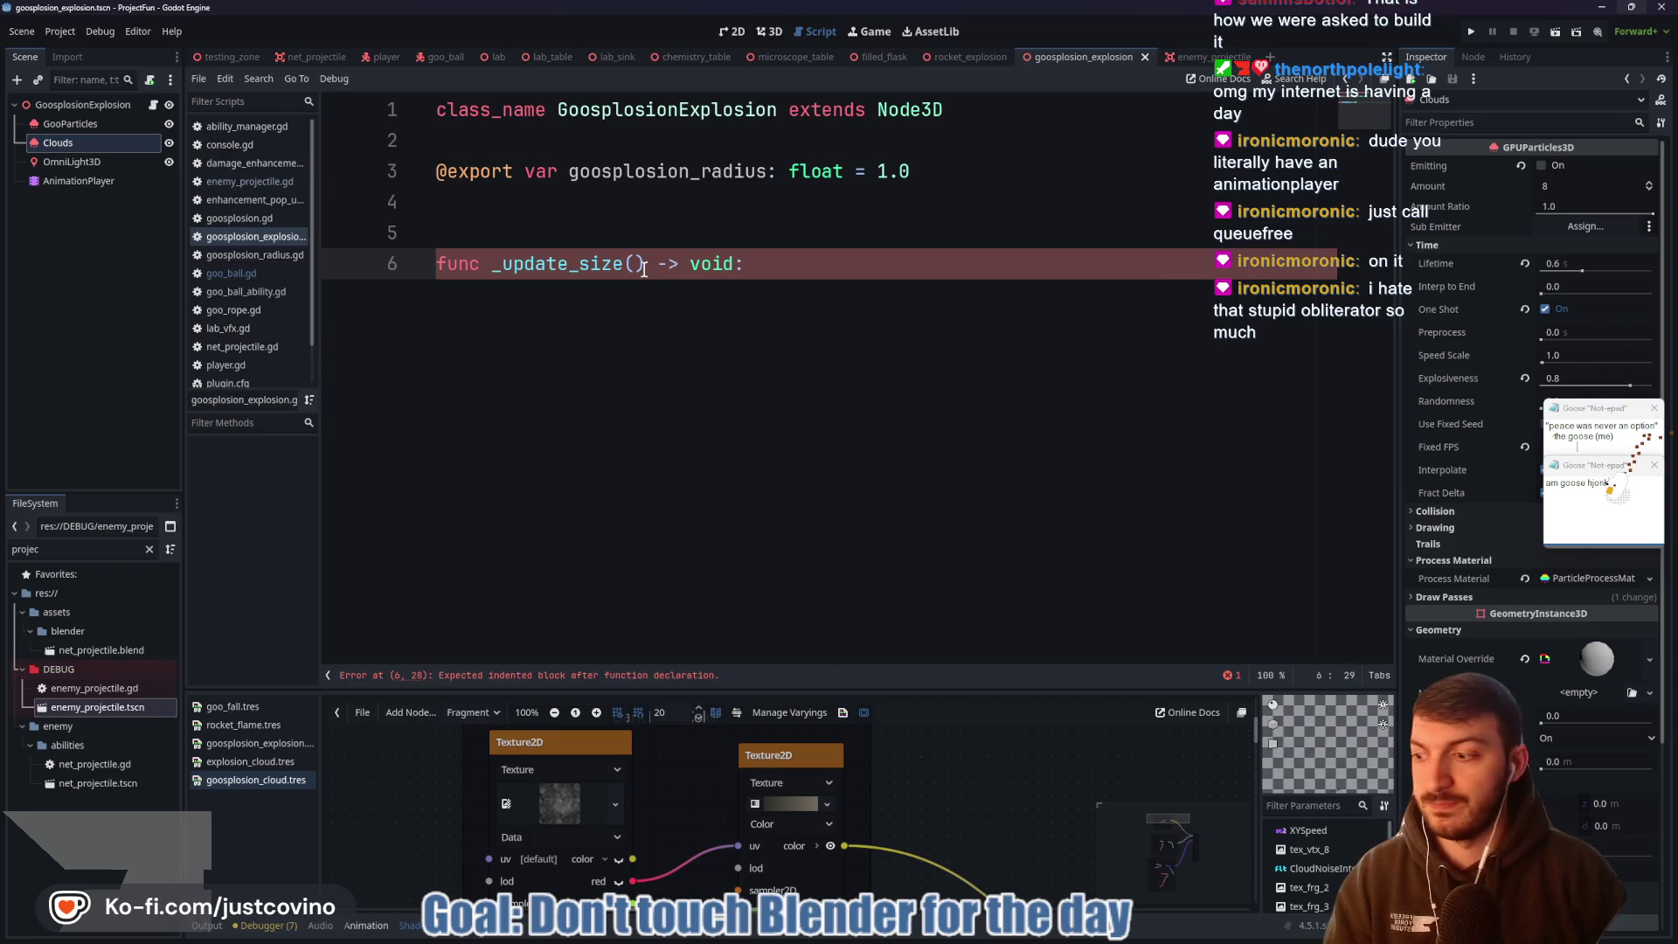
key(Return)
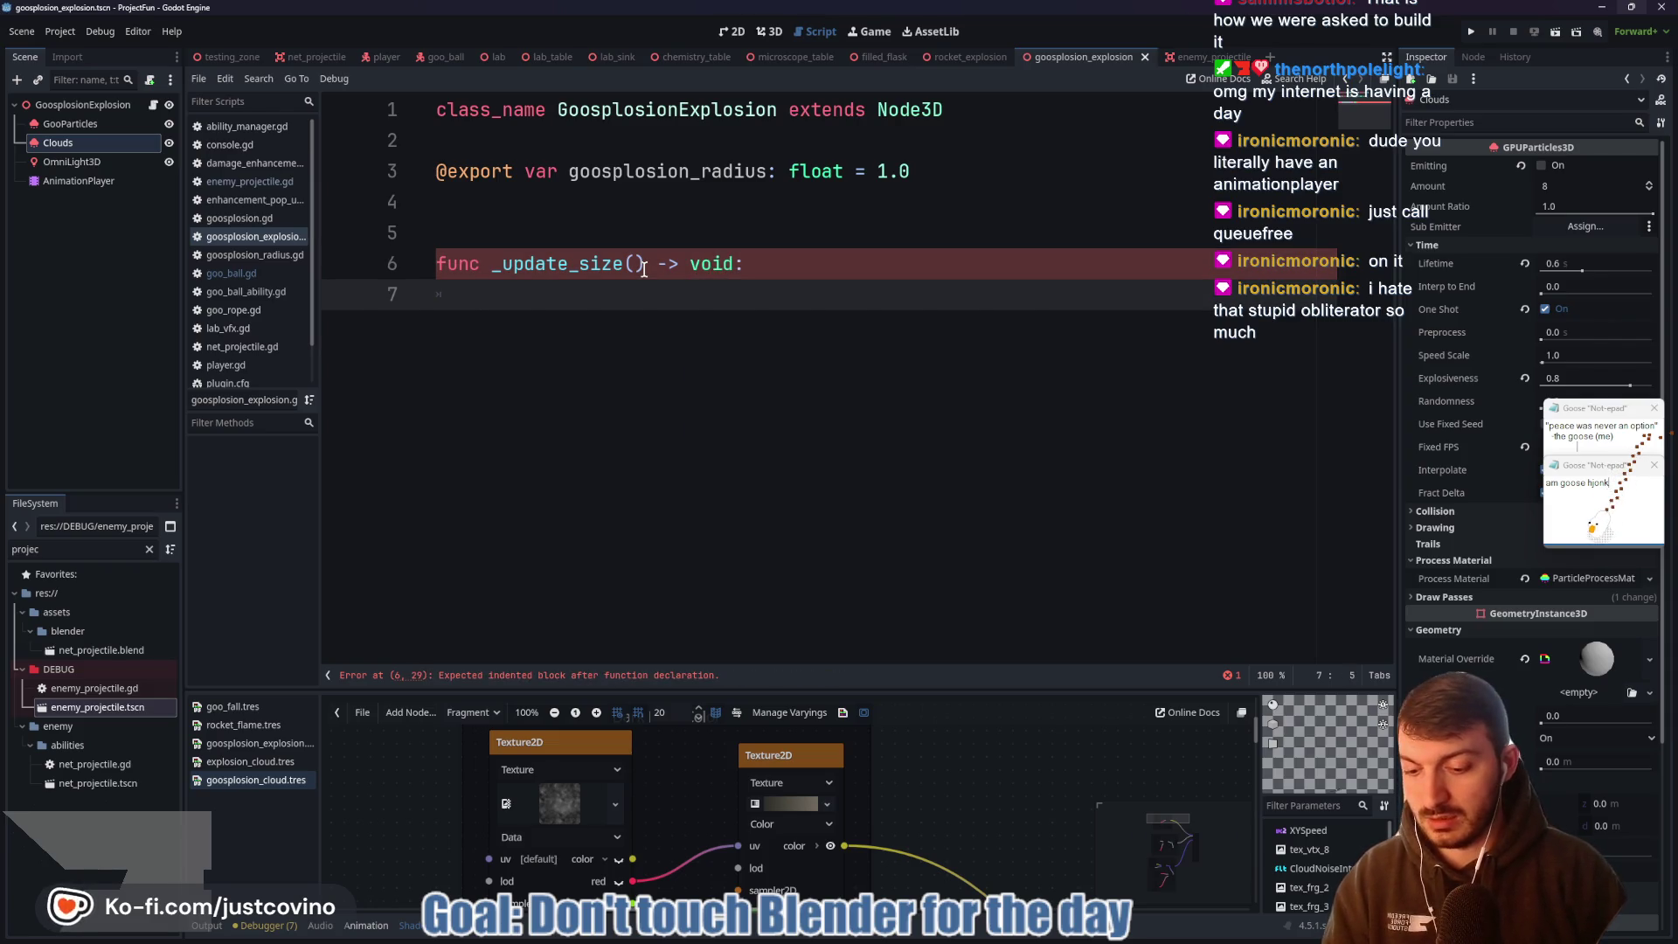
Begin the function body with a $GooParticles. reference
text($Goo)
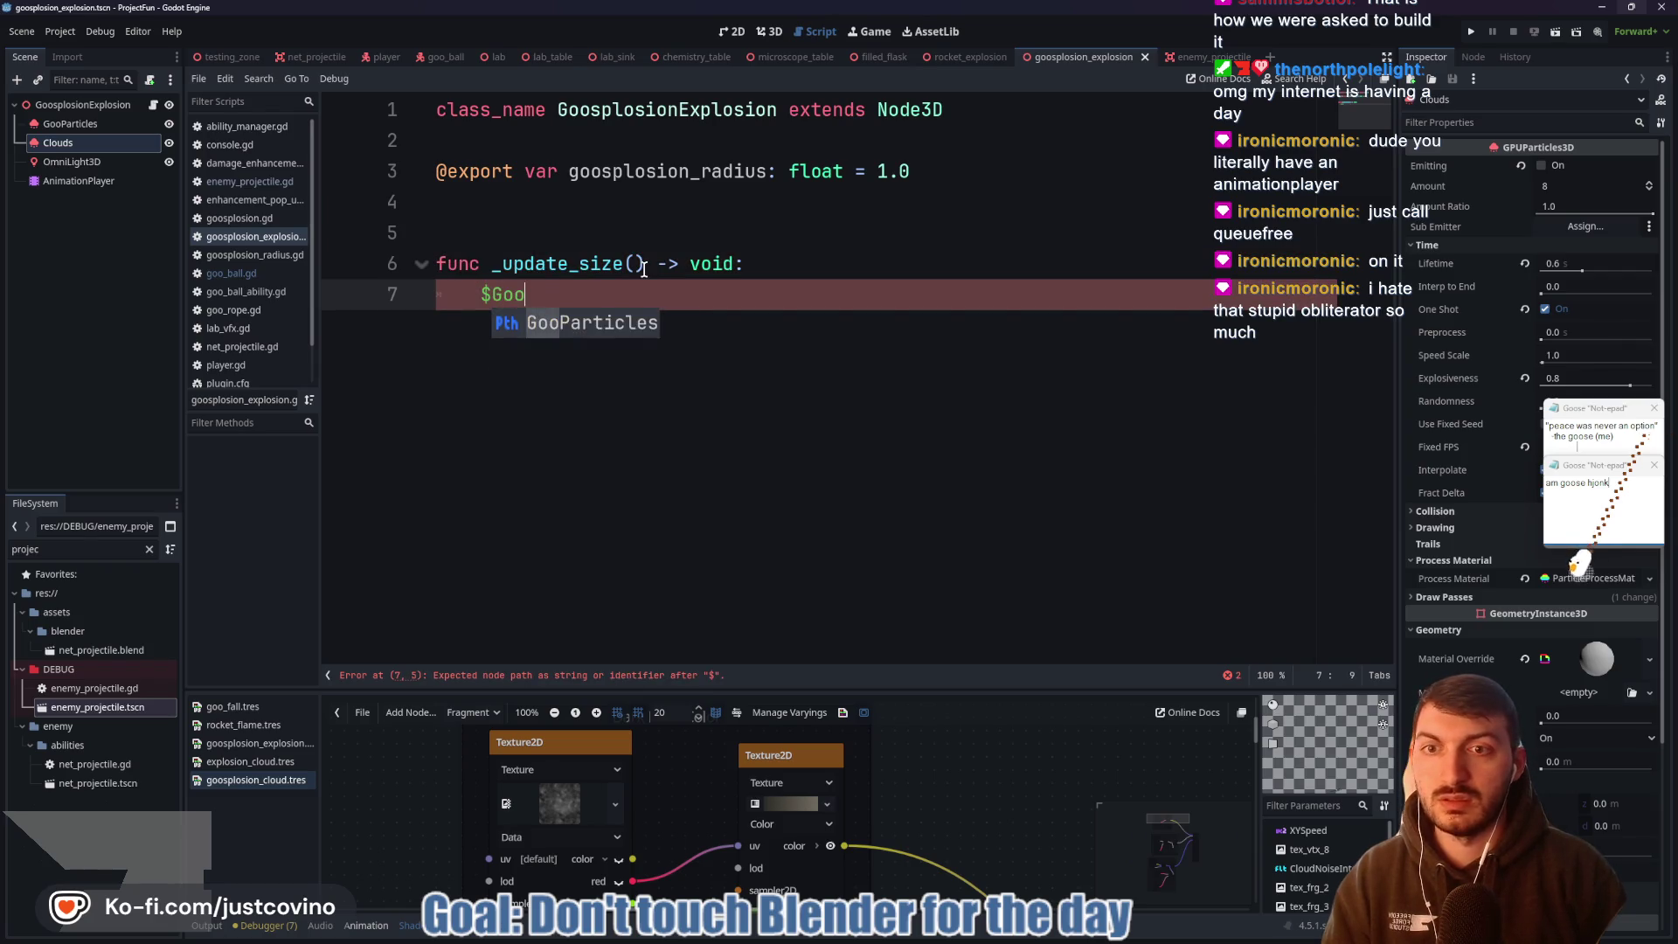
key(Return)
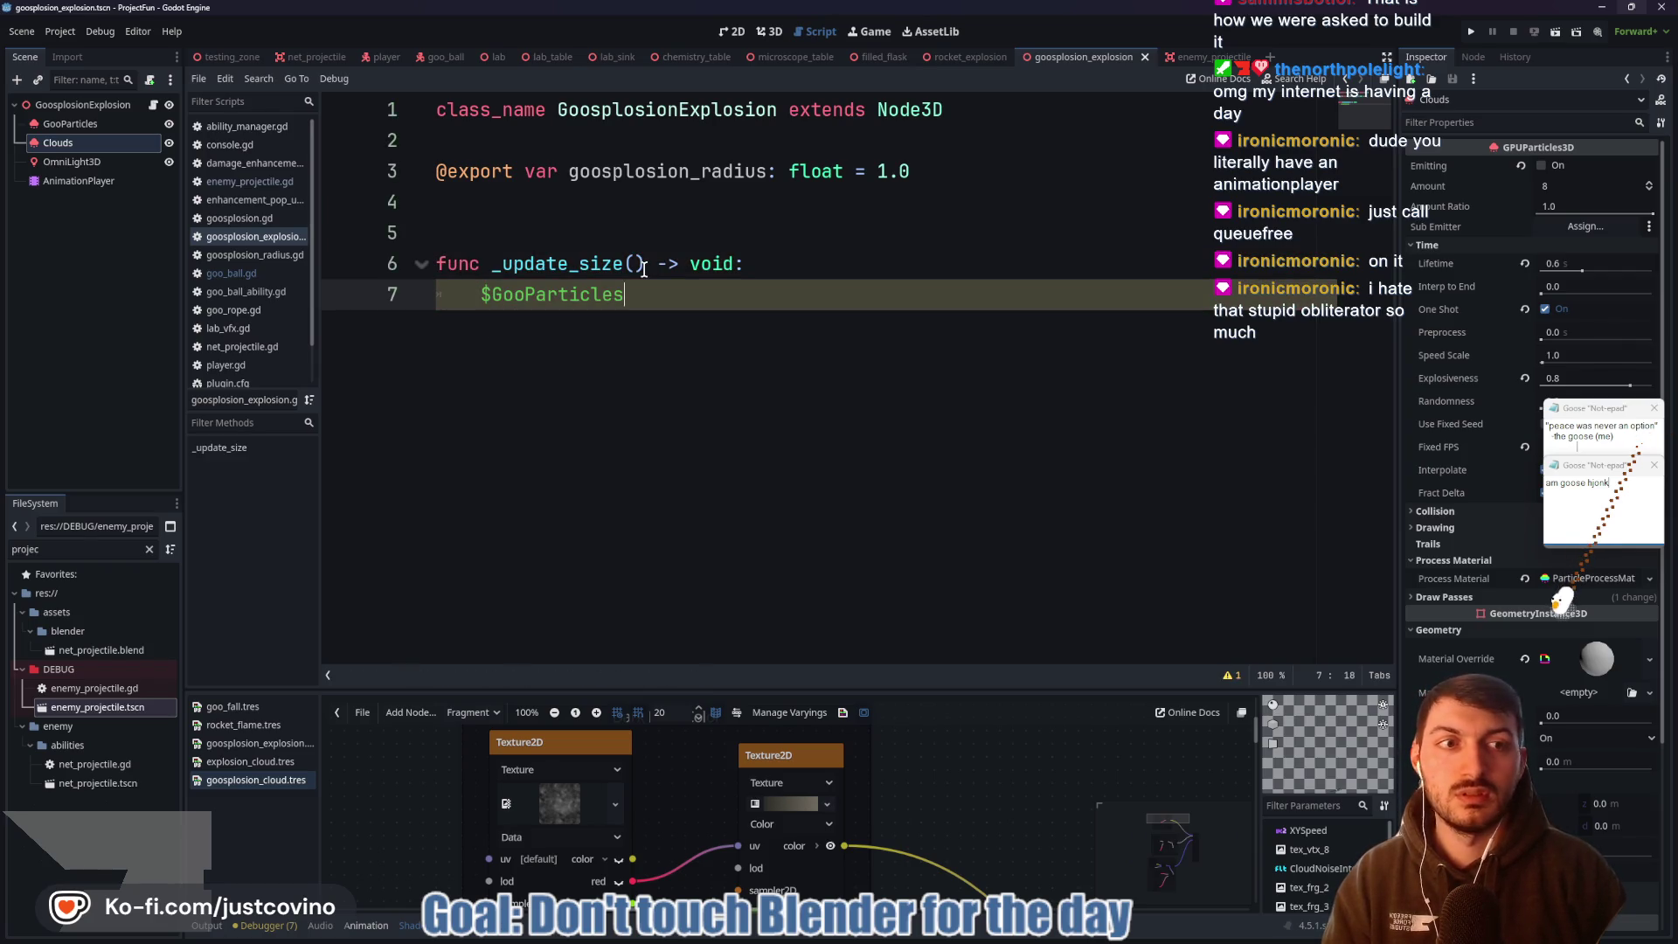
text(.)
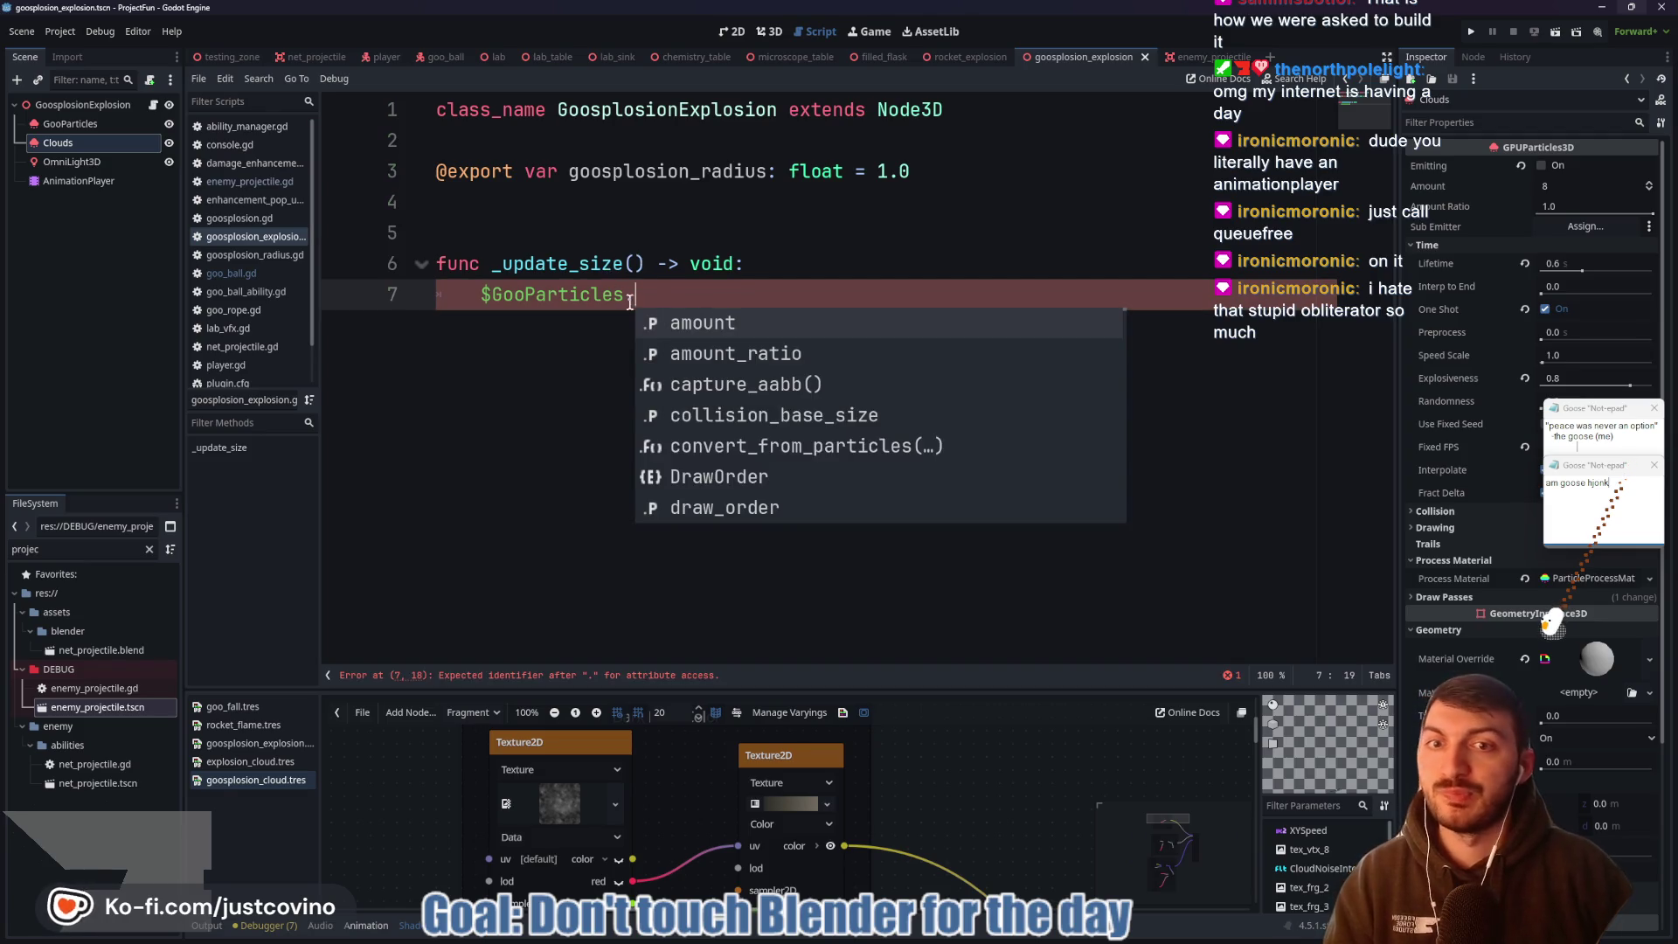
Select GooParticles and expand its draw pass mesh in the Inspector to check its size
click(70, 123)
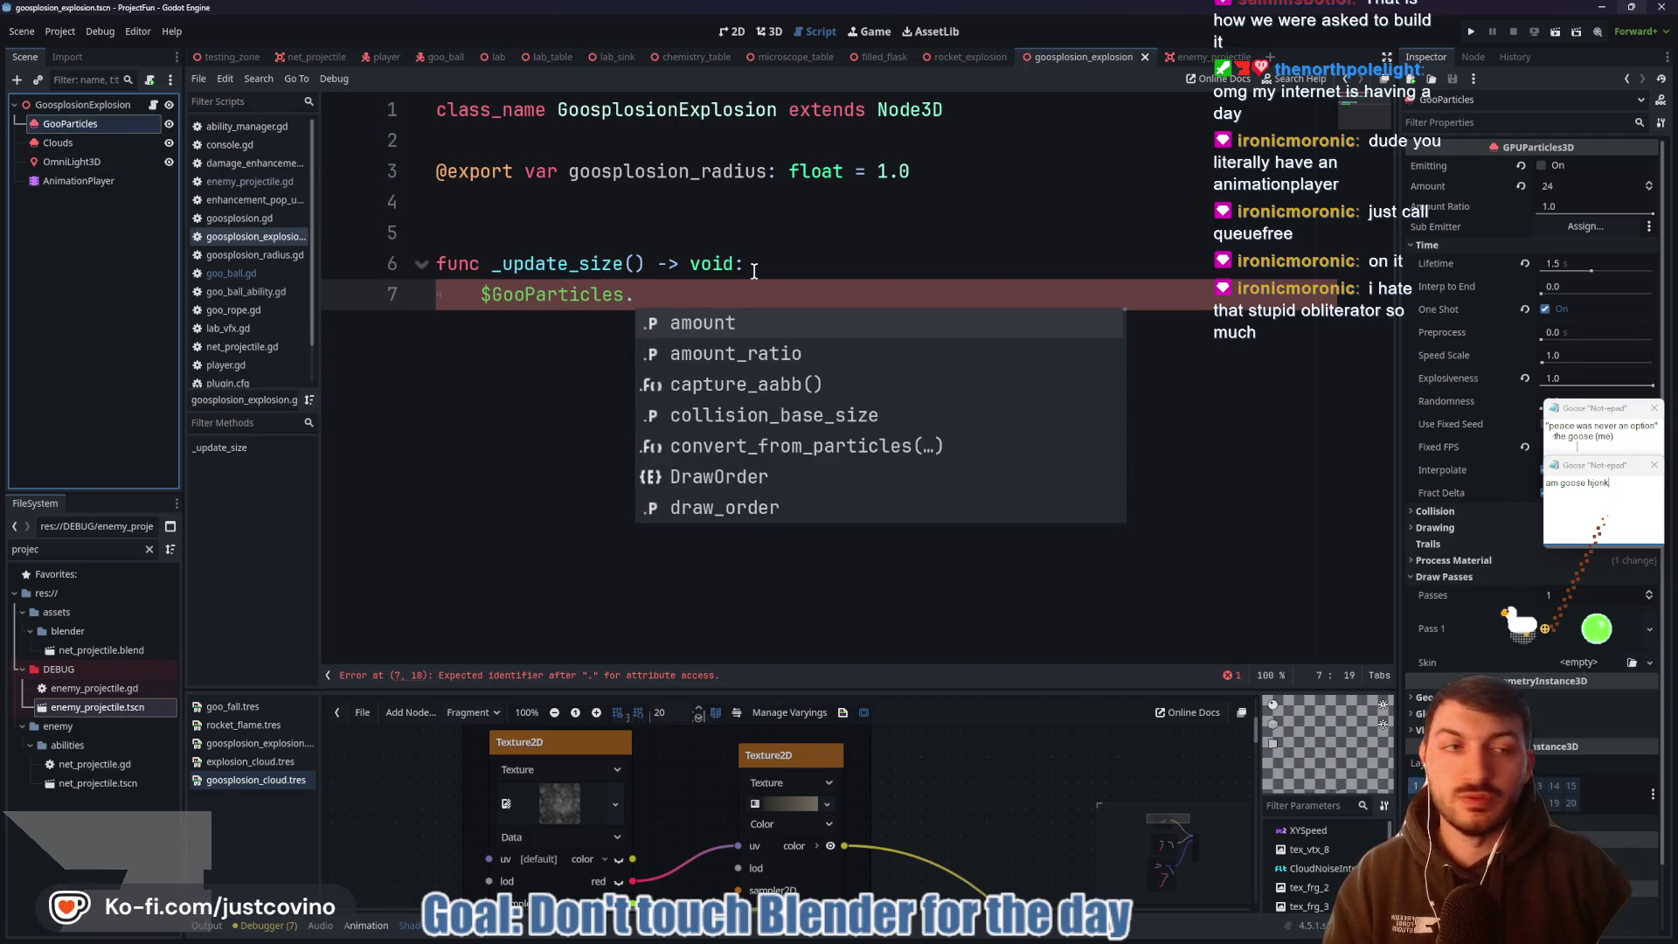
mouse_move(1479, 351)
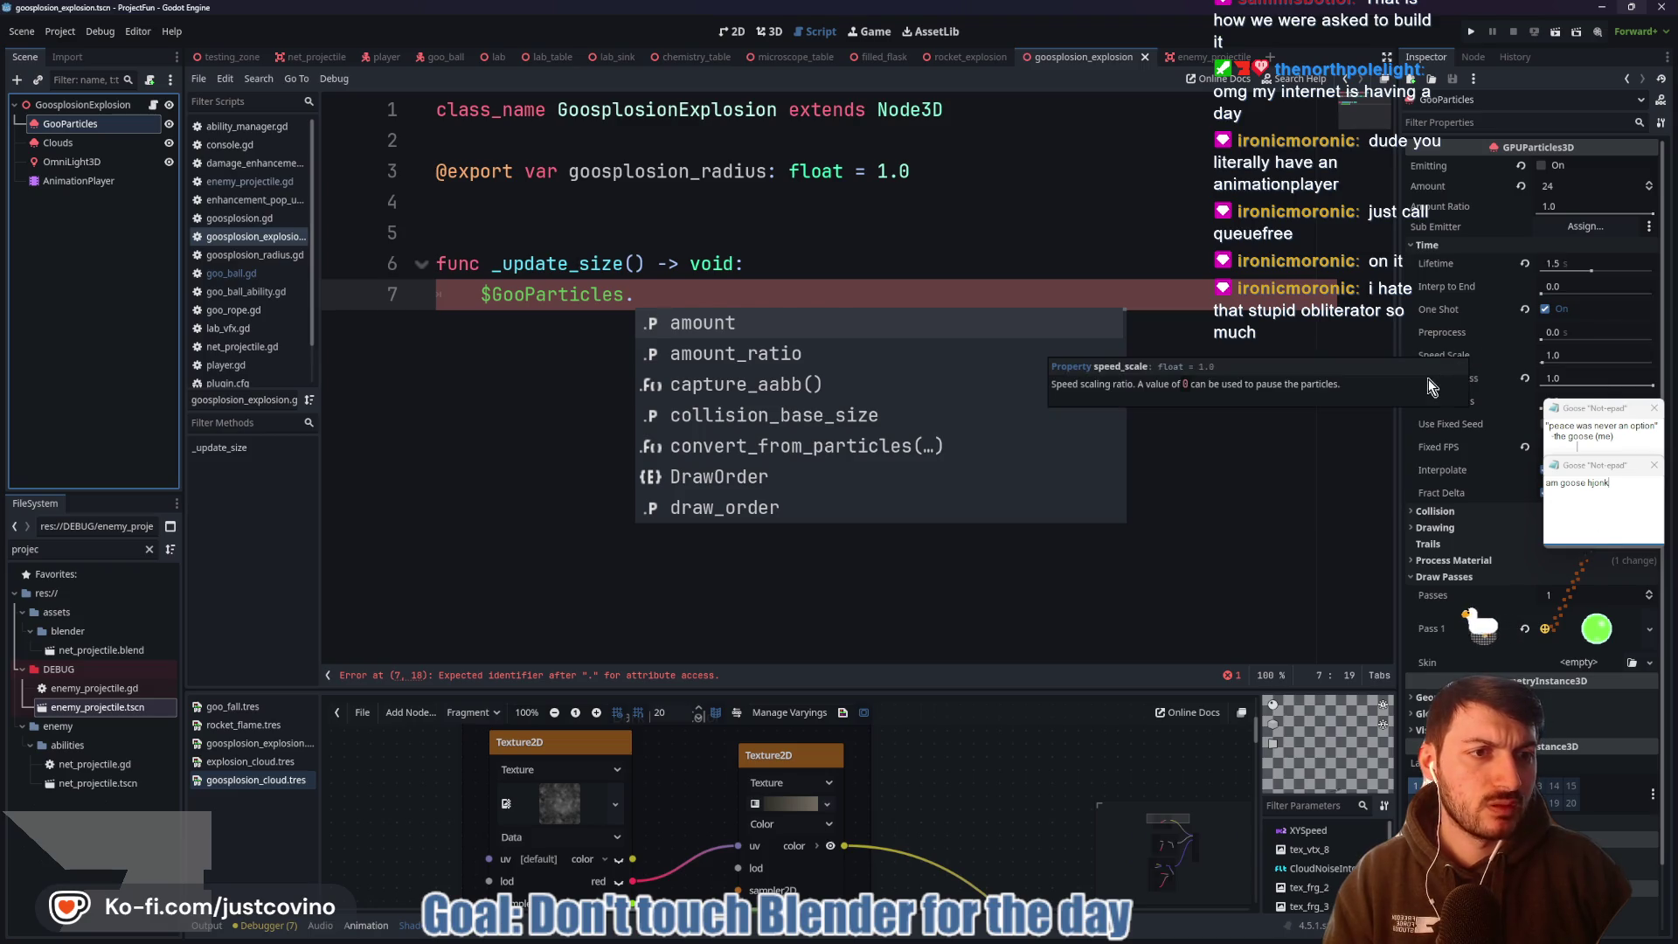
scroll(1482, 431, down, 2)
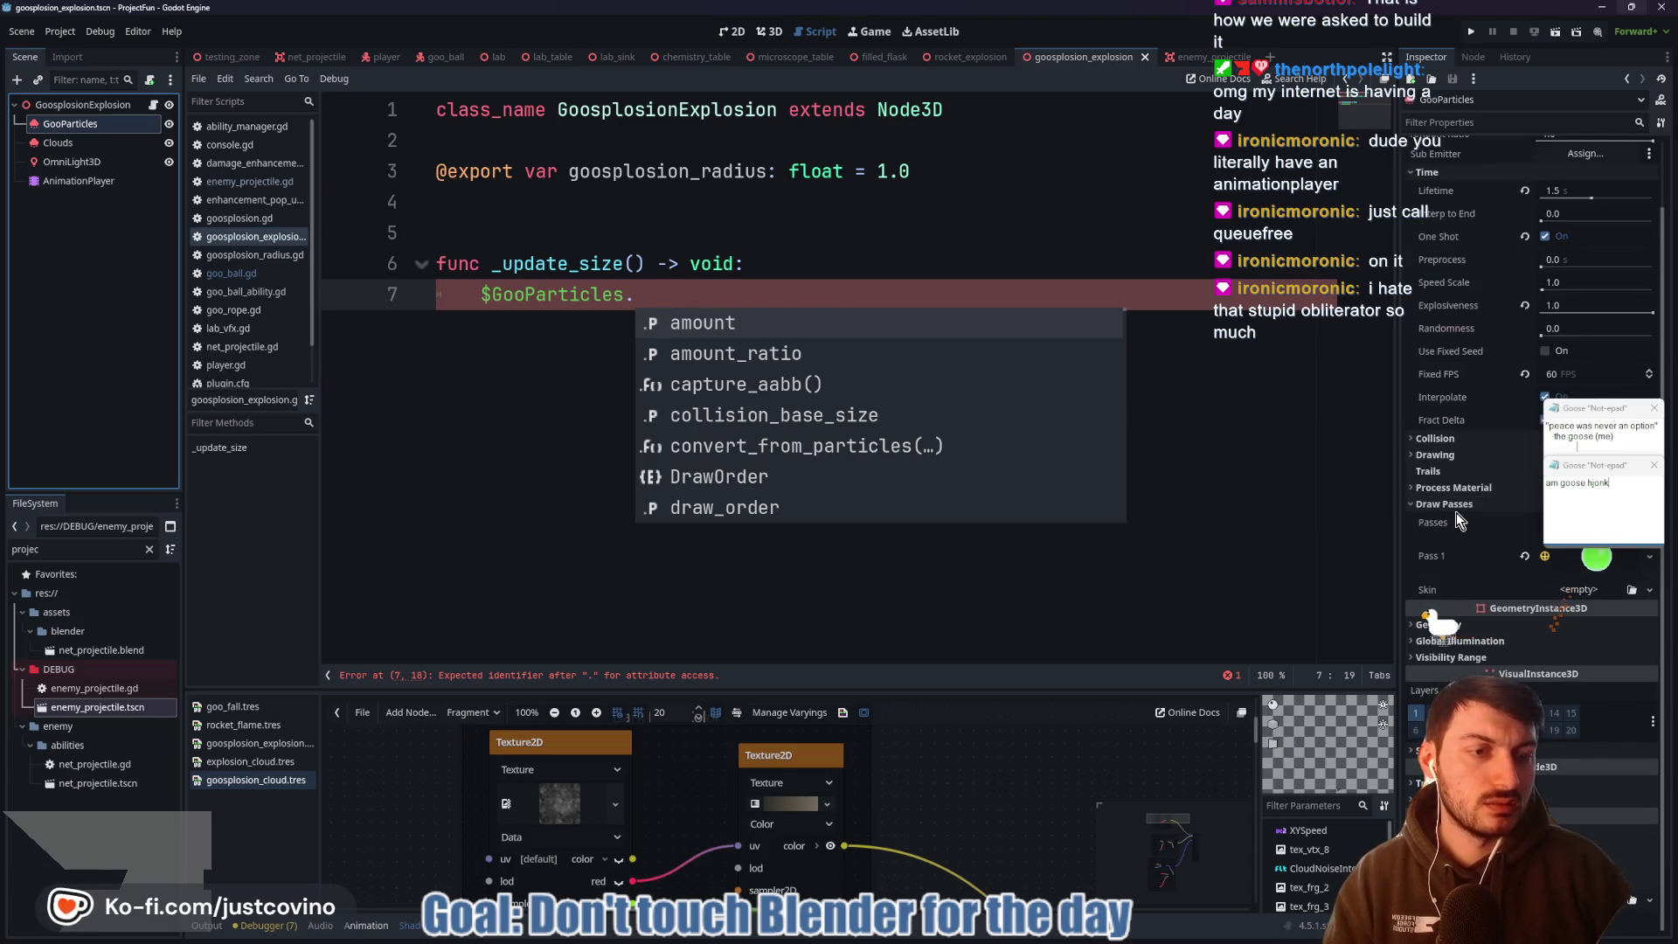
click(1654, 408)
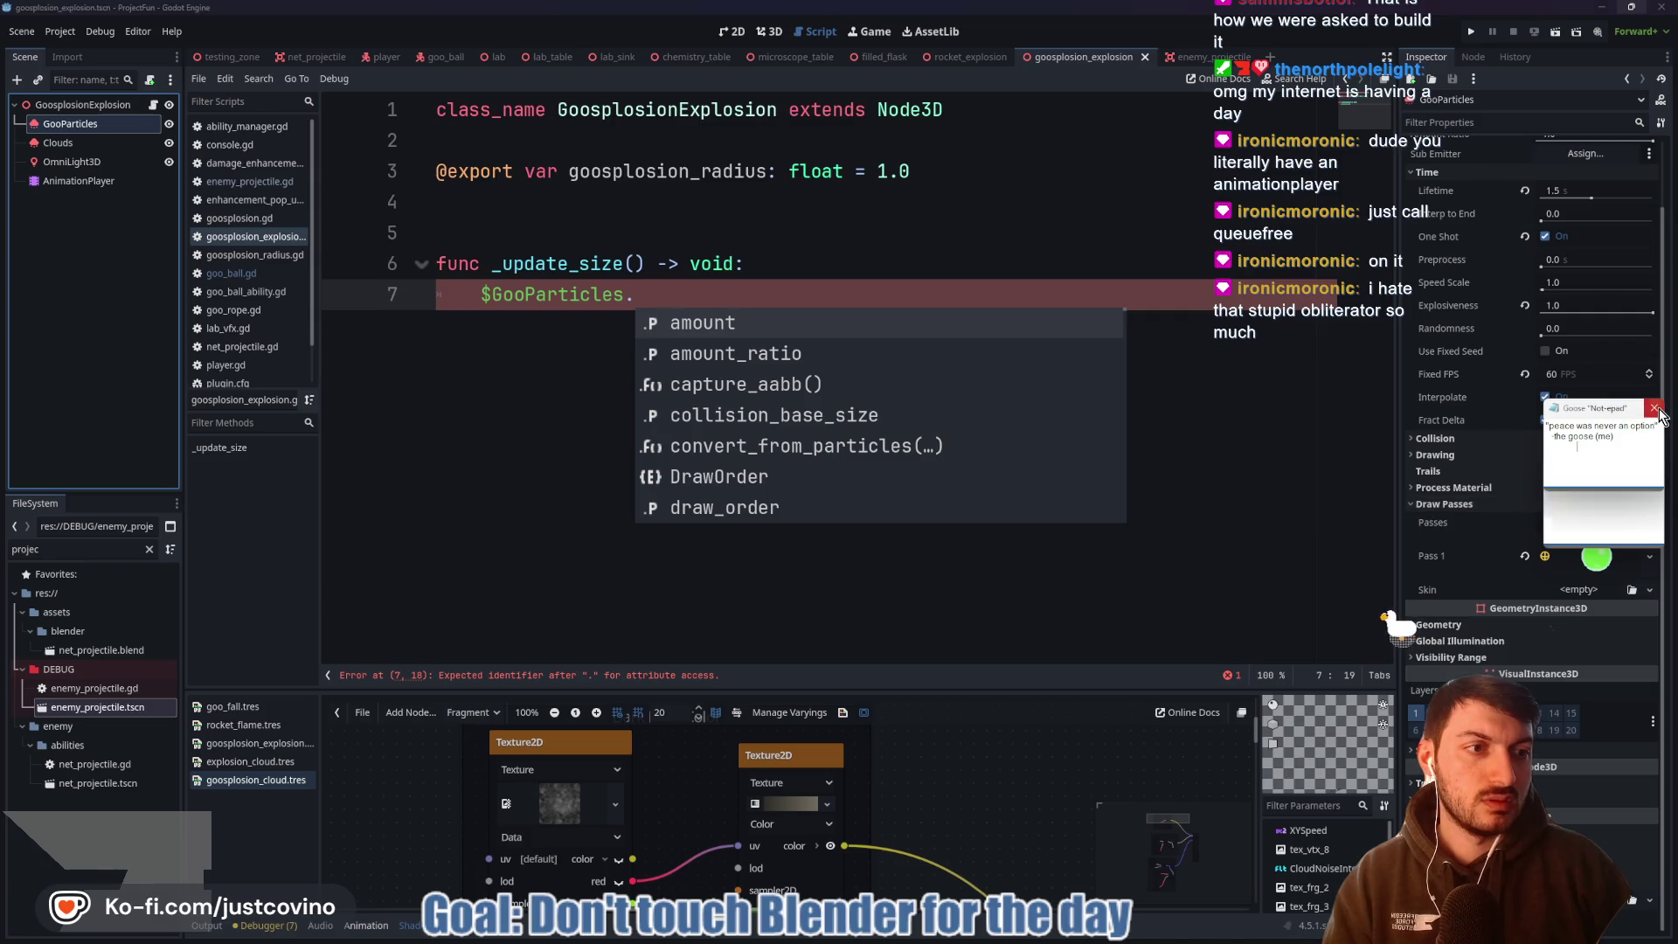
click(1654, 465)
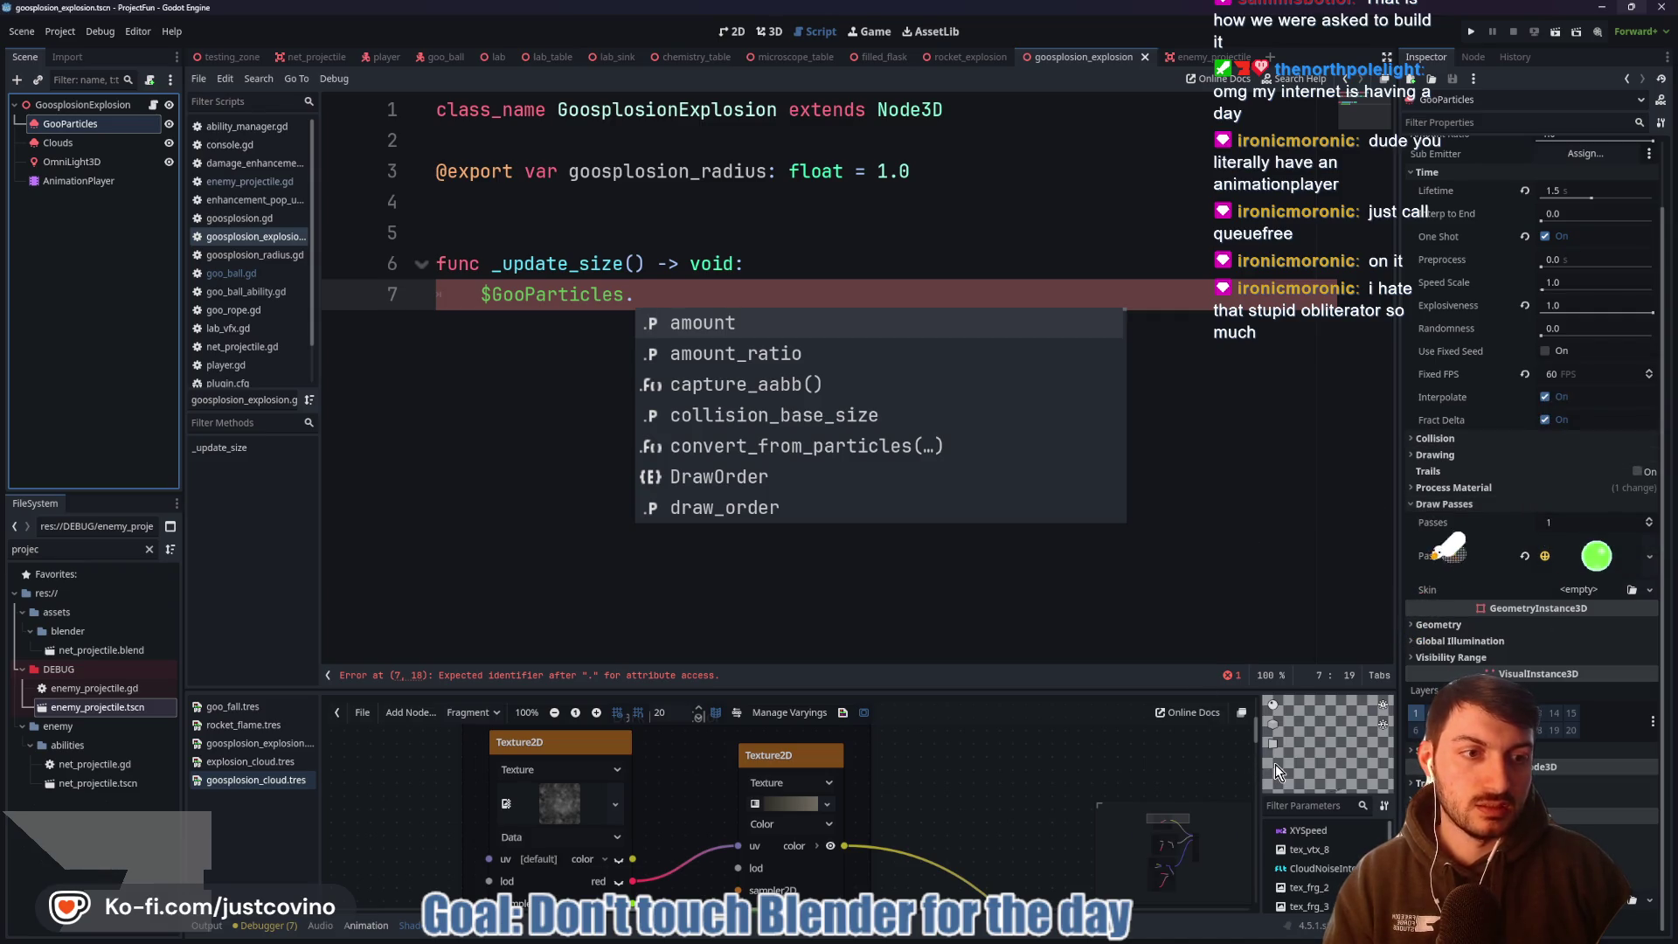
click(1597, 556)
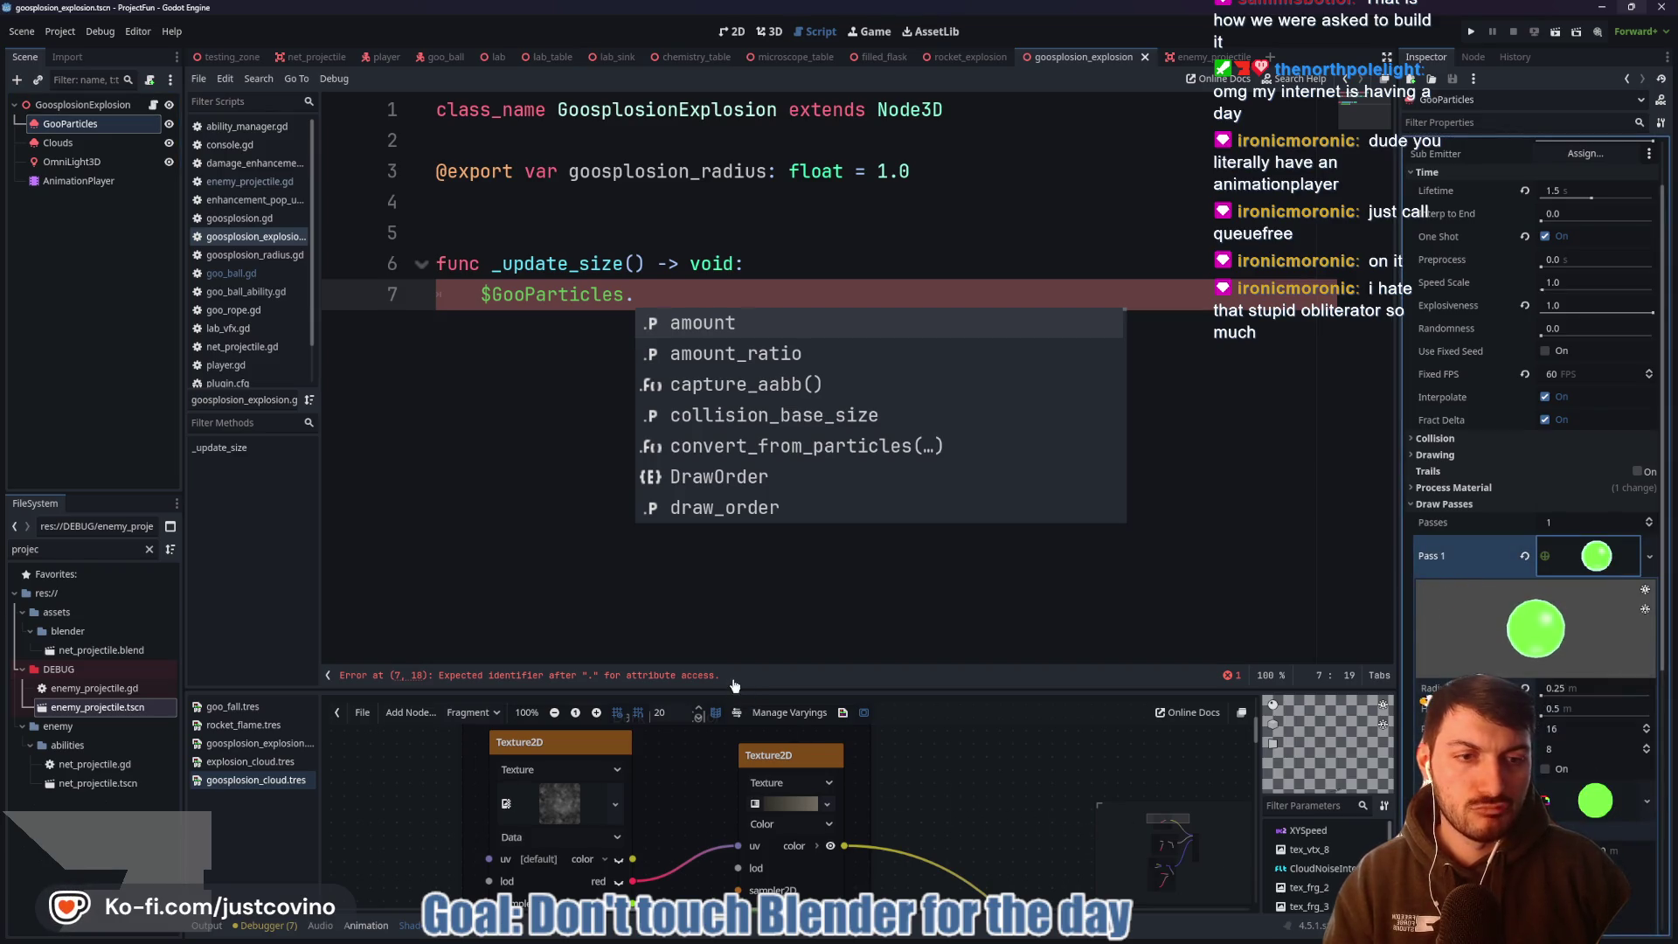
Comment out the $GooParticles. line, give _update_size a pass body, and save
key(Escape)
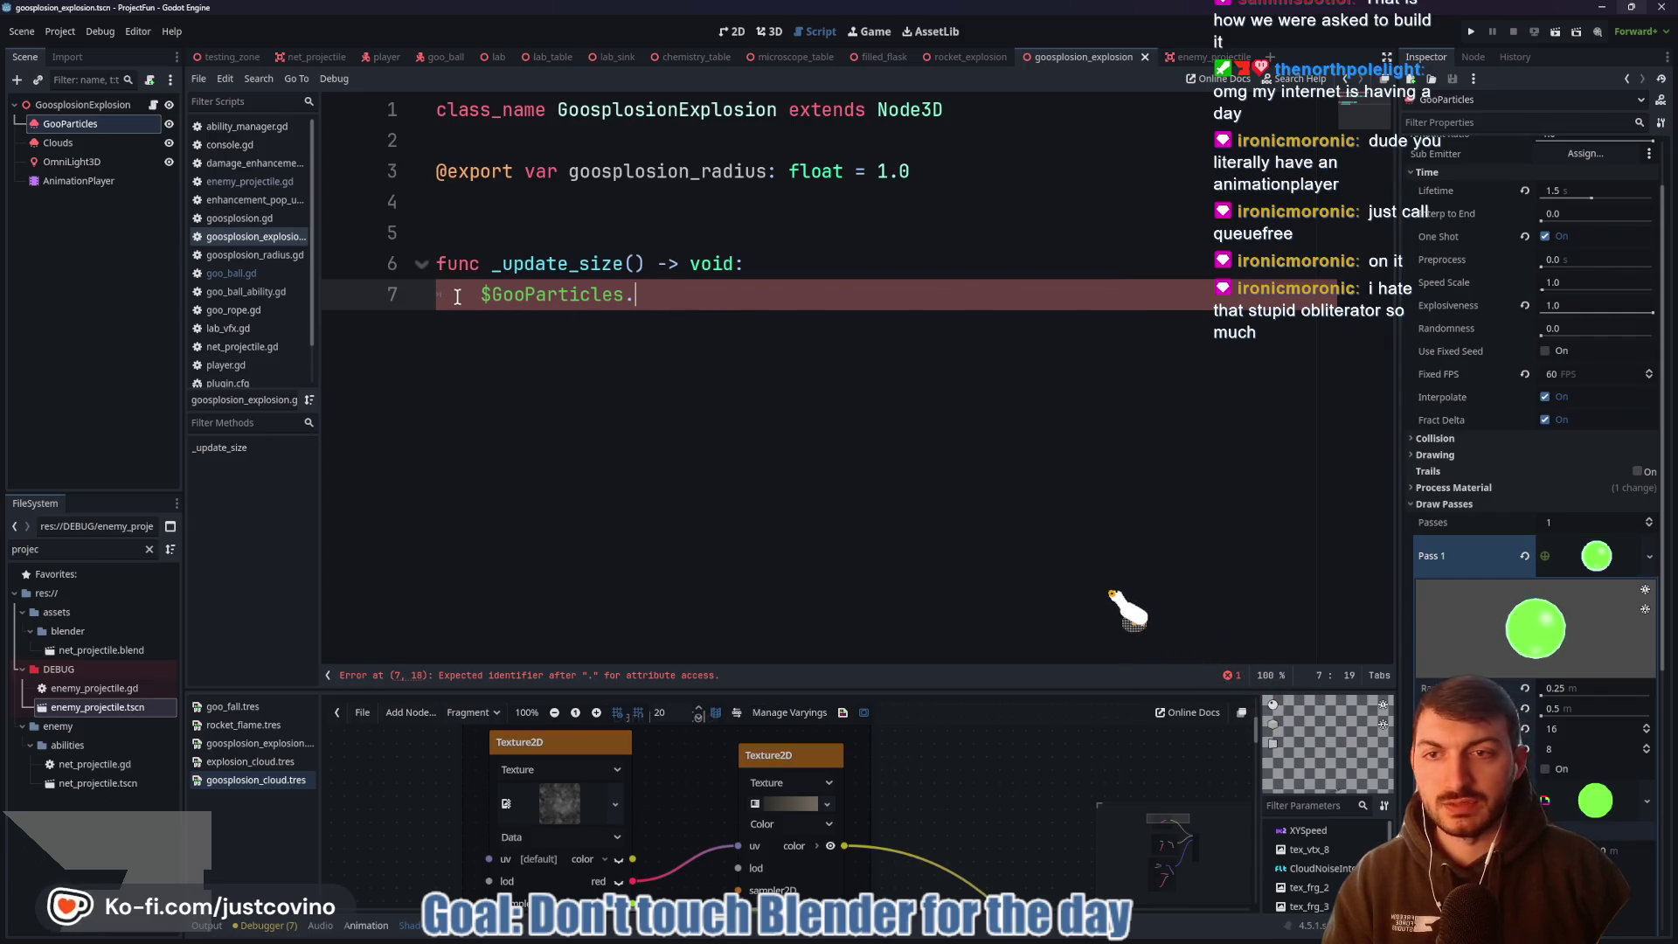
key(ctrl+k)
click(793, 268)
key(Return)
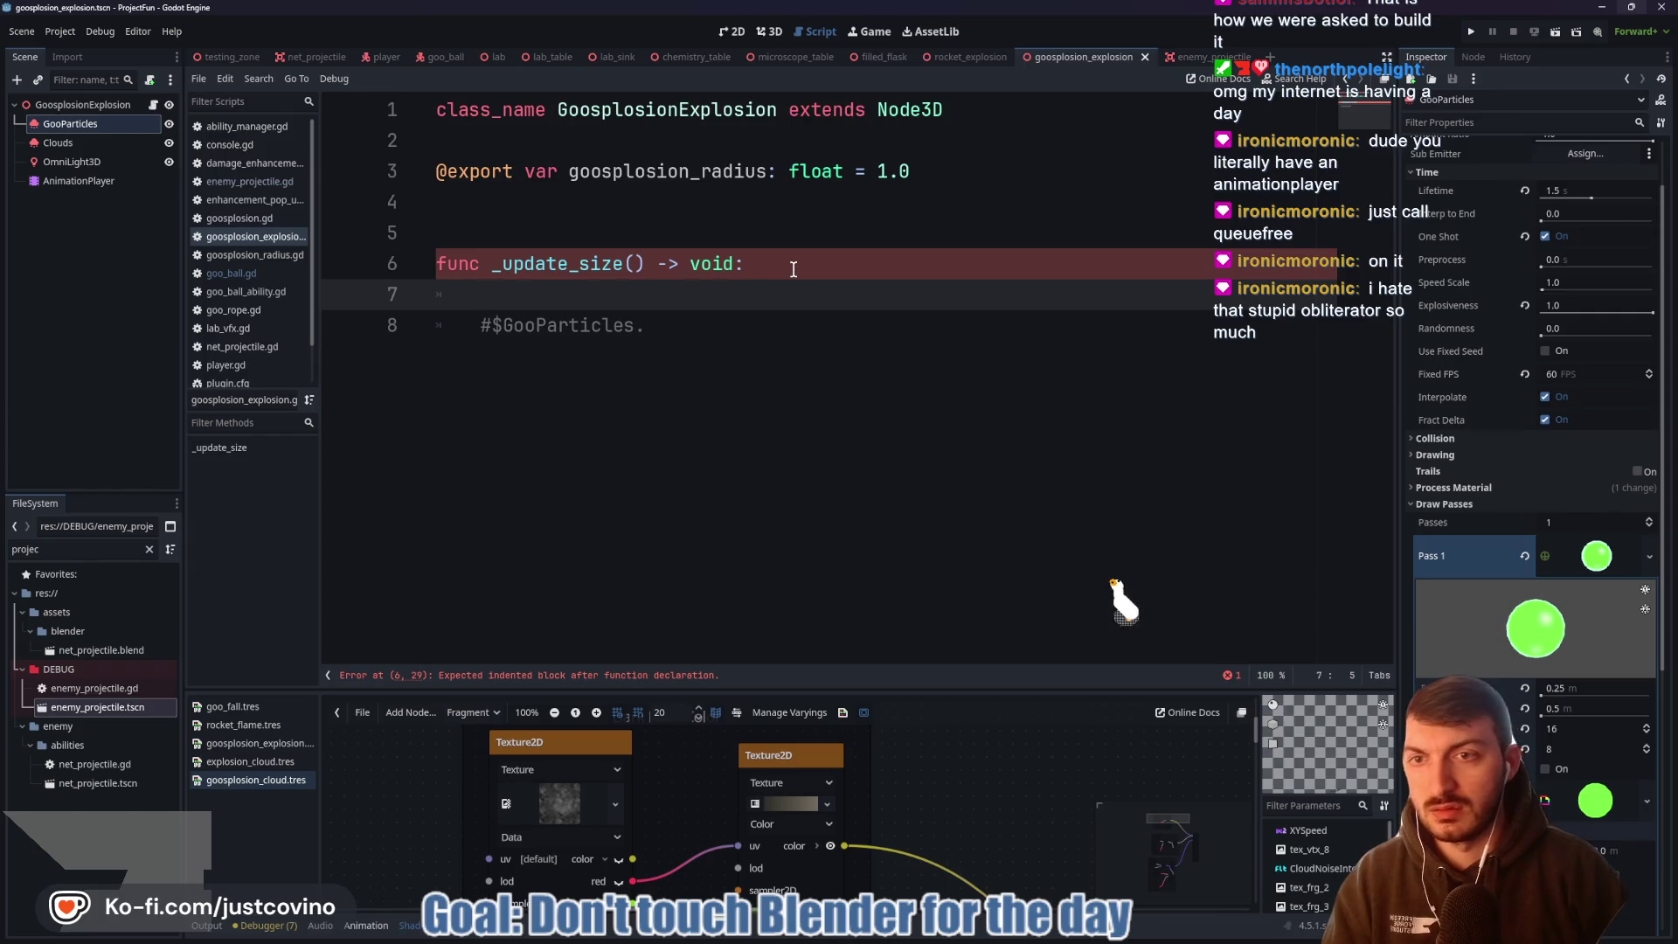
text(pass)
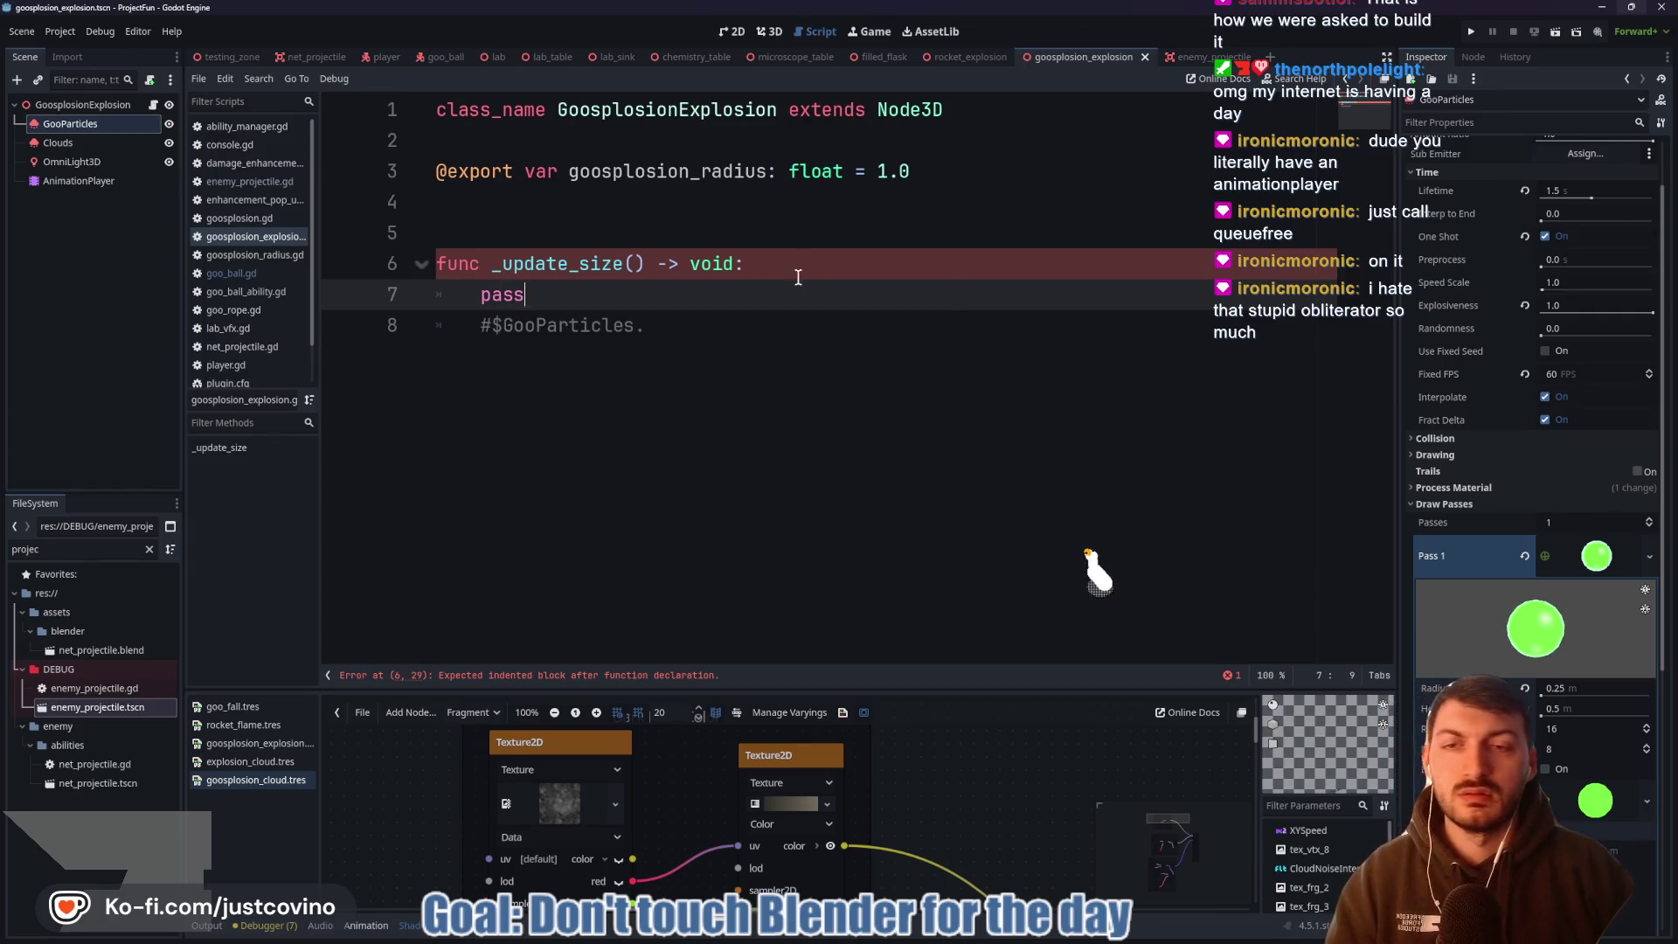
key(ctrl+s)
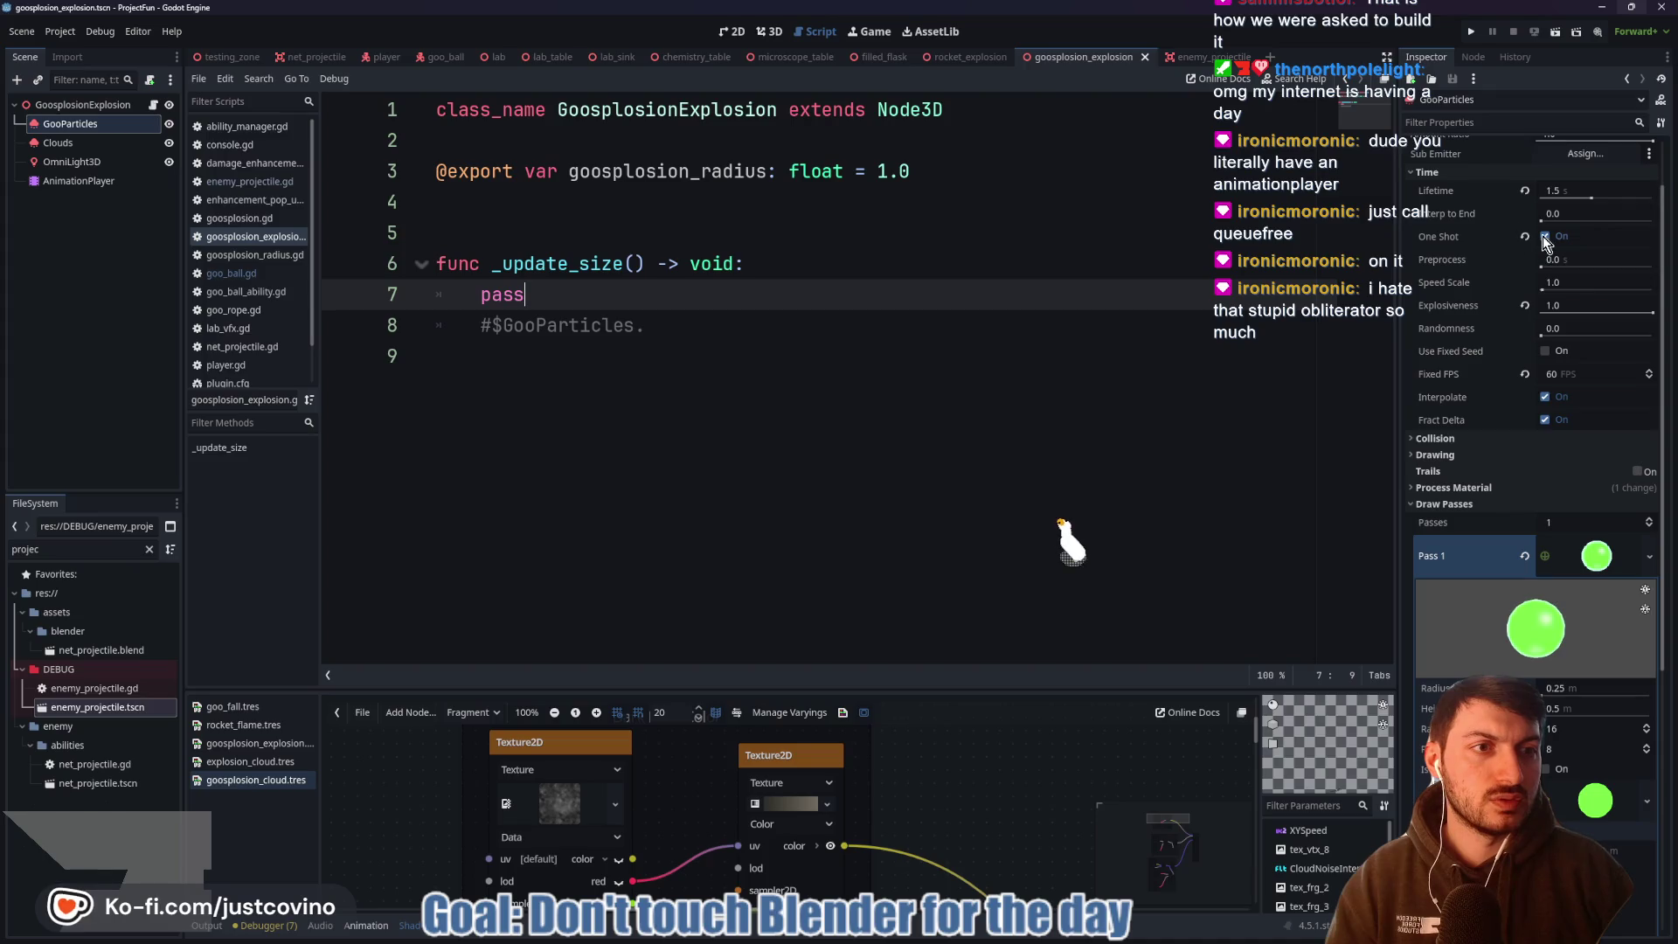
Turn off One Shot and enable Emitting on GooParticles
click(1544, 236)
scroll(1517, 271, up, 2)
click(1545, 165)
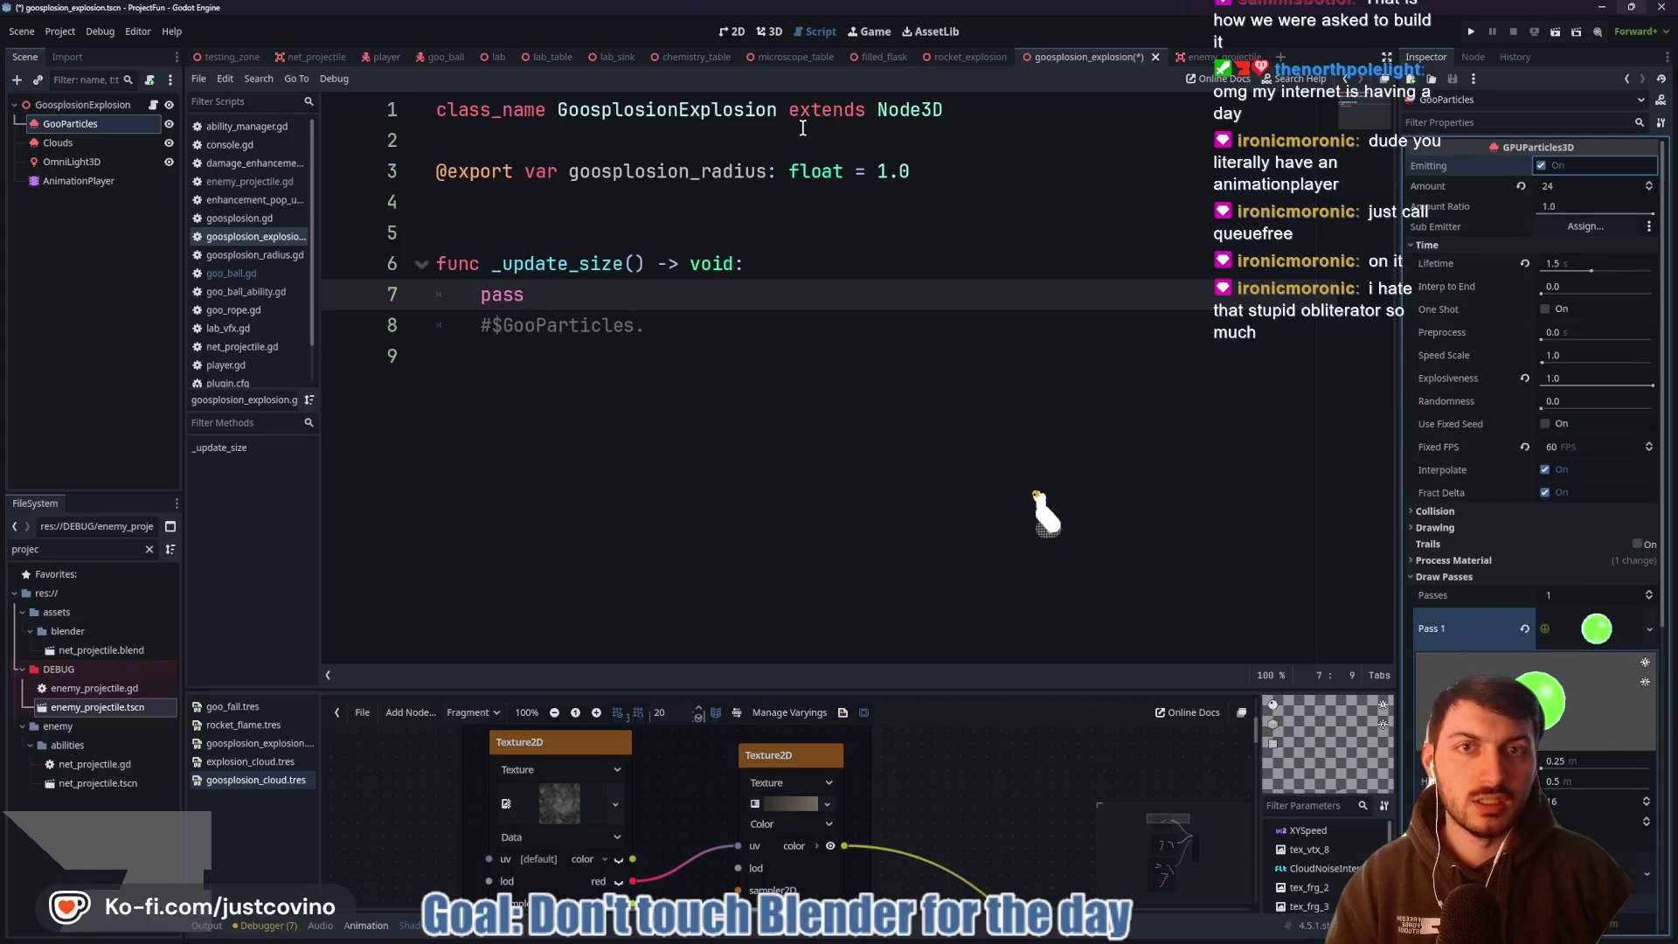
key(ctrl+F2)
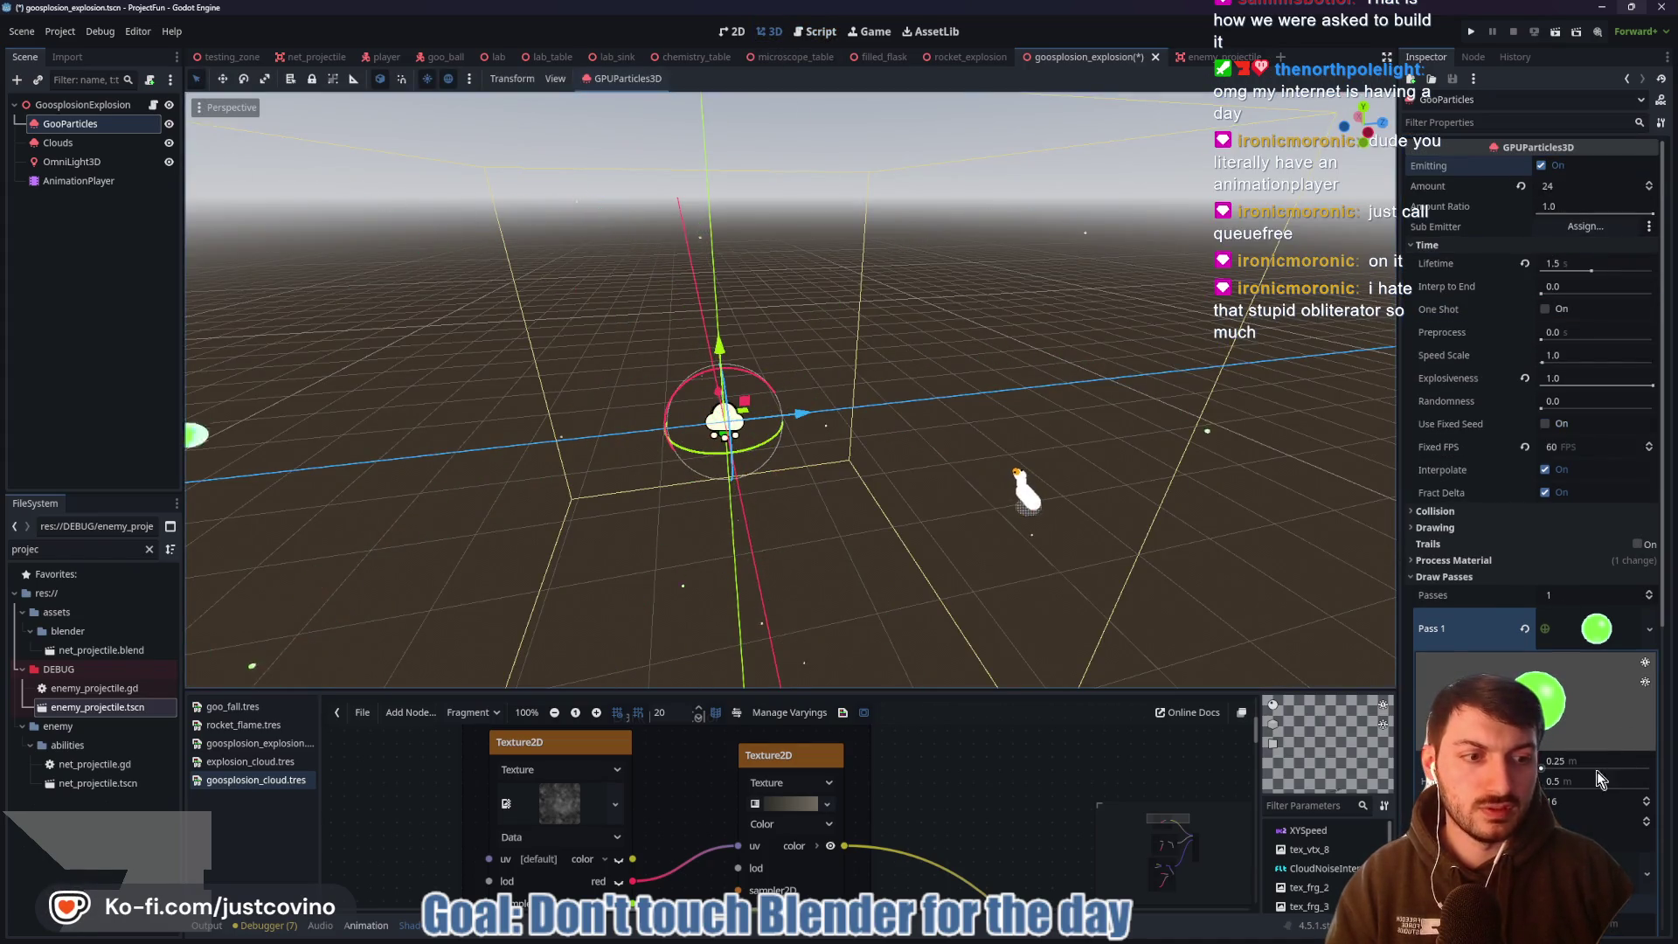
click(1576, 777)
text(10)
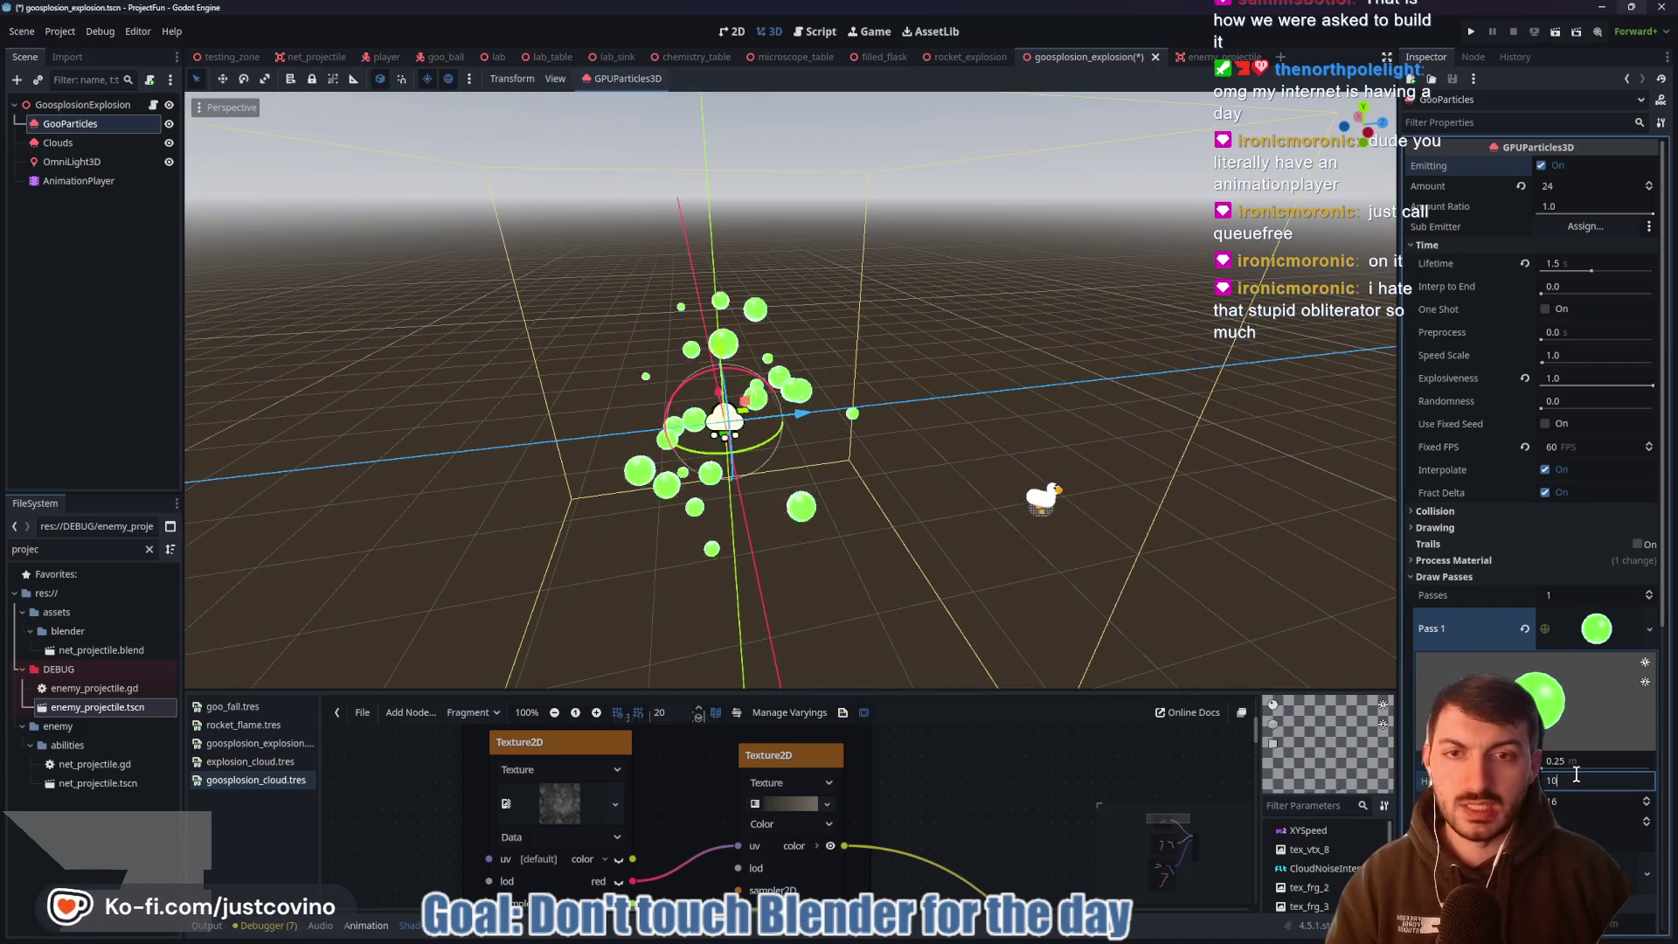
key(Return)
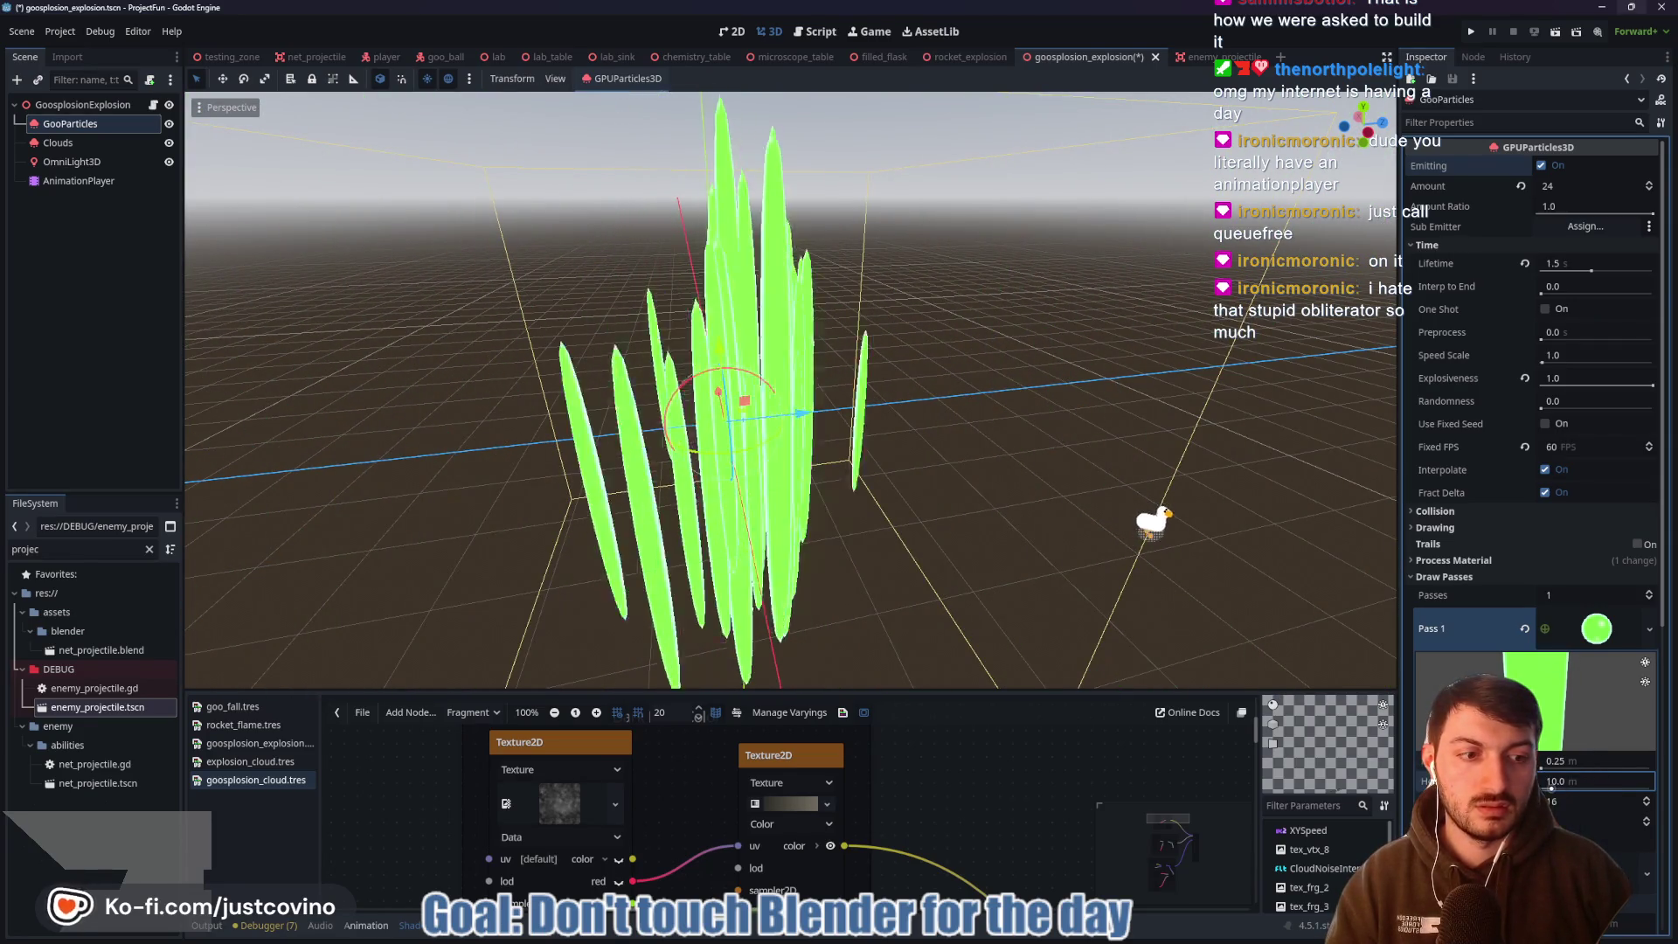
click(1588, 781)
text(1)
key(Return)
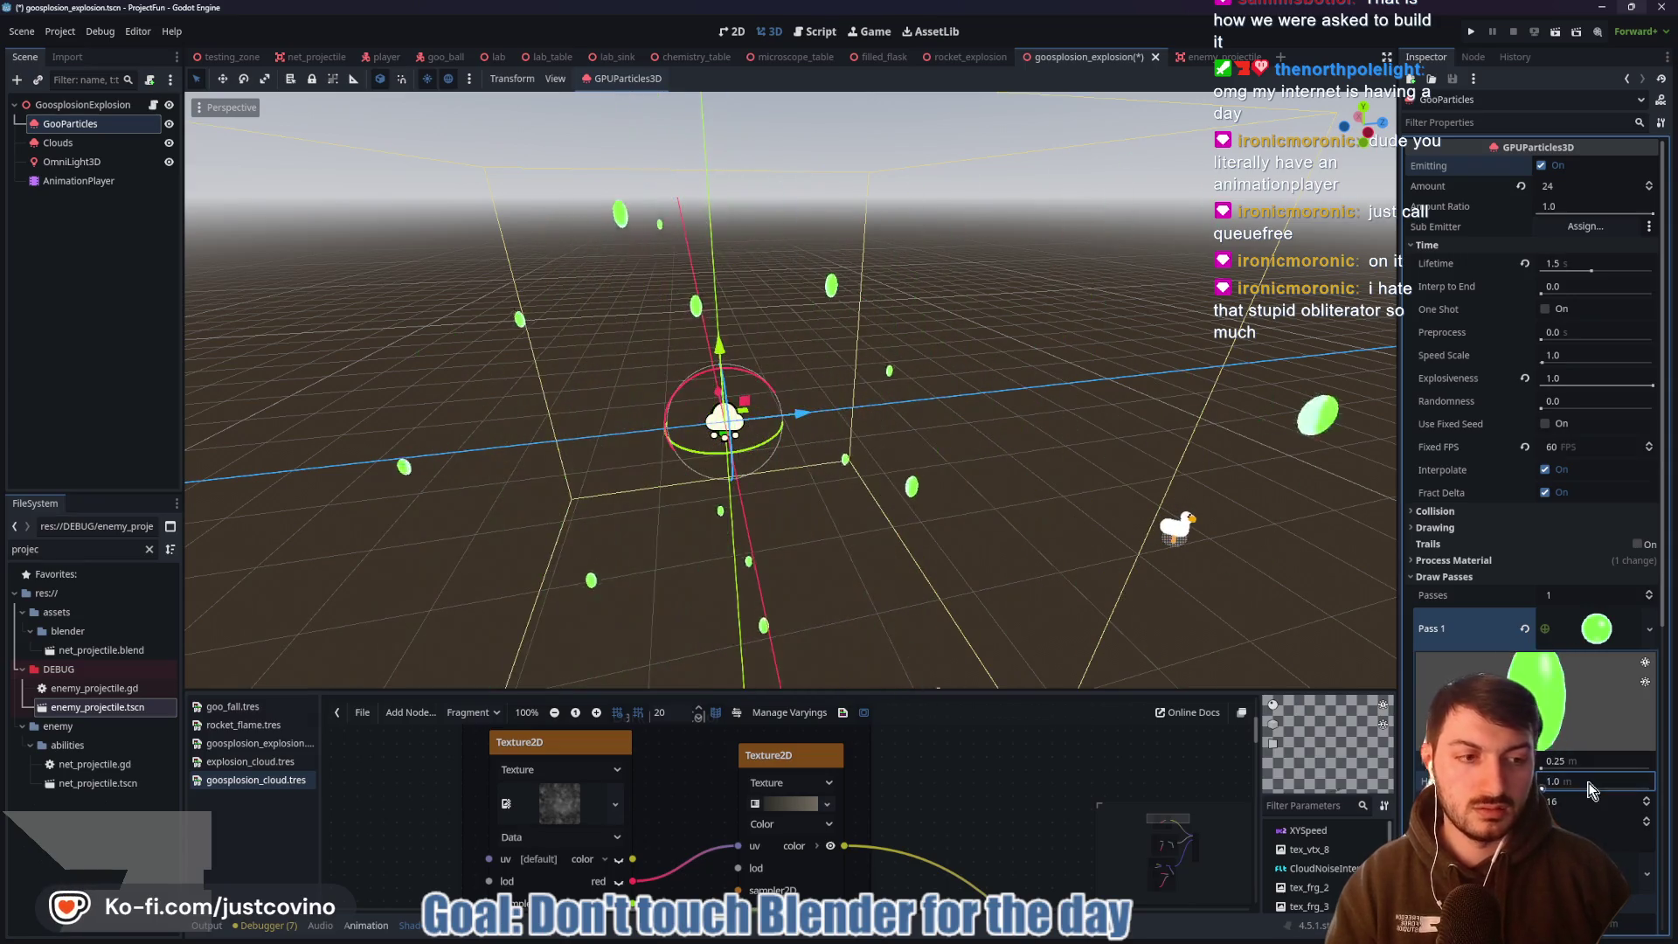
click(1584, 781)
text(0.5)
key(Return)
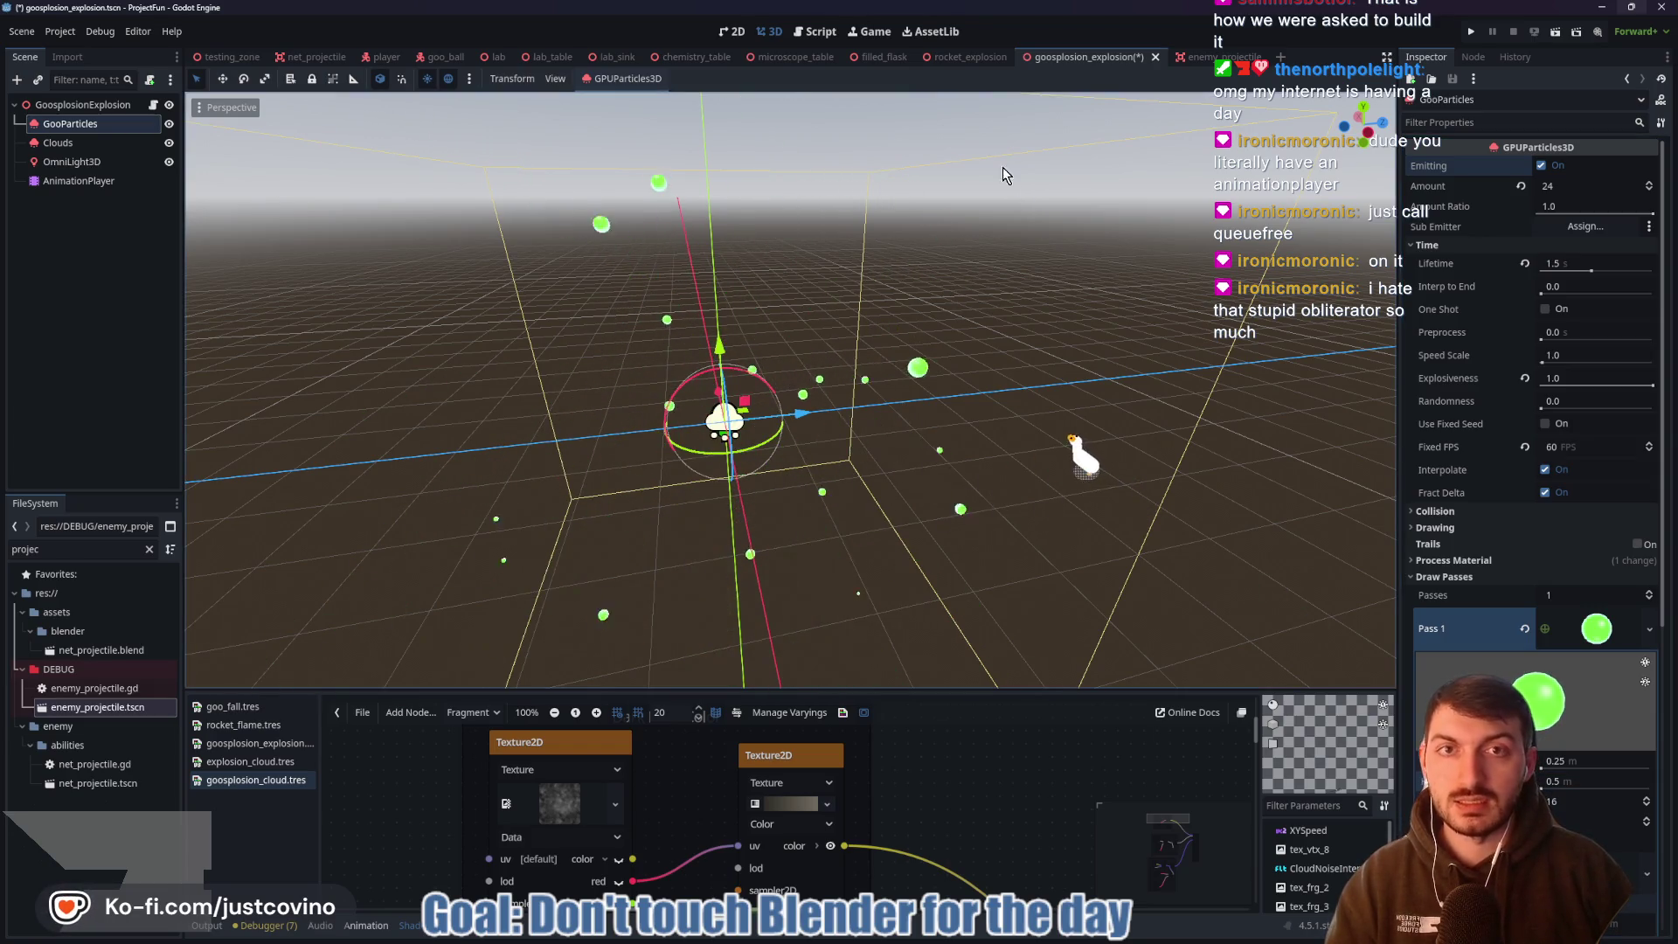
click(153, 104)
Delete the pass stub and uncomment the $GooParticles line
key(shift+Home)
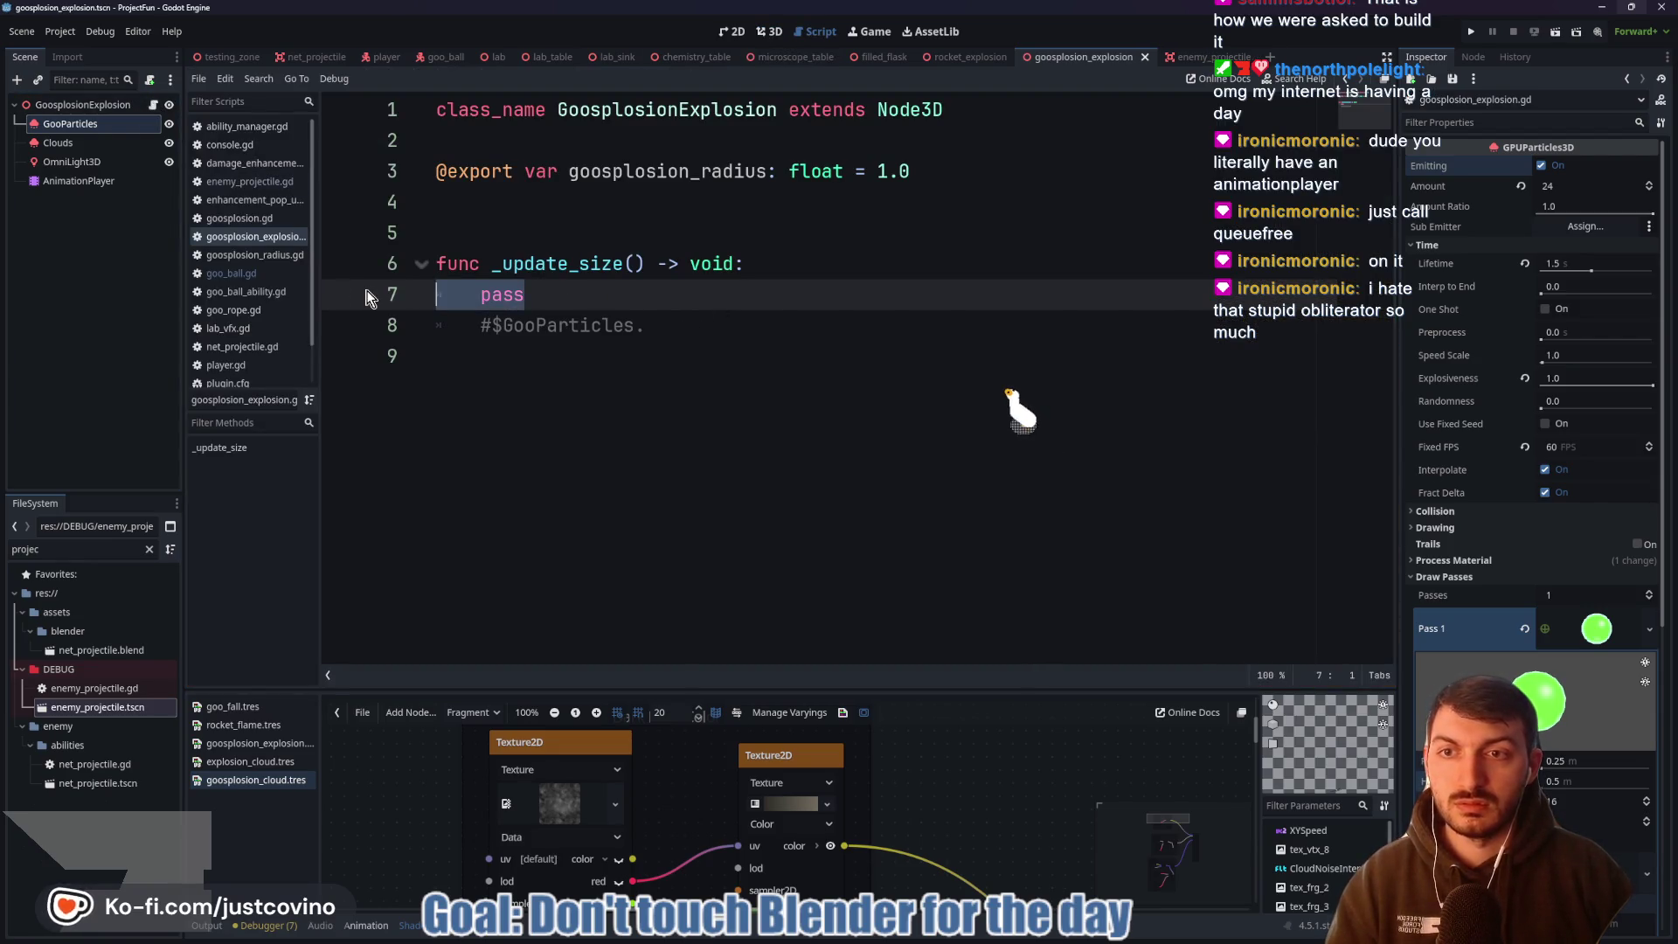
key(BackSpace)
key(BackSpace)
key(BackSpace)
click(482, 295)
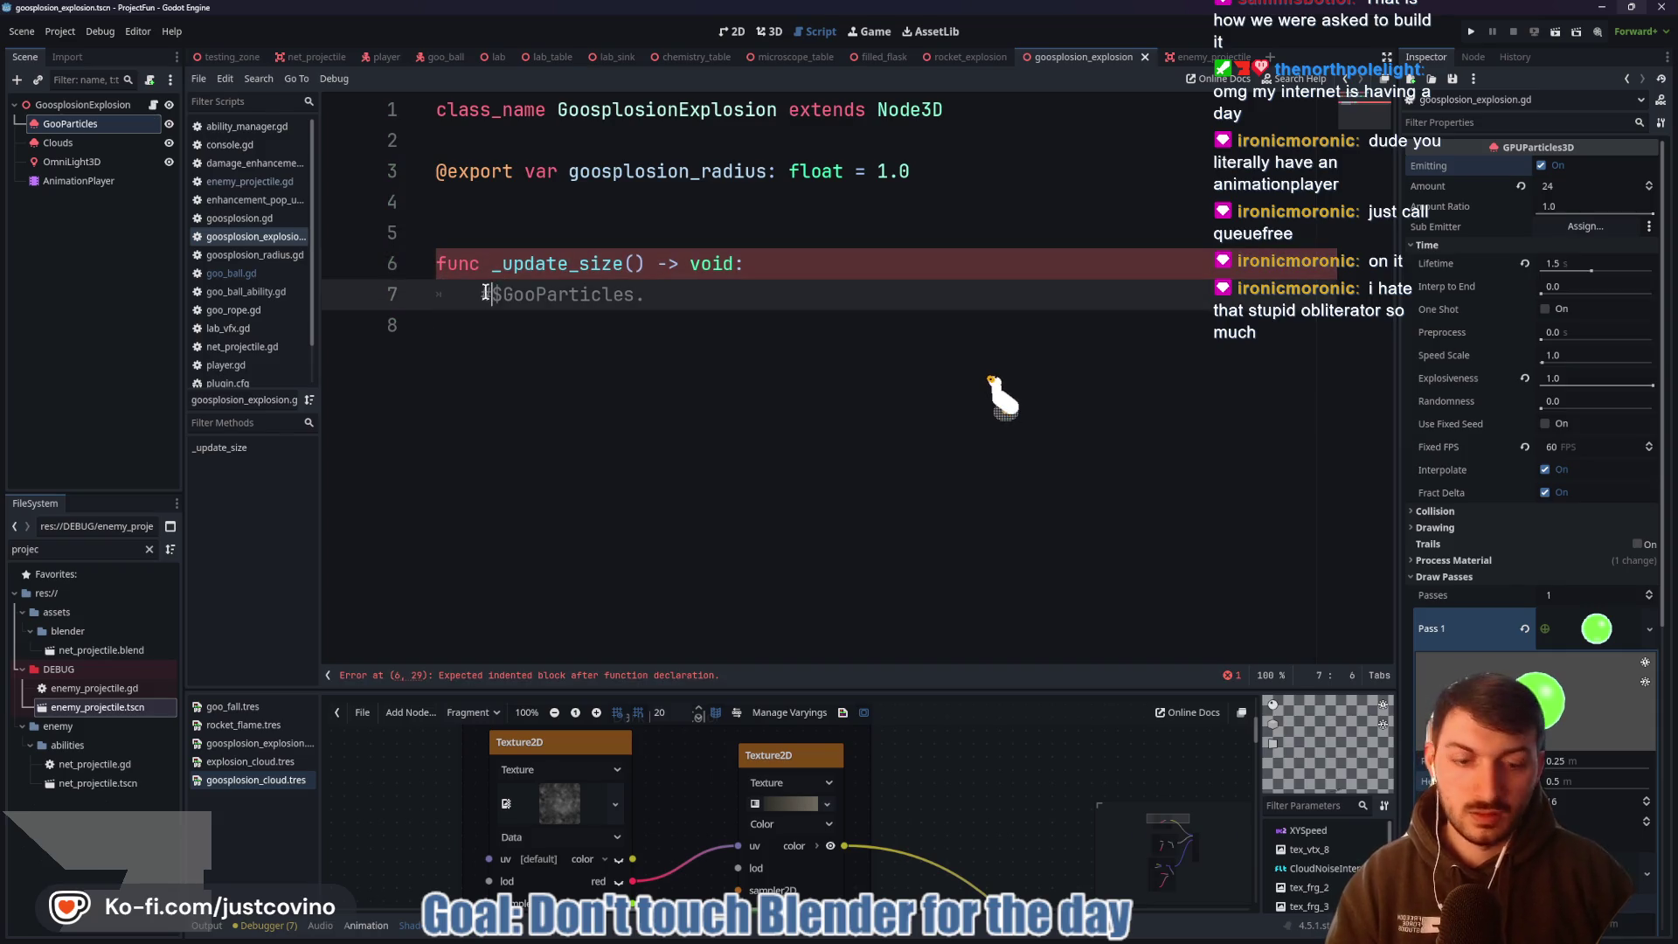
key(Delete)
text($GooParticles.)
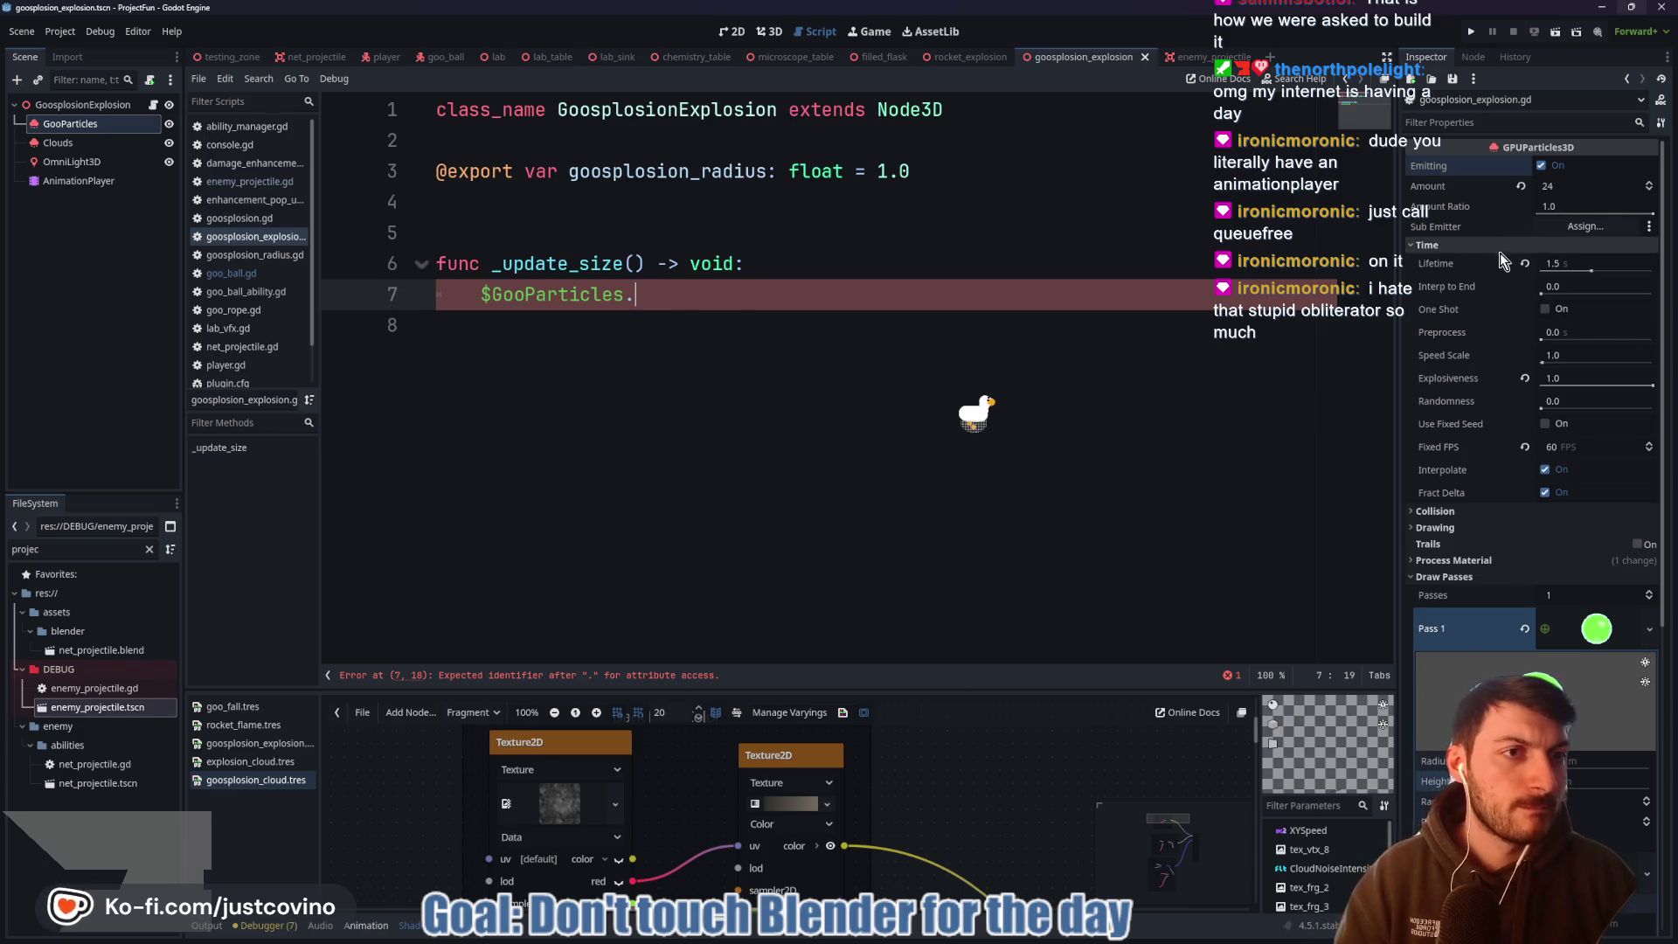
click(1458, 250)
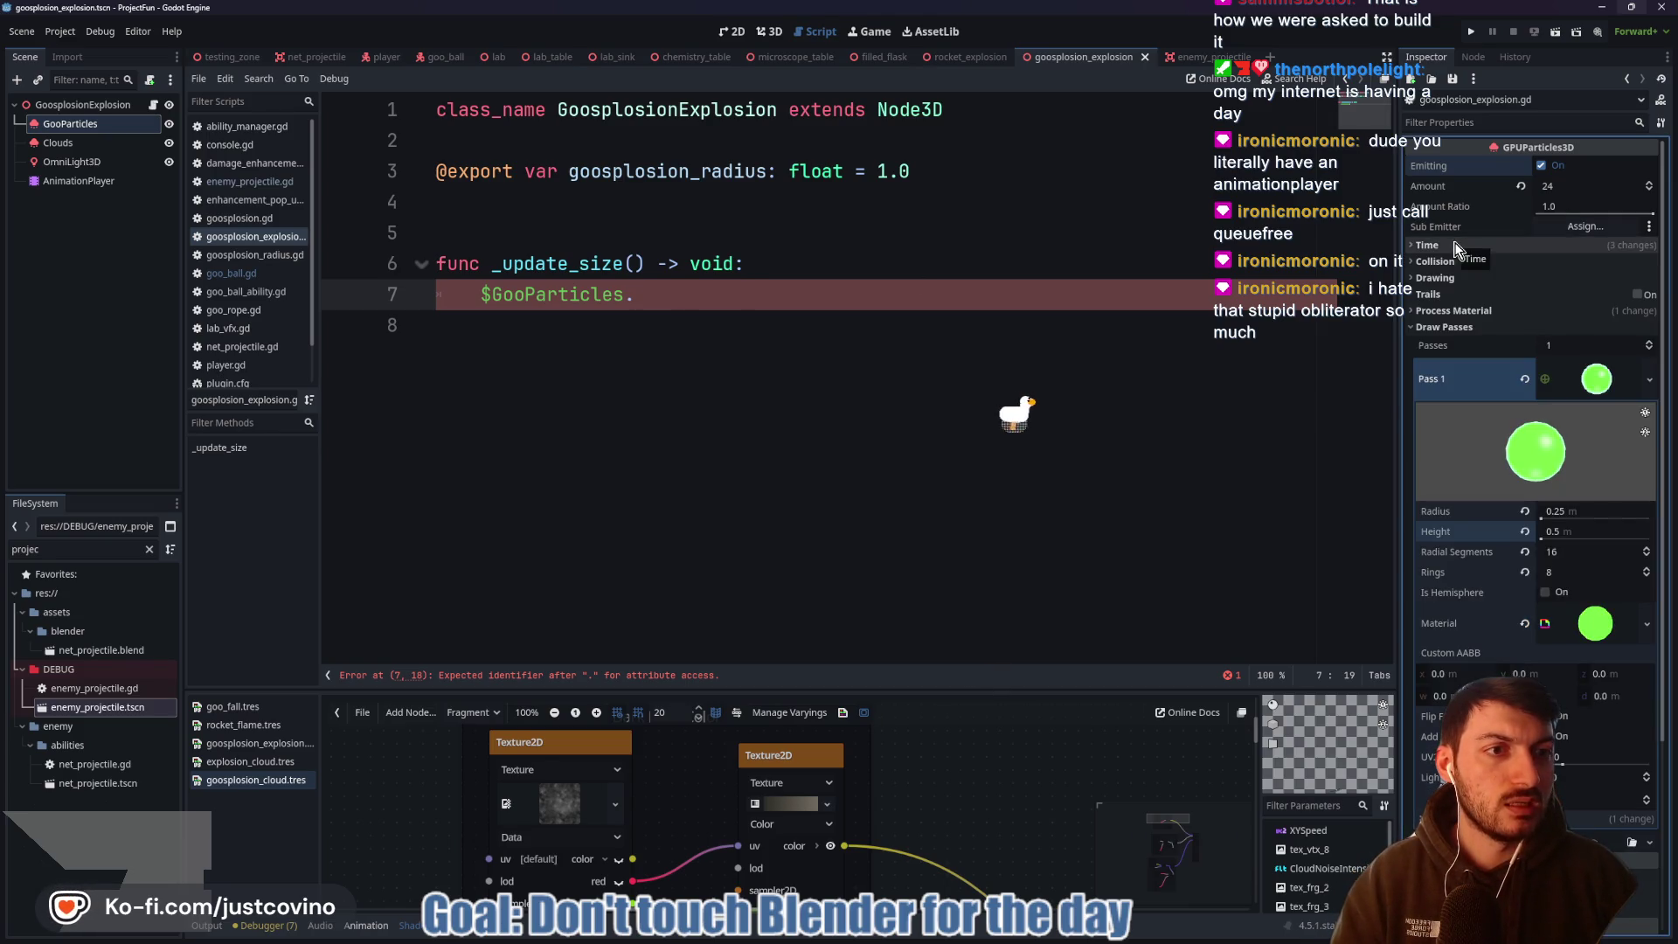
click(670, 295)
text(d)
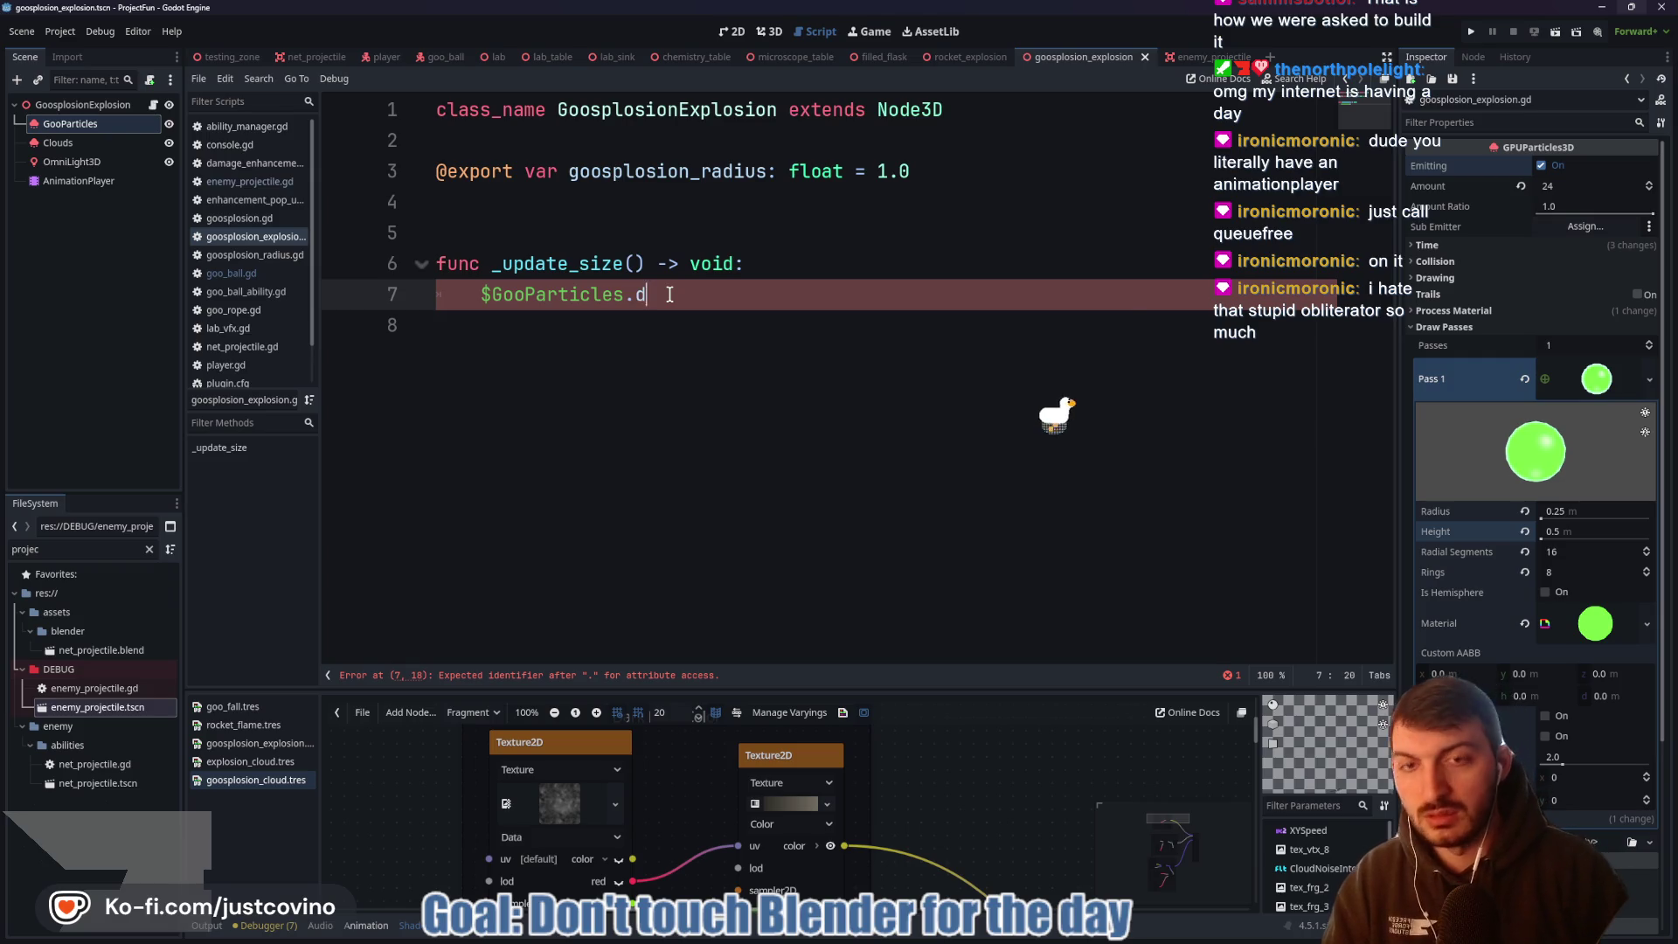
Write $GooParticles.draw_pass_1.mesh.radius *= goosplosion_radius on line 7
text(r)
key(Down)
key(Down)
key(Return)
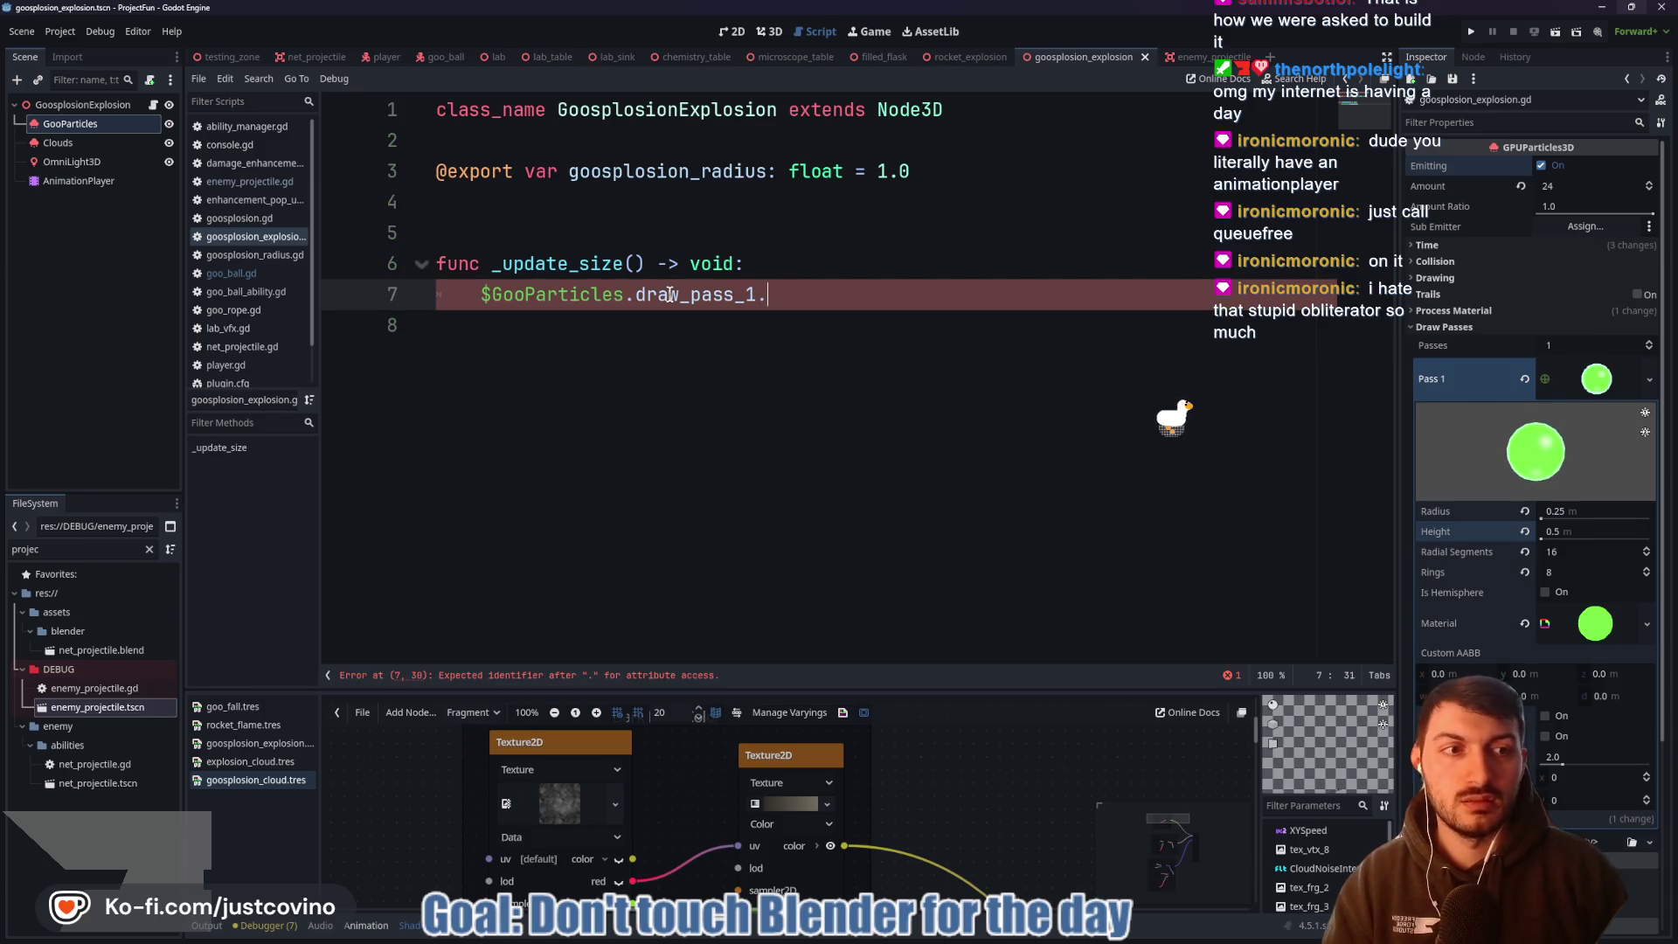
text(mesh.radius)
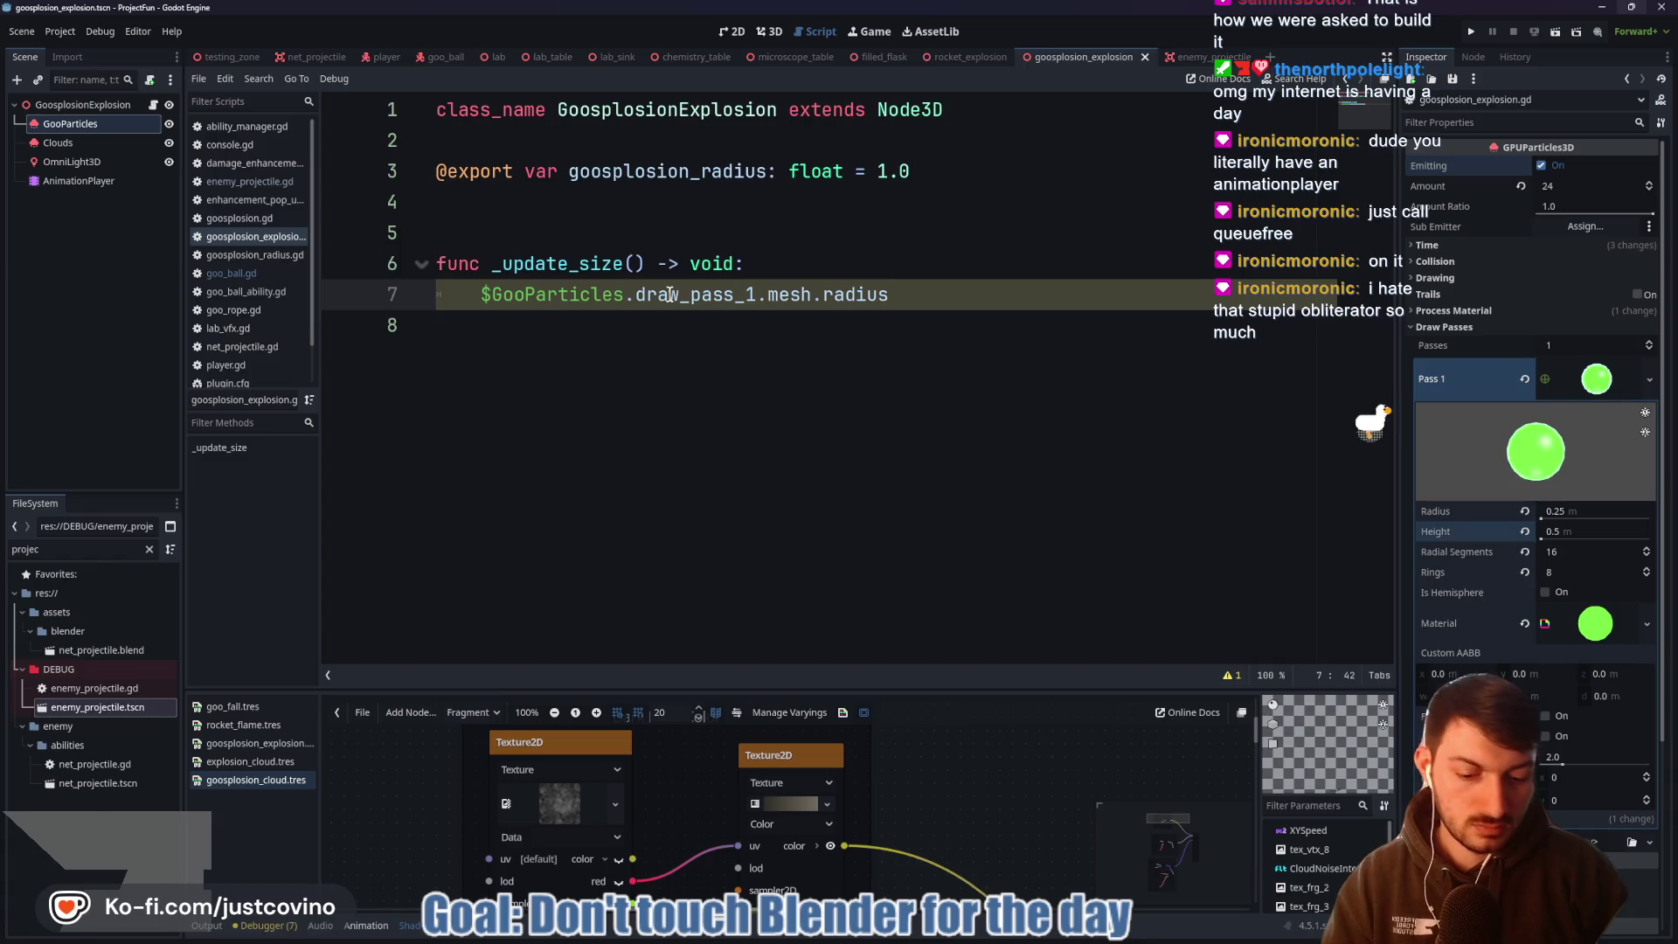
text(= )
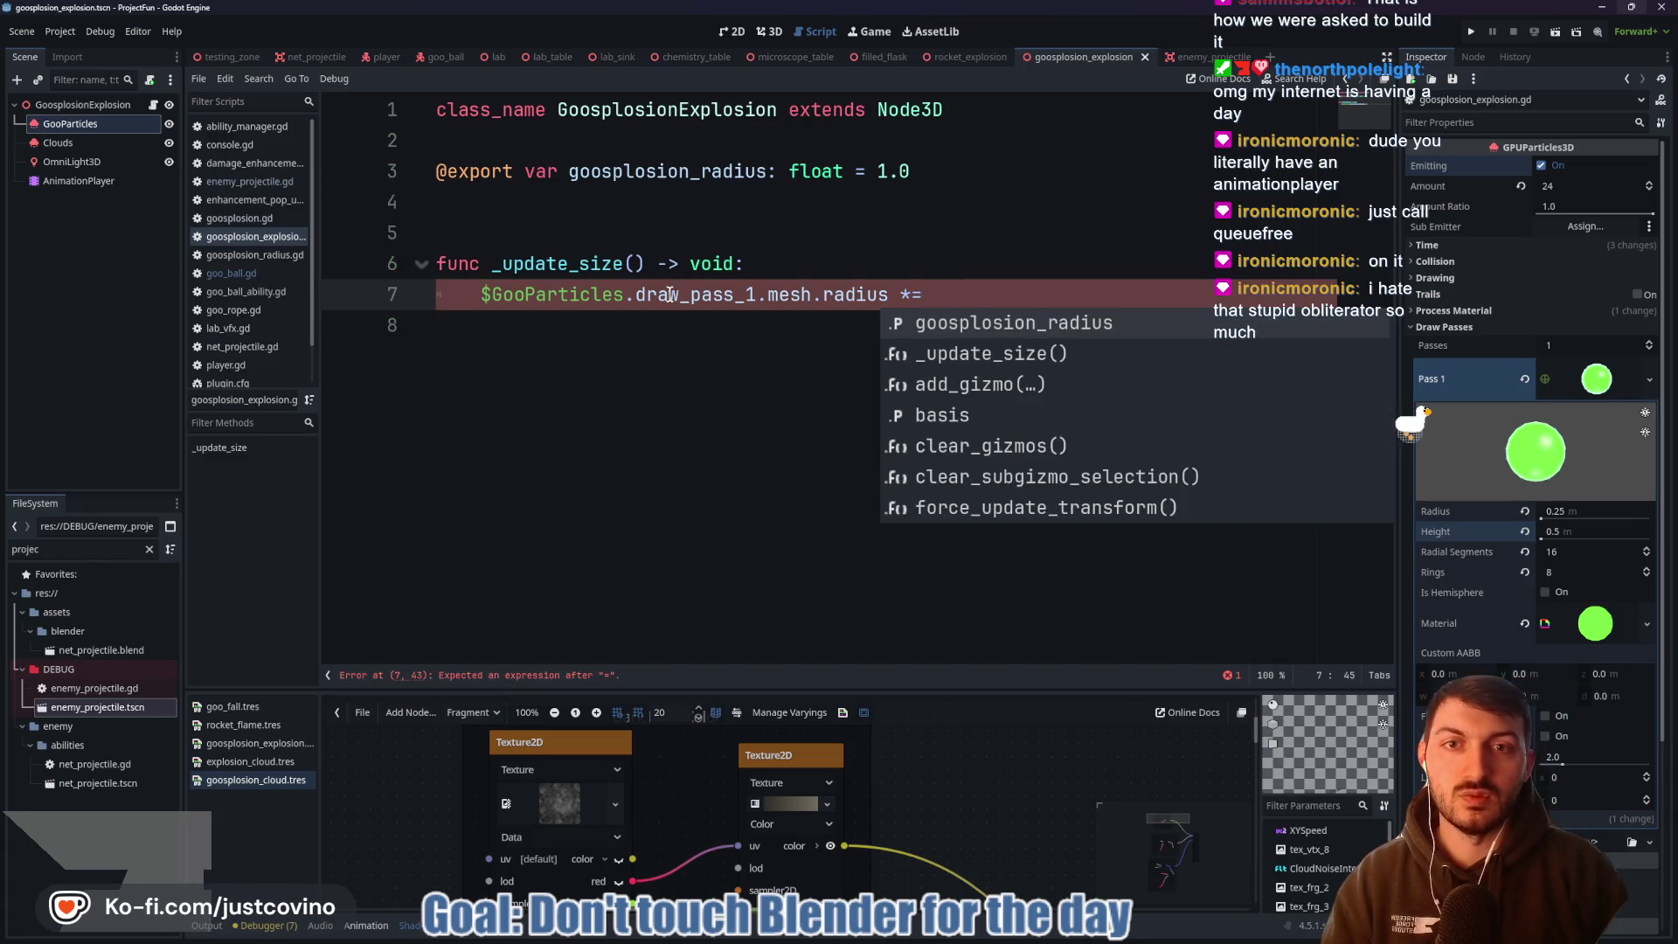
text(goo)
key(Return)
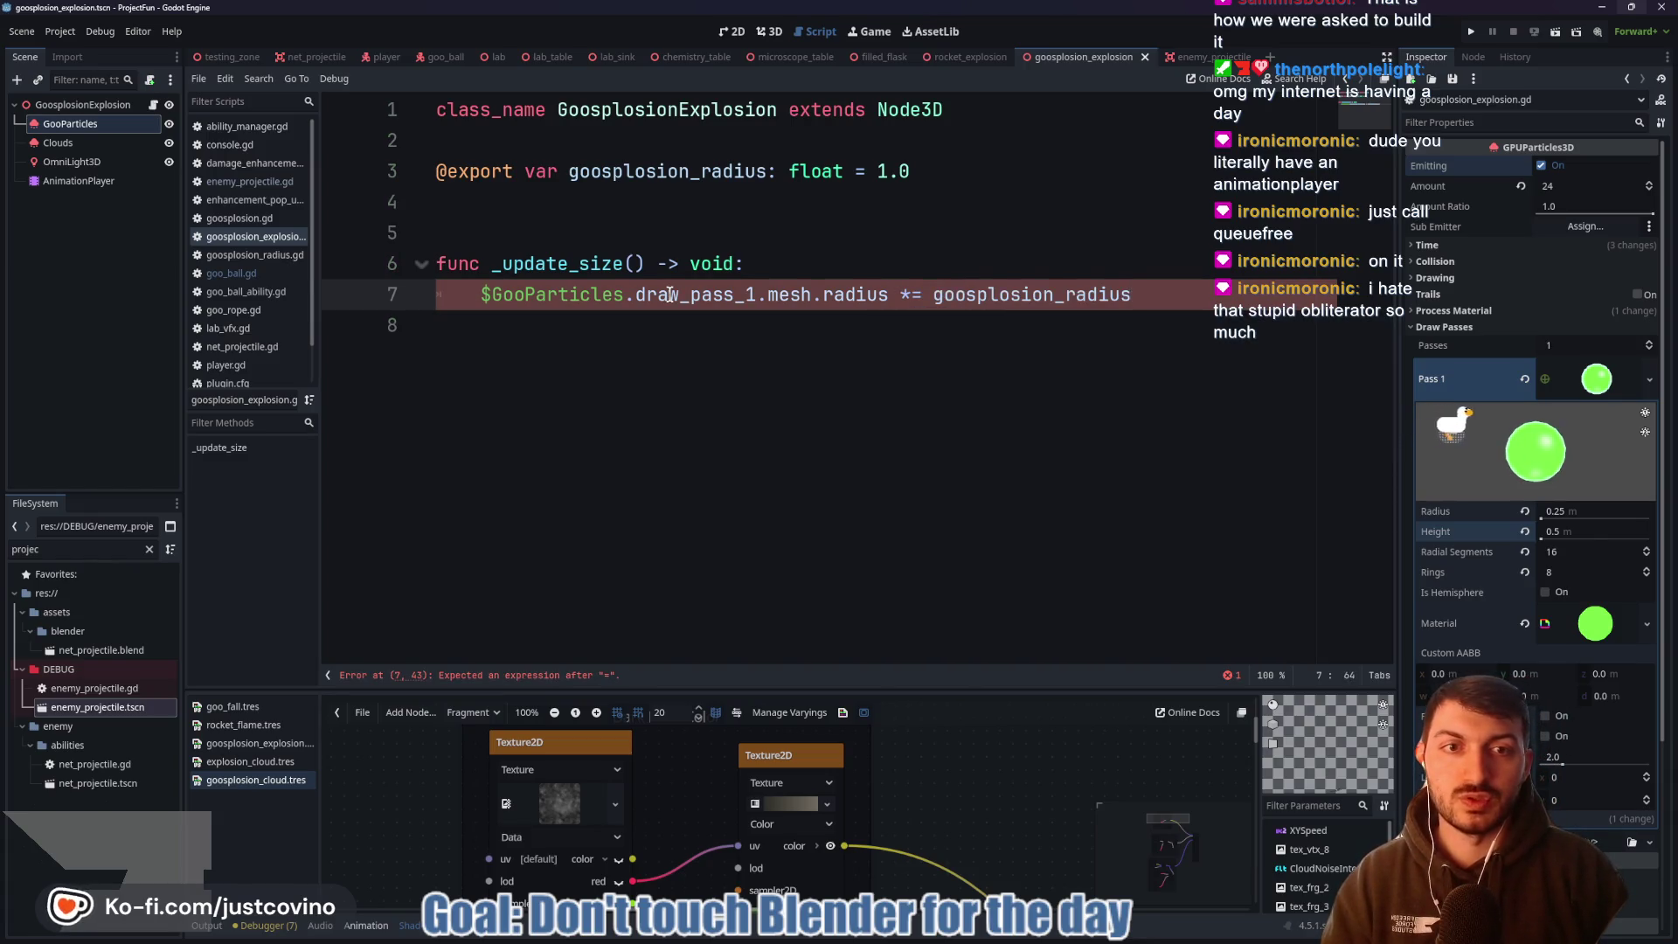
Add $GooParticles.draw_pass_1.mesh.height *= goosplosion_radius on the next line
key(Return)
text($)
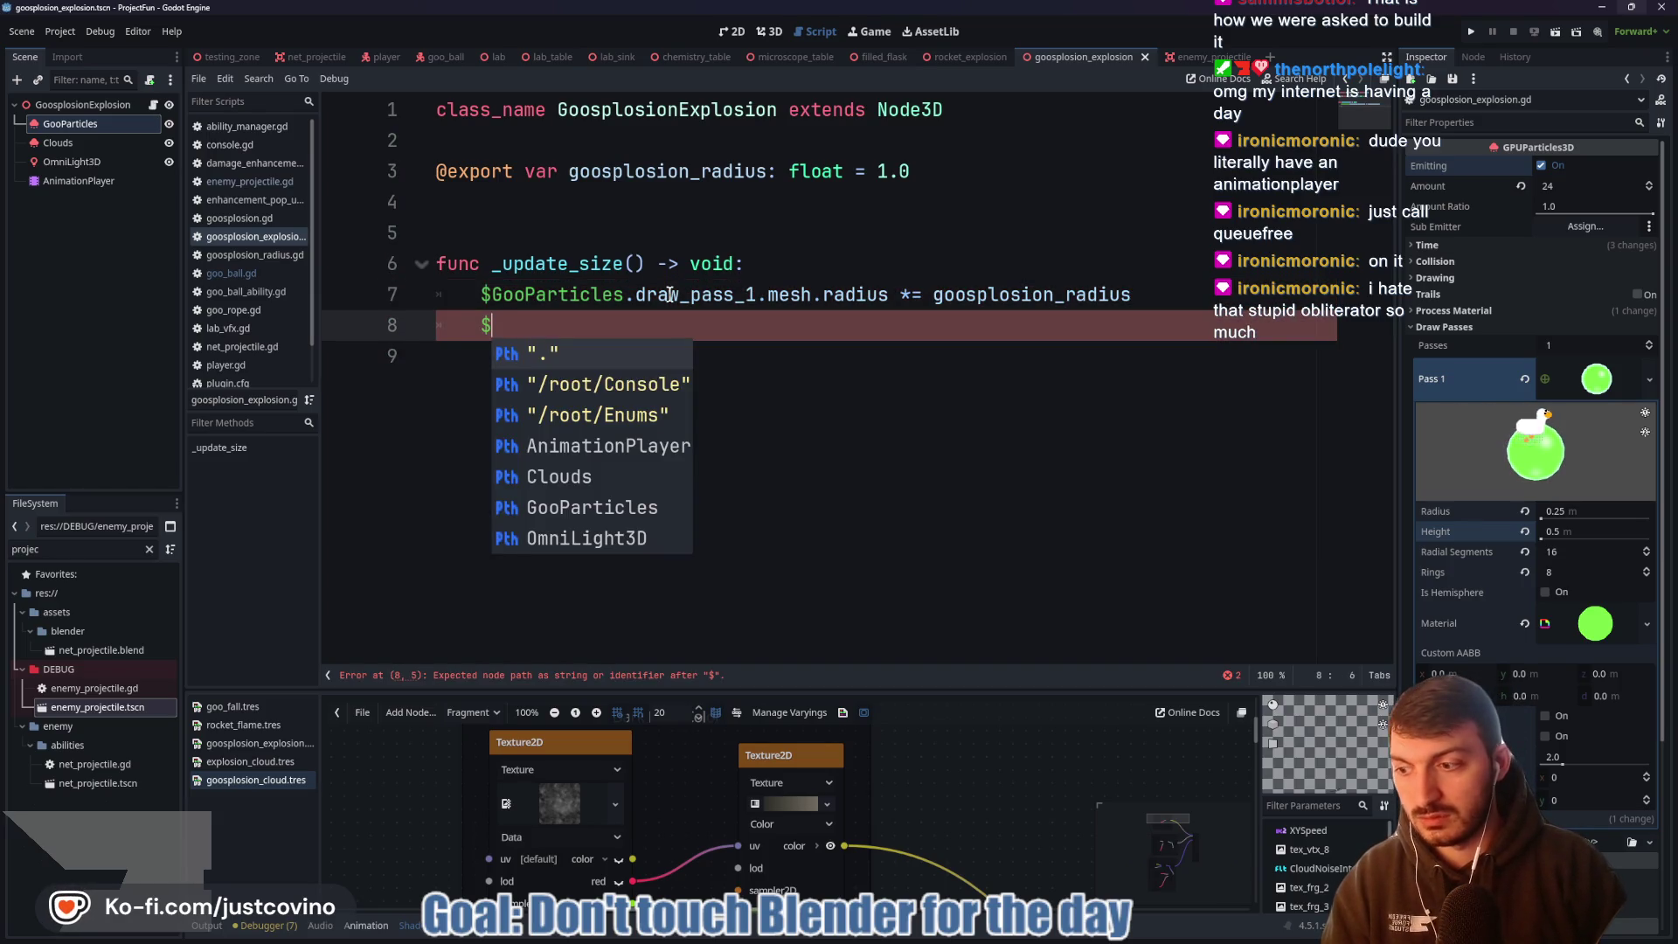
text(GooPar)
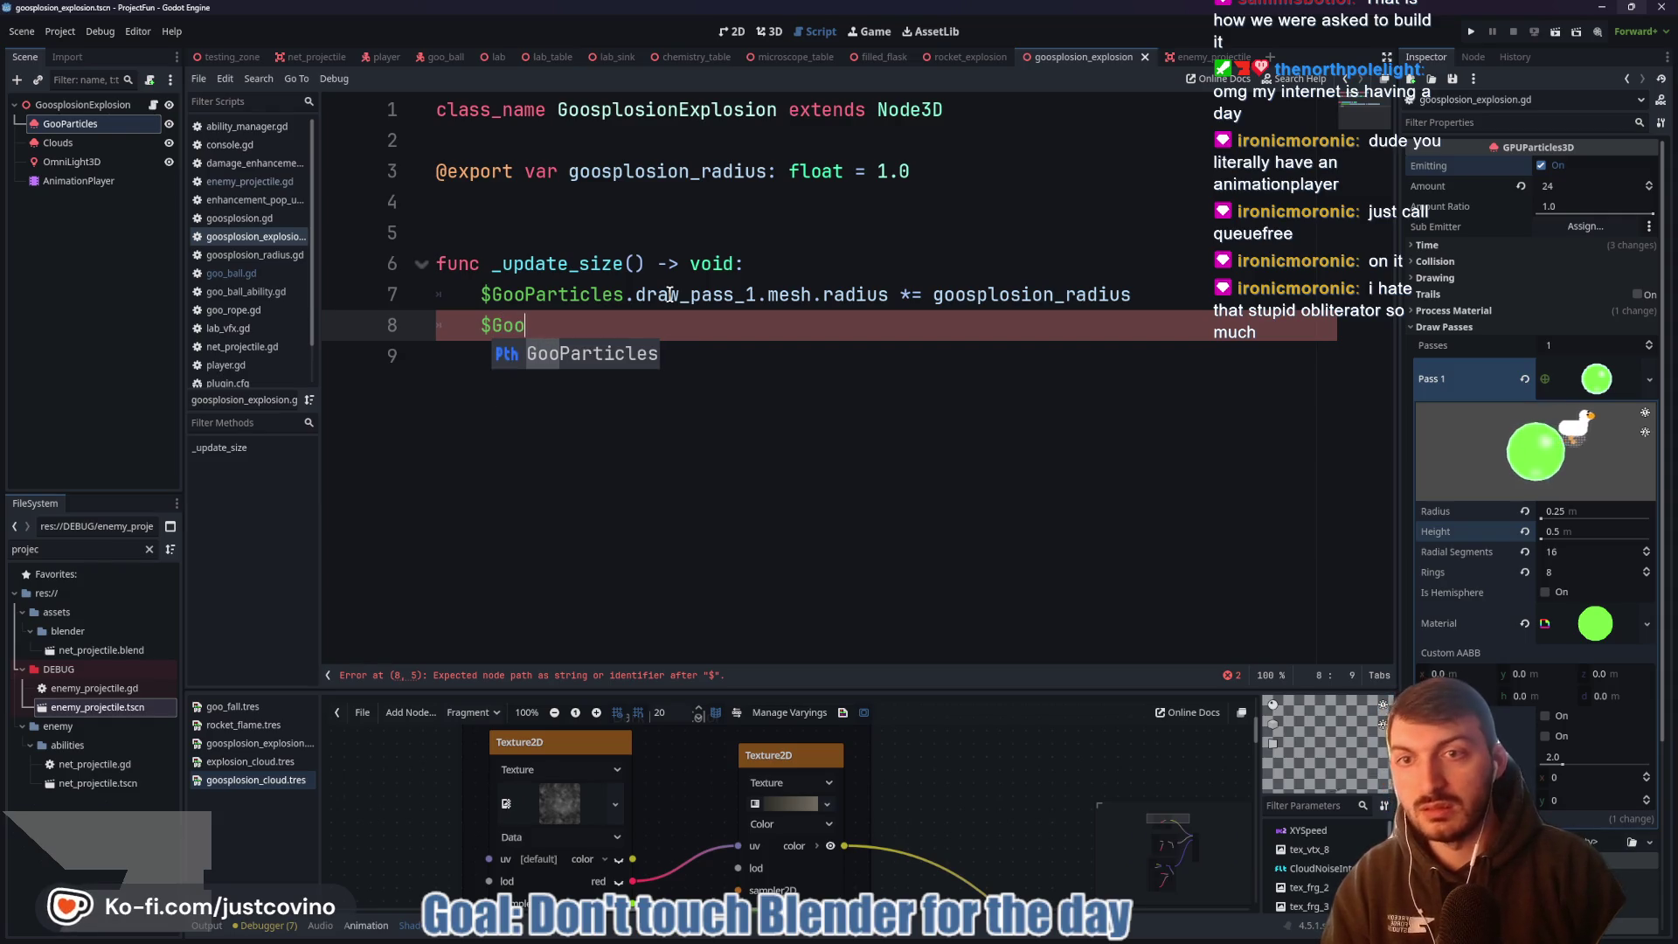
key(Return)
text(.draw)
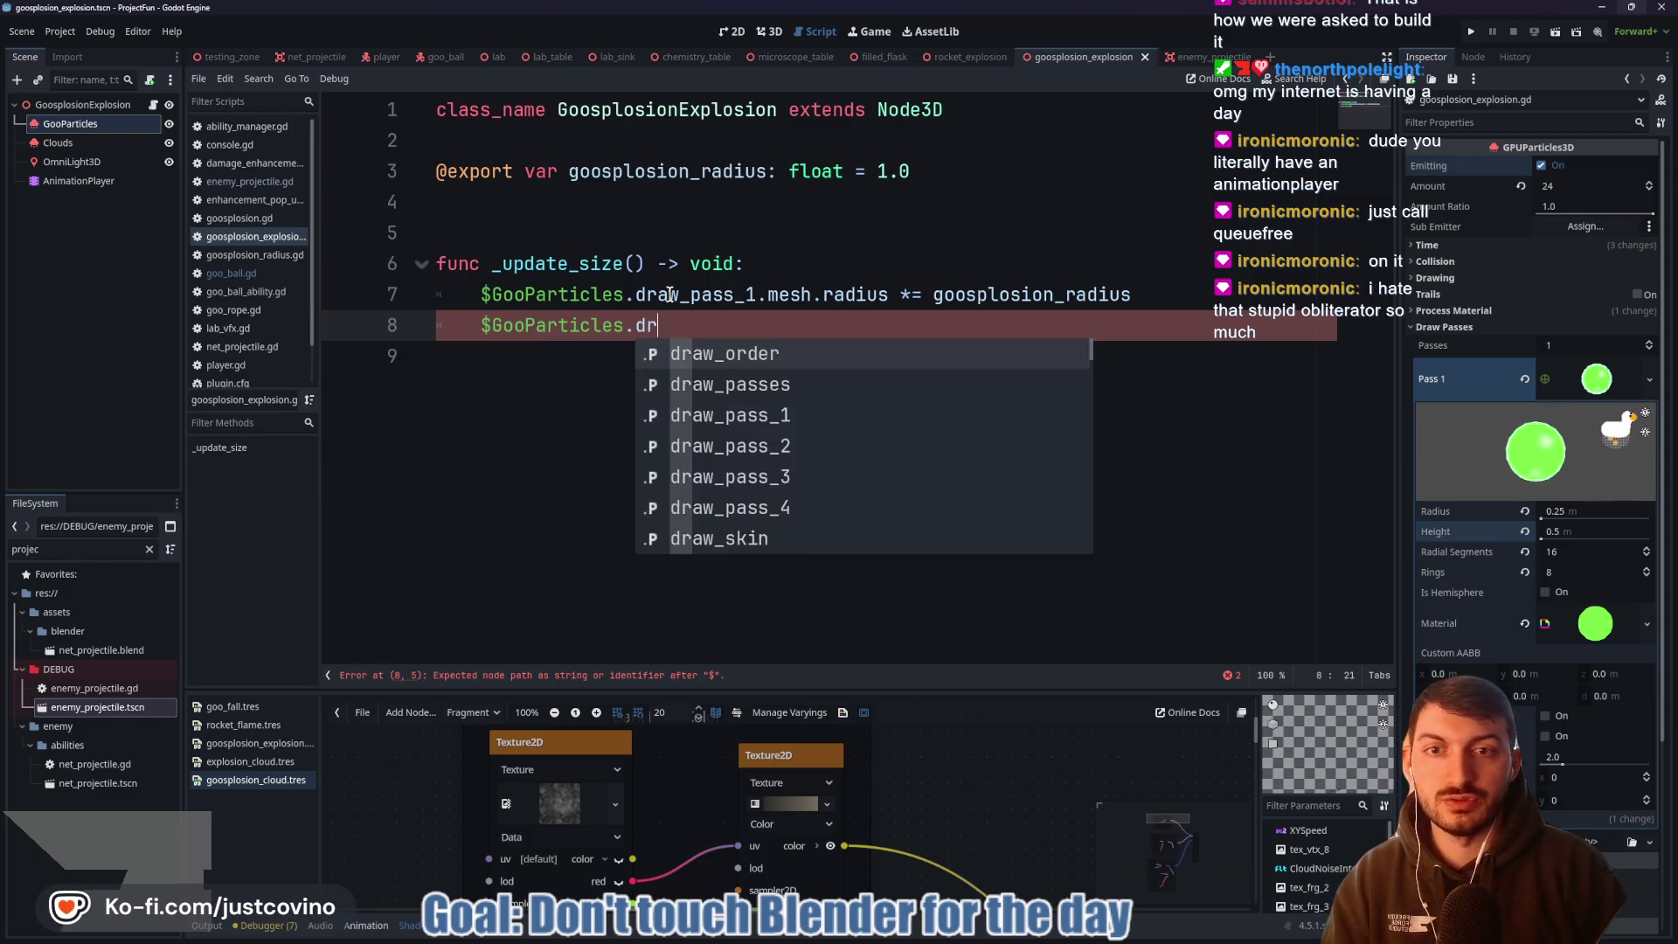
key(Down)
key(Down)
key(Return)
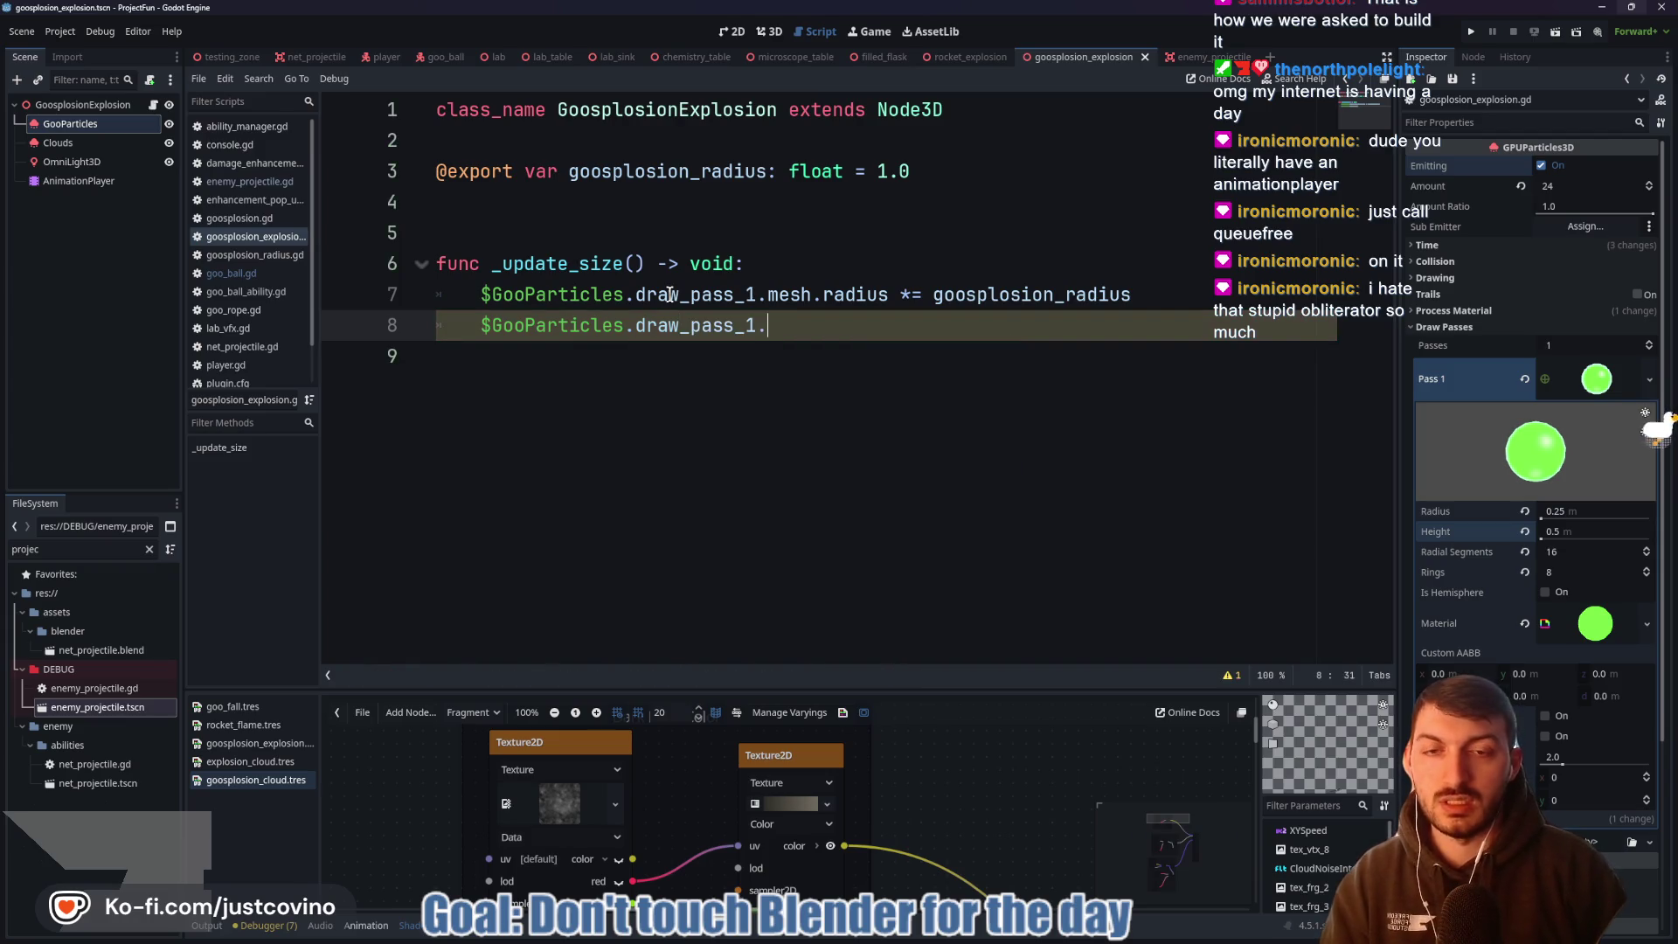
text(h.height *=)
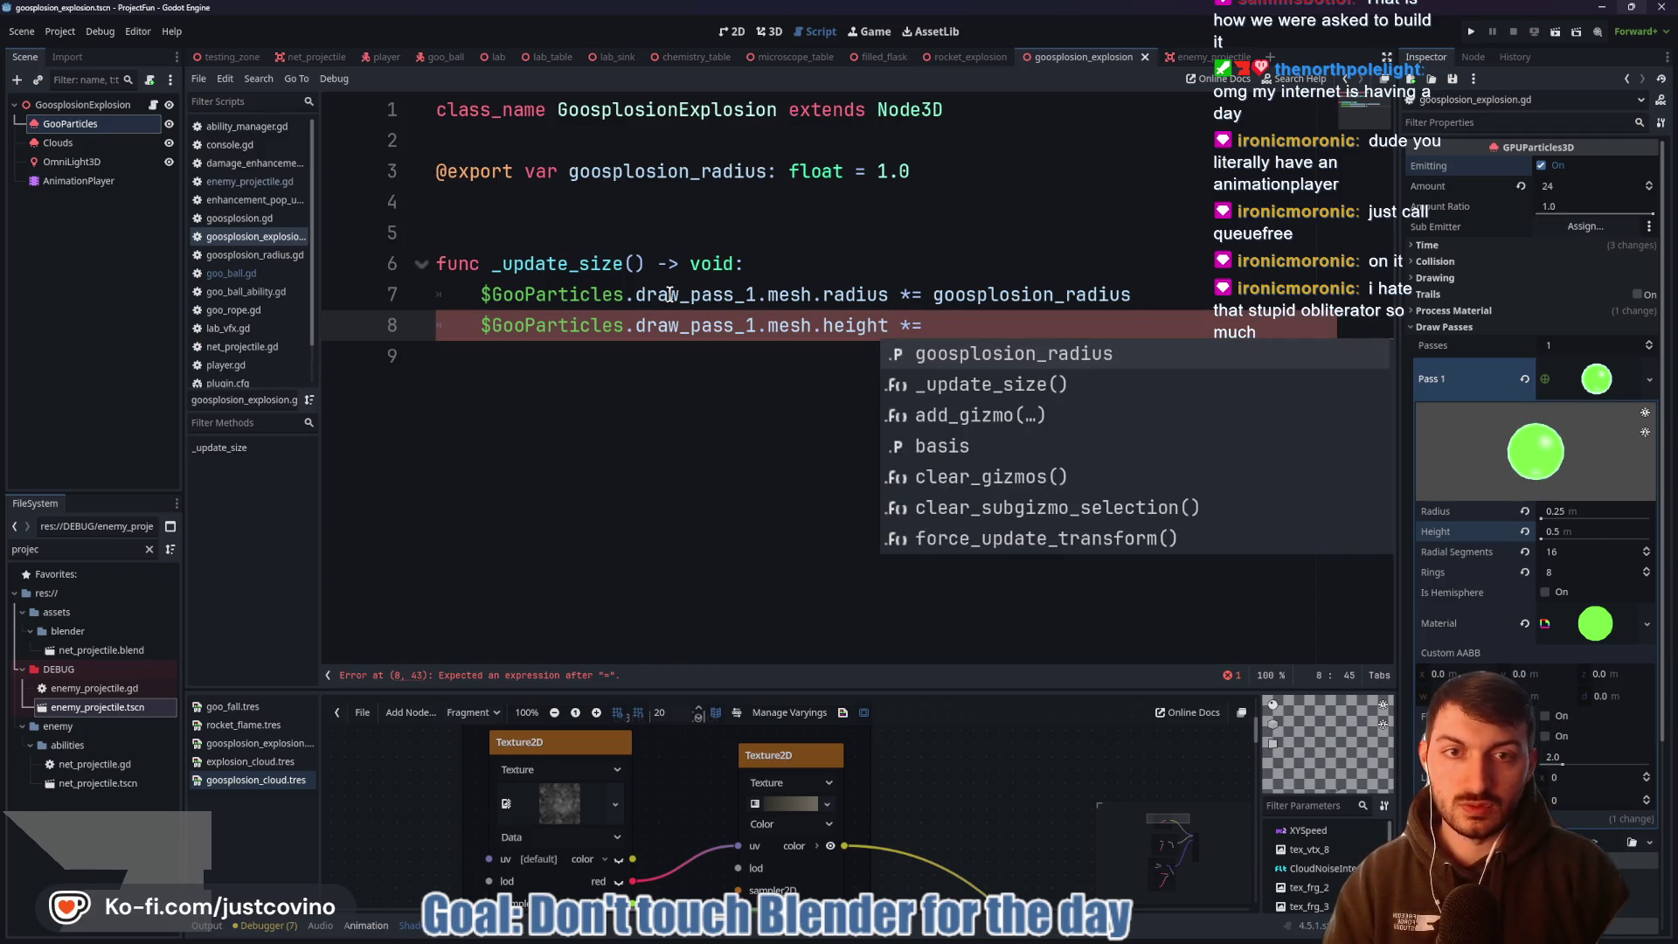
key(Return)
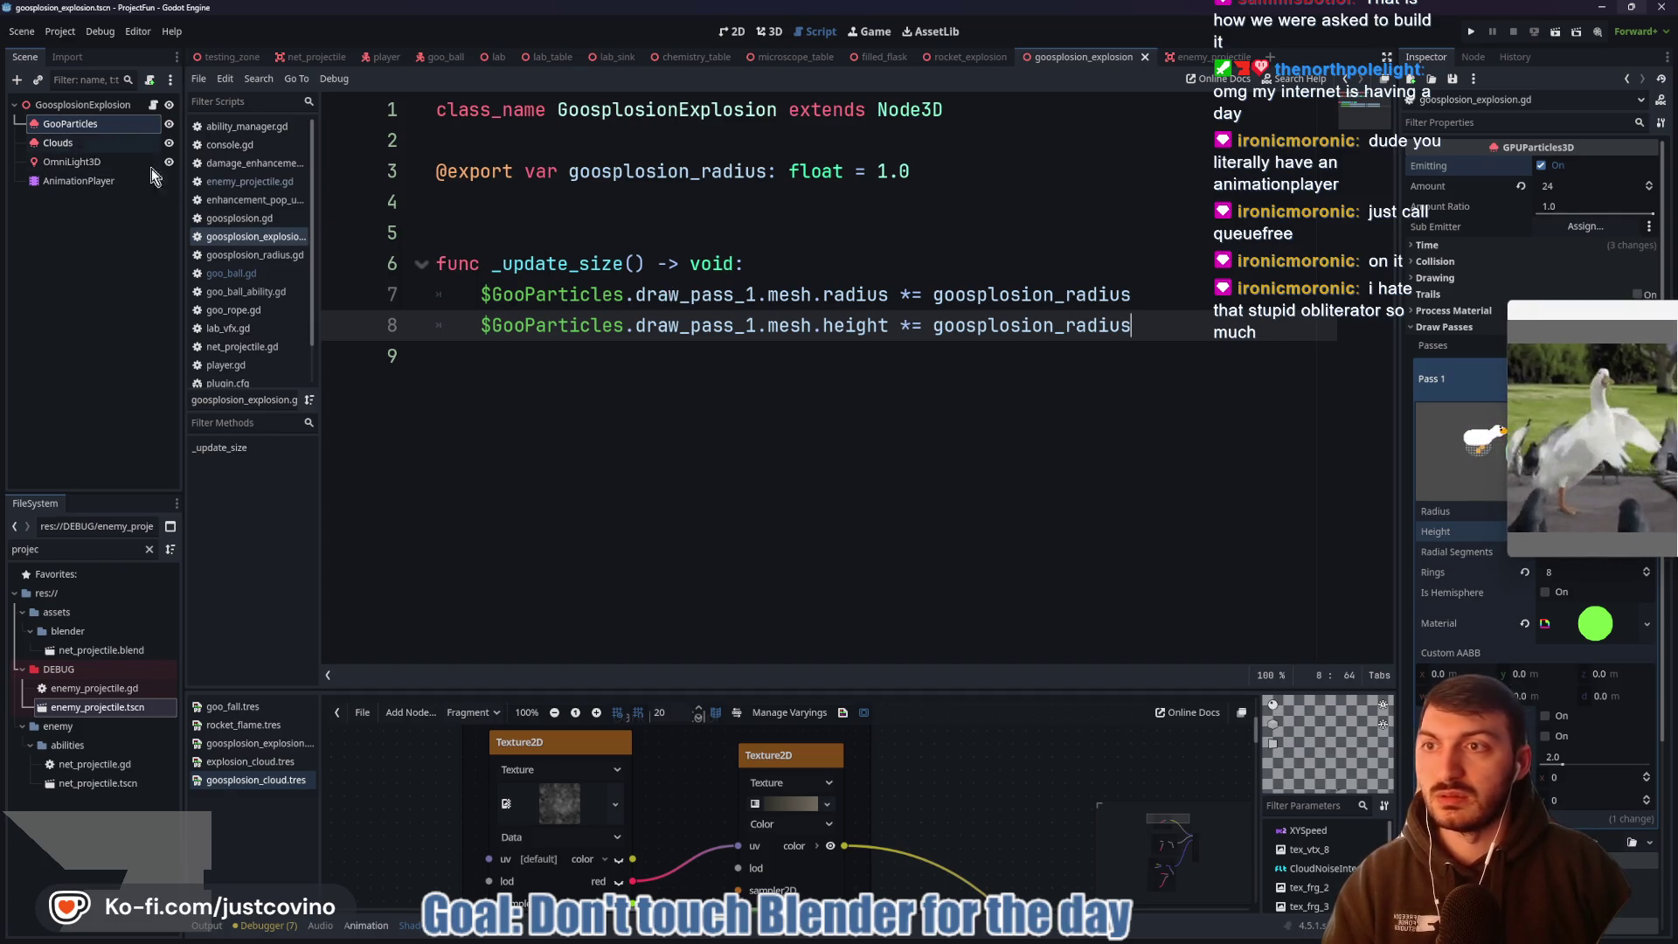
click(93, 143)
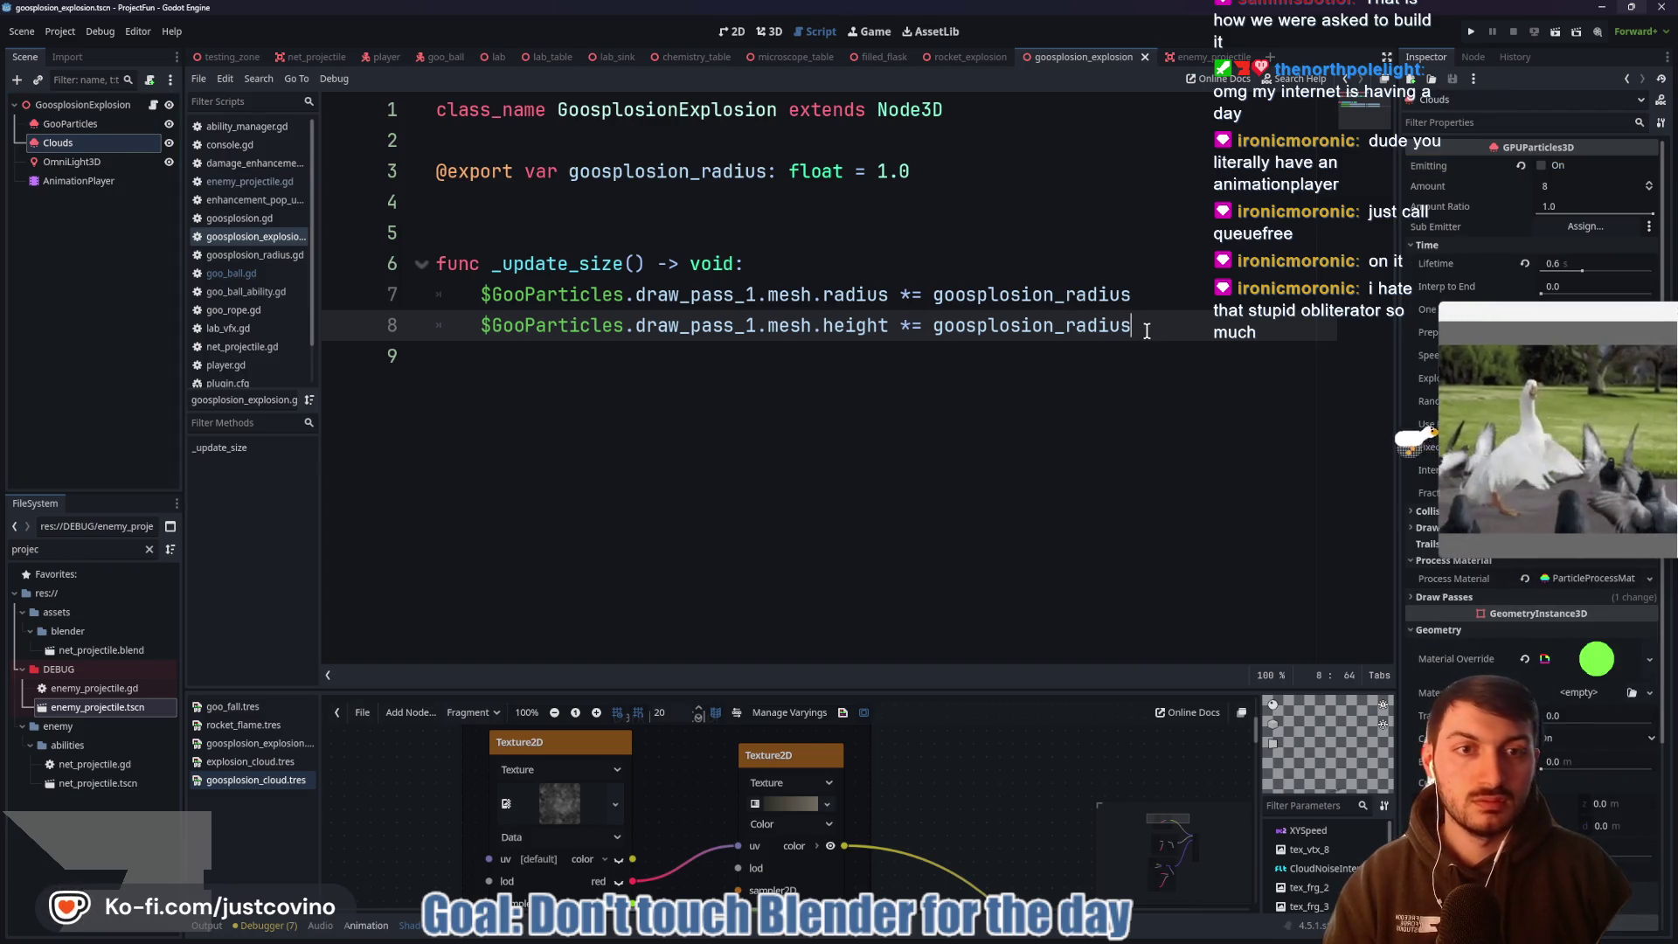
Add $Clouds.draw_pass_1.mesh.radius *= goosplosion_radius, checking the Clouds sphere mesh in the Inspector
key(Return)
text($)
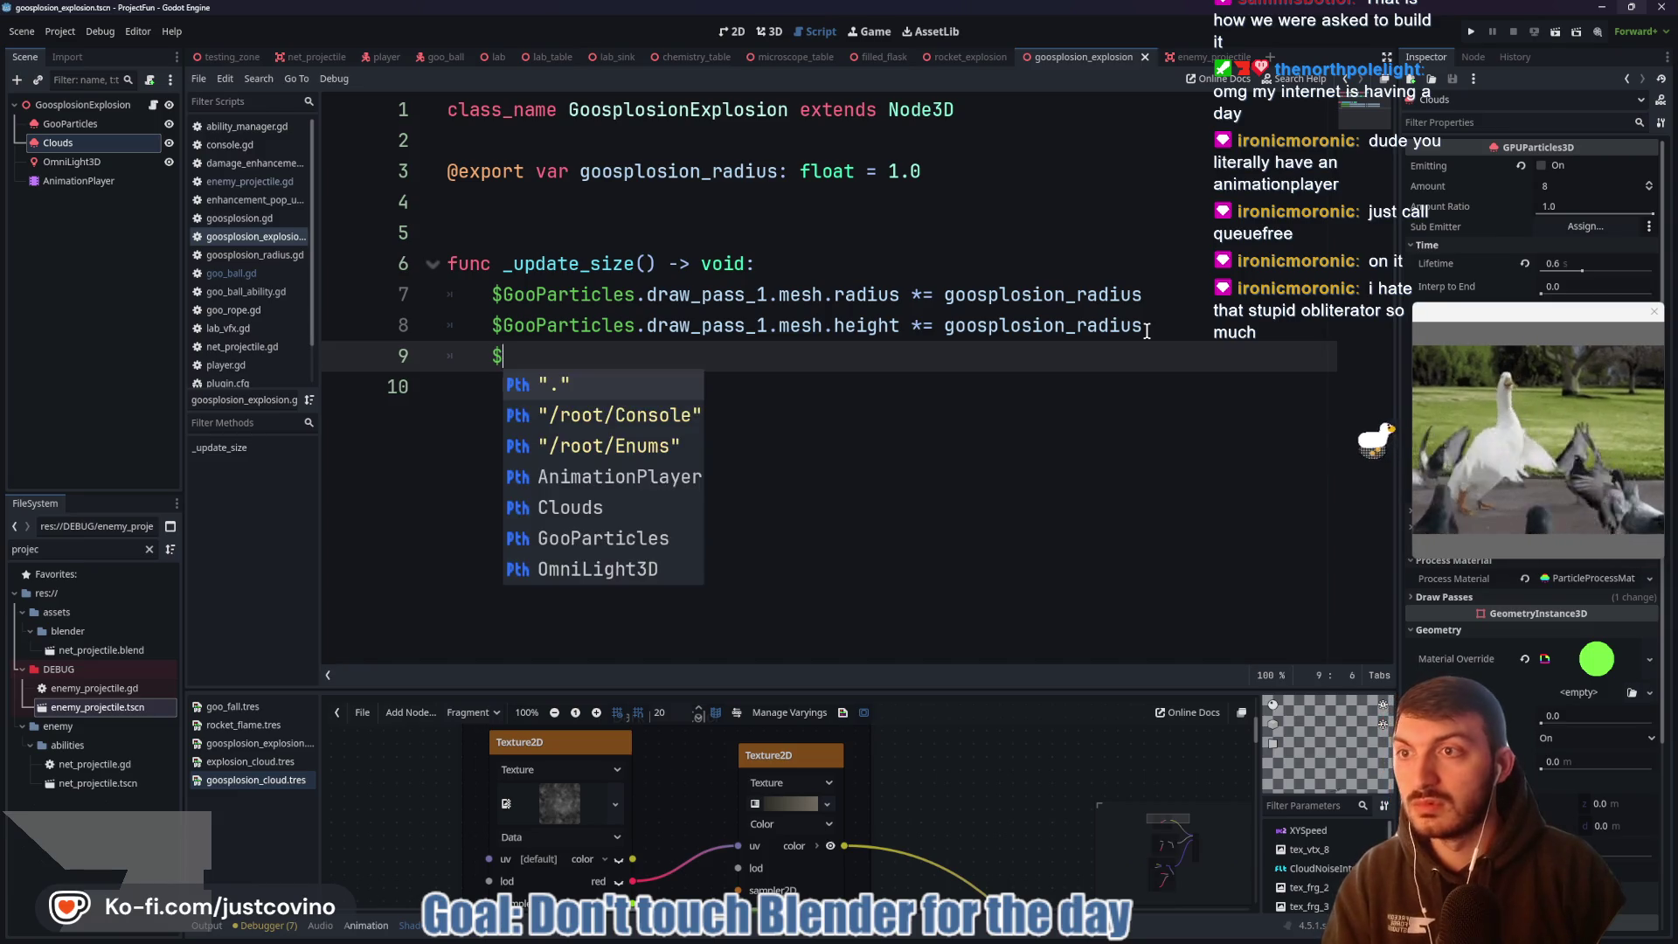
text(Clouds.d)
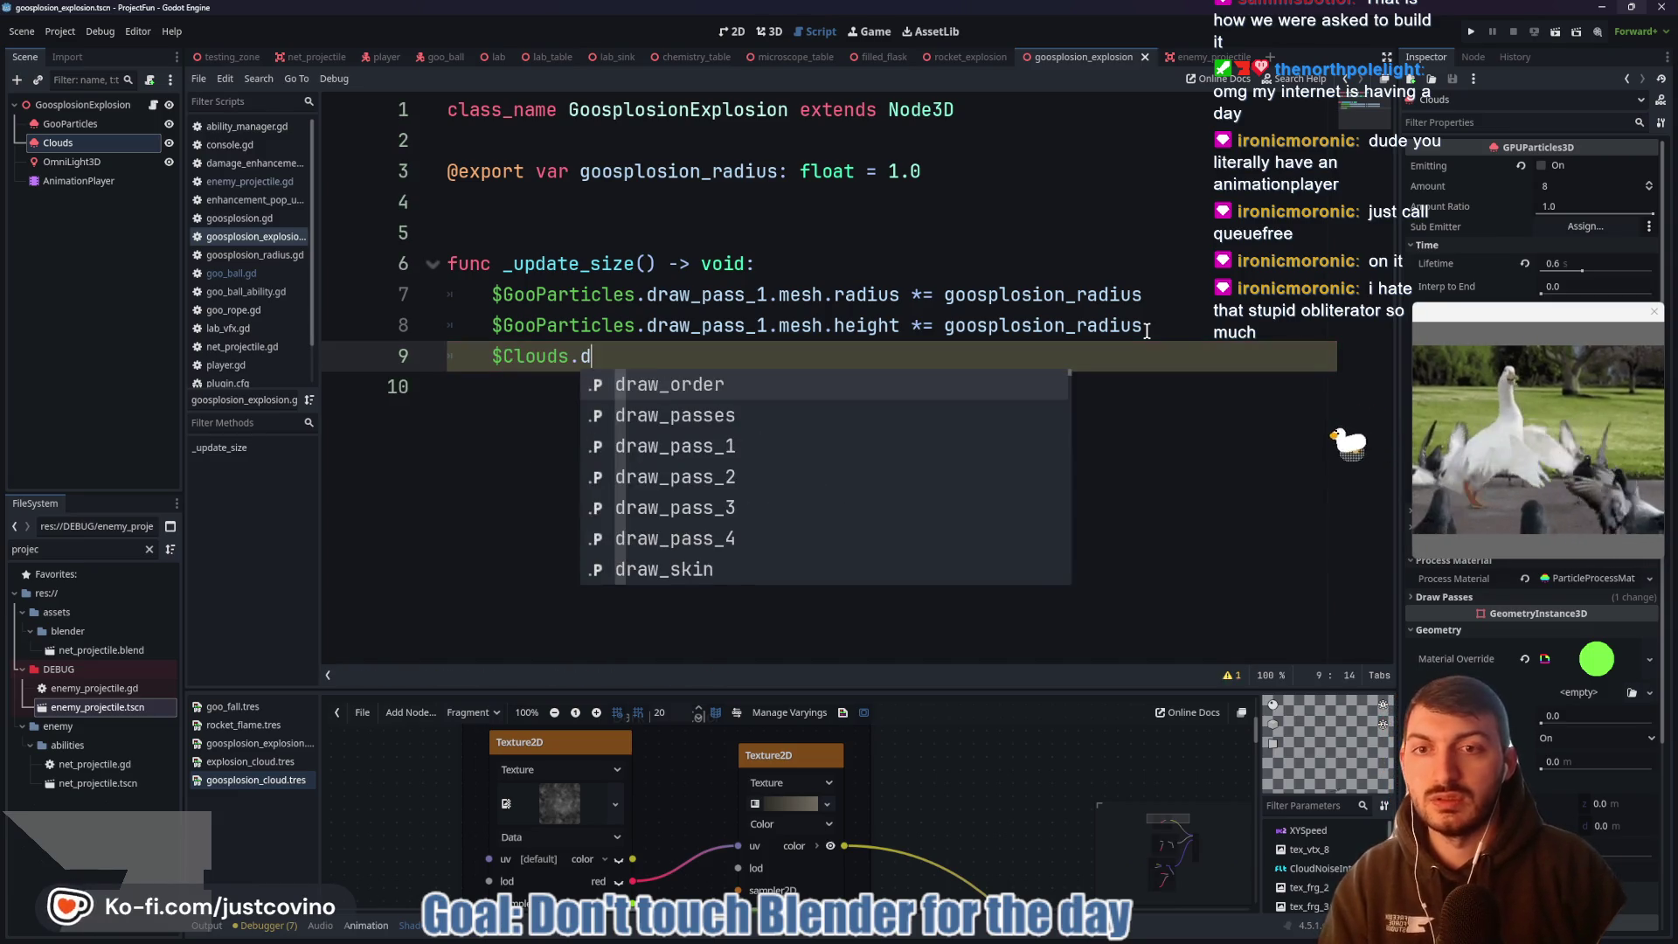
text(raw)
key(Down)
key(Down)
key(Return)
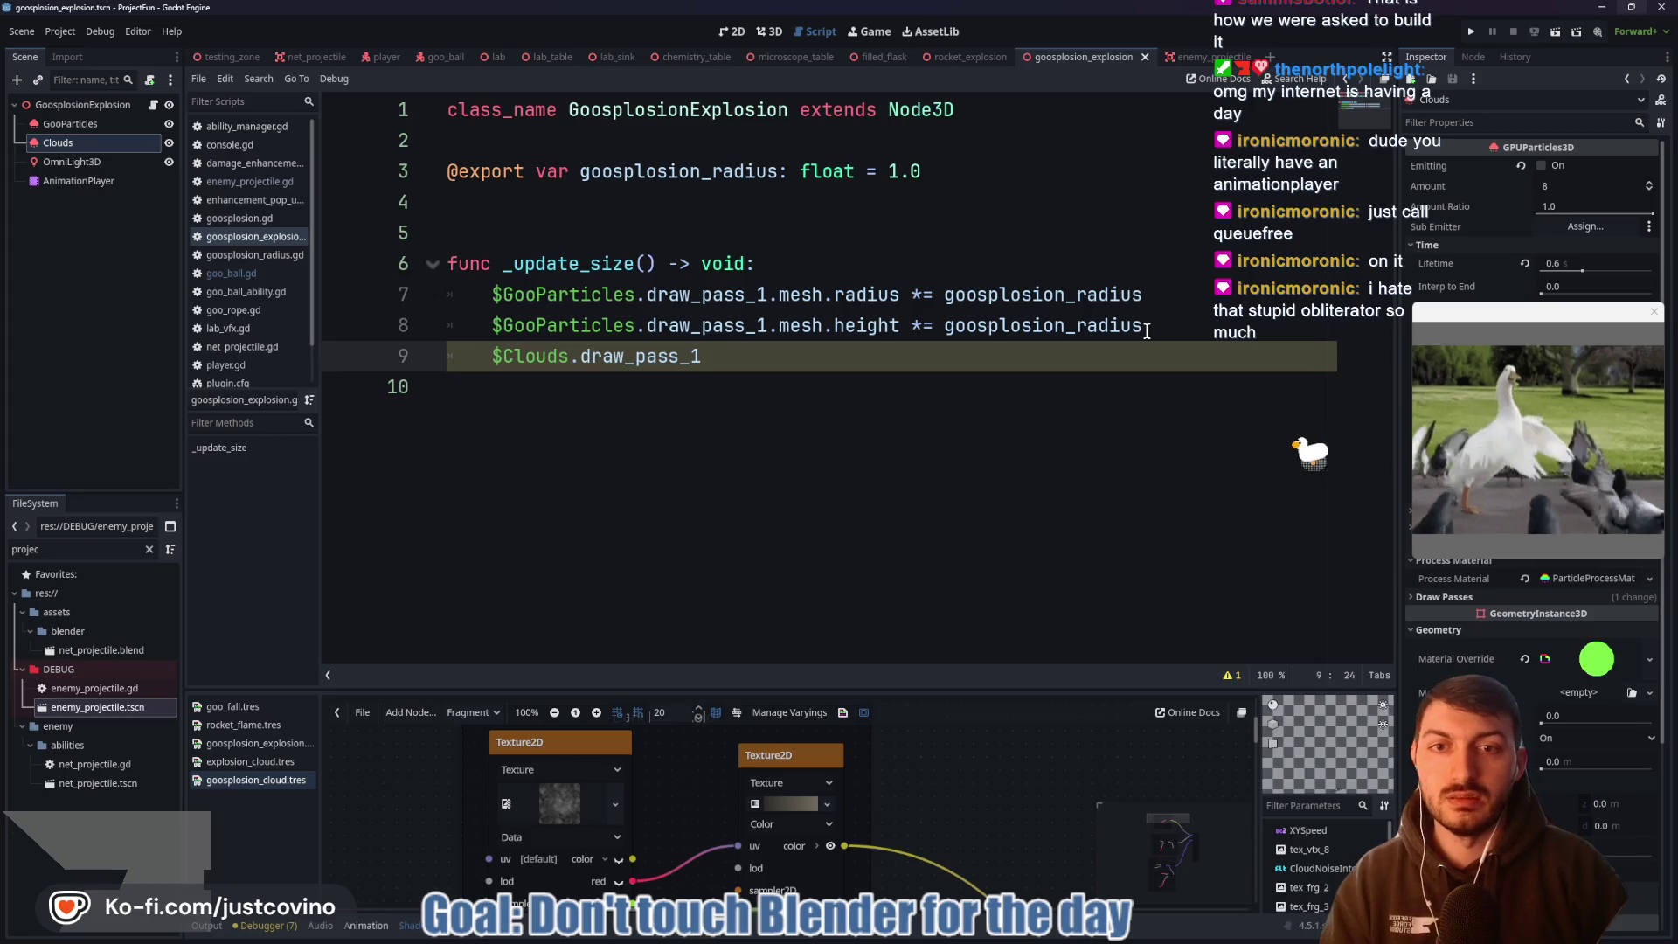
text(.mesh.)
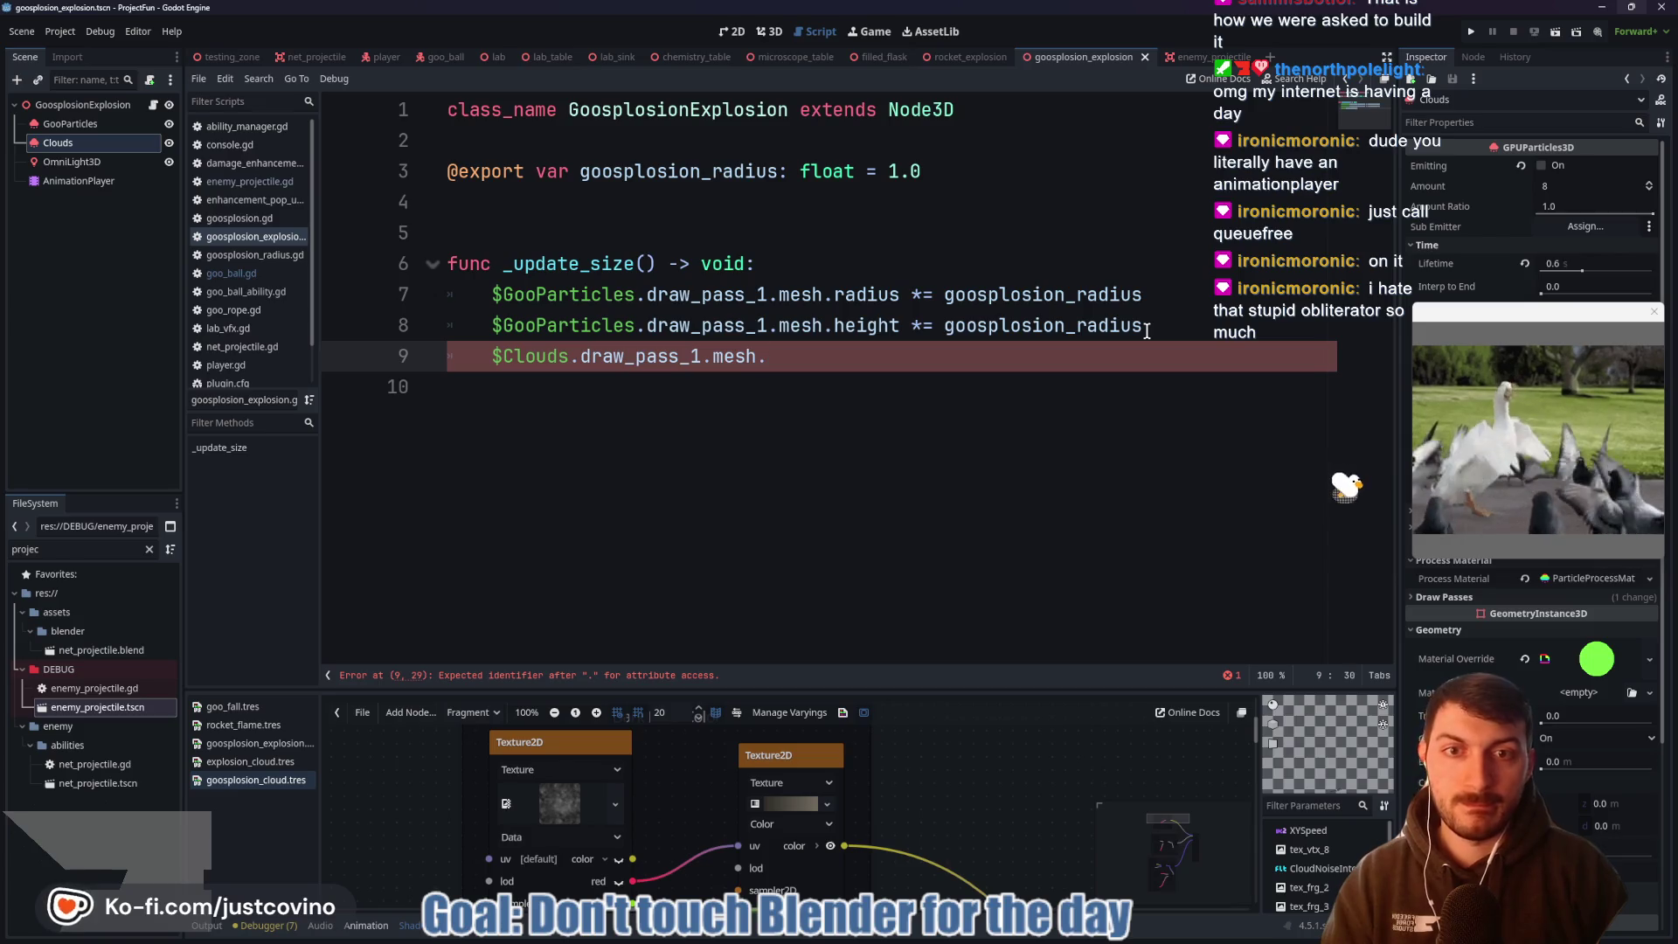
click(1486, 601)
click(1612, 633)
scroll(1587, 659, down, 2)
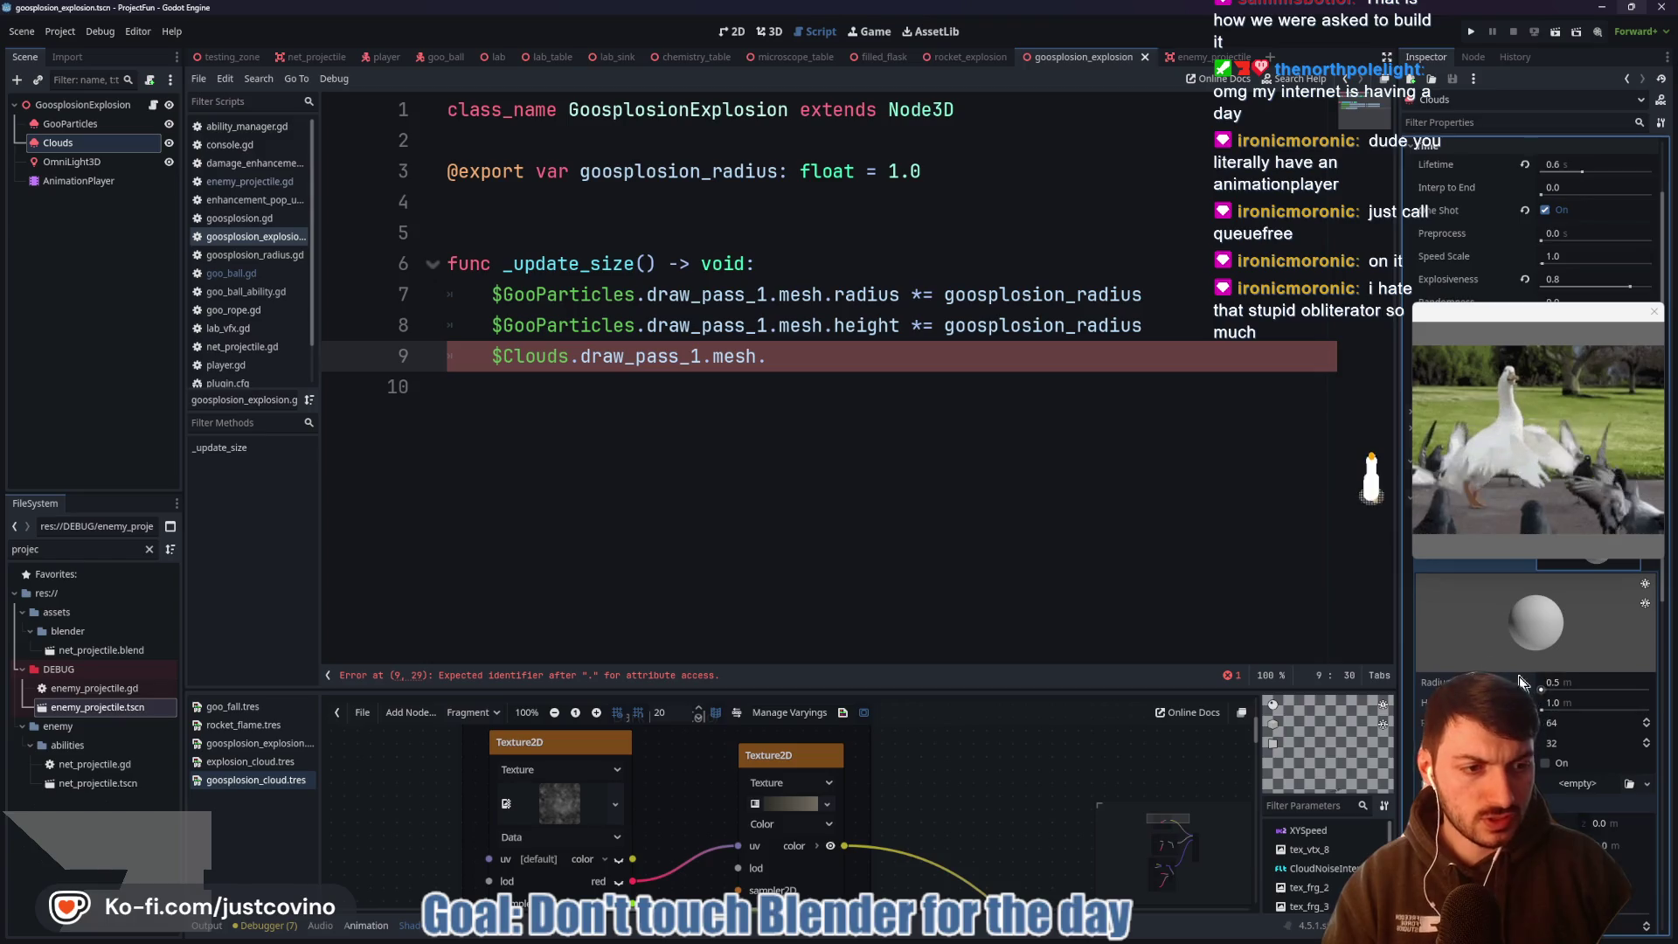
click(853, 358)
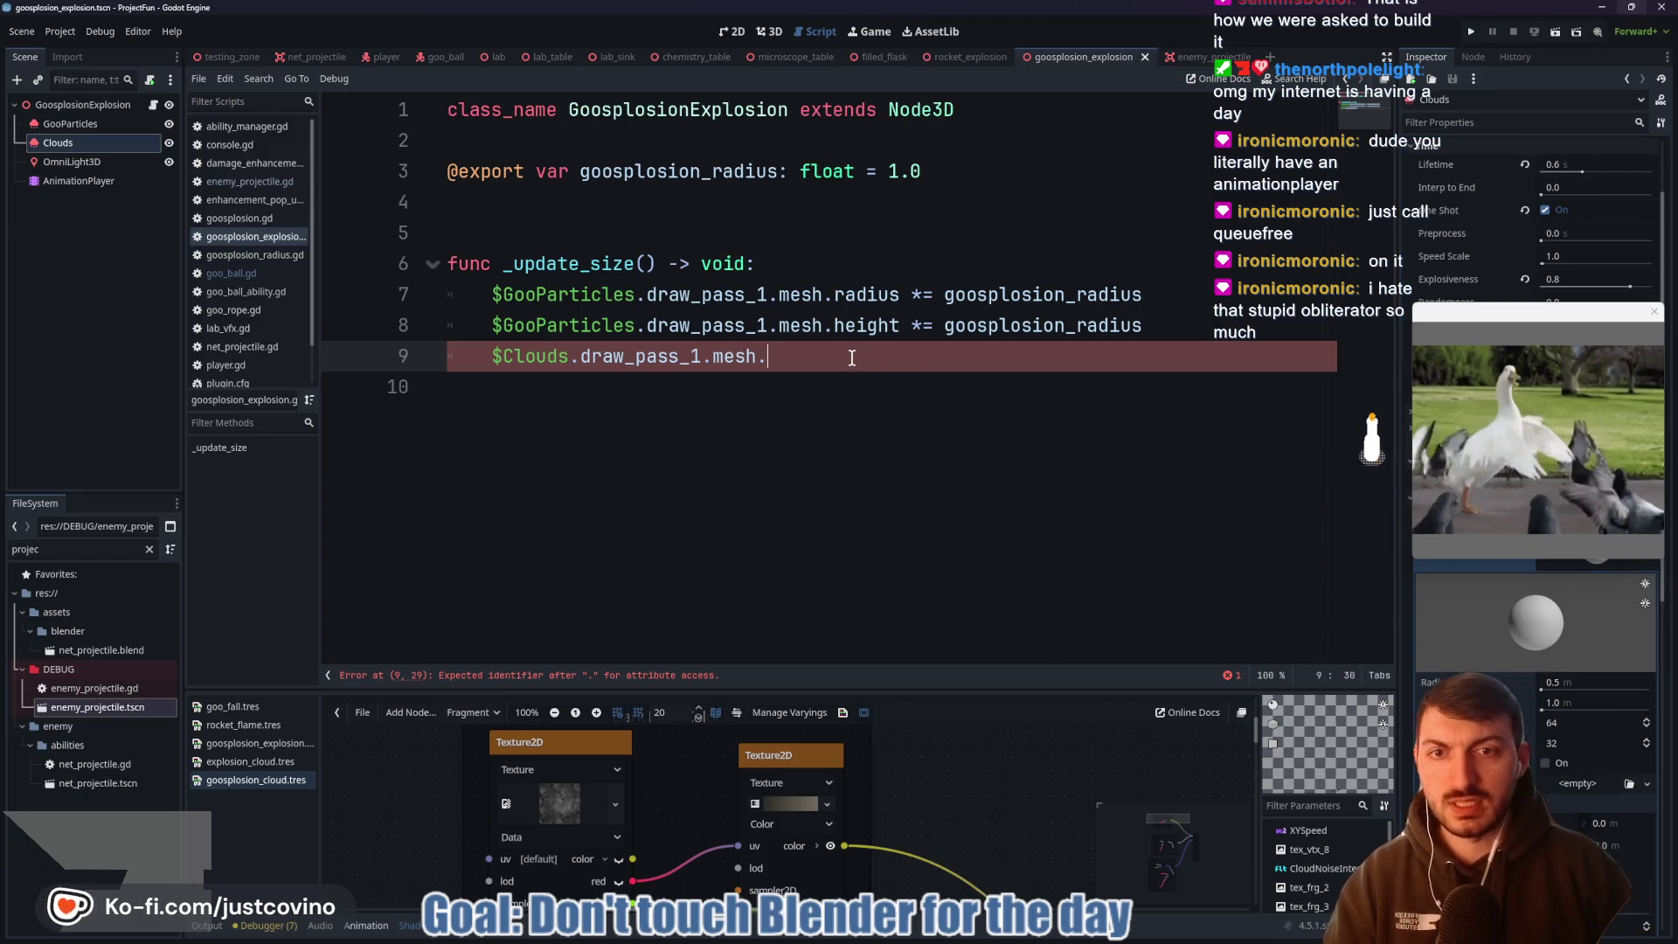
text(radius)
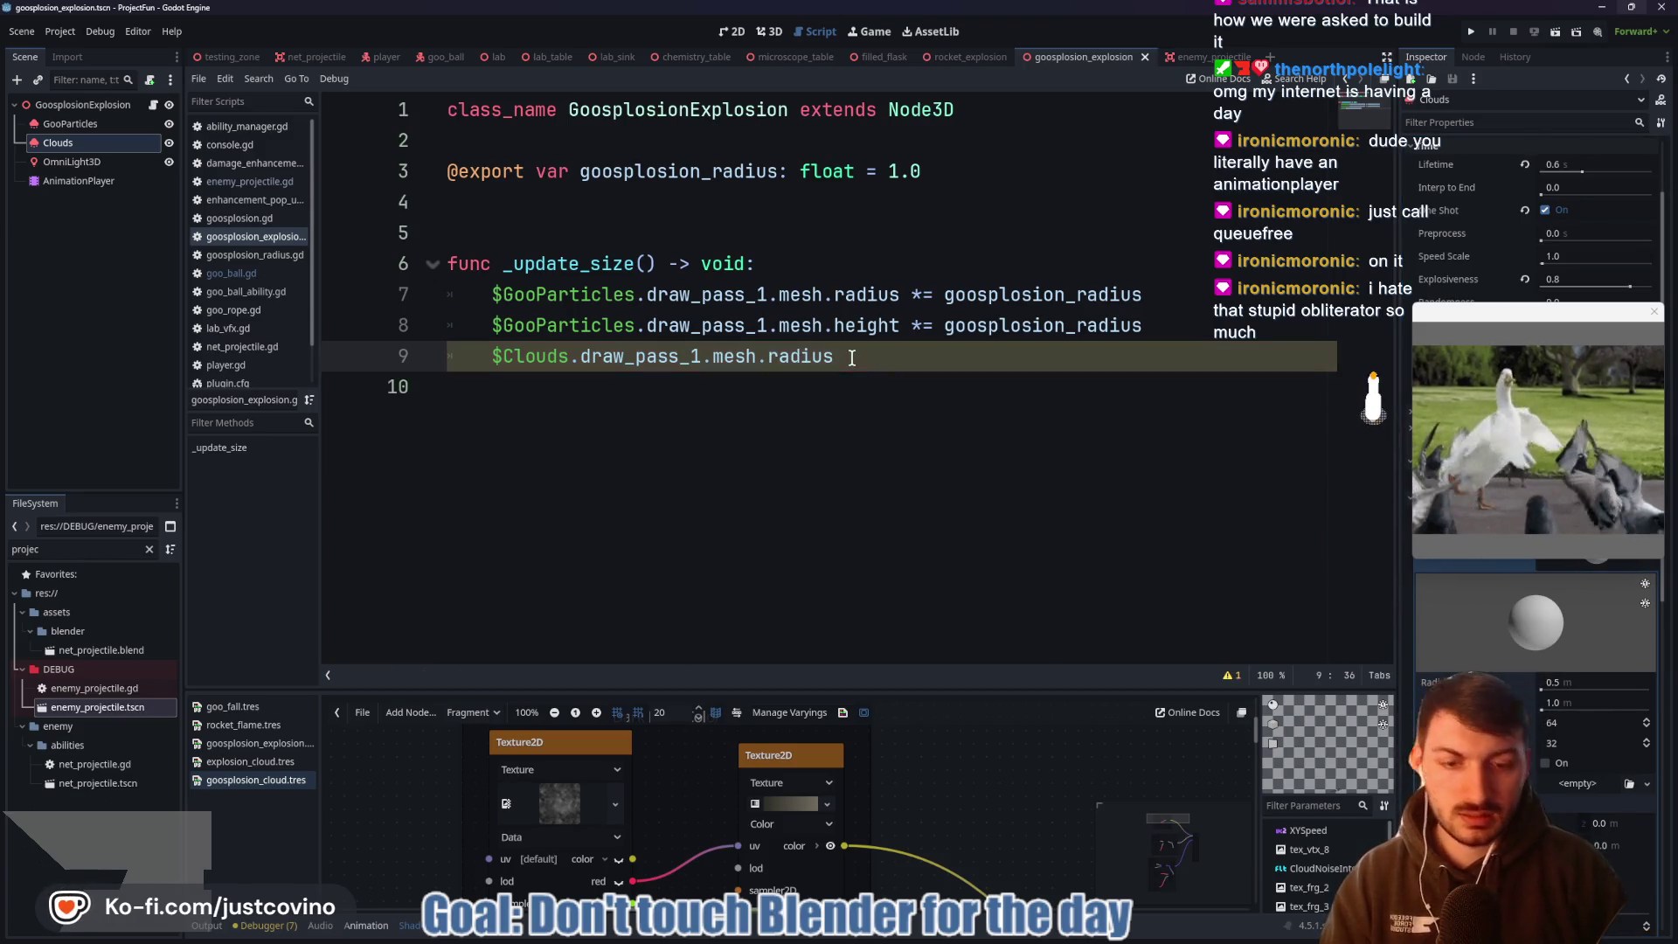
text( *)
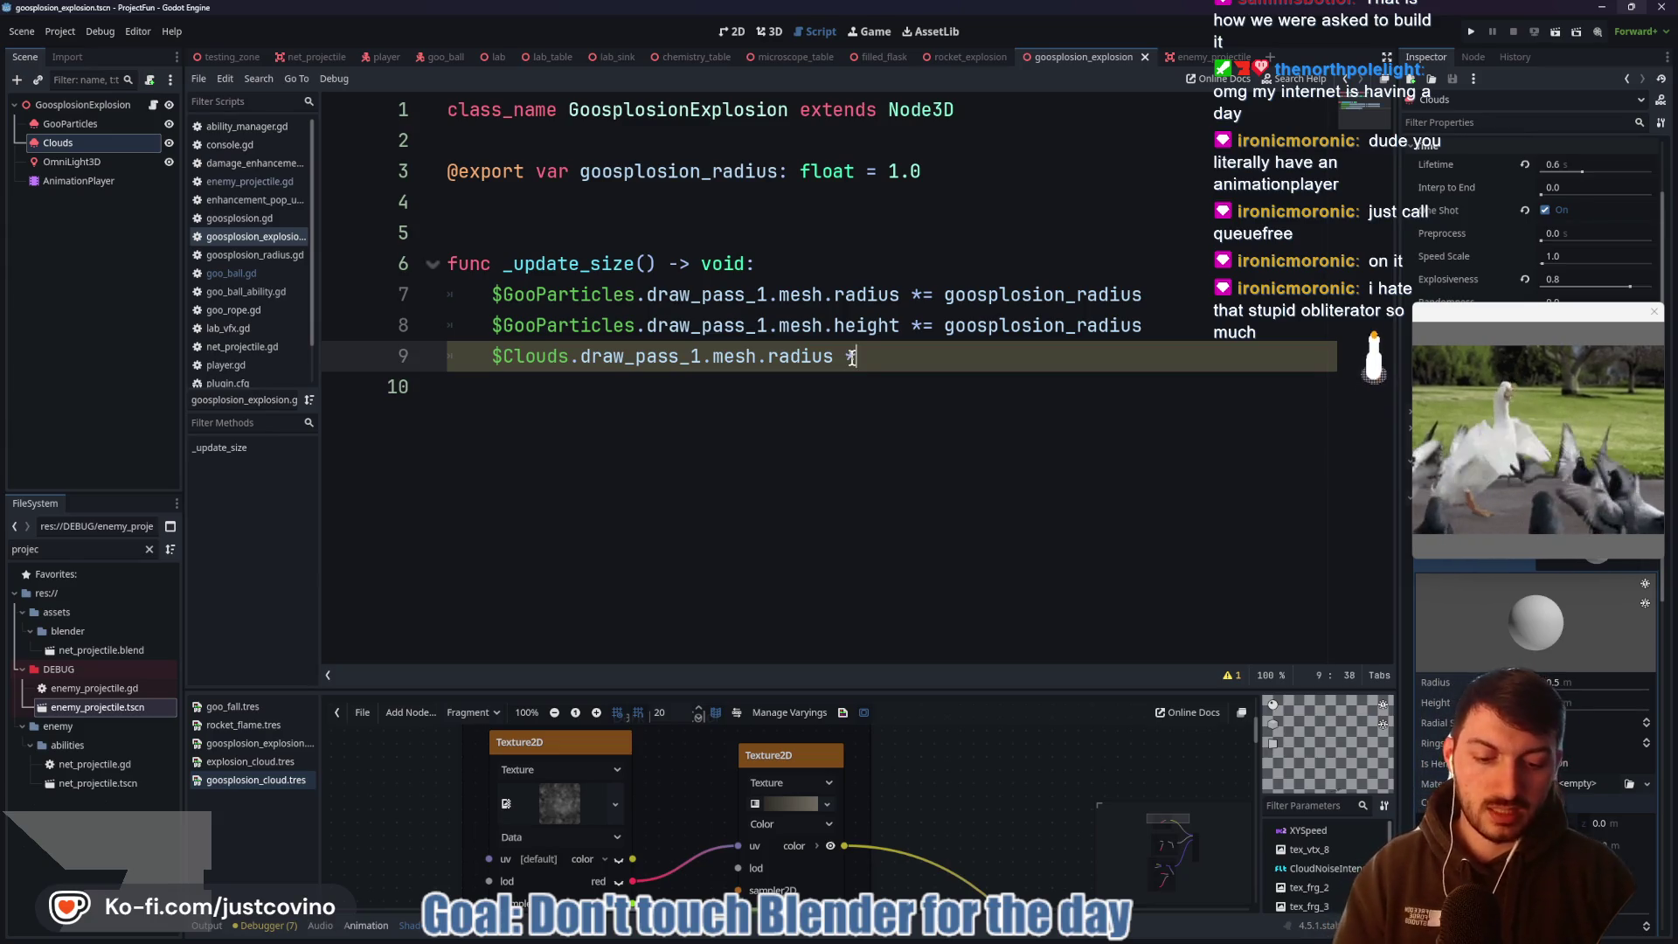
text(= go)
key(Return)
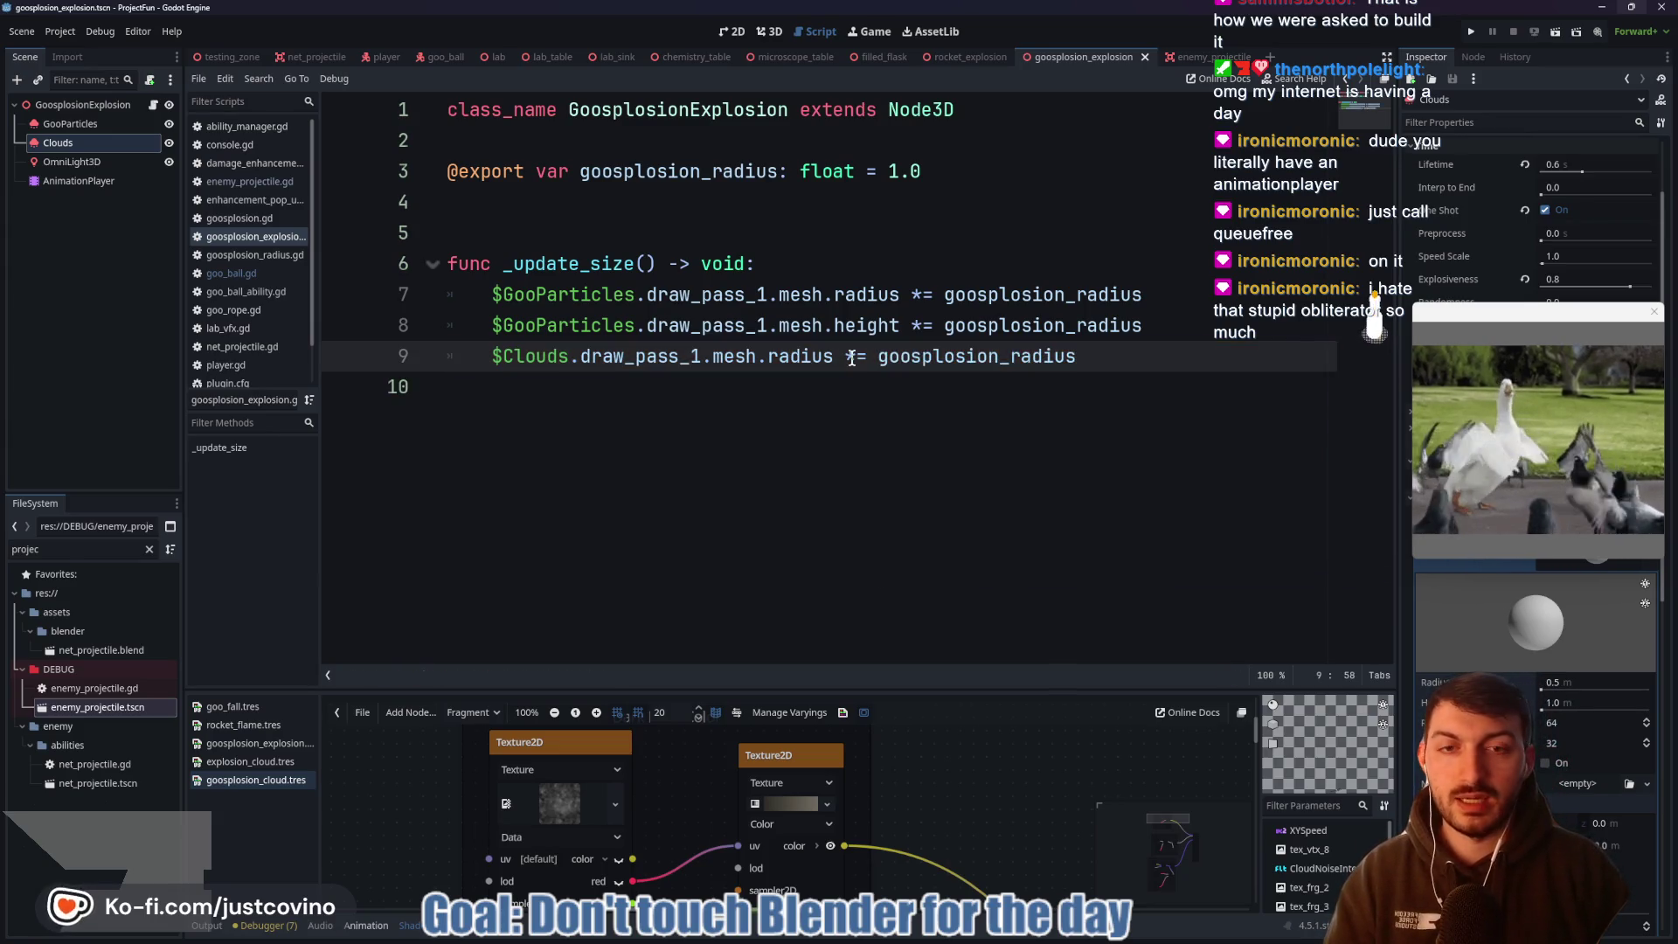
Add a matching $Clouds.draw_pass_1.mesh.height *= goosplosion_radius line
key(Return)
text($)
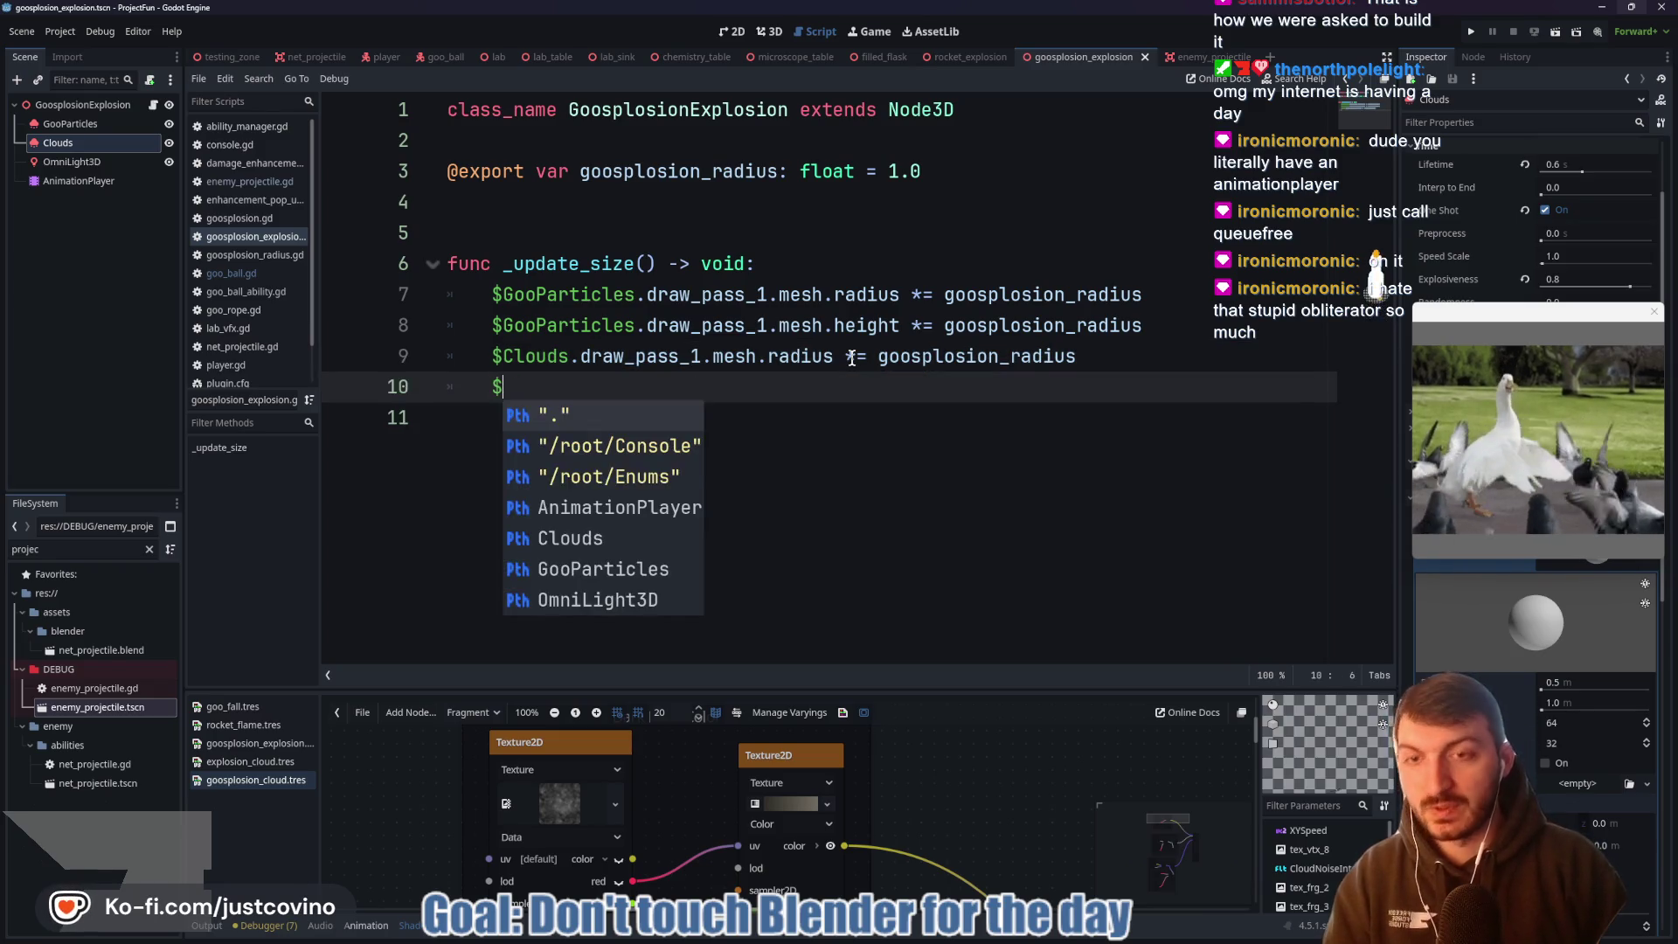
text(Clo)
key(Return)
text(.draw)
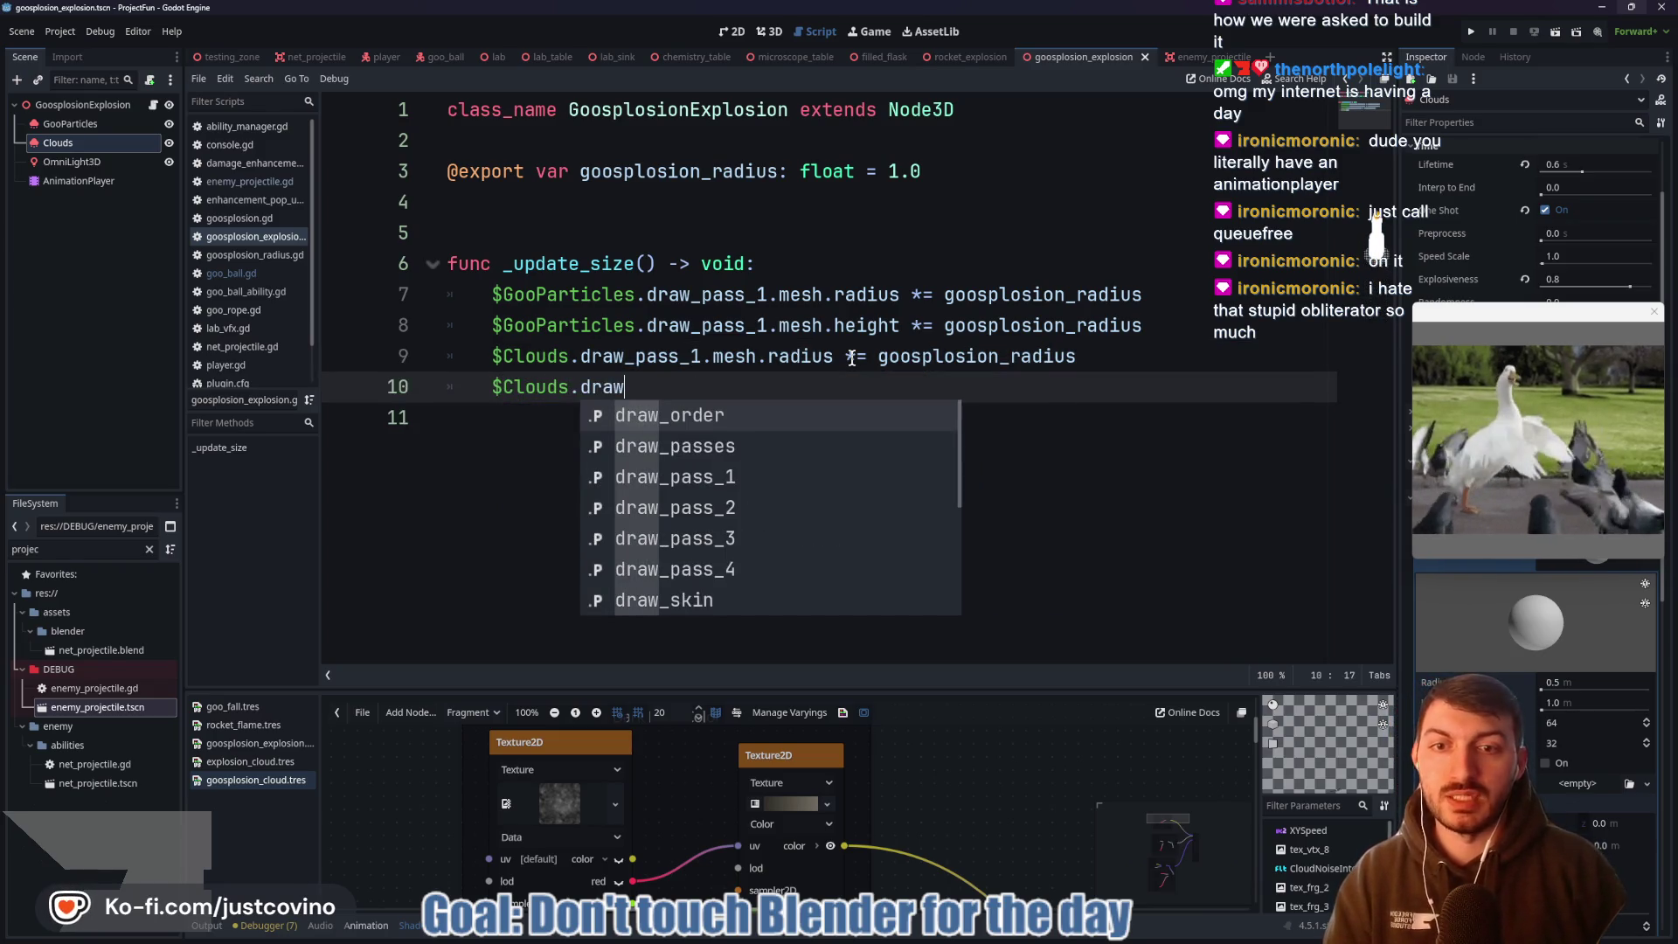
key(Down)
key(Down)
key(Return)
text(.mesh)
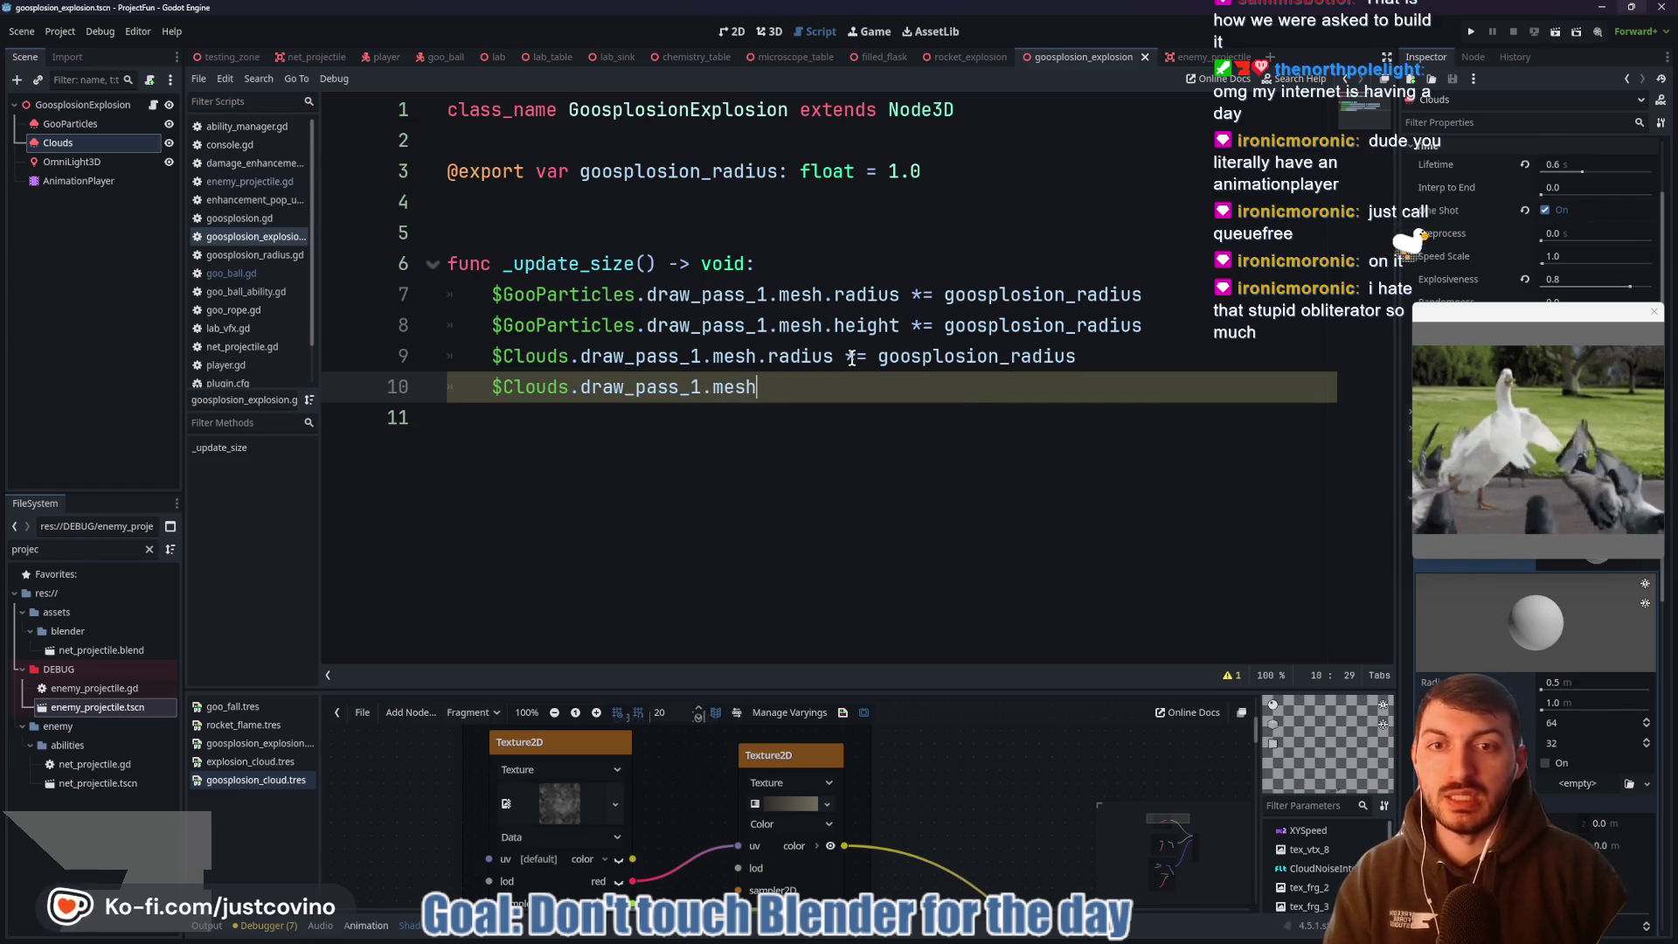
text(.radius *)
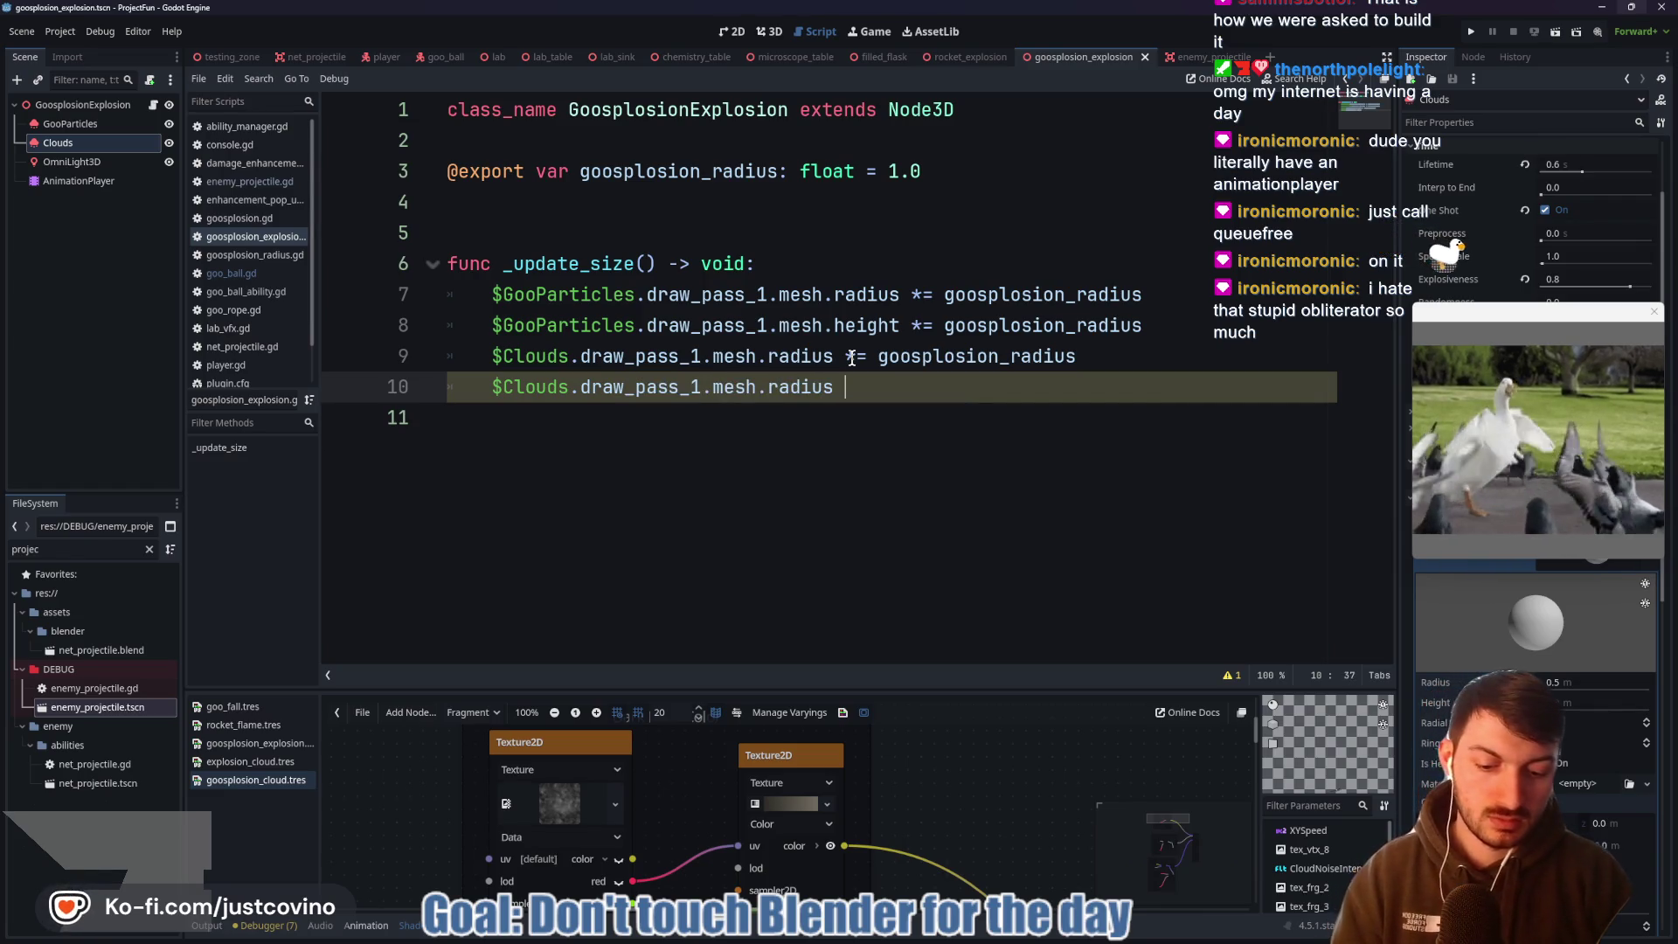
text(= go)
key(Return)
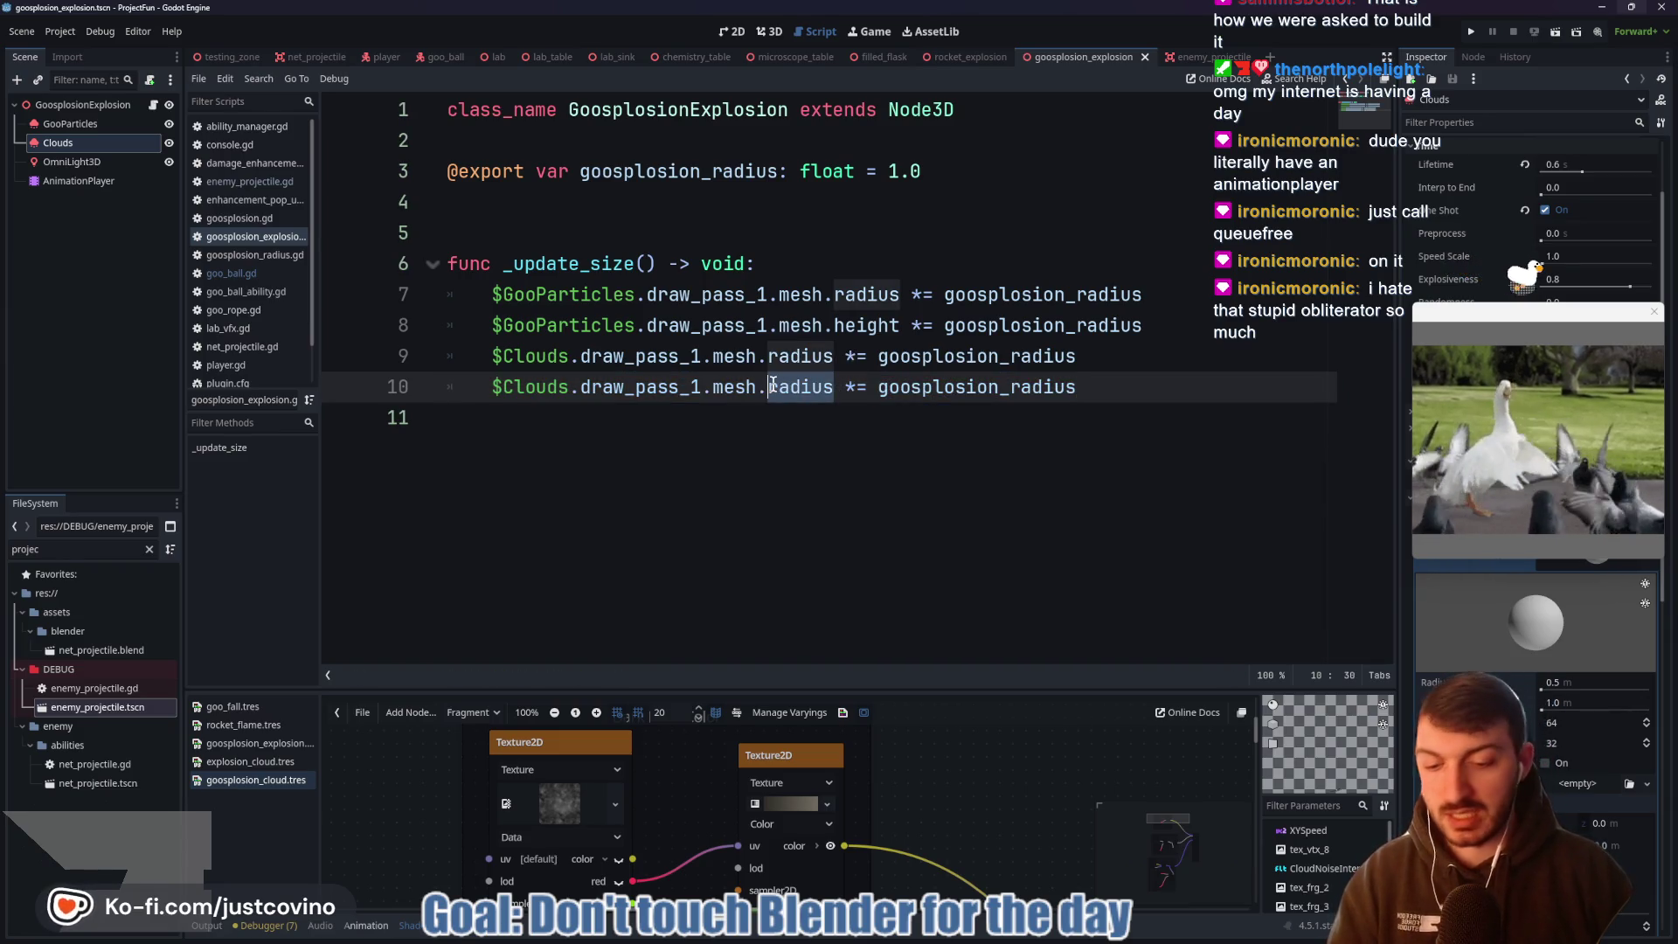
text(height)
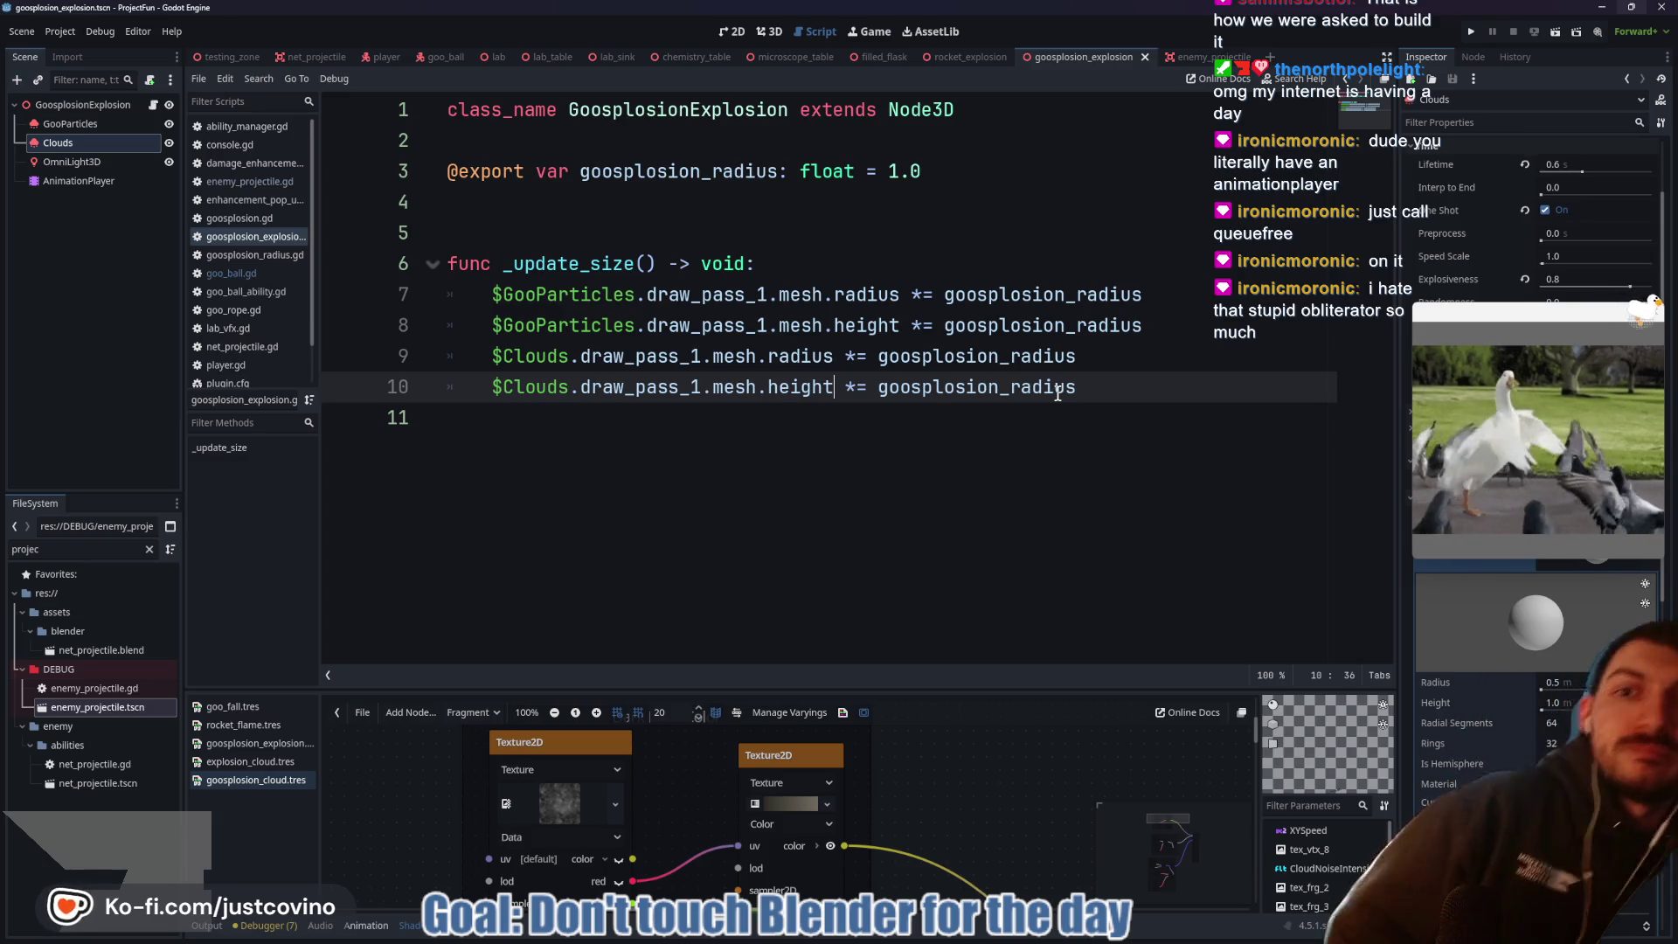
Insert blank lines above _update_size and append $OmniLight3D.omni_range *= goosplosion_radius
click(505, 231)
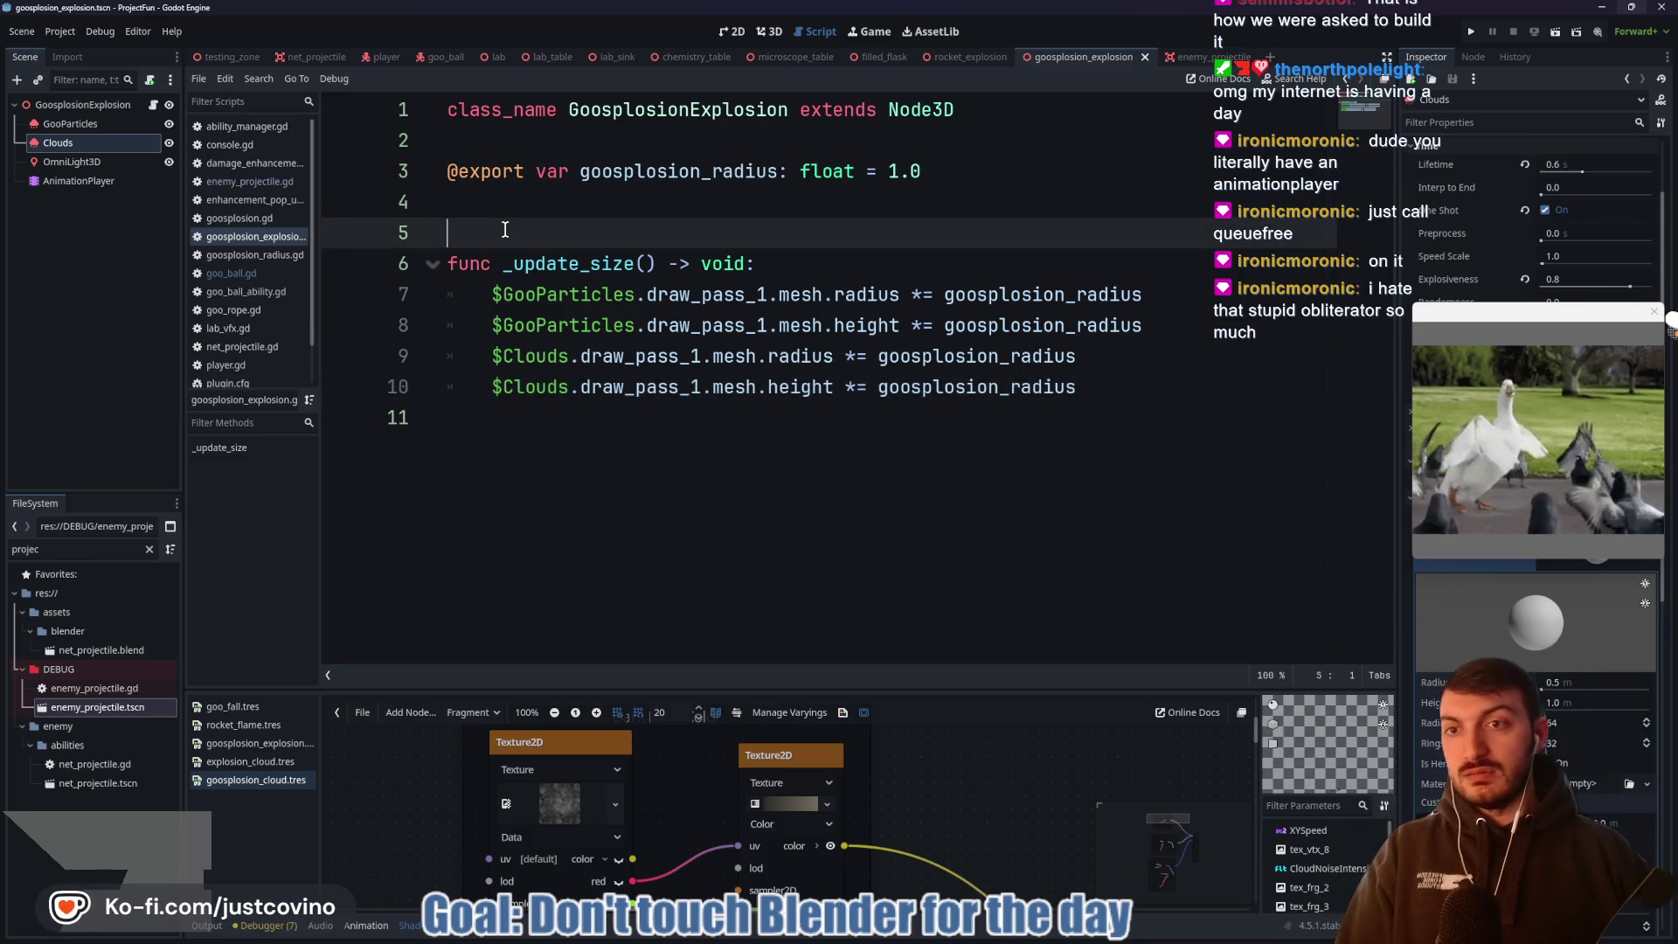
key(ctrl+shift+Return)
key(ctrl+shift+Return)
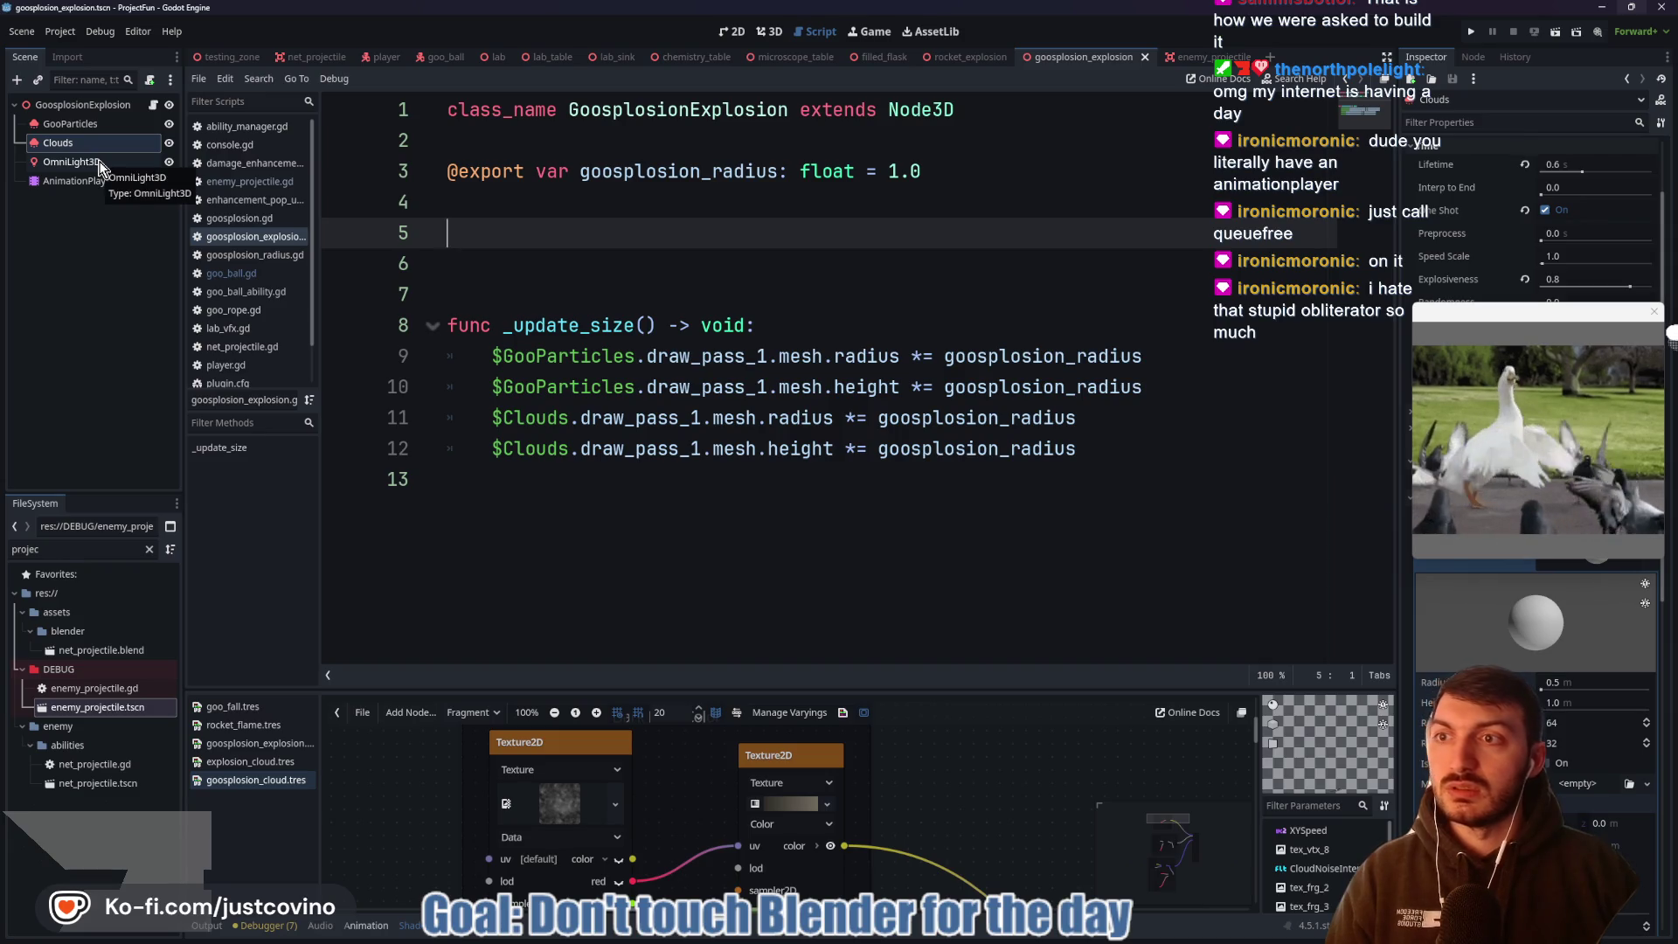
click(1161, 457)
key(Return)
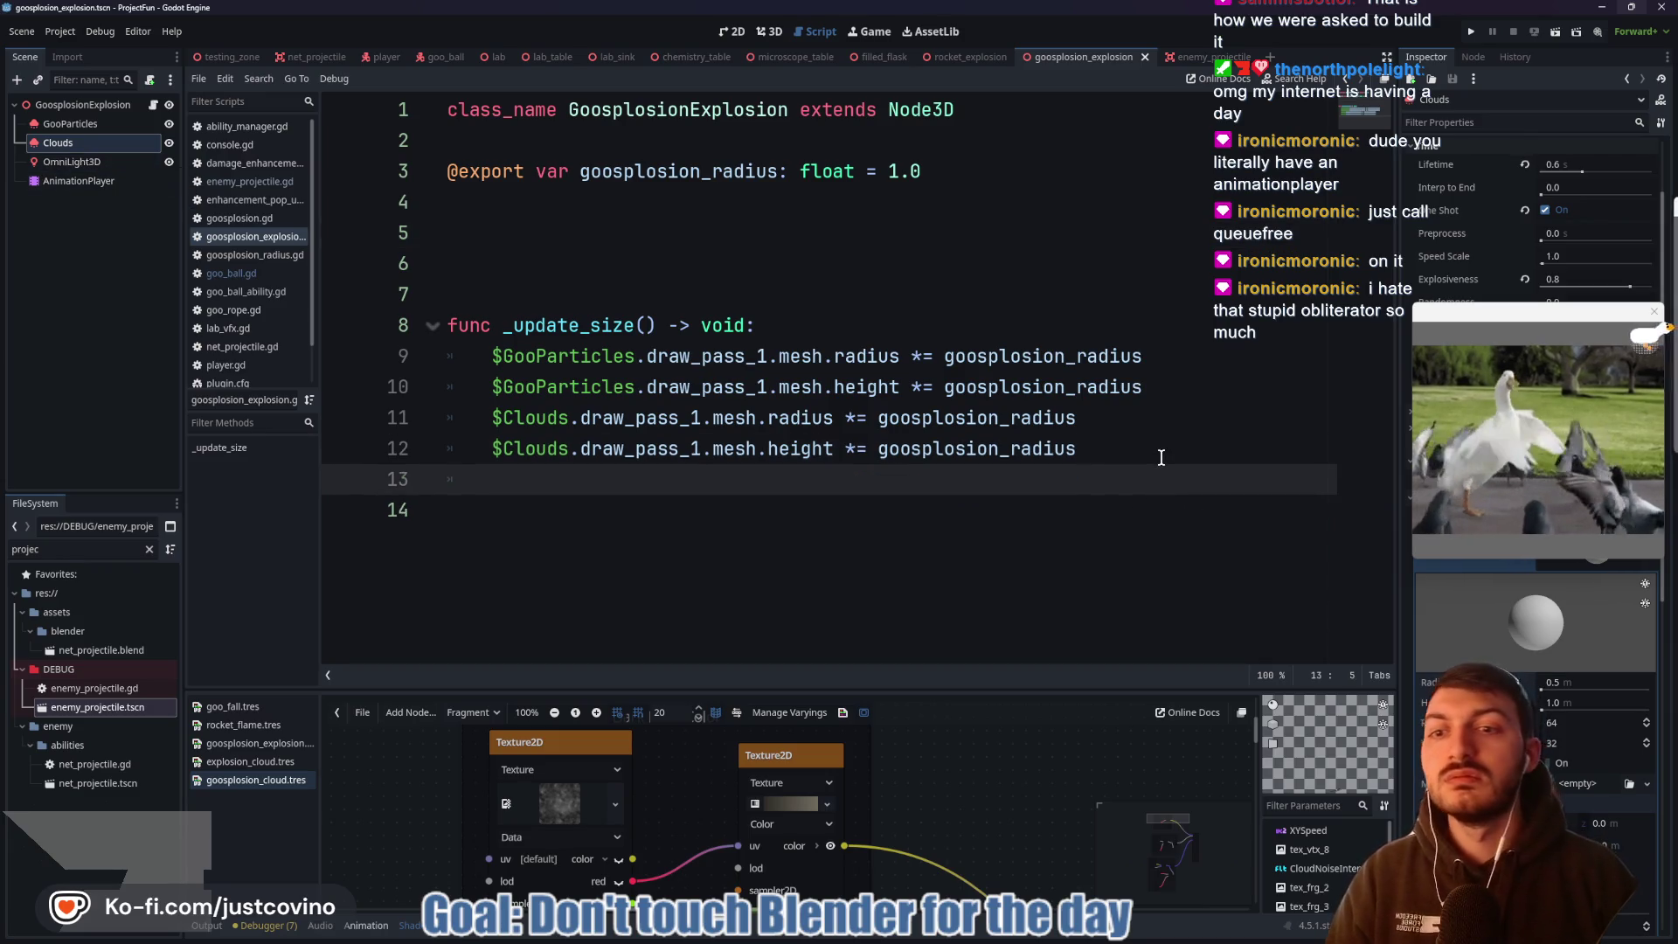
text($O)
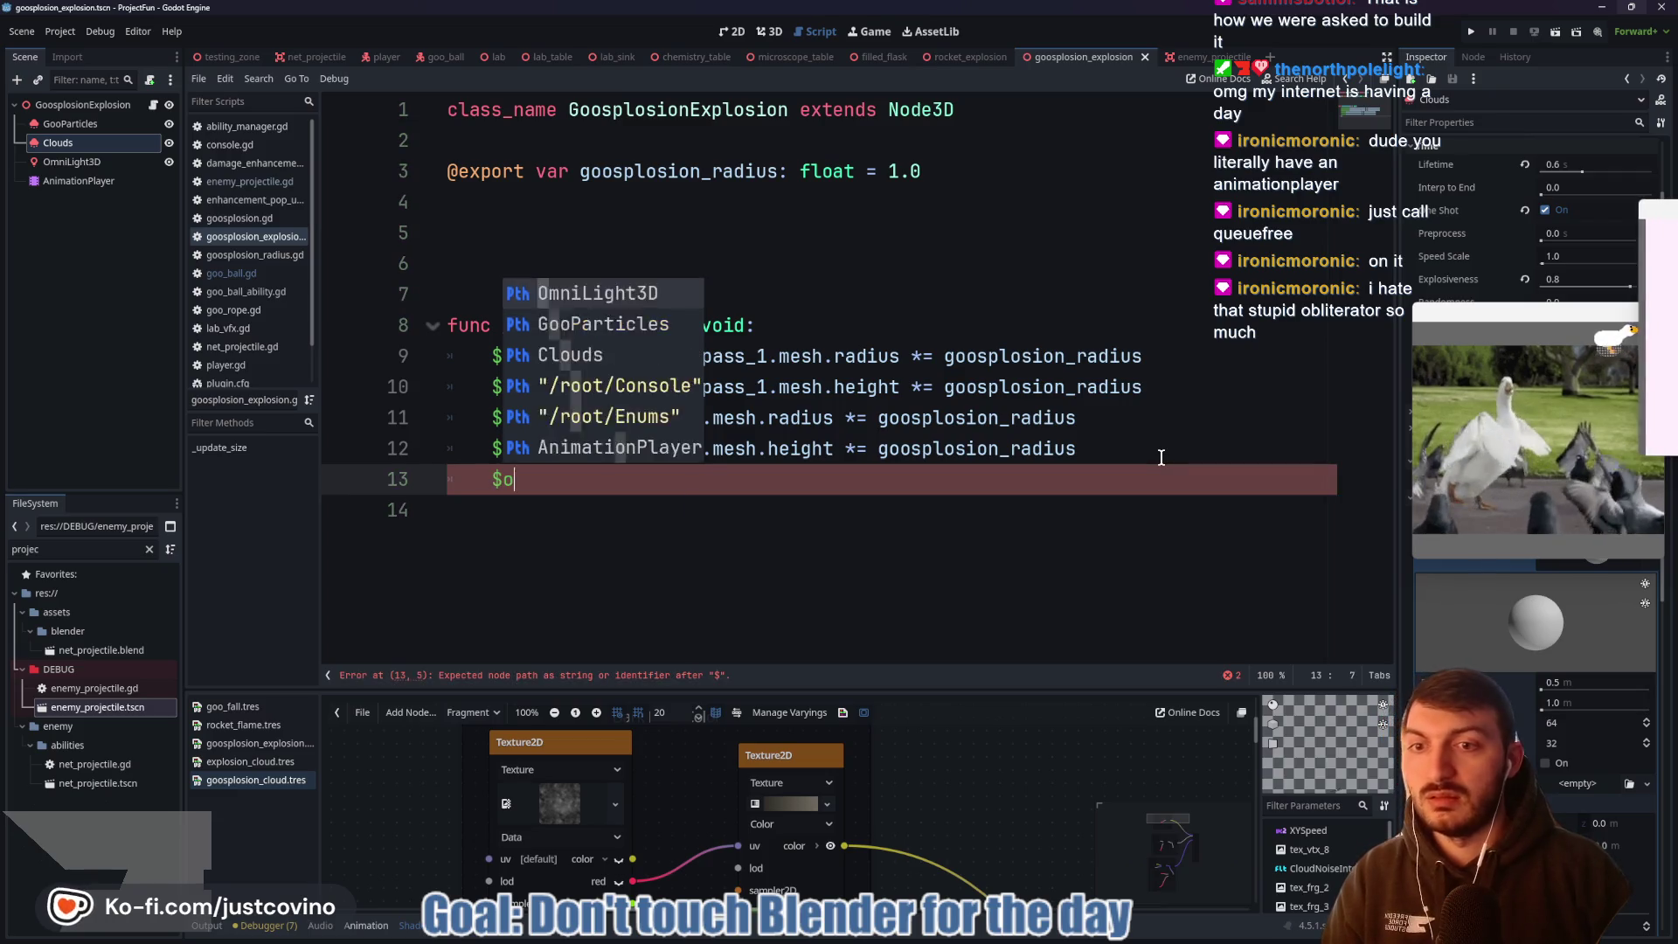
key(Return)
text(.)
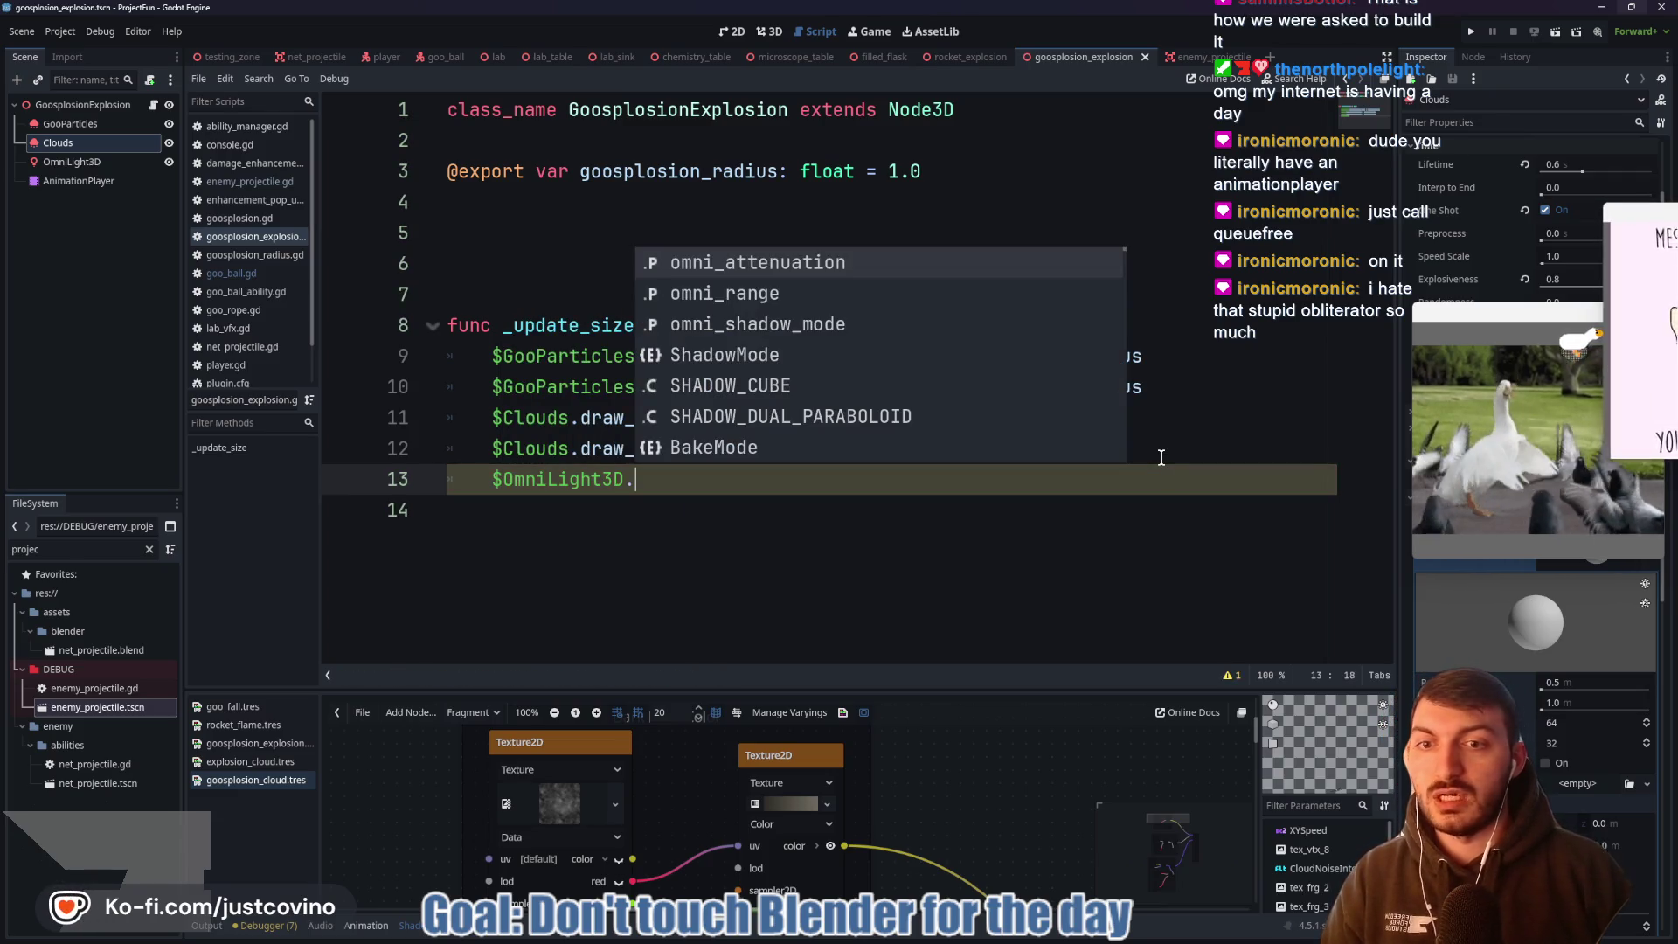
key(Down)
key(Return)
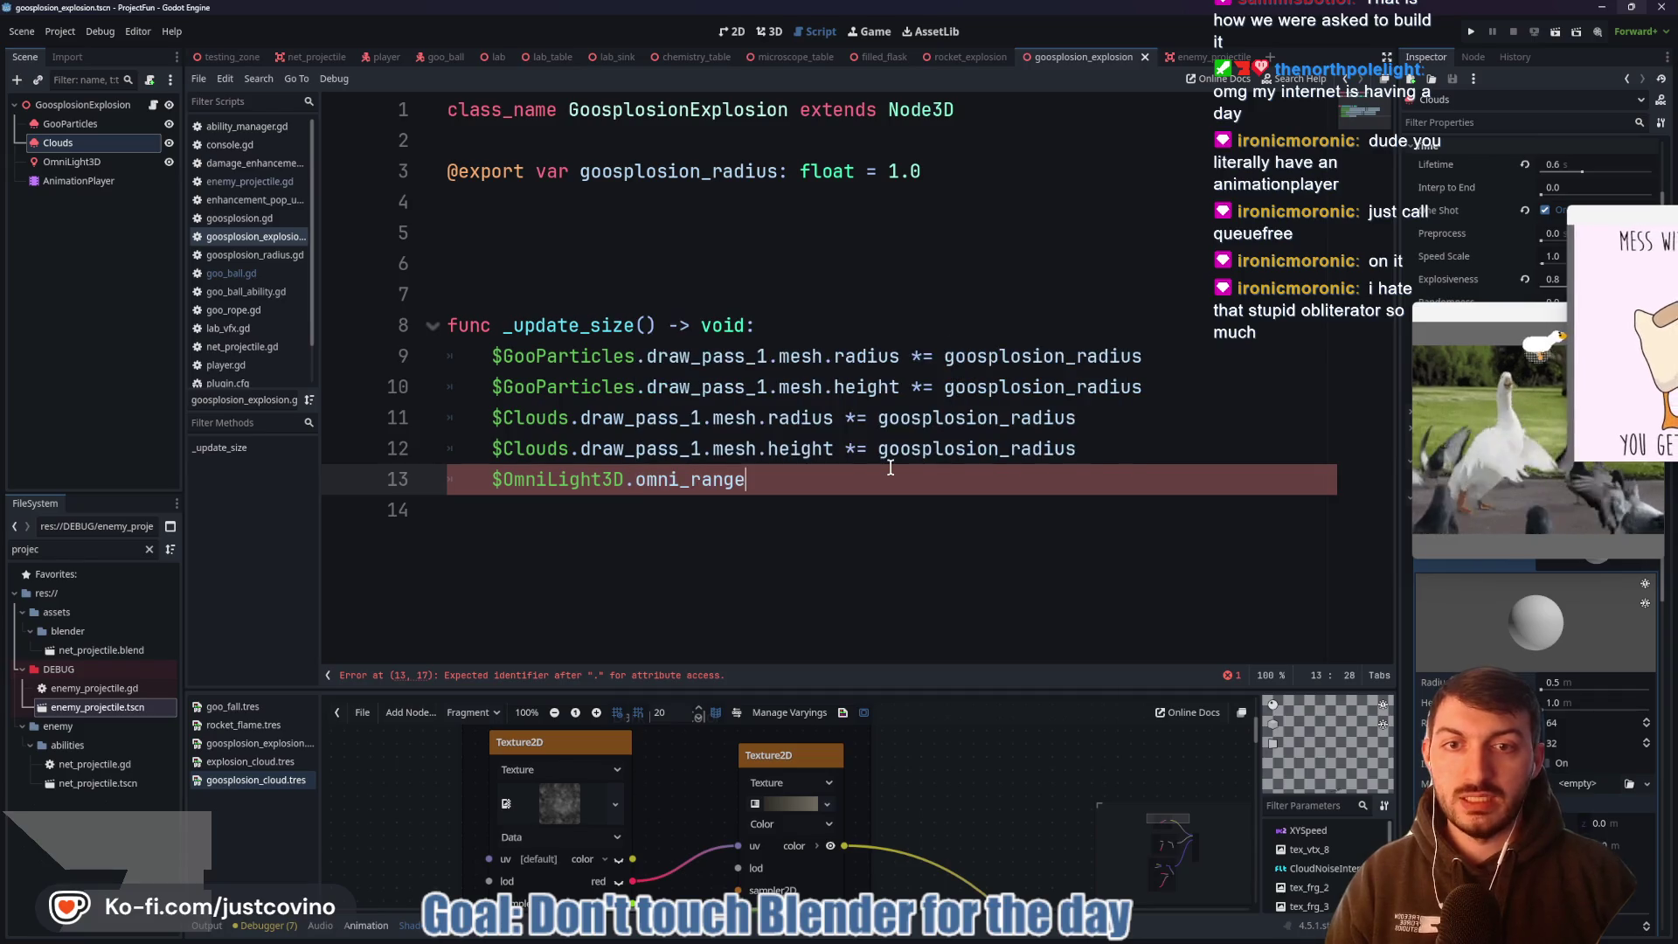
text(*=)
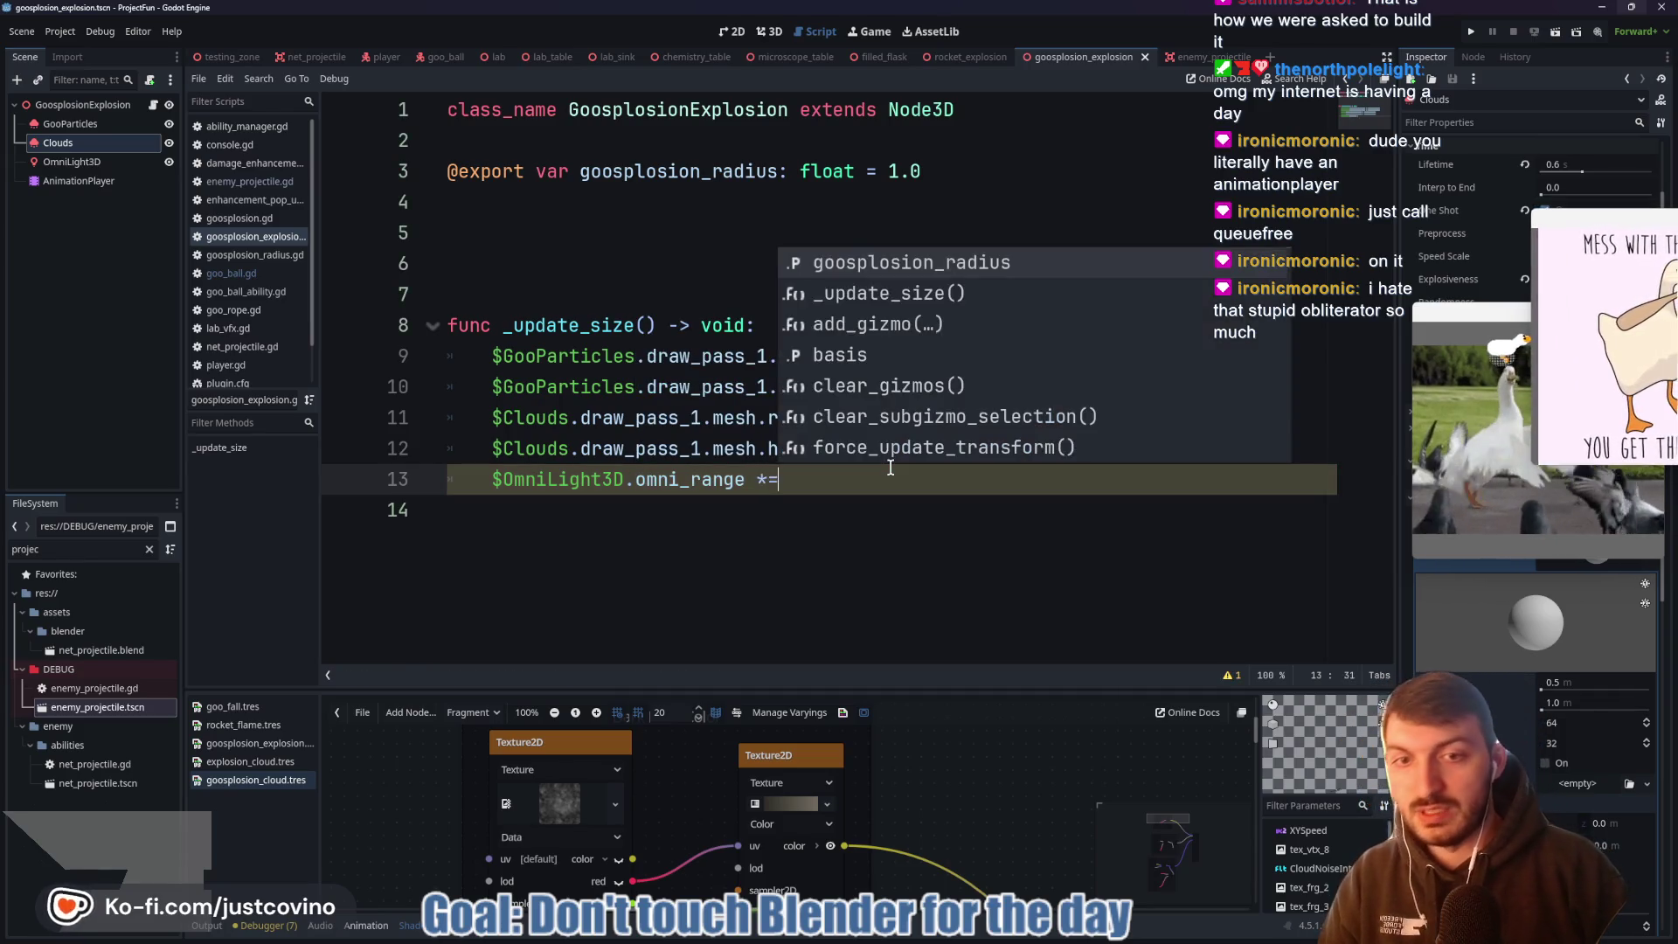
text( g)
key(Return)
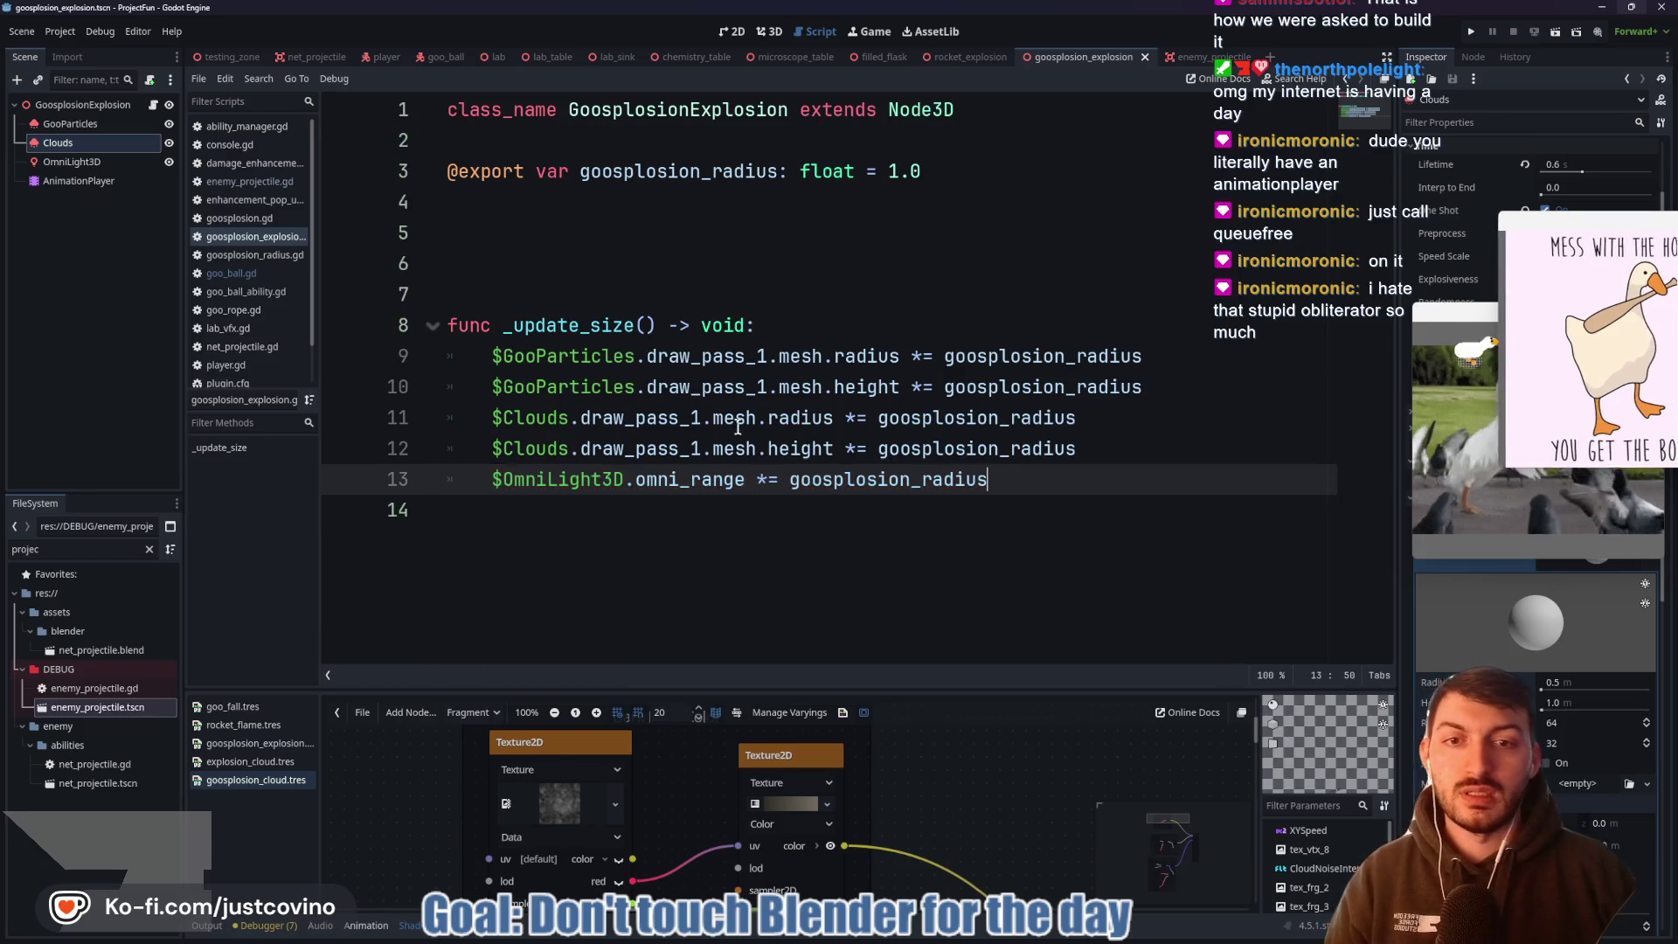
click(516, 244)
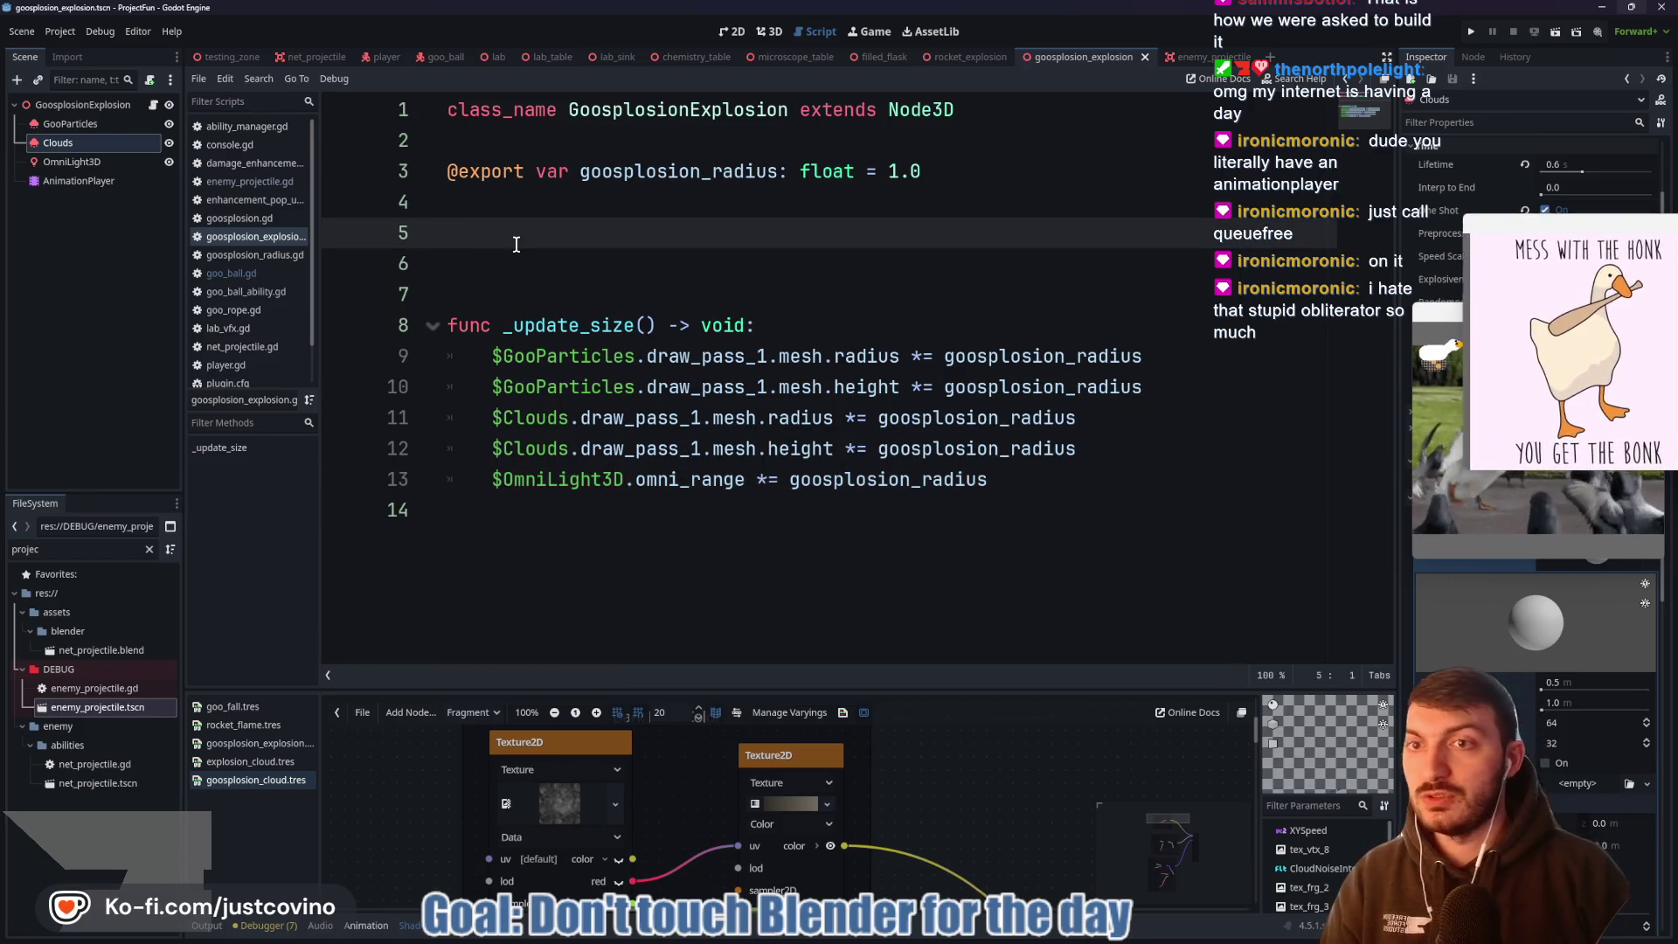
Declare func _ready() that calls _update_size()
key(Return)
text(func _r)
key(Return)
key(Return)
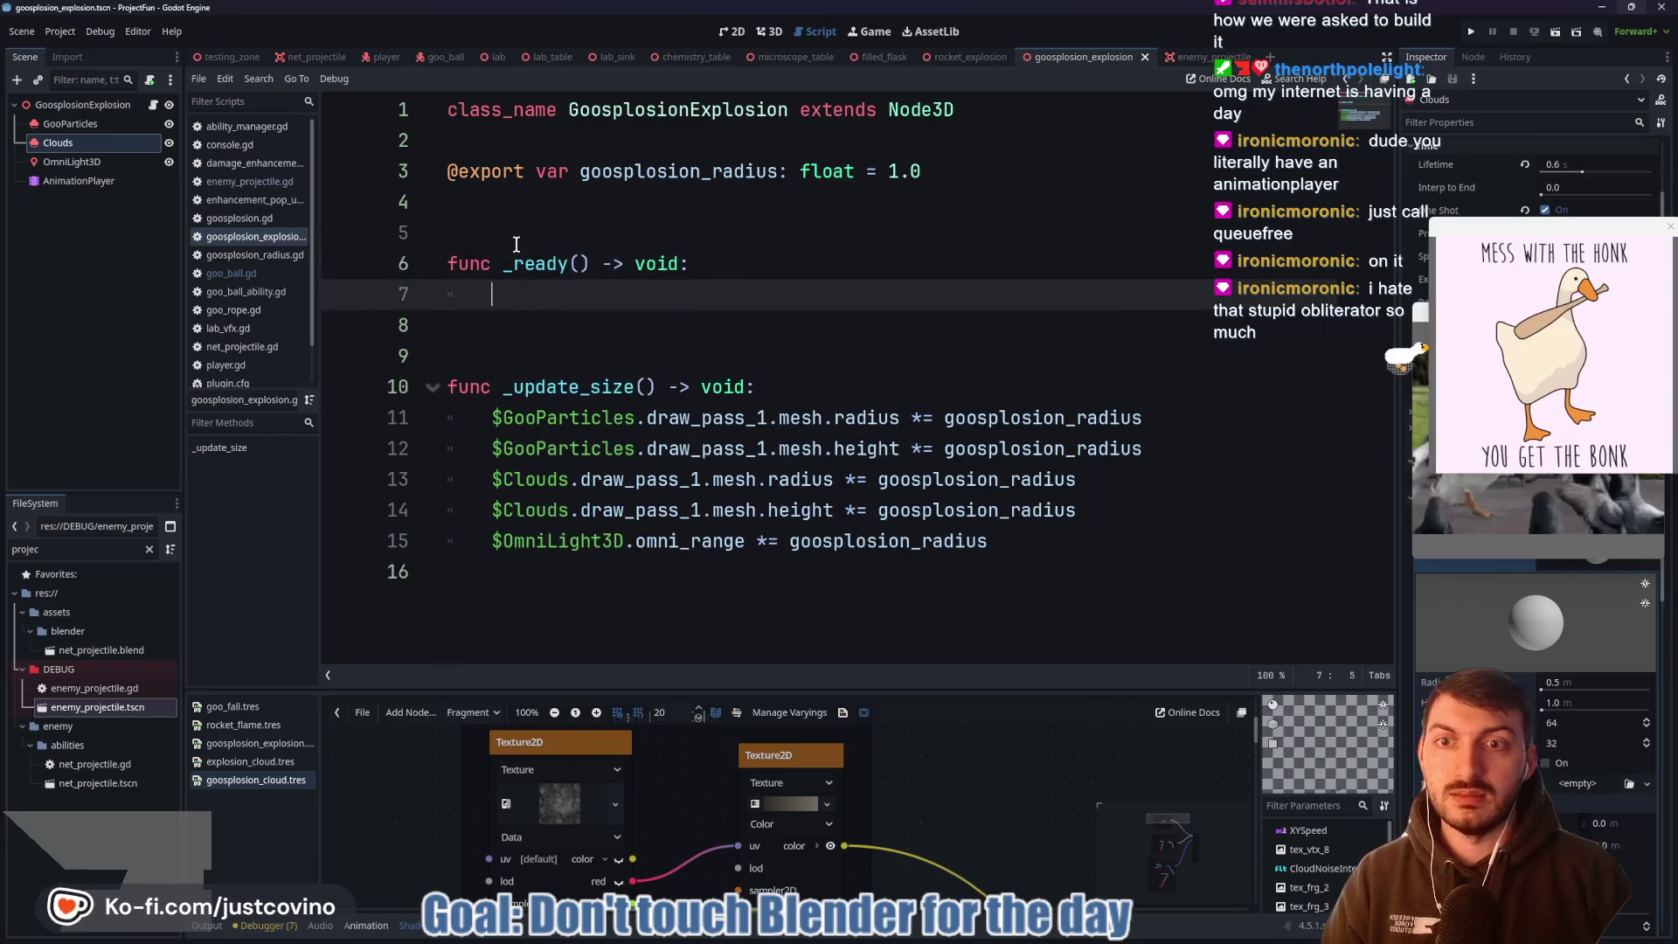
text(u)
key(Return)
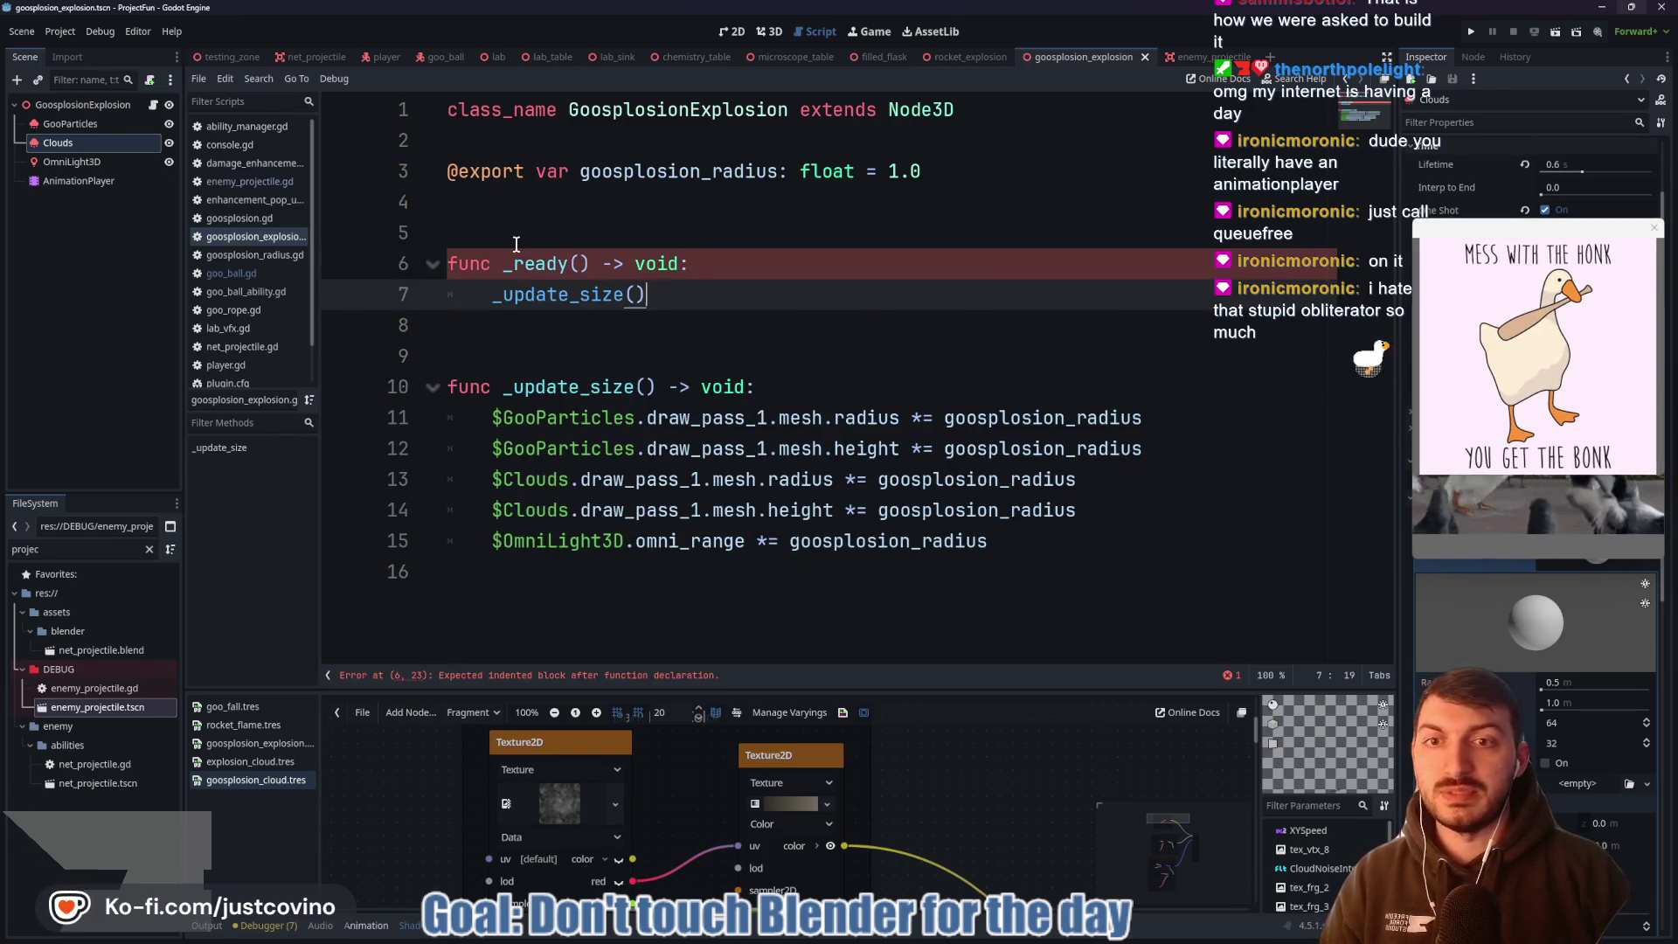
Add $AnimationPlayer.play("goosplosion") inside _ready
key(Return)
text($)
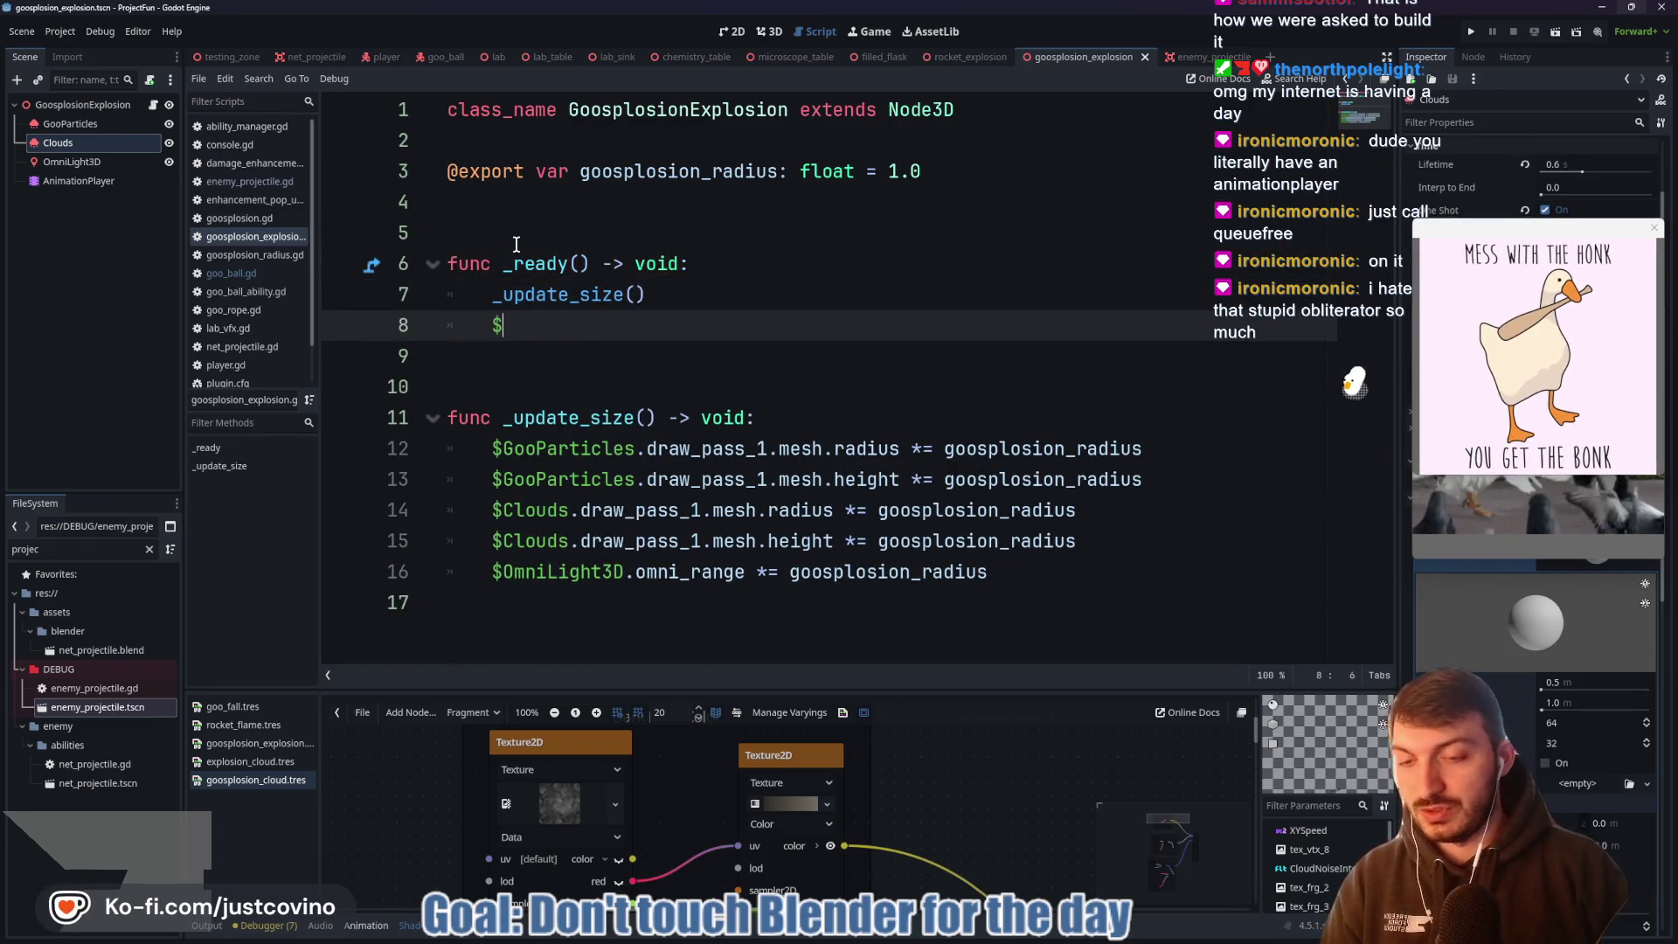
text(anim)
key(Return)
text(.ply)
key(Return)
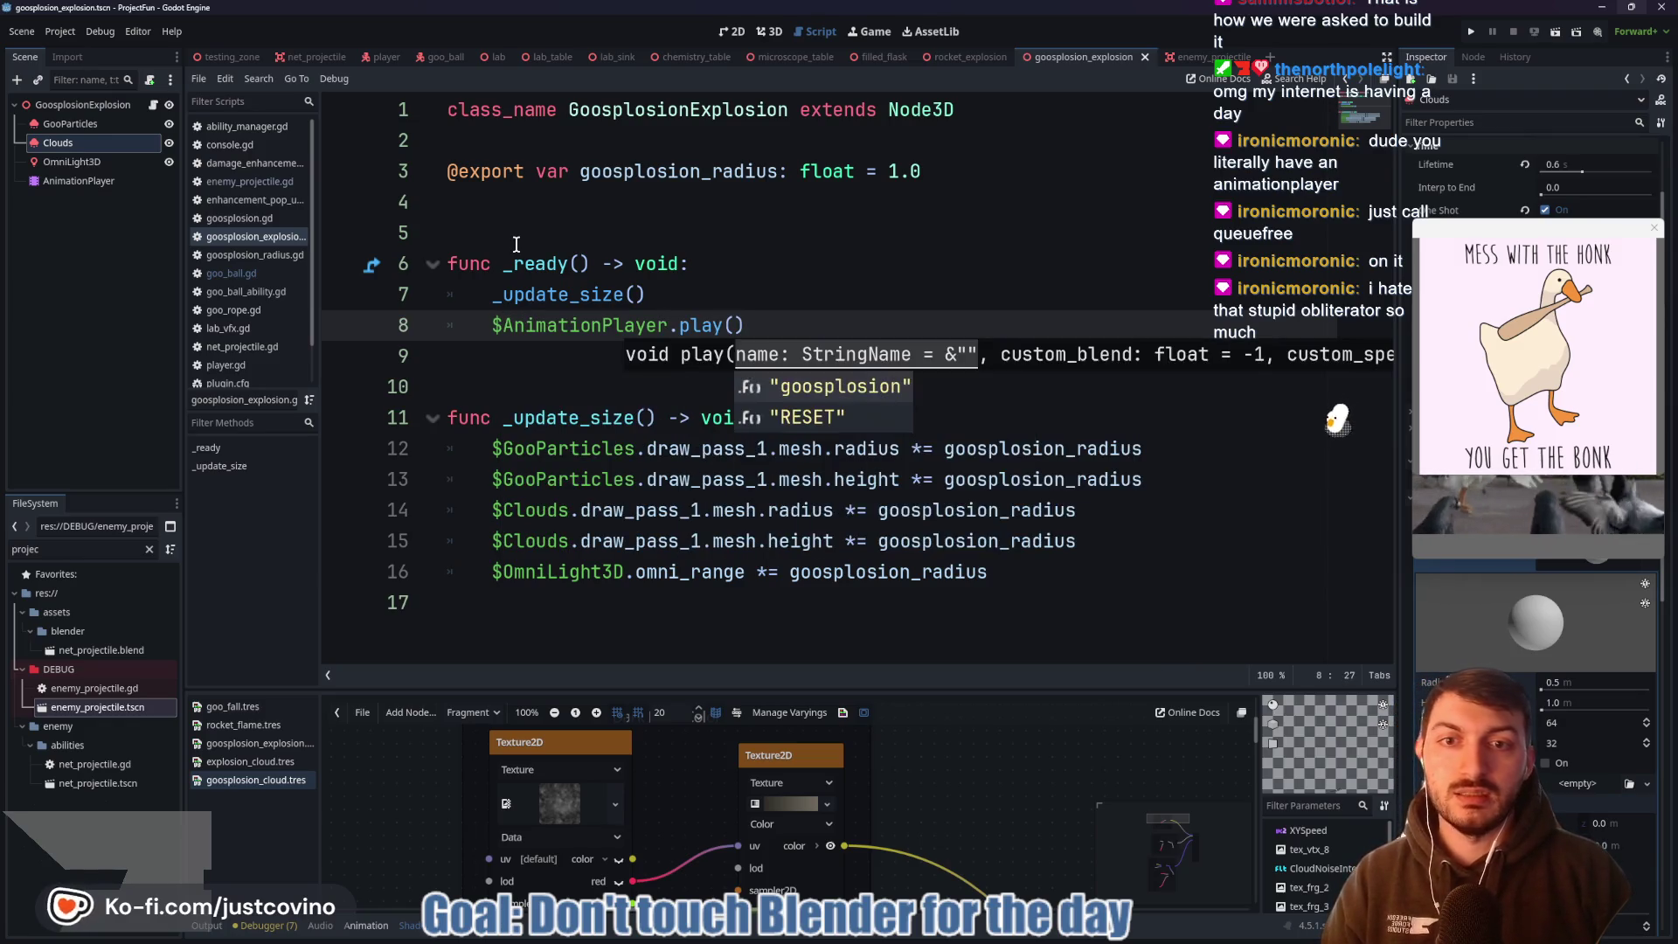
key(Return)
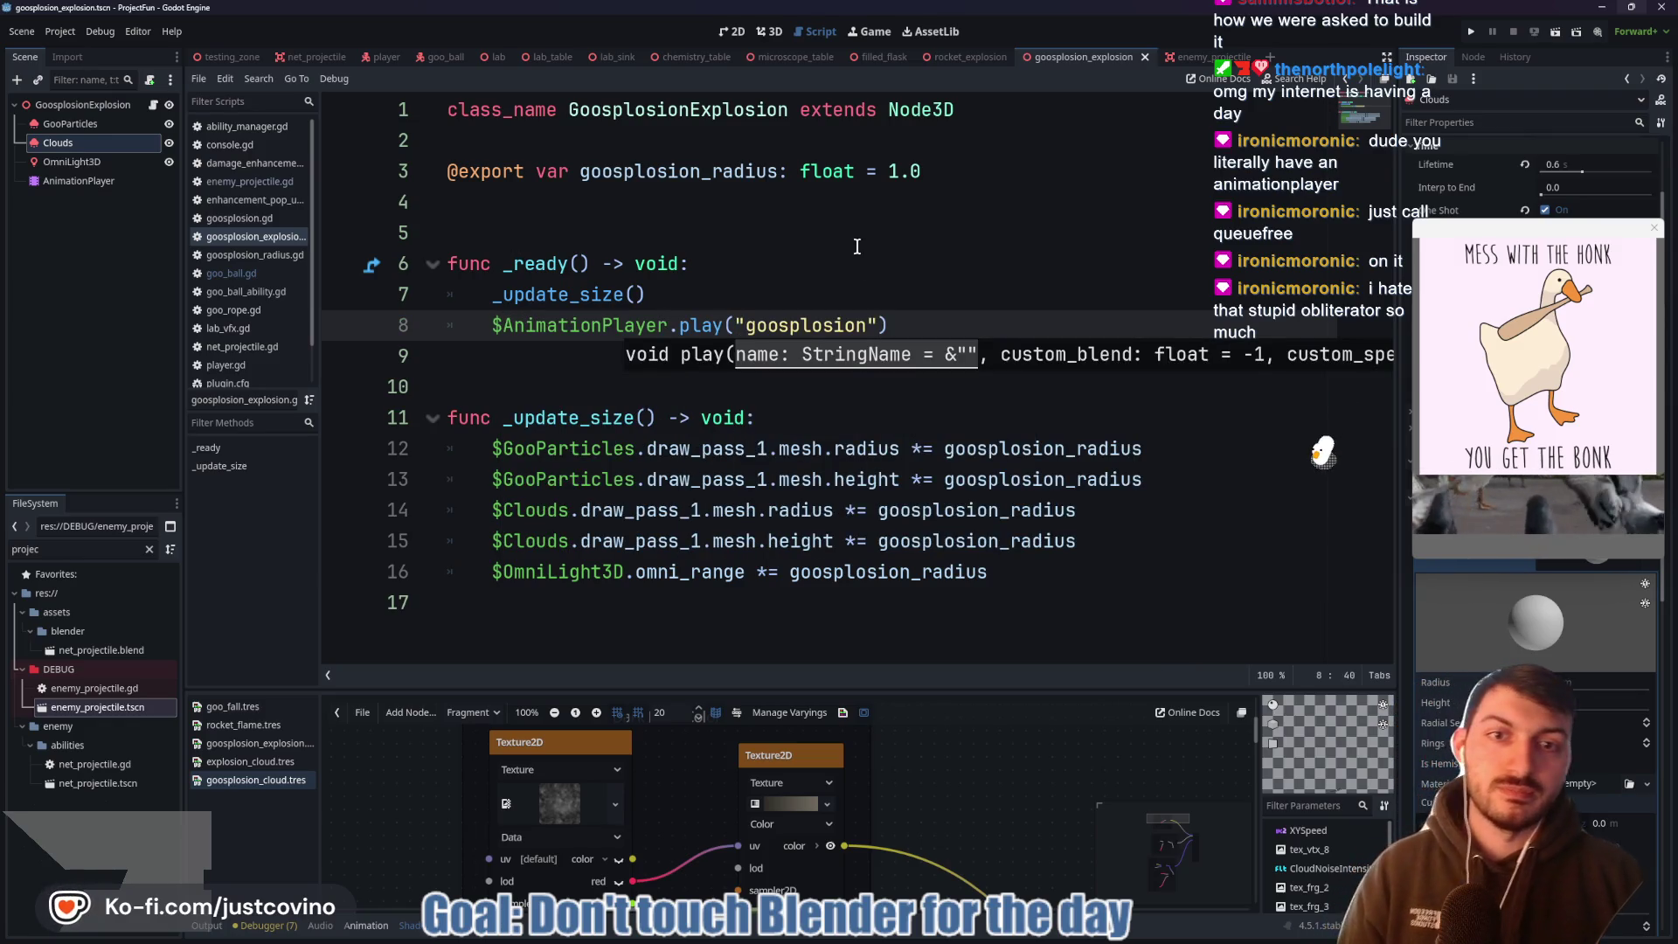
key(End)
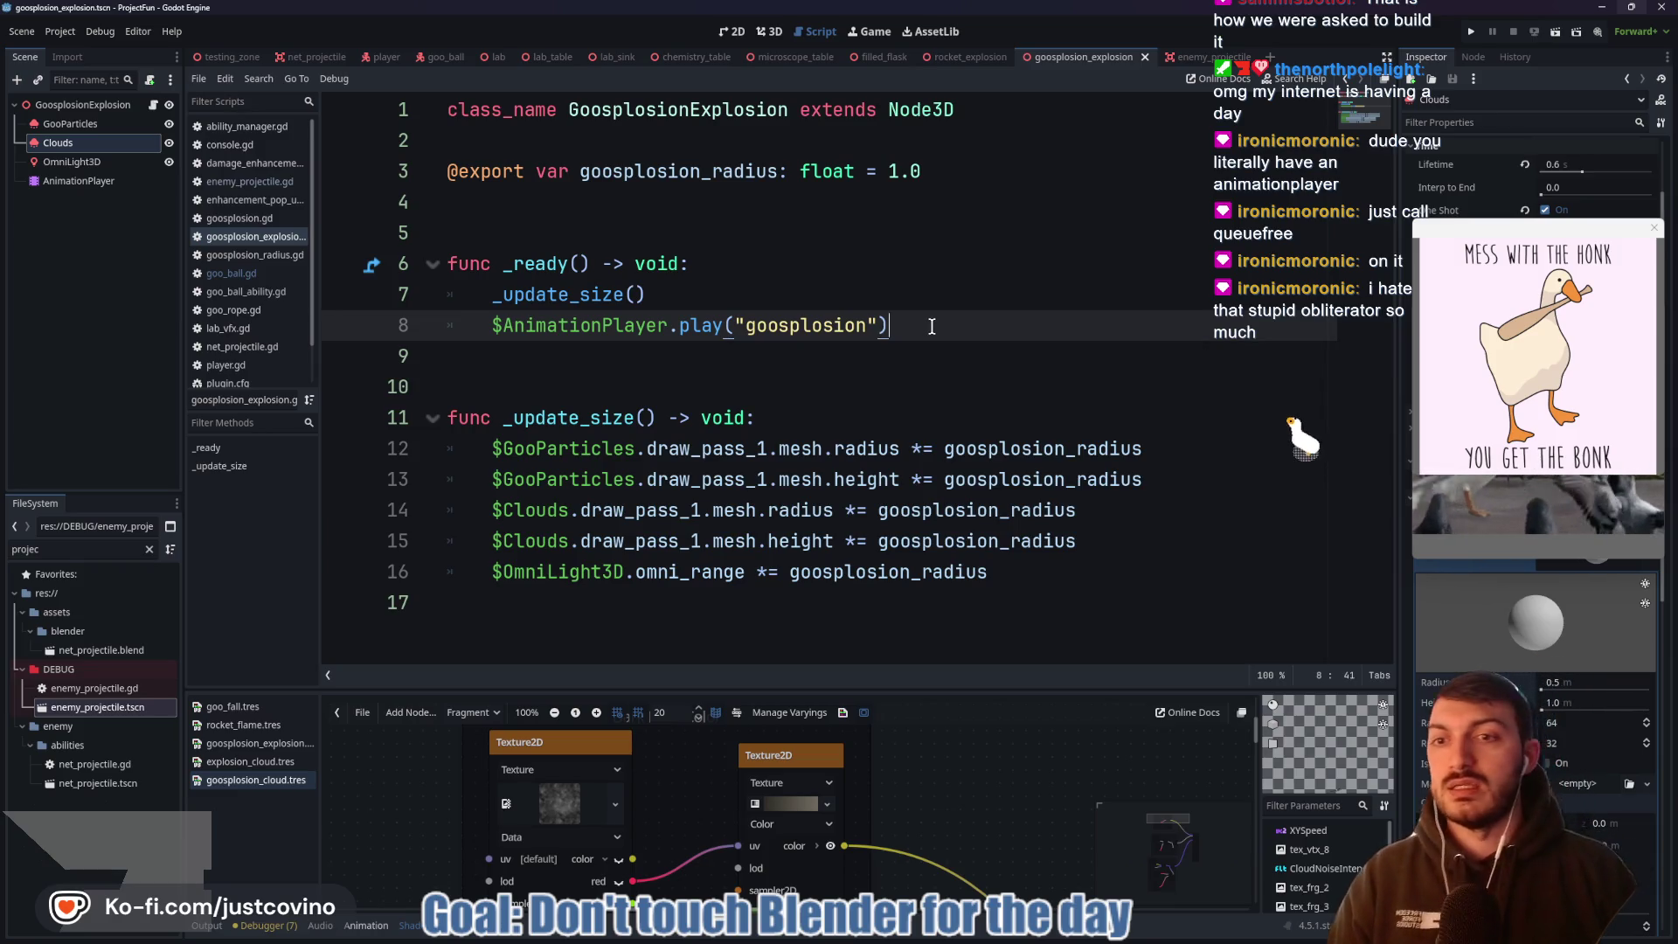
Start a line connecting $AnimationPlayer.animation_finished
key(Return)
text(await an)
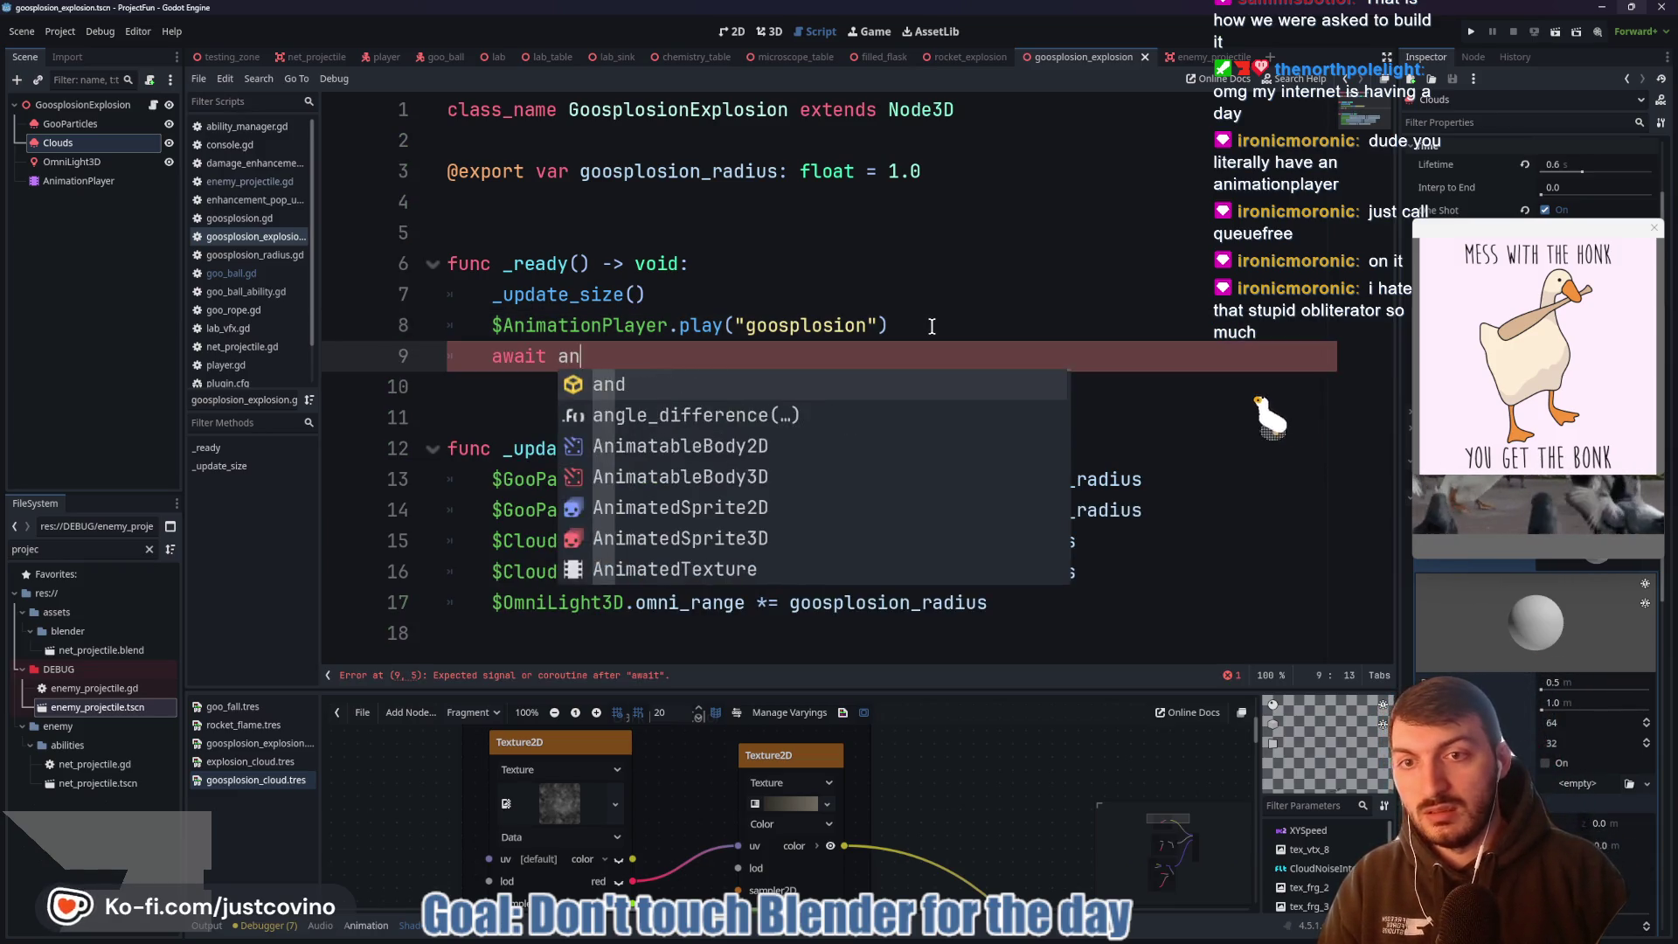
key(BackSpace)
key(BackSpace)
text($anim)
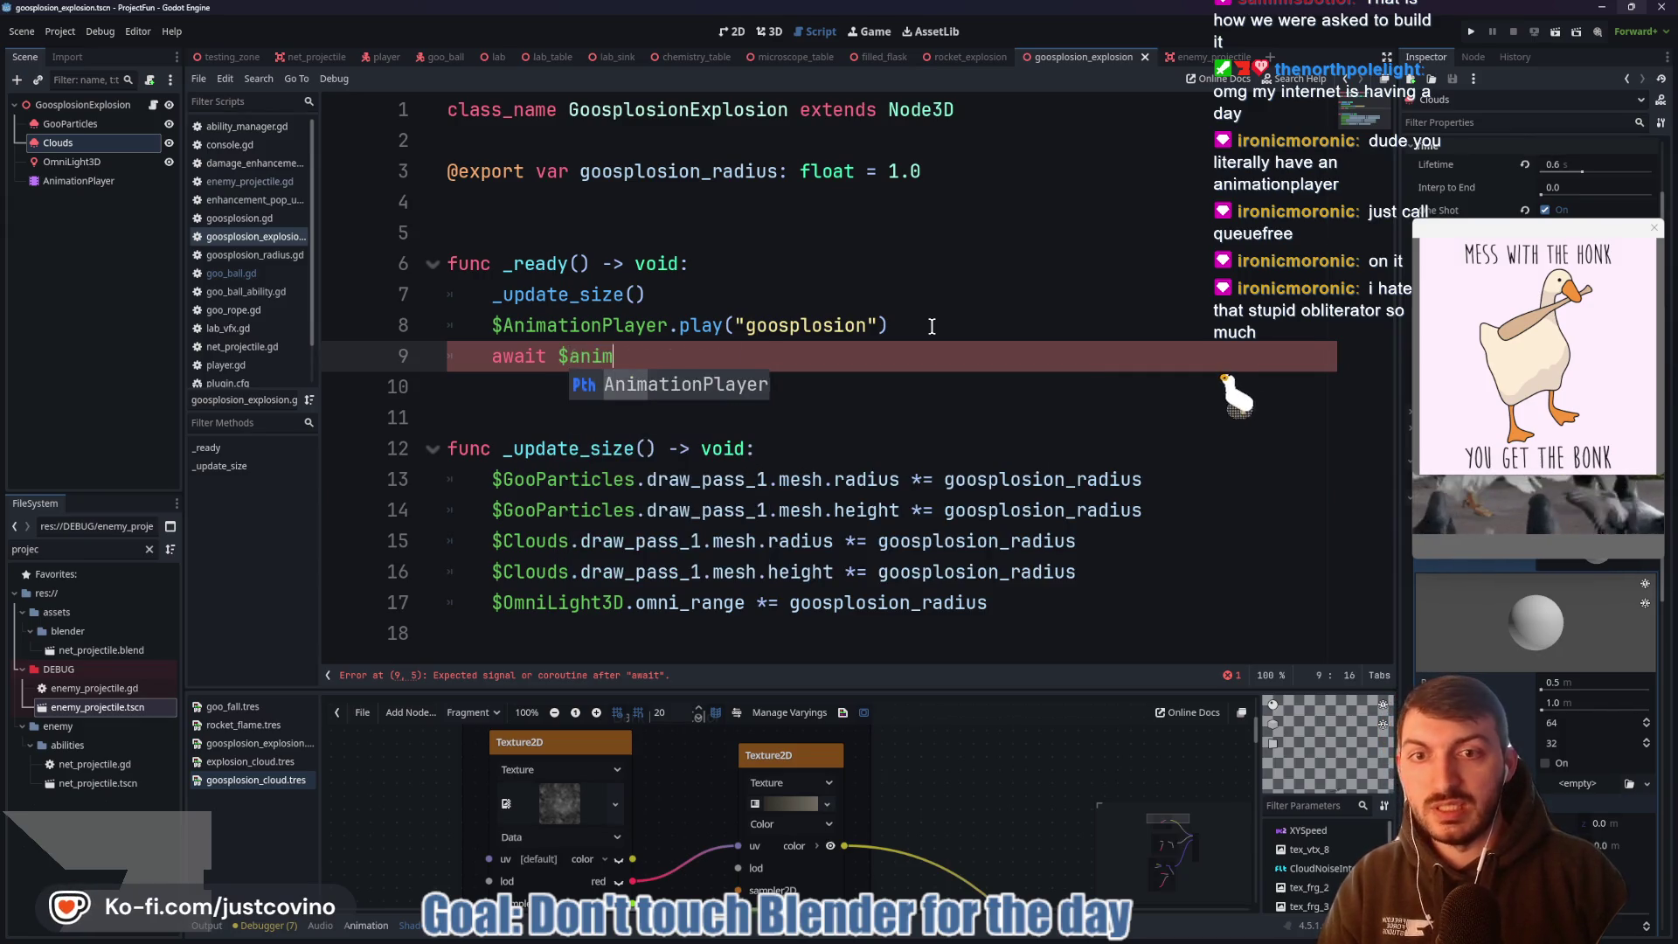
key(Return)
text(.fini)
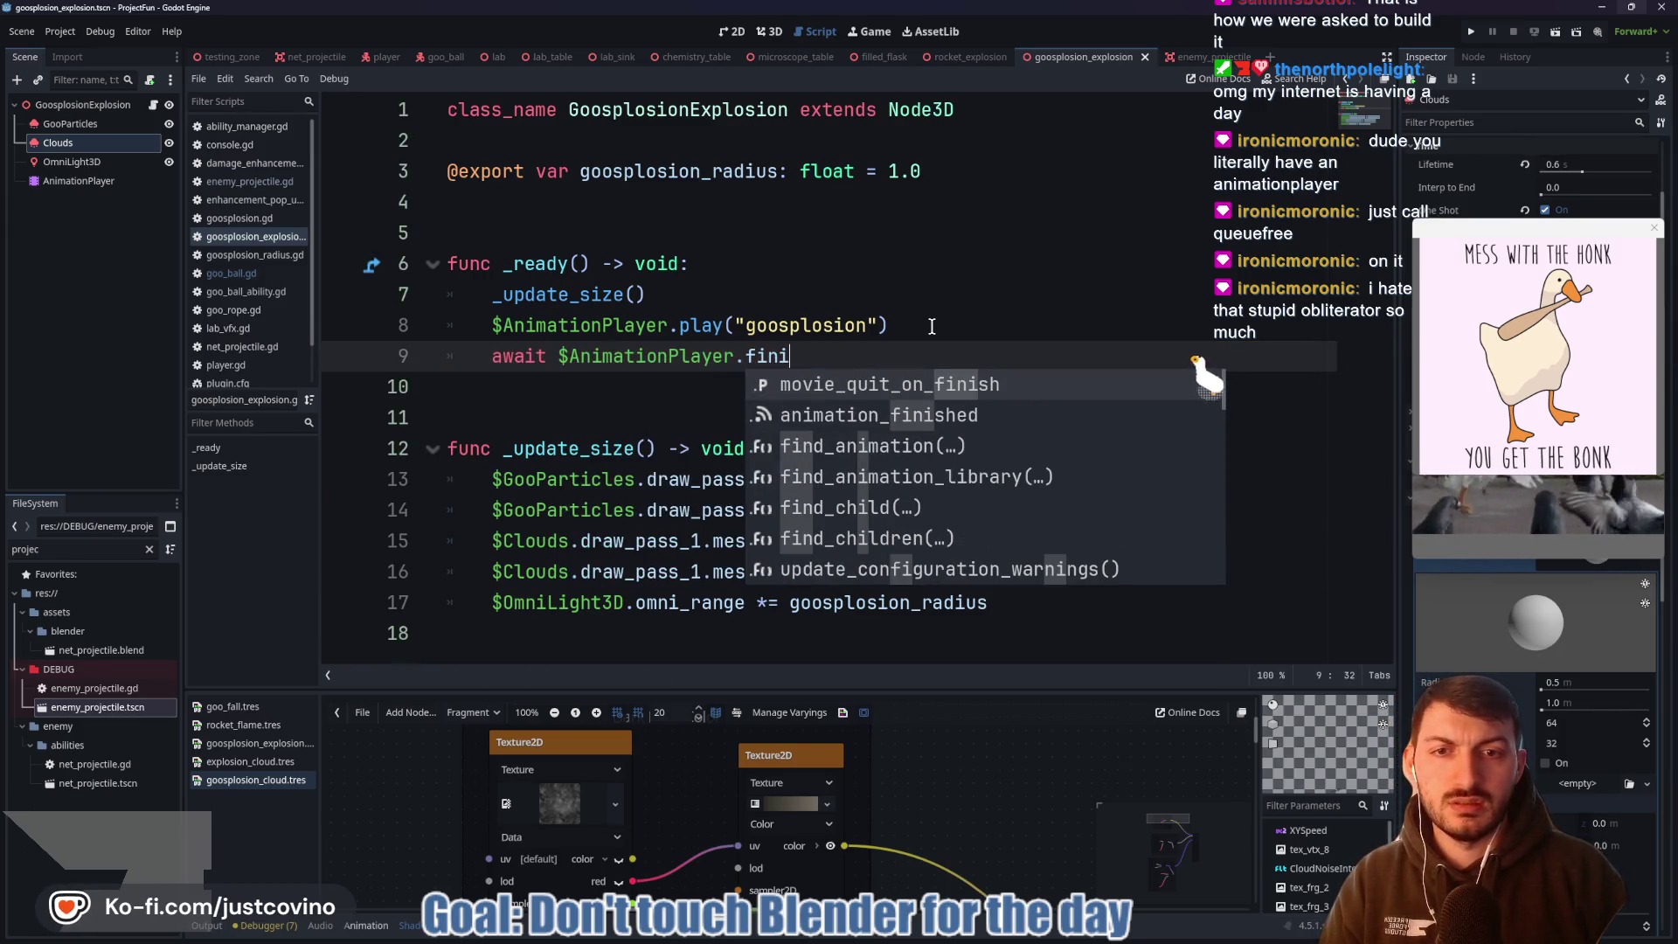
key(Down)
key(Return)
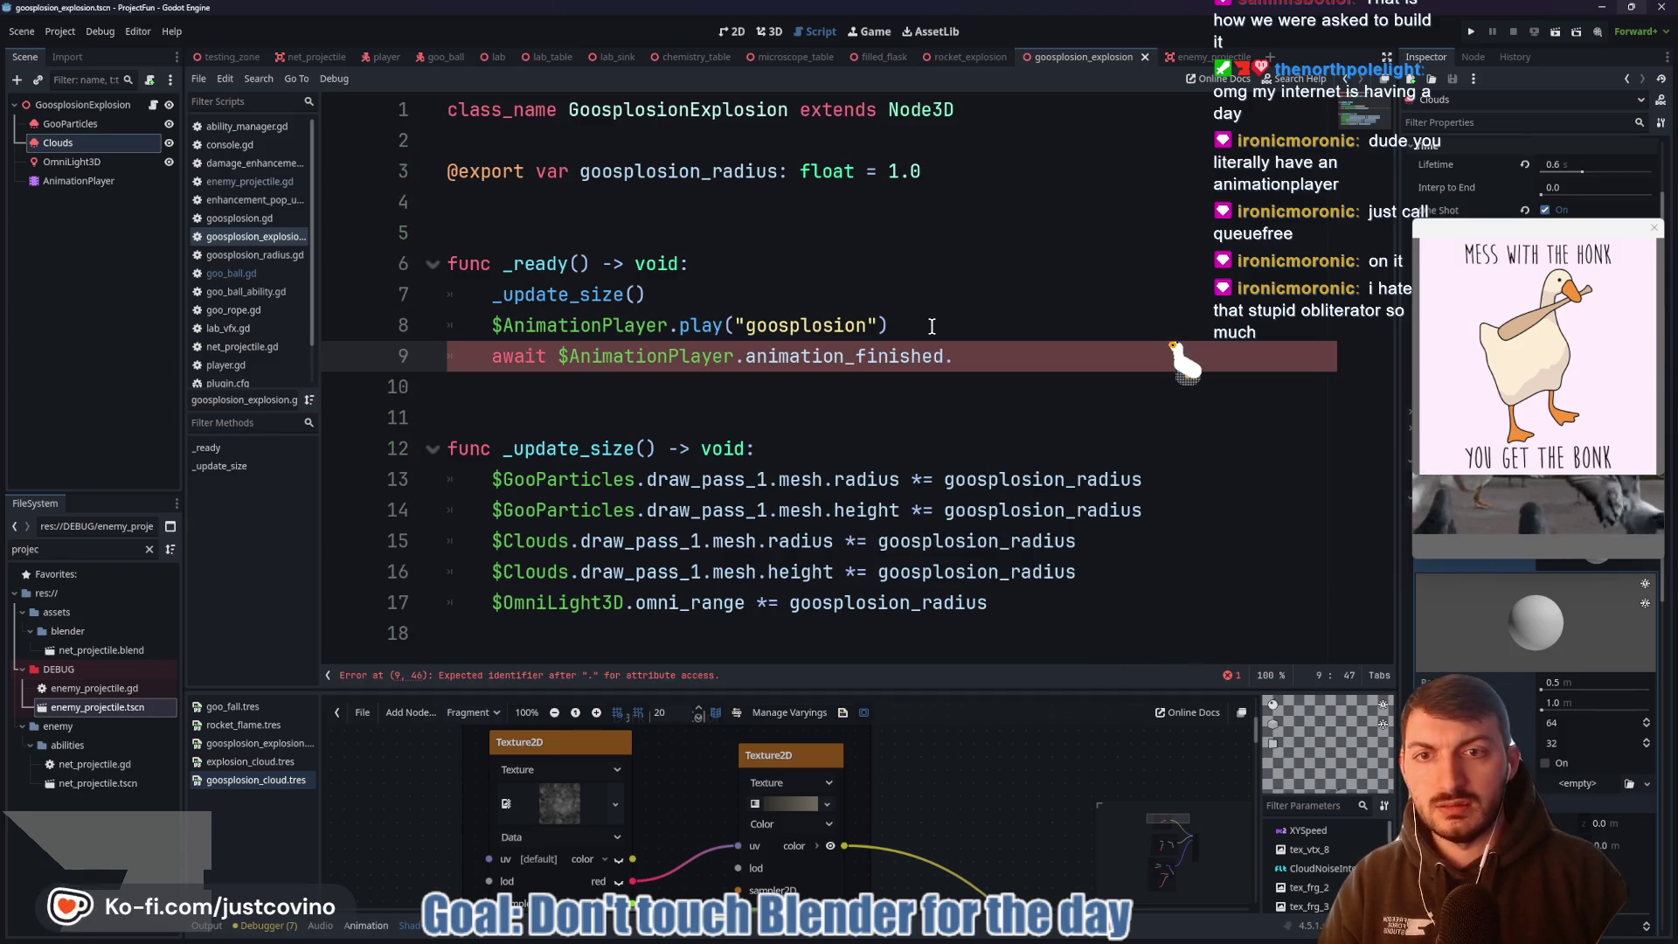
text(connect)
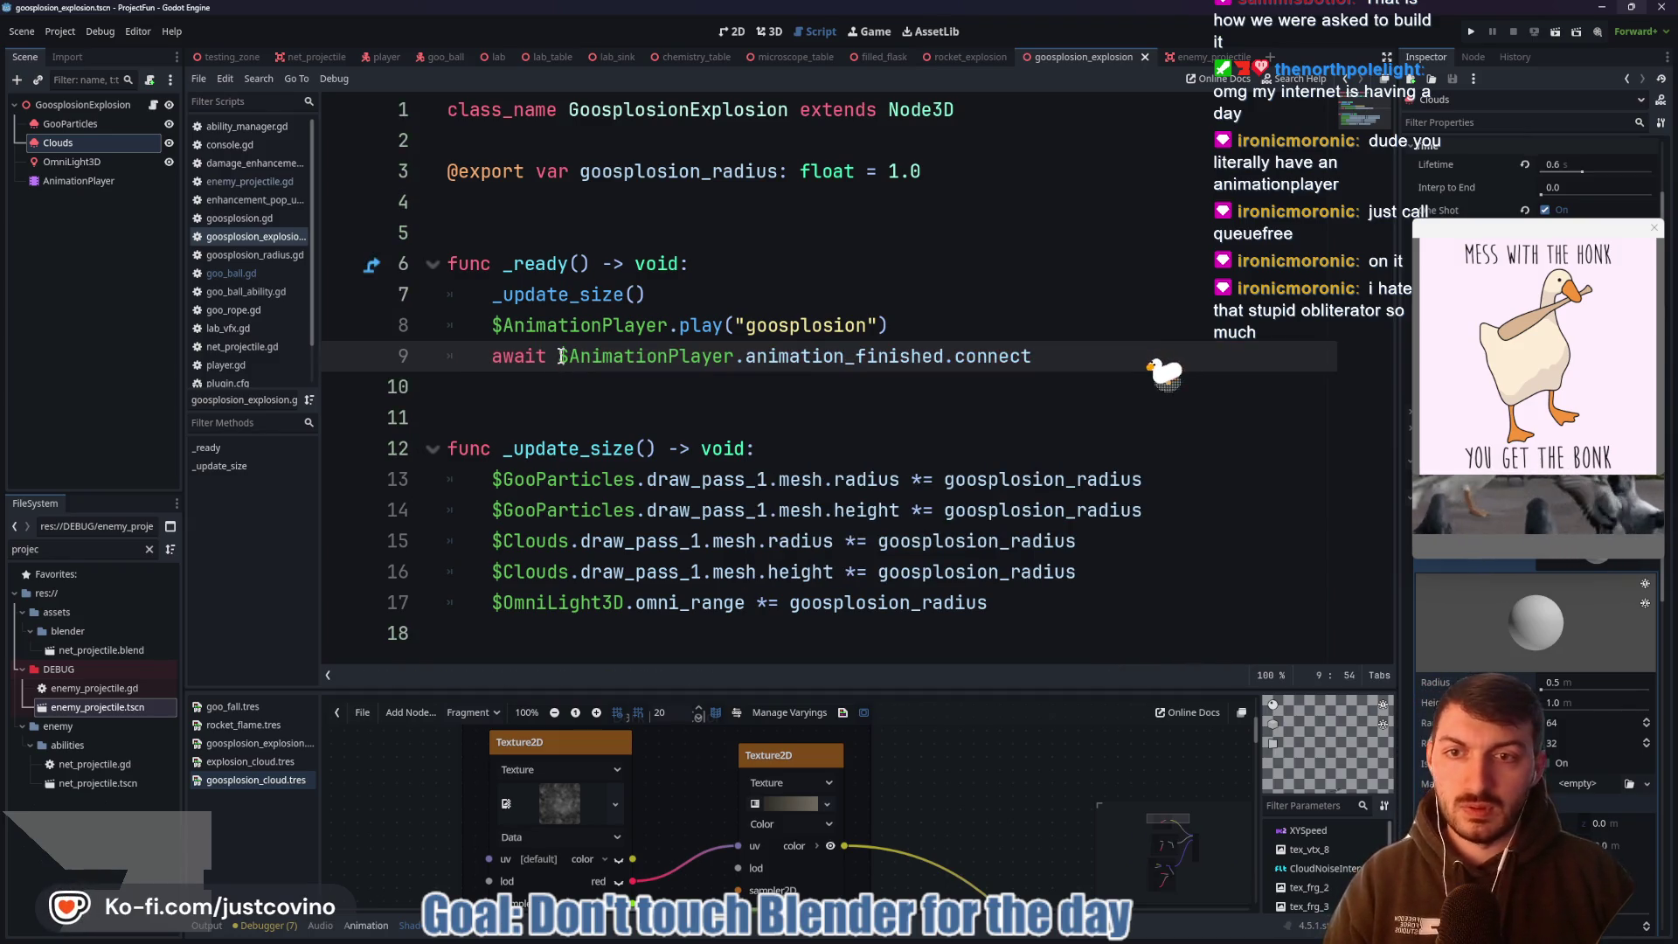
Drop the await, fix indentation, and pass queue_free as the connect callback
key(BackSpace)
key(BackSpace)
key(BackSpace)
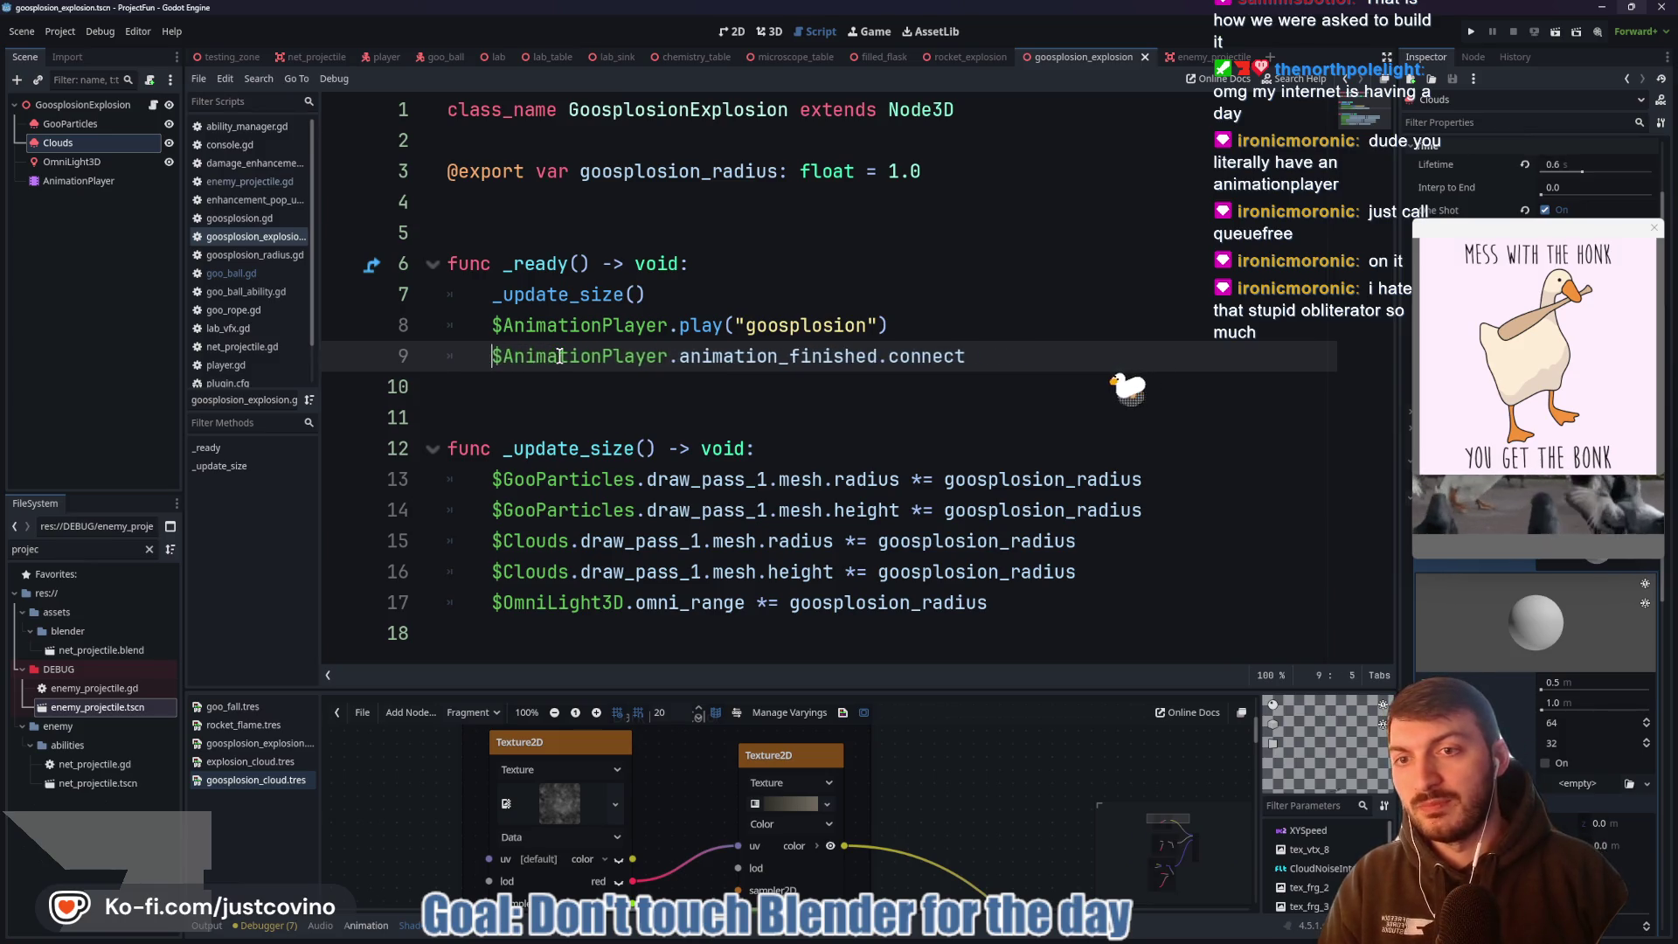
shift+click(983, 357)
key(Tab)
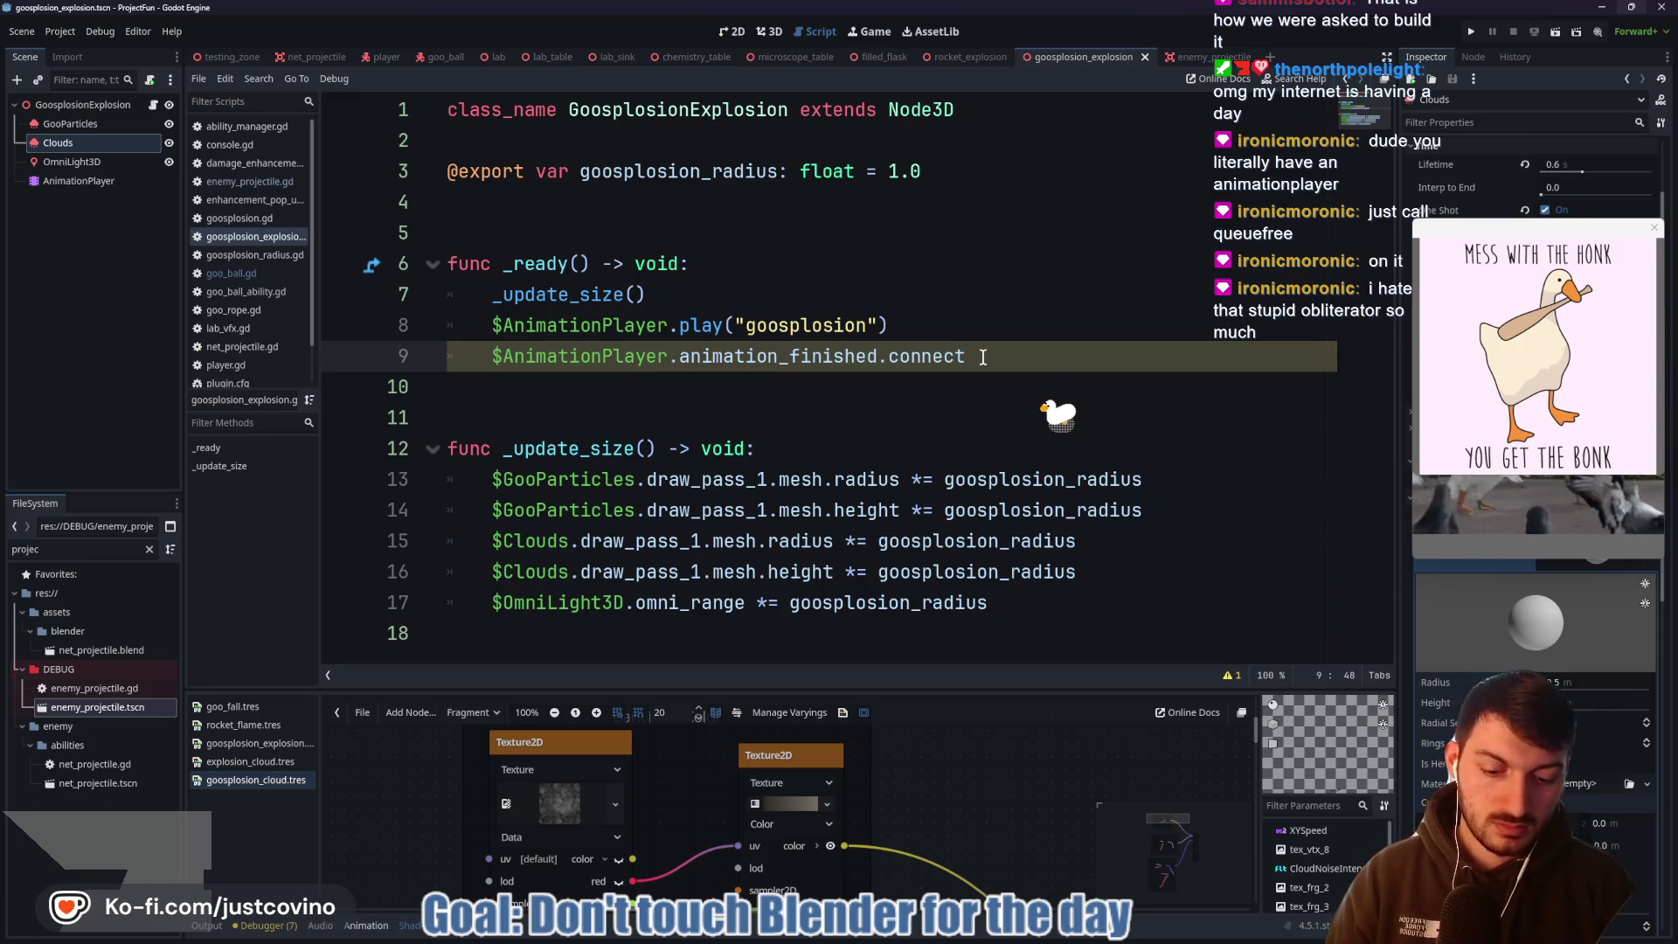
text(queue)
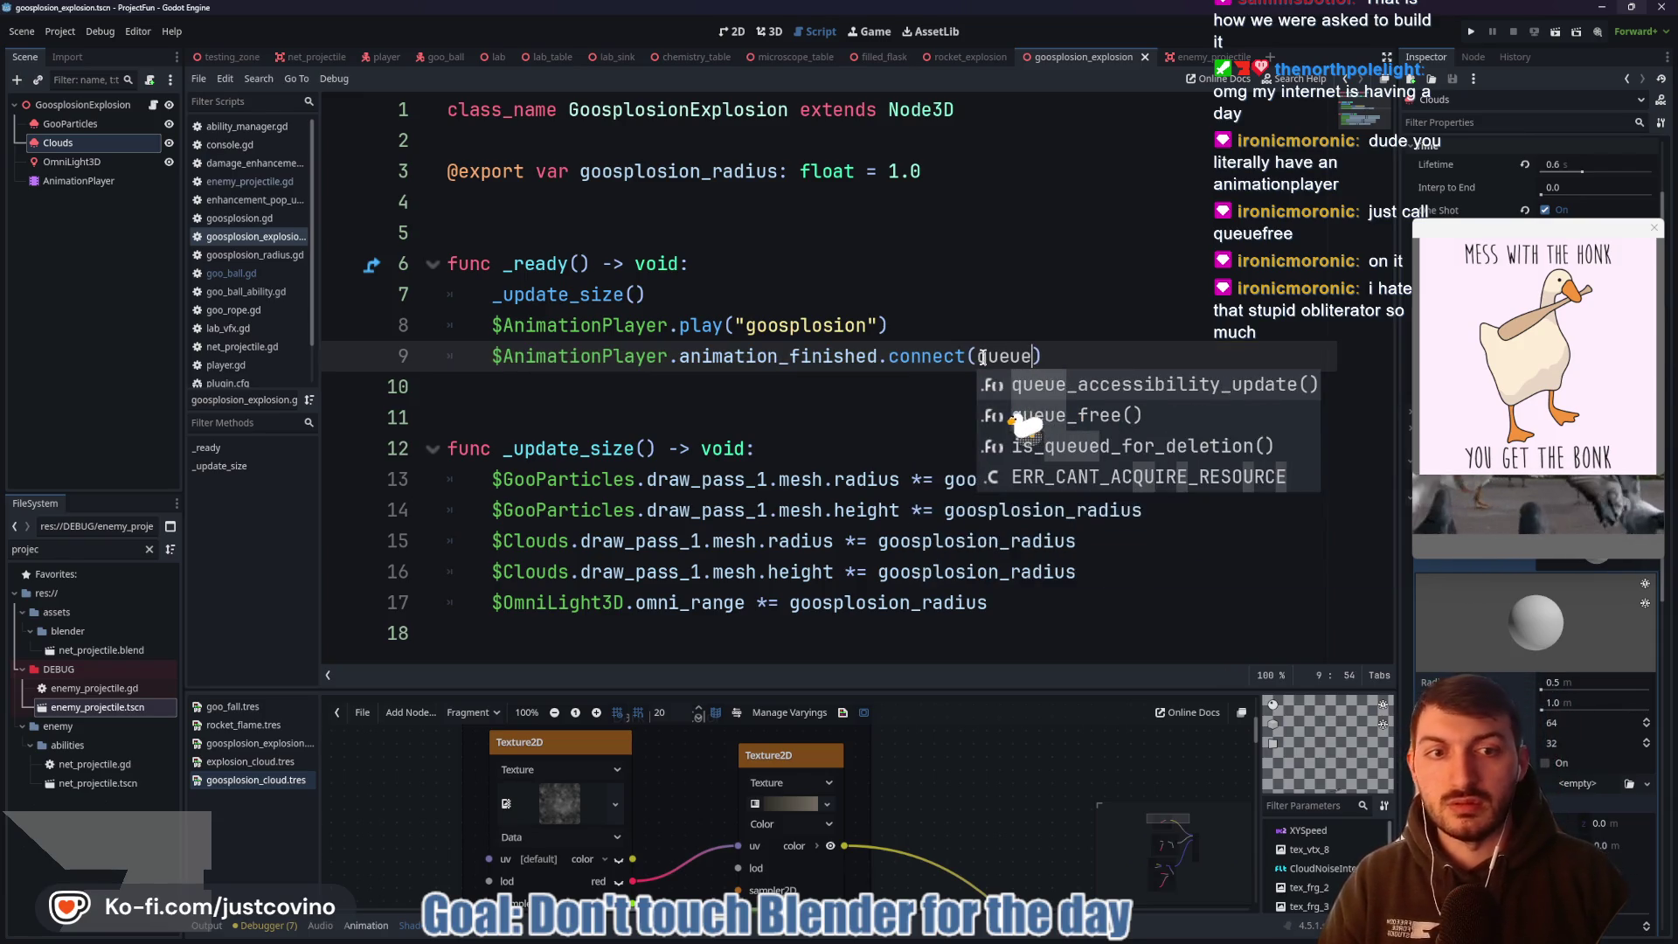
key(Down)
key(Return)
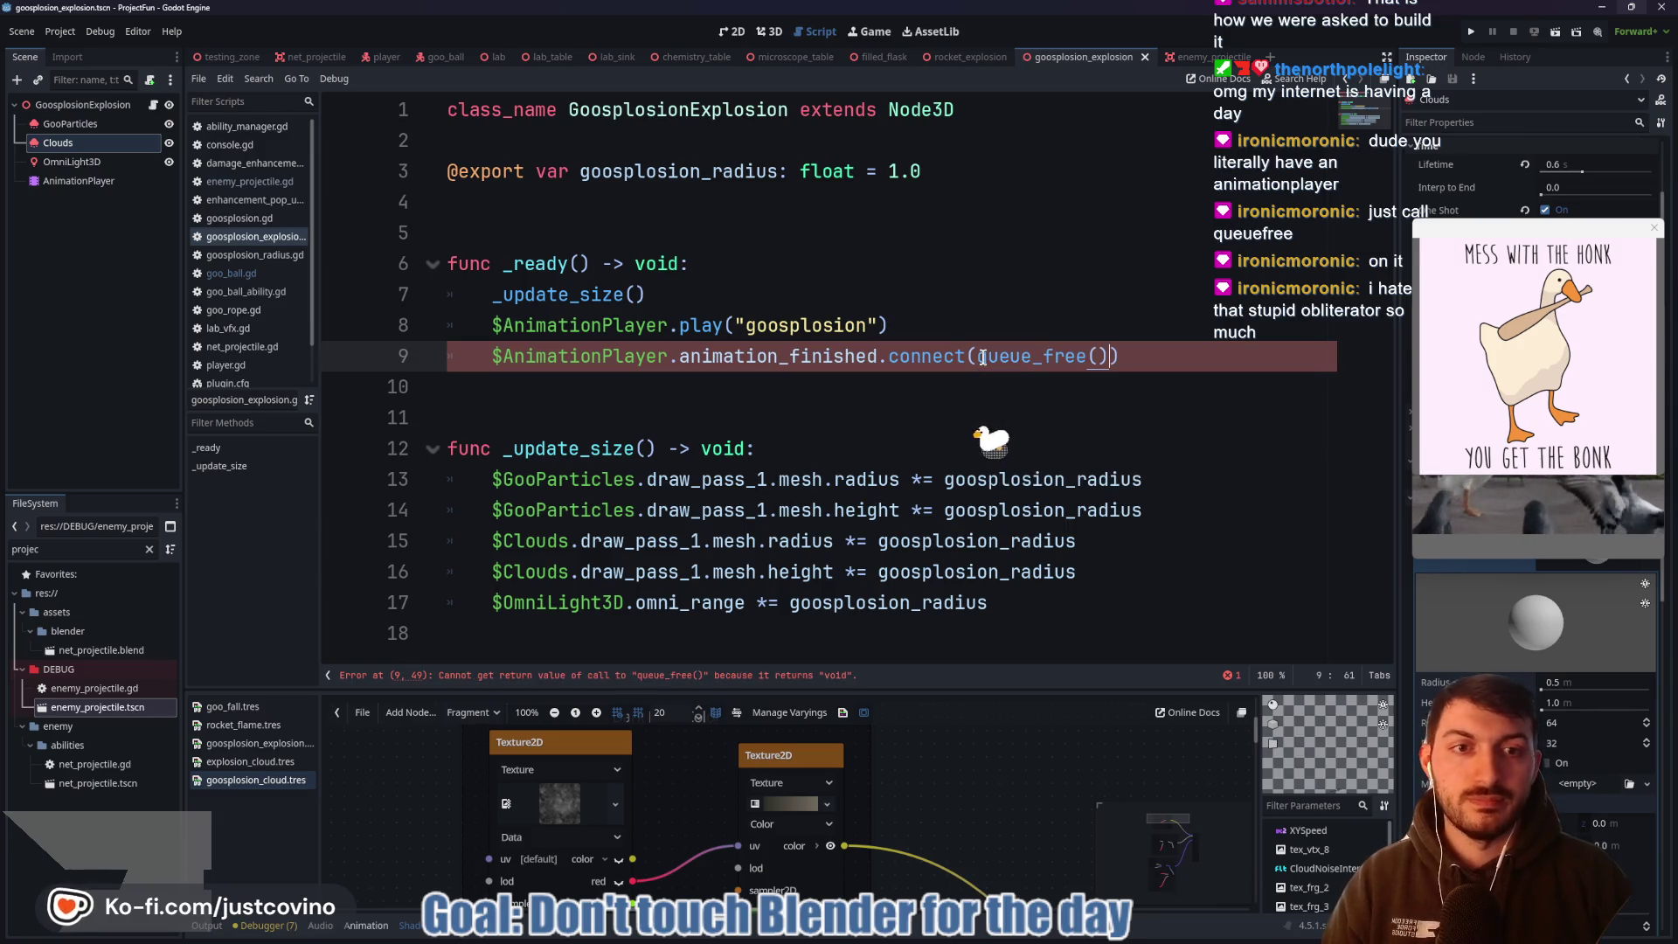
key(BackSpace)
key(BackSpace)
key(BackSpace)
text())
click(893, 385)
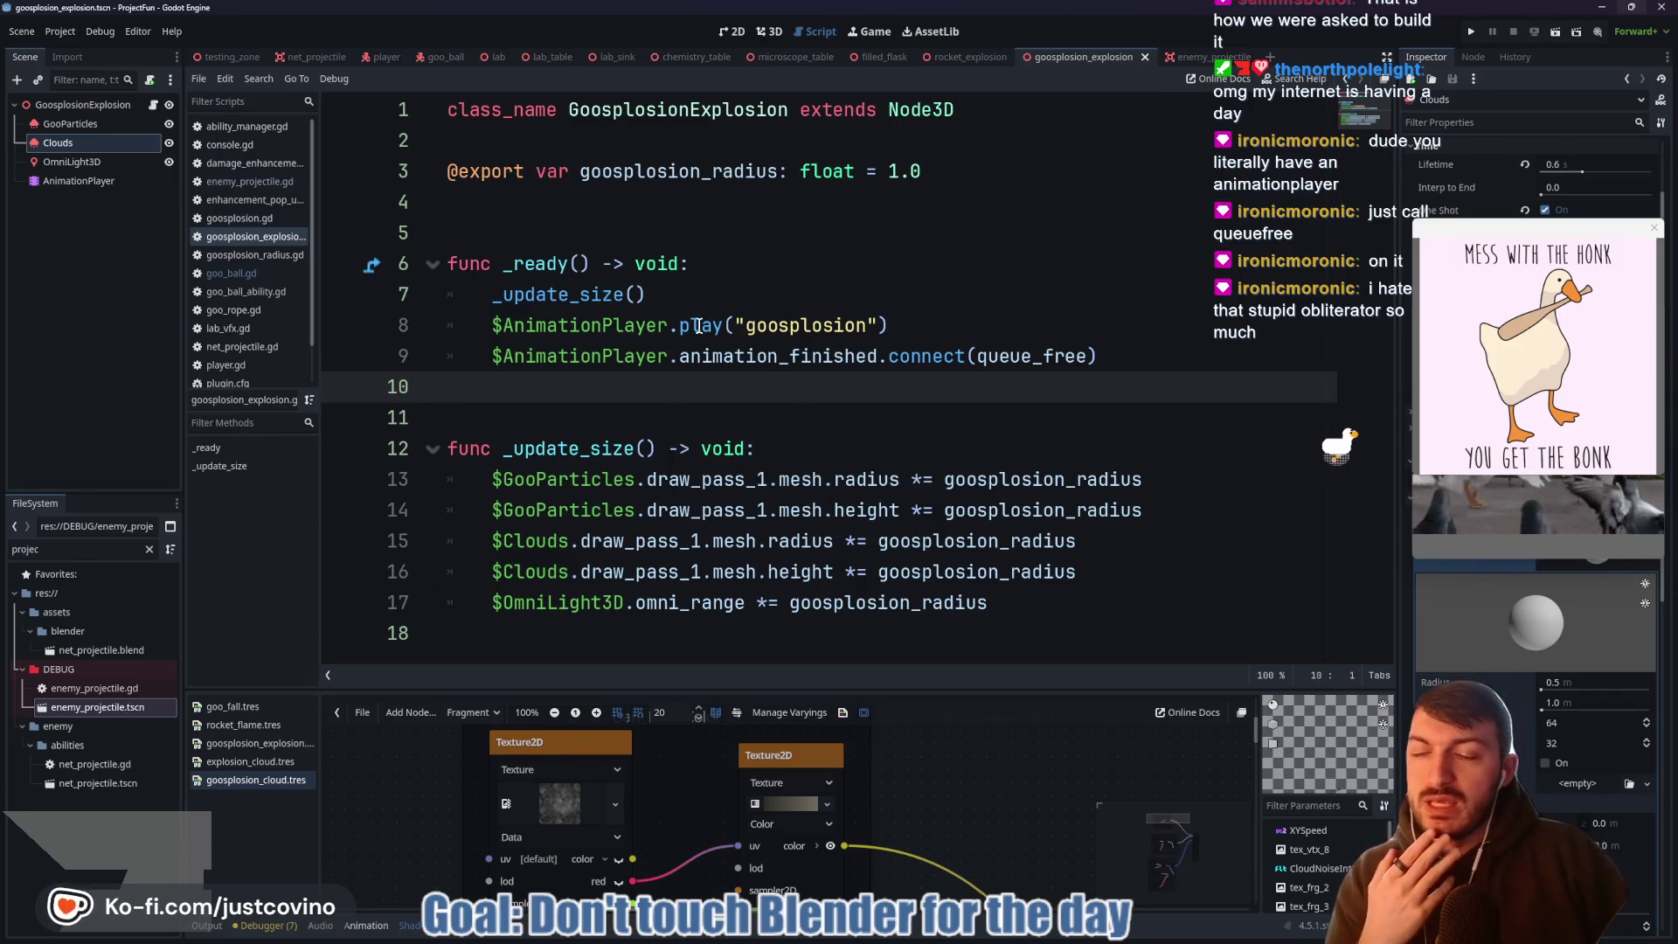
Review the explosion radius assignment in the goo_ball script
click(445, 63)
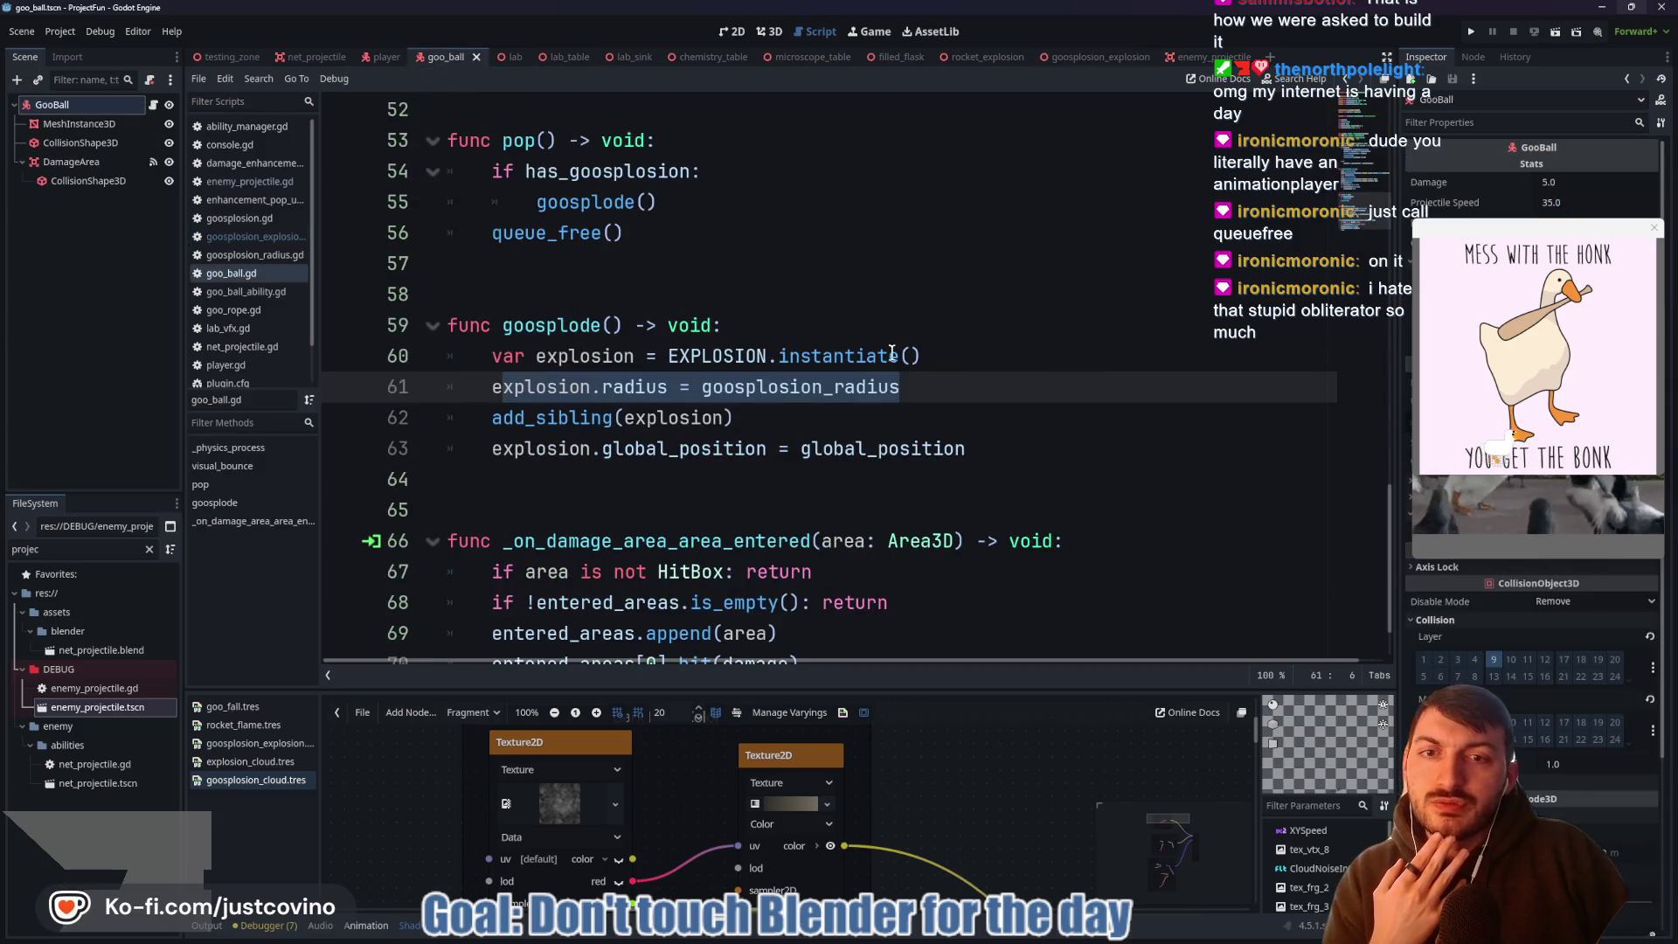
click(580, 393)
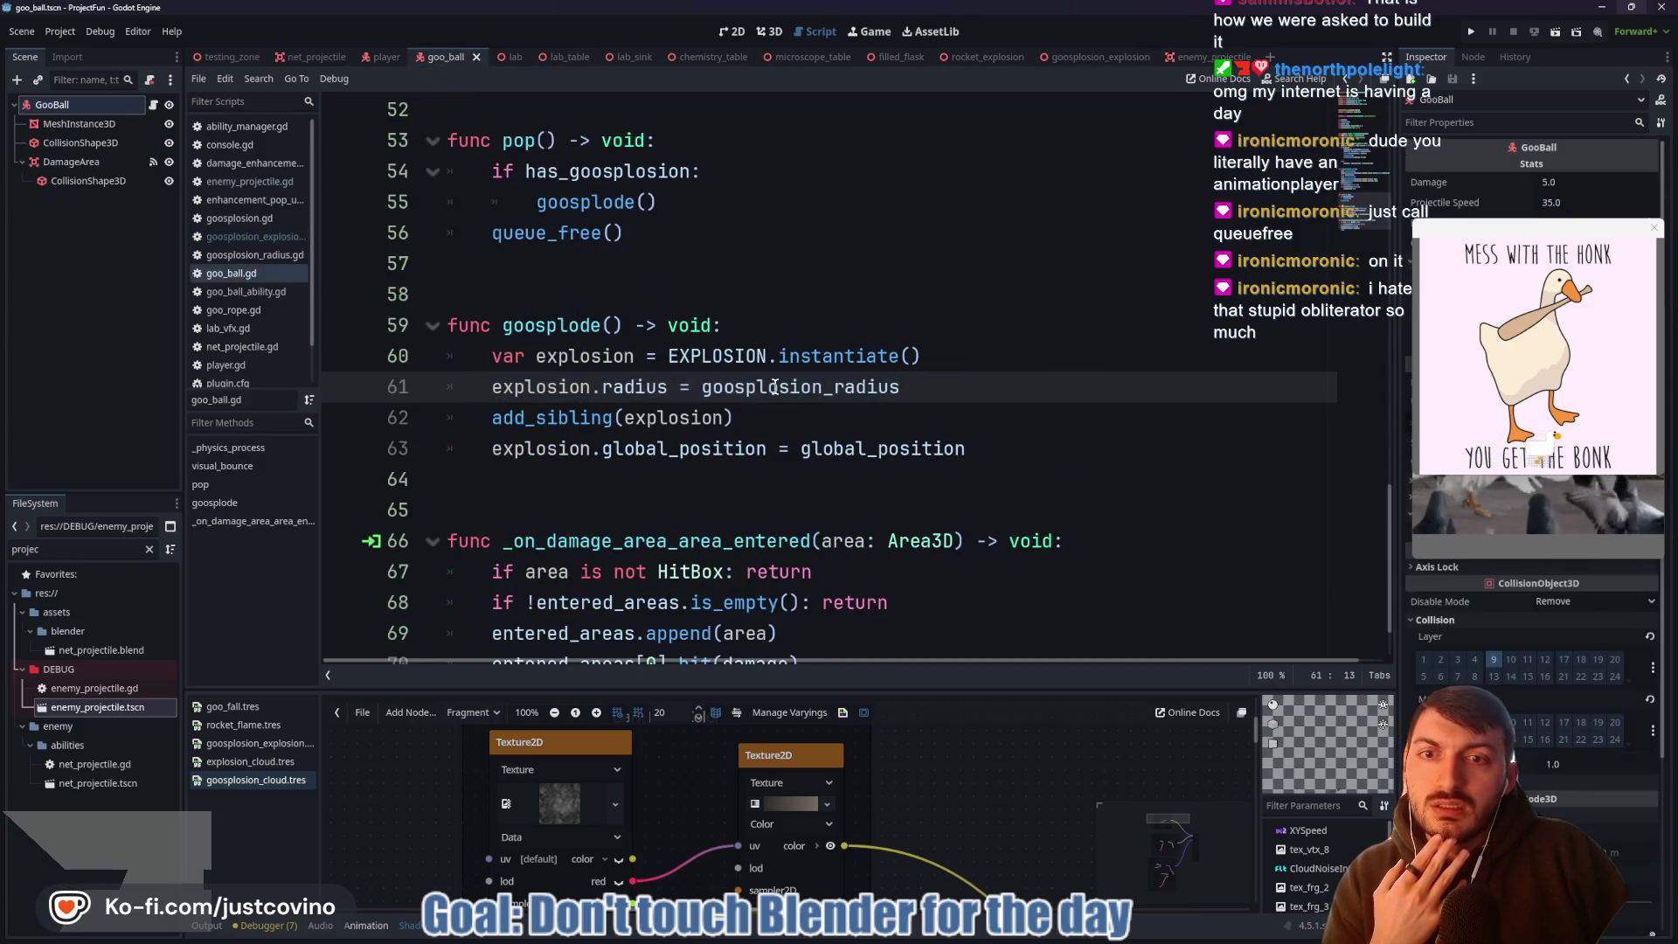
scroll(774, 387, up, 6)
scroll(774, 387, down, 4)
scroll(774, 387, down, 2)
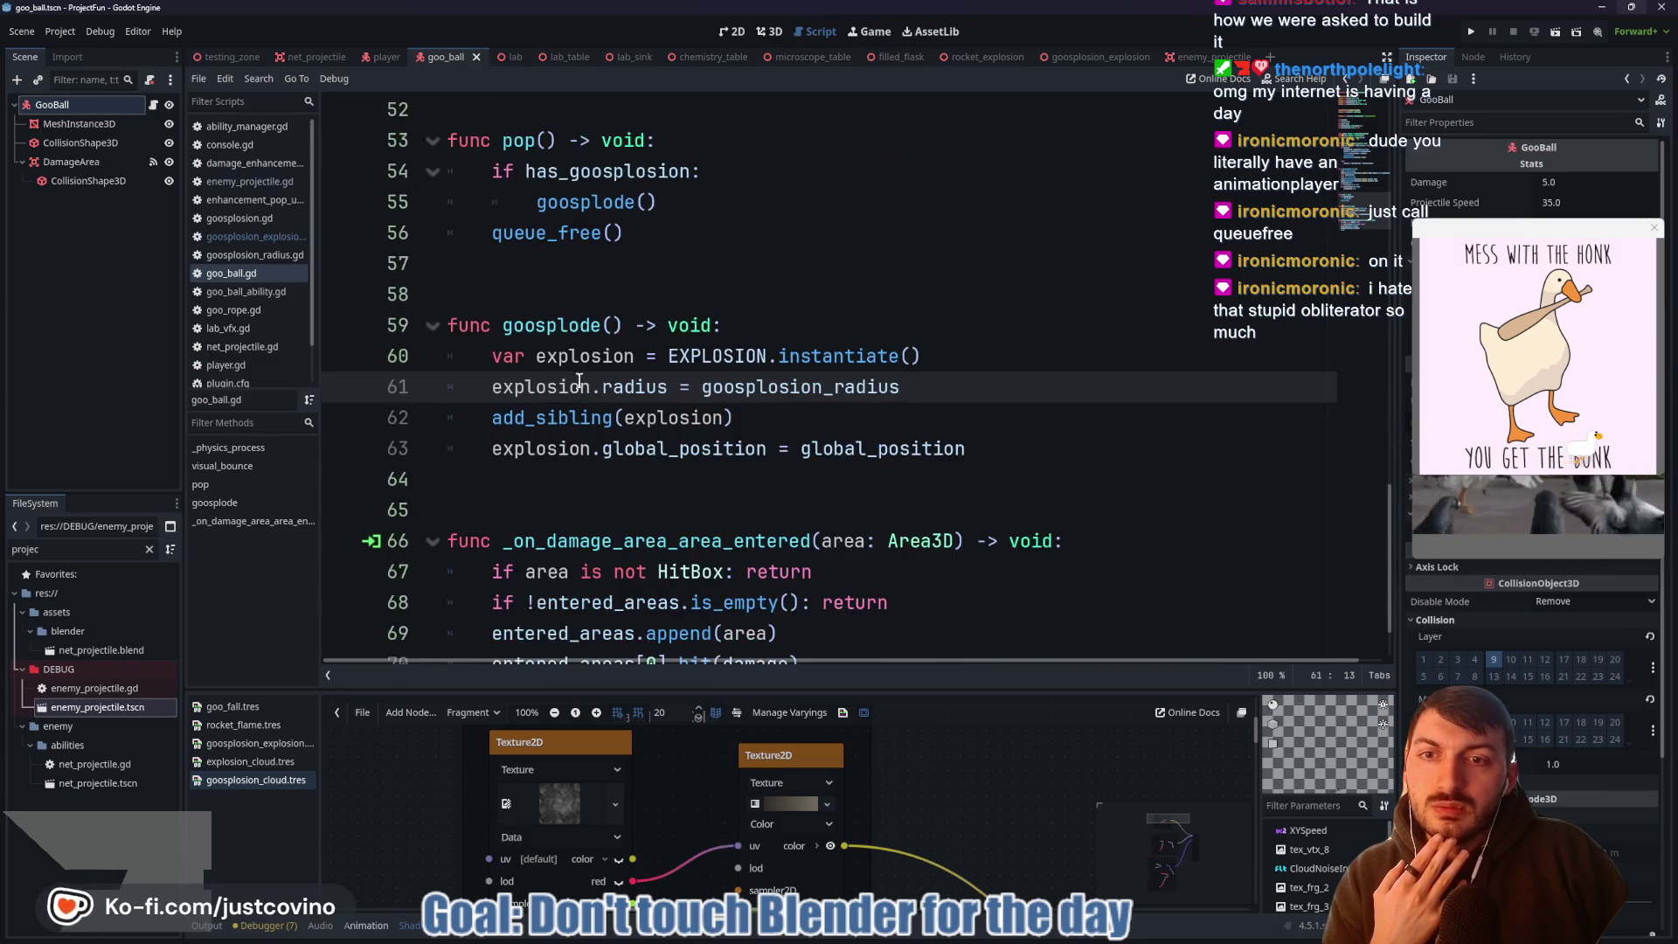
scroll(606, 395, up, 15)
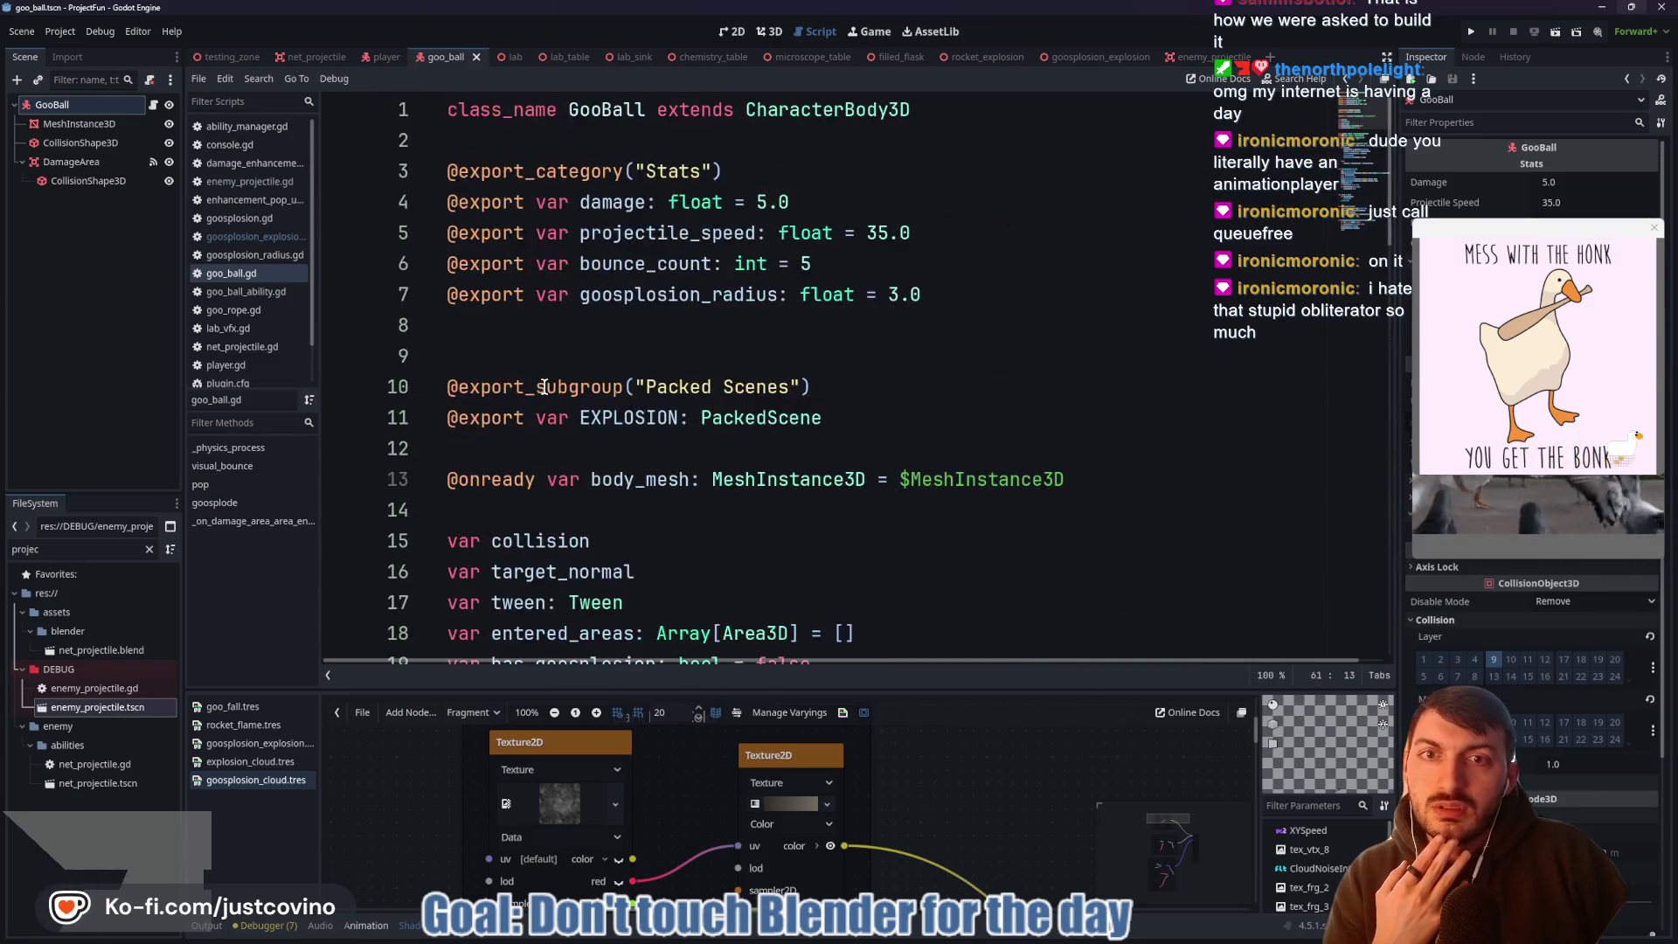
Check the player script's goosplosion radius code, then run the lab scene with F6
click(898, 294)
key(ctrl+shift+Tab)
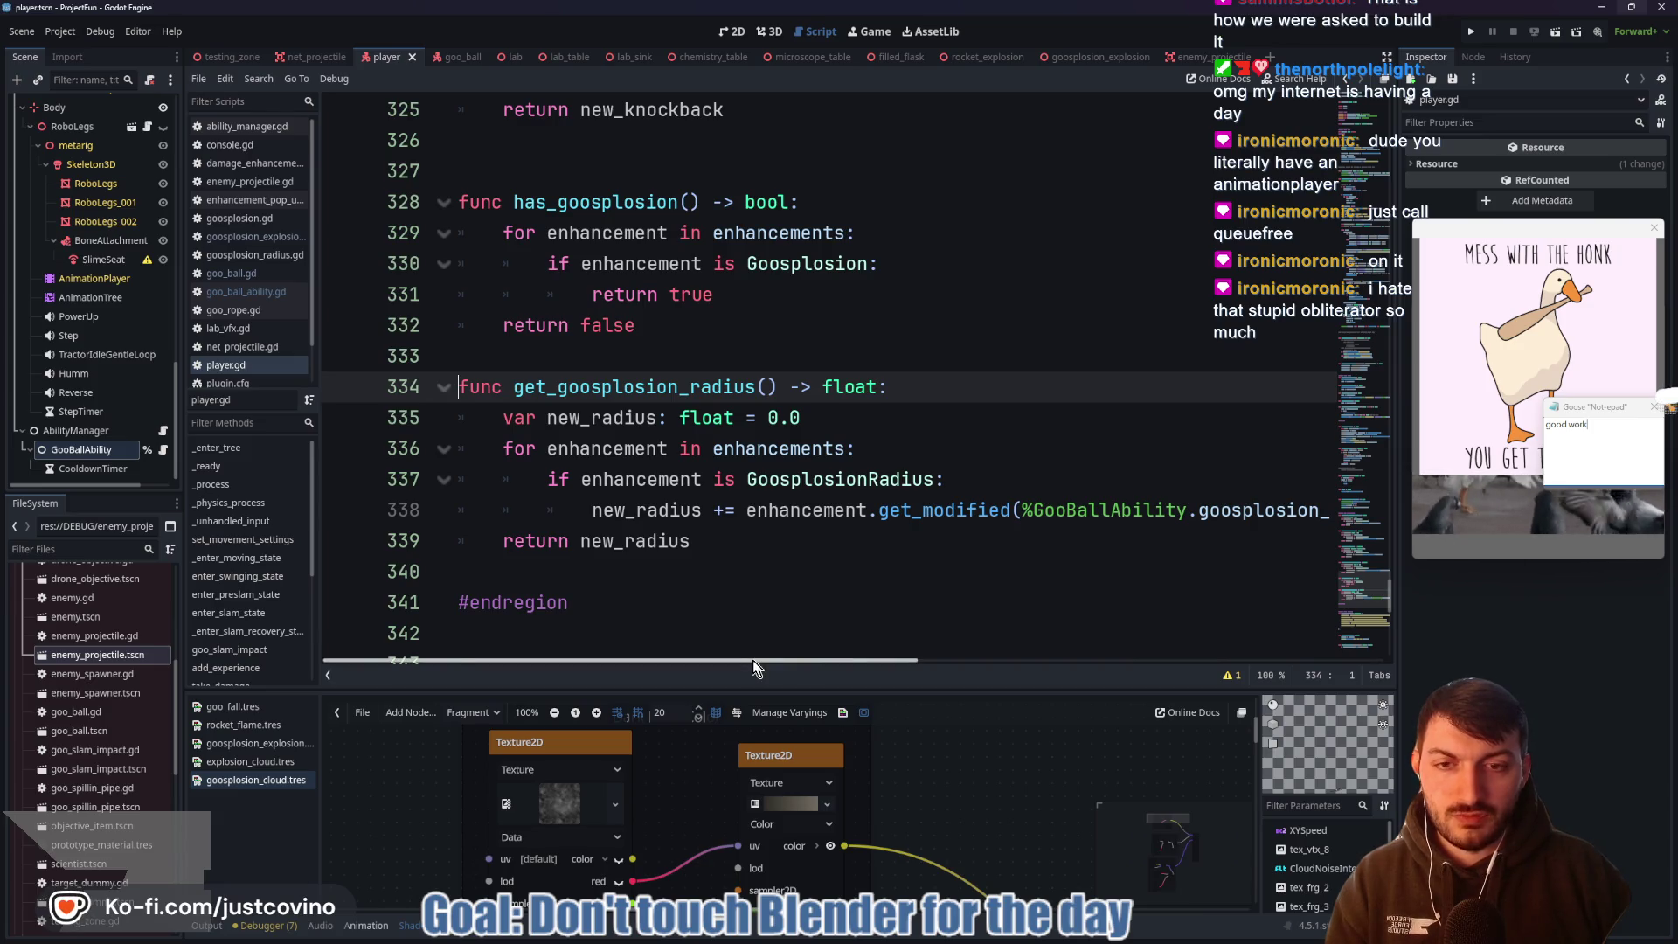
mouse_move(753, 668)
mouse_down()
mouse_move(850, 669)
mouse_move(753, 669)
mouse_up()
ctrl+click(916, 510)
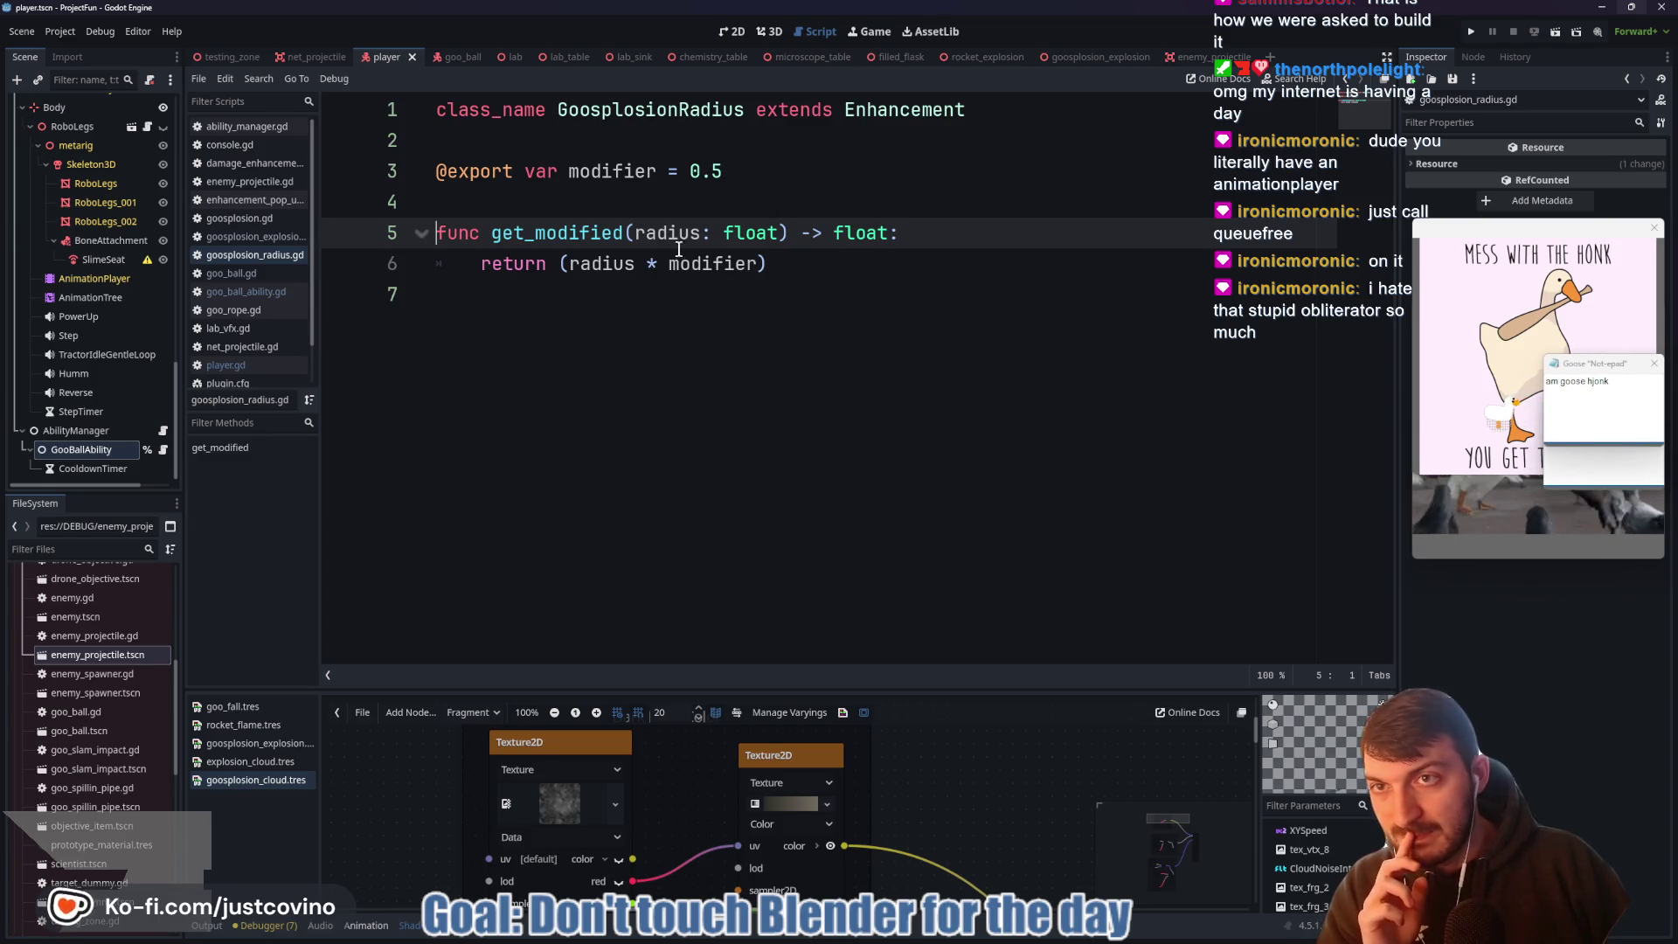
click(515, 60)
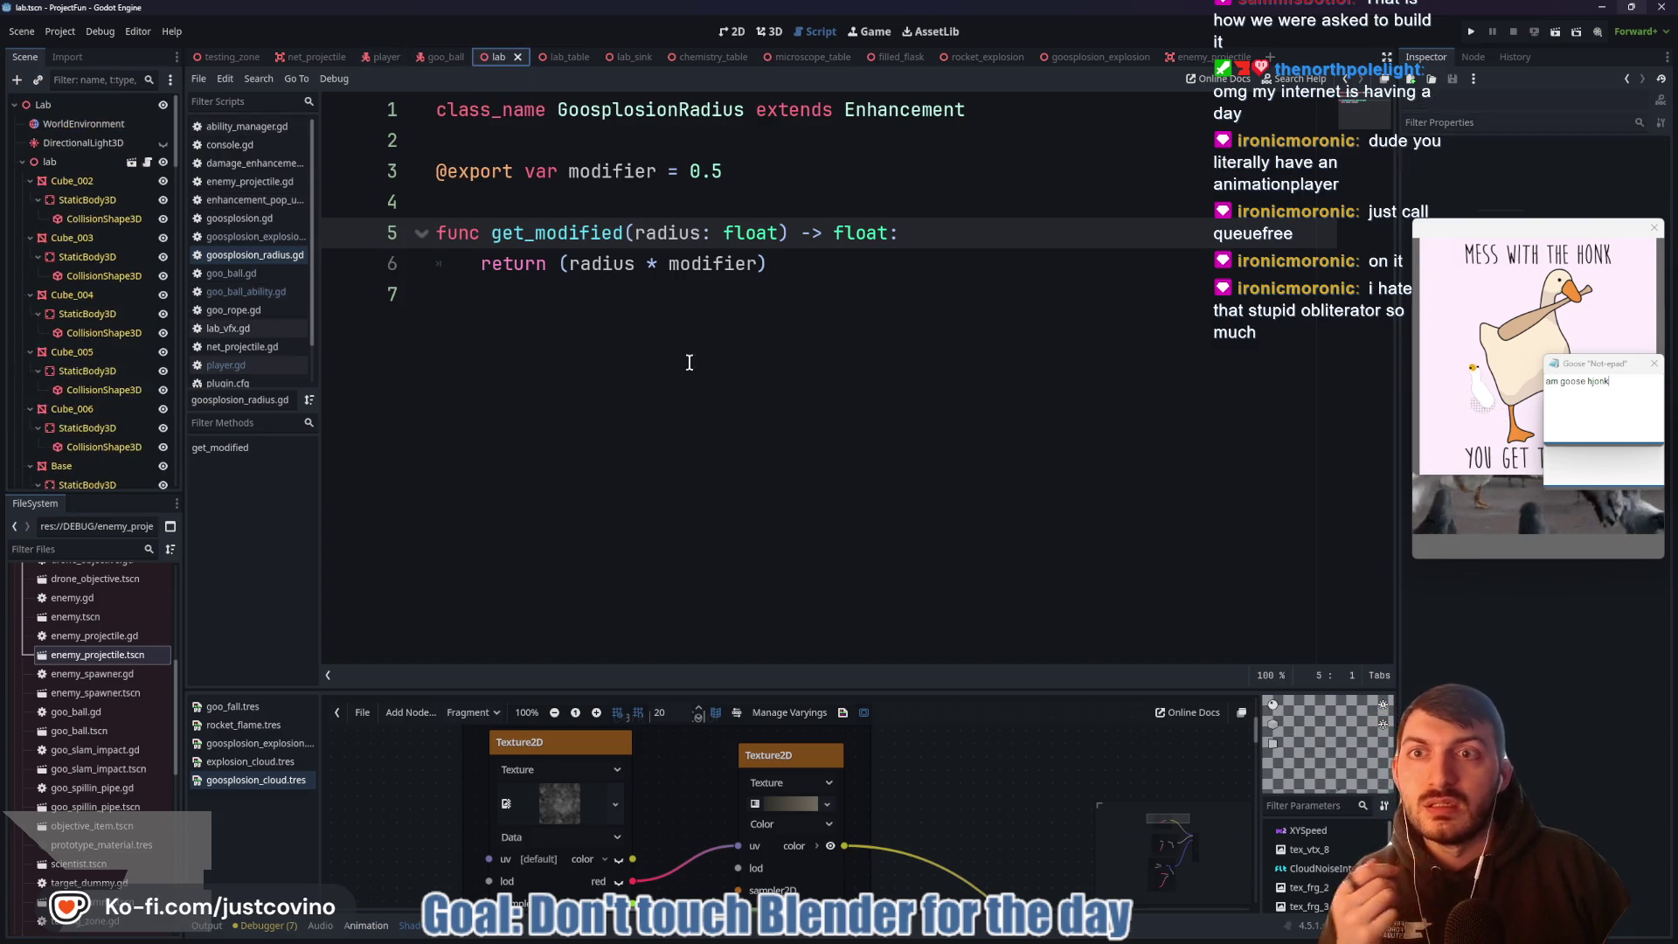
key(F6)
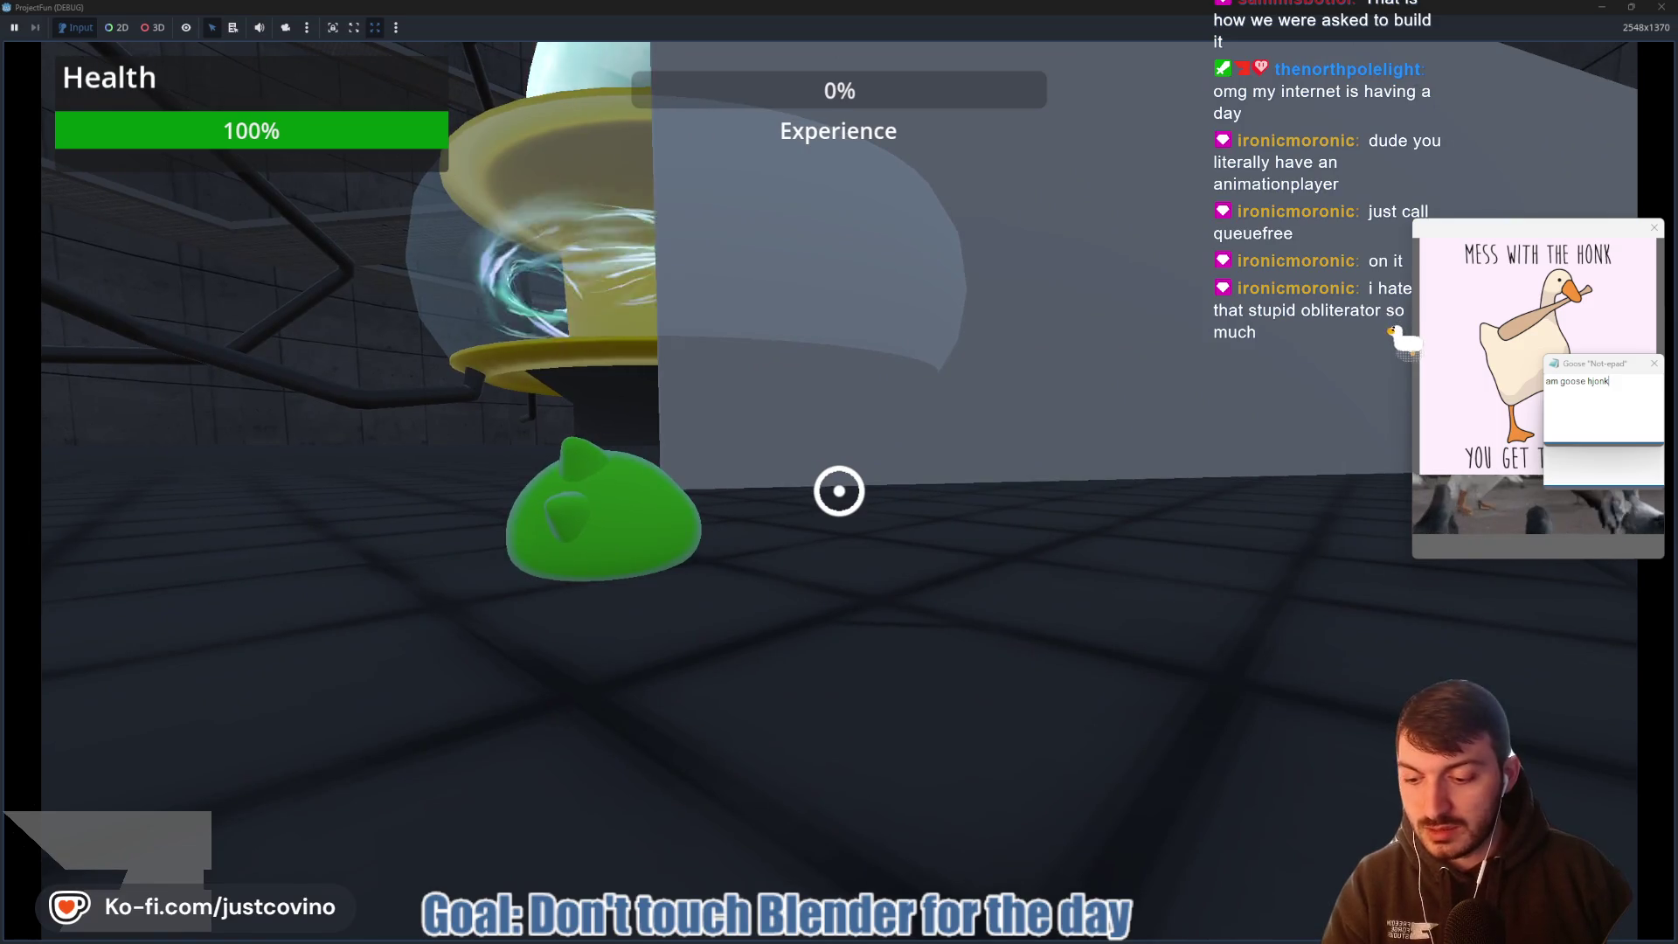
Run add_enhancement goosplosion in the in-game dev console
key(grave)
text(add_enhancement)
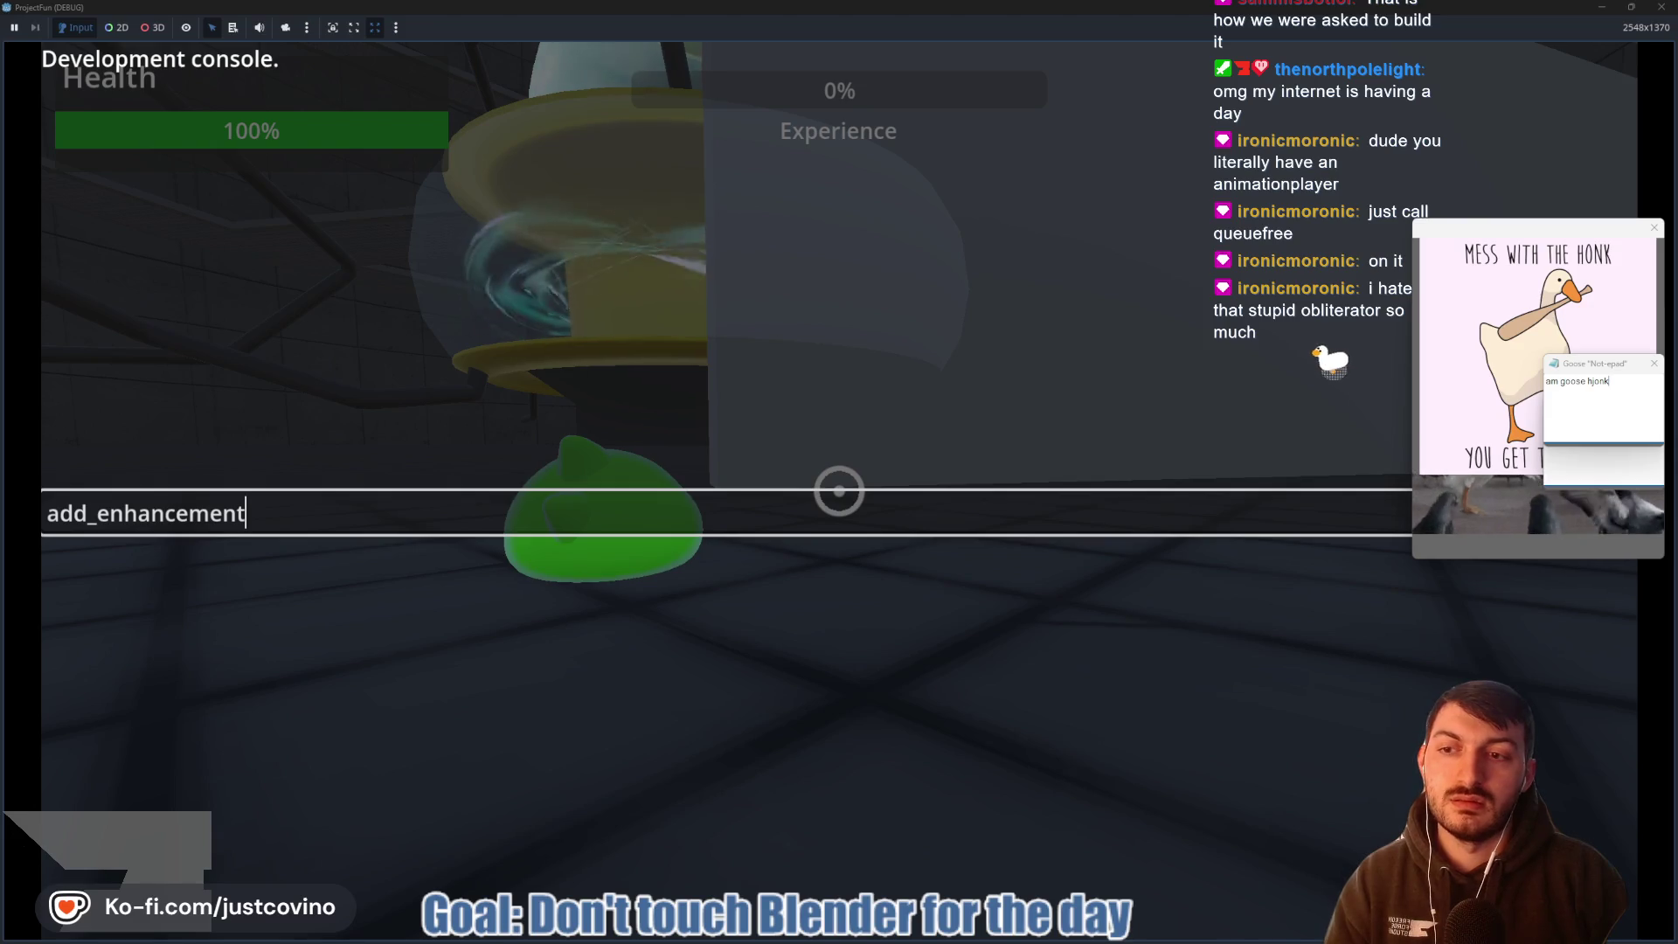
text( goosplosion)
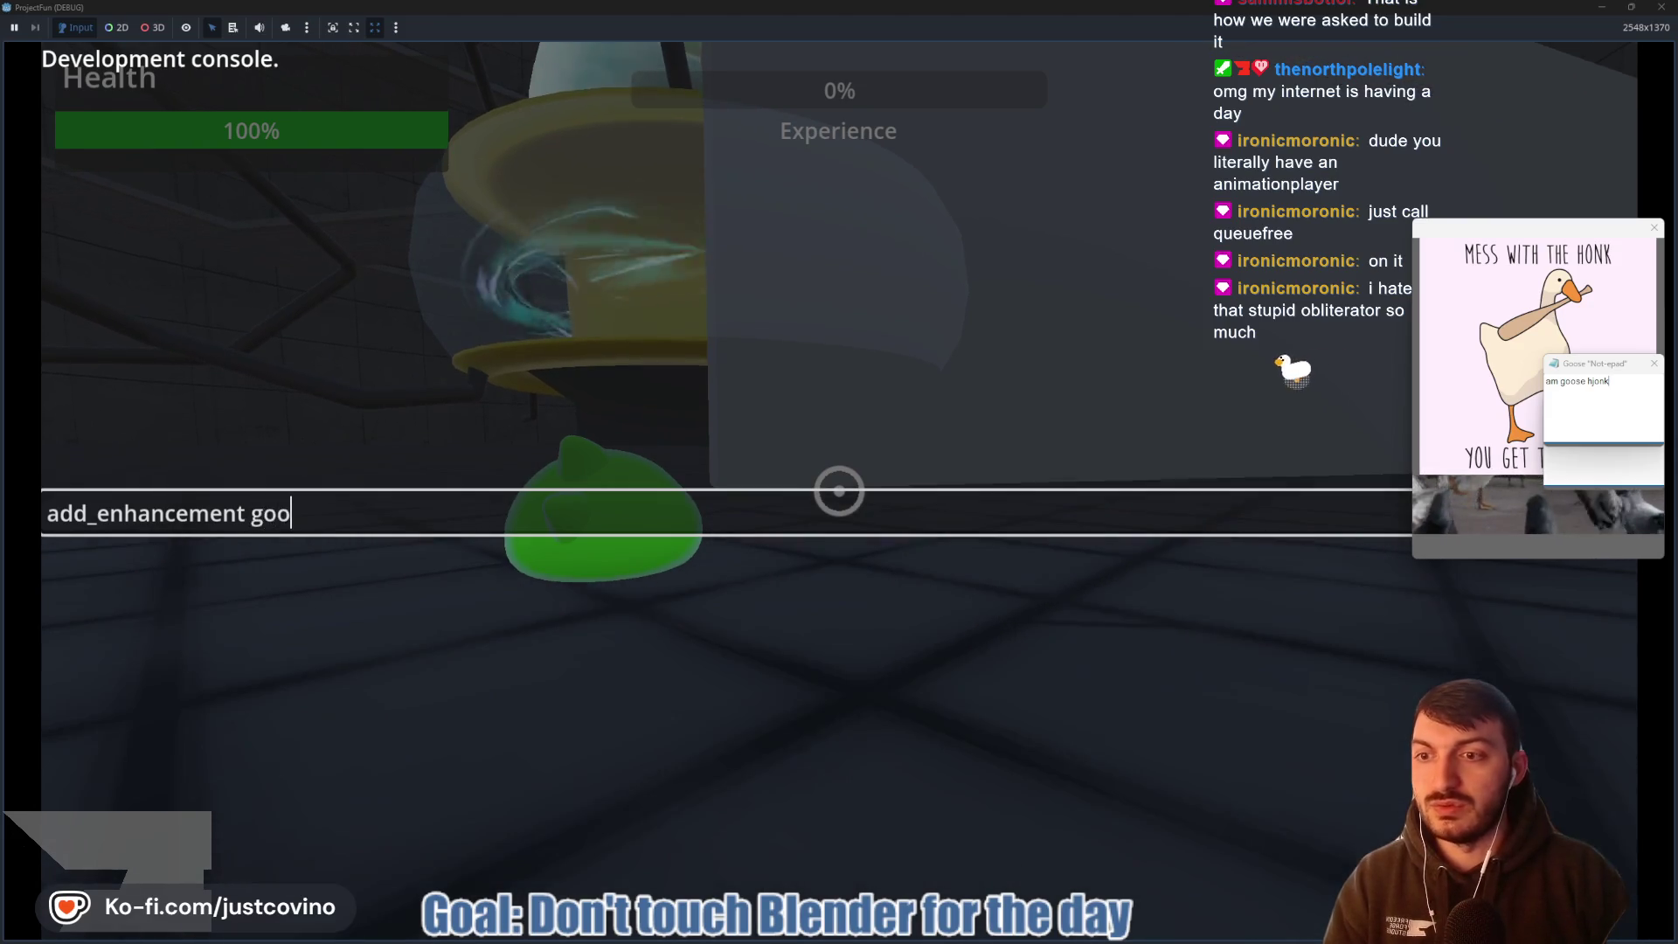
key(Return)
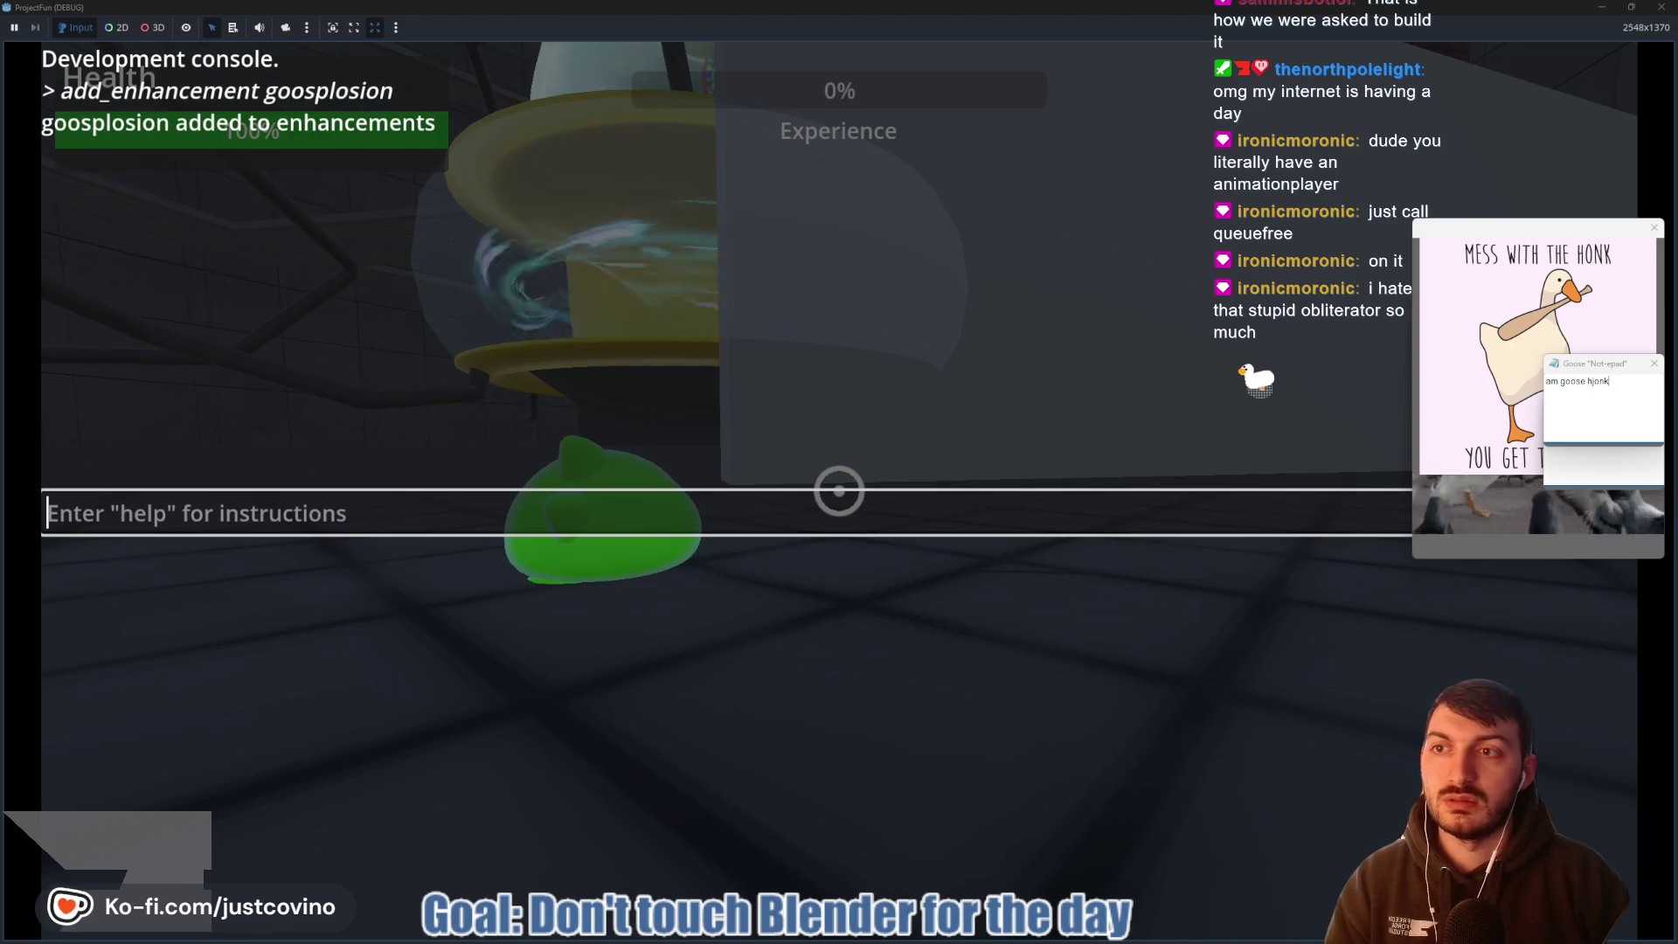
Run add_enhancement goosplosion_radius six times, then close the console
text(add_enhancement)
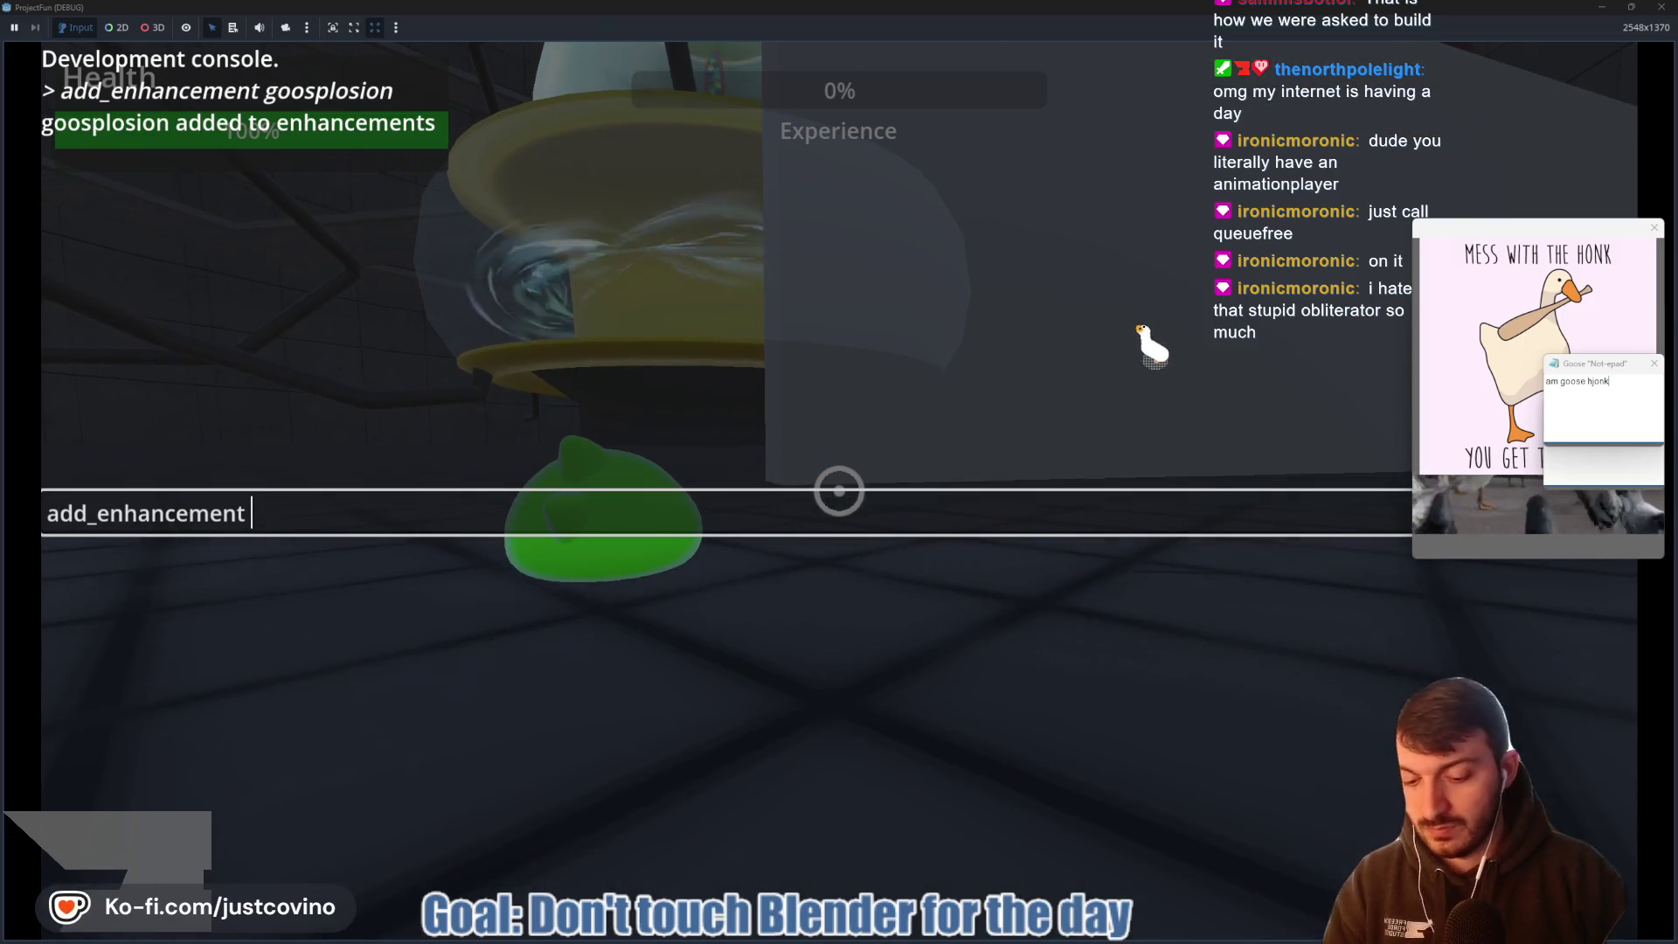
text( goosplosion_radius)
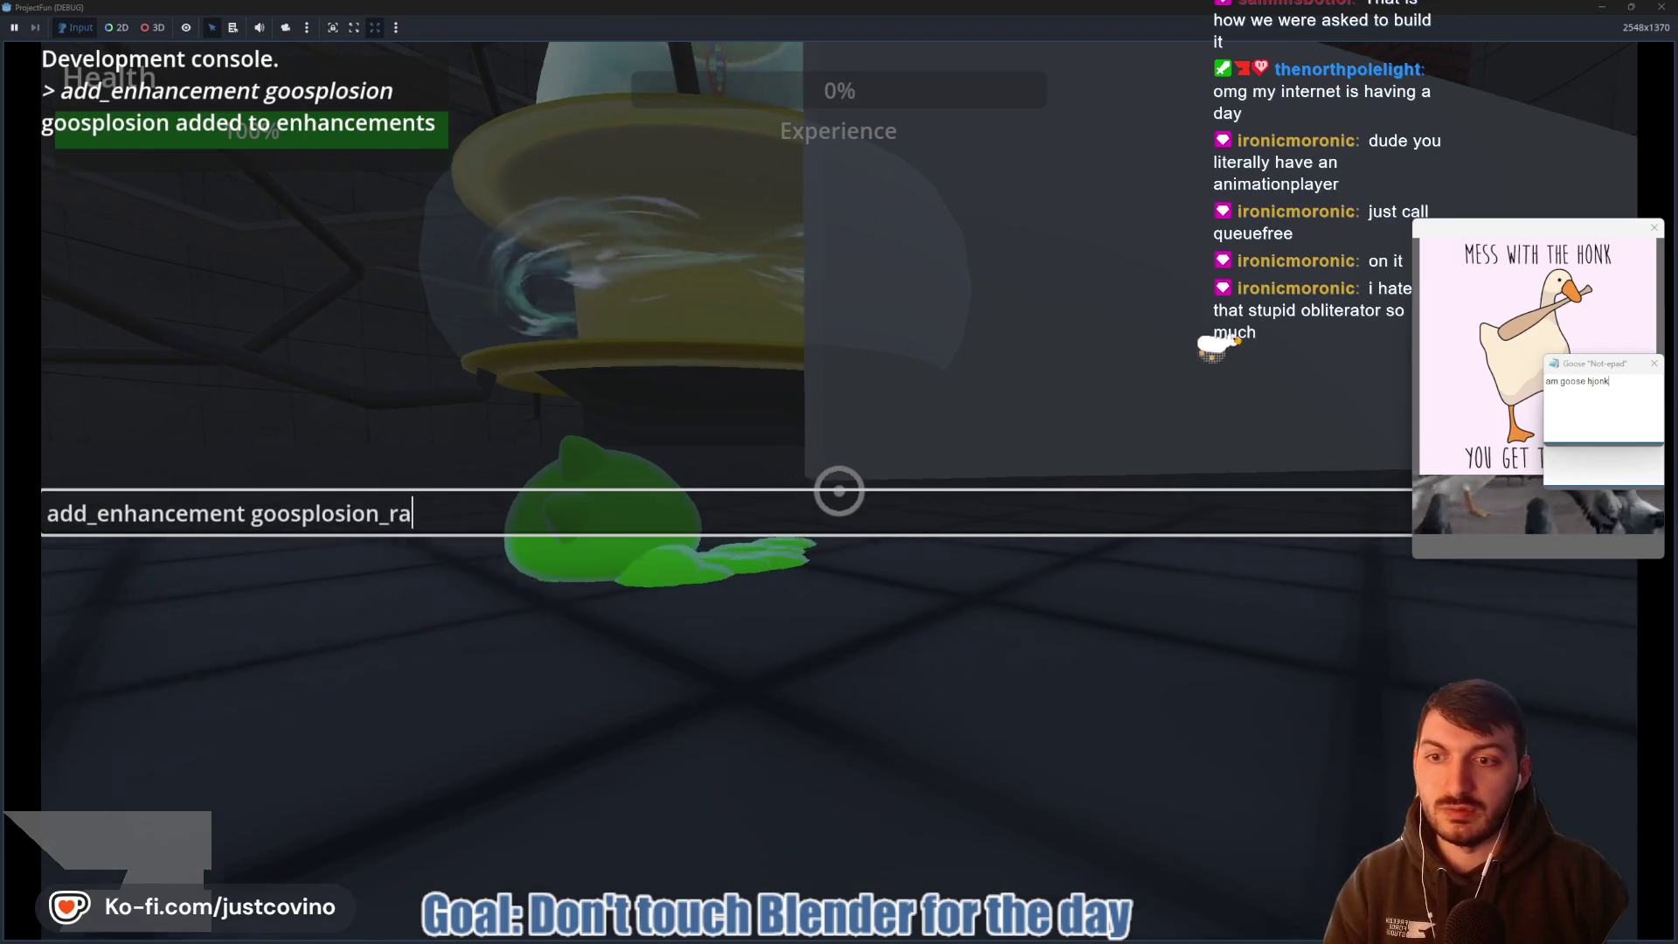
key(Return)
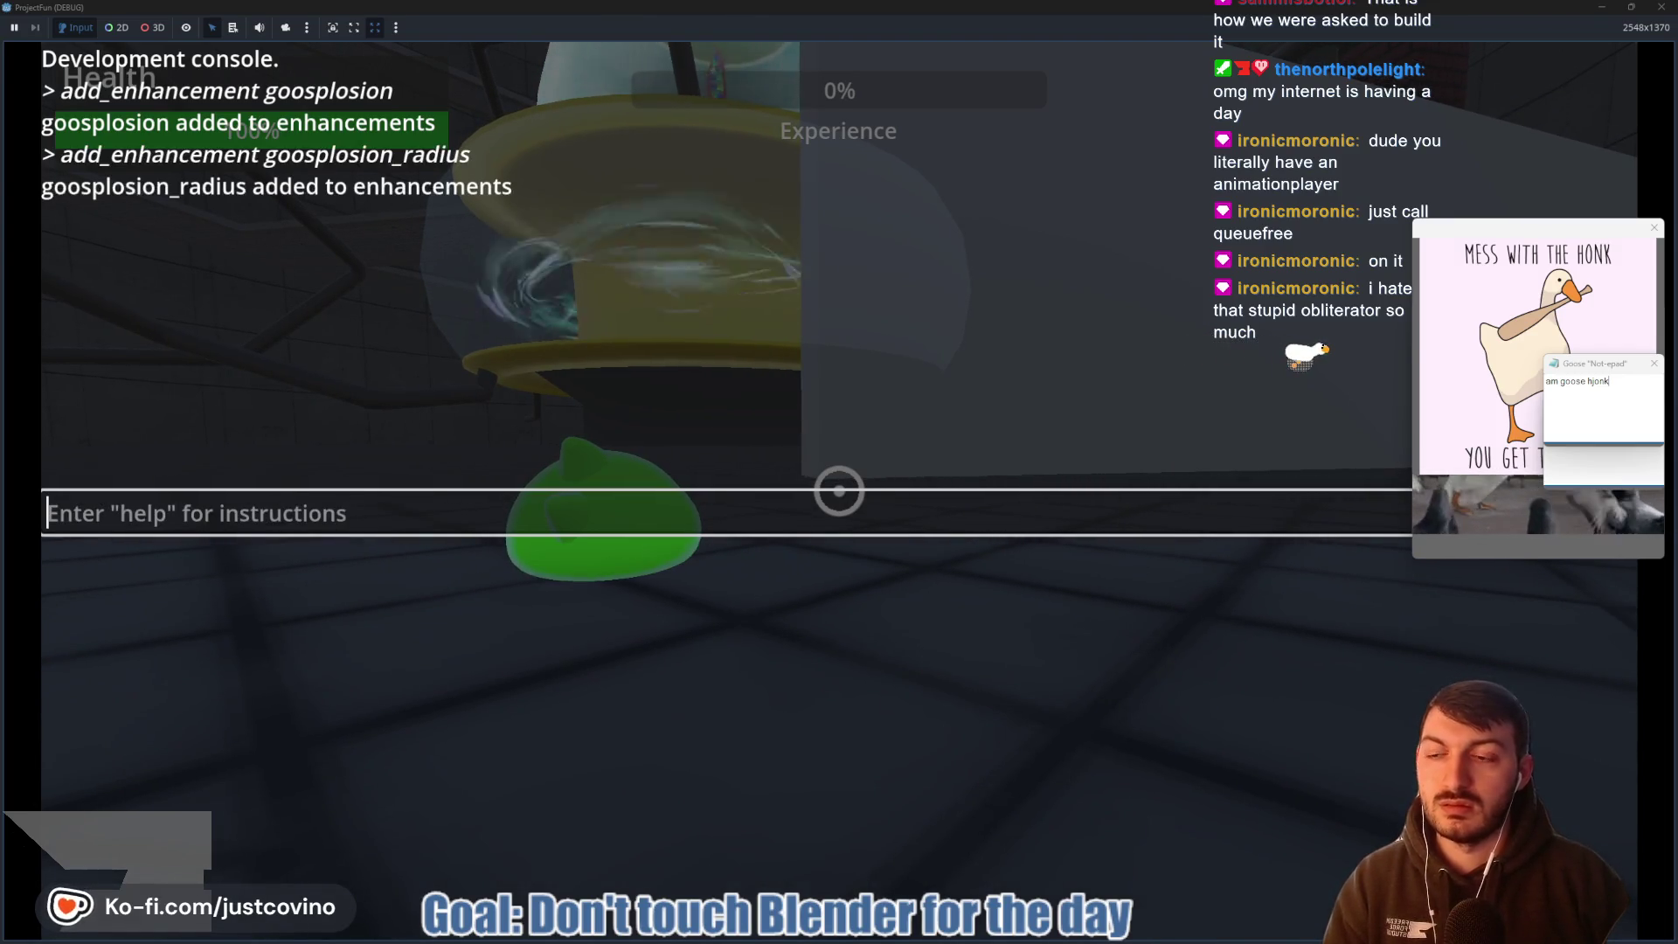
key(Up)
key(Return)
key(Up)
key(Return)
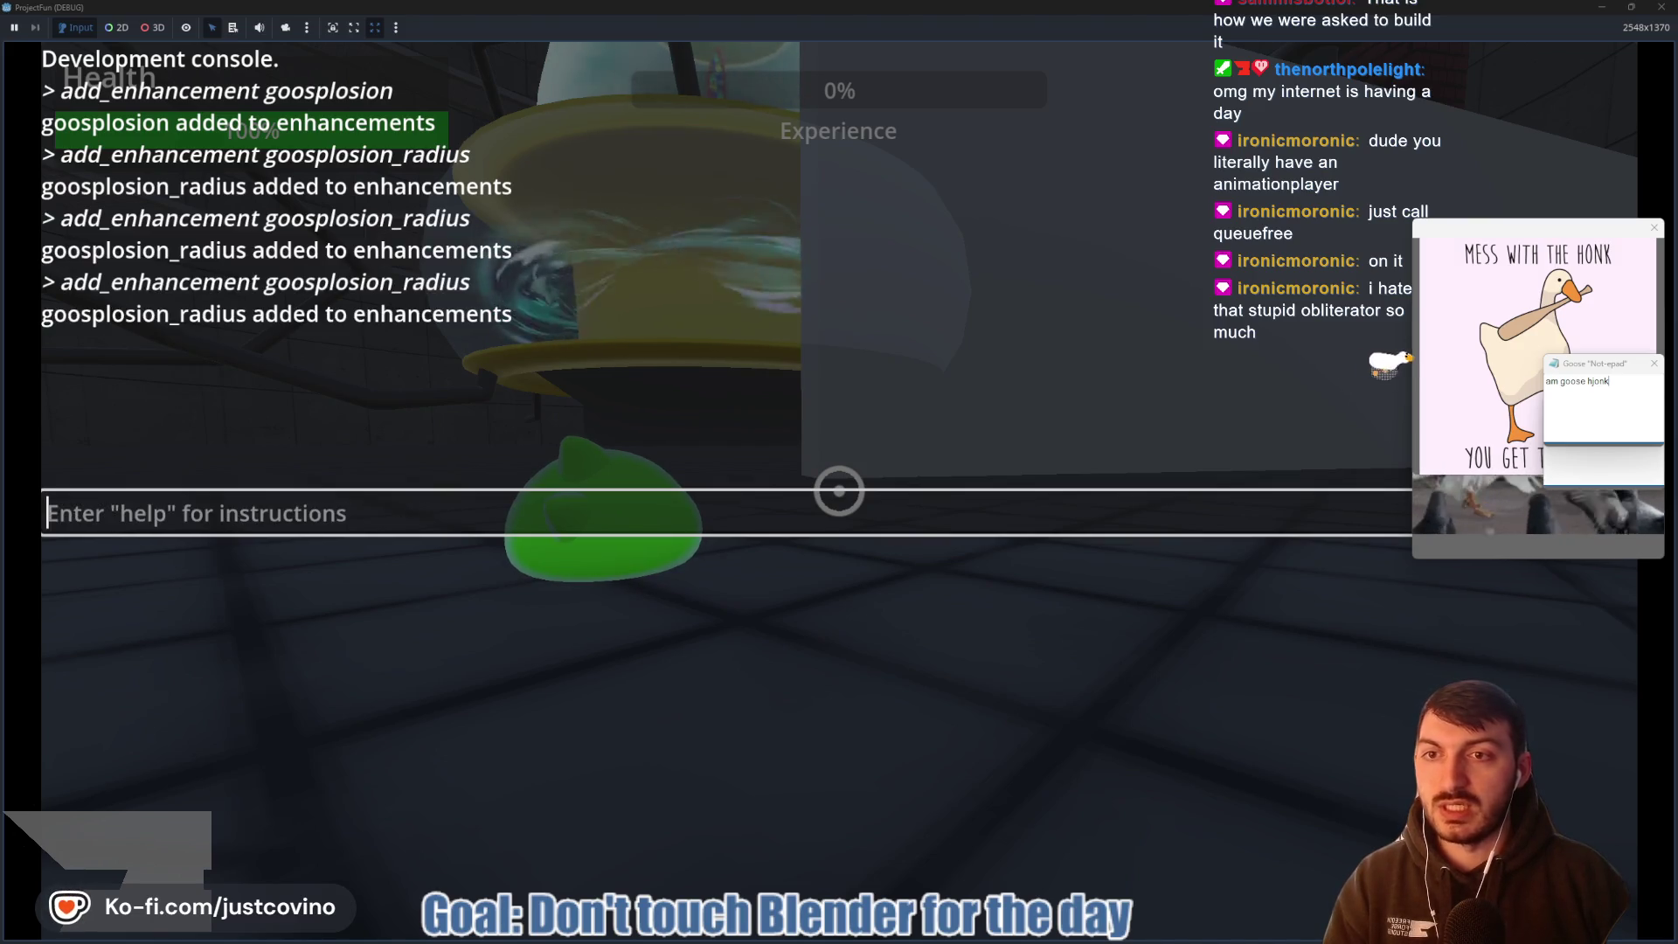
key(Up)
key(Return)
key(Up)
key(Return)
key(Up)
key(Return)
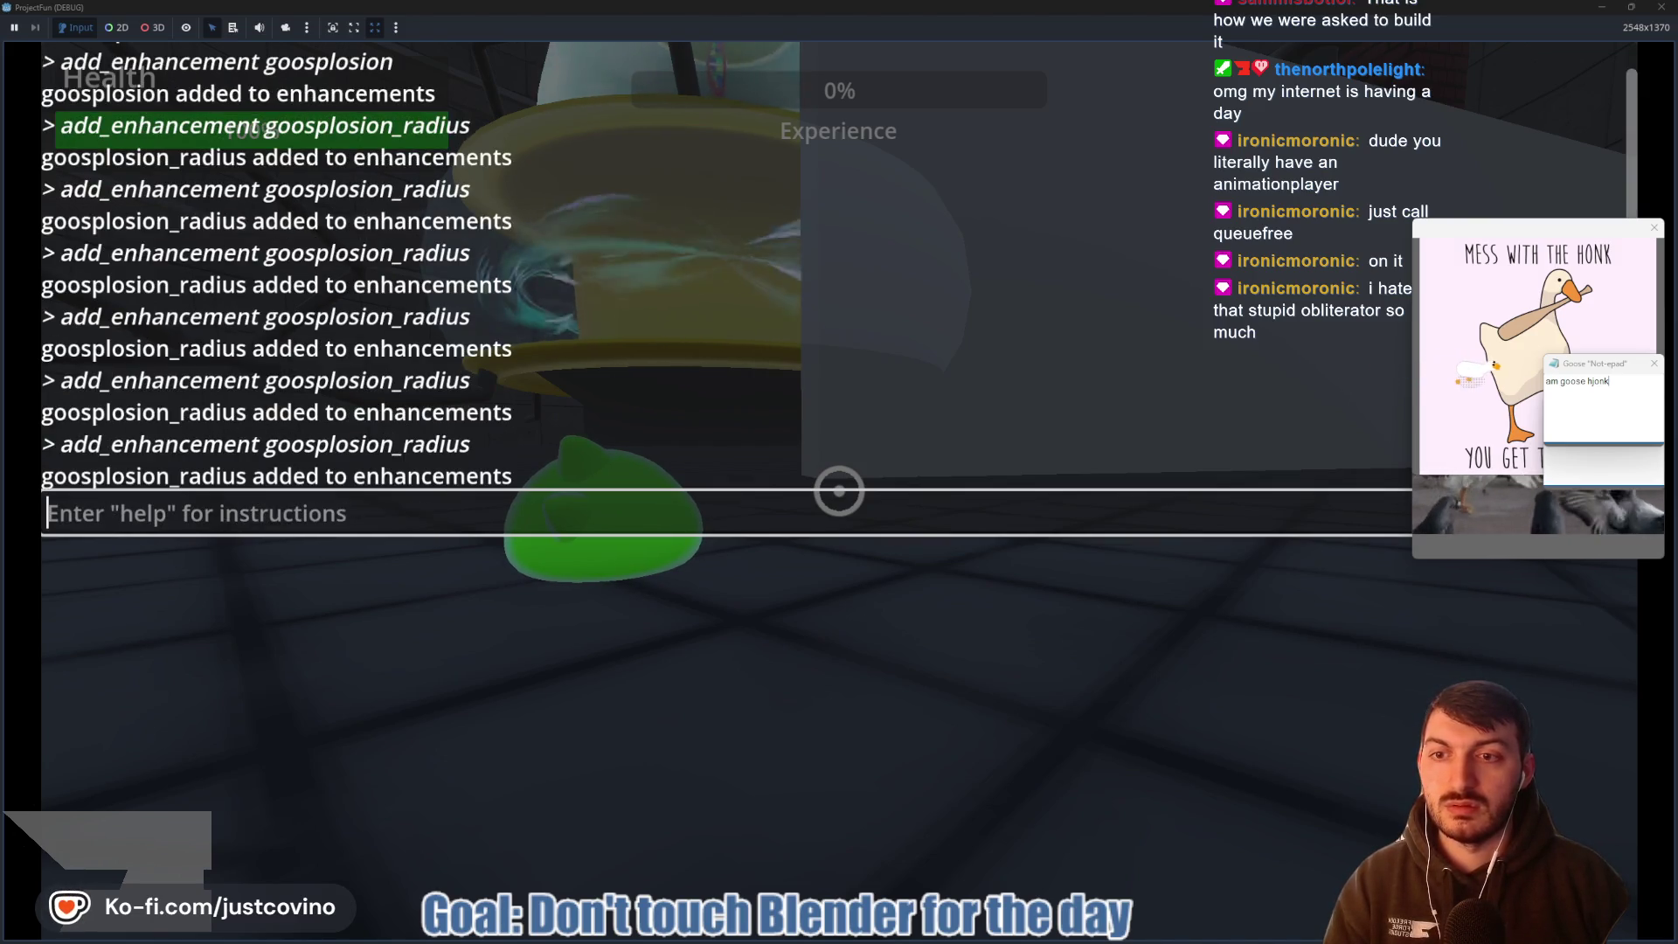
key(Escape)
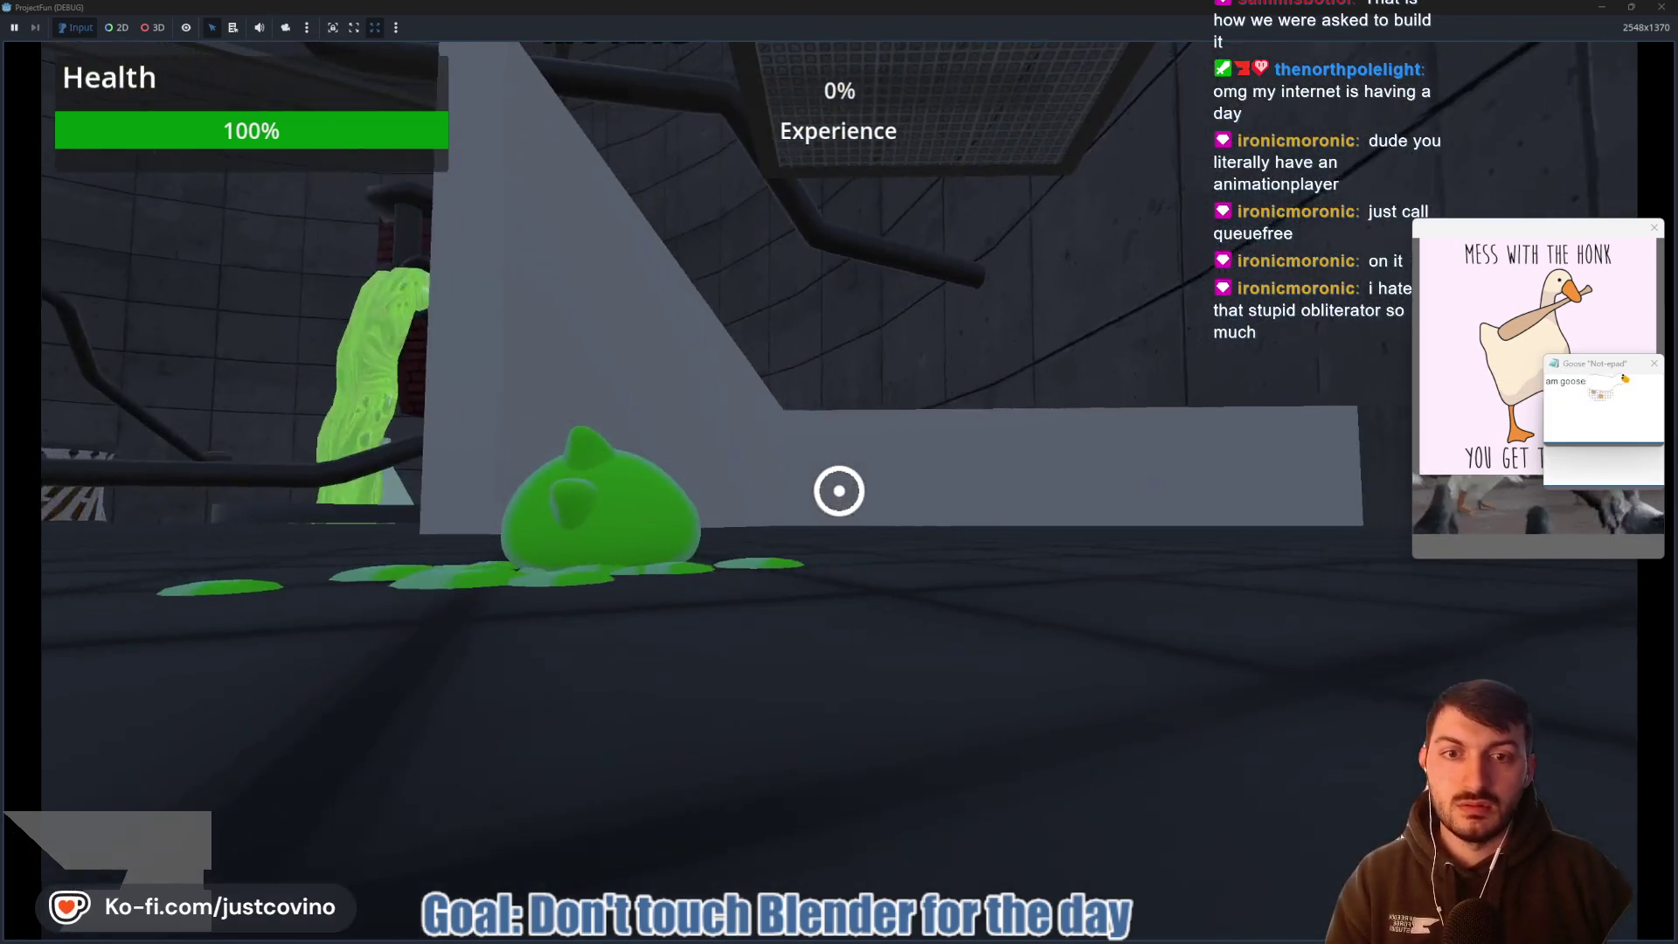
Fire a goo shot, triggering the invalid goosplosion_radius access error at player.gd line 338
click(839, 490)
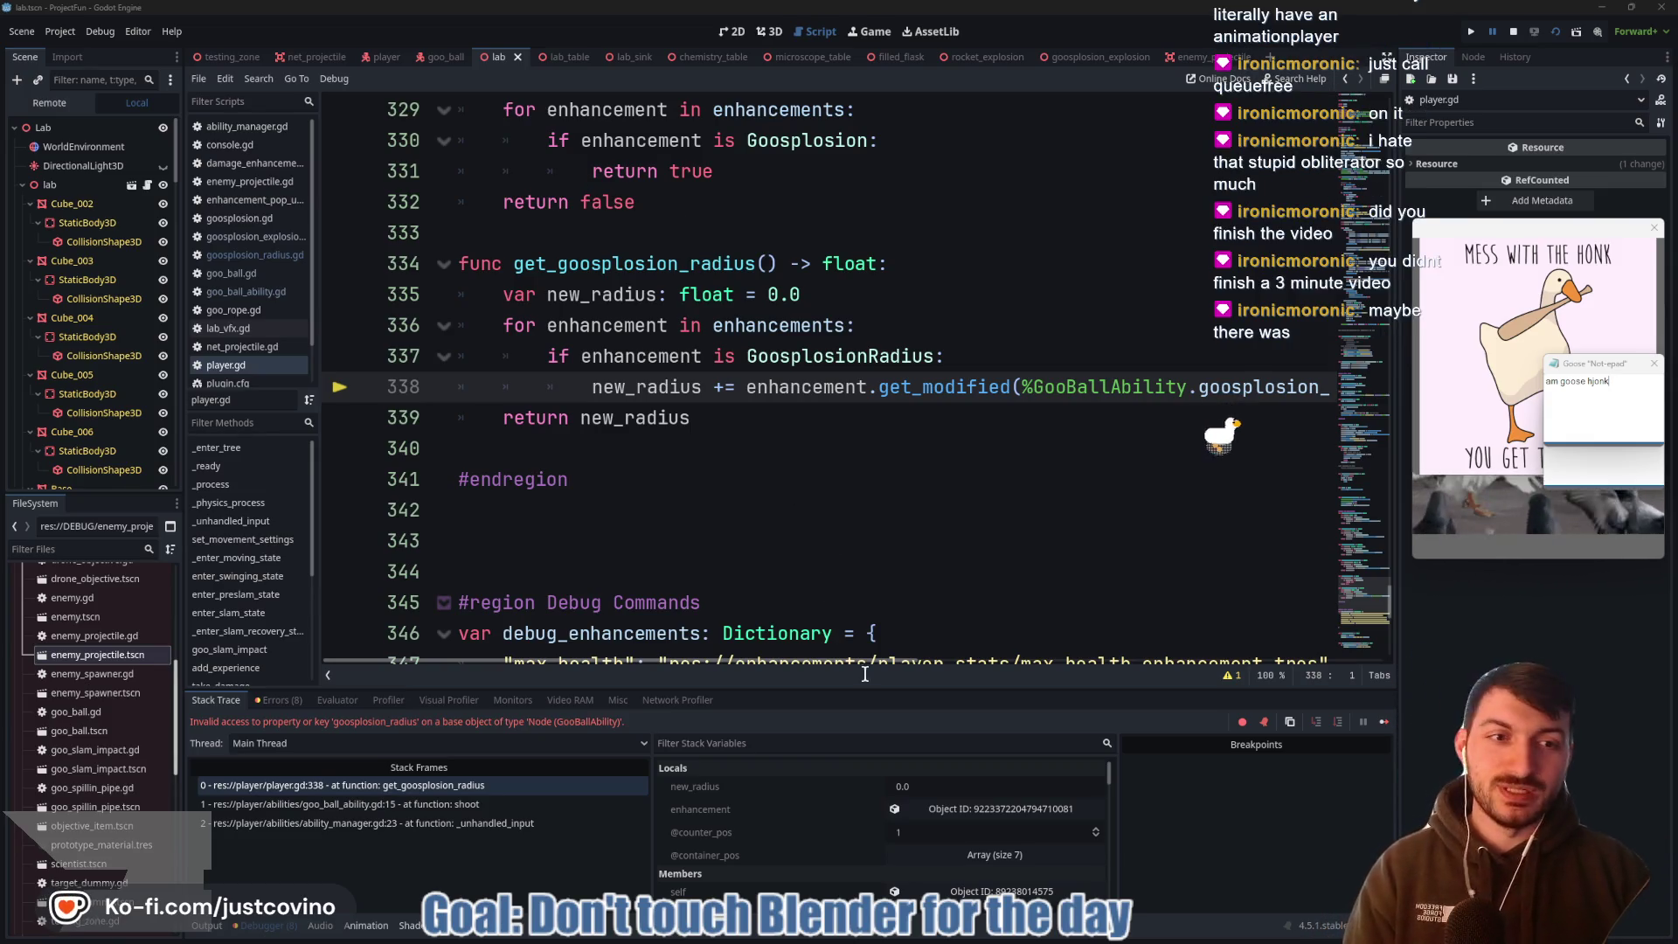
click(945, 451)
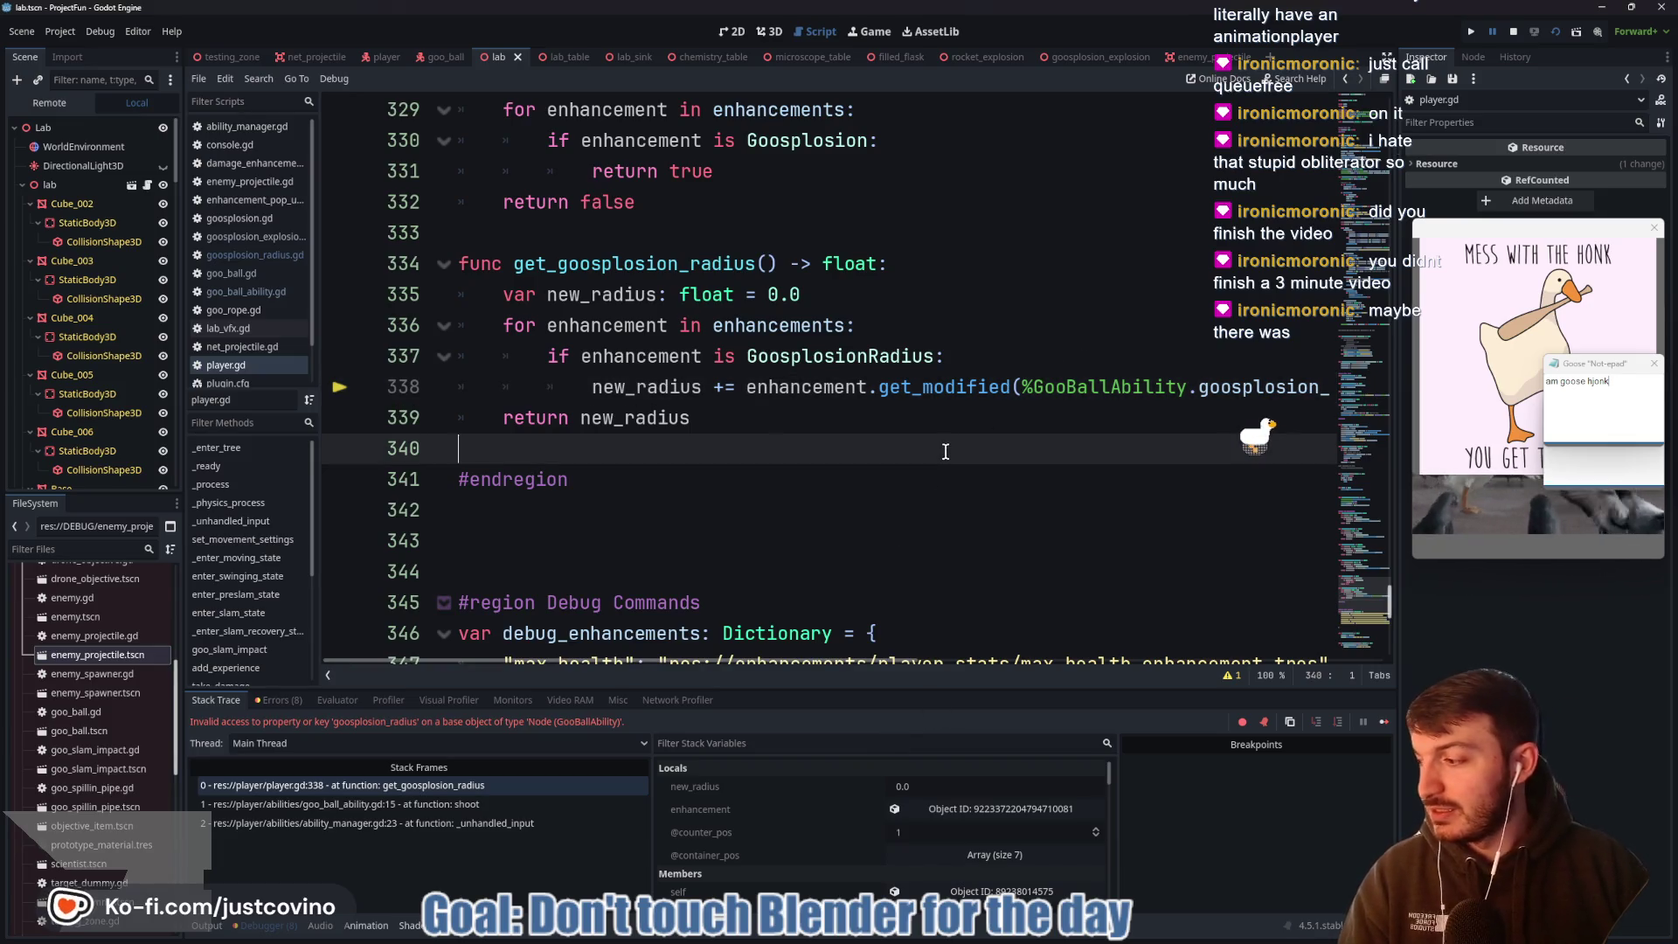
key(Escape)
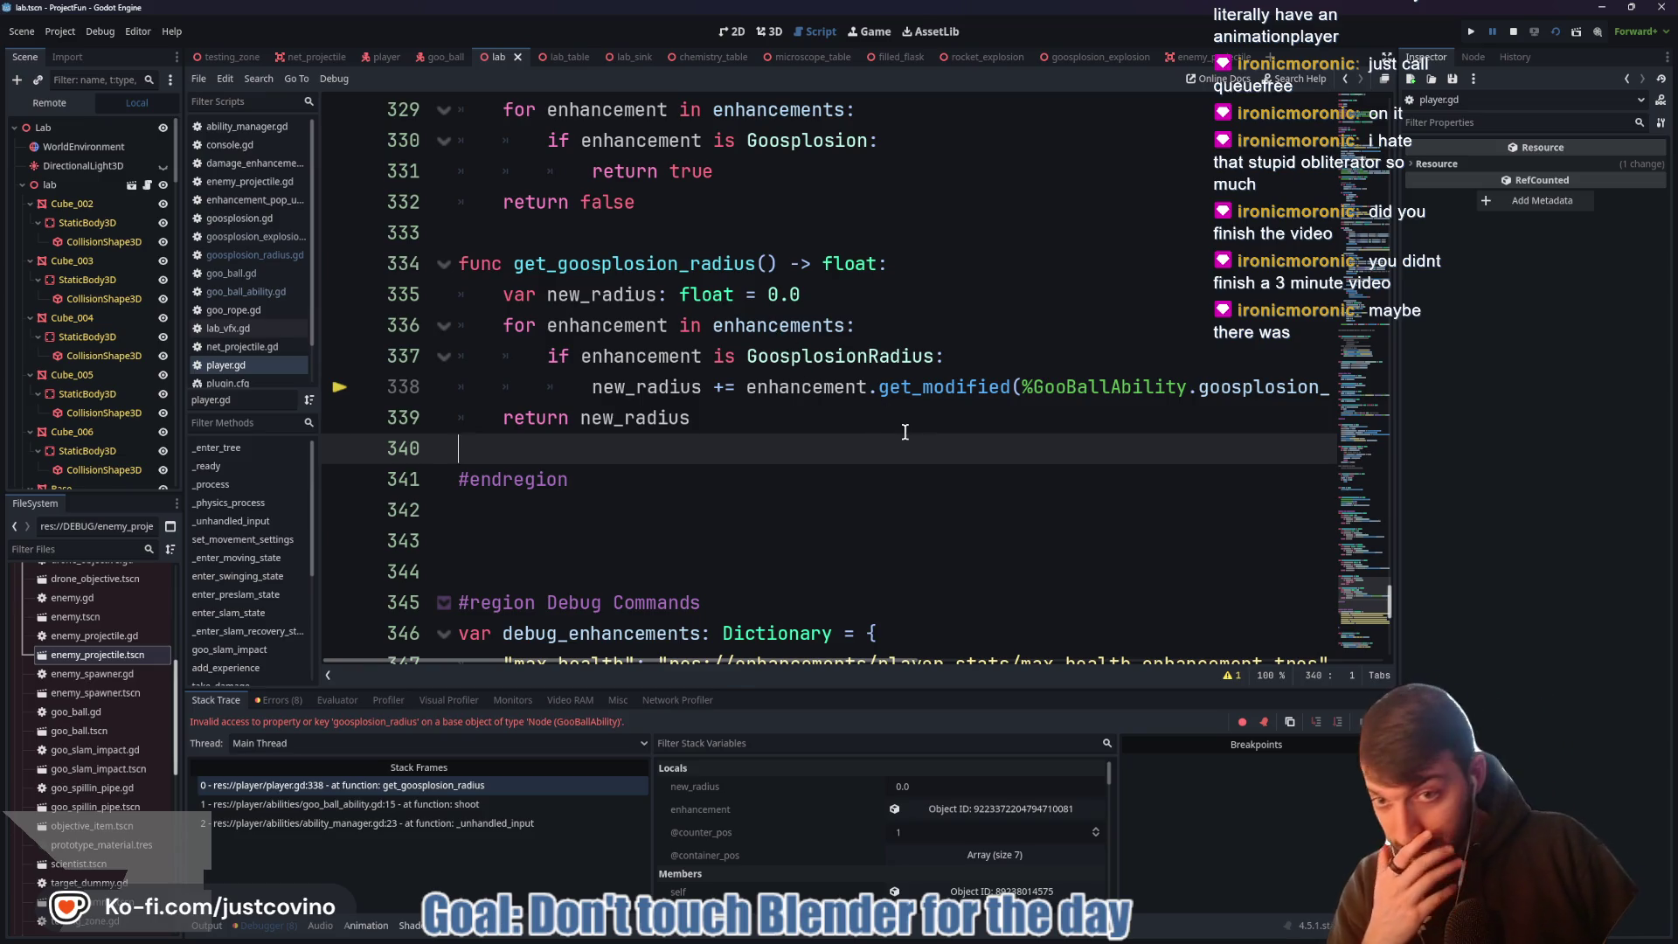
Change goosplosion_radius on line 338 to goosplosion_size_modifier and save player.gd
mouse_move(857, 660)
mouse_down()
mouse_move(874, 699)
mouse_move(975, 655)
mouse_up()
scroll(1218, 396, up, 5)
click(1217, 390)
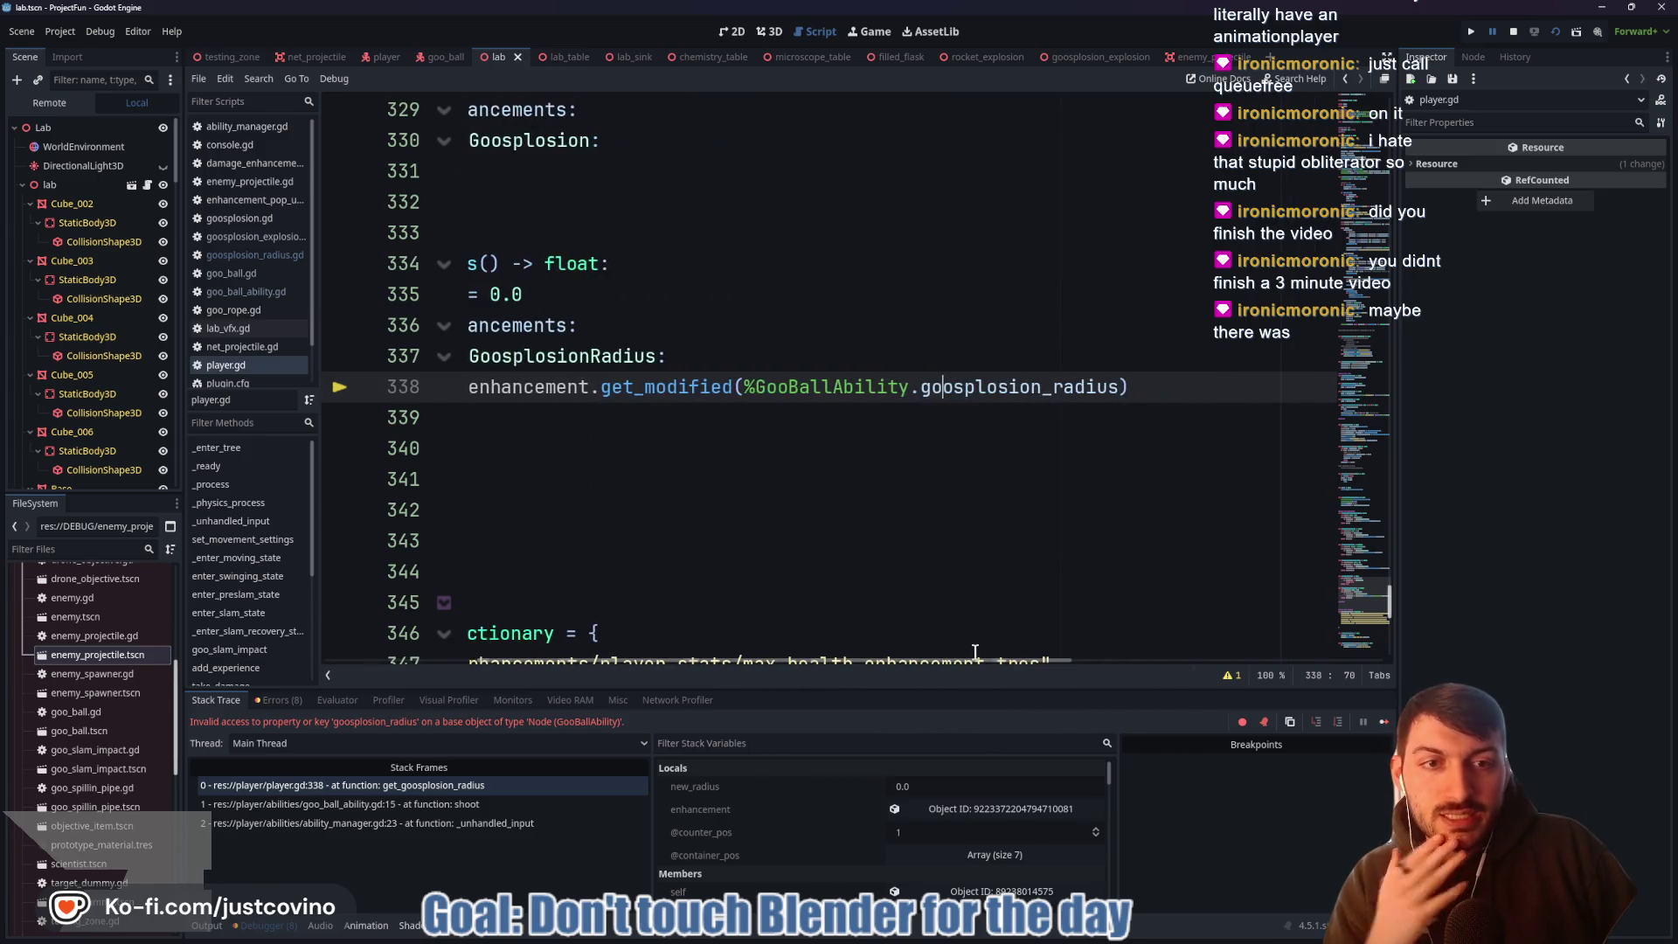
drag(1119, 385, 1053, 386)
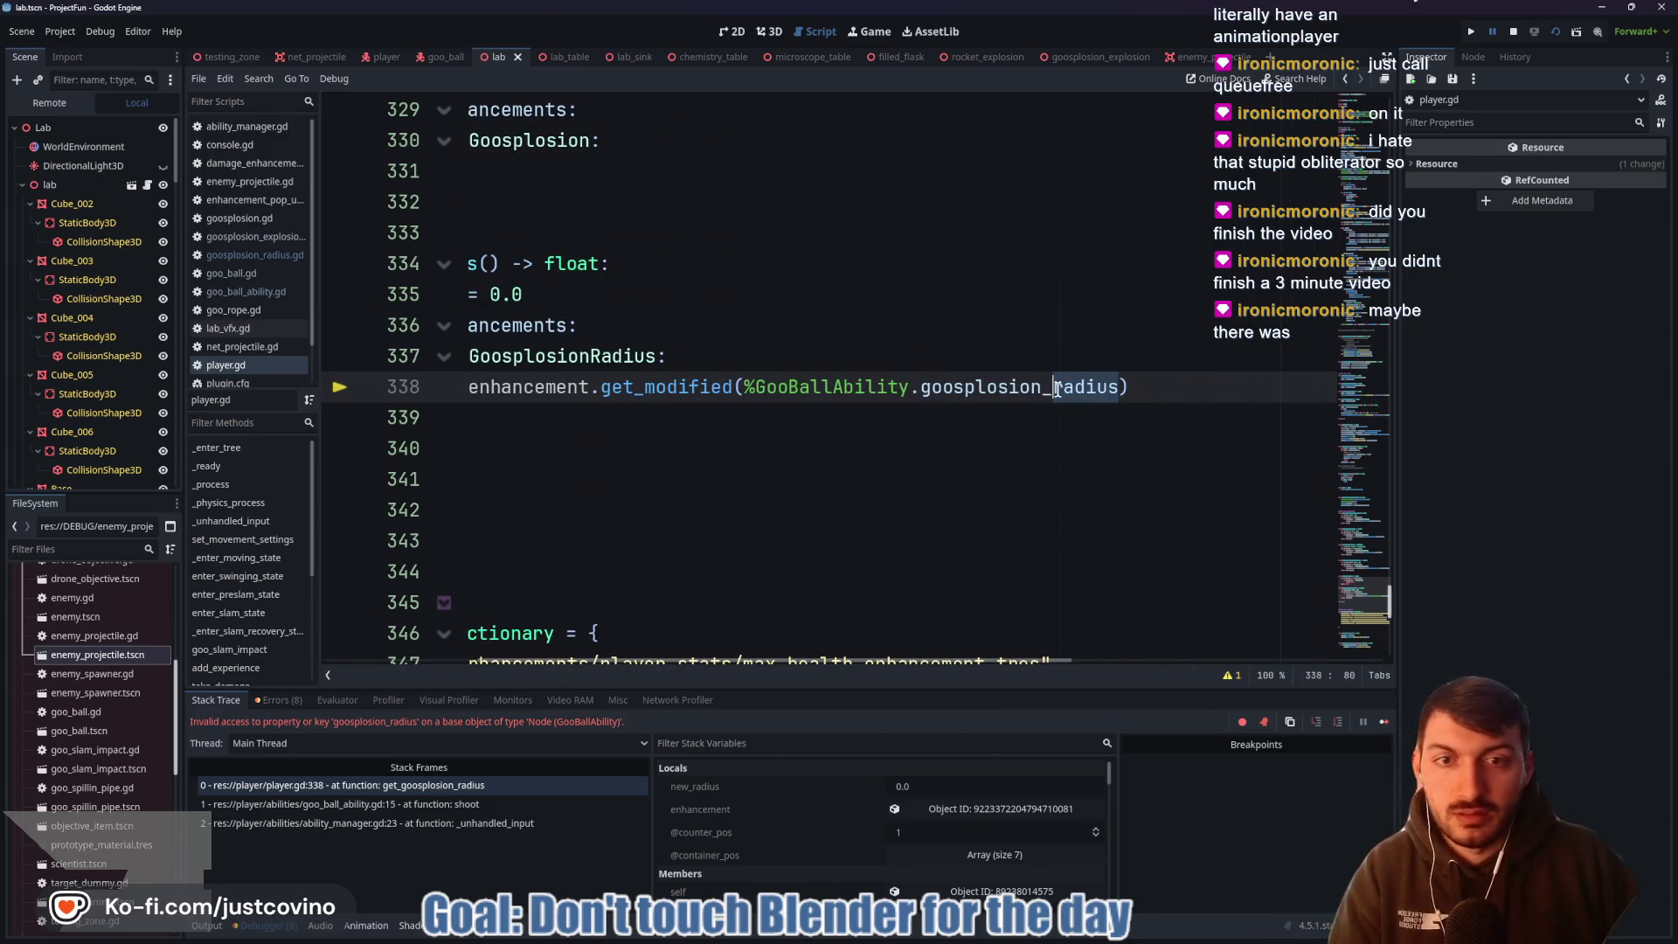
text(s)
key(Return)
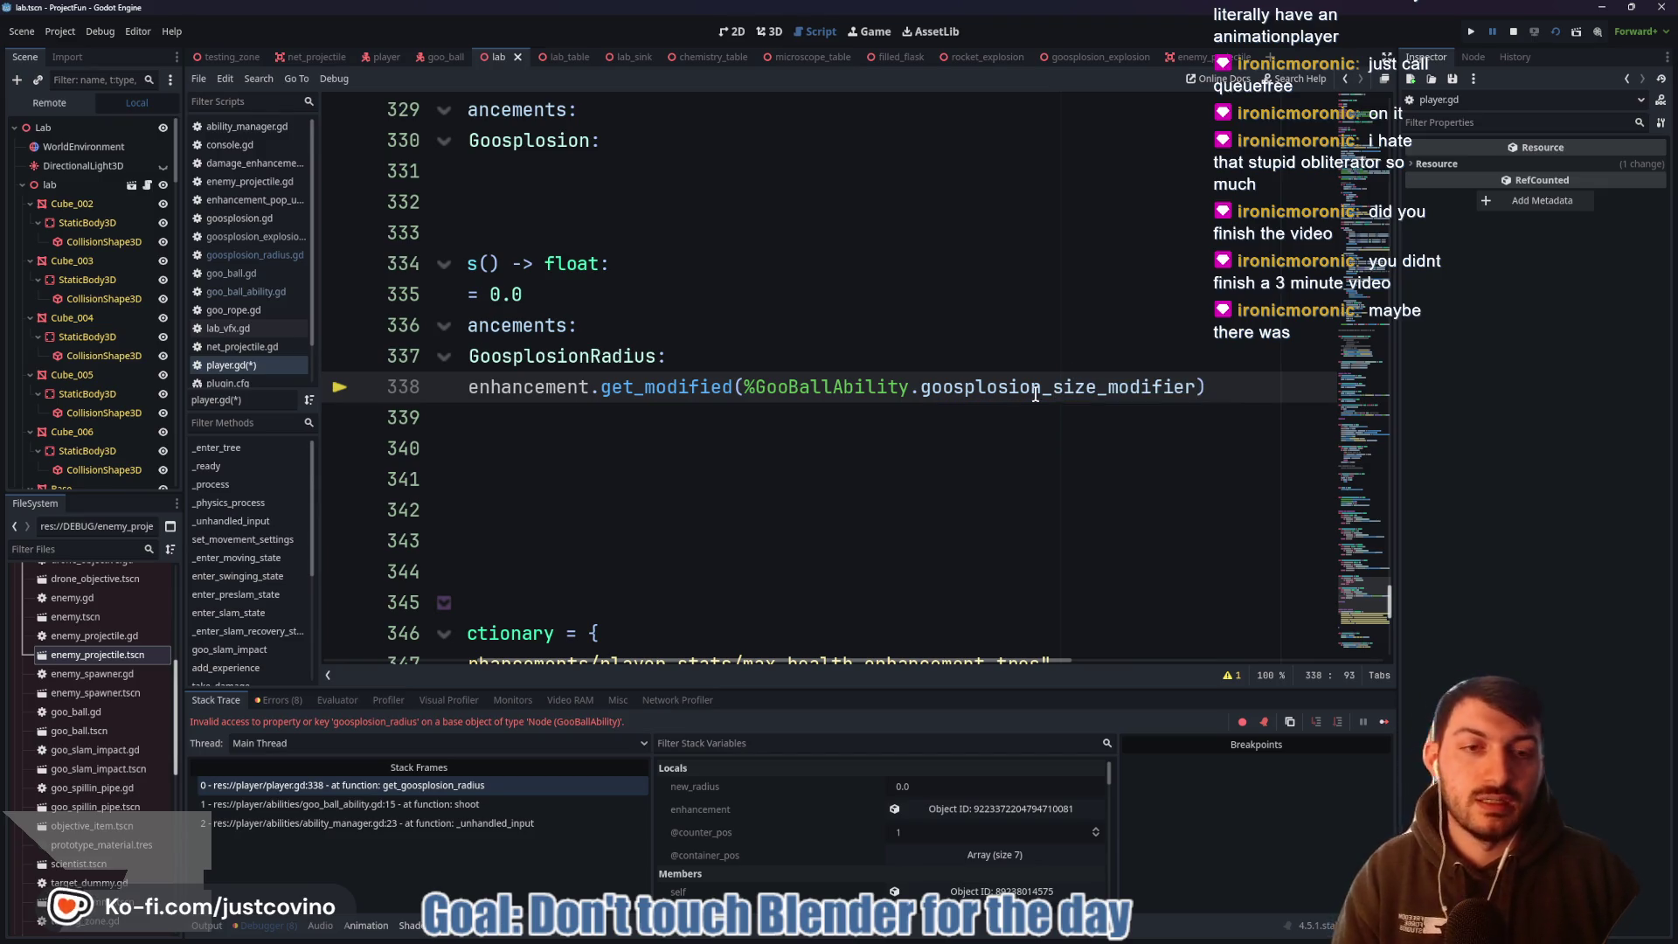
key(ctrl+s)
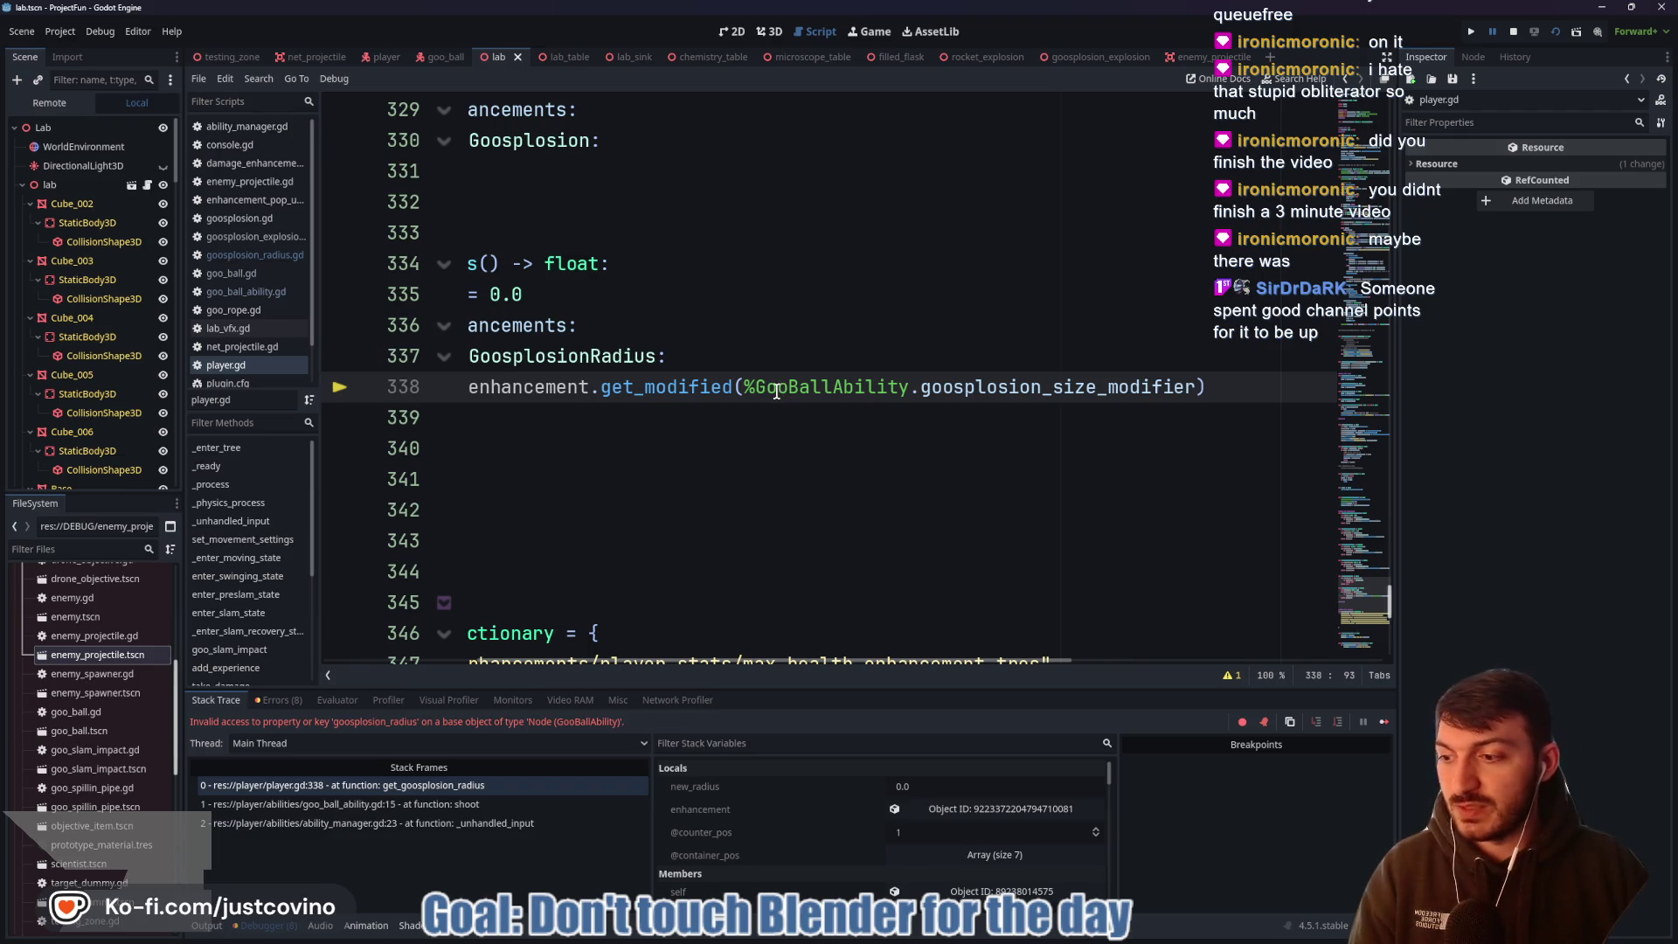
Add a new line below line 338, save again, and relaunch the game
key(Return)
key(ctrl+s)
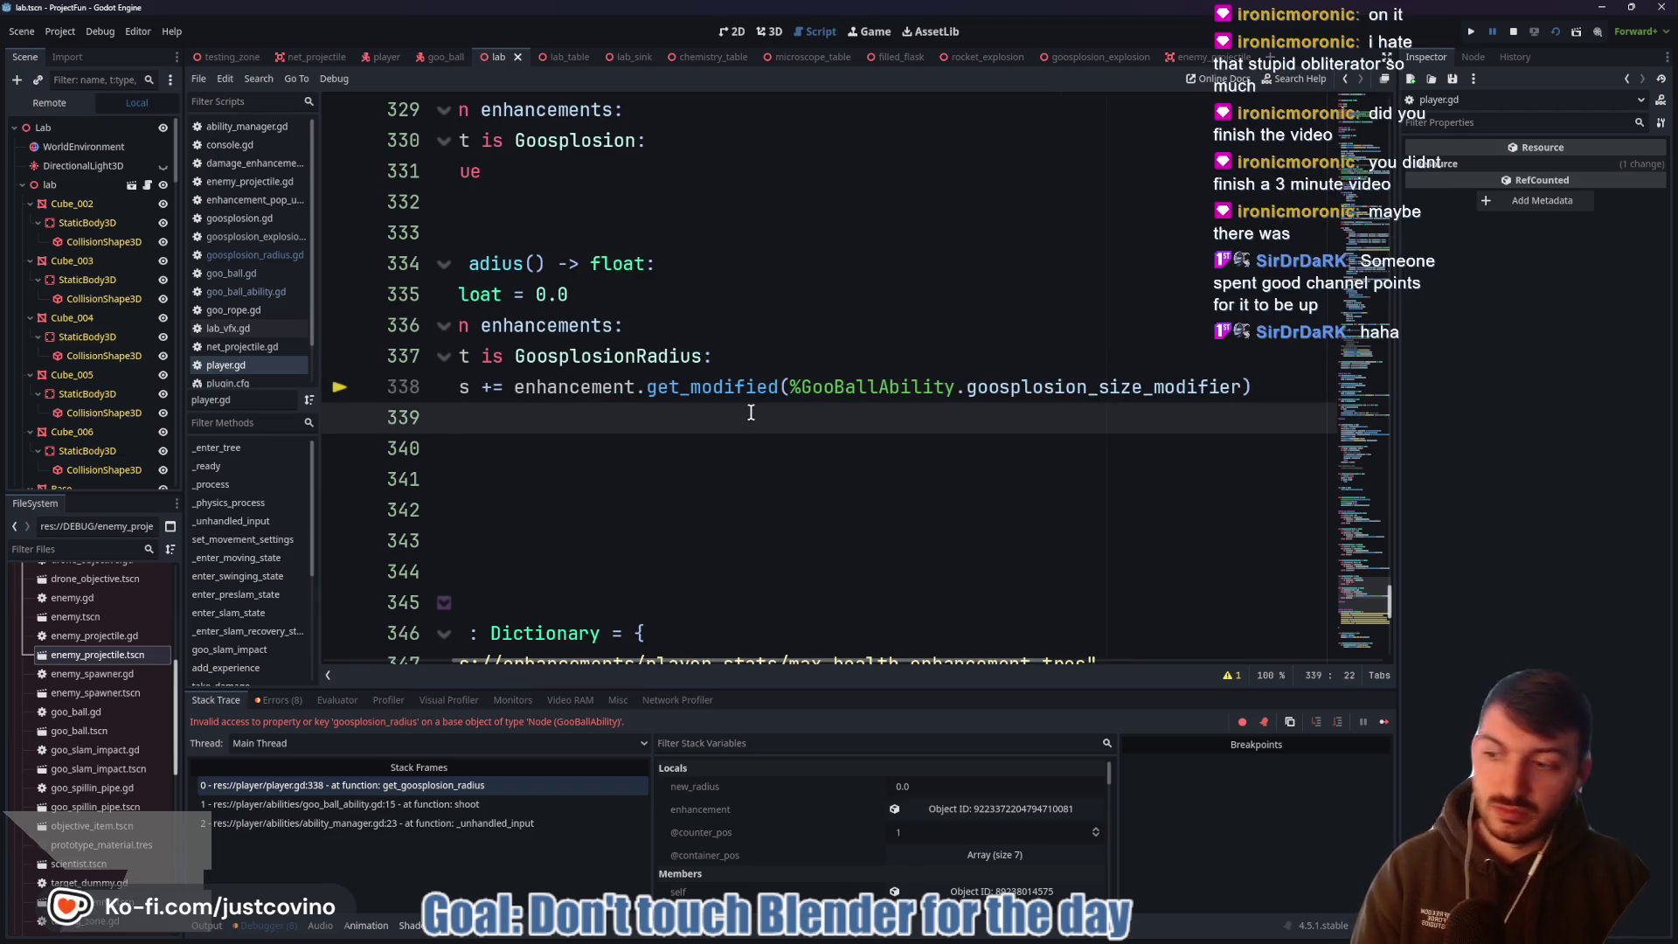
key(F5)
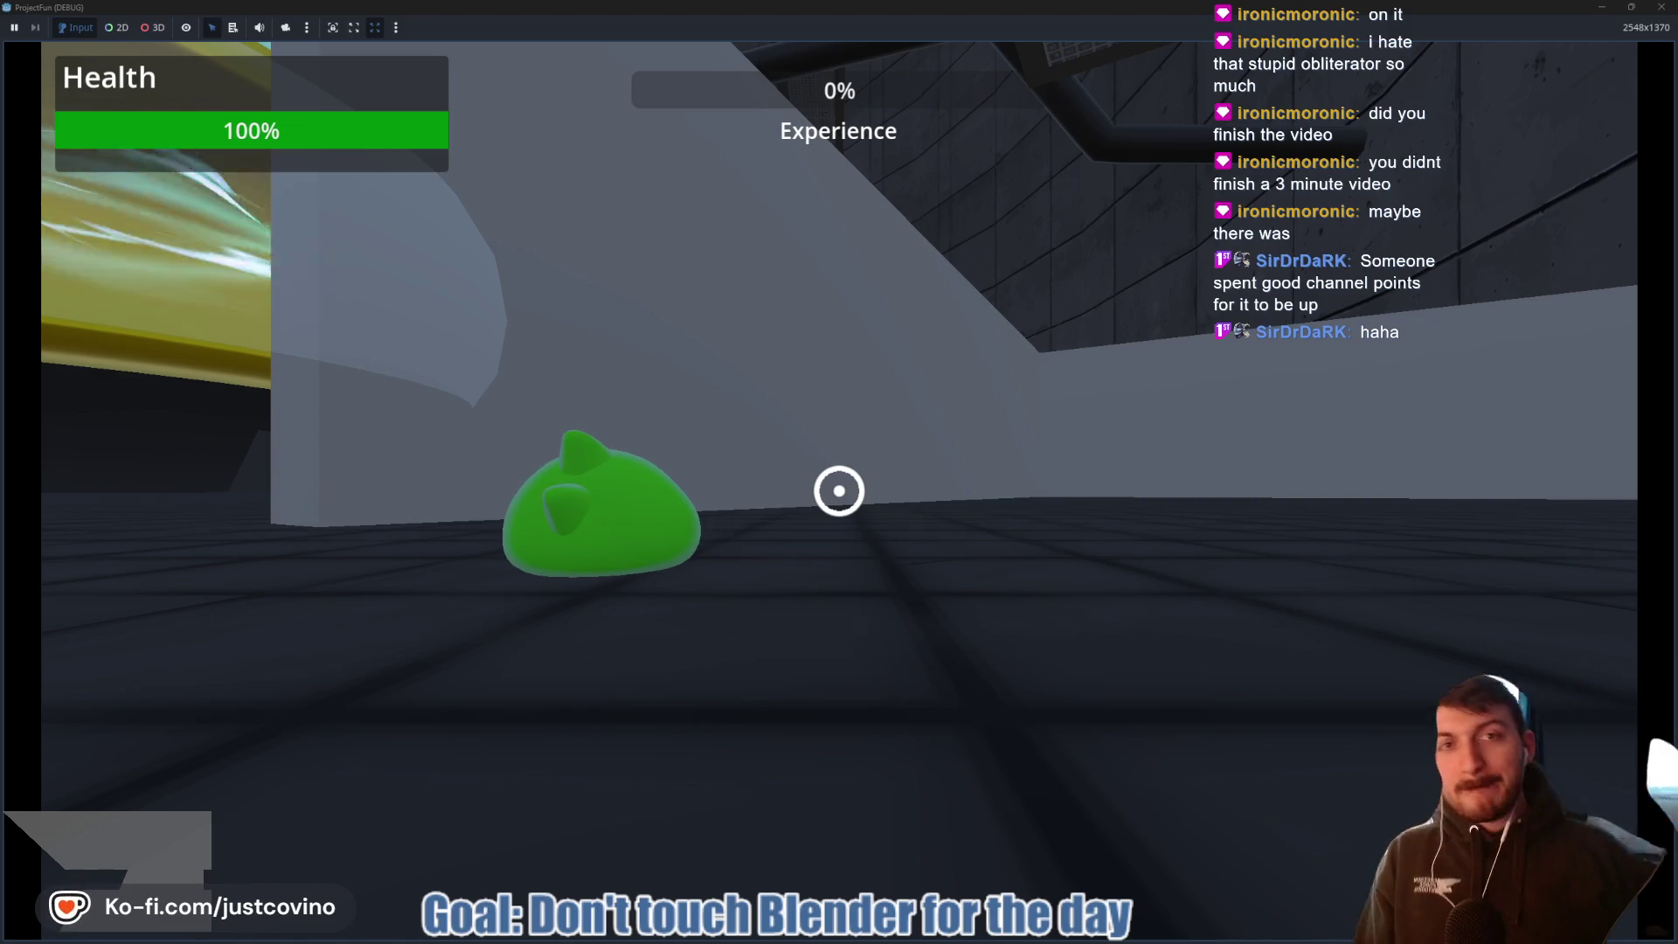
Open the in-game dev console and run add_enhancement goosplosion
key(a)
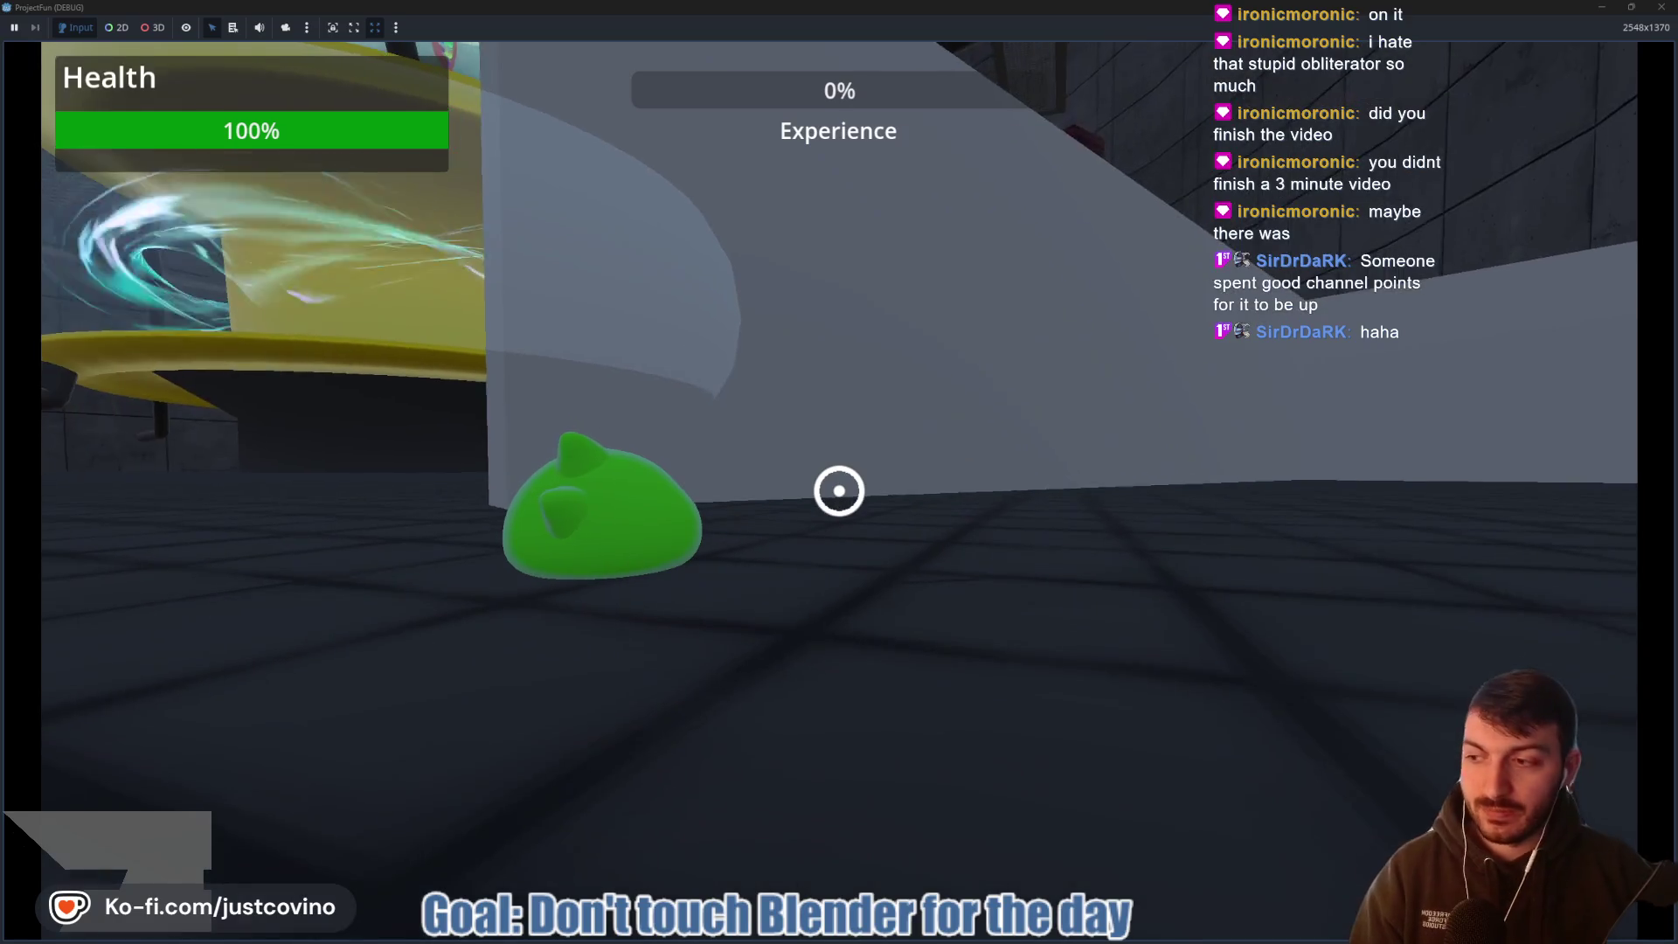
key(a)
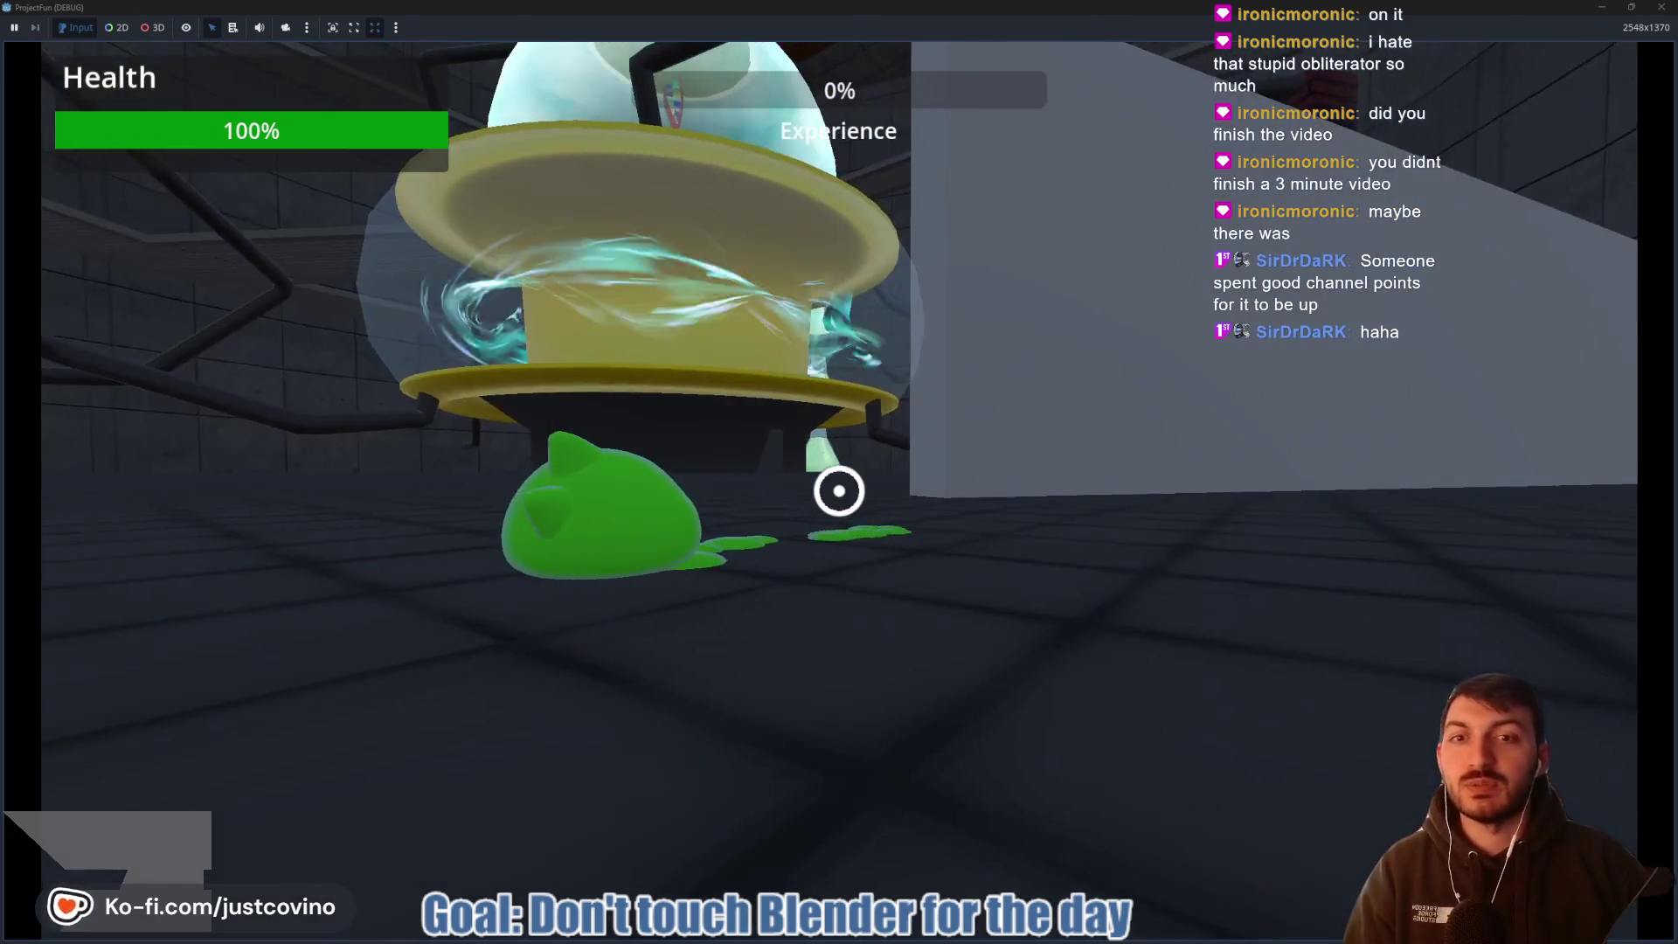
key(d)
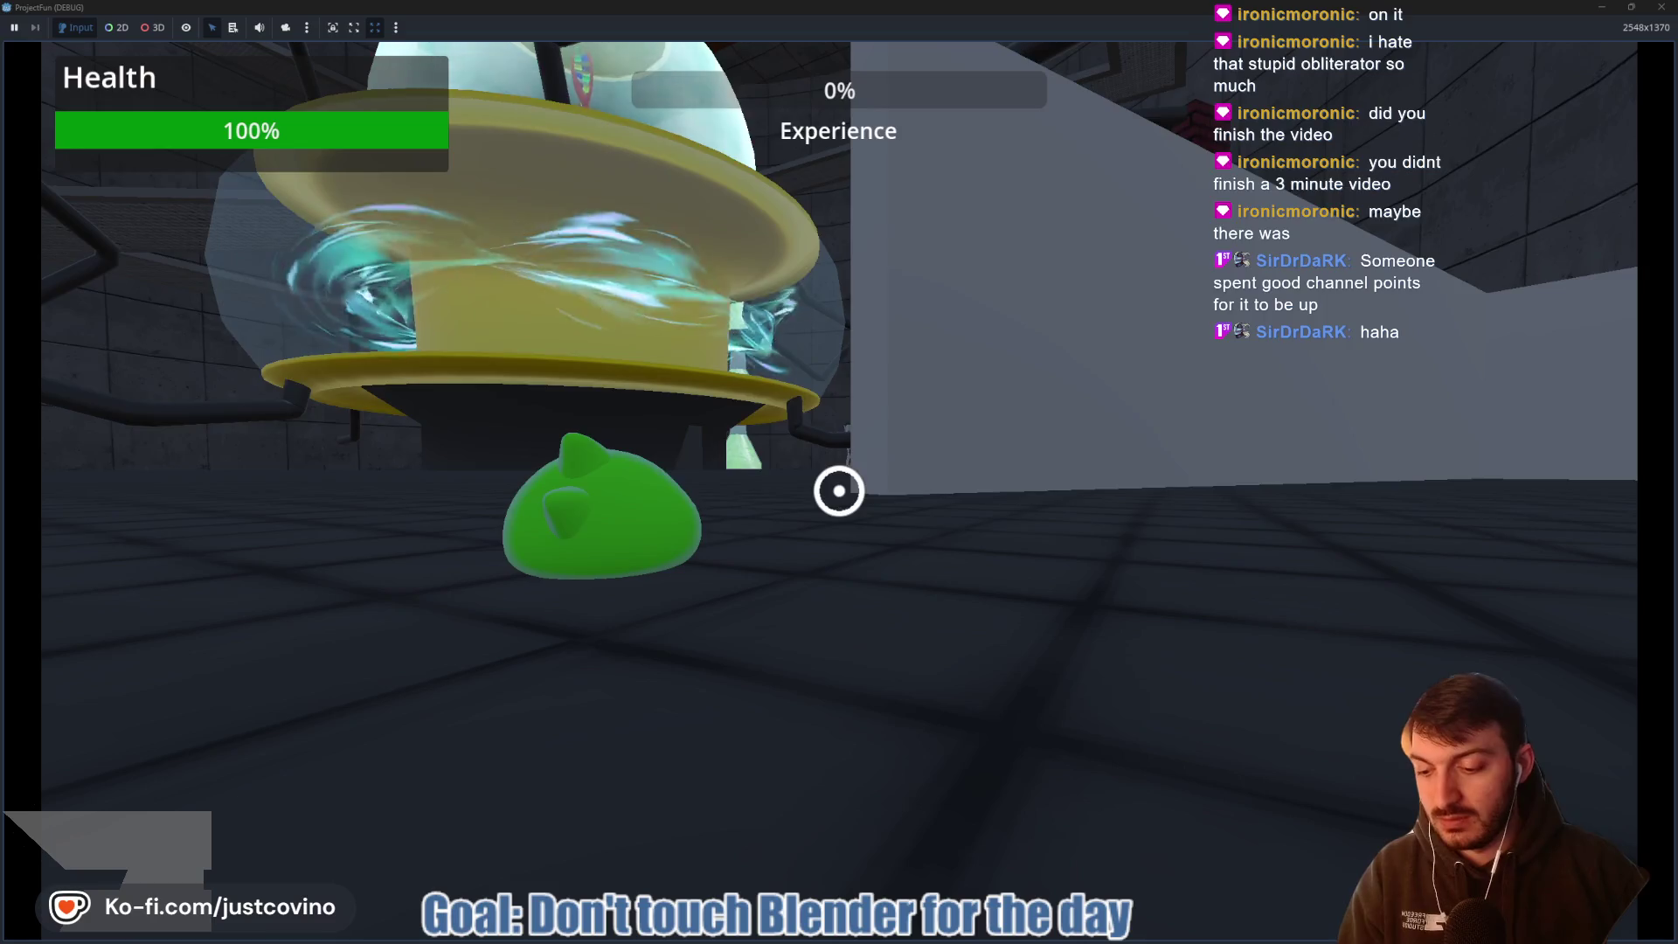
key(grave)
text(add_)
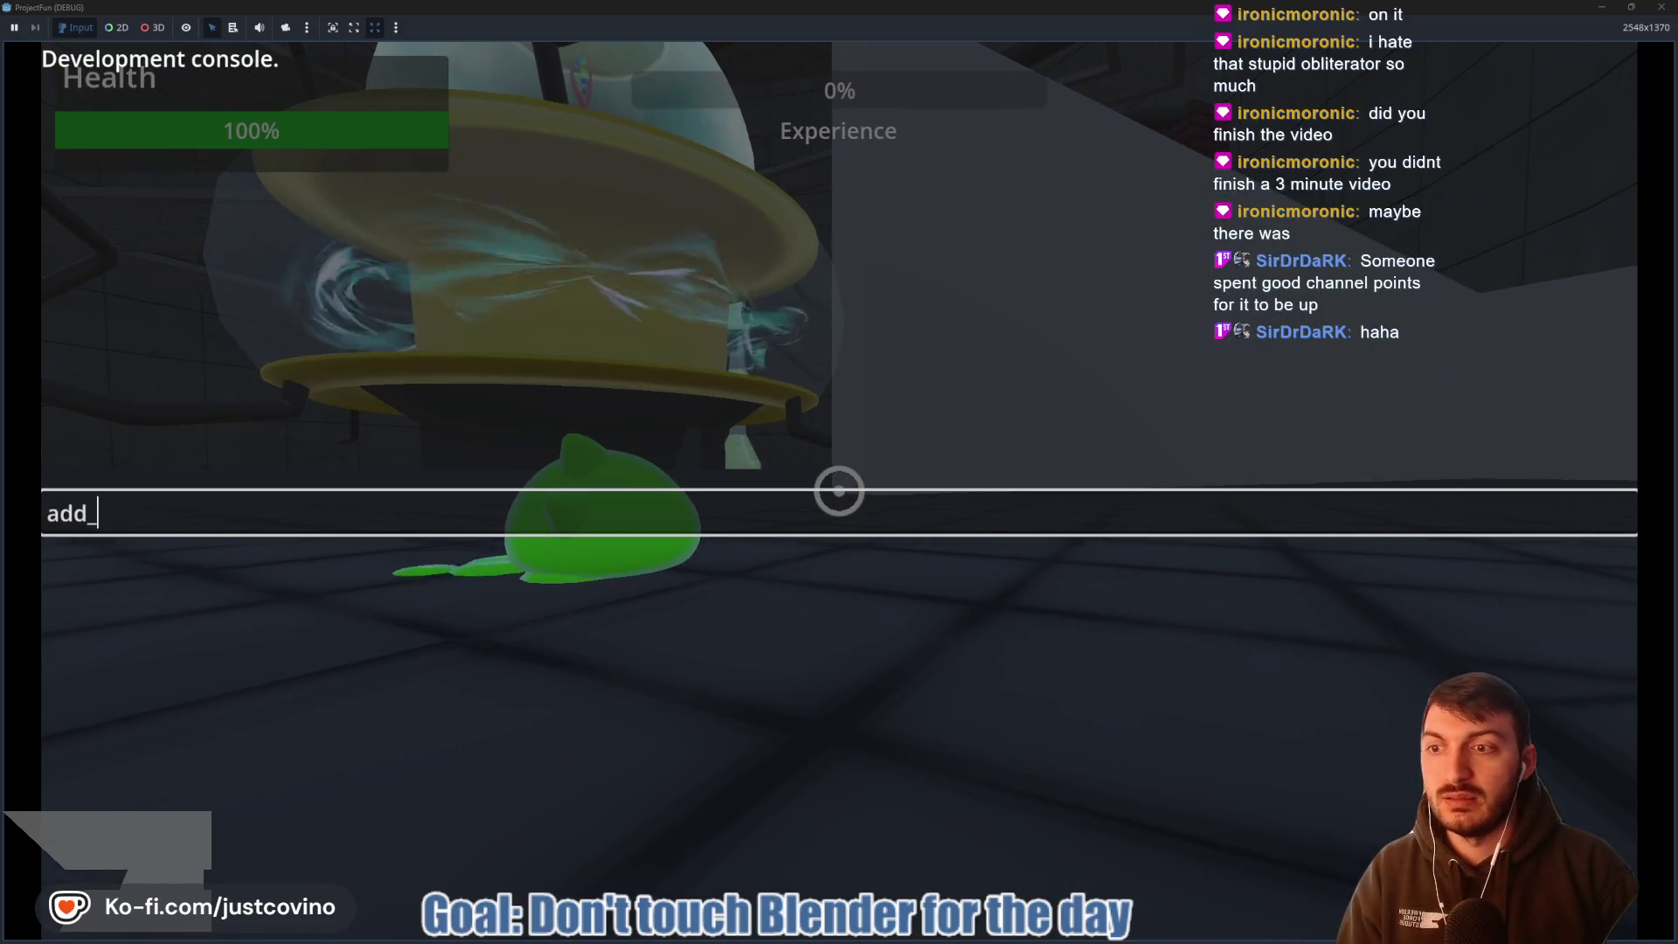
text(enhancement goosplo)
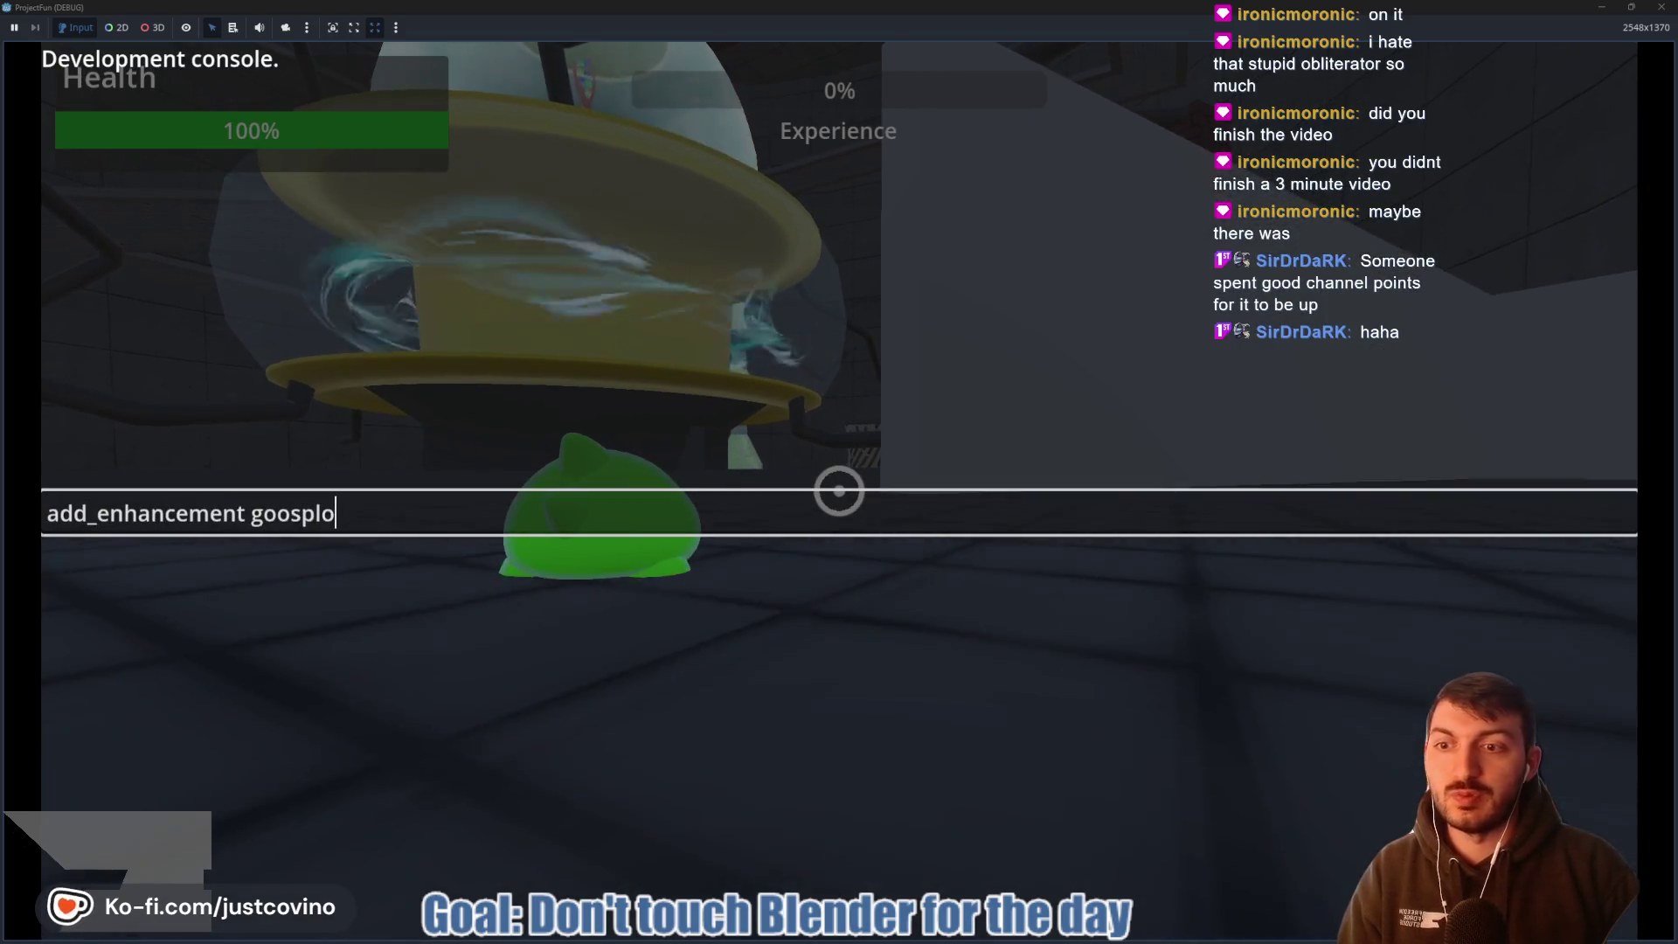
text(sion)
key(Return)
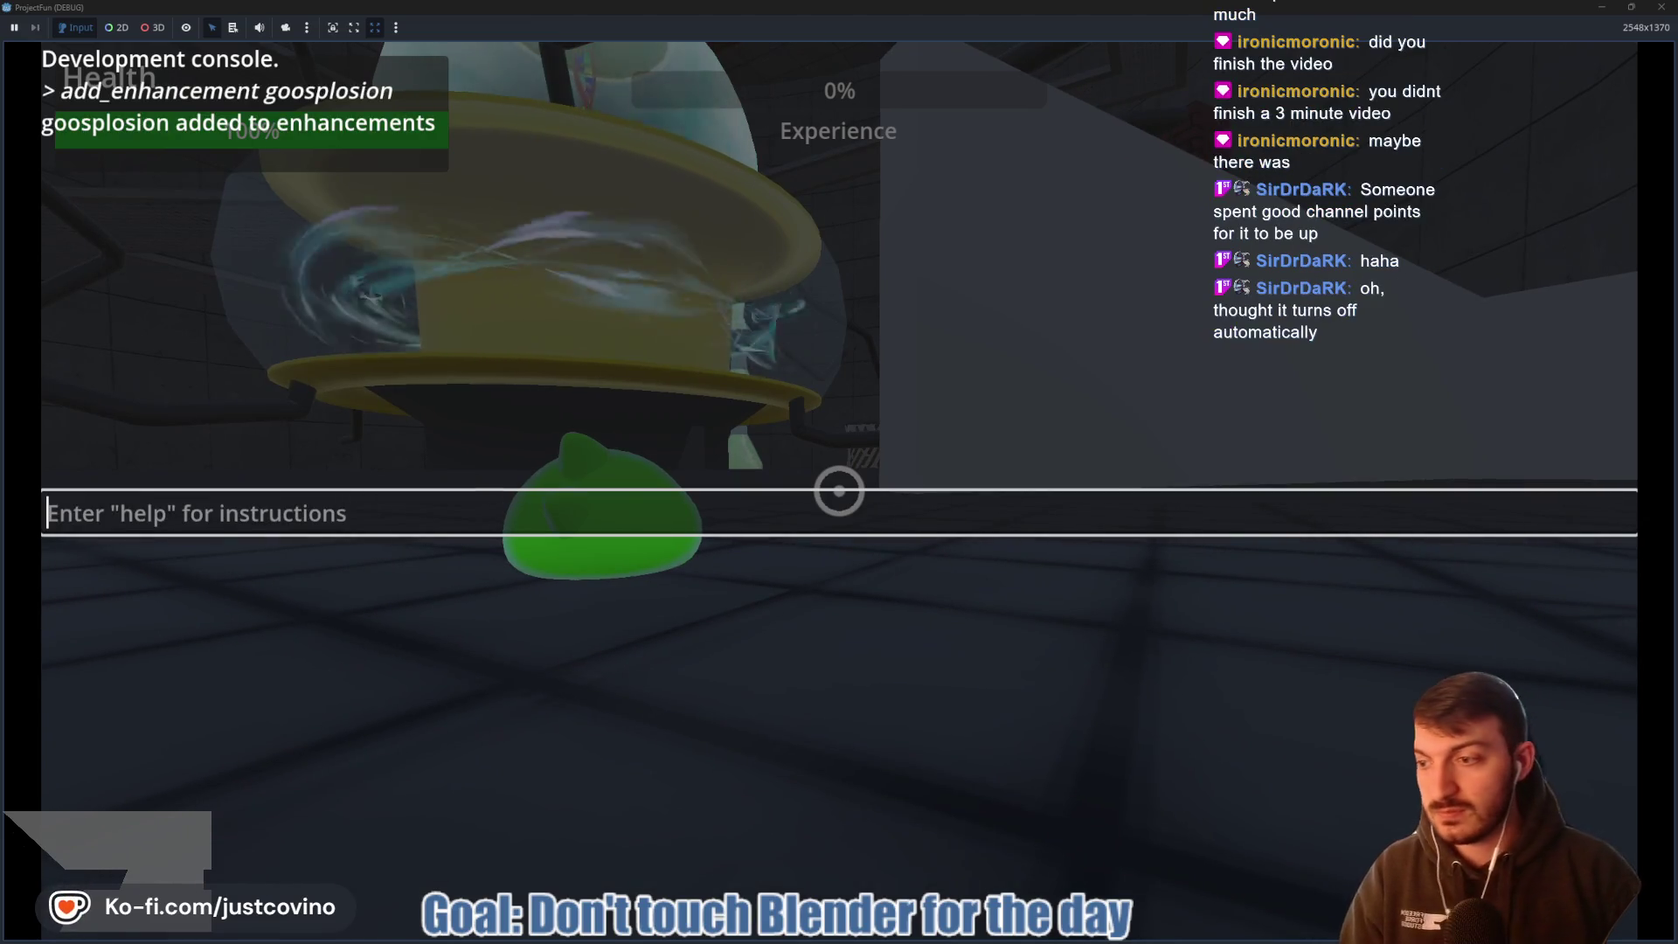
Run add_enhancement goosplosion_radius repeatedly to stack radius enhancements, then close the console
text(add_enhancement)
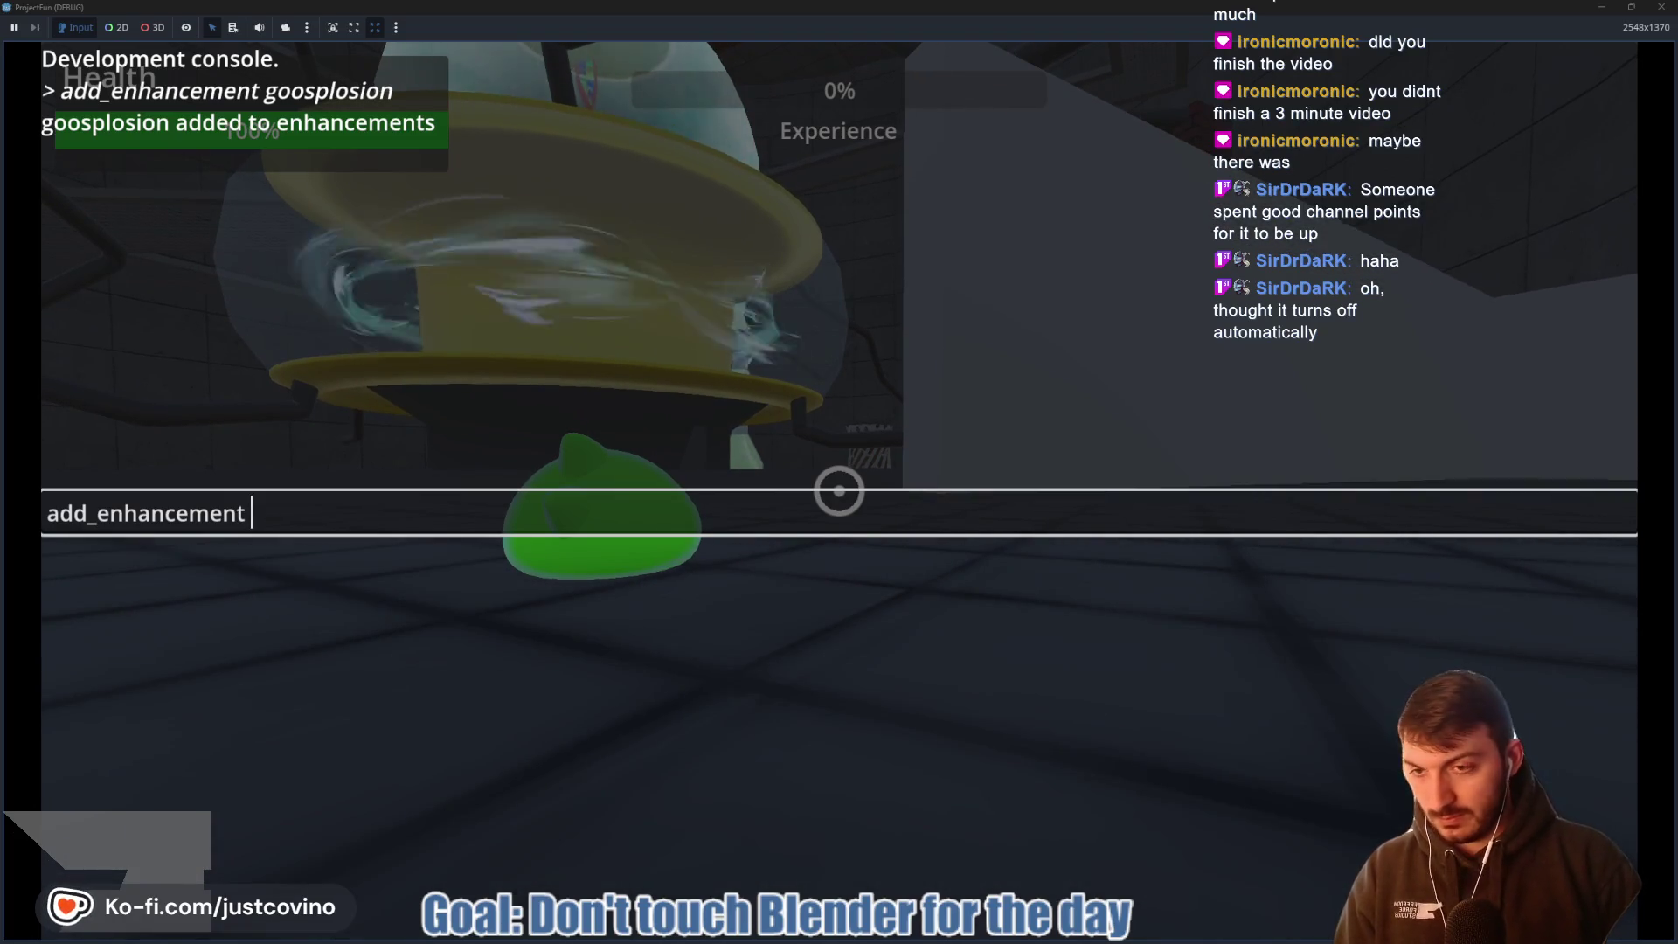
text( goosplosion)
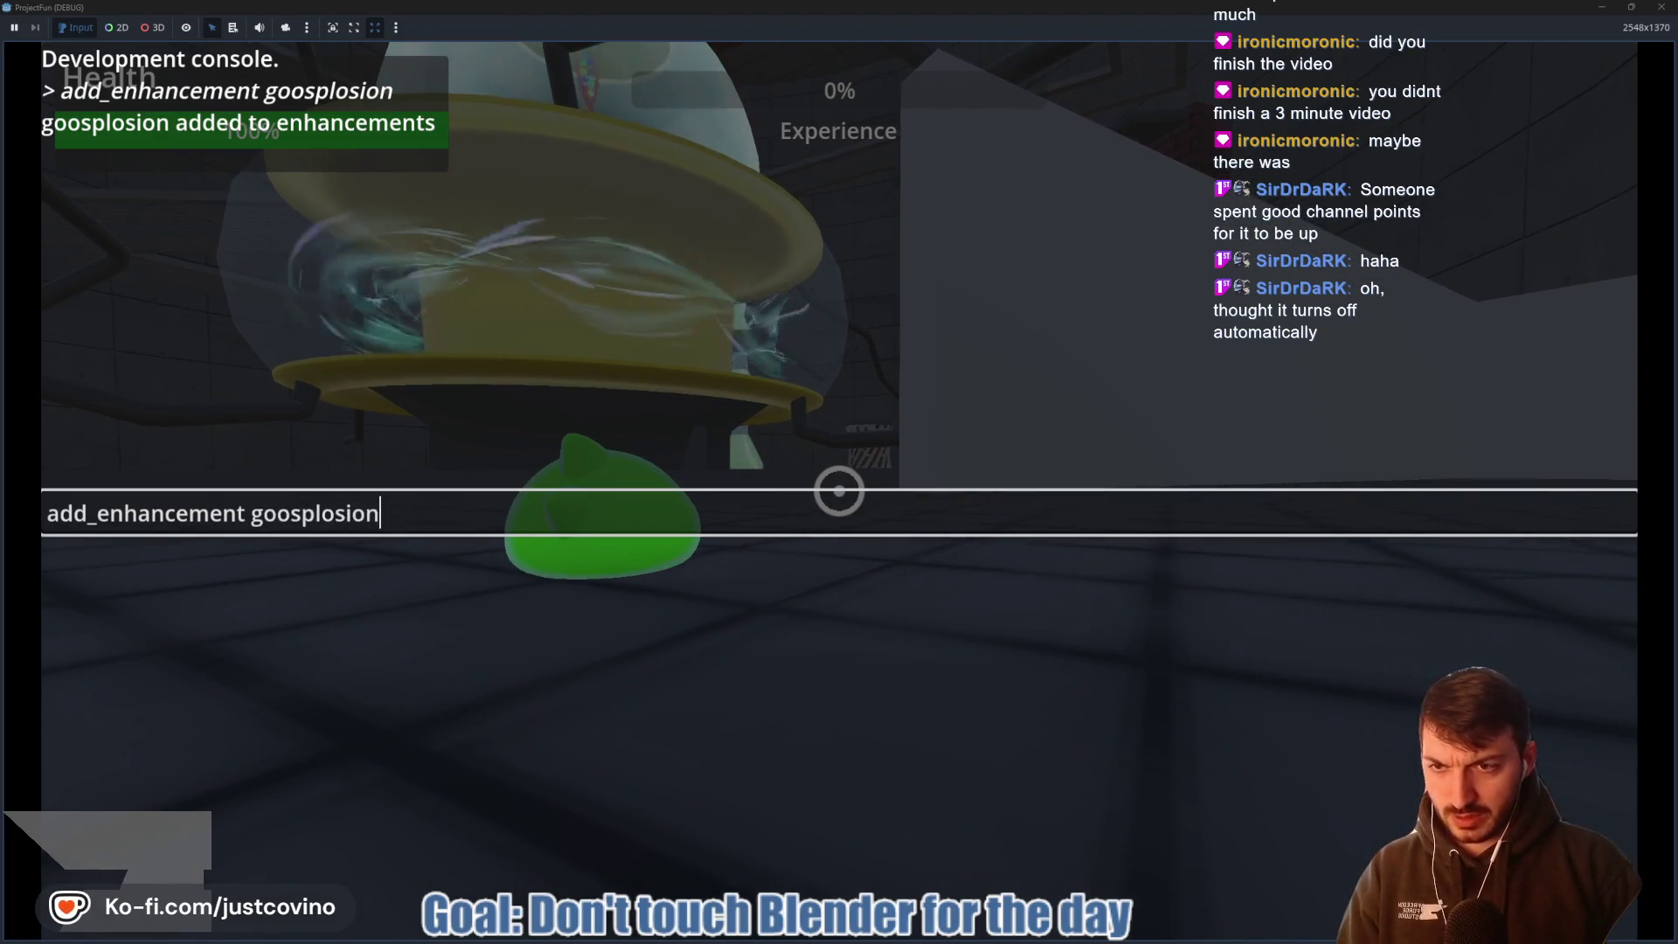
text(_radius)
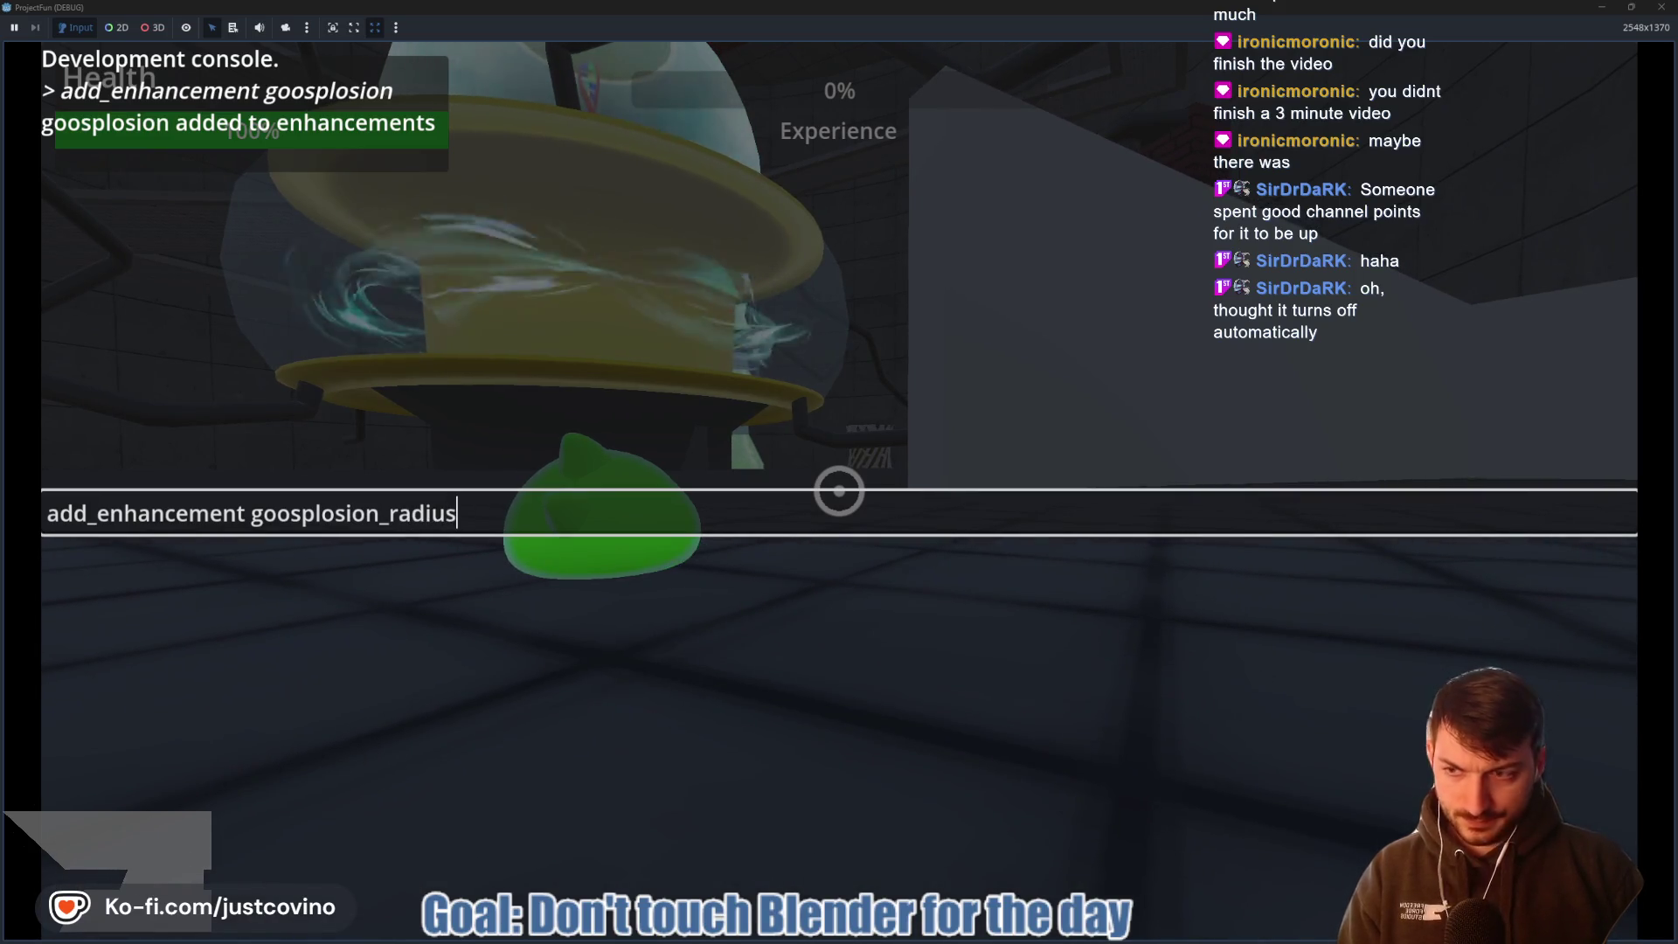
key(Return)
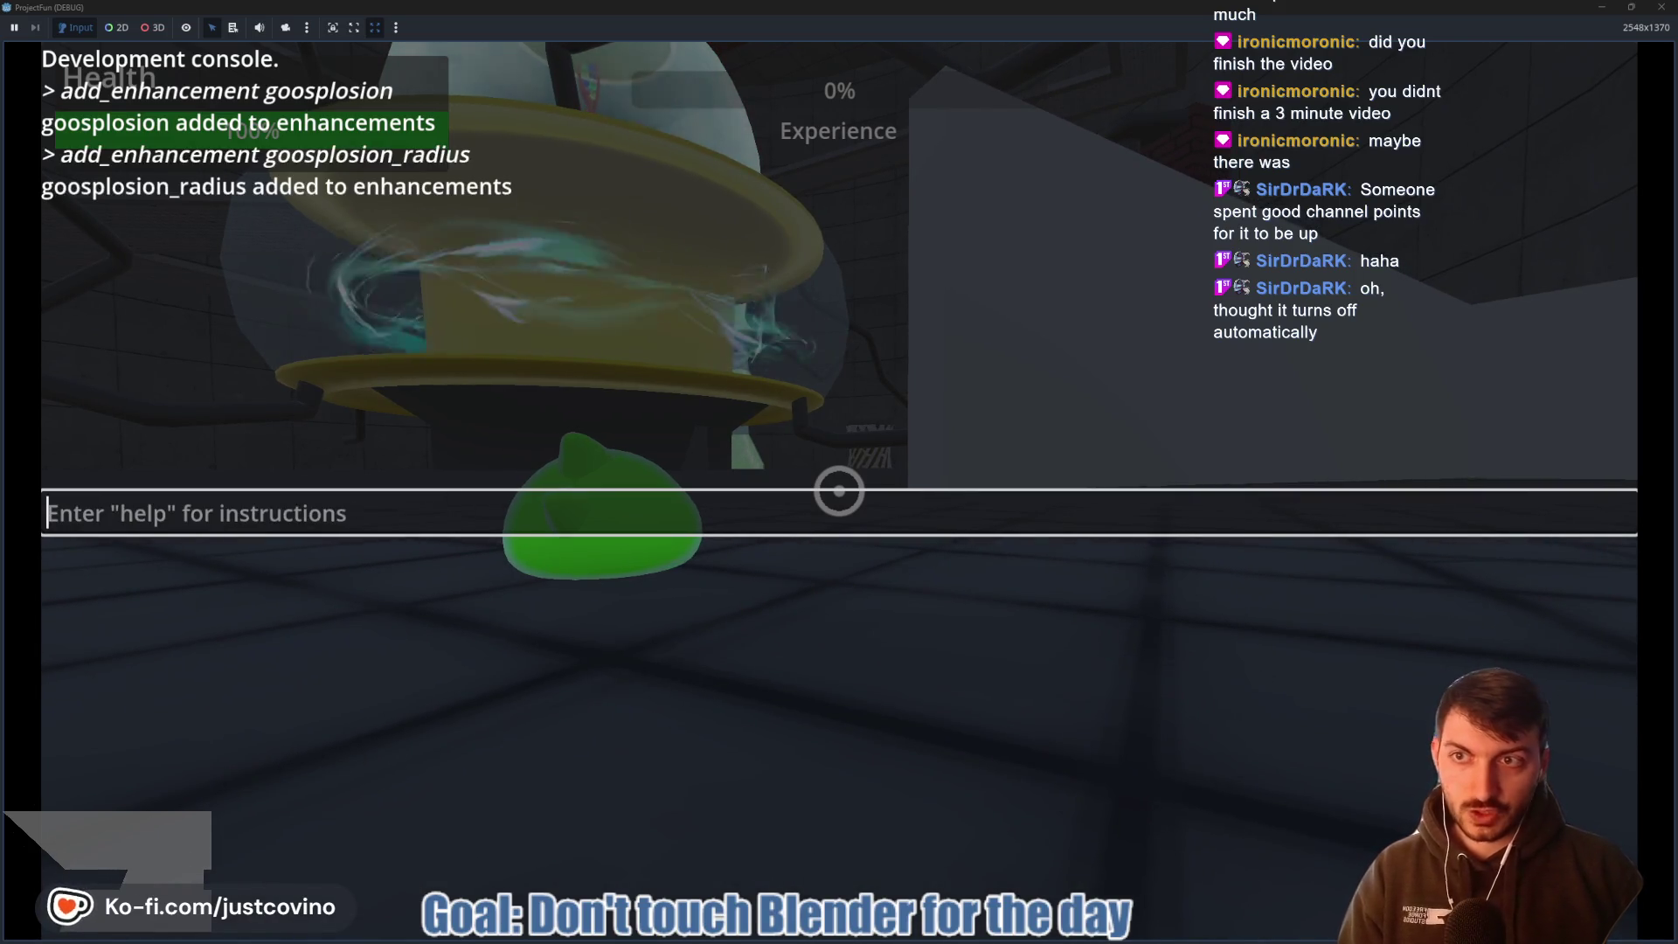
key(Up)
key(Return)
key(Up)
key(Return)
key(Up)
key(Return)
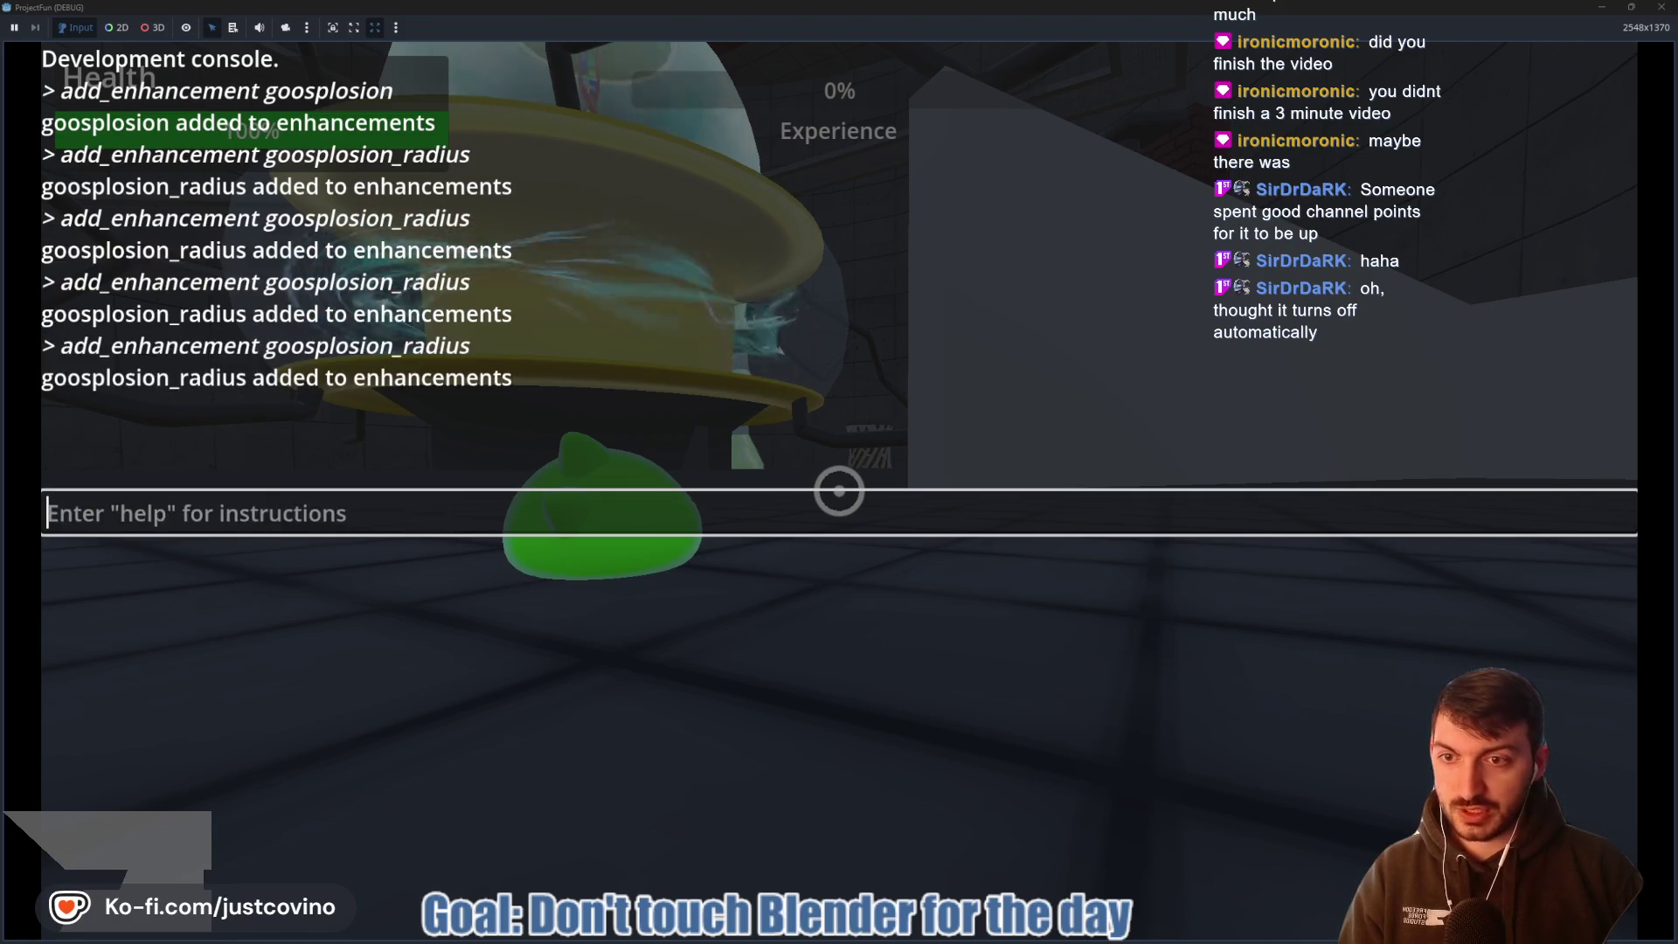
key(Up)
key(Return)
key(Up)
key(Return)
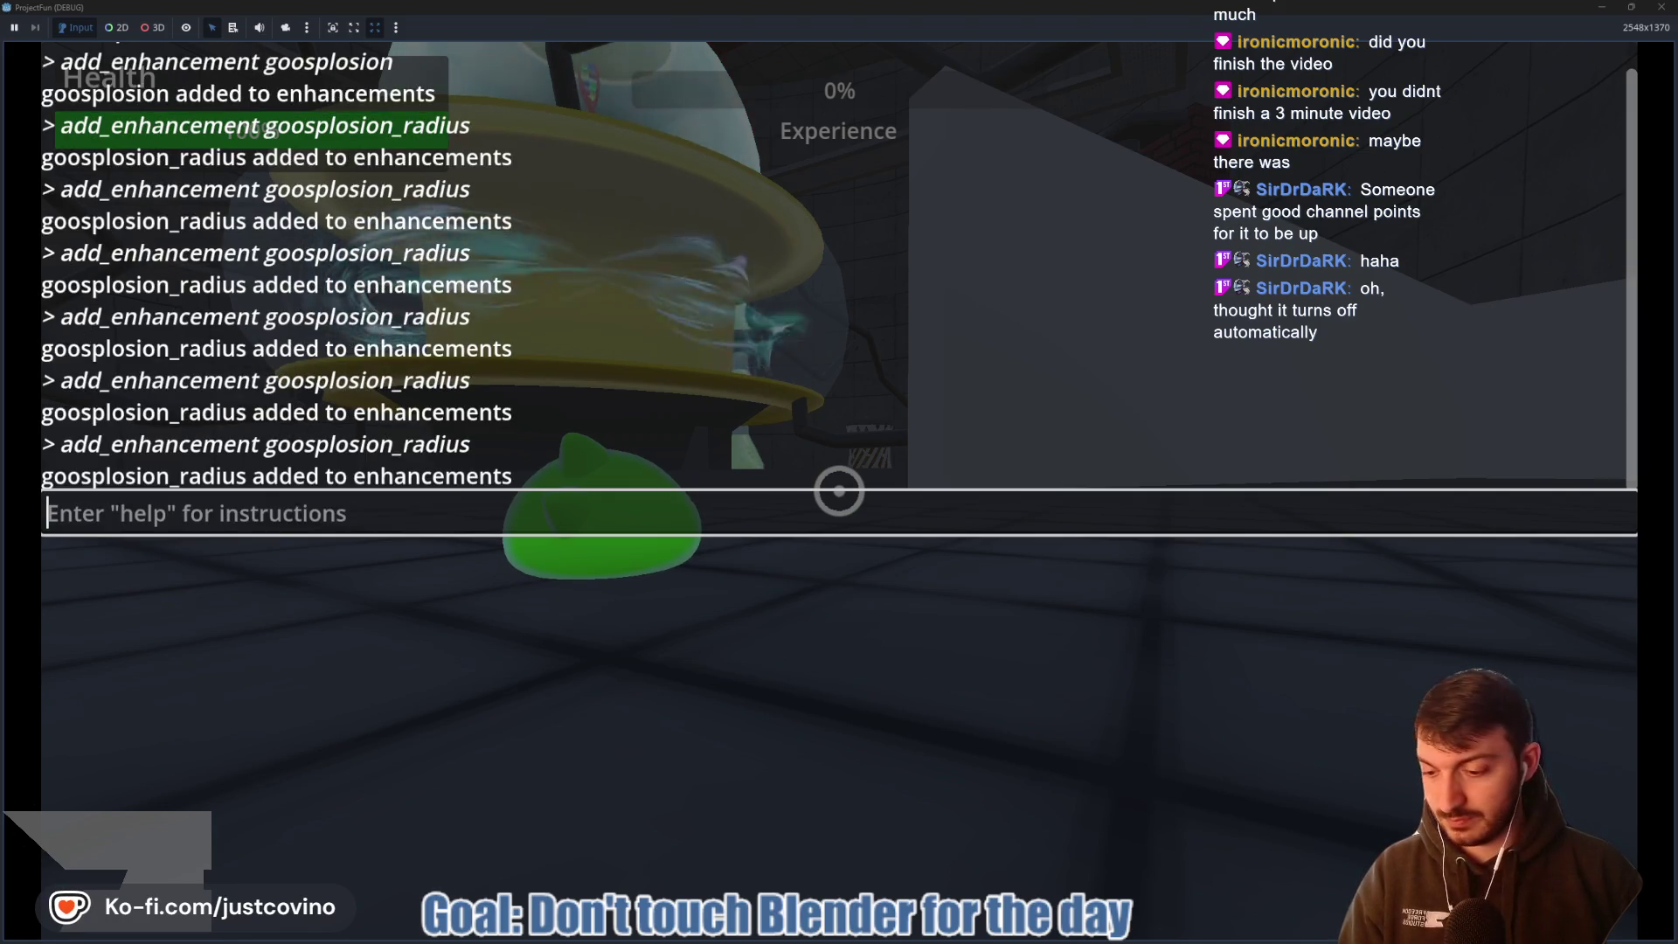
key(grave)
Fire a goo ball, then rename radius to size_modifier on line 15 and save goo_ball_ability.gd
click(839, 492)
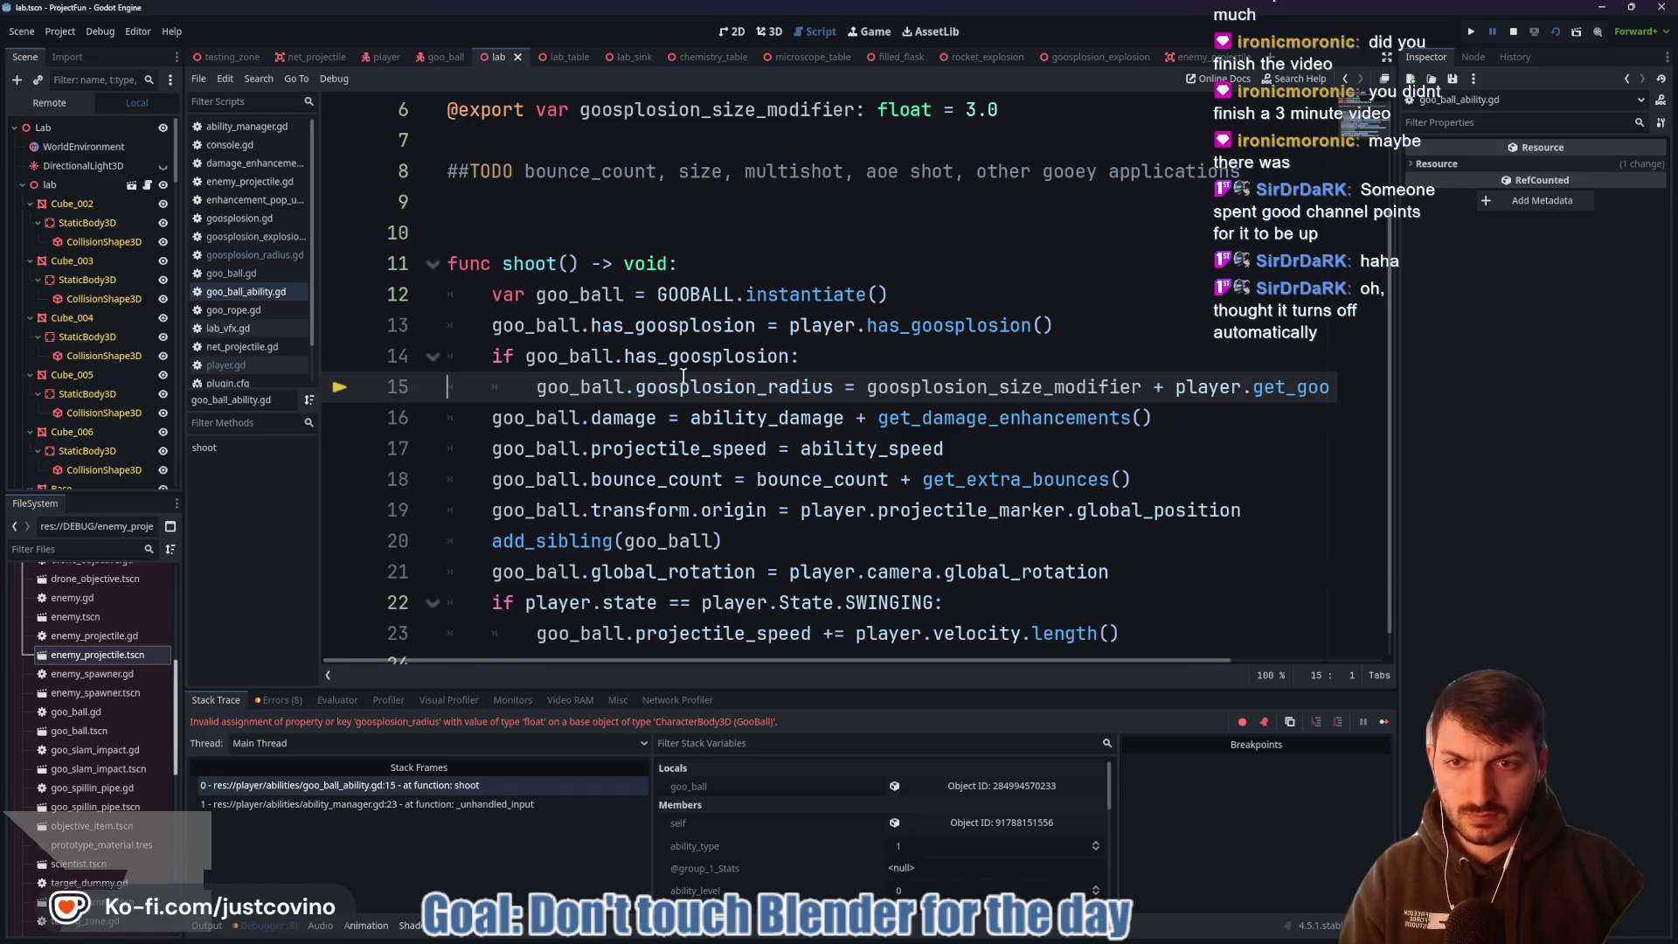
drag(836, 400, 770, 389)
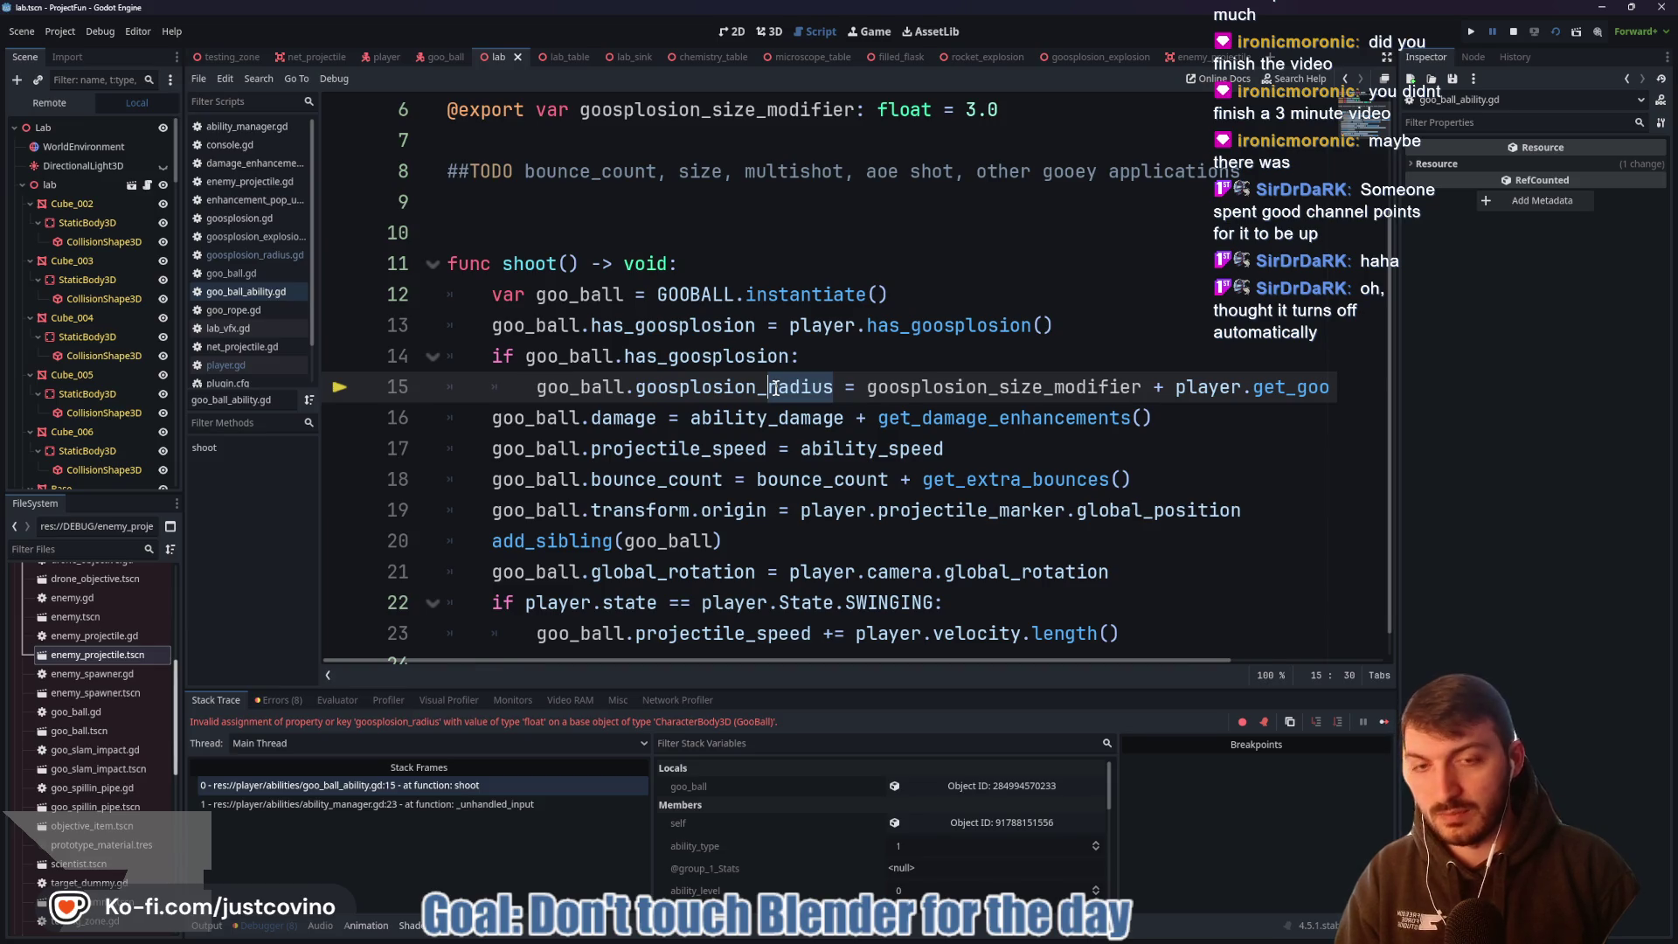
text(size_modifier)
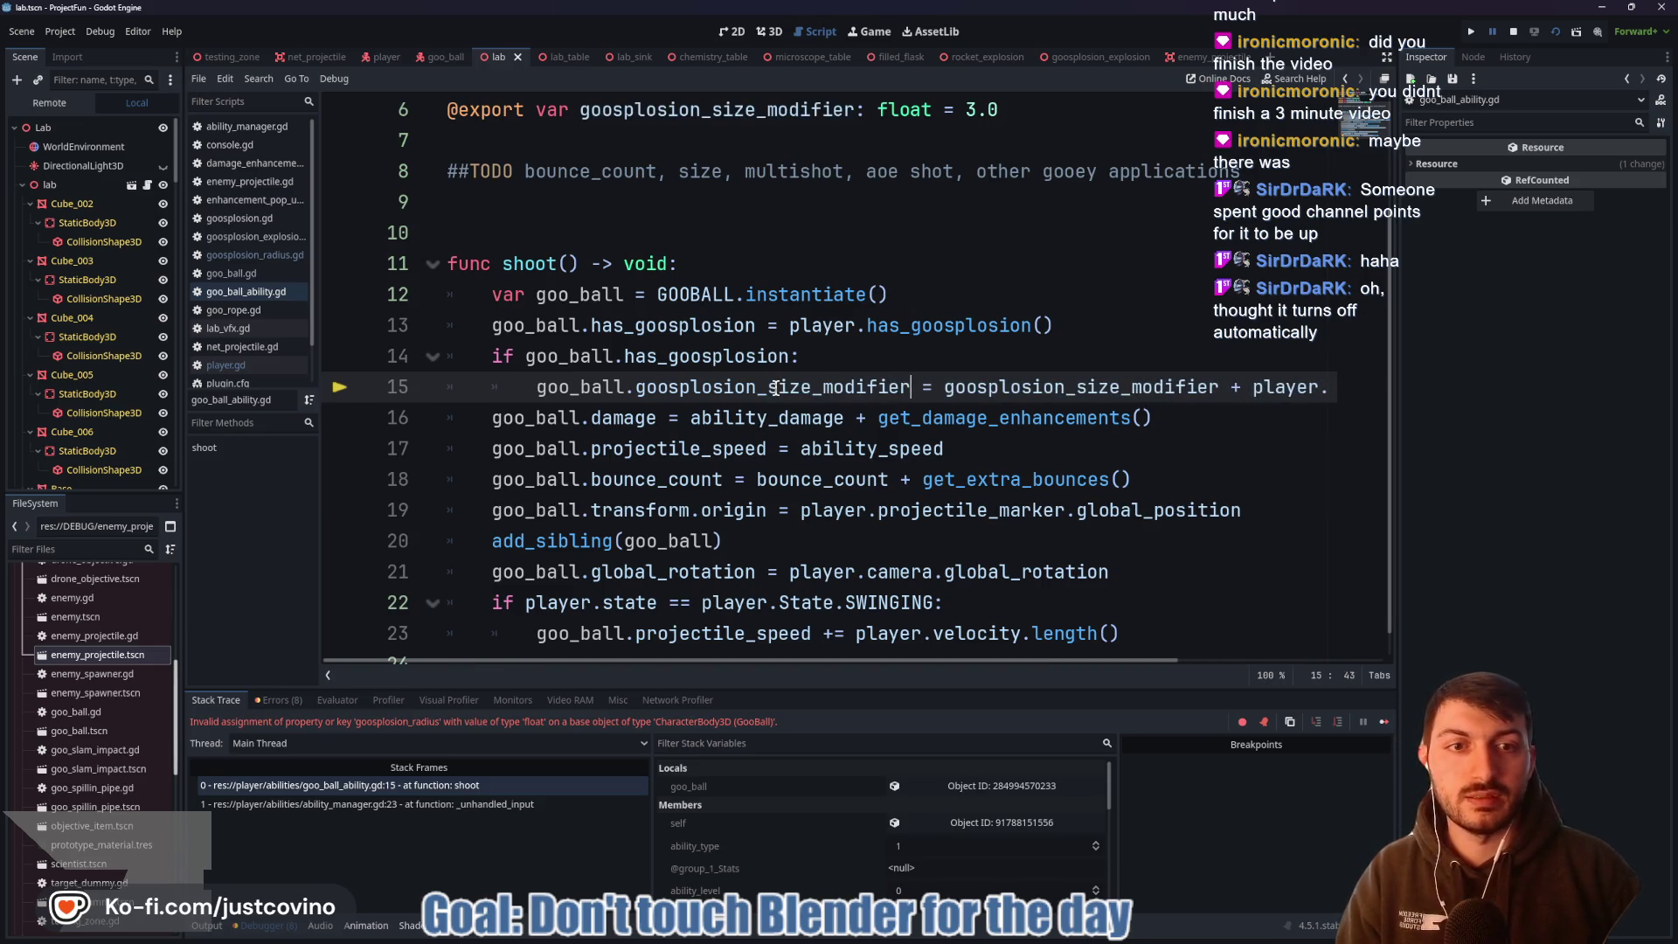
key(ctrl+s)
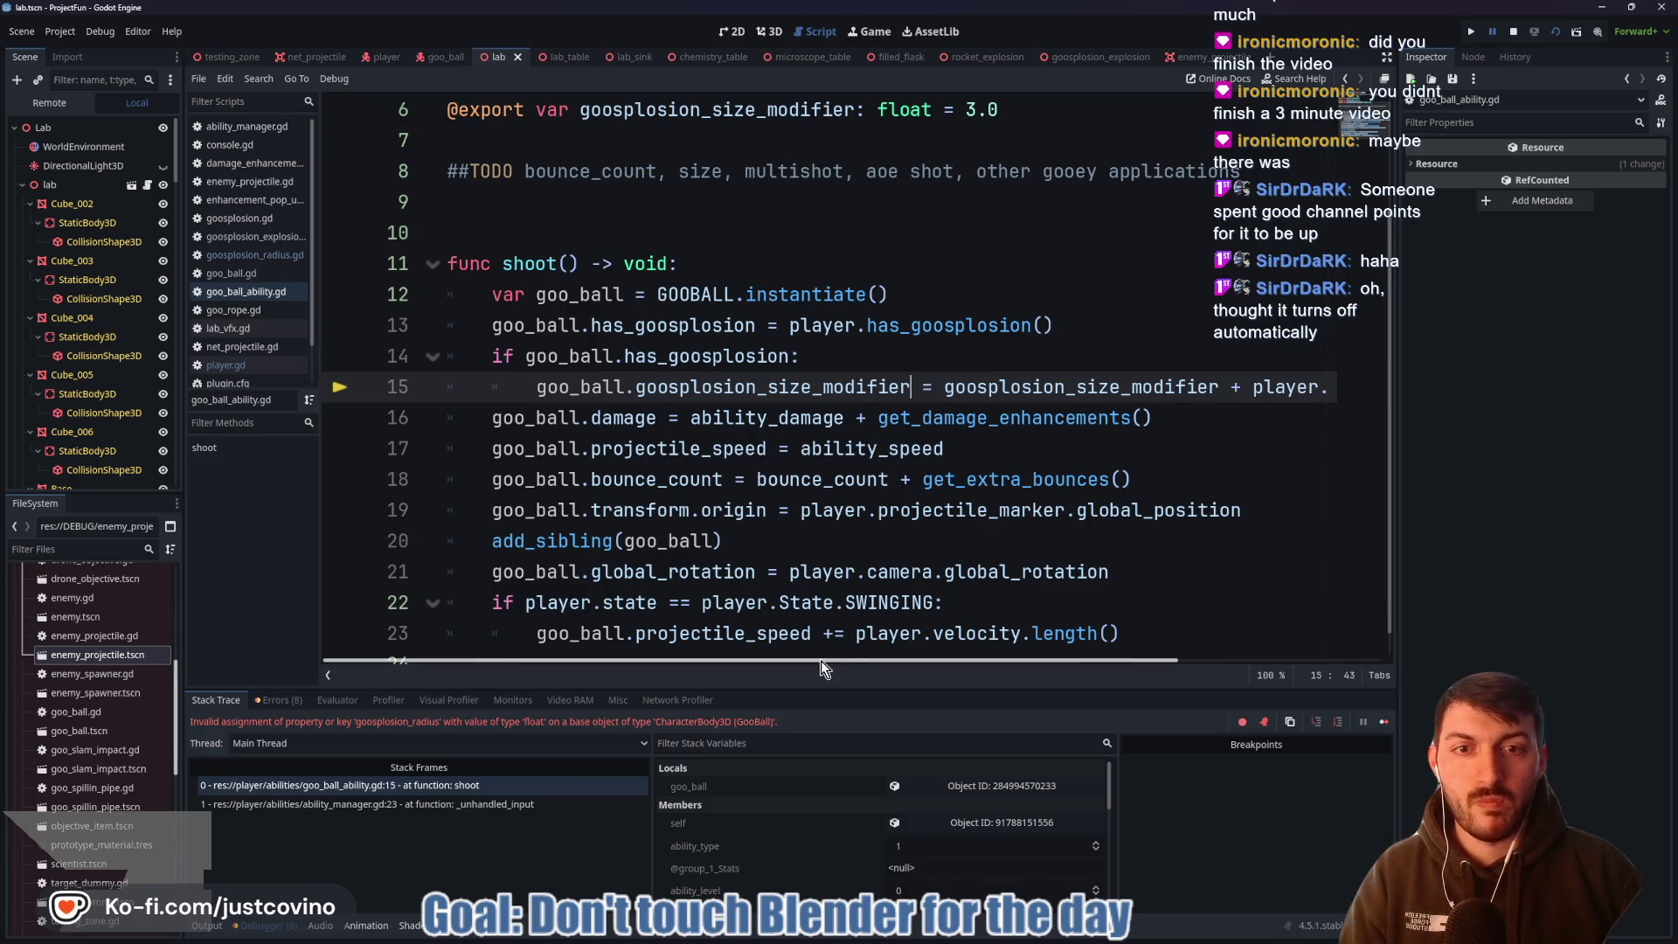
Replace '= goosplosion_size_modifier +' with '+=' on line 15 and save
drag(828, 660, 1077, 663)
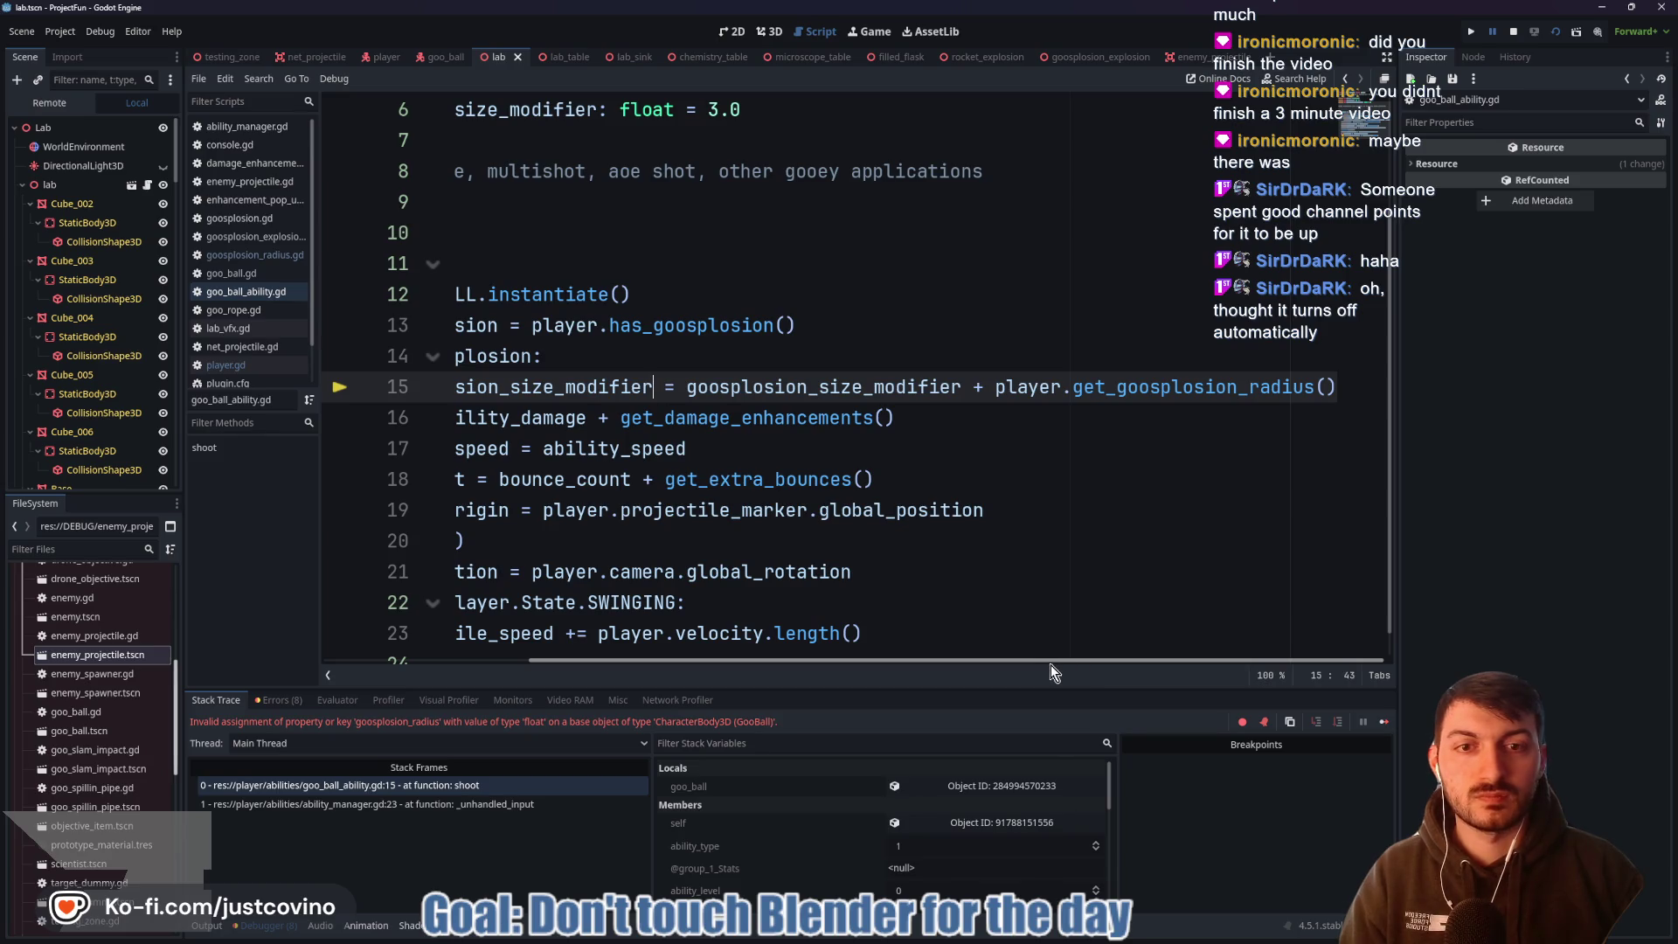
drag(962, 387, 686, 387)
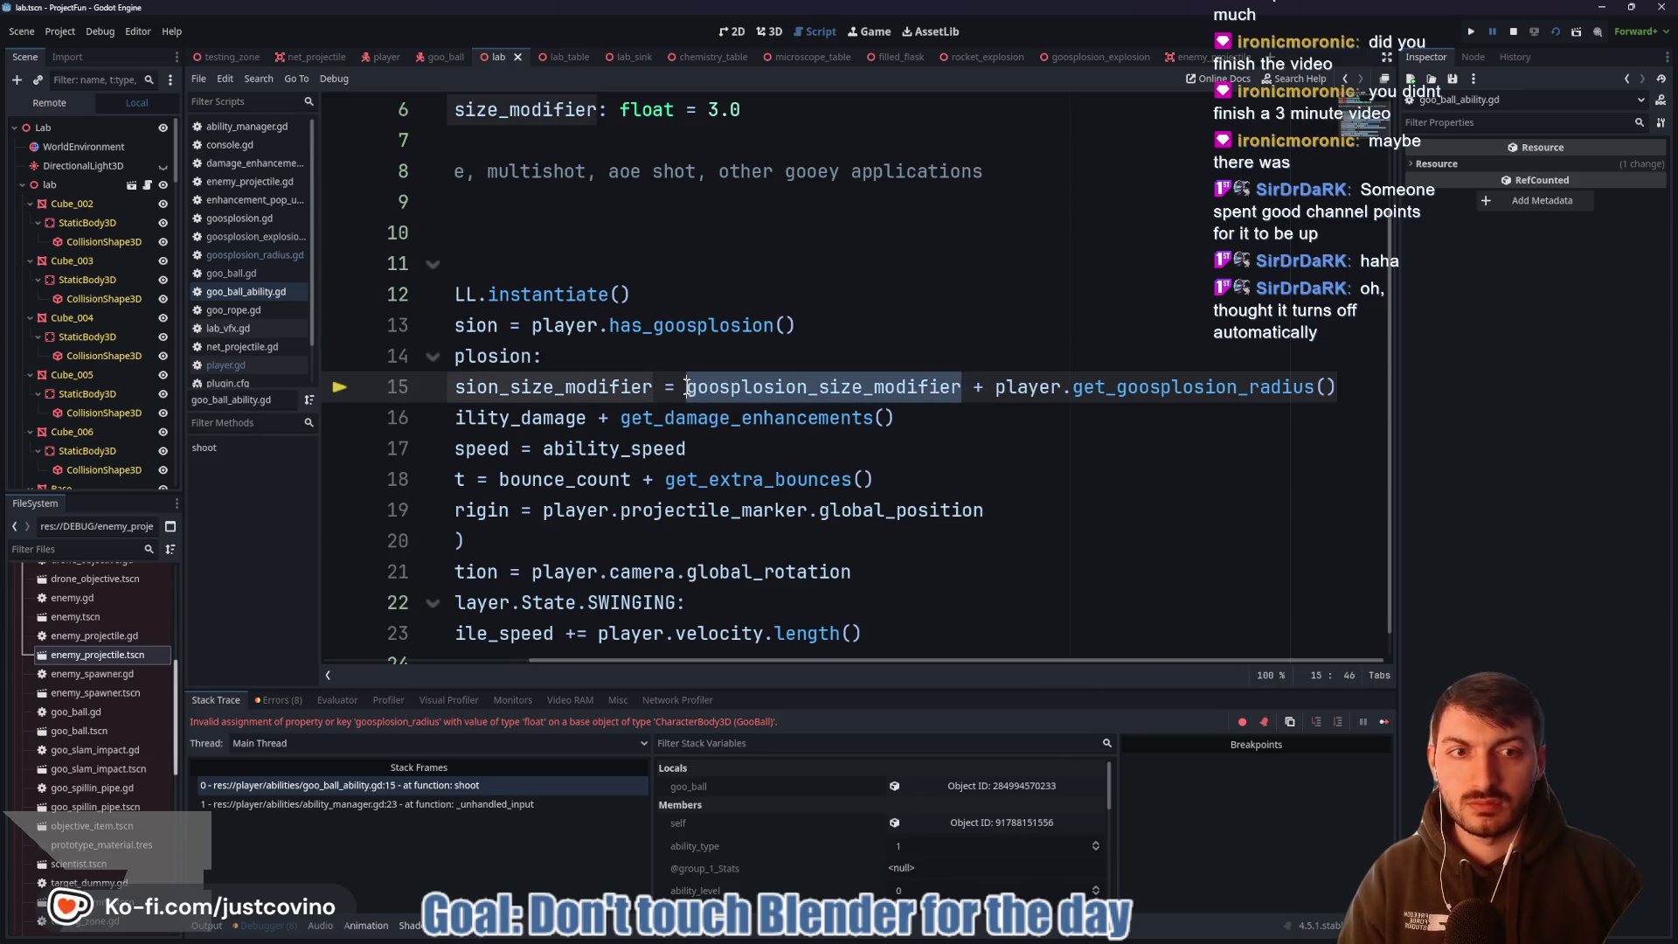
click(983, 387)
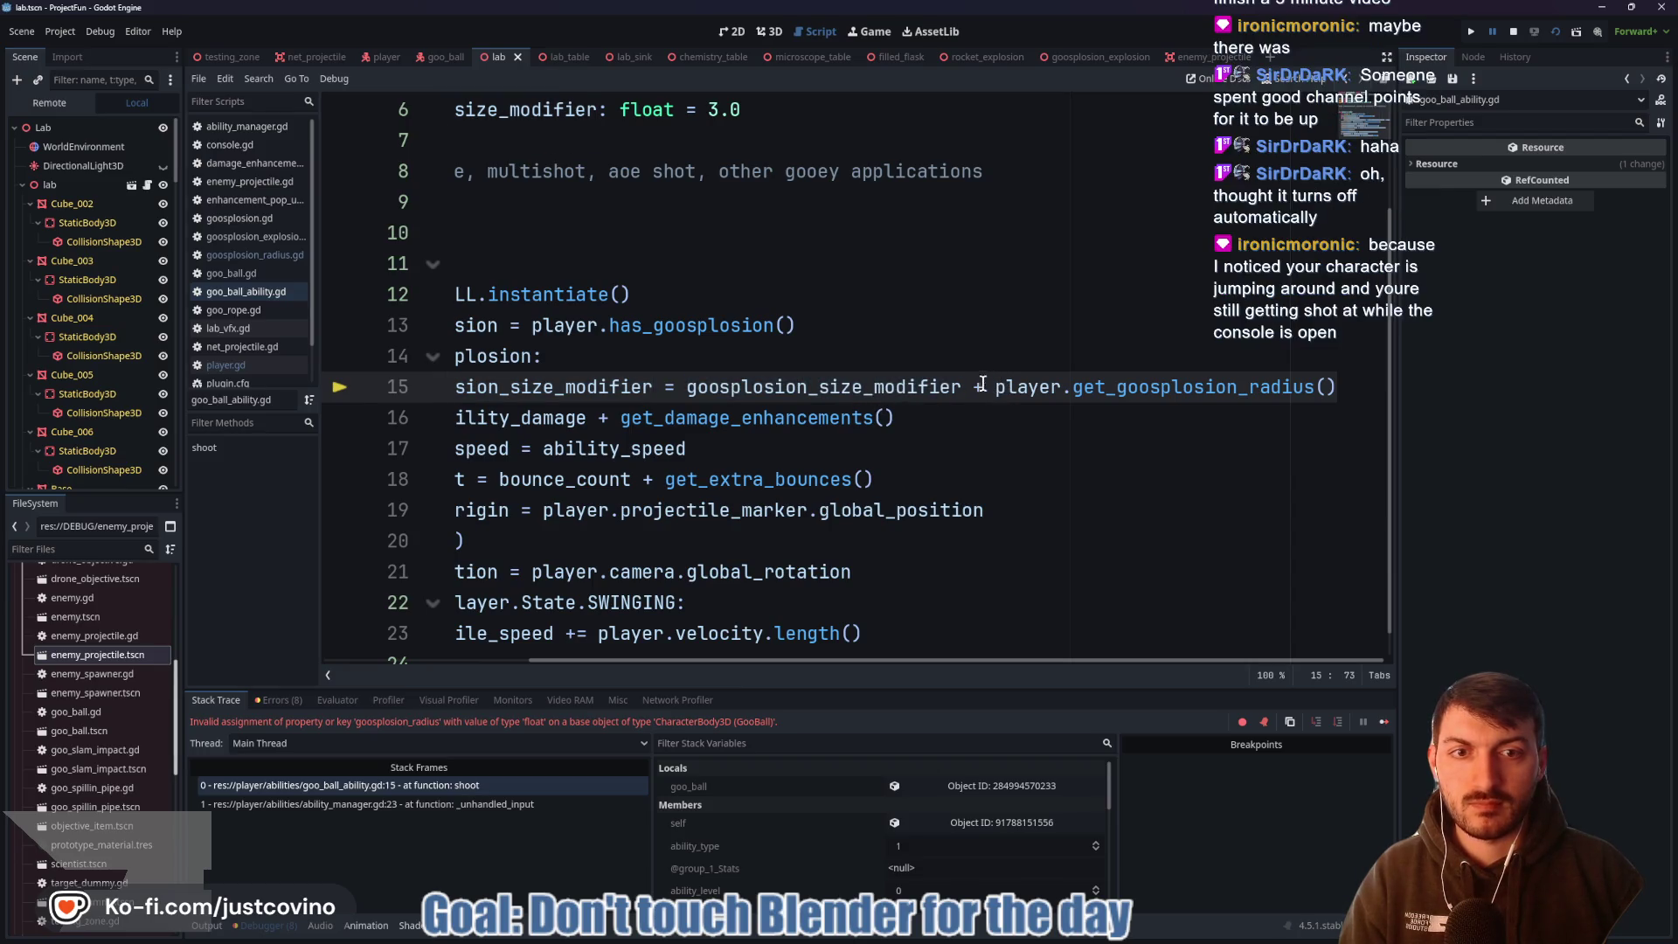
drag(983, 386, 661, 387)
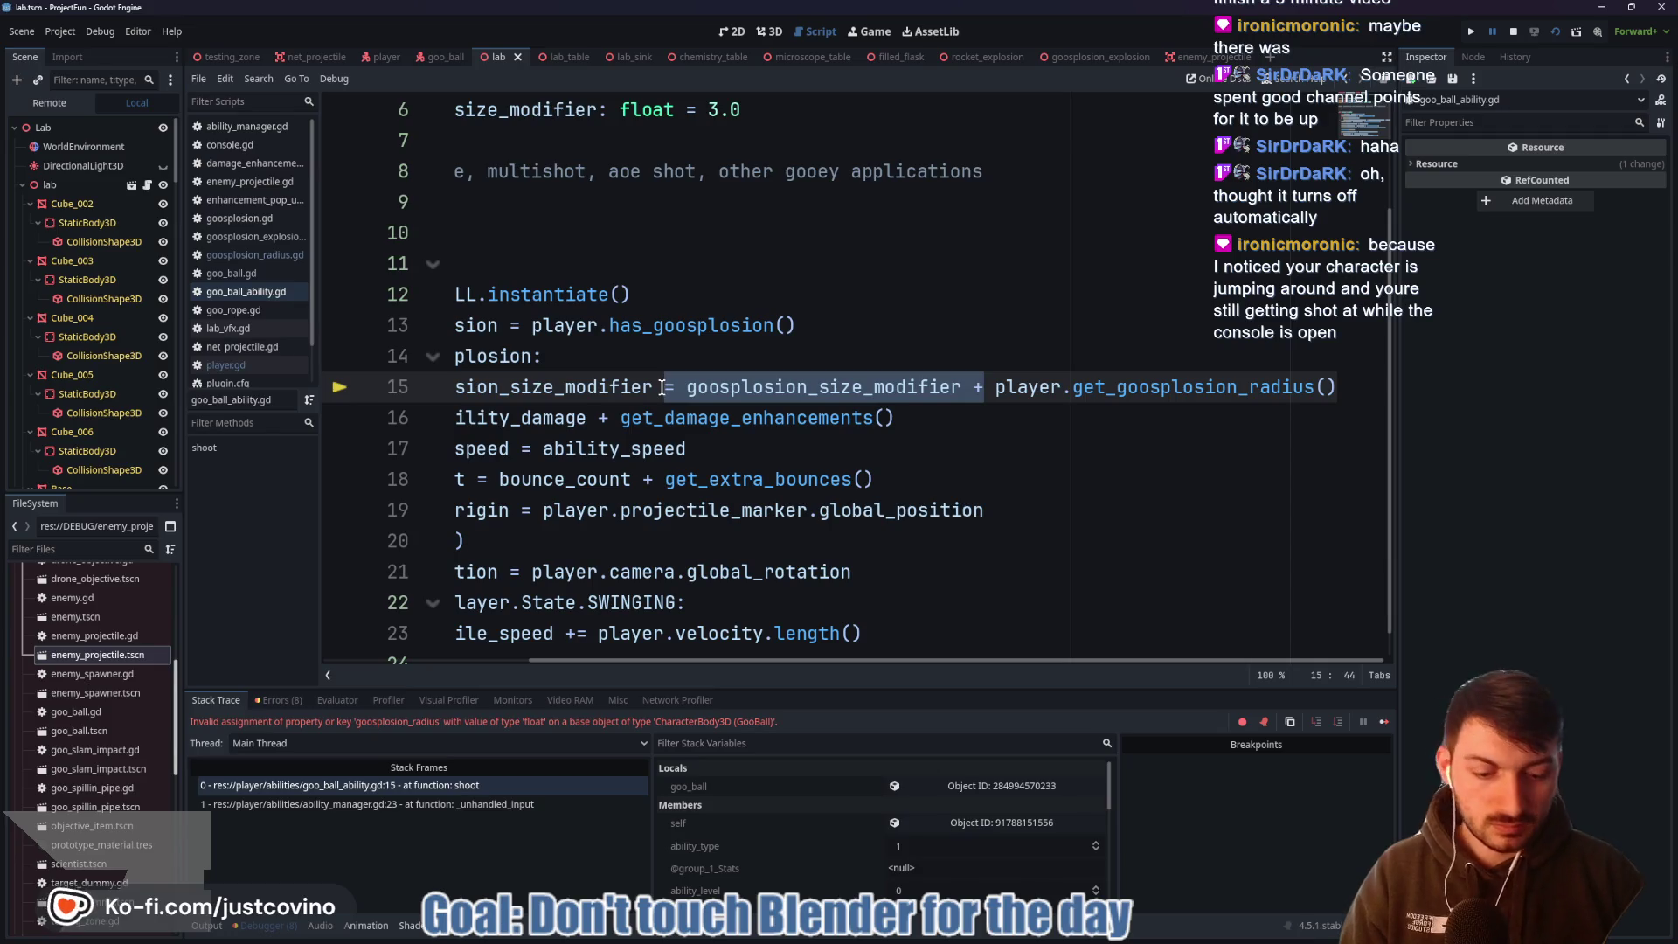
text(+=)
click(765, 388)
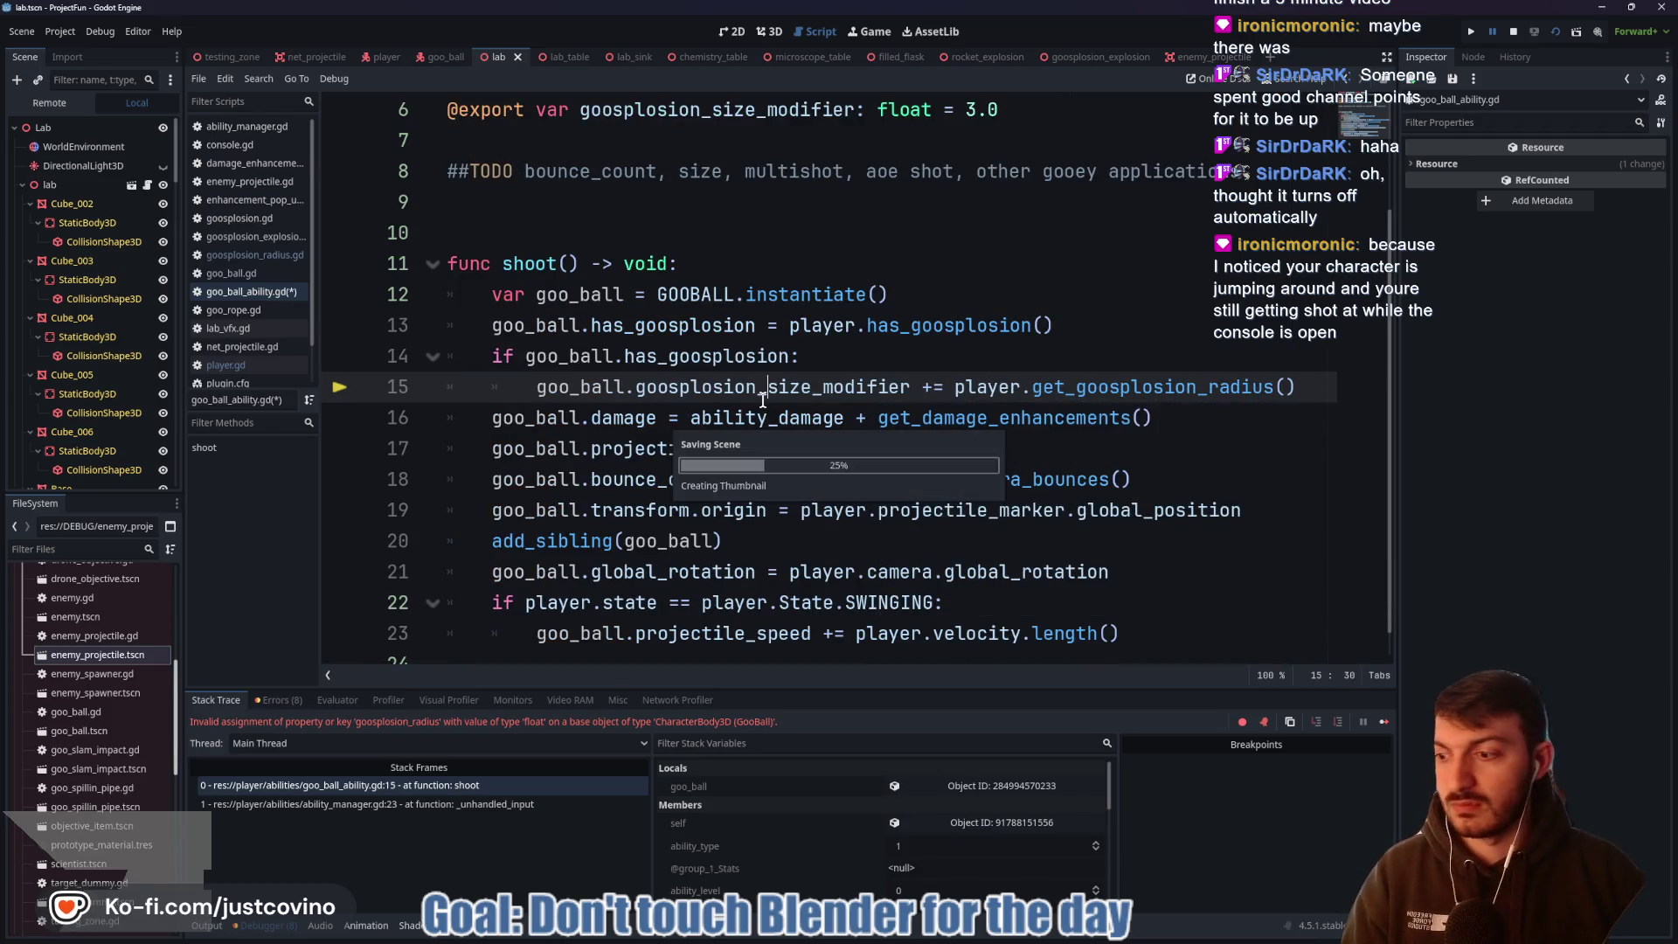
key(ctrl+s)
mouse_move(801, 385)
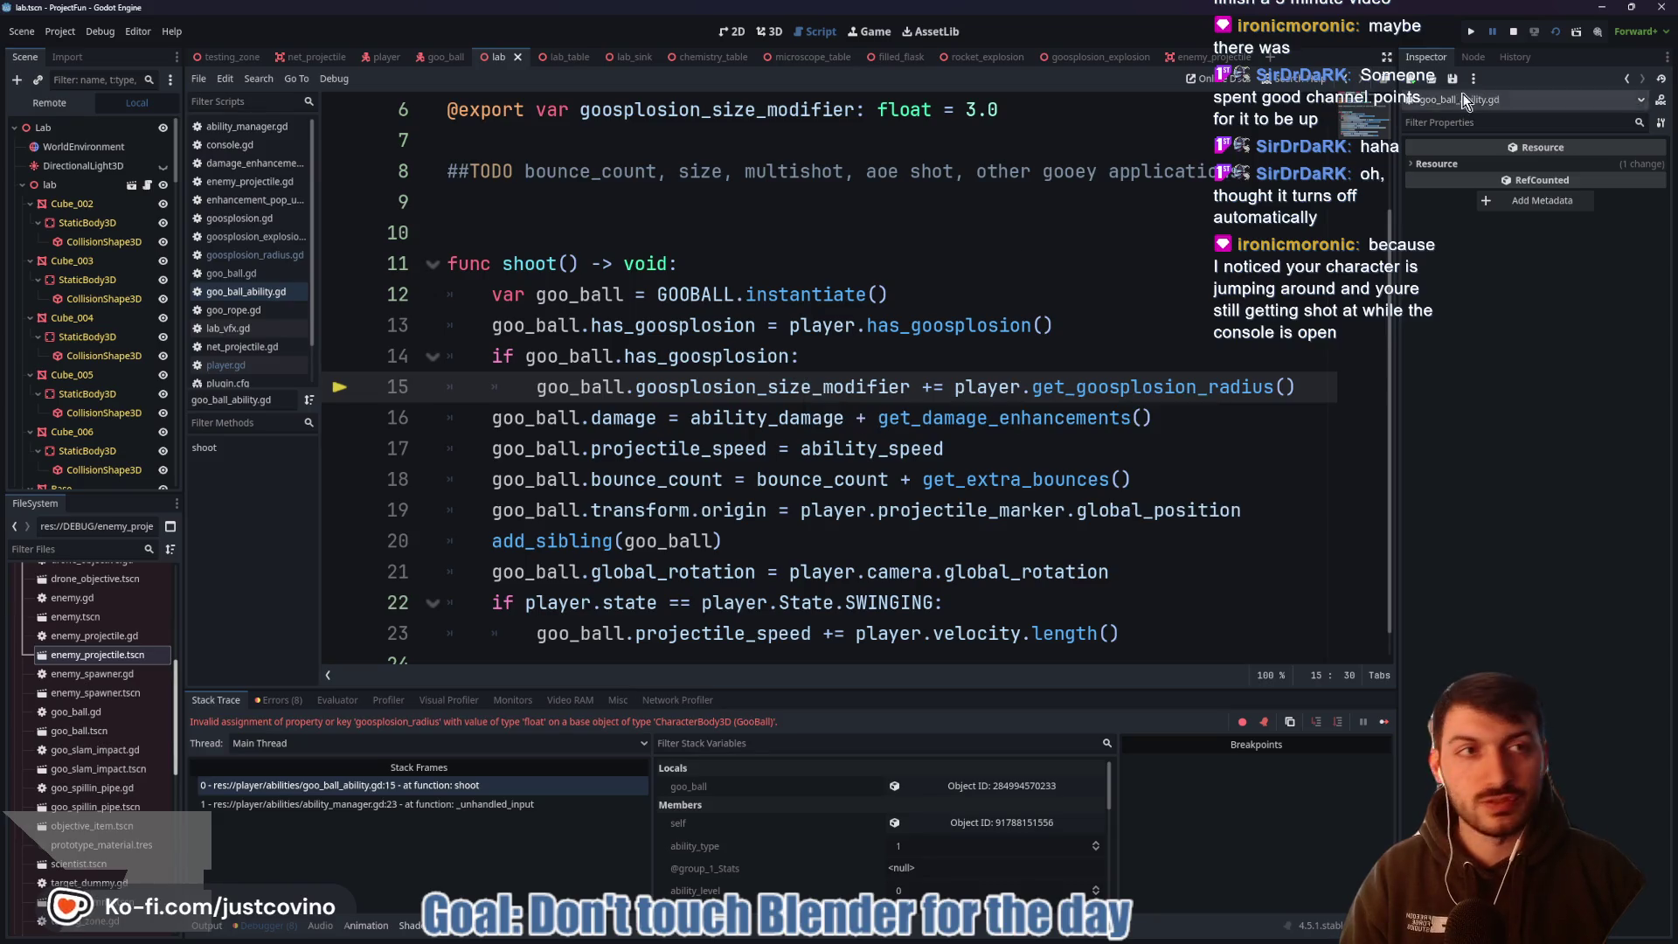
Stop the running debug session and return to the top of the script
click(1519, 28)
click(683, 241)
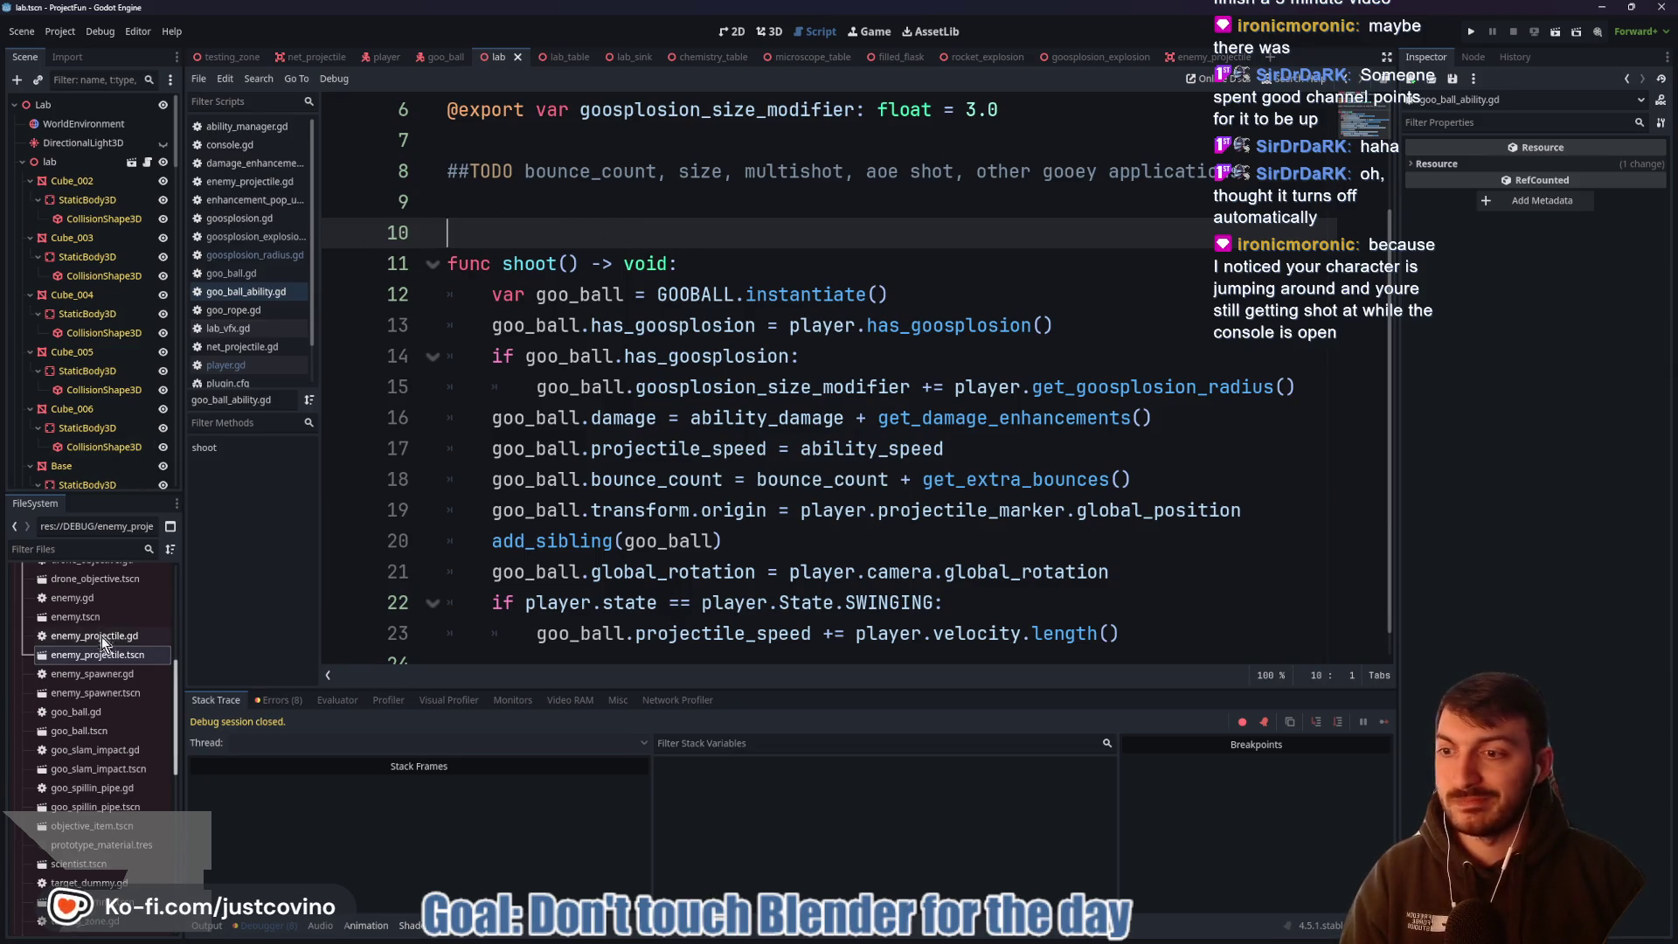
scroll(101, 636, up, 5)
Open addons/console/console.gd, scroll through its command definitions, then bring up the console addon tutorial video
double_click(97, 671)
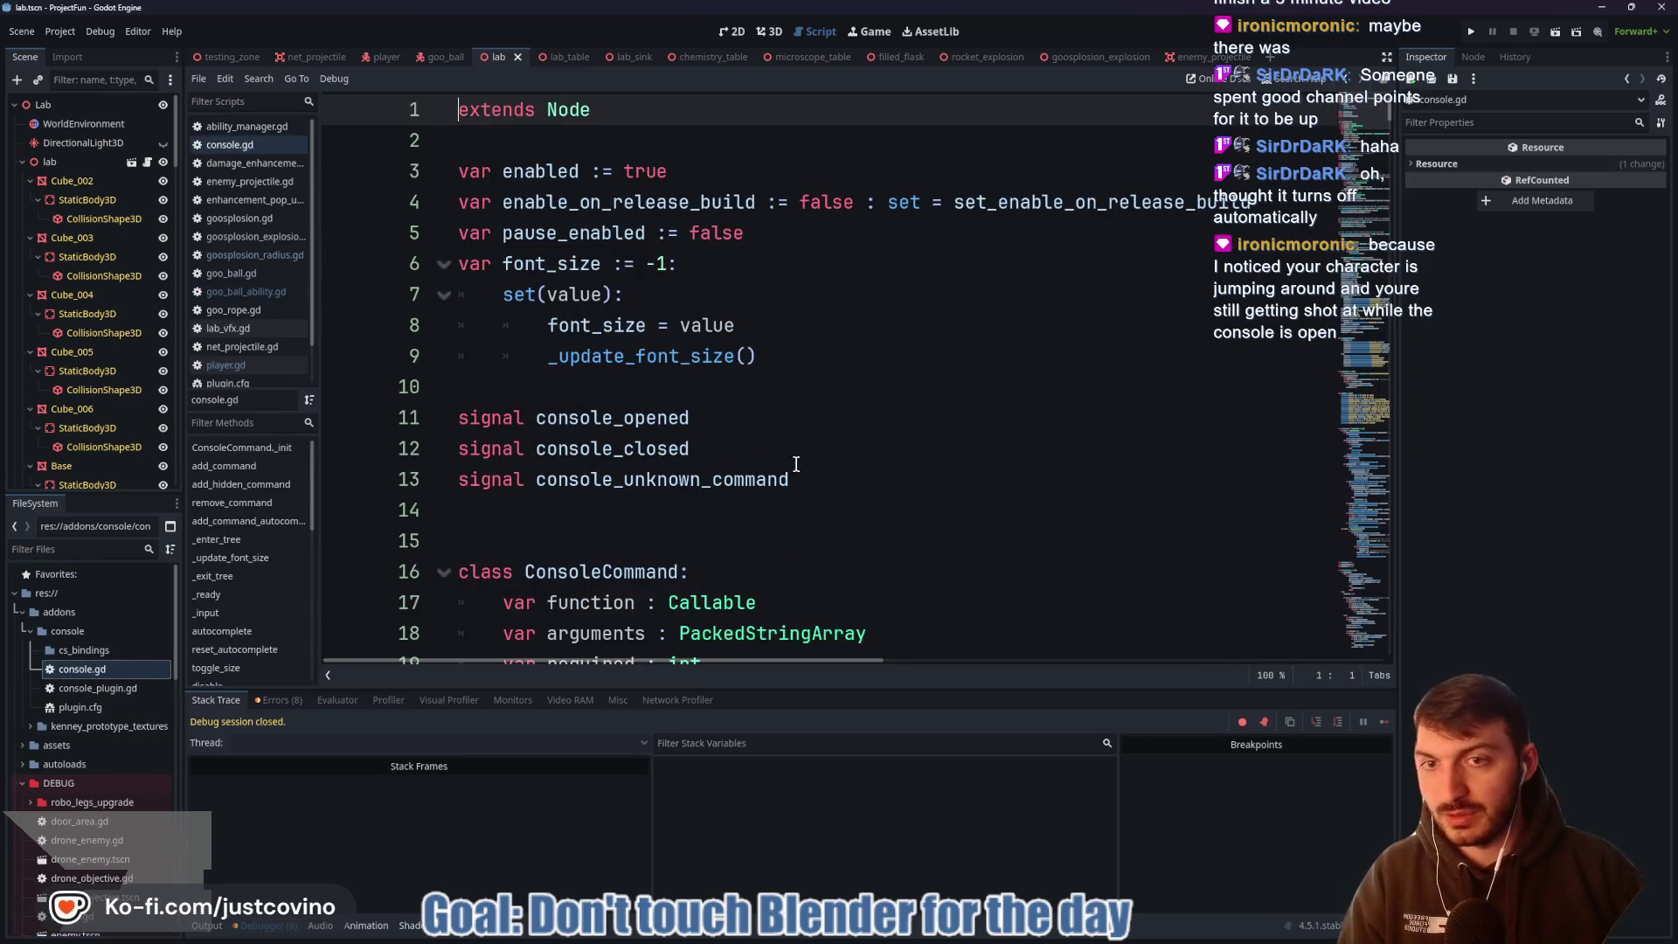
scroll(805, 446, down, 5)
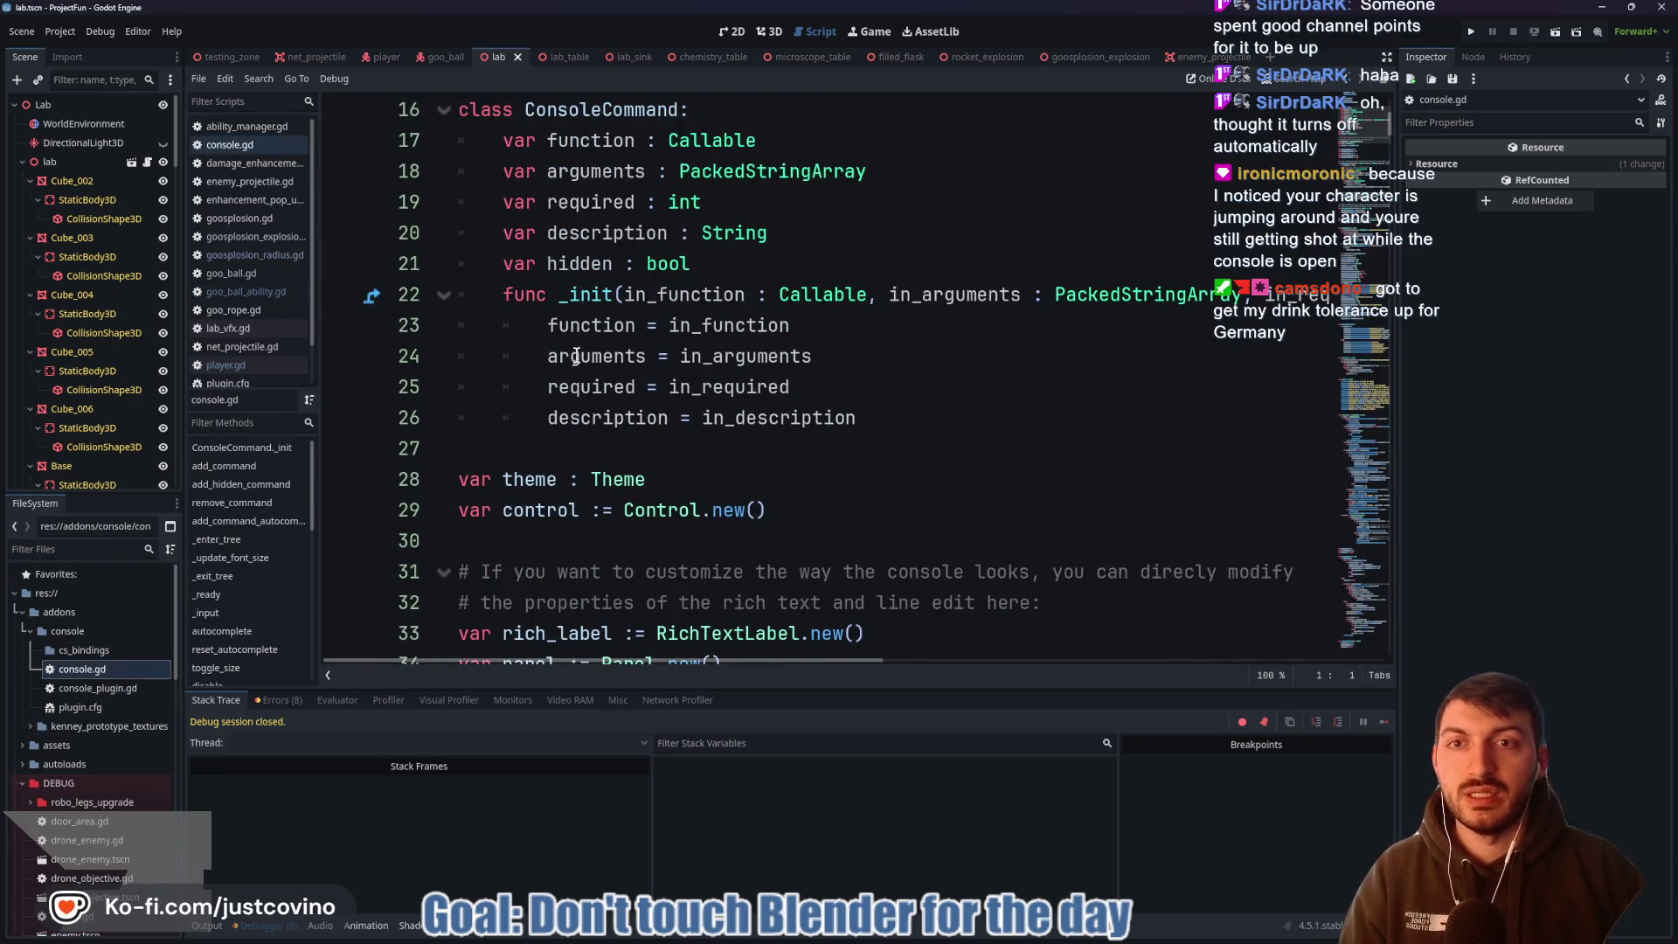
scroll(655, 402, down, 4)
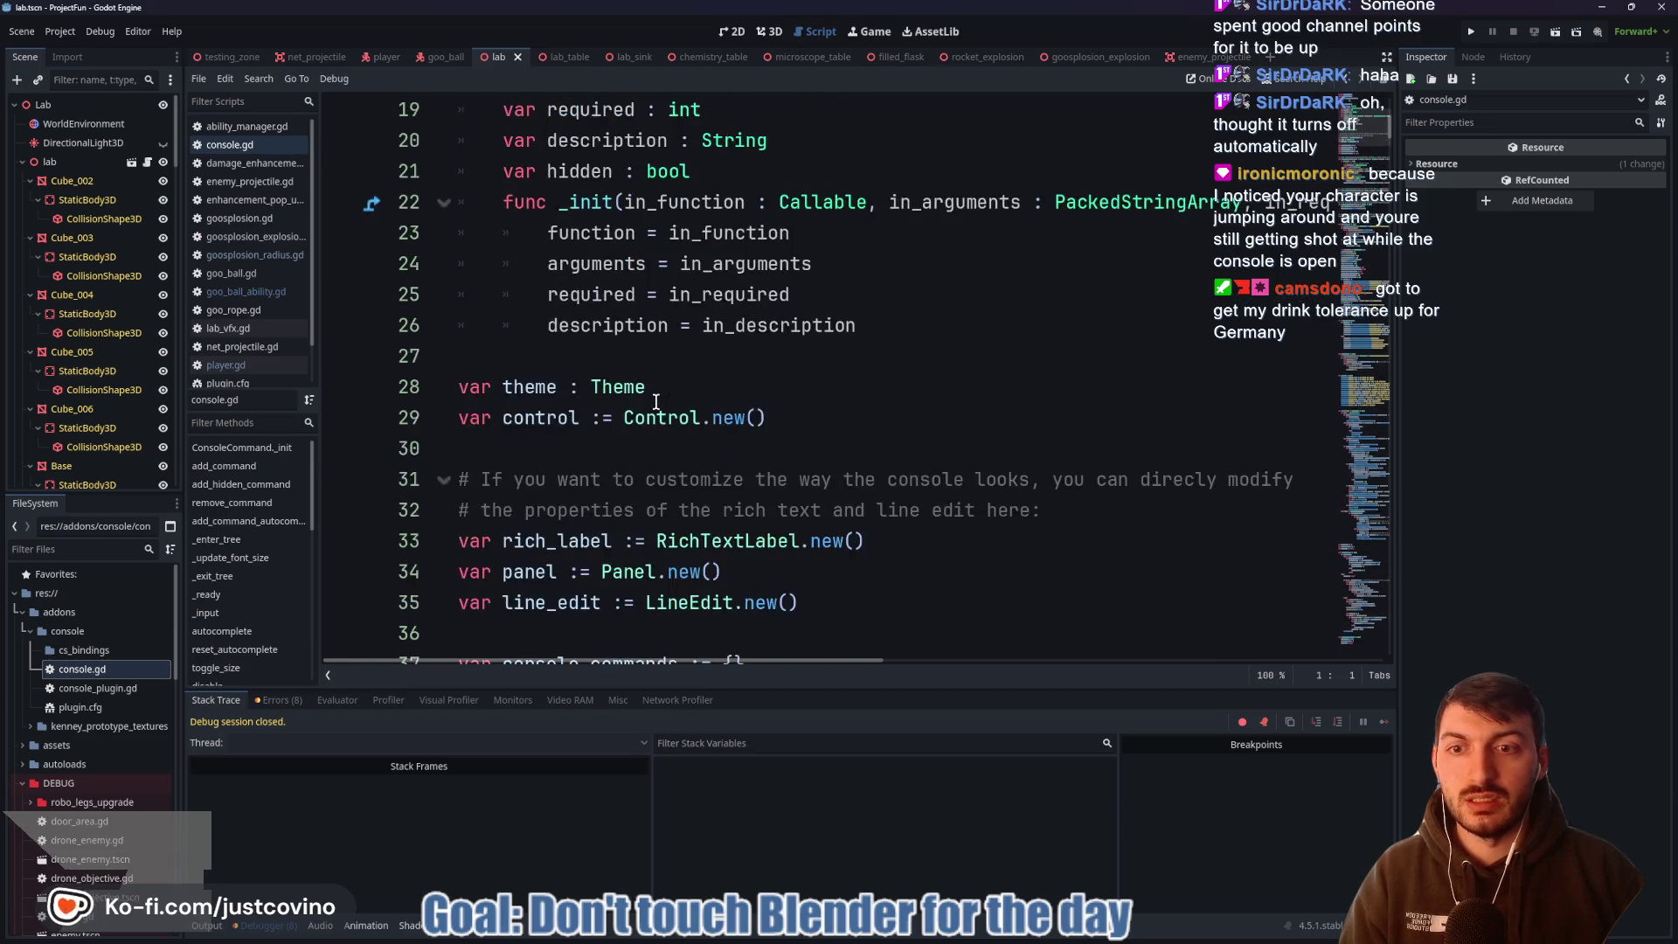
scroll(650, 408, down, 5)
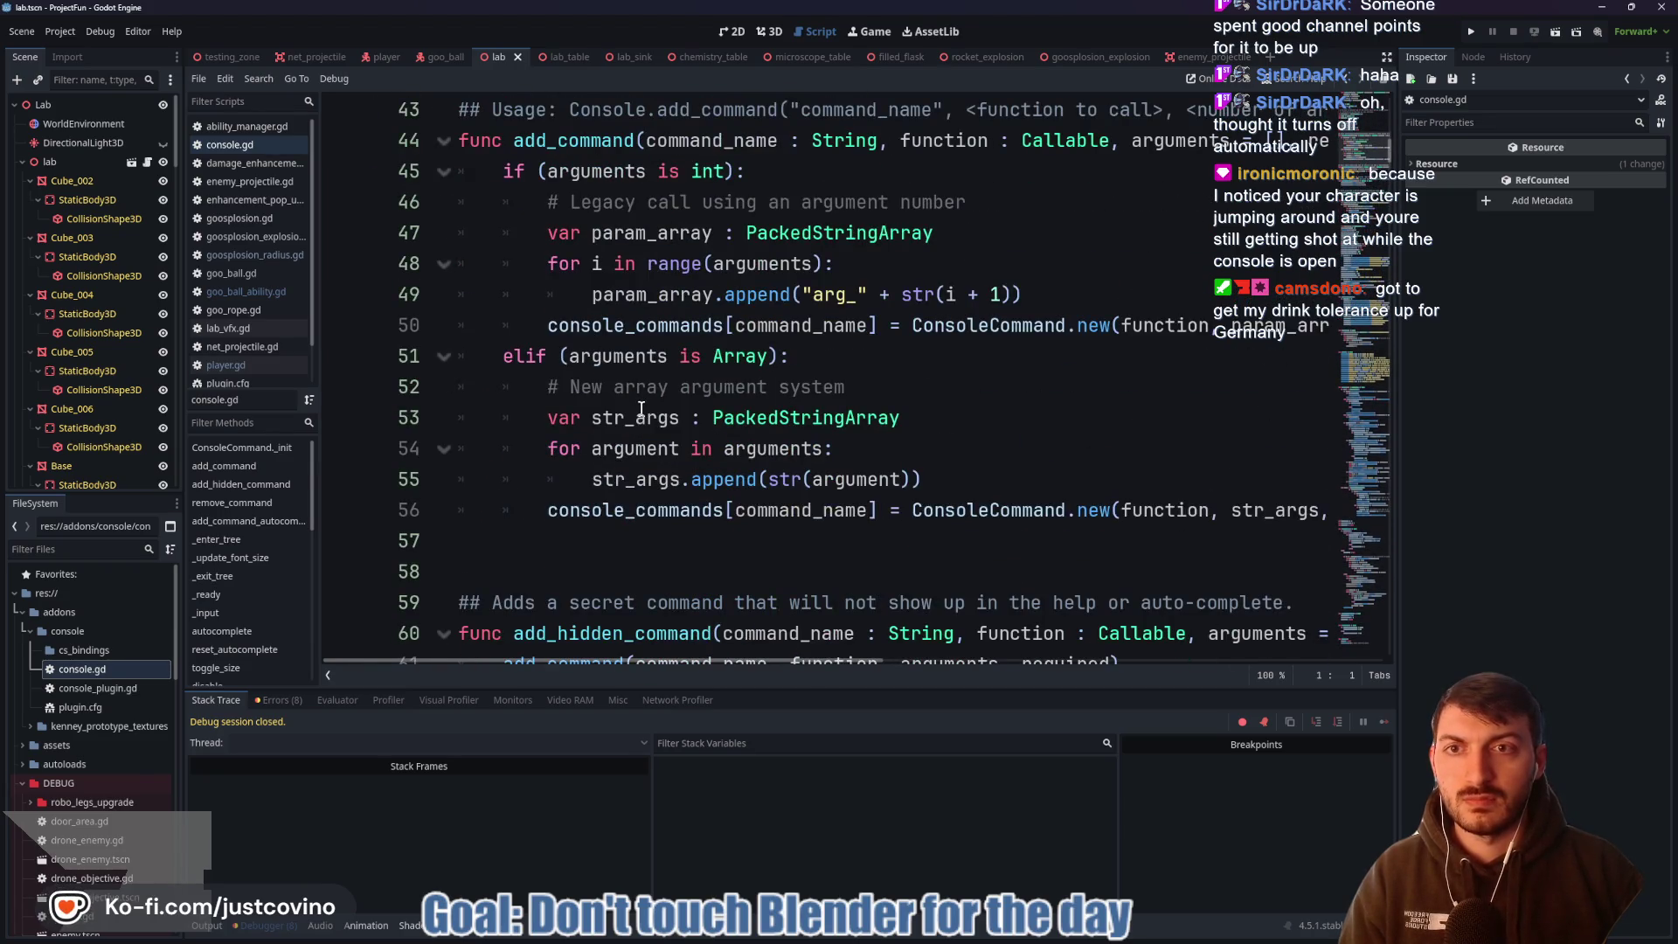
scroll(636, 406, down, 7)
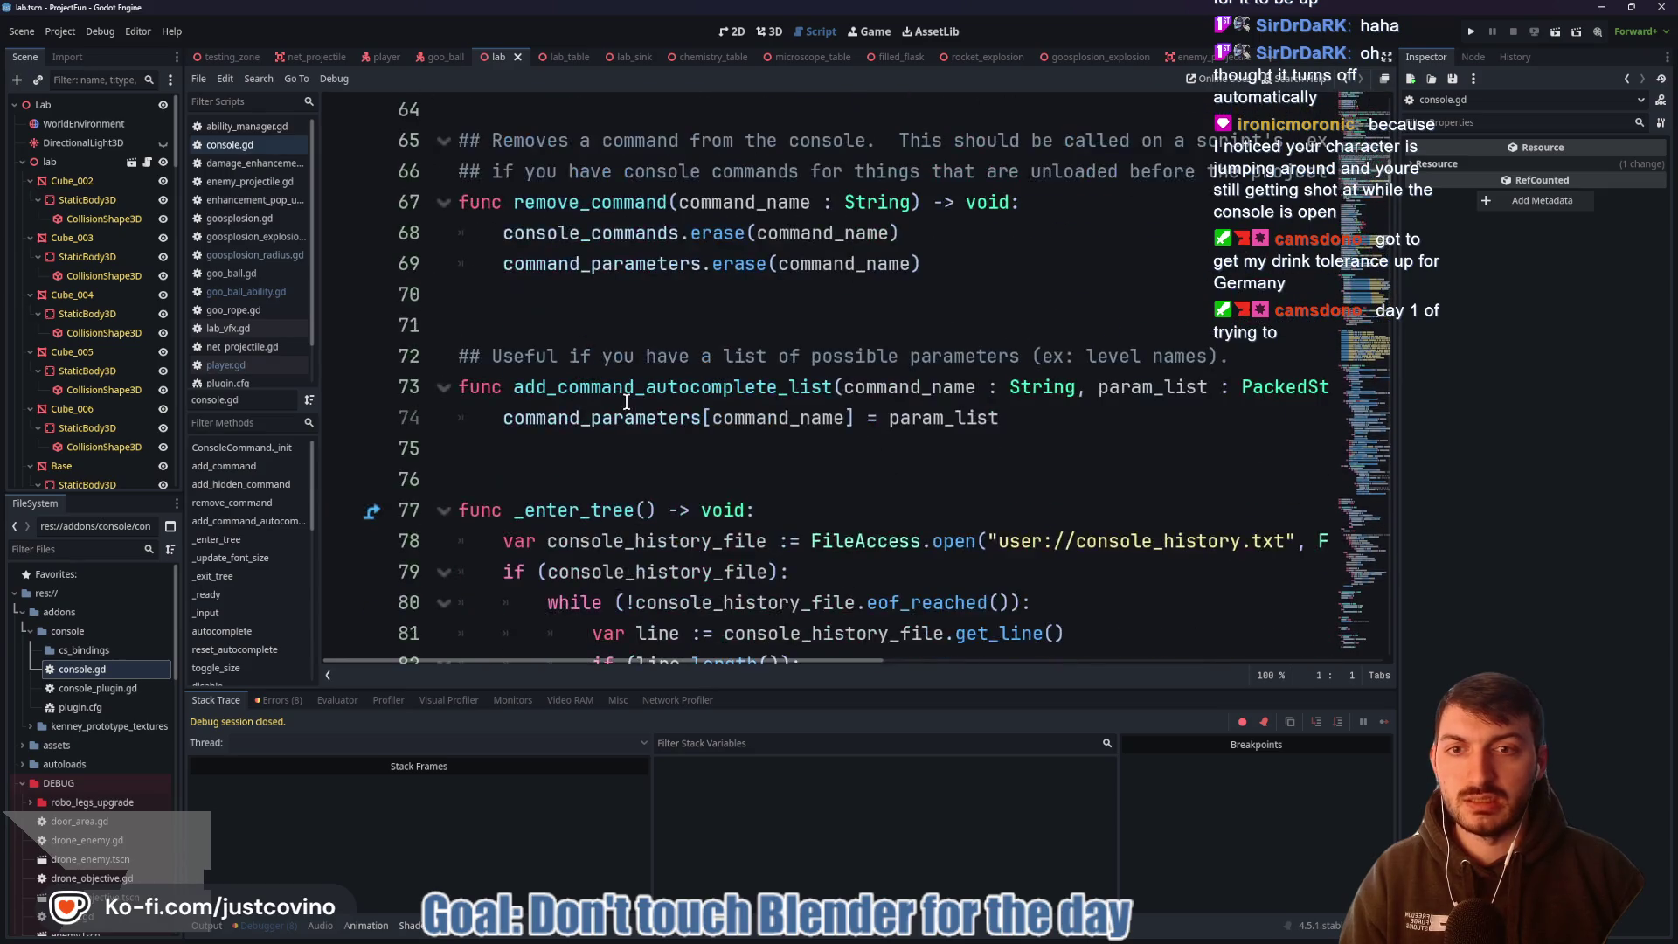
scroll(623, 405, down, 1)
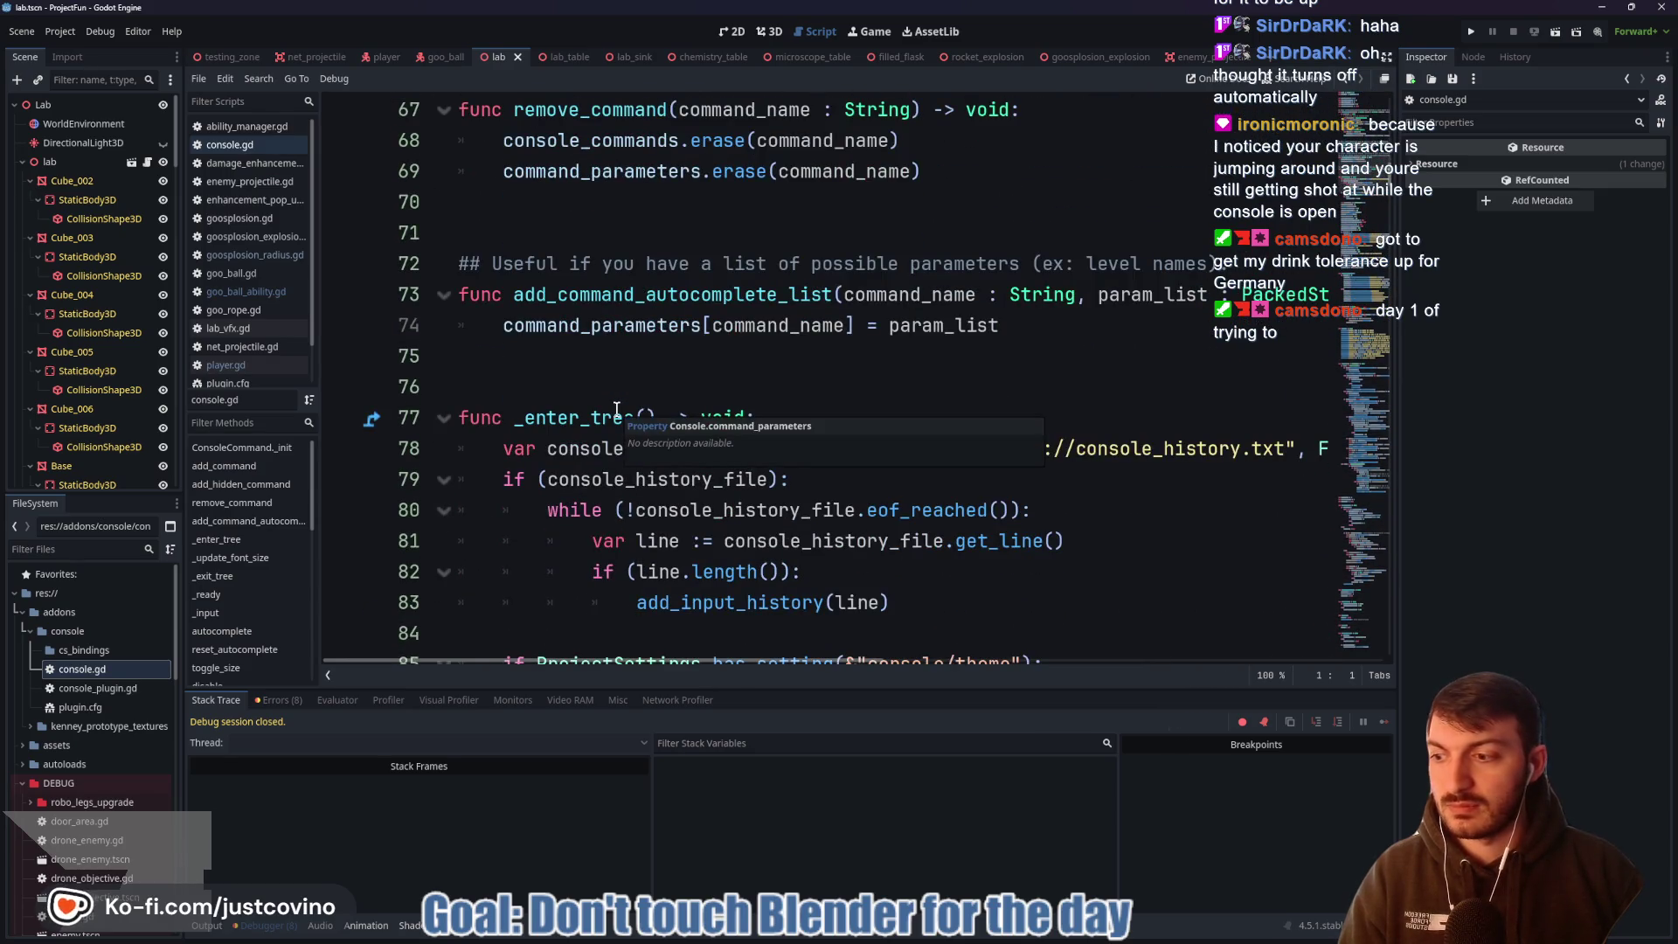
scroll(612, 411, down, 1)
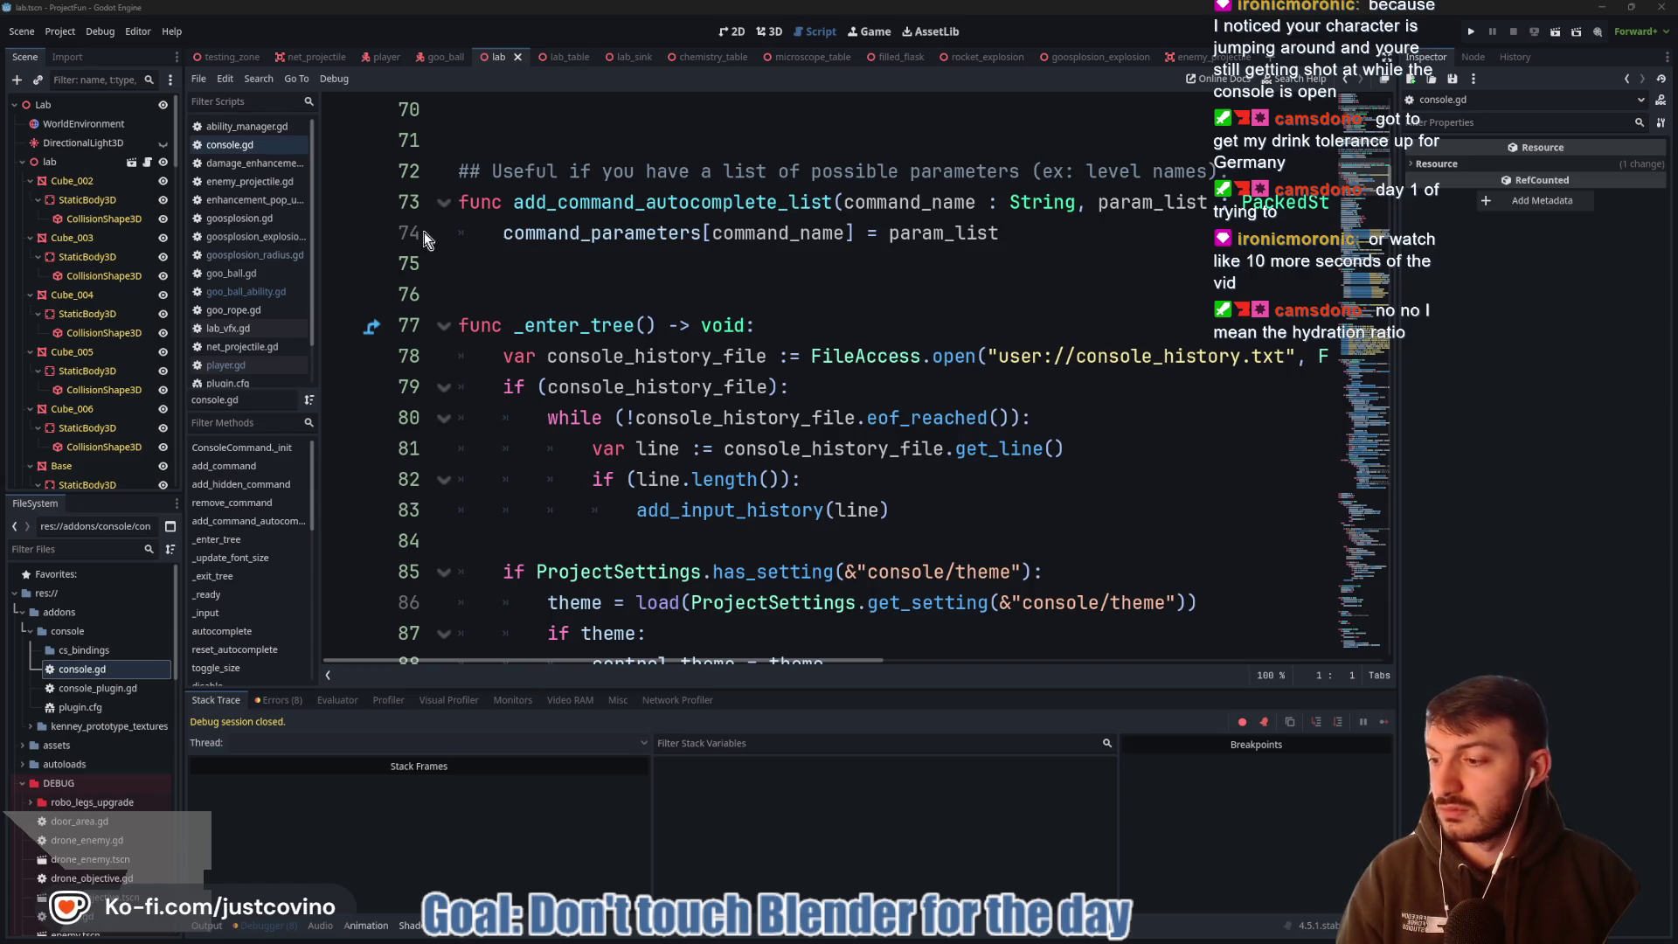
key(alt+Tab)
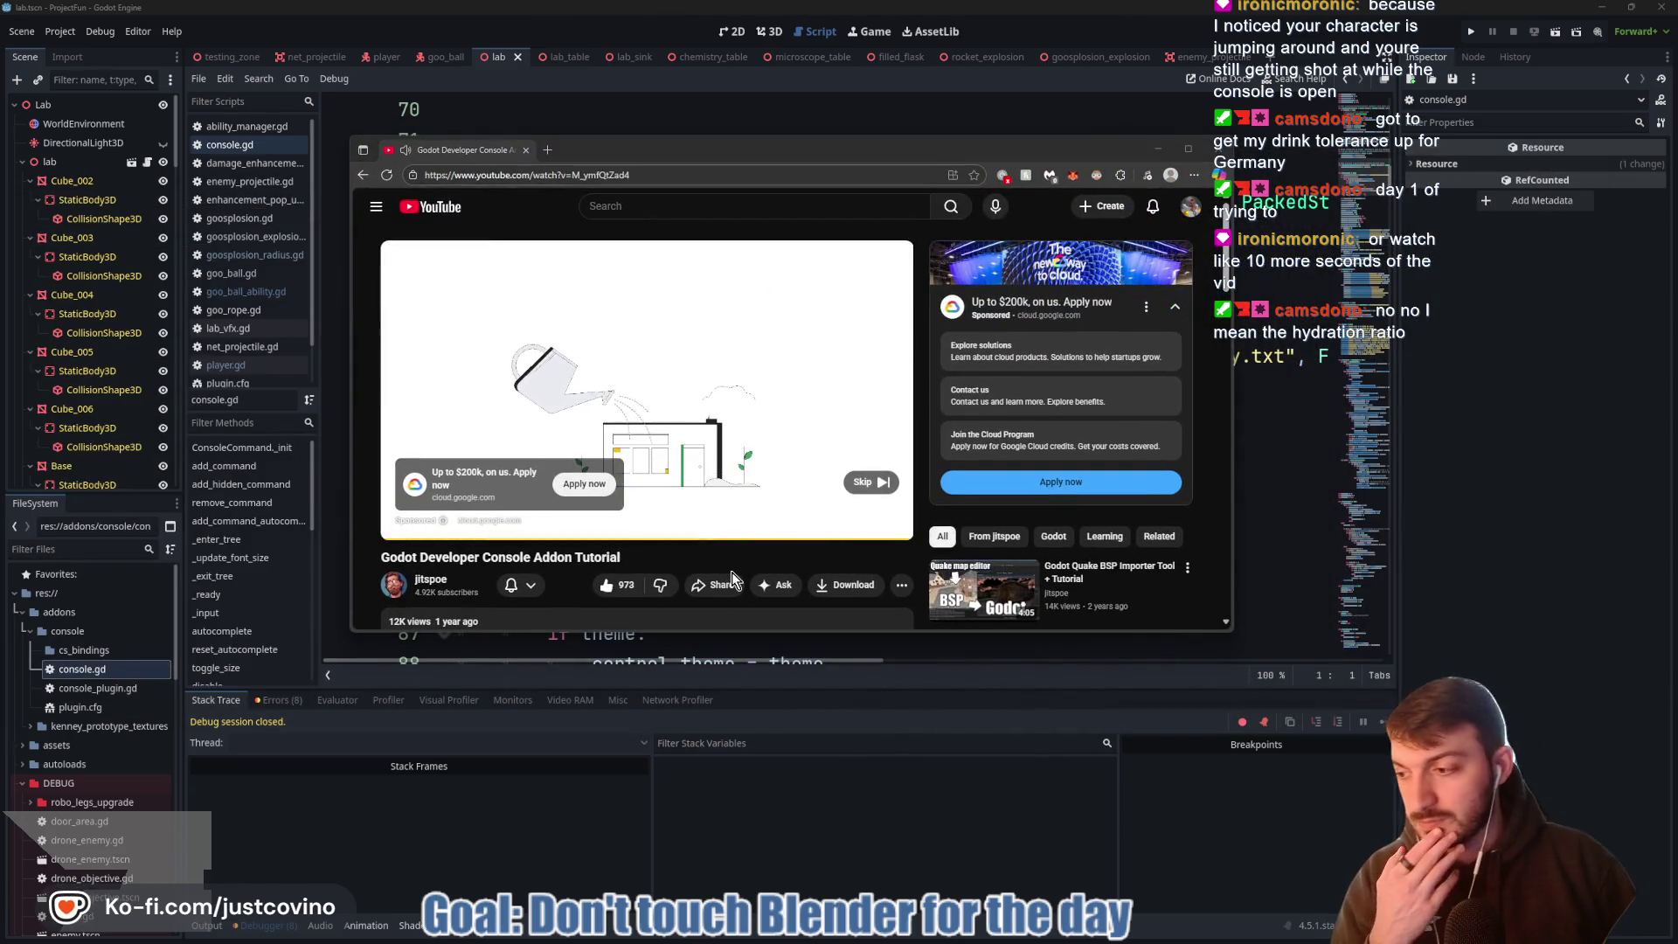
click(860, 483)
click(854, 522)
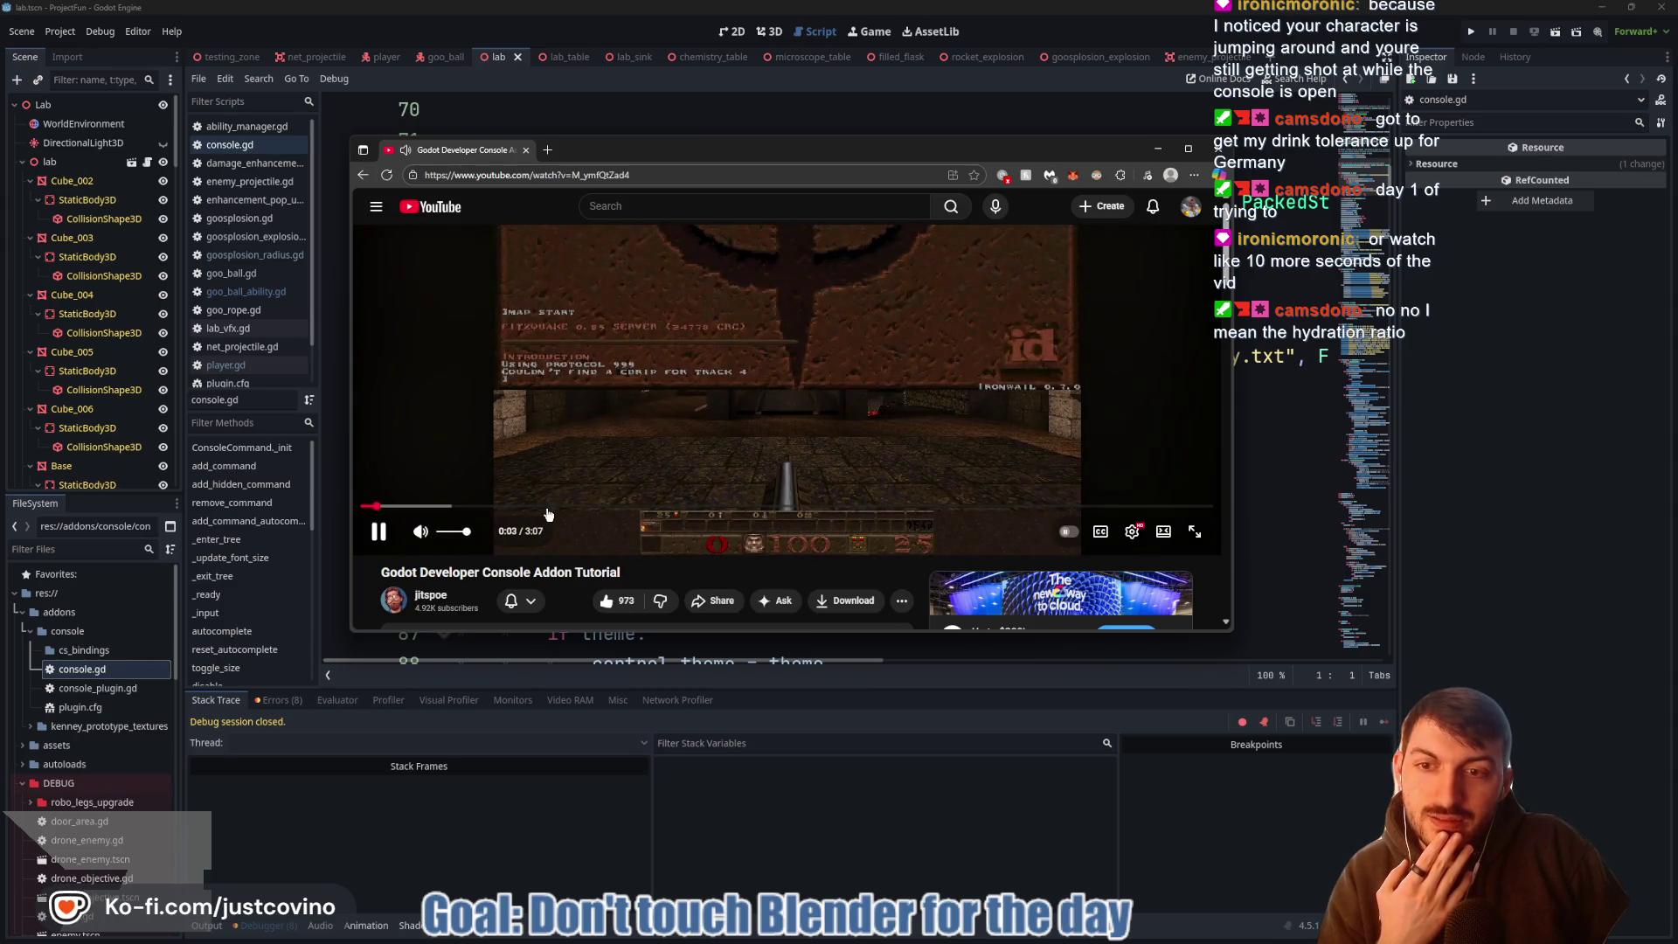
click(582, 506)
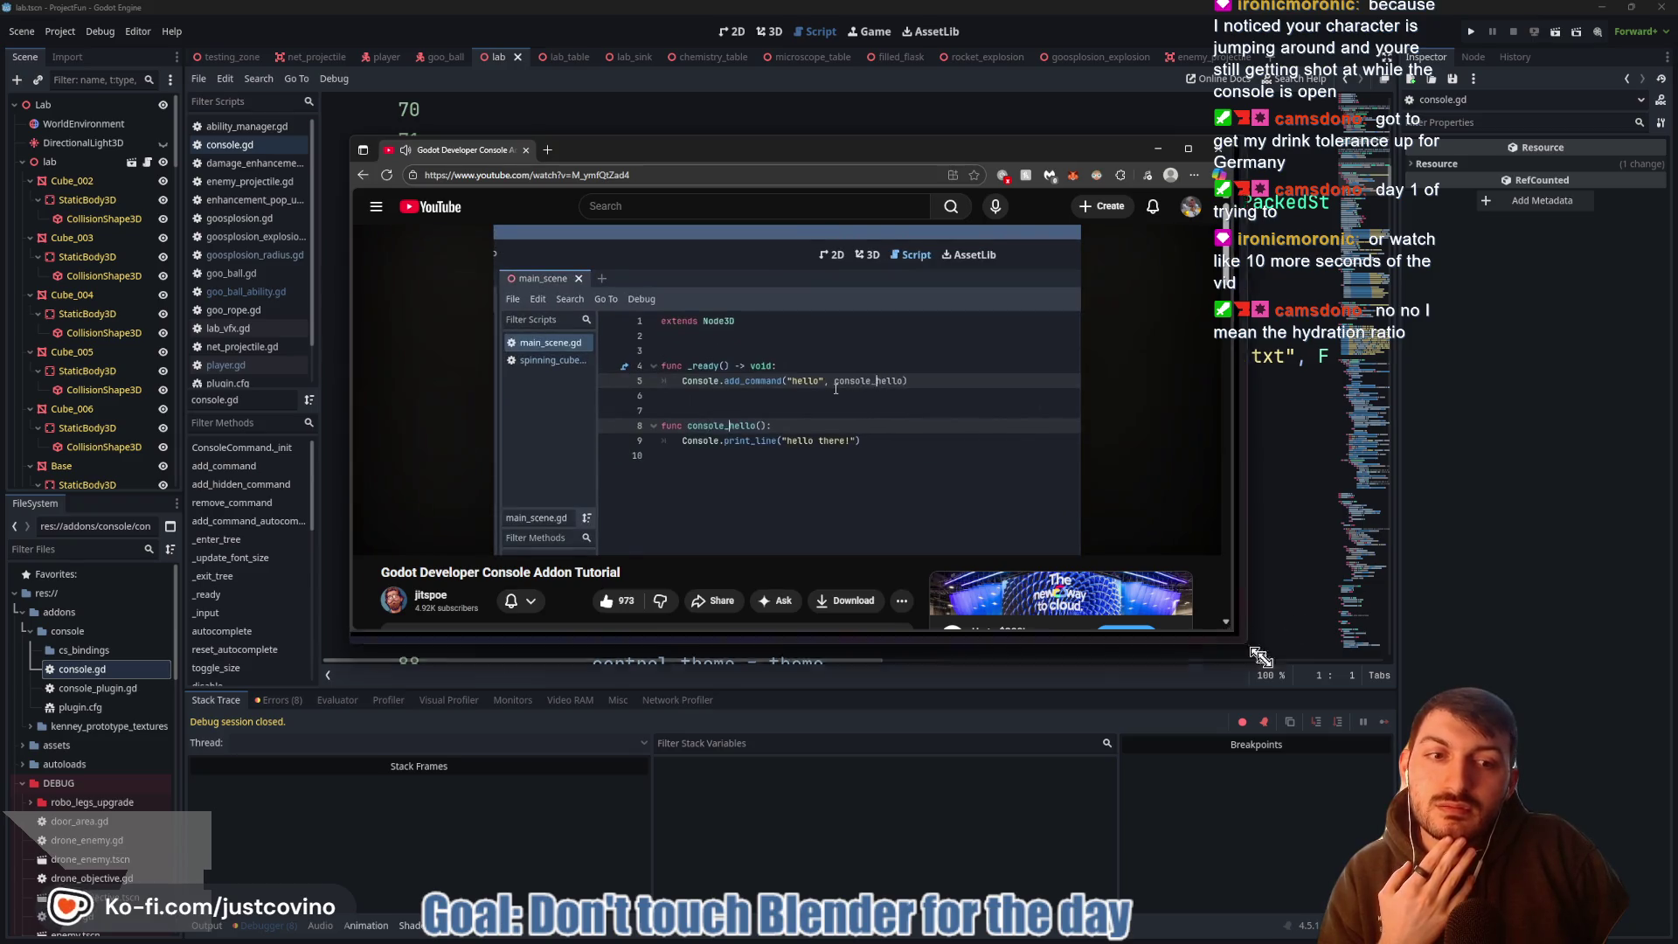
drag(1236, 631, 1612, 905)
drag(986, 153, 843, 50)
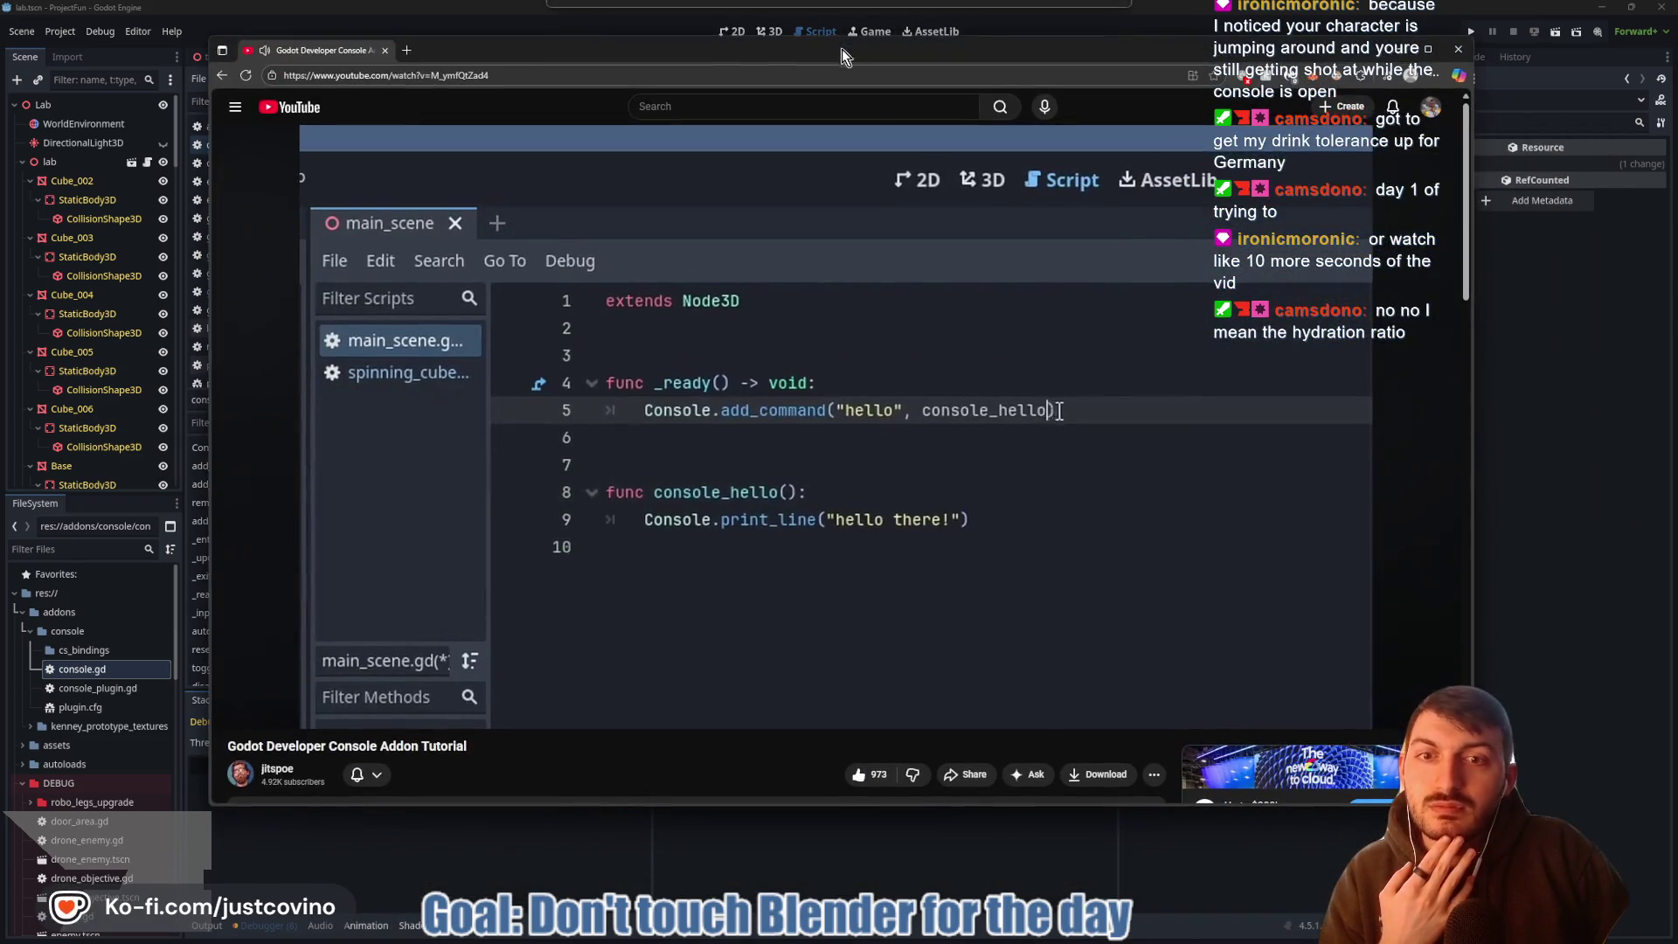
click(635, 665)
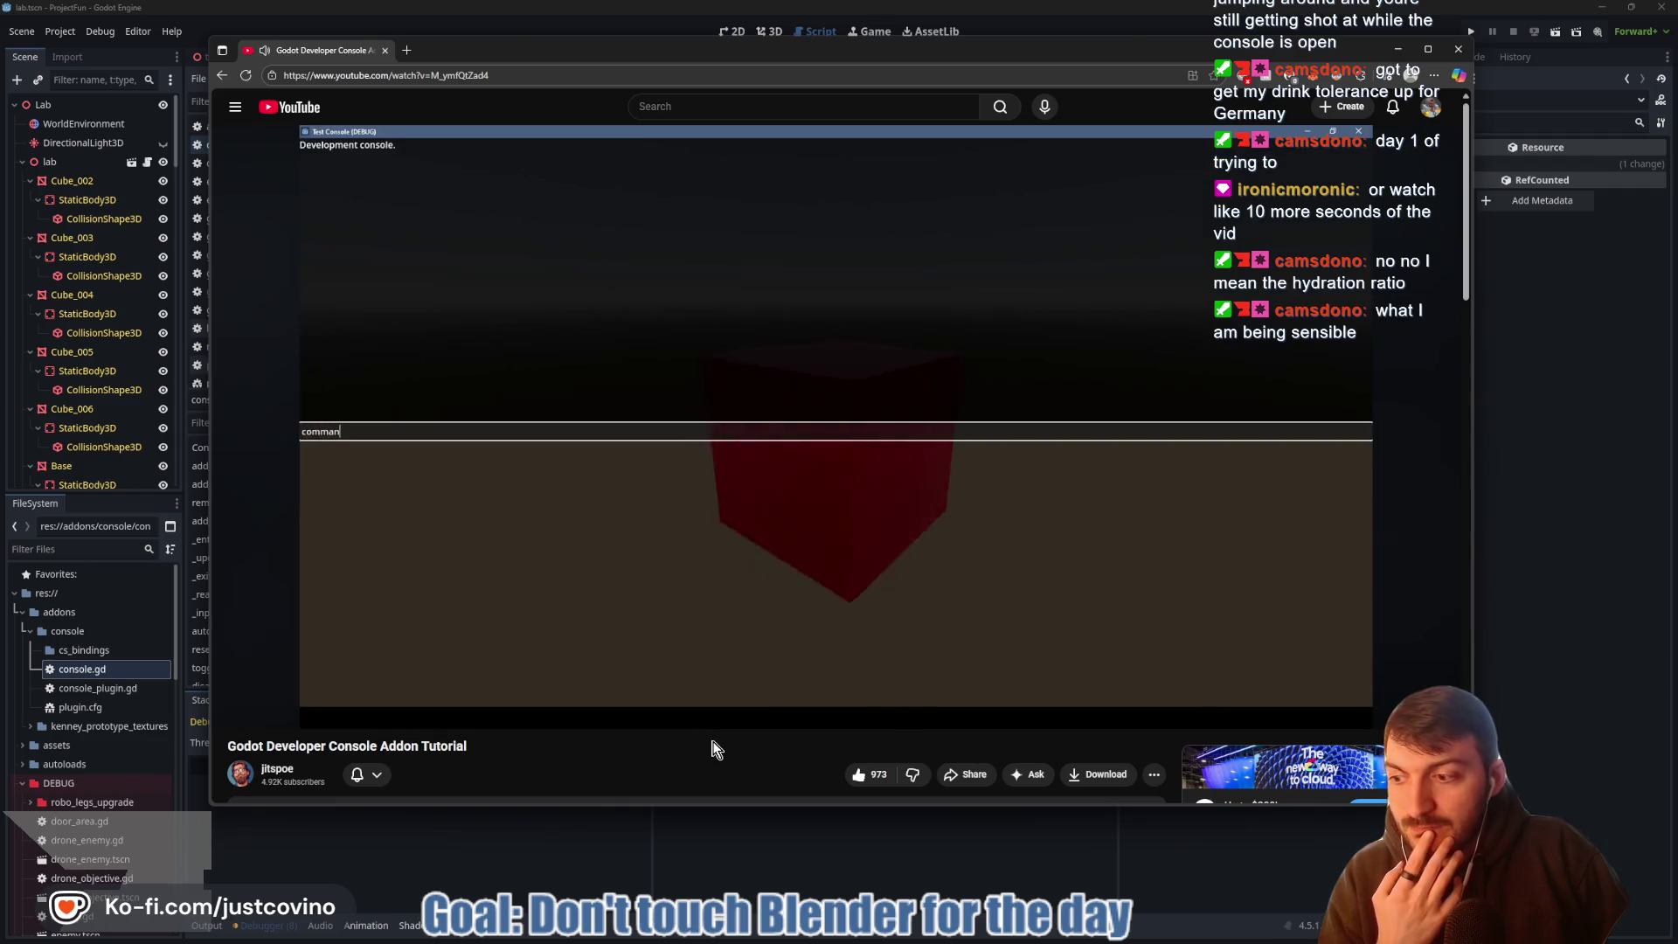
mouse_move(694, 706)
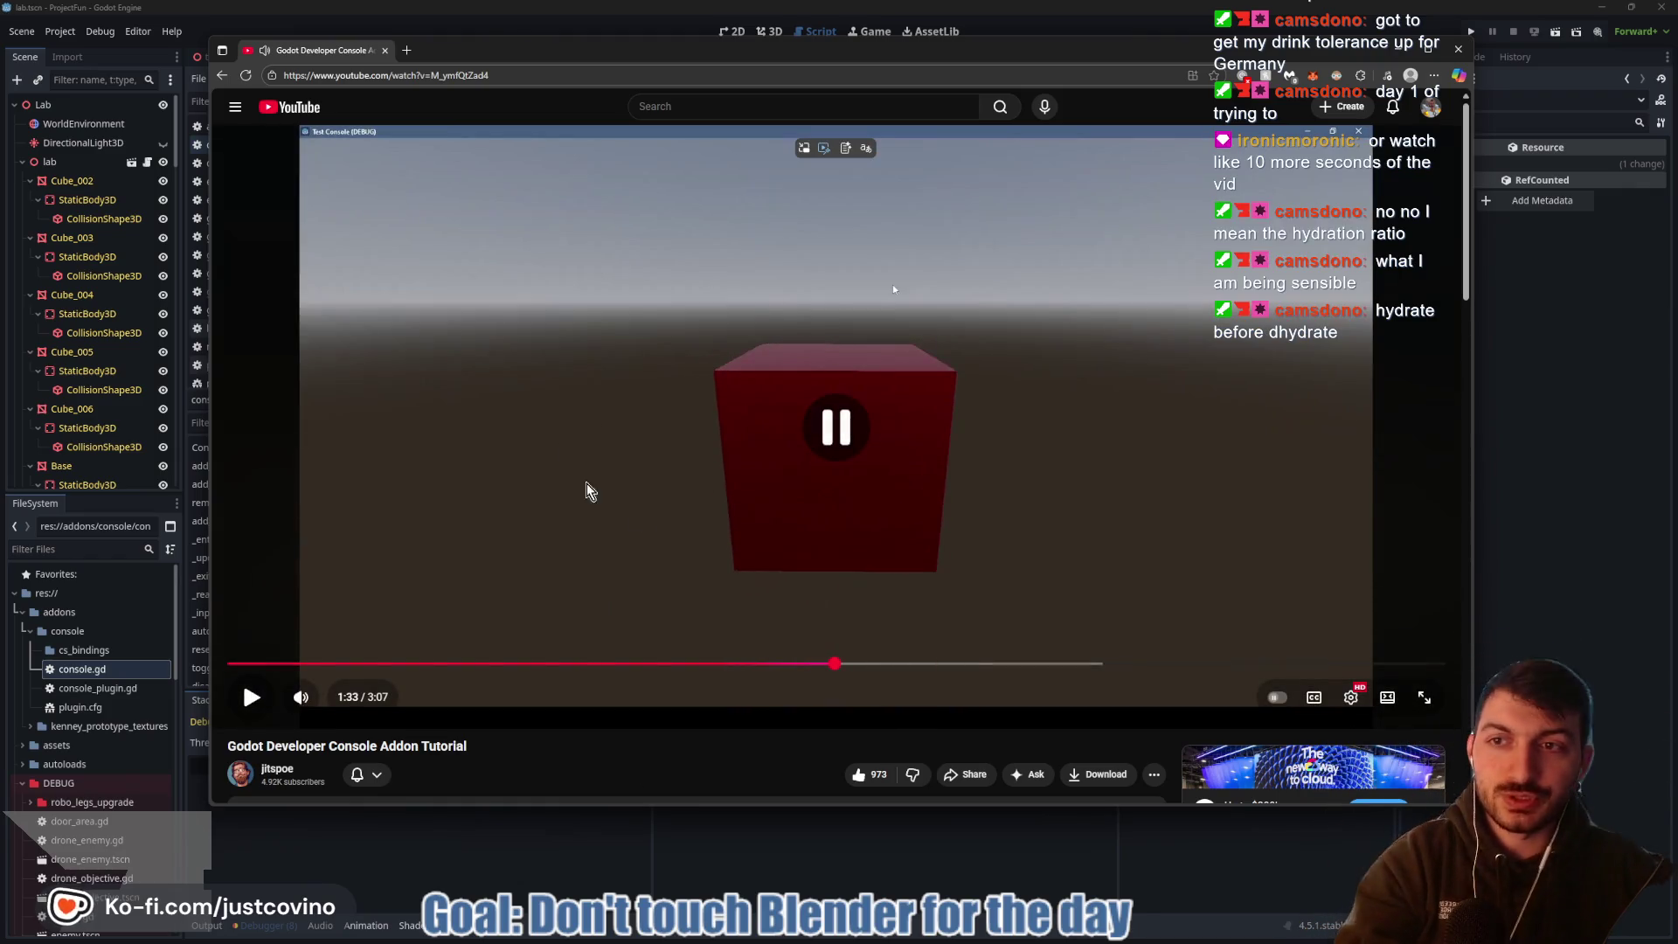
click(1624, 476)
scroll(807, 459, up, 12)
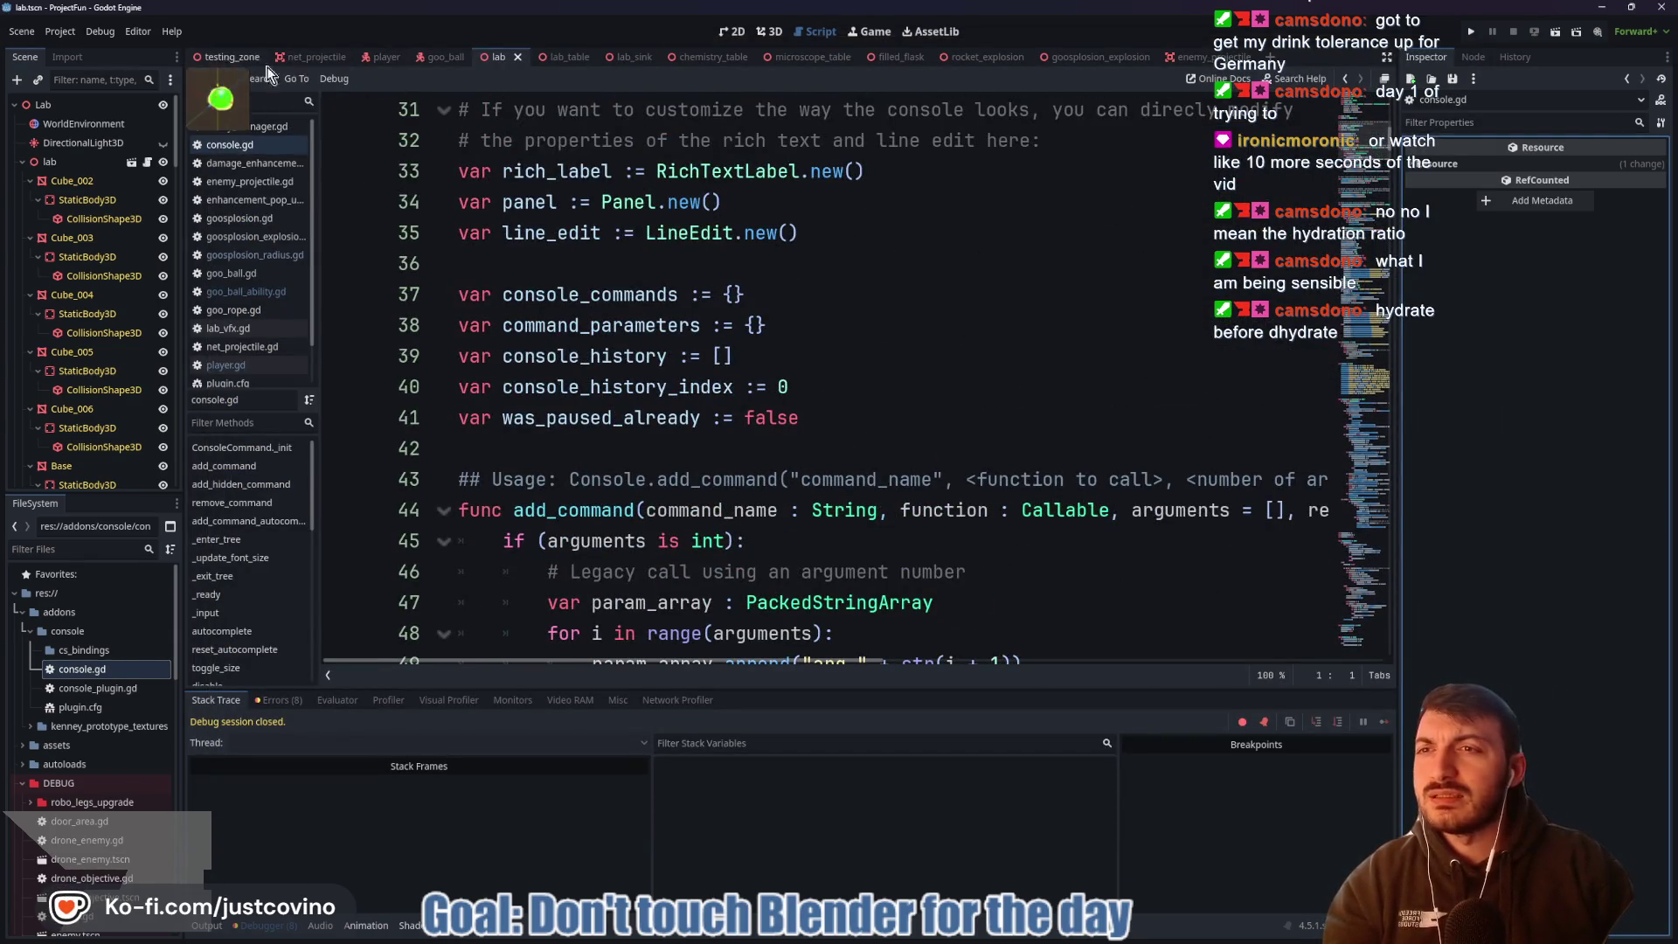
Switch to the player scene and scroll up to the _ready function in player.gd
click(385, 57)
scroll(725, 368, up, 7)
drag(652, 675, 380, 658)
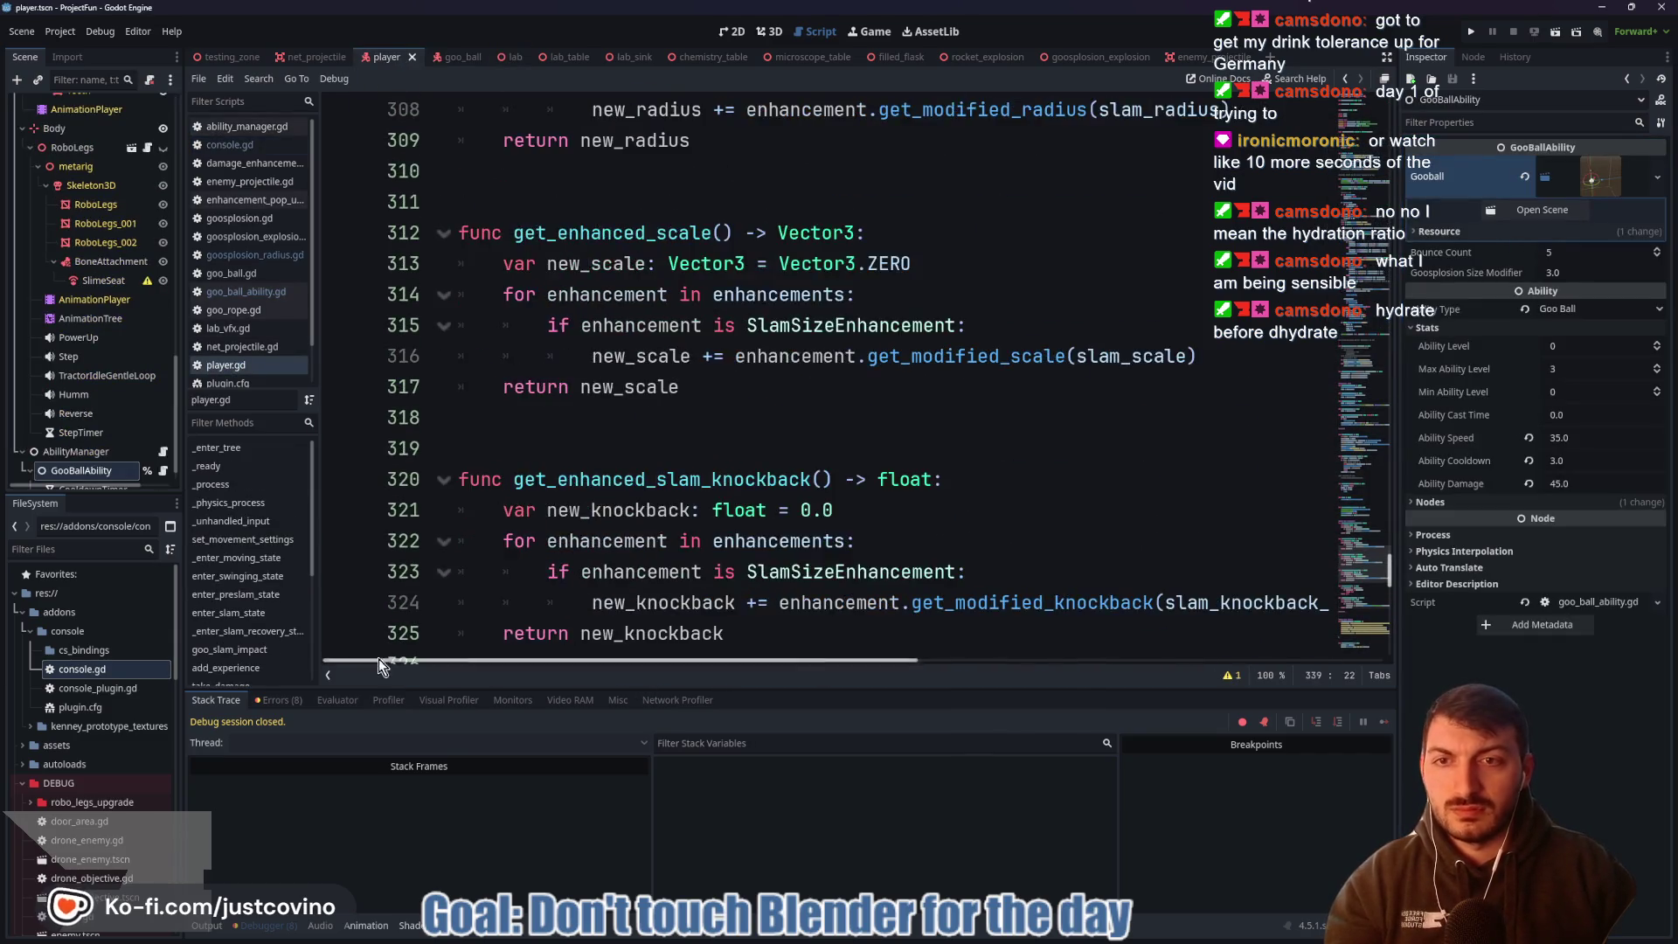
scroll(664, 511, up, 7)
scroll(664, 513, up, 13)
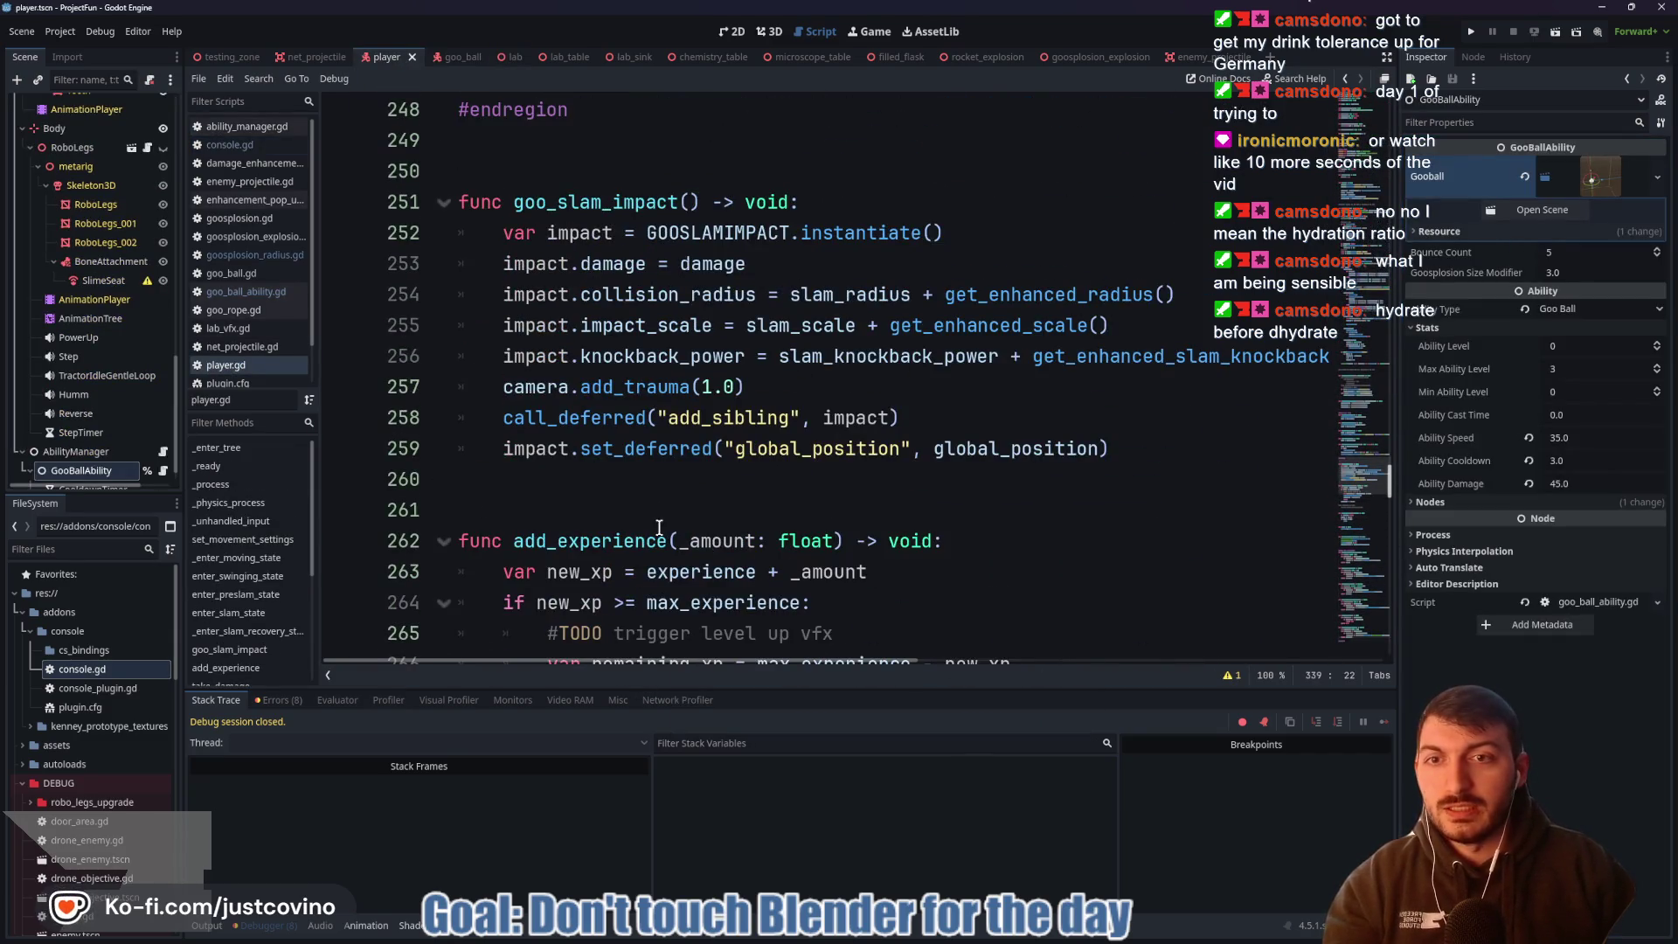
scroll(659, 527, up, 20)
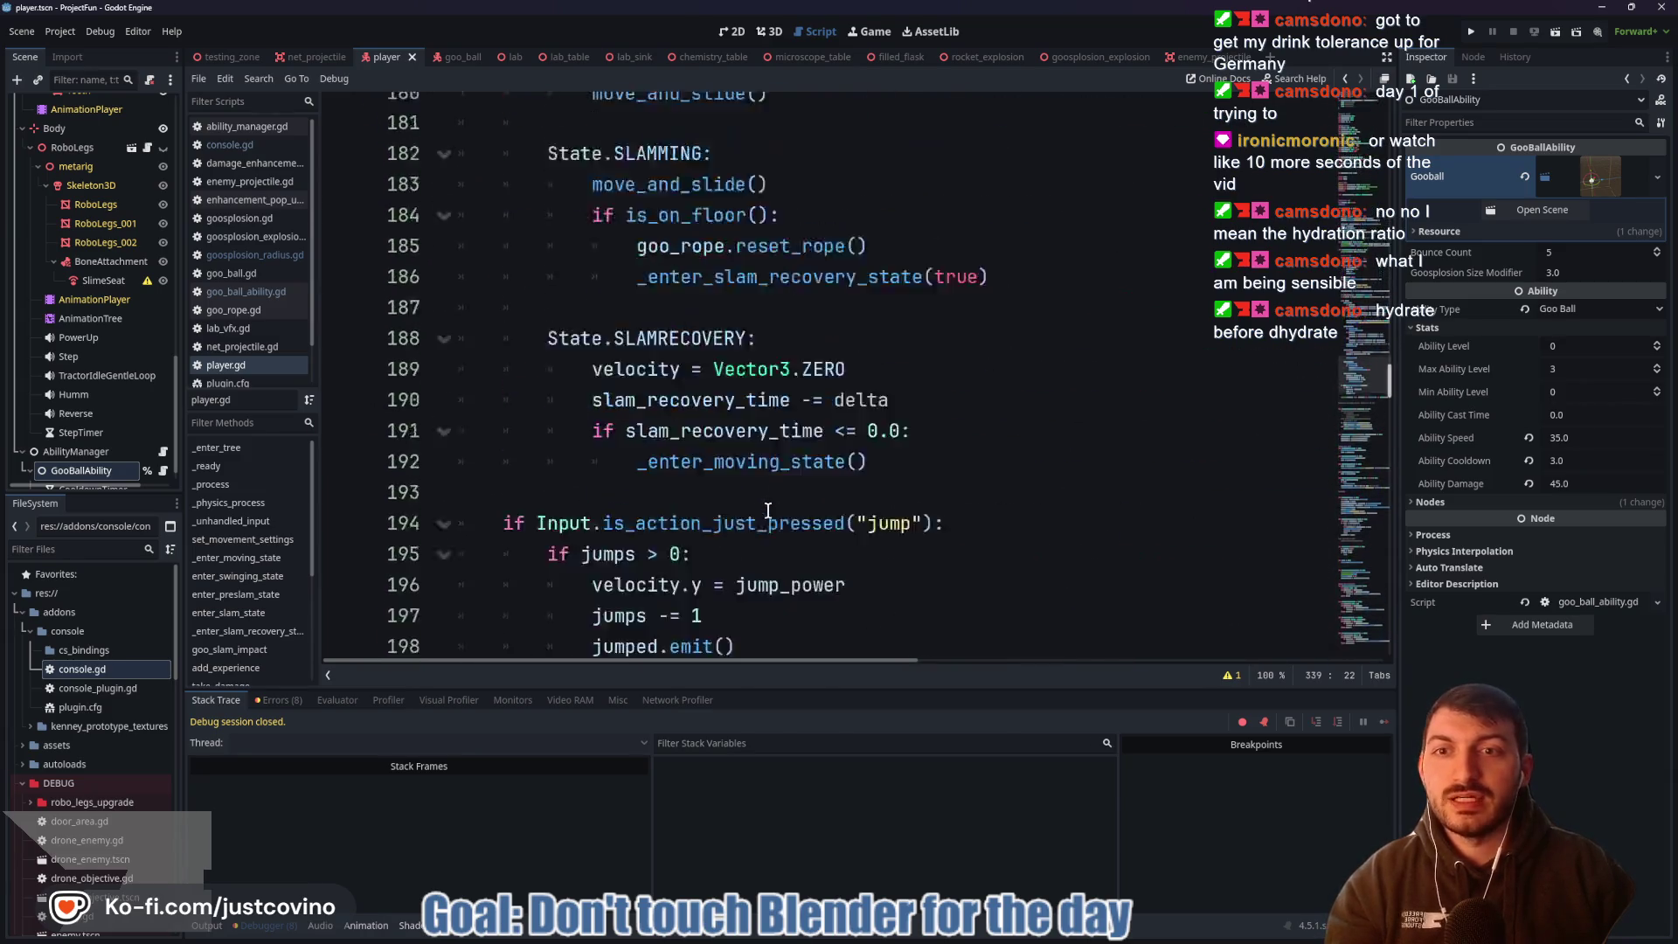
scroll(767, 511, up, 20)
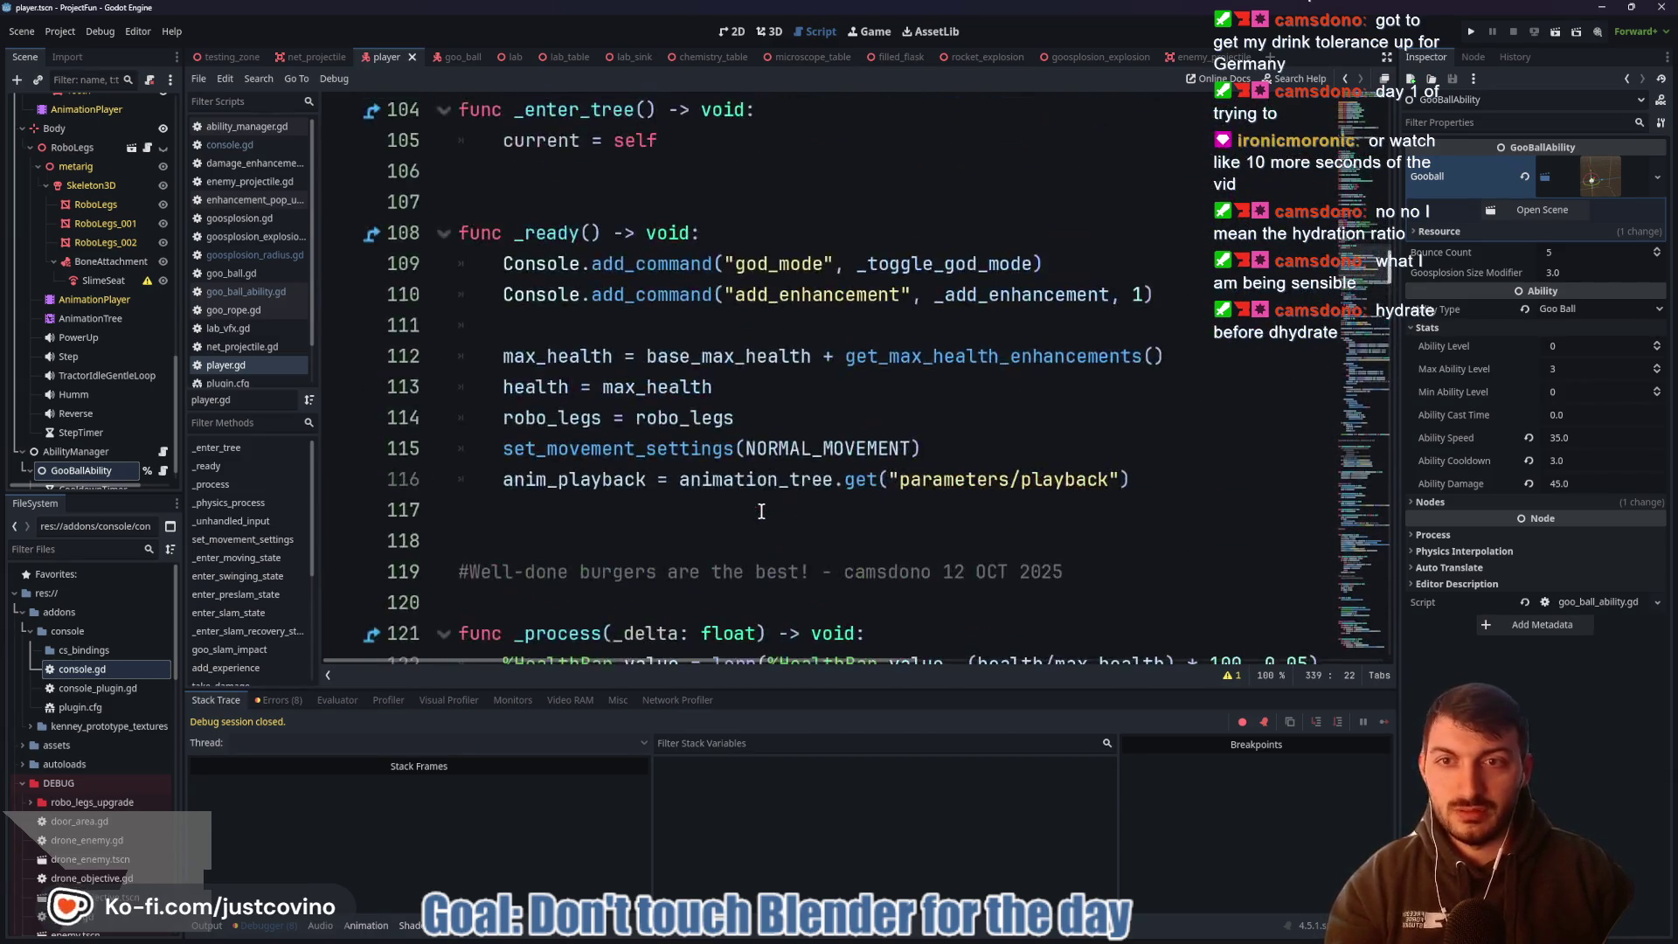
scroll(761, 511, up, 6)
scroll(910, 411, down, 4)
Add Console.pause_enabled = true at the start of _ready, save, and switch to the lab scene
click(804, 423)
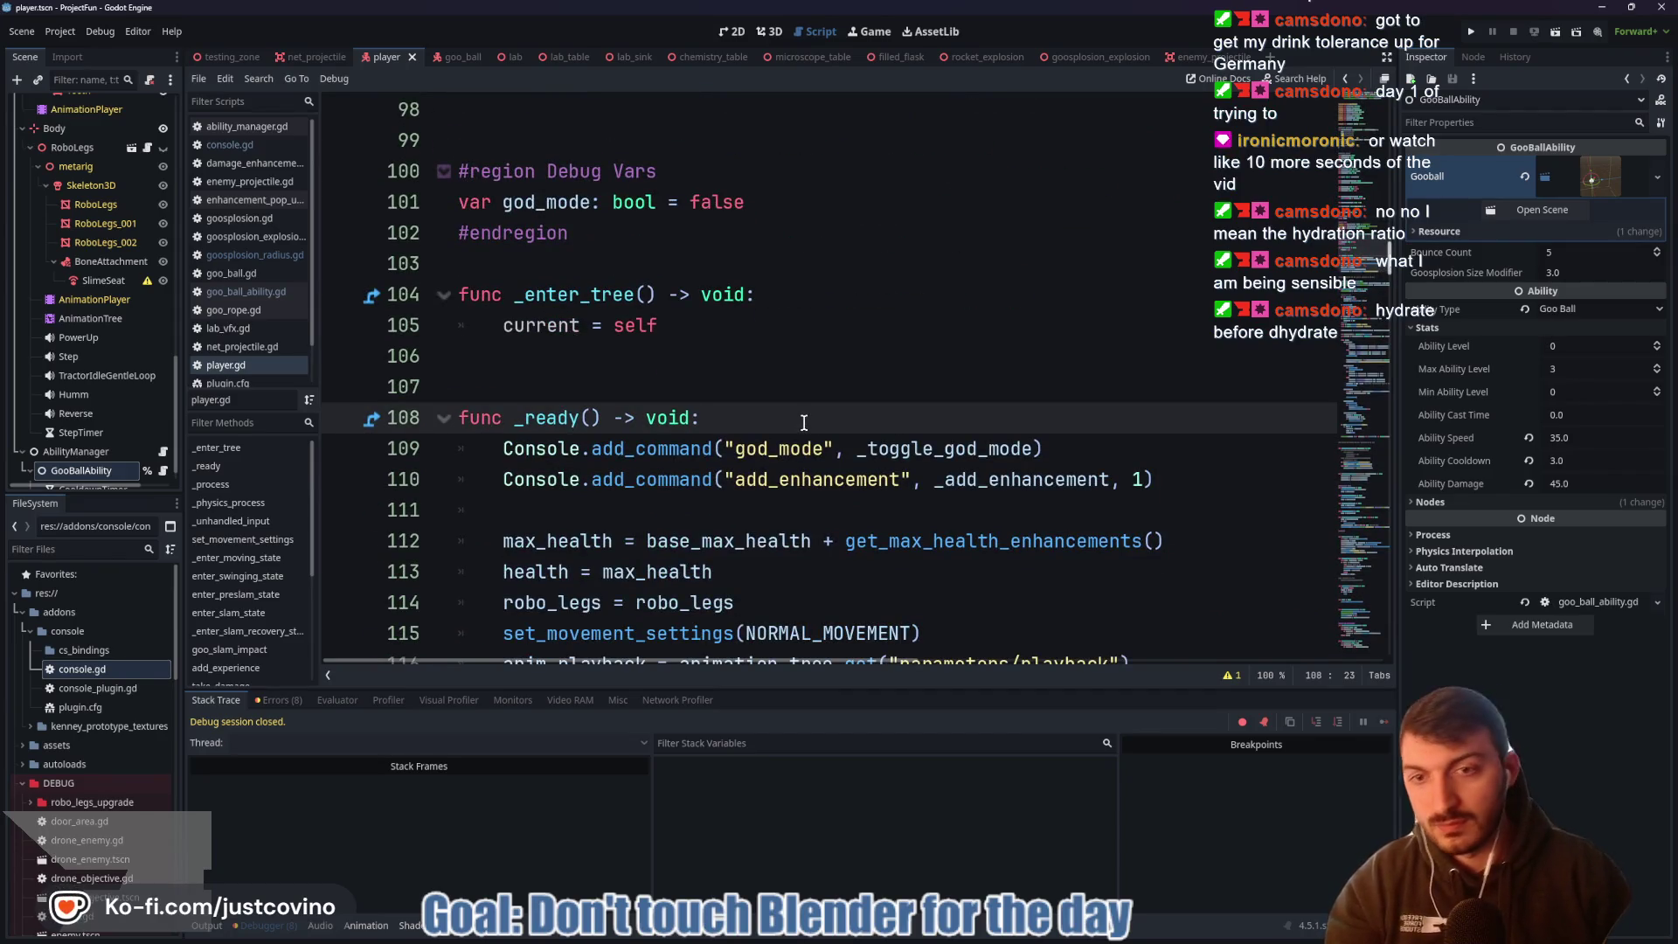
key(Return)
text(Console.)
text(pau)
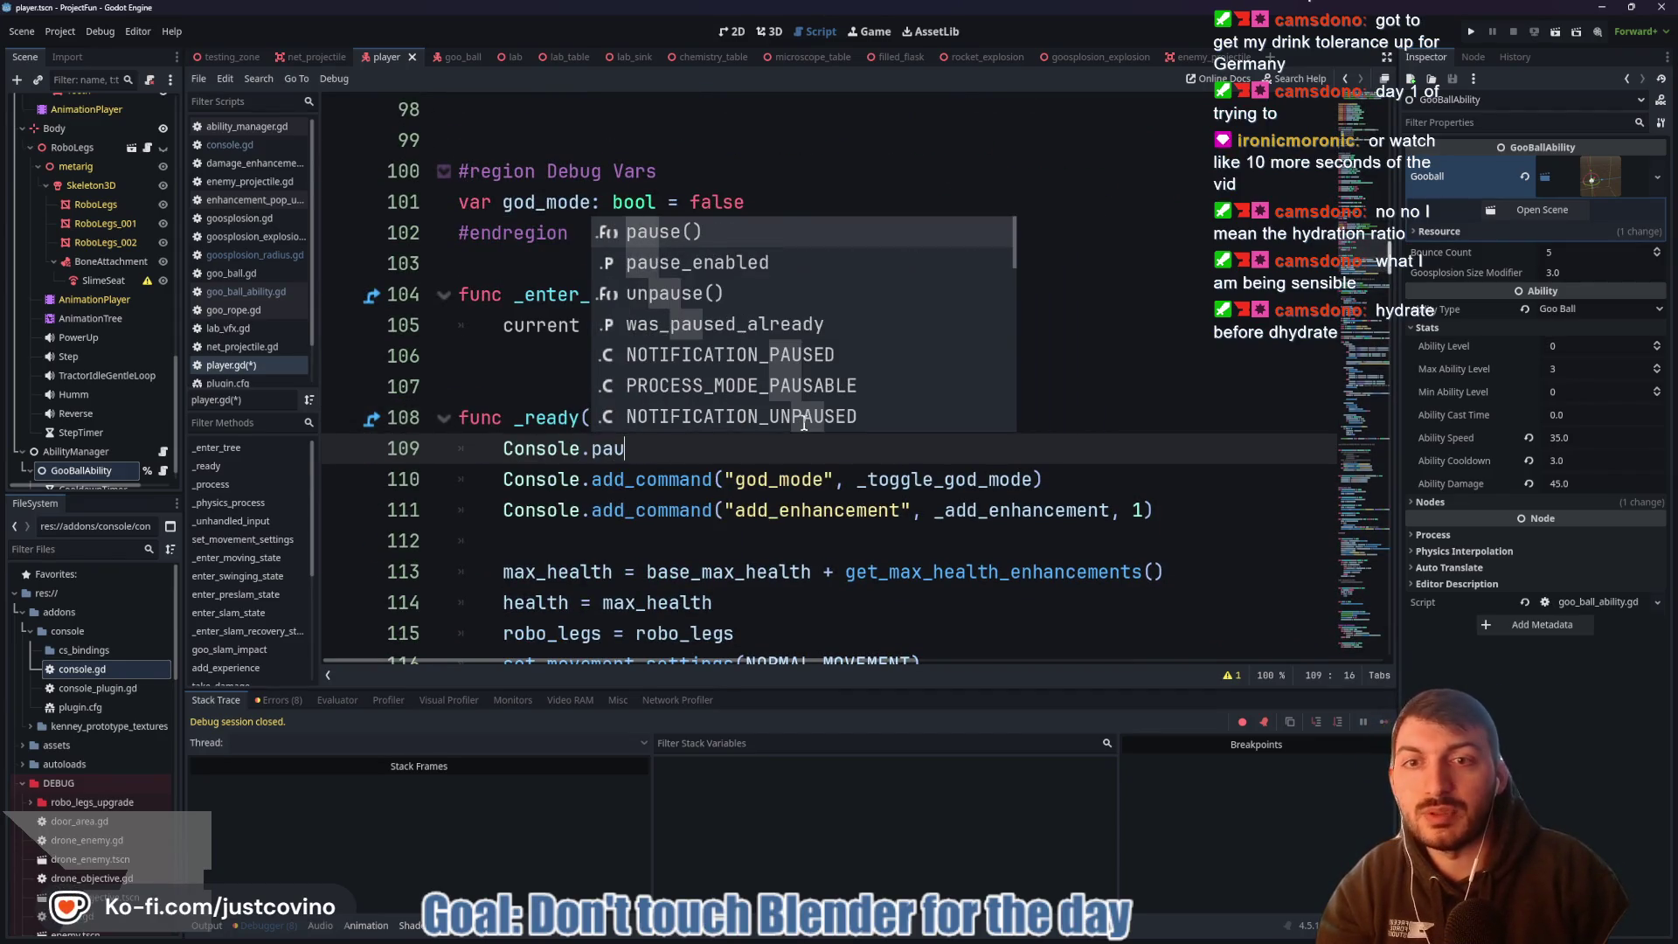
key(Down)
key(Return)
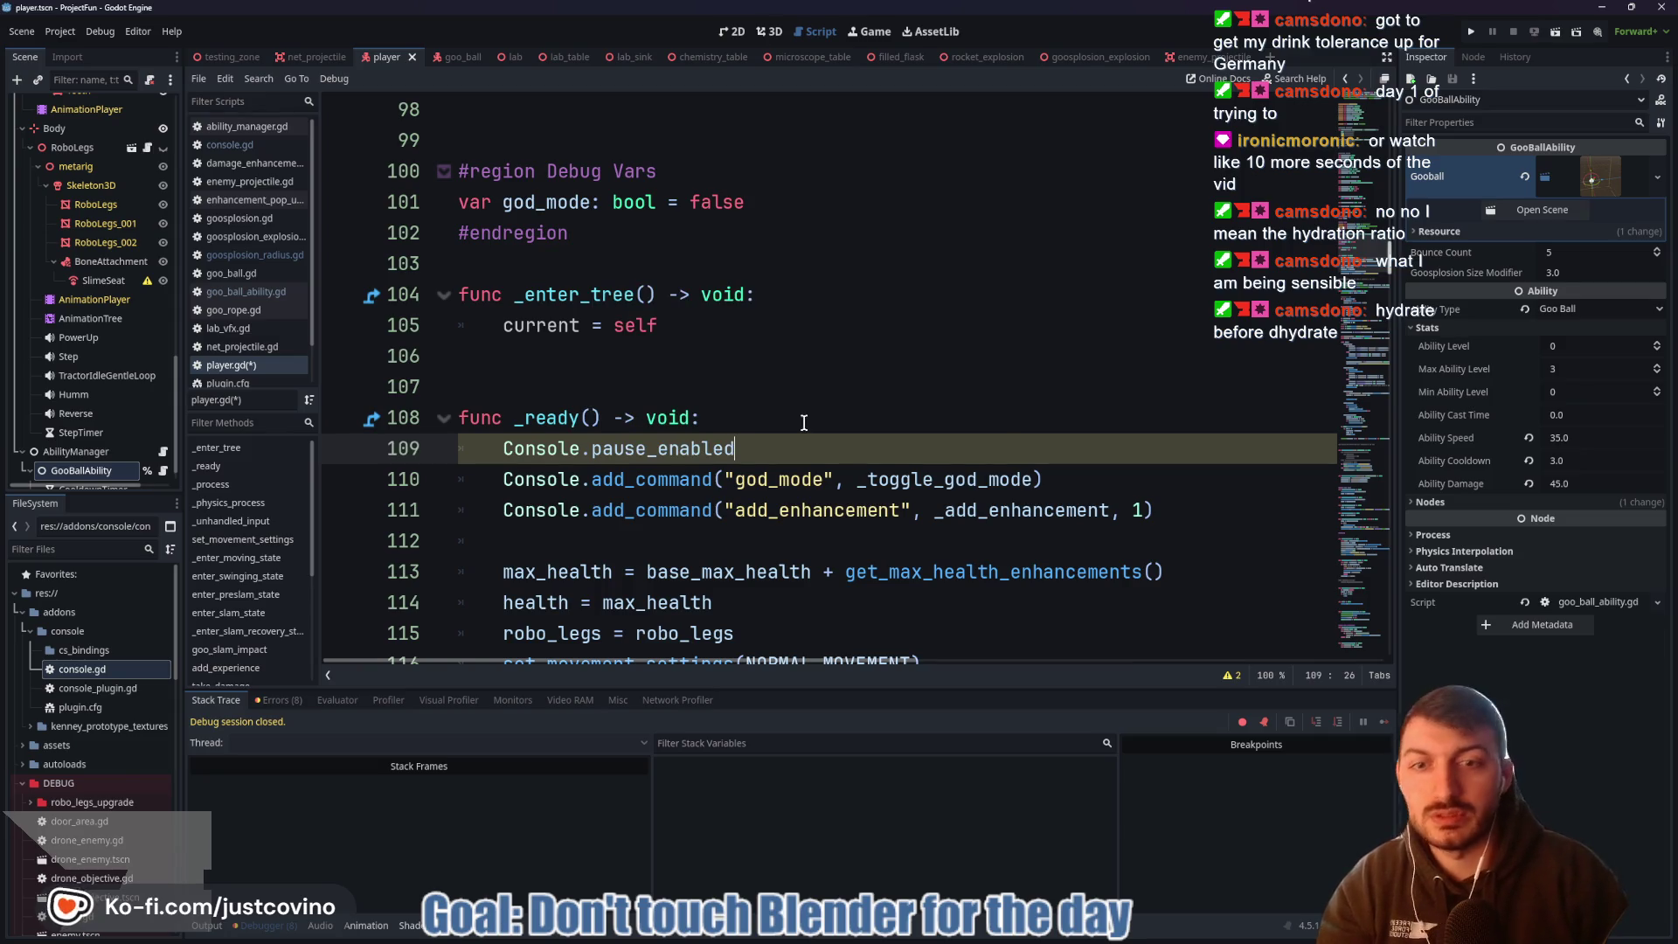
text(= true)
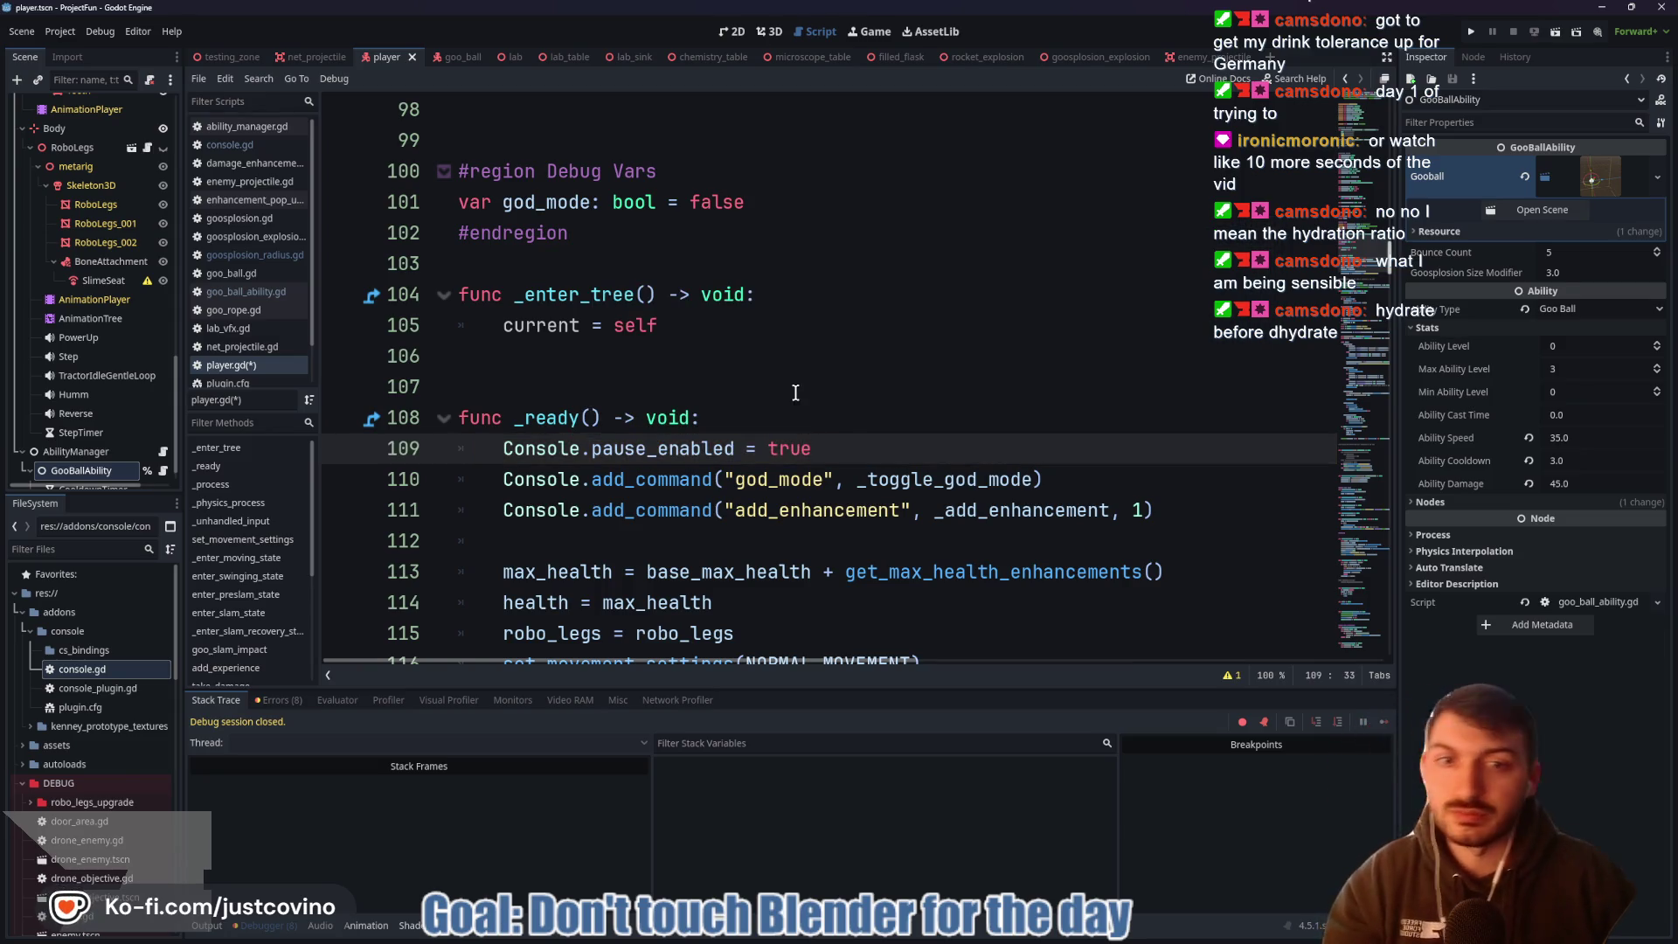
key(ctrl+s)
click(505, 57)
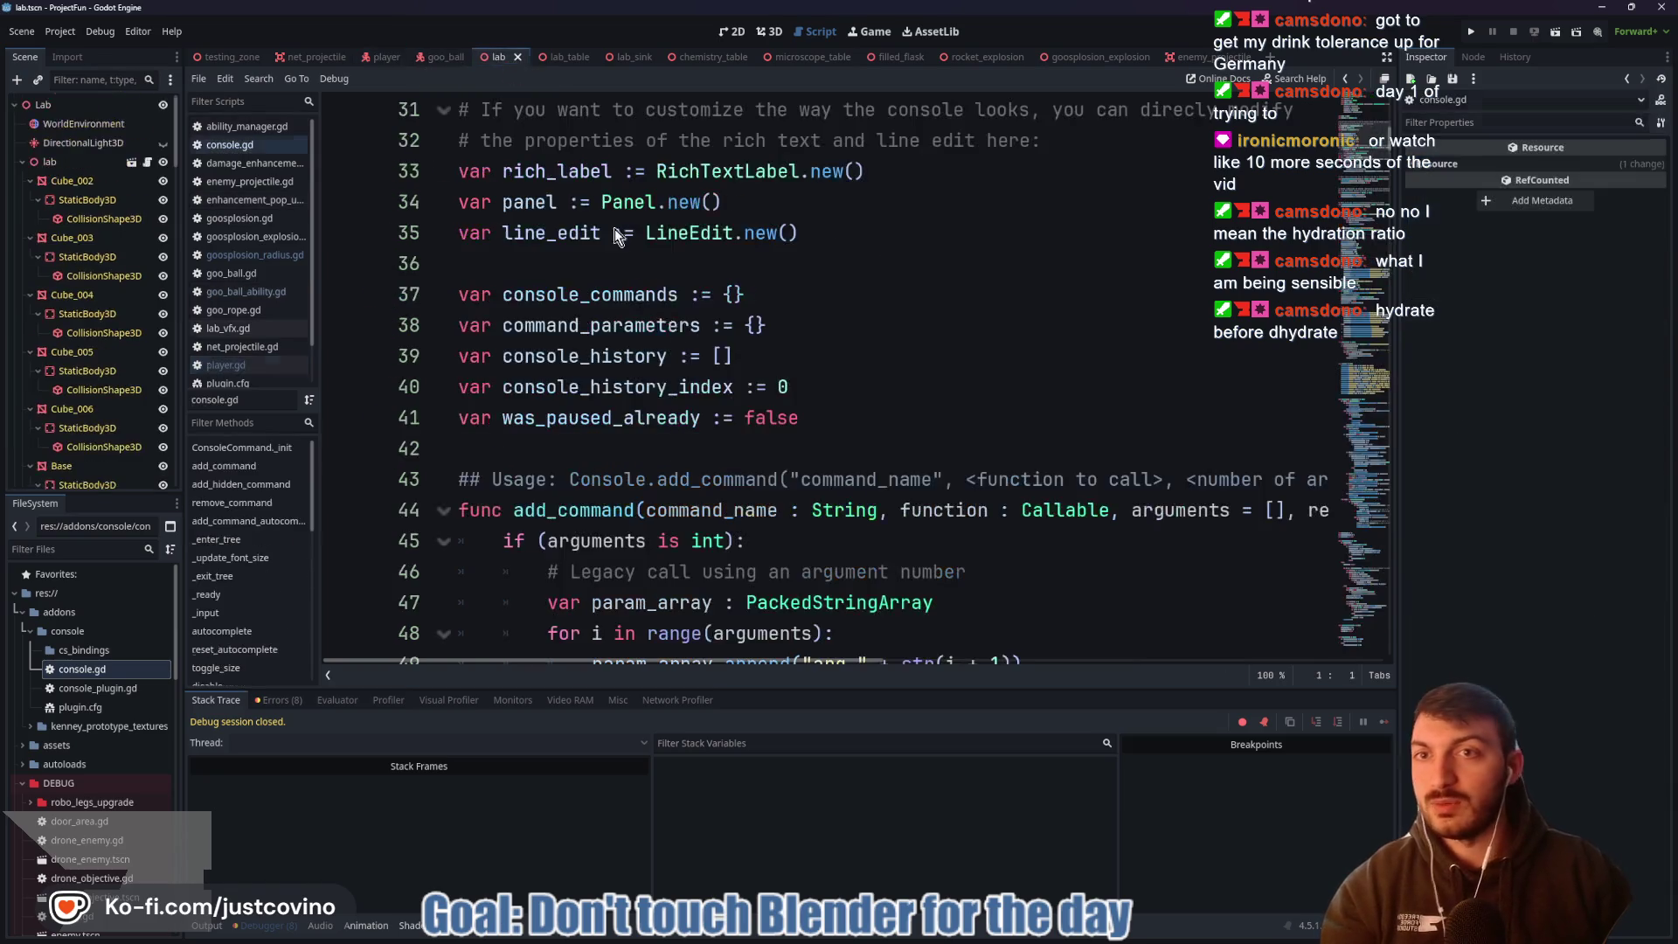
Run the game, open the dev console, and add the goosplosion enhancement
key(F6)
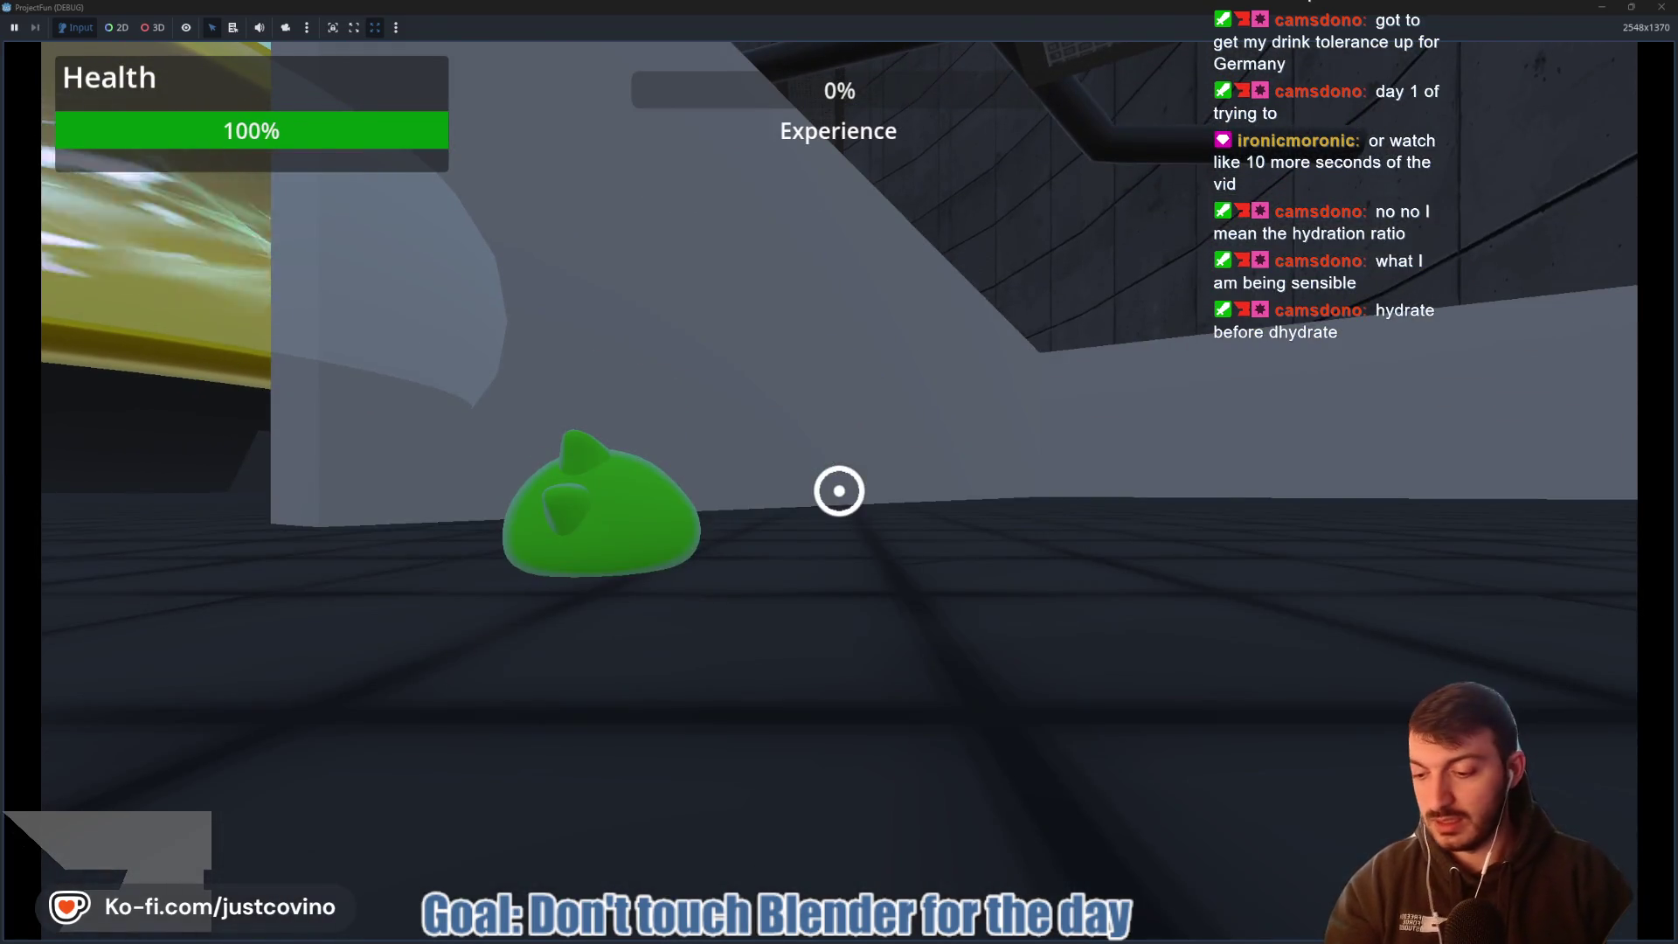
key(grave)
text(add_enhancement goo)
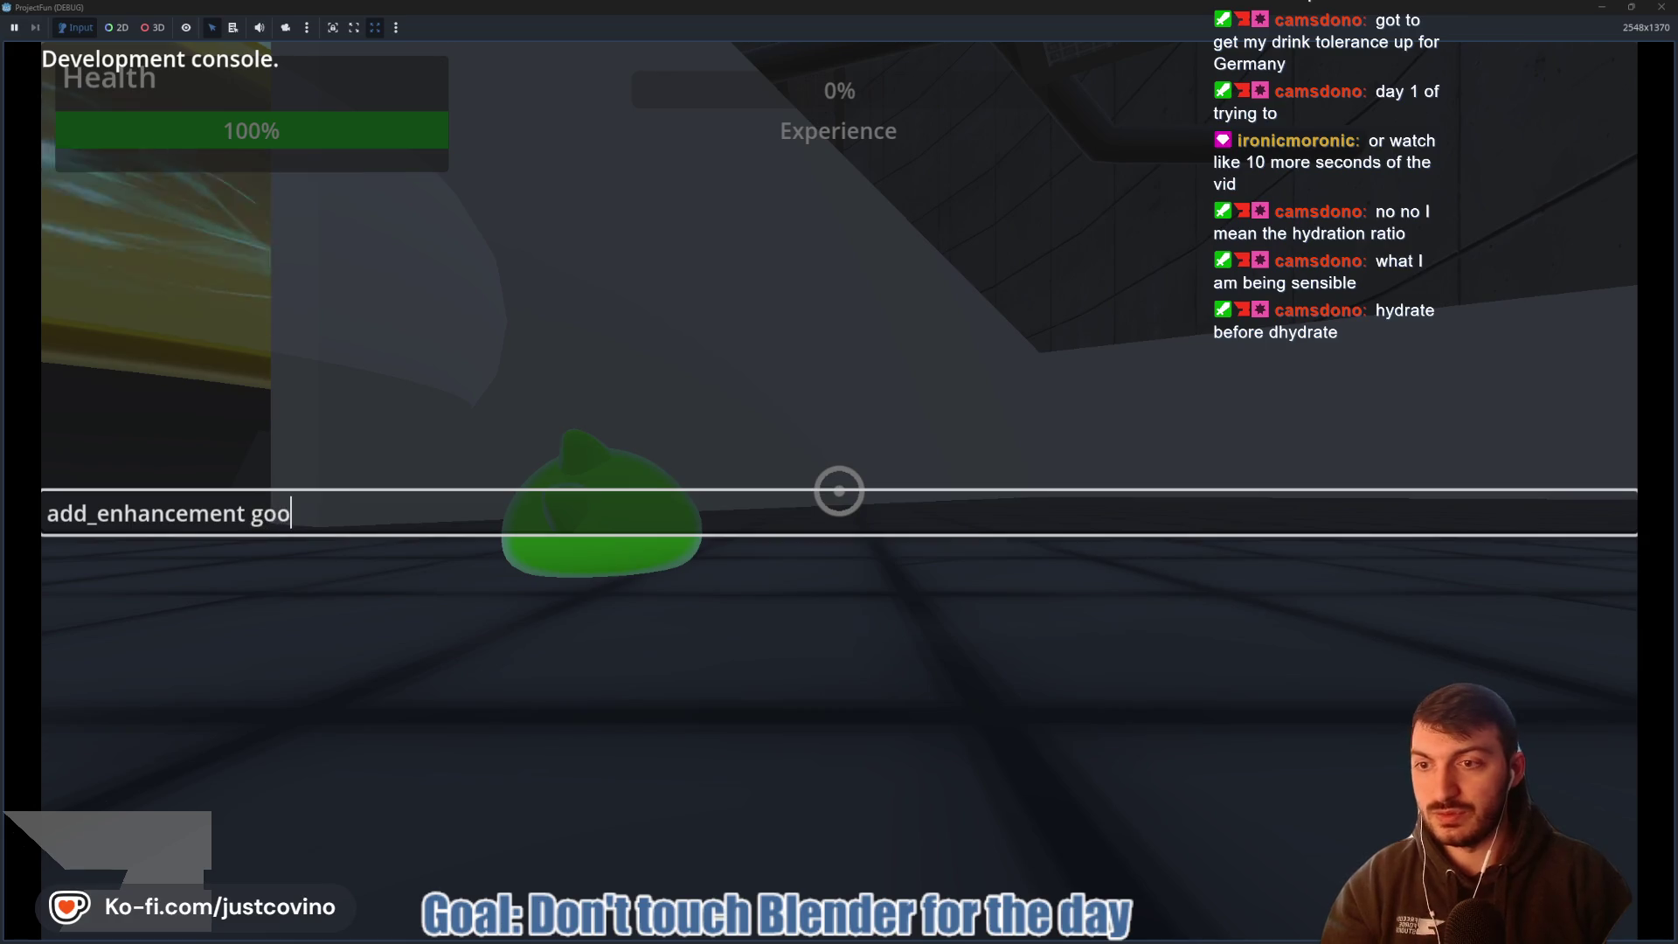
text(ion)
key(Return)
Stack several goosplosion_radius enhancements, close the console, and fire a goo ball
text(adius)
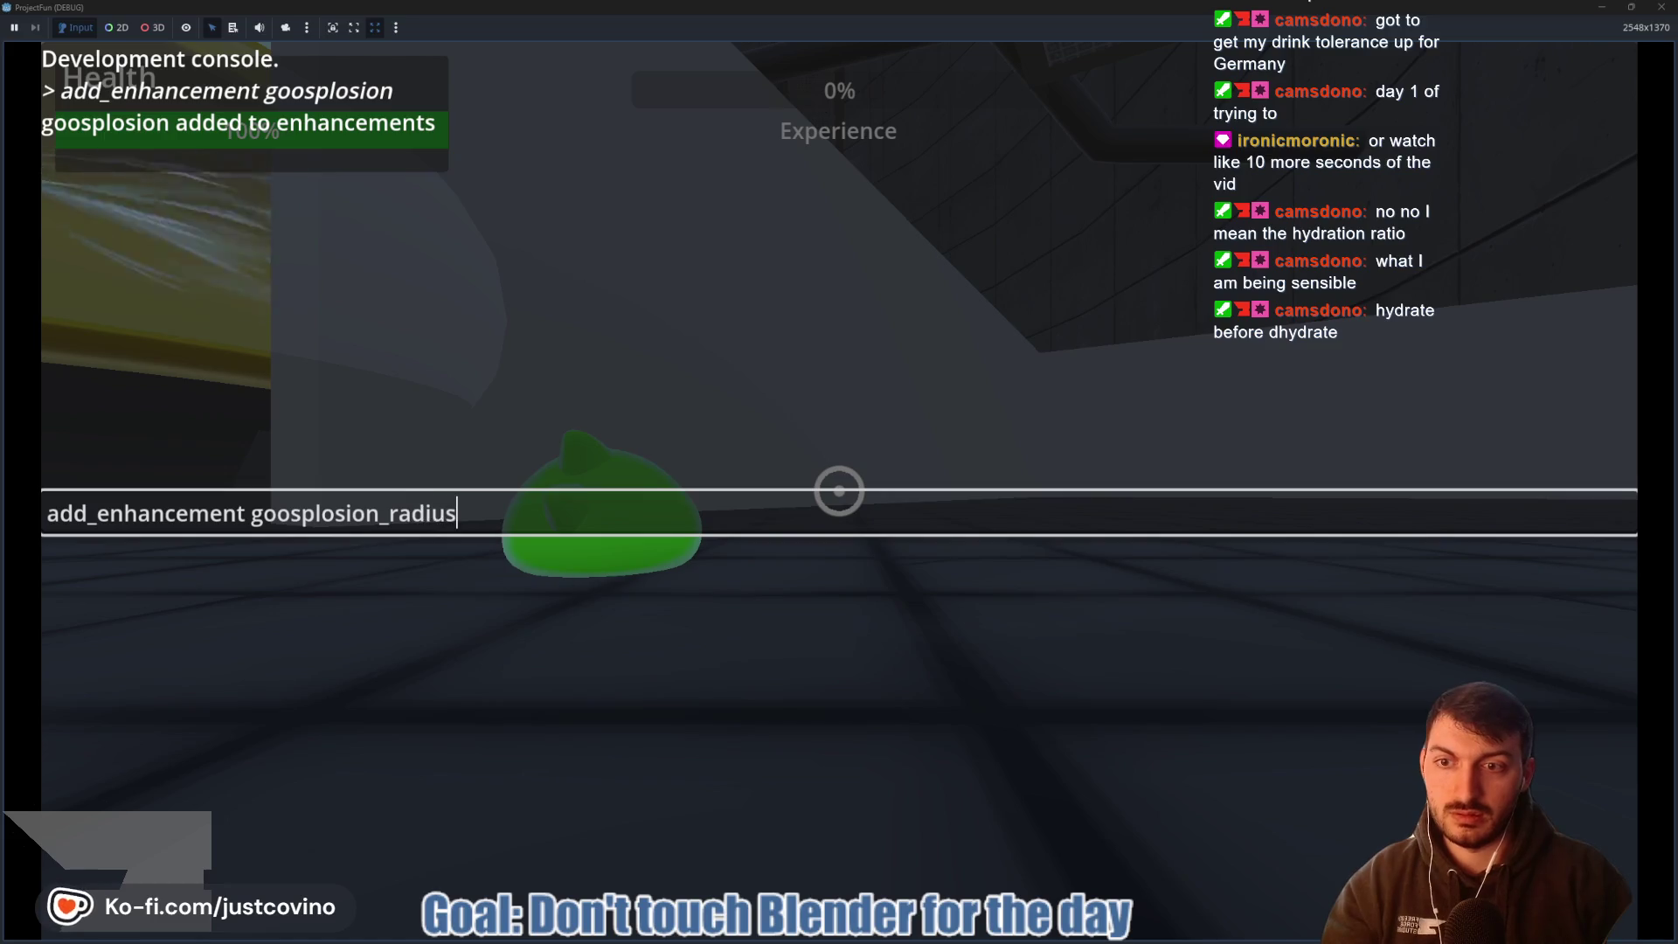
key(Return)
key(Up)
key(Return)
key(Up)
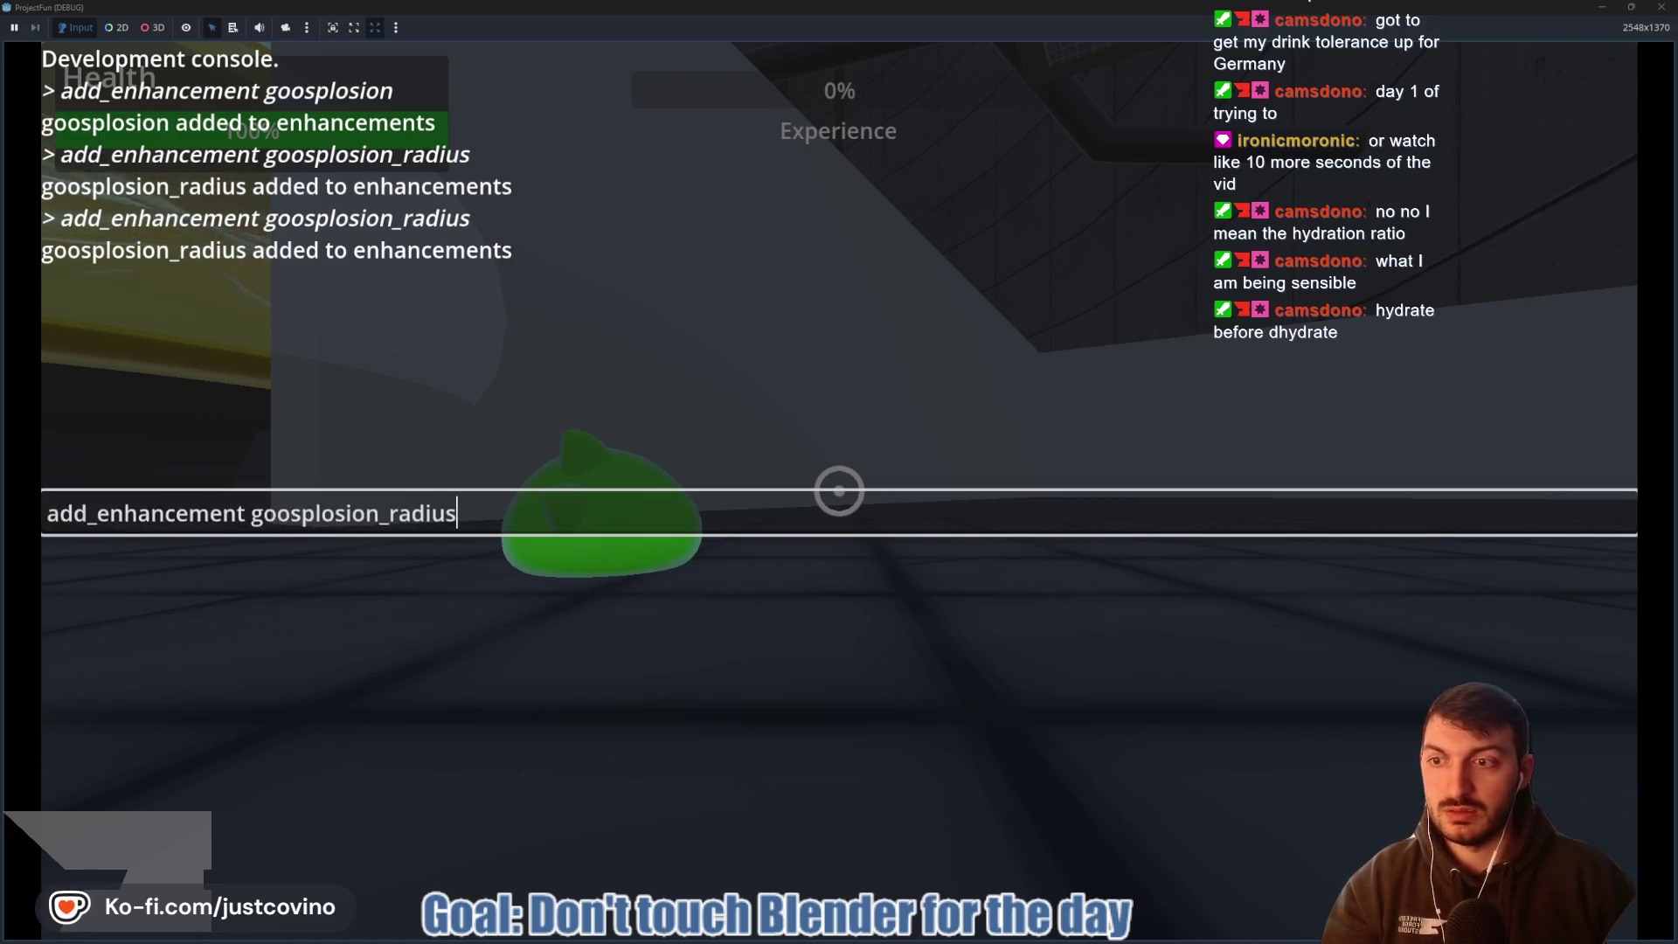
key(Return)
key(Up)
key(Return)
key(Up)
key(Return)
key(Up)
key(Return)
key(Up)
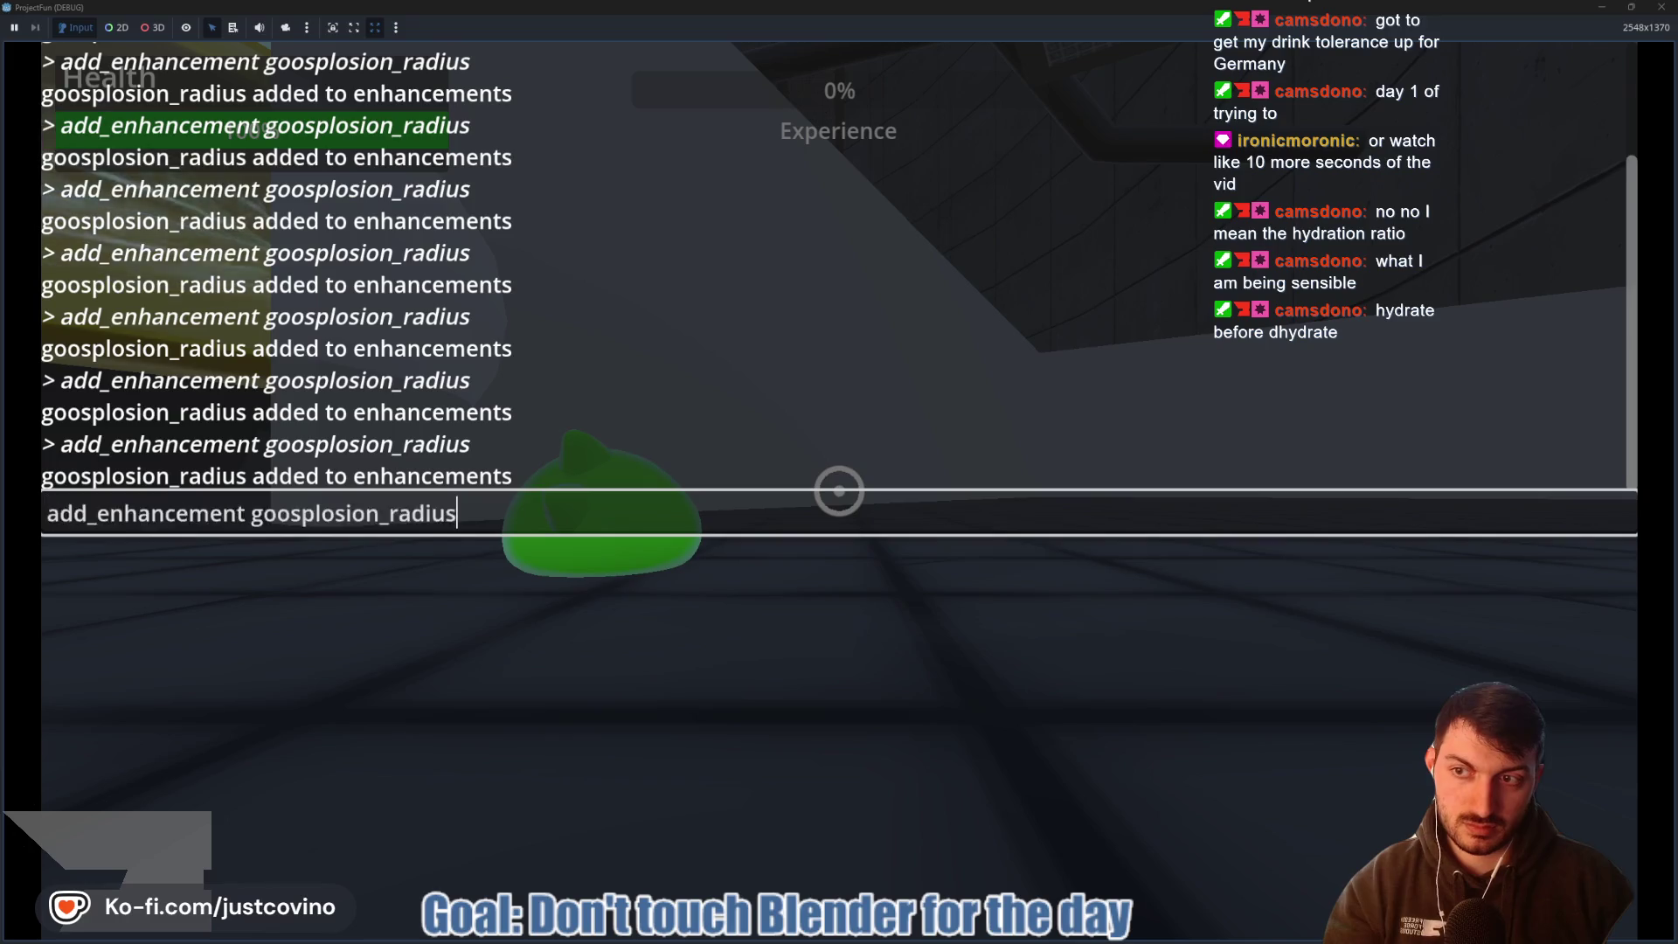
key(Return)
key(Escape)
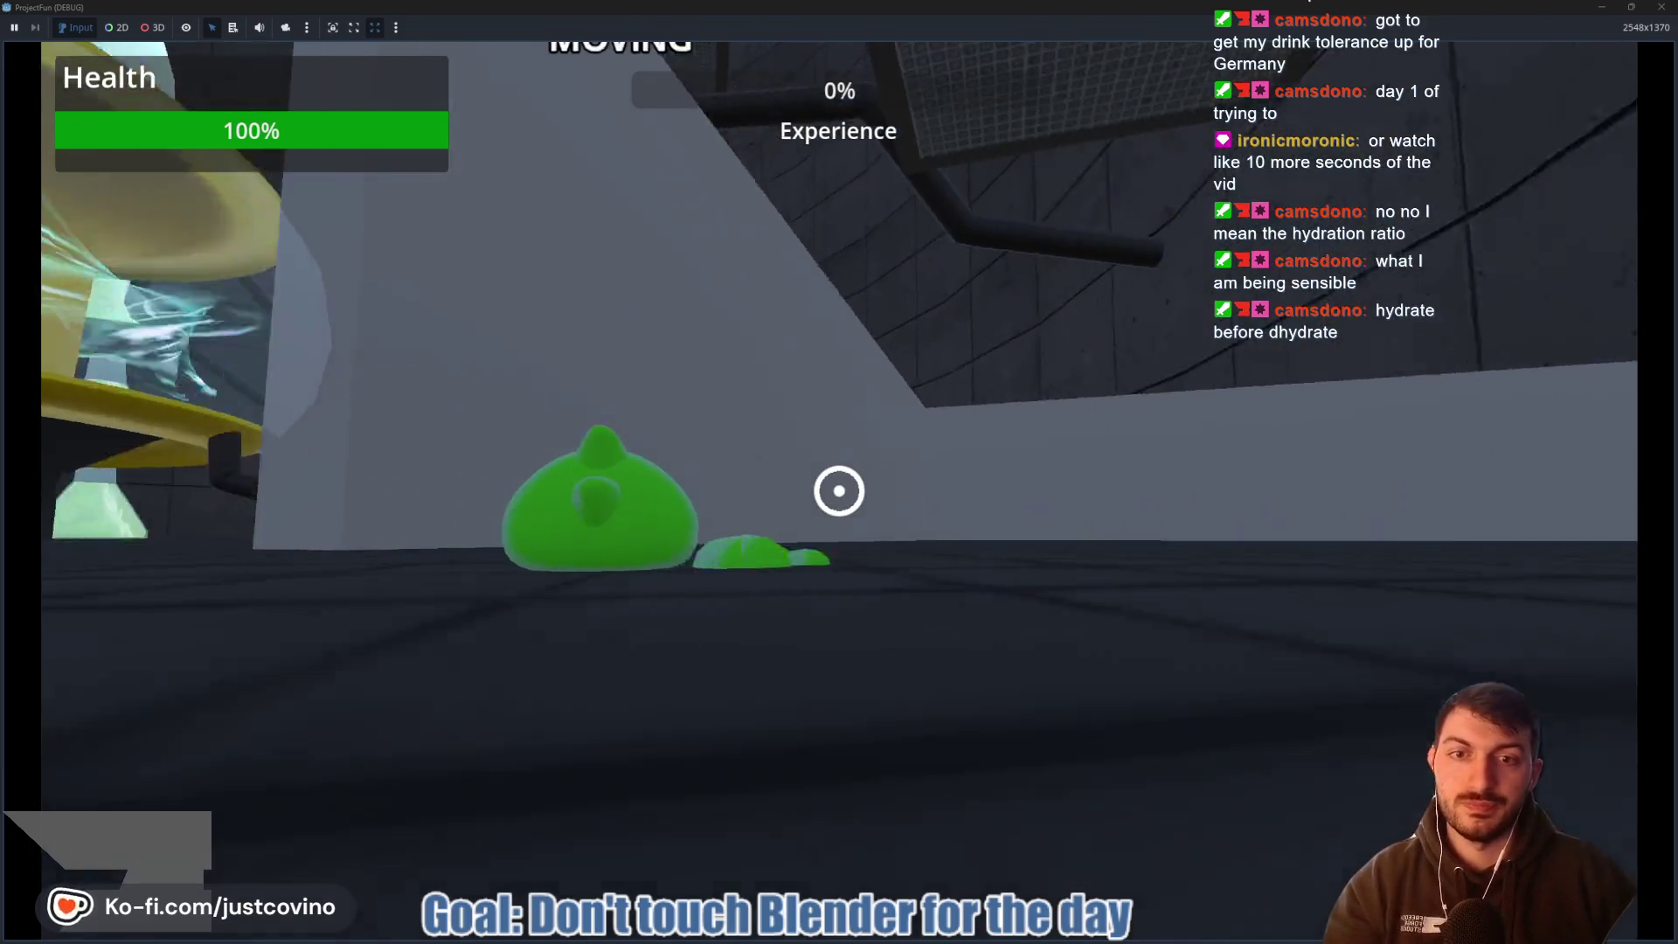
click(839, 490)
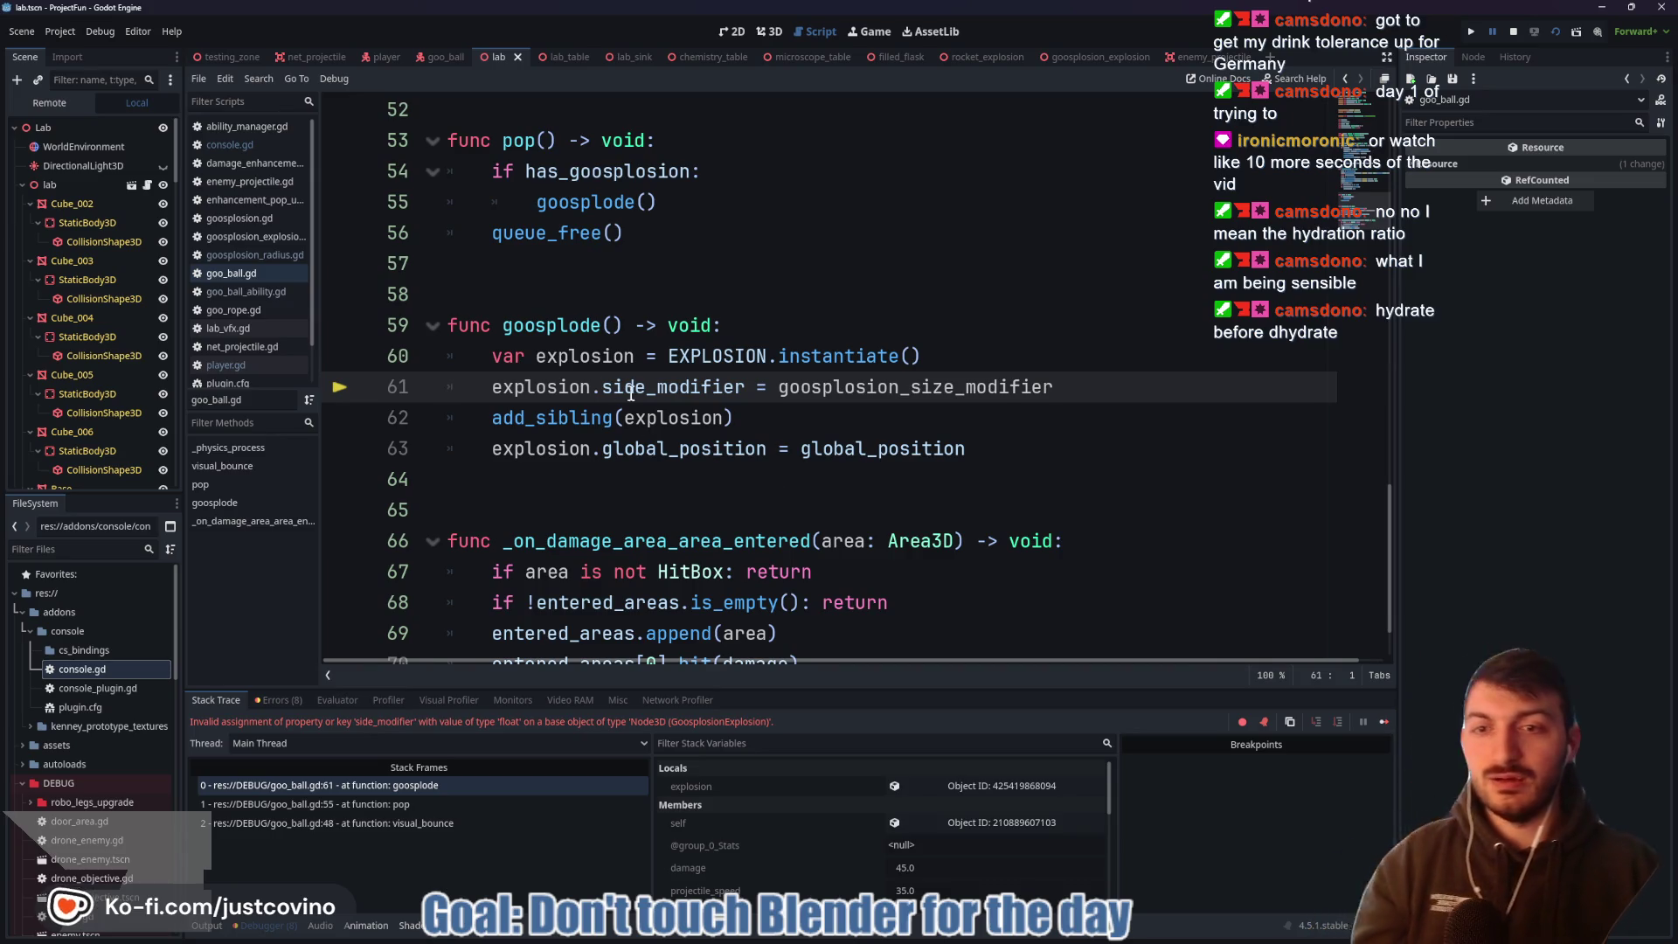
Fix side_modifier to size_modifier on goo_ball.gd line 61, save, and relaunch the game
key(BackSpace)
text(z)
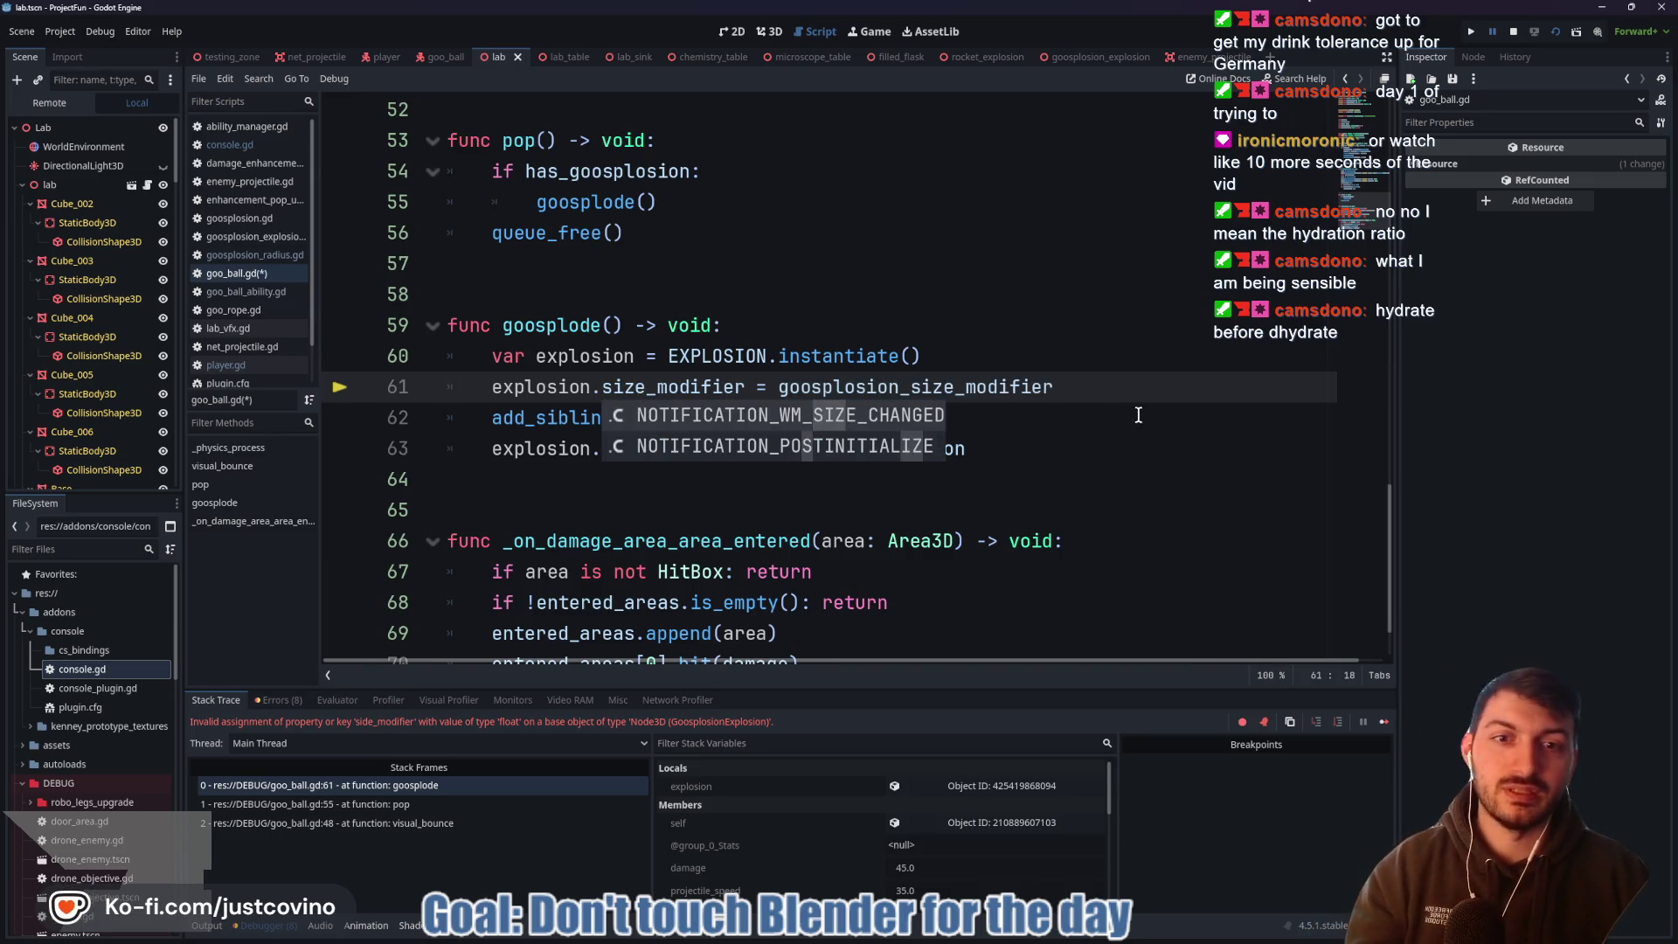
click(1128, 393)
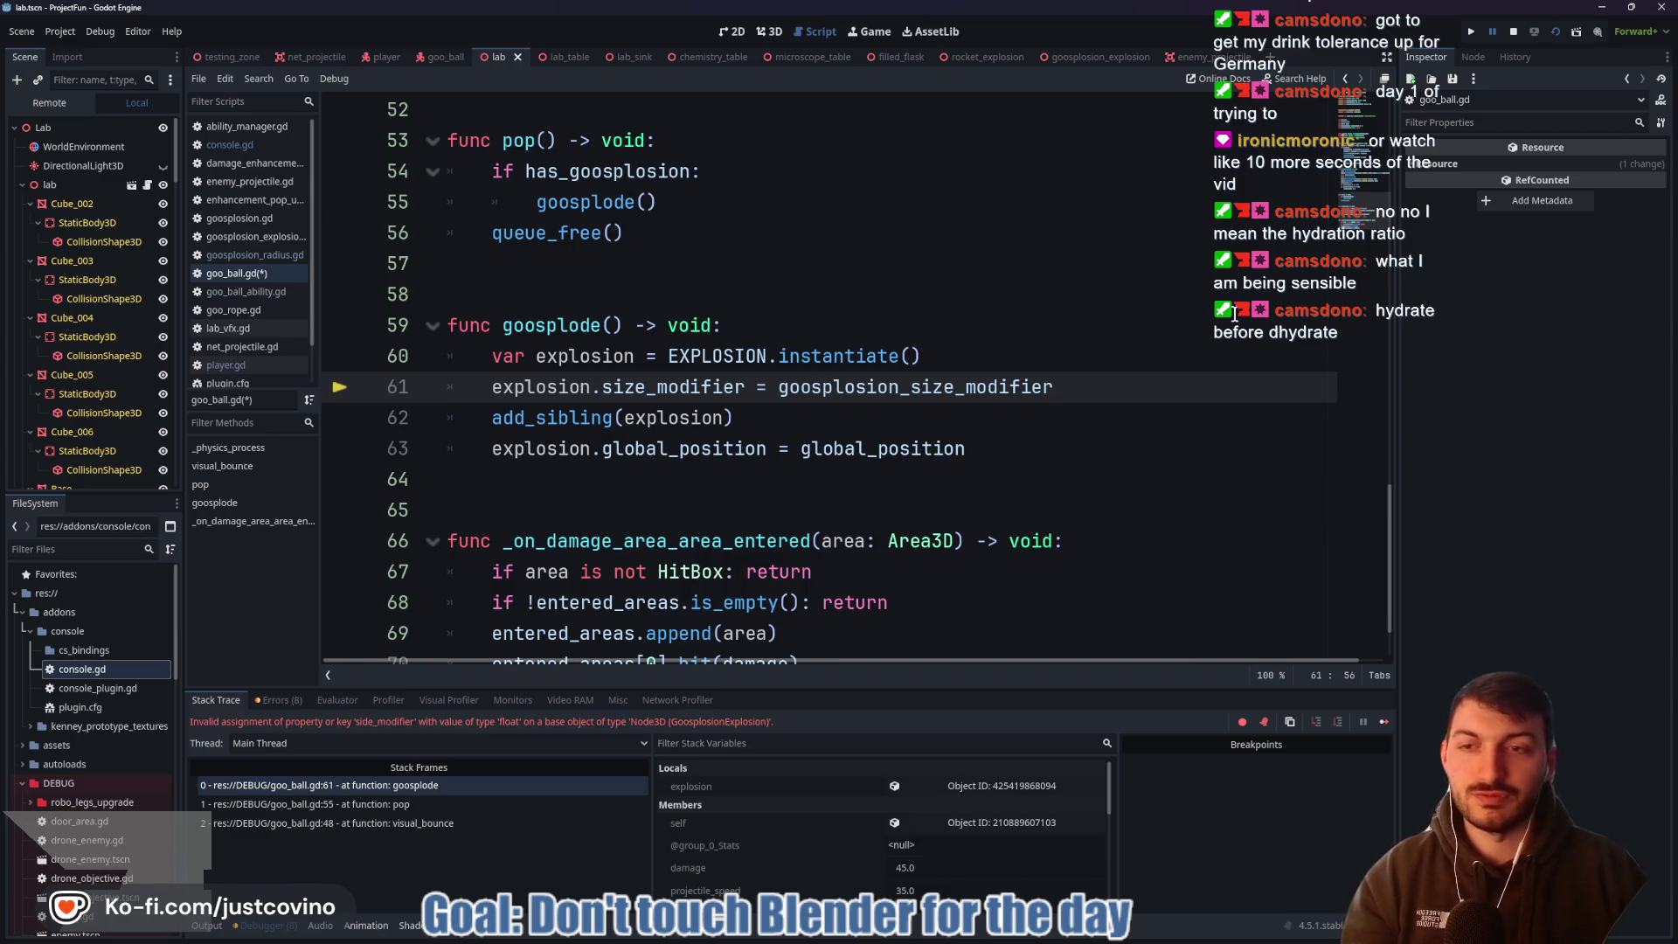
key(Down)
key(ctrl+s)
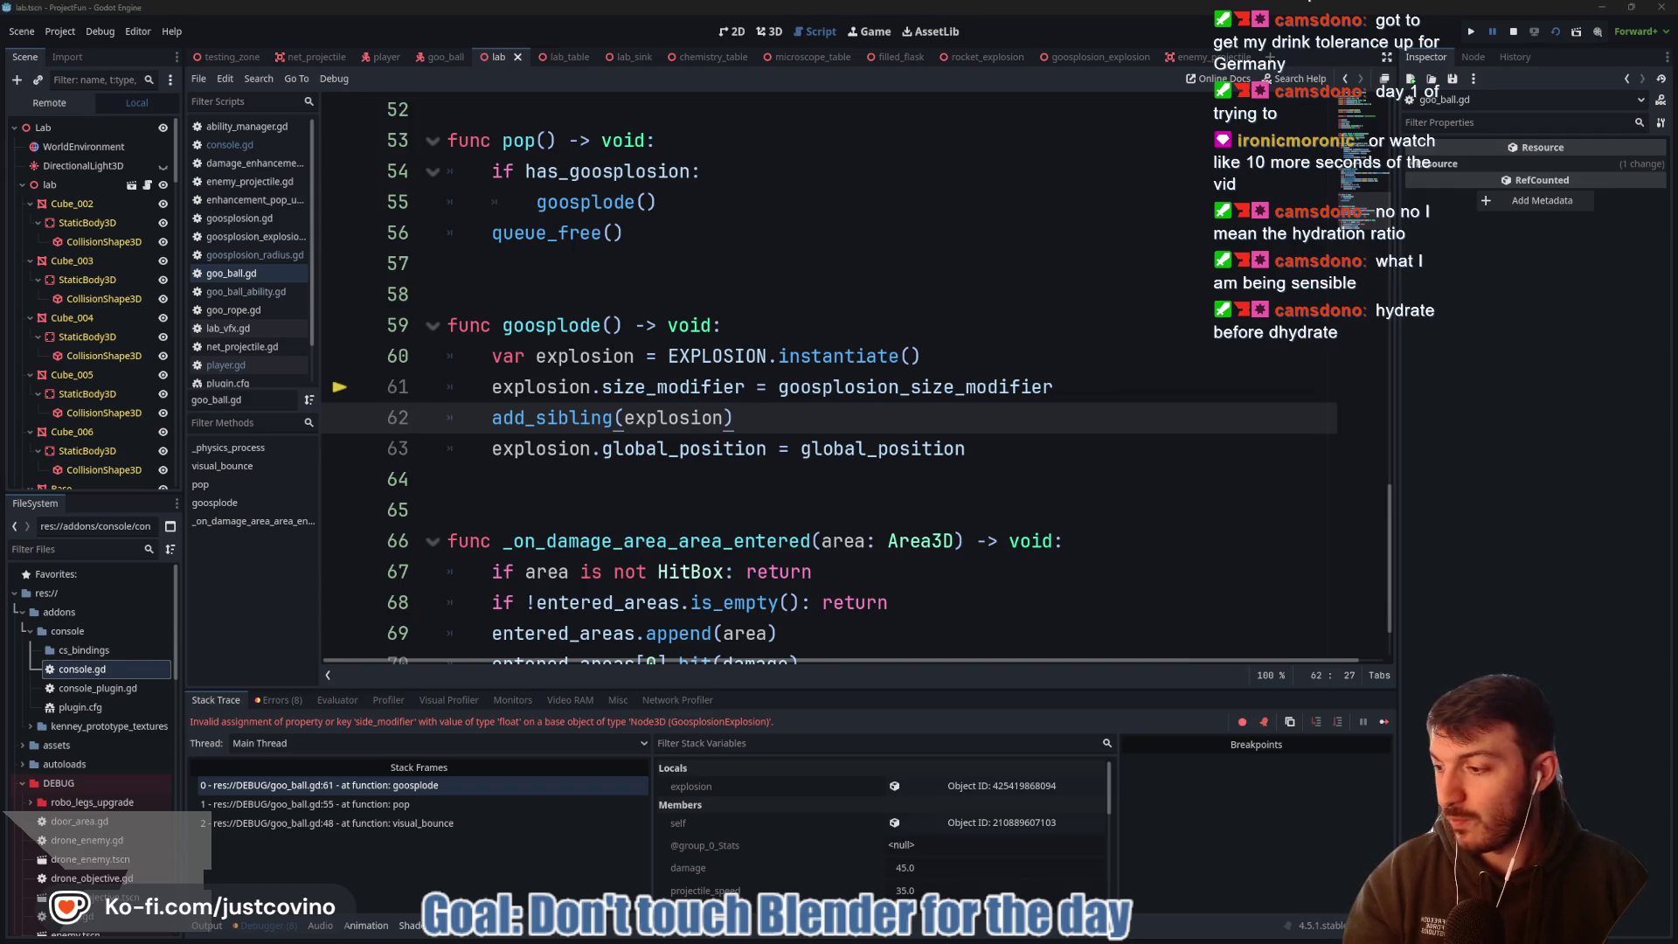
click(762, 312)
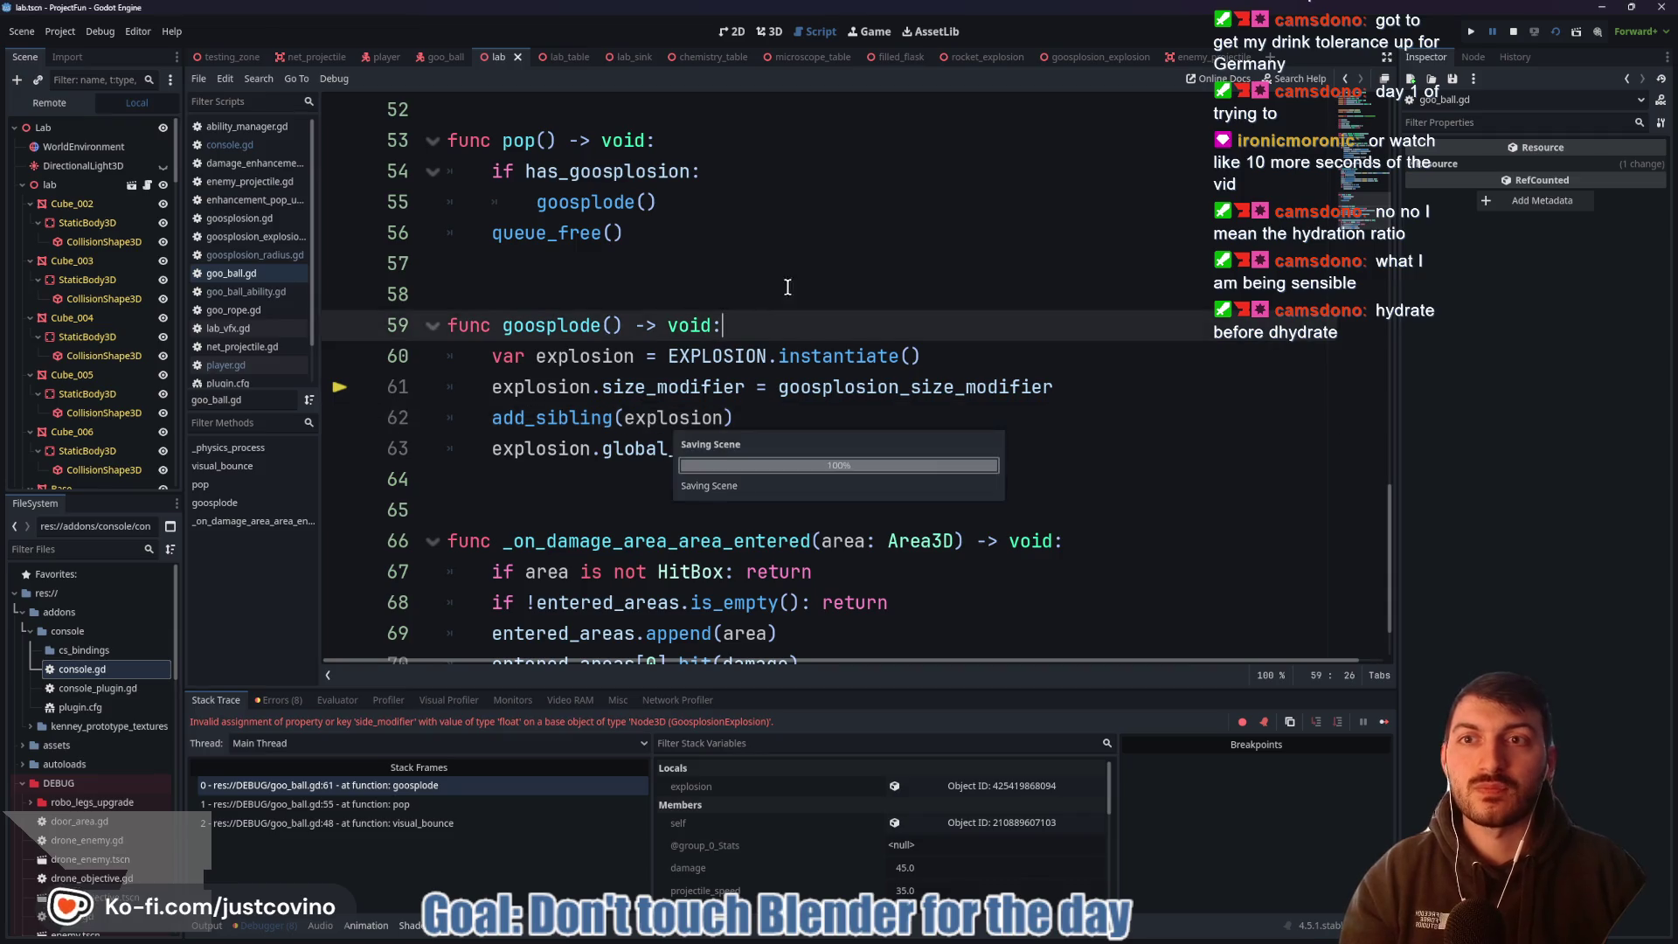
key(F5)
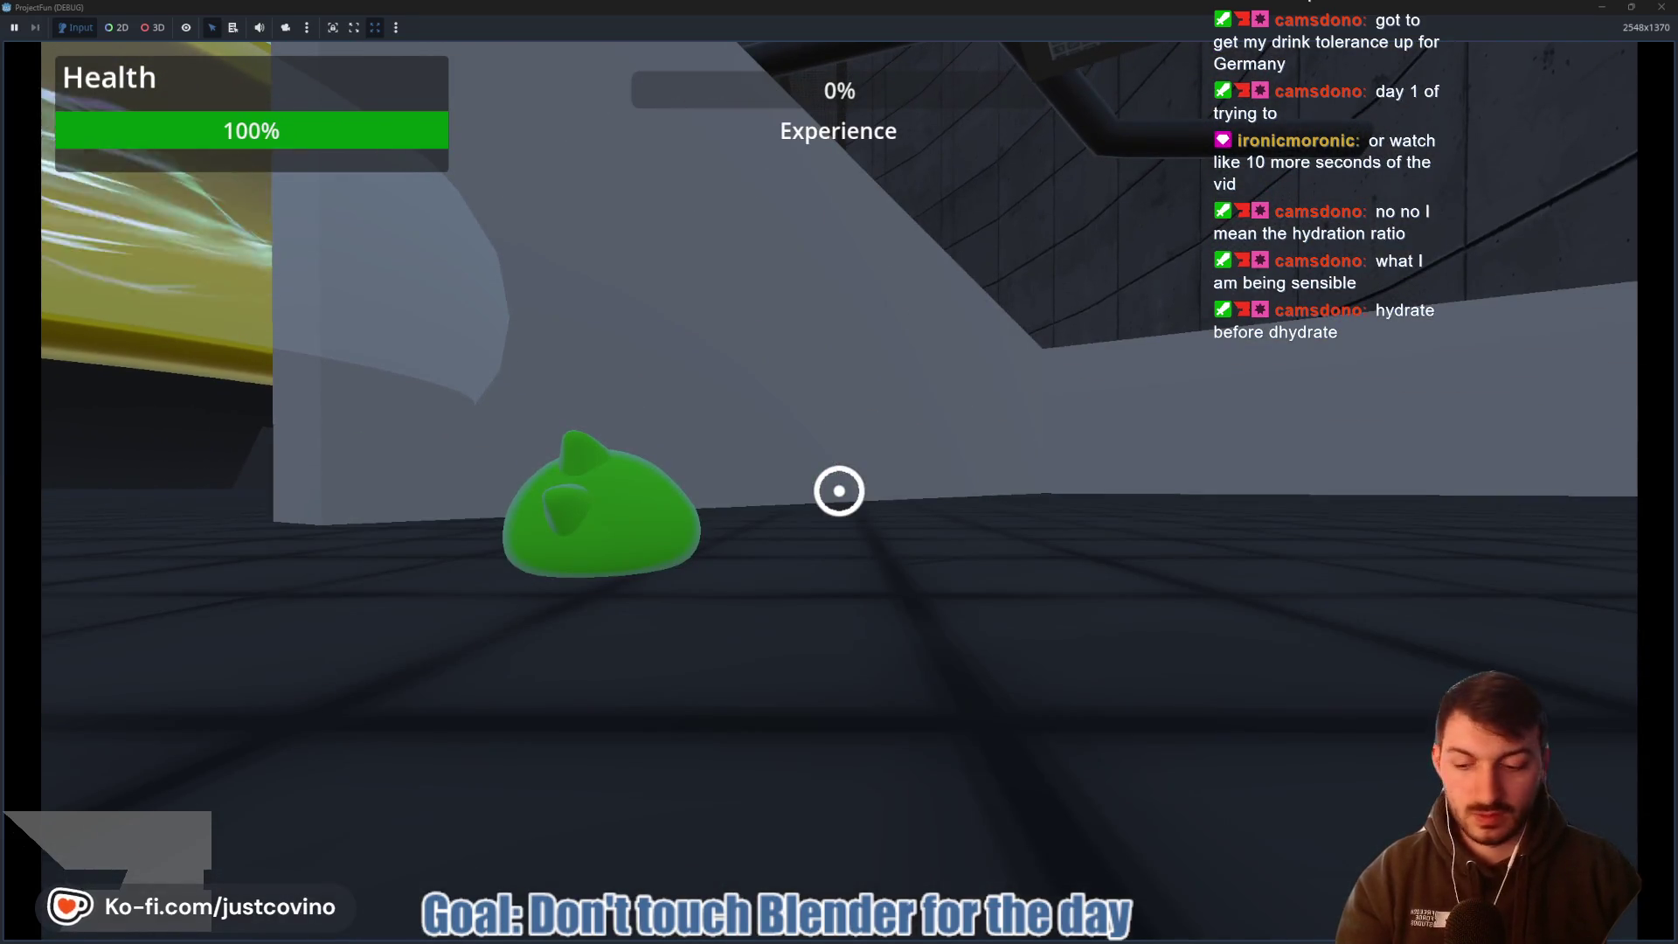
Open the dev console and run the add_enhancement goosplosion command
key(grave)
text(add_enhancement goosplosion)
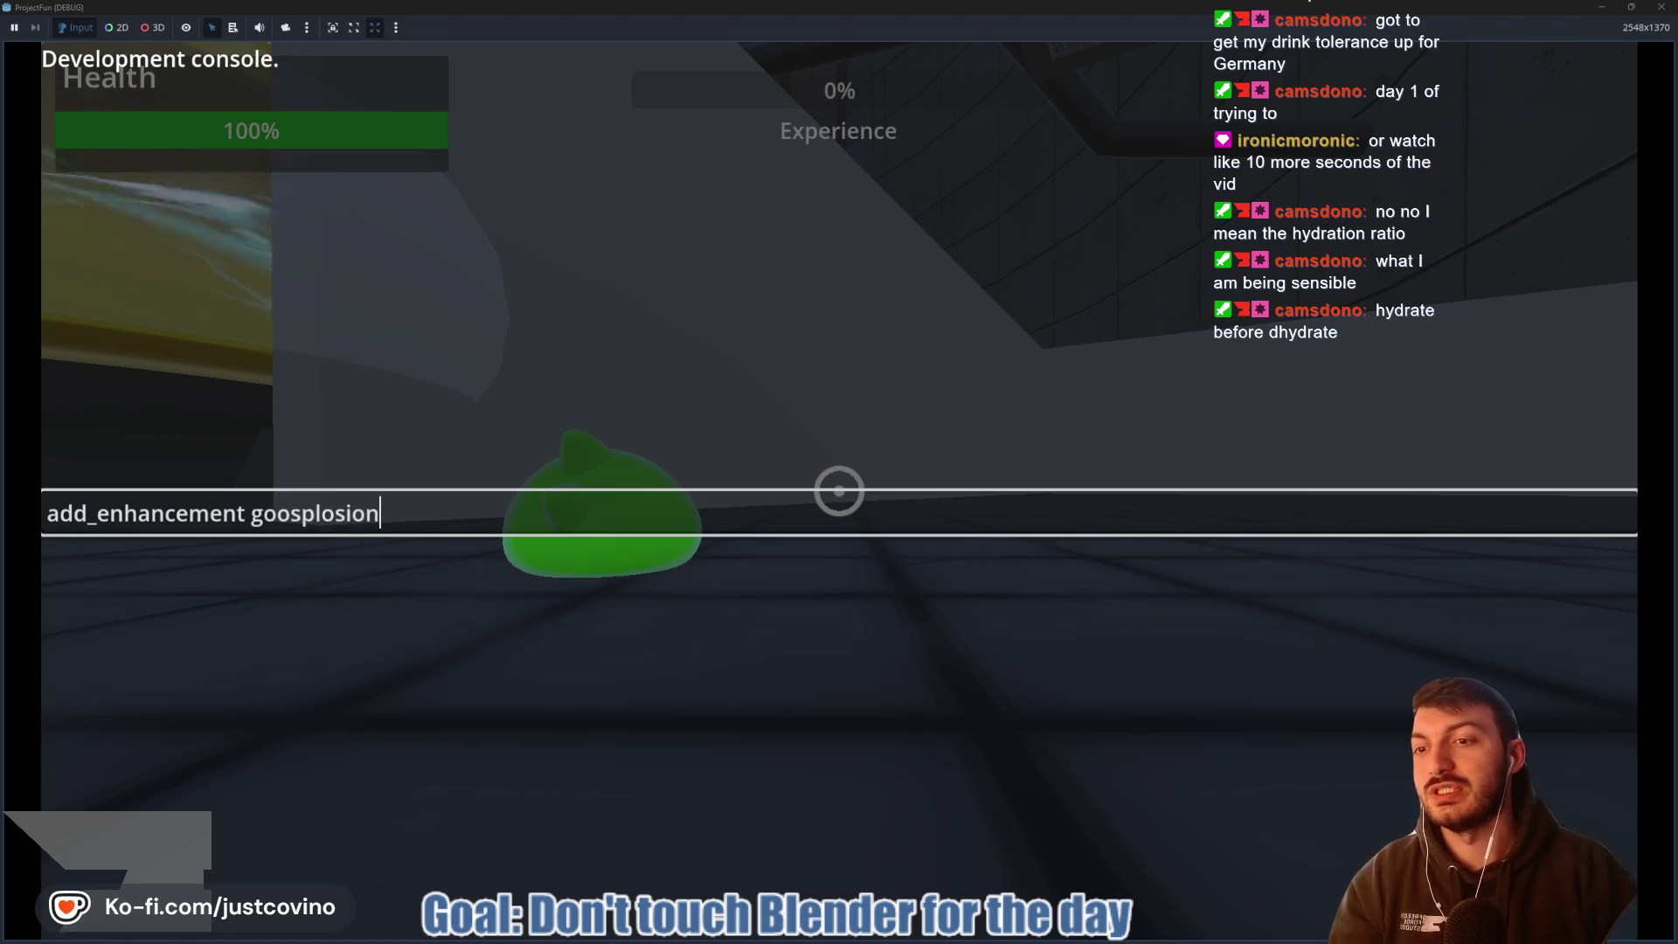
key(ctrl+a)
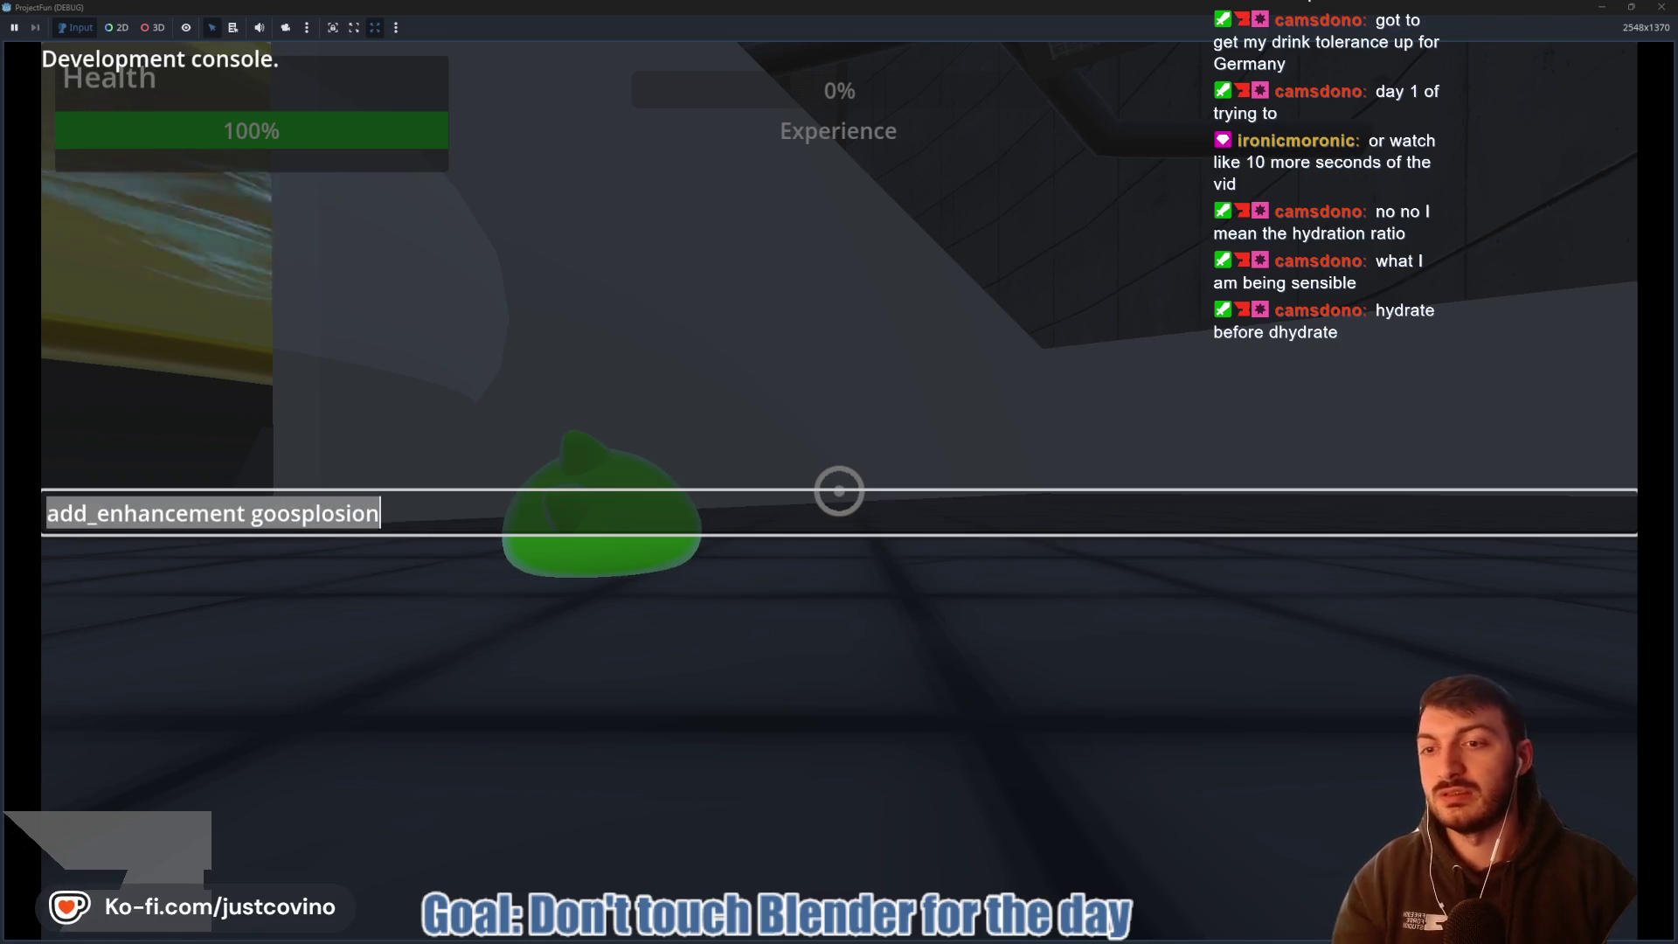
key(Return)
Add goosplosion_radius enhancements repeatedly, then close the console
text(adius)
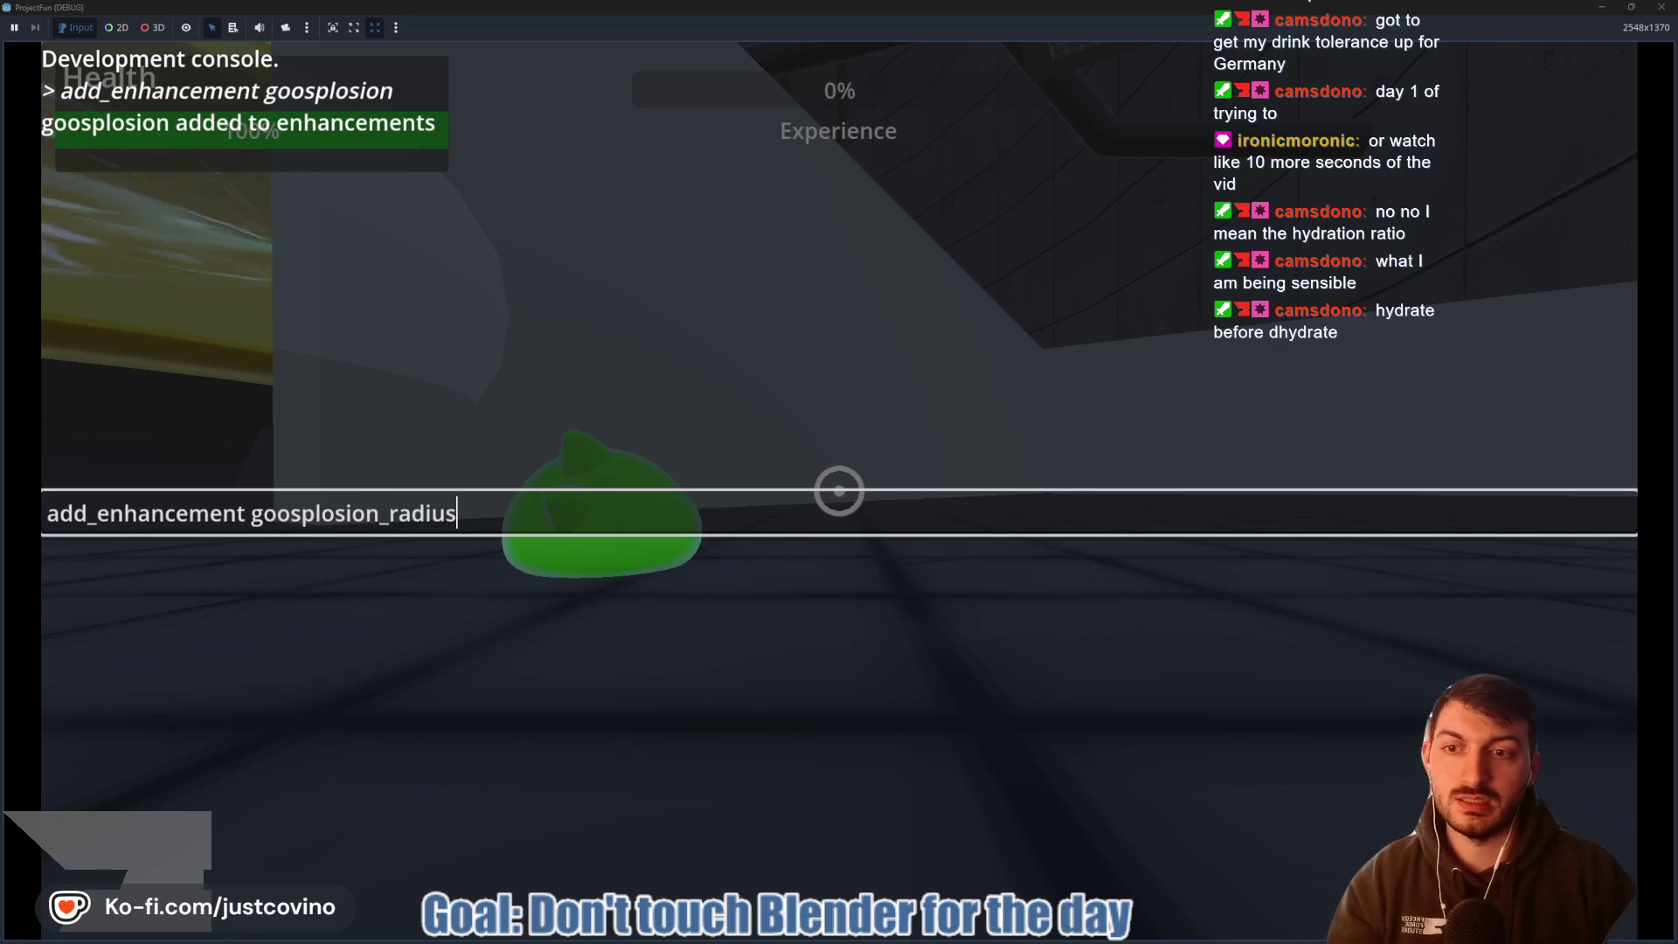
key(Return)
key(Up)
key(Return)
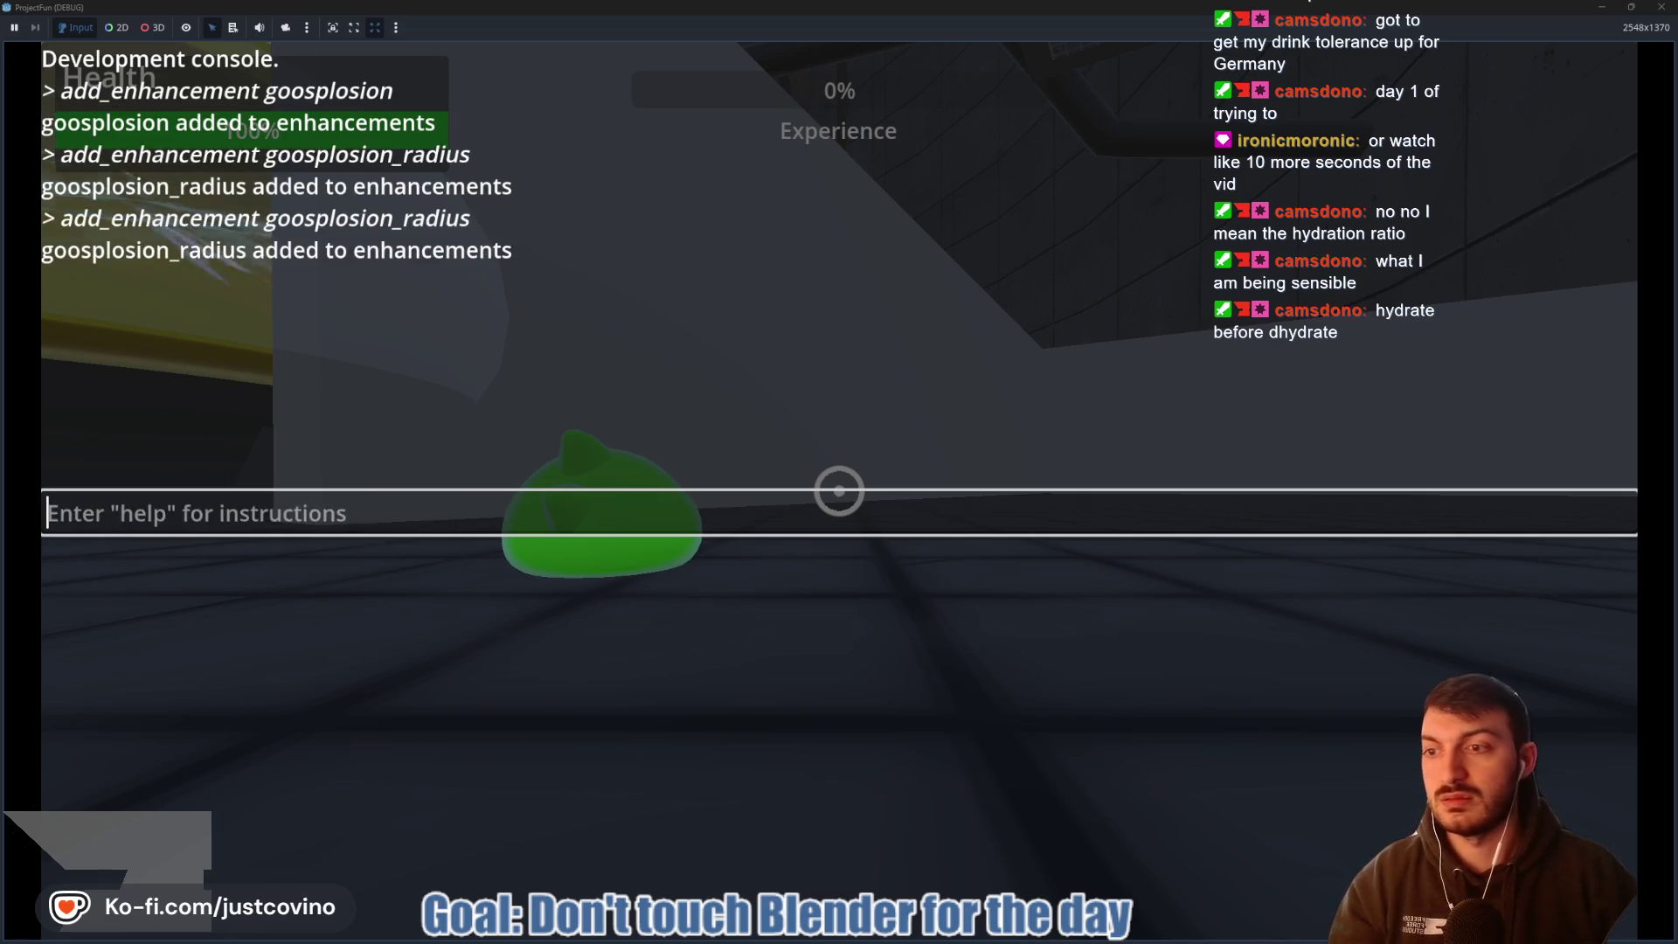
key(Up)
key(Return)
key(Up)
key(Return)
text(t)
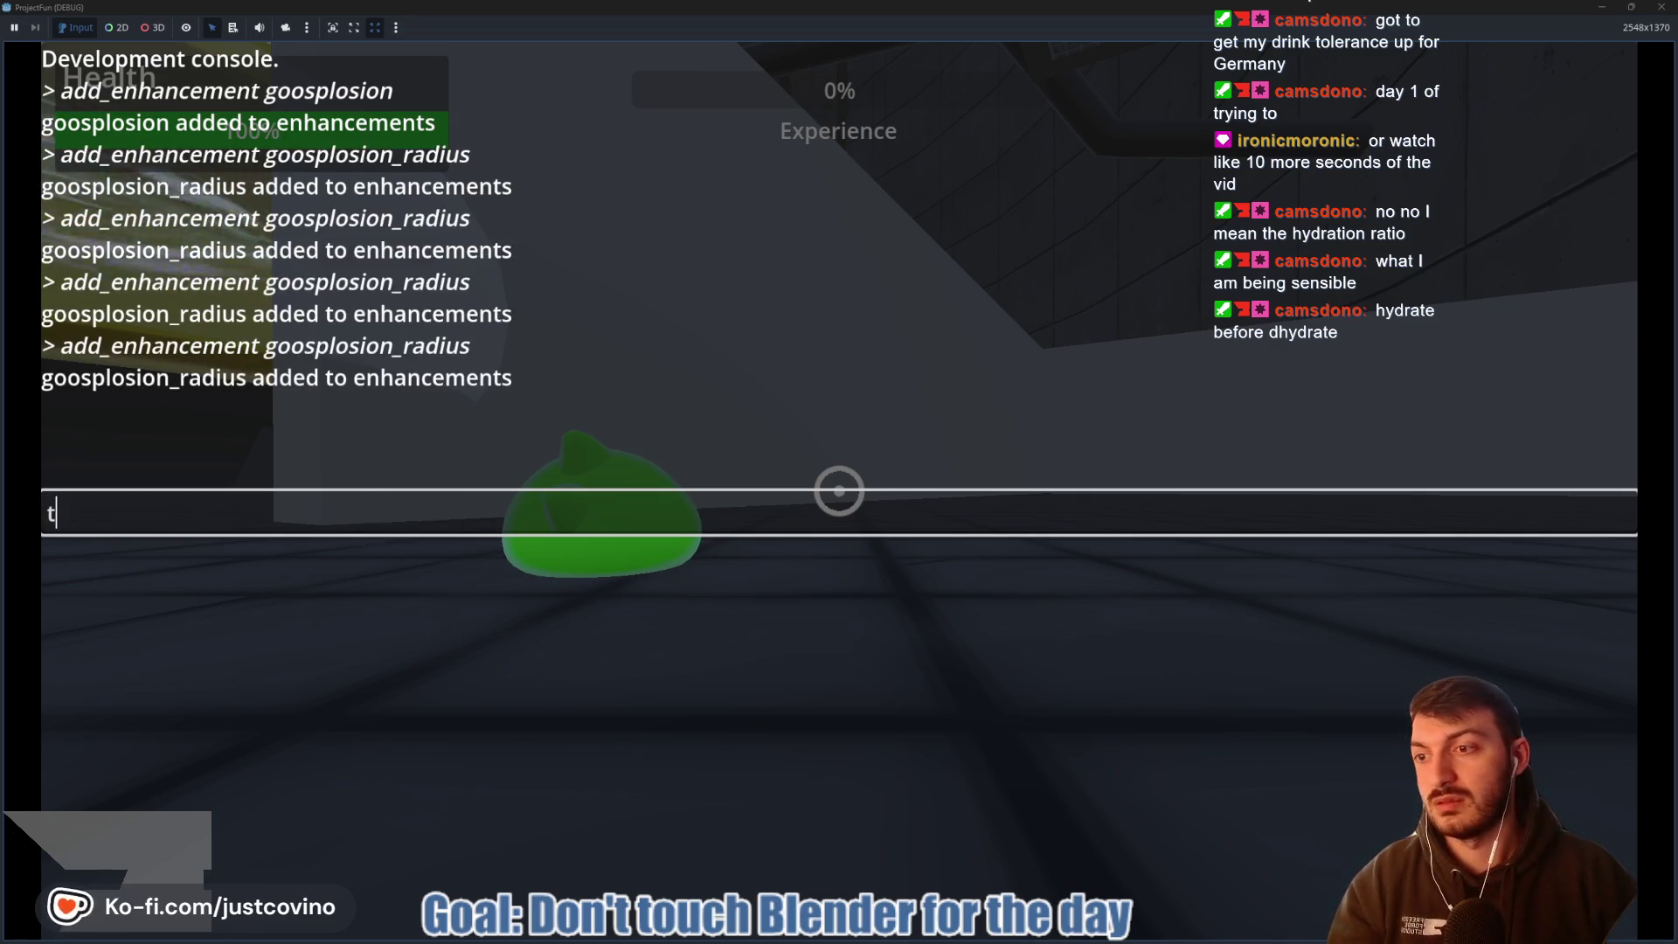
key(BackSpace)
key(Up)
key(Return)
key(Up)
key(Return)
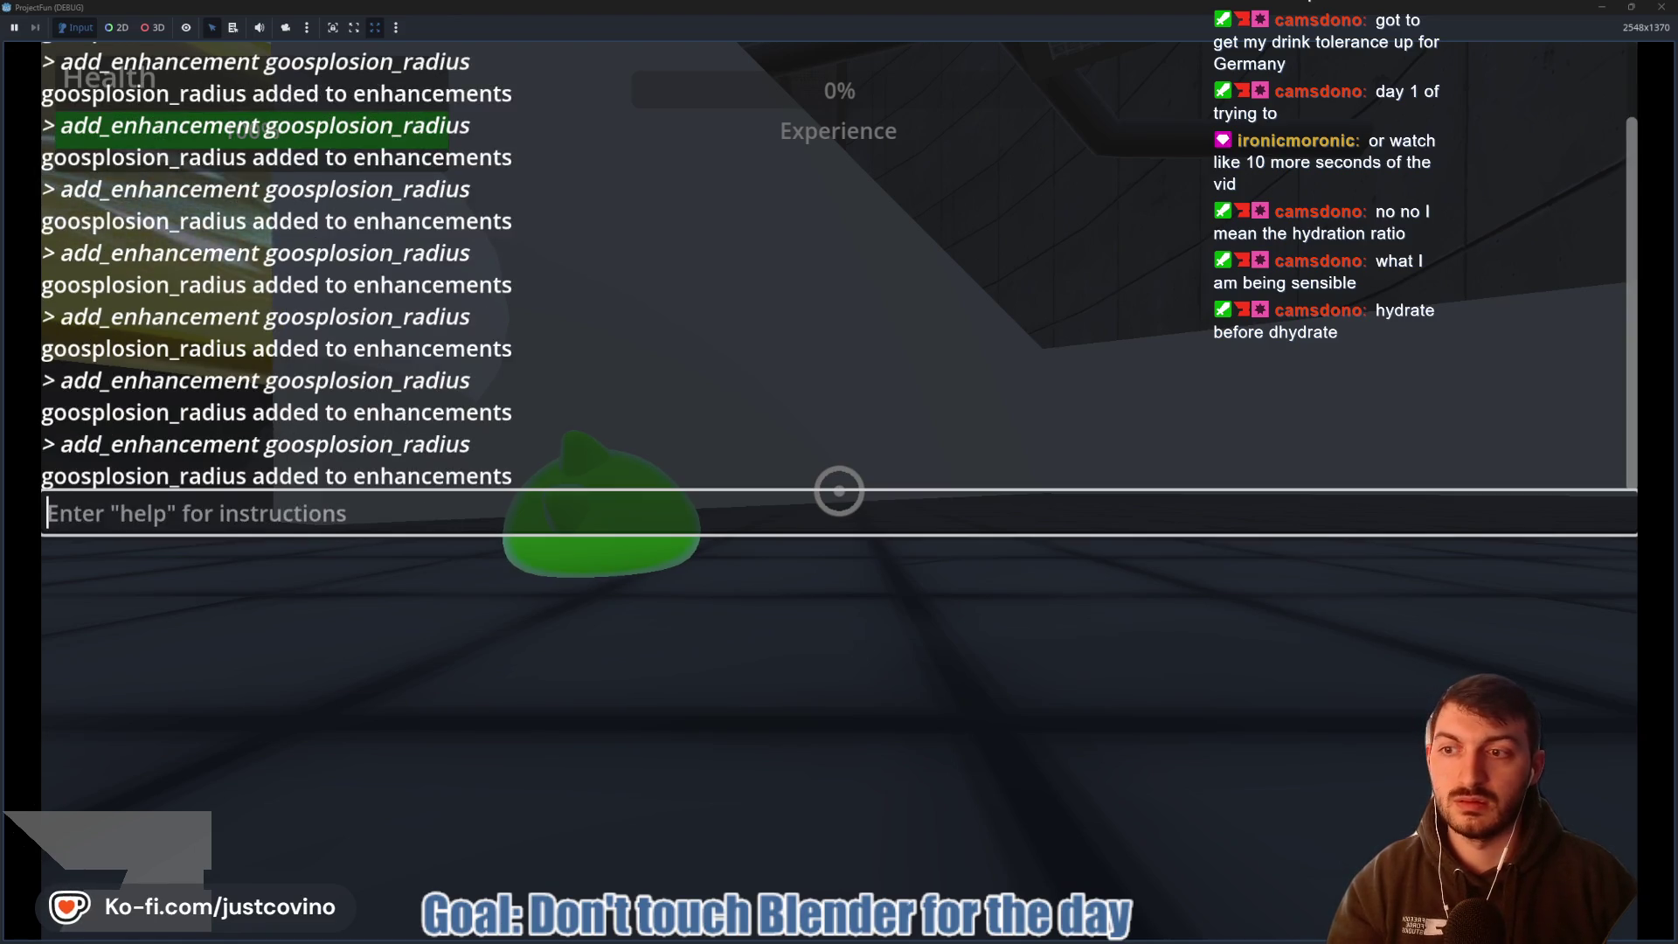
key(Up)
key(Return)
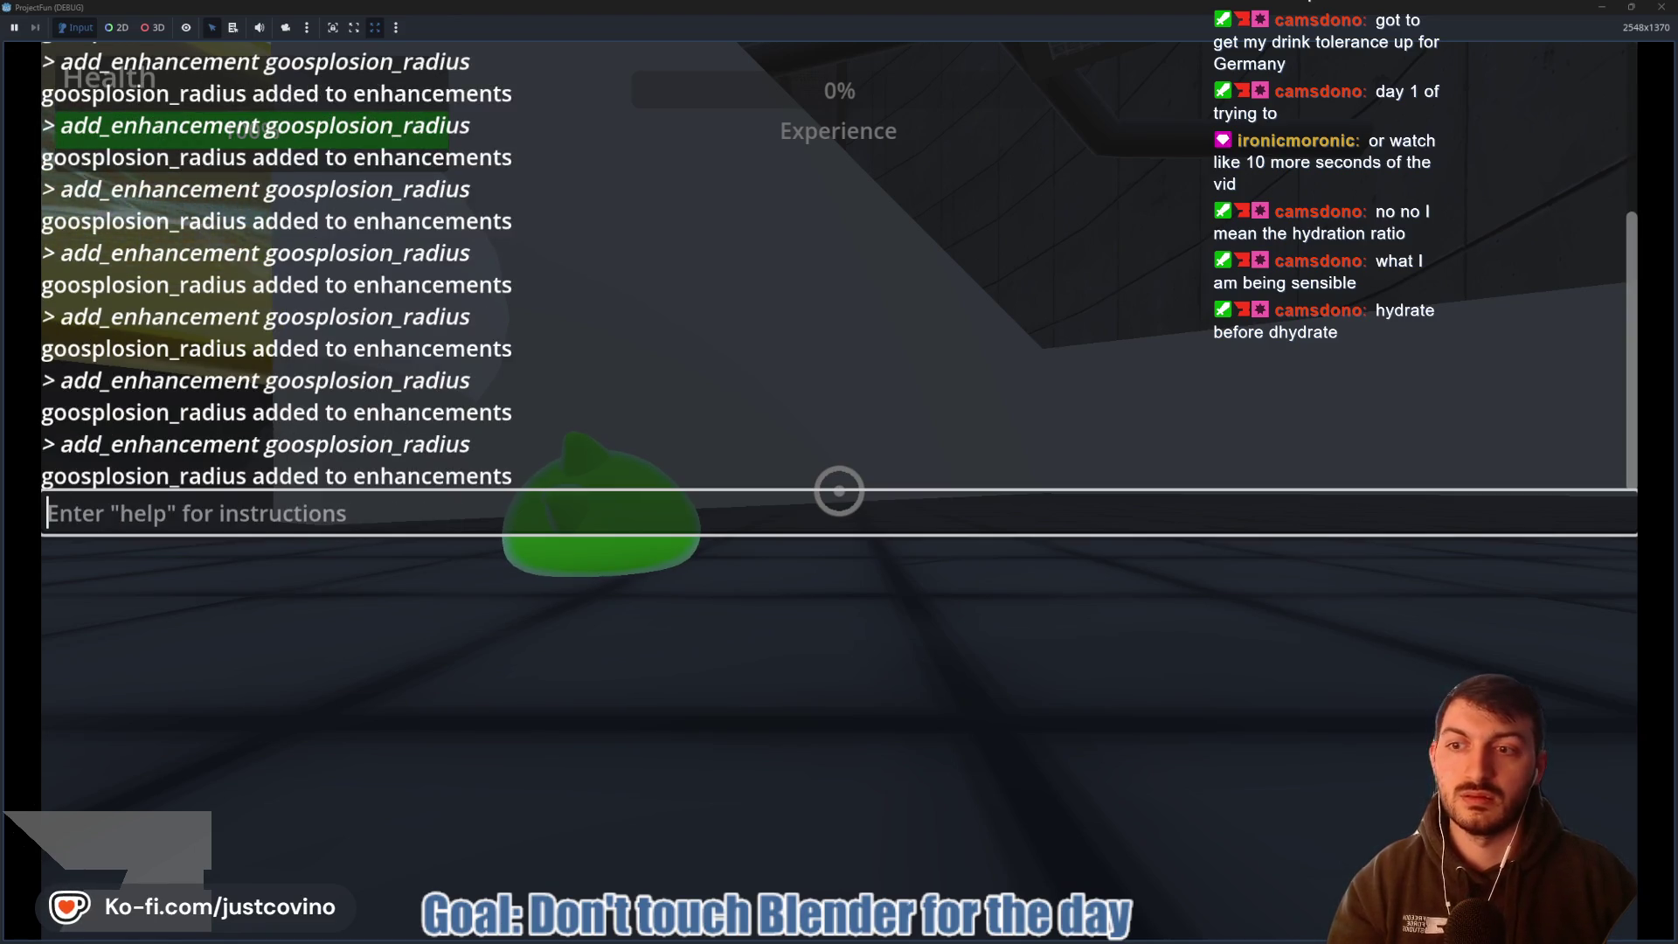
key(grave)
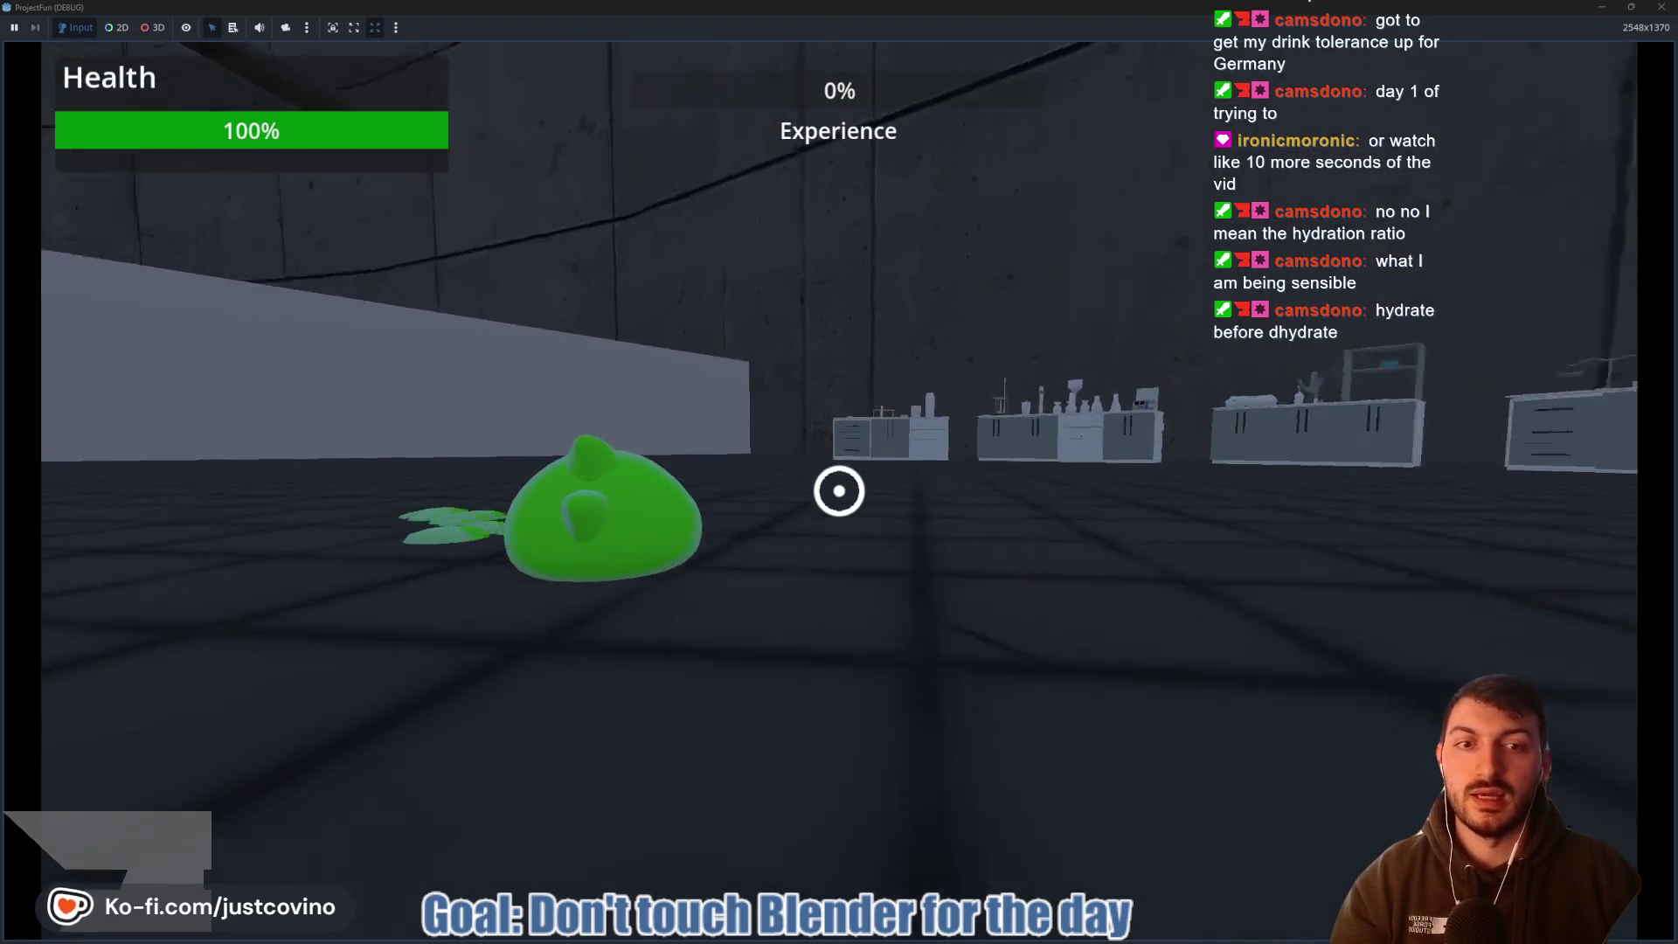
Crawl the slime forward toward the dome machine and up onto the wall
key(w)
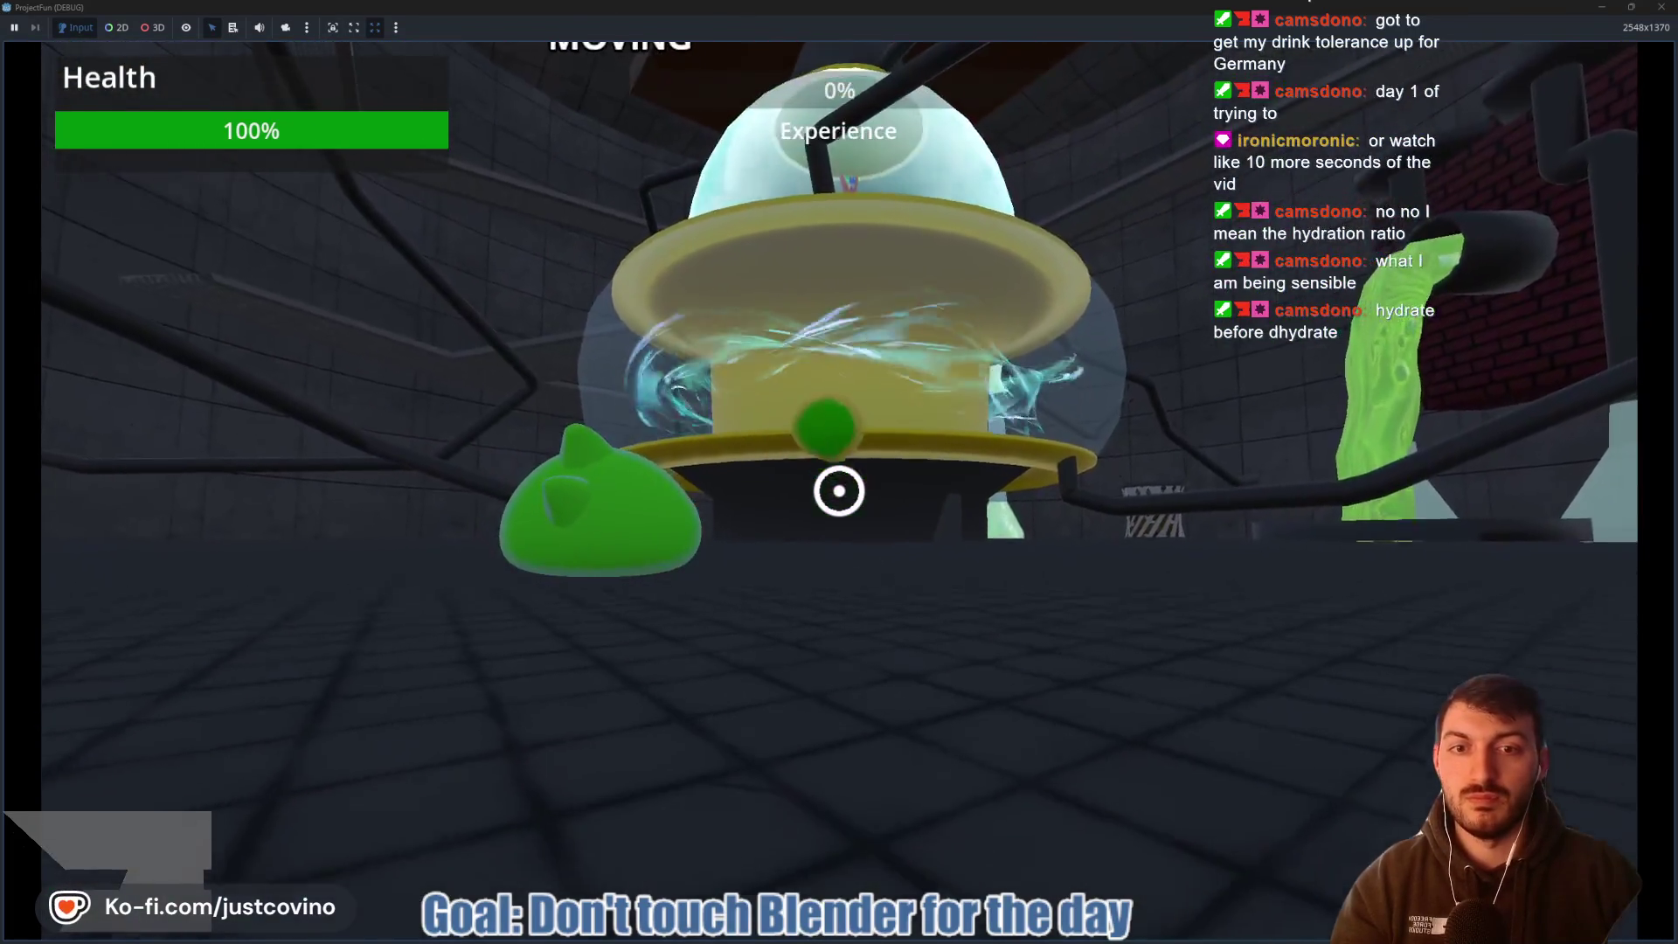
key(w)
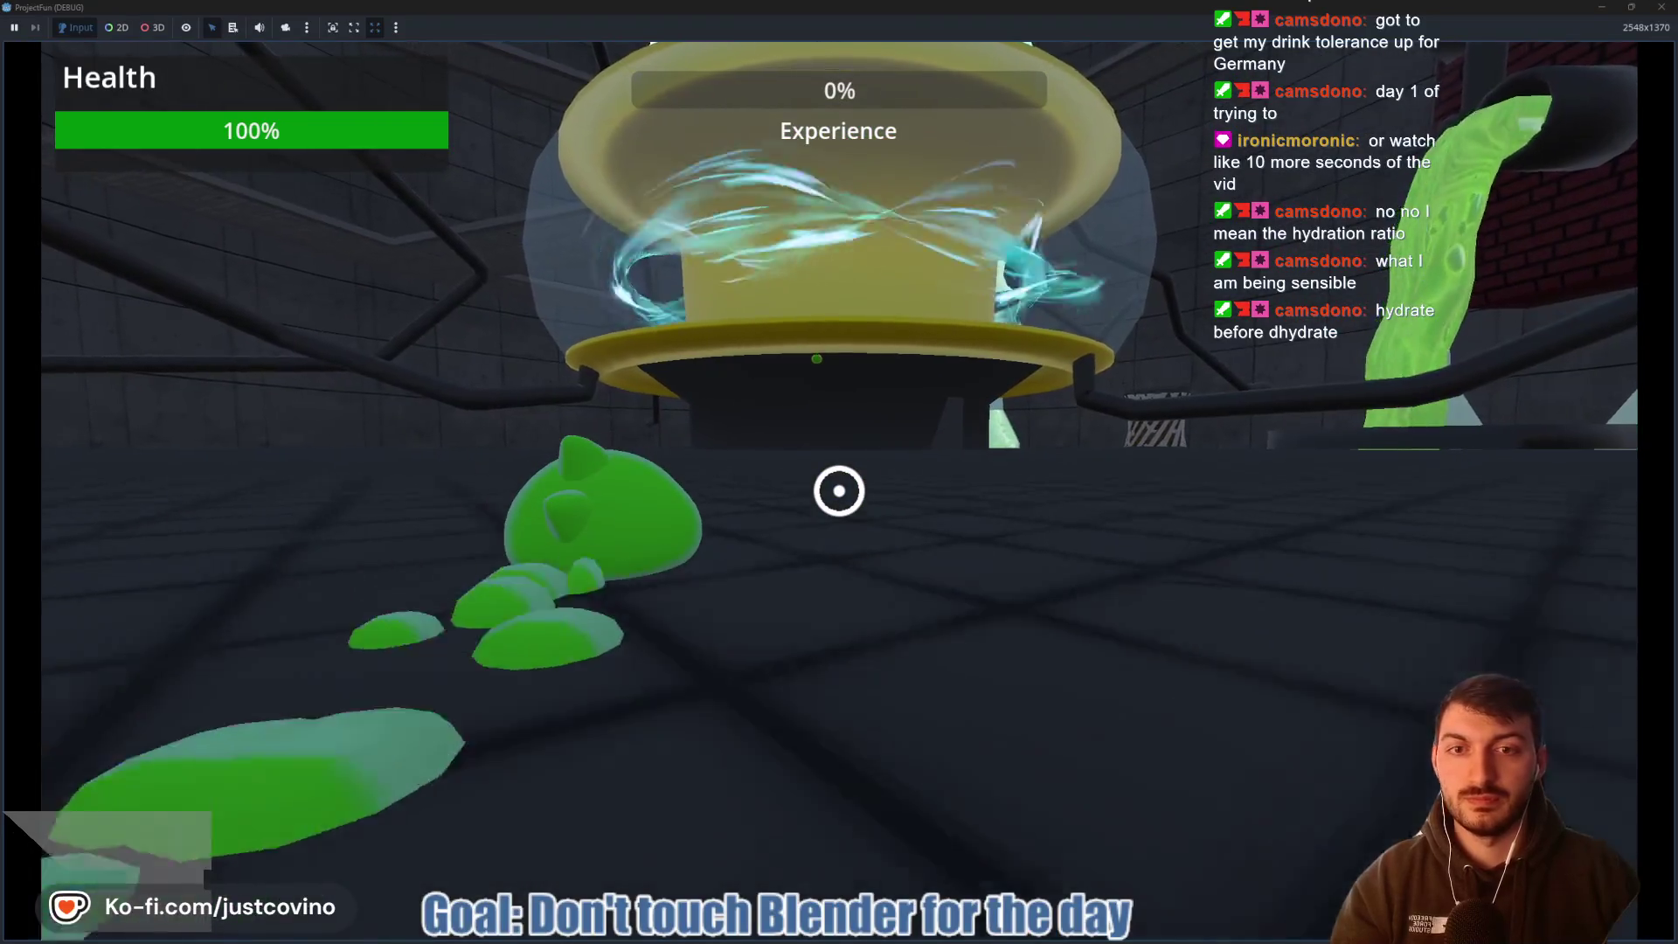
key(w)
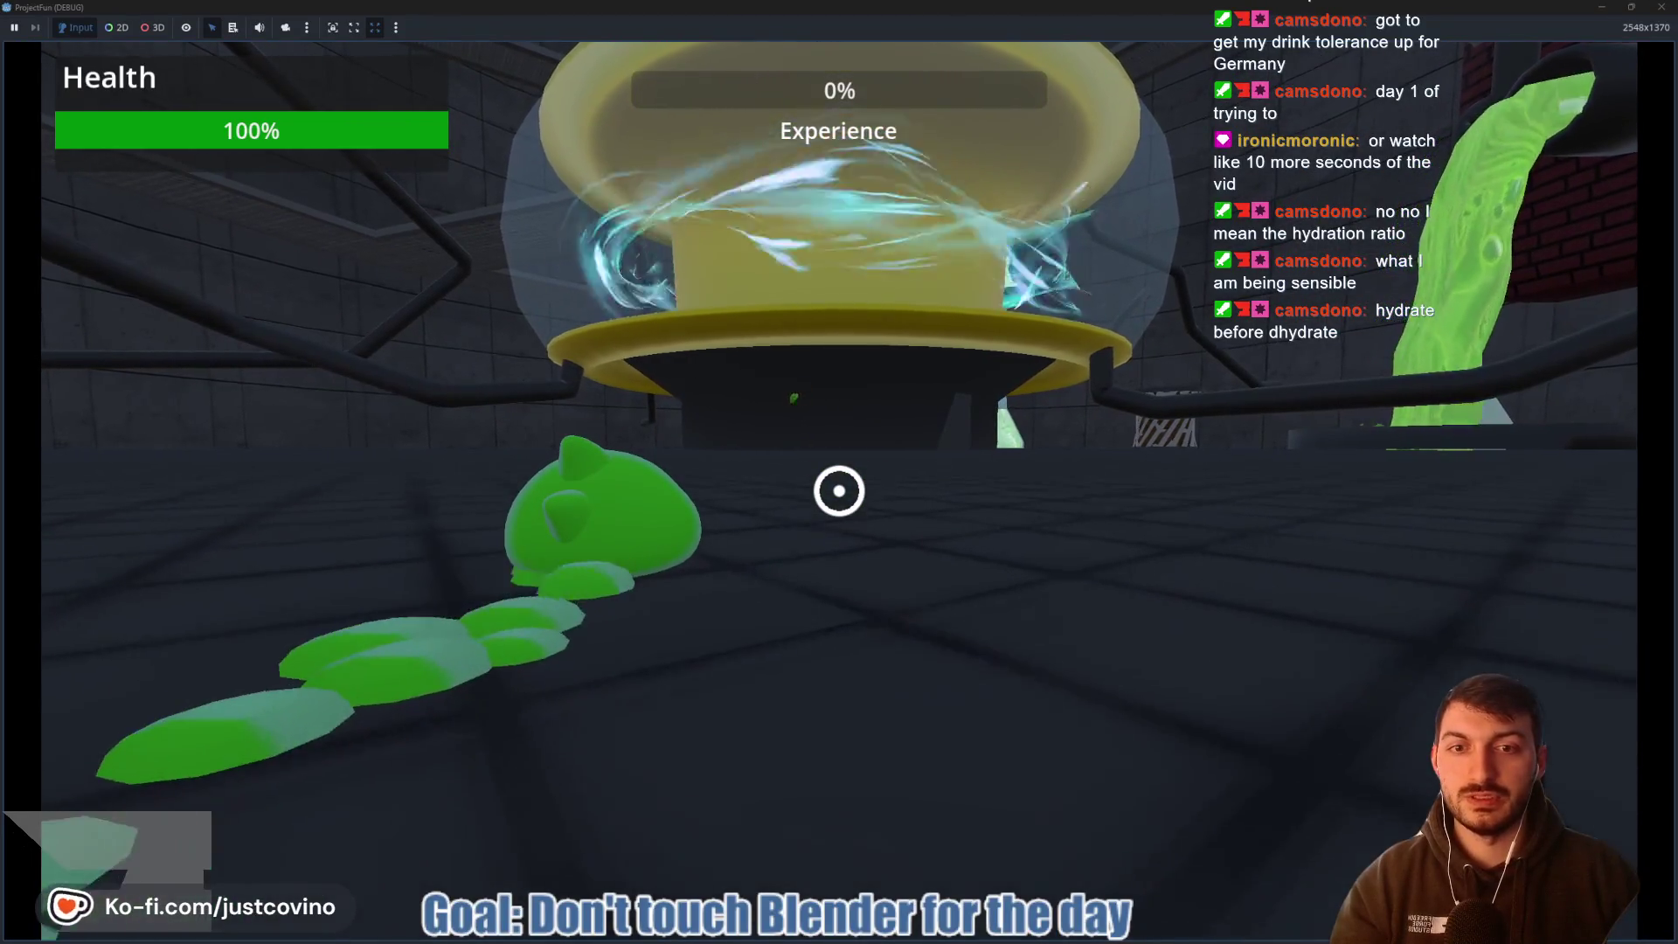
key(w)
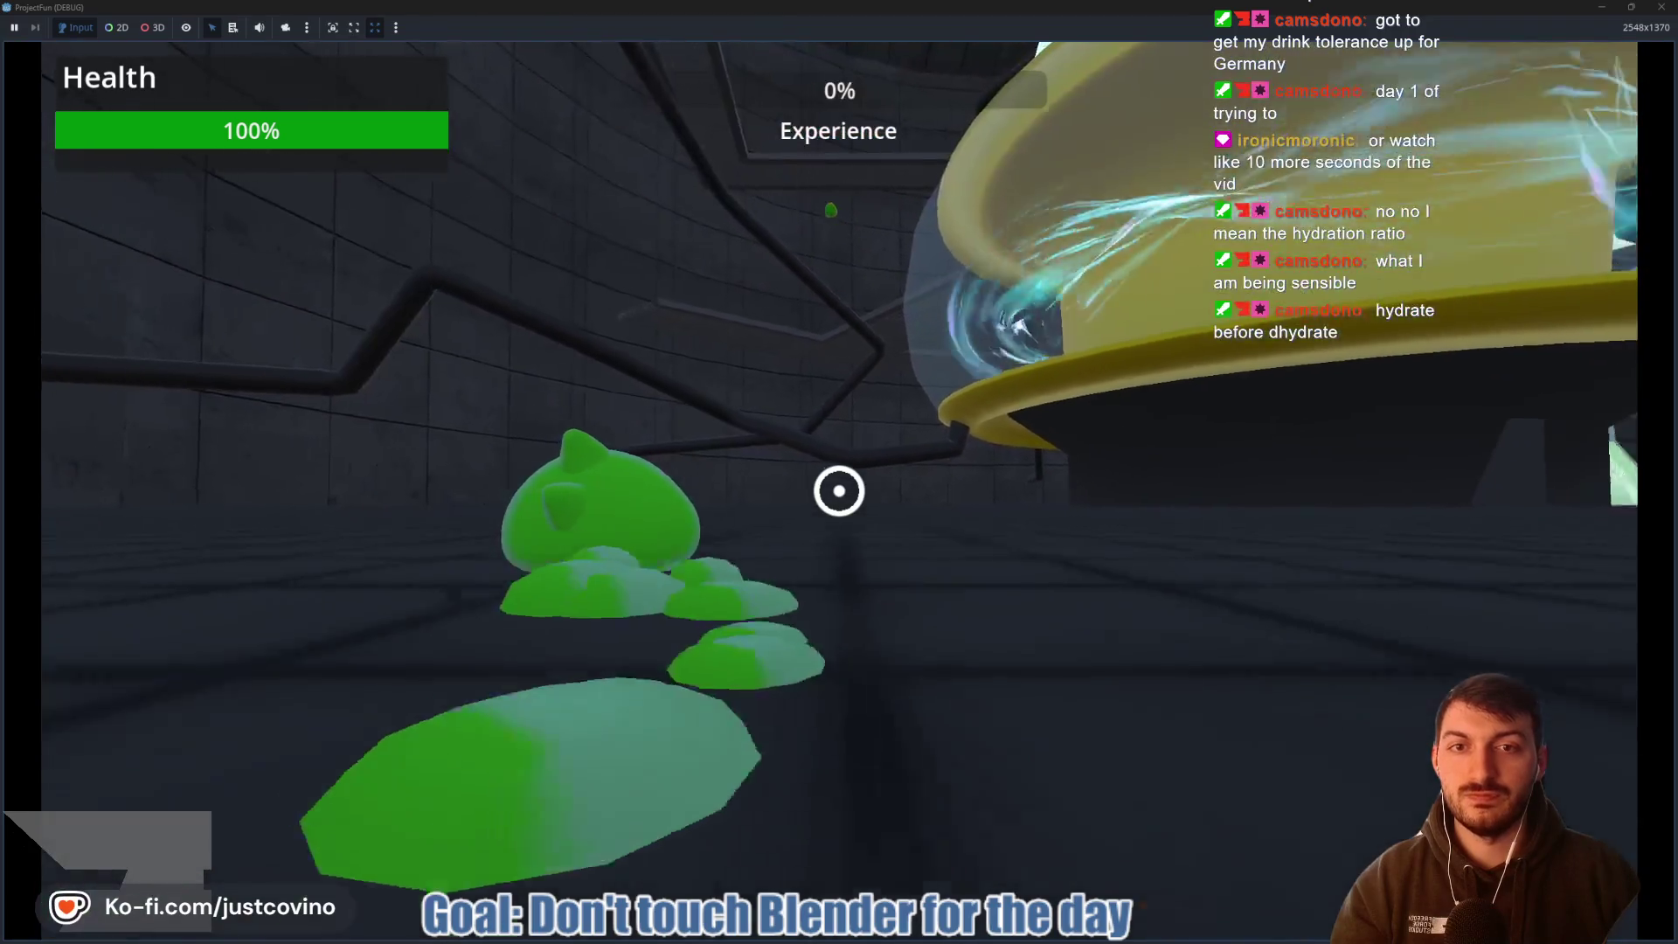
key(w)
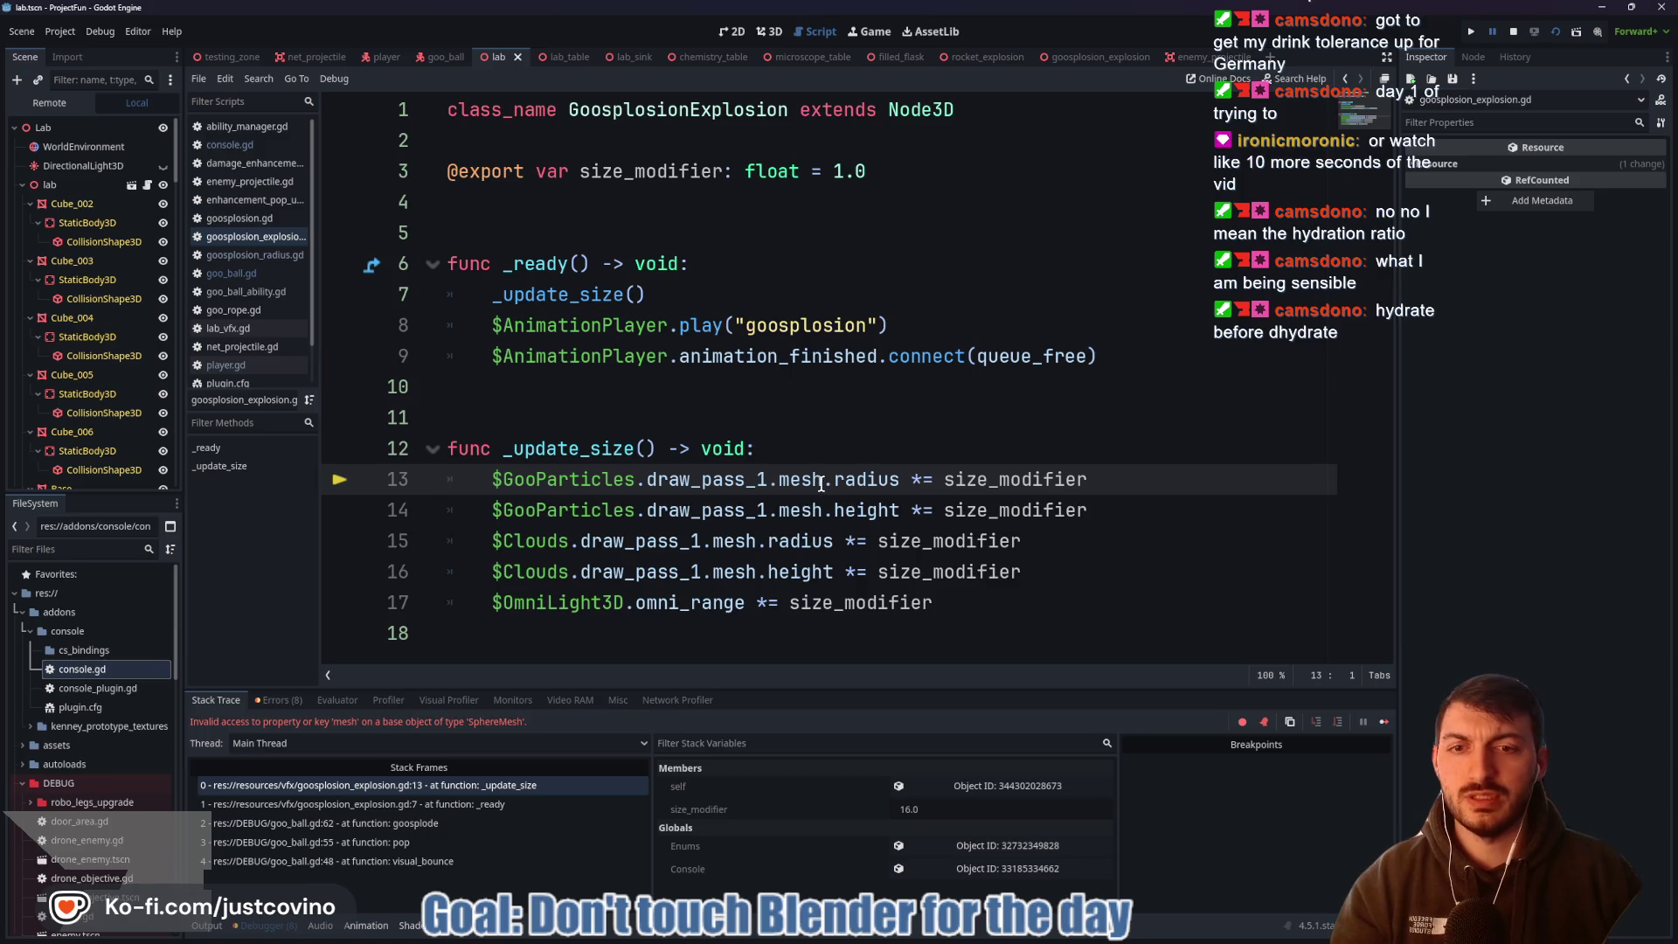
Stop the debugger, delete '.mesh' from draw-pass lines 13–16, and relaunch the game
click(1513, 33)
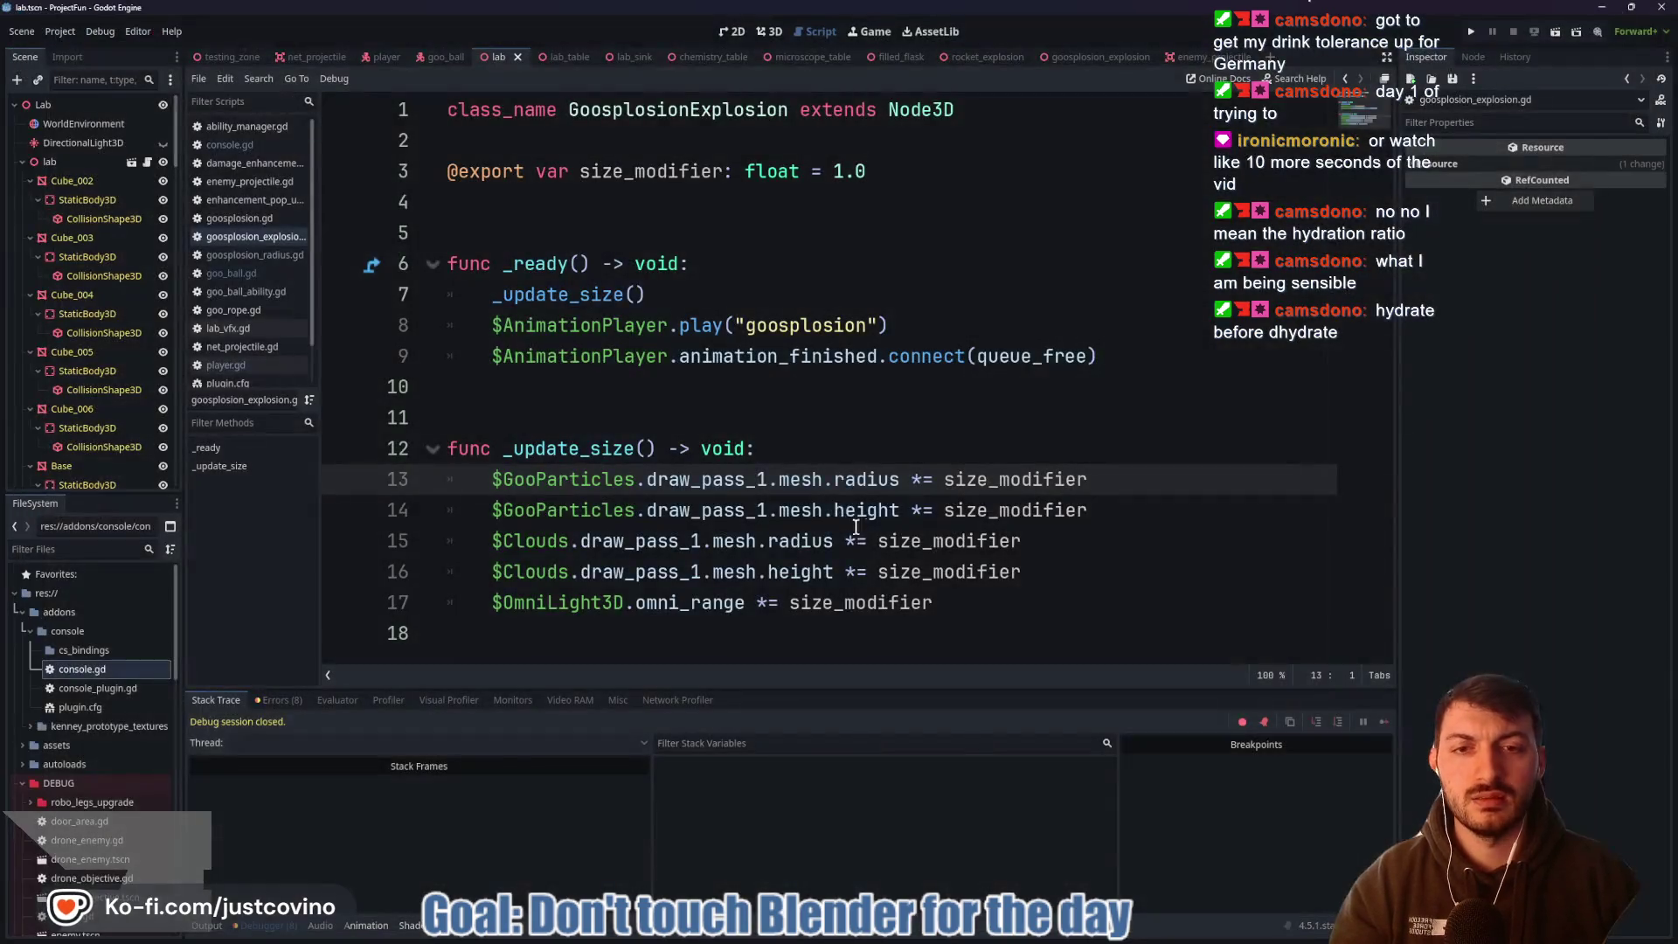
double_click(810, 478)
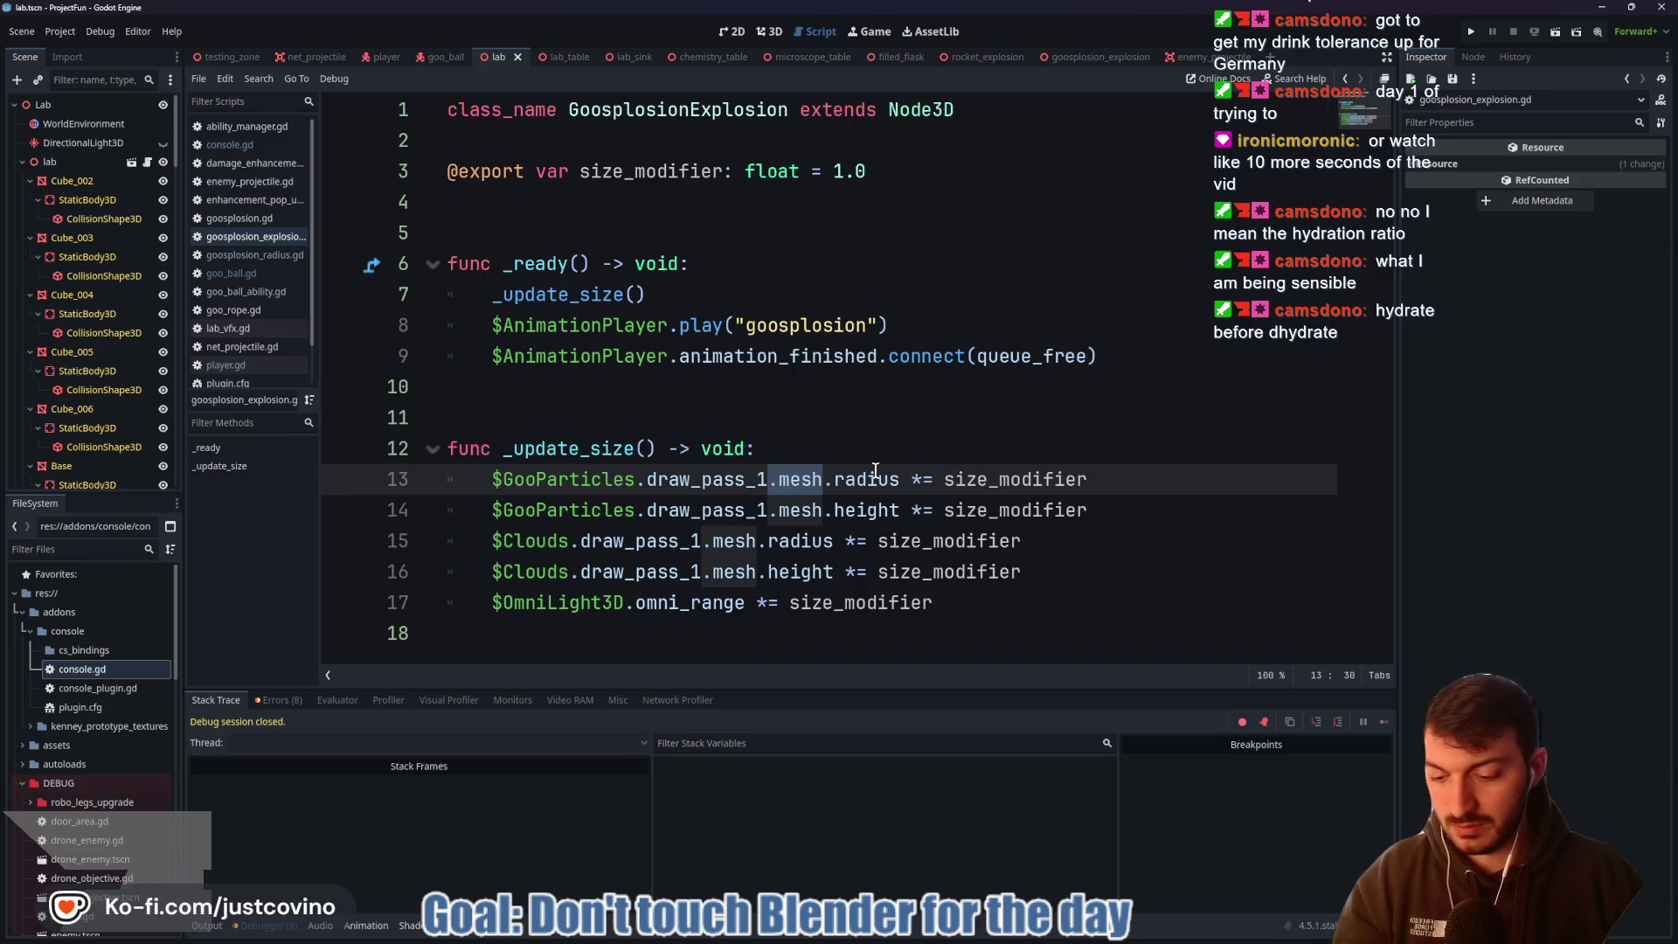
key(ctrl+d)
key(ctrl+d)
key(ctrl+d)
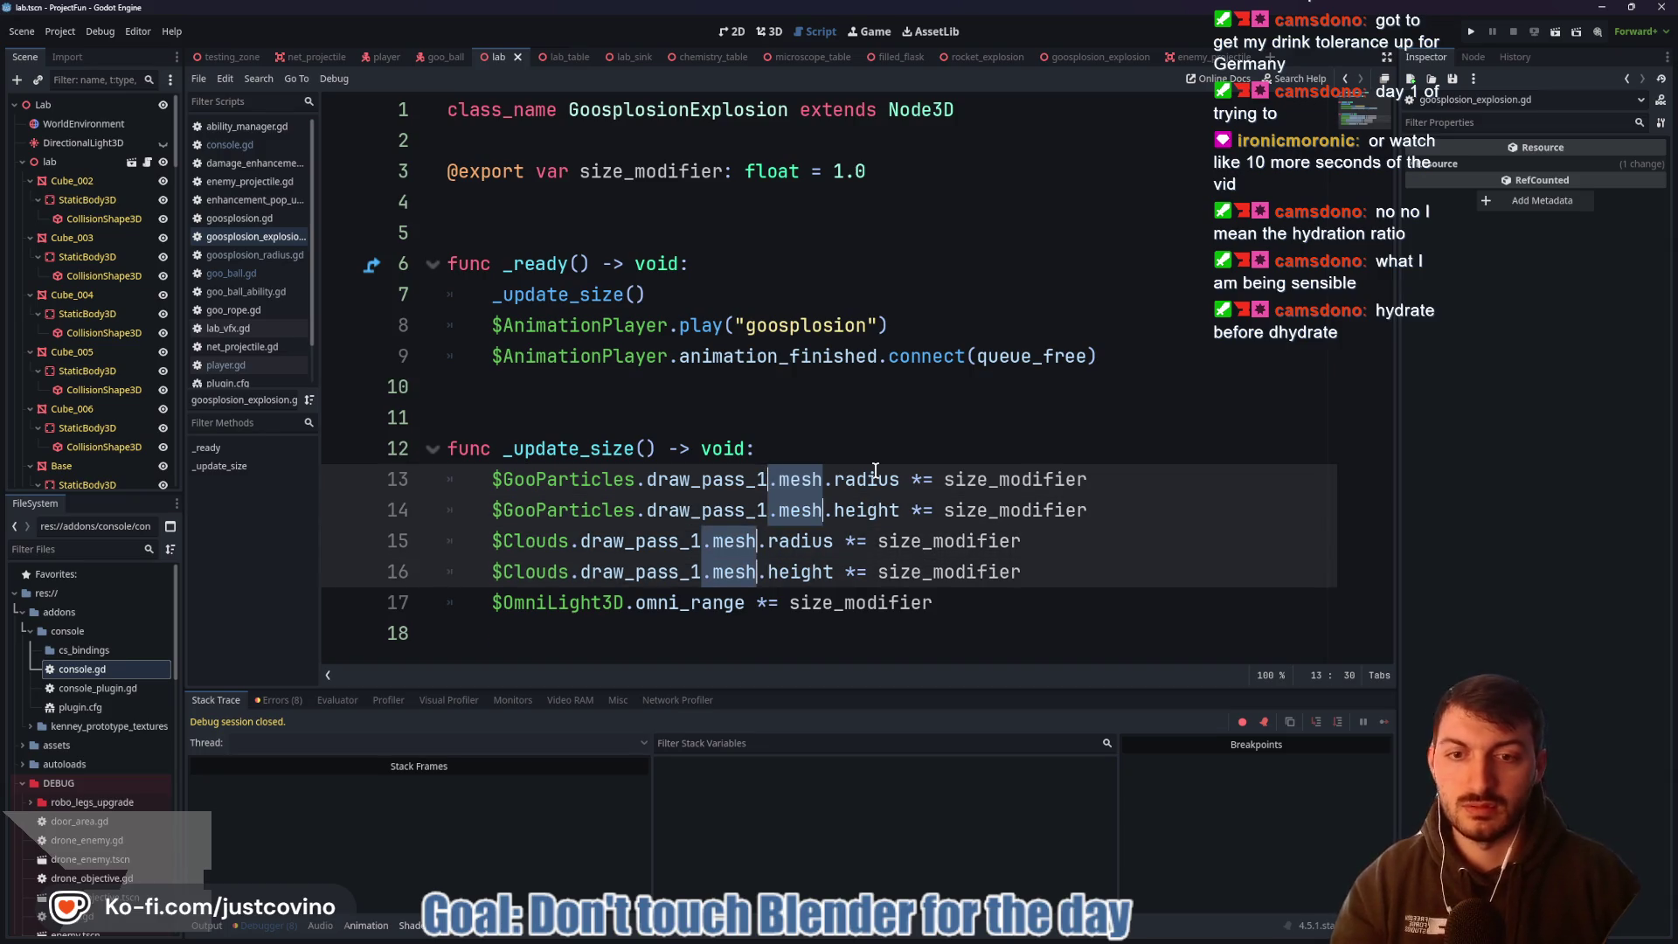
key(BackSpace)
key(Escape)
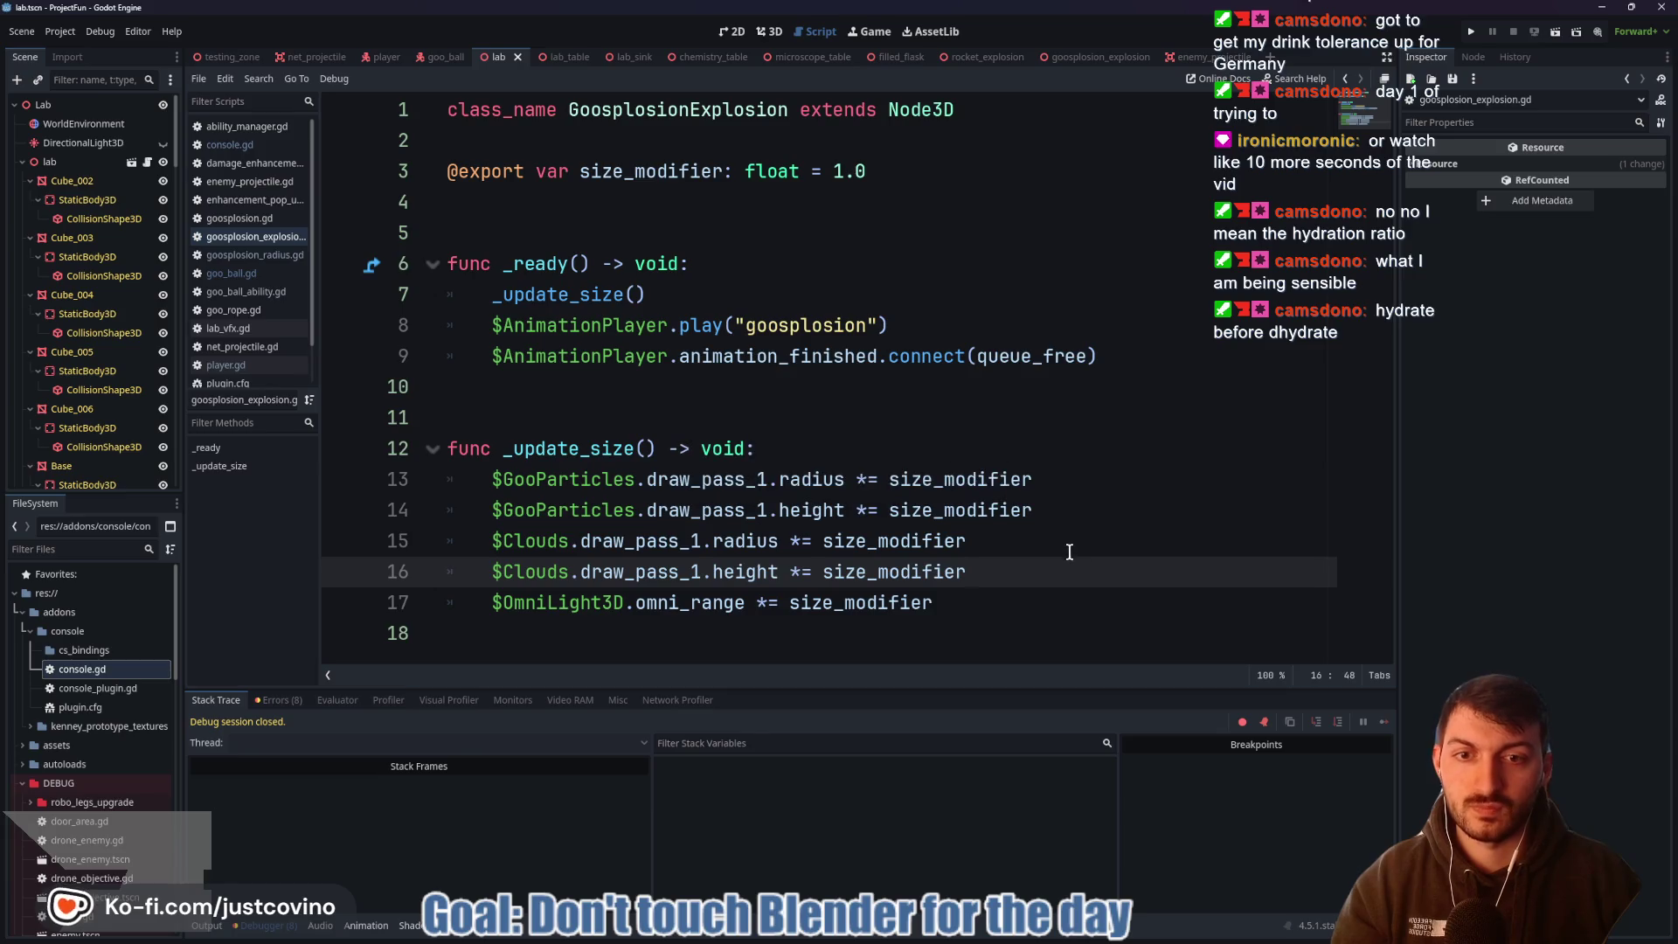
key(F5)
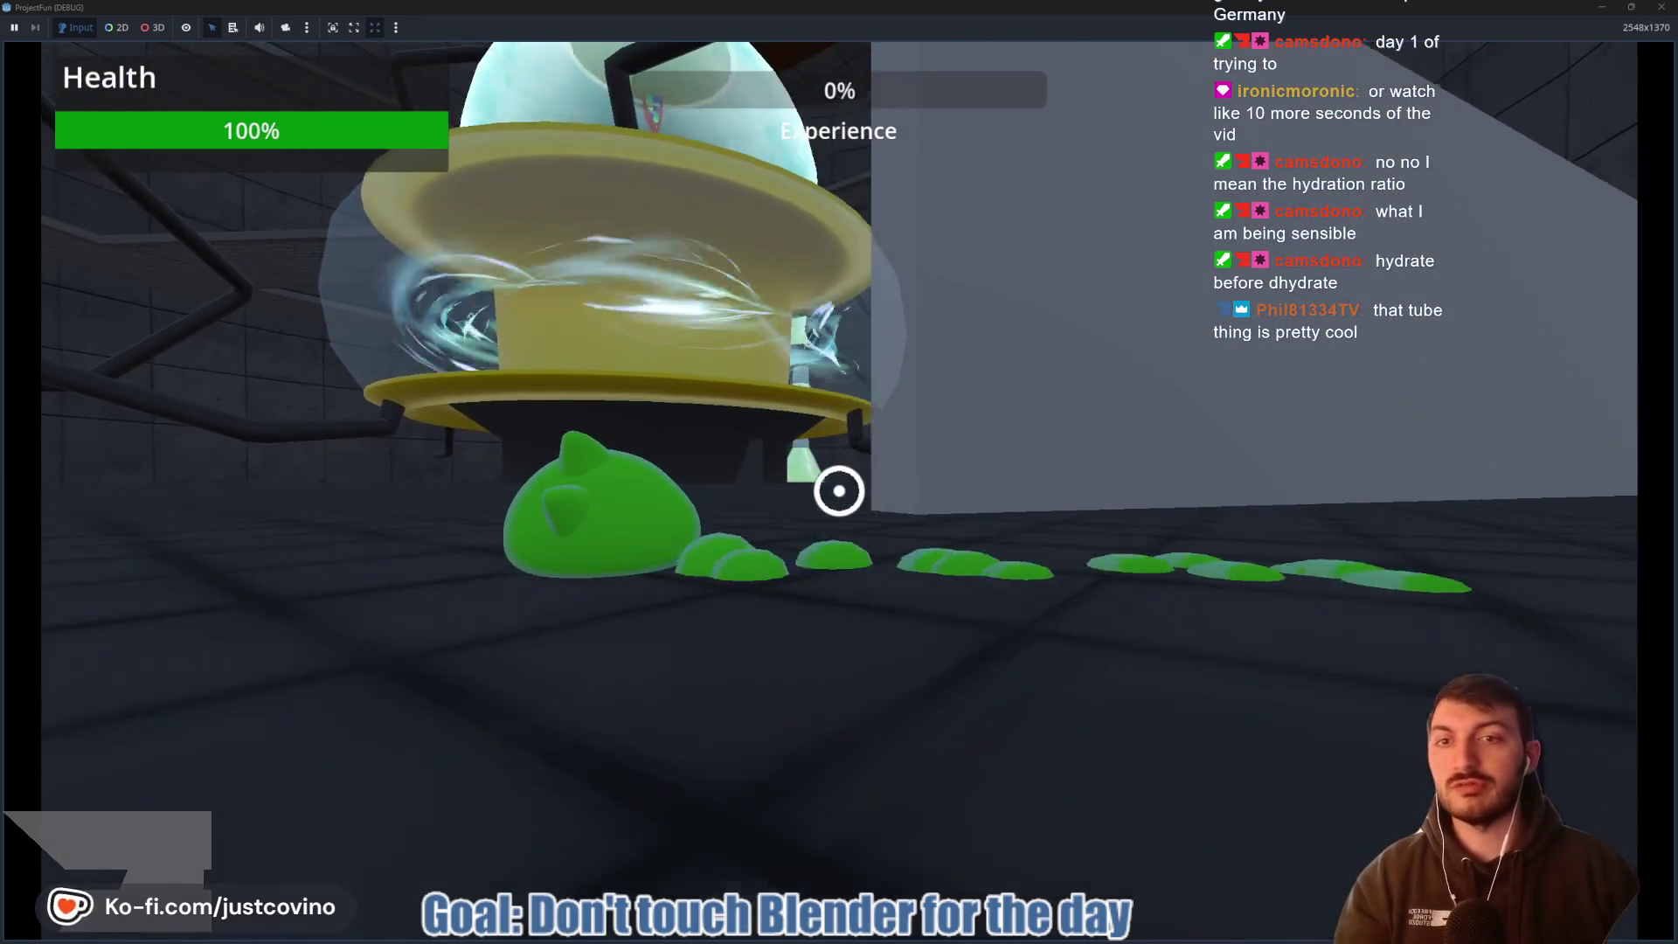
Open the dev console and run add_enhancement goosplosion
key(grave)
text(add_enhancement goosplosion)
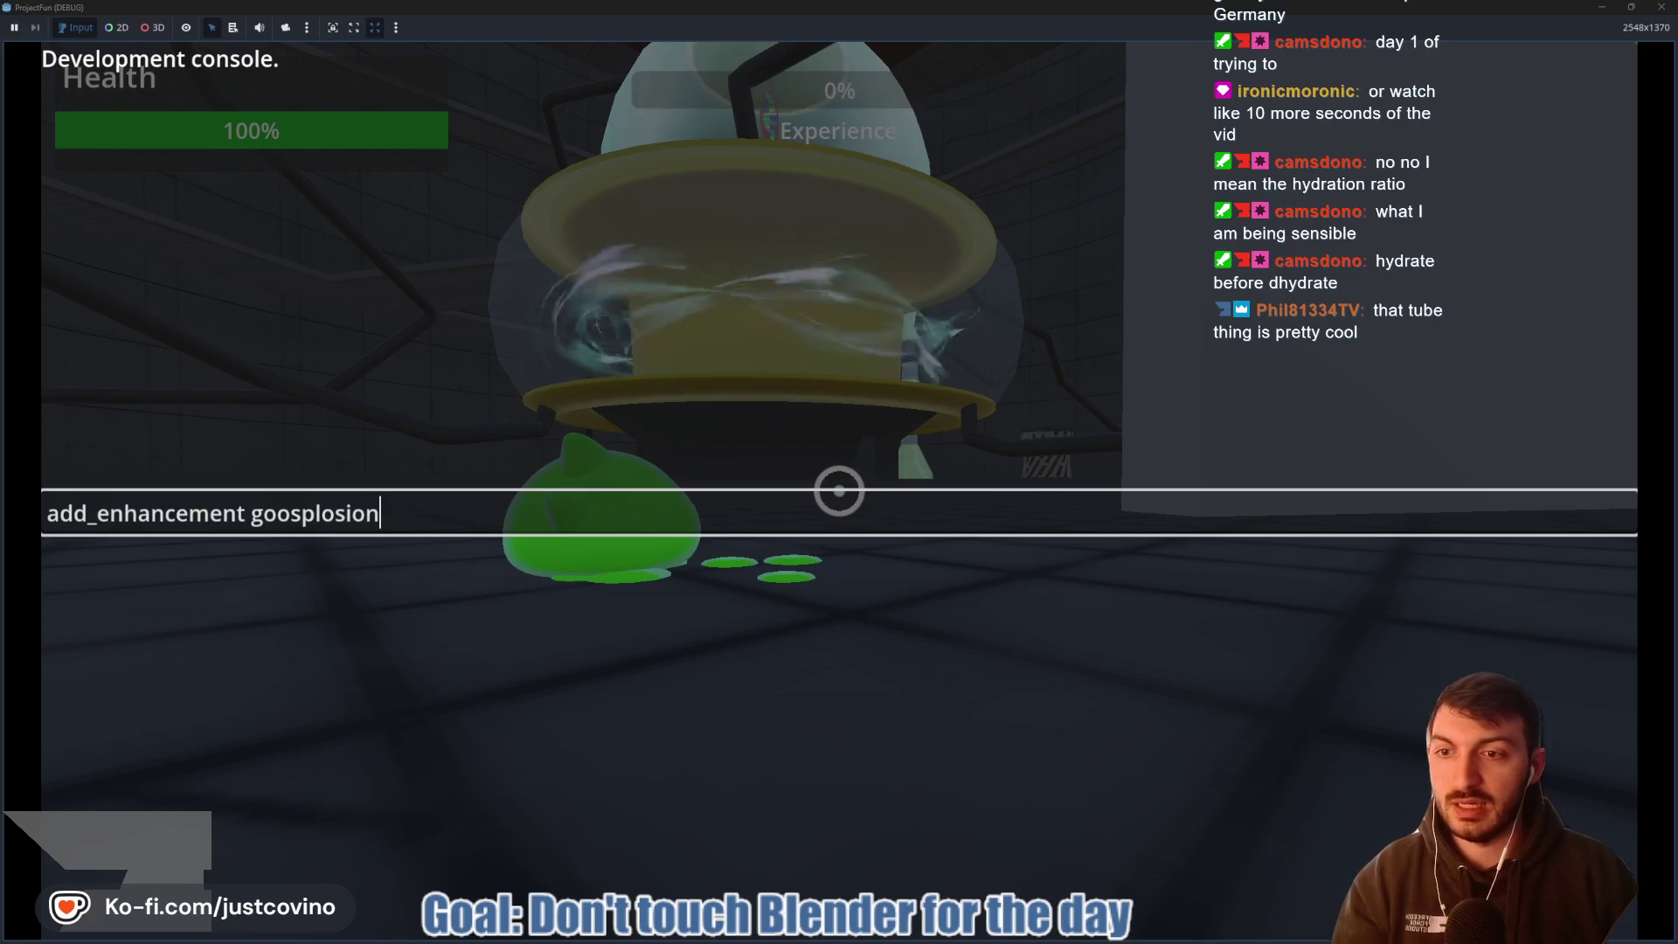
key(Return)
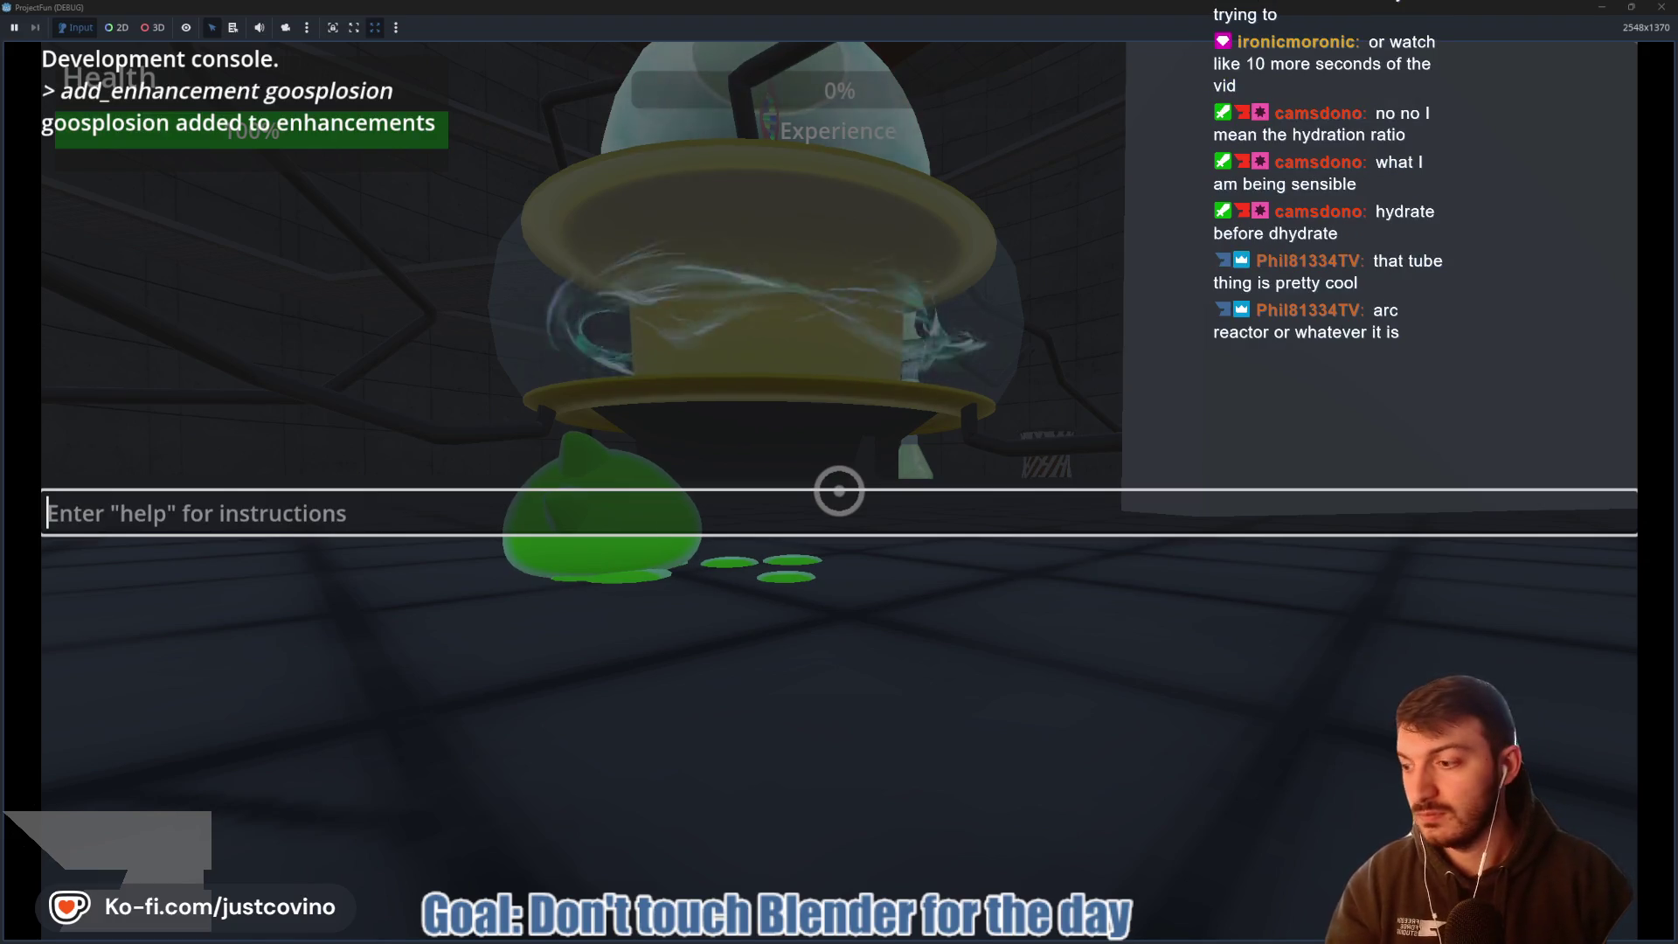
Stack several goosplosion_radius enhancements by re-running the command, then close the console
text(ad)
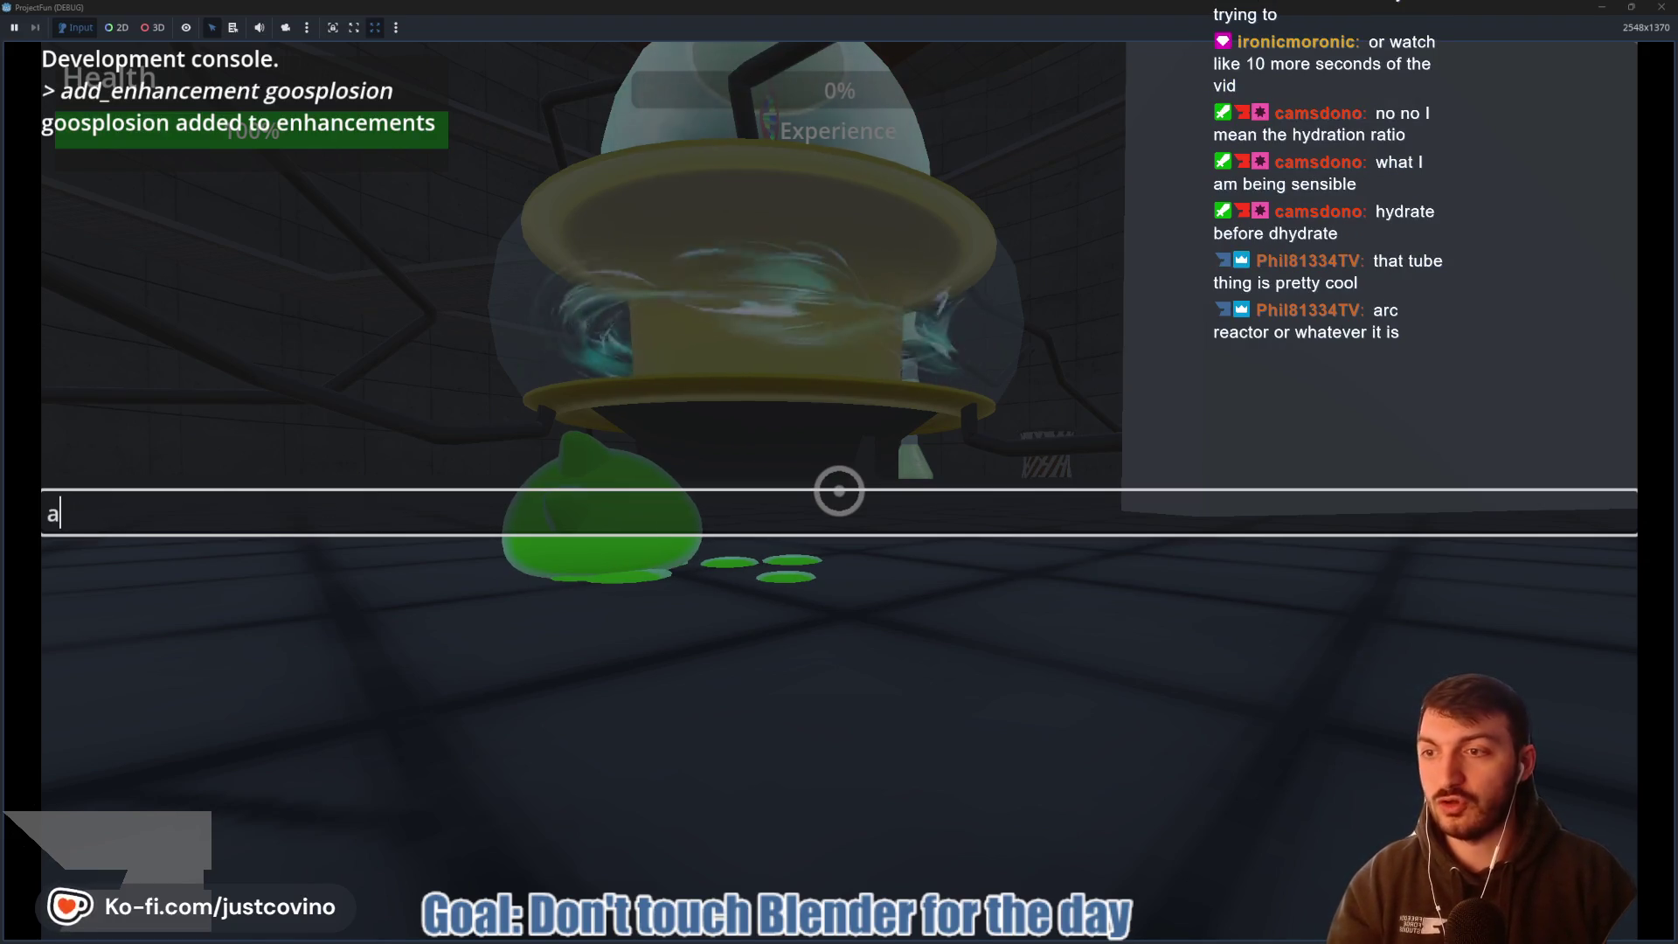
text(d_enhancement)
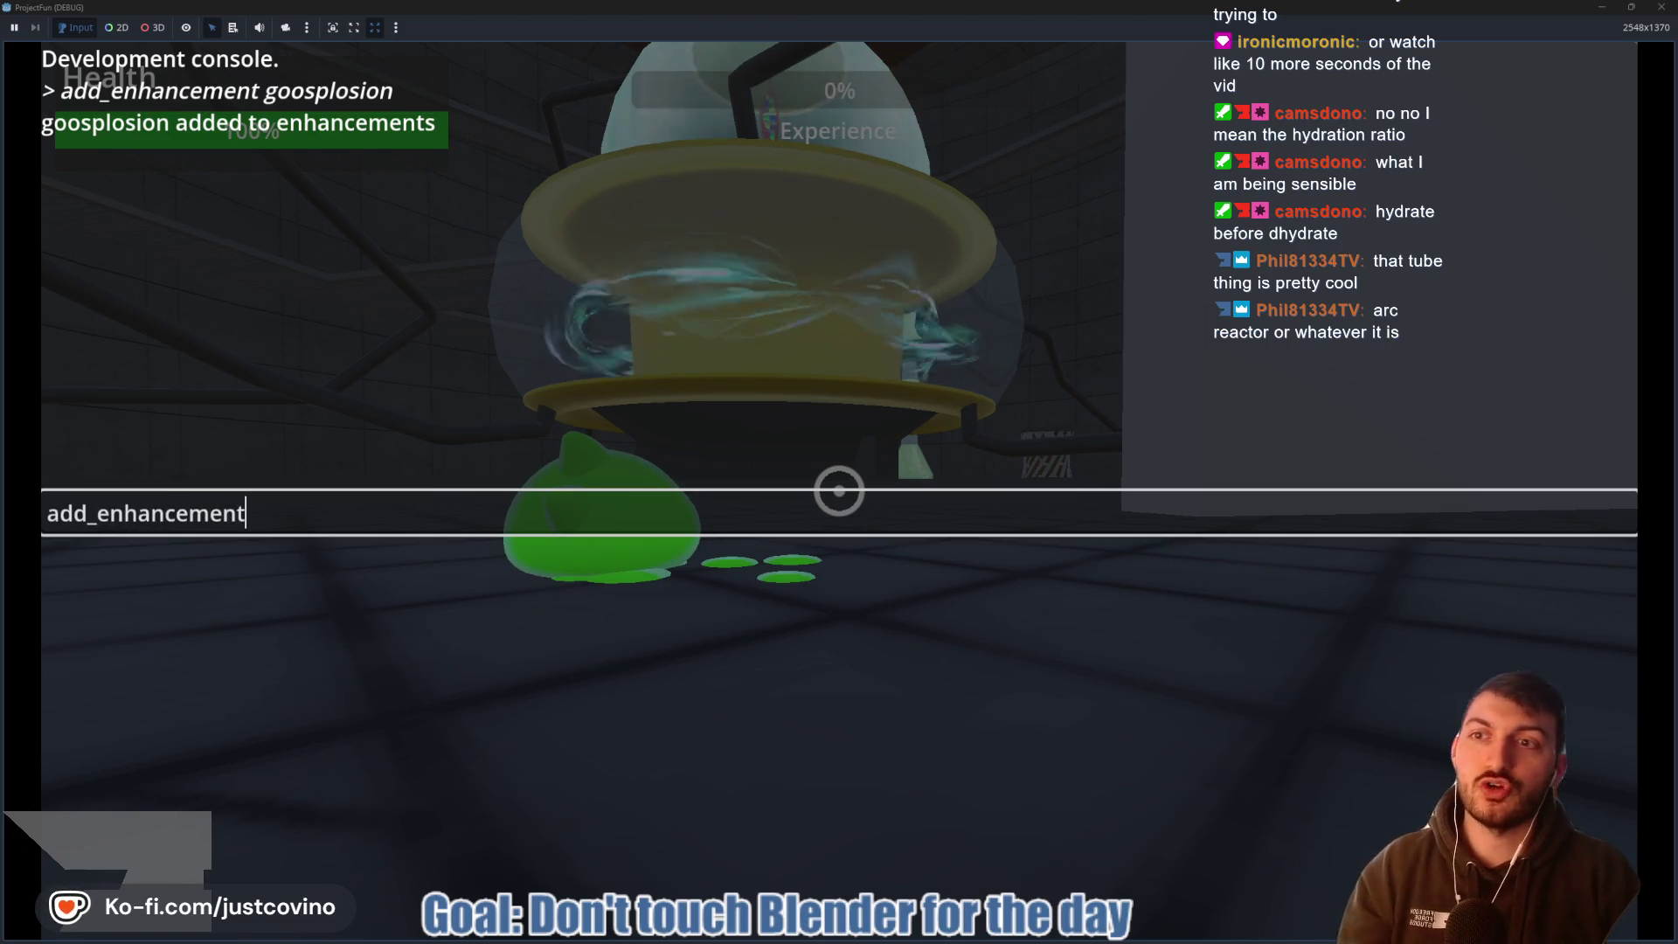
text( goosplosion_radius)
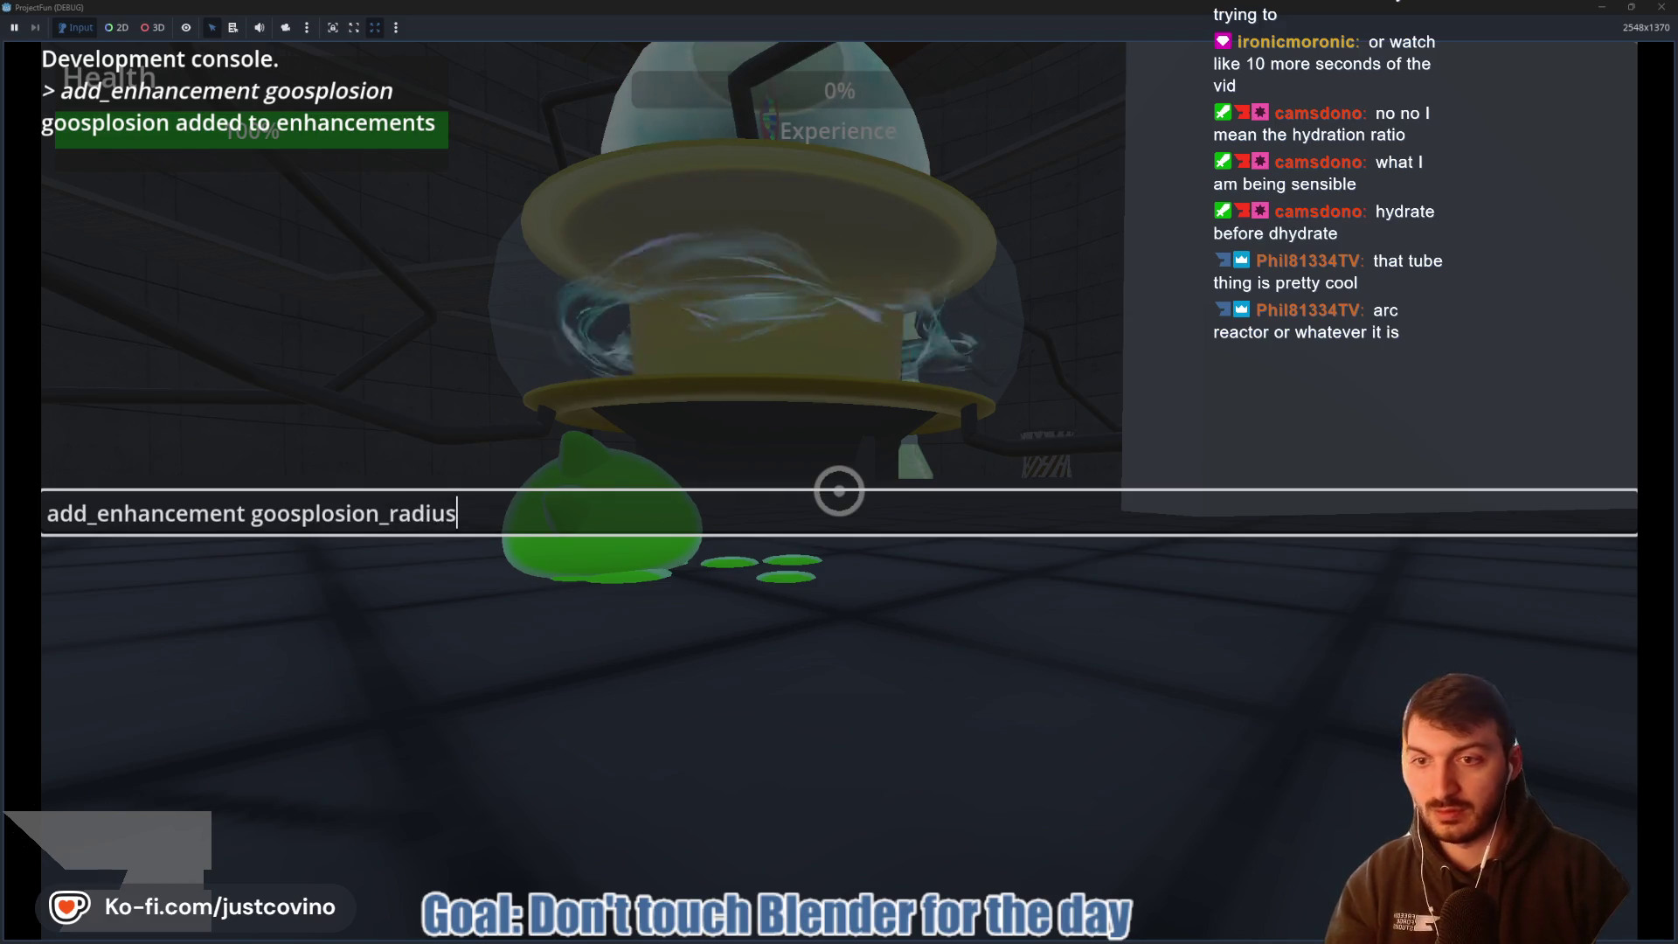
key(Return)
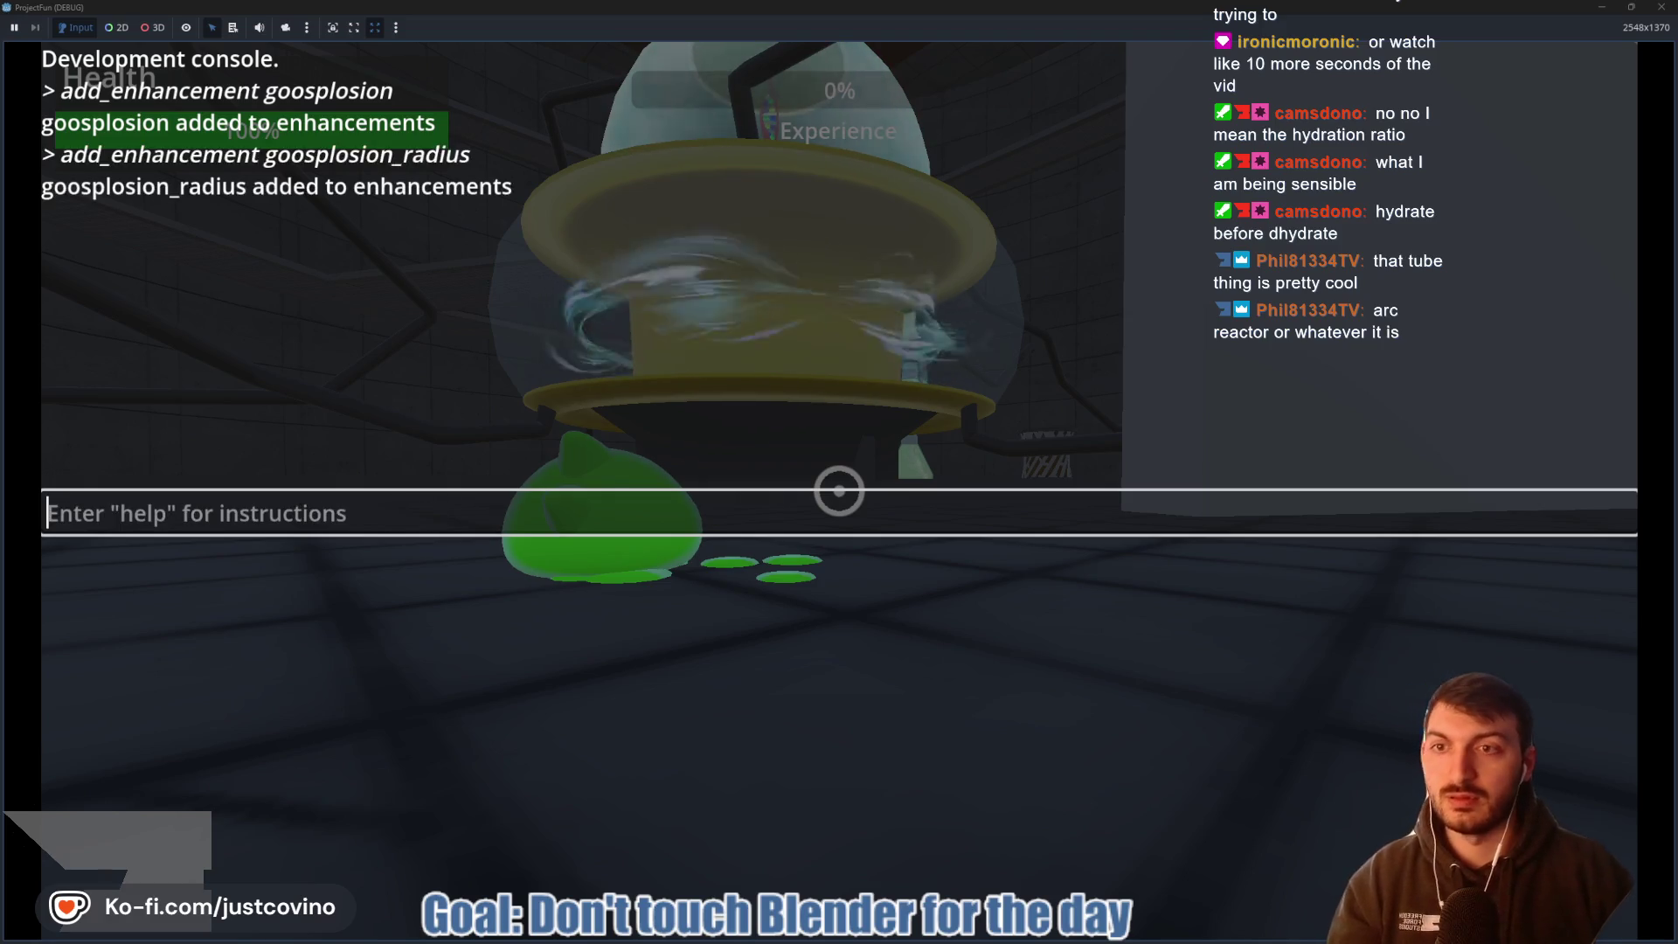
key(Up)
key(Up)
key(Down)
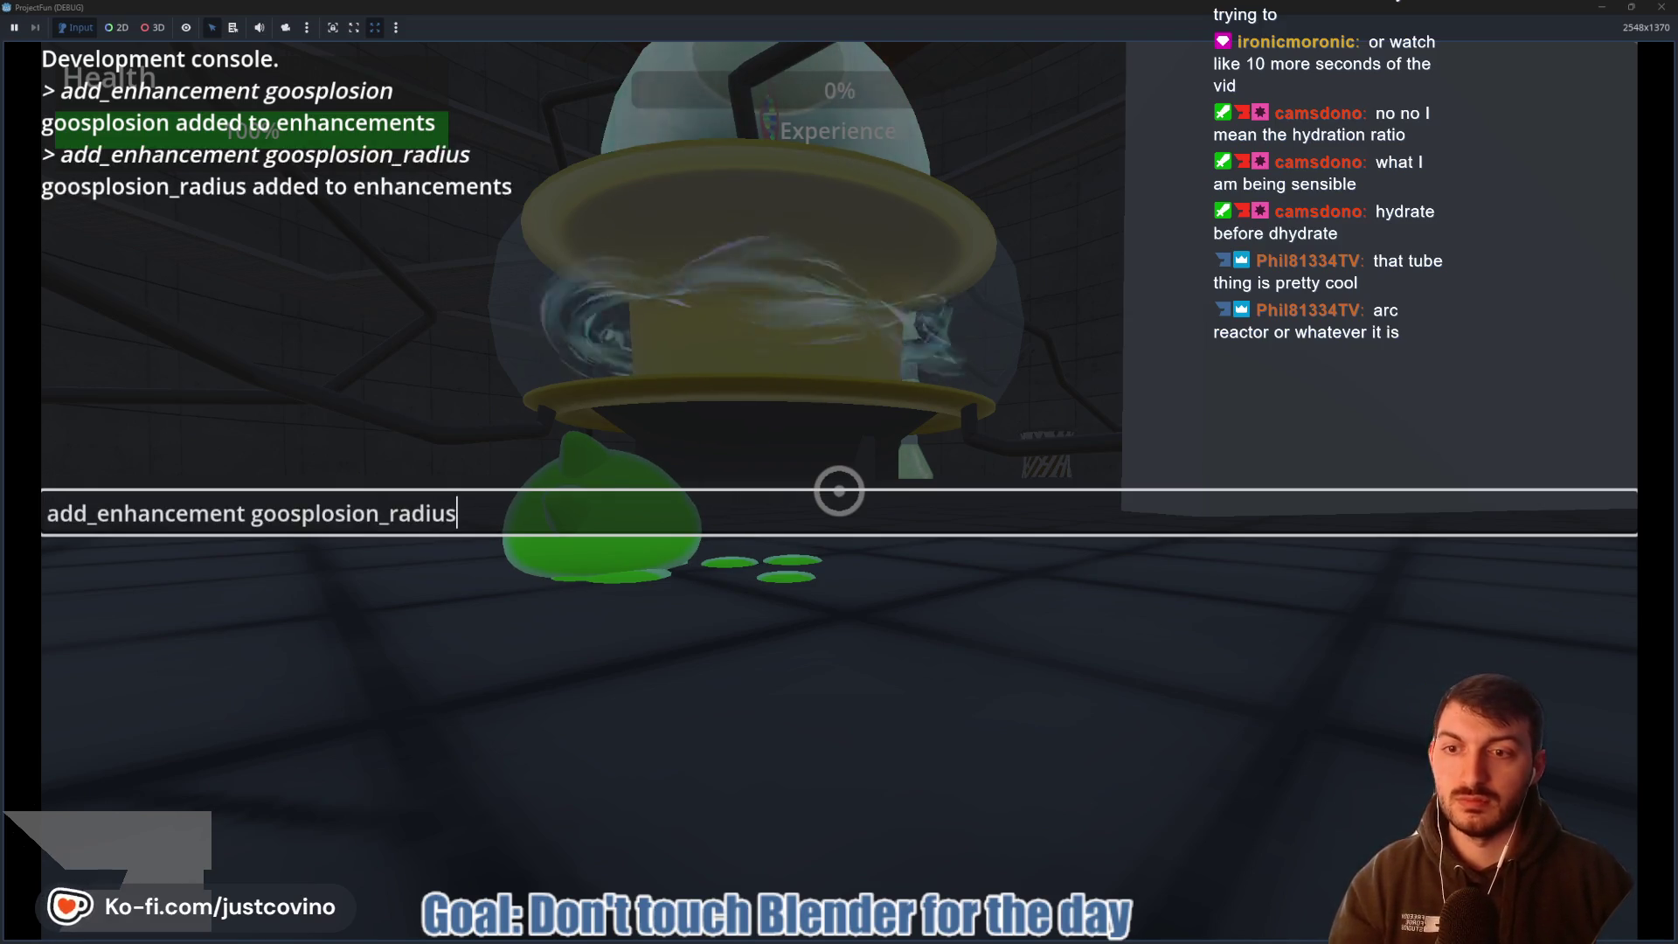
key(Return)
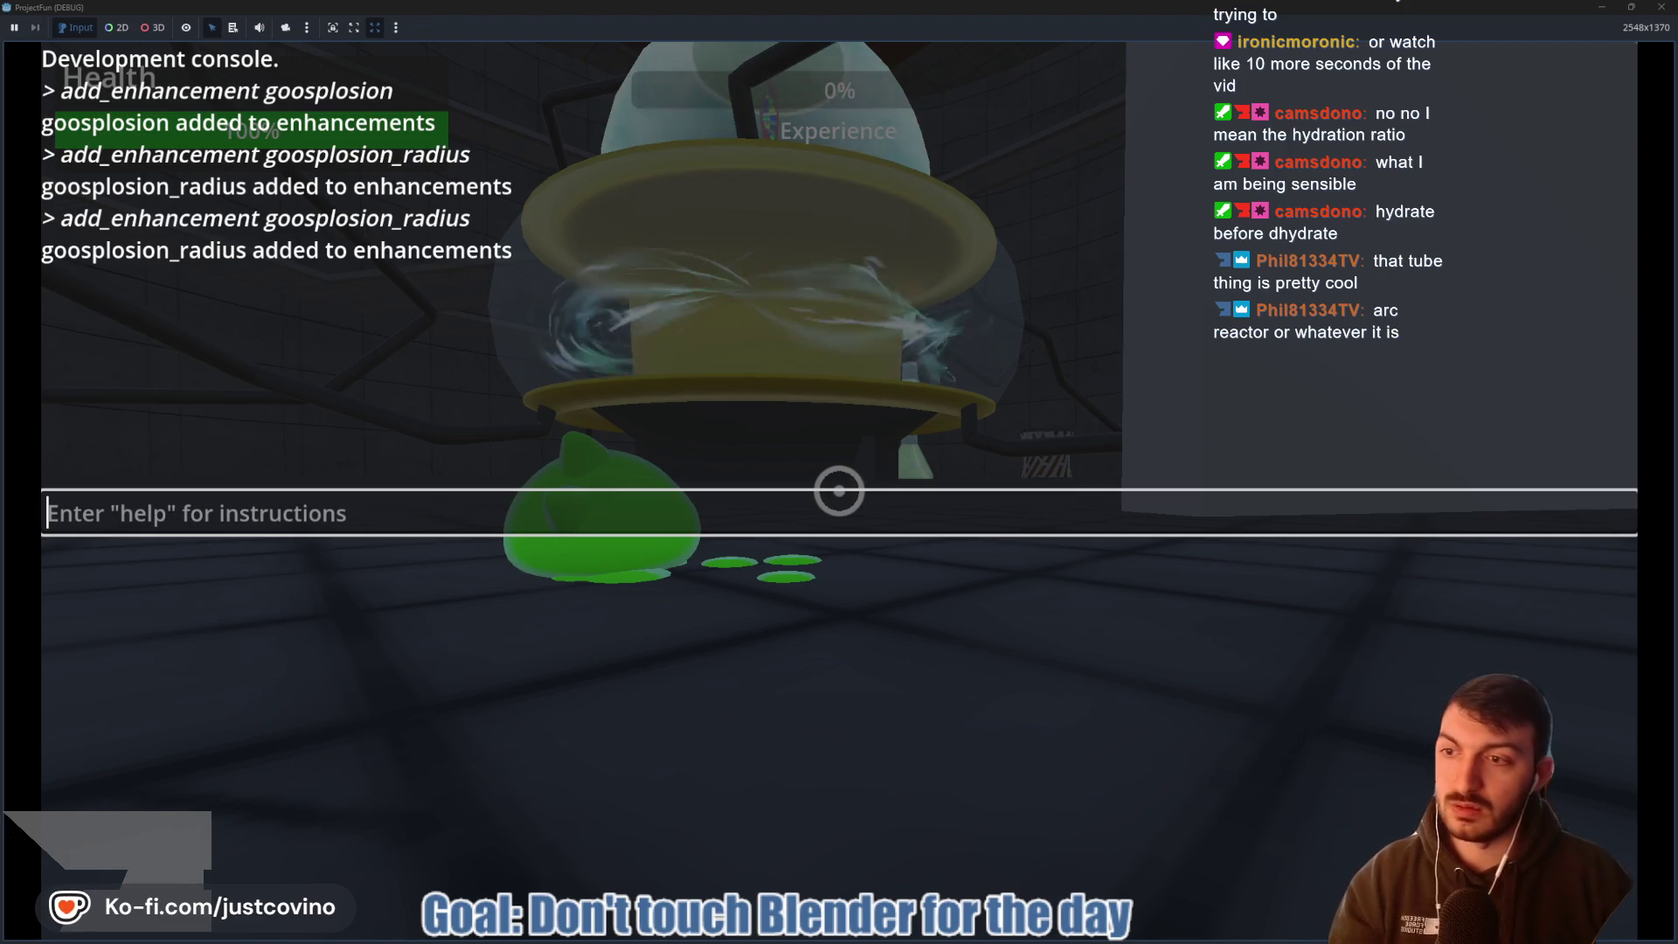
key(Up)
key(Return)
key(Up)
key(Return)
key(Up)
key(Return)
key(Up)
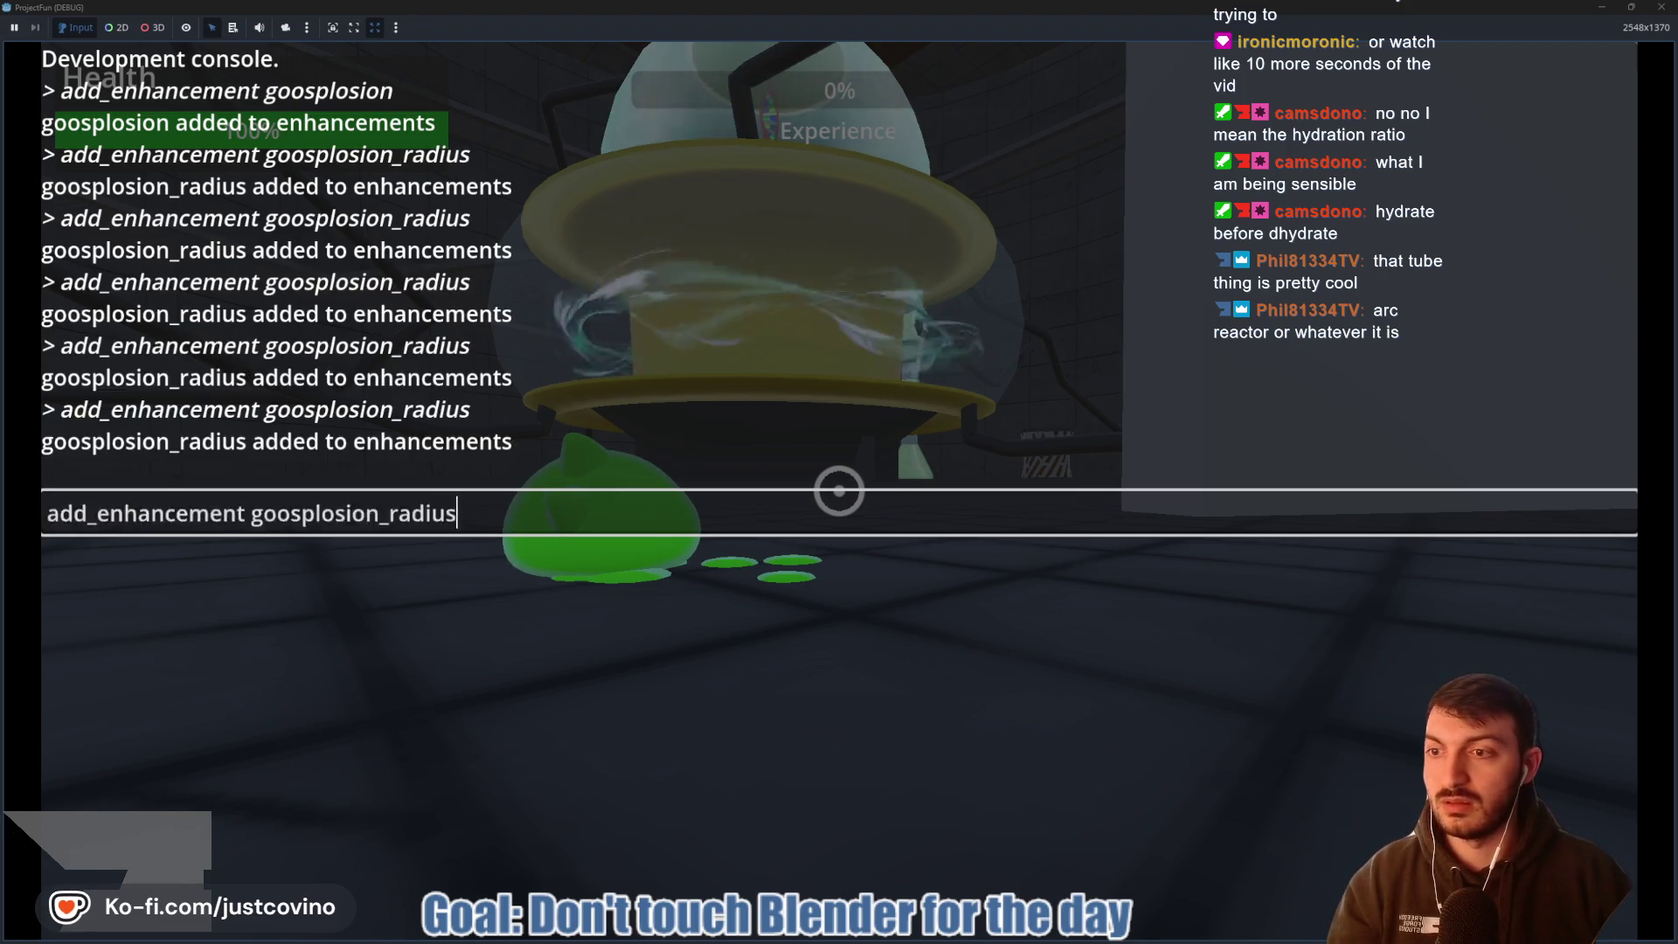
key(Return)
key(Up)
key(Return)
key(grave)
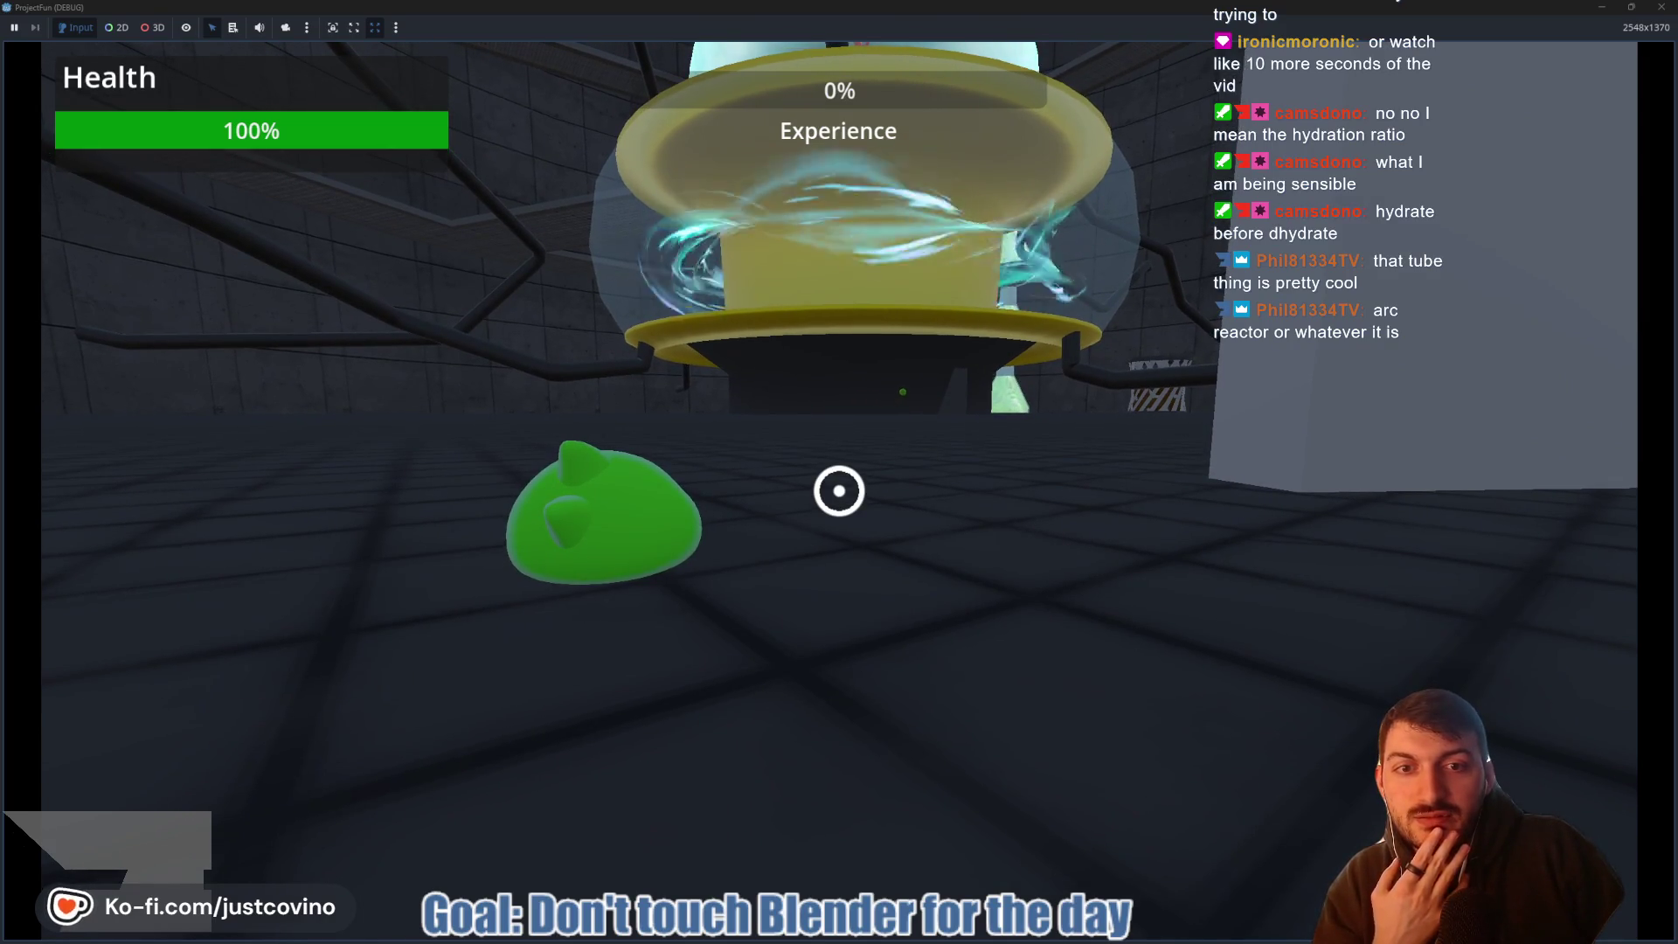
Trigger the enlarged goosplosion in play, then stop the game with F8
click(839, 491)
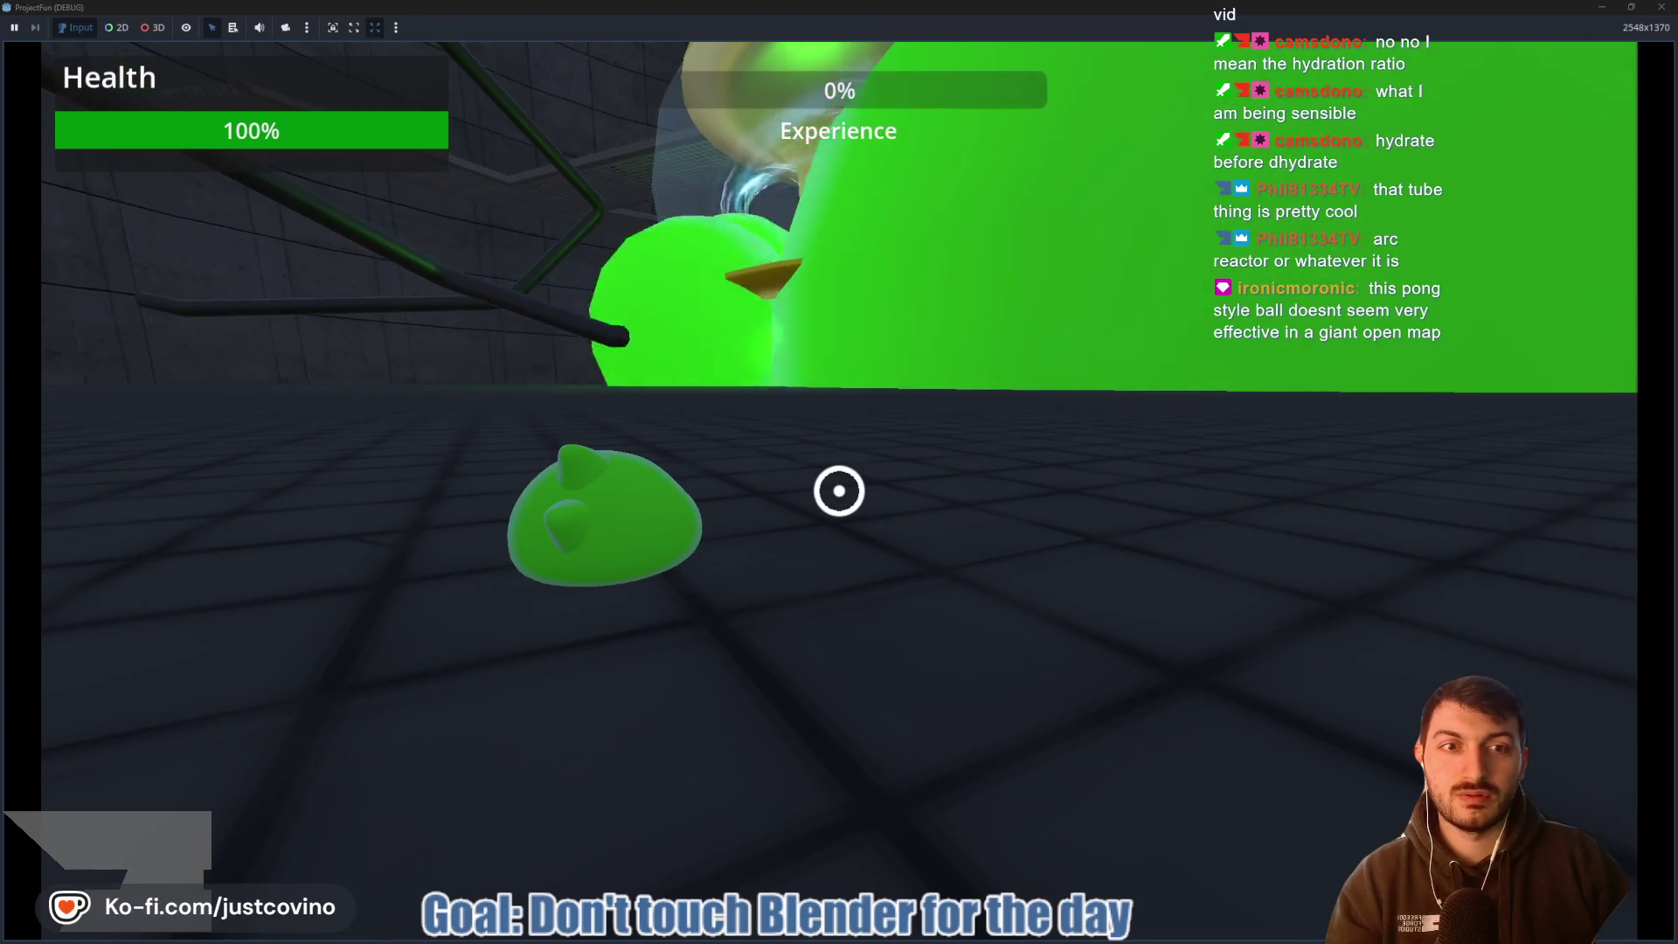
key(F8)
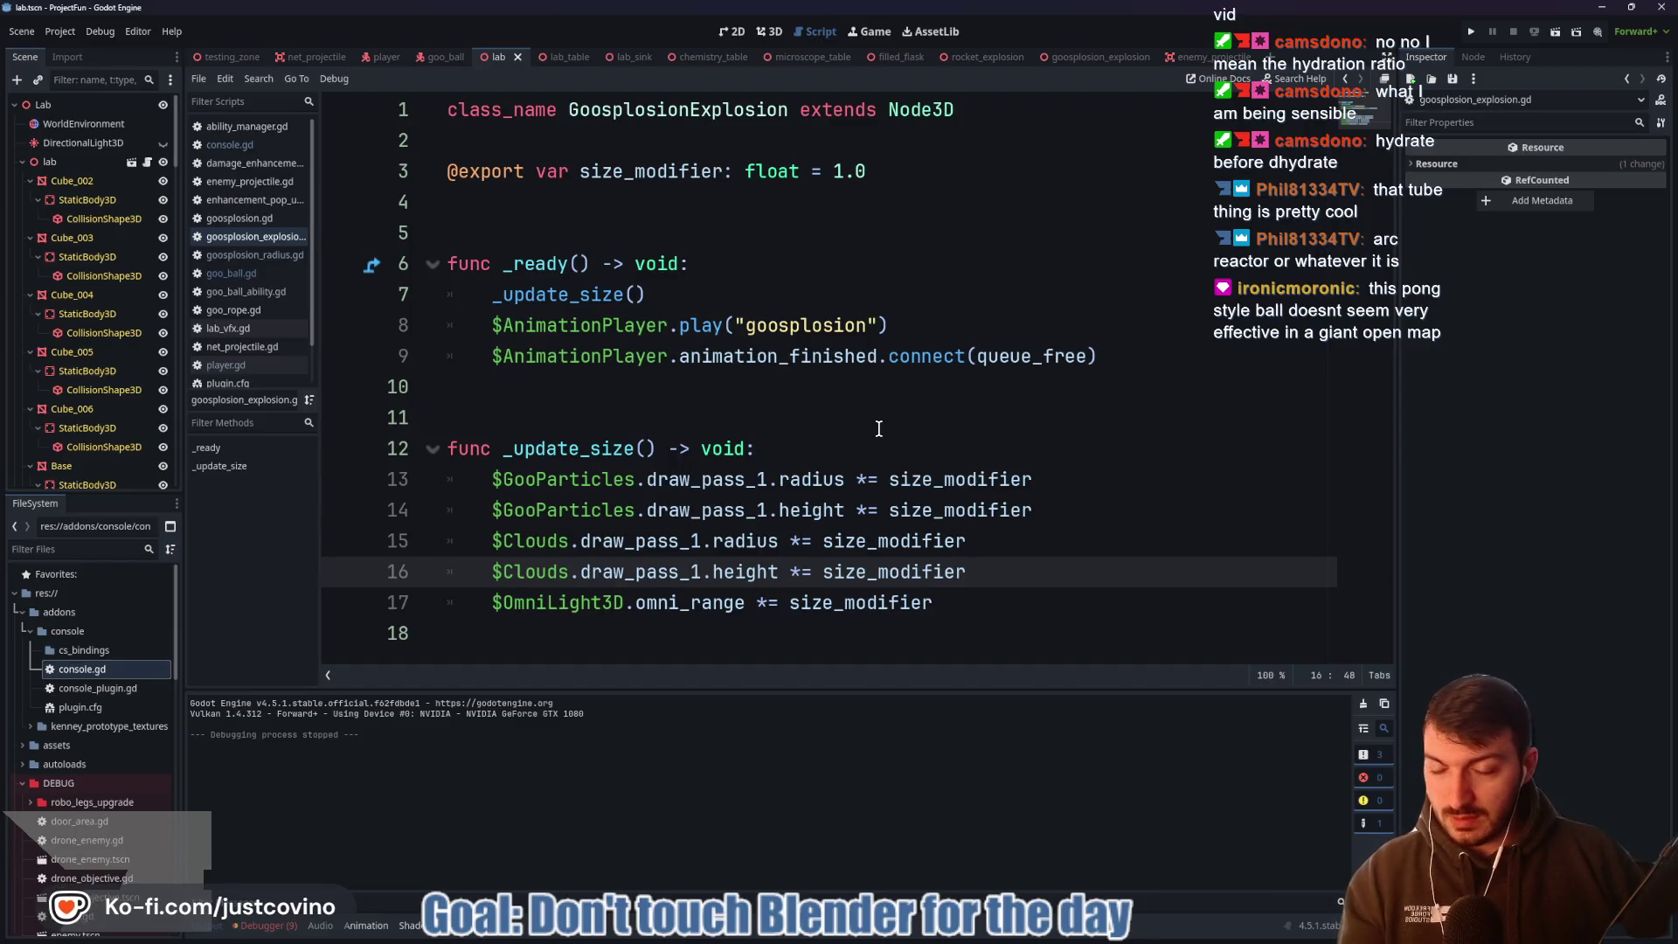
In the goosplosion_explosion scene, turn on One Shot for GooParticles, checking it against Clouds
click(1096, 57)
click(152, 104)
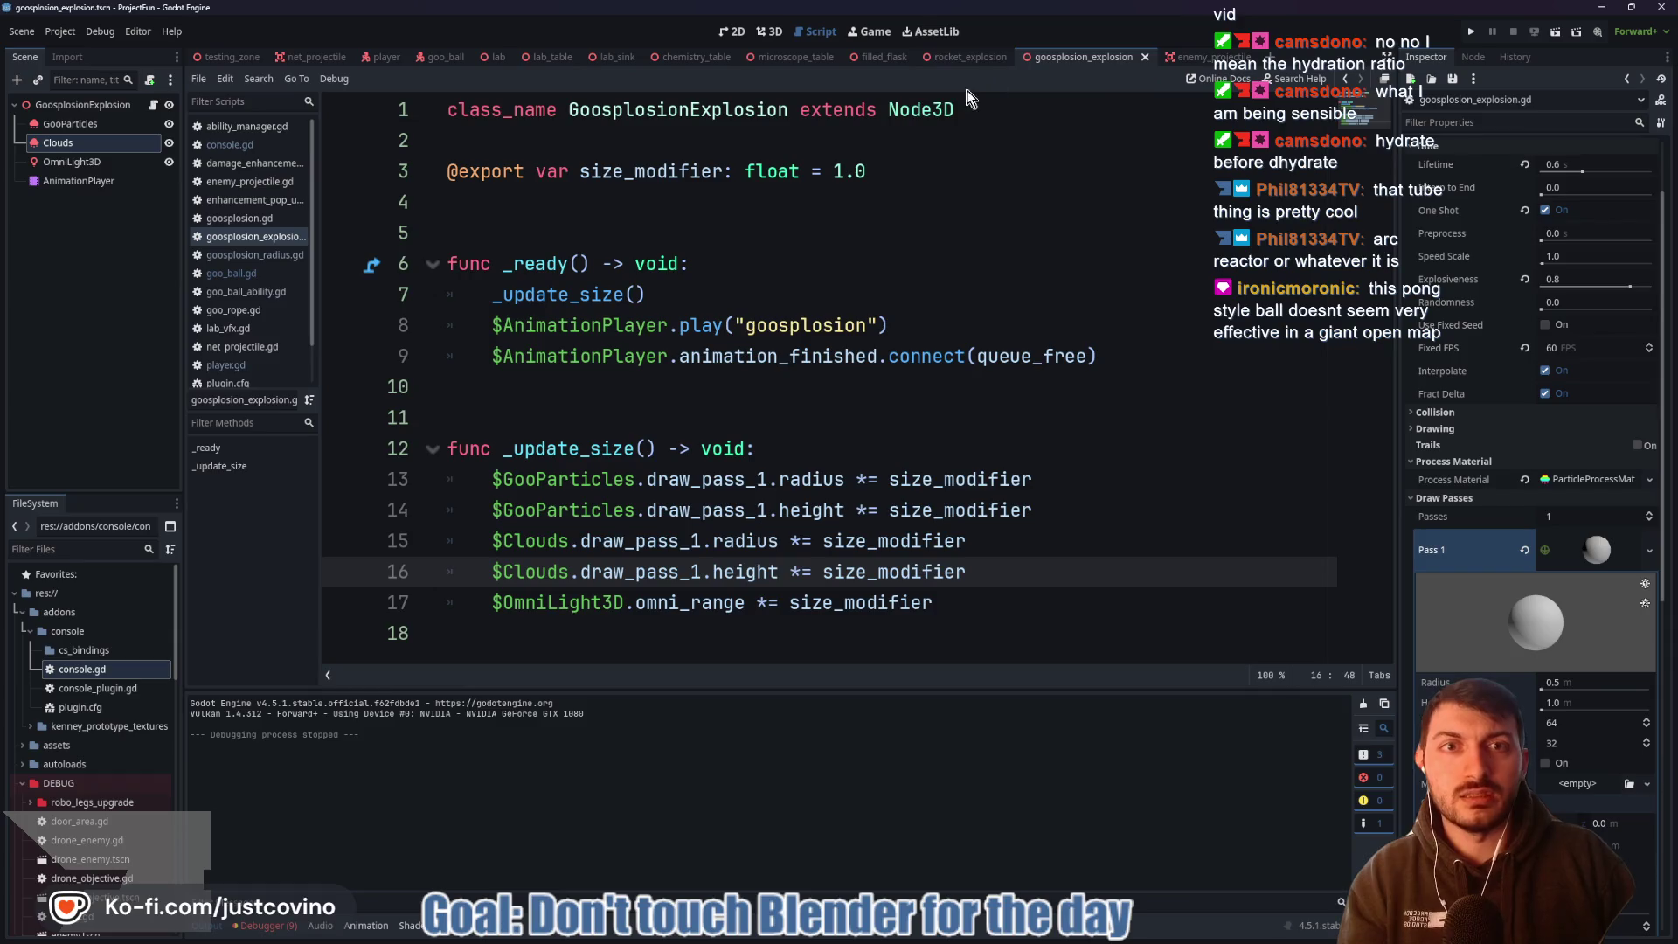
click(98, 182)
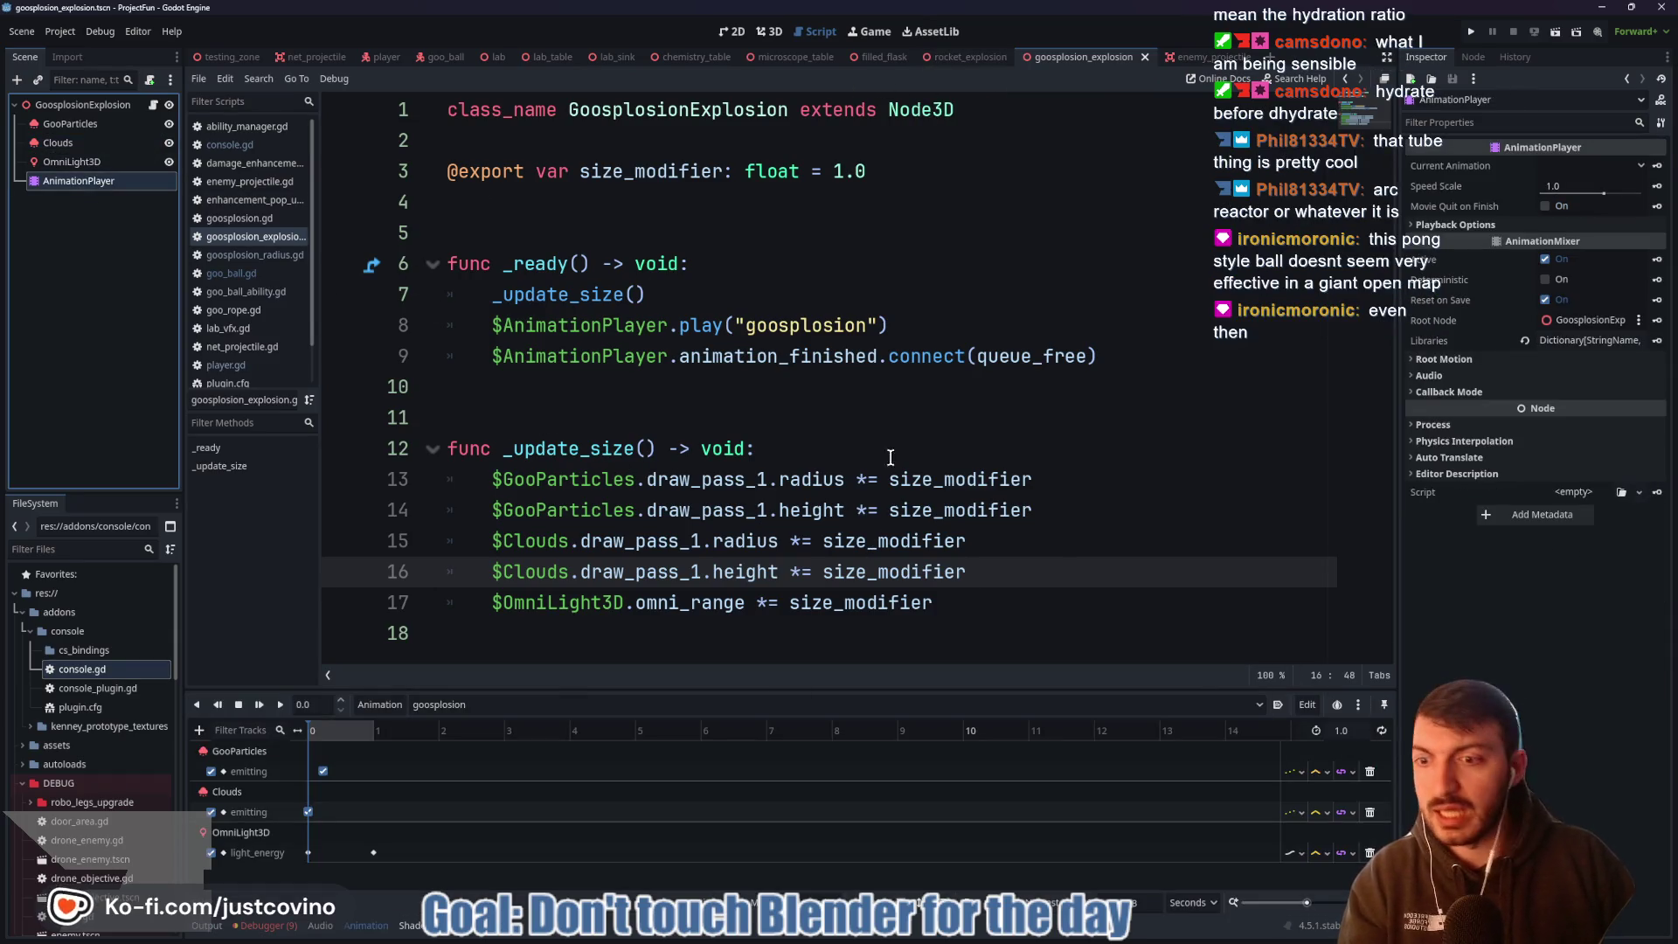
click(70, 124)
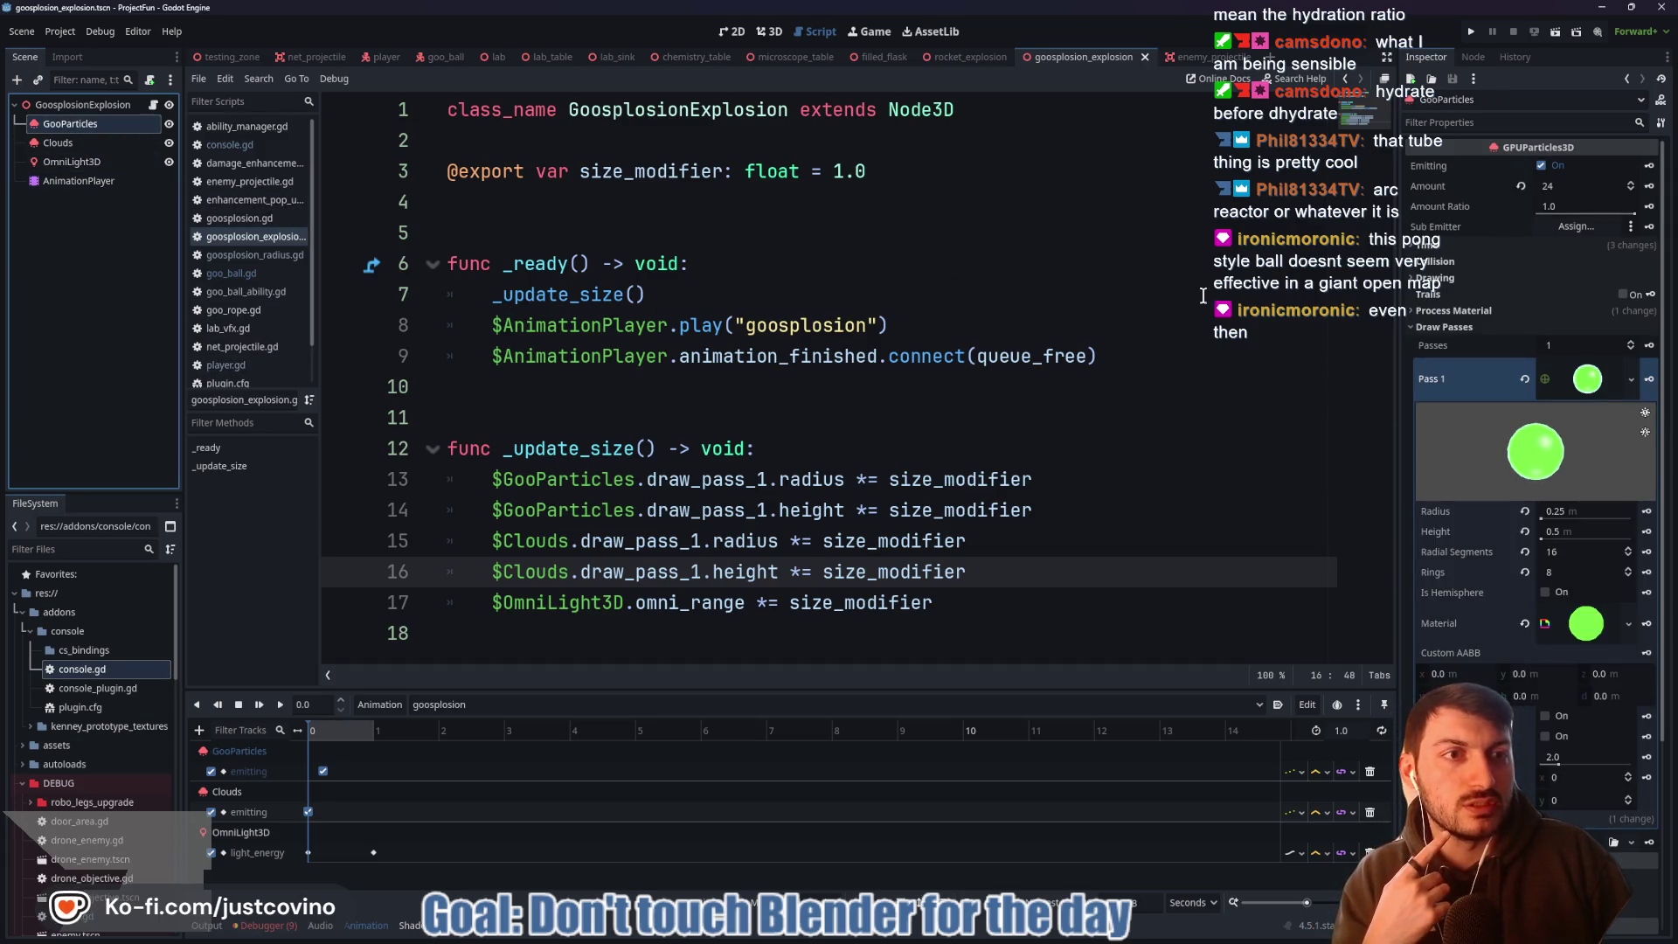
click(769, 31)
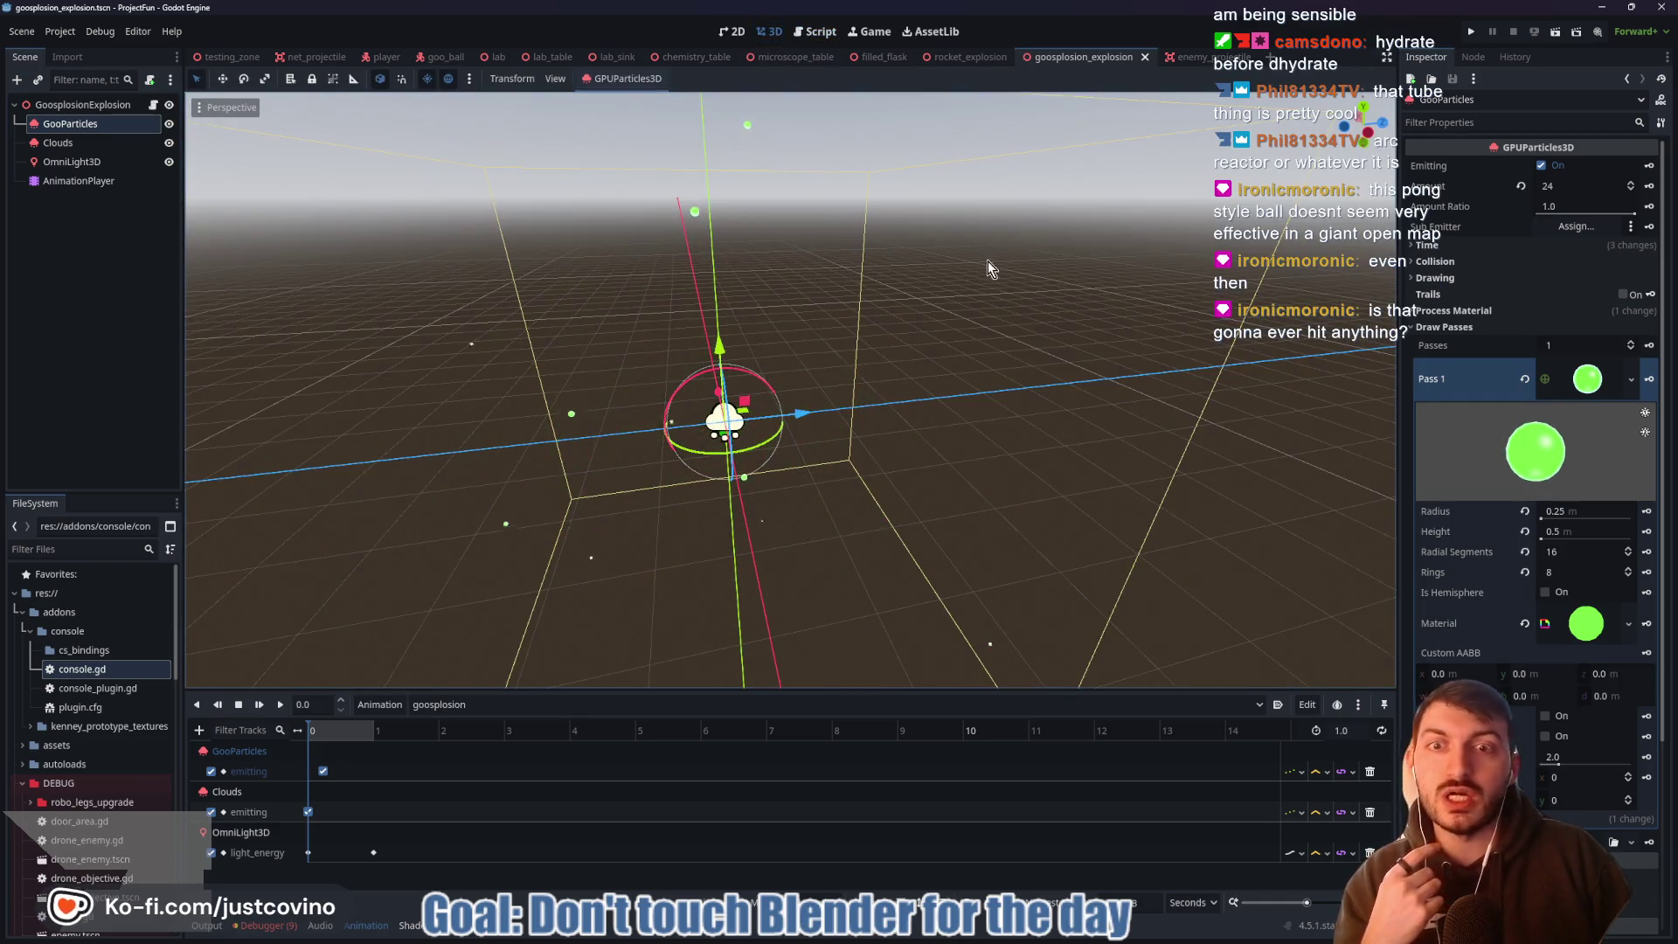
click(1515, 246)
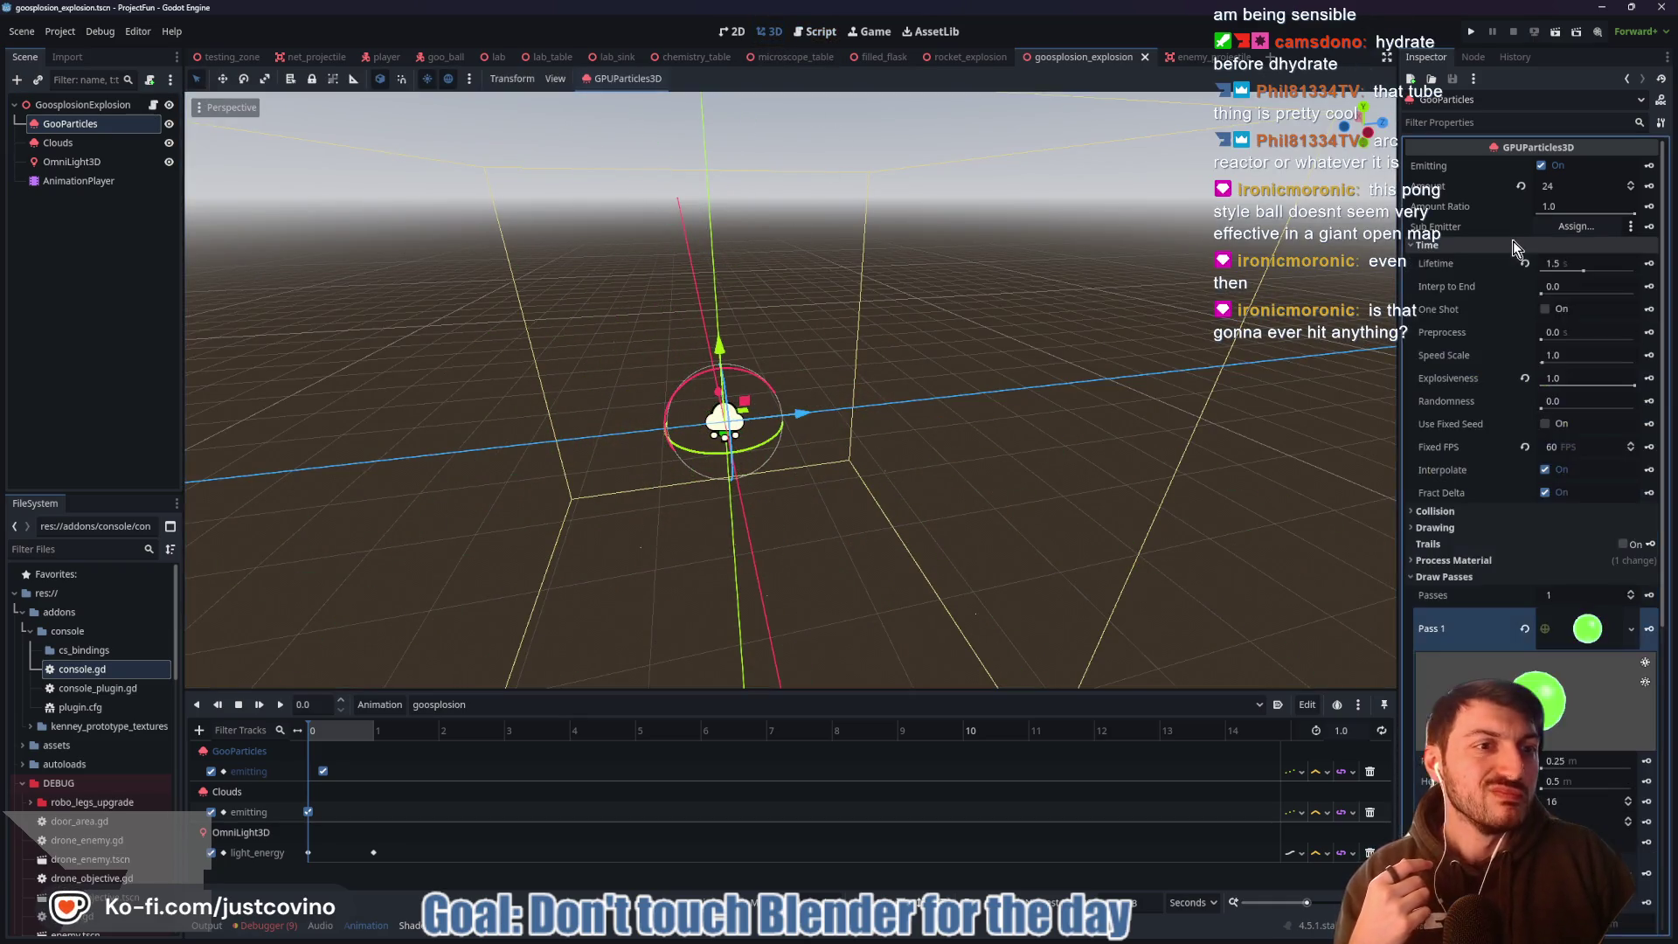
click(1546, 310)
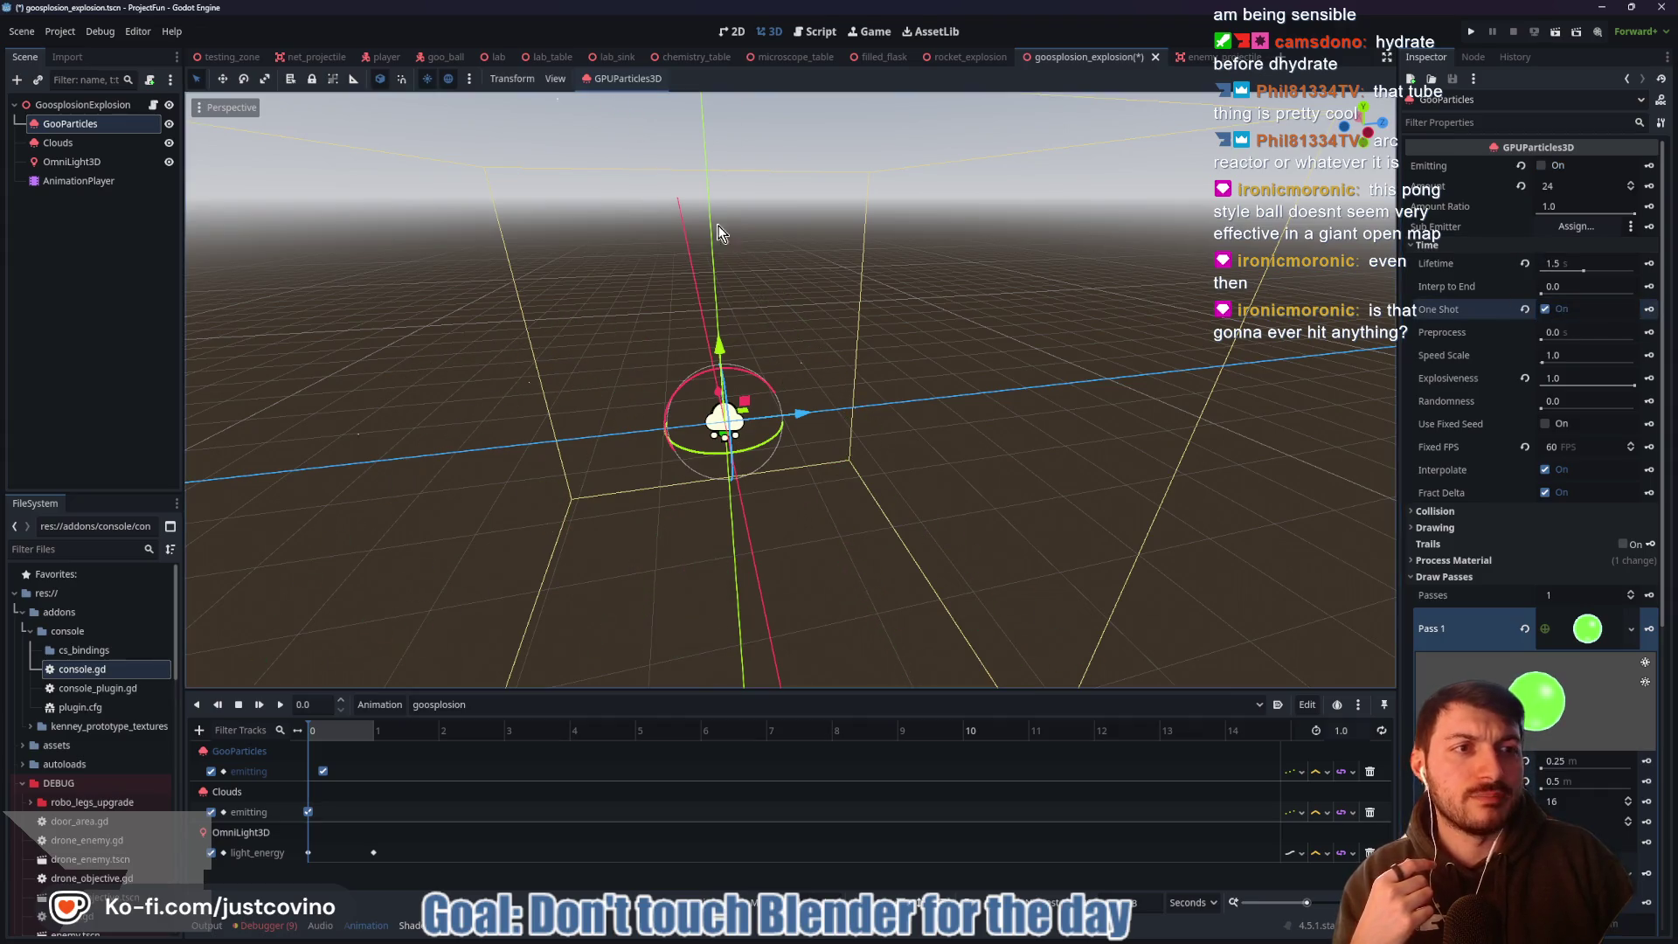
click(55, 143)
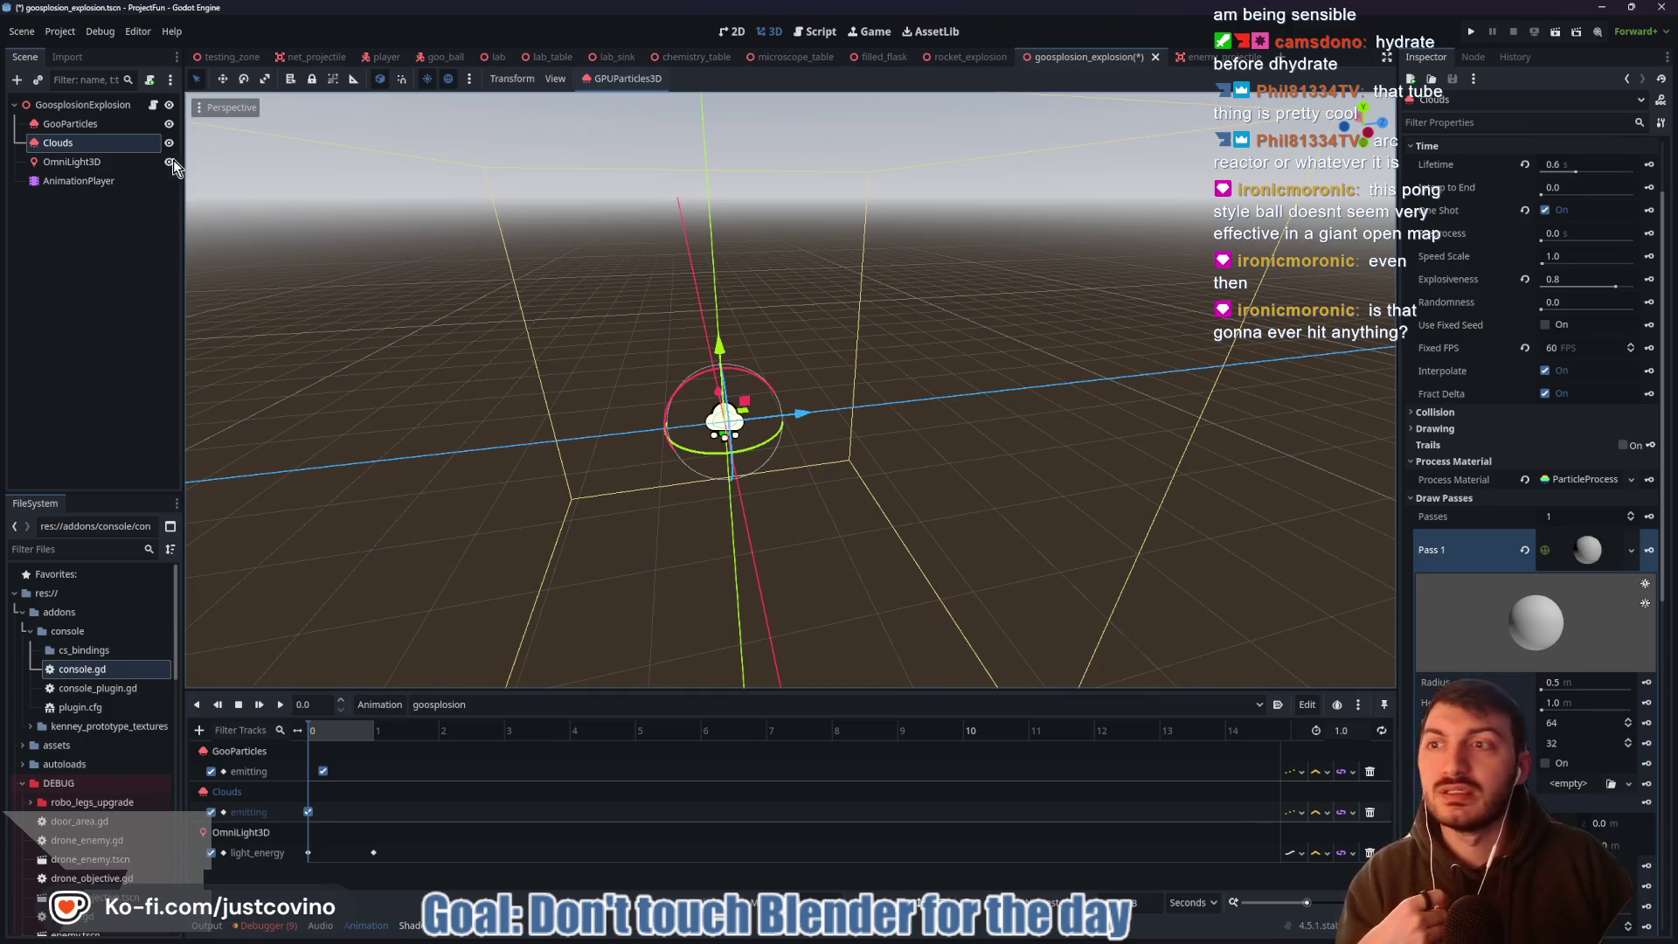
click(109, 125)
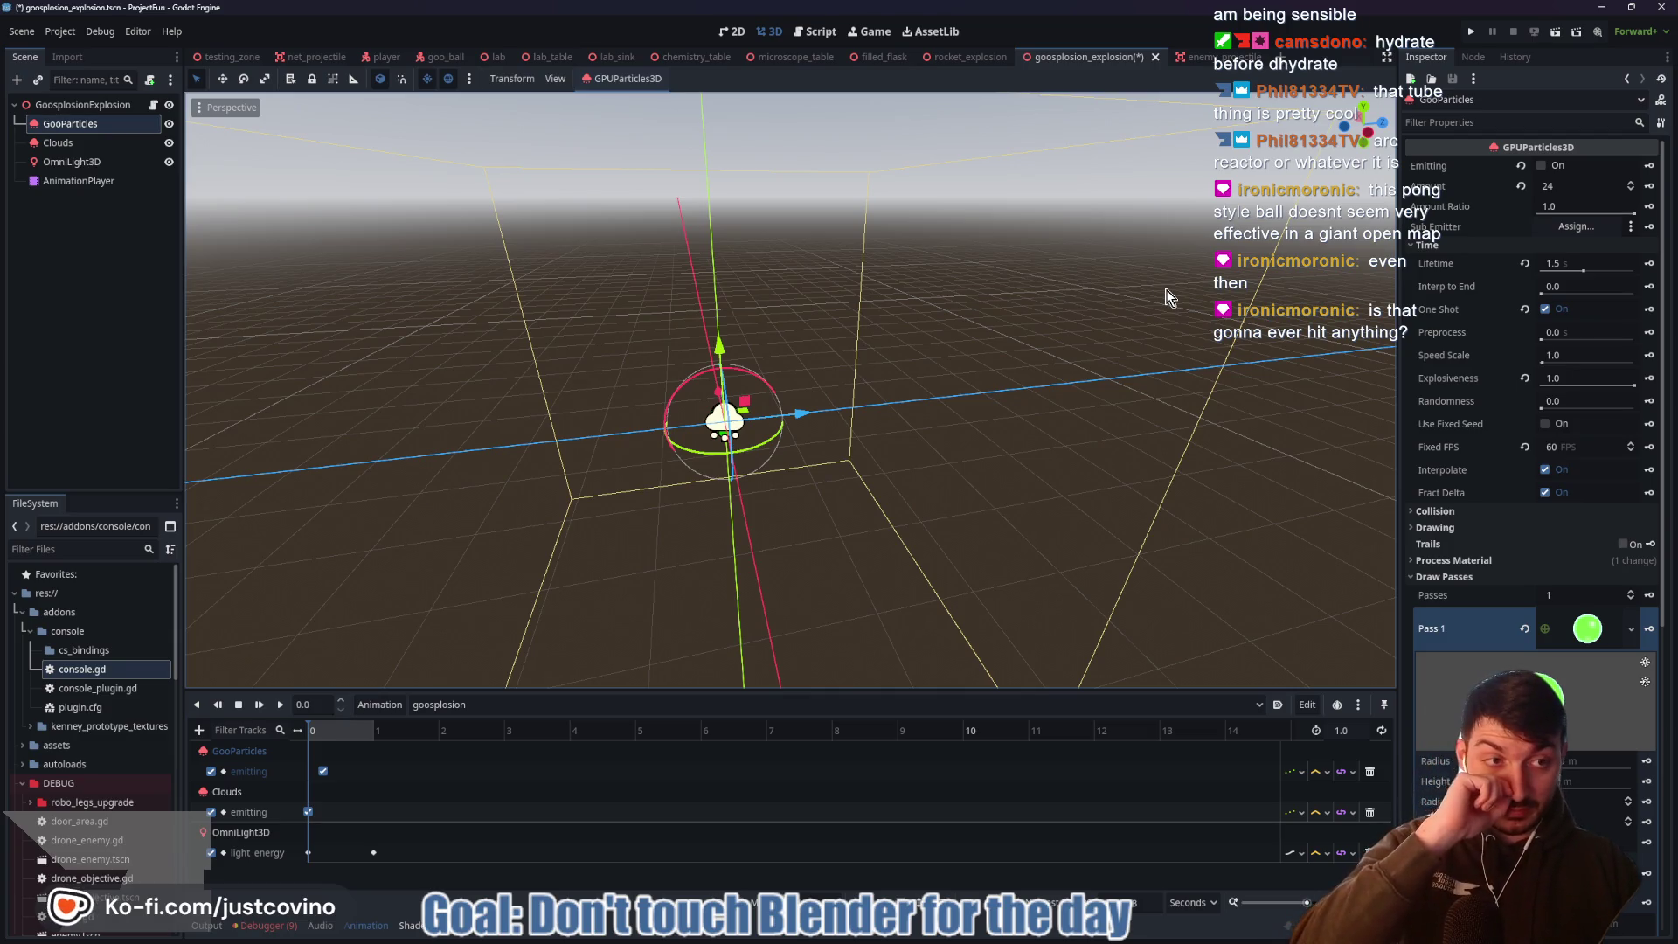
Review the Debugger's error list for the explosion script's line 9, then clear it
click(154, 105)
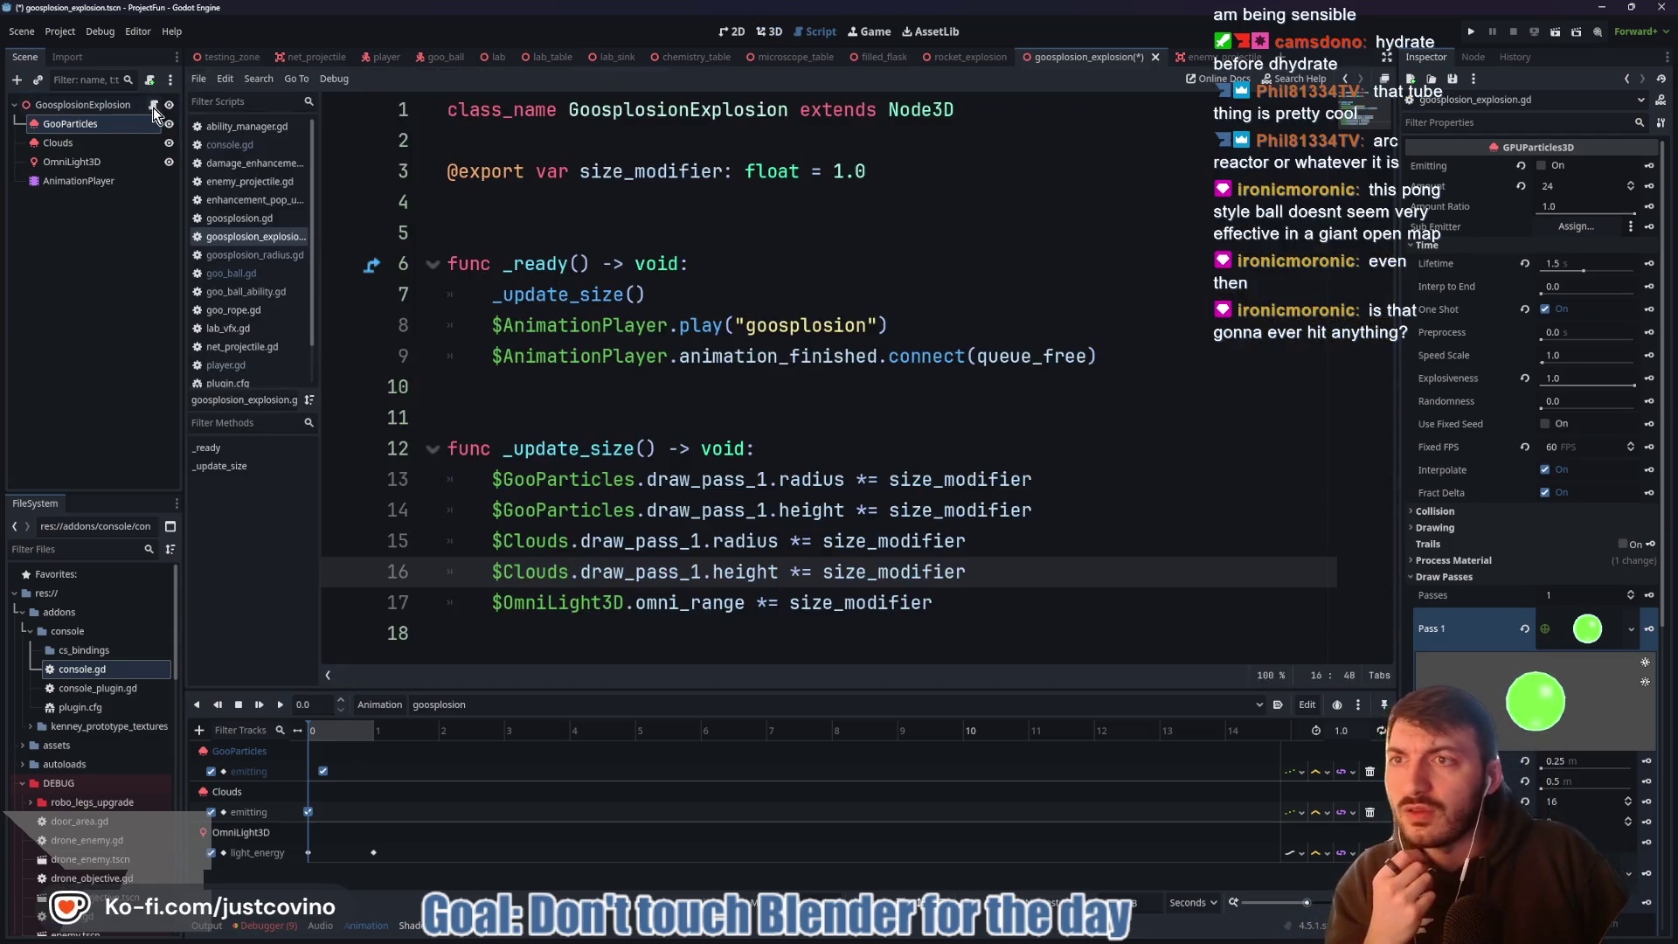
mouse_move(402, 358)
mouse_down()
mouse_move(399, 325)
mouse_move(401, 342)
mouse_up()
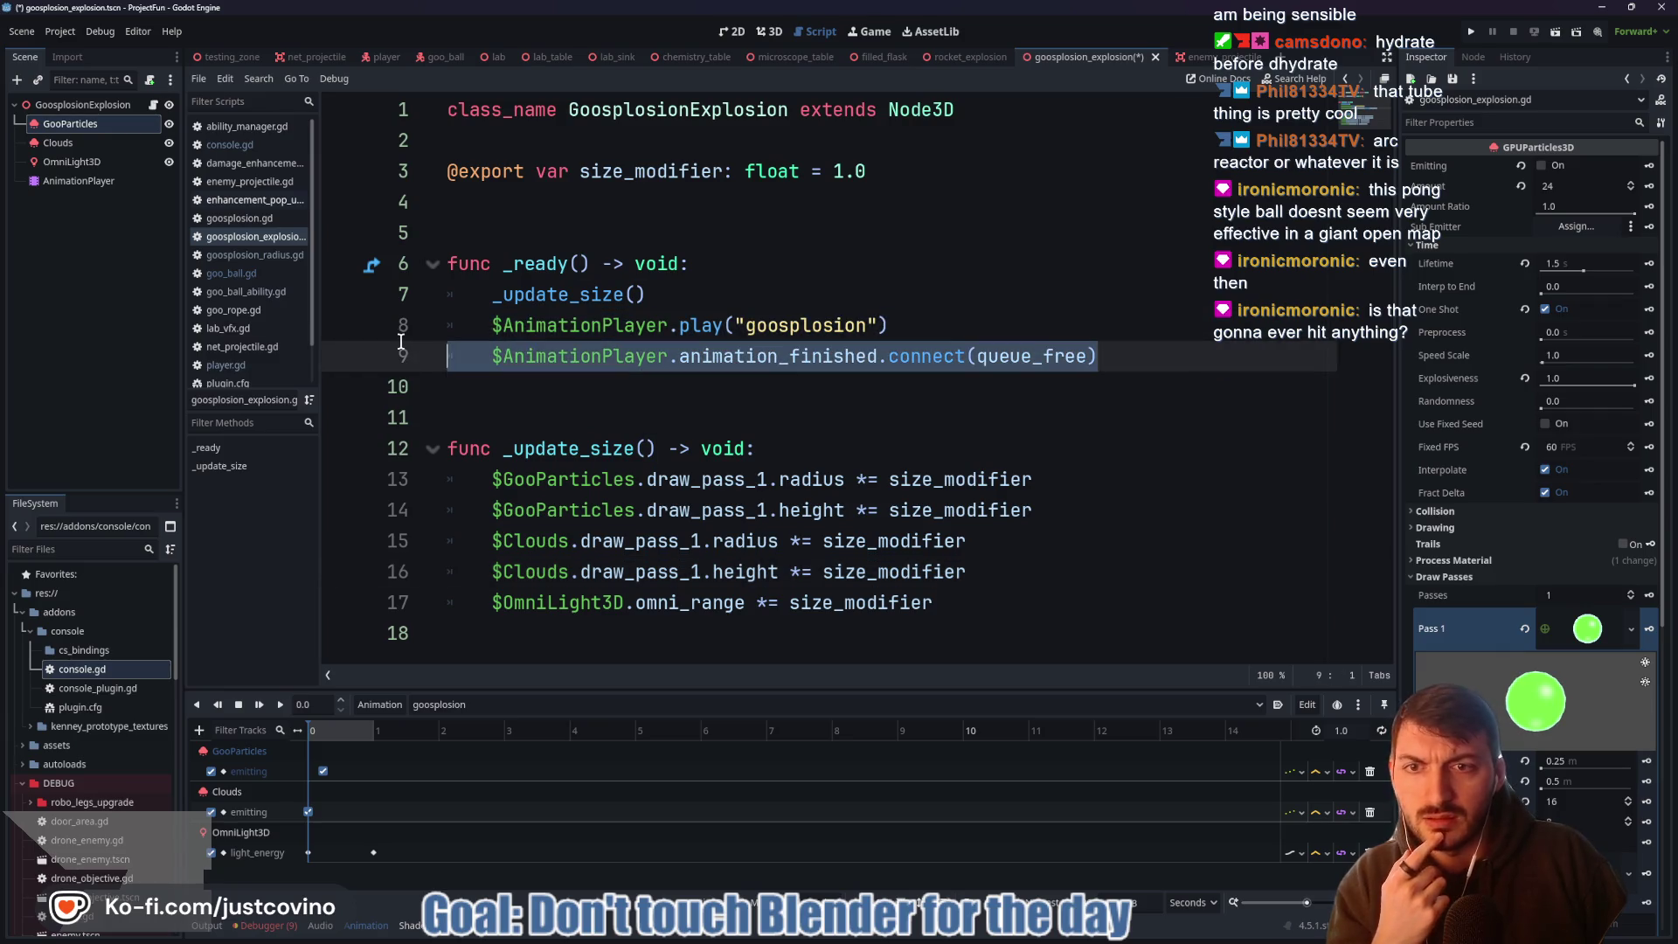
click(267, 926)
click(277, 700)
scroll(572, 881, down, 1)
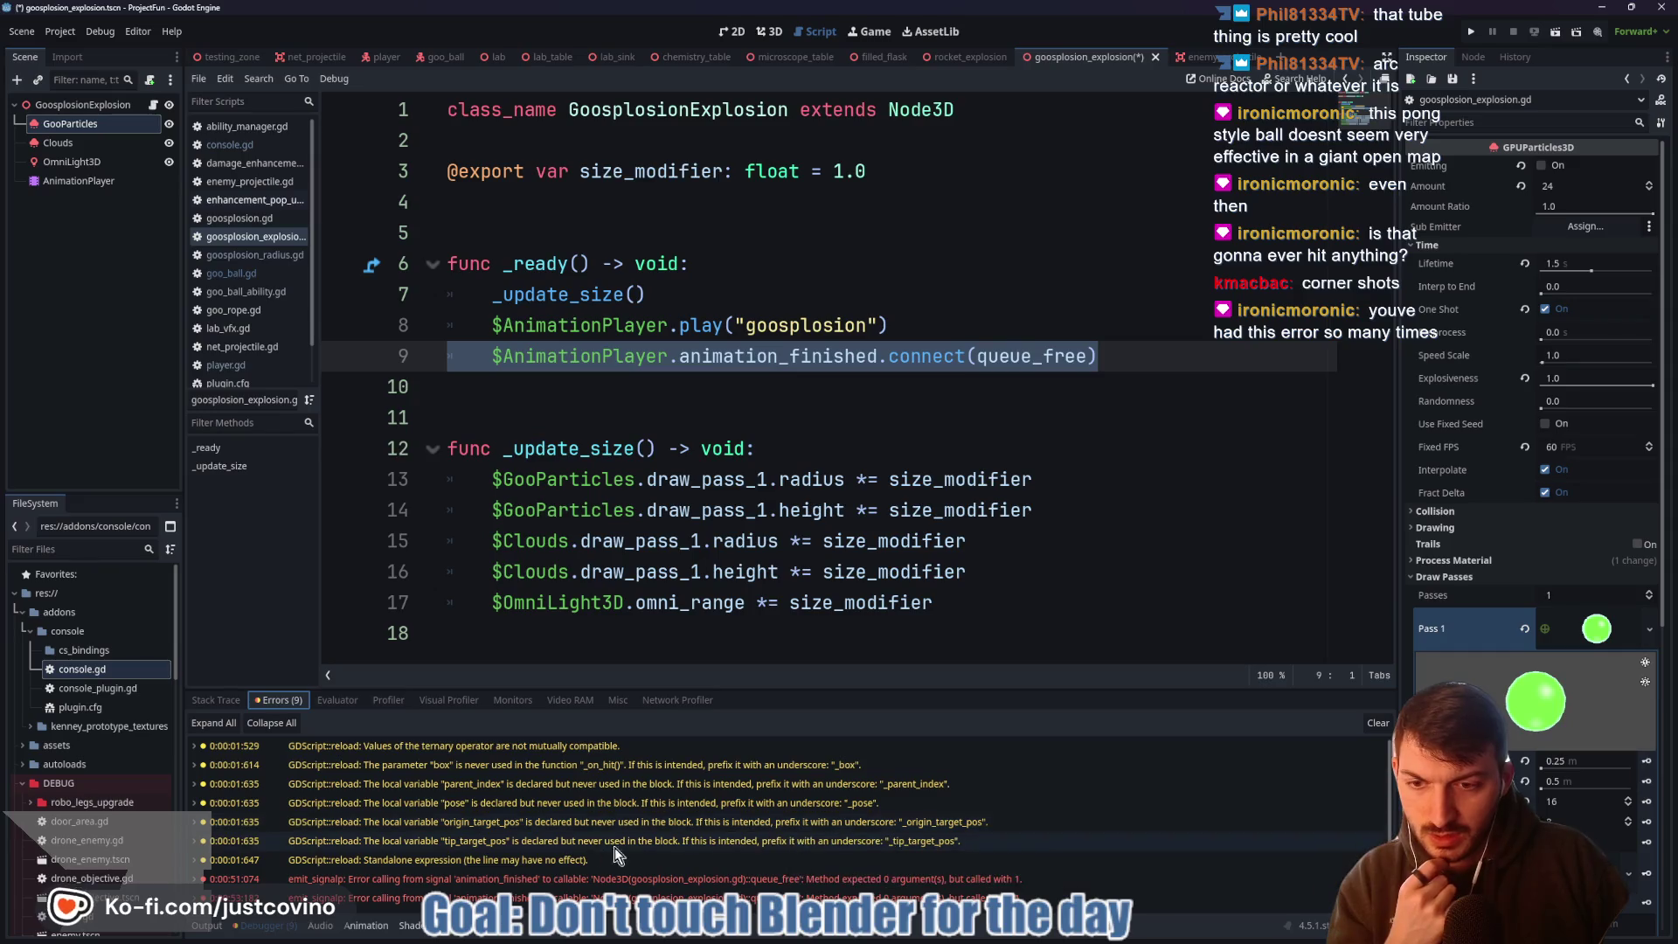
click(1377, 722)
Wrap queue_free in a func(anim_type: String) lambda and save the script
click(1033, 365)
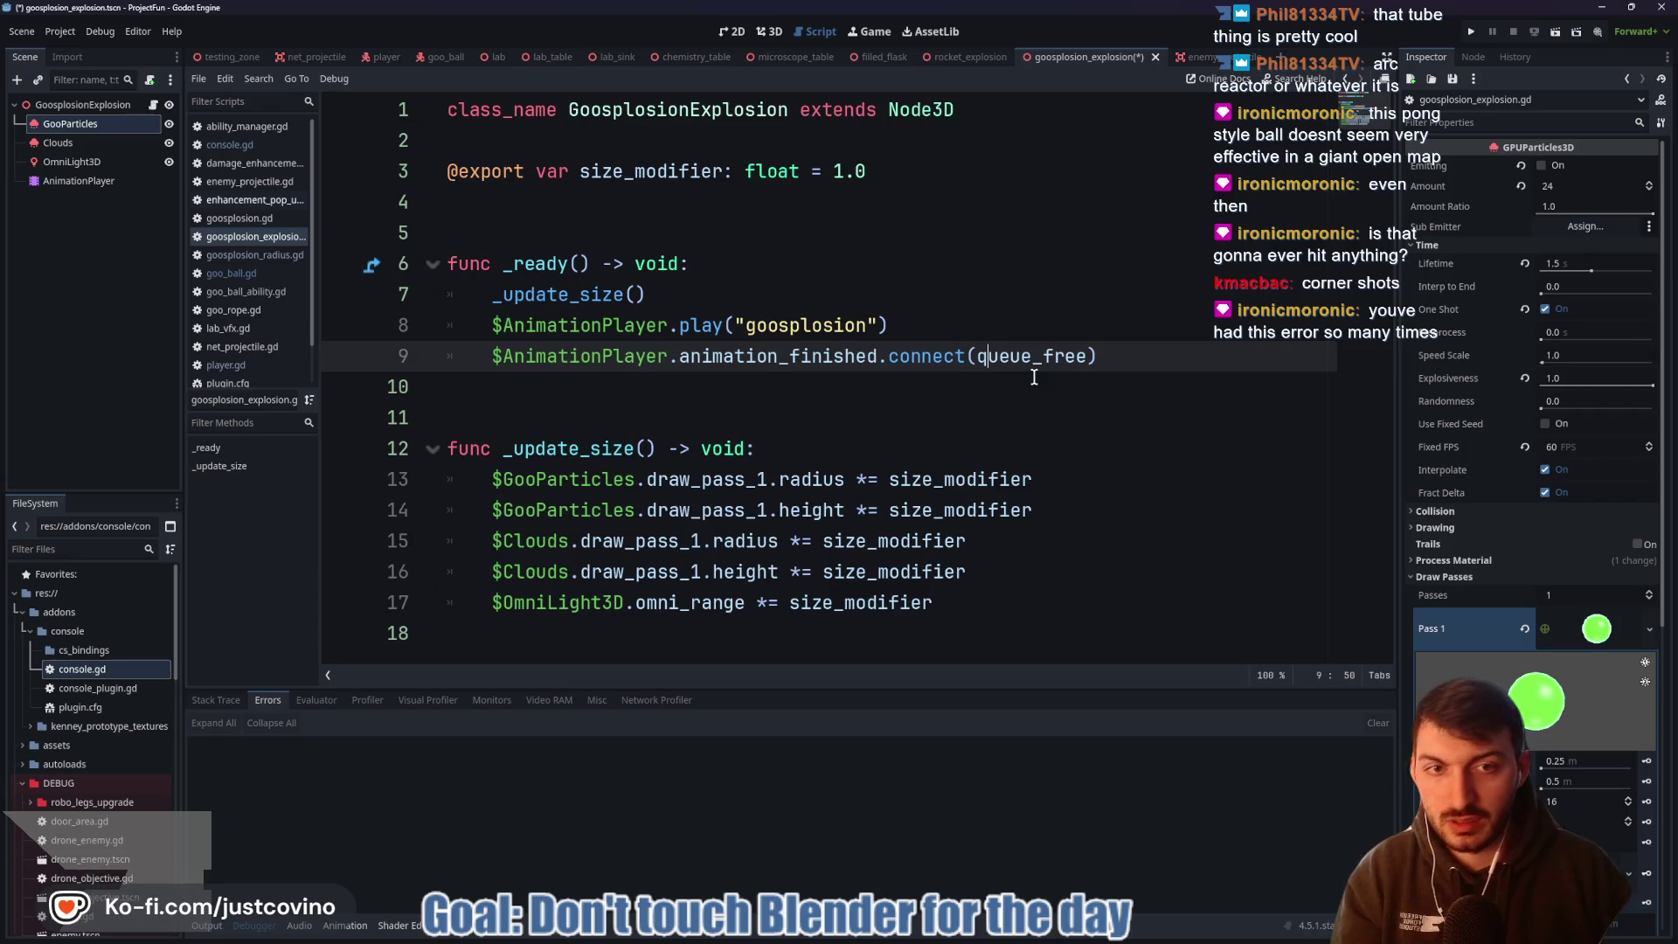
key(Left)
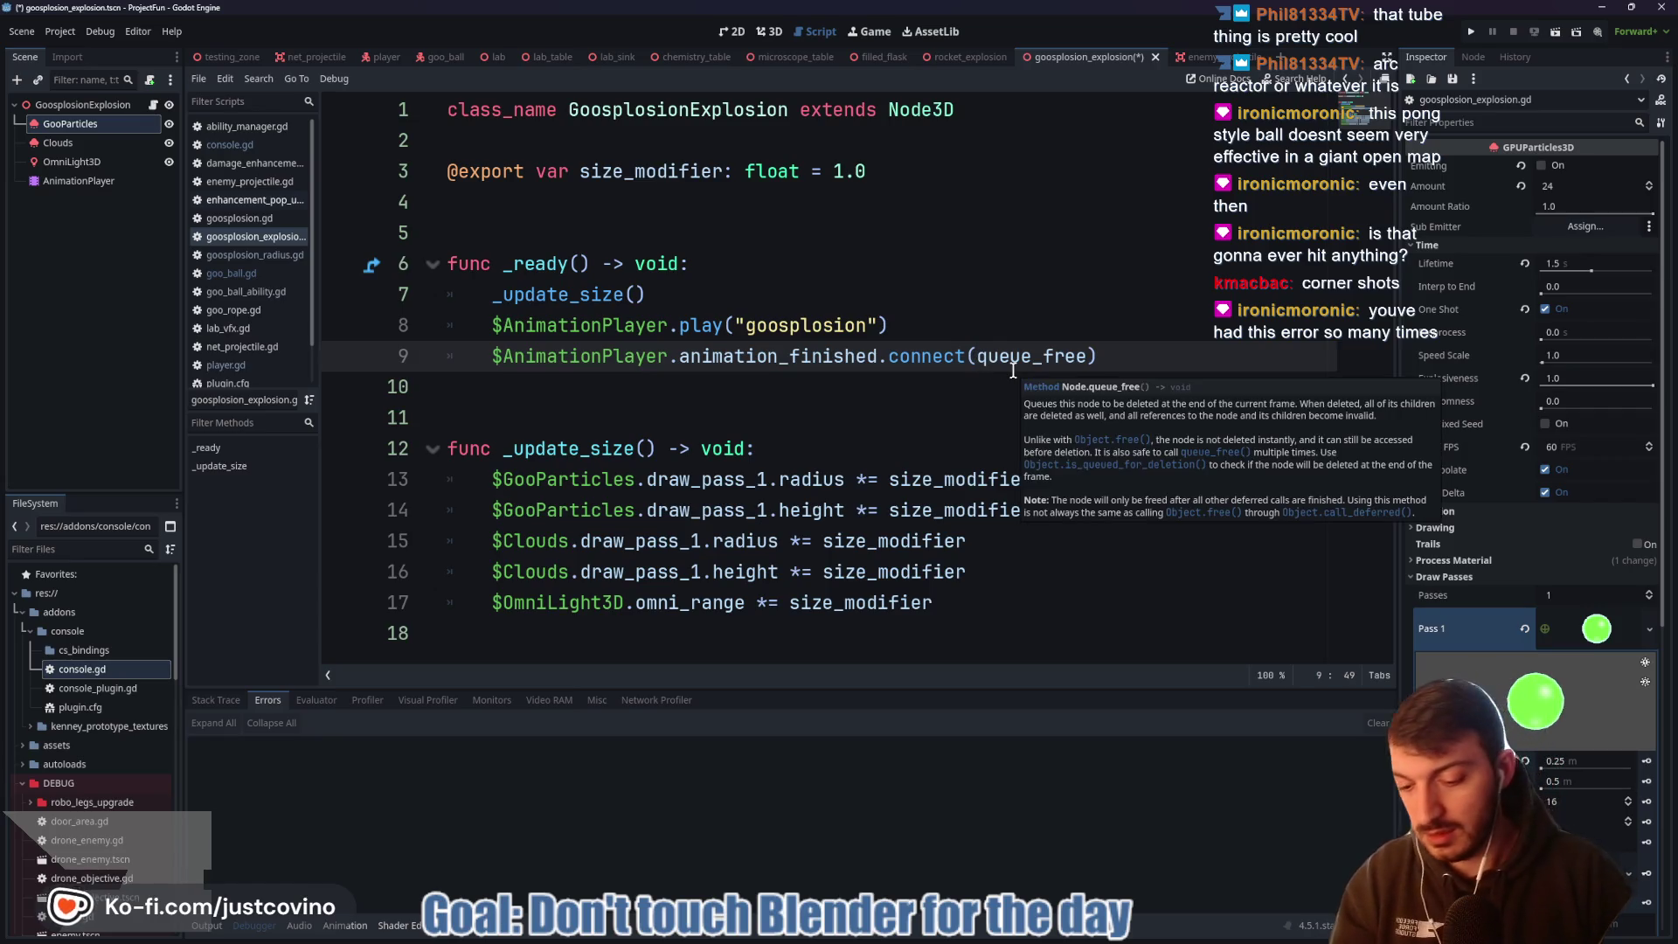
mouse_move(1013, 371)
text(func())
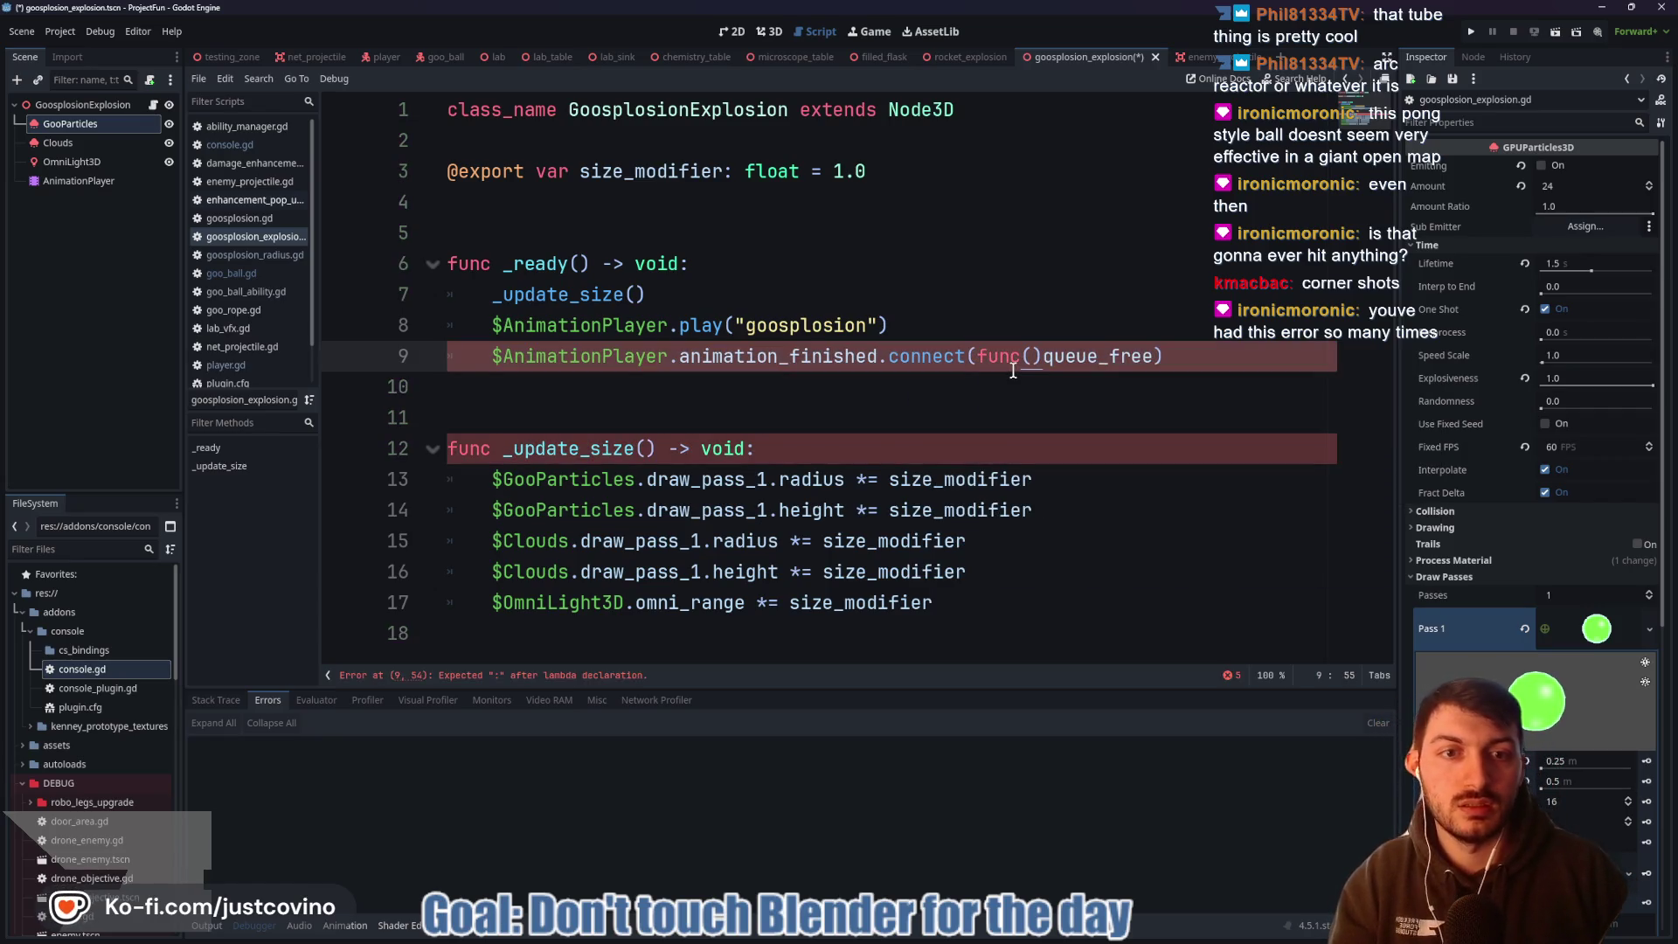
text(:)
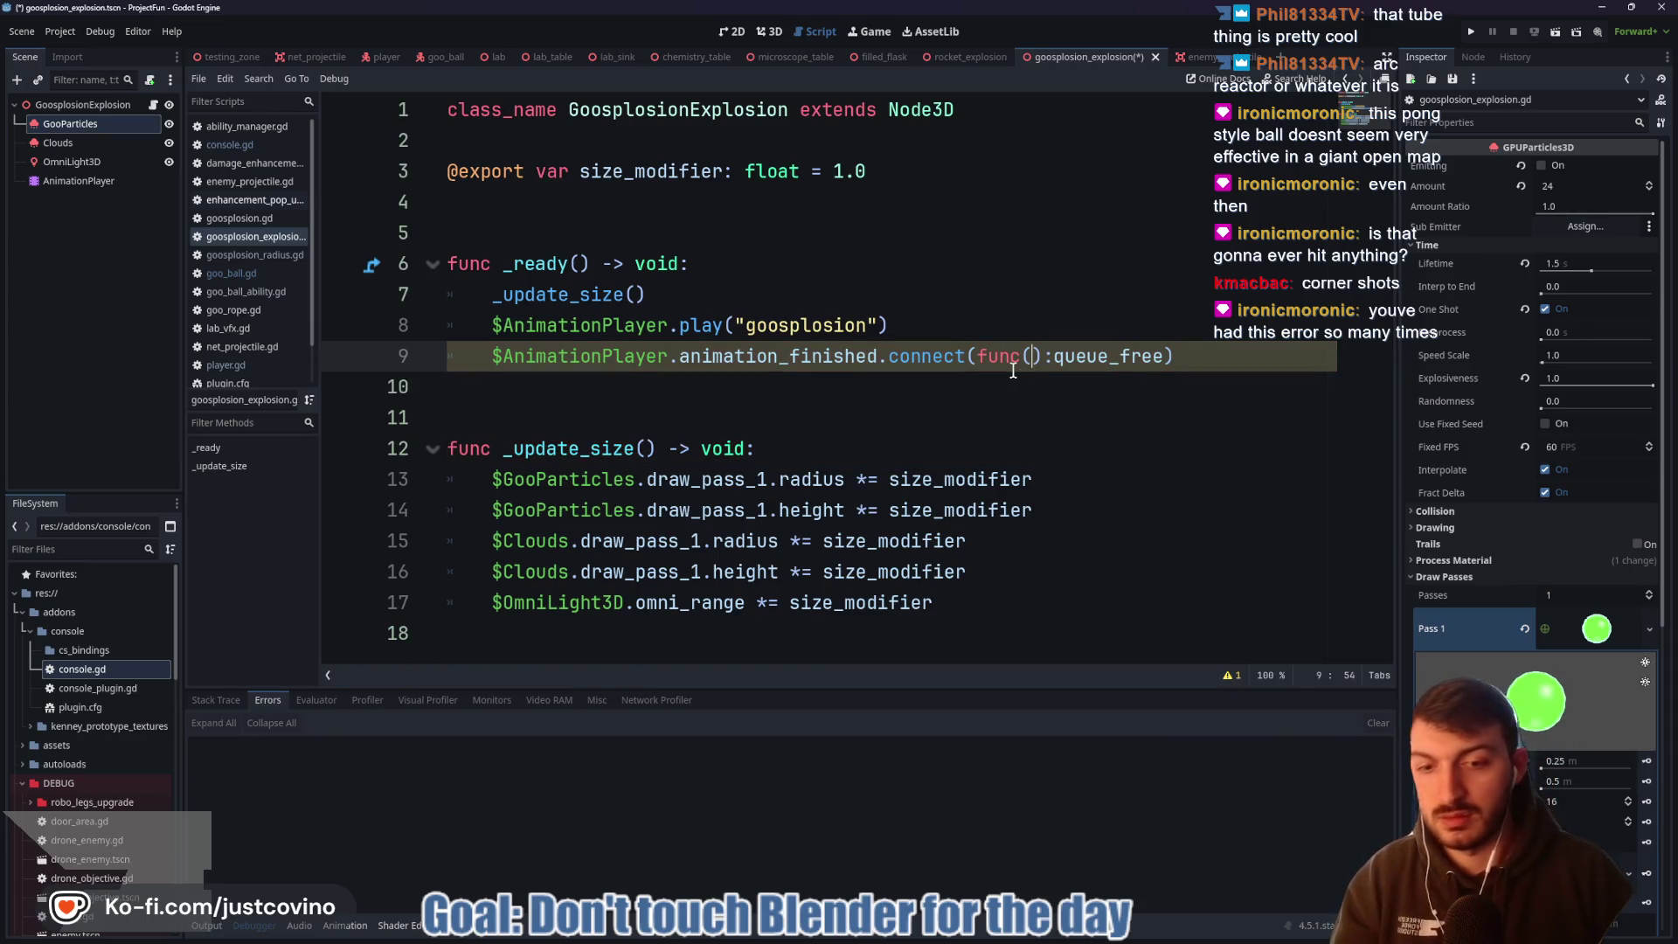
text(anim_type)
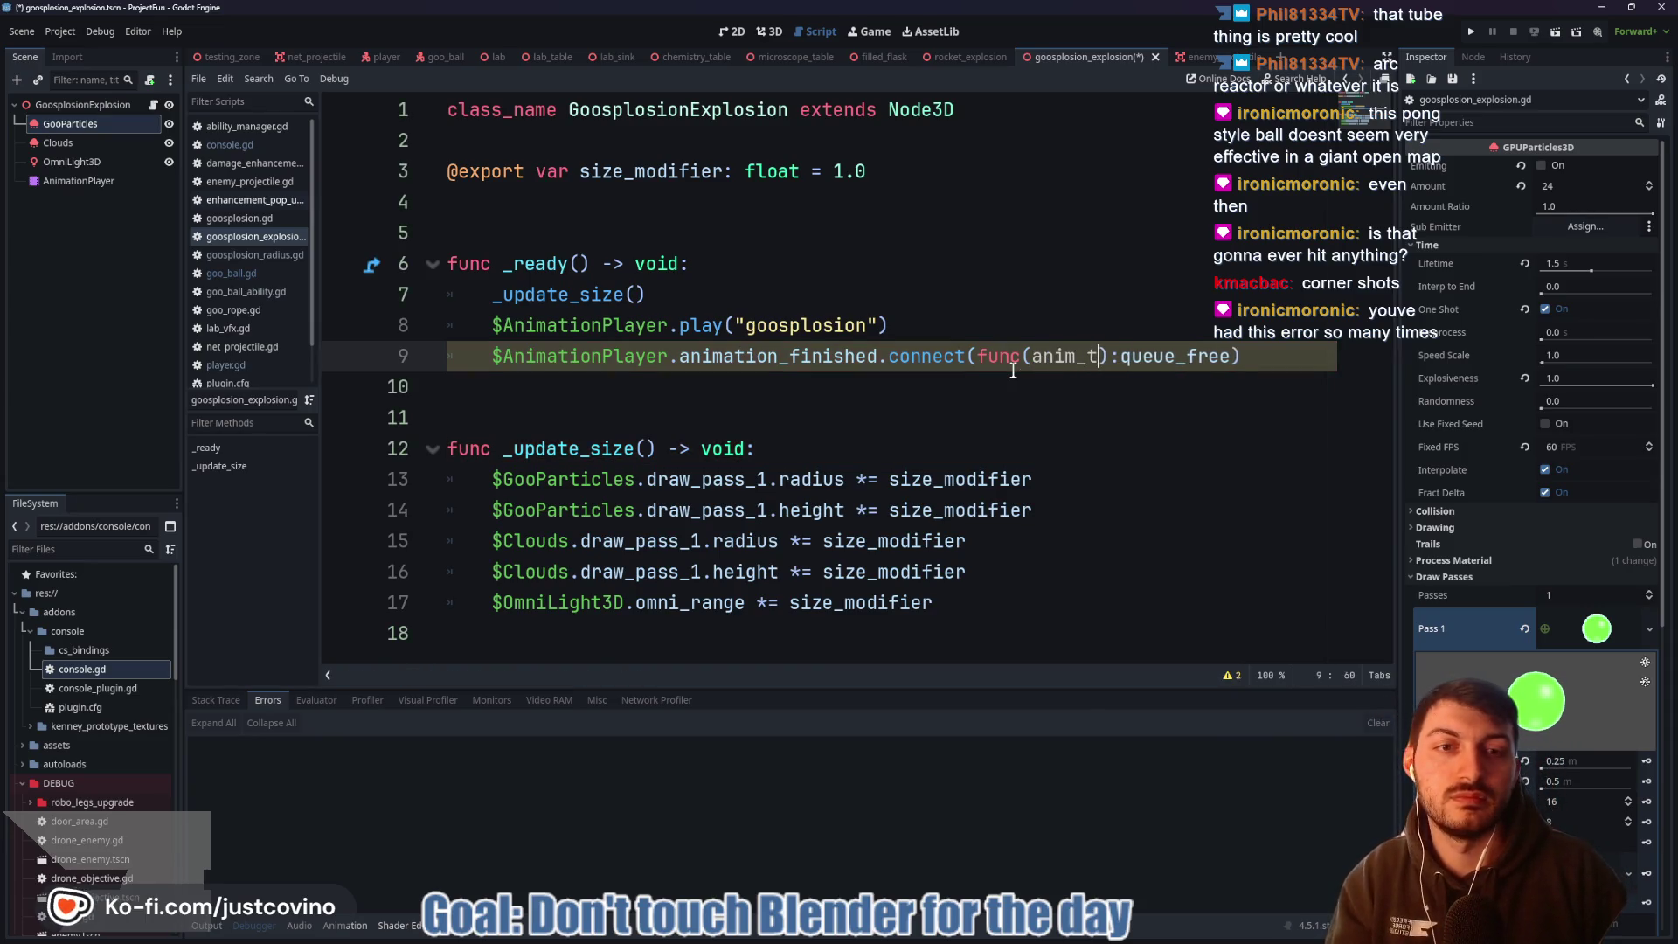
text(:)
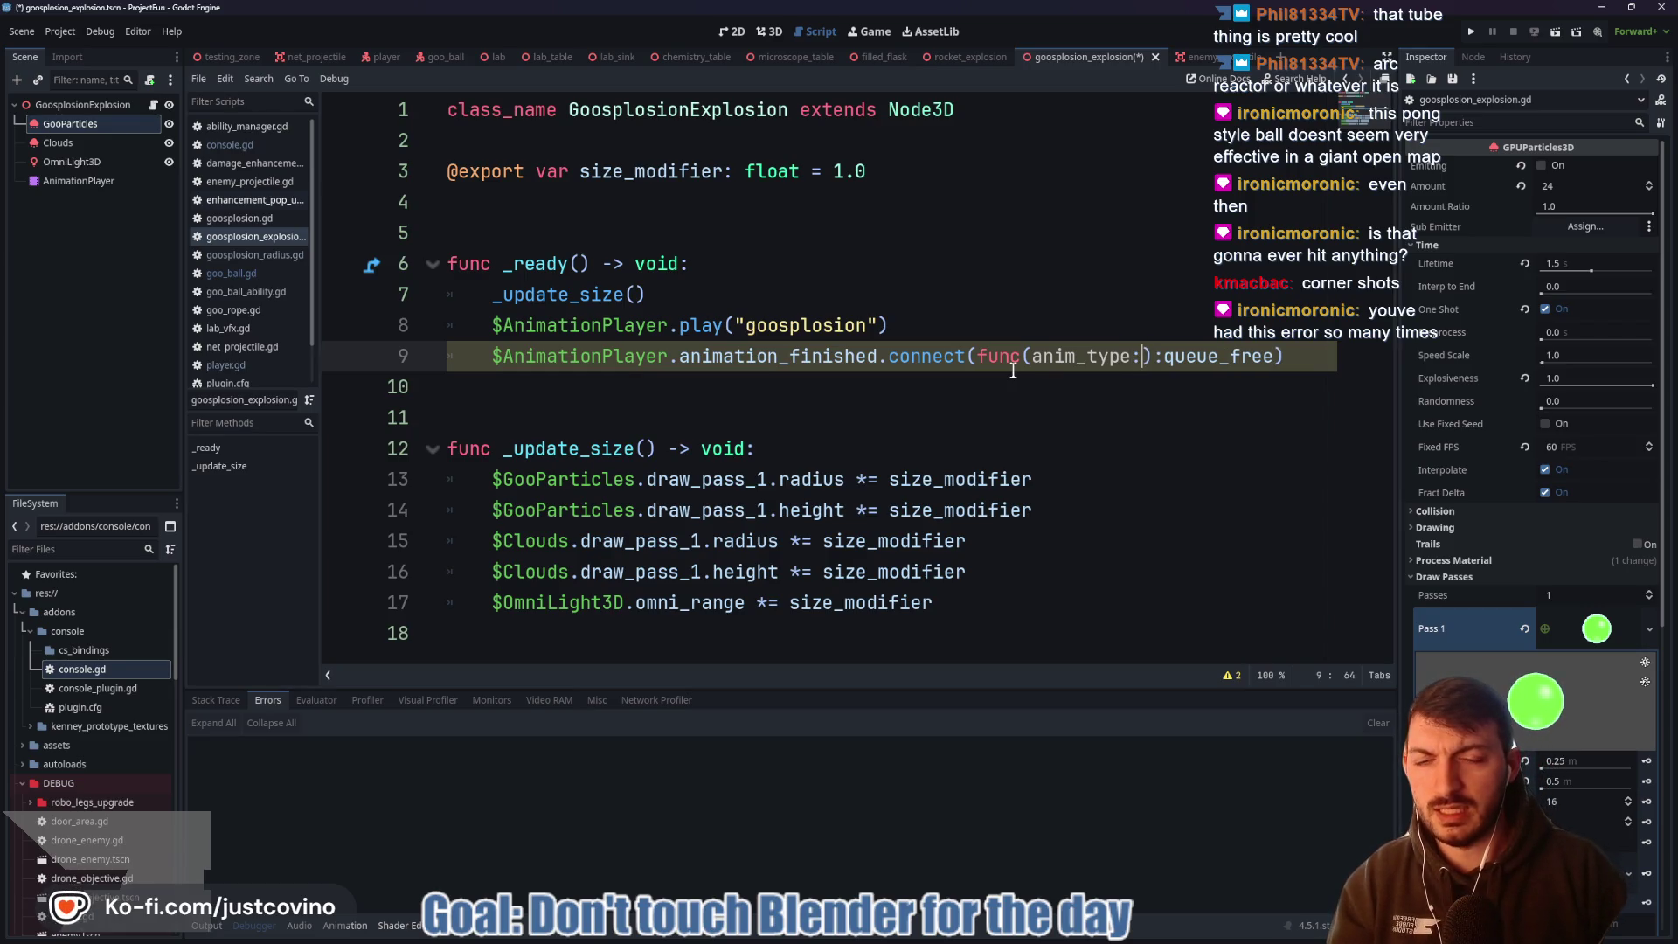
text( Stiing)
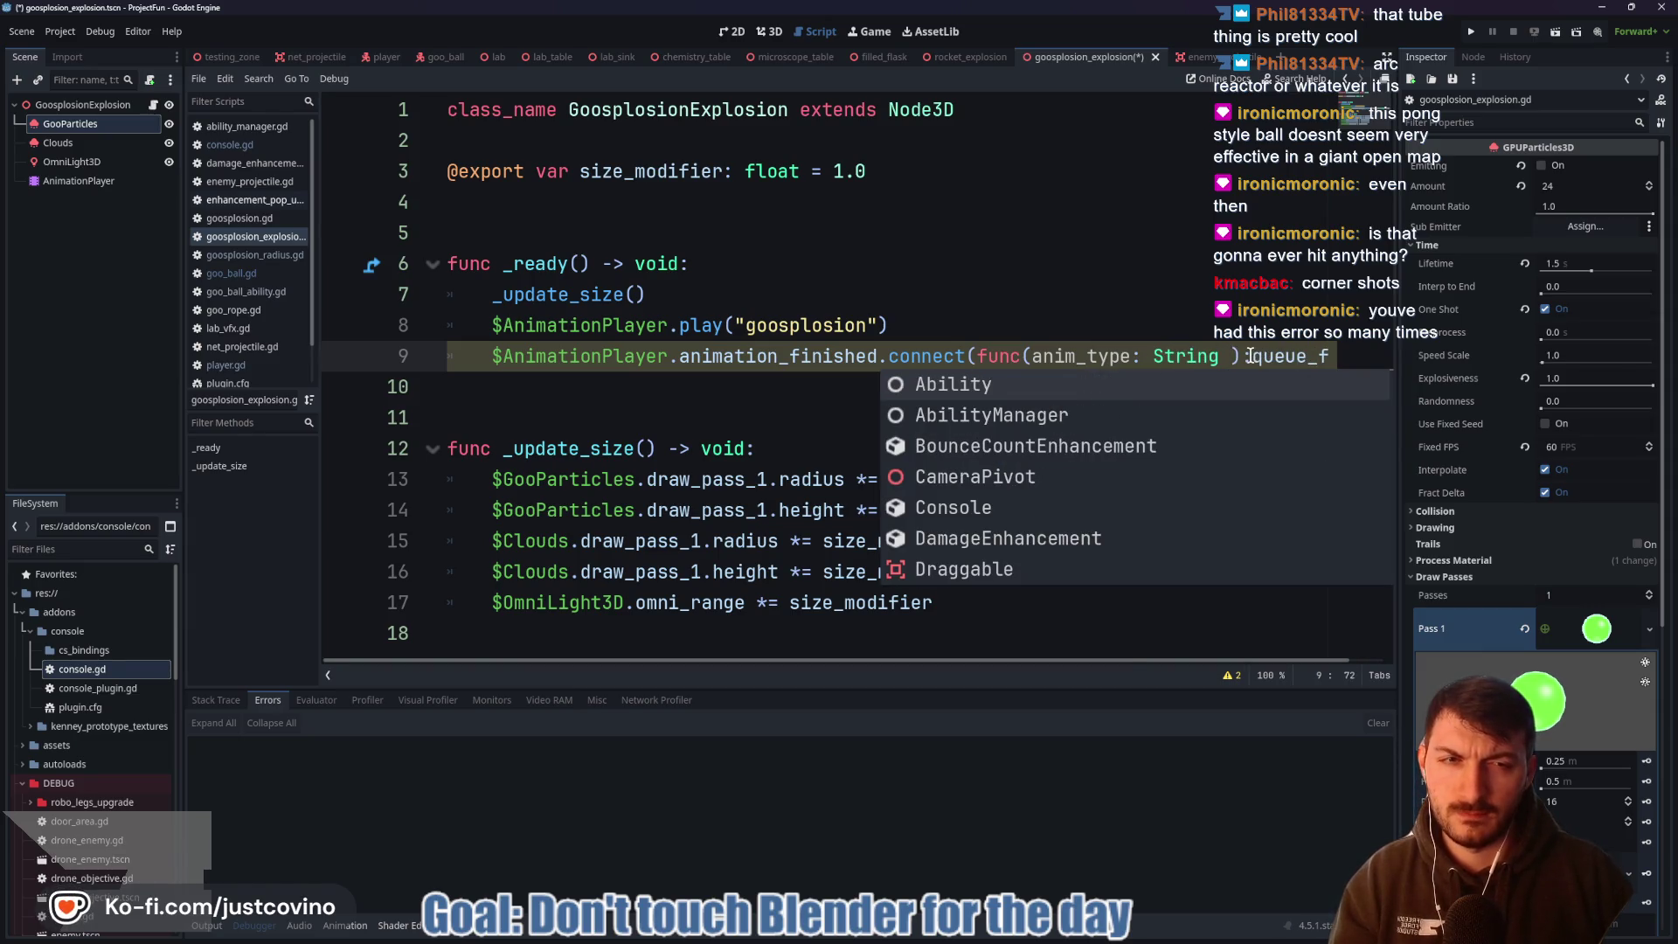
key(BackSpace)
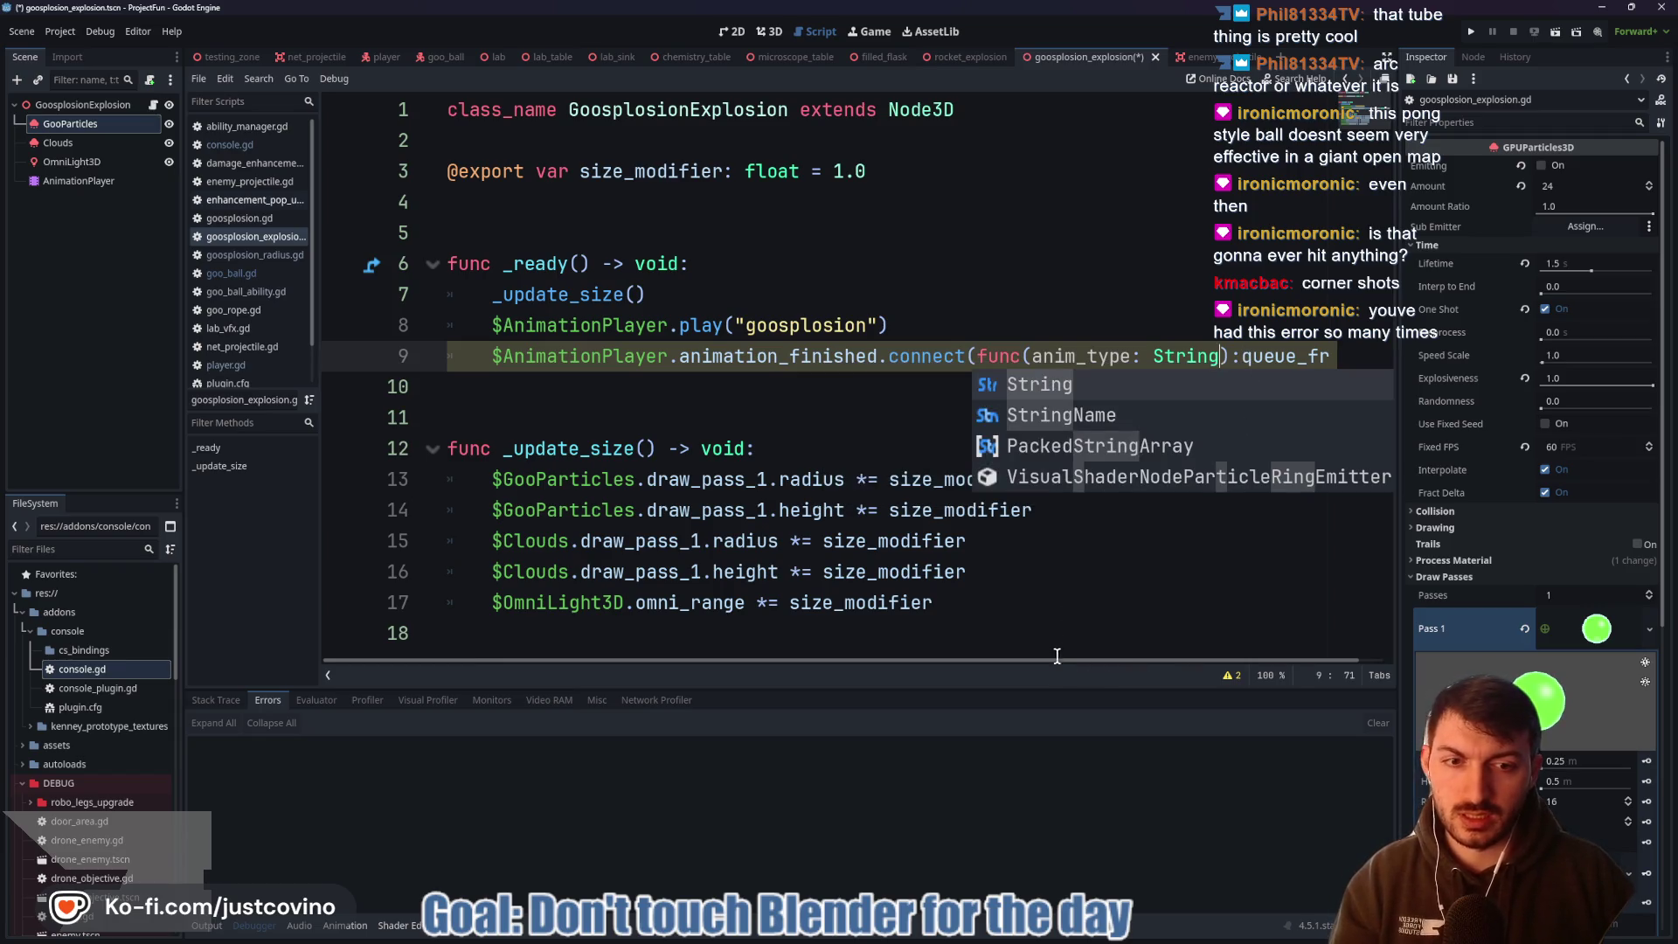
text(ee)
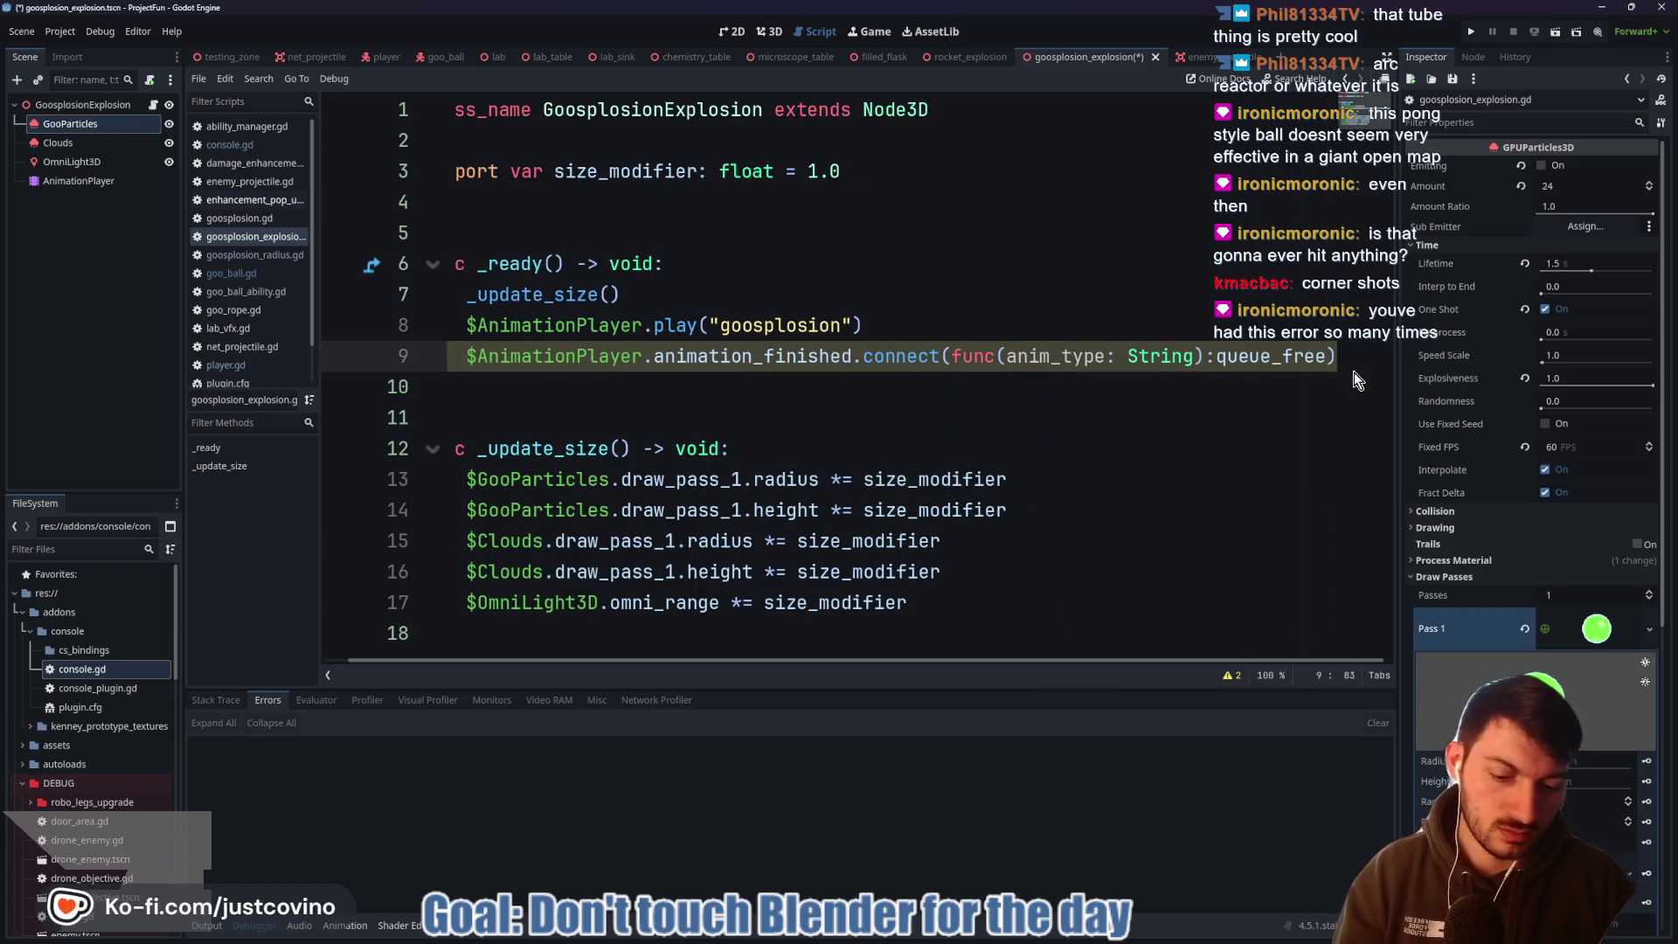
key(Down)
key(Down)
key(ctrl+s)
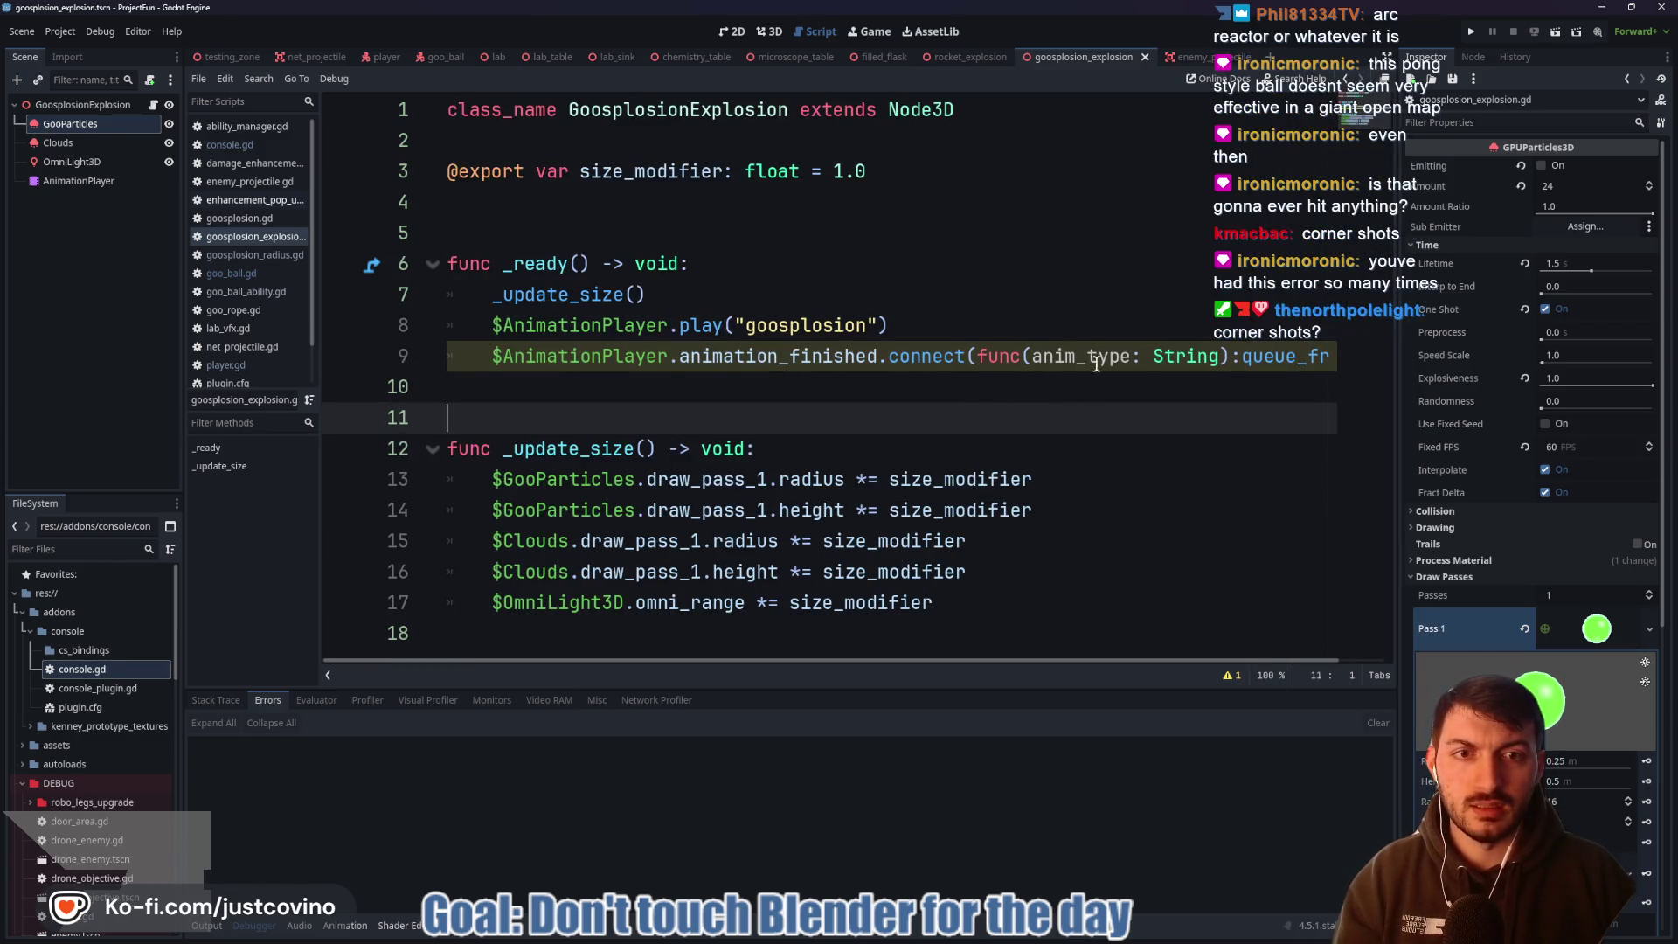
Split the lambda so queue_free() and the closing parenthesis sit on their own lines
click(1239, 358)
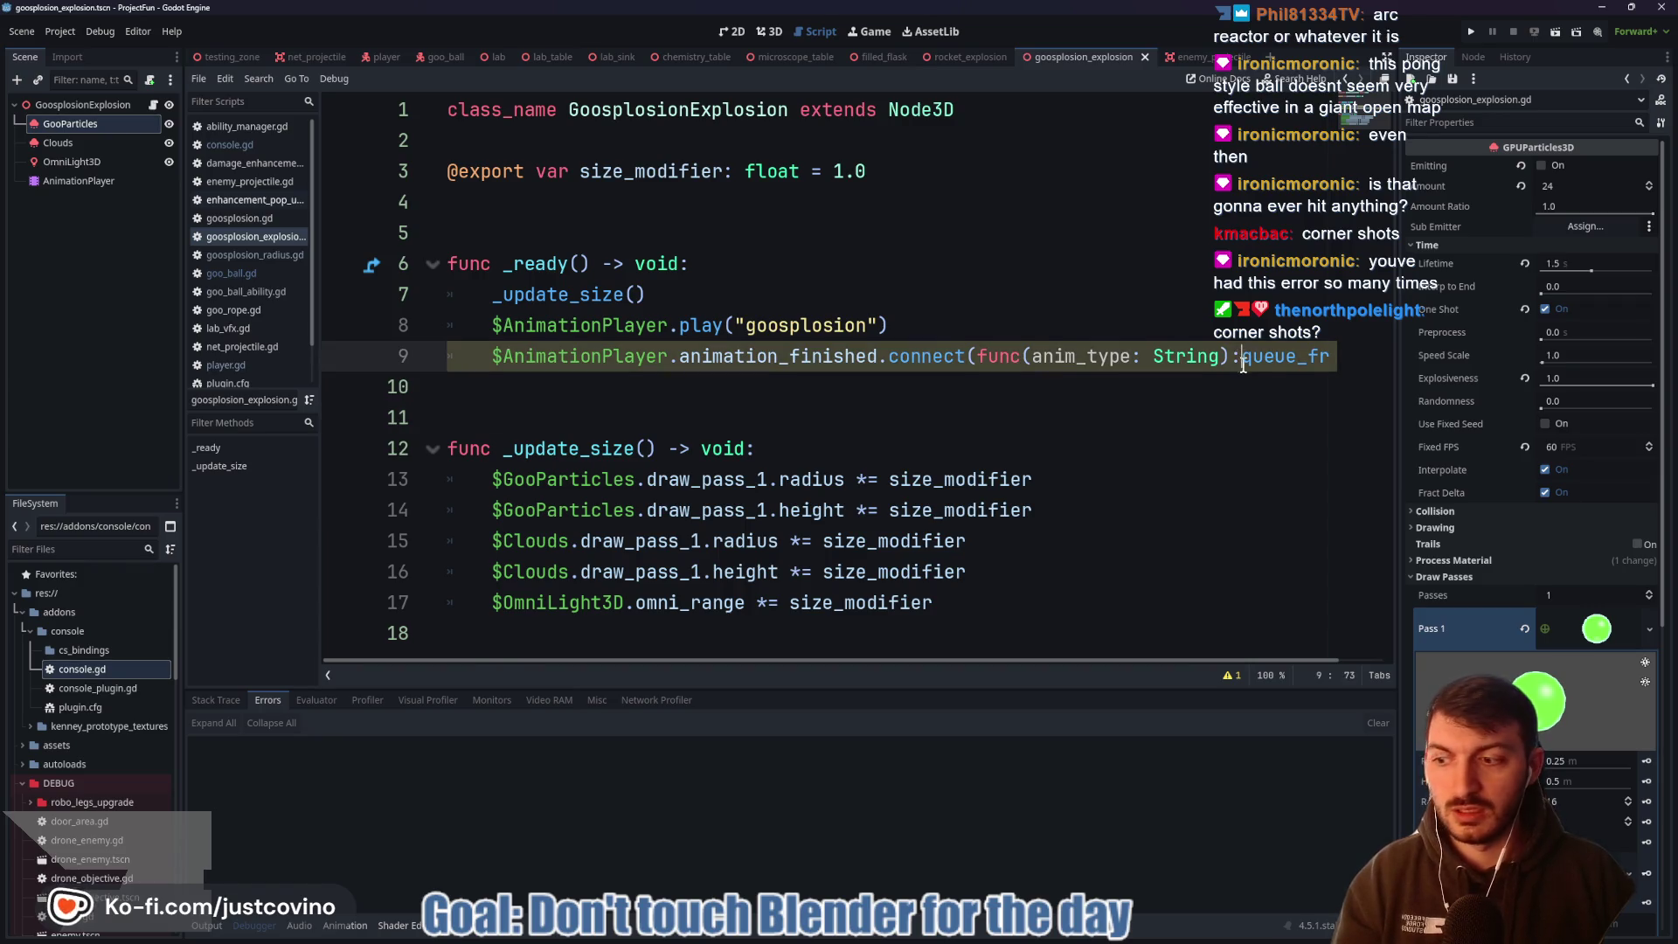
key(Return)
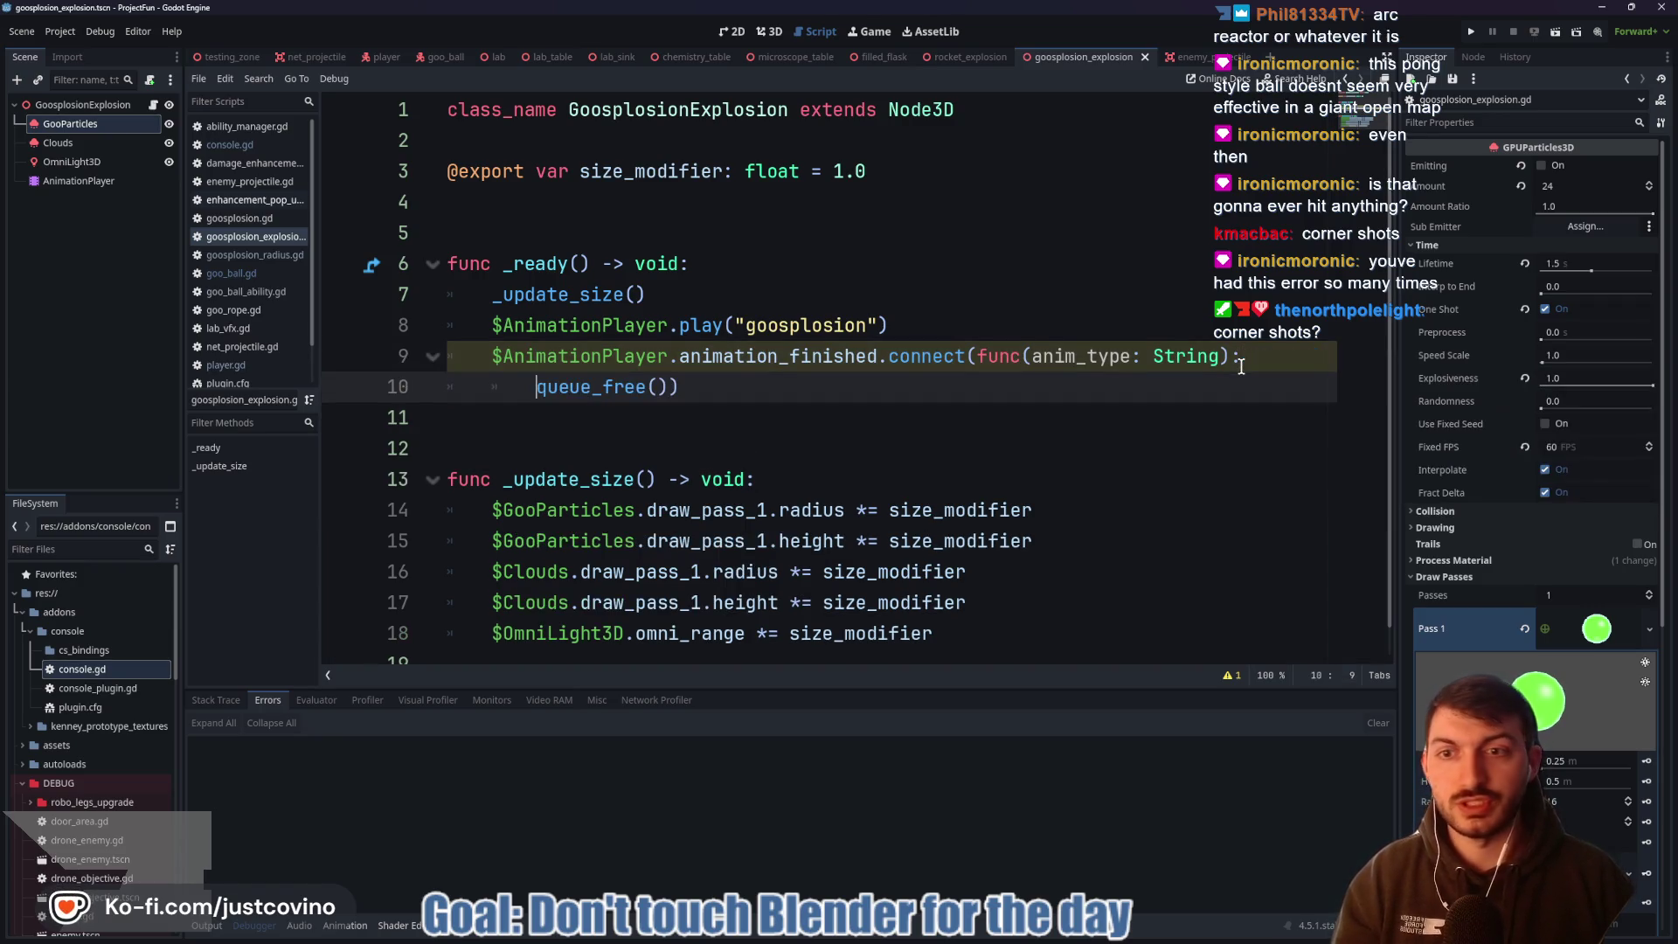
click(668, 387)
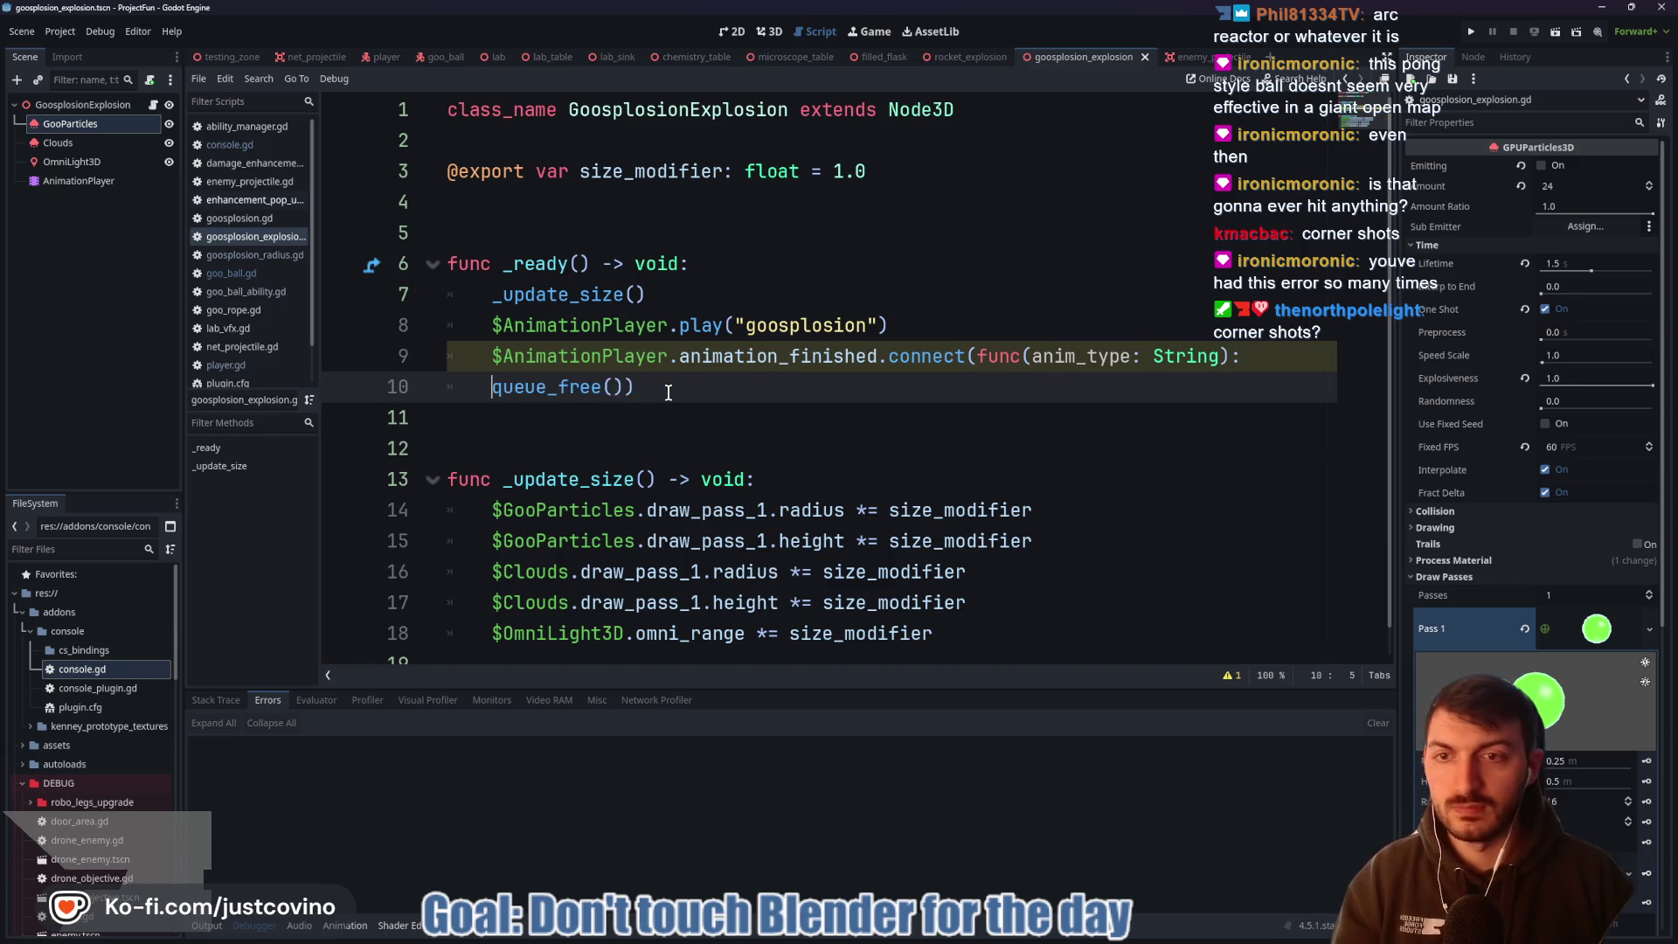
key(Return)
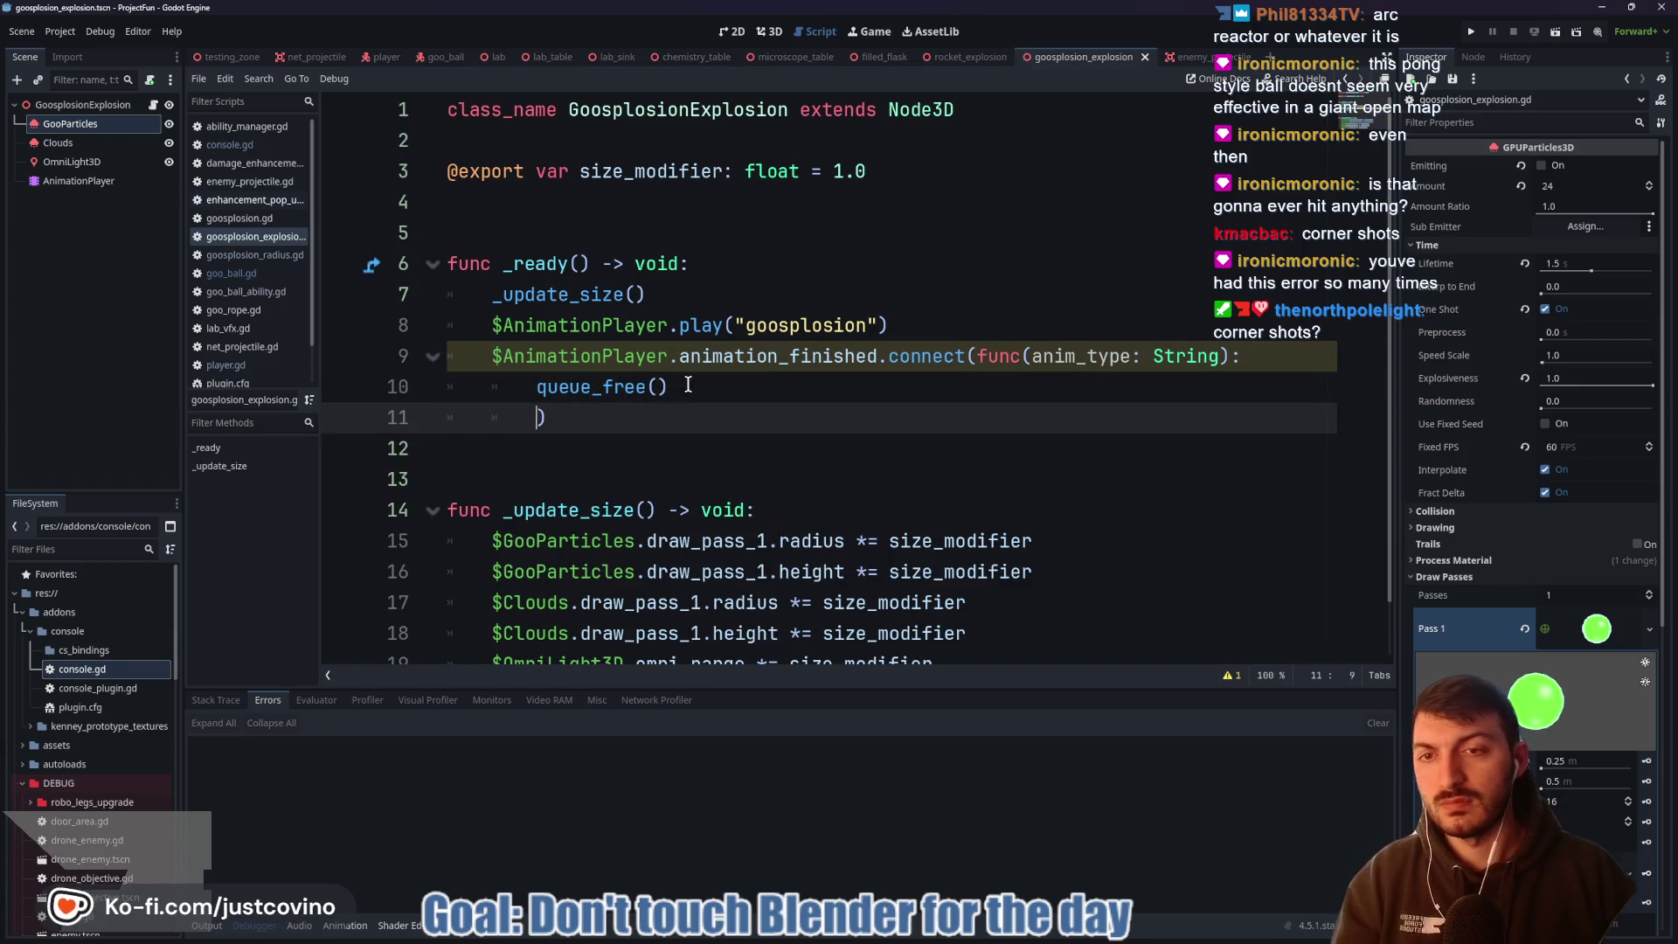
click(705, 441)
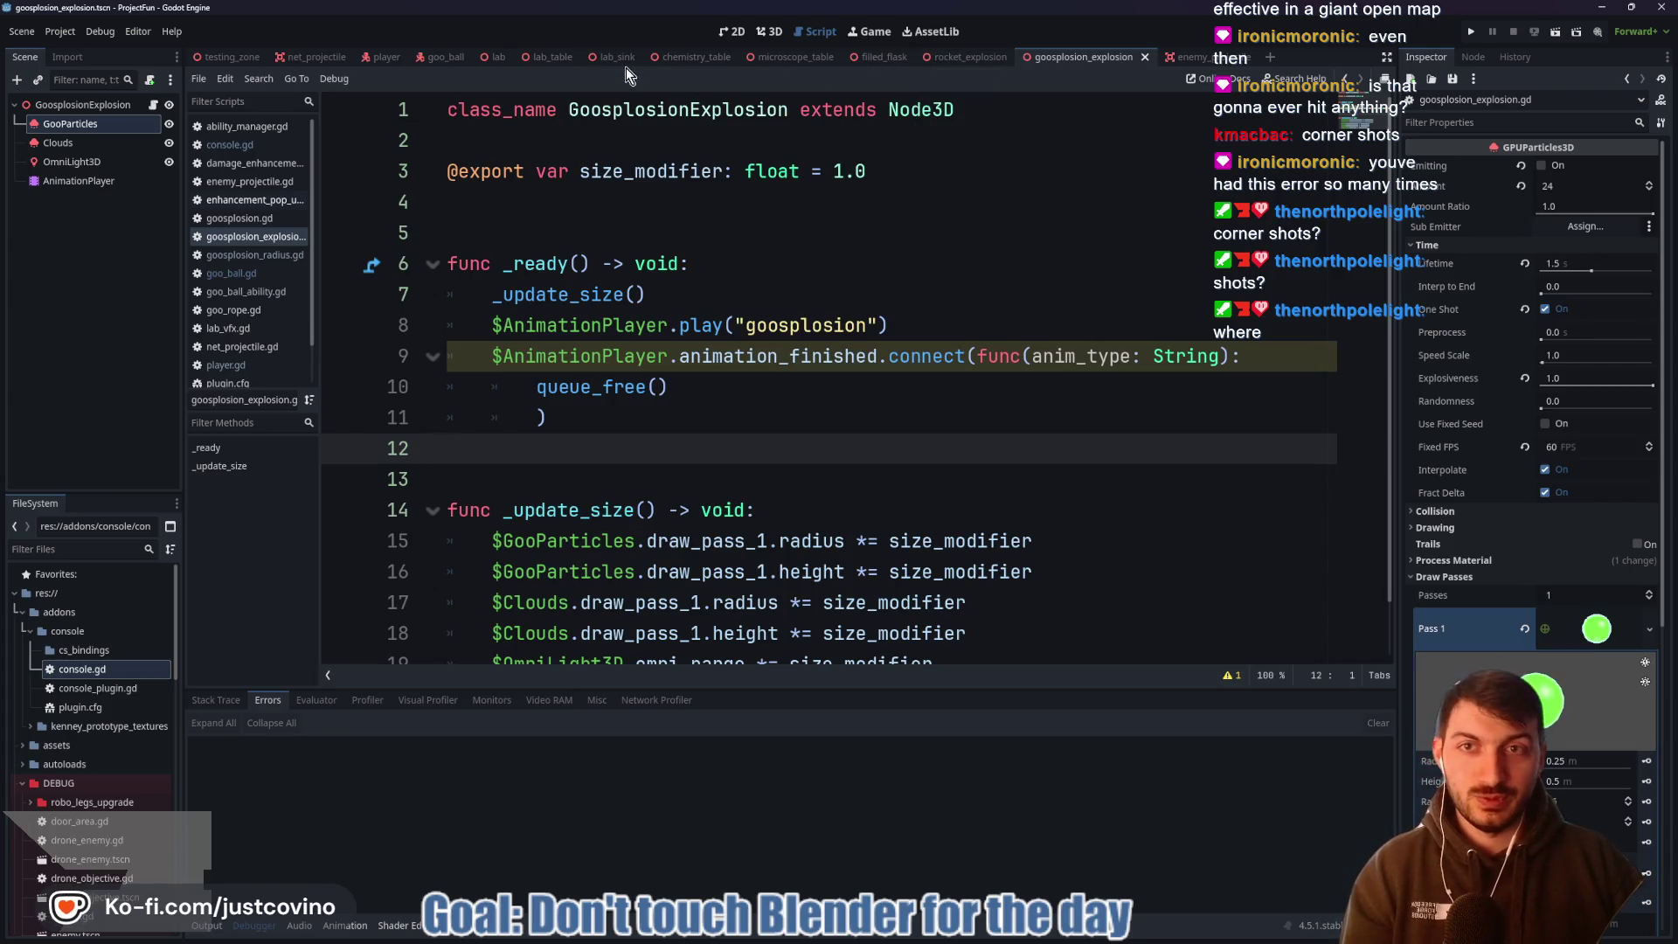
Launch the game from the lab scene and add the goosplosion enhancement through the dev console
click(497, 56)
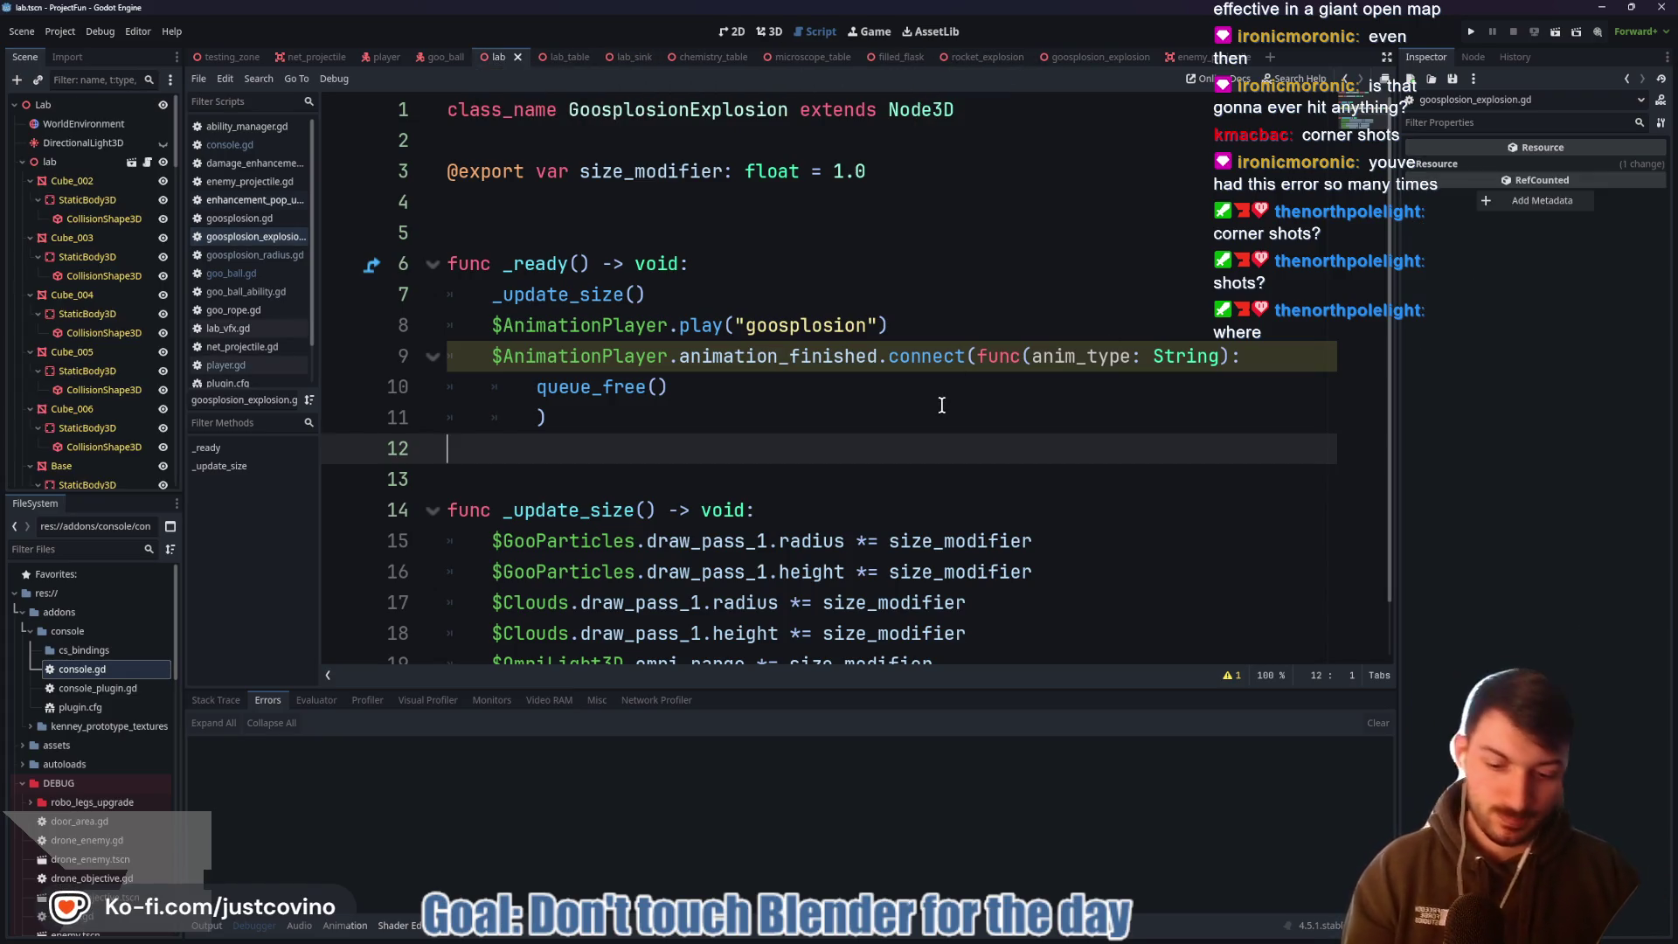
key(F6)
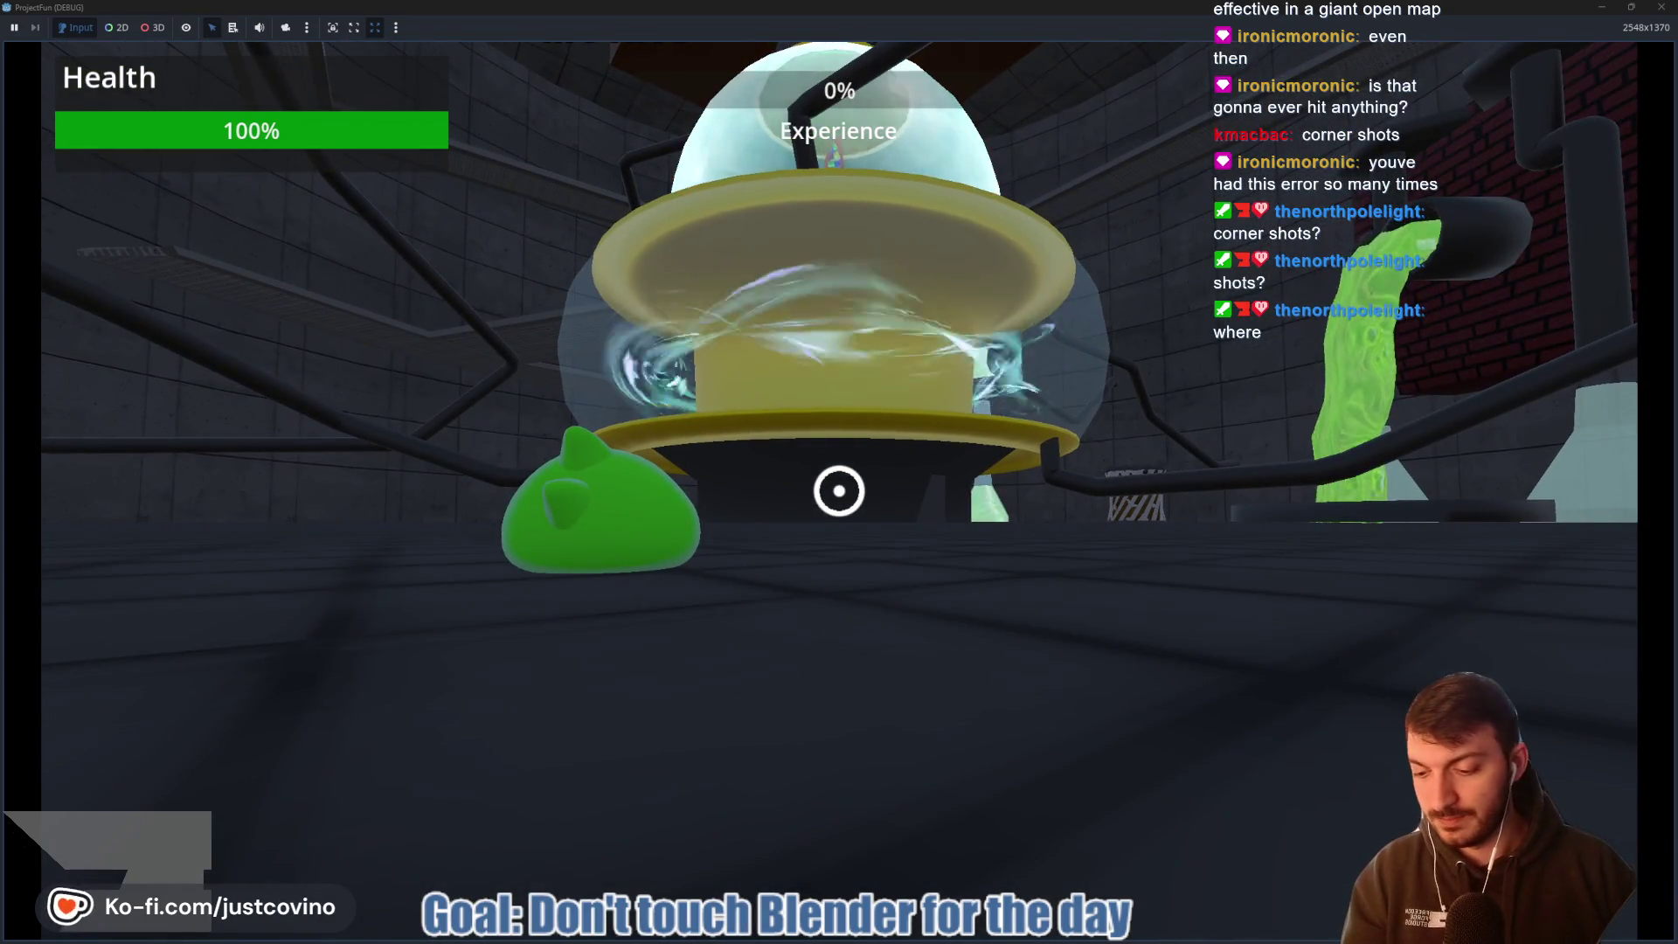
key(grave)
text(add)
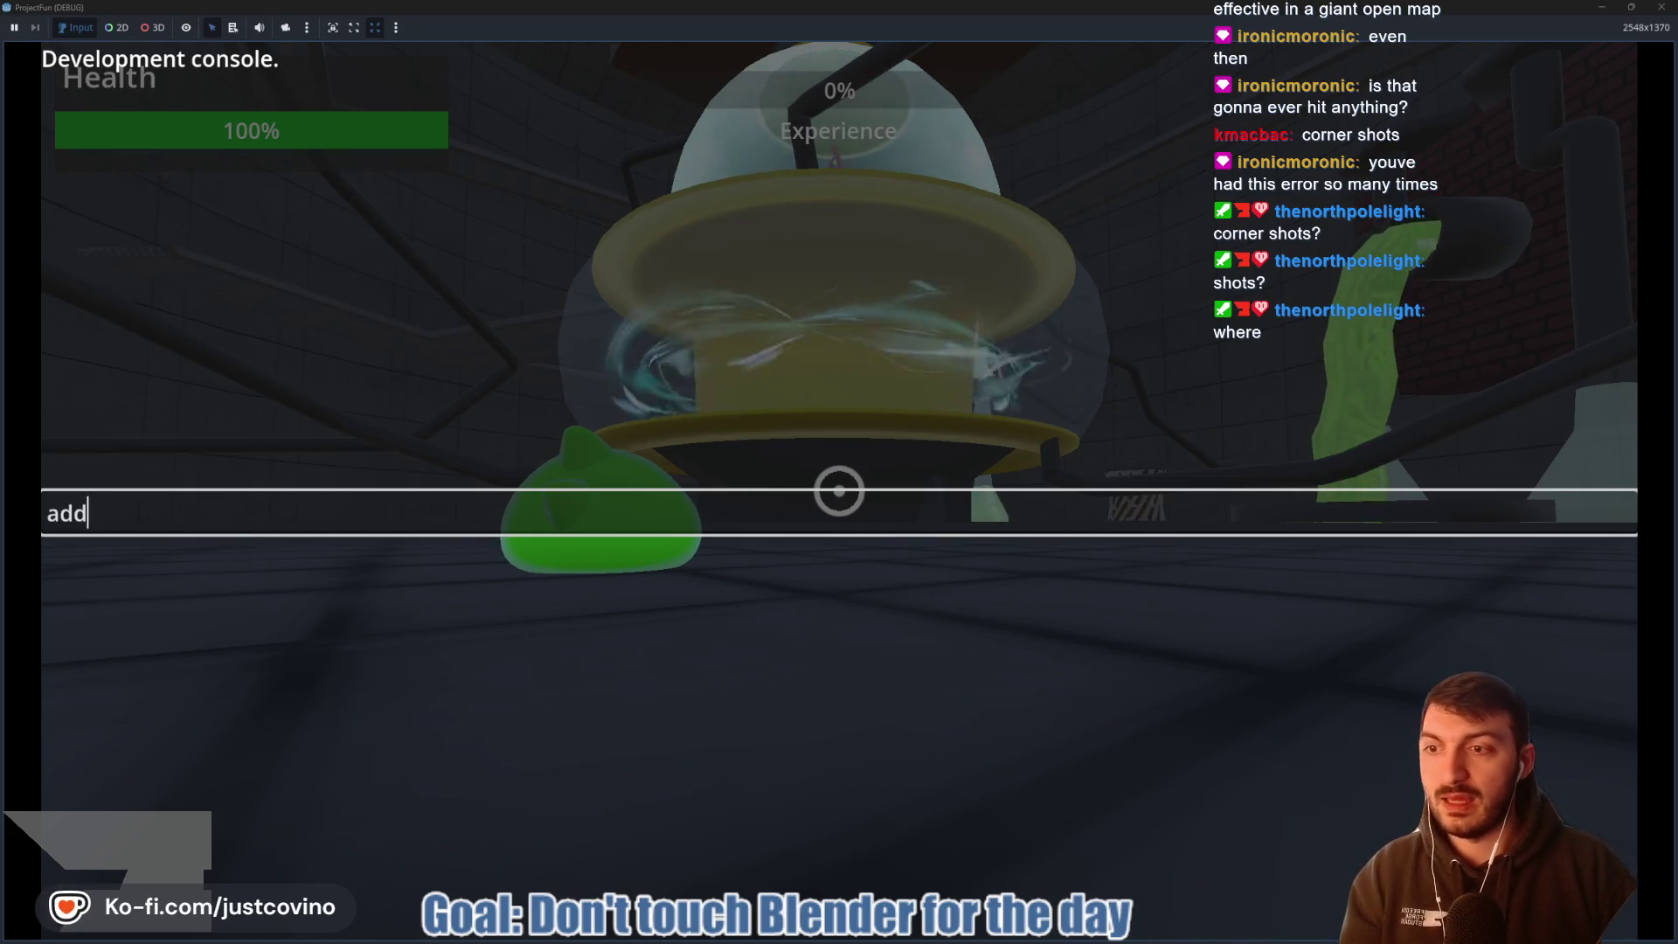
text(_enhancement)
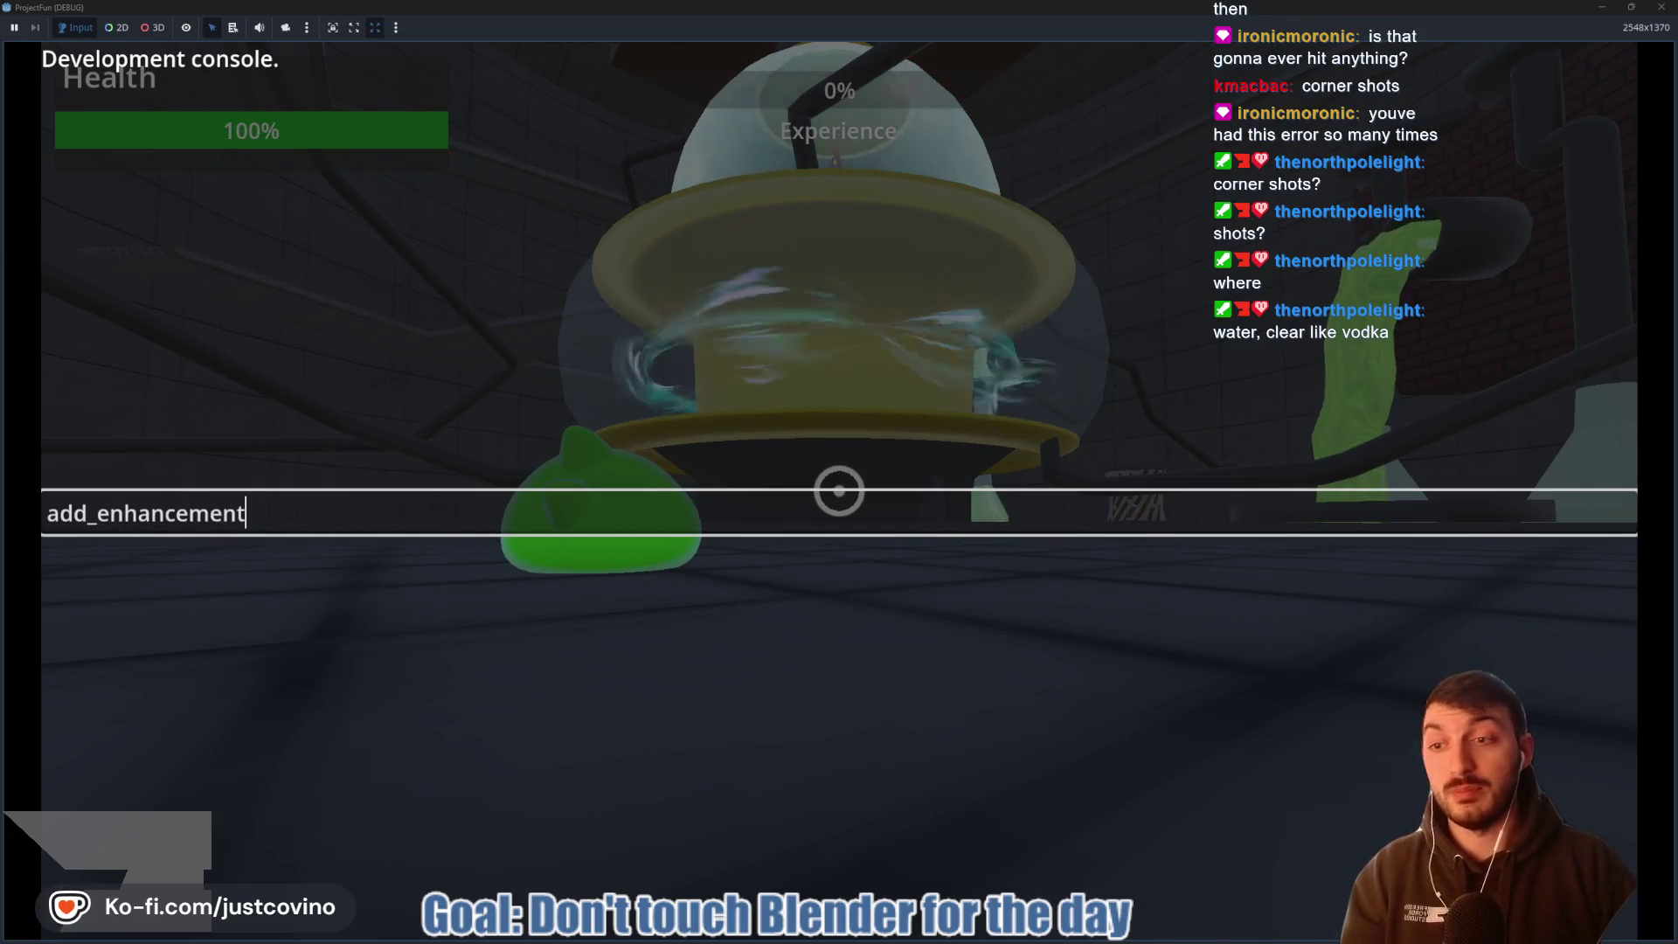
text( goo)
key(ctrl+a)
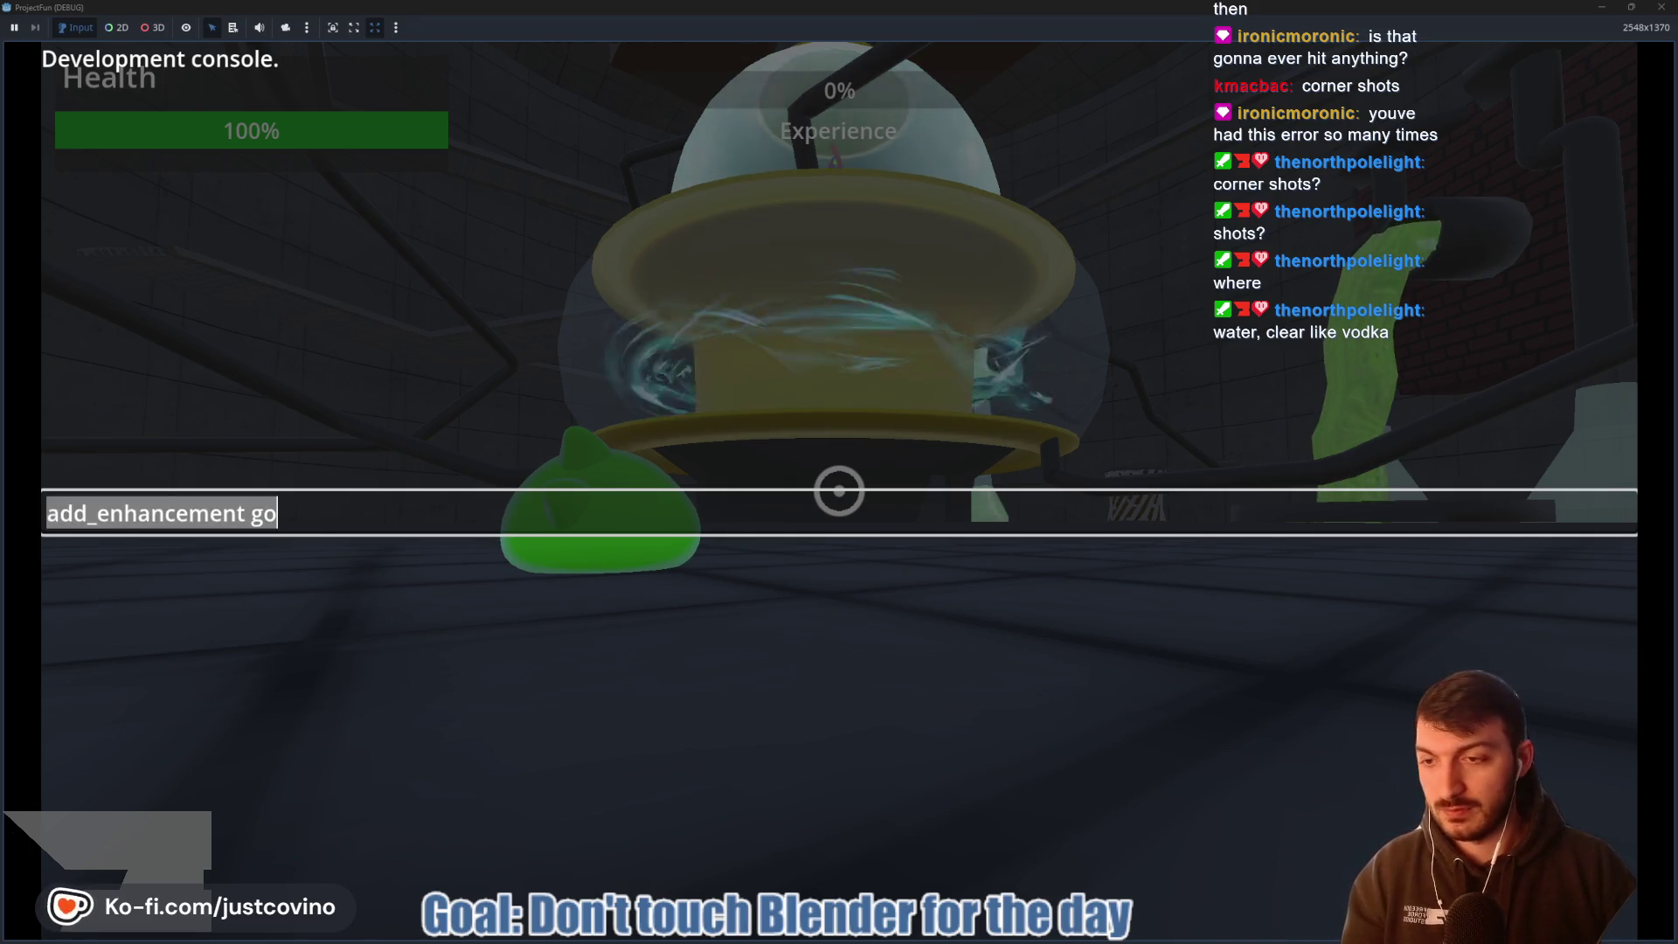
key(Tab)
key(Return)
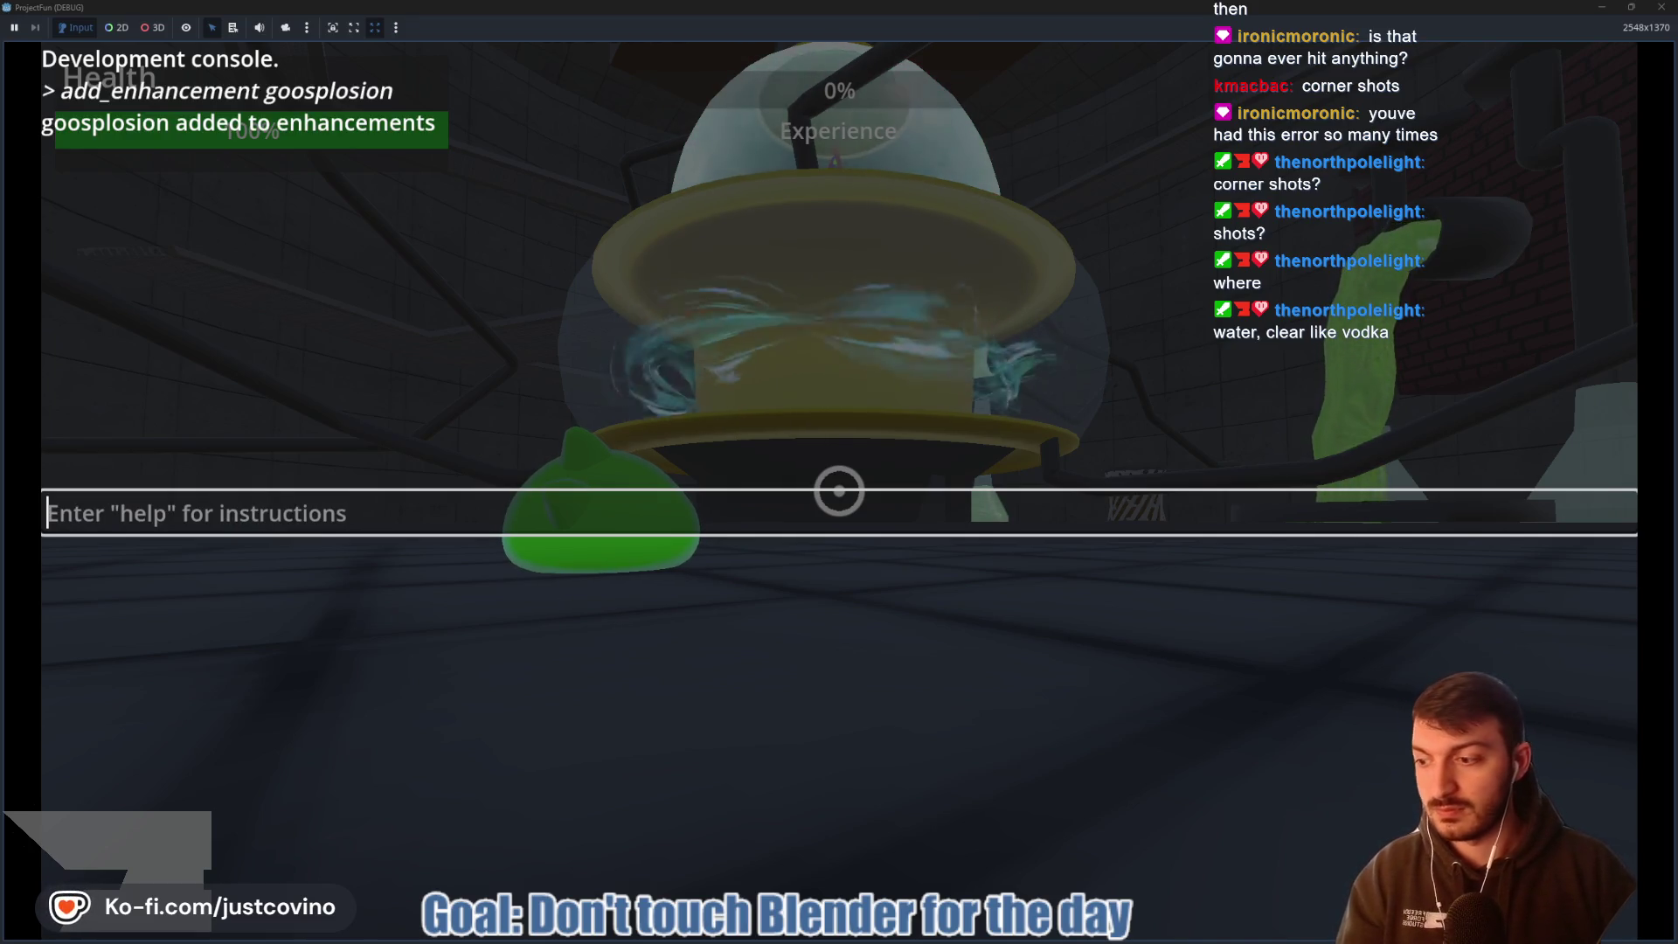
Add goosplosion_radius four times in the console by recalling the command
text(add_enhan)
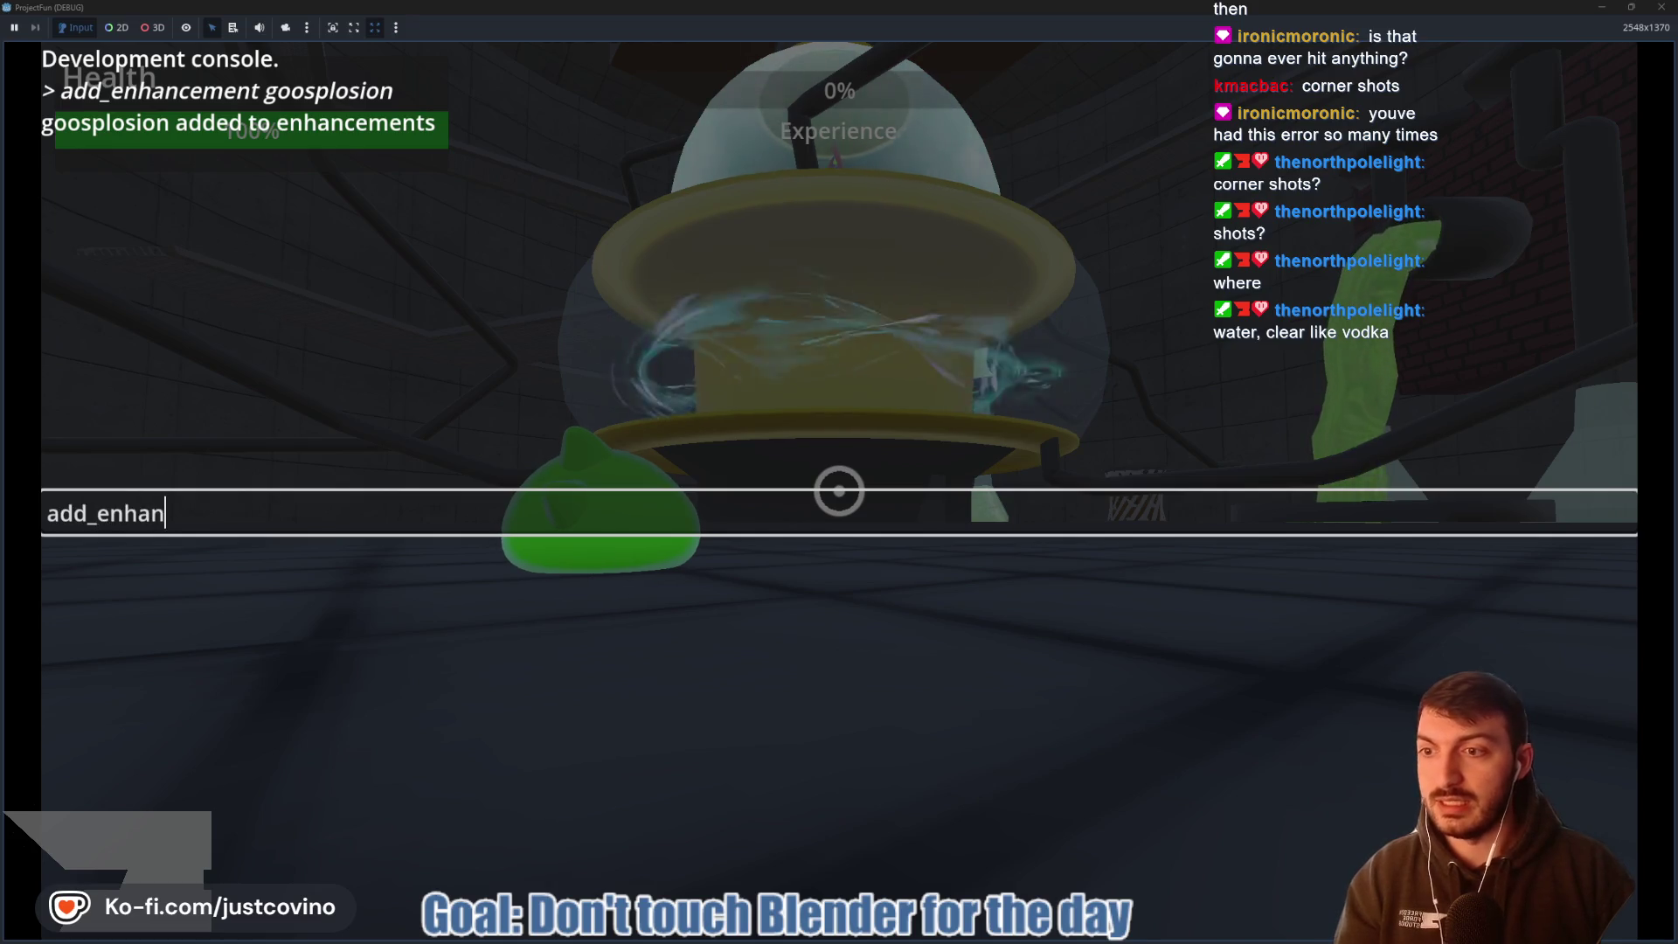
text(cement)
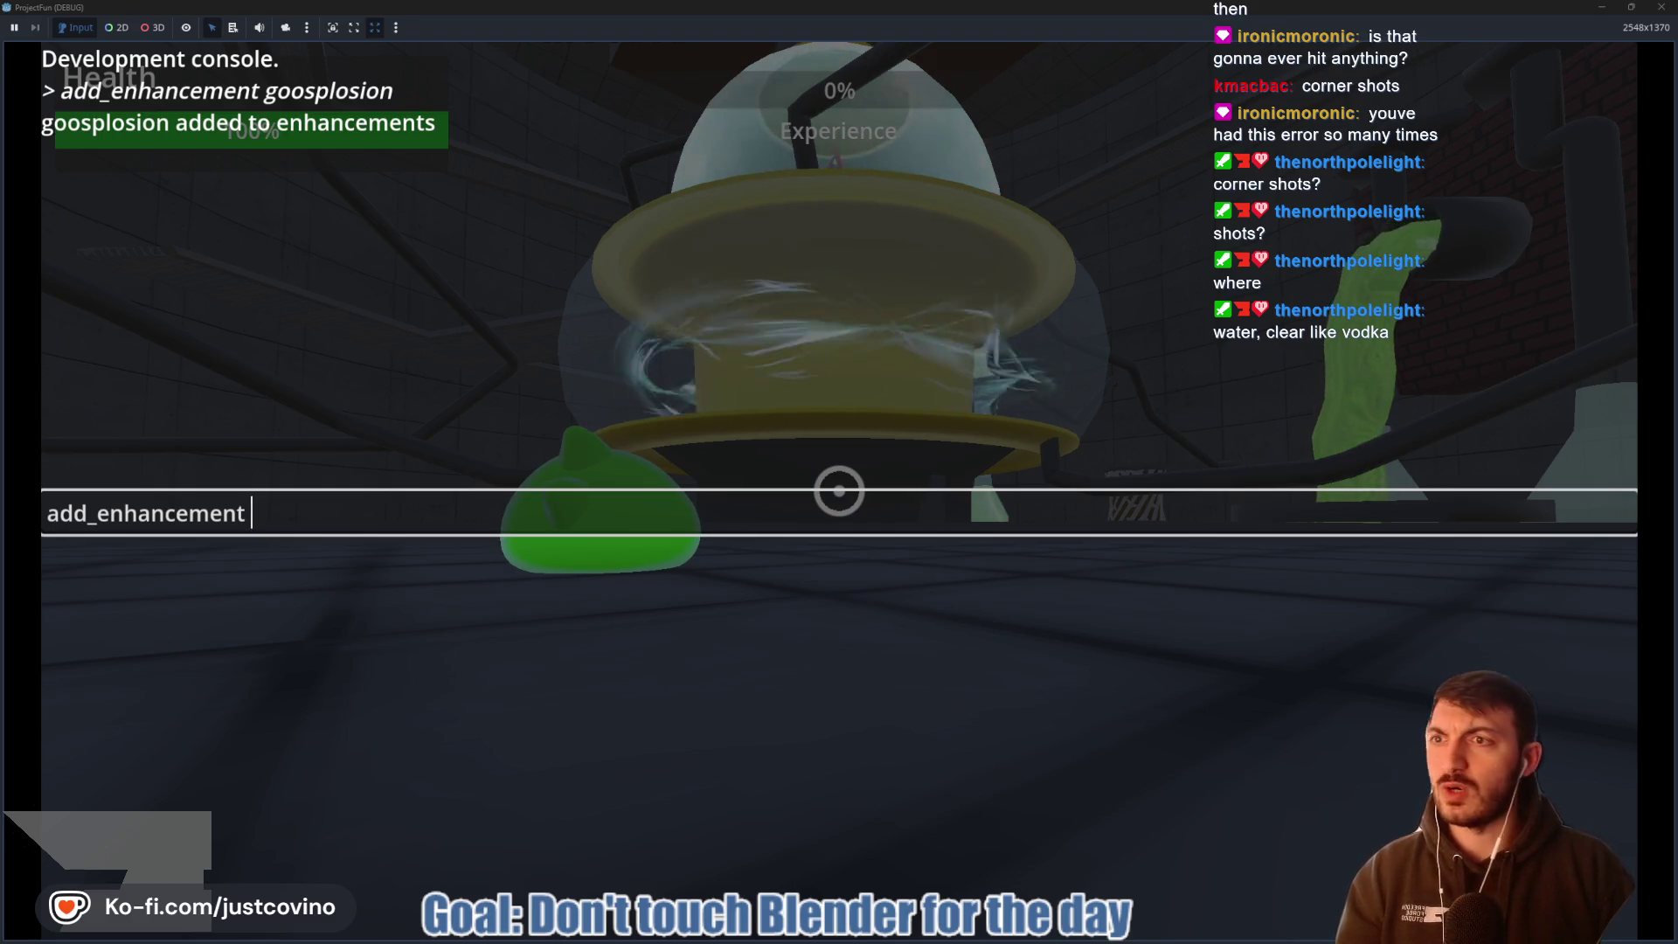
text(oosplosion_radius)
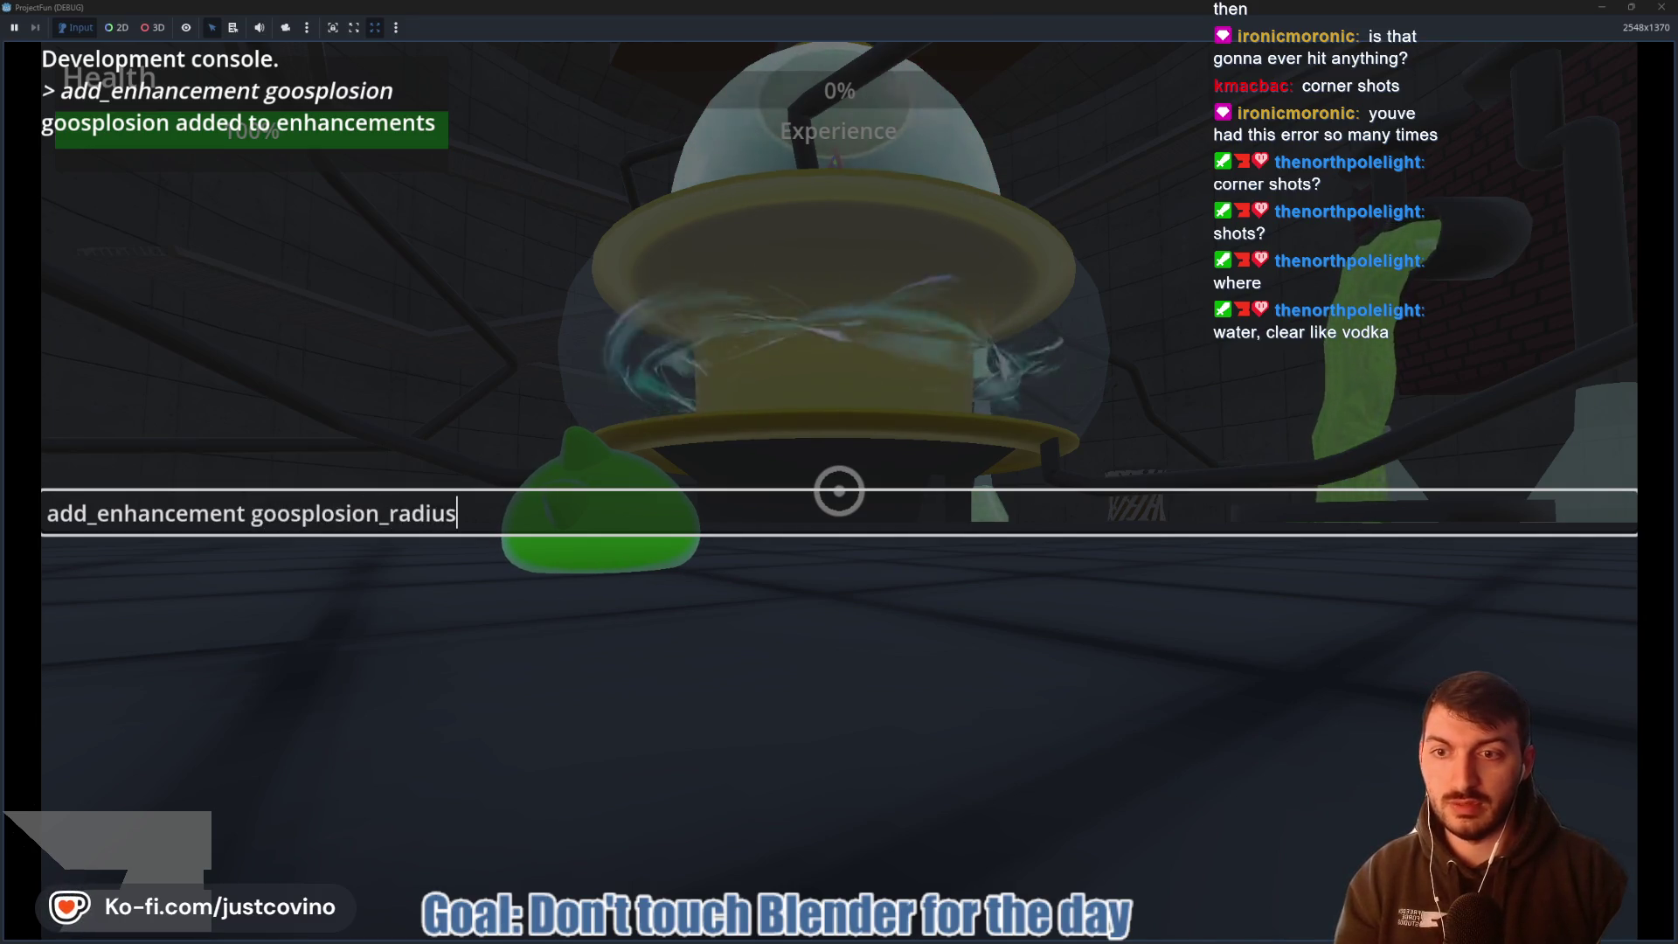
key(Return)
key(Up)
key(Return)
key(Up)
key(Return)
key(Up)
key(Return)
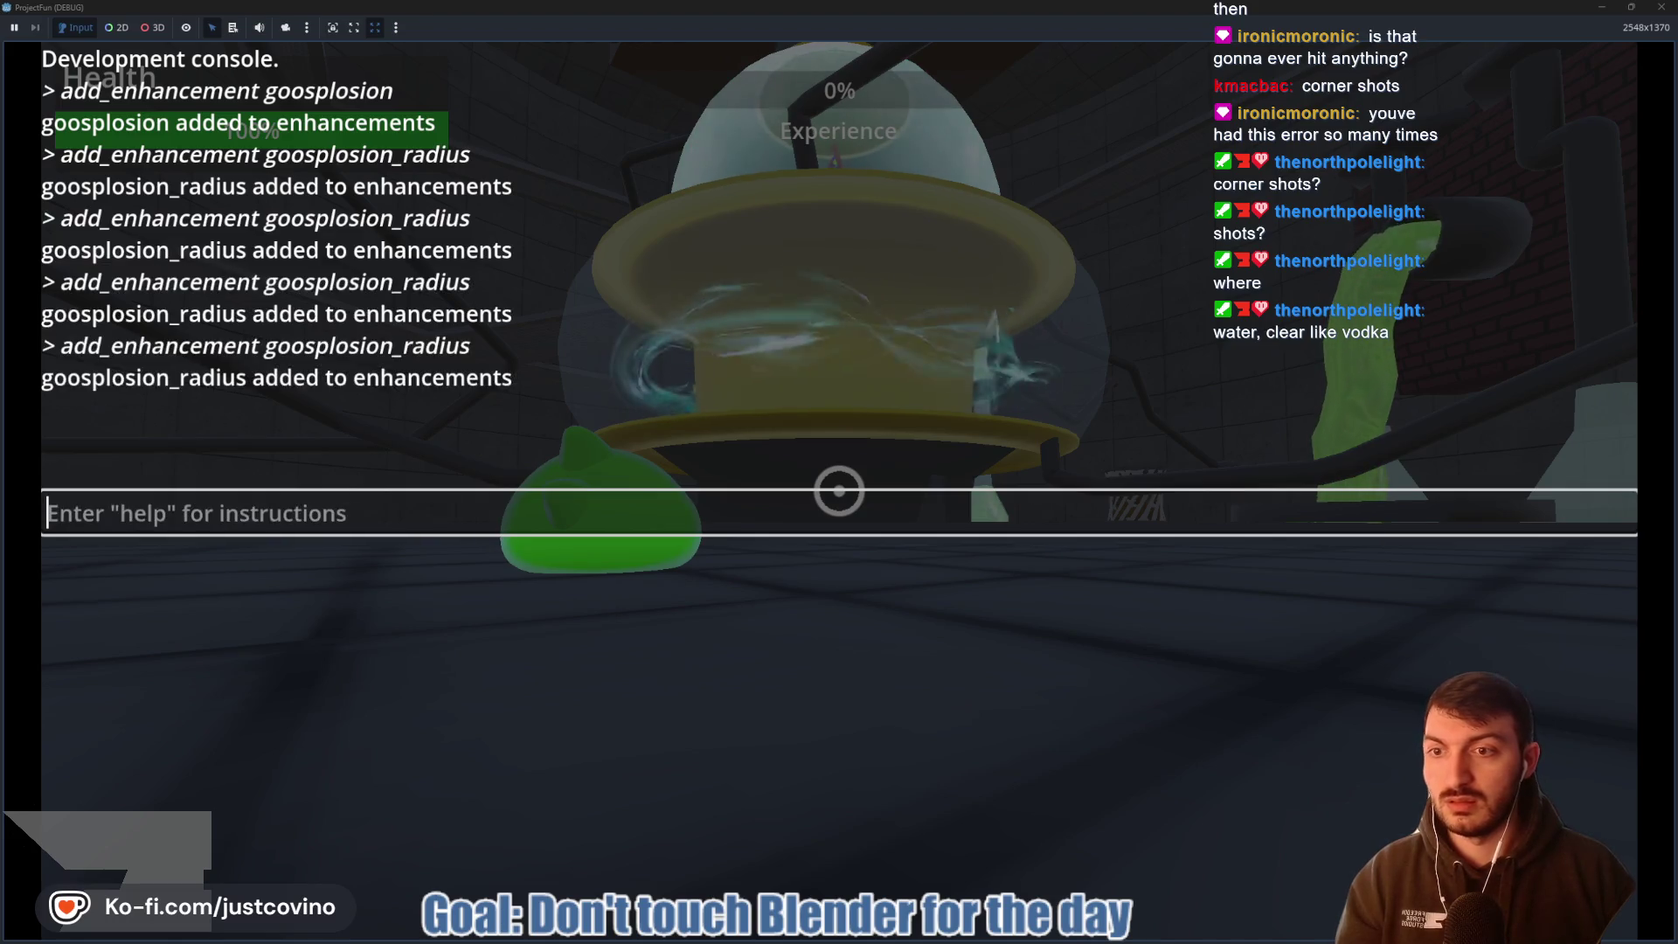
Add goosplosion twice more, then close the console
key(Up)
key(Return)
key(Up)
key(Return)
key(Up)
key(Up)
key(Return)
key(Up)
key(Return)
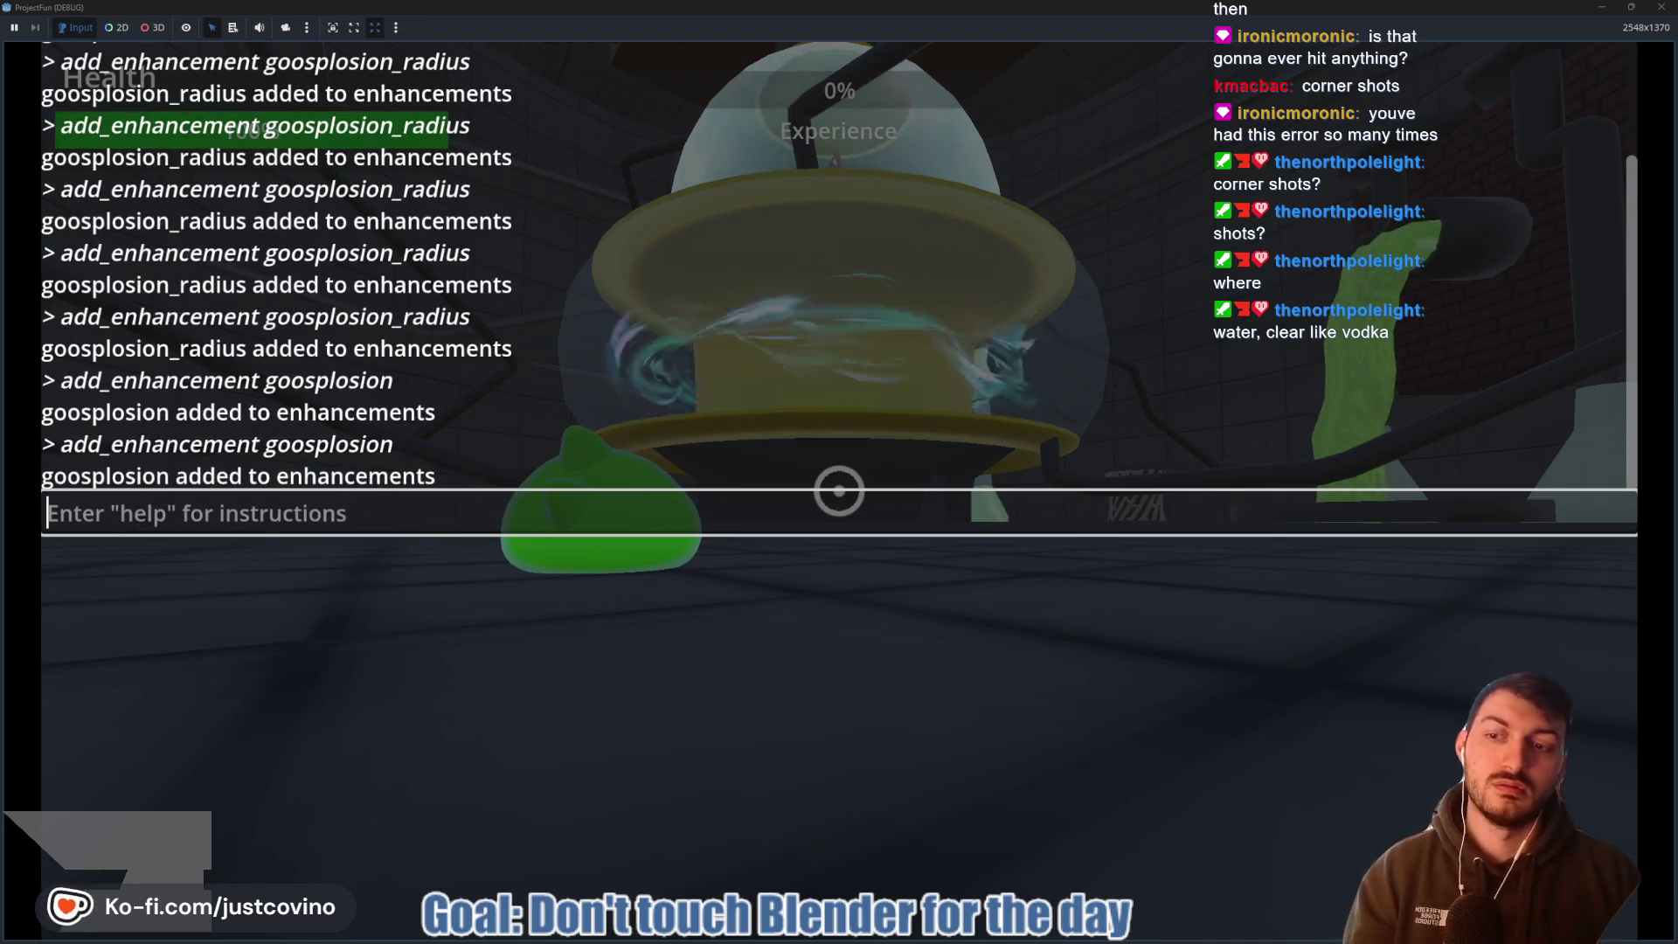
key(grave)
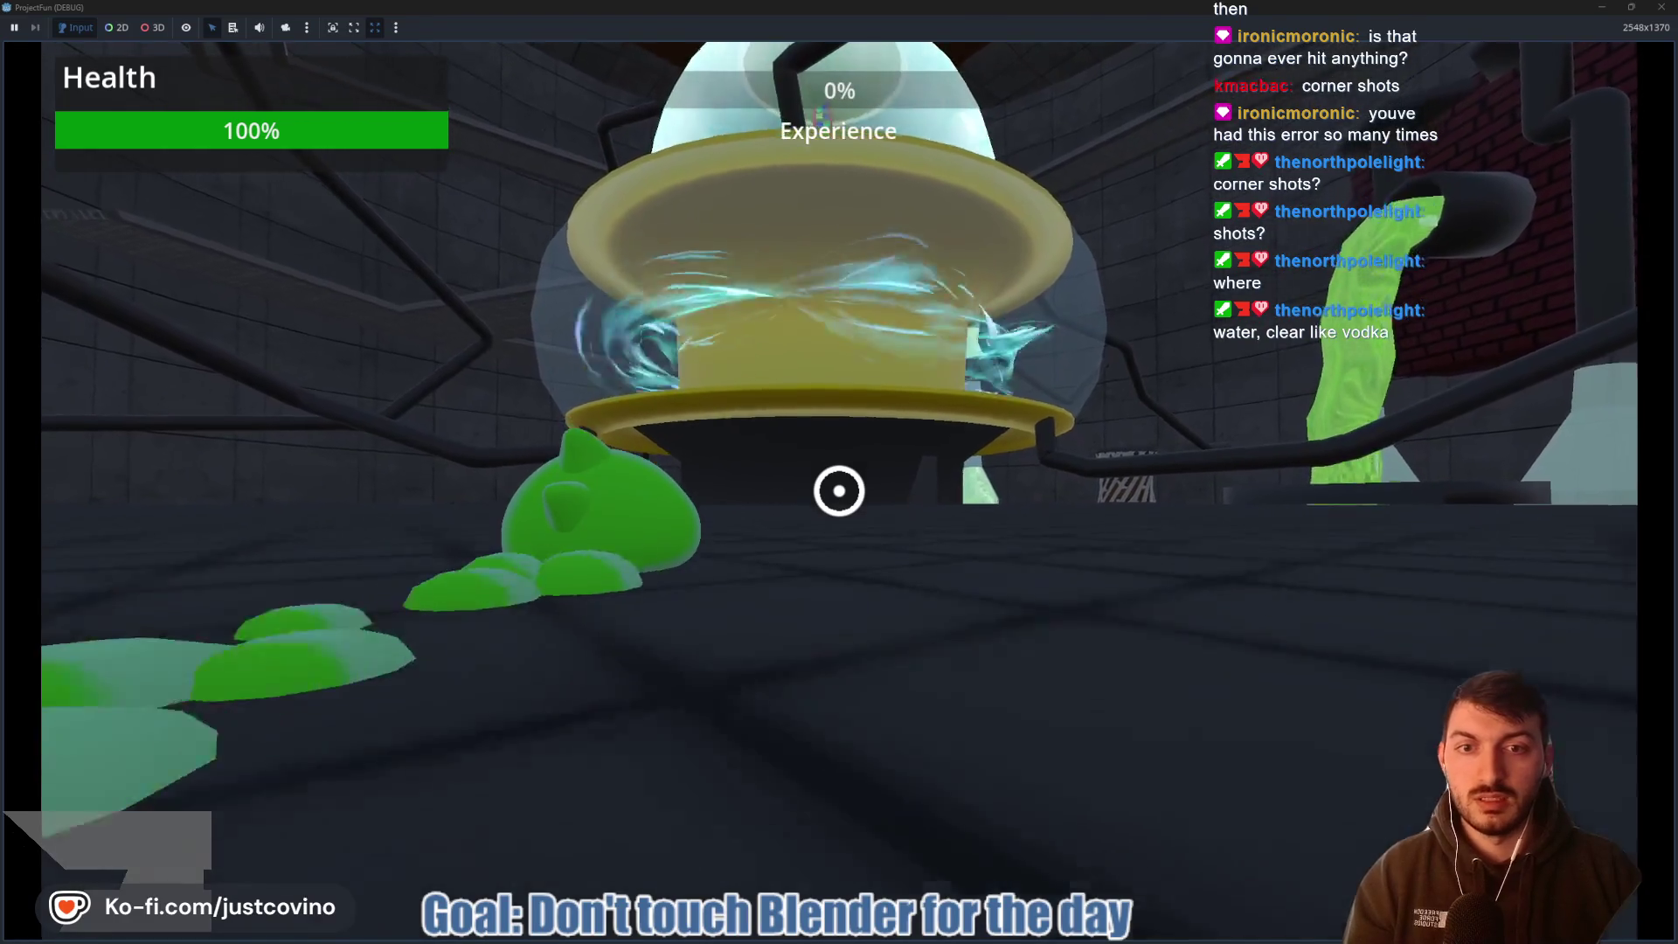
Walk toward the dome firing goo blasts, launch a goosplosion ball at the ceiling, then stop the game
key(w)
click(839, 490)
click(839, 490)
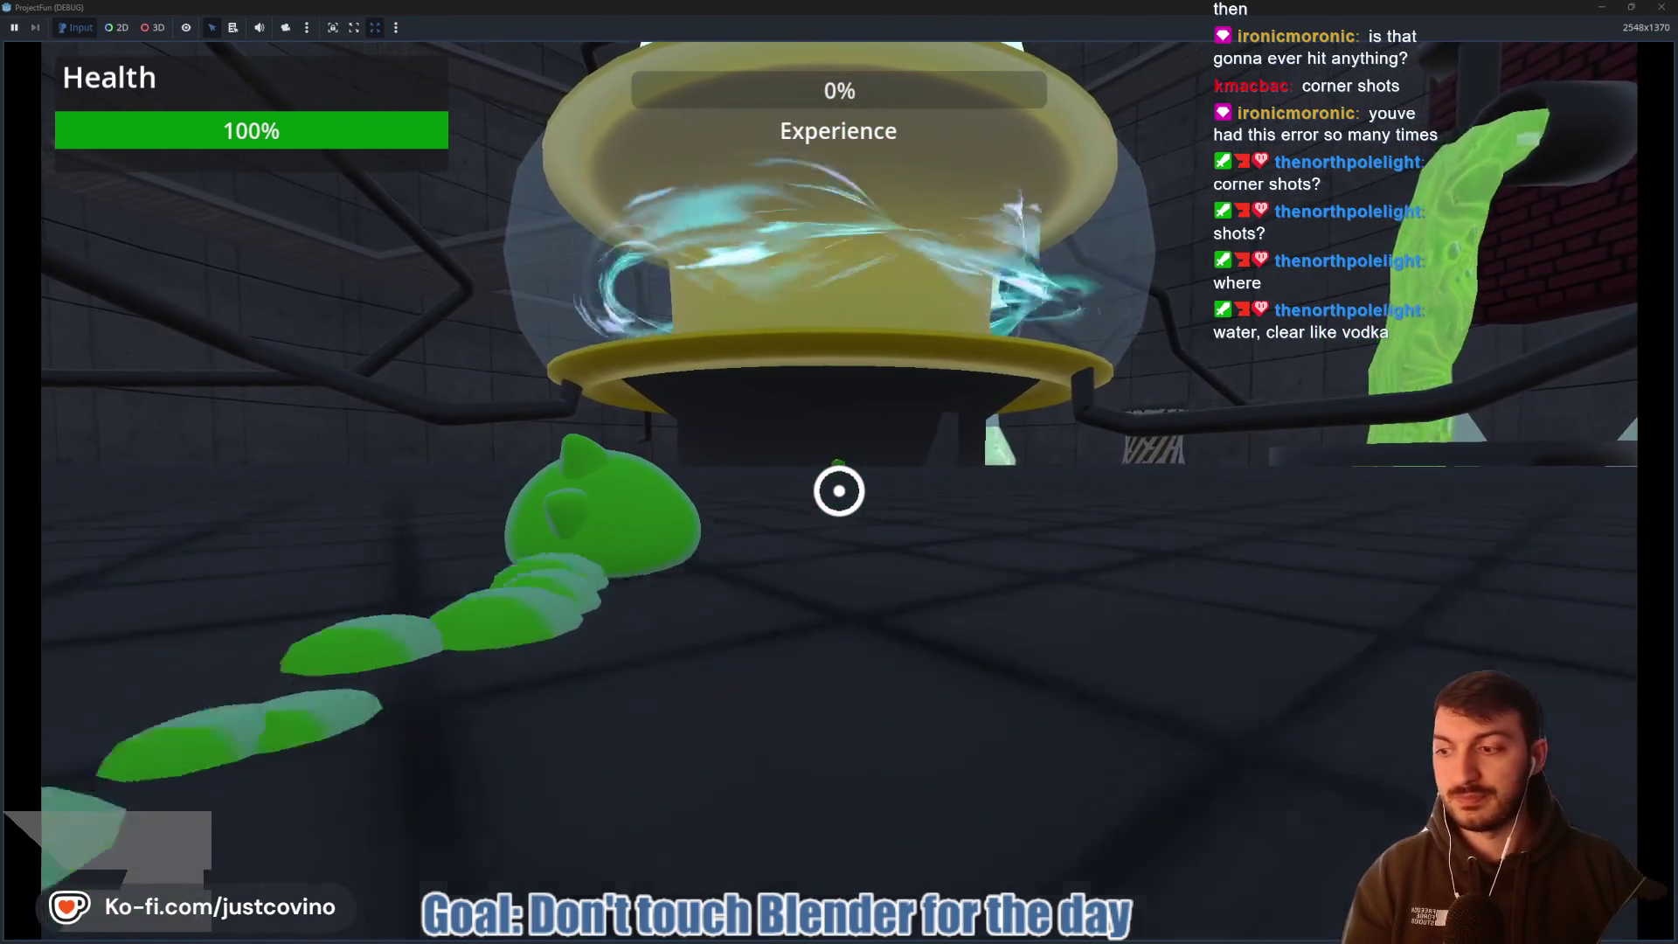
key(w)
click(839, 490)
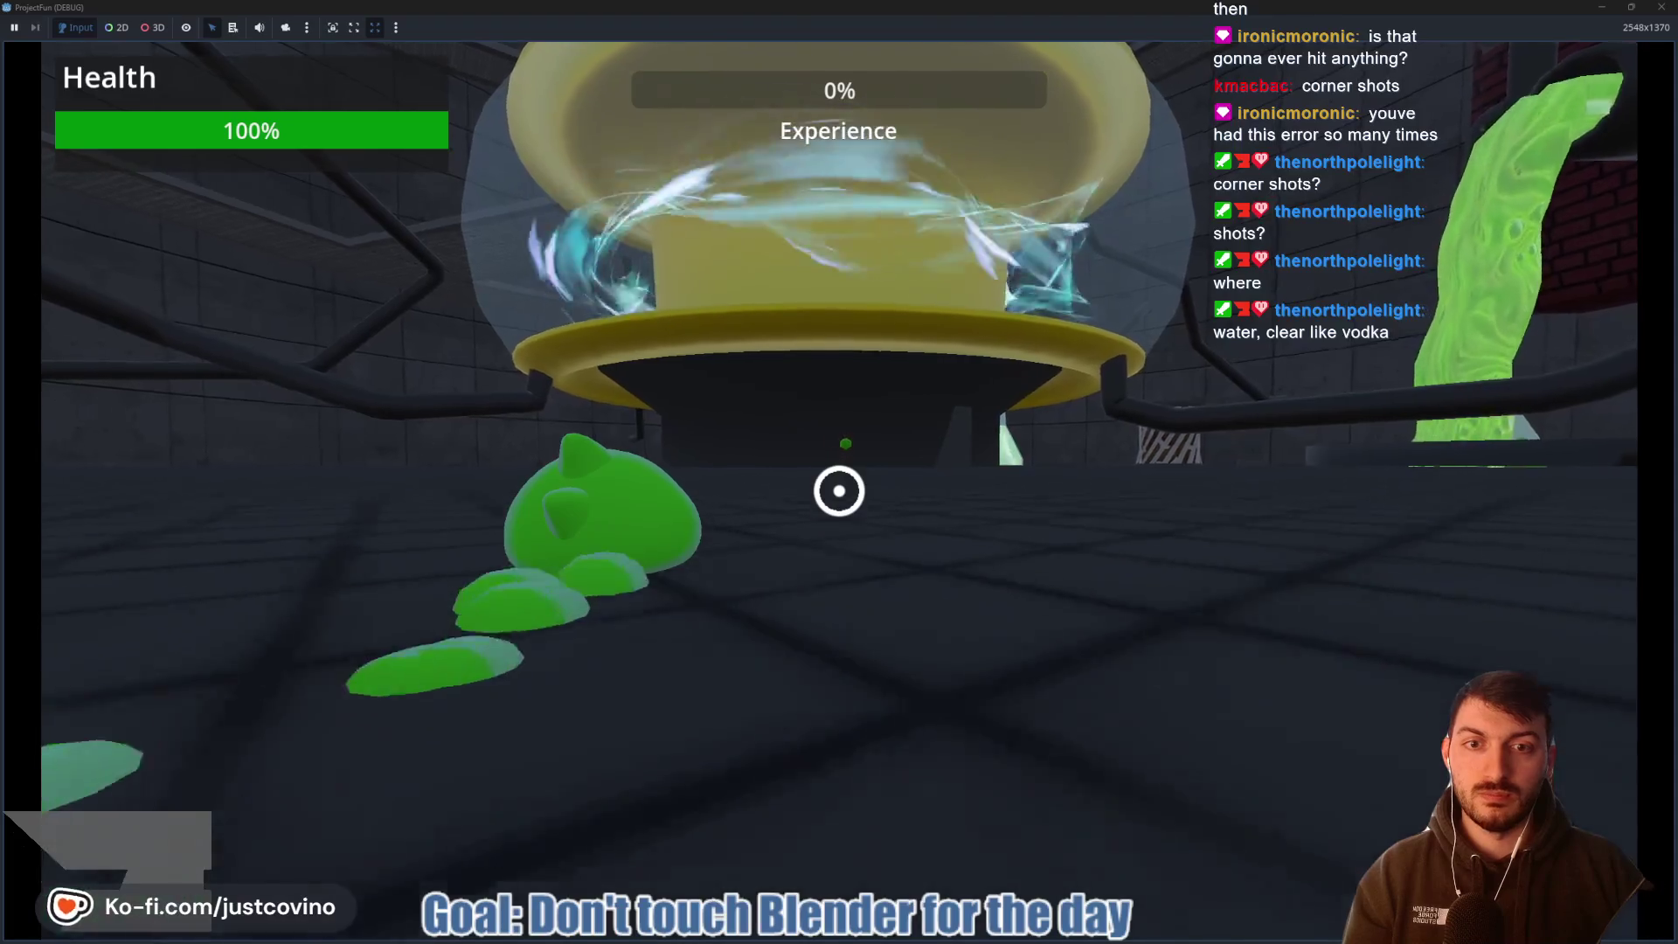
key(w)
click(839, 490)
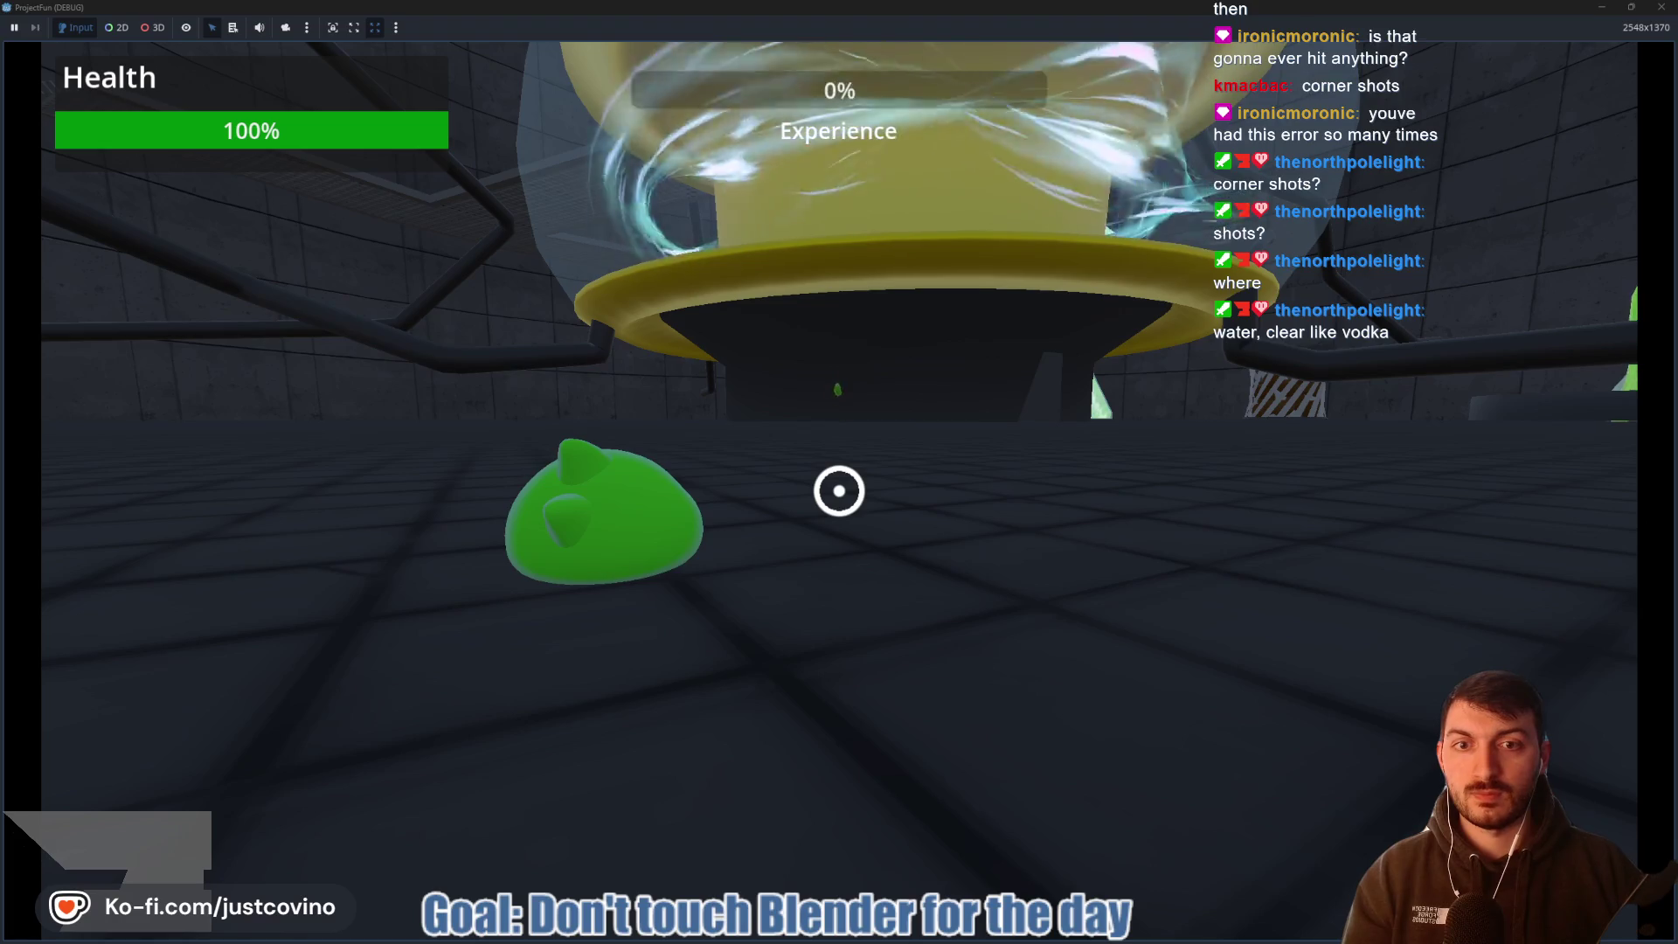
click(839, 490)
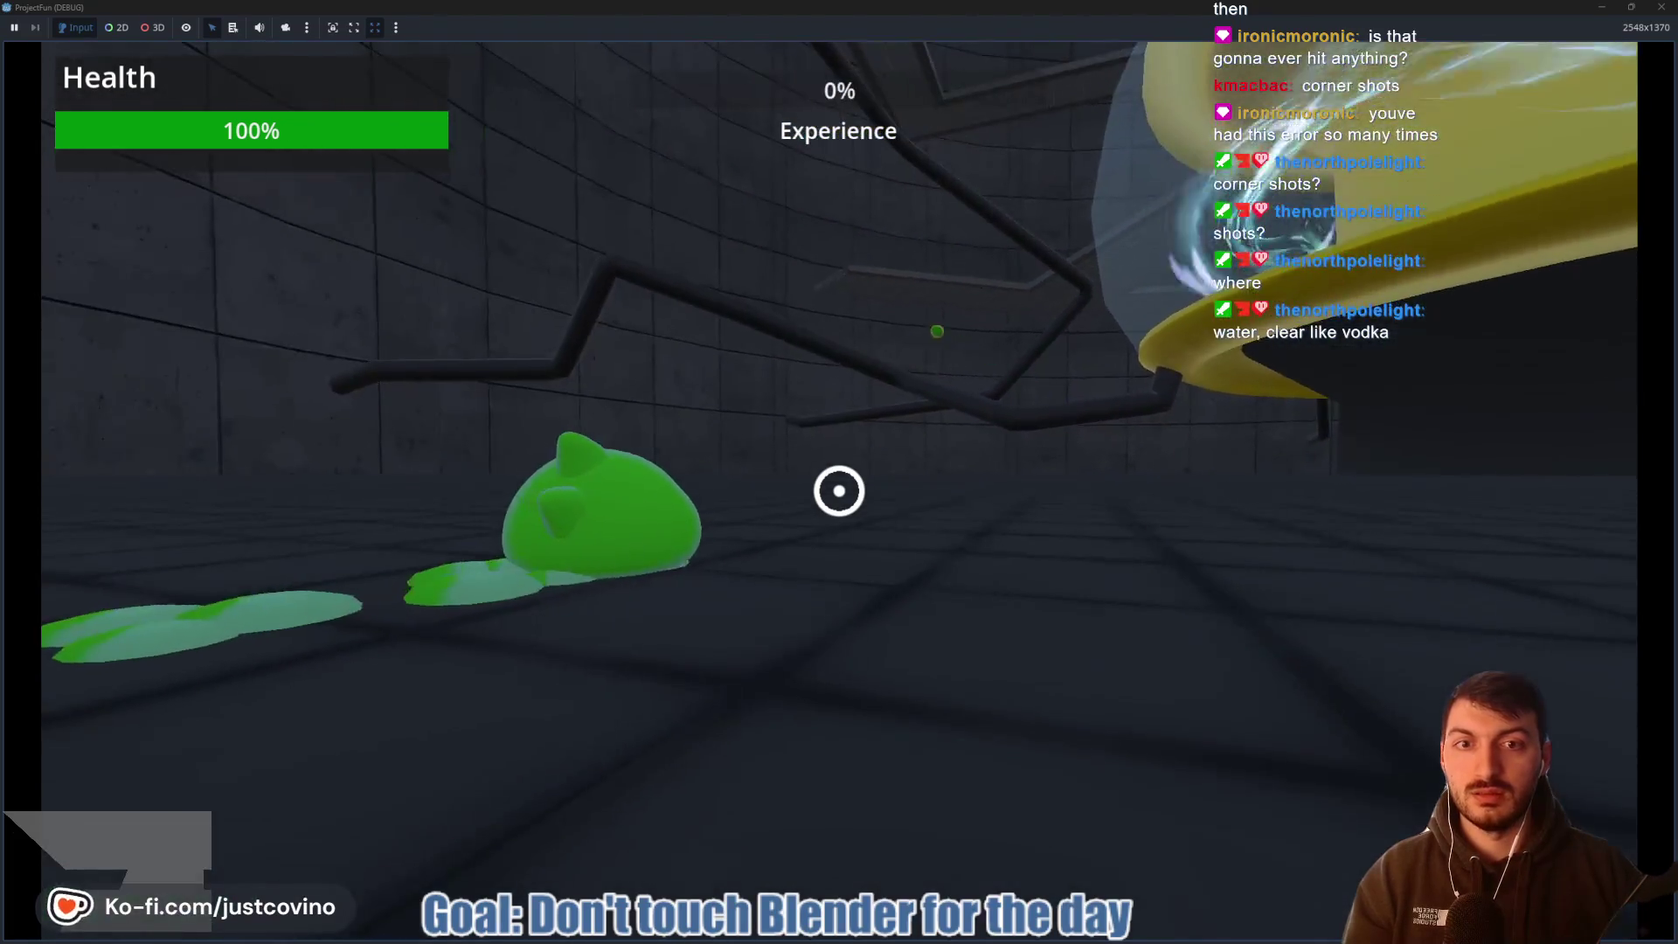
key(w)
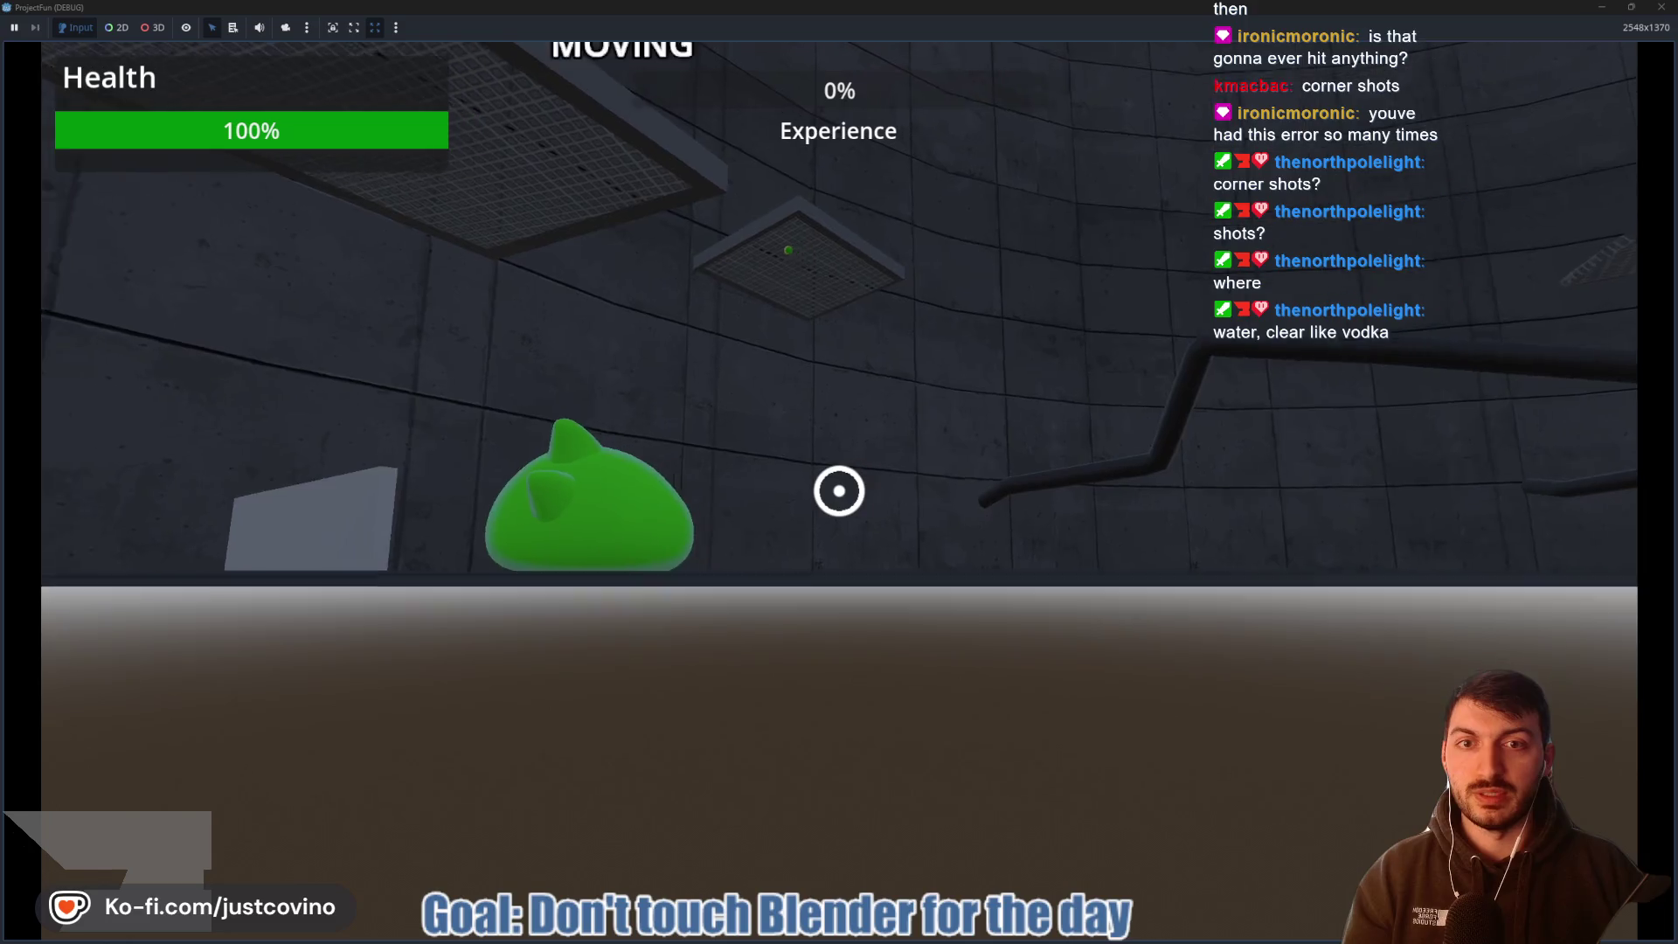
click(839, 491)
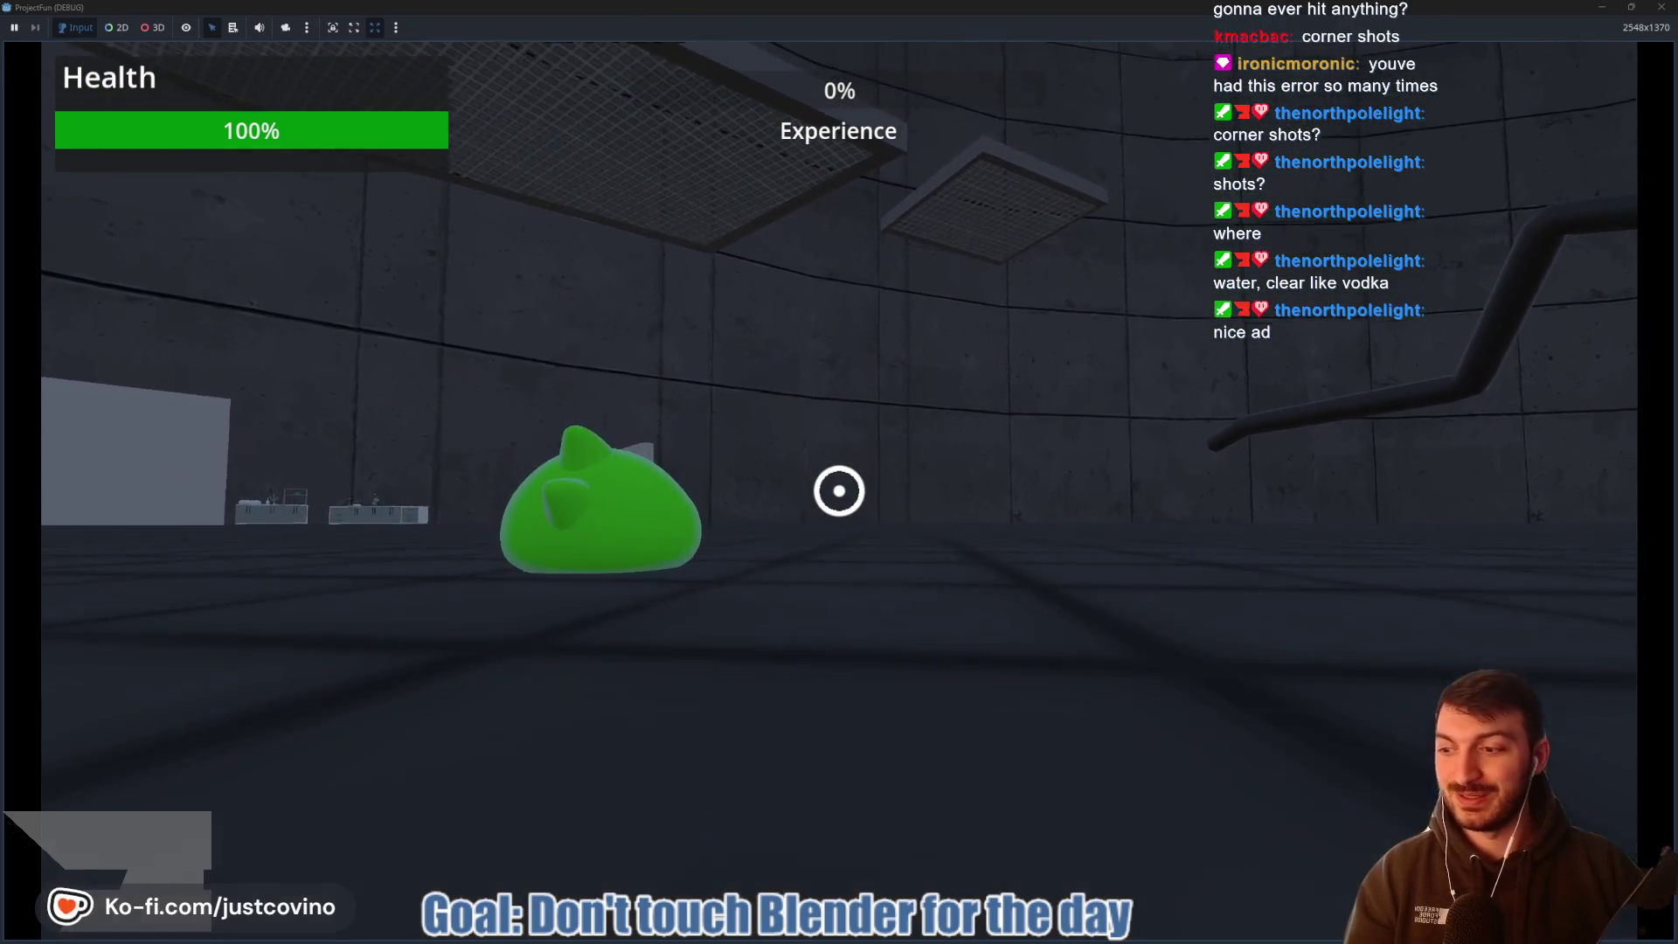
key(F8)
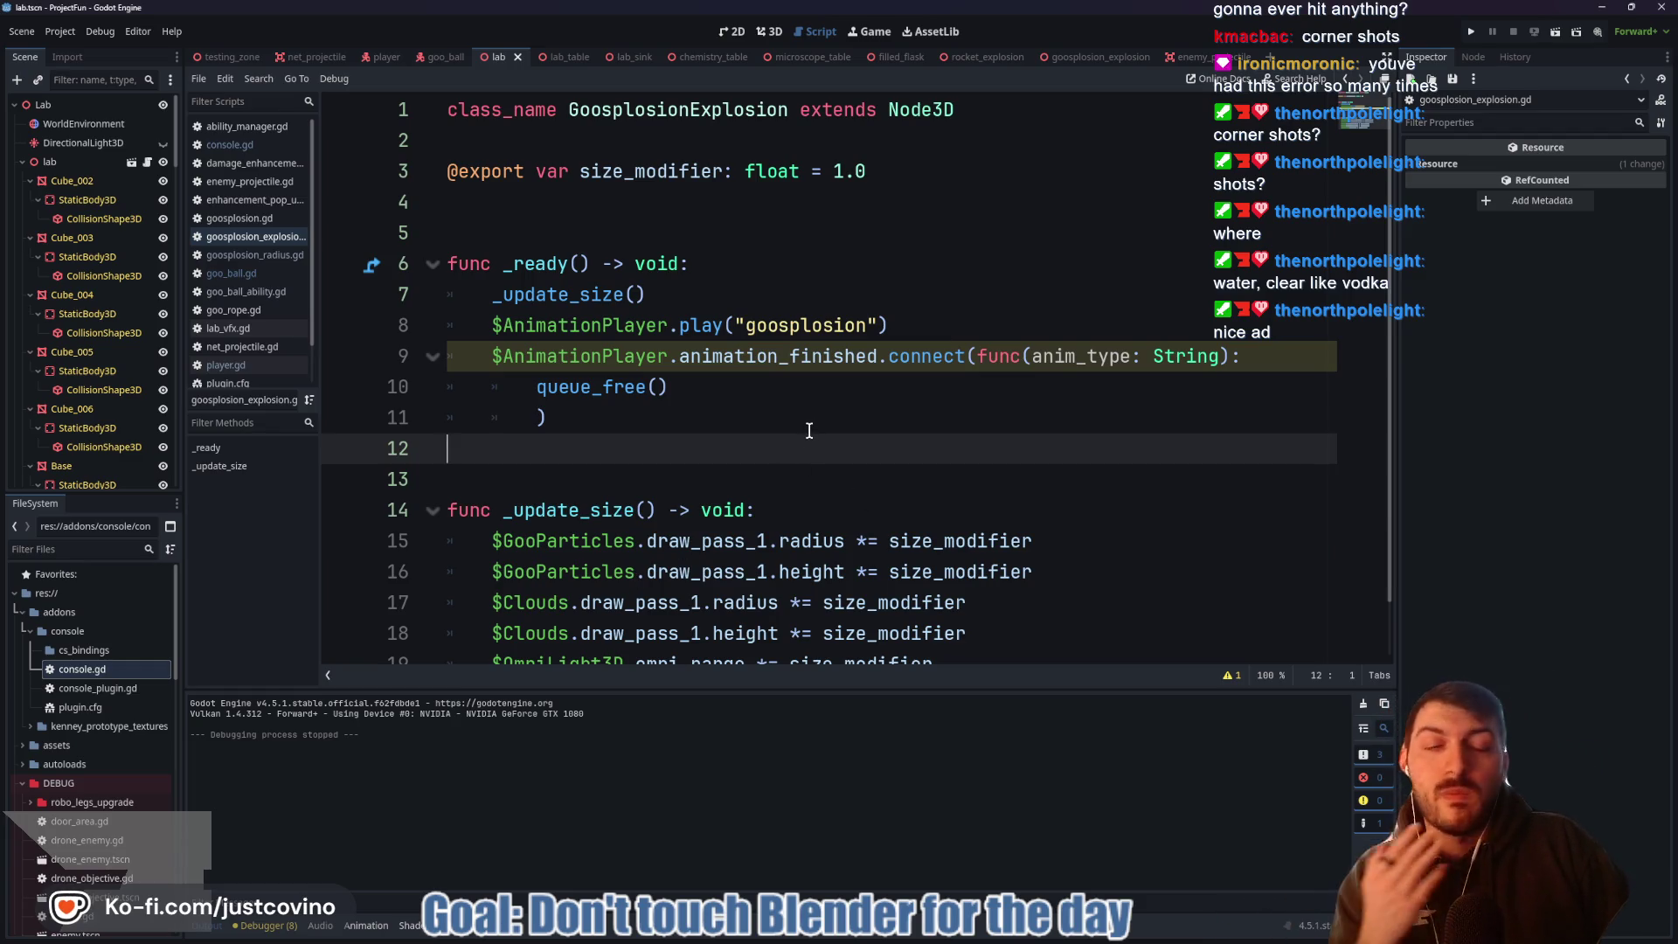
Jump from the 'Standalone expression' warning to the unfinished enhancements.append on line 27 of enhancement_pop_up.gd
click(266, 926)
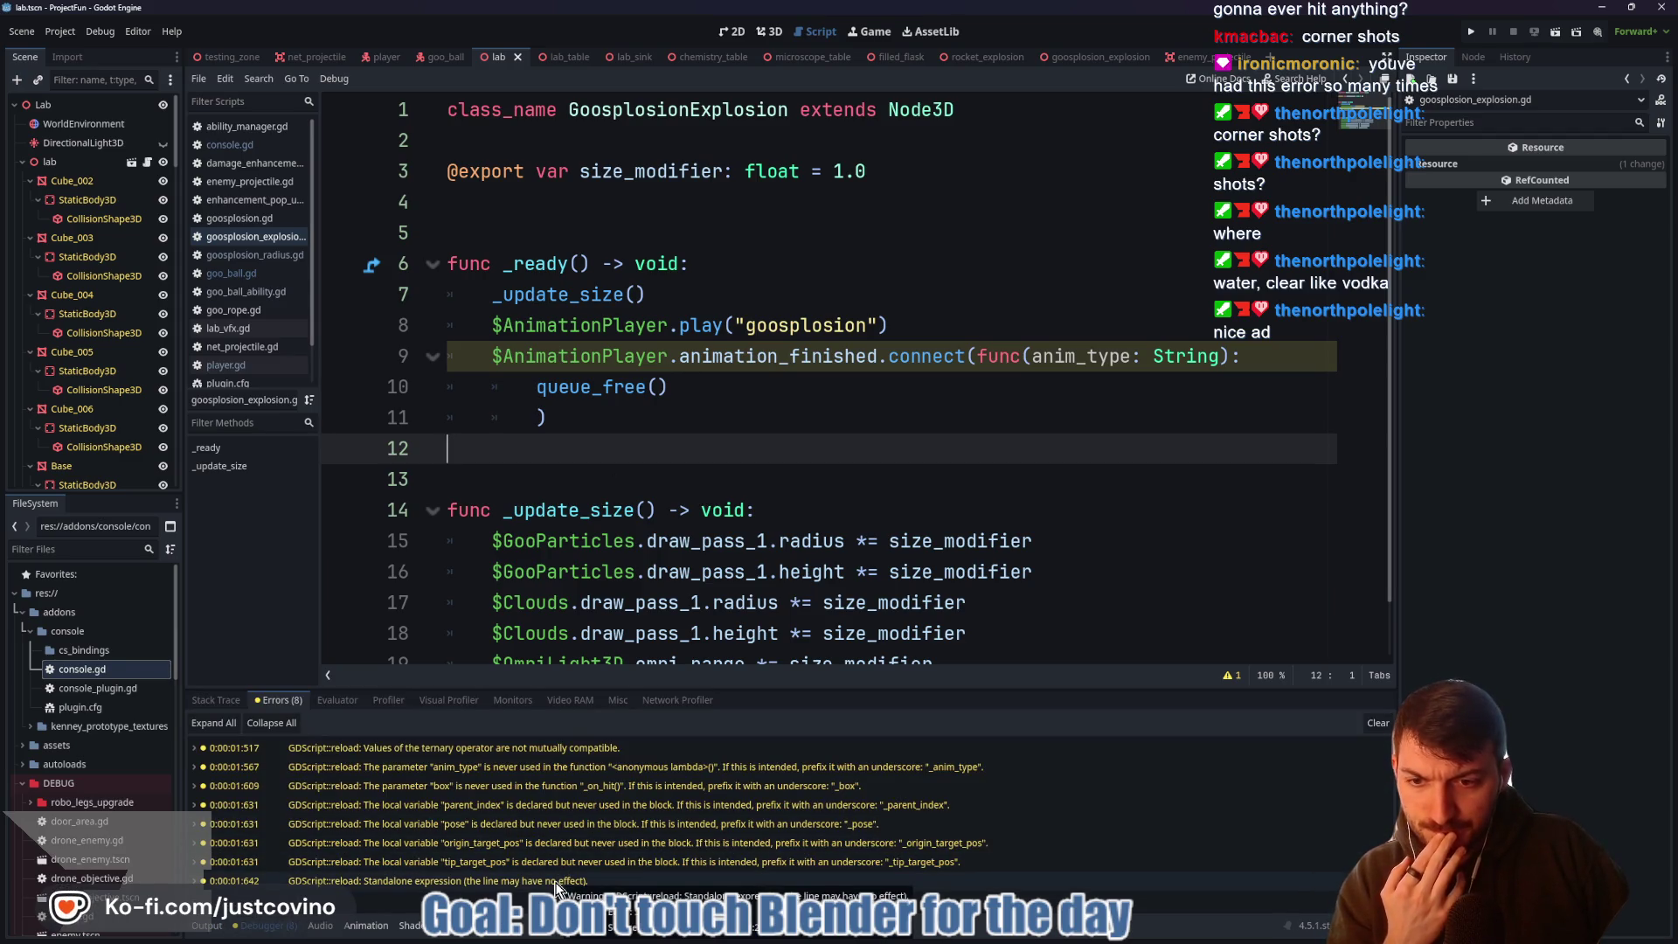
click(490, 884)
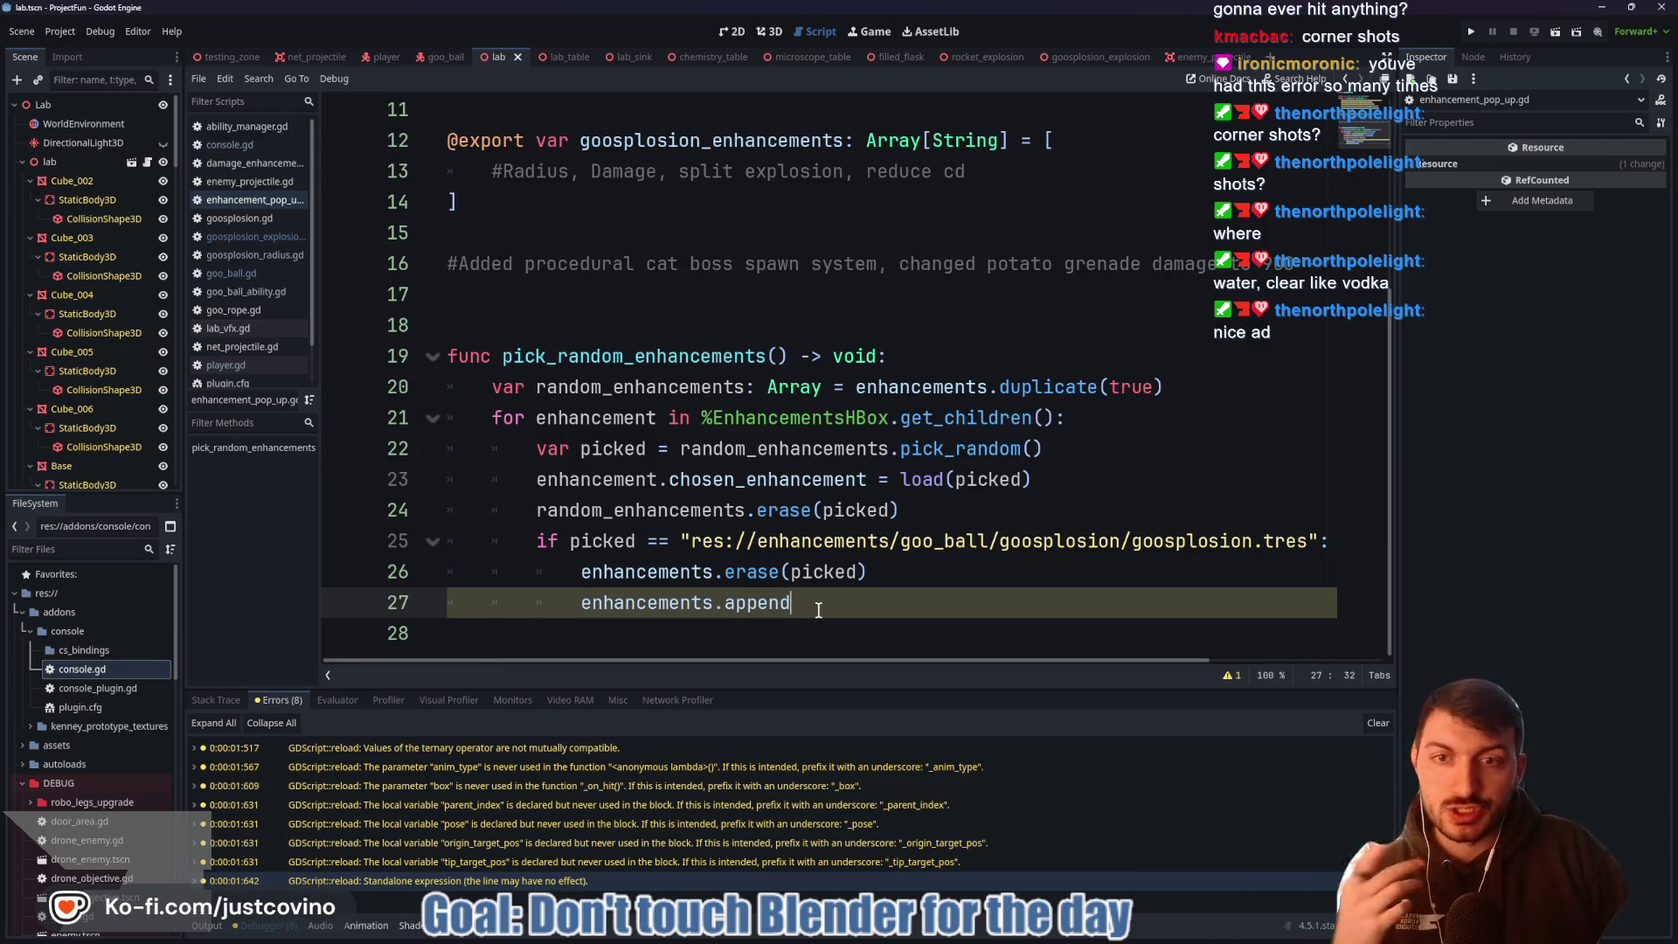
drag(810, 605, 564, 605)
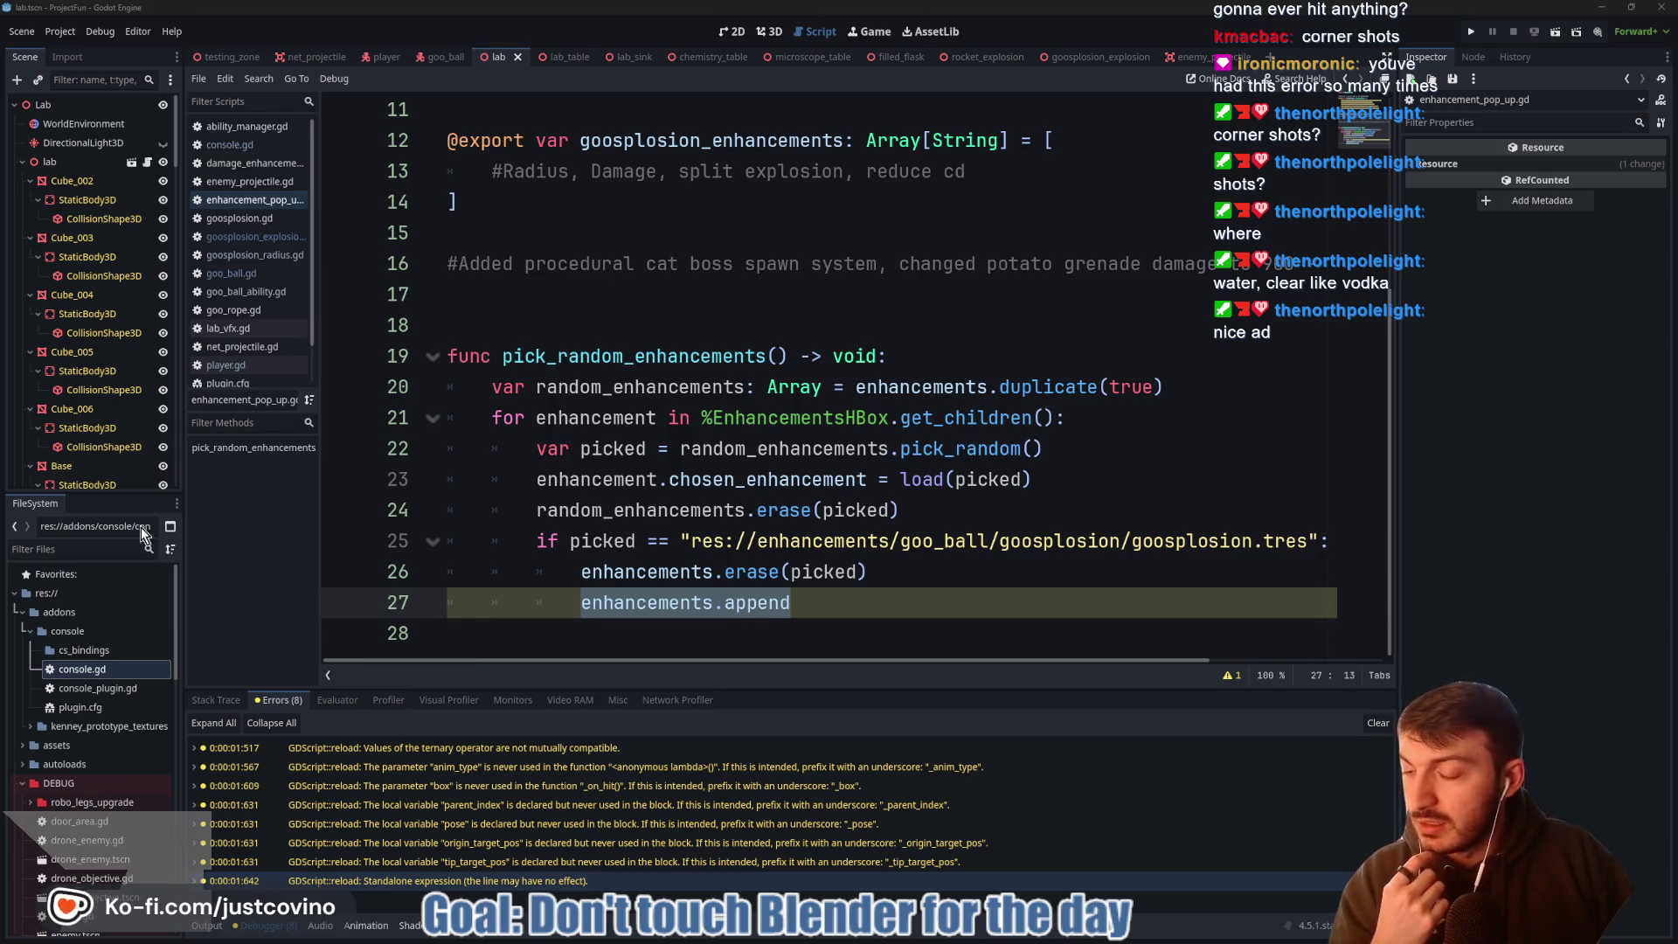
click(843, 602)
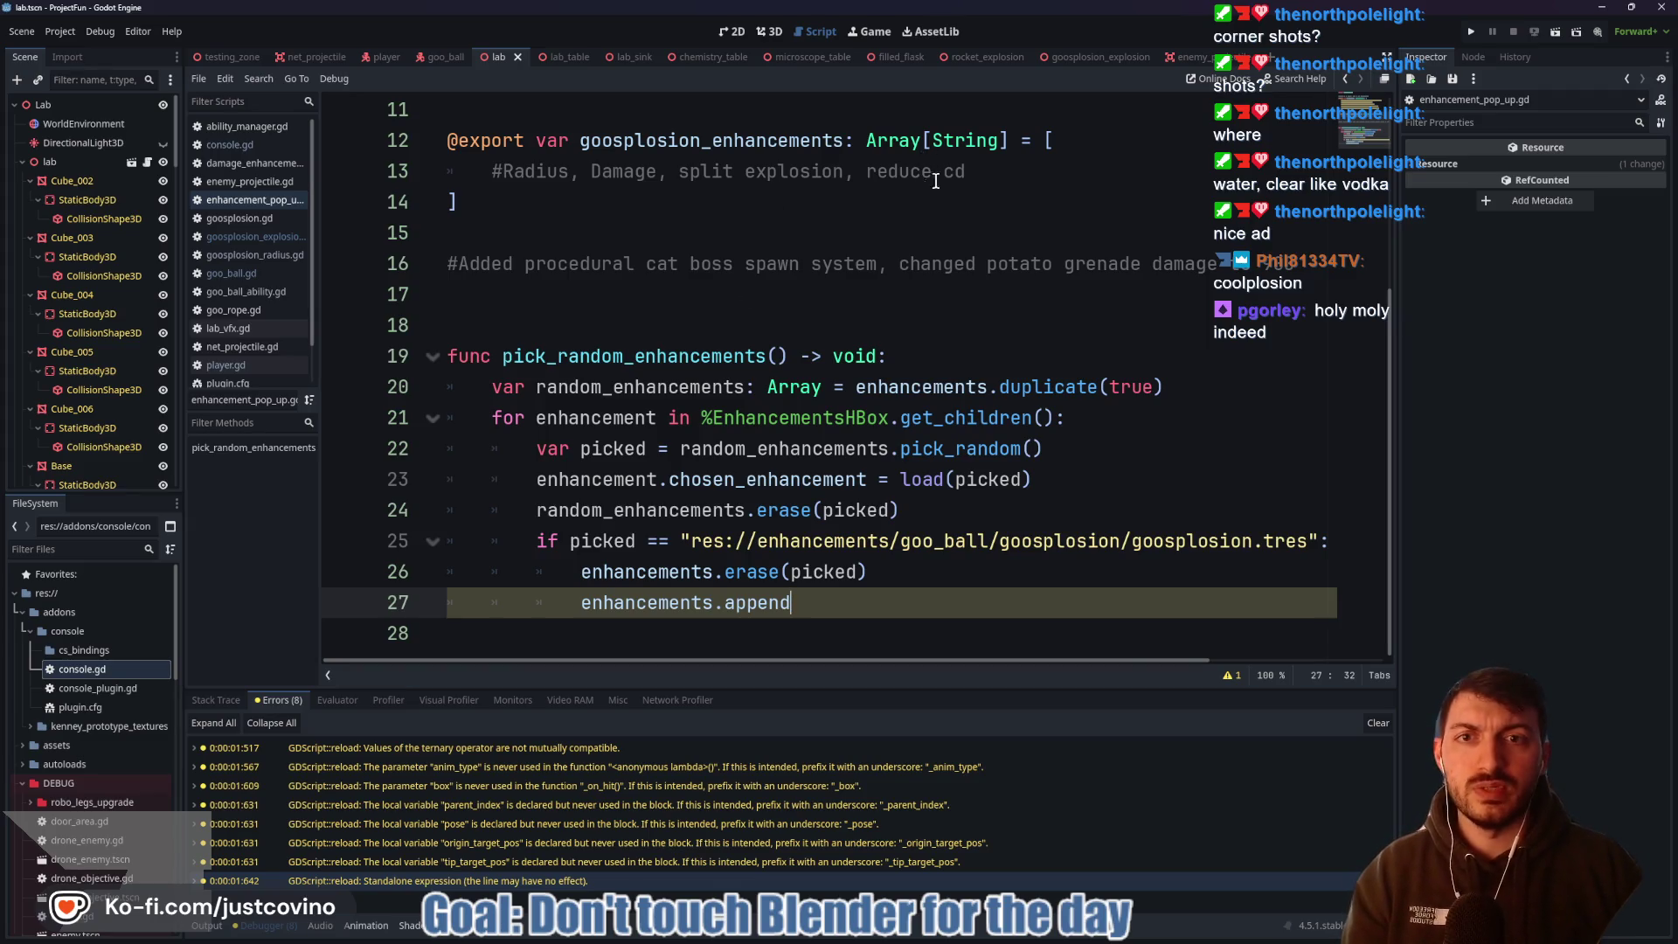
Start a new entry line in goosplosion_enhancements and expand the enhancements/goo_ball/goosplosion folders
click(994, 178)
key(Return)
text("")
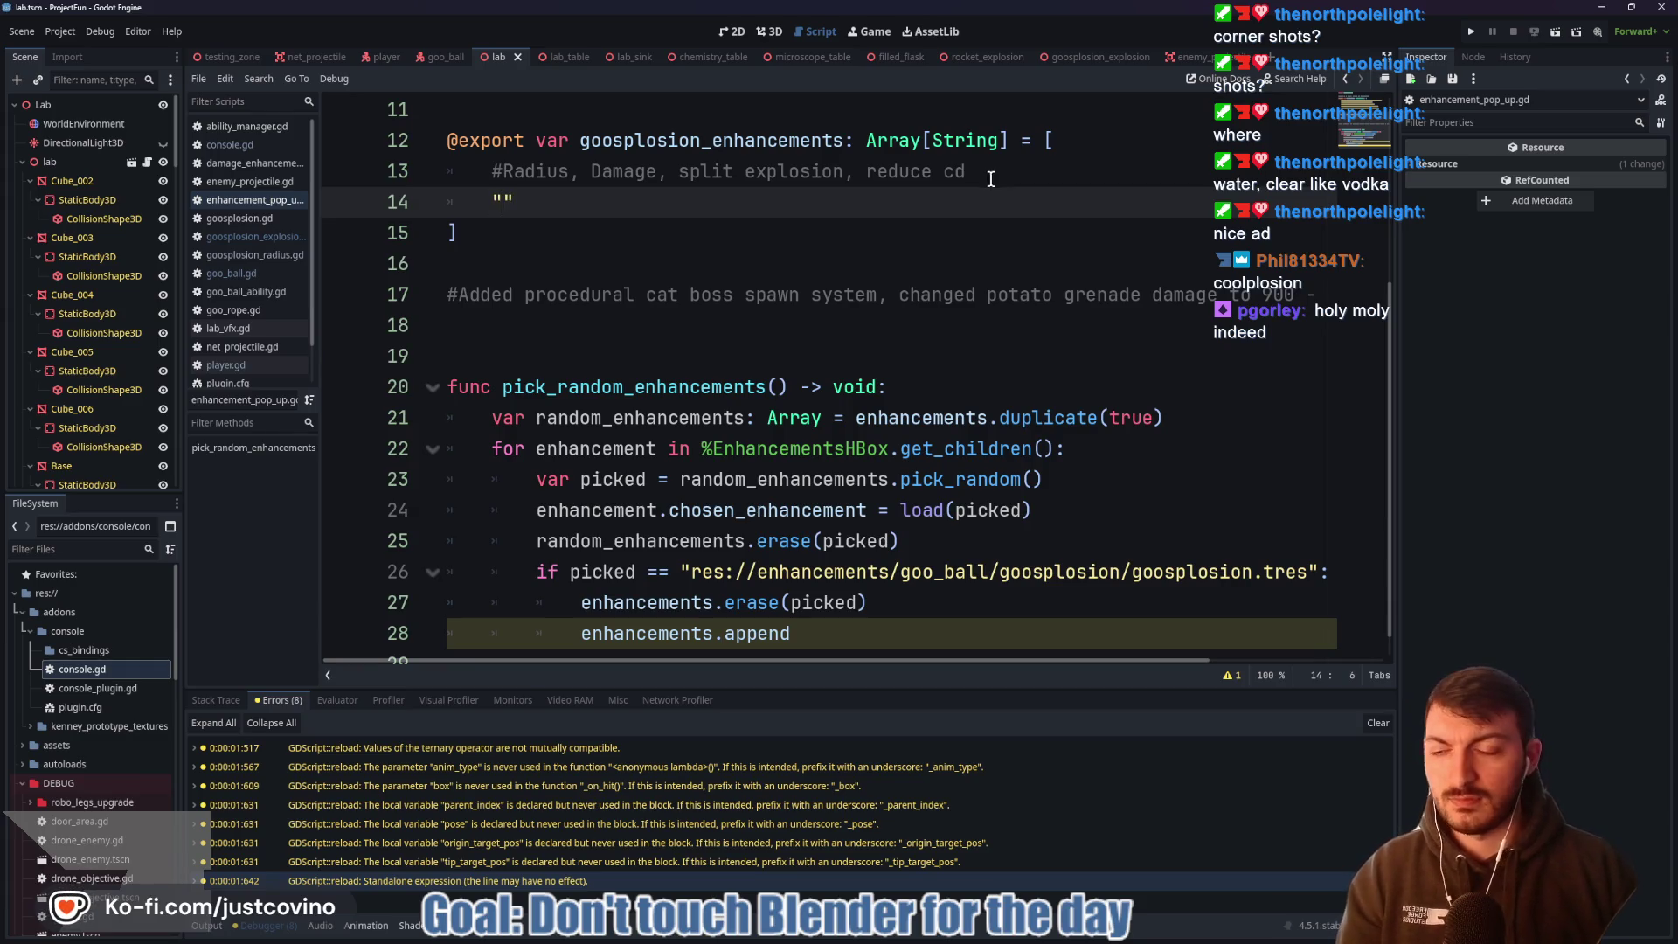
scroll(84, 757, down, 2)
click(22, 737)
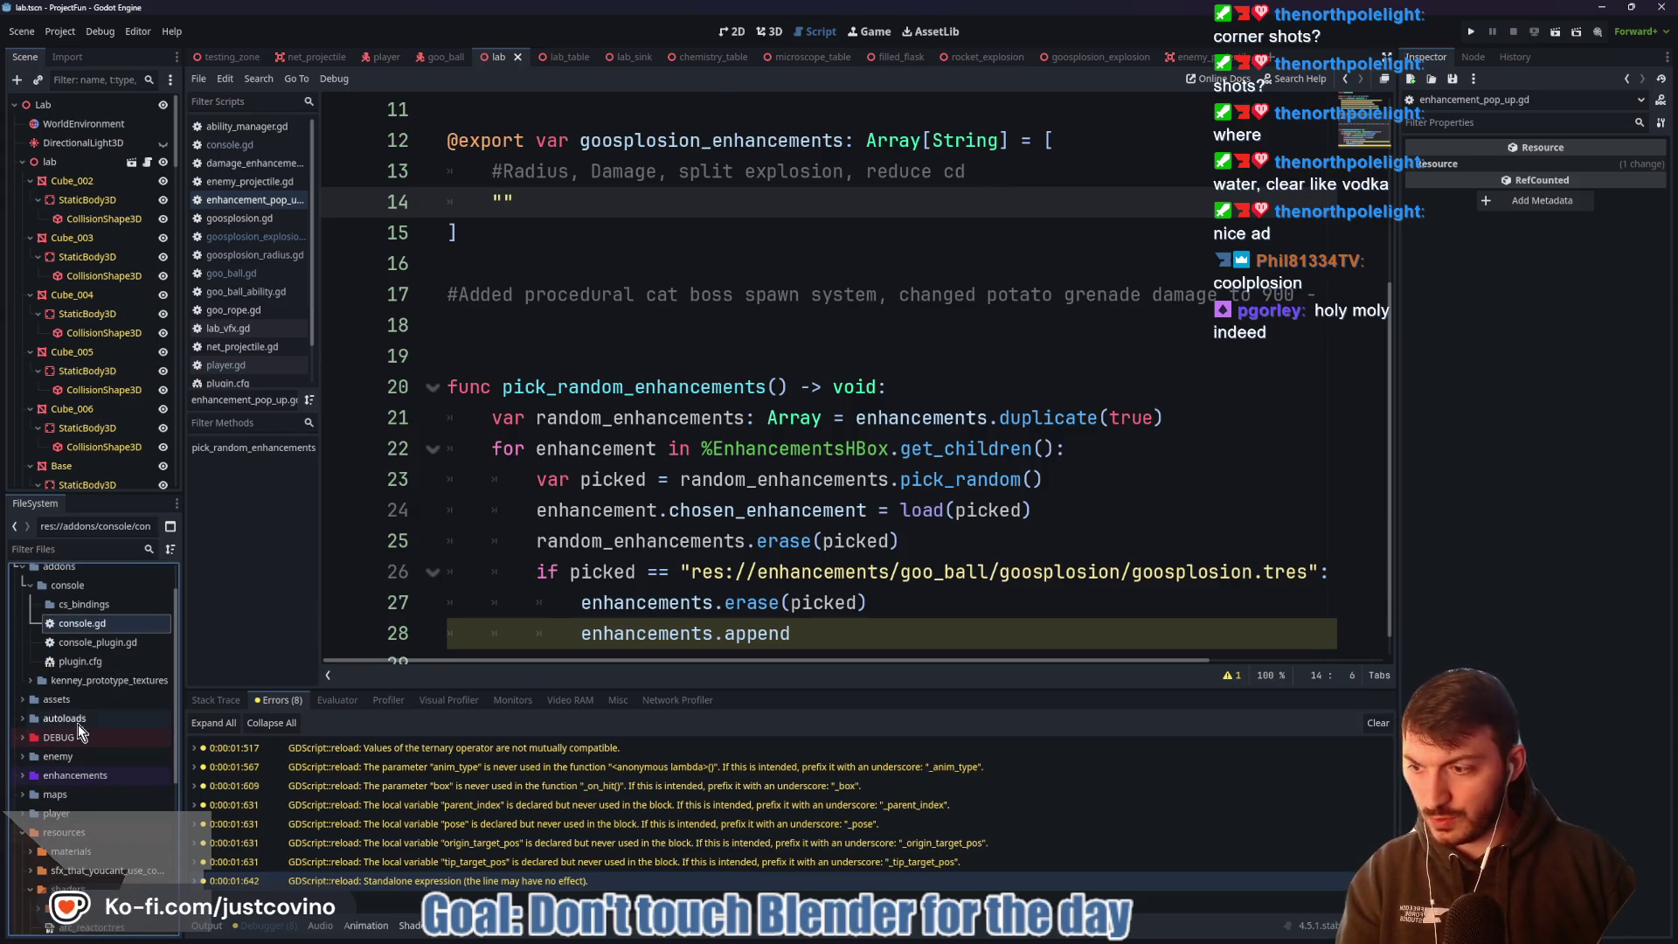
scroll(80, 726, down, 5)
click(23, 638)
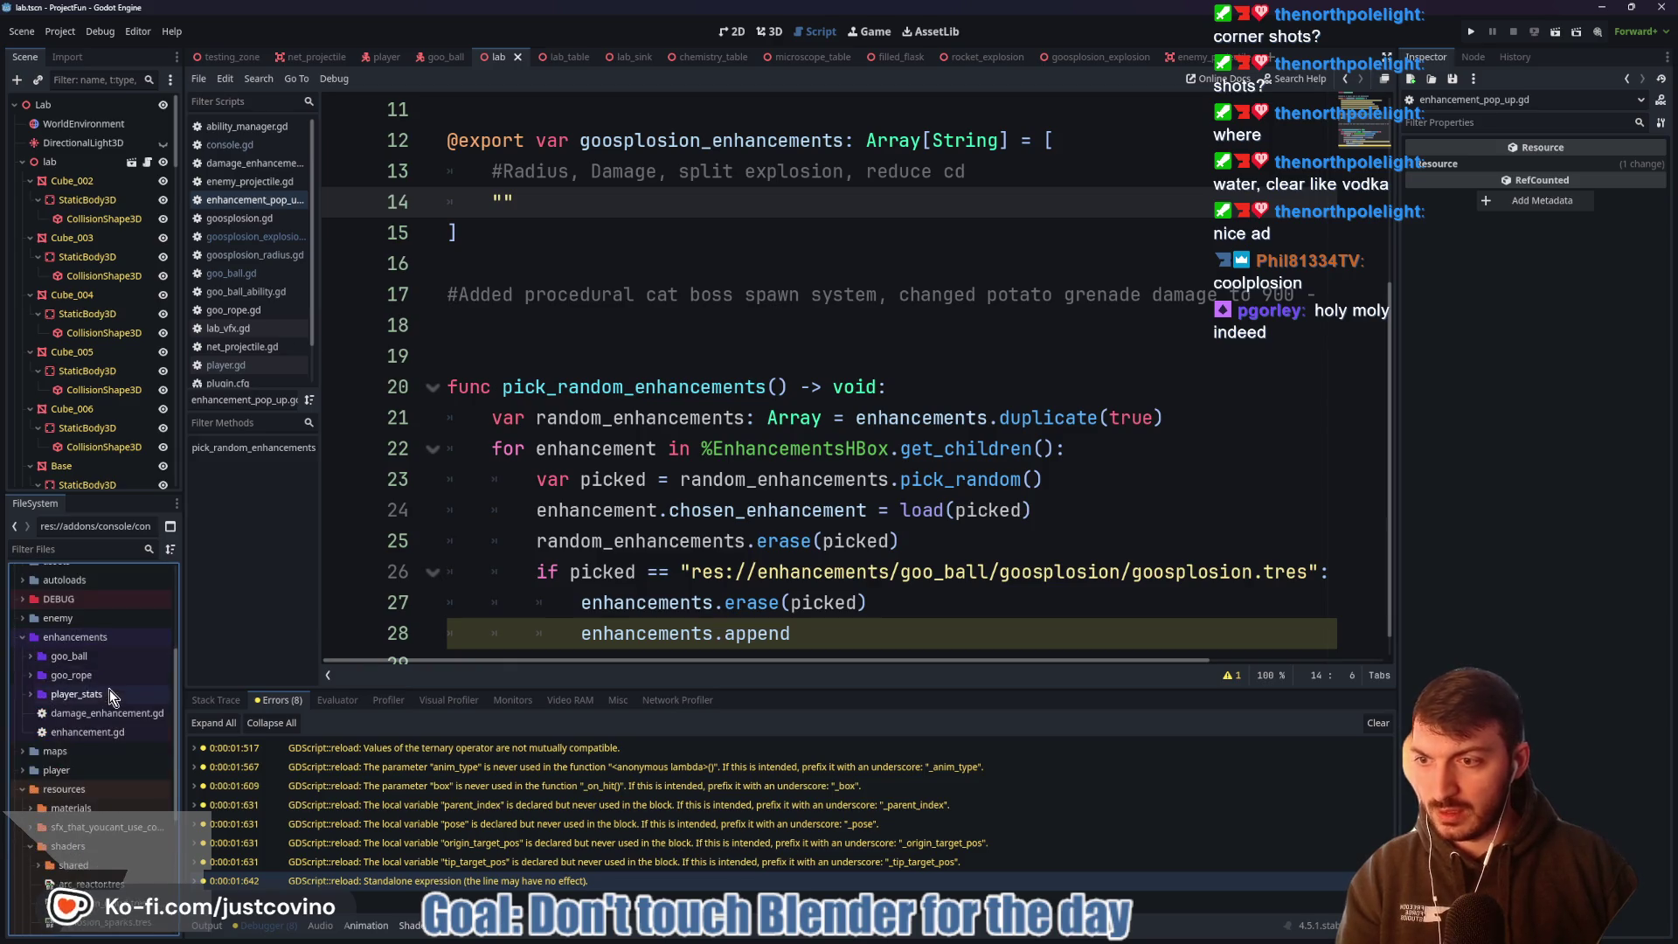
click(30, 656)
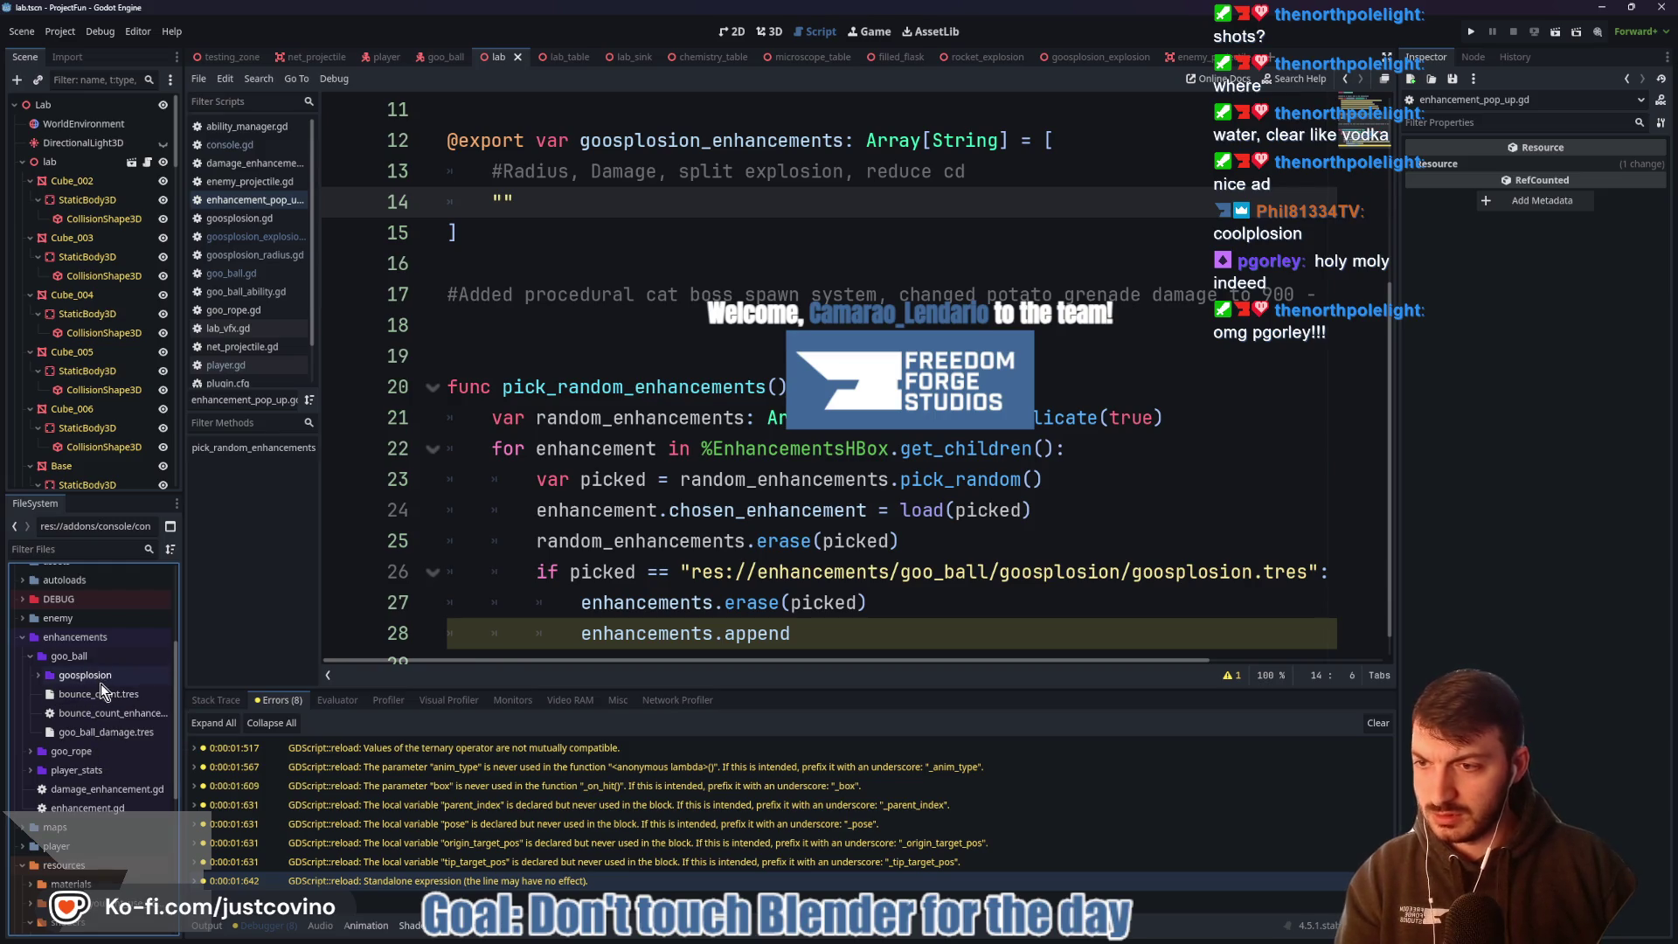
click(37, 675)
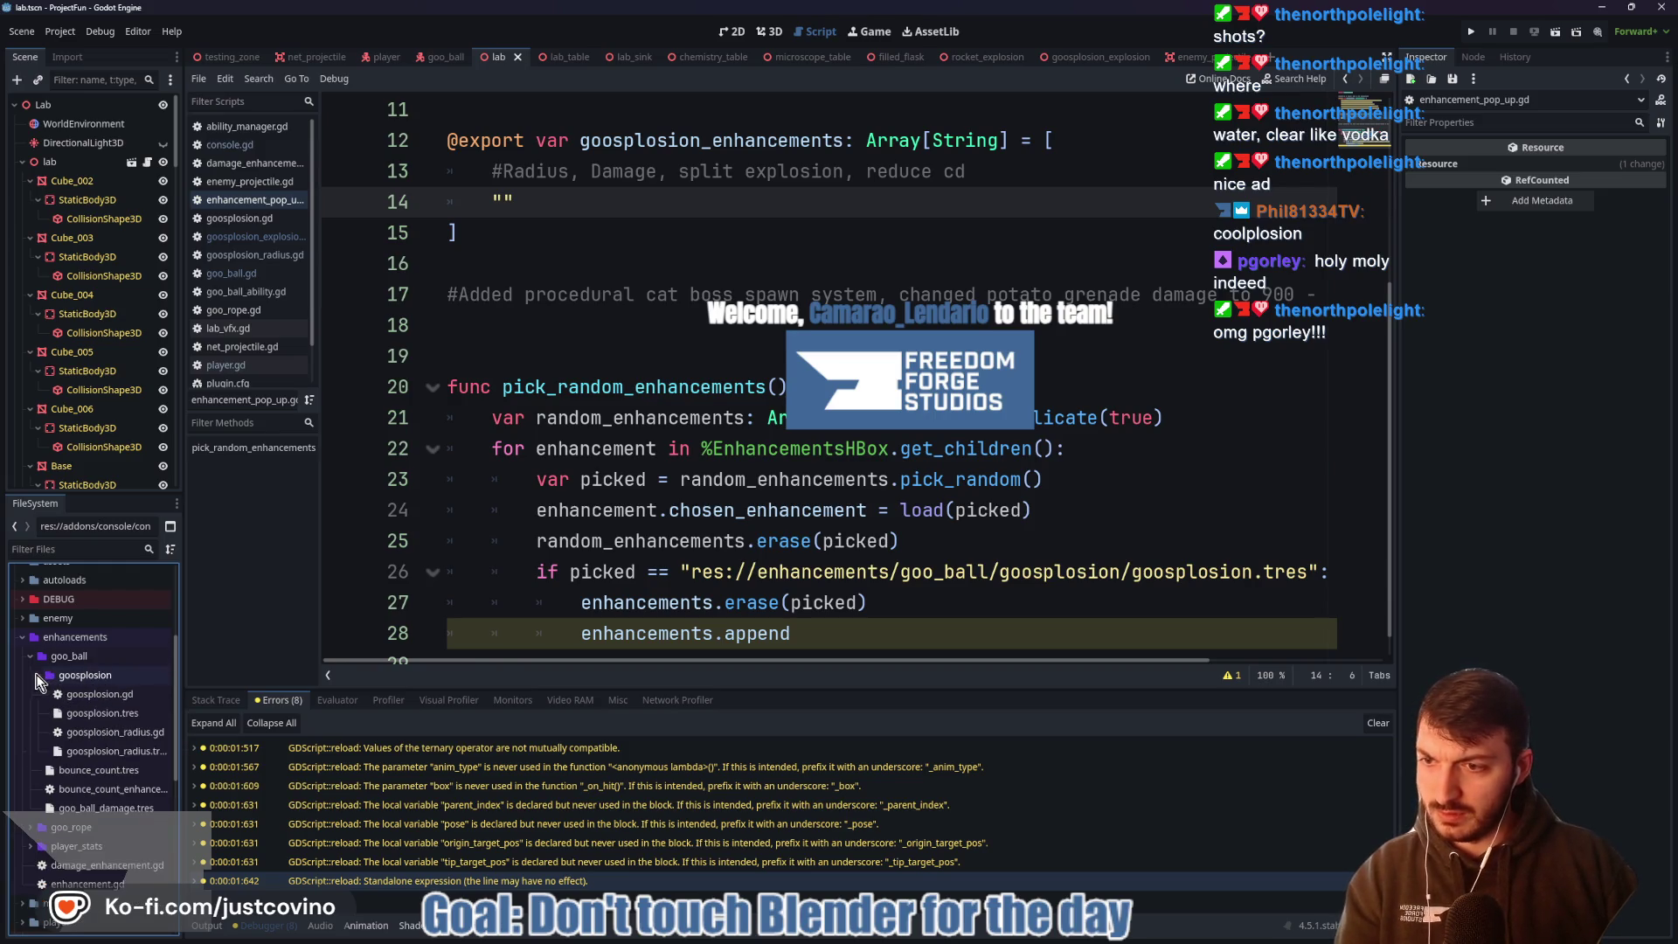
Copy the goosplosion_radius.tres path and paste it into the array entry
right_click(97, 715)
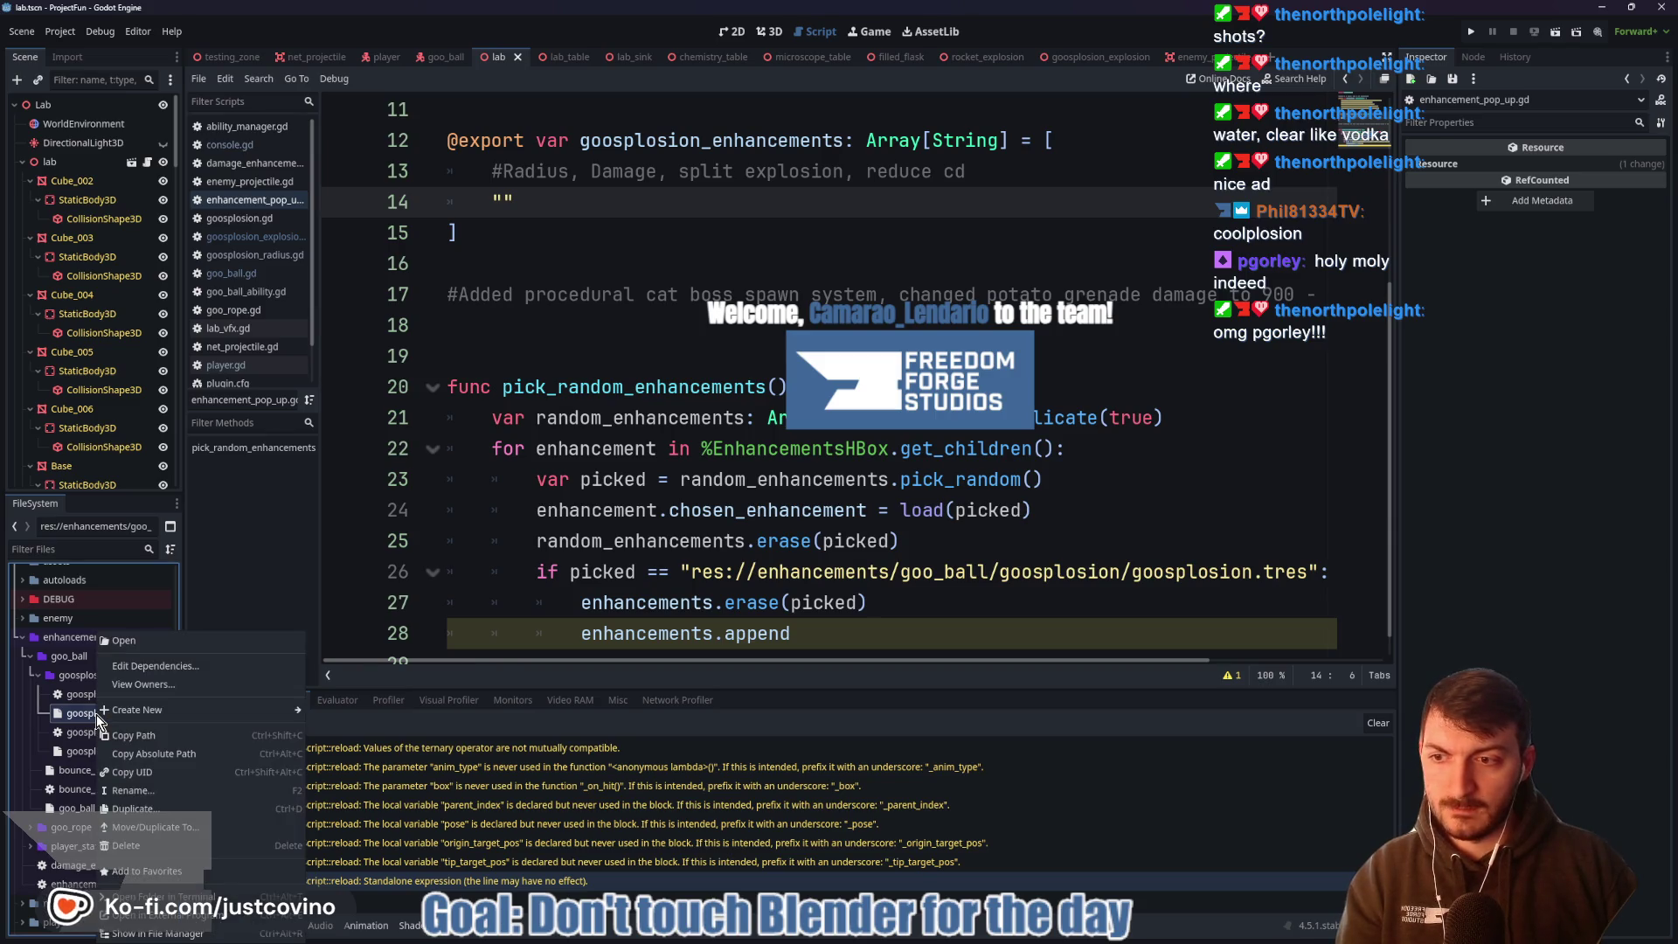
click(72, 753)
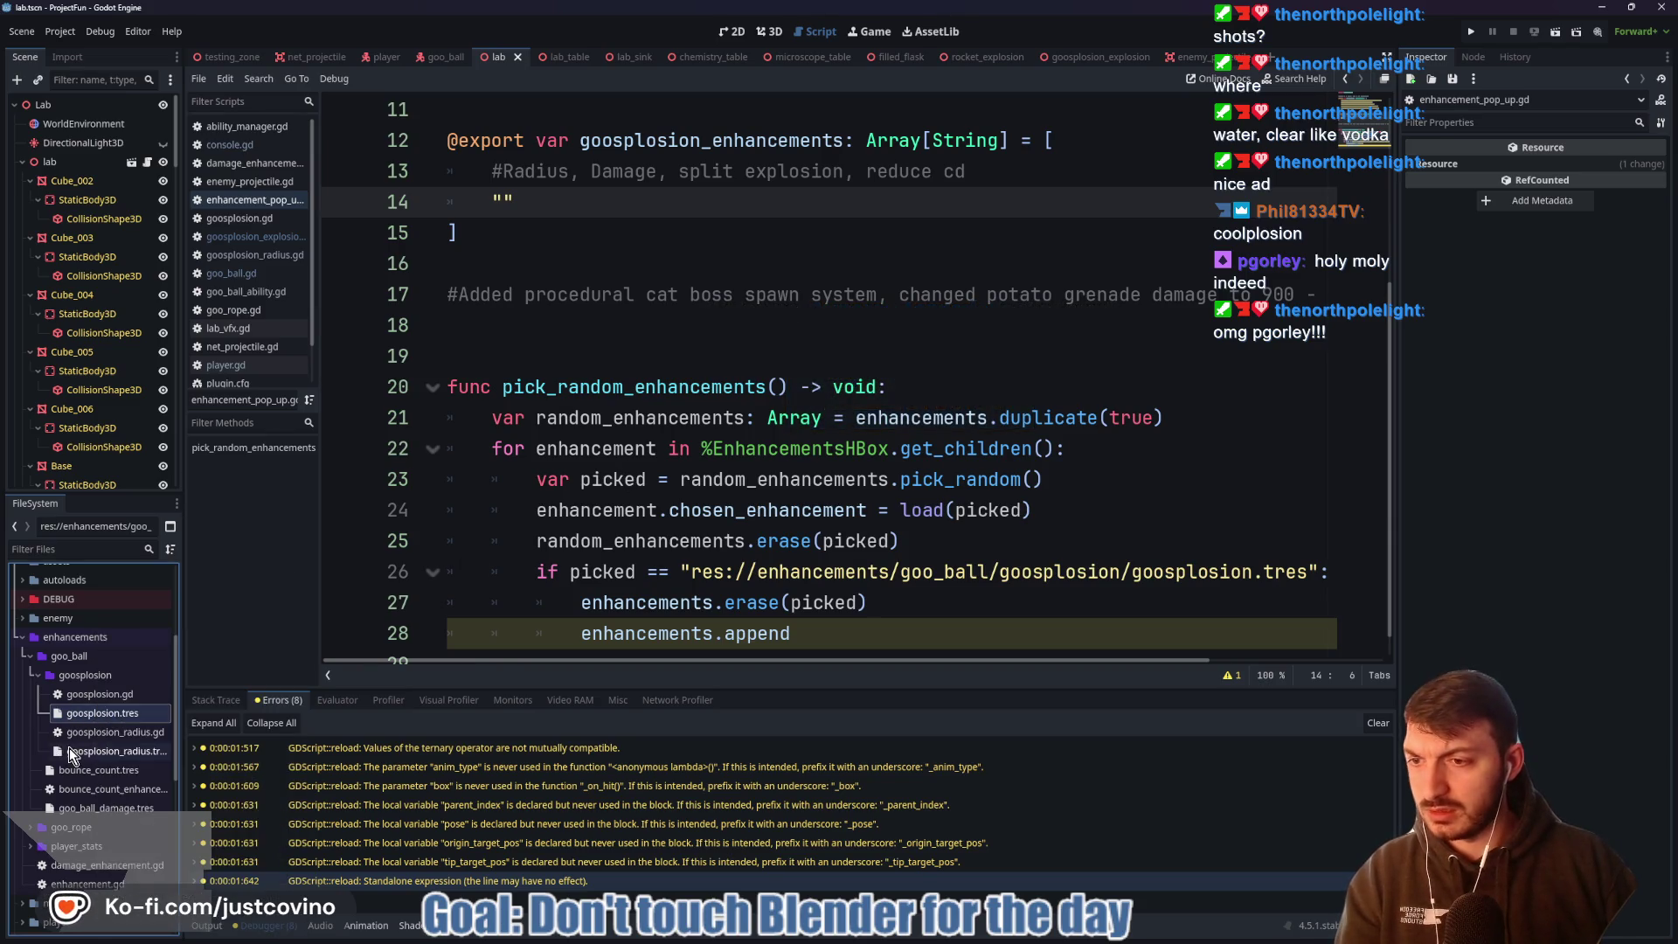
right_click(88, 753)
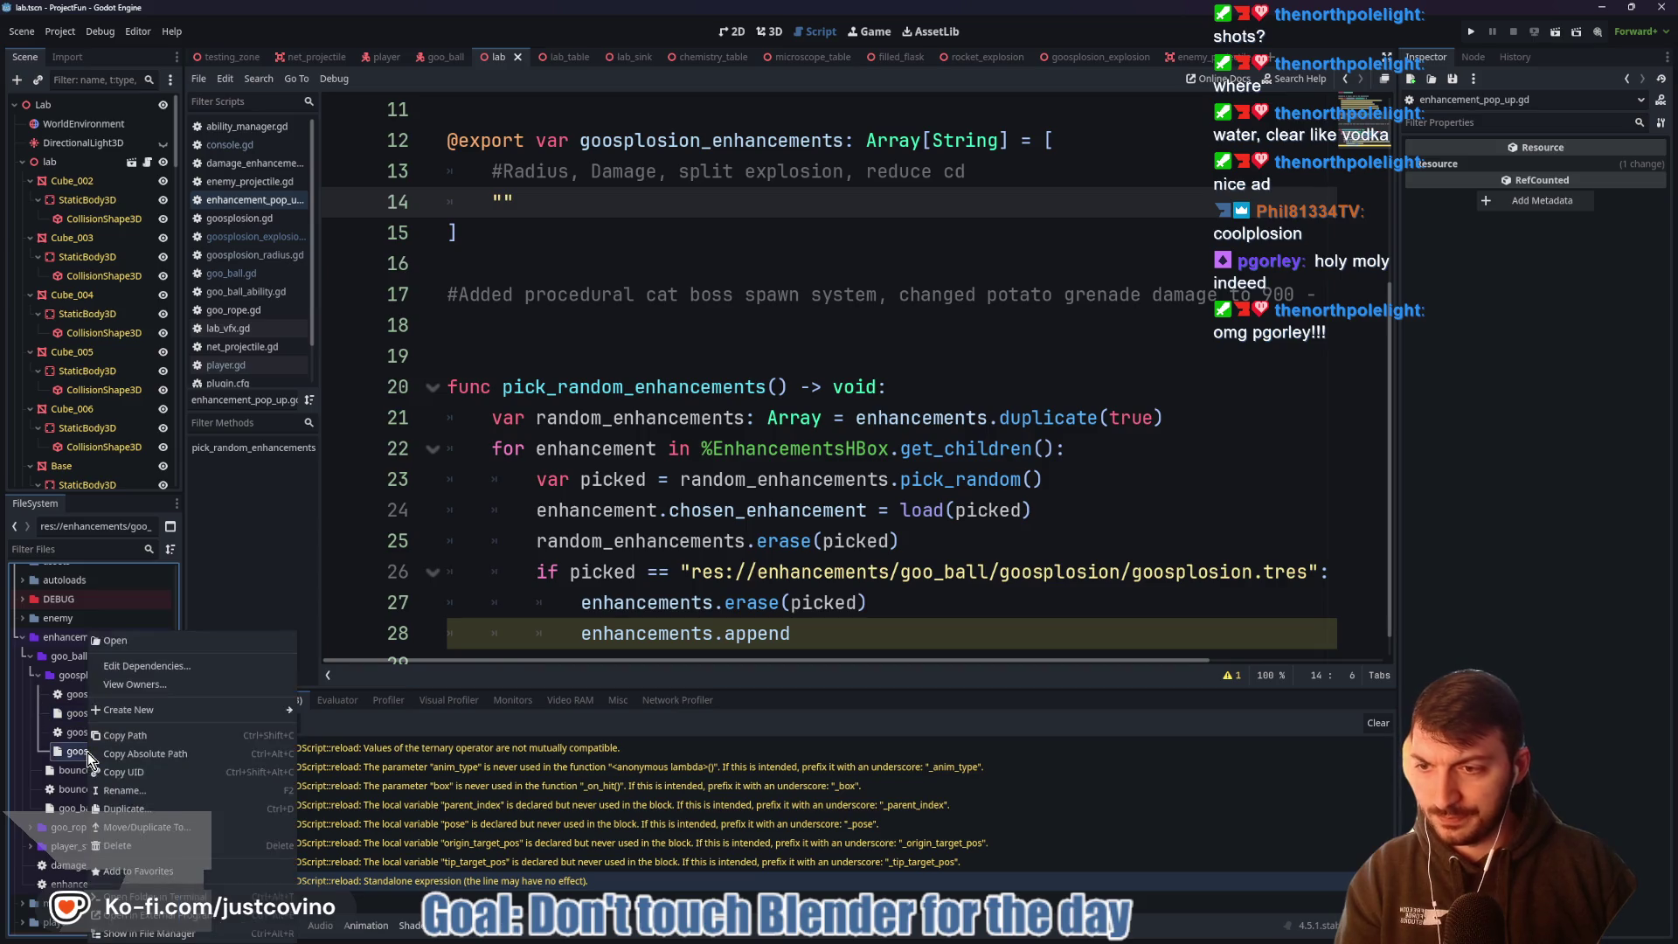
click(135, 738)
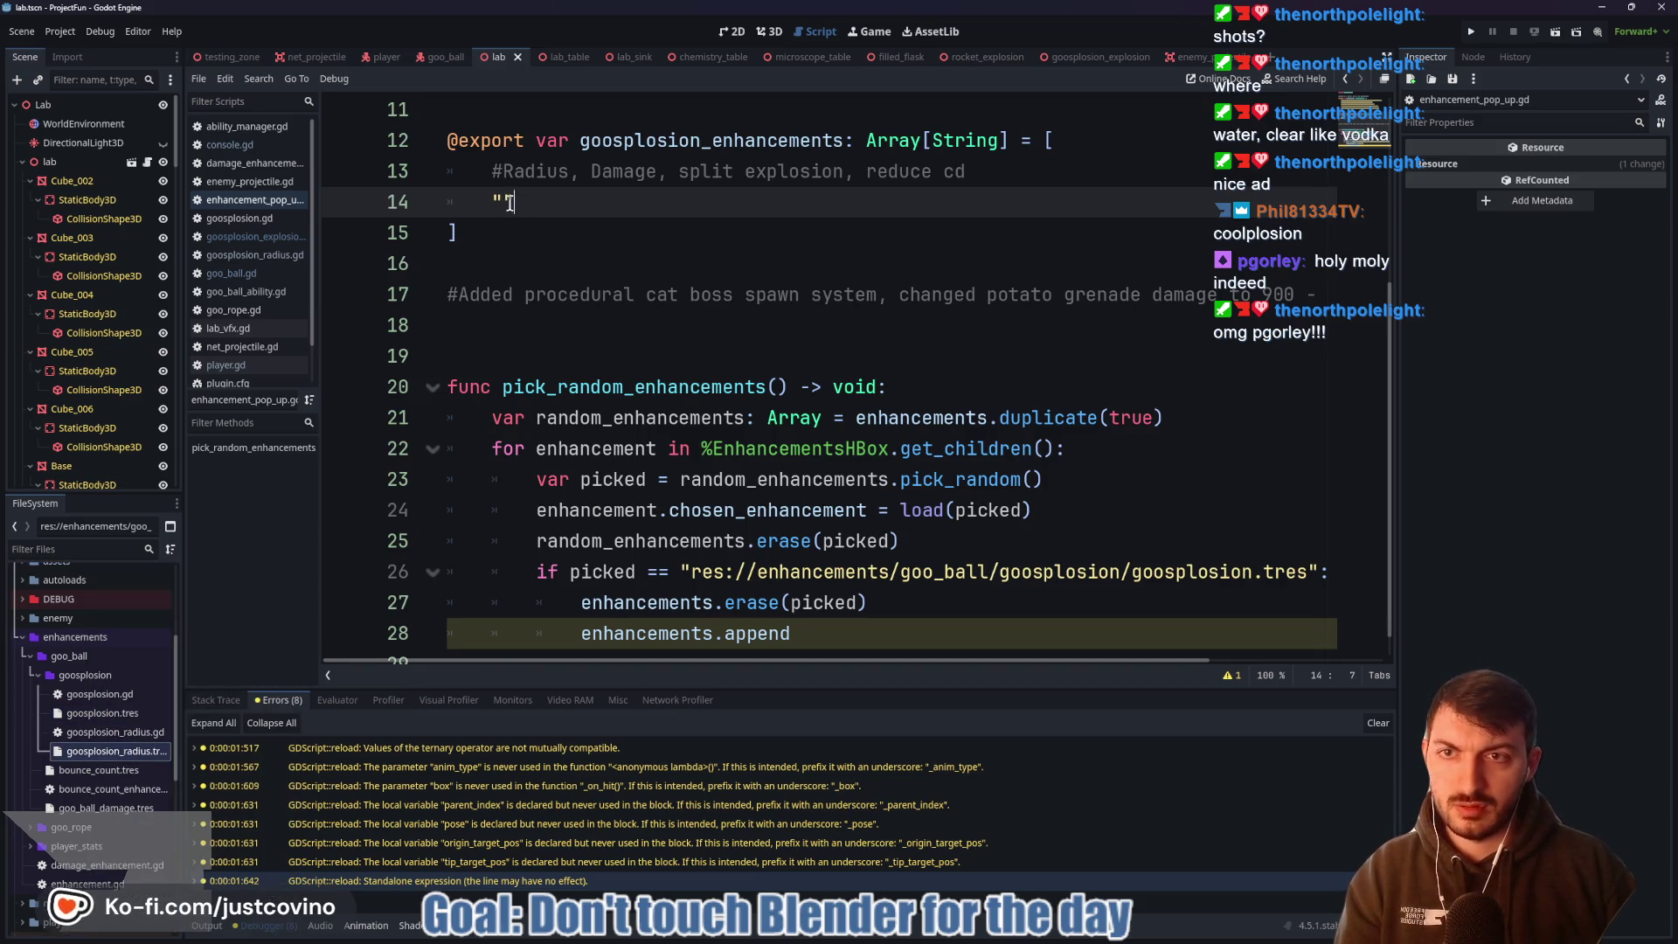
text(res://enhancements/goo_ball/goosplosion/goosplosion_radius.tres)
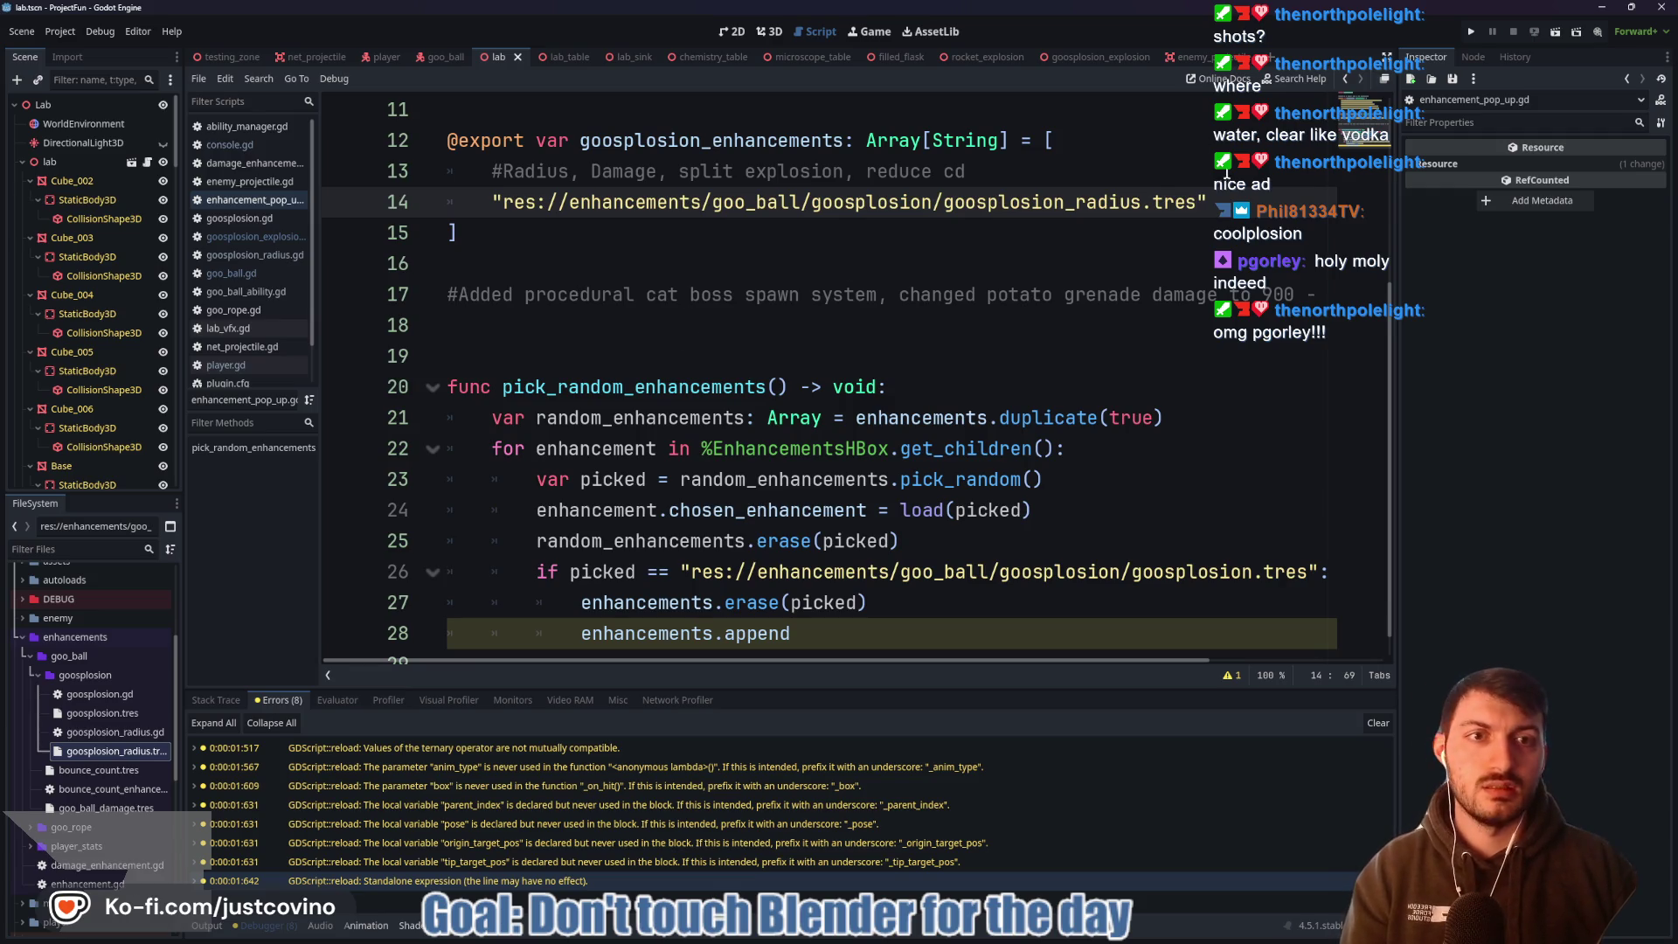
scroll(956, 528, down, 1)
click(802, 603)
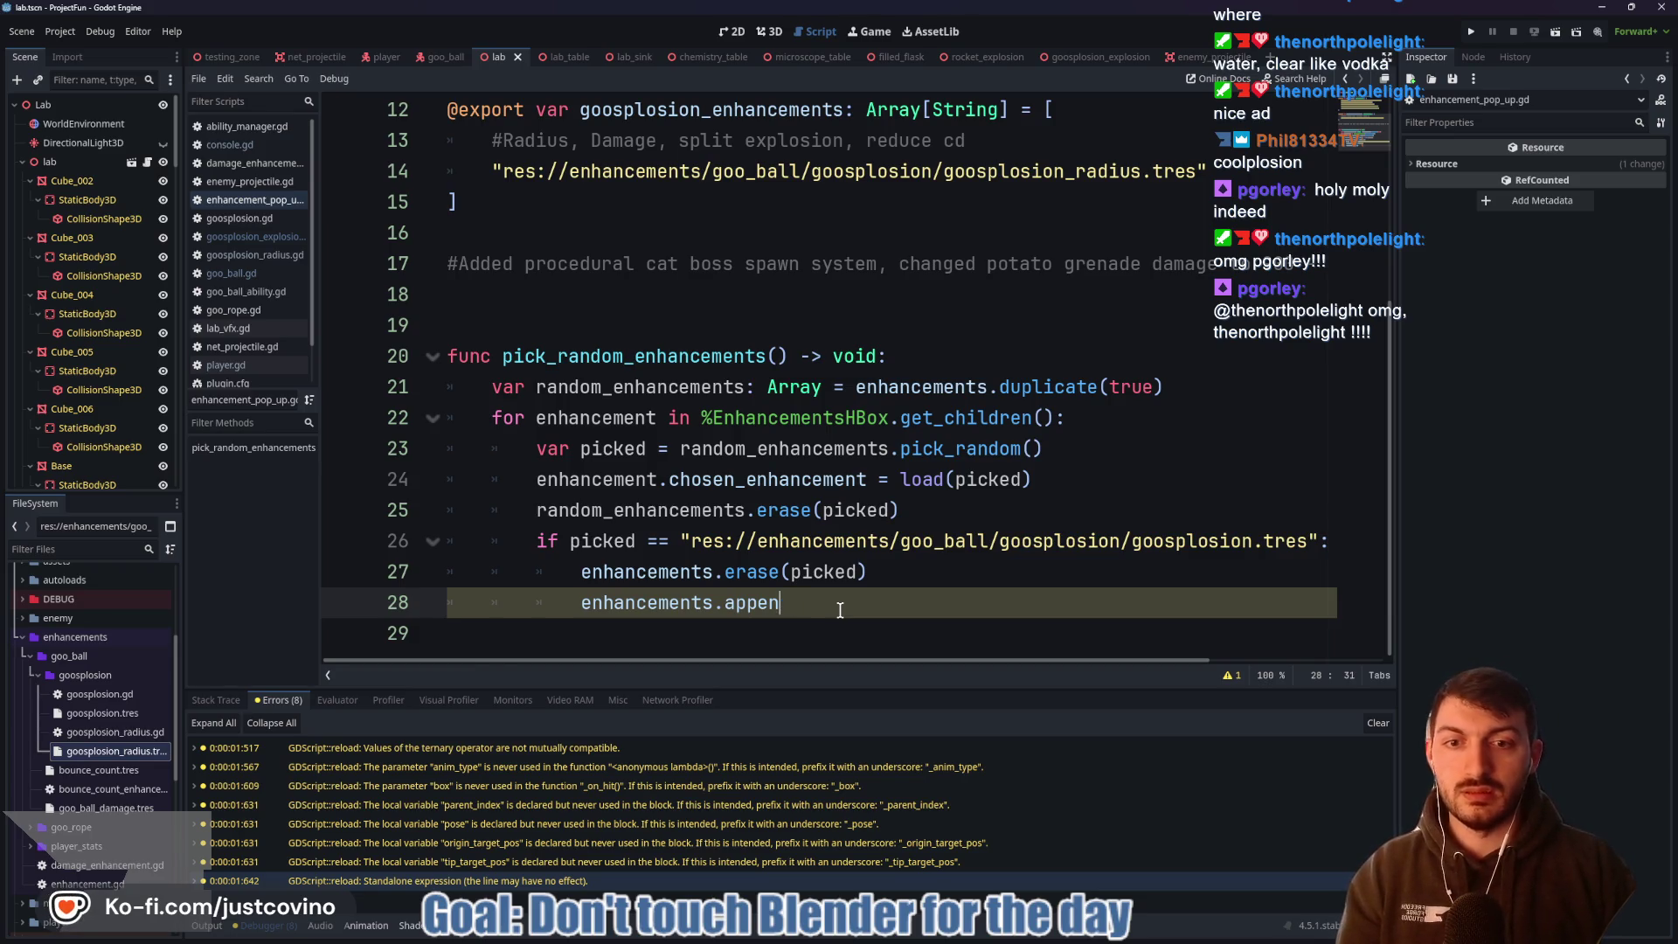
Replace the append line with 'for goosplosion_enh in goosplosion_enhancements:' calling enhancements.append(goosplosion_enh)
key(BackSpace)
key(BackSpace)
key(BackSpace)
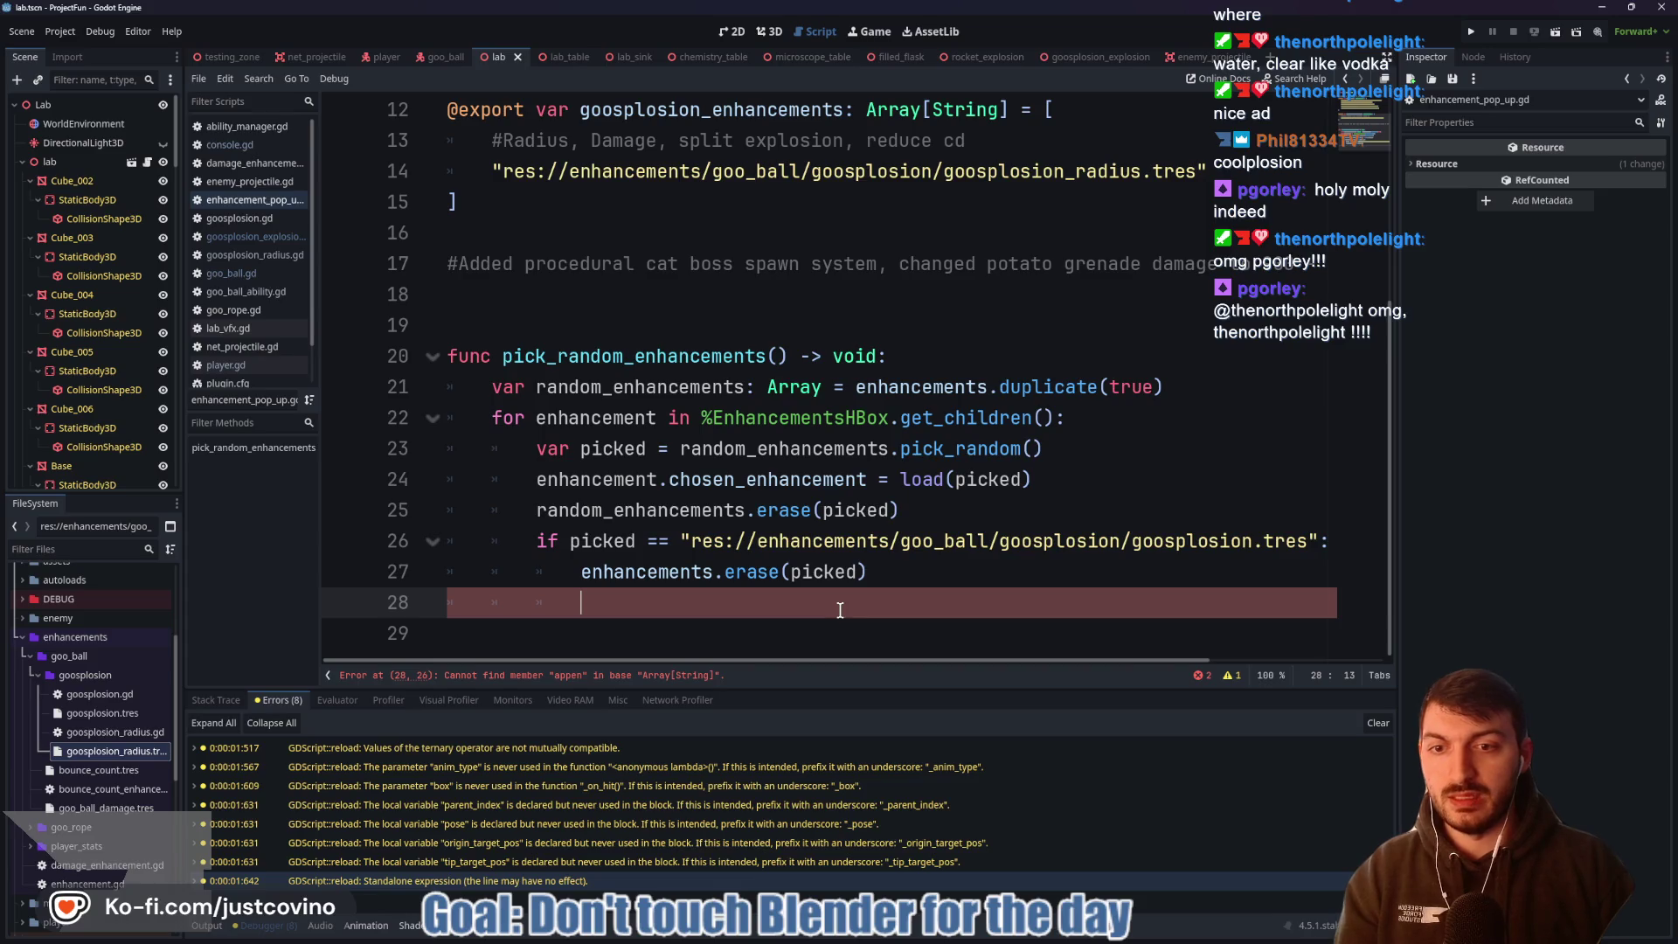
text(for)
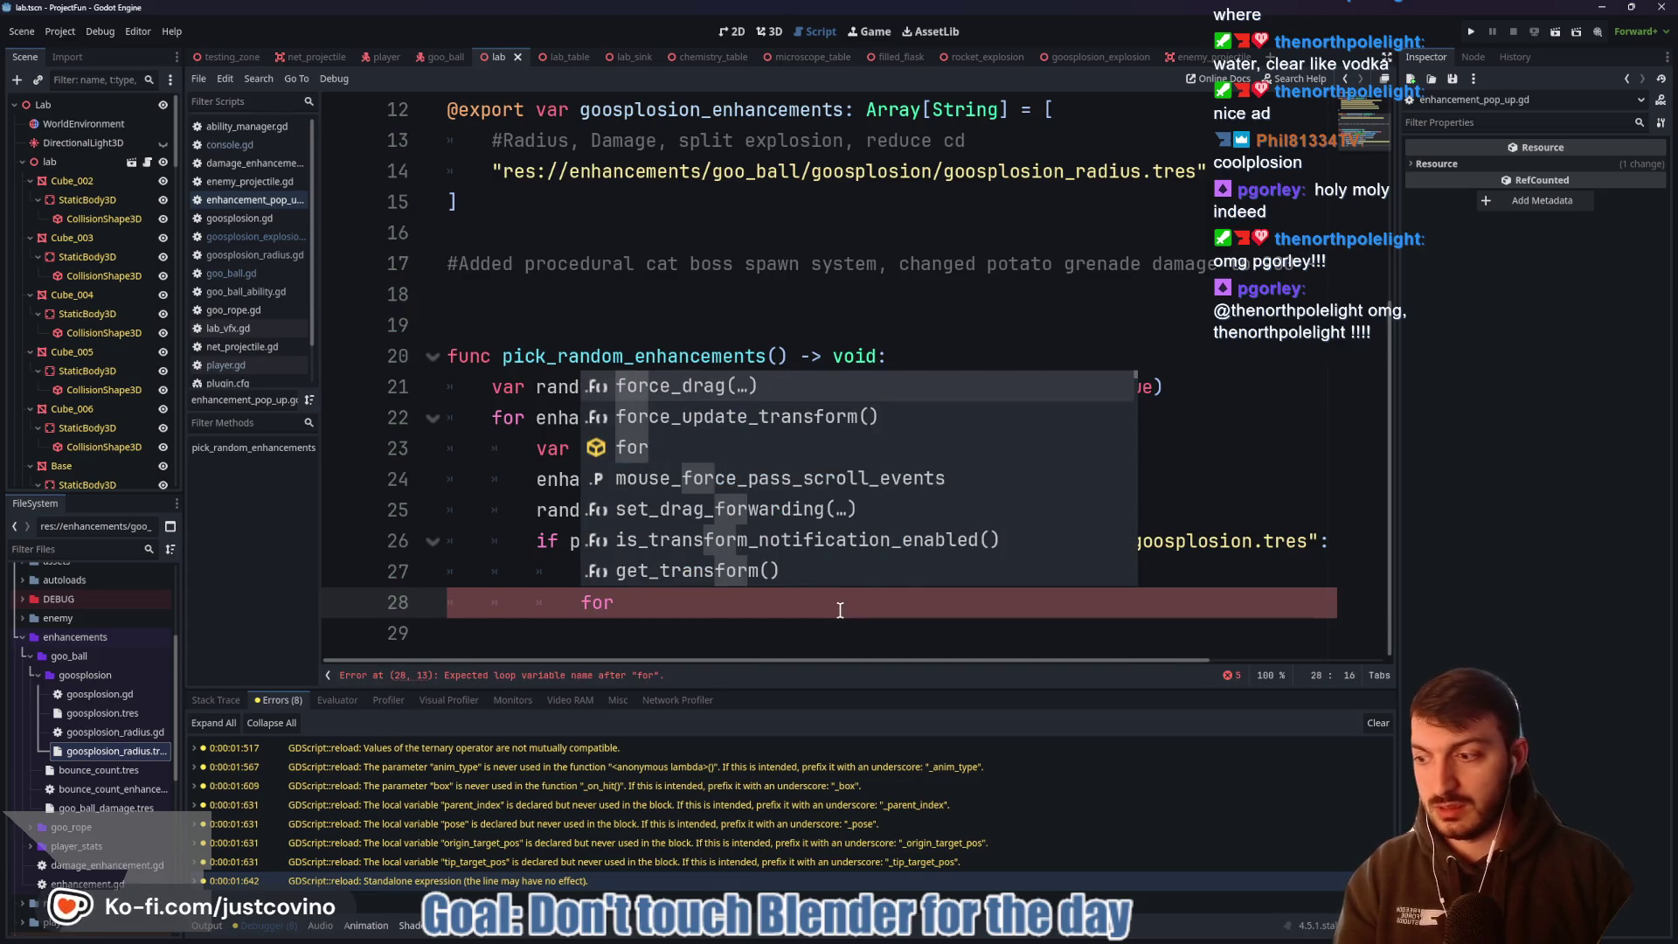
text( goo)
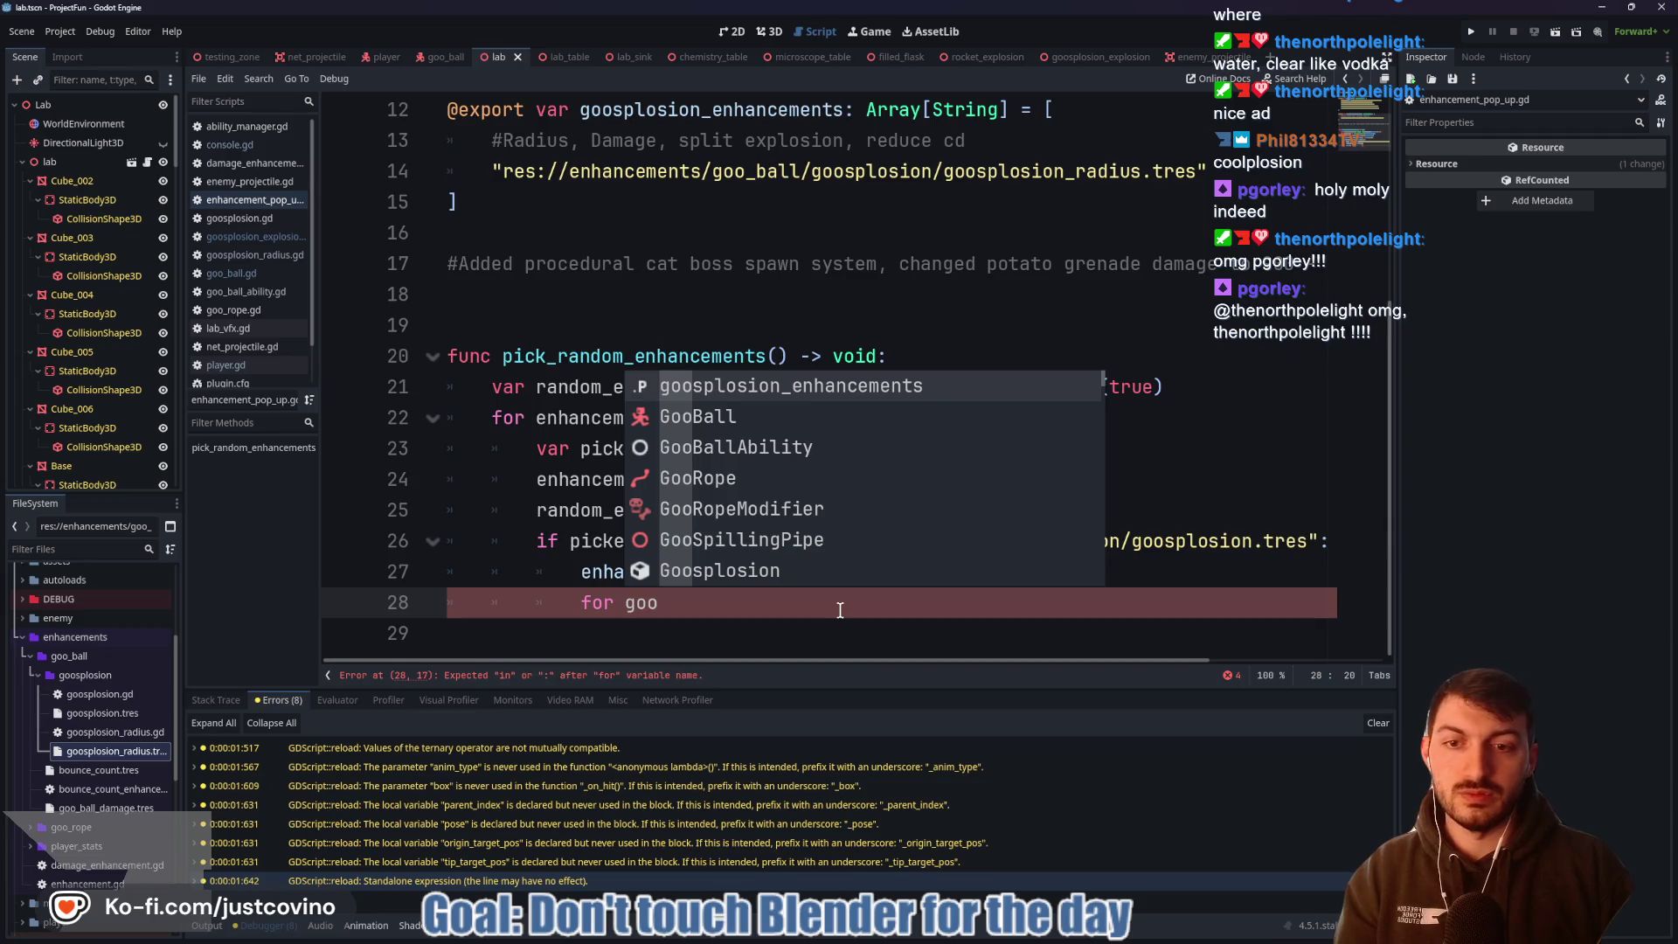
text(splosion_enh)
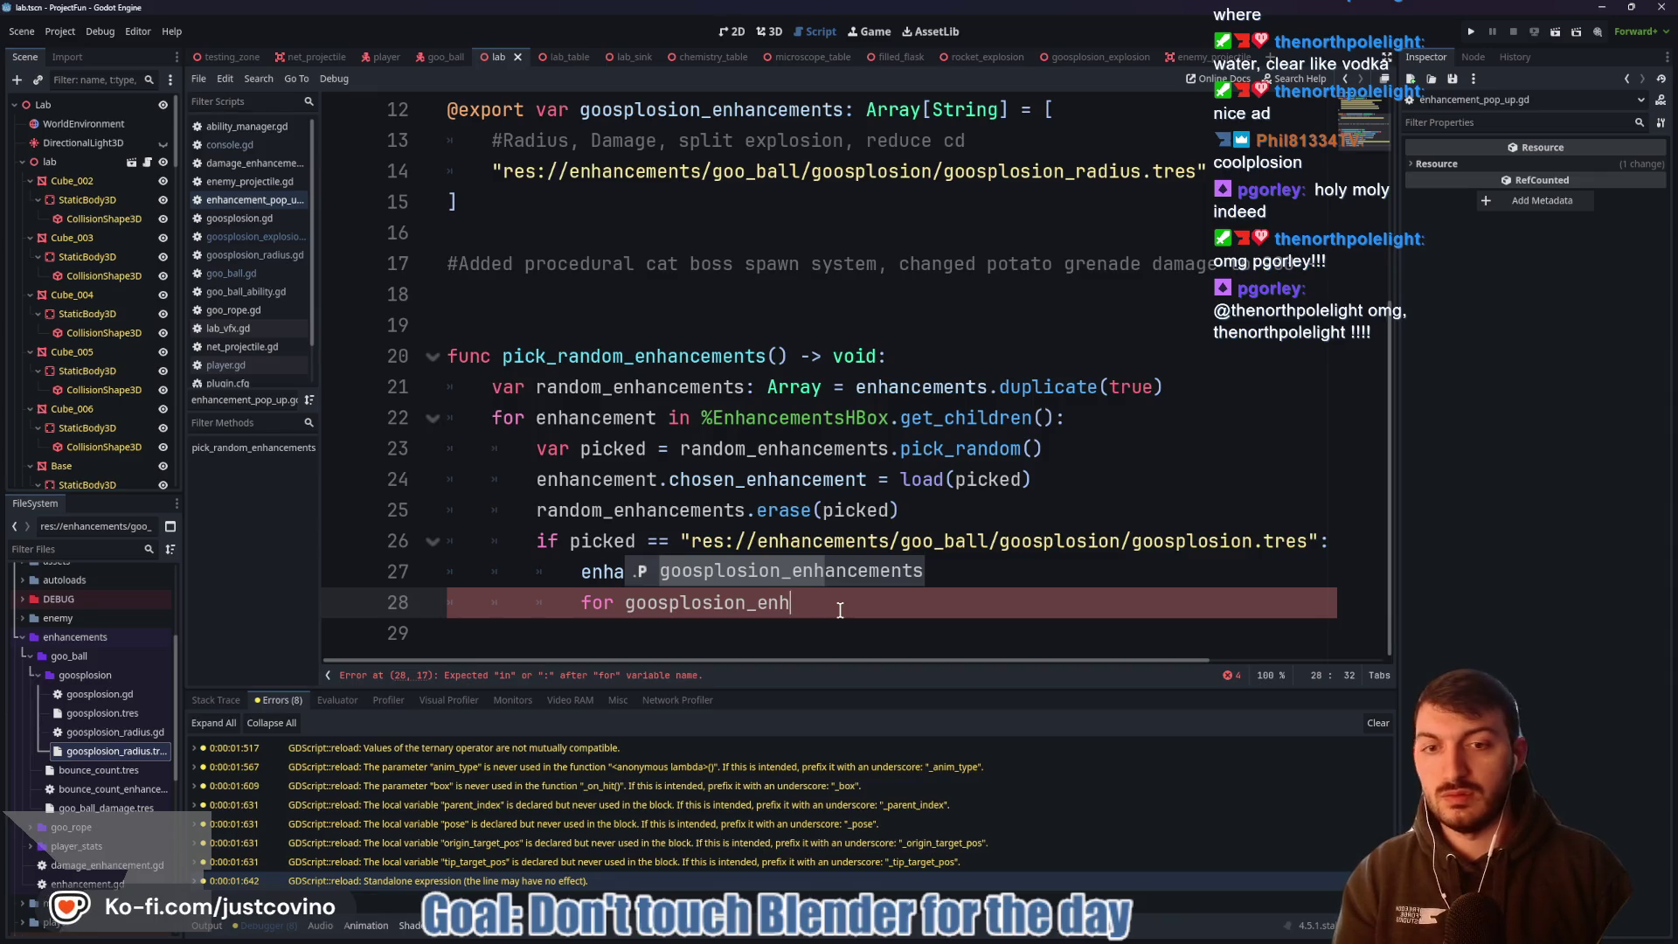
text( in goo)
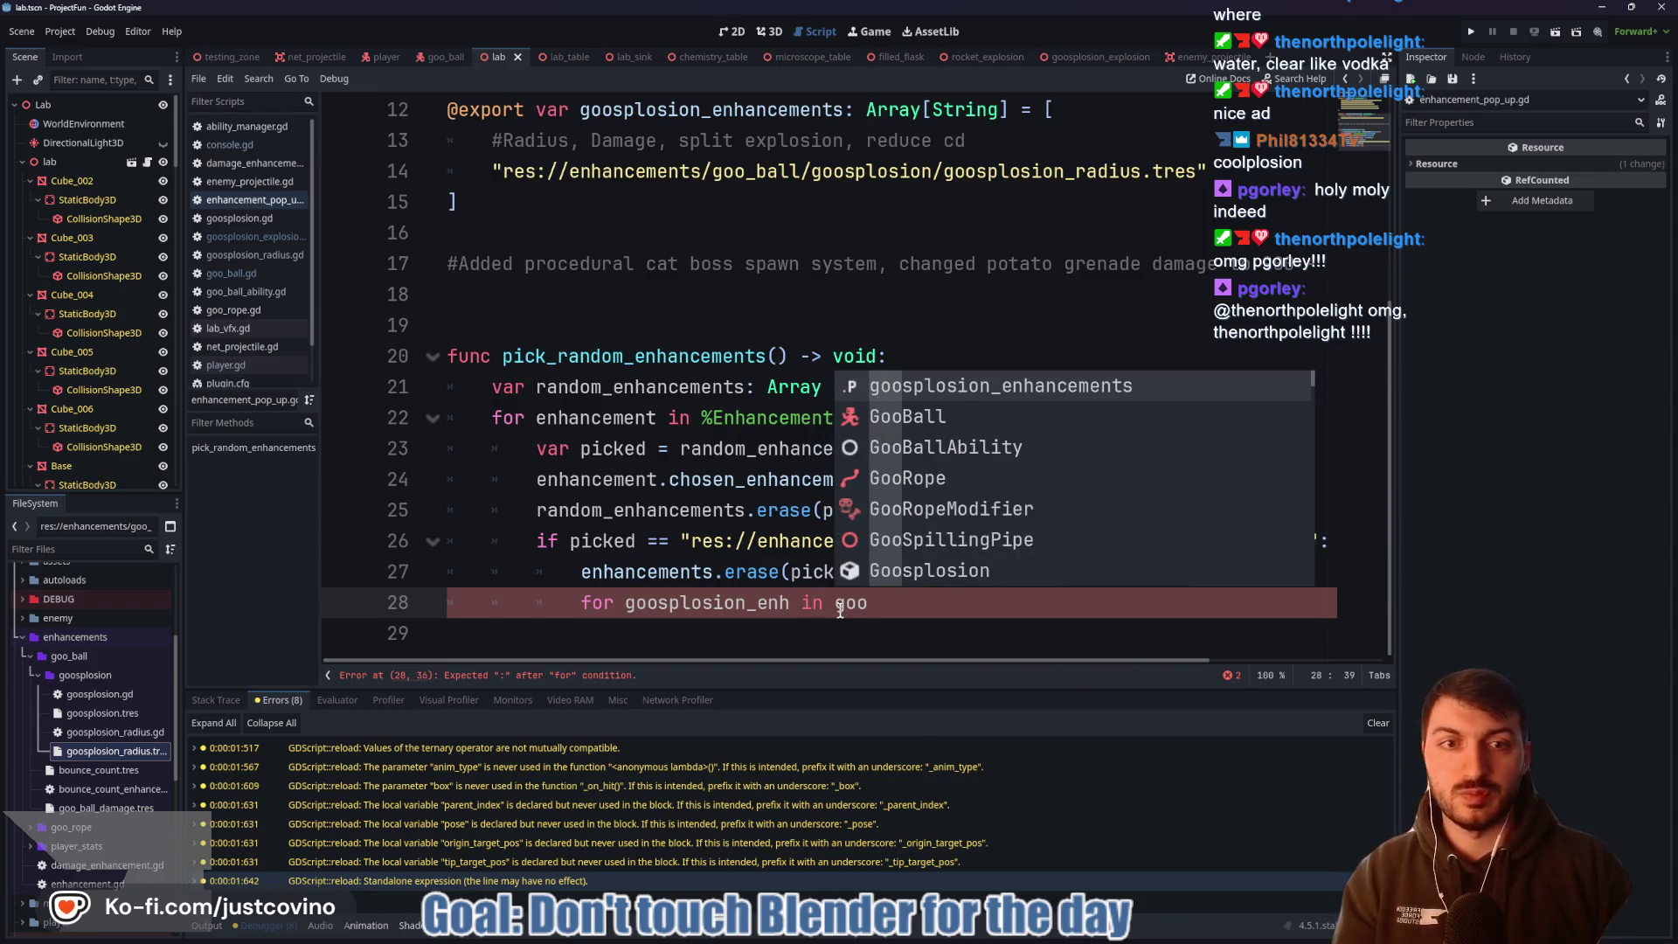
key(Return)
text(:)
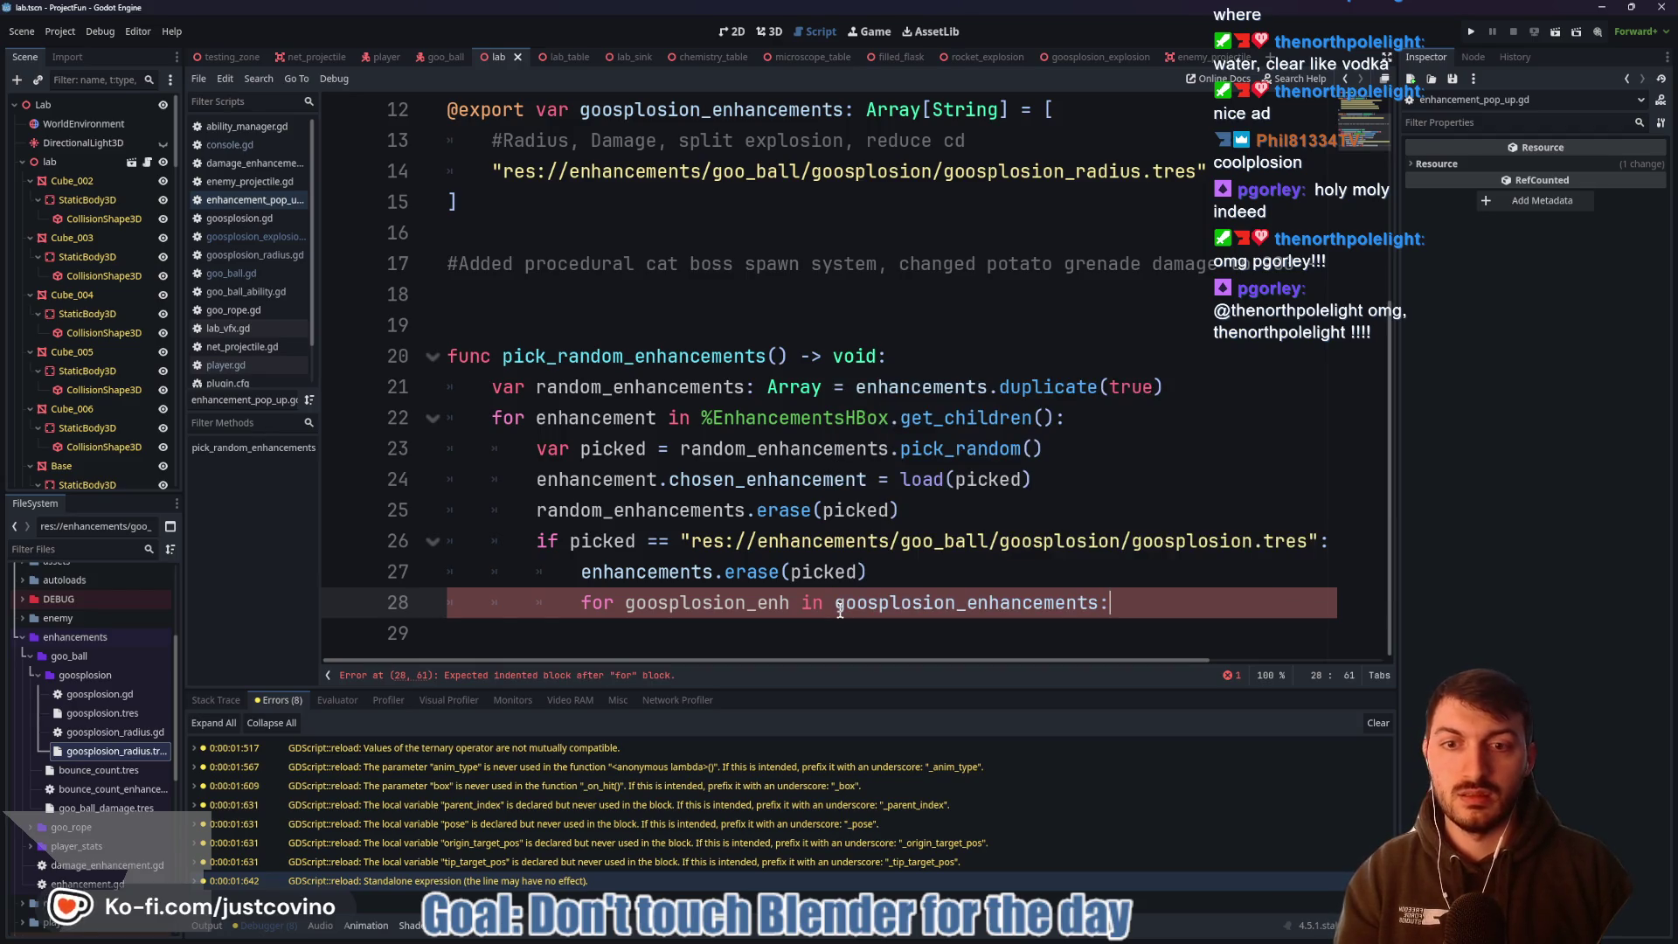
key(Return)
text(enh)
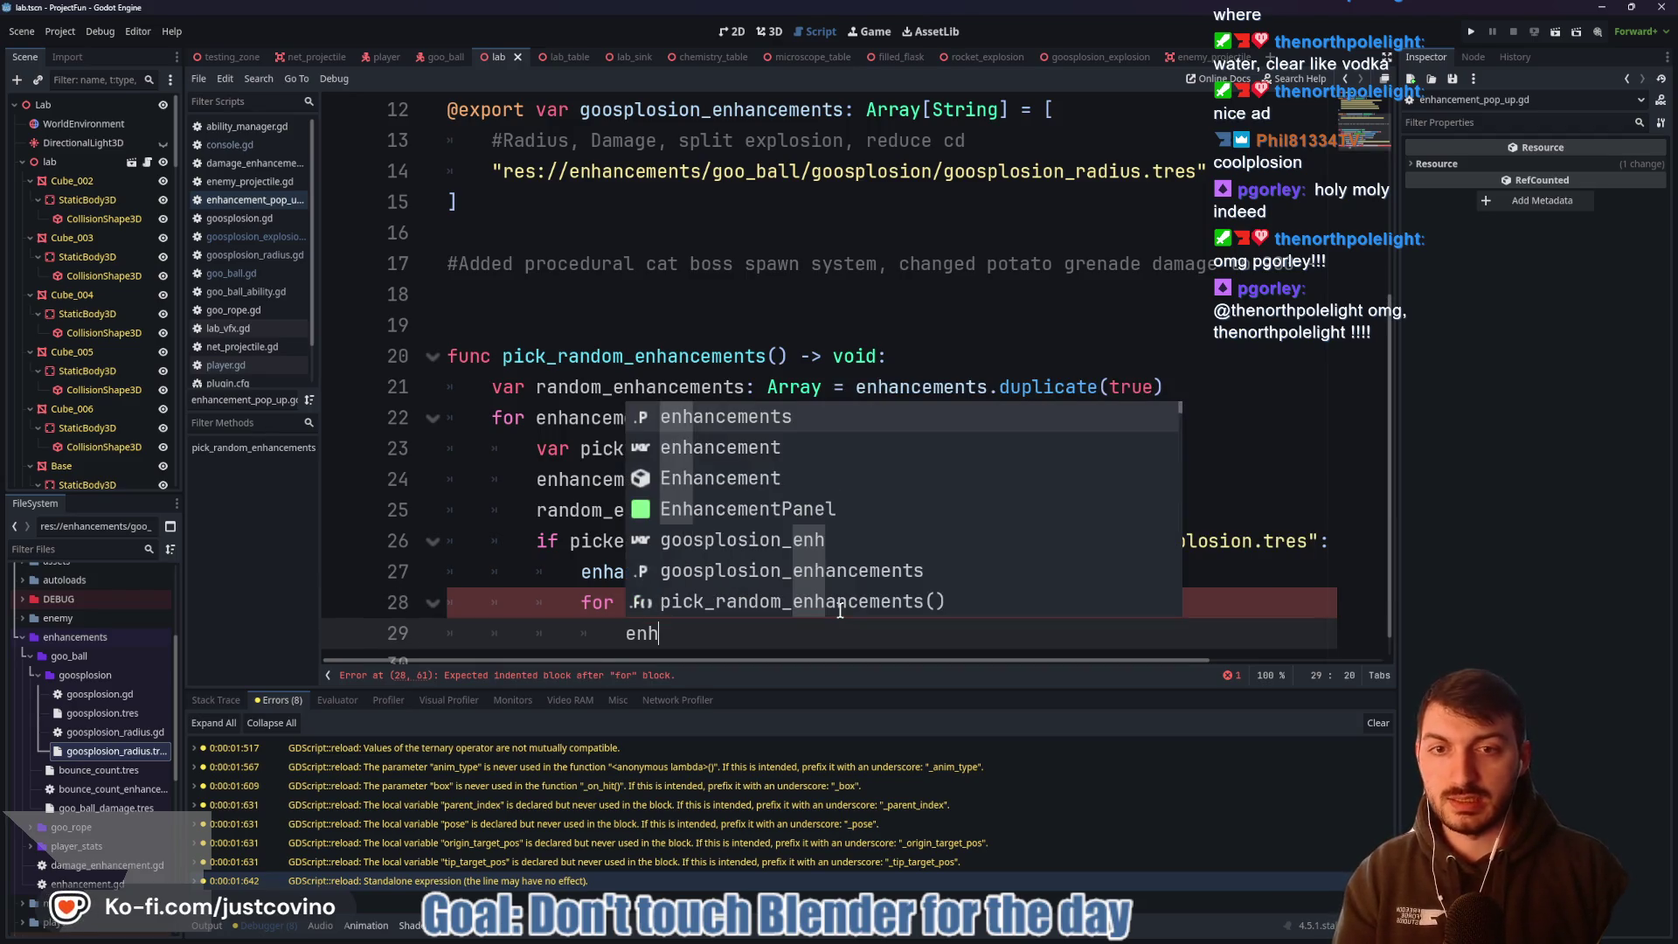
key(Return)
text(.appen)
key(Return)
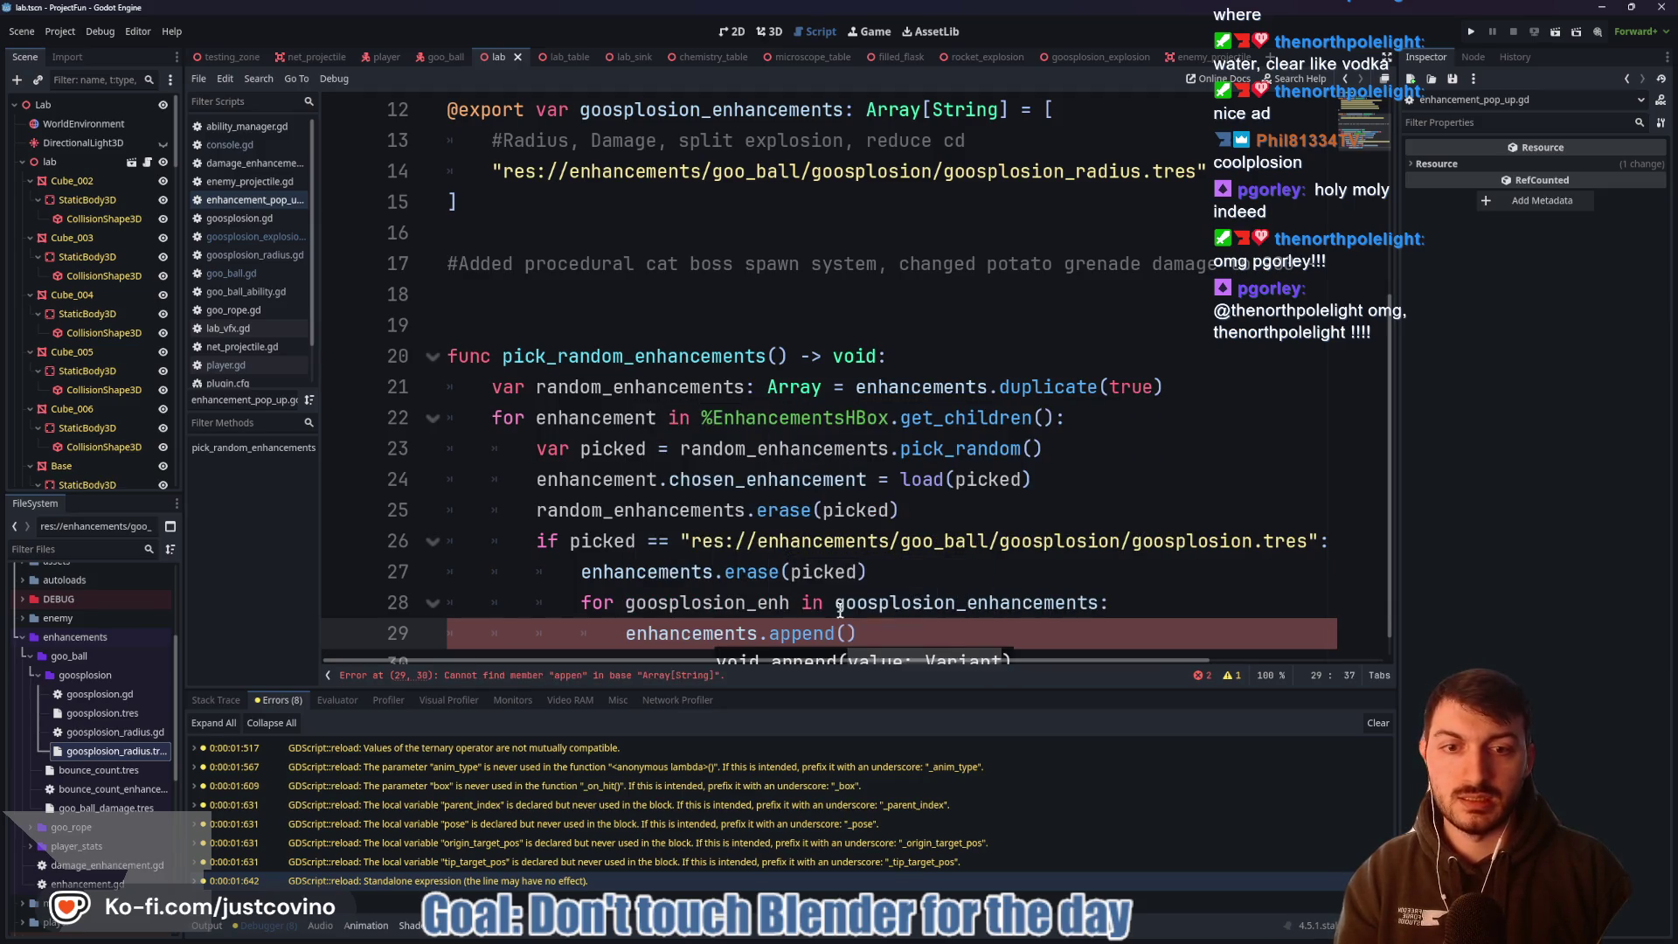
text(goosp)
key(Return)
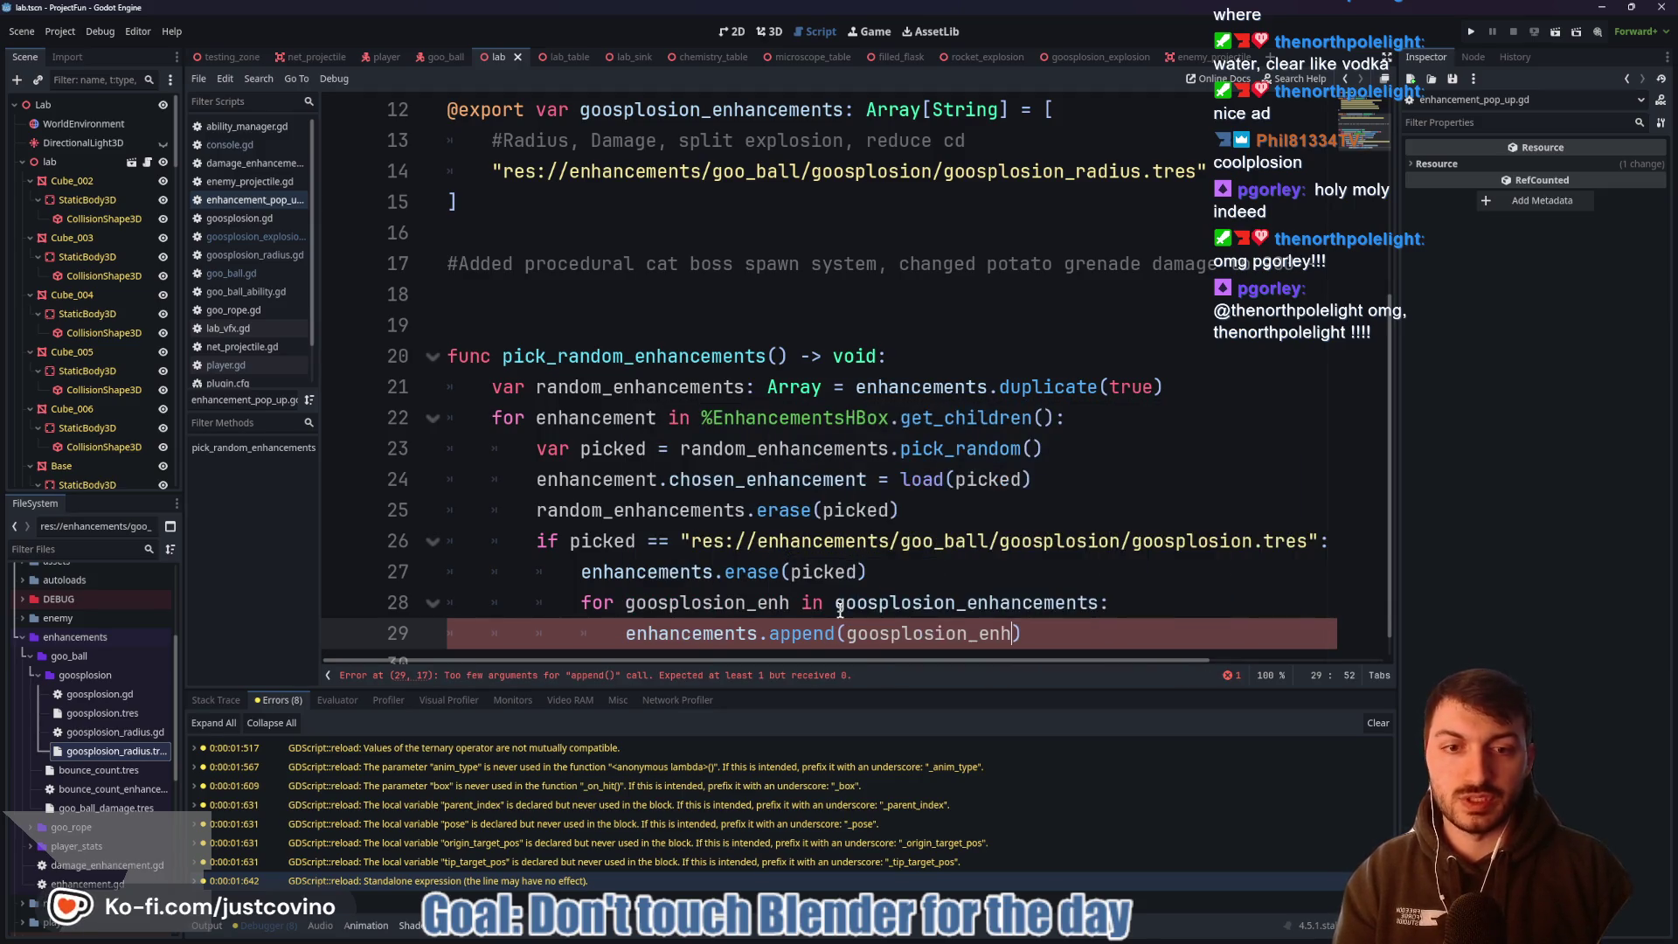
scroll(1067, 629, down, 1)
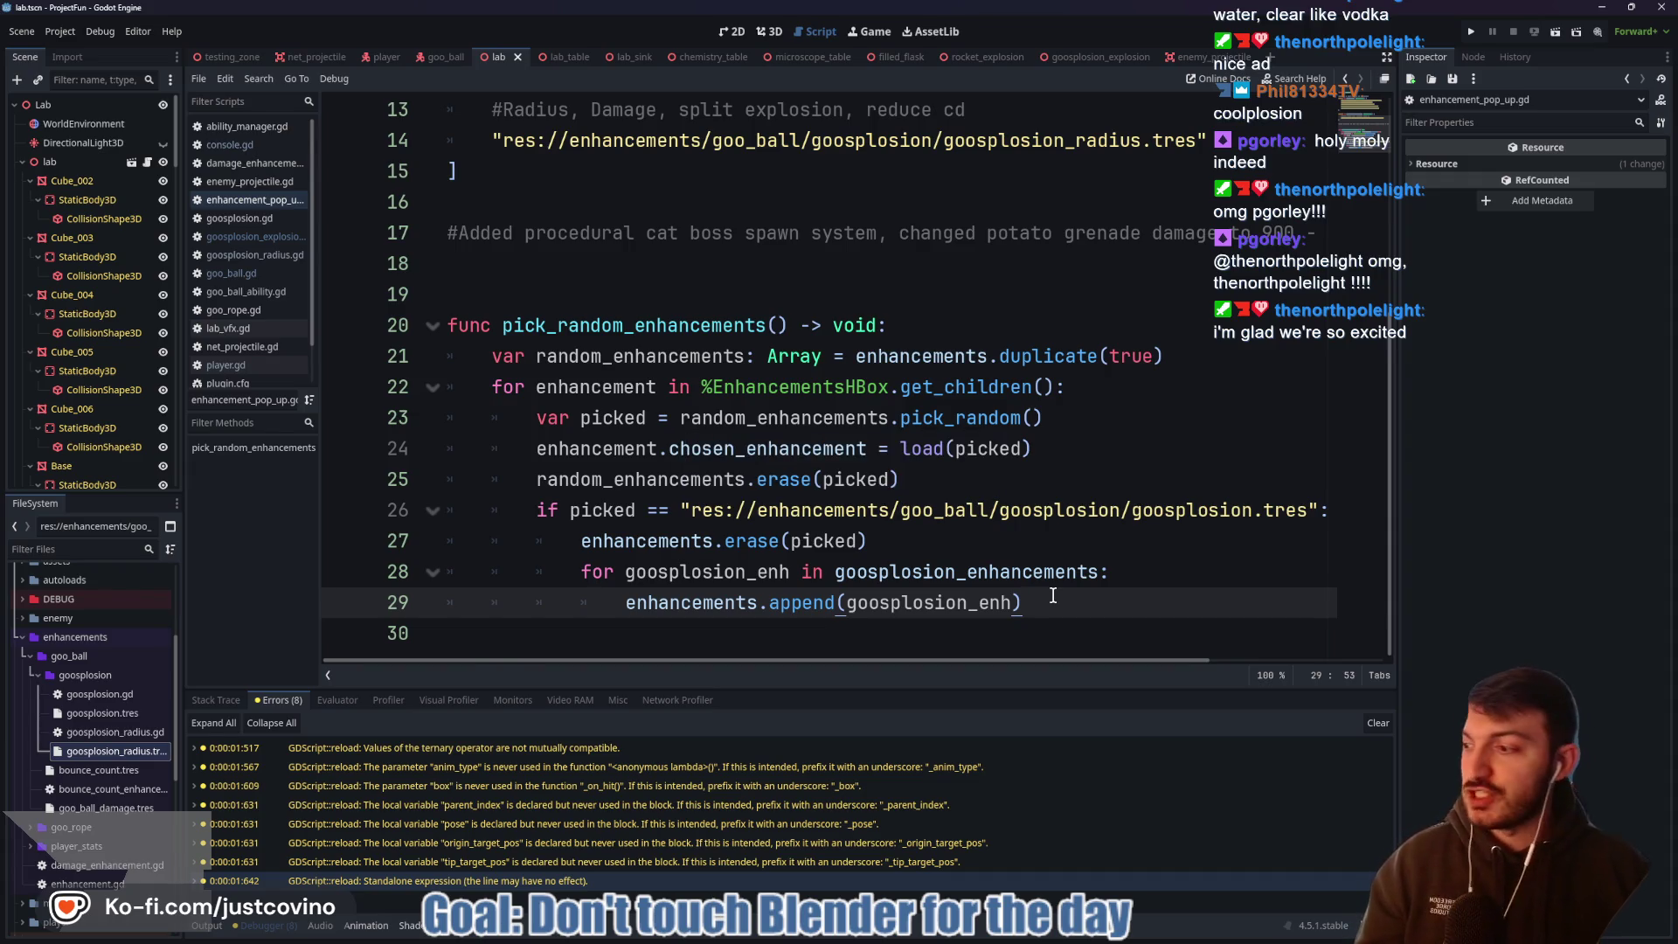
Move through the current script, then look at the goosplosion explosion and goo_ball scenes
click(947, 553)
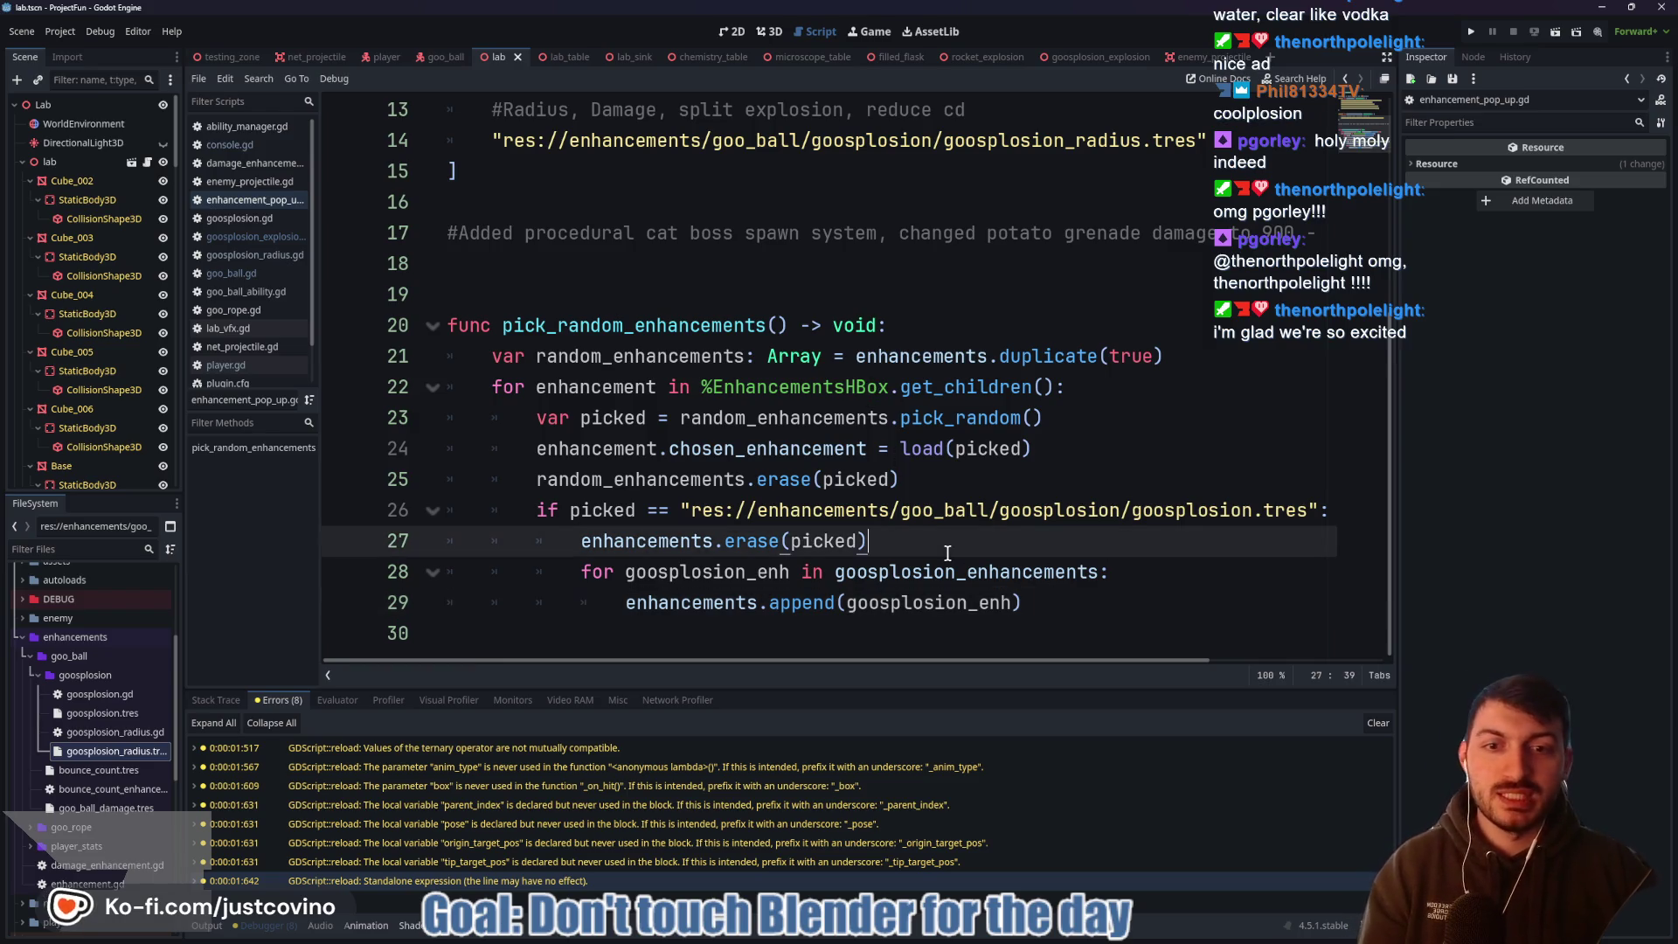
click(665, 299)
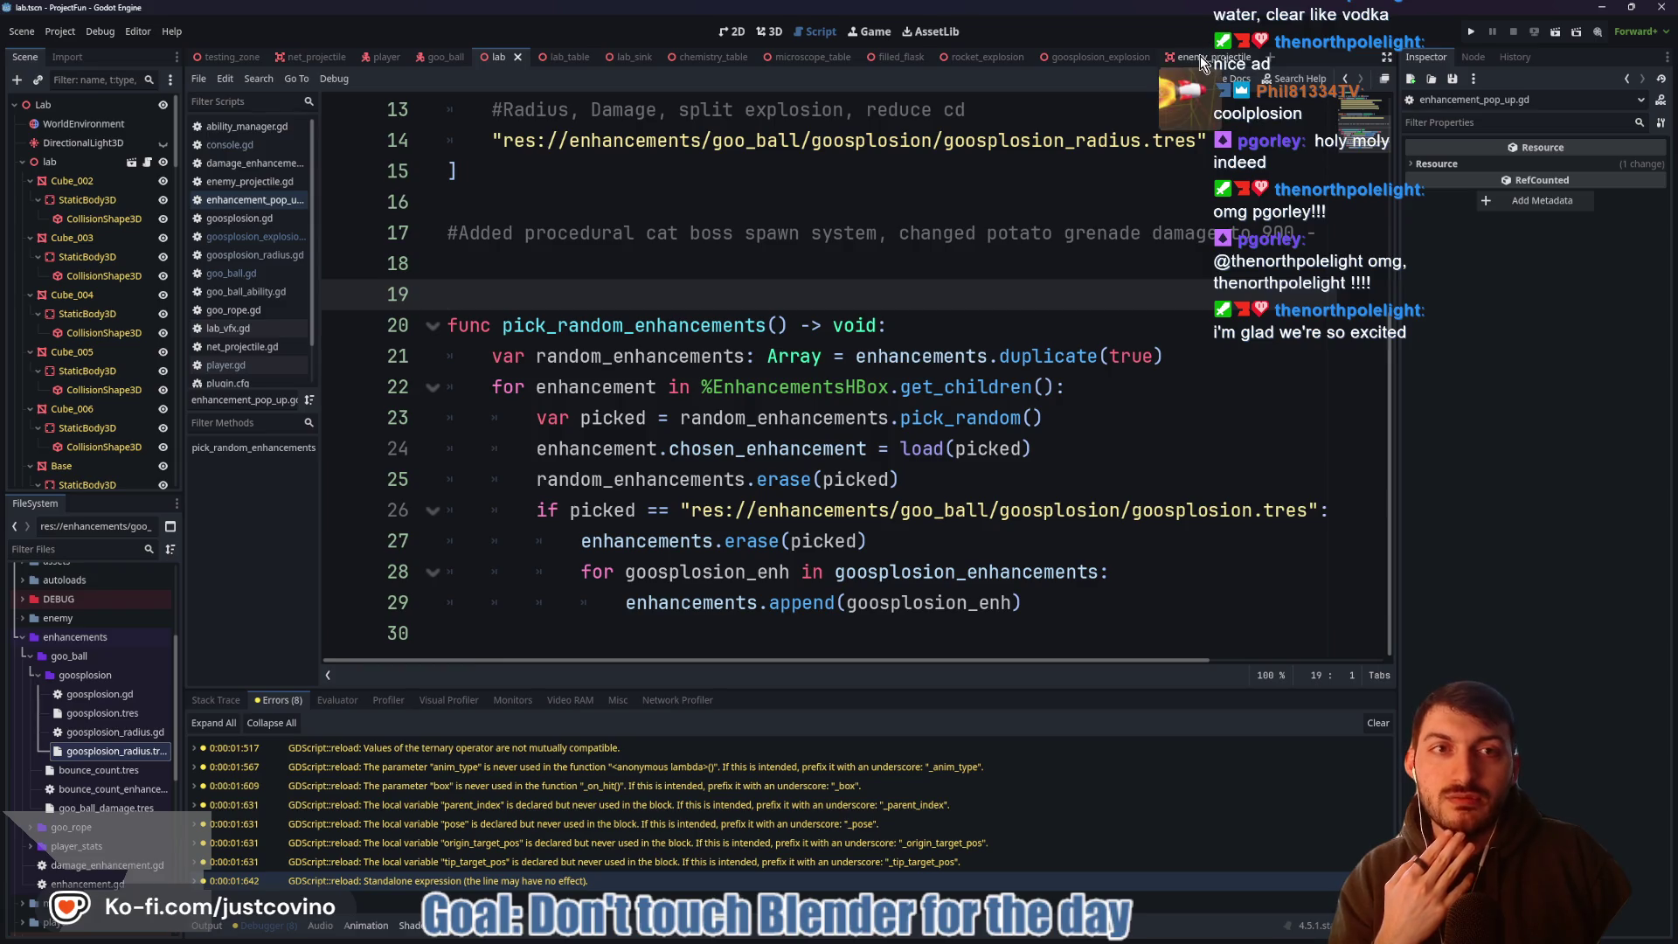
click(1083, 57)
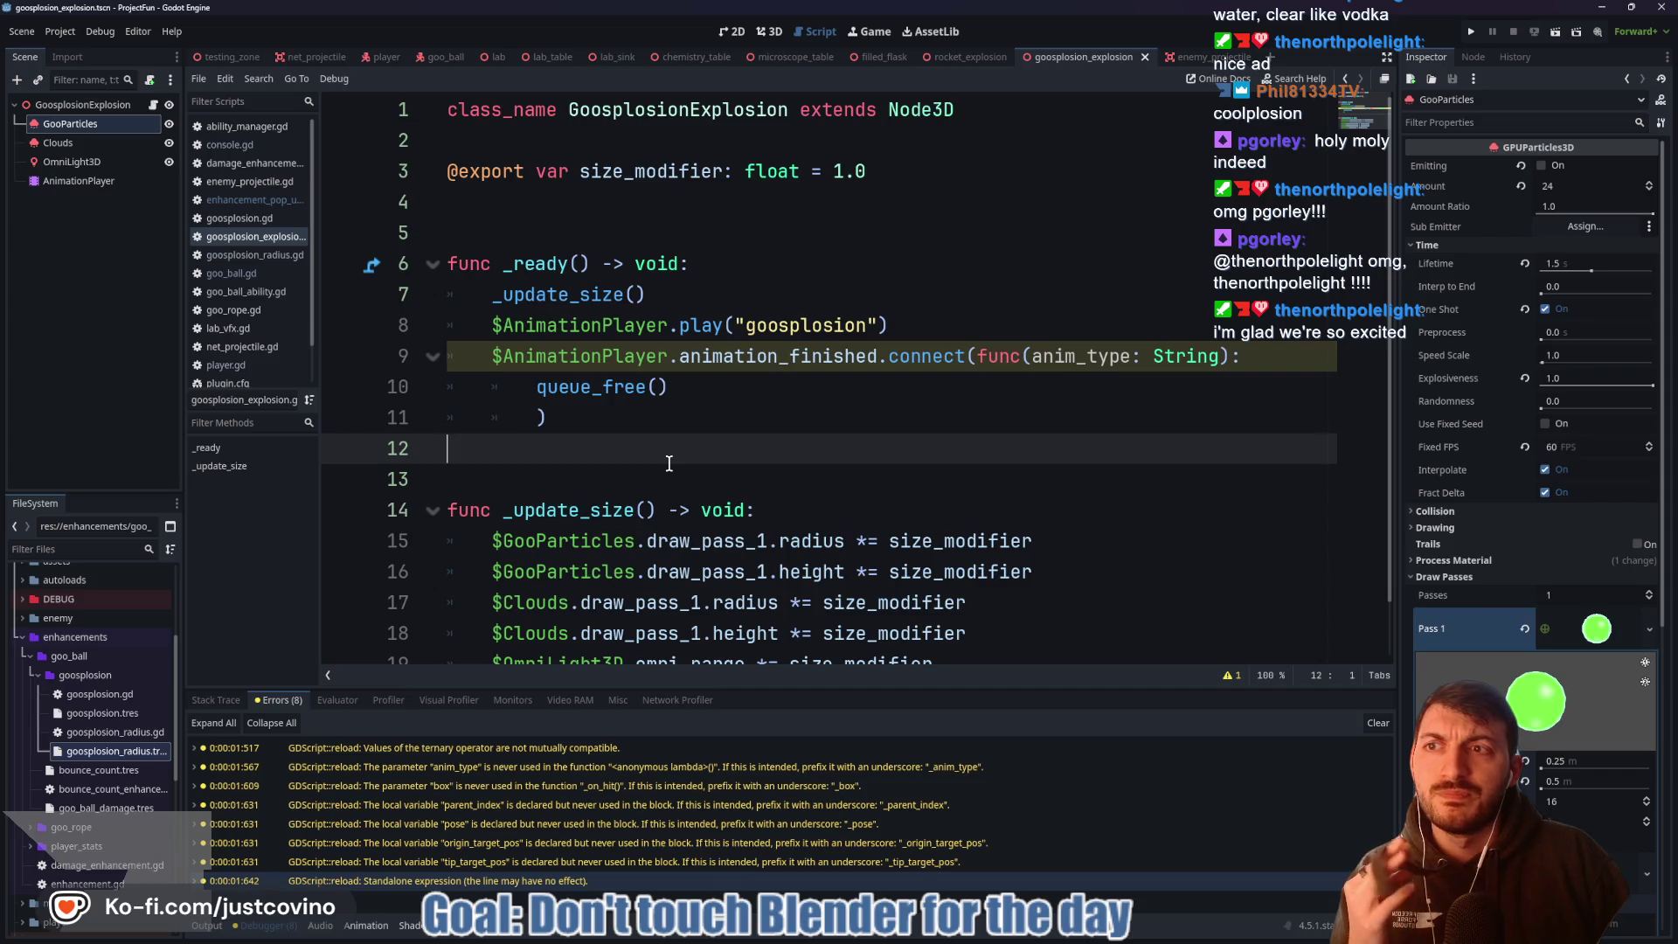
click(448, 60)
Show player.gd from the player scene, down to the _add_enhancement debug function
click(389, 58)
scroll(787, 373, down, 20)
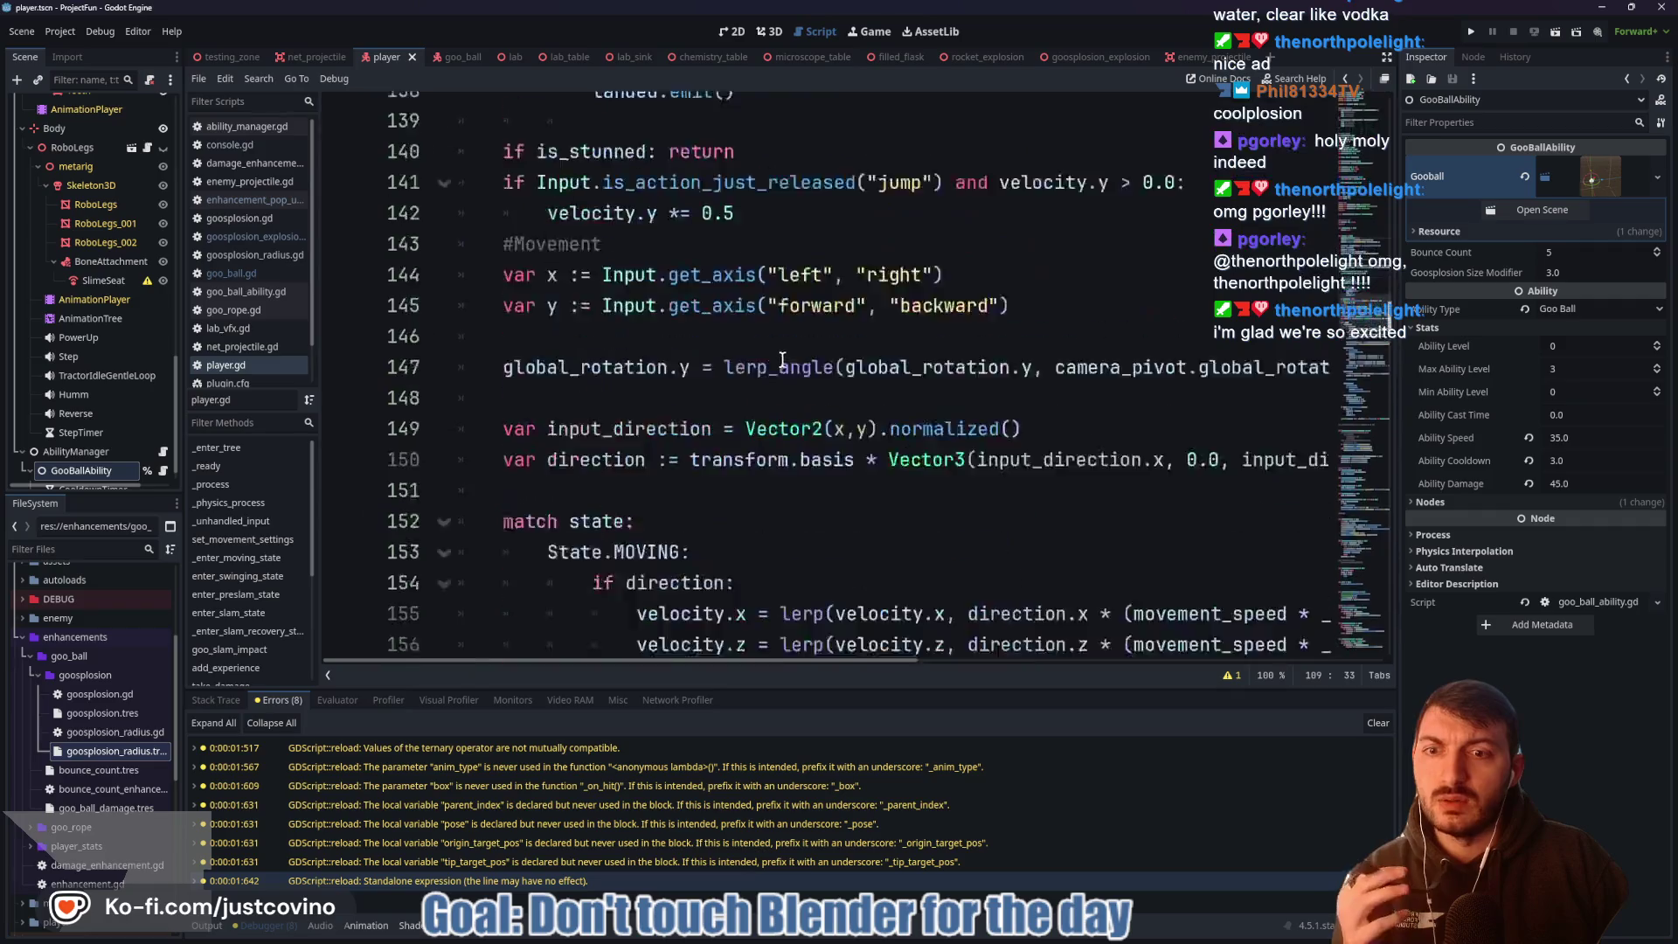
scroll(764, 350, down, 20)
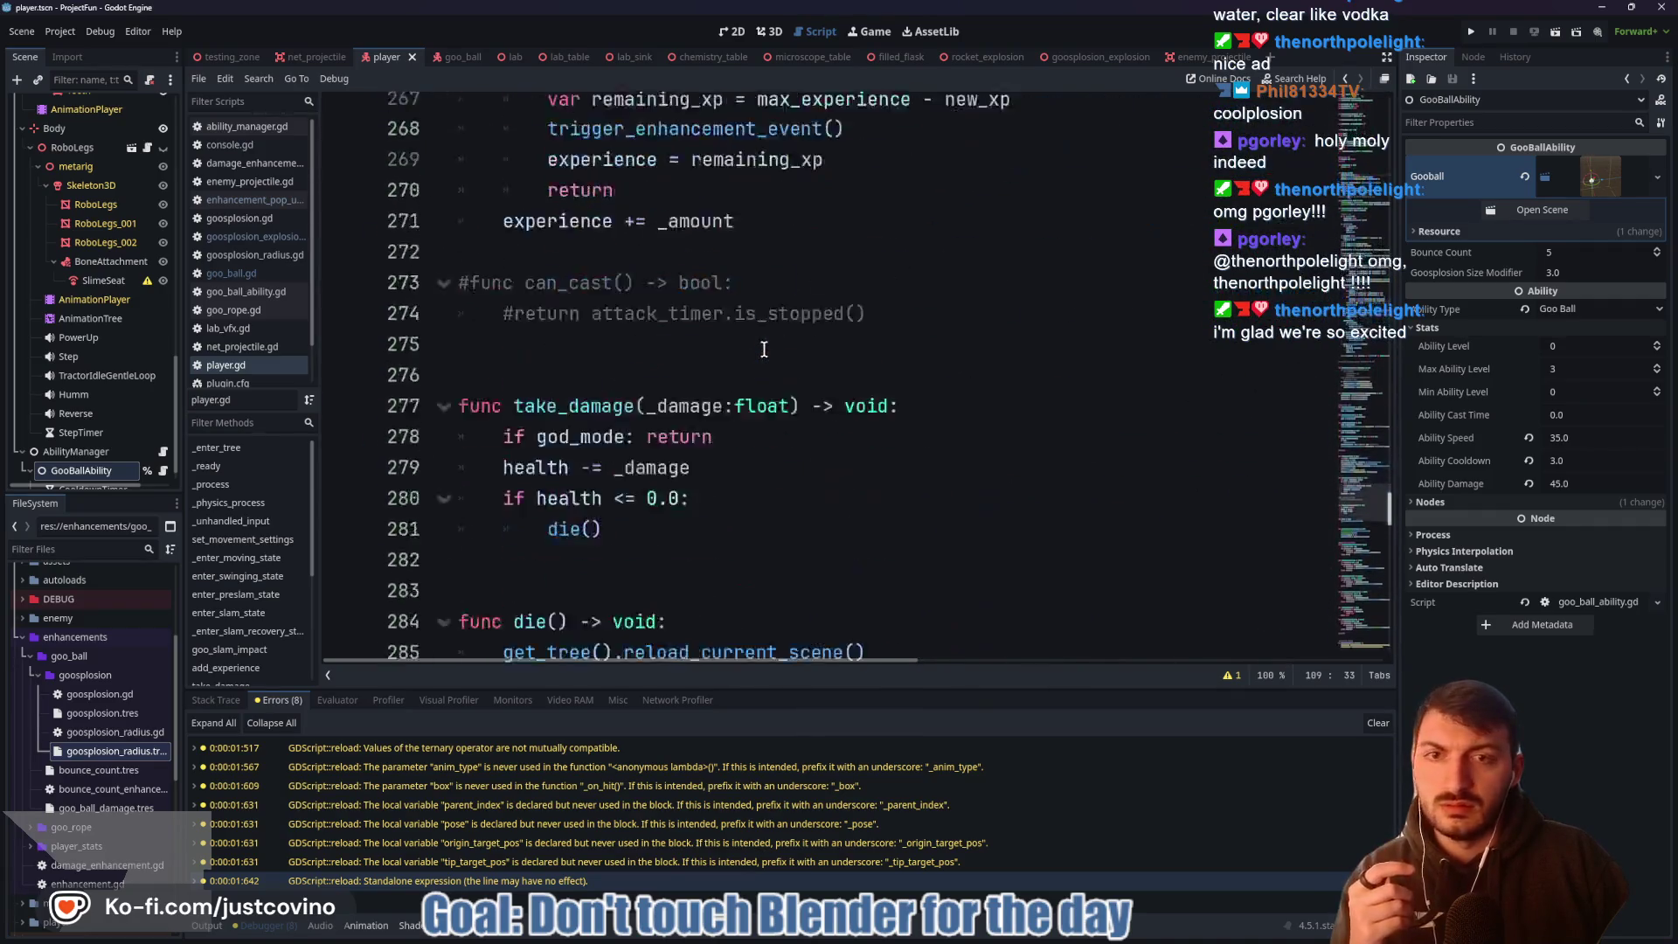
scroll(763, 348, up, 5)
scroll(762, 346, down, 5)
scroll(763, 346, down, 20)
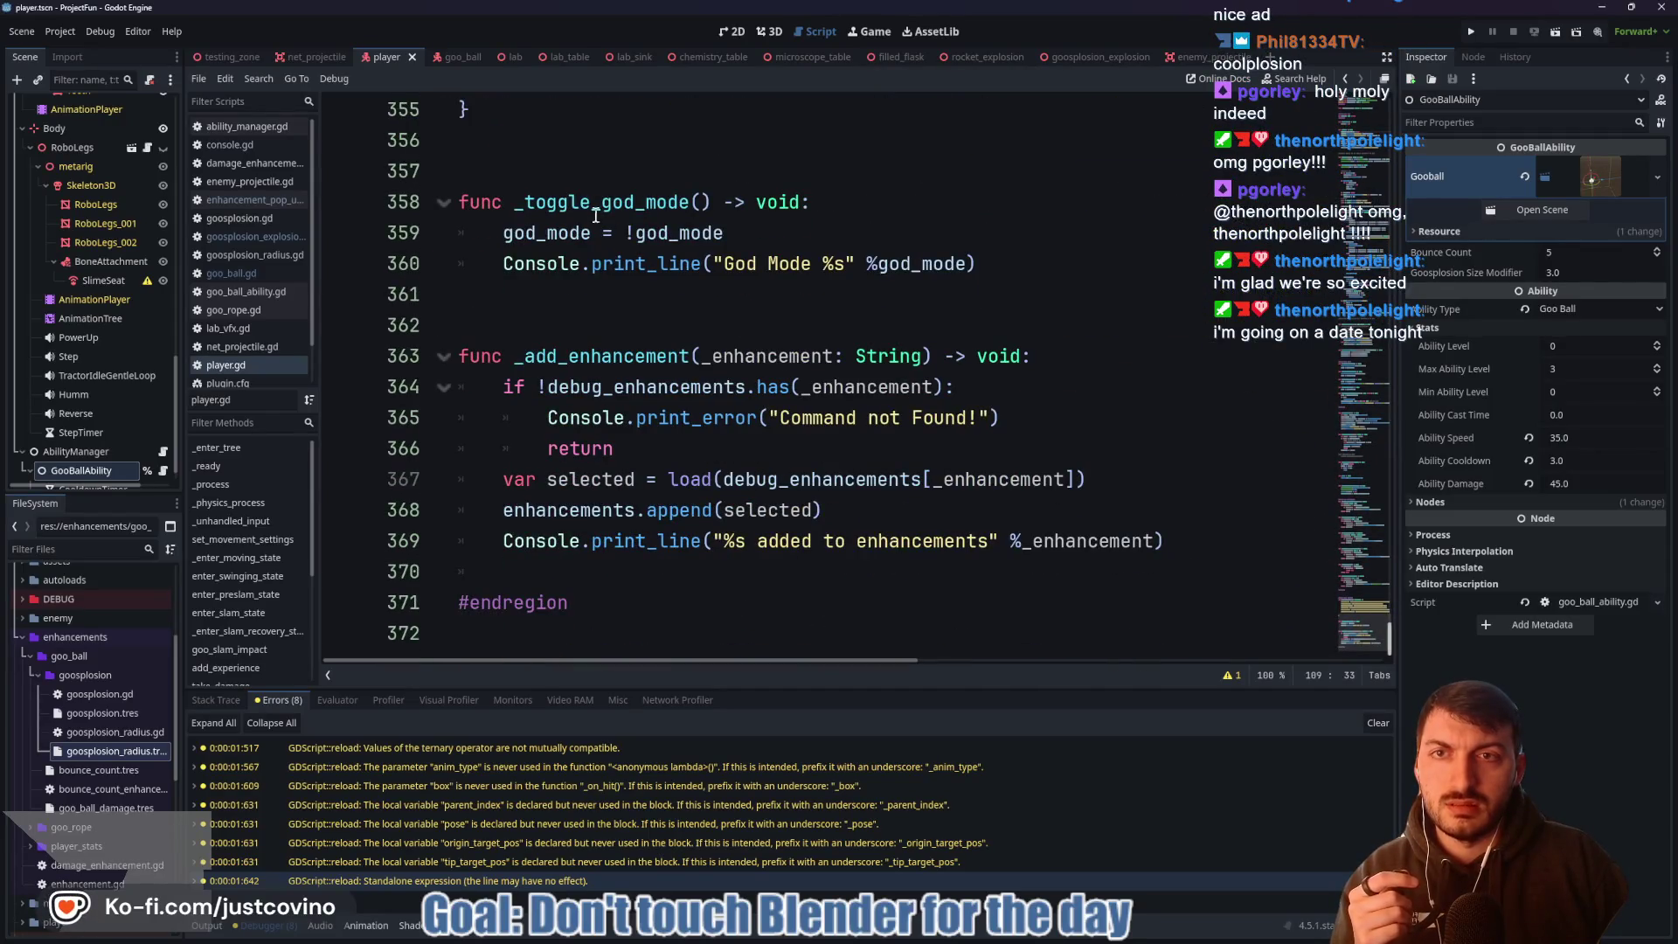
Bring up goo_ball.gd from the goo_ball scene and read its code, dismissing the instantiate tooltip
click(458, 58)
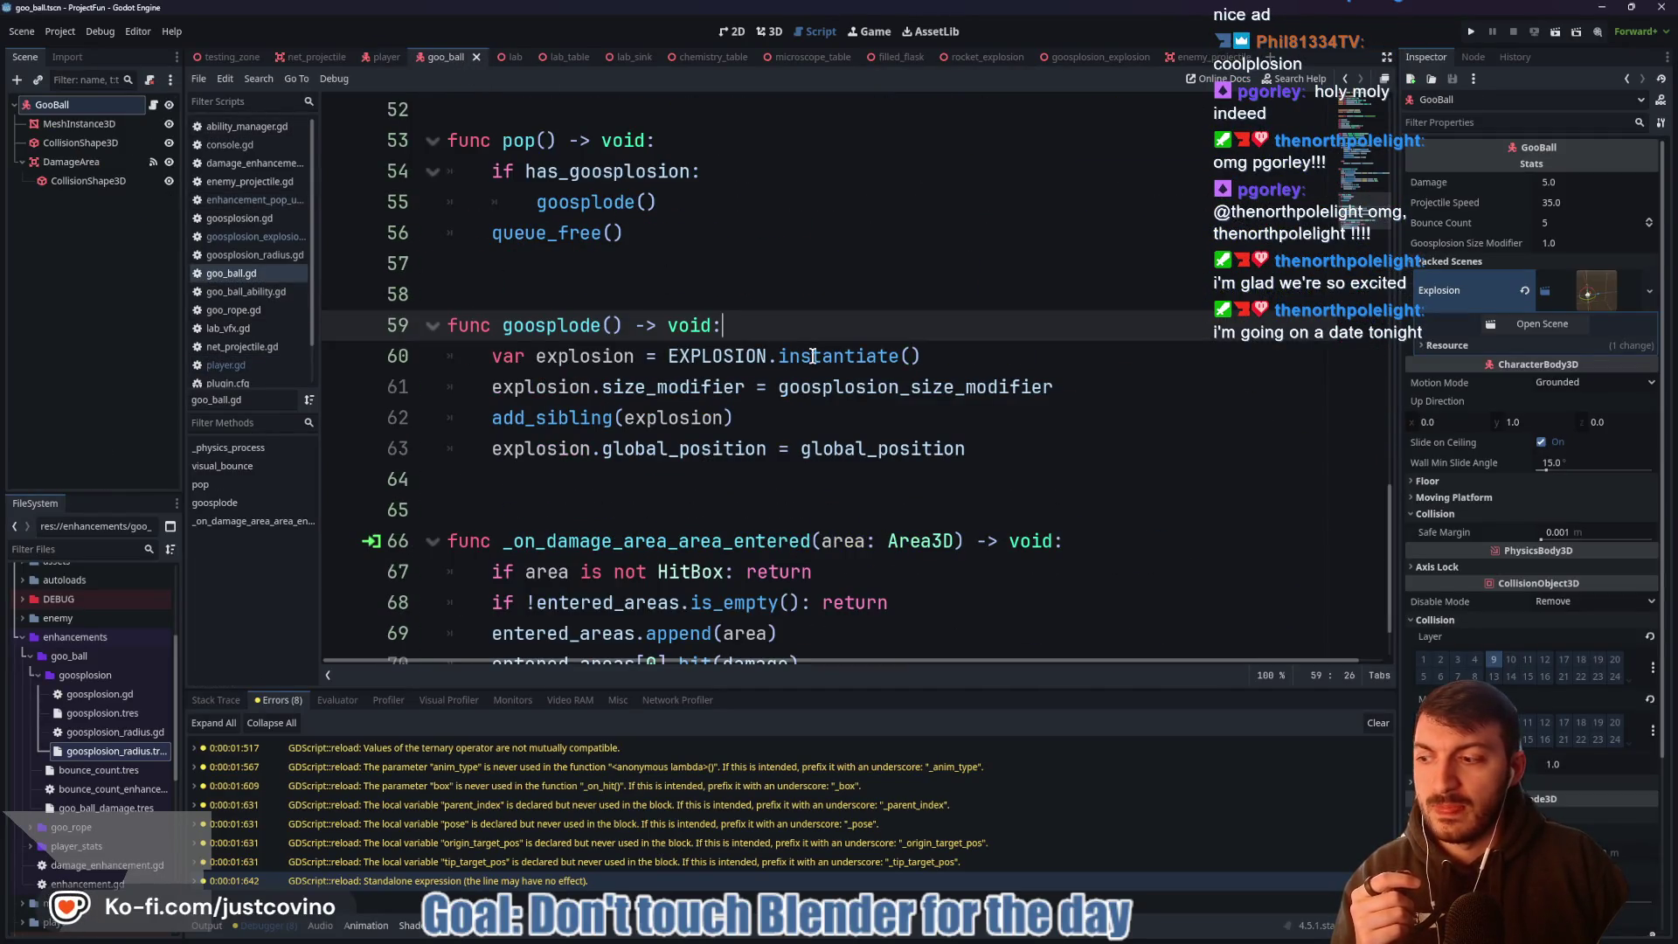
mouse_move(817, 347)
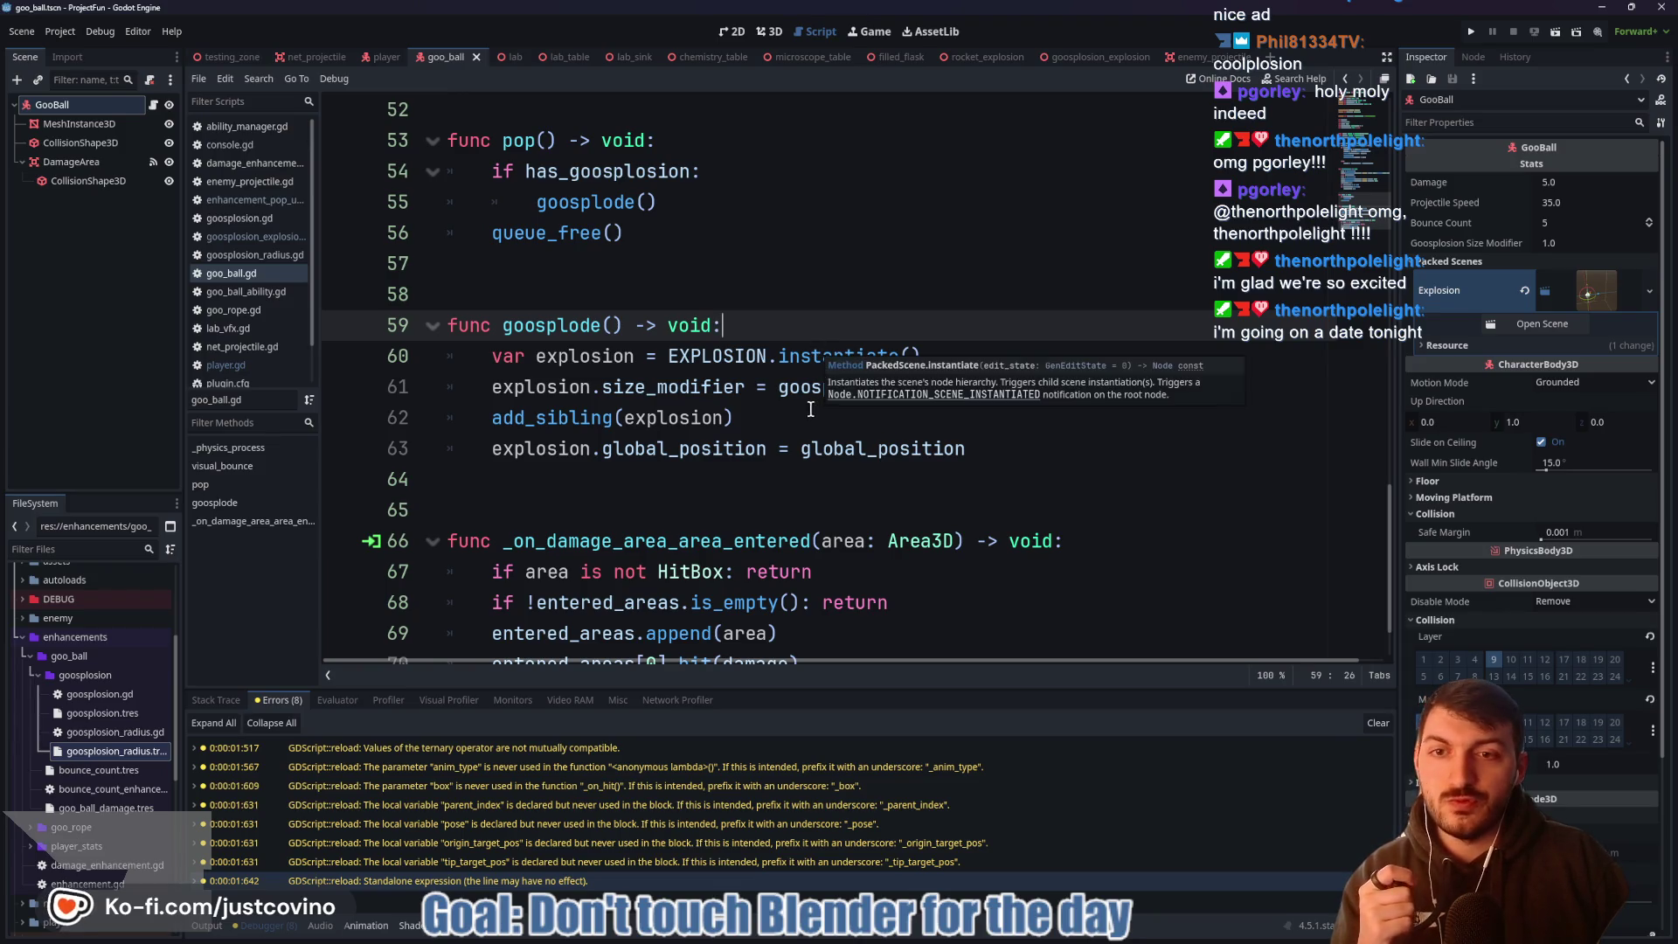
key(Up)
scroll(757, 390, down, 1)
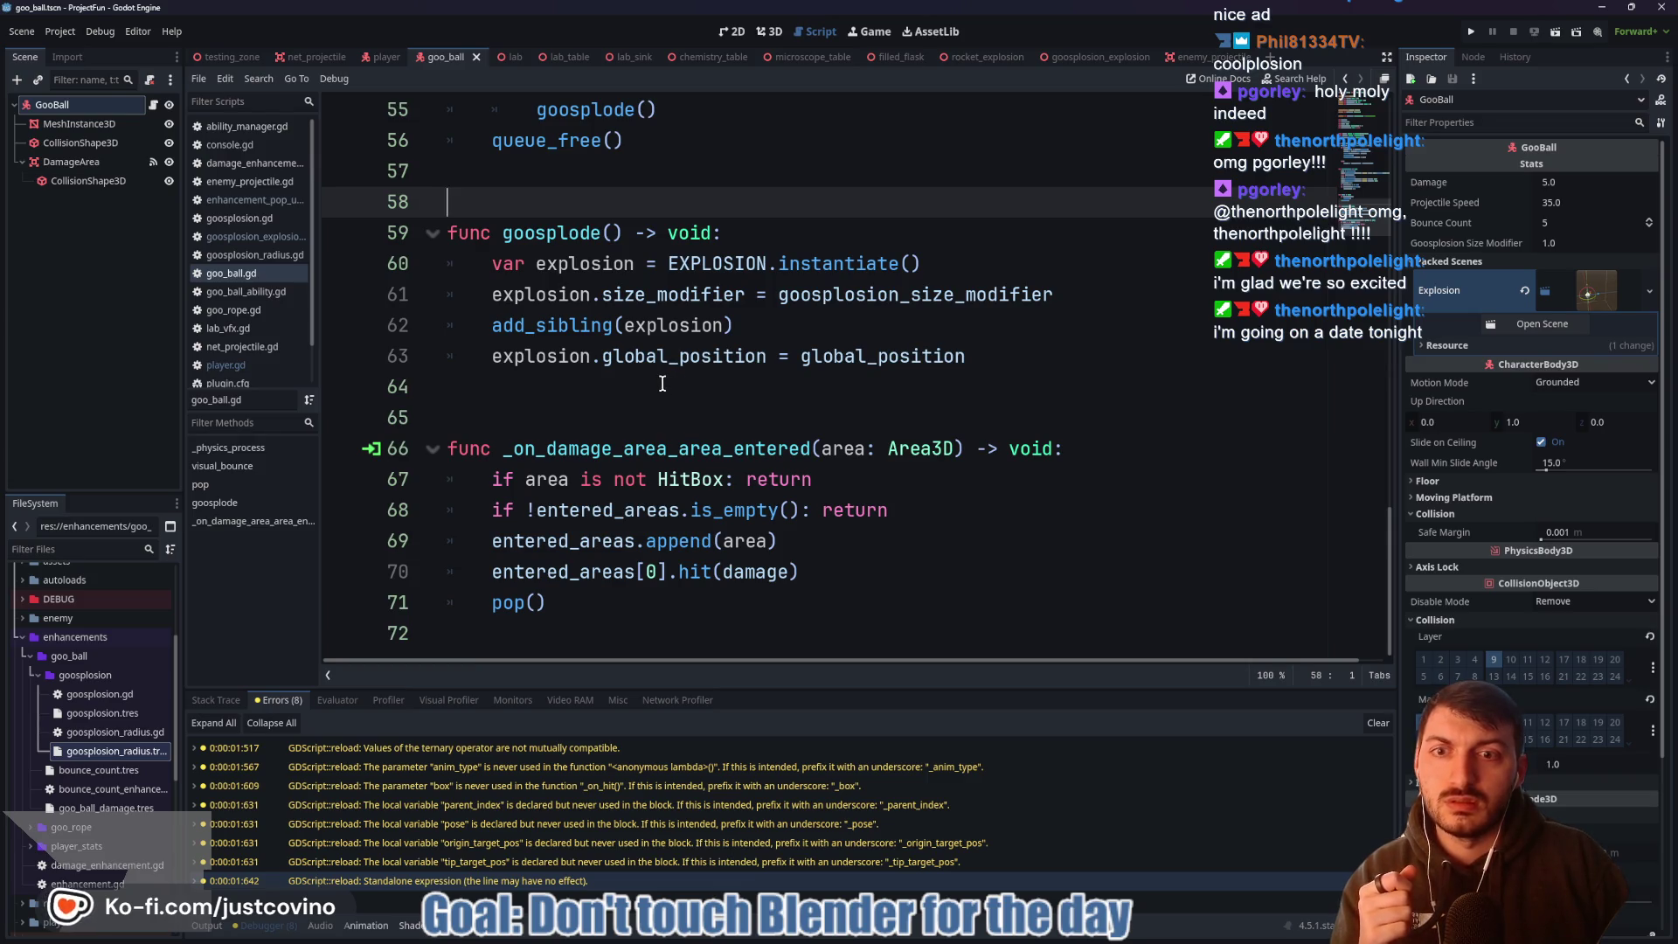
scroll(662, 383, up, 5)
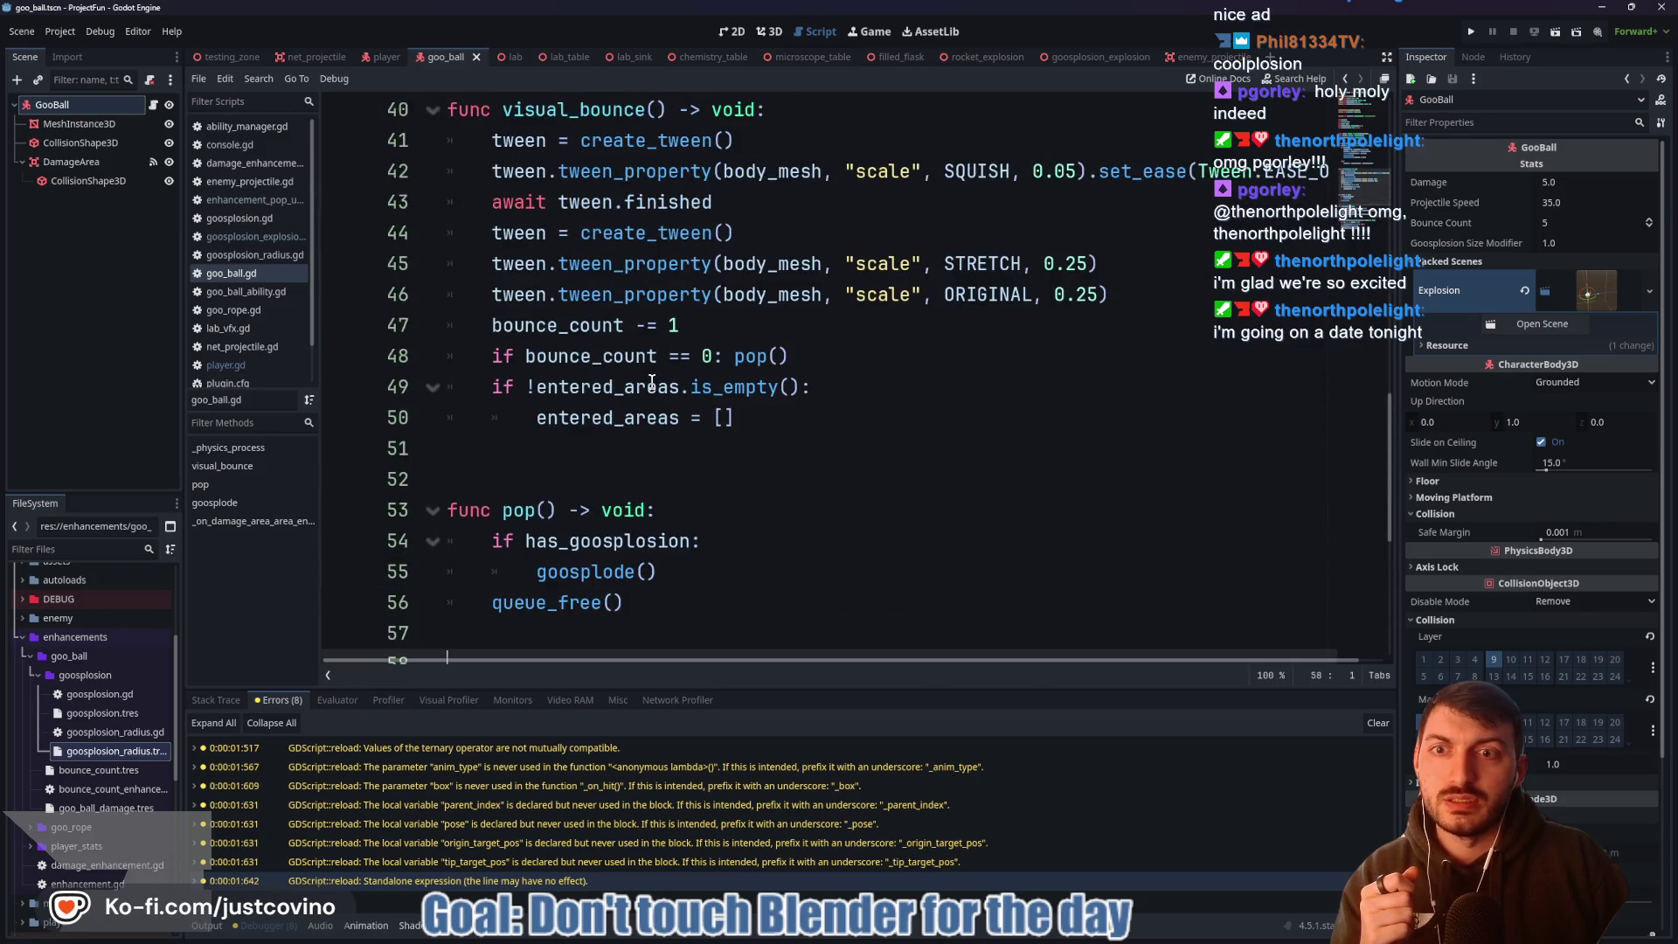
scroll(651, 382, up, 3)
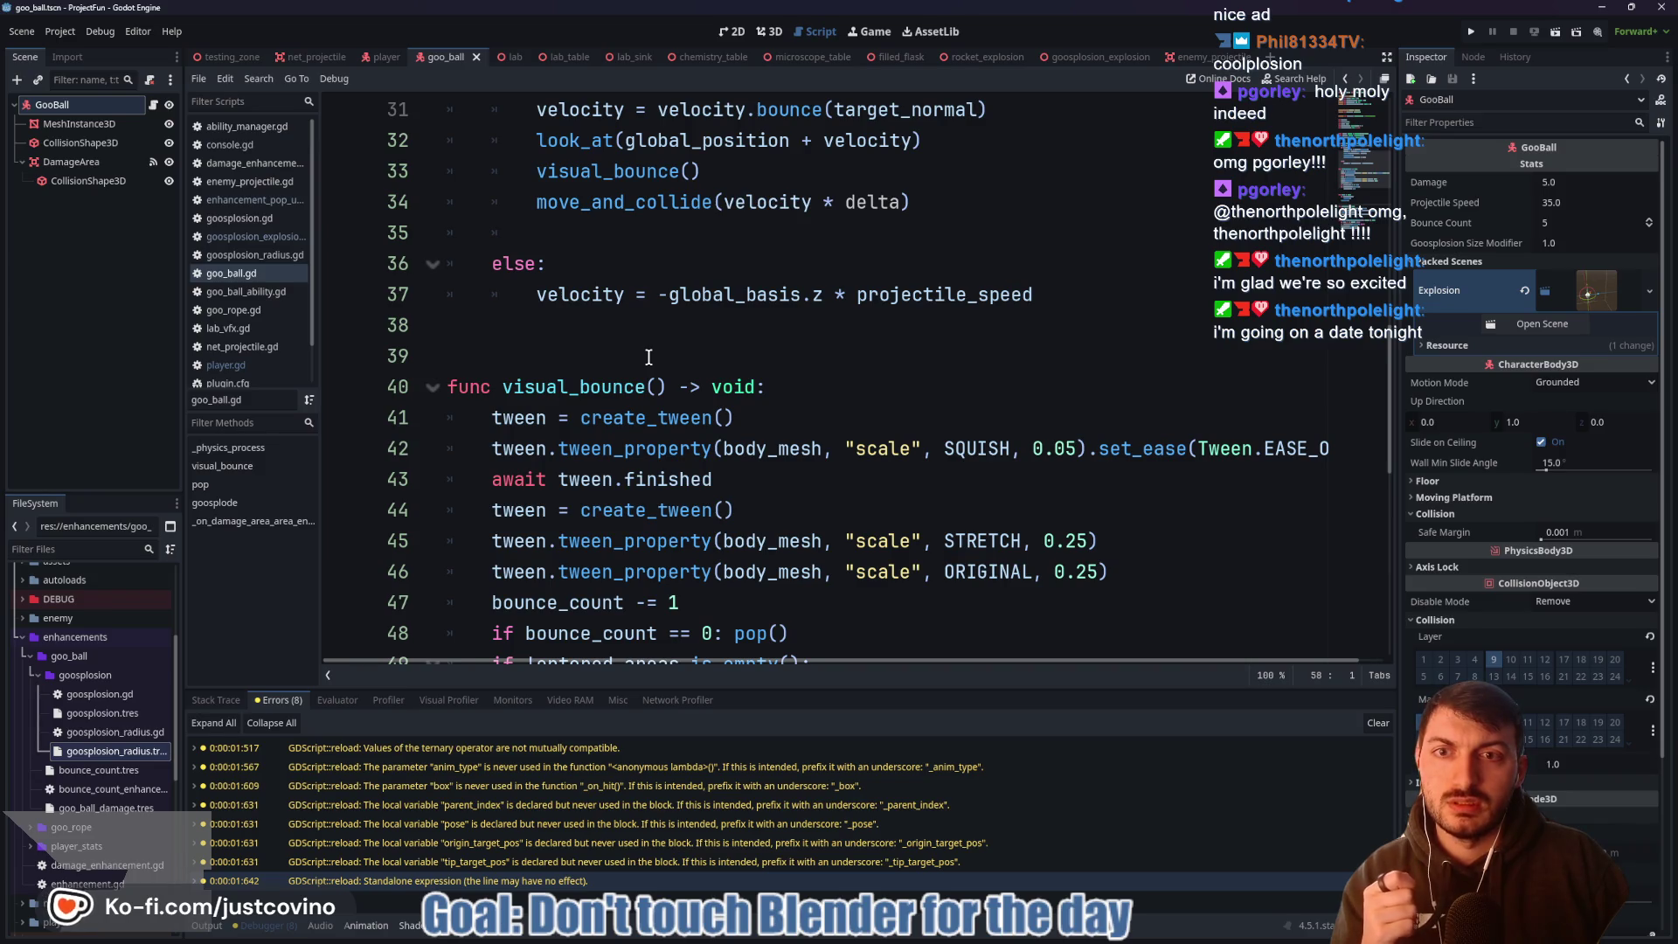
scroll(649, 357, up, 3)
Review the goosplode and visual_bounce functions, then save the goo_ball scene at line 39
scroll(644, 357, down, 4)
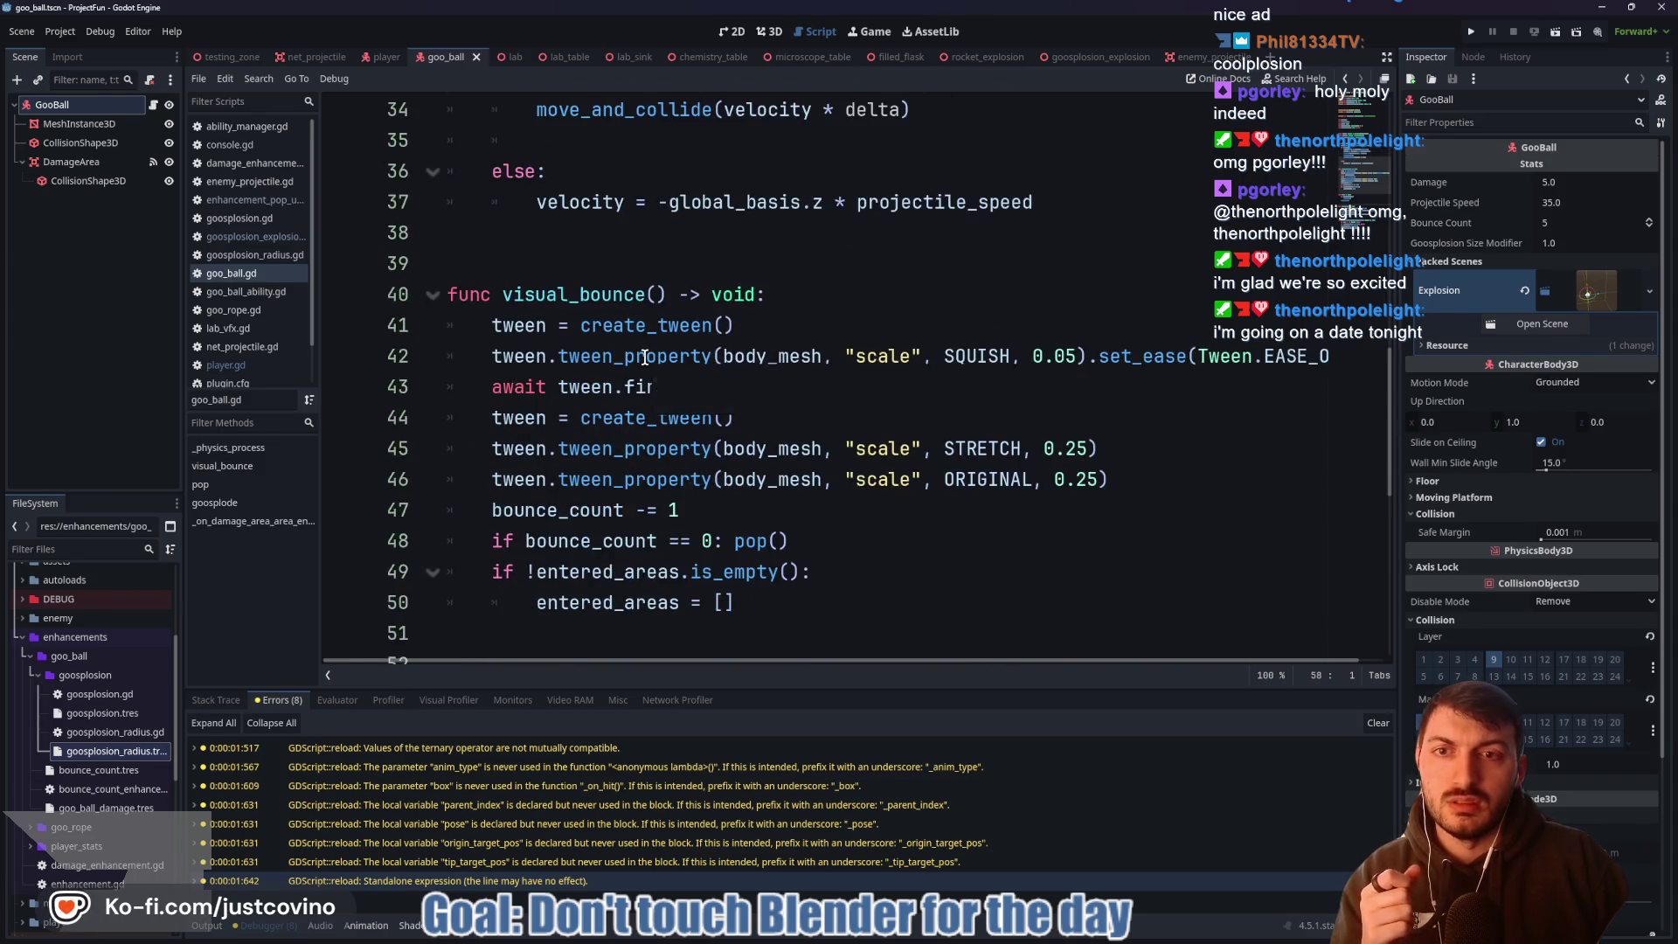
scroll(644, 356, down, 3)
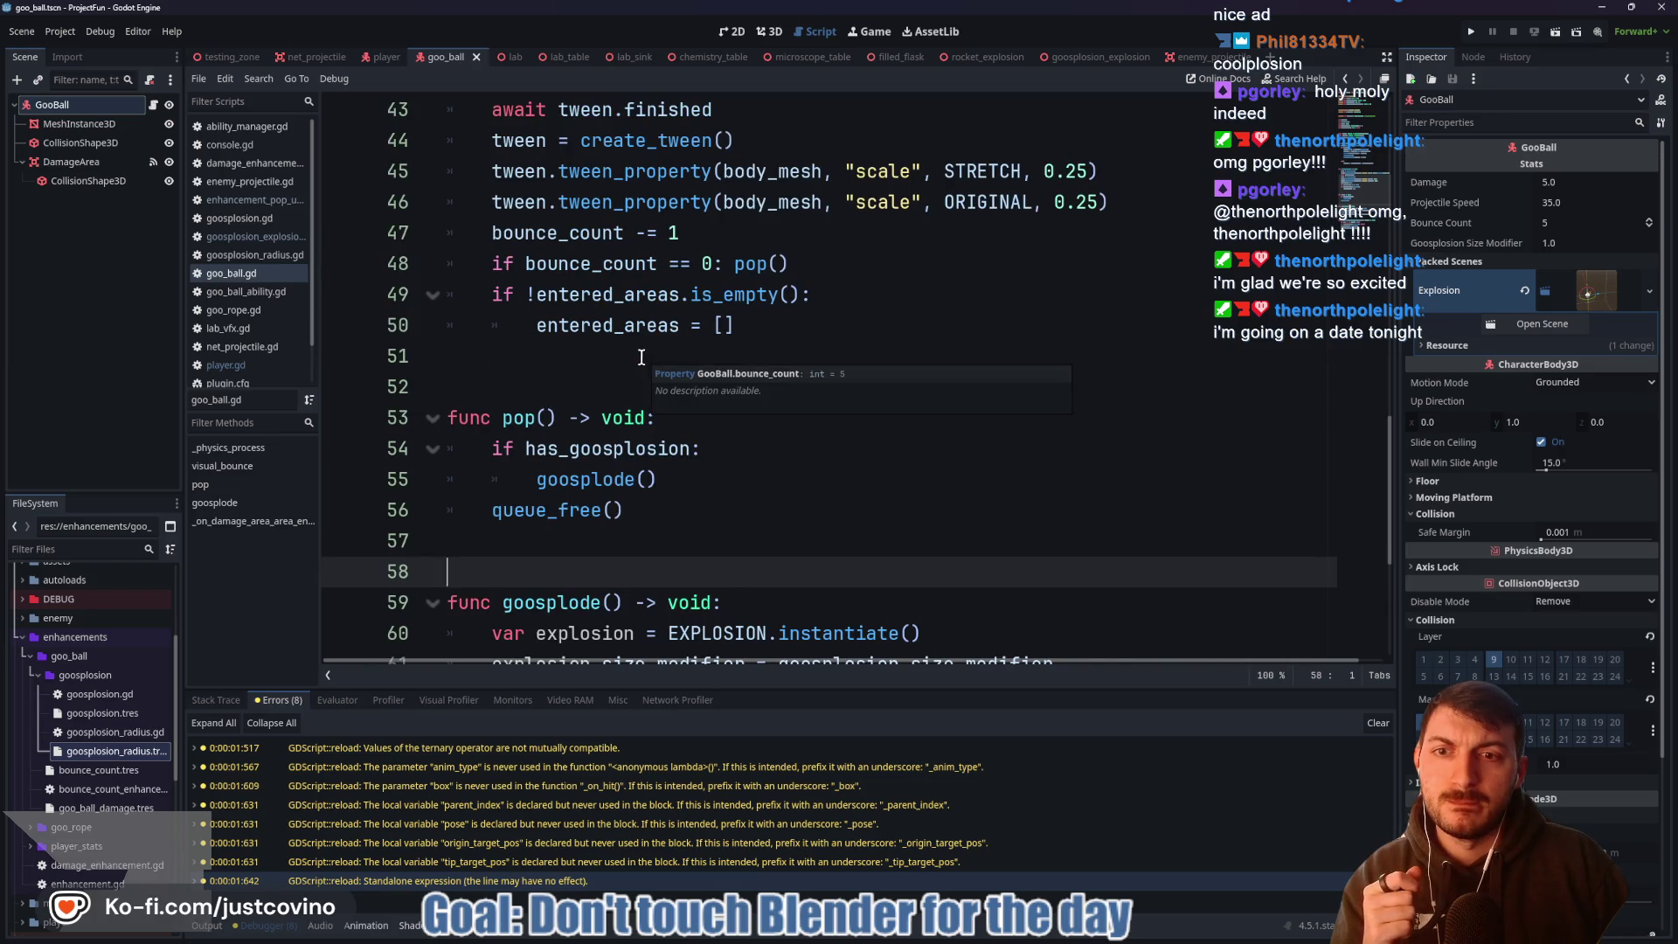
scroll(640, 357, down, 3)
scroll(639, 357, down, 1)
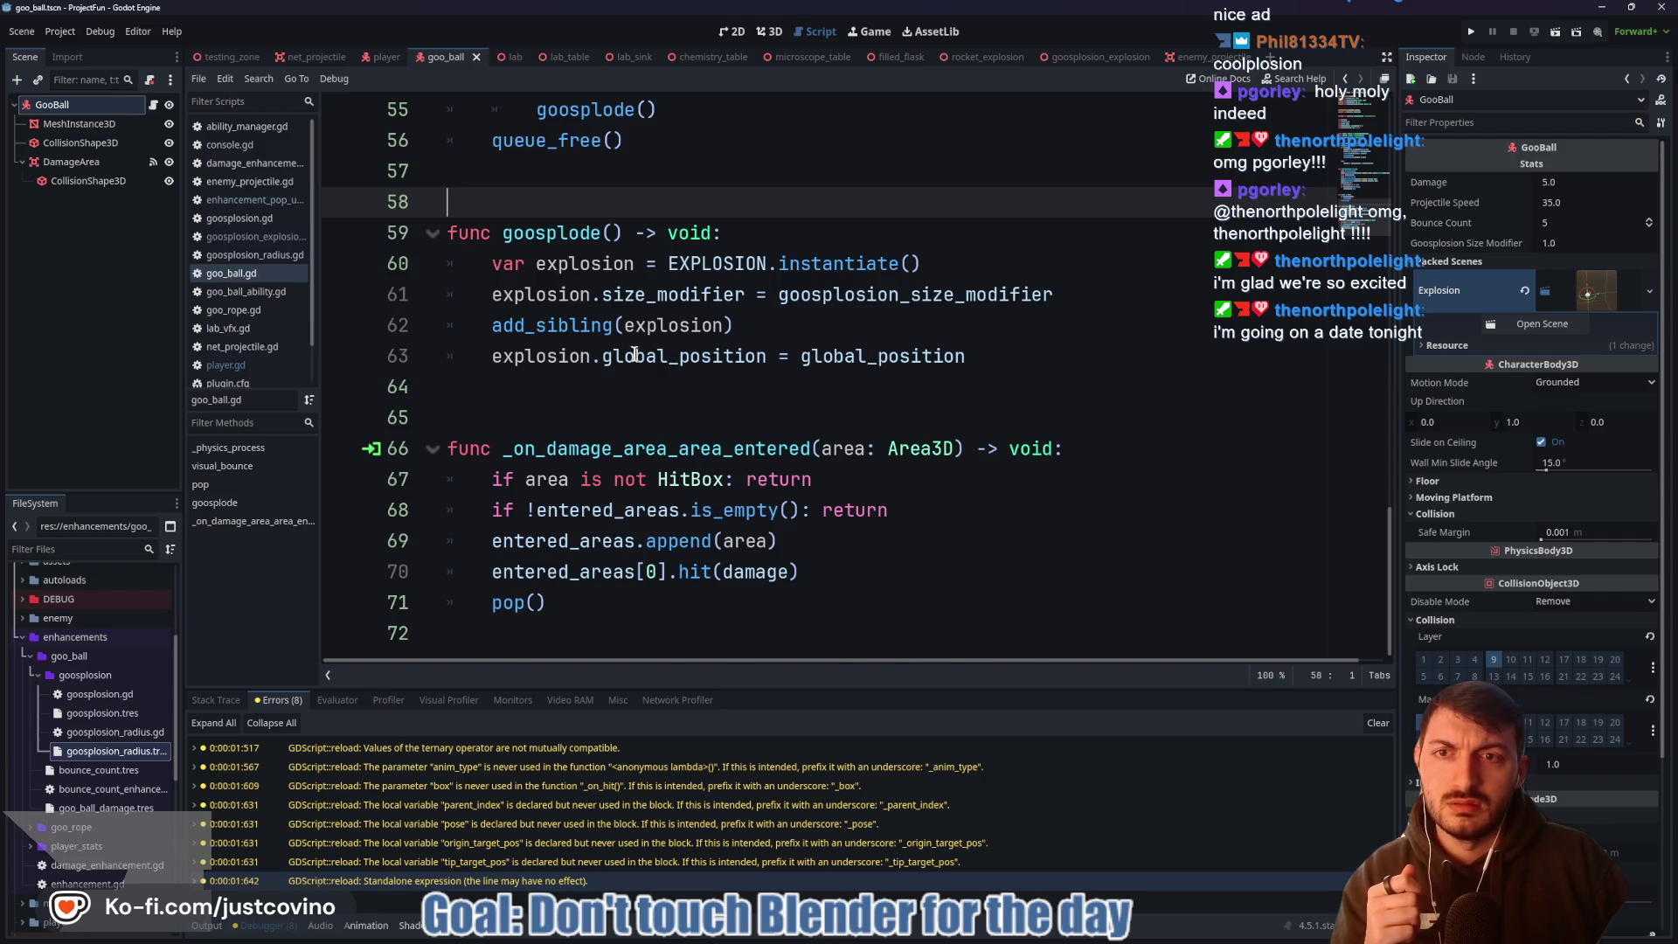
scroll(632, 352, up, 14)
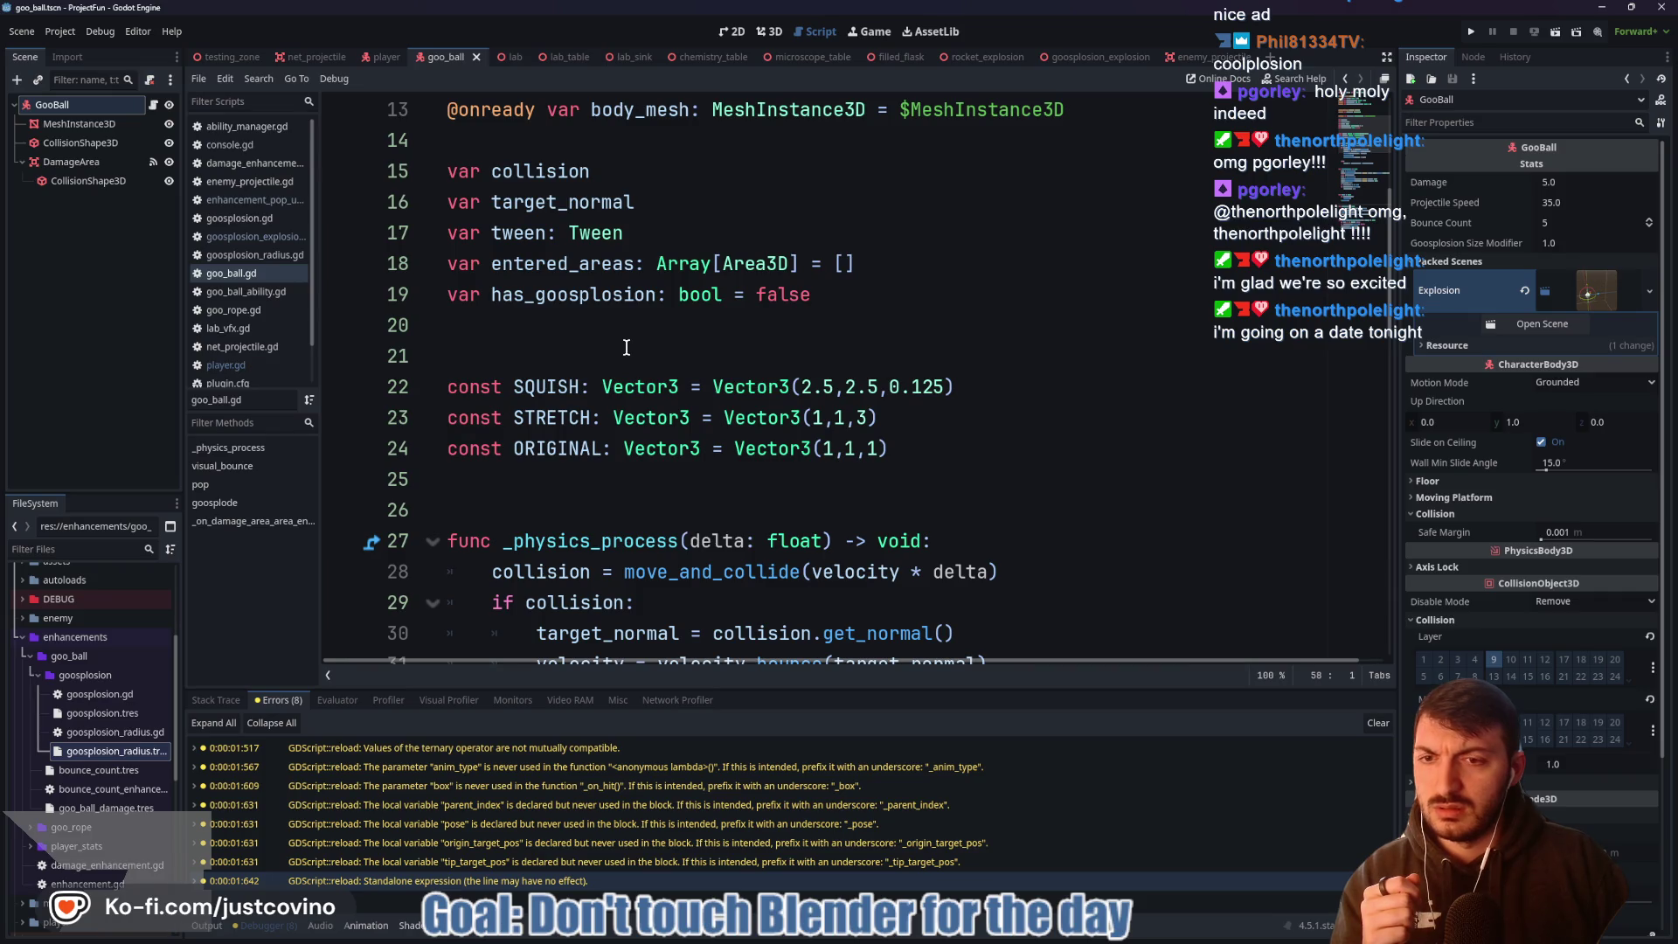
scroll(626, 347, down, 6)
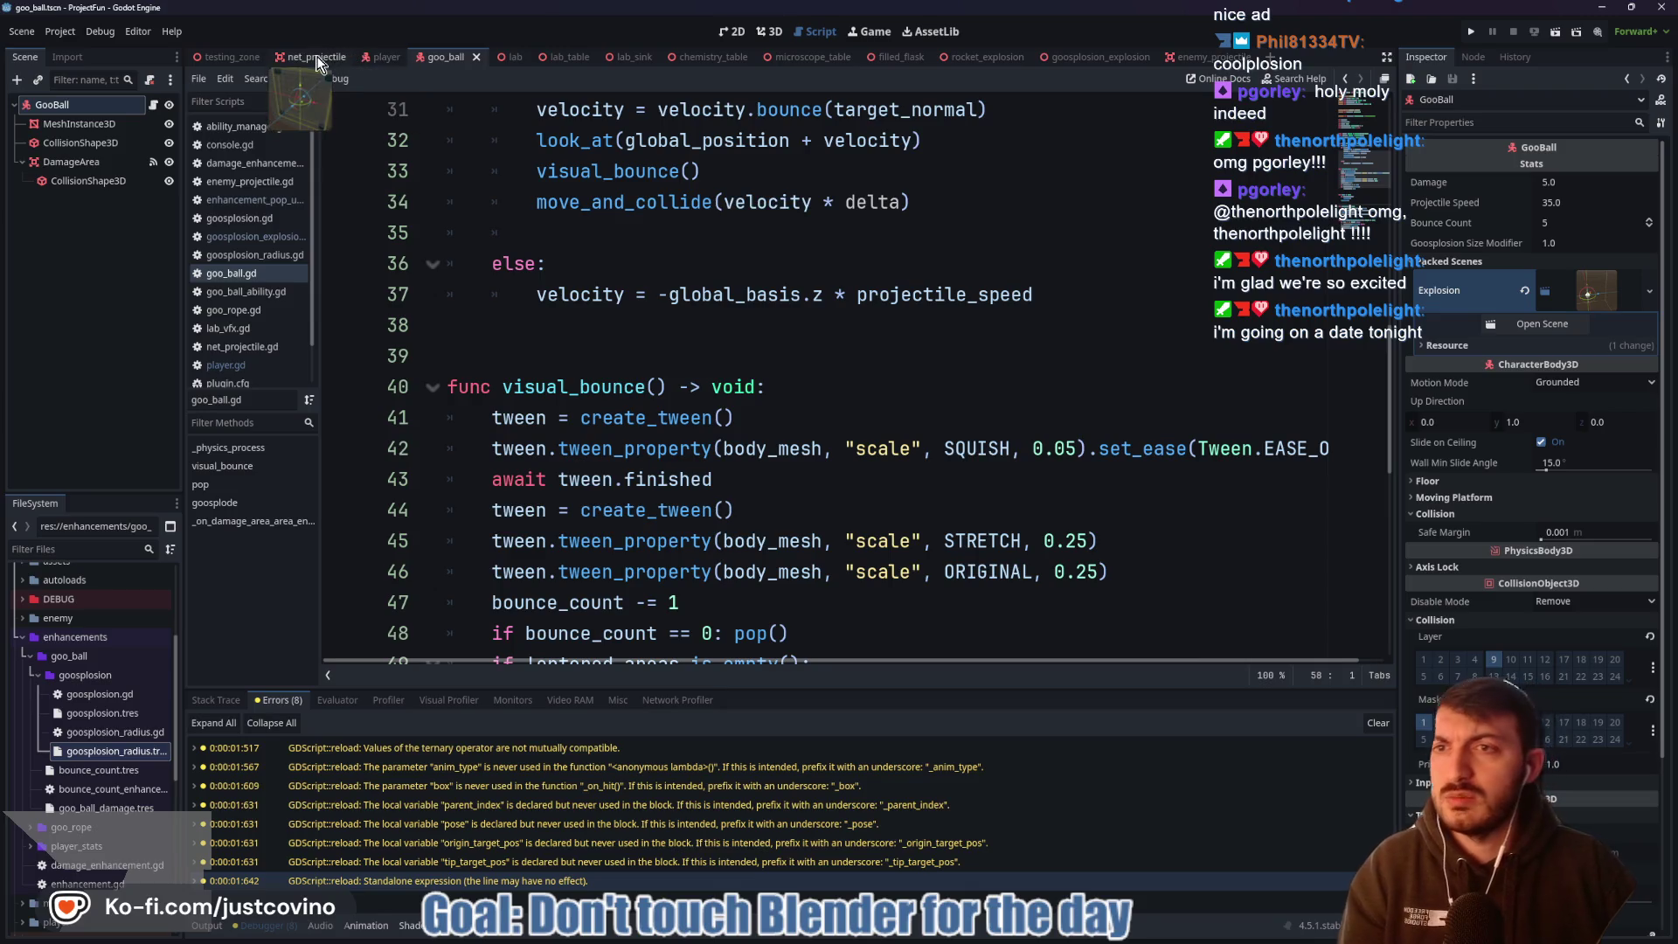
click(629, 343)
key(ctrl+s)
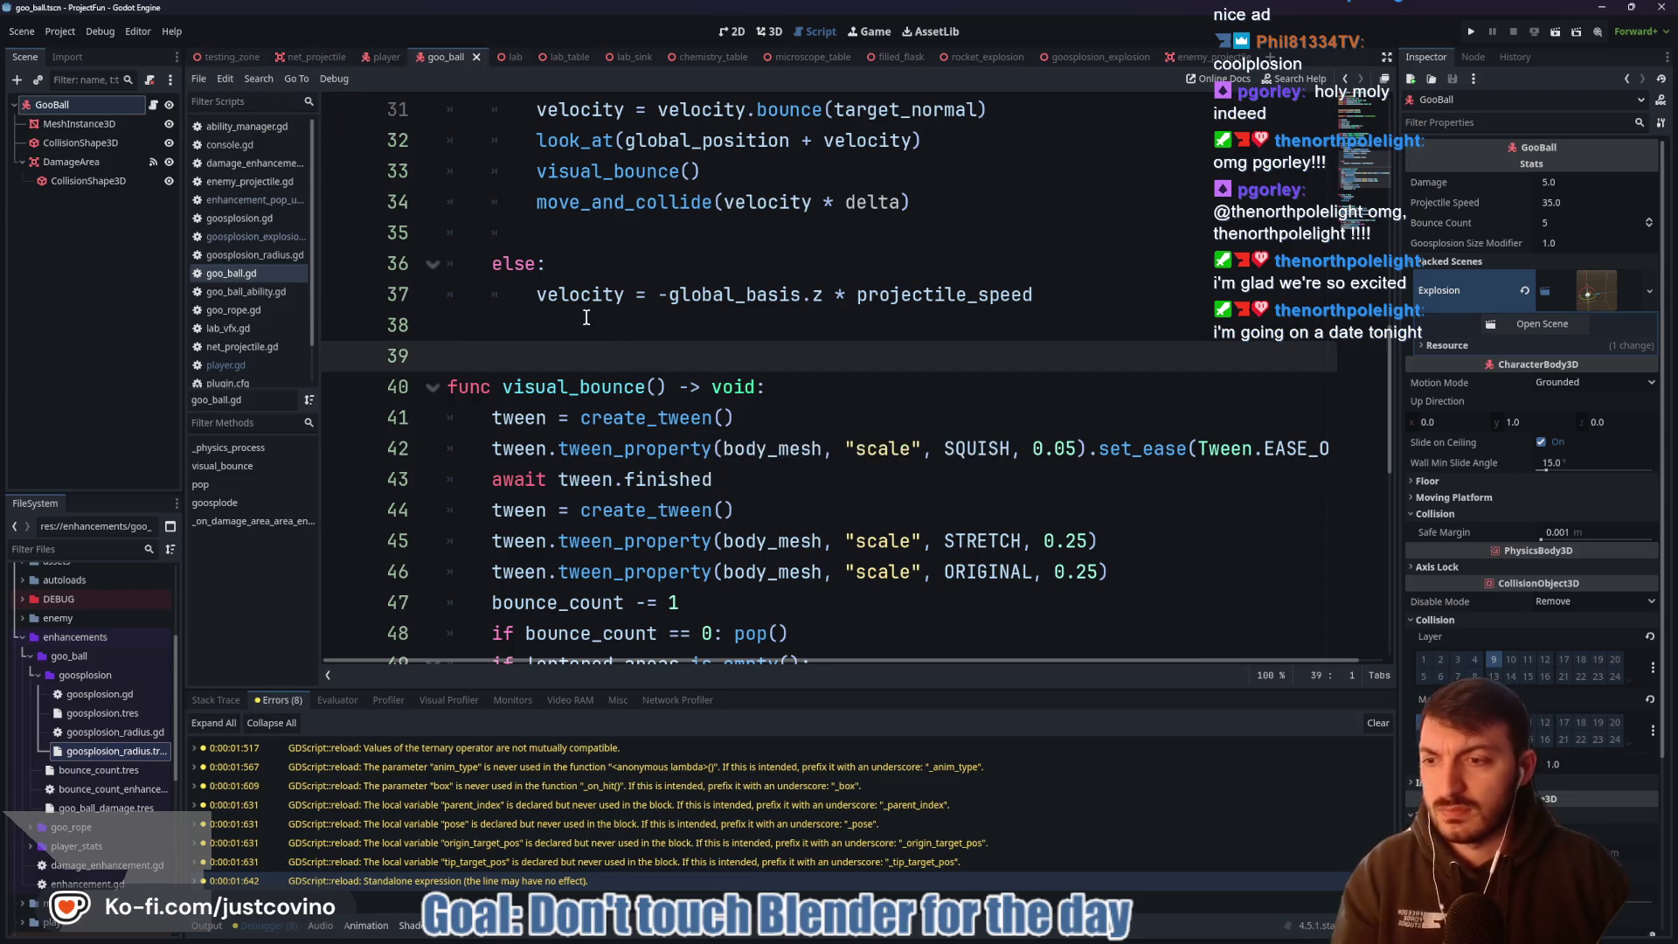
From the player scene's Enhancement node, show enhancement_pop_up.gd with its enhancements and goosplosion_enhancements arrays
click(379, 61)
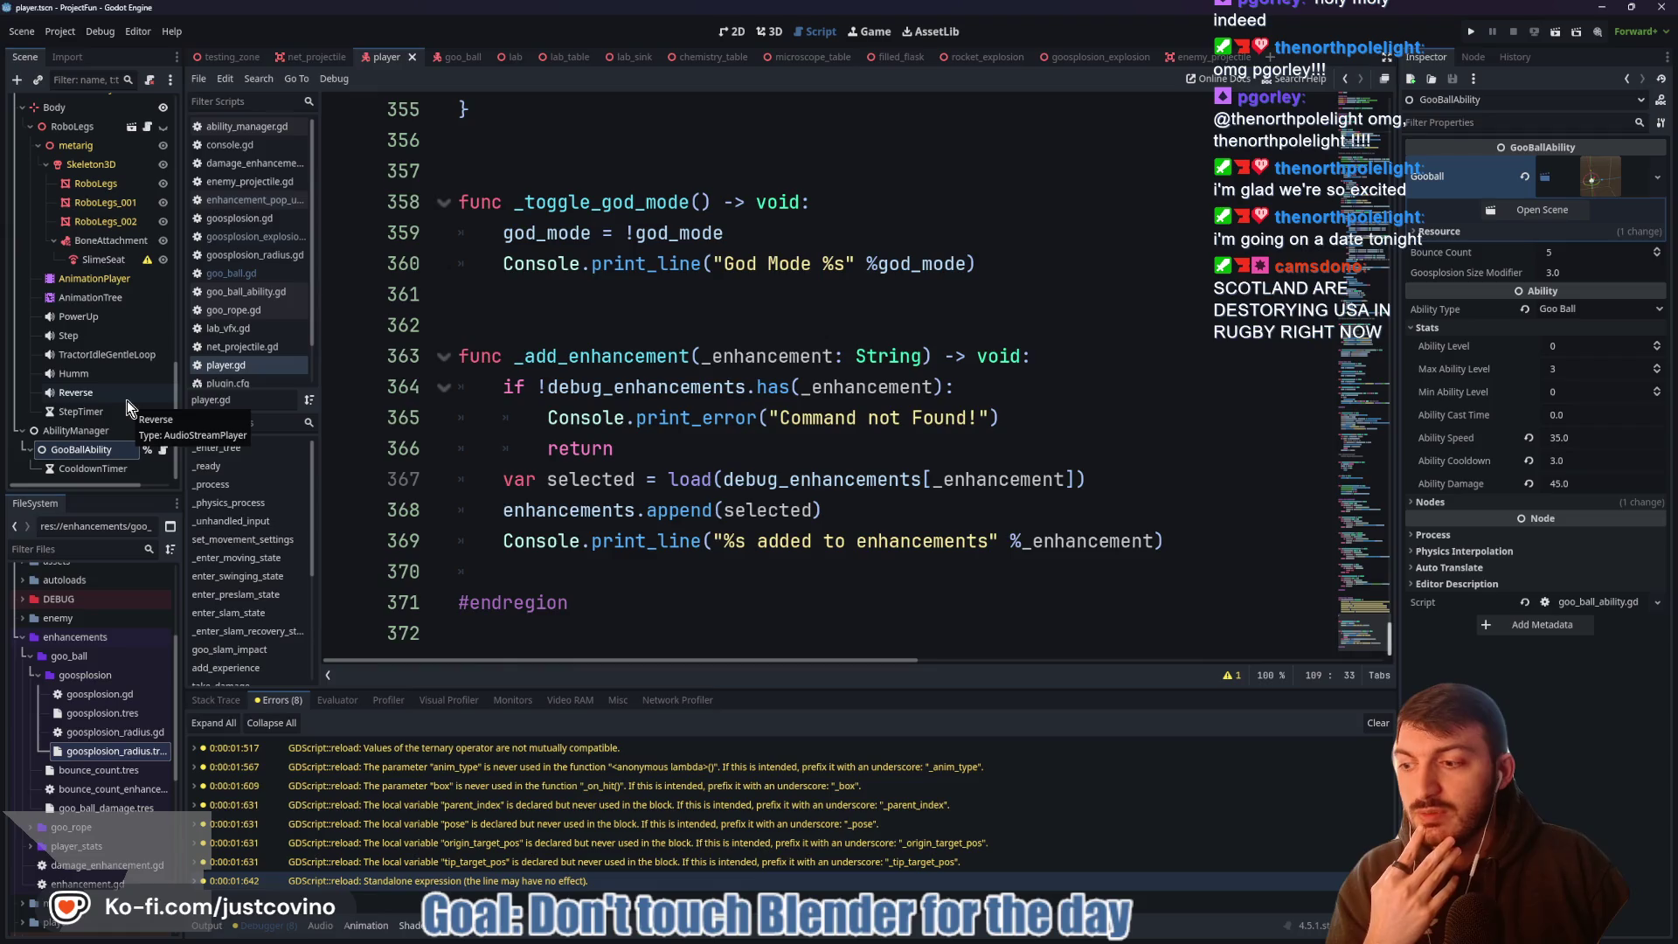
scroll(127, 400, up, 3)
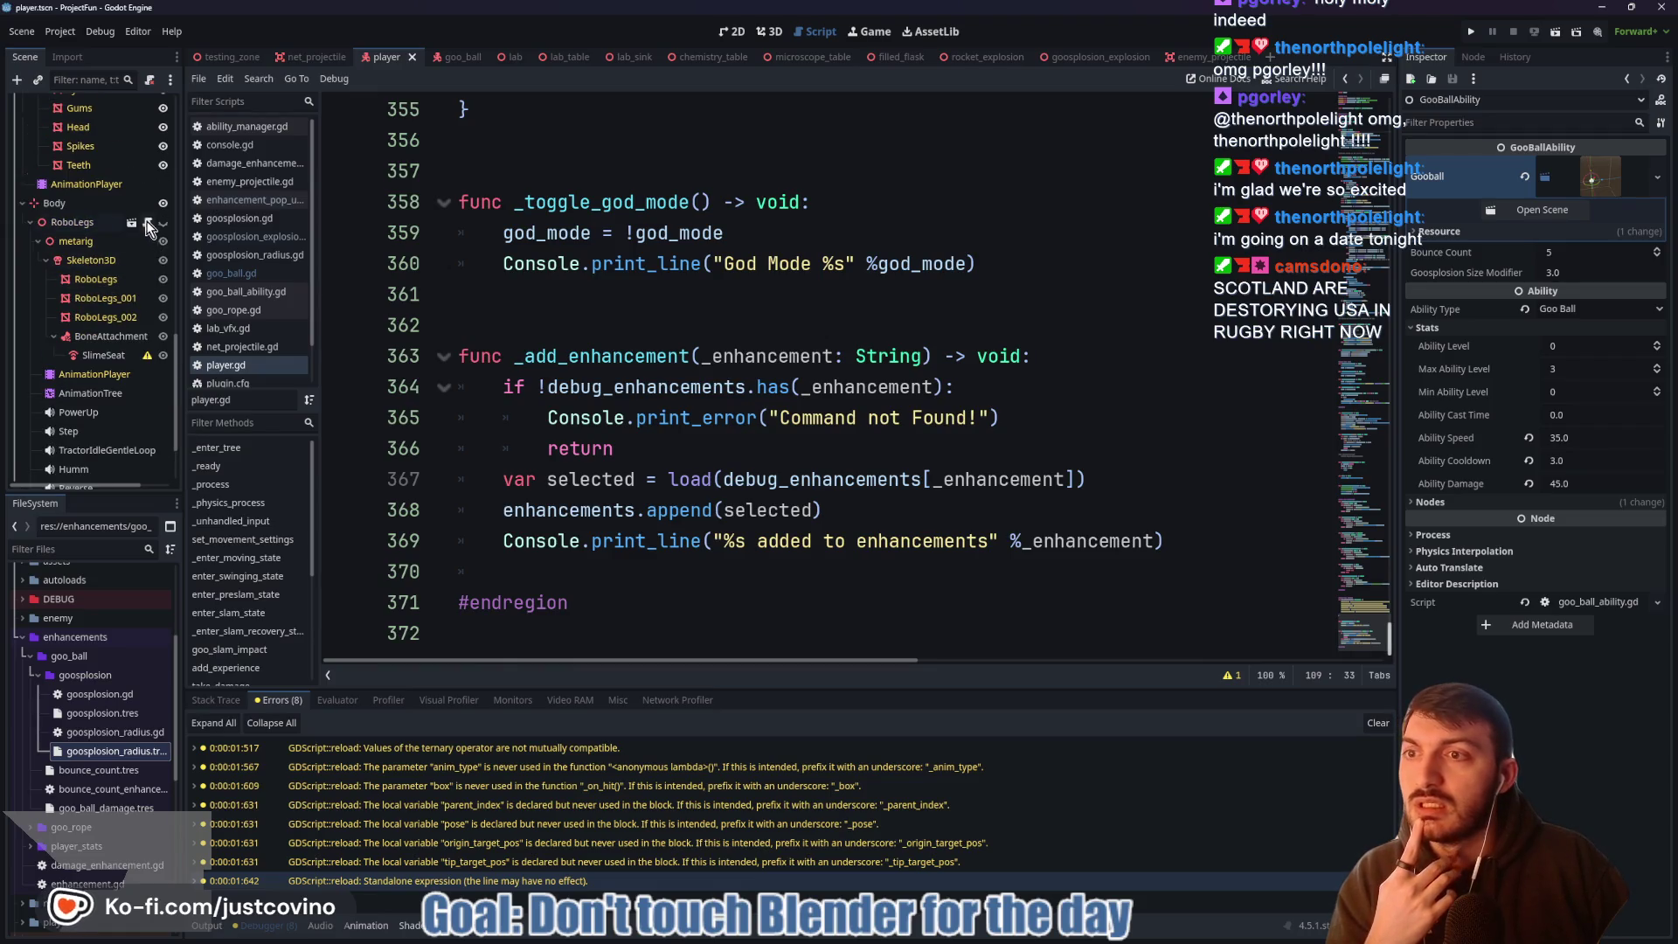
scroll(150, 222, up, 5)
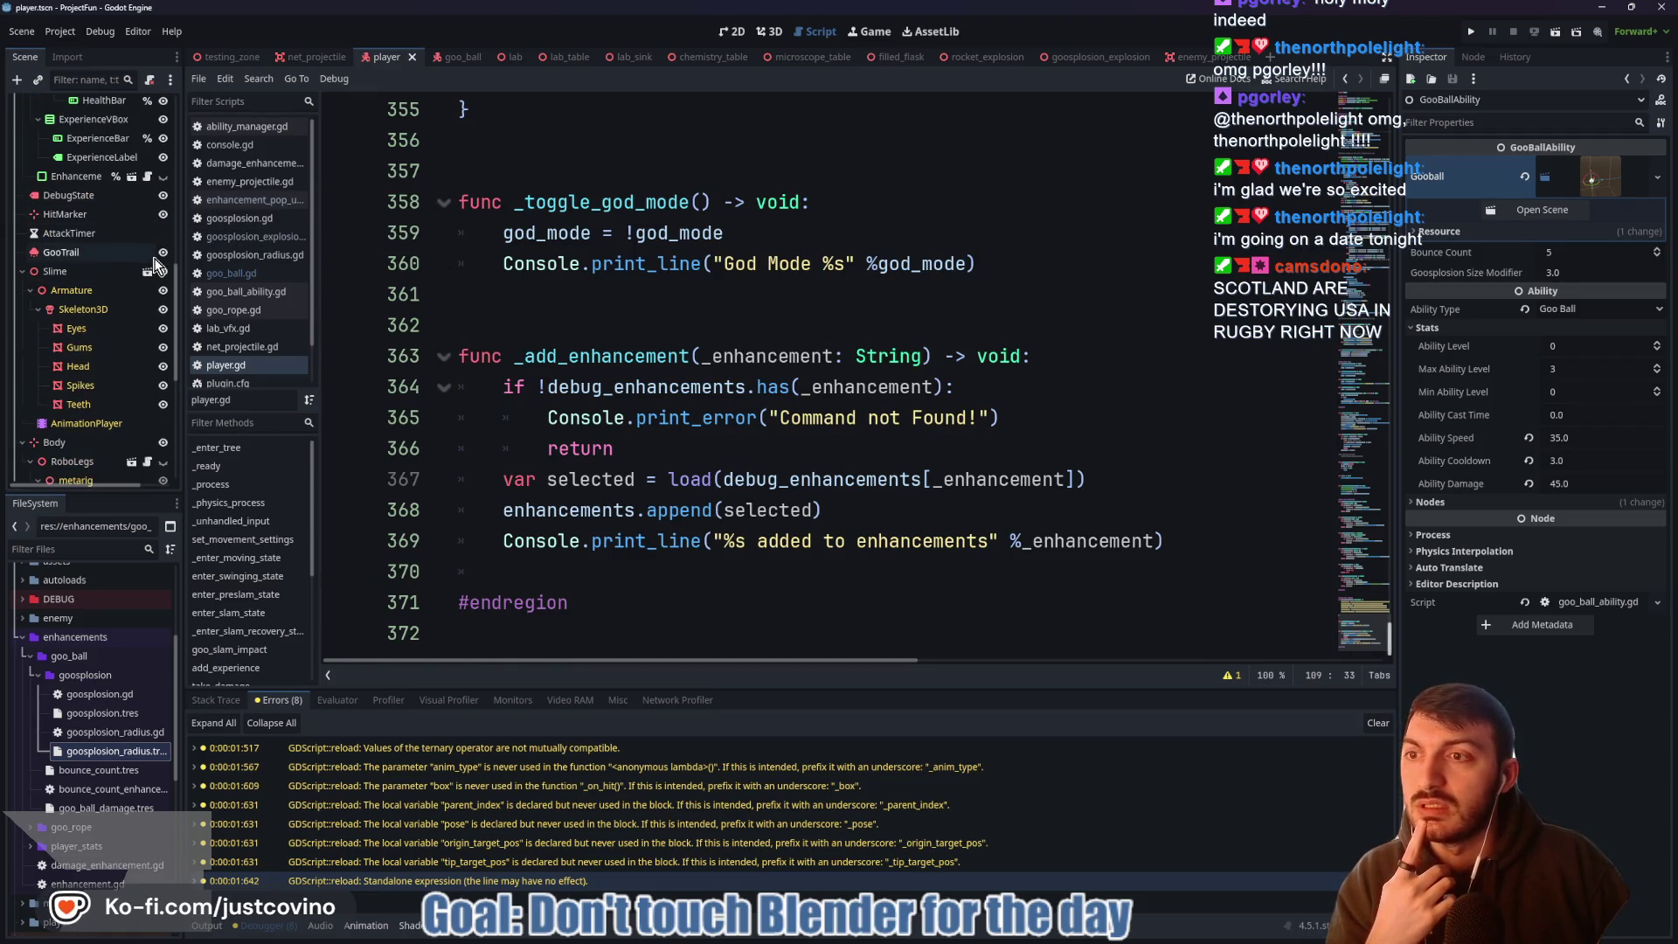
click(149, 178)
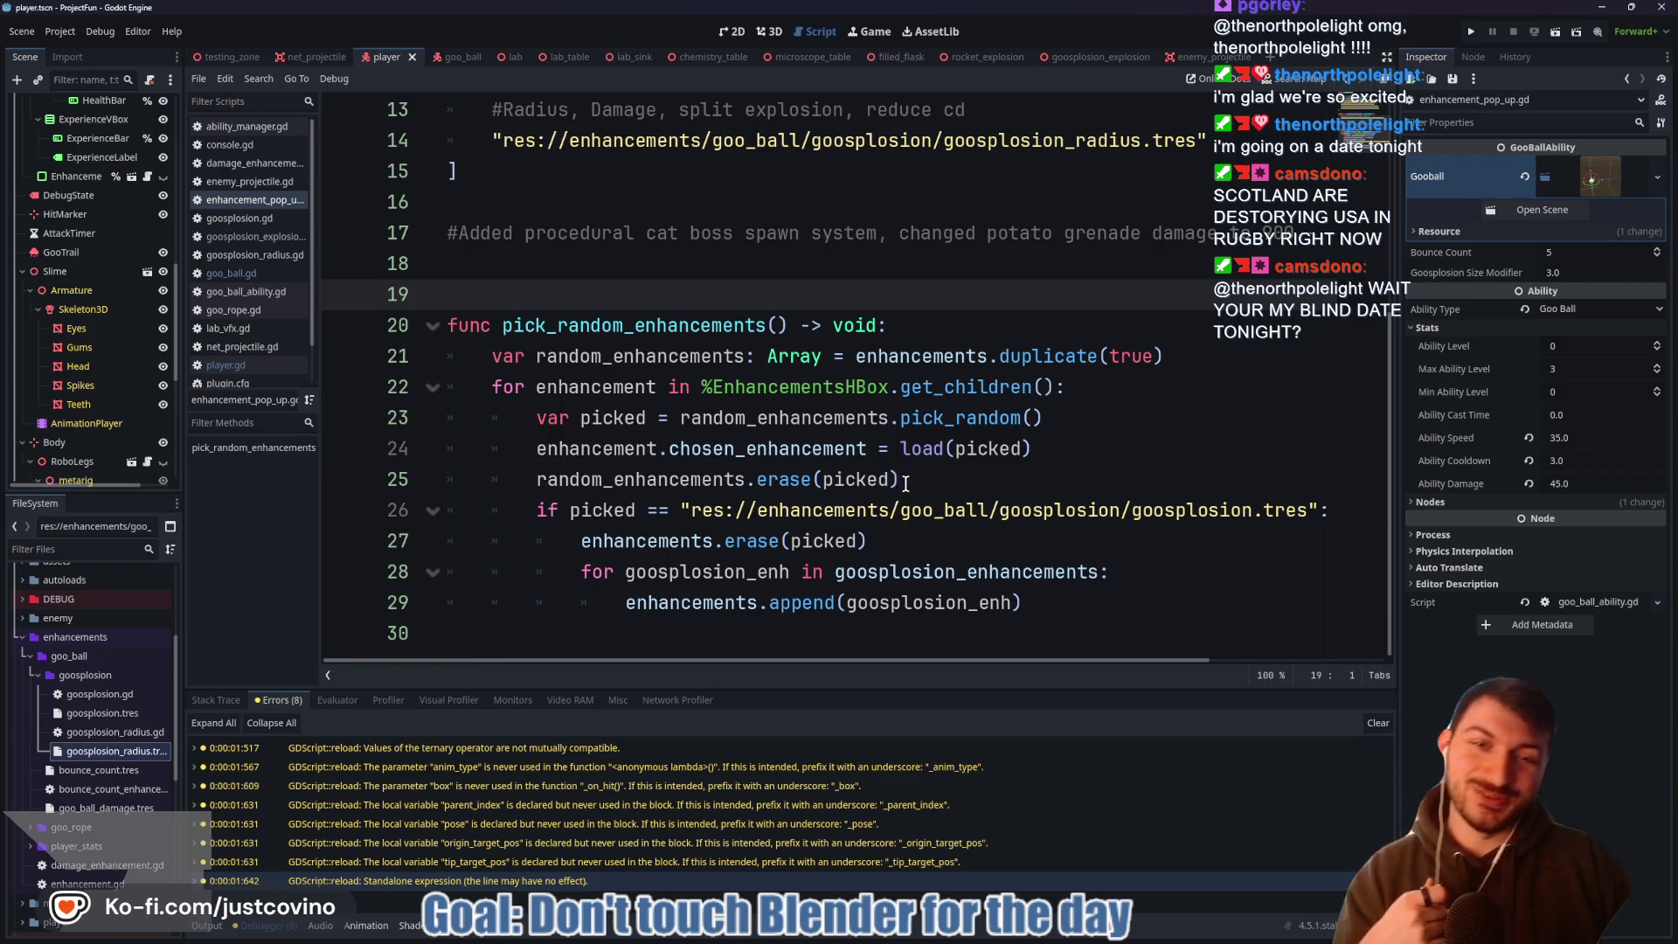
click(921, 482)
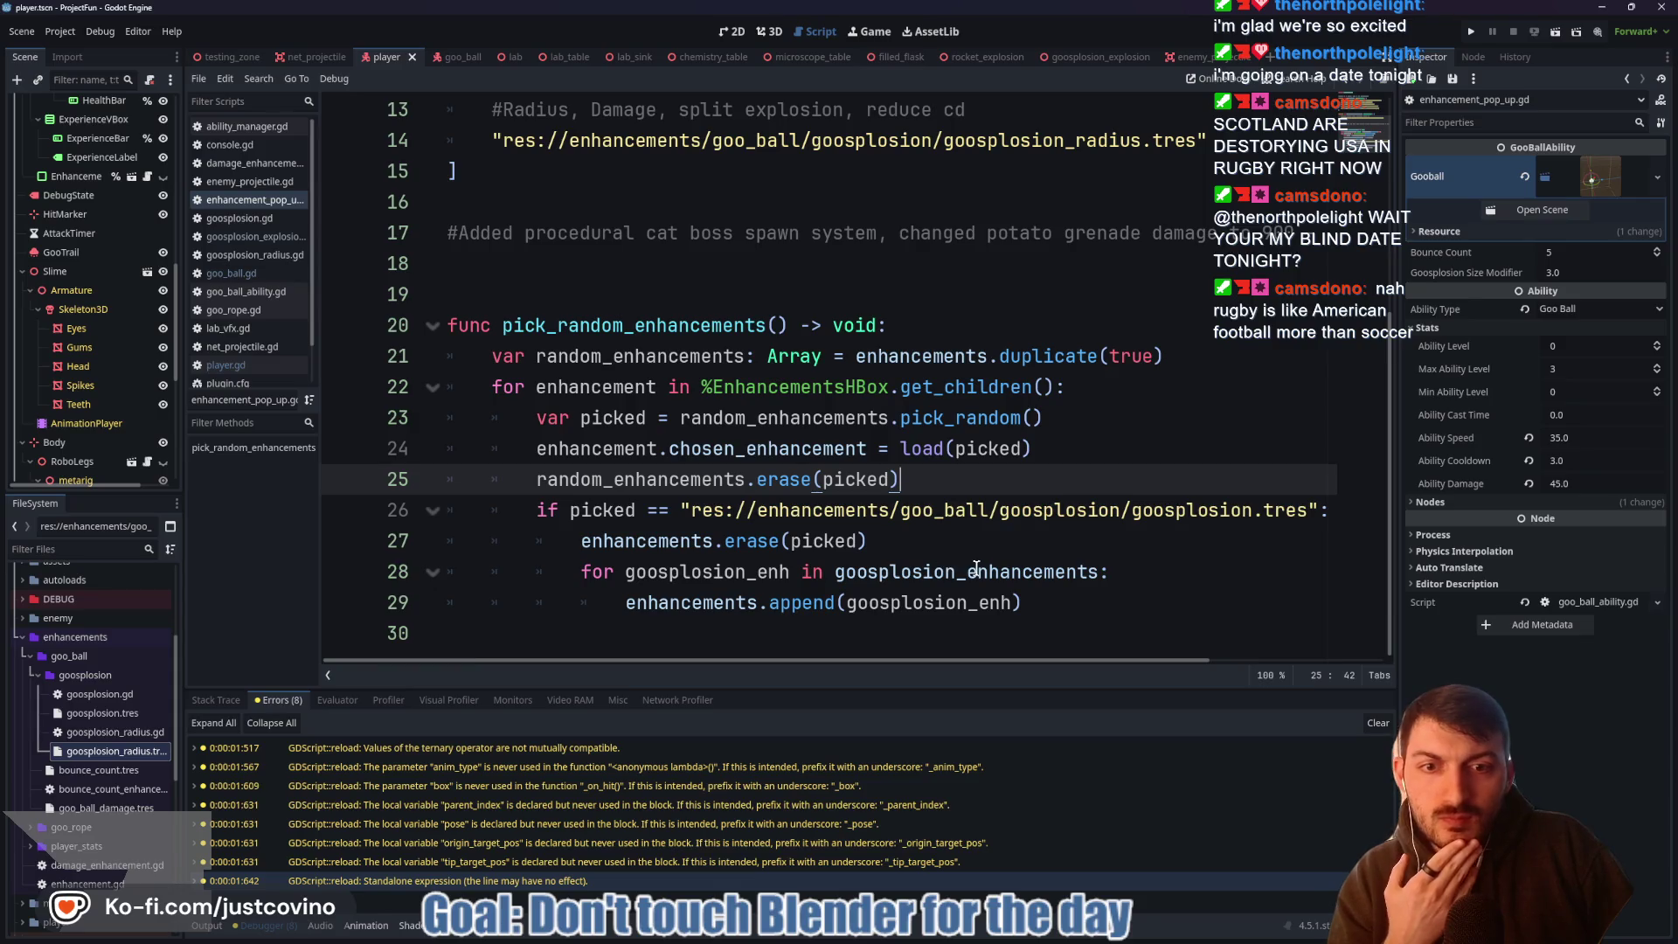
scroll(856, 524, up, 4)
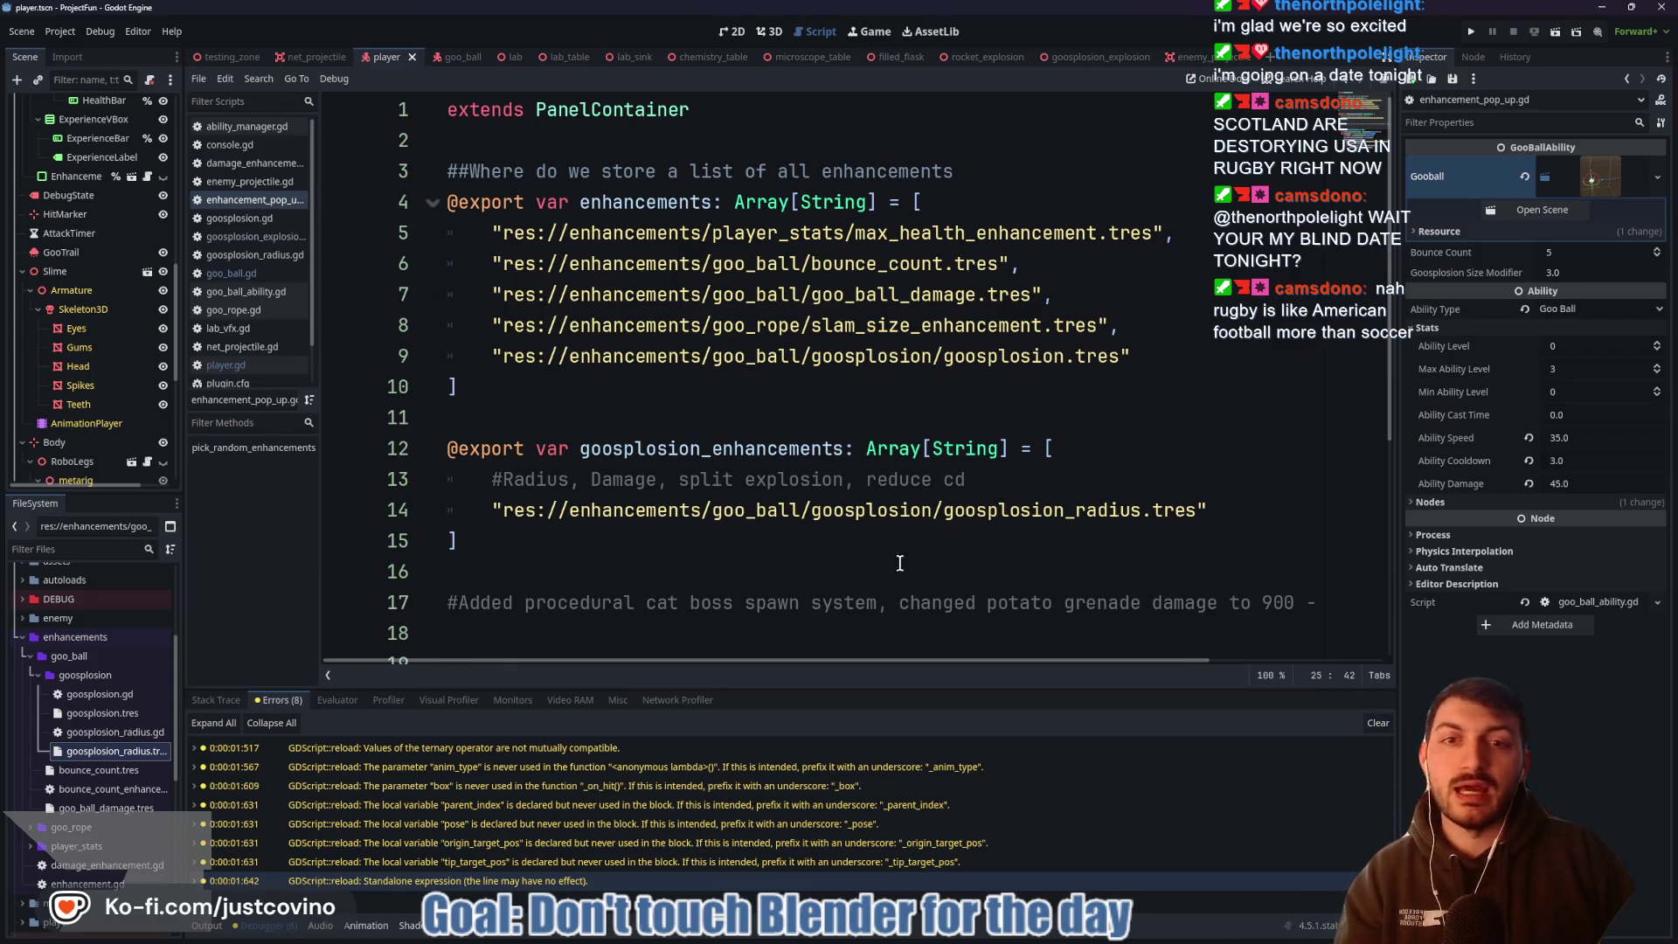
click(1223, 521)
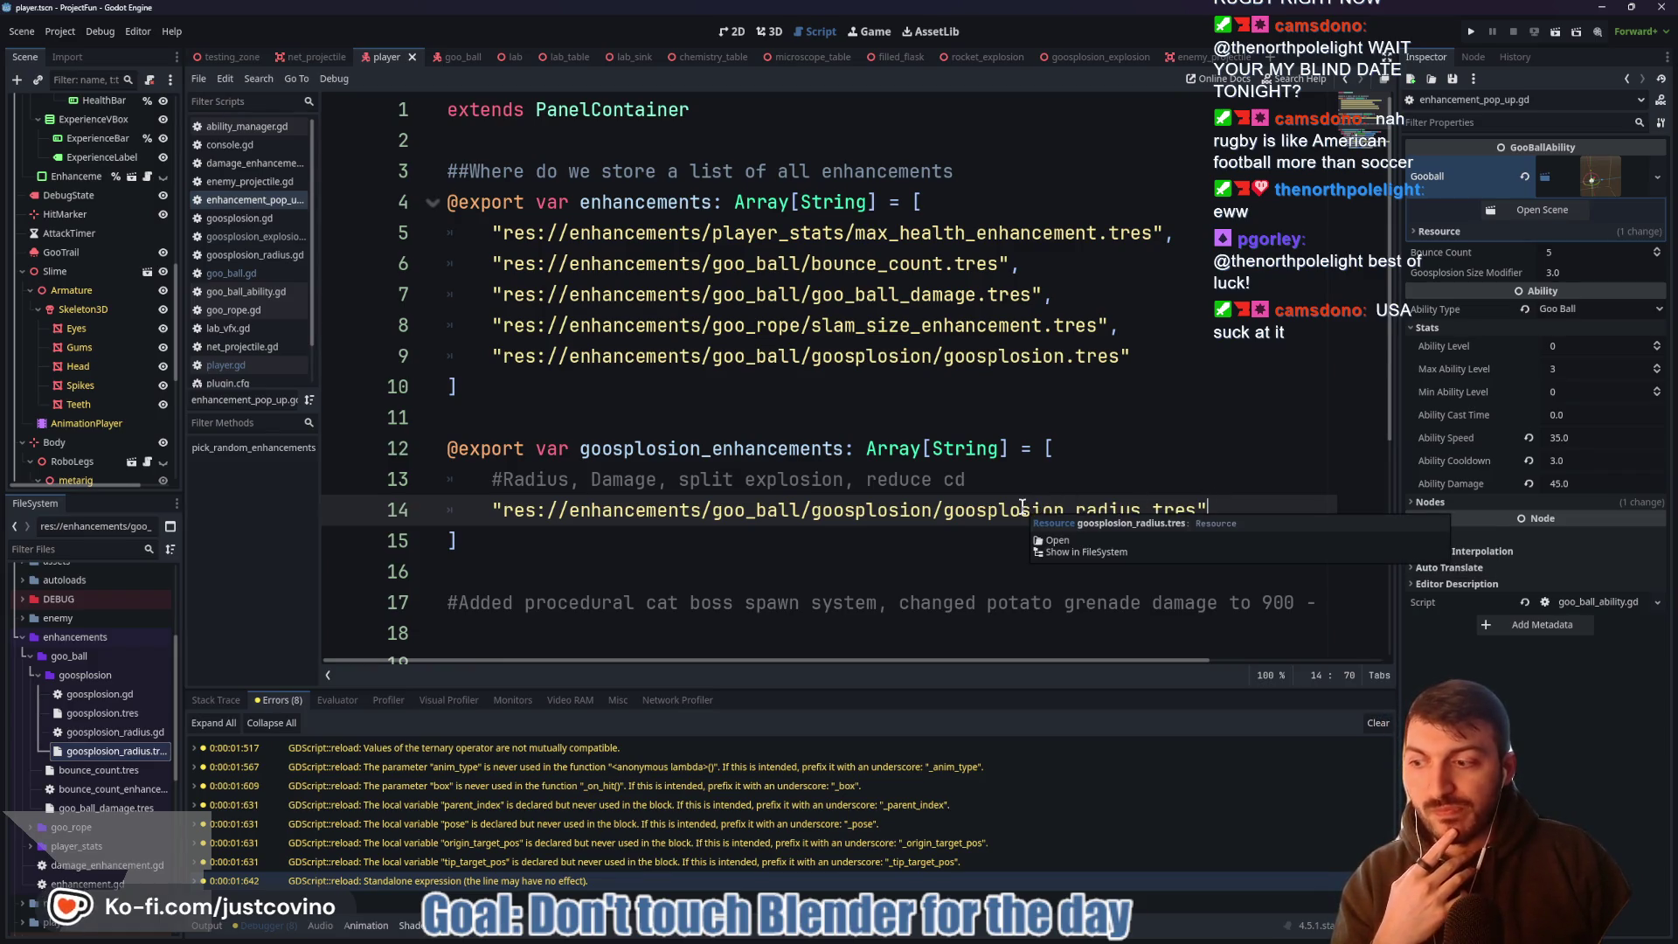
mouse_move(1024, 509)
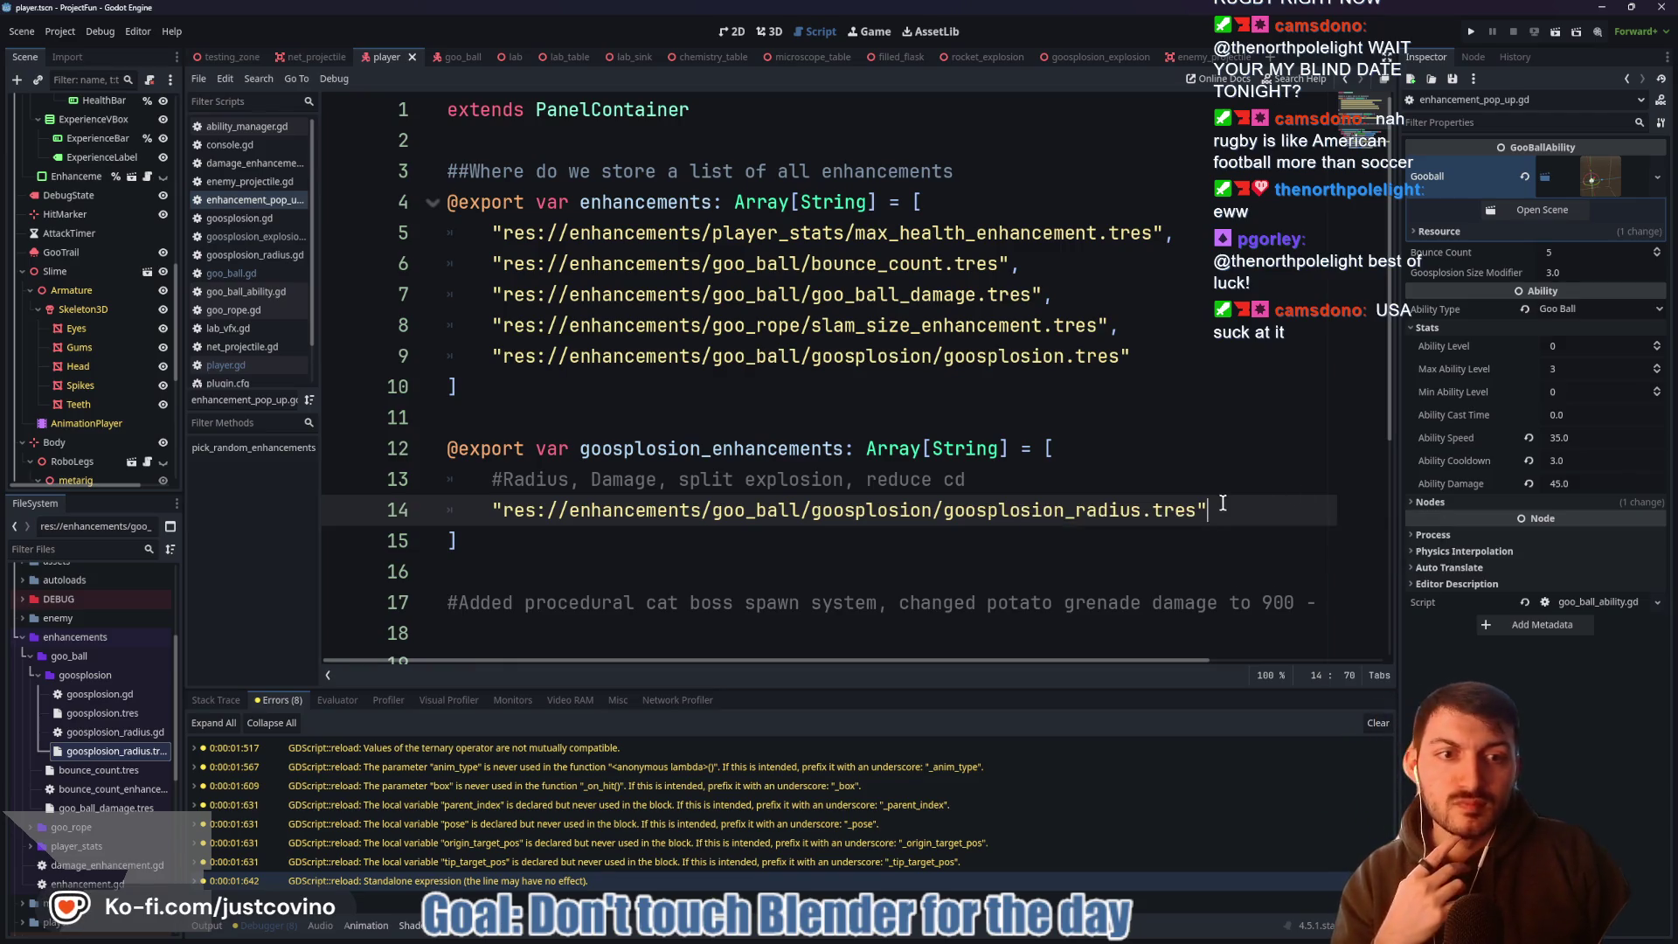
drag(679, 479, 844, 485)
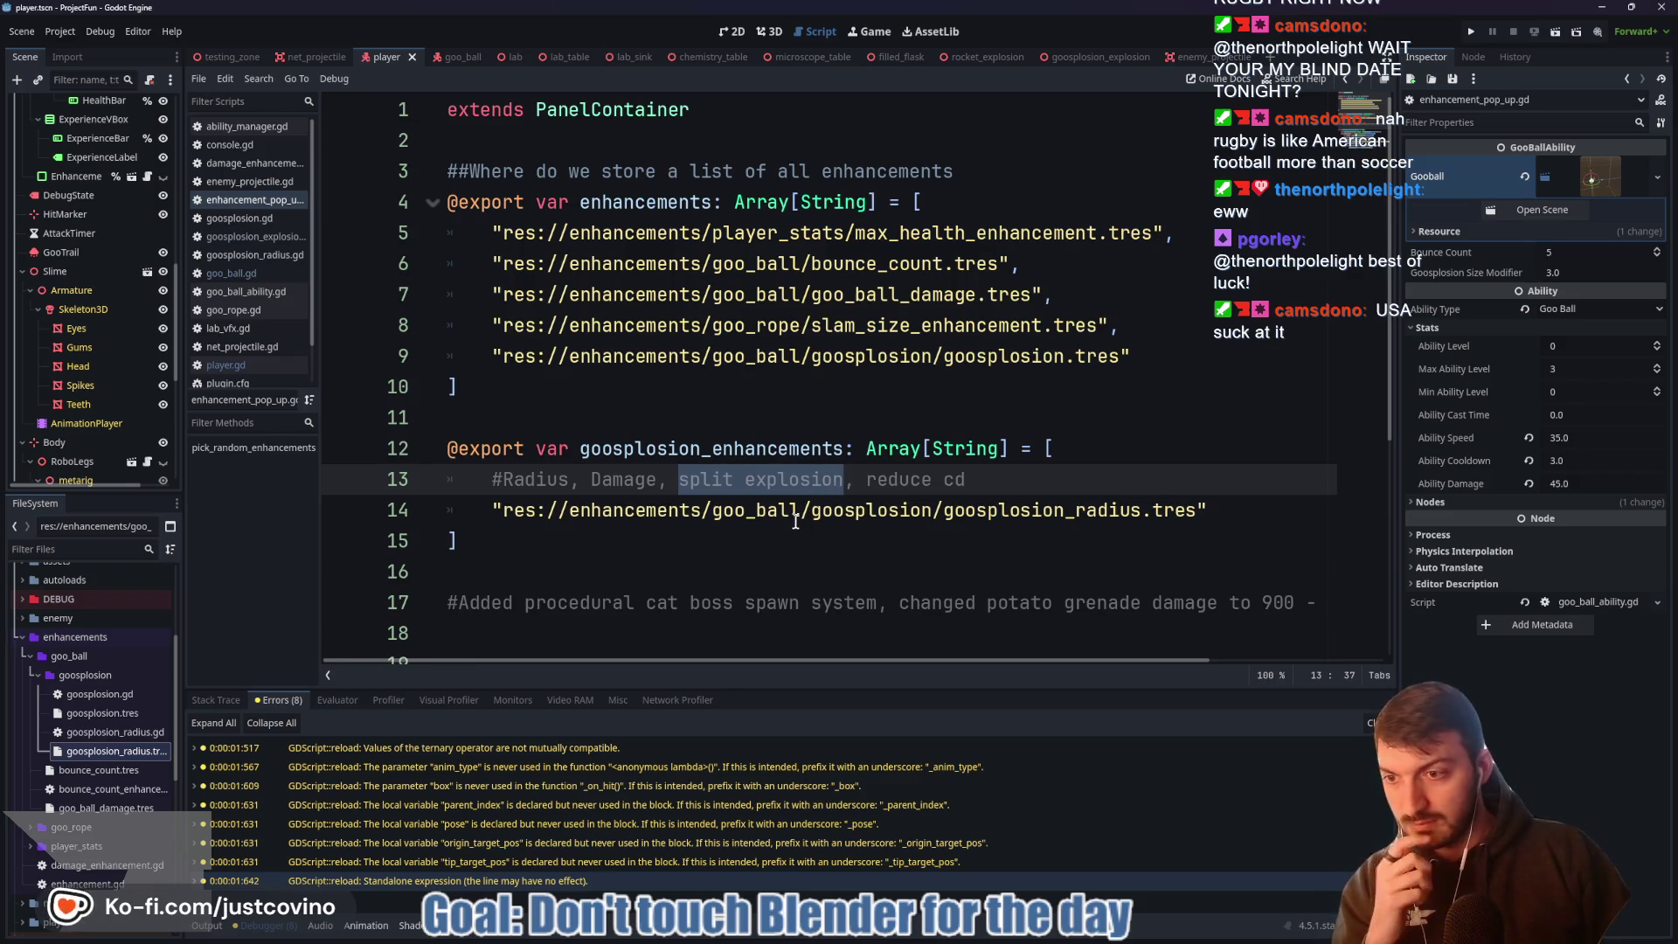
click(806, 510)
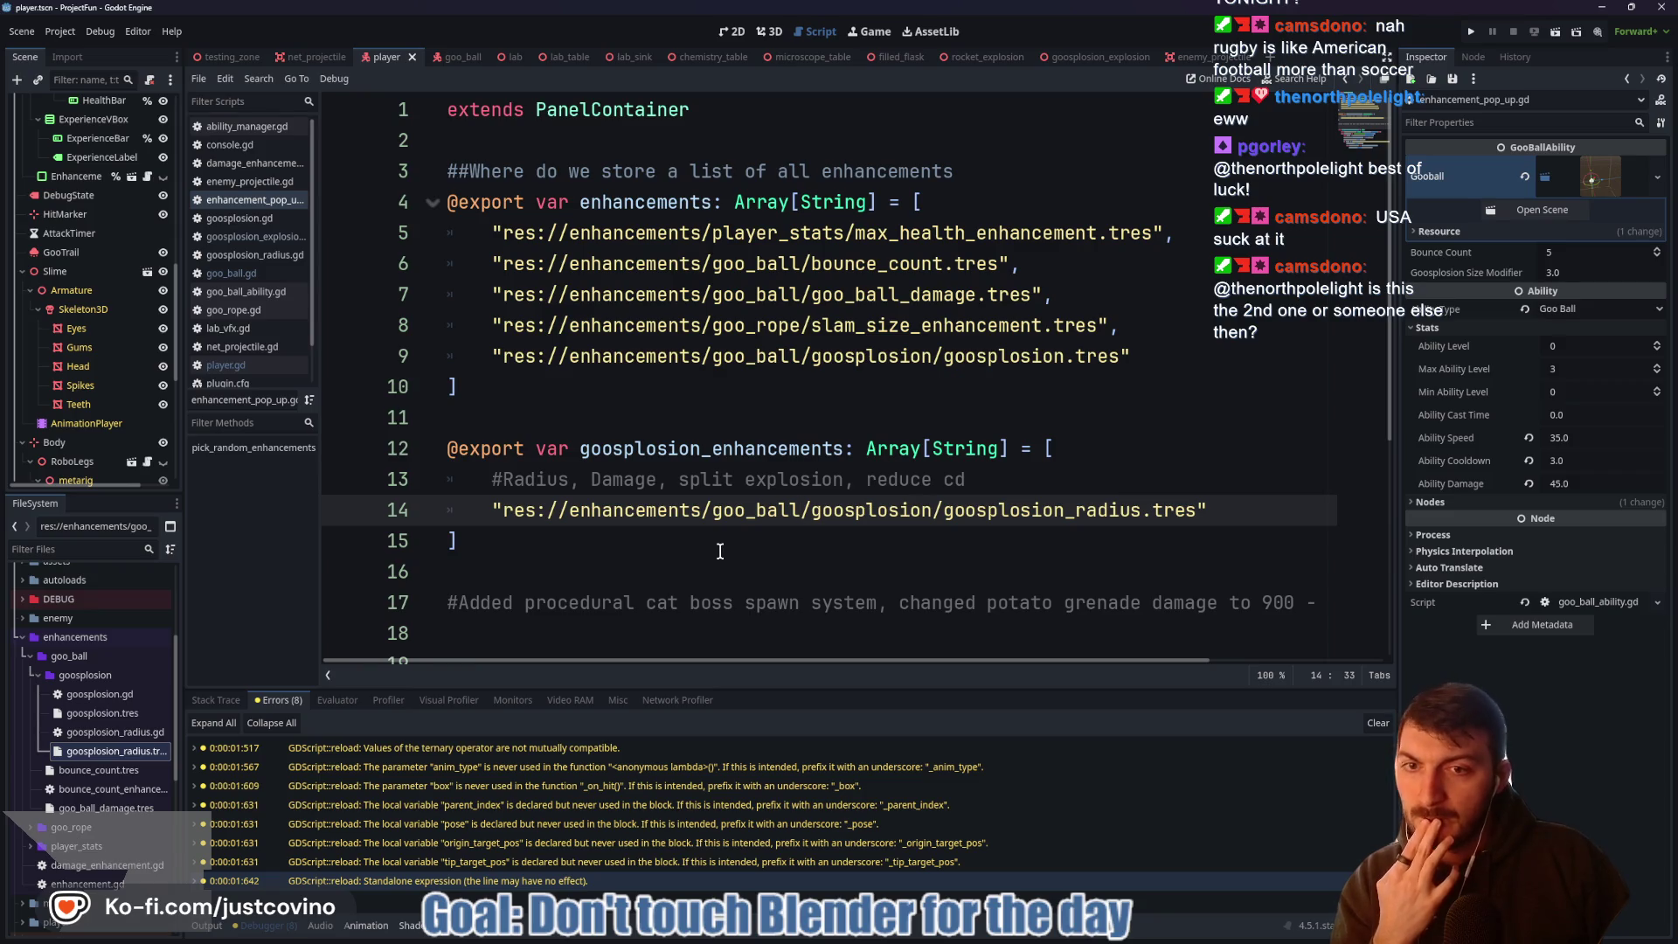
click(65, 676)
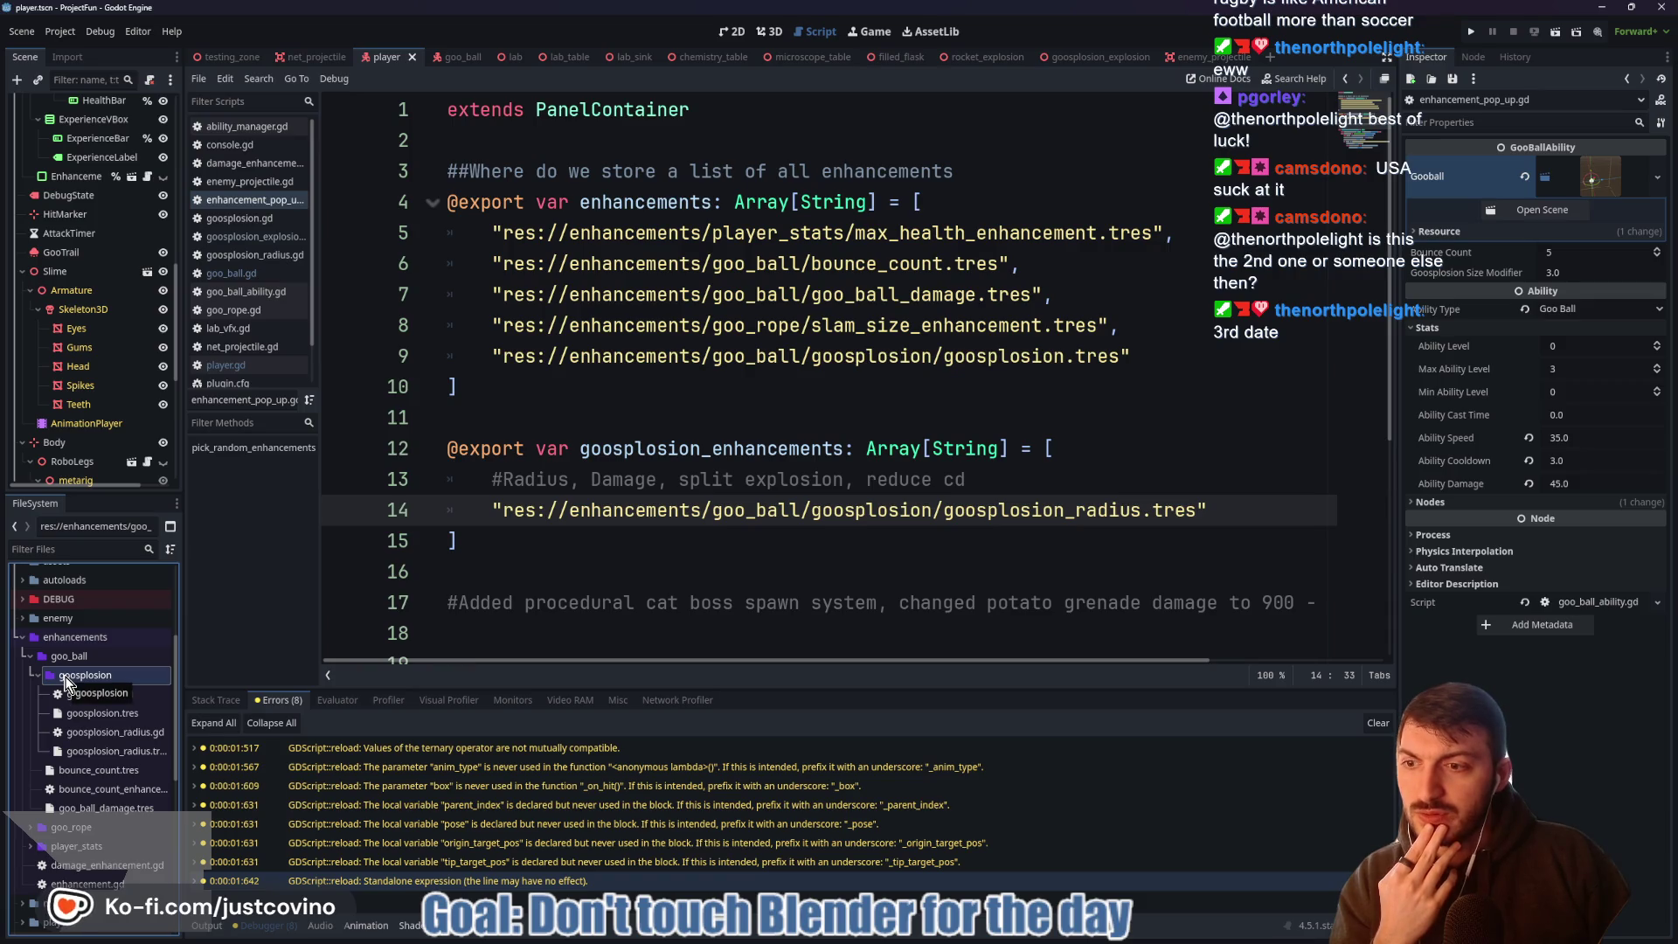
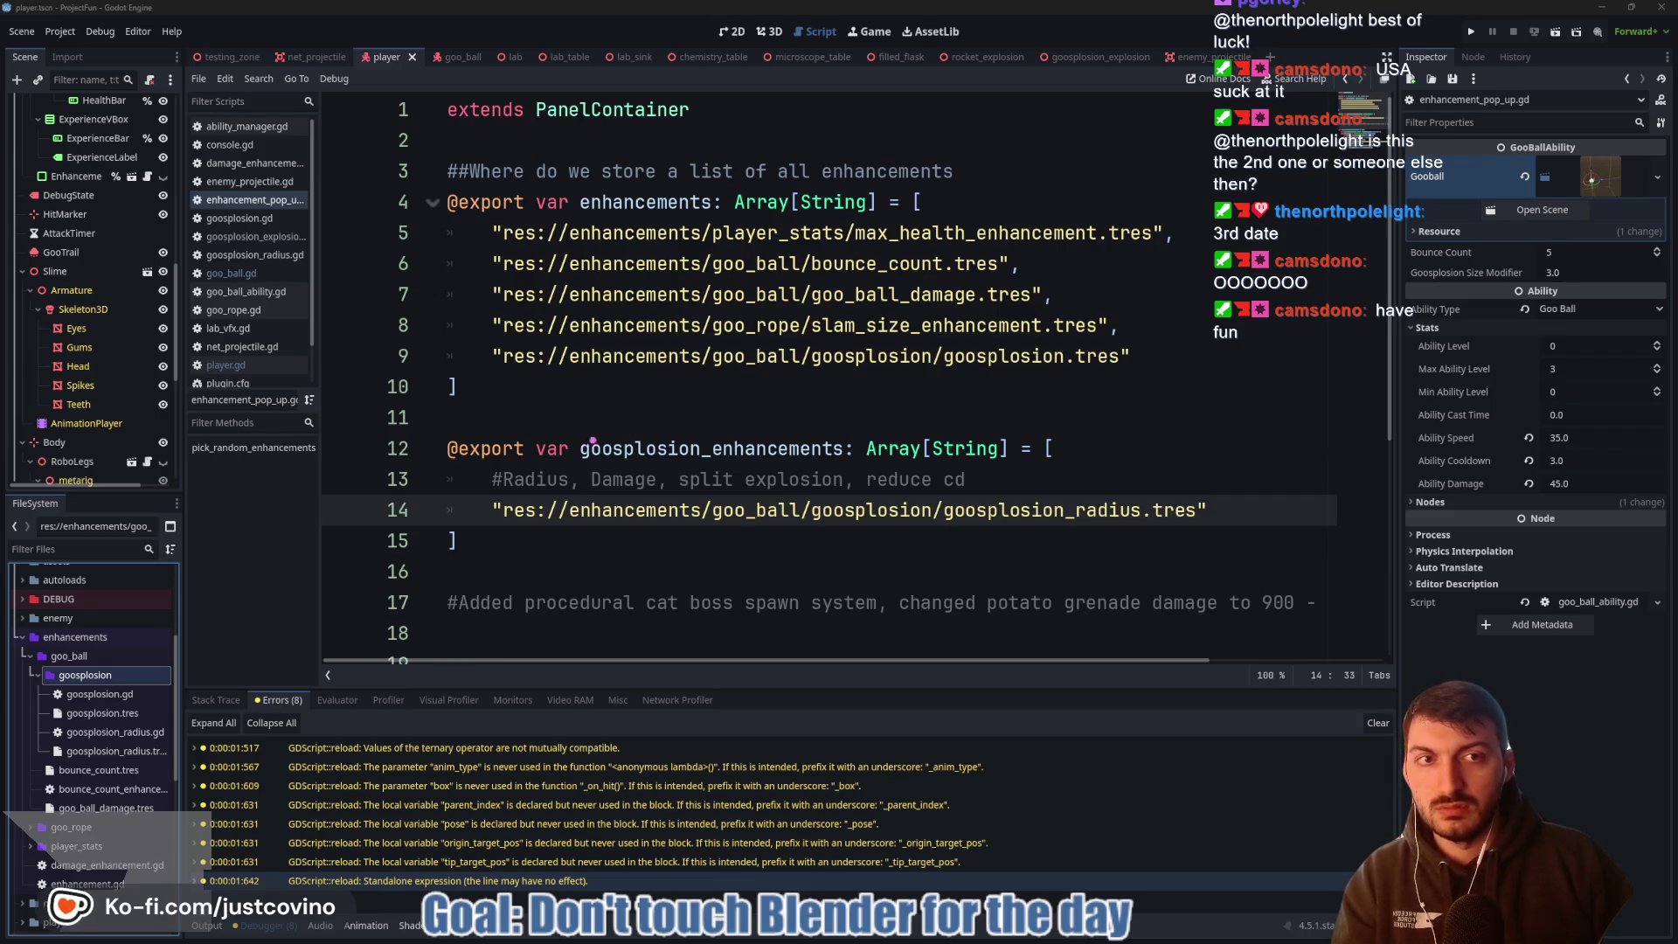
Circle Array[String] on line 12 and sketch branches ending in three circles below the code
mouse_move(891, 395)
mouse_down()
mouse_move(949, 428)
mouse_move(879, 398)
mouse_up()
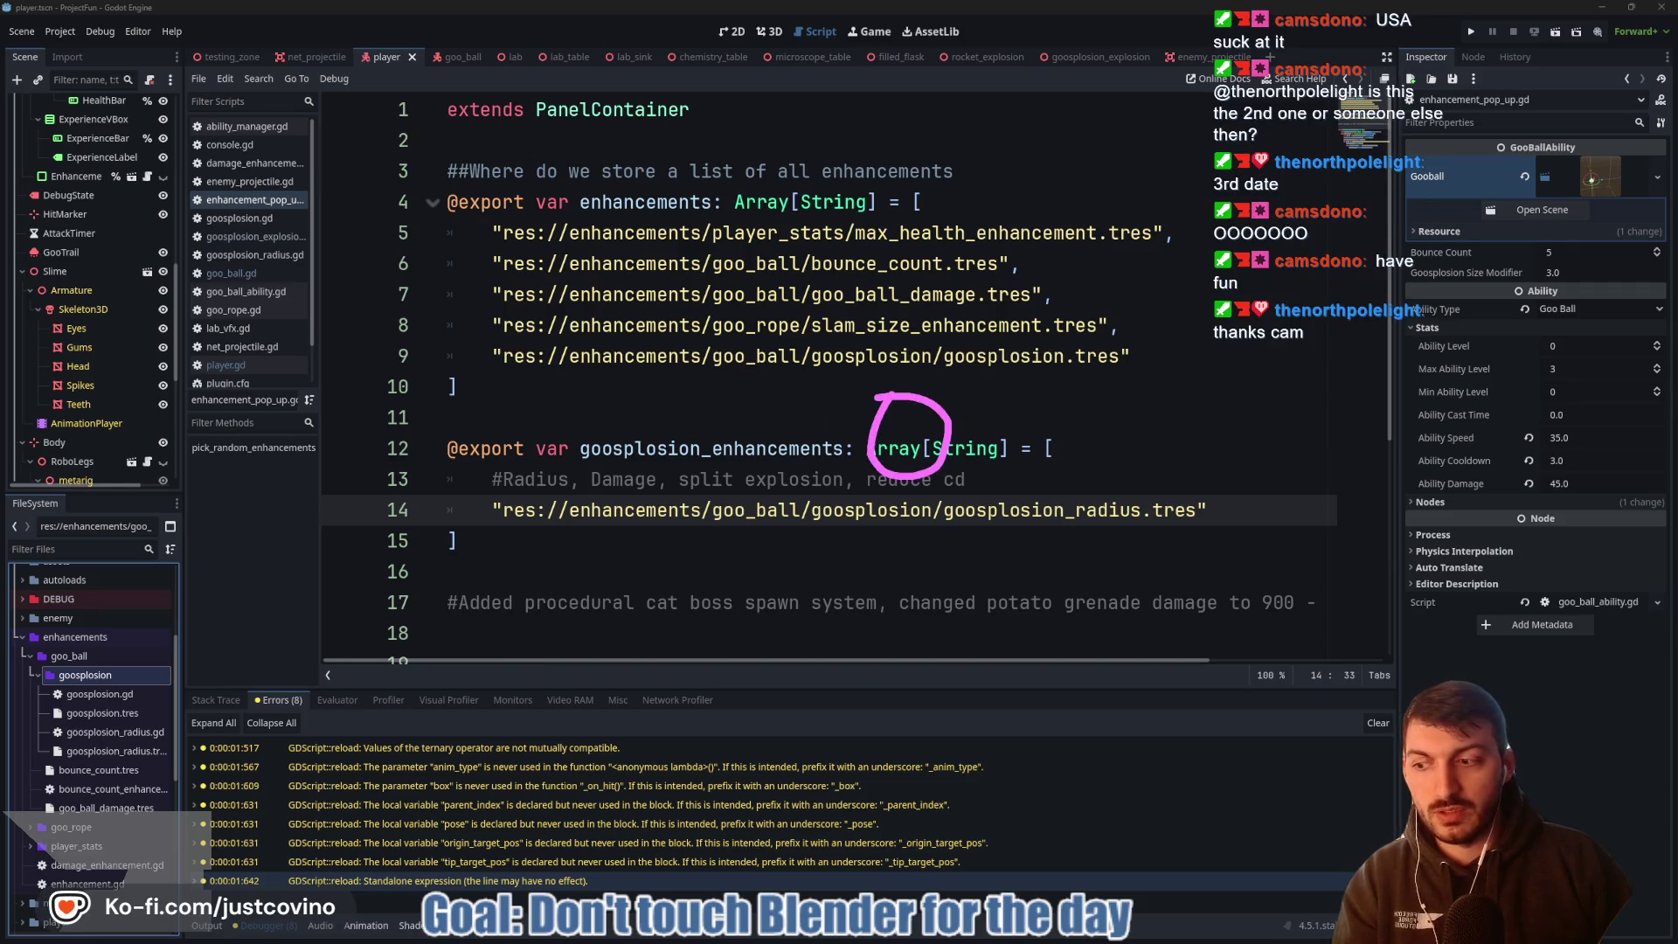
drag(849, 497, 636, 647)
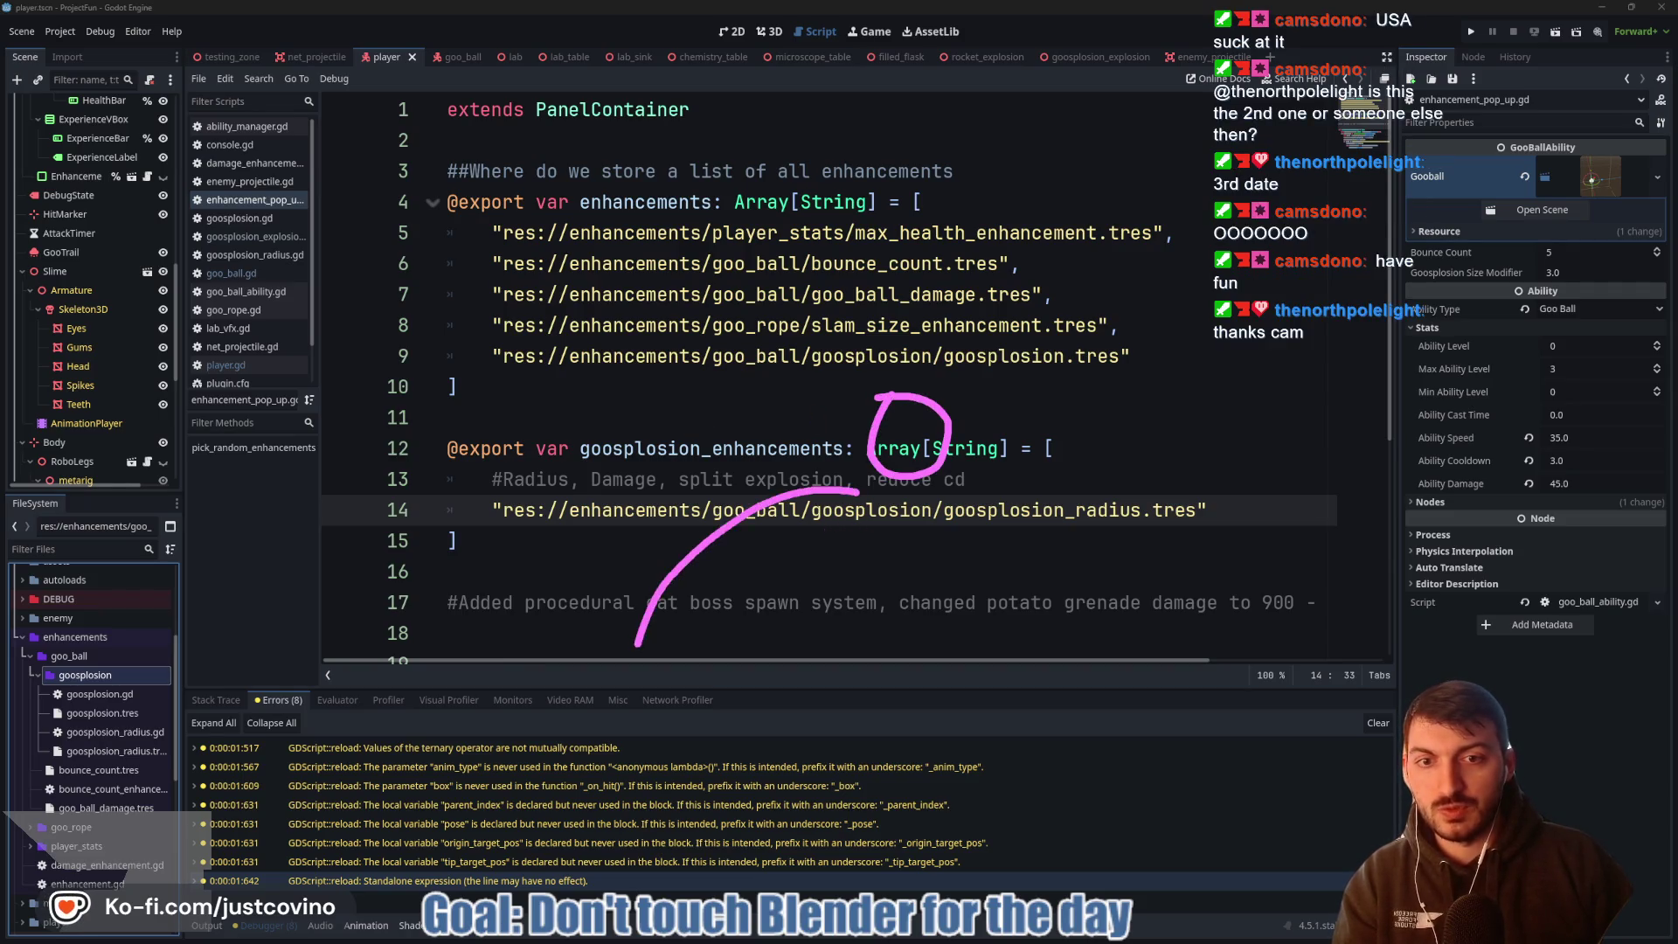
mouse_move(902, 492)
mouse_down()
mouse_move(916, 531)
mouse_move(904, 662)
mouse_move(1049, 523)
mouse_move(1145, 666)
mouse_up()
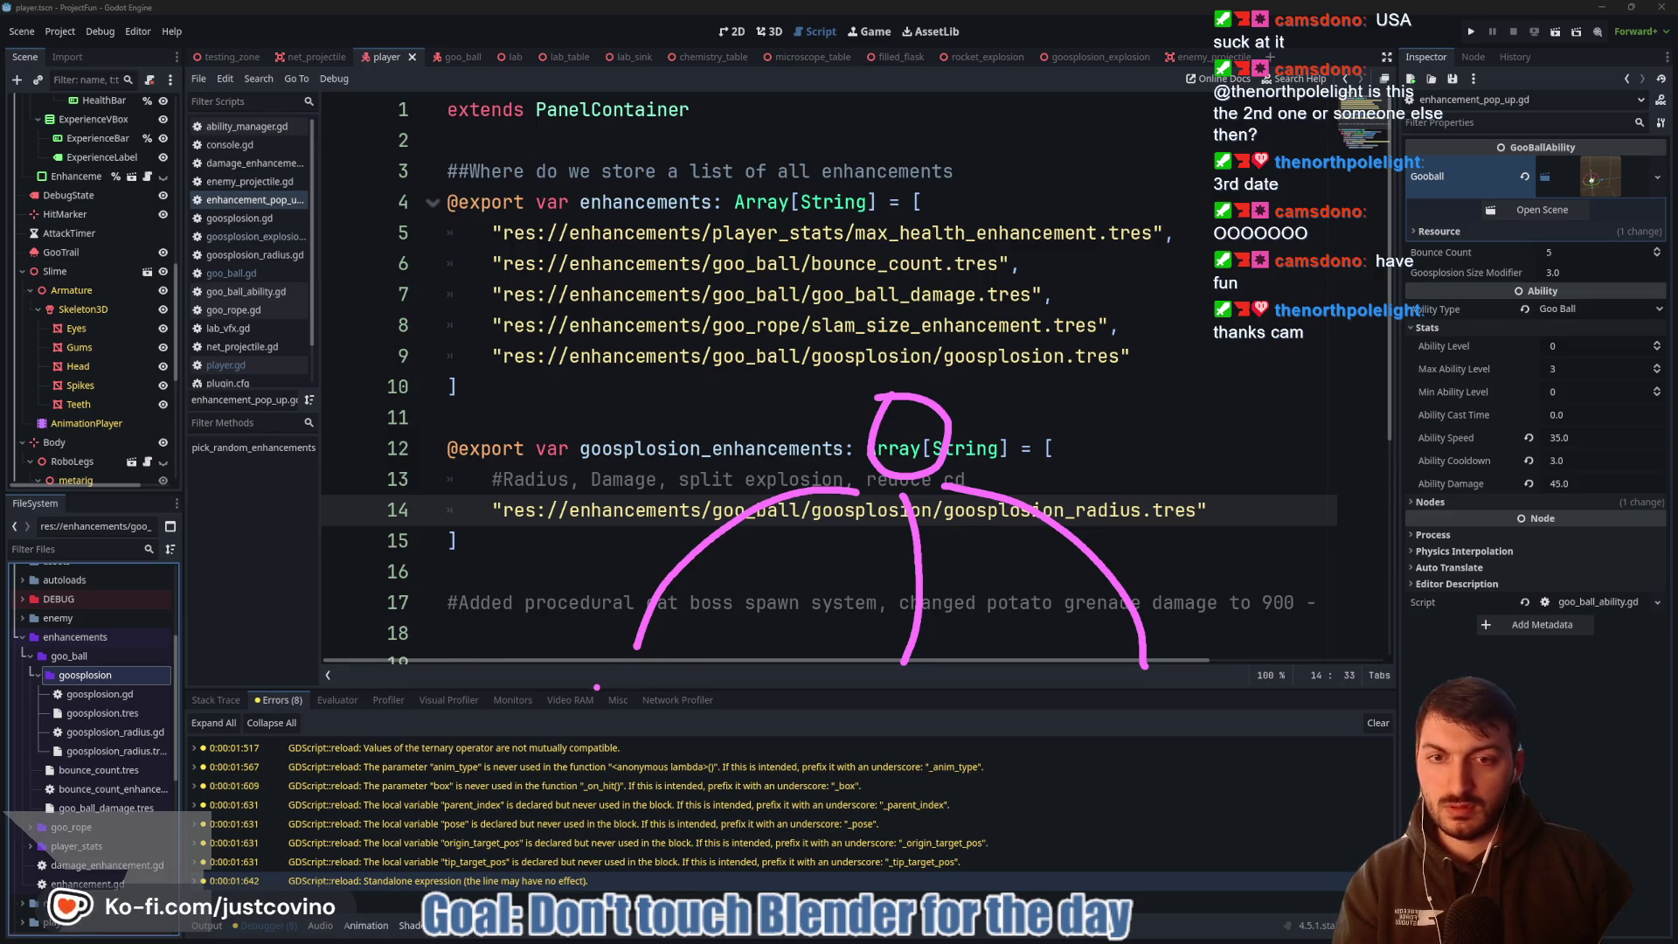
drag(623, 662, 559, 655)
mouse_move(936, 666)
mouse_down()
mouse_move(836, 725)
mouse_move(883, 680)
mouse_up()
drag(1180, 688, 1177, 699)
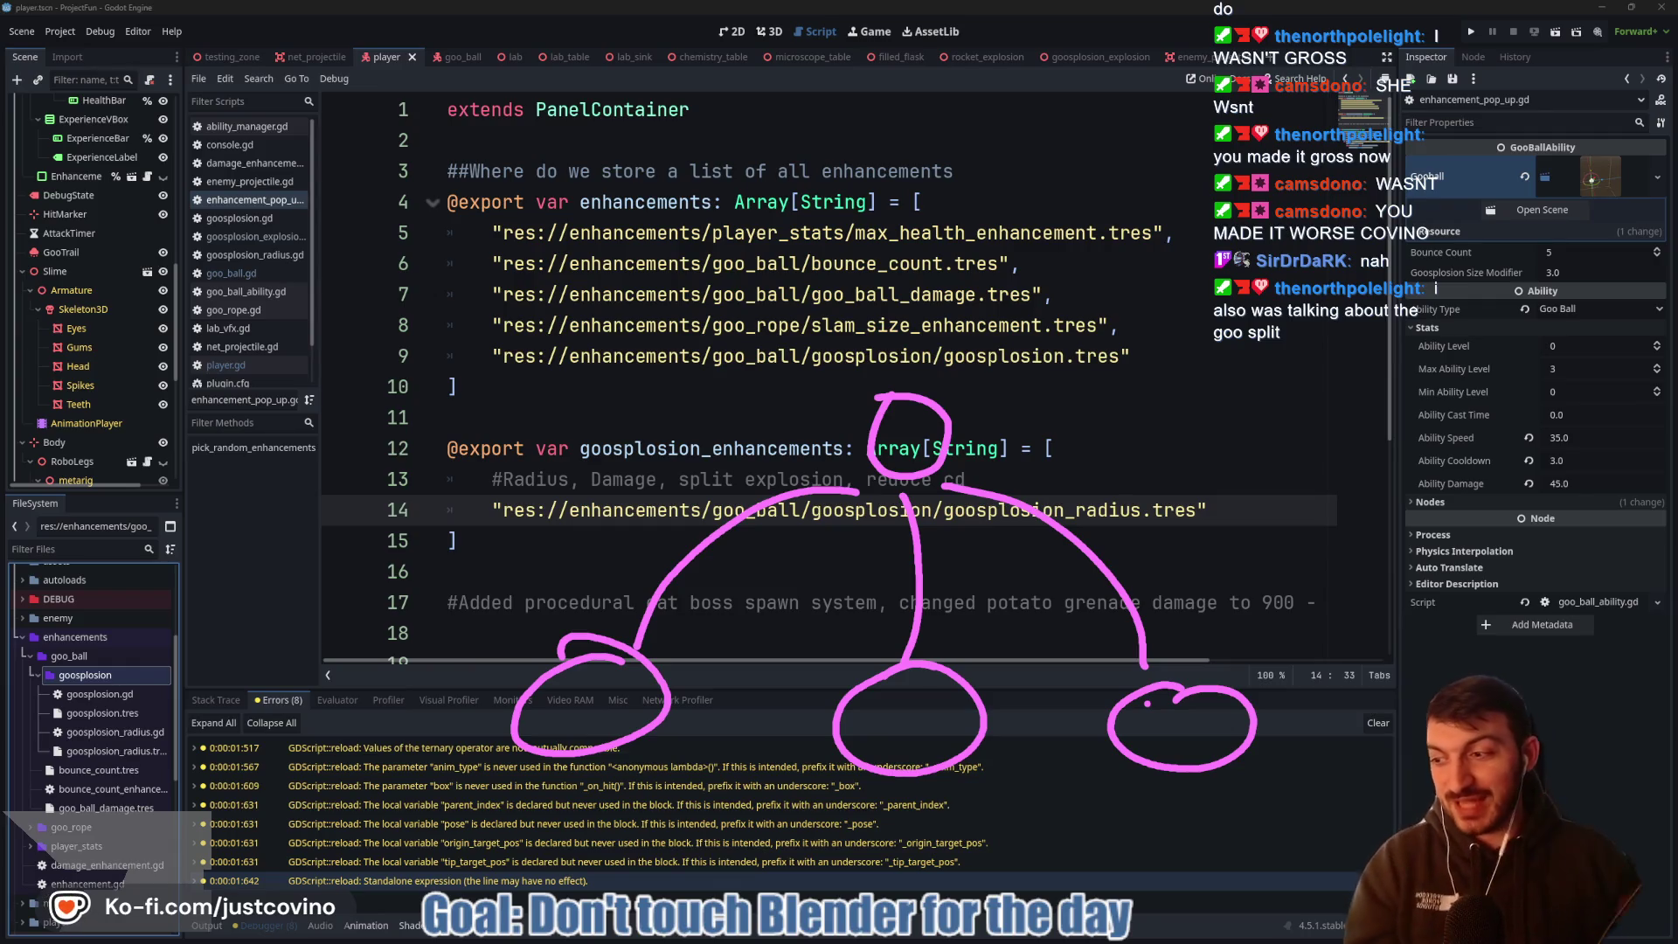
Clear the diagram, put the caret after line 14's closing quote, and scroll to pick_random_enhancements
key(Escape)
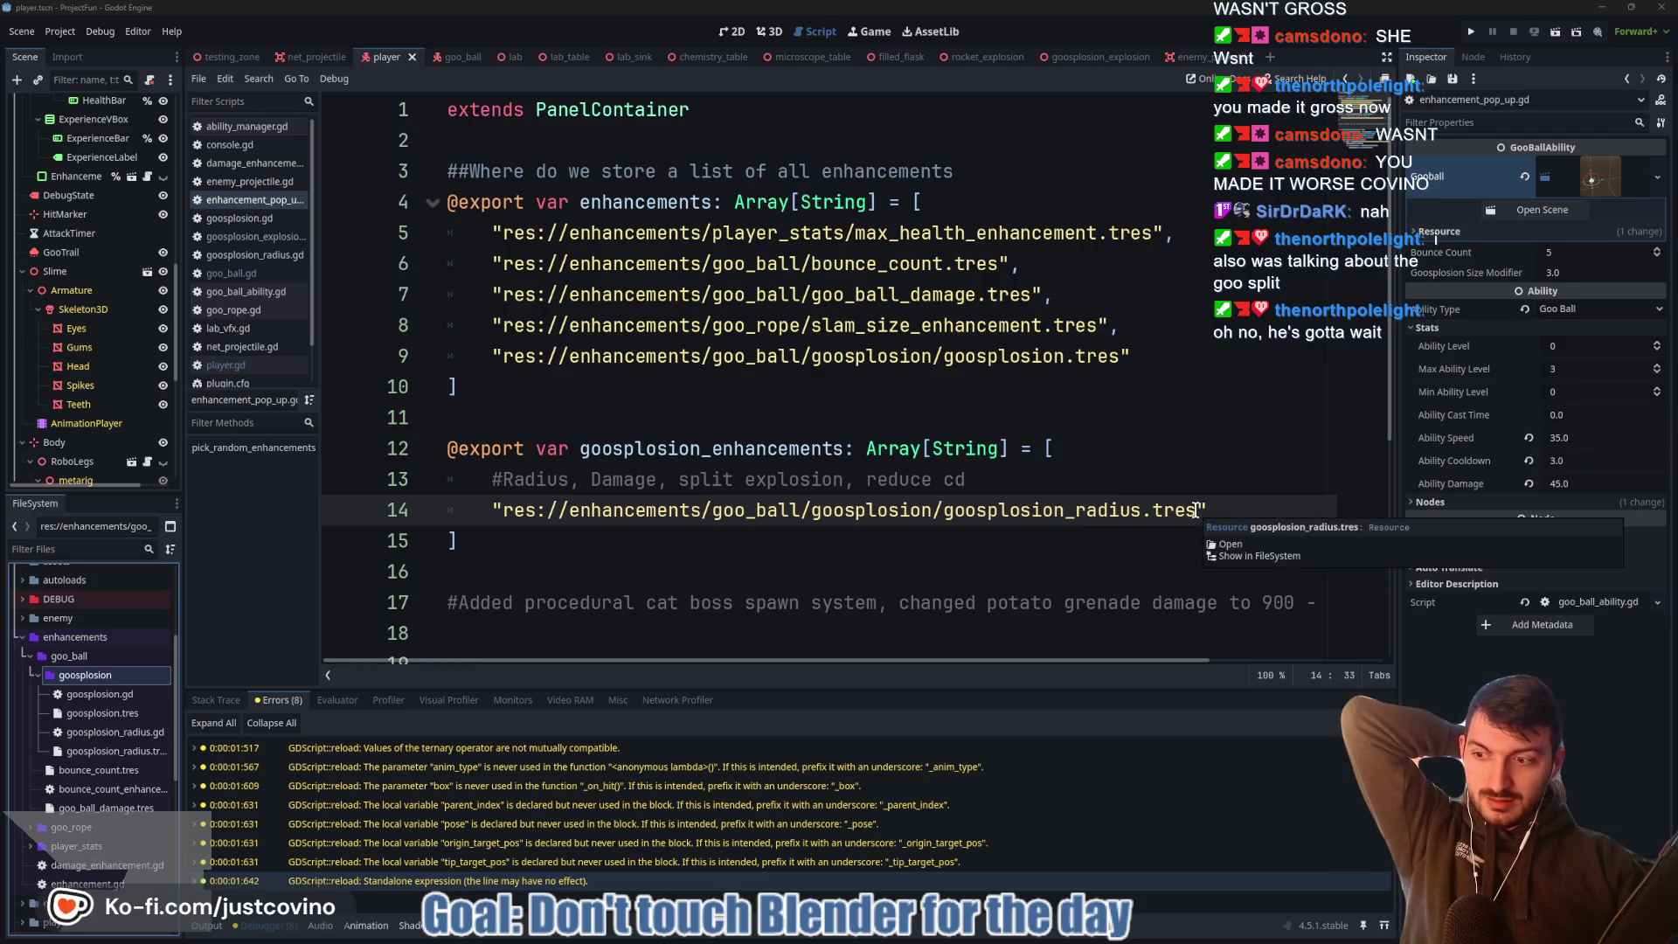
mouse_move(1189, 507)
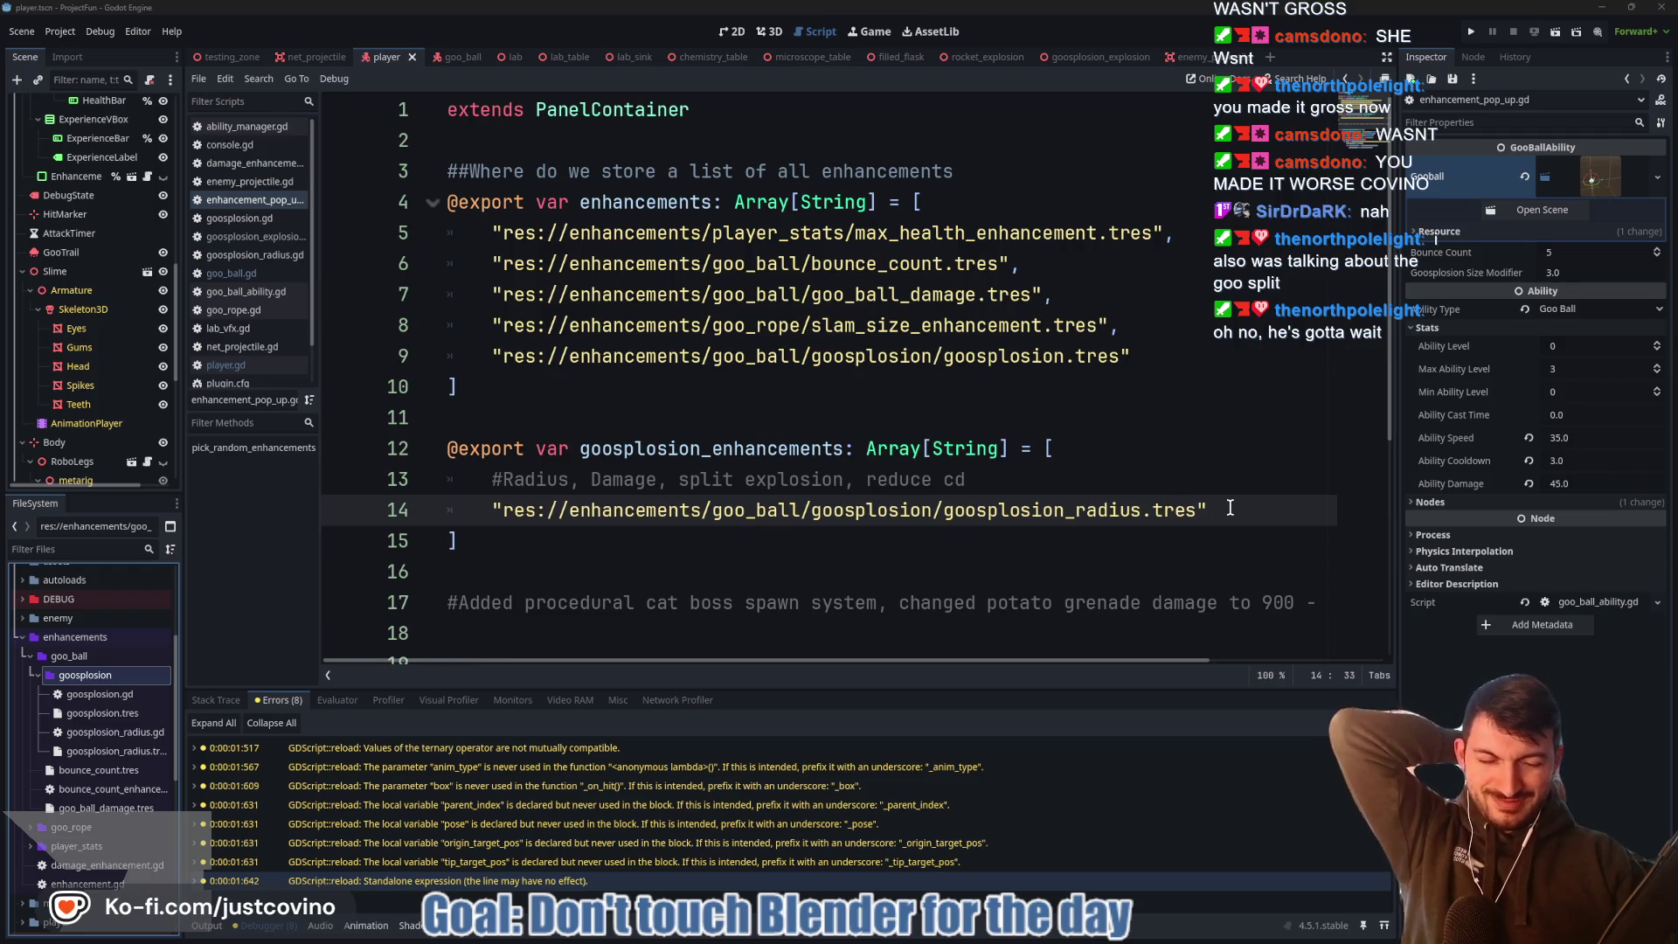
click(1230, 508)
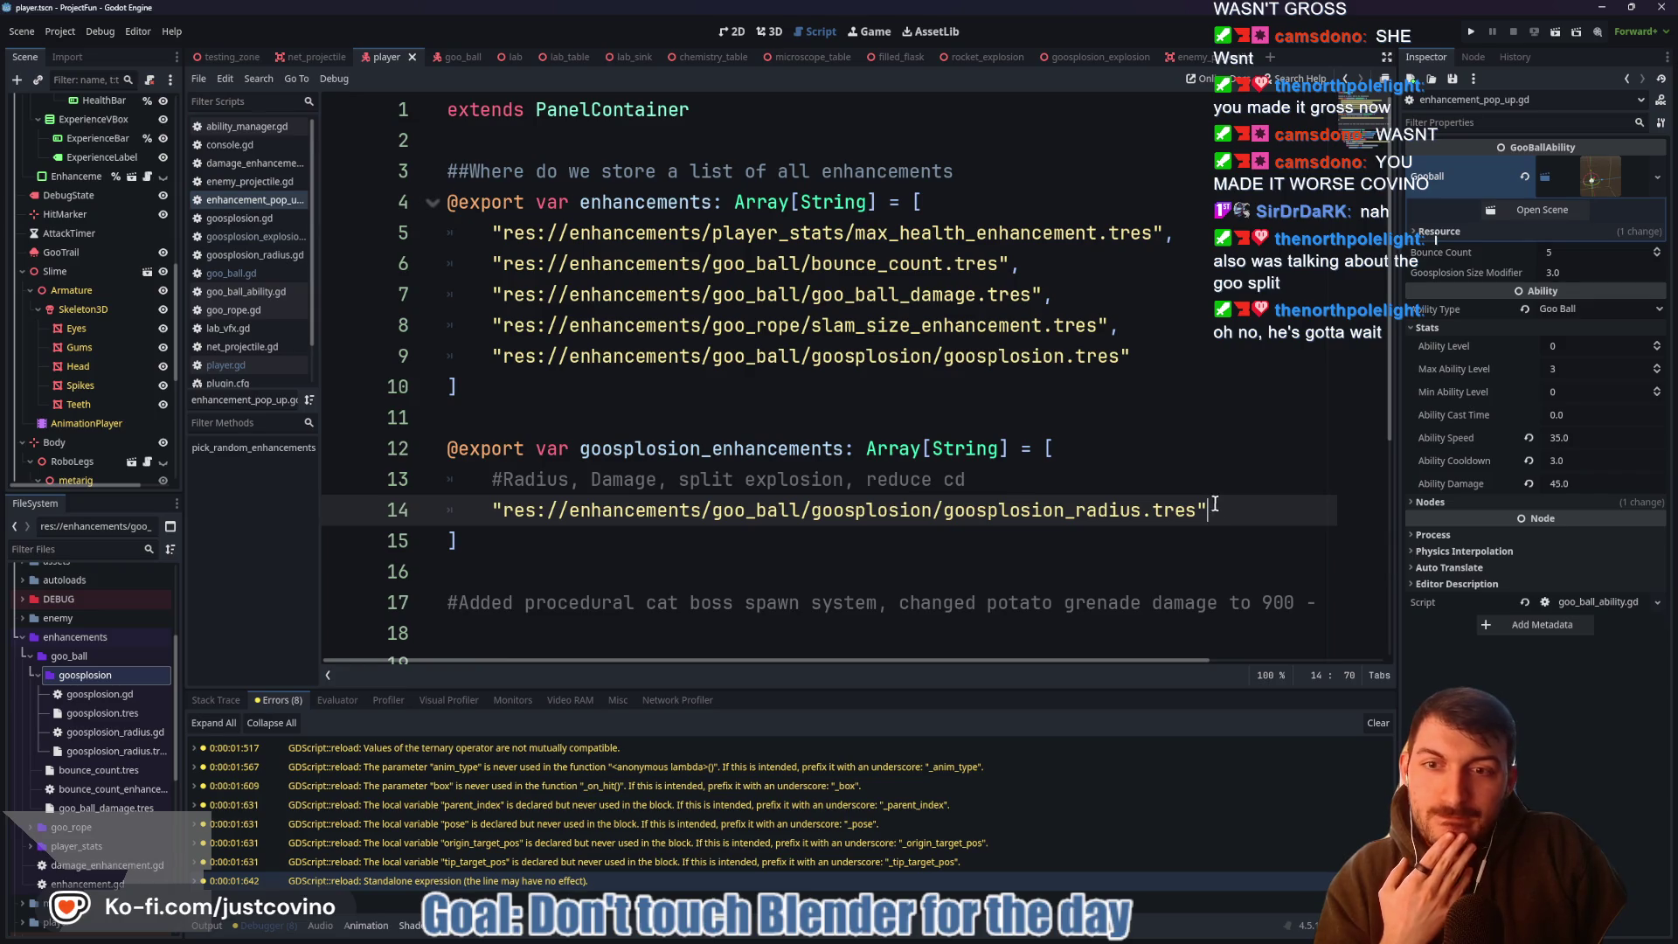
scroll(1214, 504, down, 1)
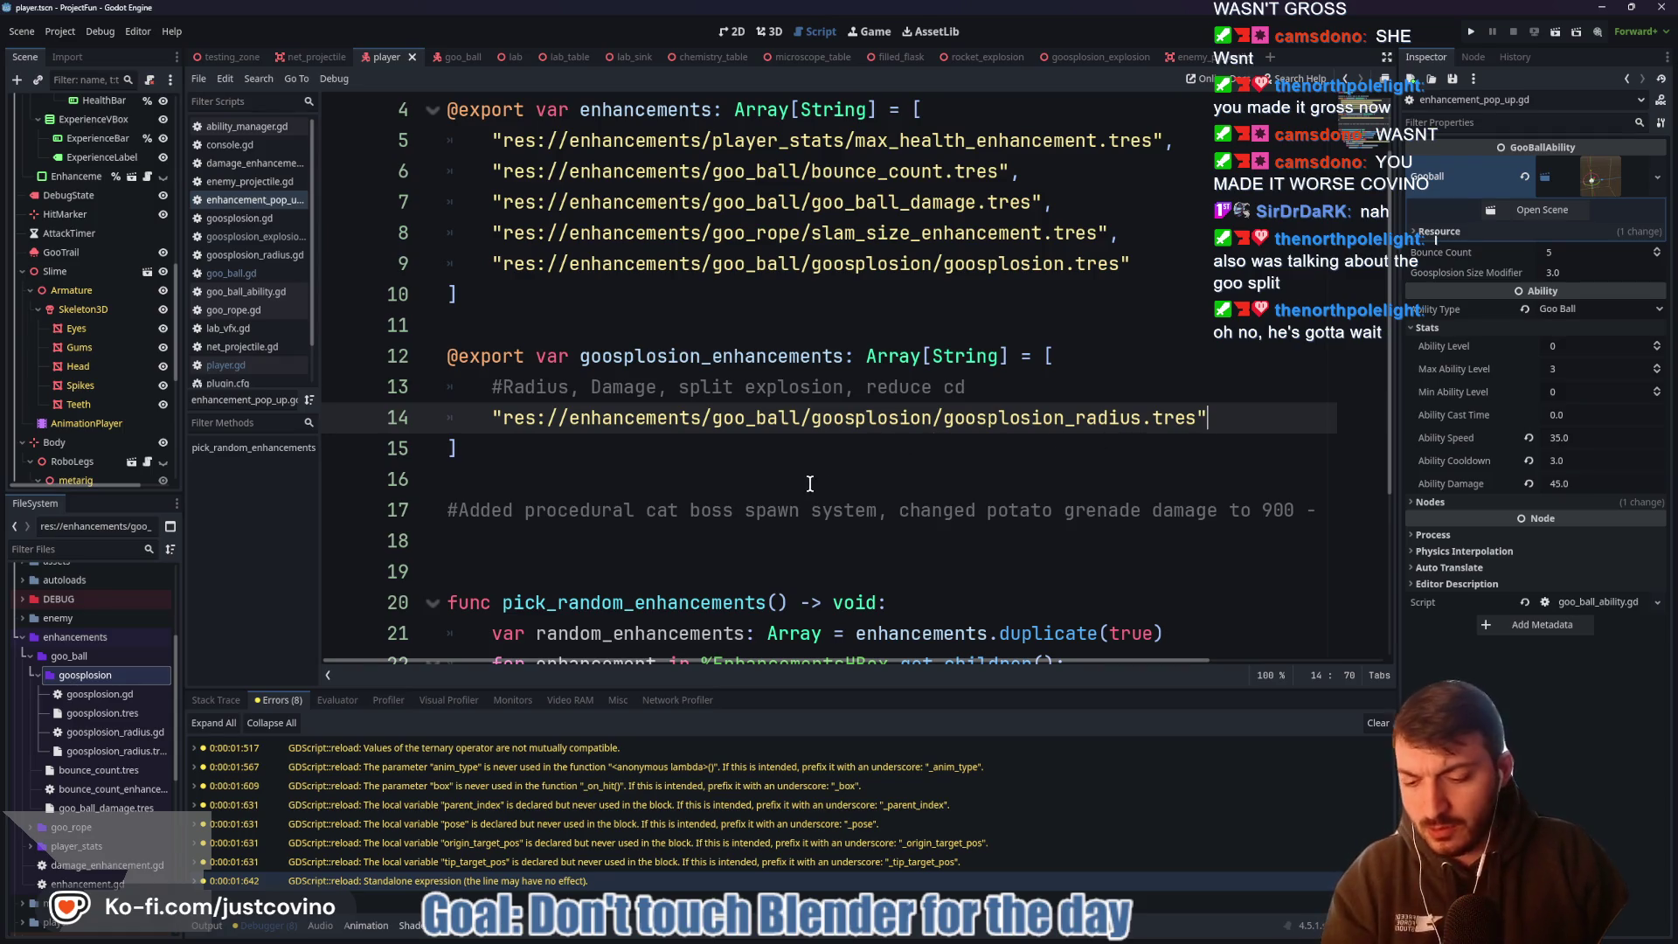
mouse_move(839, 451)
mouse_down()
mouse_move(813, 503)
mouse_move(866, 444)
mouse_move(822, 451)
mouse_up()
mouse_move(915, 404)
mouse_down()
mouse_move(924, 559)
mouse_move(658, 593)
mouse_up()
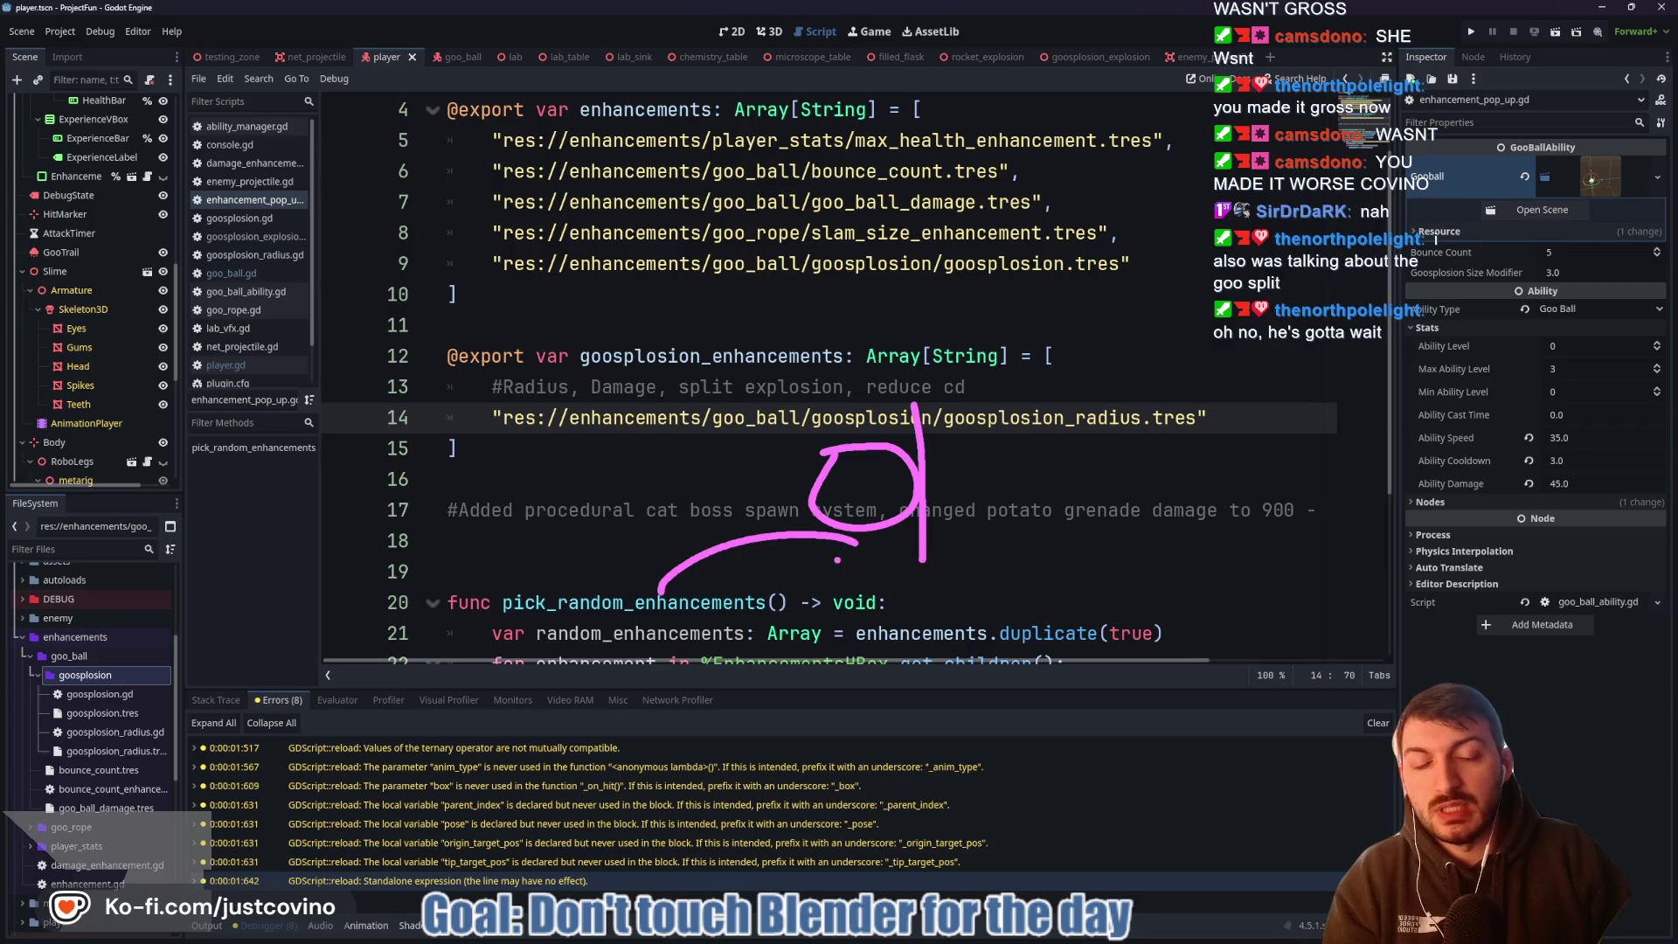
mouse_move(850, 540)
mouse_down()
mouse_move(1014, 642)
mouse_move(812, 617)
mouse_up()
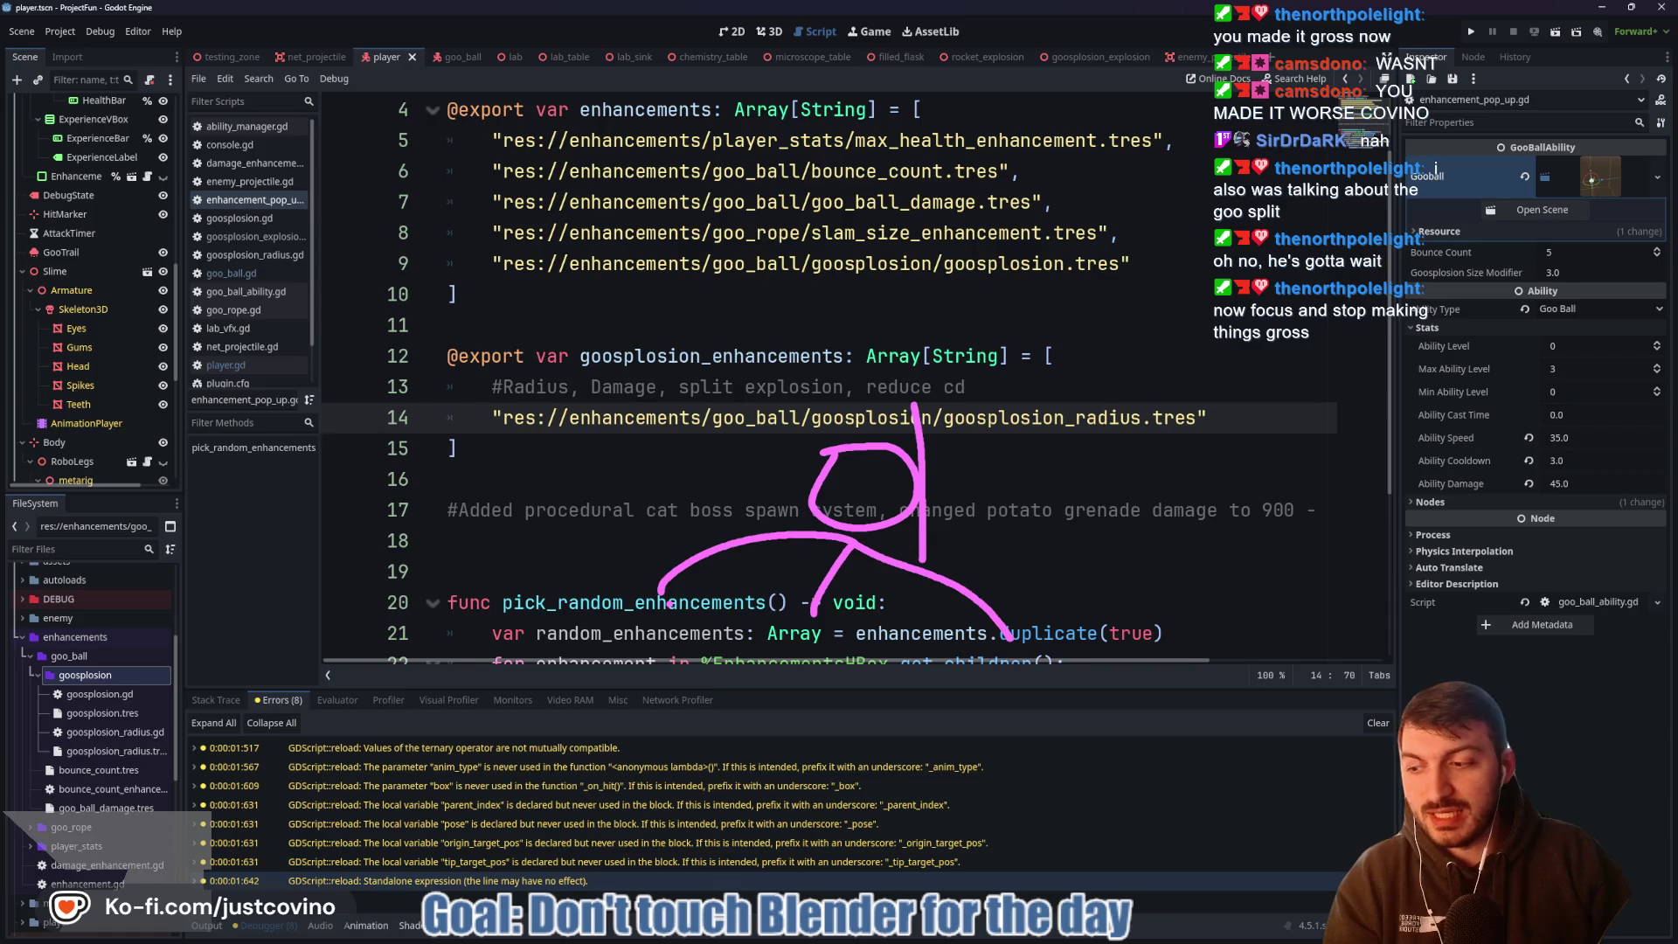
mouse_move(663, 569)
mouse_down()
mouse_move(611, 645)
mouse_move(664, 571)
mouse_up()
drag(826, 603, 822, 602)
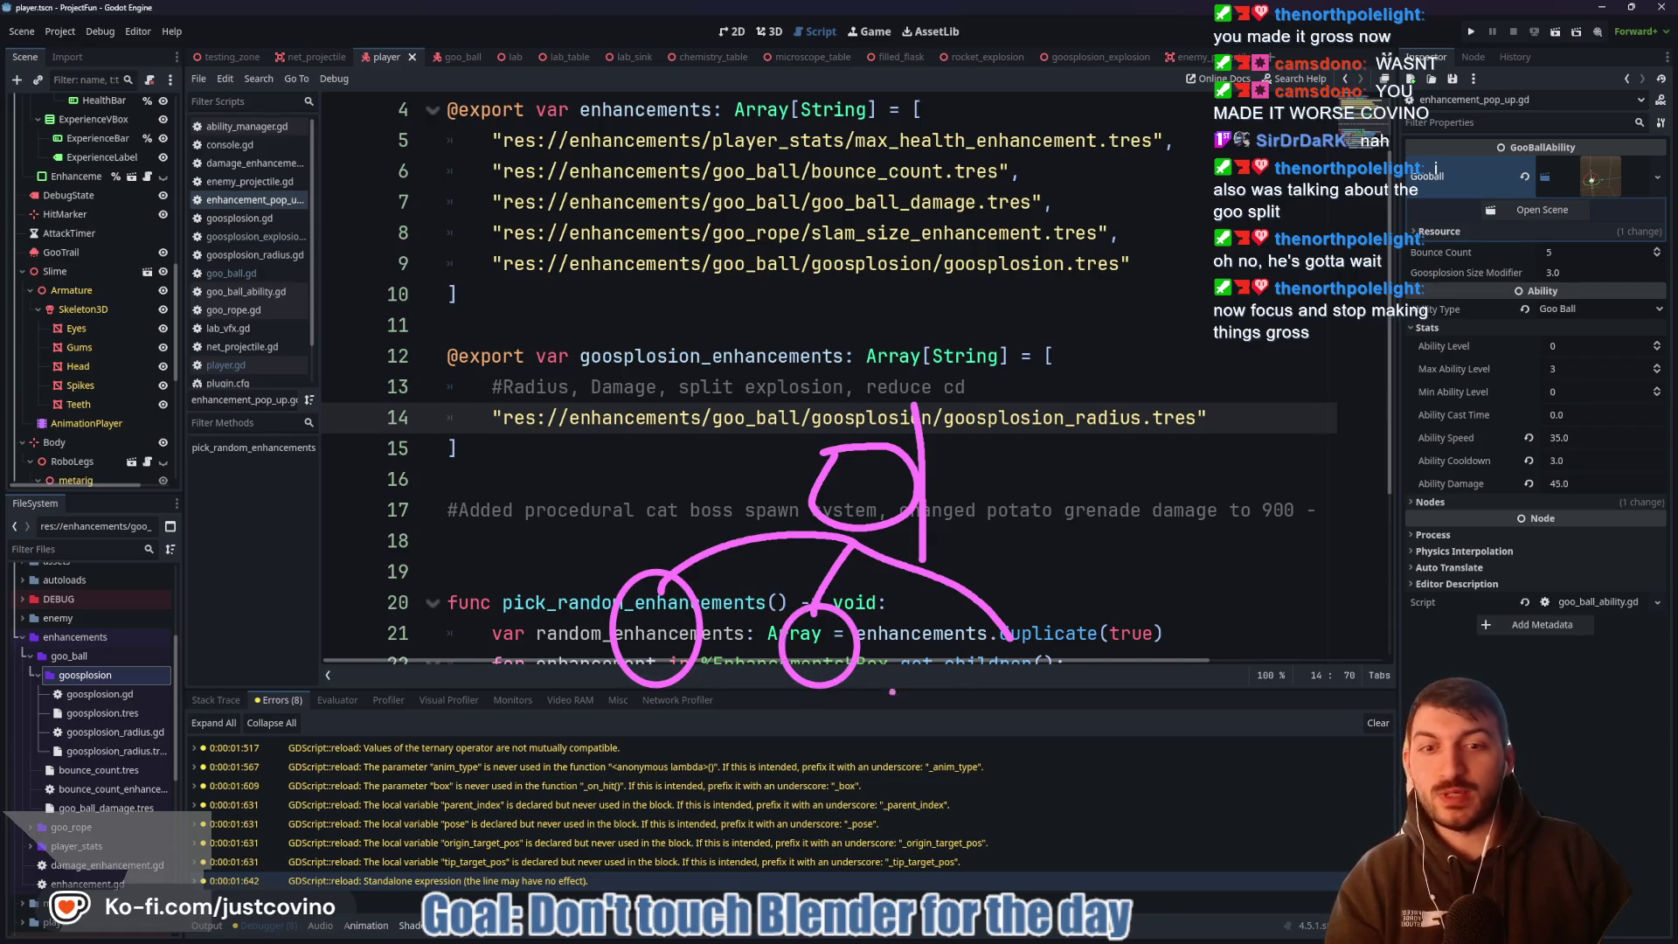
key(Escape)
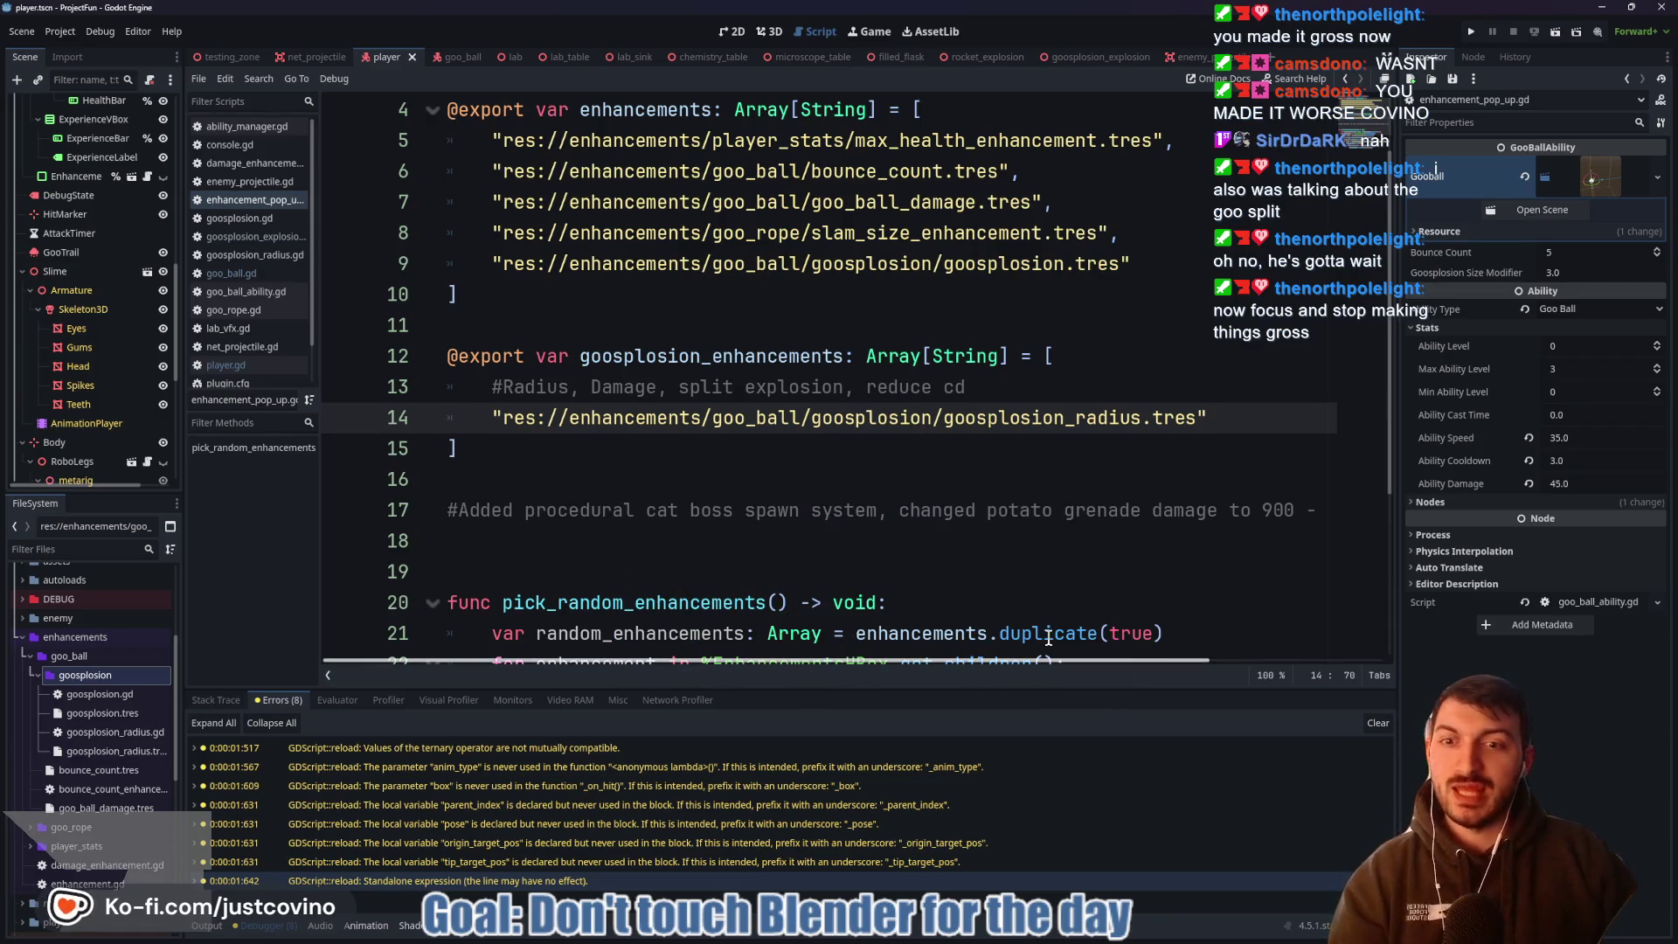
mouse_move(1049, 641)
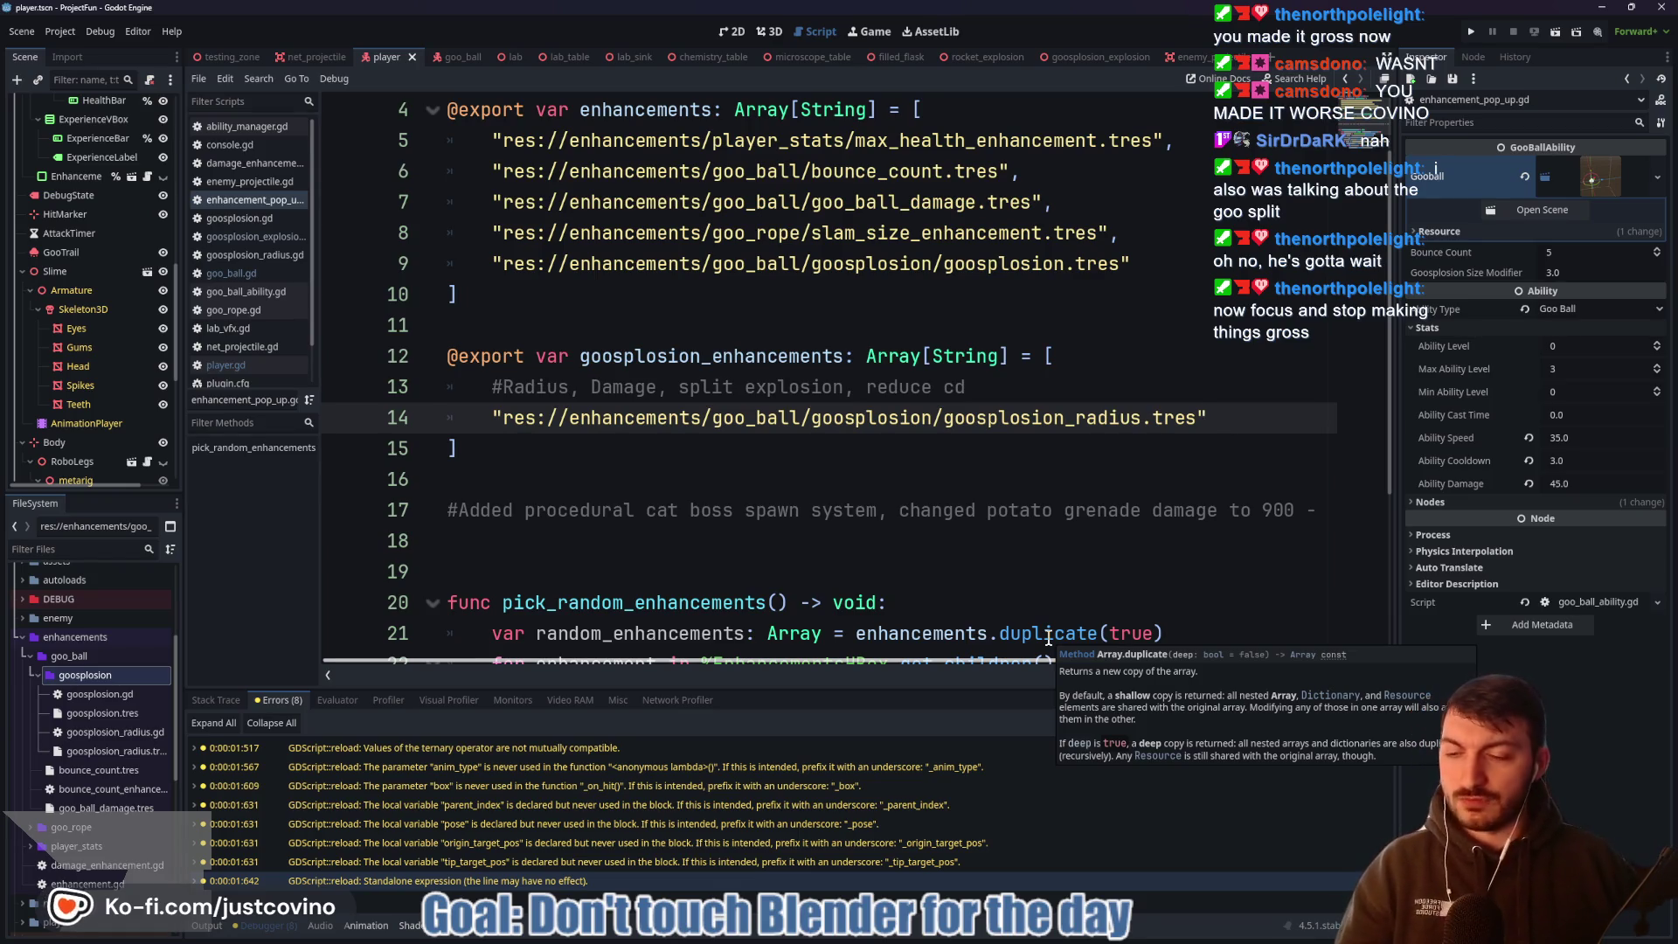
key(Down)
key(Down)
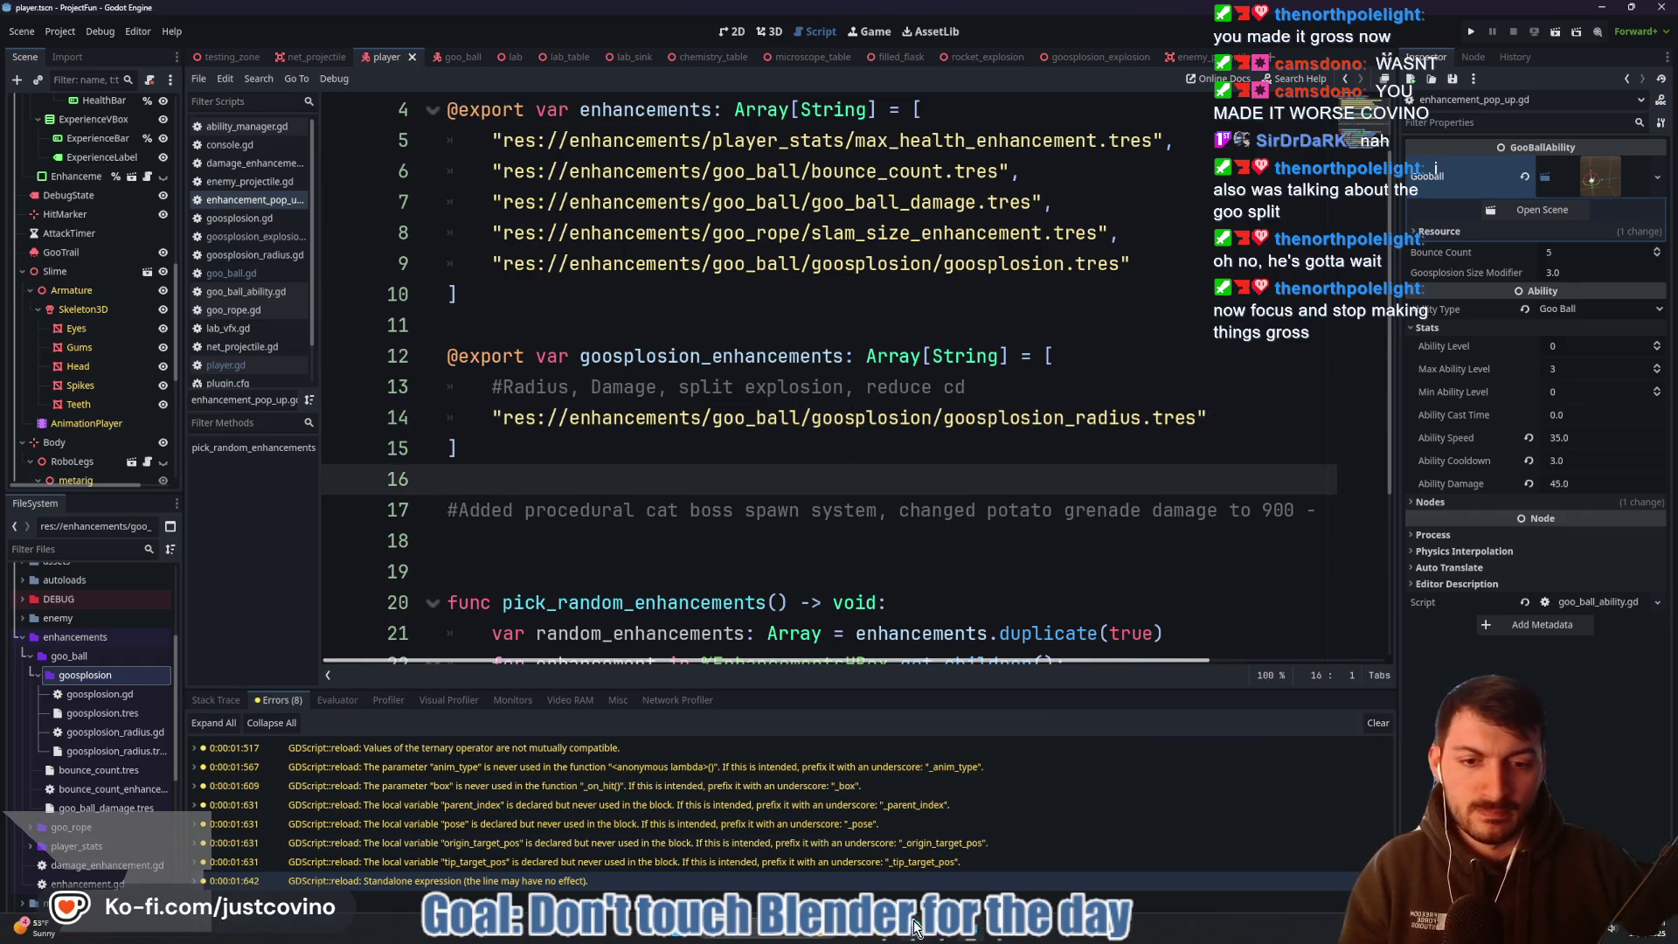
Search the web for 'game off 2025' and open the itch.io Game Off 2025 jam page
click(915, 927)
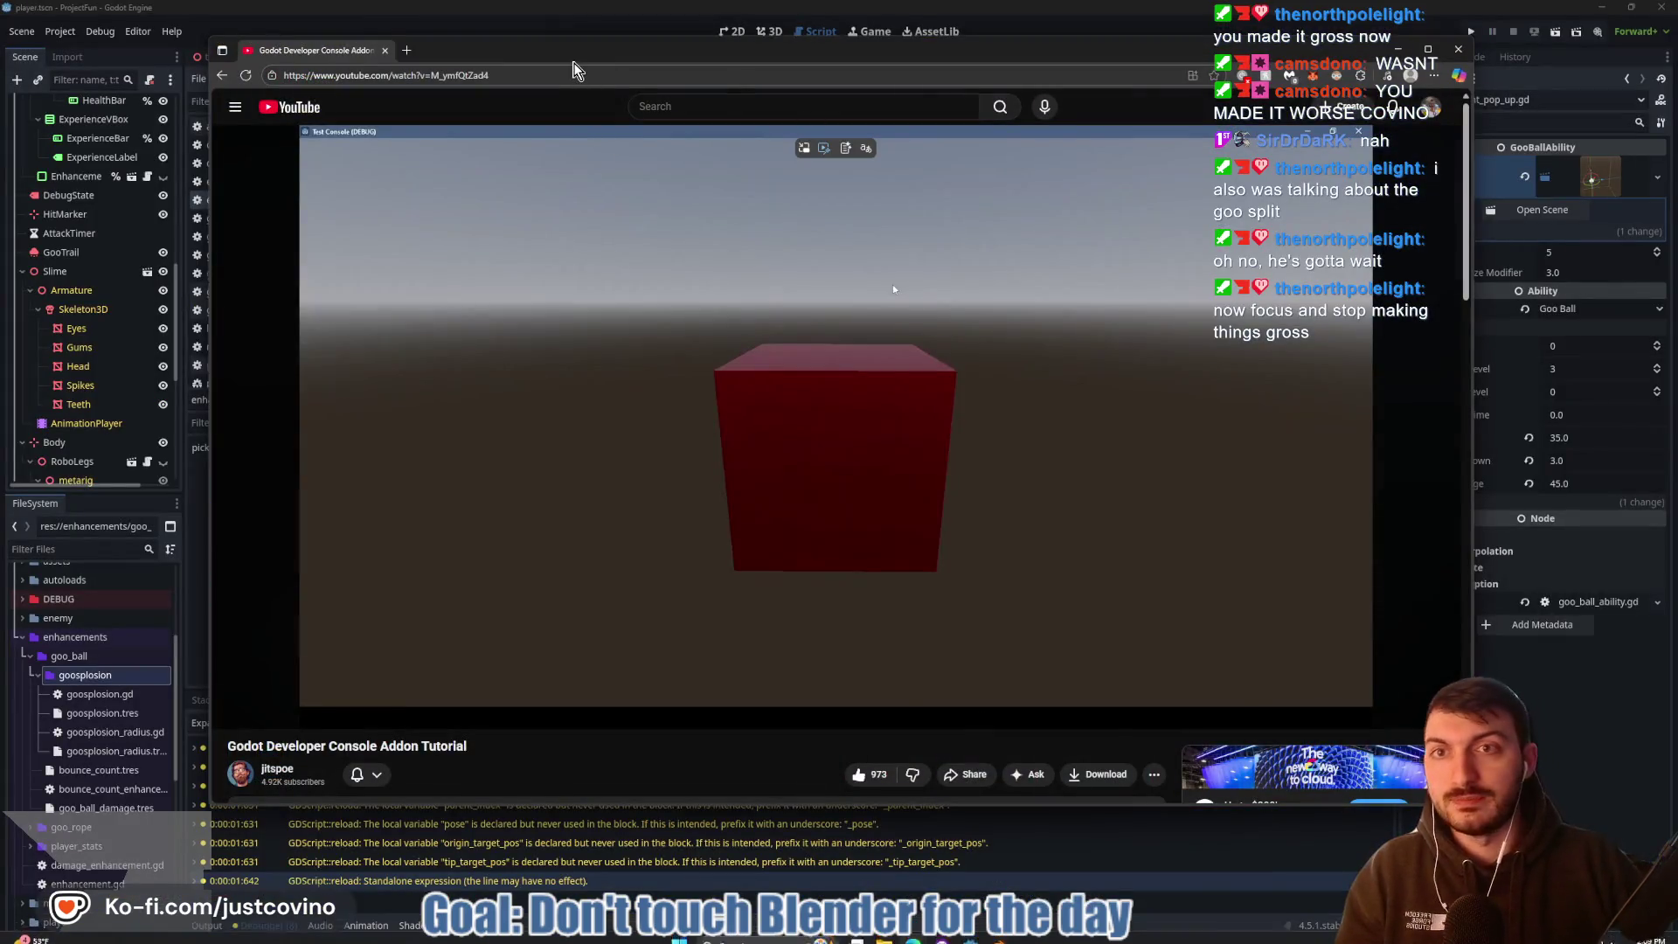
click(562, 72)
text(game )
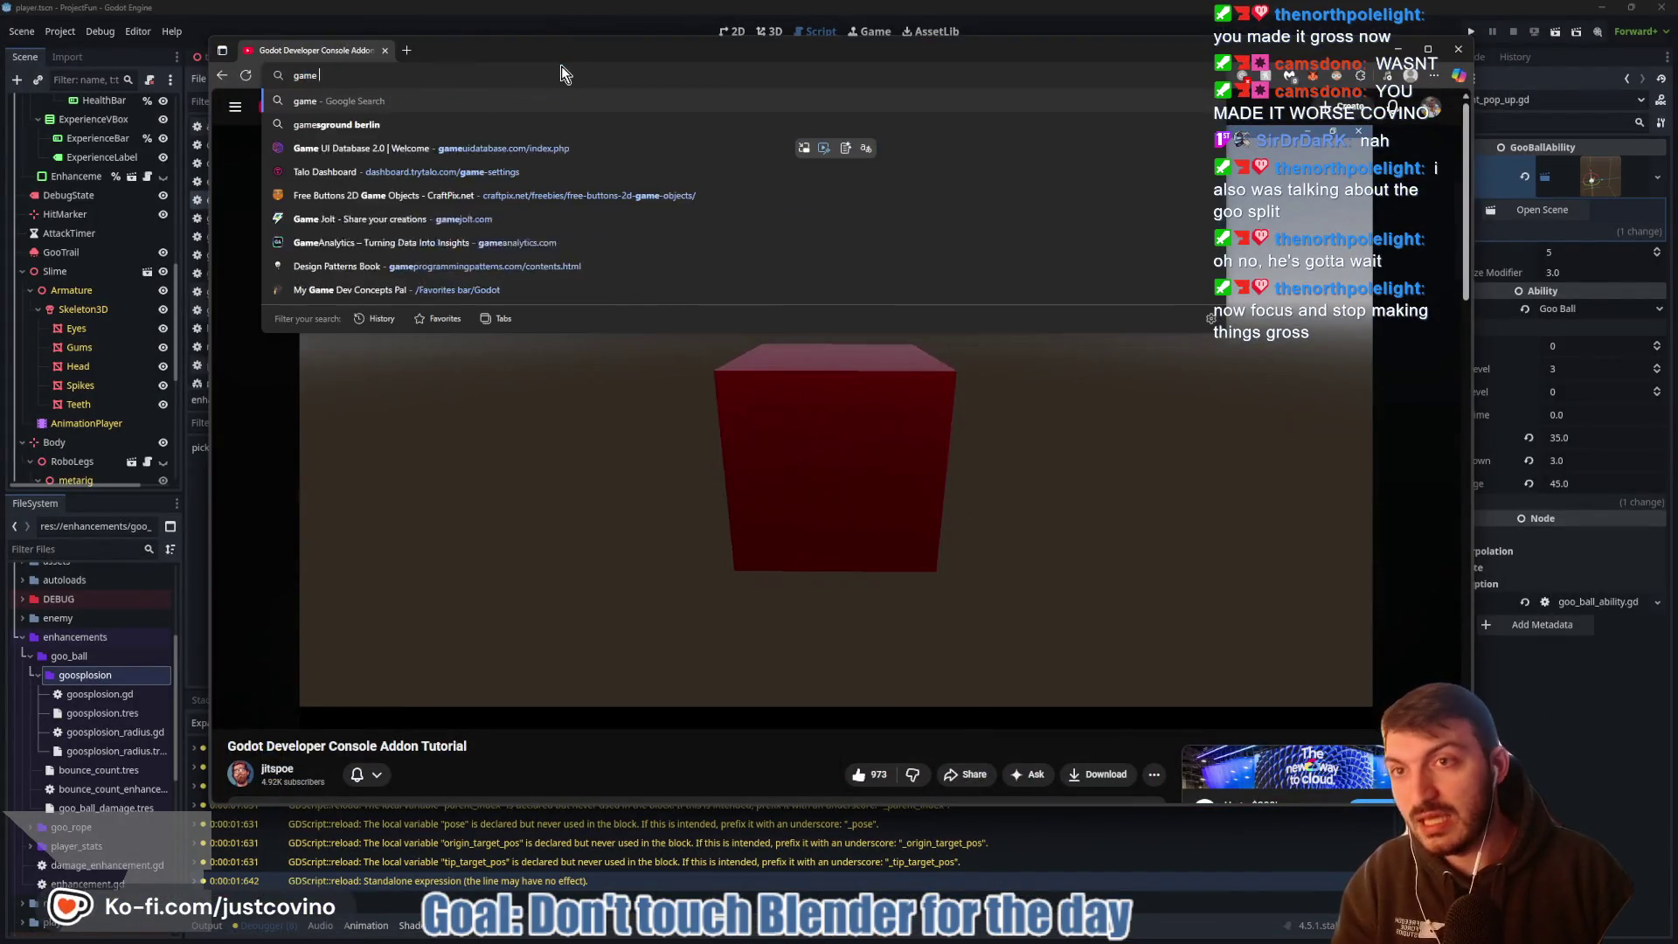
text(off 2025)
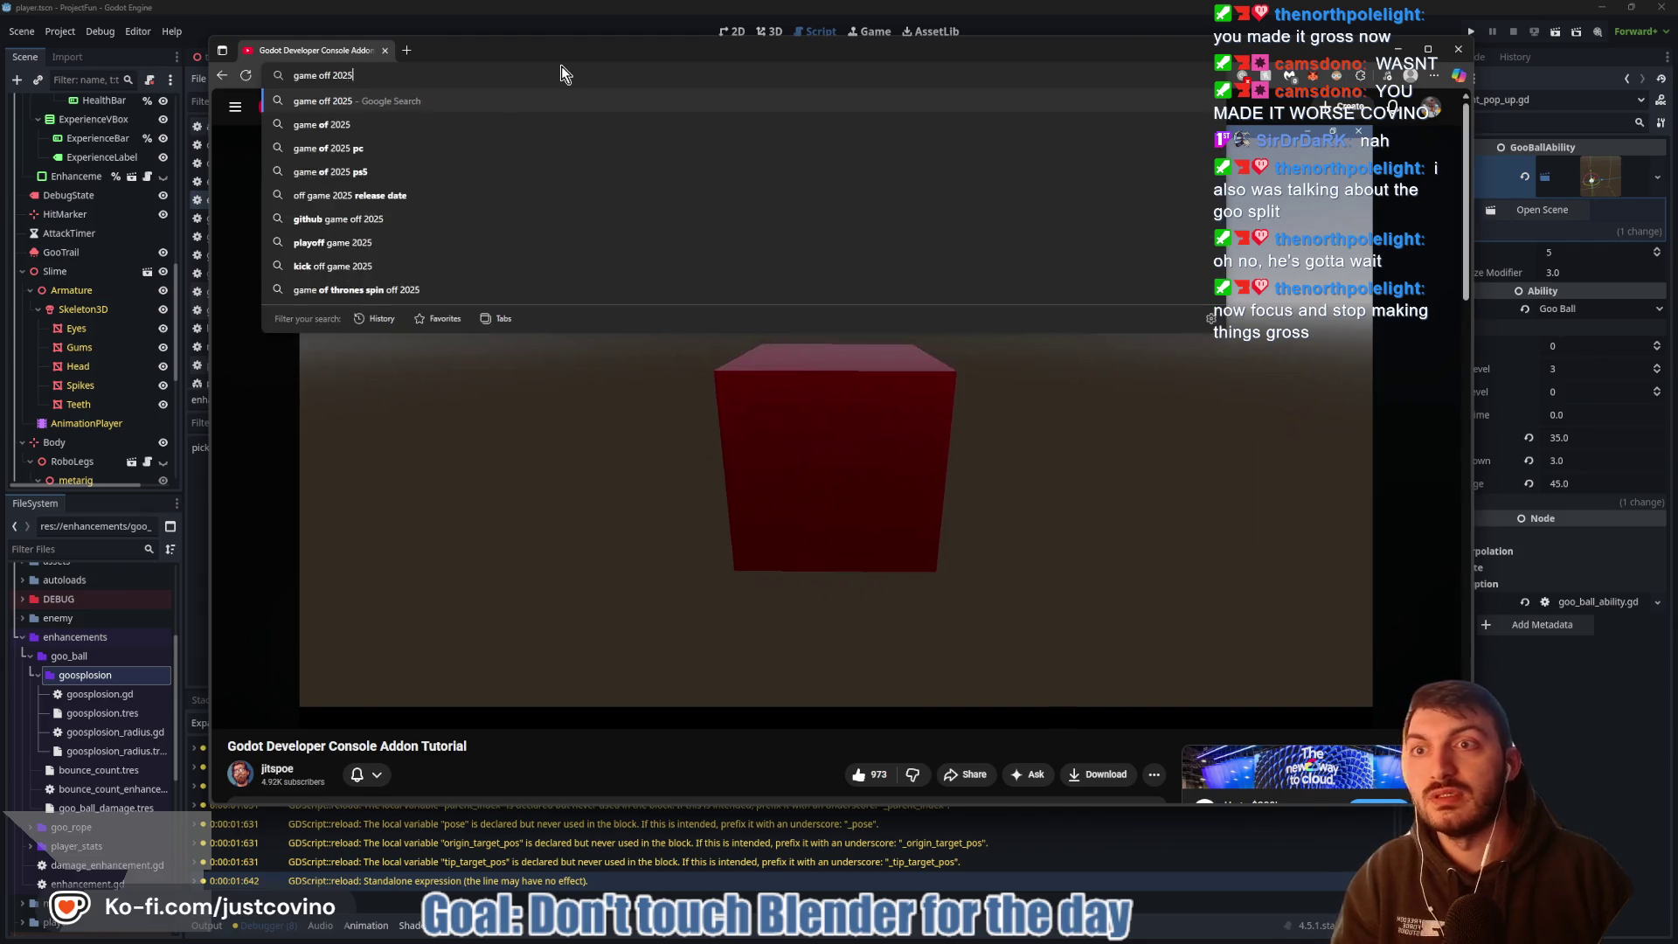
key(Return)
click(397, 245)
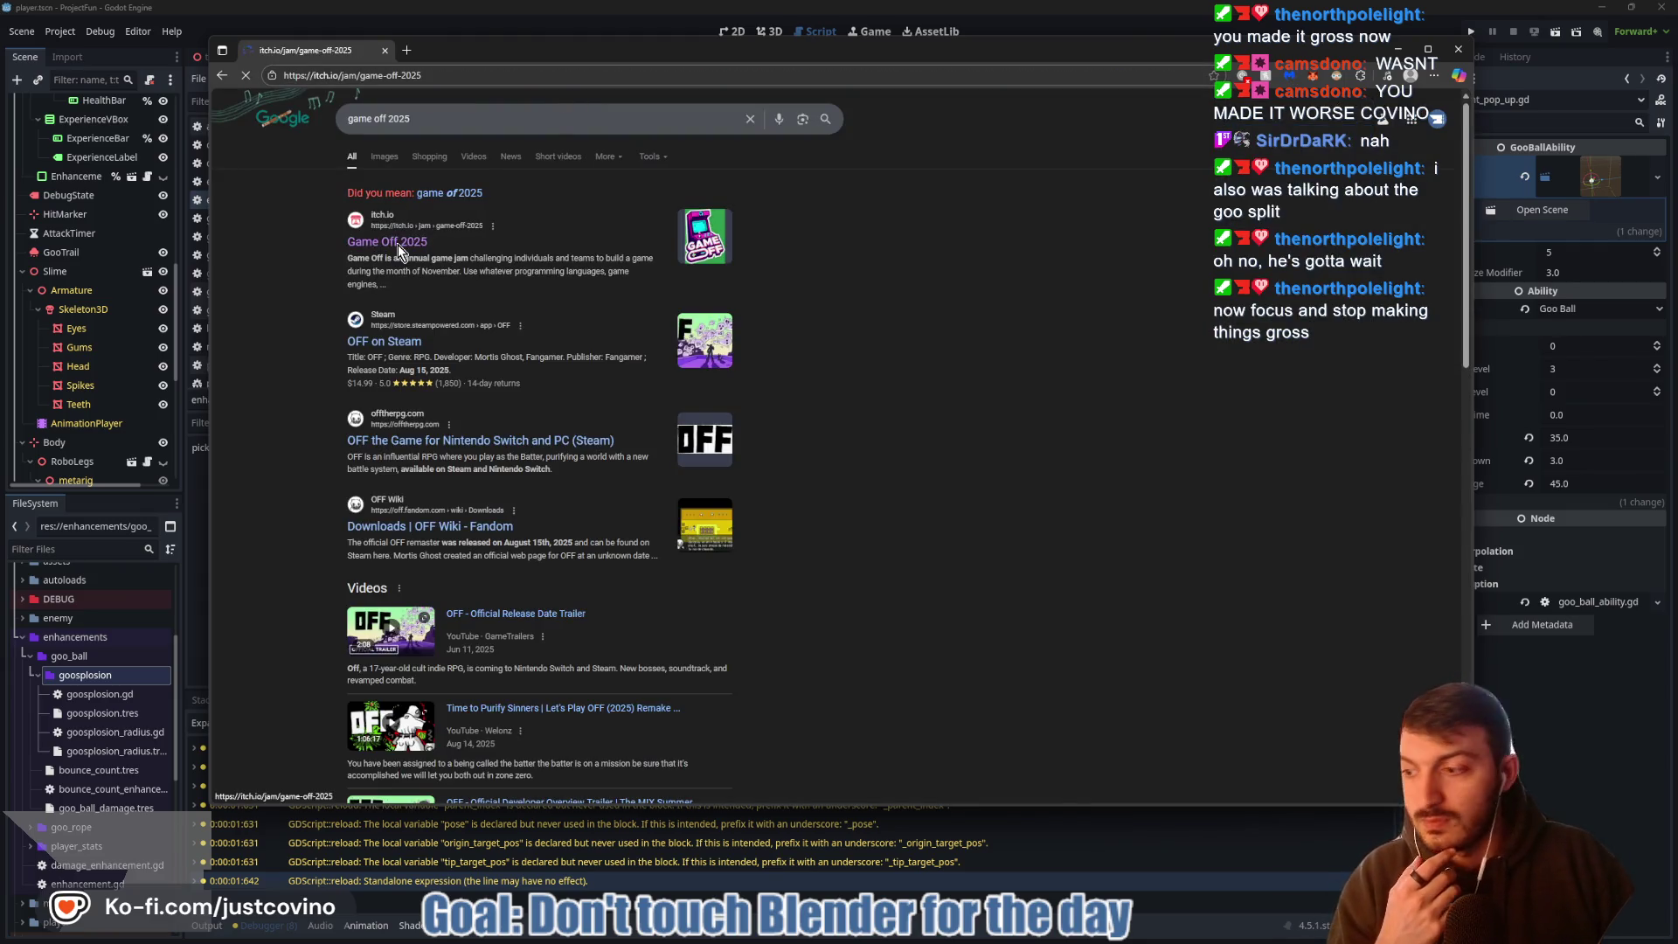
scroll(844, 367, down, 2)
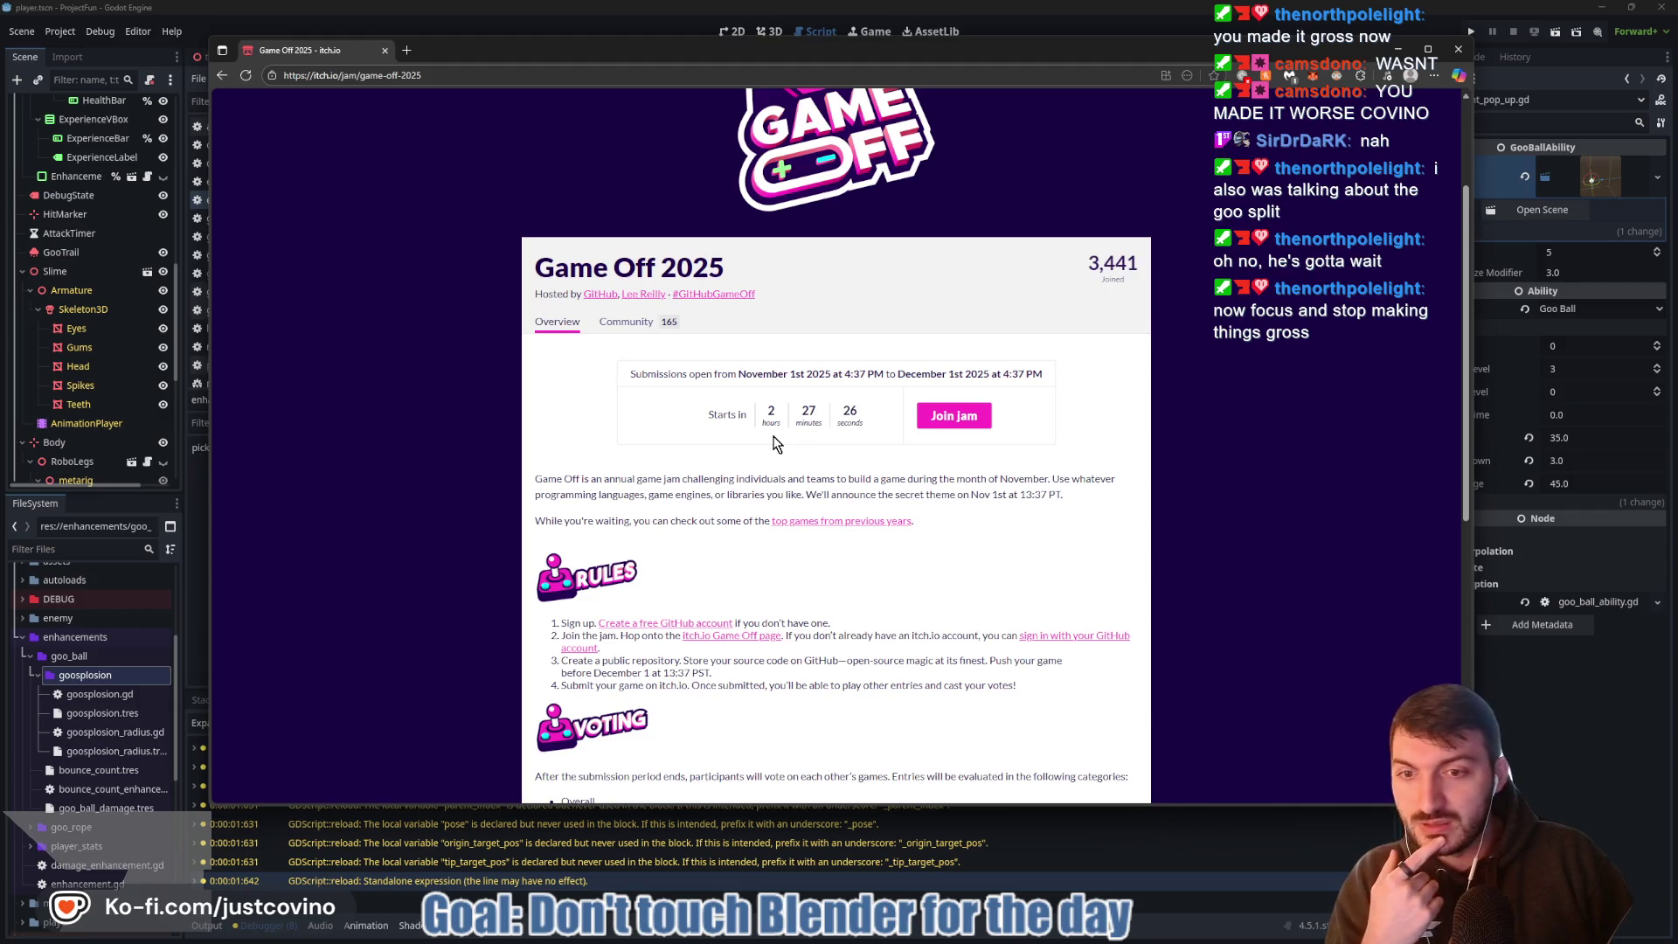
scroll(775, 443, down, 3)
scroll(776, 442, up, 4)
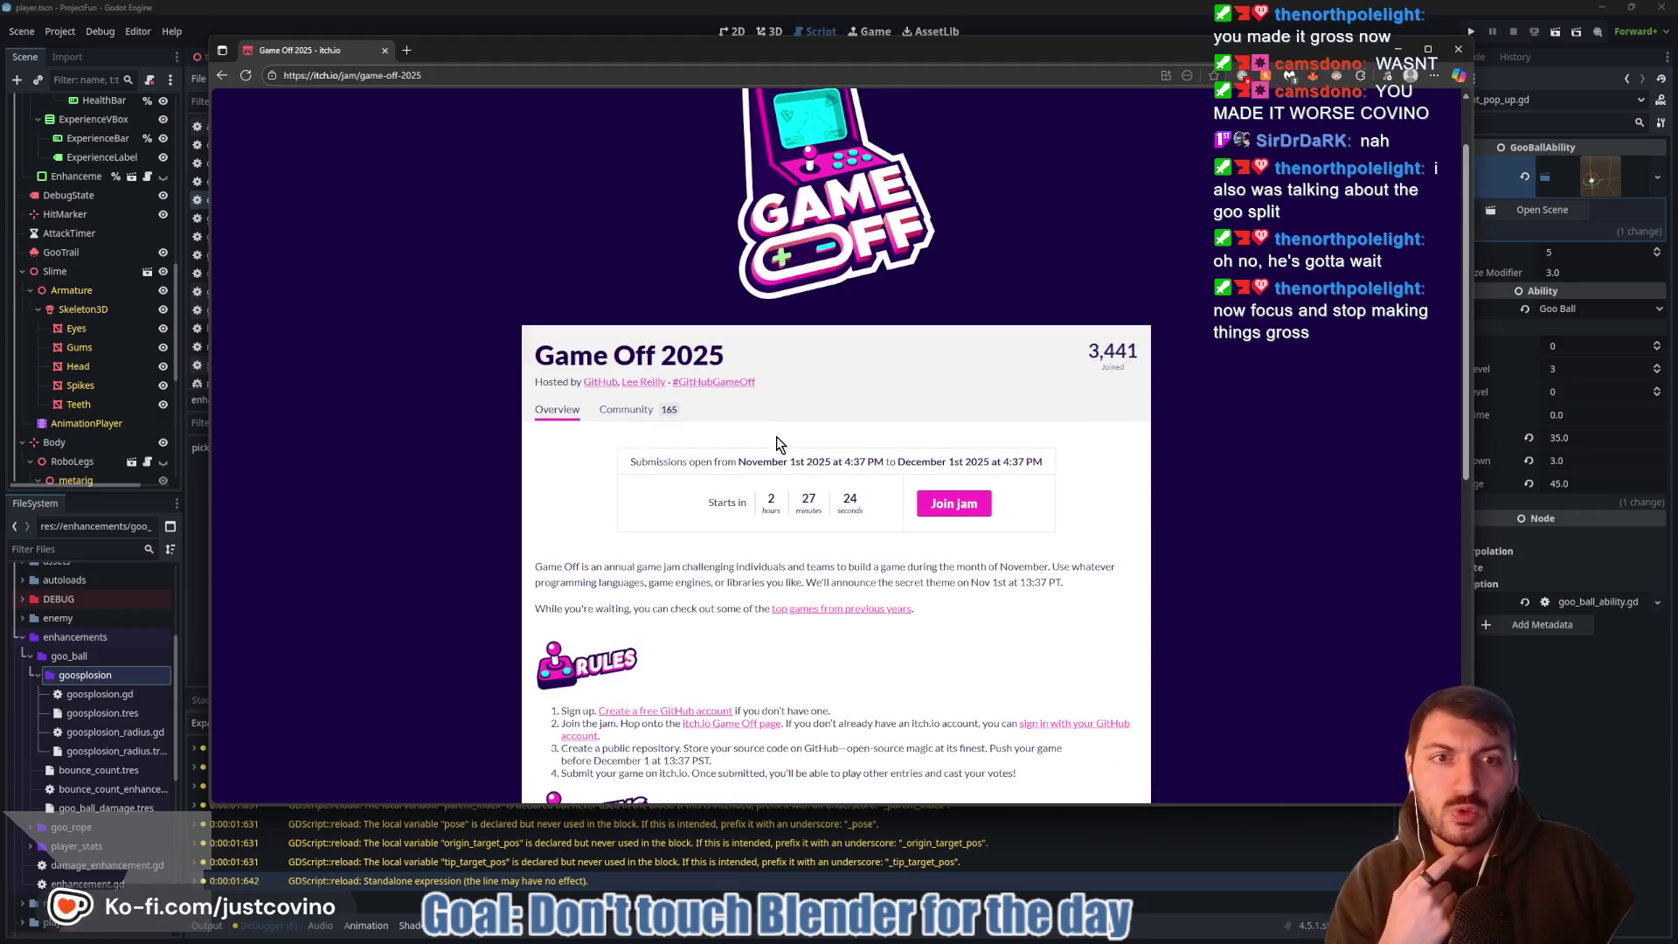
scroll(776, 442, down, 1)
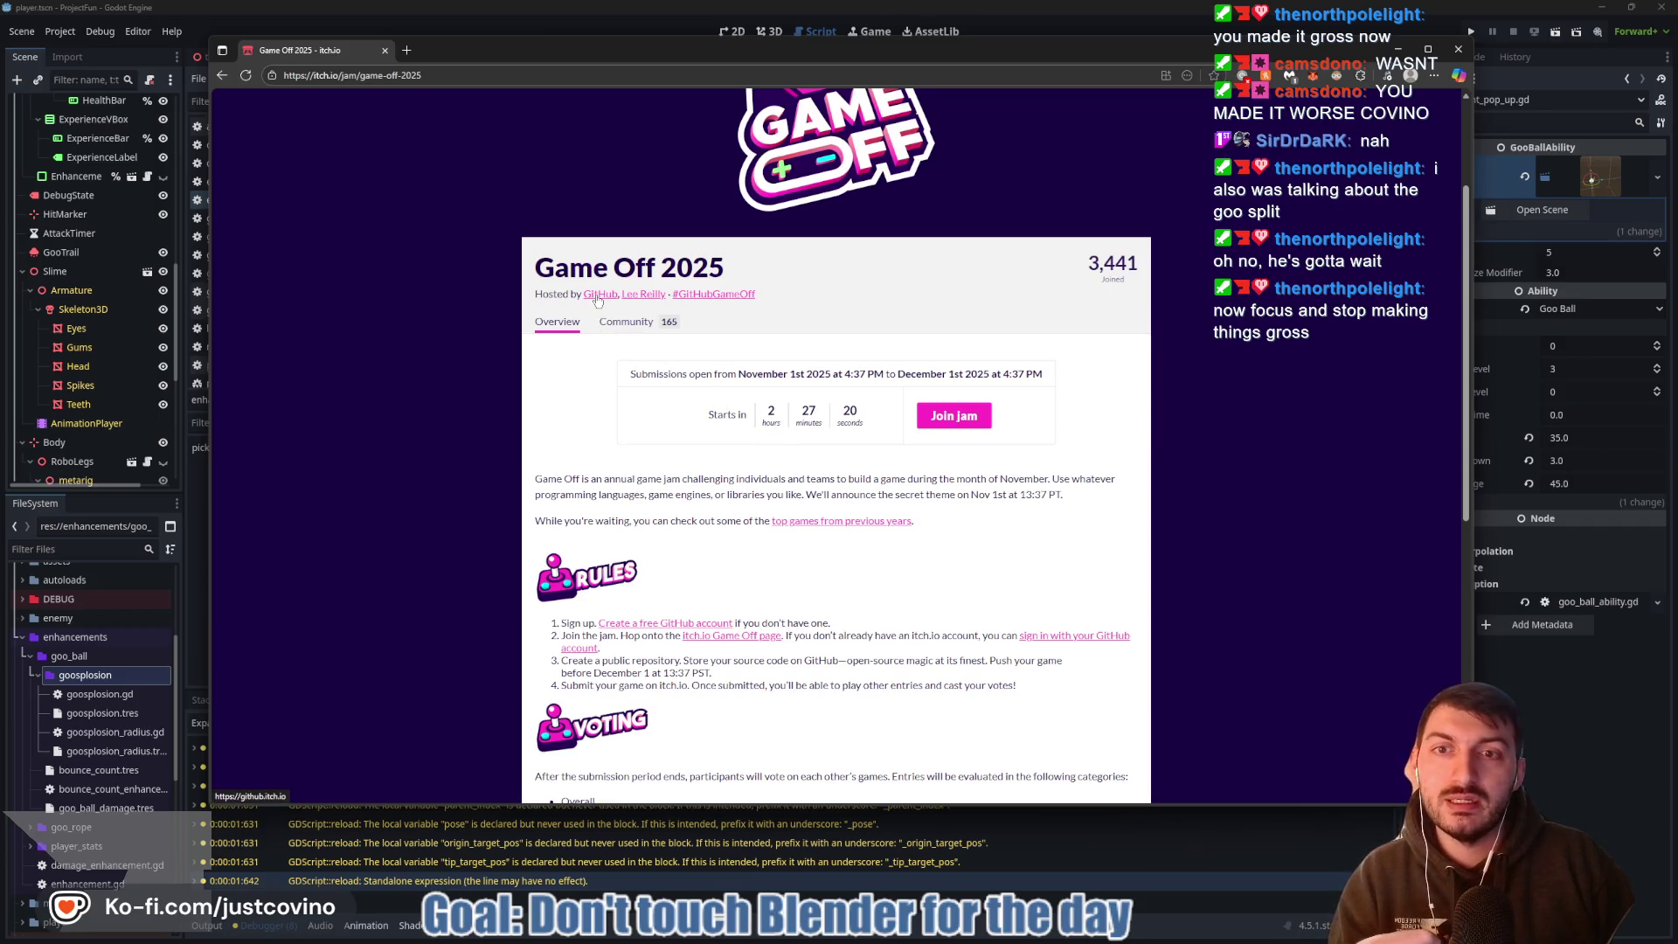
scroll(660, 415, down, 2)
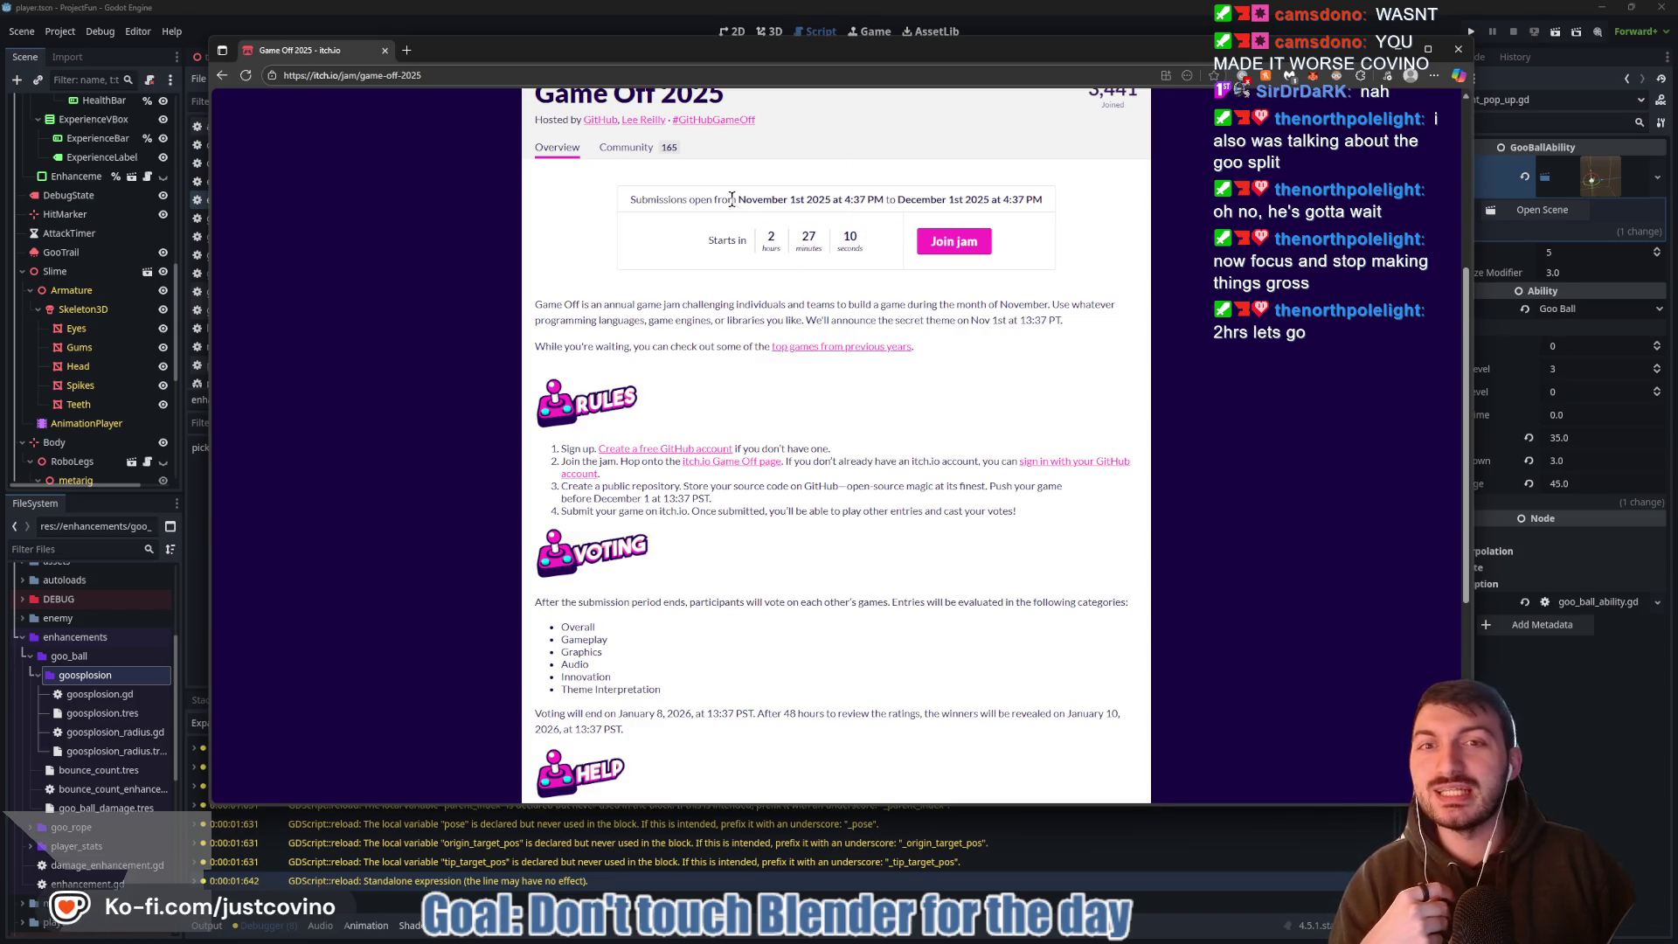
drag(733, 199, 970, 197)
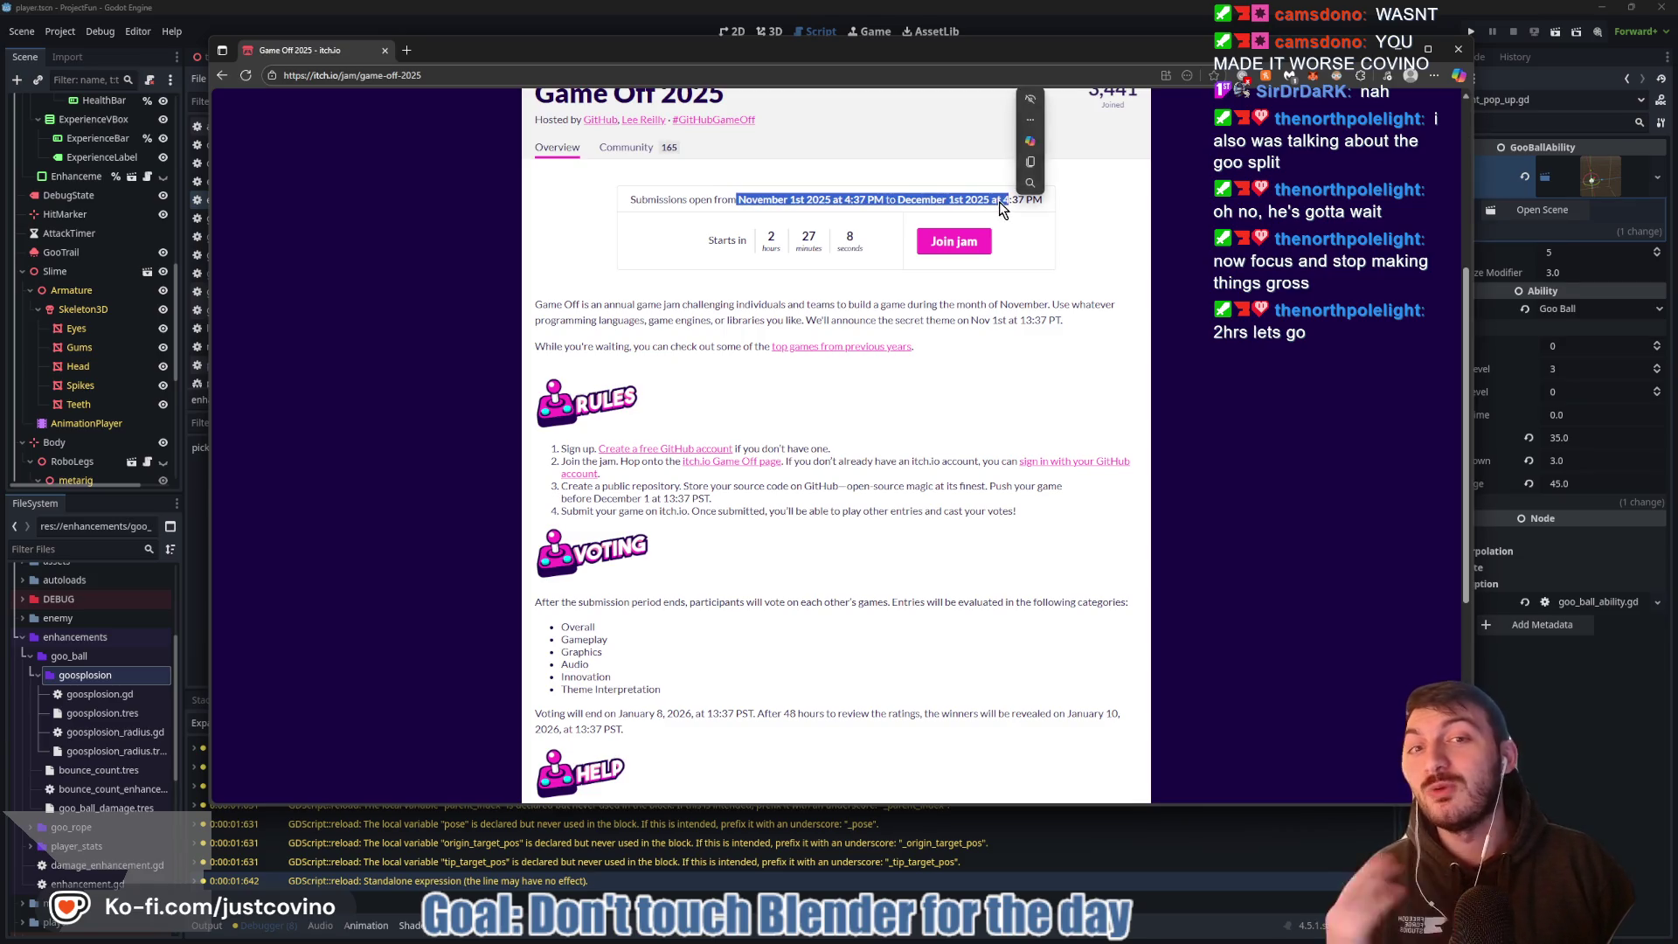
click(1005, 207)
mouse_move(786, 199)
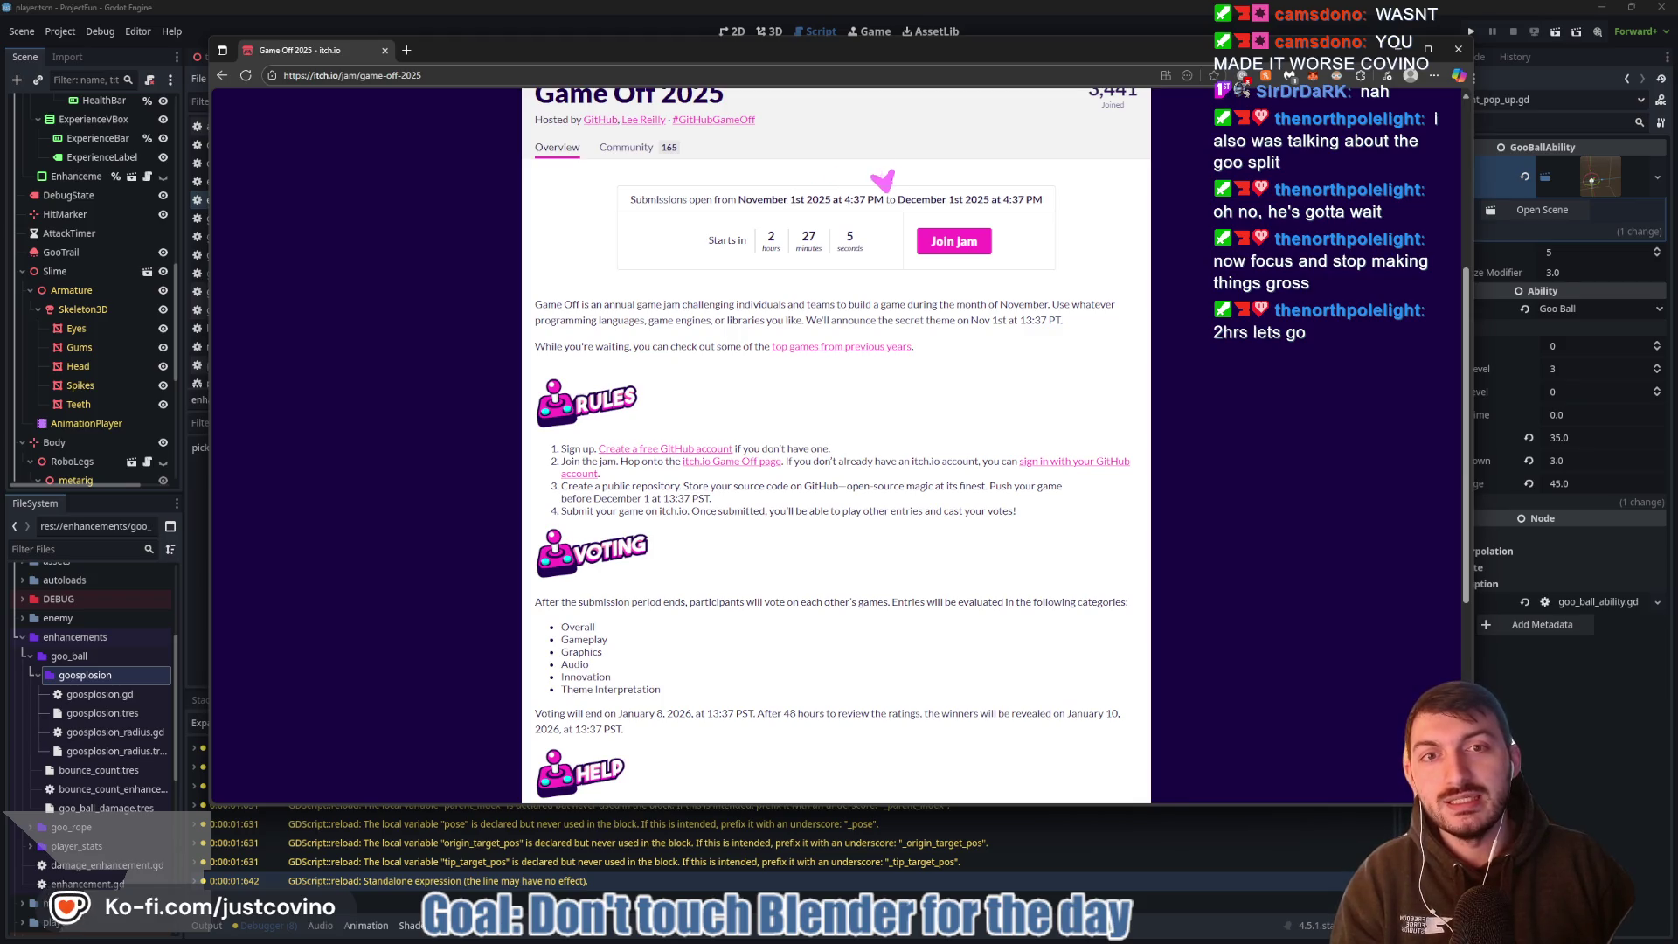
drag(883, 173, 878, 109)
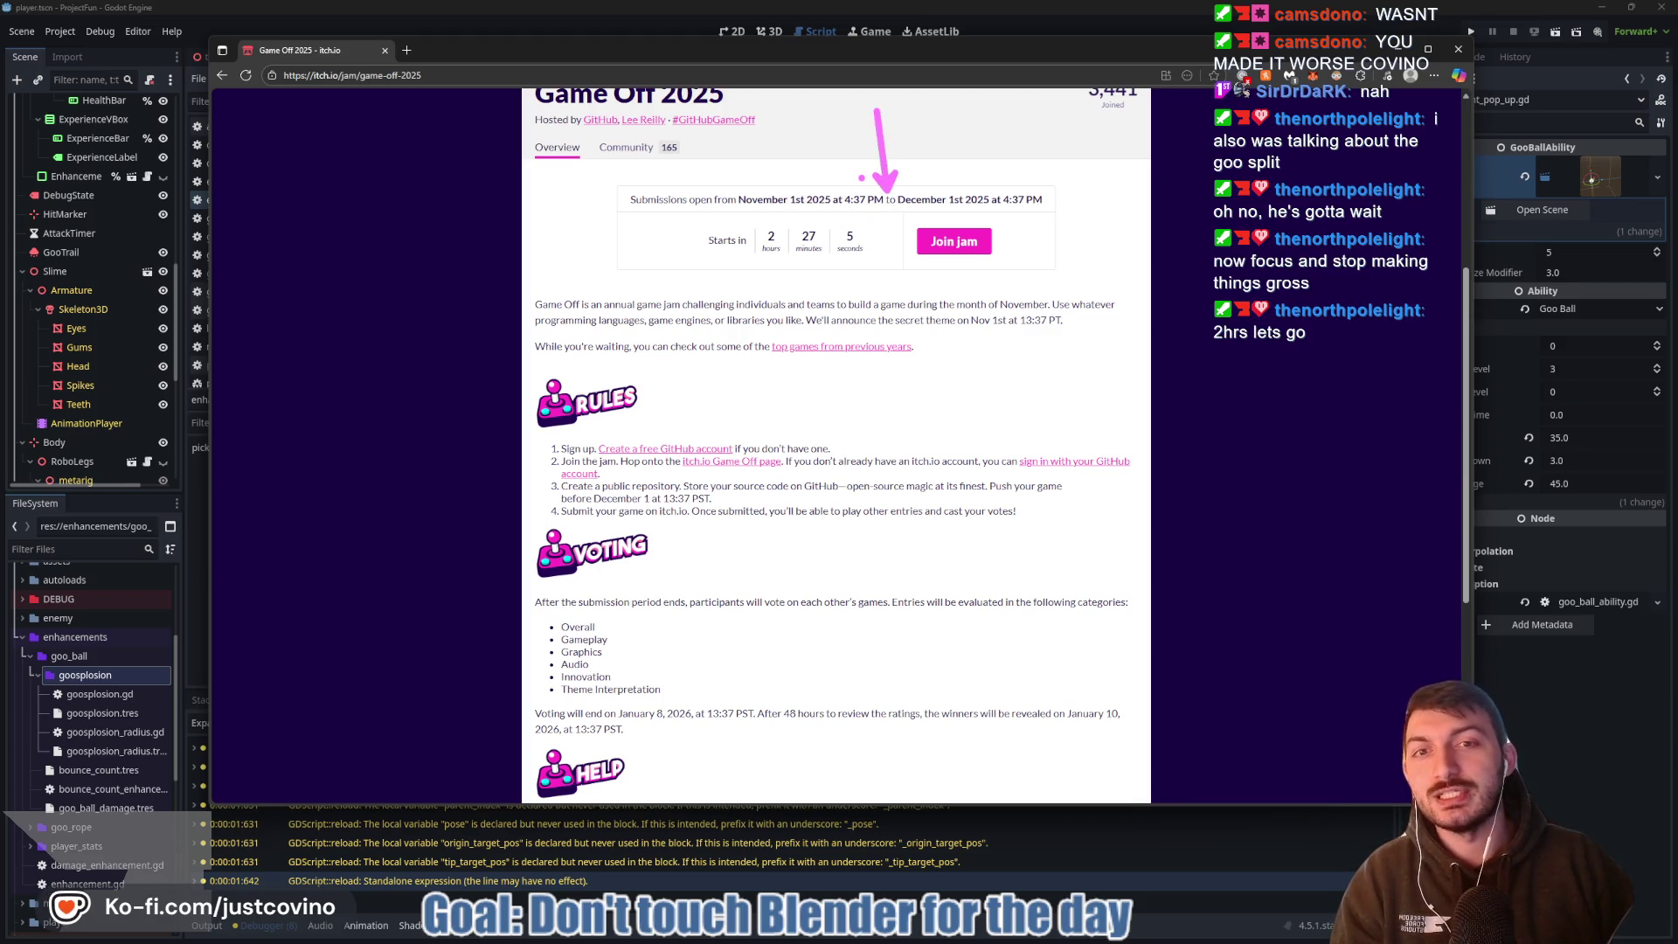
key(Escape)
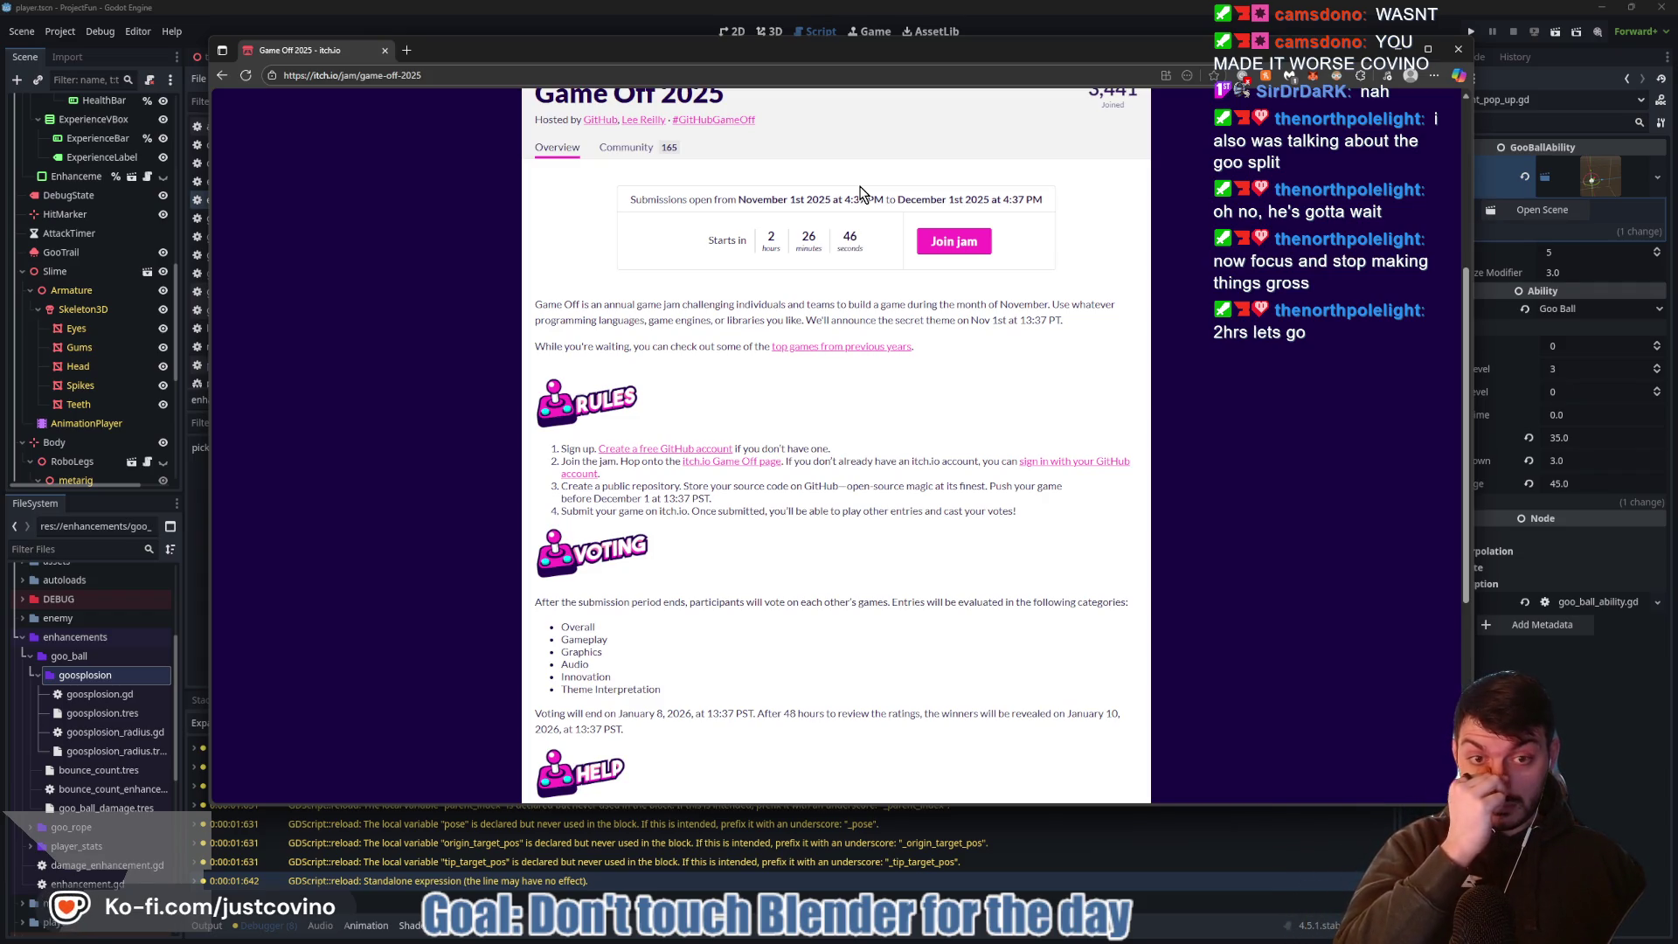
Follow the 'top games from previous years' link and scroll to the Game Off 2024 thumbnails
scroll(831, 297, down, 4)
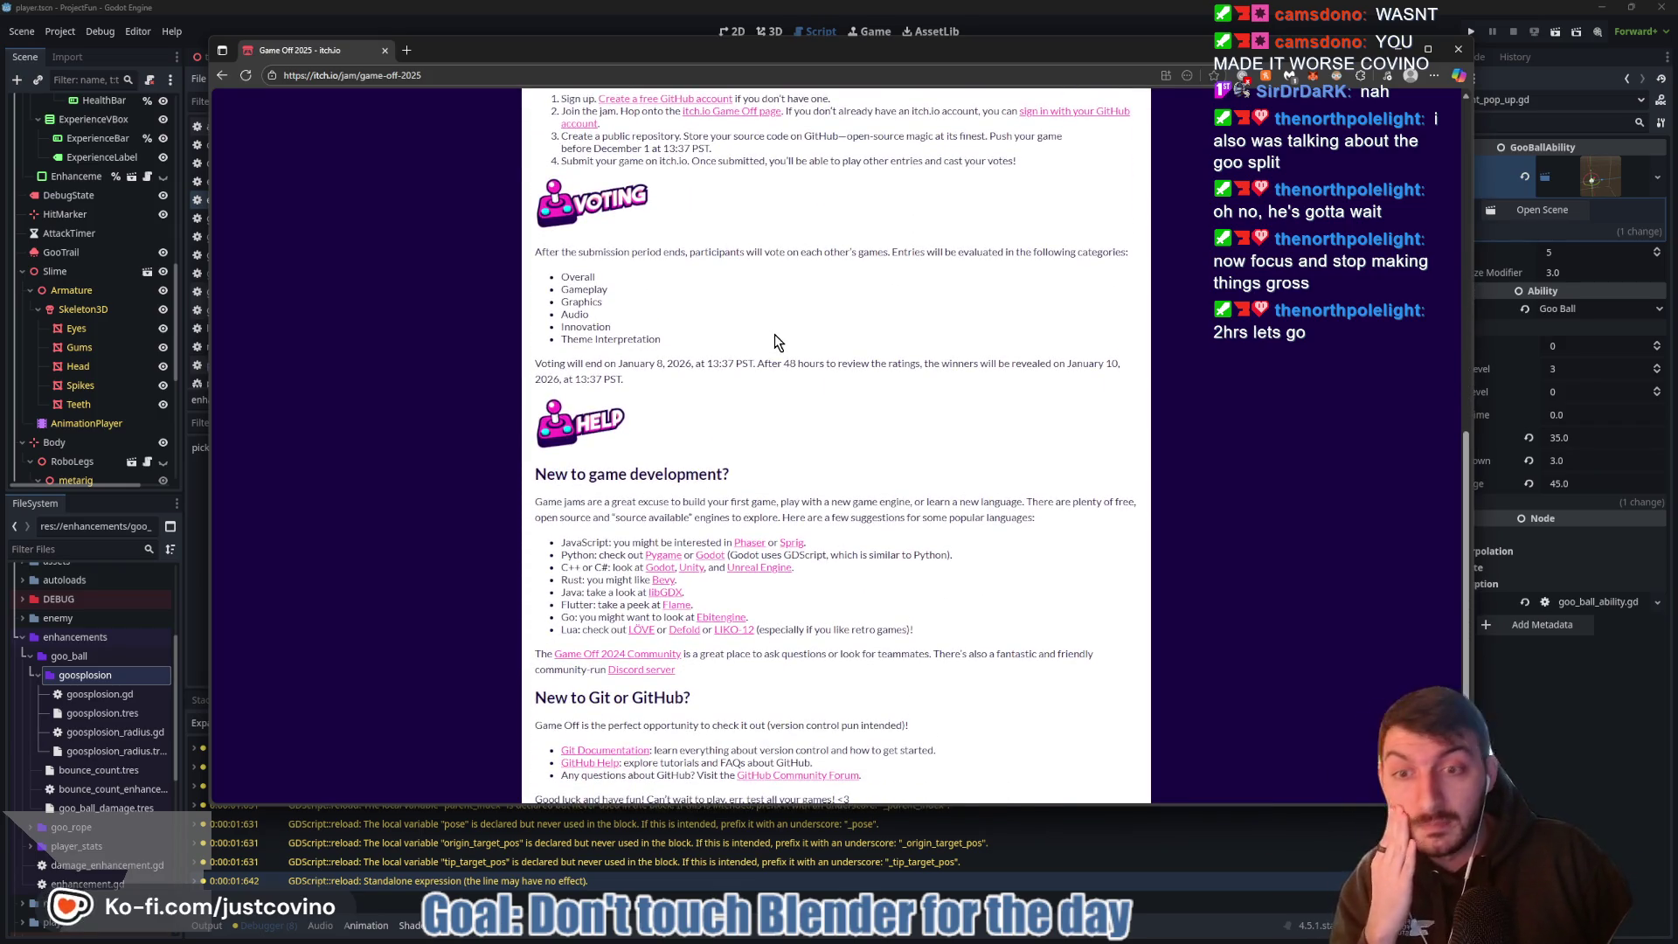
scroll(775, 334, down, 1)
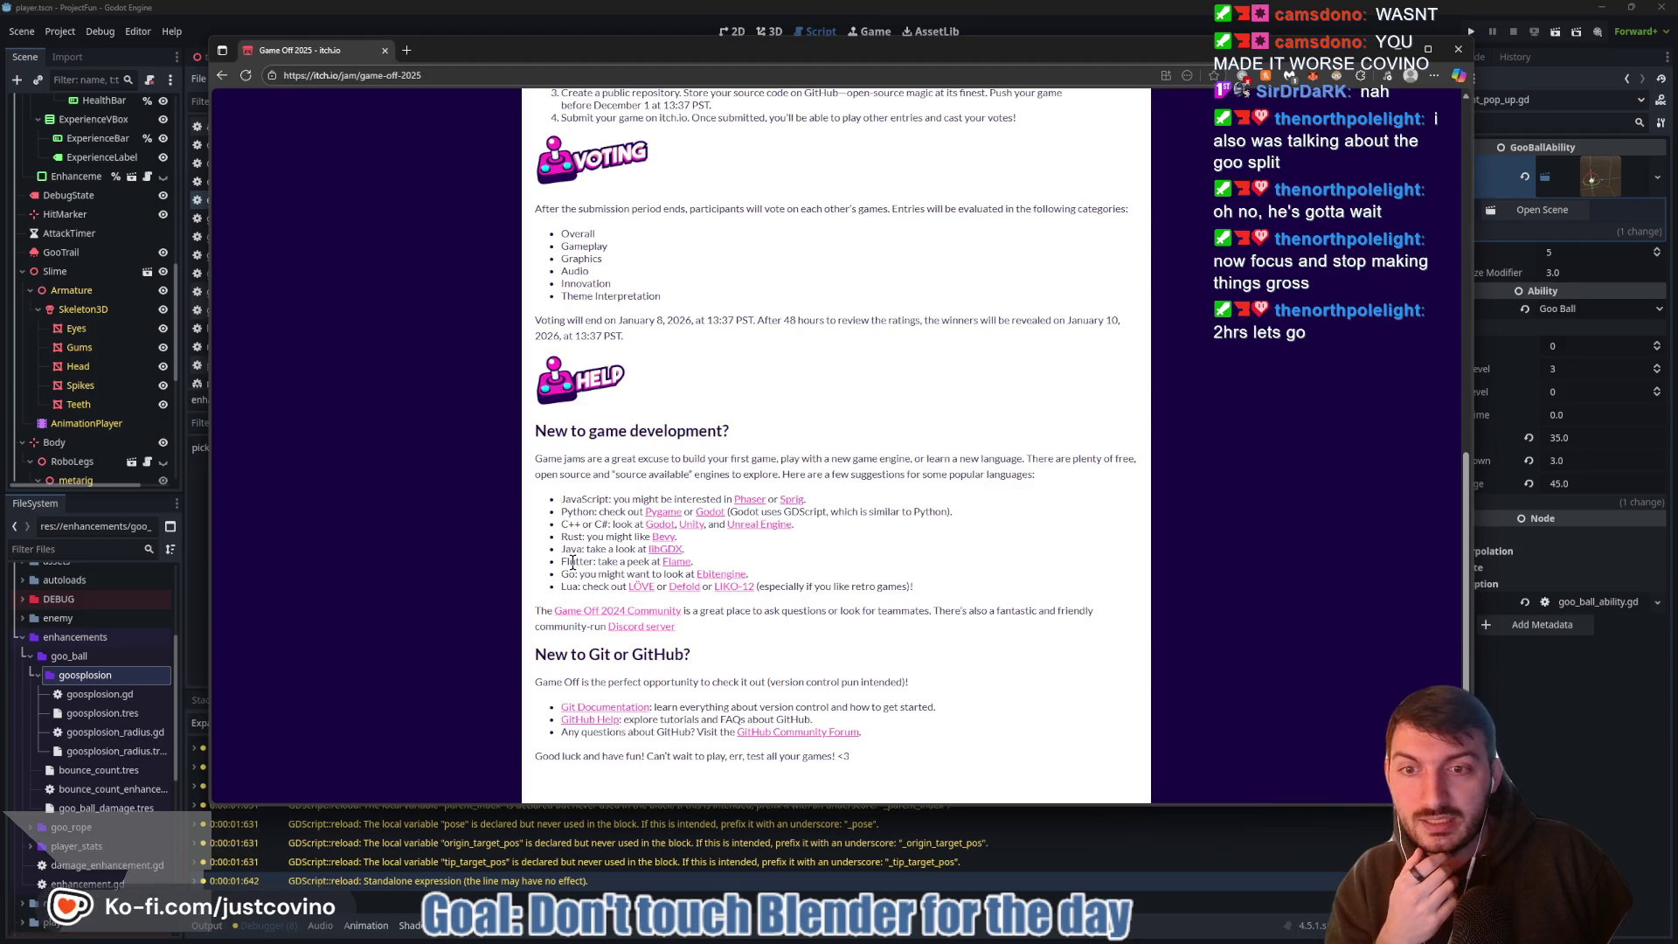
mouse_move(573, 562)
mouse_down()
mouse_move(600, 423)
mouse_move(562, 557)
mouse_up()
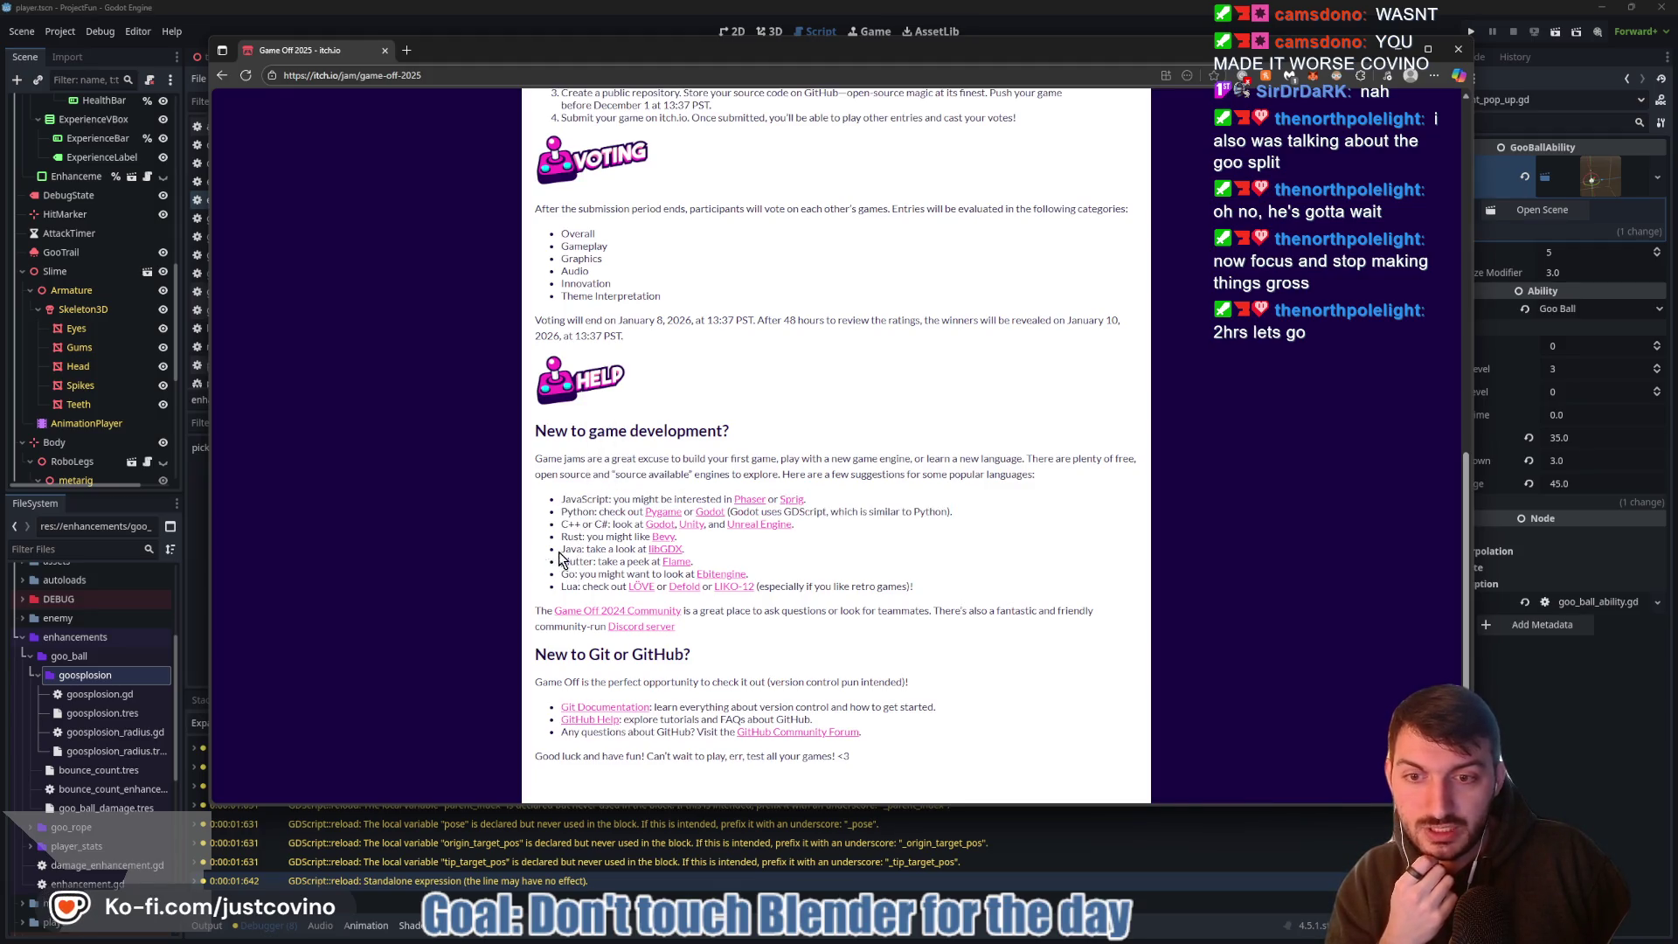
scroll(581, 530, up, 10)
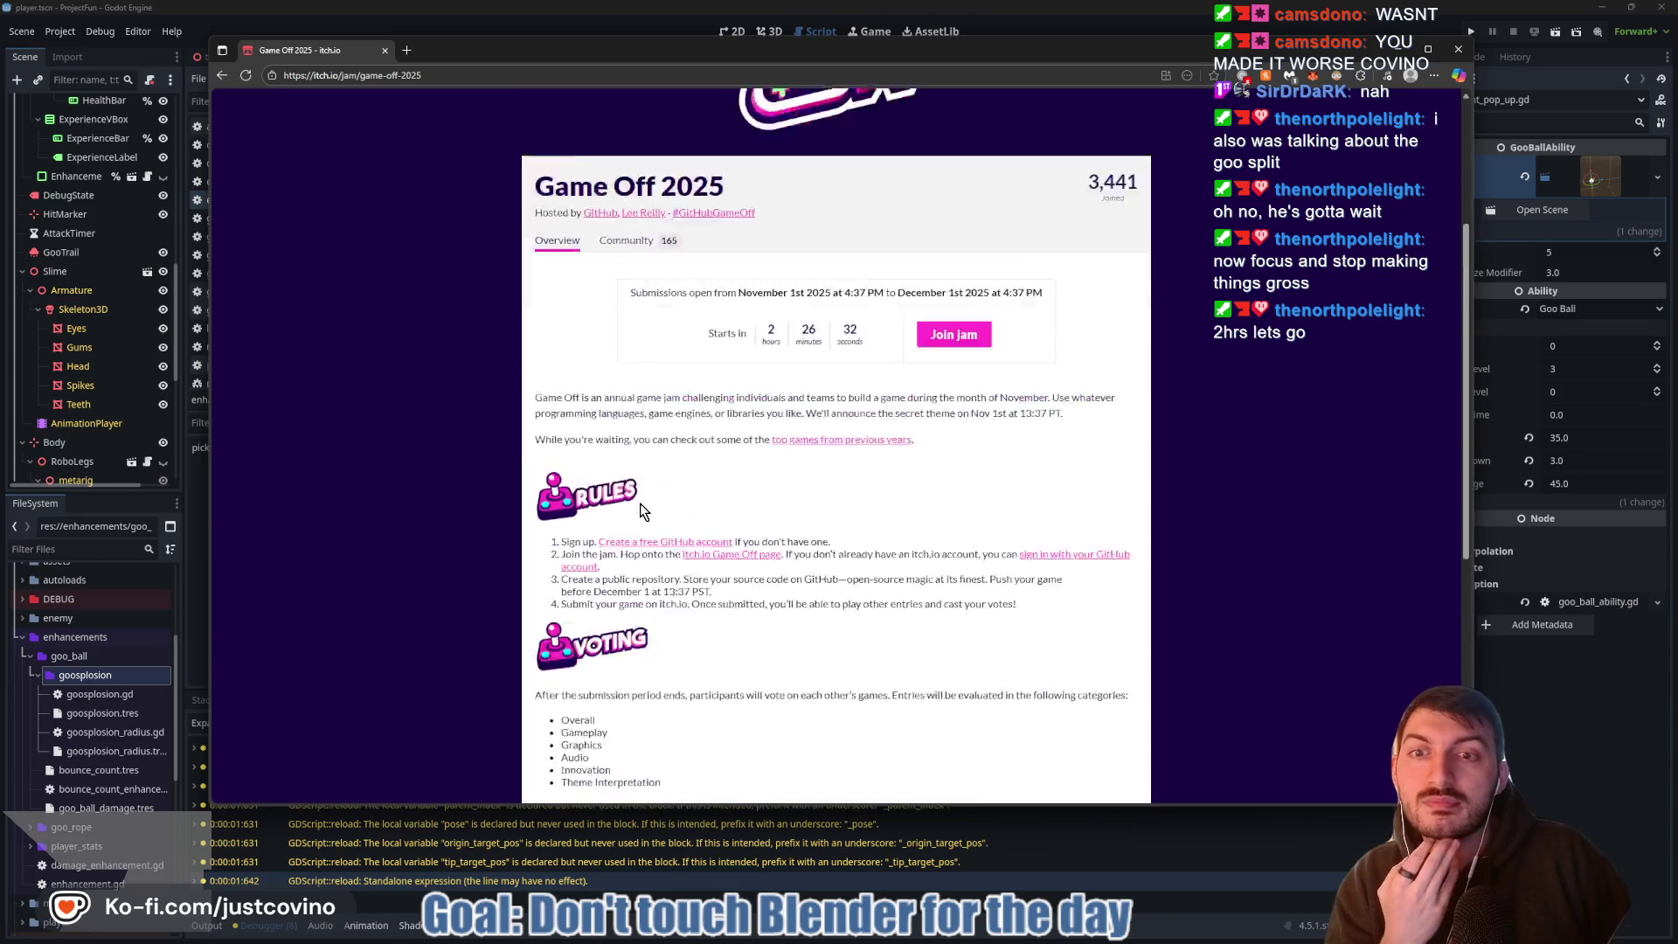
scroll(647, 541, down, 4)
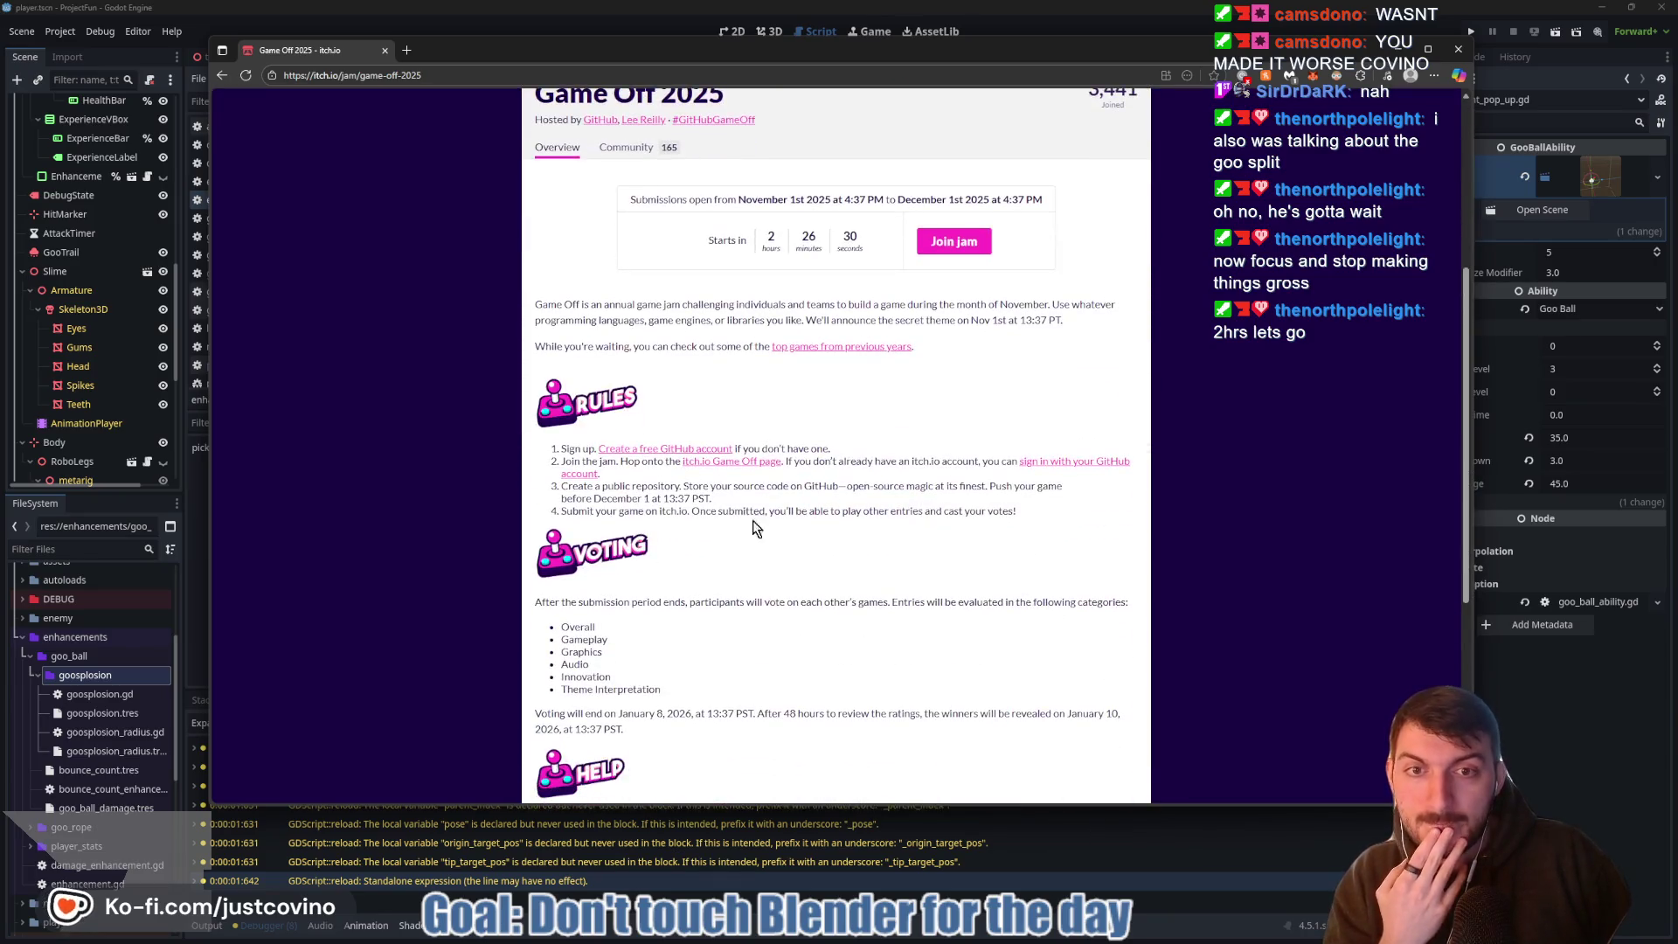
click(833, 347)
scroll(799, 438, down, 5)
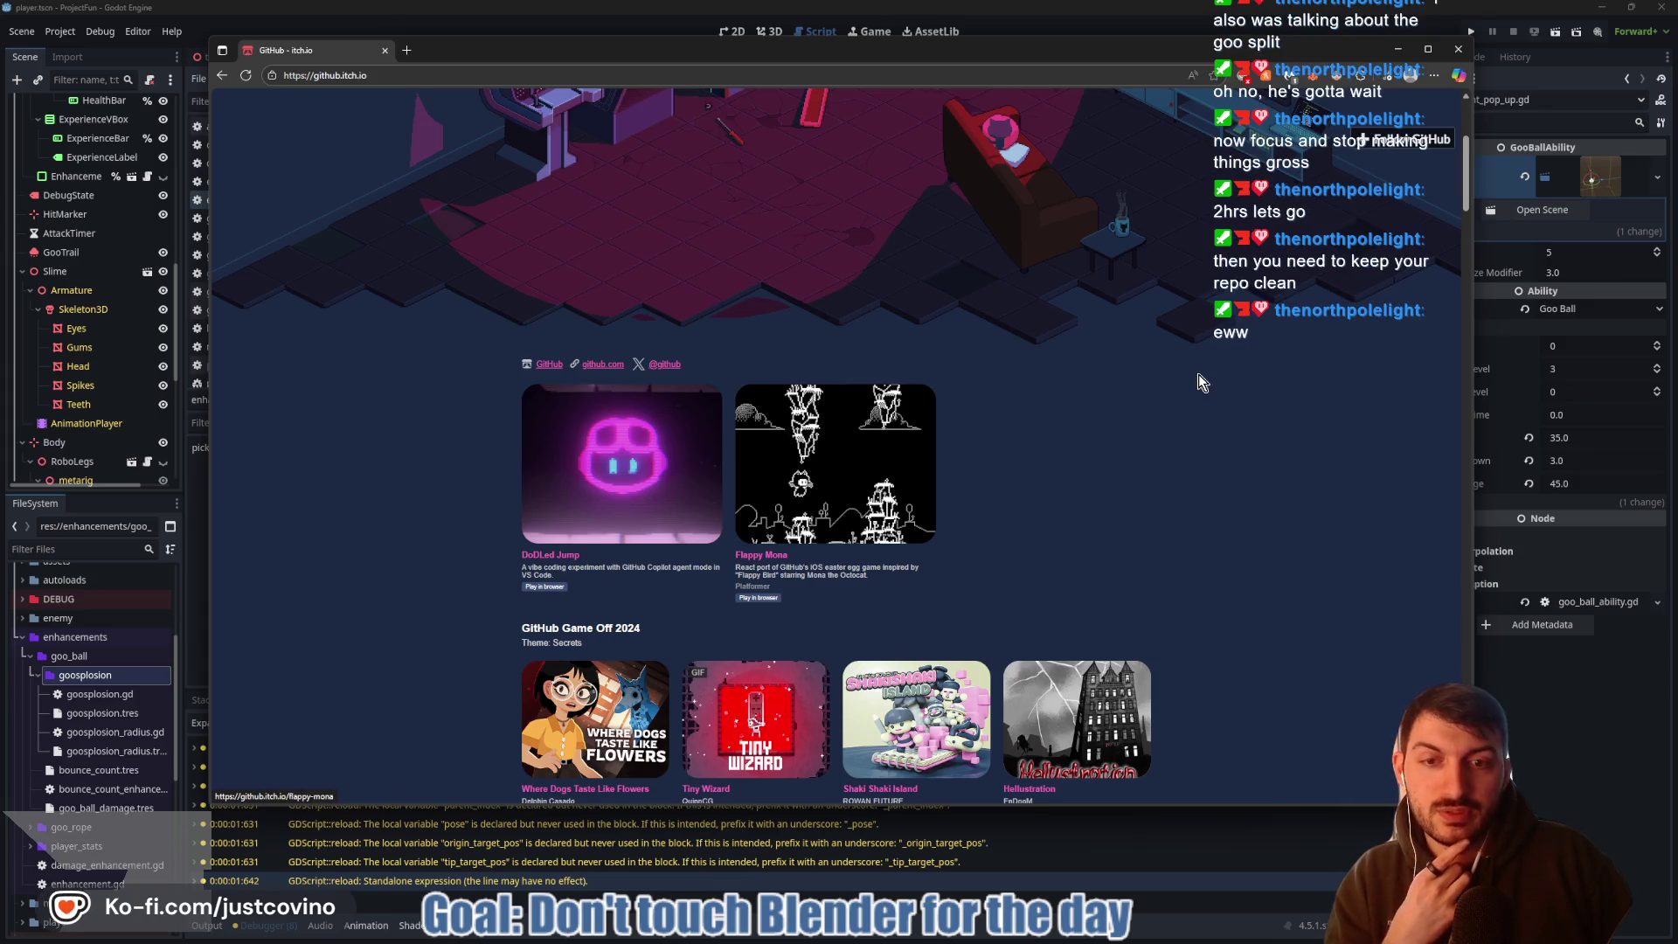
Close the browser and place the caret after line 15's closing bracket in enhancement_pop_up.gd
scroll(1222, 330, down, 2)
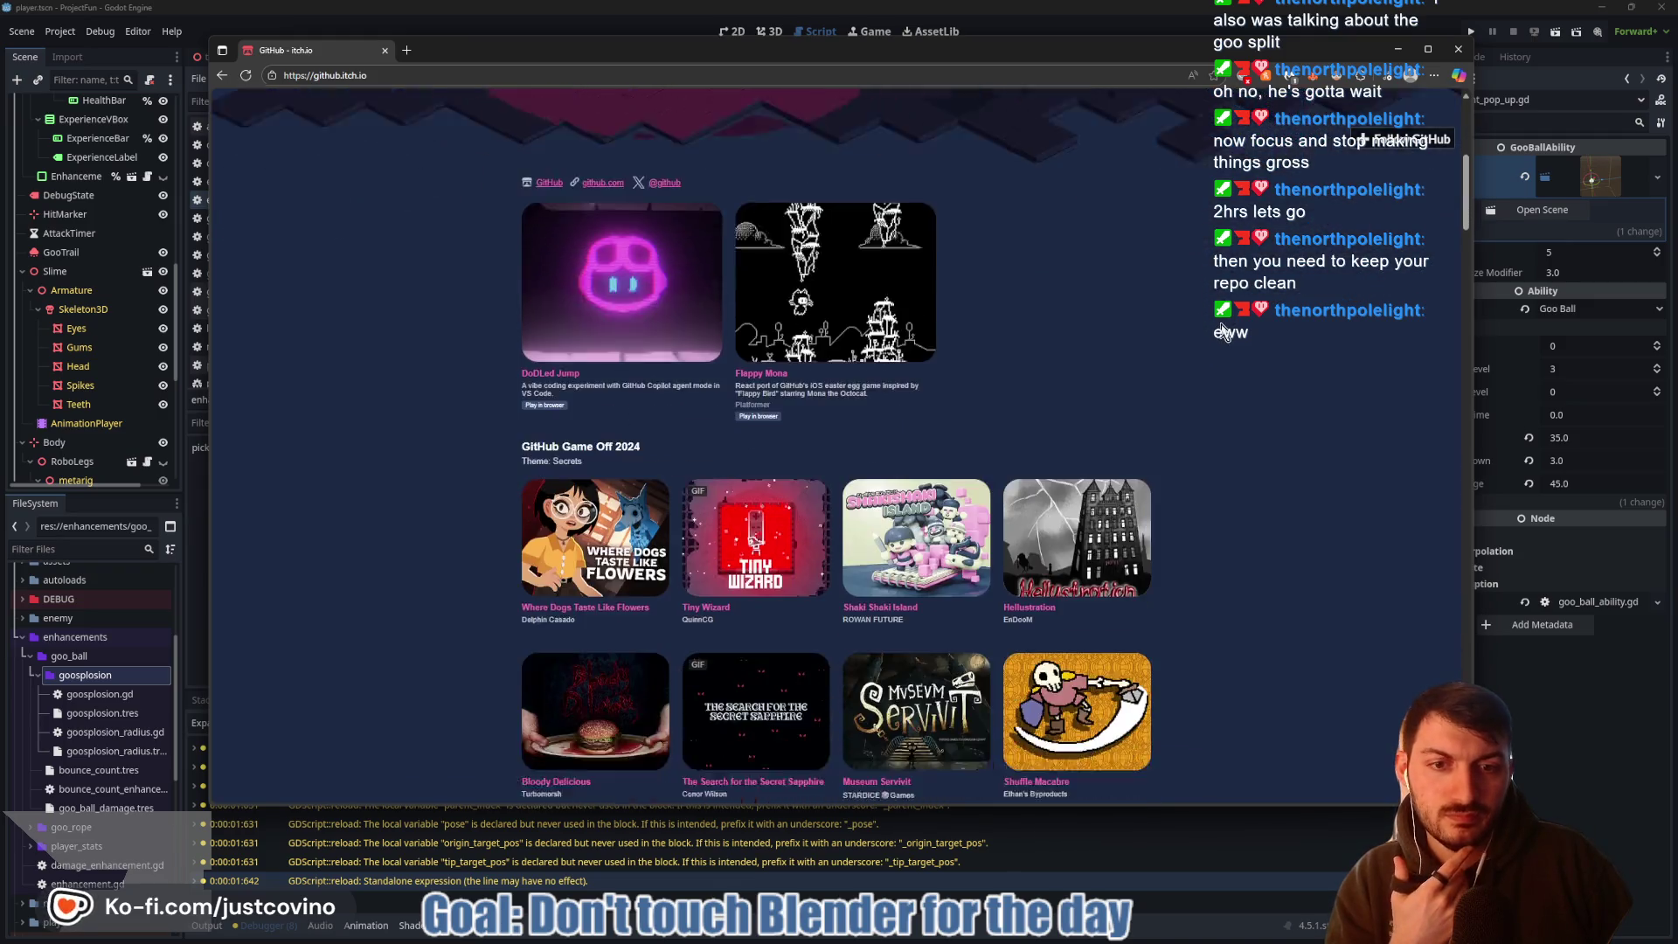
click(1457, 49)
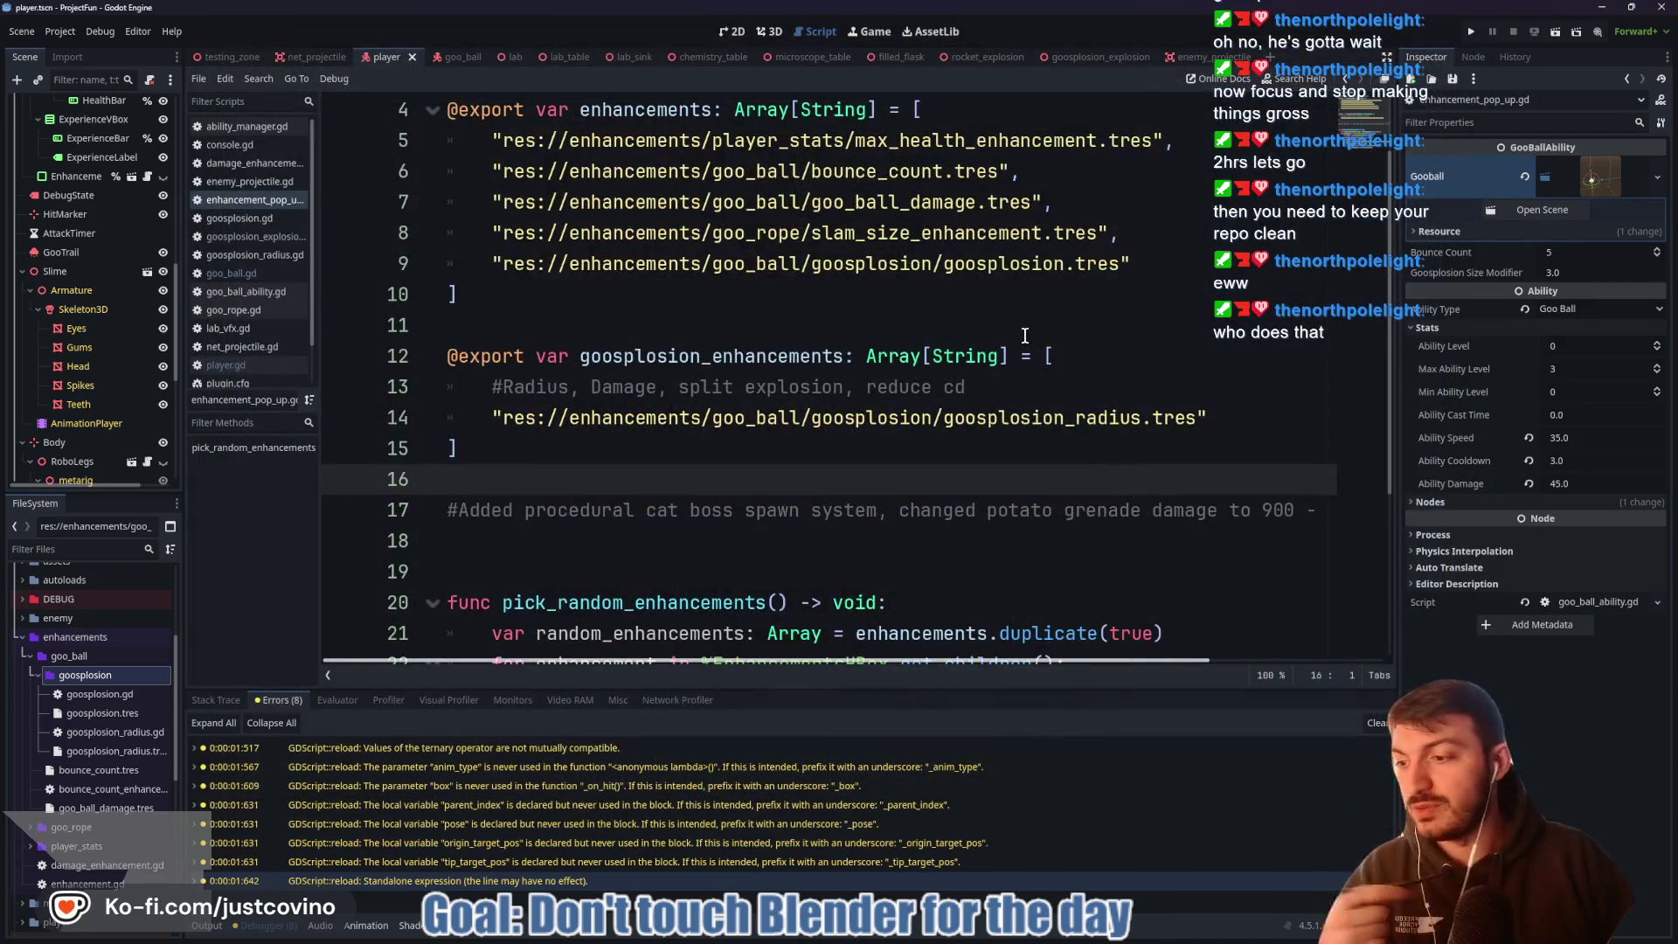
scroll(1002, 343, down, 1)
click(607, 365)
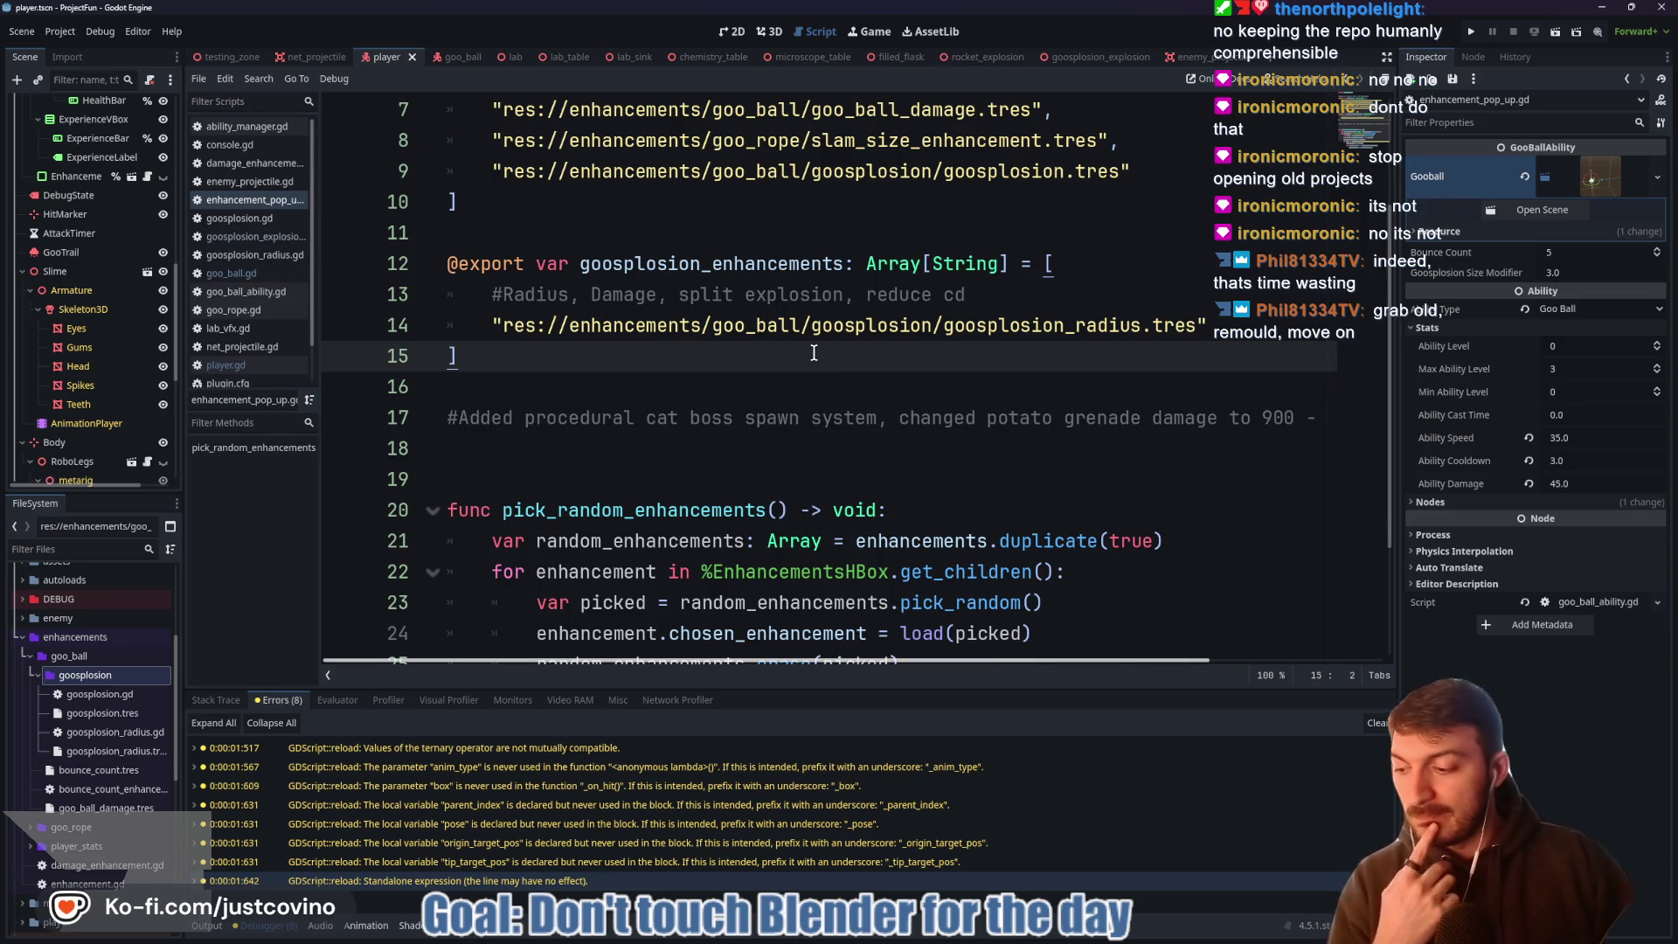
mouse_move(636, 336)
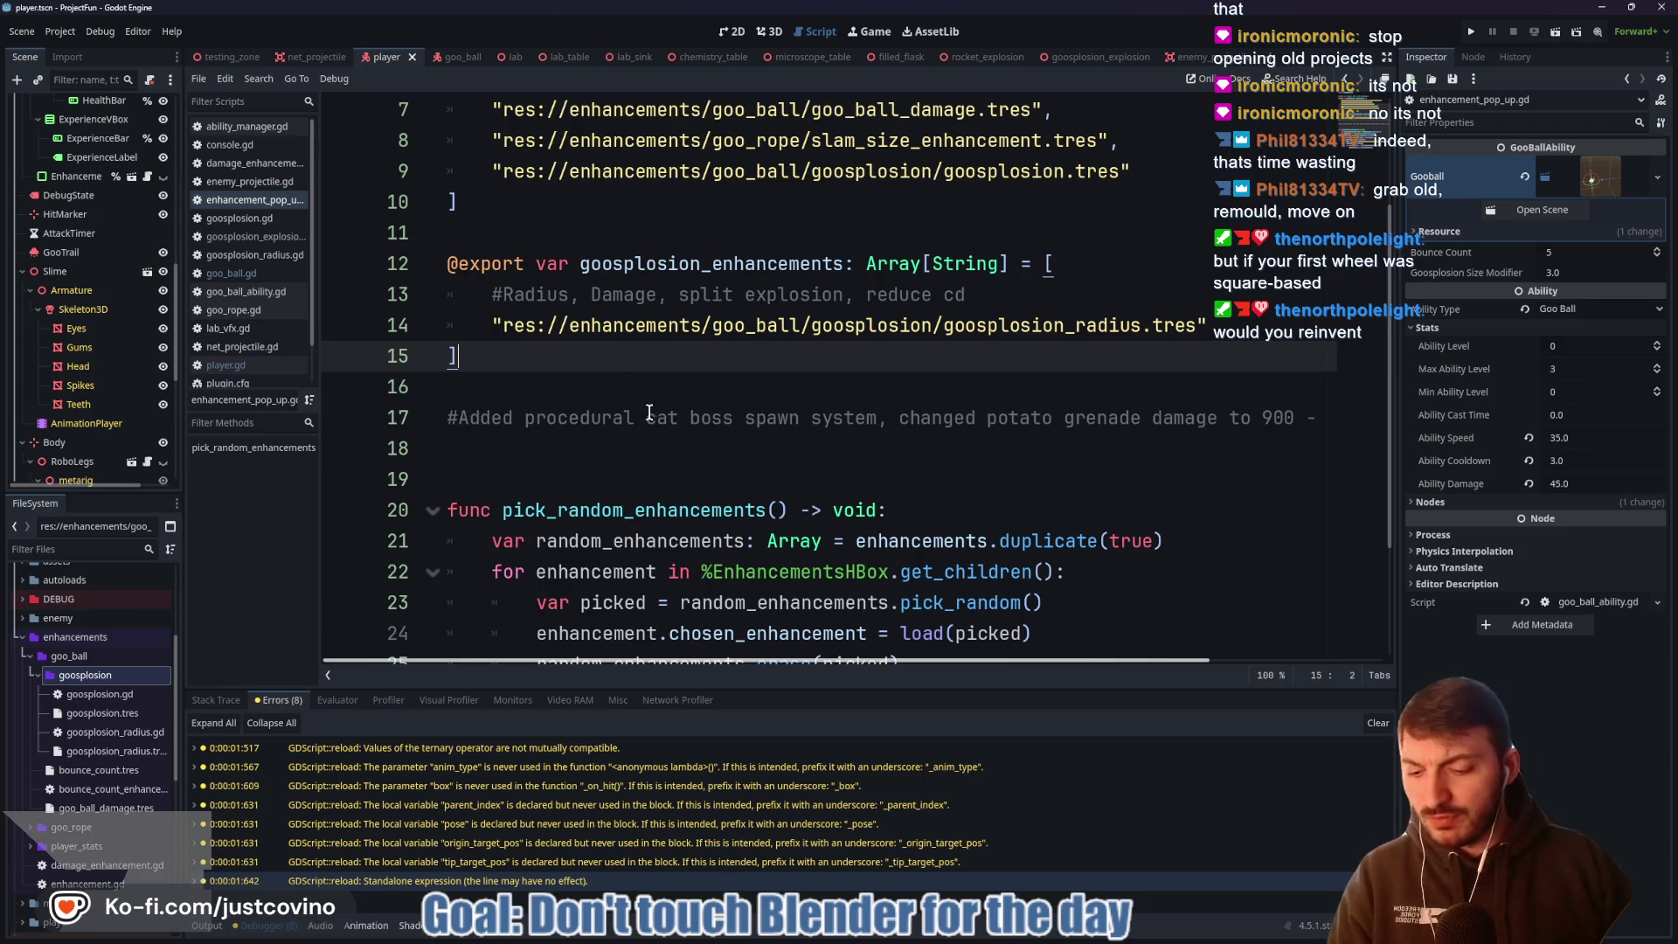
mouse_move(582, 463)
mouse_down()
mouse_move(708, 454)
mouse_move(607, 382)
mouse_up()
mouse_move(853, 382)
mouse_down()
mouse_move(957, 400)
mouse_move(980, 425)
mouse_up()
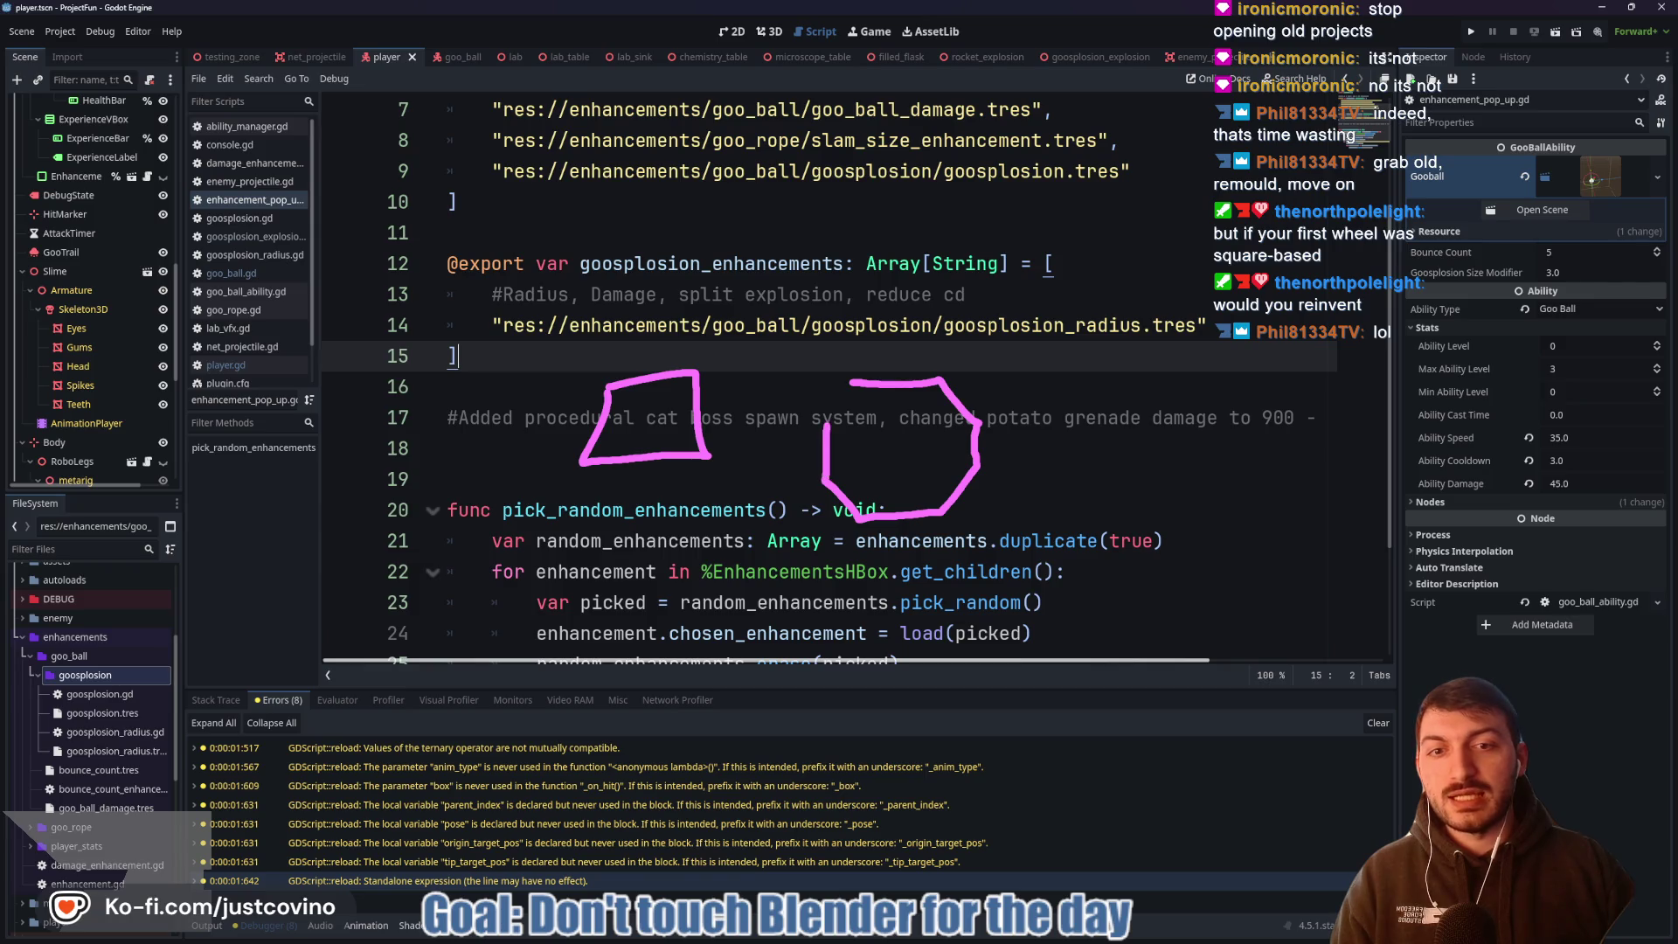
mouse_move(900, 353)
mouse_down()
mouse_move(883, 589)
mouse_move(848, 336)
mouse_up()
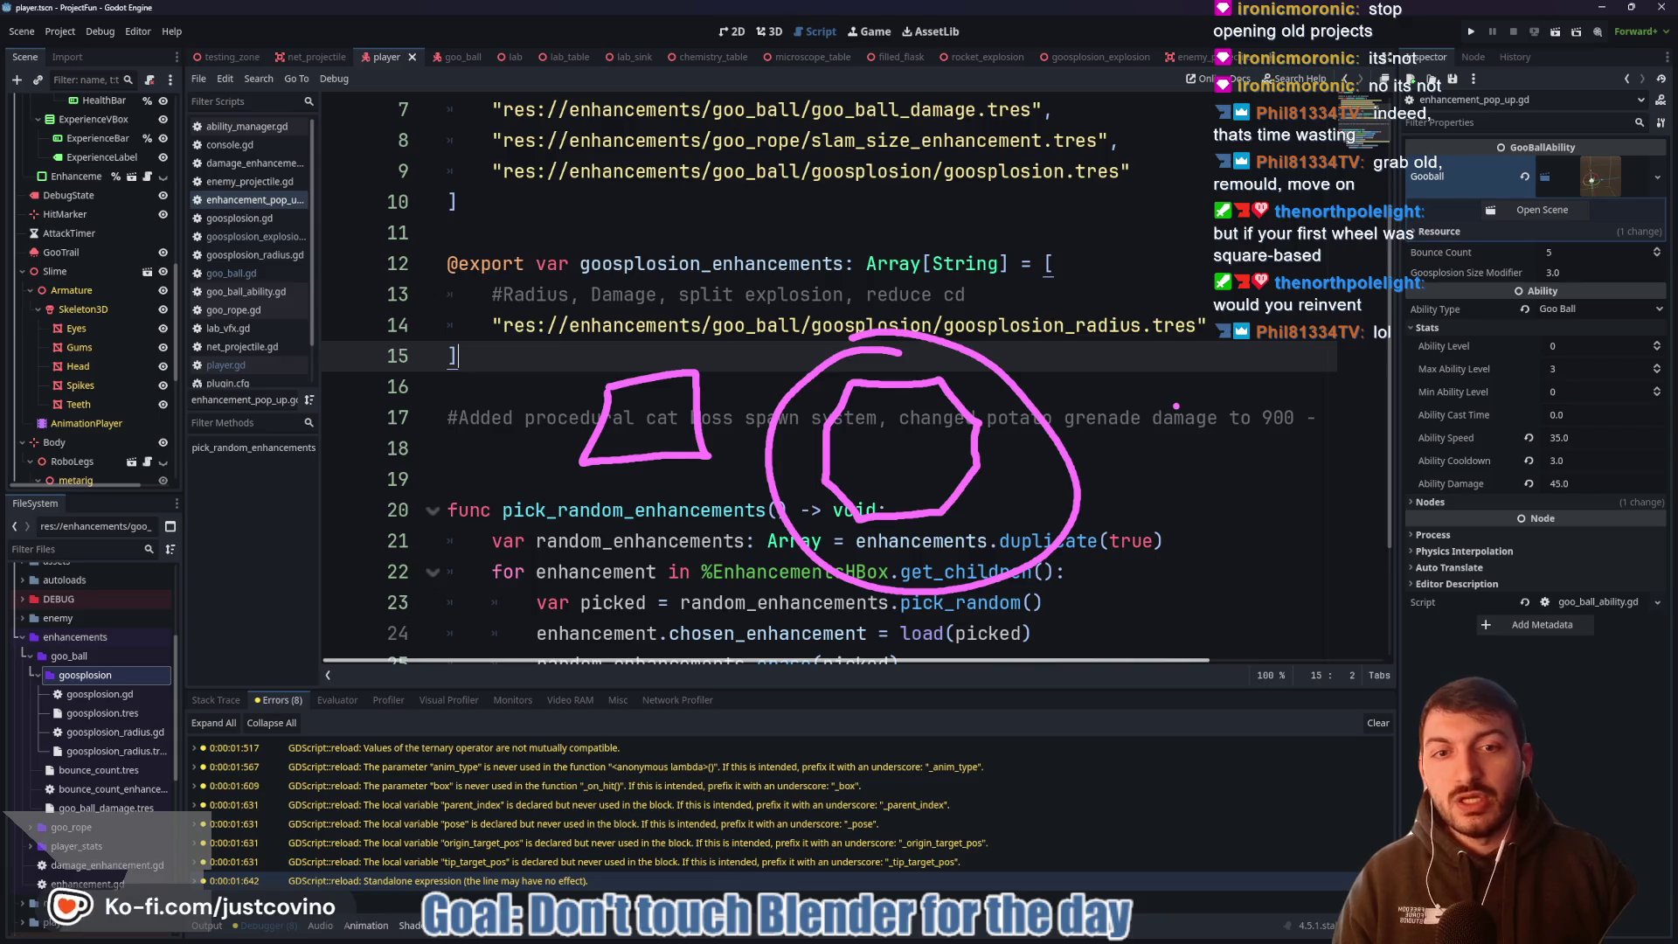
mouse_move(1156, 411)
mouse_down()
mouse_move(1237, 409)
mouse_move(1256, 434)
mouse_move(1248, 528)
mouse_up()
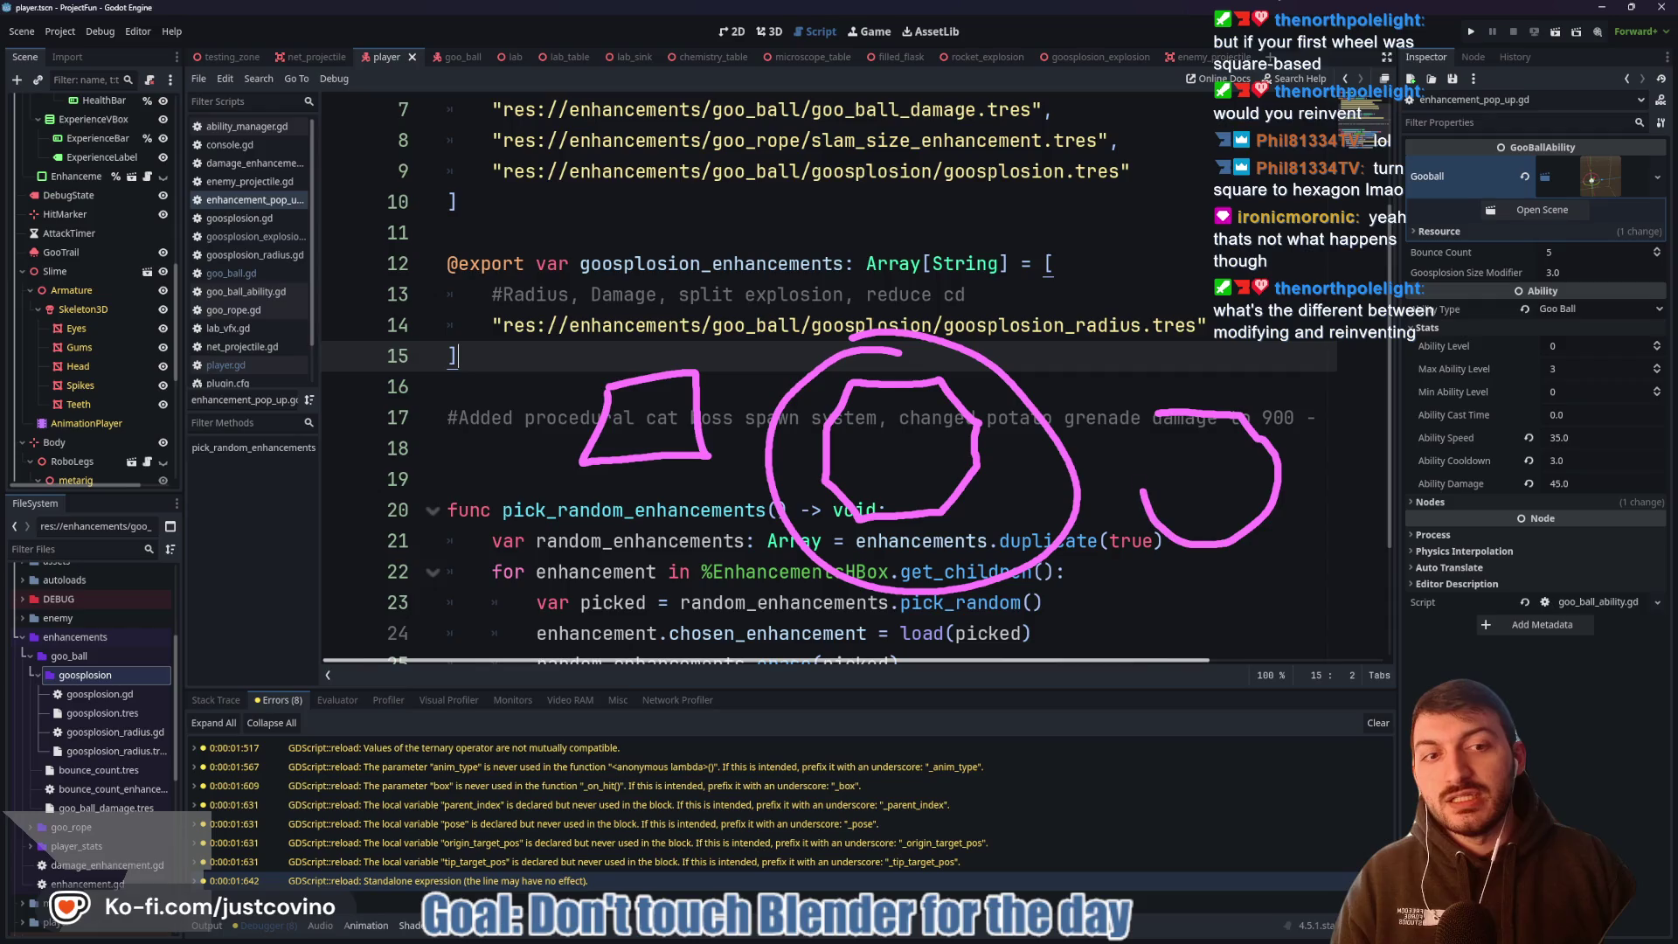
mouse_move(1142, 492)
mouse_down()
mouse_move(1203, 405)
mouse_move(1266, 465)
mouse_up()
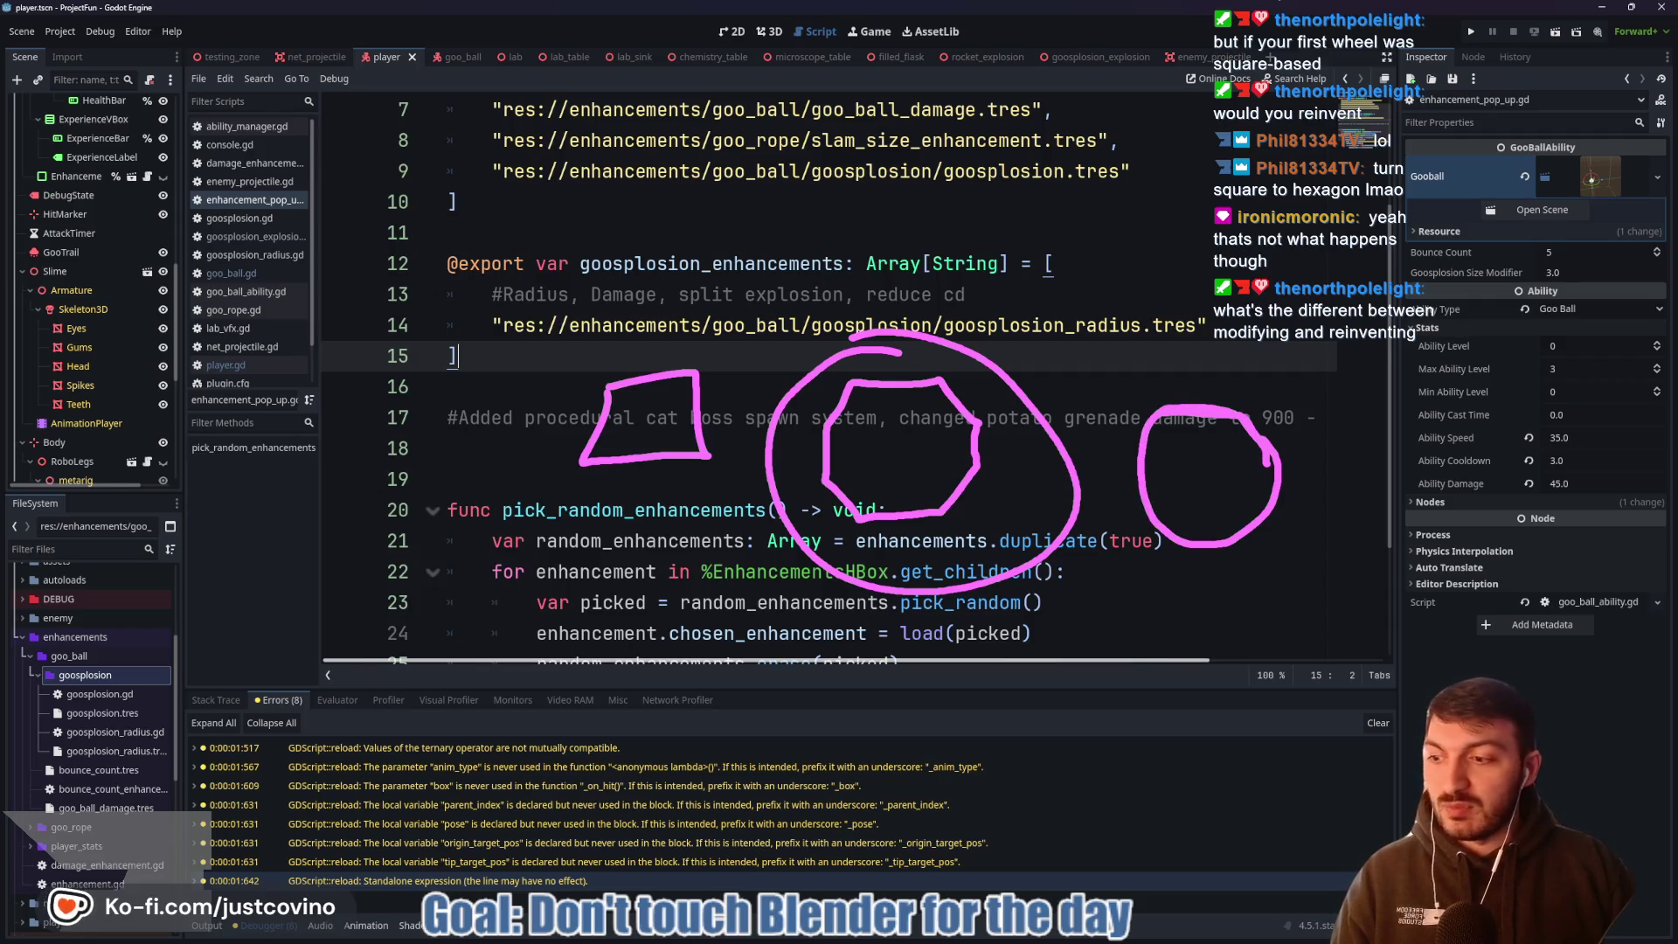
mouse_move(1234, 348)
mouse_down()
mouse_move(1146, 378)
mouse_move(1241, 351)
mouse_up()
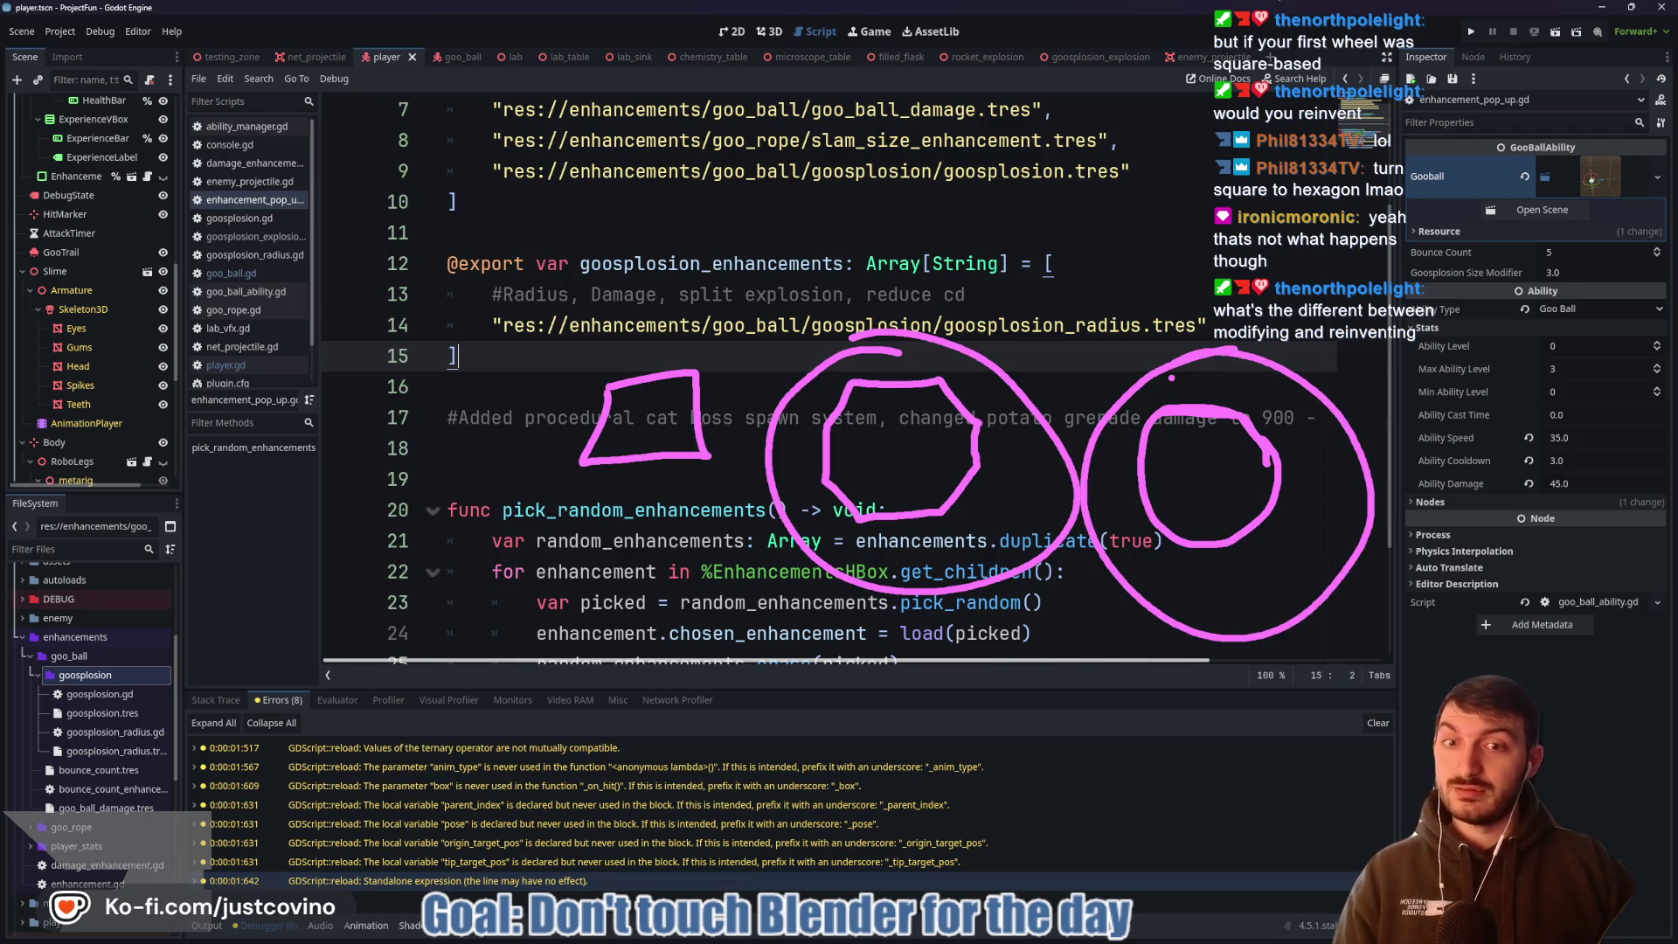
mouse_move(669, 316)
mouse_down()
mouse_move(757, 498)
mouse_move(615, 370)
mouse_up()
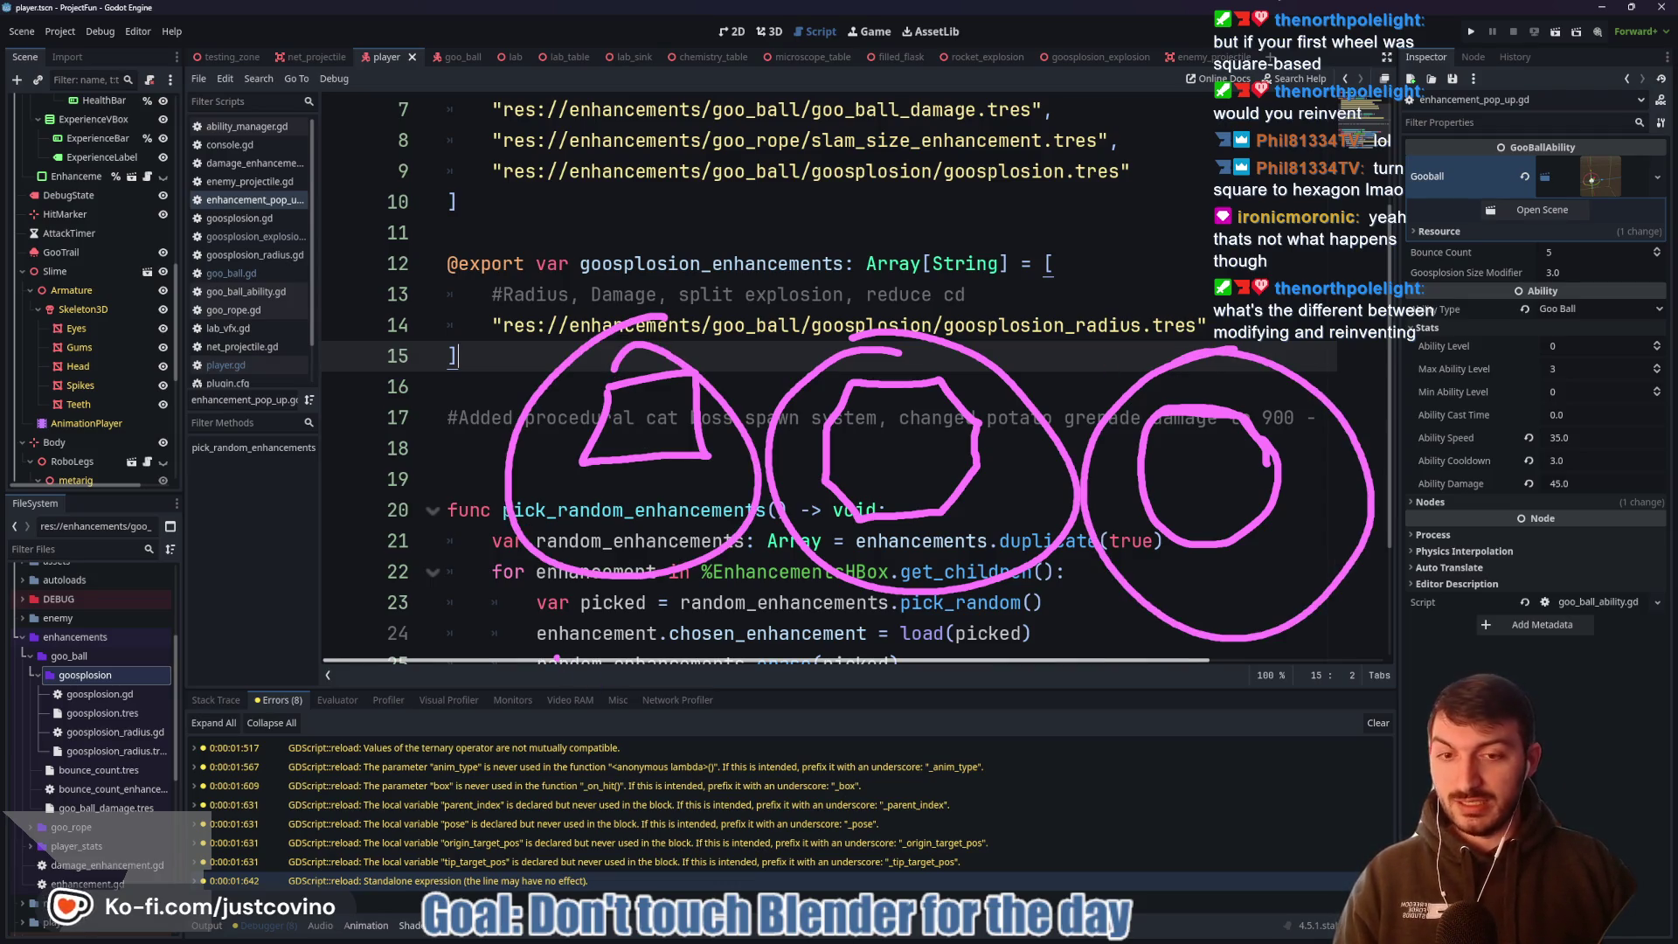
drag(558, 661, 1320, 685)
drag(1163, 634, 1103, 782)
key(Escape)
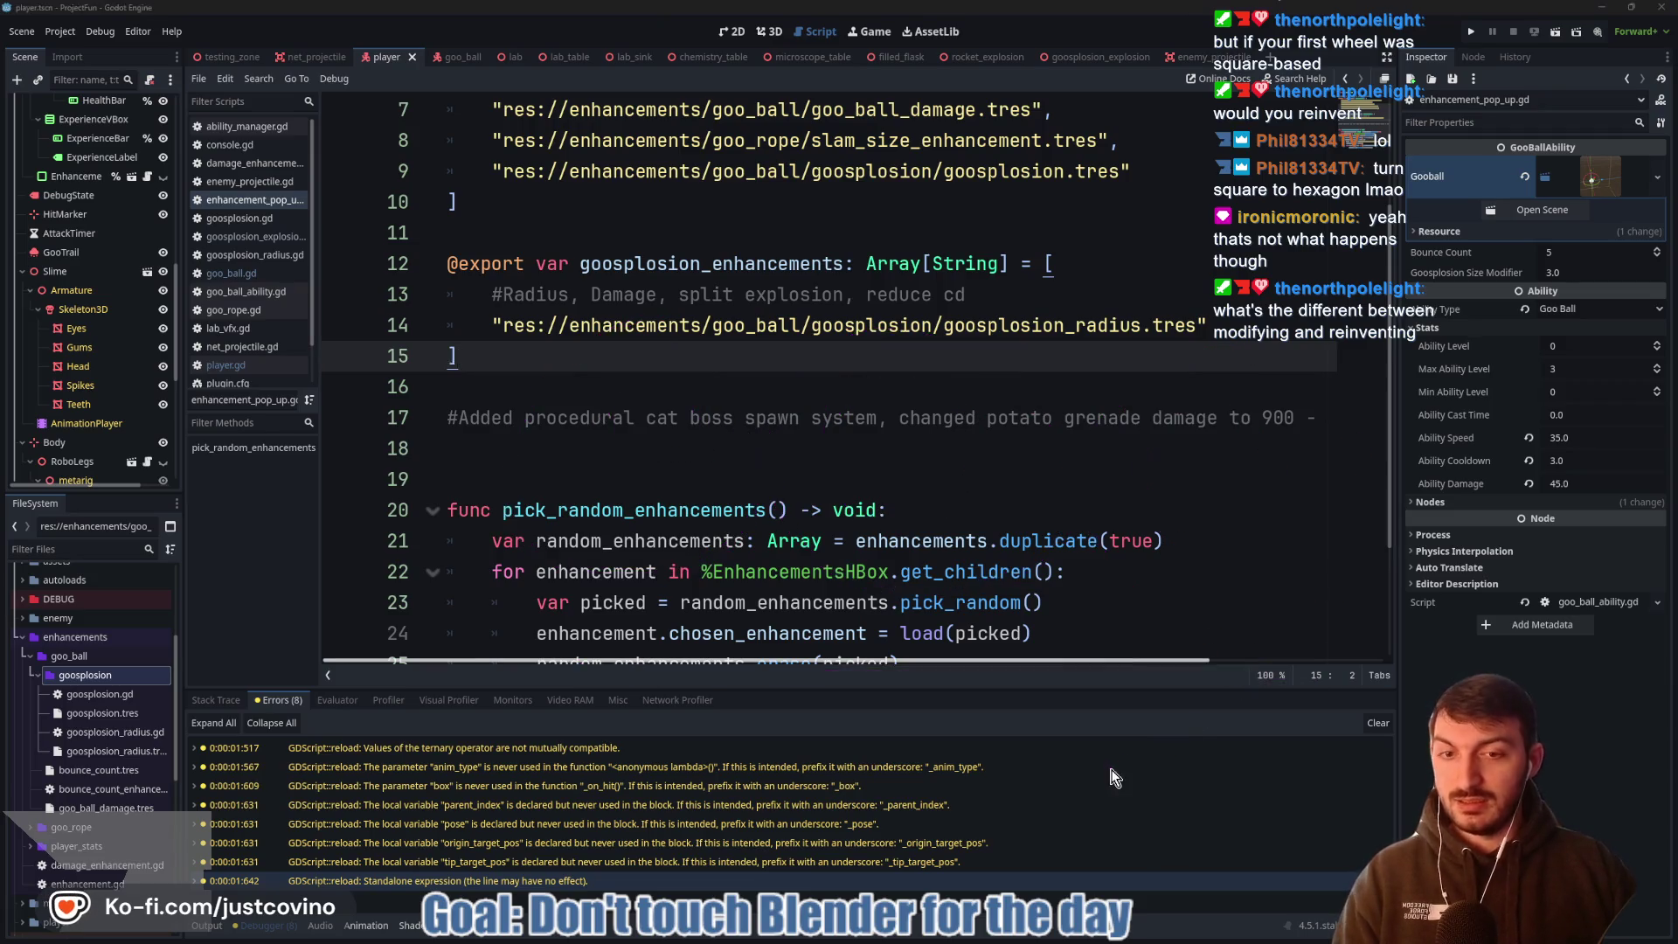
Review the goosplosion_enhancements array, moving the caret across lines 15–16 and the goosplosion_radius.tres entry
click(716, 381)
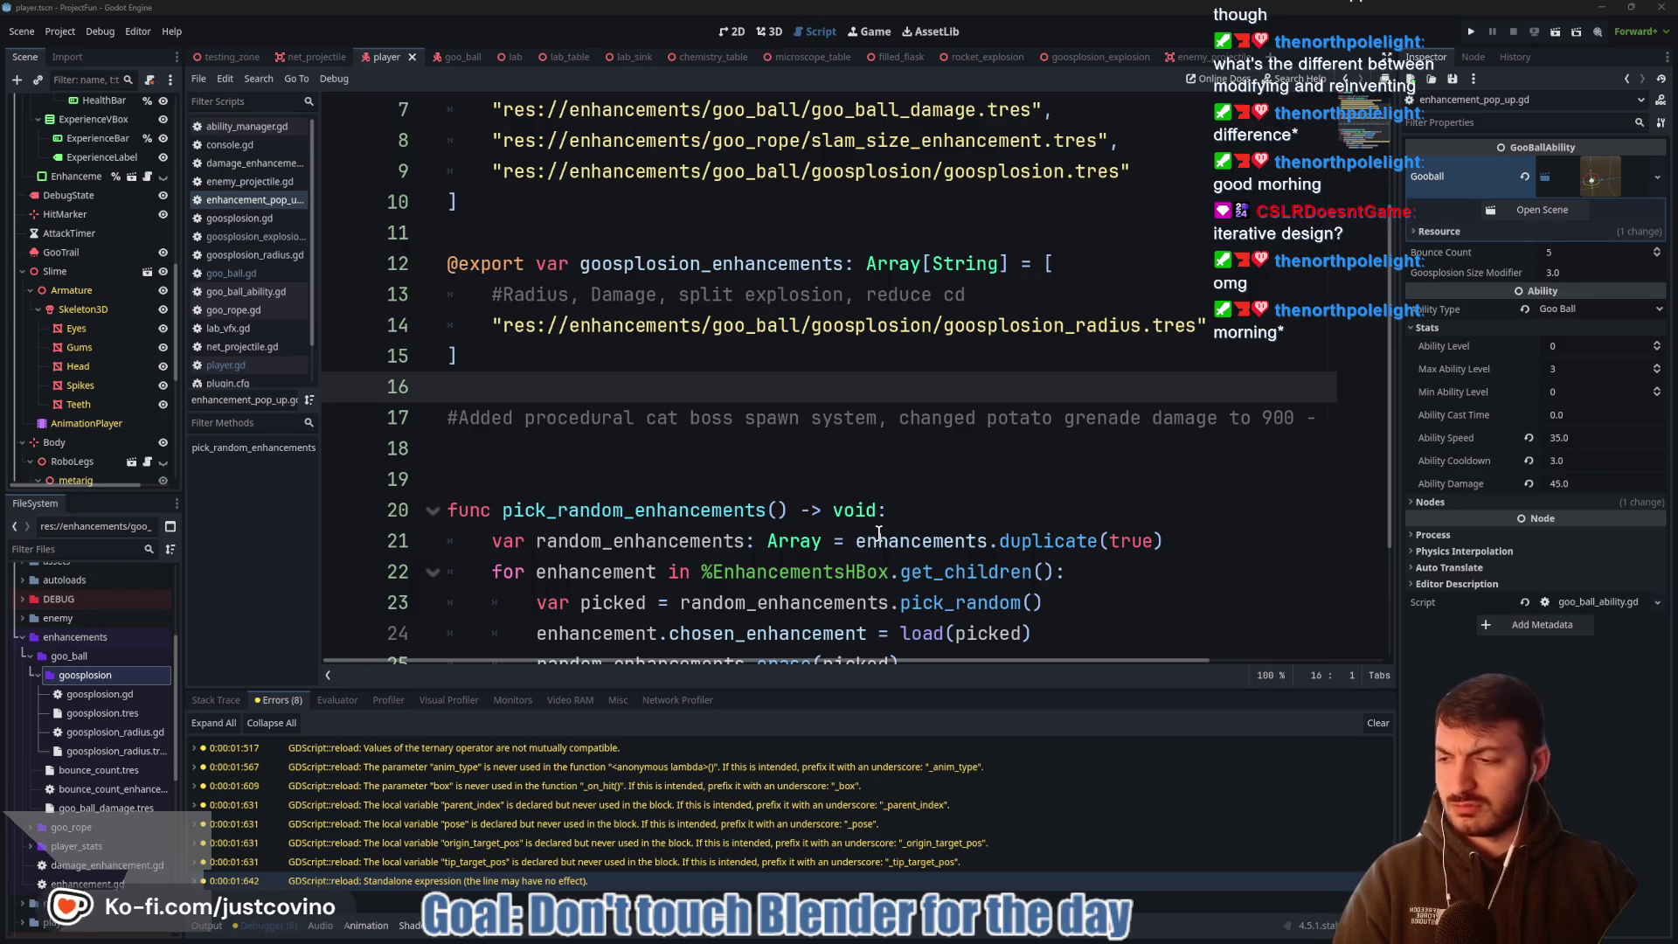
mouse_move(877, 534)
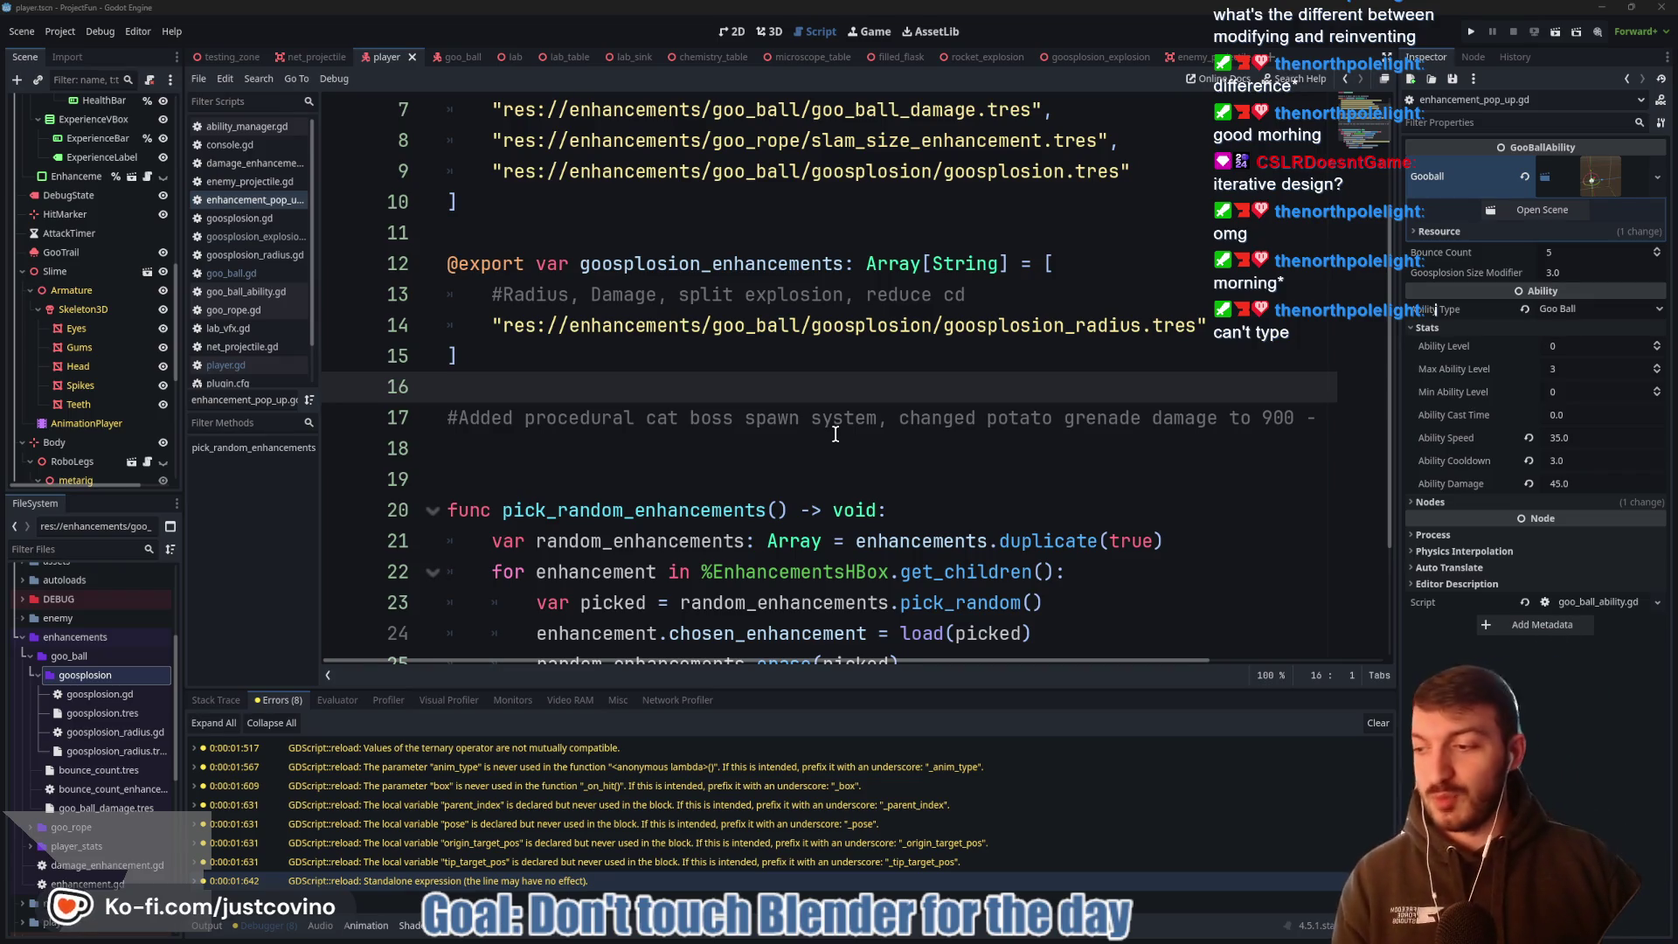
click(860, 366)
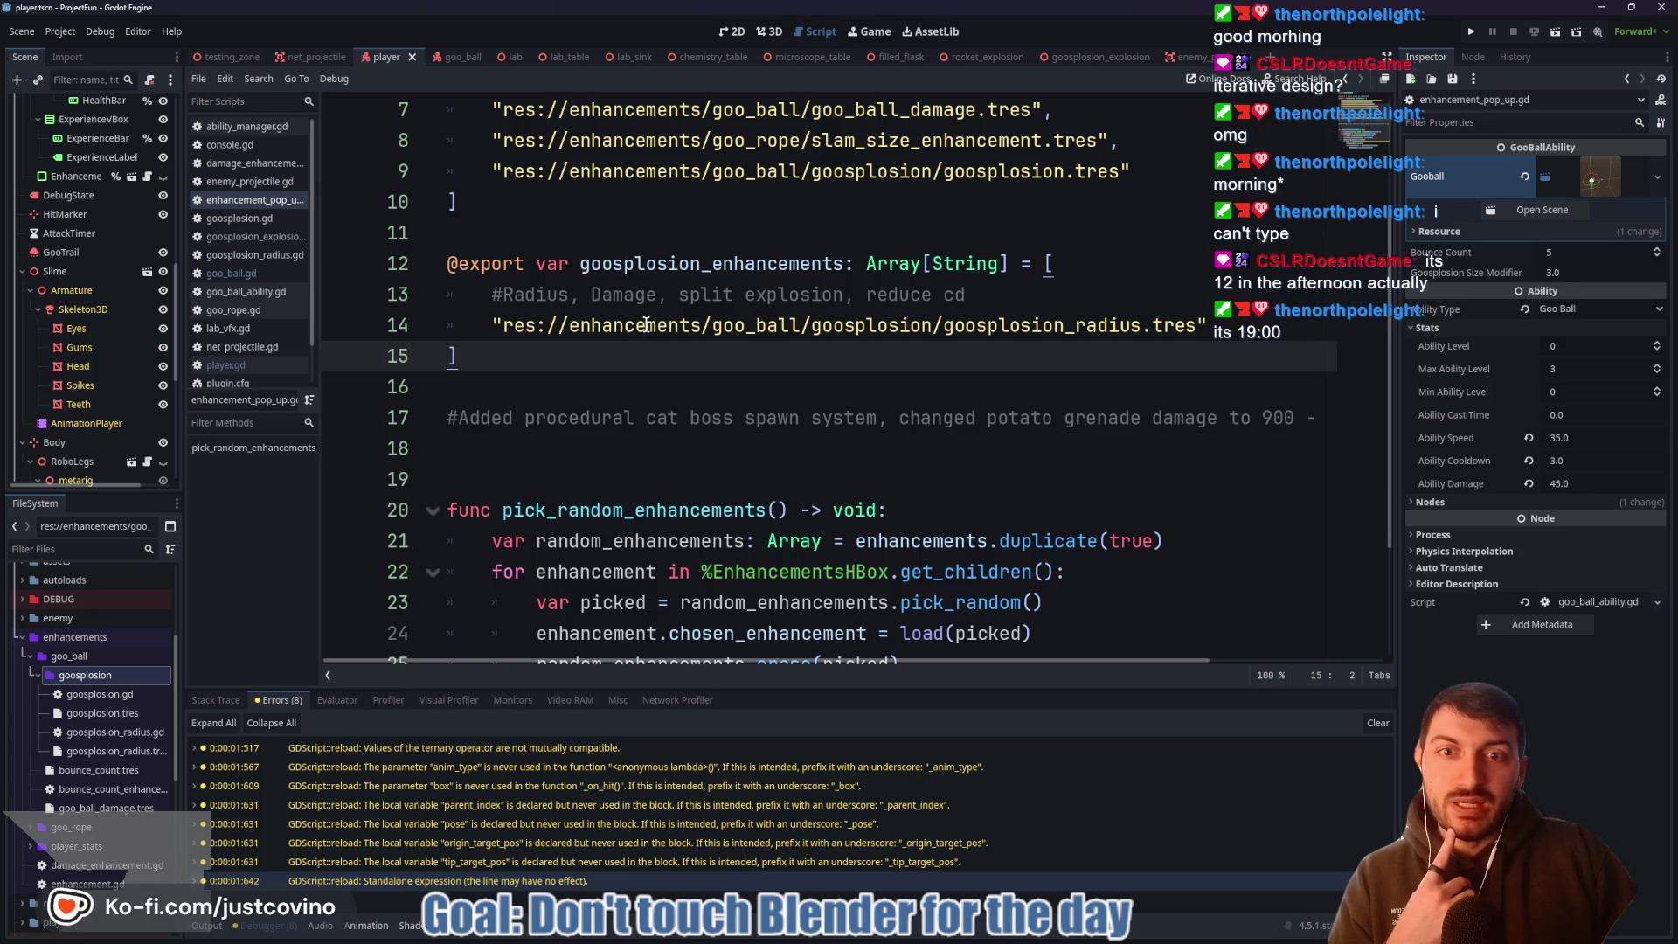
mouse_move(678, 324)
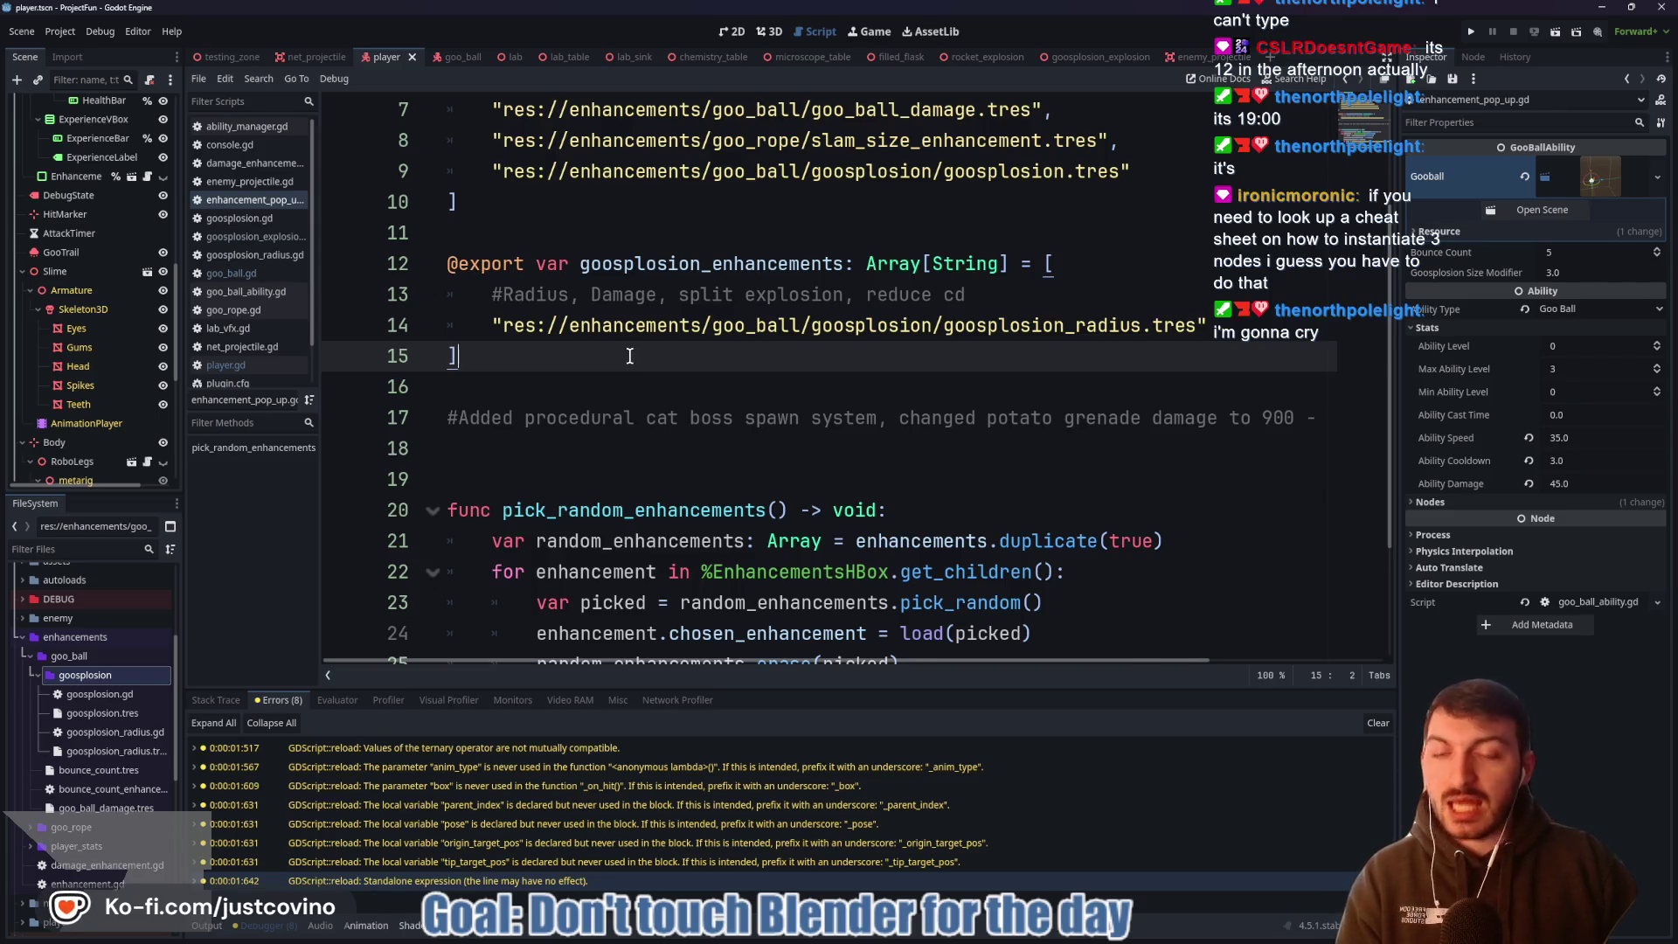
click(1250, 323)
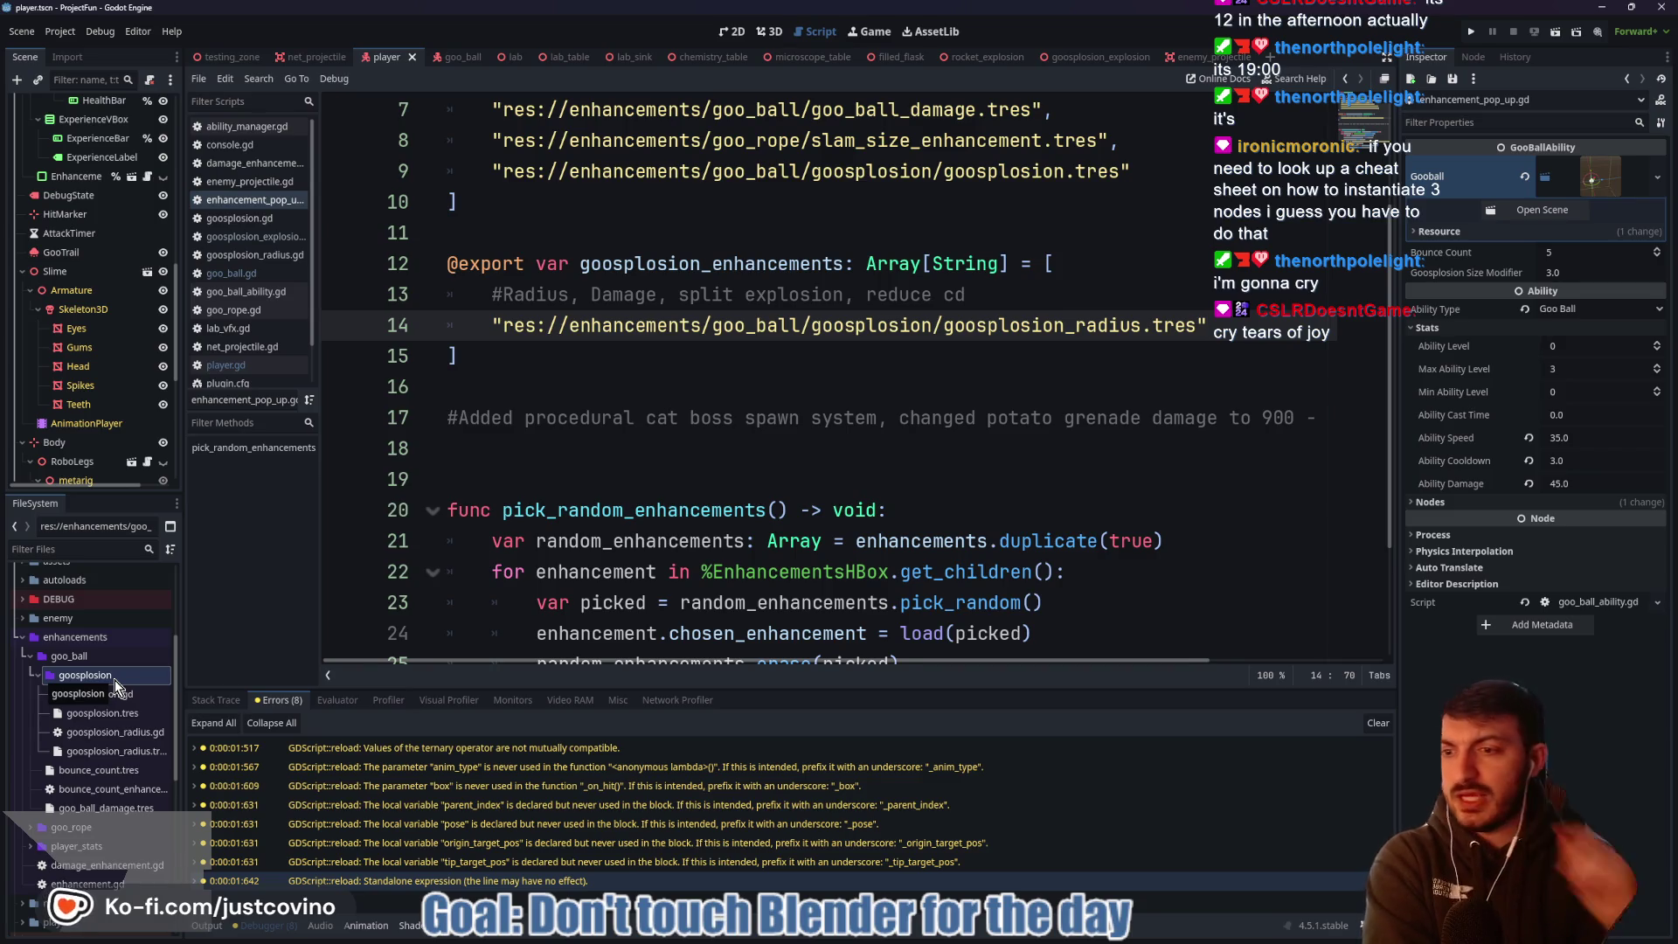
Collapse the goosplosion folder and start a new script in the goo_ball folder
click(37, 675)
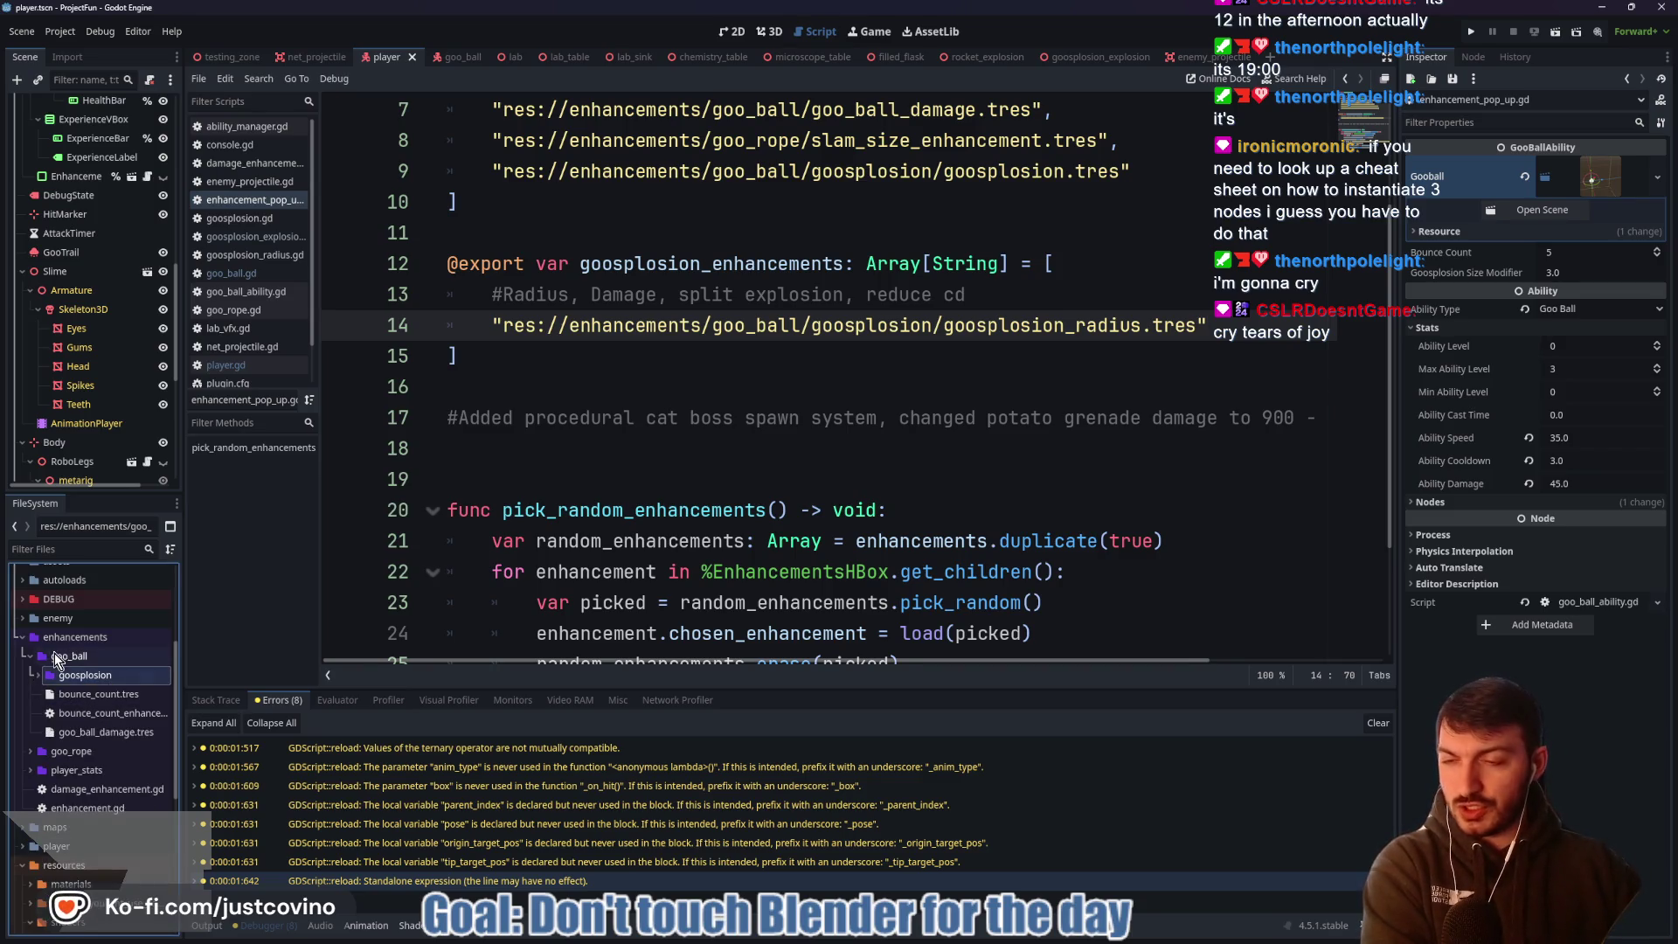
drag(58, 657, 54, 657)
right_click(54, 657)
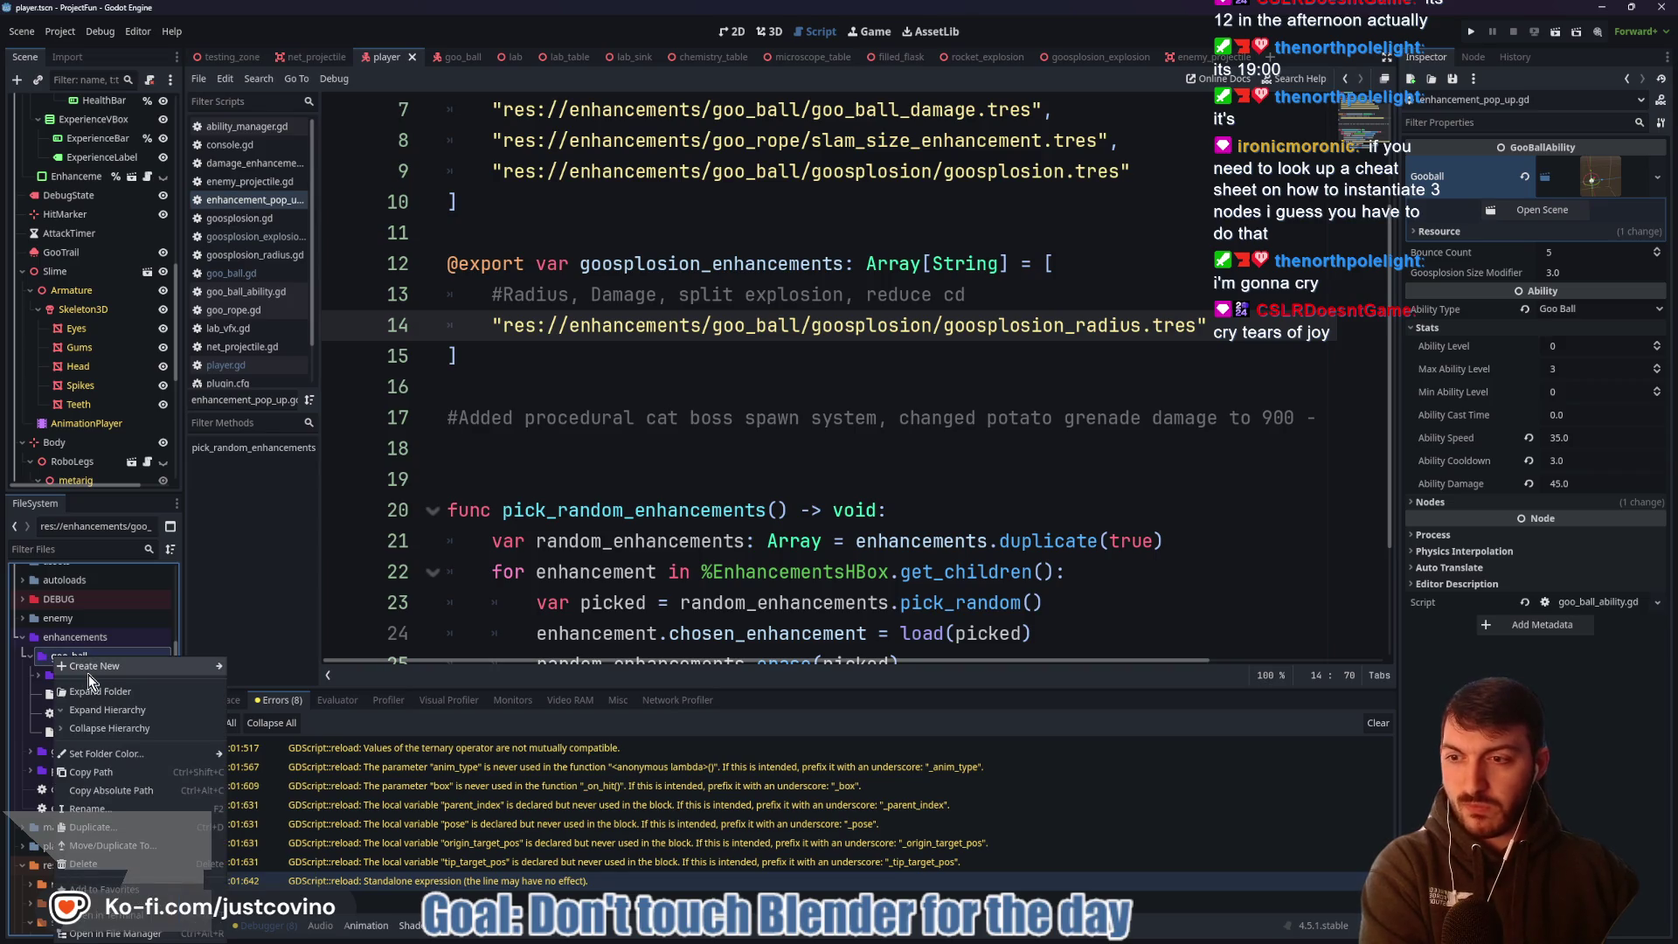
mouse_move(94, 666)
click(262, 702)
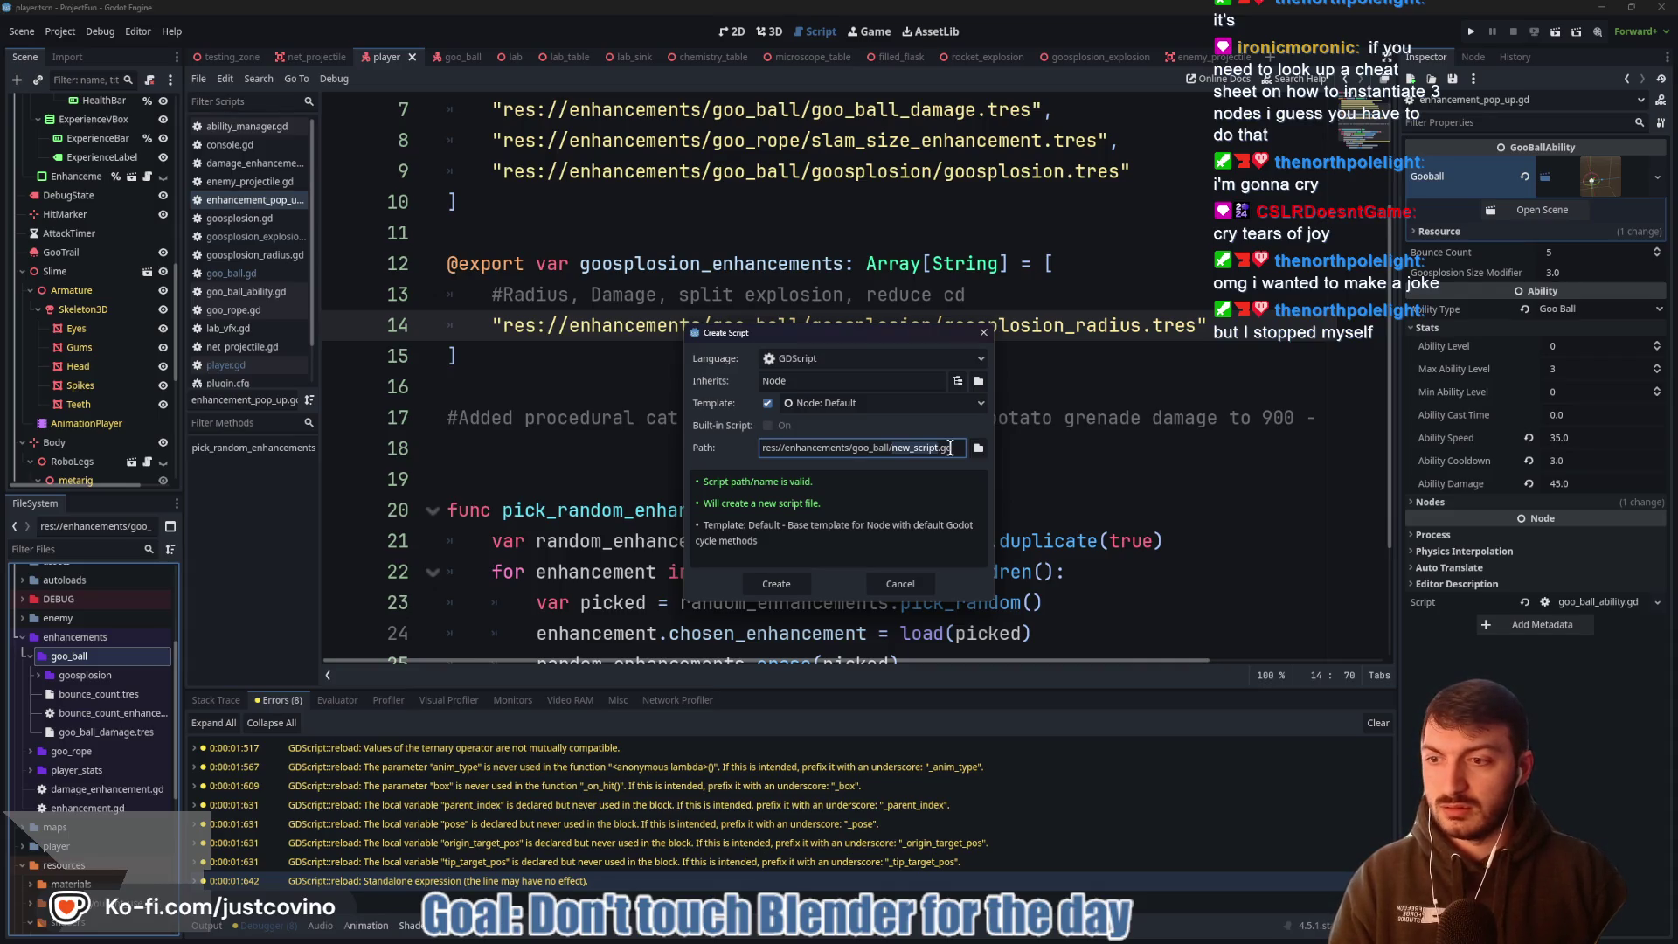
Set the script path to goo_ball/goo_ball_split.gd and create it
text(goo_ball/goo_ba)
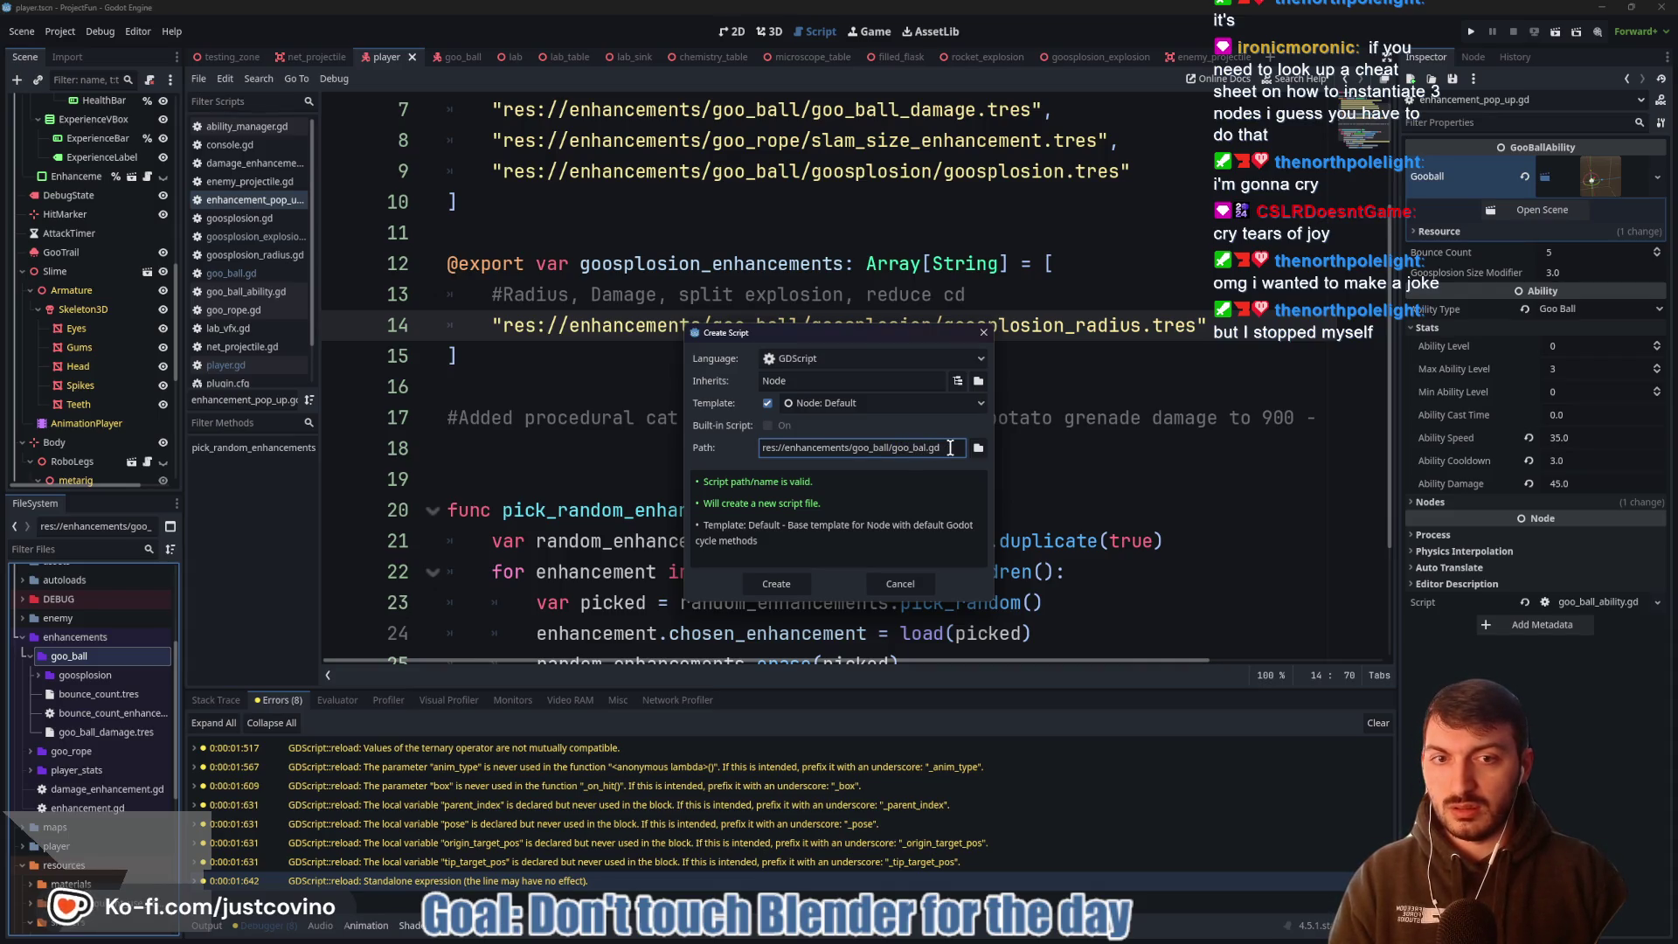
text(l_split)
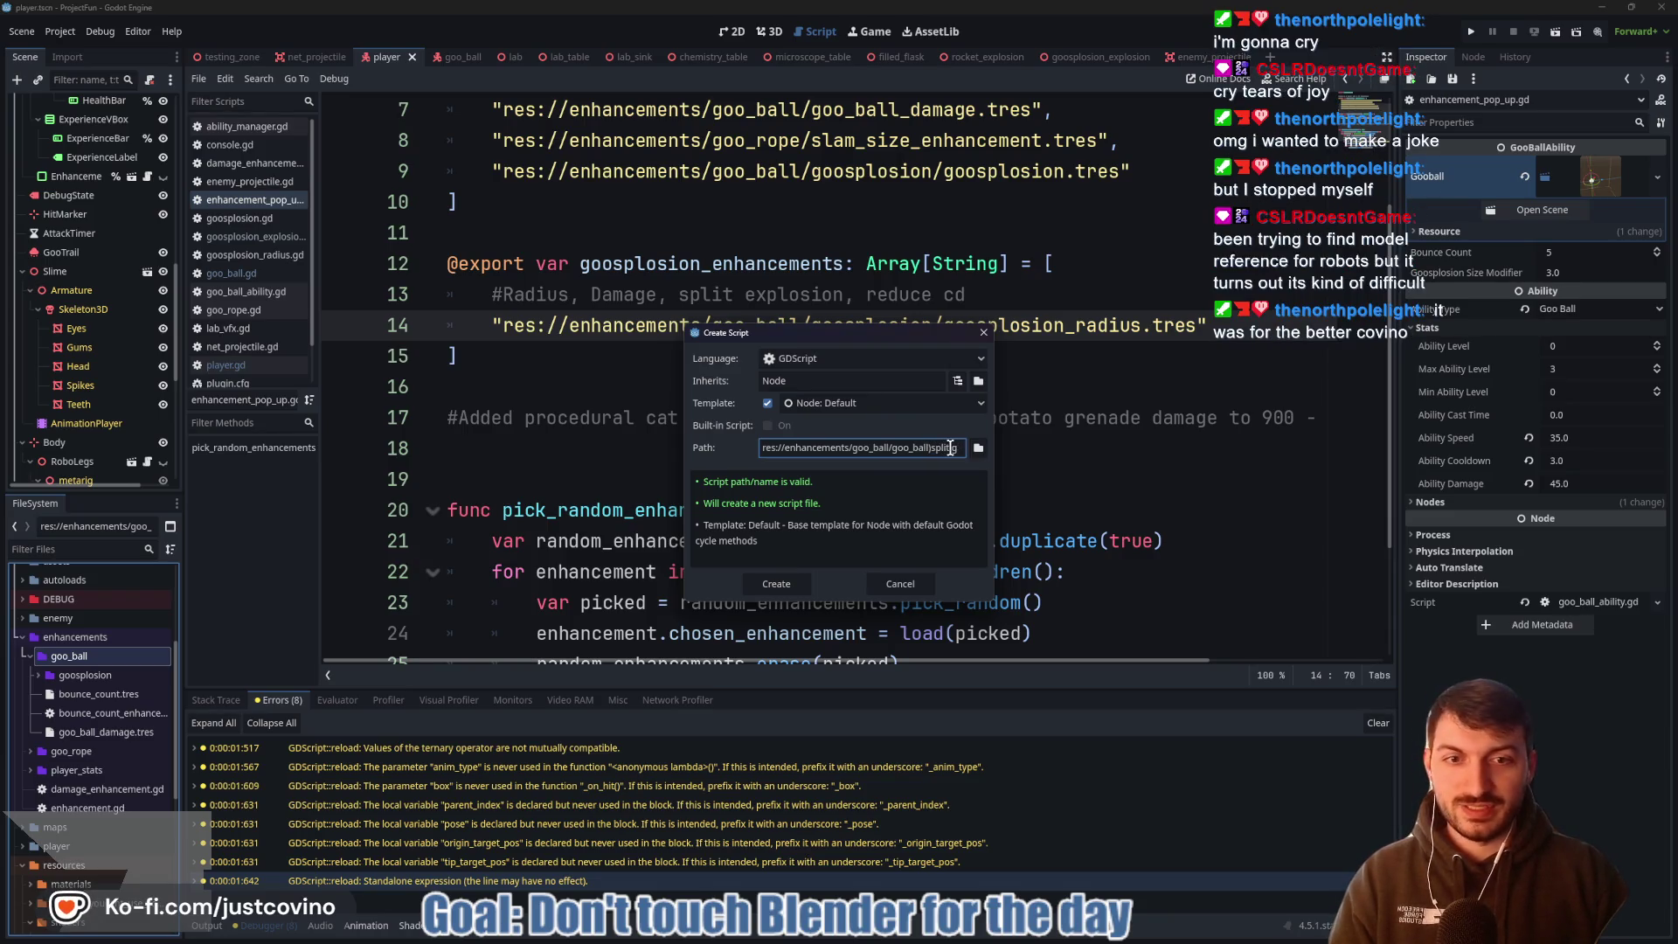
key(BackSpace)
key(BackSpace)
key(BackSpace)
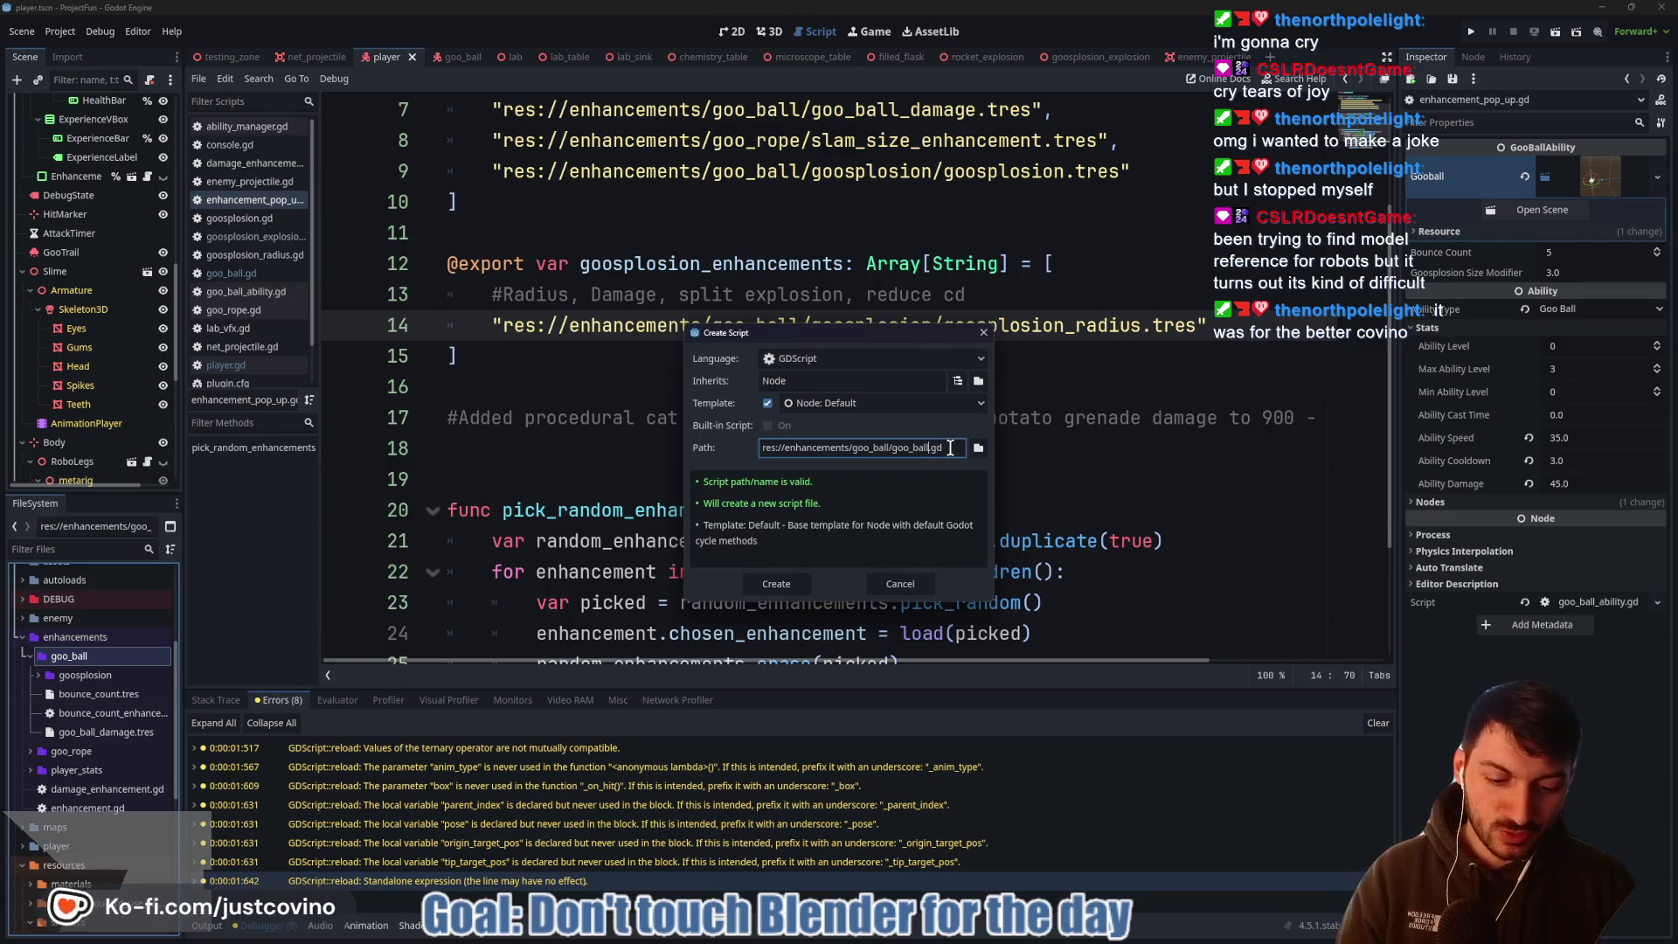
text(_split)
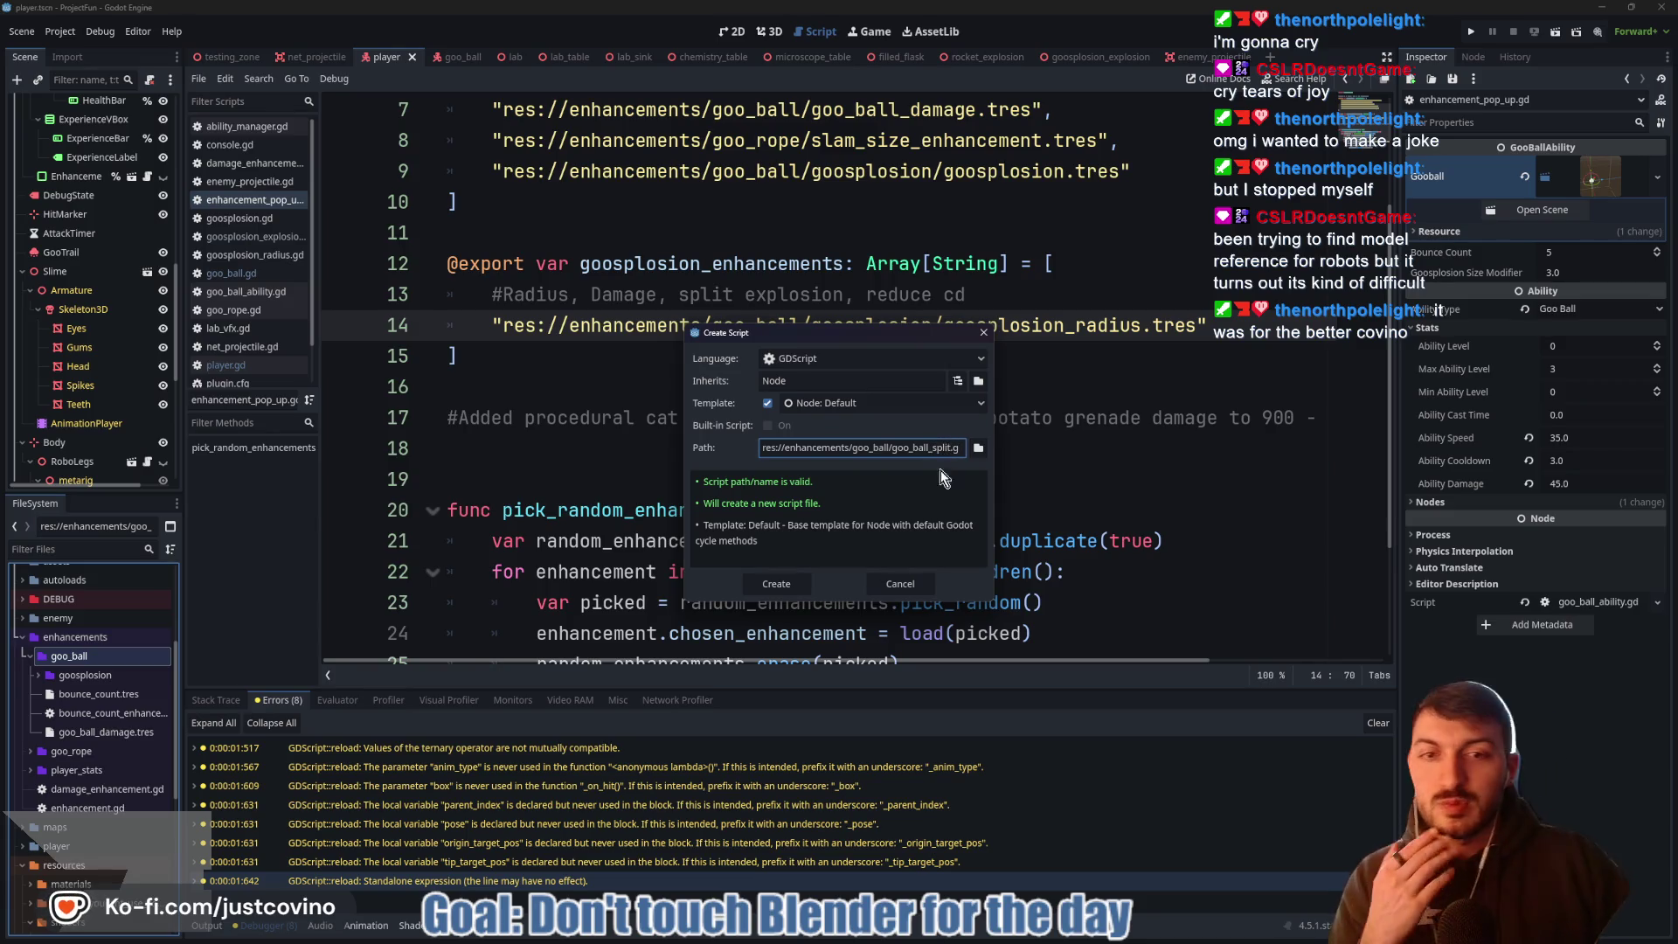
click(780, 580)
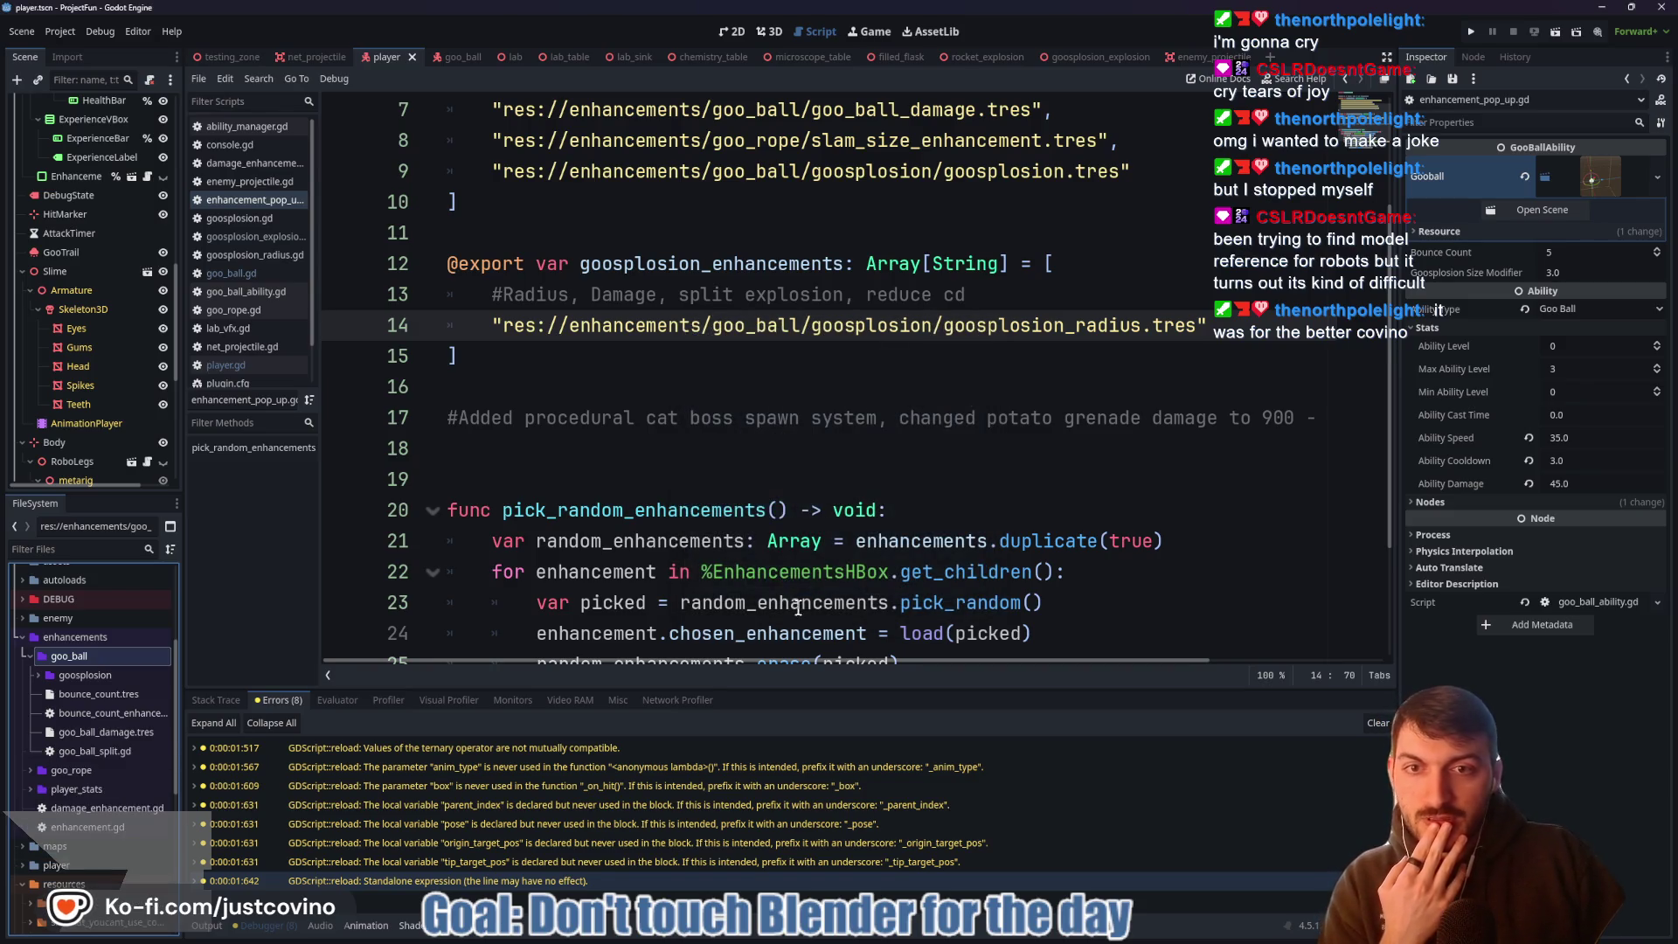
Replace goo_ball_split.gd's template with 'class_name GooBallSplit extends Enhancement' and save
double_click(129, 759)
drag(525, 448, 365, 59)
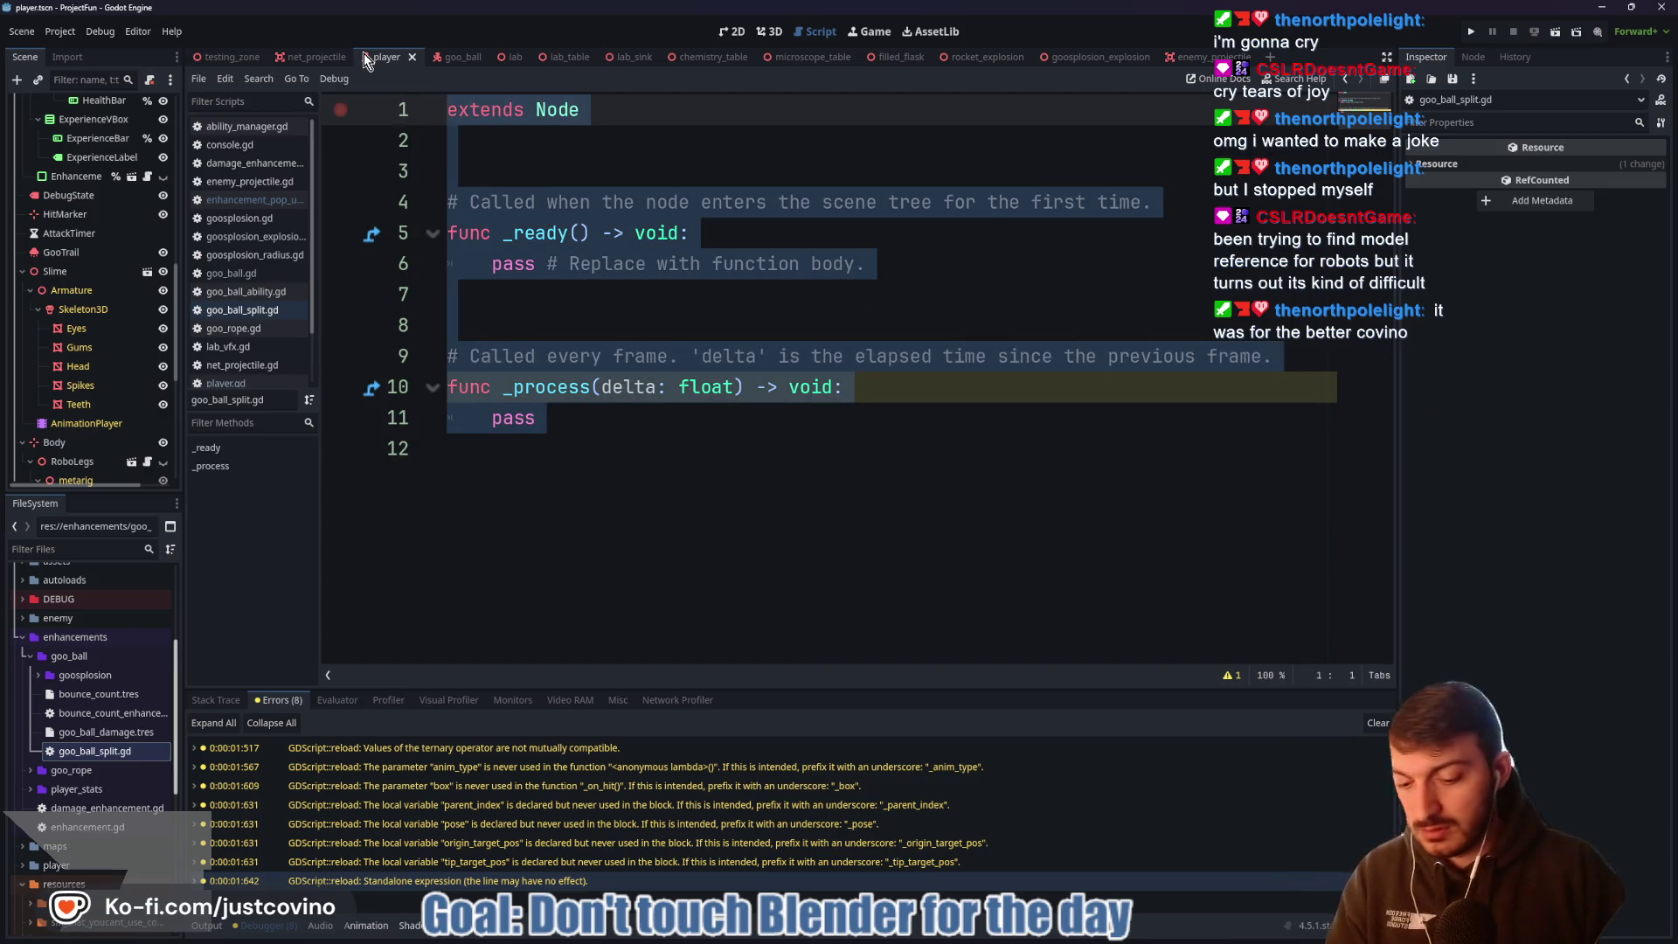
text(class_name Goo)
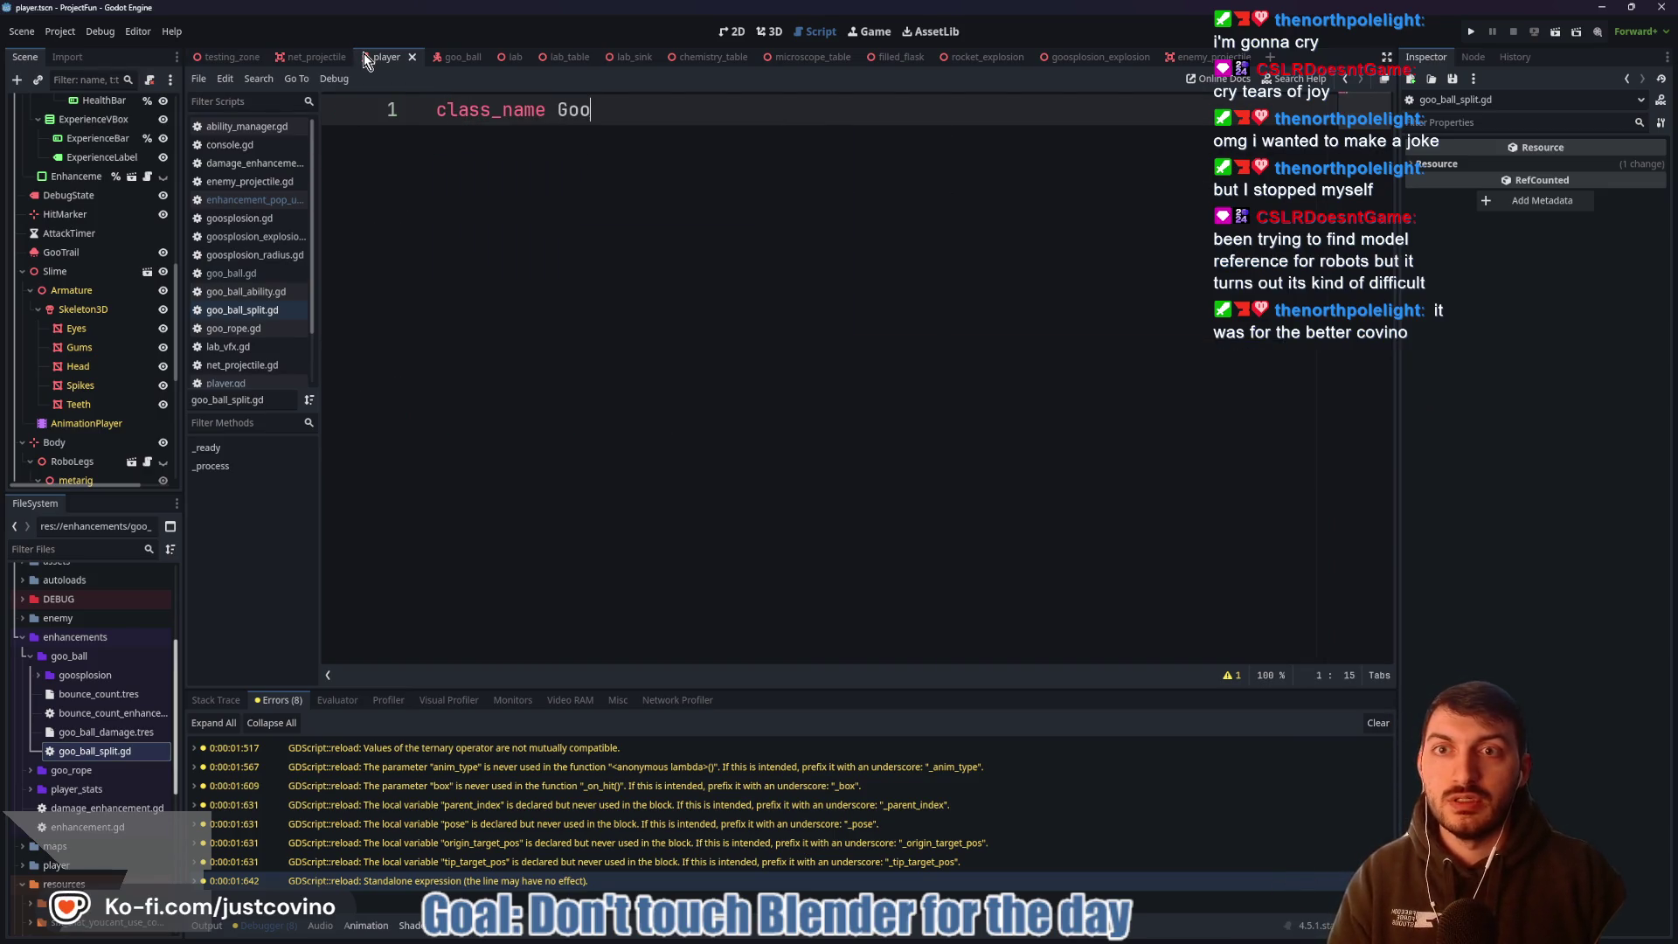
text(BallSplit ex)
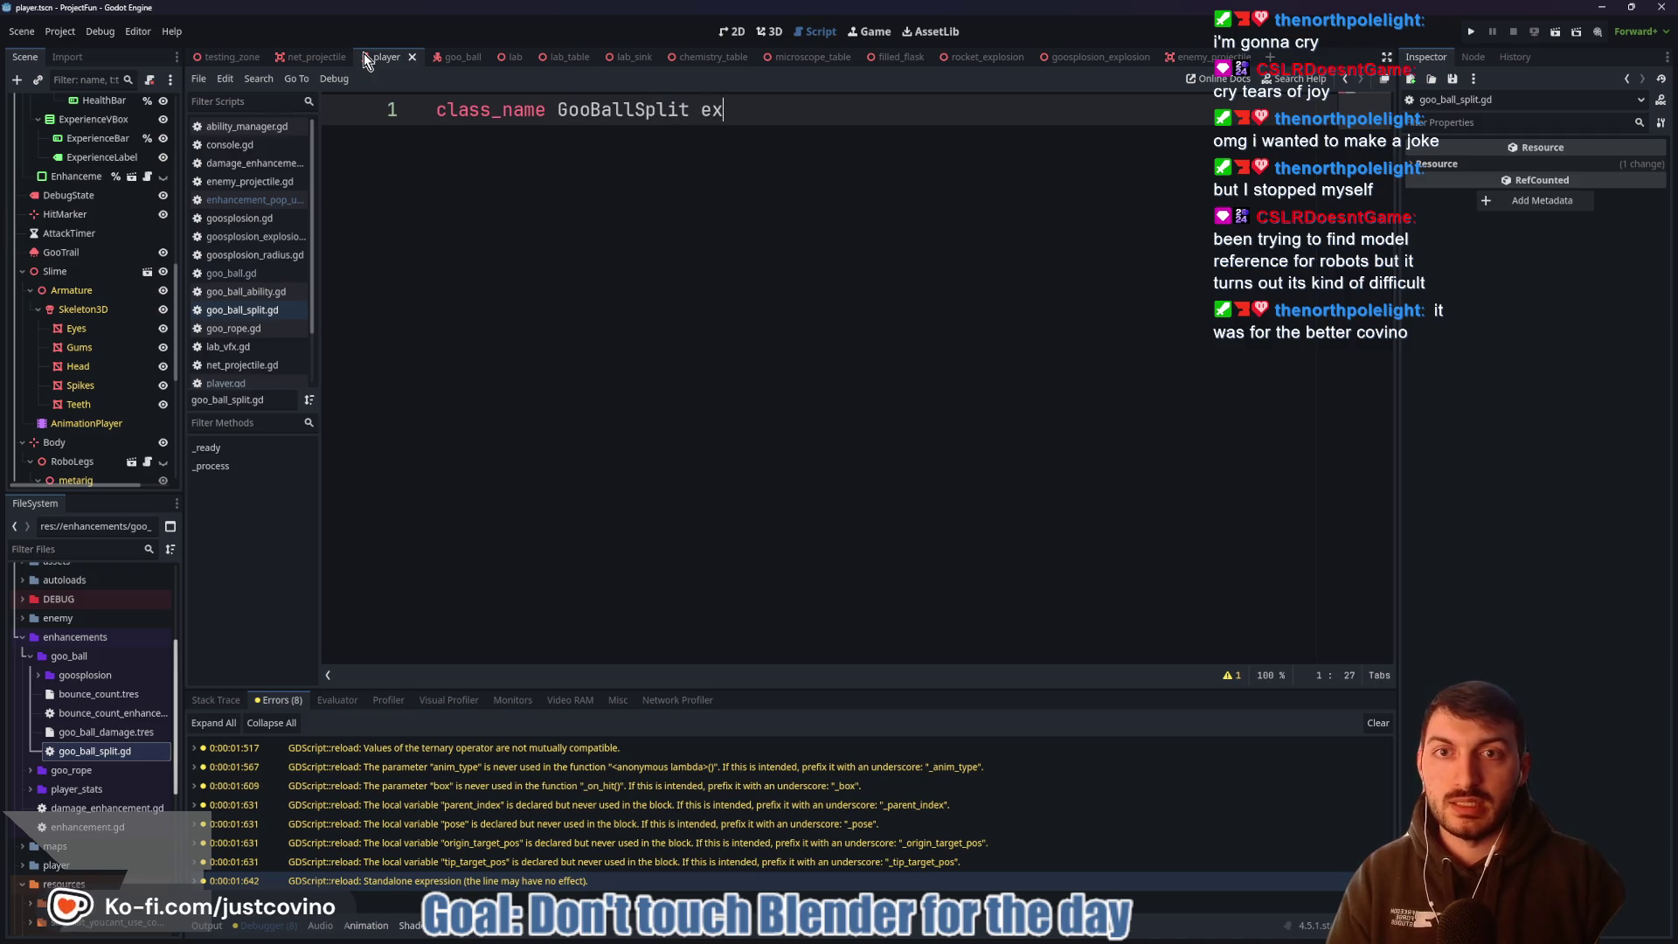
text(tends EnhancementP)
key(Return)
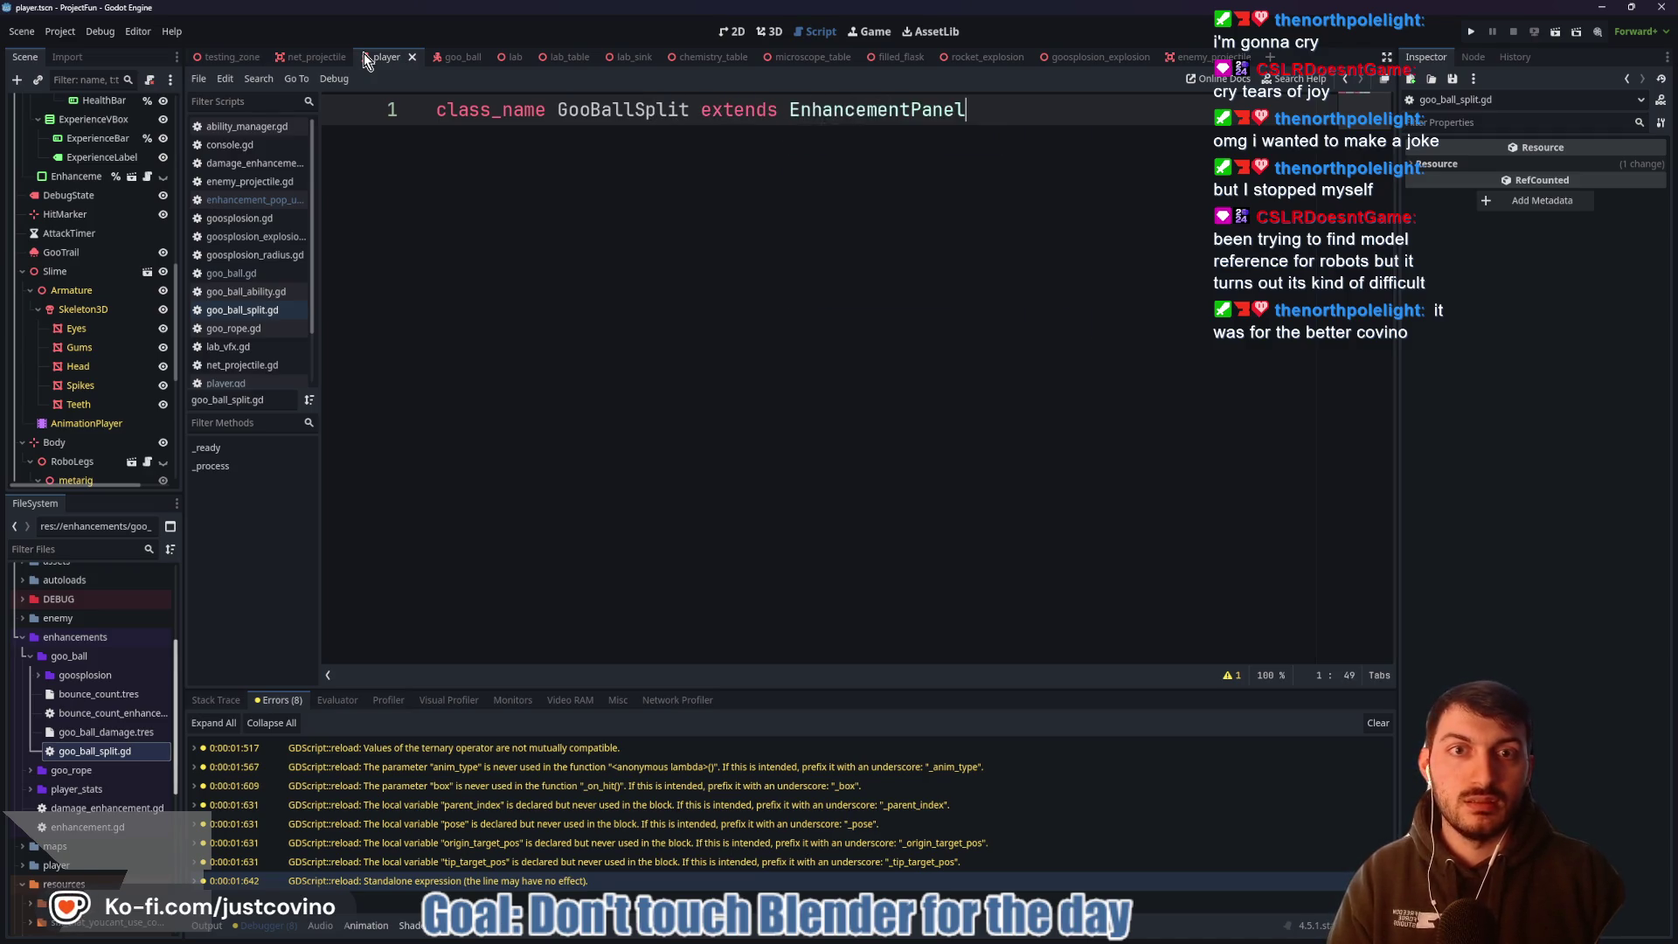
key(BackSpace)
key(BackSpace)
key(BackSpace)
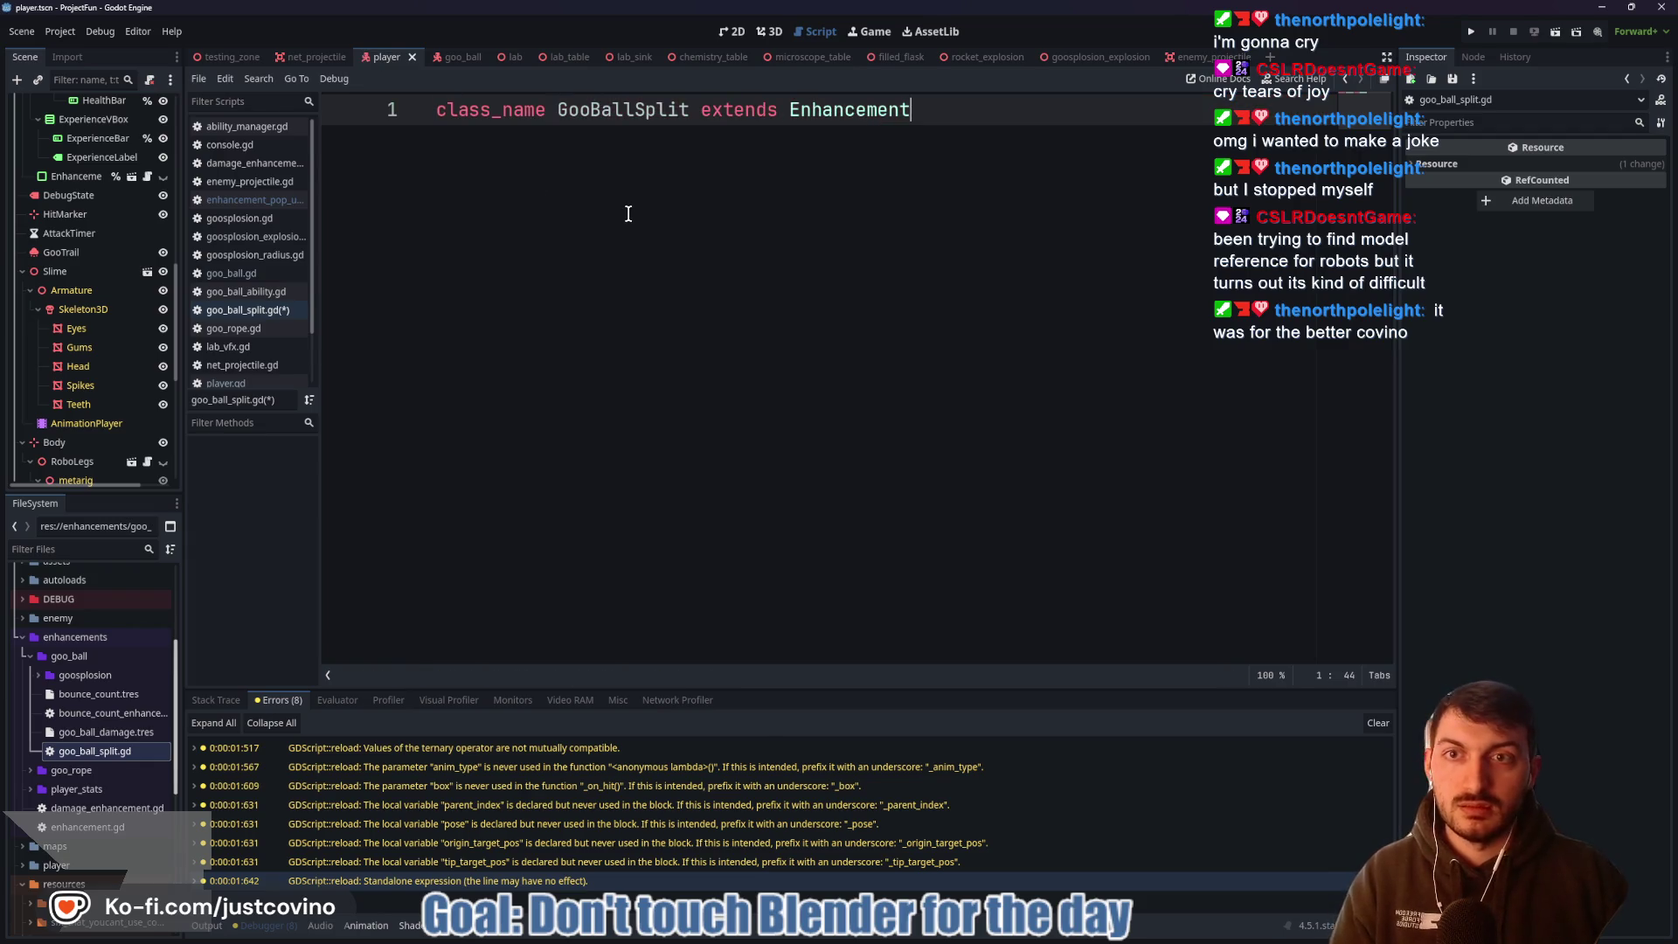
key(ctrl+s)
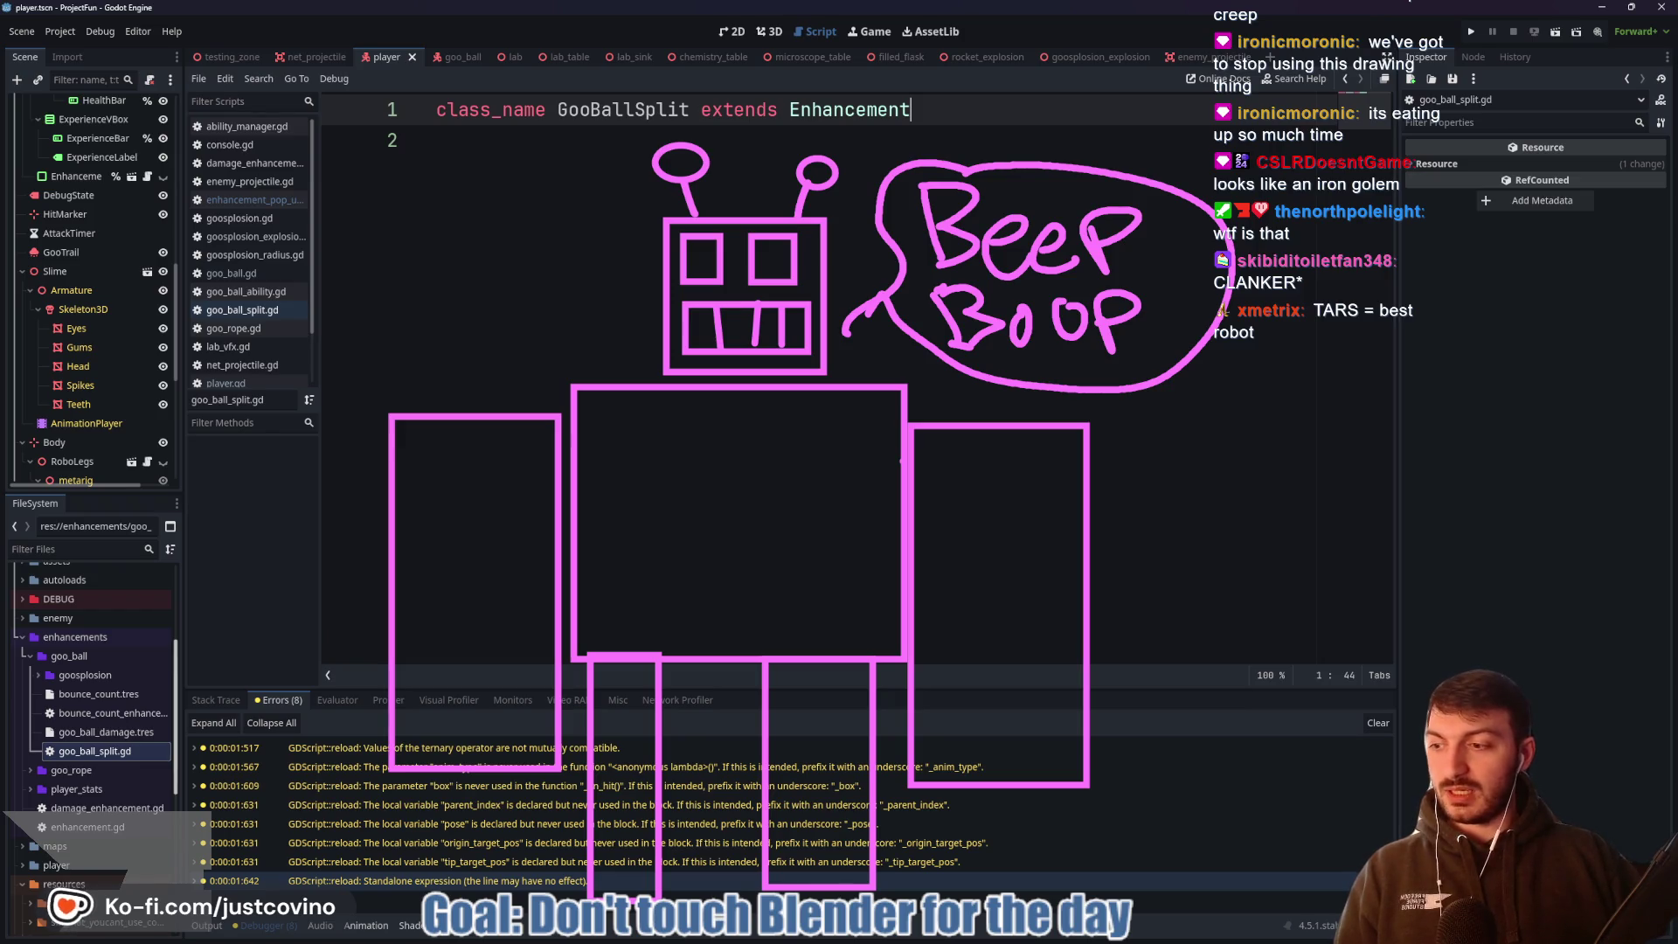
key(Escape)
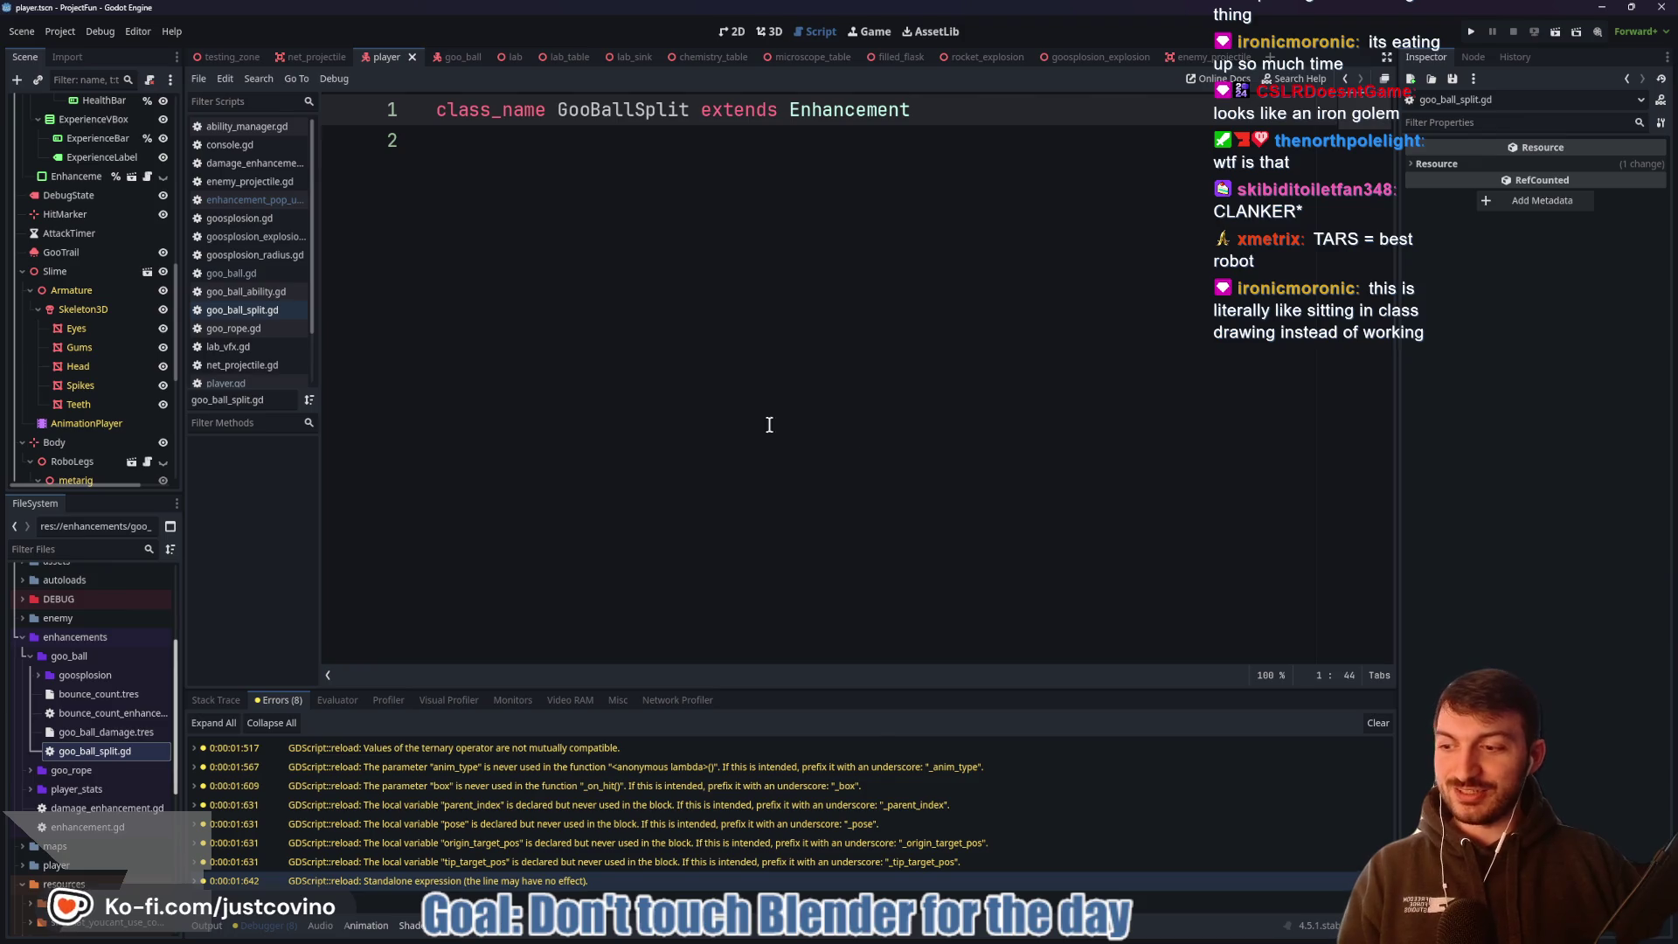
click(673, 192)
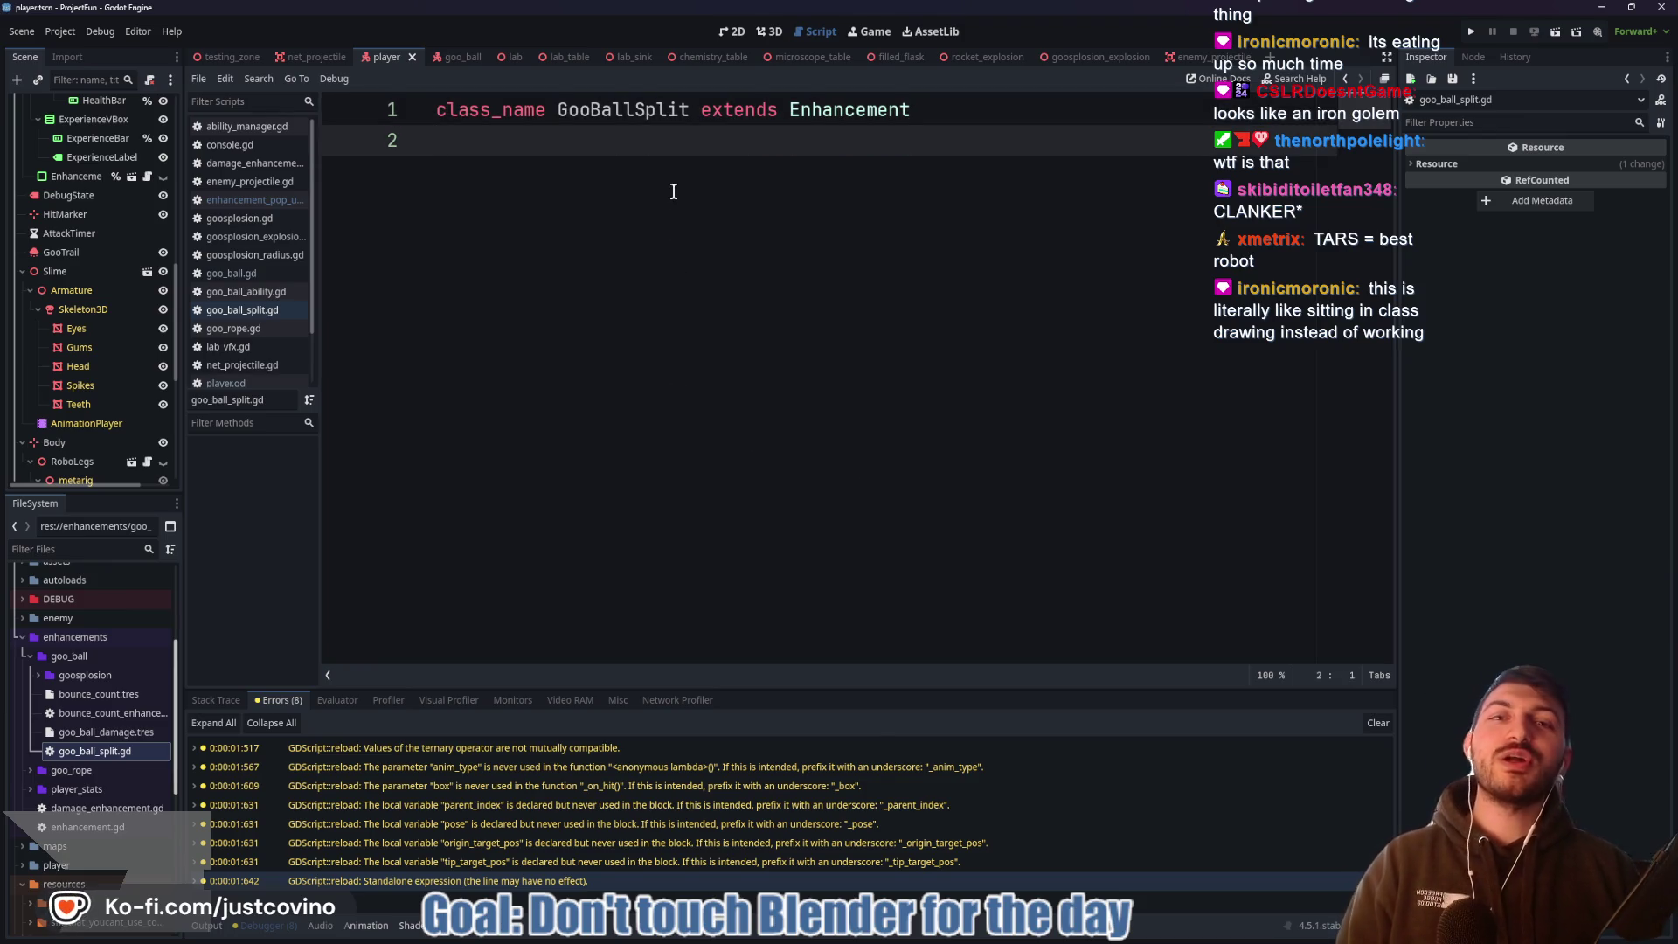